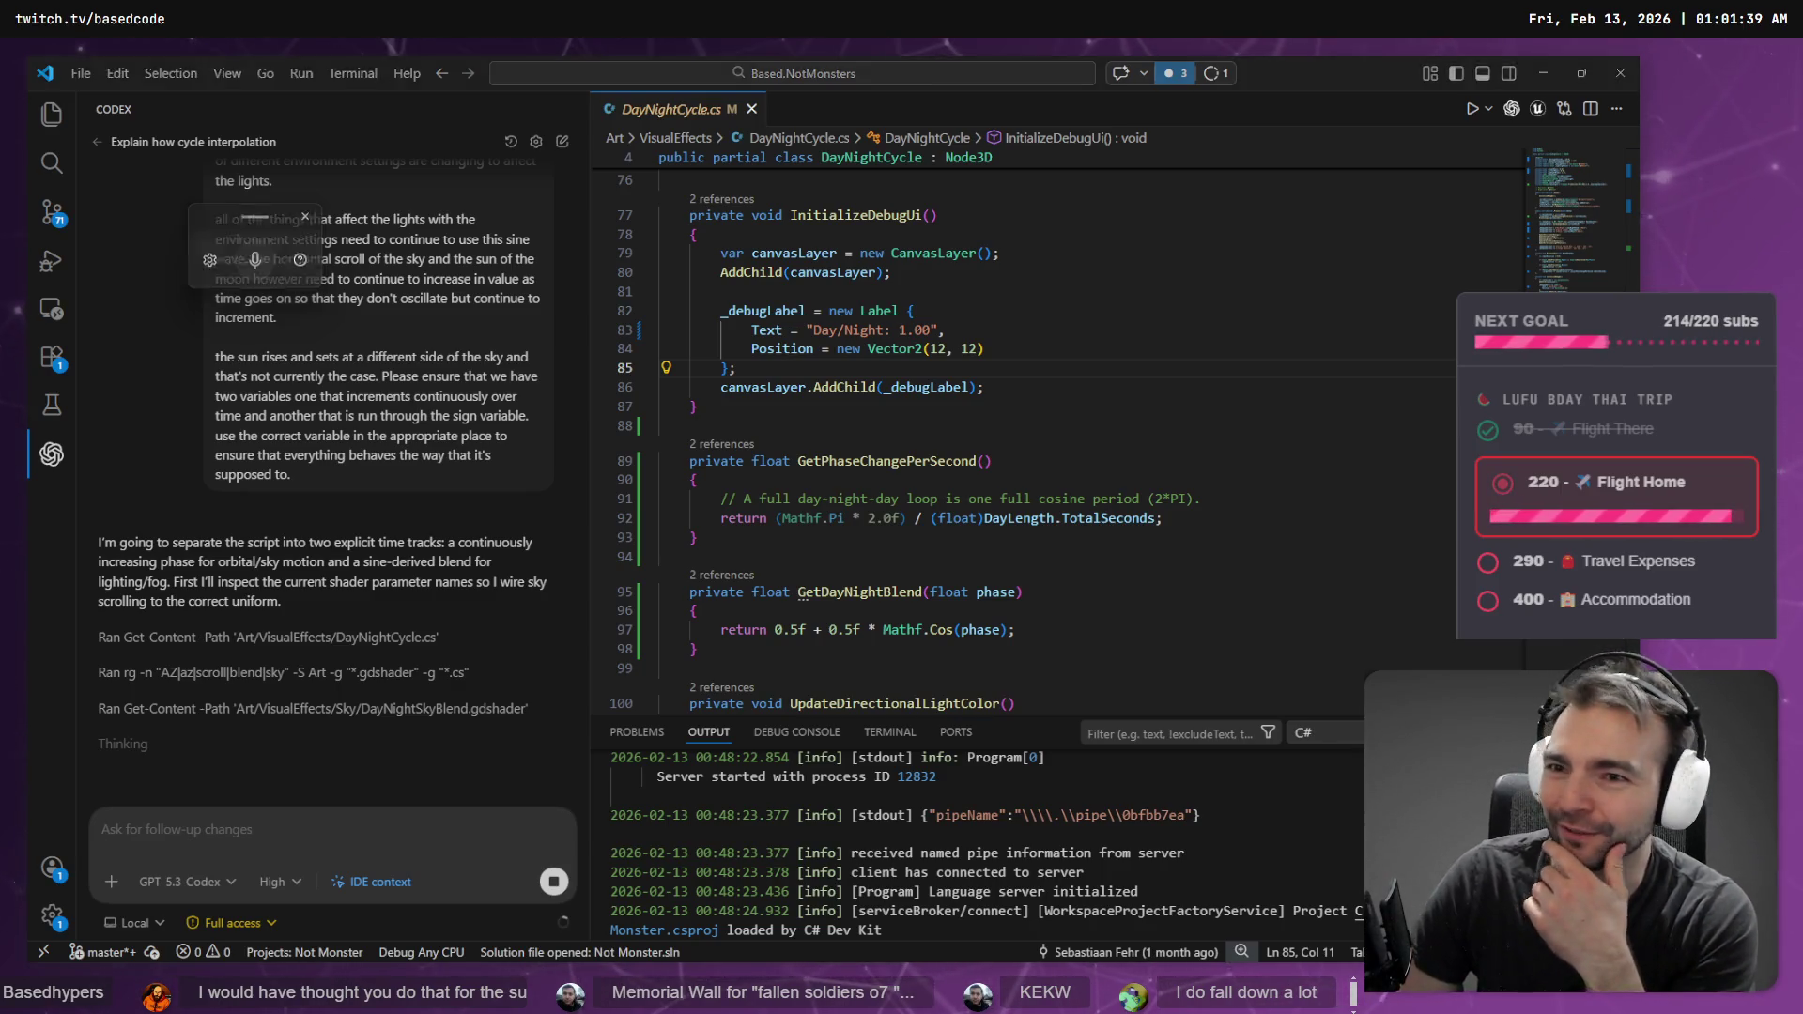
- Switch from VS Code to the Godot editor showing the Environment.tscn village scene
key(alt+Tab)
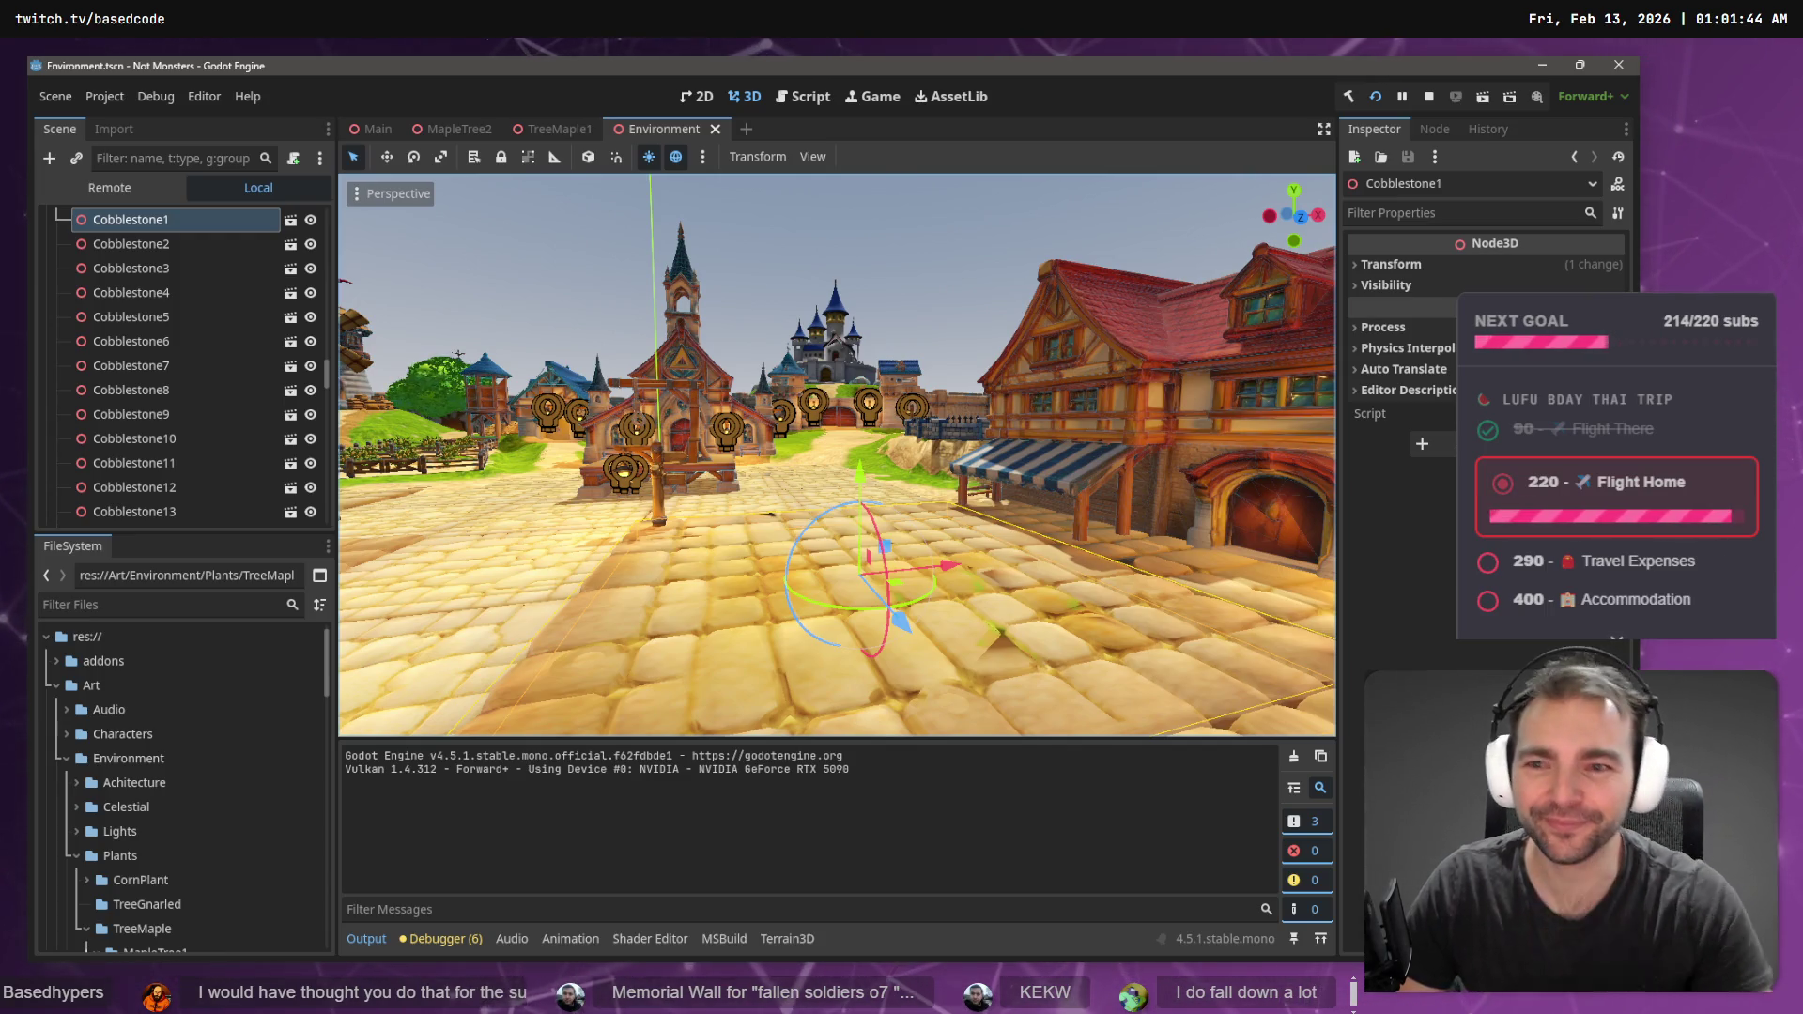
key(w)
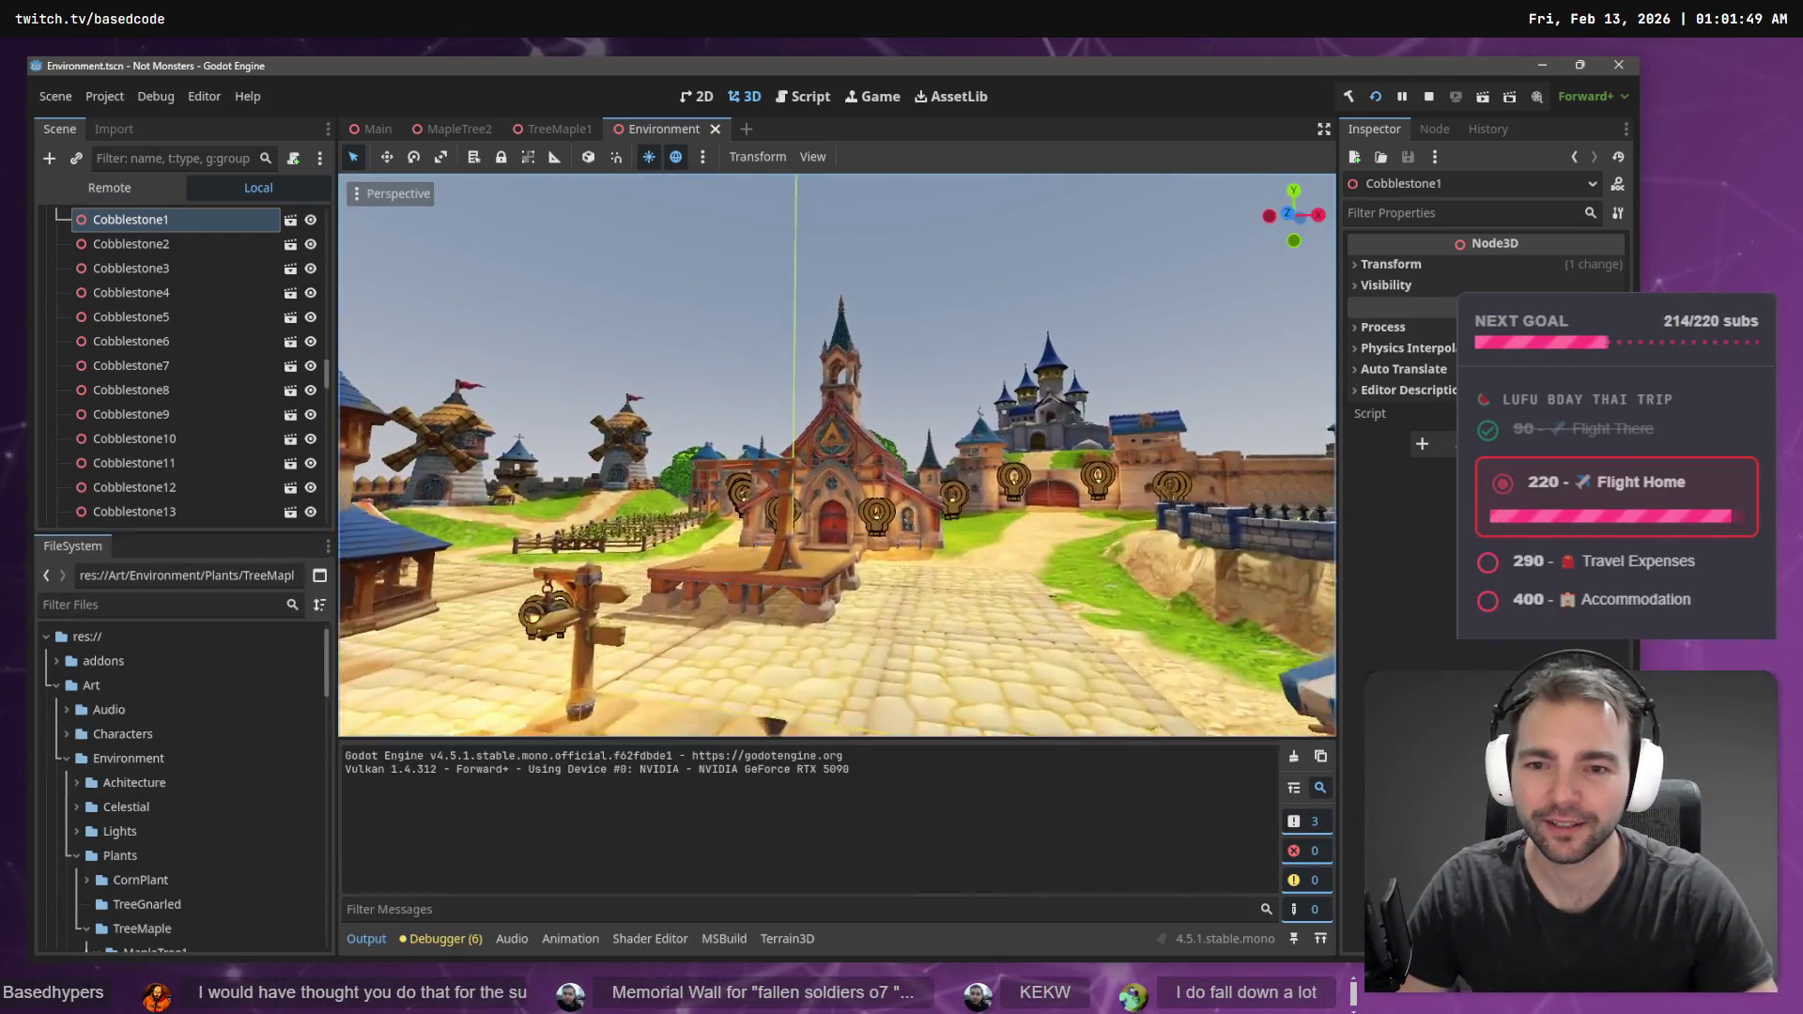
key(w)
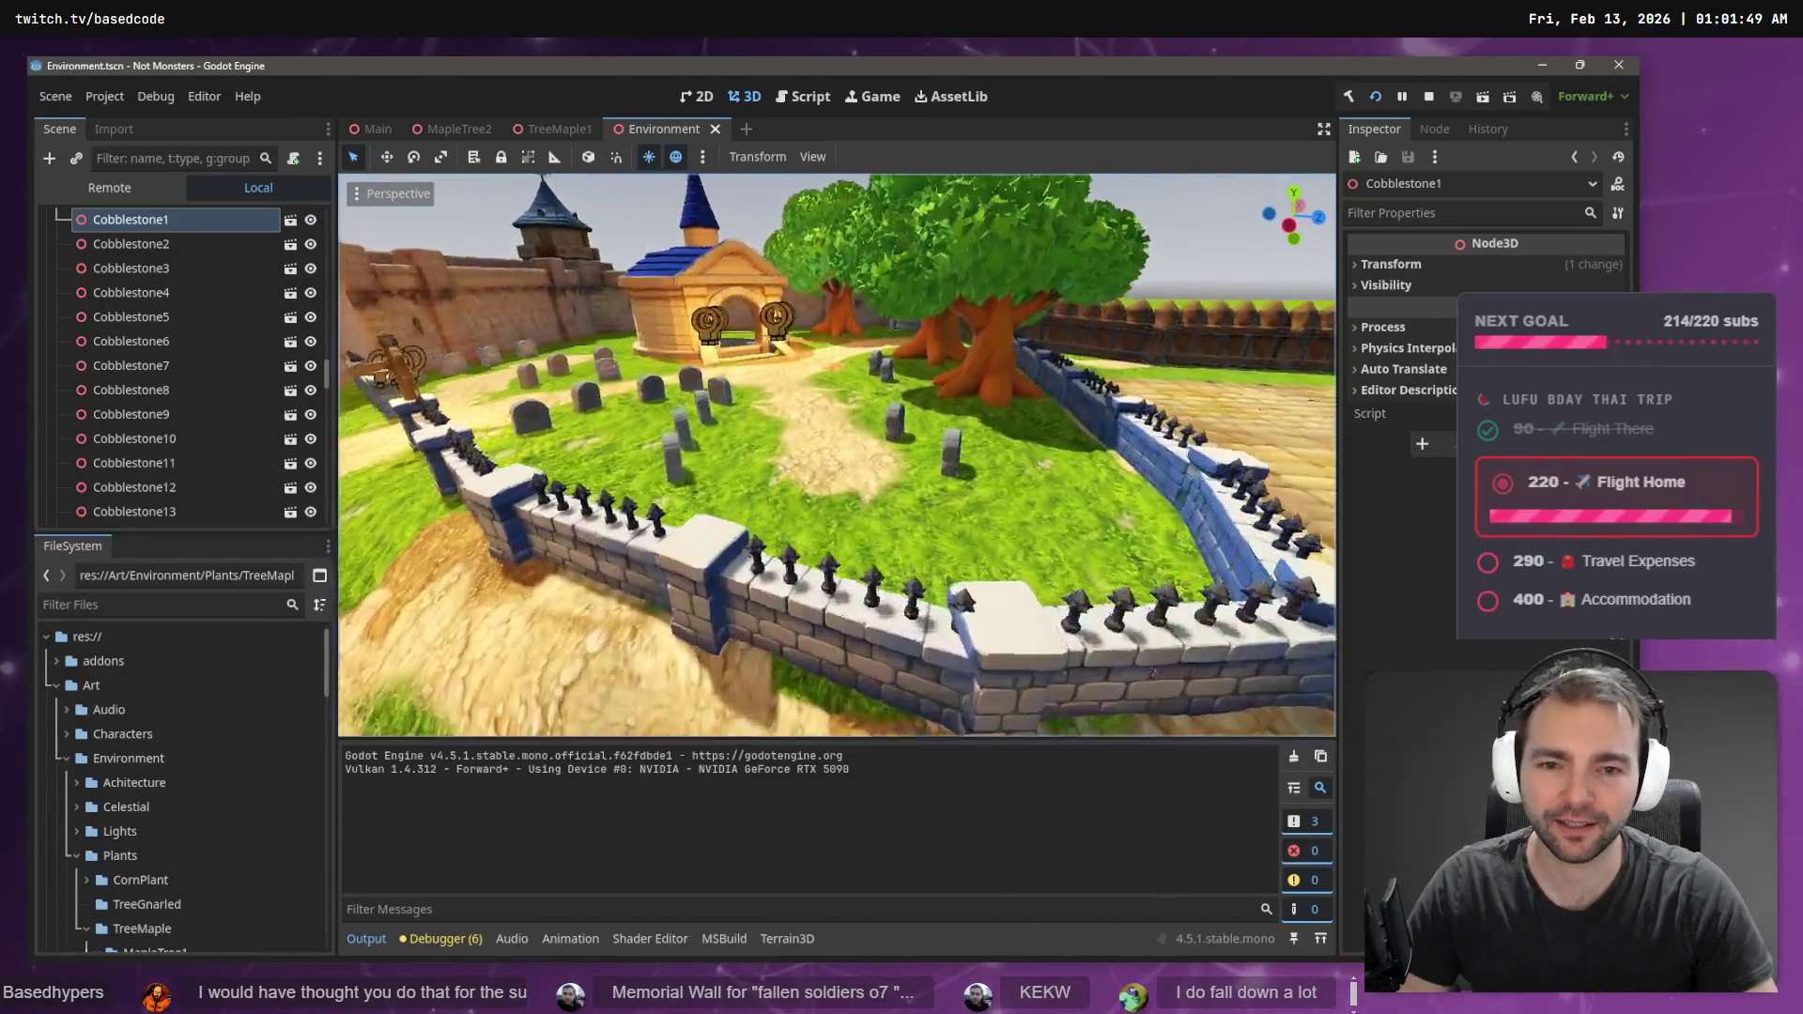
key(s)
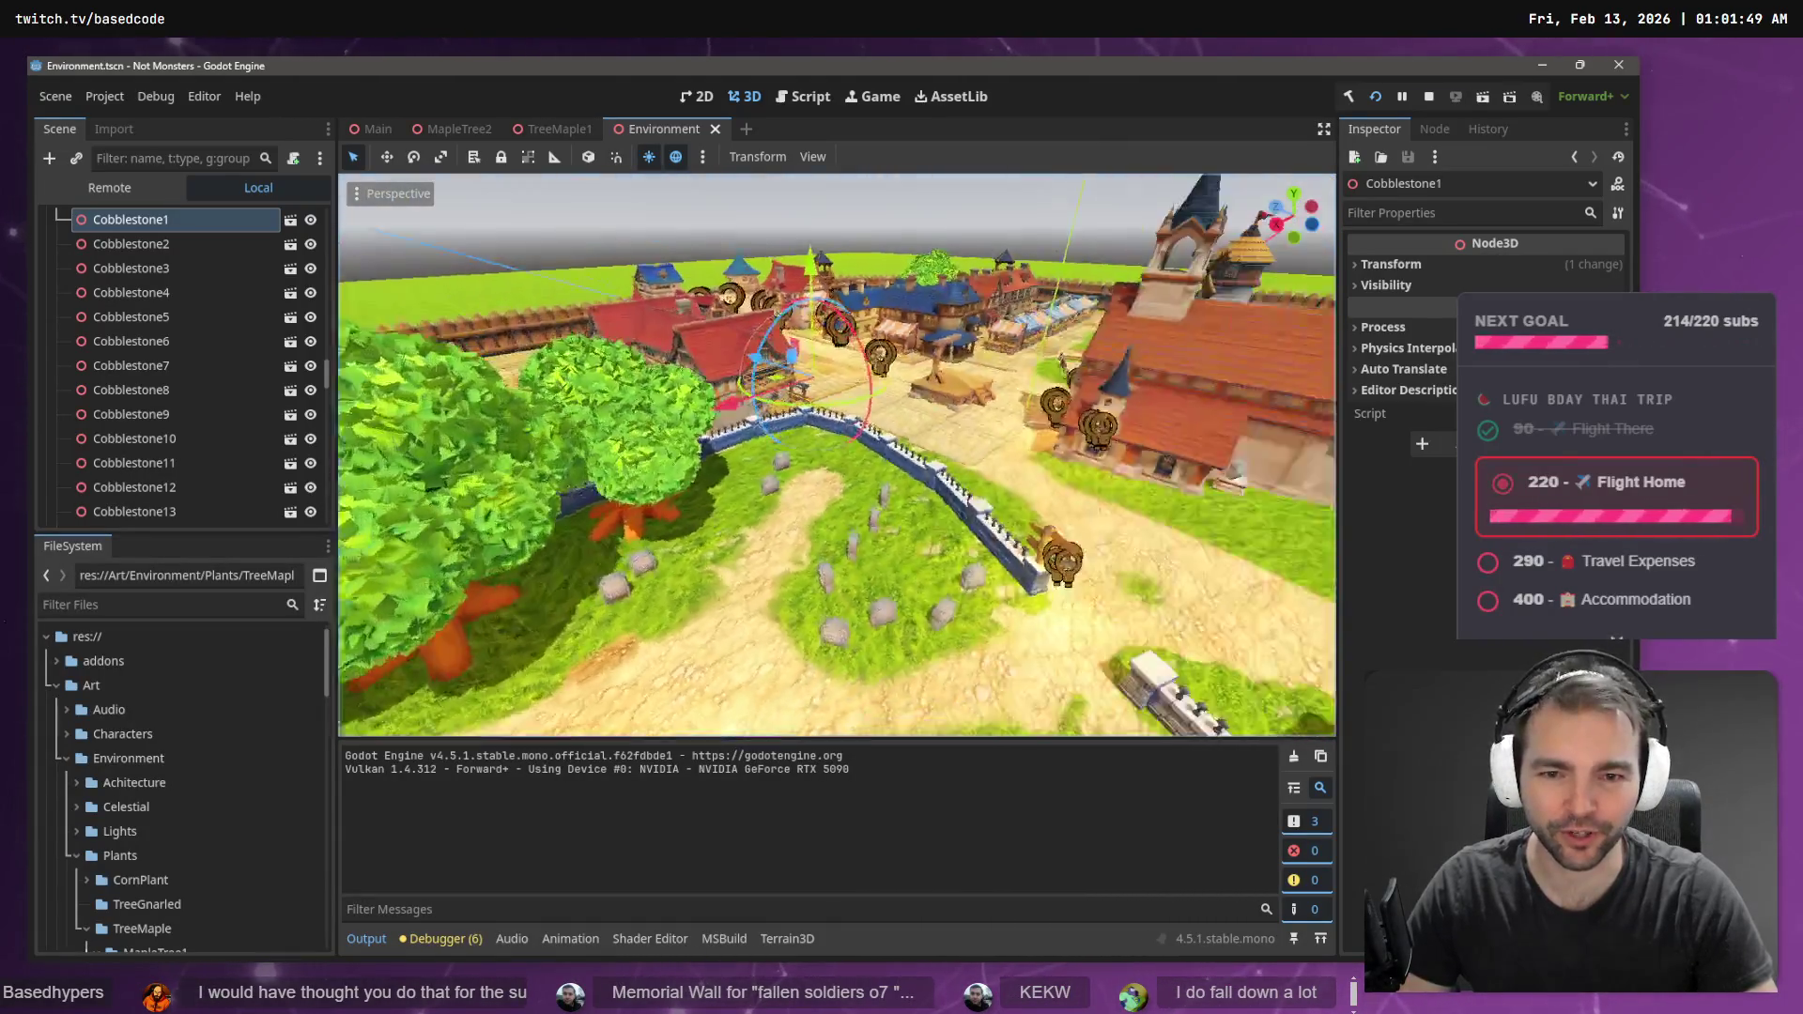
key(a)
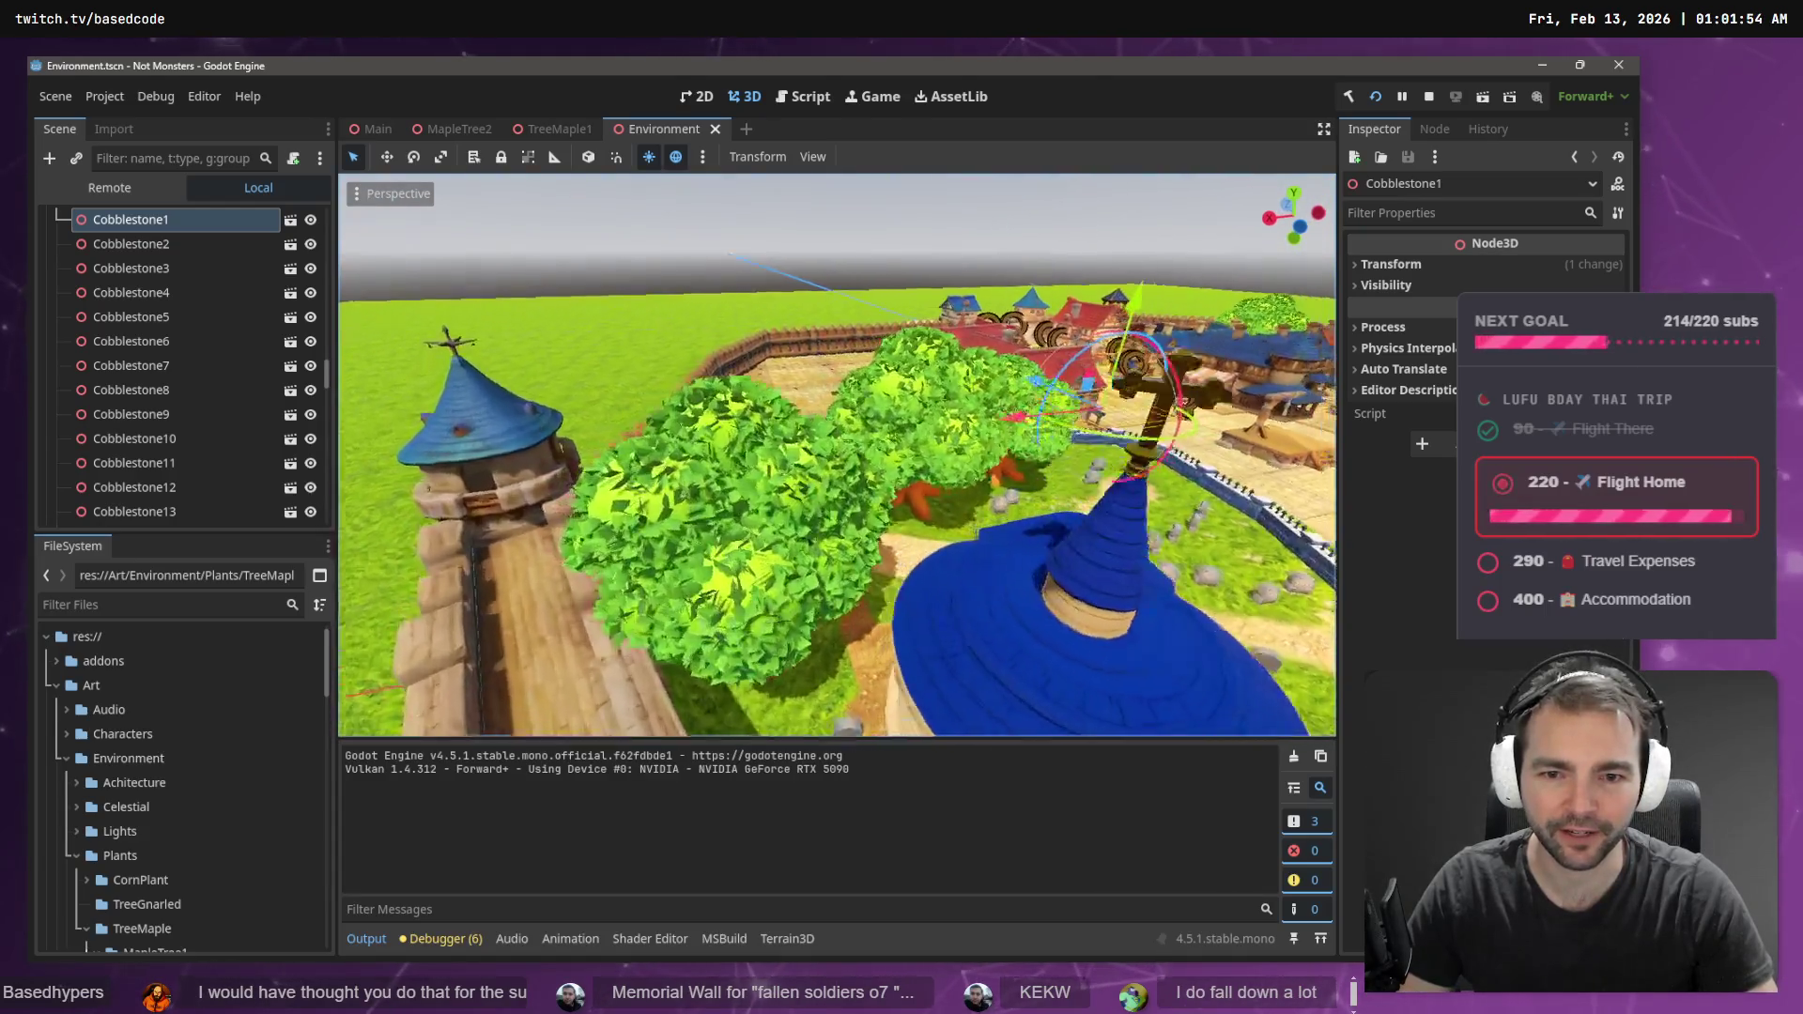
key(w)
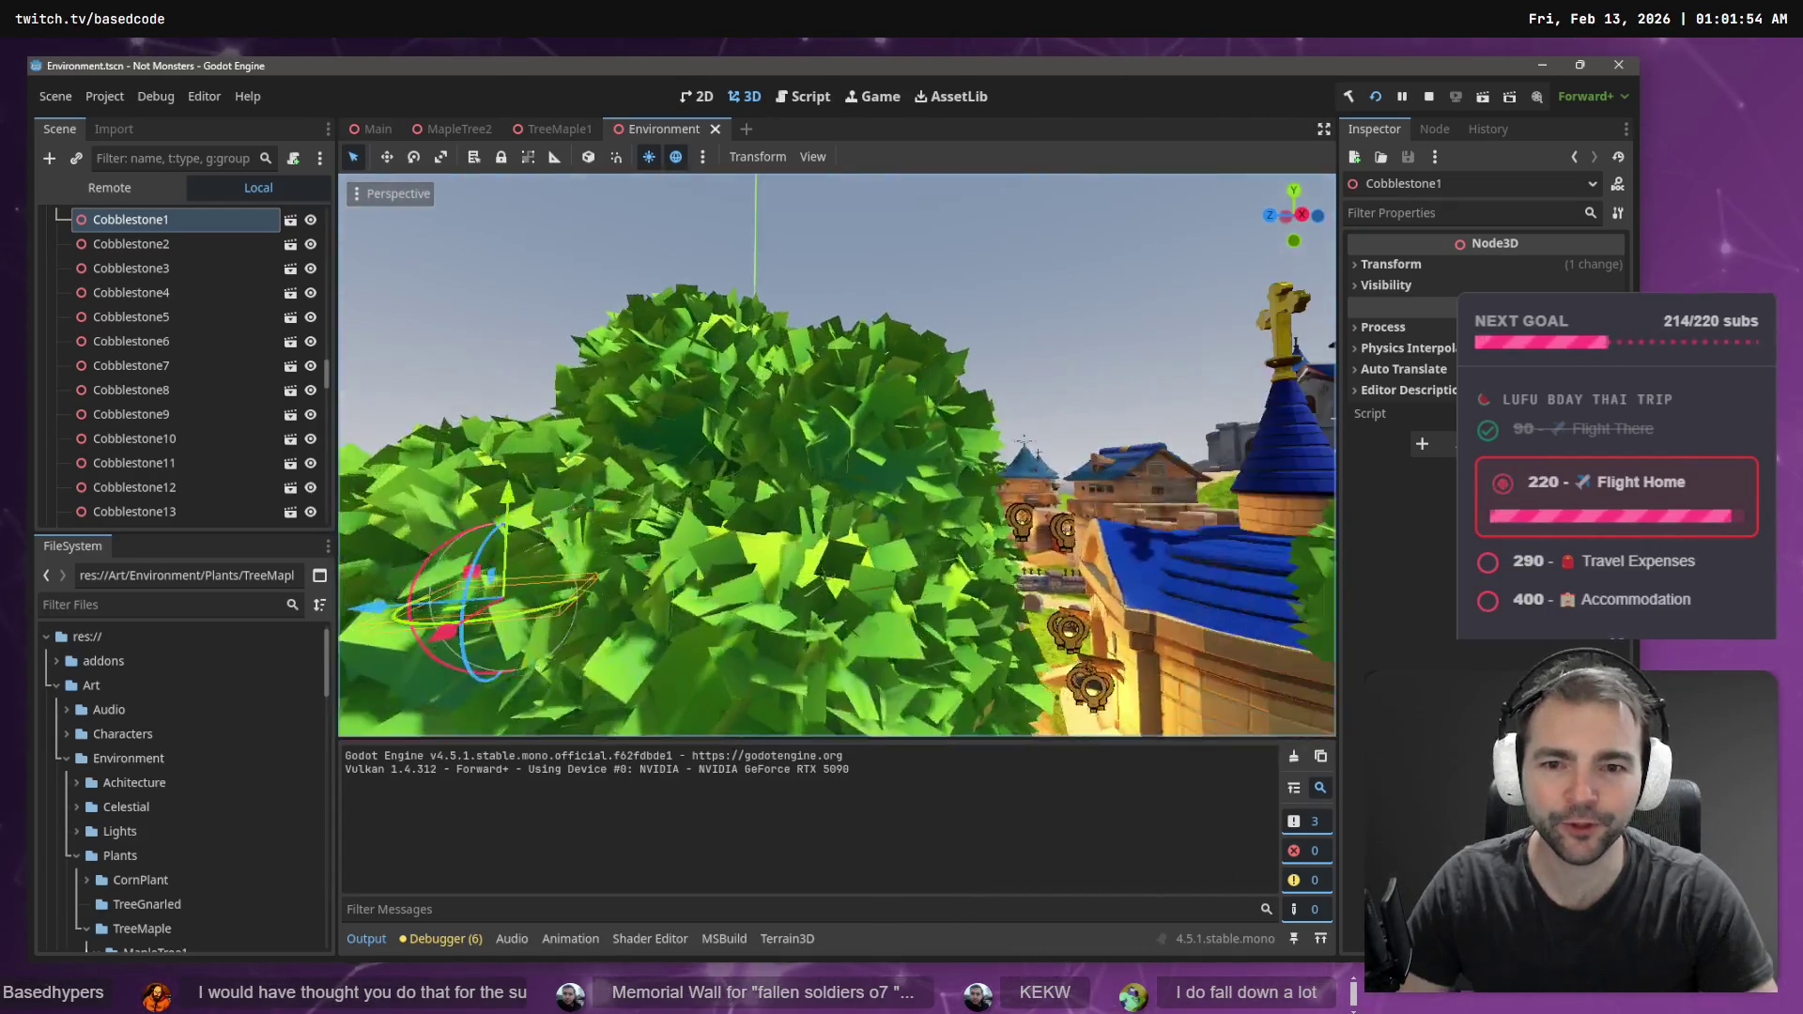
key(a)
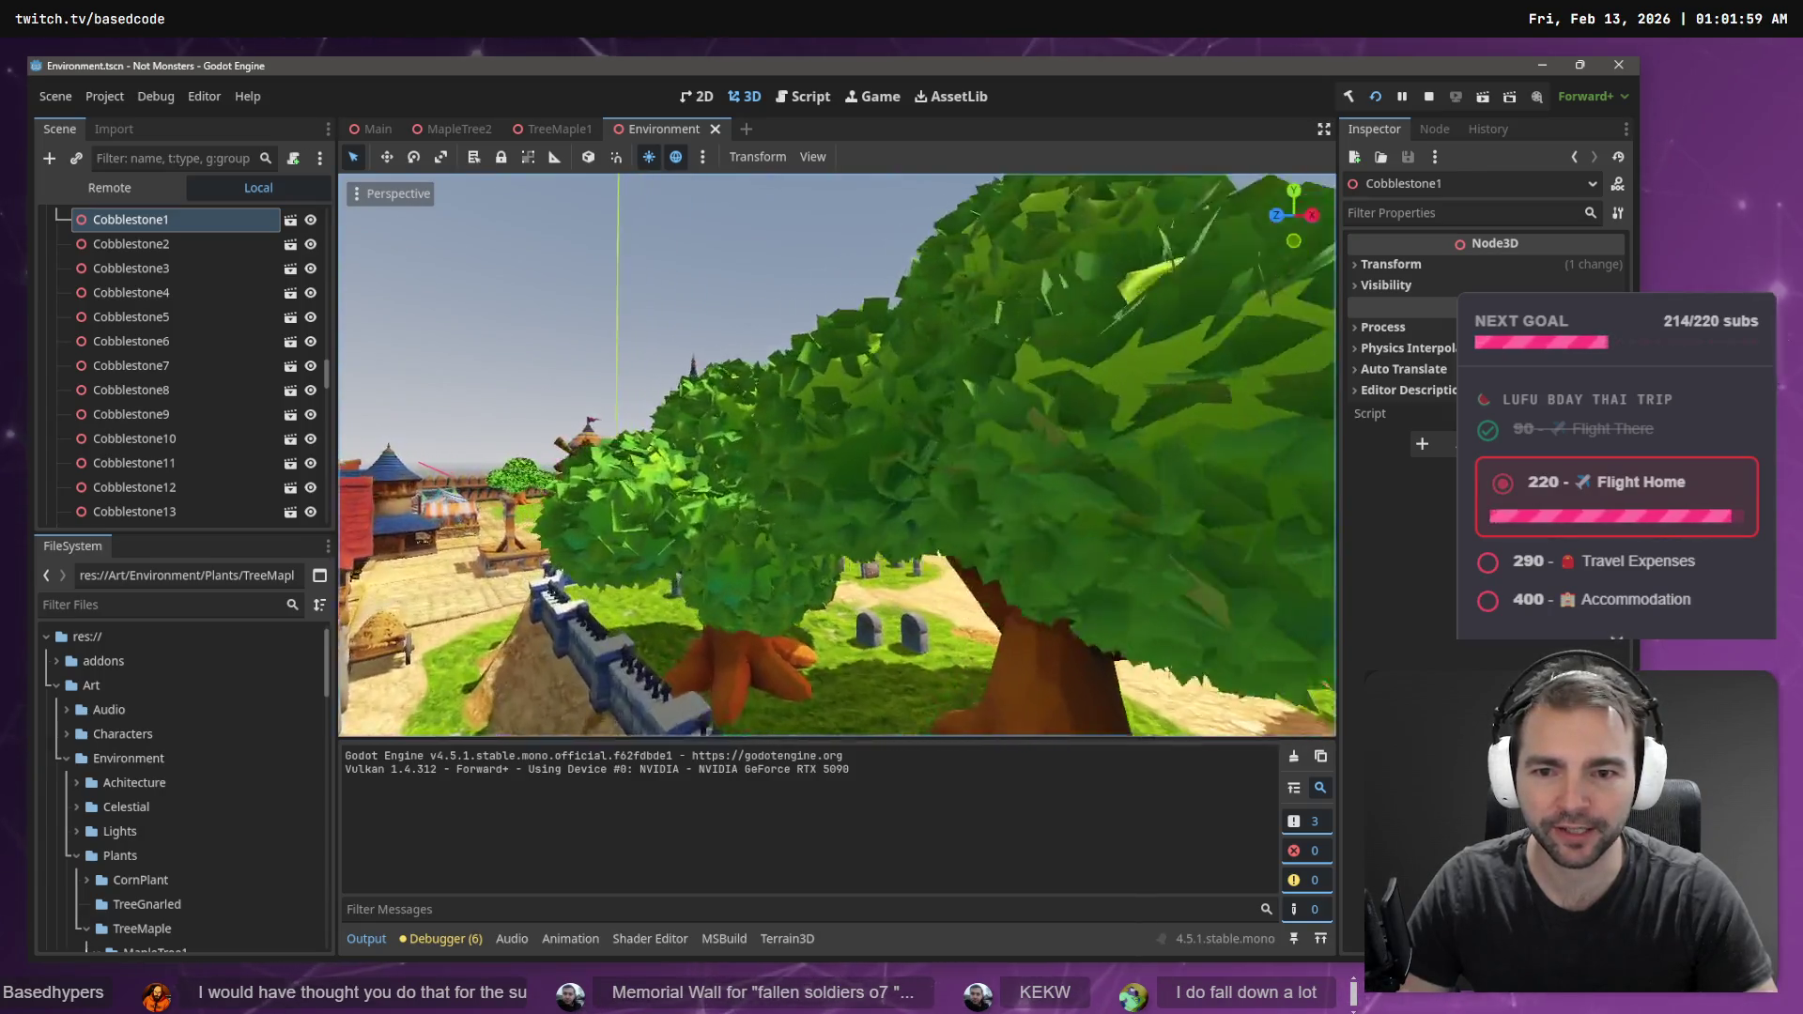
key(a)
key(d)
key(a)
key(a)
key(w)
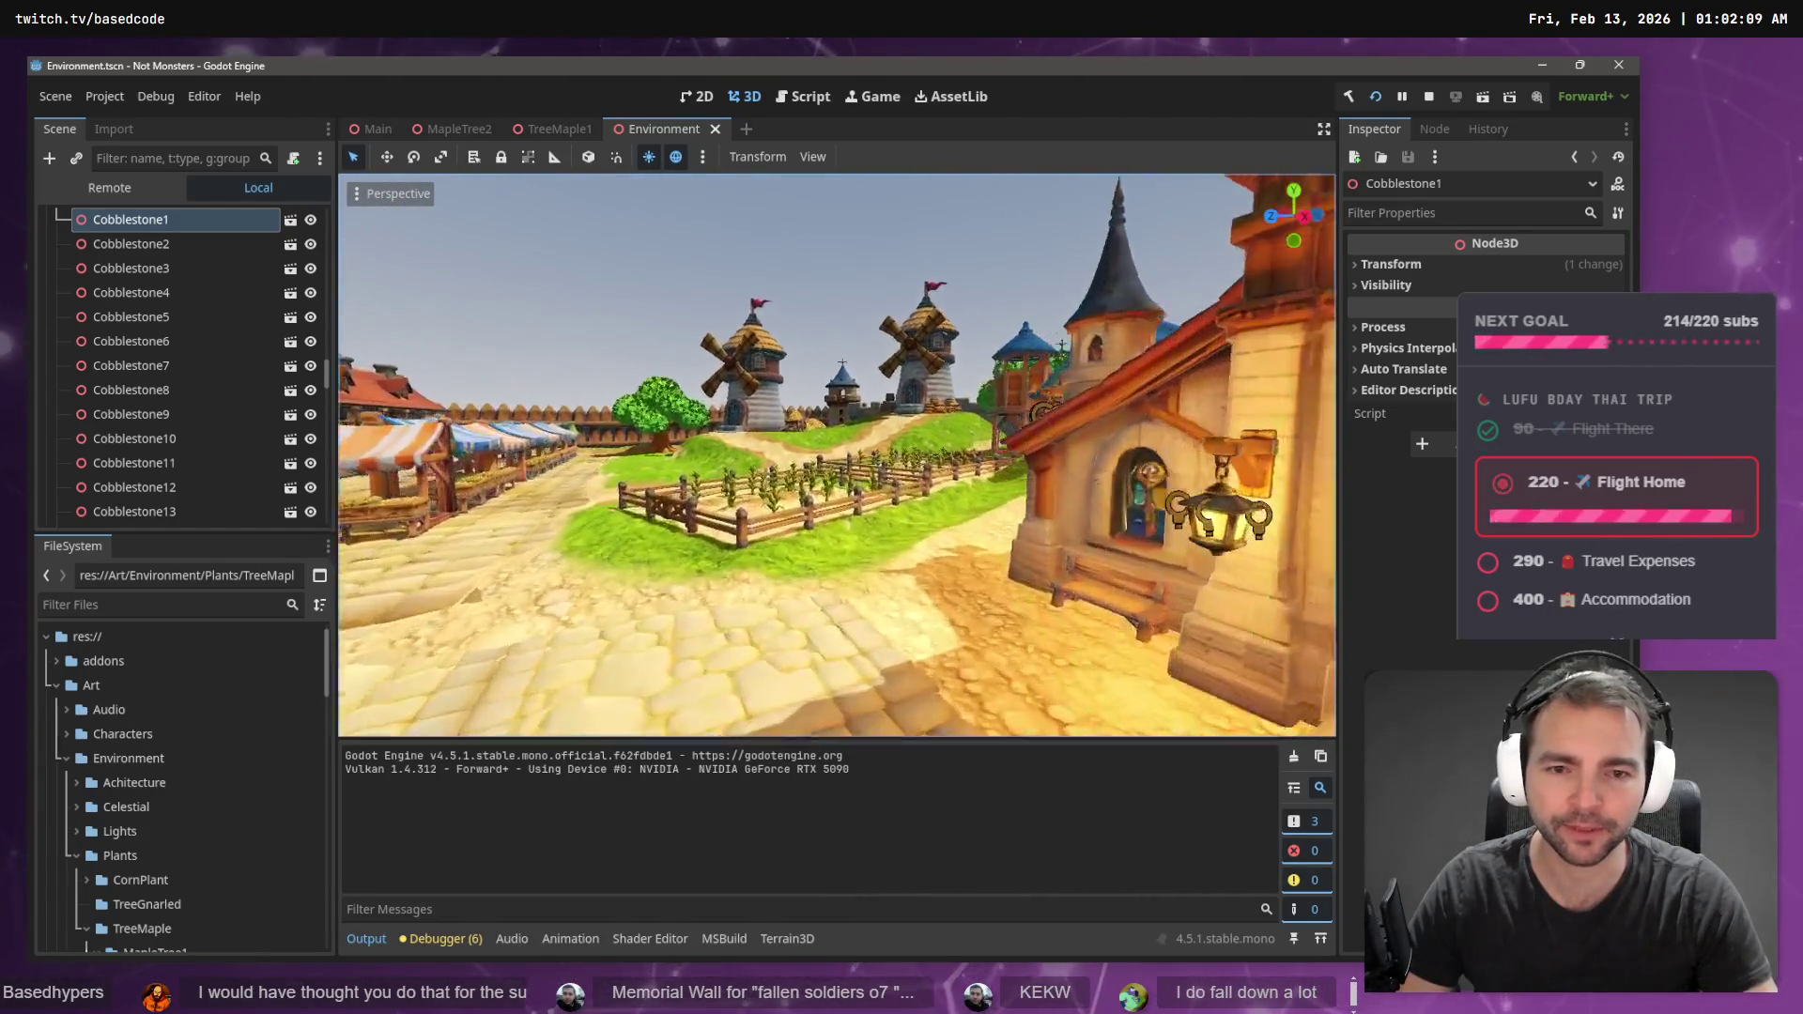
key(w)
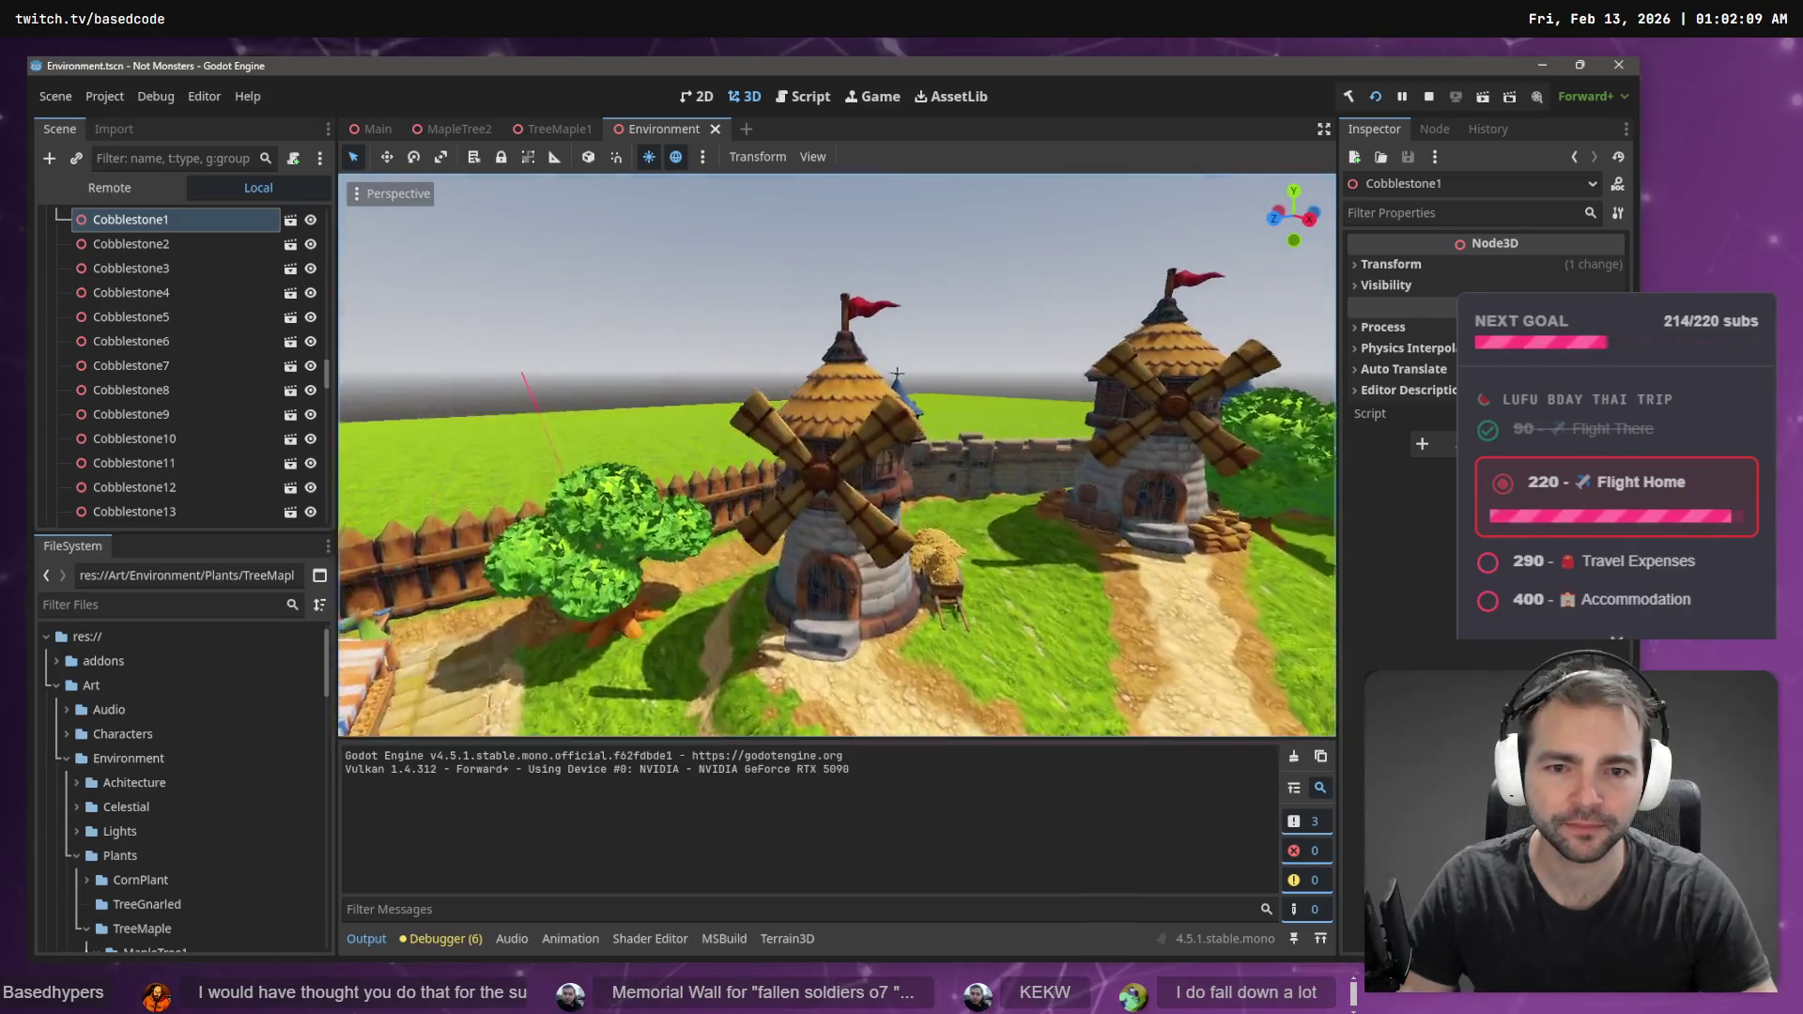
key(s)
key(a)
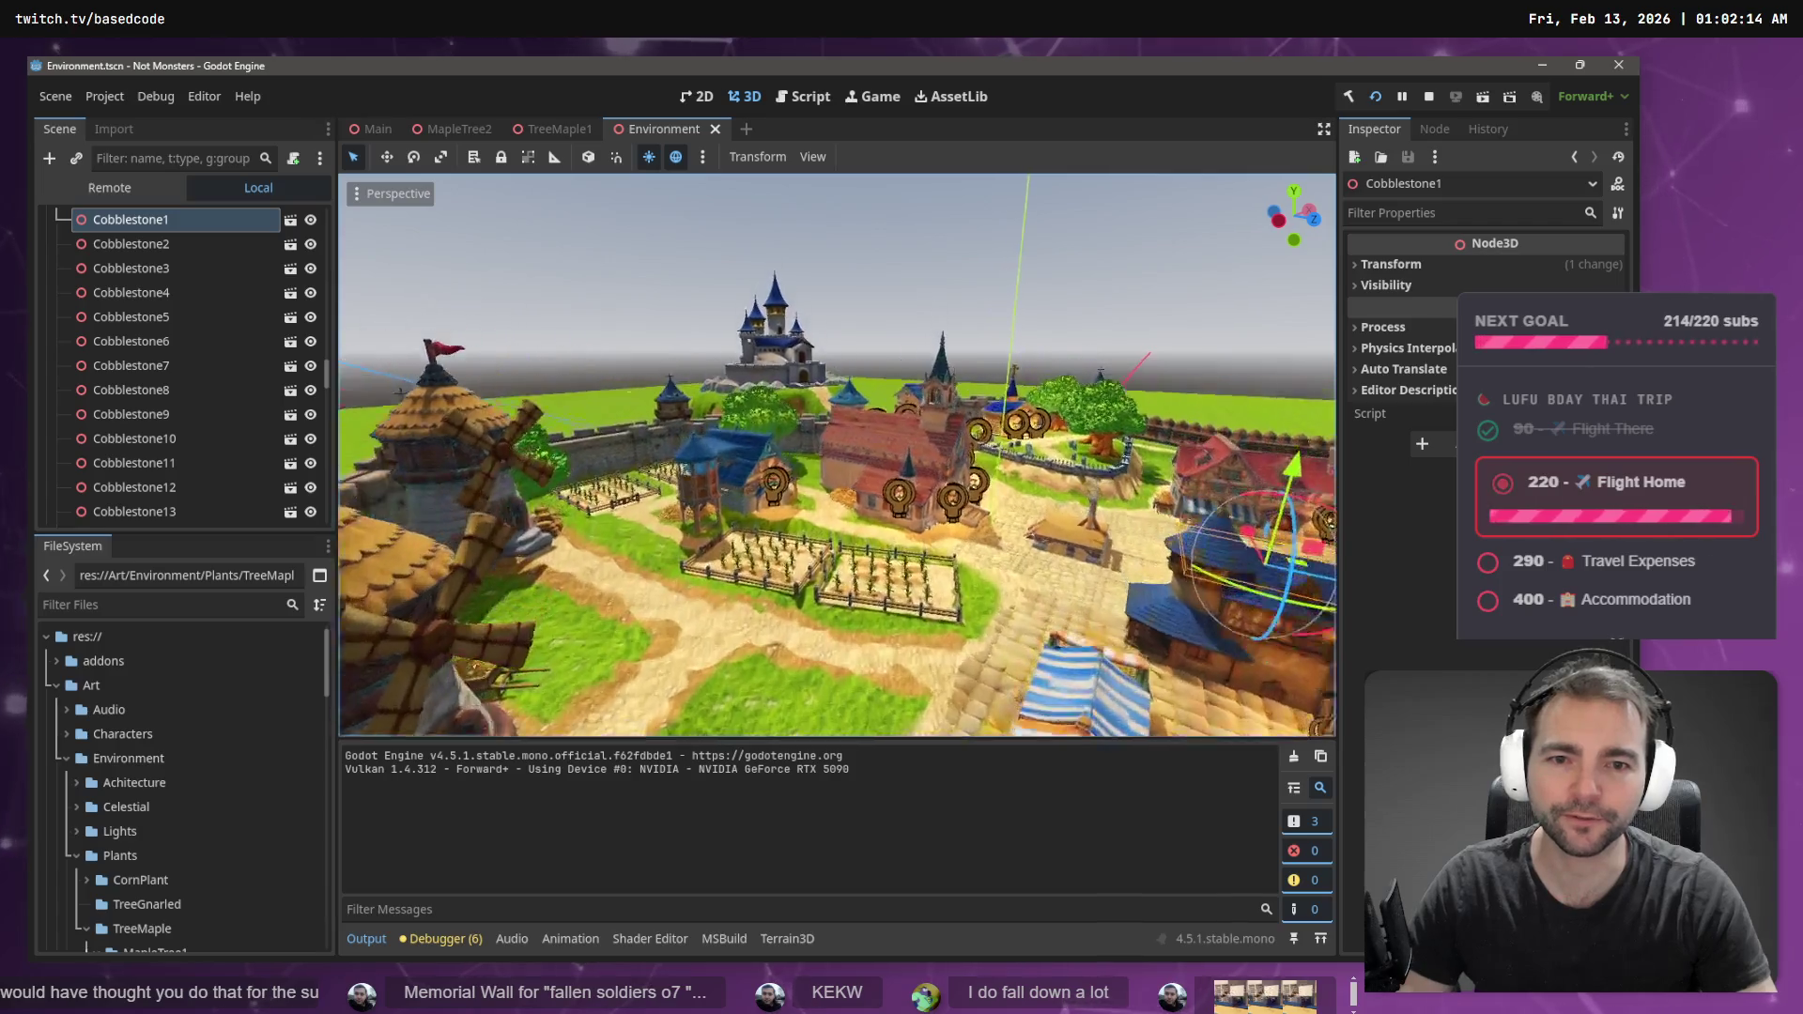
key(w)
key(w)
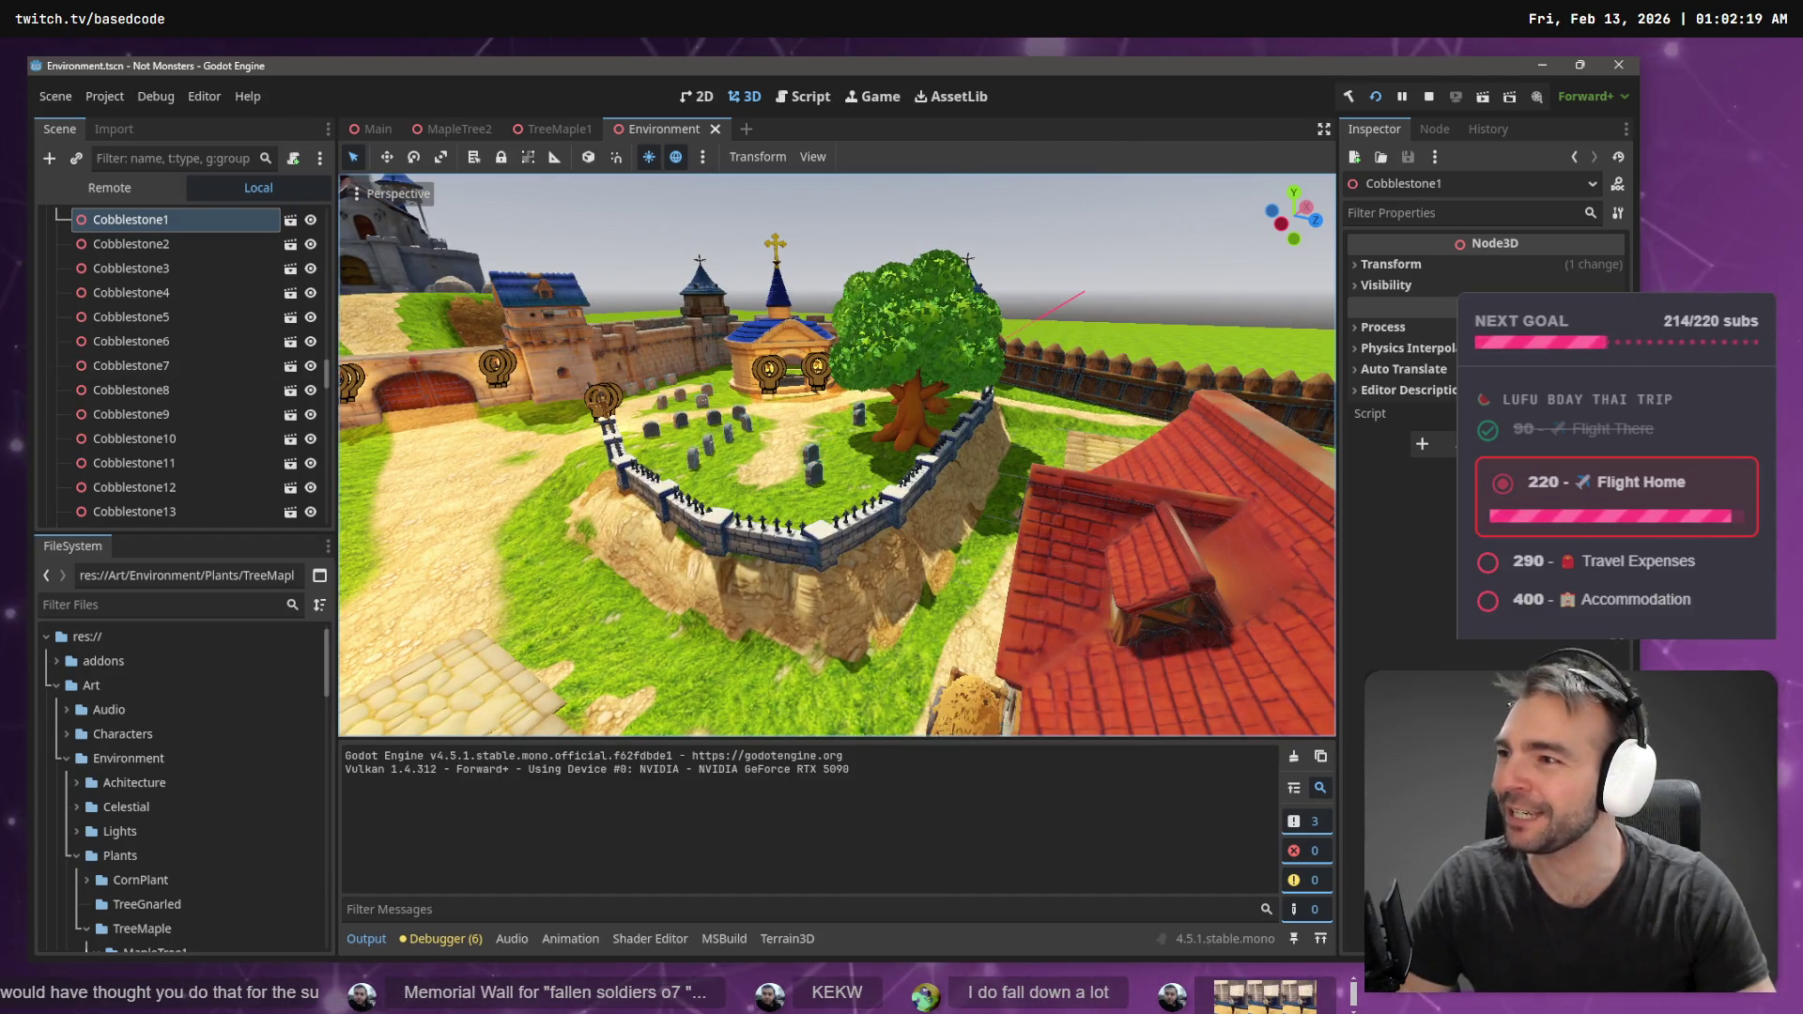
key(w)
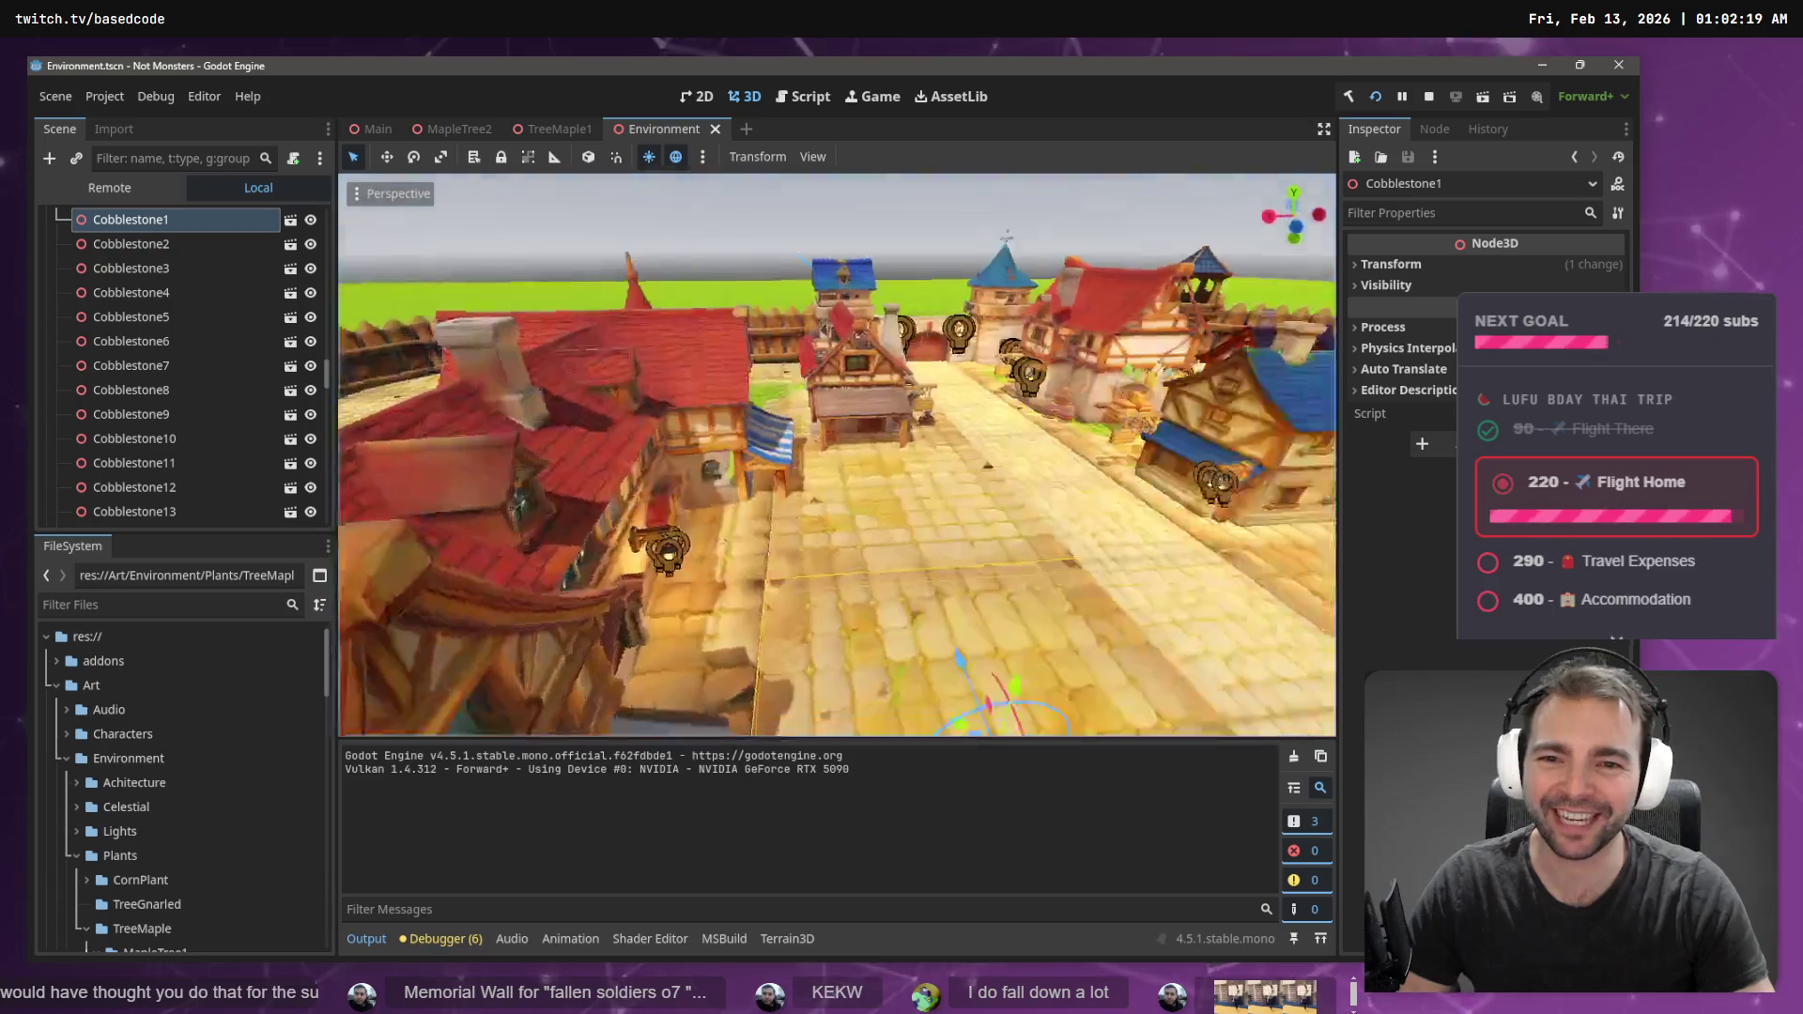
key(w)
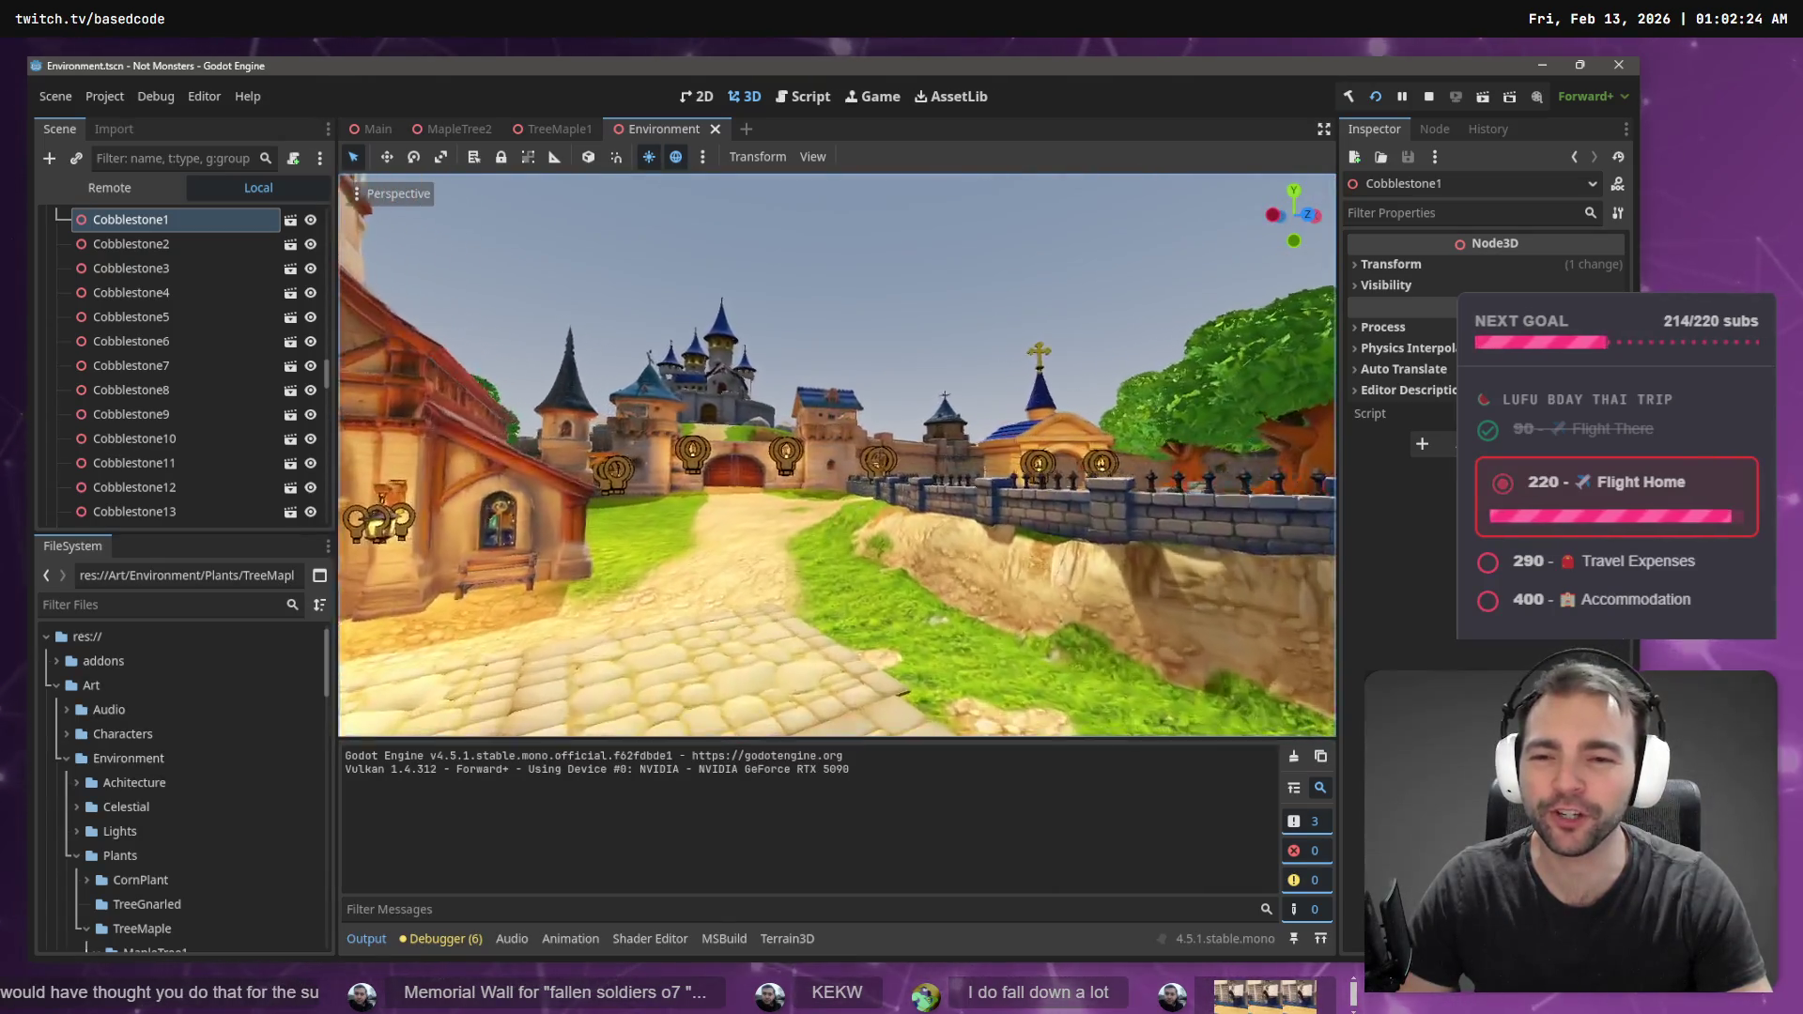
key(w)
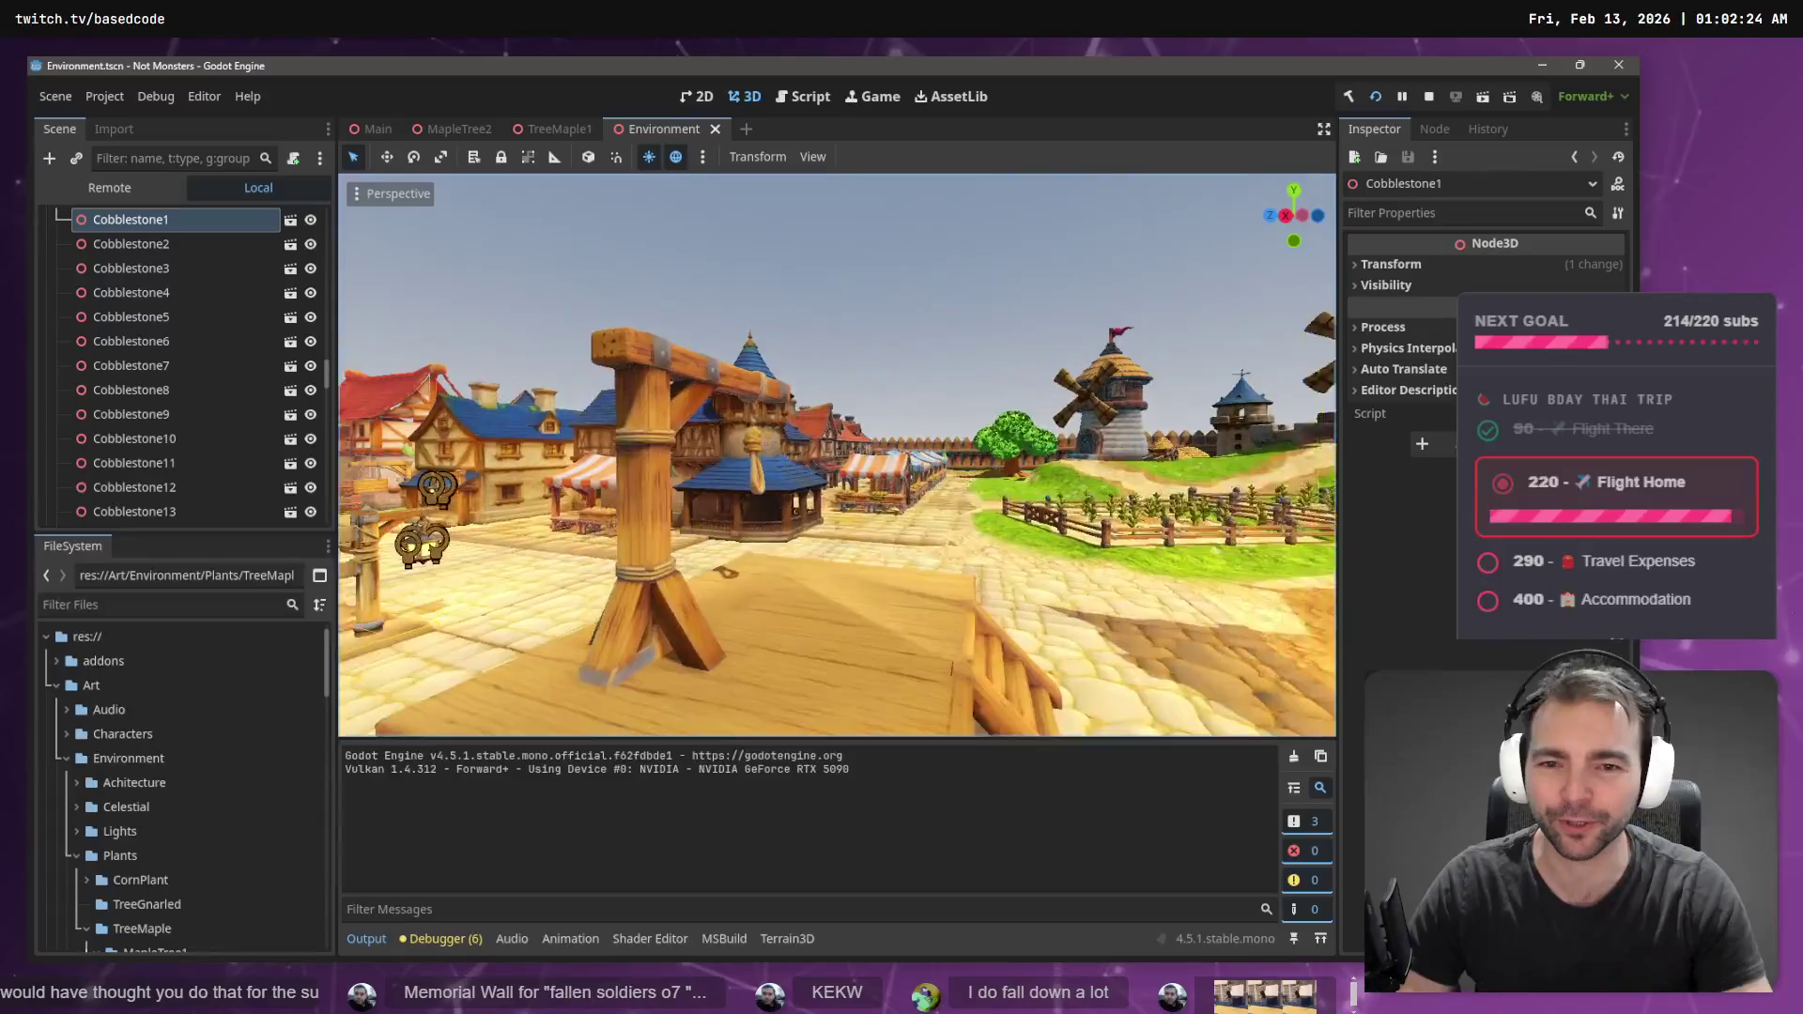
key(w)
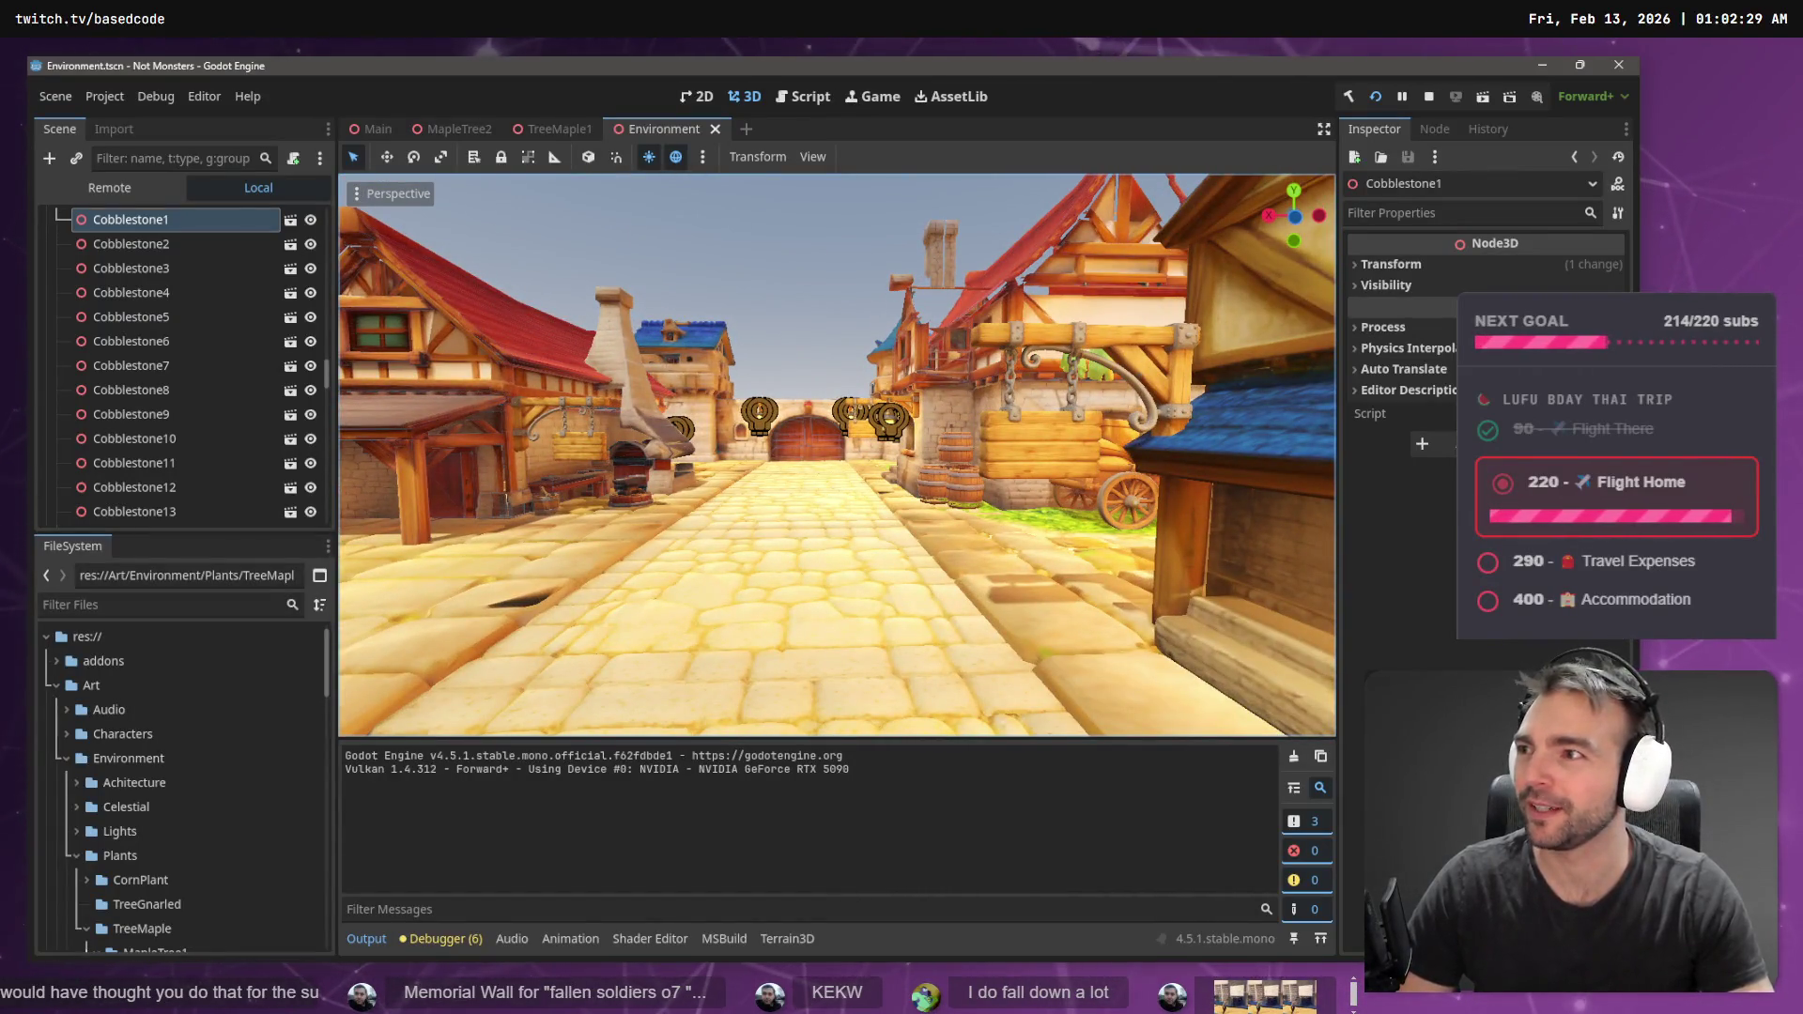
mouse_move(477, 335)
mouse_down()
mouse_move(300, 340)
mouse_move(526, 340)
mouse_move(460, 340)
mouse_move(526, 340)
mouse_move(554, 371)
mouse_move(832, 437)
mouse_up()
click(832, 438)
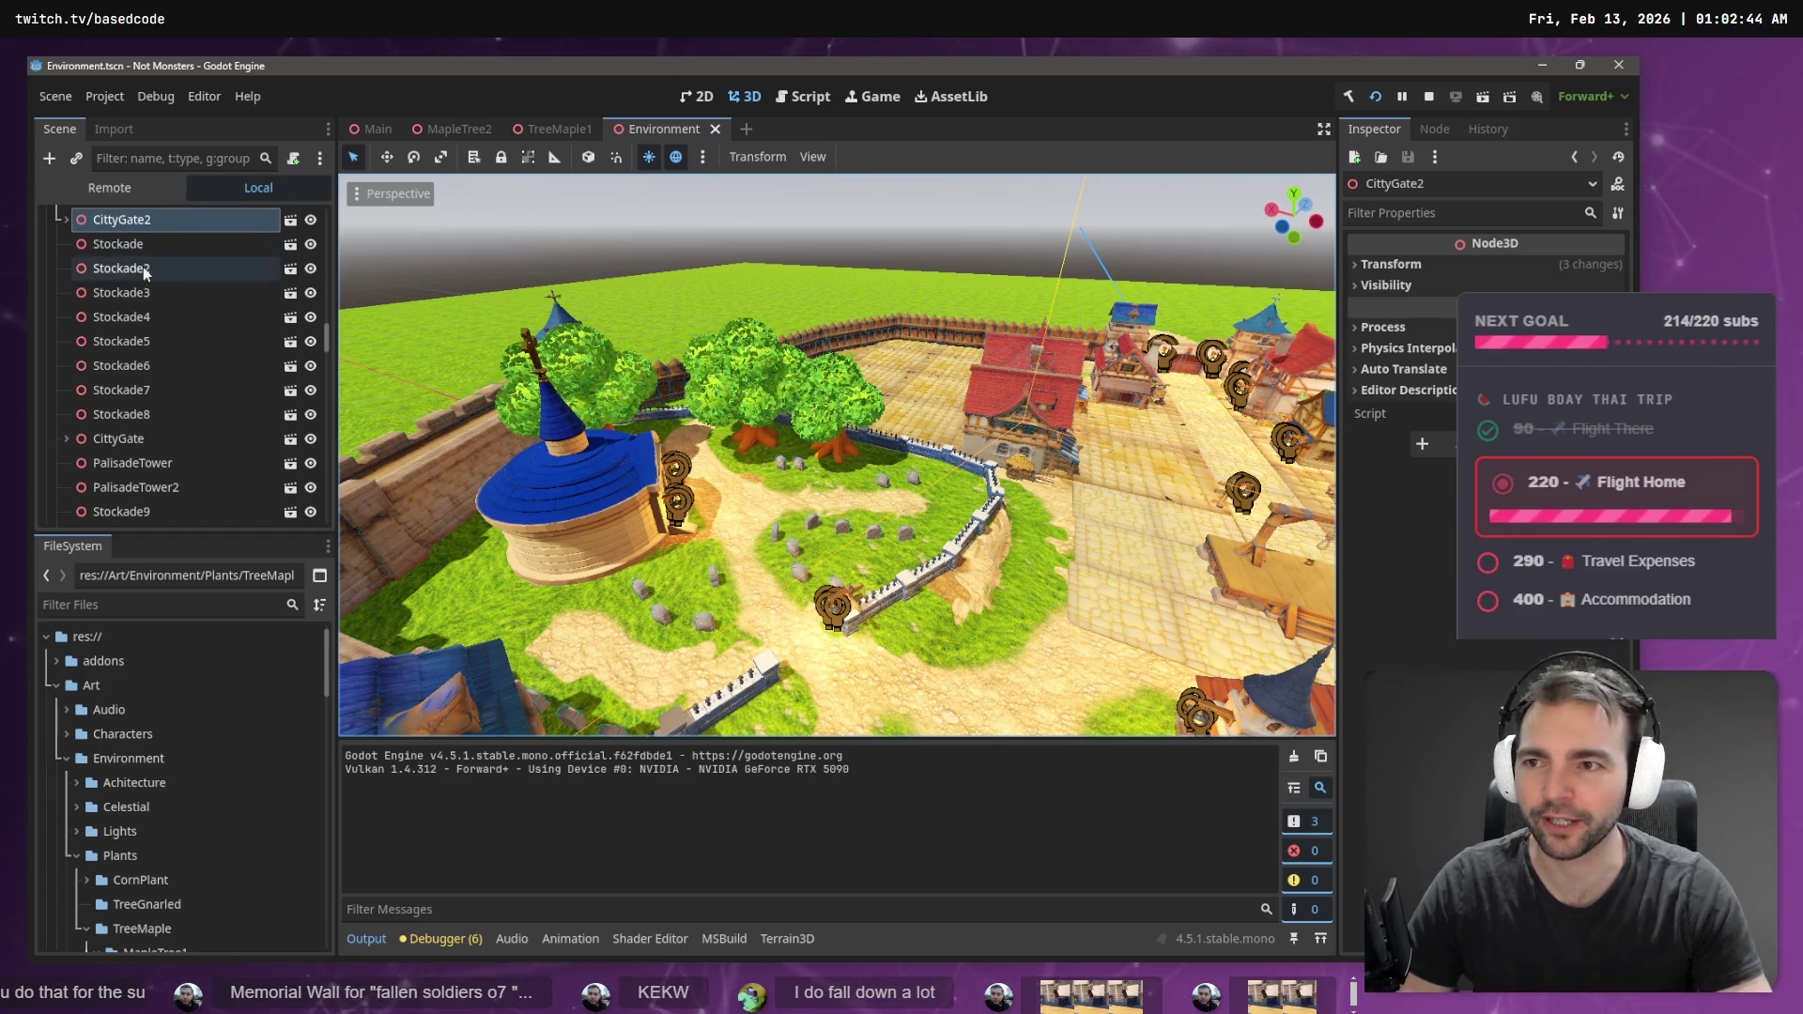
- Show the Remote live scene tree, expand Main, and bring the werewolf game window forward
scroll(160, 422, down, 5)
click(136, 188)
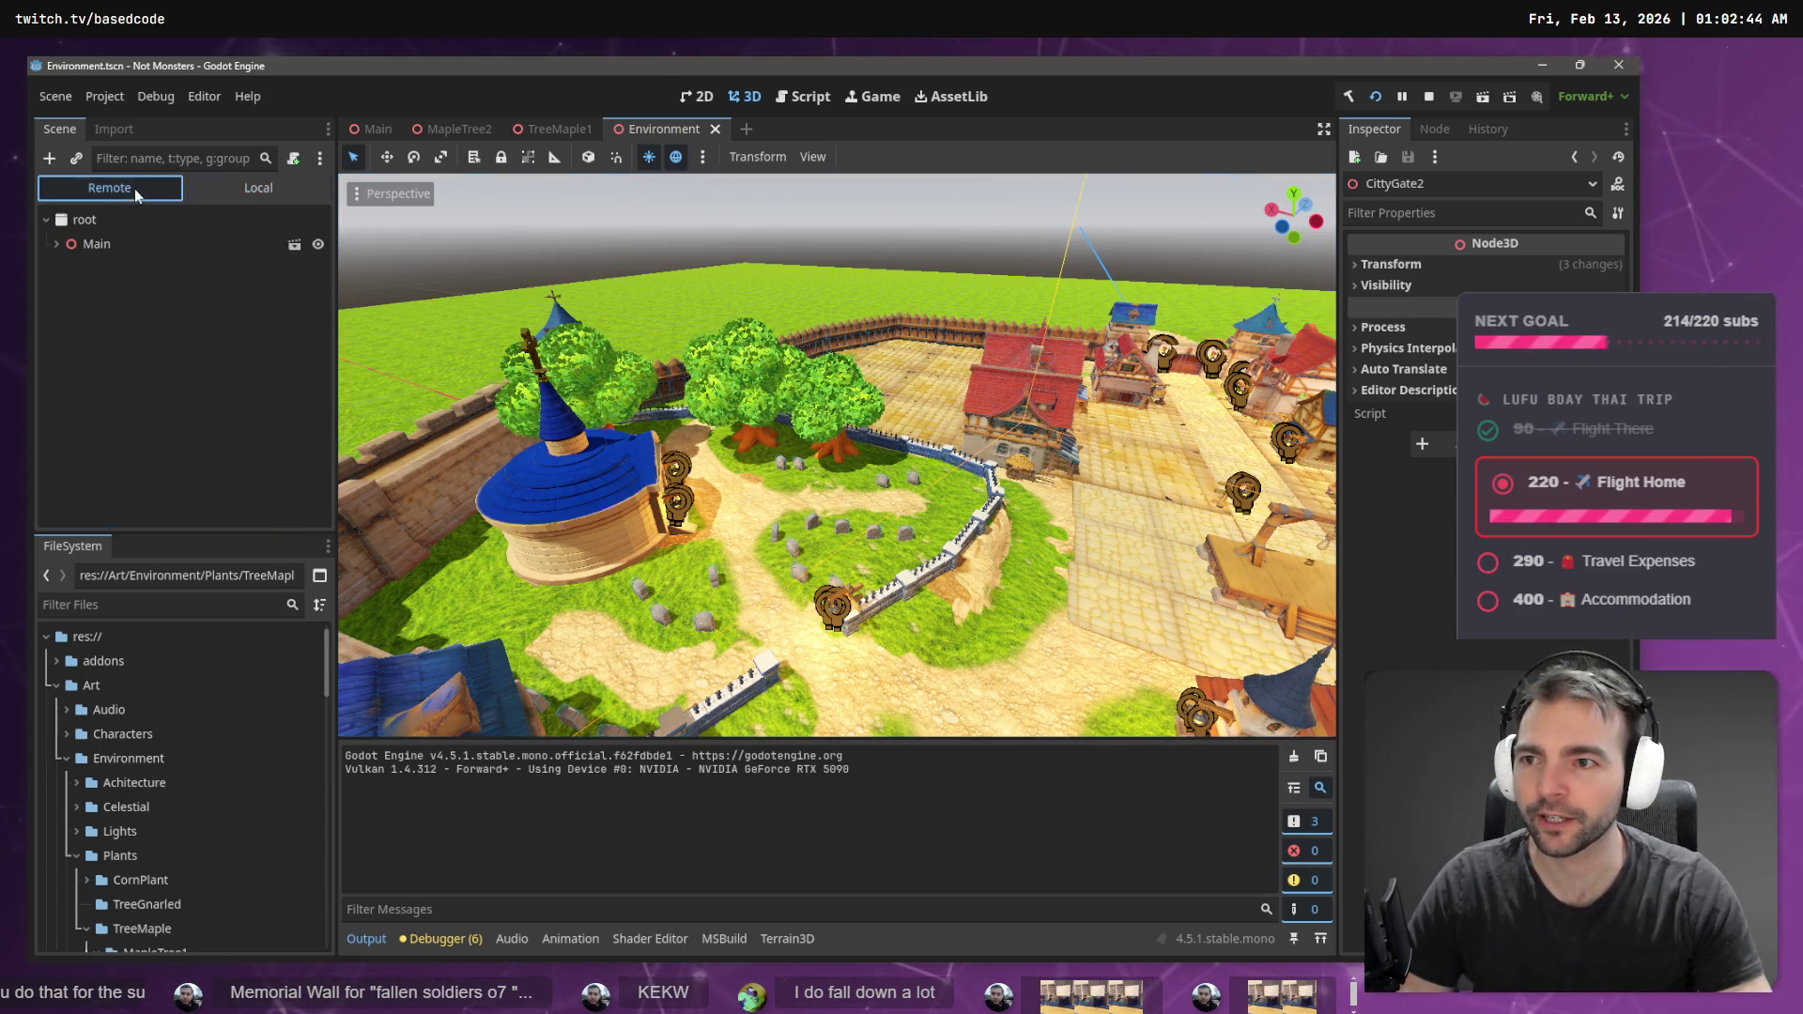
click(238, 190)
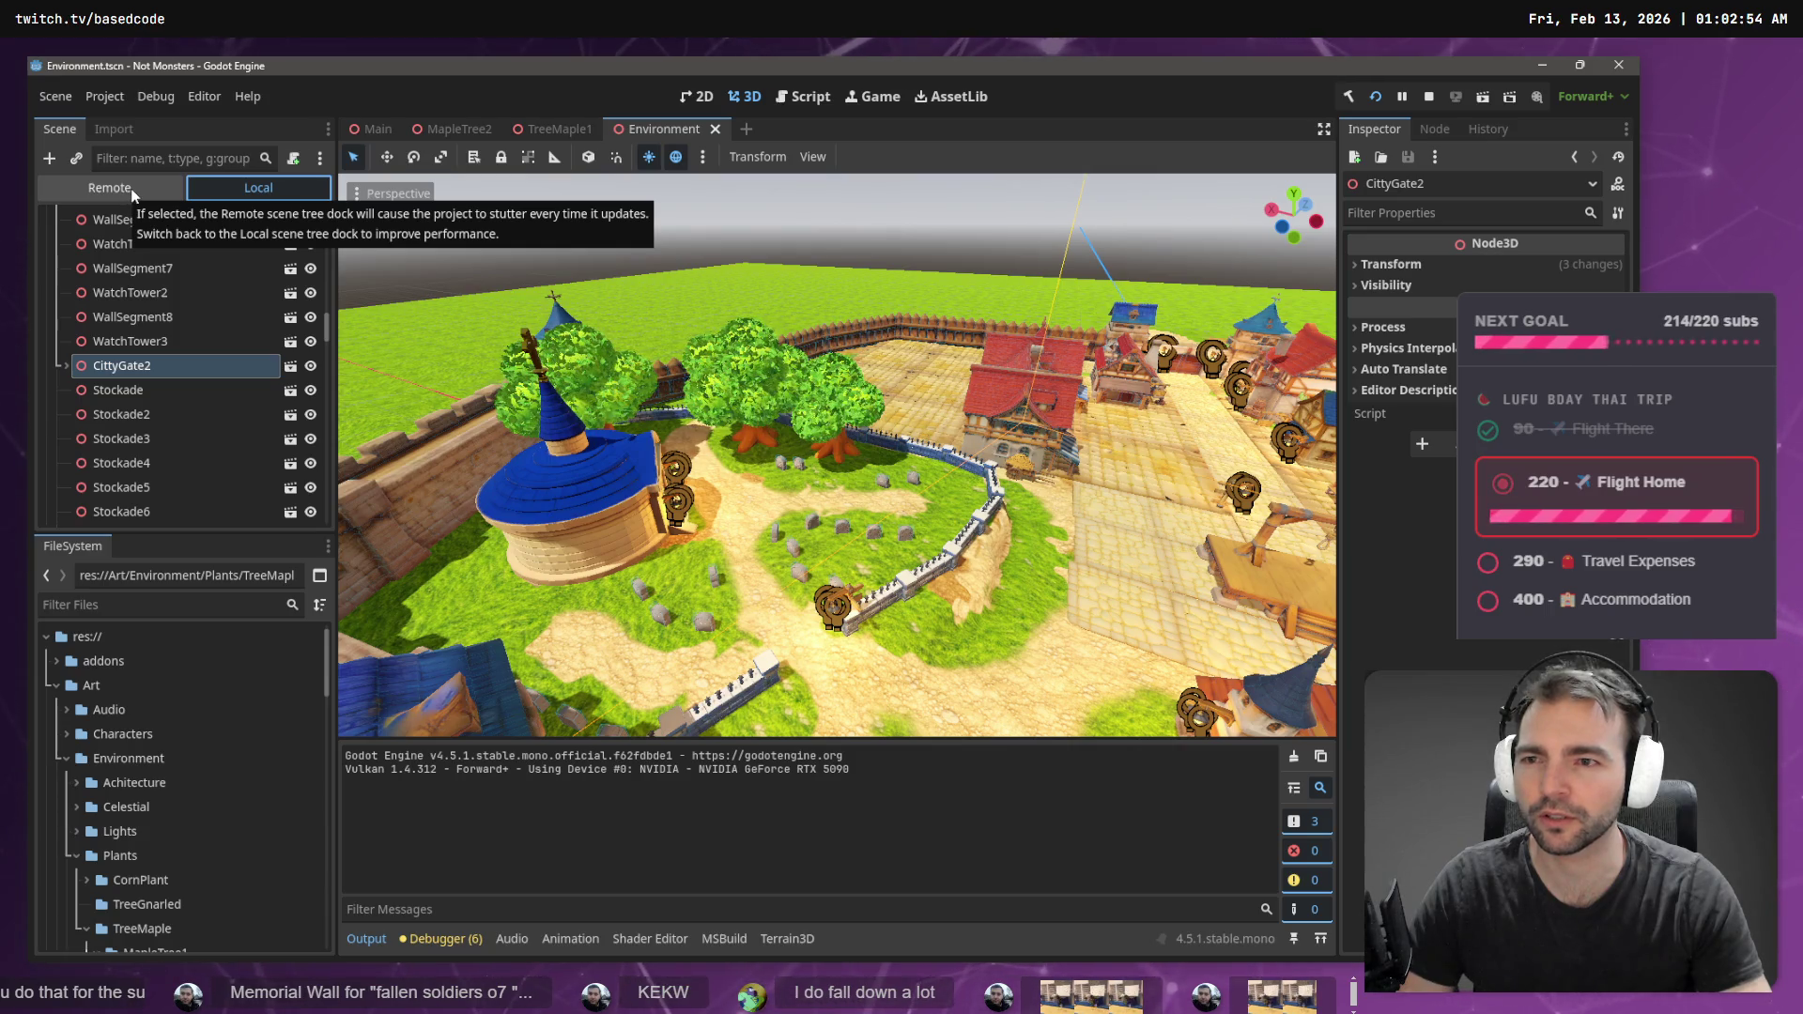
click(131, 194)
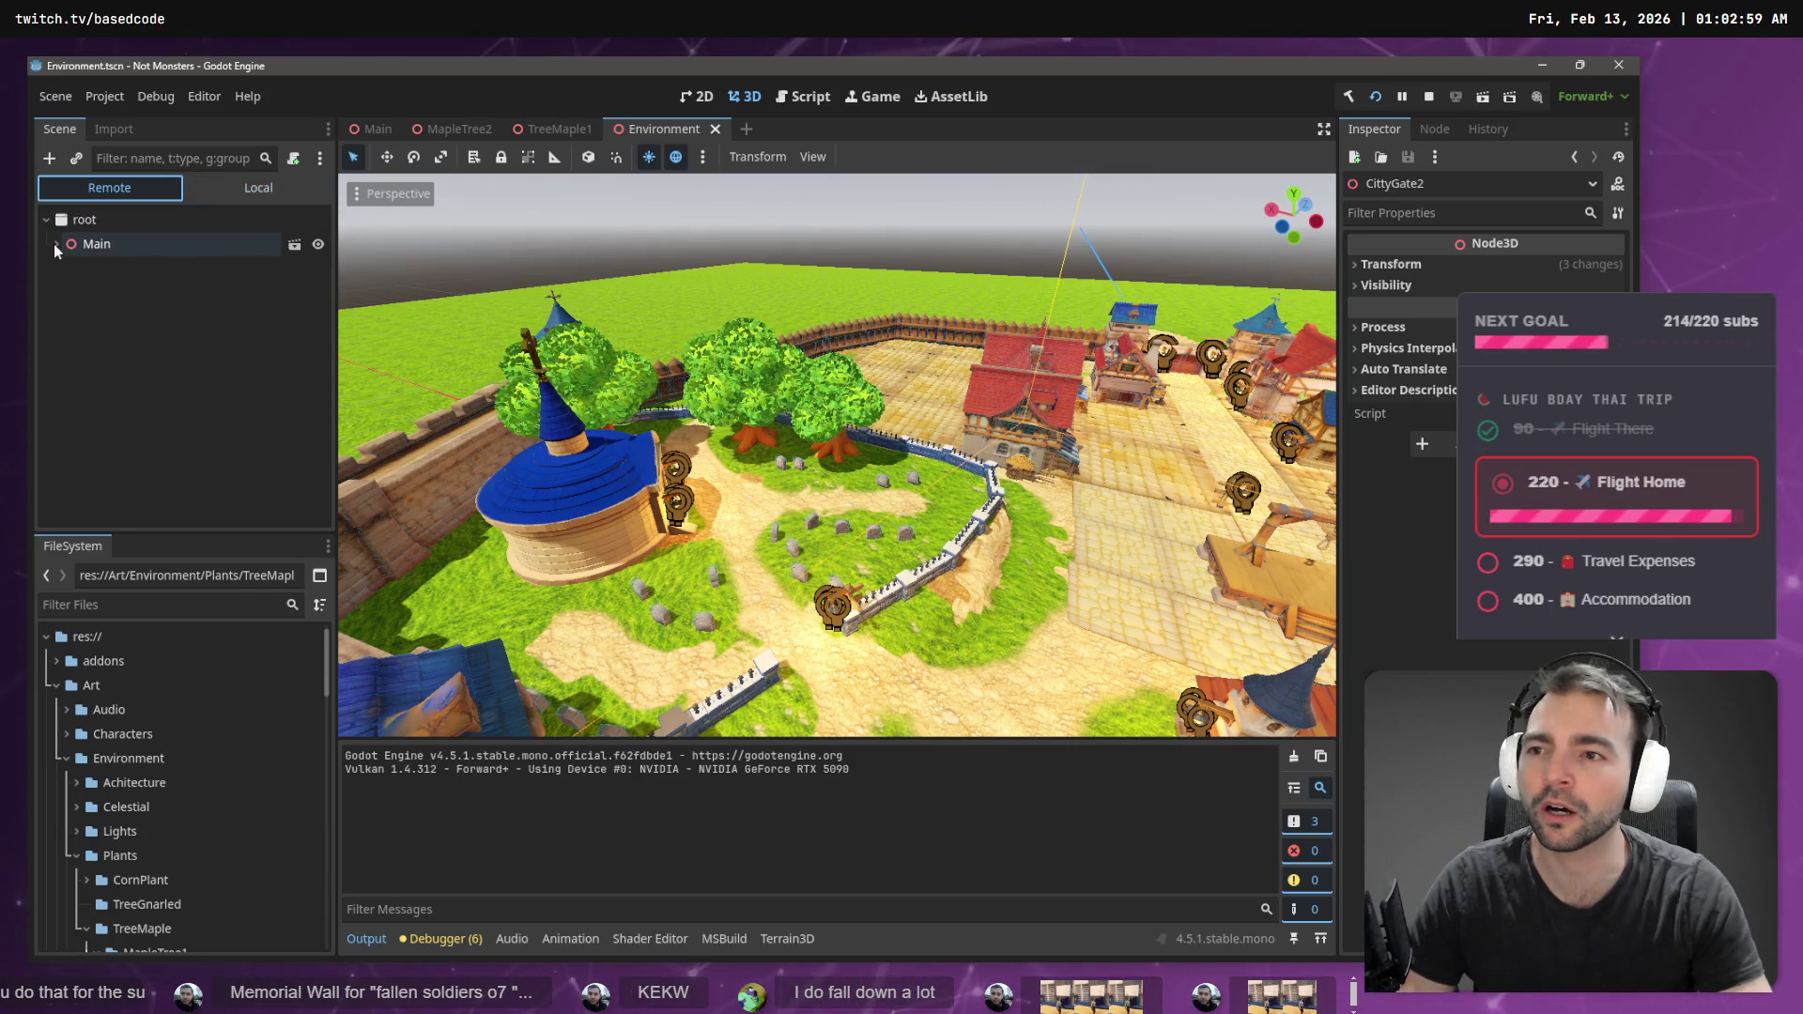
click(57, 244)
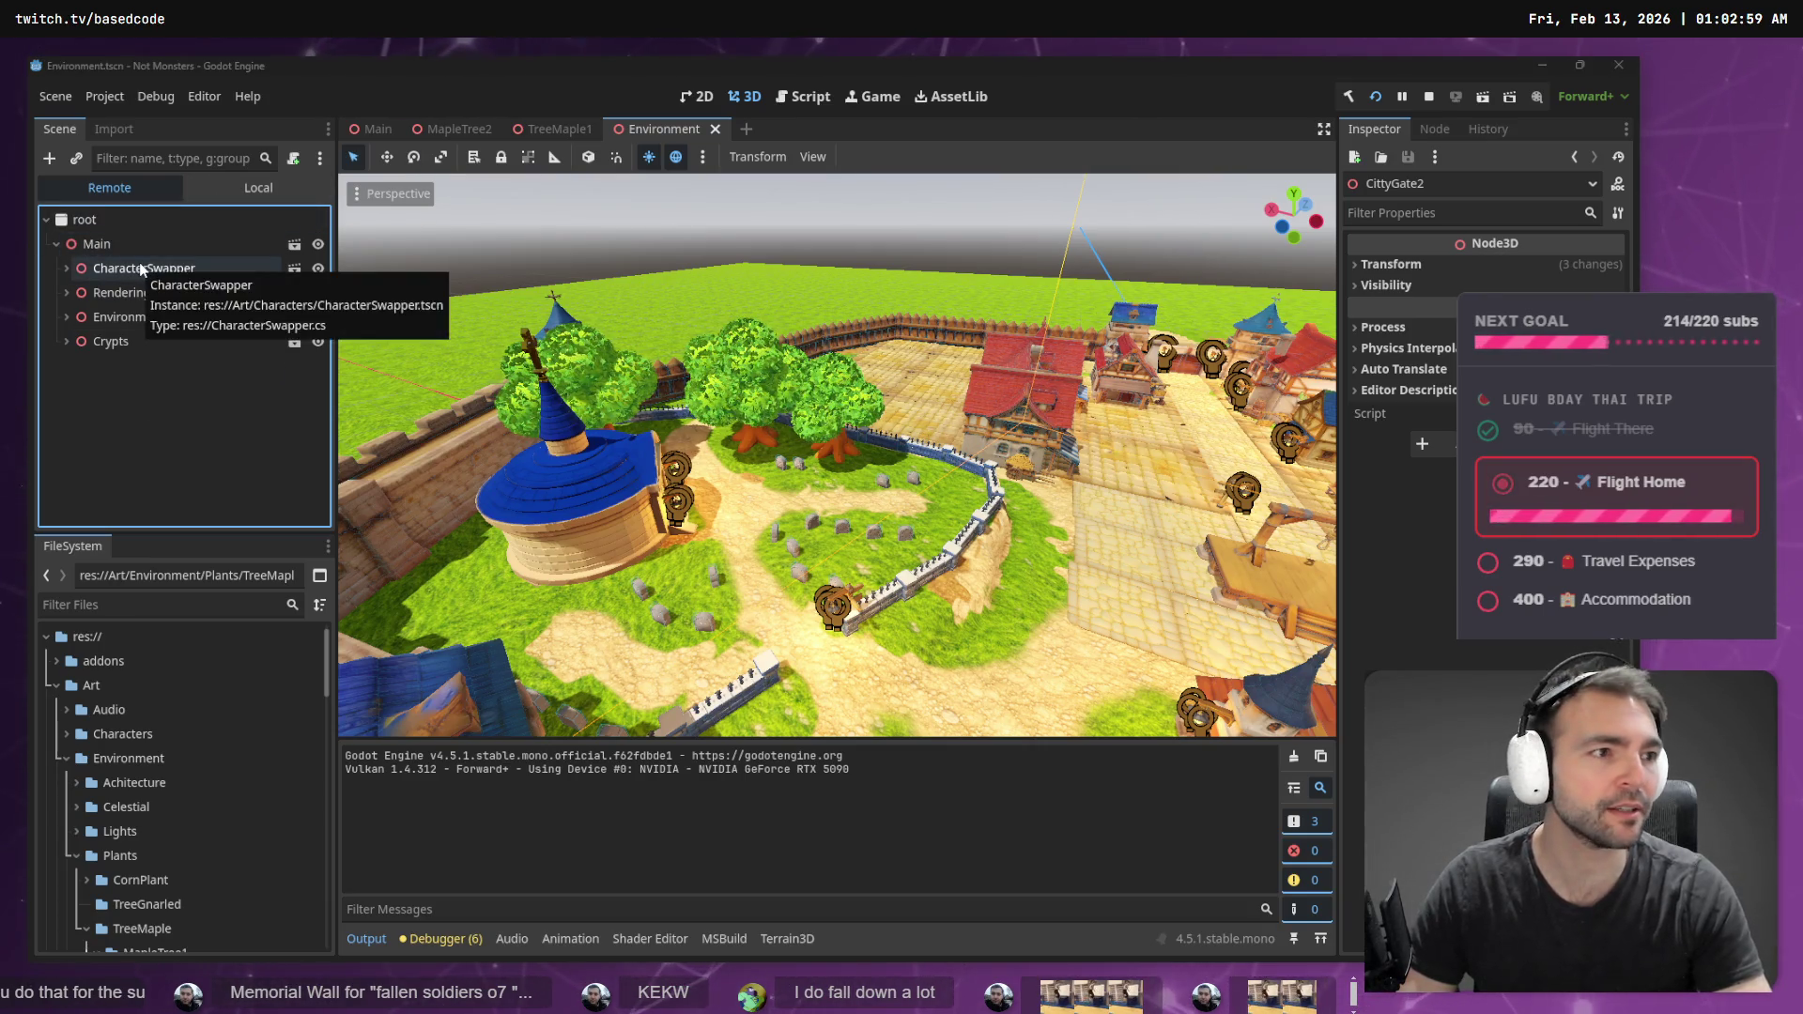
key(alt+Tab)
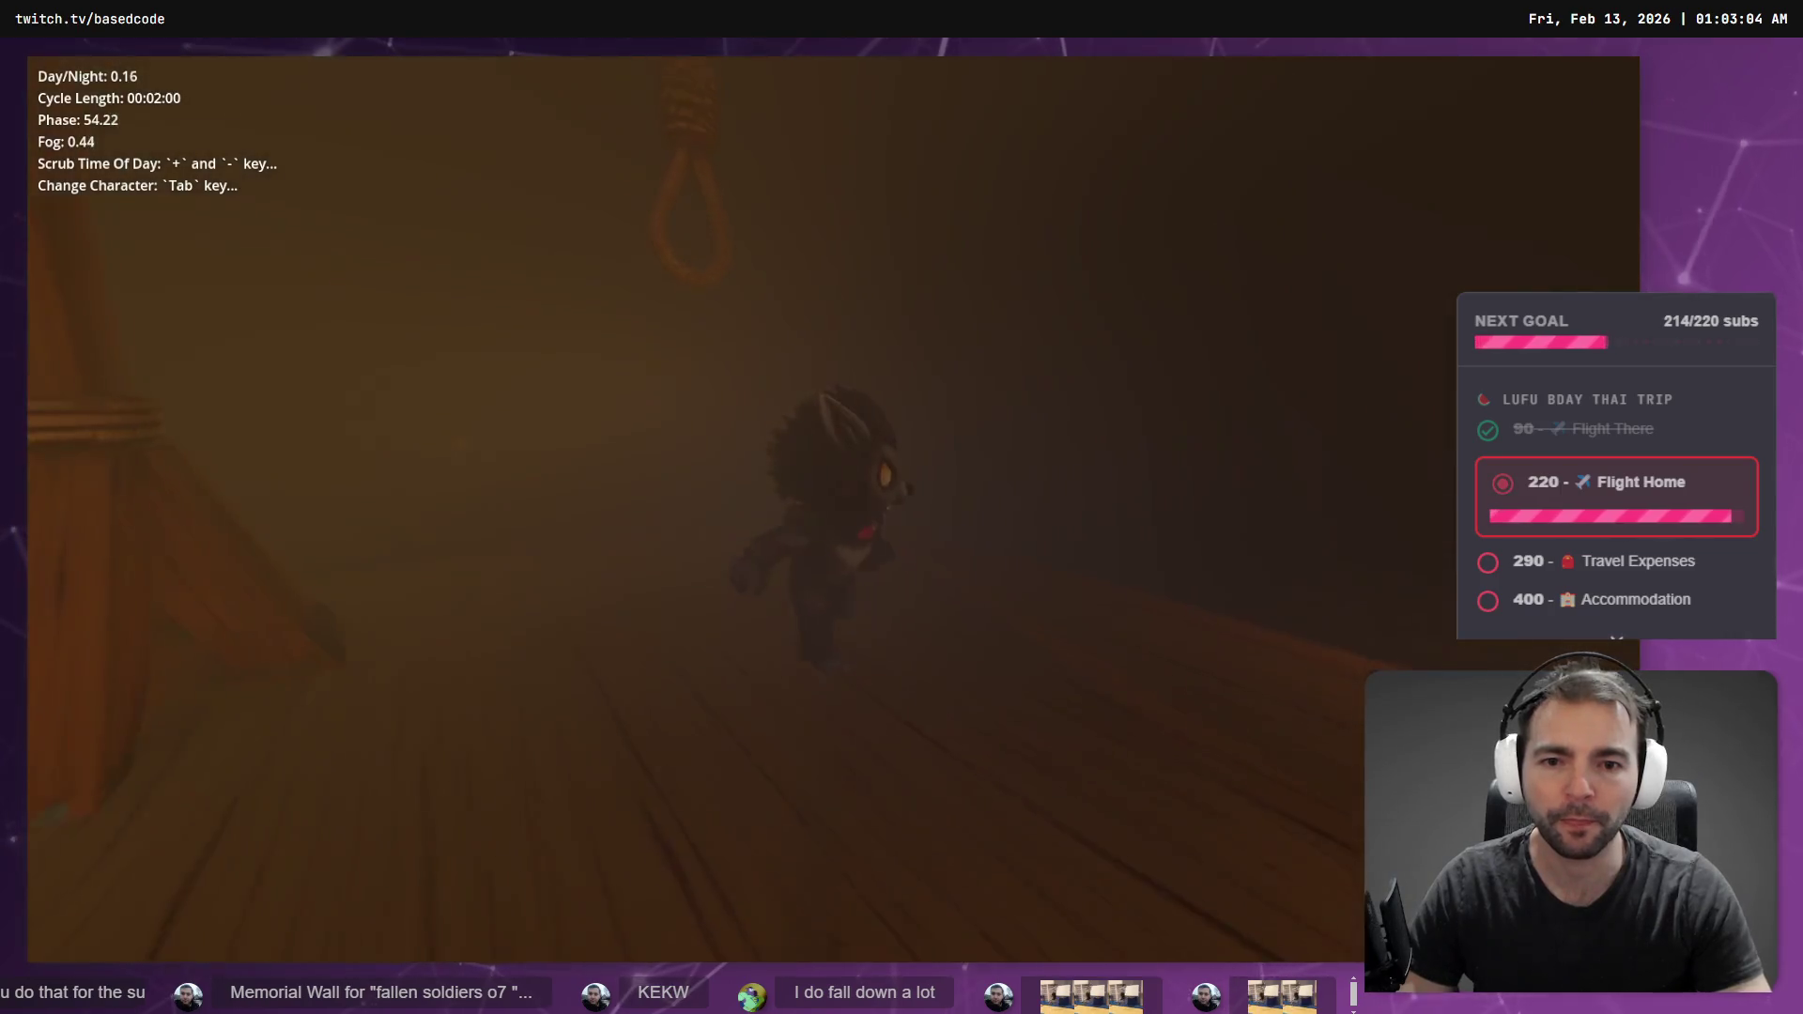
- Inspect the live Environment node and its Terrain3D child in the Remote tree
key(alt+Tab)
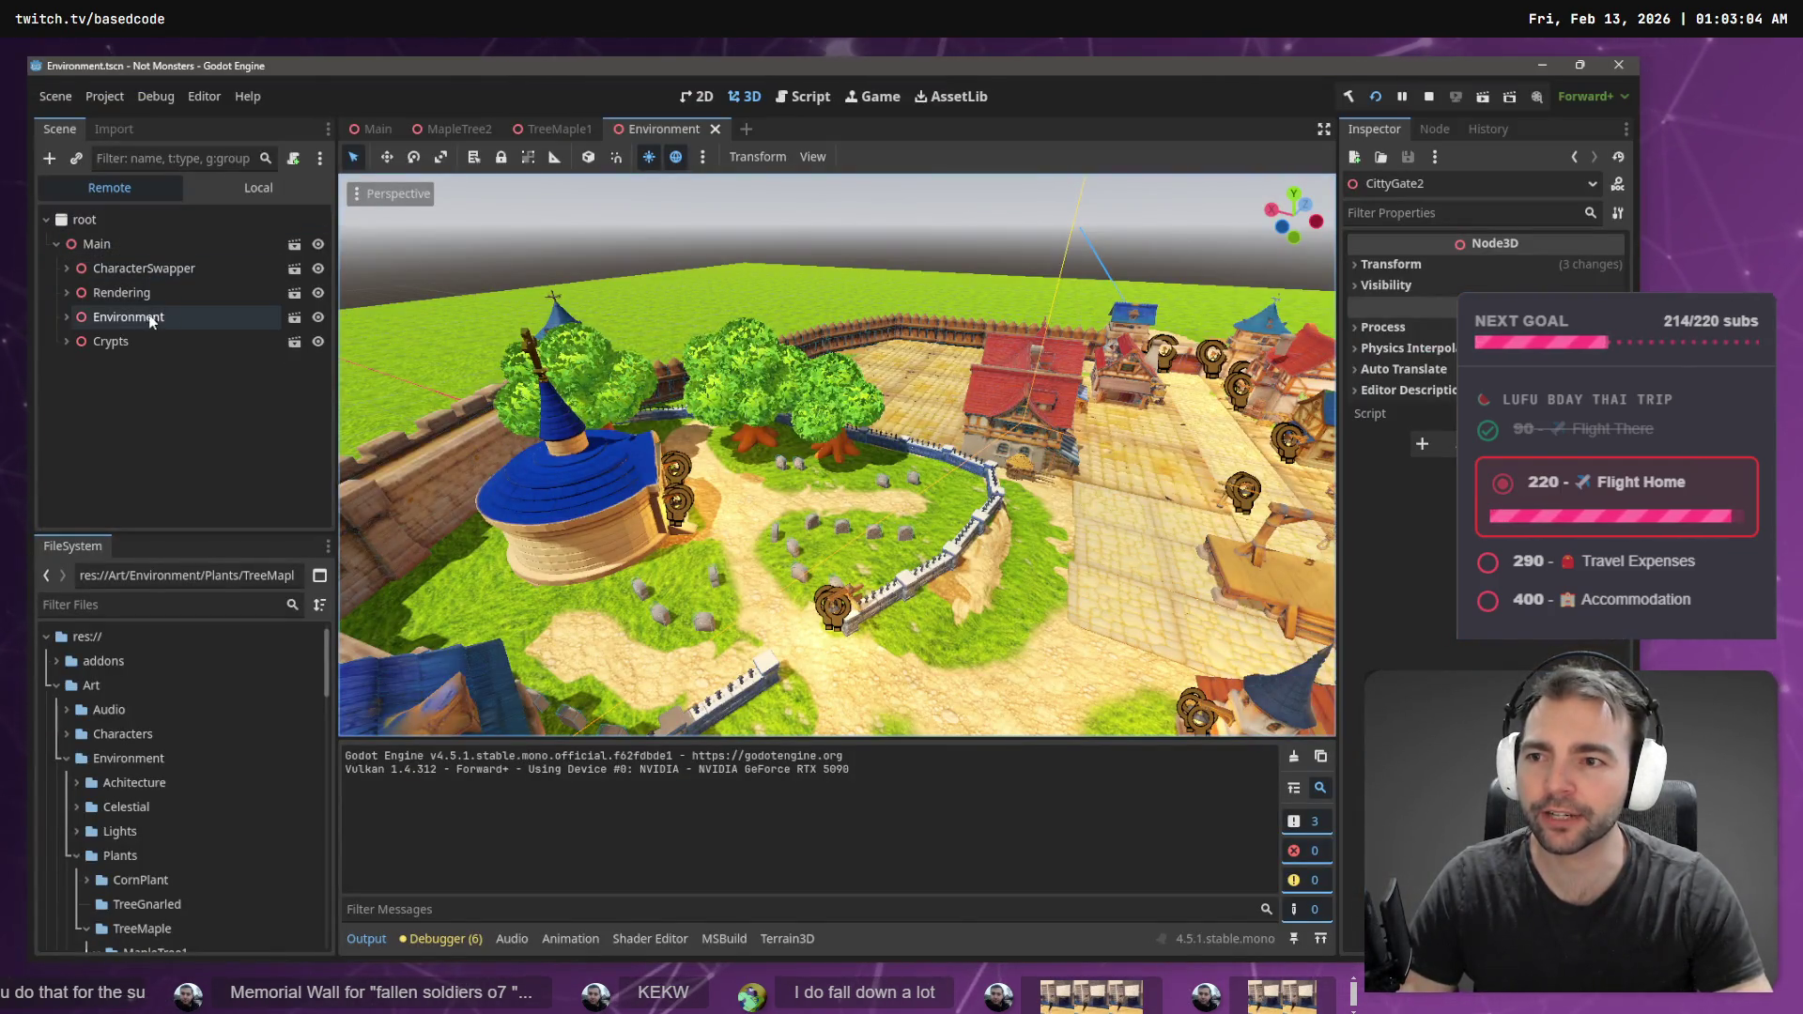
click(119, 326)
click(66, 316)
click(142, 346)
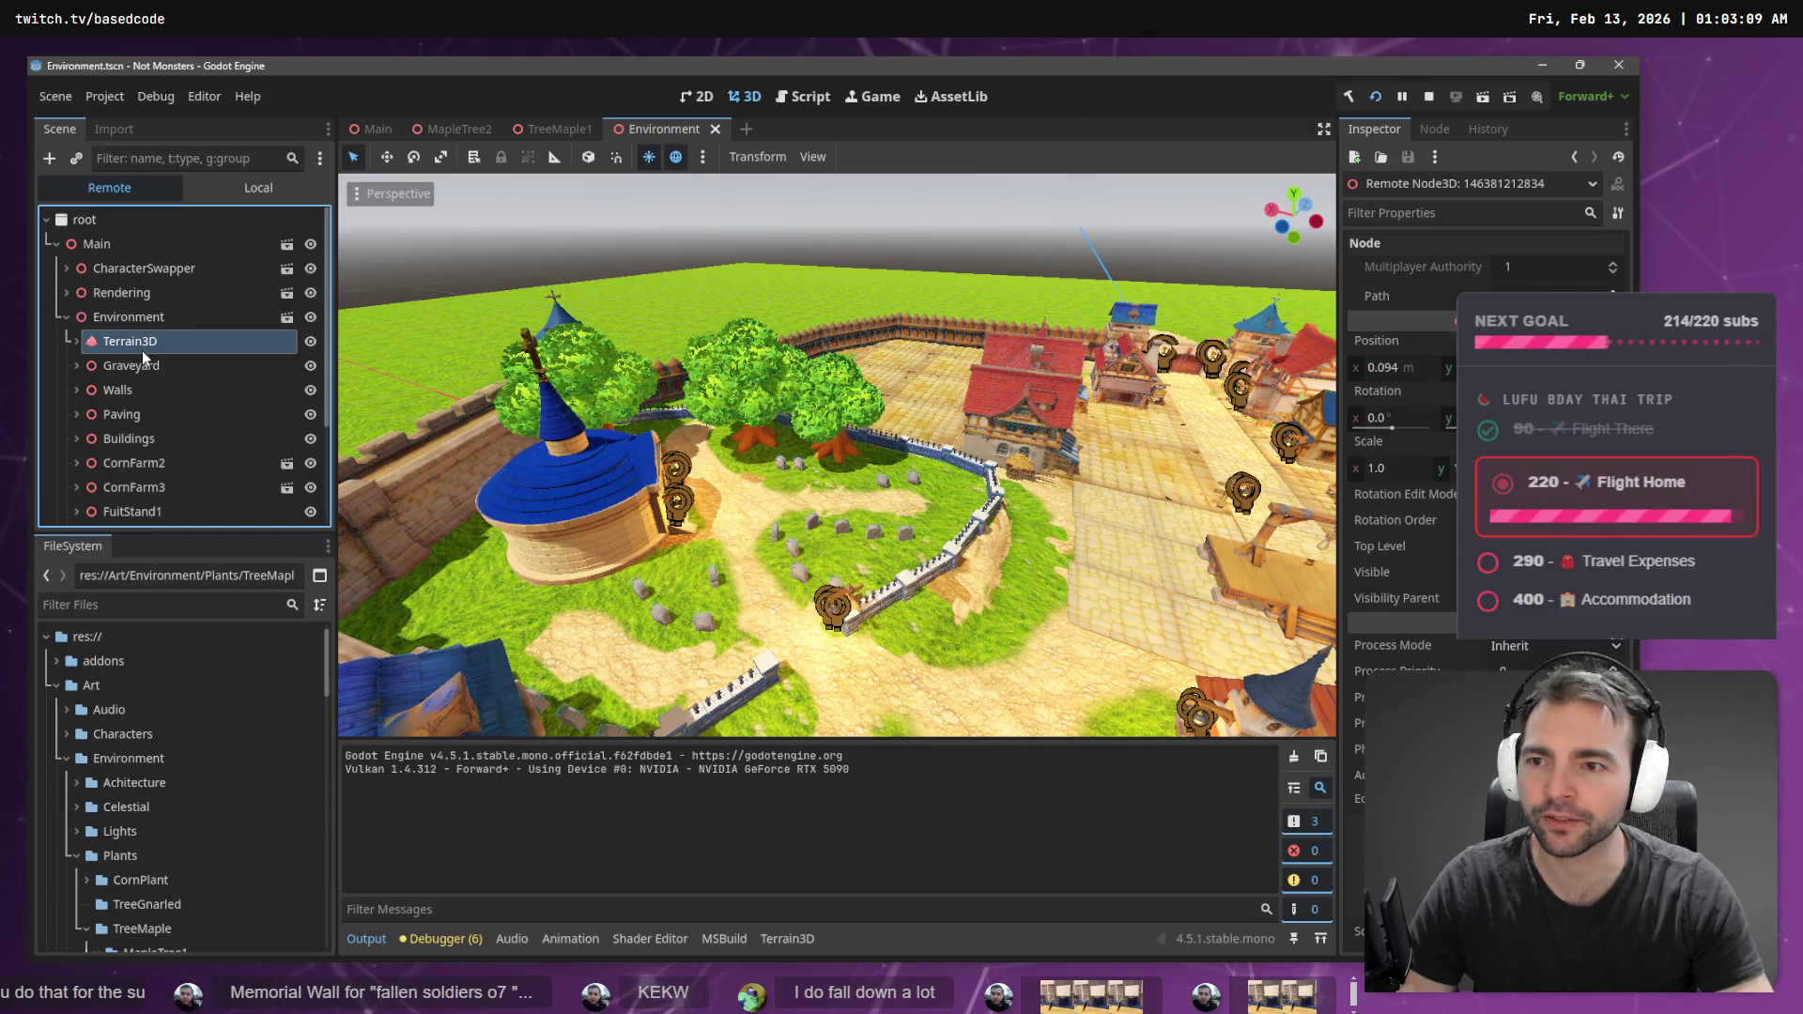
- In the game, scrub the time of day to daylight and walk toward the church steps
key(alt+Tab)
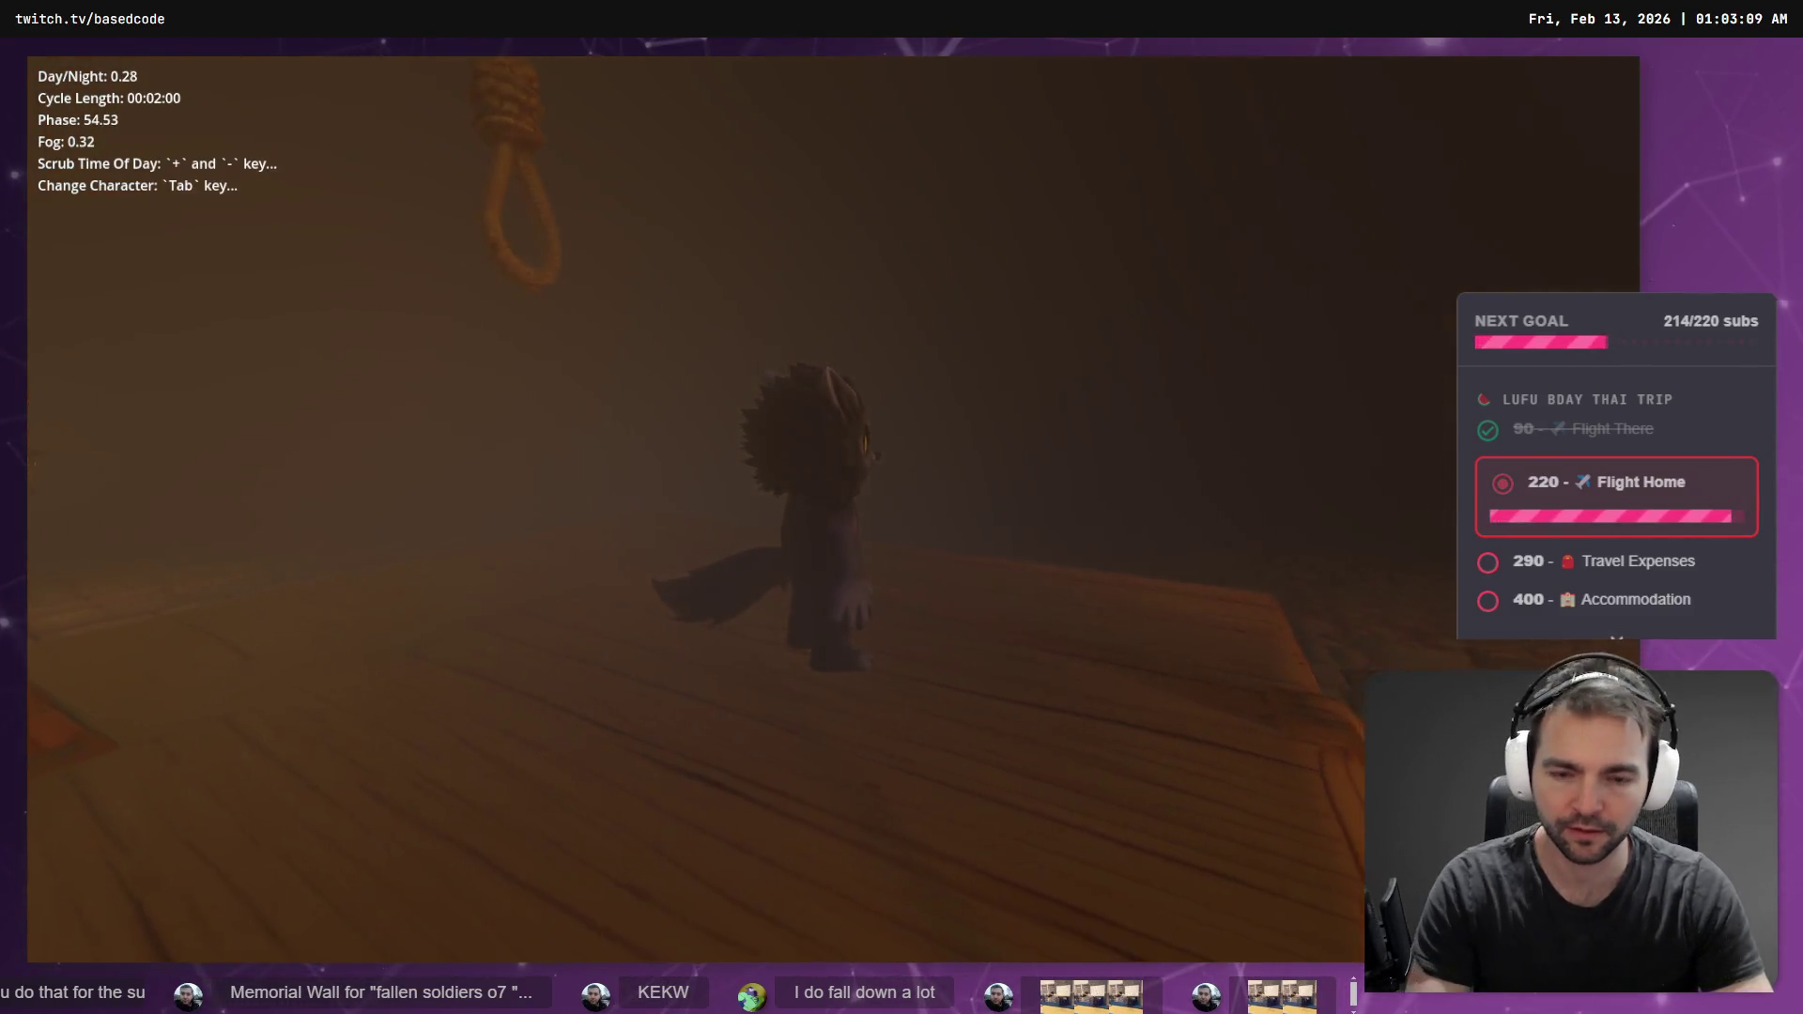
key(plus)
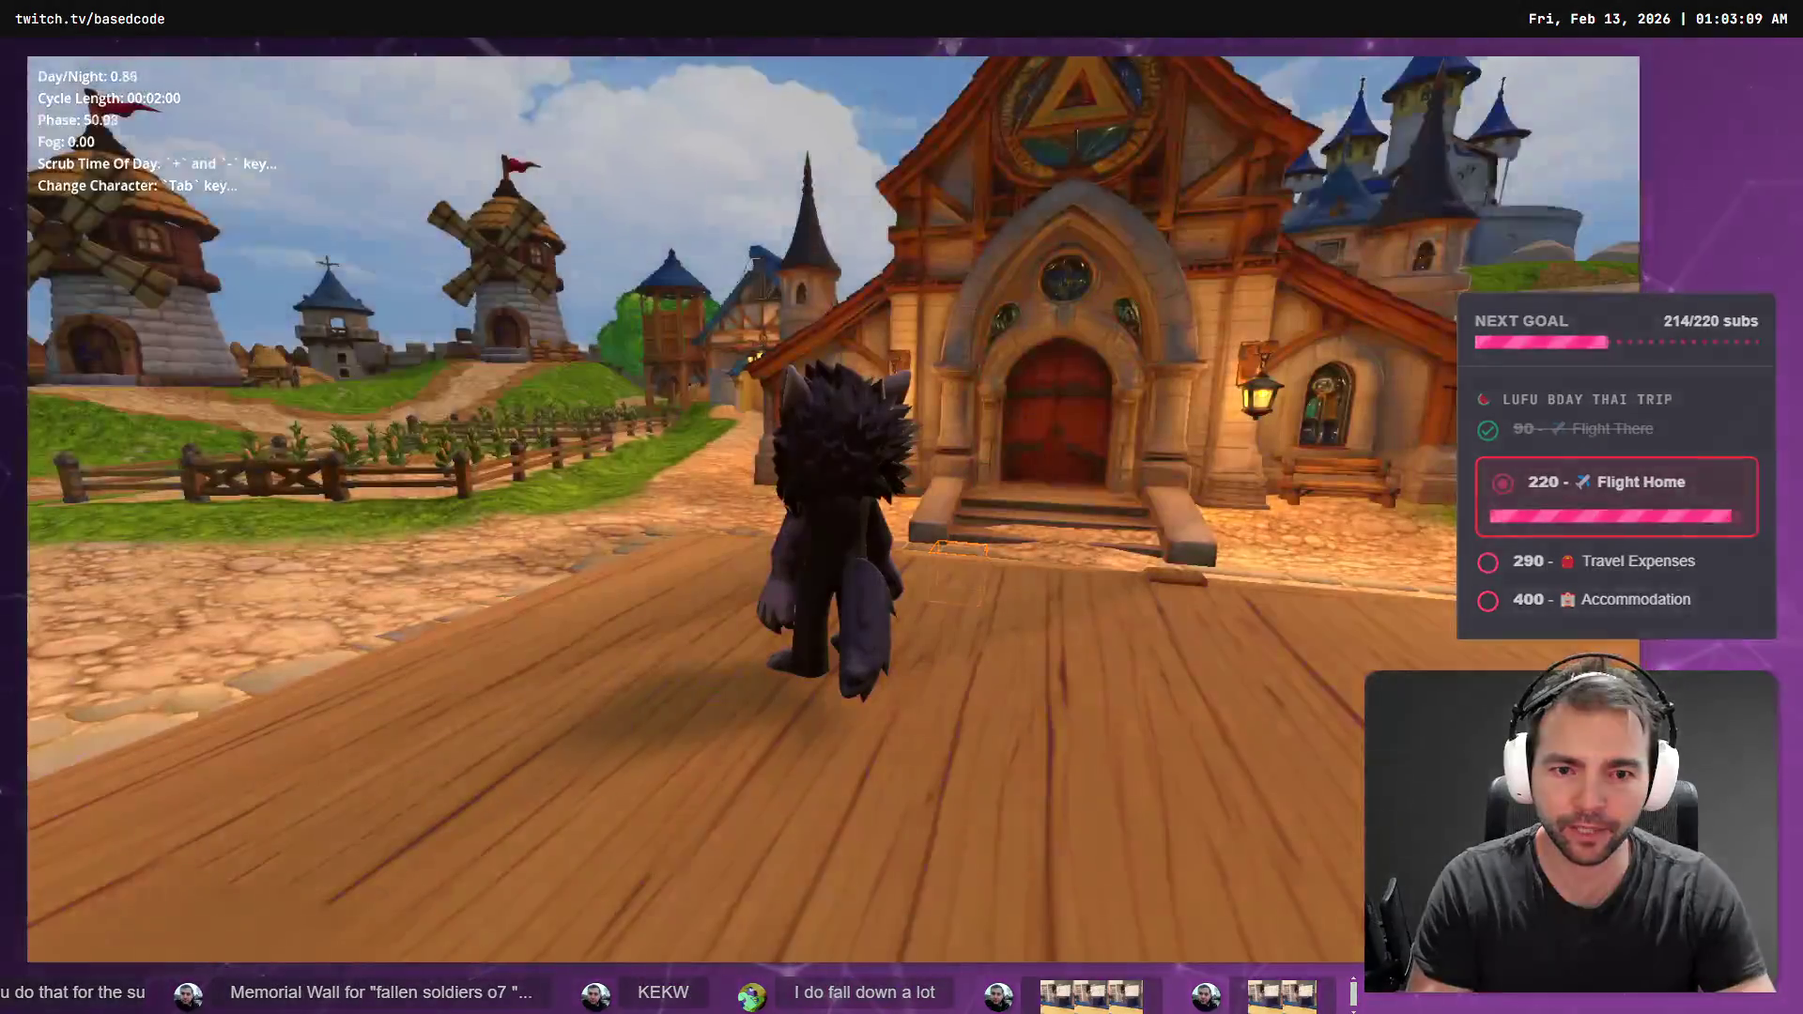
key(w)
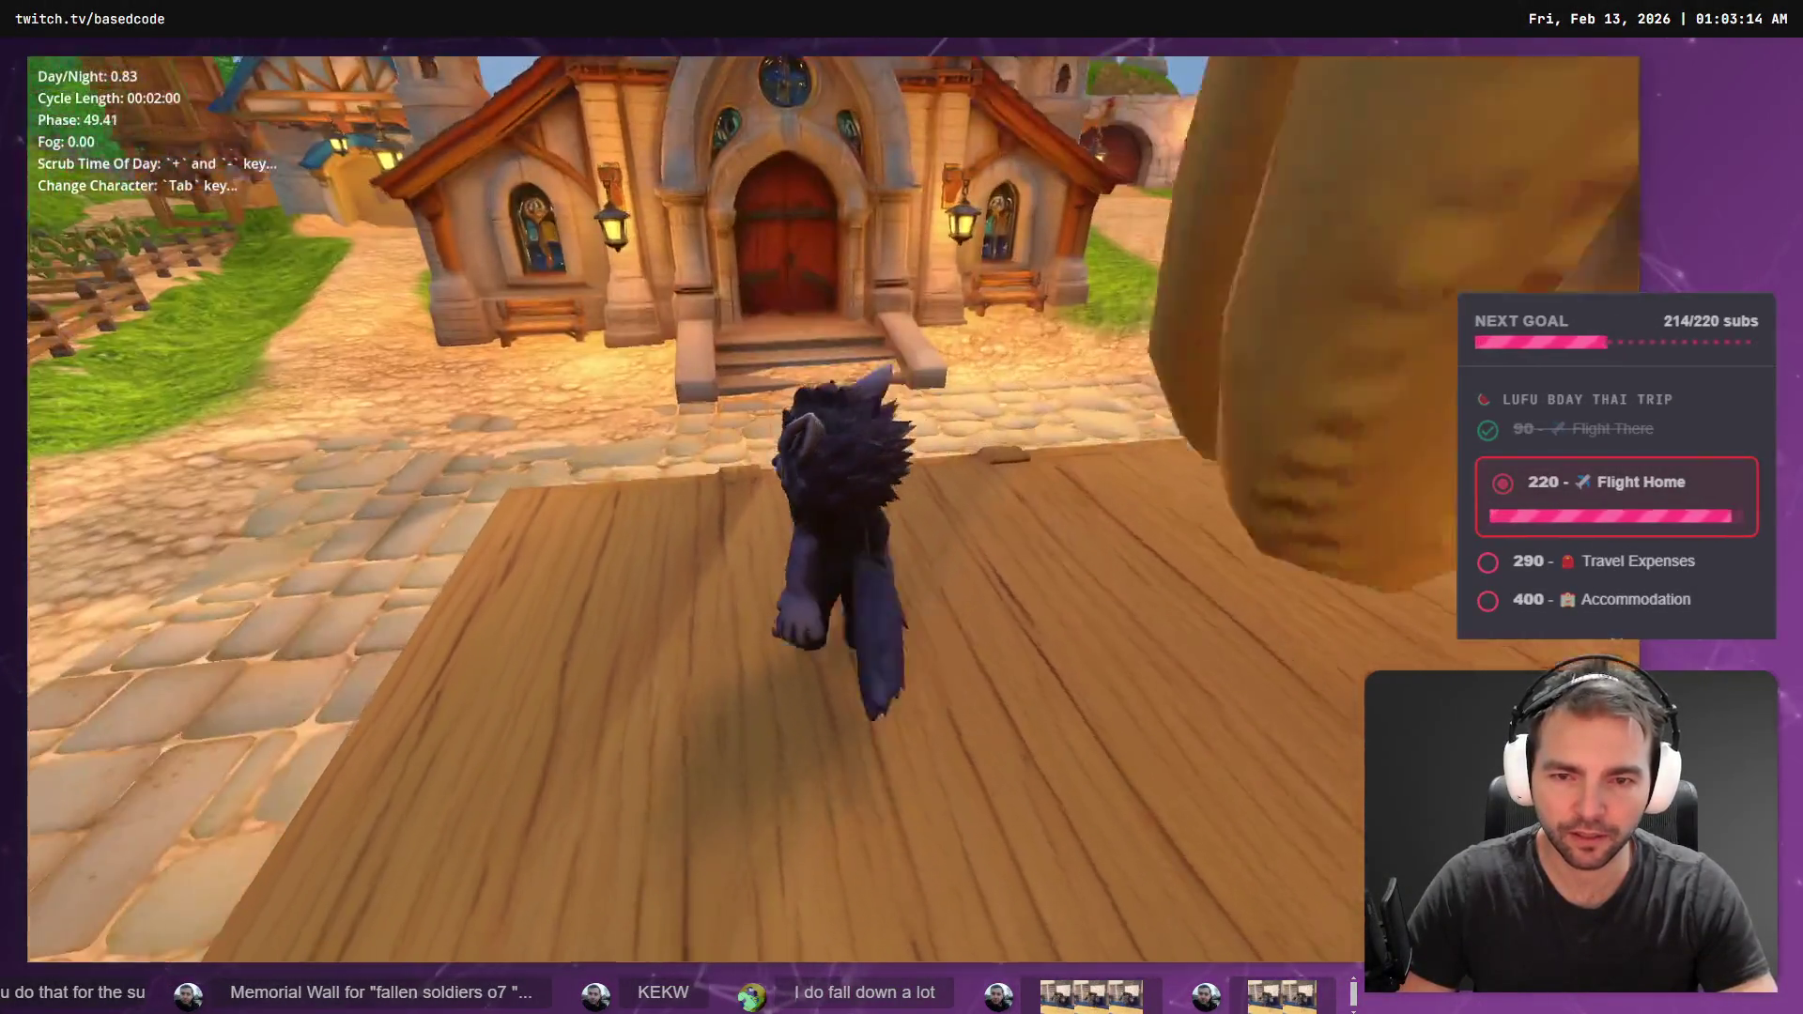
- Frame the town square and church front in the editor and expand the live CharacterSwapper
key(alt+Tab)
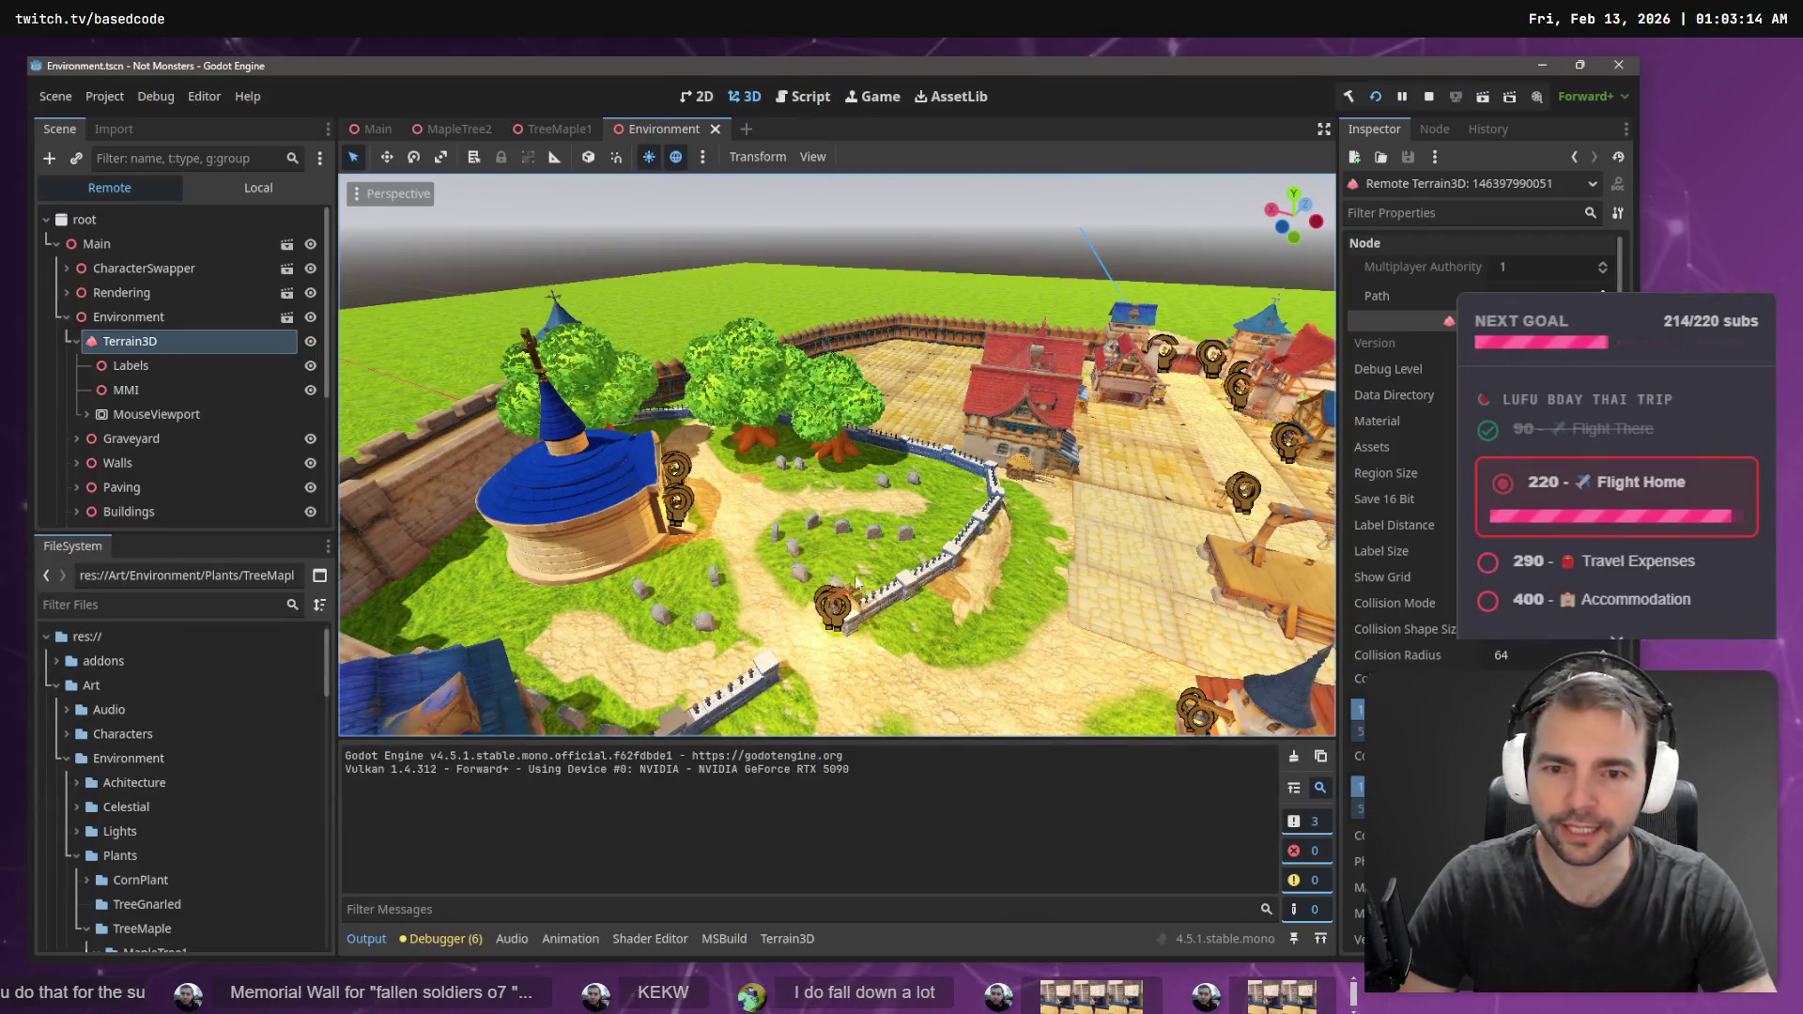
mouse_move(851, 576)
mouse_down()
mouse_move(799, 550)
mouse_move(918, 427)
mouse_up()
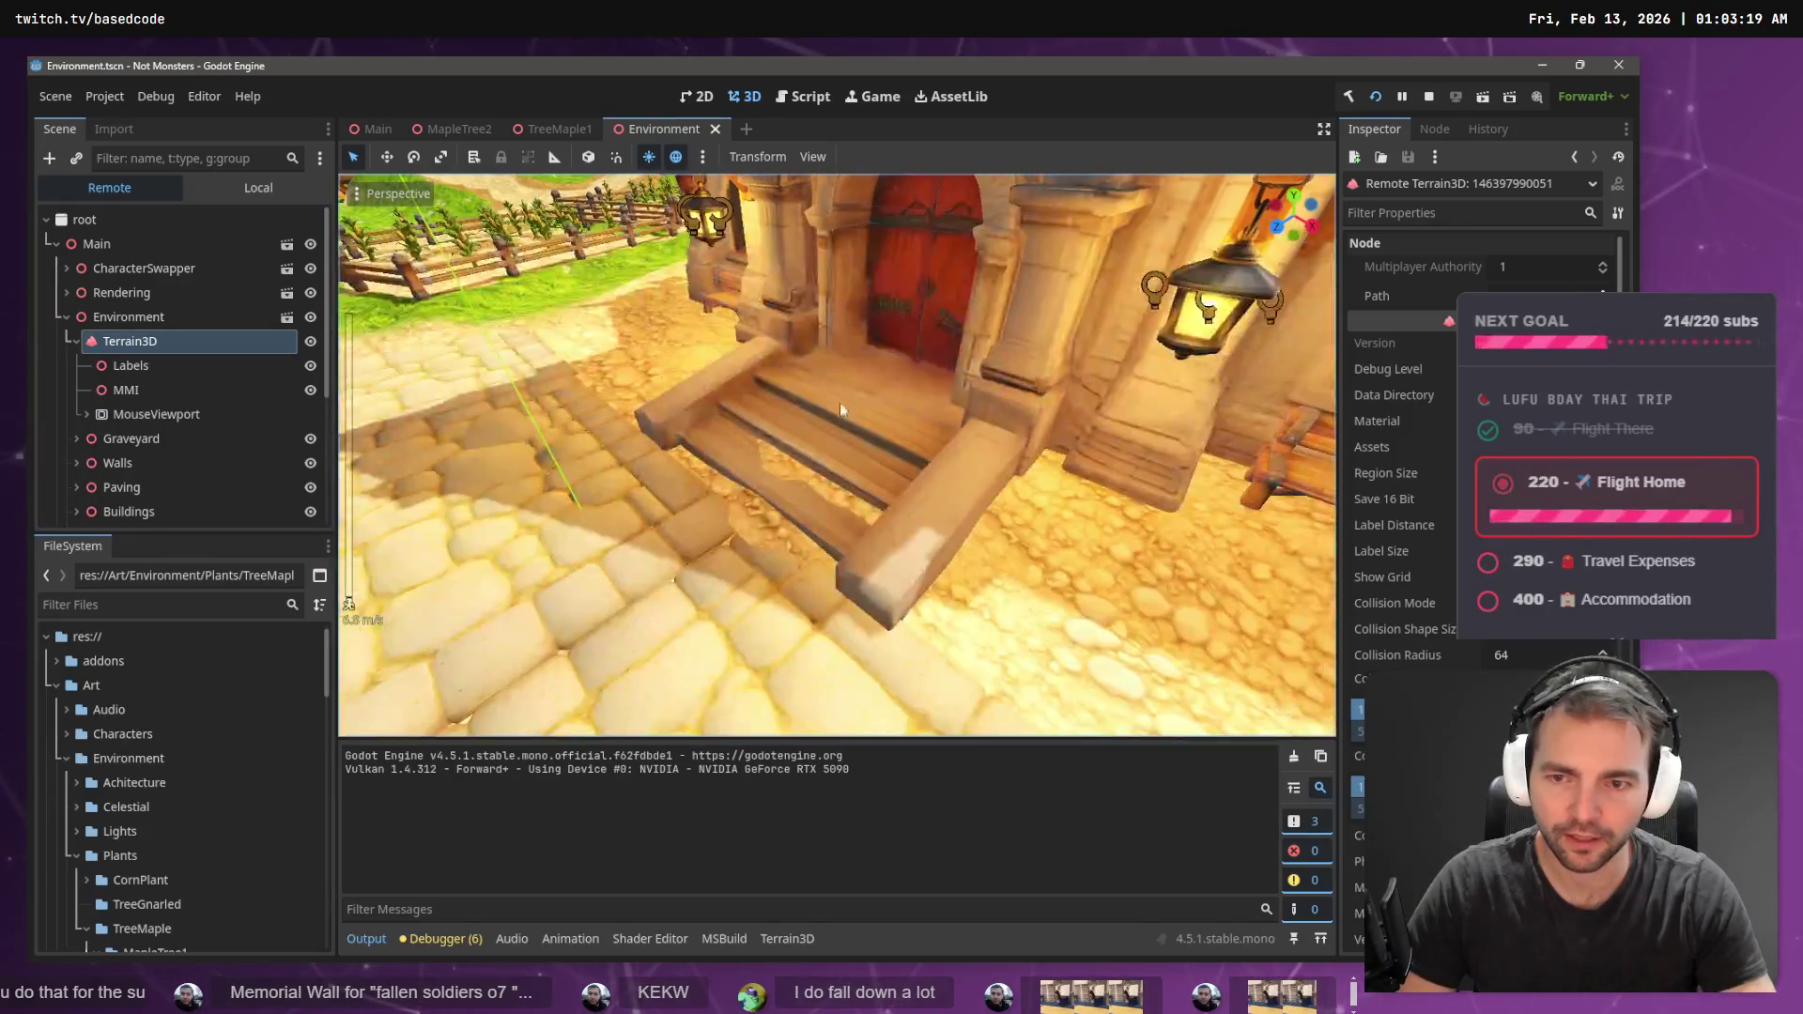
click(141, 268)
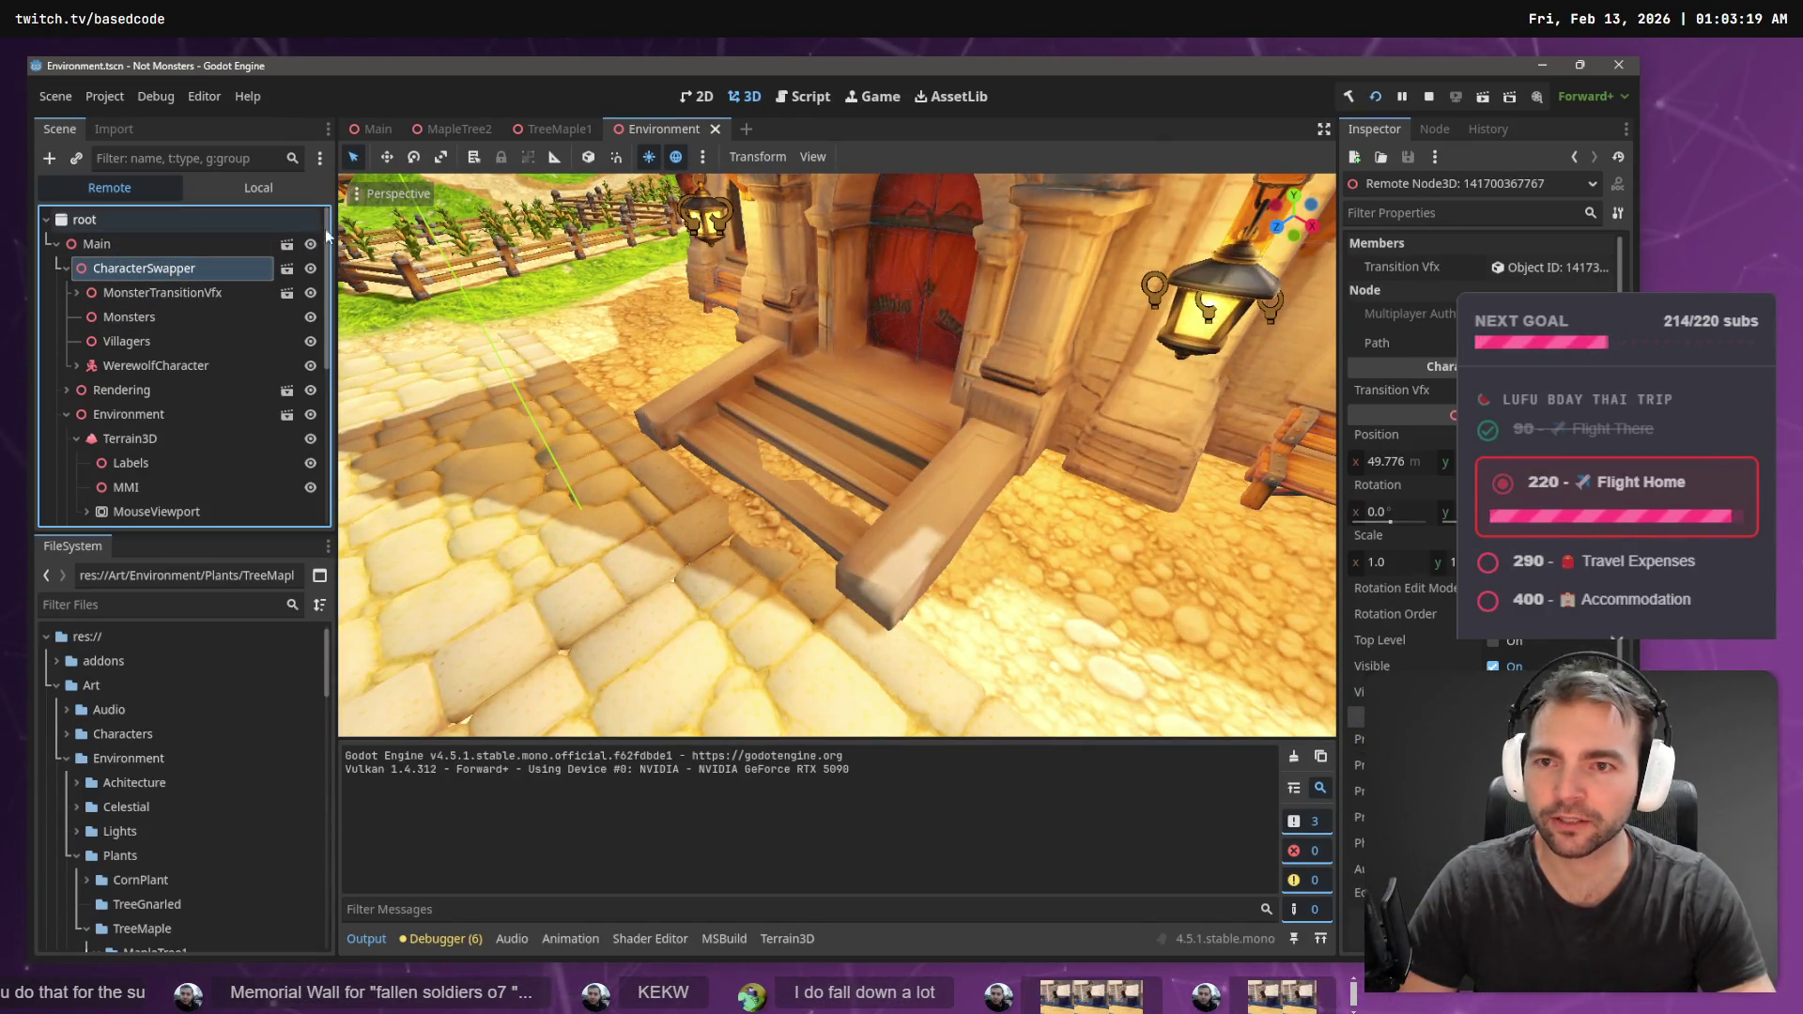
mouse_move(741, 312)
mouse_down()
mouse_move(741, 281)
mouse_move(533, 184)
mouse_up()
- Walk the werewolf onto the cobblestones, then shift CharacterSwapper's Position X from 49.776 to 52.571
key(alt+Tab)
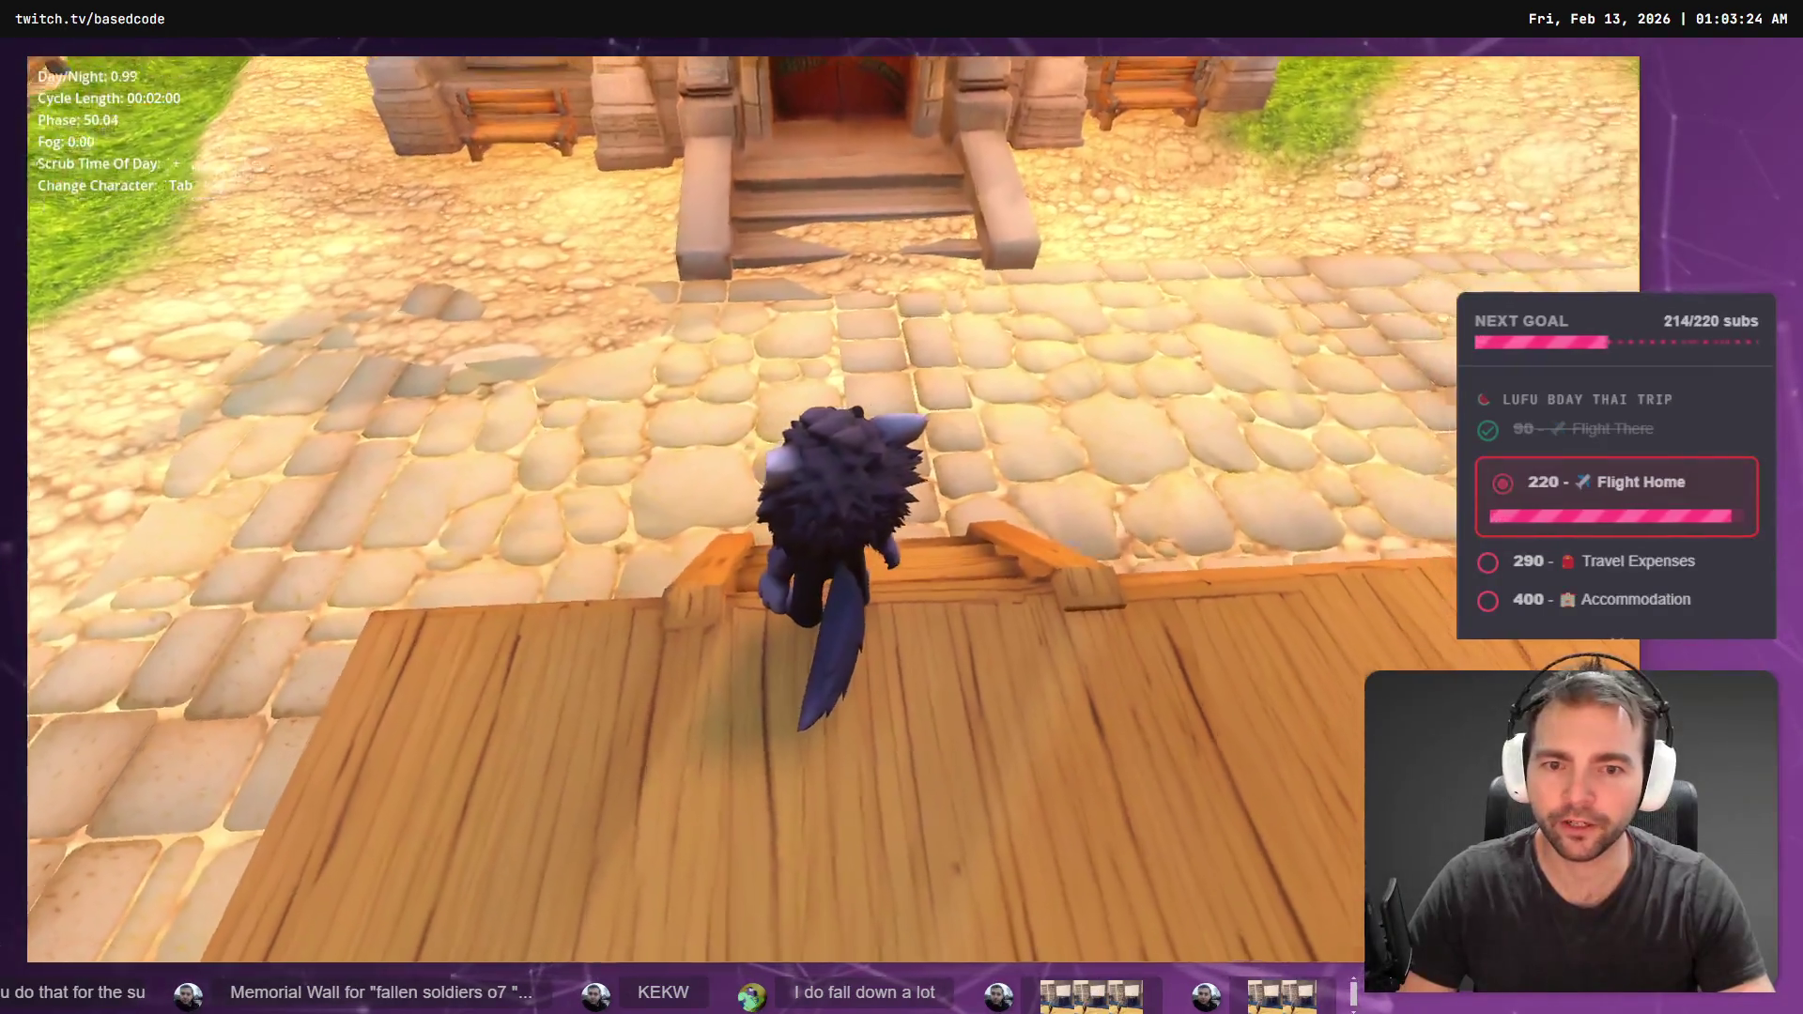
key(s)
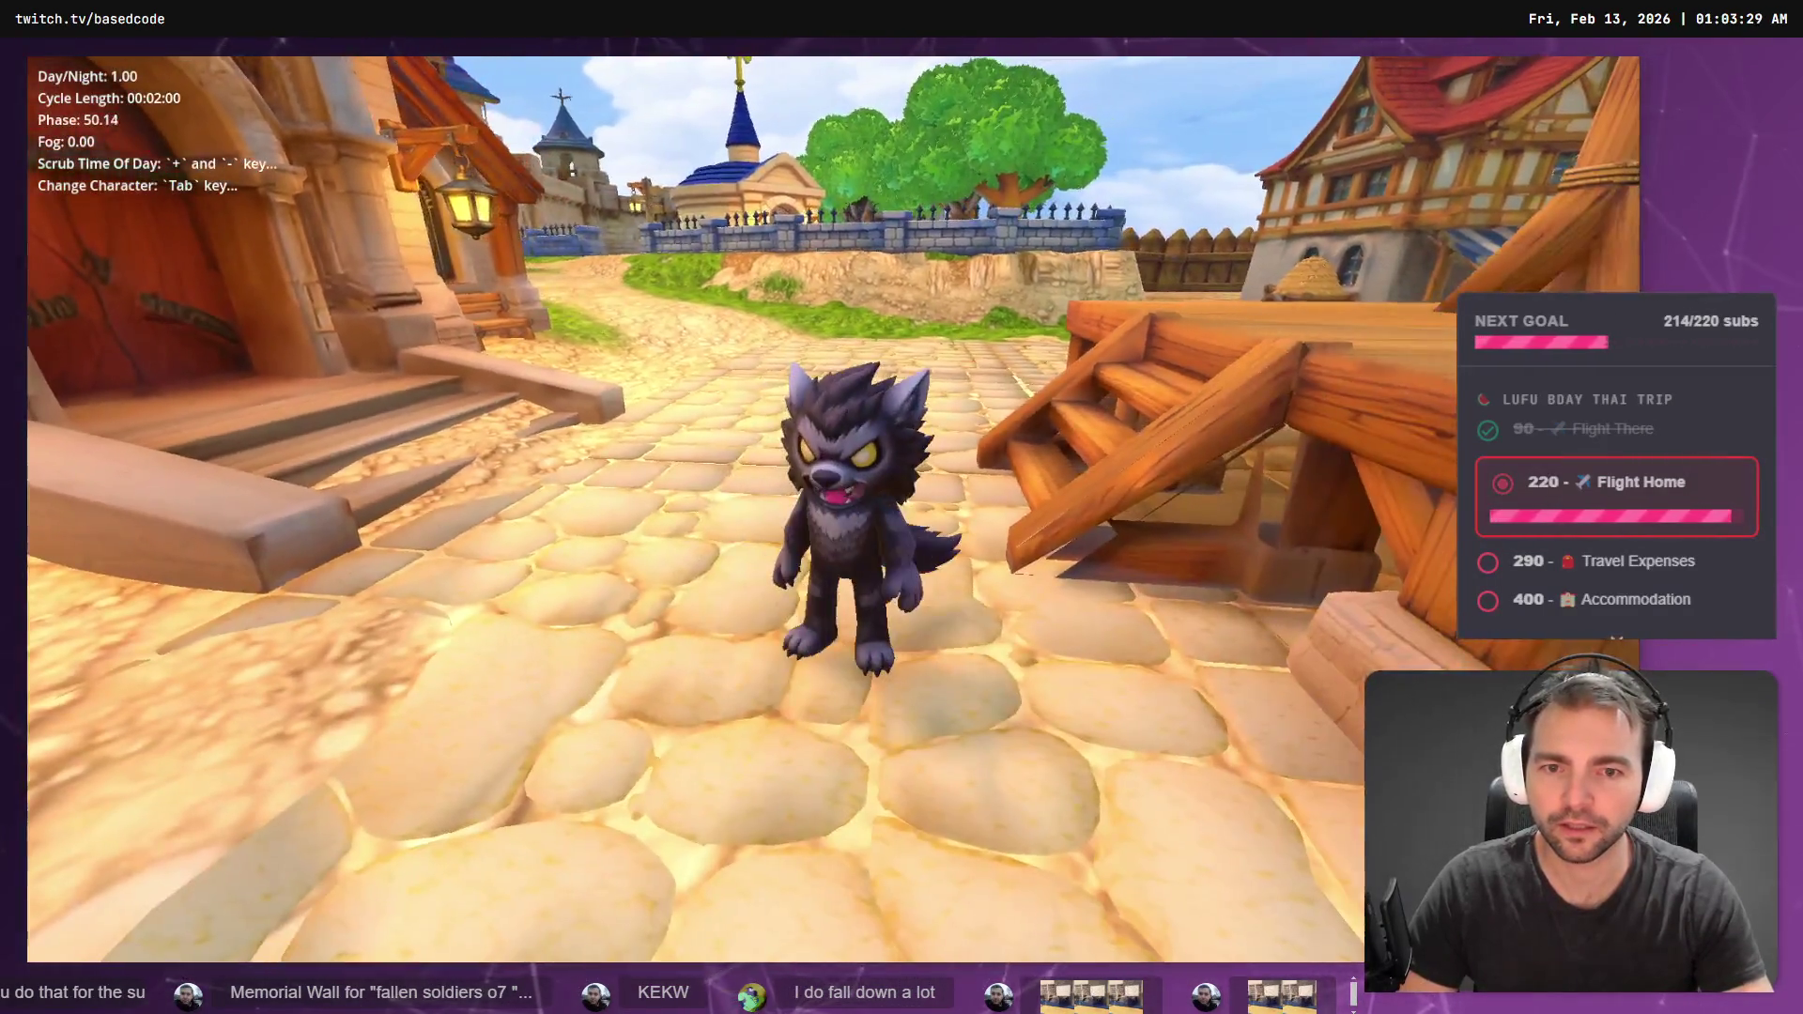
key(alt+Tab)
click(143, 268)
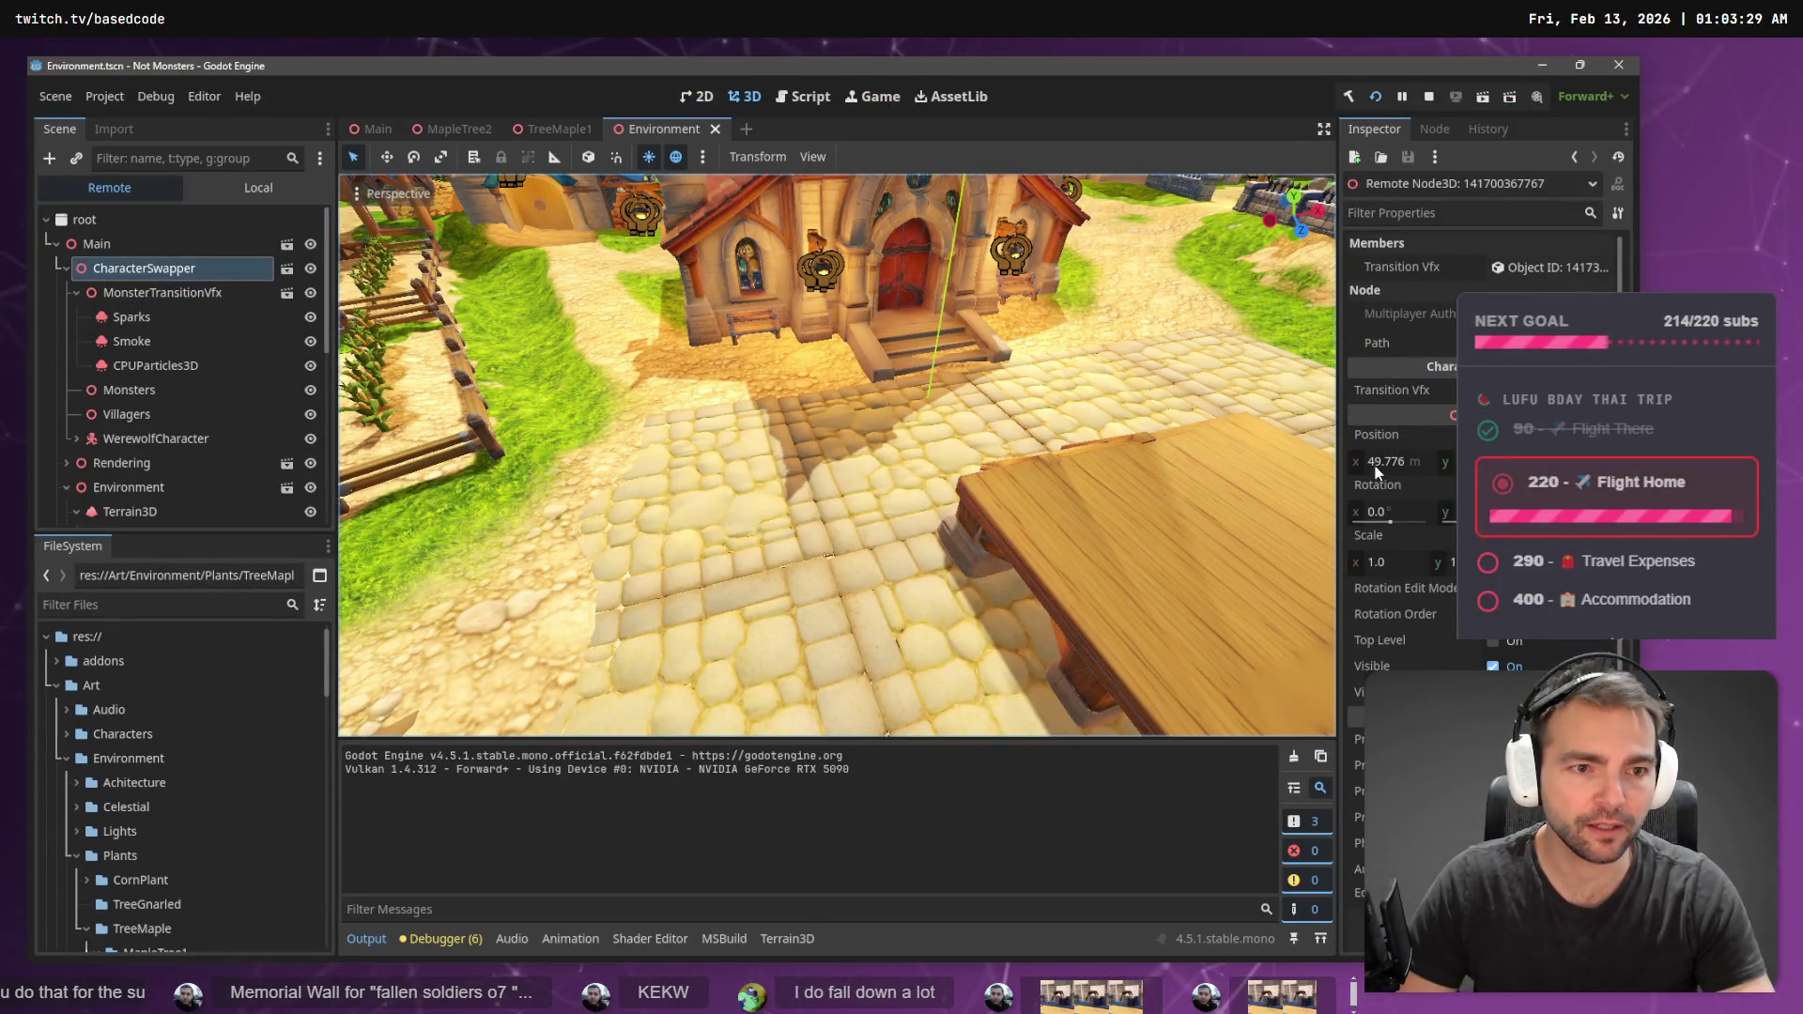
drag(1384, 471, 1399, 472)
key(alt+Tab)
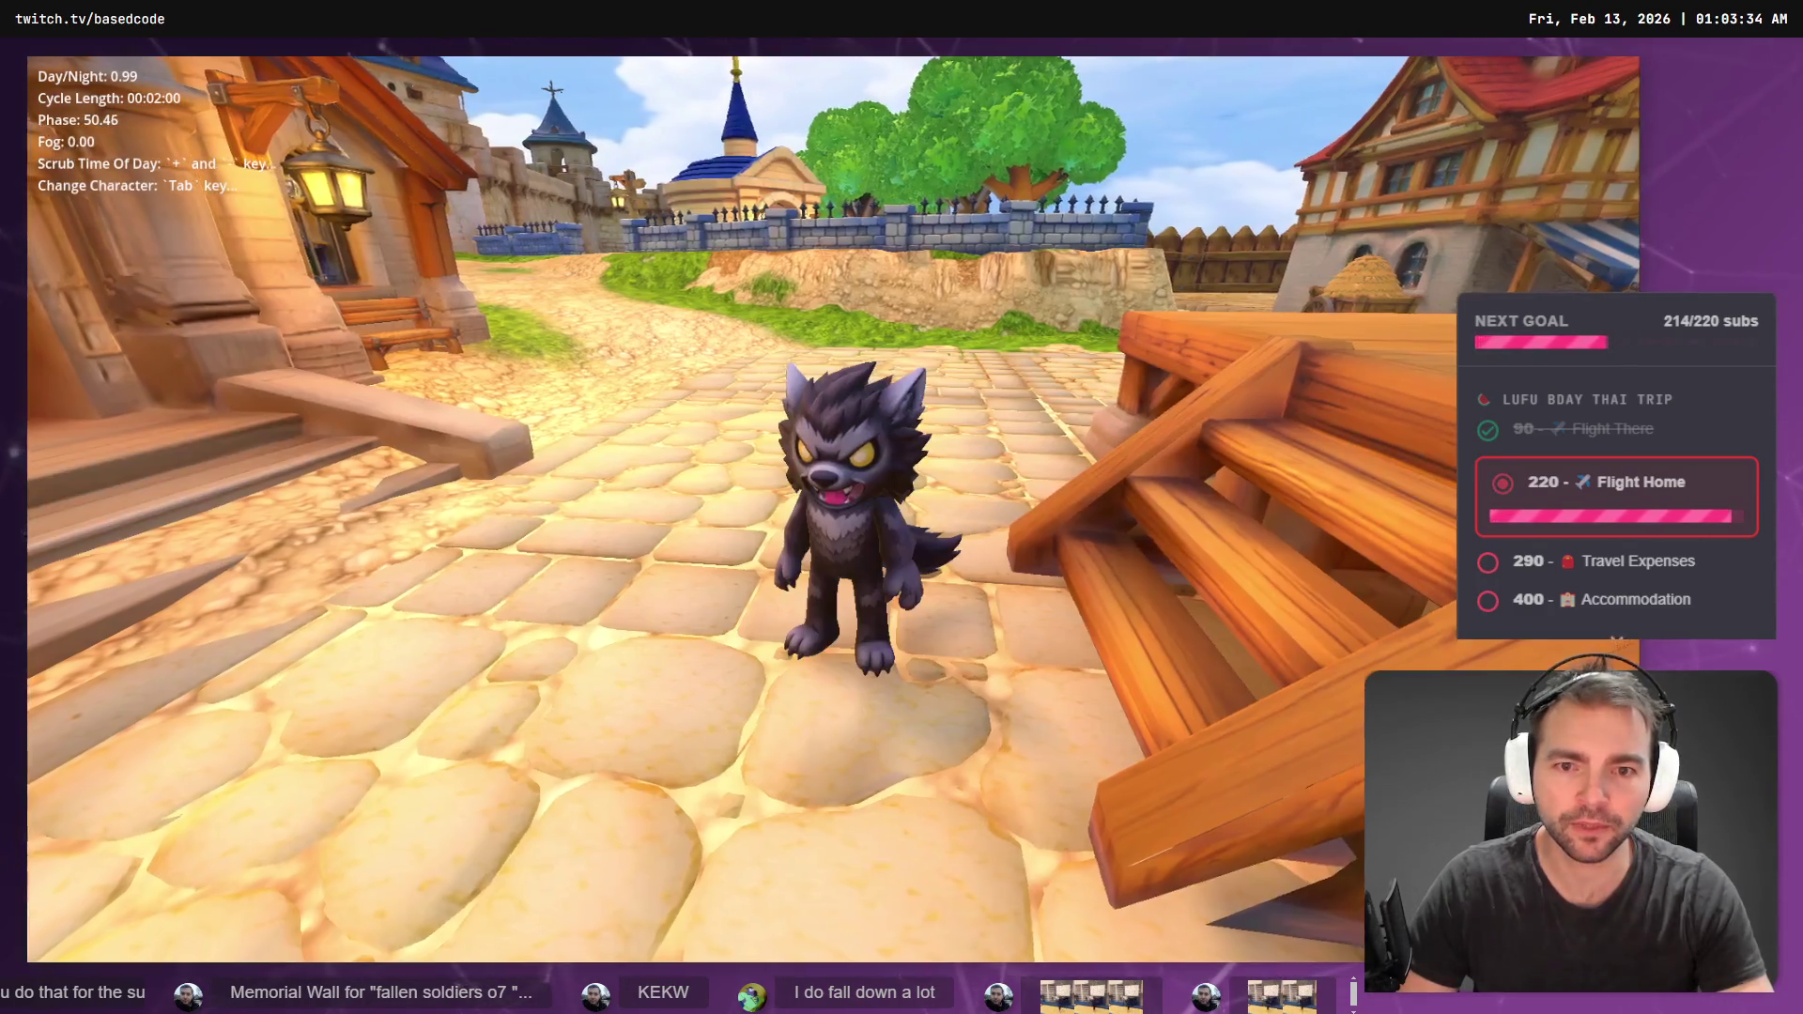
key(alt+Tab)
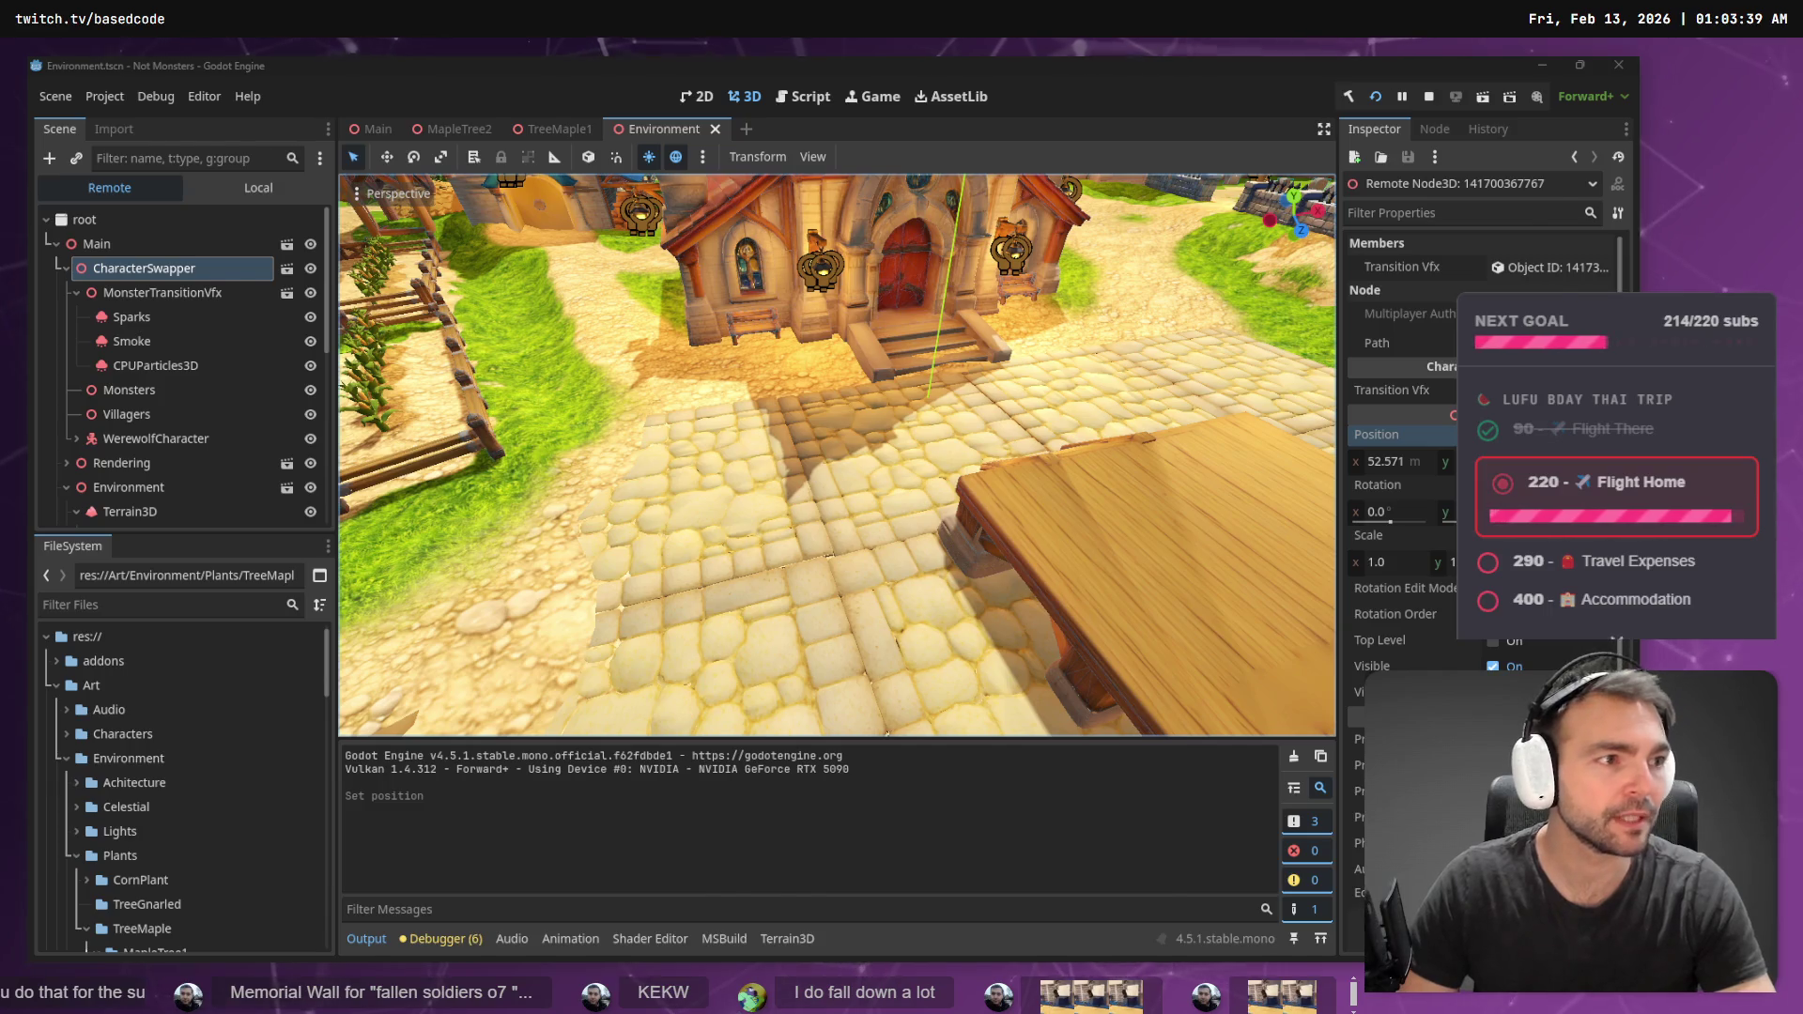
key(alt+Tab)
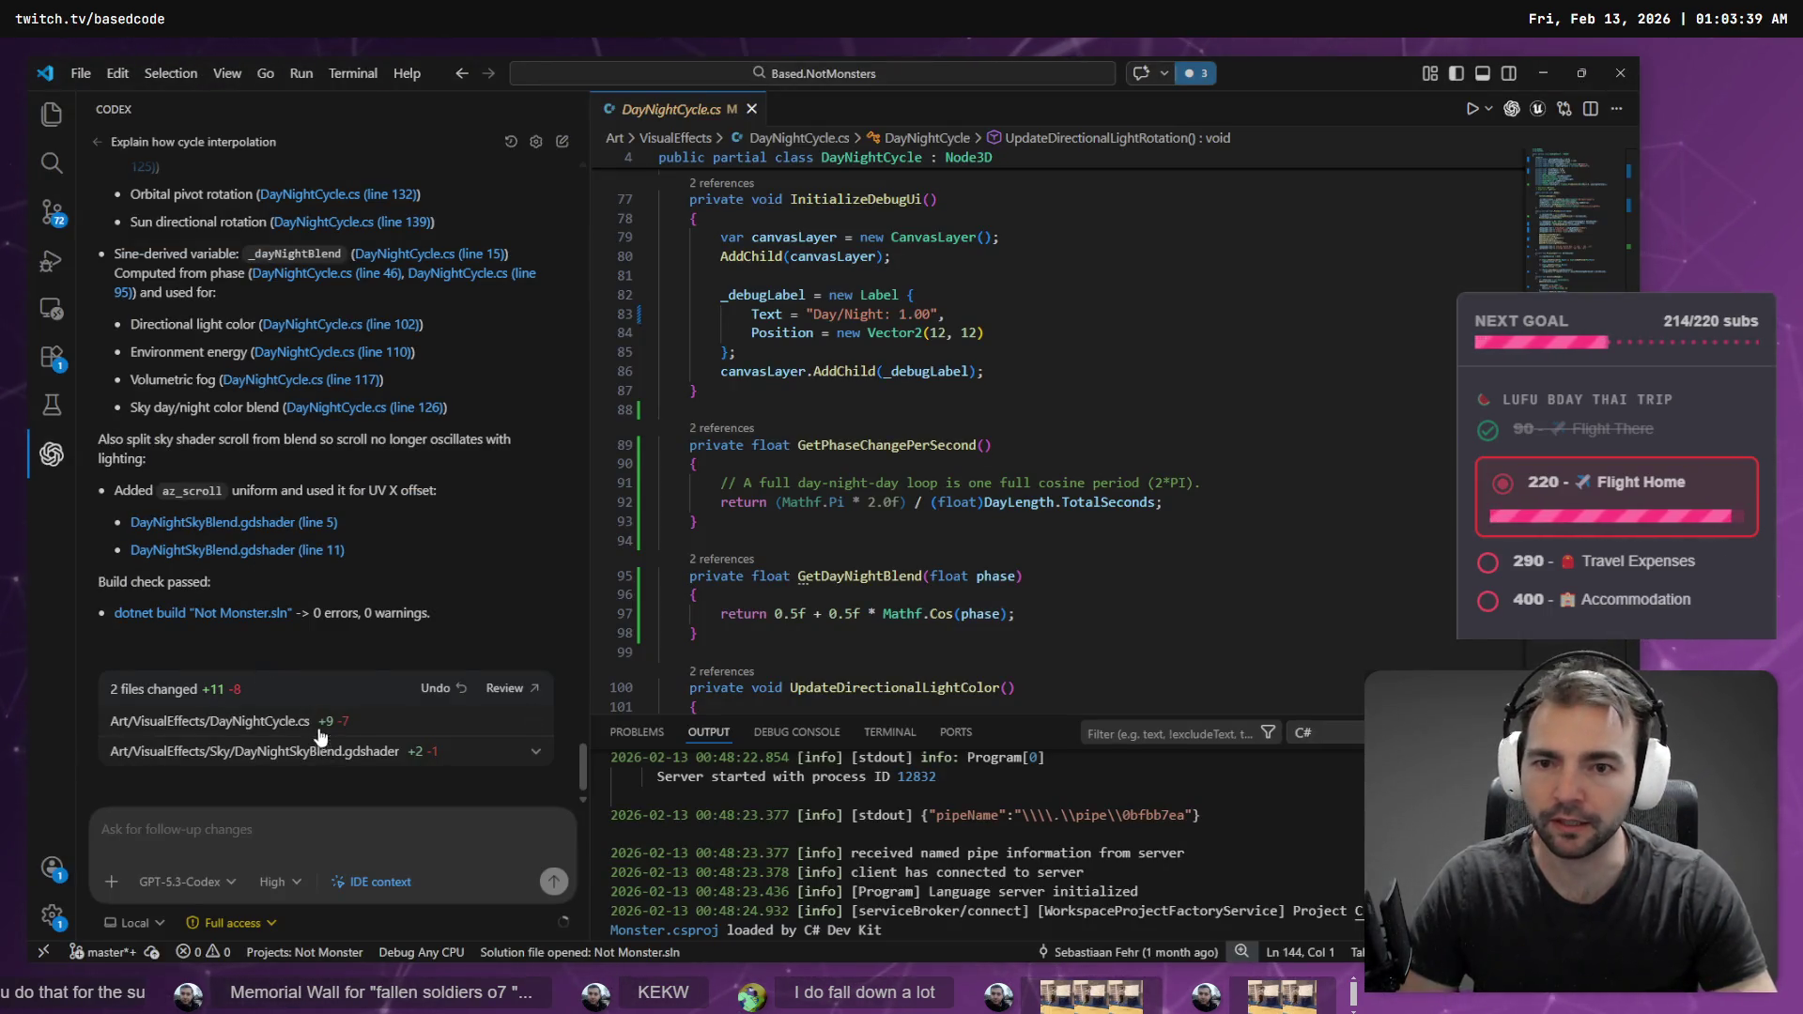
- Stop the game, review the earlier Codex day/night summary in VS Code, then relaunch from Godot
key(alt+Tab)
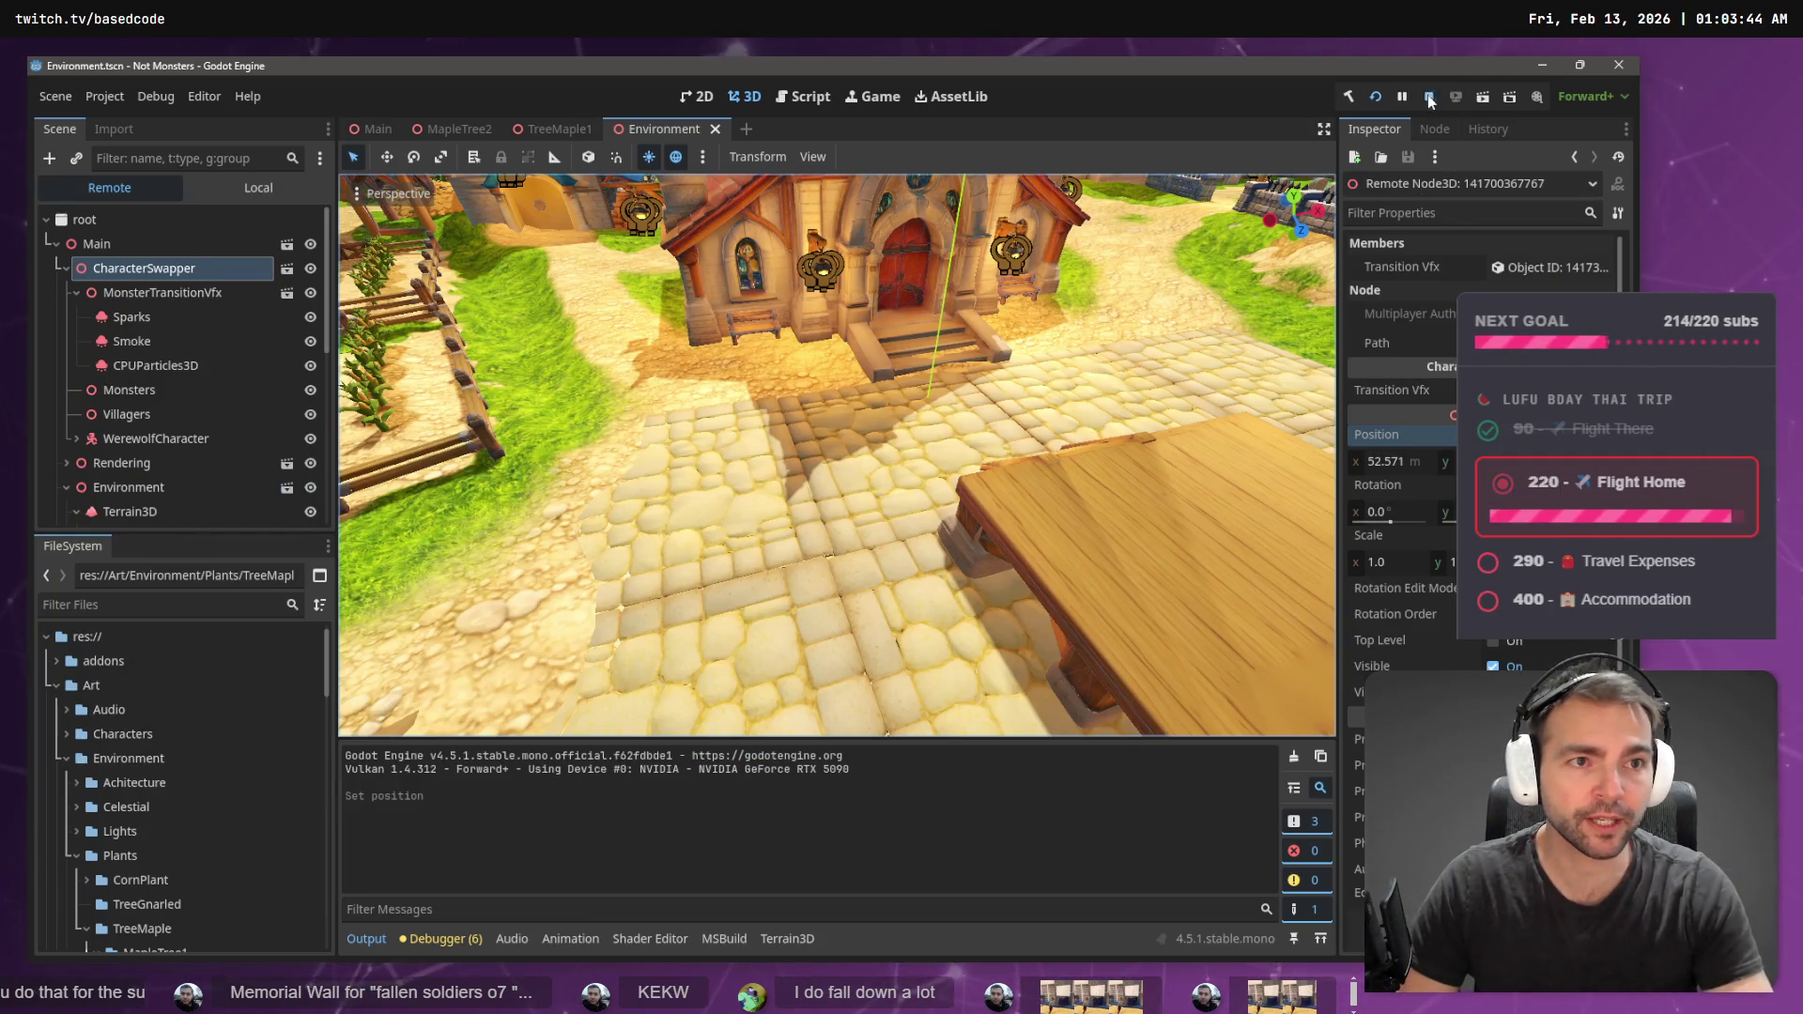
click(1431, 98)
key(alt+Tab)
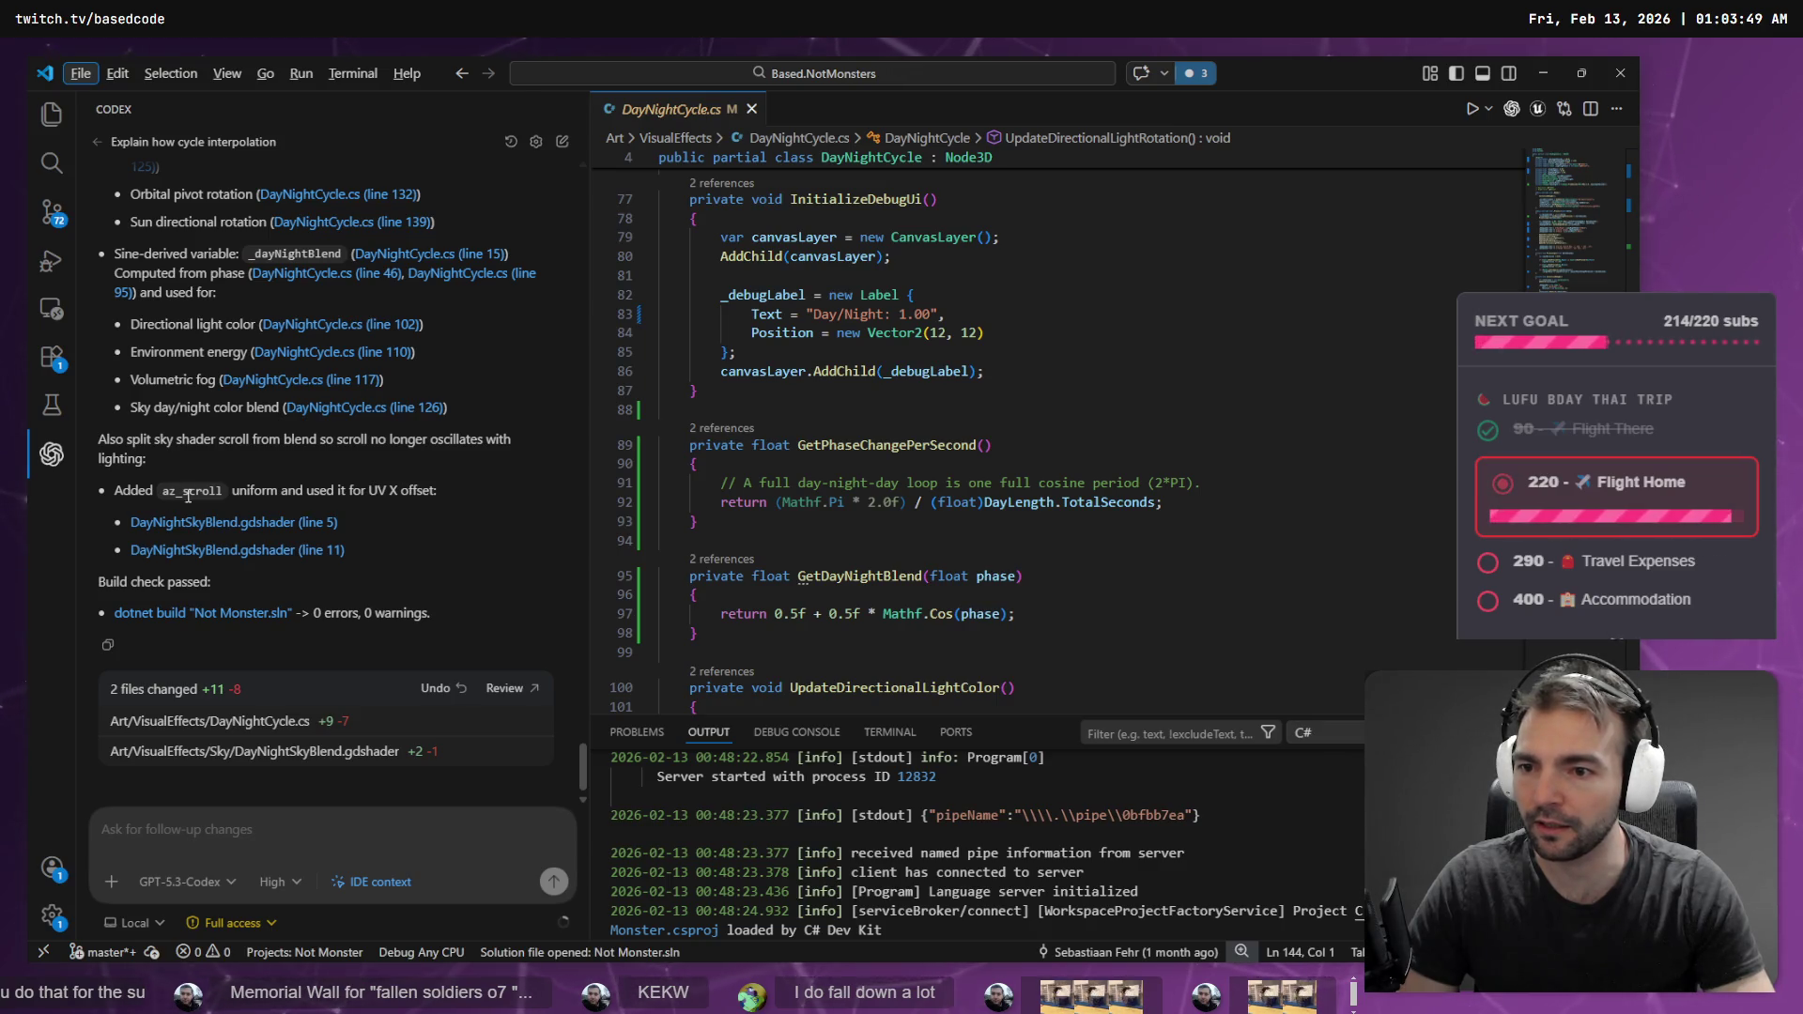
scroll(263, 545, up, 3)
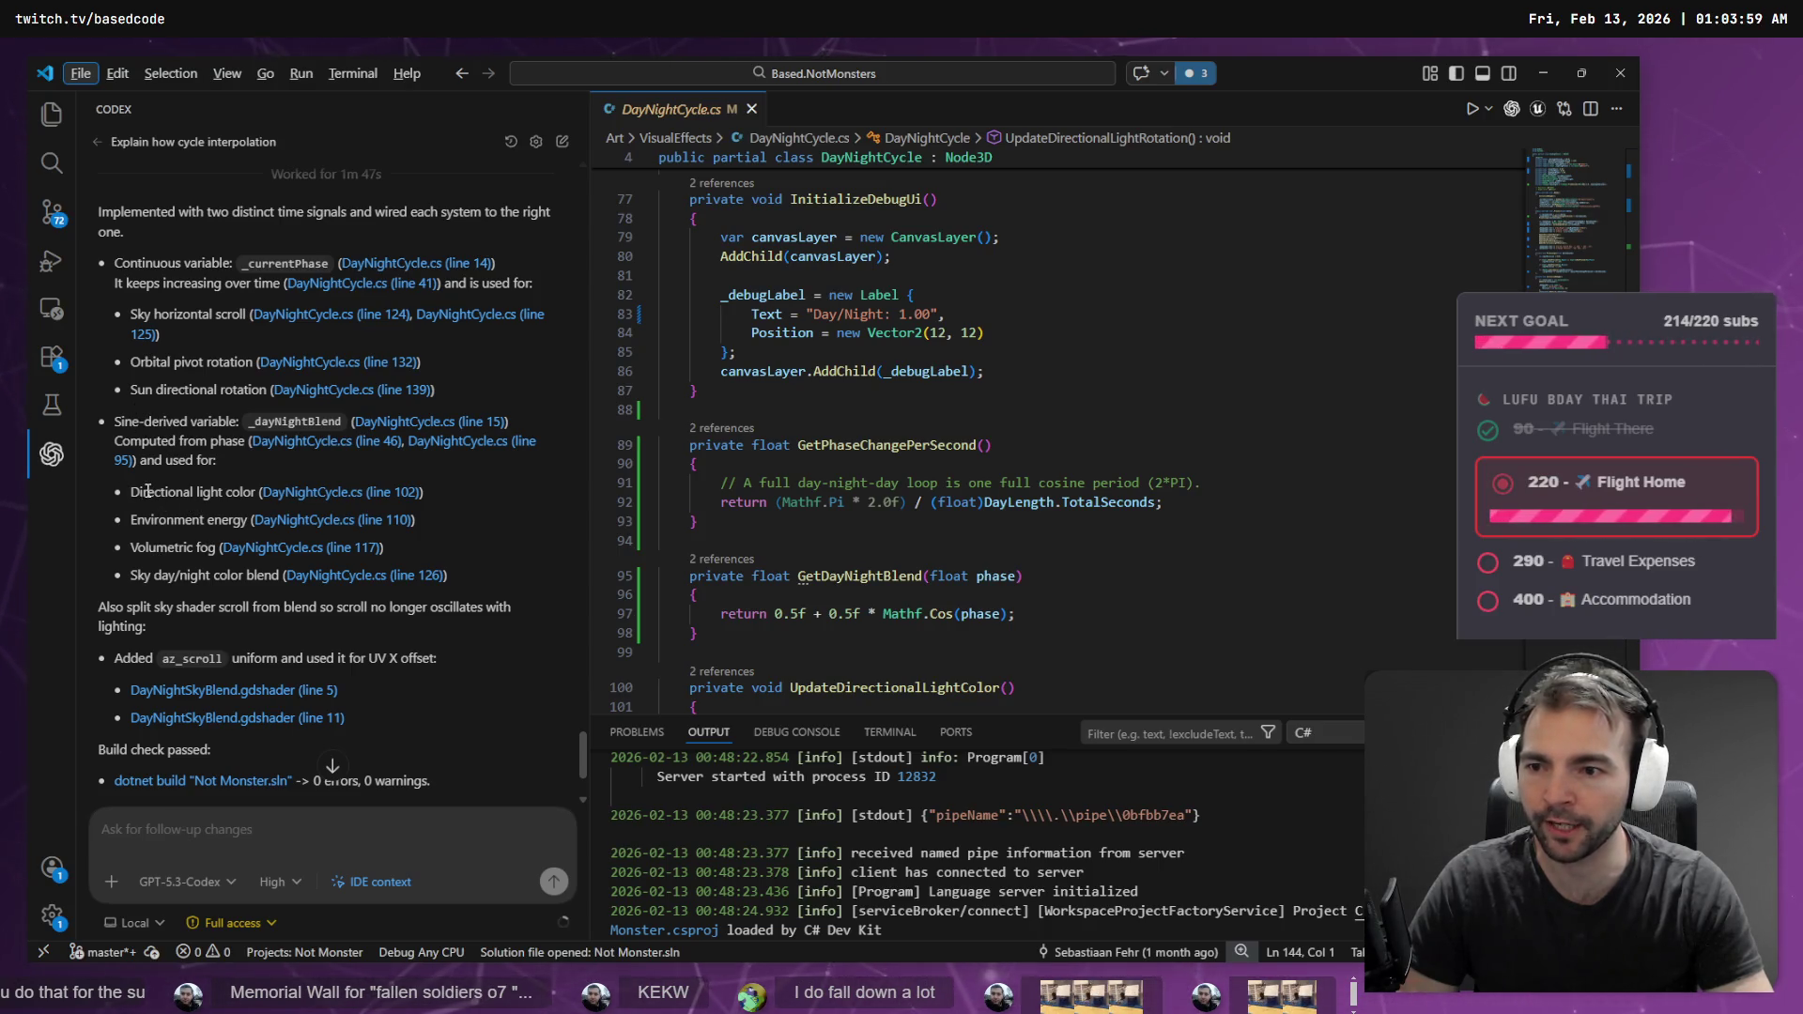
key(alt+Tab)
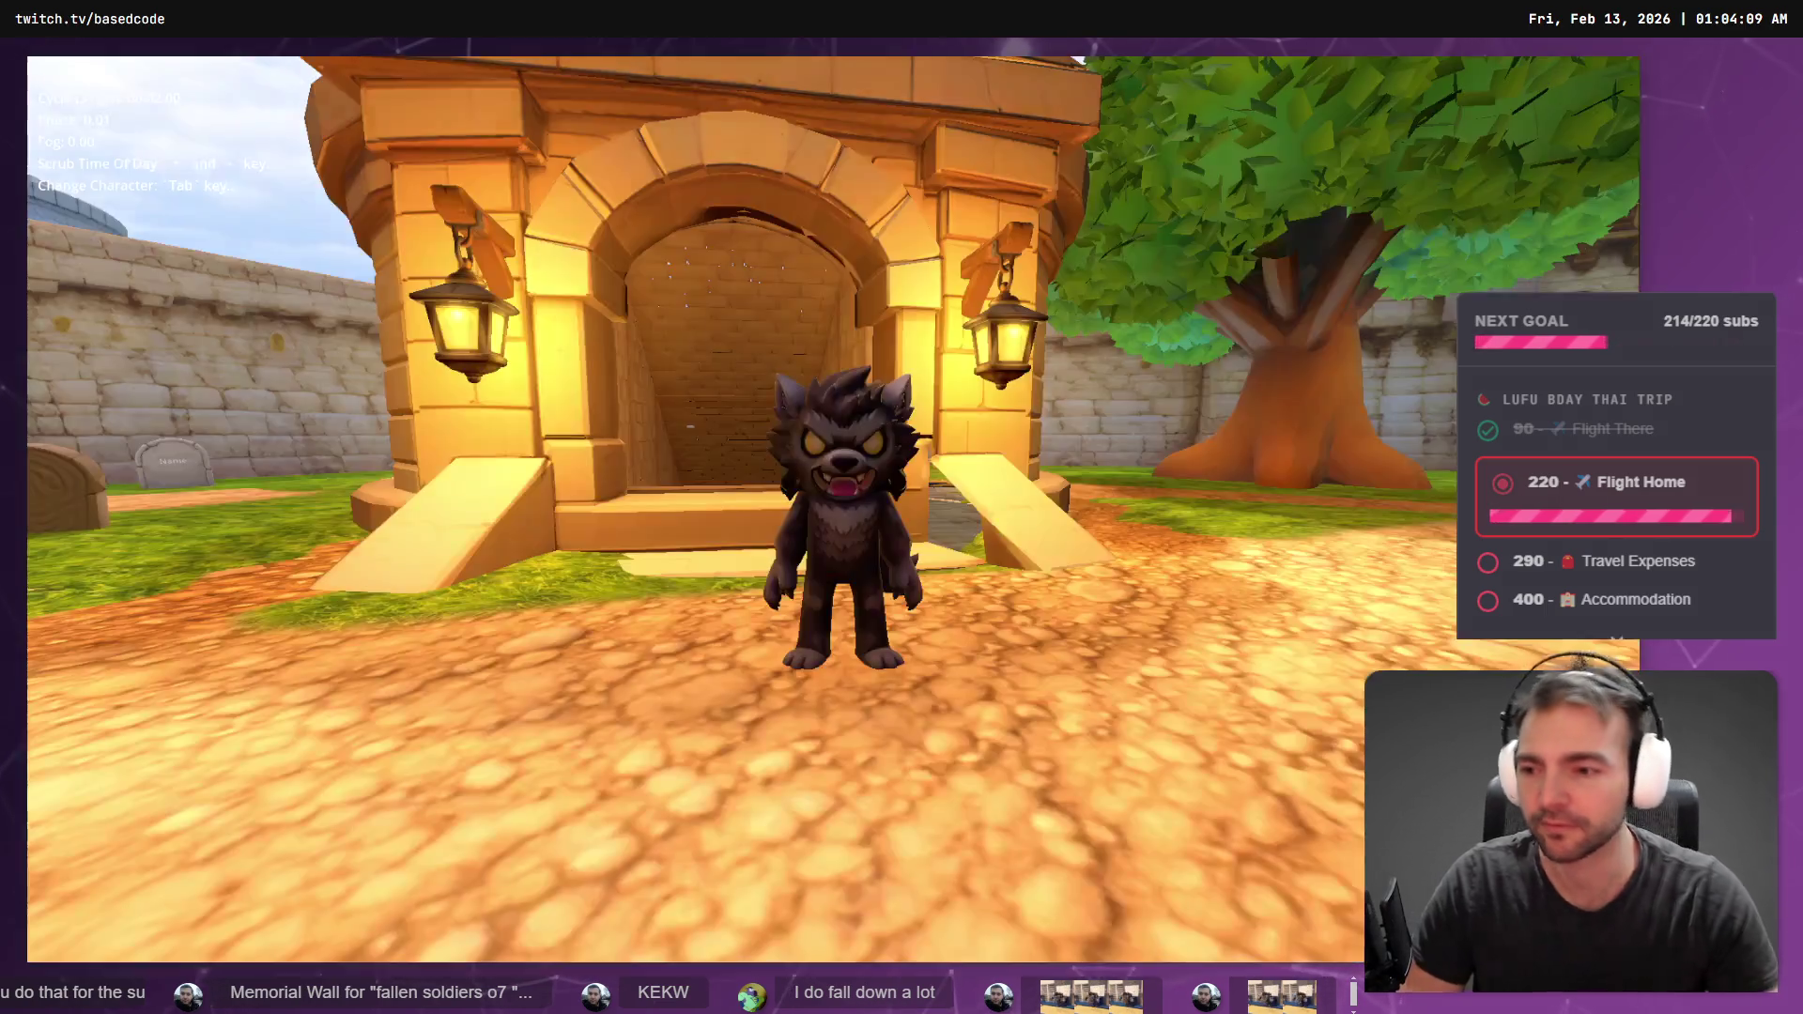
- Walk the werewolf forward, scrub from day through dusk into foggy night, then close the game with F8
key(w)
key(minus)
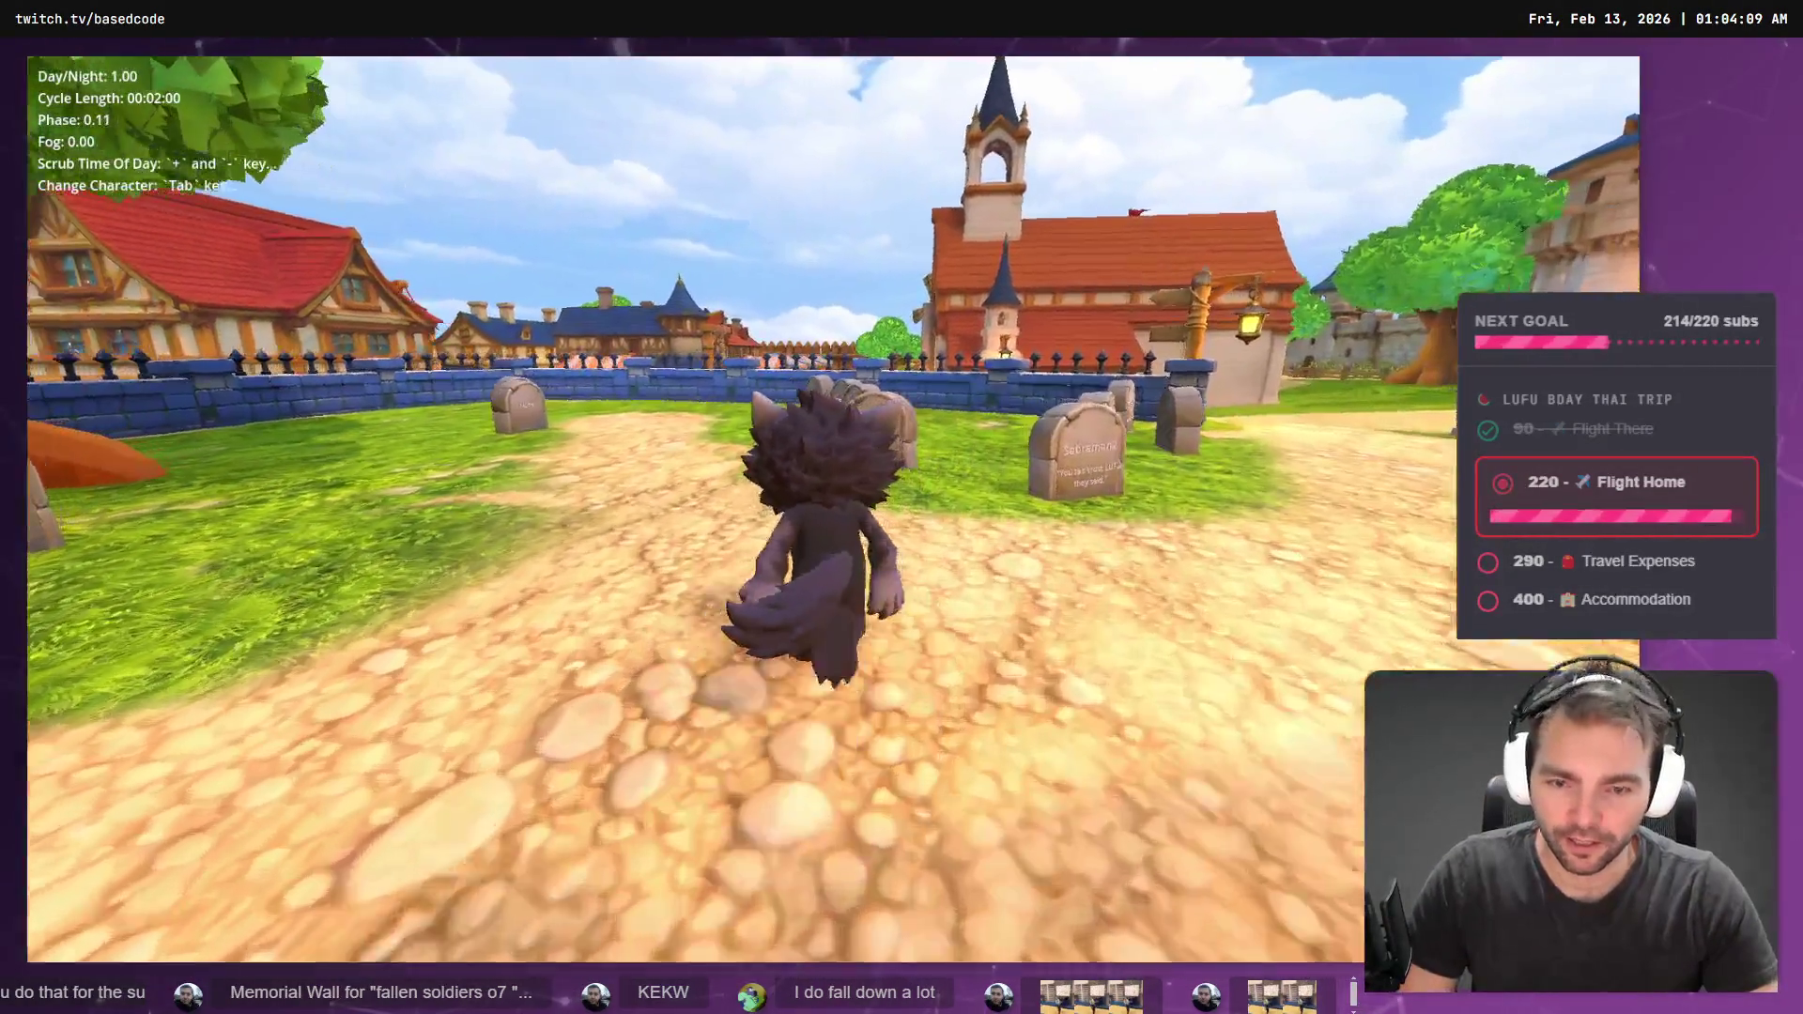
key(minus)
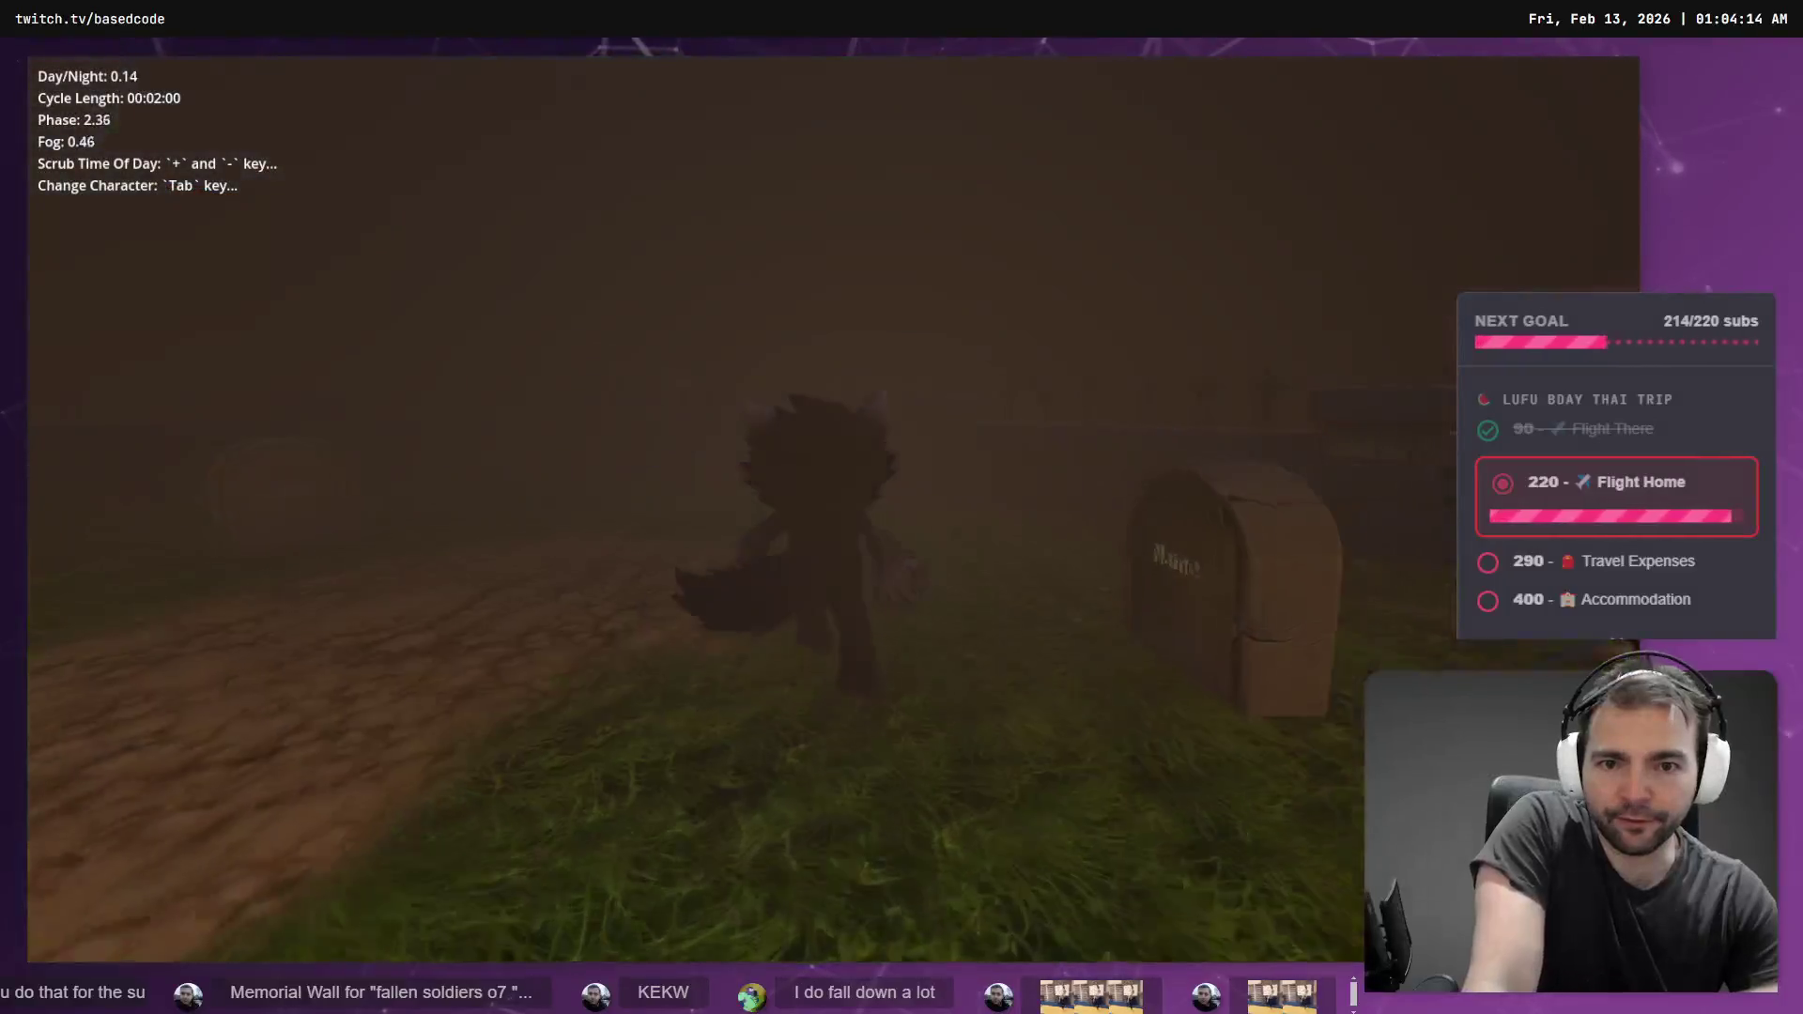
key(minus)
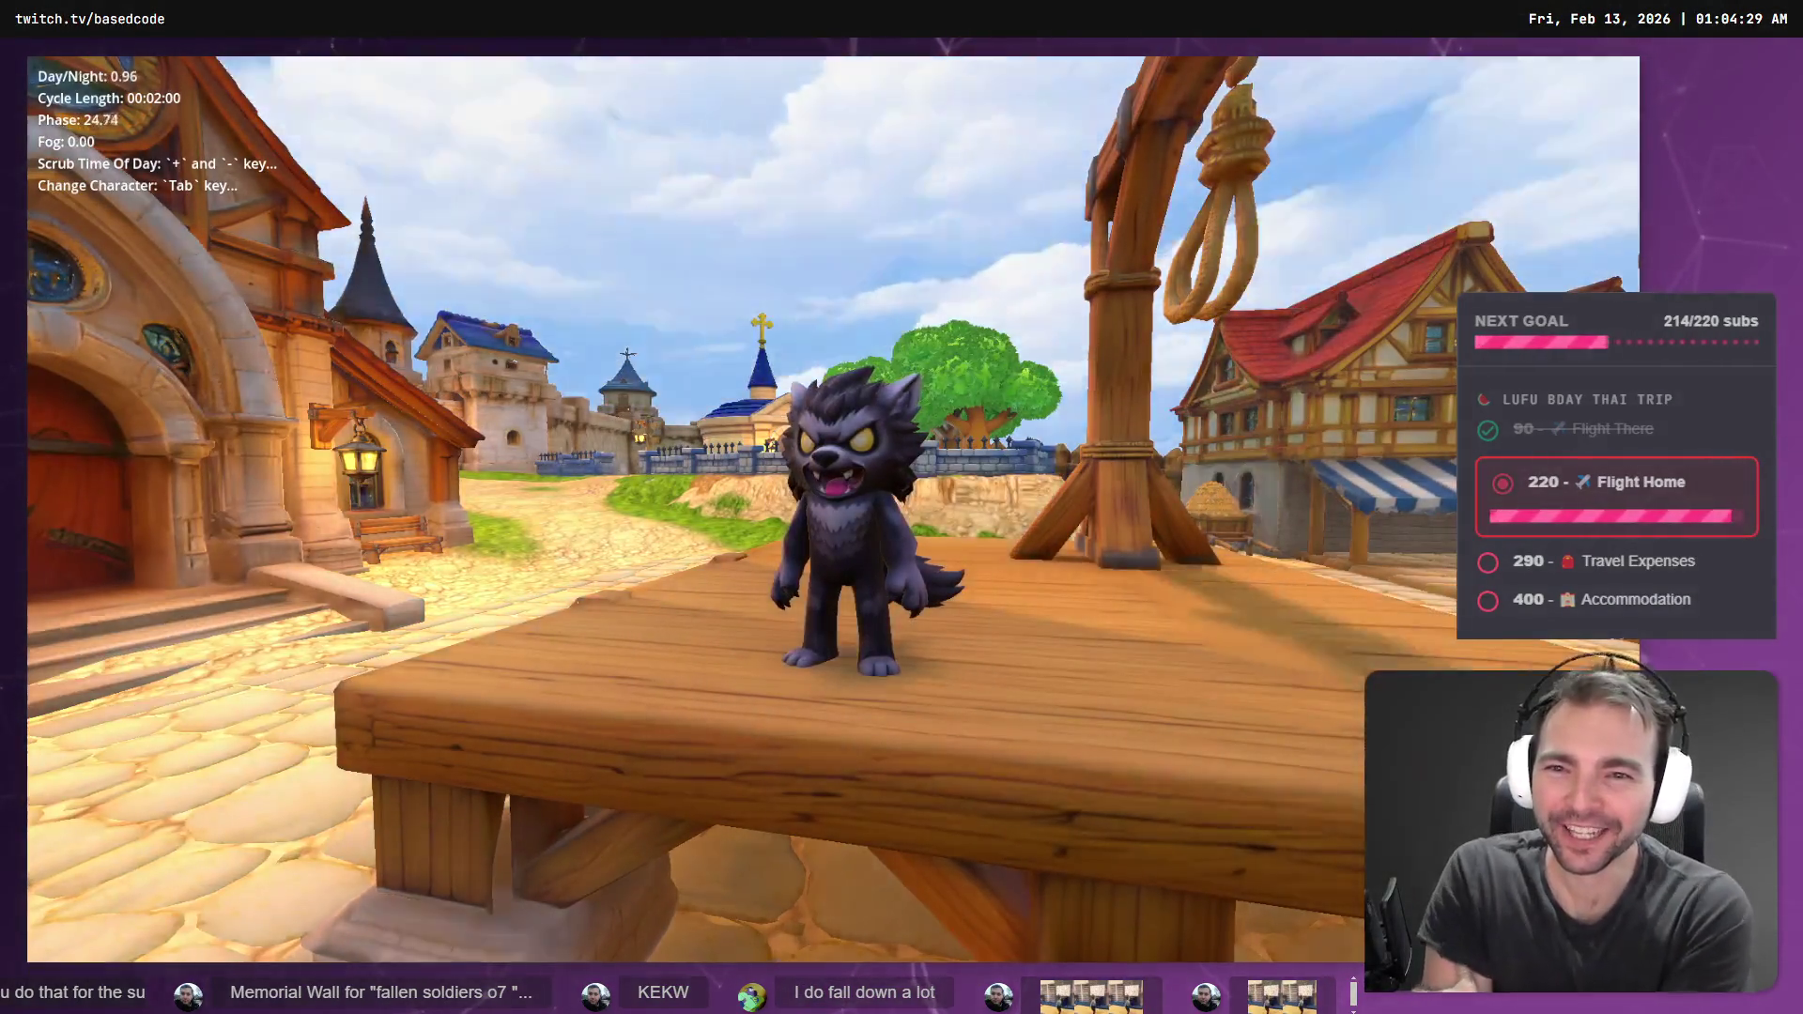
key(minus)
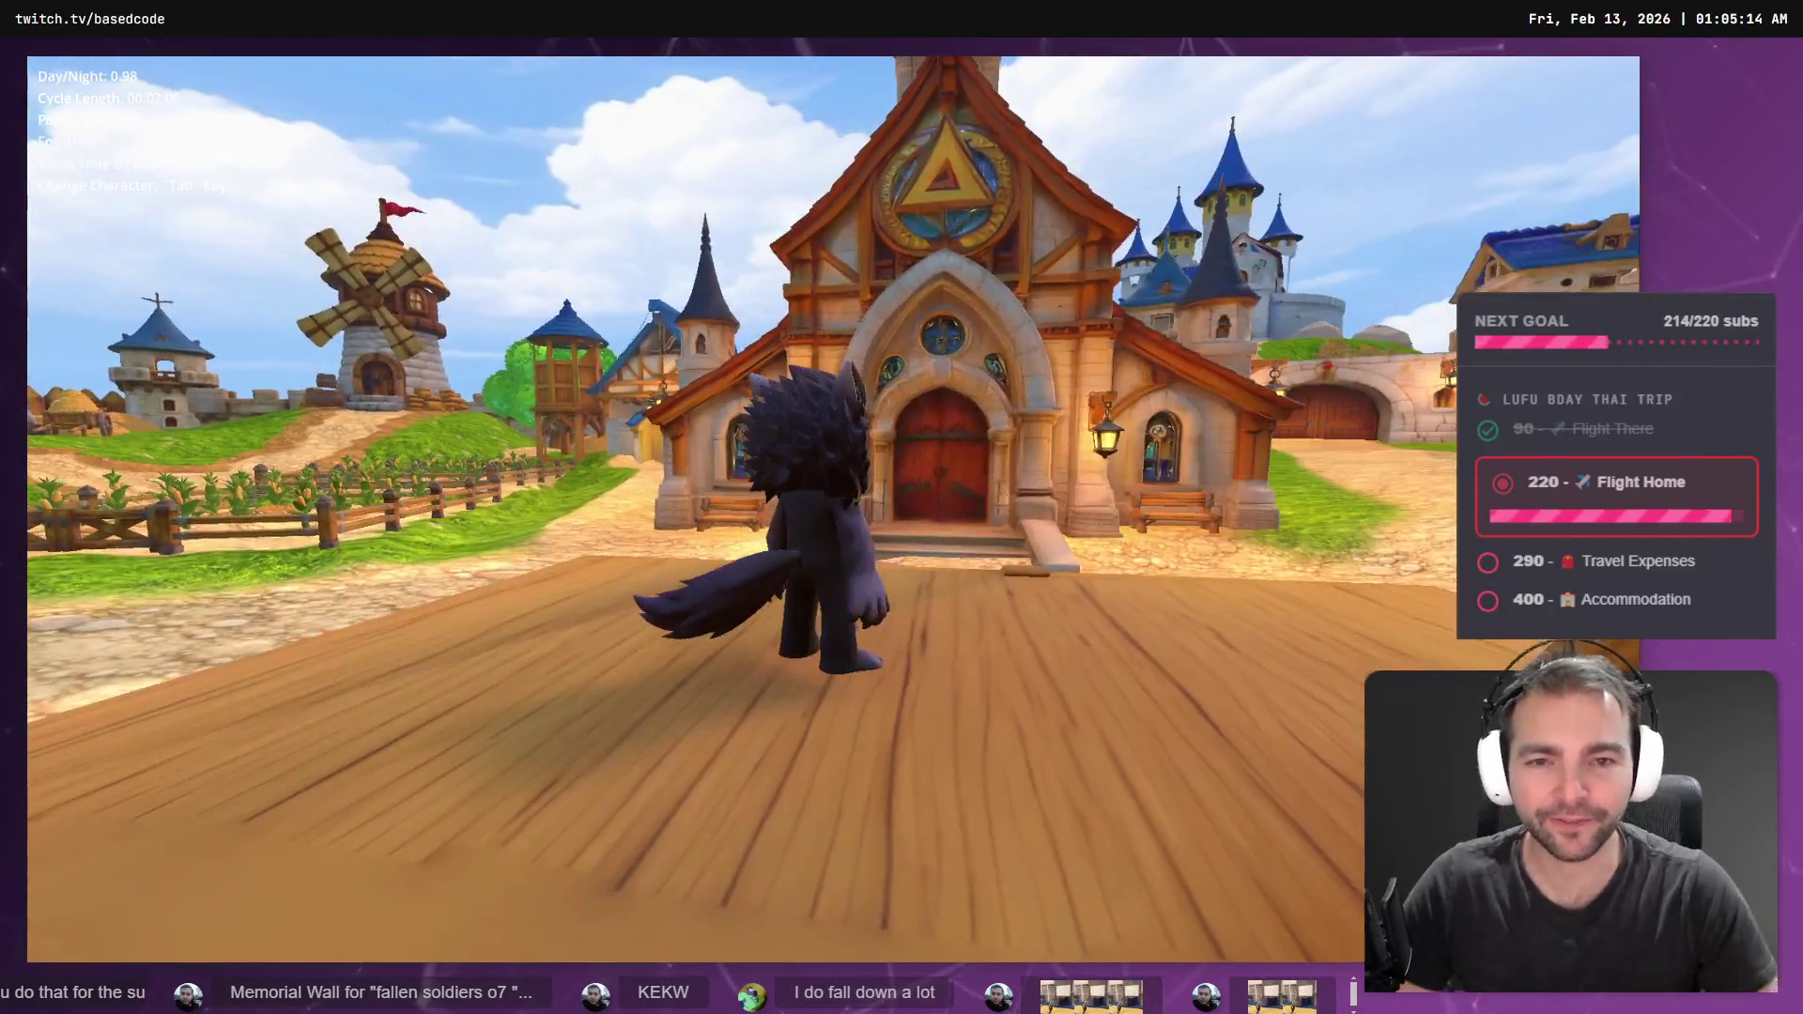
key(F8)
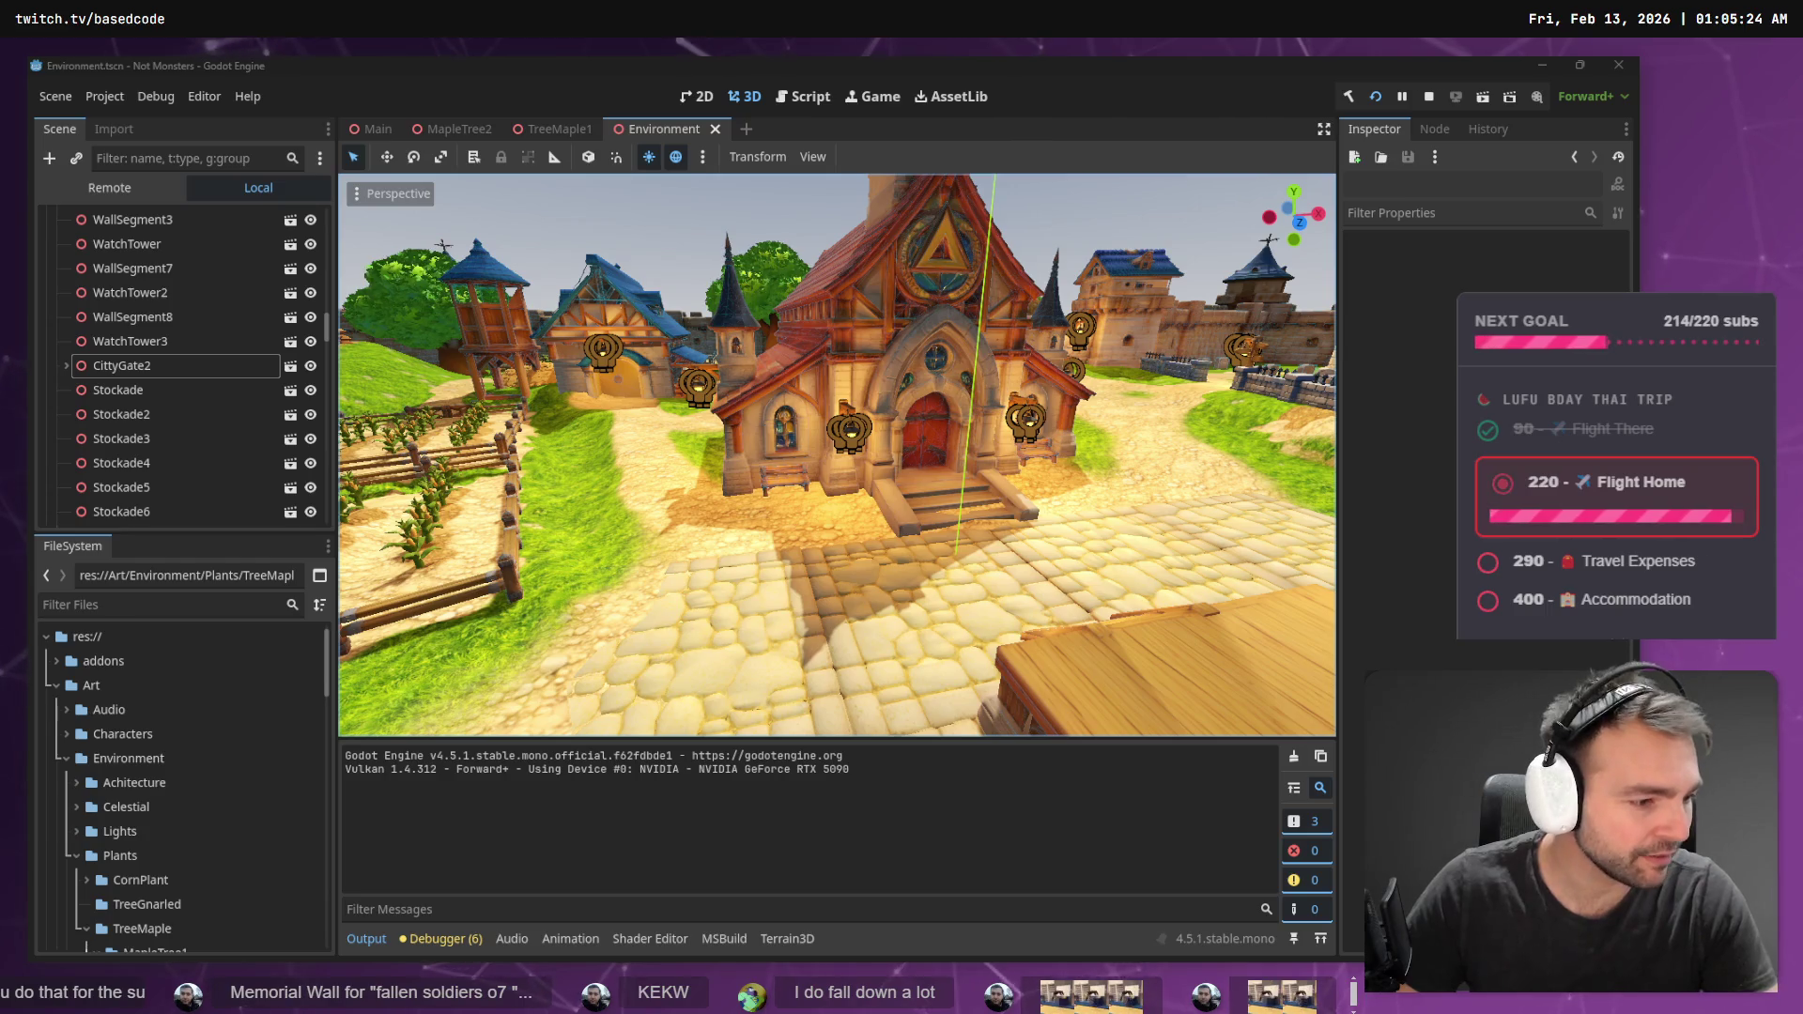
key(alt+Tab)
- Unstage the Art folder and the three other staged files in Fork
click(404, 238)
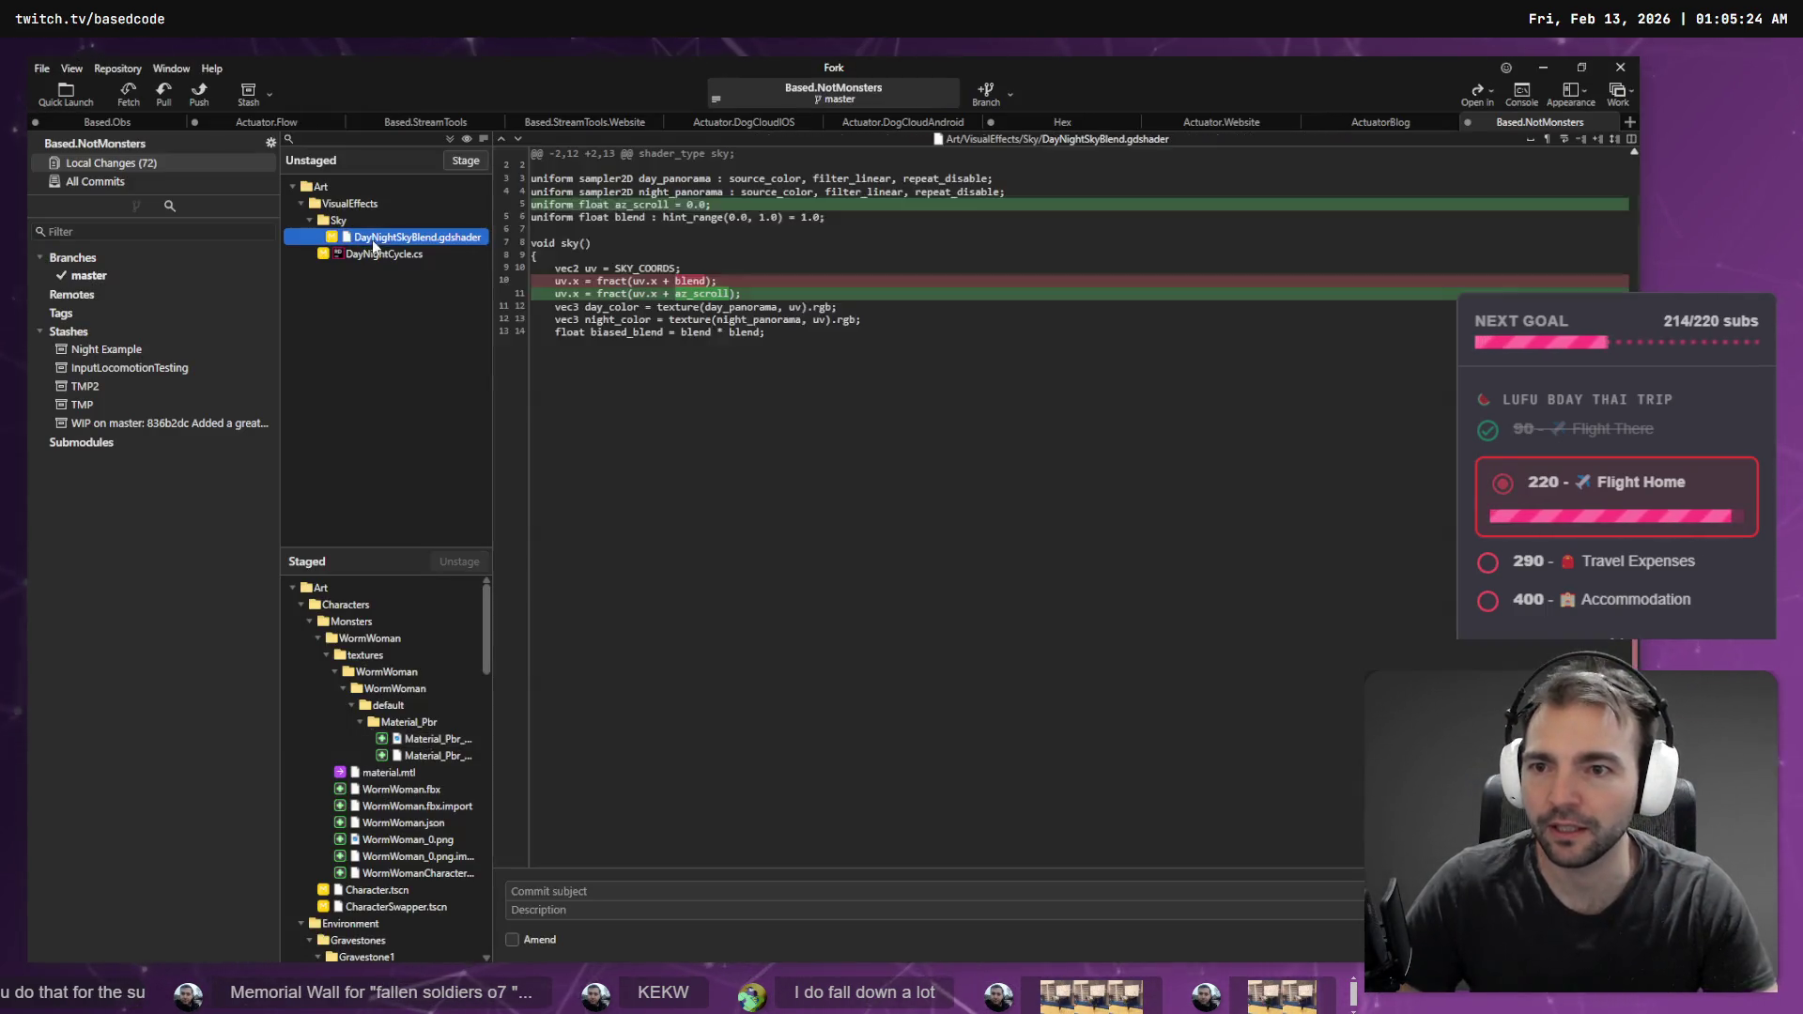
key(shift+Down)
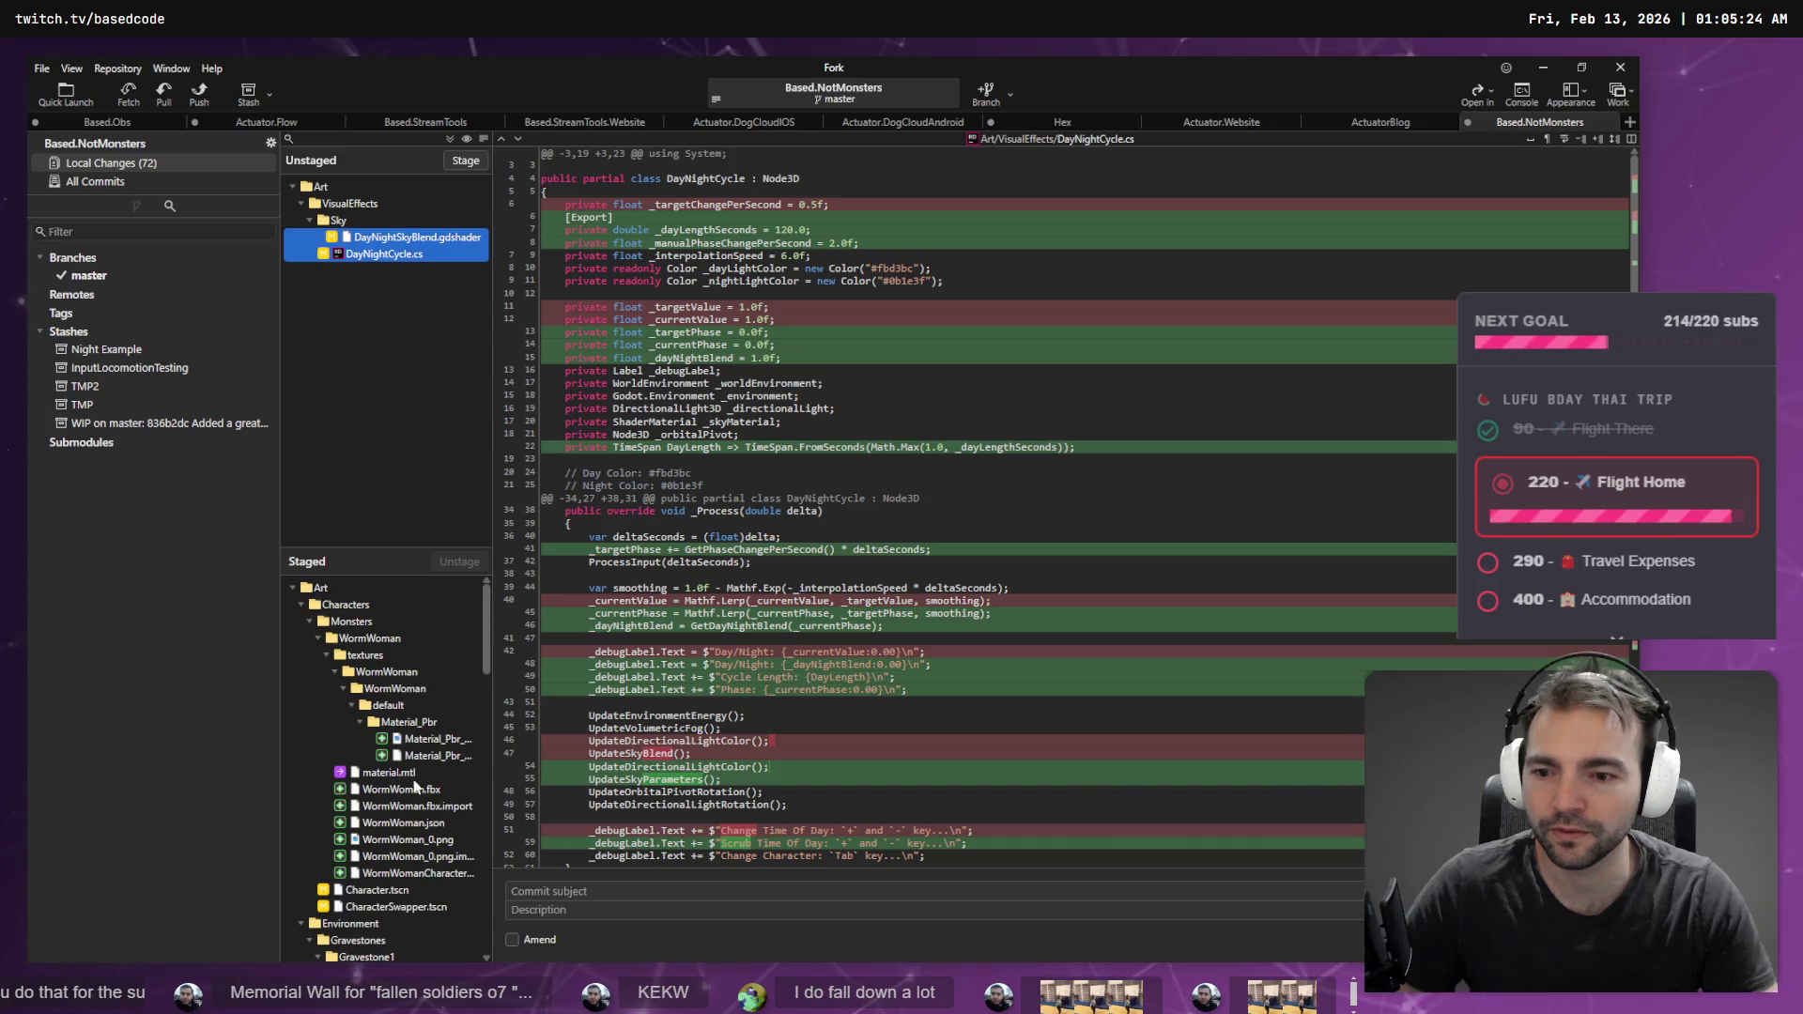
click(365, 590)
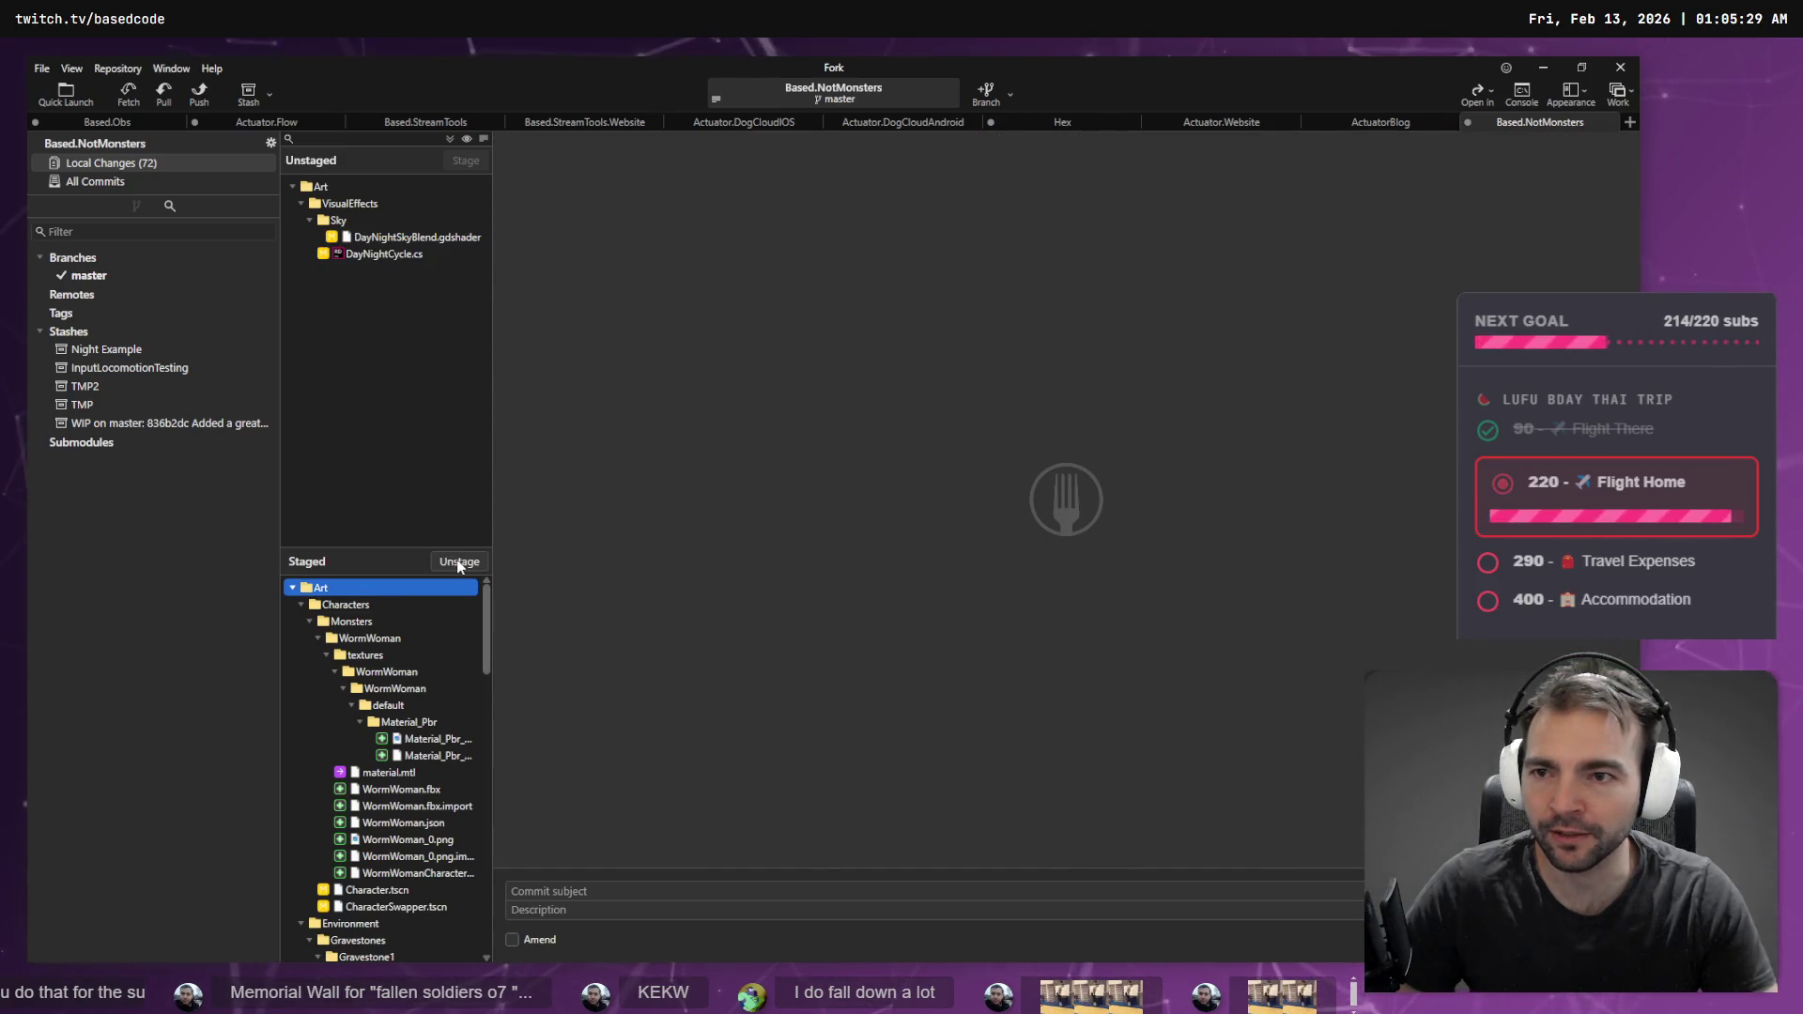
click(413, 242)
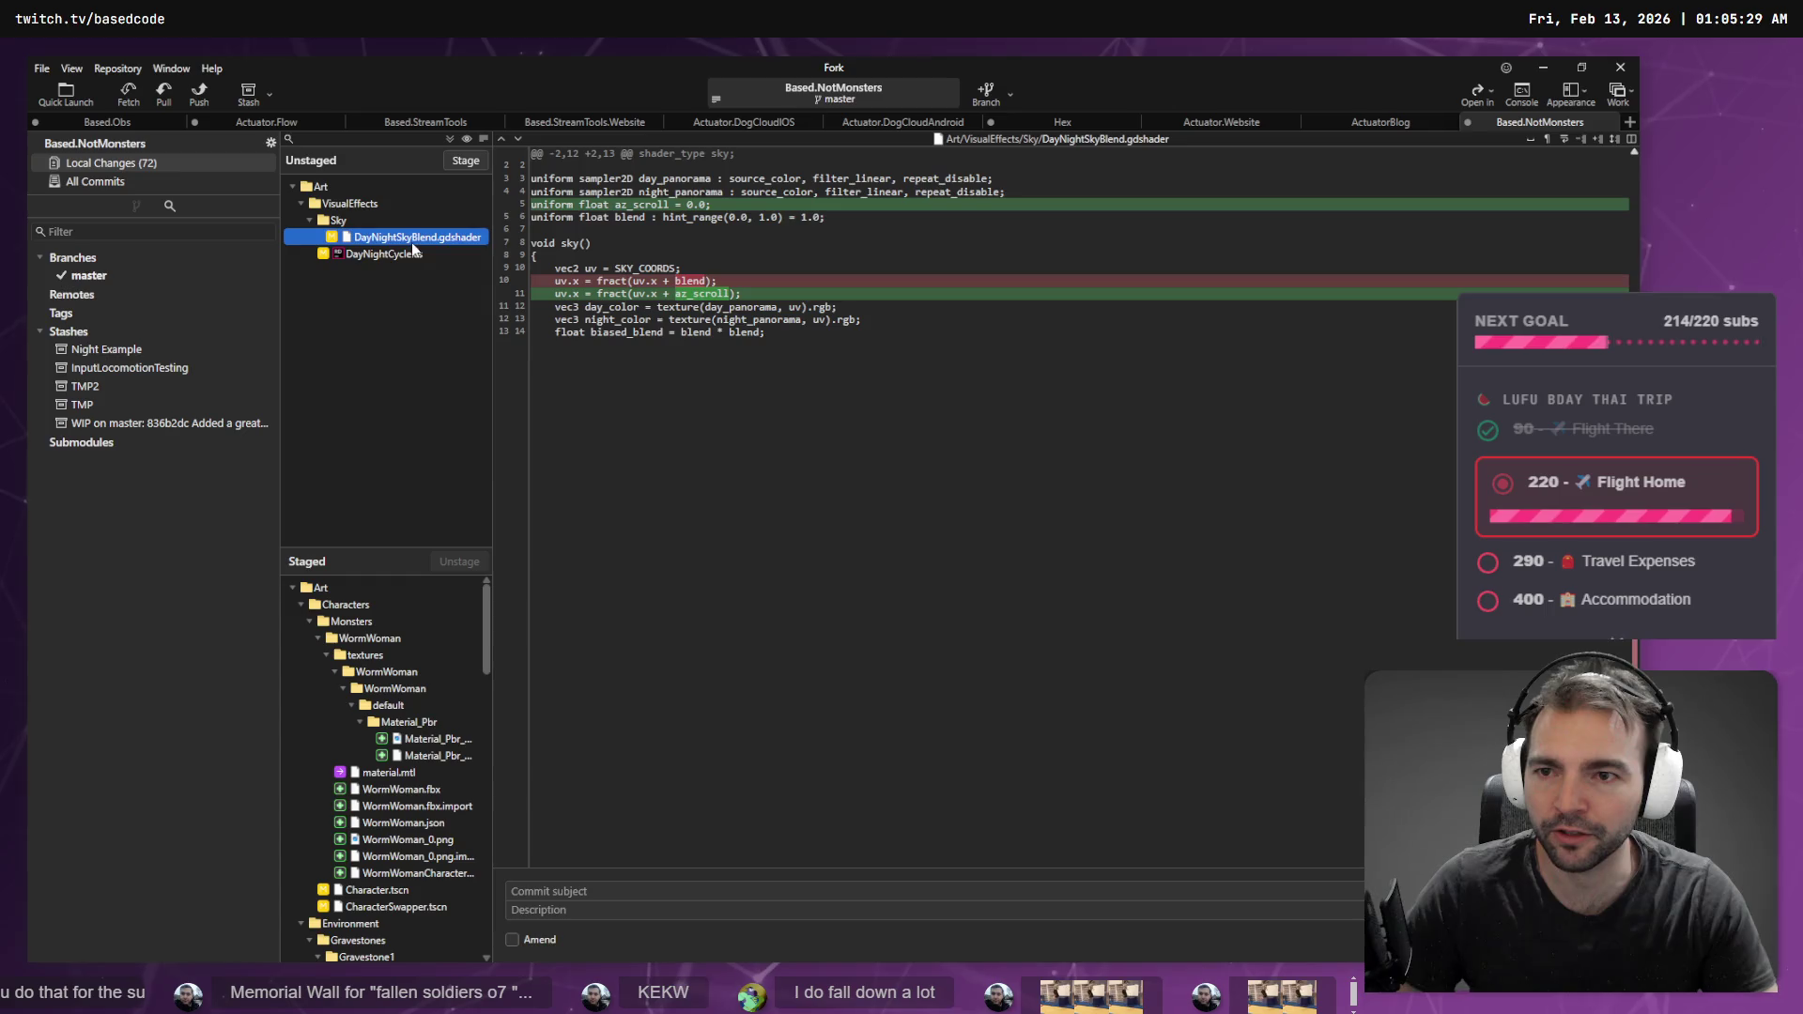
click(404, 590)
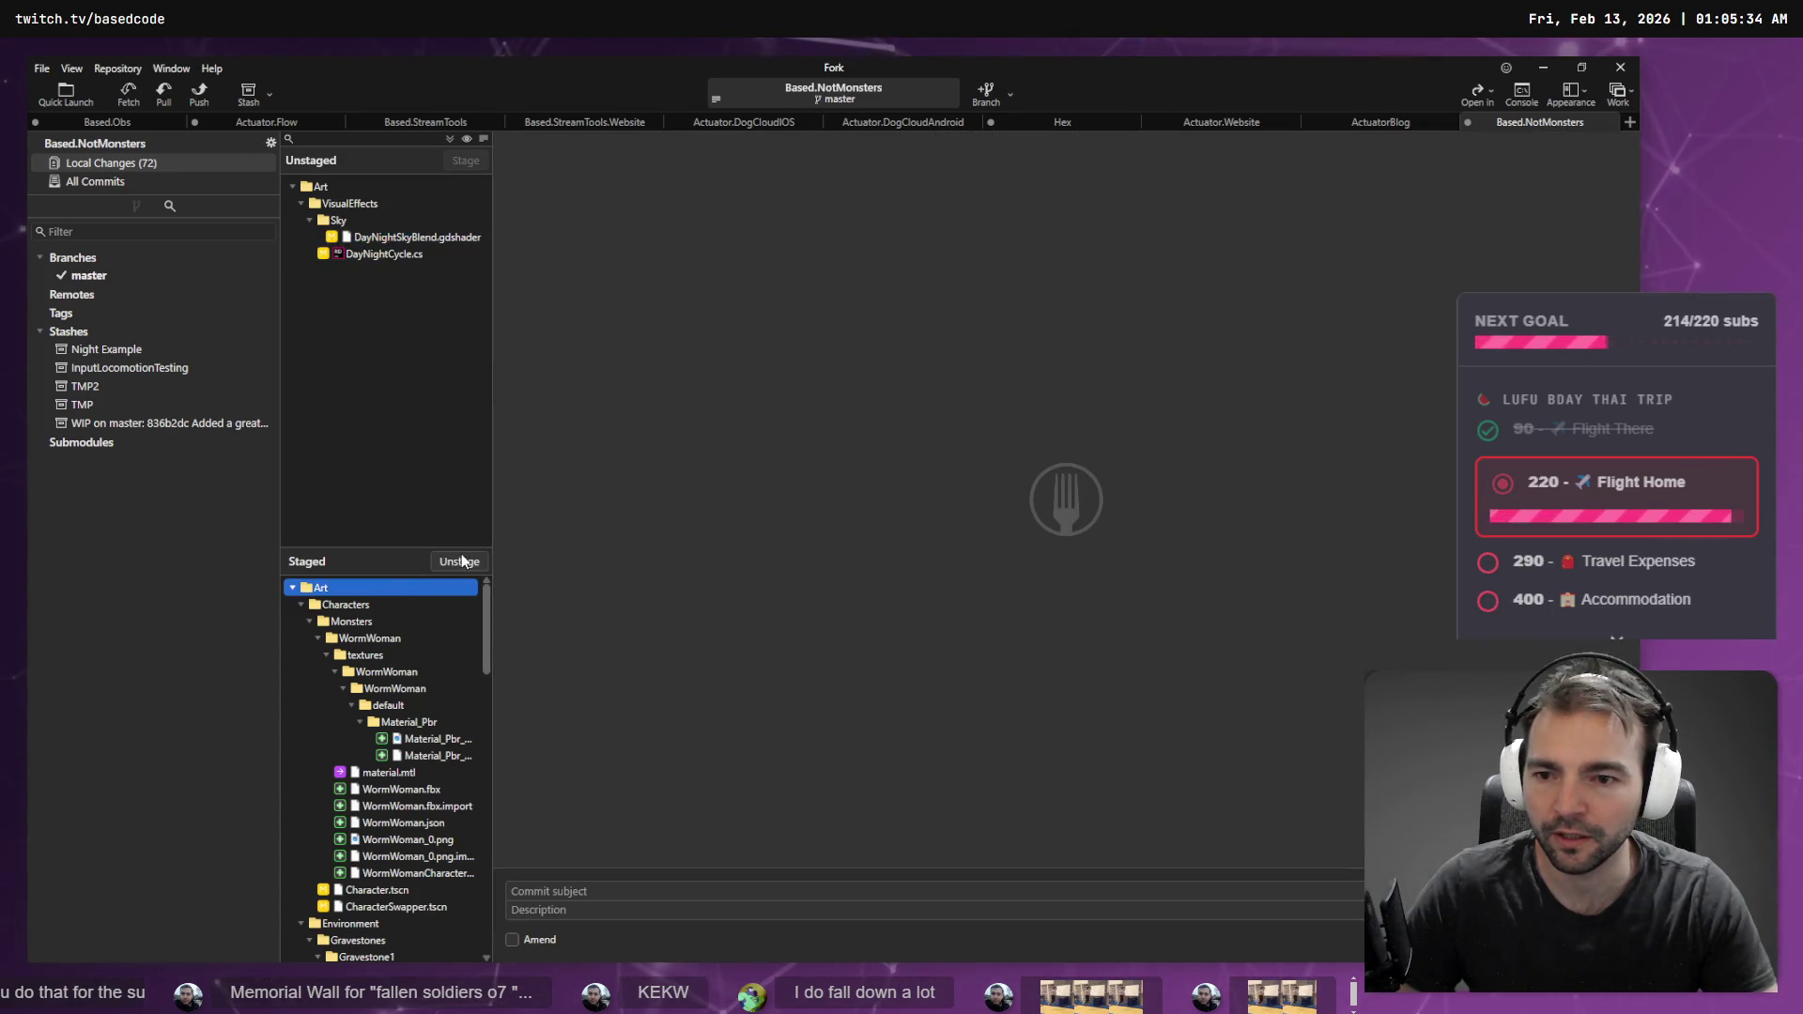
click(460, 560)
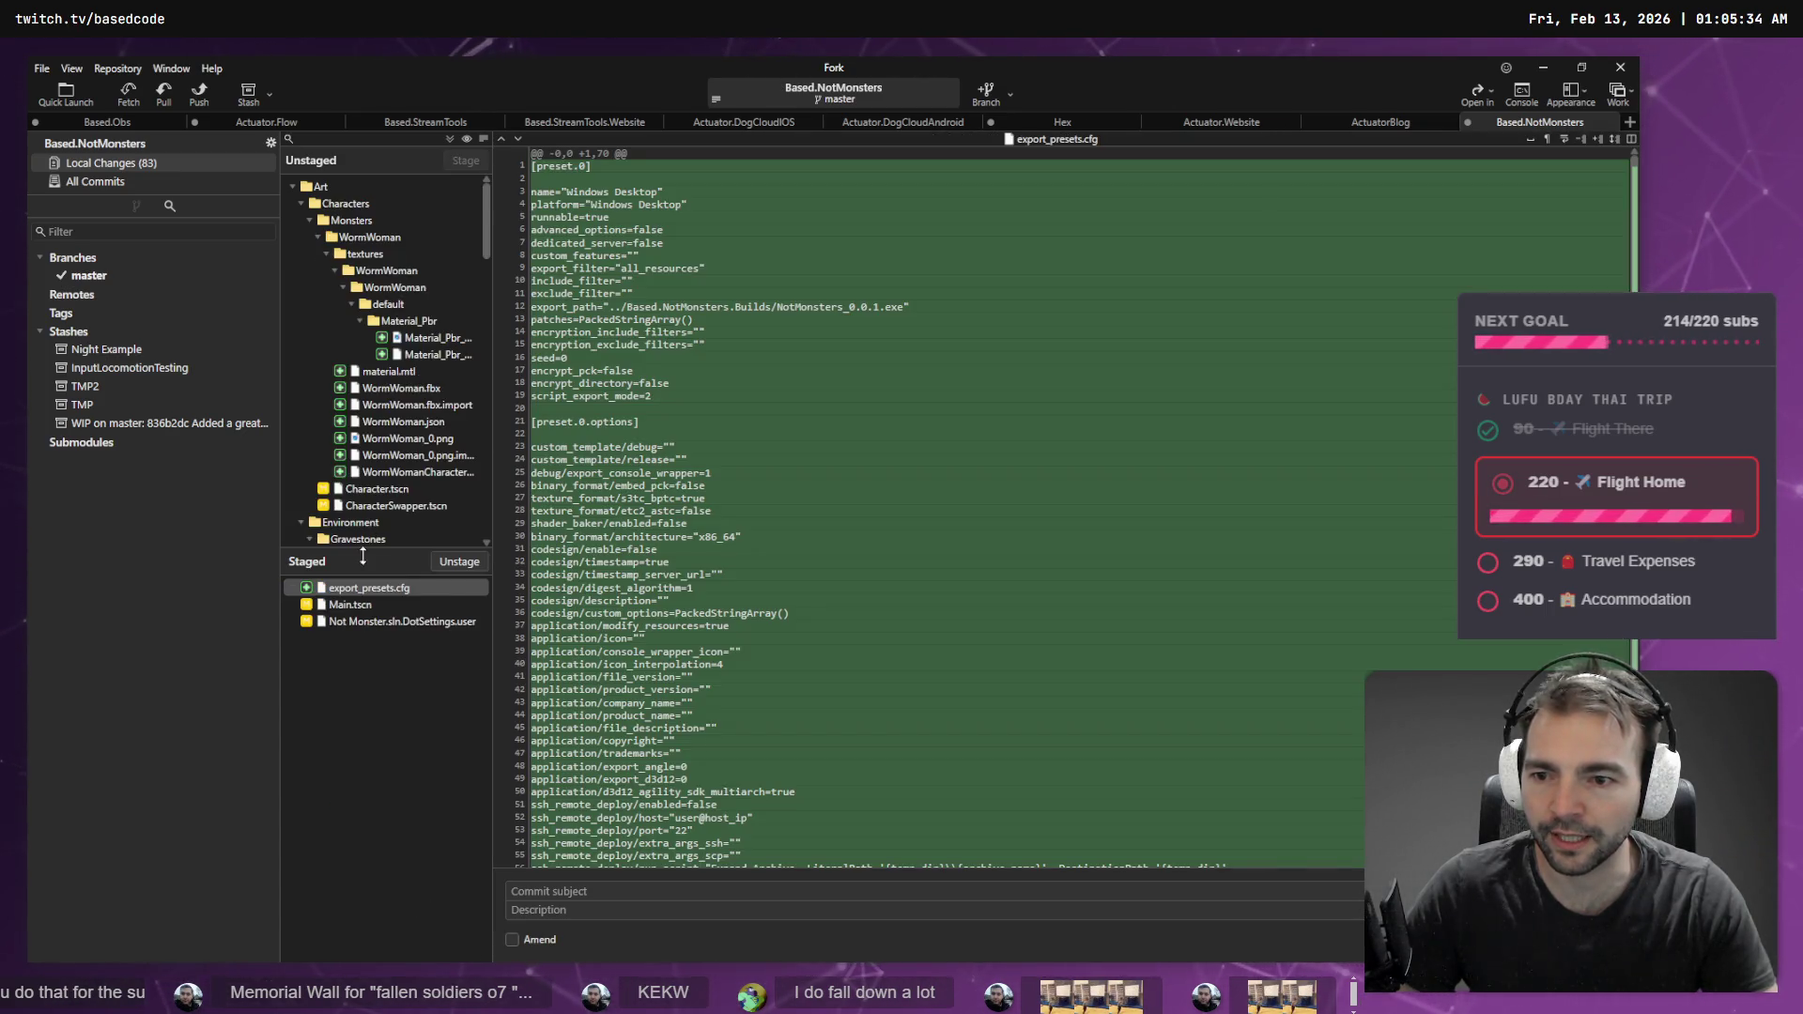
click(408, 588)
key(ctrl+a)
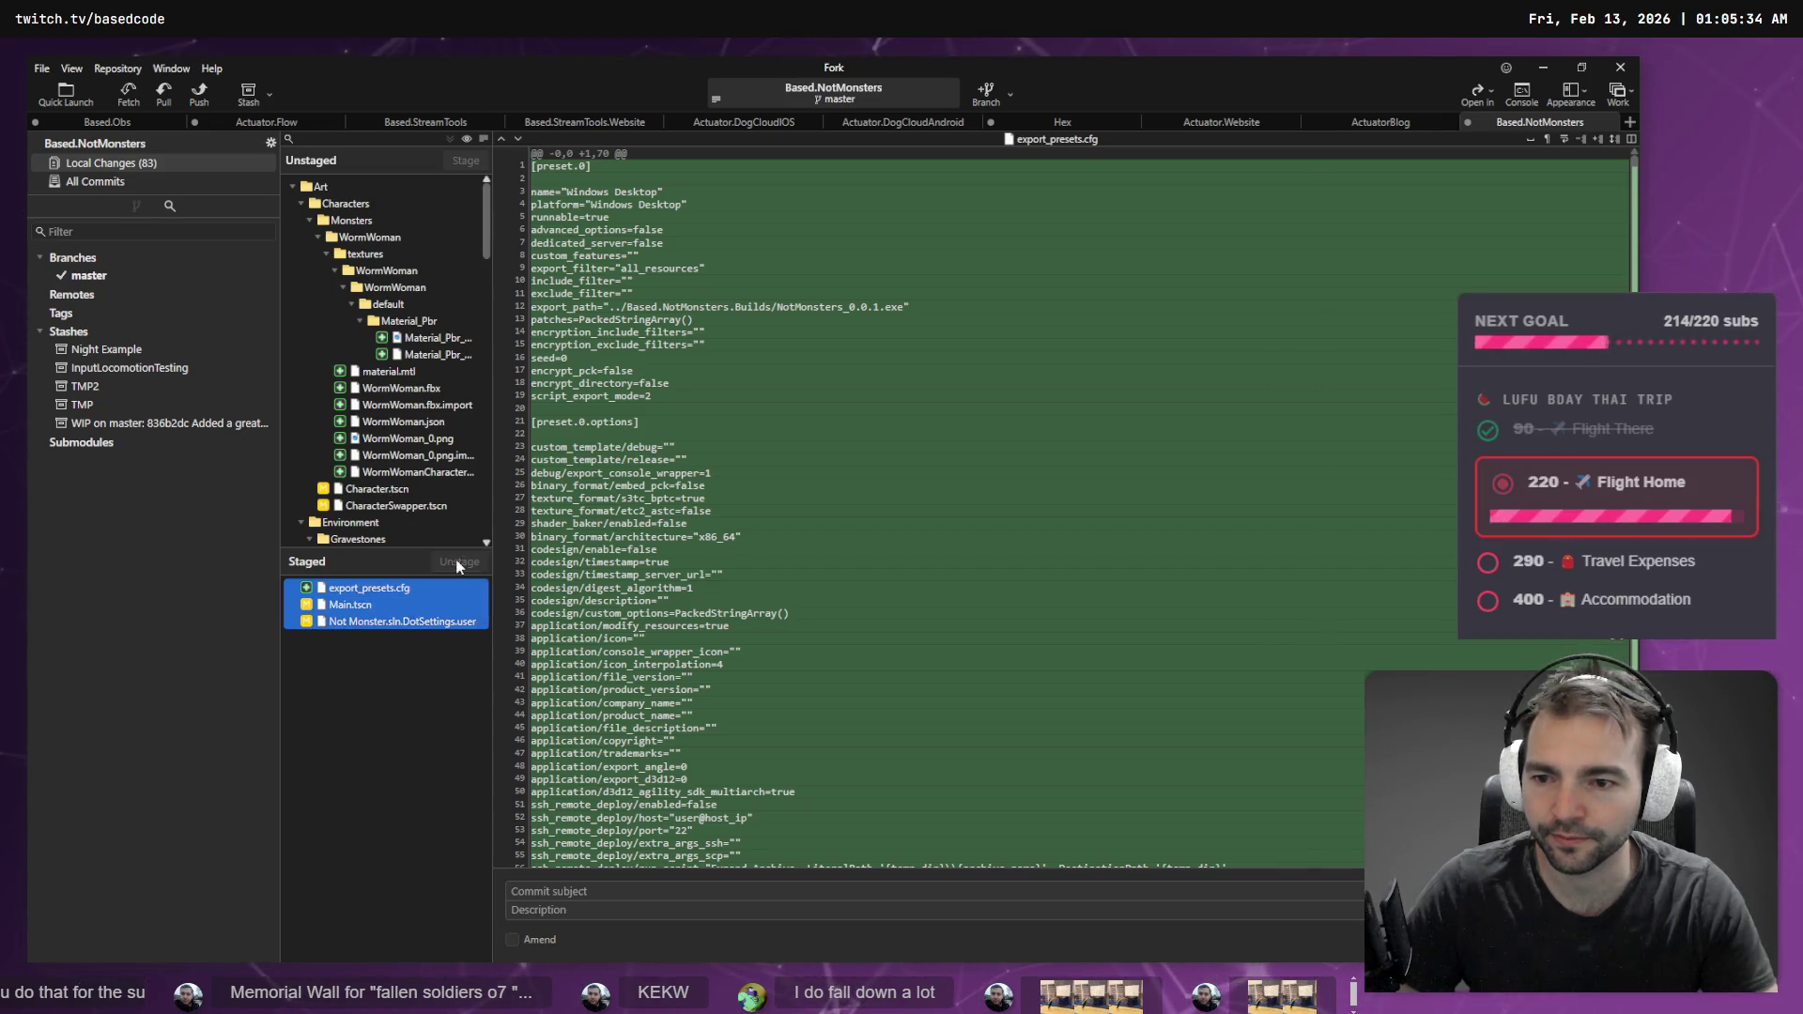
click(459, 562)
- Stage DayNightCycle.cs and DayNightSkyBlend.gdshader and begin dictating the commit subject
scroll(394, 381, down, 10)
scroll(443, 429, down, 8)
click(400, 474)
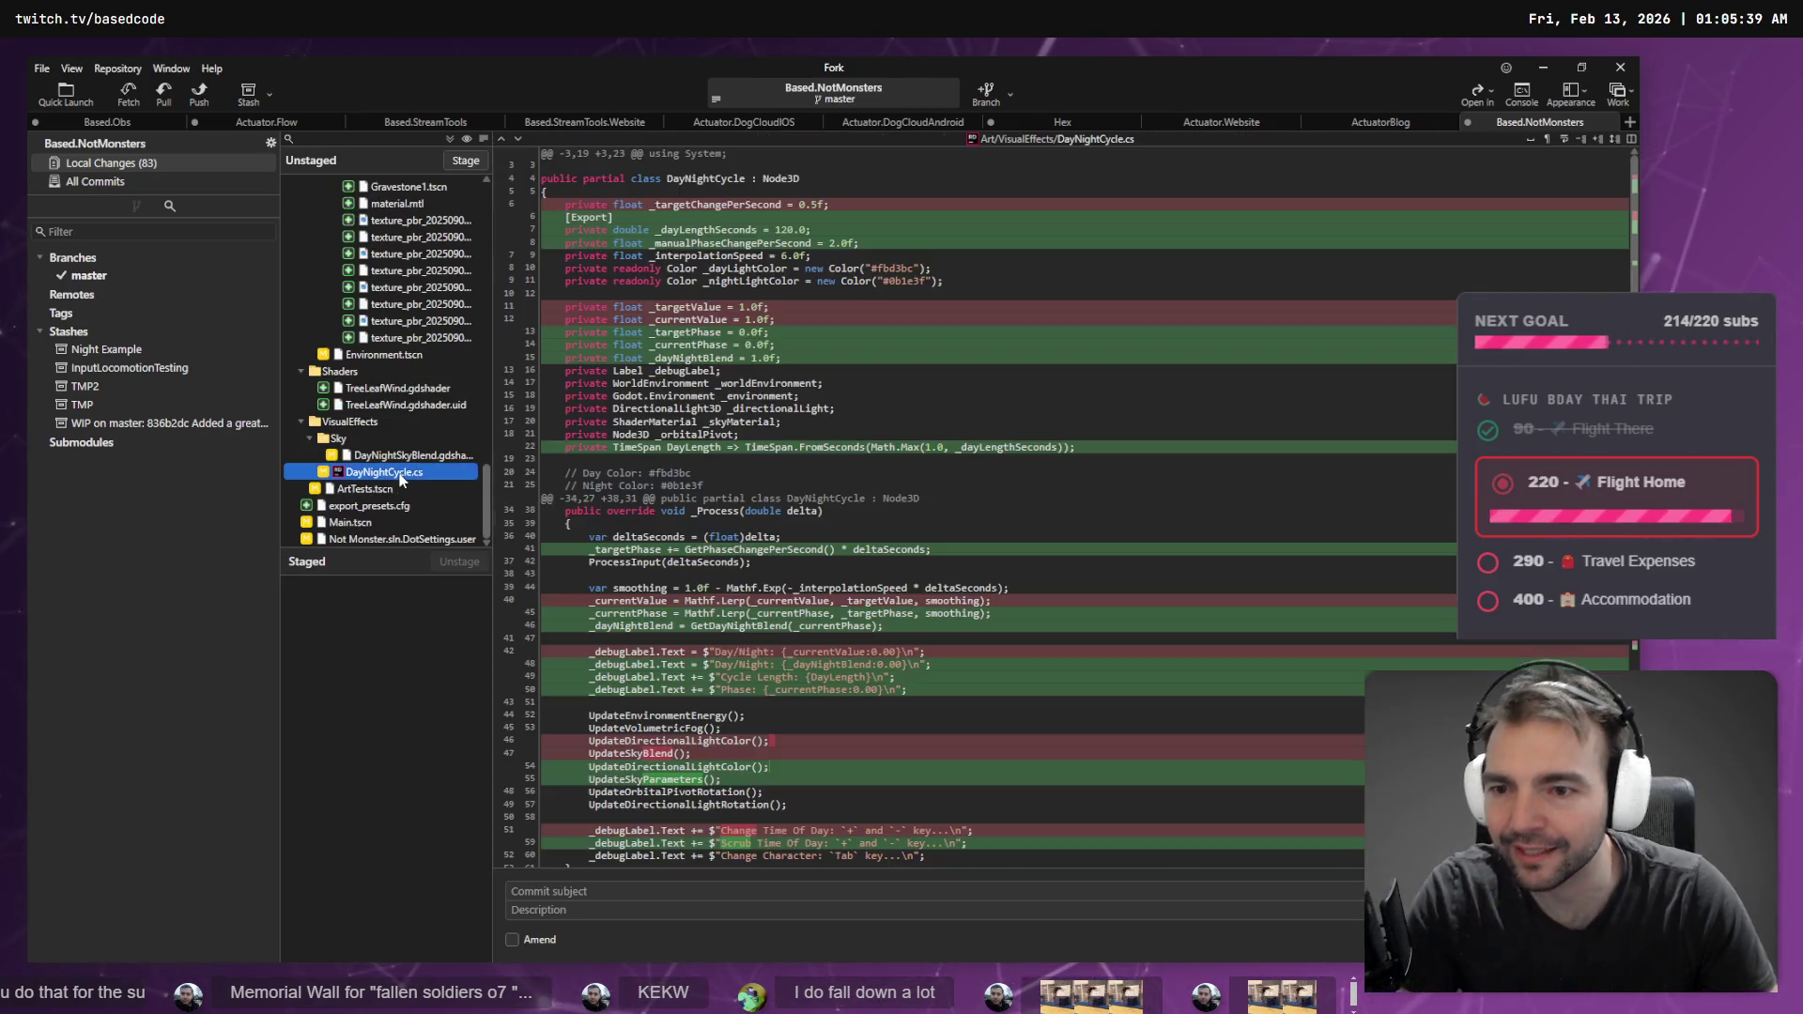
click(466, 162)
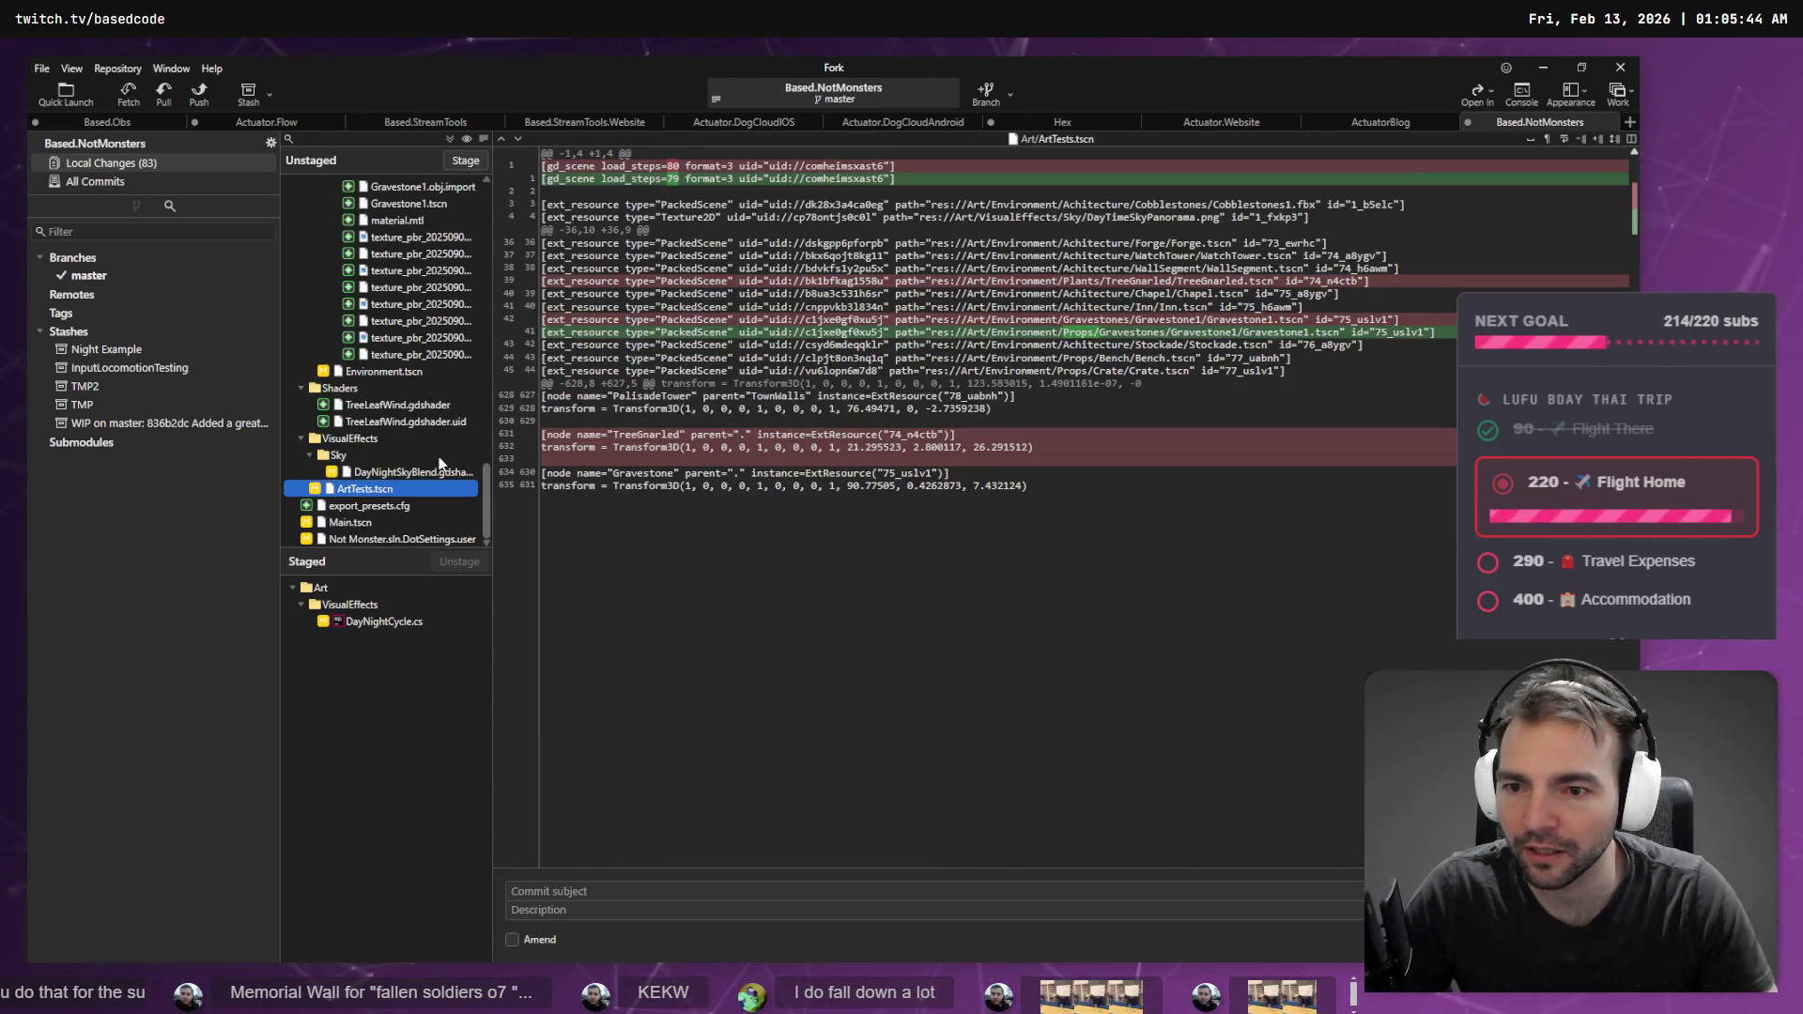
click(437, 472)
click(443, 158)
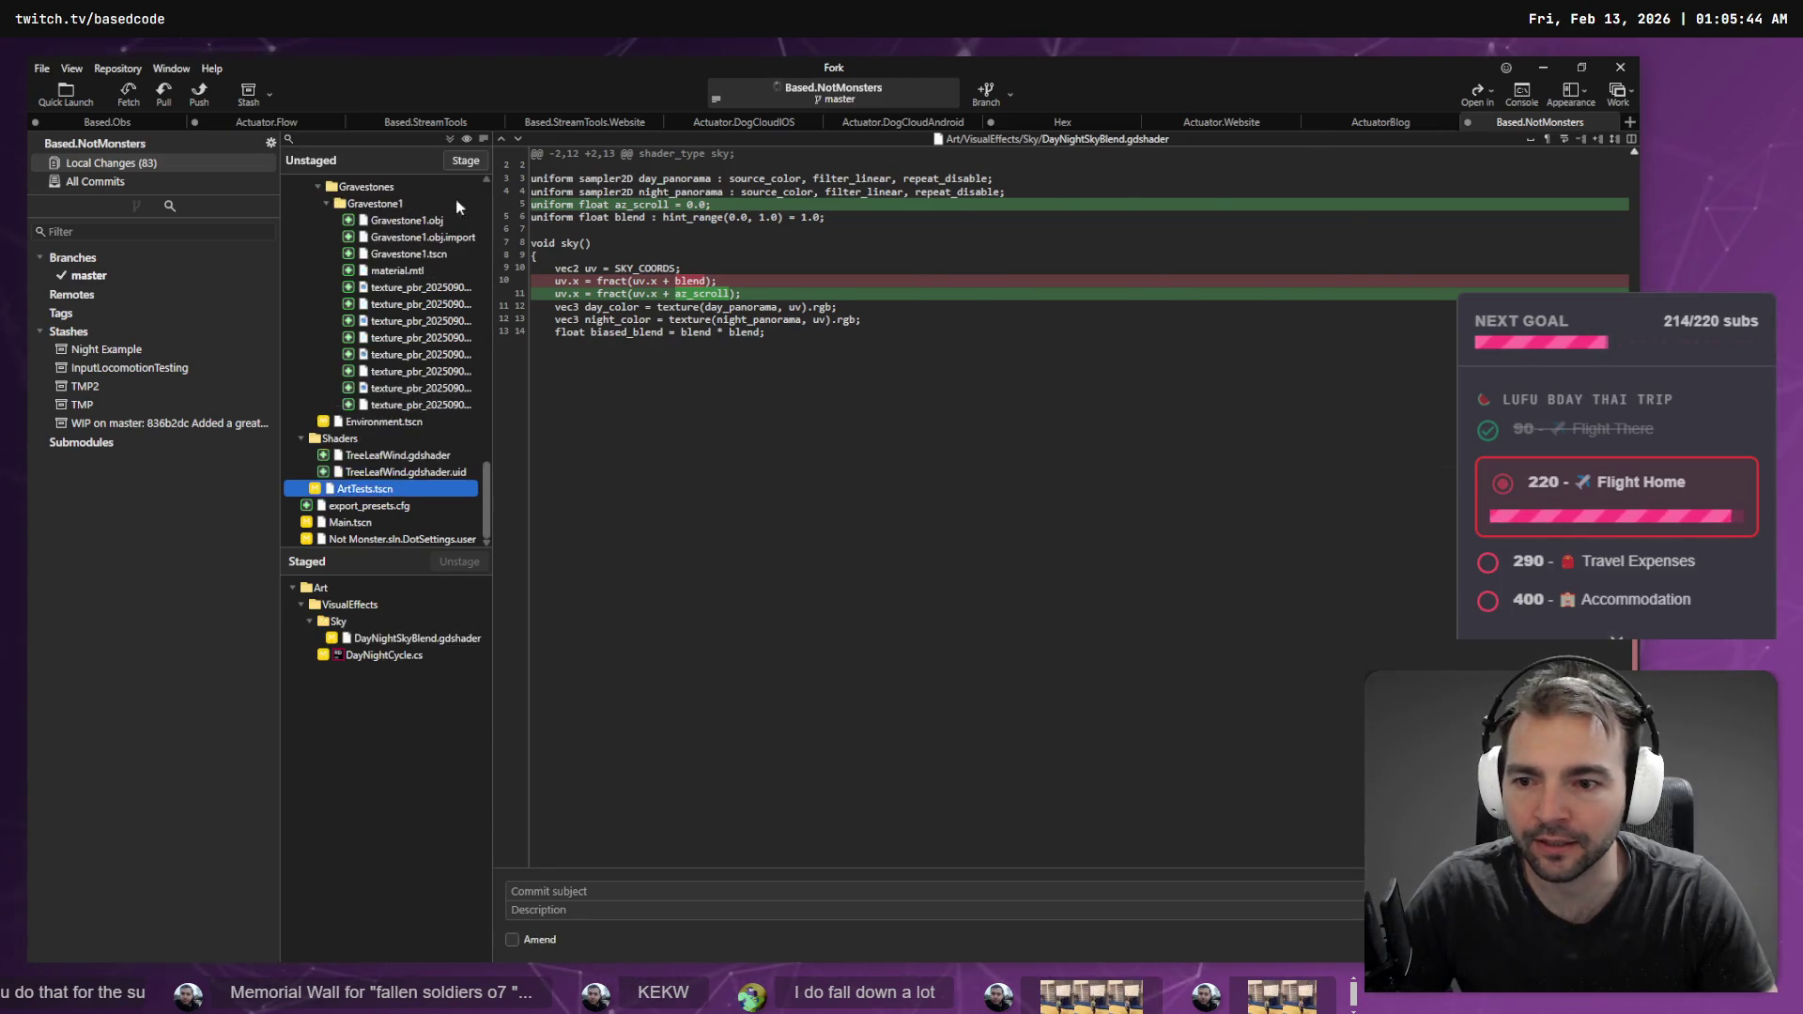
click(585, 893)
key(super+h)
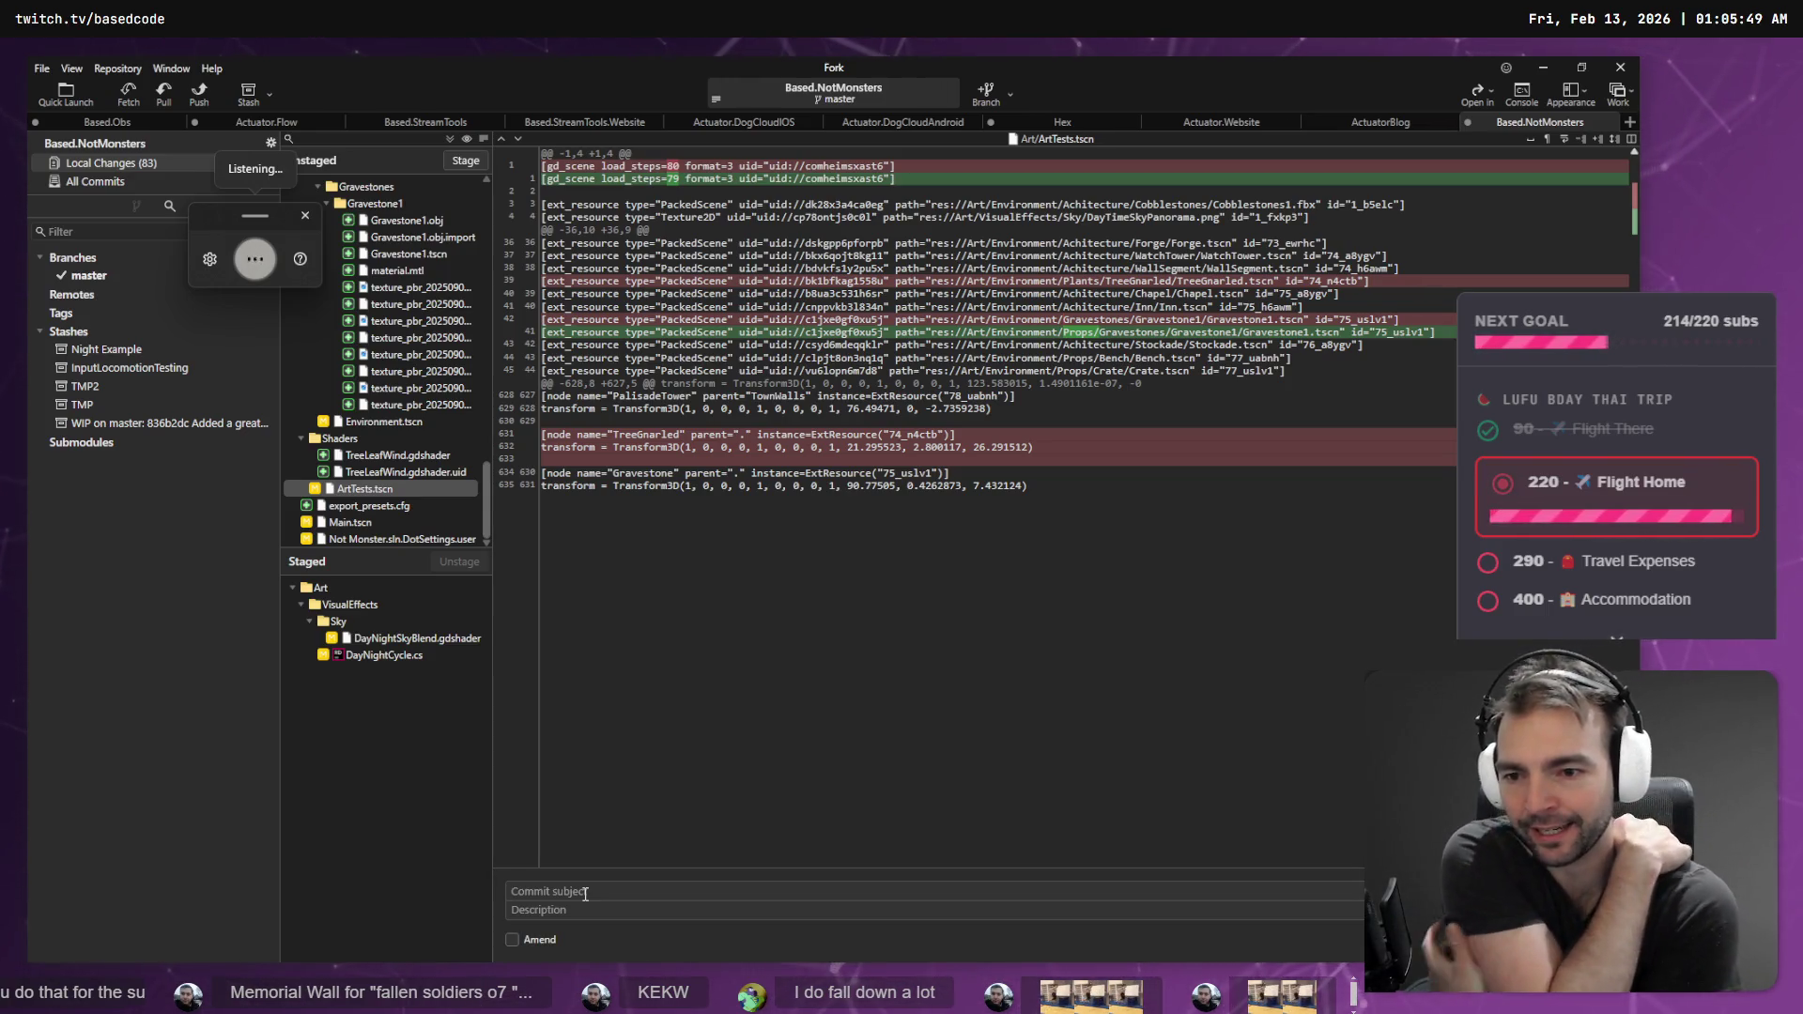
- Dictate 'turn day night into' into the subject, then collapse the Monsters folder
text(turn day night into)
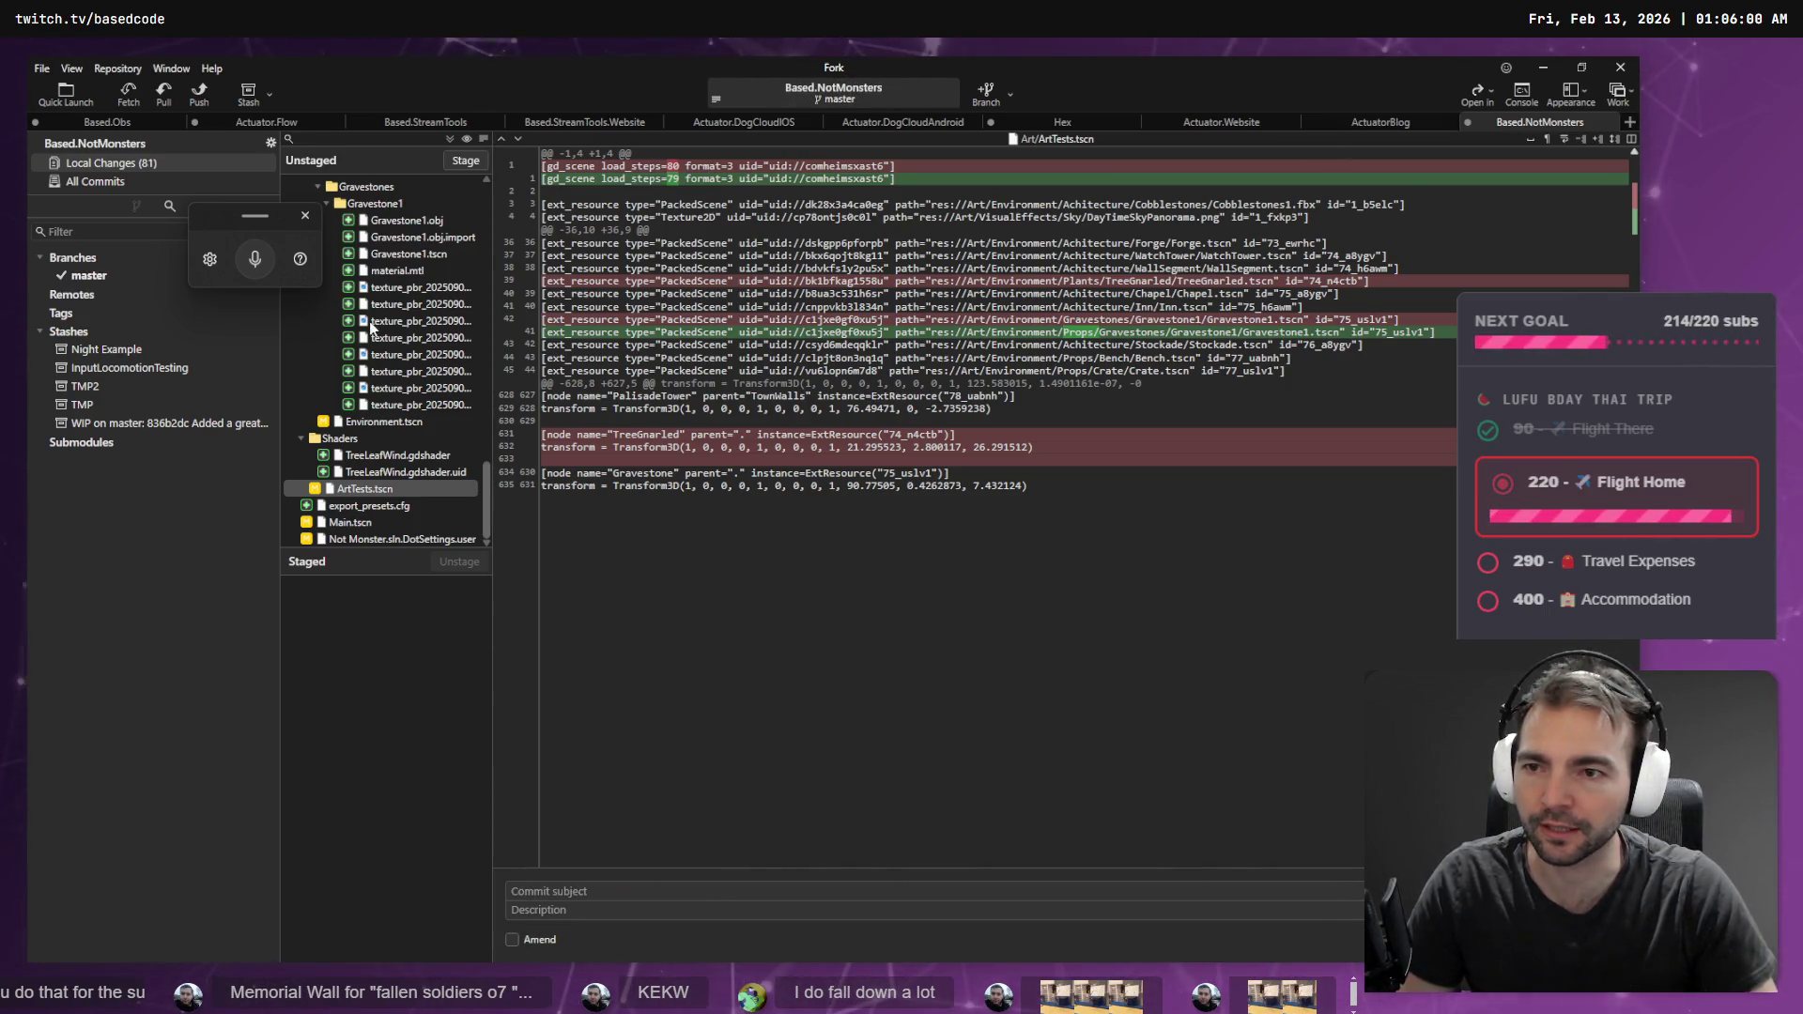
click(404, 254)
scroll(408, 338, up, 7)
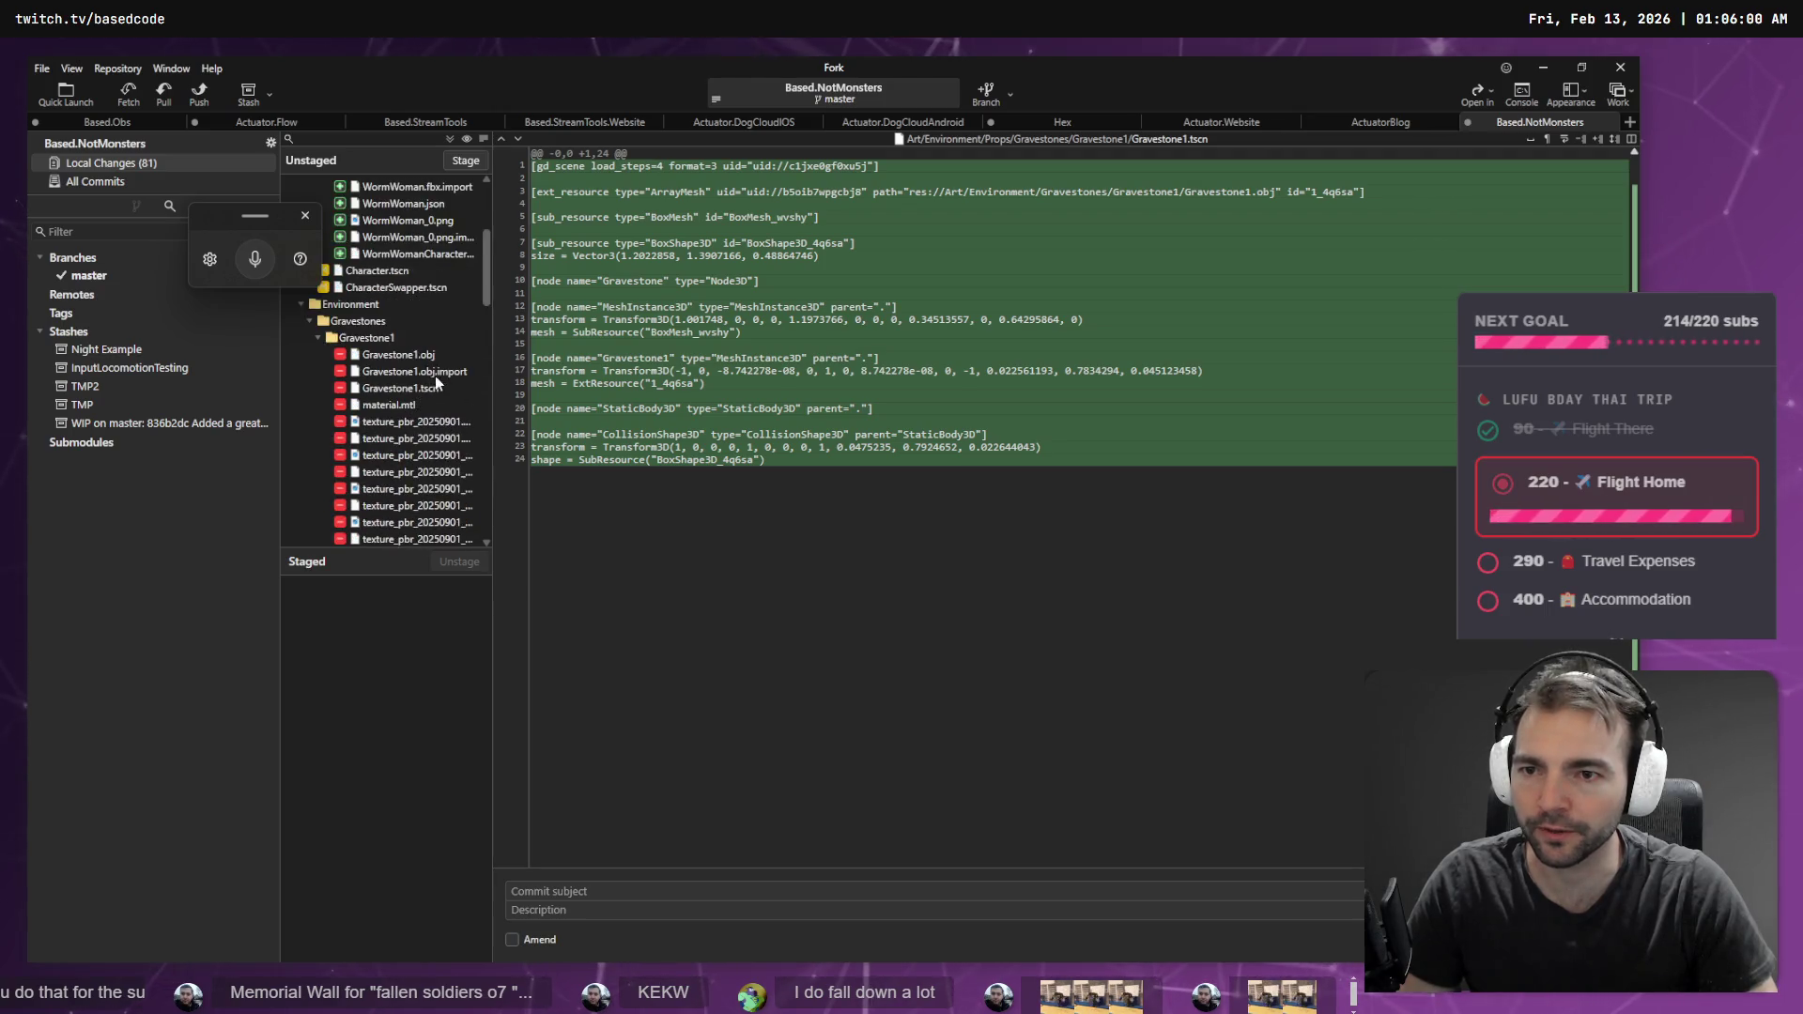
click(344, 221)
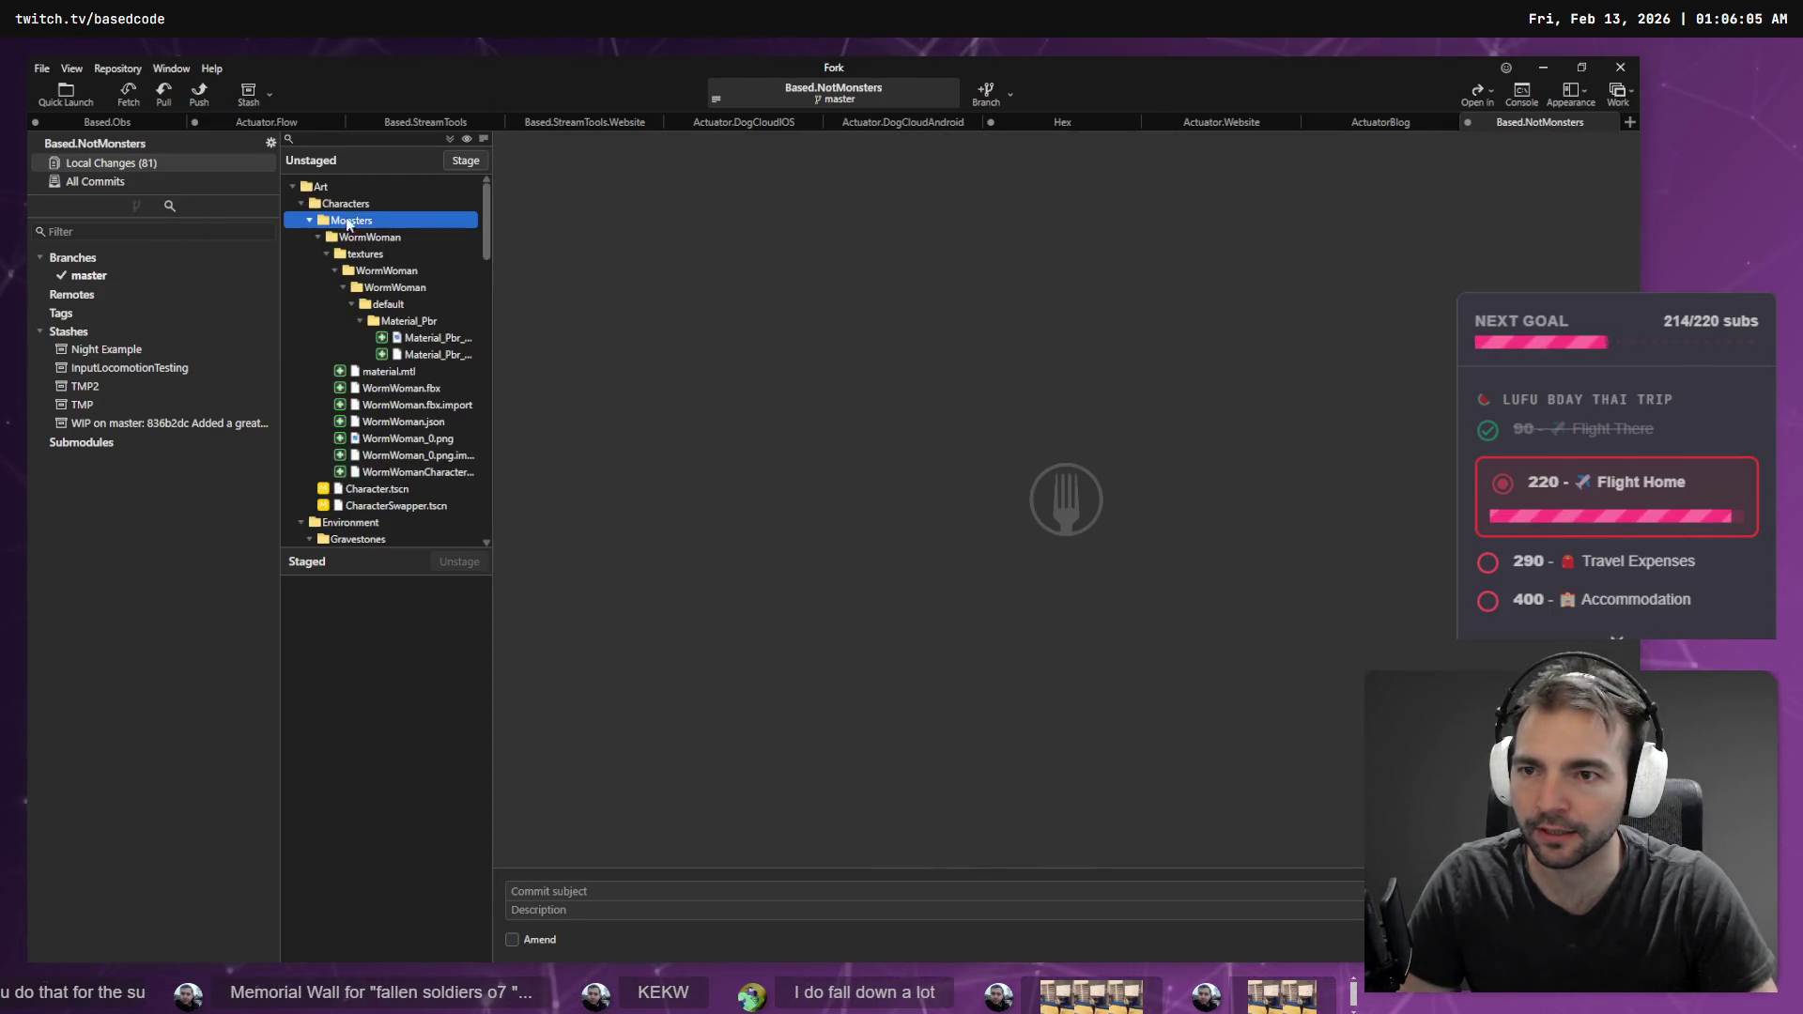
click(310, 220)
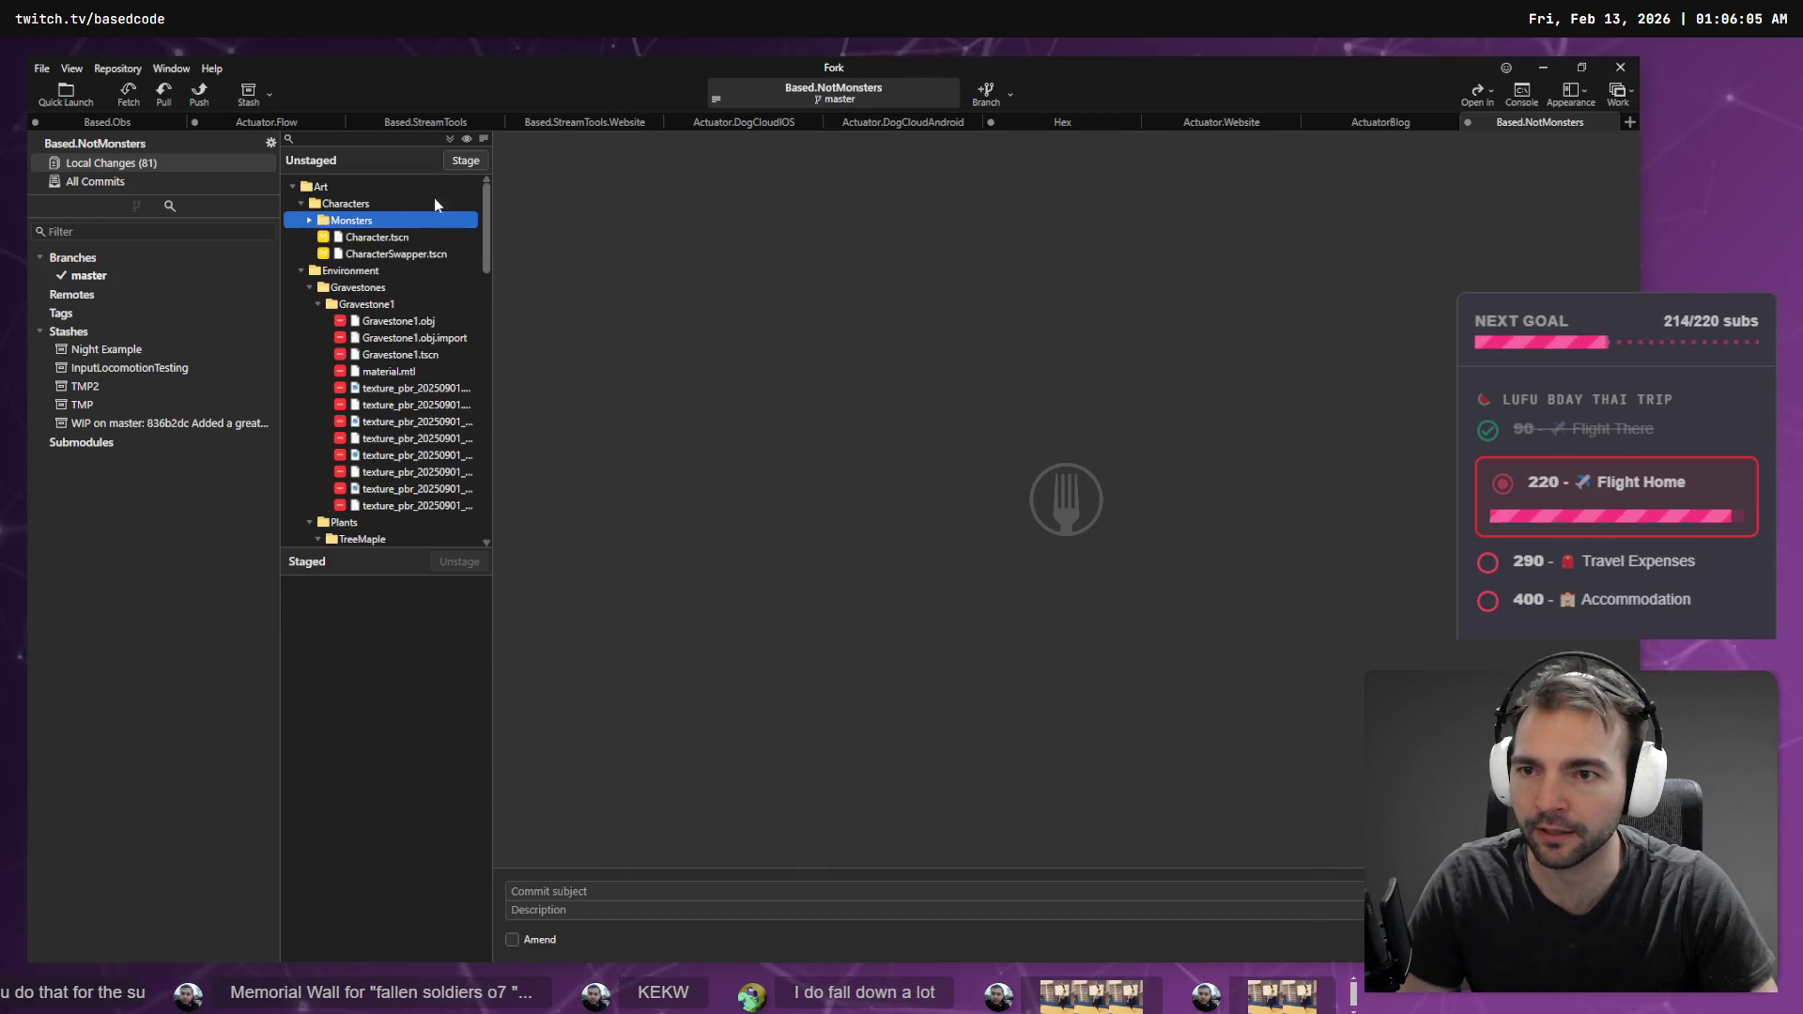
click(469, 167)
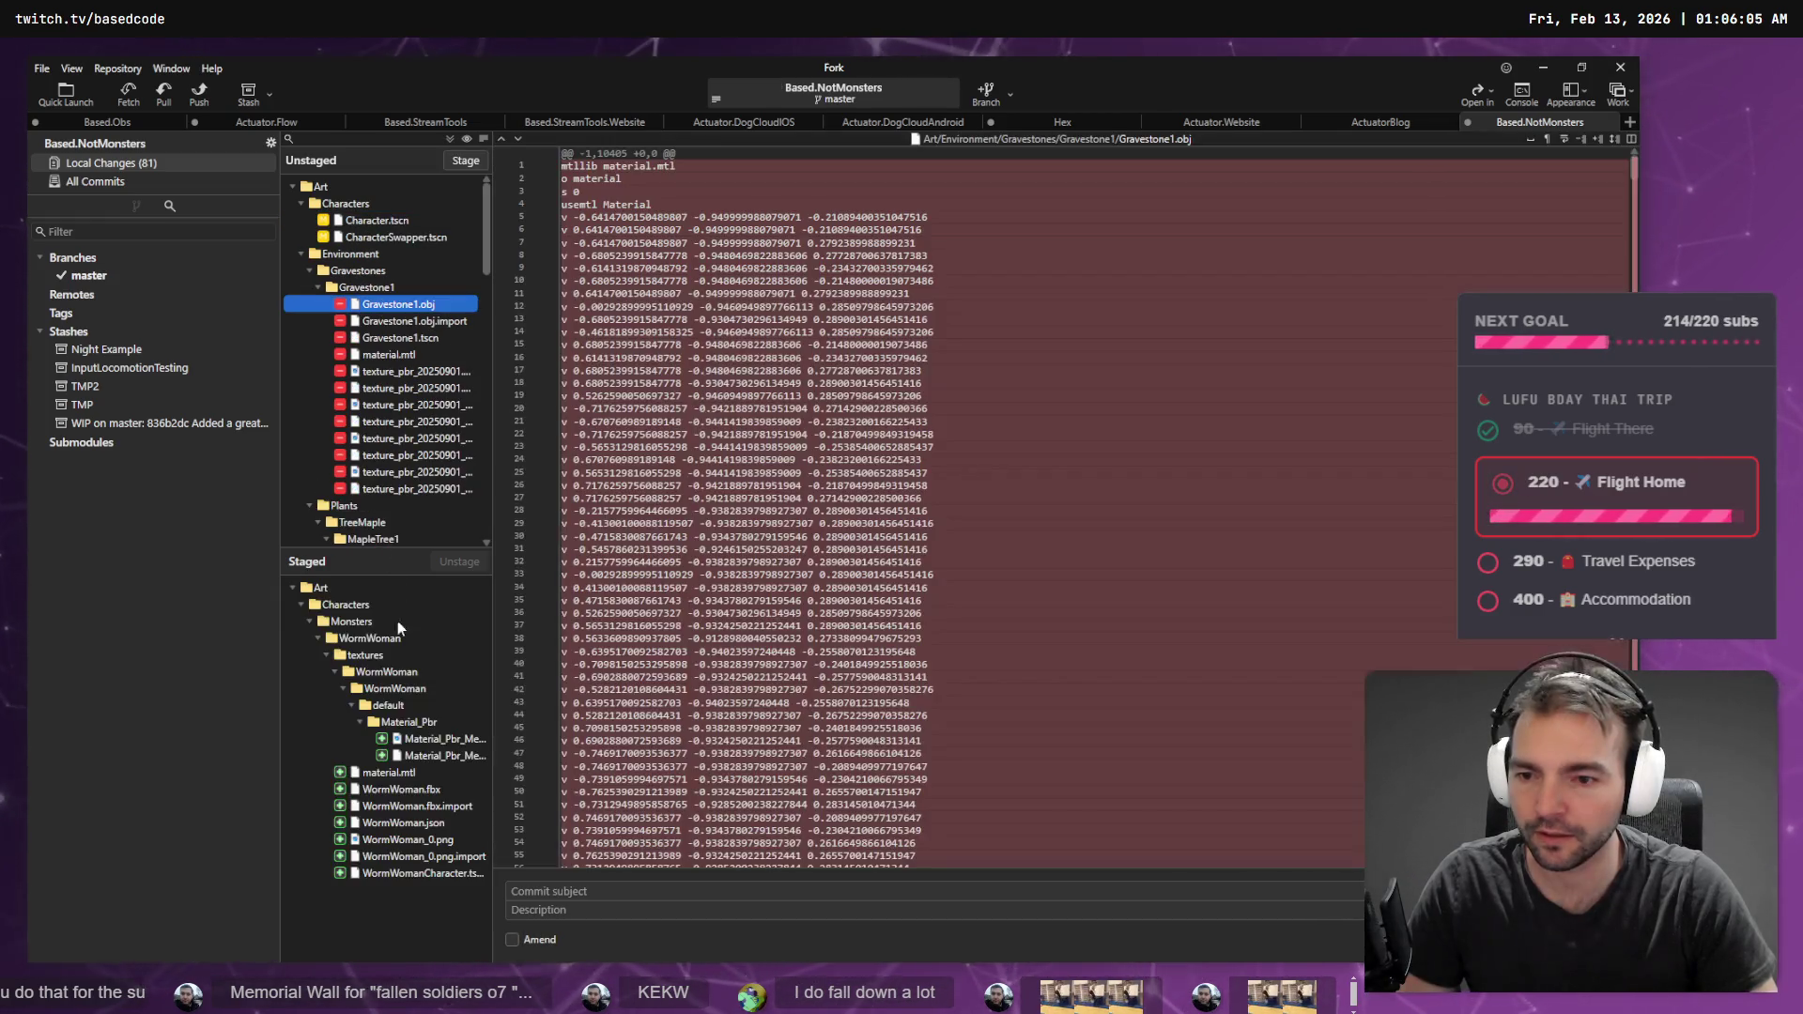
- Commit the nine WormWoman art files as 'Adding Worm Woman character.', leaving 72 local changes
click(553, 897)
key(super+h)
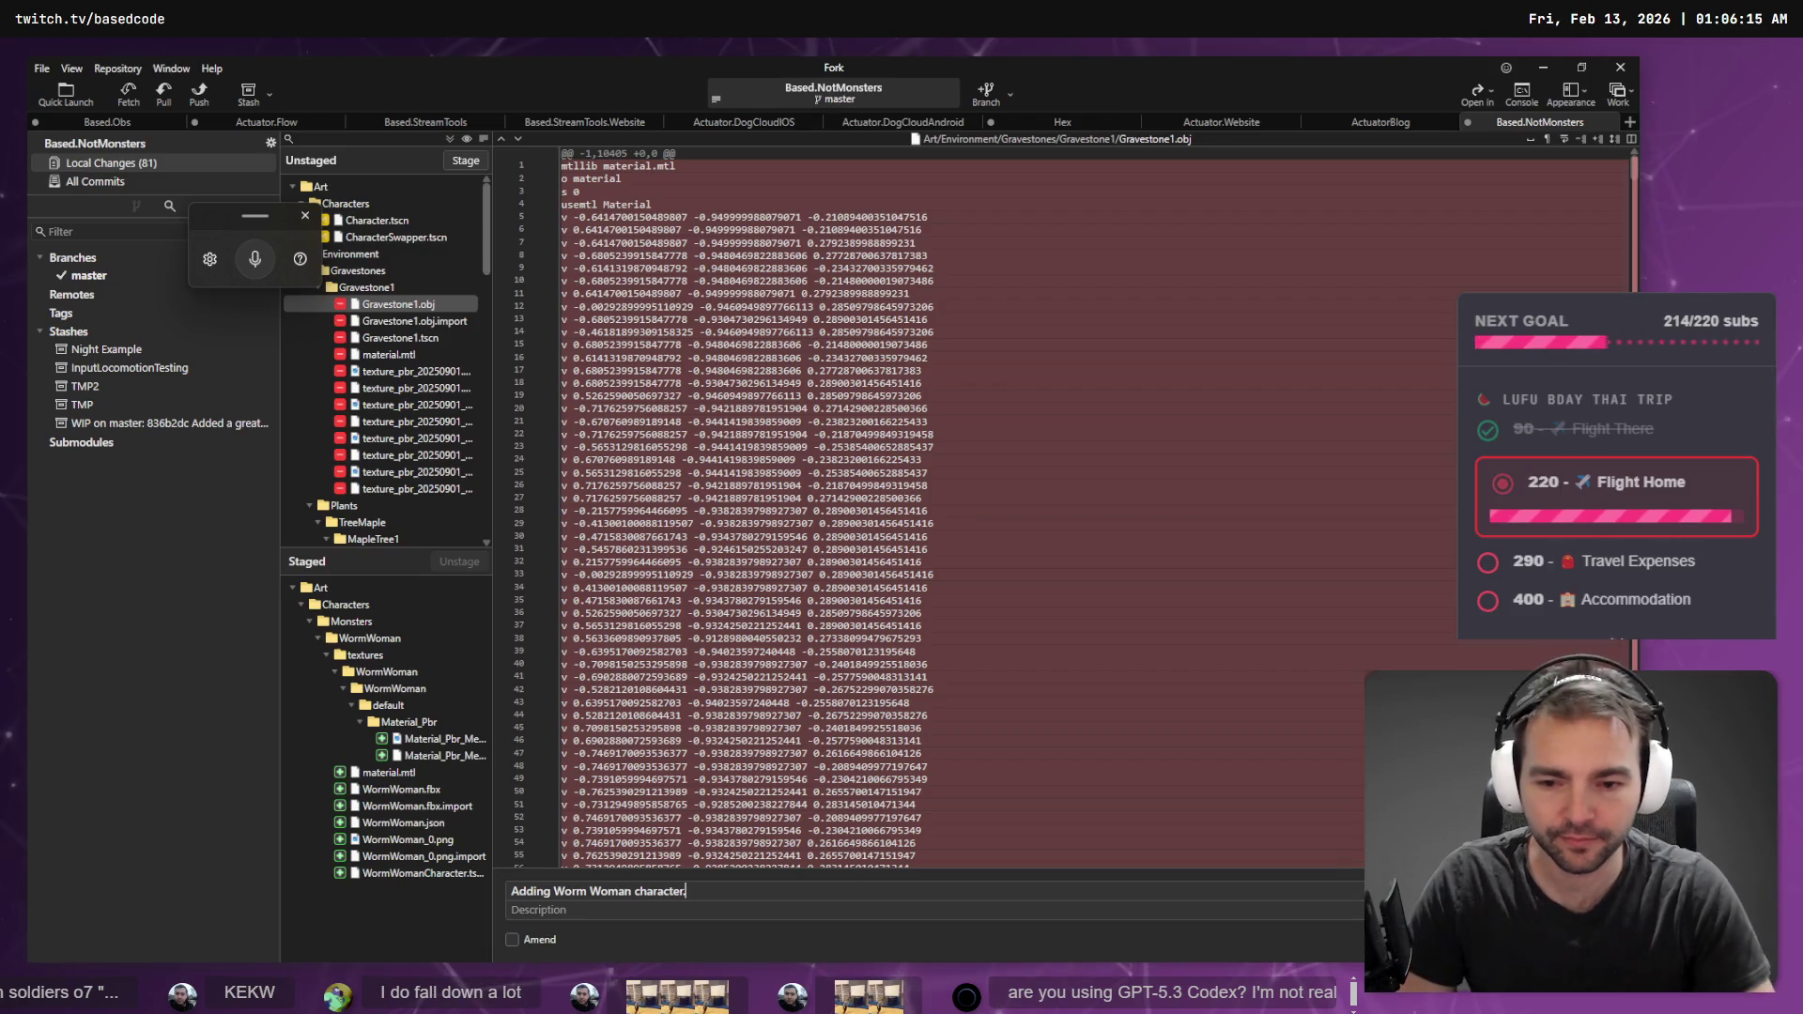
key(ctrl+Return)
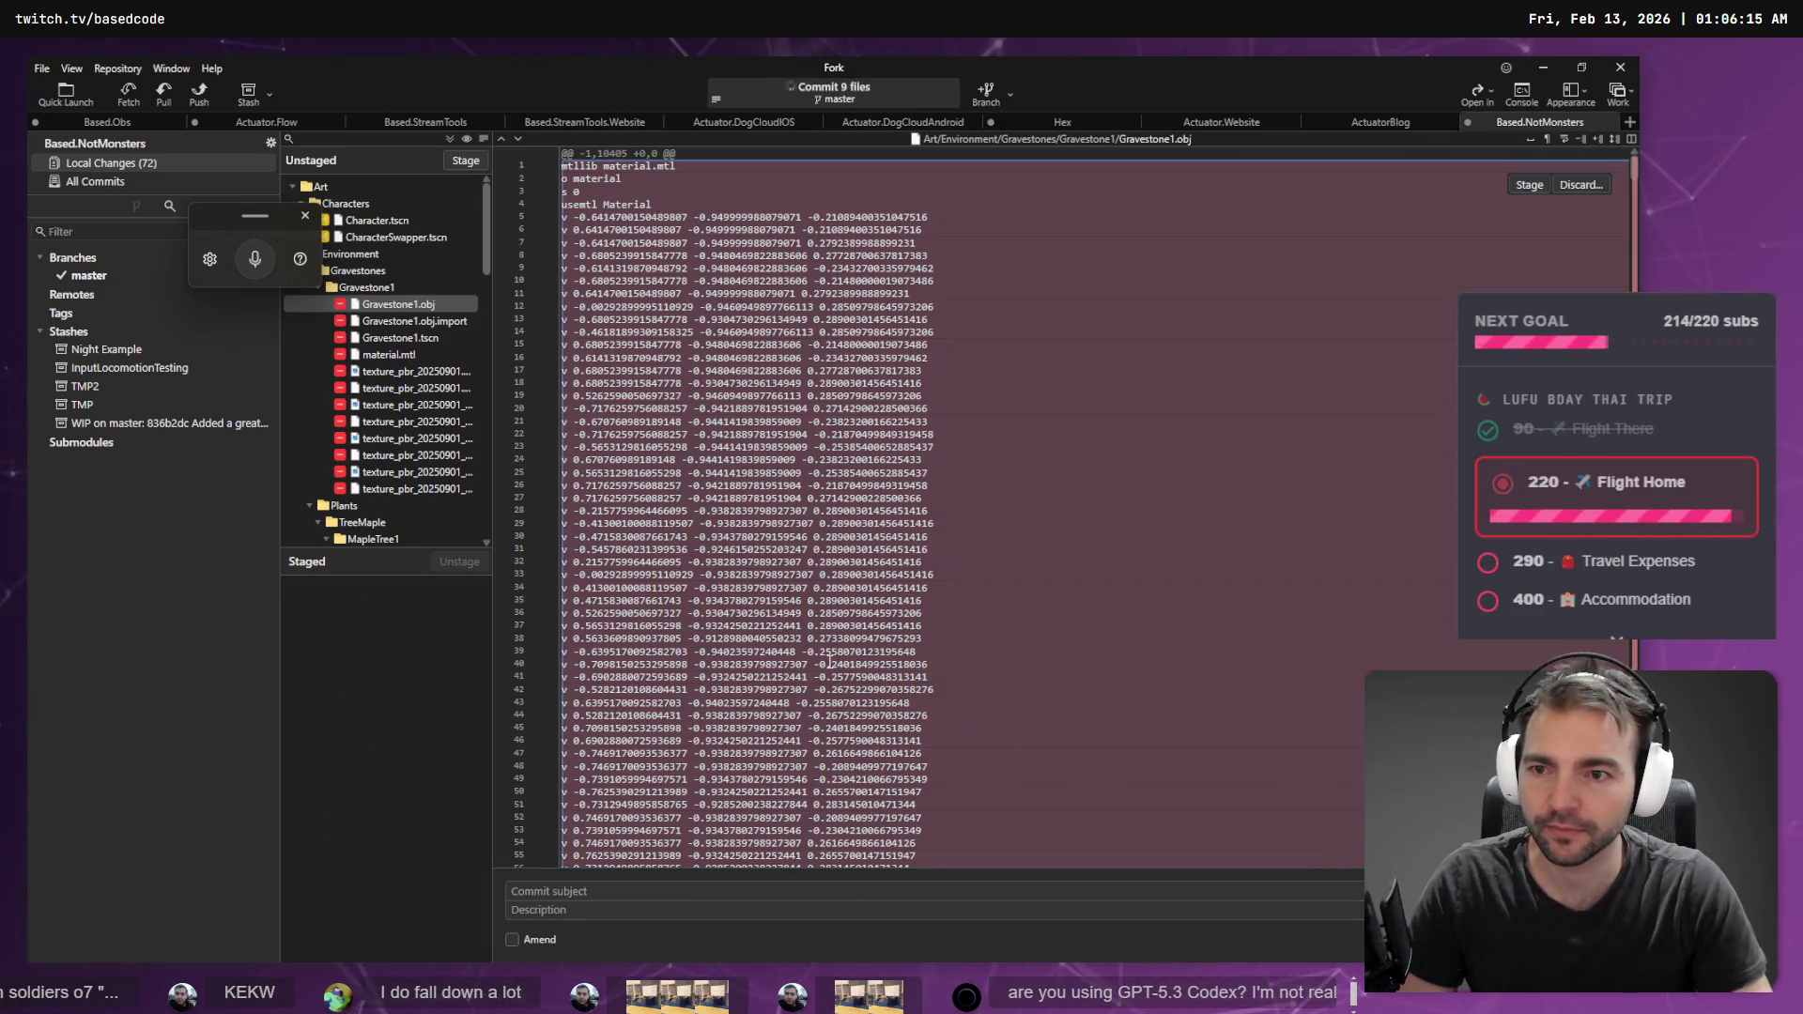
click(388, 204)
click(369, 186)
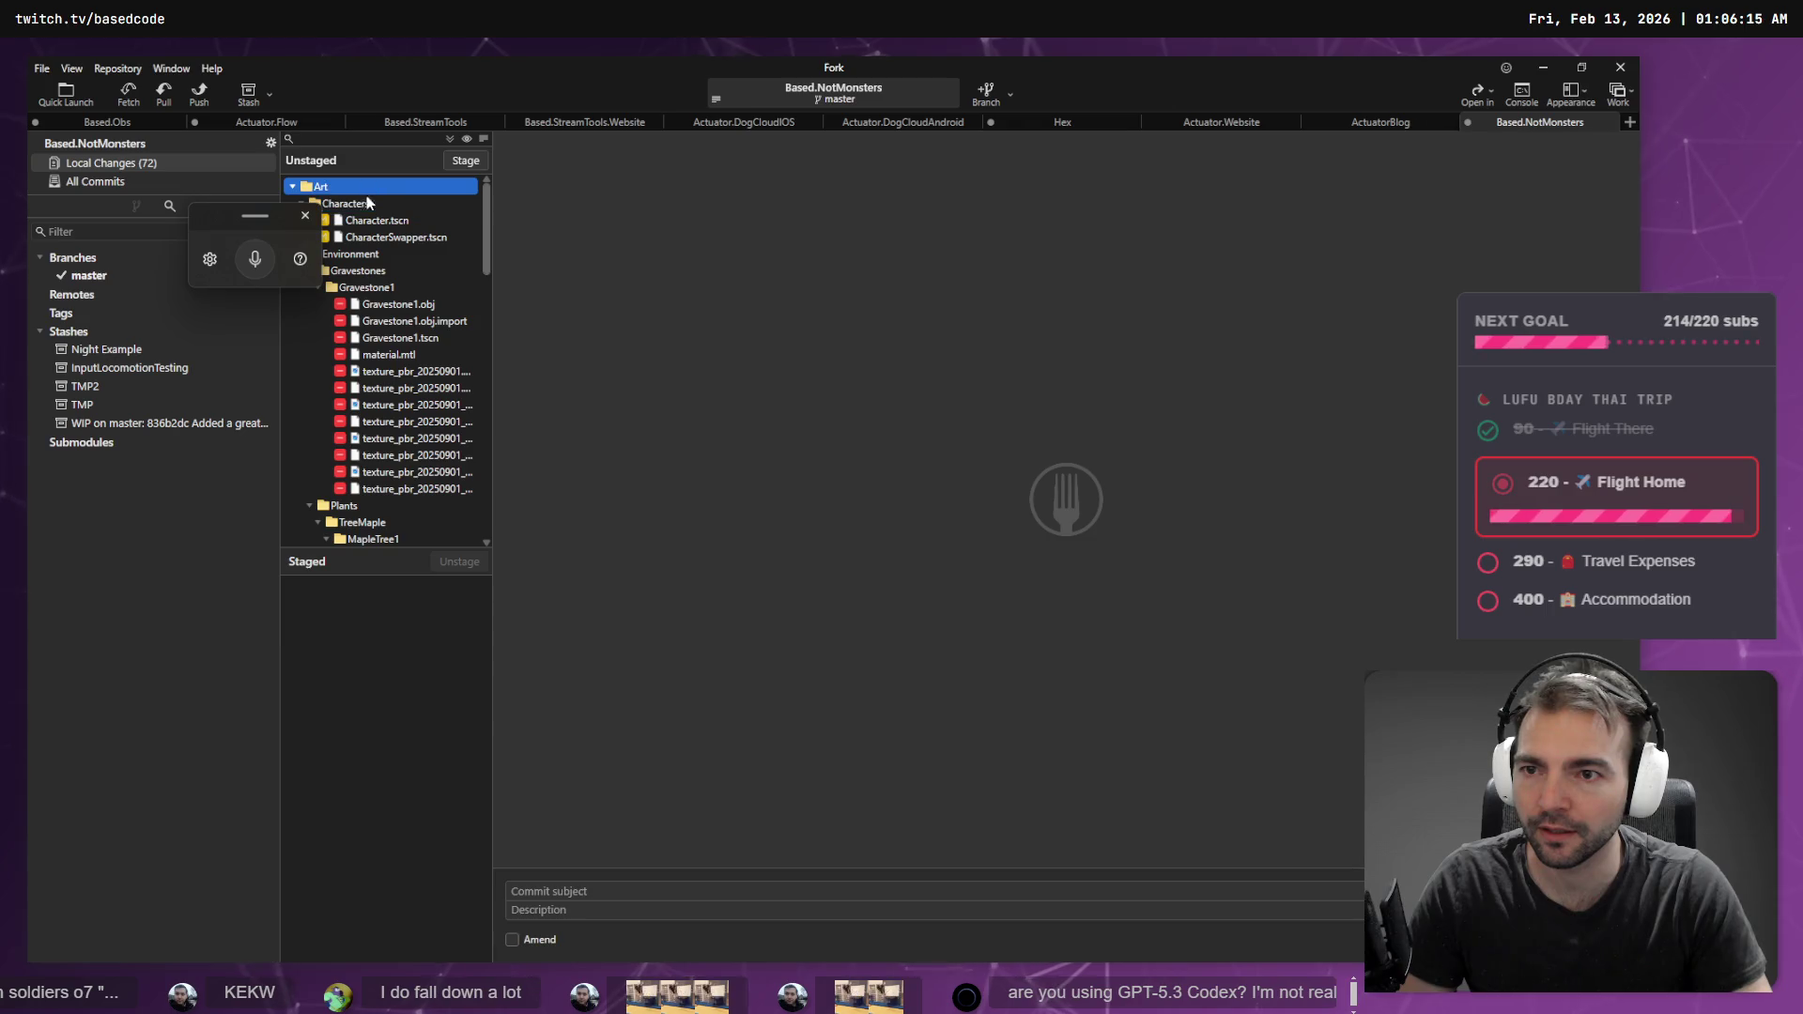
- Collapse the Gravestones folder and stage the Plants folder containing the maple tree assets
click(306, 218)
scroll(410, 322, down, 10)
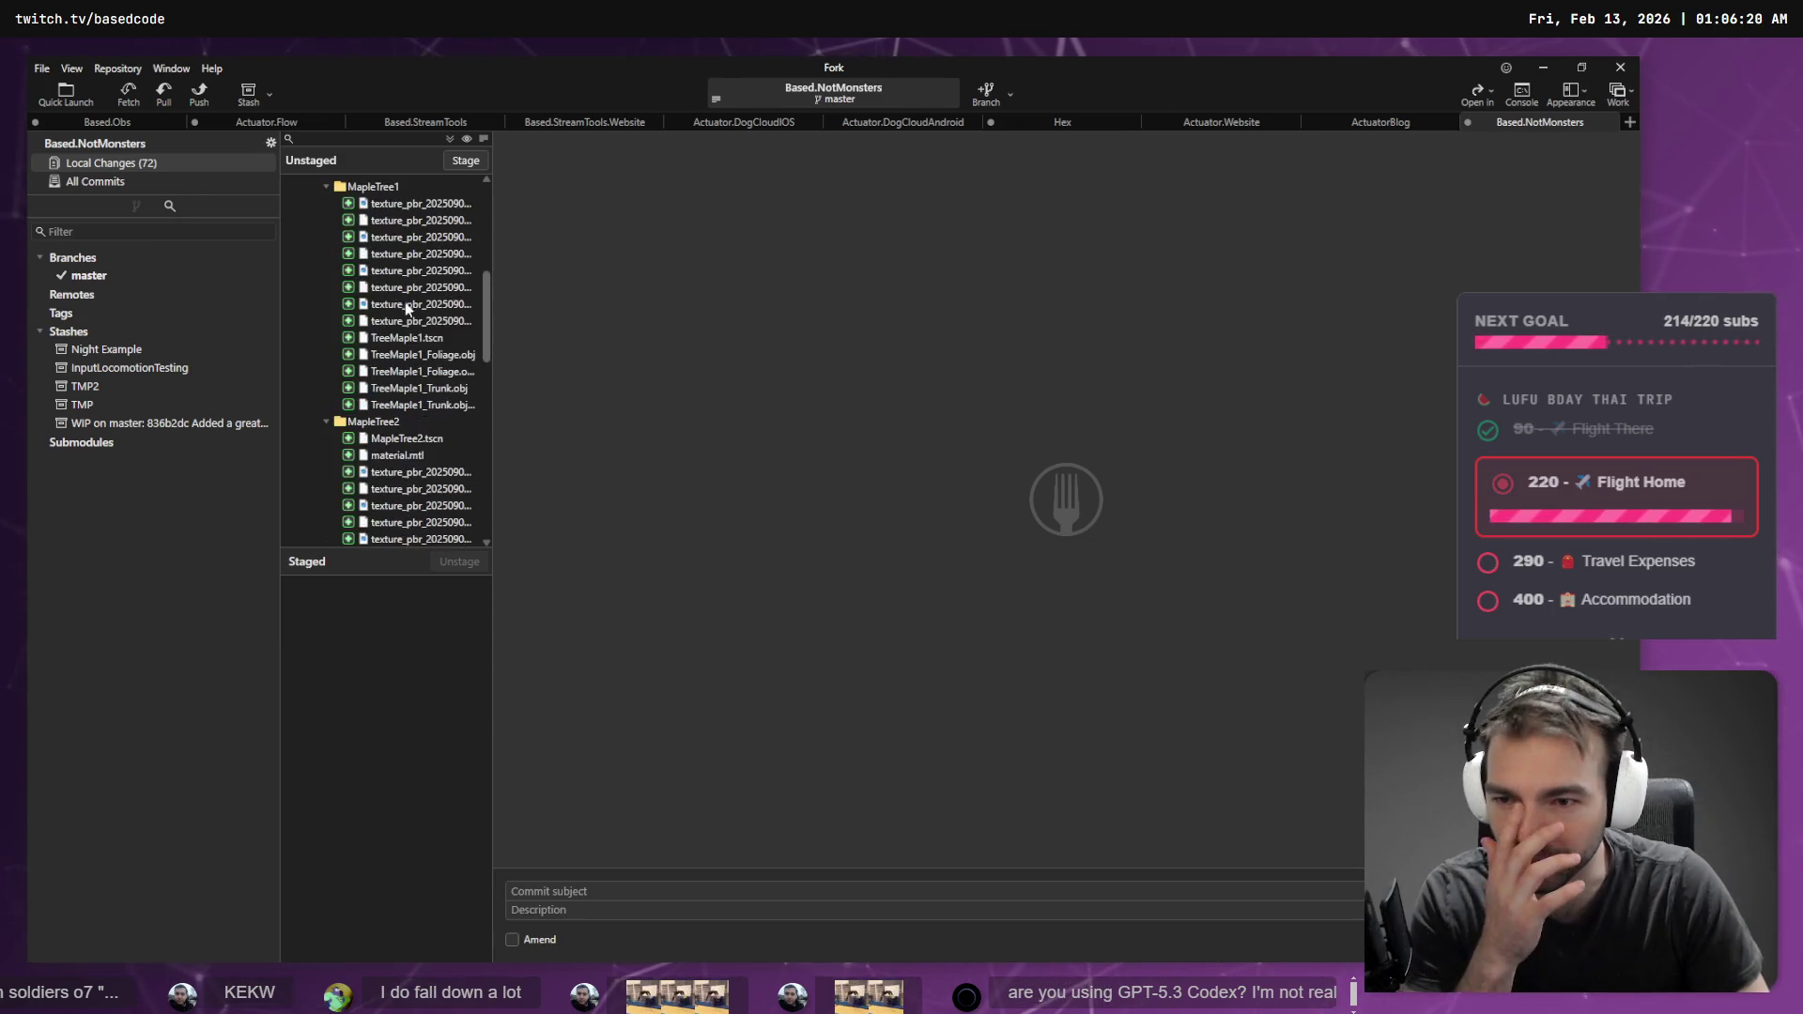
scroll(407, 319, up, 10)
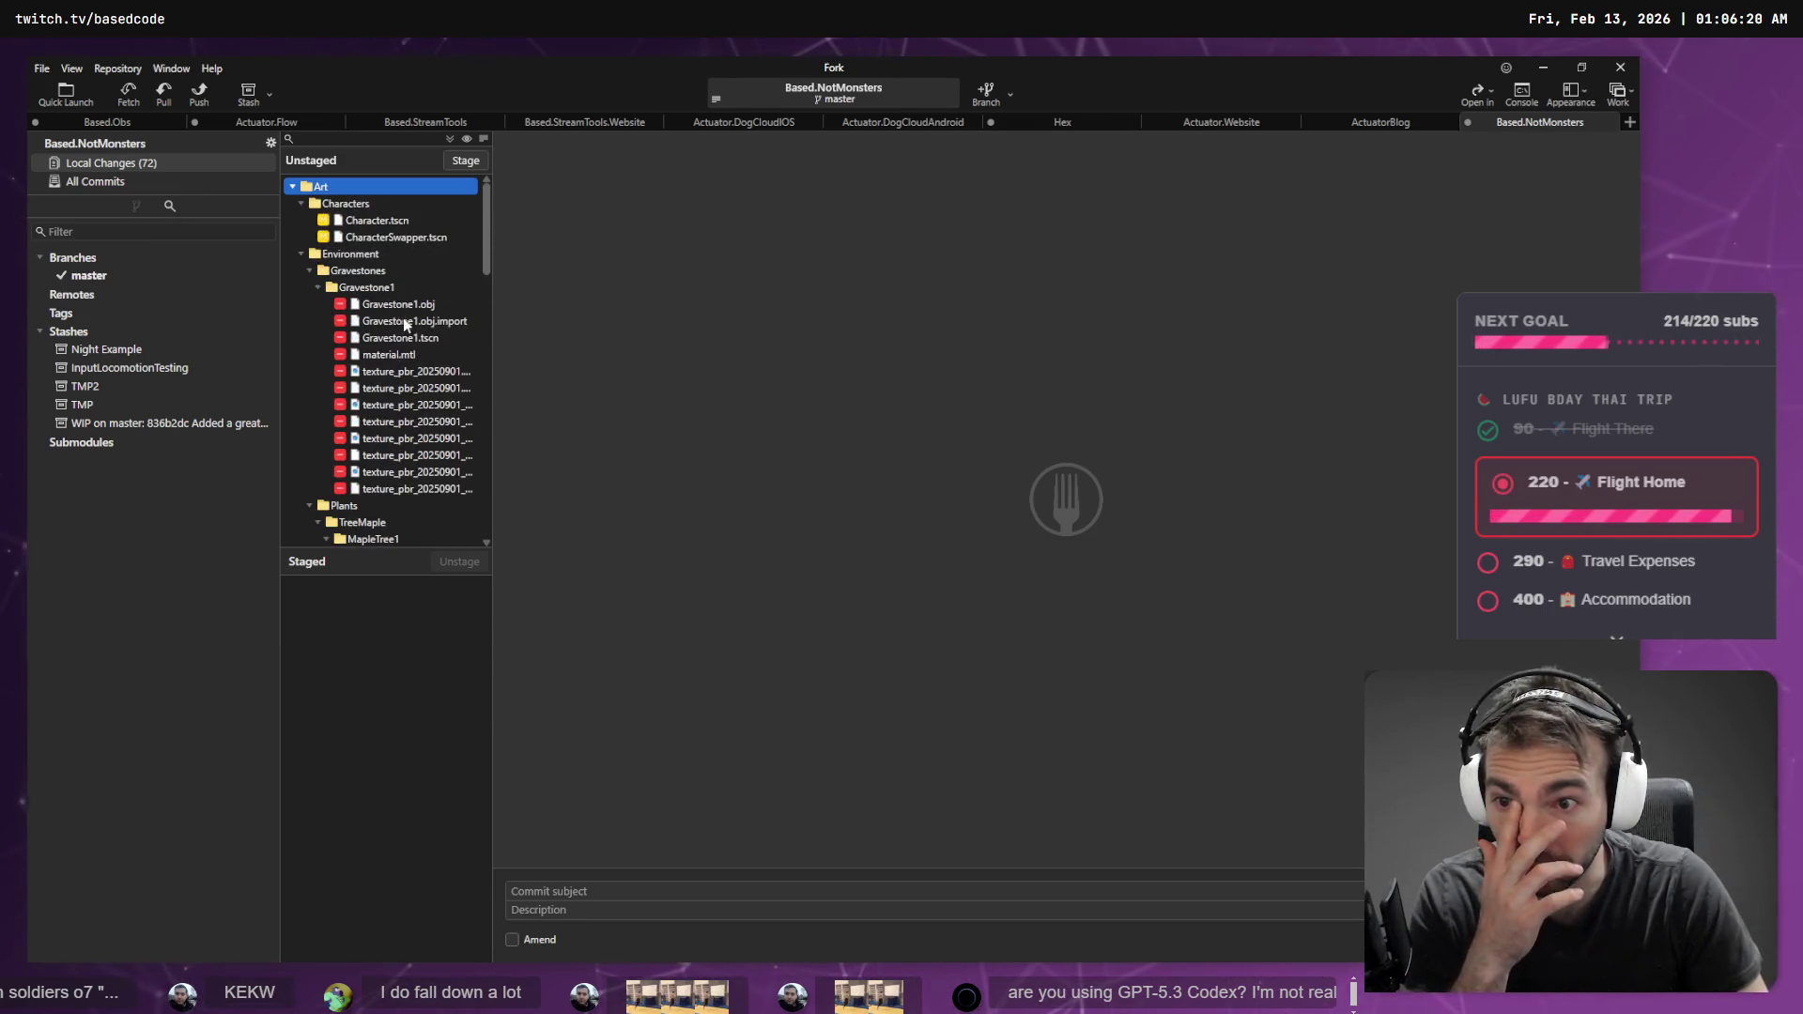
click(310, 270)
click(343, 287)
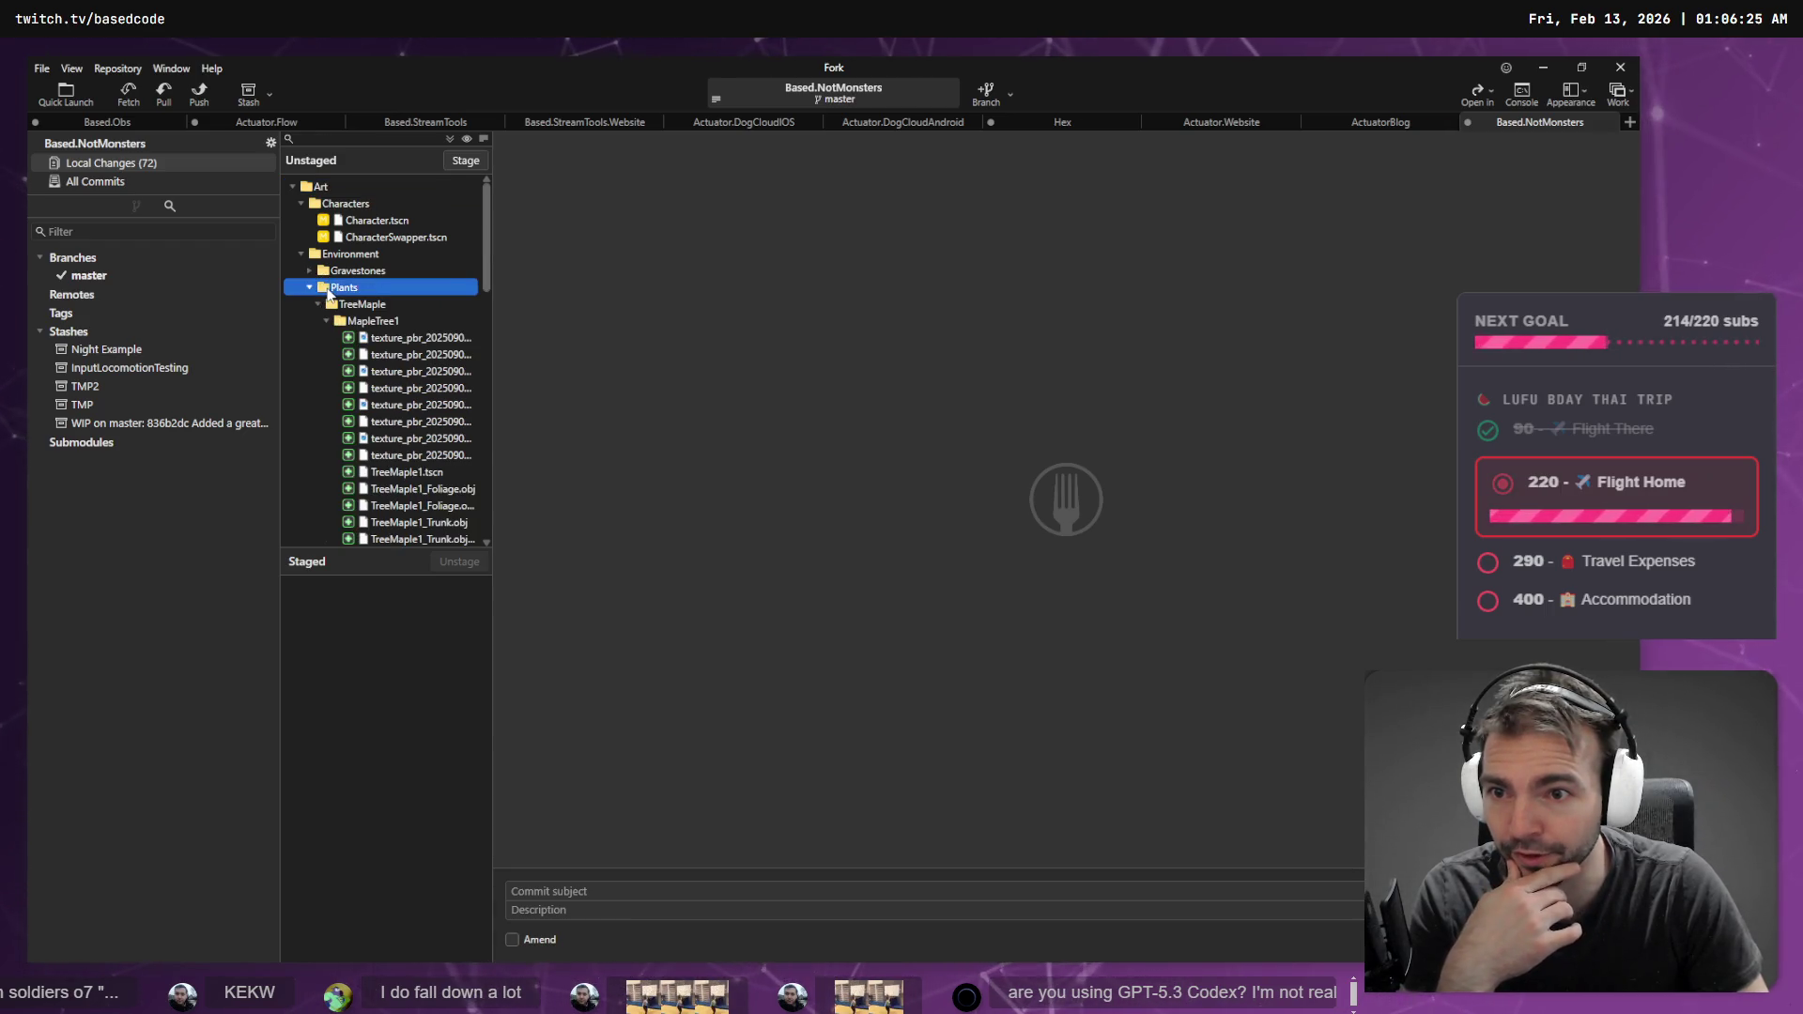
click(466, 160)
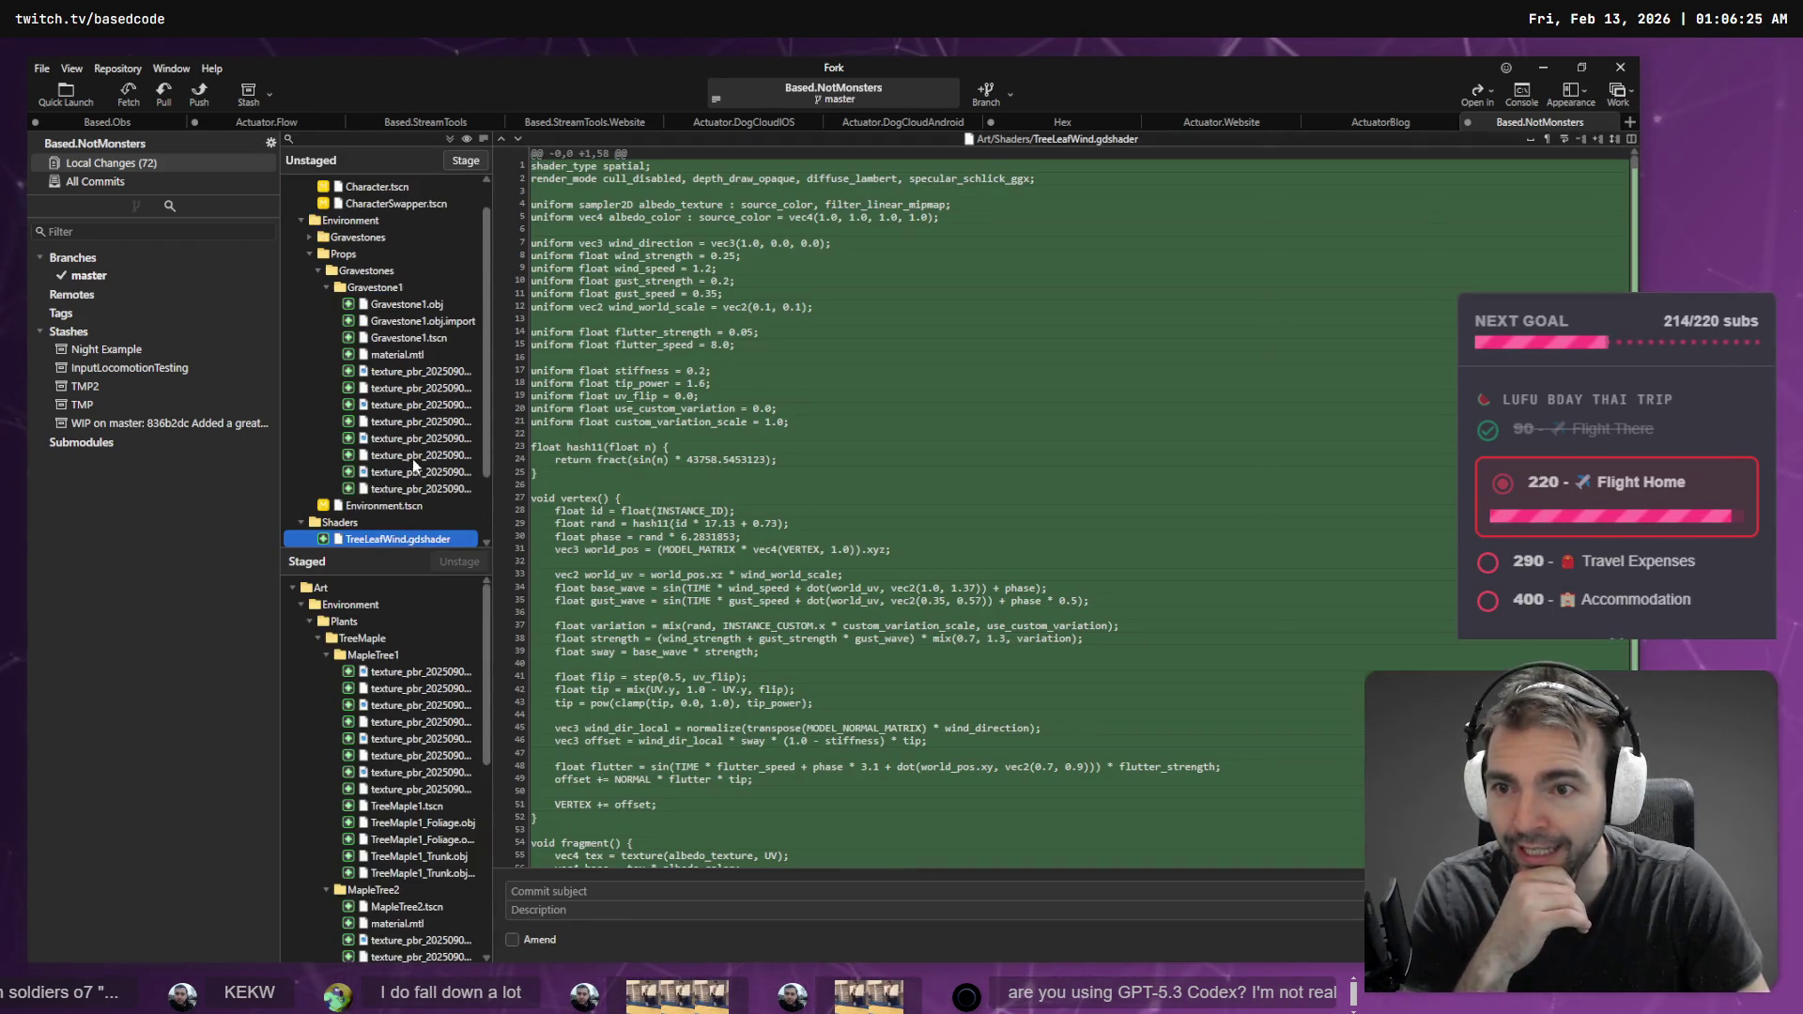
- Dictate the commit subject 'Added a Maple tree and leaf shader.'
scroll(379, 374, down, 2)
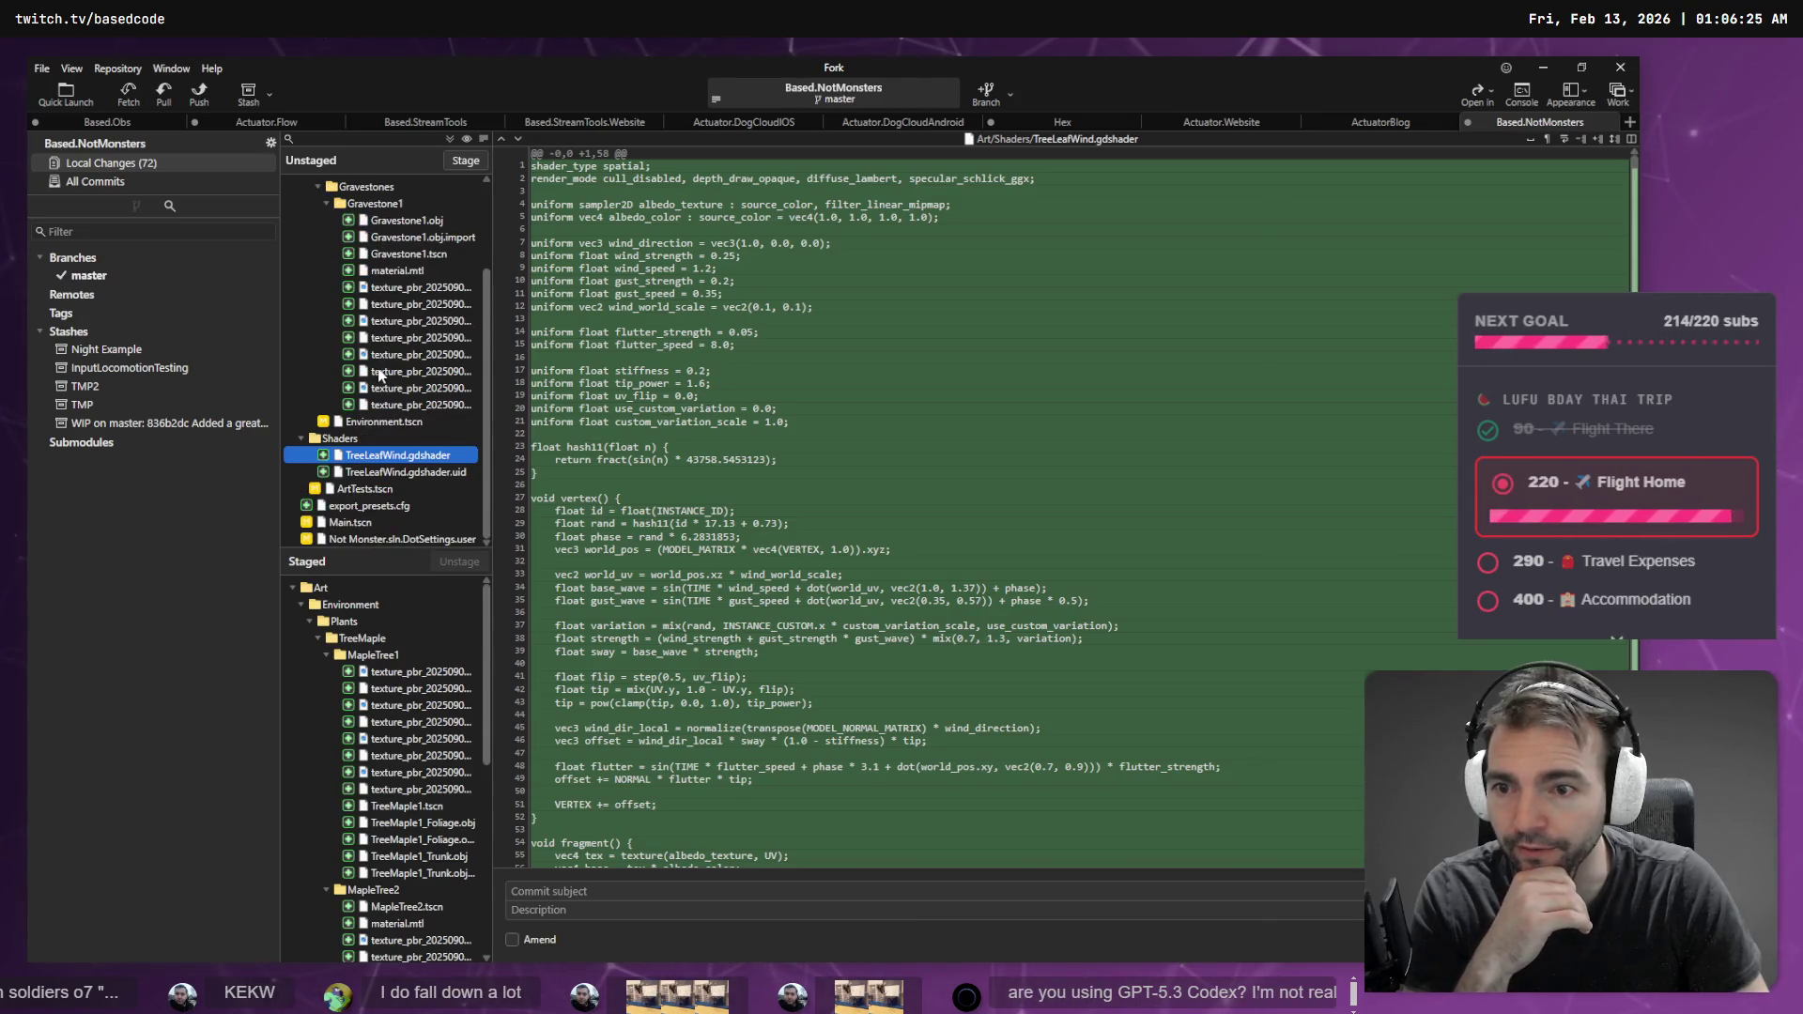
click(557, 913)
key(super+h)
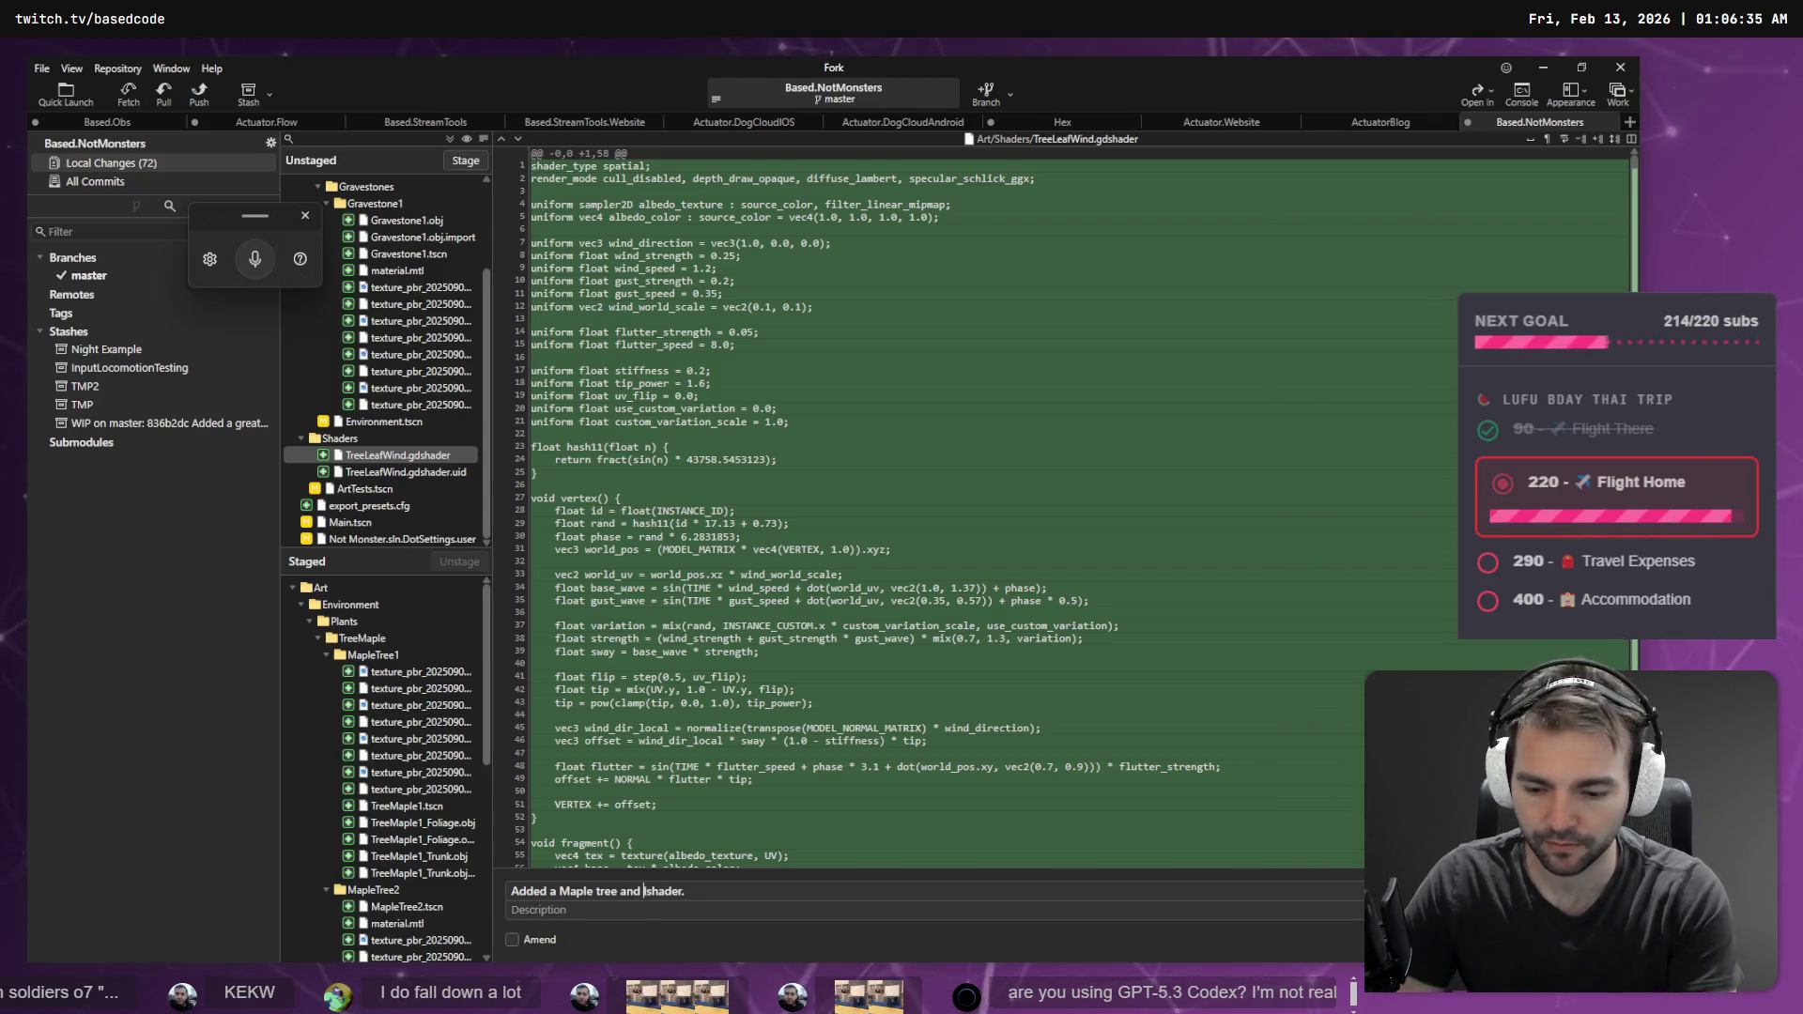
scroll(487, 658, down, 2)
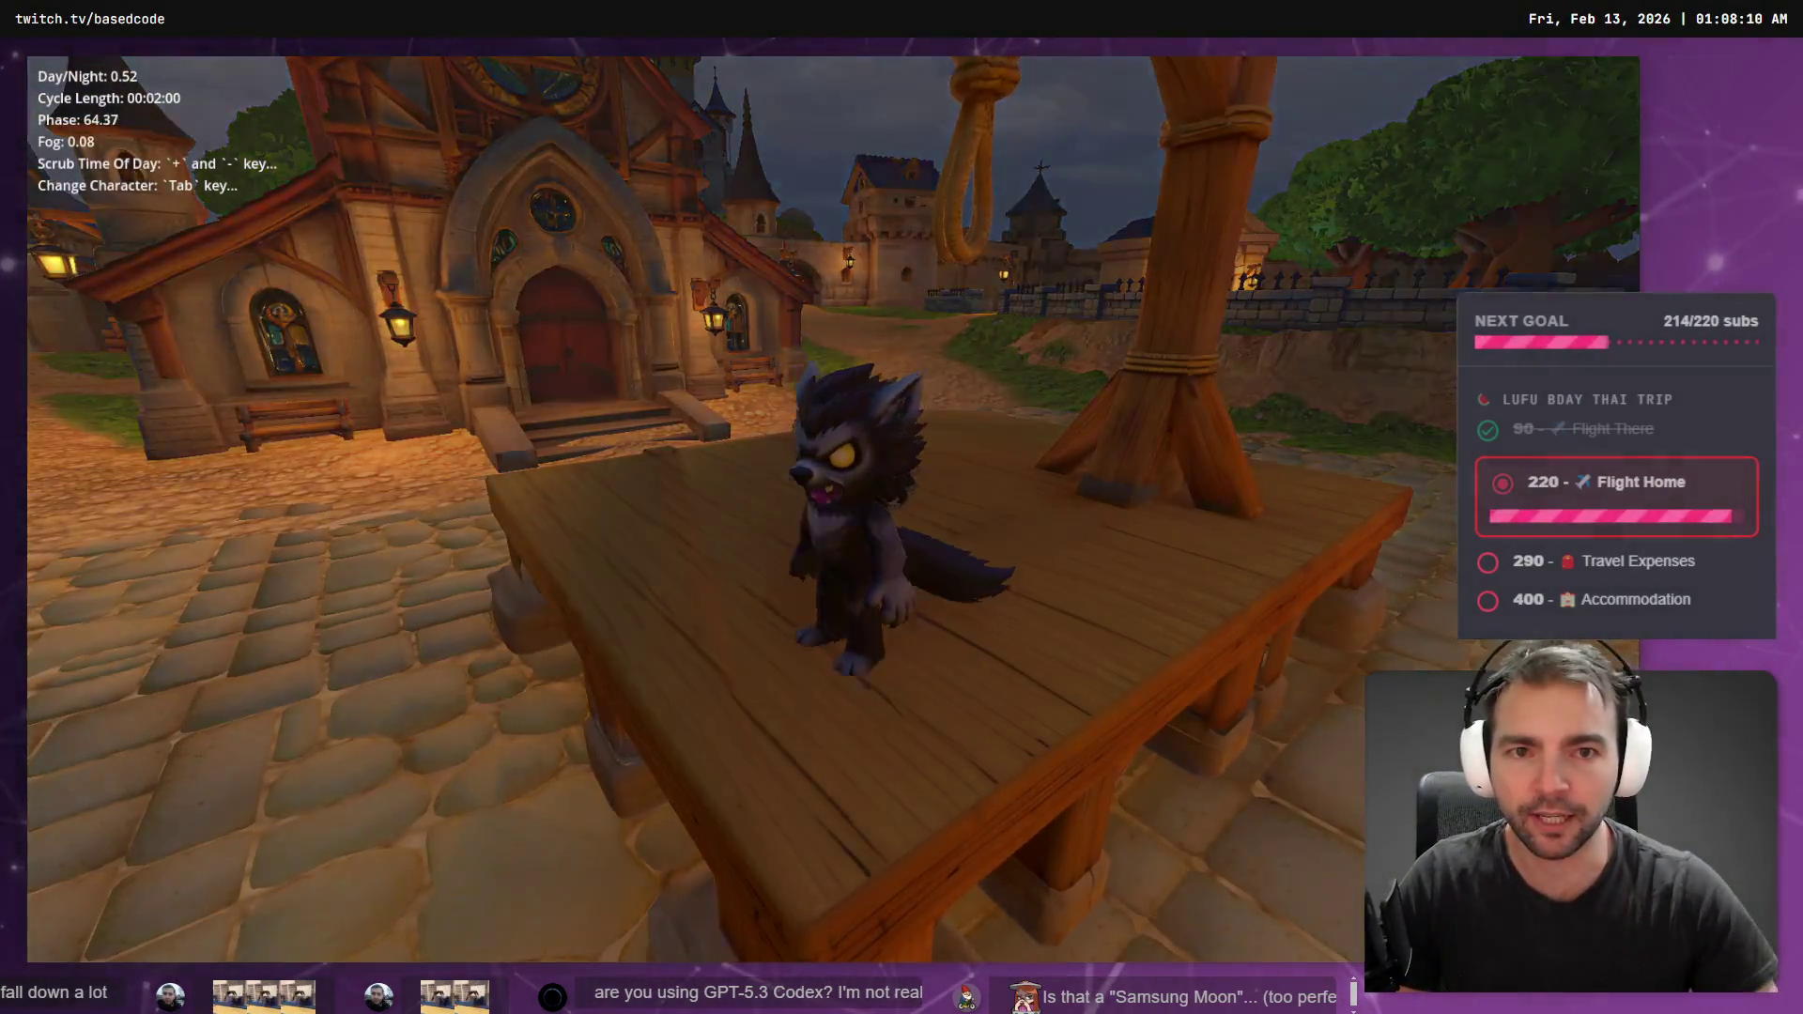
- Scrub the game's time of day into foggy night and back to daylight, then return to Fork
key(minus)
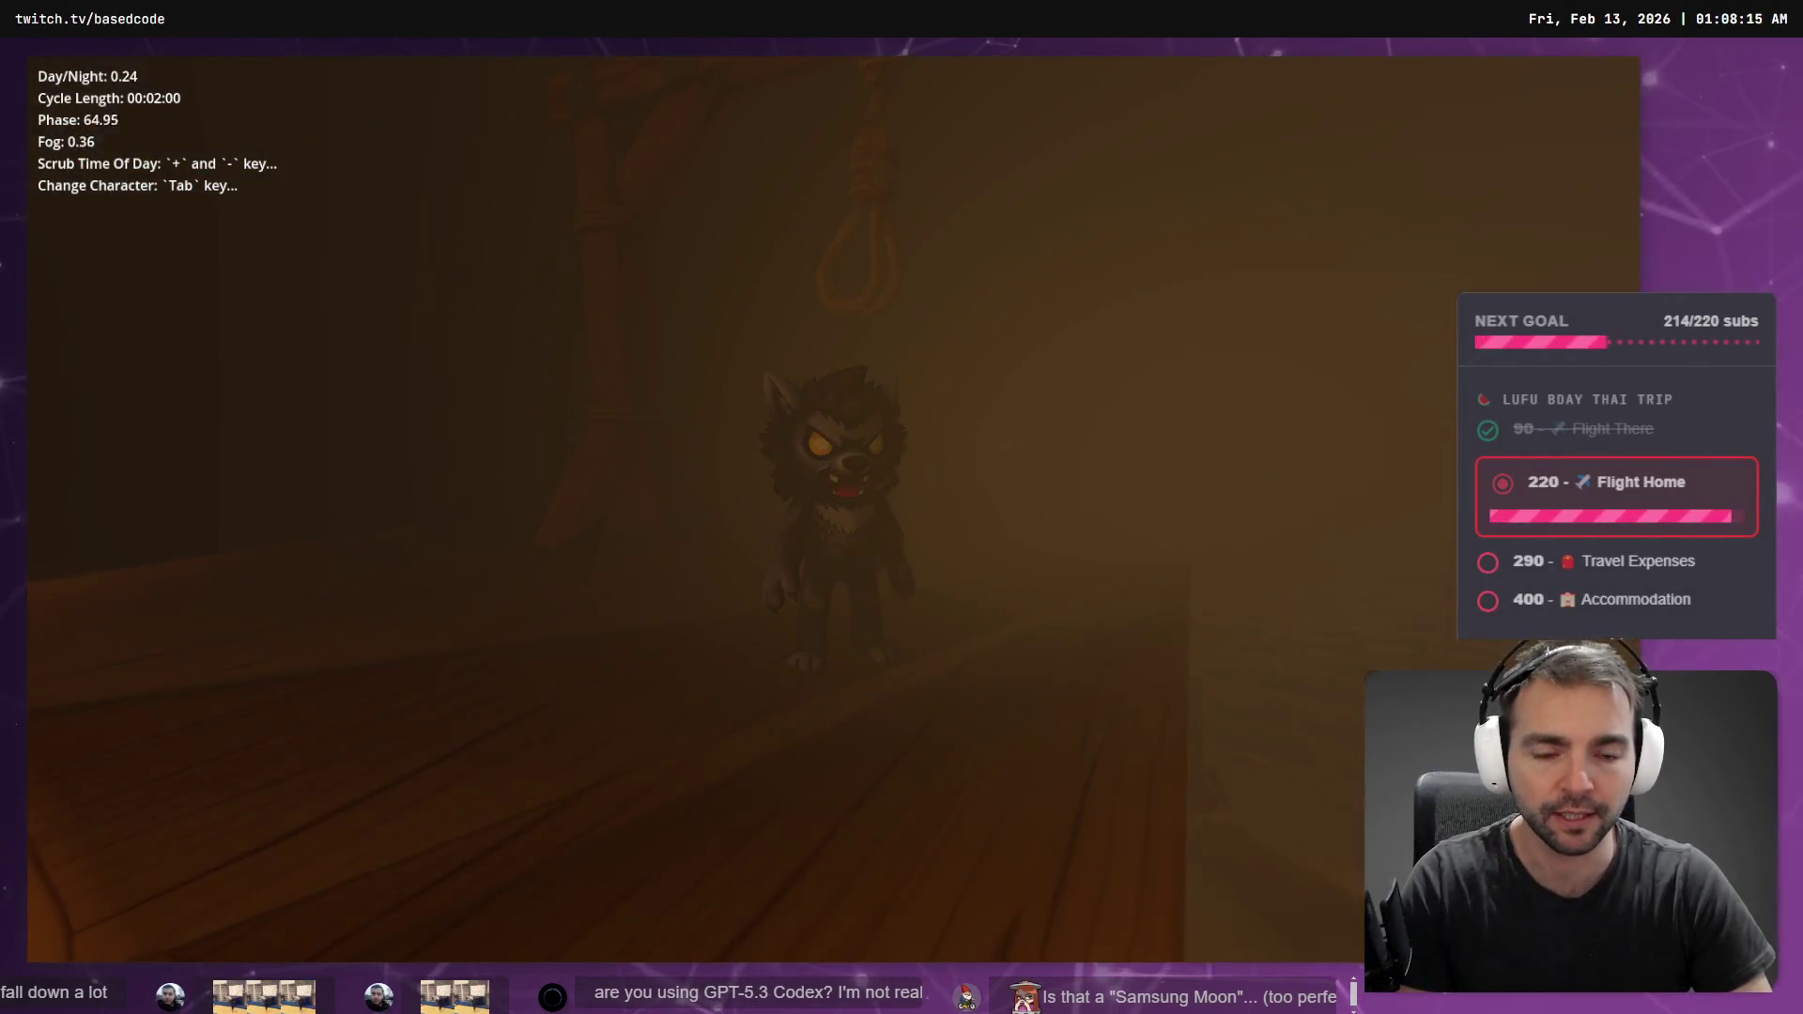
key(plus)
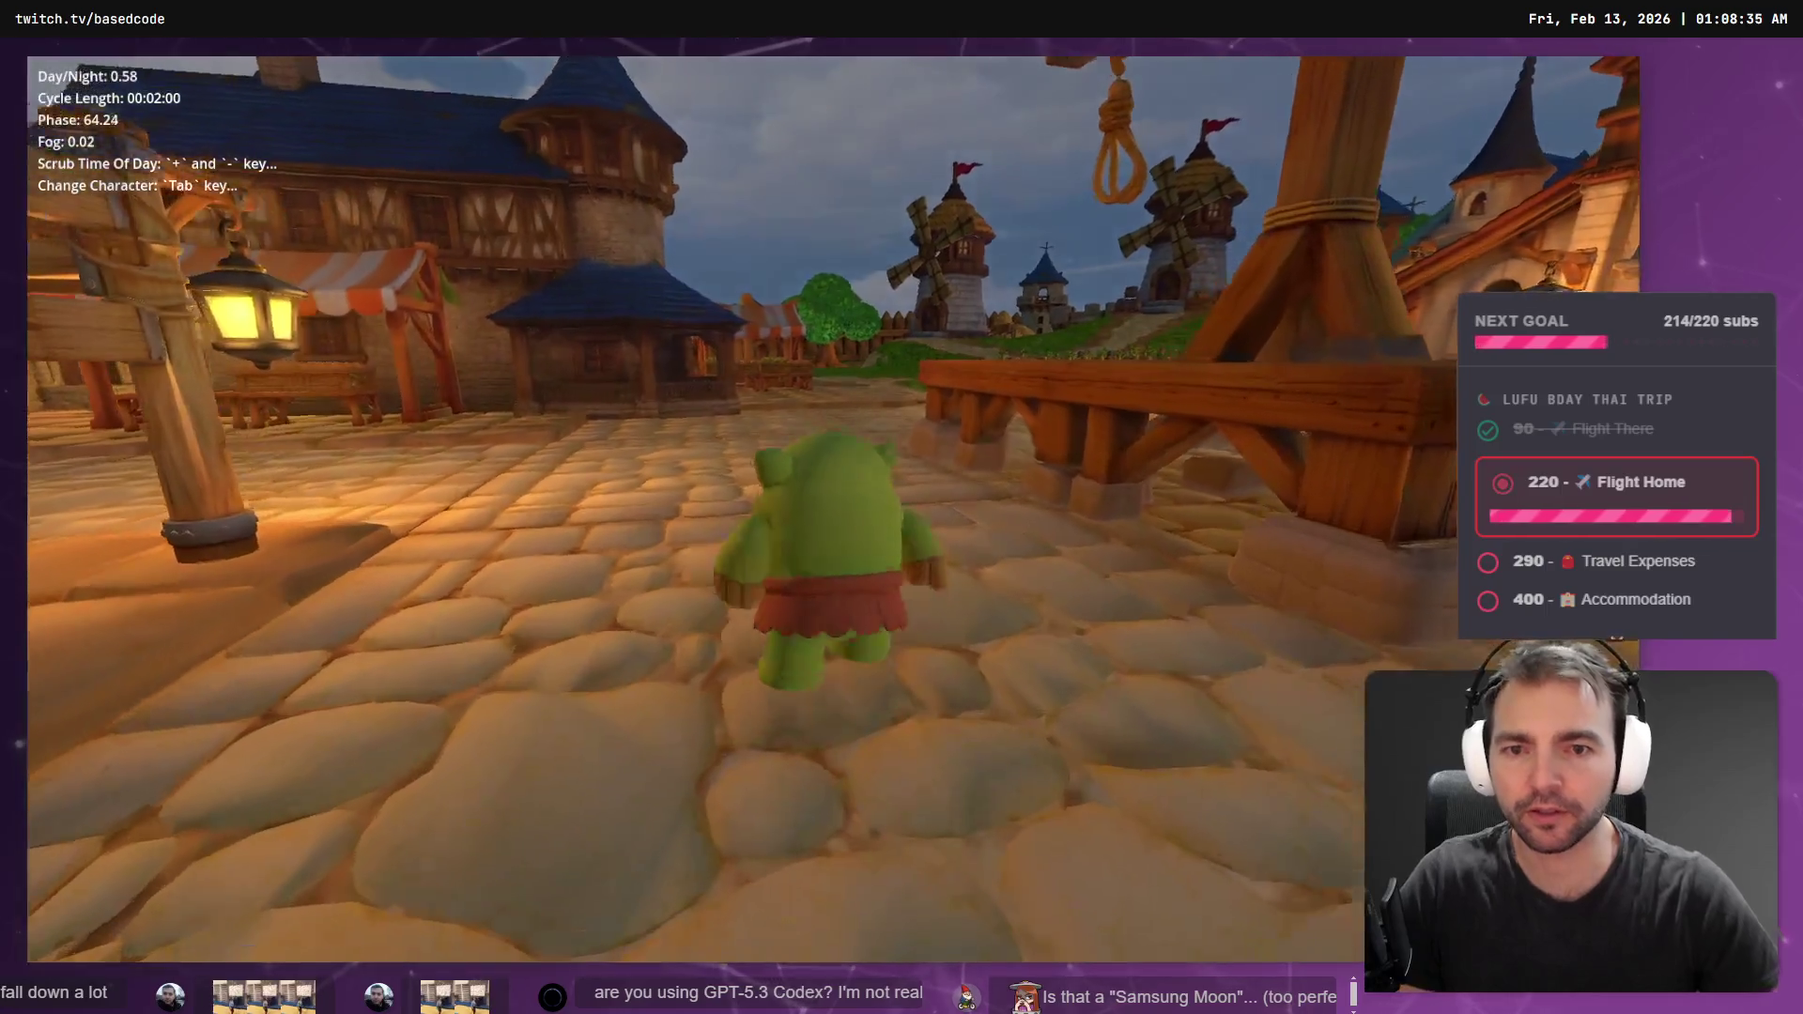
key(alt+Tab)
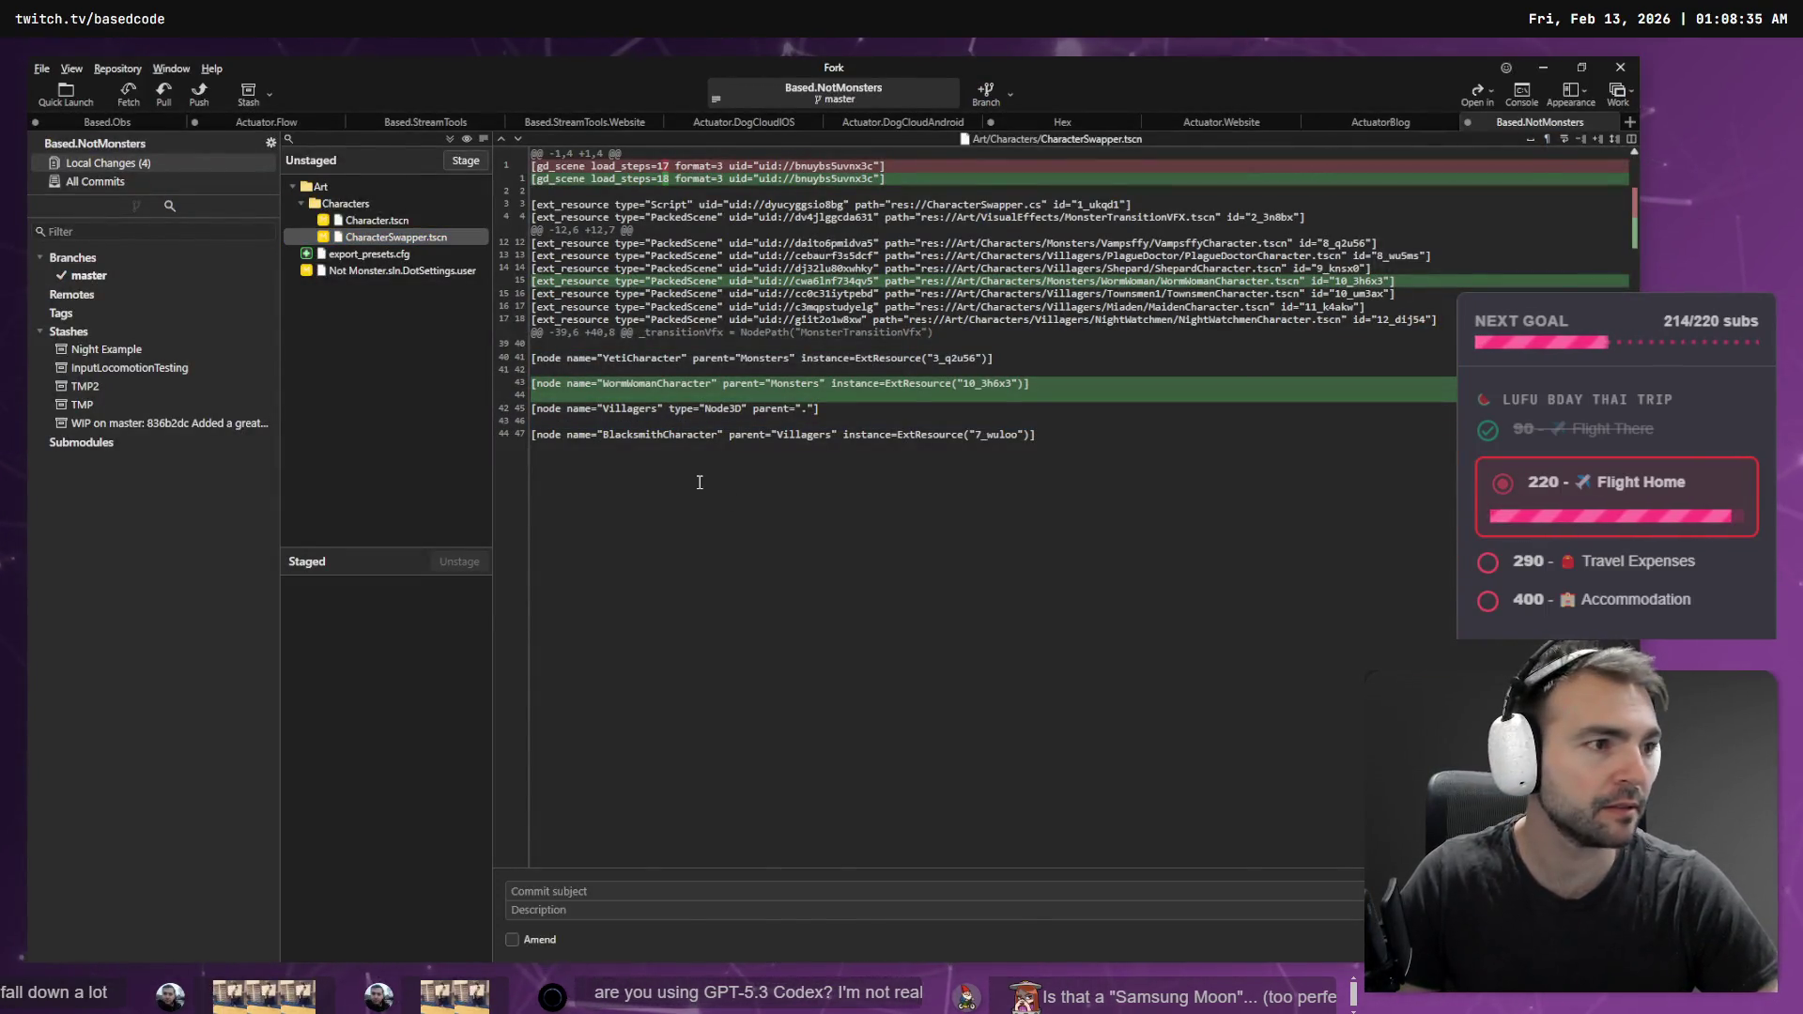
- Dictate a Codex prompt saying a Tab press cycles the characters, and close DayNightCycle.cs
key(alt+Tab)
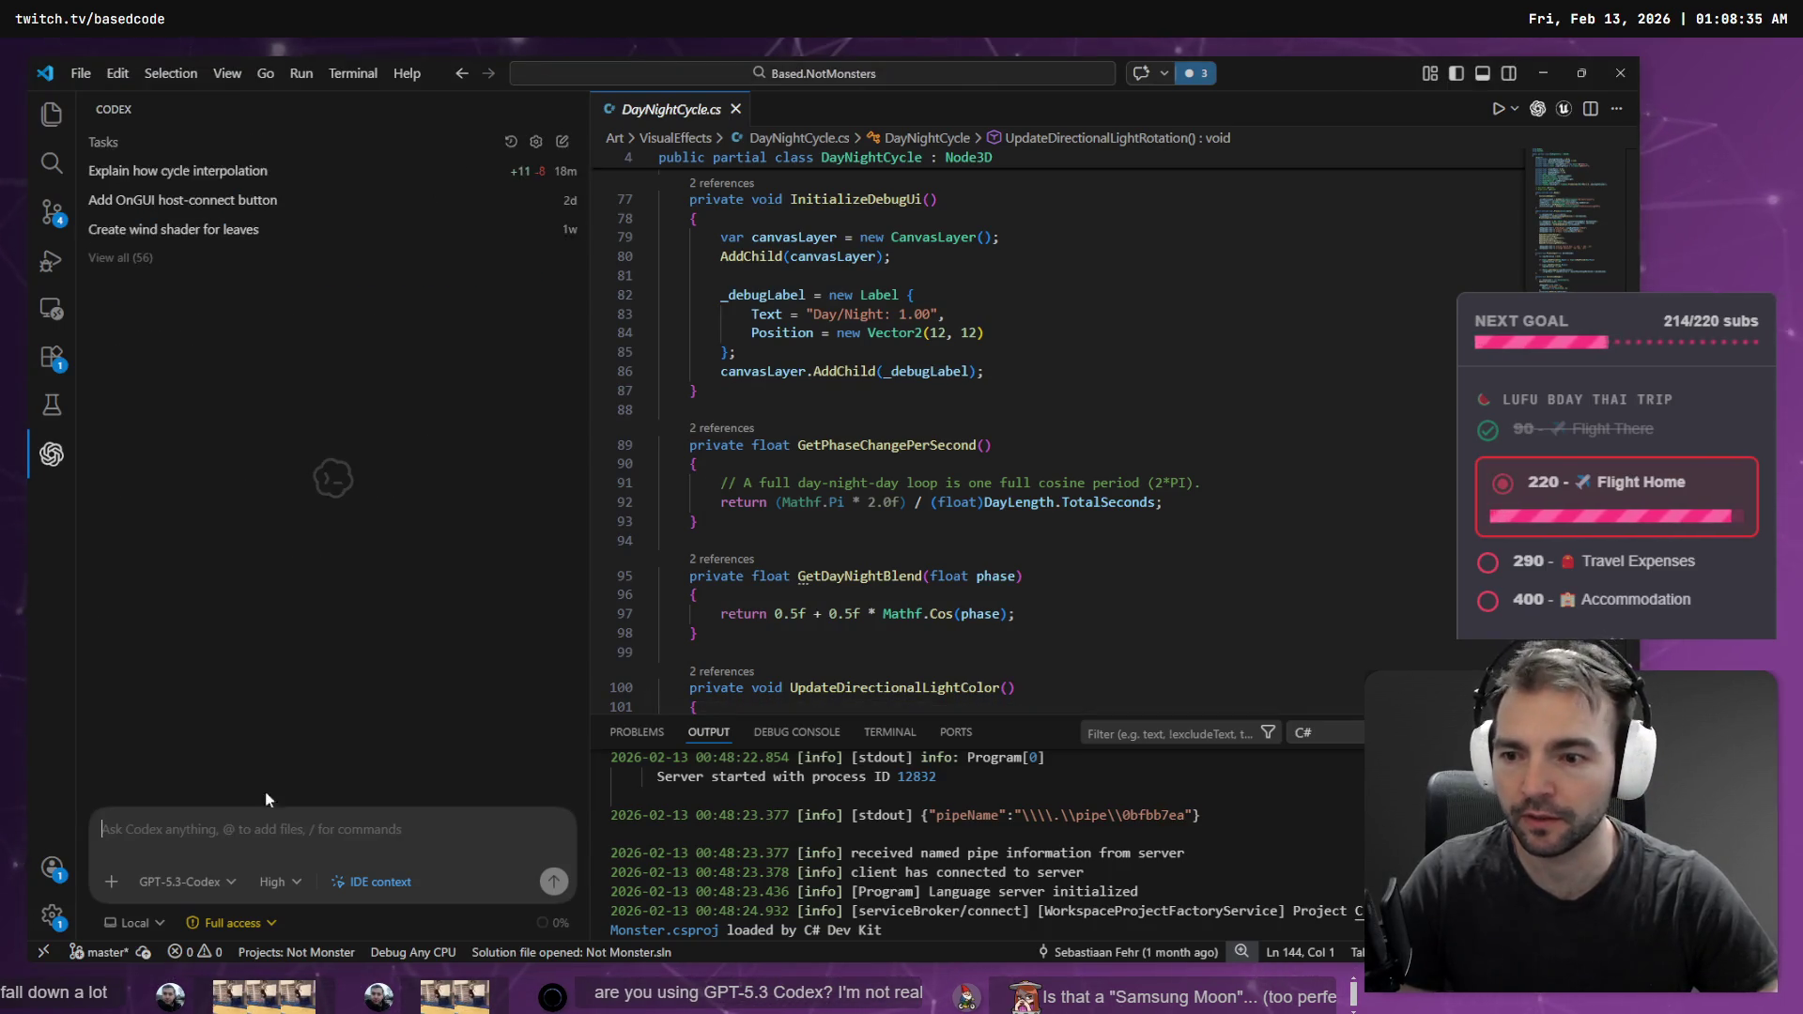
key(super+h)
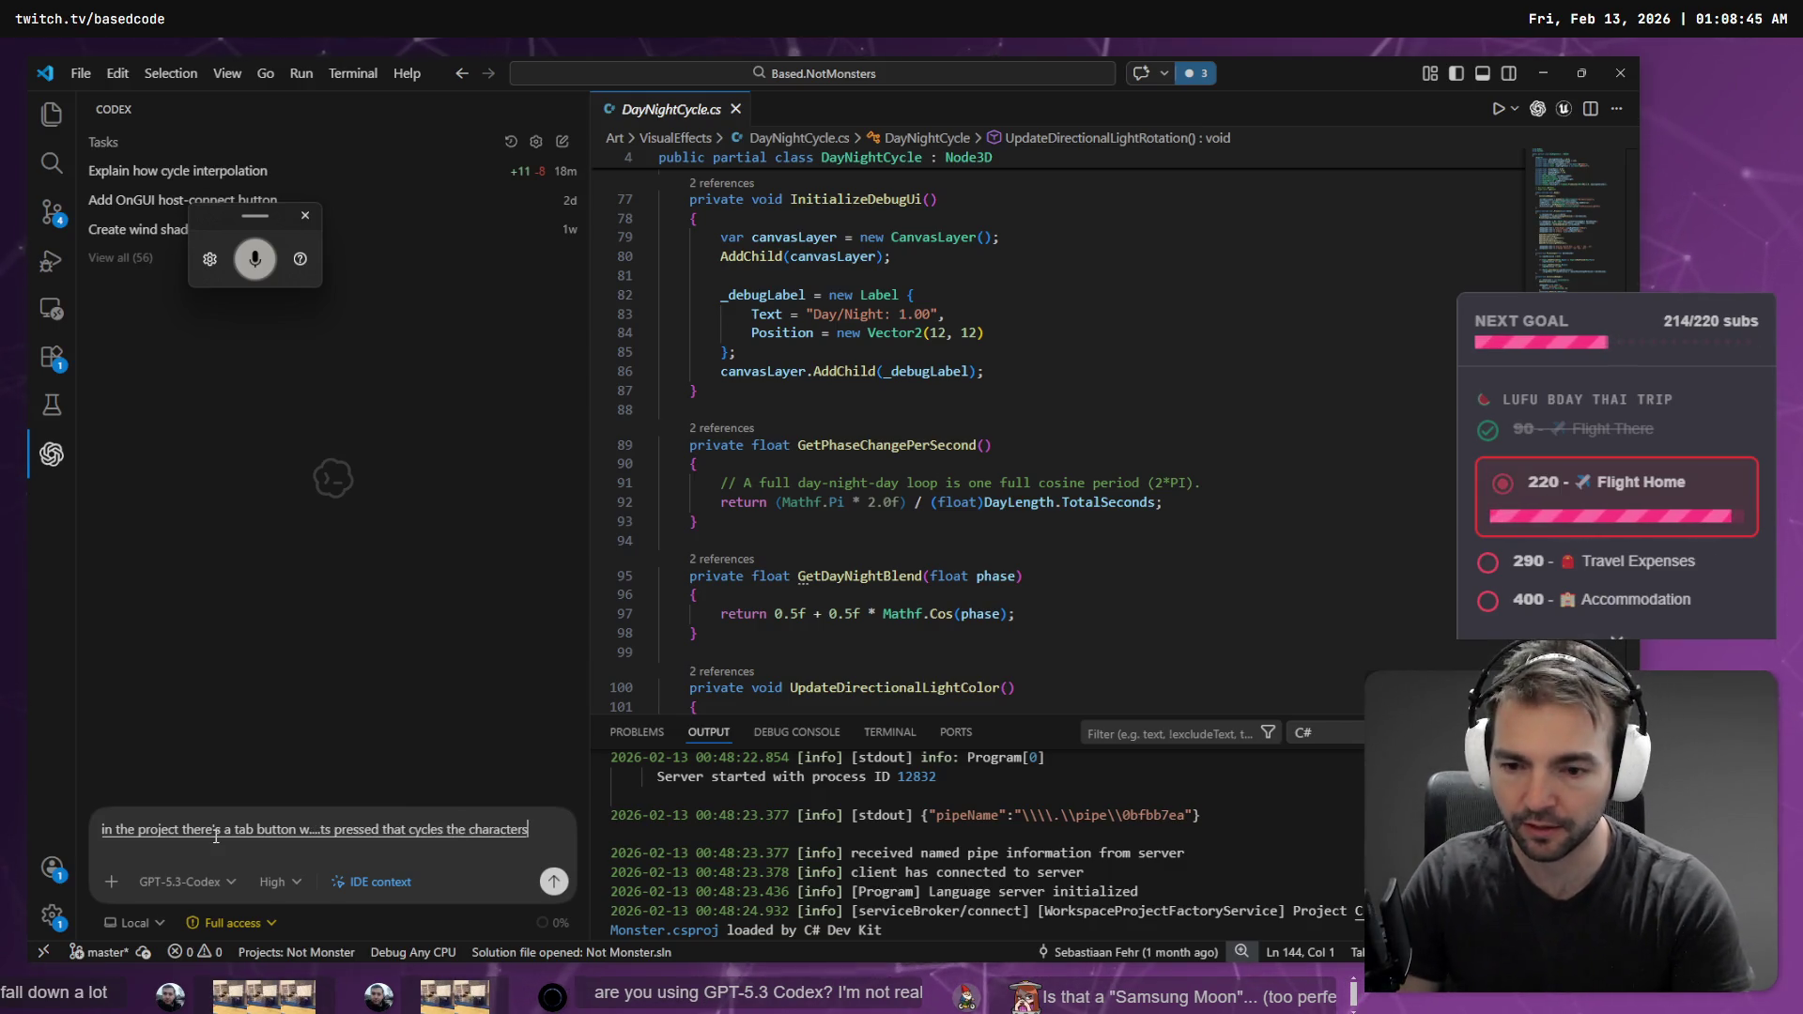
middle_click(686, 116)
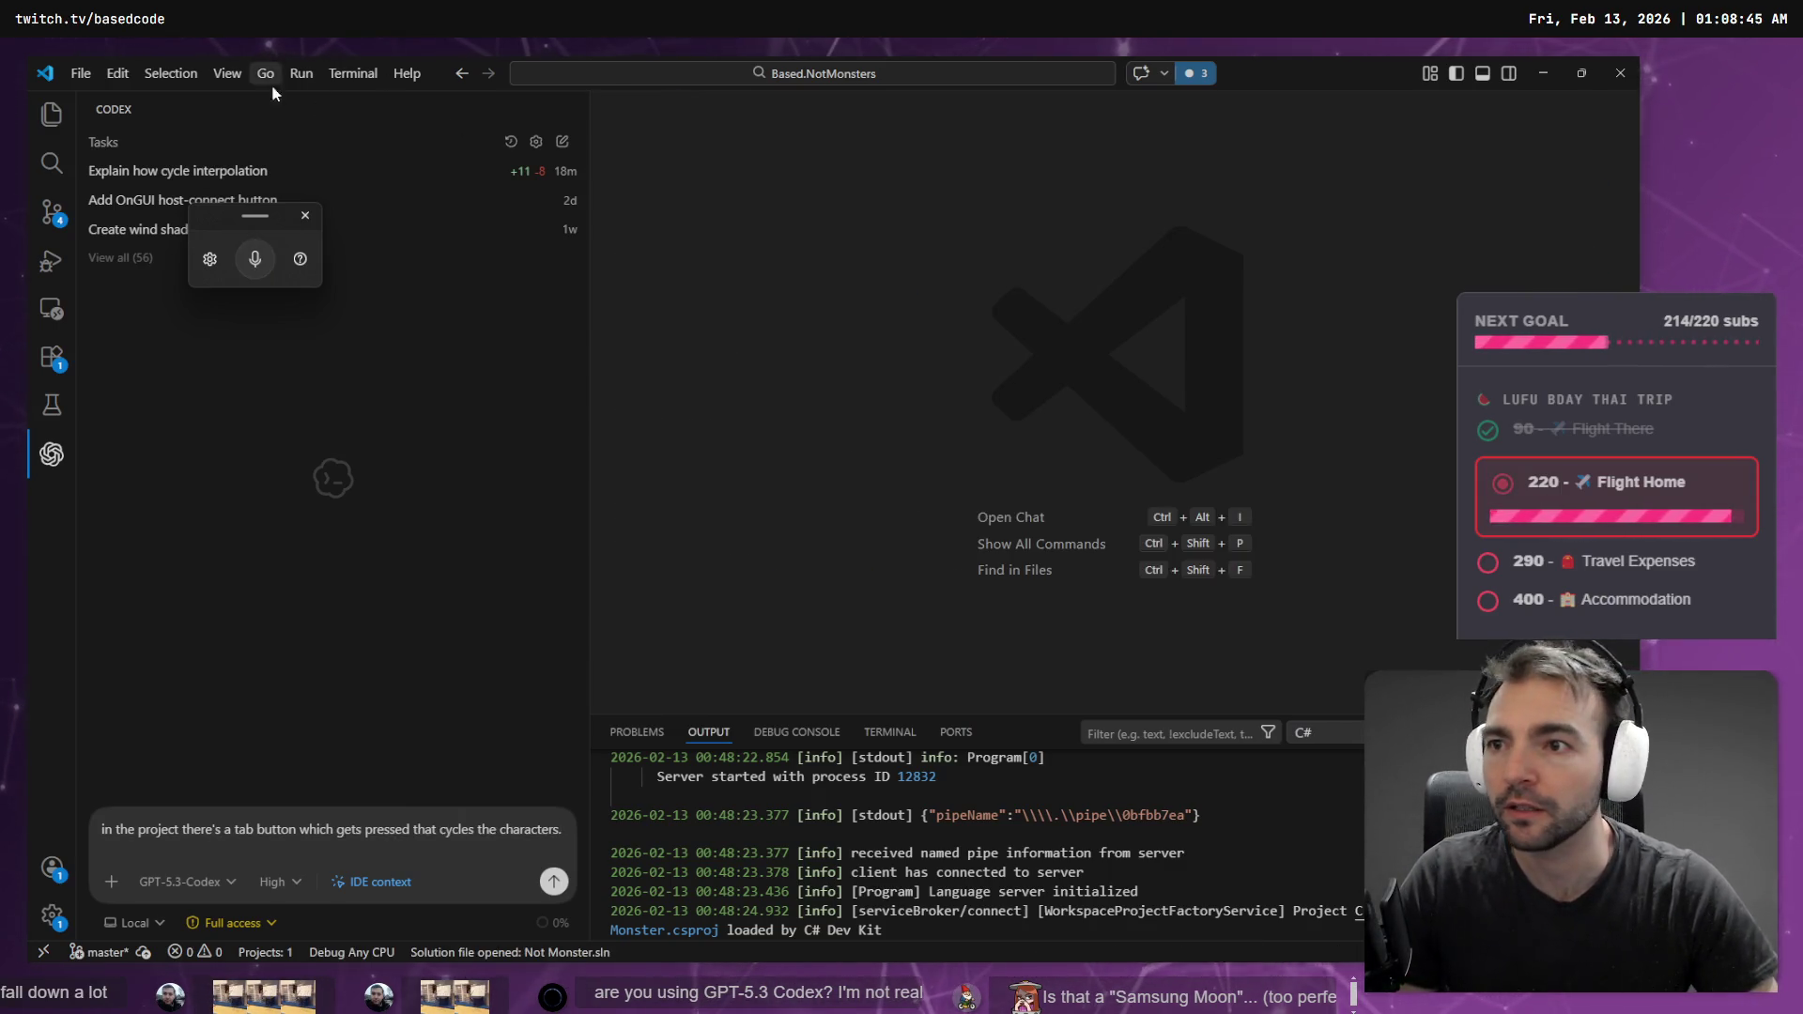
- Open CharacterSwapper.cs from the Characters folder in Explorer and select all its code
click(51, 114)
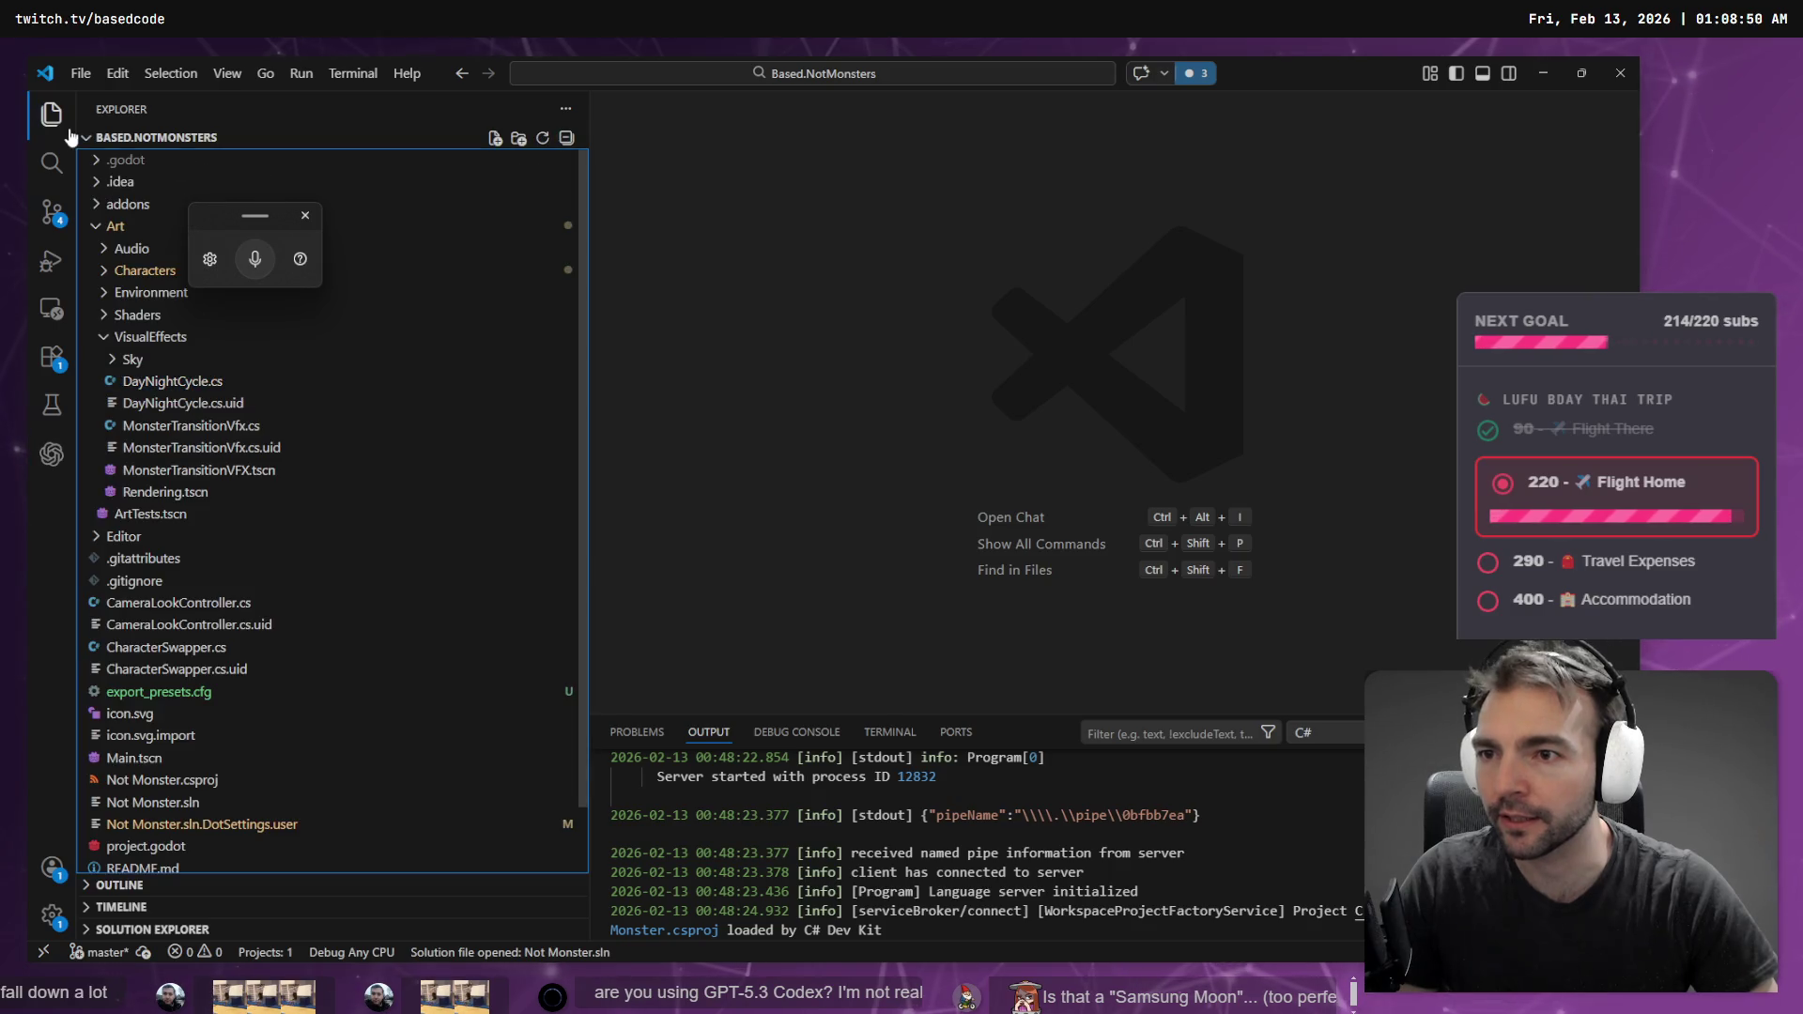
click(133, 270)
click(201, 449)
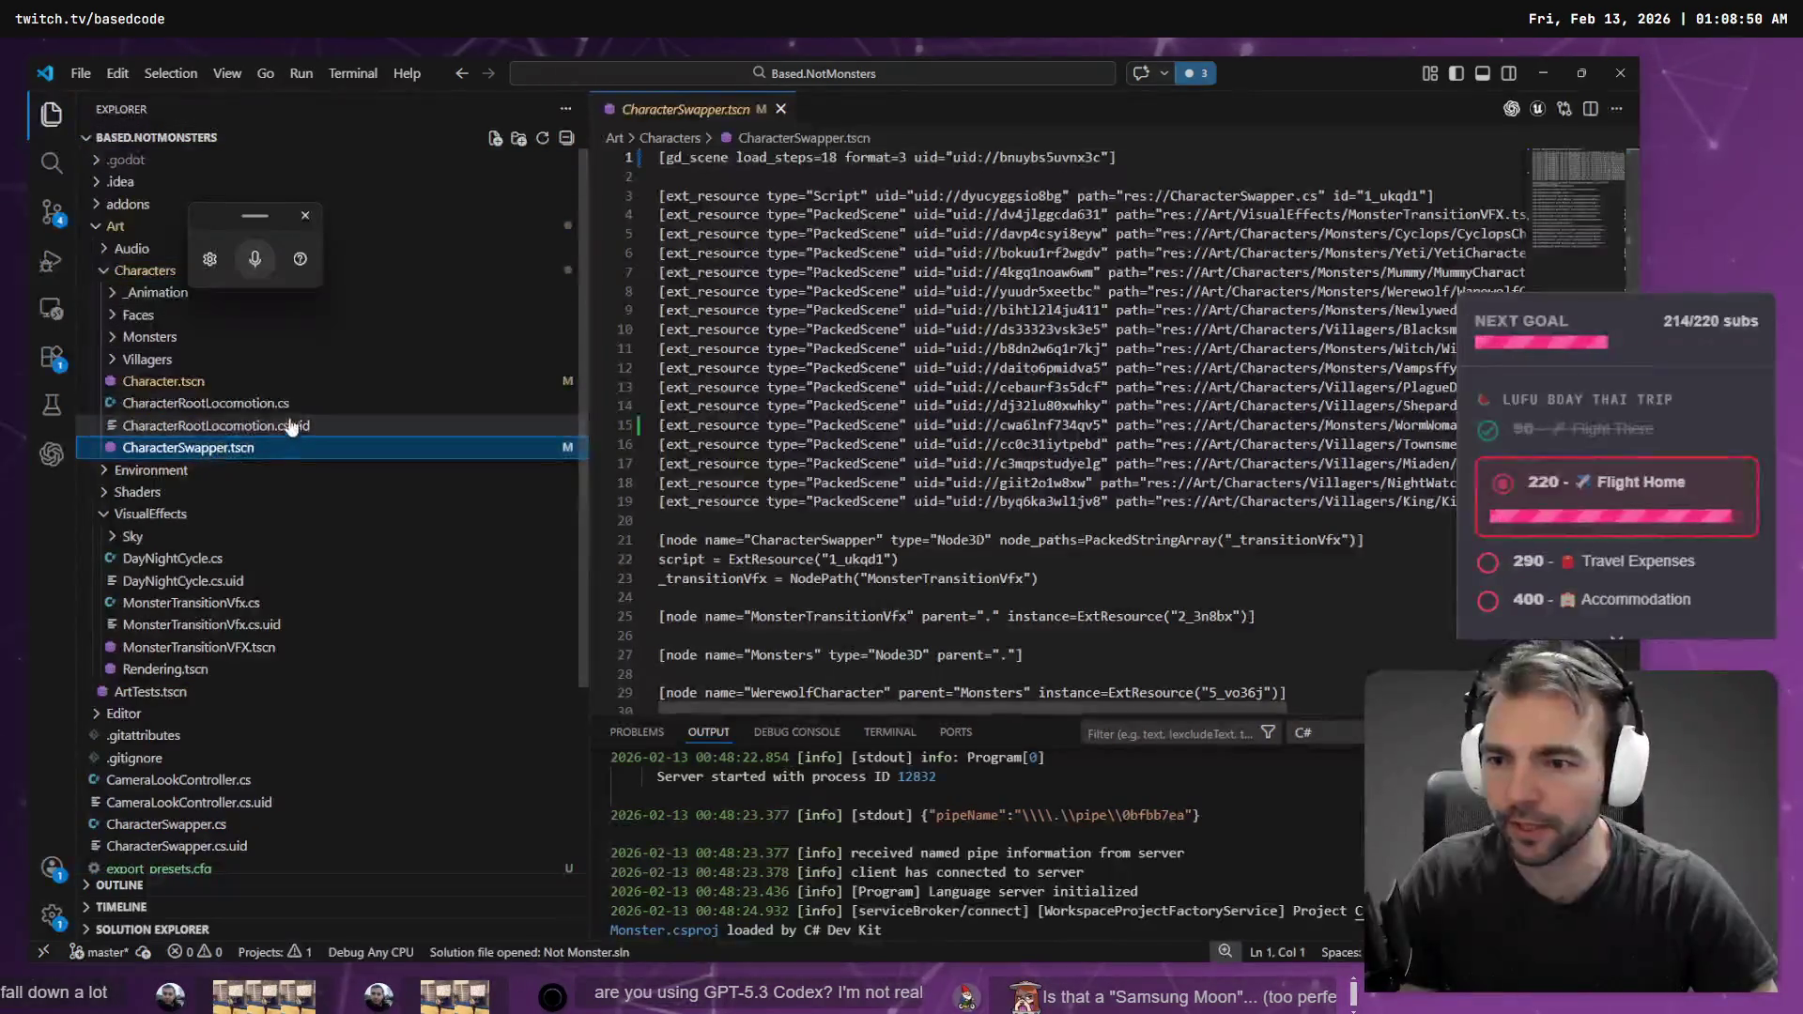
click(201, 404)
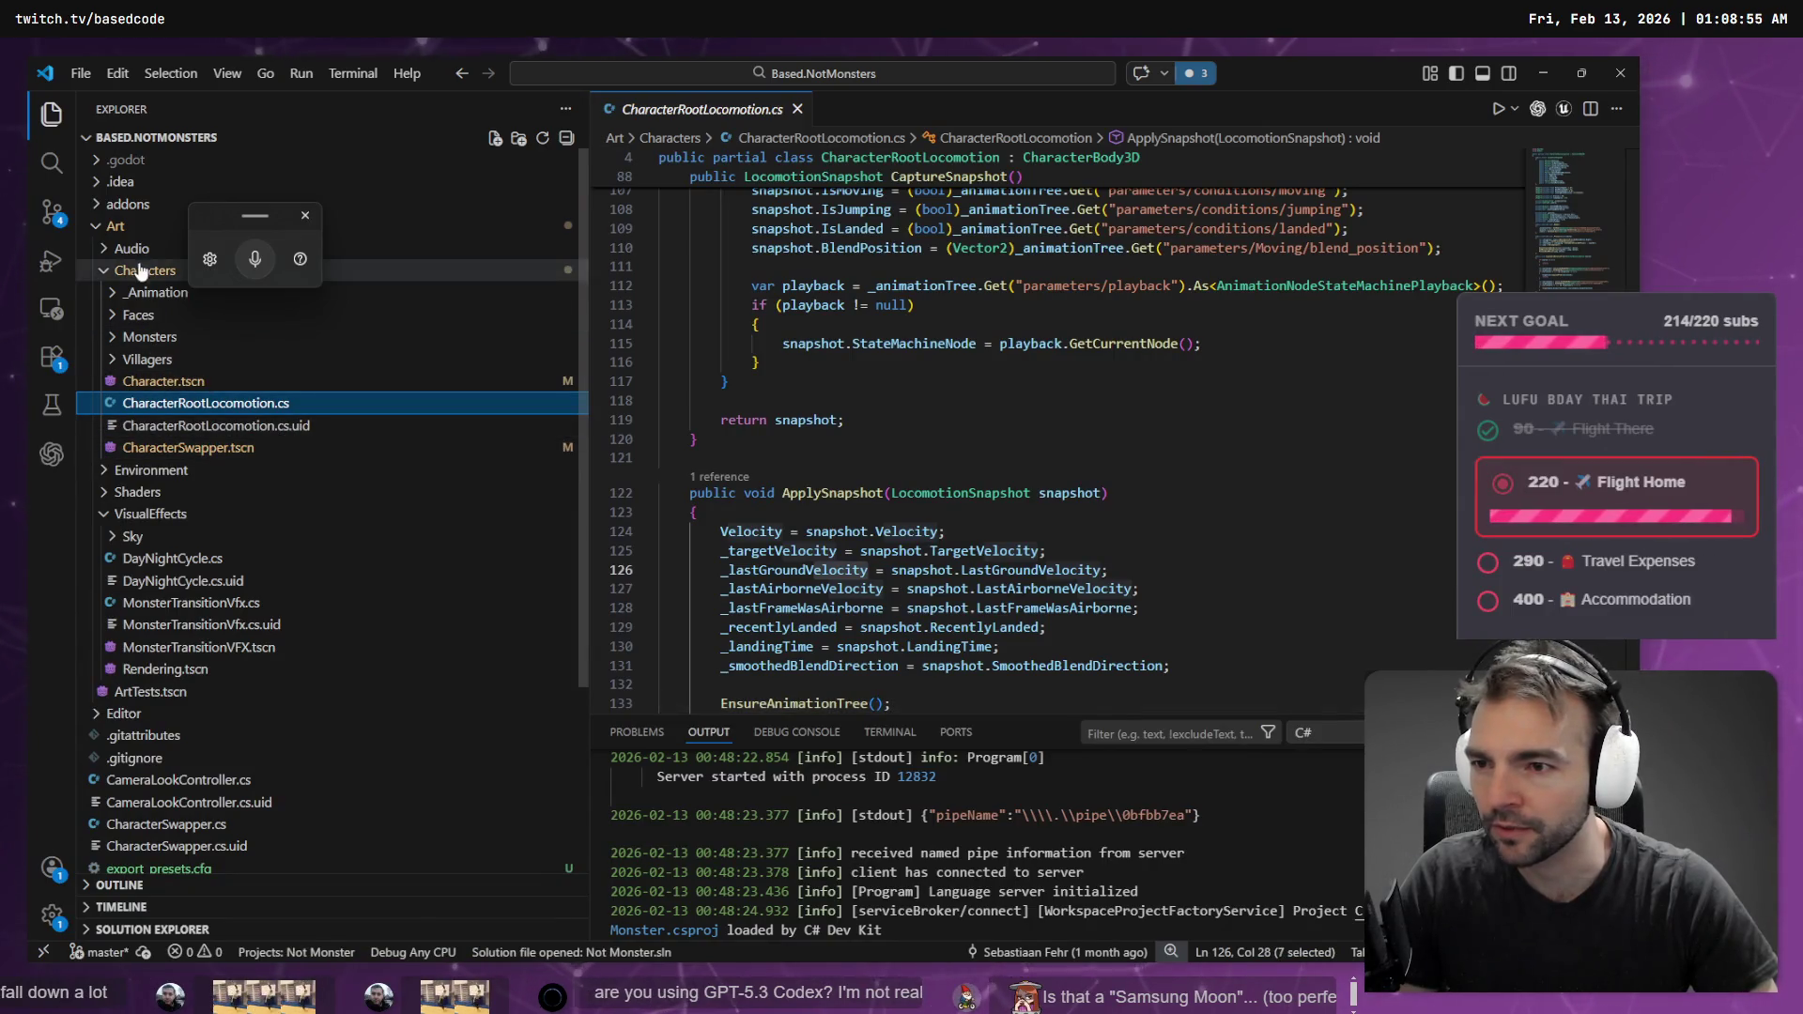
scroll(199, 657, down, 4)
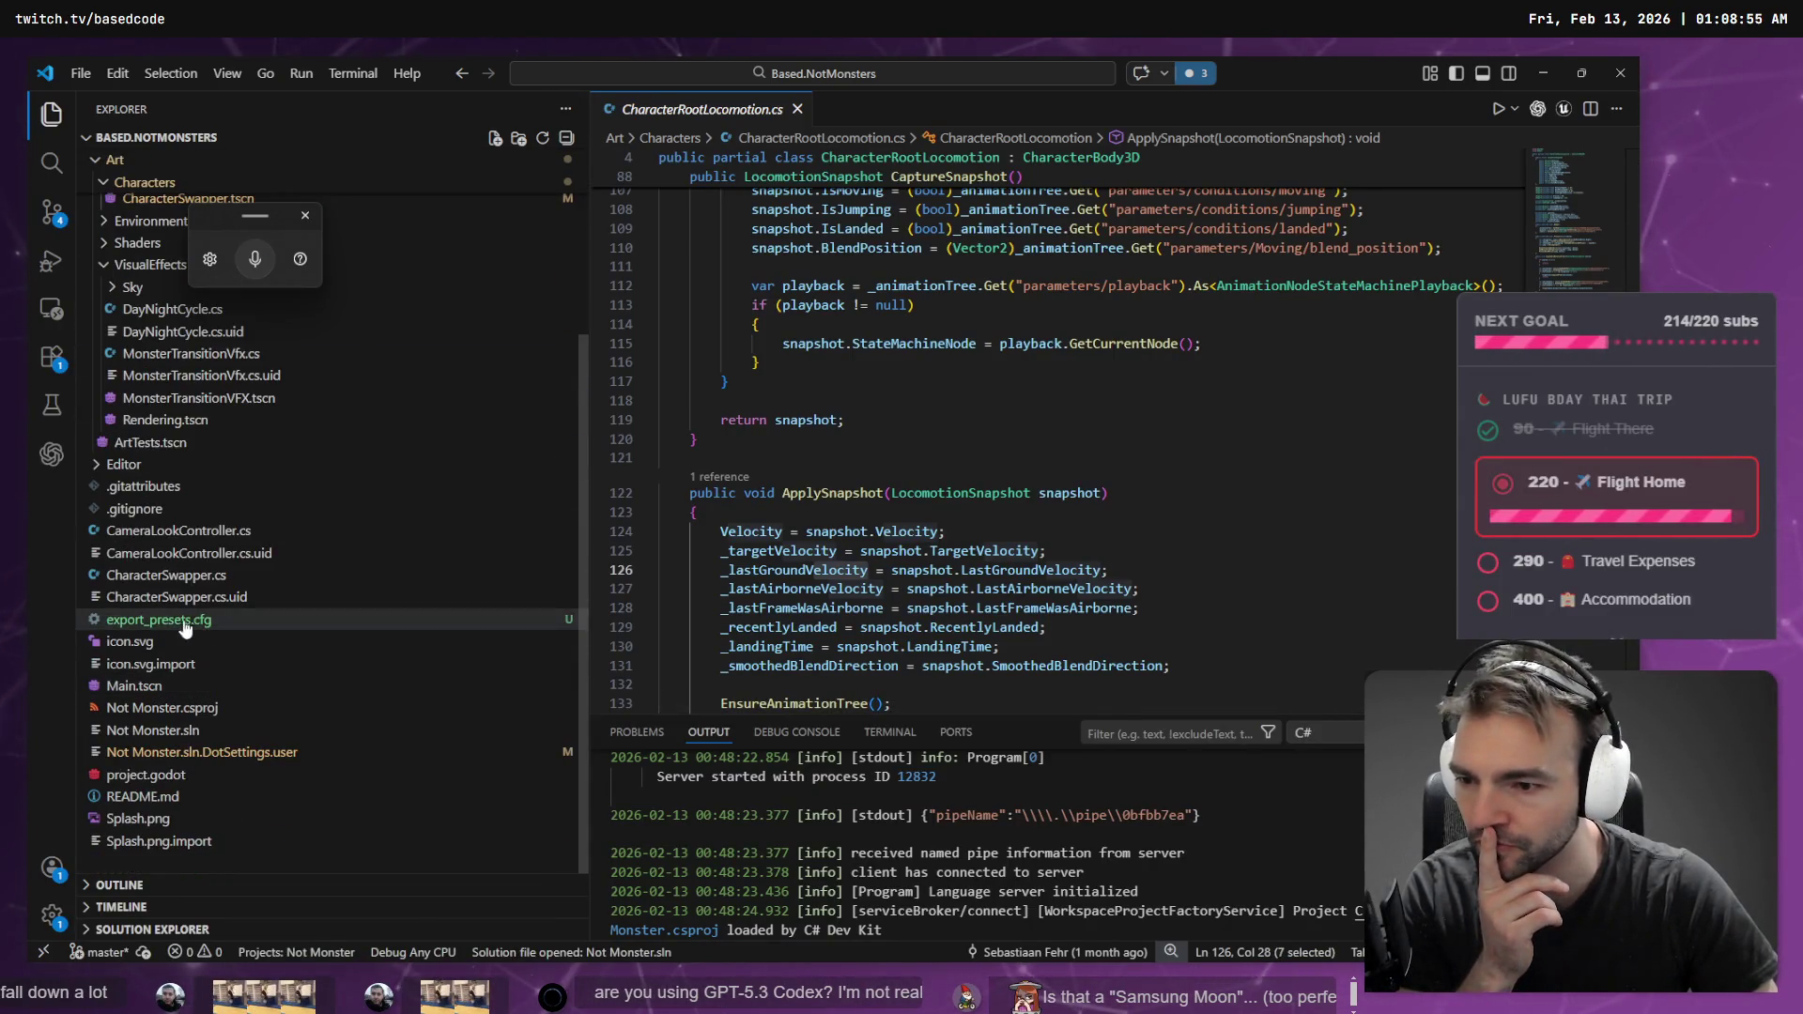
click(200, 575)
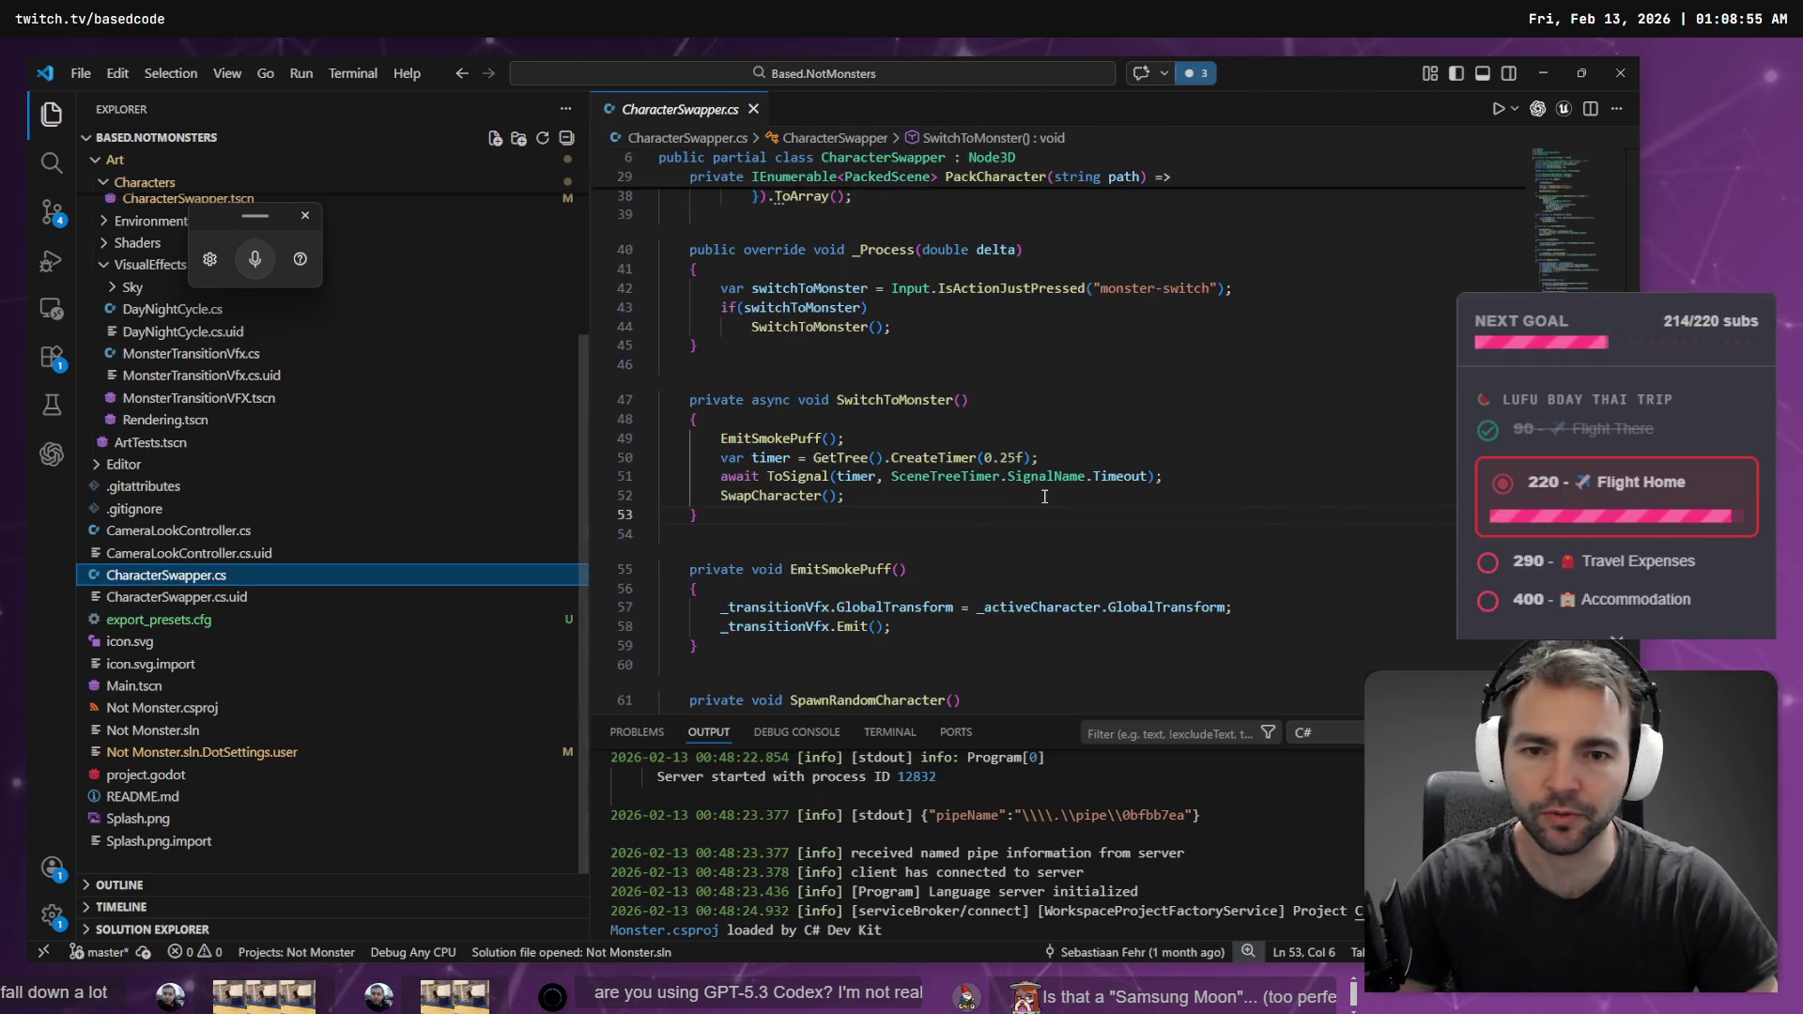
key(ctrl+a)
- Attach the selected CharacterSwapper.cs code to the Codex thread
right_click(1048, 512)
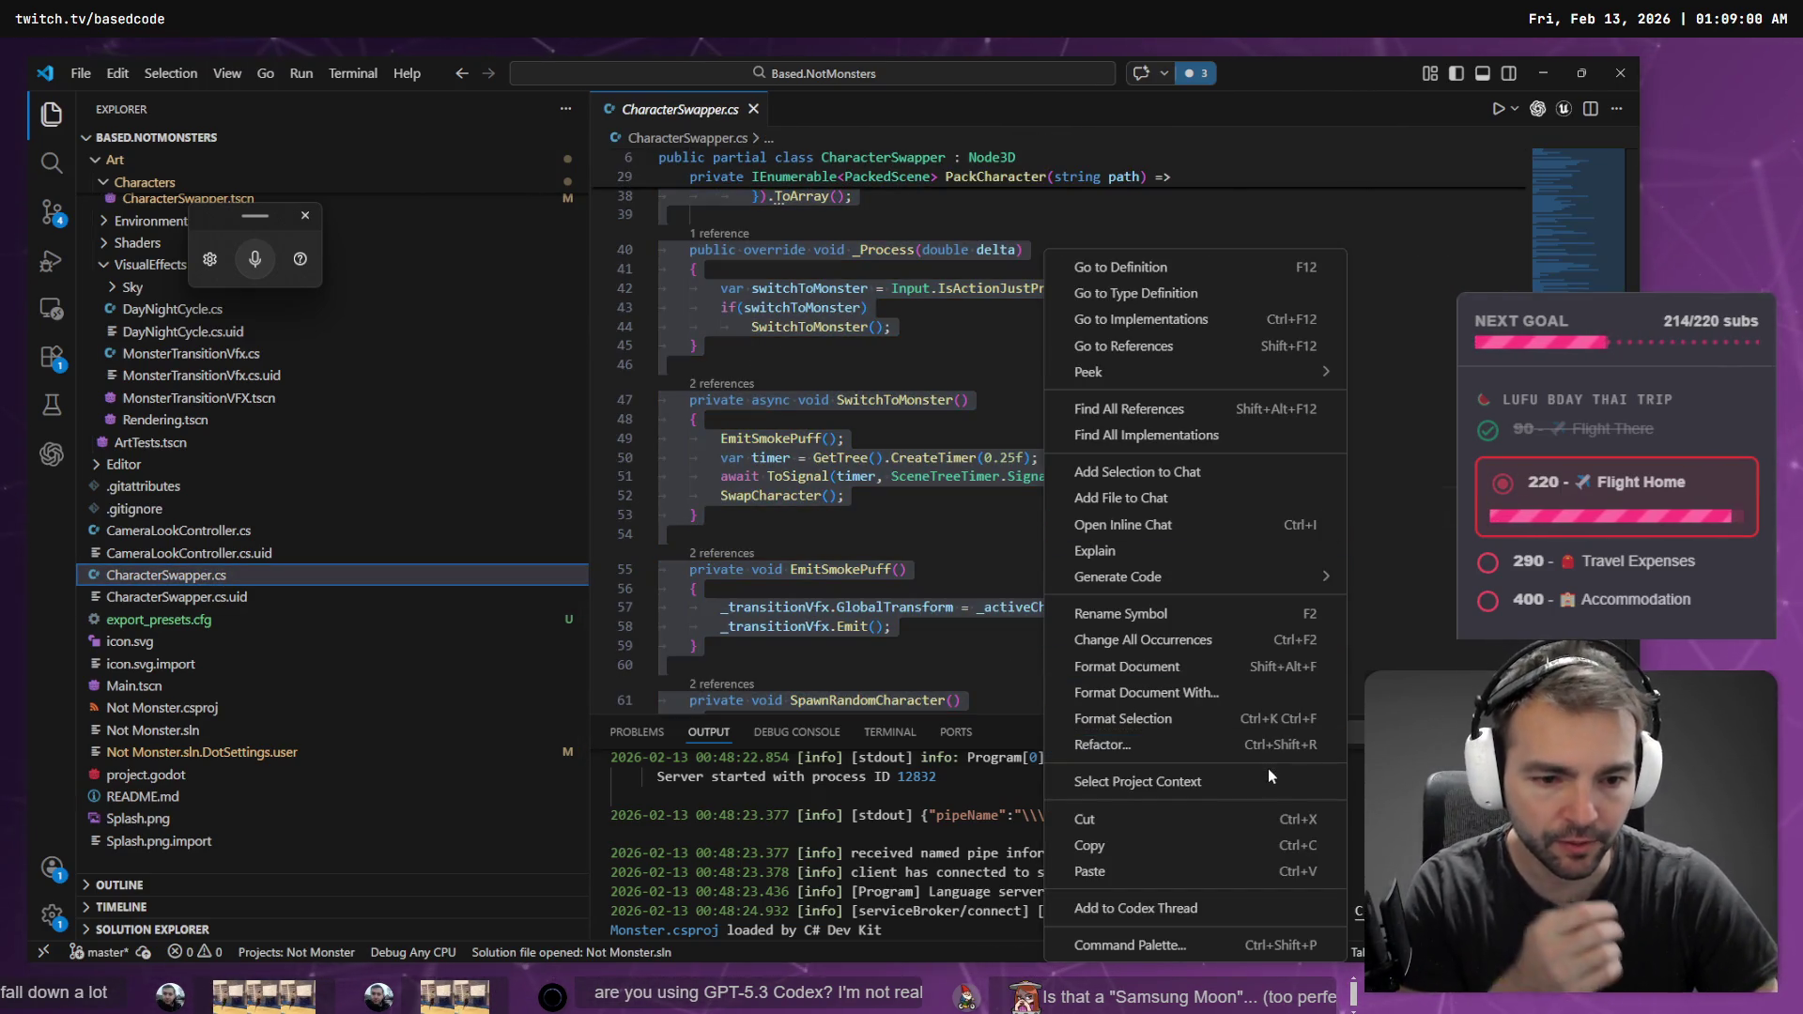
click(1090, 909)
click(51, 455)
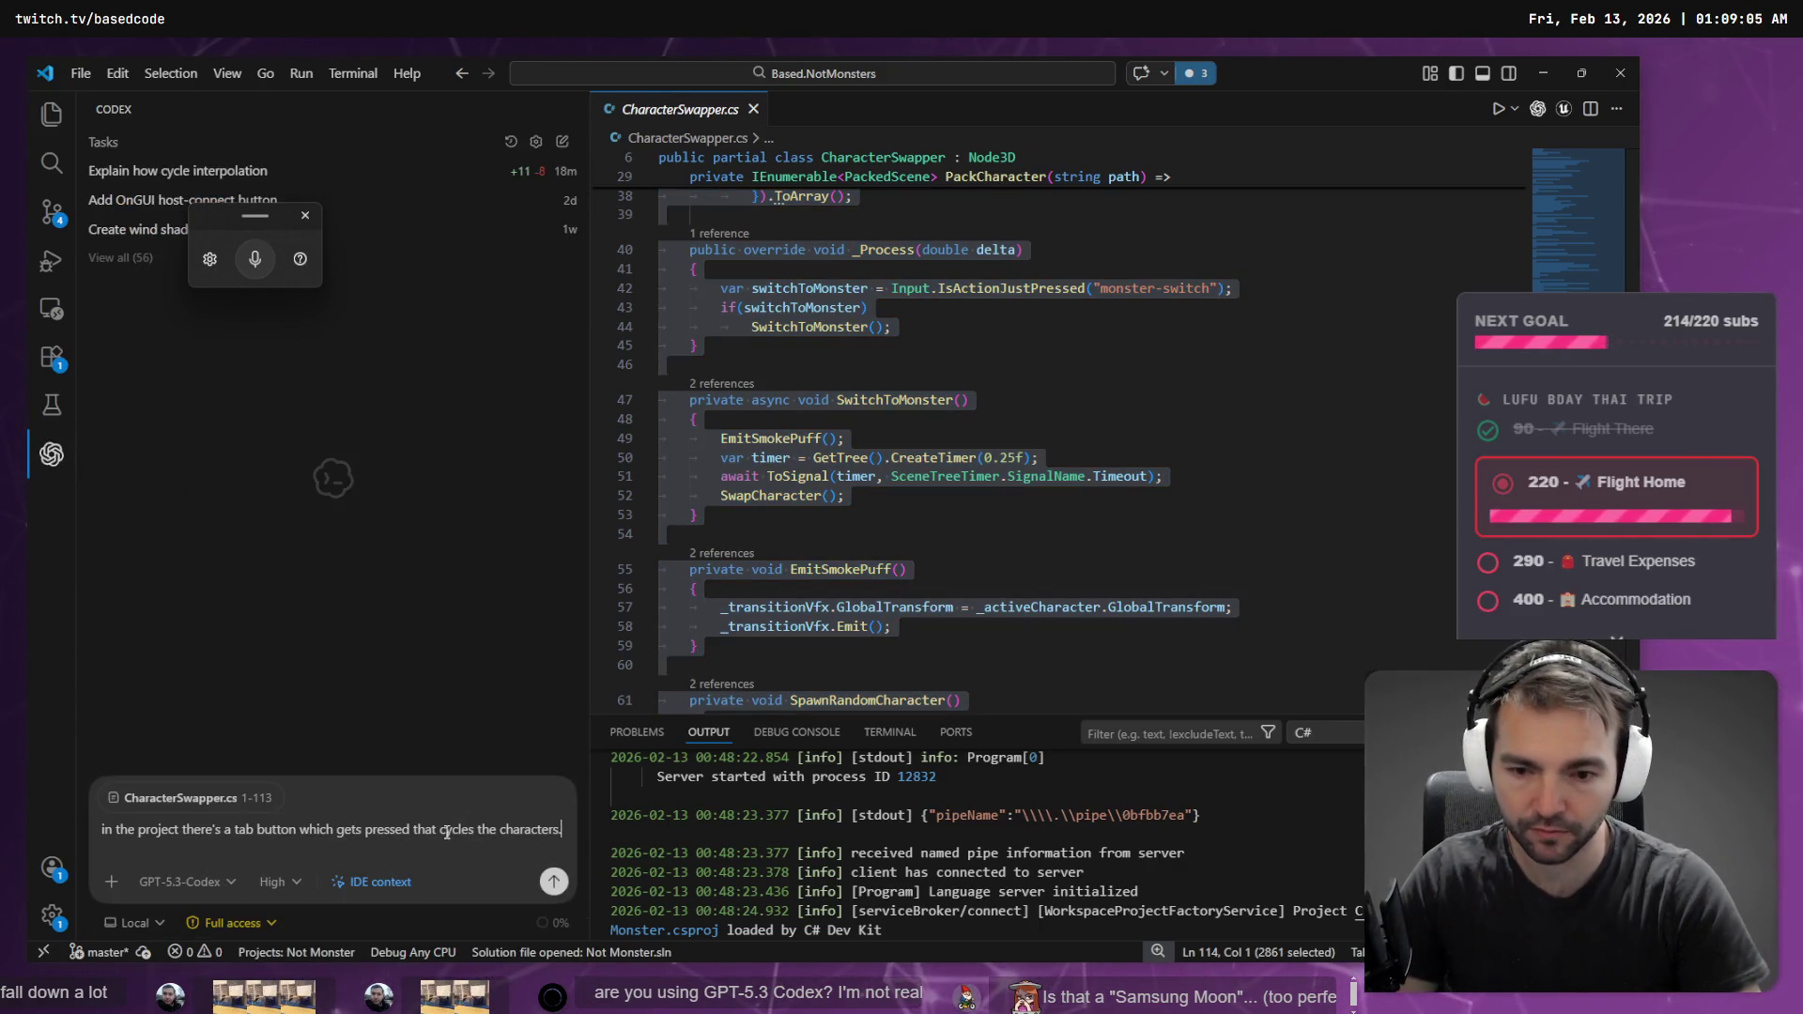
- Finish the dictated request for a new particle effect per Tab transition, fix 'admit' to 'emit', and send it
key(shift+Return)
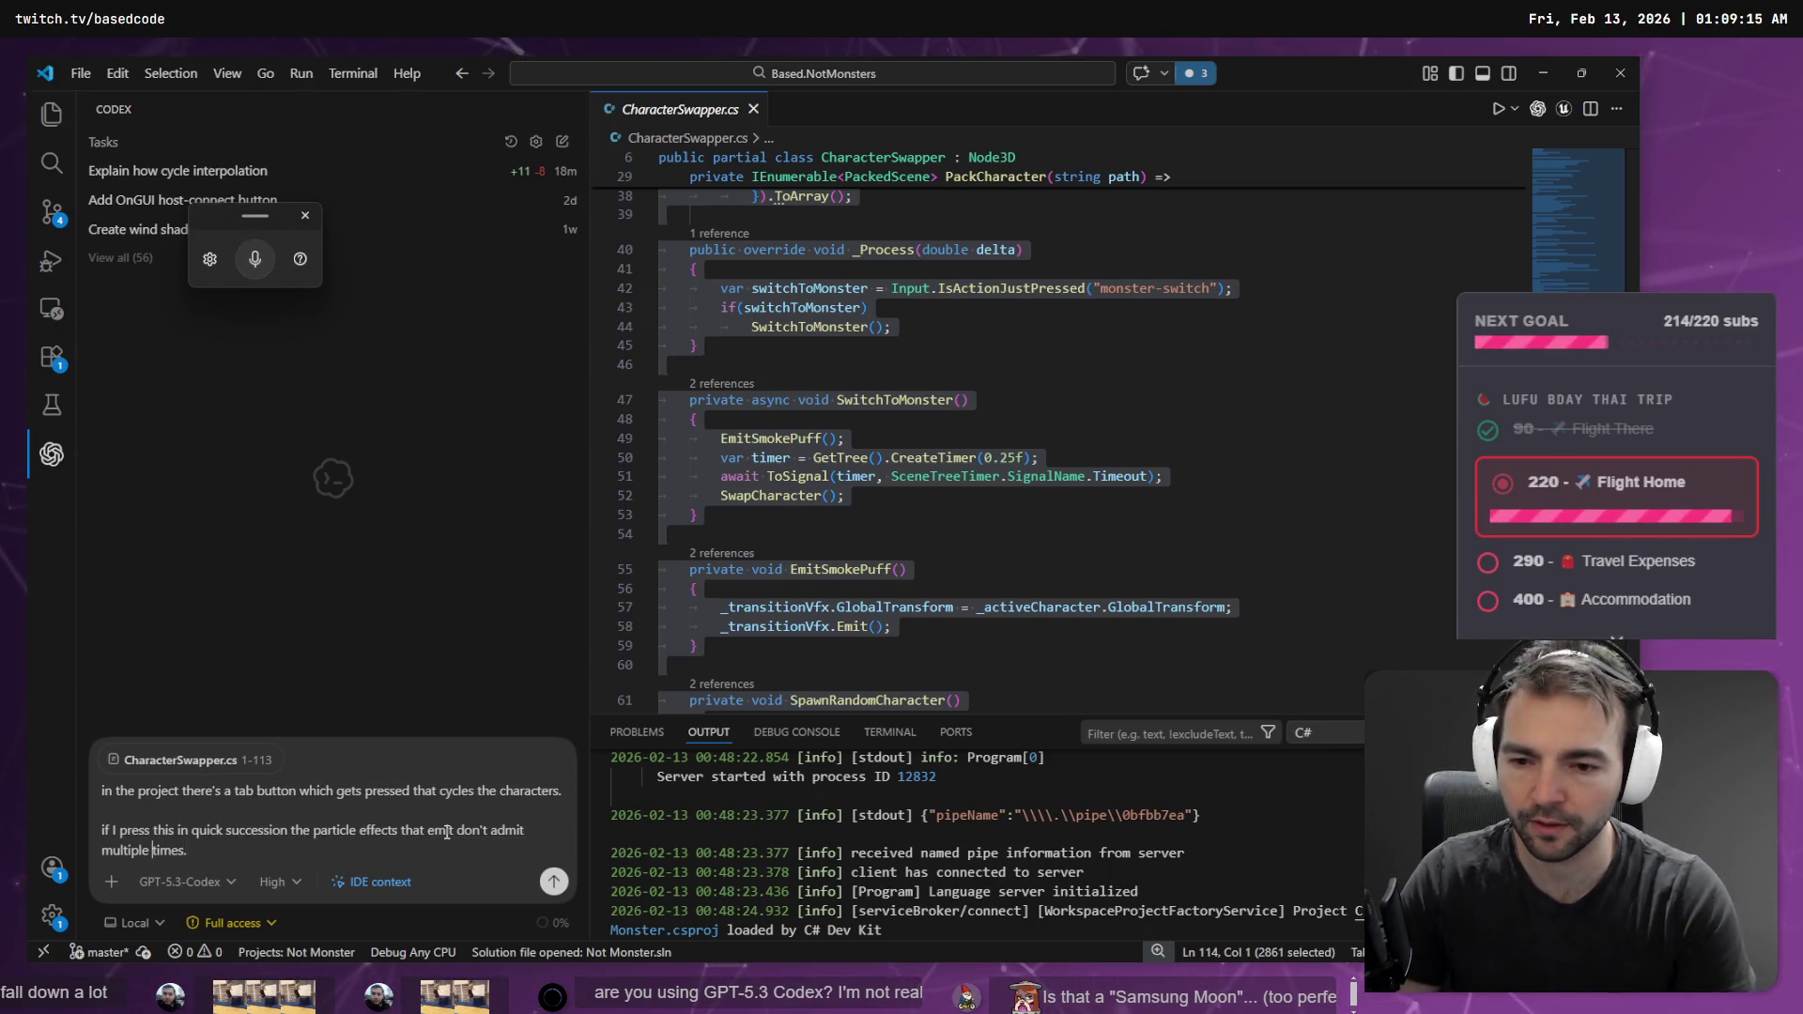
key(ctrl+shift+Right)
text(emit)
key(ctrl+End)
key(super+h)
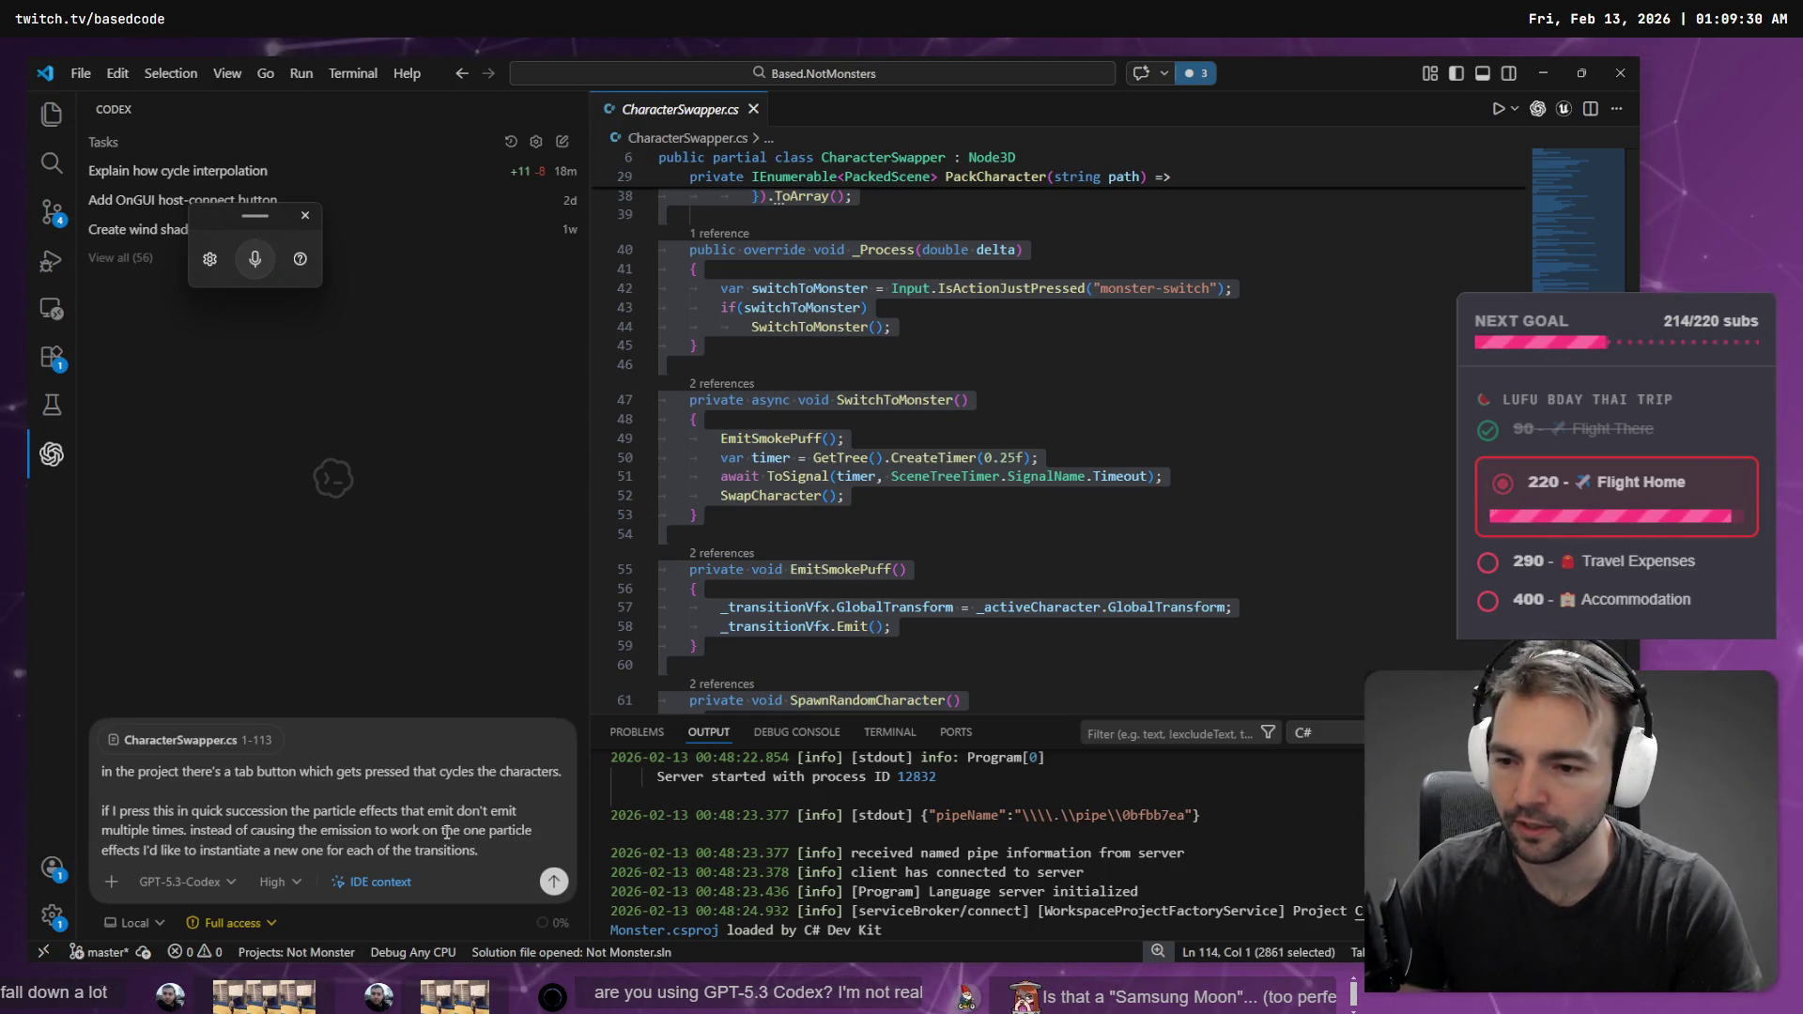
key(Return)
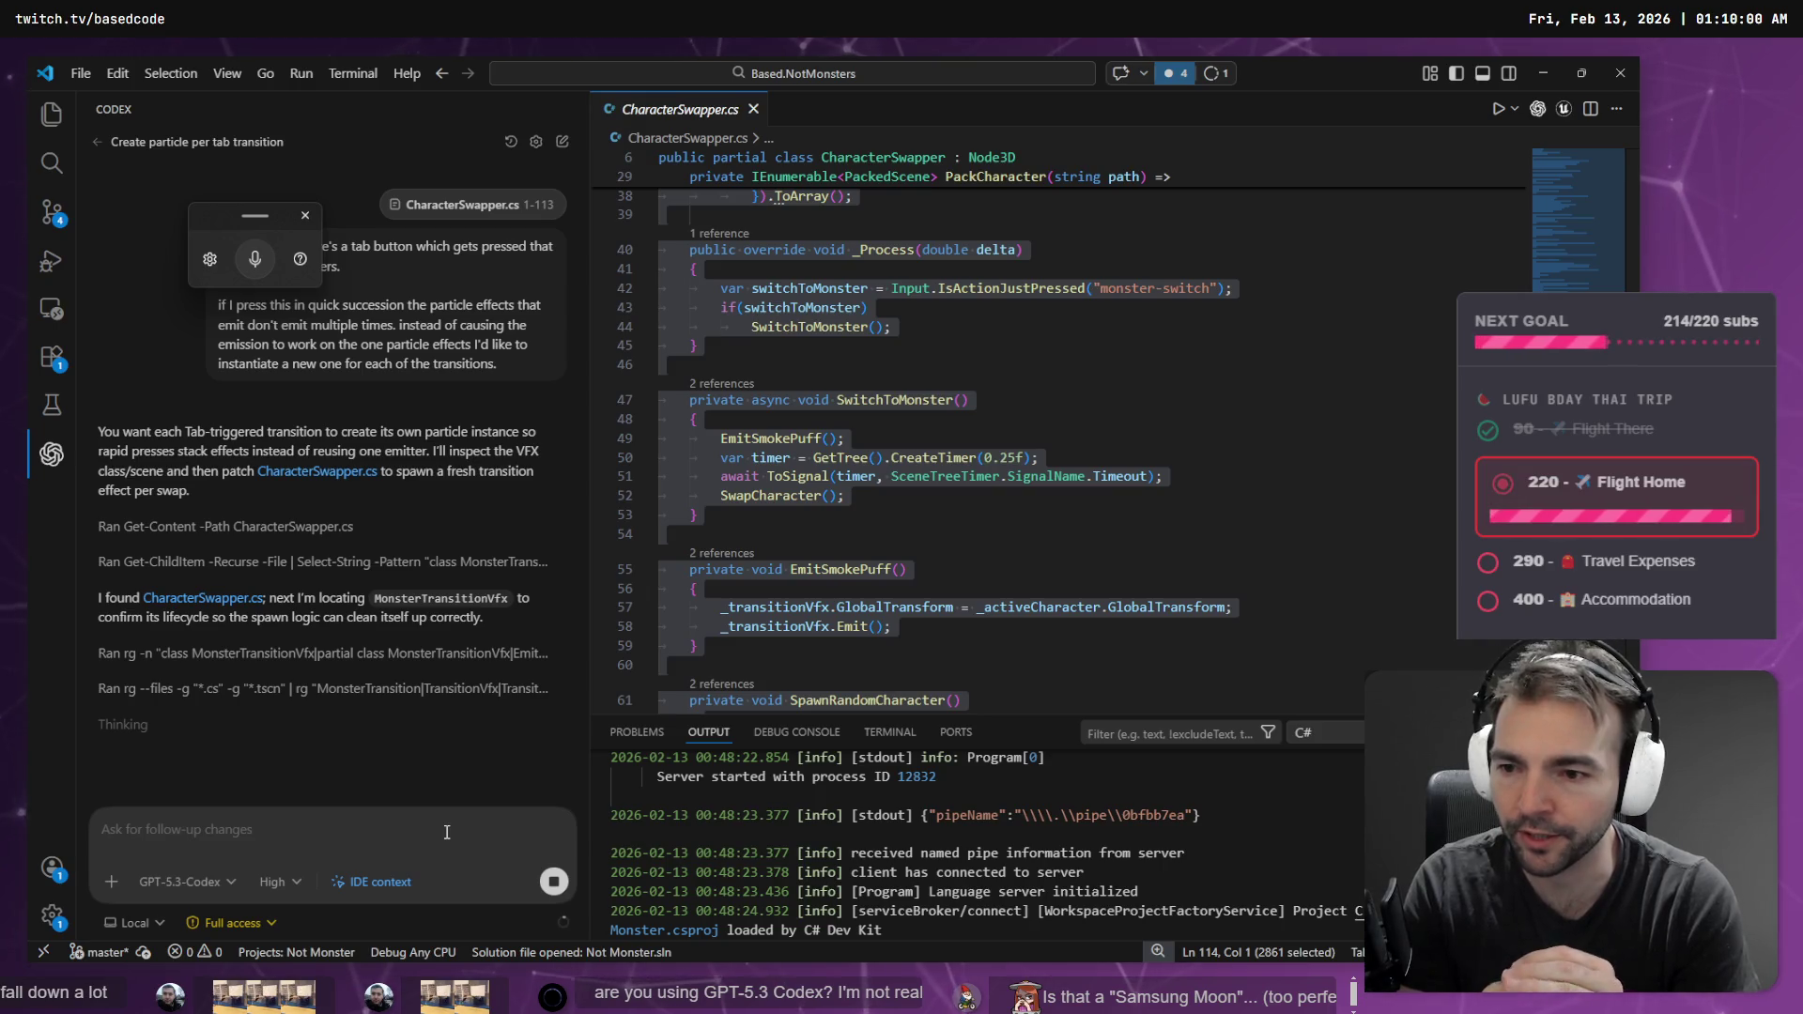
- Clear the code selection and scroll through the file while Codex inspects the VFX files, then bring up Fork's diff
click(1178, 516)
scroll(1177, 515, down, 20)
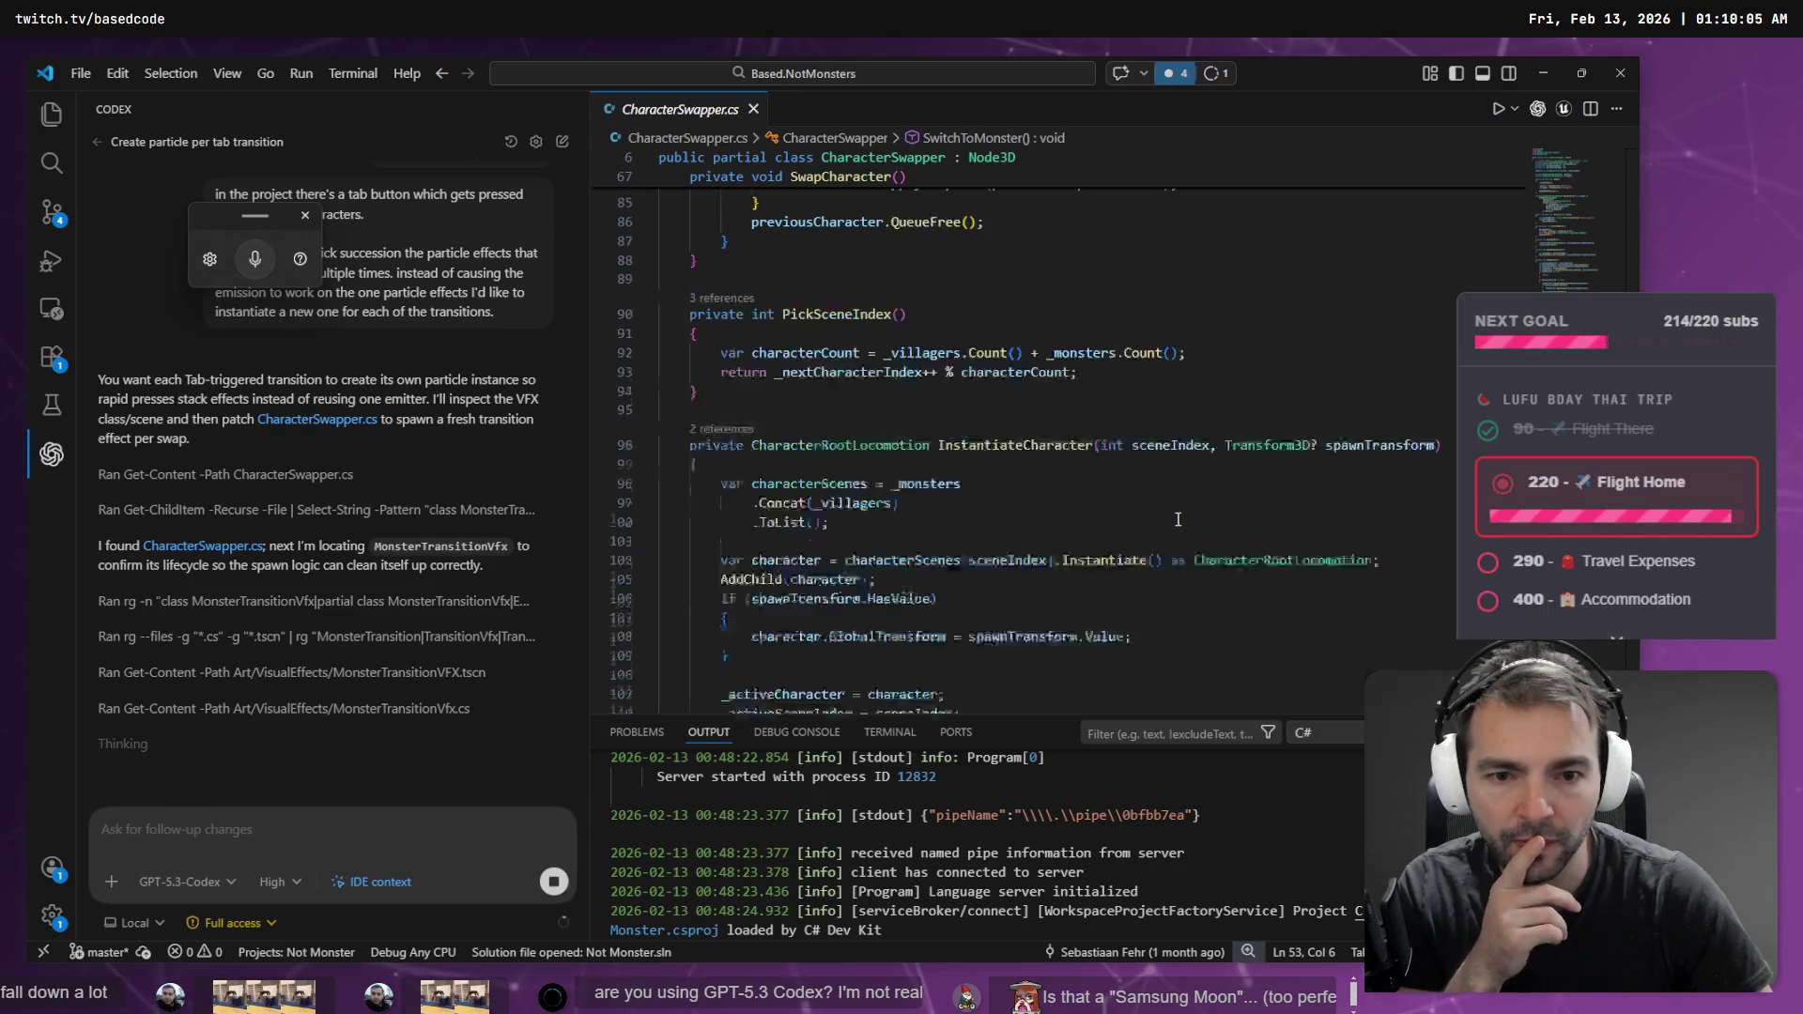
scroll(1178, 520, up, 15)
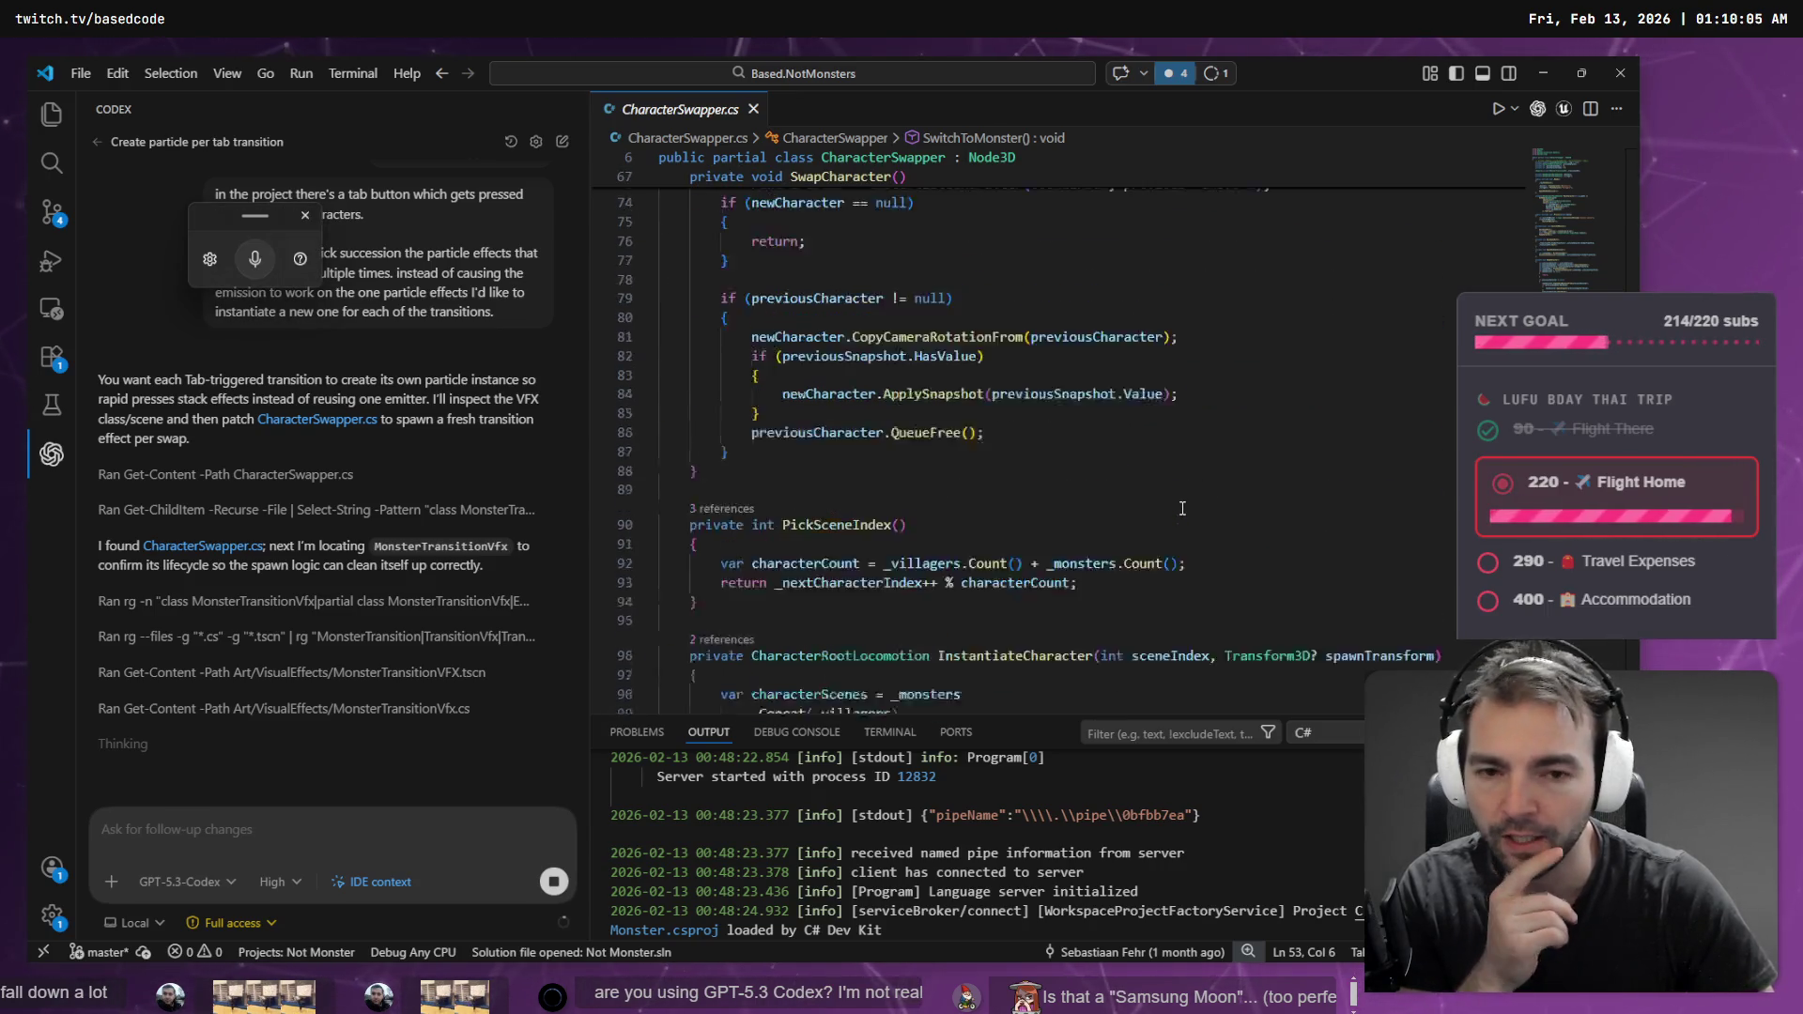
scroll(1203, 497, up, 15)
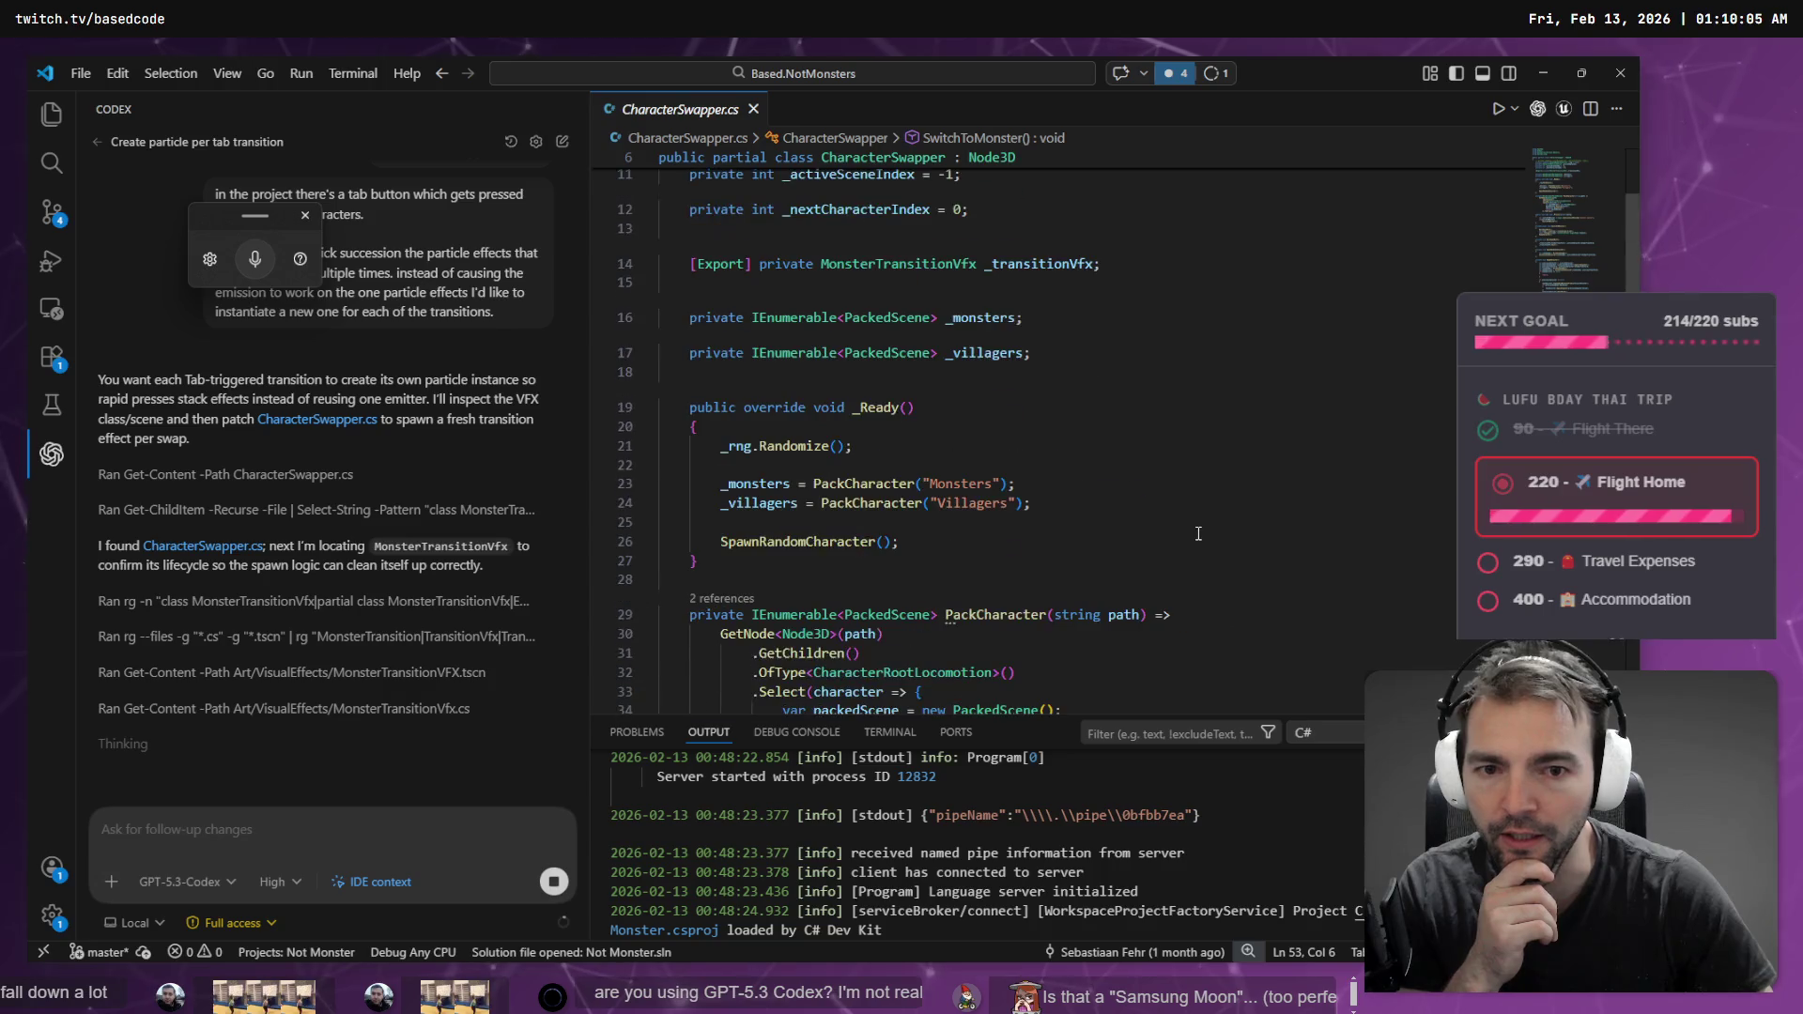
scroll(1200, 529, up, 4)
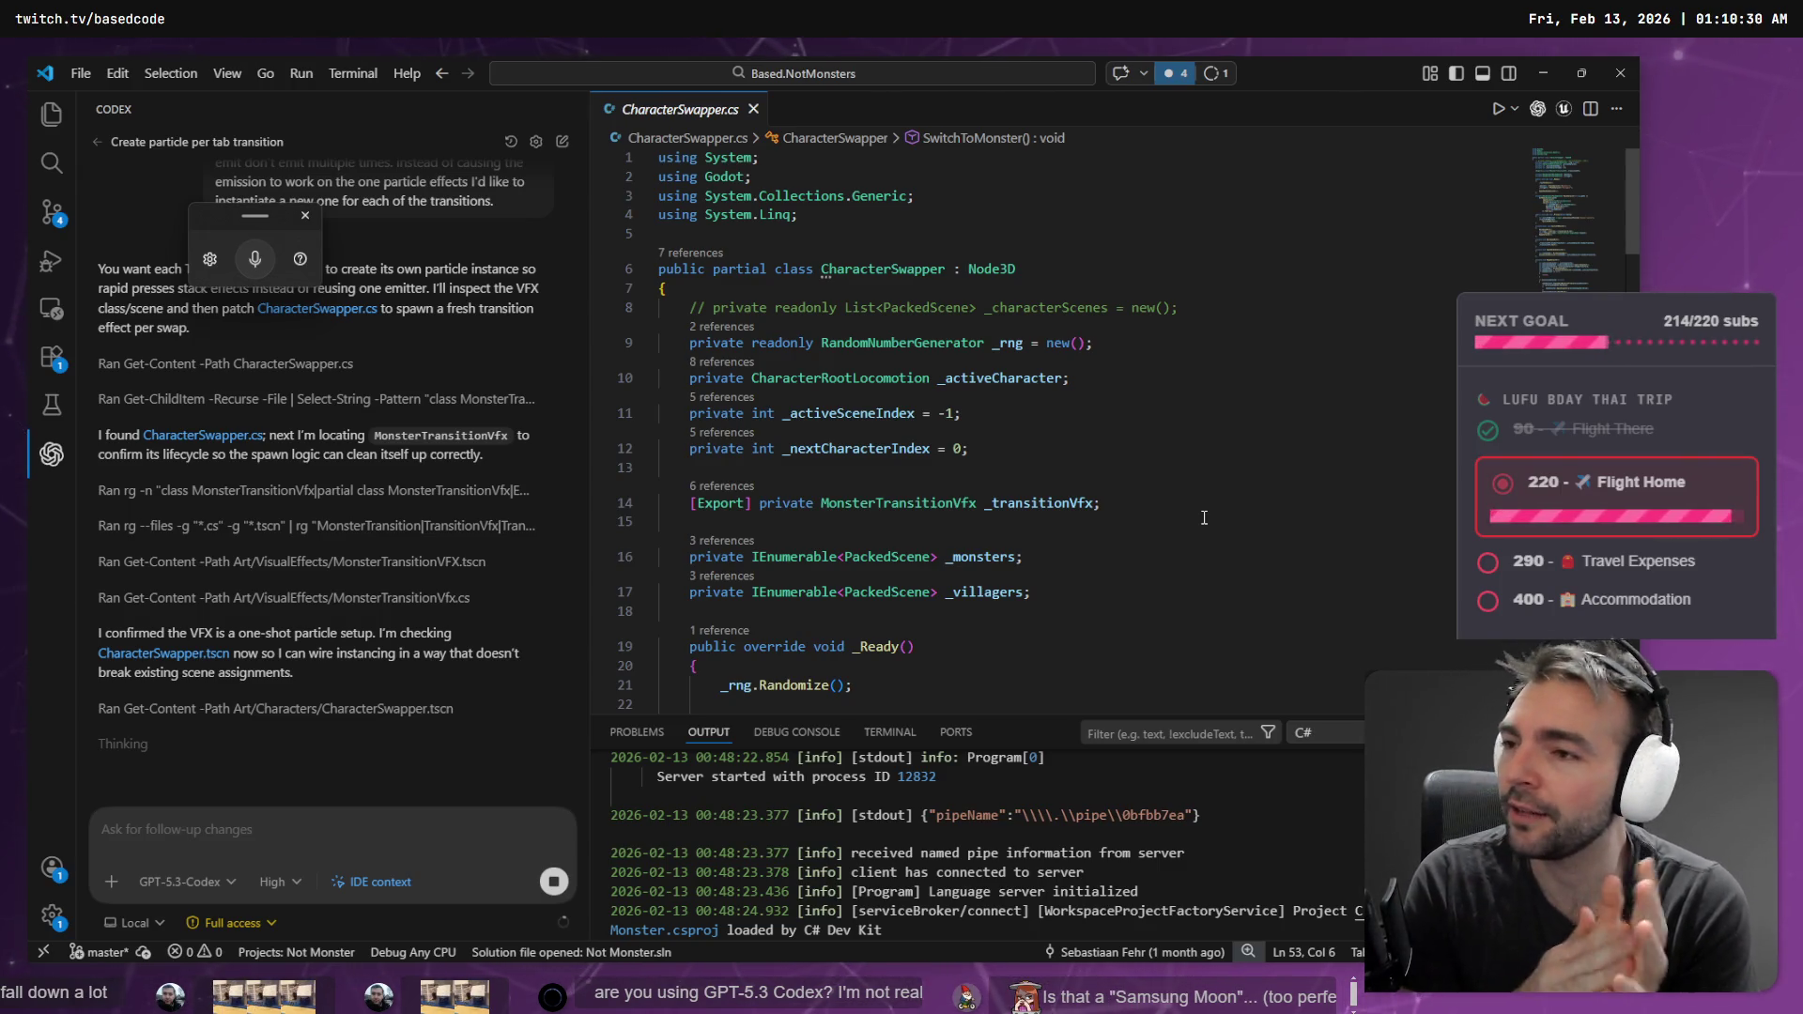
key(alt+Tab)
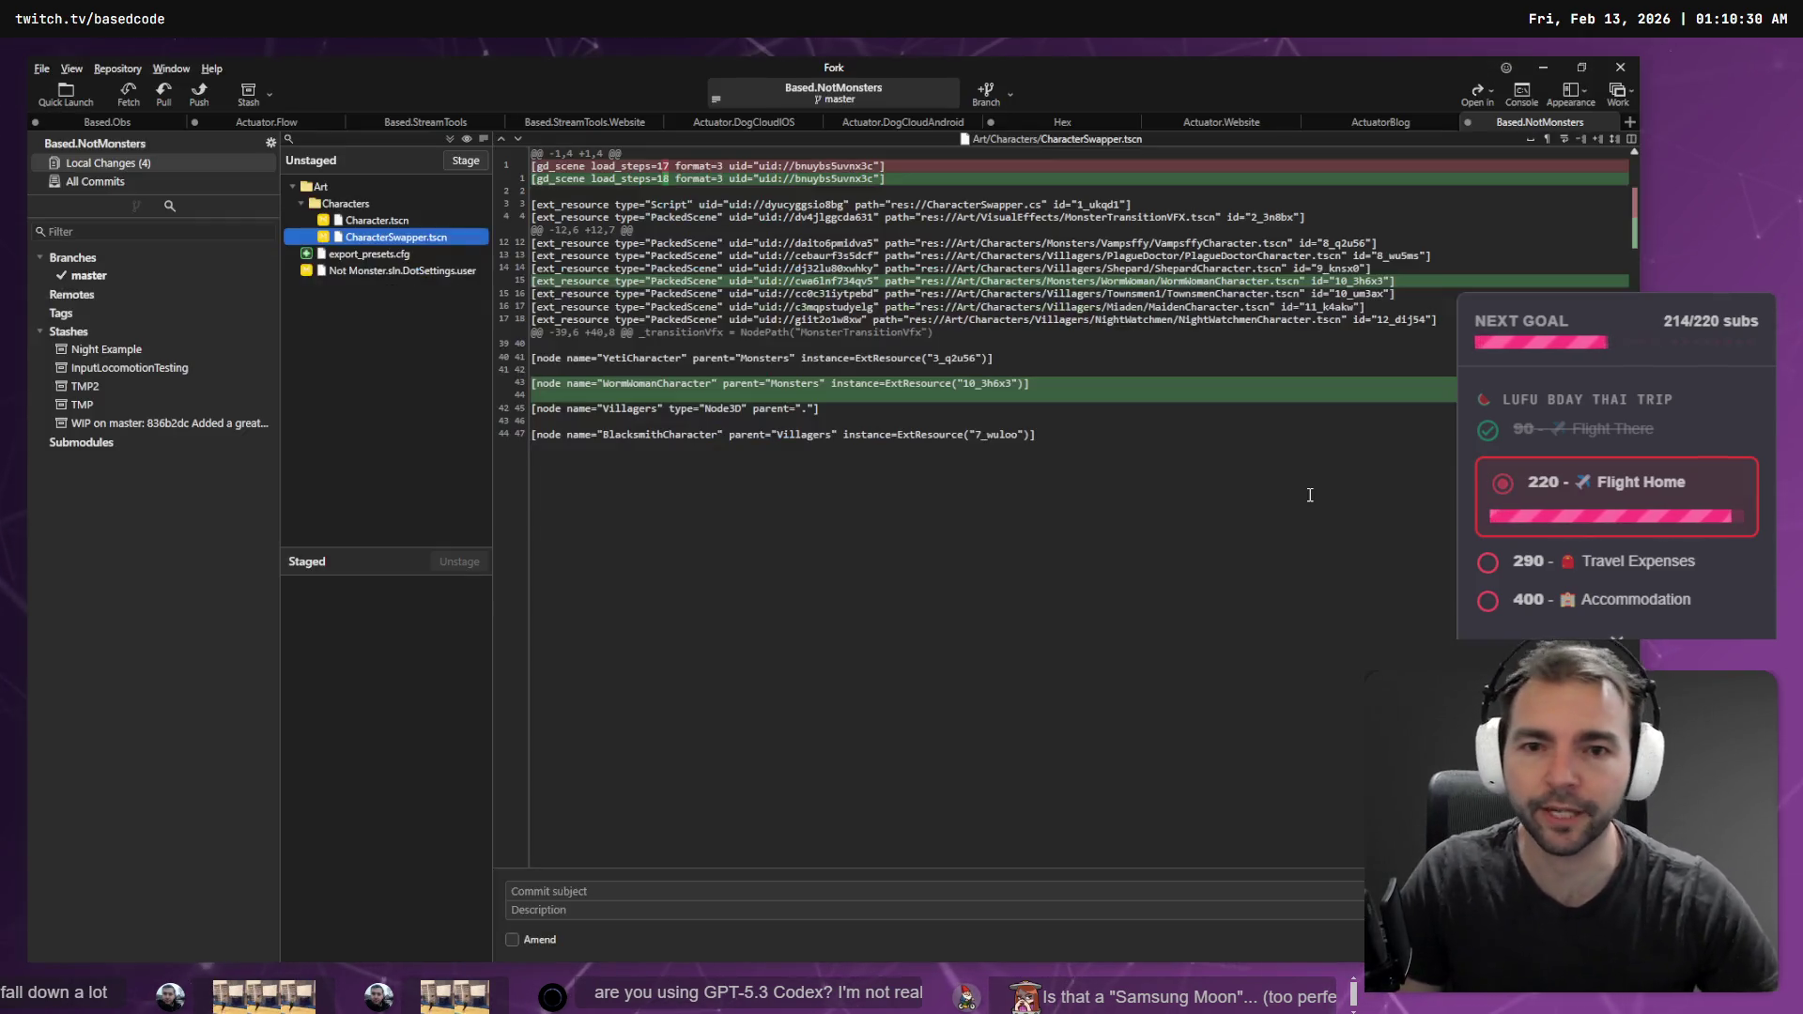
- Walk the green creature over the gallows platform to the lamp post, then Tab-swap it for the mummy
key(alt+Tab)
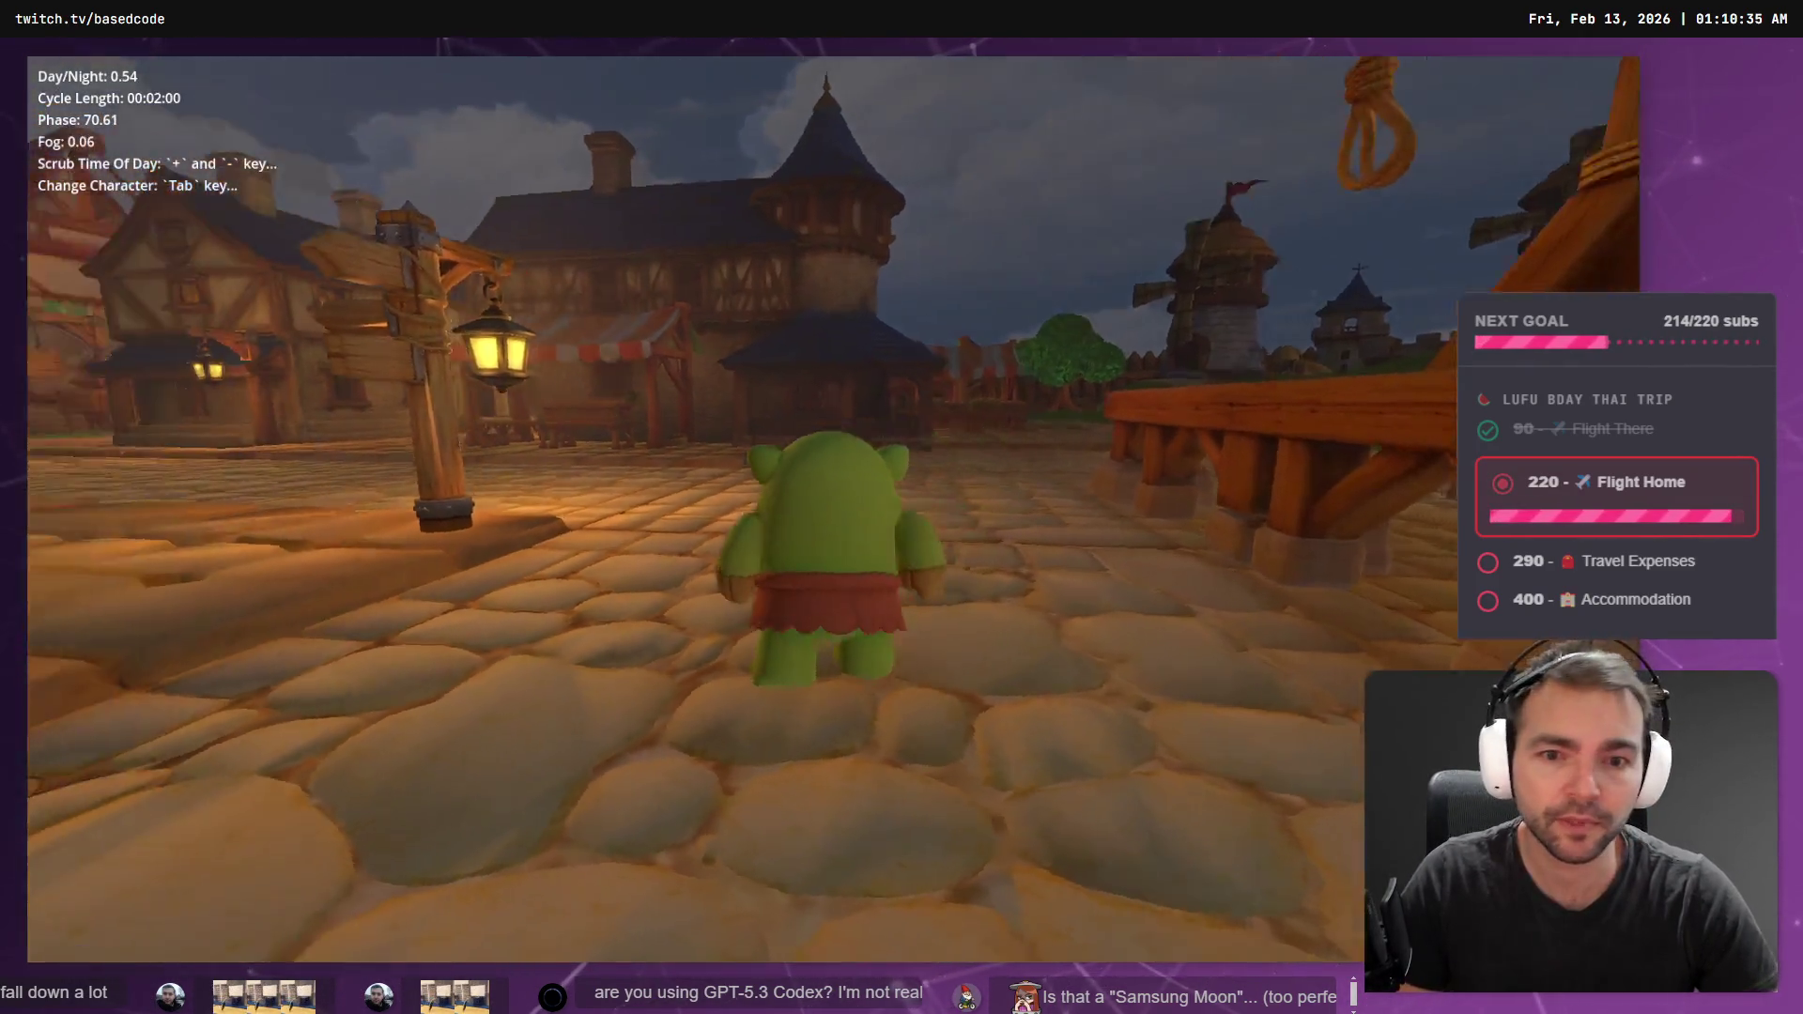
key(w)
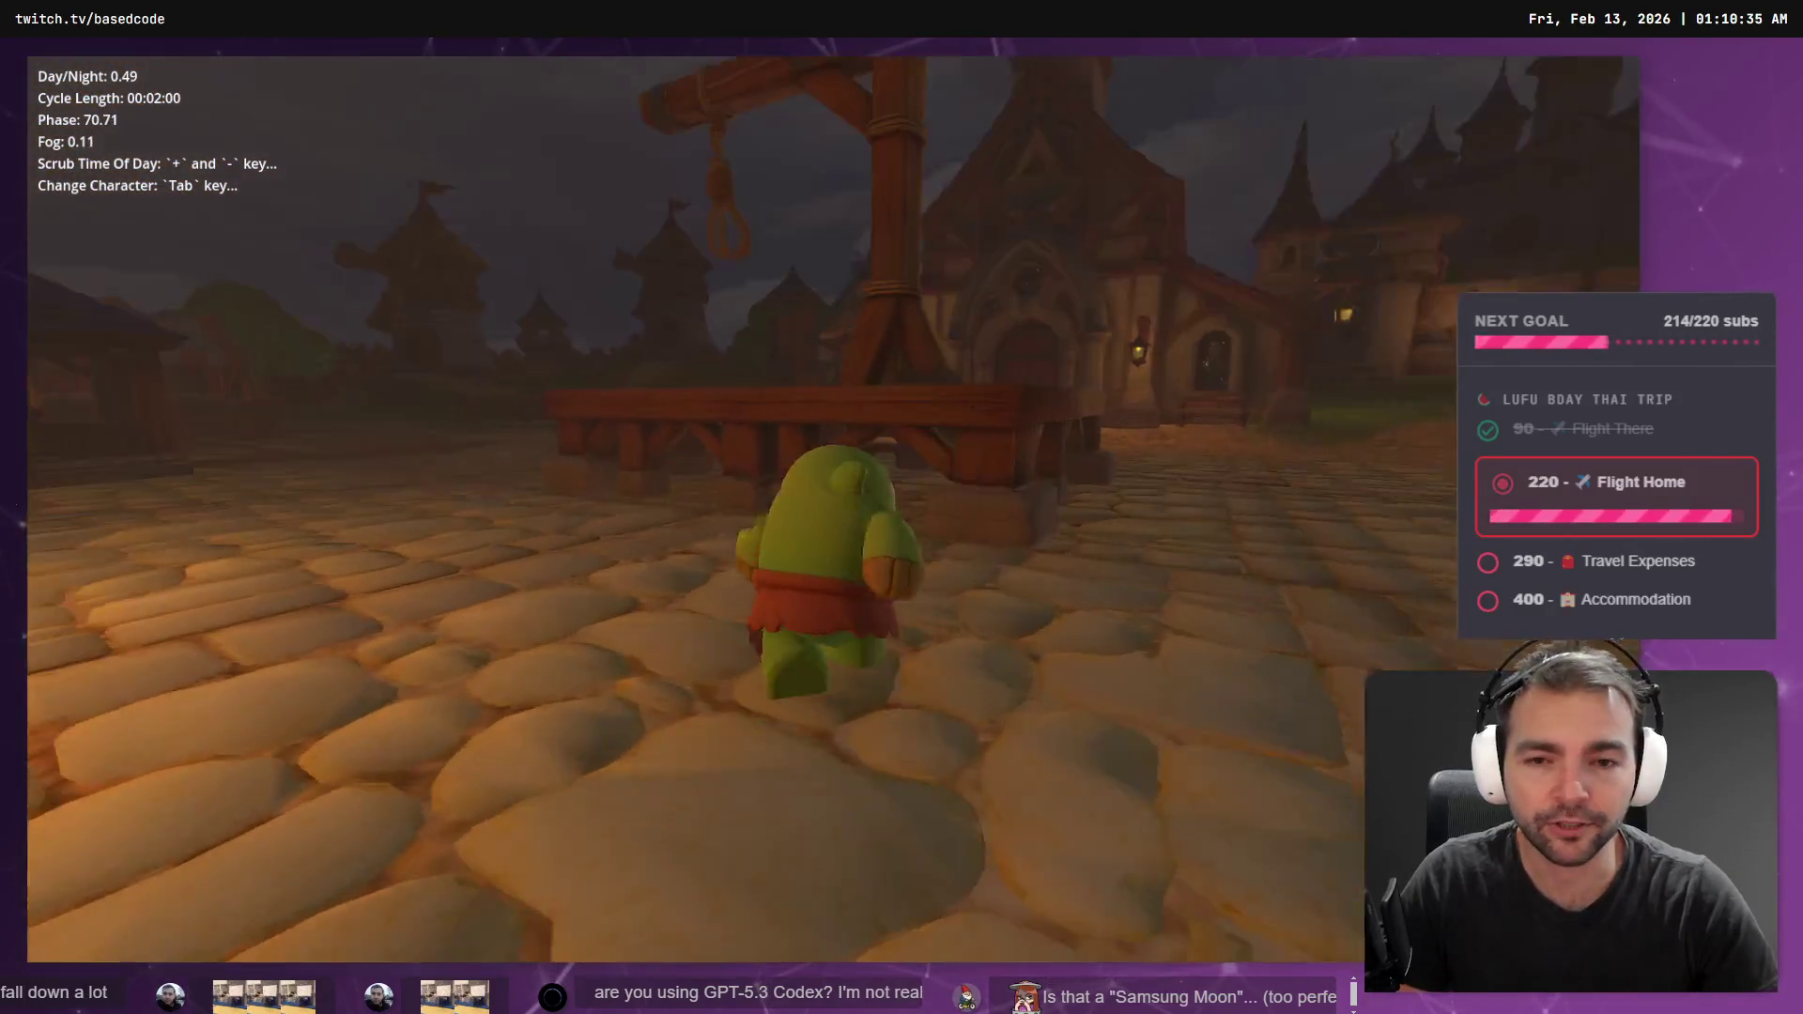
key(space)
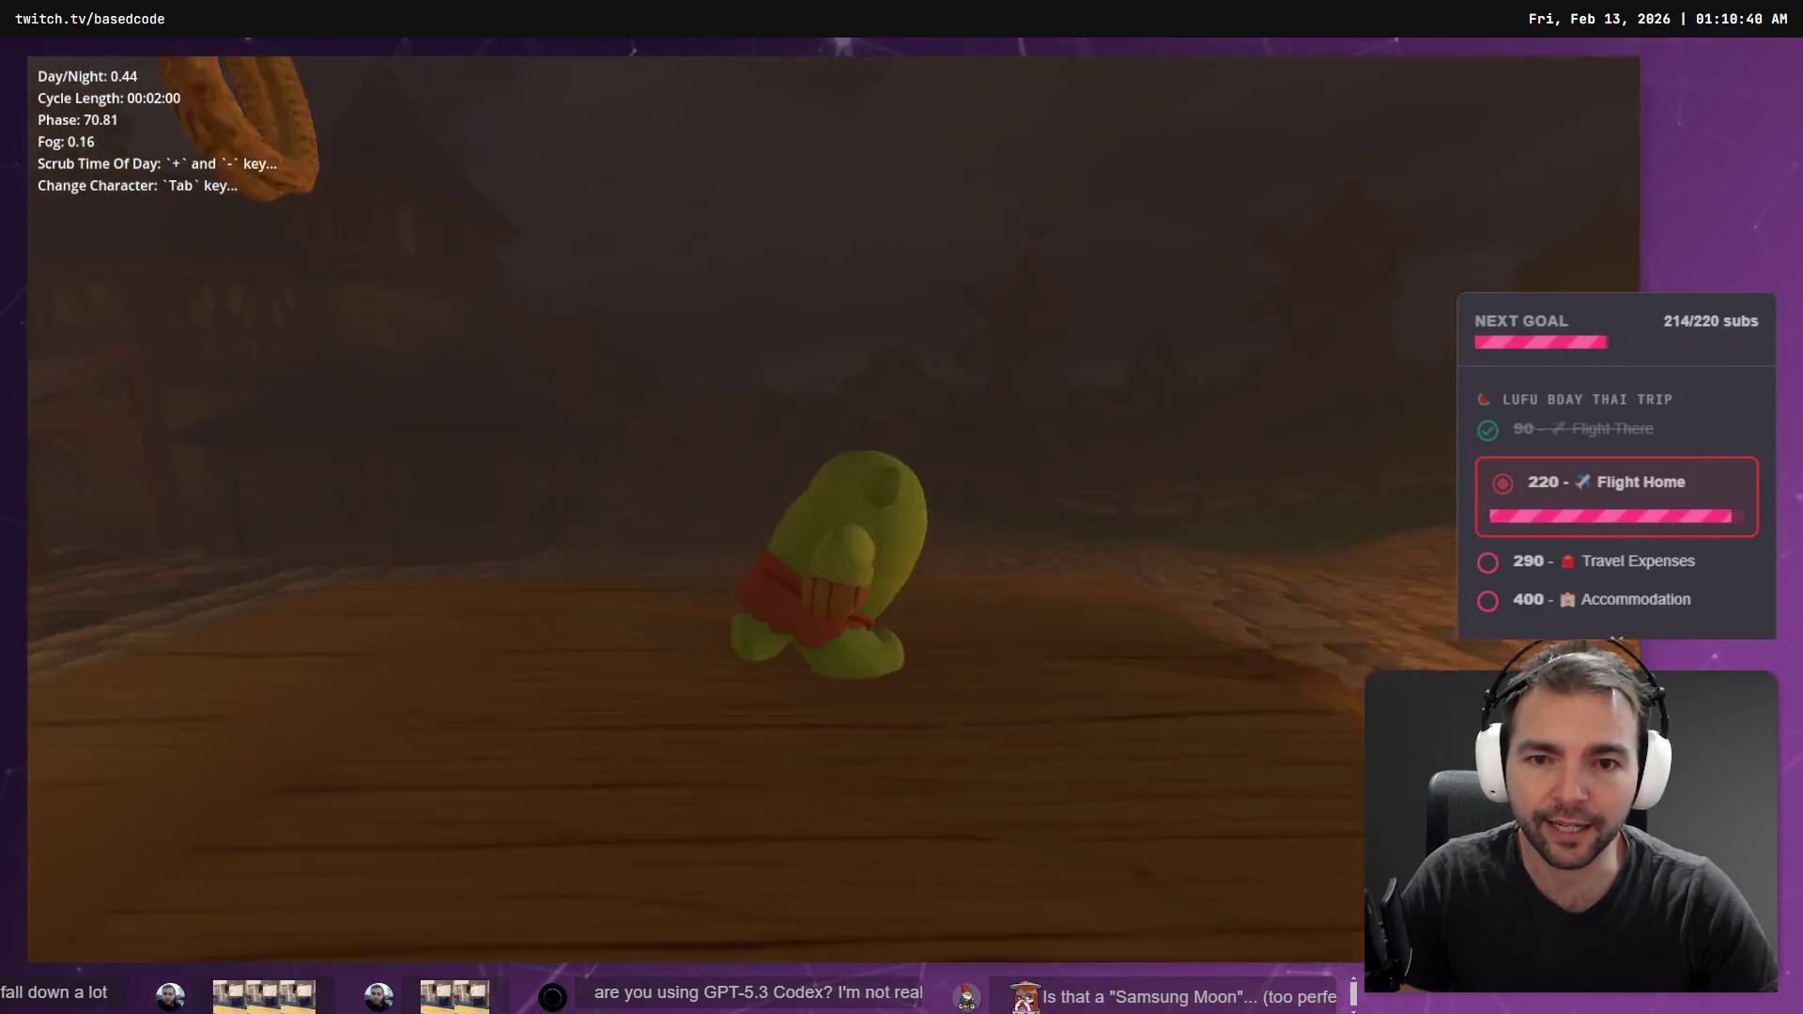
key(w)
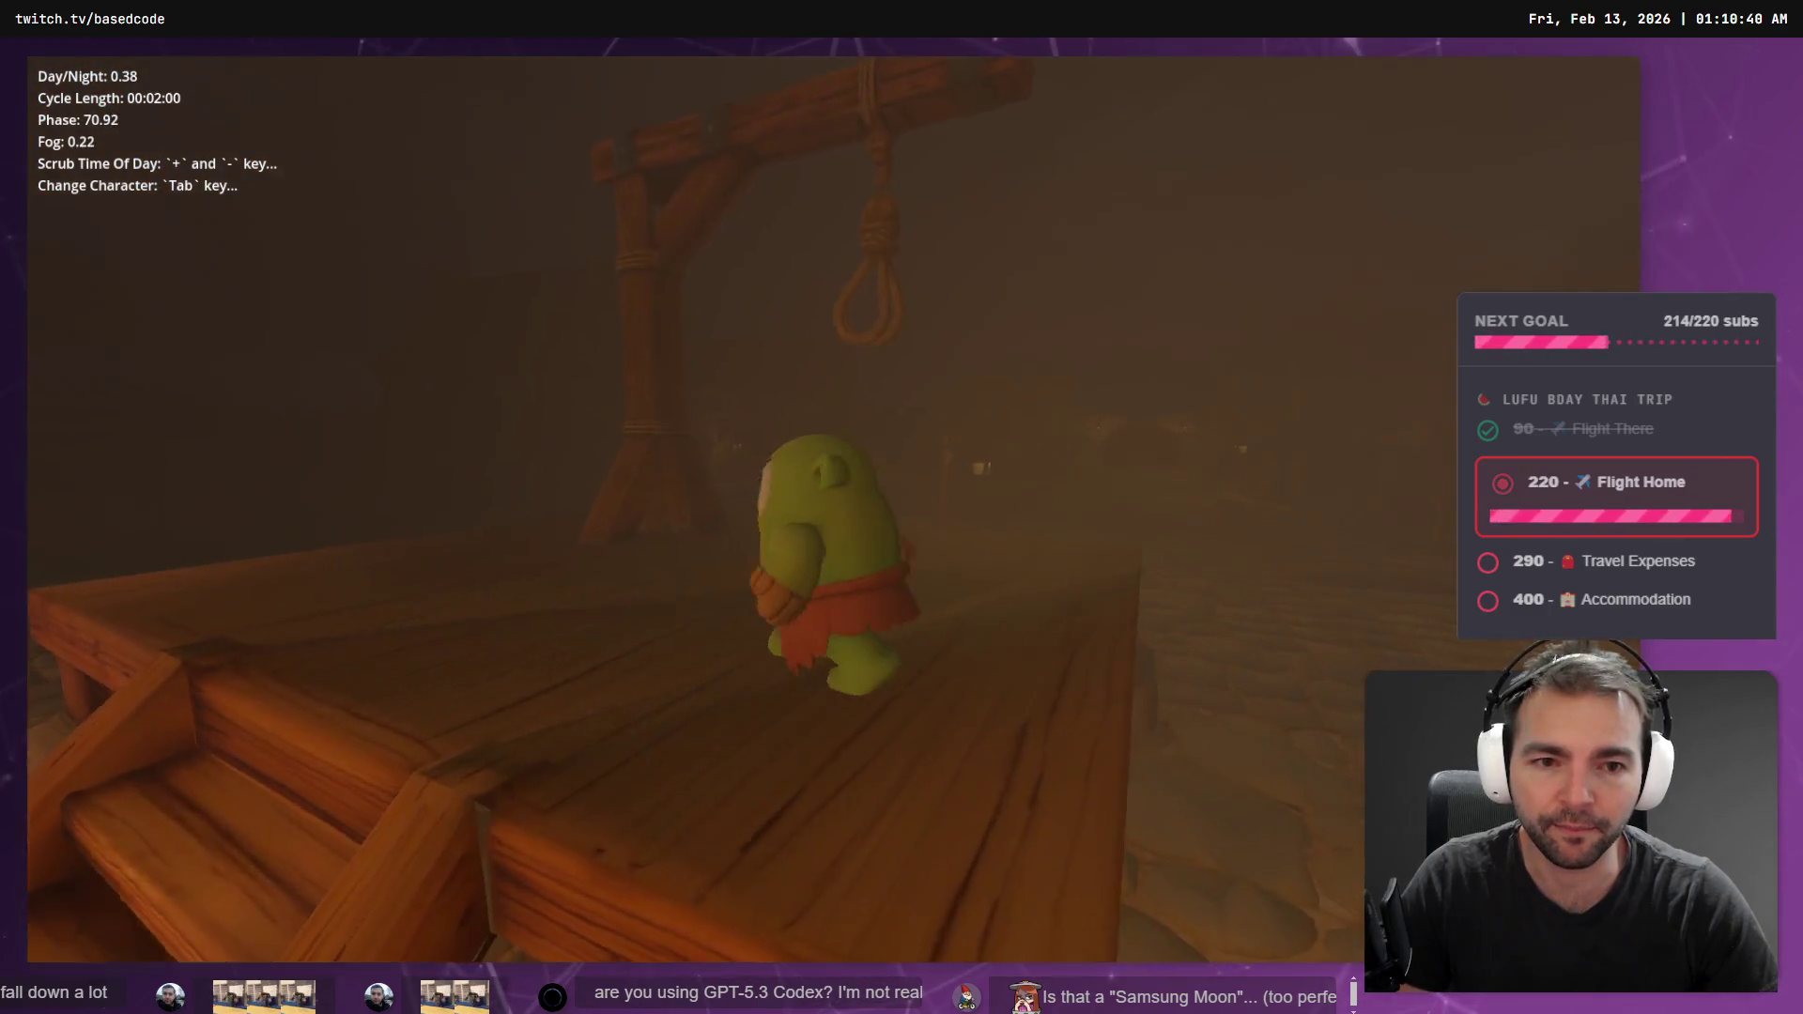
key(w)
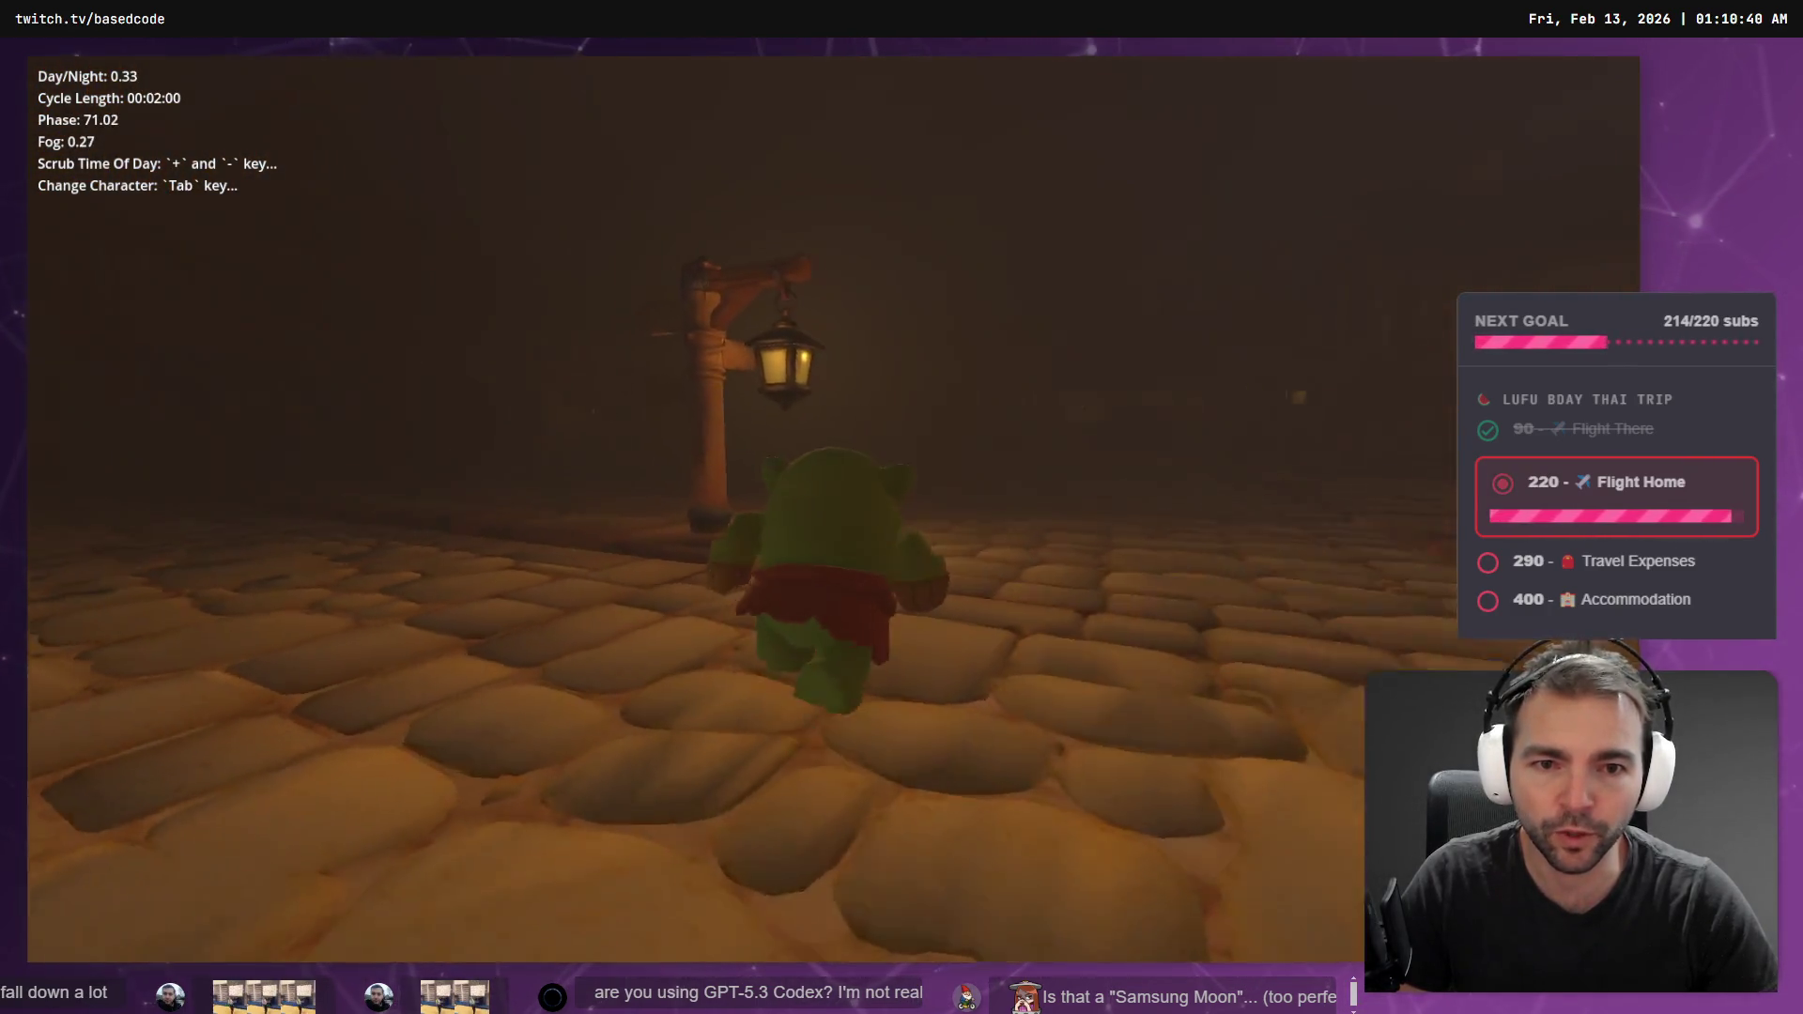
key(w)
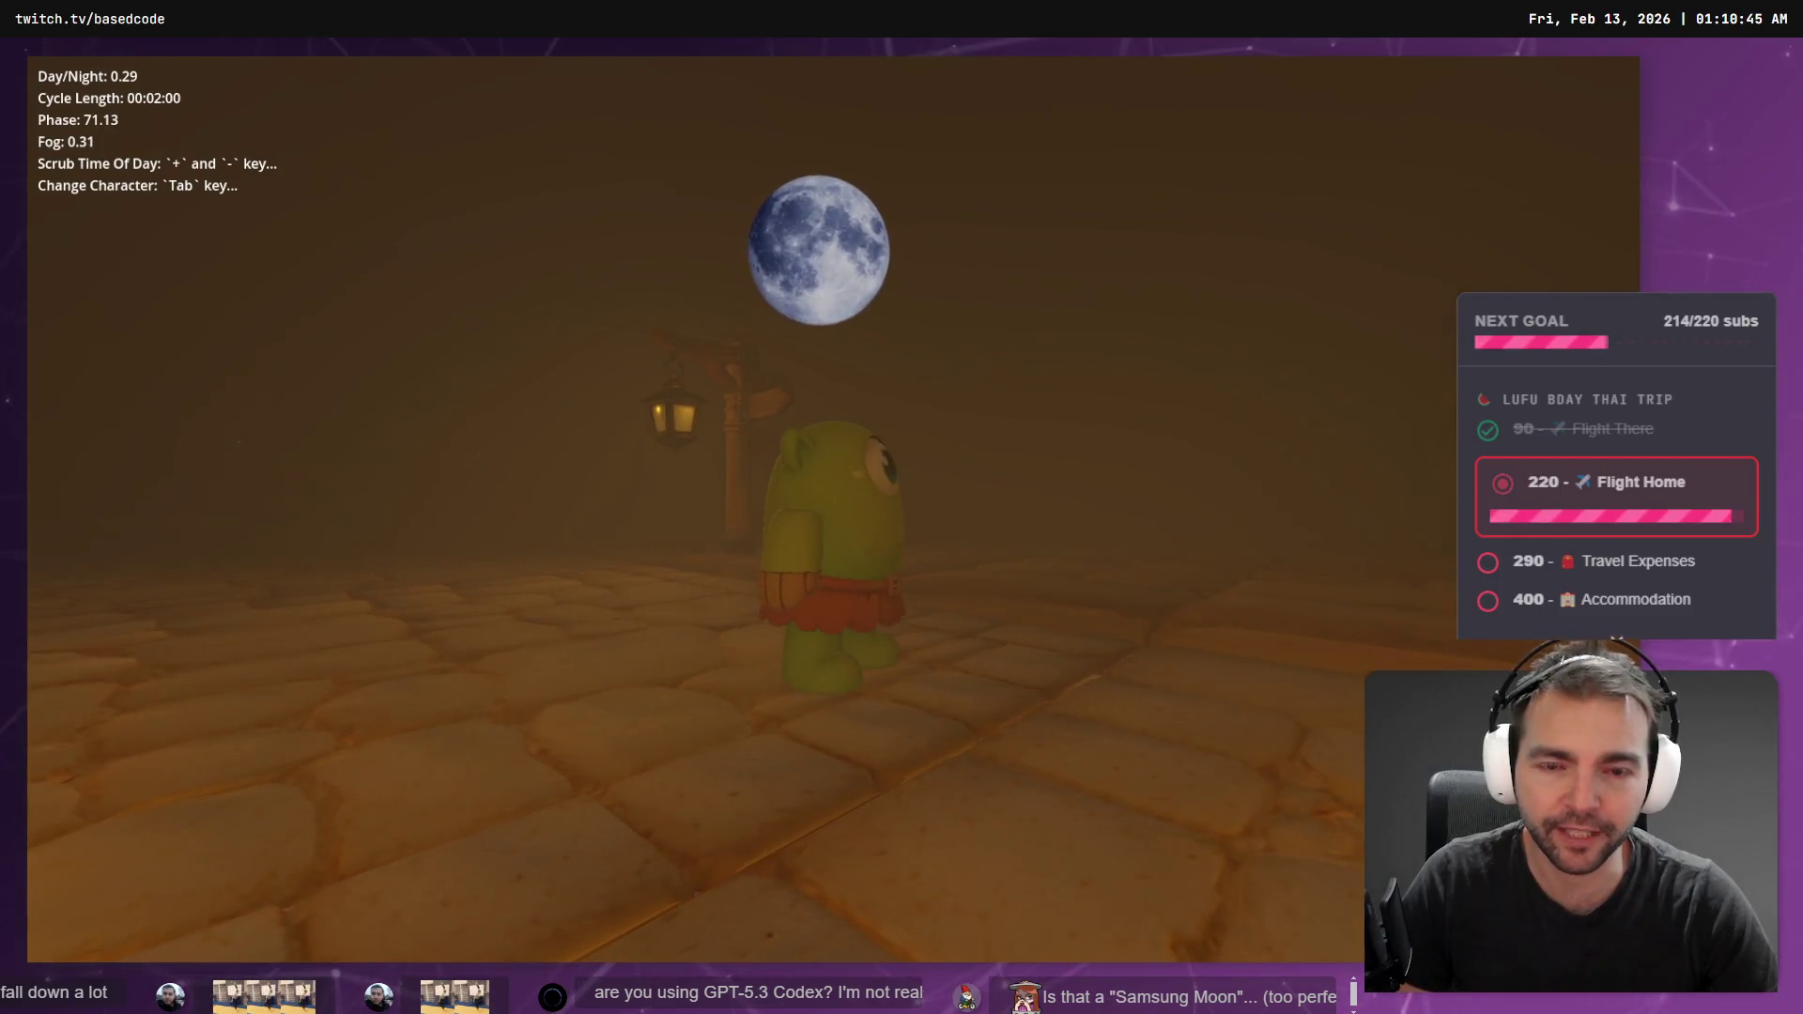
key(s)
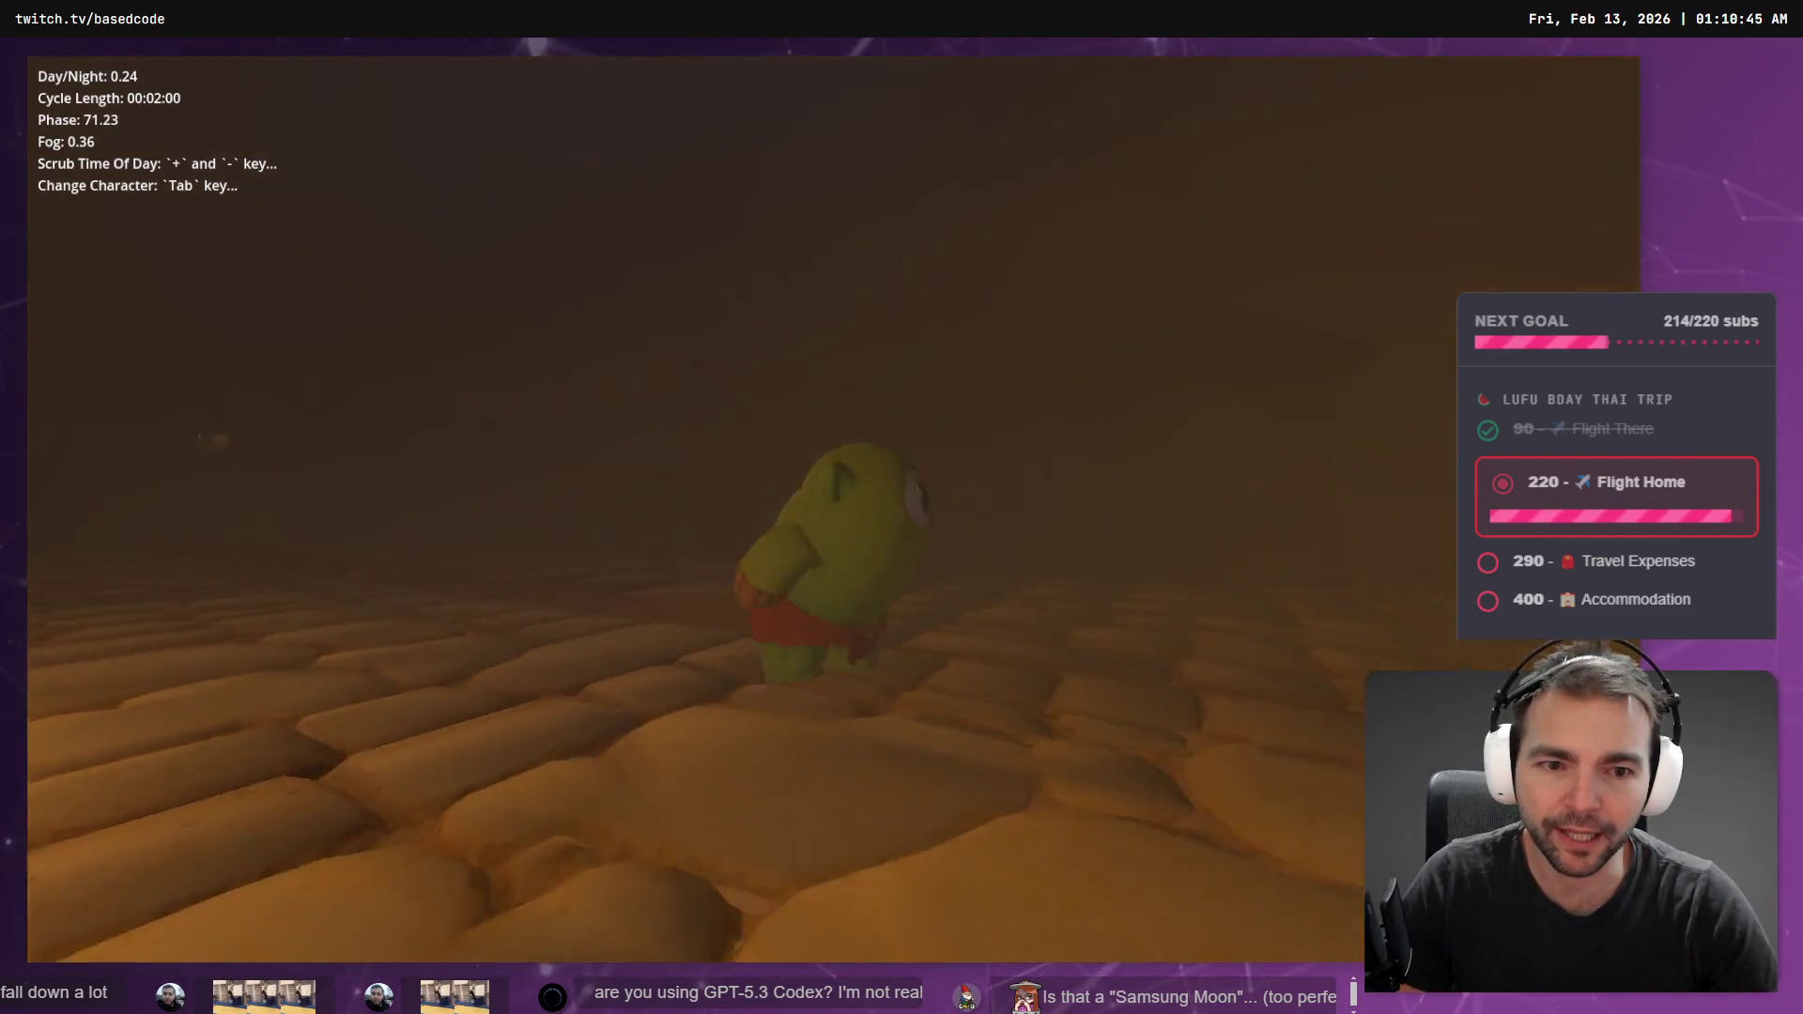
key(a)
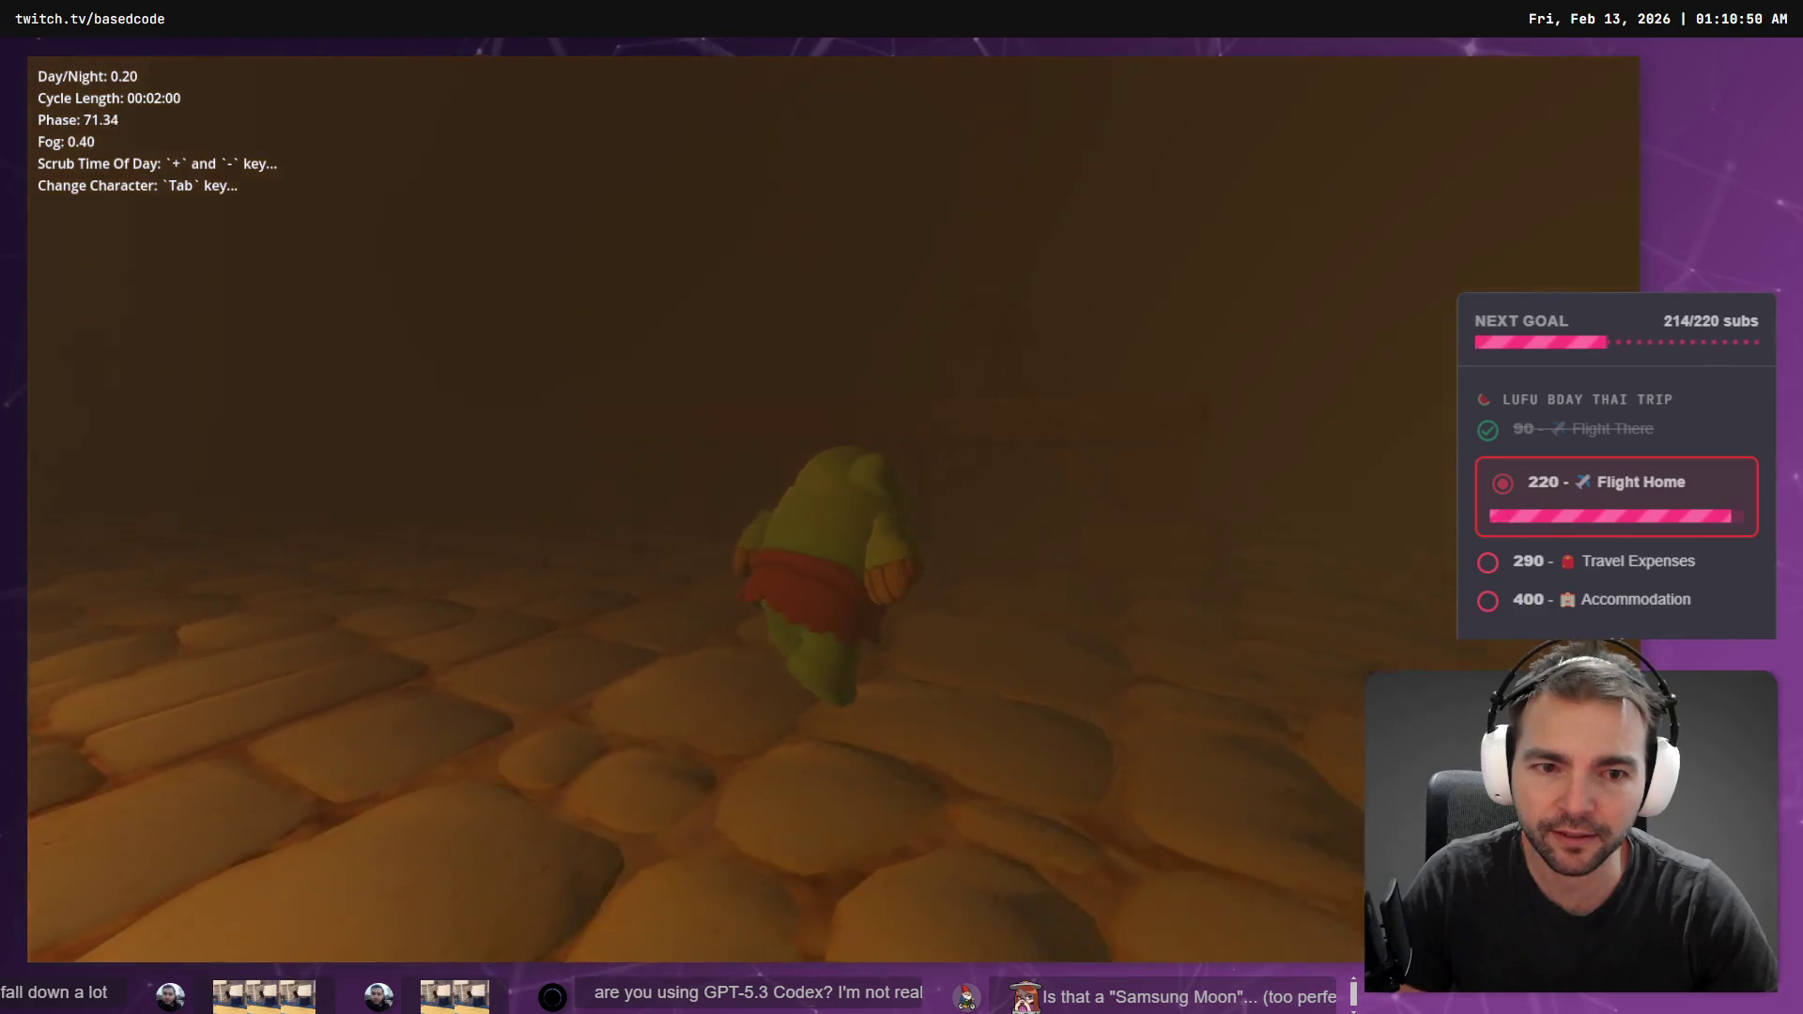
key(w)
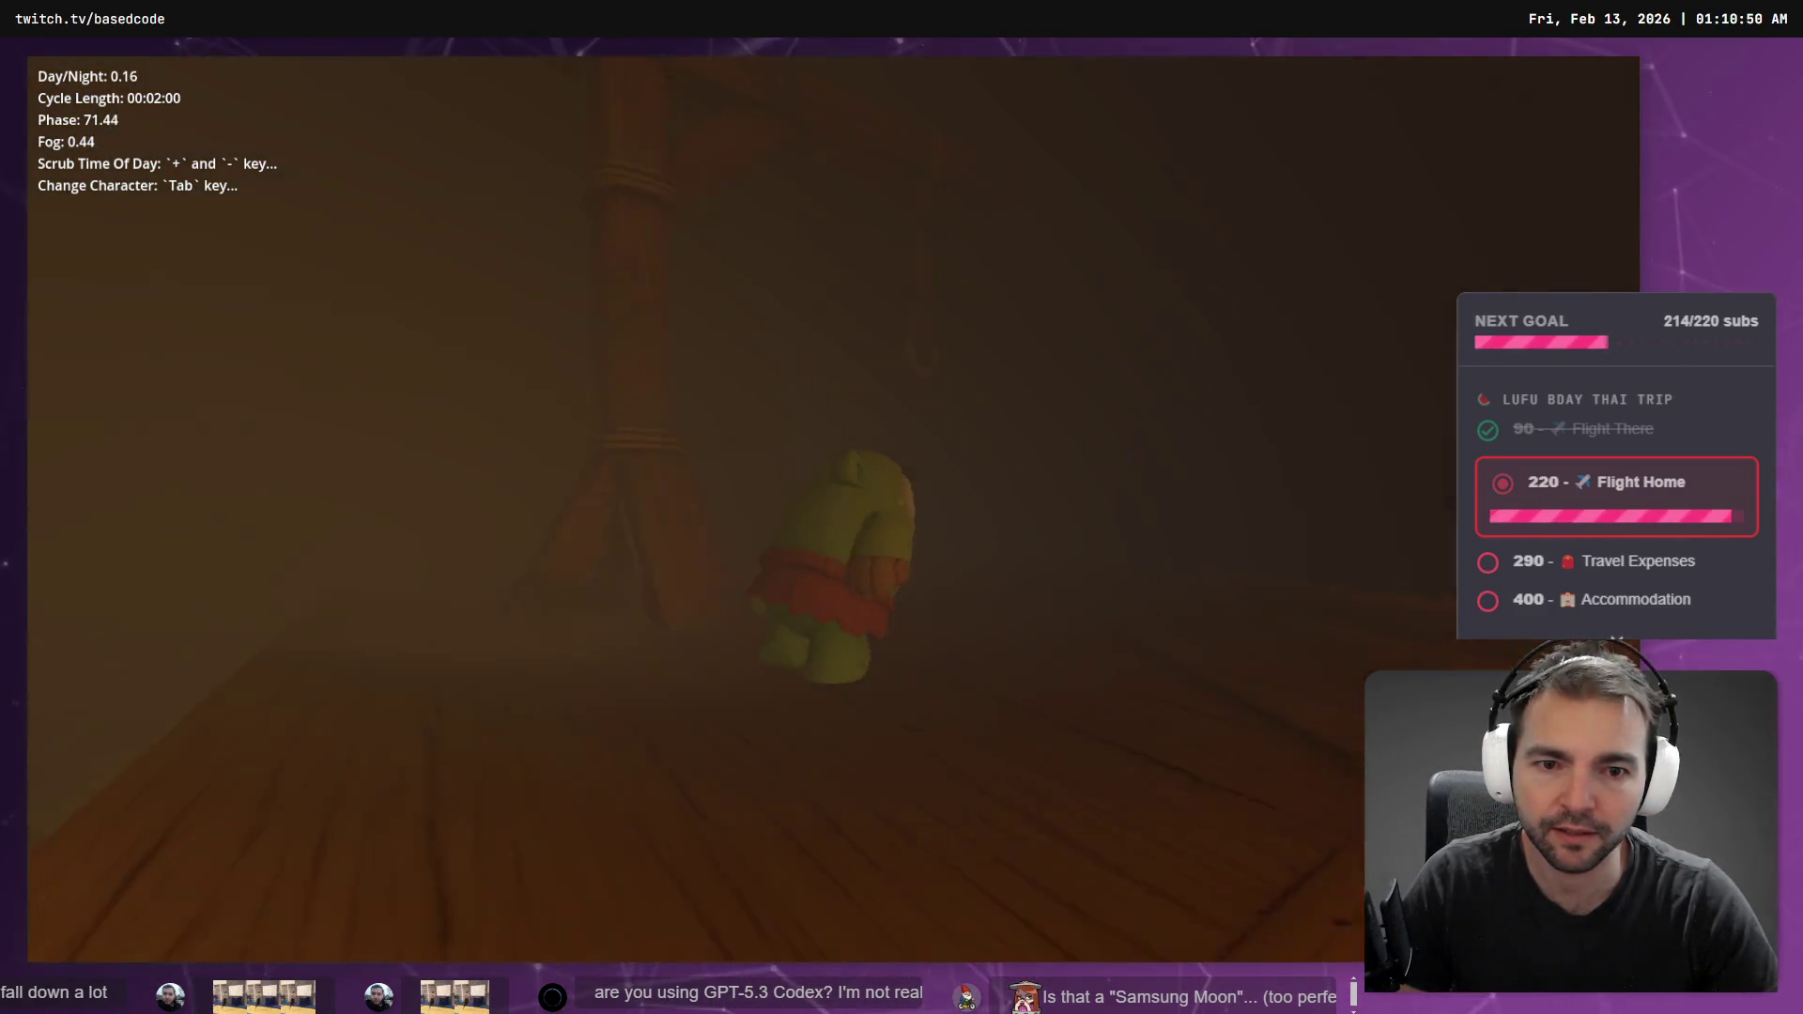
key(s)
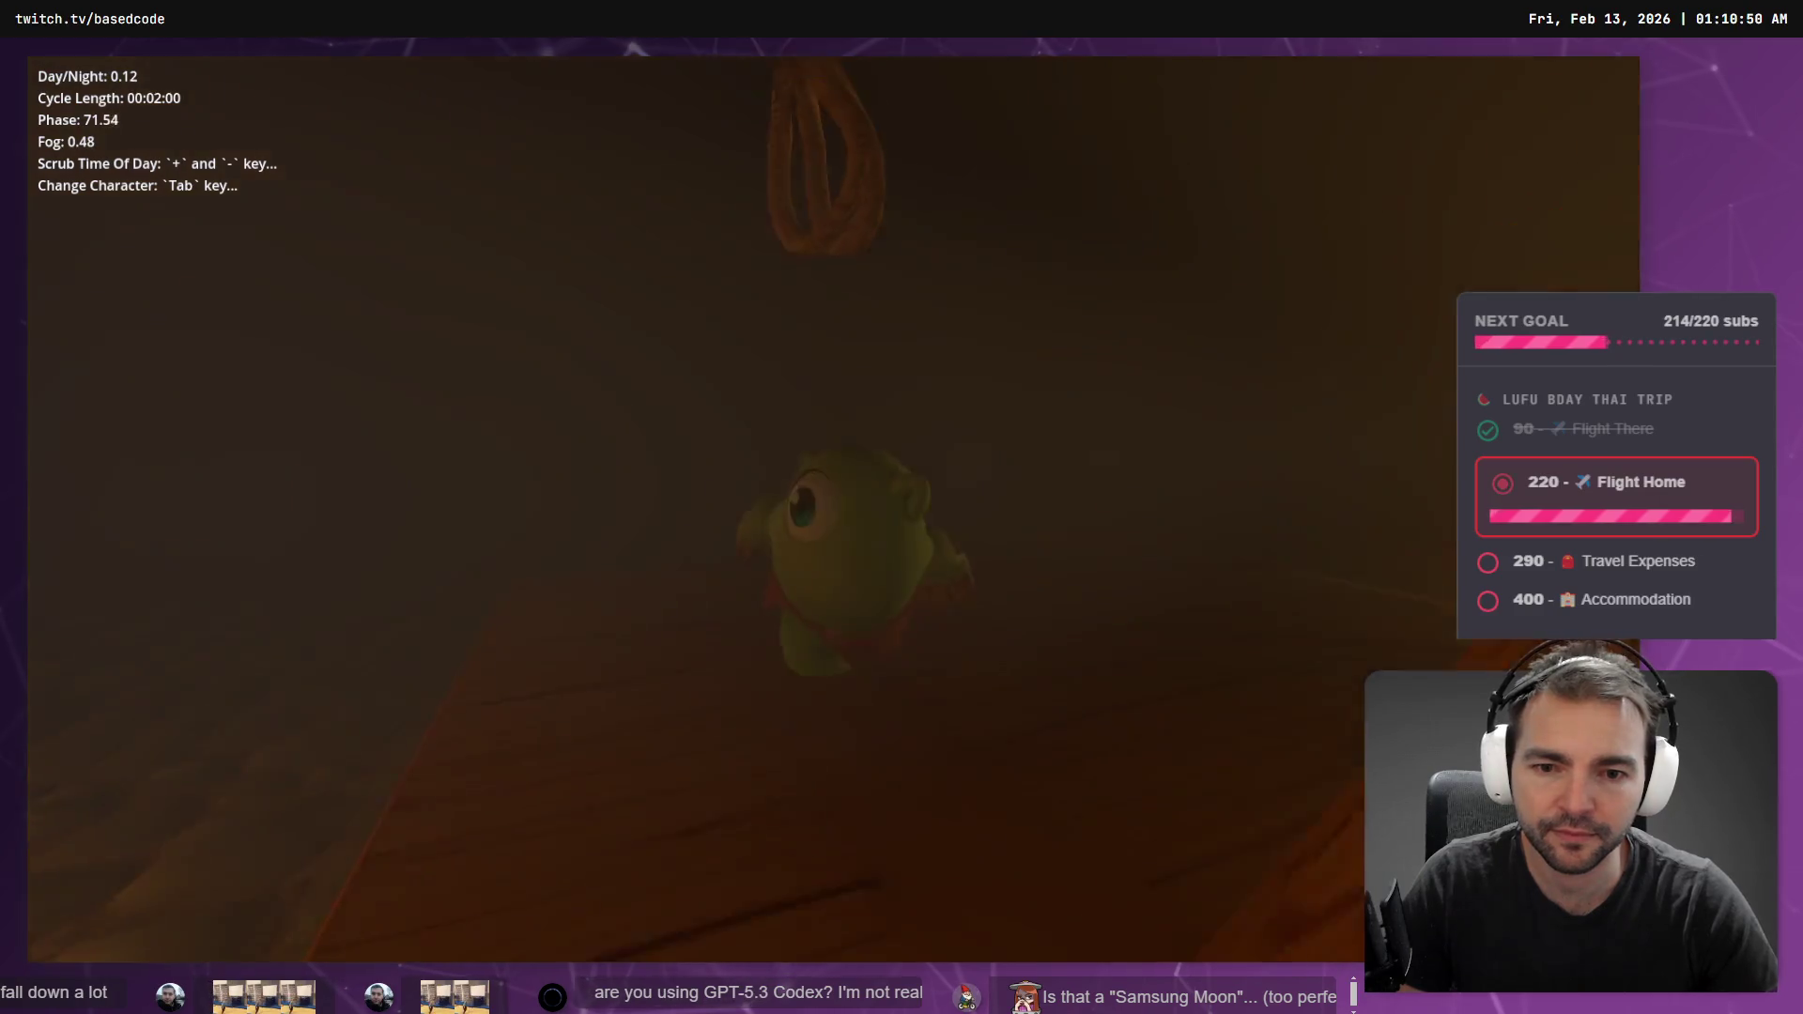
key(Tab)
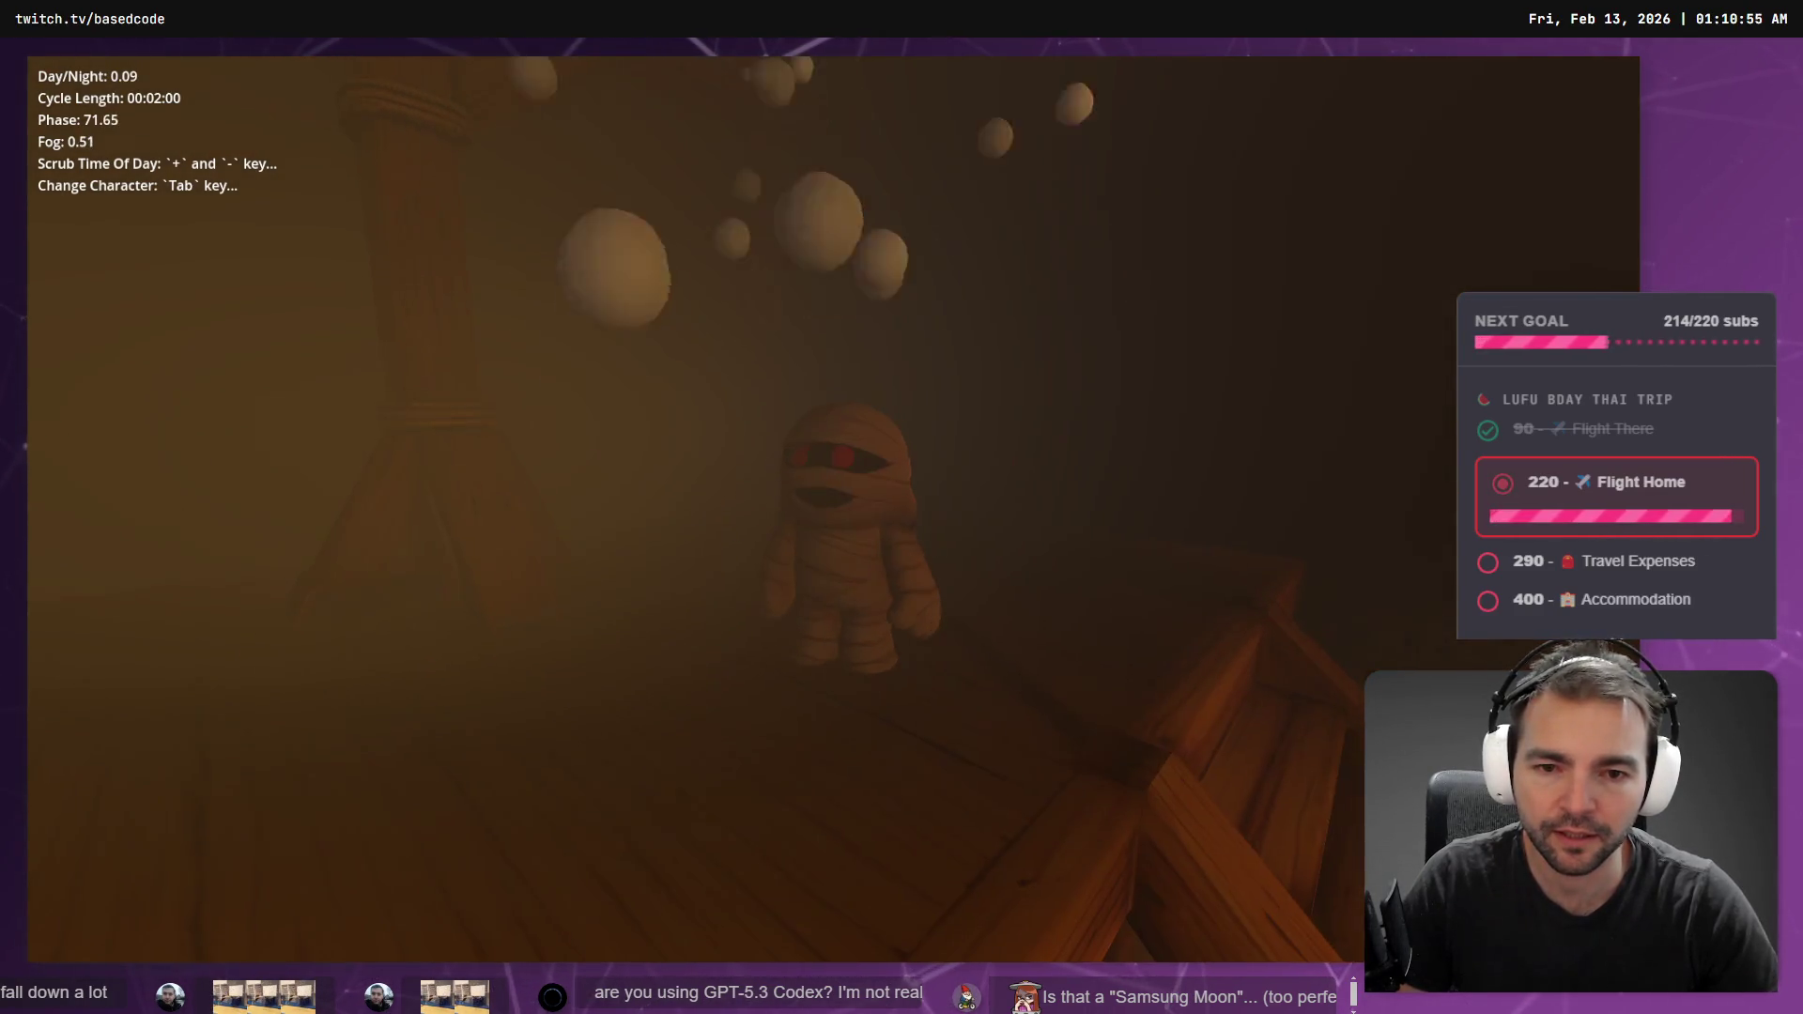
key(alt+Tab)
key(alt+Tab)
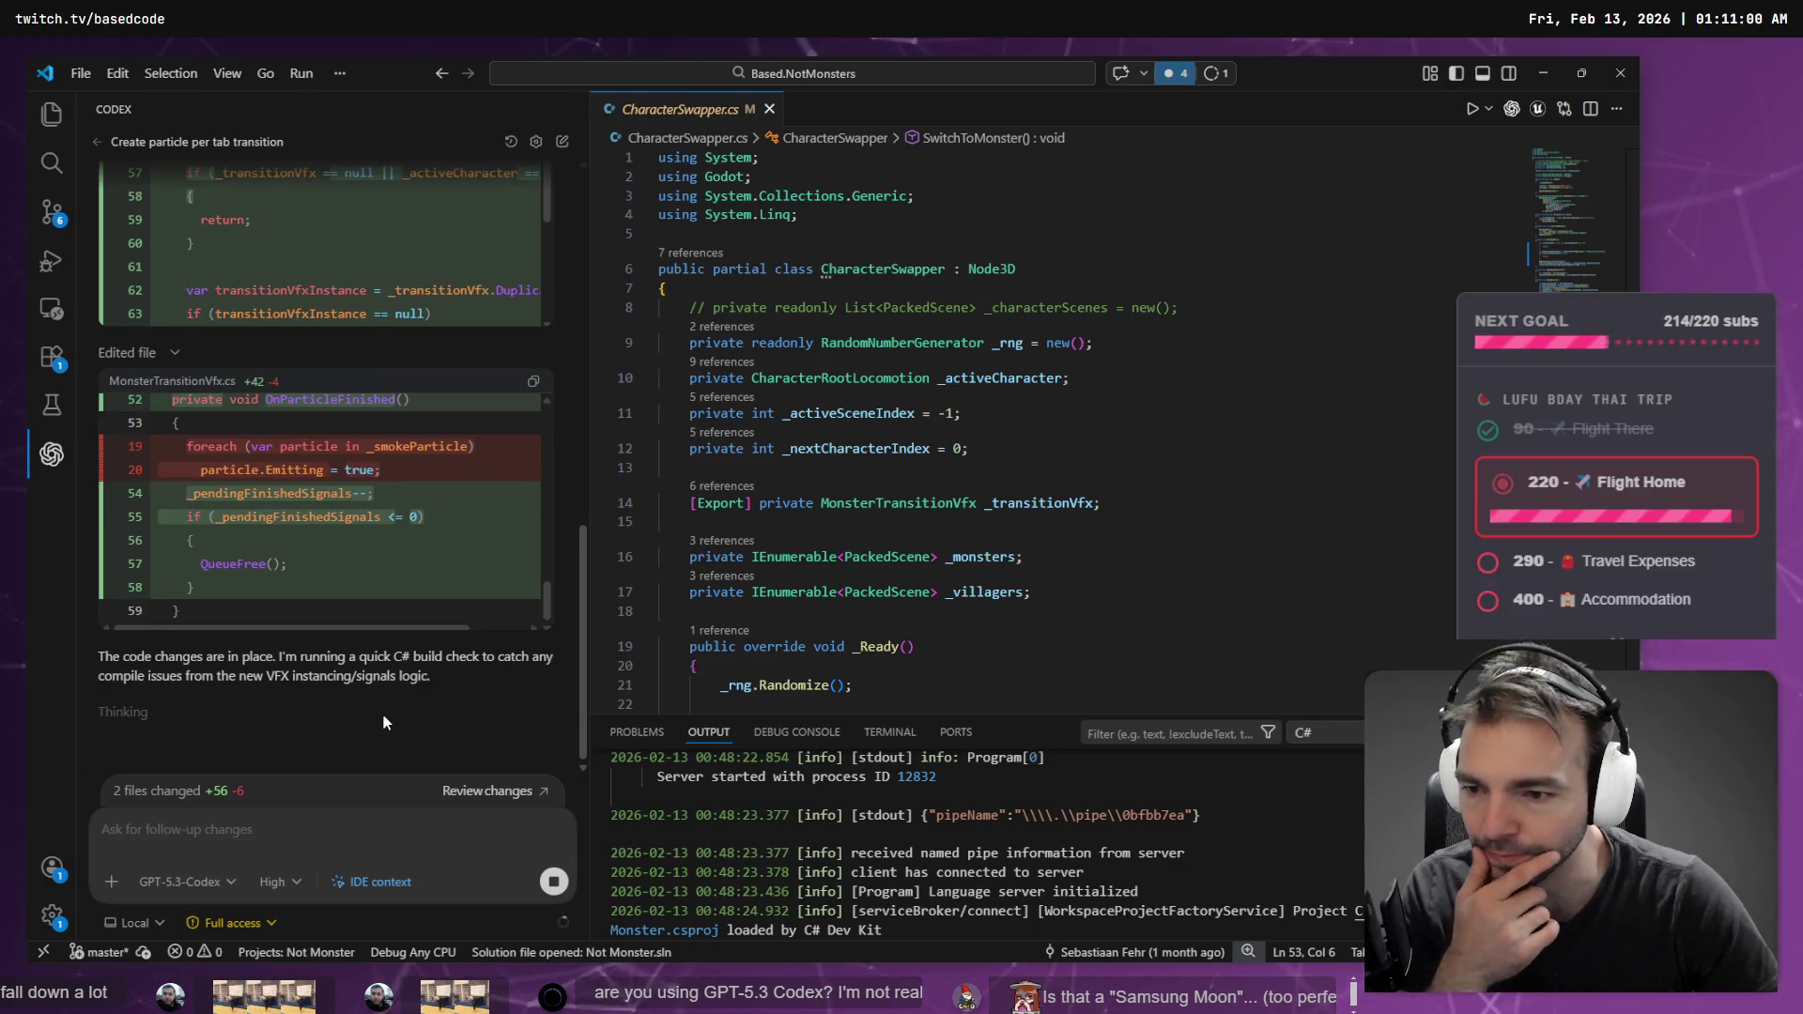
- Dismiss Fork's purchase reminder, test Tab swaps in the game, and check Codex's finished edits and passing build
key(alt+Tab)
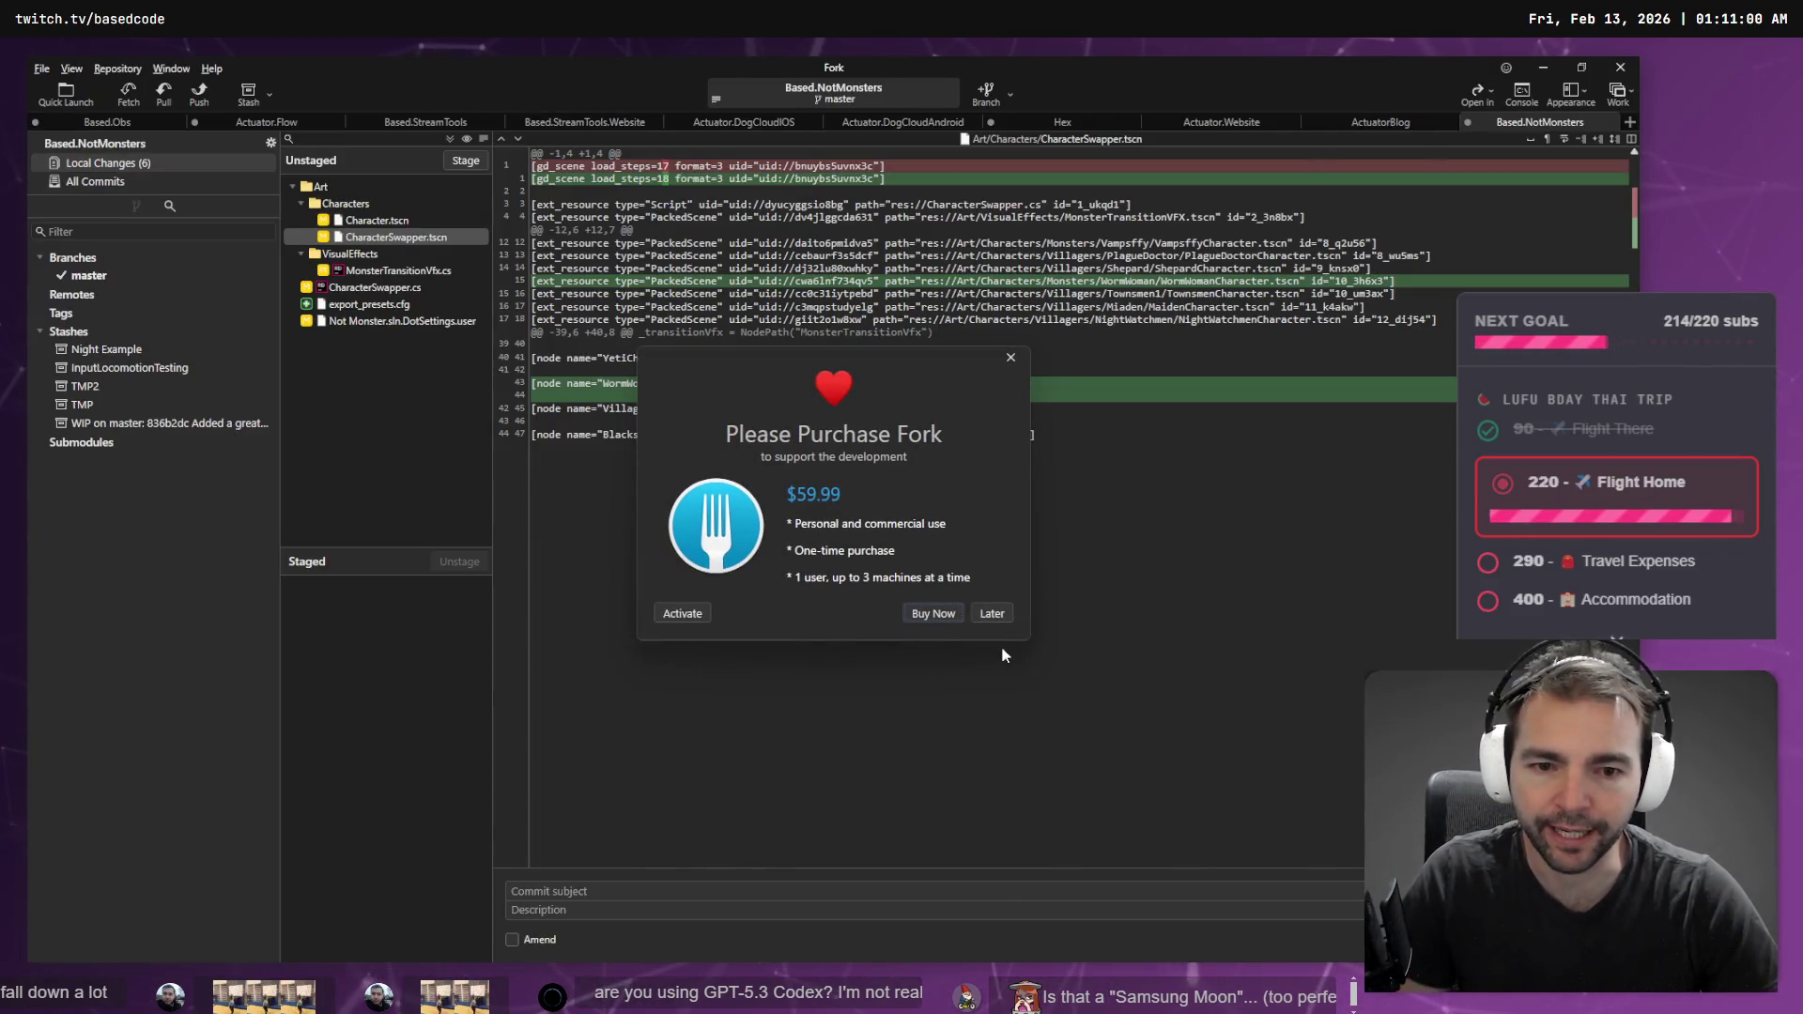
click(1005, 620)
key(alt+Tab)
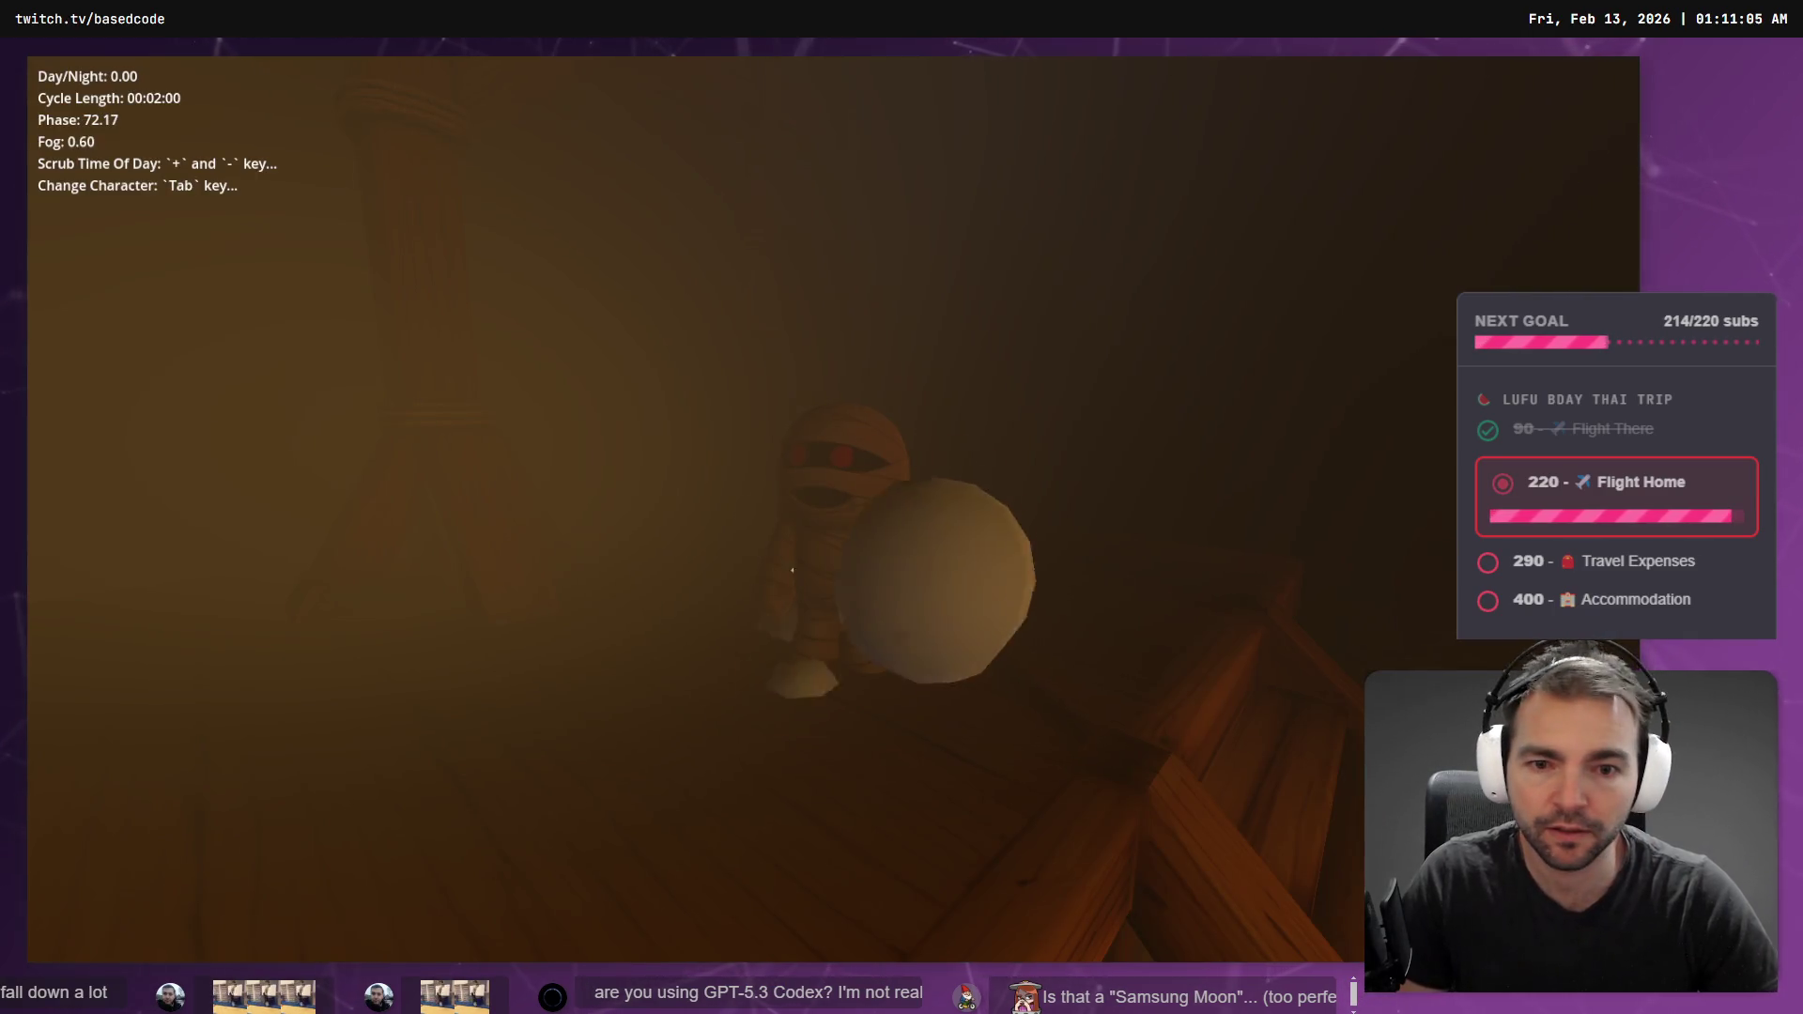
key(Tab)
key(Tab)
key(Tab)
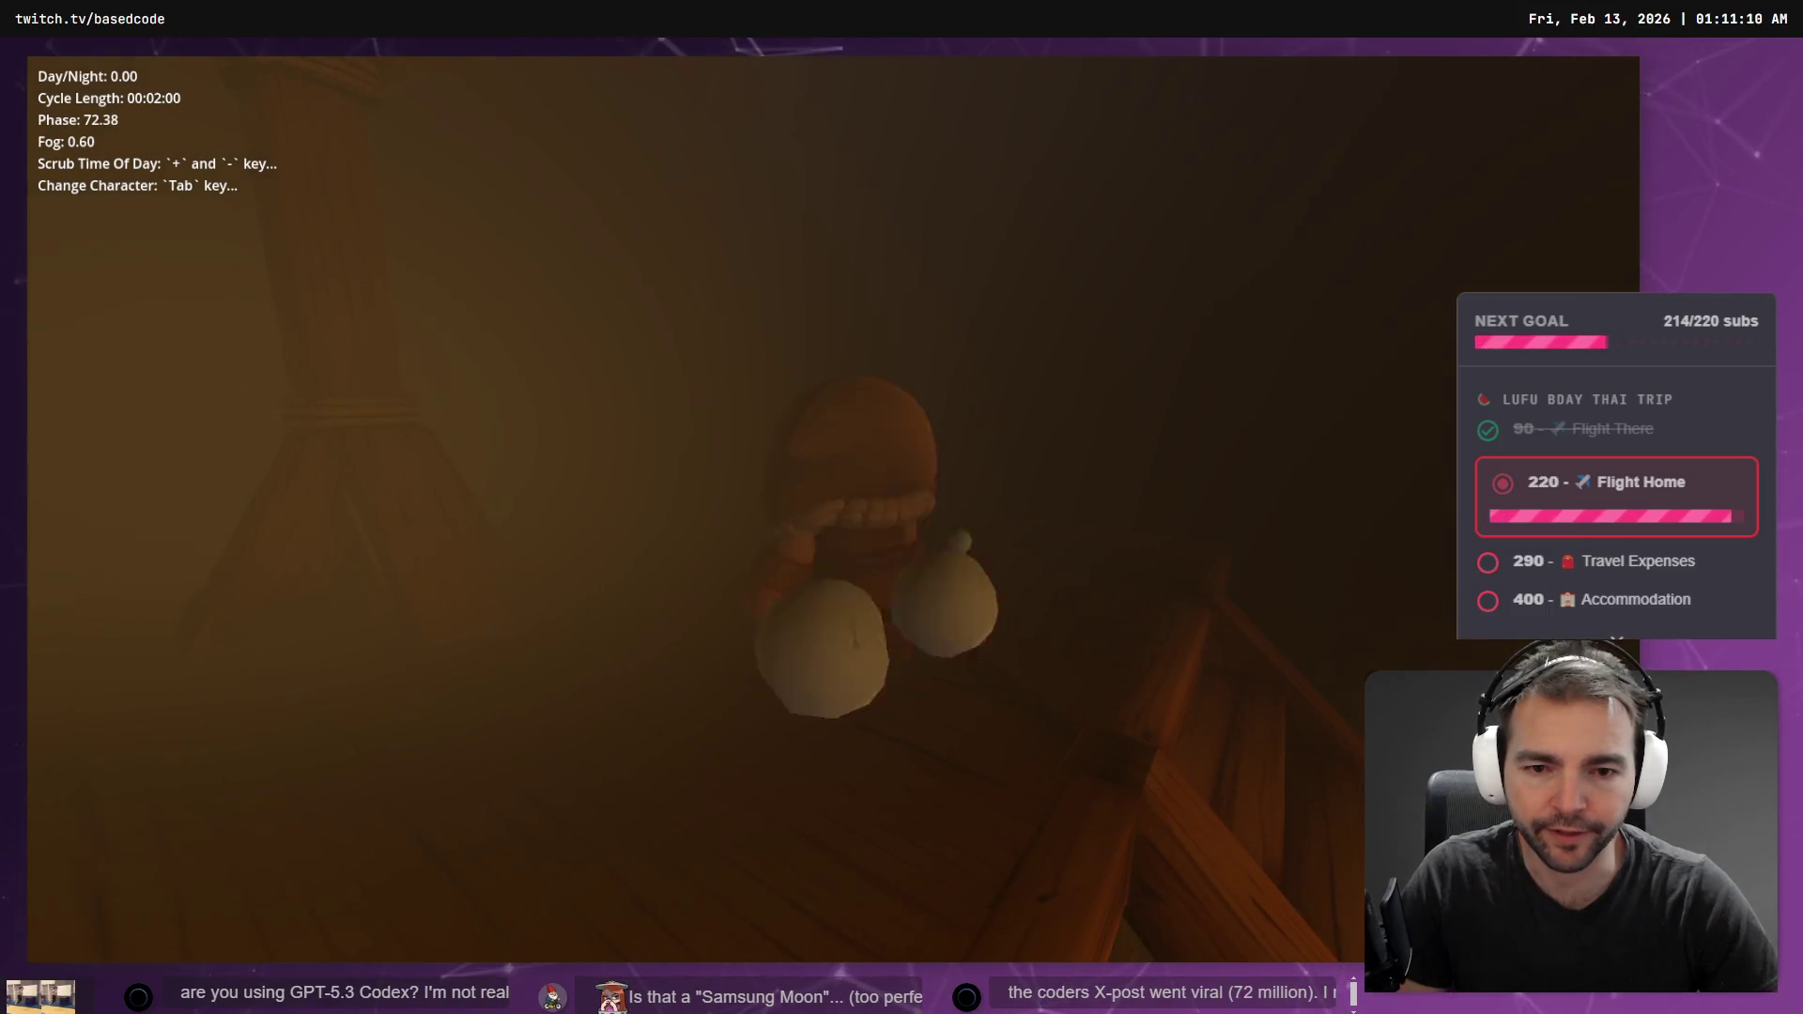
key(alt+Tab)
click(835, 510)
key(alt+Tab)
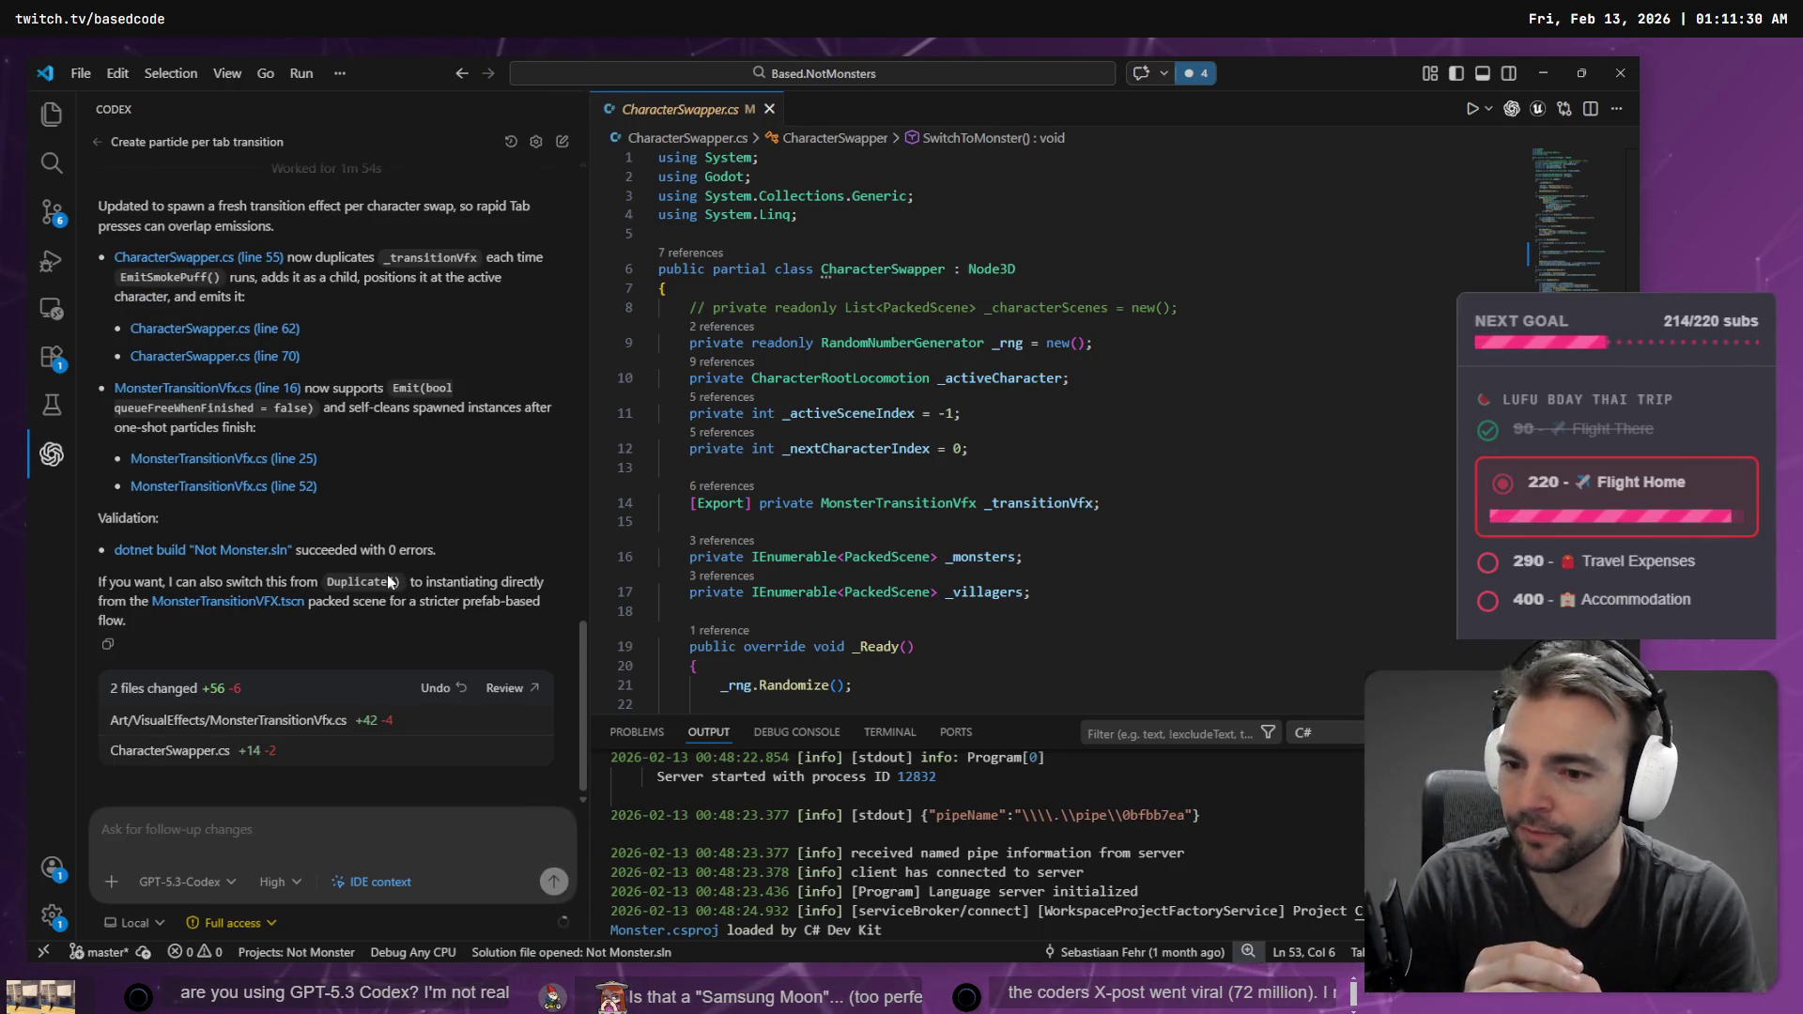
- Swap the crowned king for the next character in the still-running old game
key(alt+Tab)
key(F5)
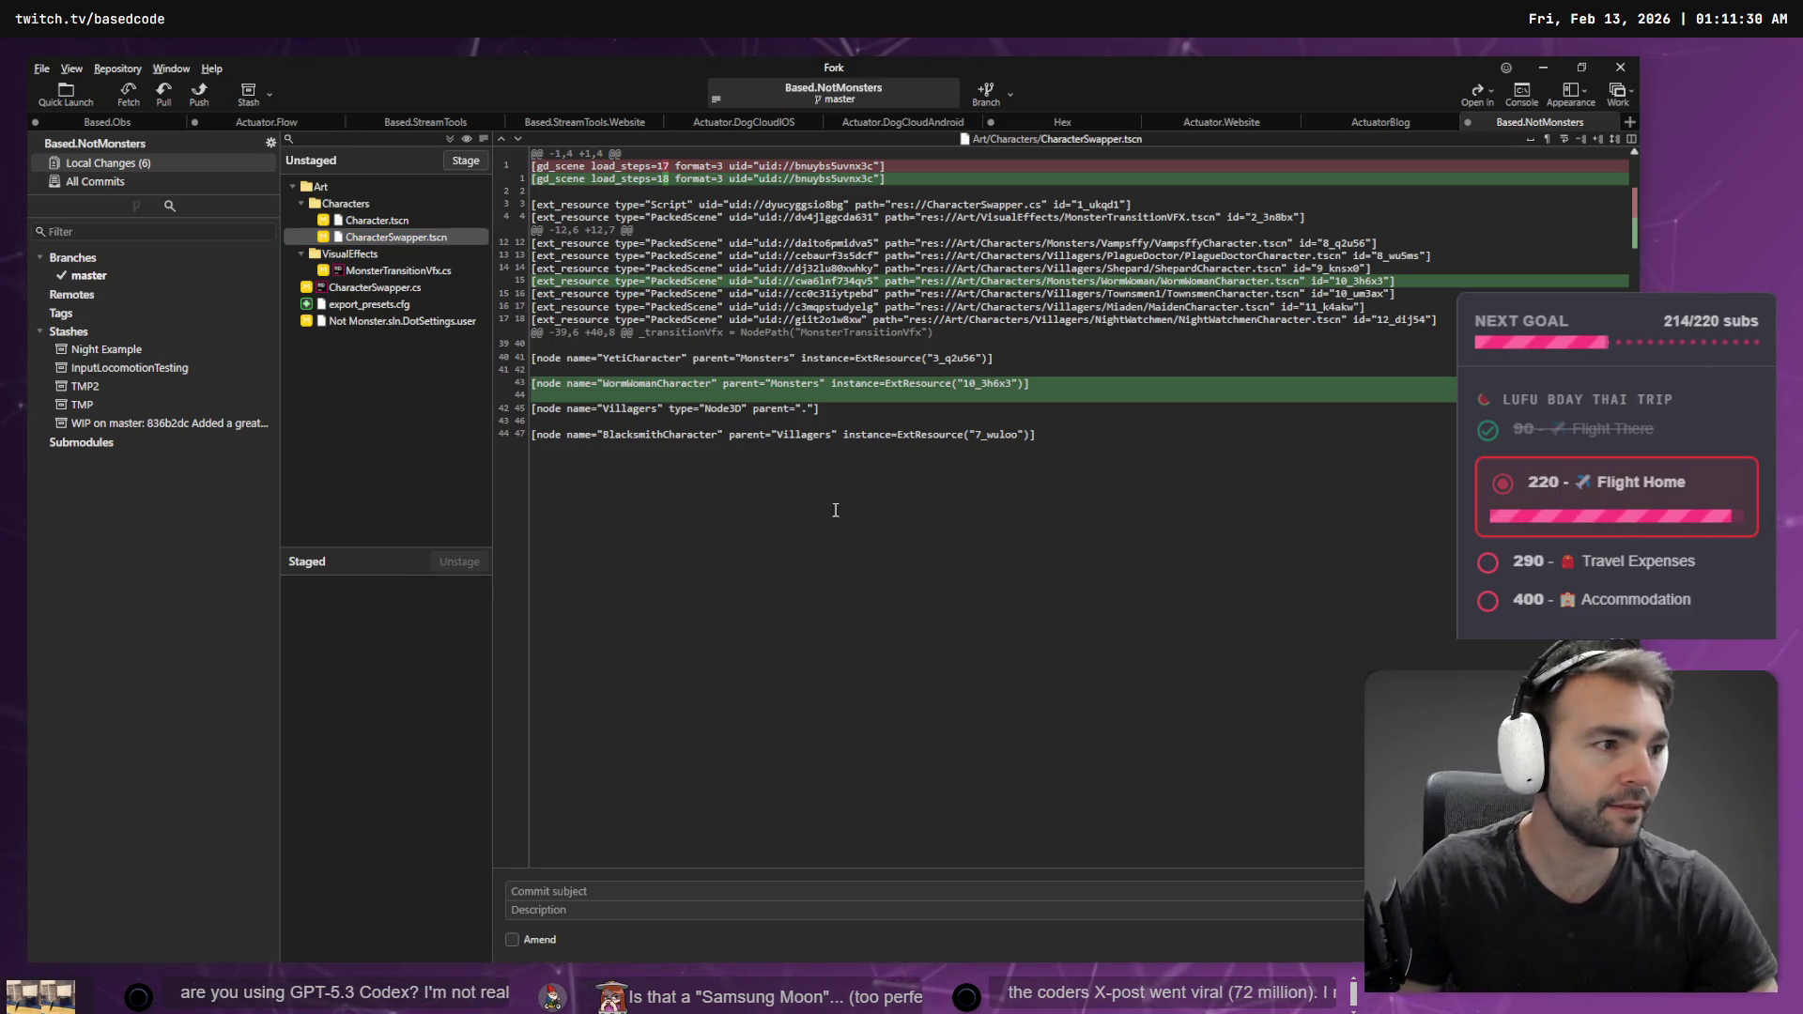
key(Tab)
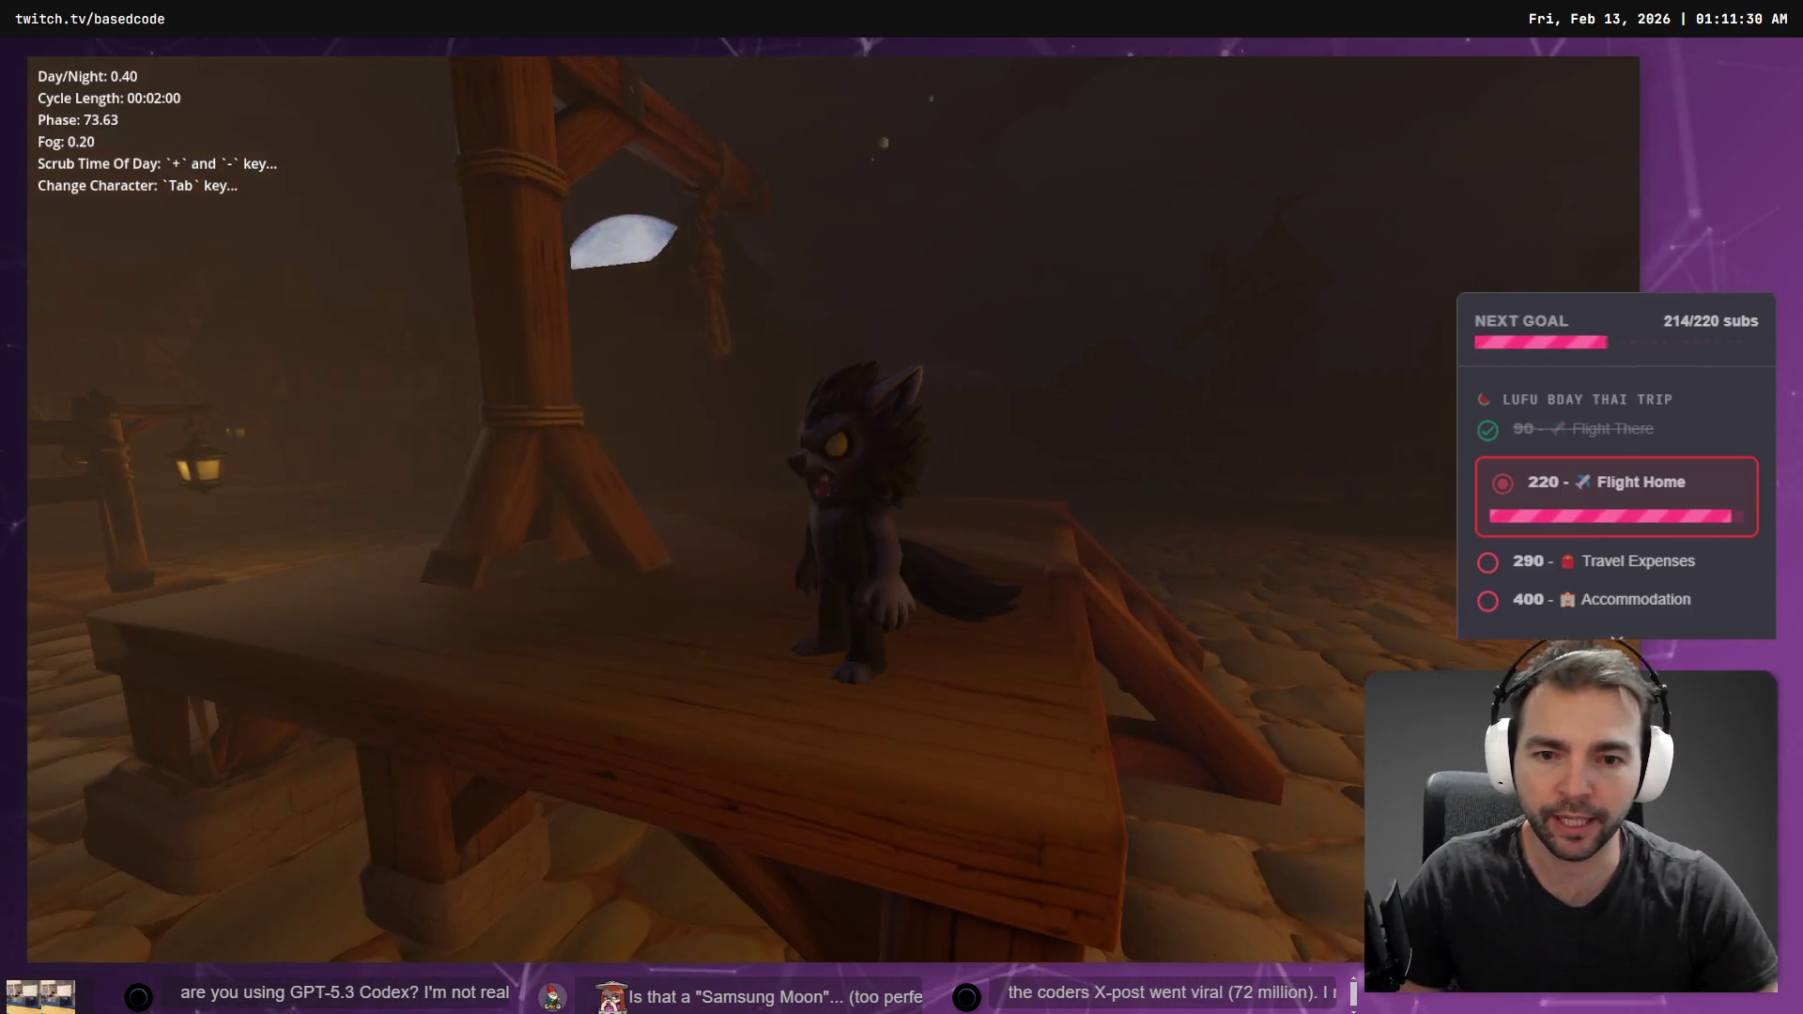
key(alt+Tab)
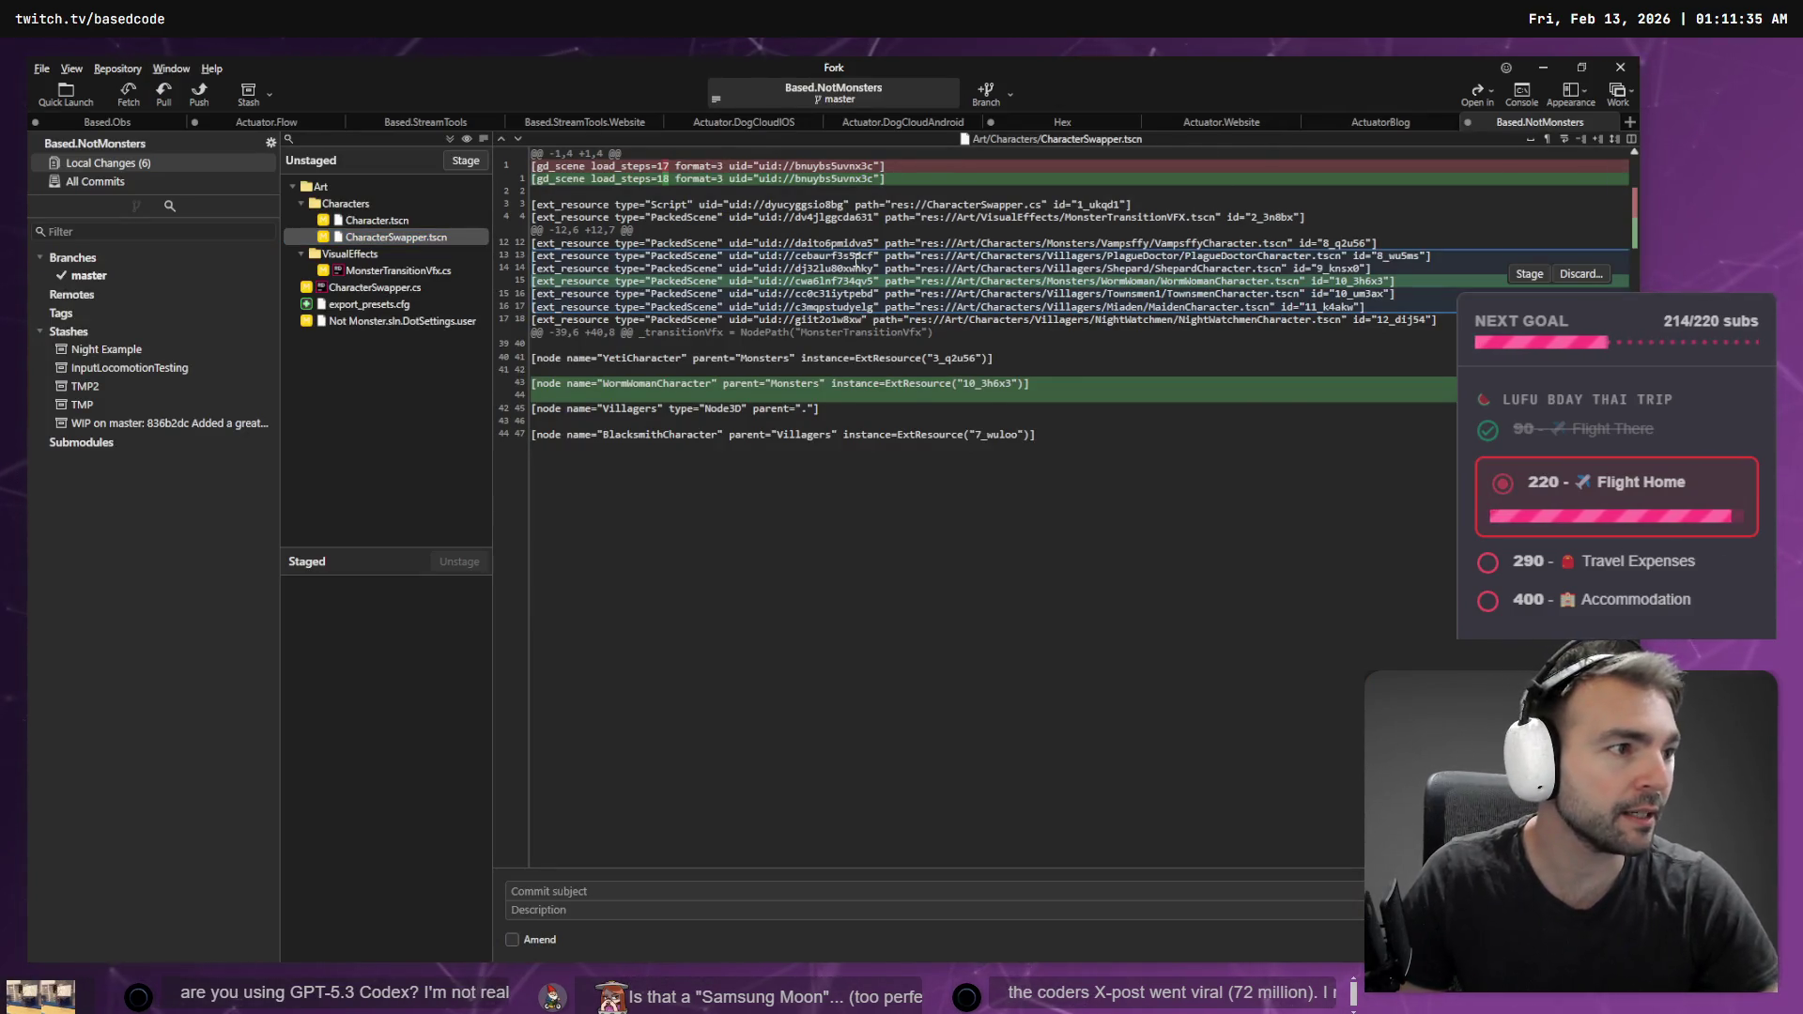
key(alt+Tab)
- Stop the game, rebuild the .NET project, and relaunch it with the per-swap smoke code
click(1420, 96)
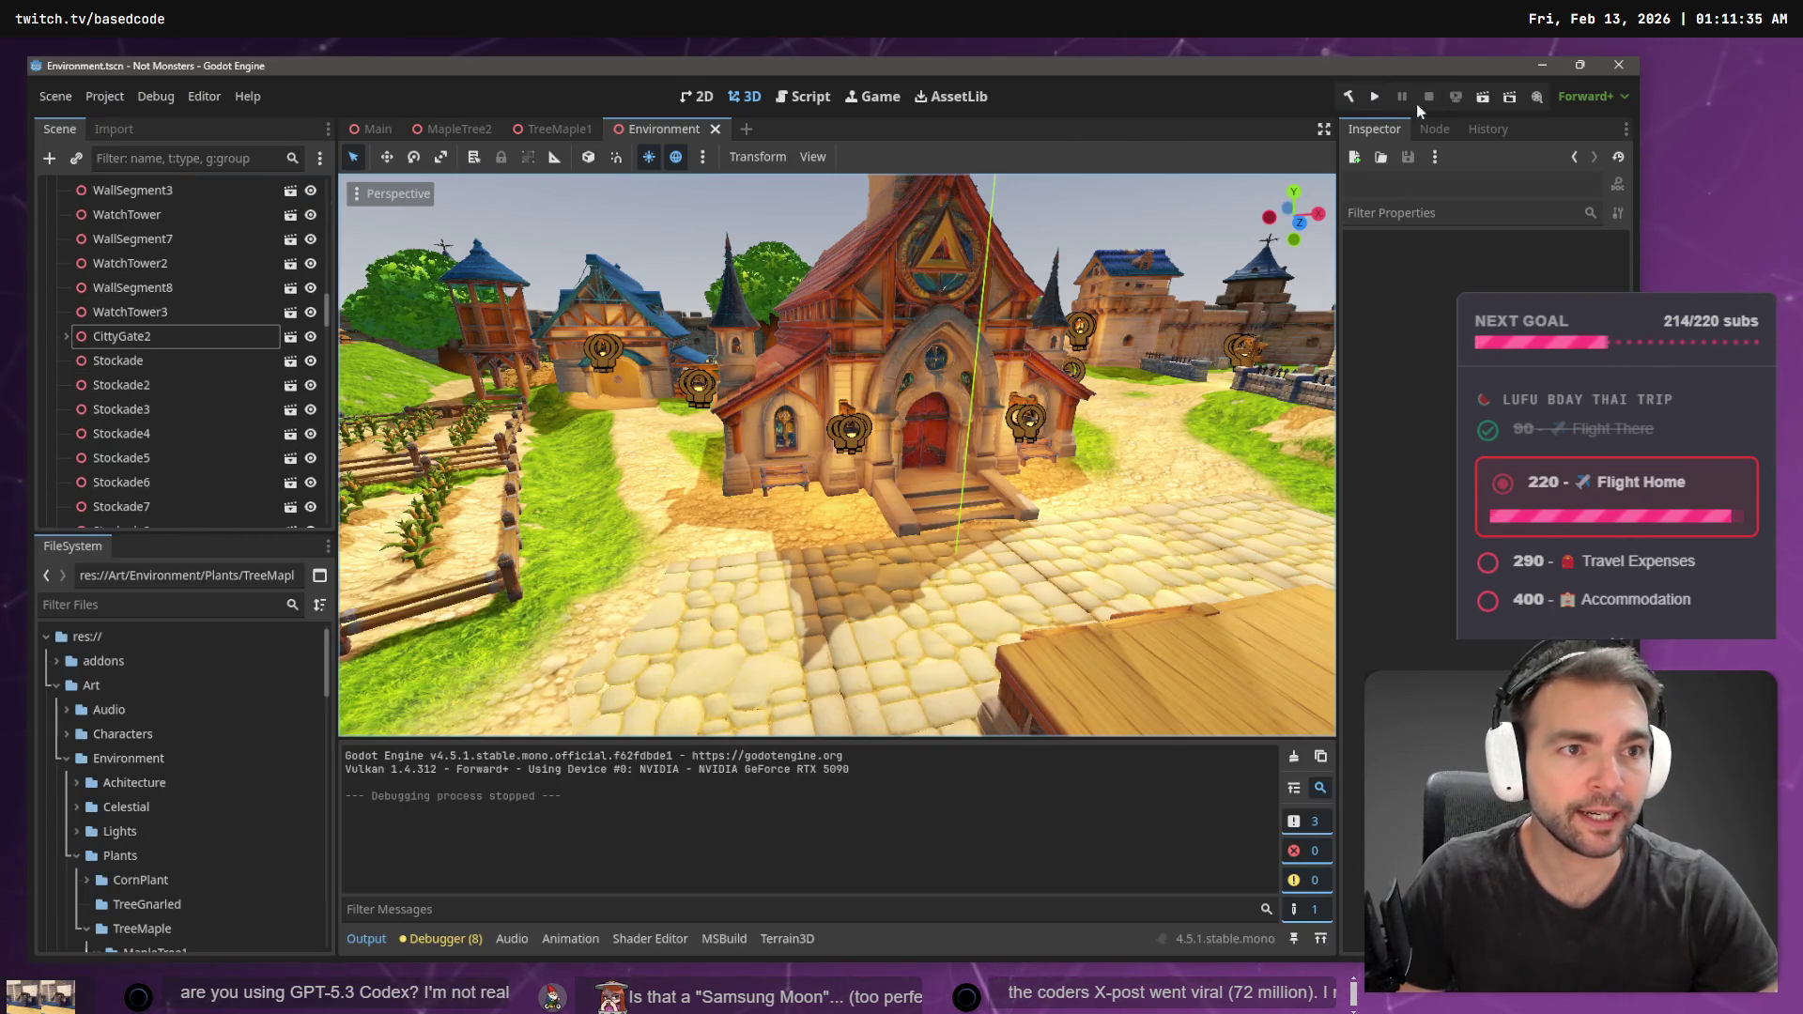
click(1356, 98)
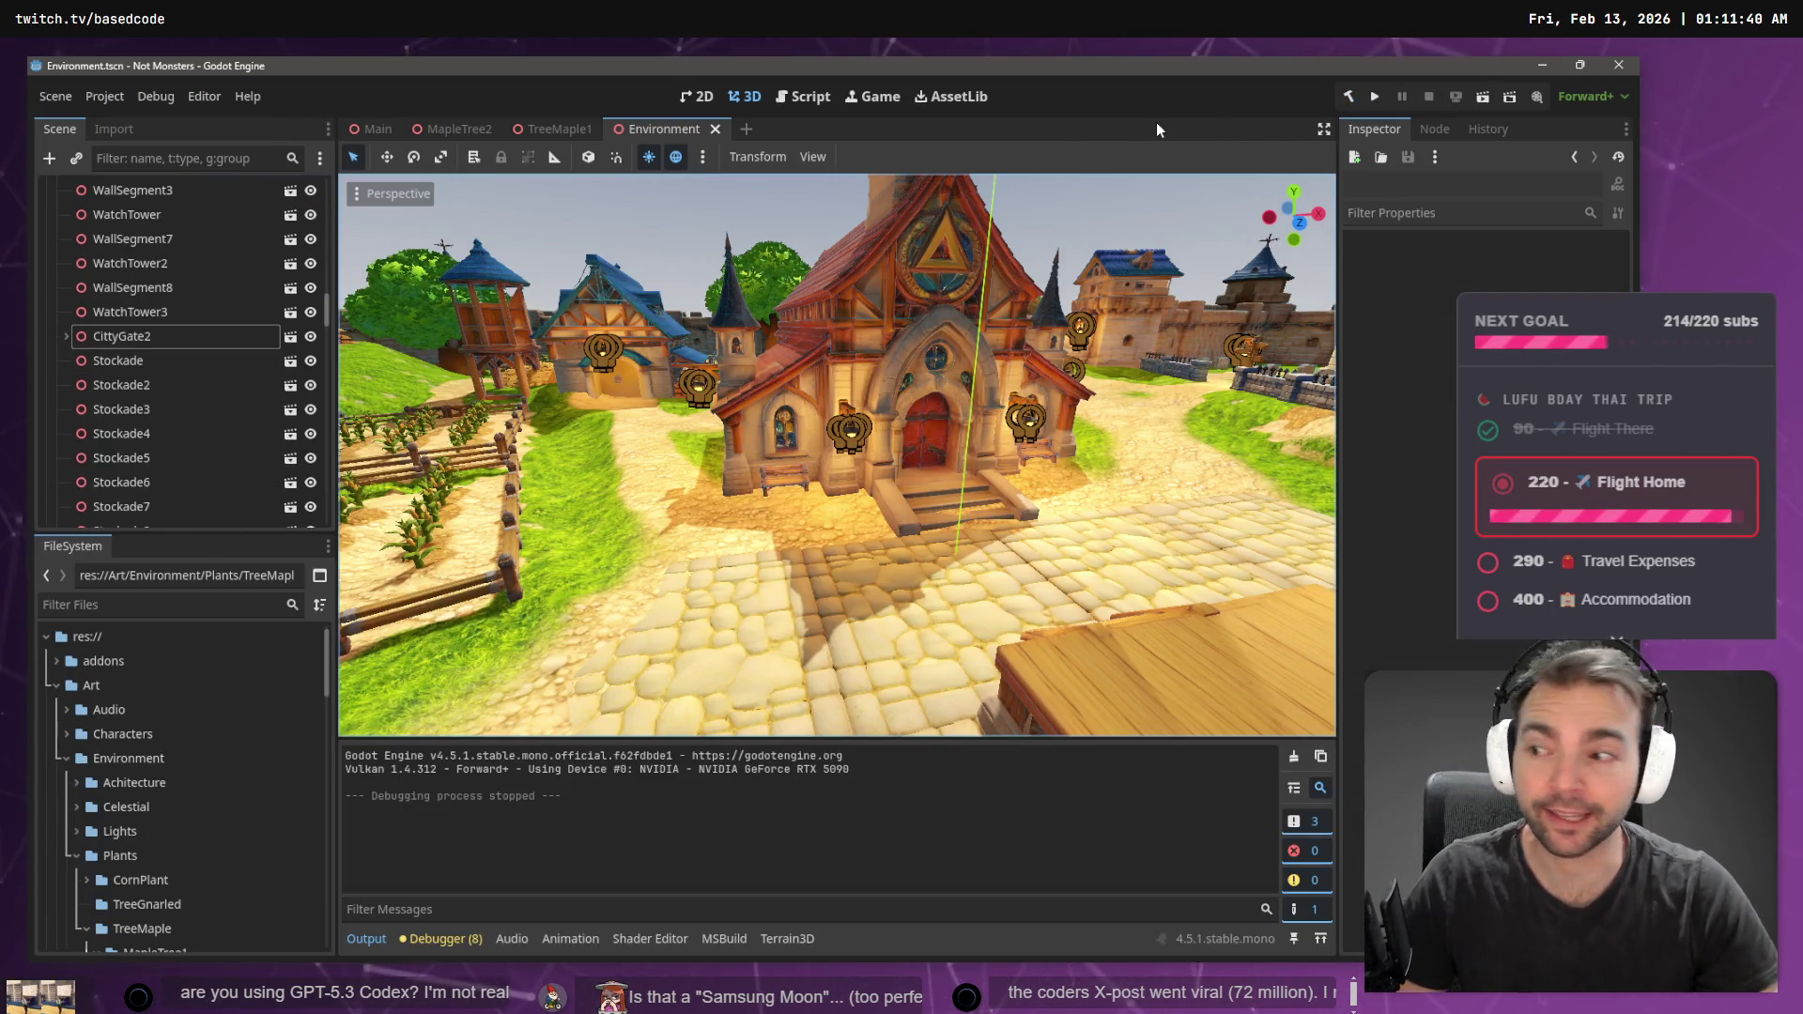
click(1379, 98)
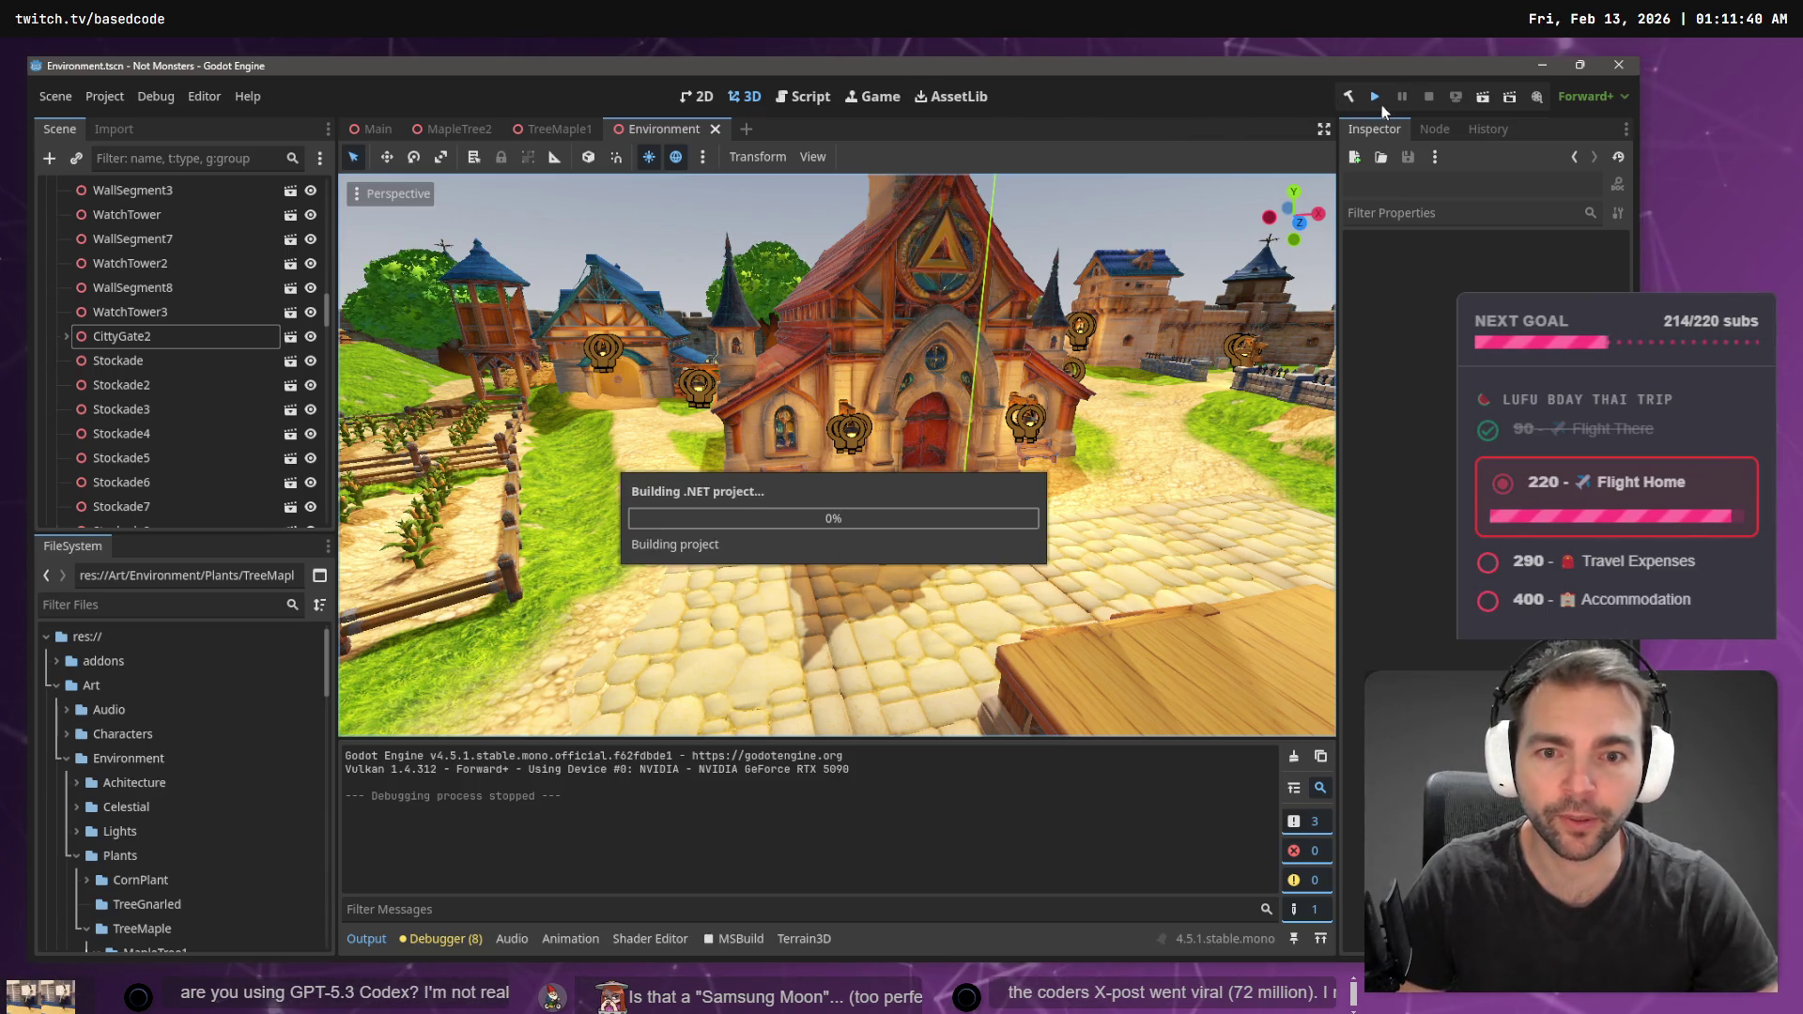
key(alt+Tab)
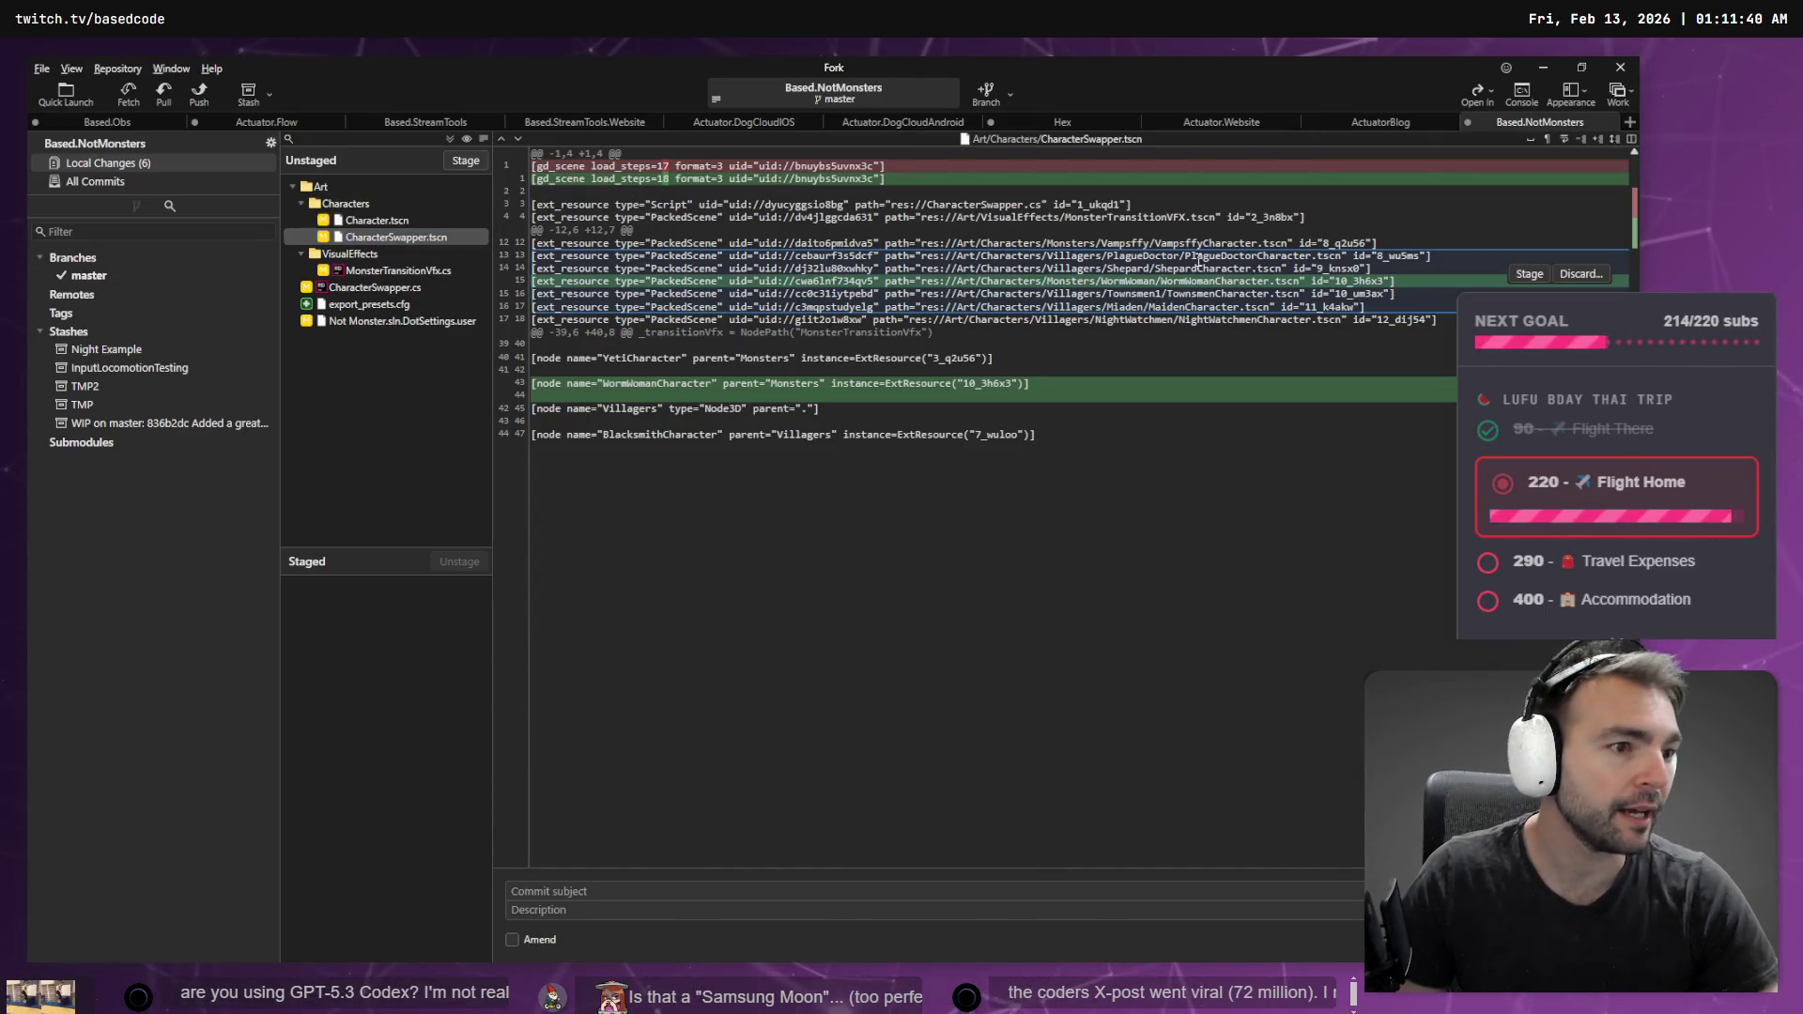
key(alt+Tab)
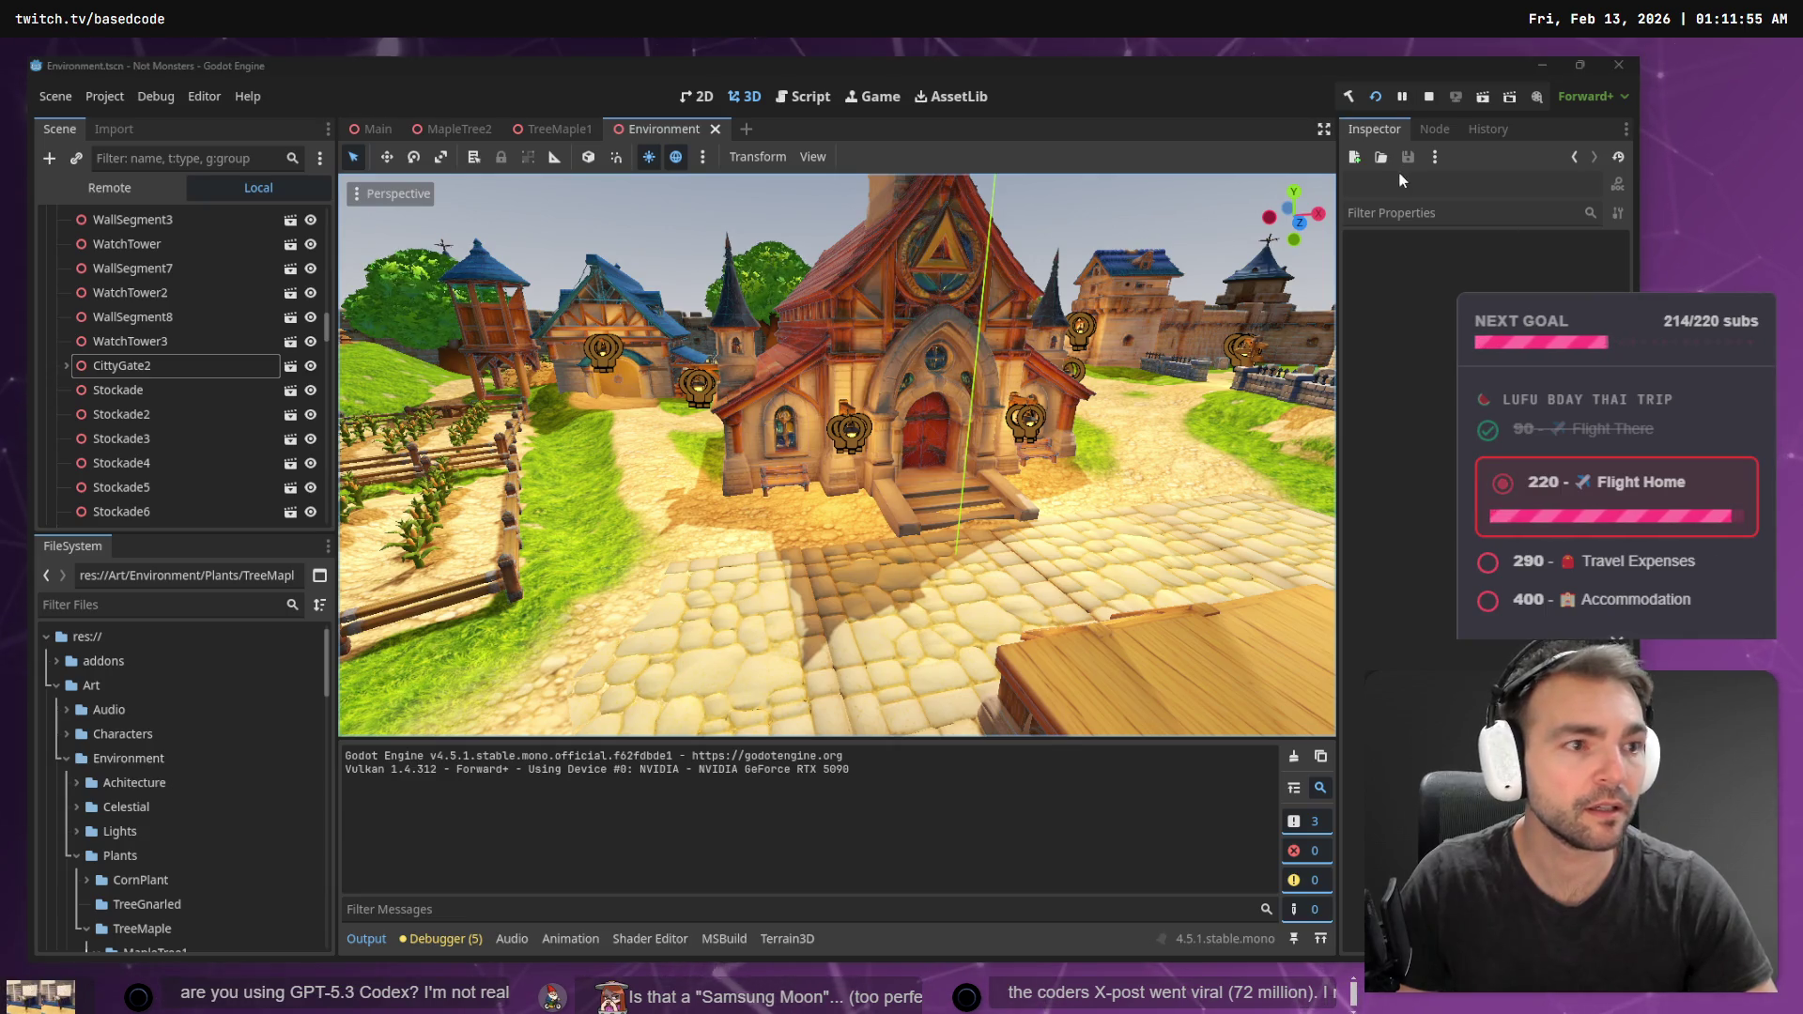
- Cycle through characters, including the plague doctor, with Tab, each swap leaving a smoke puff, then stop the game
key(w)
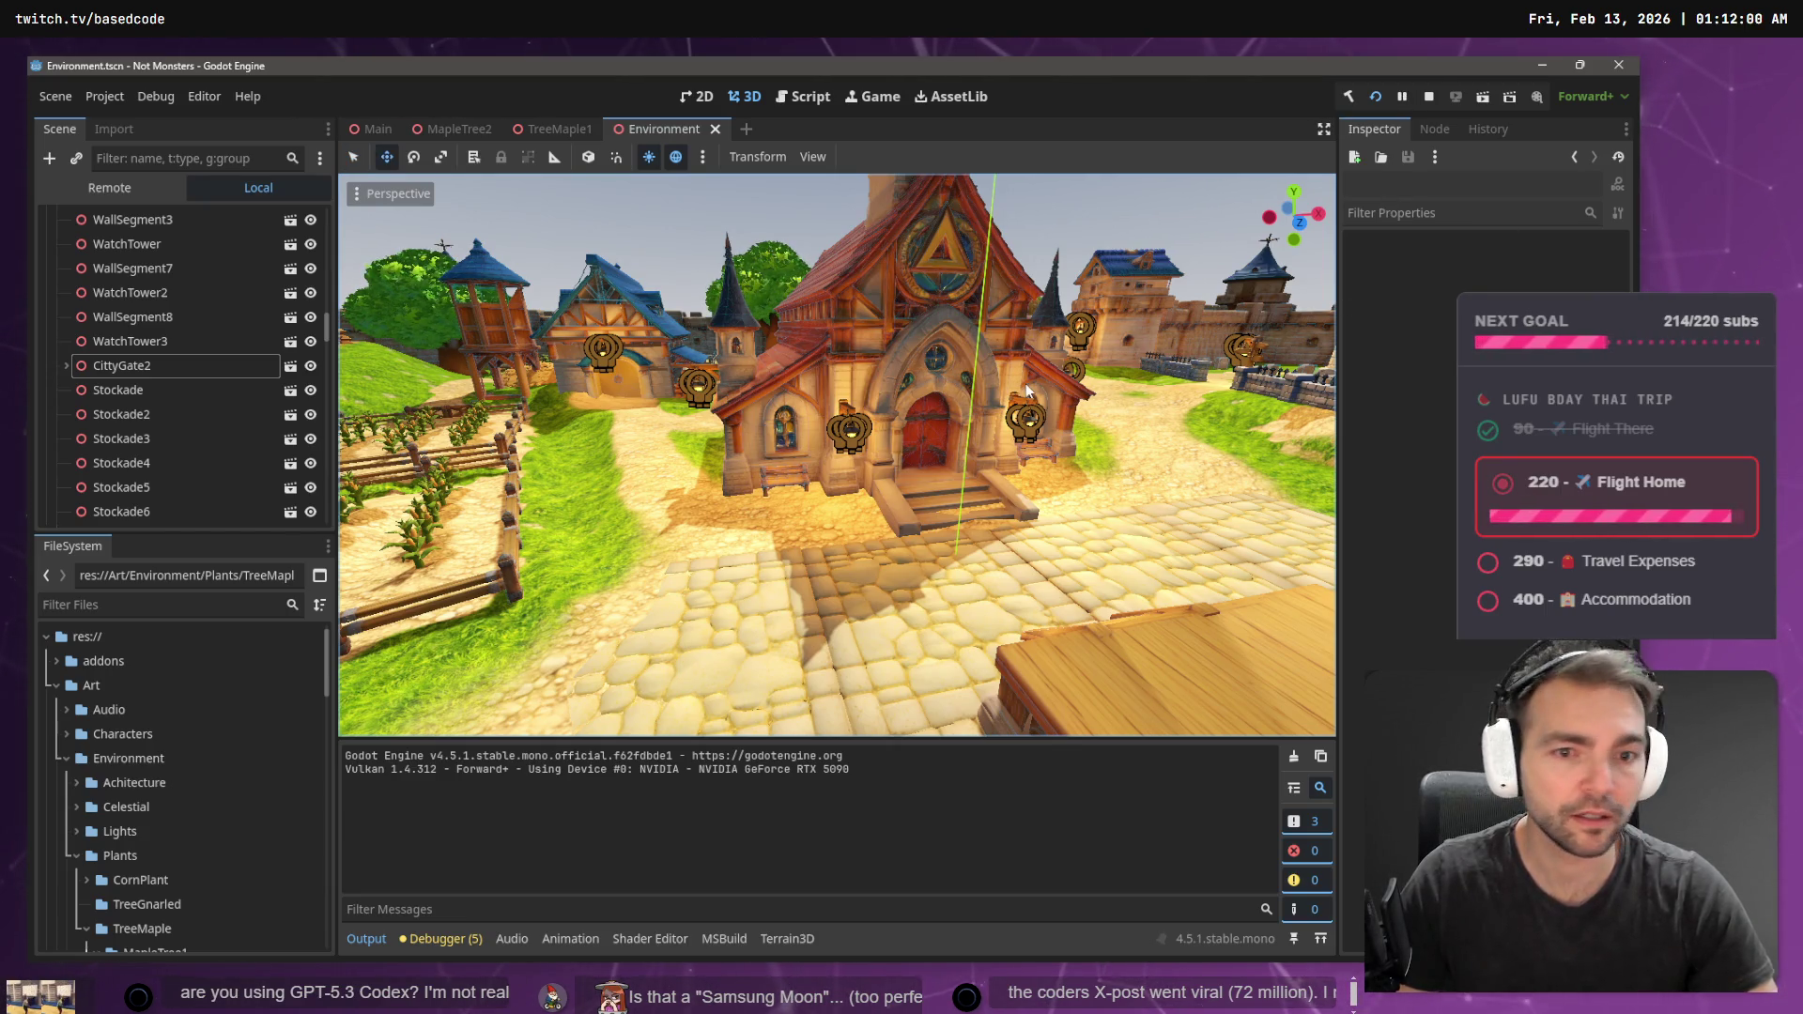
key(alt+Tab)
key(alt+Tab)
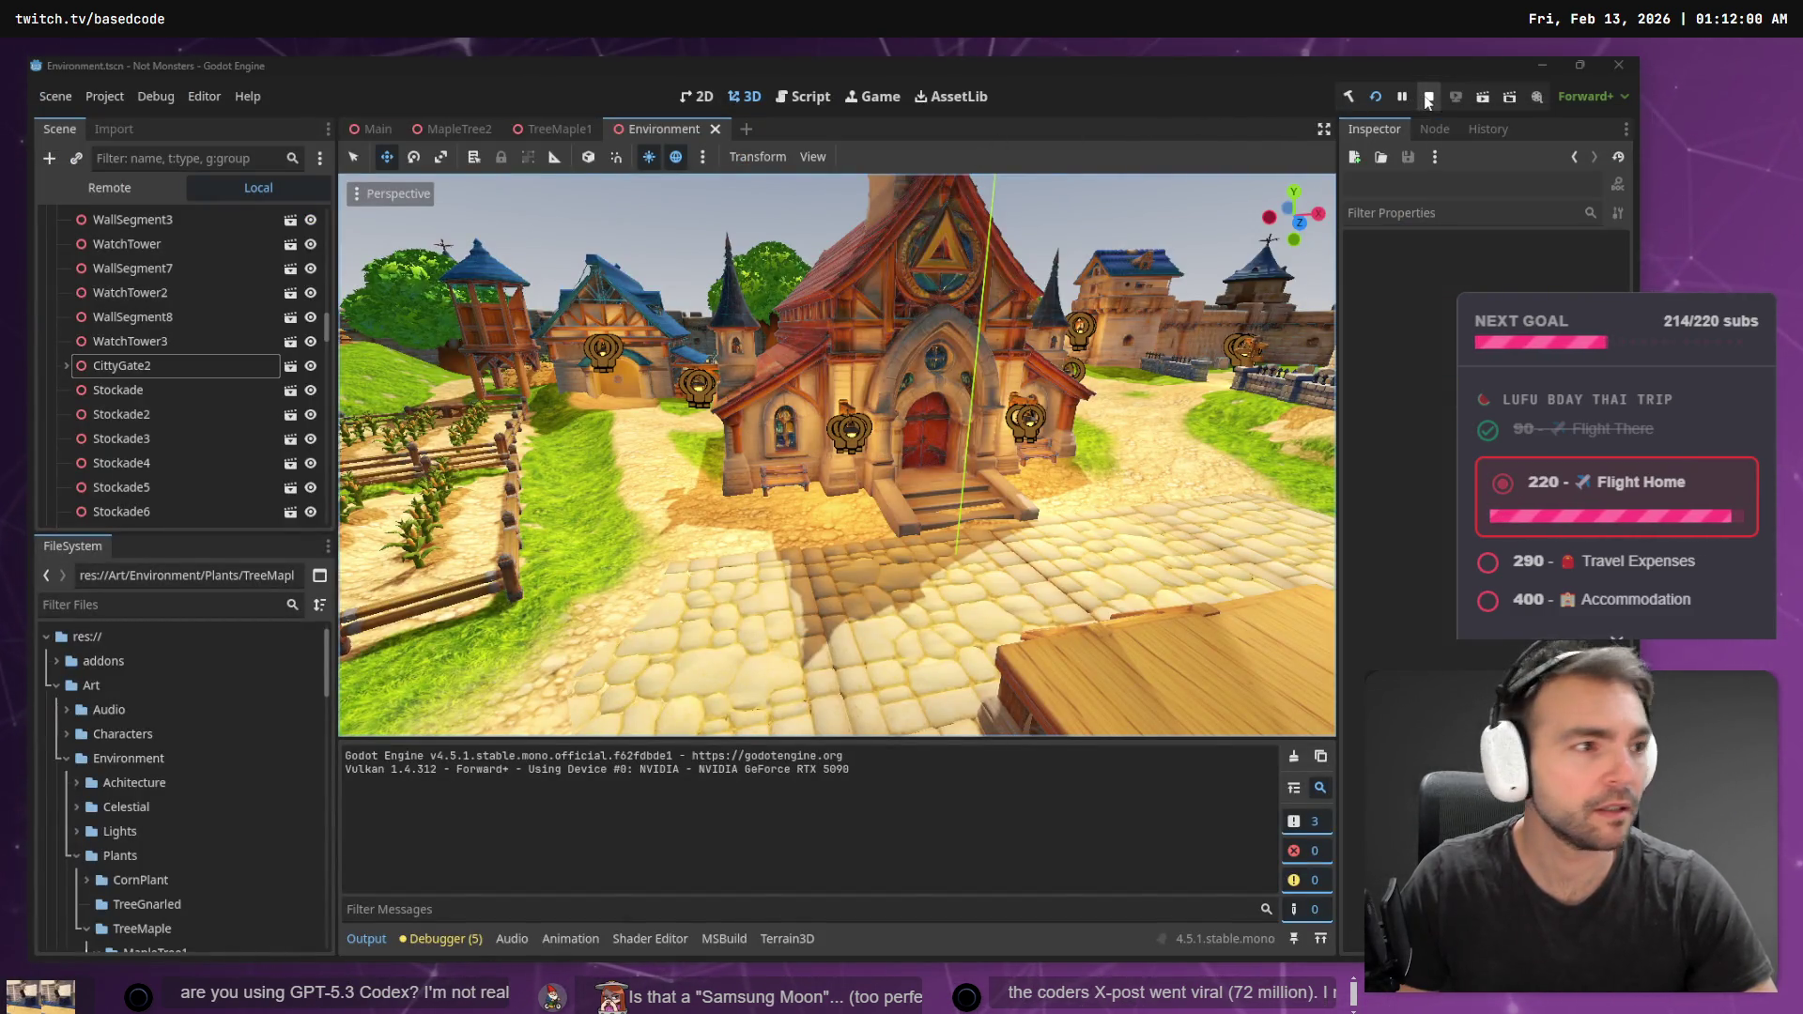
key(w)
key(Tab)
key(Tab)
key(Tab)
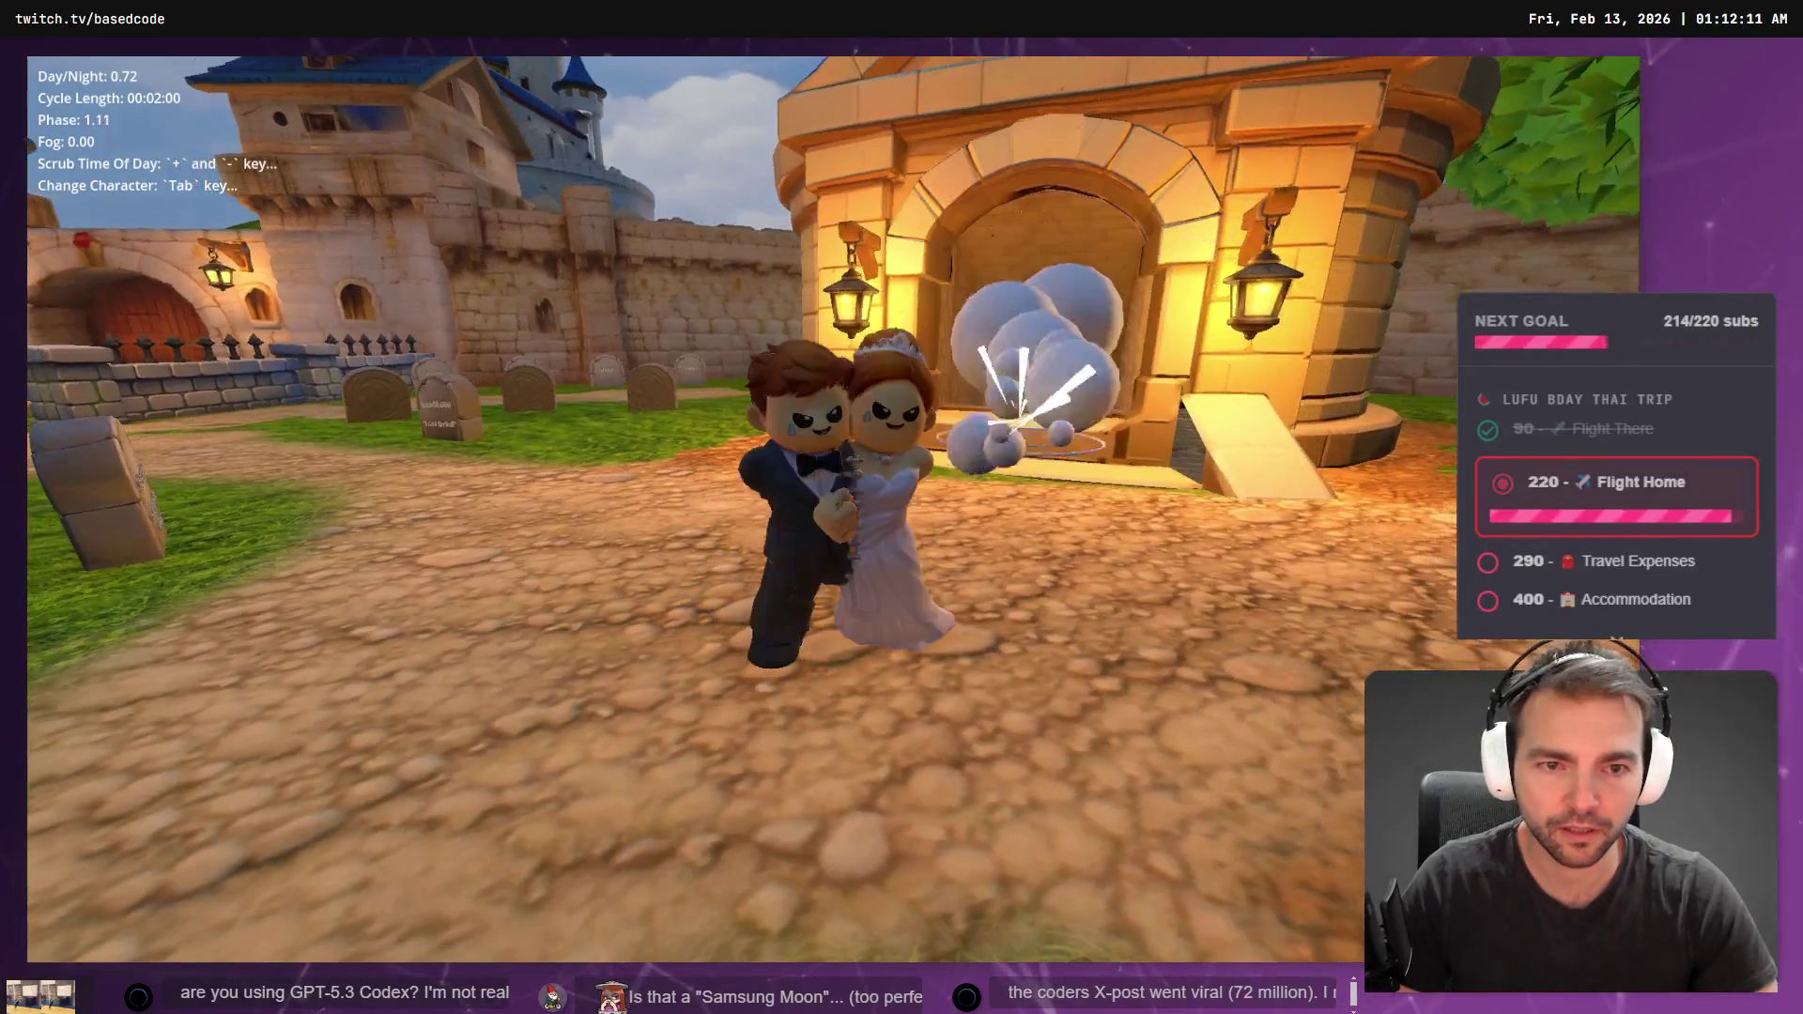
key(Tab)
key(Tab)
key(Tab)
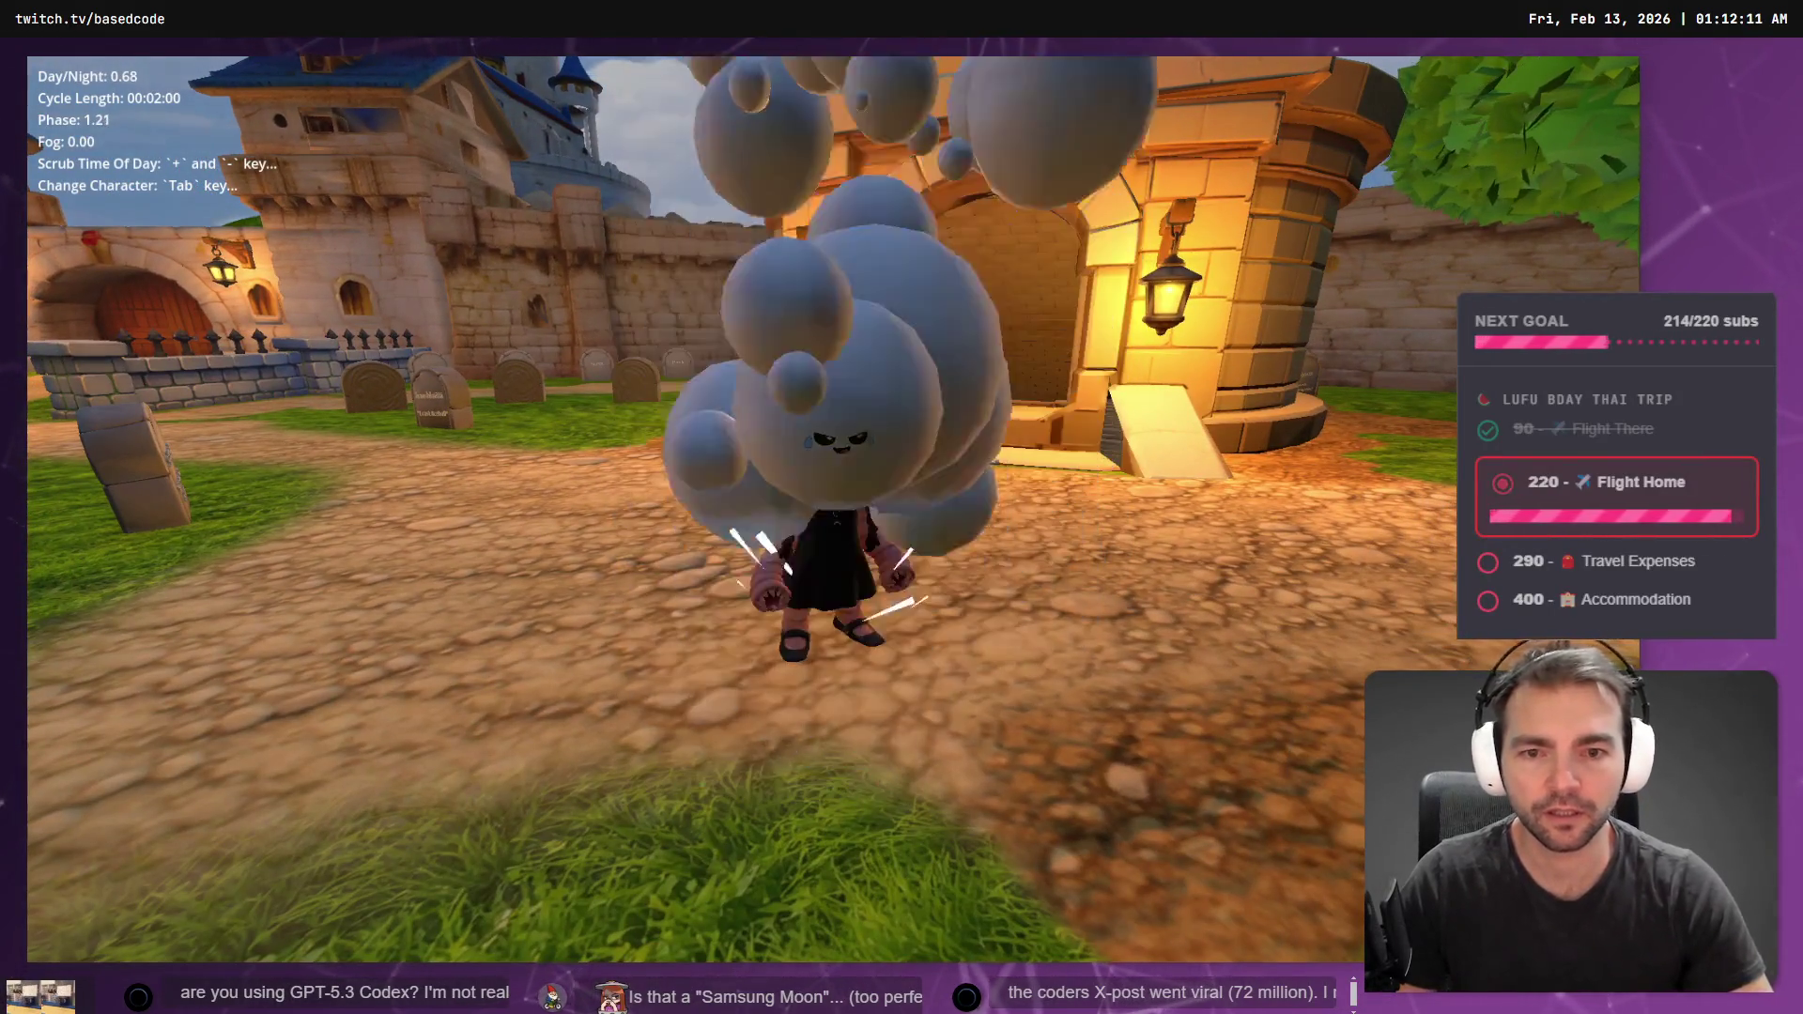
key(s)
key(Tab)
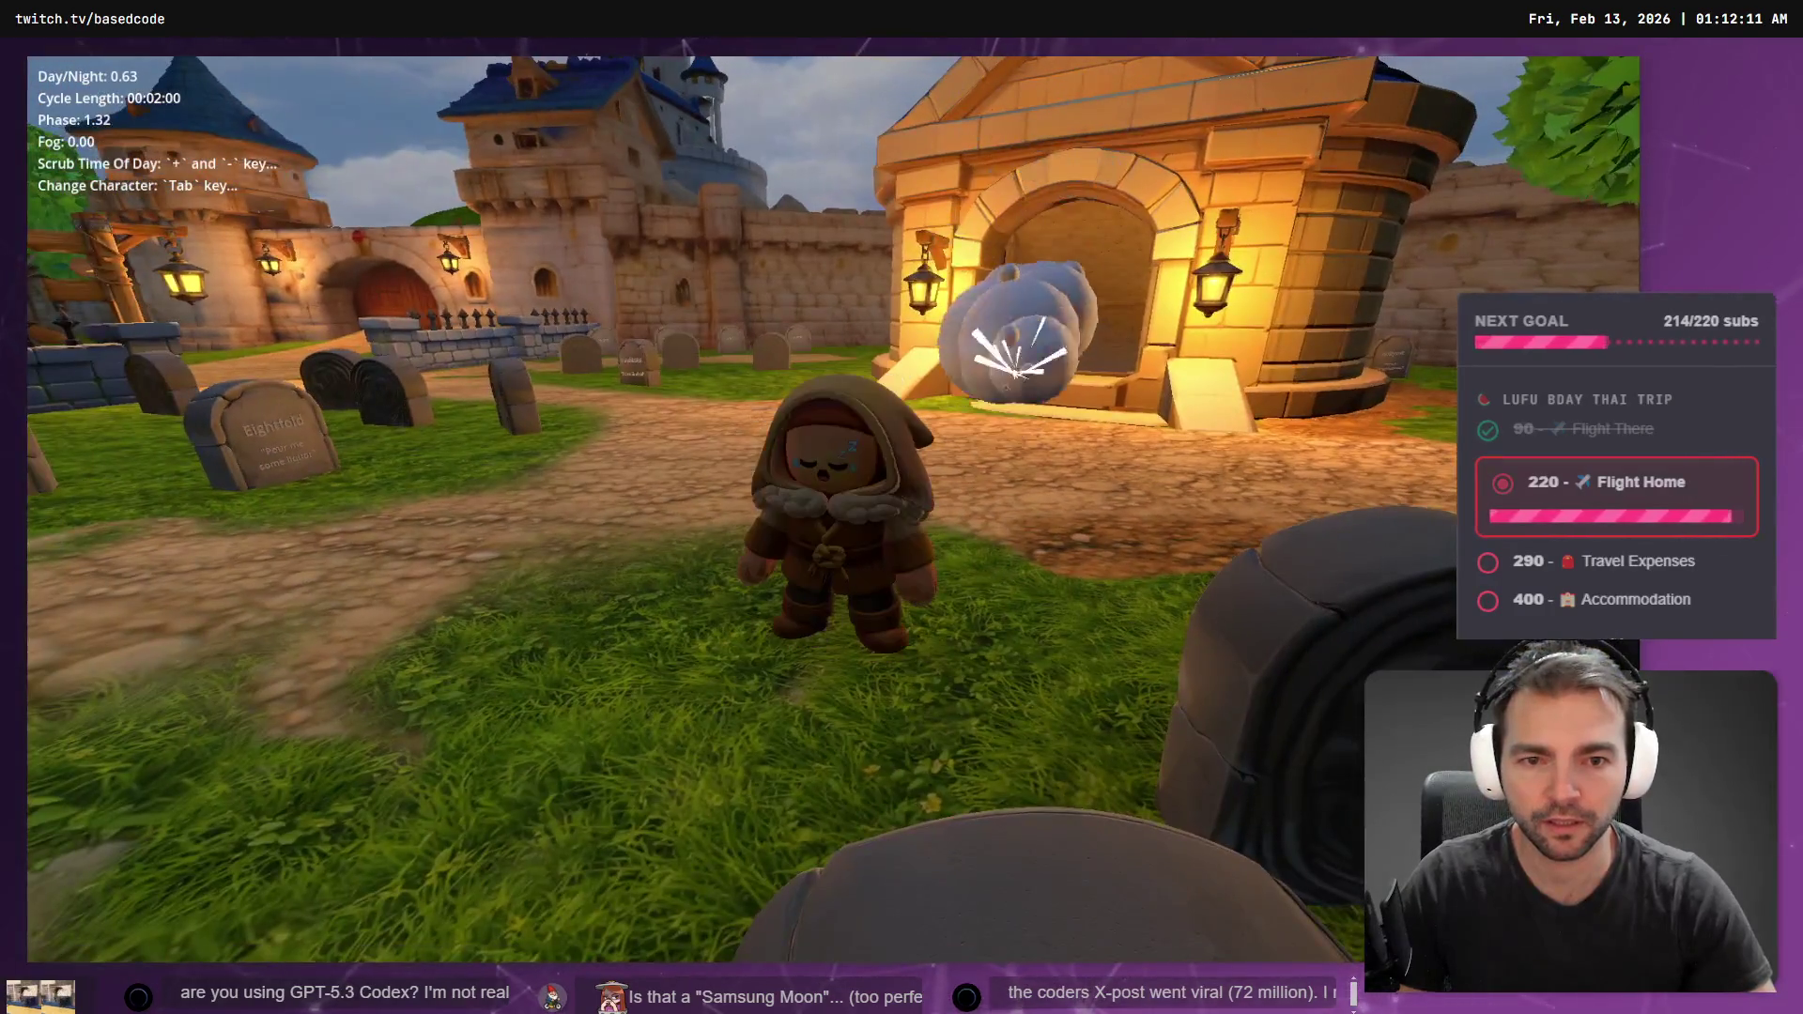
key(Tab)
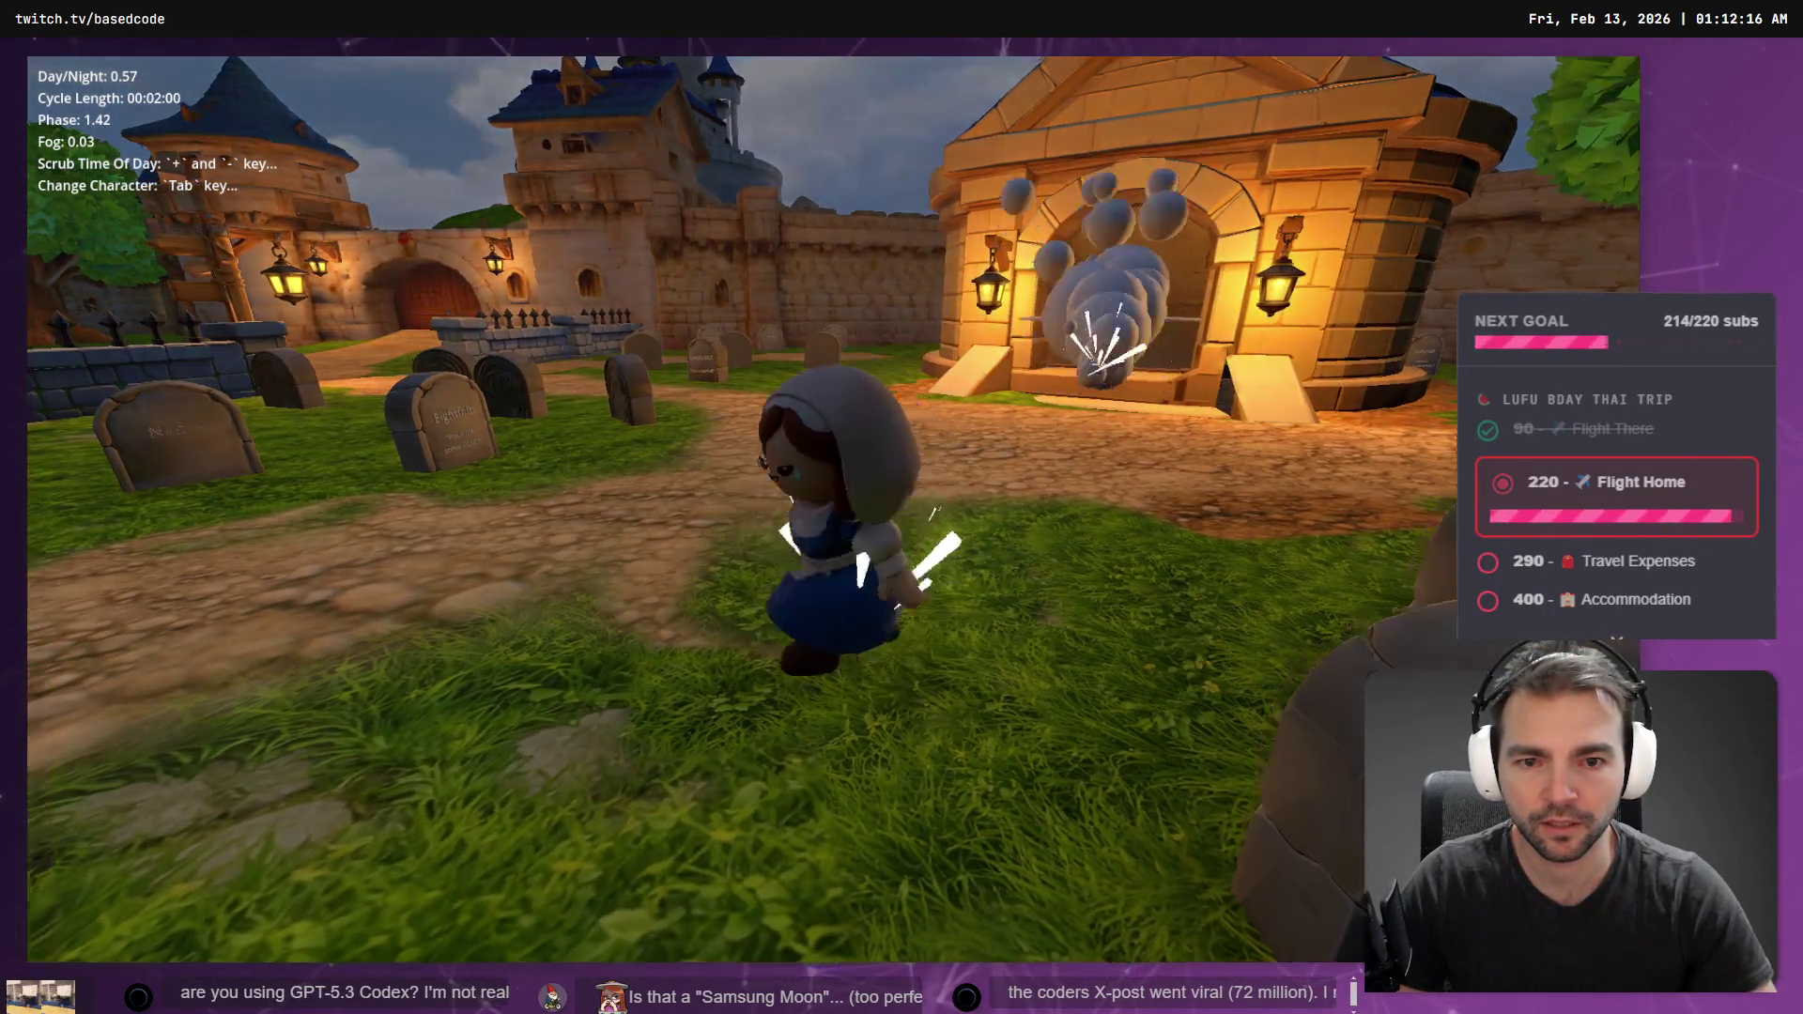
key(Tab)
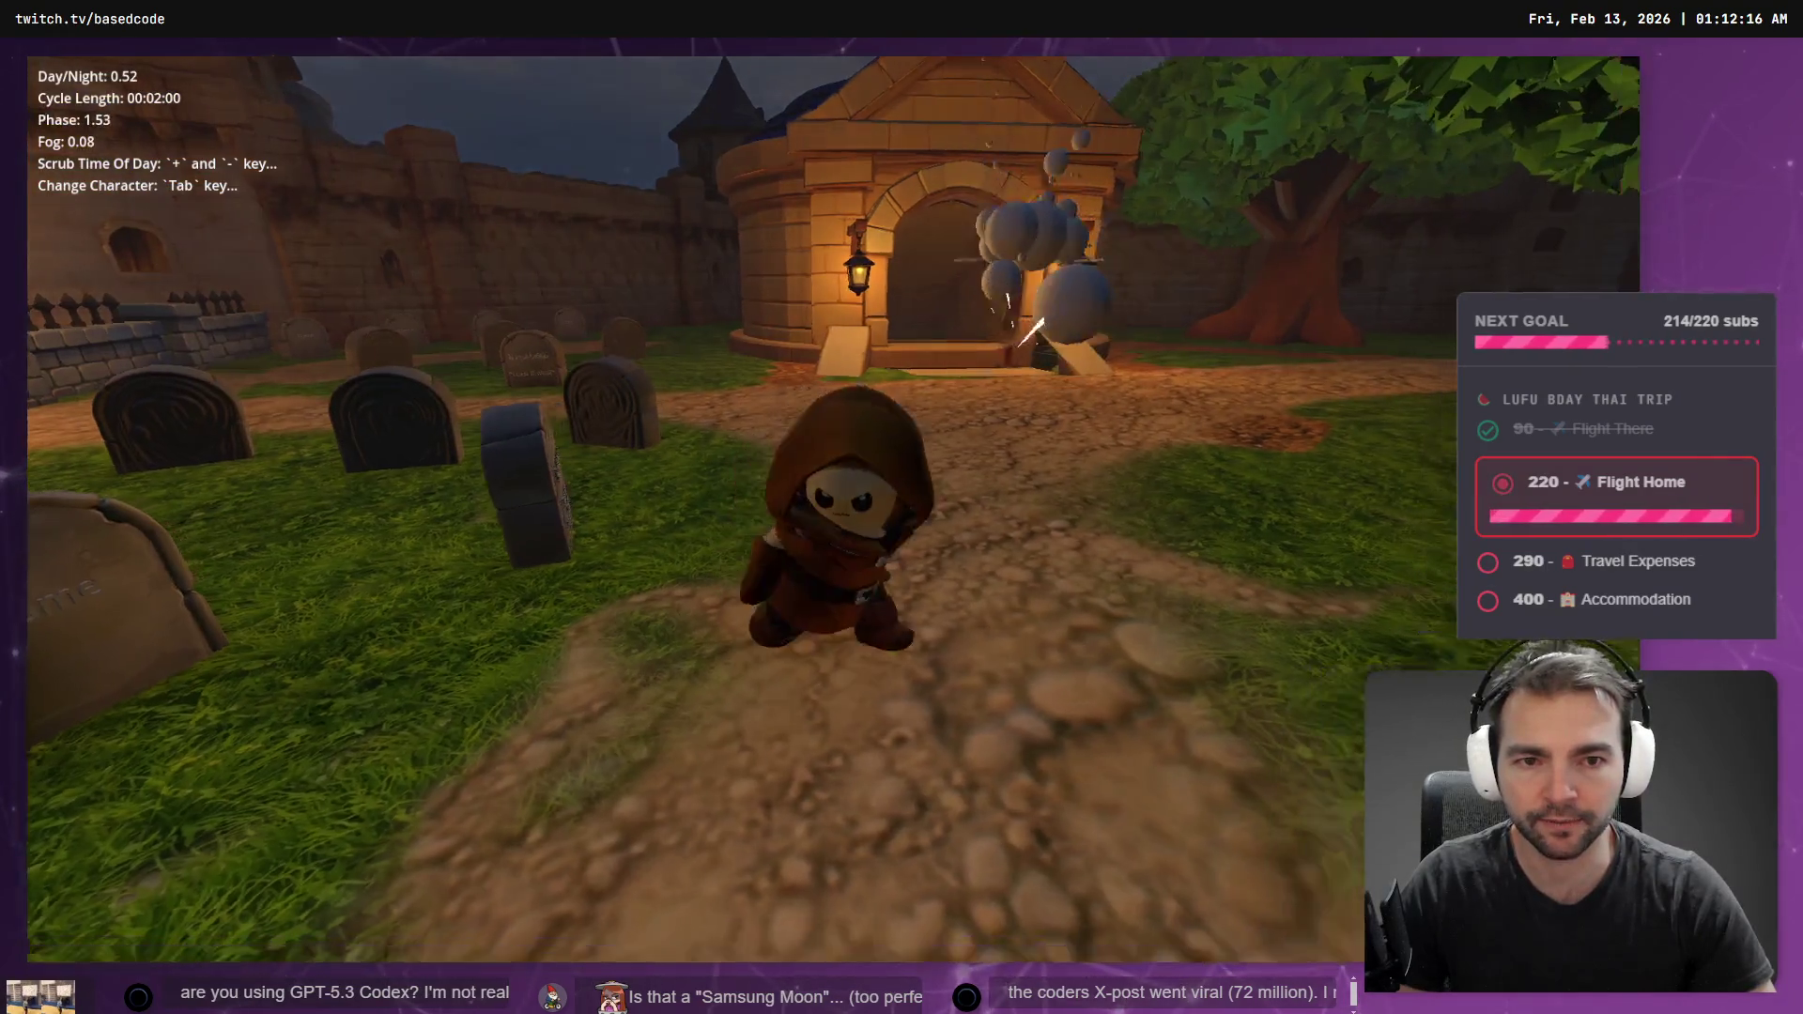
key(Tab)
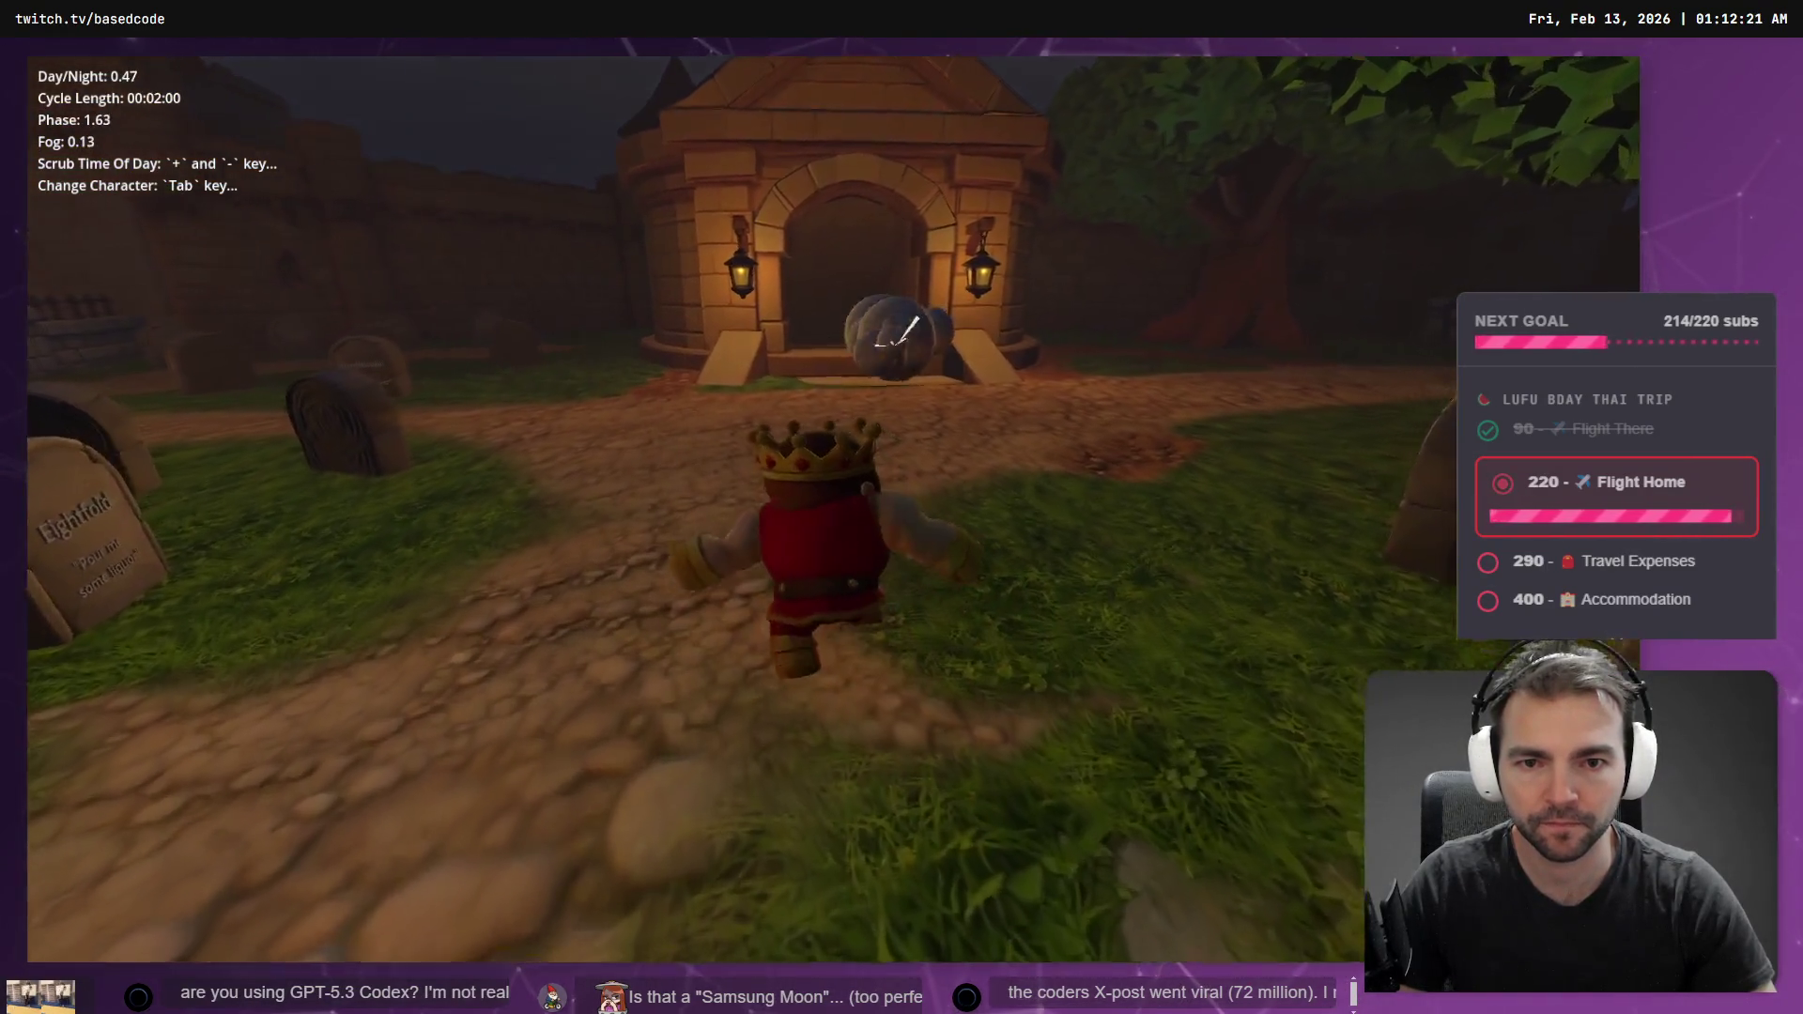
key(Tab)
key(Tab)
key(Escape)
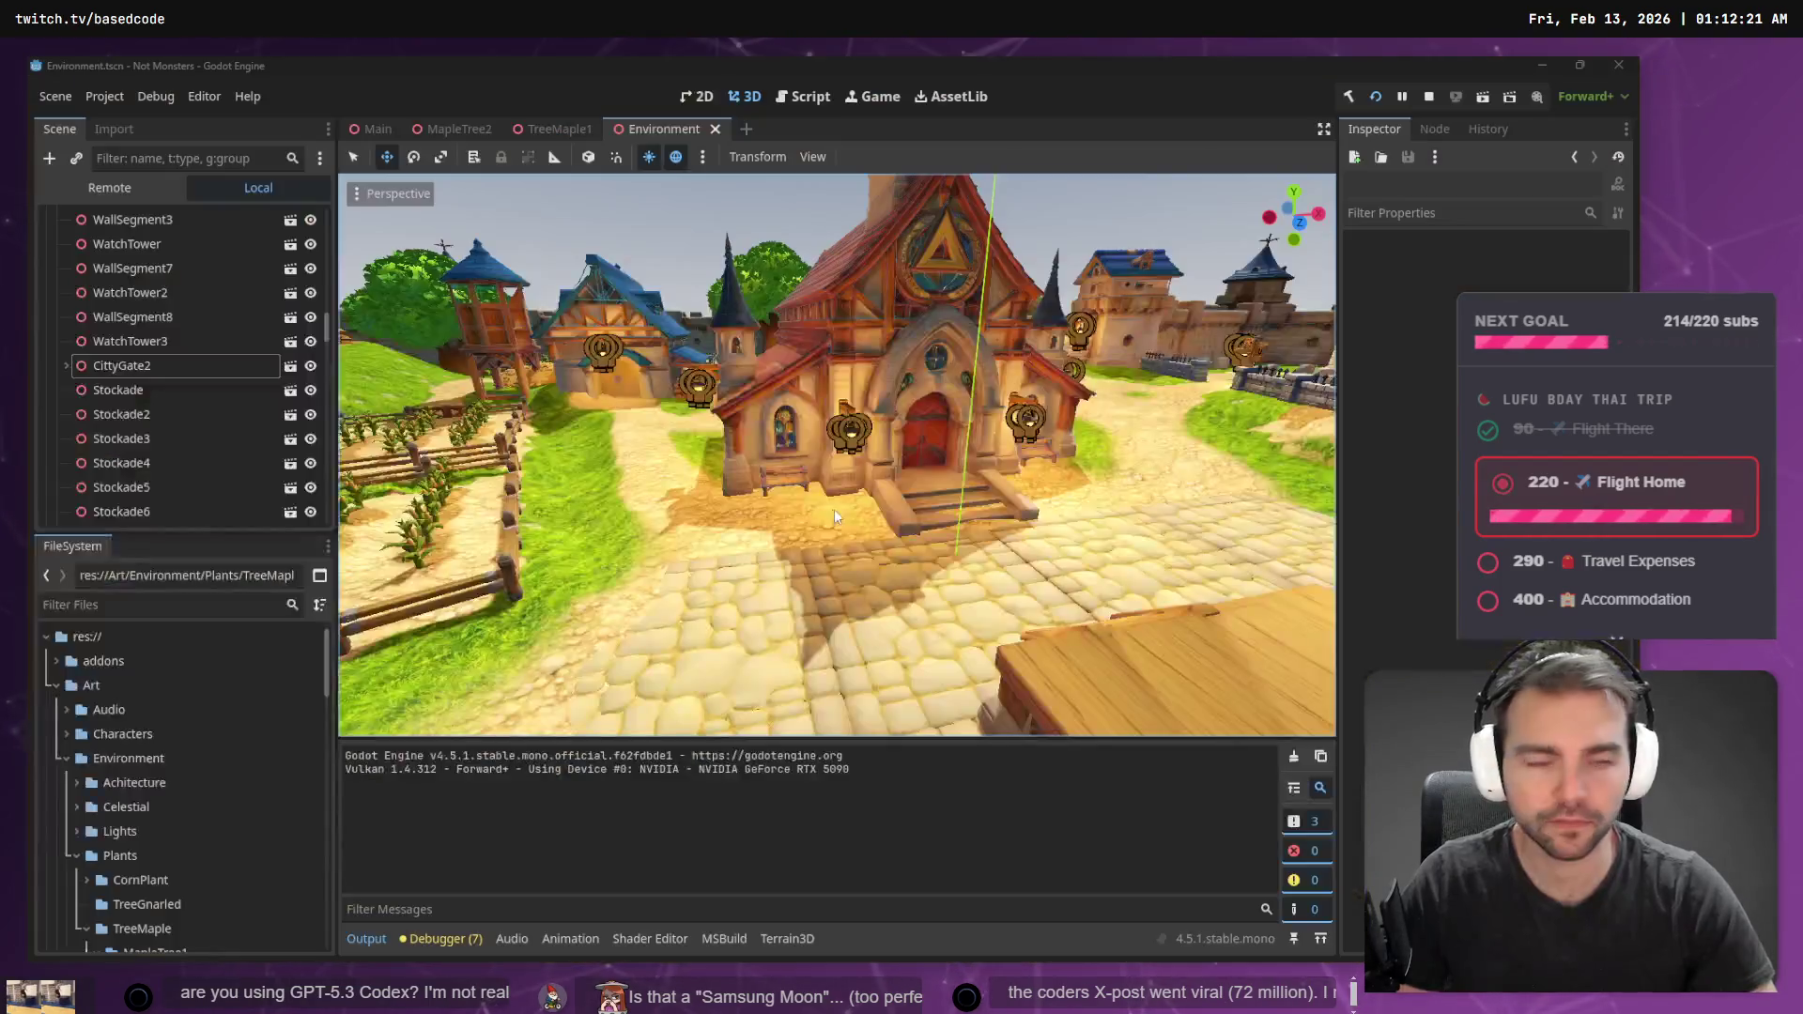
- Dictate a Codex prompt saying the VFX must spawn at the character's current centre, then relaunch the game
key(alt+Tab)
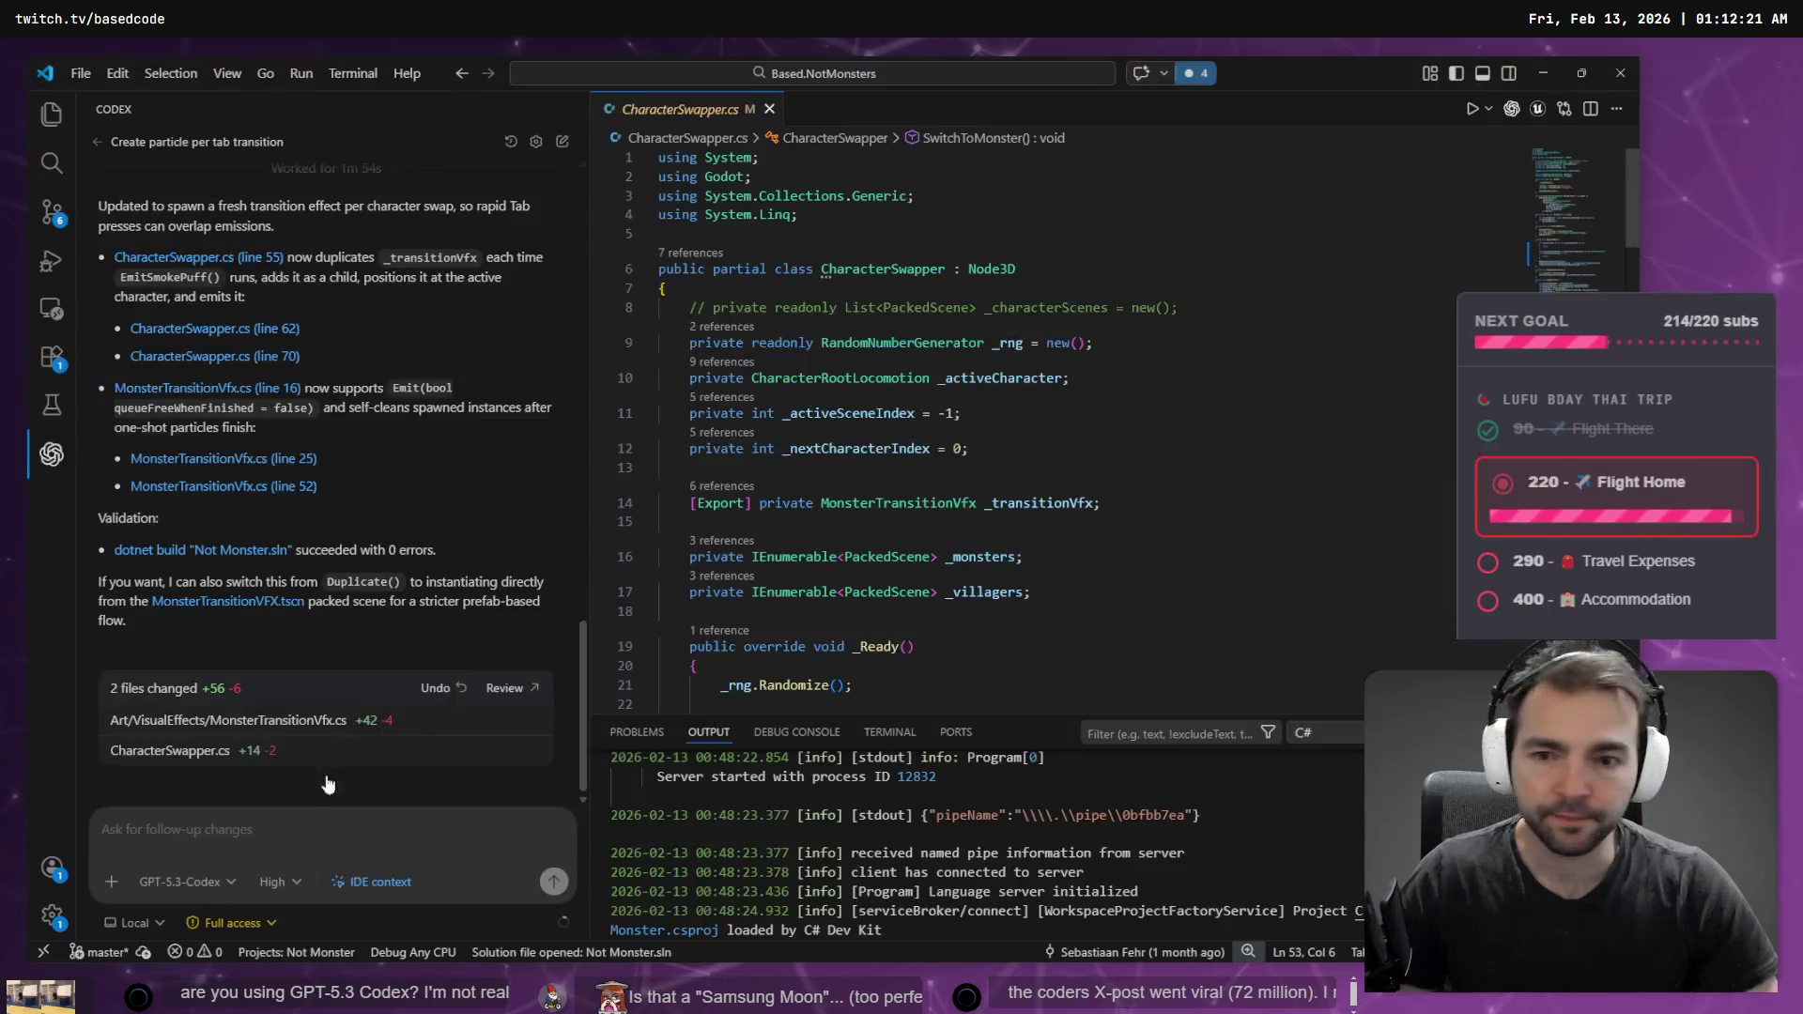
key(super+h)
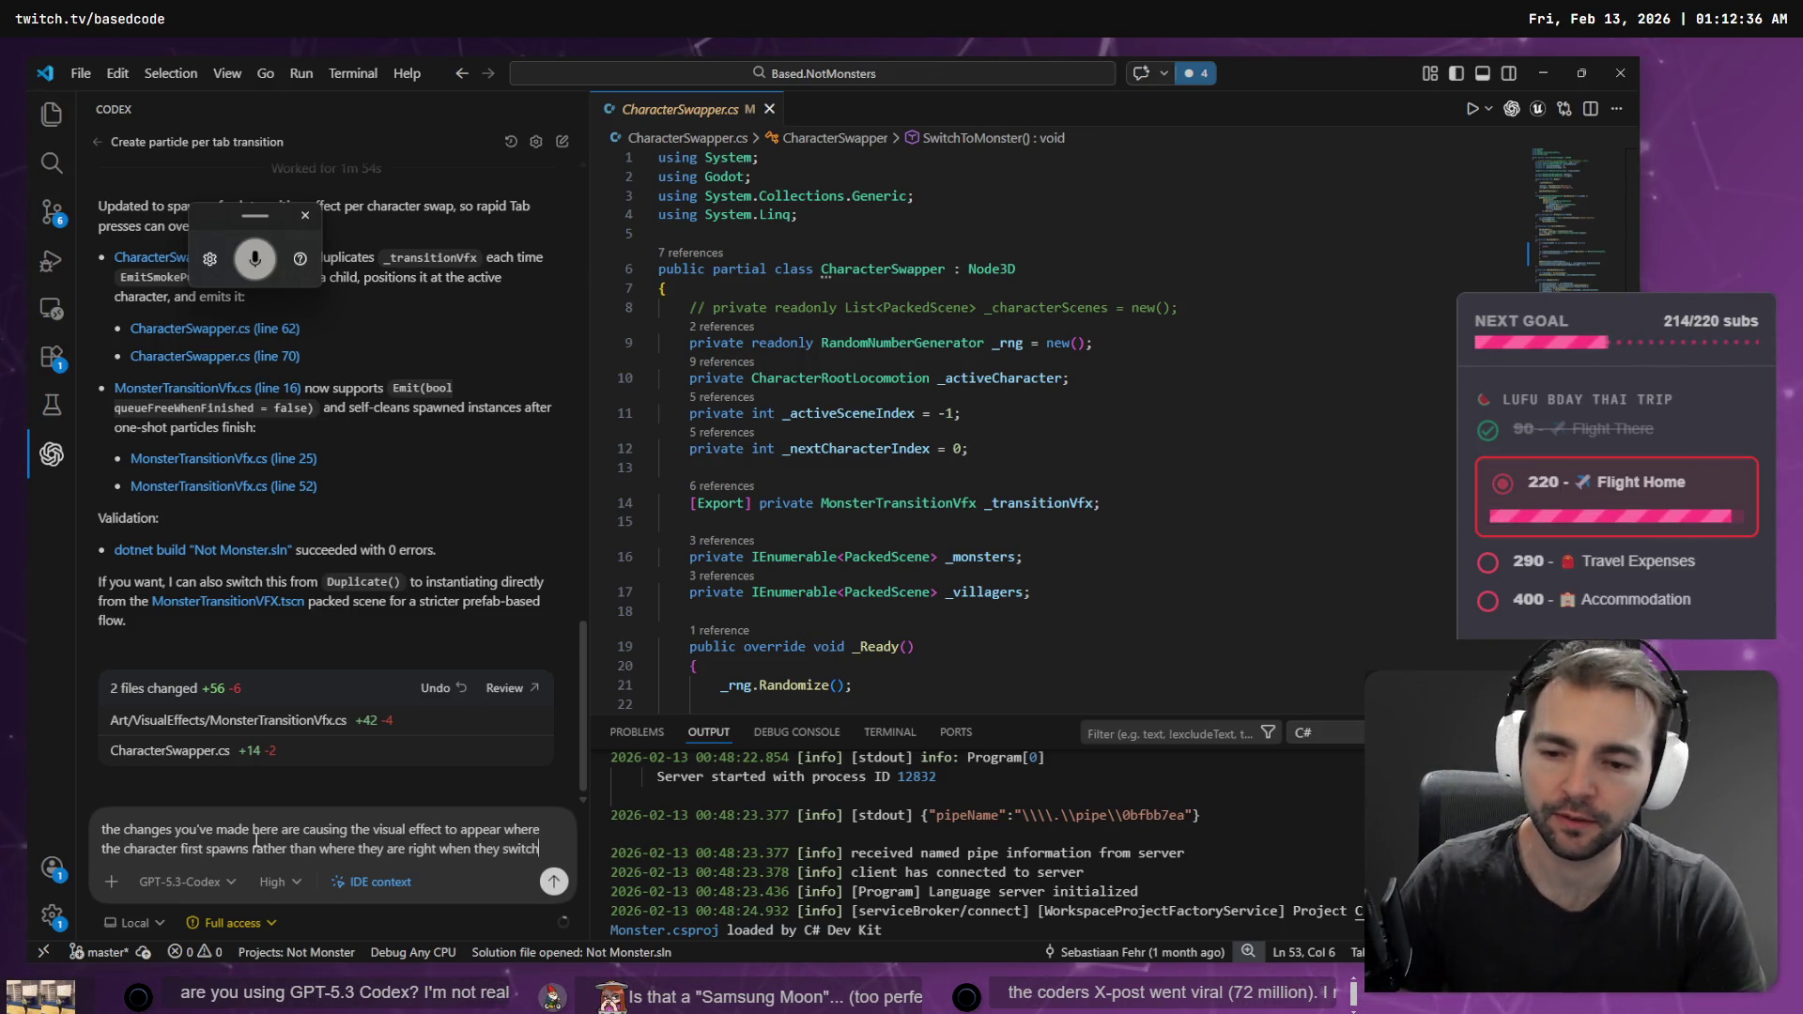
key(super+h)
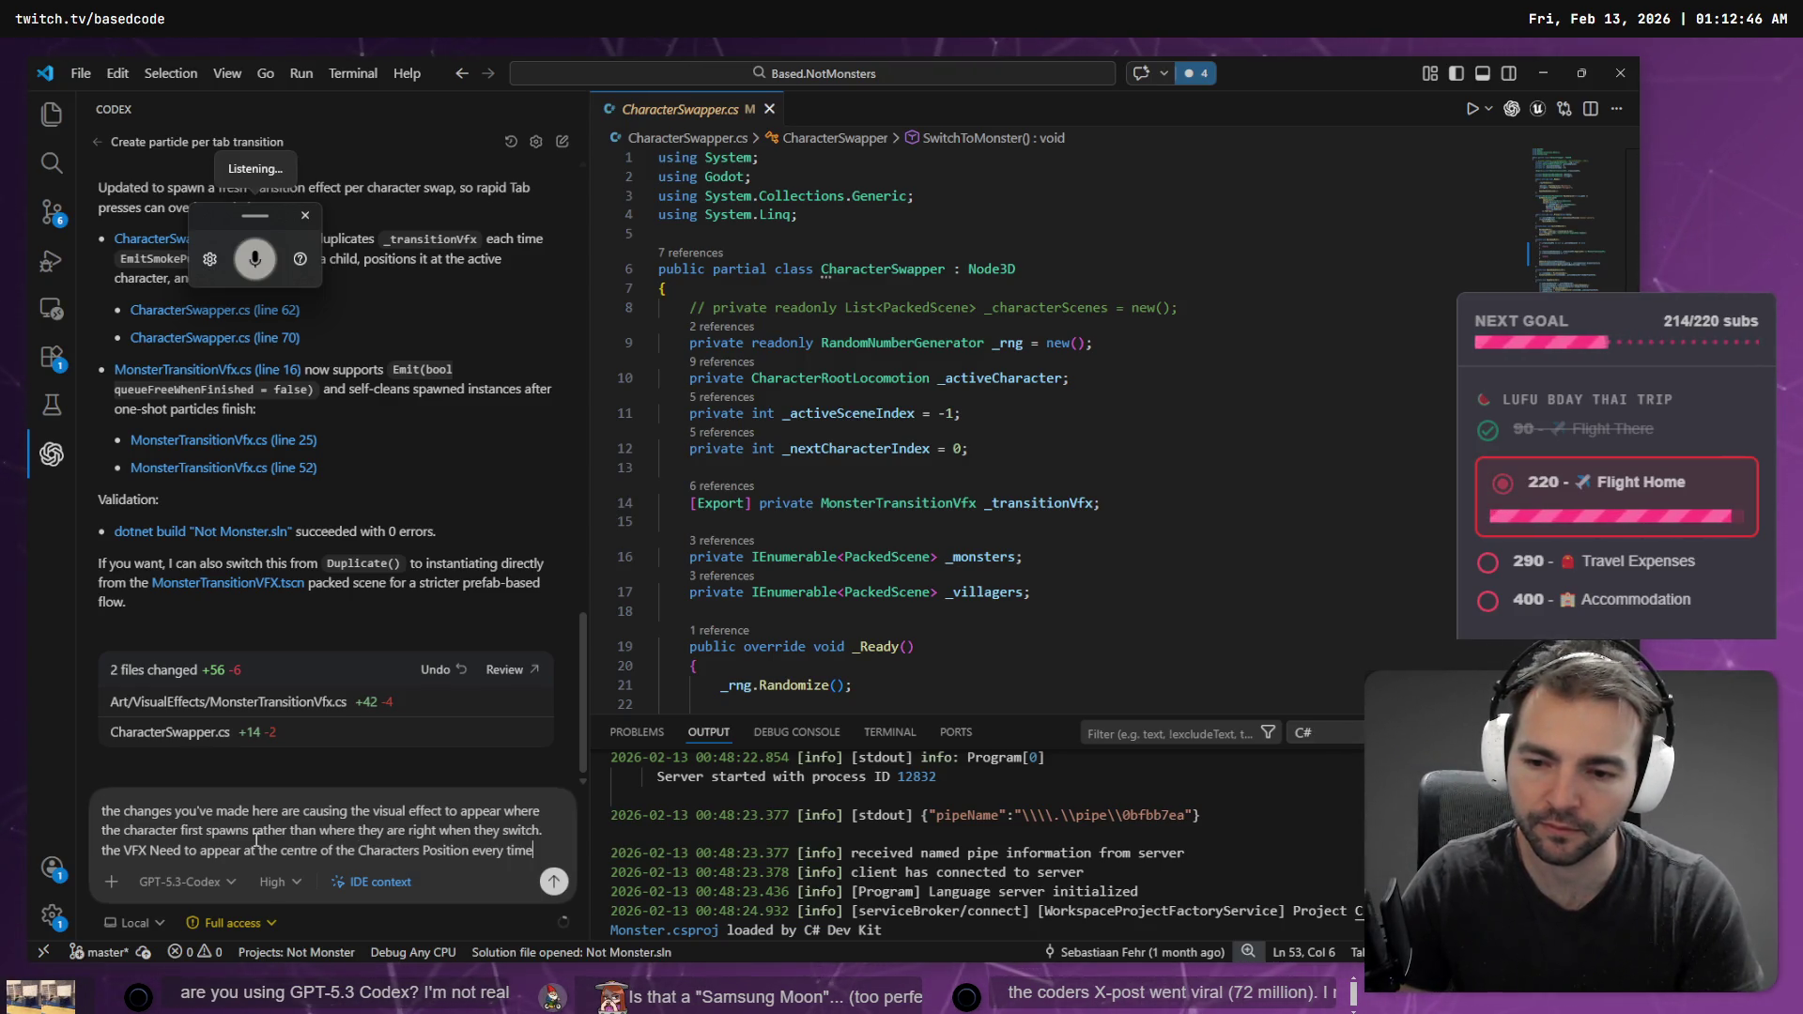
key(alt+Tab)
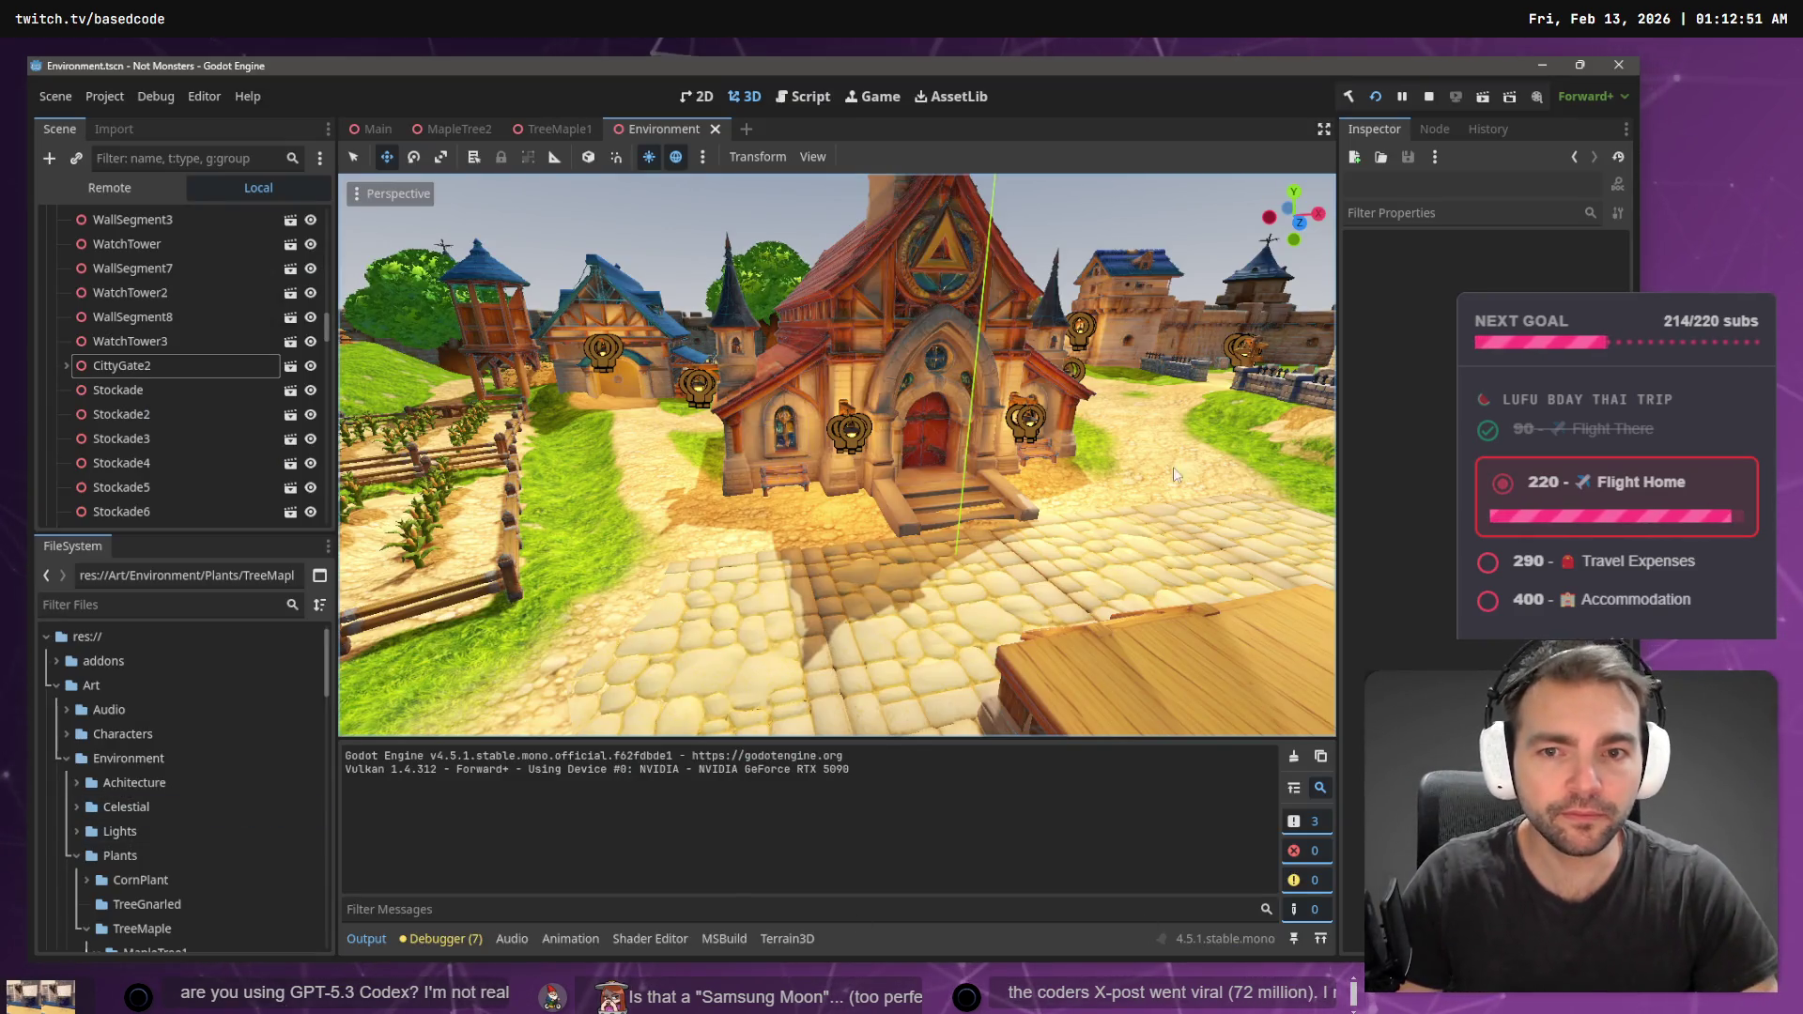
key(F5)
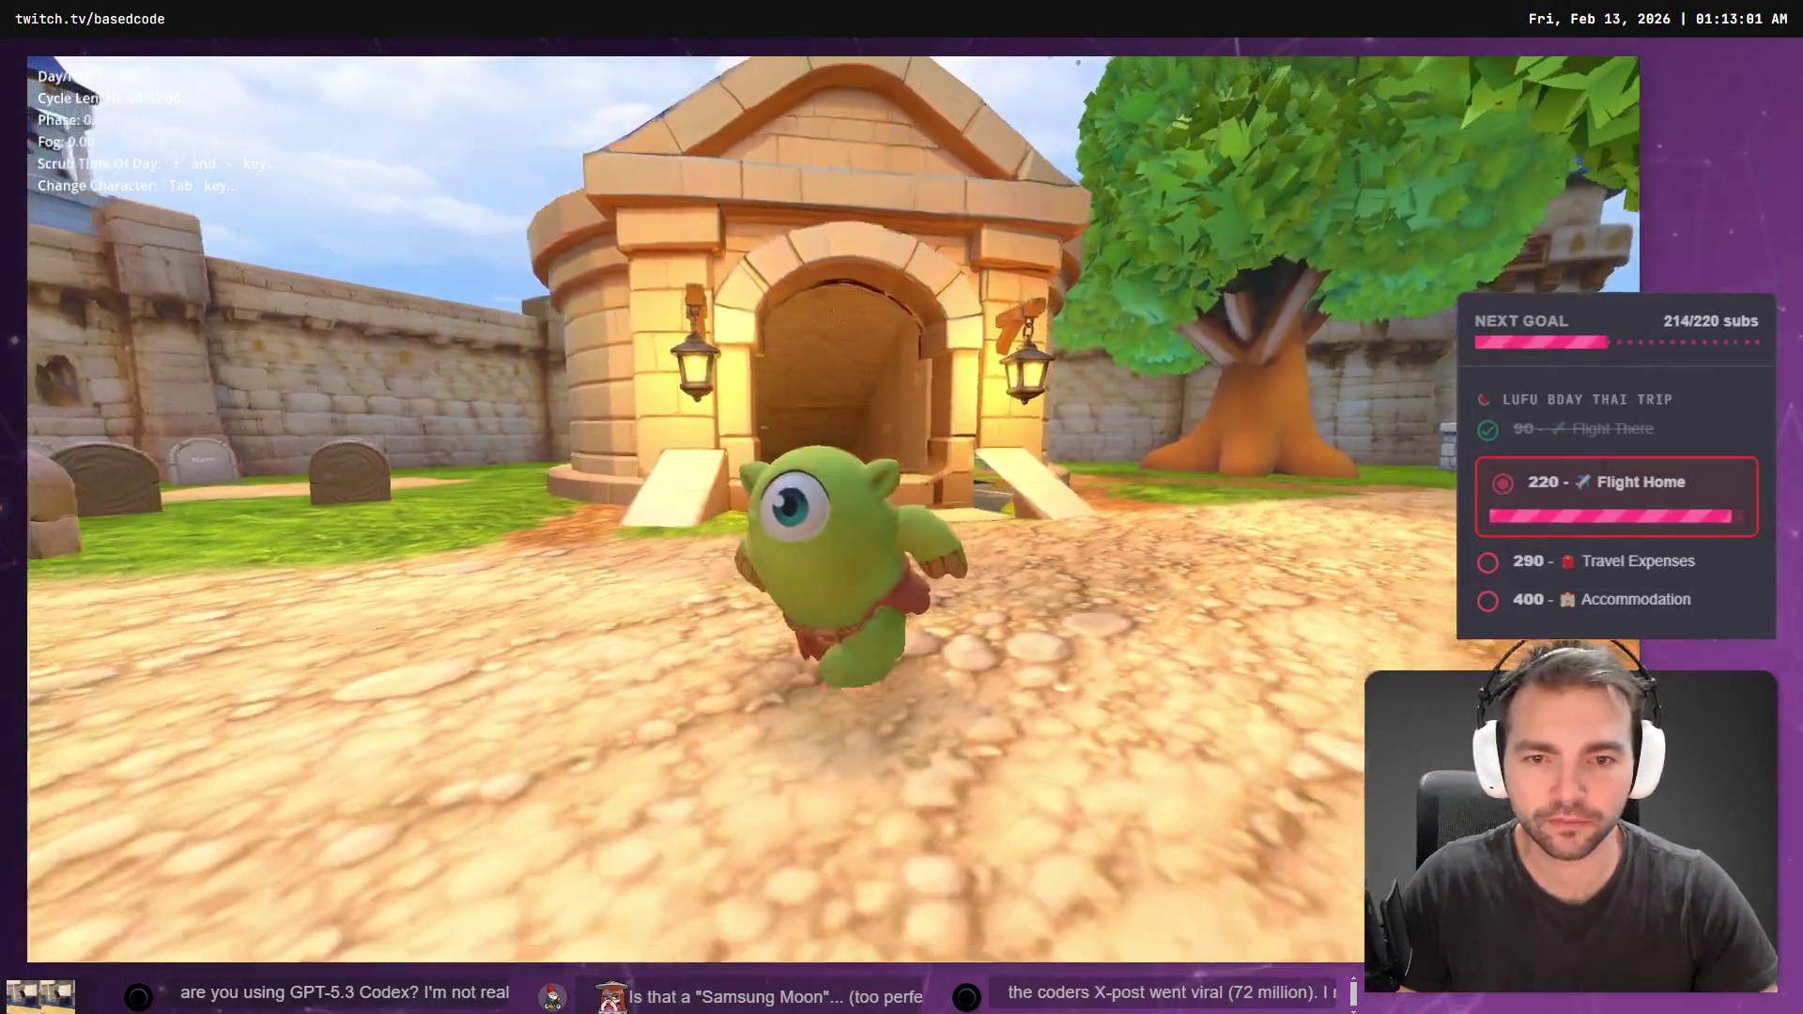
- Swap through the witch, vampire, yeti and worm-woman with Tab, then close the game and return to Codex
key(Tab)
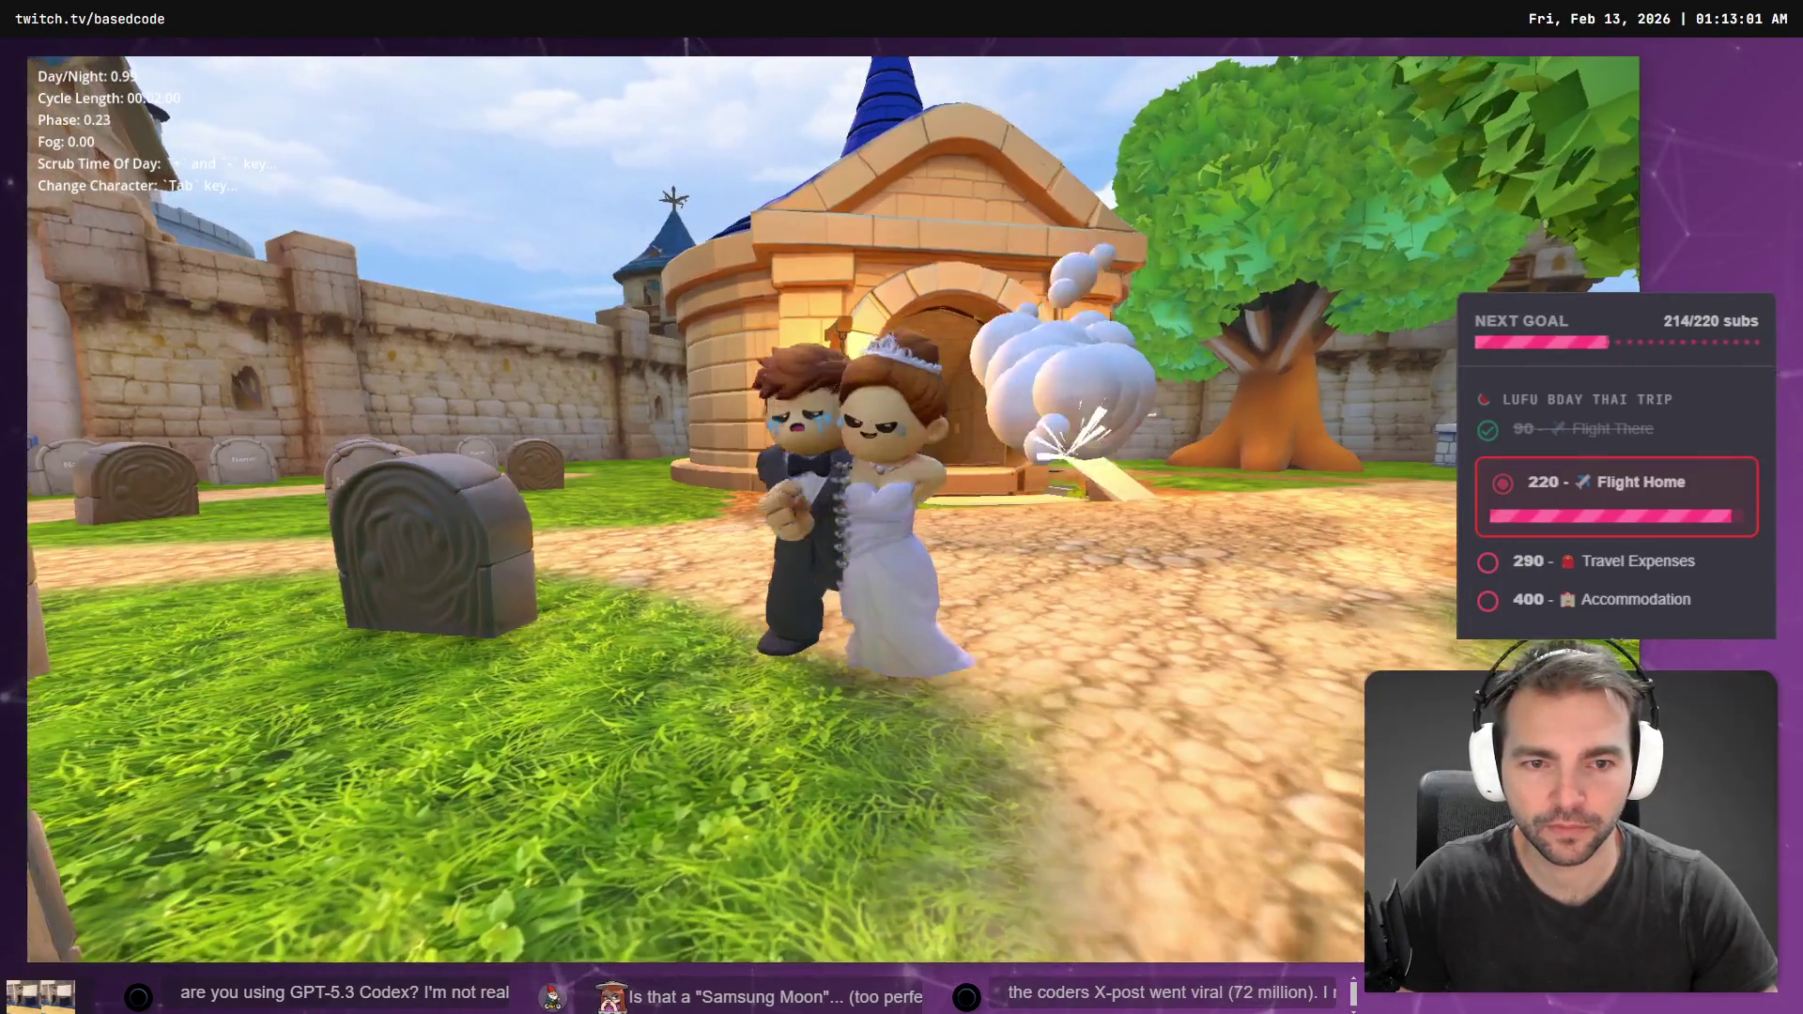
key(Tab)
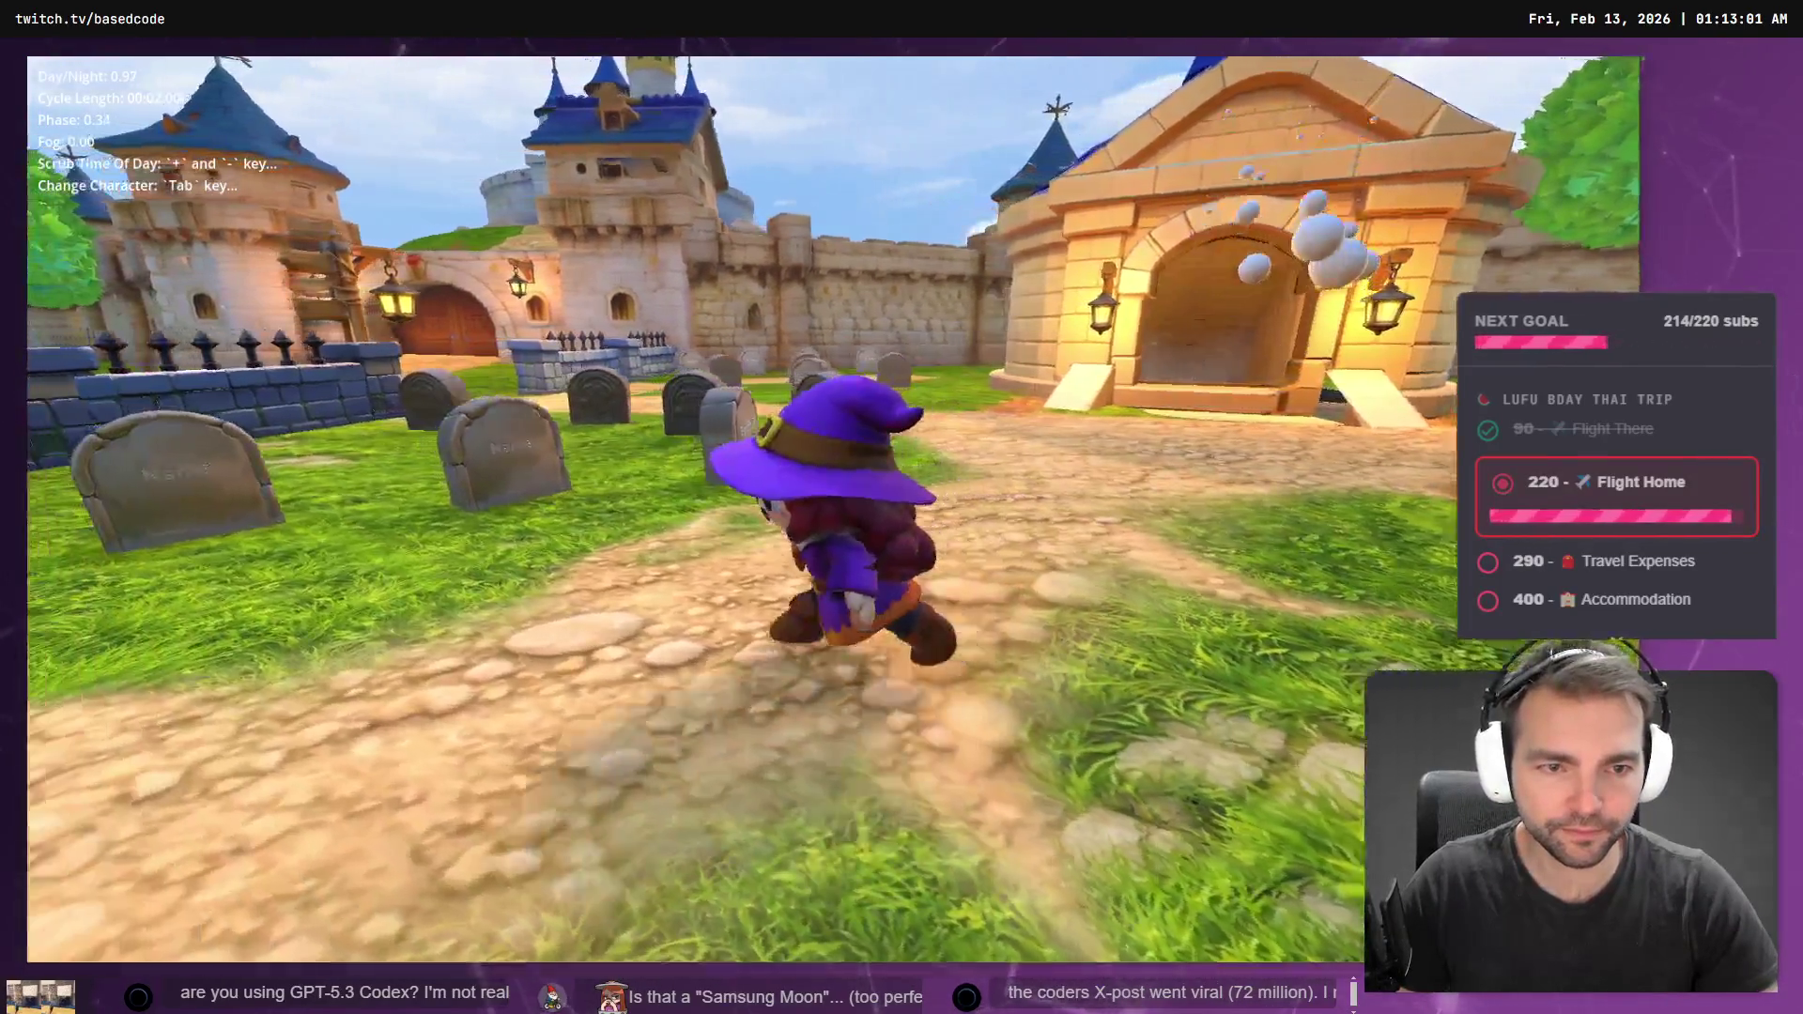
key(Tab)
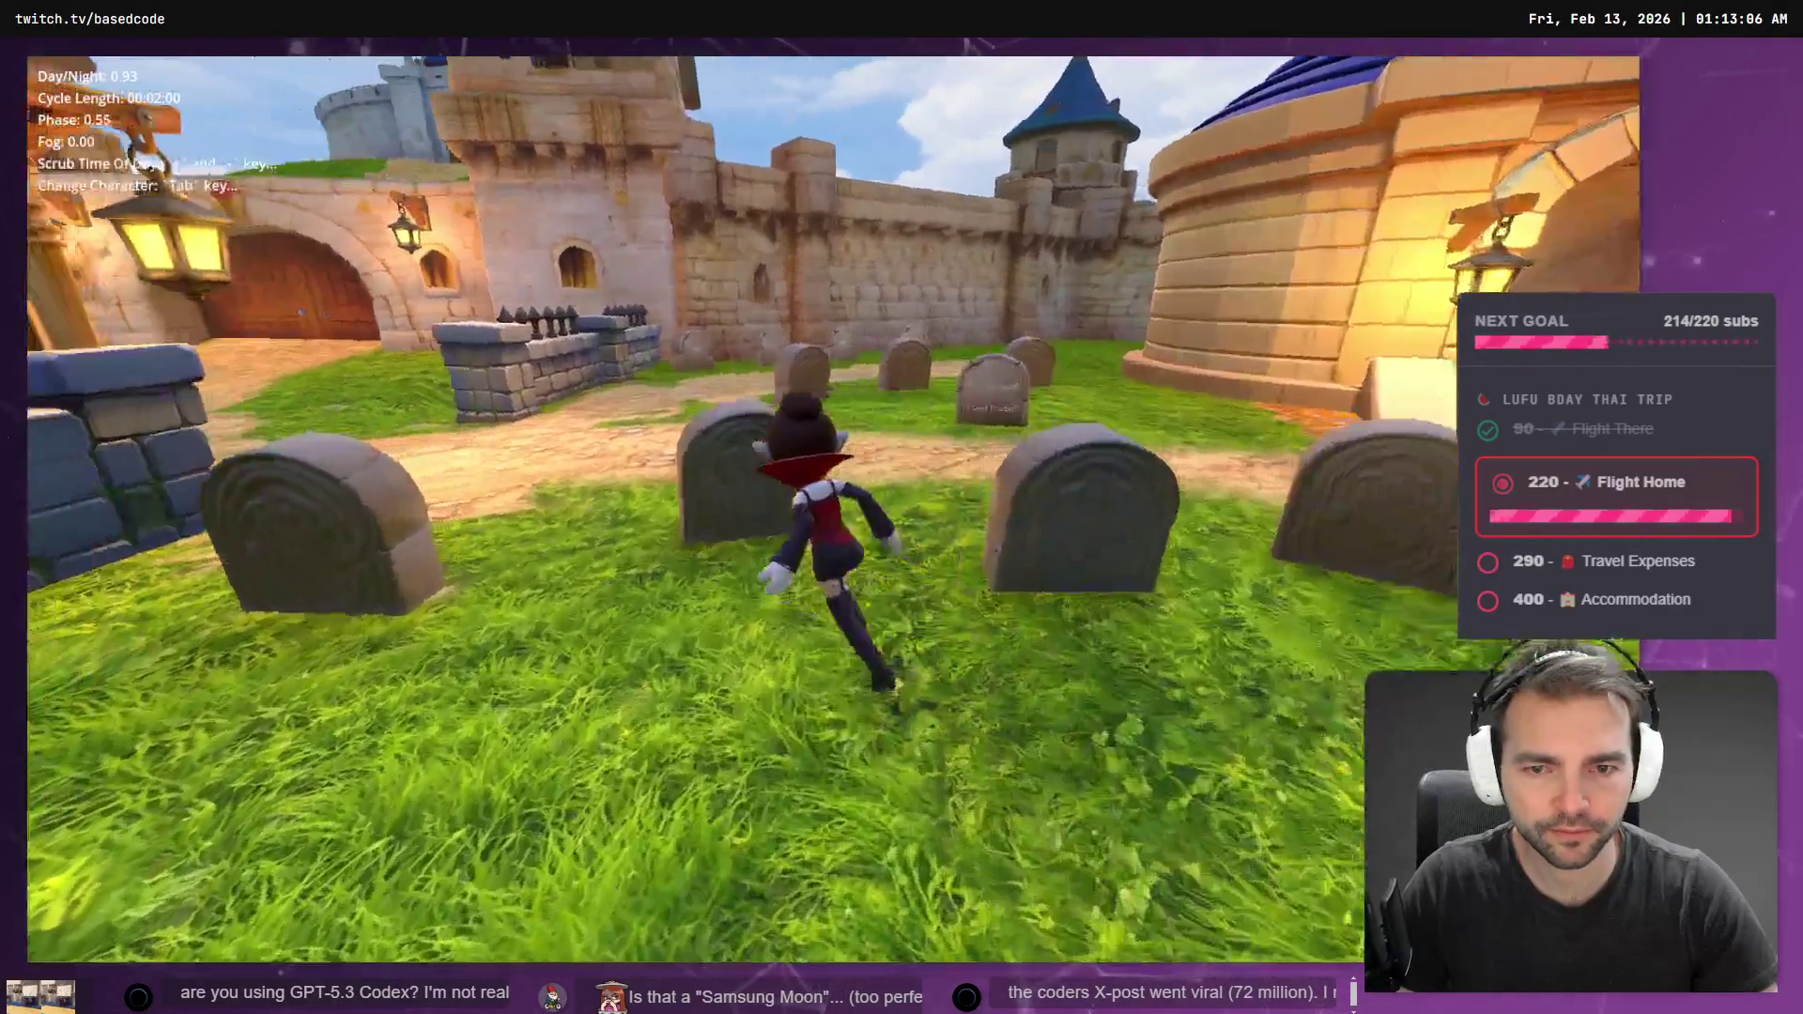
key(Tab)
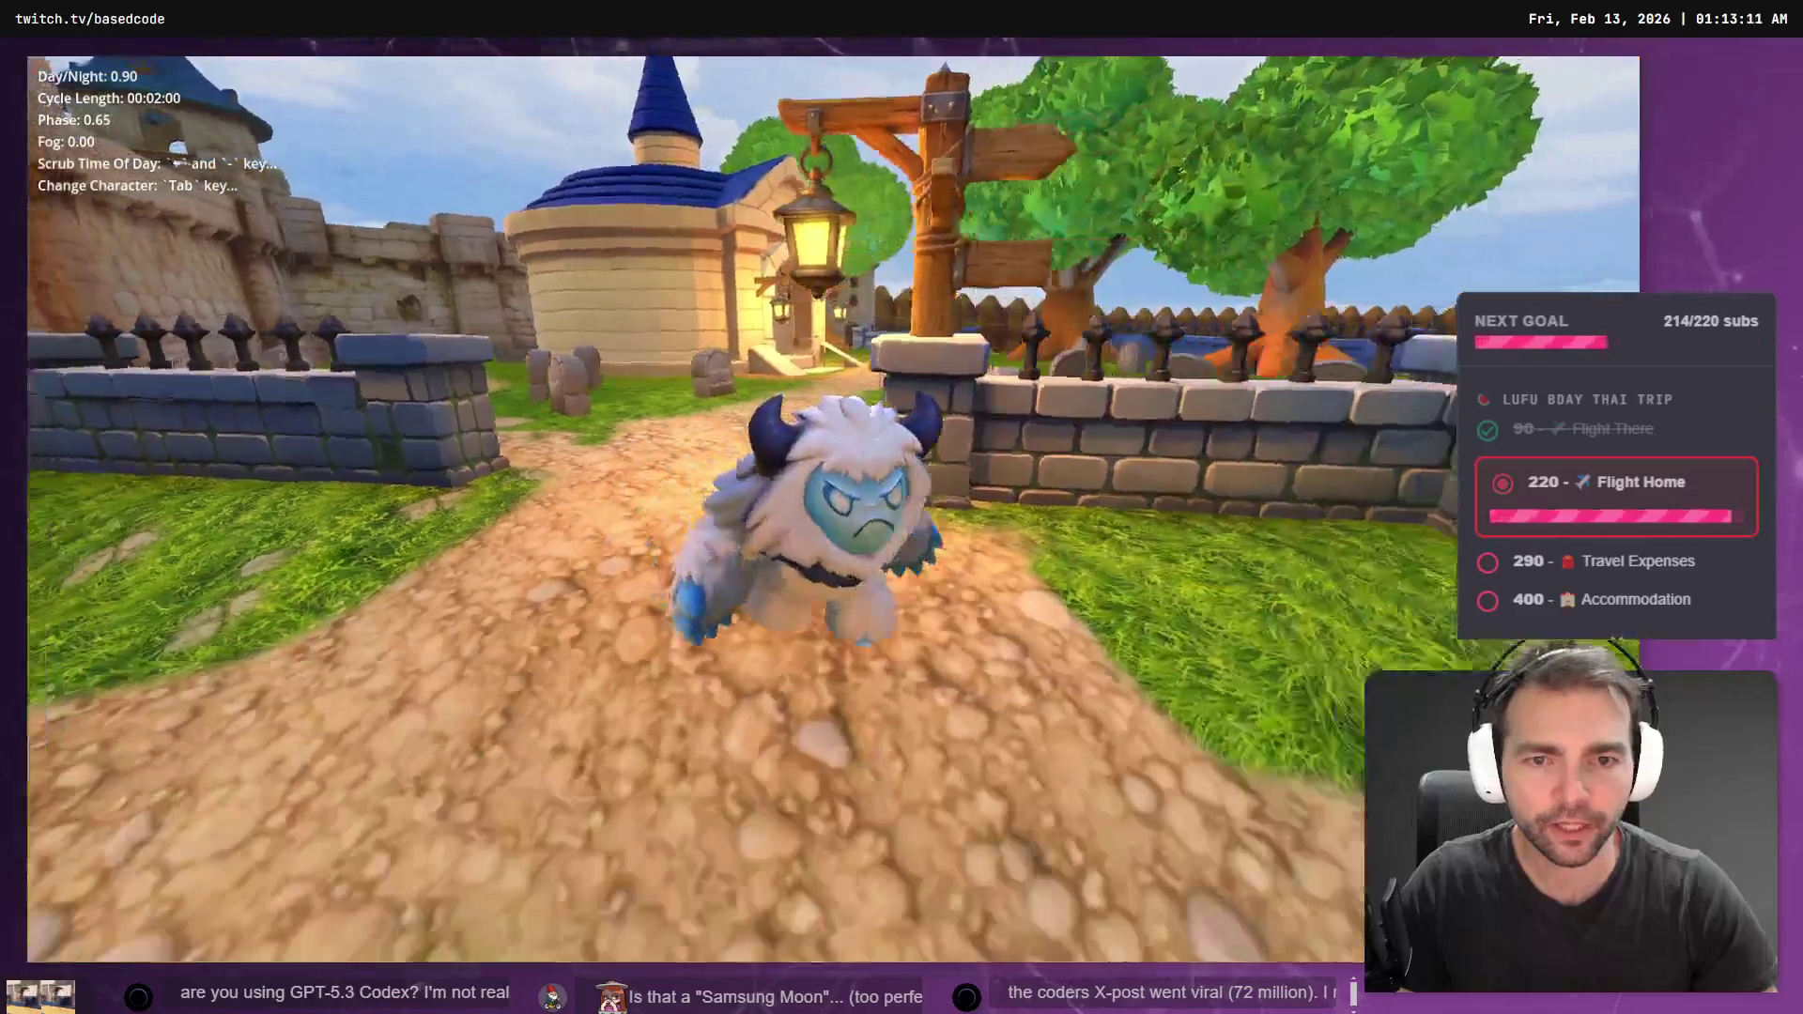
key(Tab)
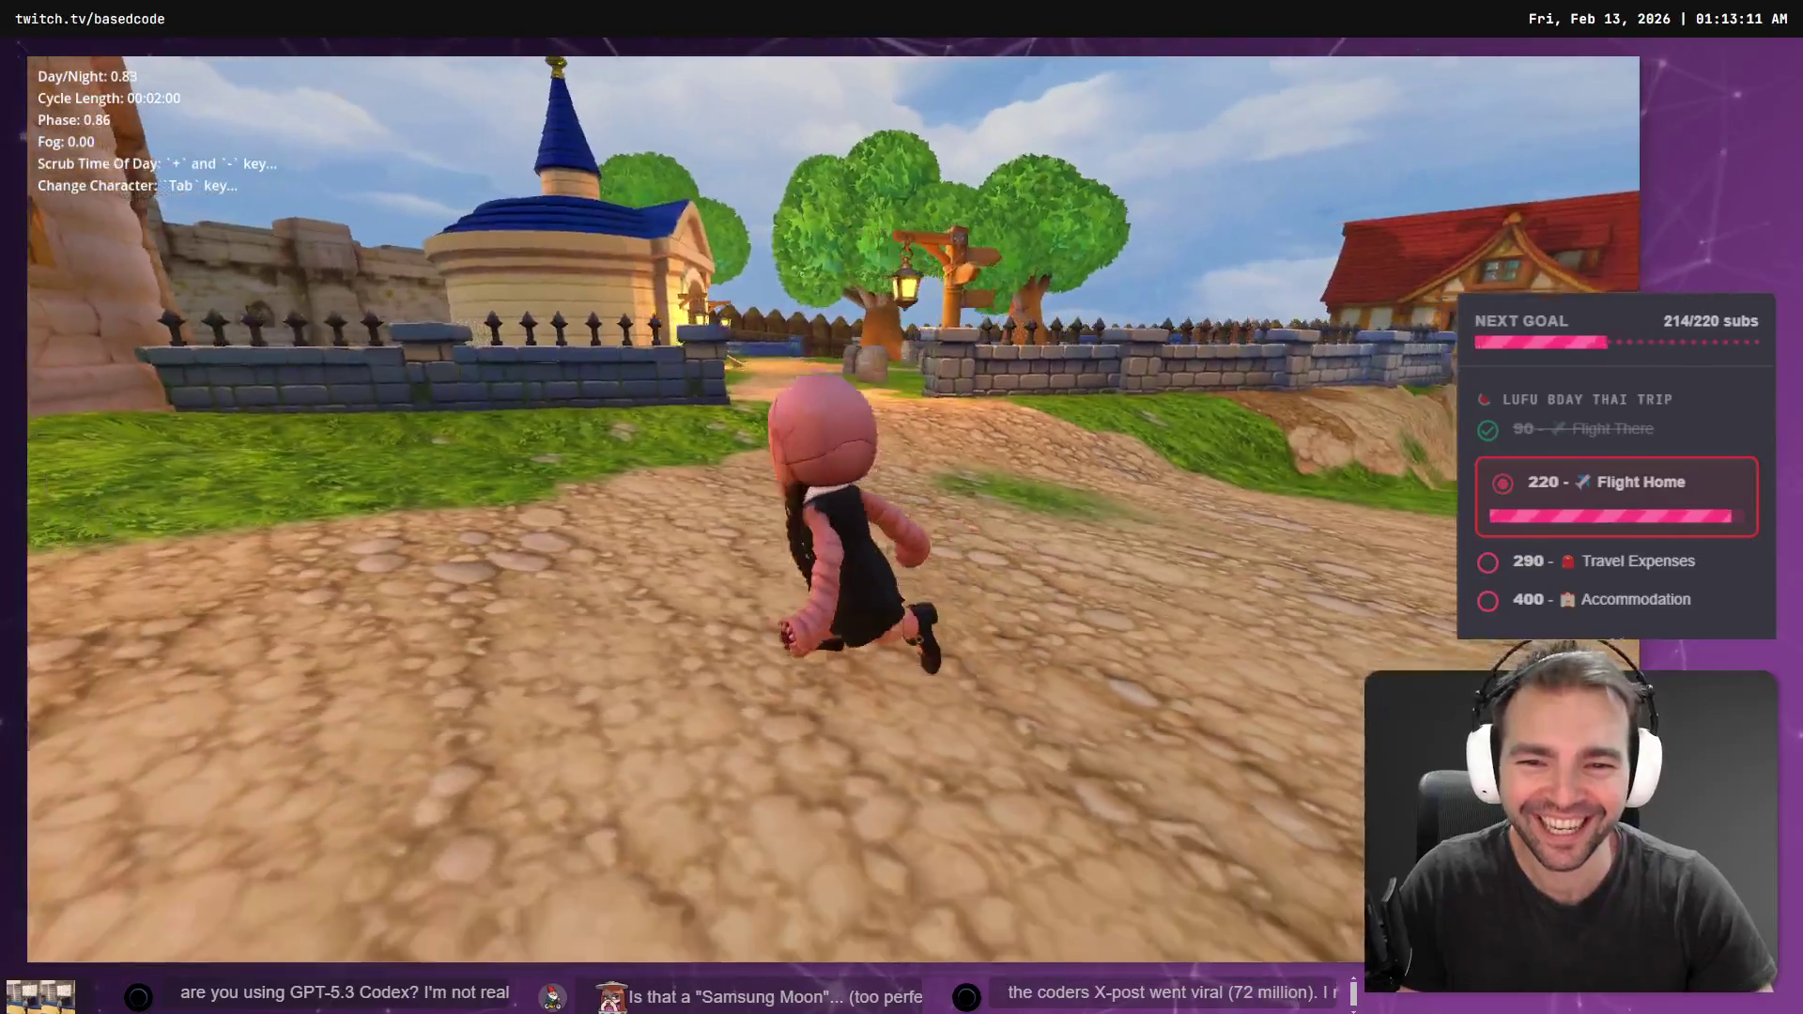
key(Tab)
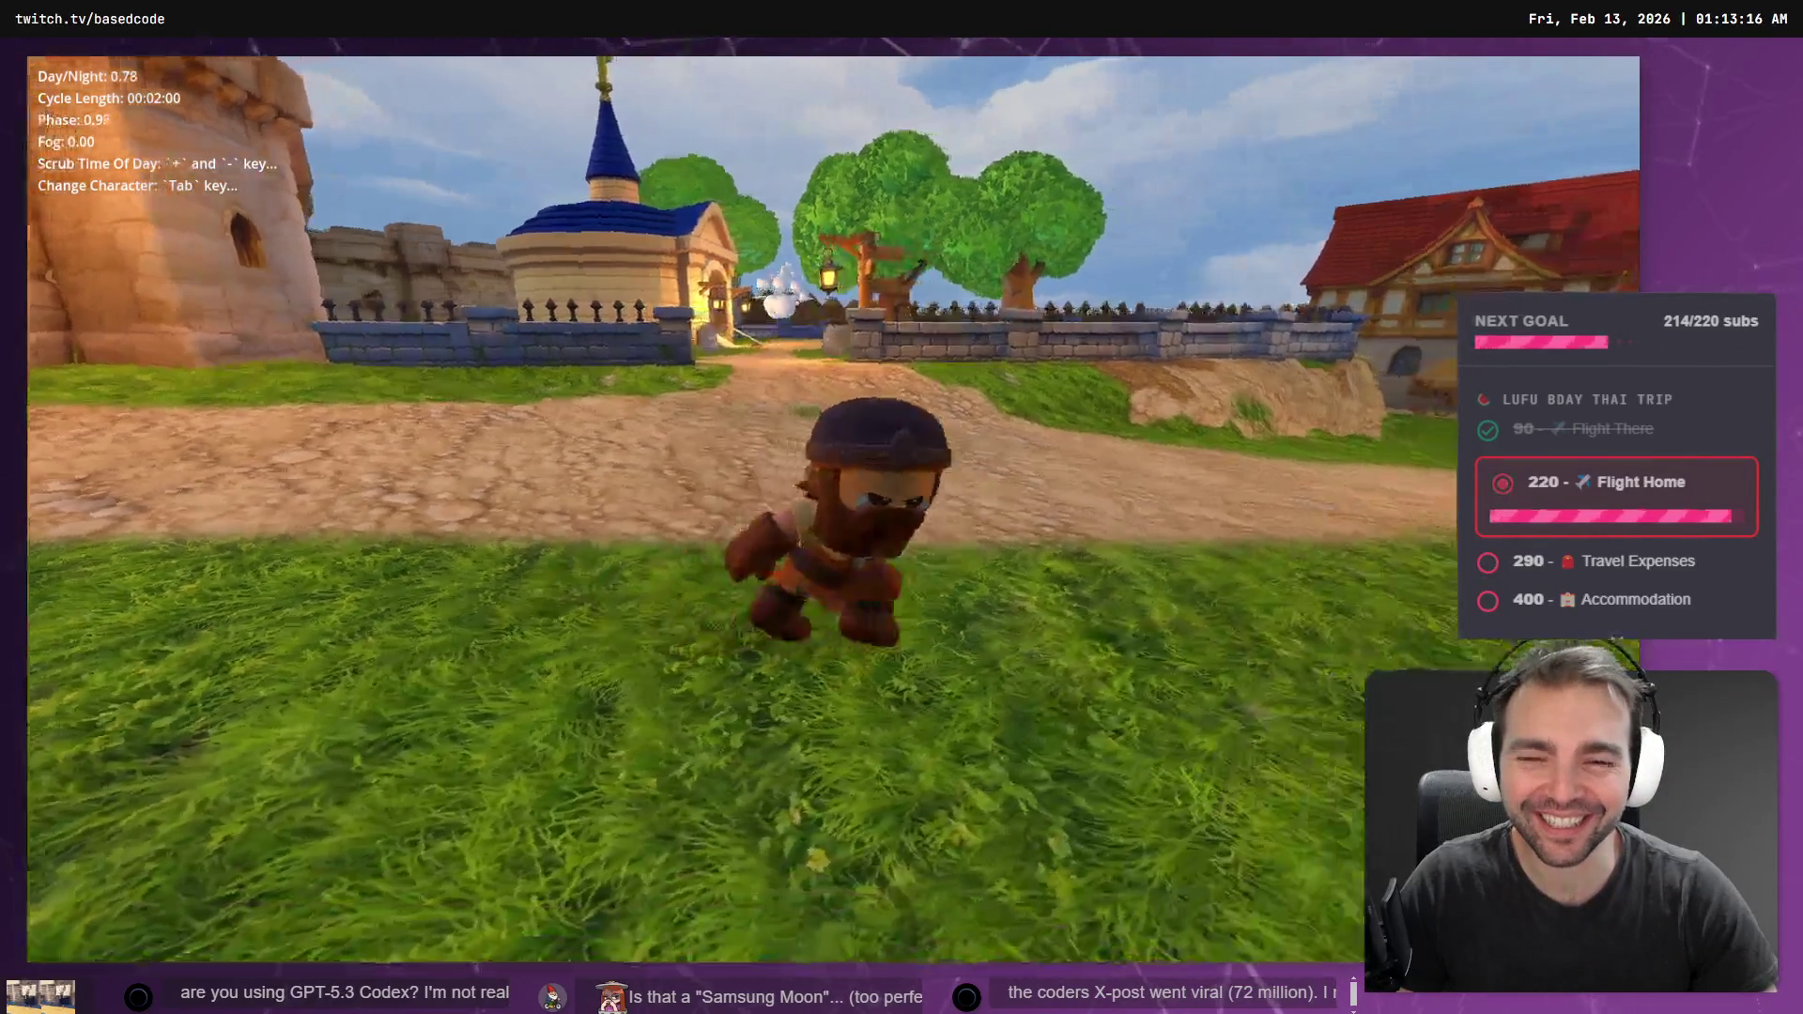
key(Escape)
key(alt+Tab)
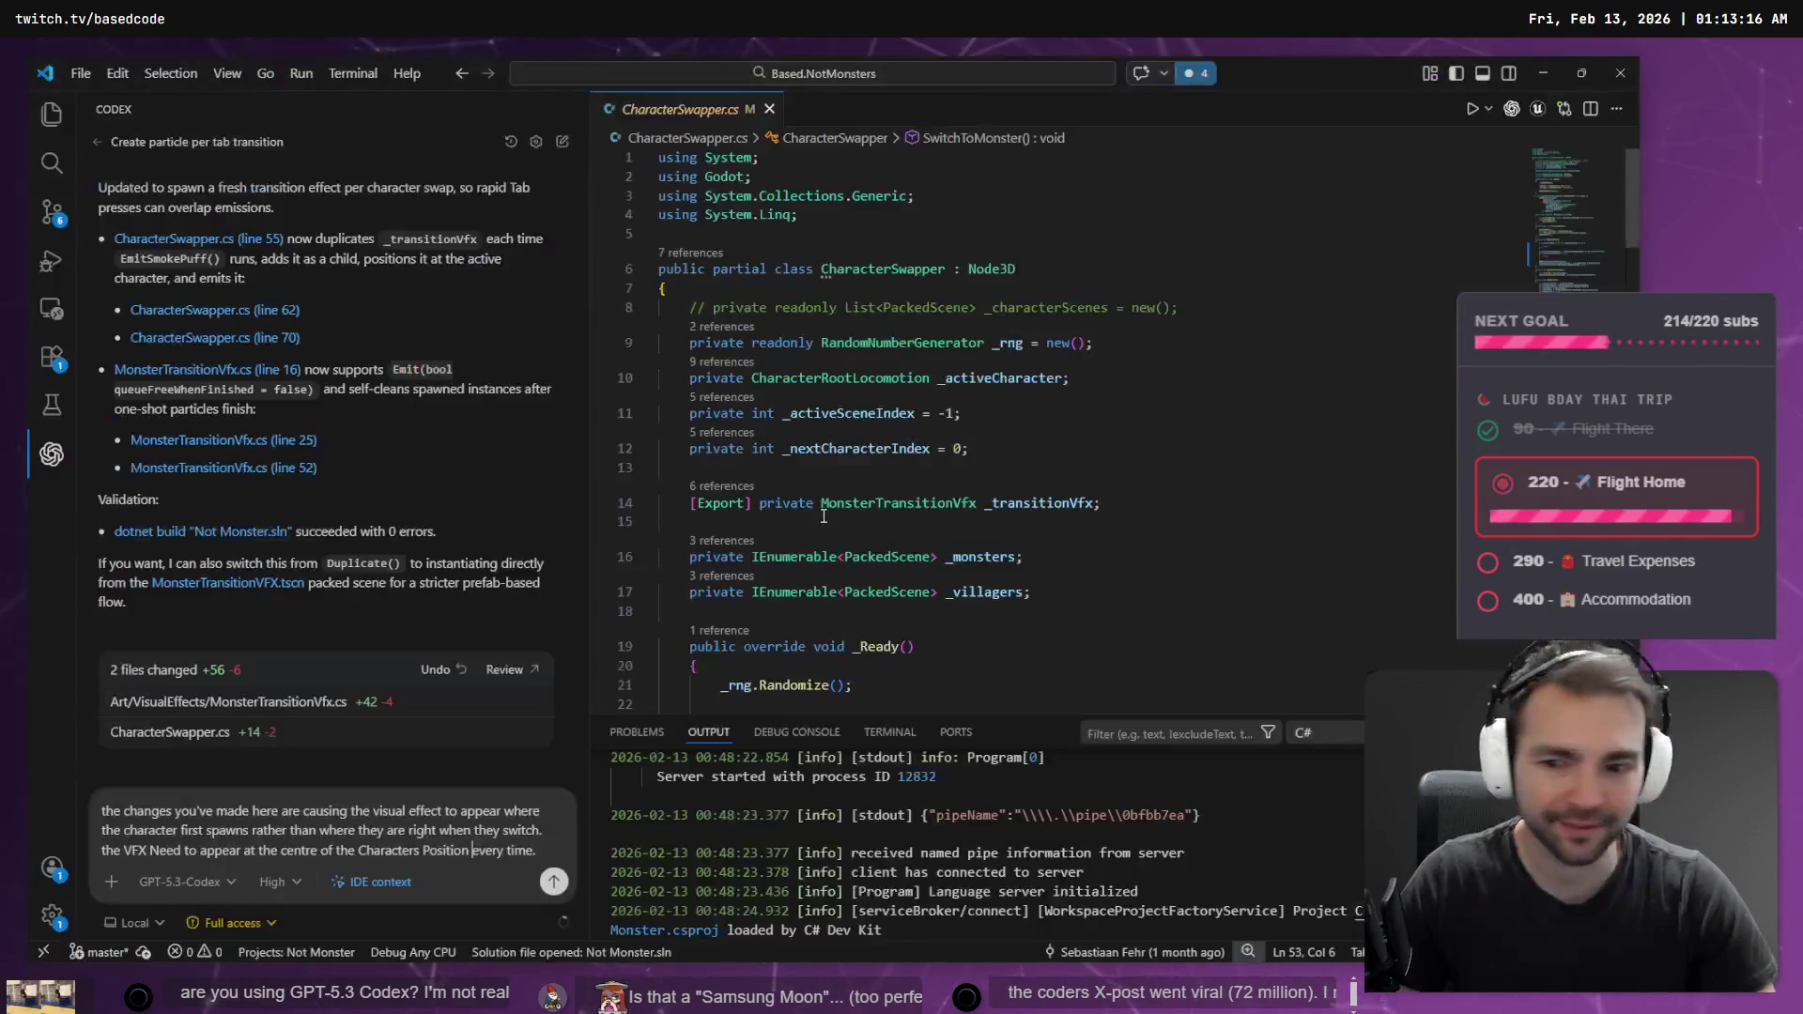
- Send the VFX-centring bug report to Codex and fly the Godot viewport into the town street while it works
click(552, 884)
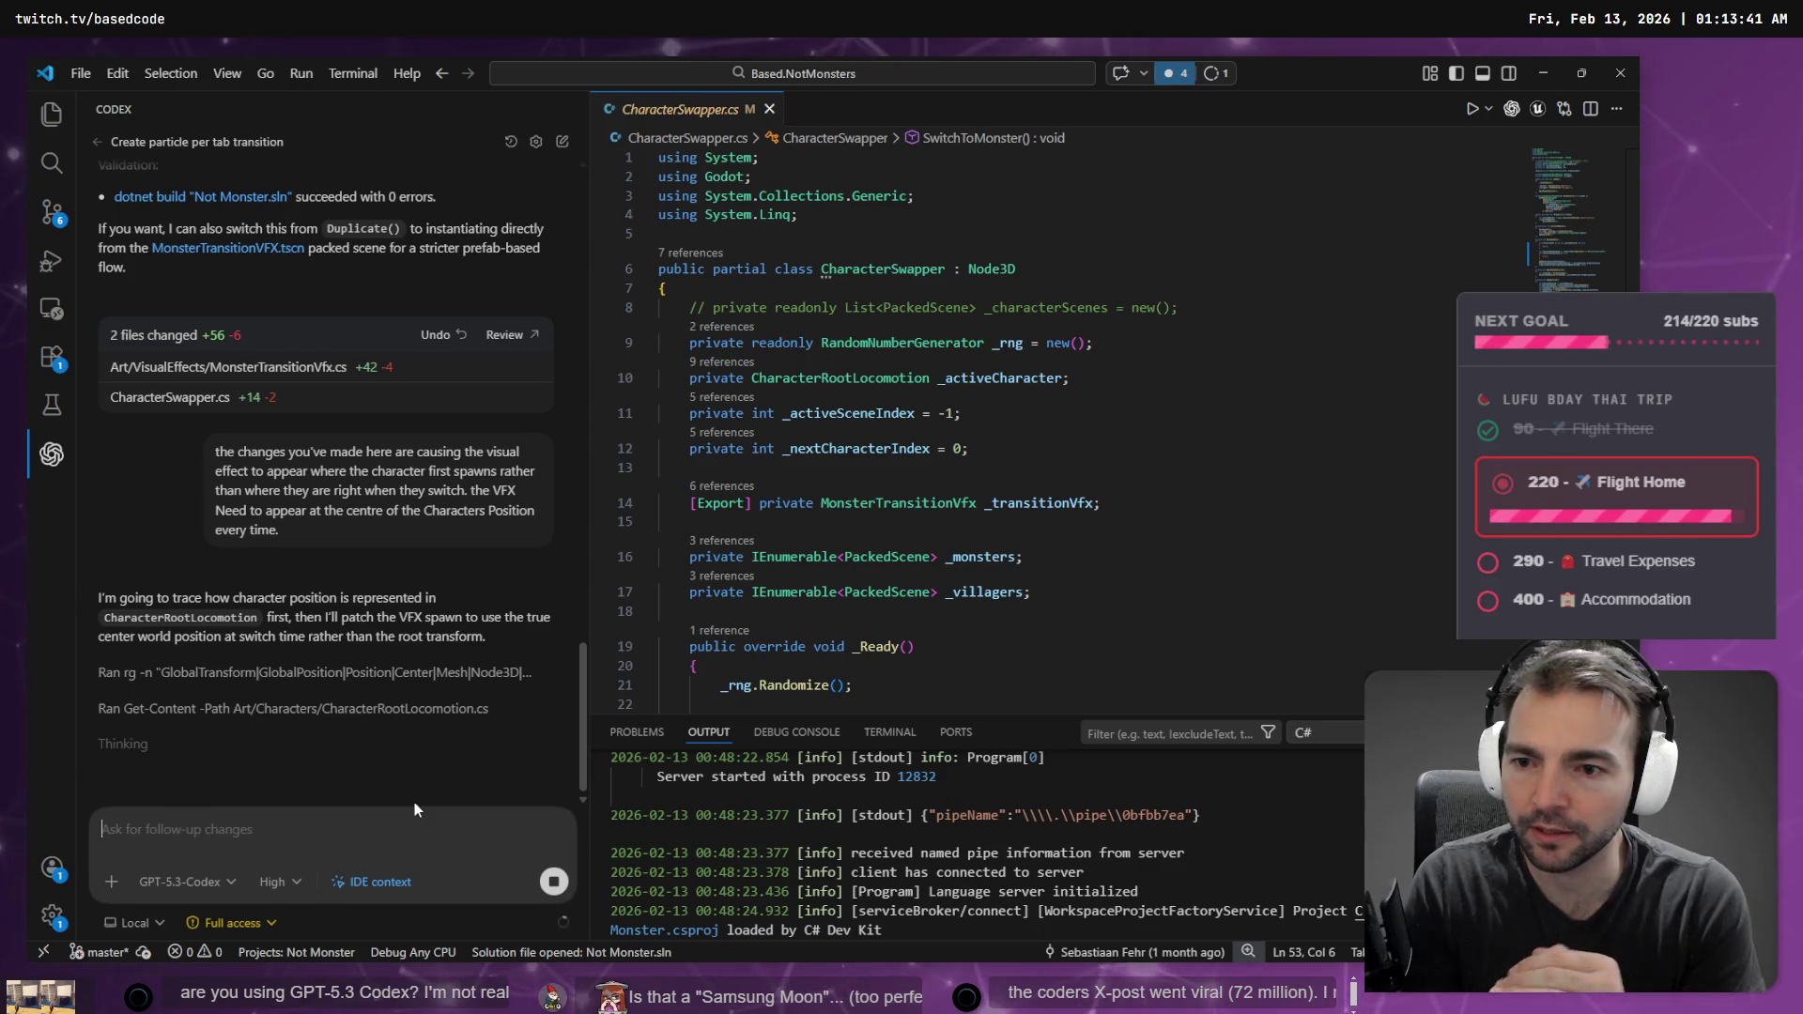
key(alt)
key(alt+Tab)
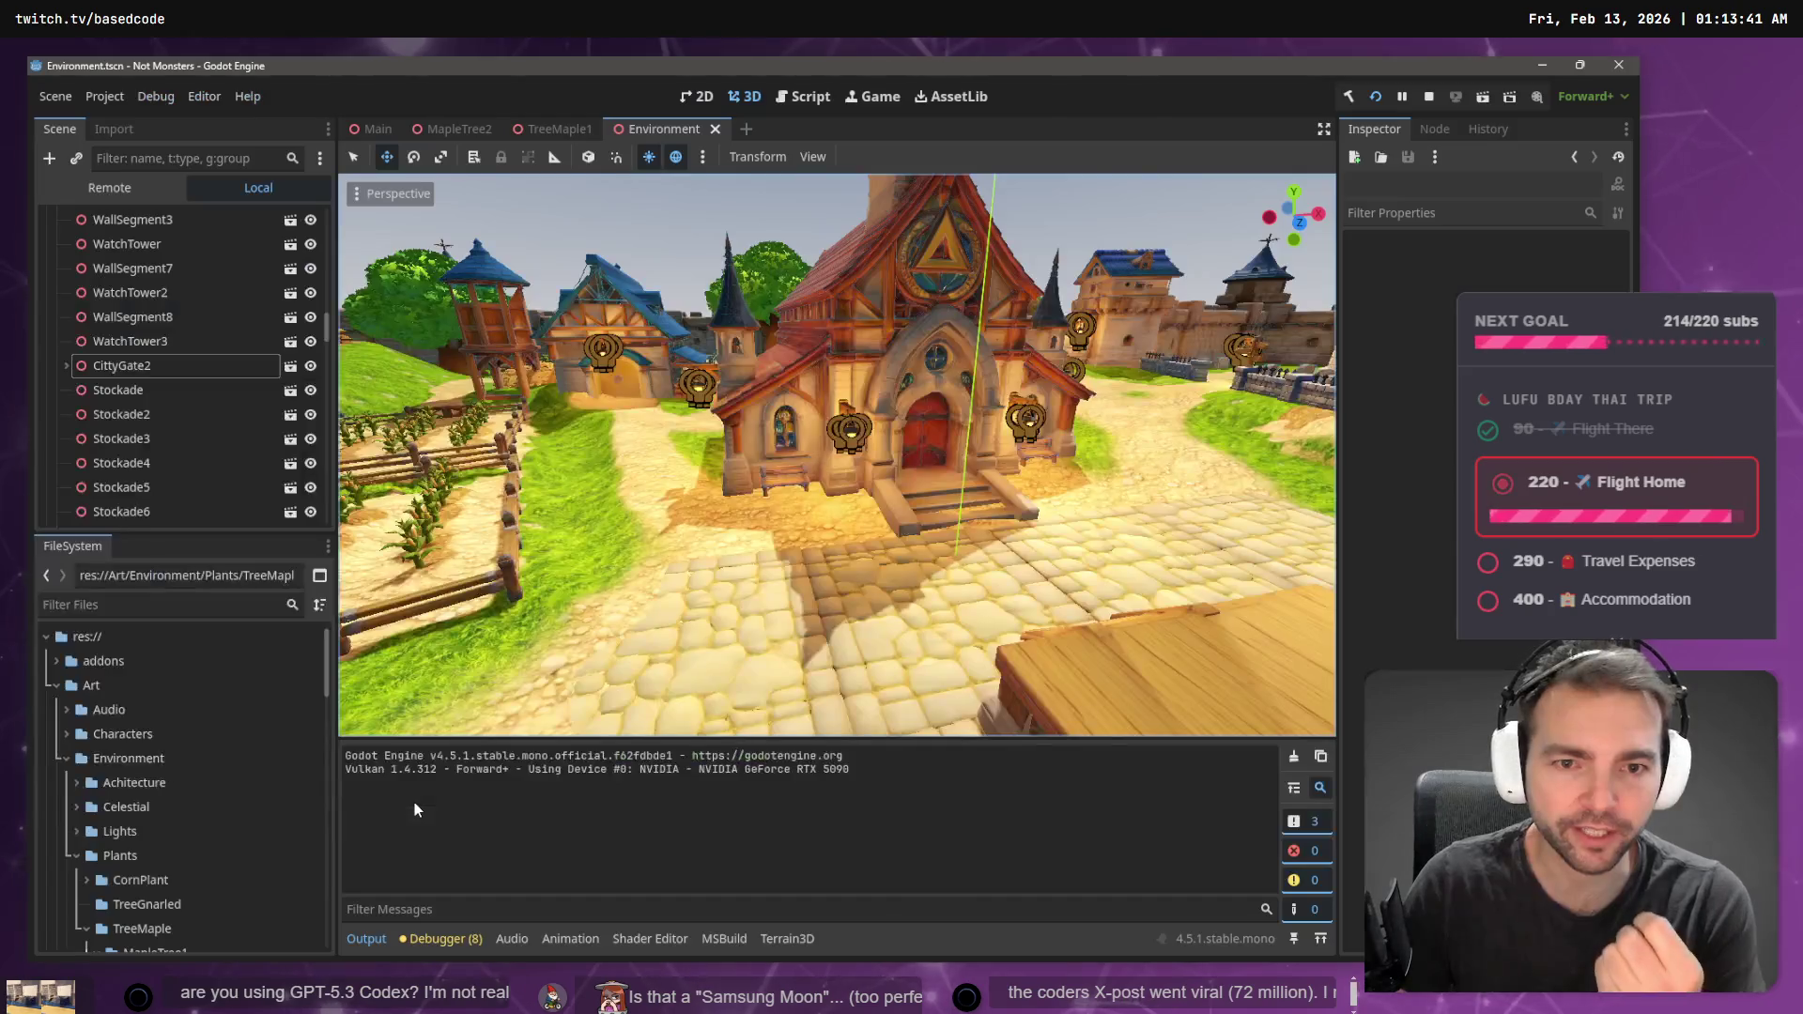
key(alt+Tab)
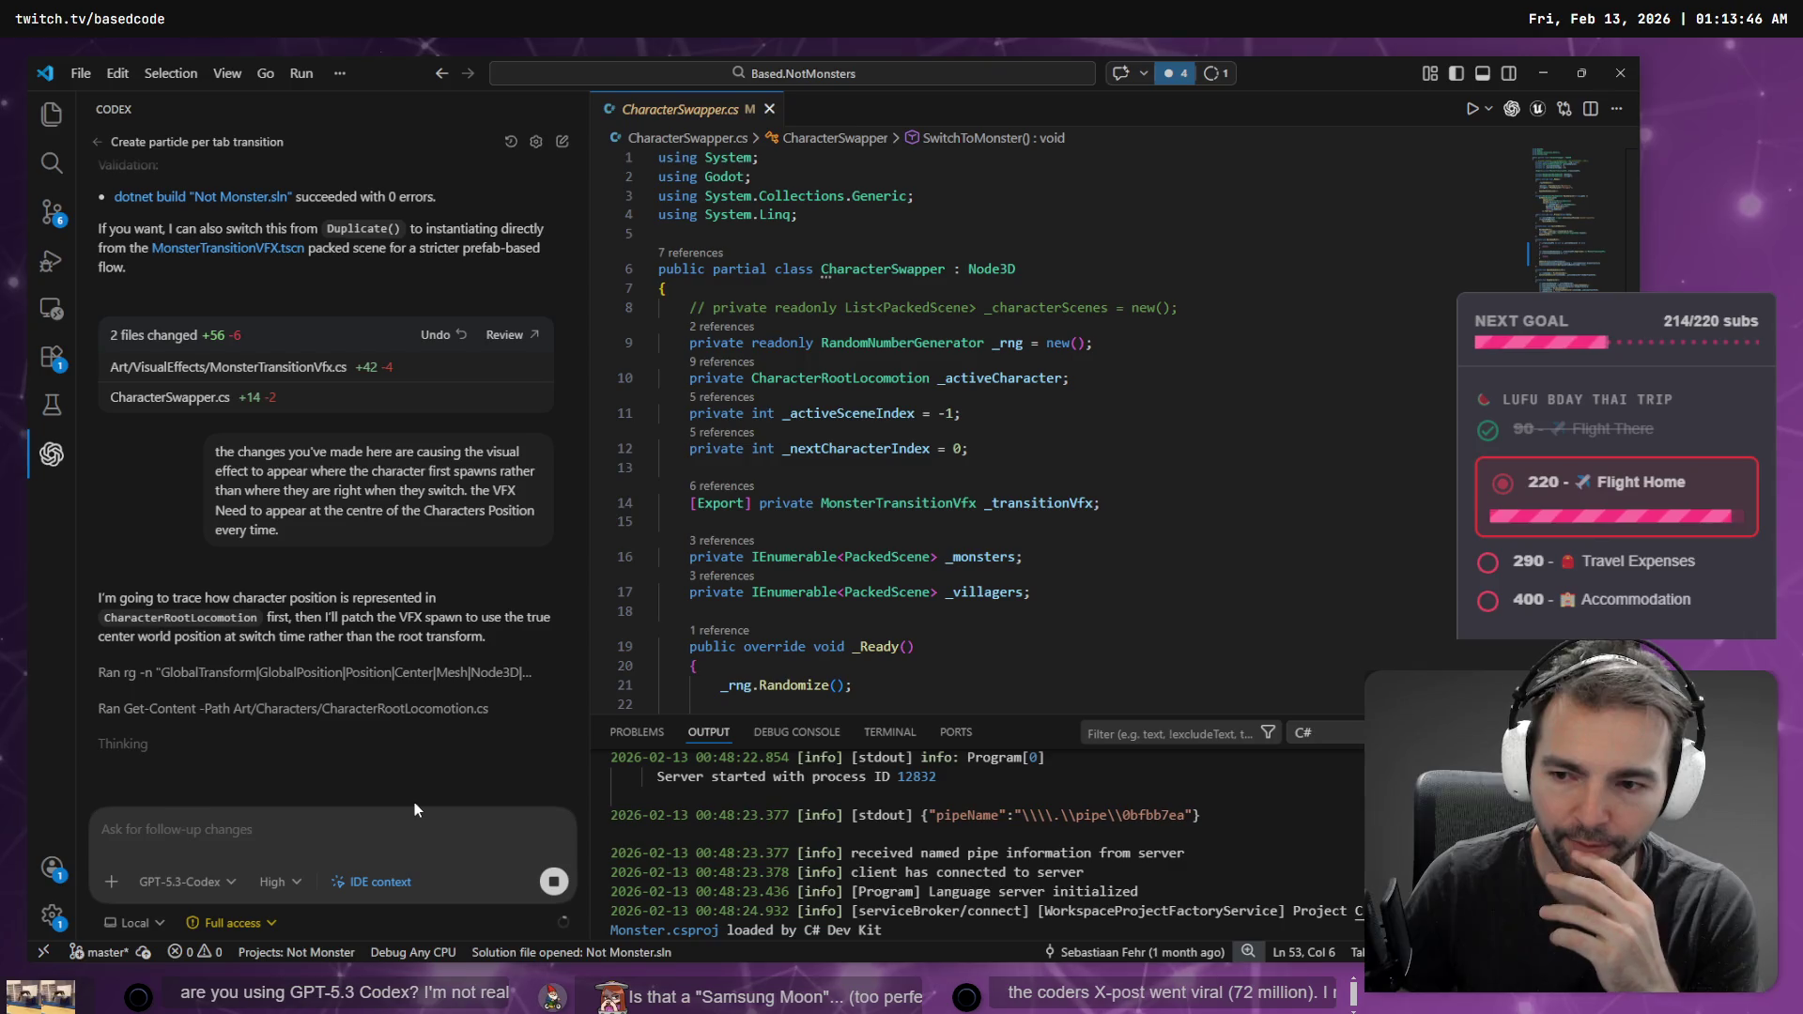
key(alt+Tab)
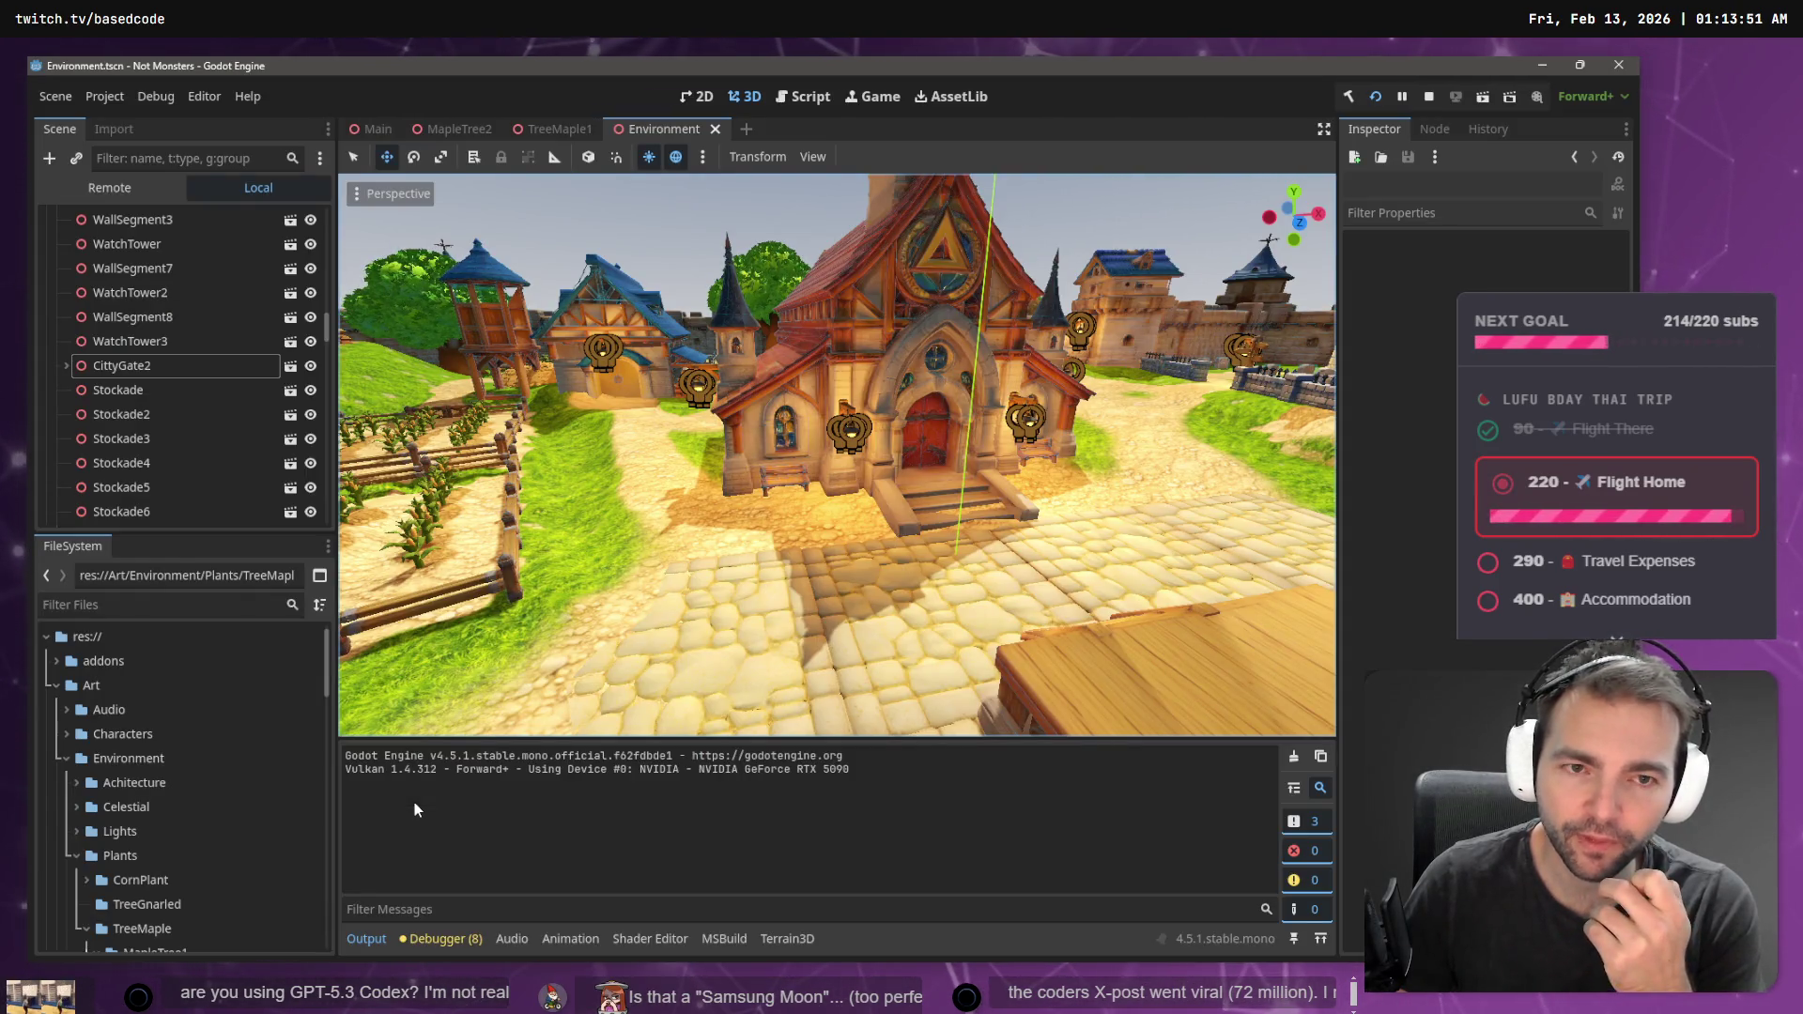
mouse_move(711, 402)
mouse_down()
mouse_move(338, 430)
mouse_move(710, 395)
mouse_up()
key(alt+Tab)
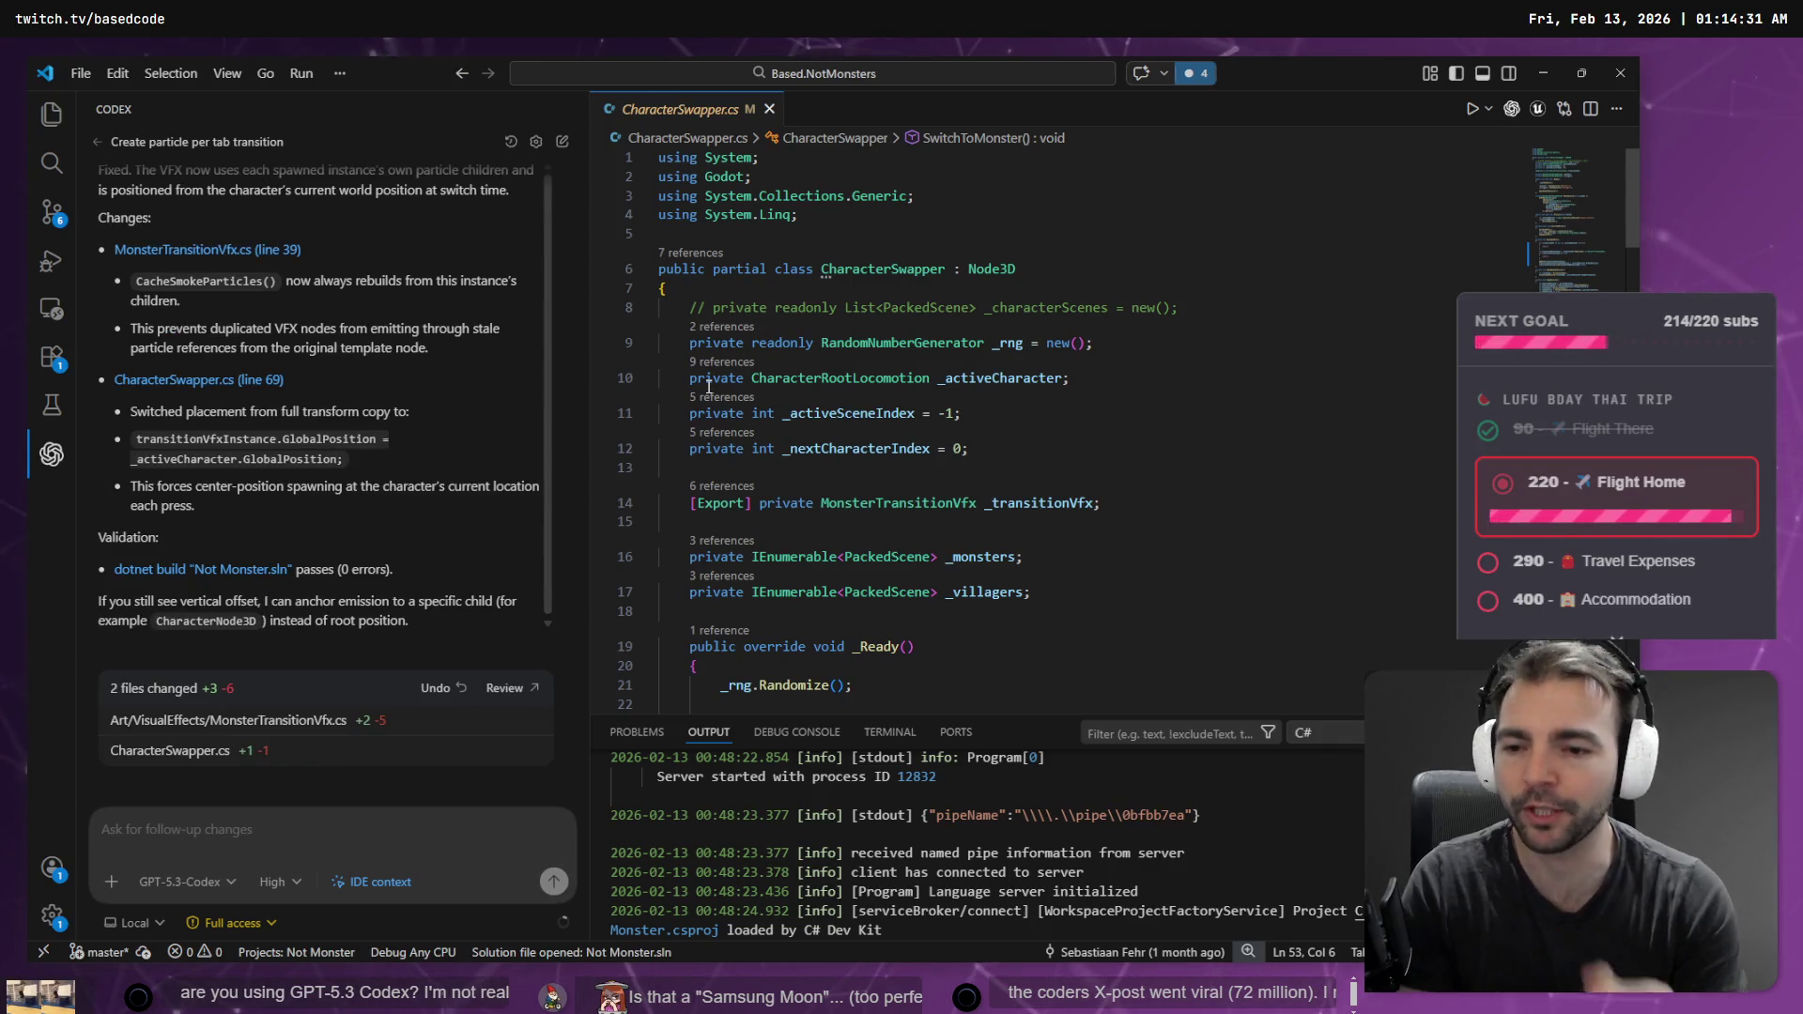
- Rebuild and relaunch the game from the Godot editor to reach the Not Monsters splash screen
key(alt+Tab)
key(alt+Tab)
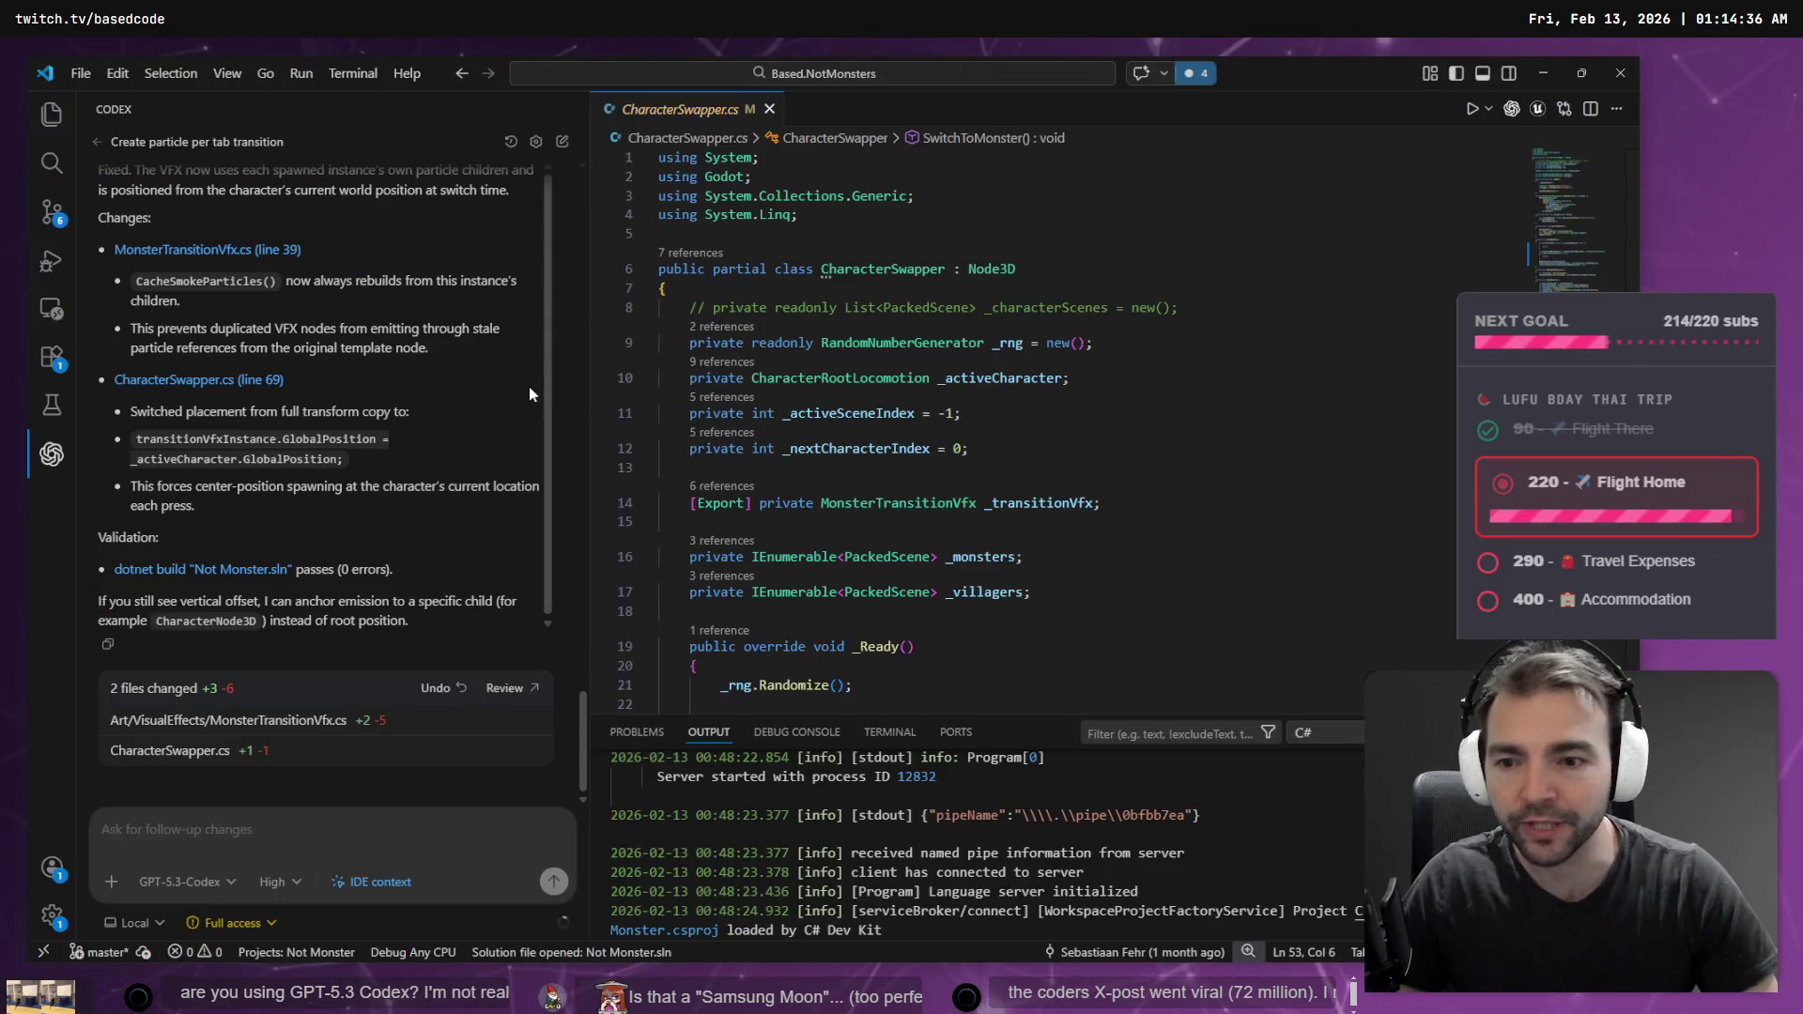
key(alt+Tab)
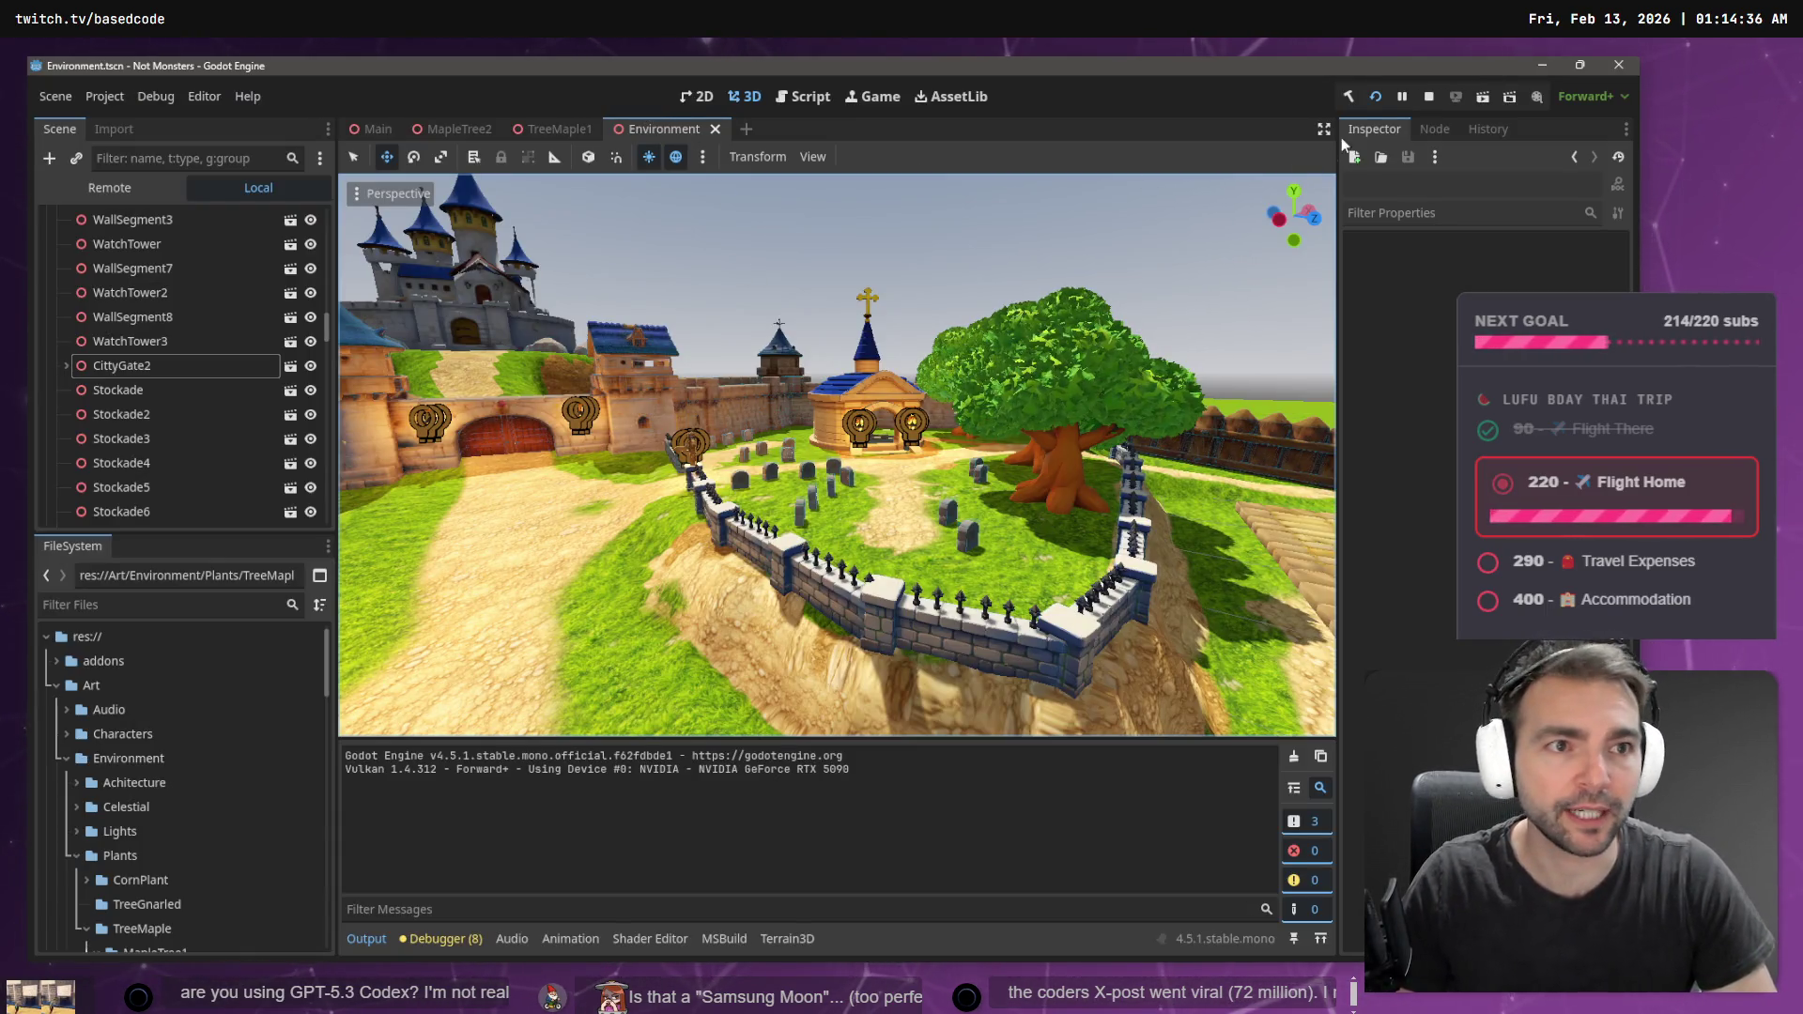
click(1377, 98)
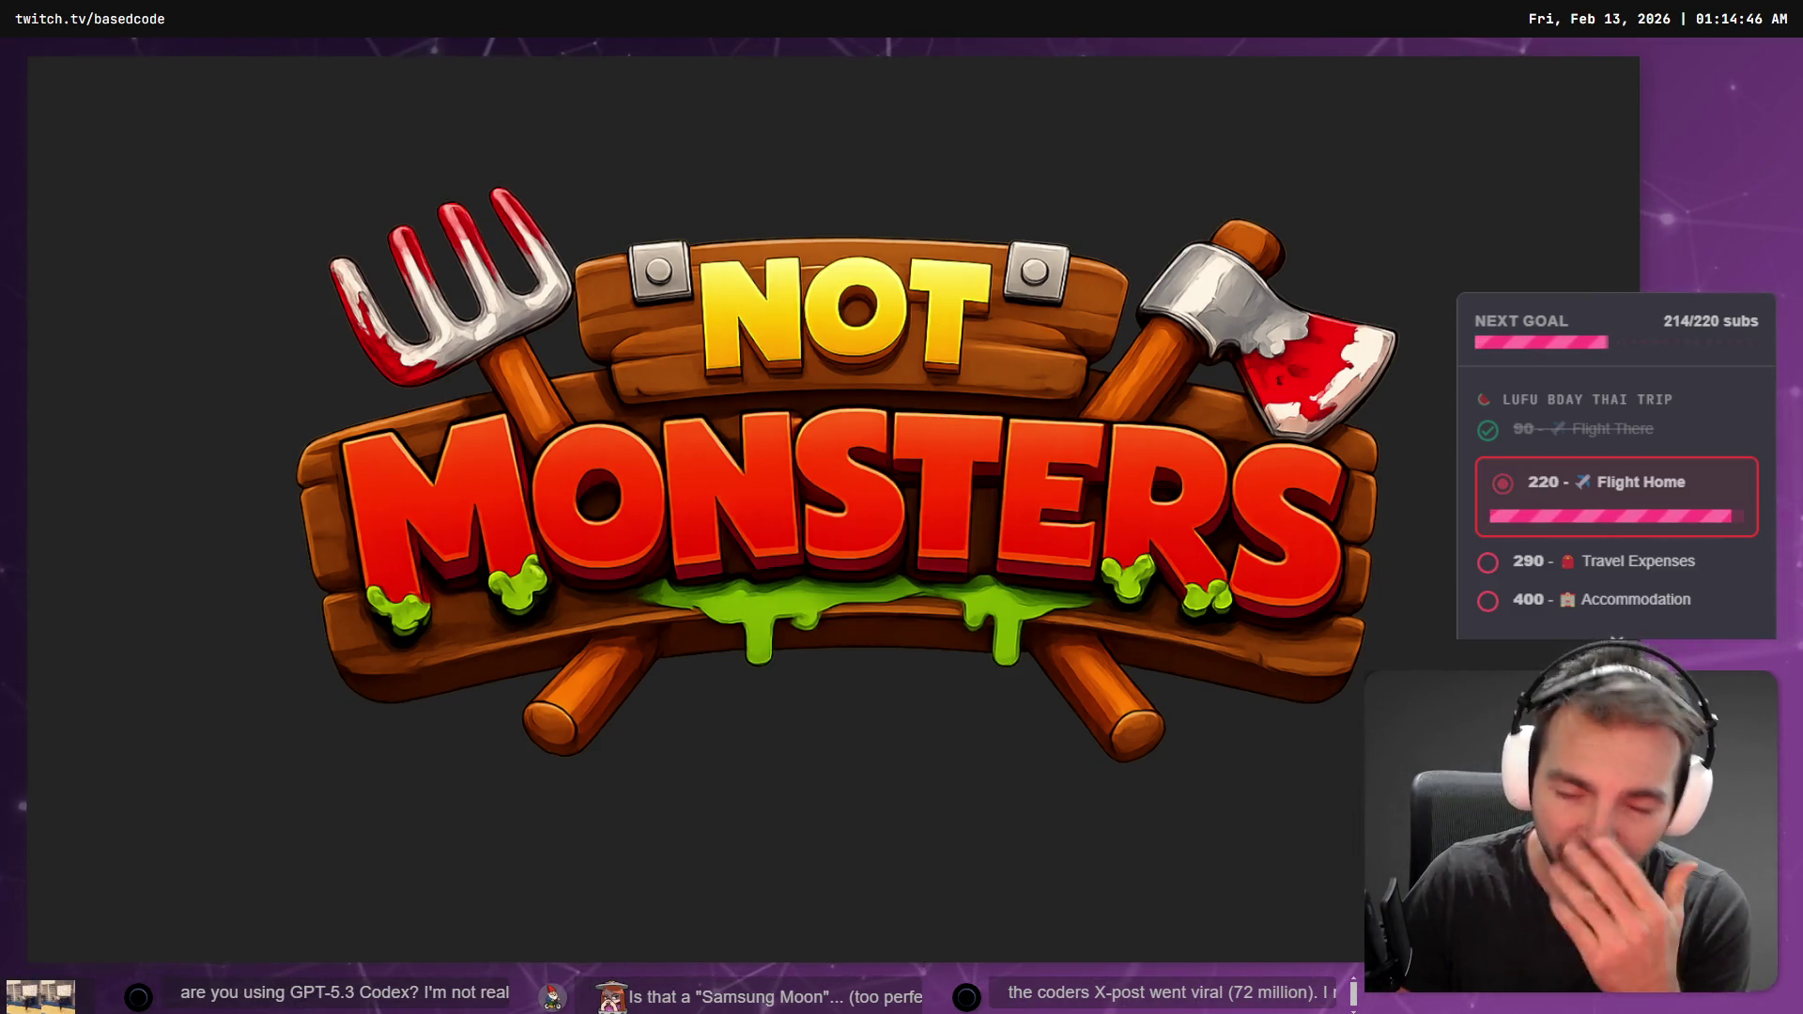
- Swap through four characters with smoke puffs, walk across the village square and advance the time of day
key(Tab)
key(Tab)
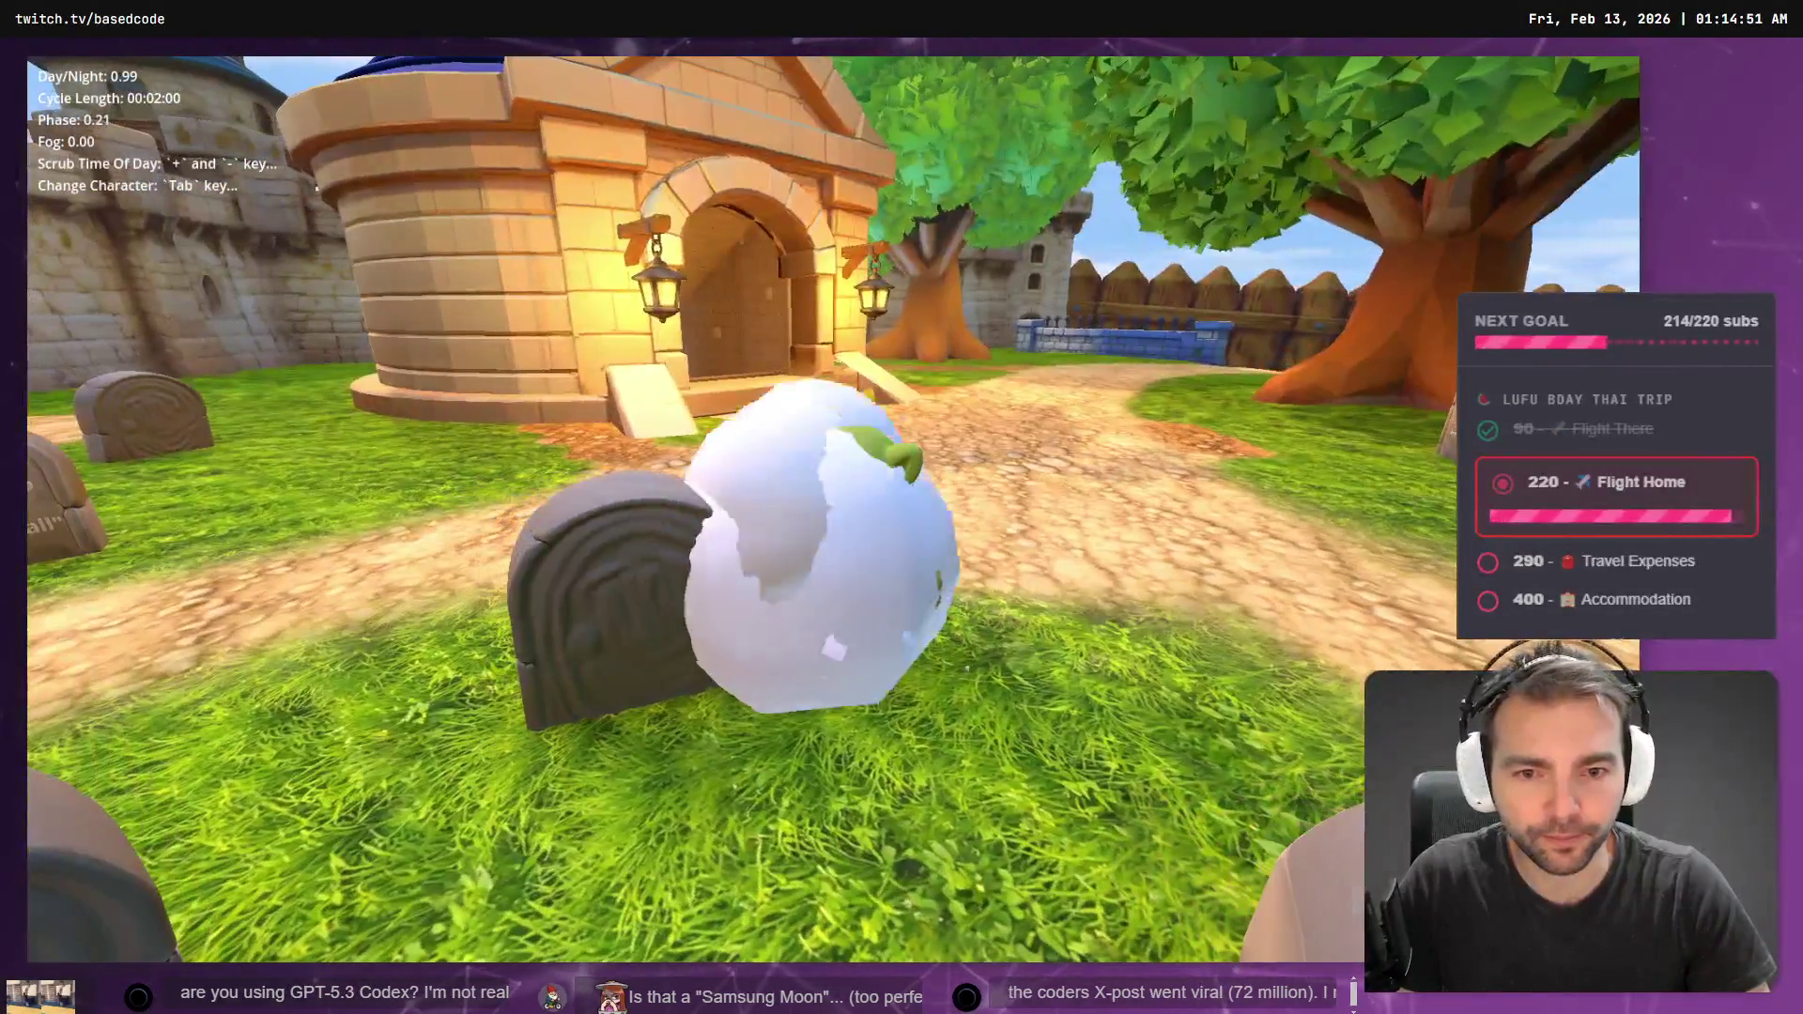
key(Tab)
key(Tab)
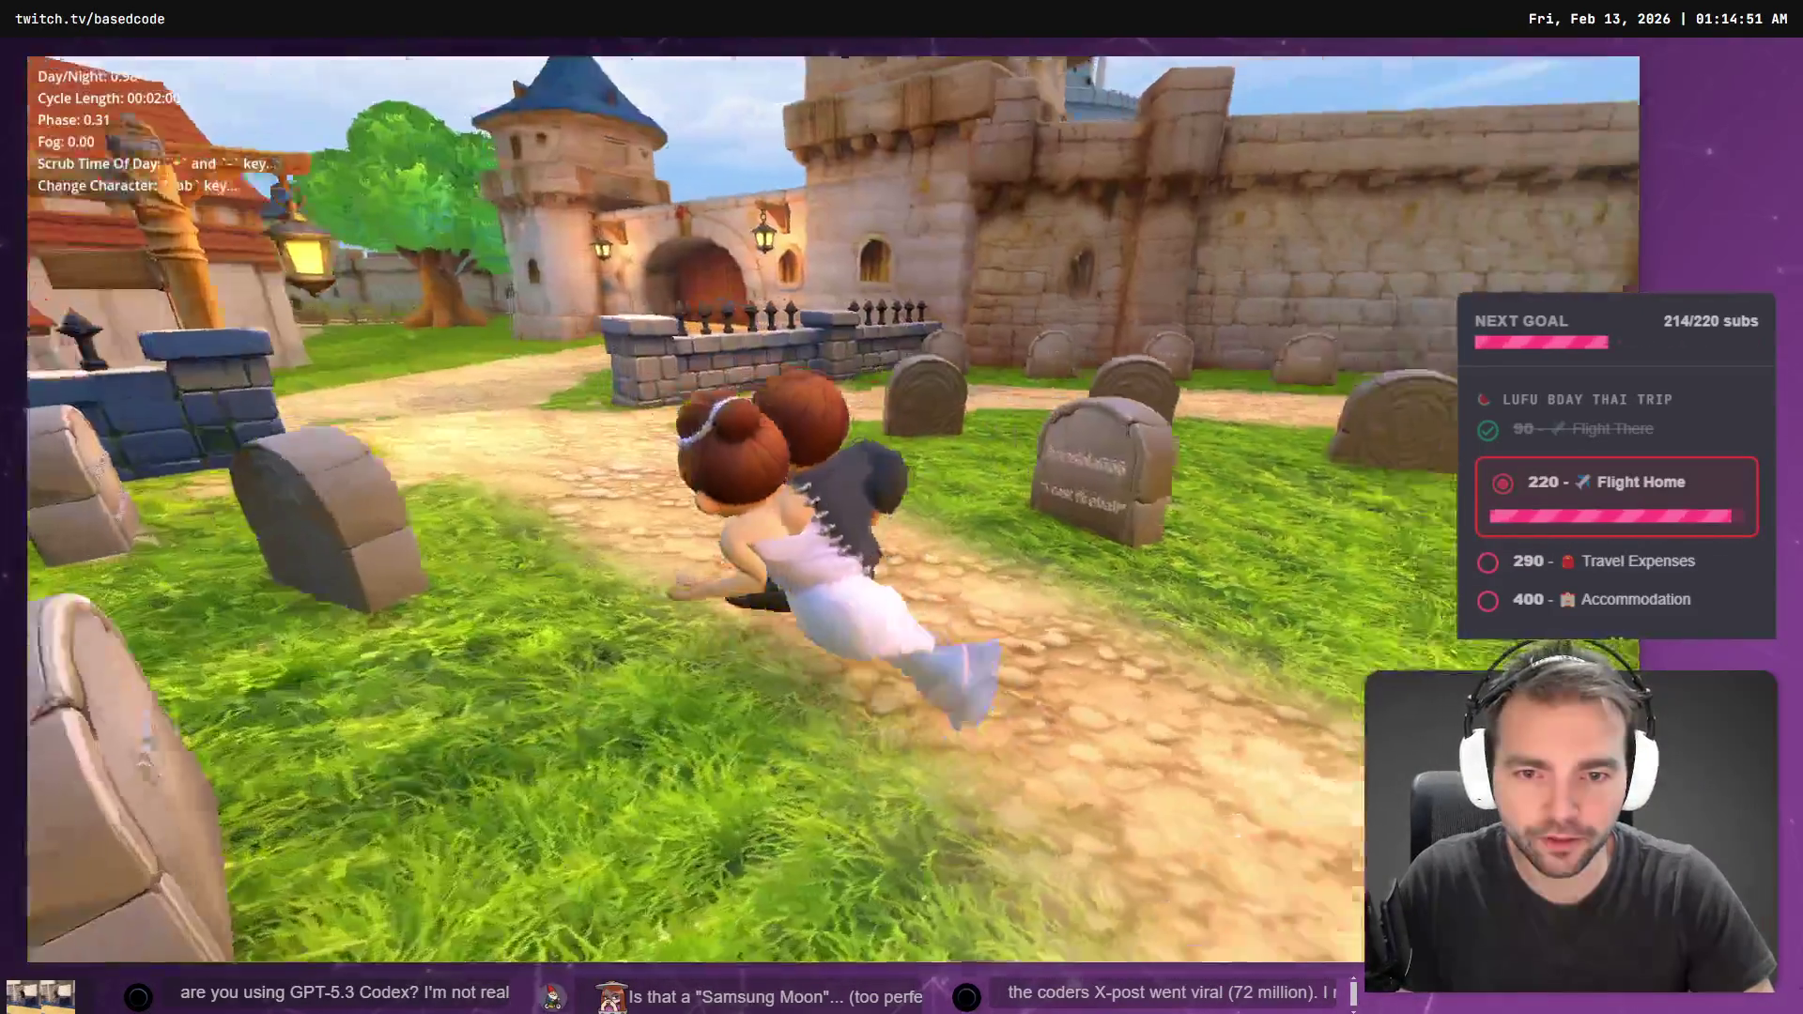
key(Tab)
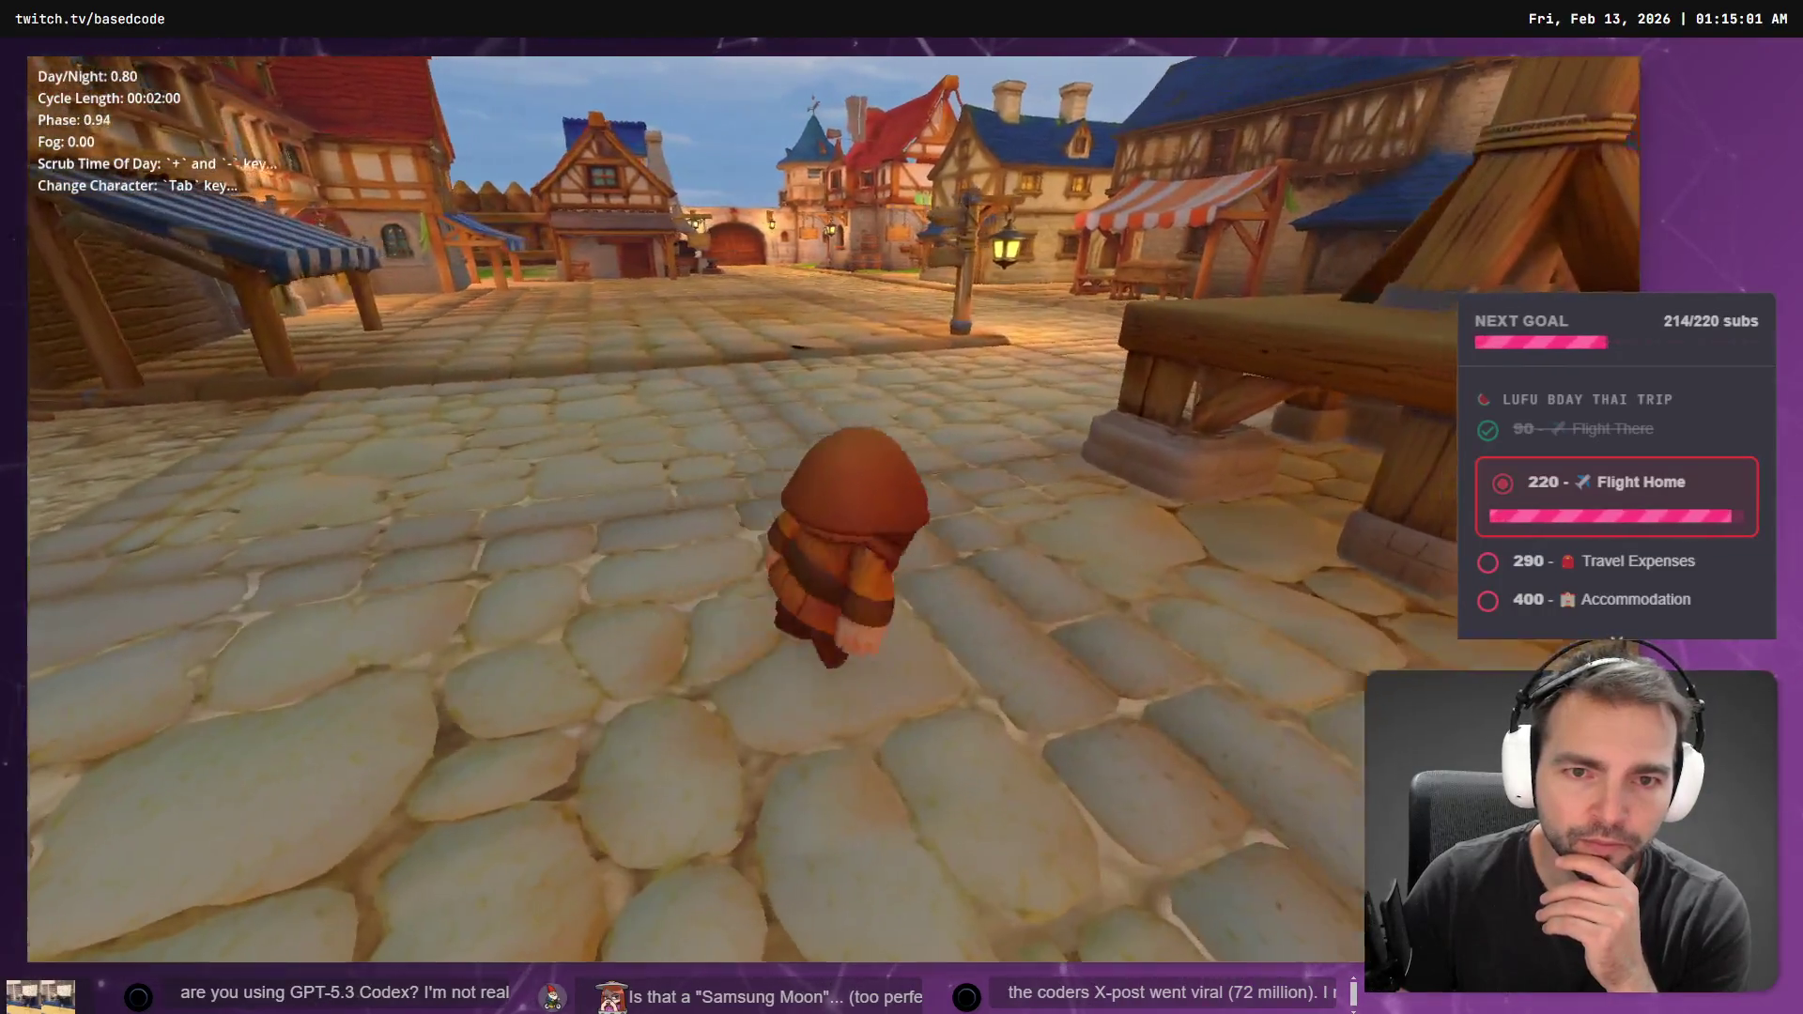
key(Tab)
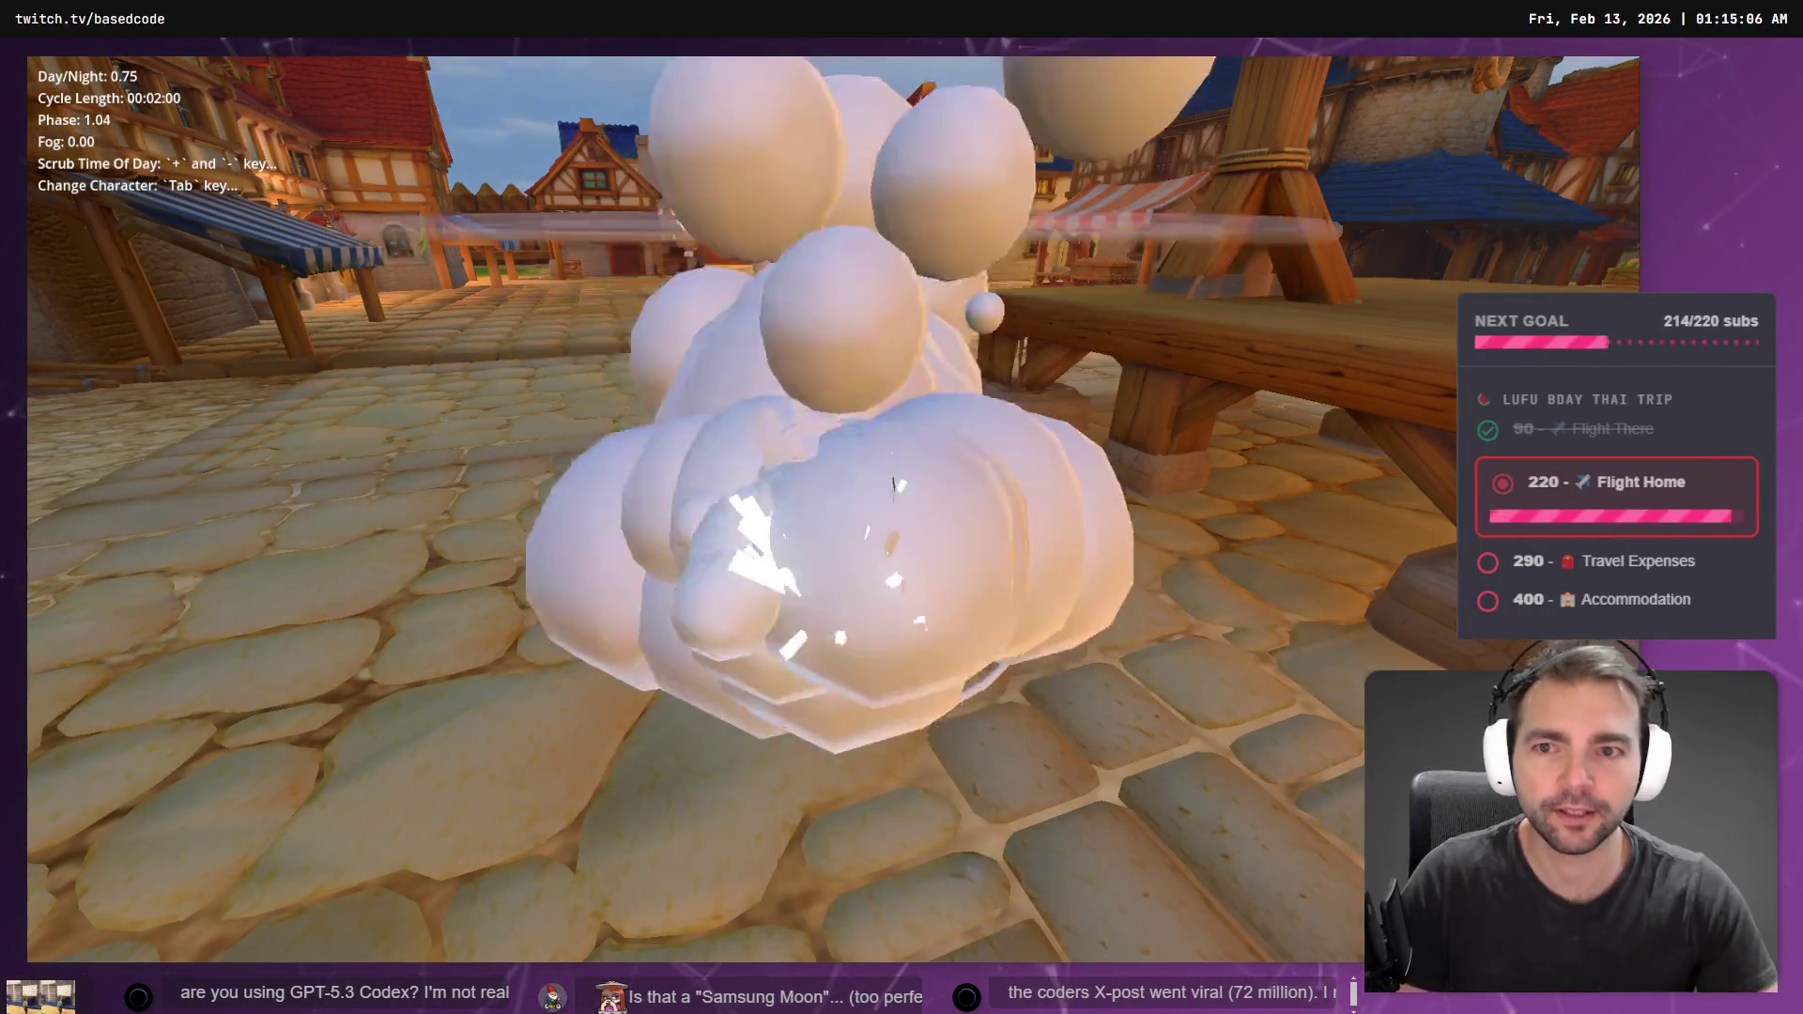
key(w)
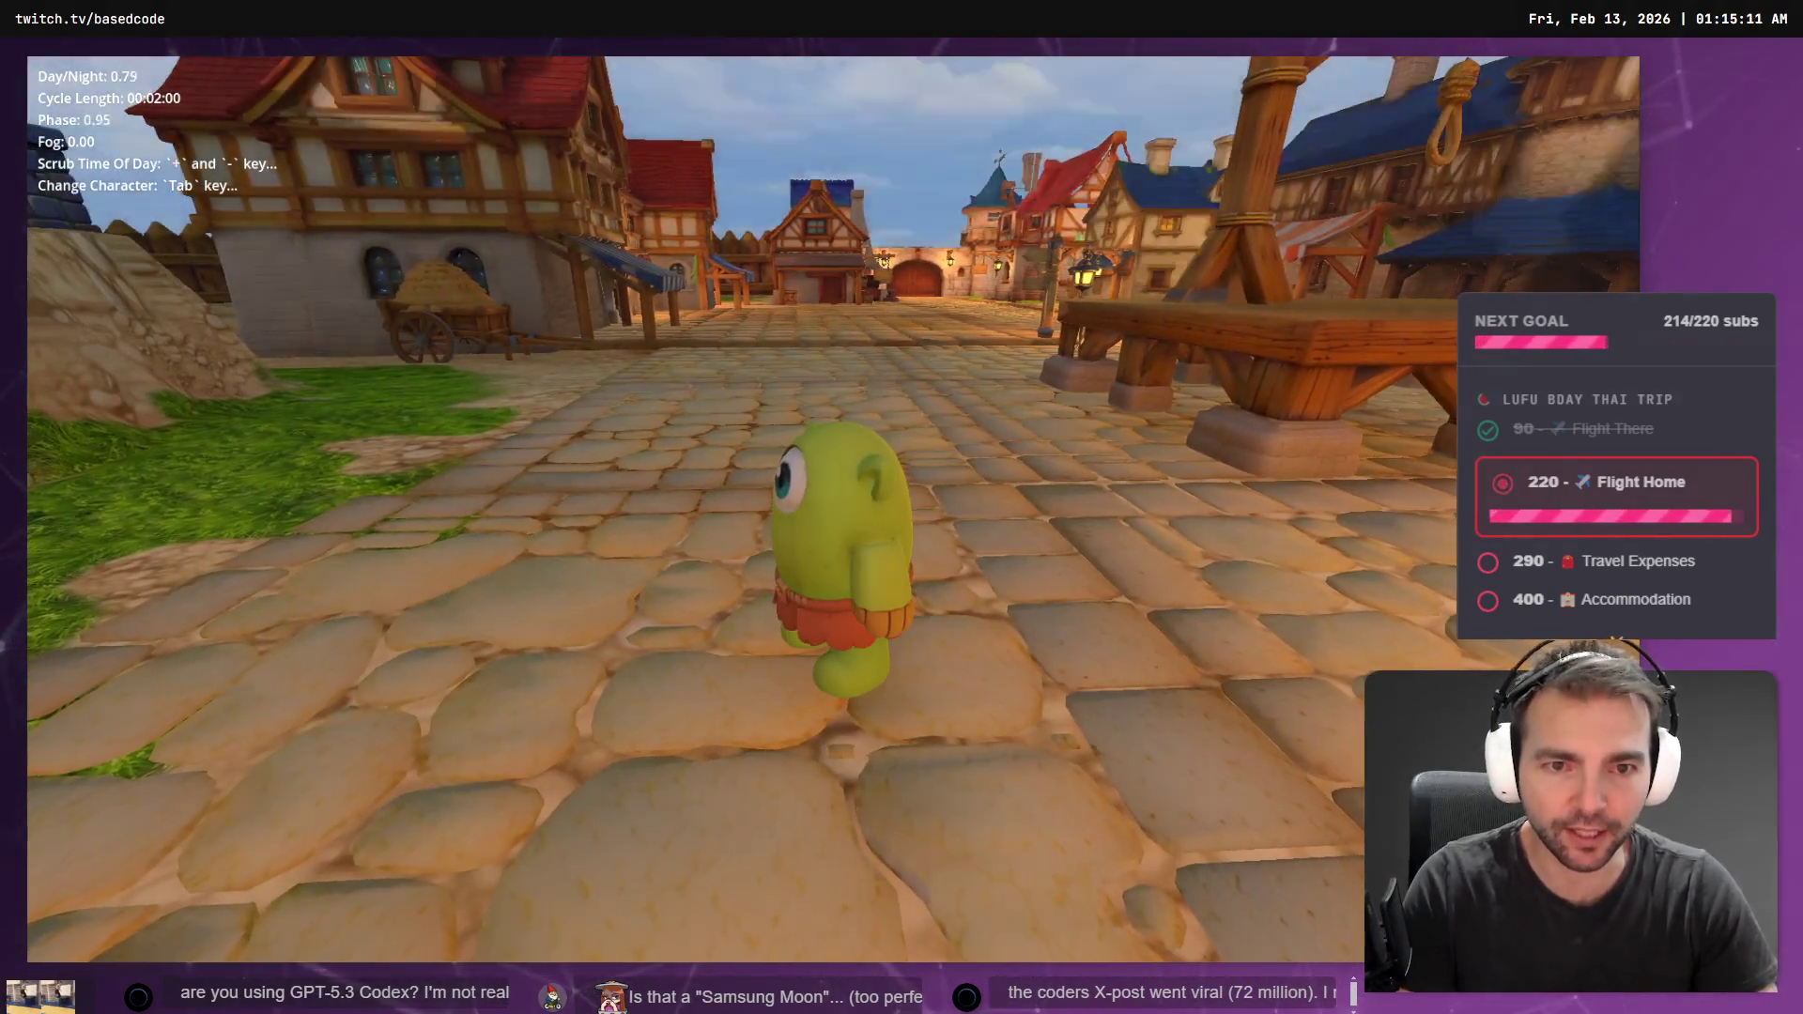
key(plus)
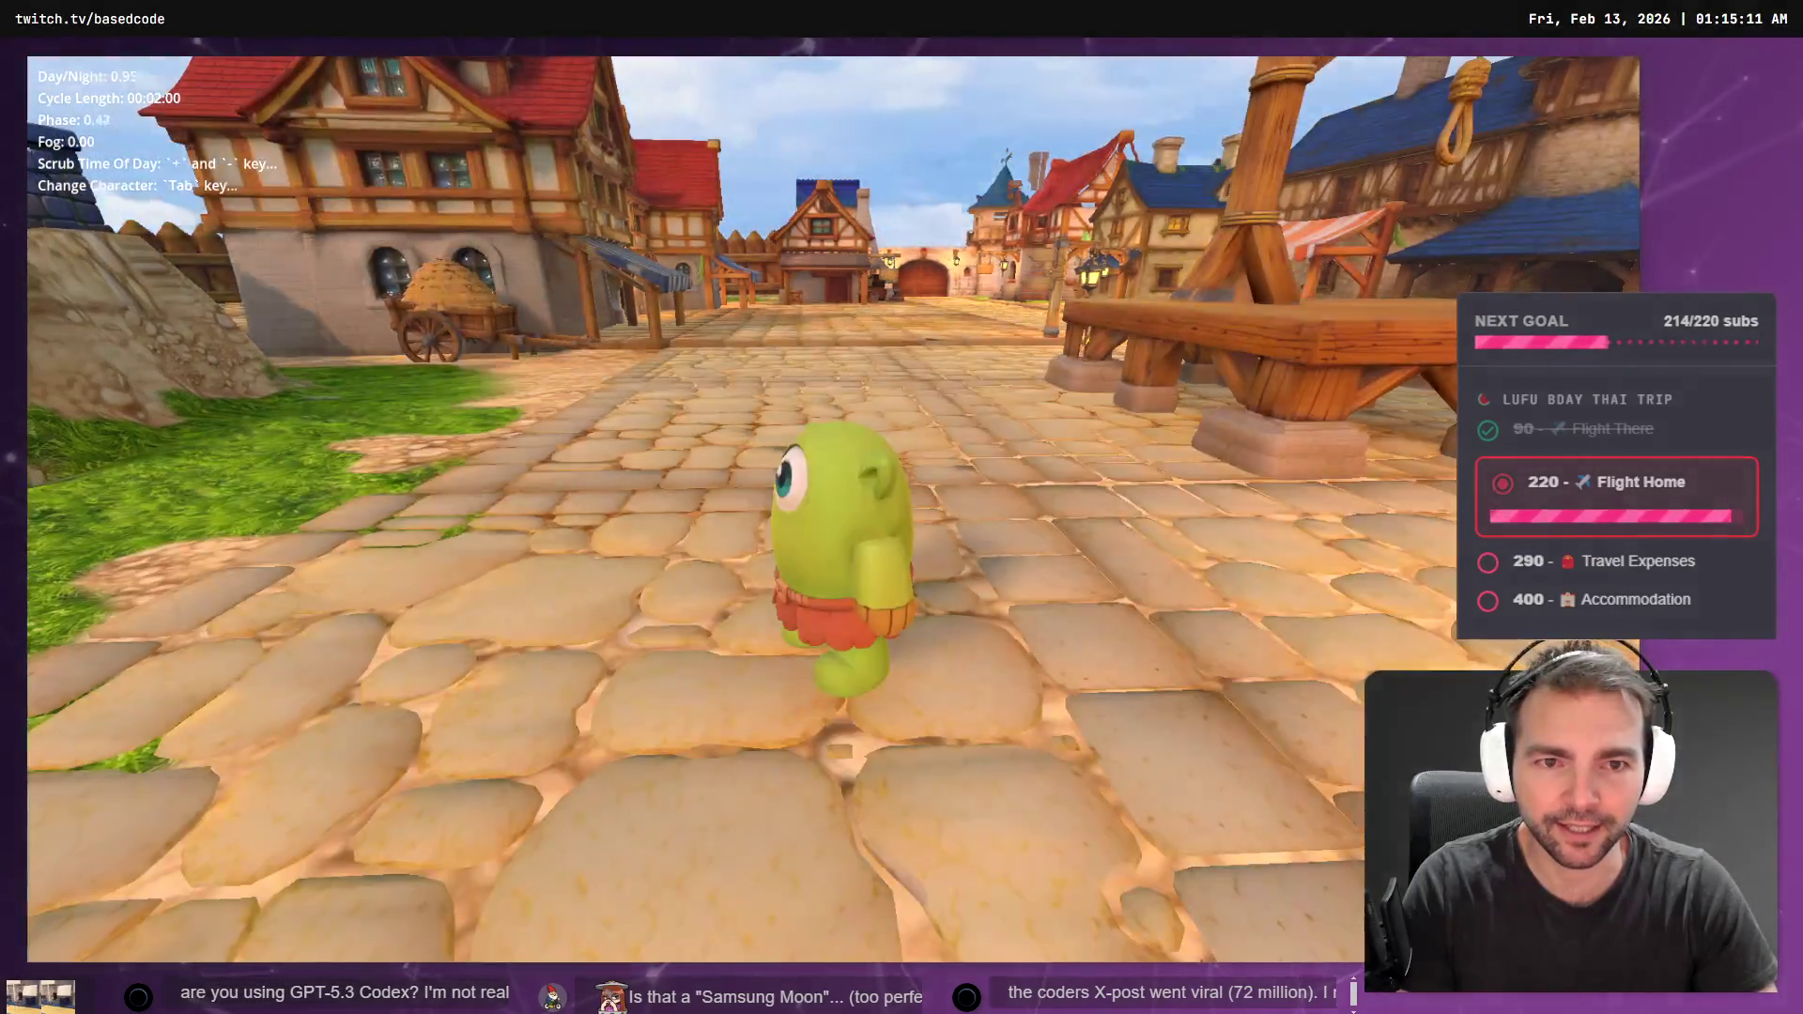
- Swap a few more times to reach the hooded character, then stop the game
key(Tab)
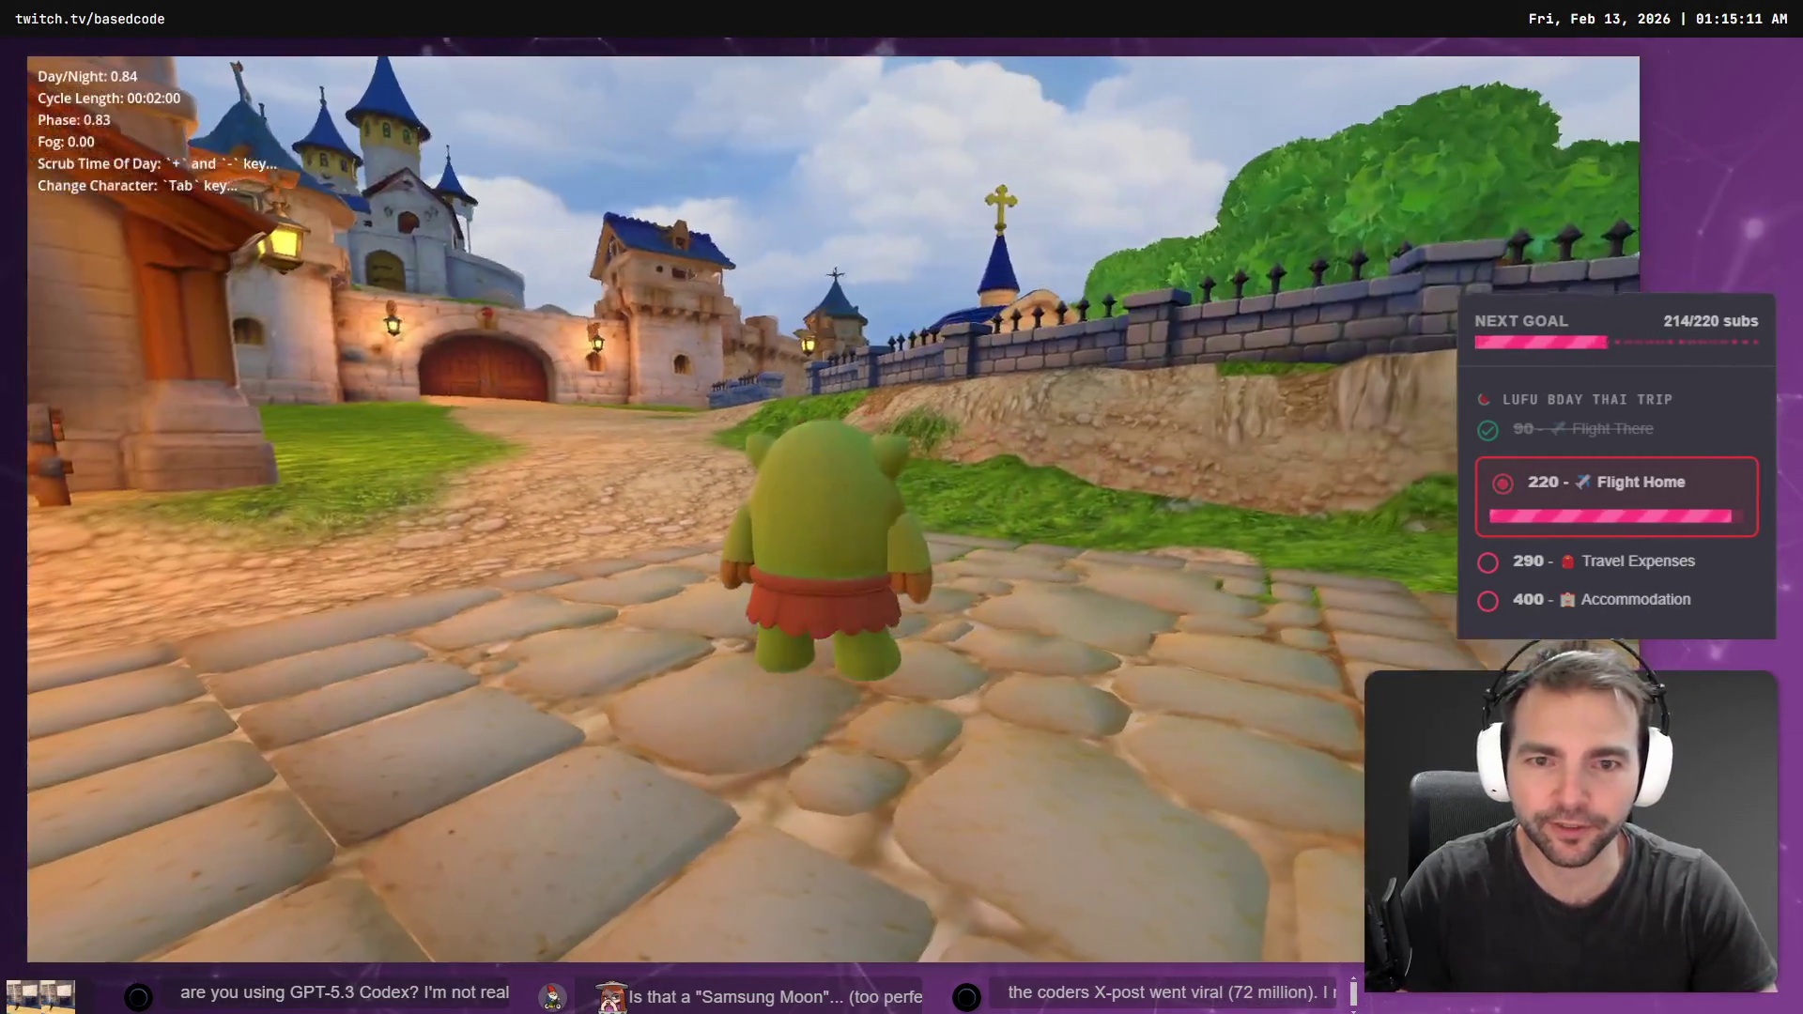
key(Tab)
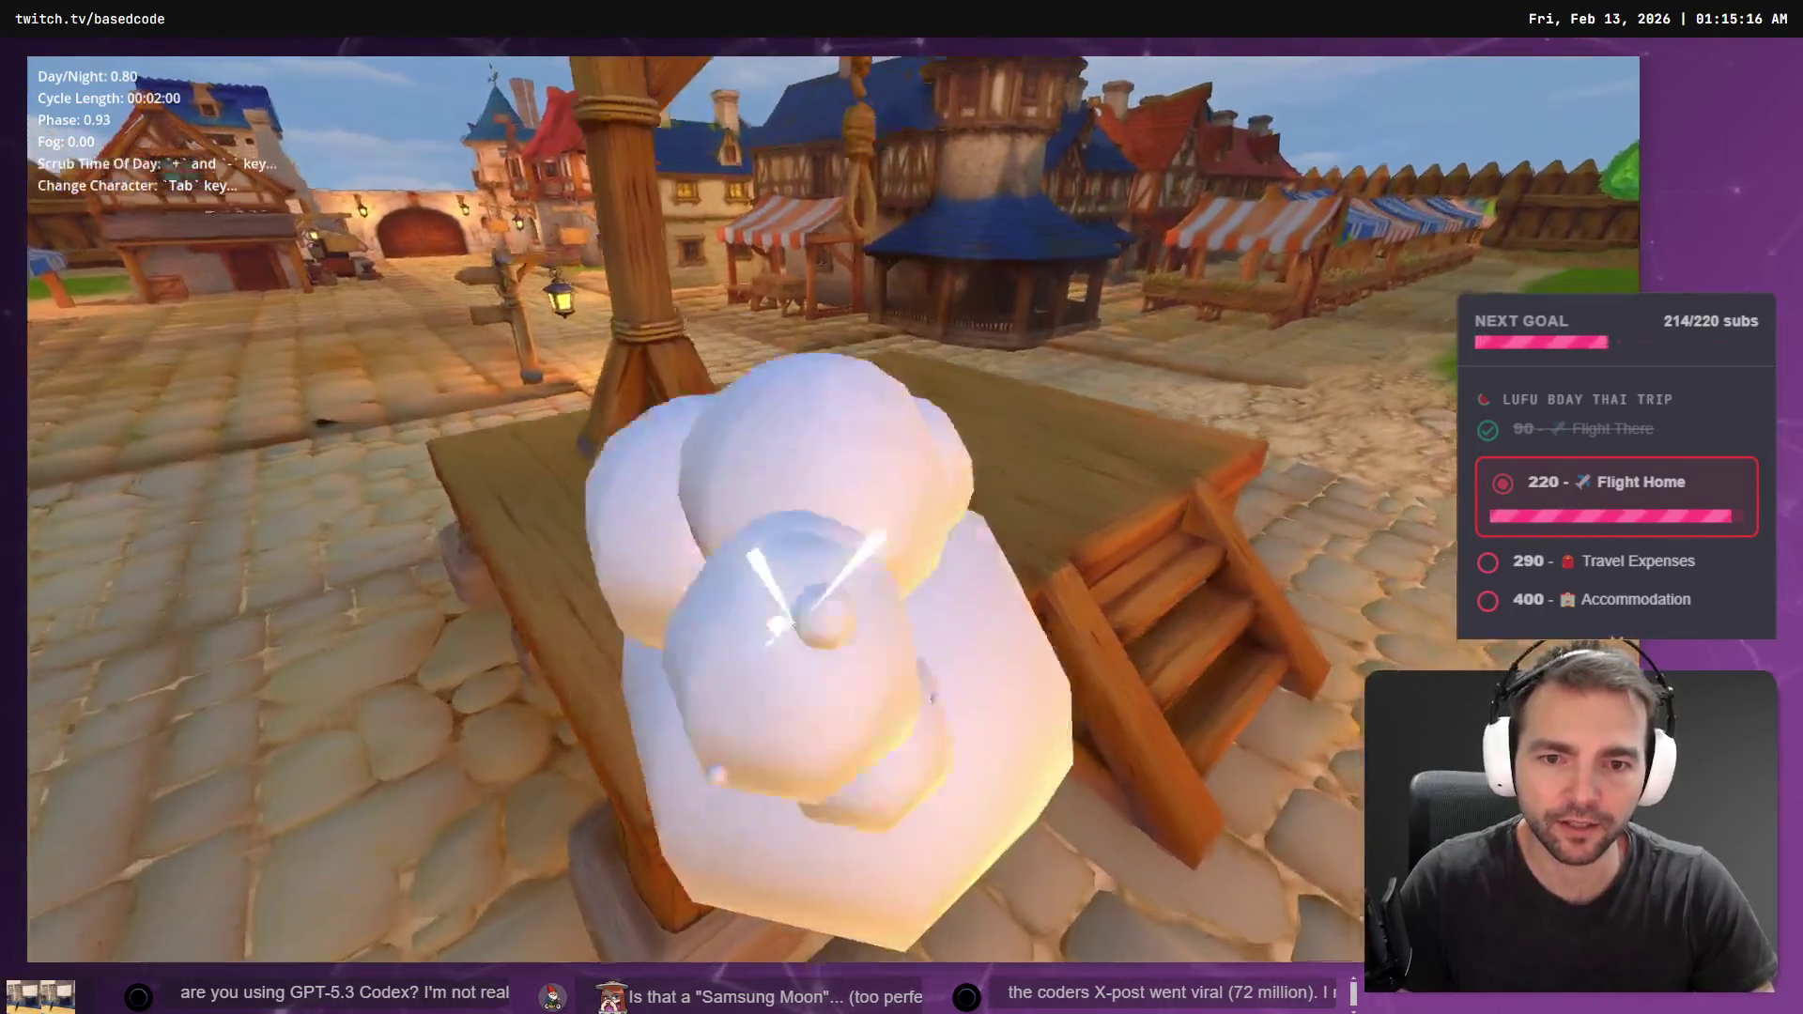
key(Tab)
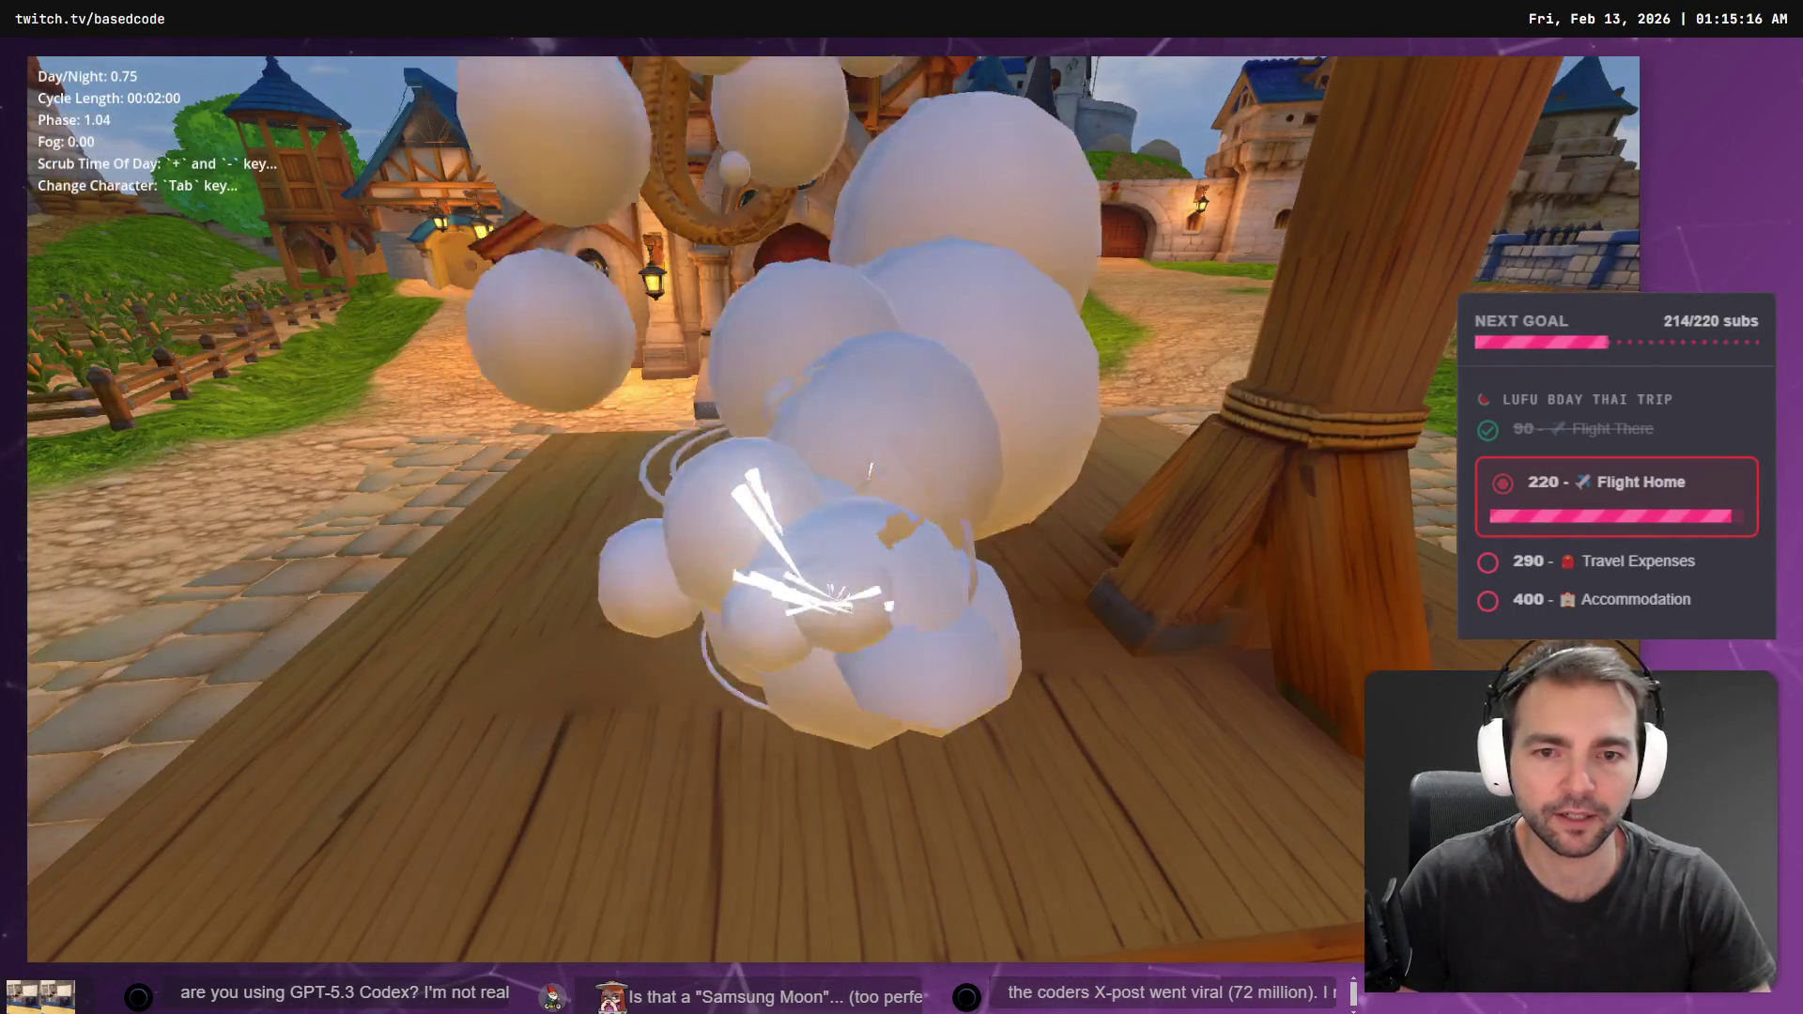
key(s)
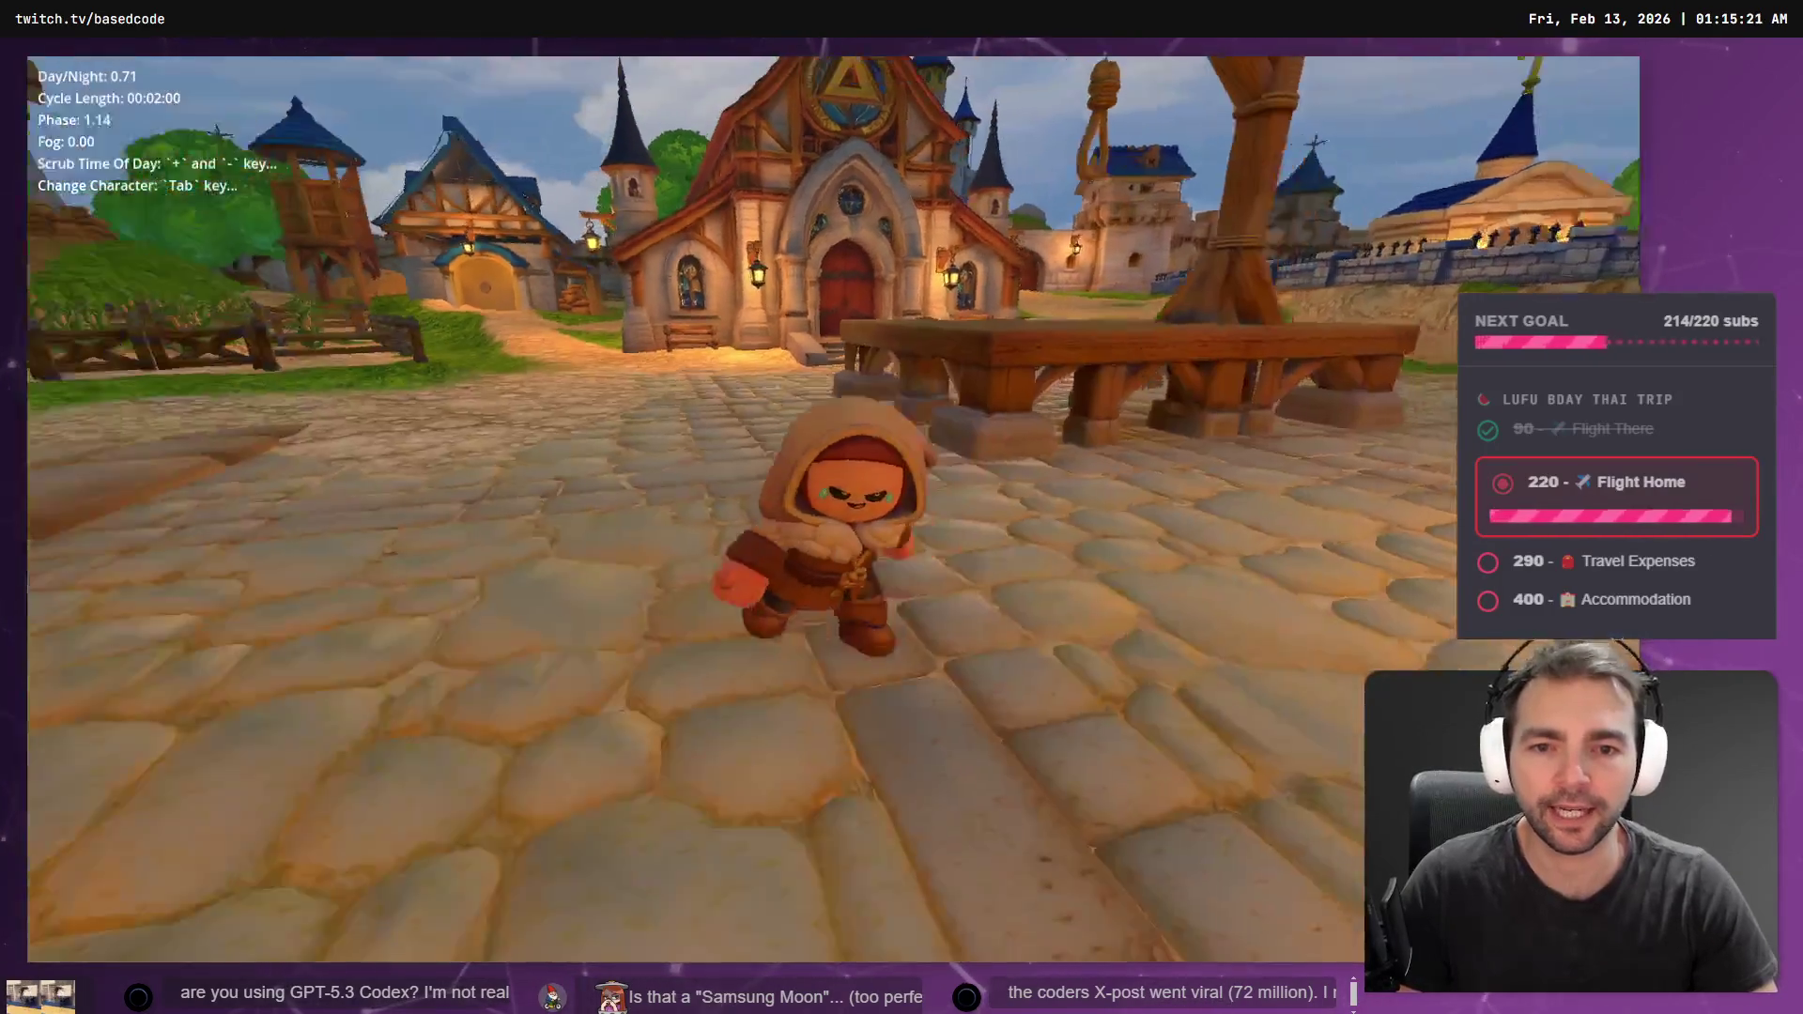
key(Escape)
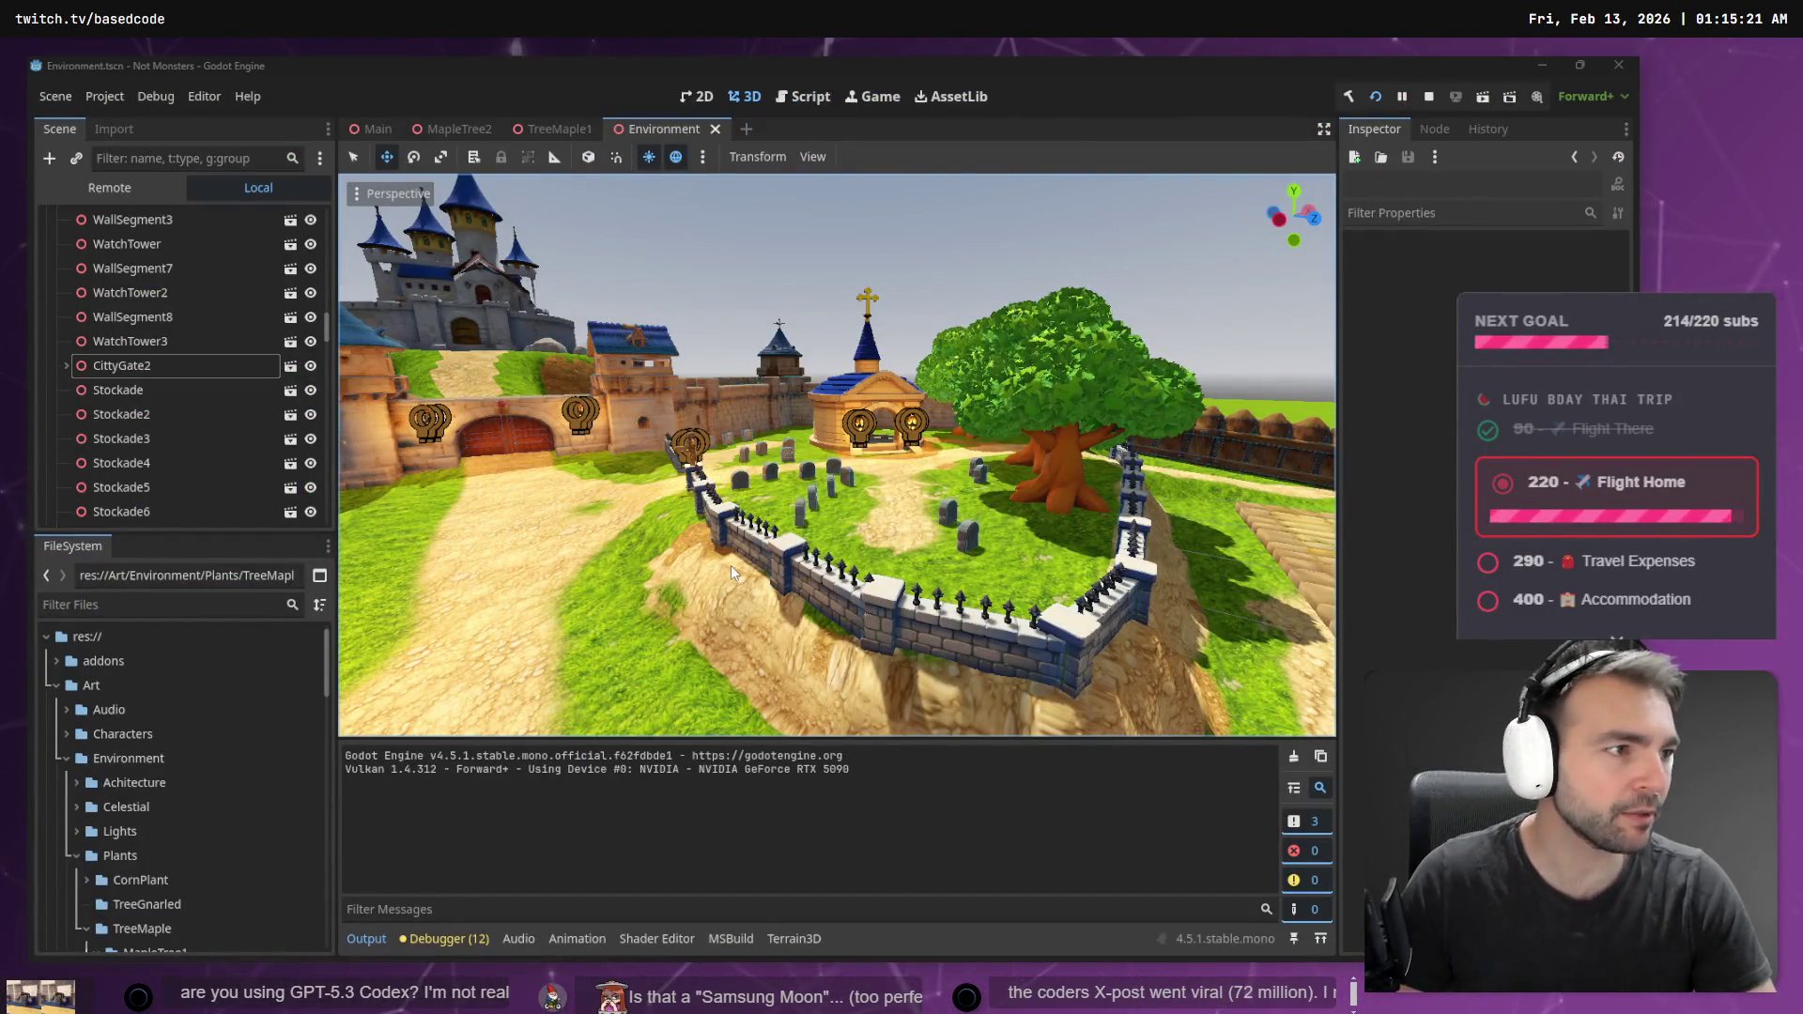
- Expand the Characters folder and collapse the Environment folder in the FileSystem dock
key(alt+Tab)
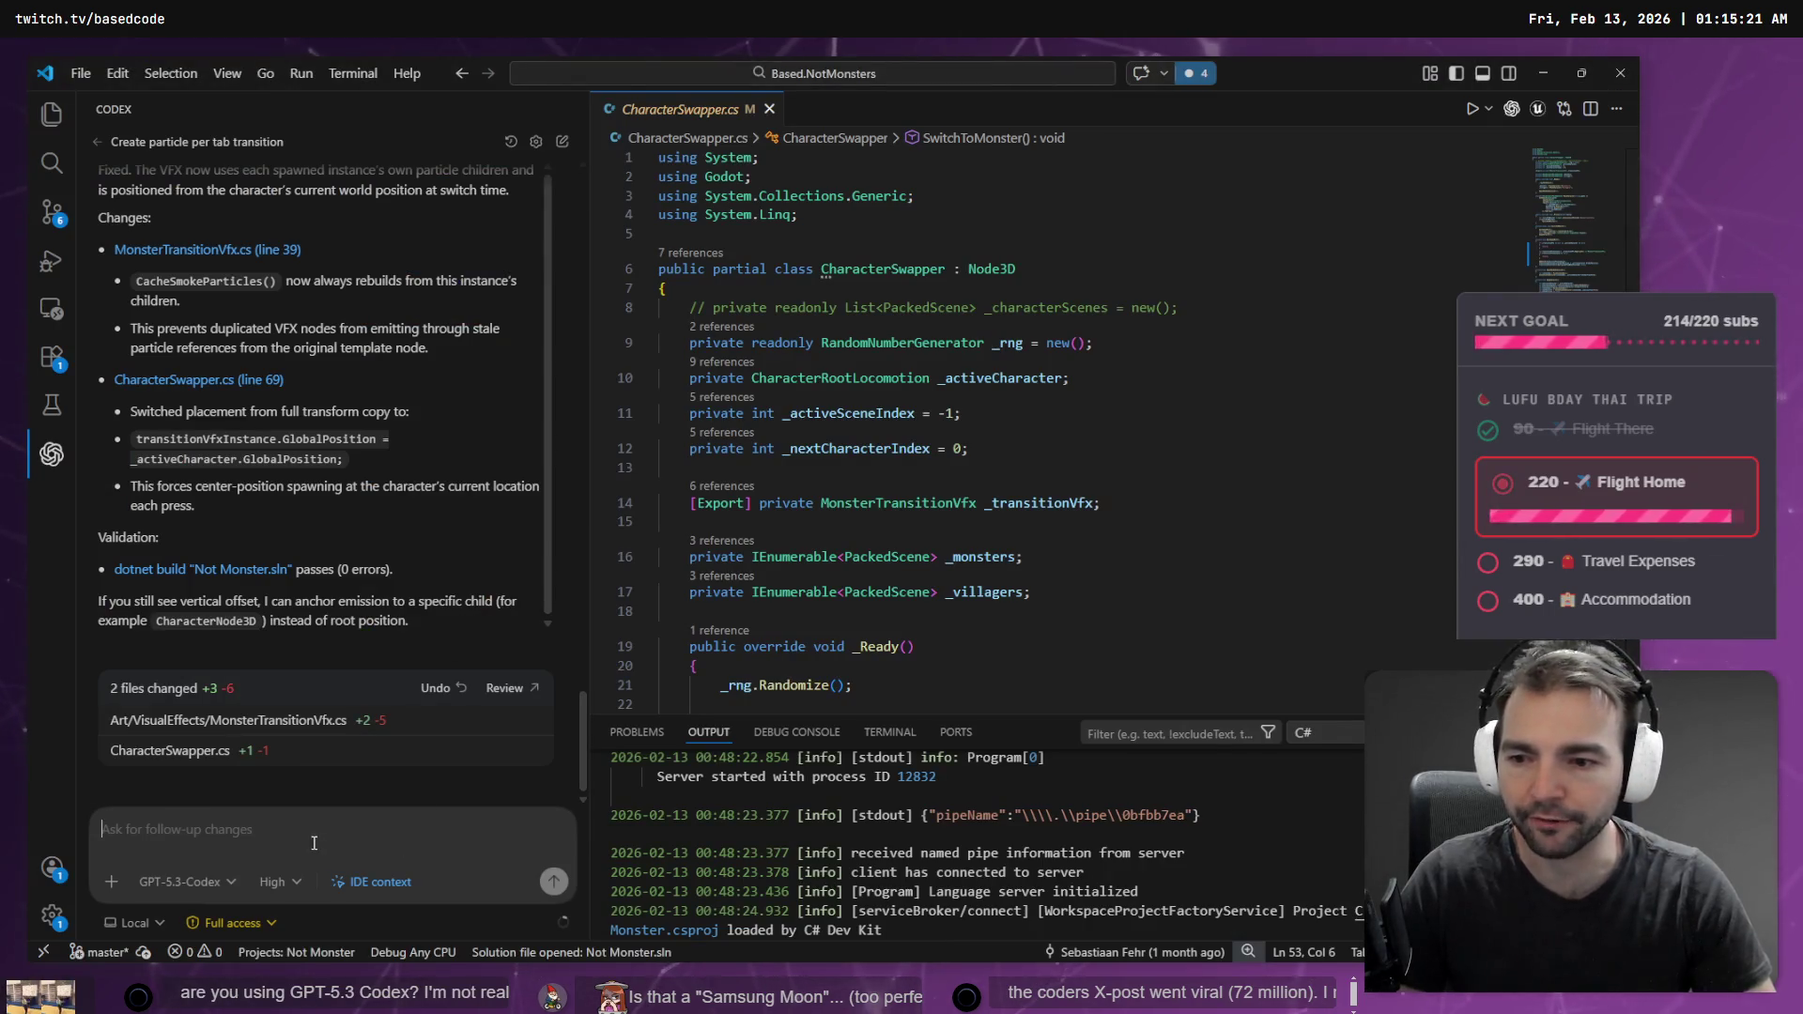
key(alt+Tab)
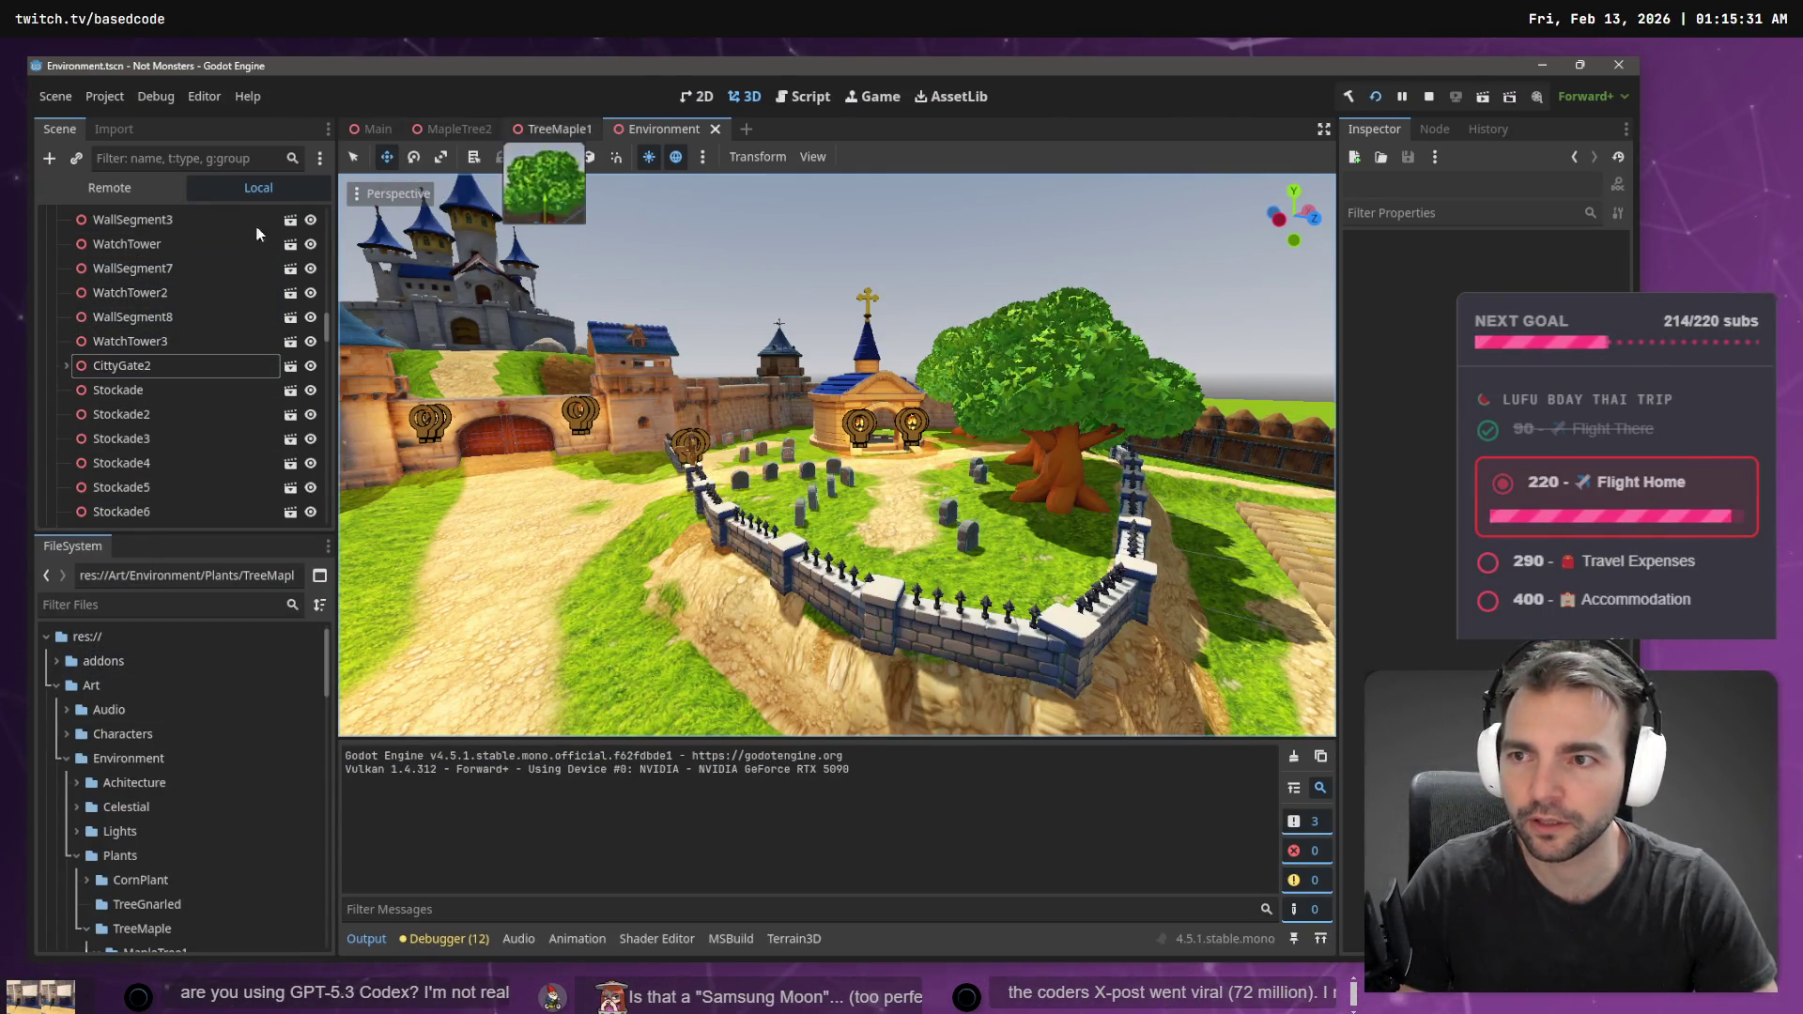
click(113, 129)
click(53, 128)
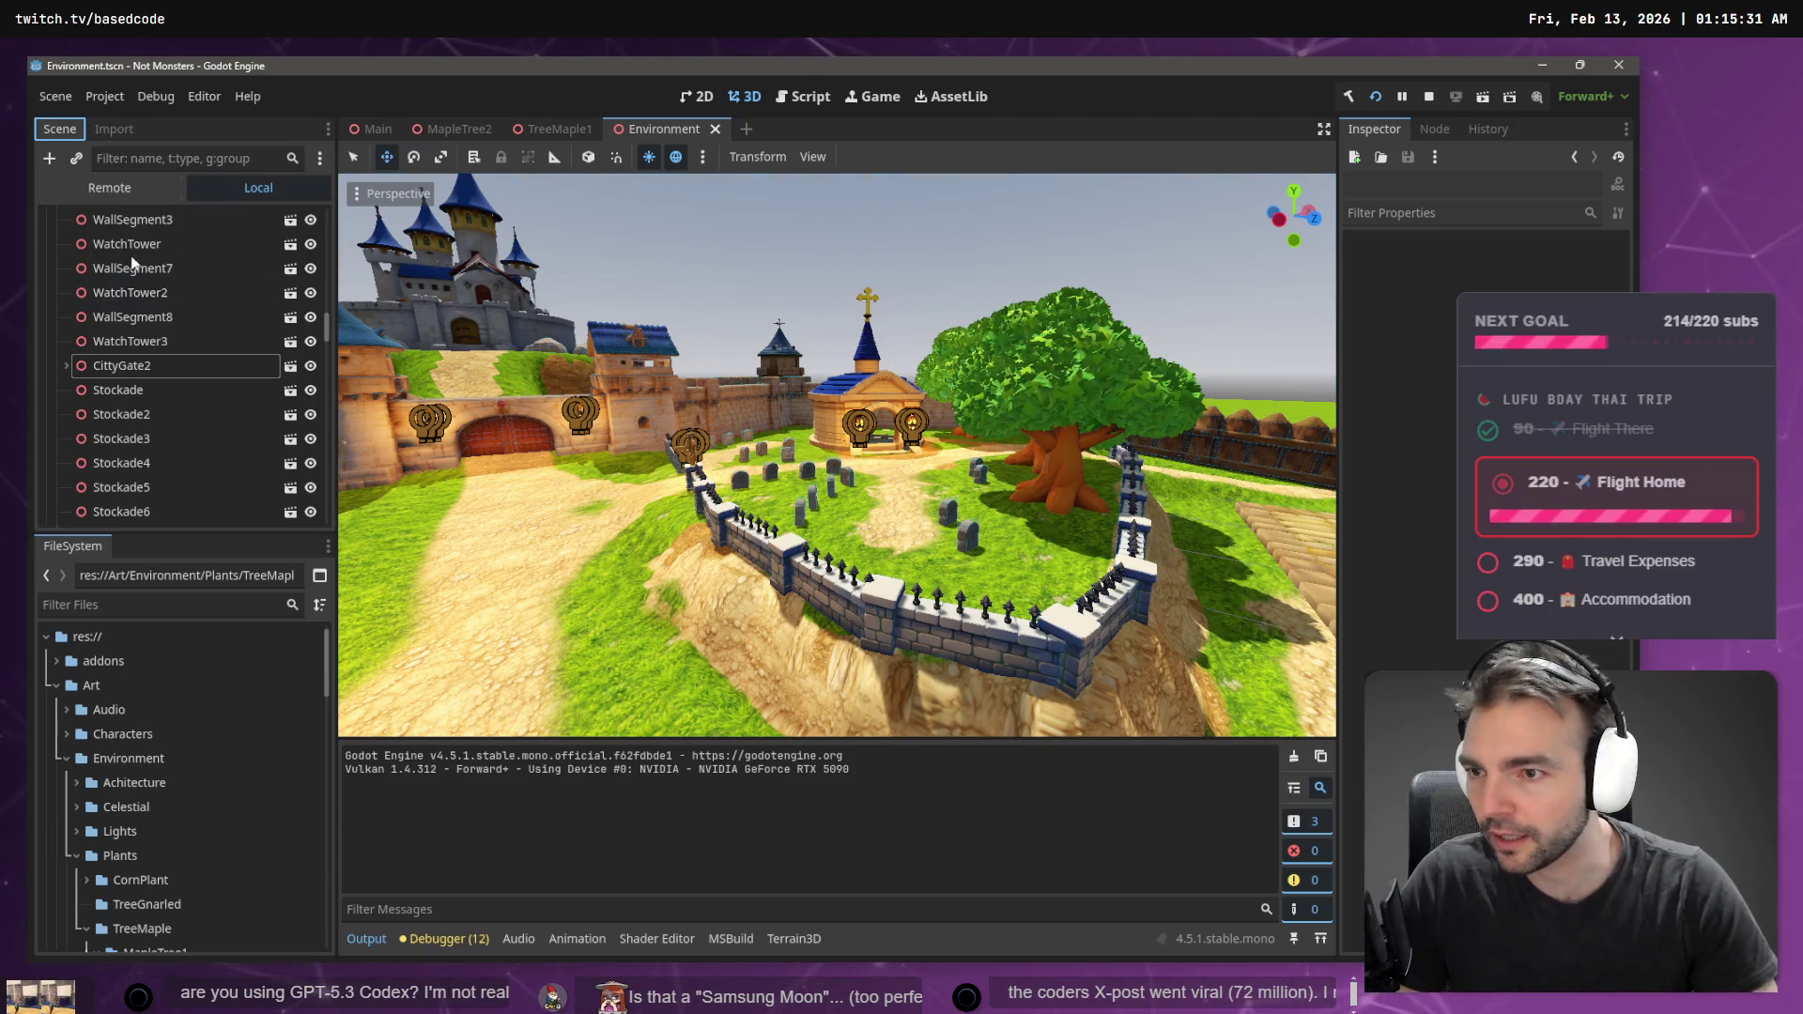
double_click(81, 739)
scroll(133, 827, down, 2)
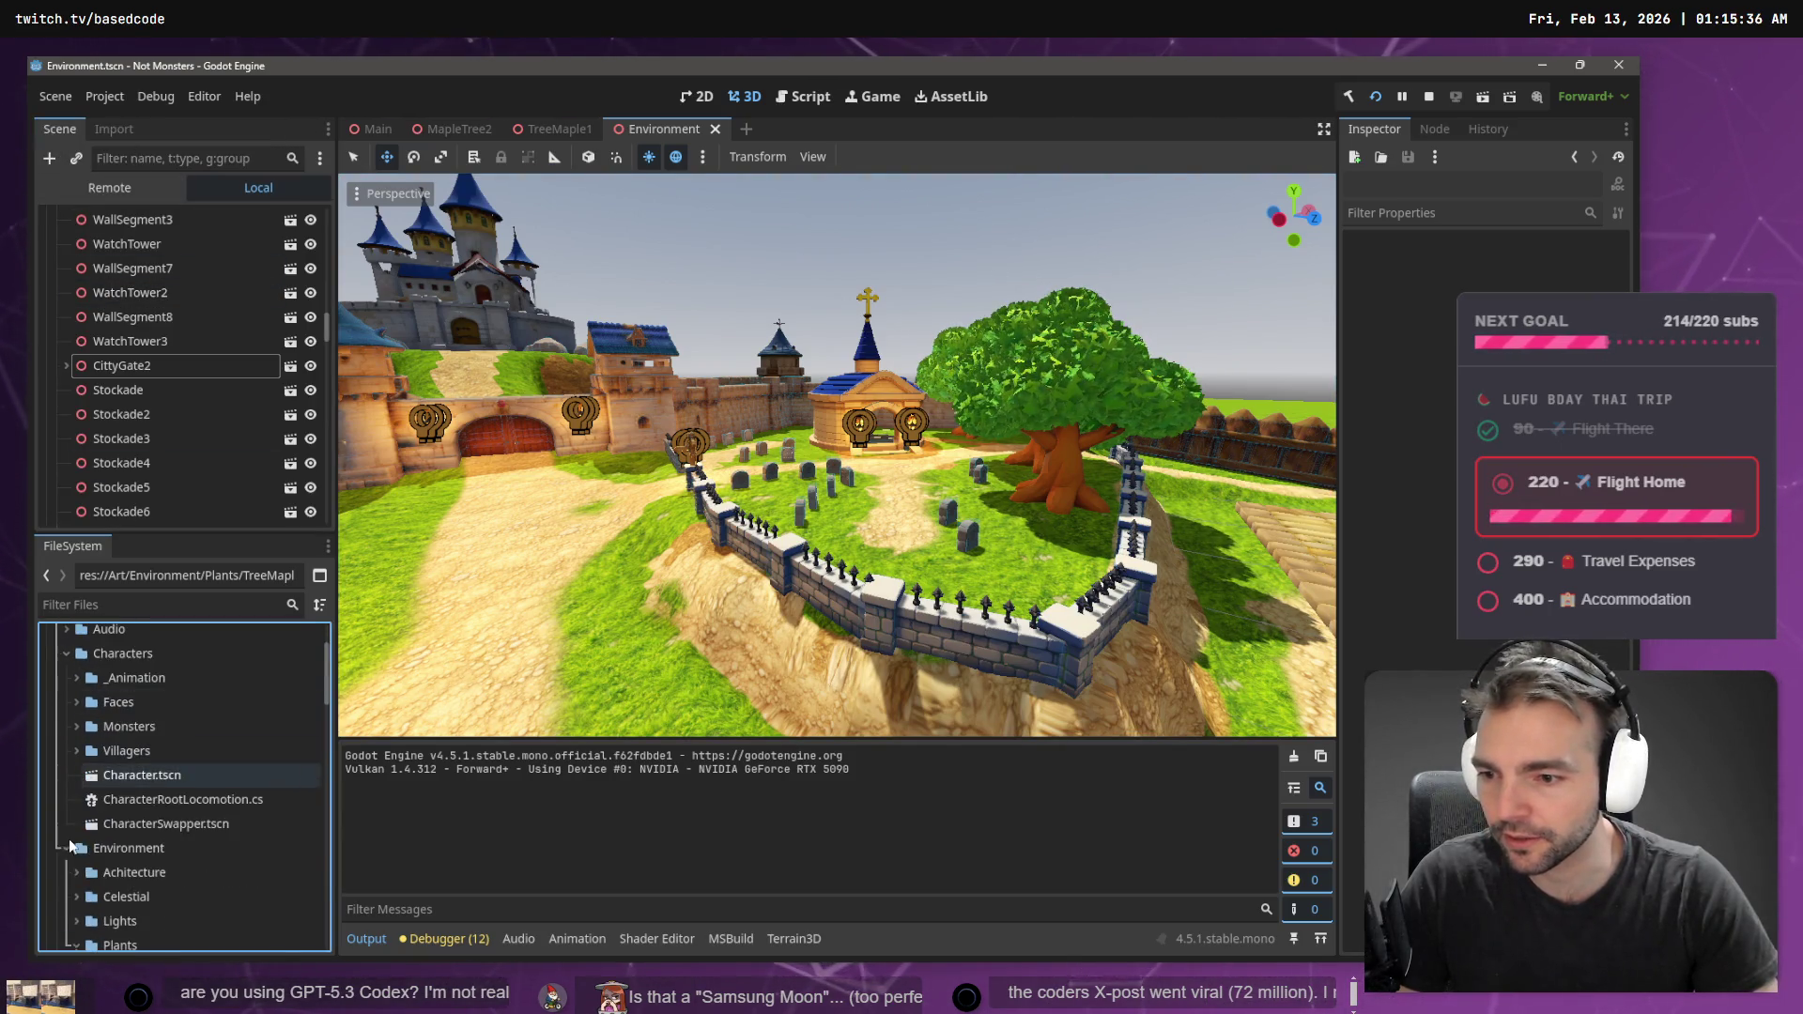
double_click(132, 848)
scroll(133, 848, down, 2)
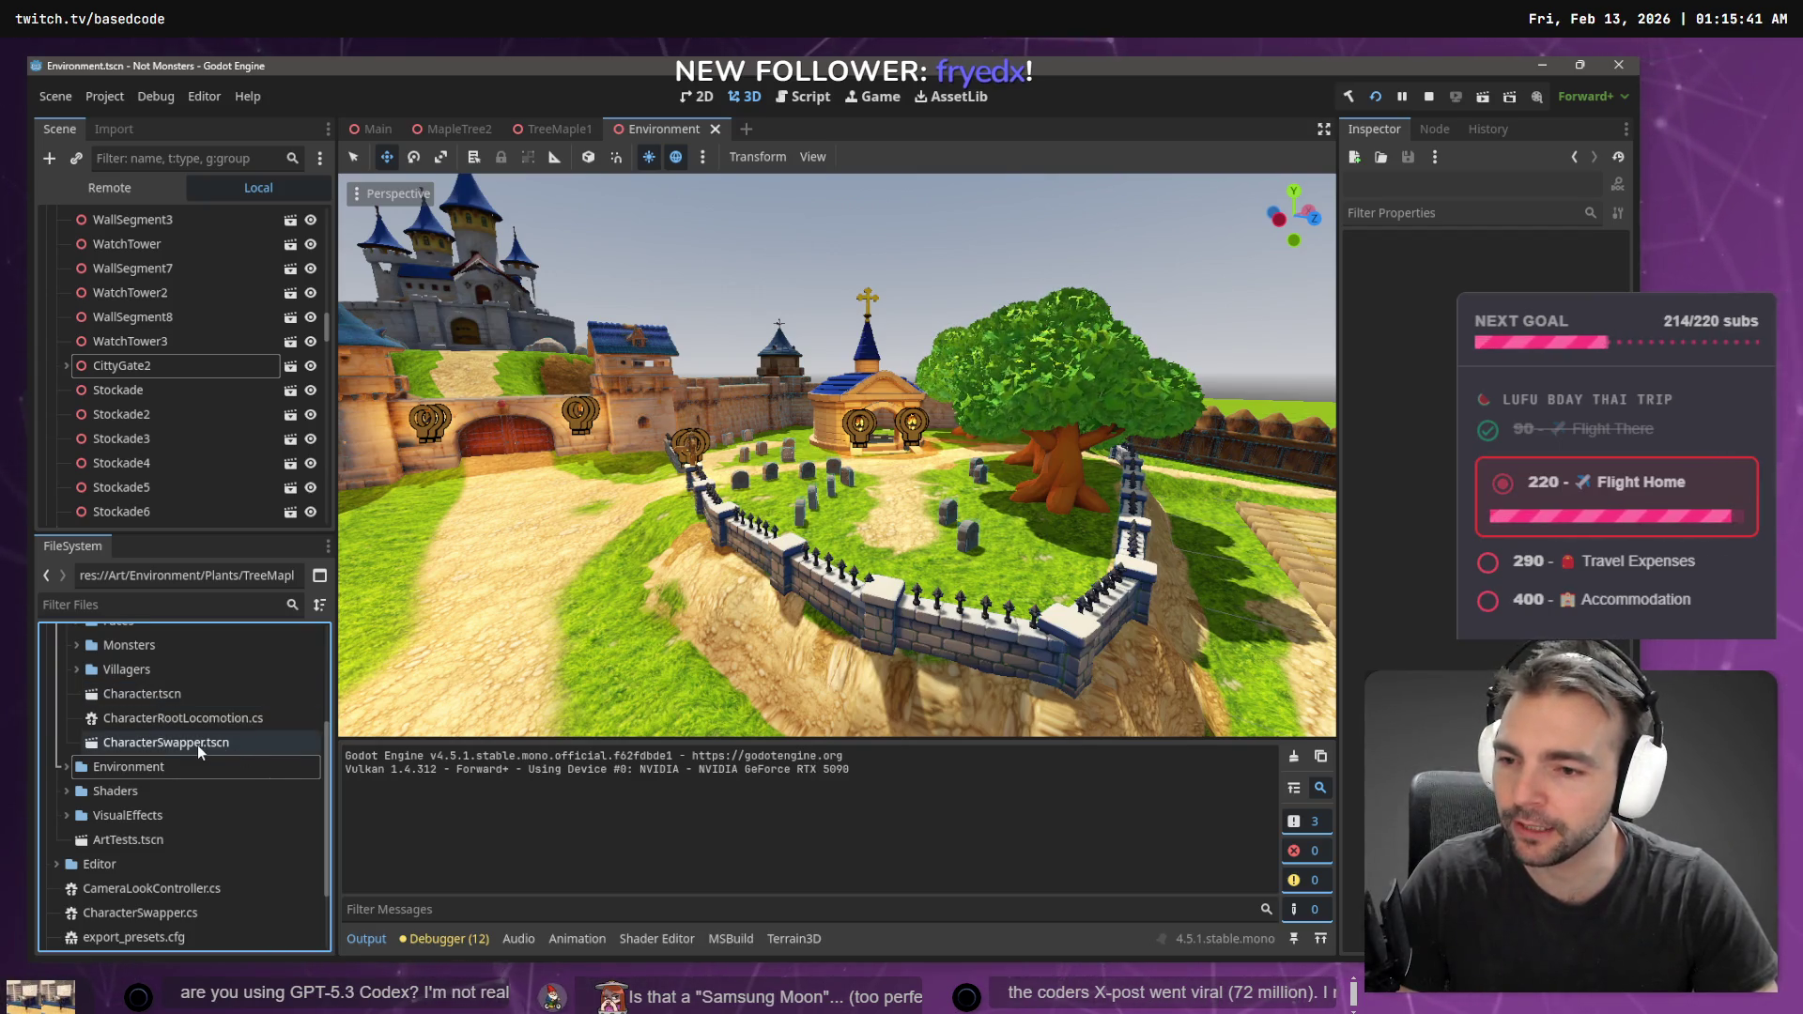
- Open CharacterSwapper.tscn, inspect the Yeti, WormWoman, Blacksmith, PlagueDoctor and Shepard characters, and open ShepardCharacter
double_click(179, 749)
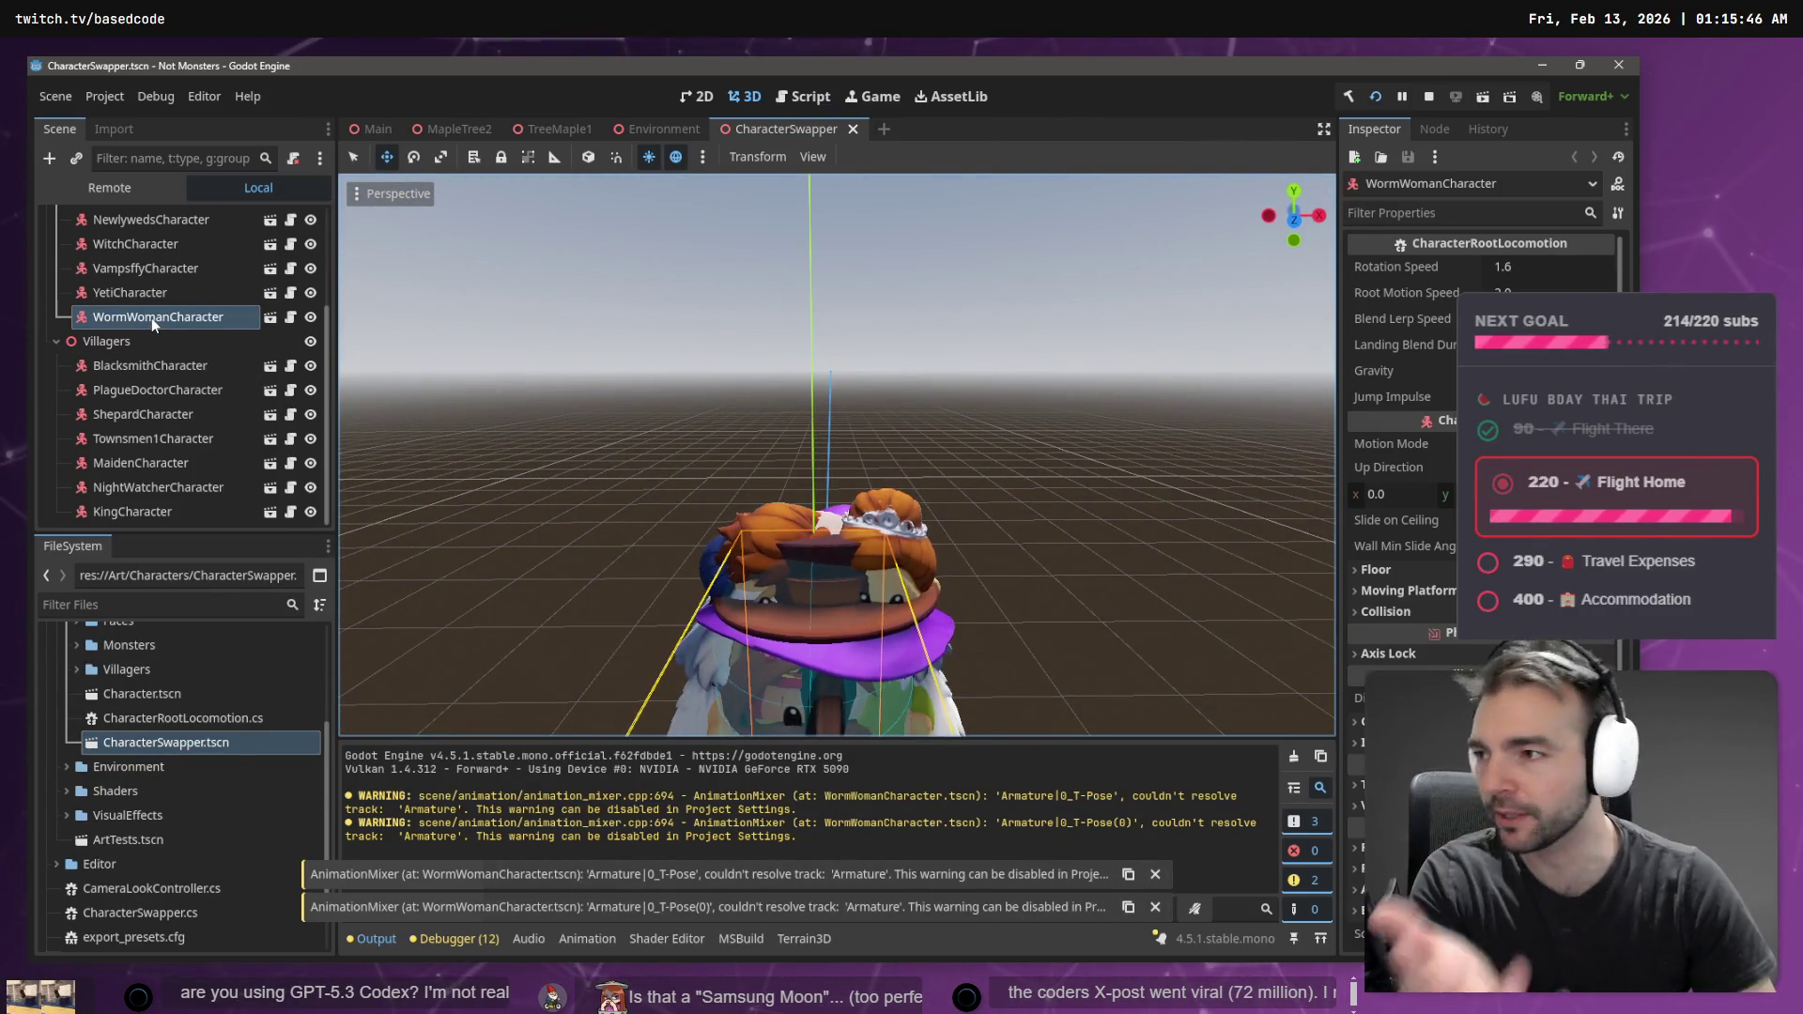
click(193, 293)
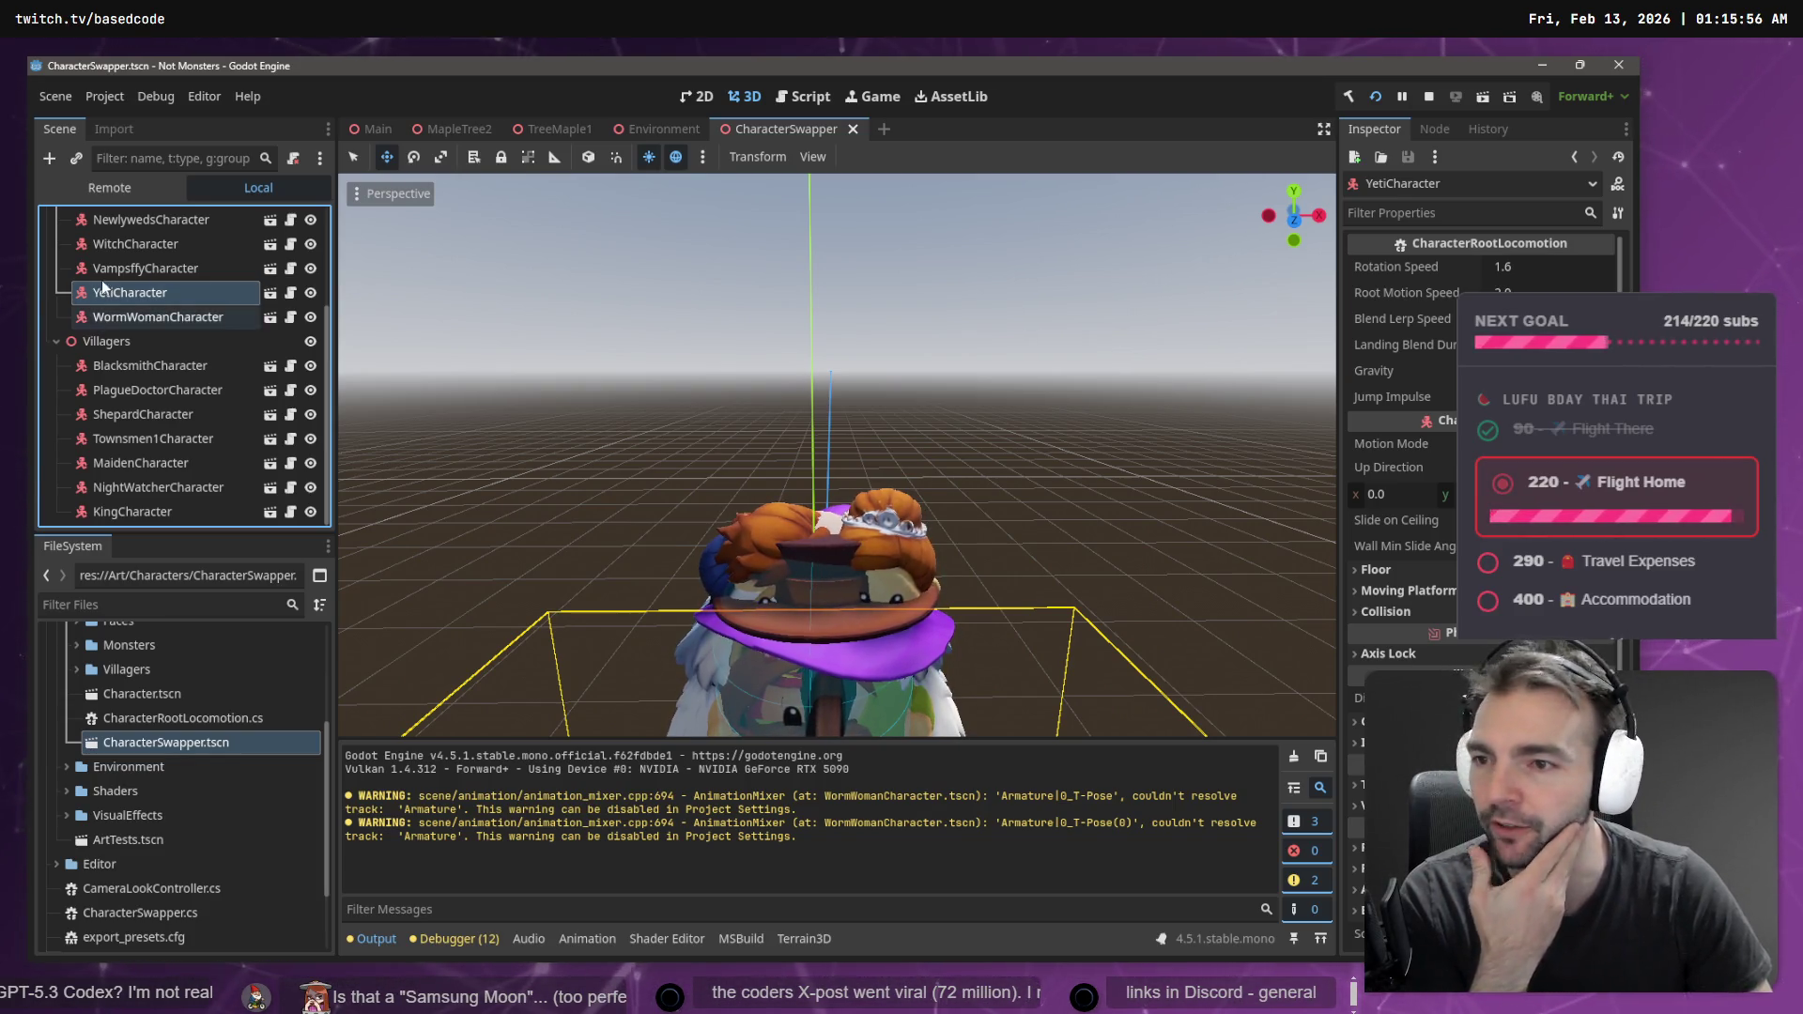
click(160, 318)
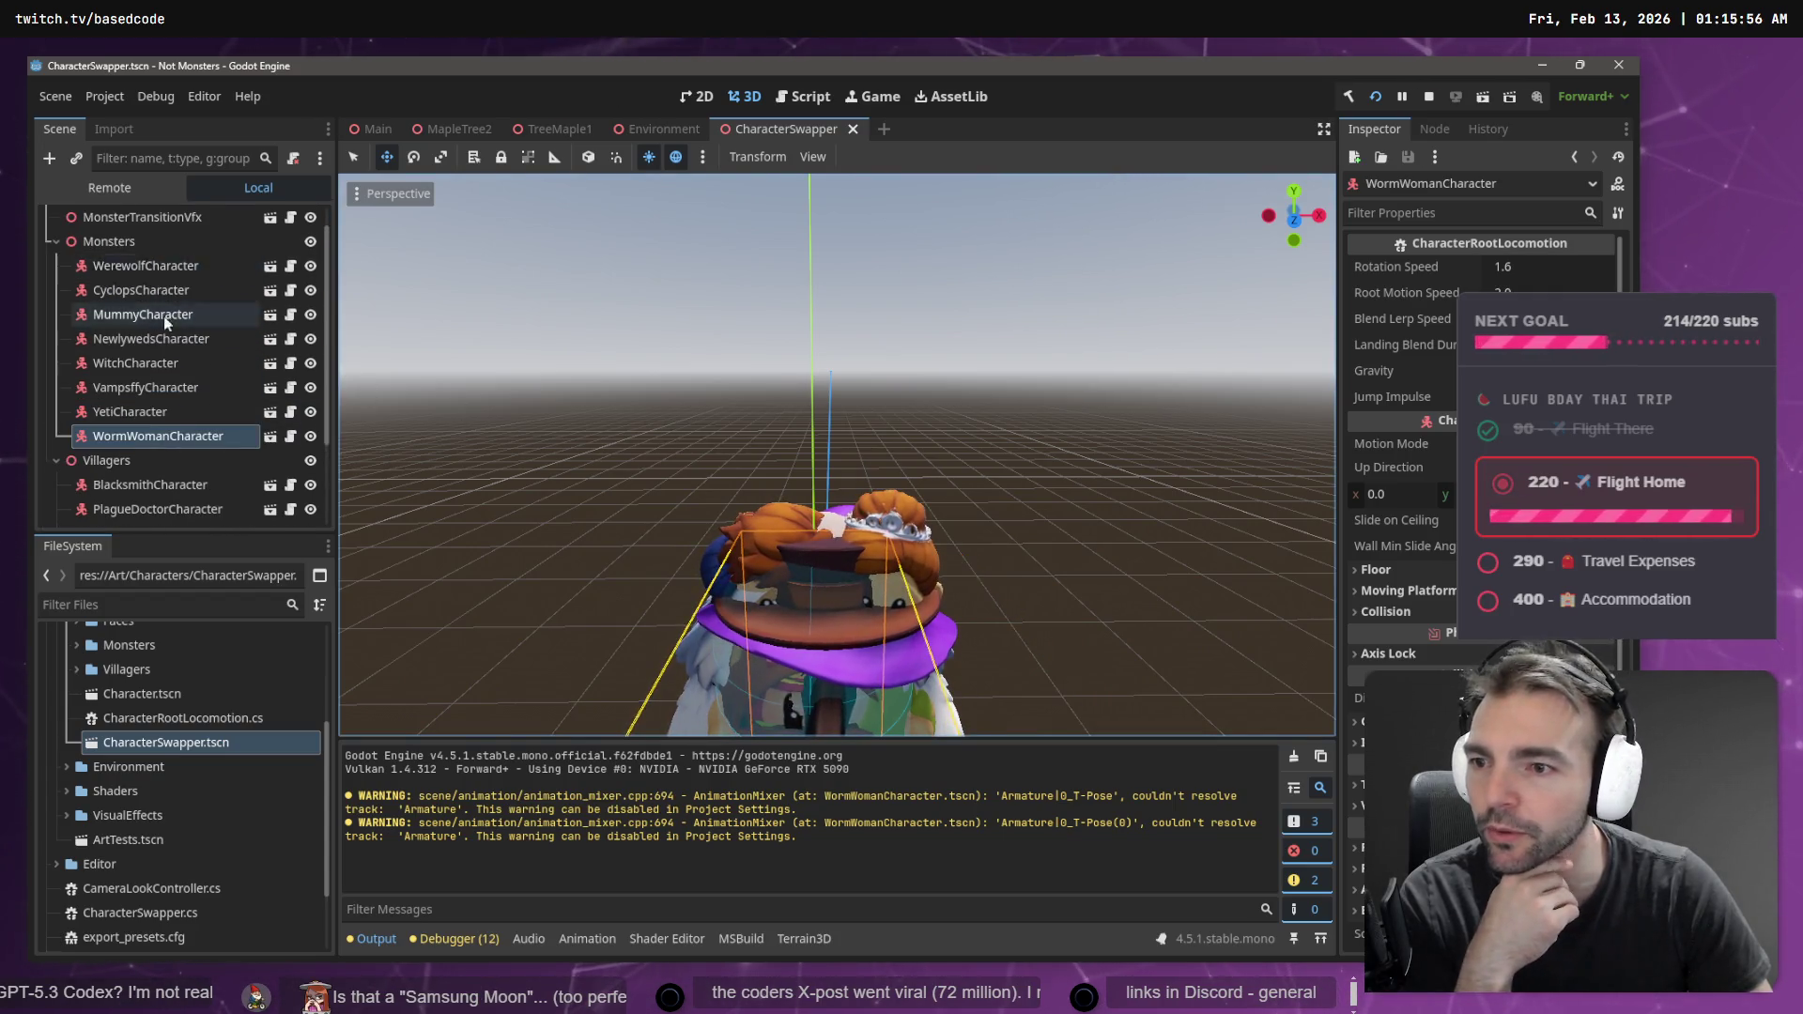
click(151, 366)
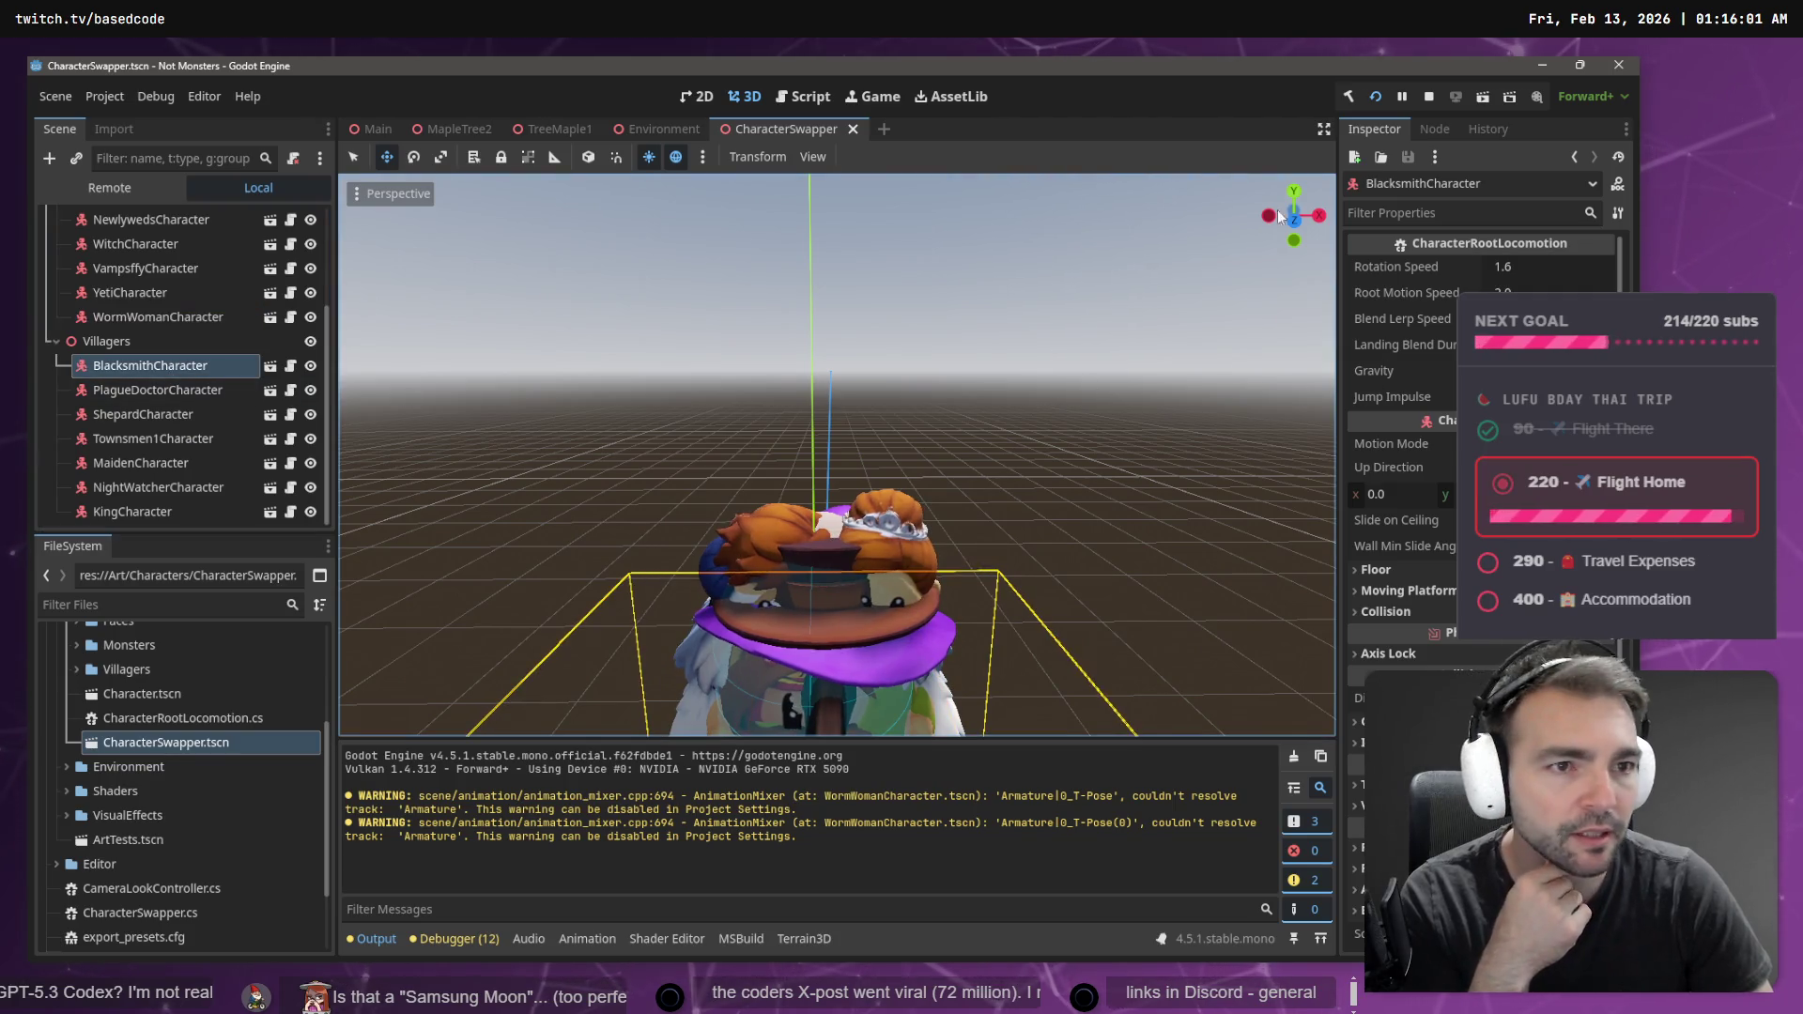
click(166, 388)
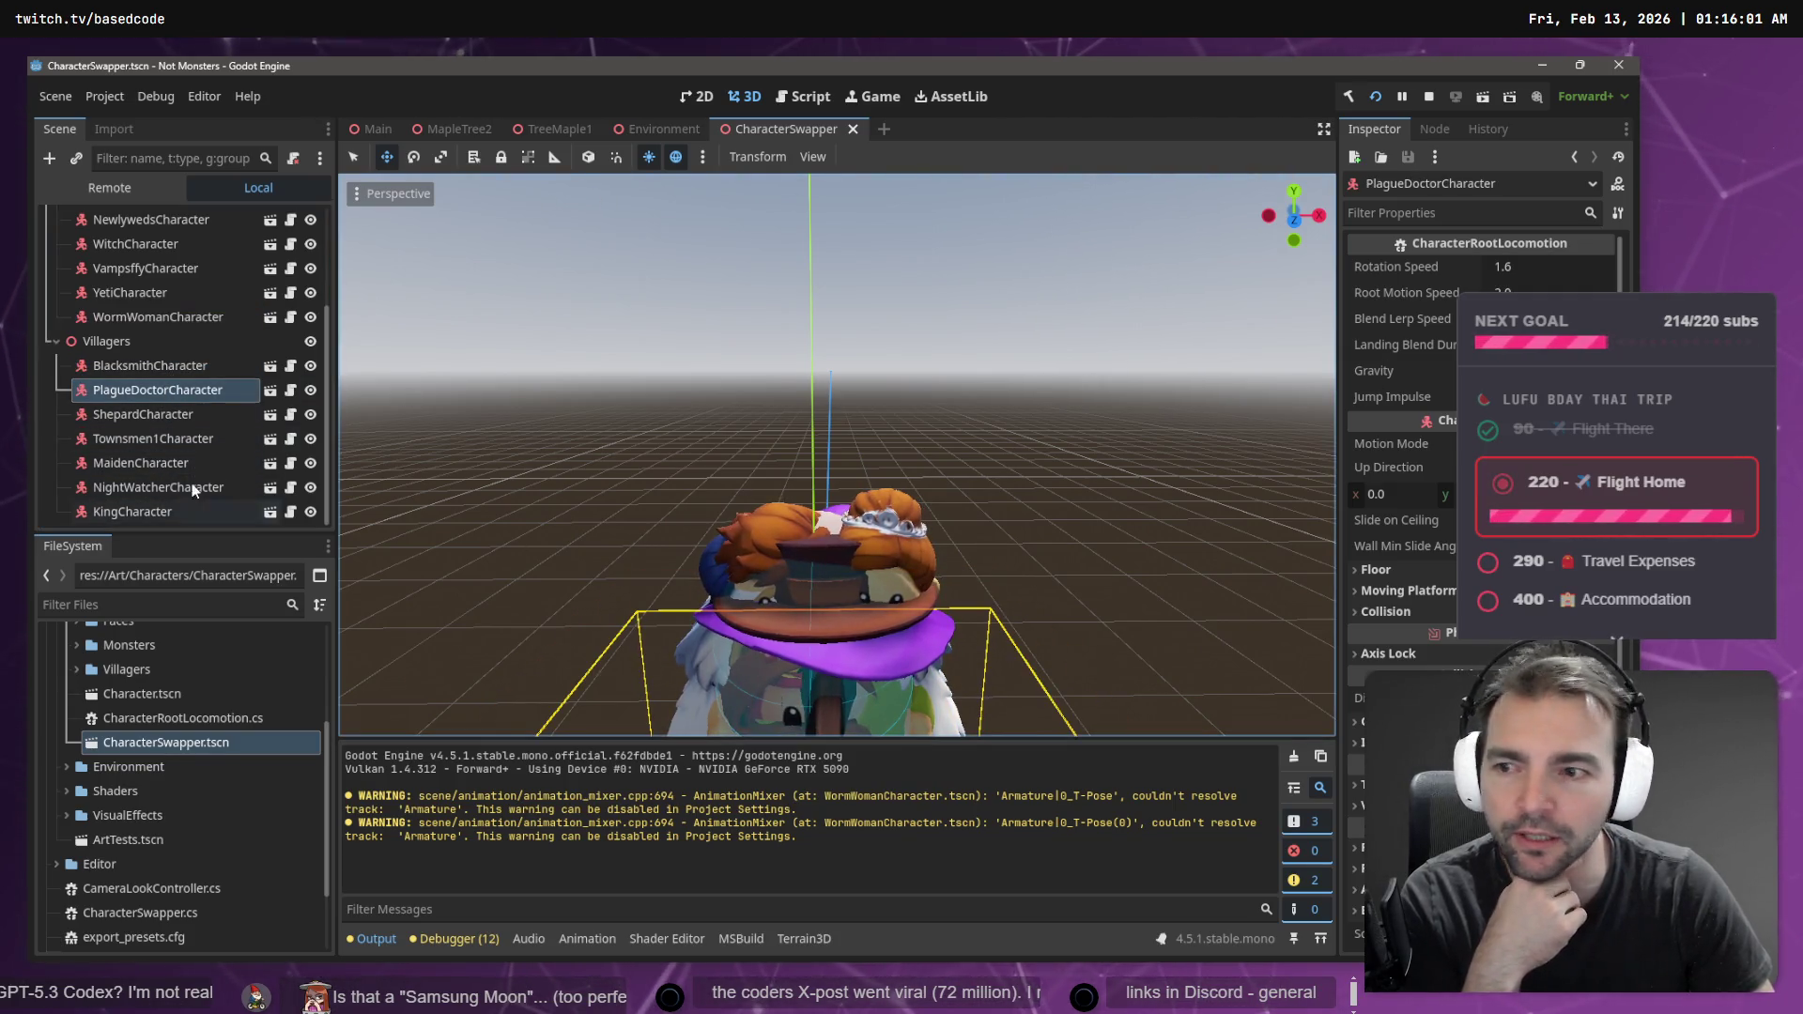
click(171, 417)
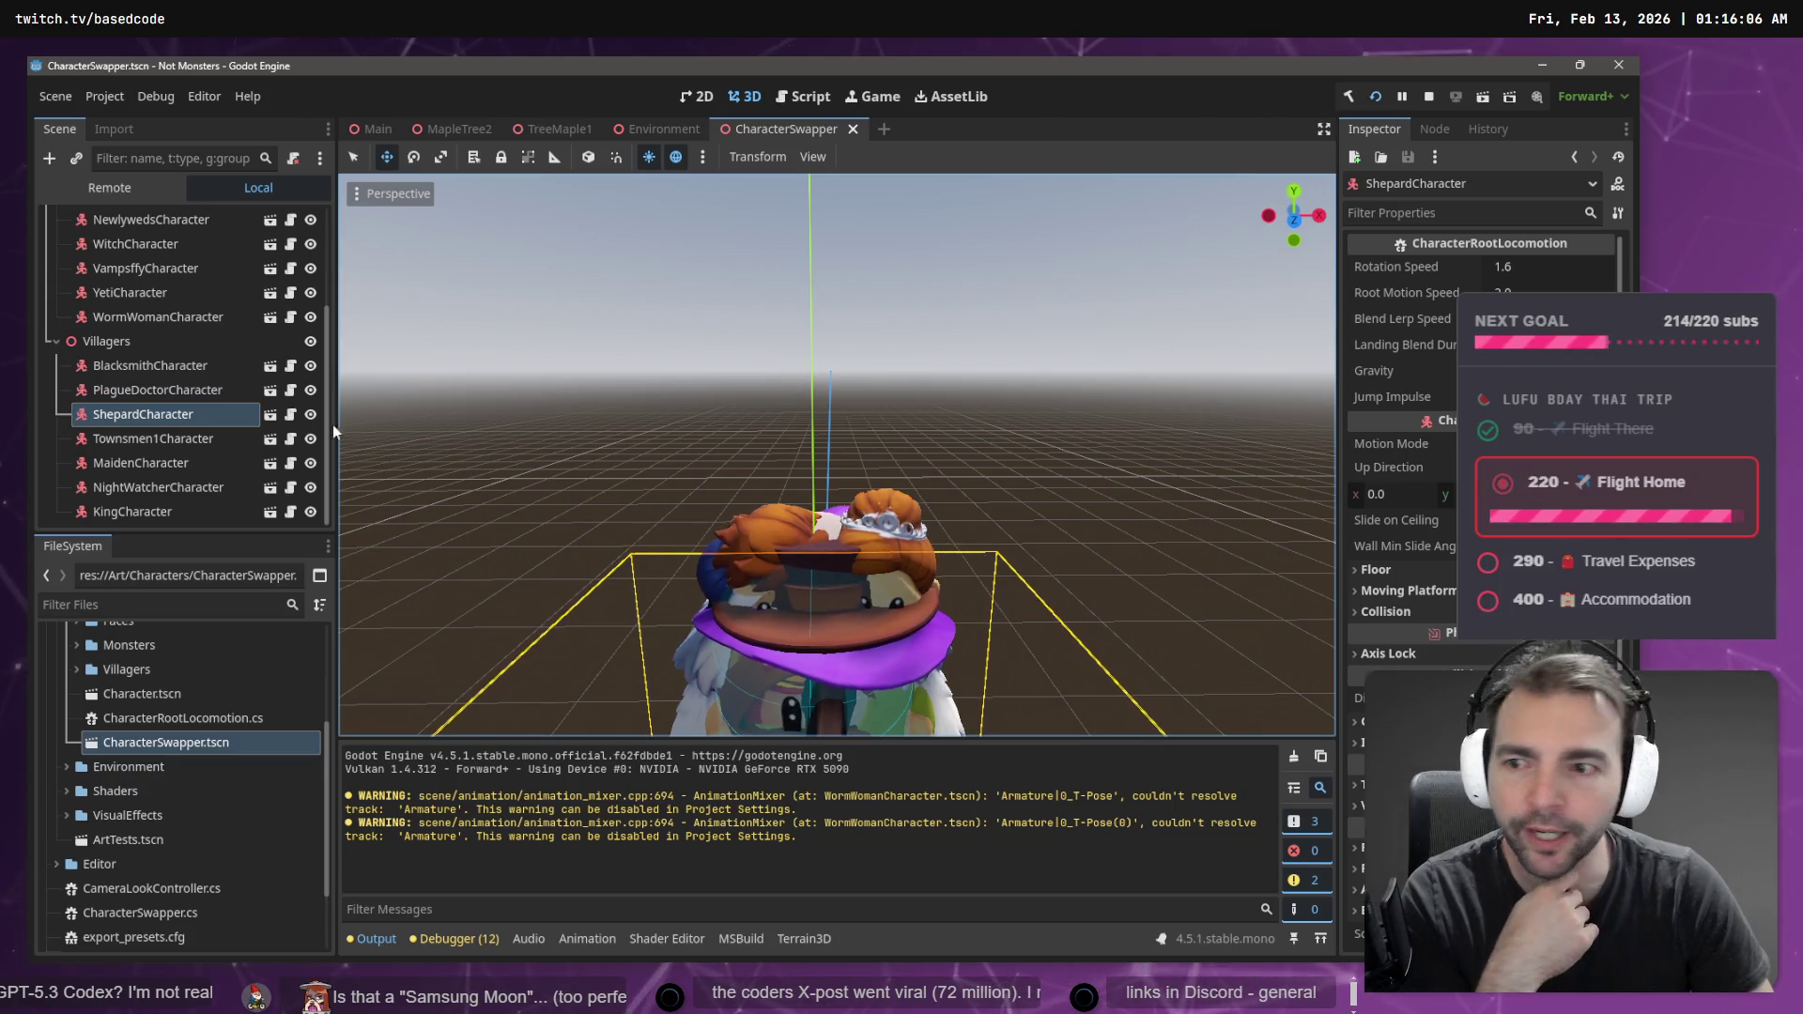
click(271, 416)
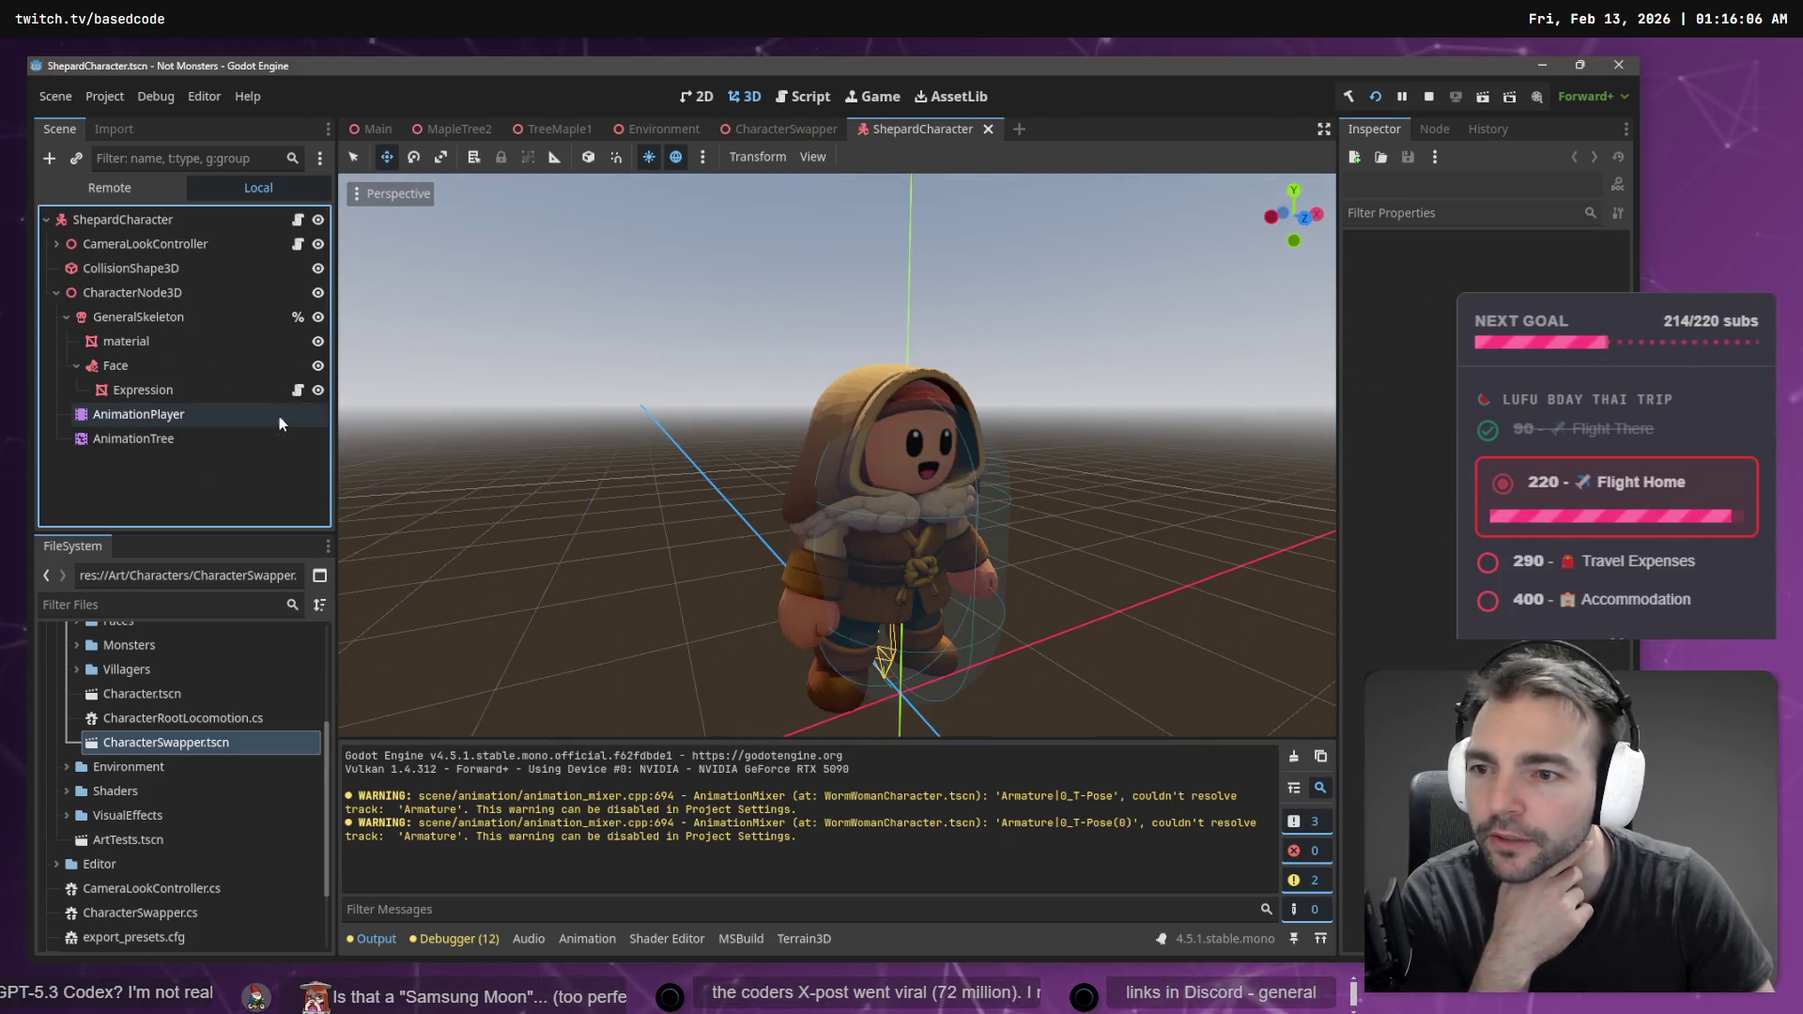
- Select the face Expression mesh and inspect its mesh resource and surface material override
click(149, 393)
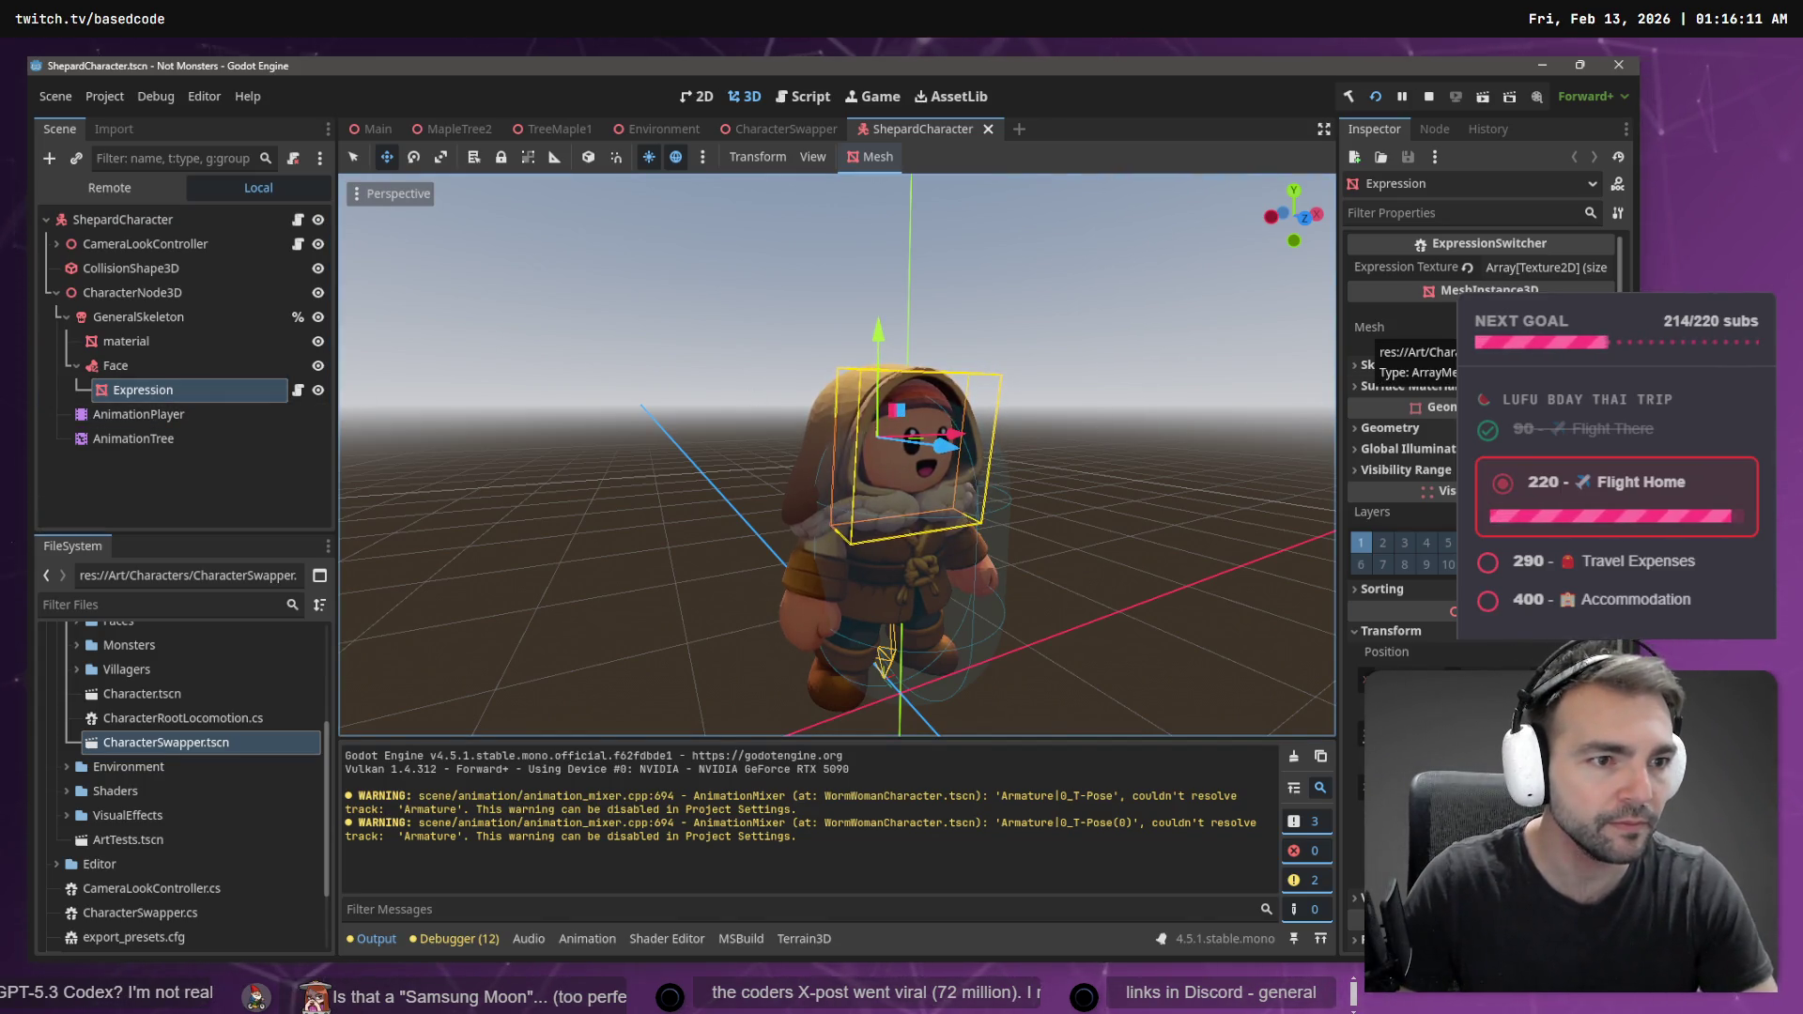
click(1409, 334)
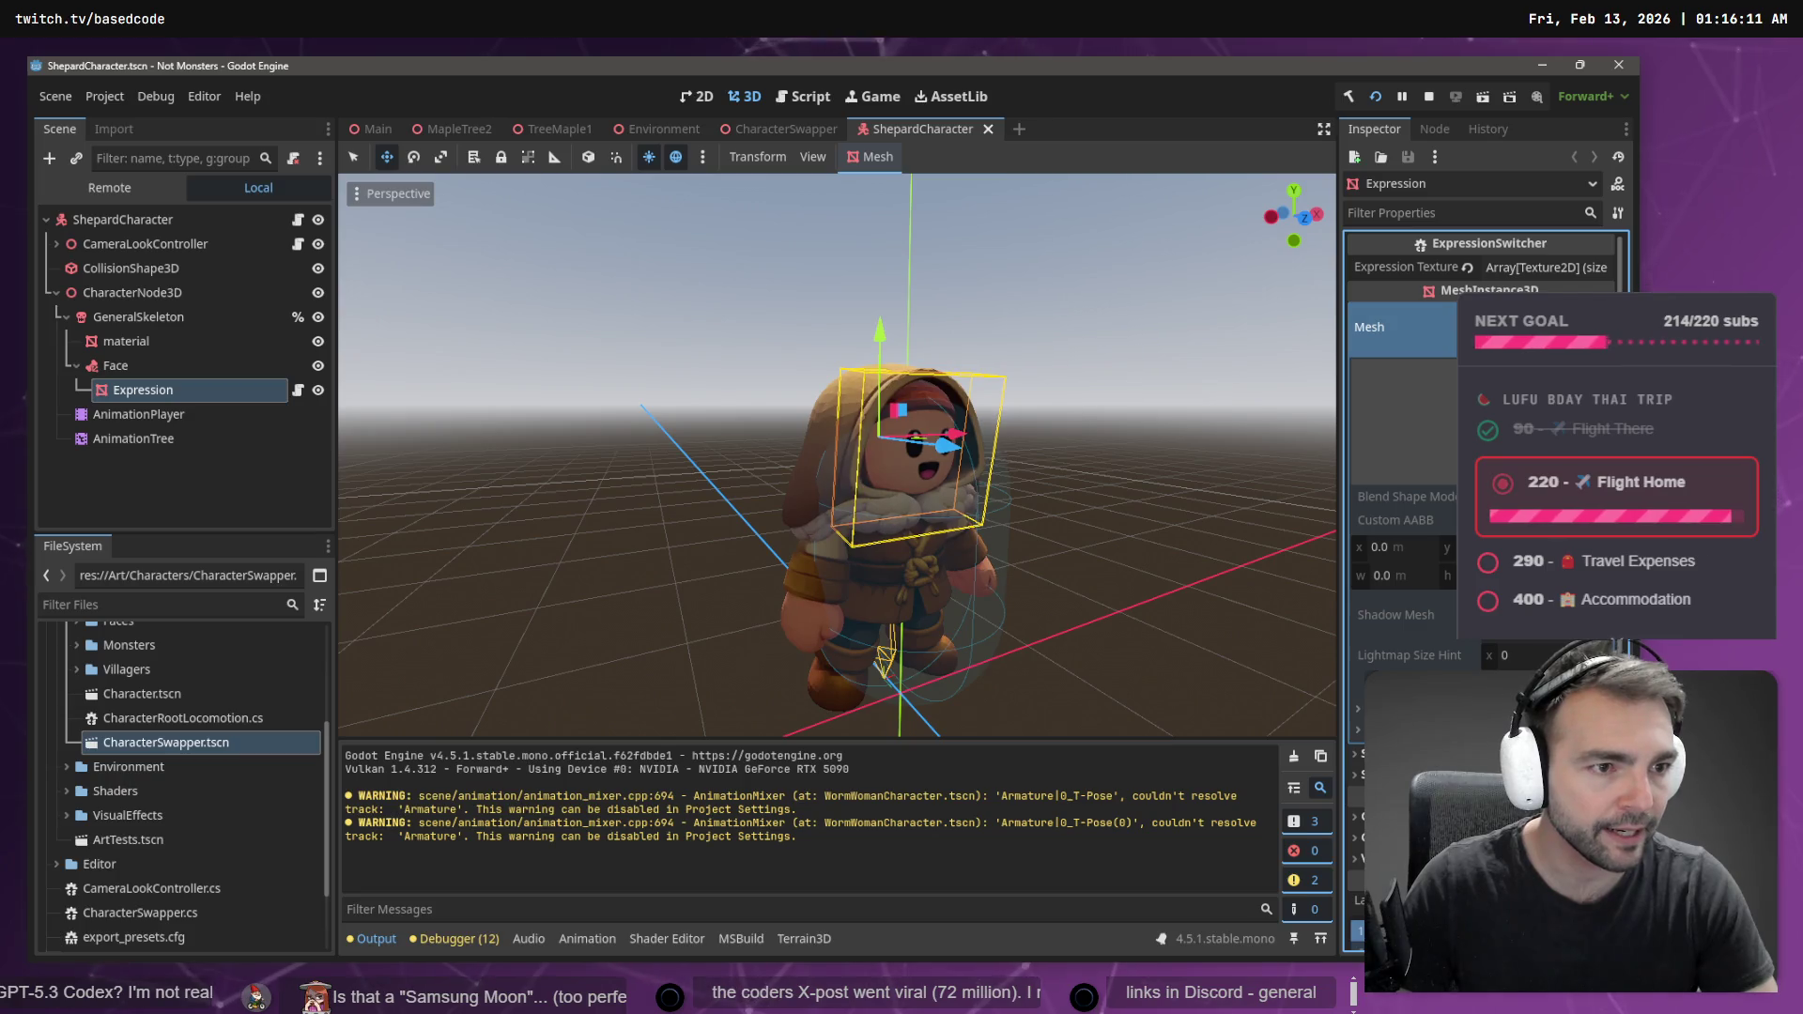
click(1400, 327)
click(1400, 327)
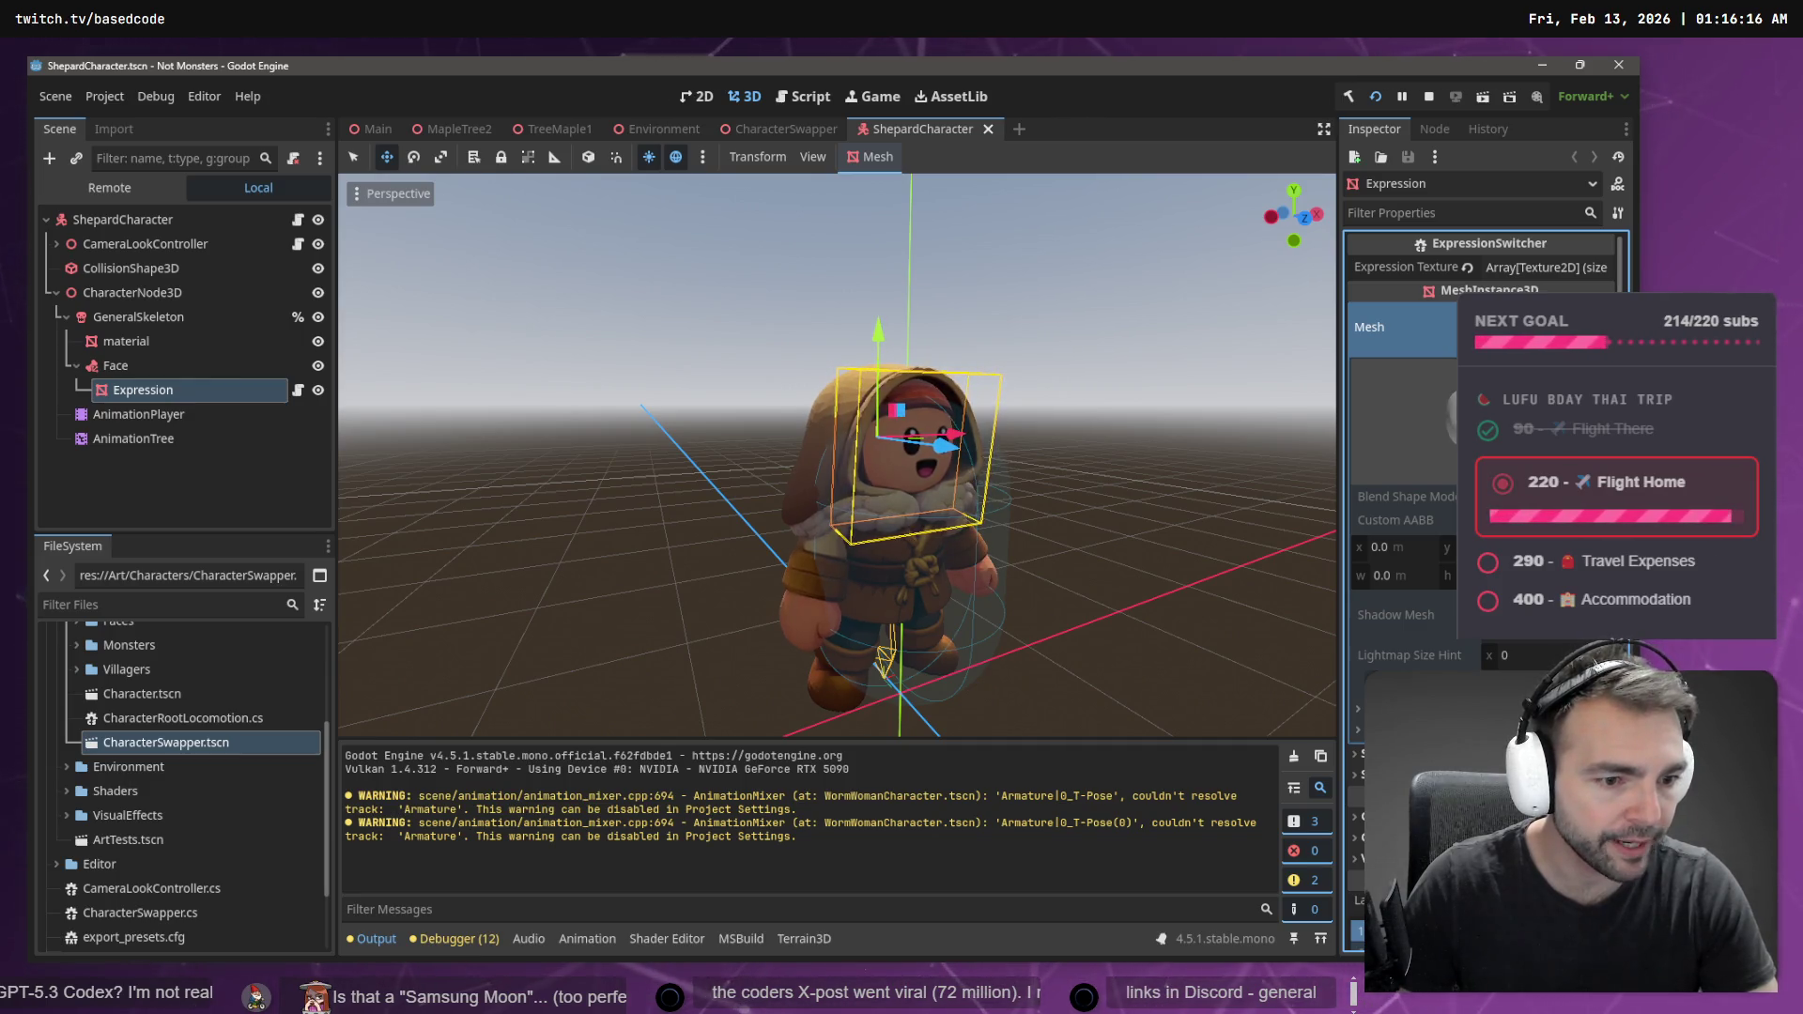
scroll(1484, 422, down, 3)
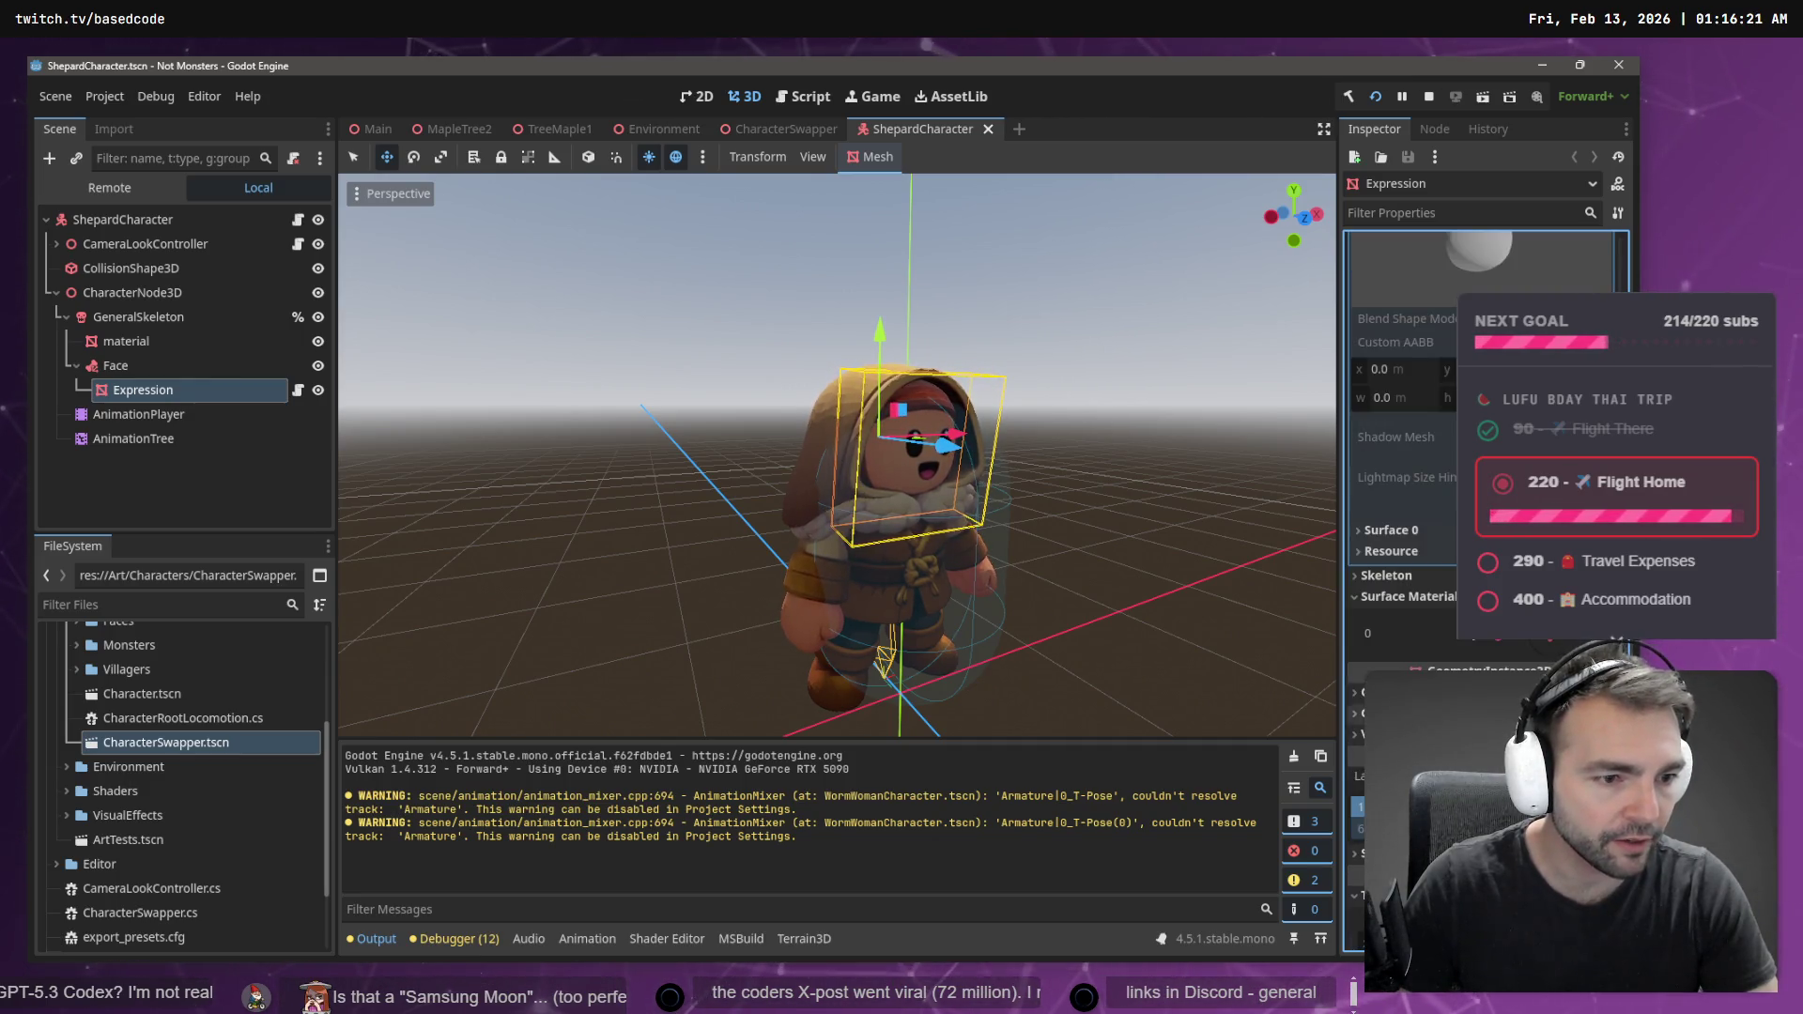
scroll(1409, 422, down, 4)
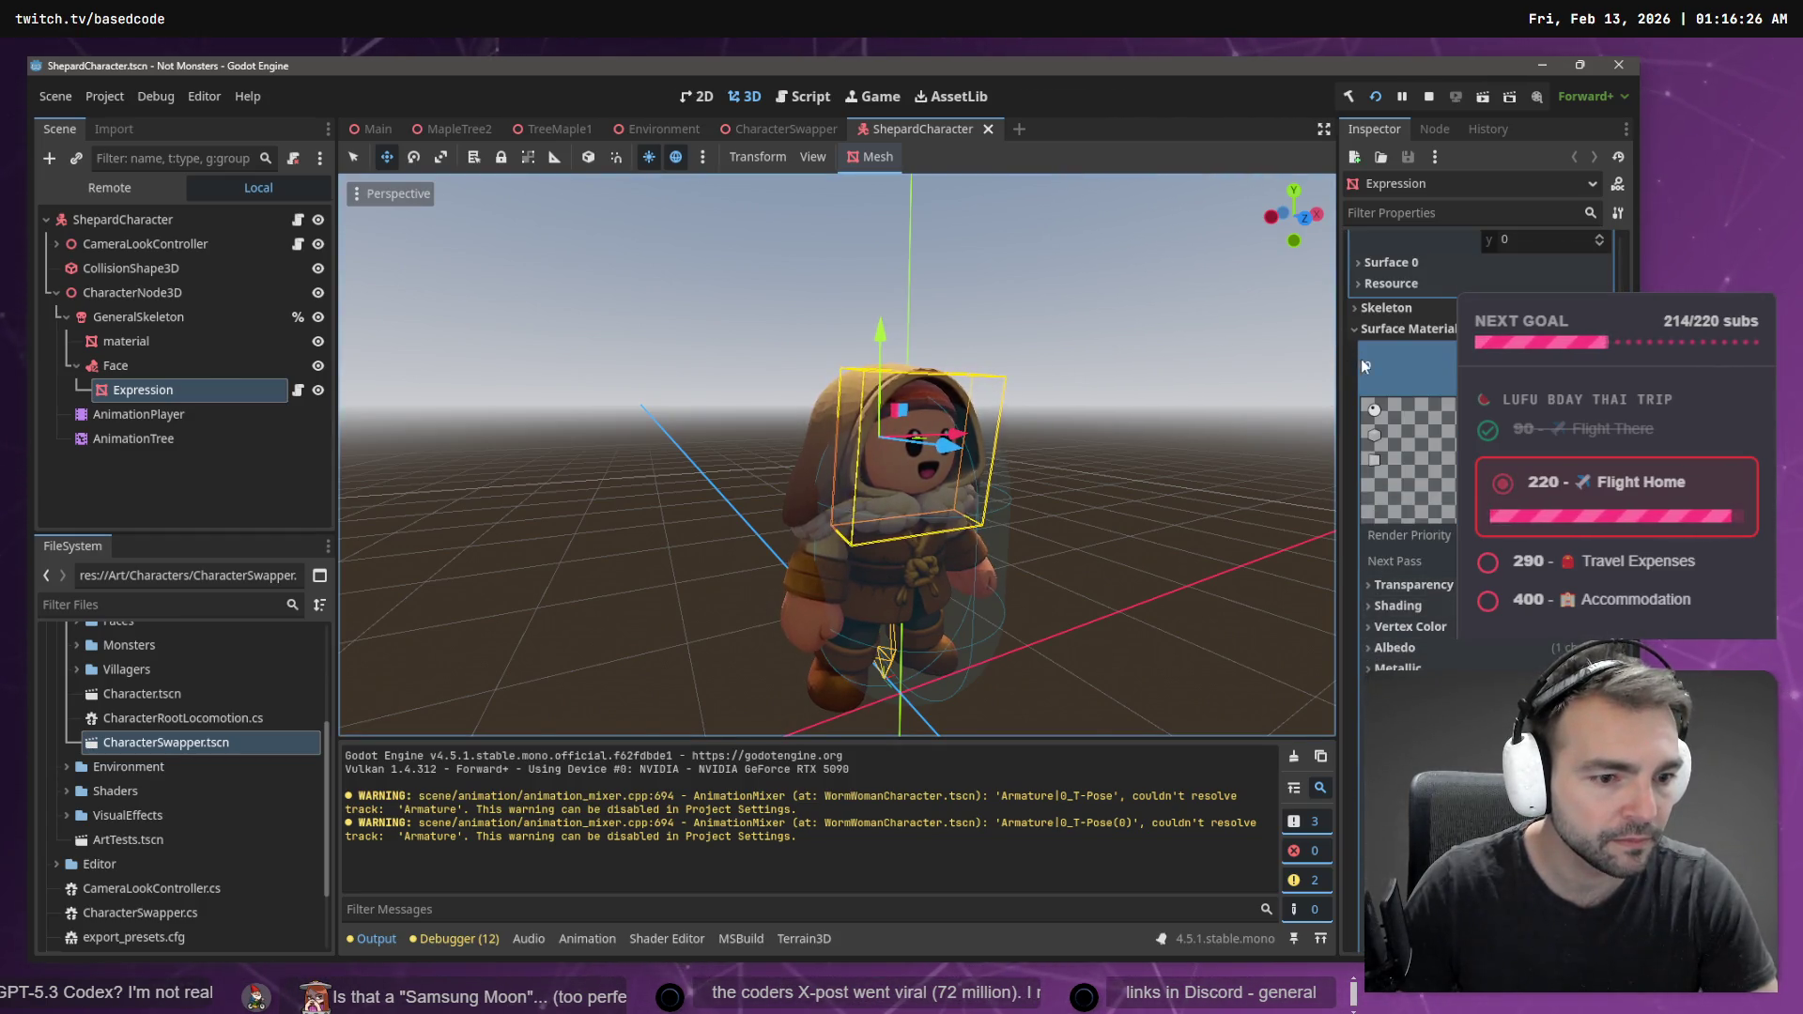
scroll(1363, 362, down, 2)
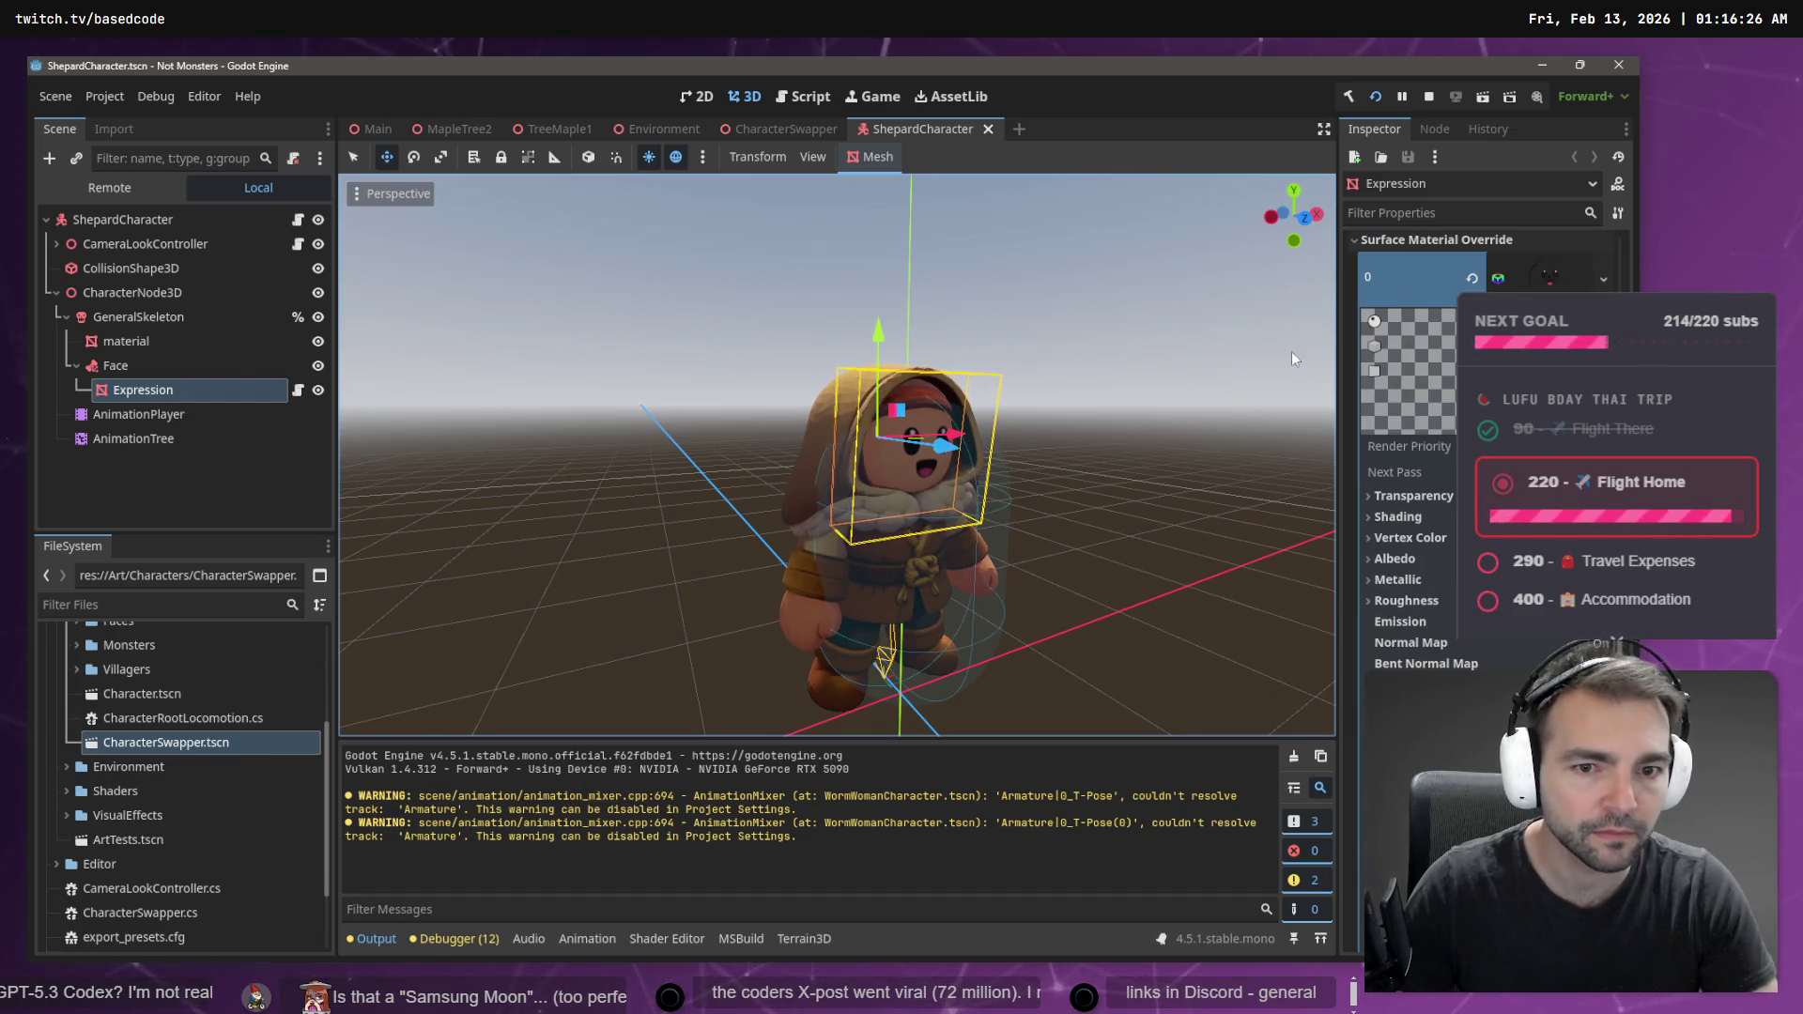
- Capture a region screenshot of the shepherd character in the viewport
click(1163, 314)
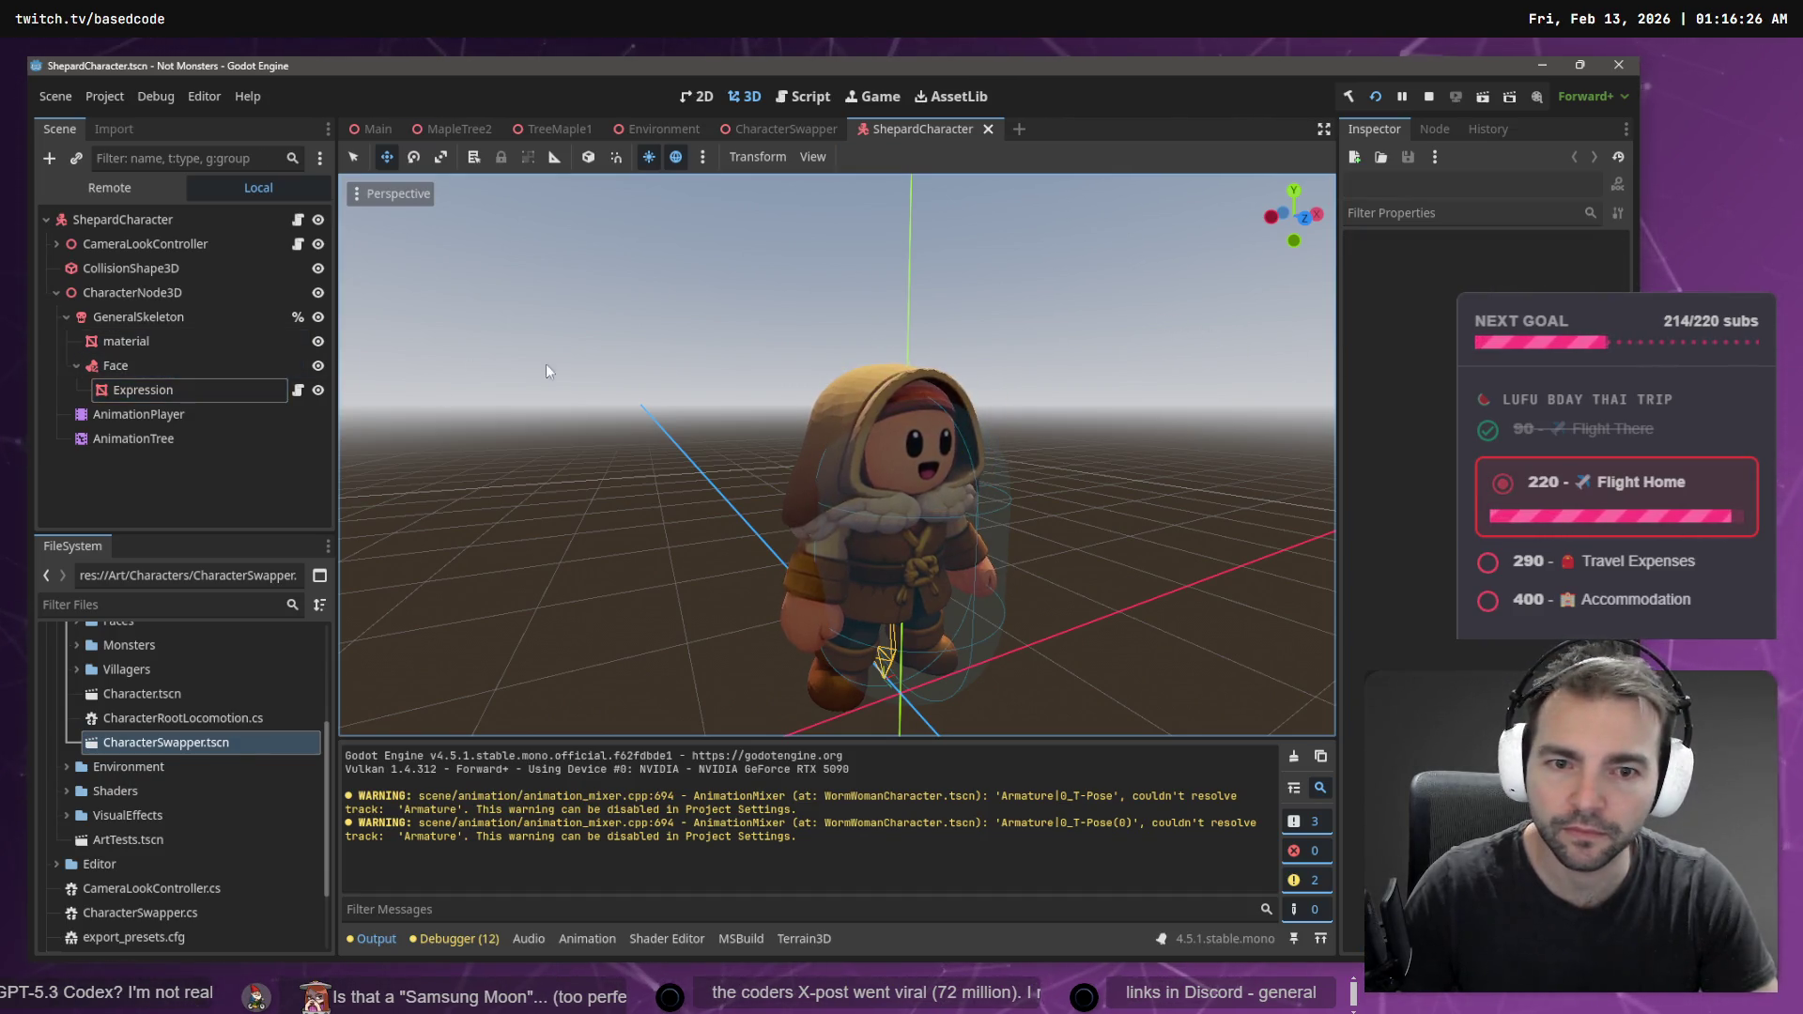
key(super+shift+s)
drag(742, 324, 1026, 552)
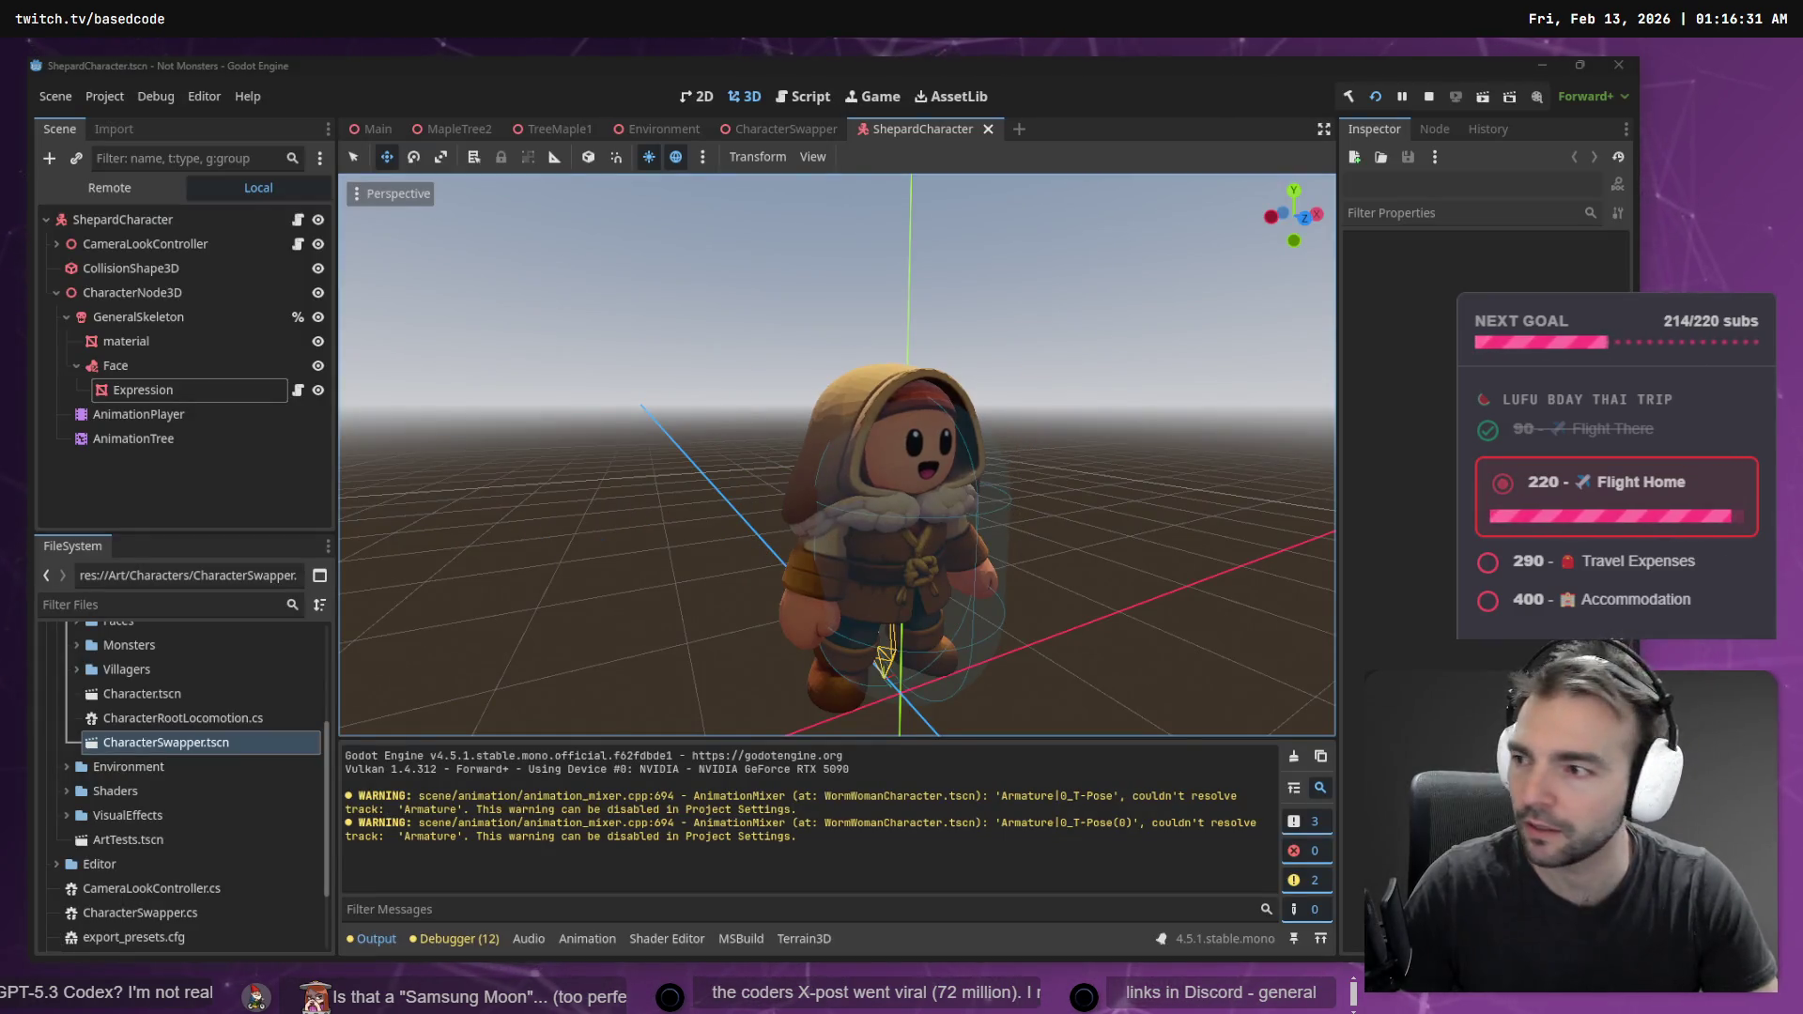
key(alt+Tab)
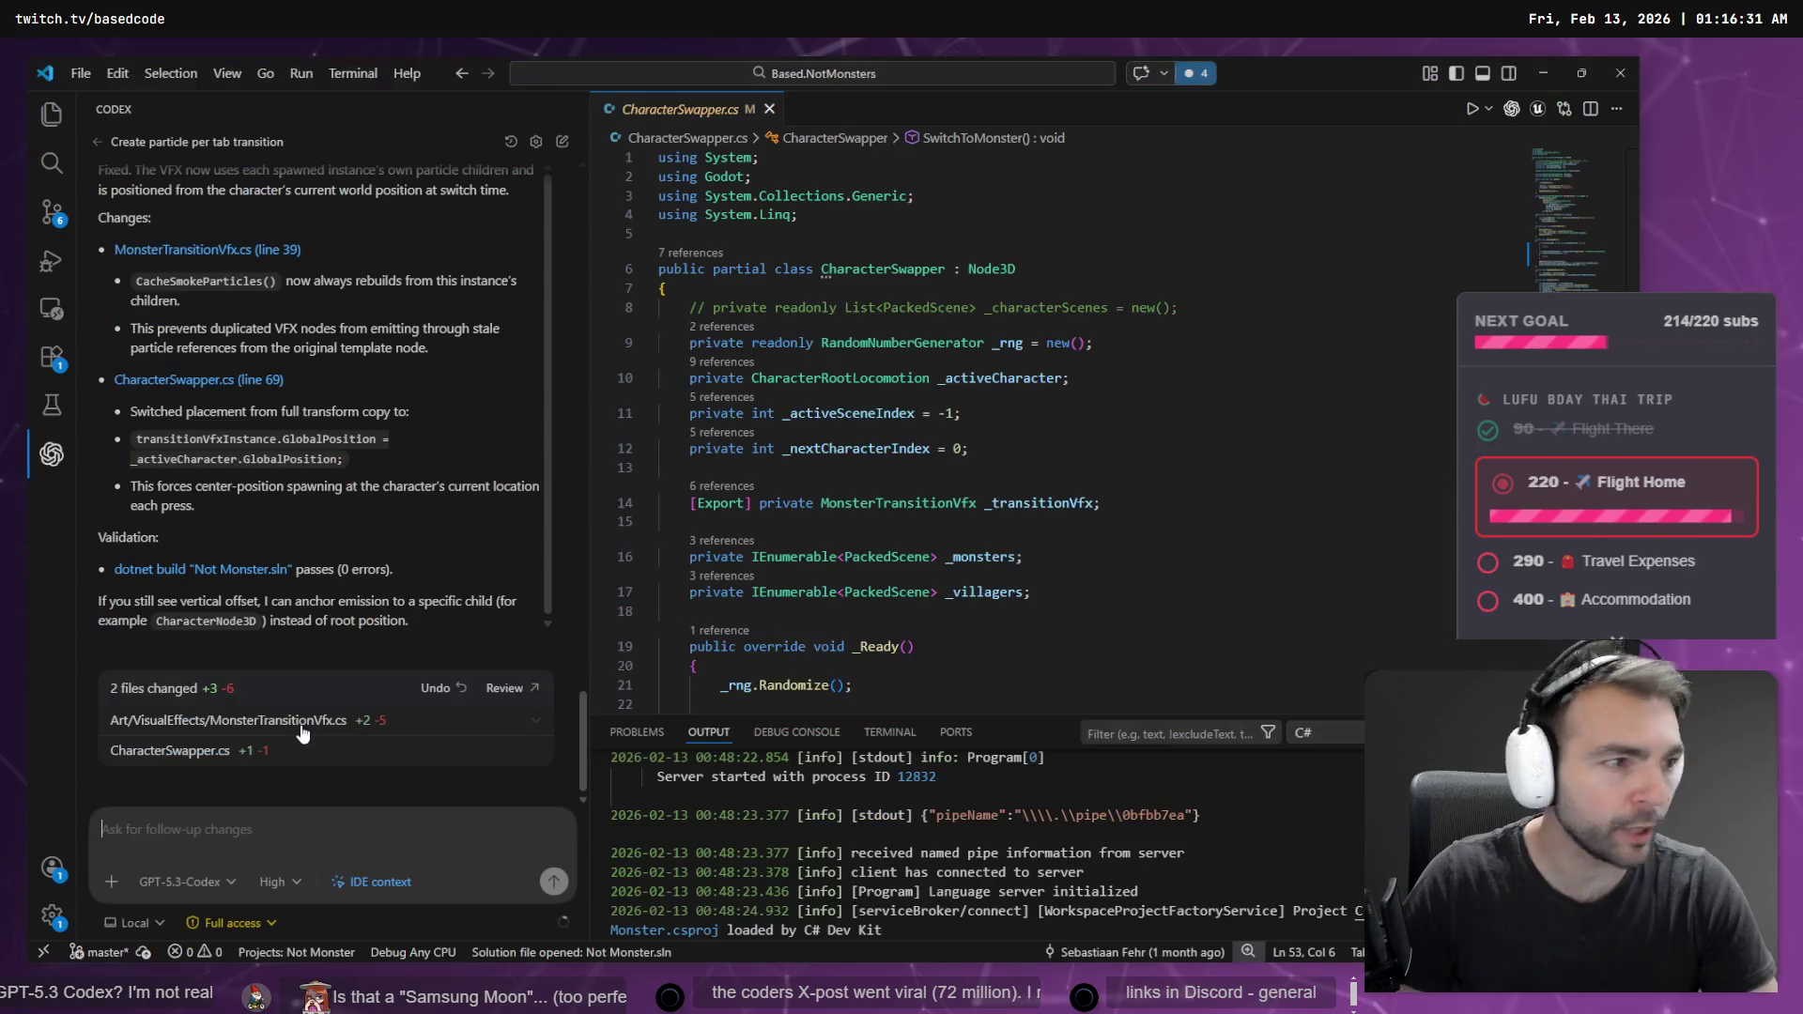
- Paste the character screenshot and a new capture of the shepherd's node tree into the Codex prompt
click(198, 828)
key(ctrl+v)
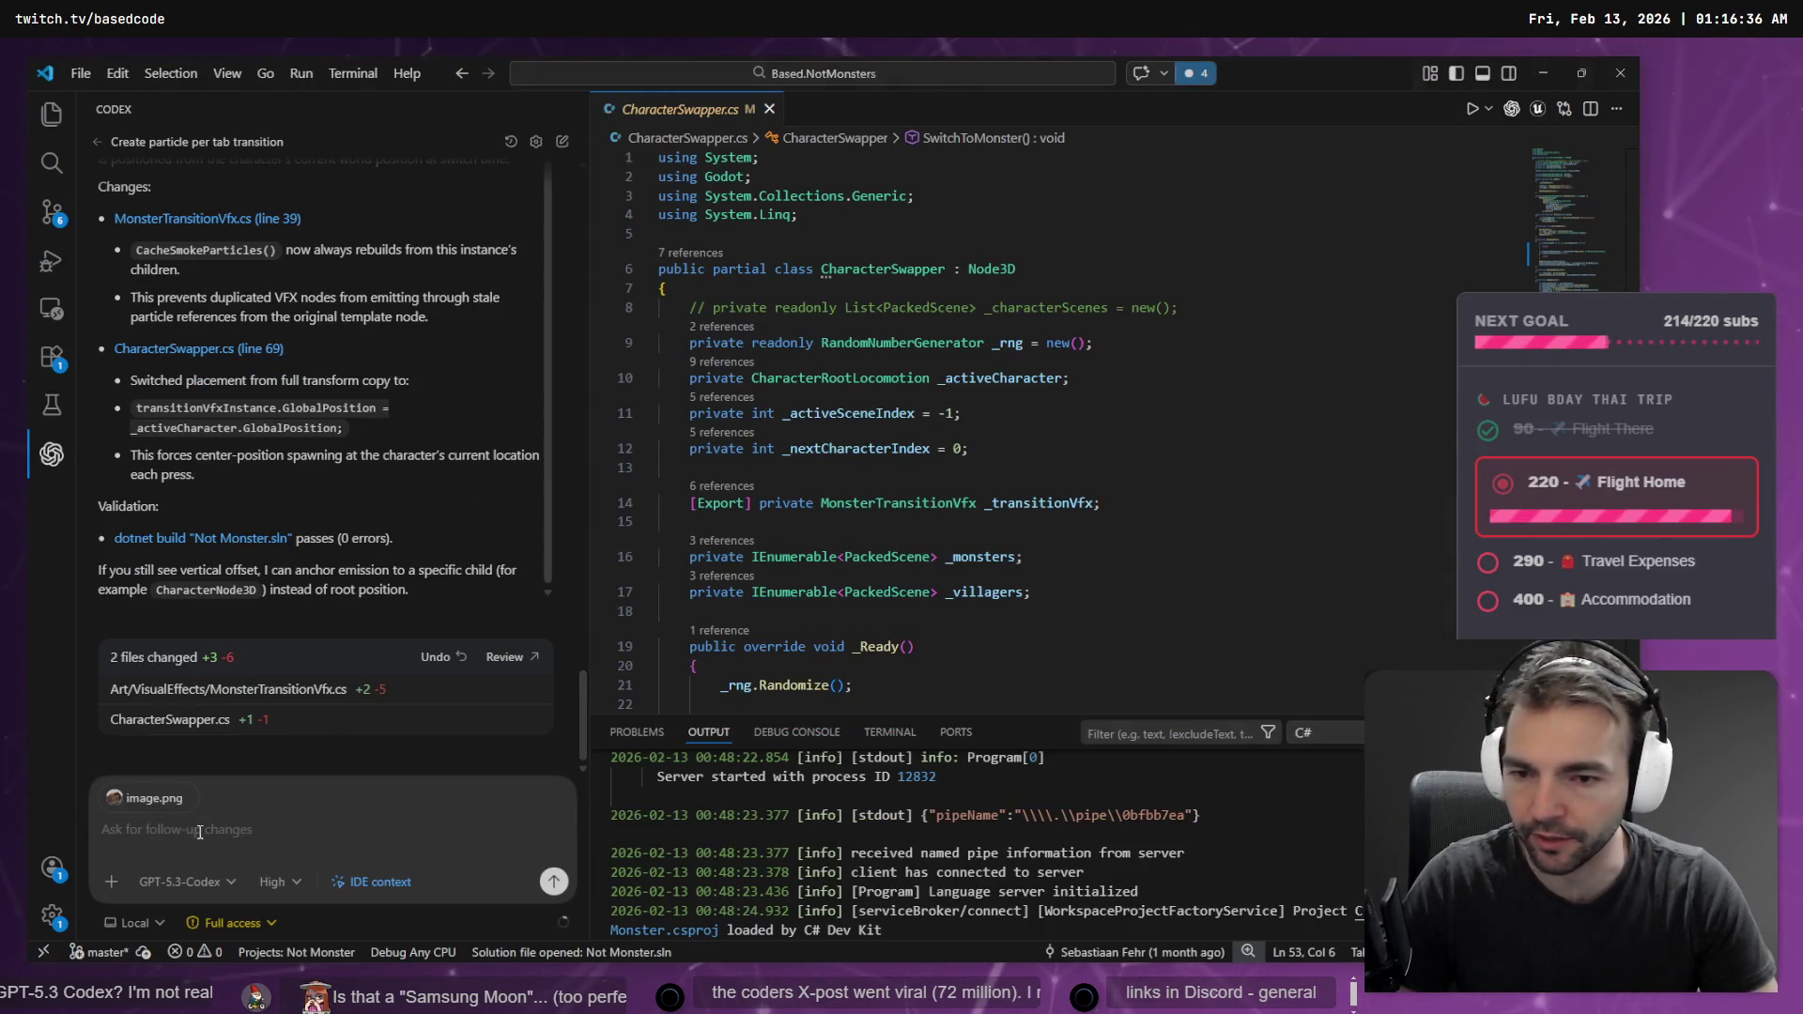
key(alt+Tab)
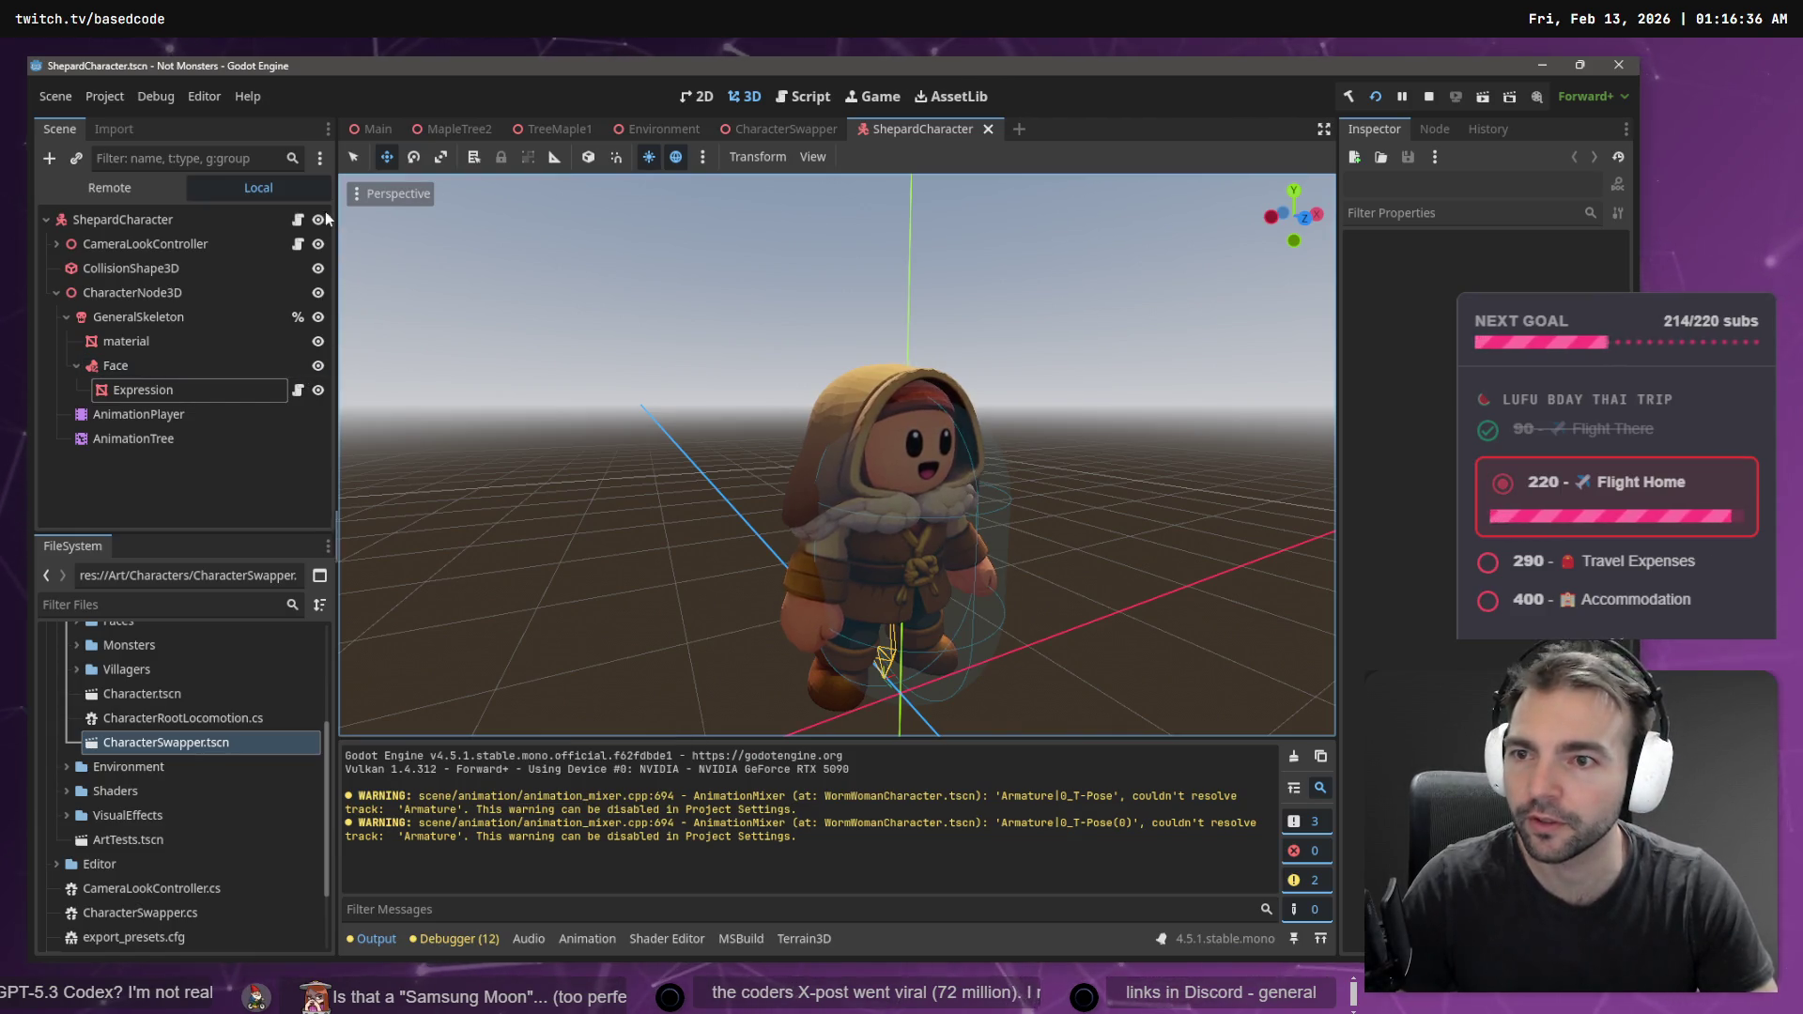
key(super+shift+s)
mouse_move(330, 203)
mouse_down()
mouse_move(121, 419)
mouse_move(63, 464)
mouse_move(48, 453)
mouse_up()
key(alt+Tab)
key(ctrl+v)
key(alt+Tab)
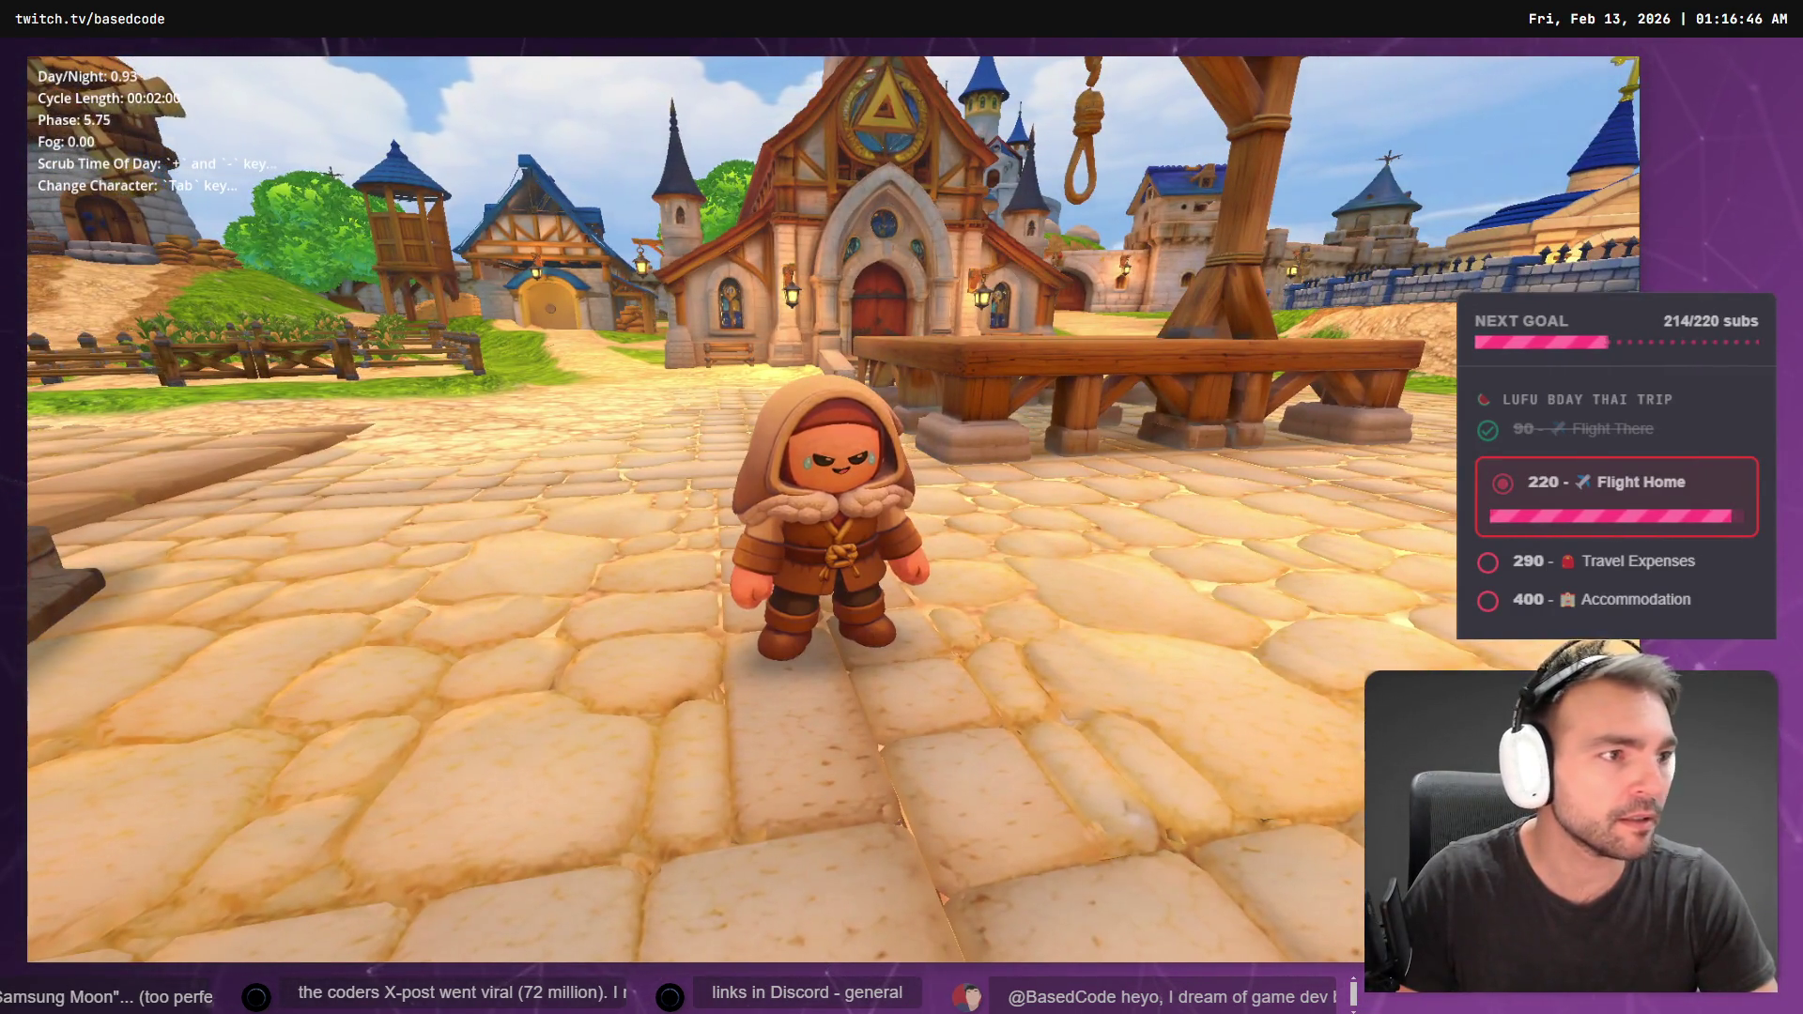
- Assign a resource to the Expression node's Surface Material Override and relaunch the game
key(F8)
click(158, 391)
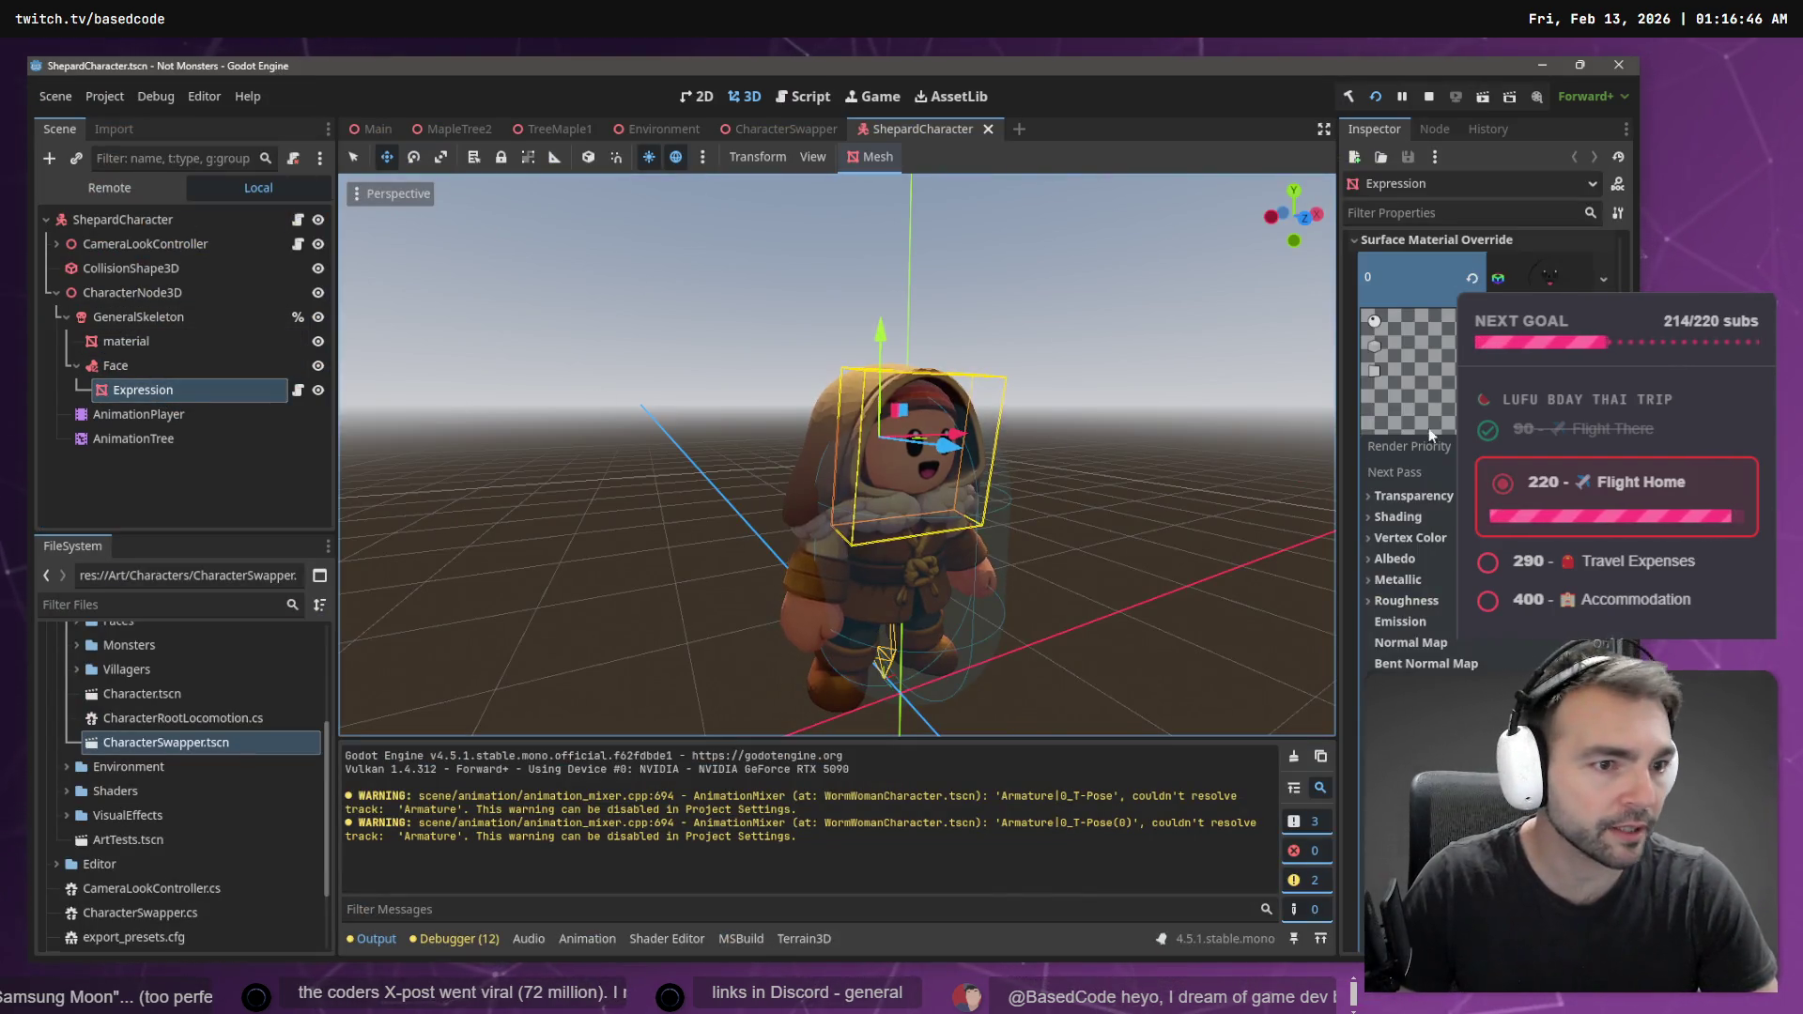
mouse_move(1349, 227)
mouse_down()
mouse_move(1409, 282)
mouse_move(849, 735)
mouse_up()
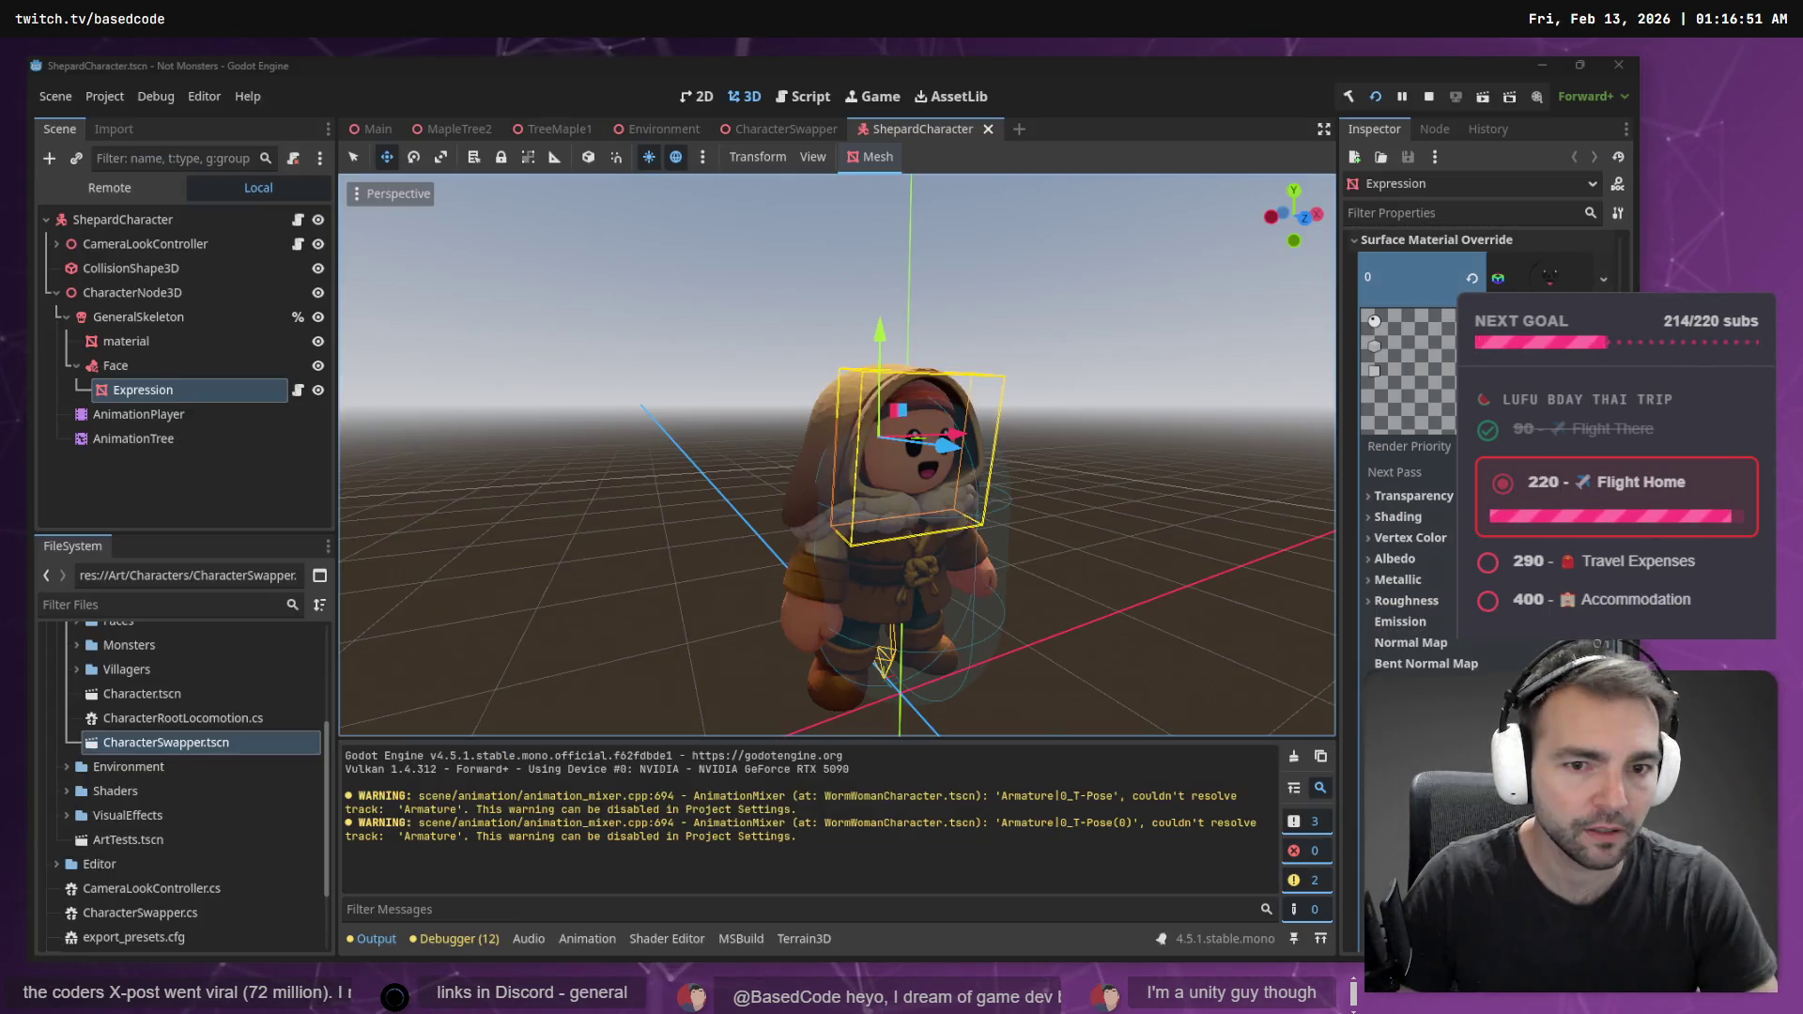
key(F5)
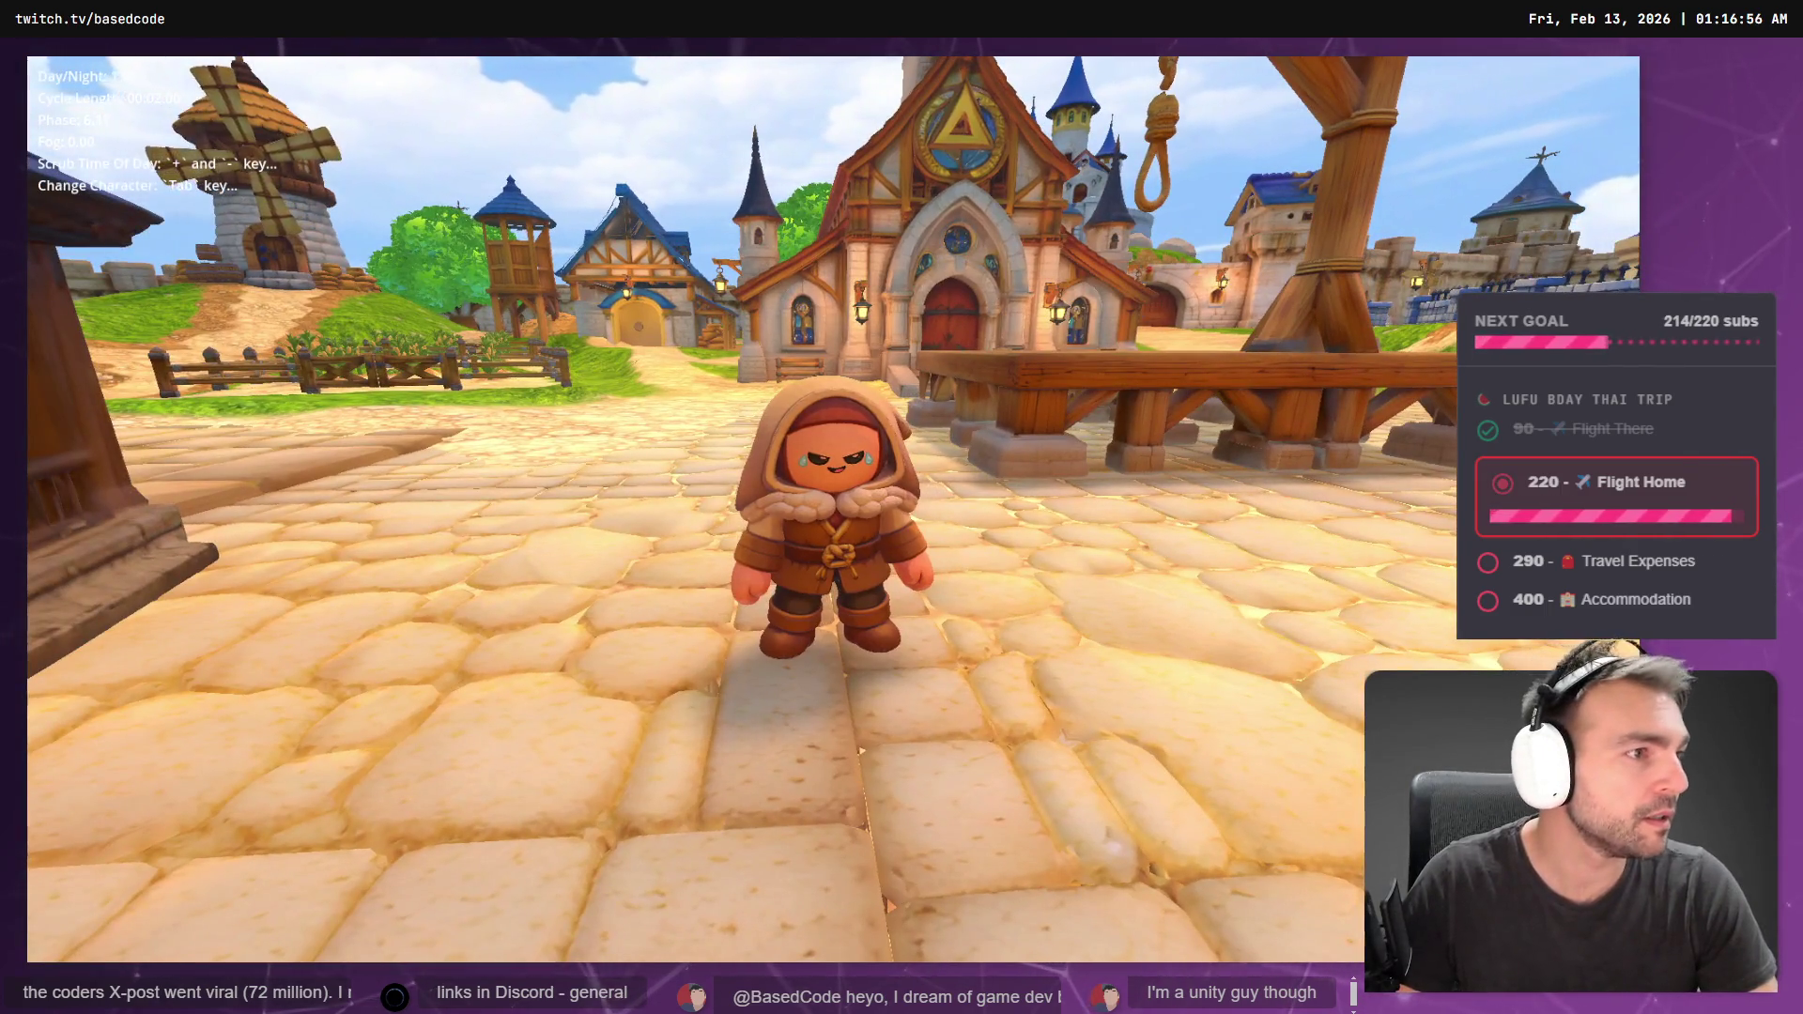
- Paste the in-game face screenshot into the Codex prompt and start voice dictation
key(alt+Tab)
click(281, 843)
key(ctrl+v)
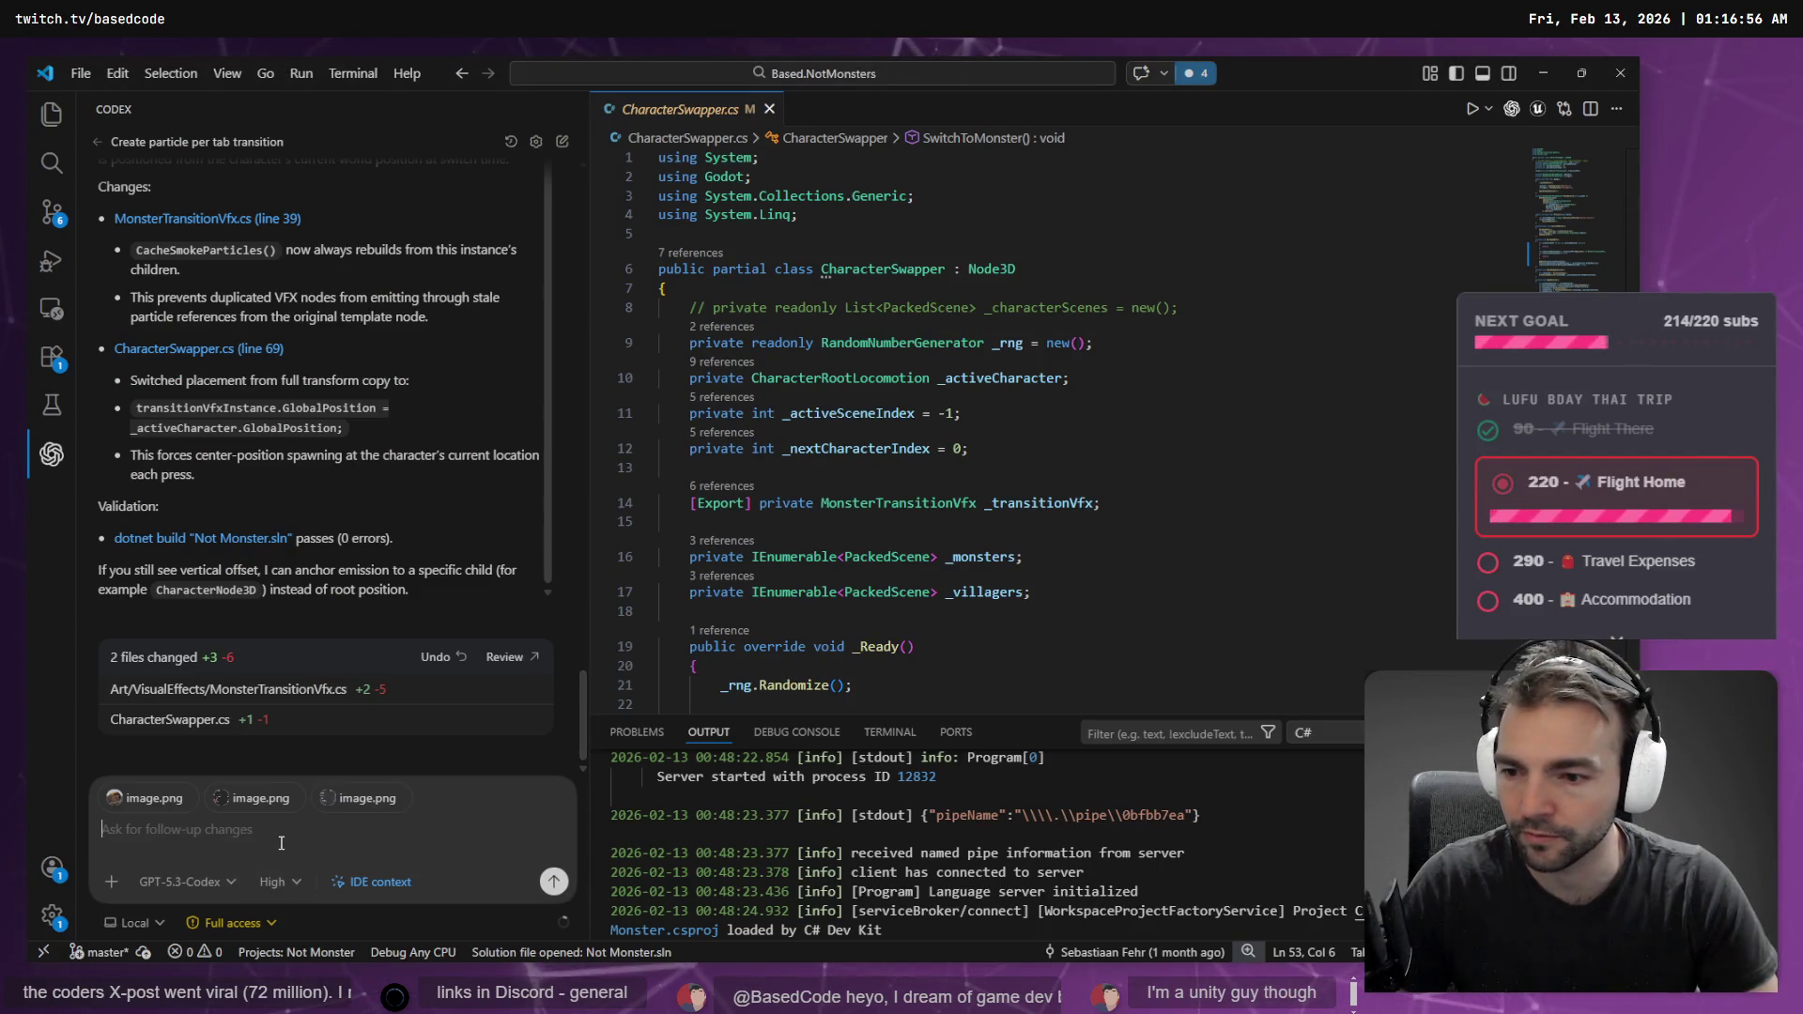
key(super+h)
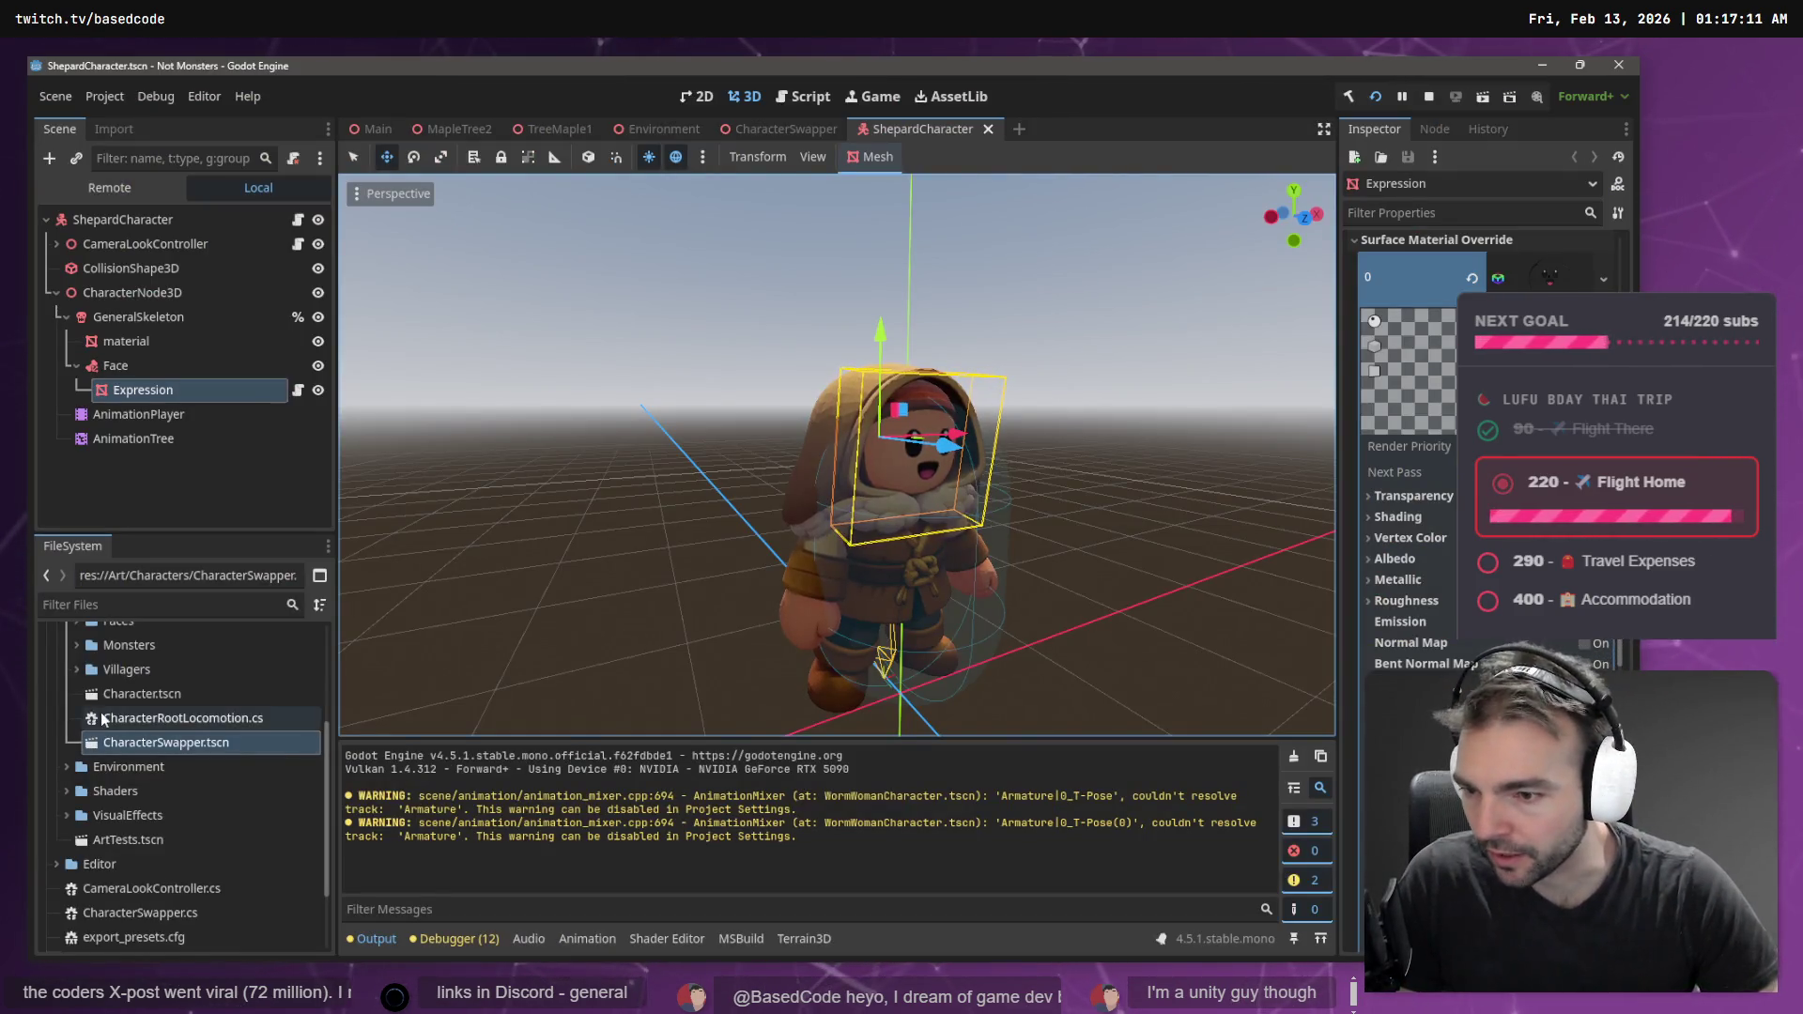
- Expand Faces > Expressions in FileSystem and capture a screenshot of the expression PNG list
scroll(104, 710, up, 4)
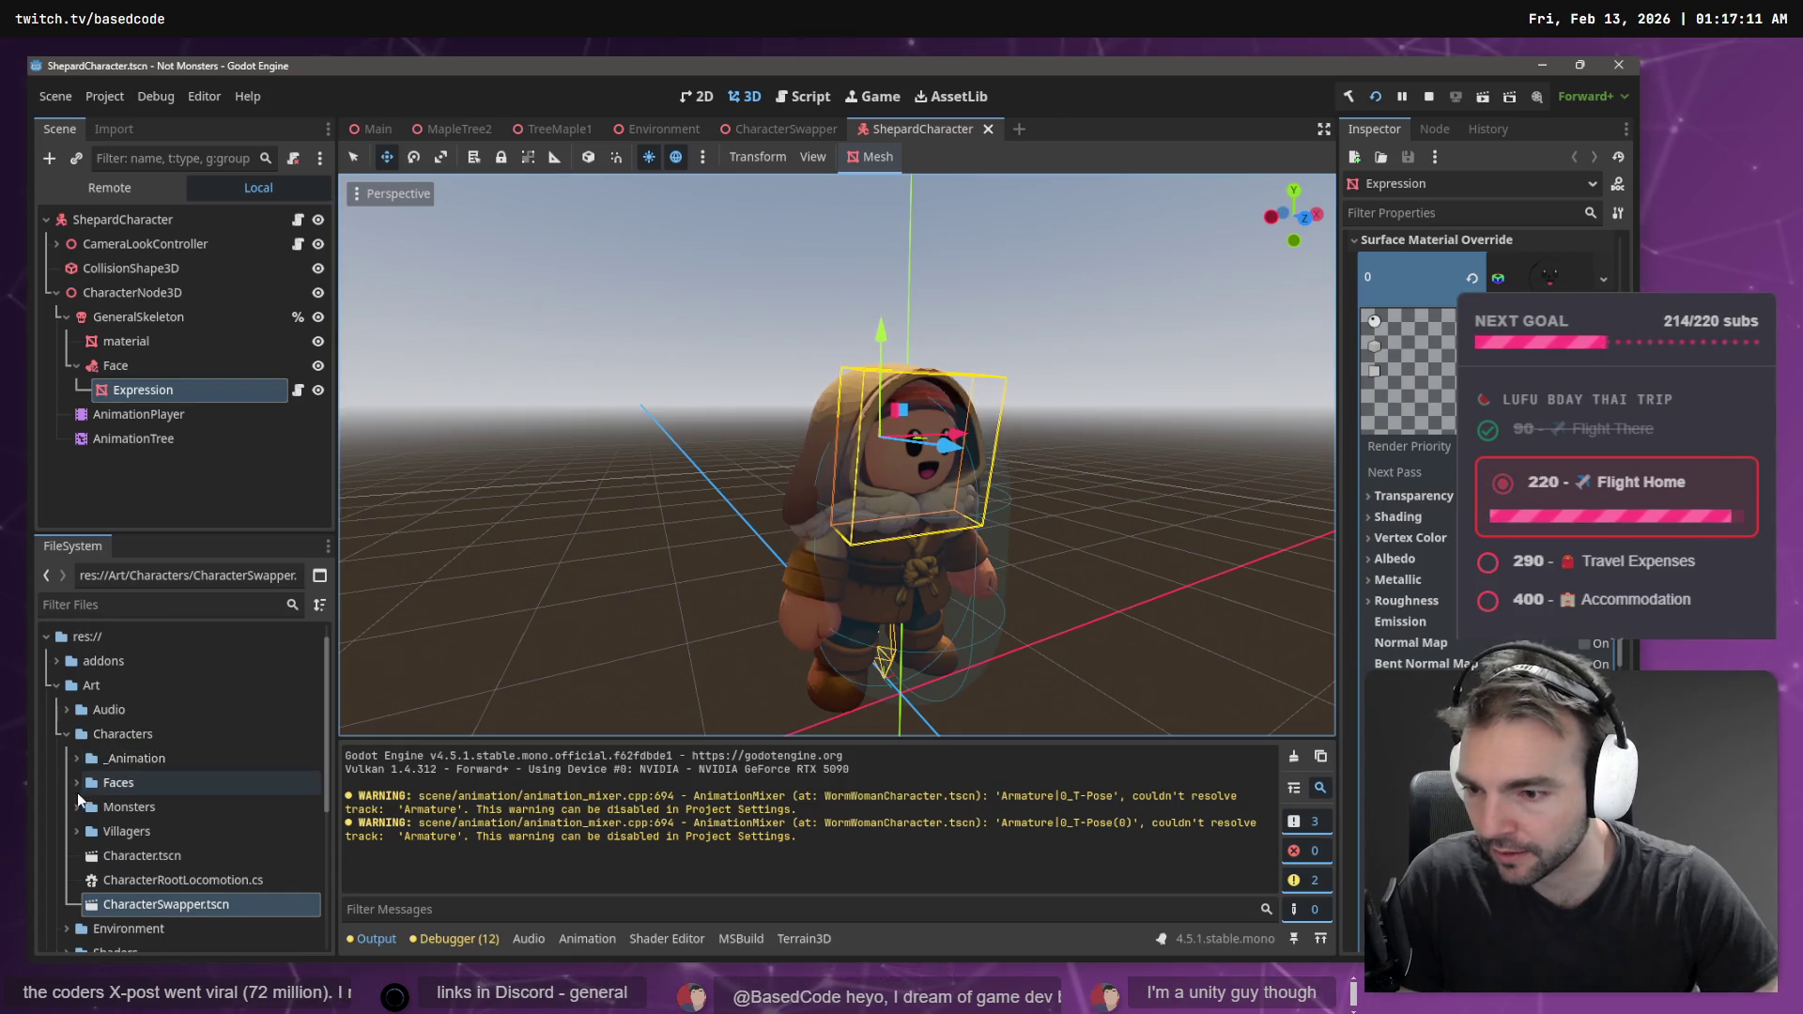
click(77, 782)
scroll(84, 733, down, 3)
click(88, 686)
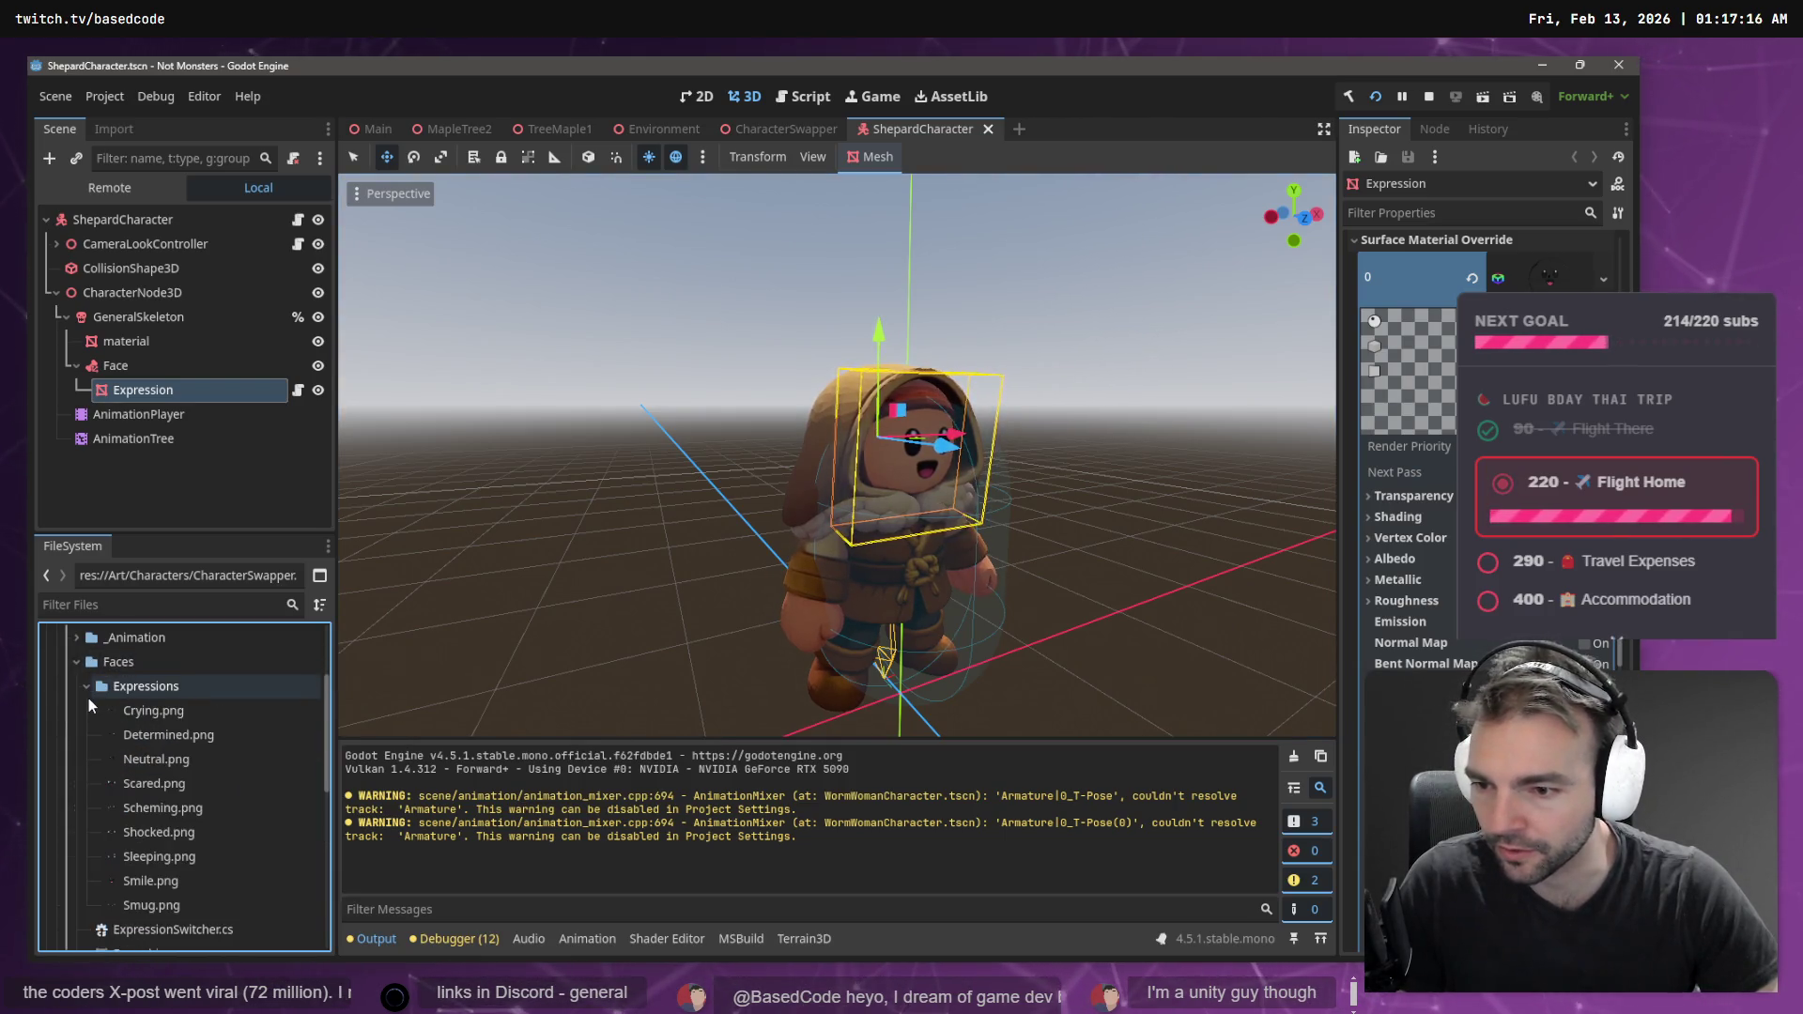
key(super+shift+s)
mouse_move(56, 655)
mouse_down()
mouse_move(235, 913)
mouse_move(293, 934)
mouse_up()
key(F5)
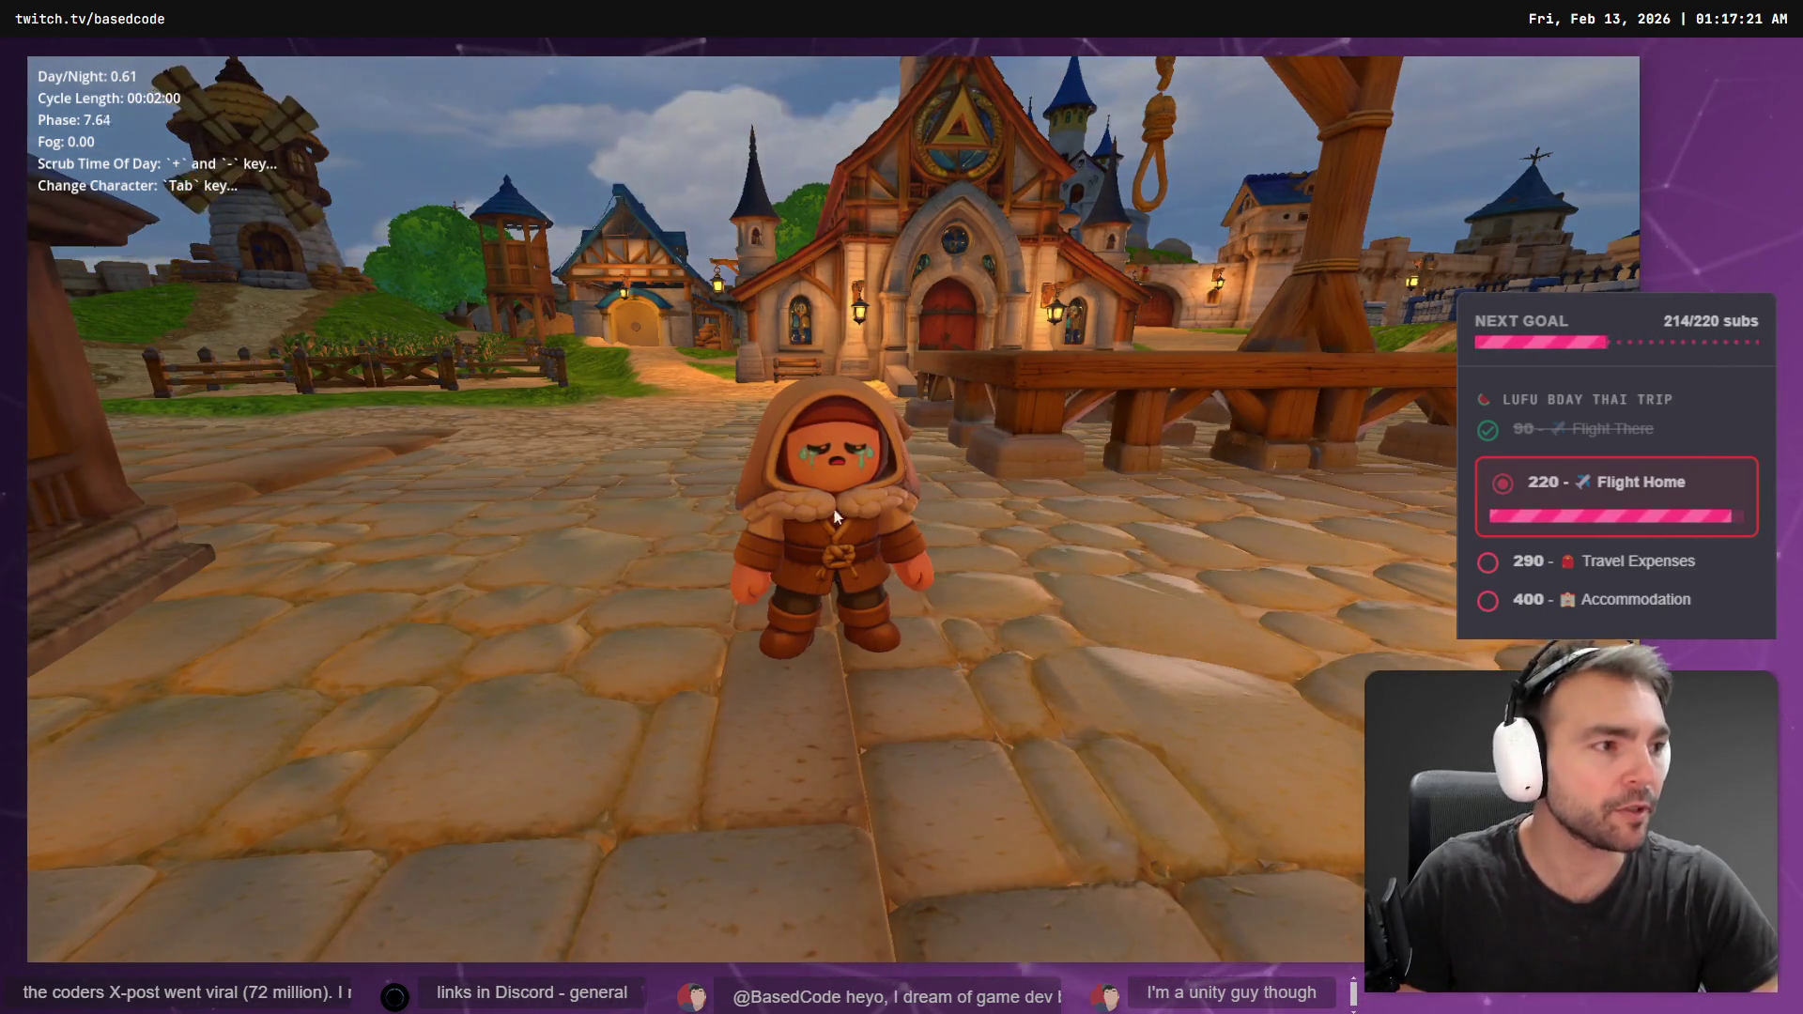
key(alt+Tab)
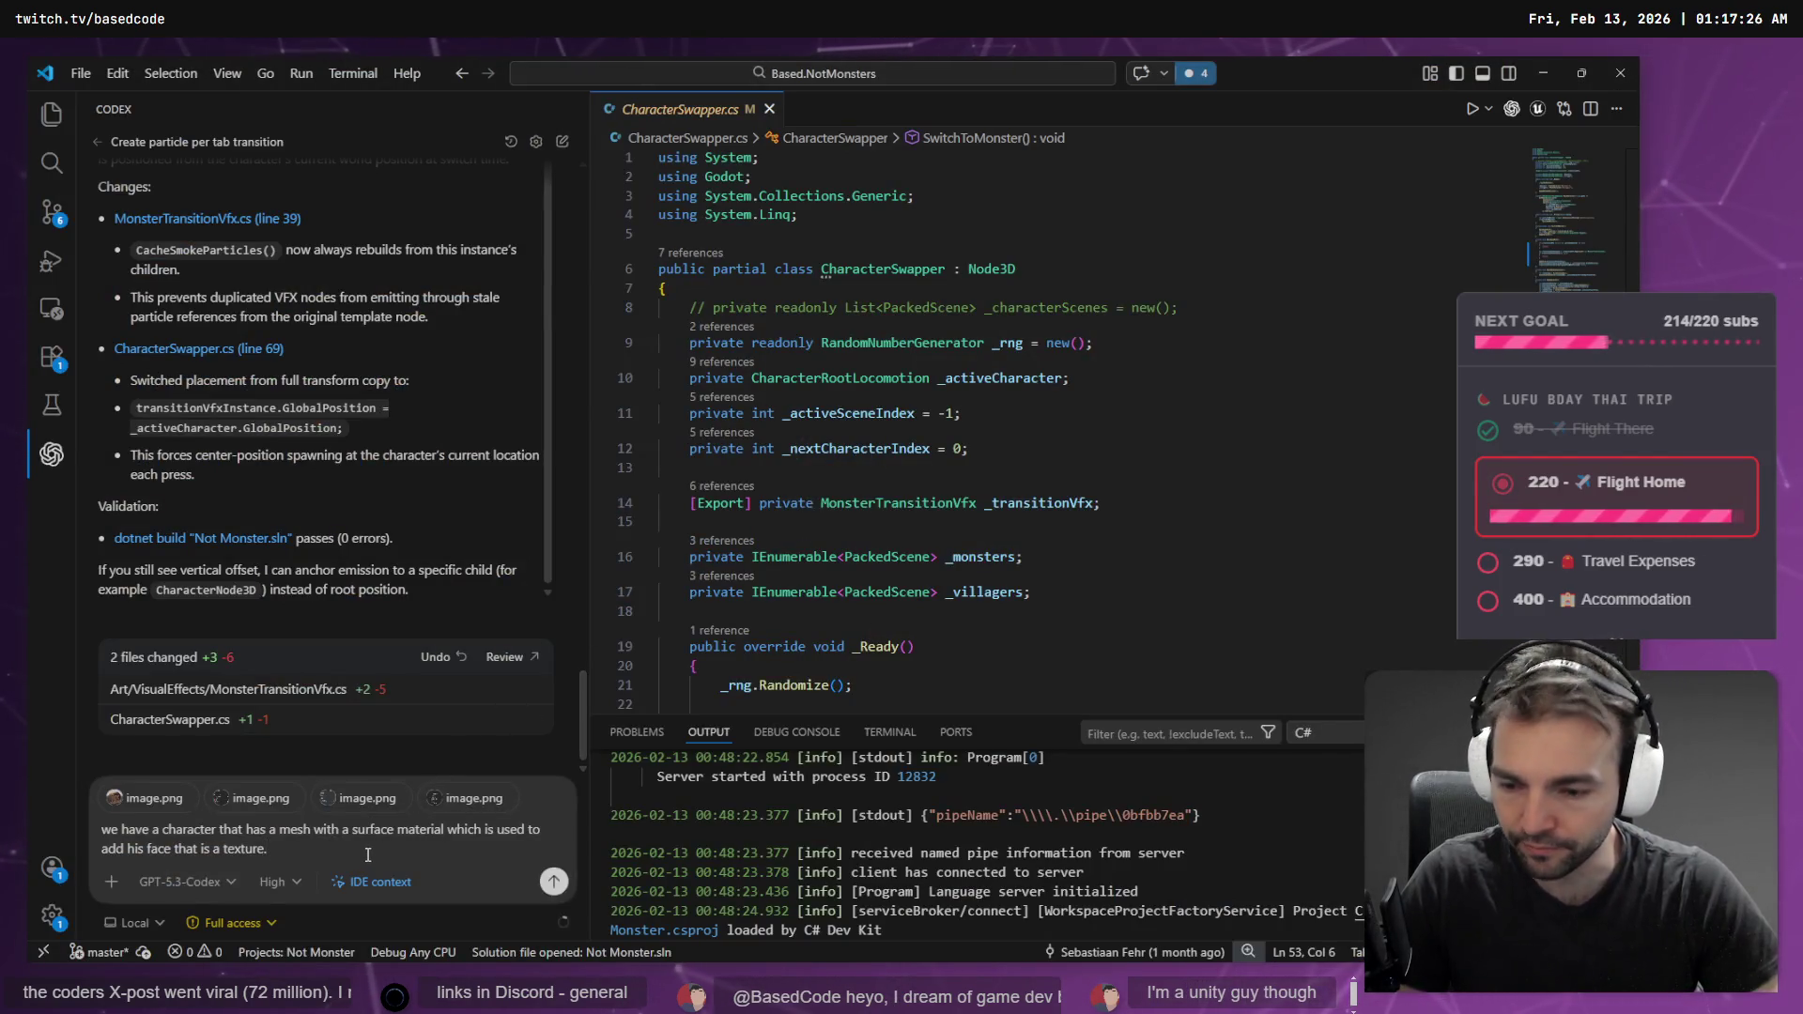
- Dictate and send a Codex question about the face texture showing through particles, asking for global fixes
key(super+h)
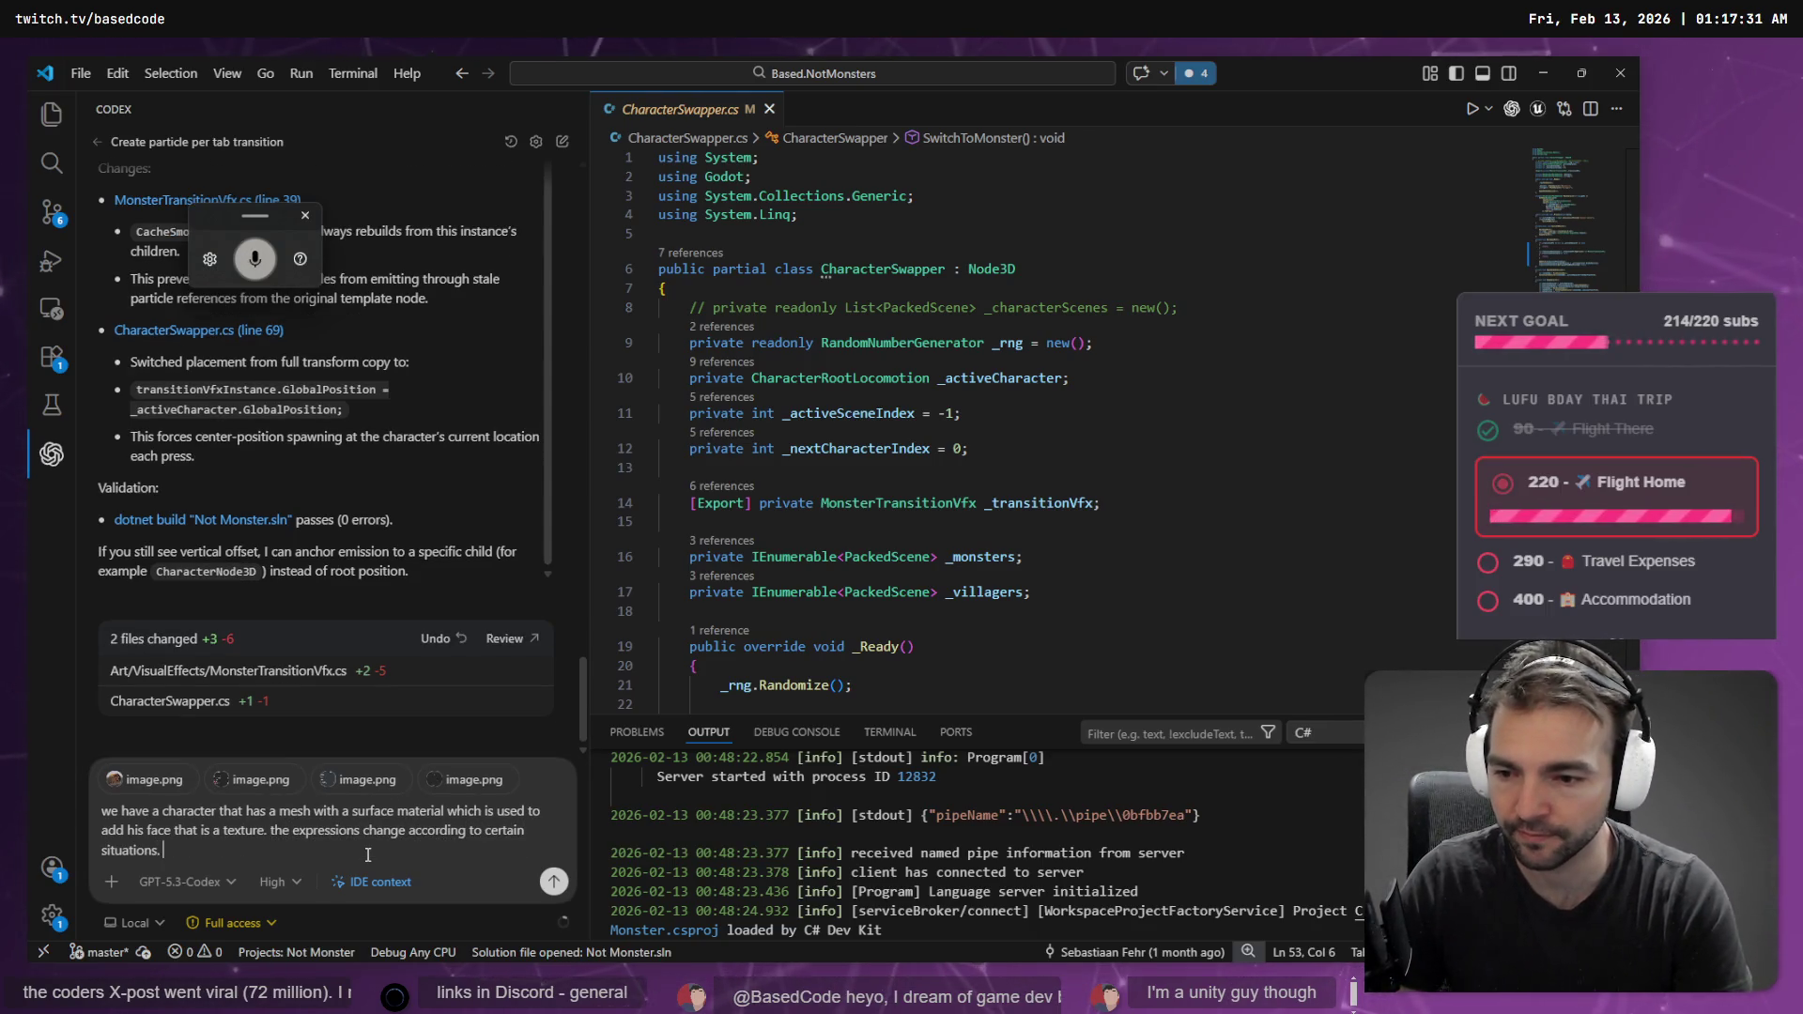
key(super+h)
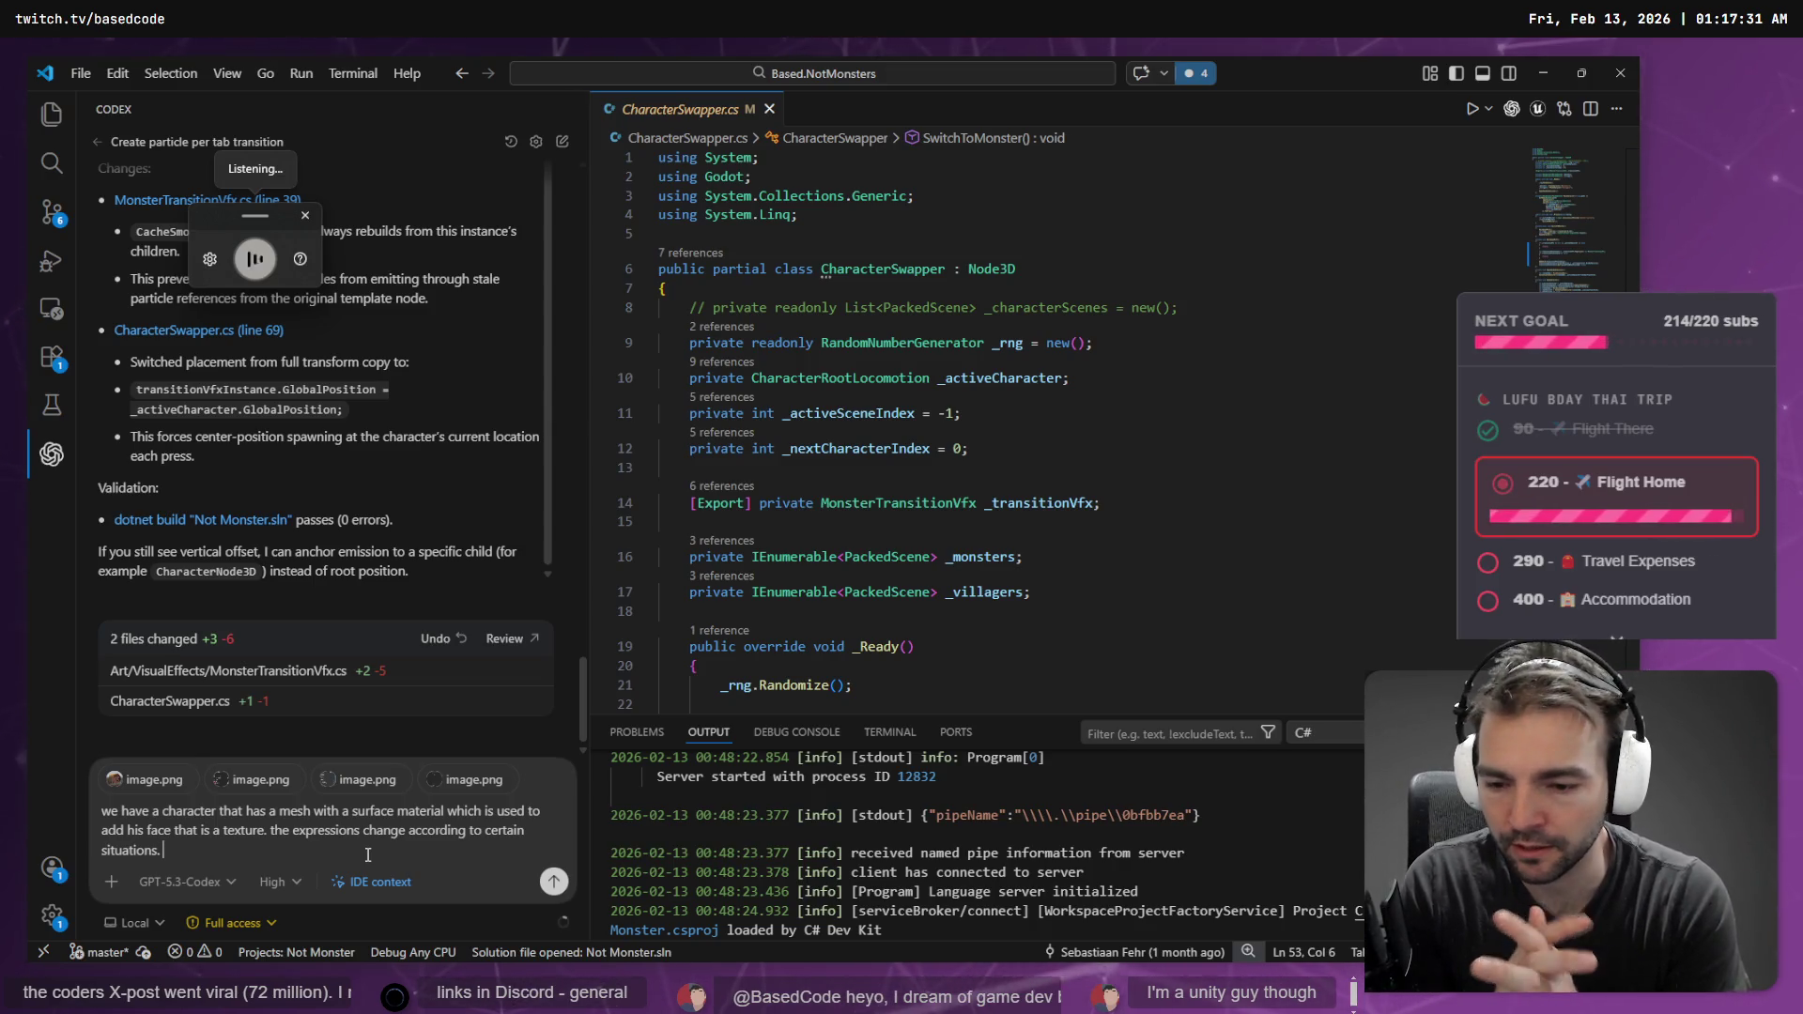
key(super+h)
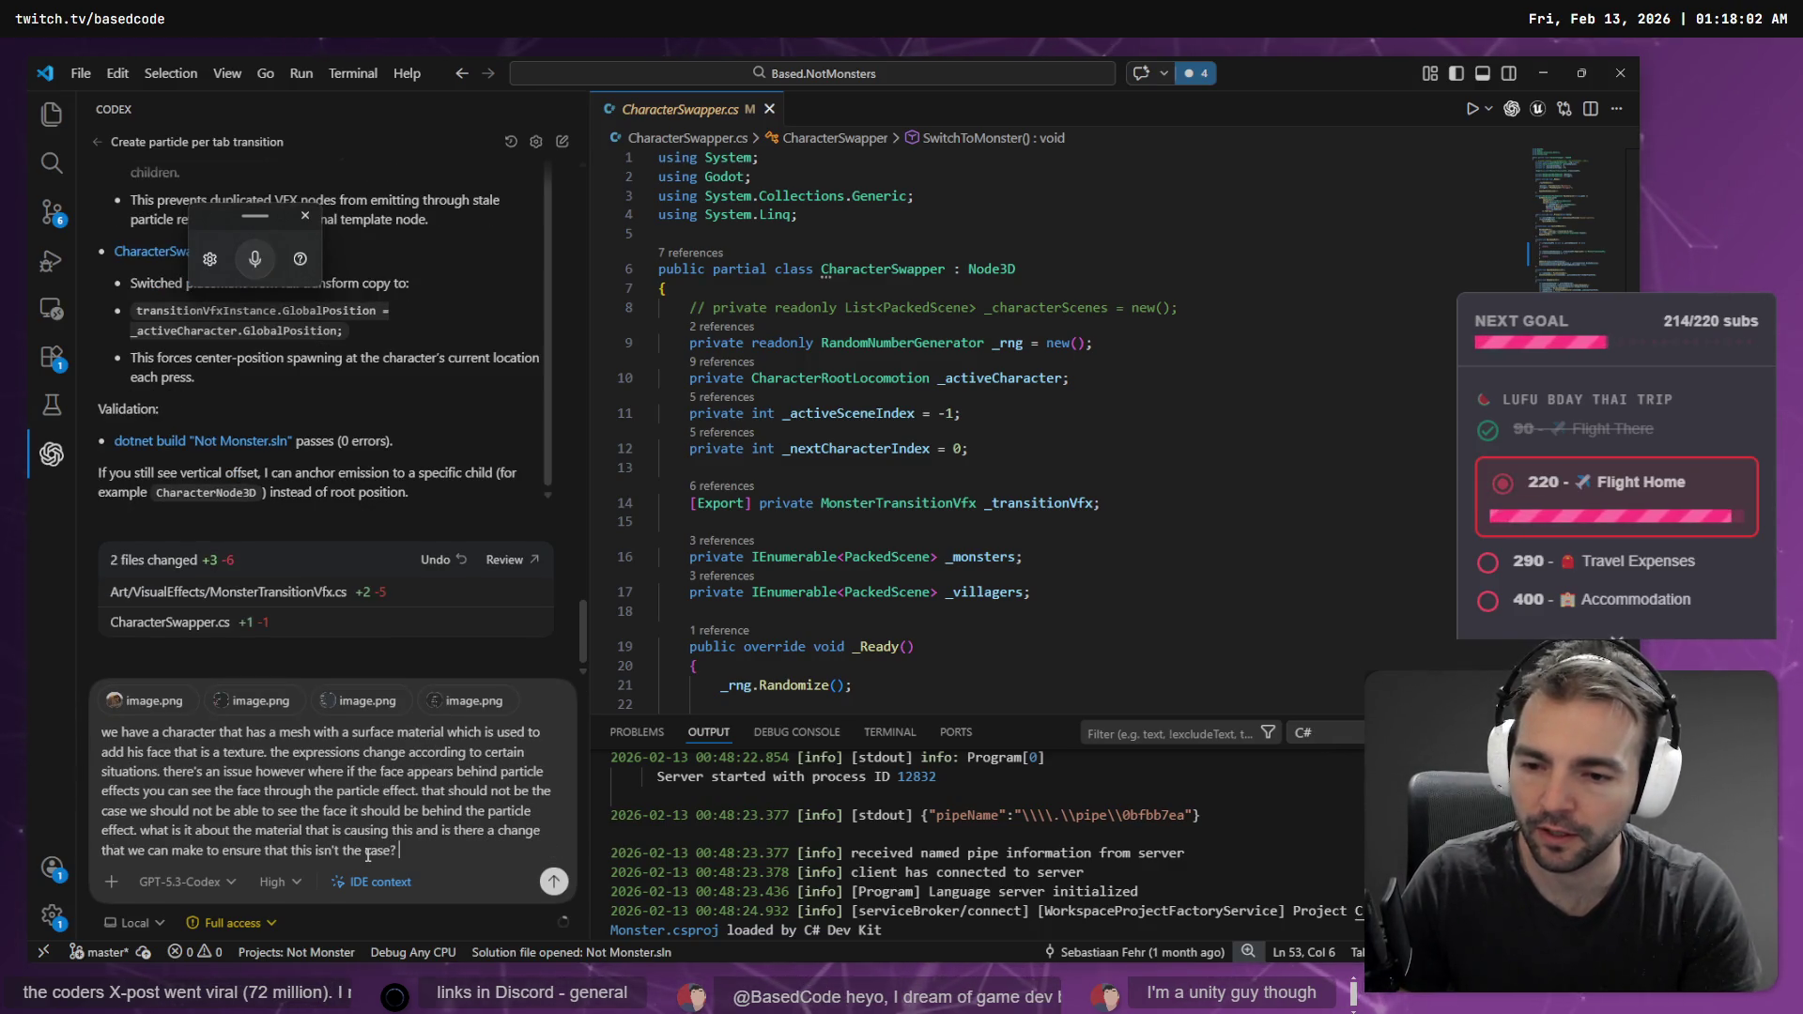
key(super+h)
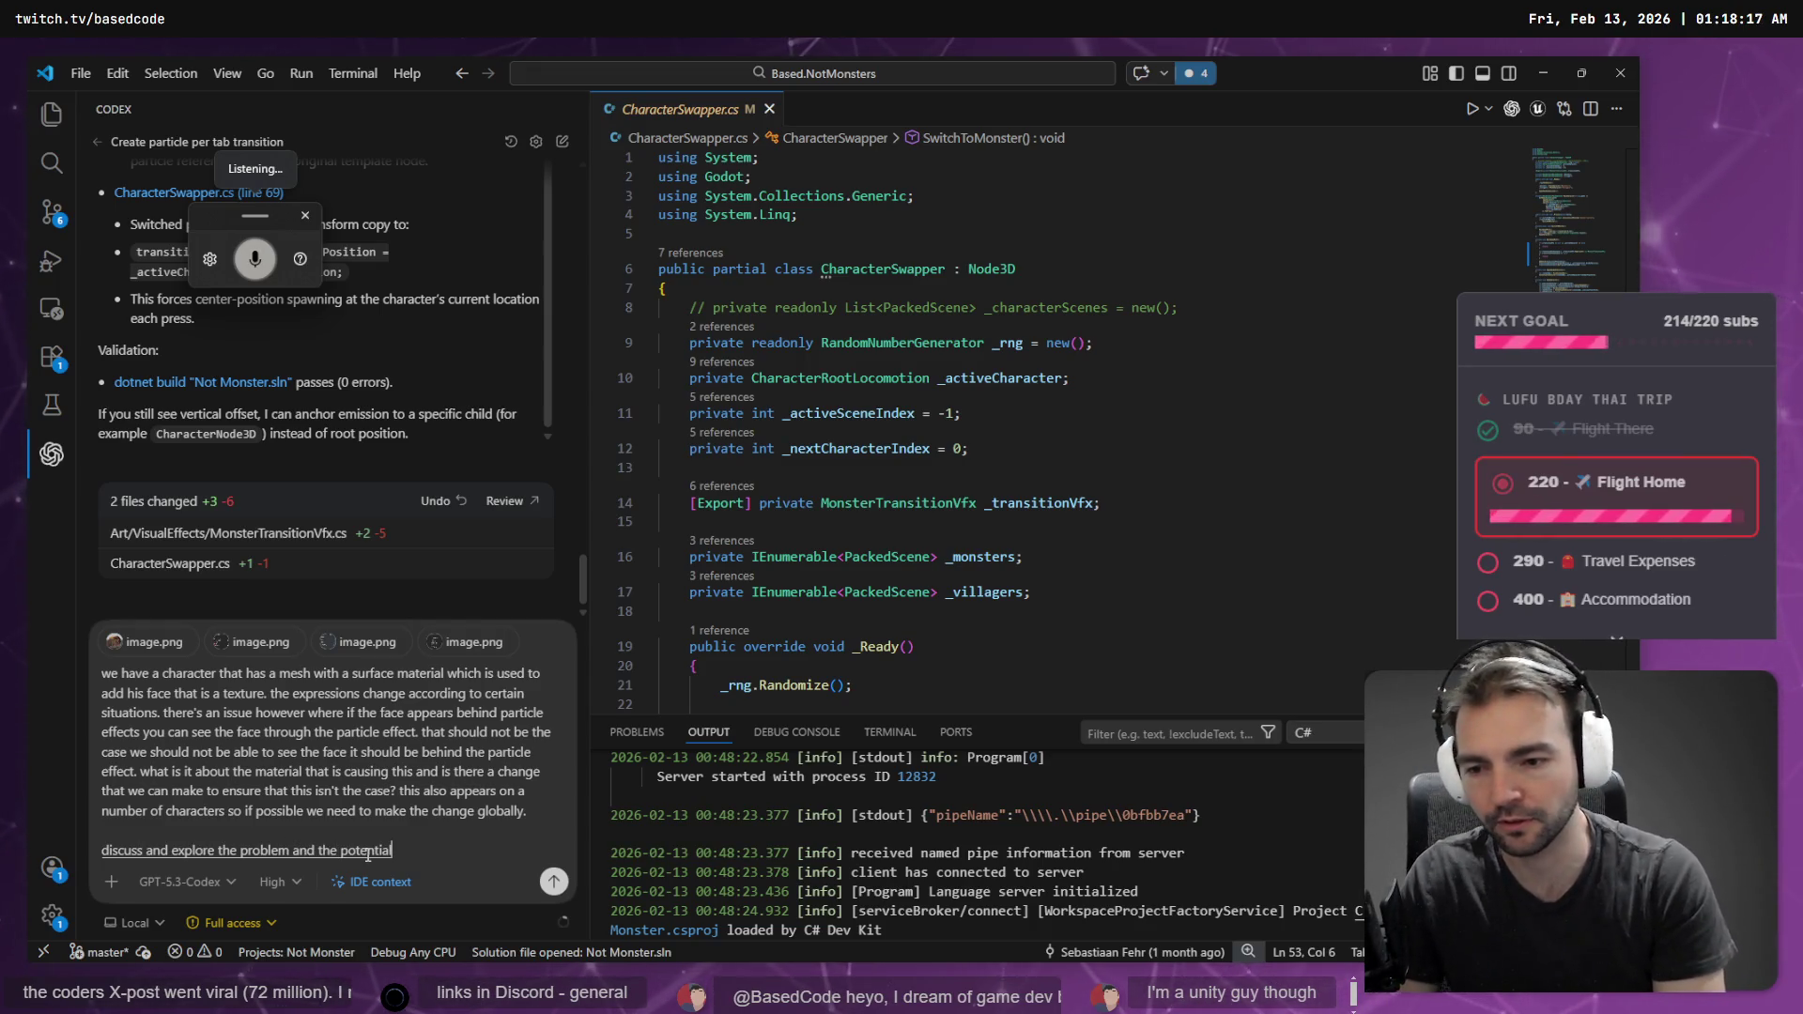
key(Return)
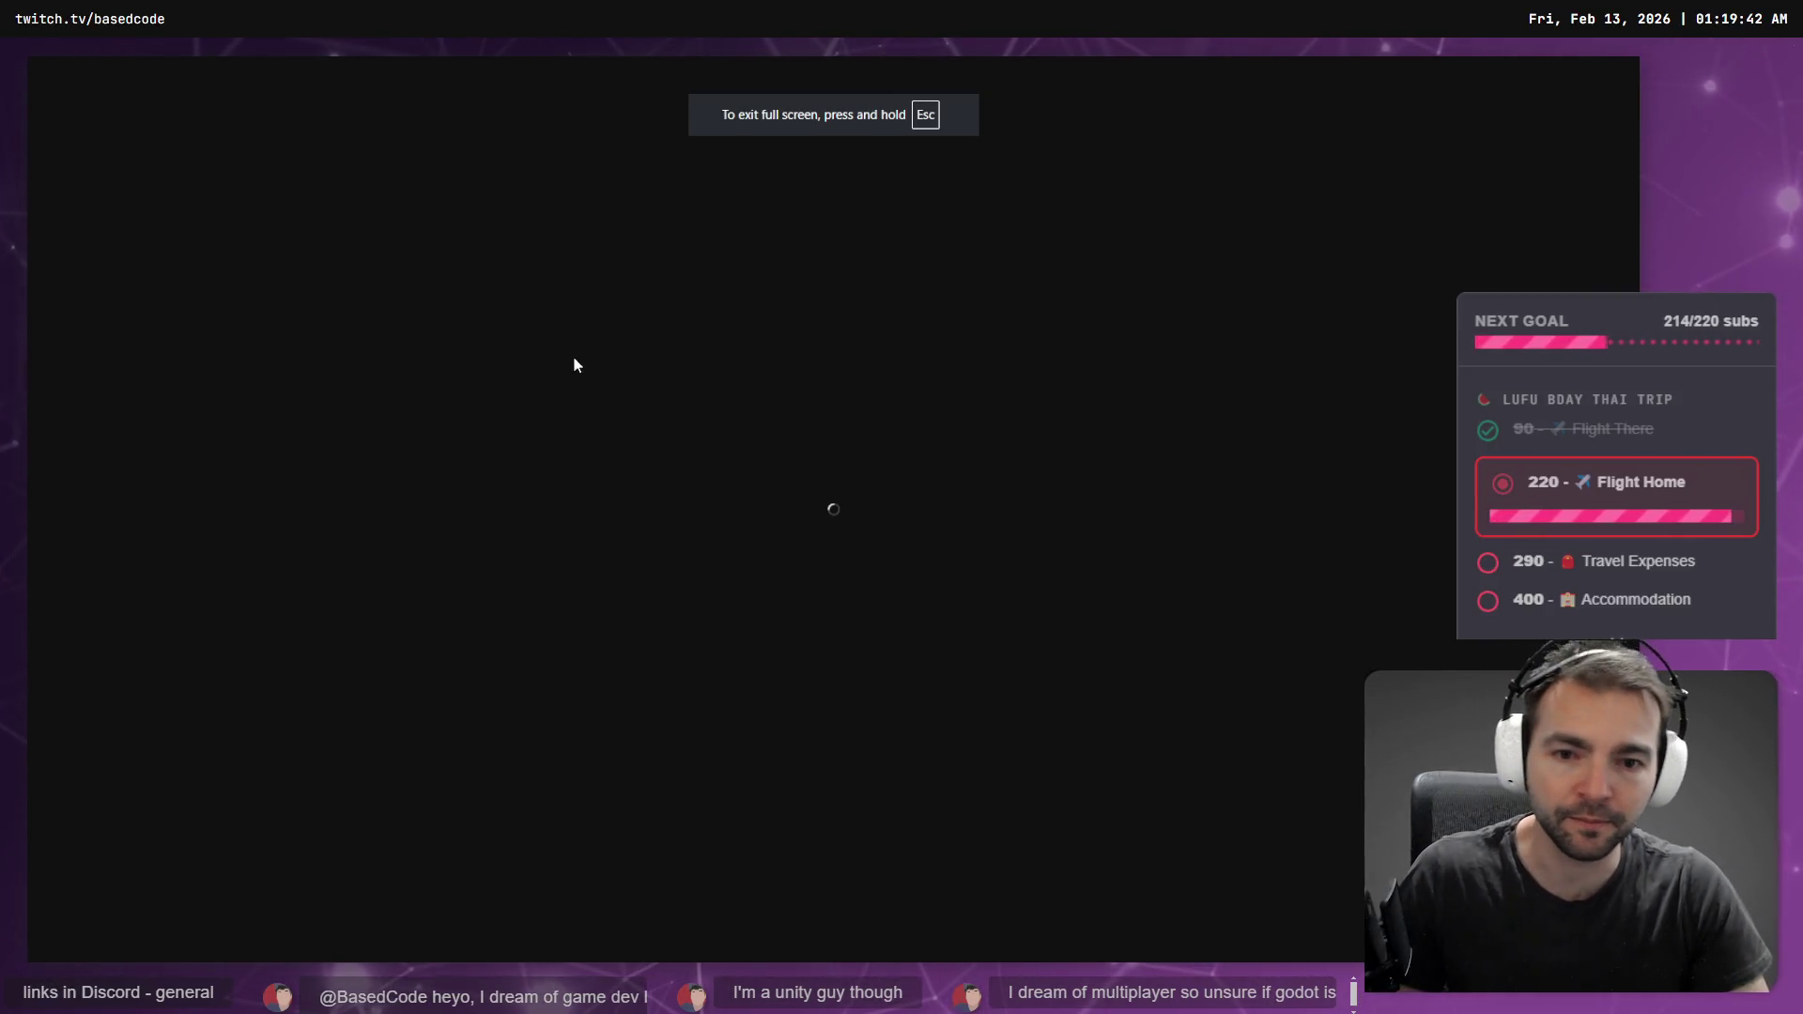
- Navigate to the Not Monsters slide and highlight its 'Multi-Player, prox chat' bullet line
drag(594, 458, 1095, 680)
scroll(1096, 680, down, 10)
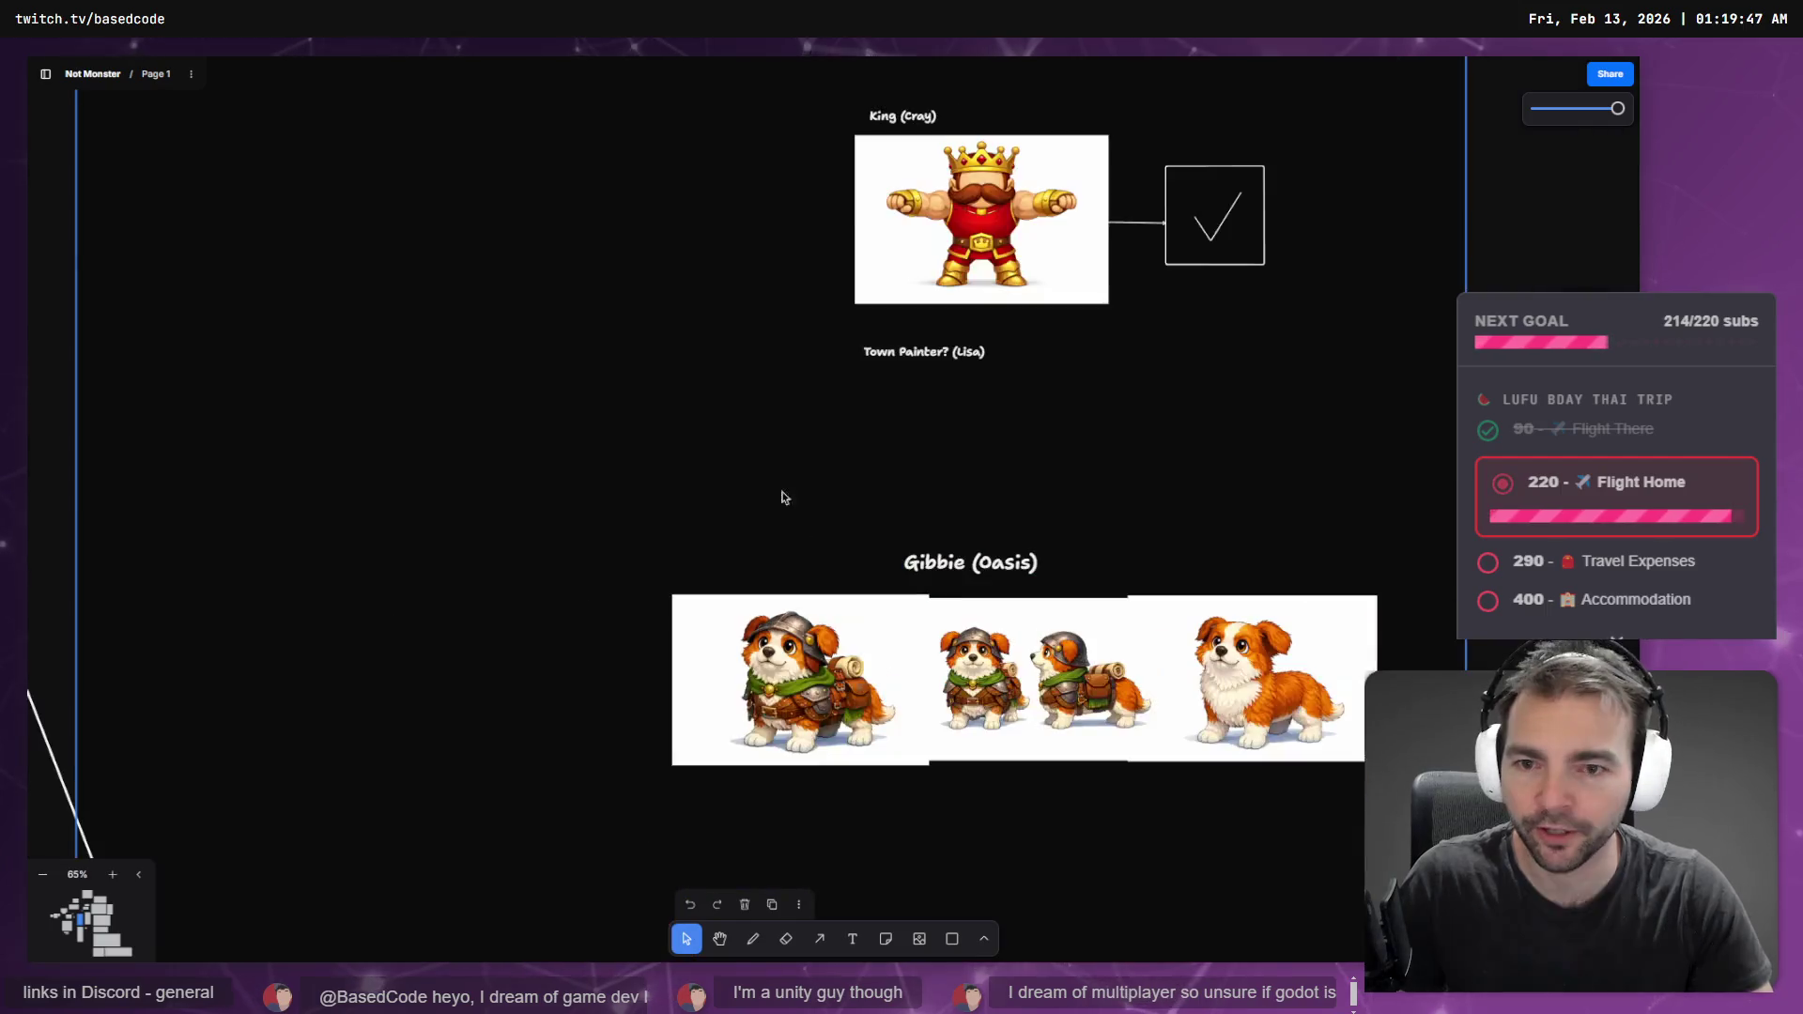
scroll(814, 455, up, 5)
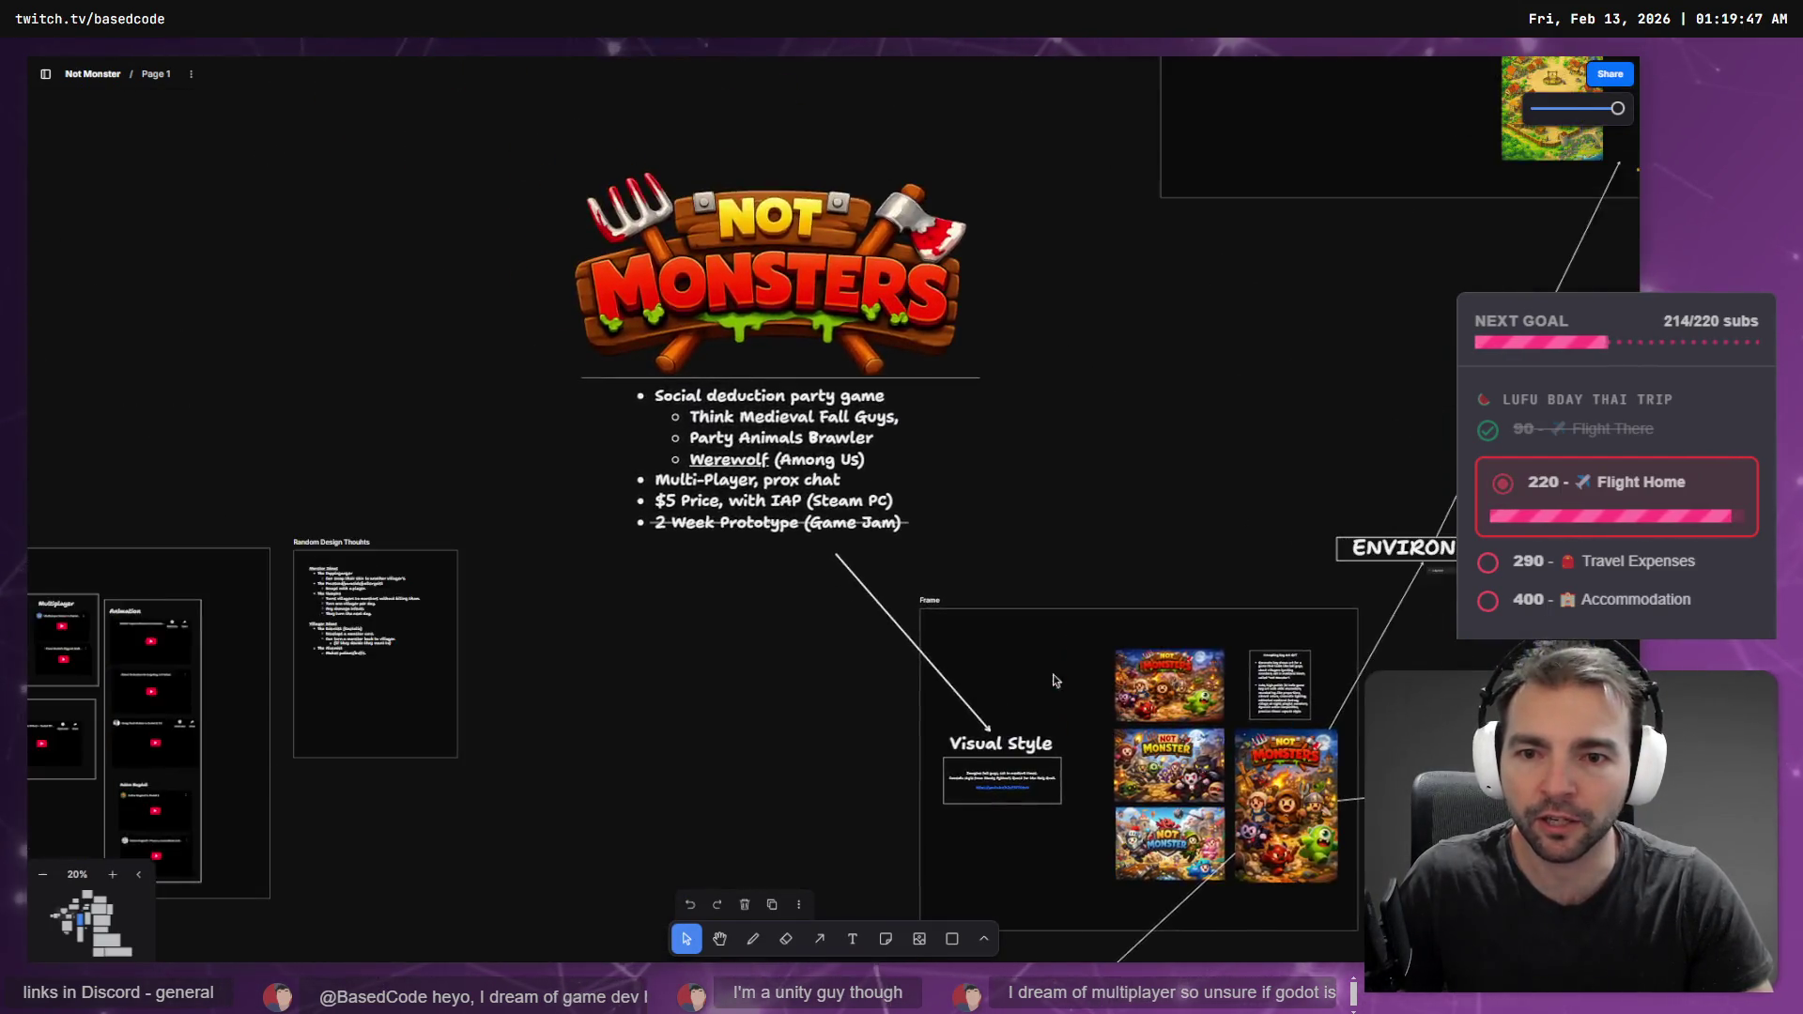
scroll(908, 453, down, 1)
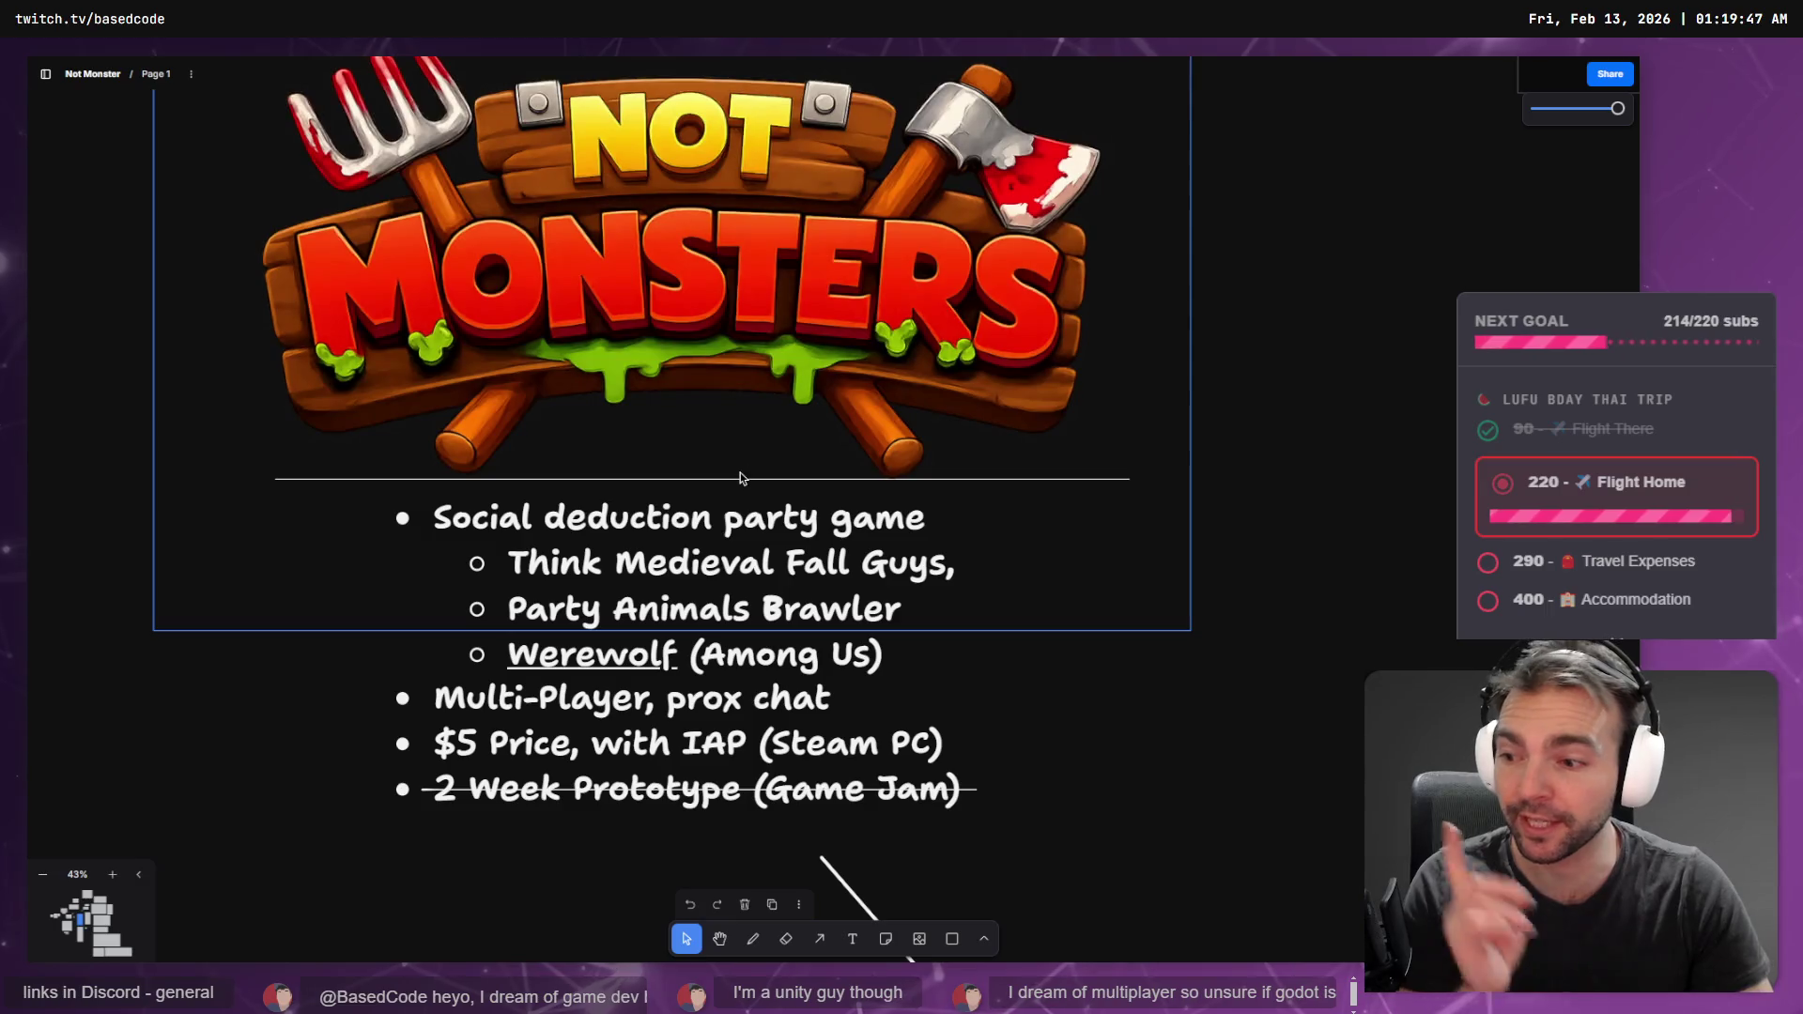
click(584, 615)
double_click(477, 696)
triple_click(775, 697)
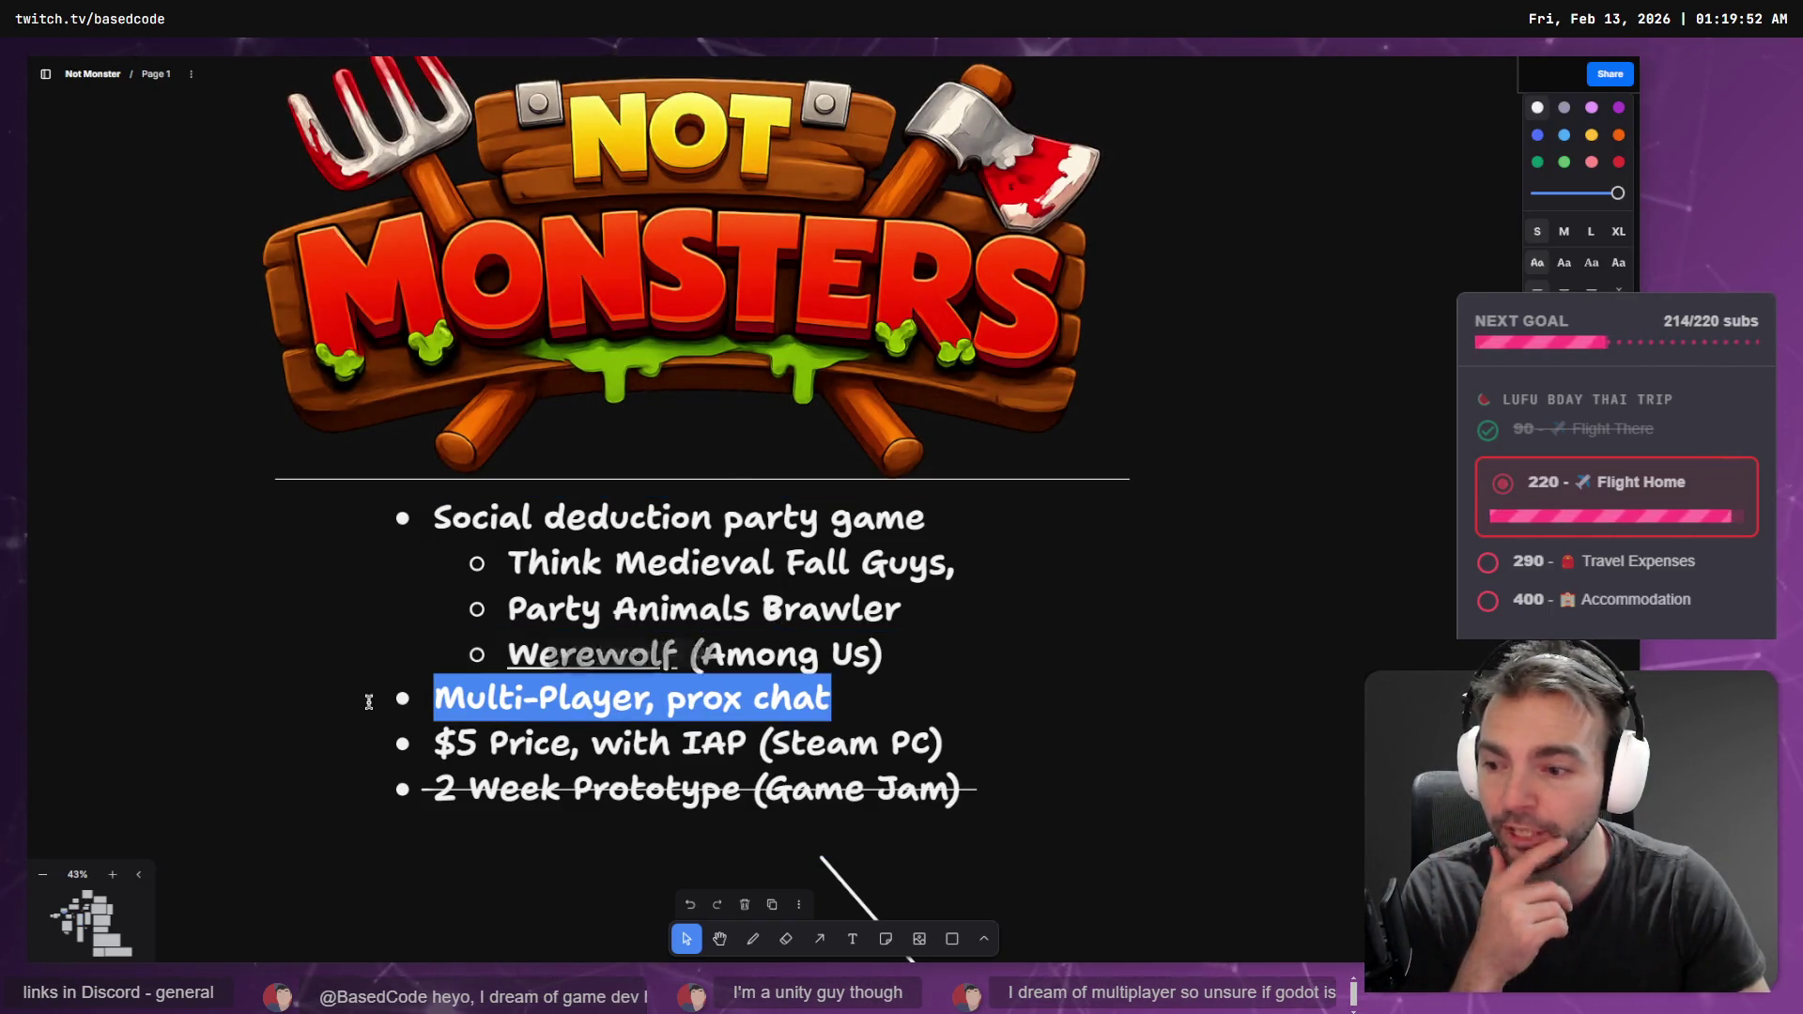
click(1313, 613)
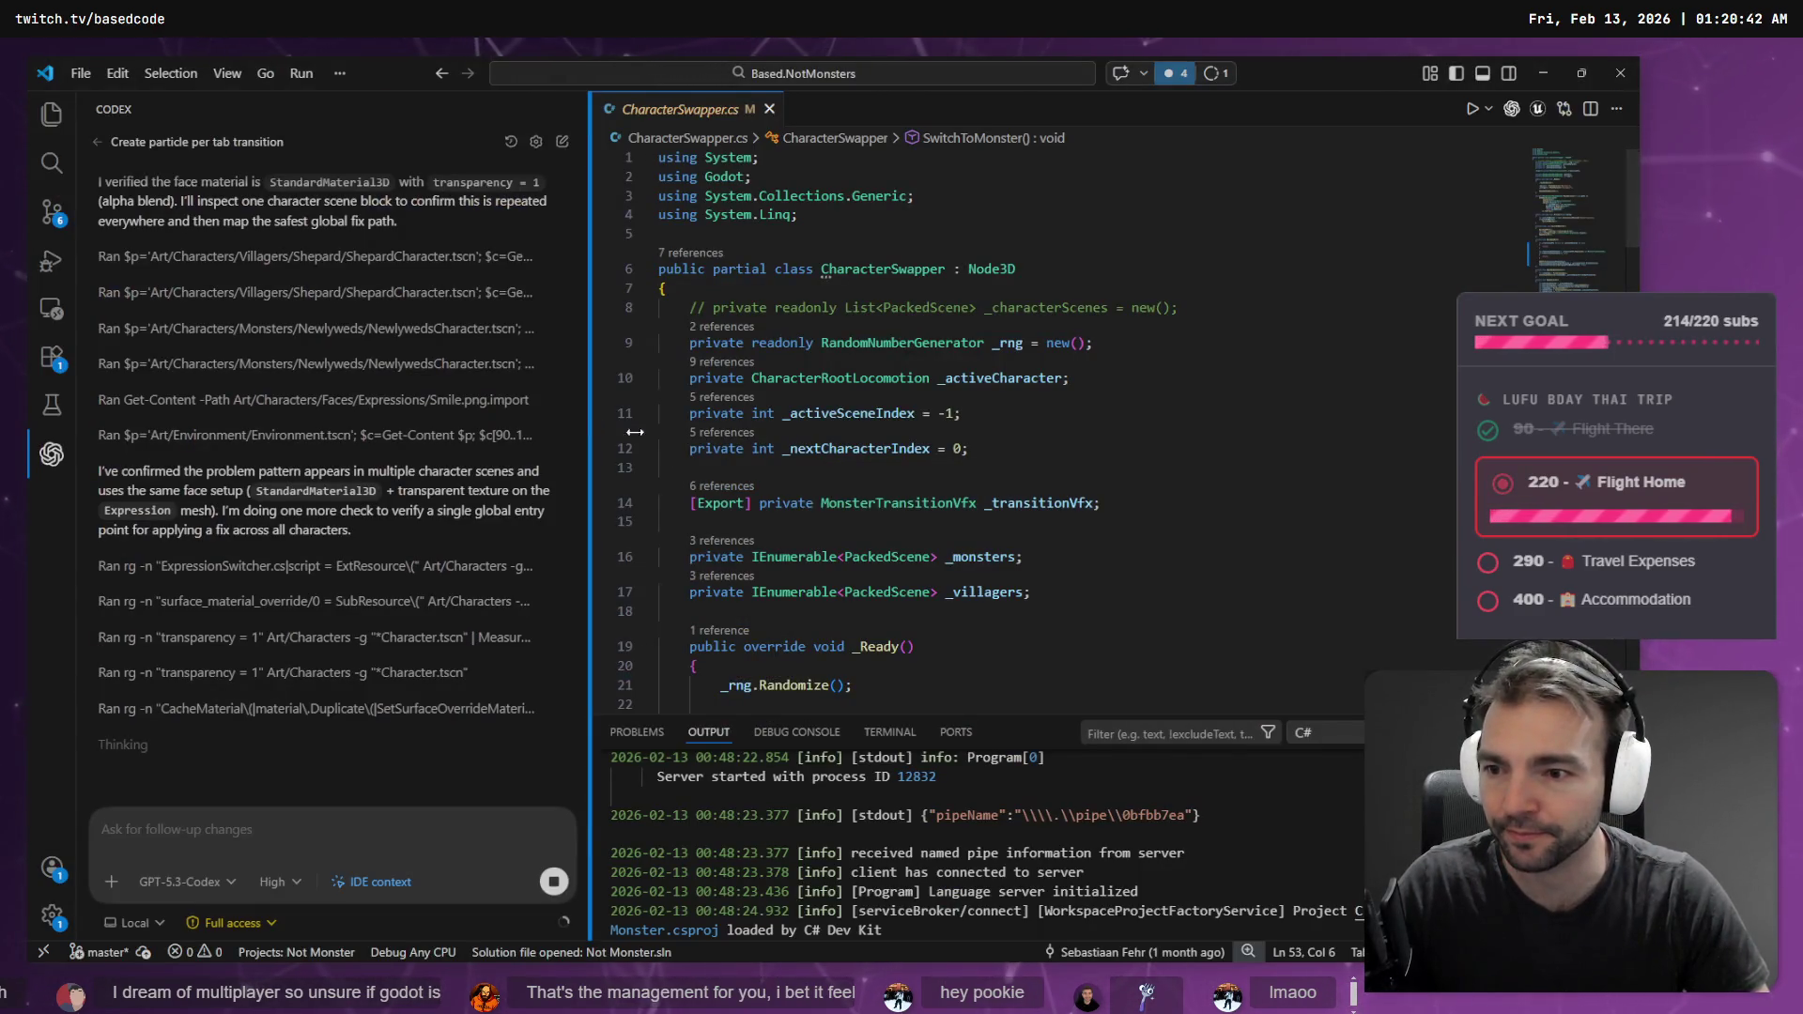
- Widen the Codex panel and read through its Alpha Depth Pre-Pass face material fix
drag(590, 421, 982, 489)
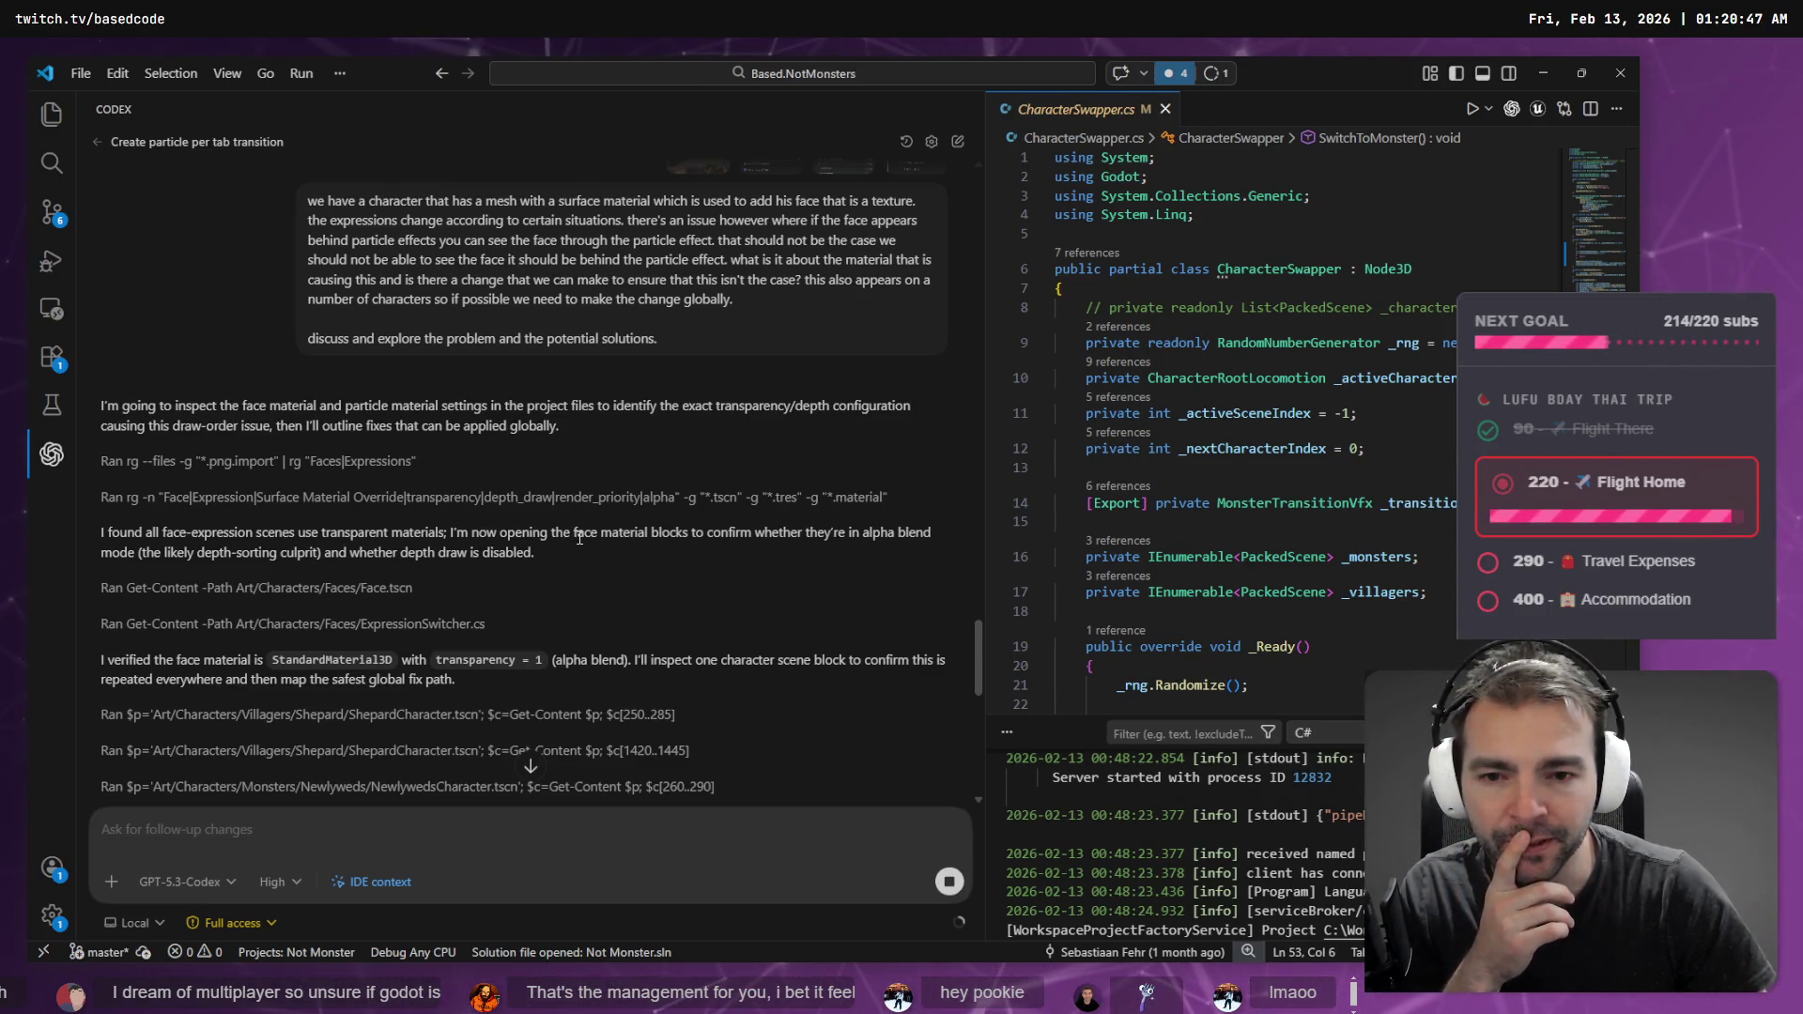
drag(589, 535, 727, 534)
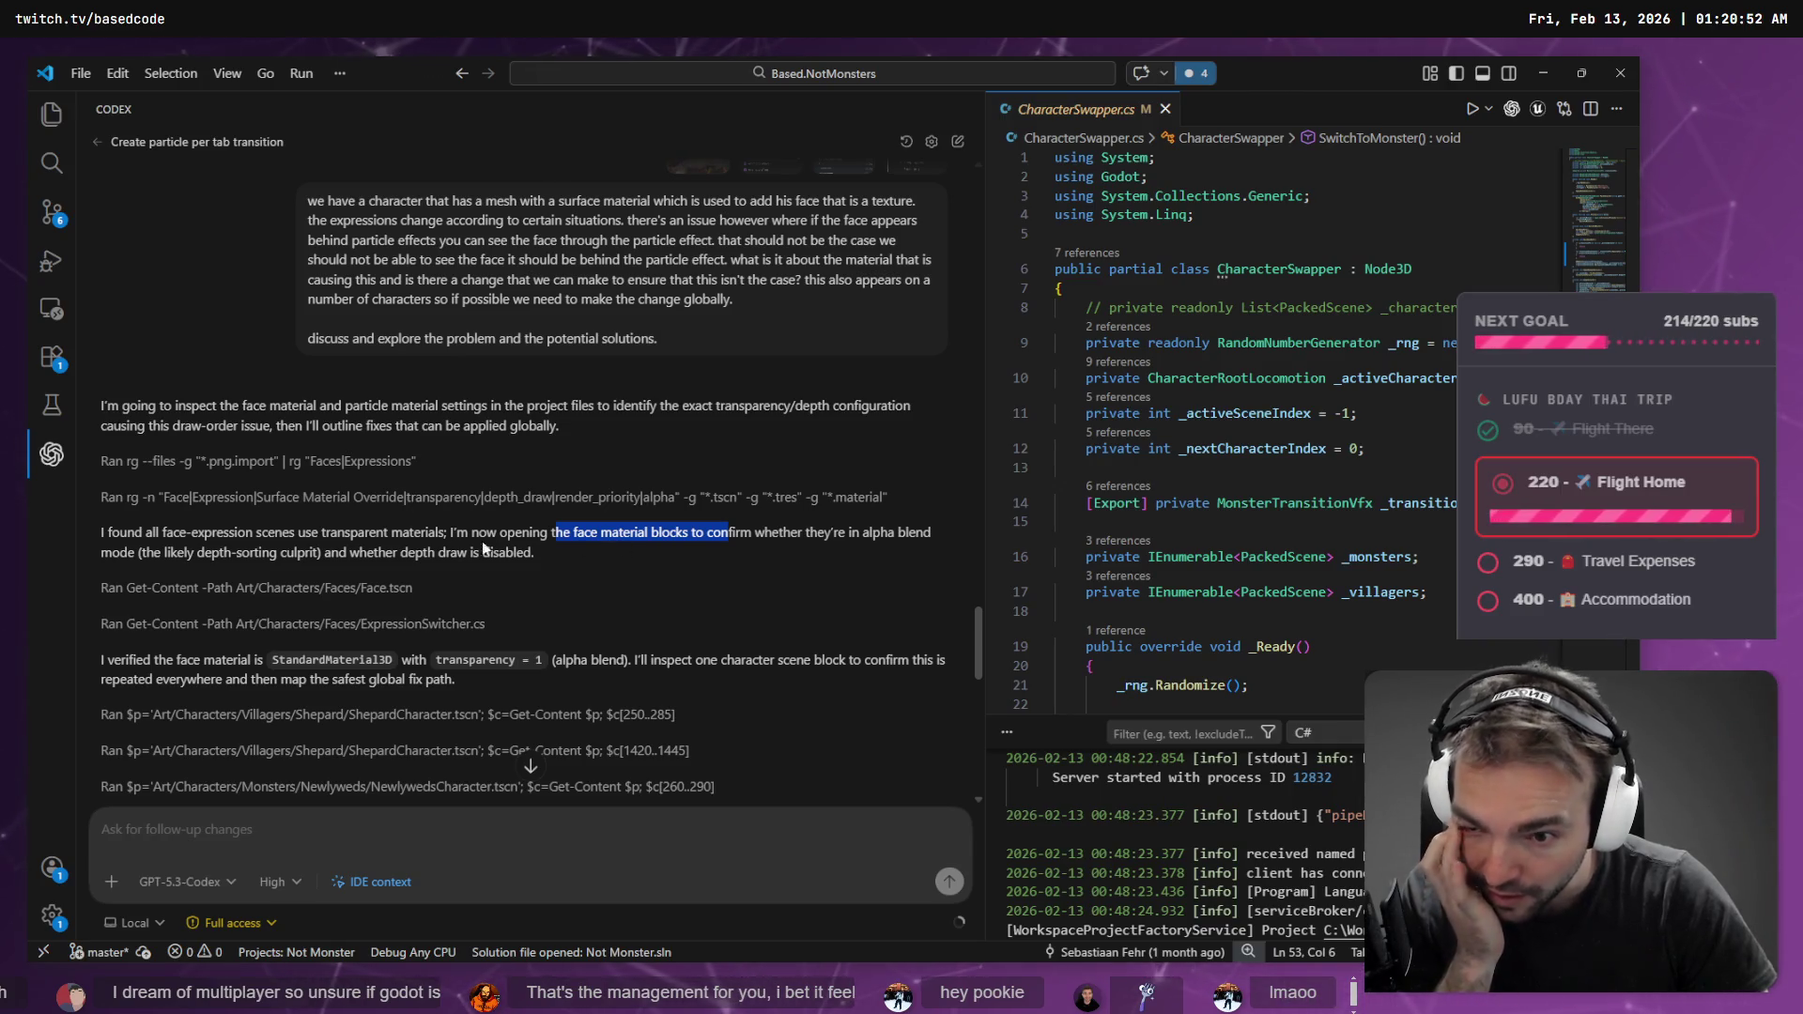
scroll(410, 563, down, 3)
scroll(411, 562, down, 6)
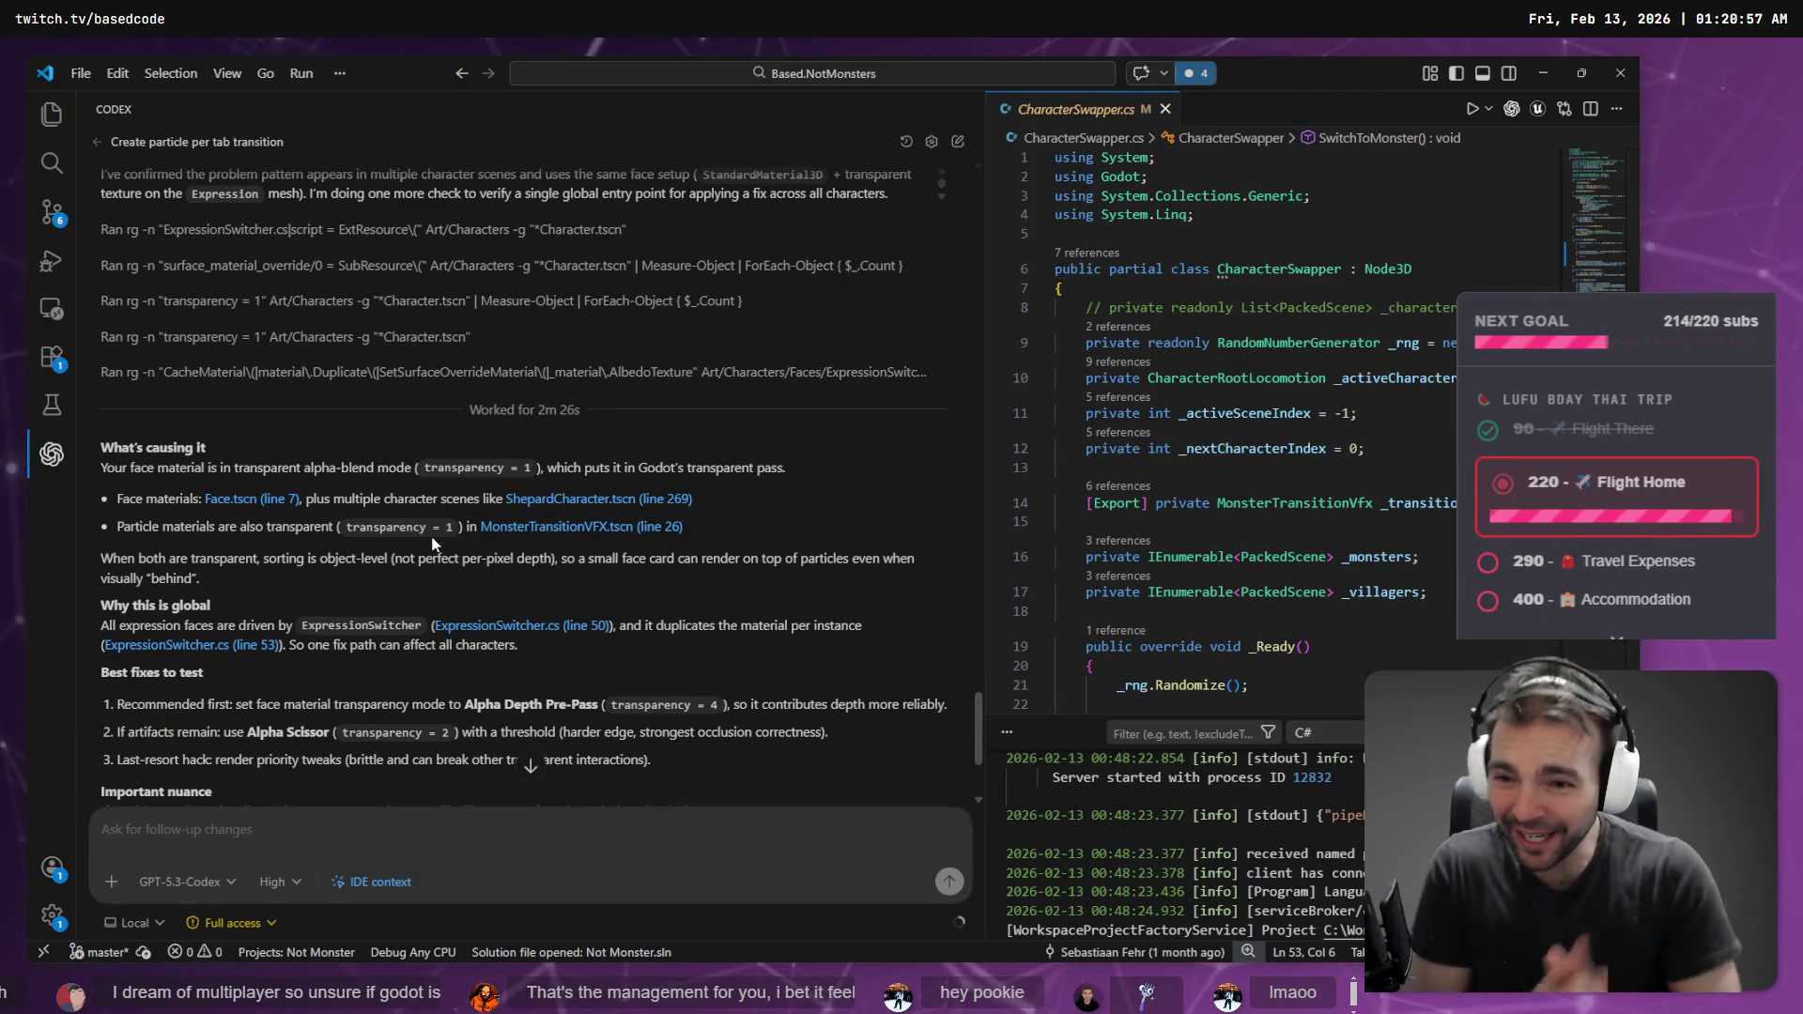
scroll(329, 509, down, 3)
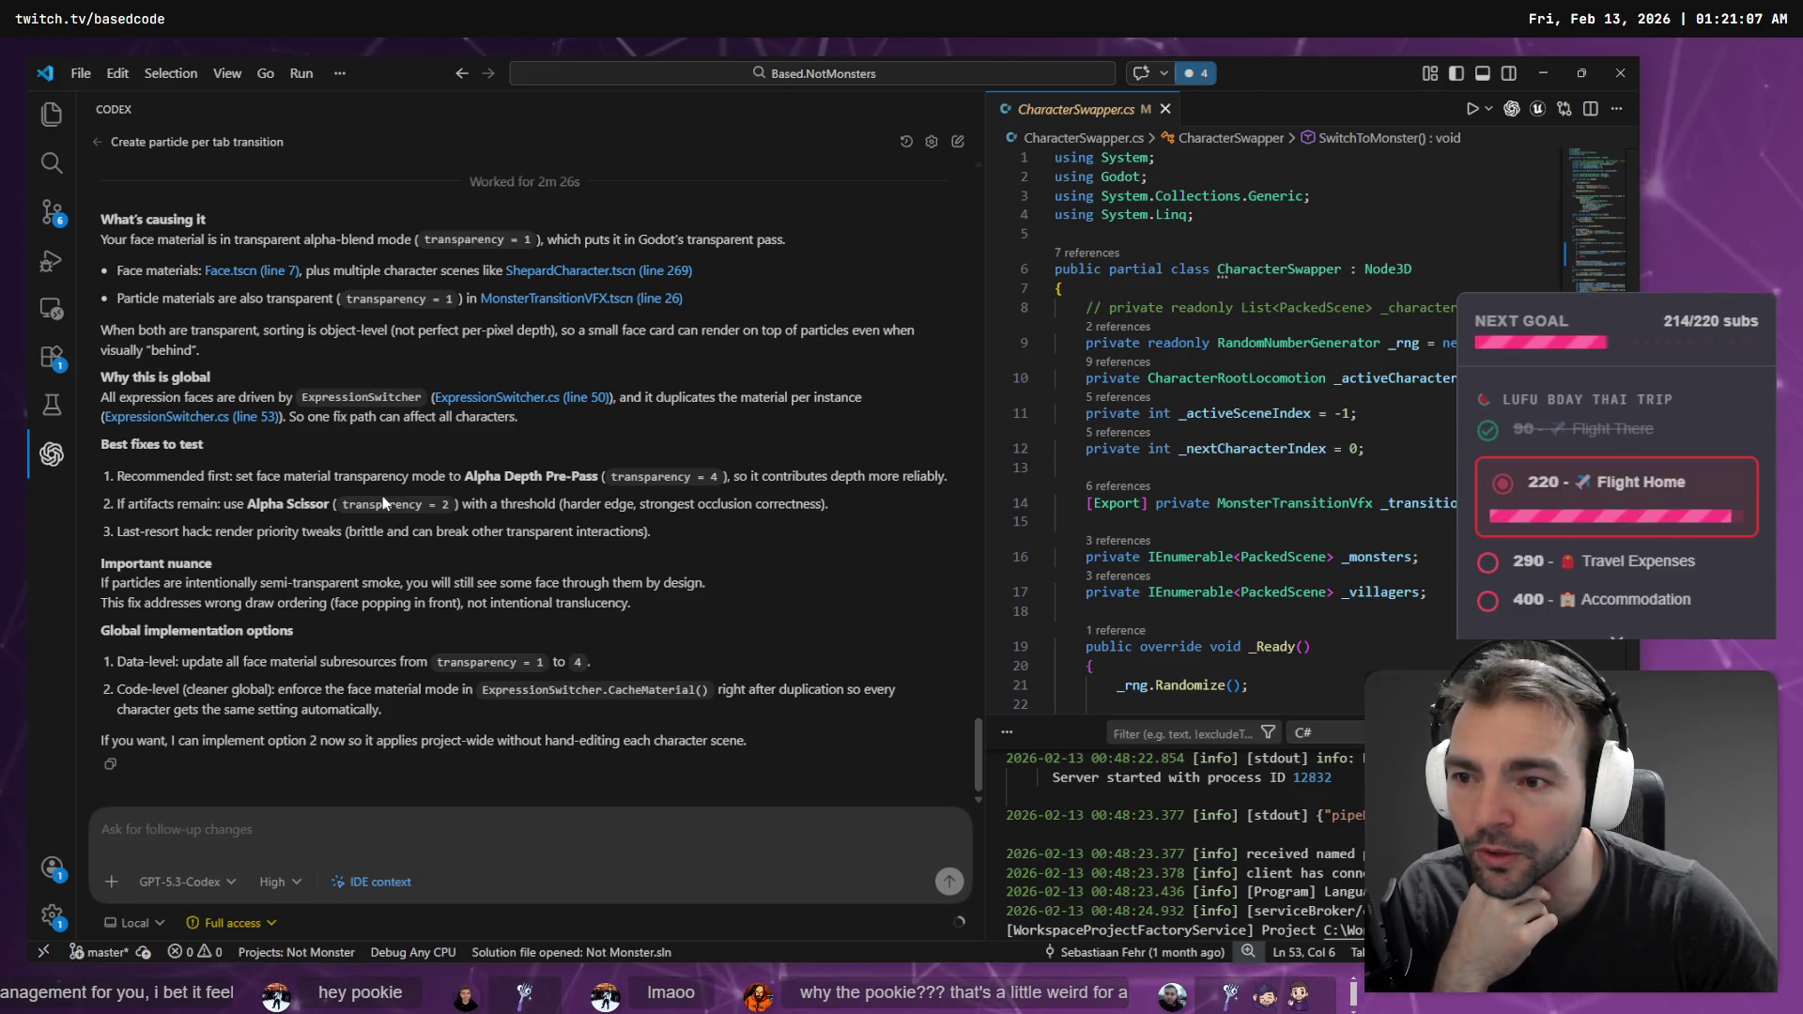
- Dictate a go-ahead reply to Codex in the follow-up input
click(338, 824)
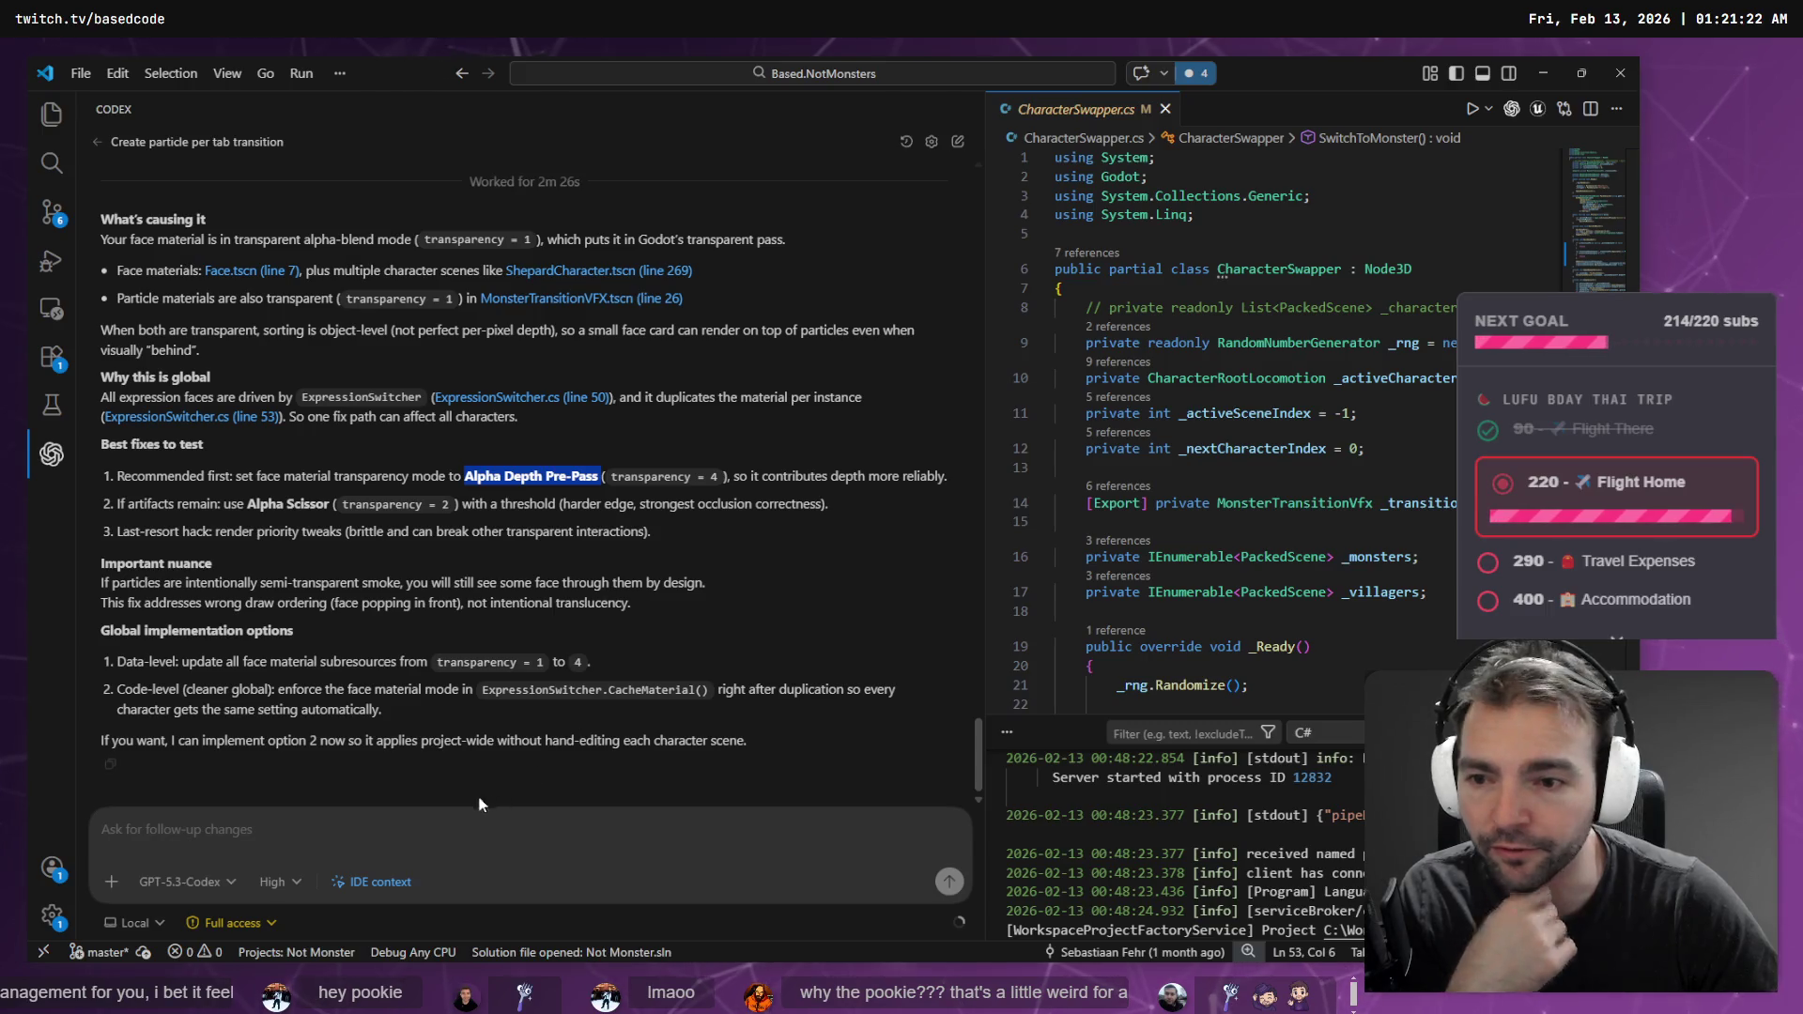
click(398, 850)
key(super+h)
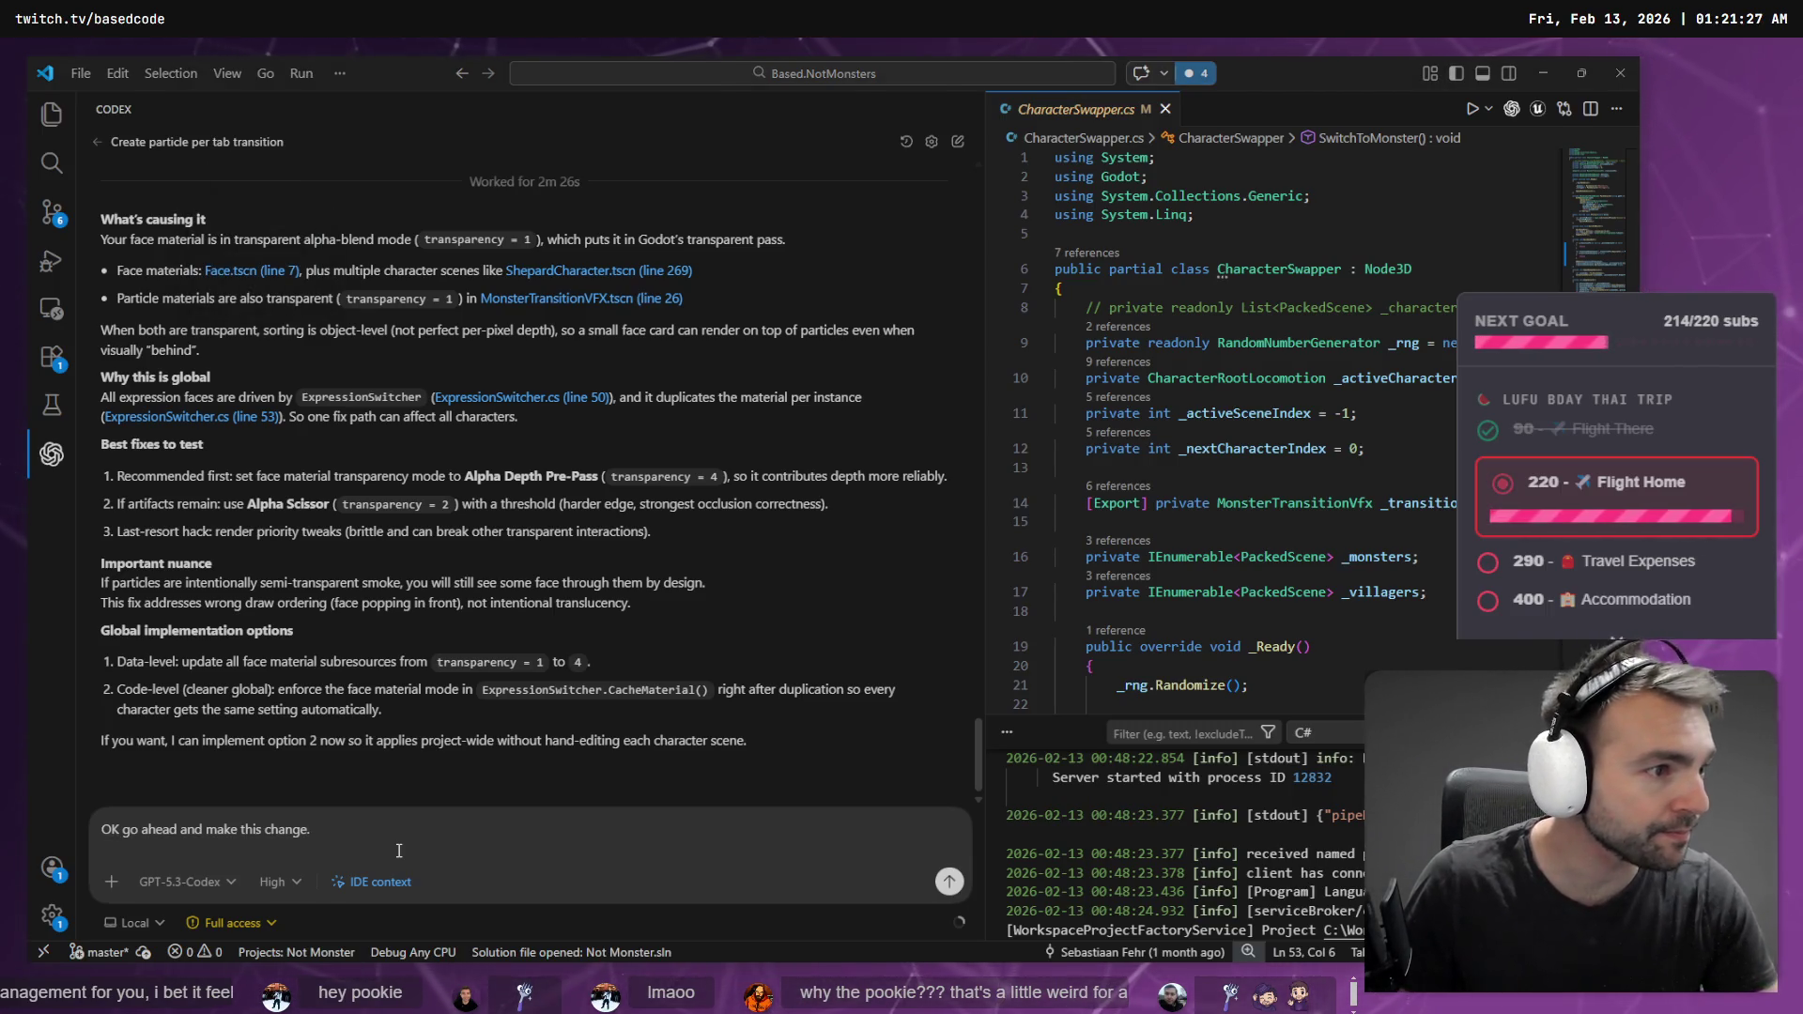
- Review the Character.tscn and CharacterSwapper.tscn diffs in Fork
key(alt+Tab)
click(432, 220)
click(428, 237)
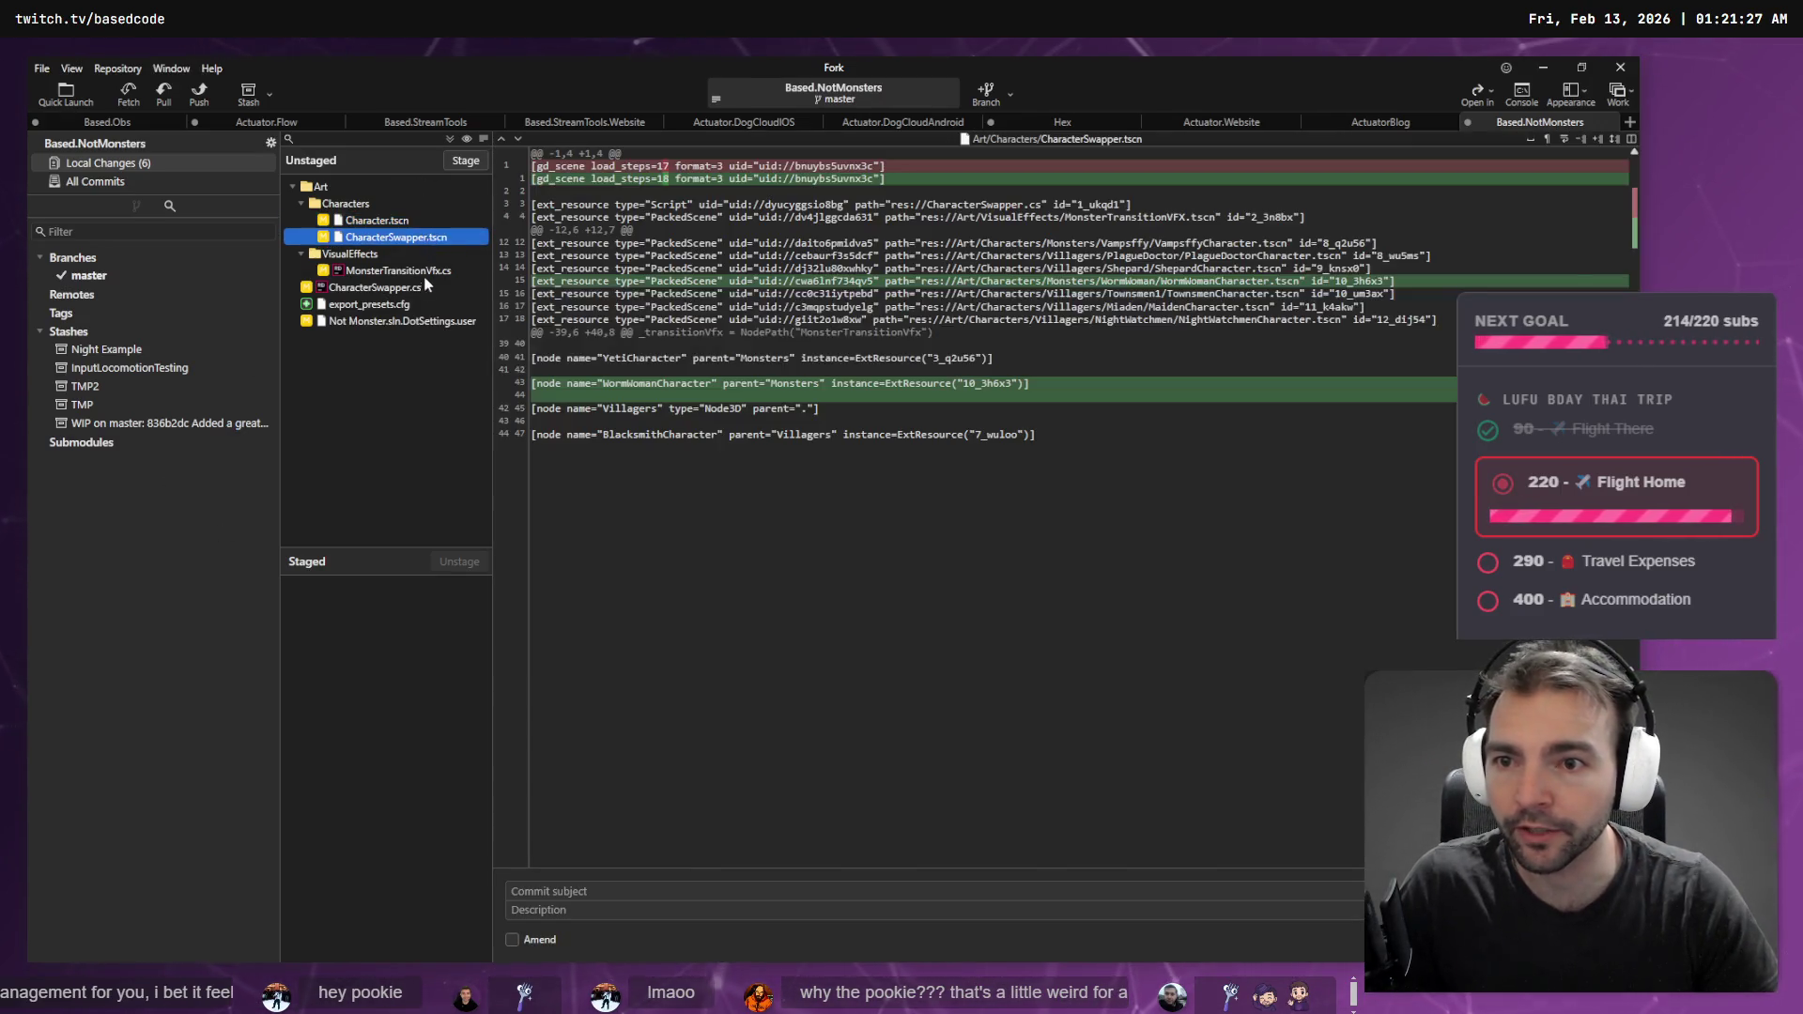
- Review the CharacterSwapper.cs and export_presets.cfg diffs, then stage the four character and VFX files
click(420, 284)
click(414, 304)
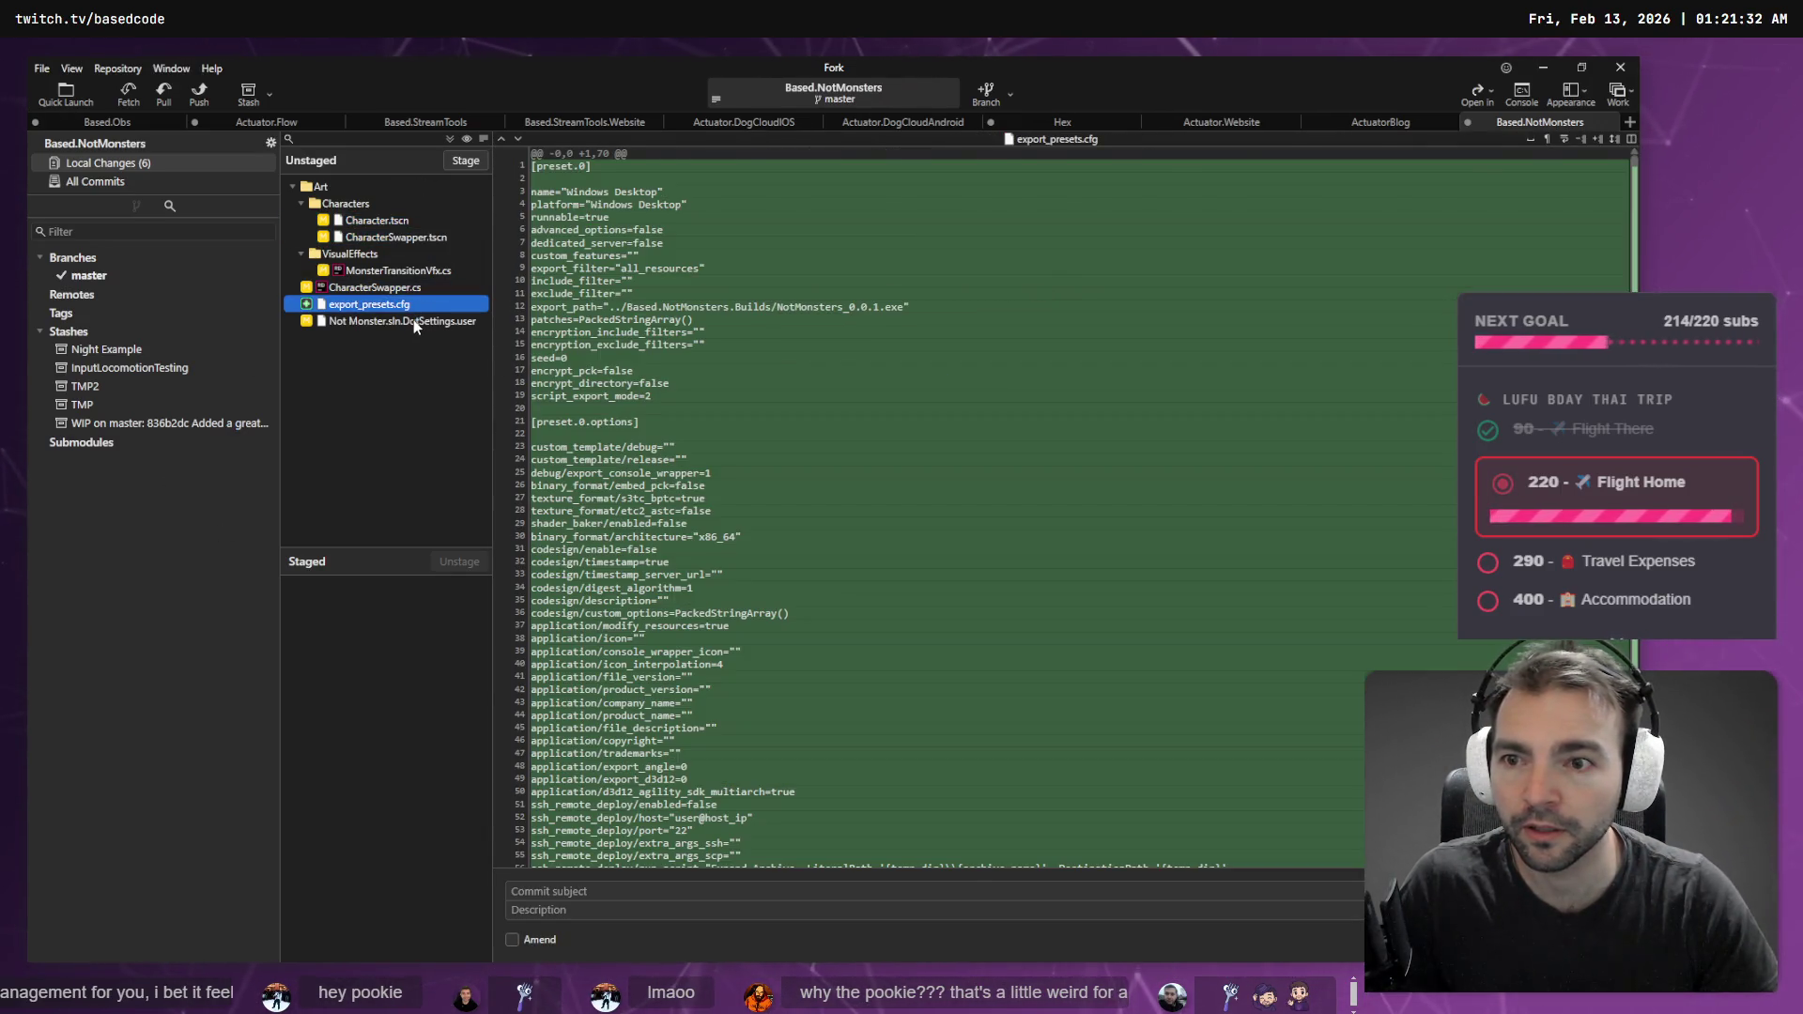
click(413, 320)
click(404, 287)
shift+click(426, 239)
click(458, 163)
- Commit to master with message 'Instantiate The monster transition VFX rather than emitting repeatedly.' and check history
click(588, 894)
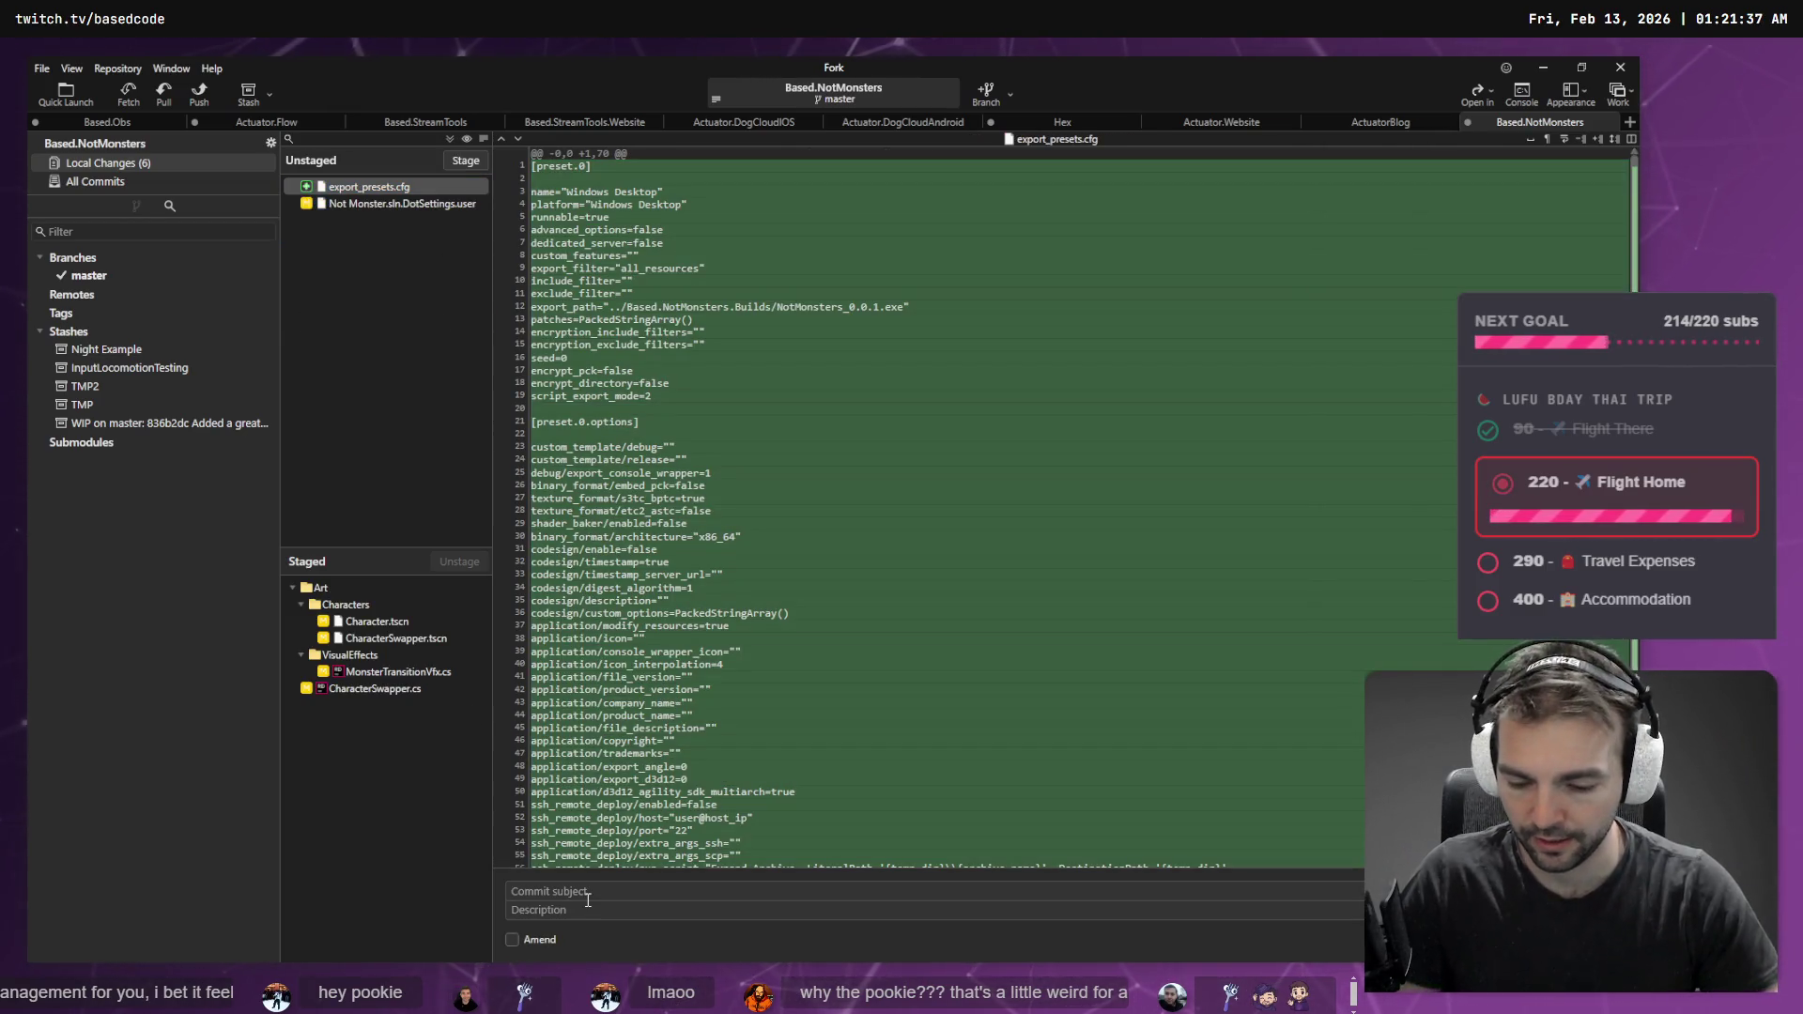
key(super+h)
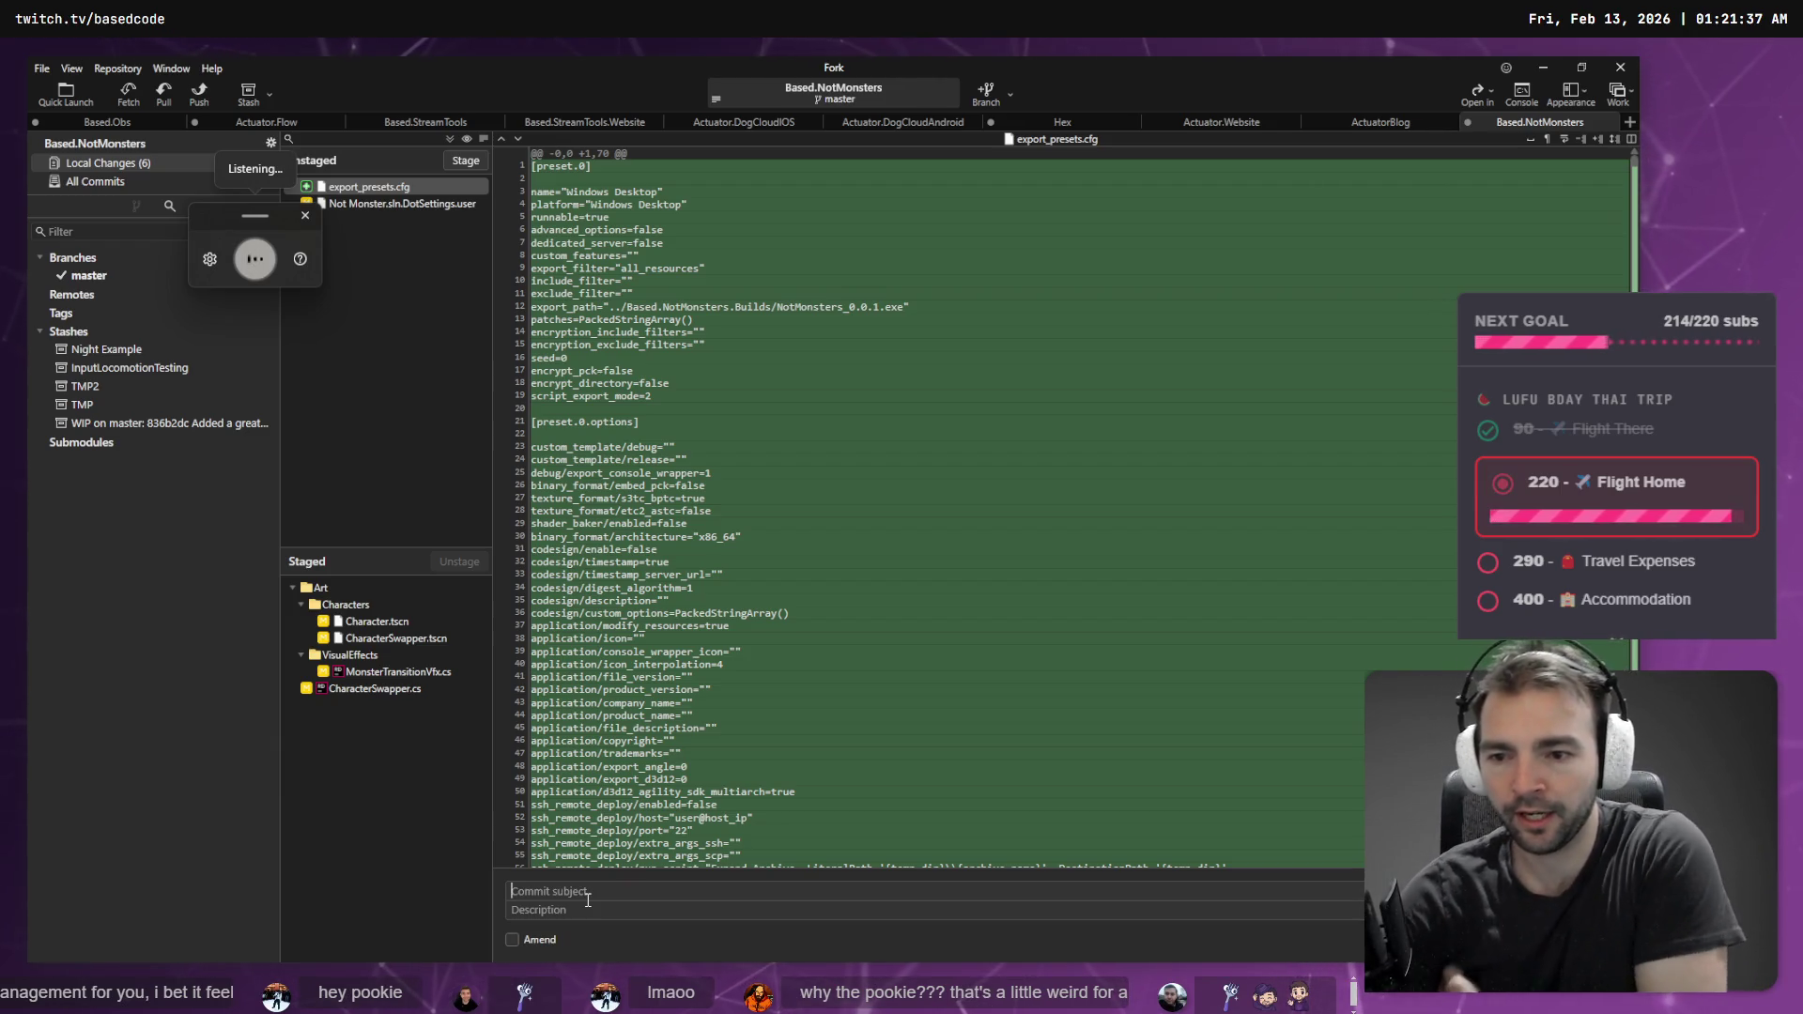
text(Instantiate The)
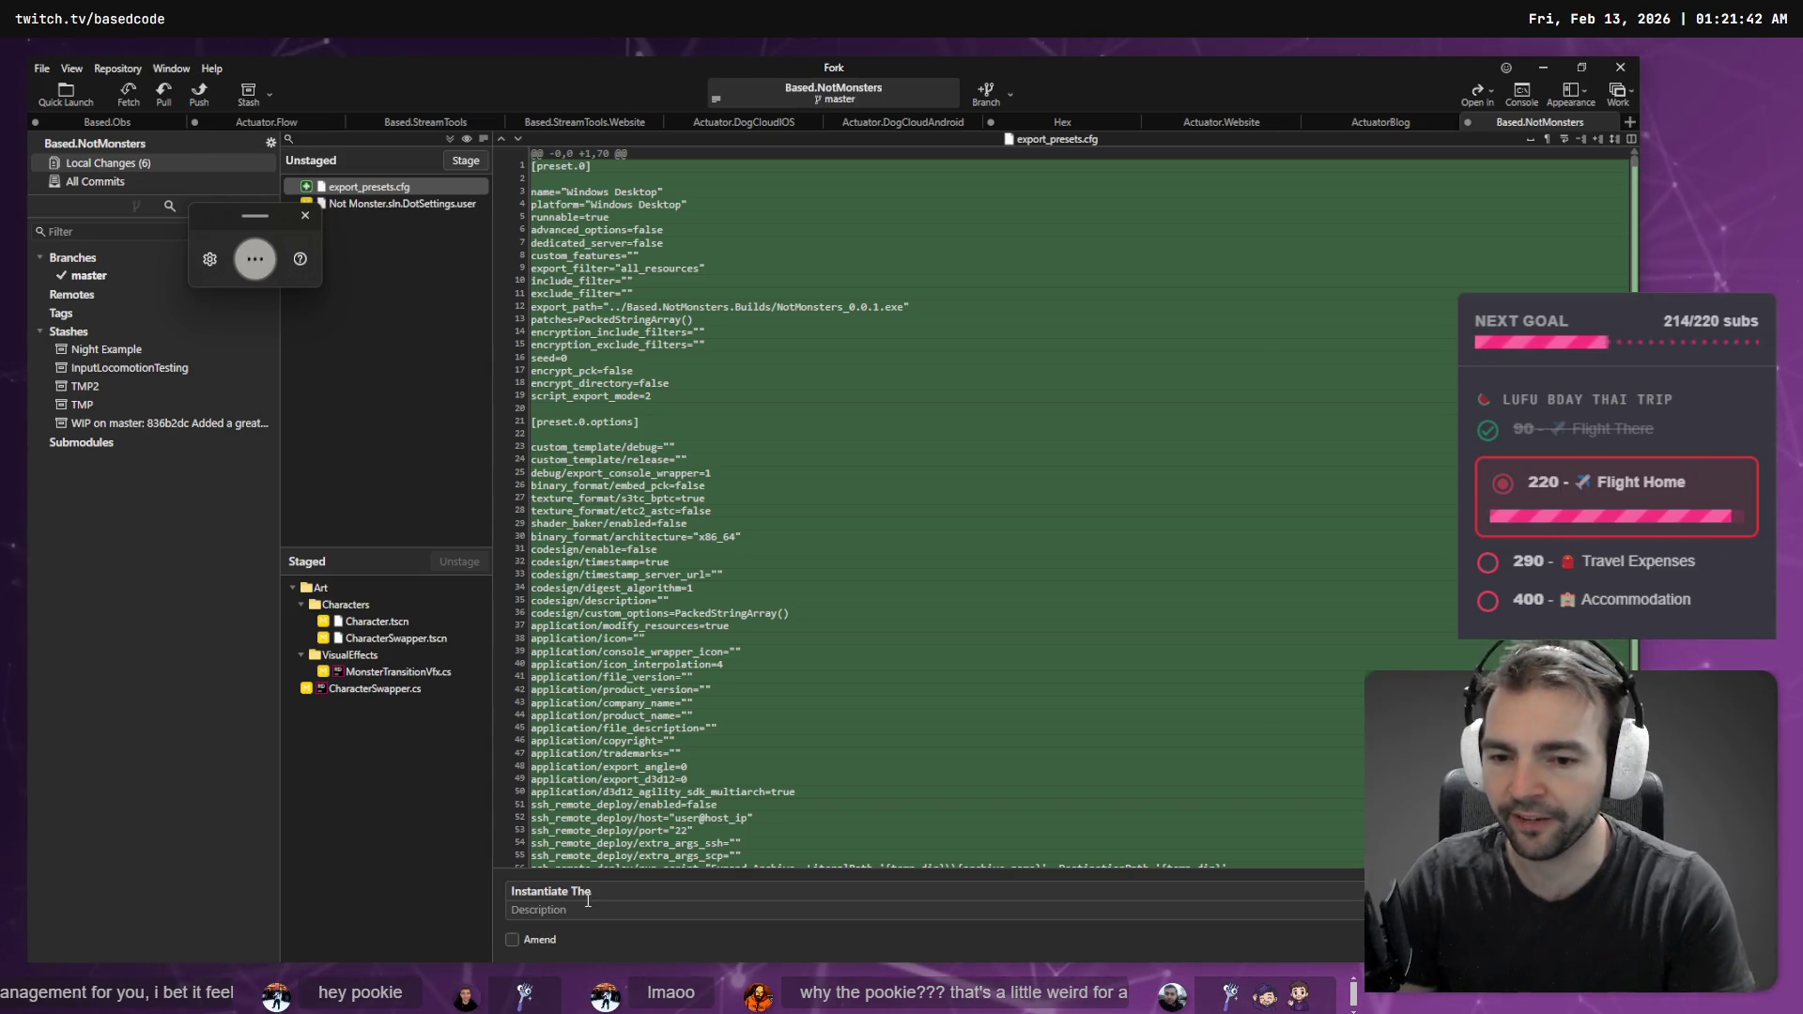
text( monster transition VFX rather)
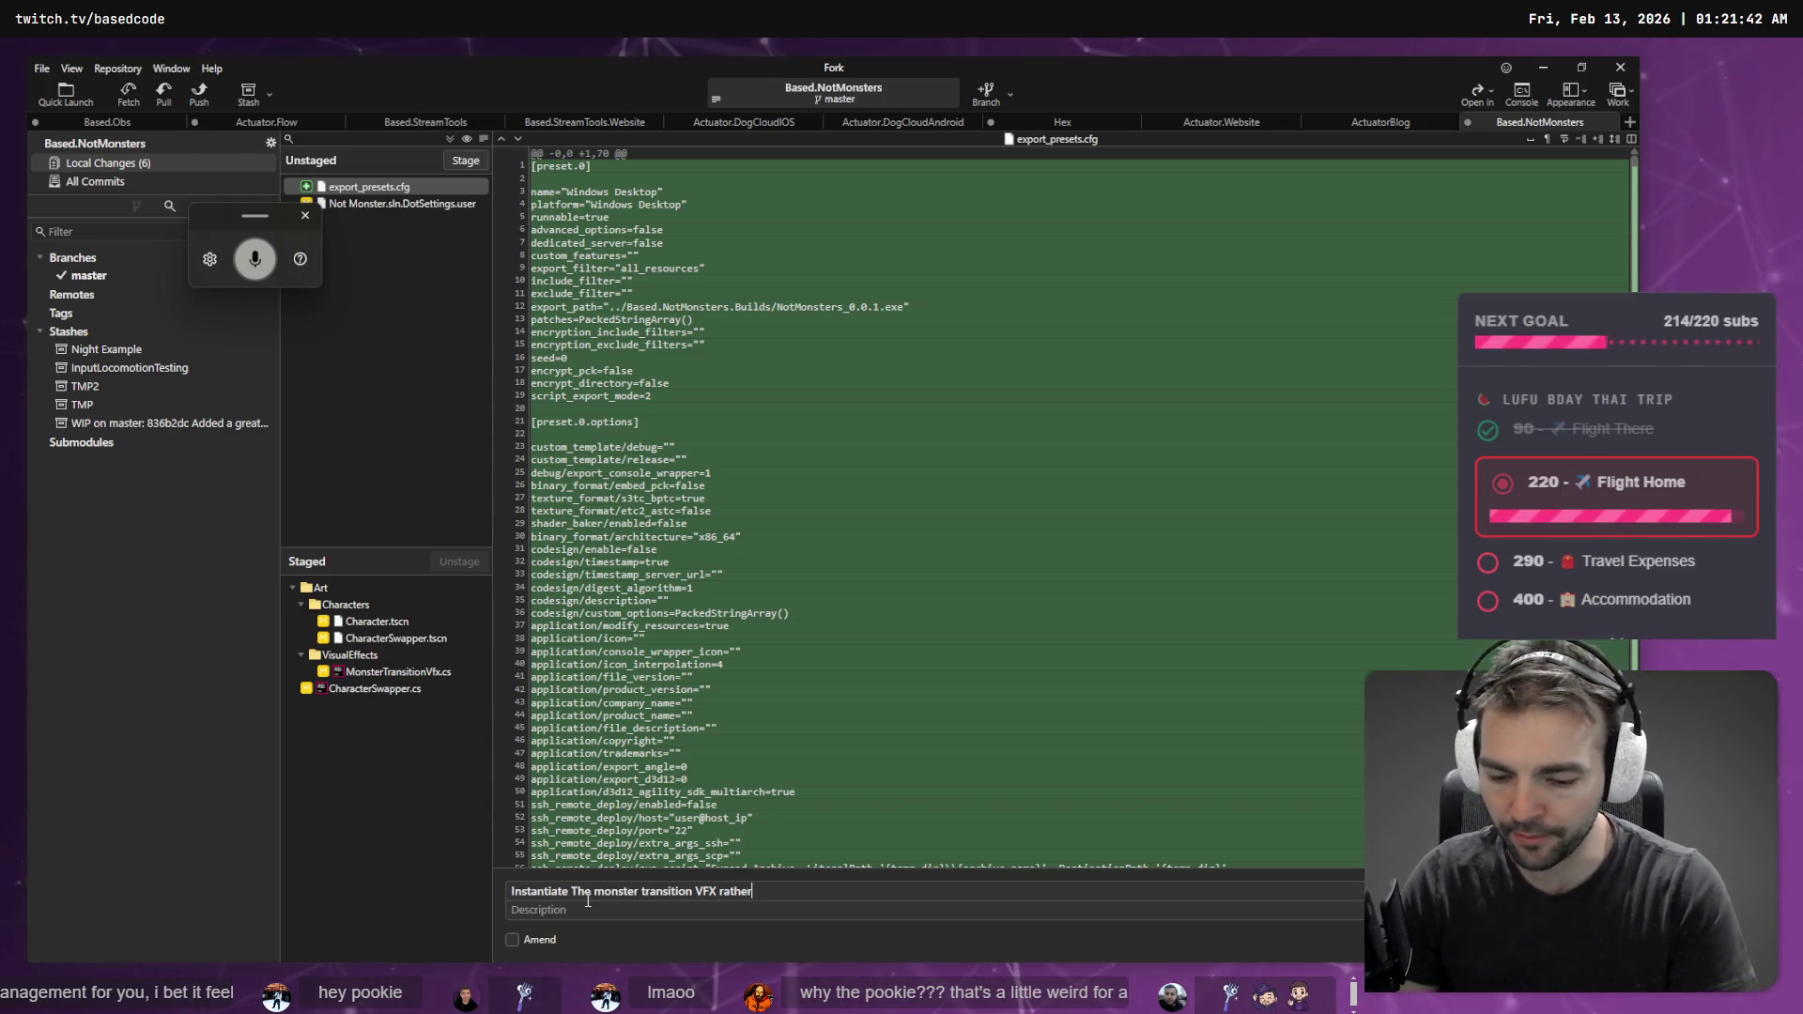
text( than emitting repeatedly.)
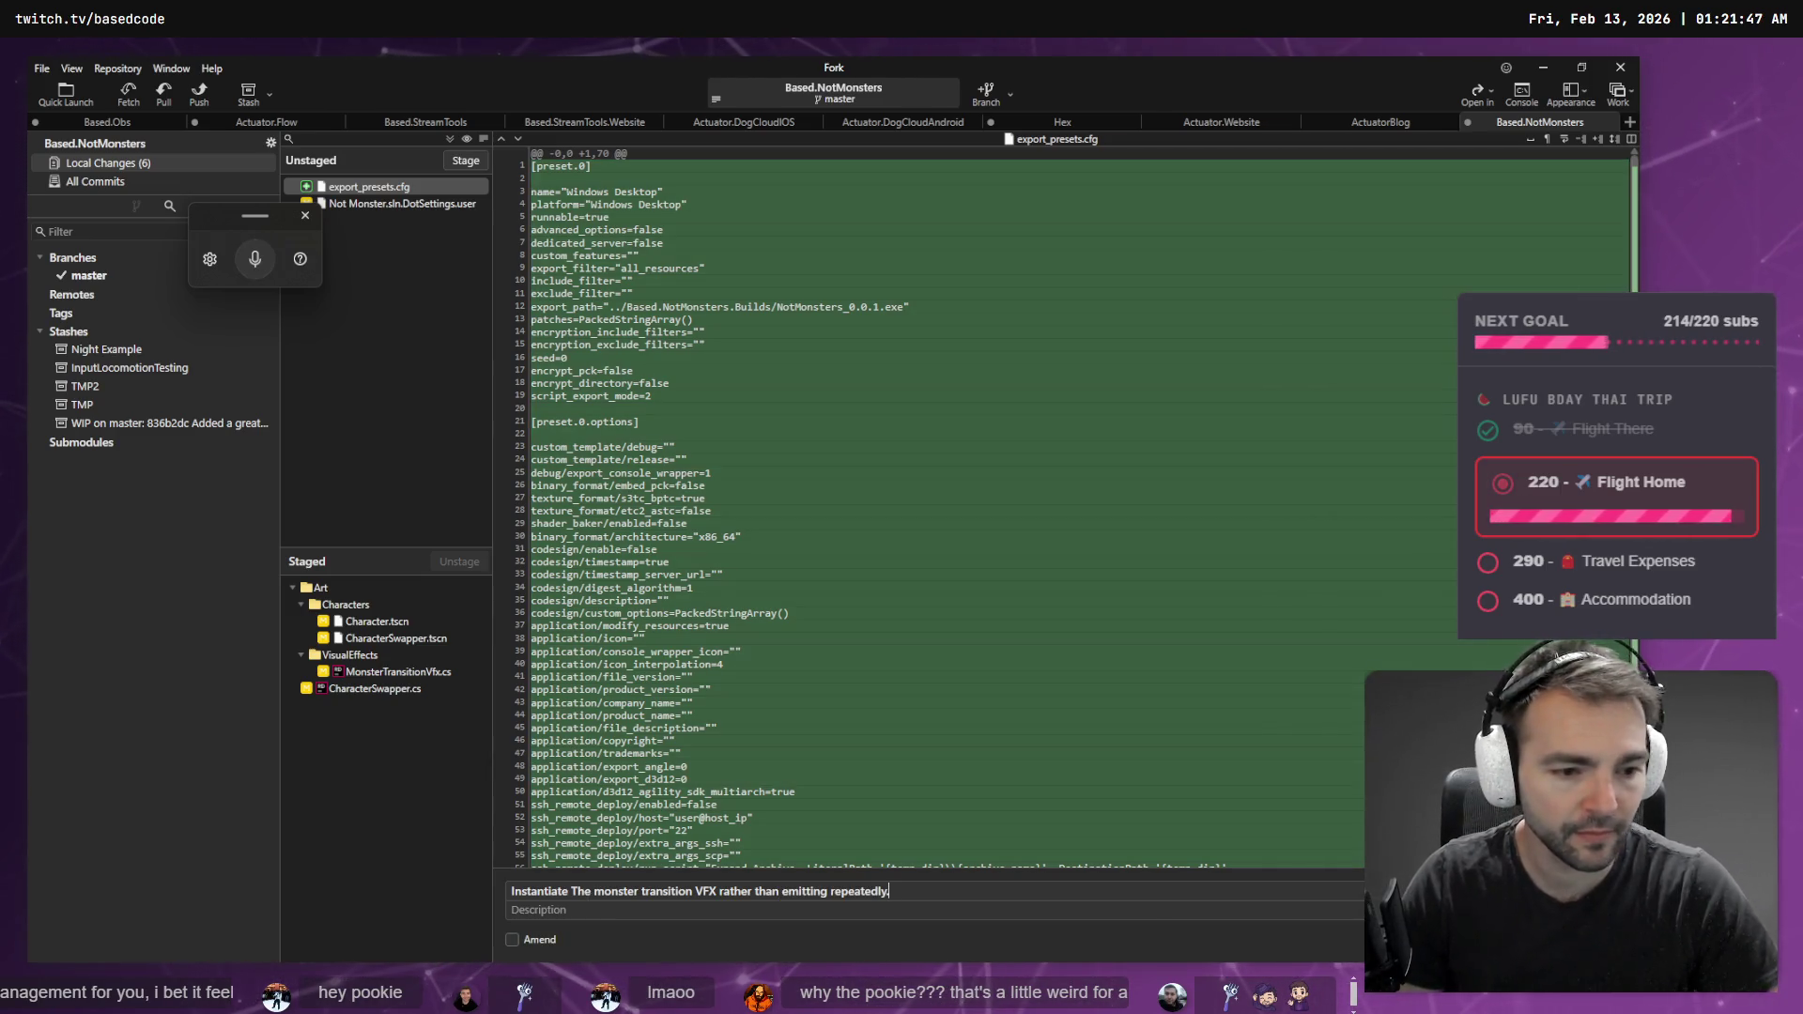
key(ctrl+Return)
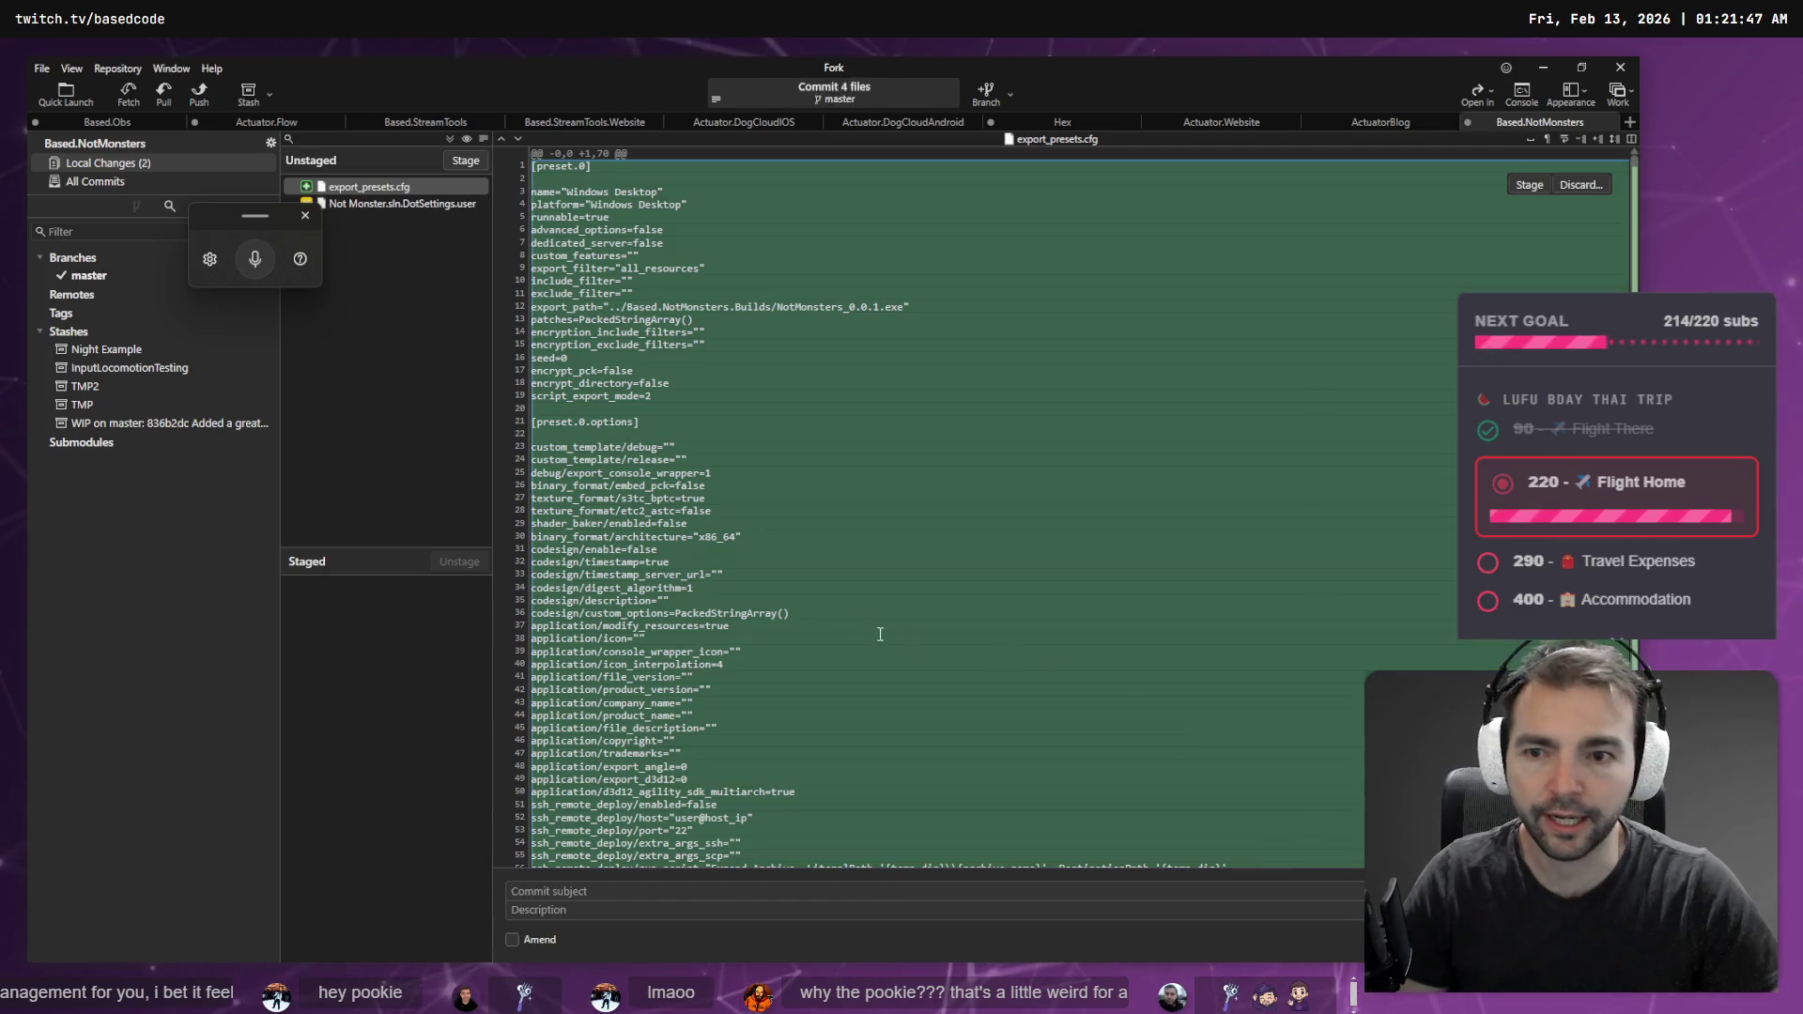
click(136, 351)
key(alt+Tab)
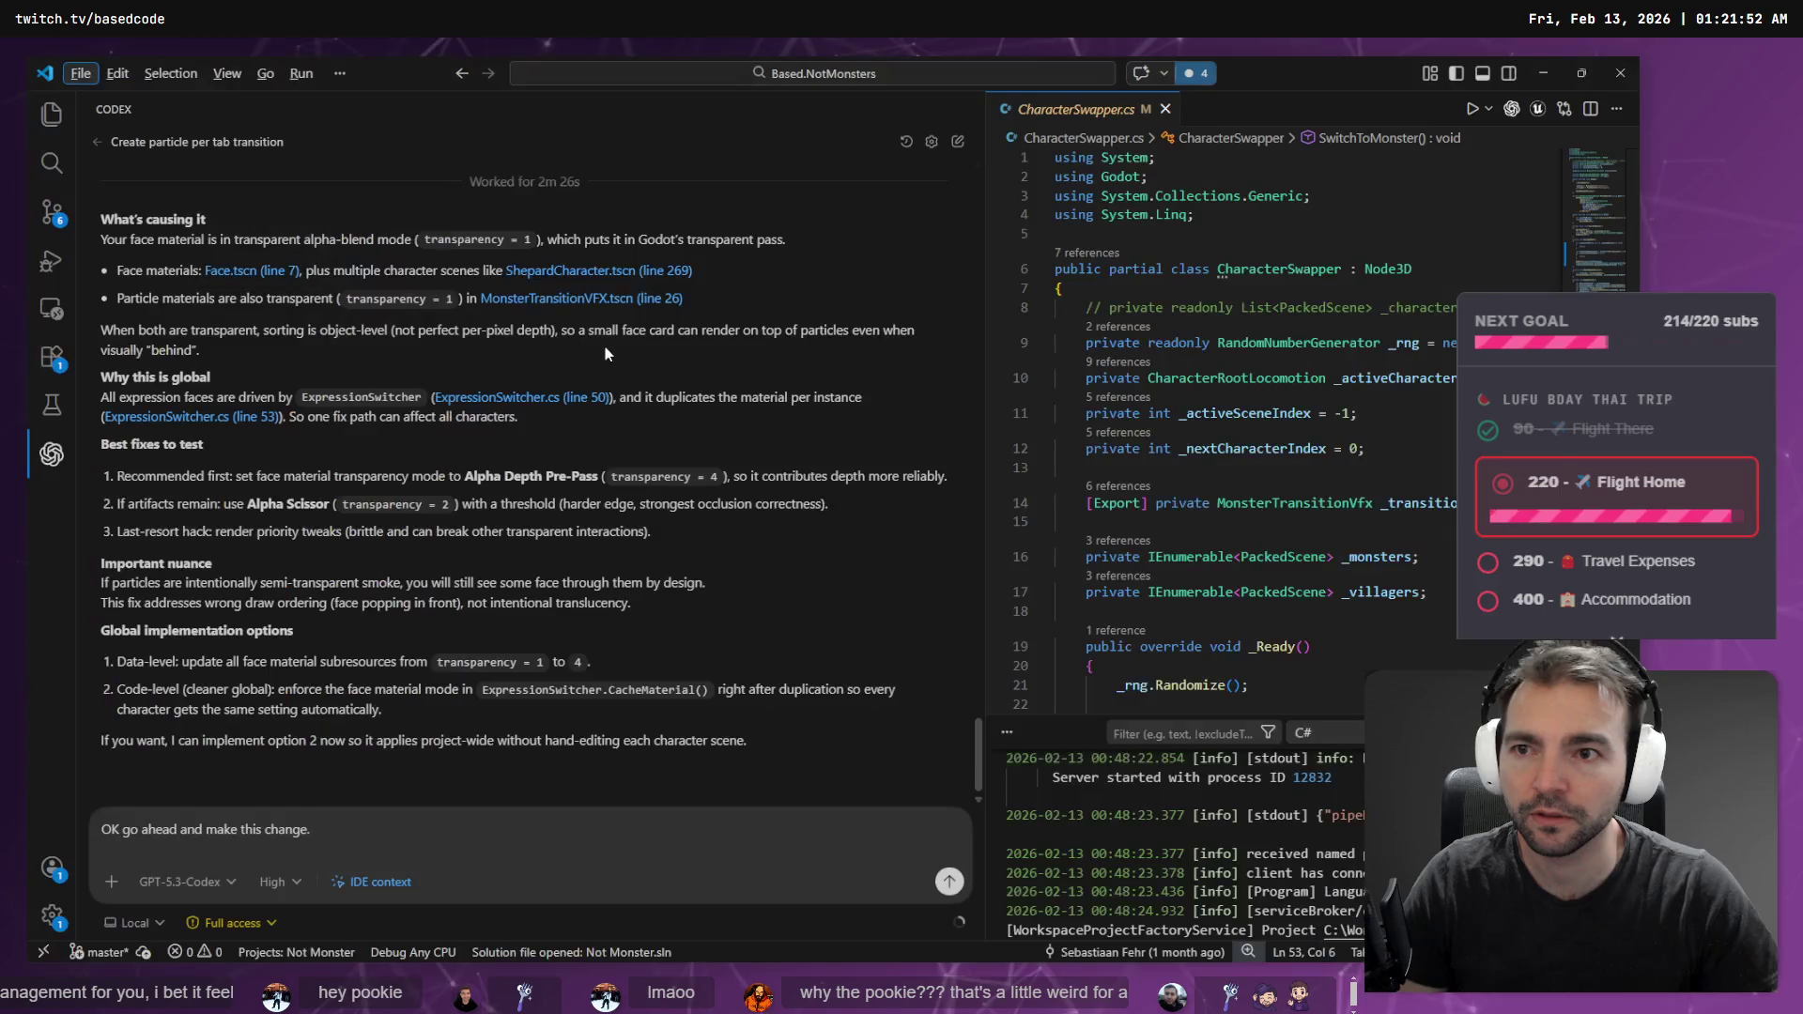
key(alt+Tab)
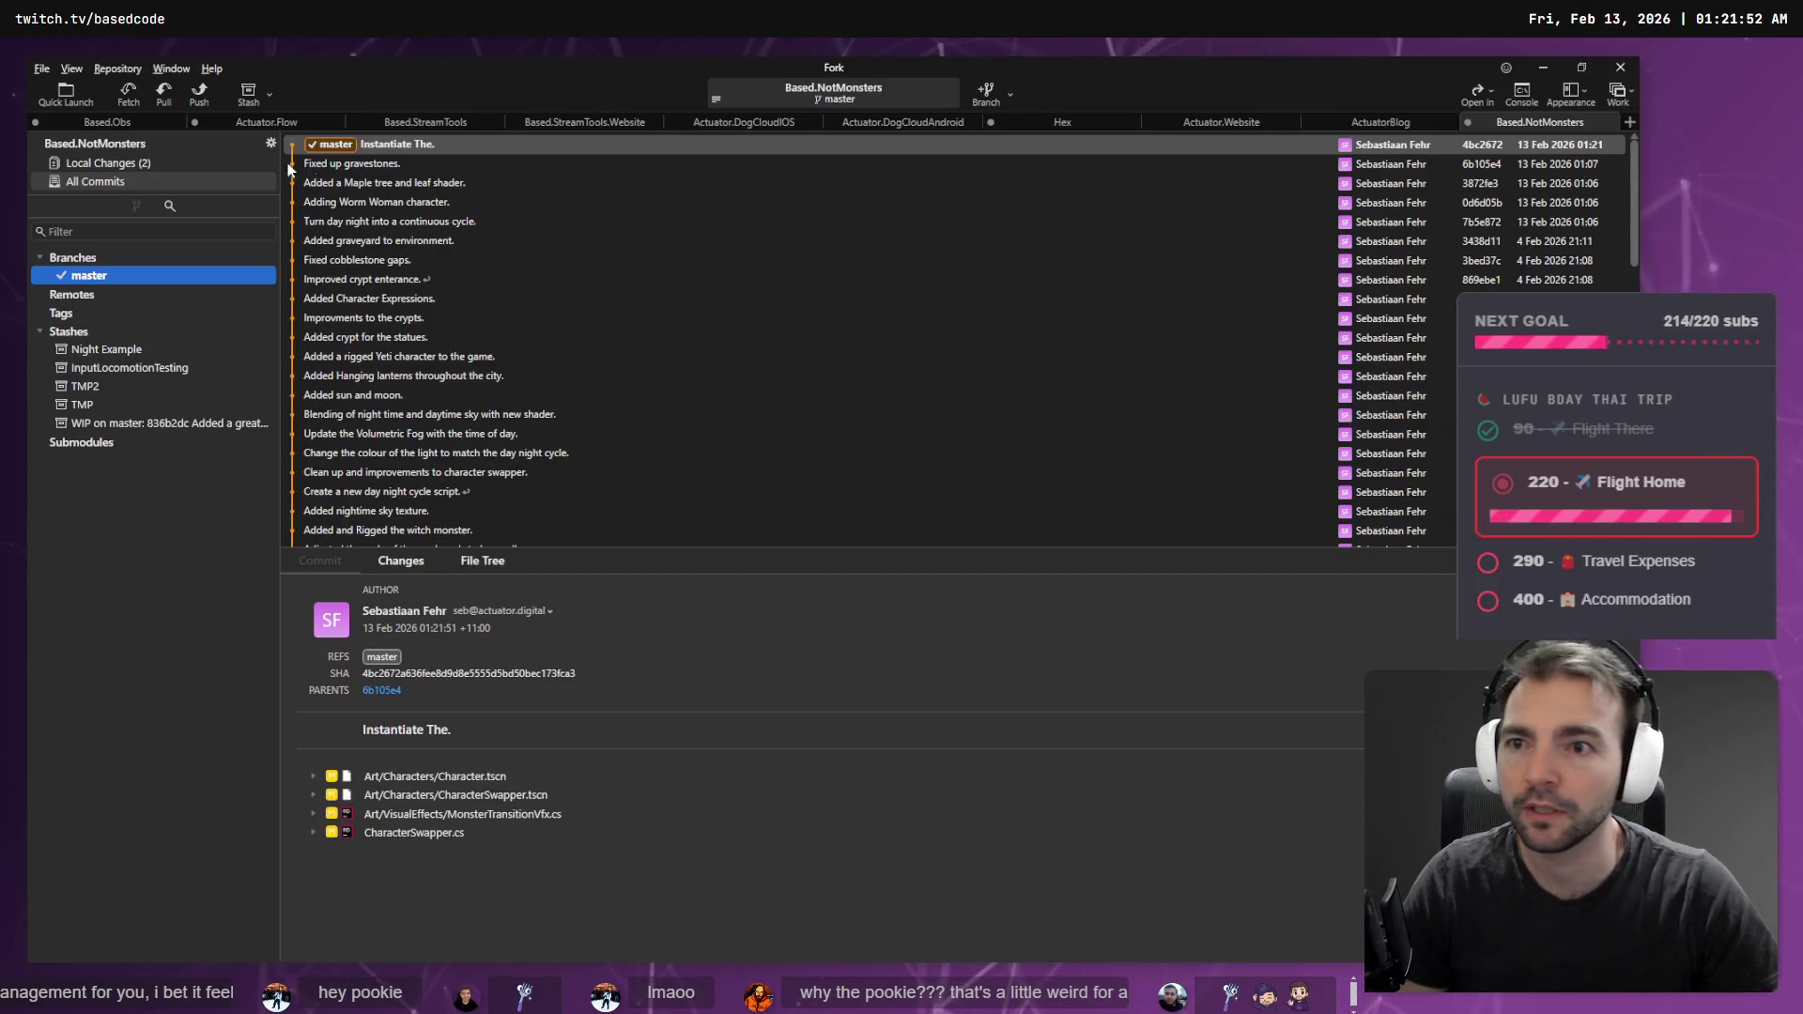
click(103, 164)
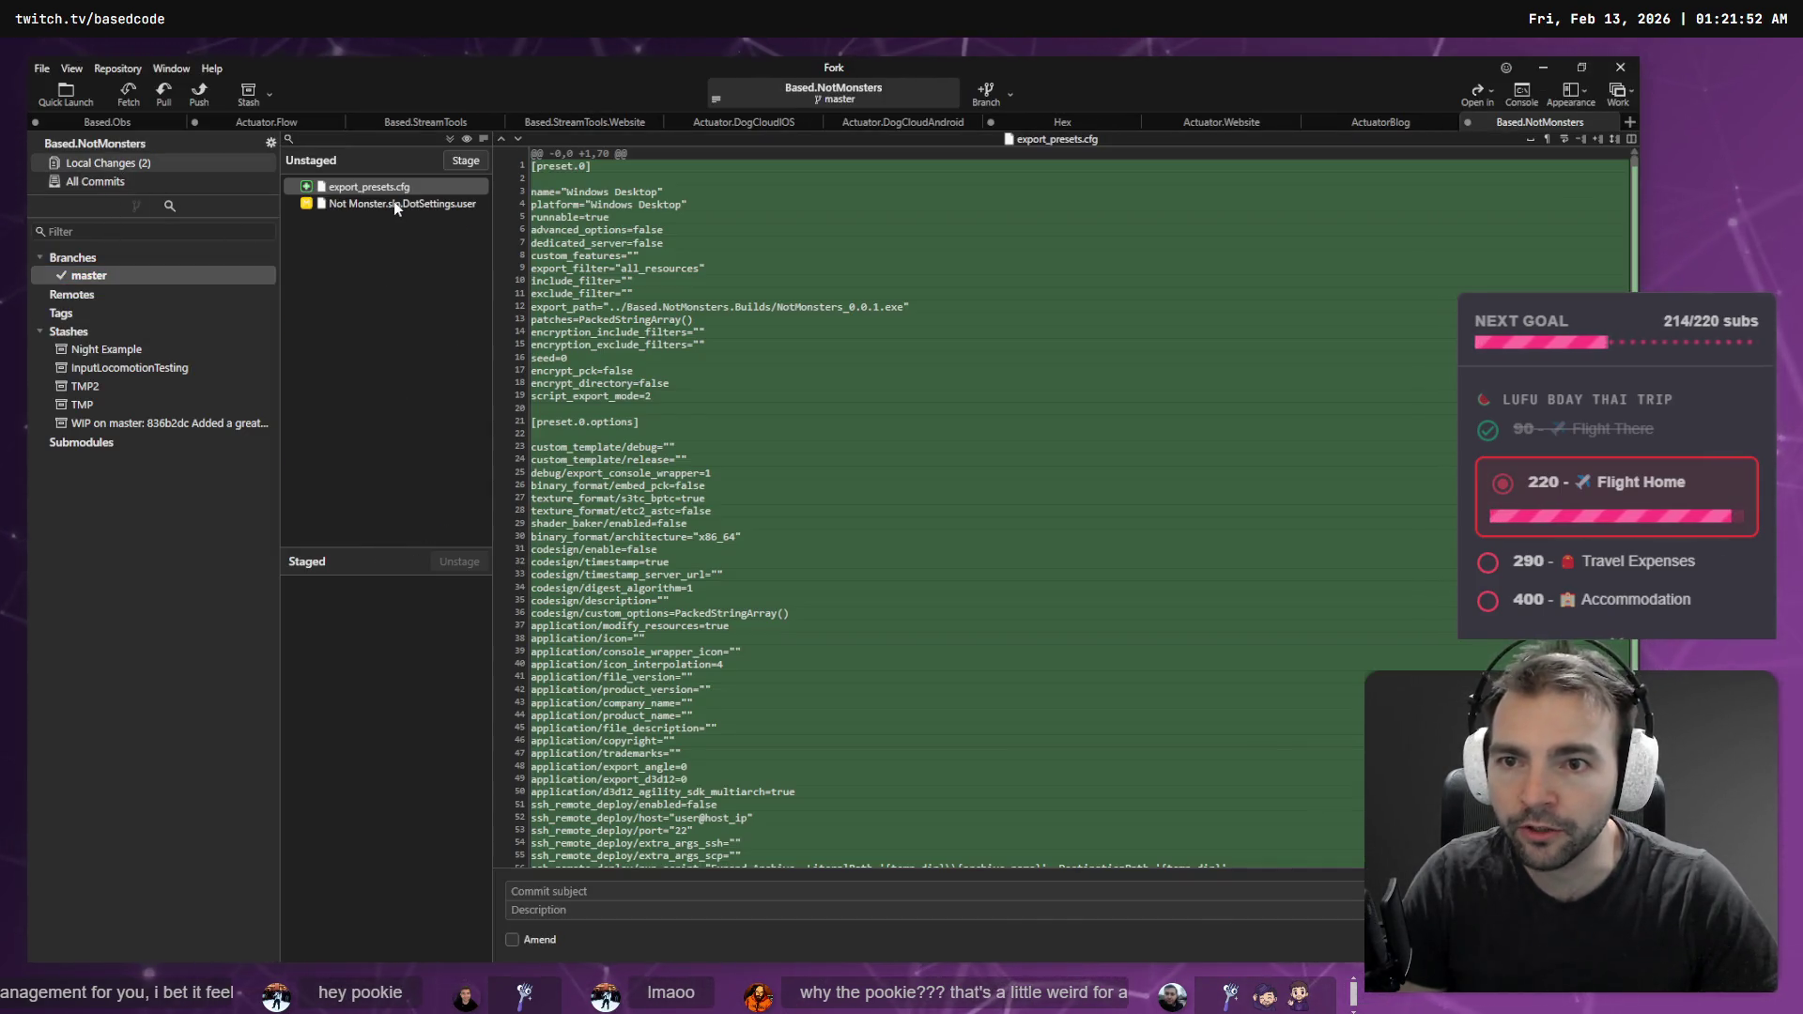
- Swap characters twice in the running game to watch the smoke VFX, then return to VS Code
key(alt+Tab)
key(alt+Tab)
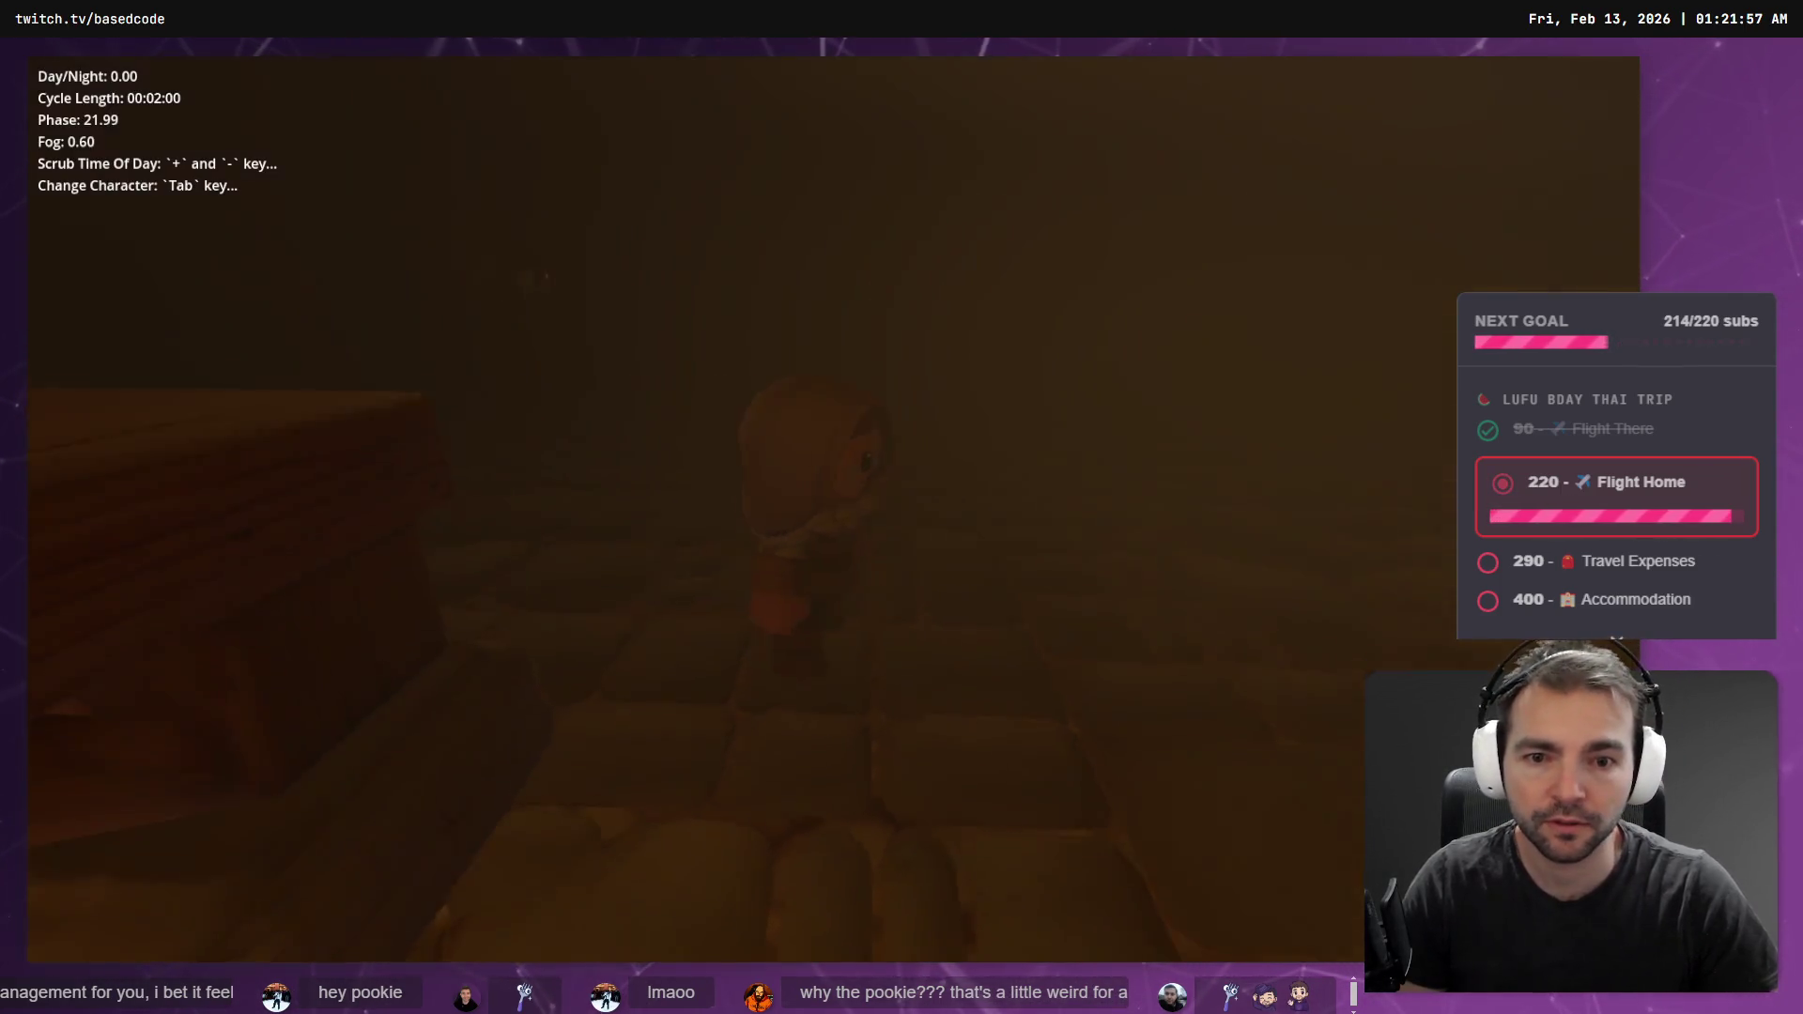
key(Tab)
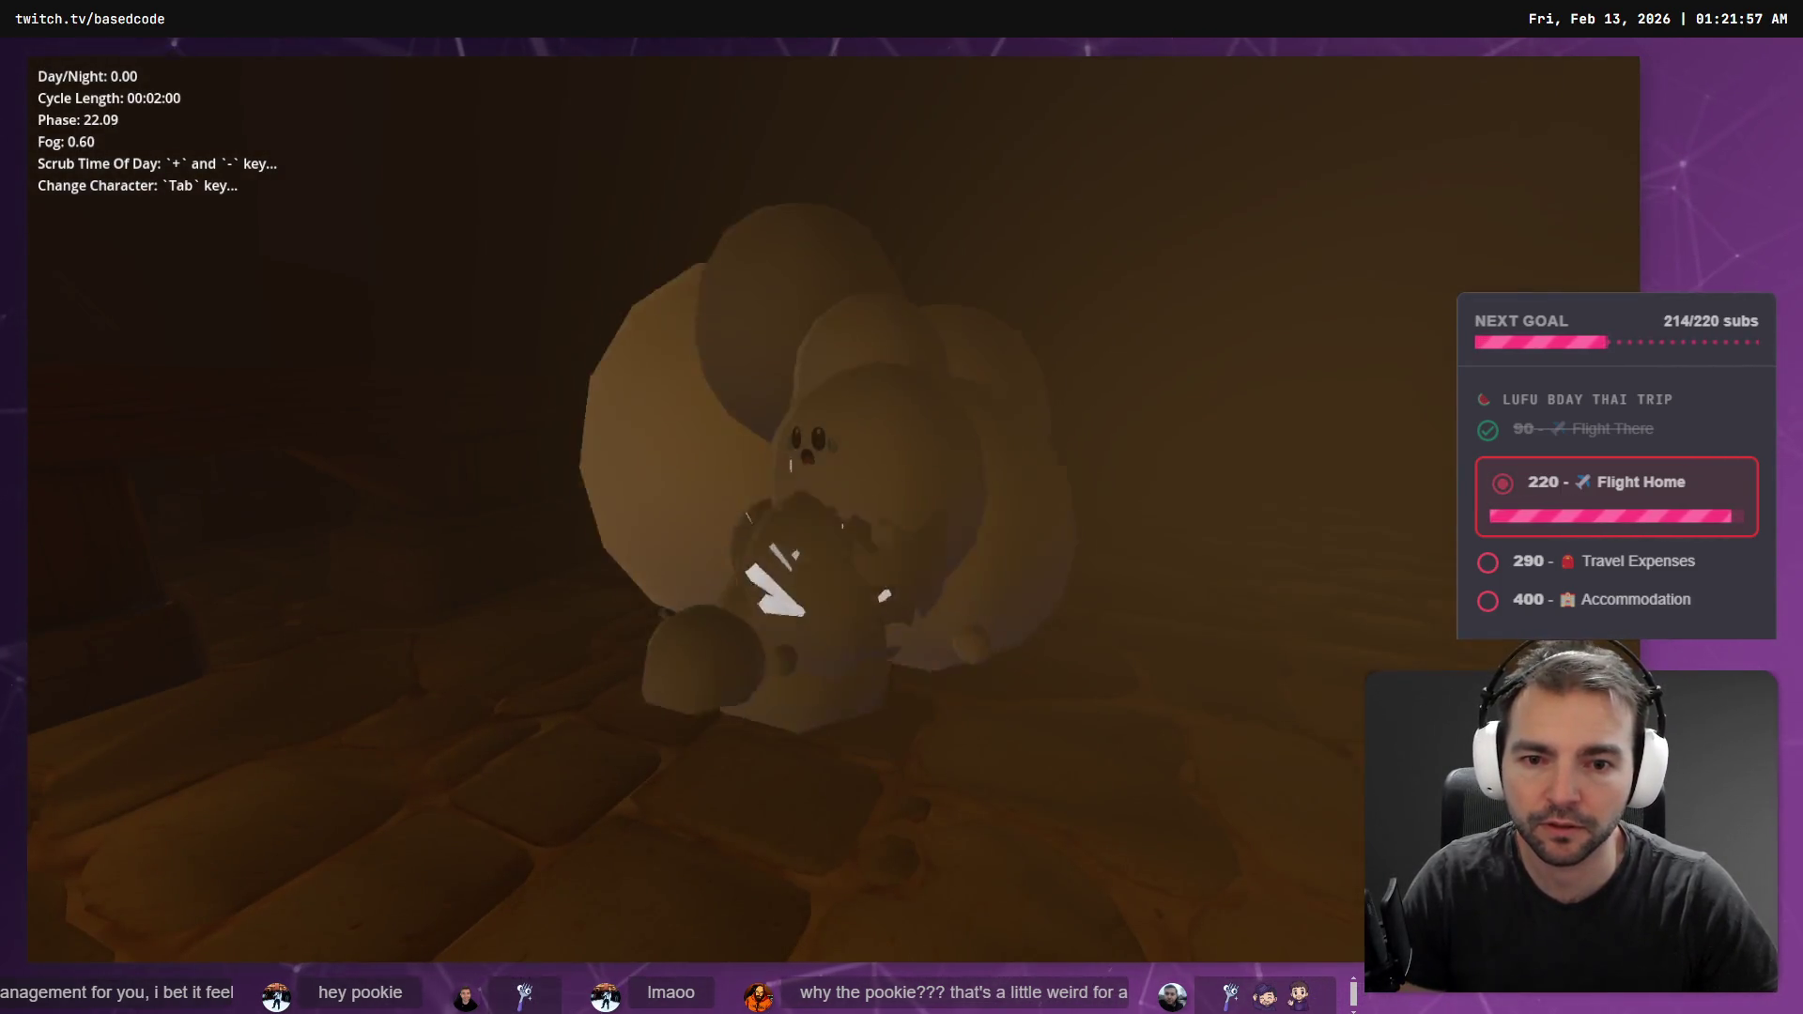
key(Tab)
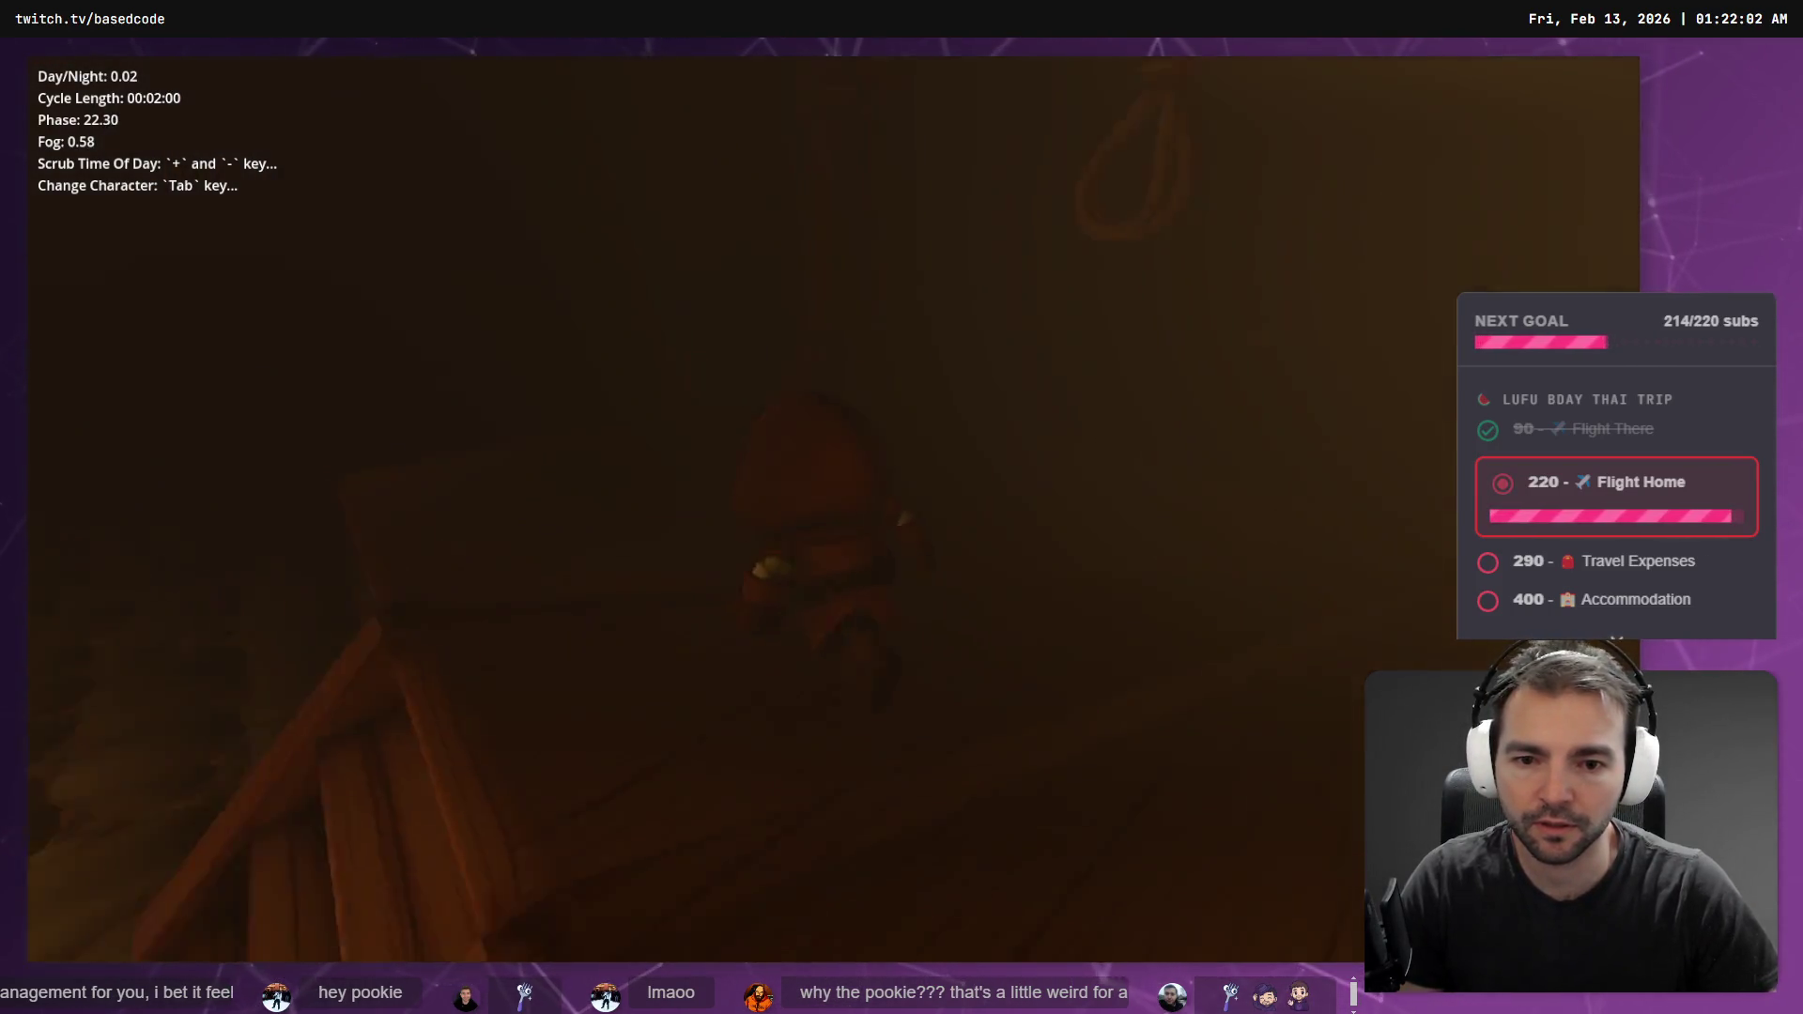
key(alt+Tab)
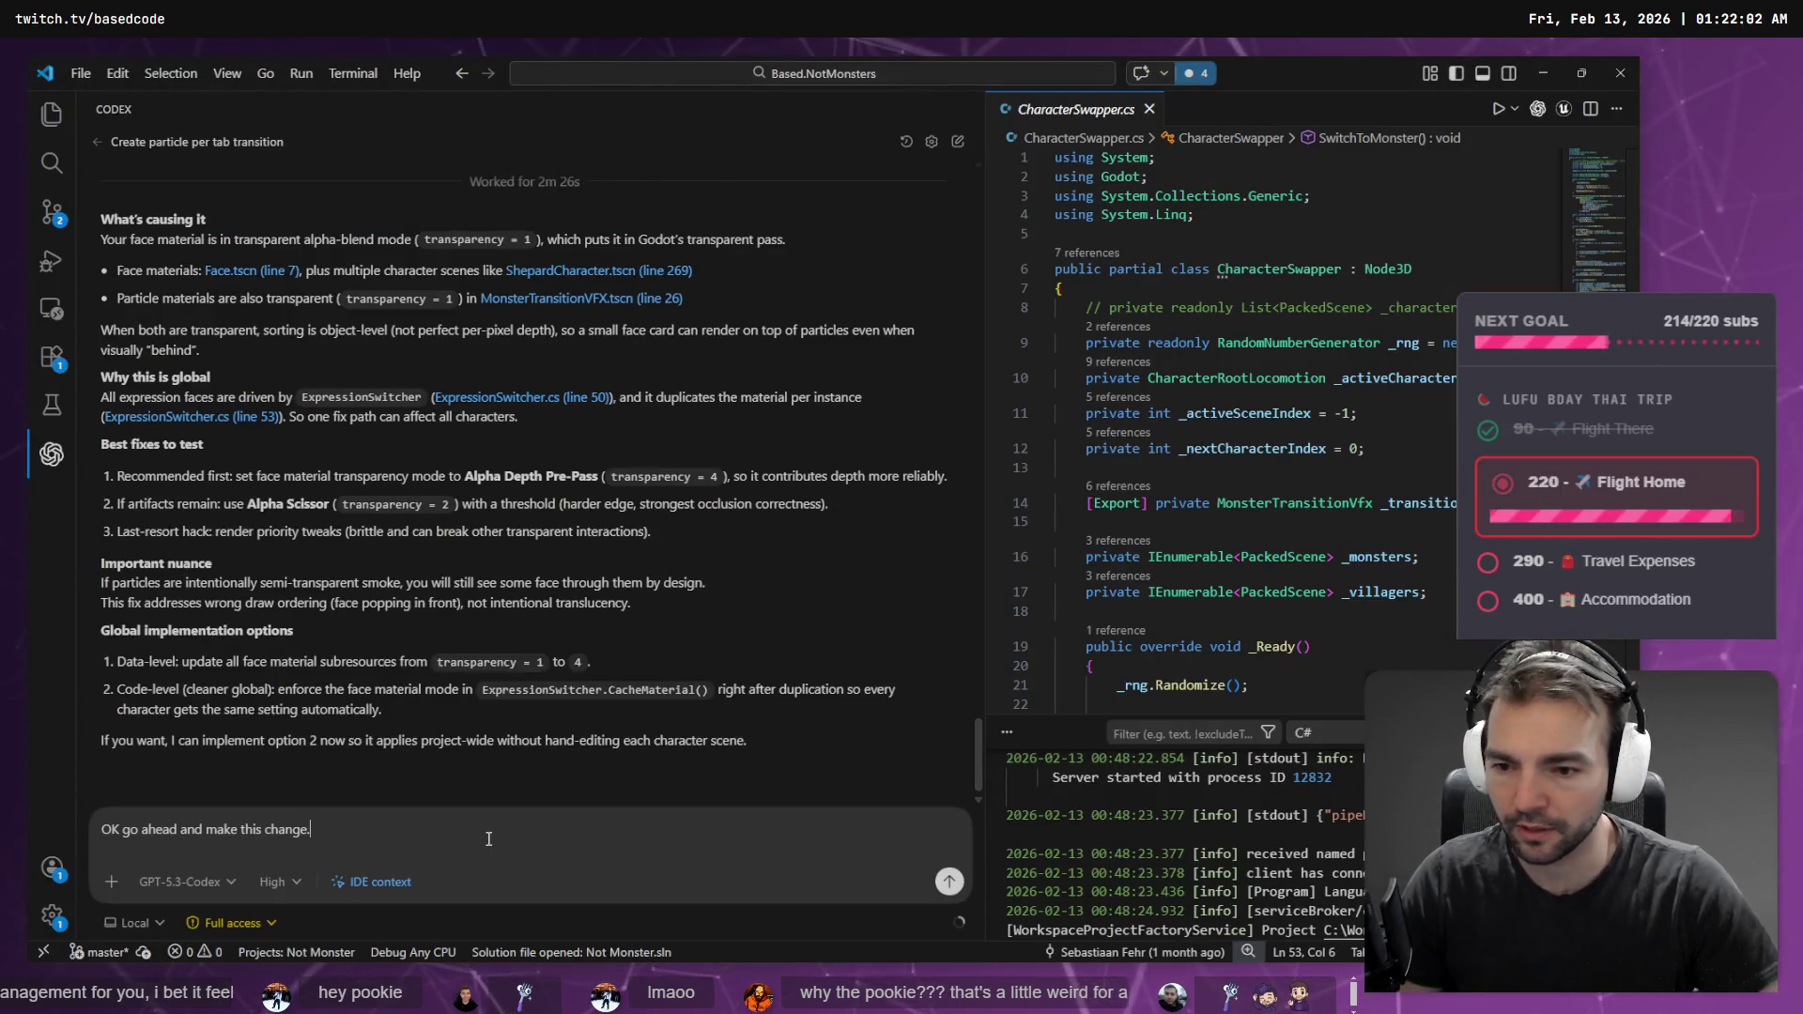
- Send the depth pre-pass fix prompt to Codex, then delete the commented line 8 in CharacterSwapper.cs and save
key(Return)
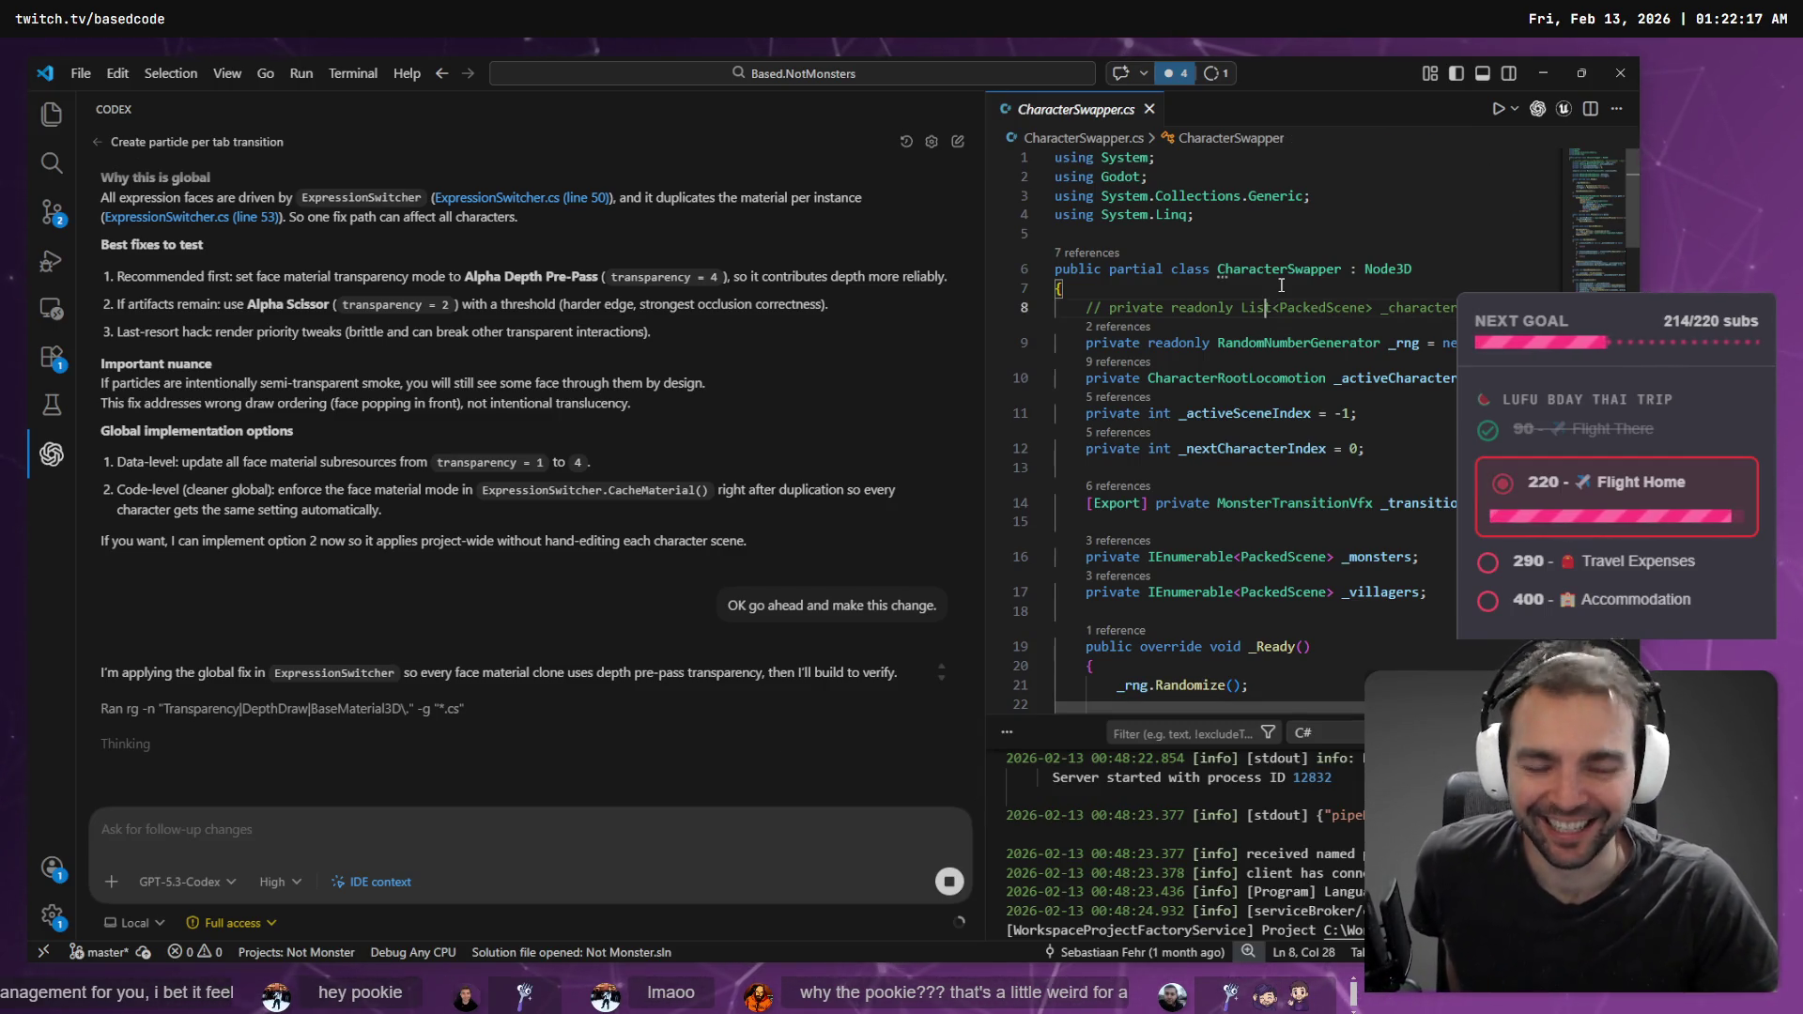
key(End)
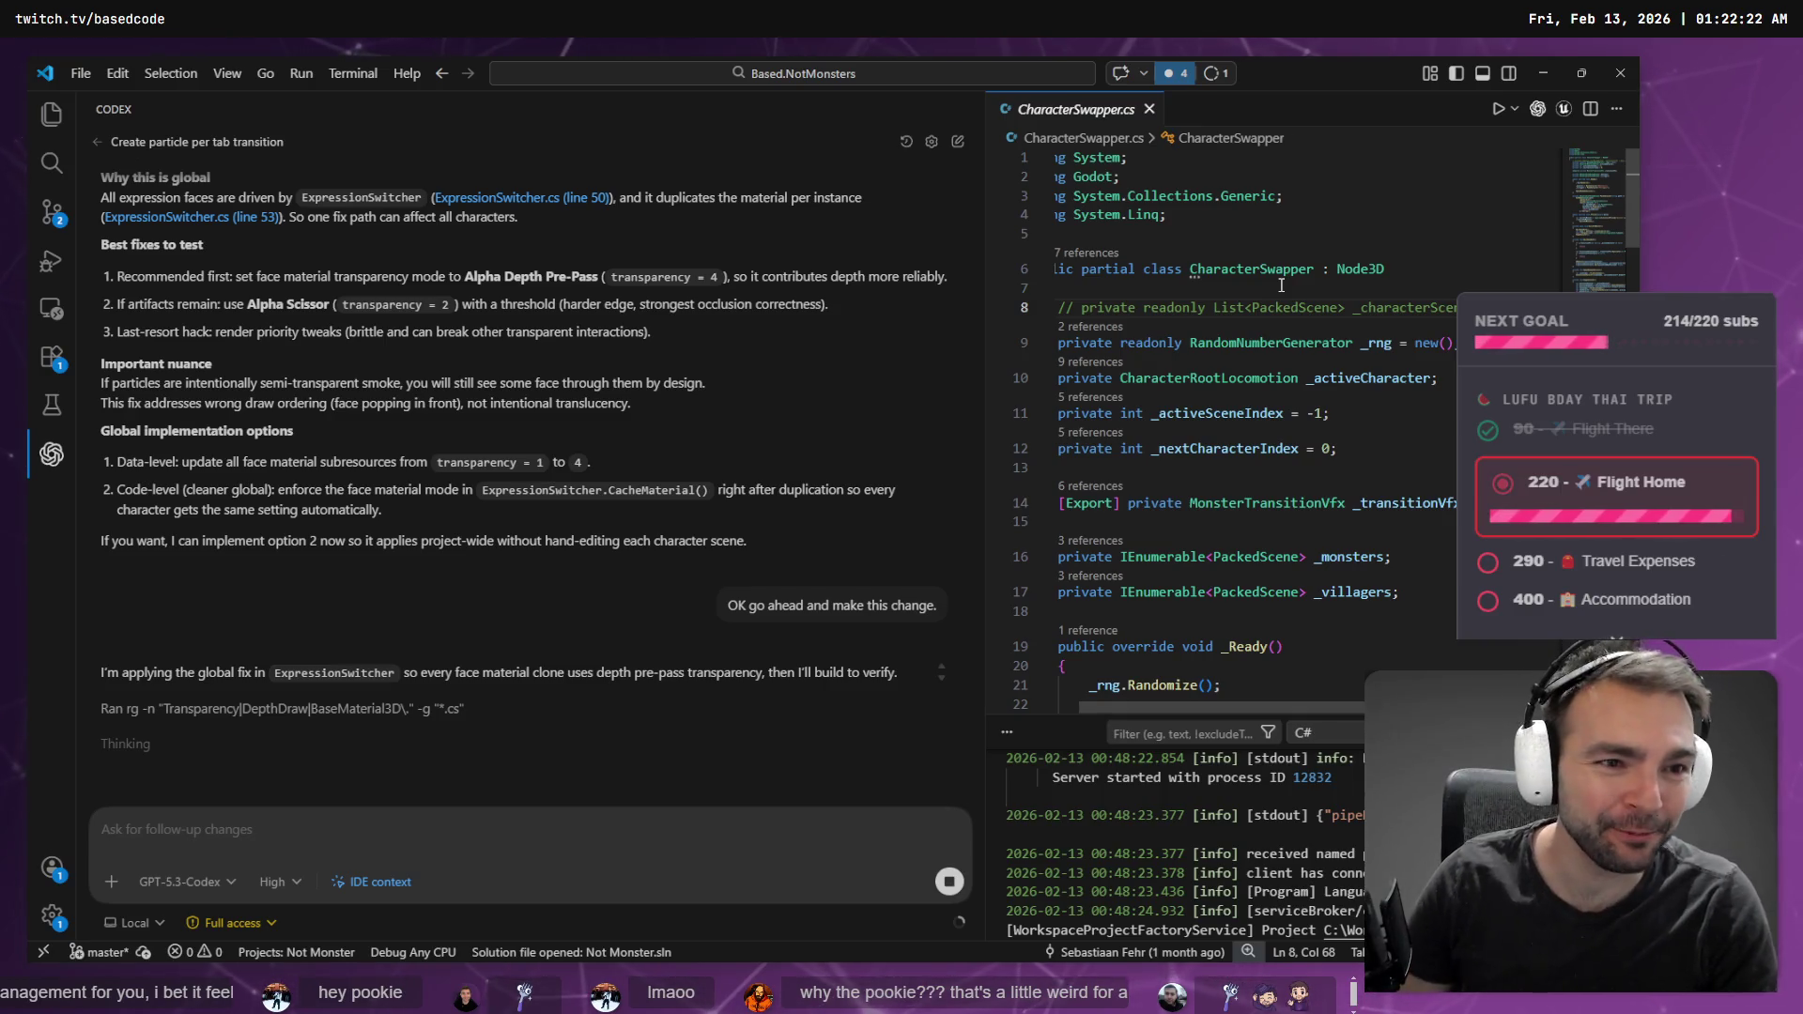
key(Up)
key(Up)
key(Up)
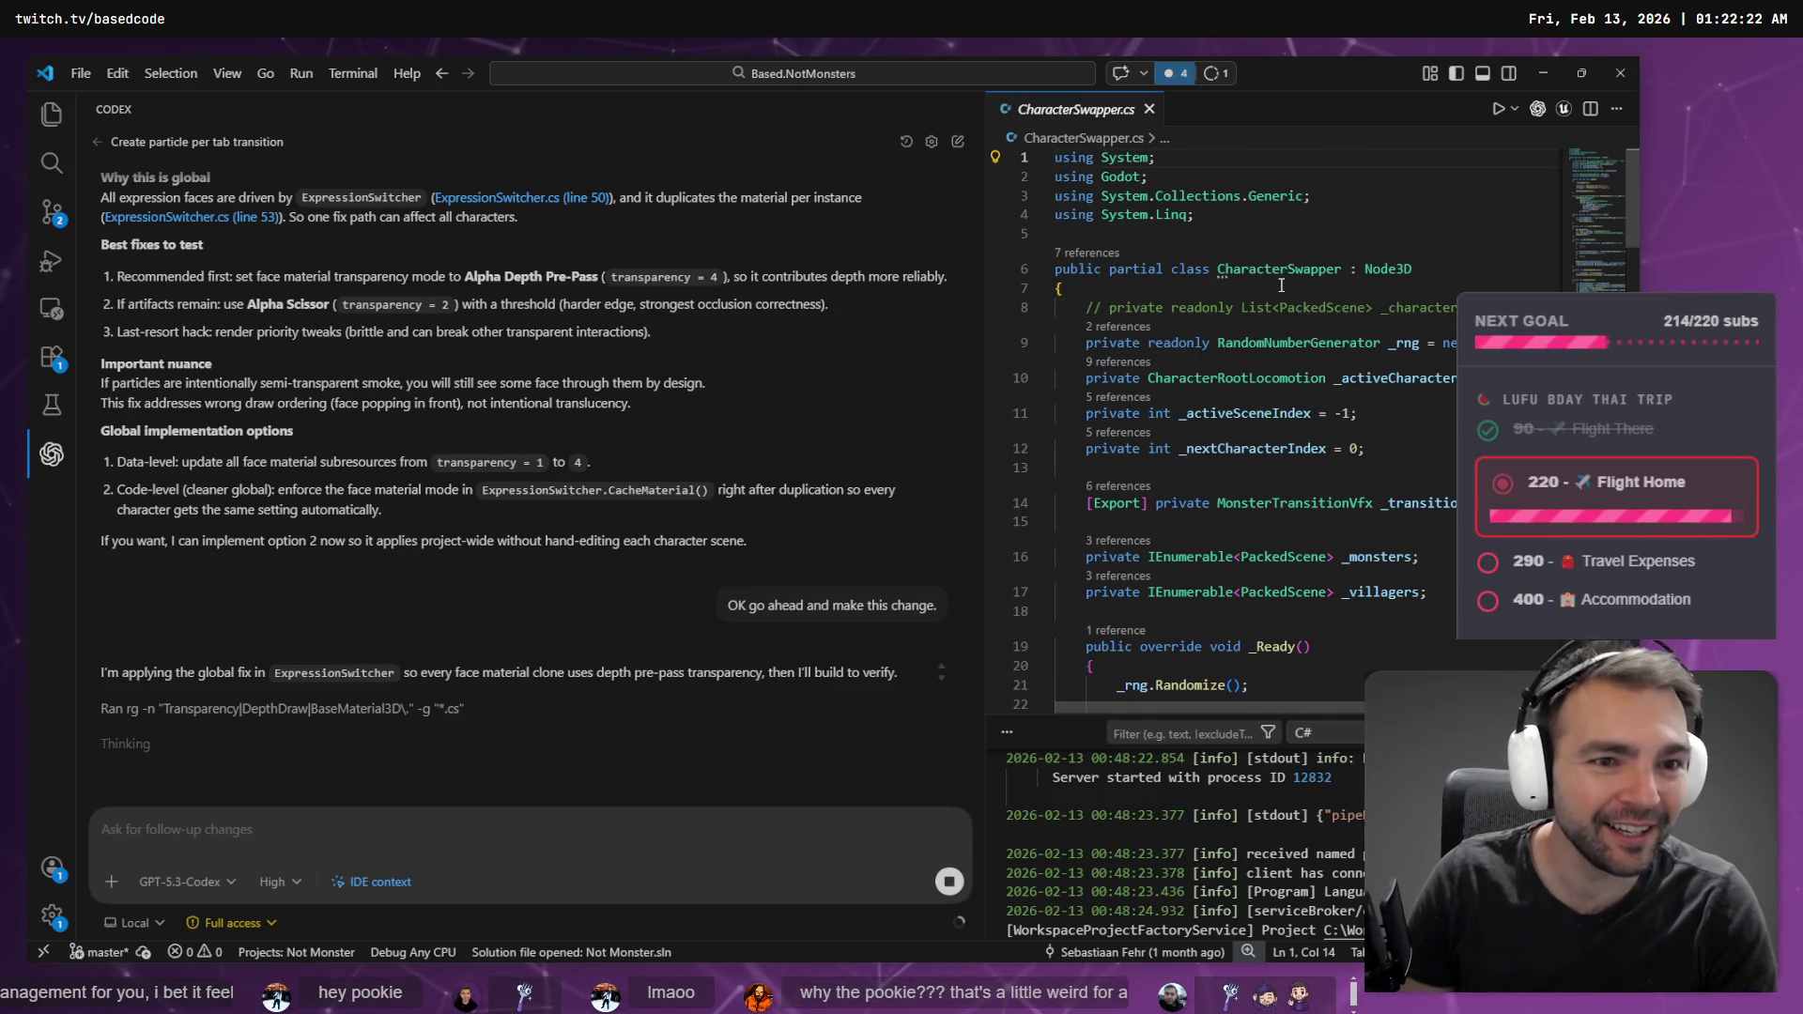
key(Down)
key(Down)
key(Down)
key(shift+End)
key(Delete)
key(BackSpace)
key(ctrl+s)
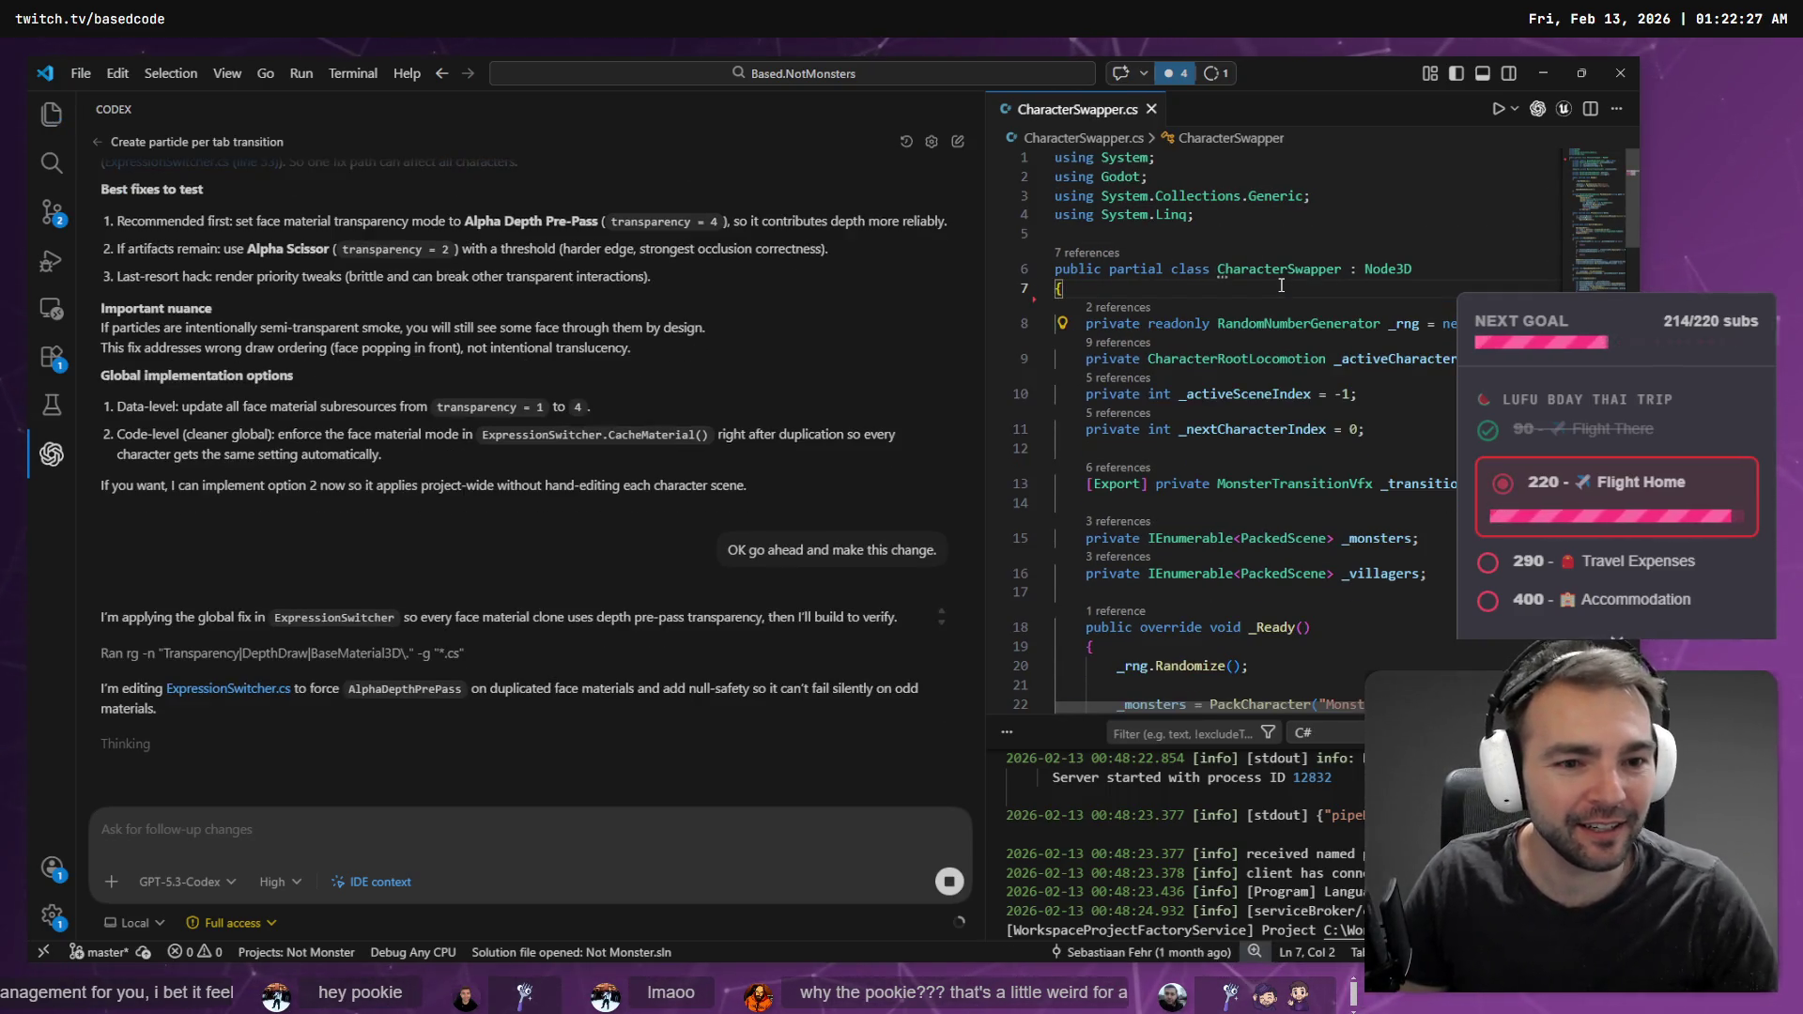
- Review Codex's ExpressionSwitcher.cs diff, marking the new null-check block
scroll(1249, 376, down, 8)
scroll(1248, 400, down, 15)
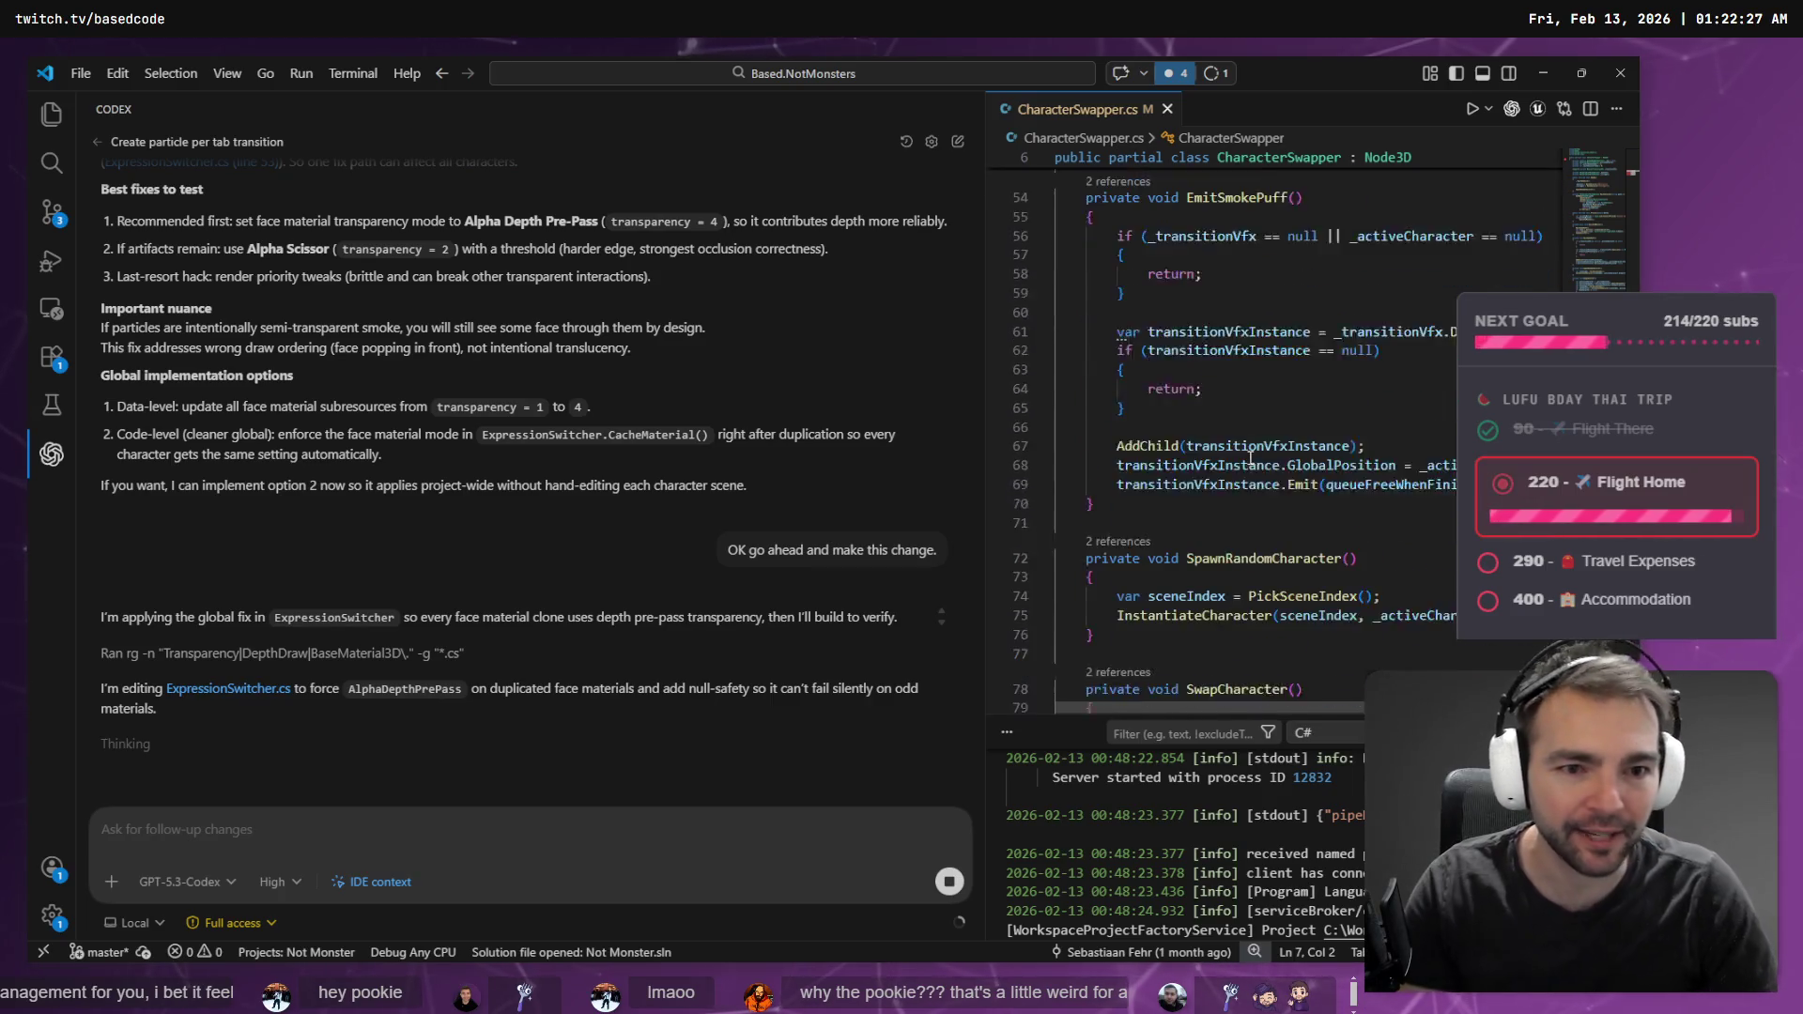
scroll(1249, 465, down, 10)
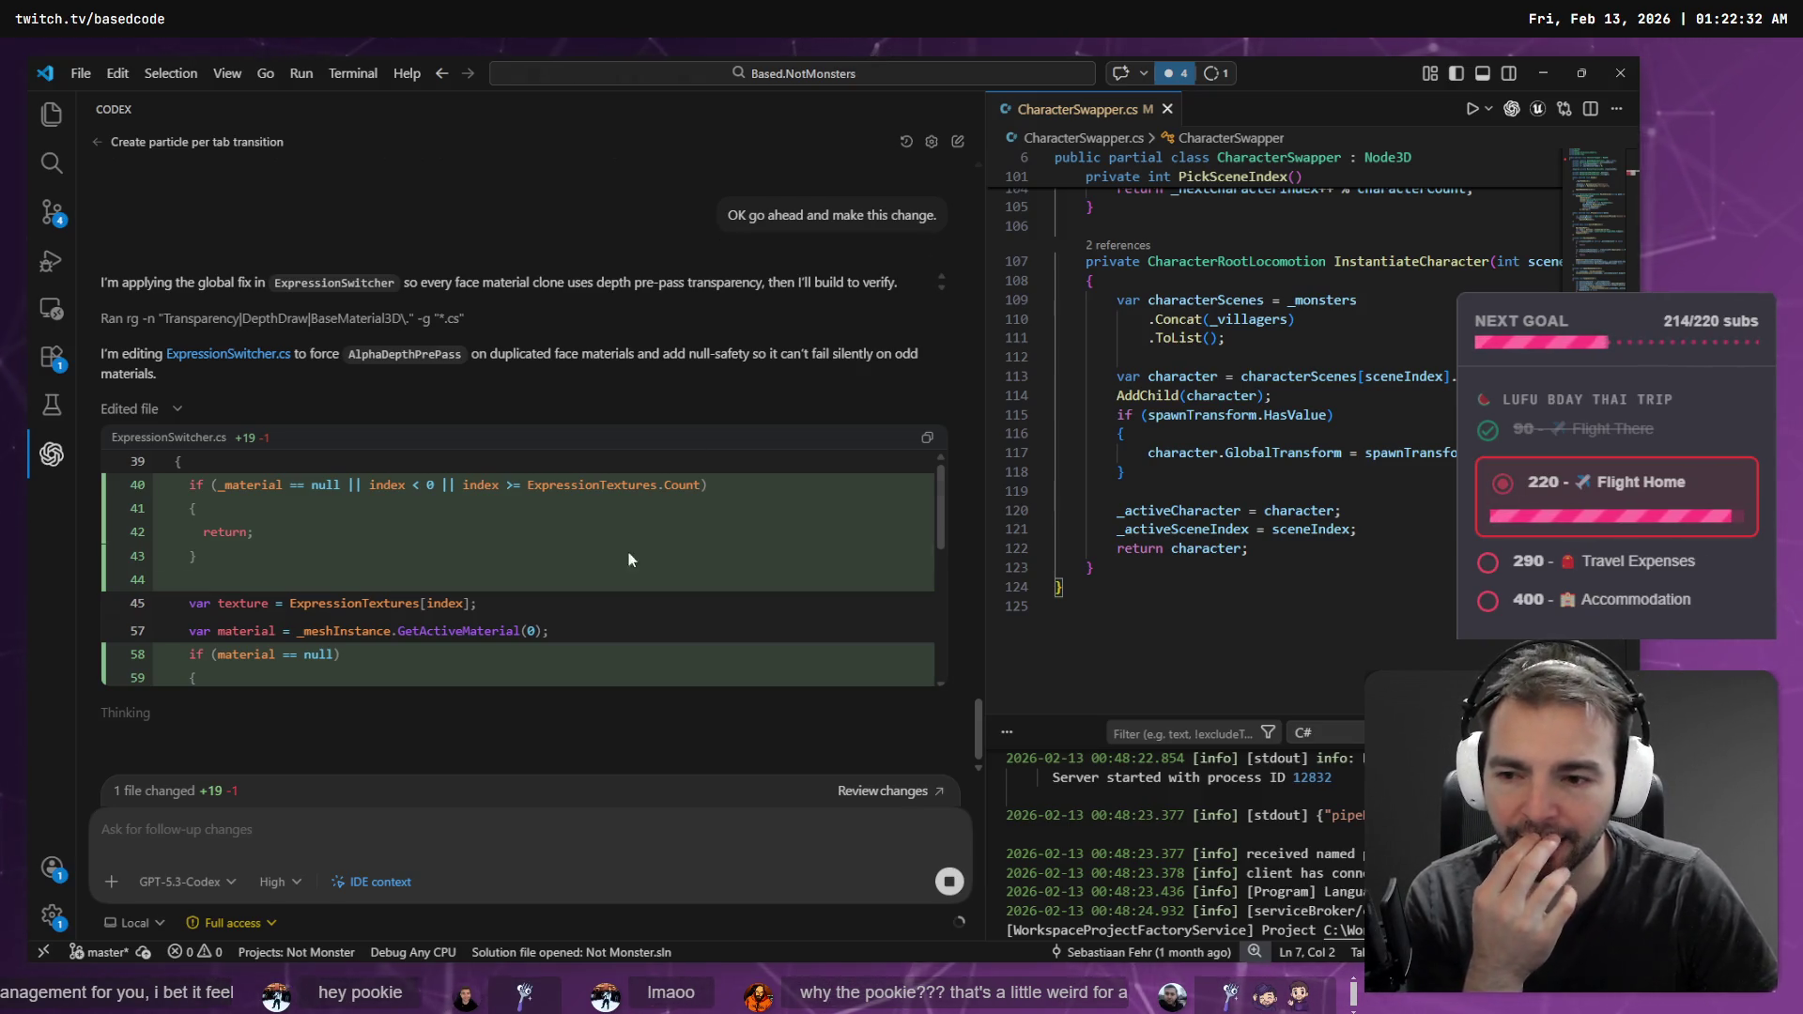
scroll(421, 611, down, 5)
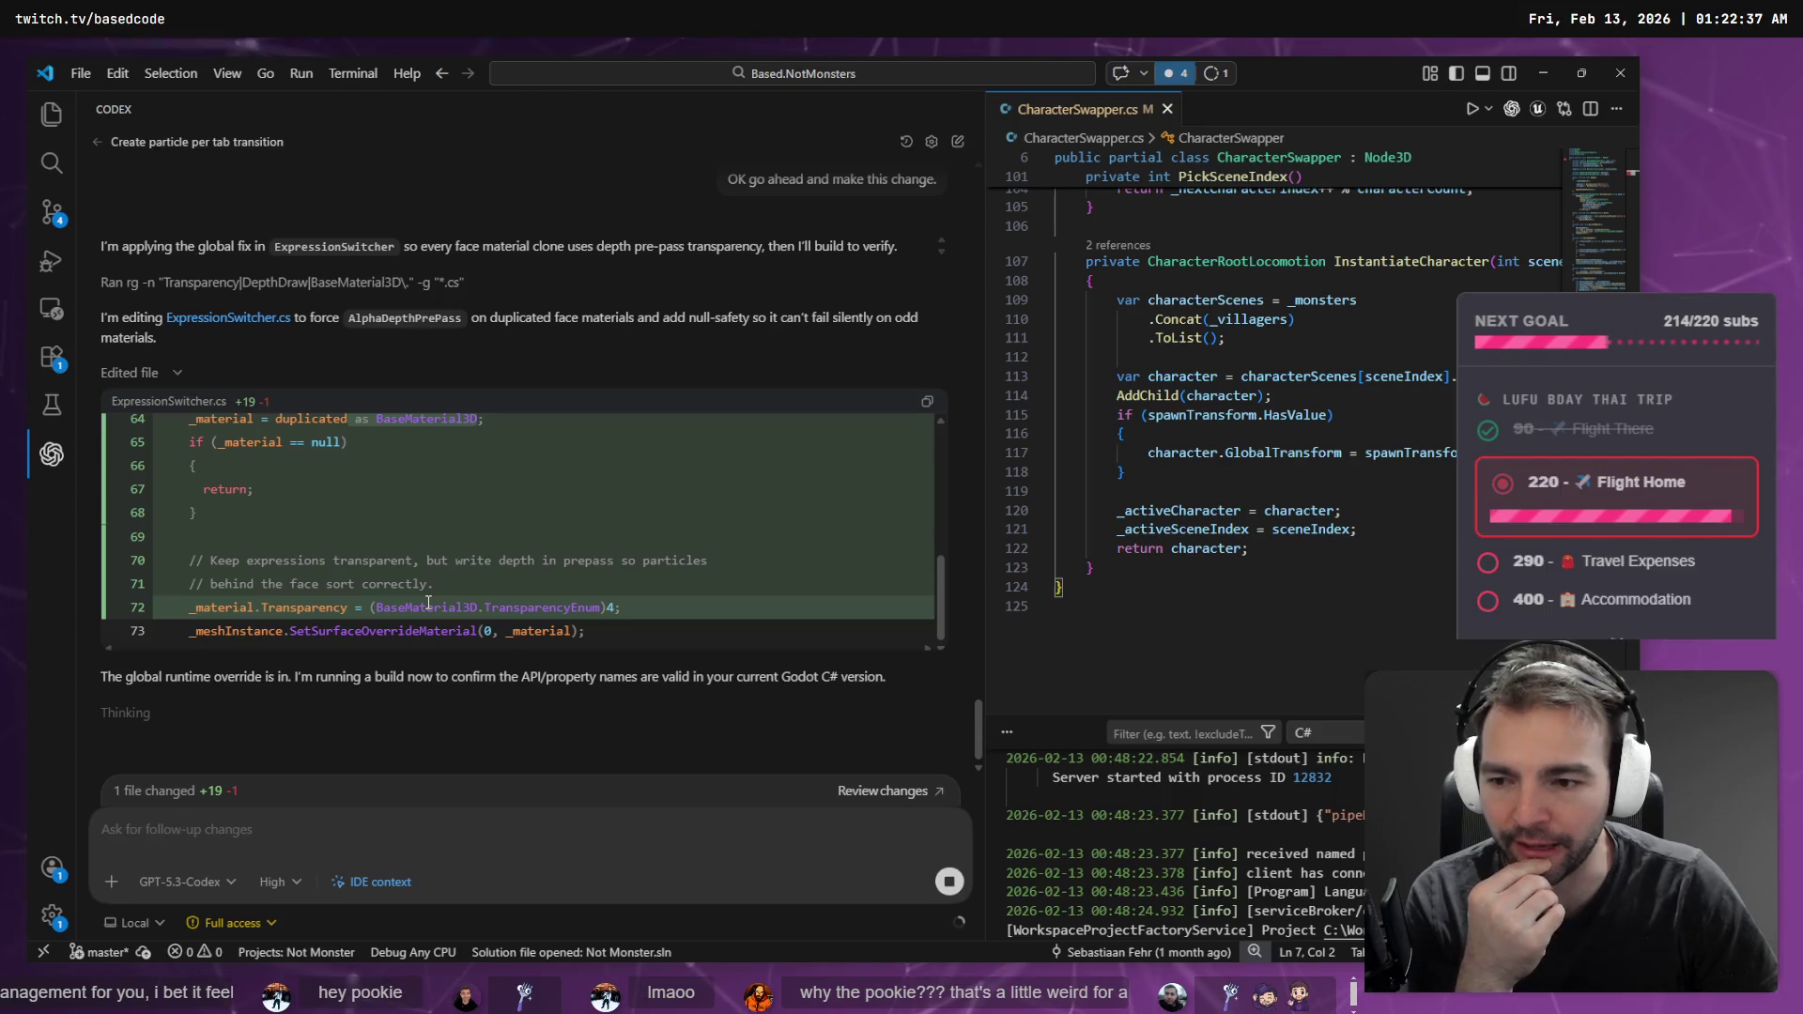
scroll(426, 601, up, 2)
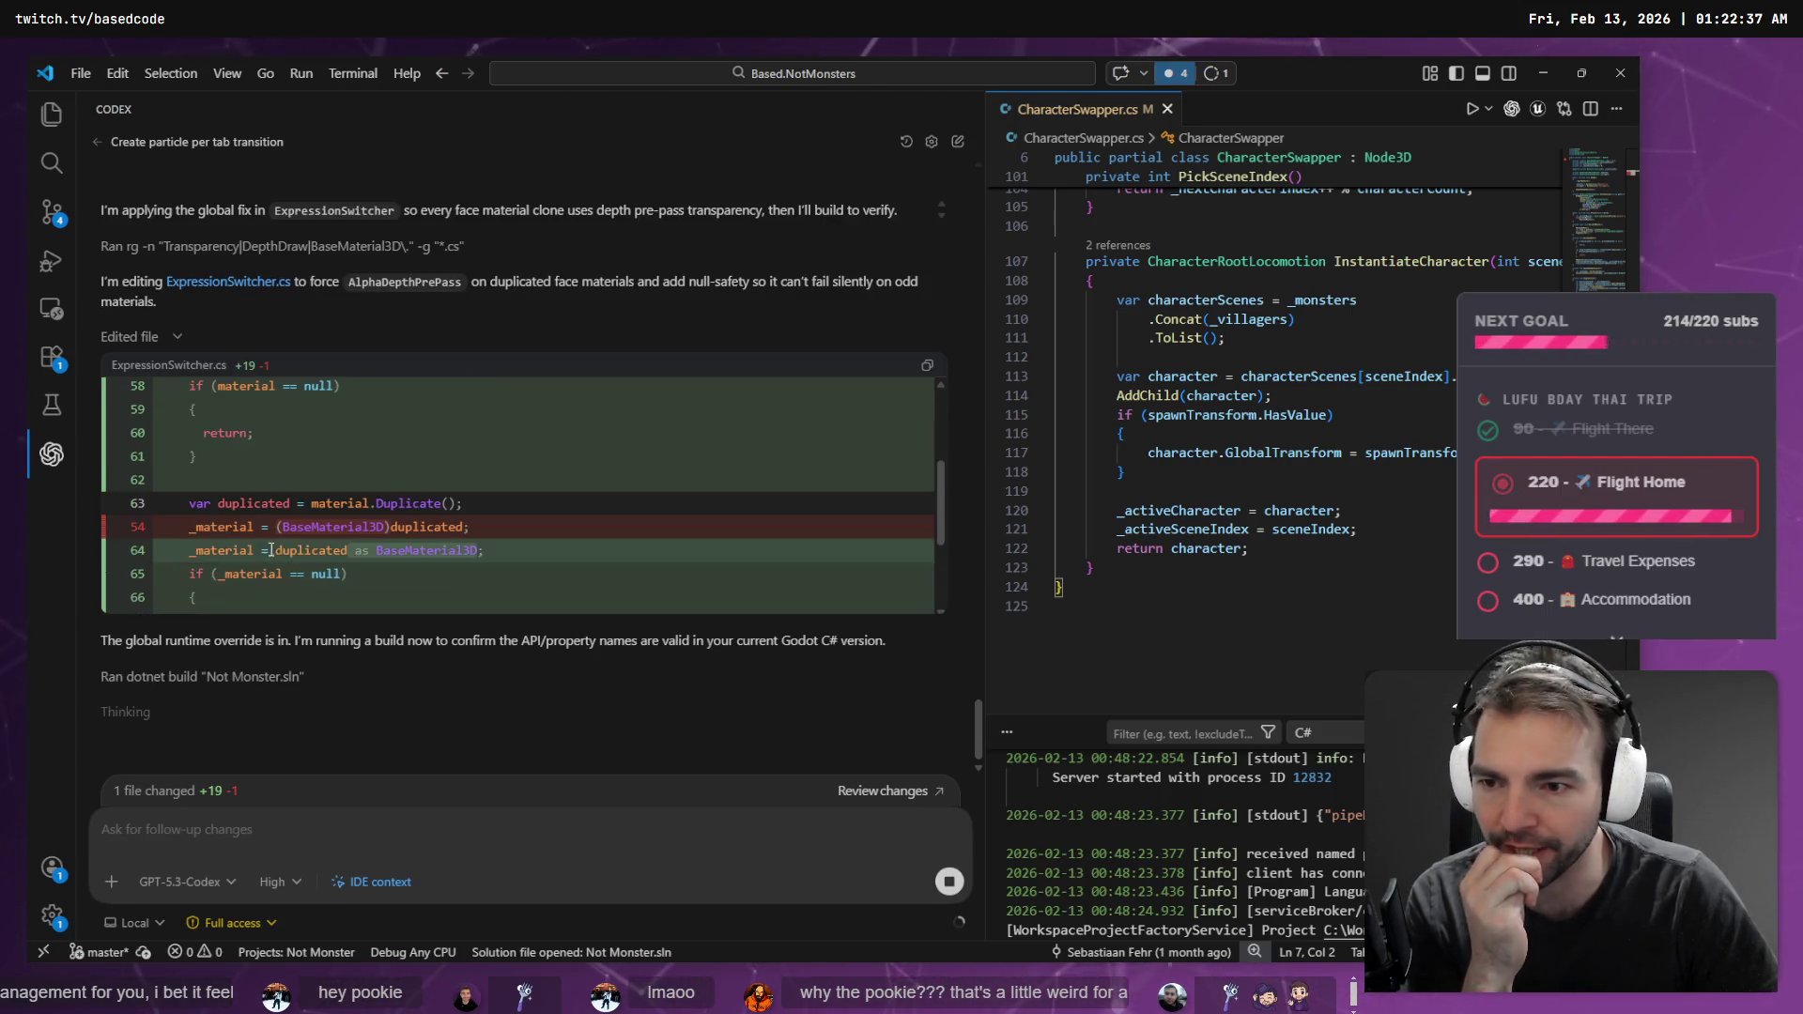
scroll(218, 582, down, 2)
drag(199, 477, 162, 406)
scroll(604, 545, up, 5)
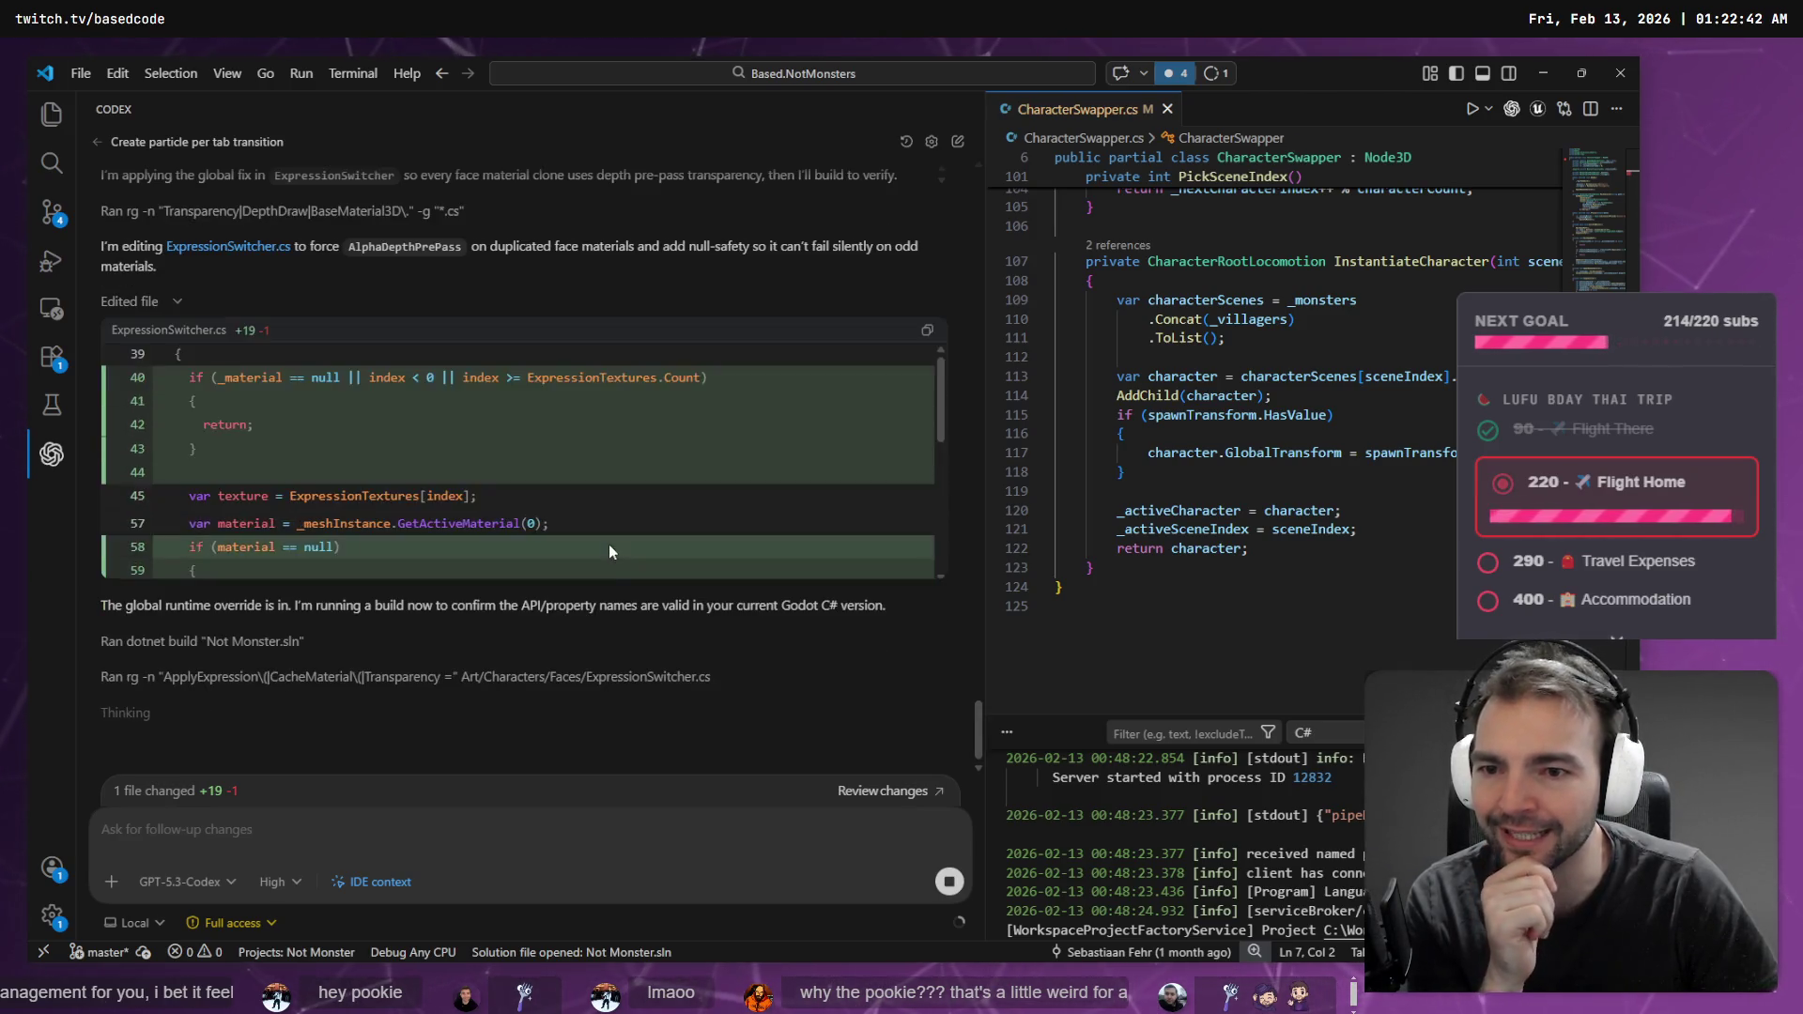
scroll(609, 544, down, 5)
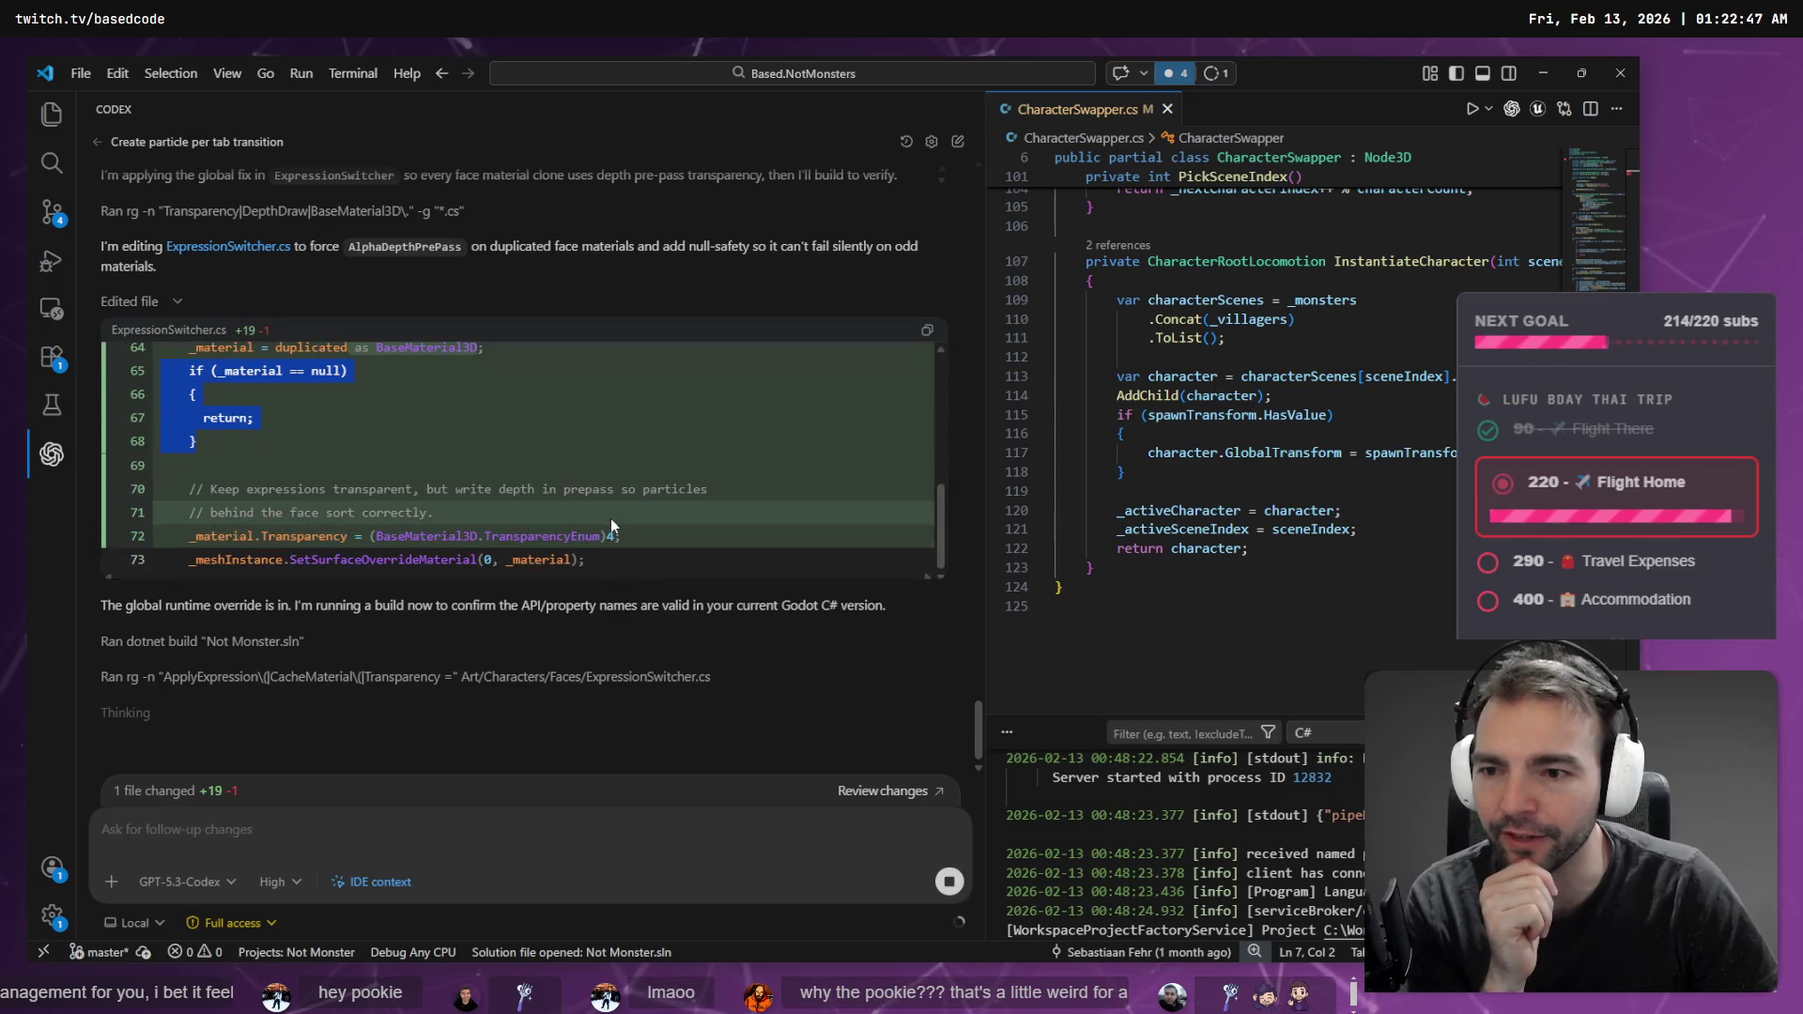
click(291, 850)
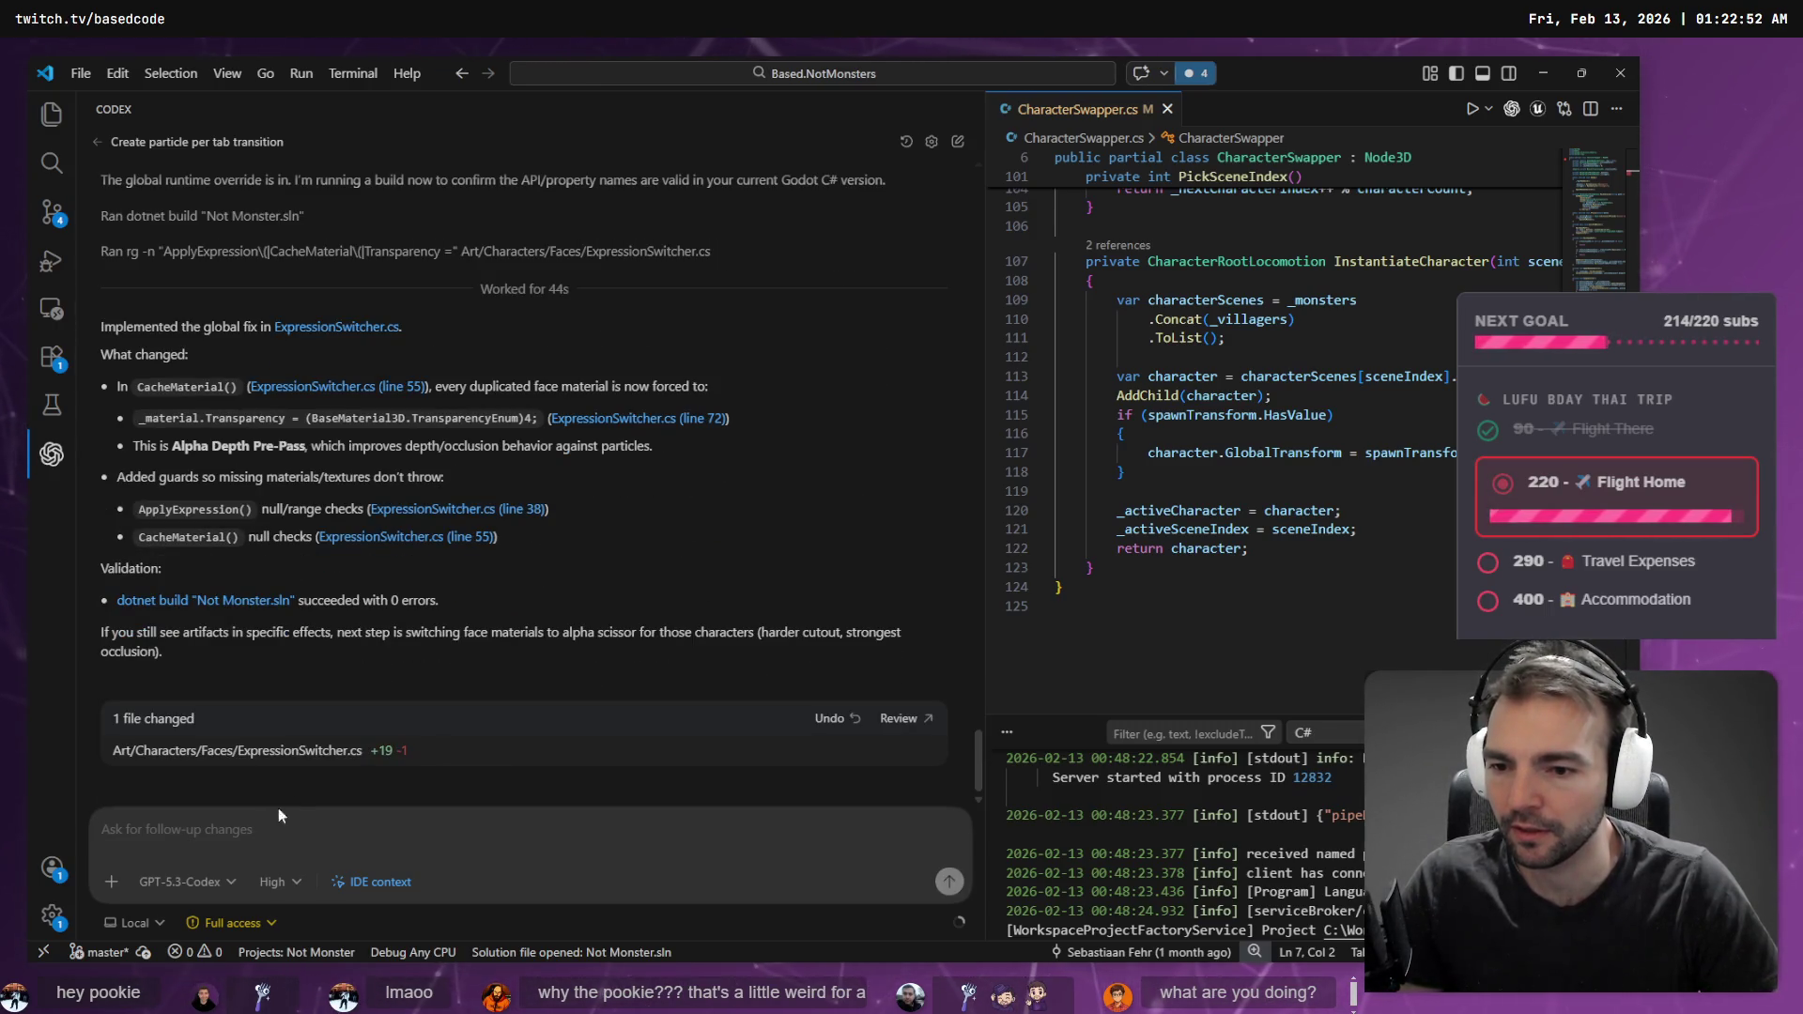
- Open ExpressionSwitcher.cs and dictate a request for fail-fast code without early returns, plus an AGENTS.md rule
click(318, 751)
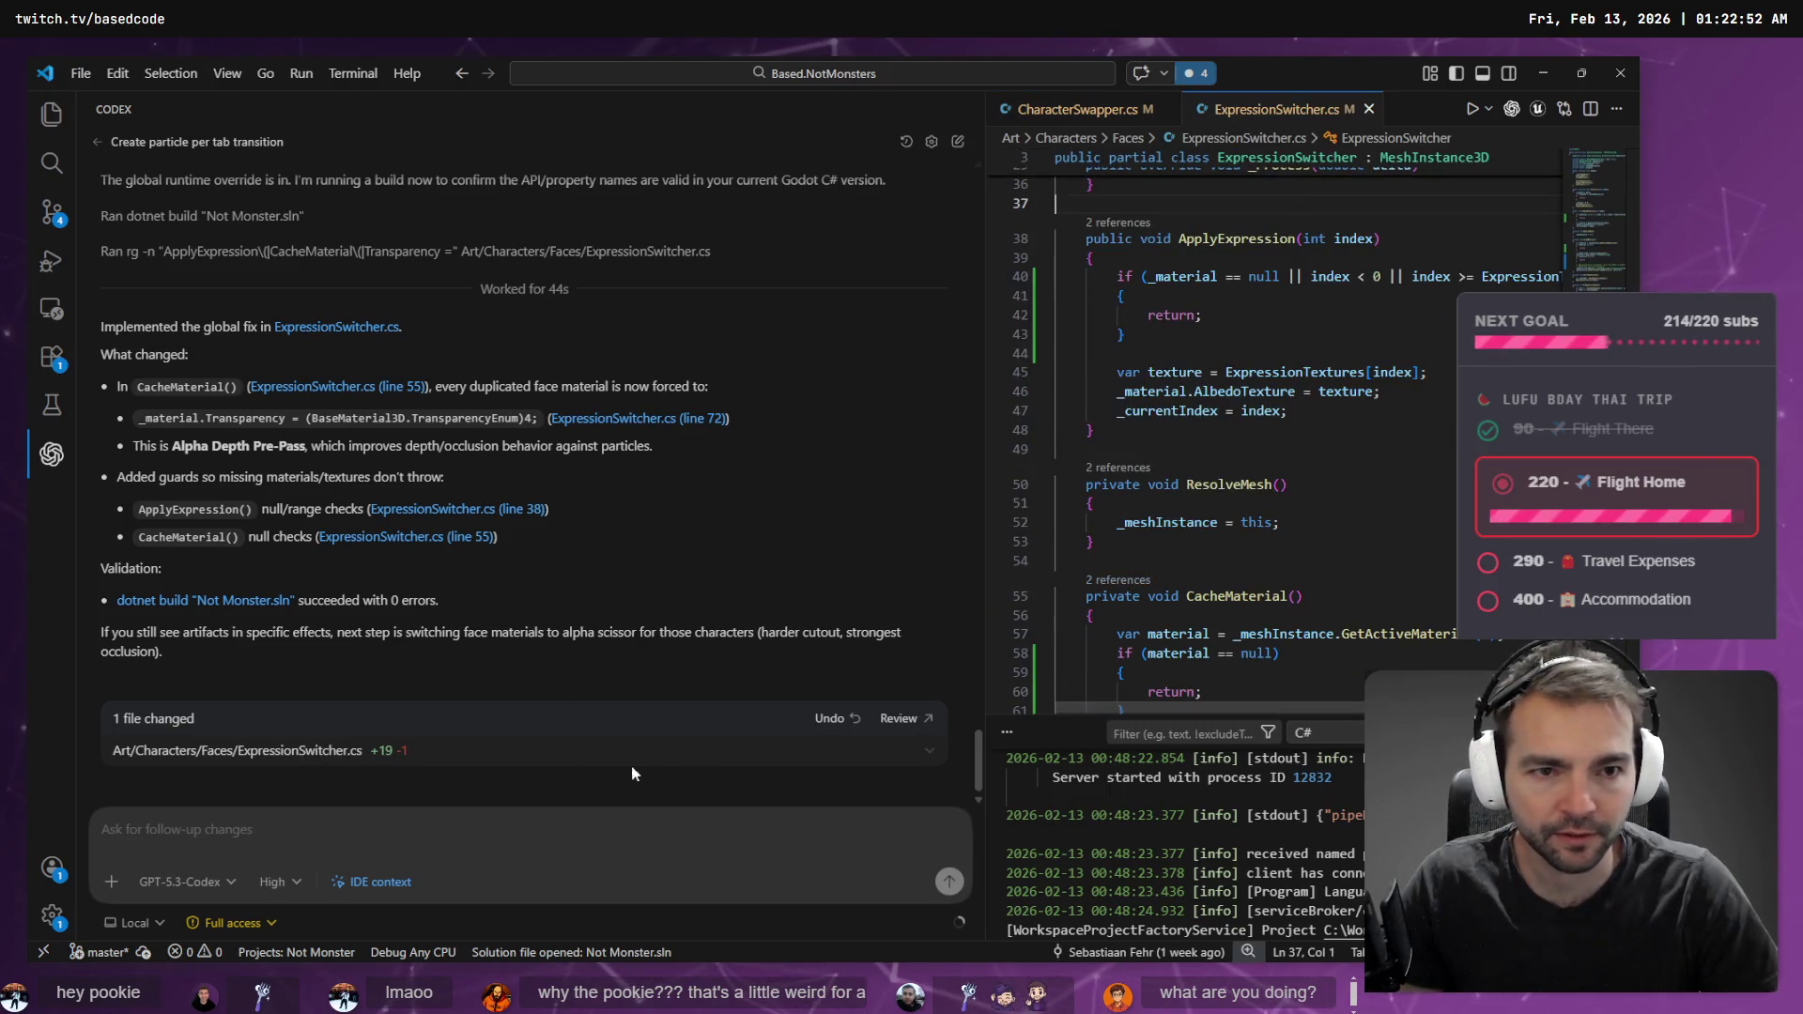
key(super+h)
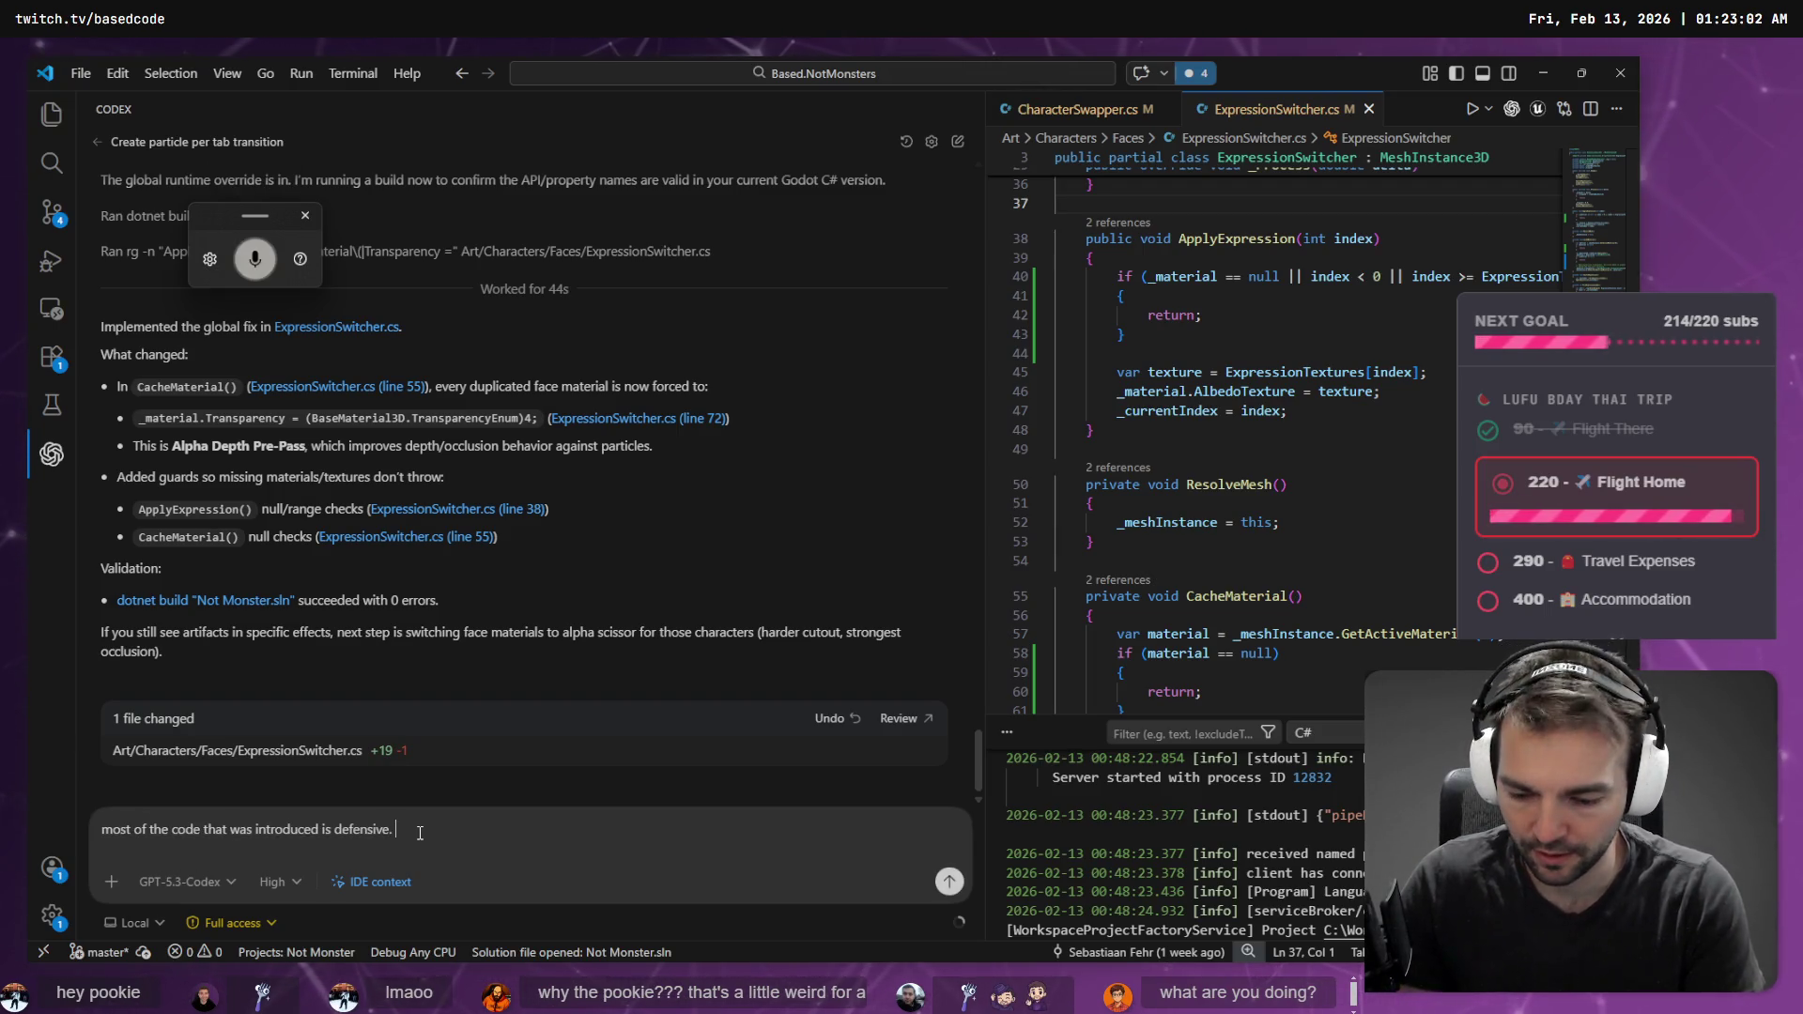
key(super+h)
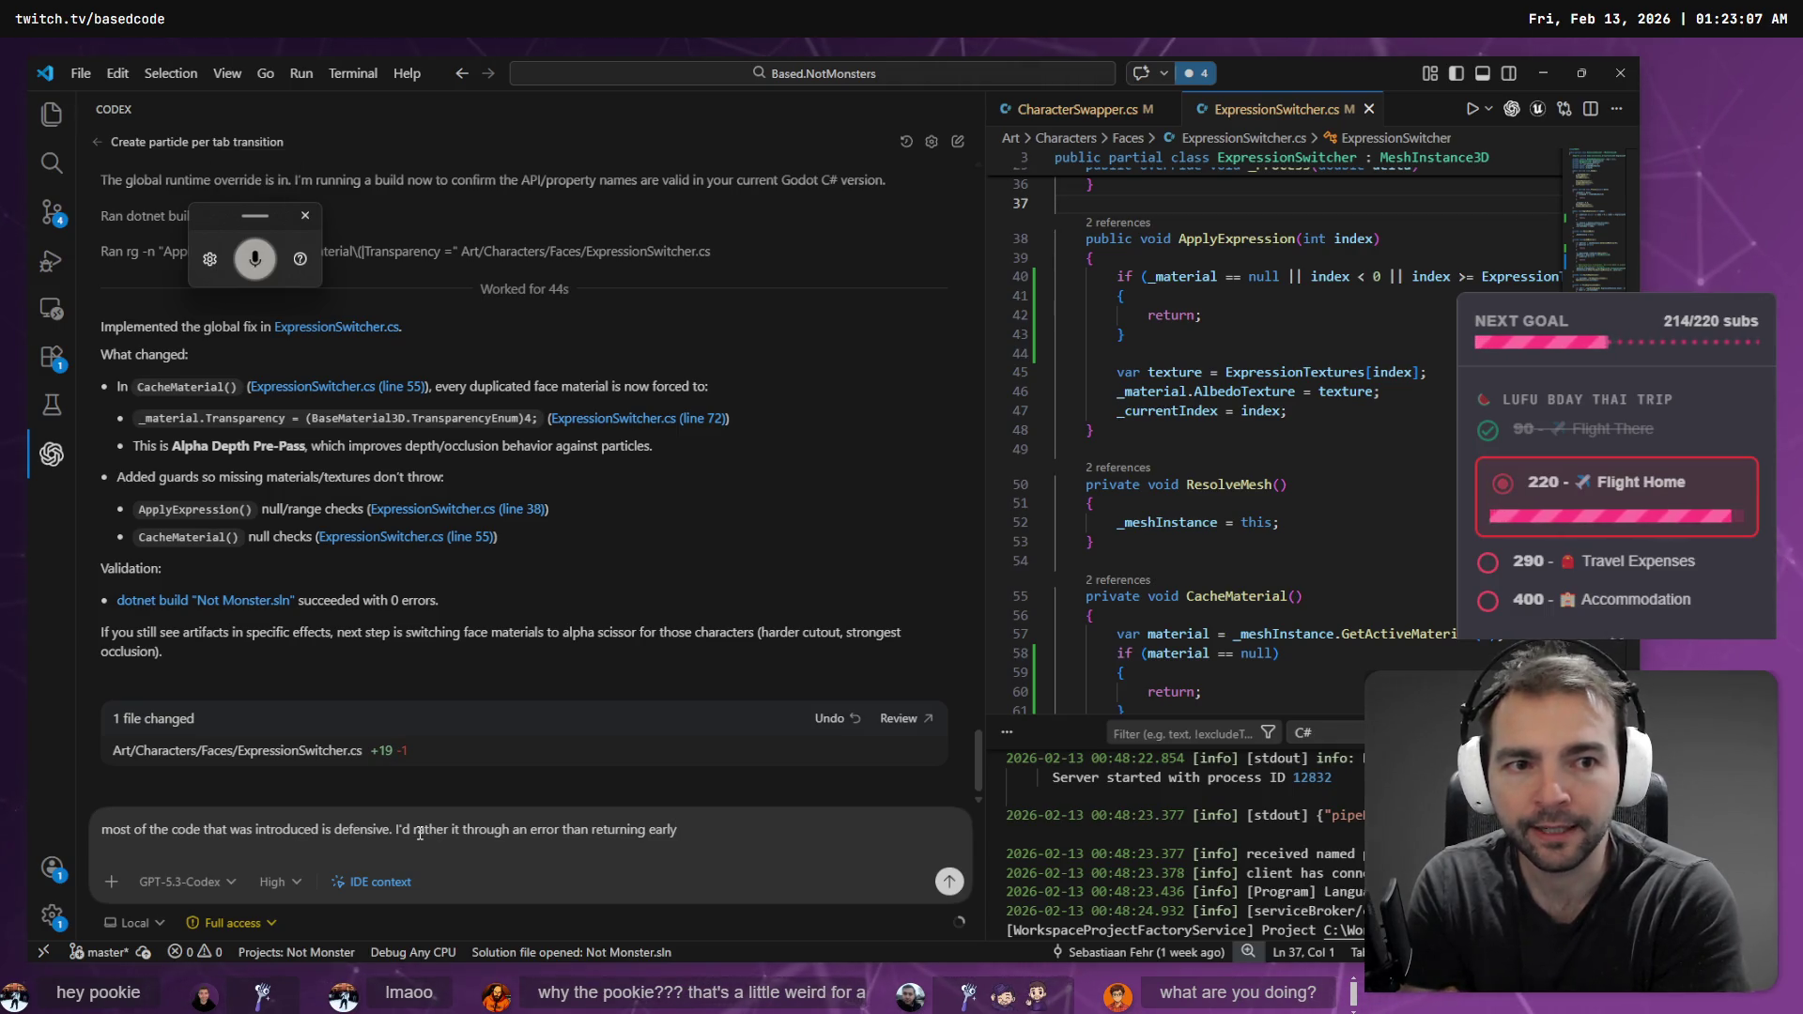
key(super+h)
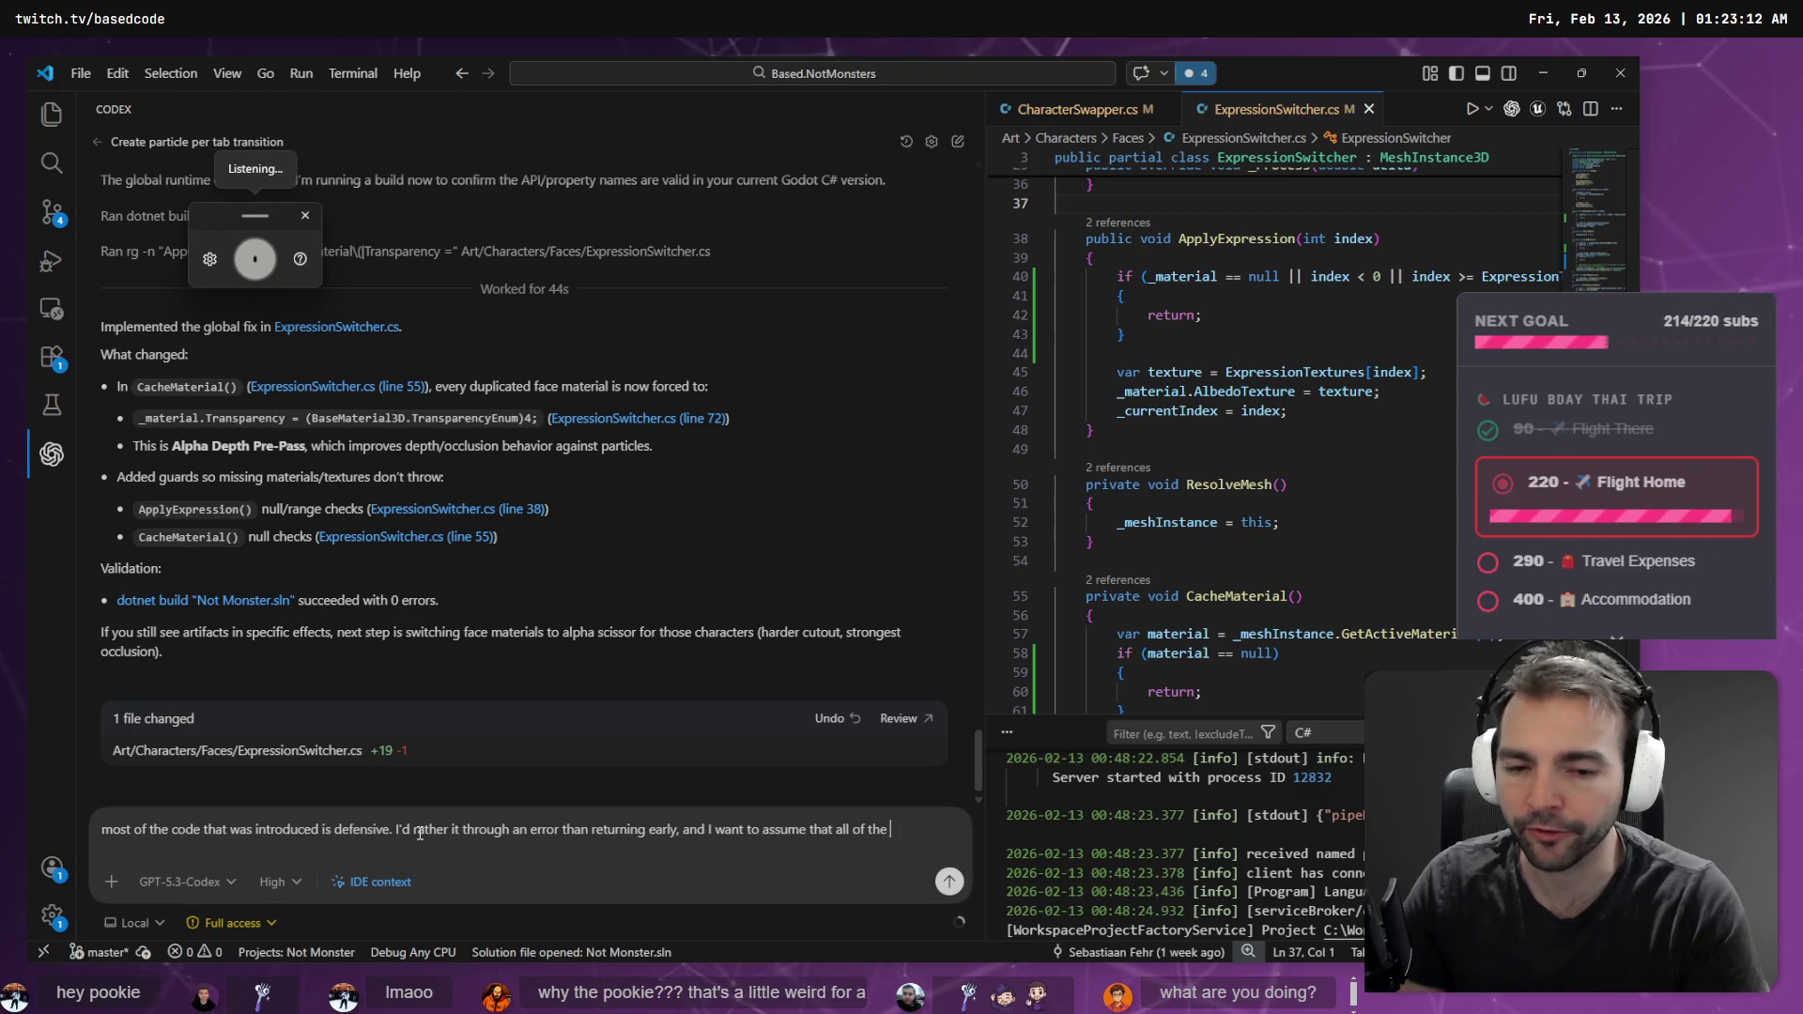
key(super+h)
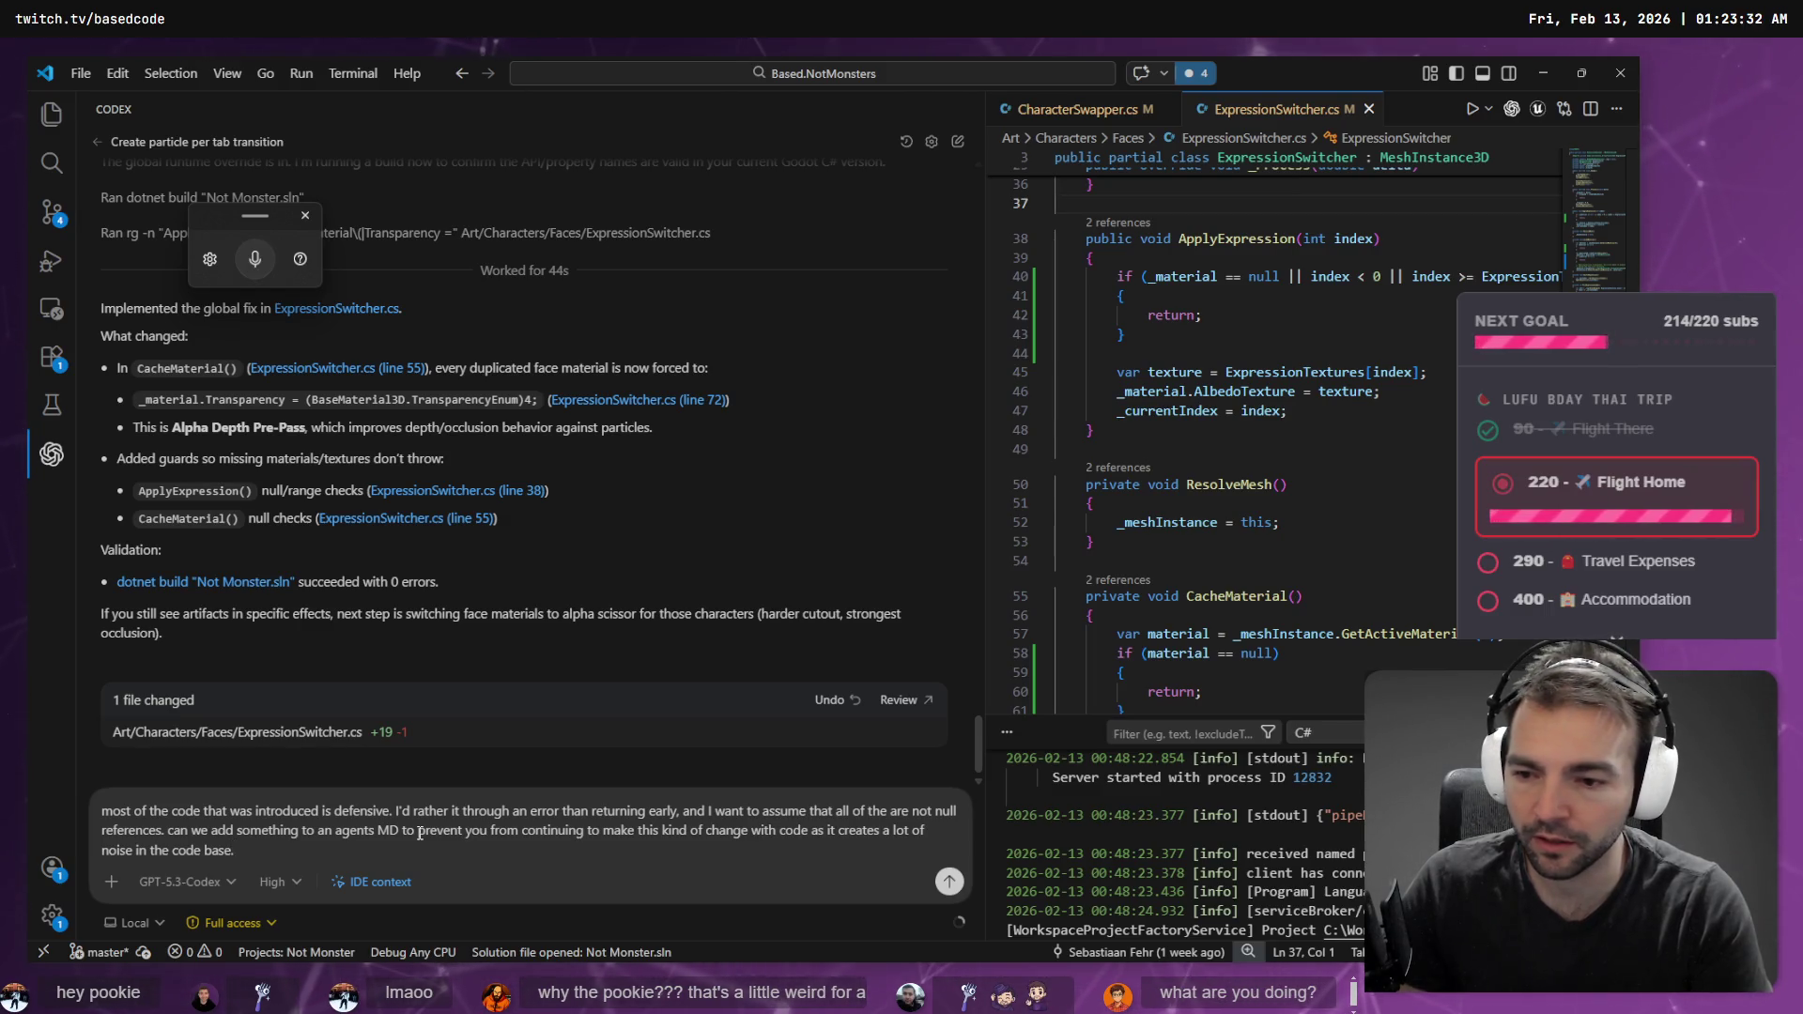
key(Return)
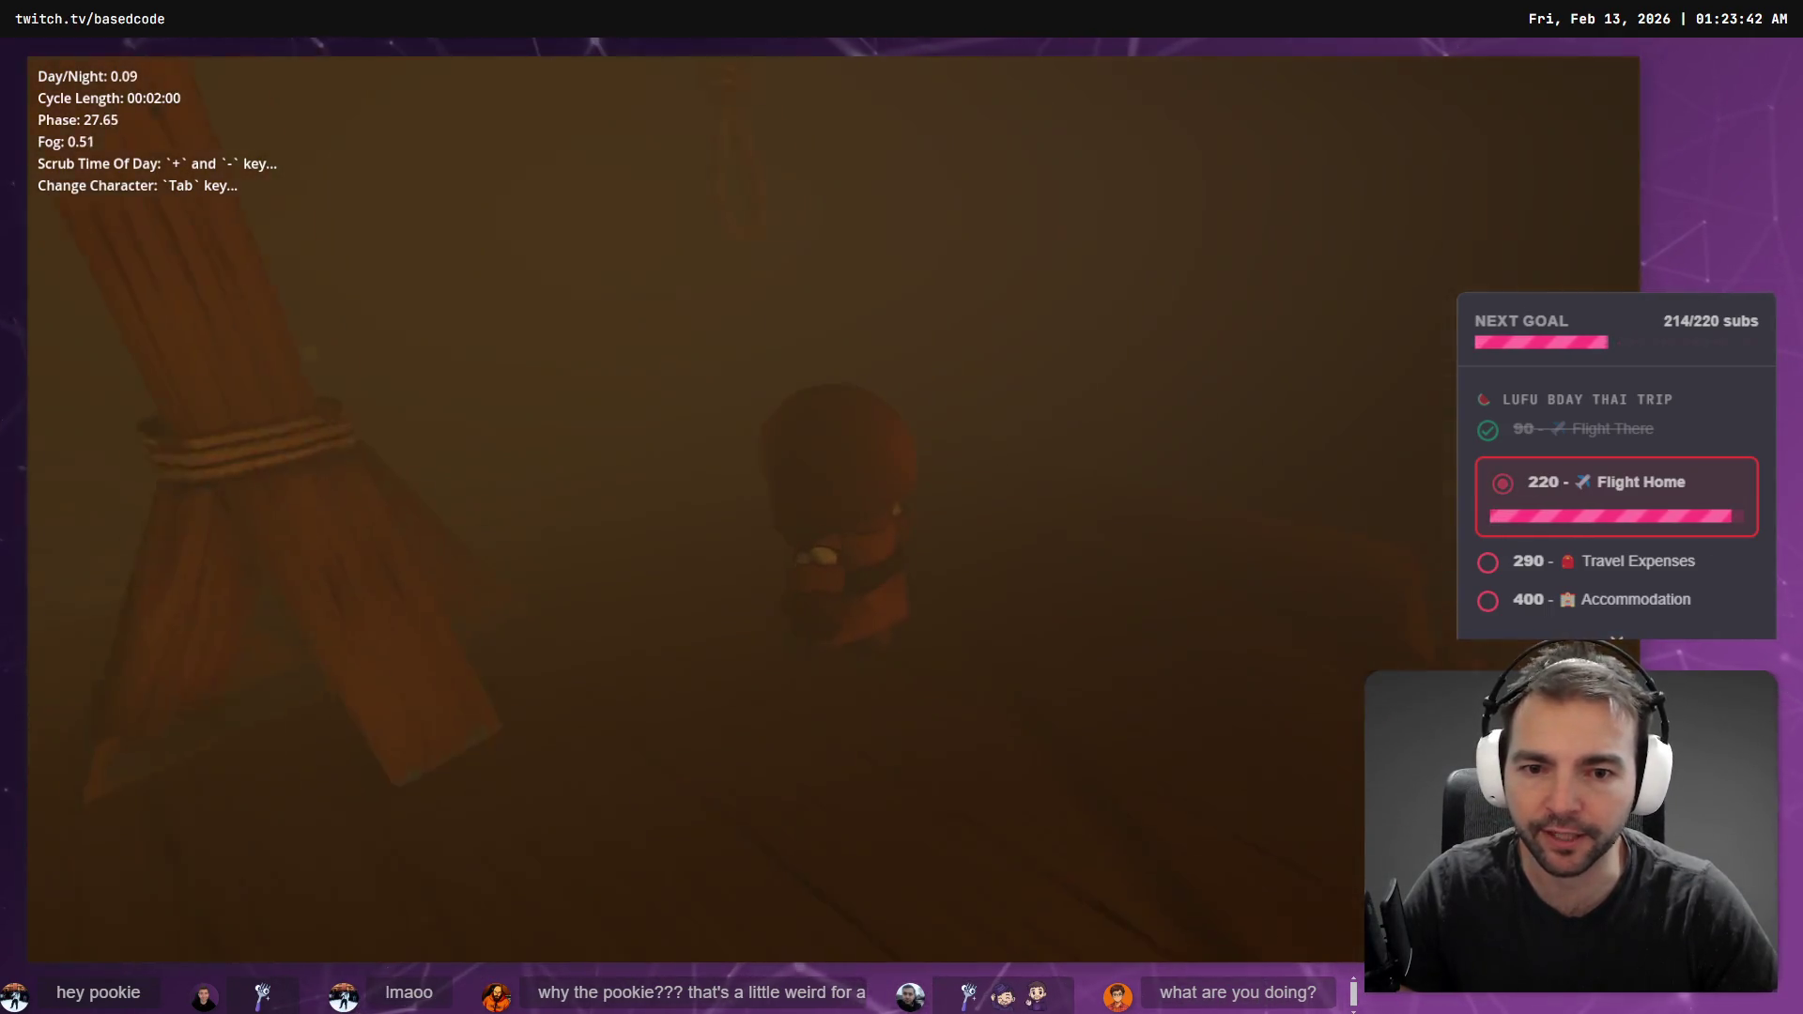
- Swap through five characters in the running village game
key(Tab)
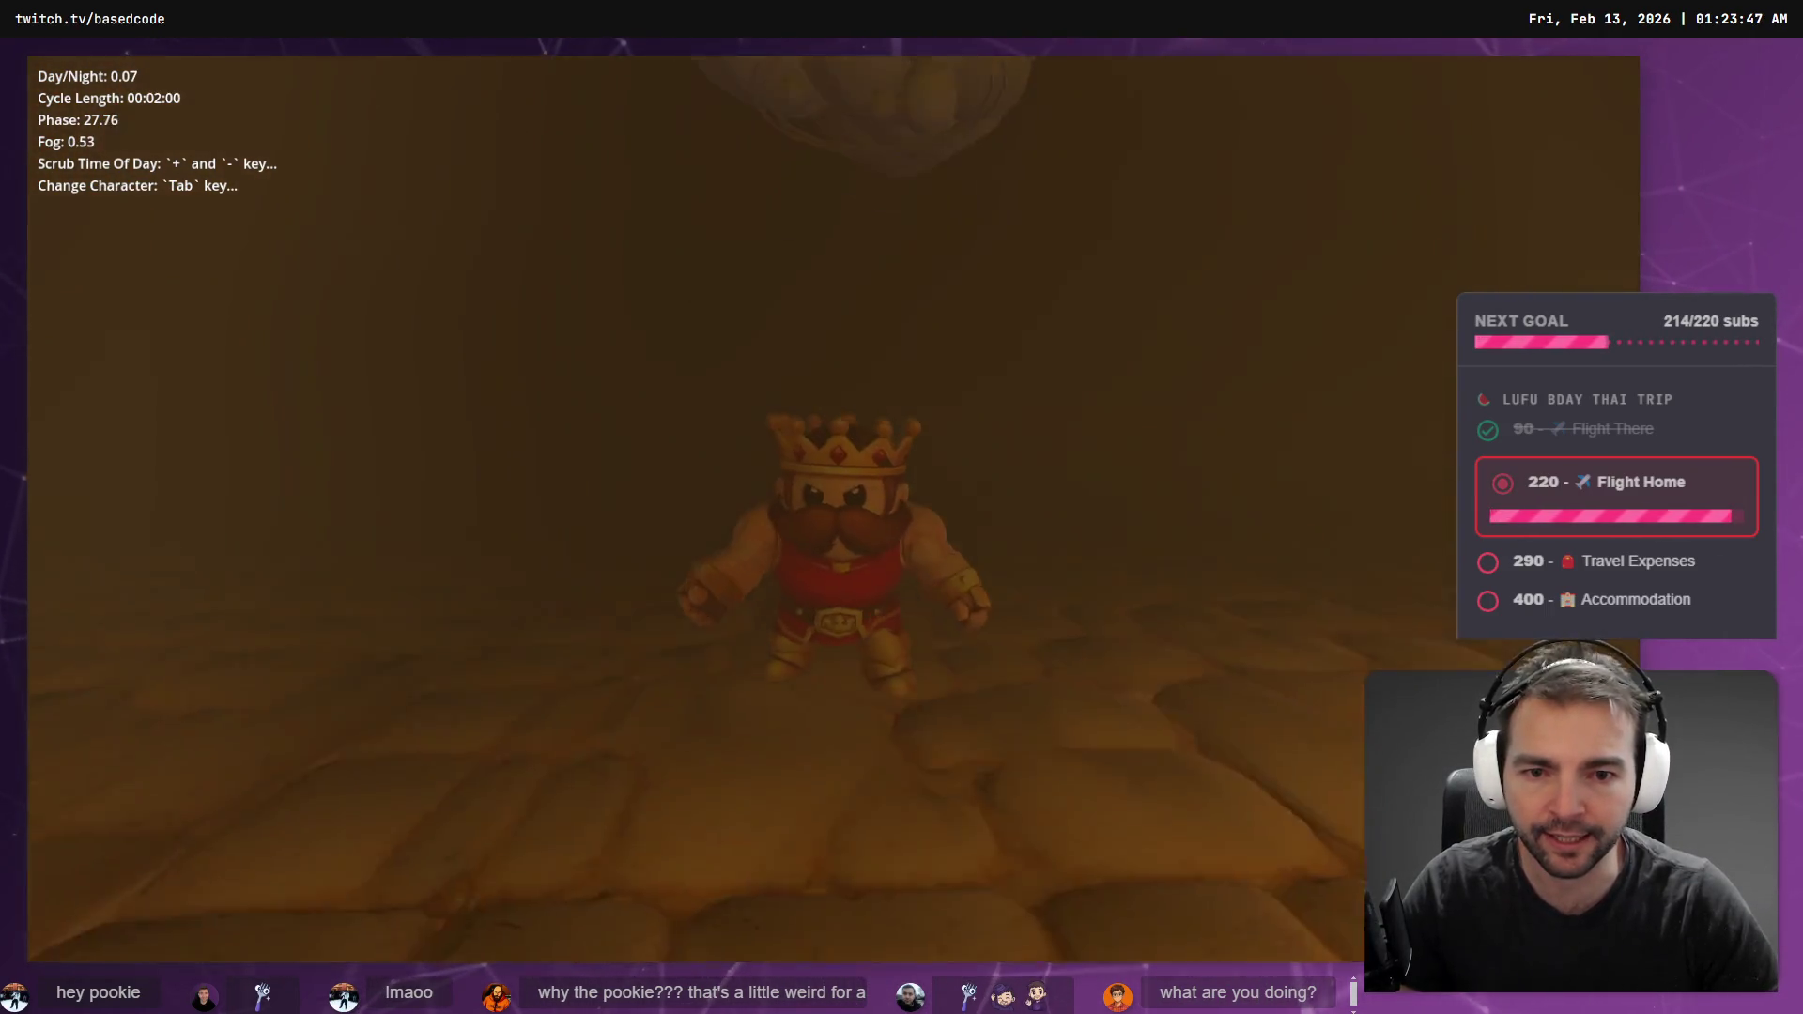
key(Tab)
key(Tab)
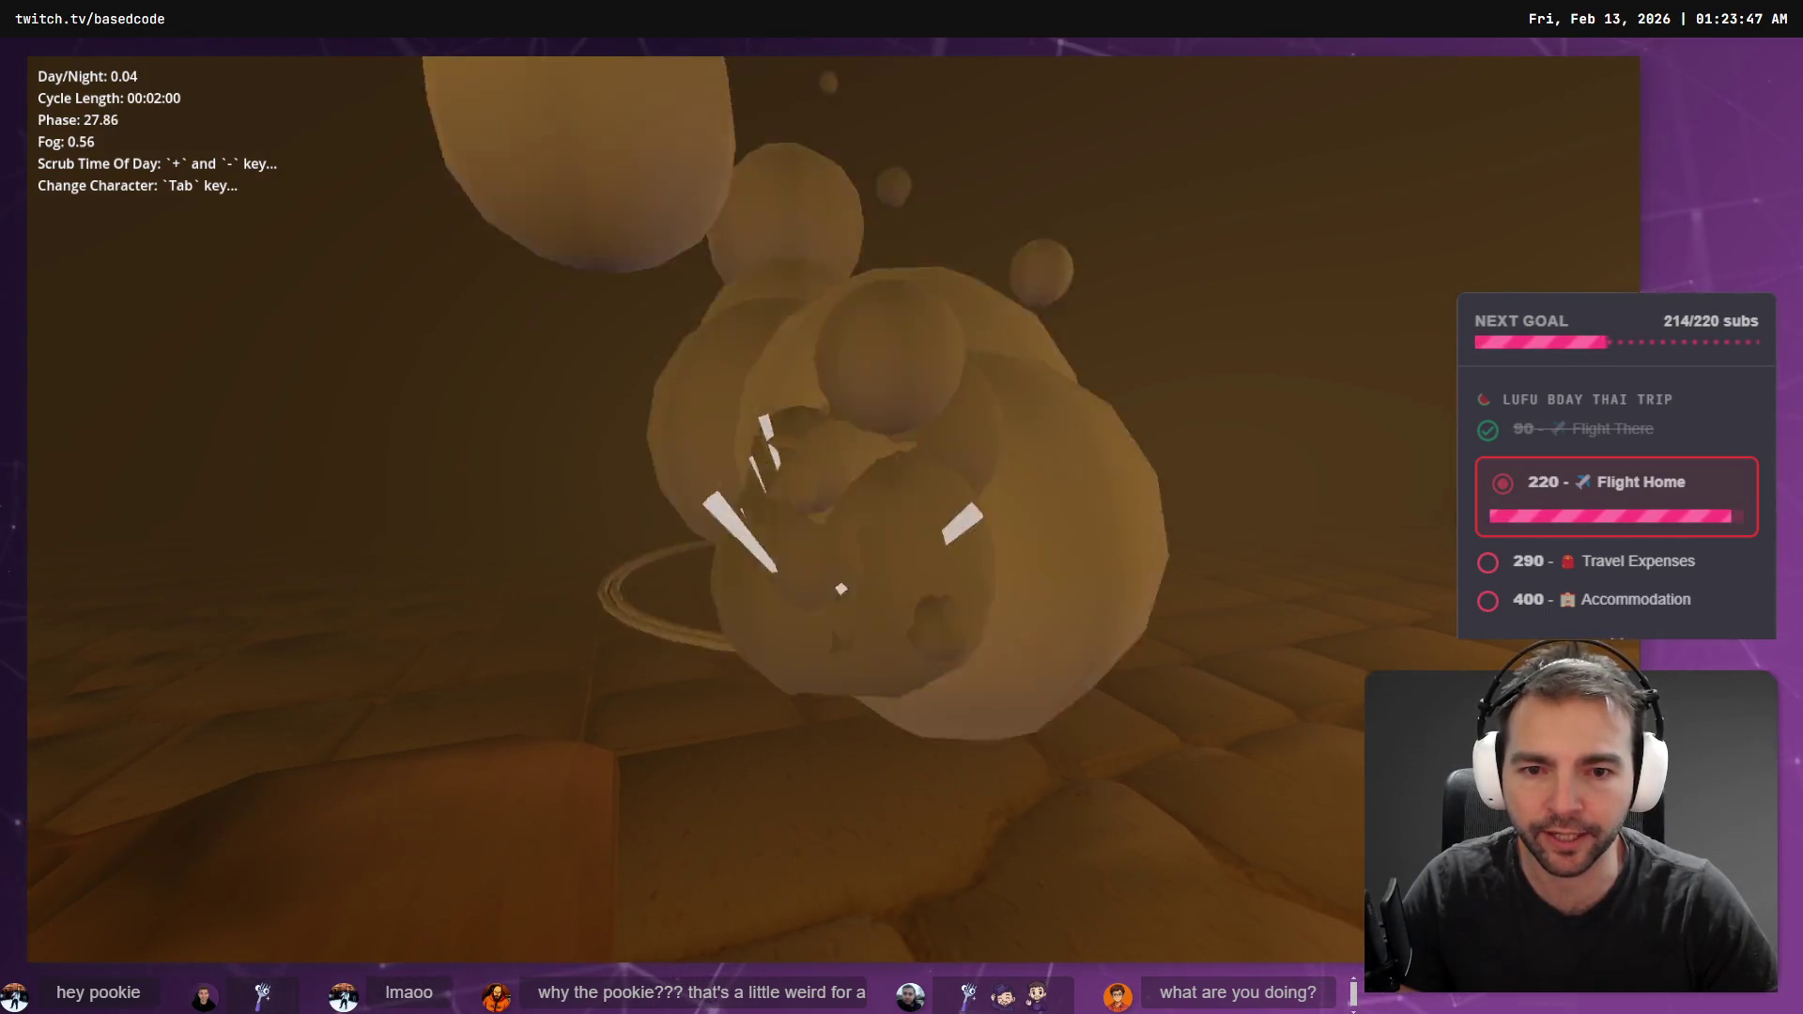
key(Tab)
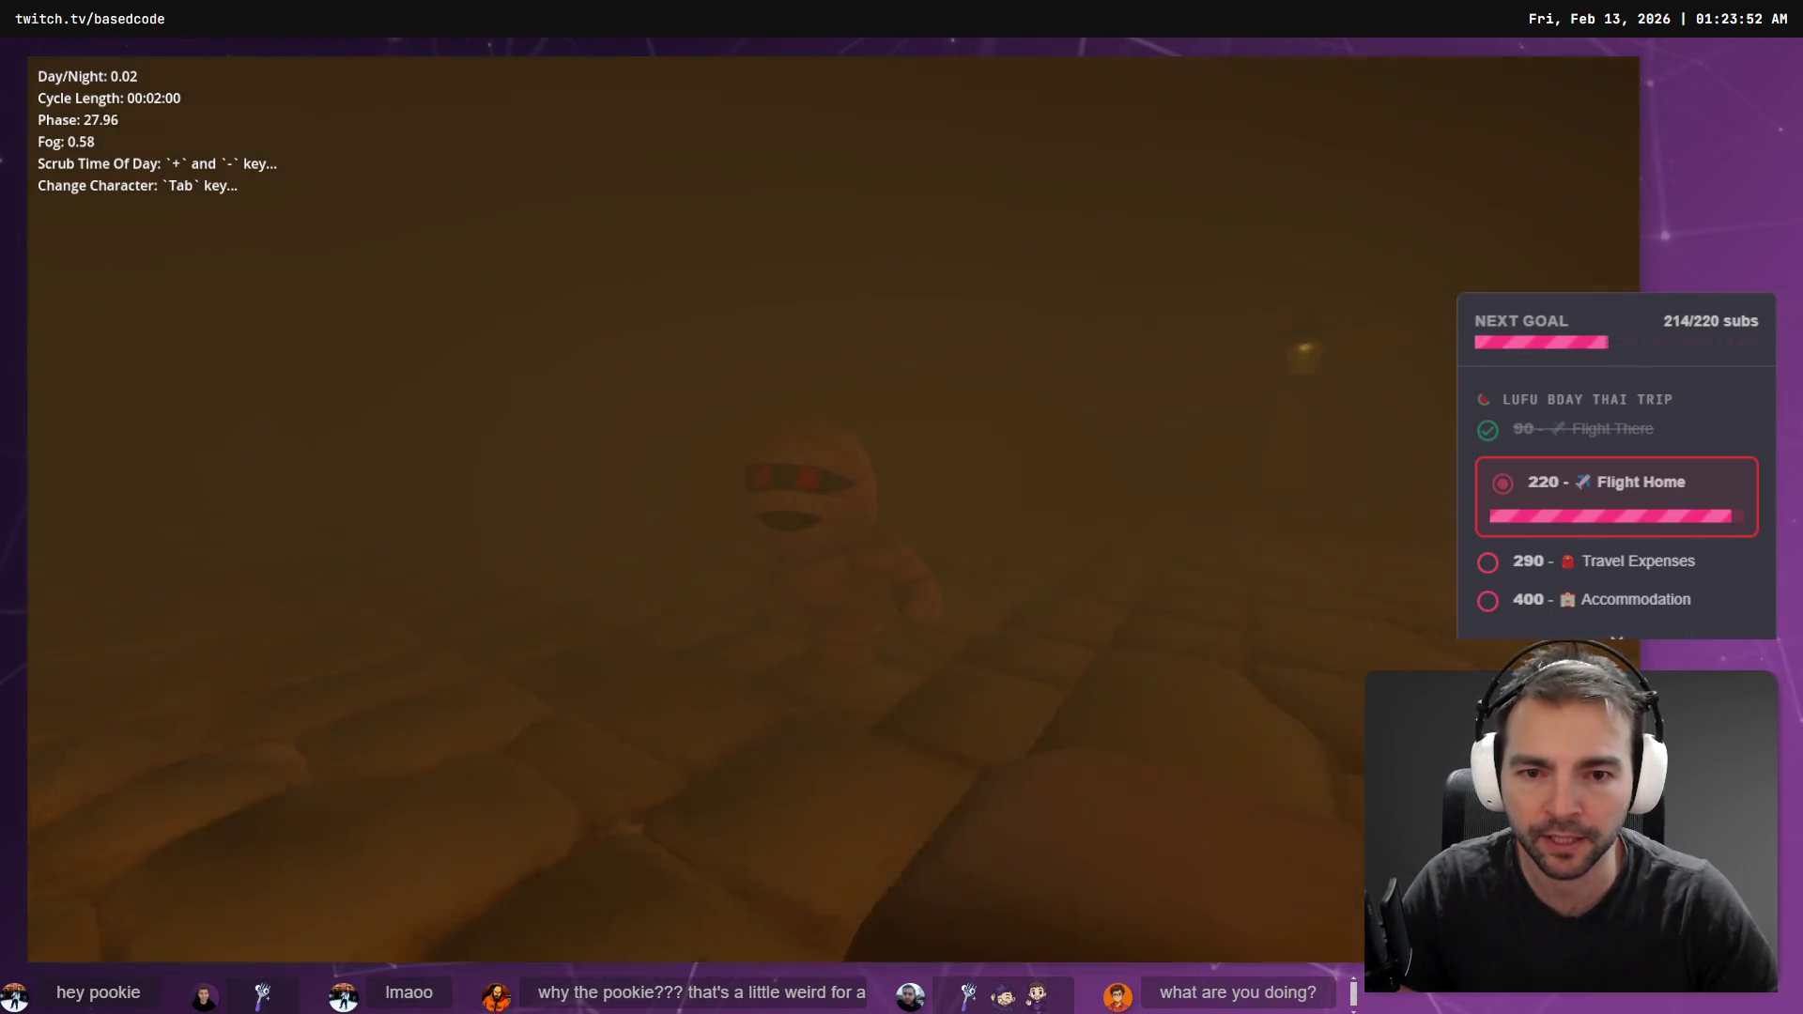
key(Tab)
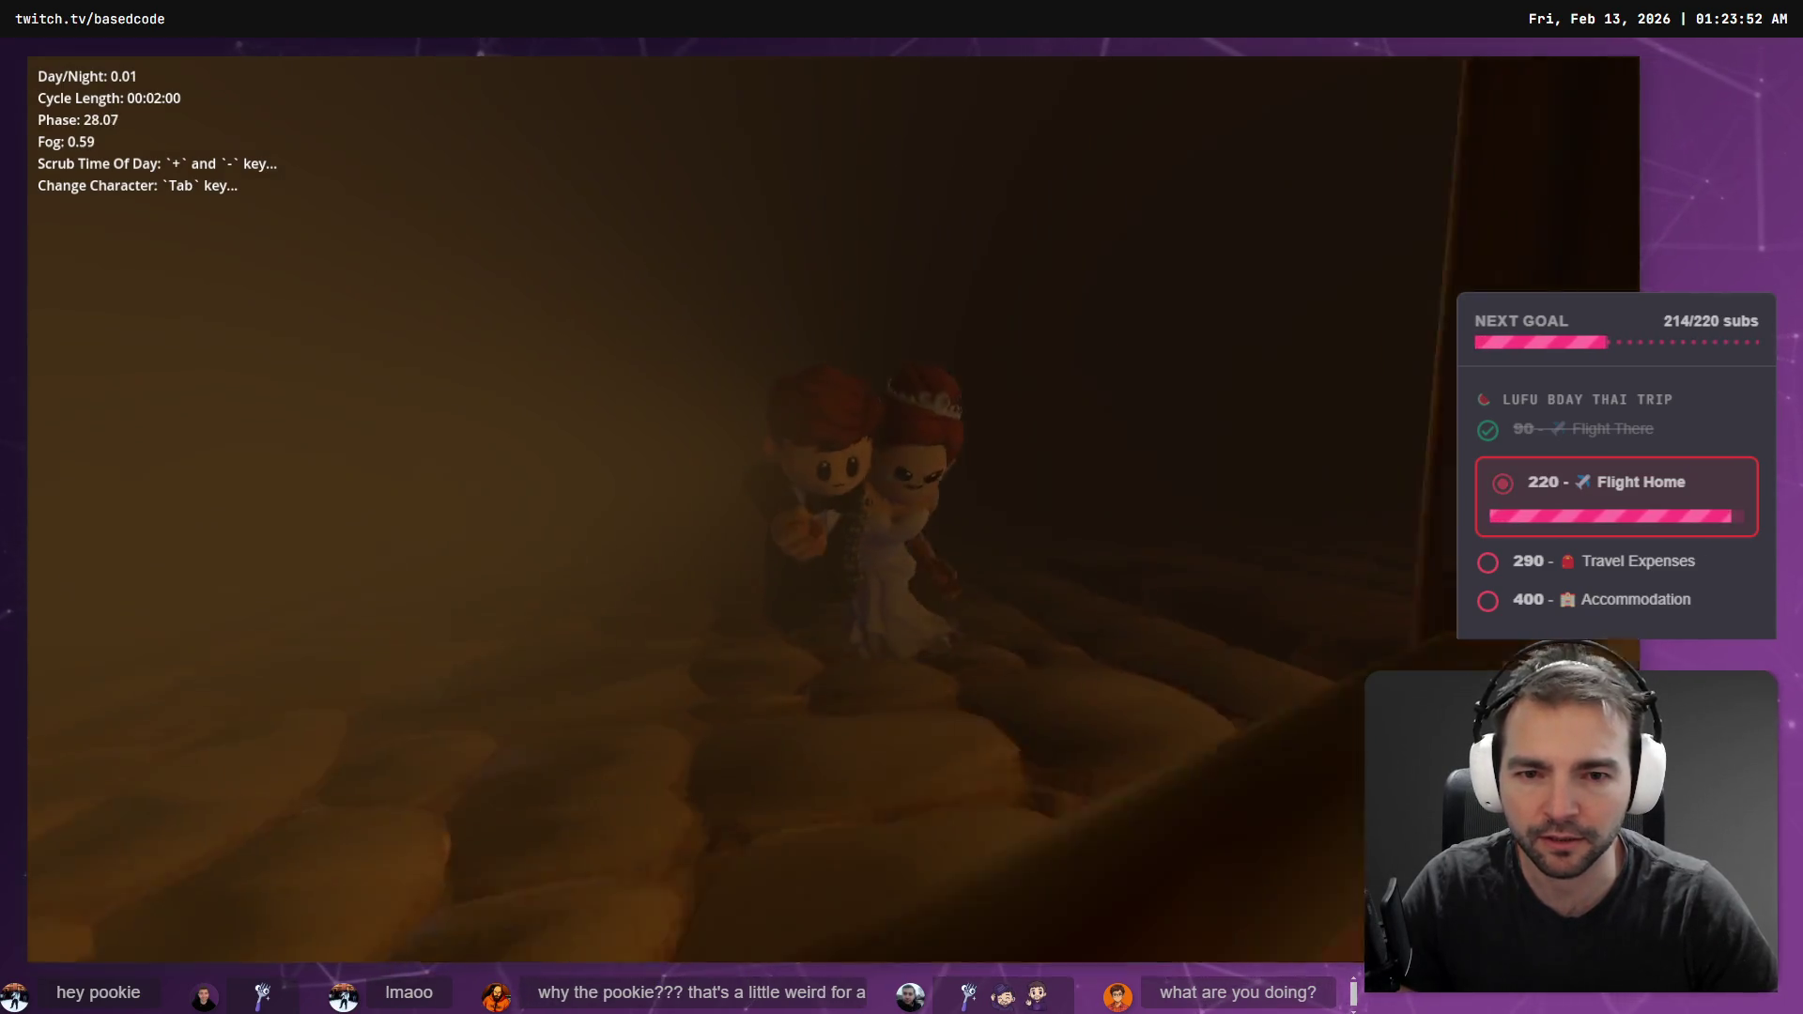
key(Tab)
key(Tab)
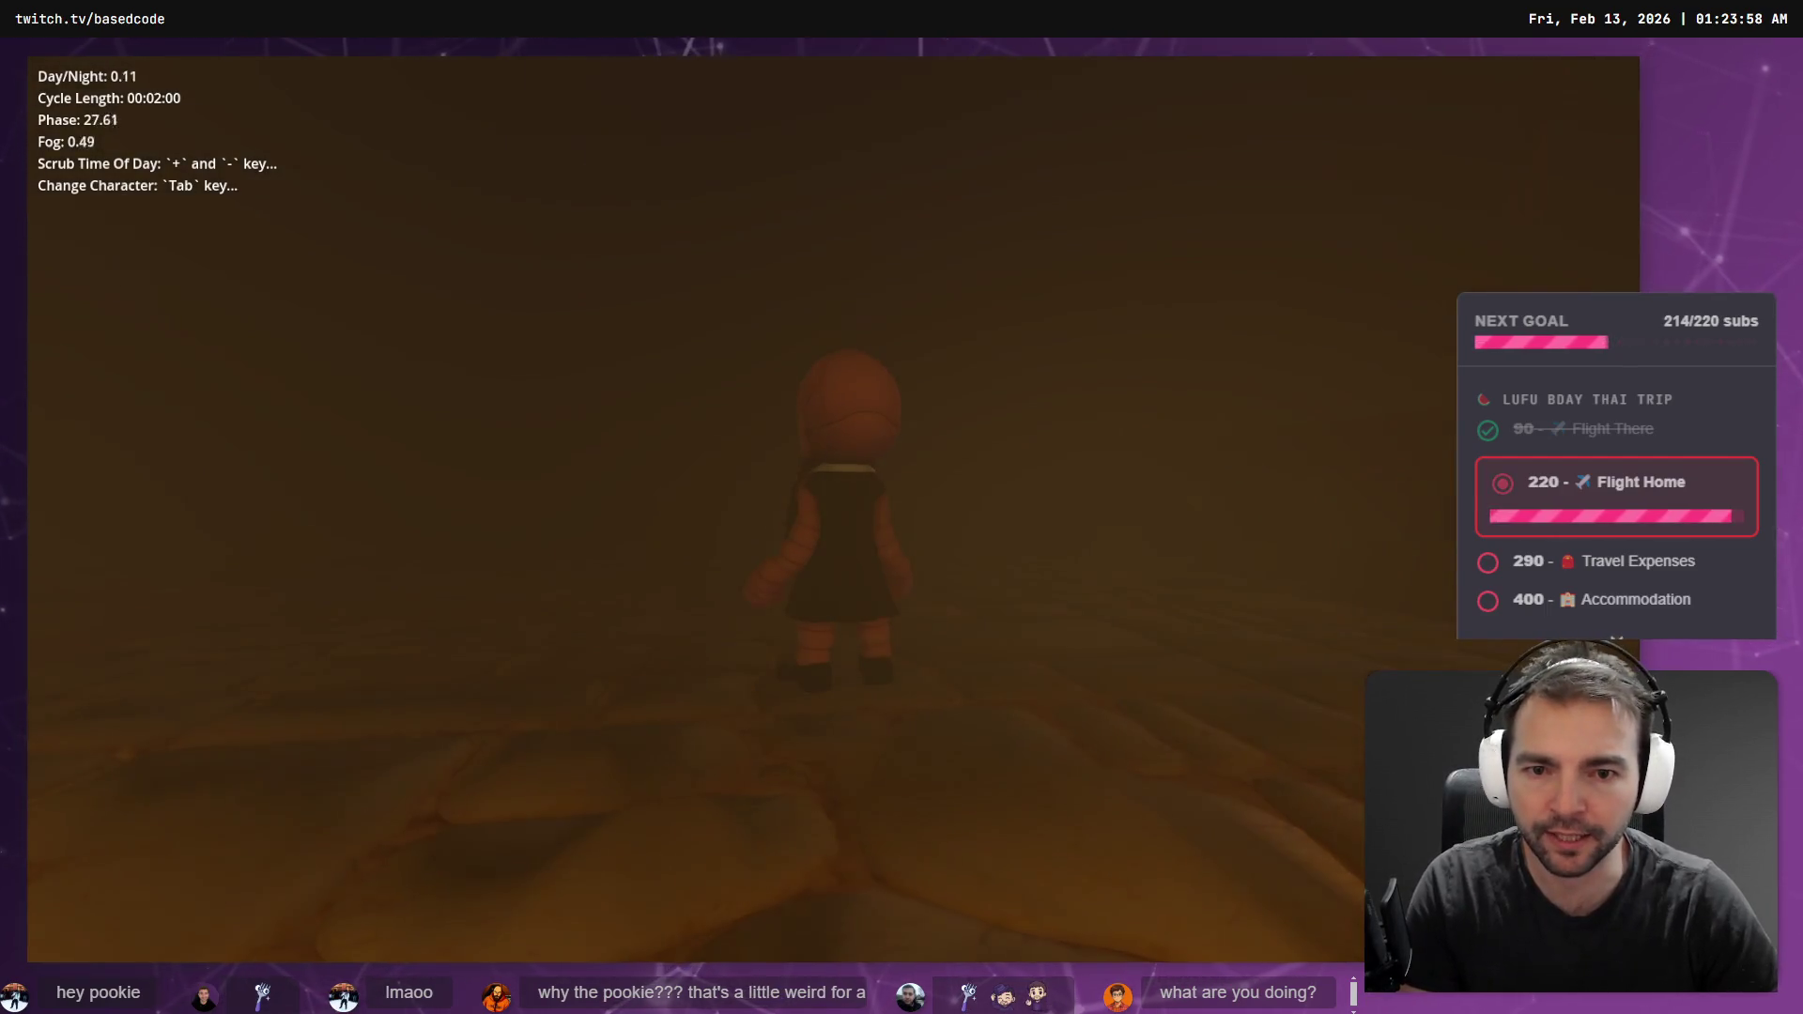
- Scrub time of day between foggy night and daytime, then swap to the plague-doctor character
key(minus)
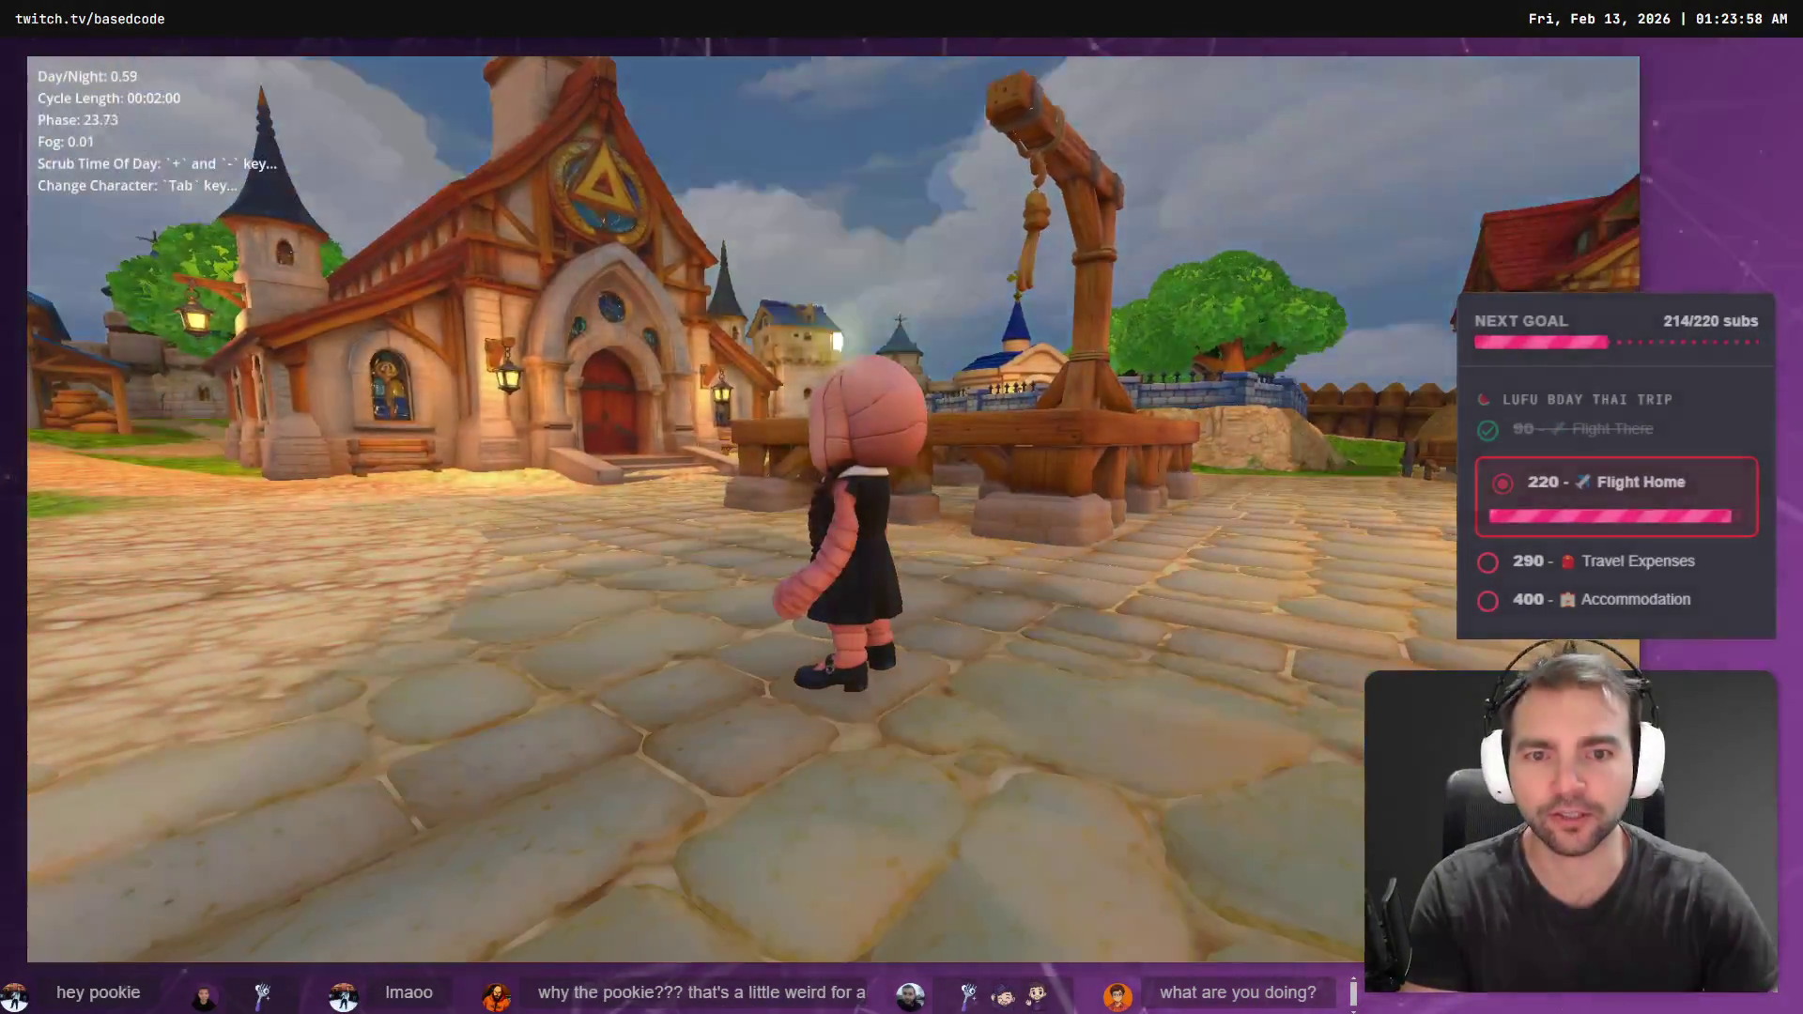
key(minus)
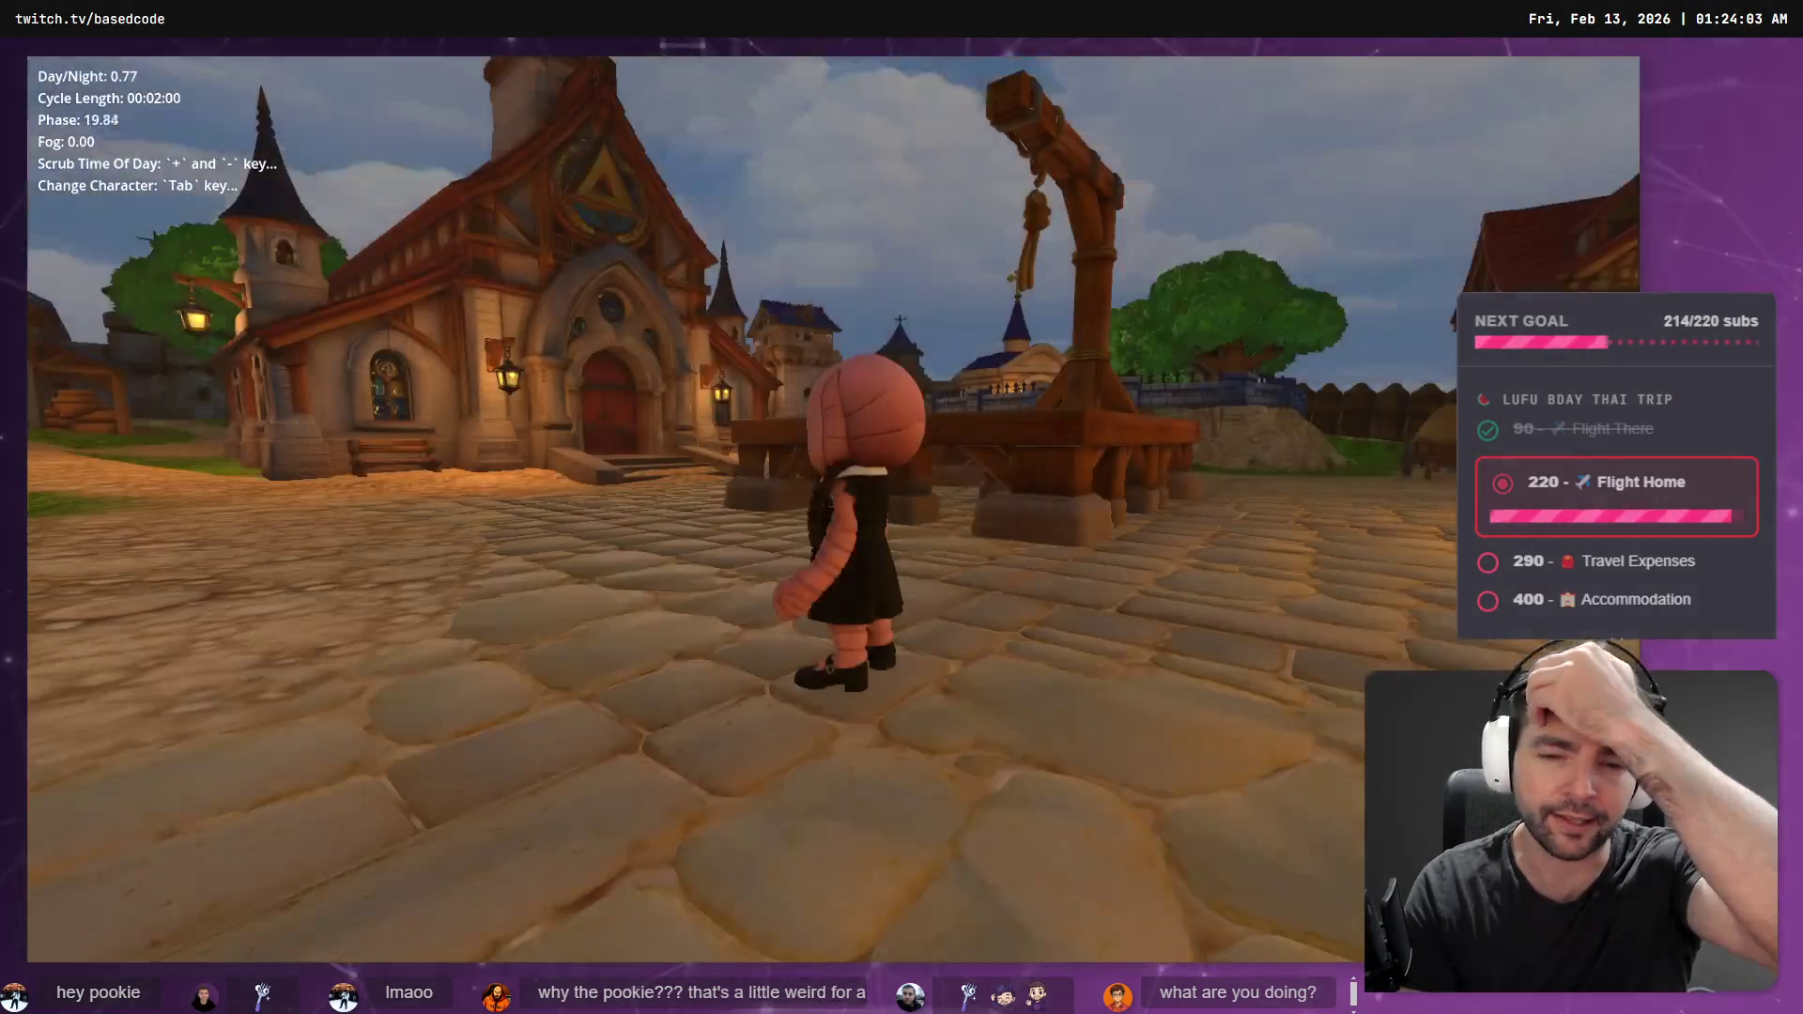
key(minus)
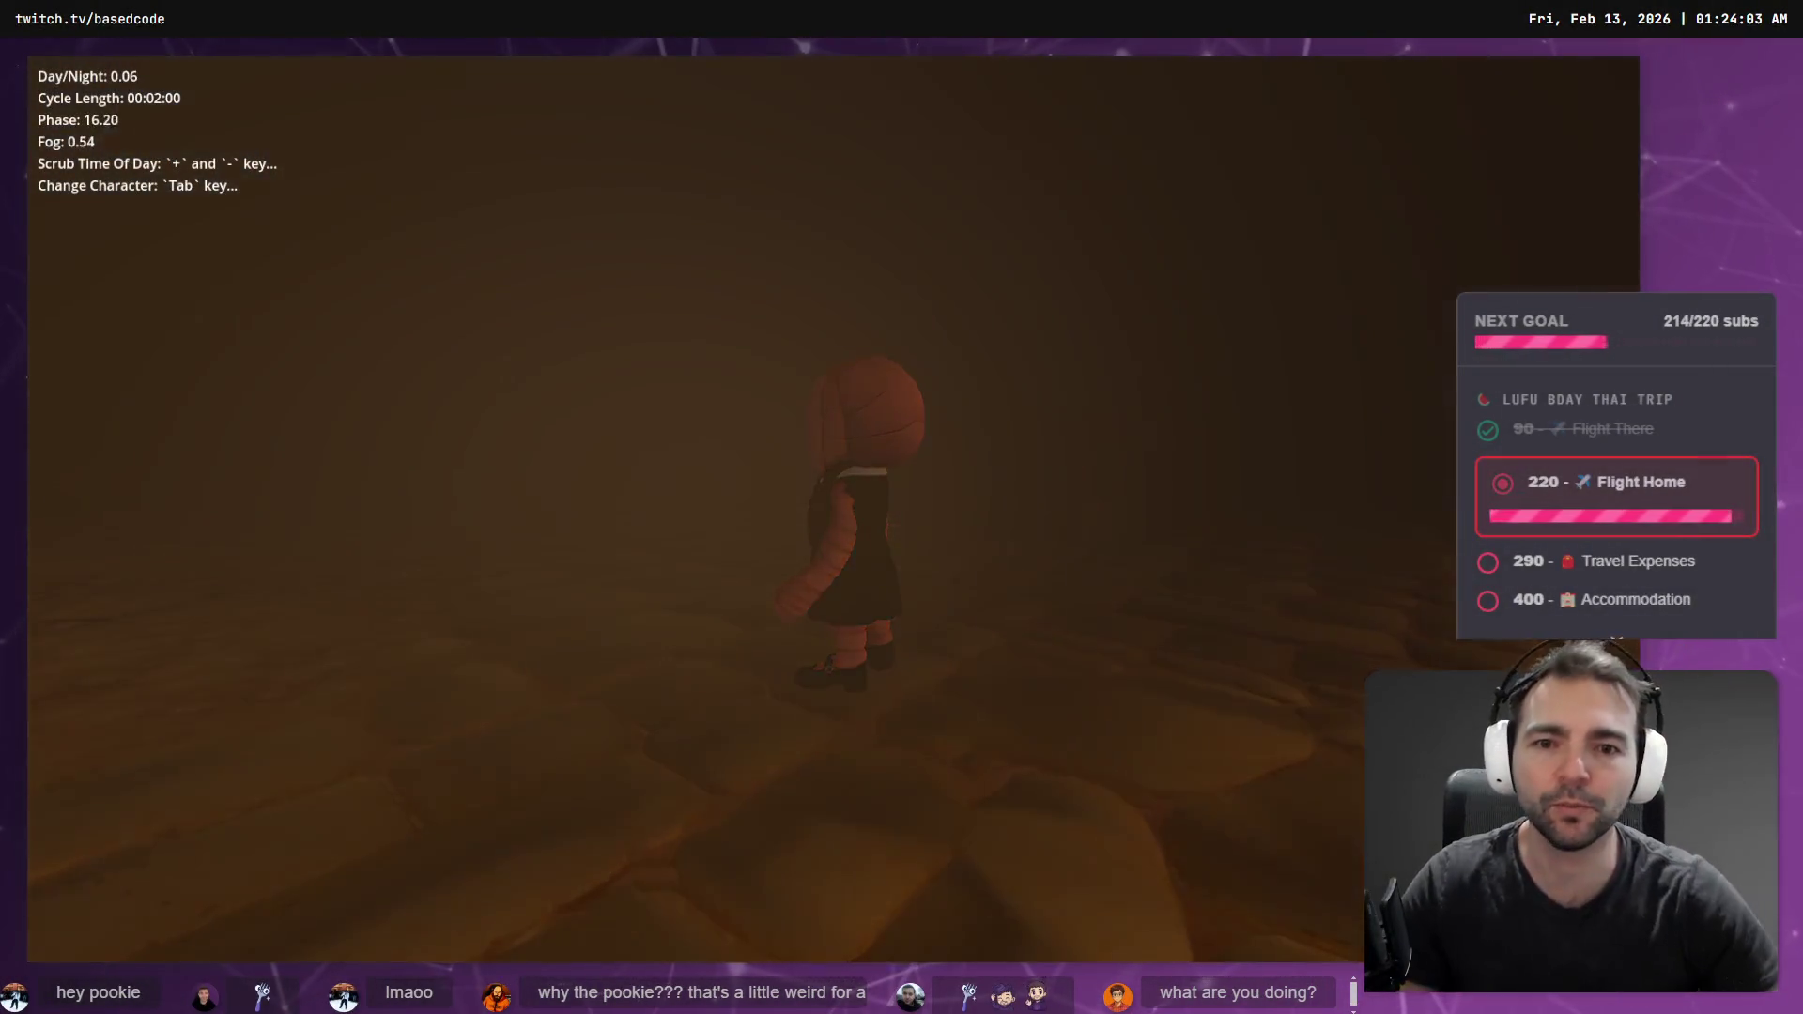
key(s)
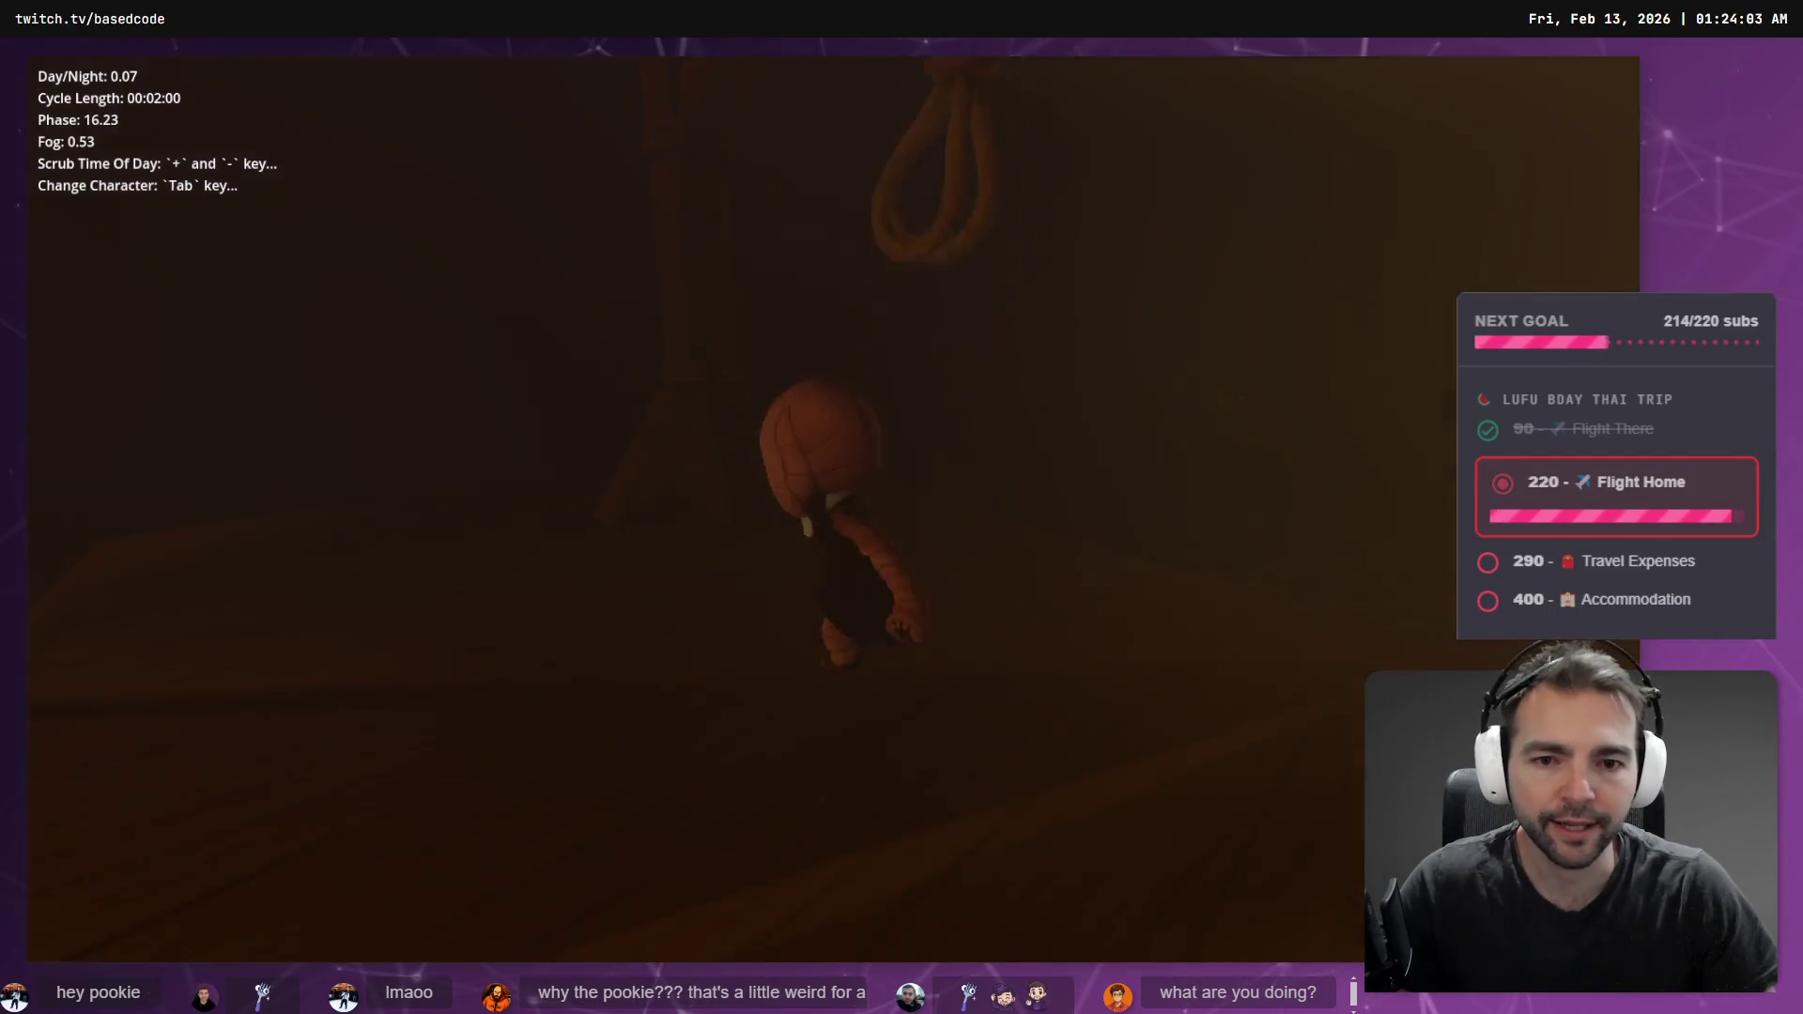
key(Tab)
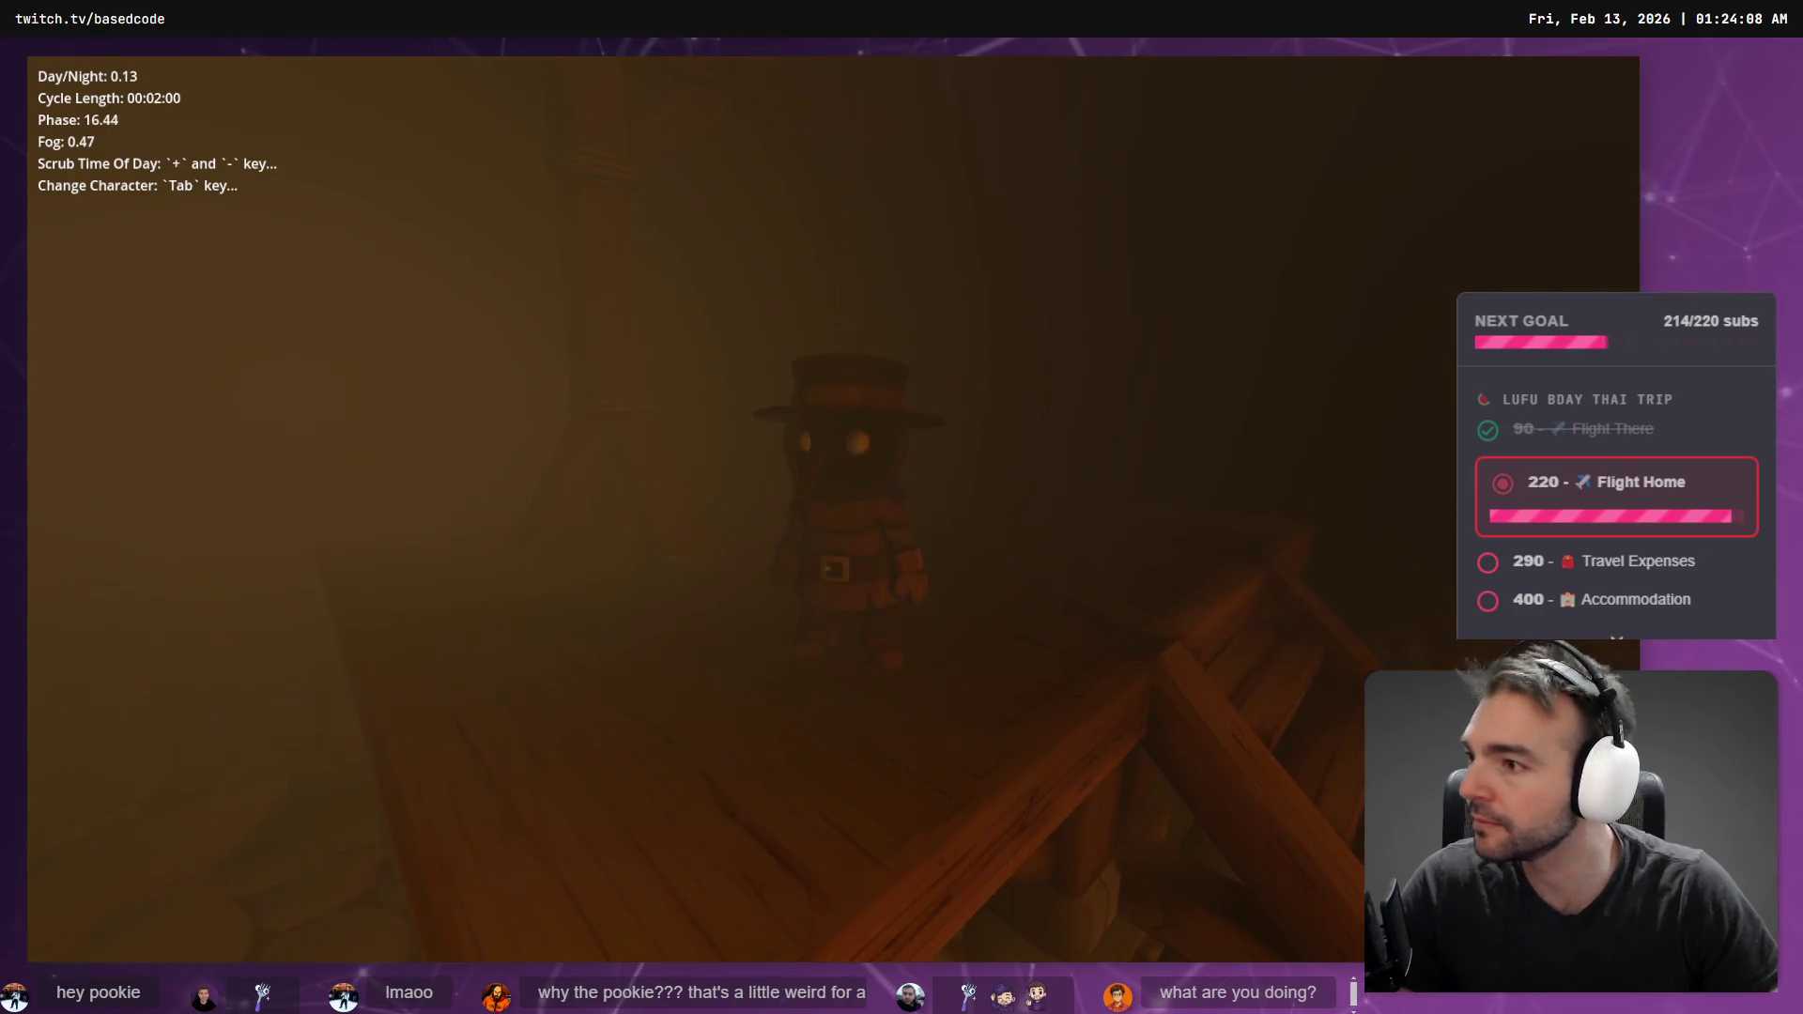
key(alt+Tab)
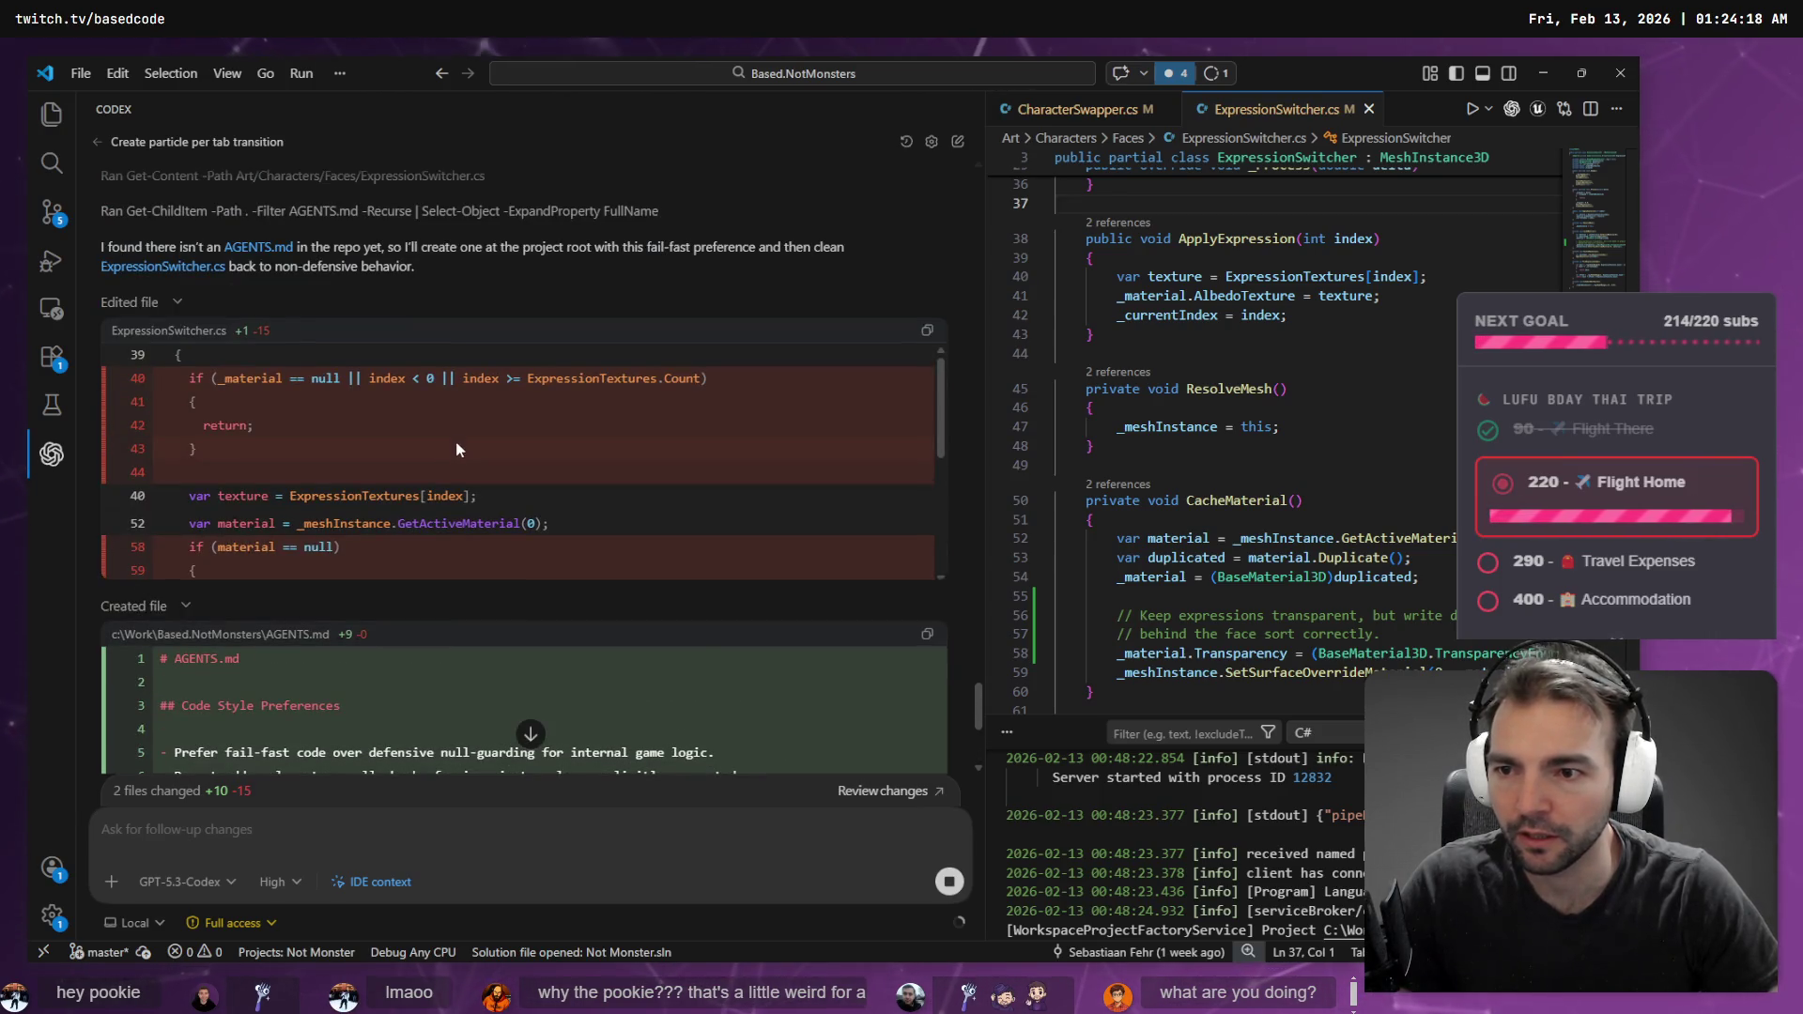
- Switch from VS Code through the running game to the Godot editor
key(alt+Tab)
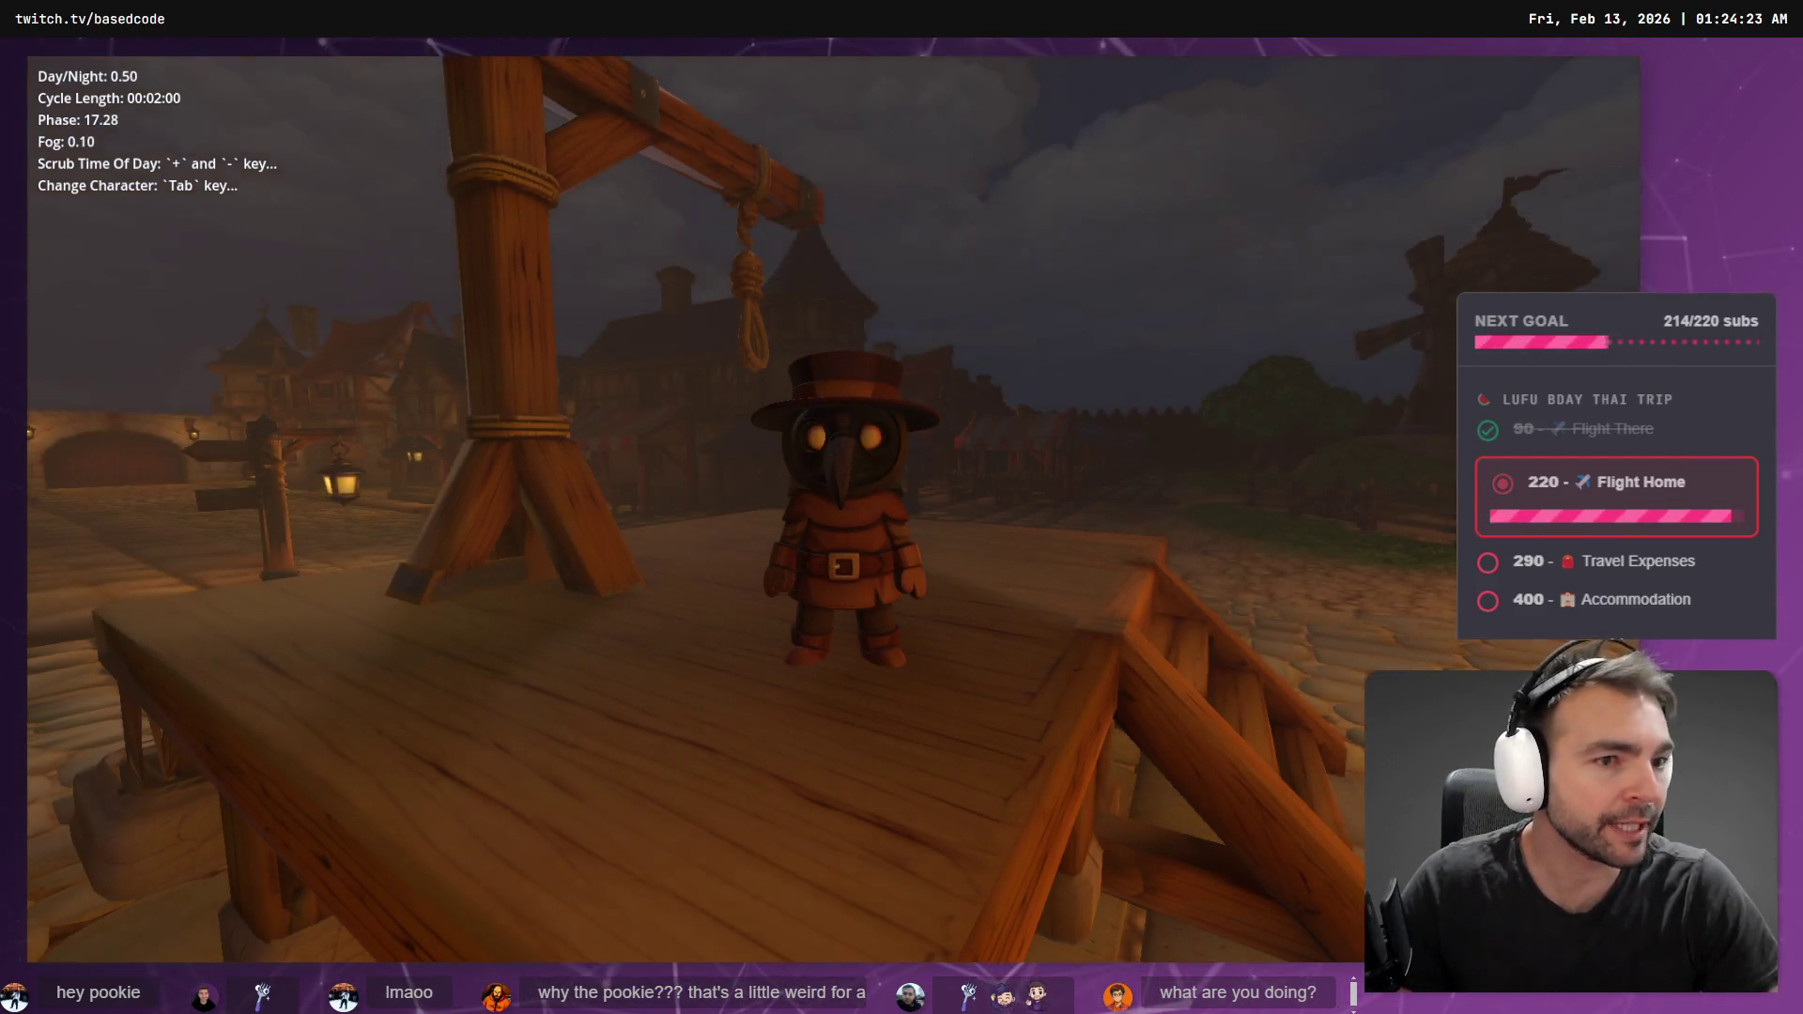
key(alt+Tab)
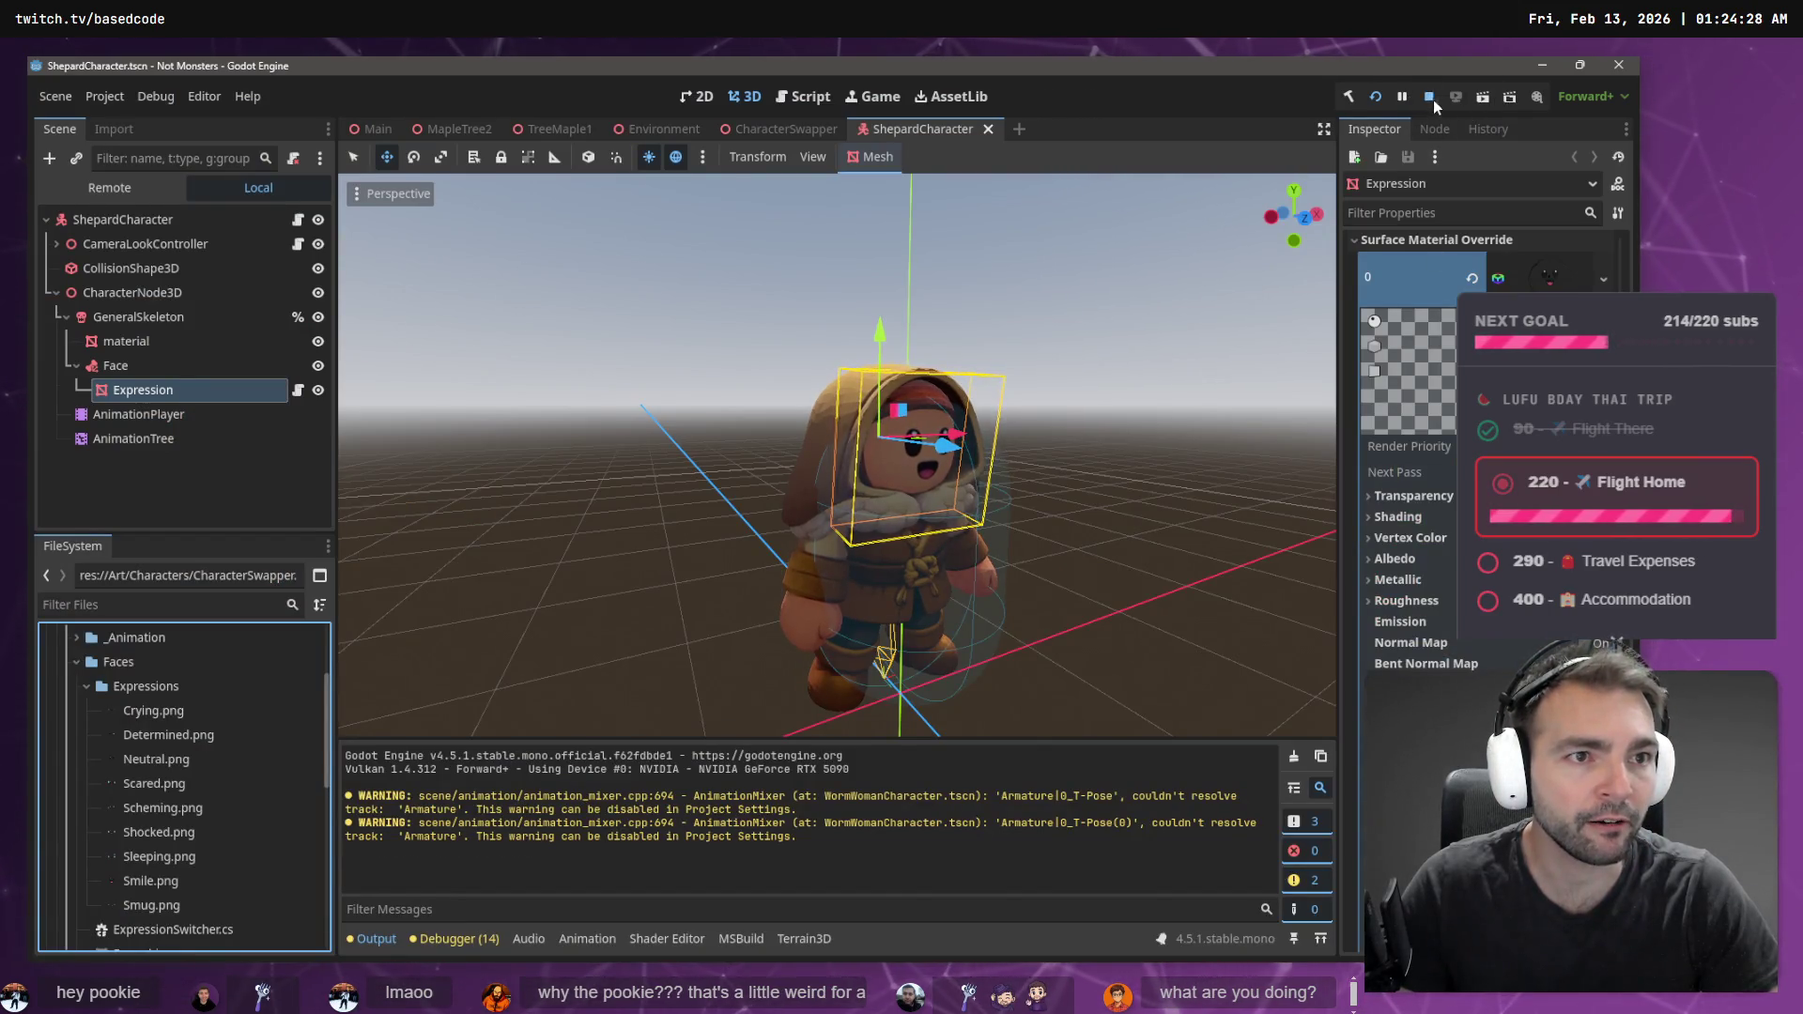
- Stop the game, rebuild the .NET project and relaunch it
click(1430, 96)
click(1351, 98)
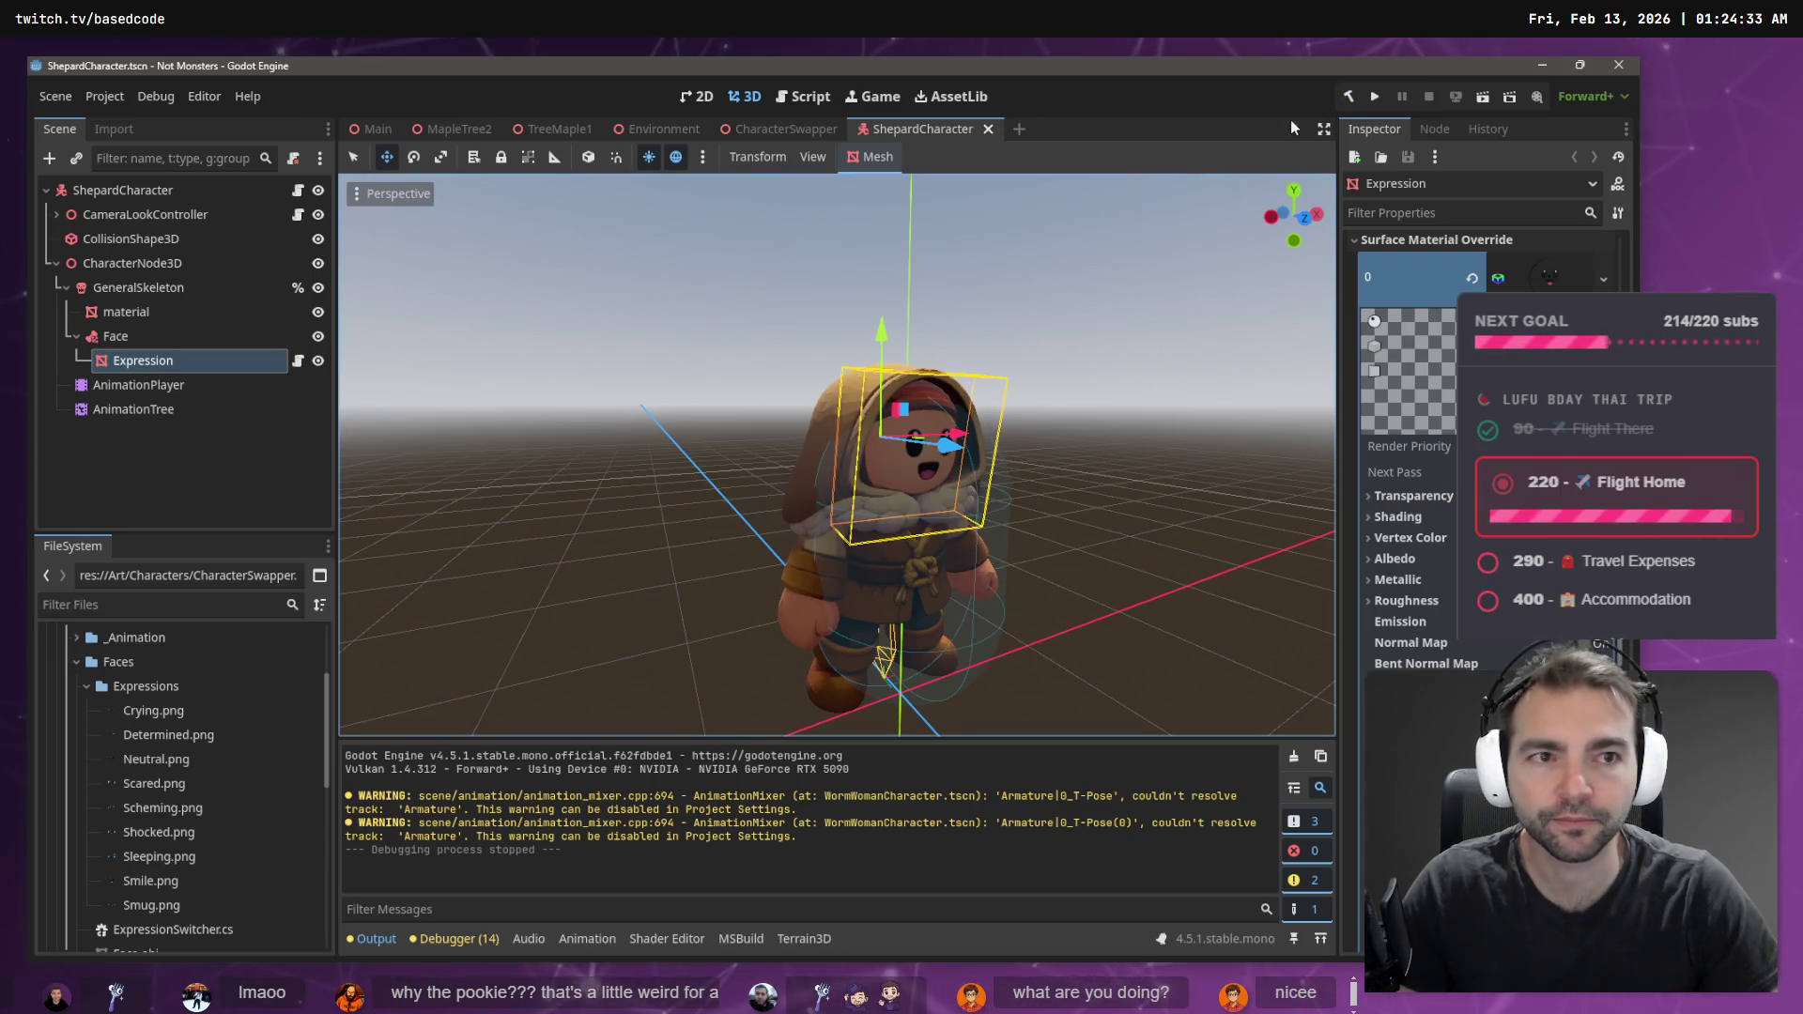
click(1377, 97)
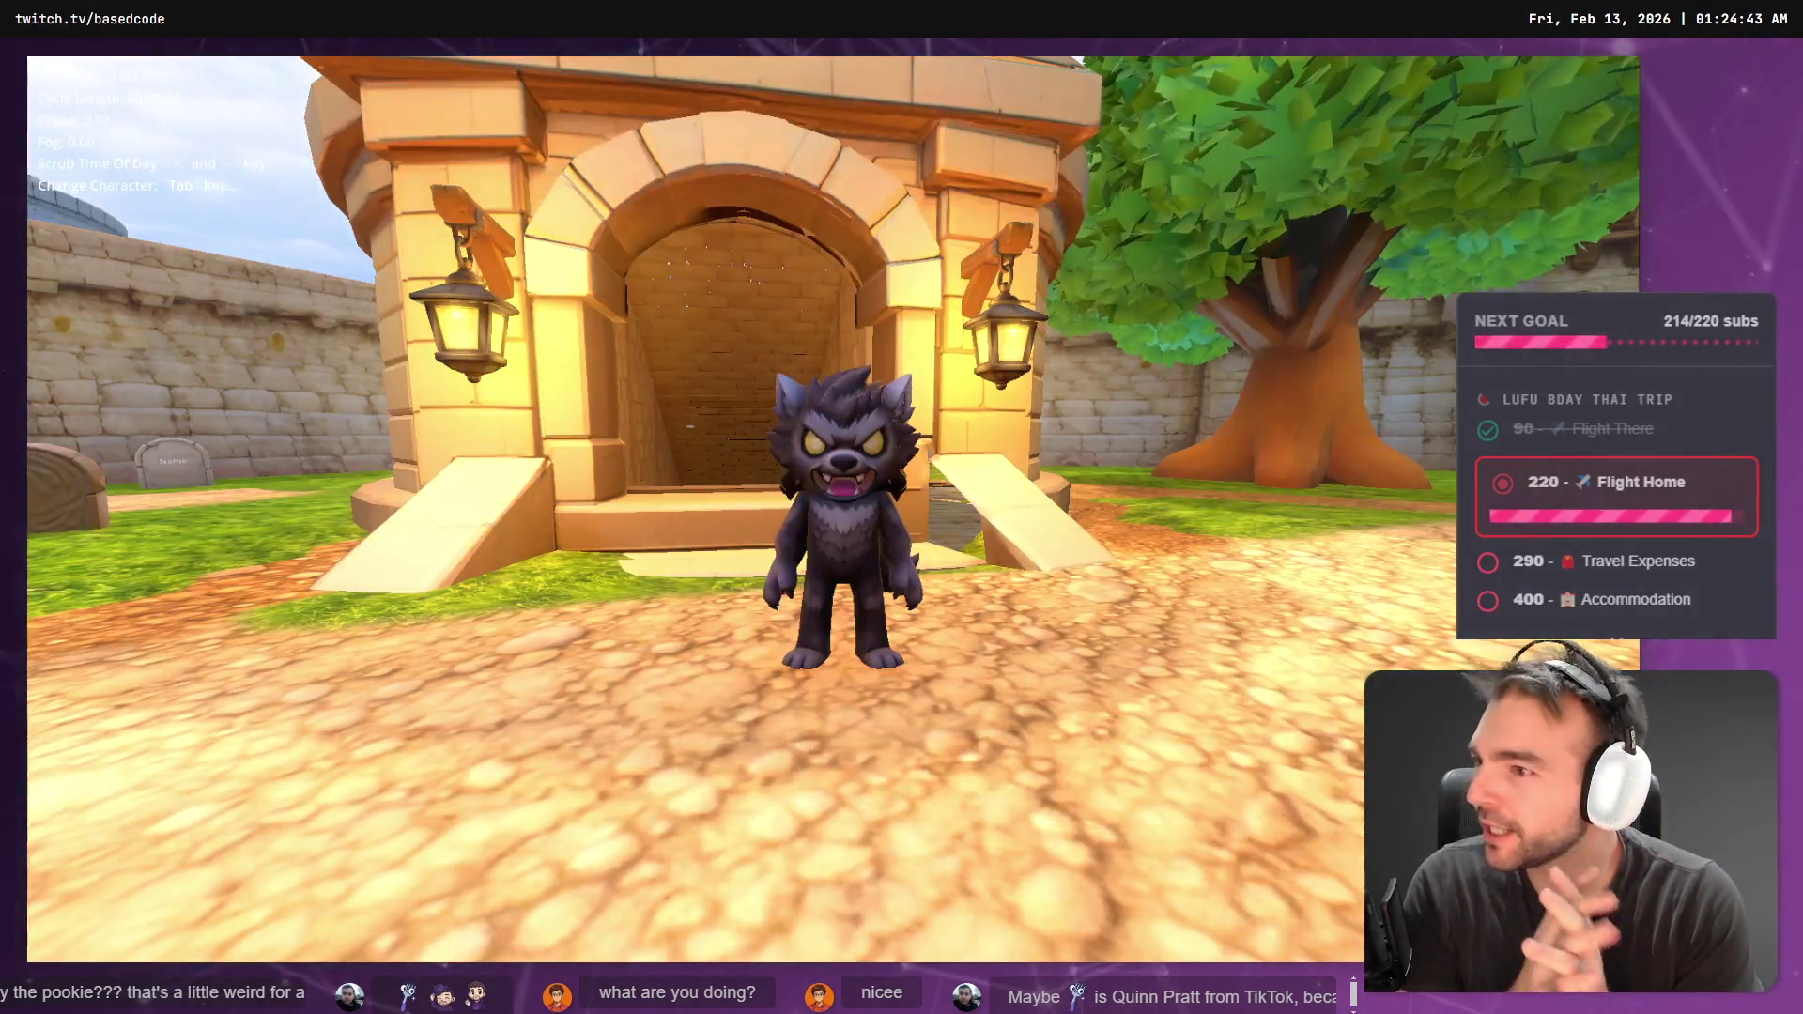
- Test smoke-puff swaps through werewolf, mummy, bride-and-groom, witch, yeti and pink characters, then close the game
key(s)
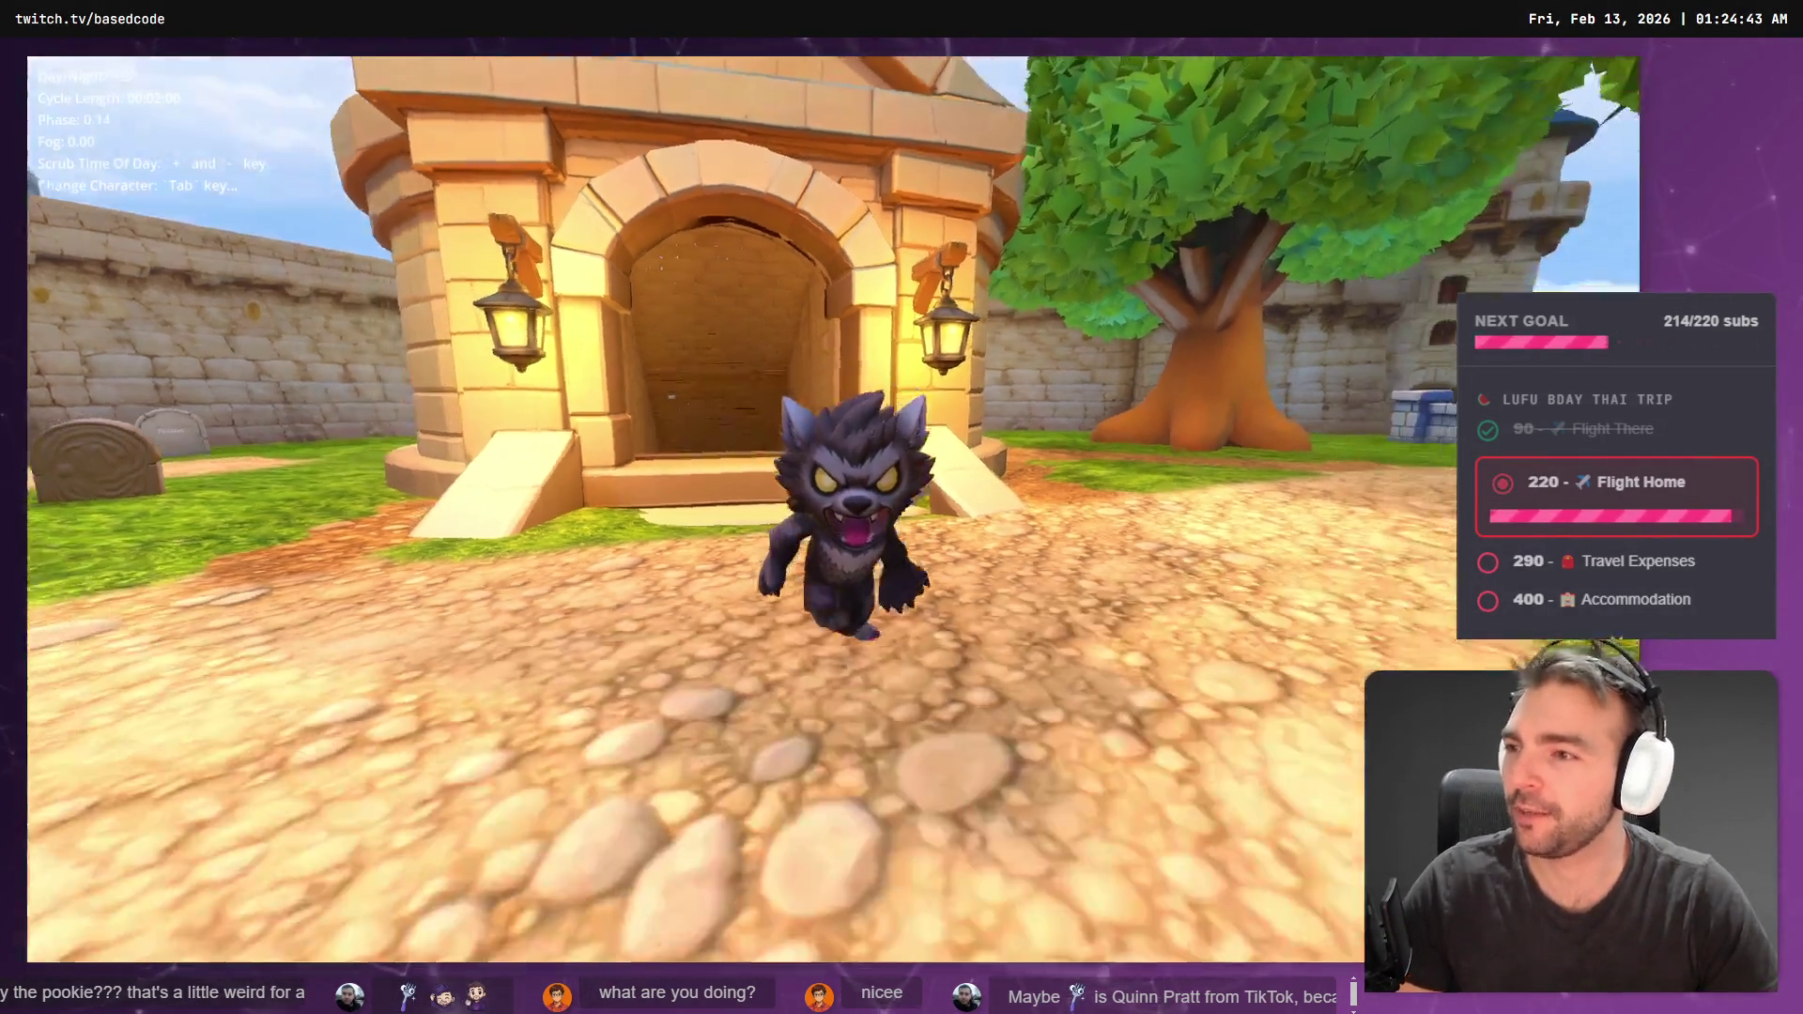
key(Tab)
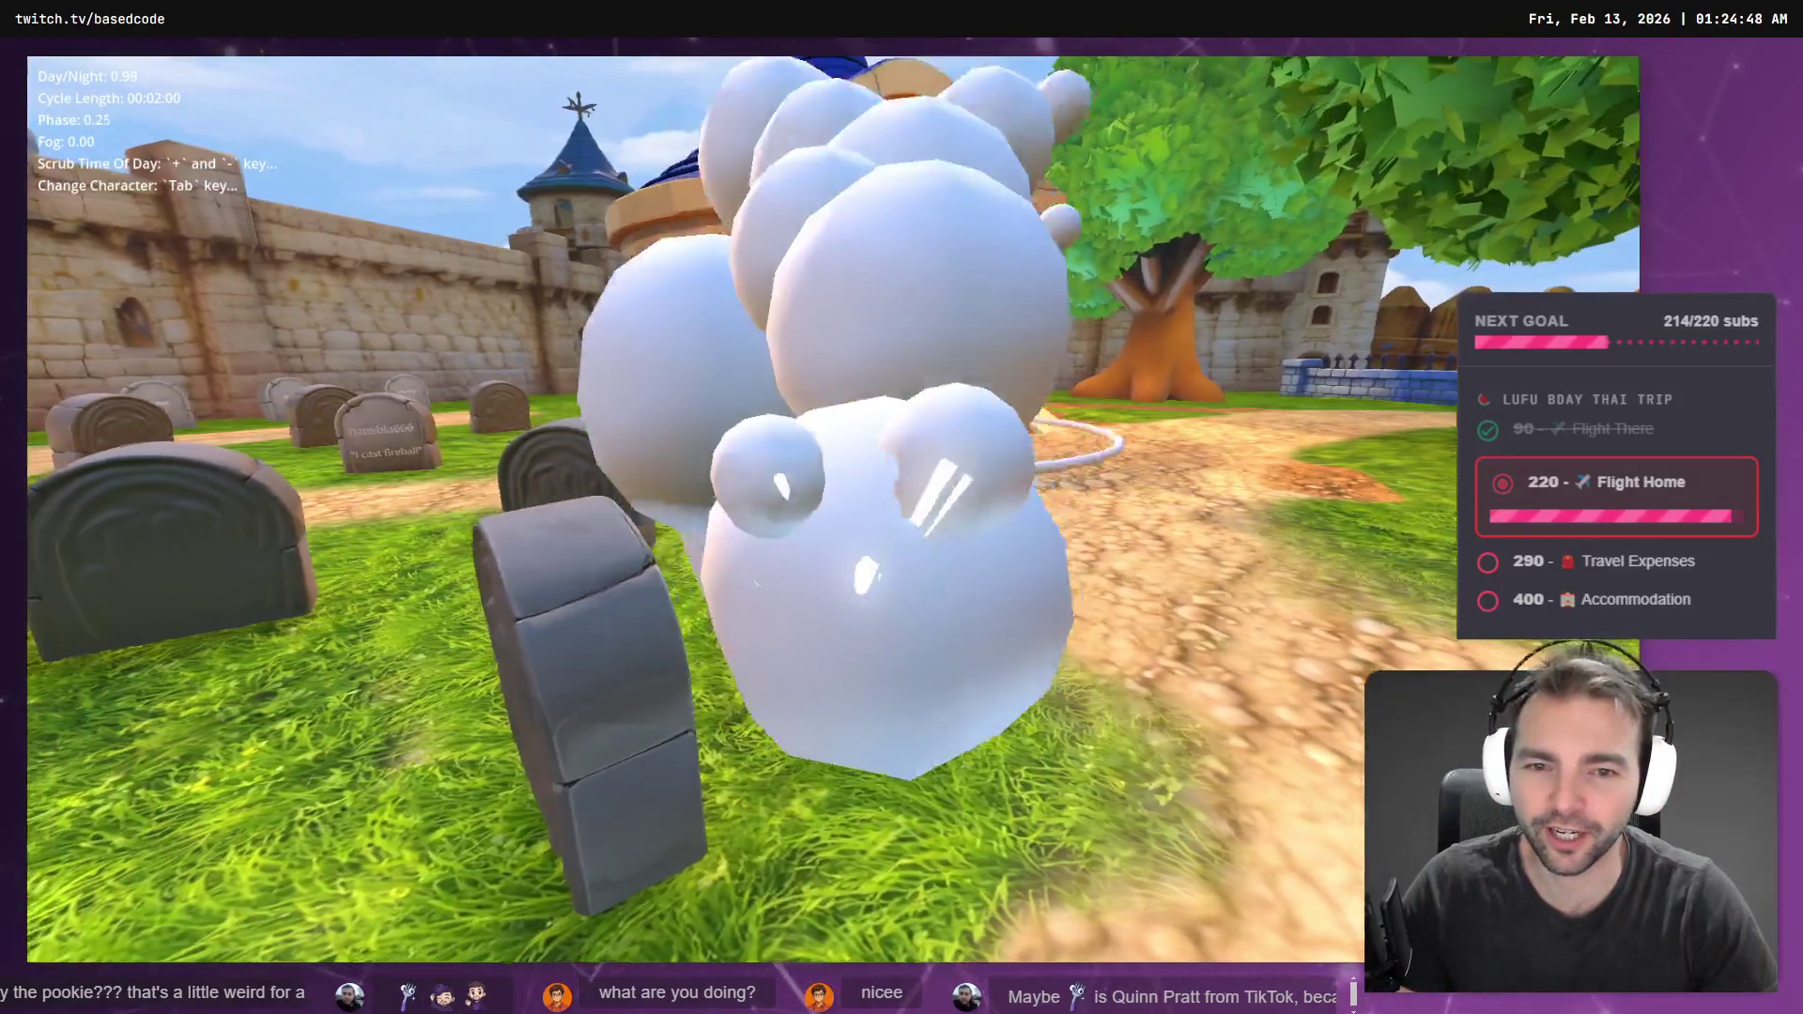
key(Tab)
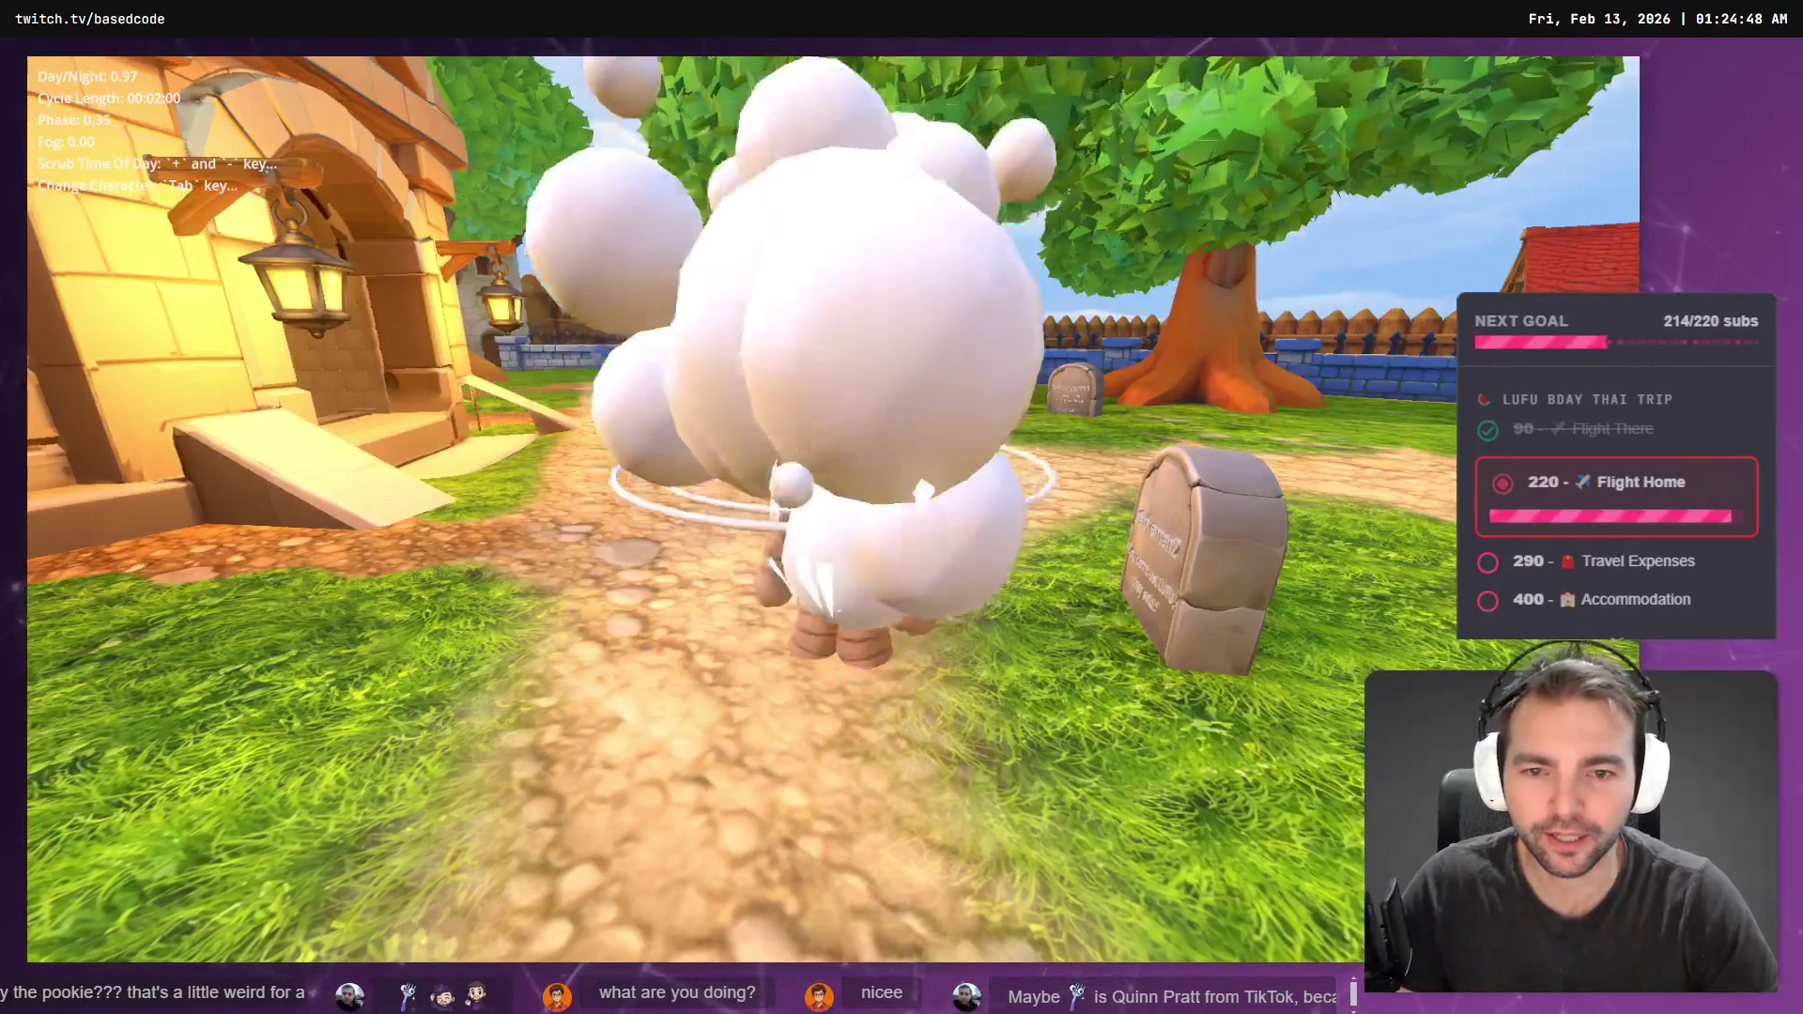
key(Tab)
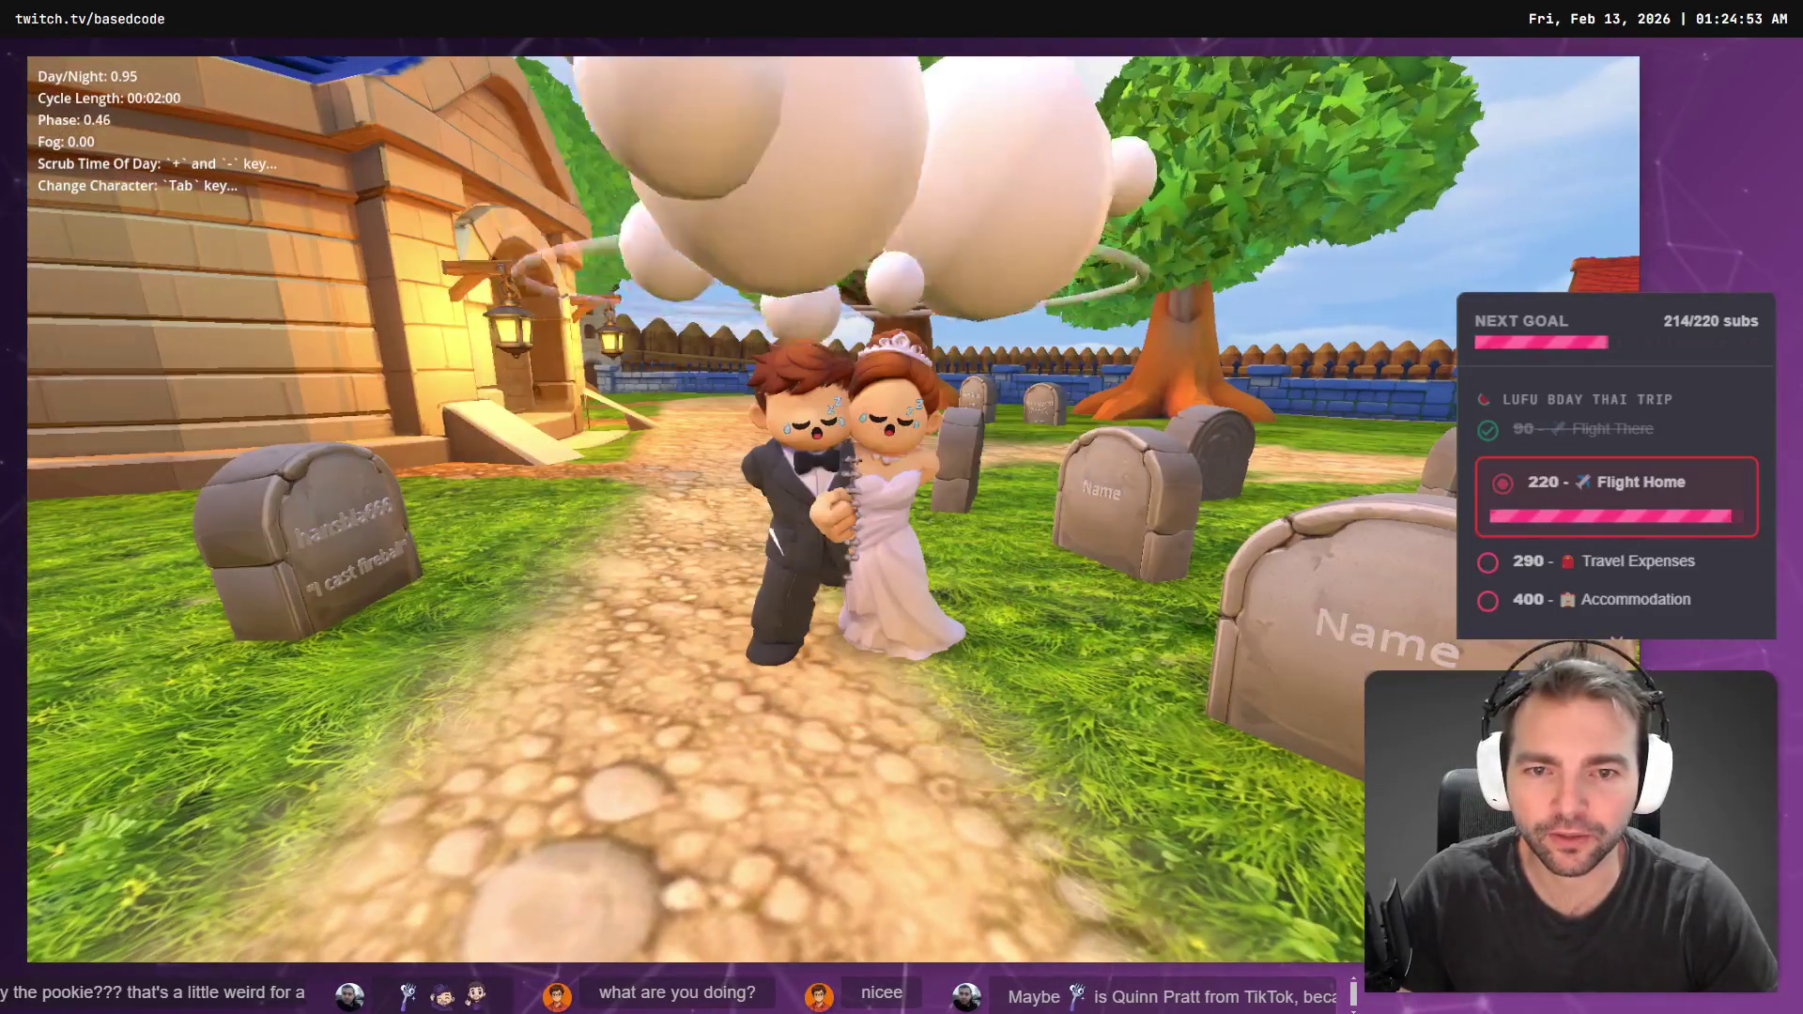
key(Tab)
key(Tab)
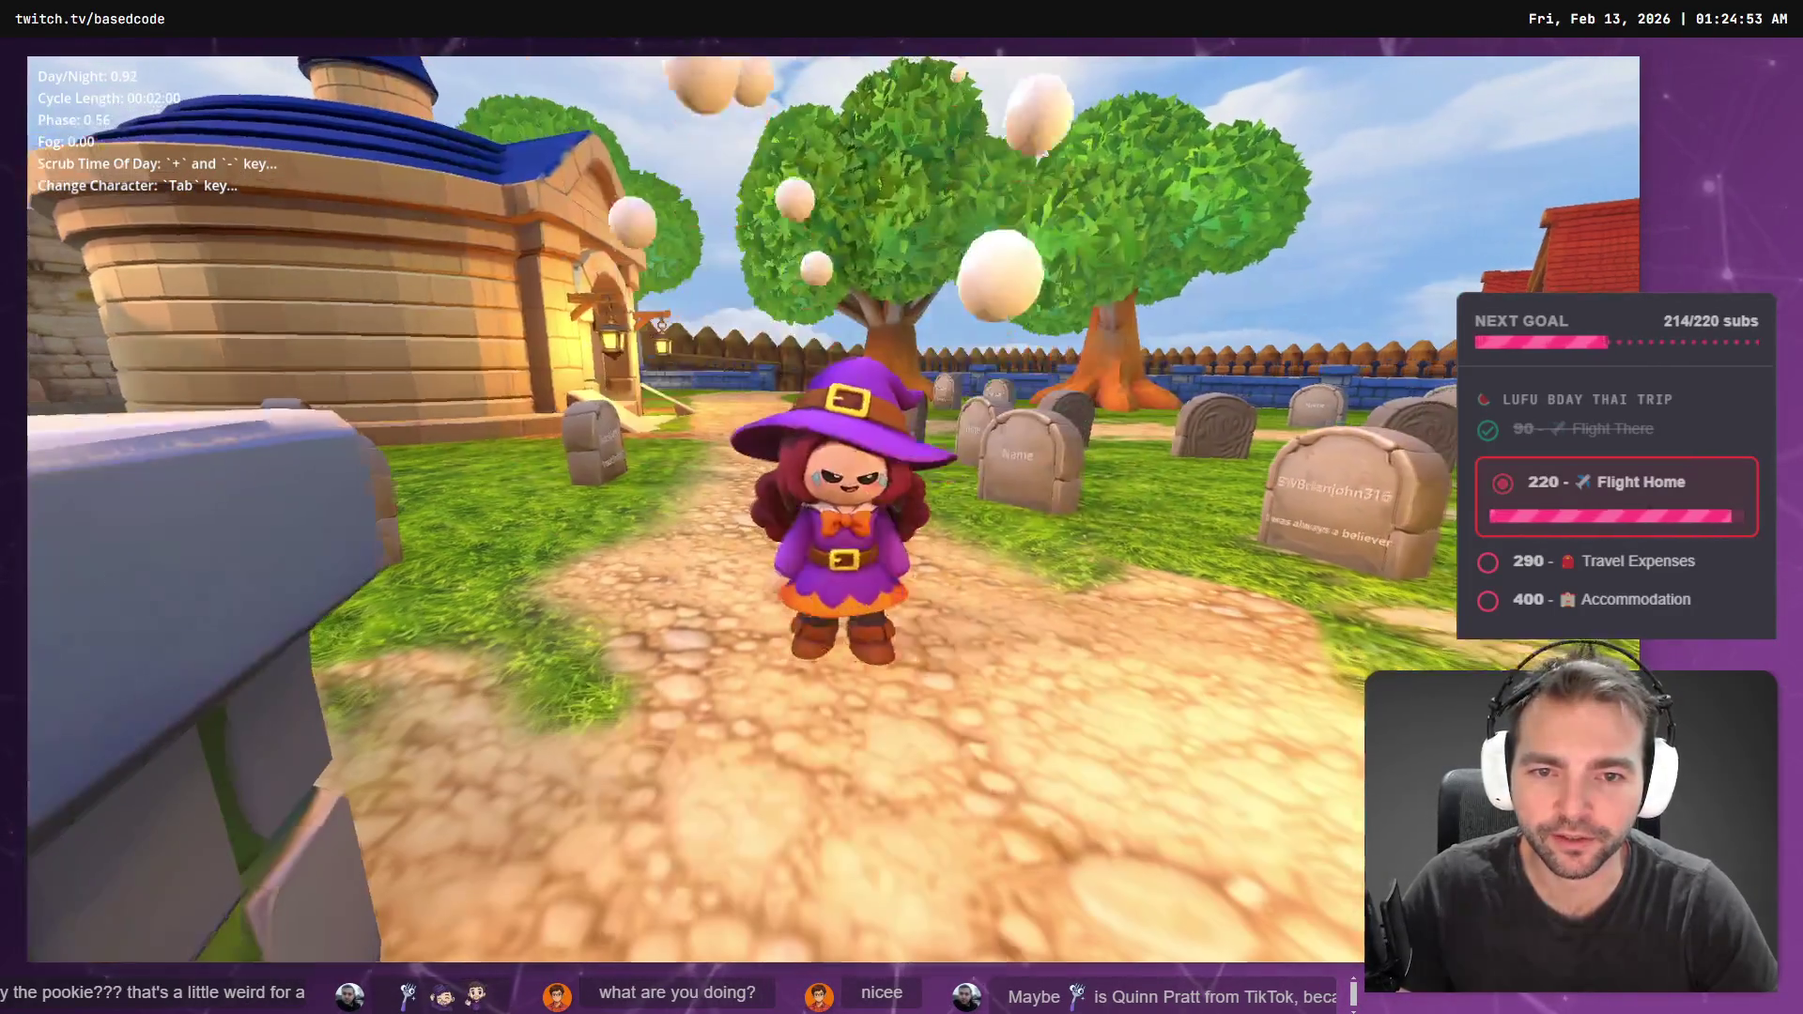
key(Tab)
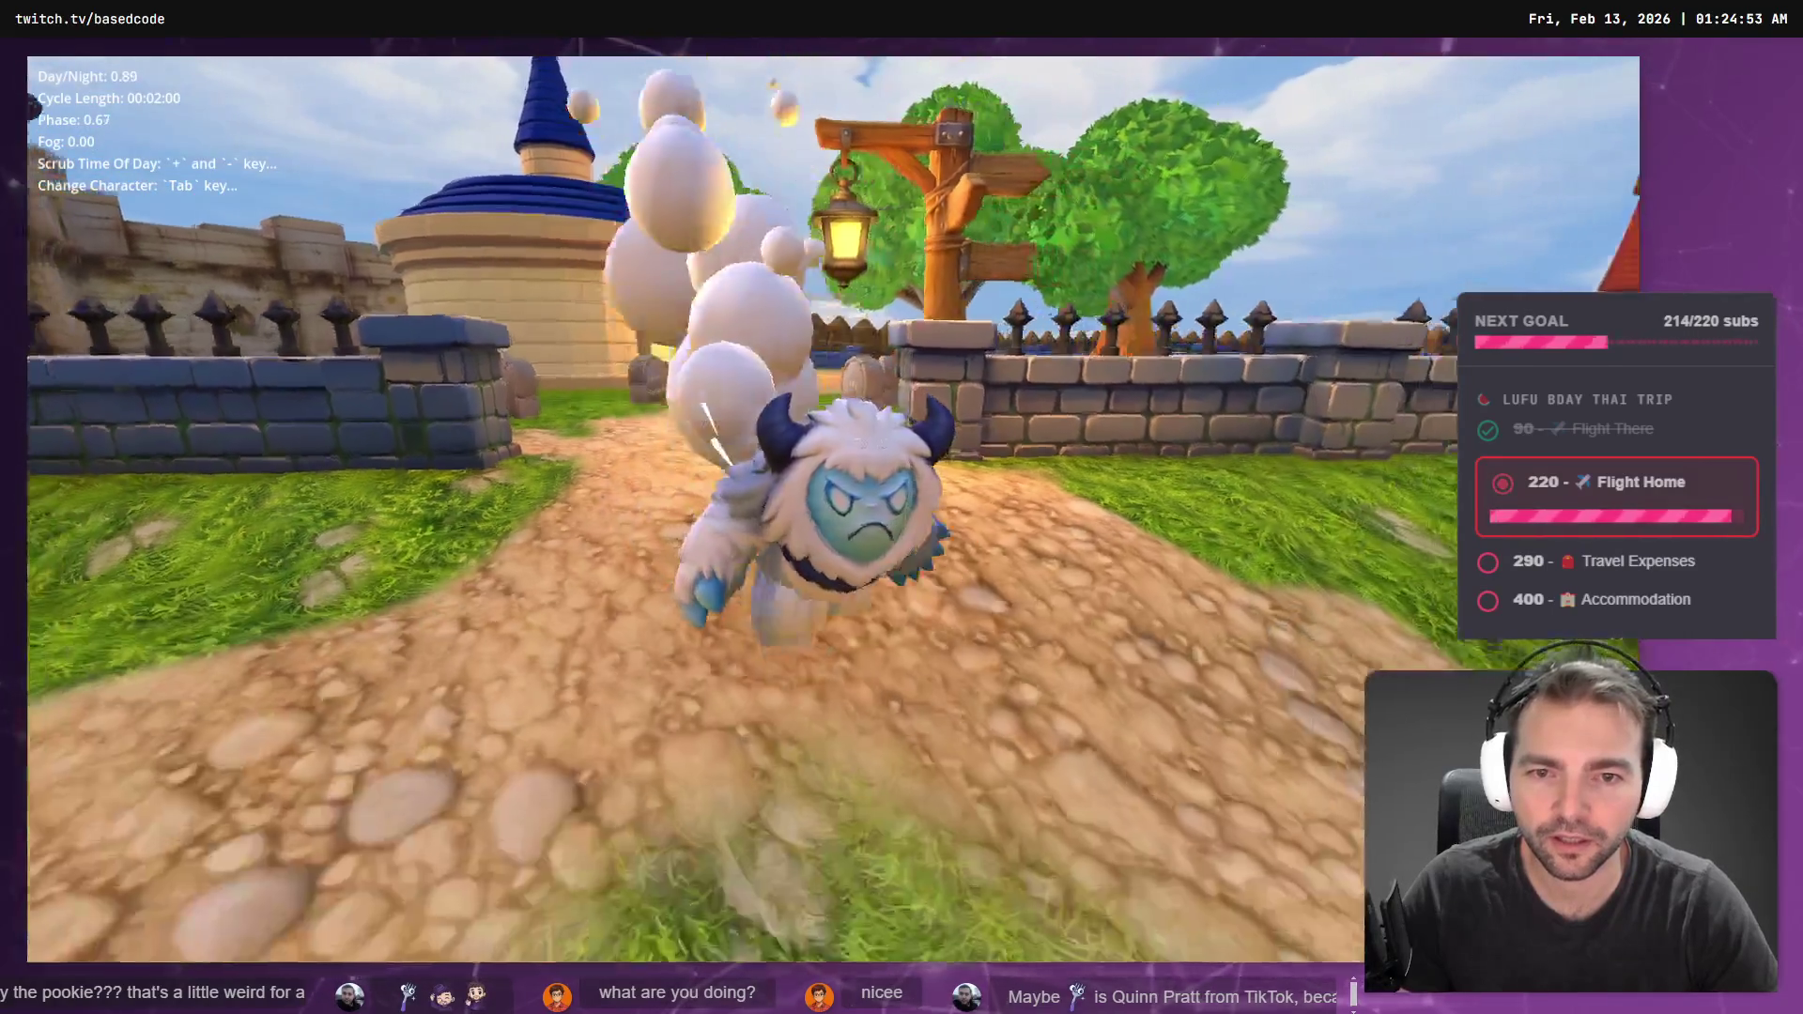
key(Tab)
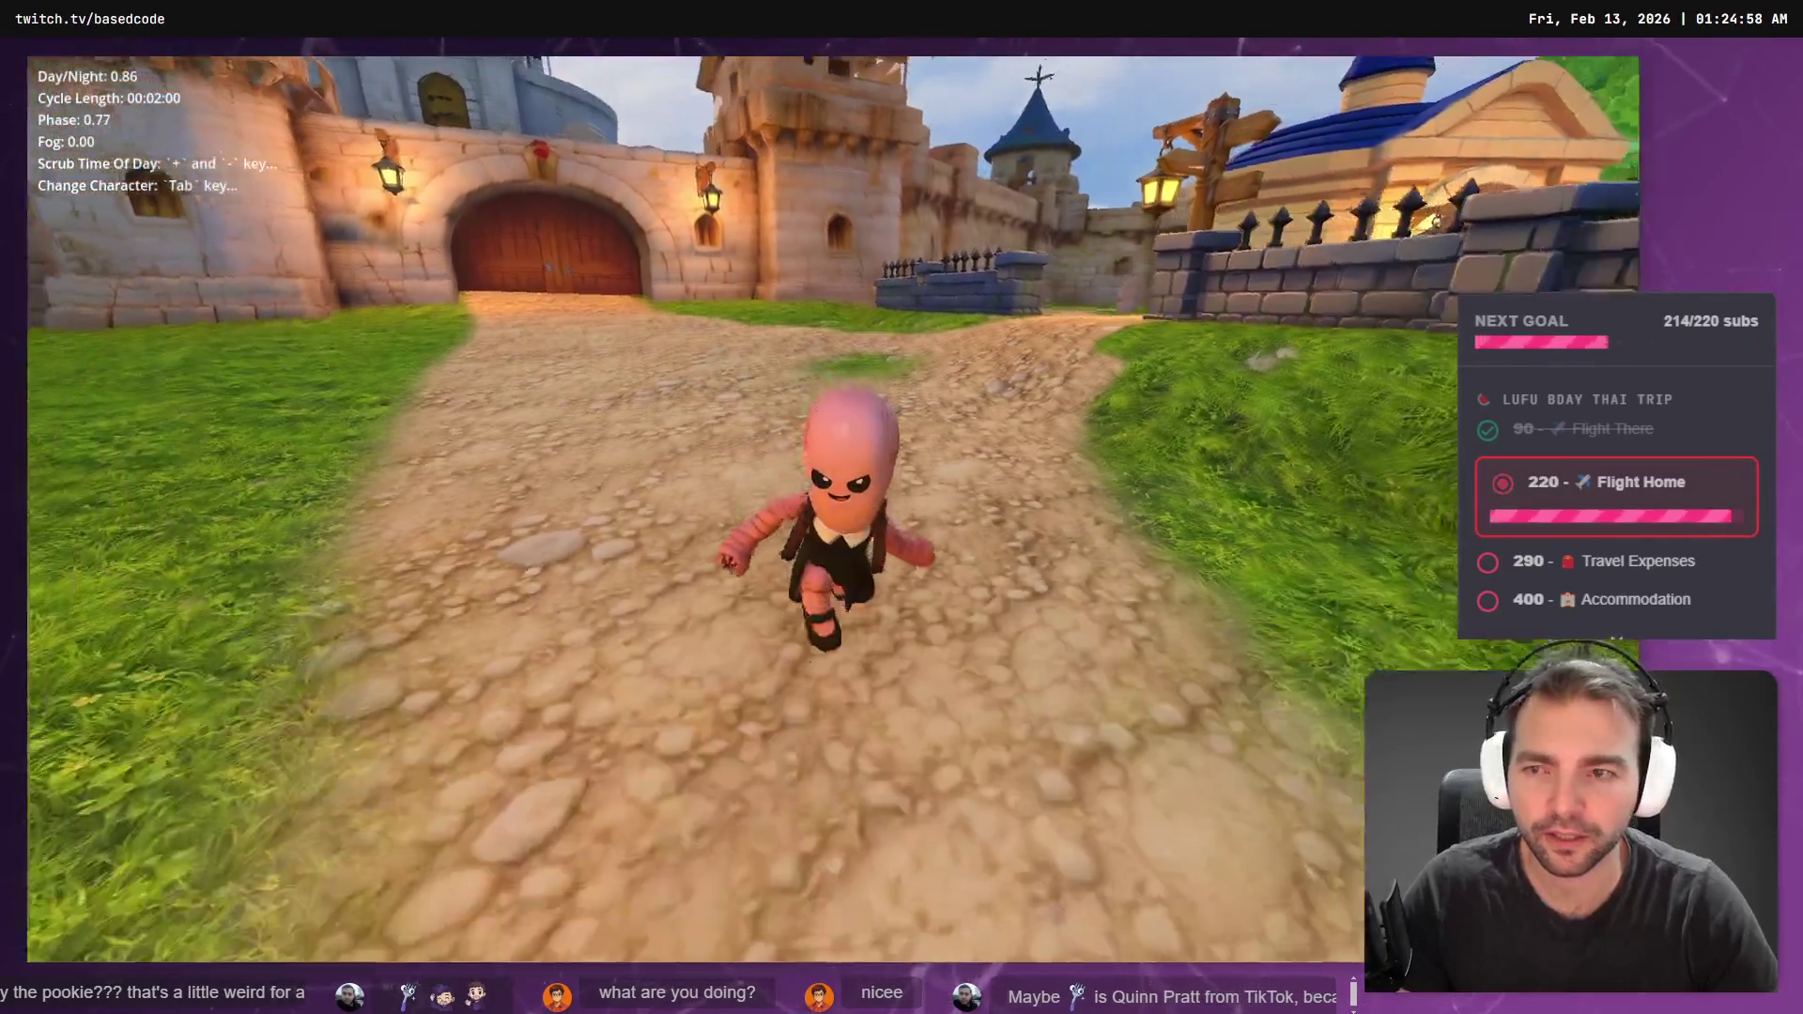
key(F8)
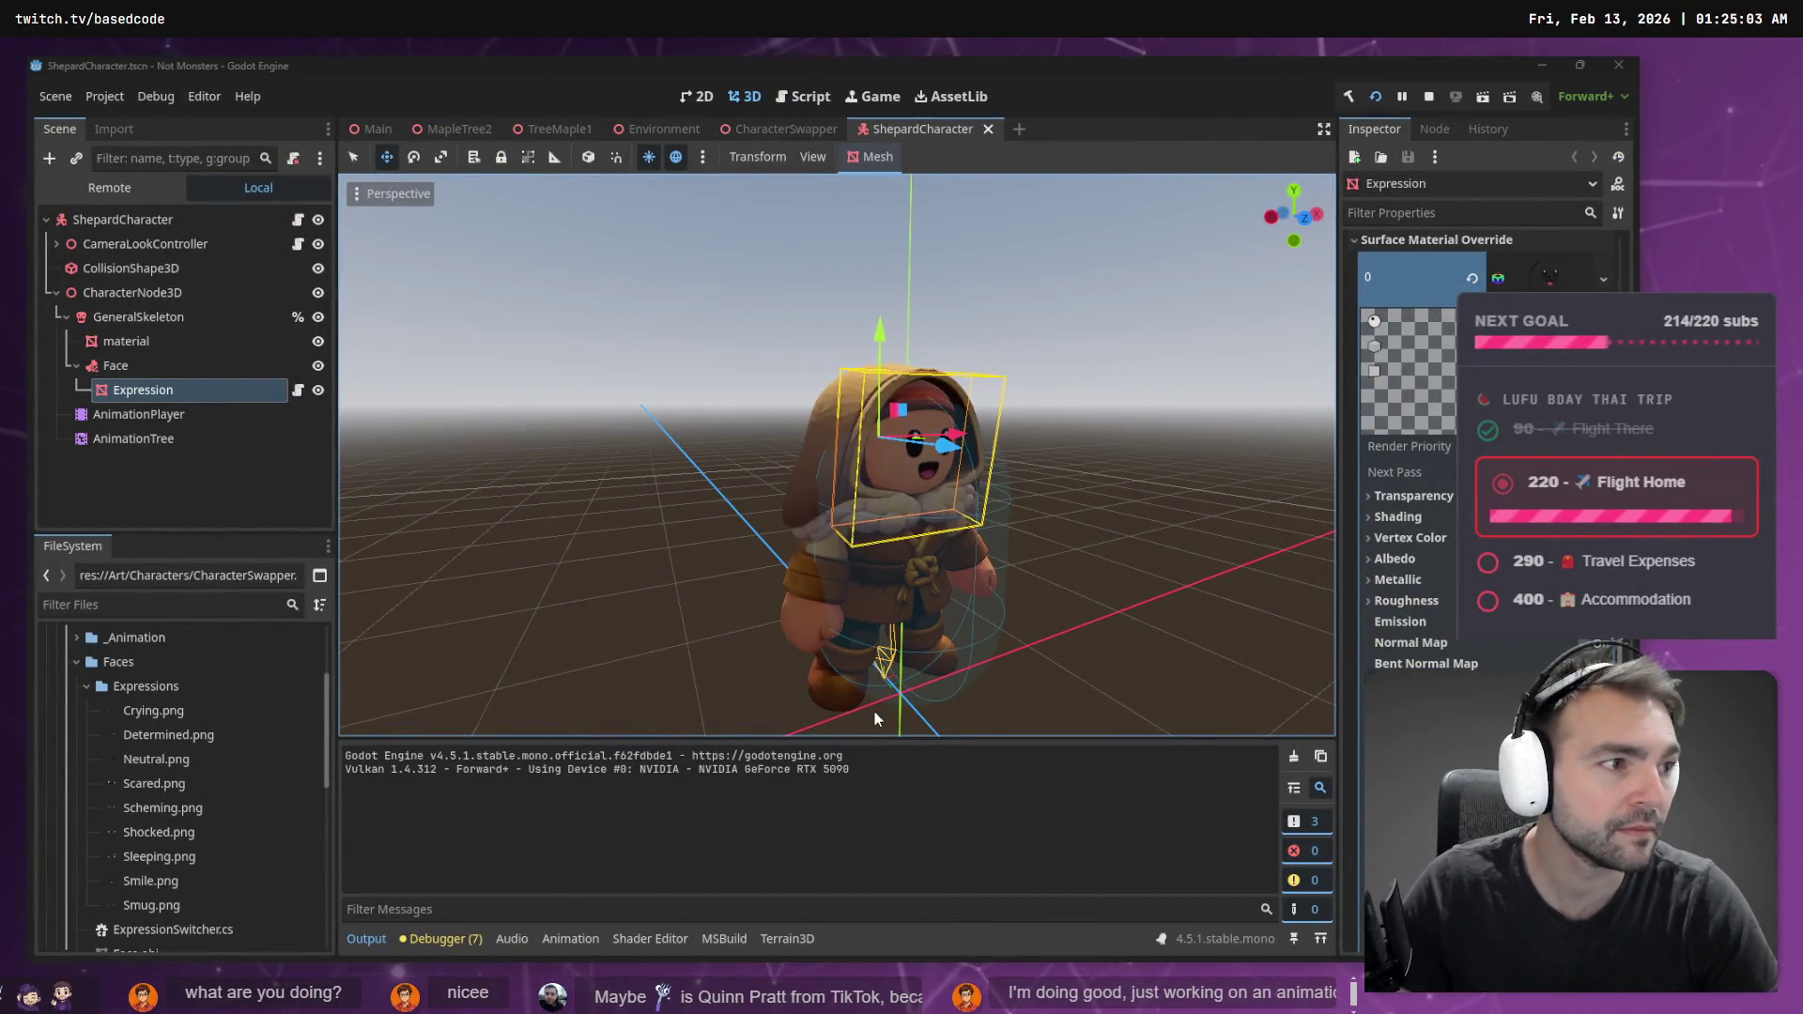
- Look over Codex's updated chat in VS Code
key(alt+Tab)
scroll(476, 550, down, 5)
scroll(476, 543, up, 5)
scroll(482, 498, down, 3)
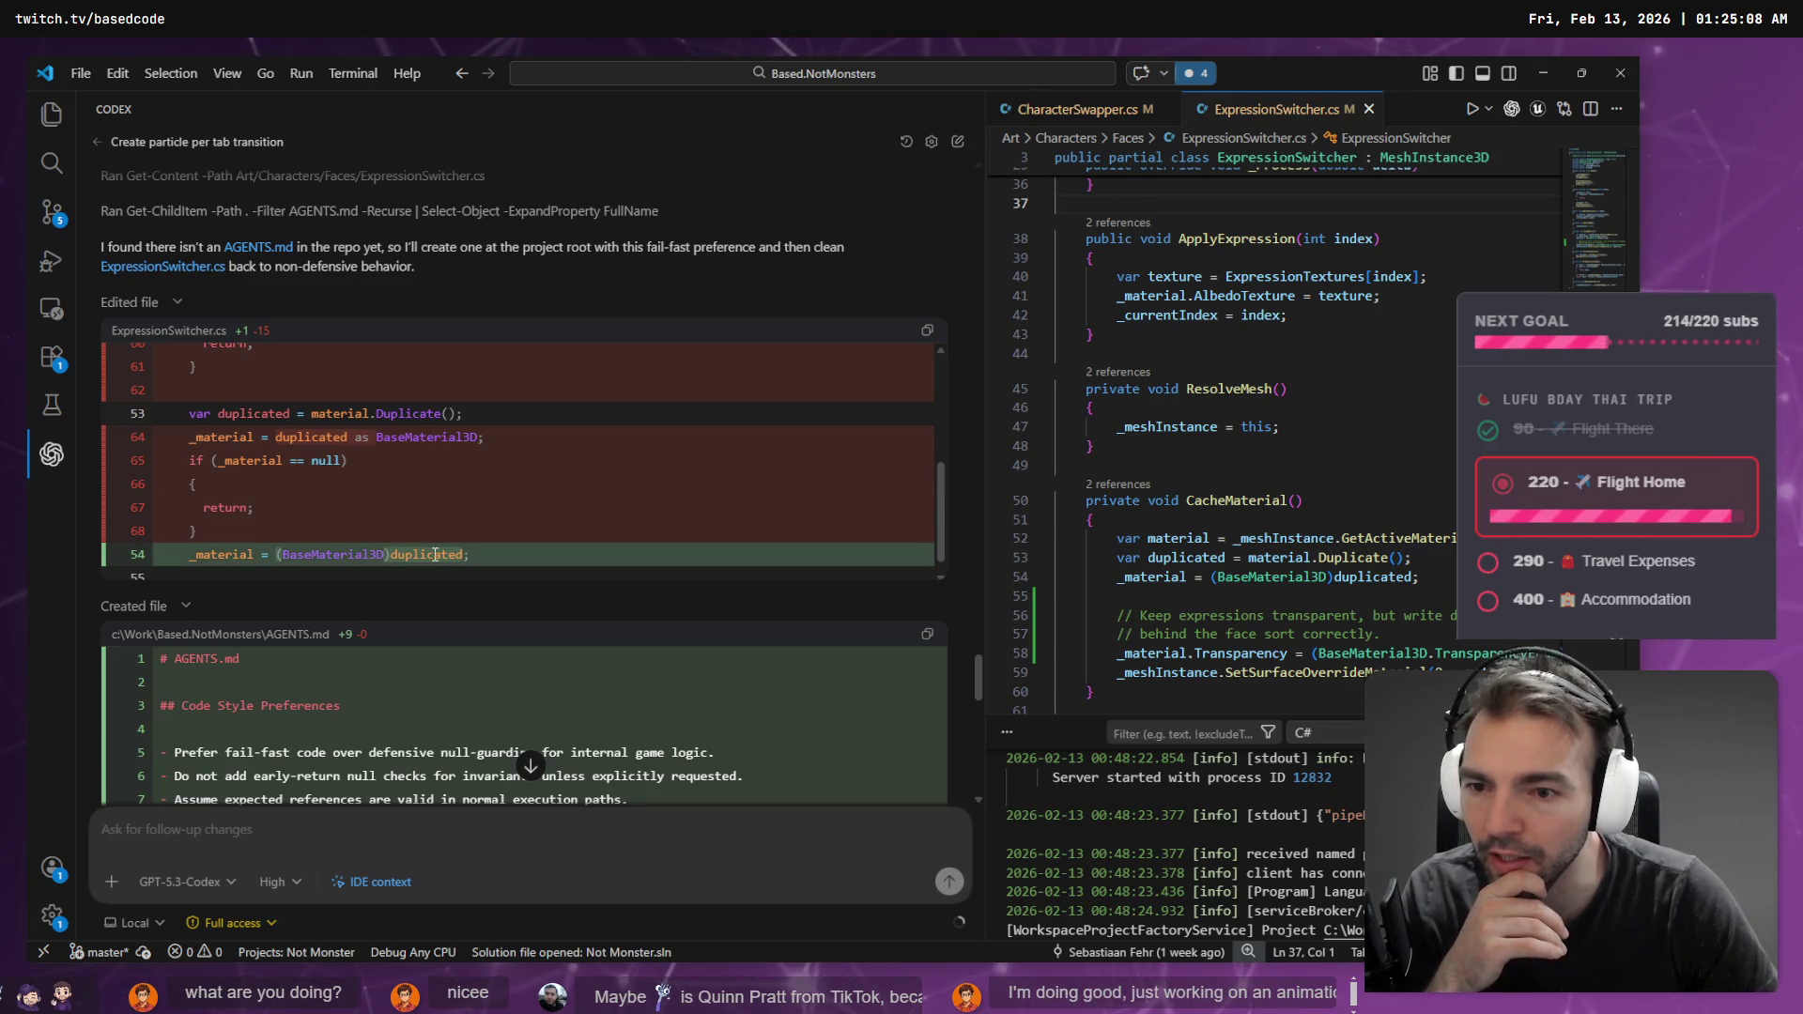
- Open ExpressionSwitcher.cs from Codex's changes and widen the code editor beside the chat
scroll(421, 549, up, 5)
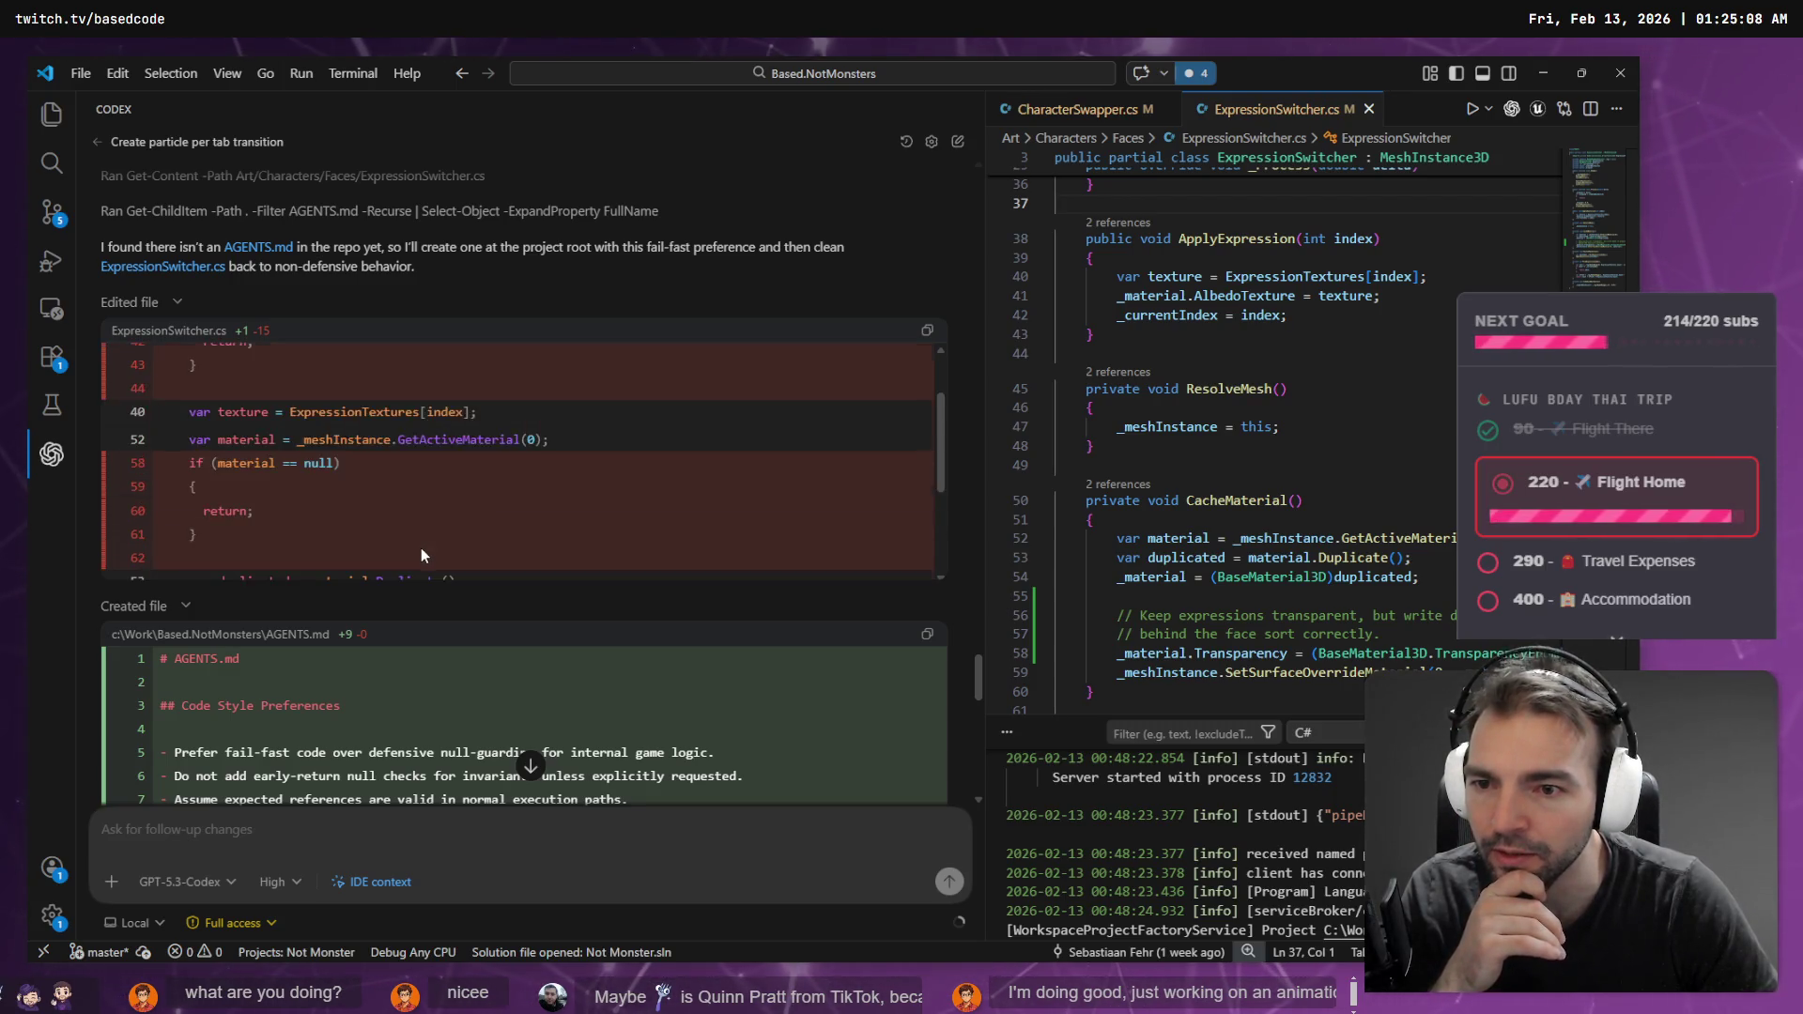
click(269, 414)
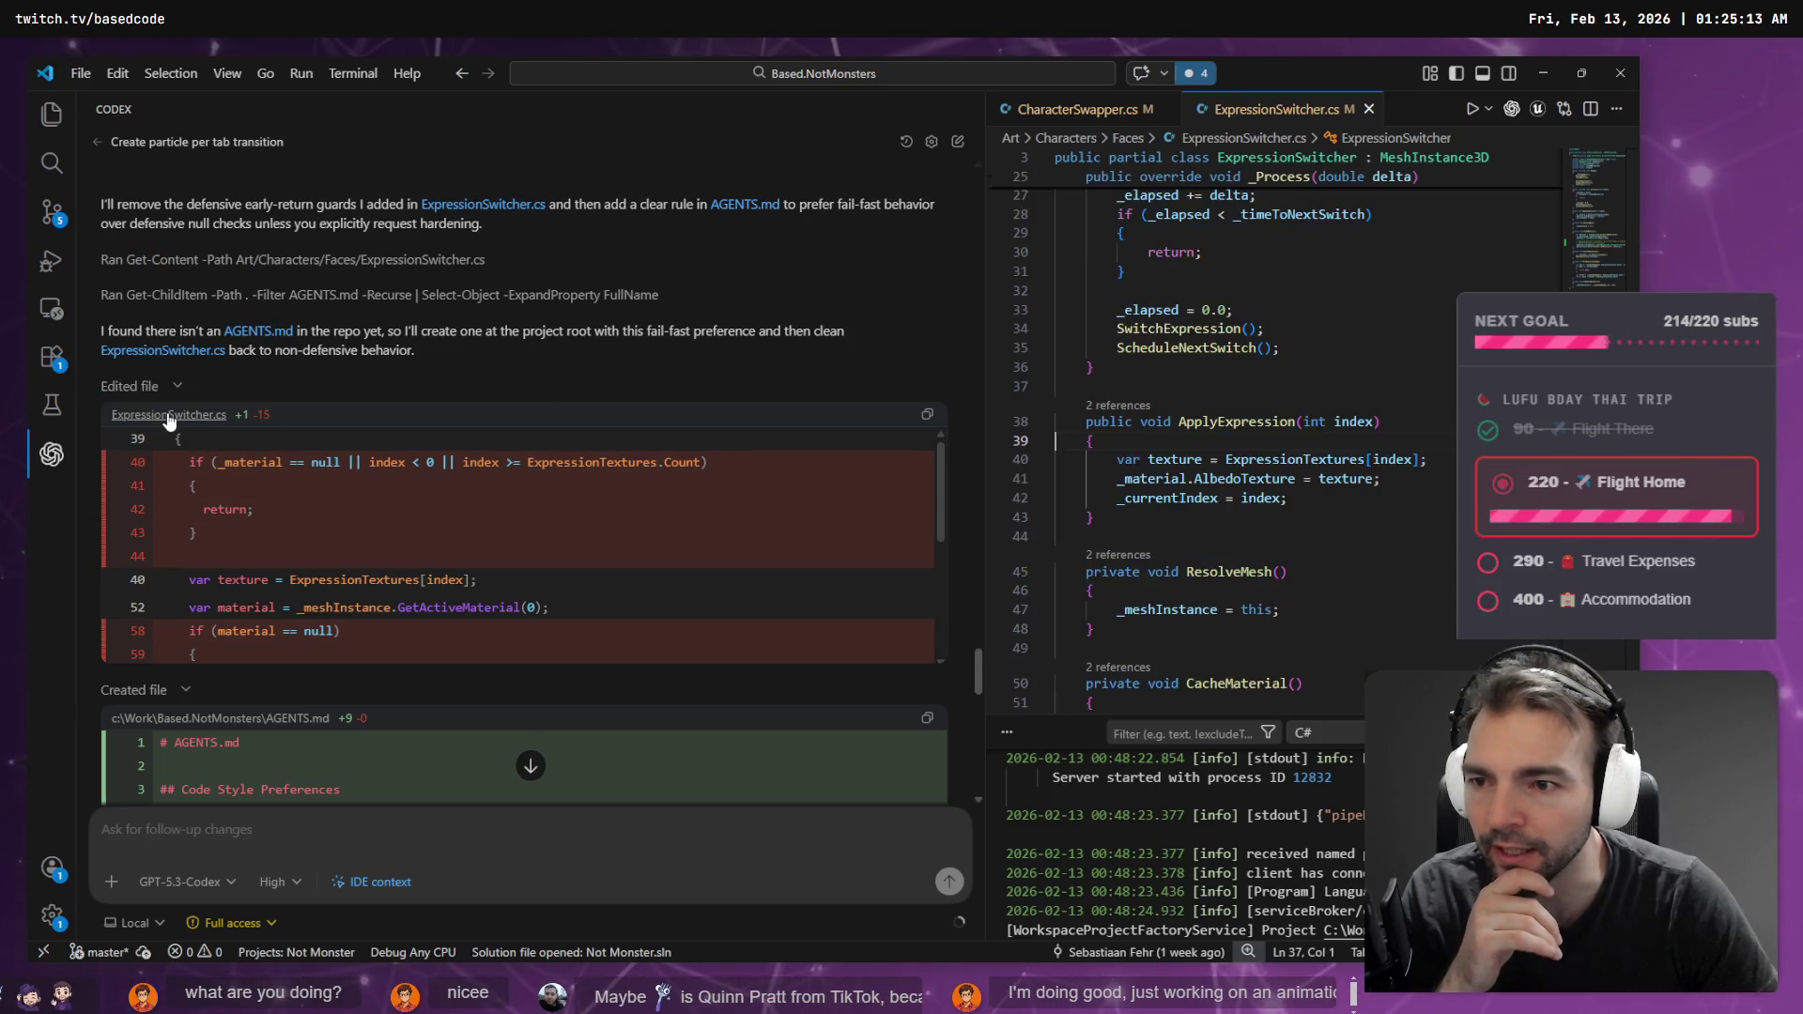
click(1340, 348)
scroll(1340, 347, down, 3)
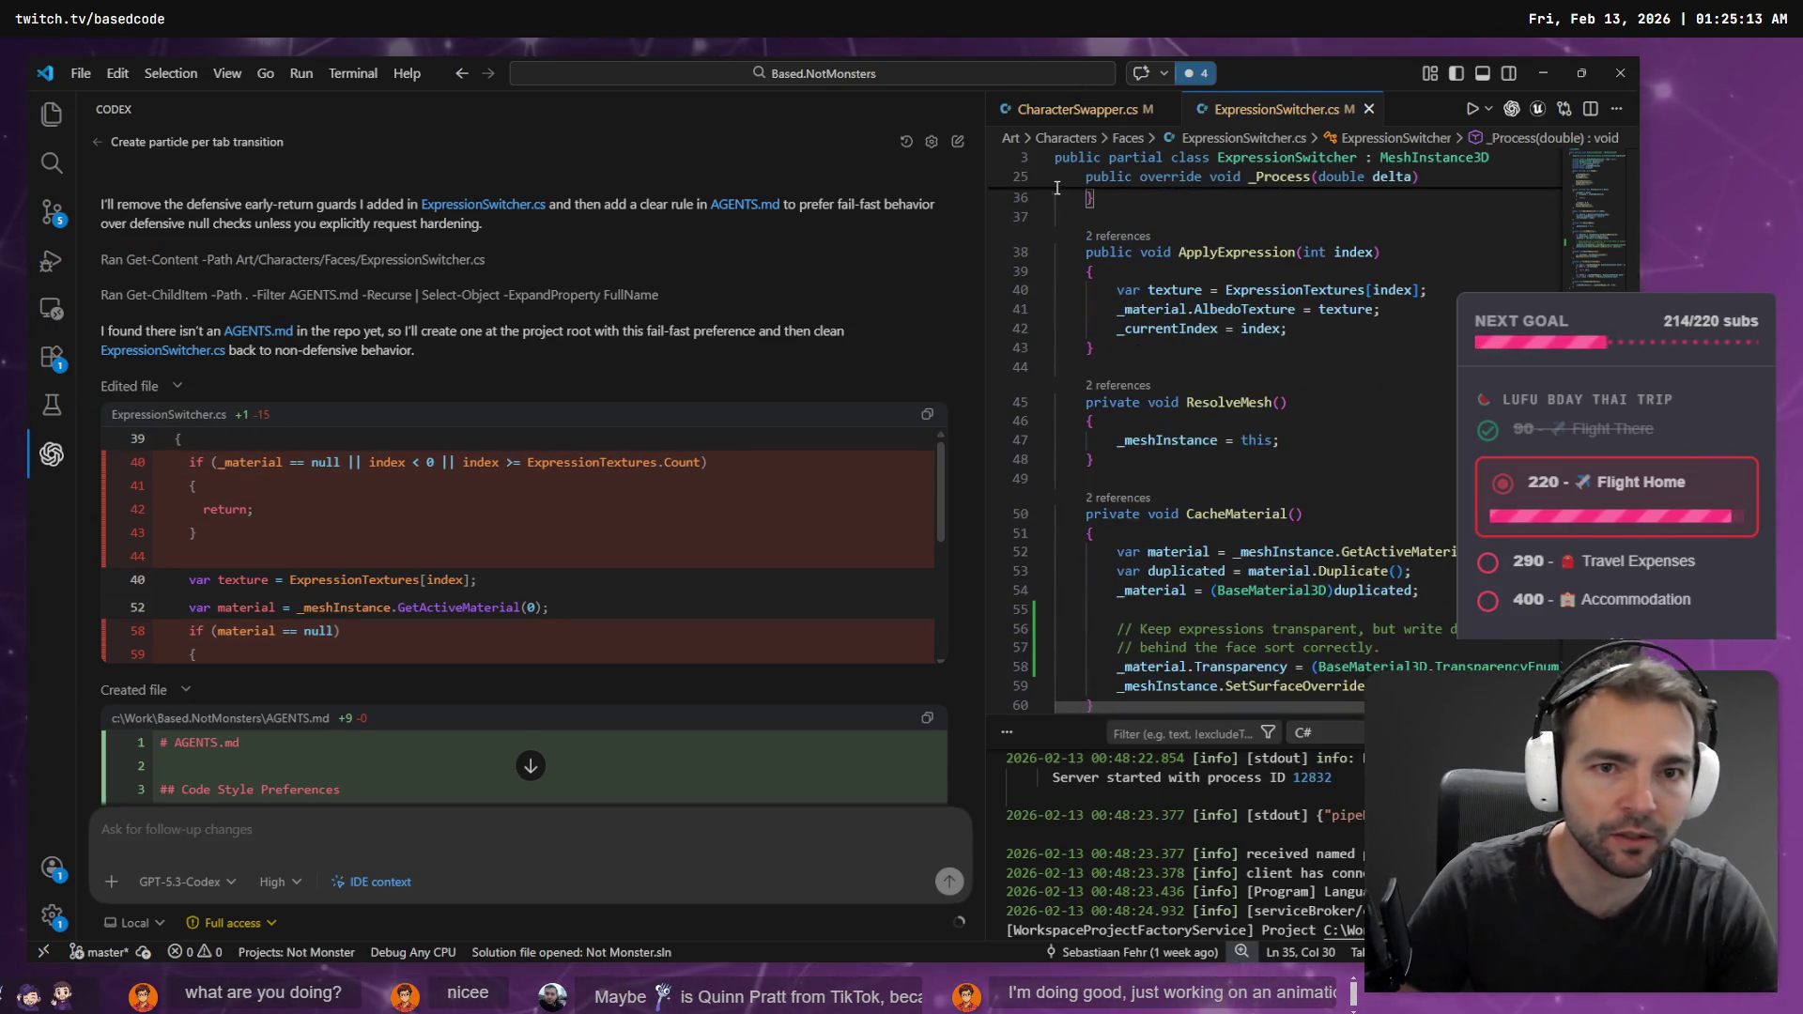
drag(982, 228, 684, 357)
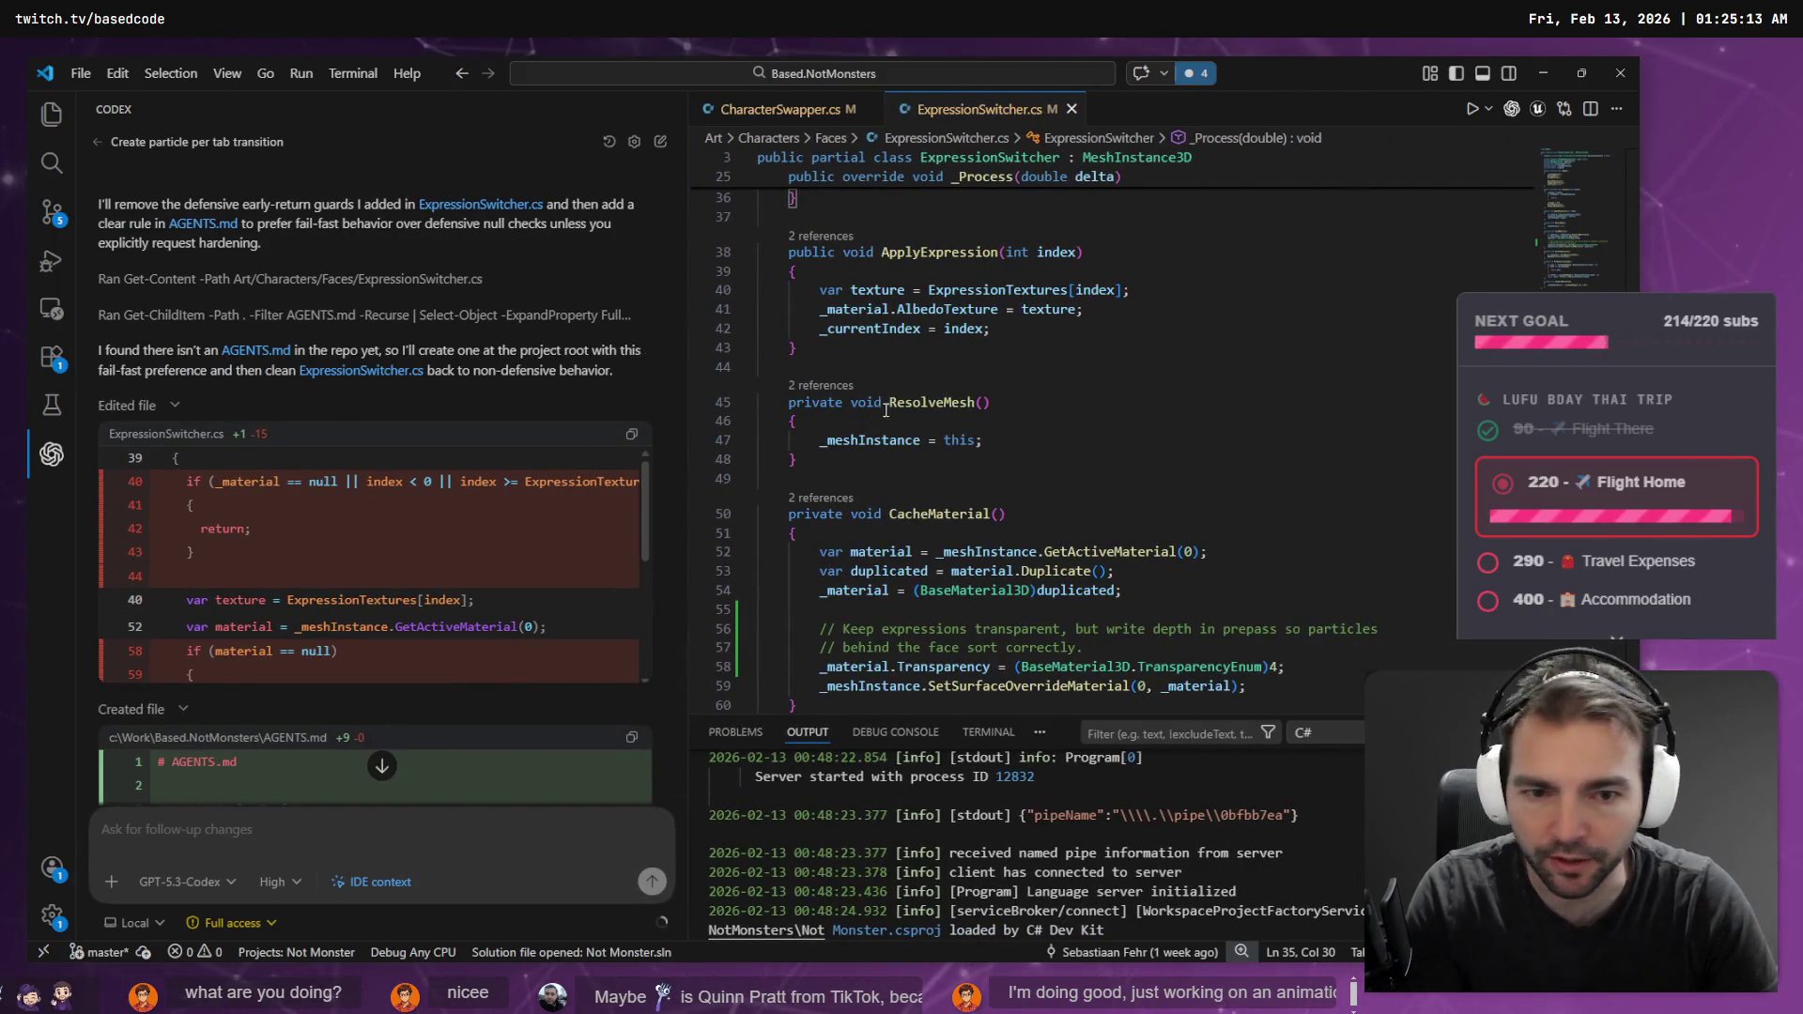
scroll(364, 544, down, 3)
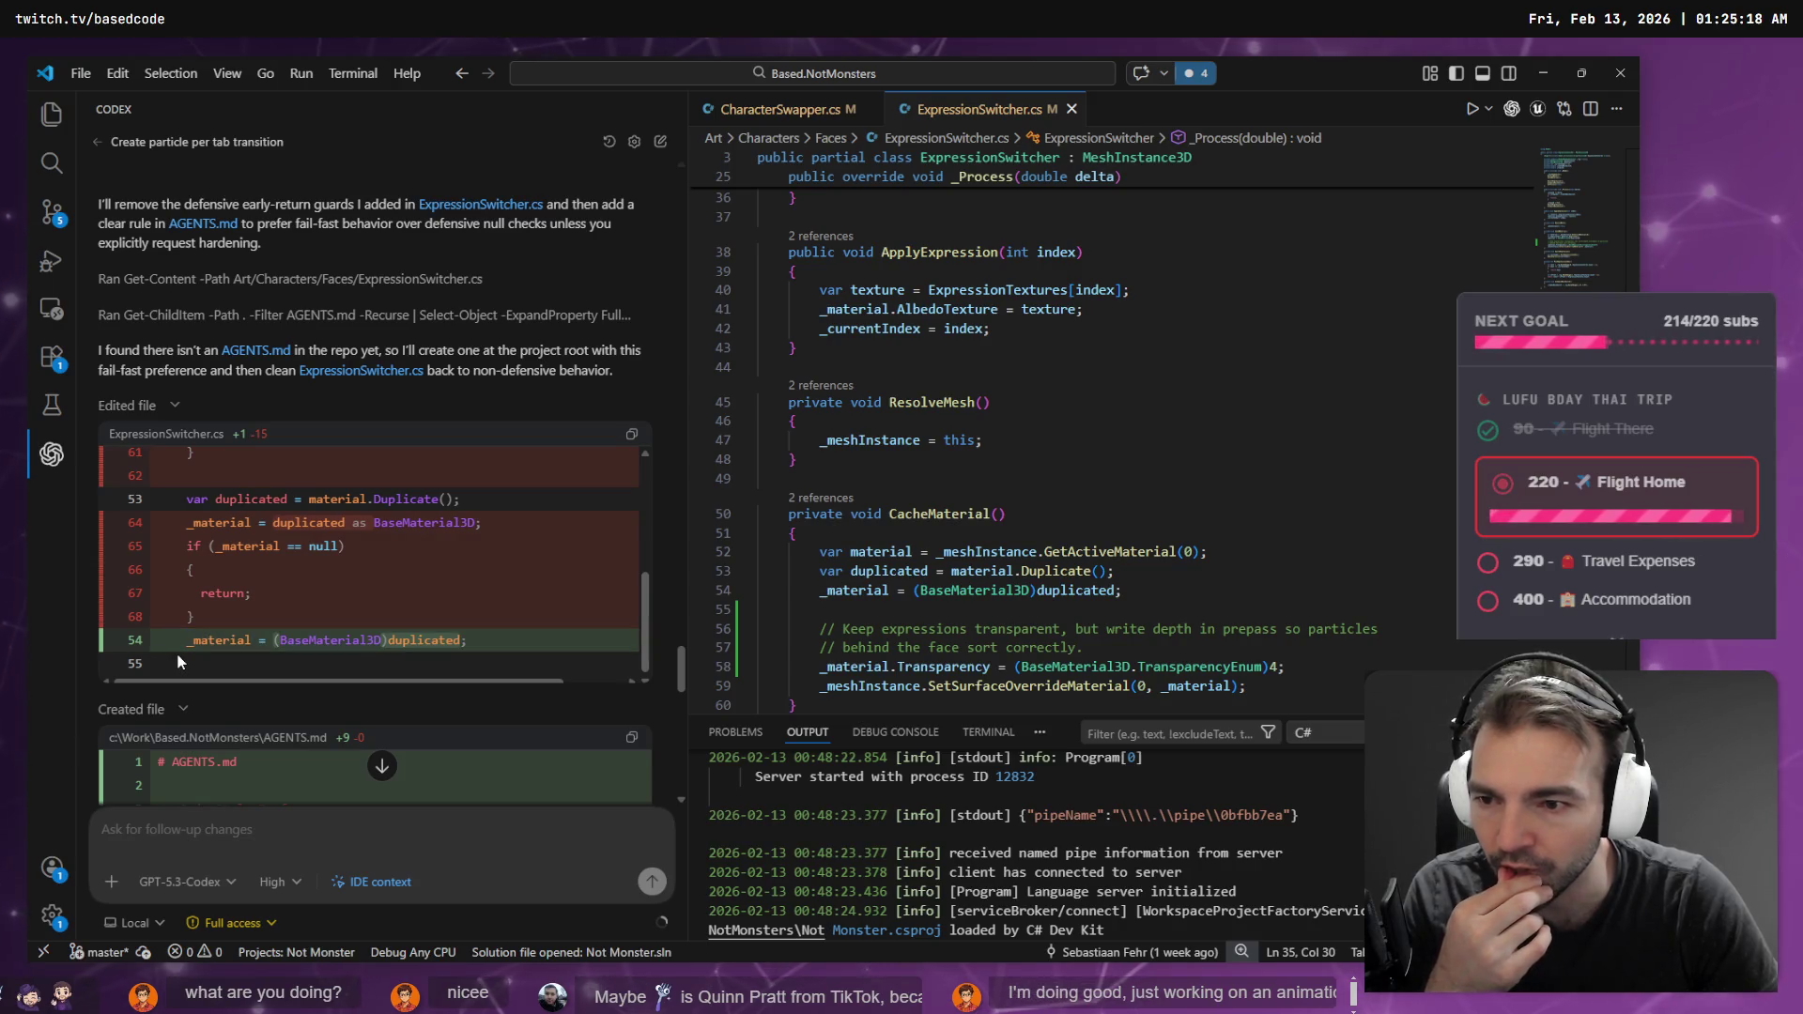
drag(179, 648, 467, 640)
scroll(892, 515, down, 5)
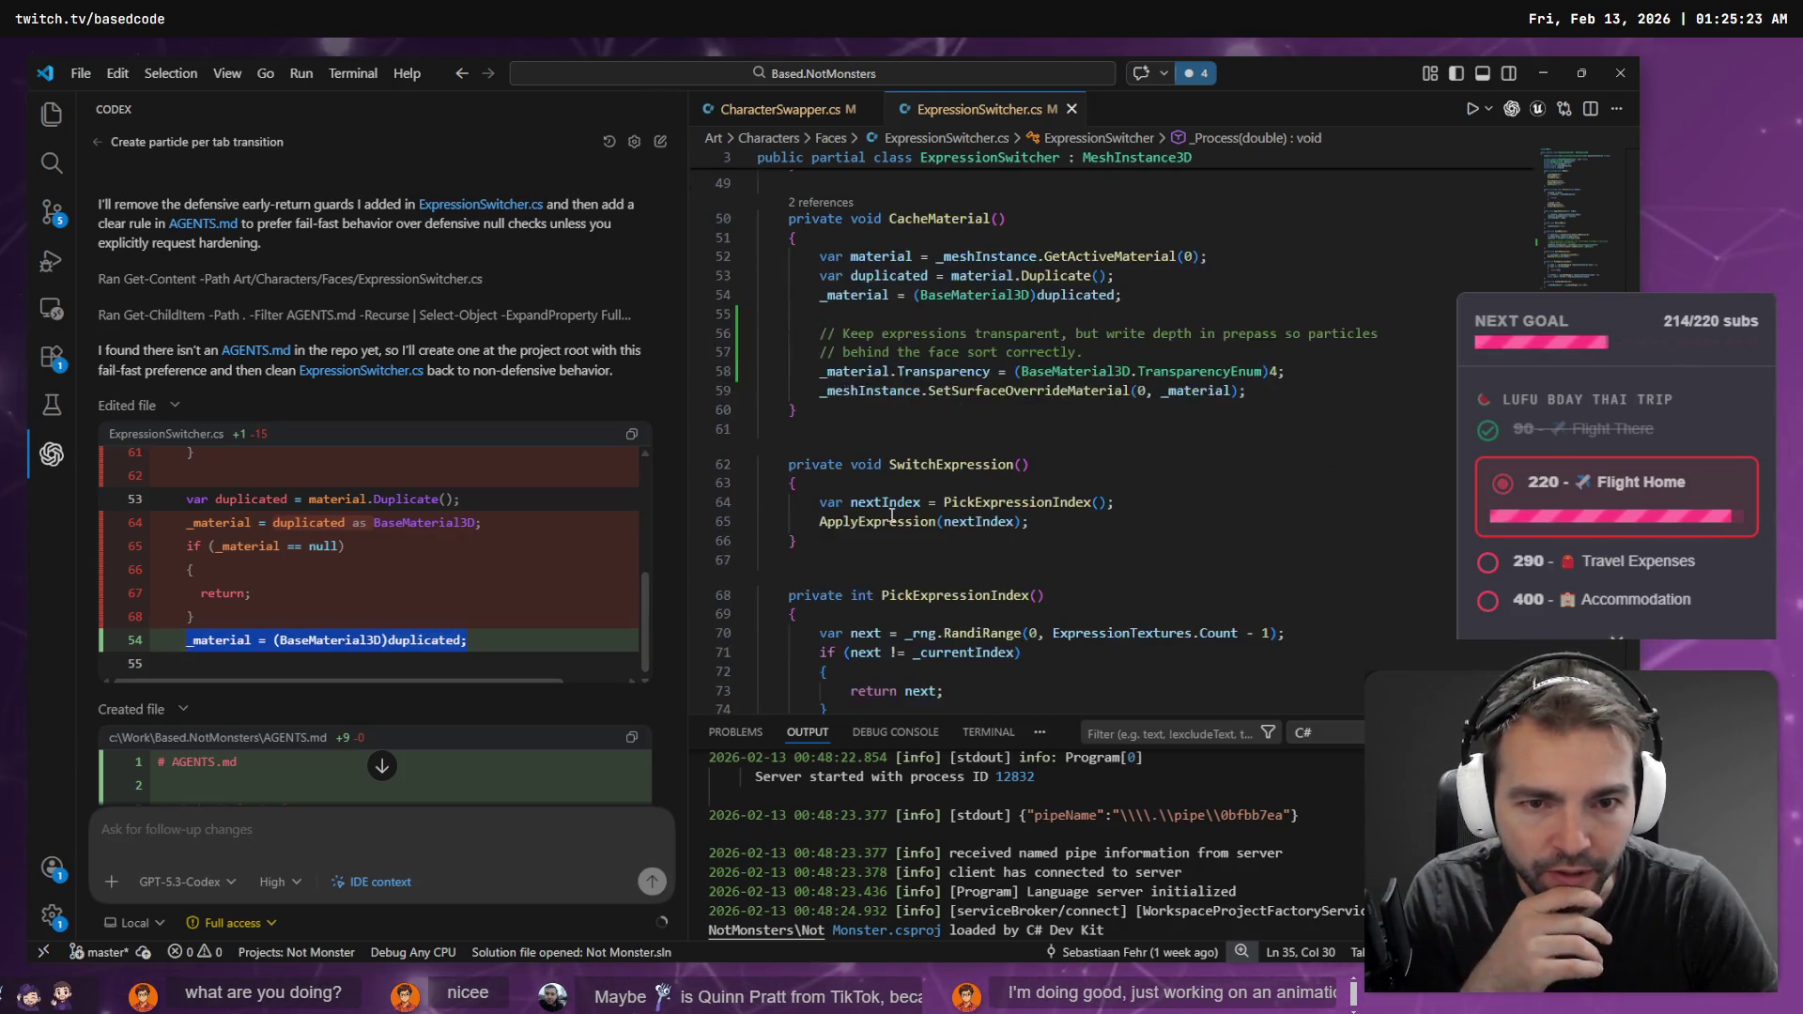
- Search the file for 'duplicated' and inspect the _material uses on lines 53–54
click(1189, 422)
key(ctrl+f)
text(duplicated)
double_click(855, 459)
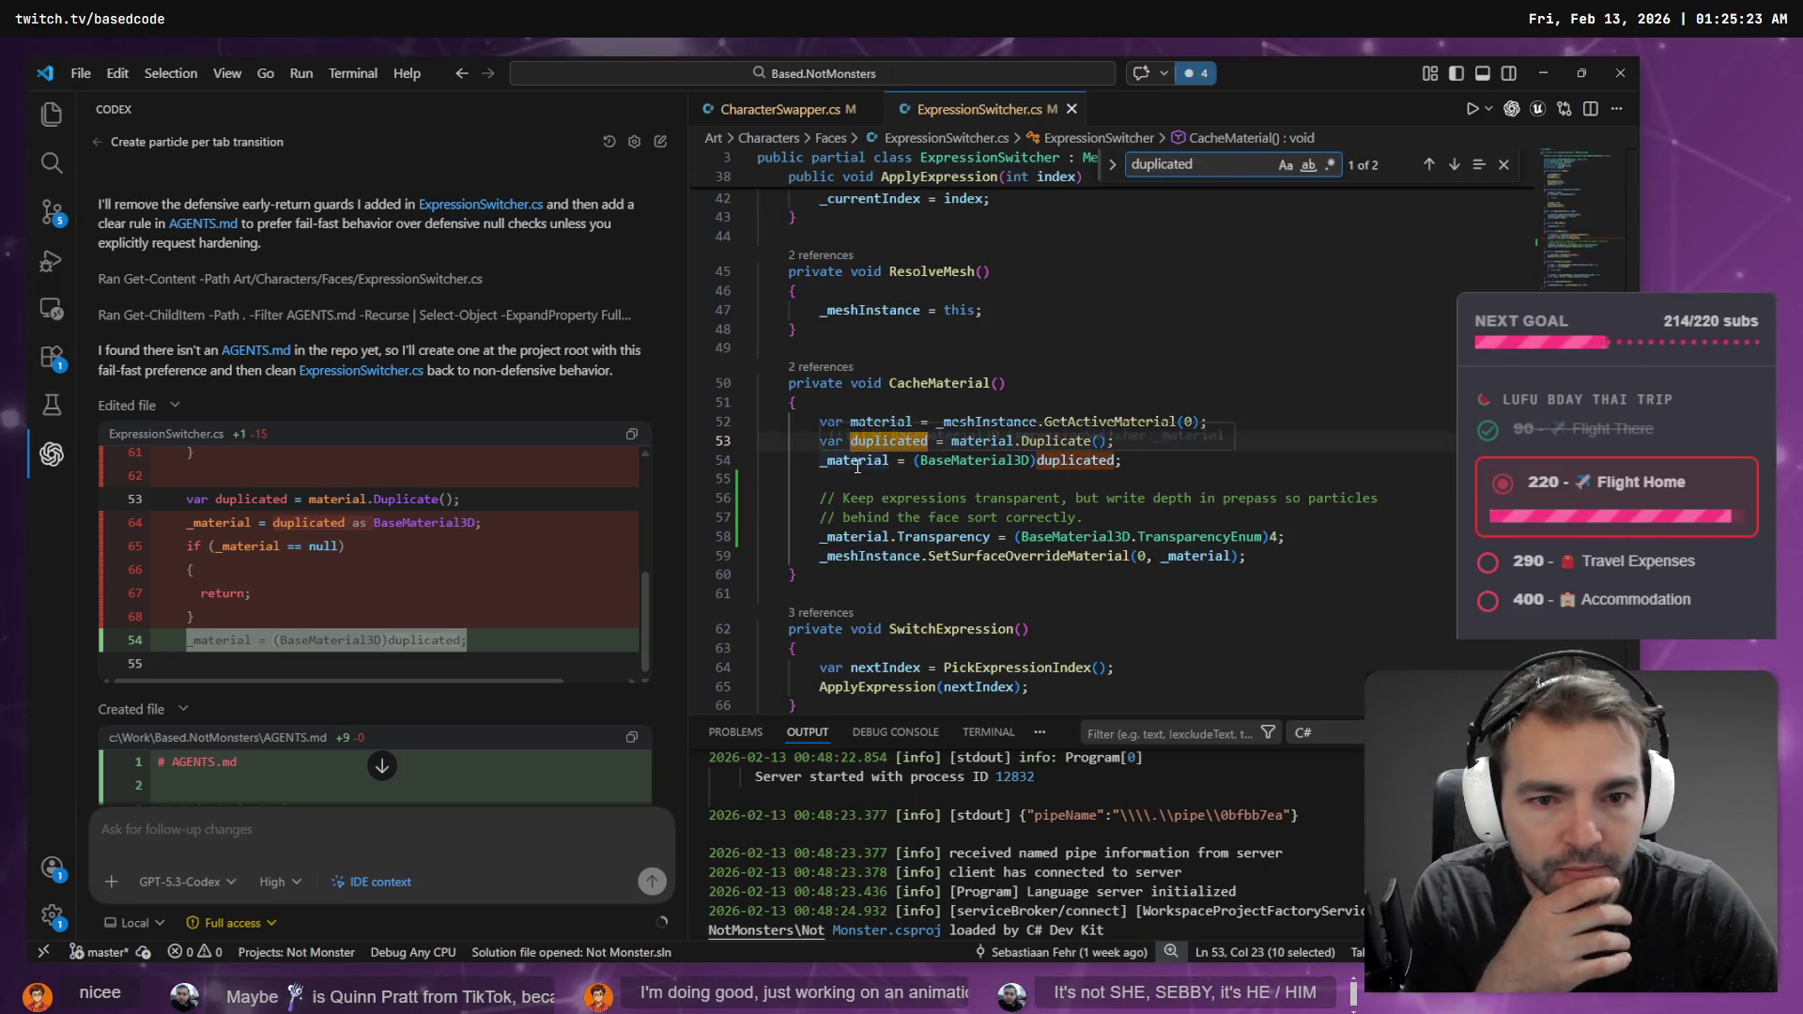
click(912, 441)
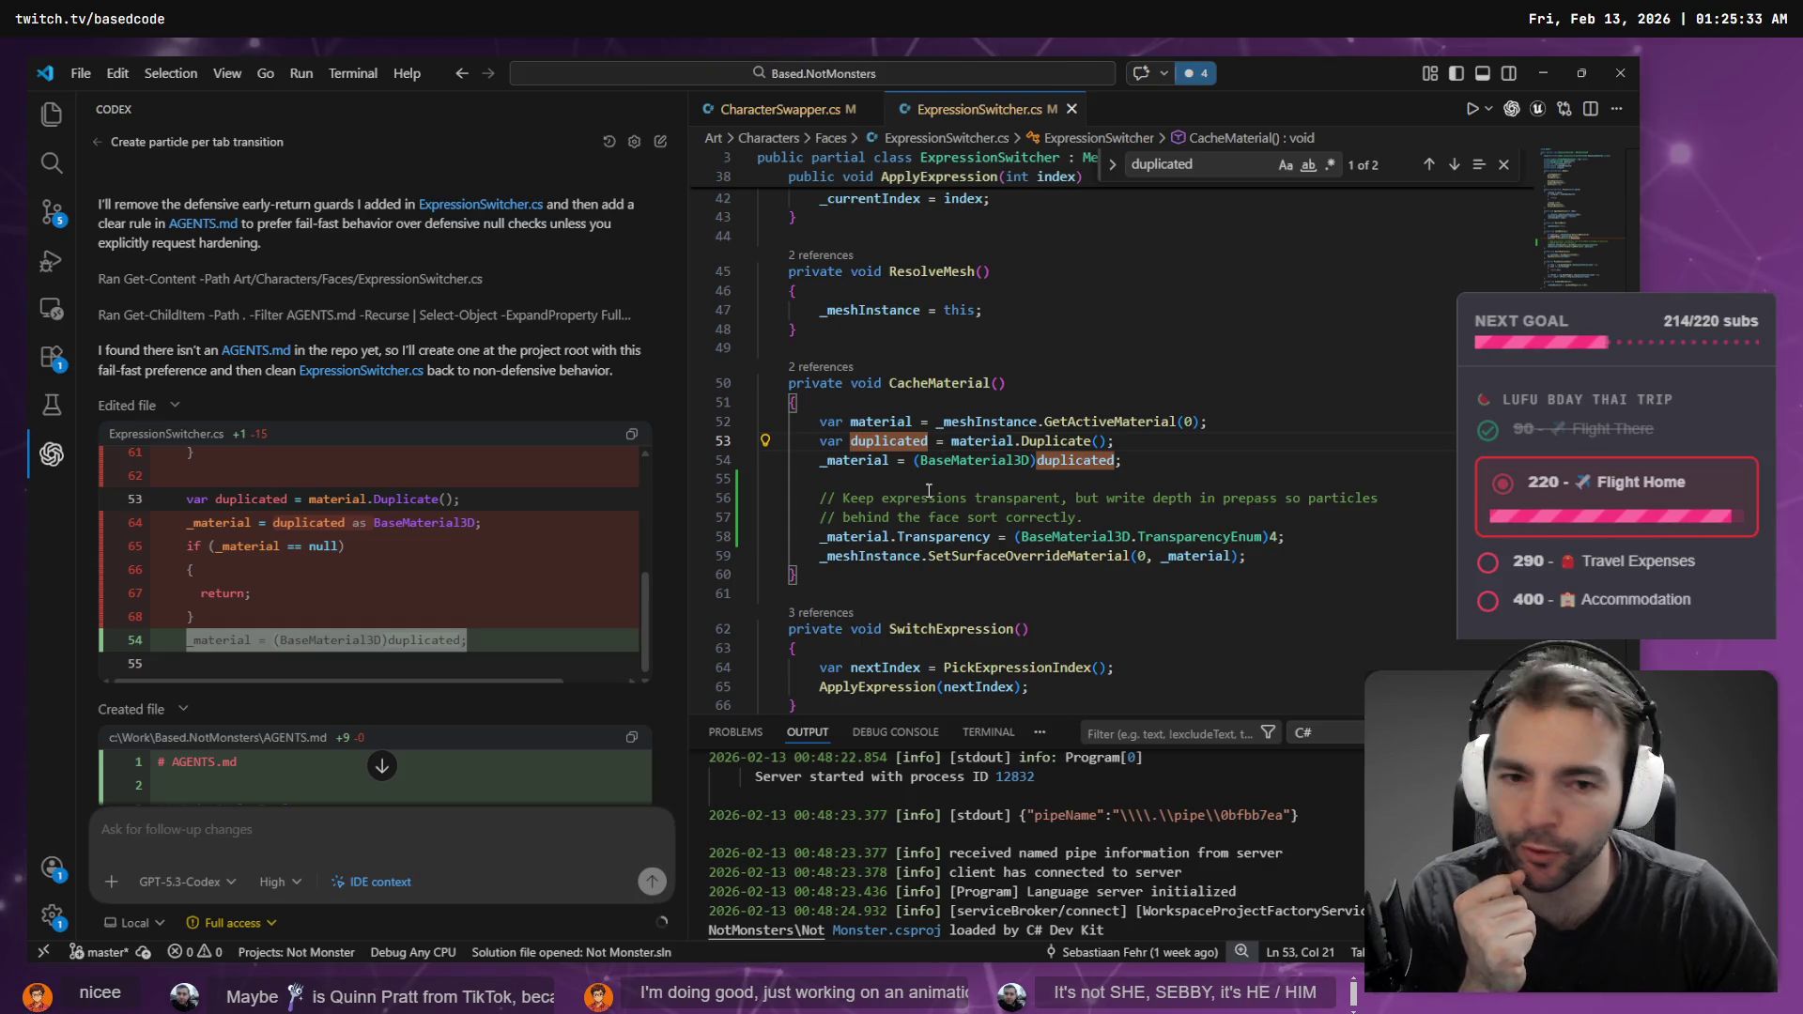
drag(1123, 461, 724, 438)
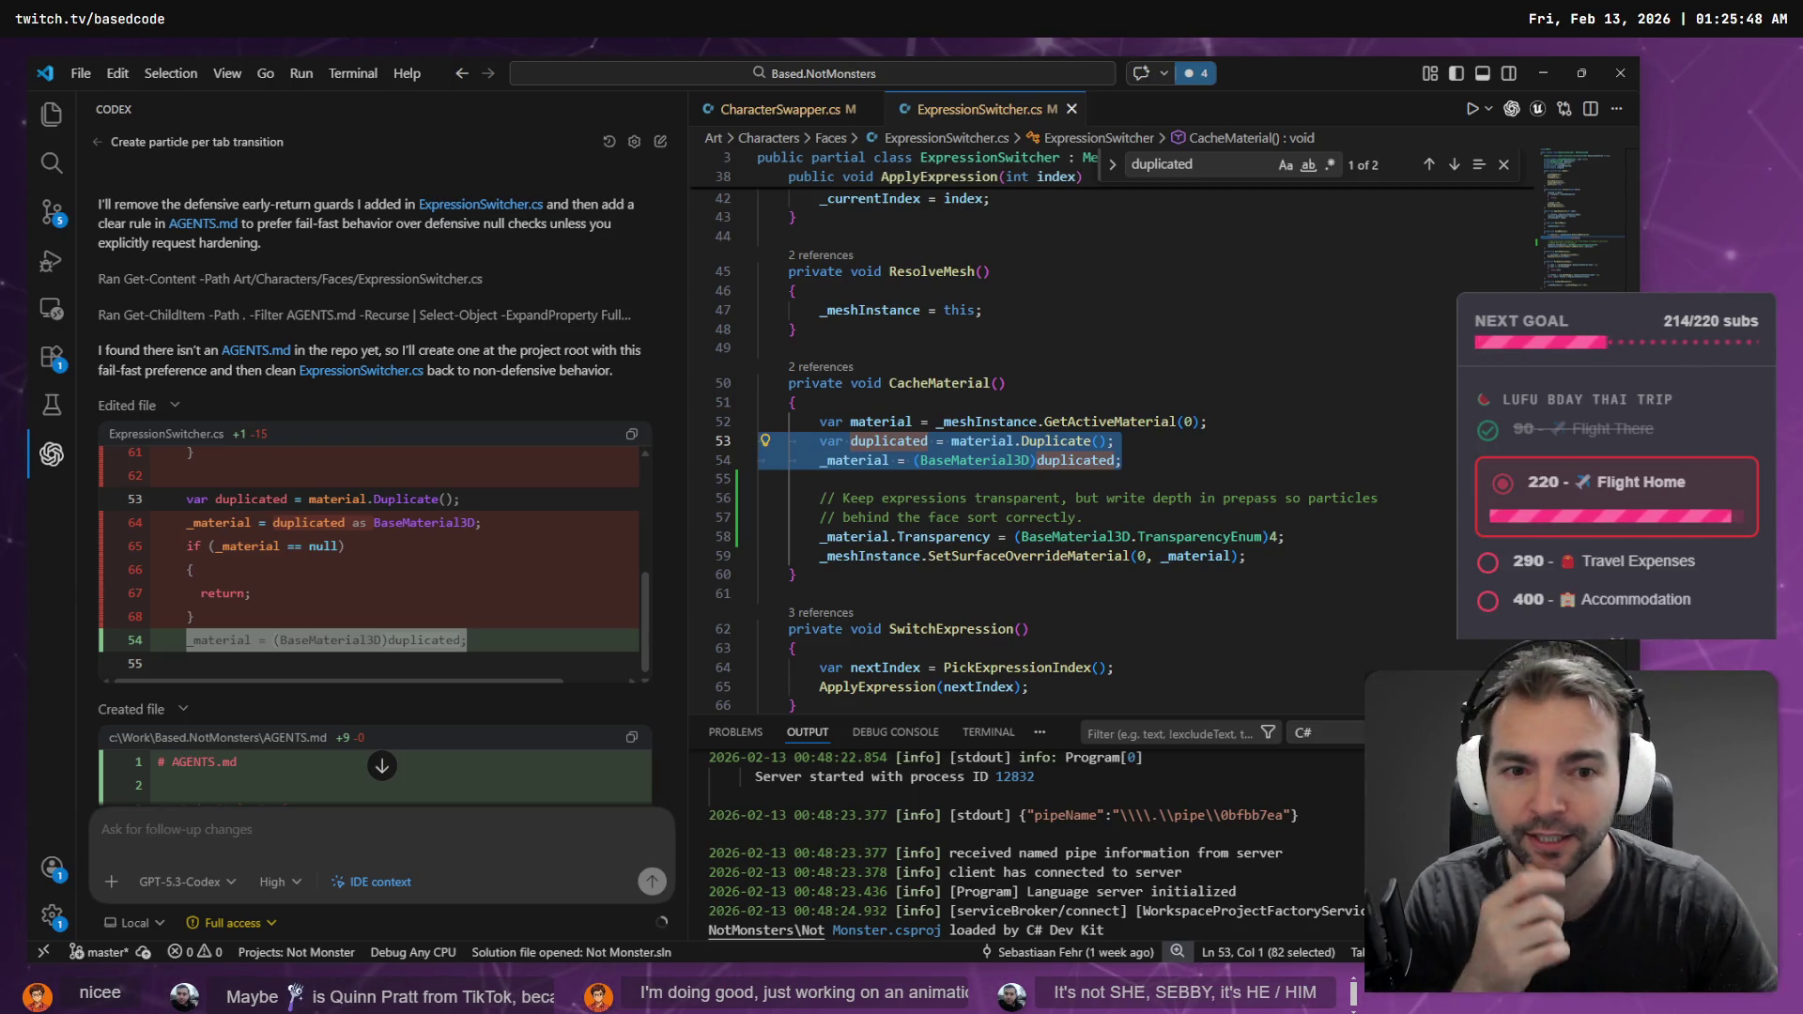
click(1204, 454)
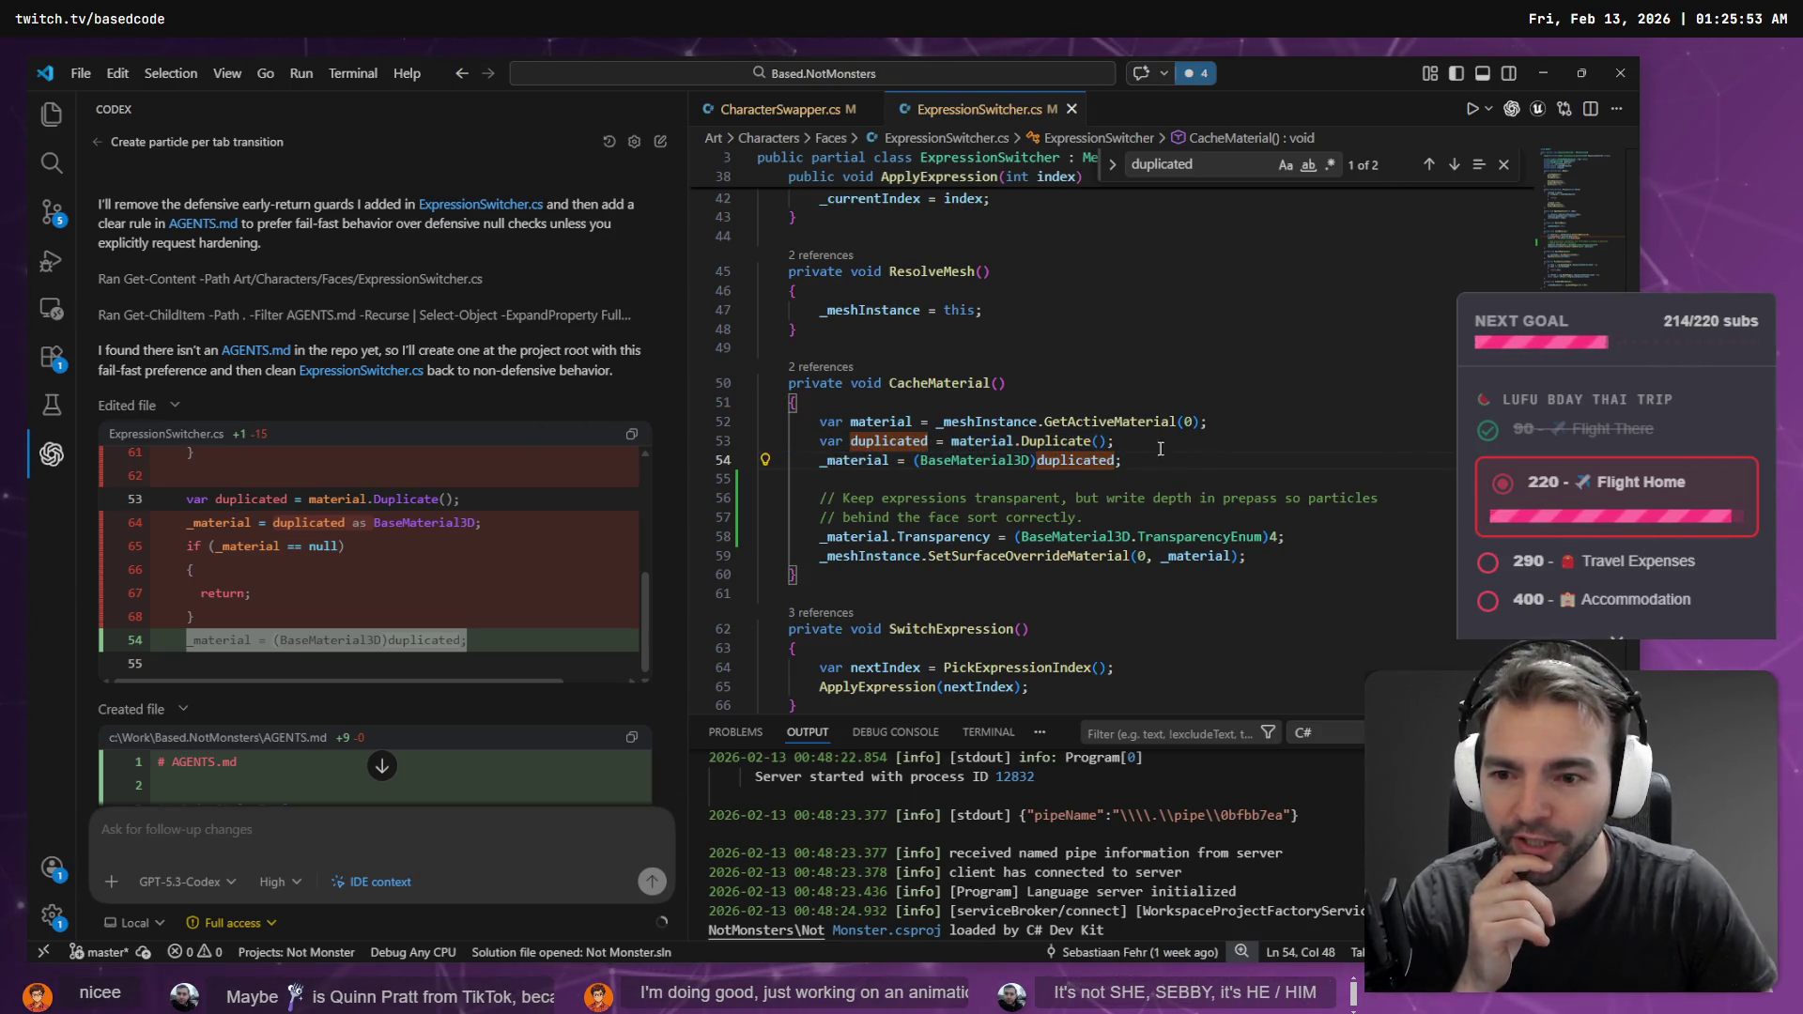
scroll(612, 698, down, 3)
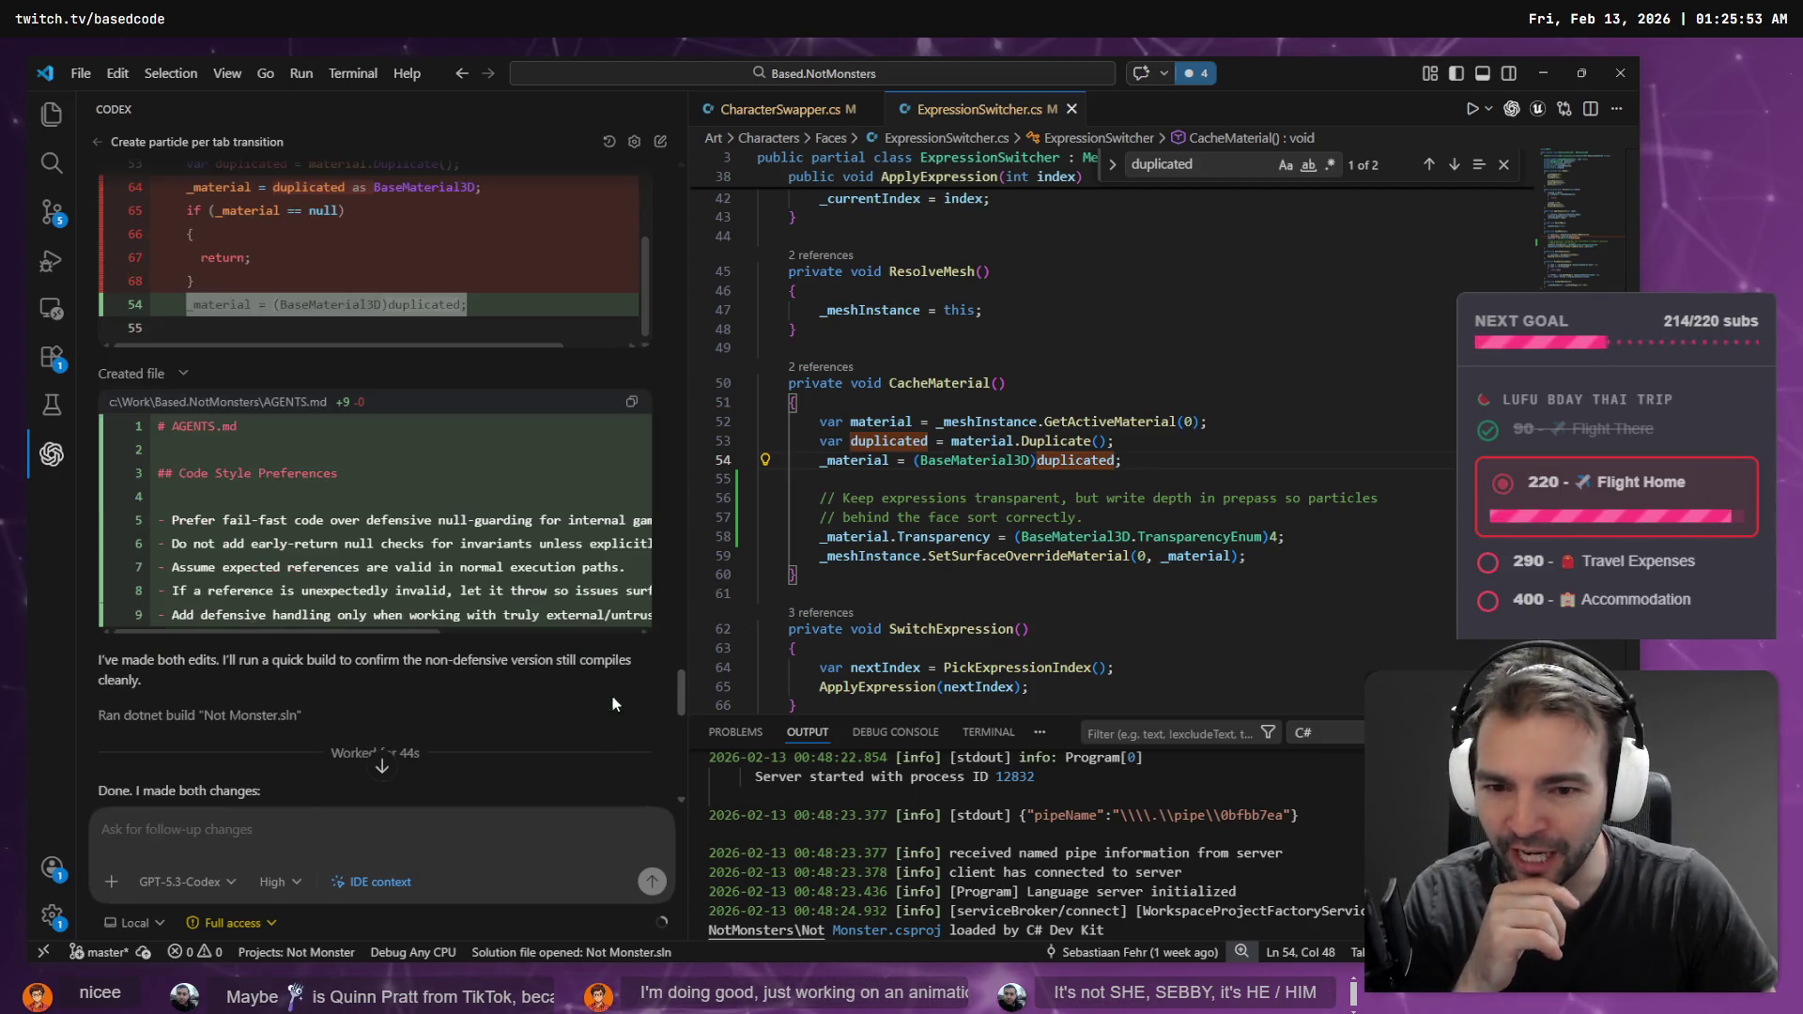
scroll(635, 690, down, 5)
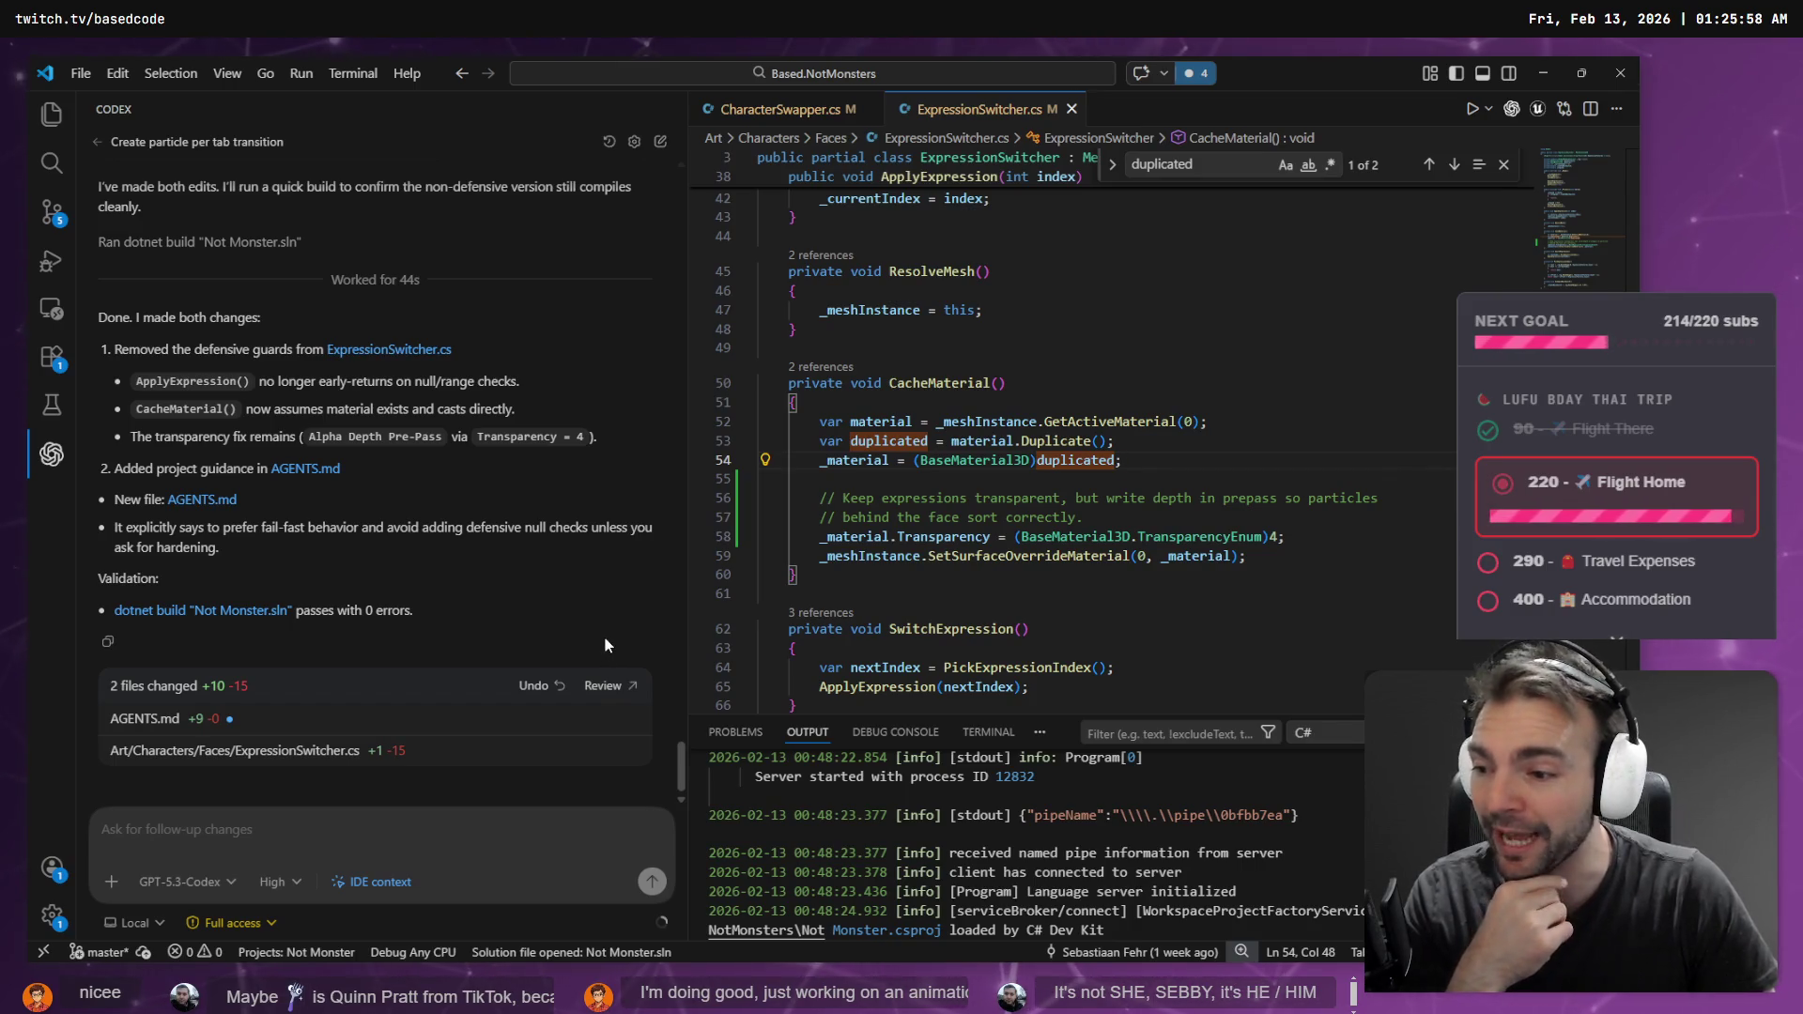
drag(688, 496, 653, 495)
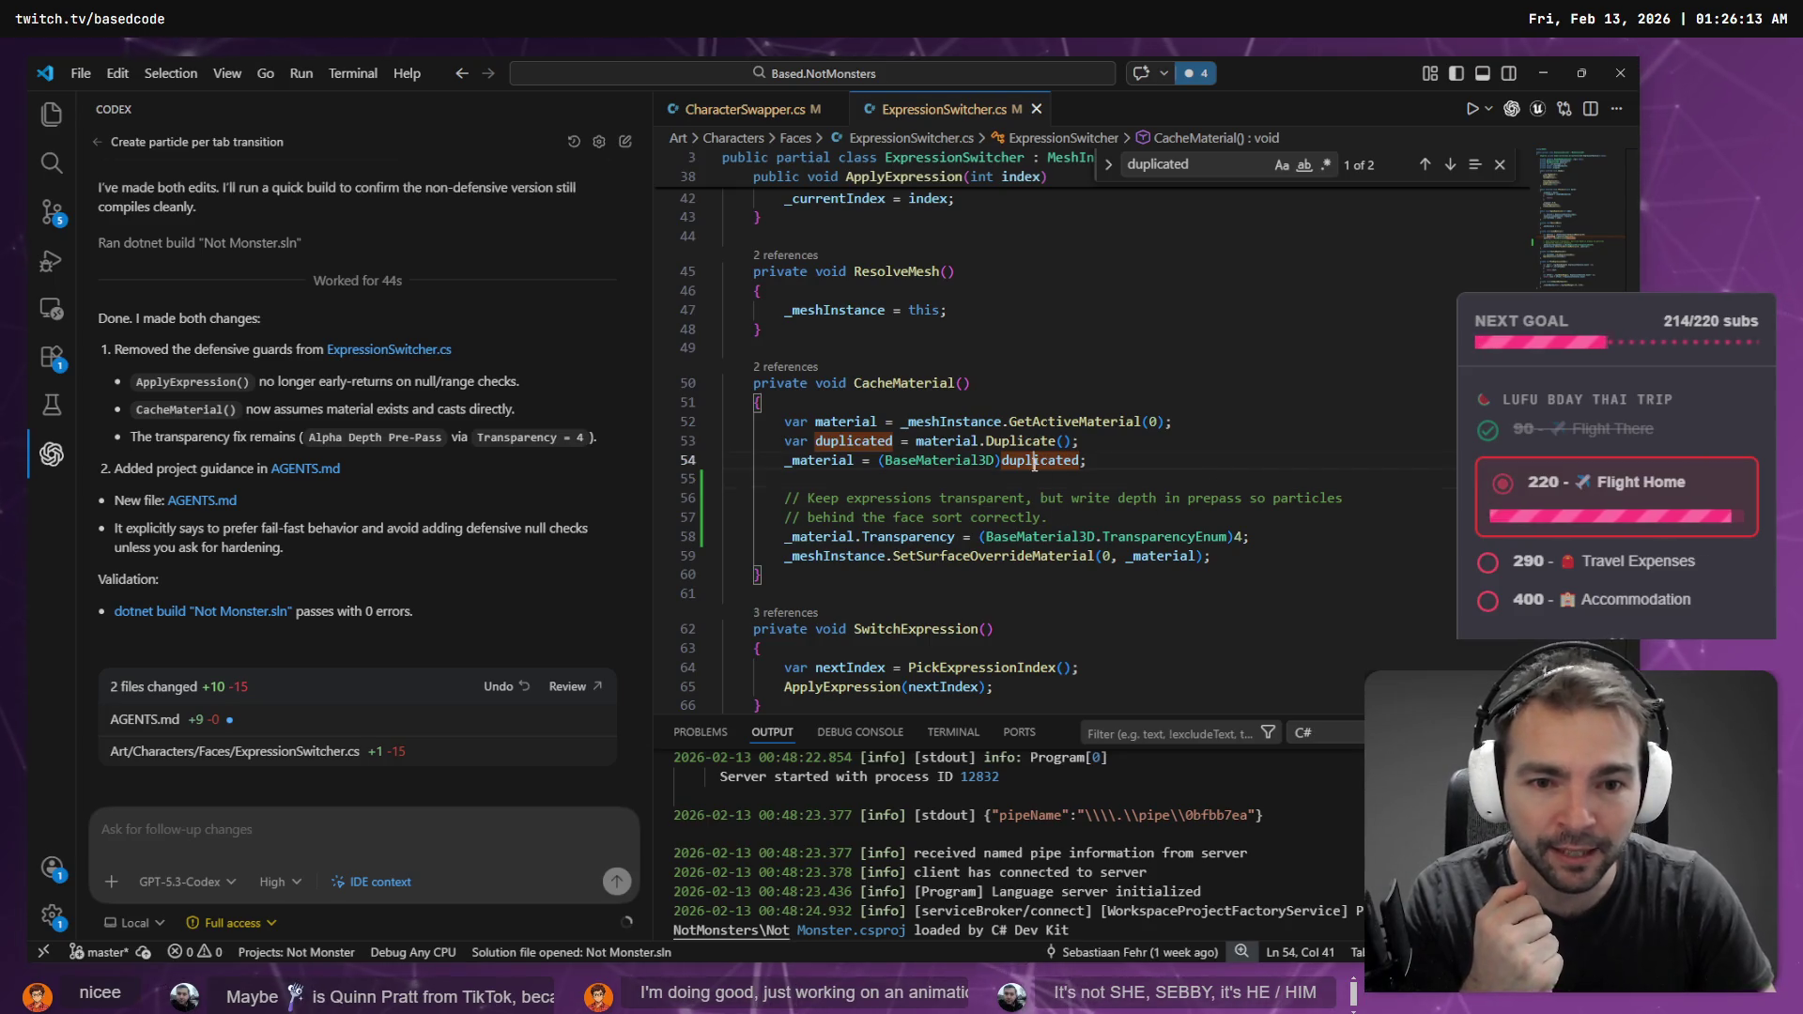
click(847, 464)
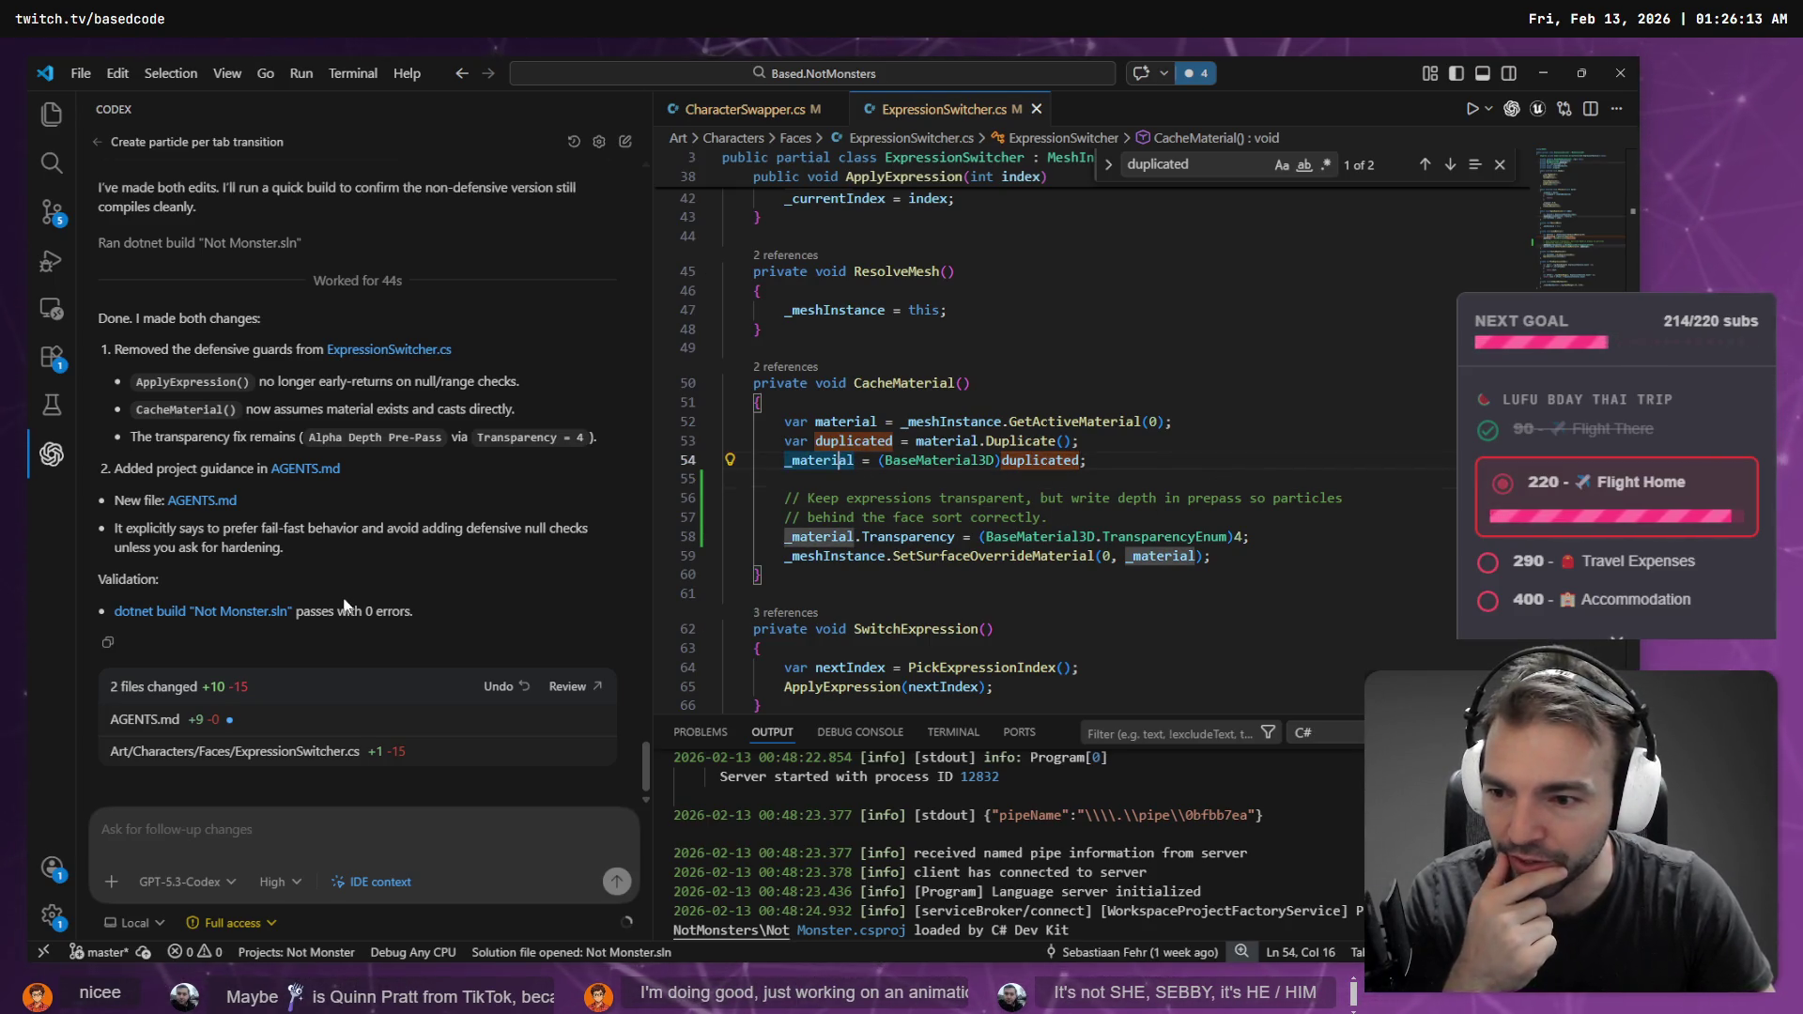
scroll(346, 606, up, 6)
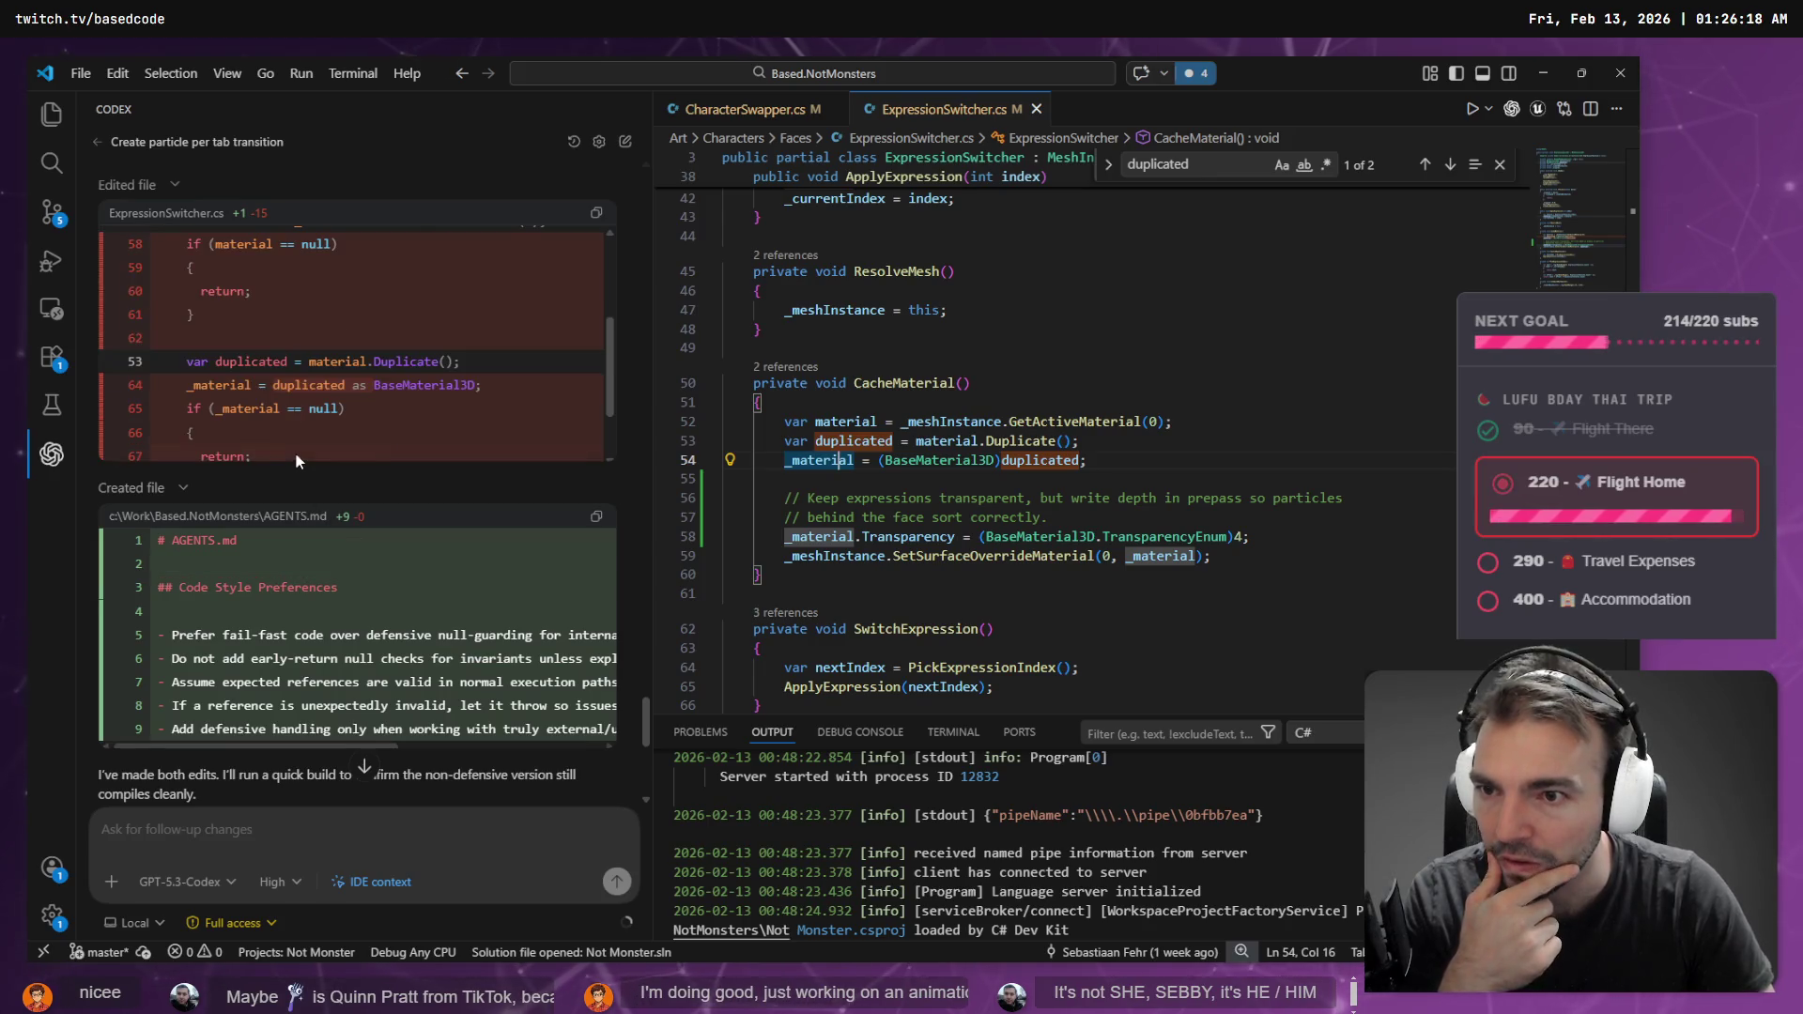
scroll(296, 457, up, 2)
scroll(315, 418, down, 3)
scroll(315, 418, up, 3)
scroll(325, 413, down, 3)
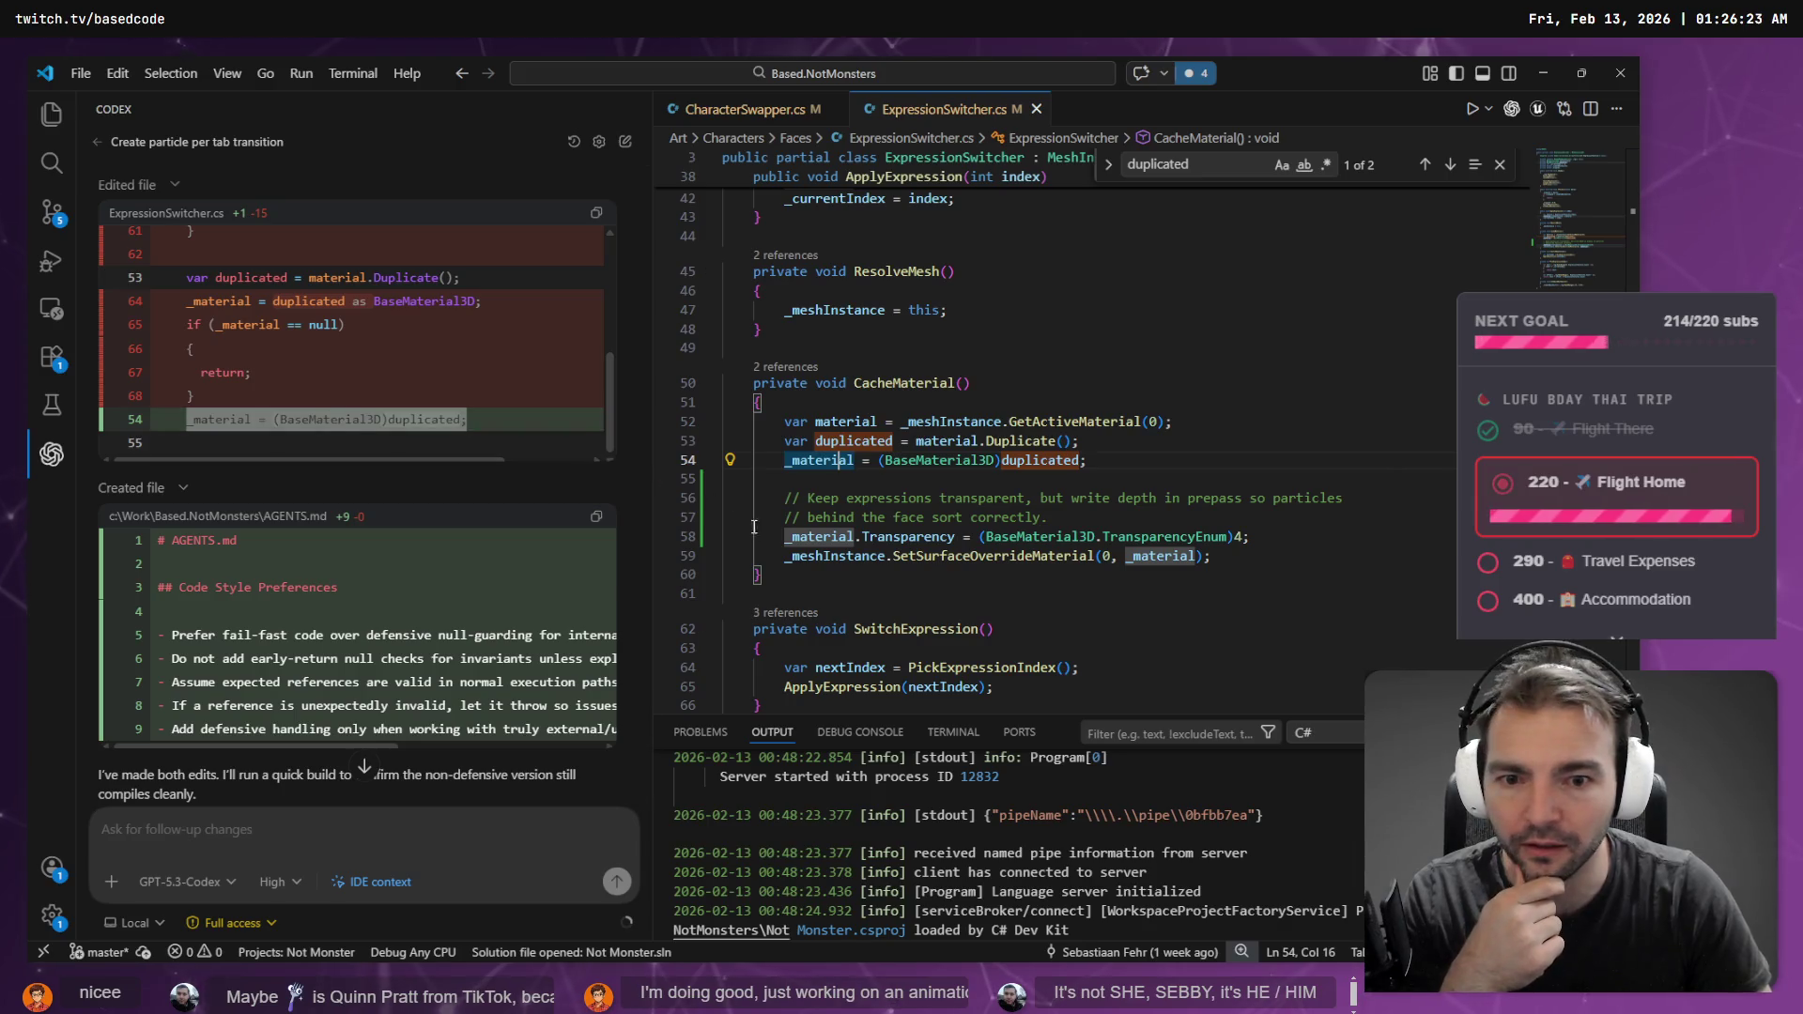
click(836, 537)
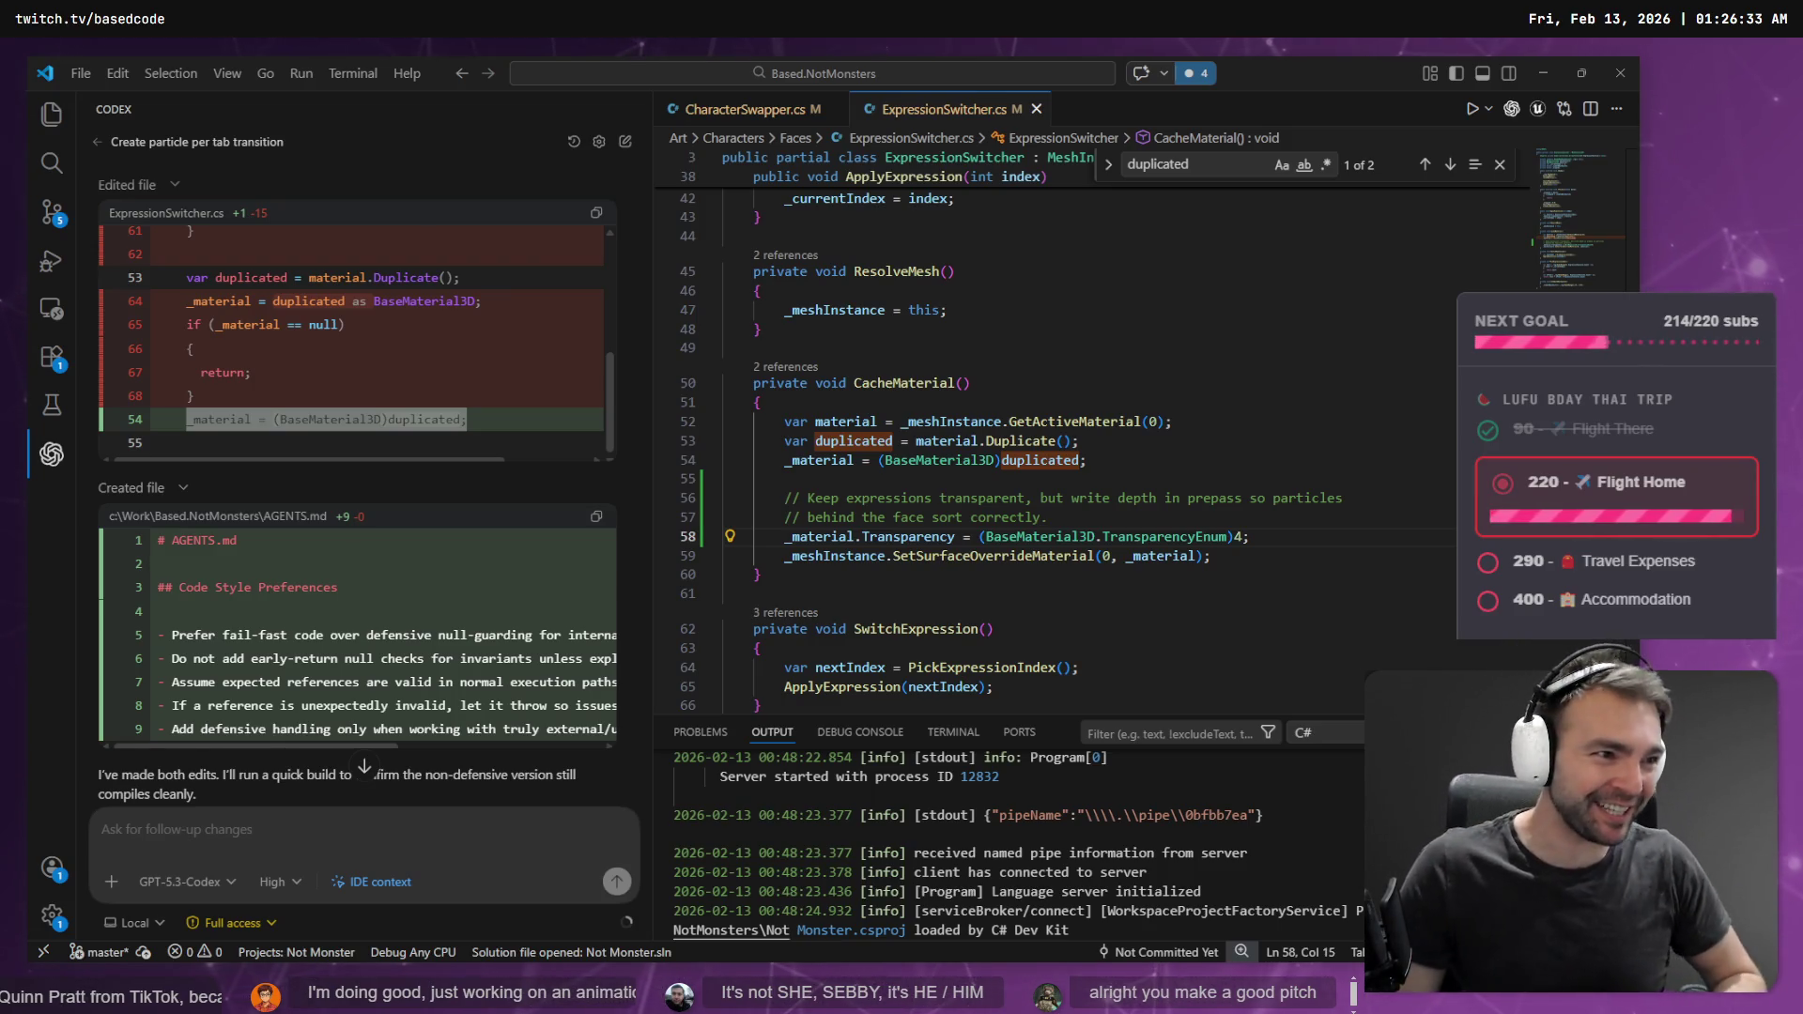
key(alt+Tab)
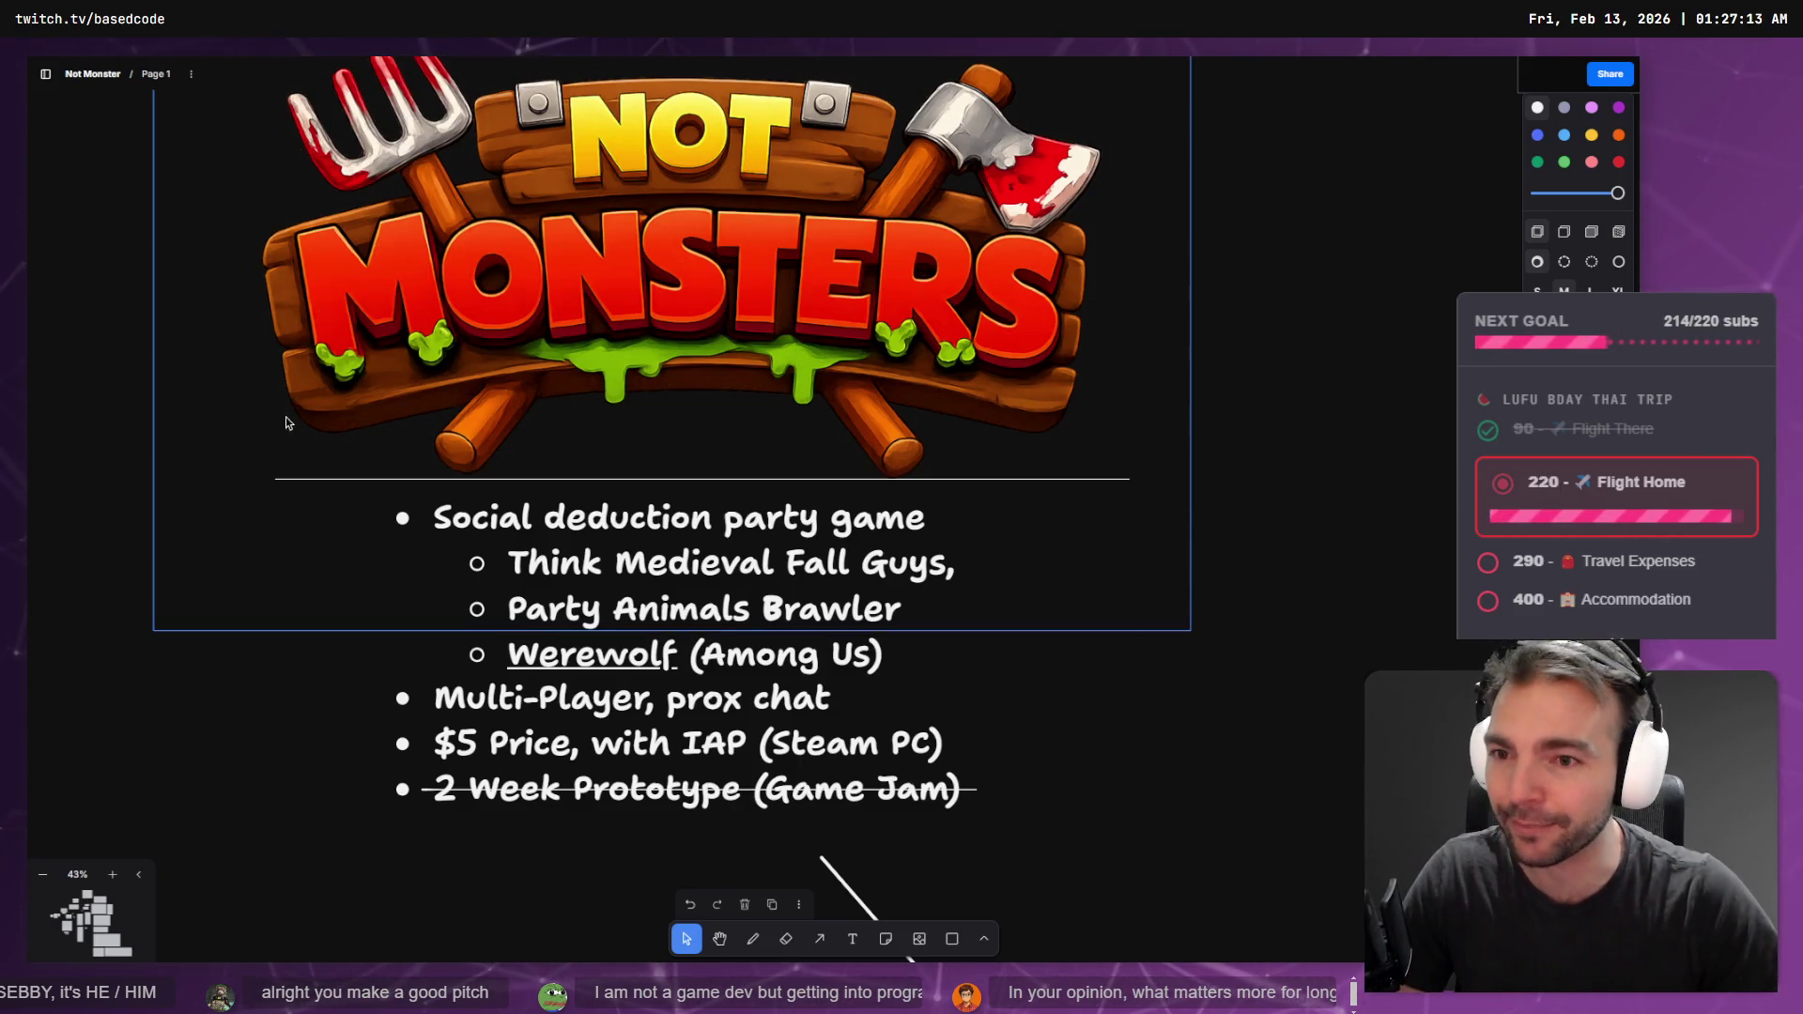
scroll(240, 491, down, 3)
drag(240, 491, 261, 504)
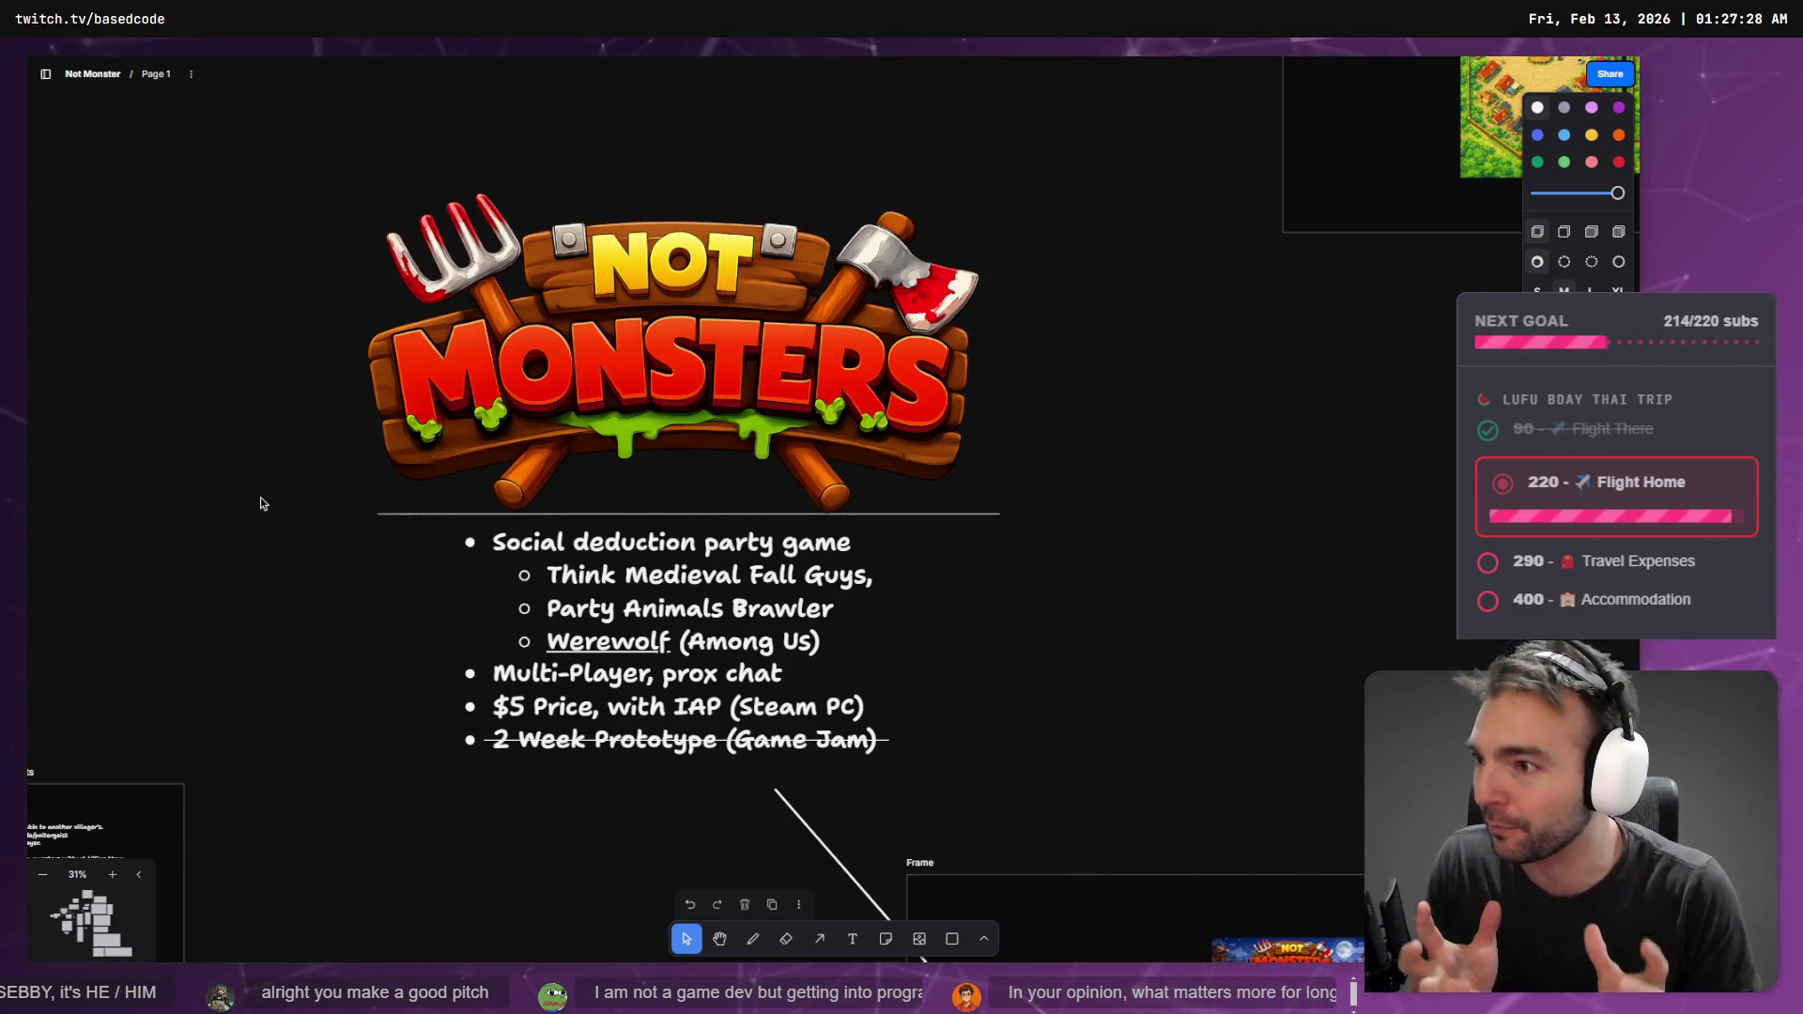
- Zoom into the Not Monsters key-art images to inspect them, then zoom out to the Visual Style frame
scroll(780, 507, down, 10)
scroll(780, 508, right, 8)
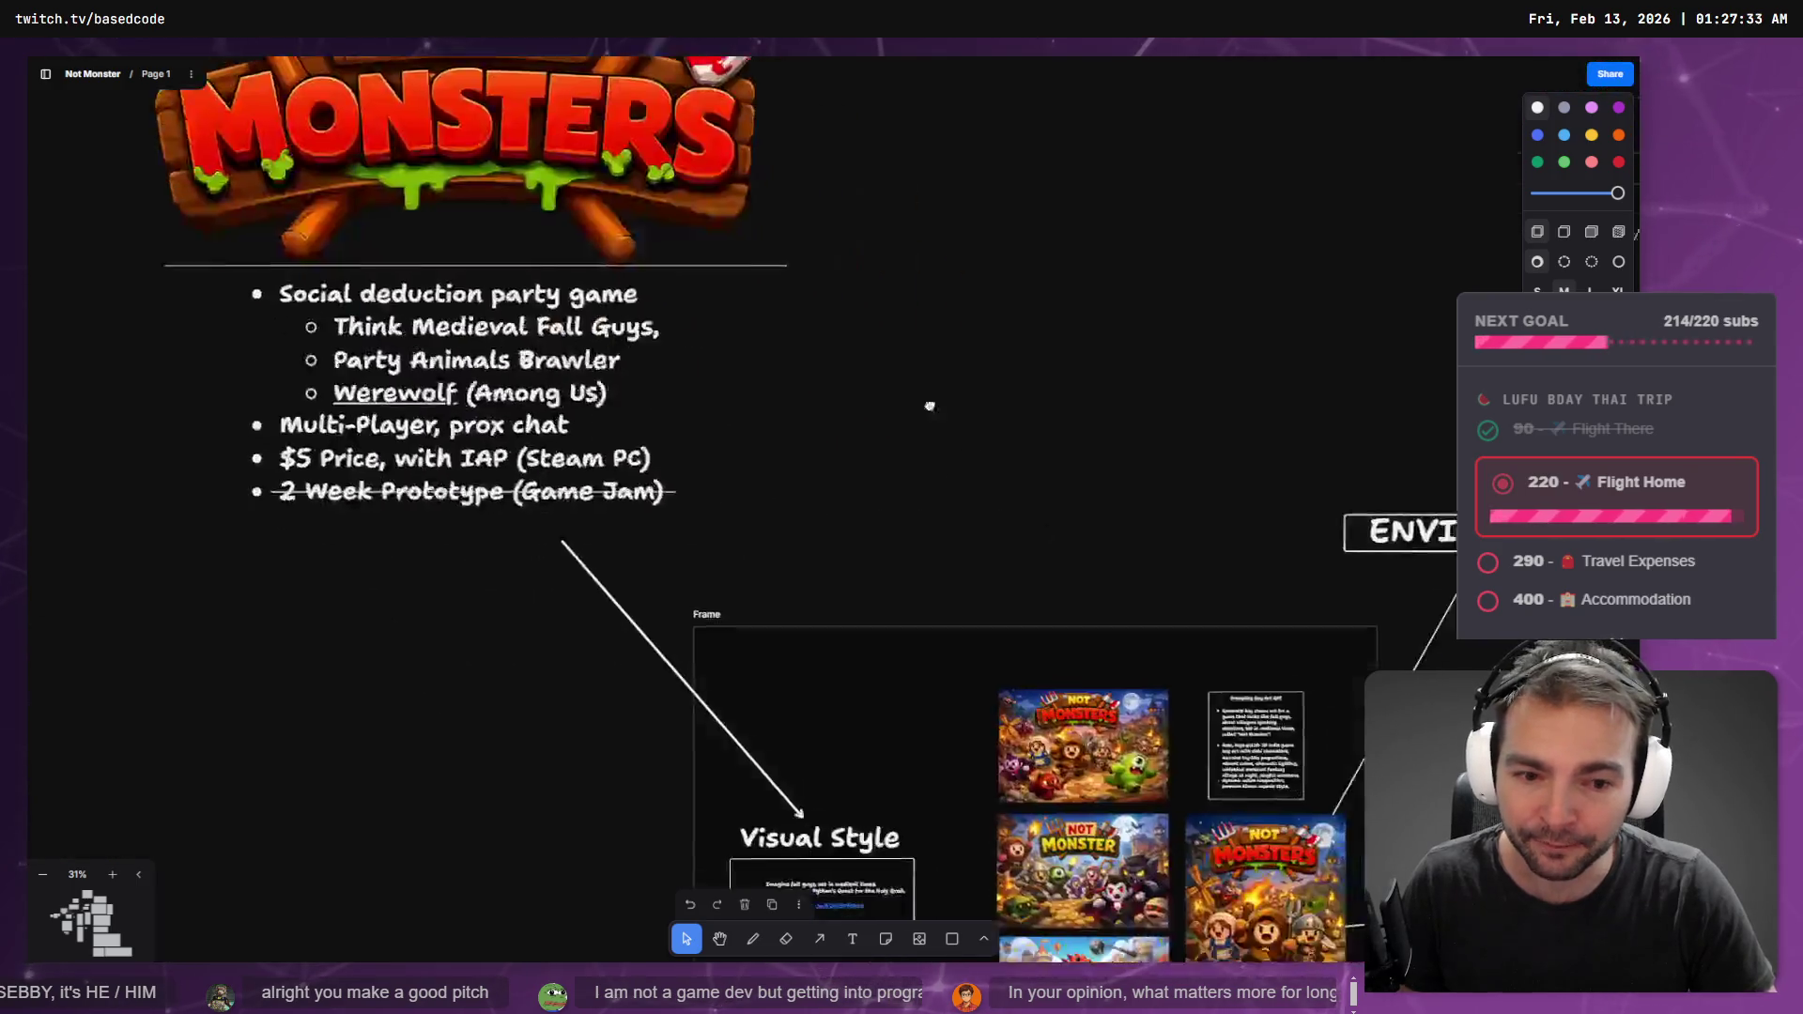
scroll(780, 507, up, 10)
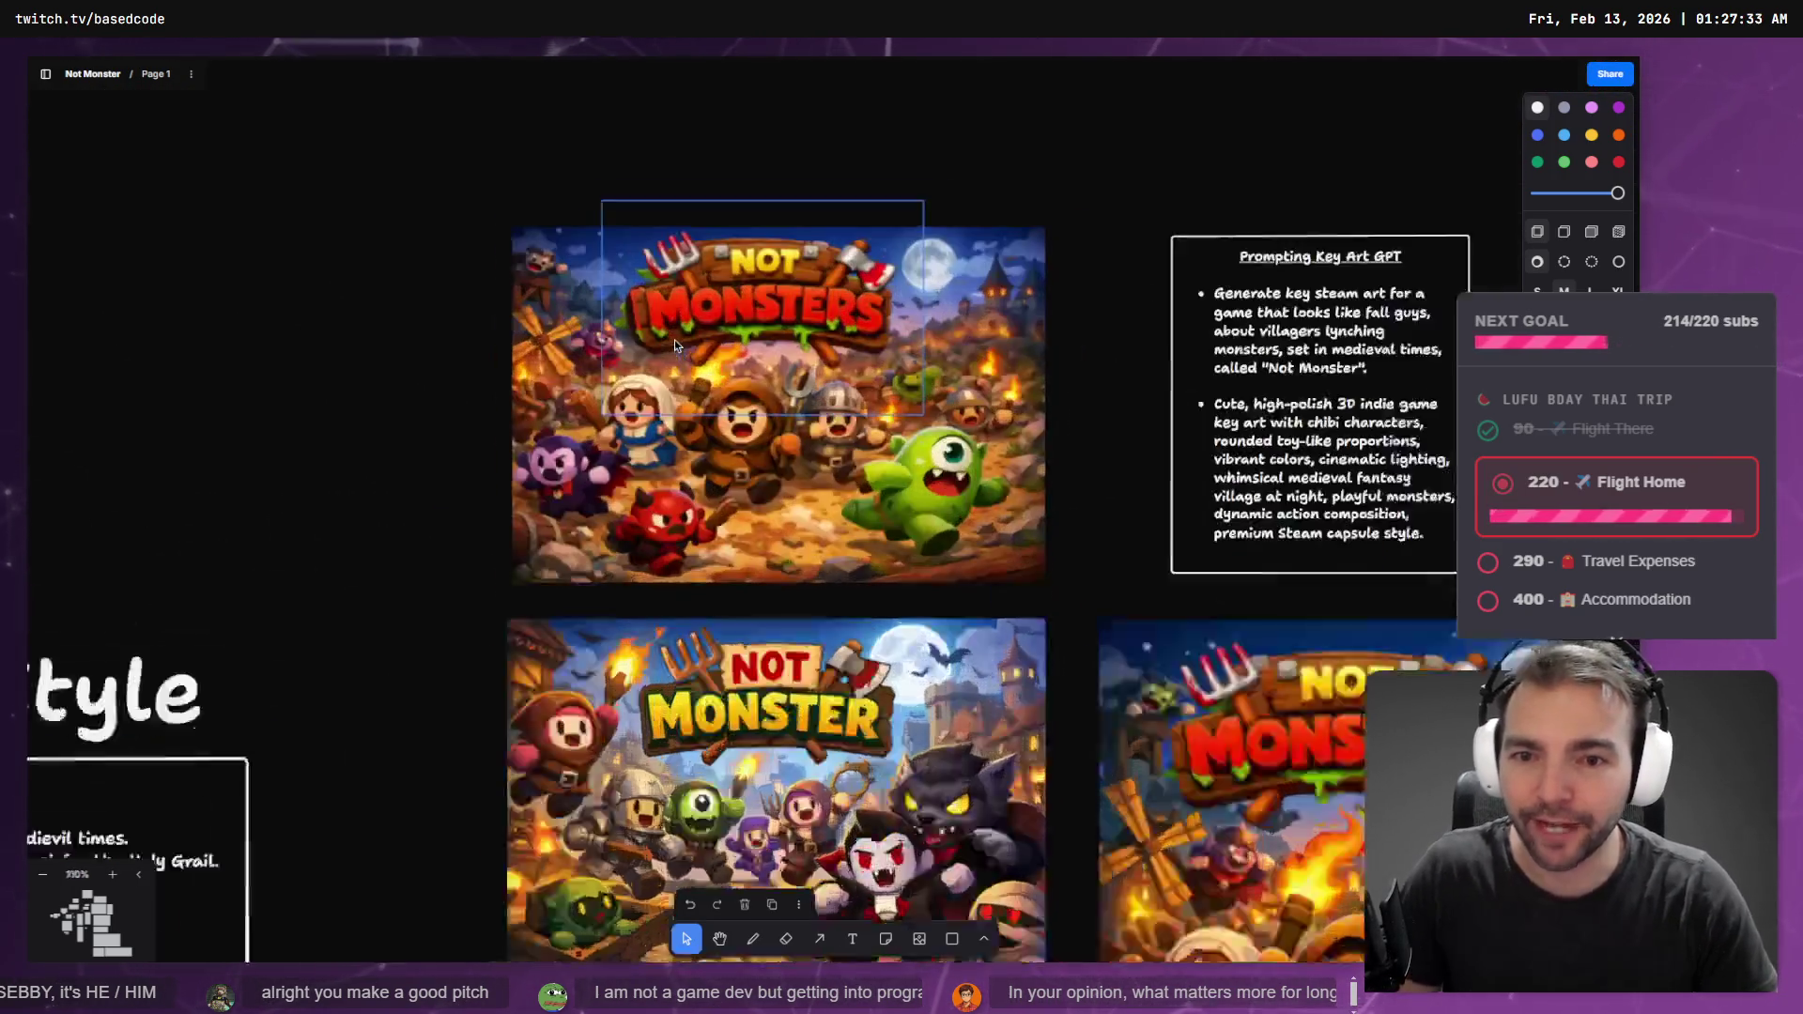
scroll(792, 456, down, 2)
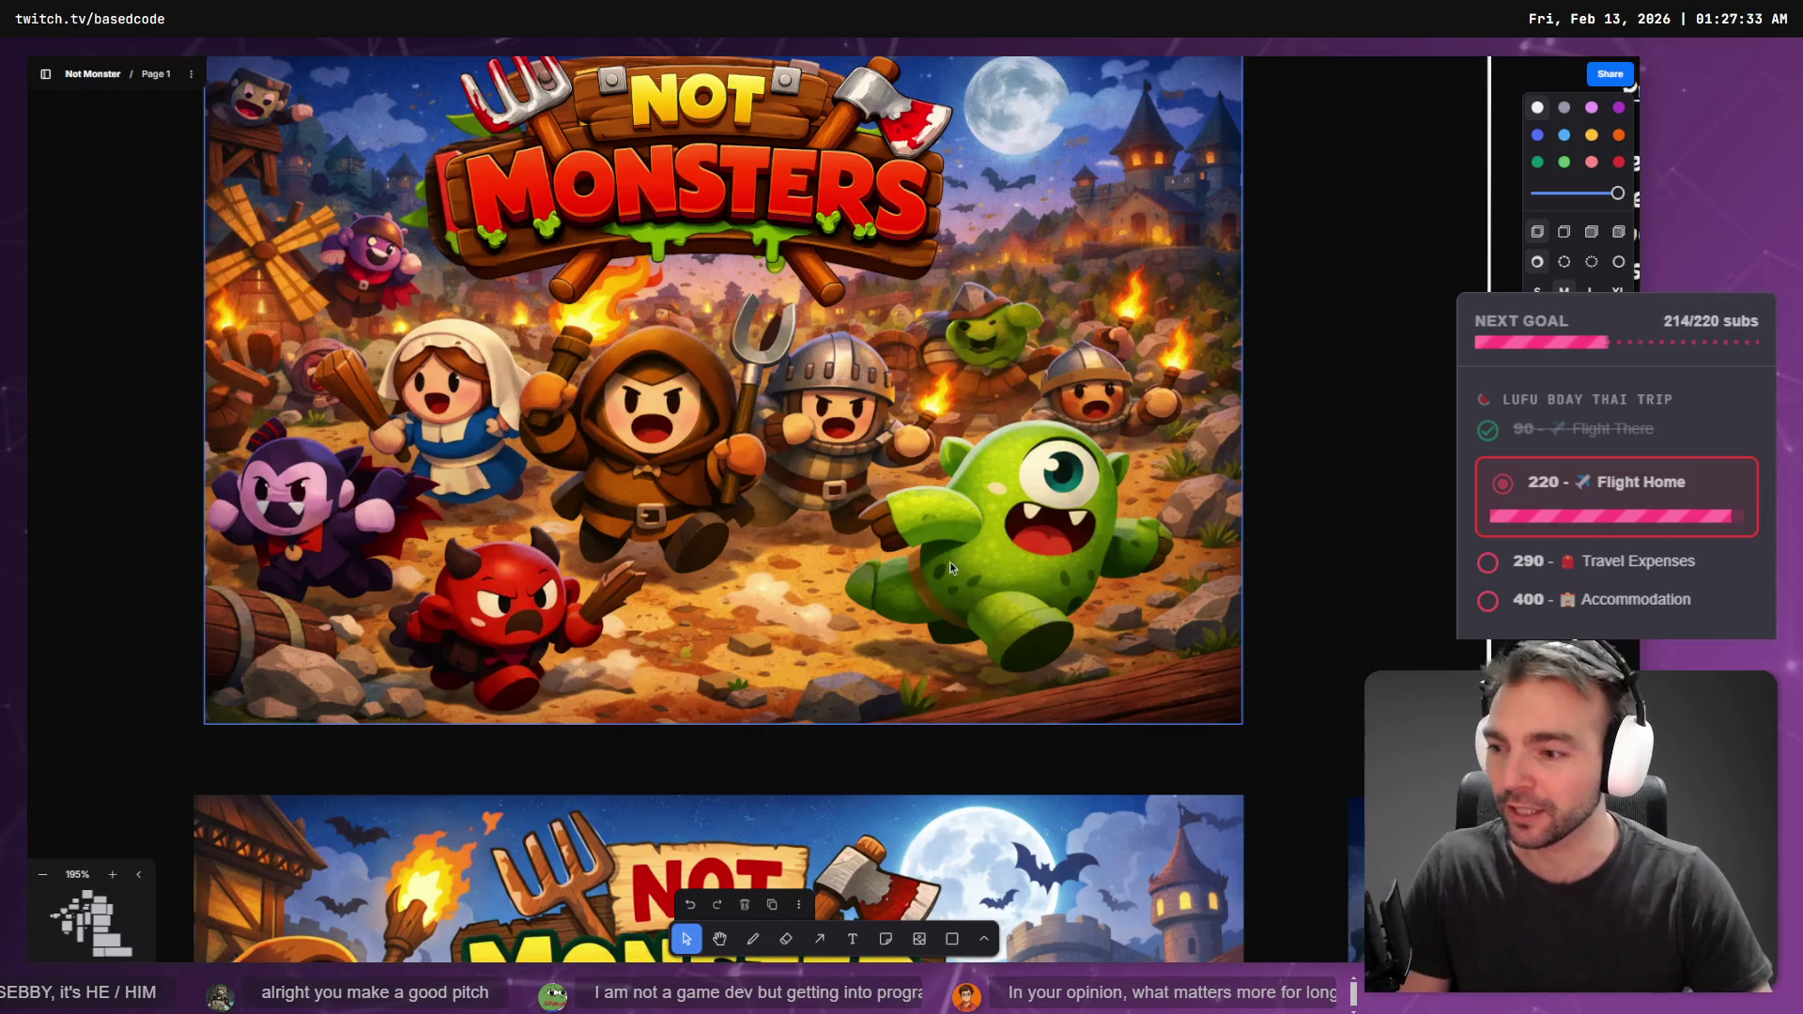
scroll(938, 564, up, 3)
scroll(938, 564, left, 1)
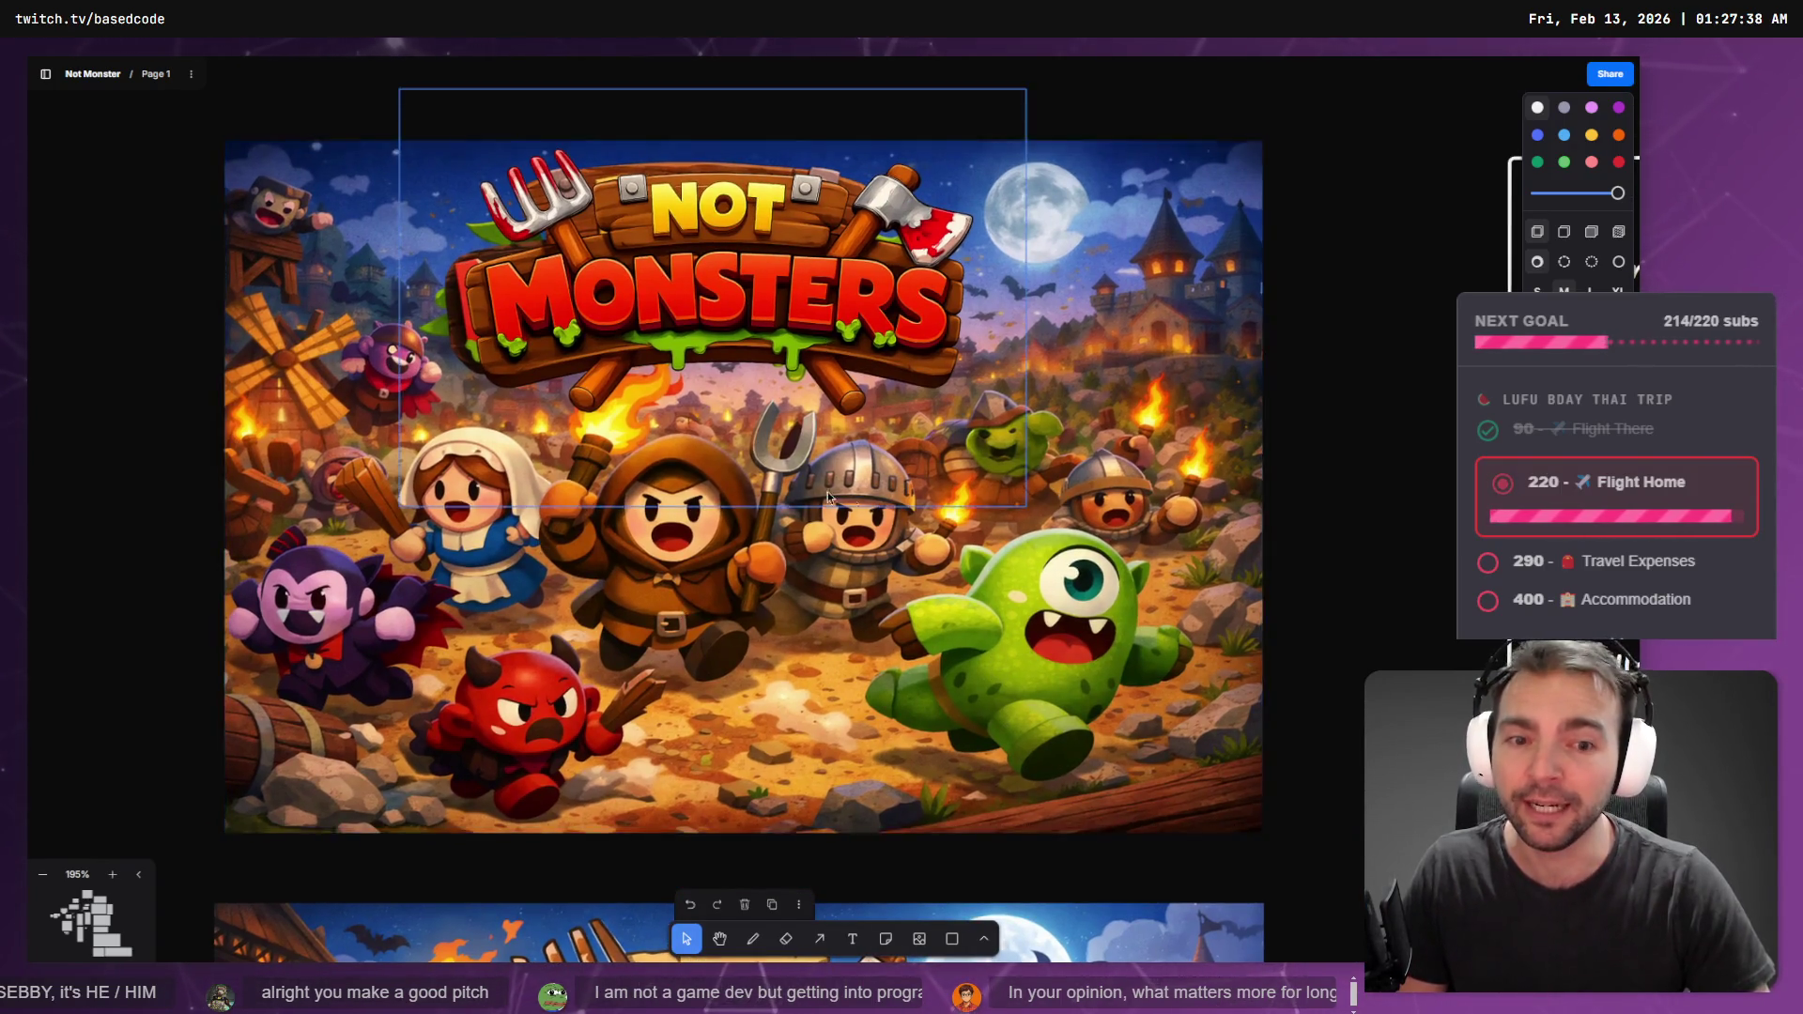
scroll(652, 571, down, 10)
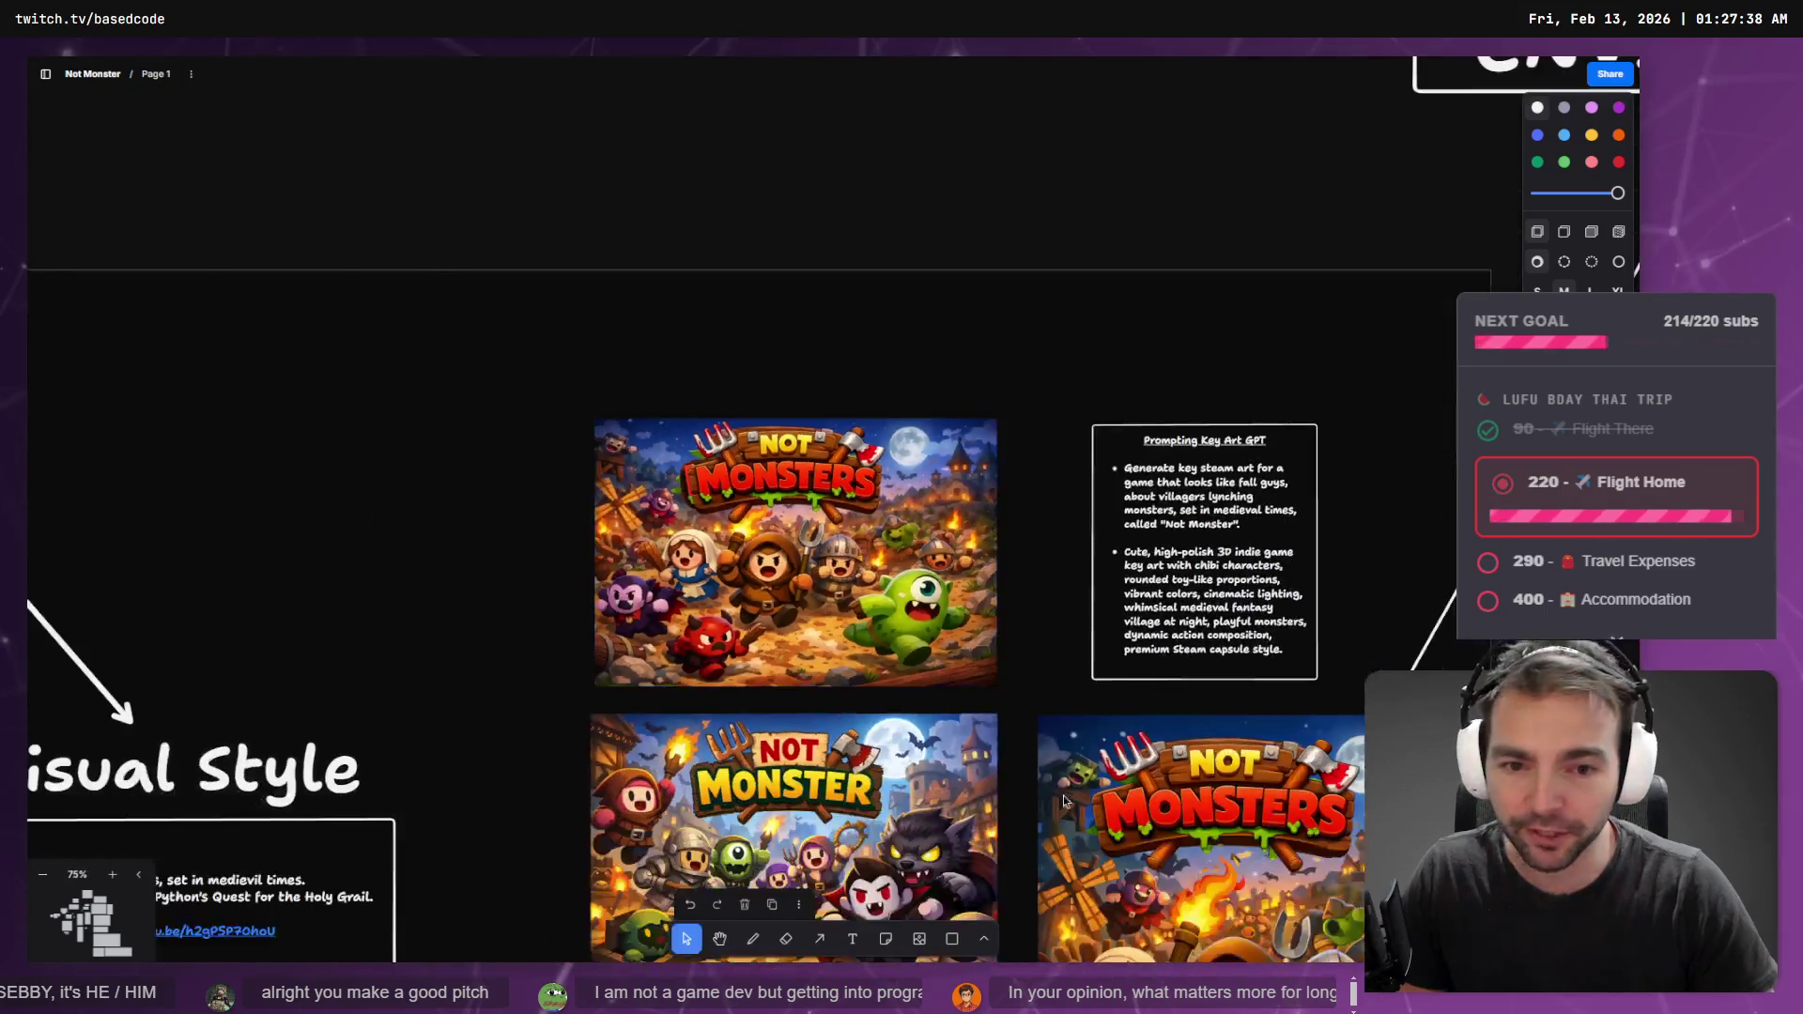
scroll(894, 669, up, 8)
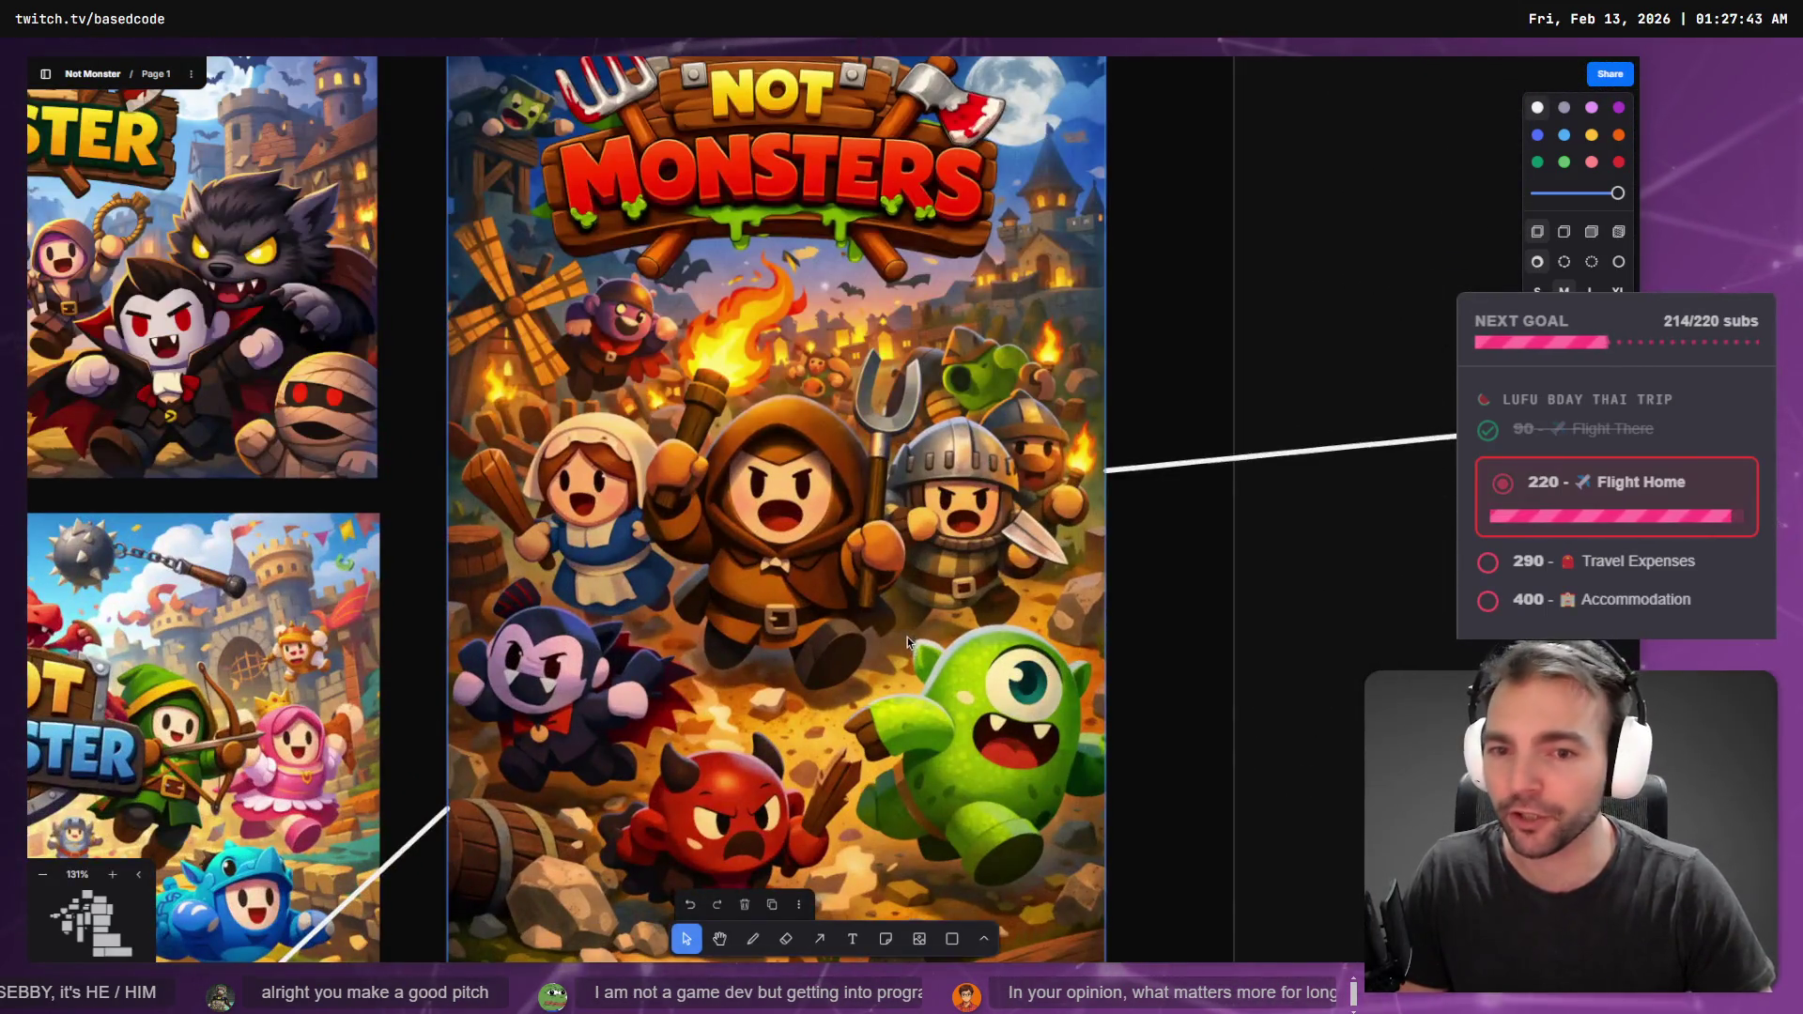
scroll(815, 585, down, 3)
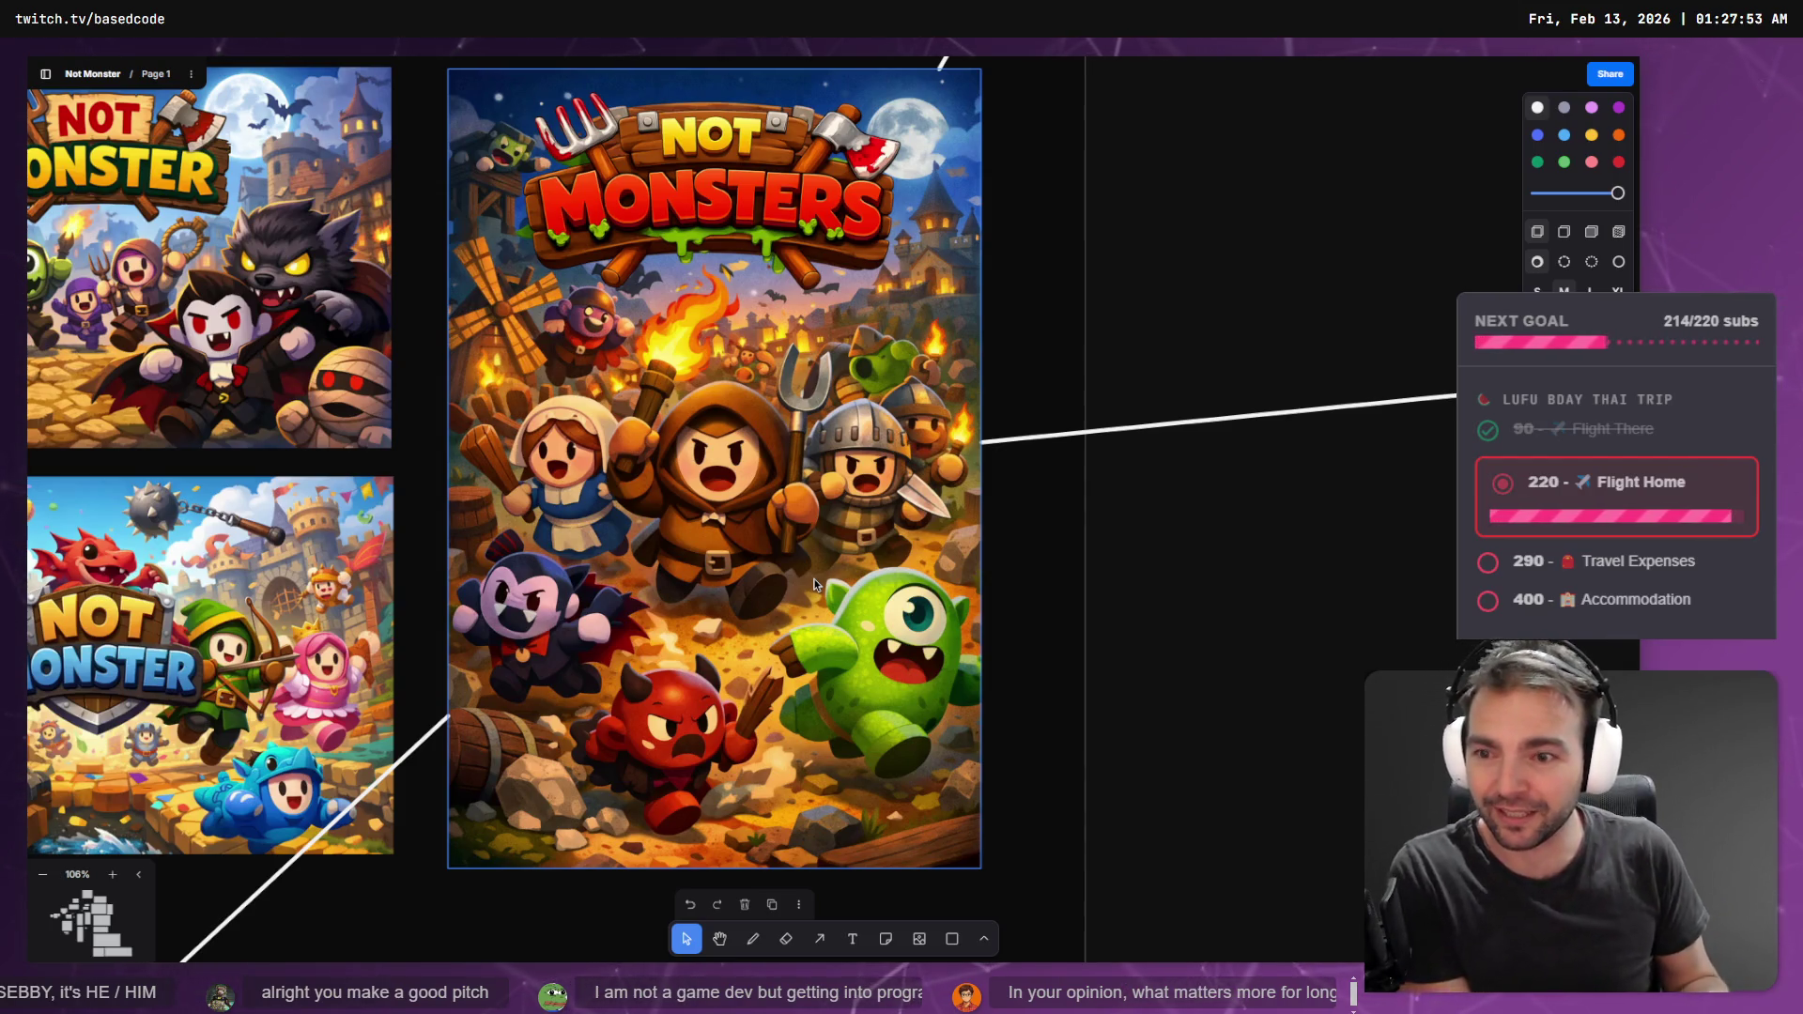
scroll(588, 705, down, 5)
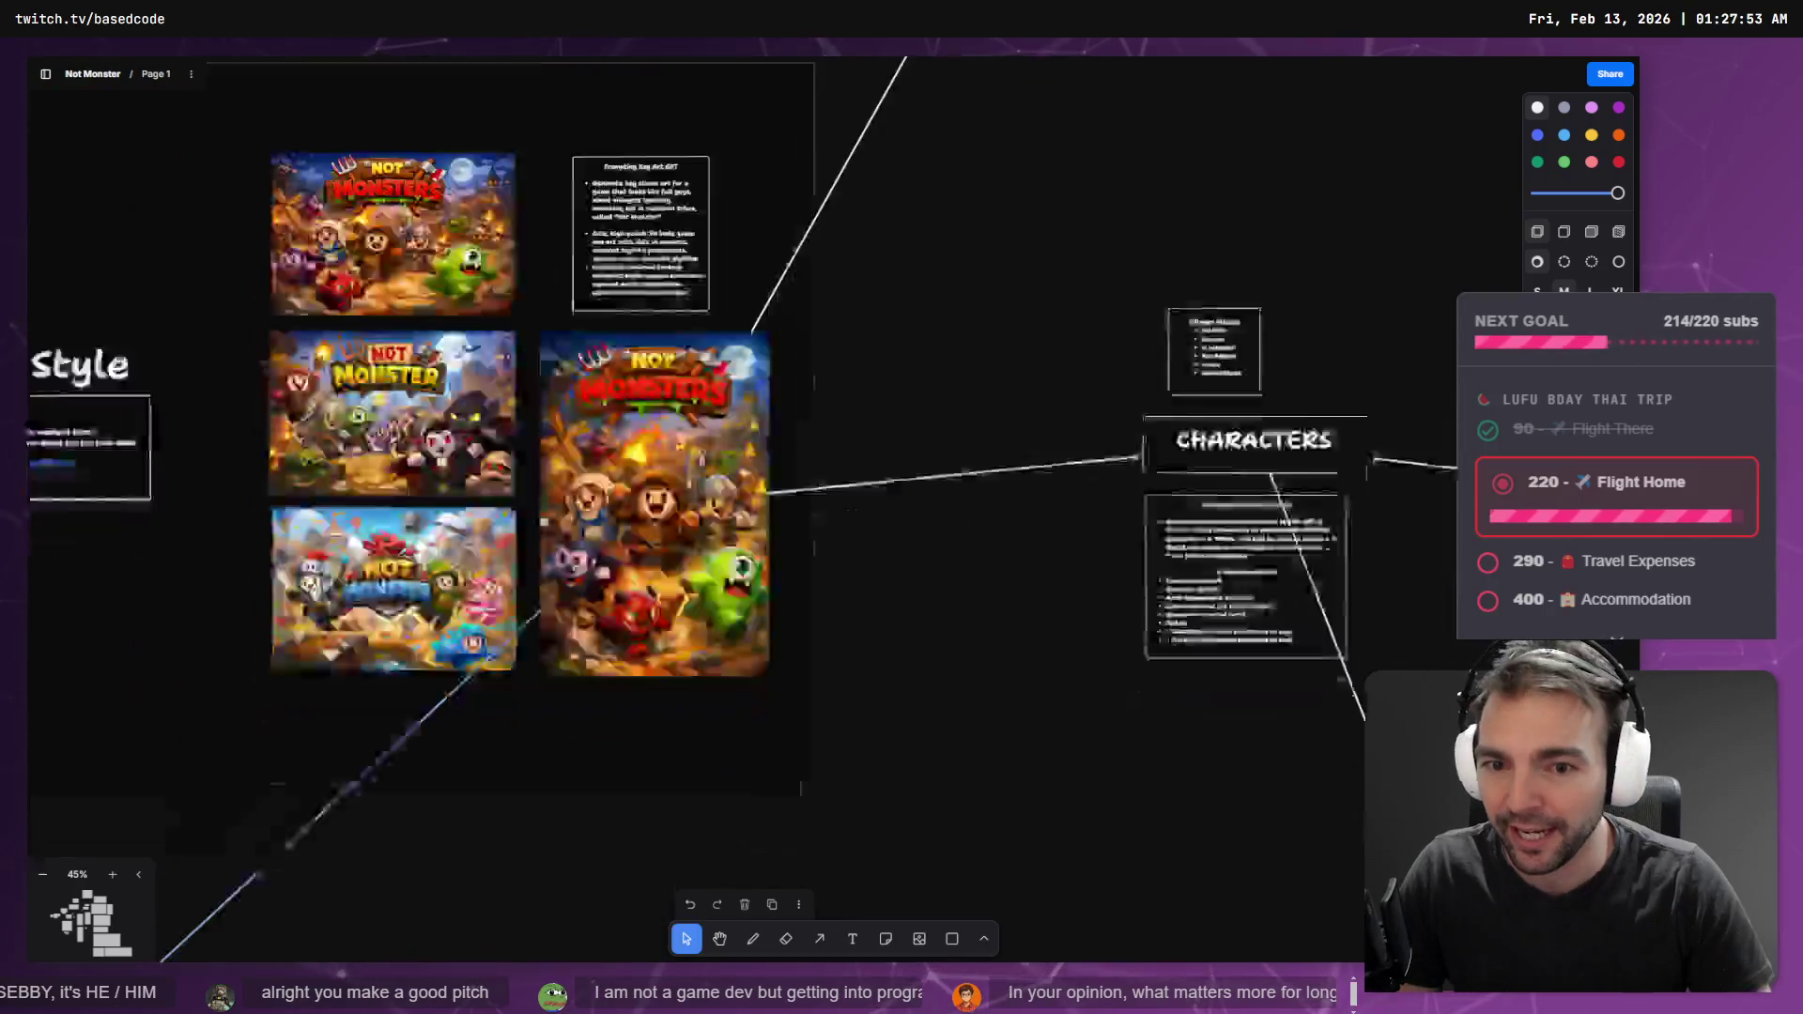
scroll(664, 672, down, 5)
- Zoom past the lobby and room mockups and pan to the Villagers frame's Town Painter label
scroll(664, 672, down, 4)
scroll(680, 504, up, 8)
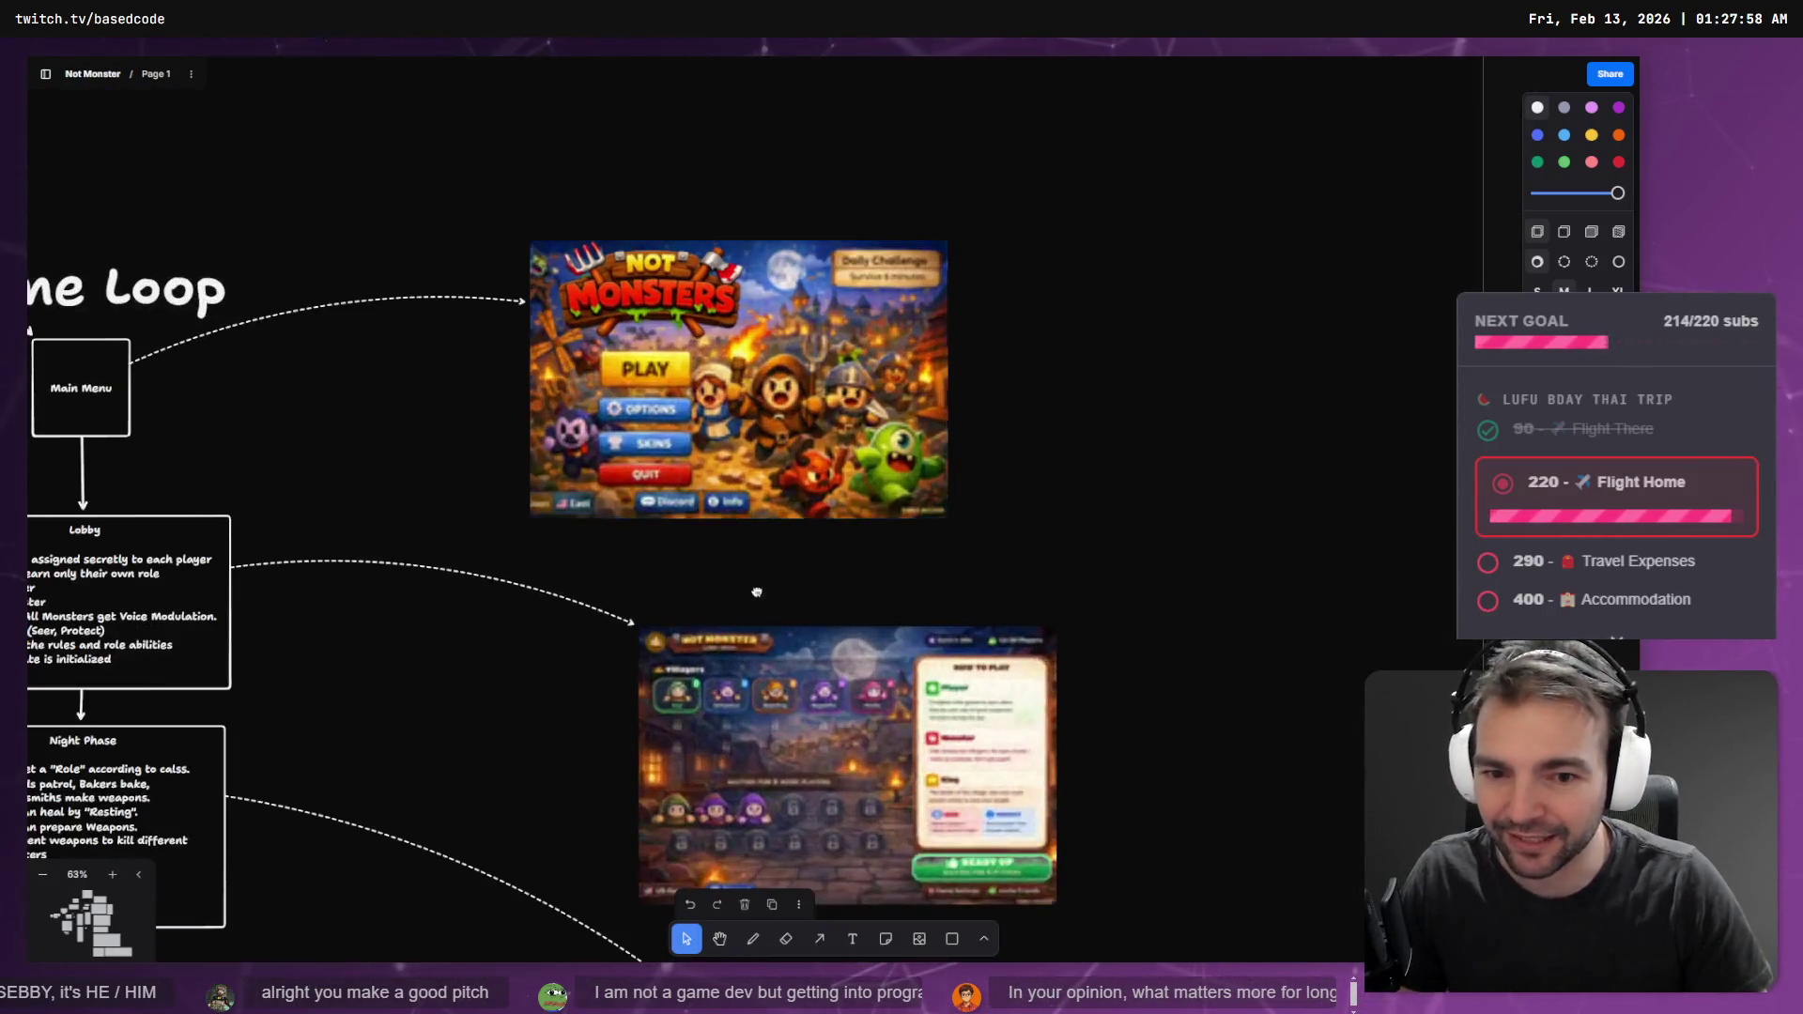
scroll(675, 428, down, 3)
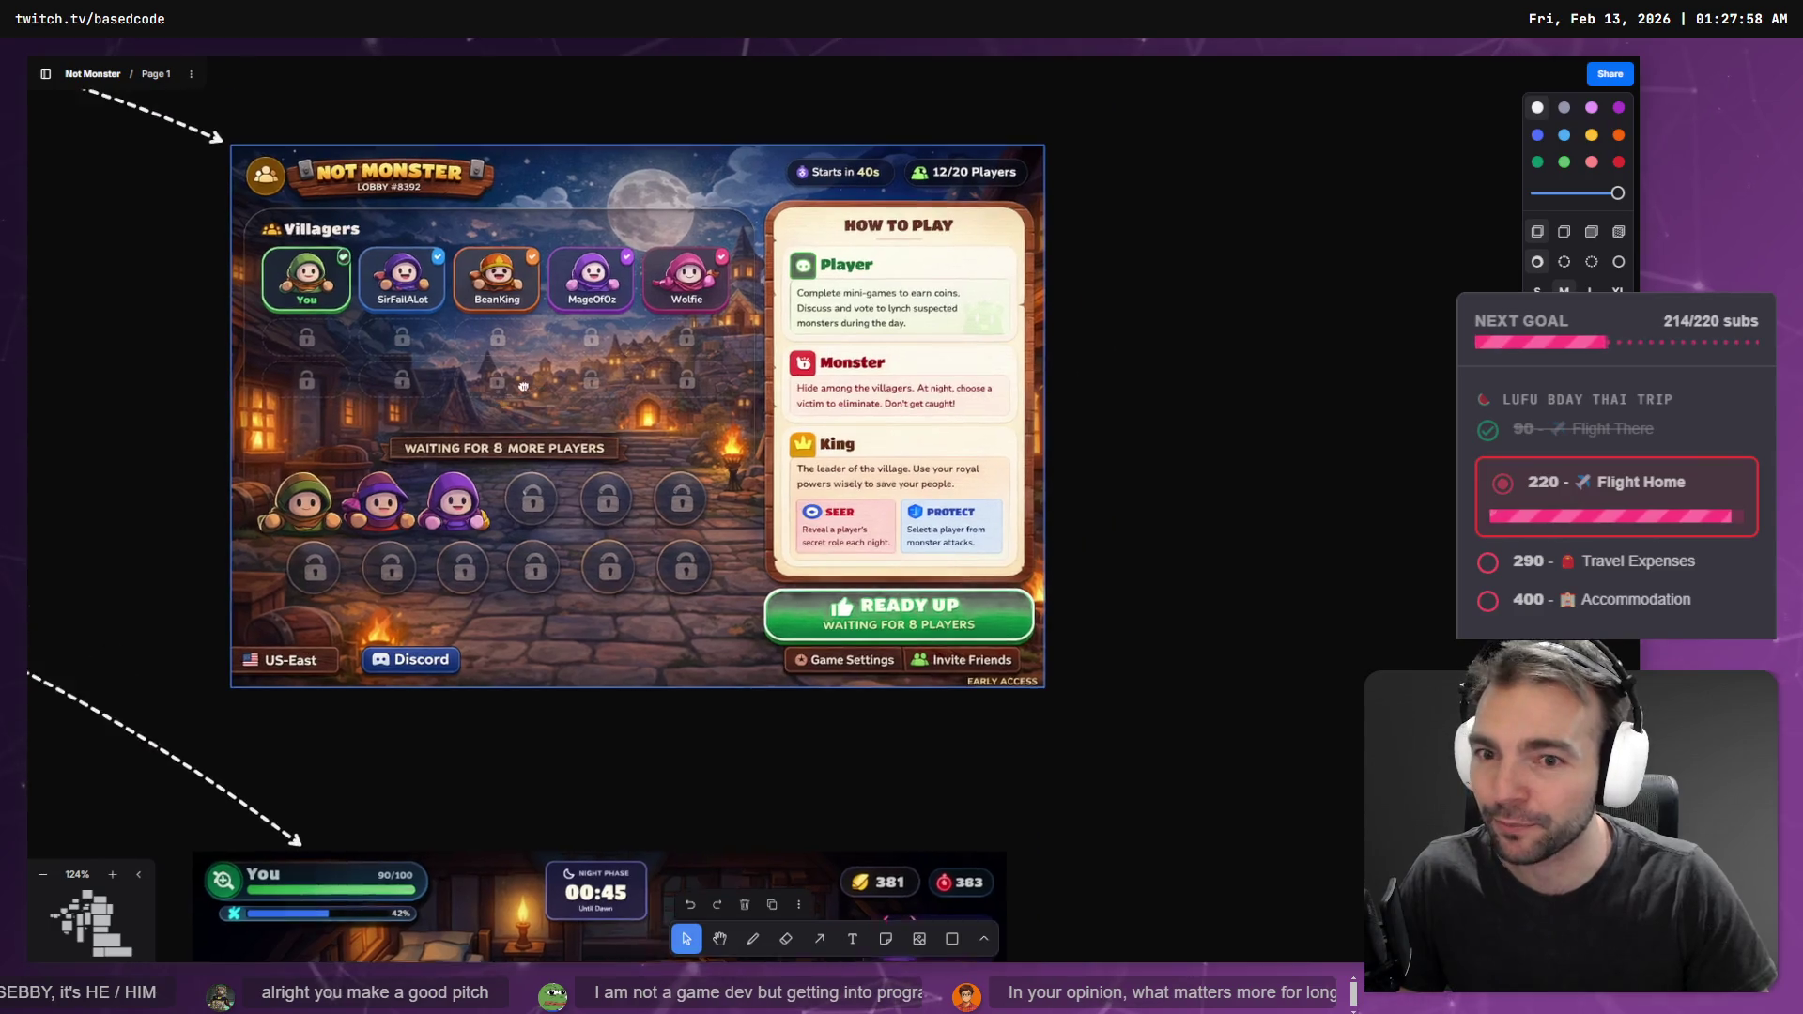
scroll(572, 413, up, 3)
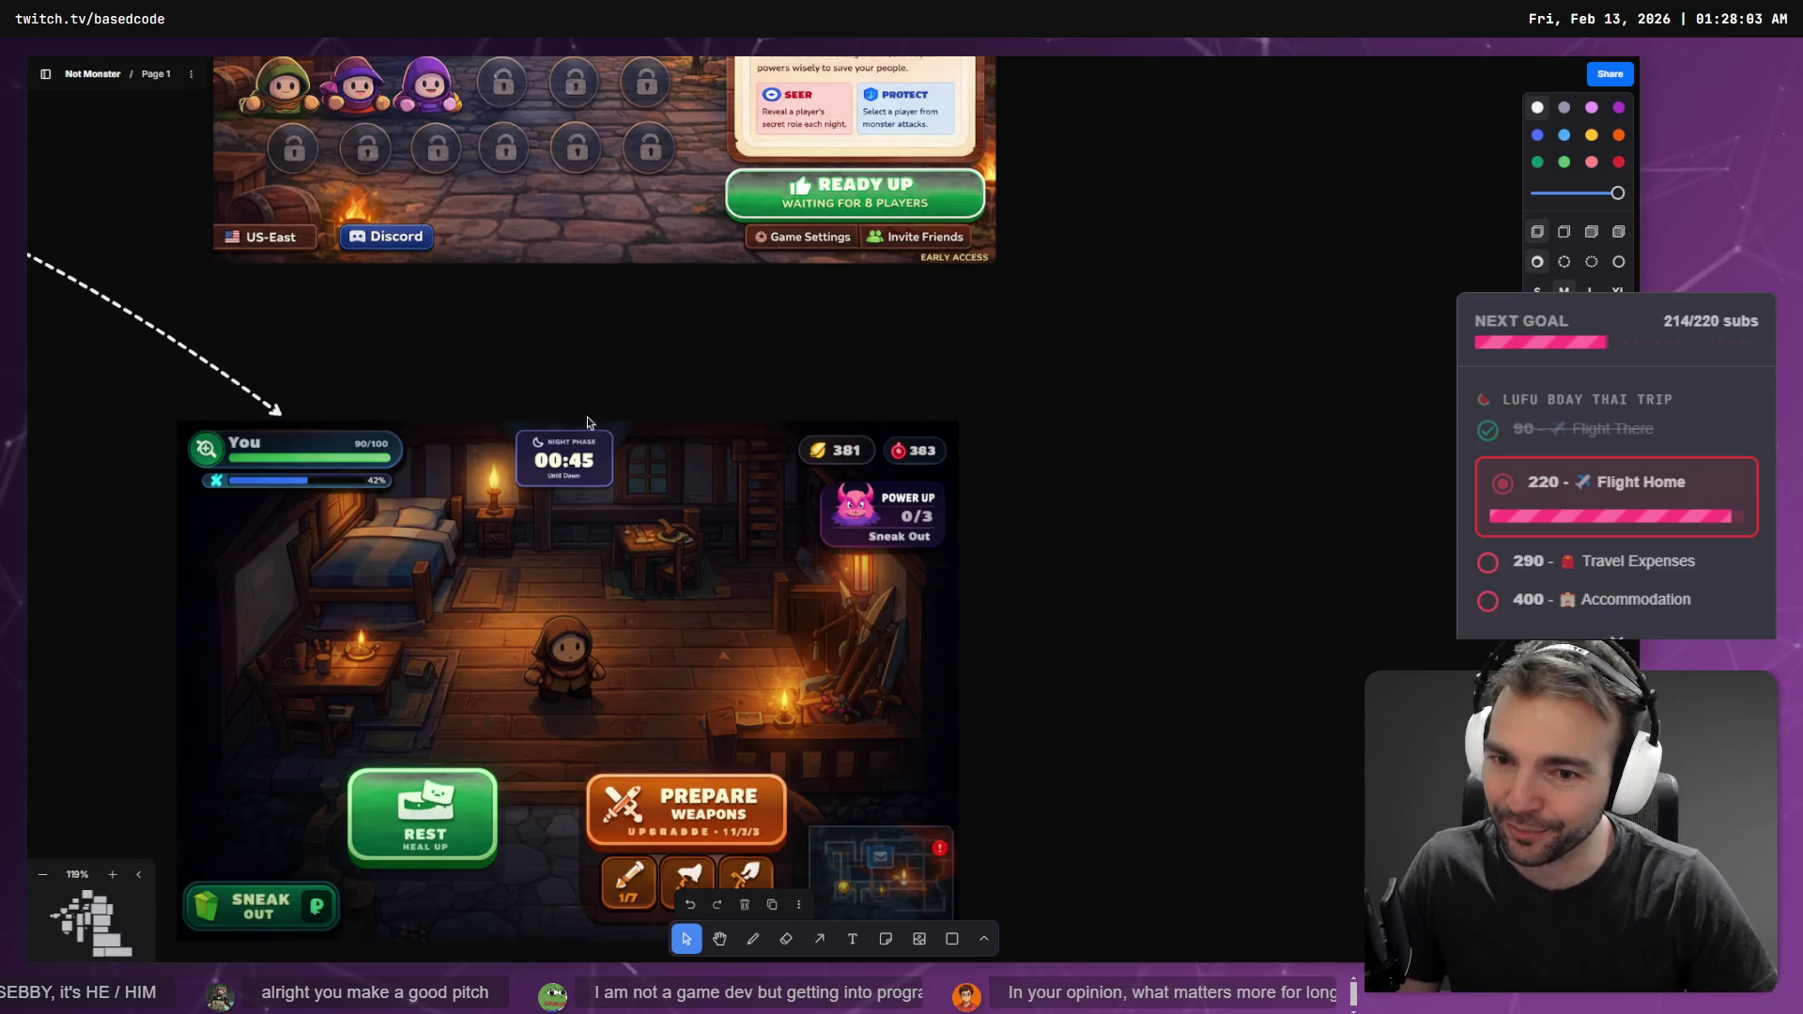
scroll(582, 404, down, 2)
scroll(583, 404, left, 2)
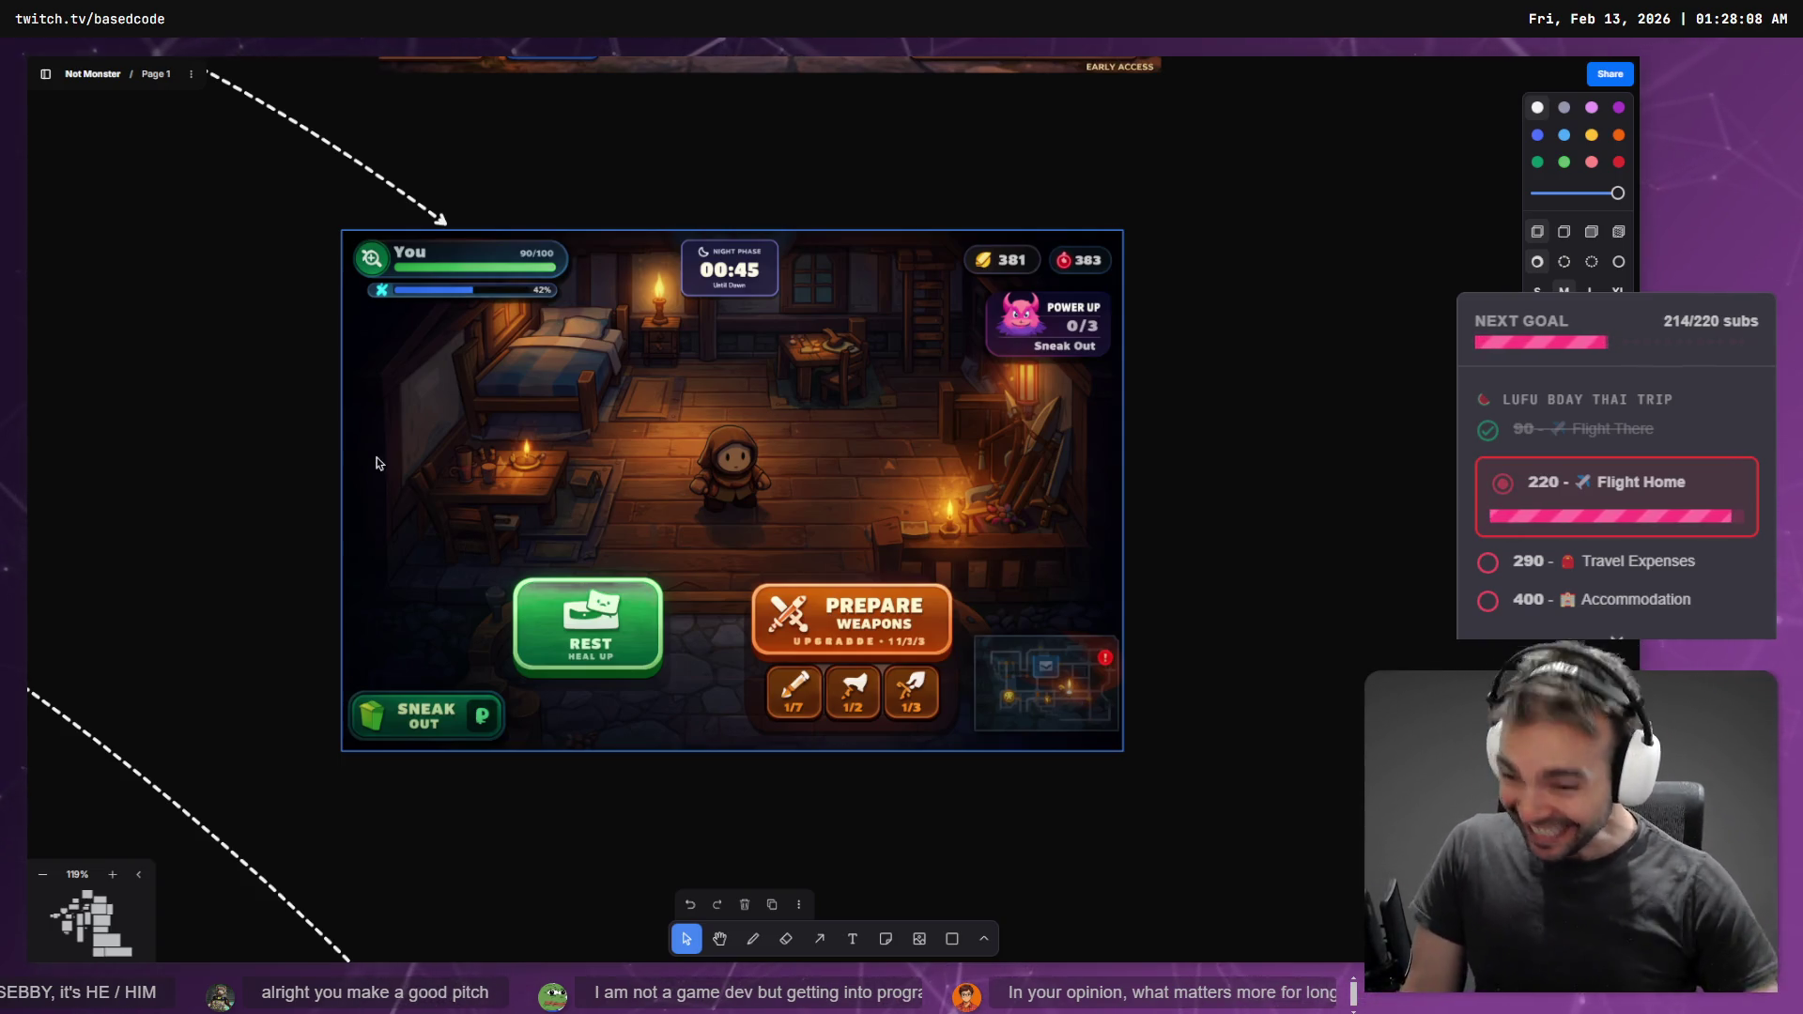
scroll(378, 463, up, 10)
scroll(507, 353, up, 10)
scroll(781, 376, down, 15)
scroll(881, 585, up, 5)
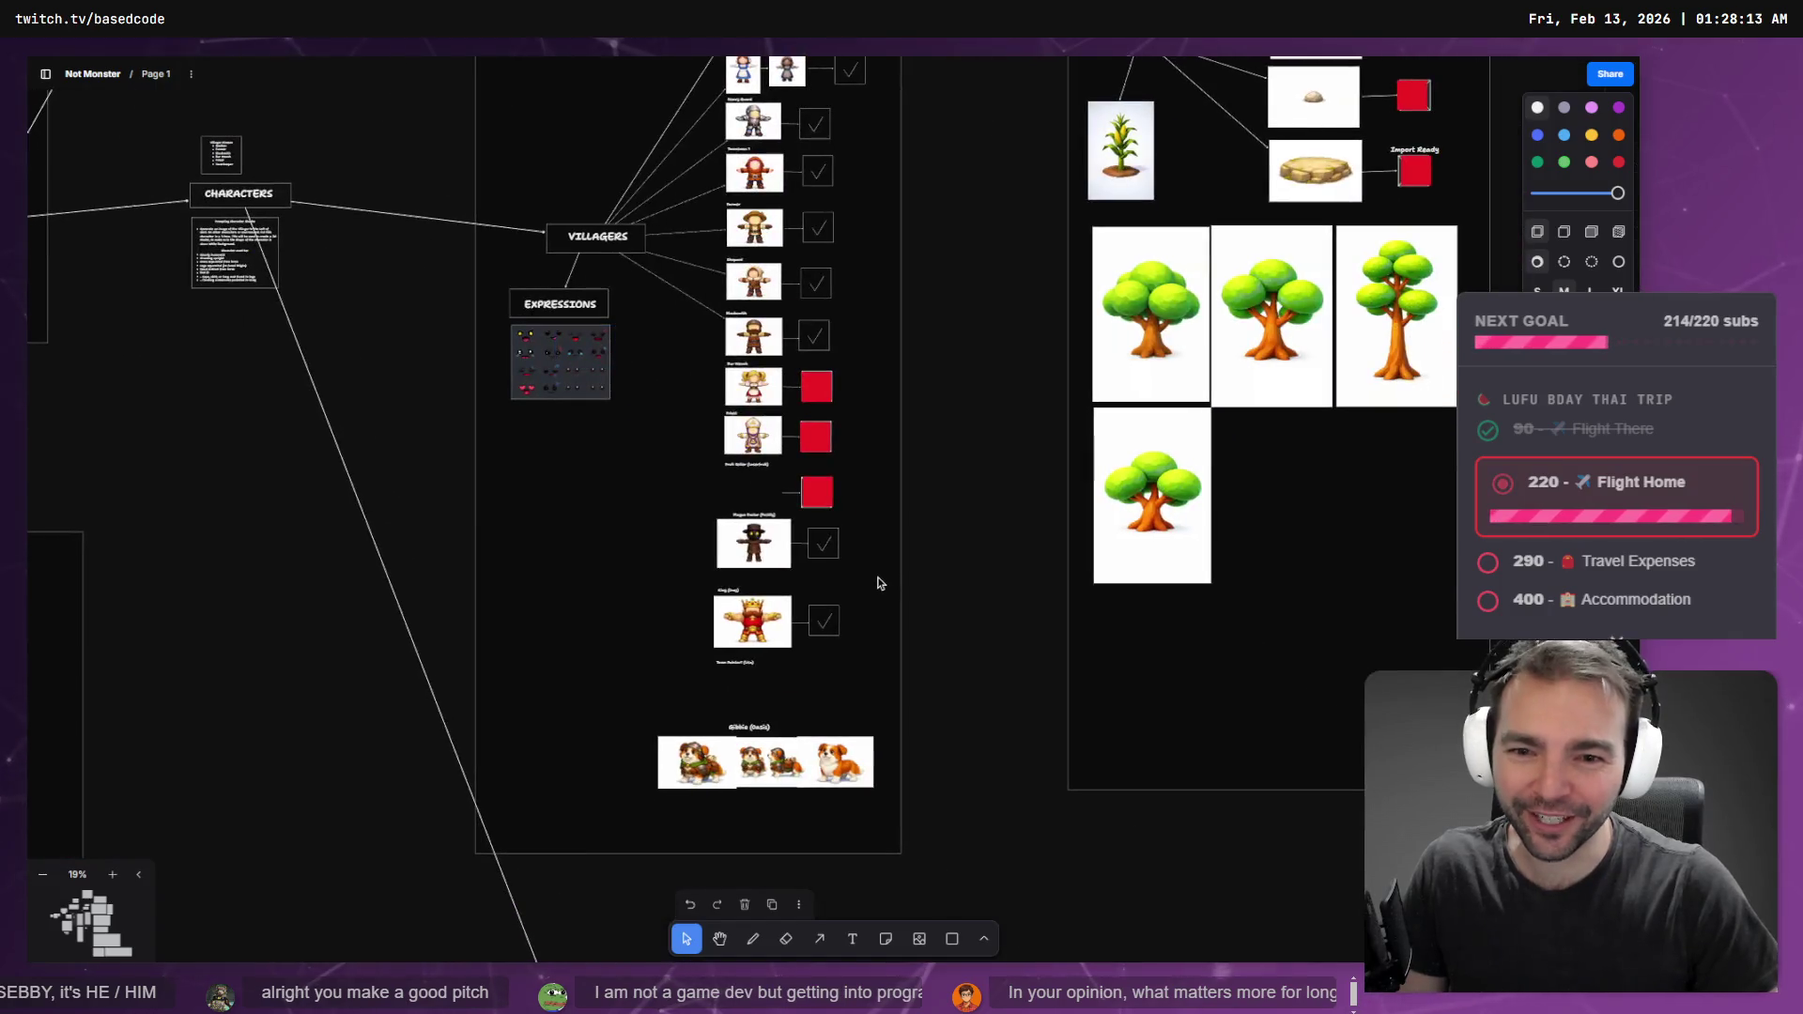
scroll(784, 674, up, 10)
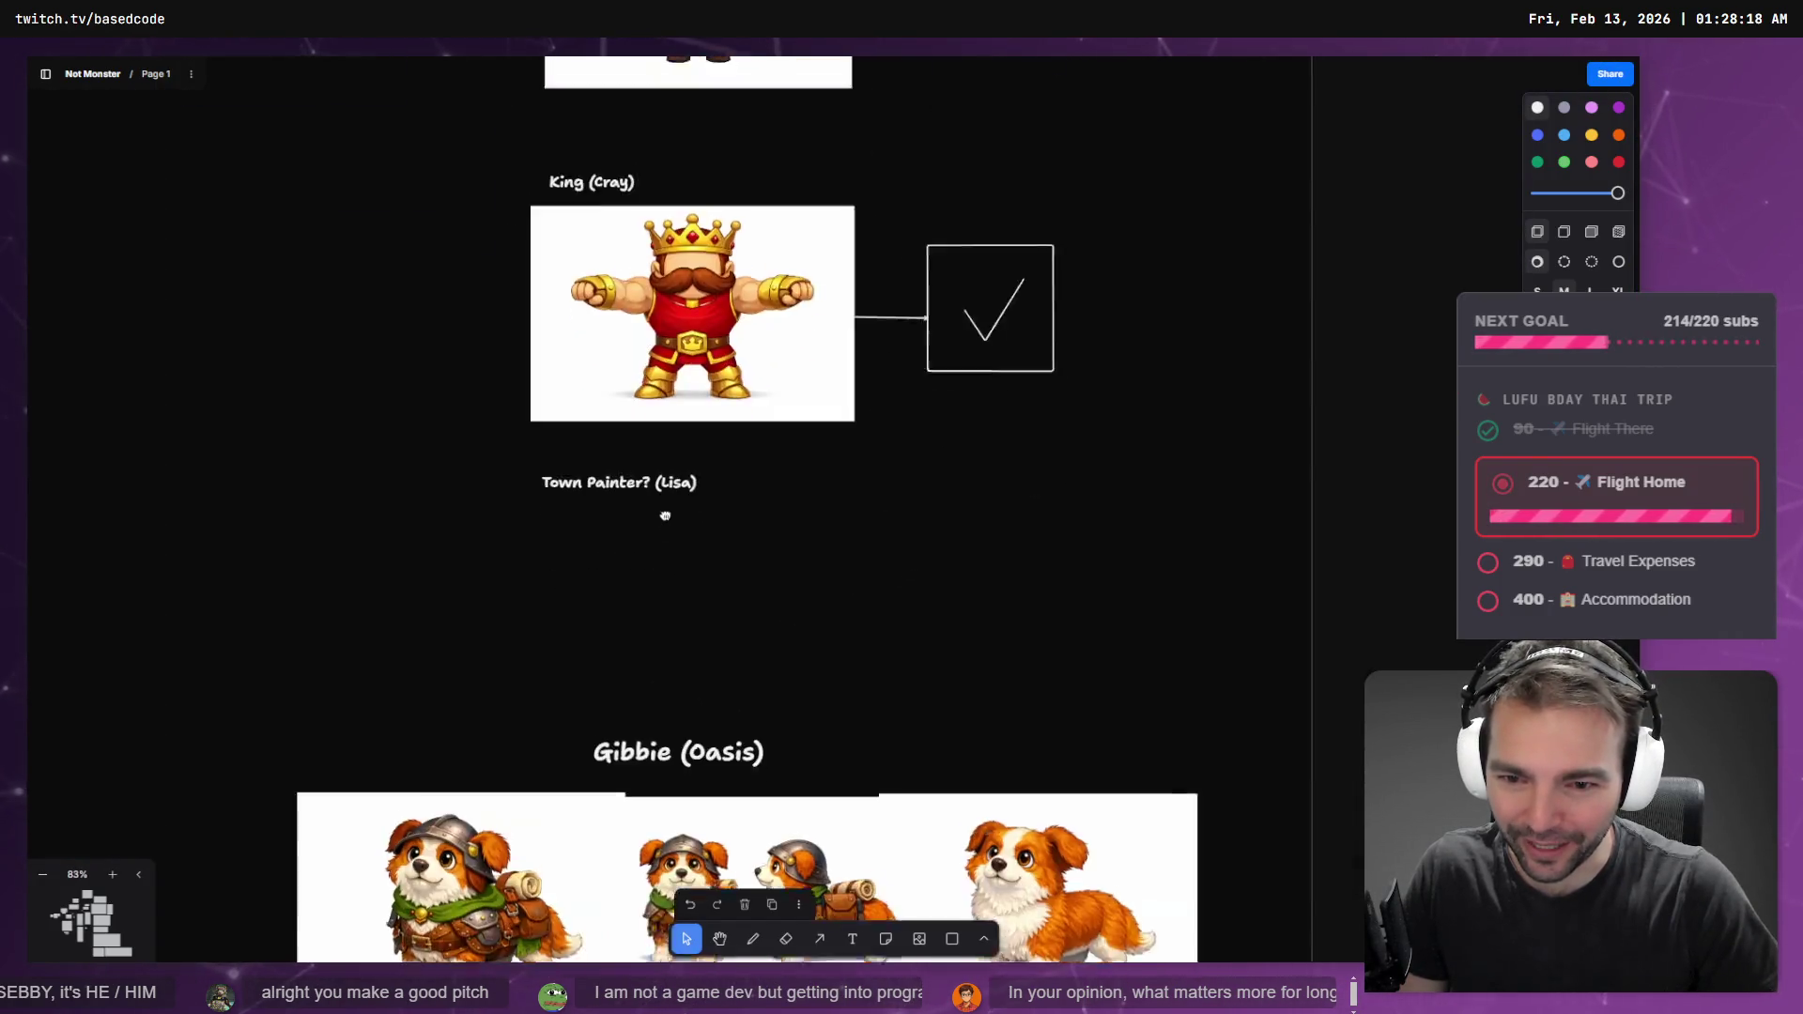
scroll(635, 454, up, 2)
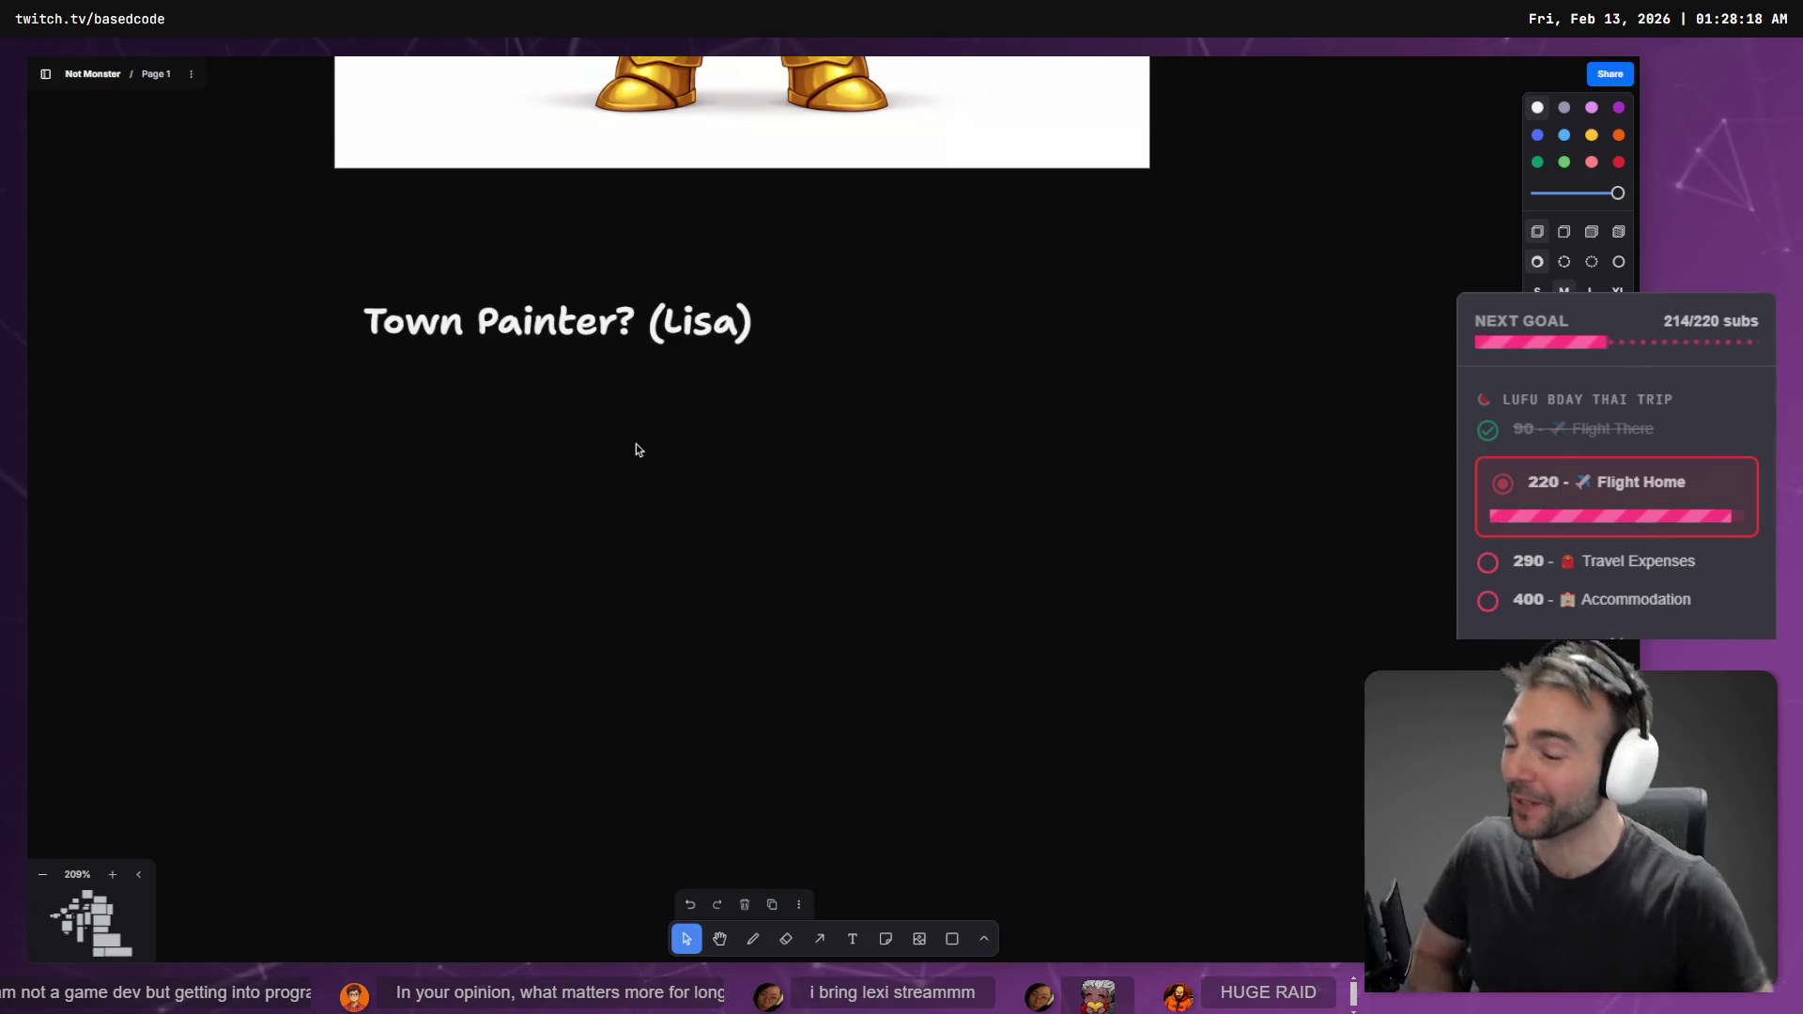
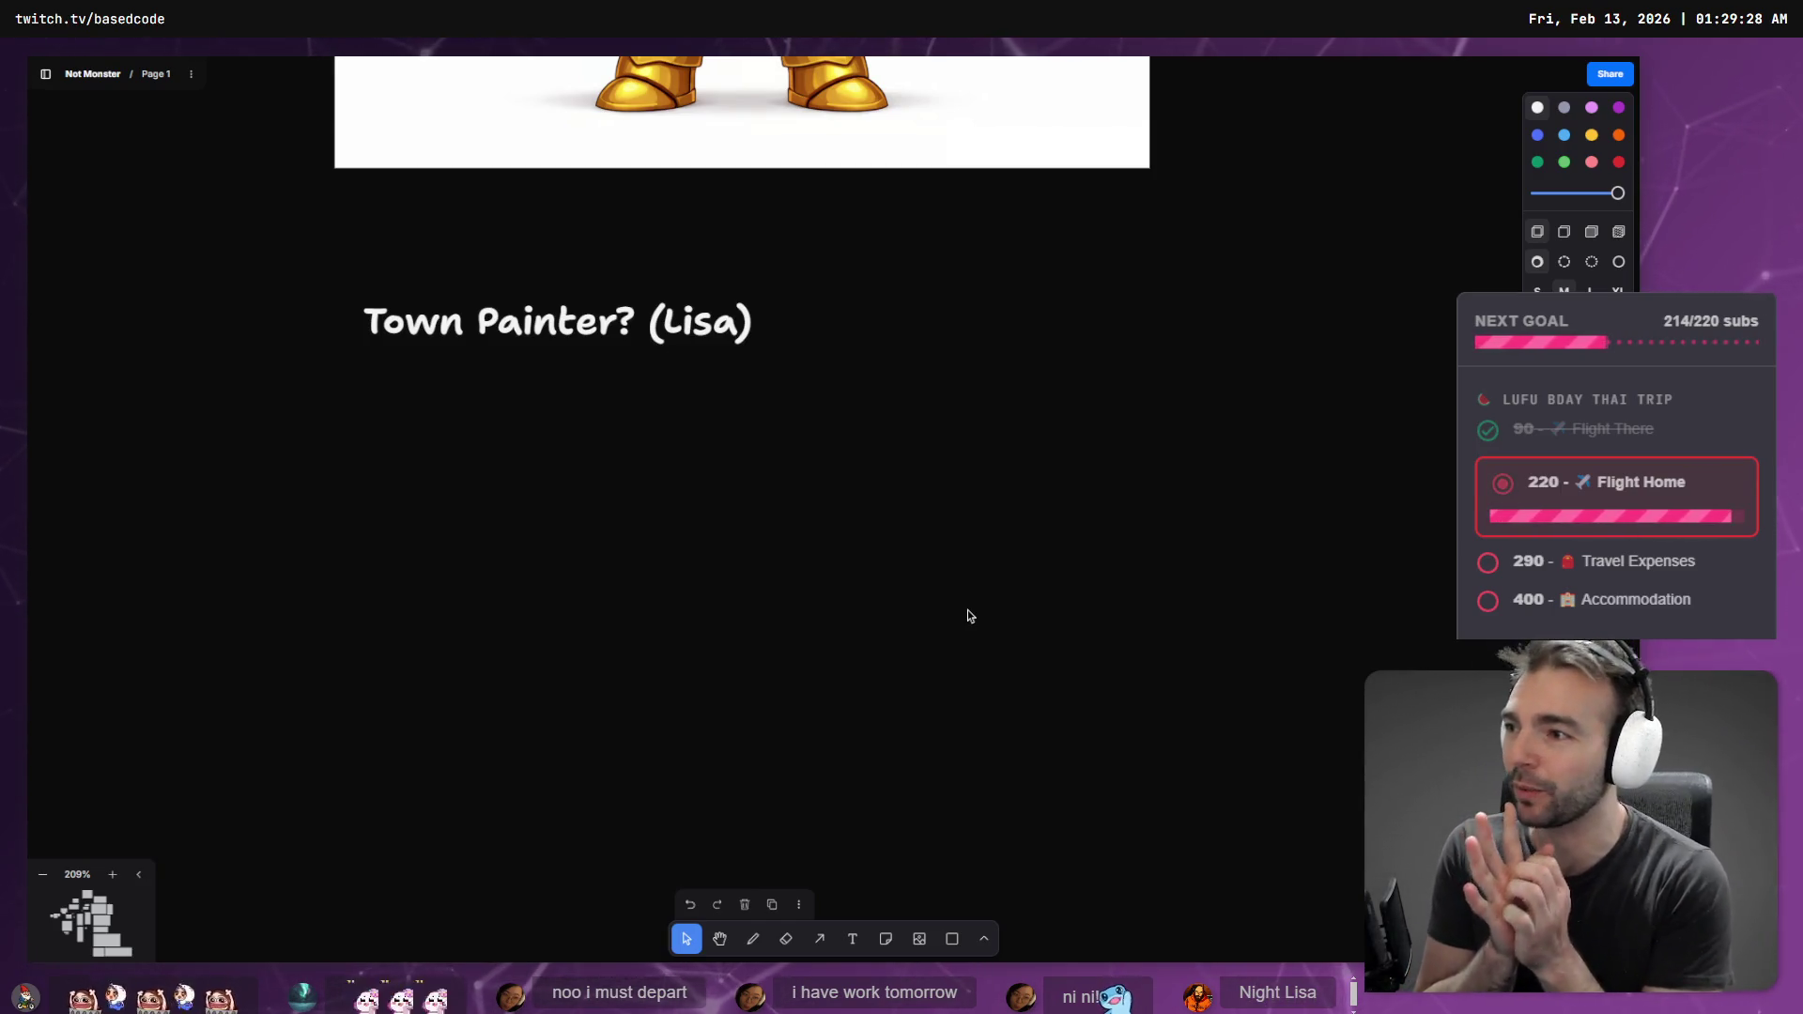
- Pan the tldraw board down past the Town Painter character note
drag(908, 633, 873, 523)
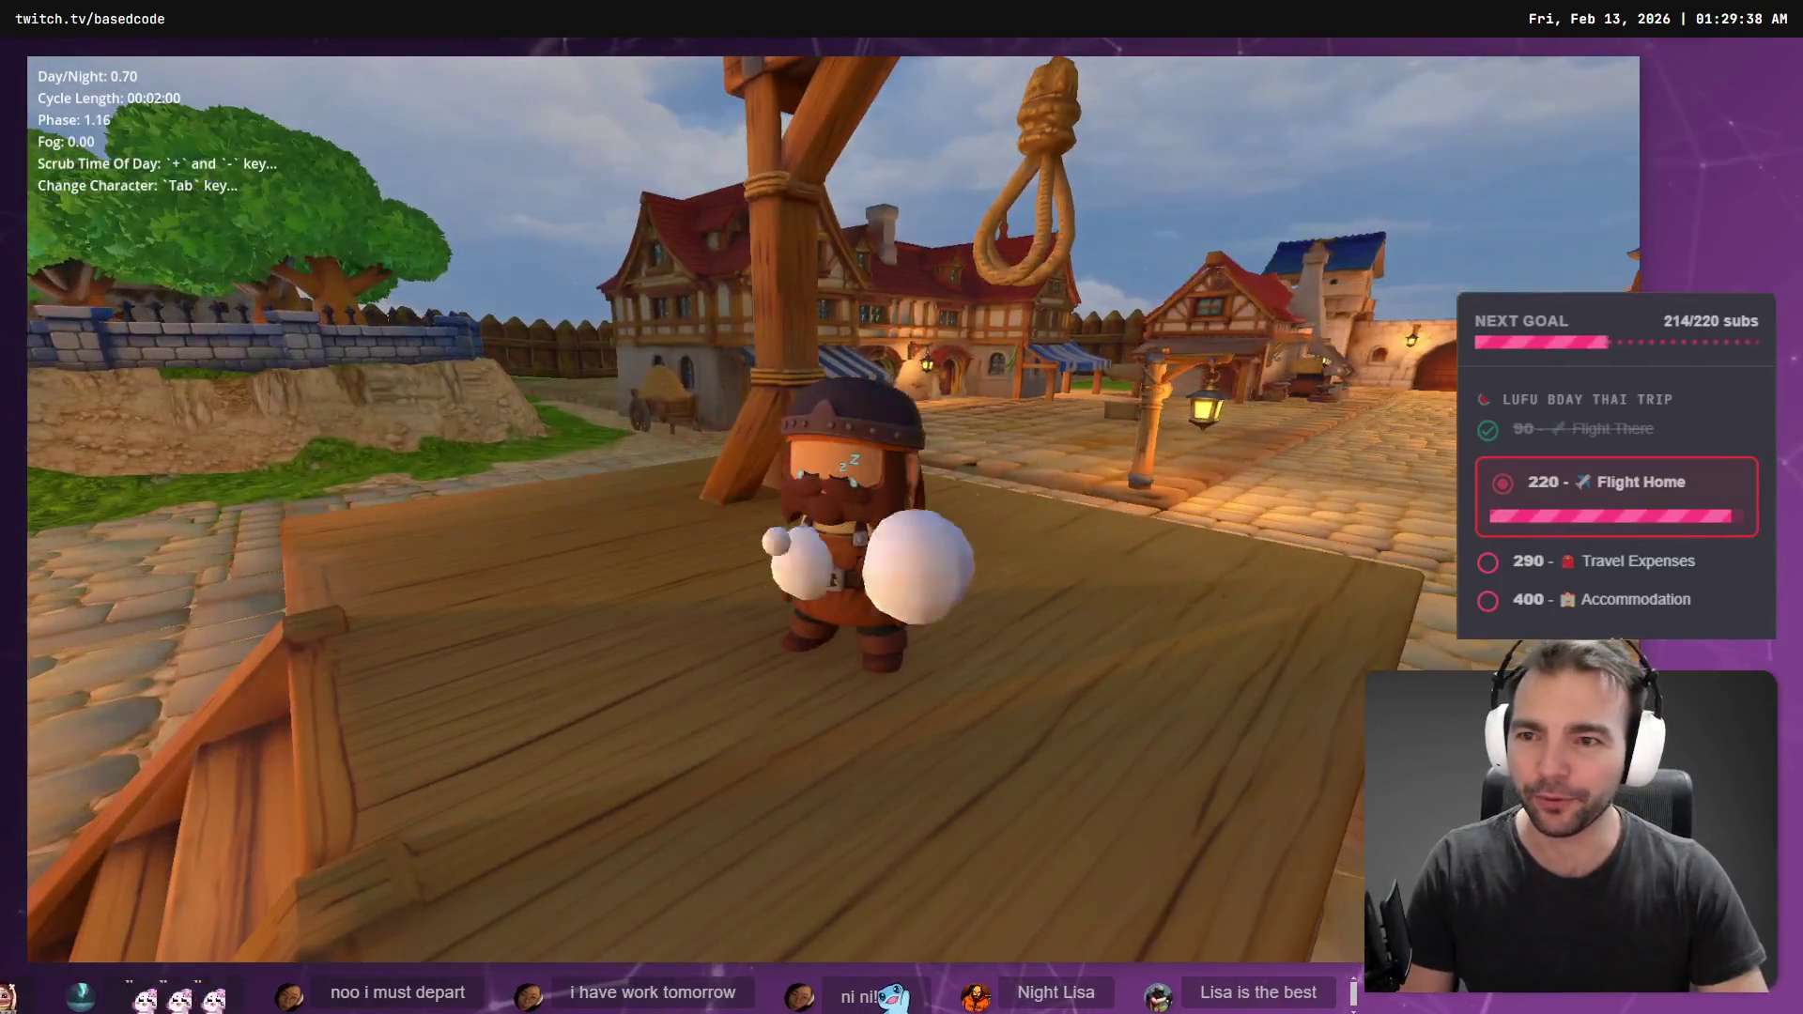
- Cycle through five playable characters to reach the red-haired girl, then bring tldraw forward
key(Tab)
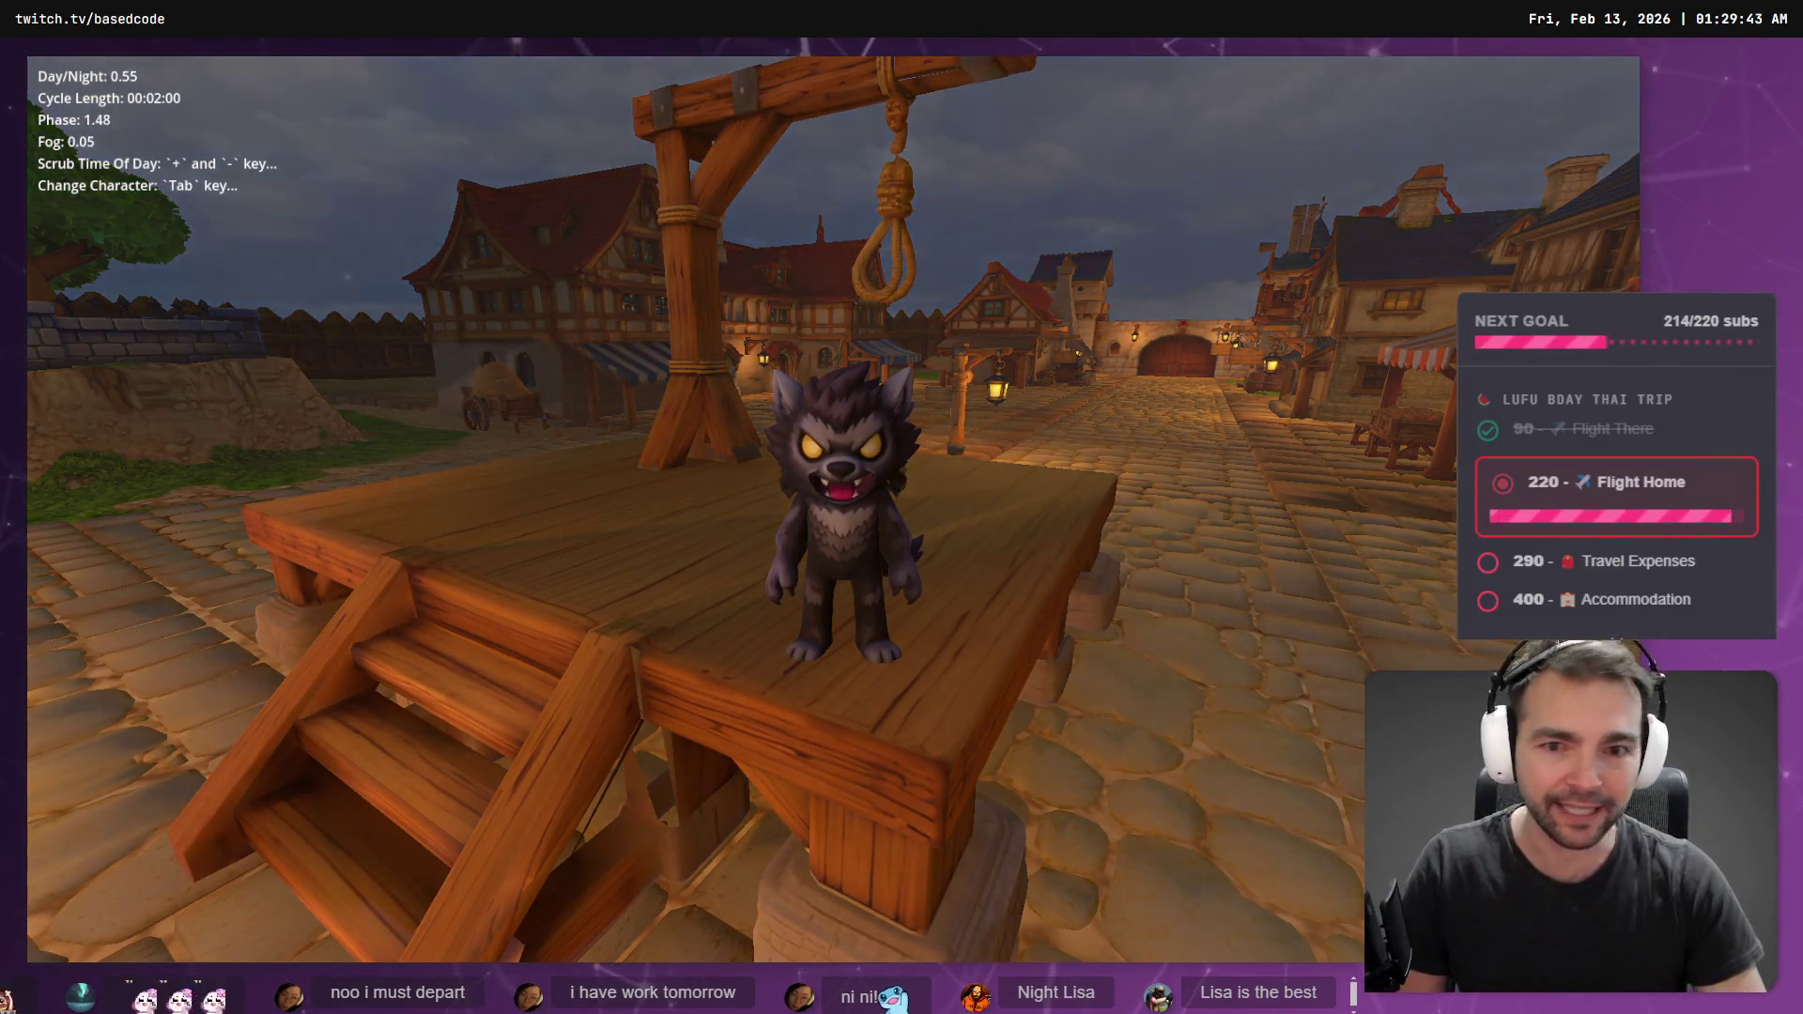
key(Tab)
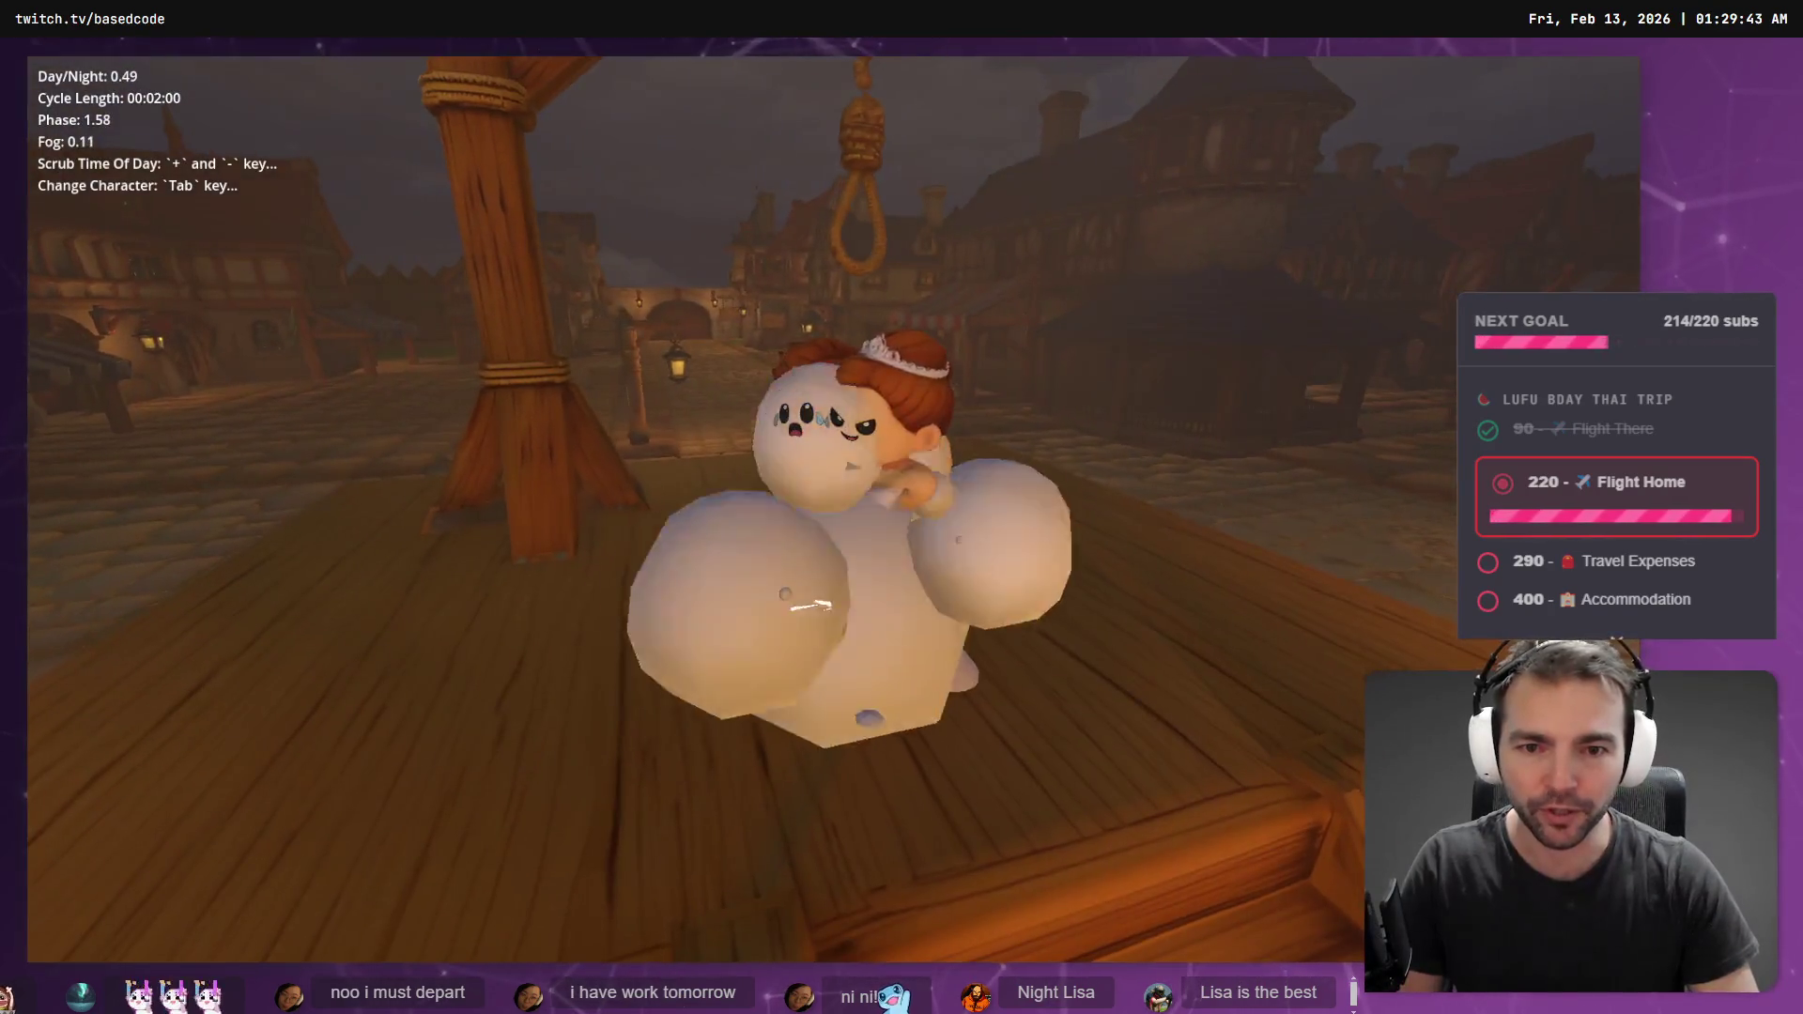
key(Tab)
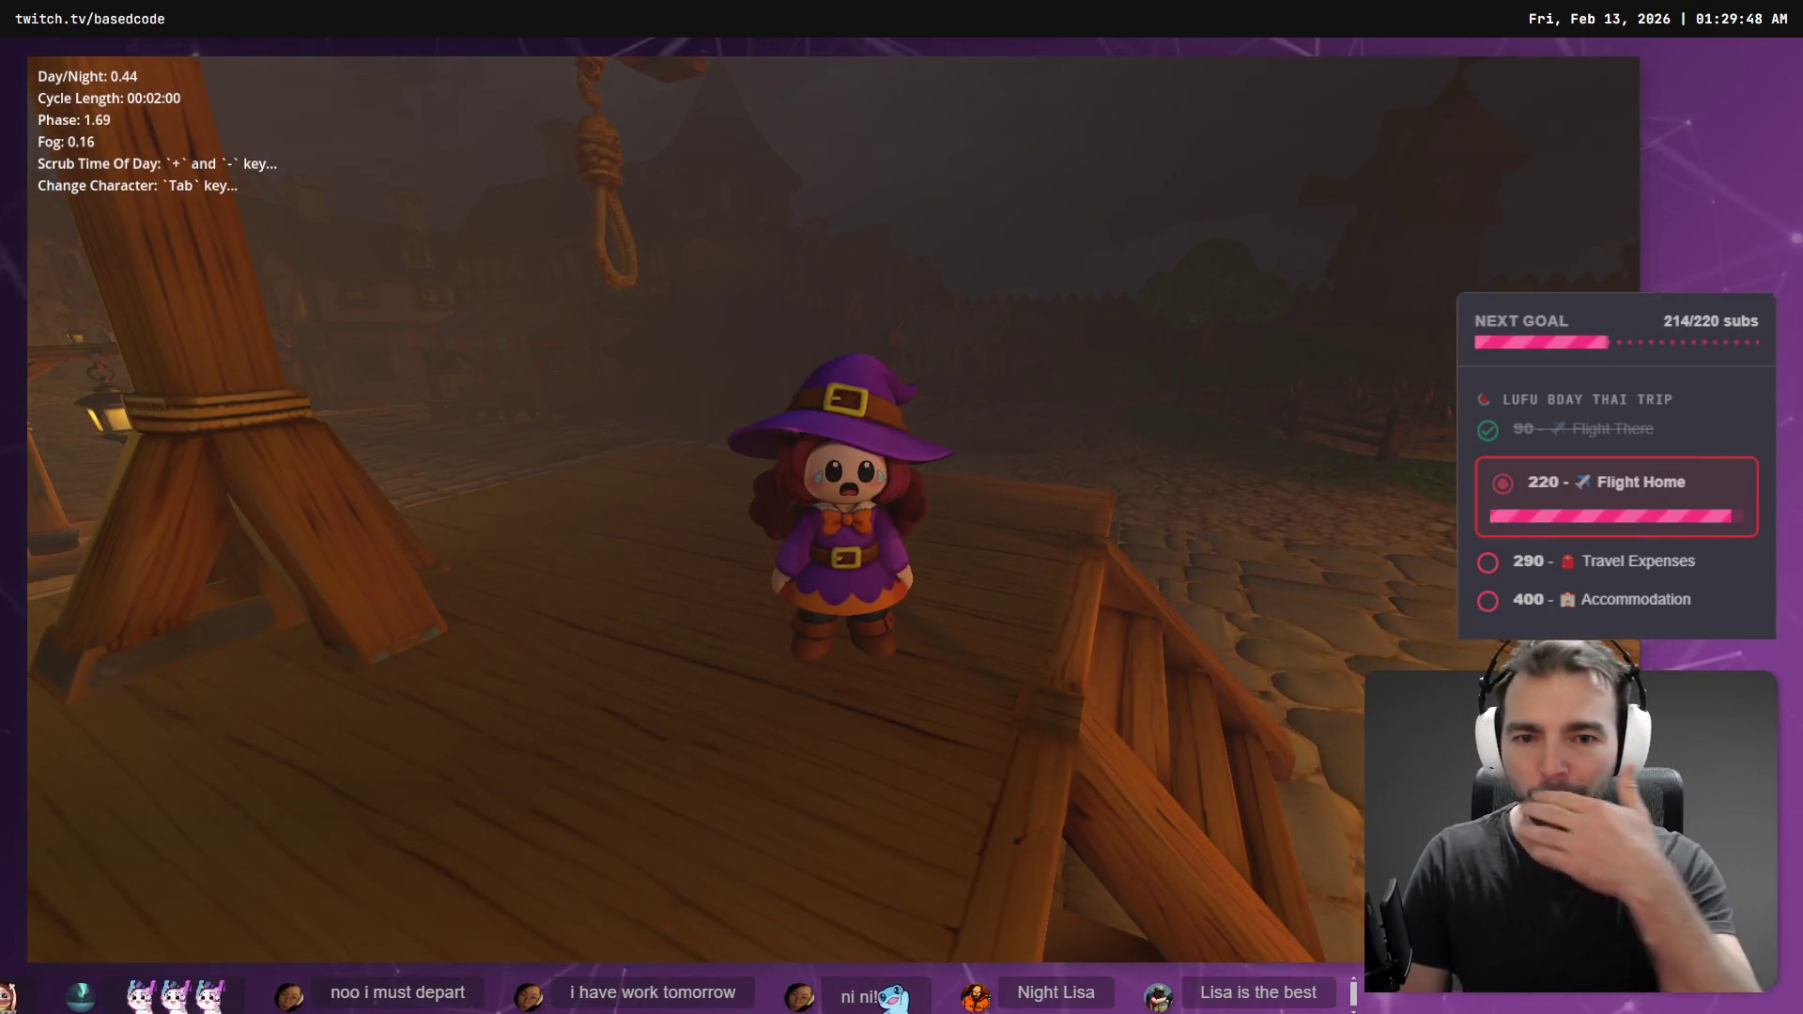
key(Tab)
key(Tab)
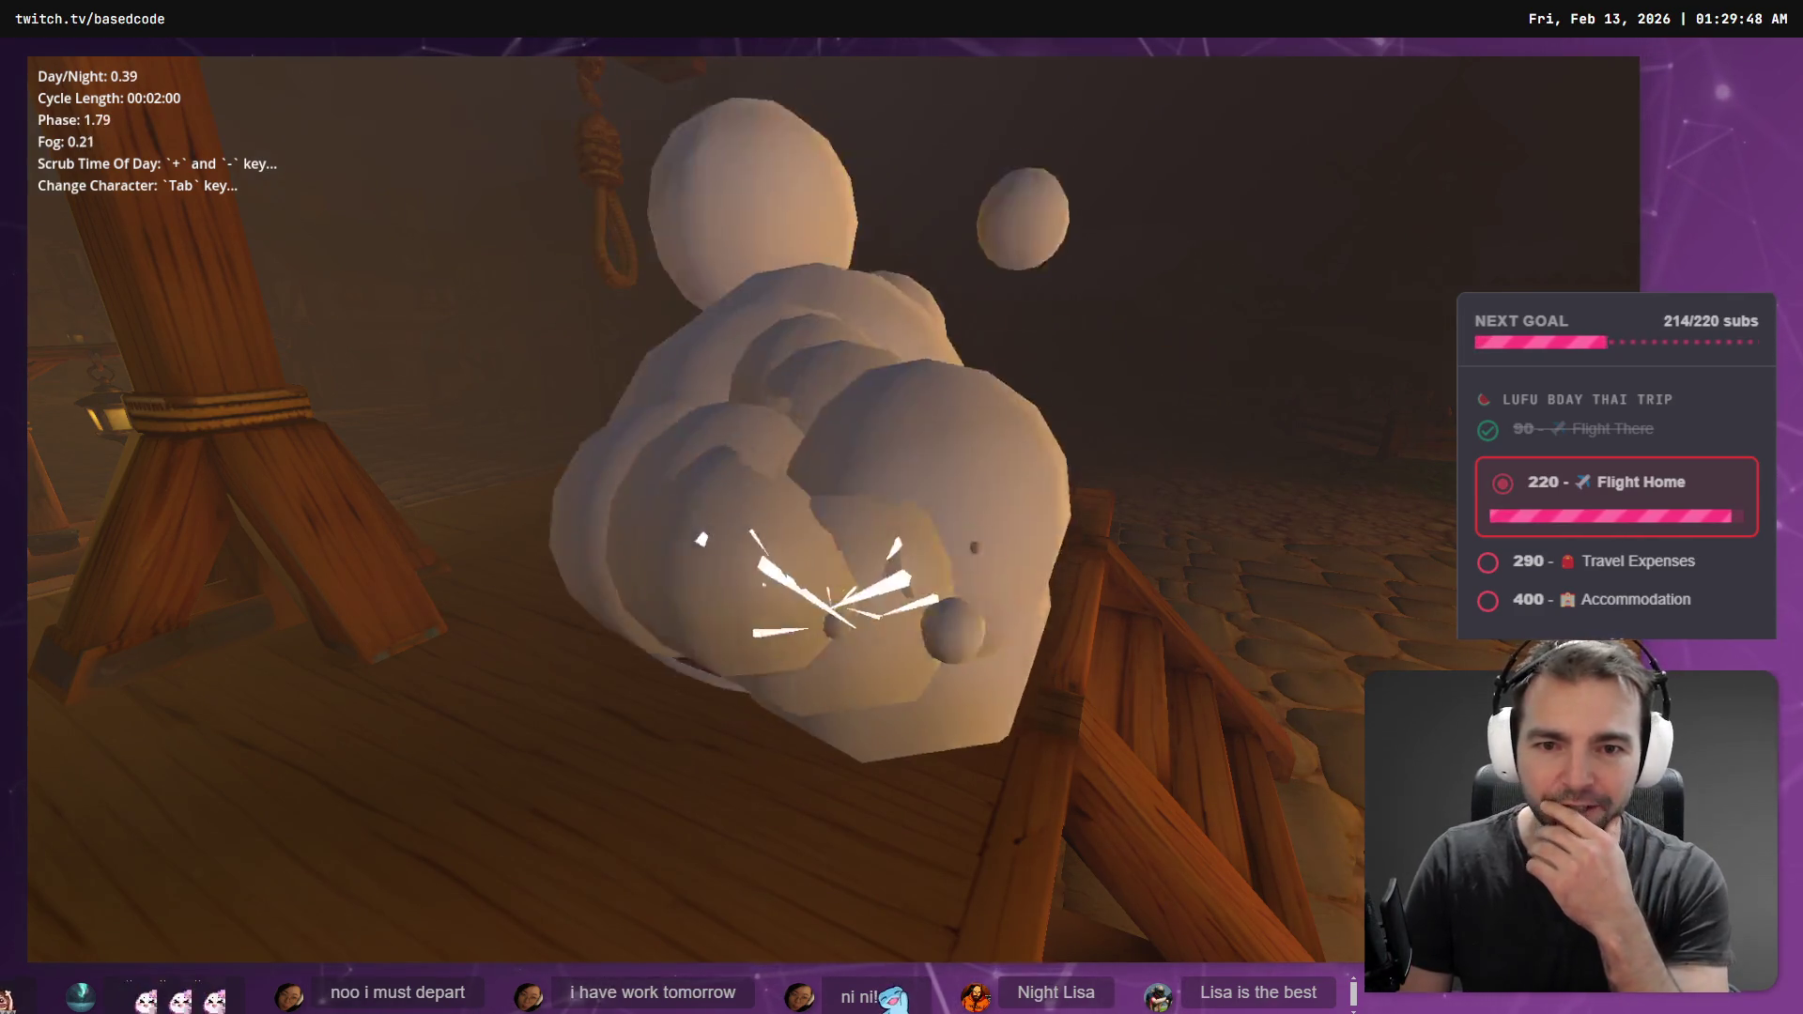
key(Tab)
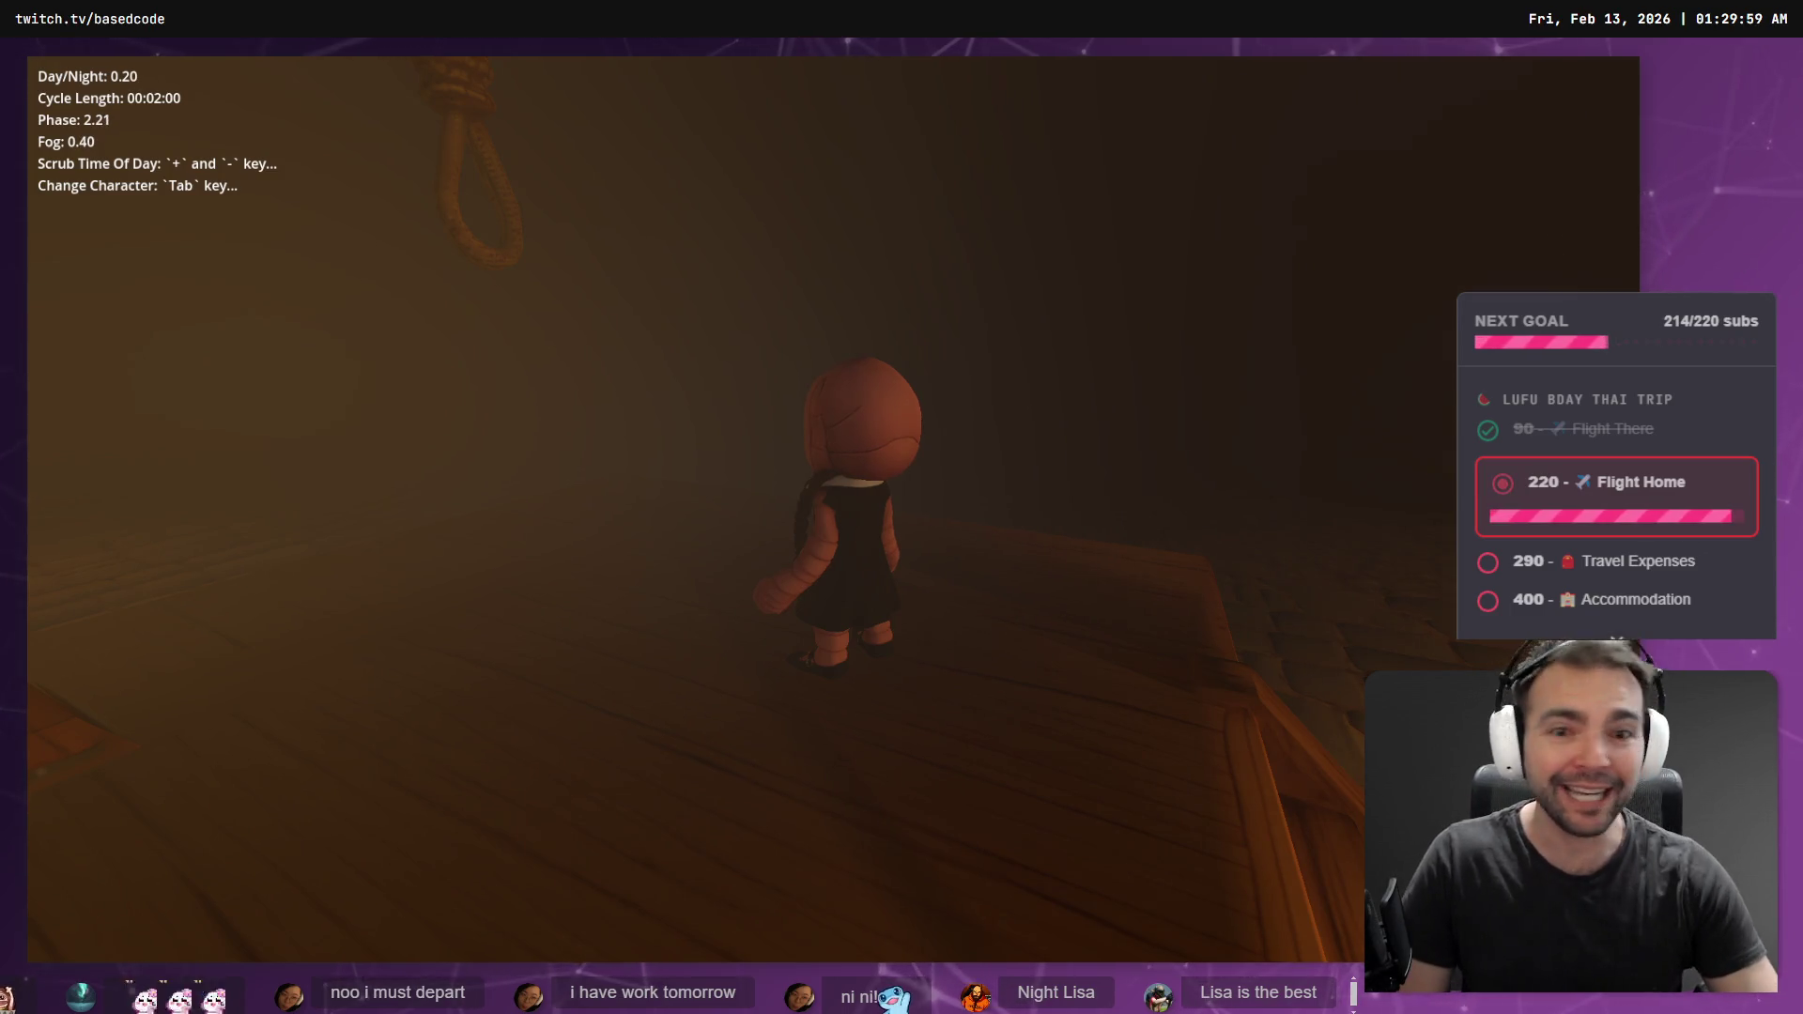
key(alt+Tab)
- Scroll to the Not Monsters pitch slide, then return to the game and scrub to daytime
scroll(704, 374, down, 5)
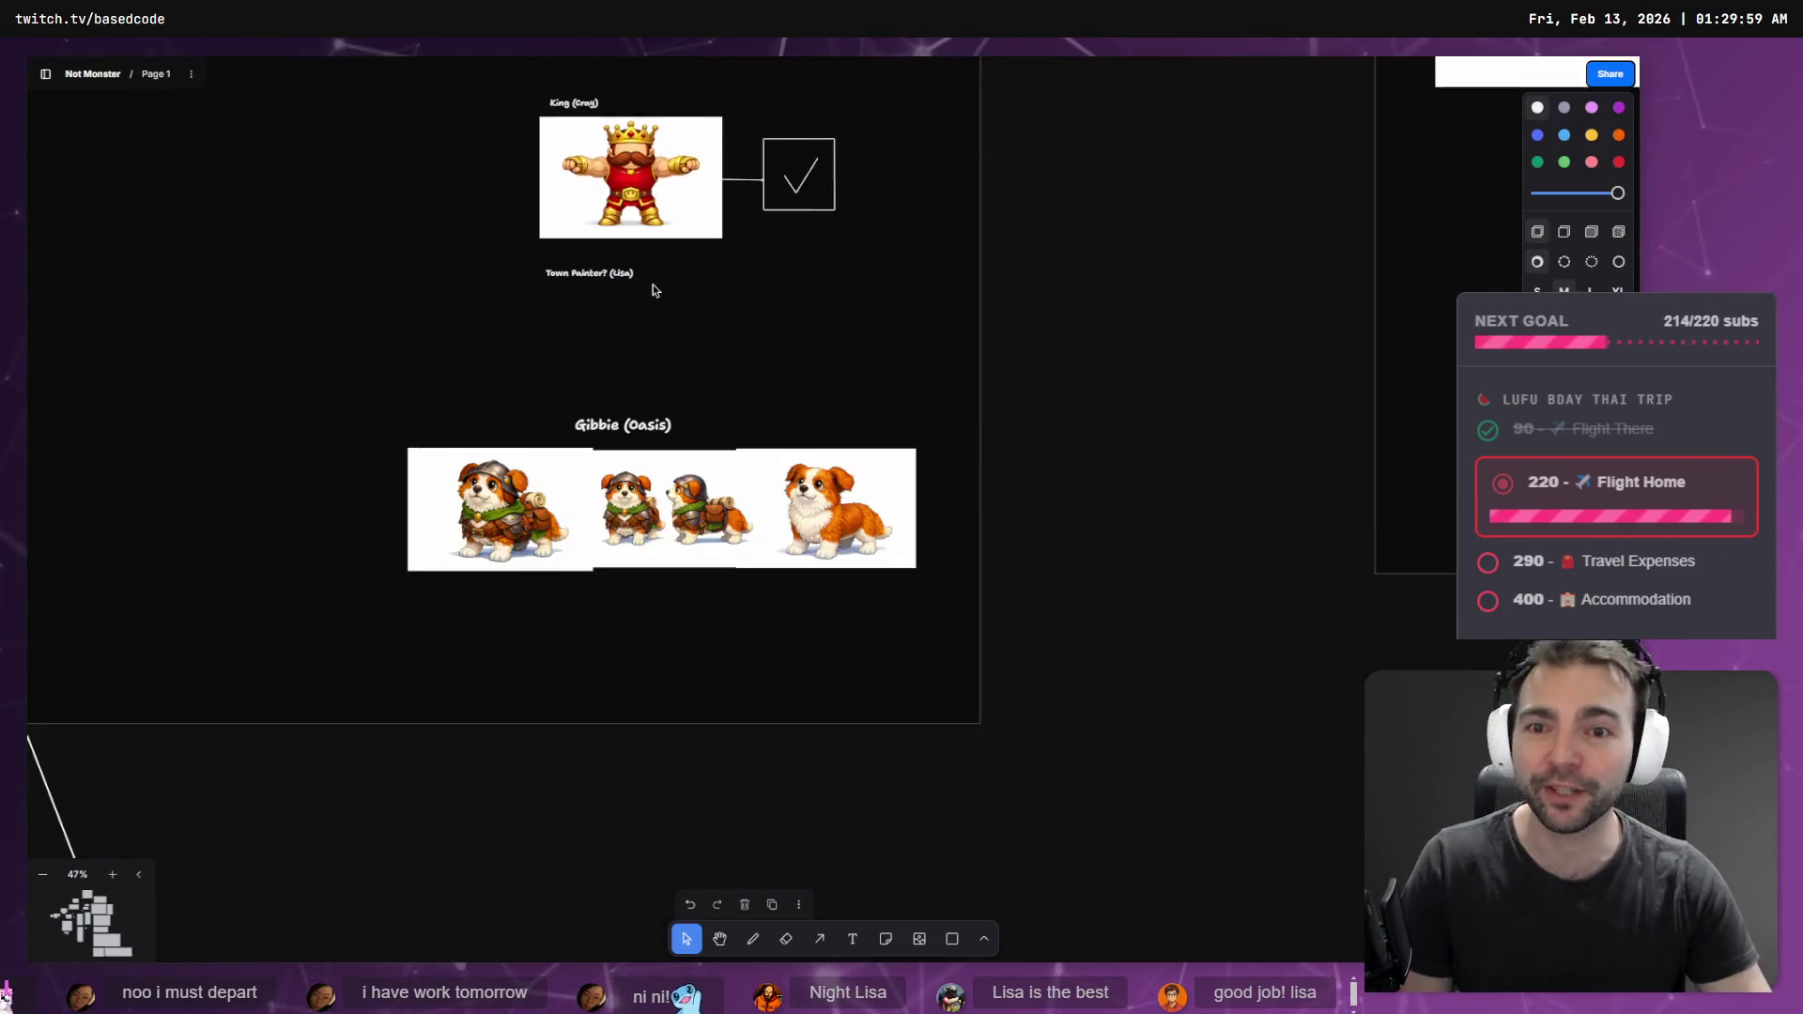
scroll(1092, 561, up, 10)
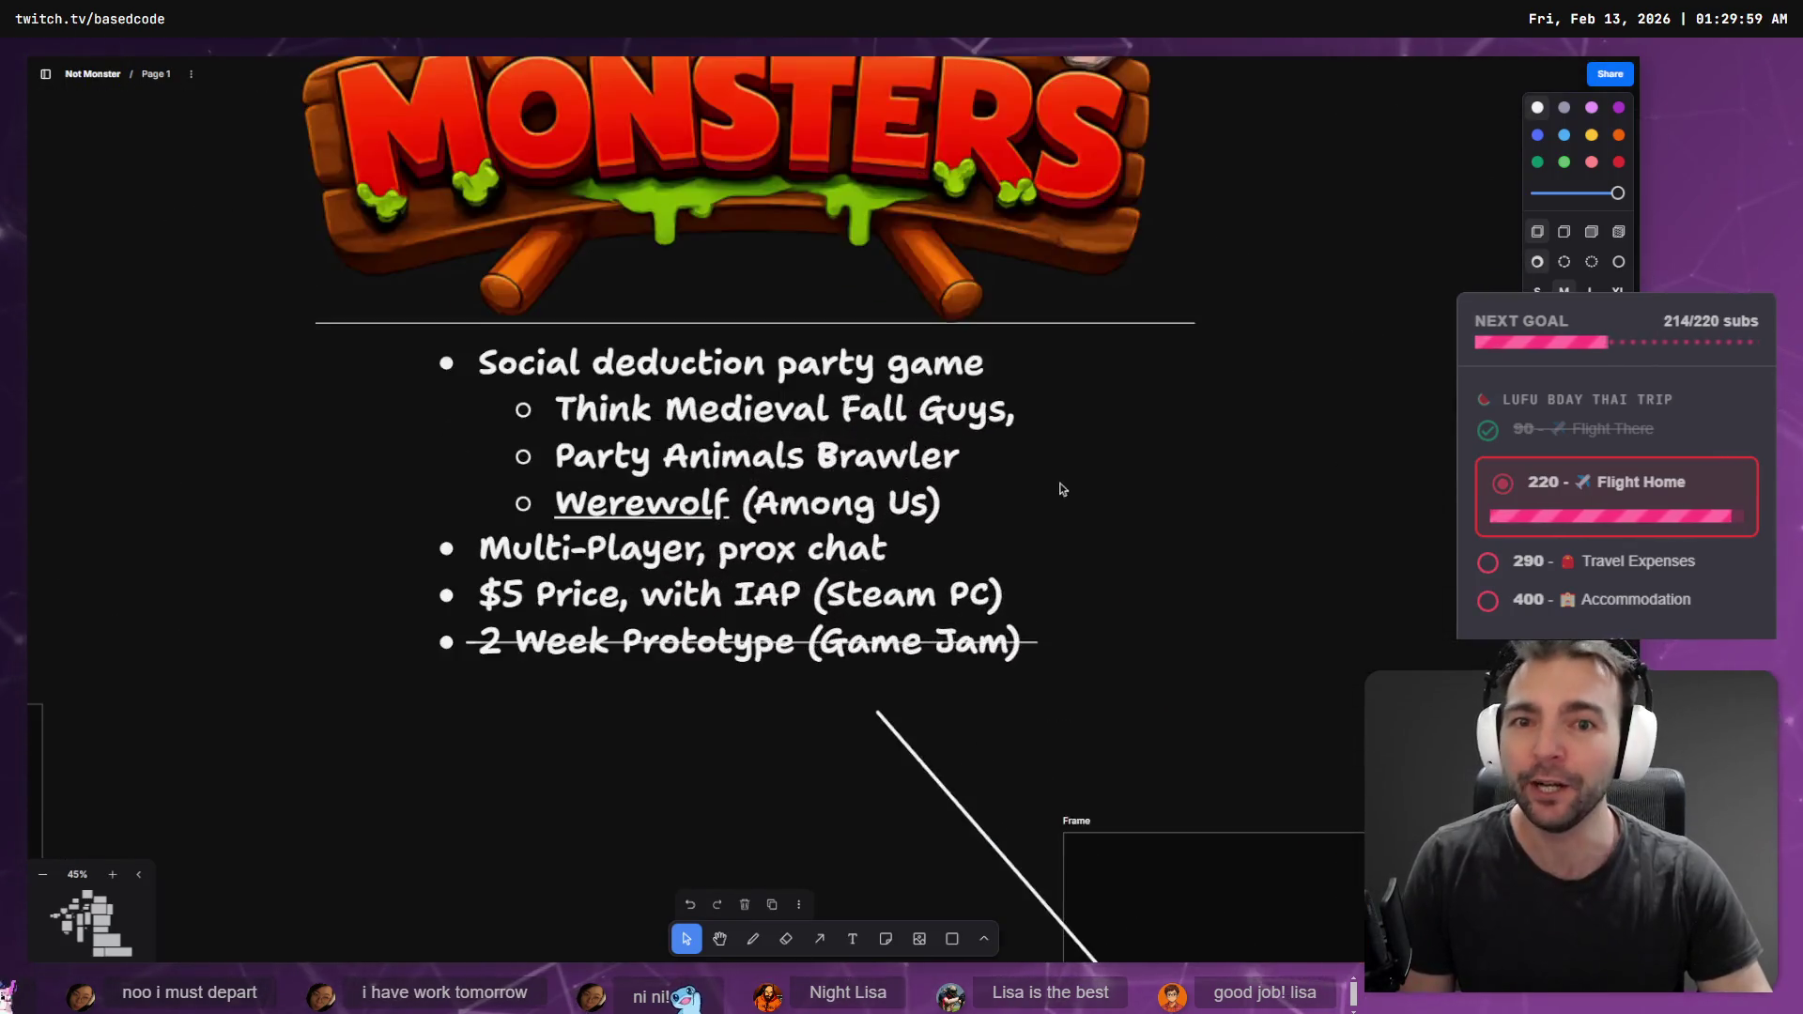
scroll(1056, 702, down, 2)
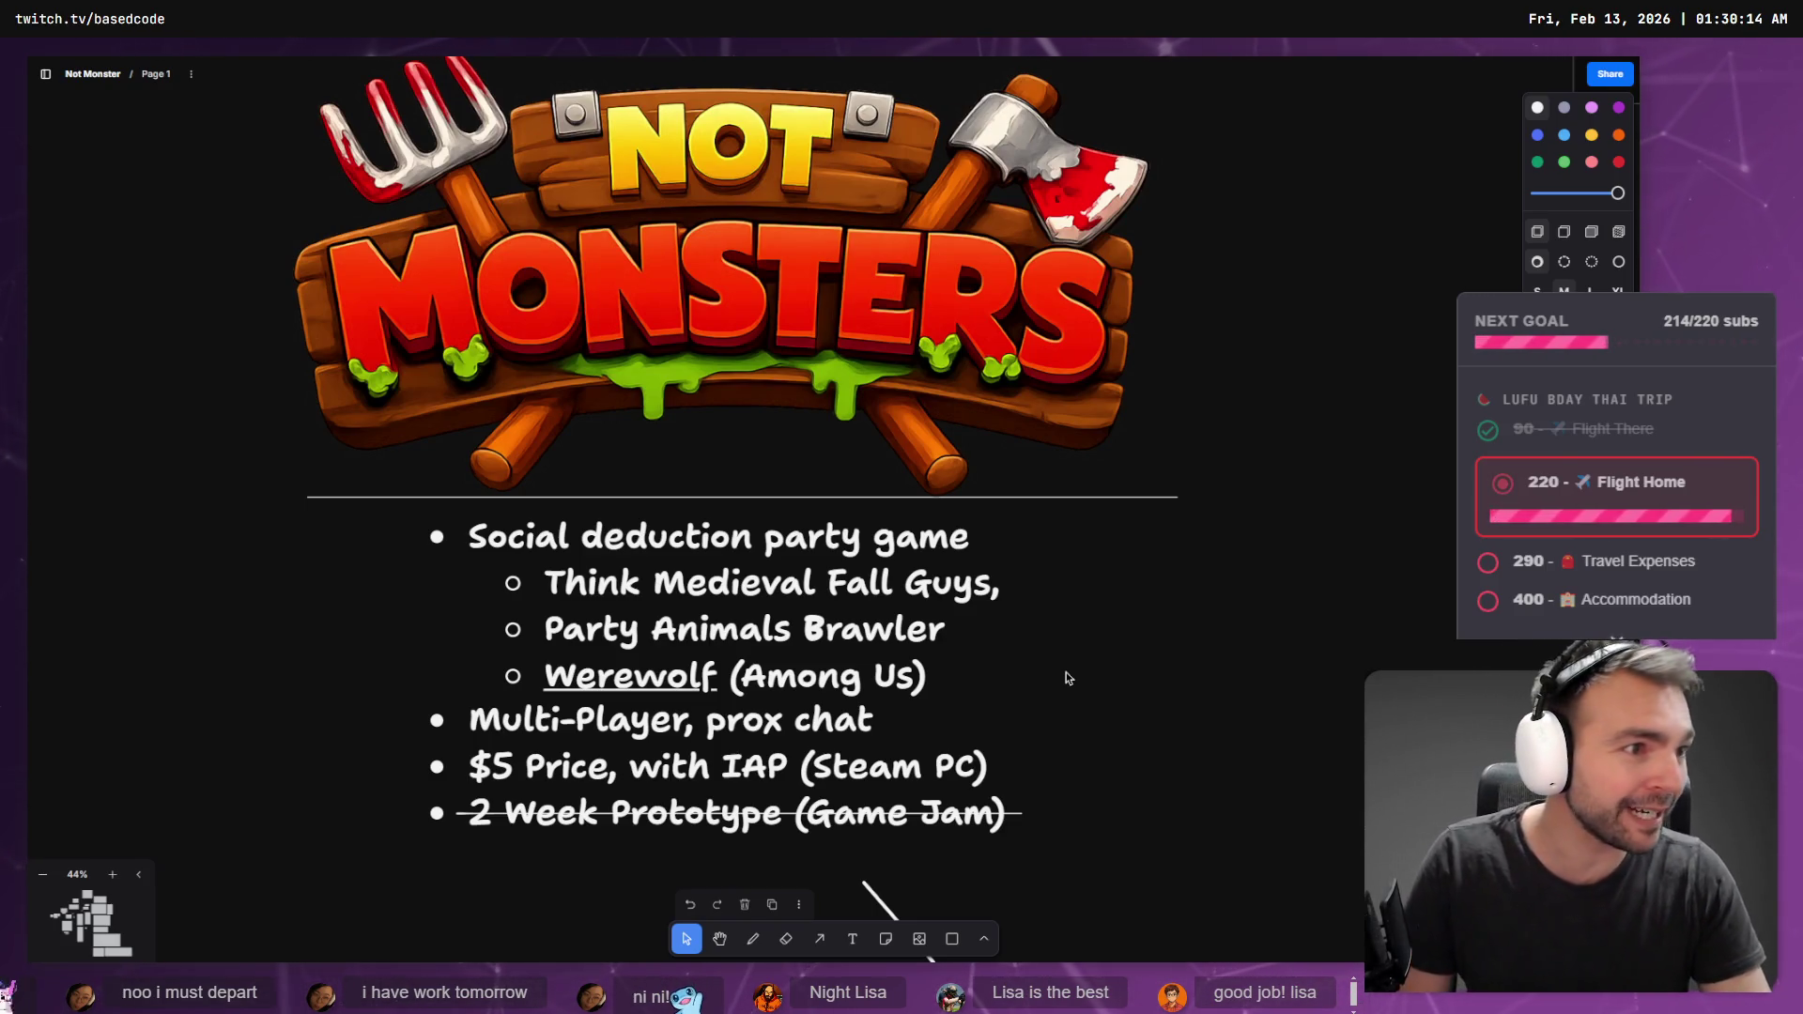
key(alt+Tab)
key(plus)
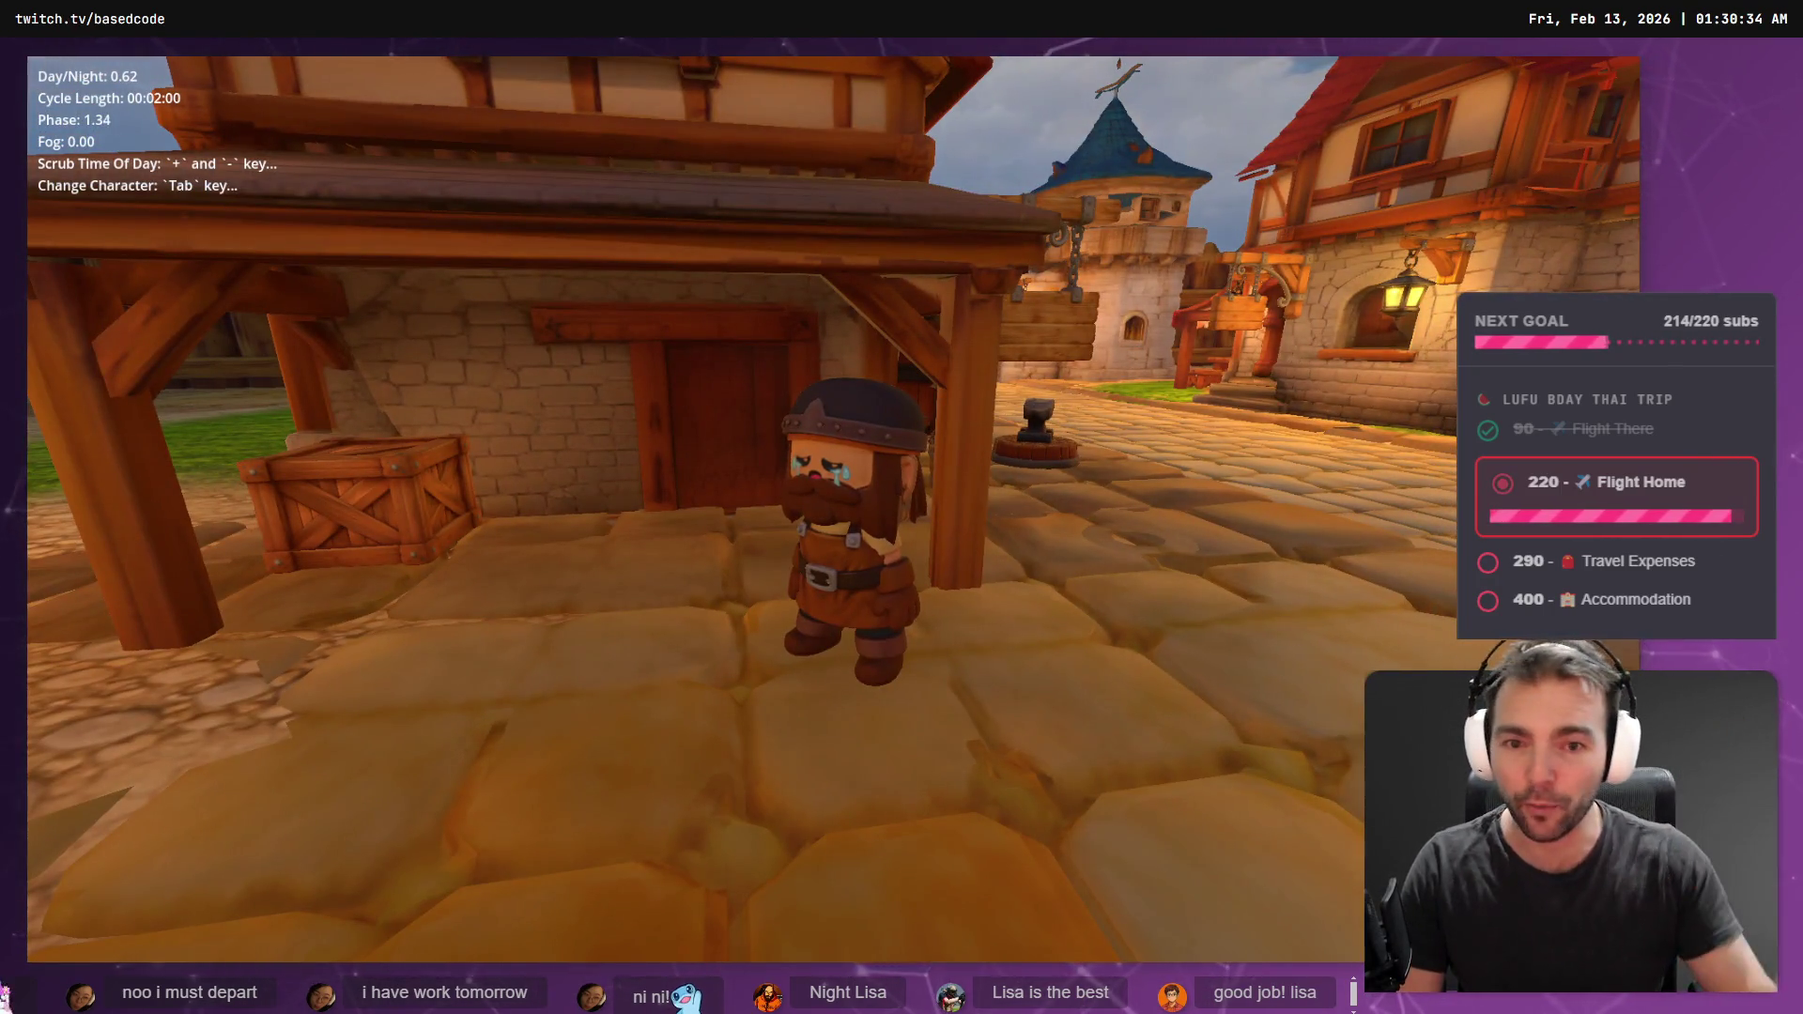
- Run the dwarf and plague doctor around town, swap characters twice, then select the pitch bullet list
key(w)
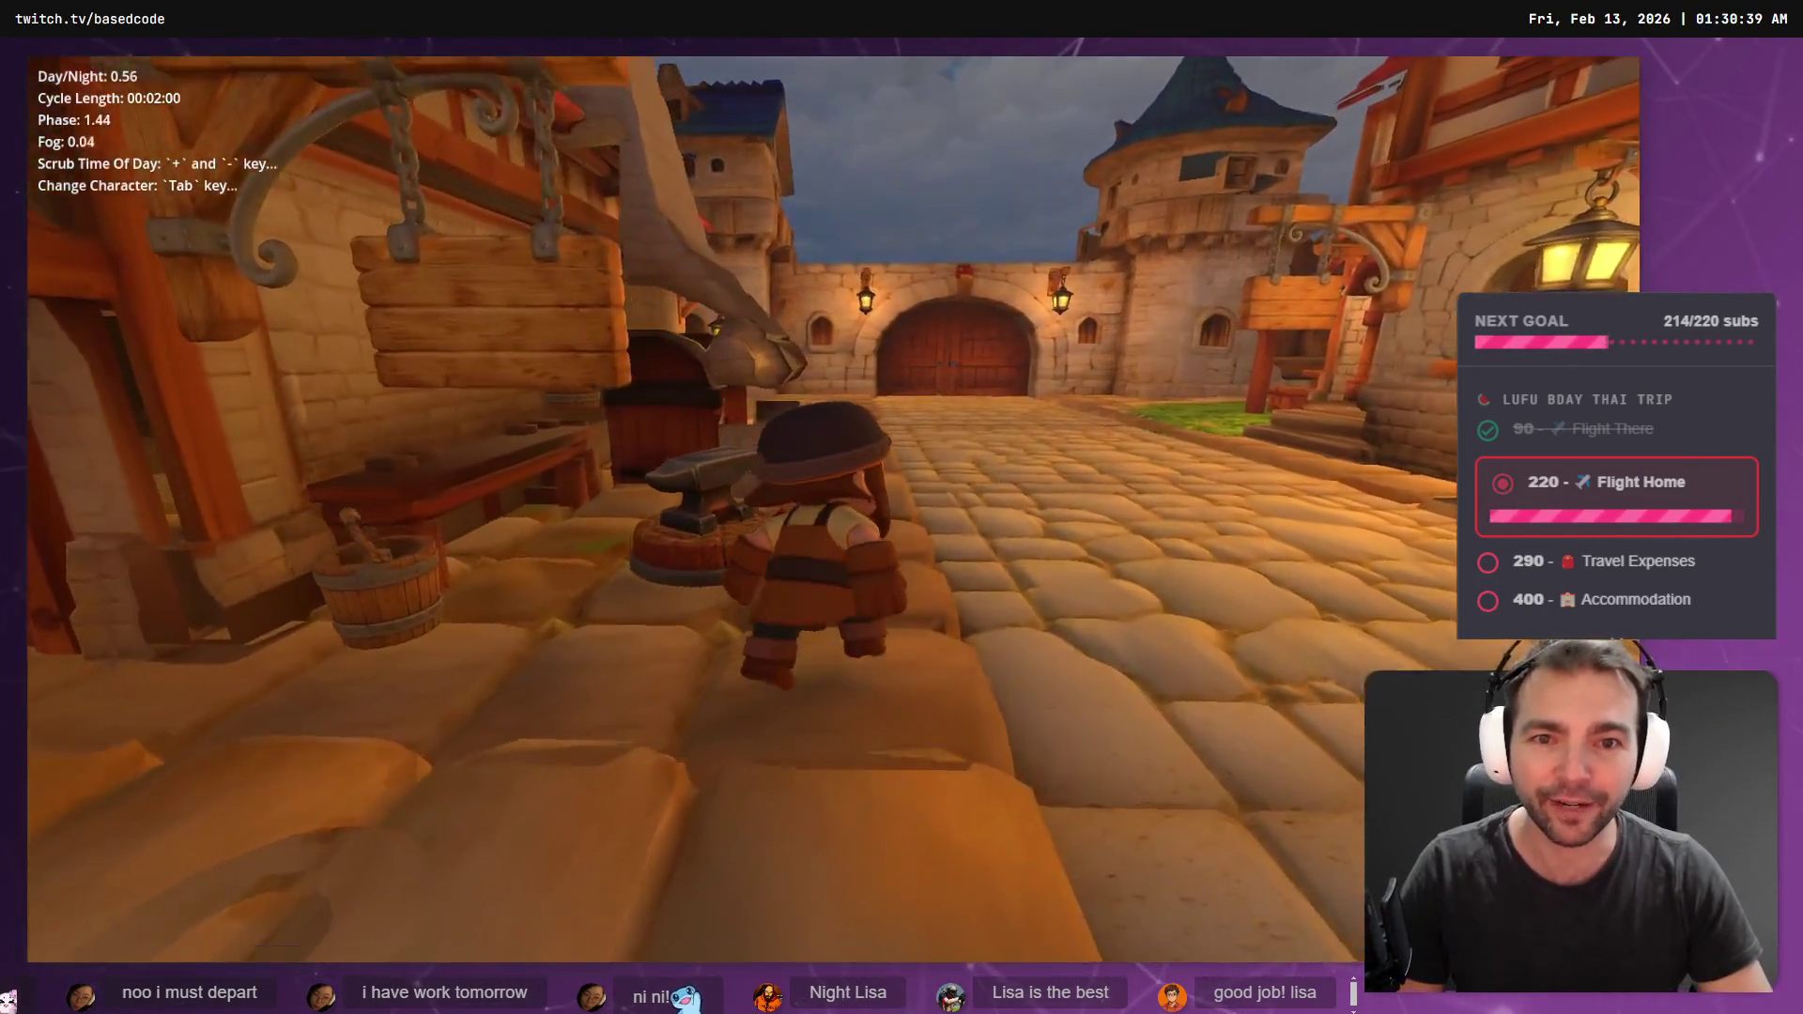
key(Tab)
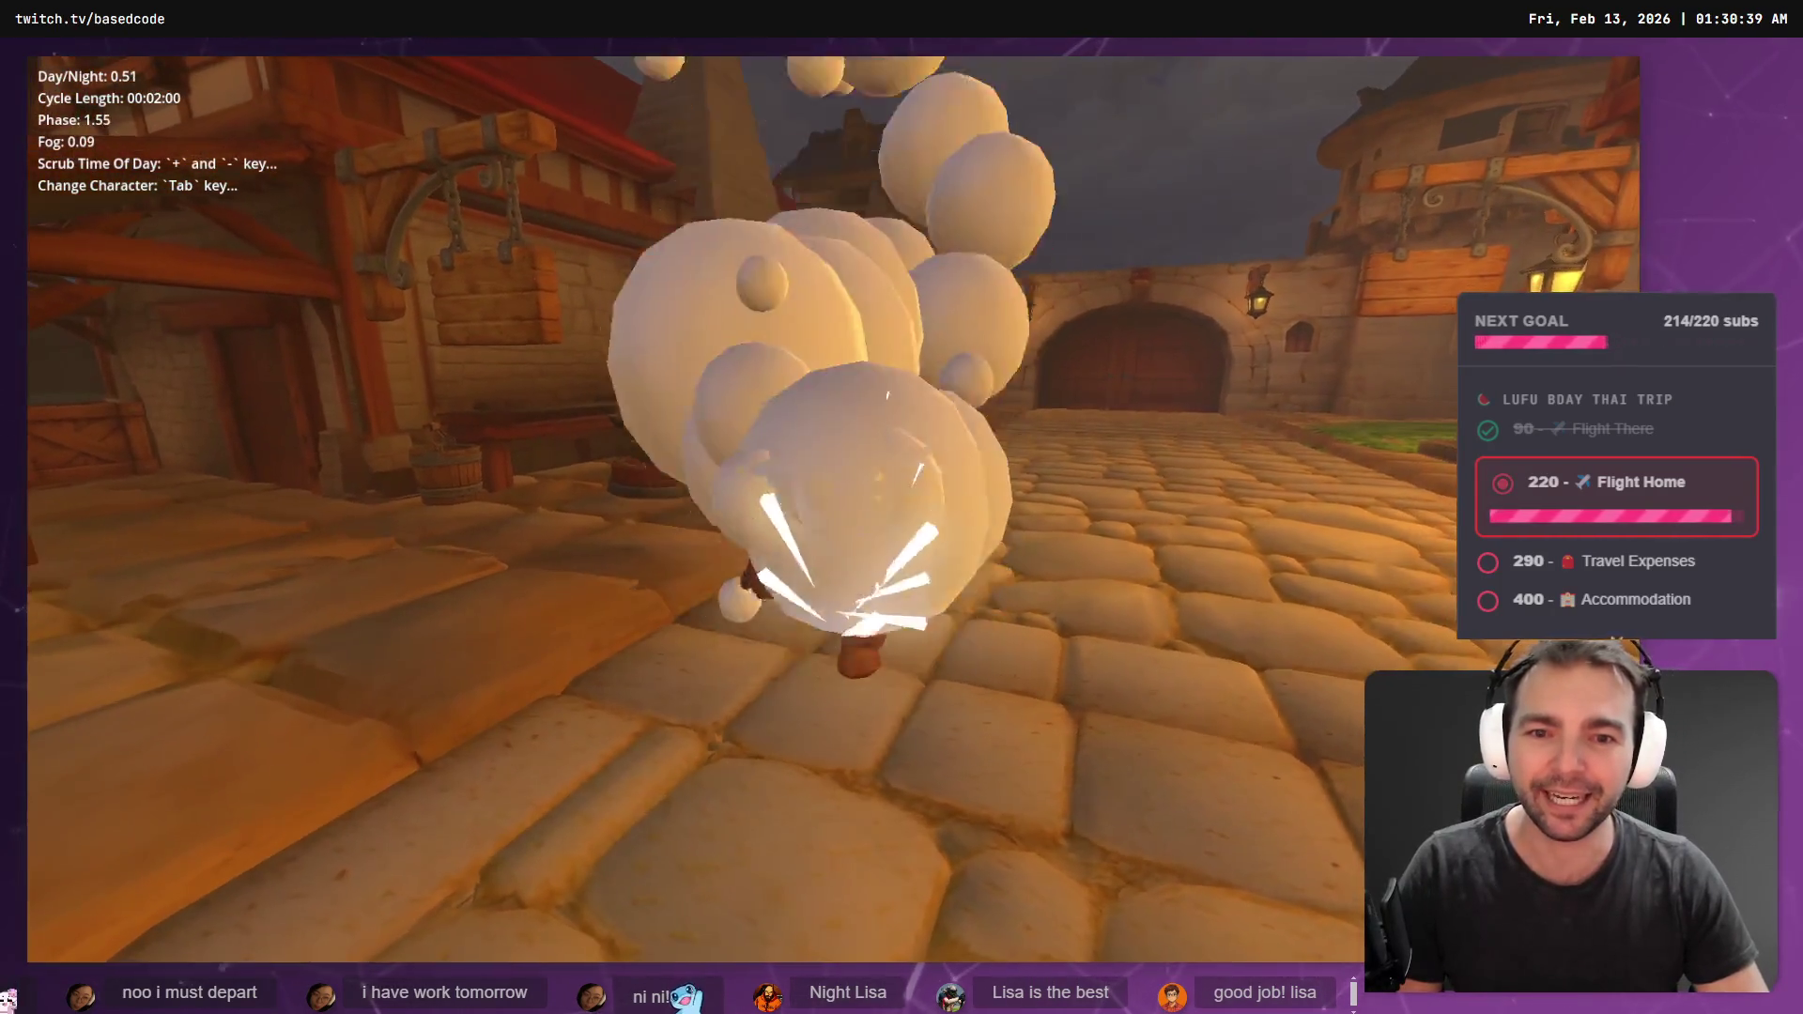
key(s)
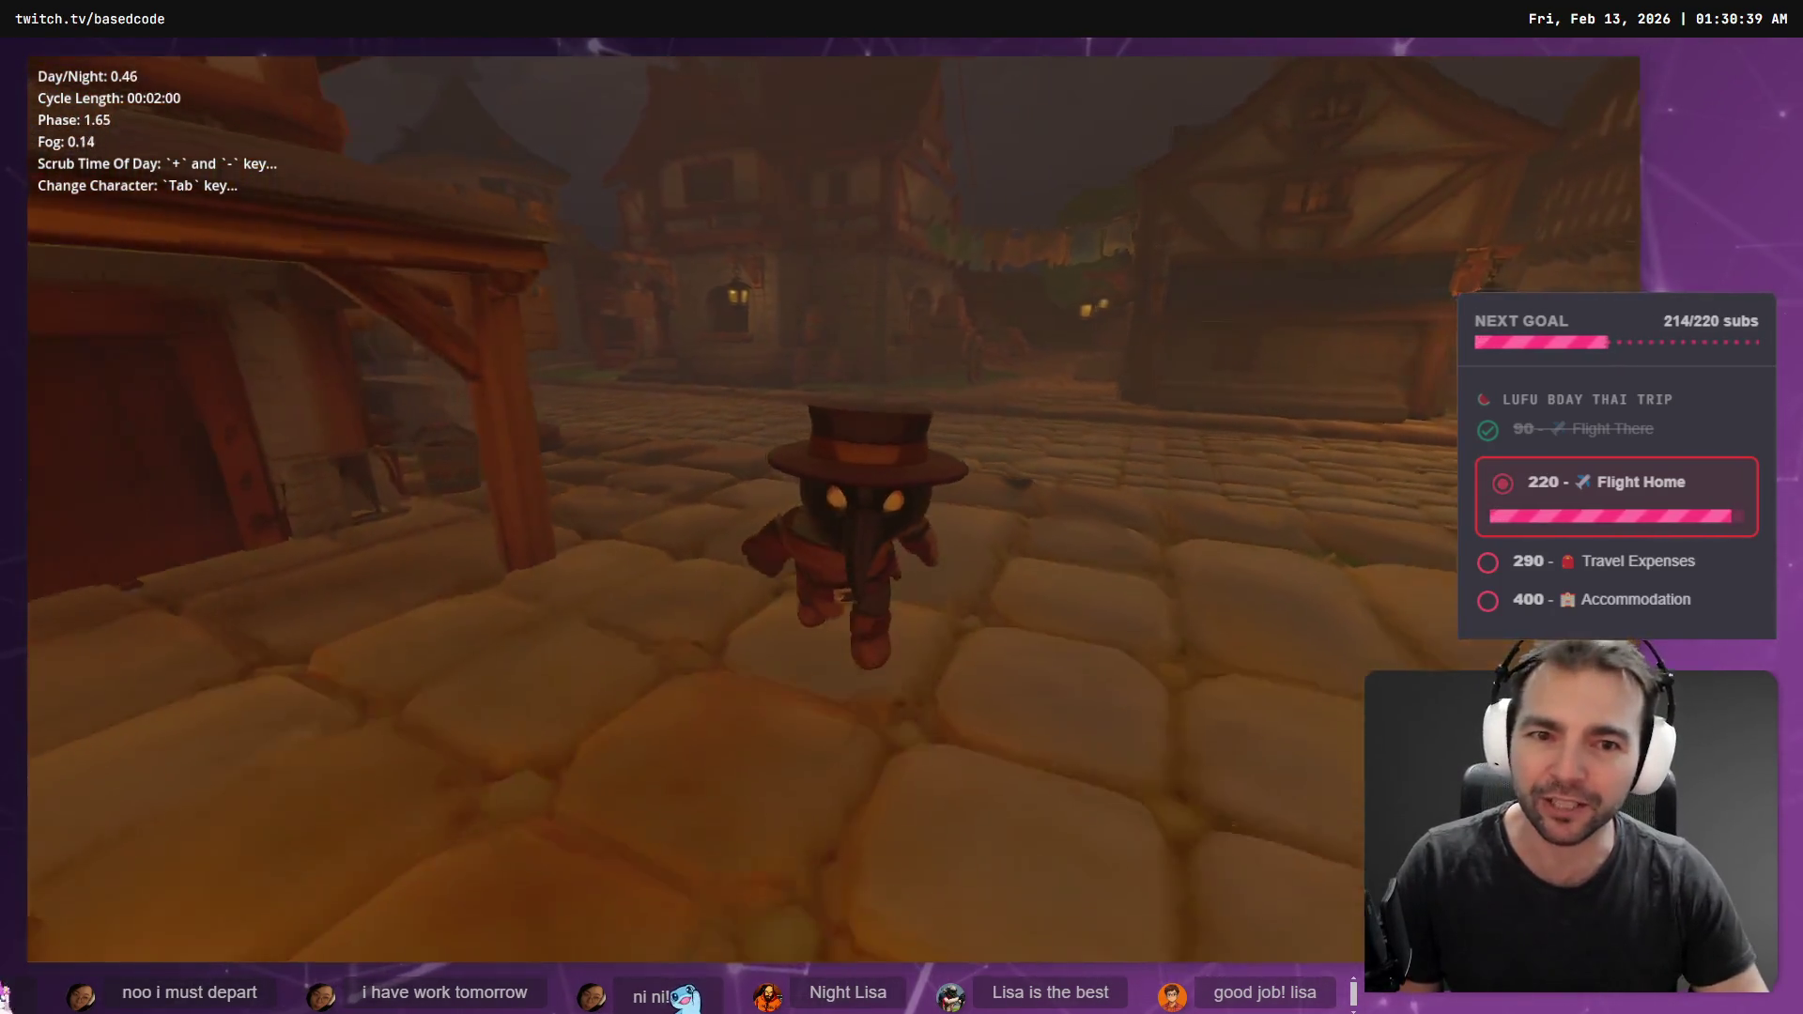
key(w)
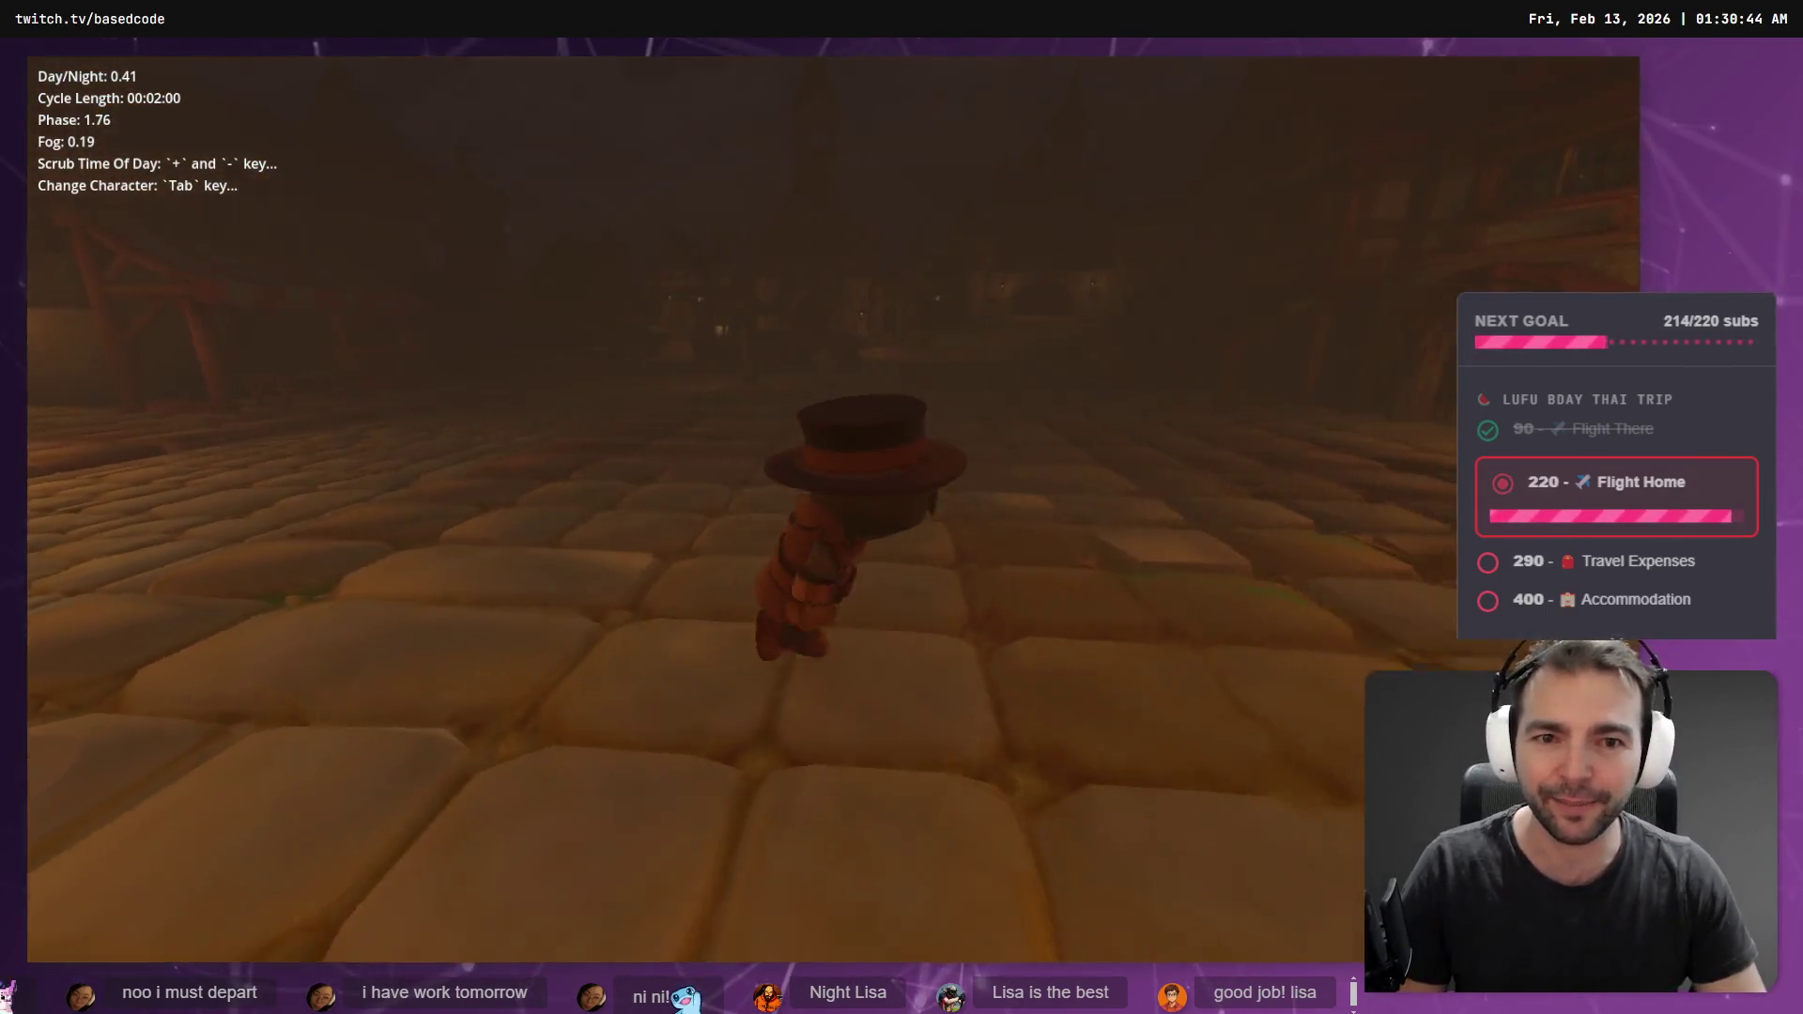
key(s)
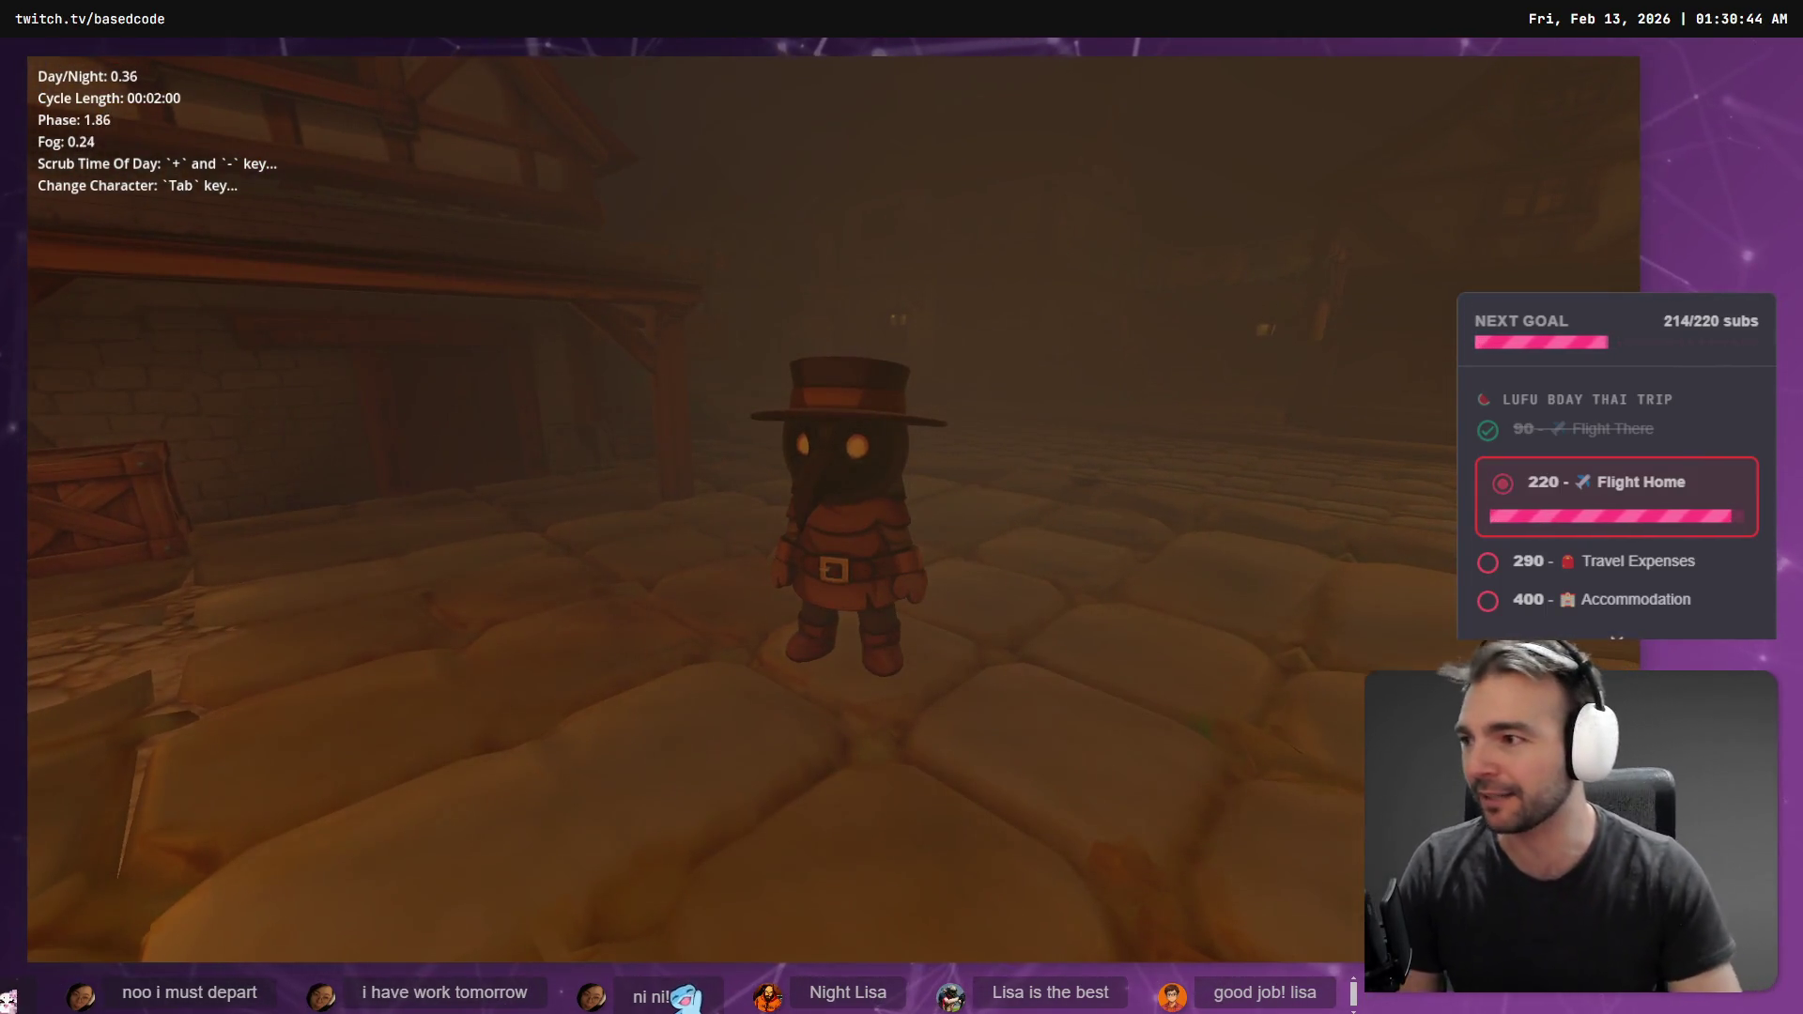
key(Tab)
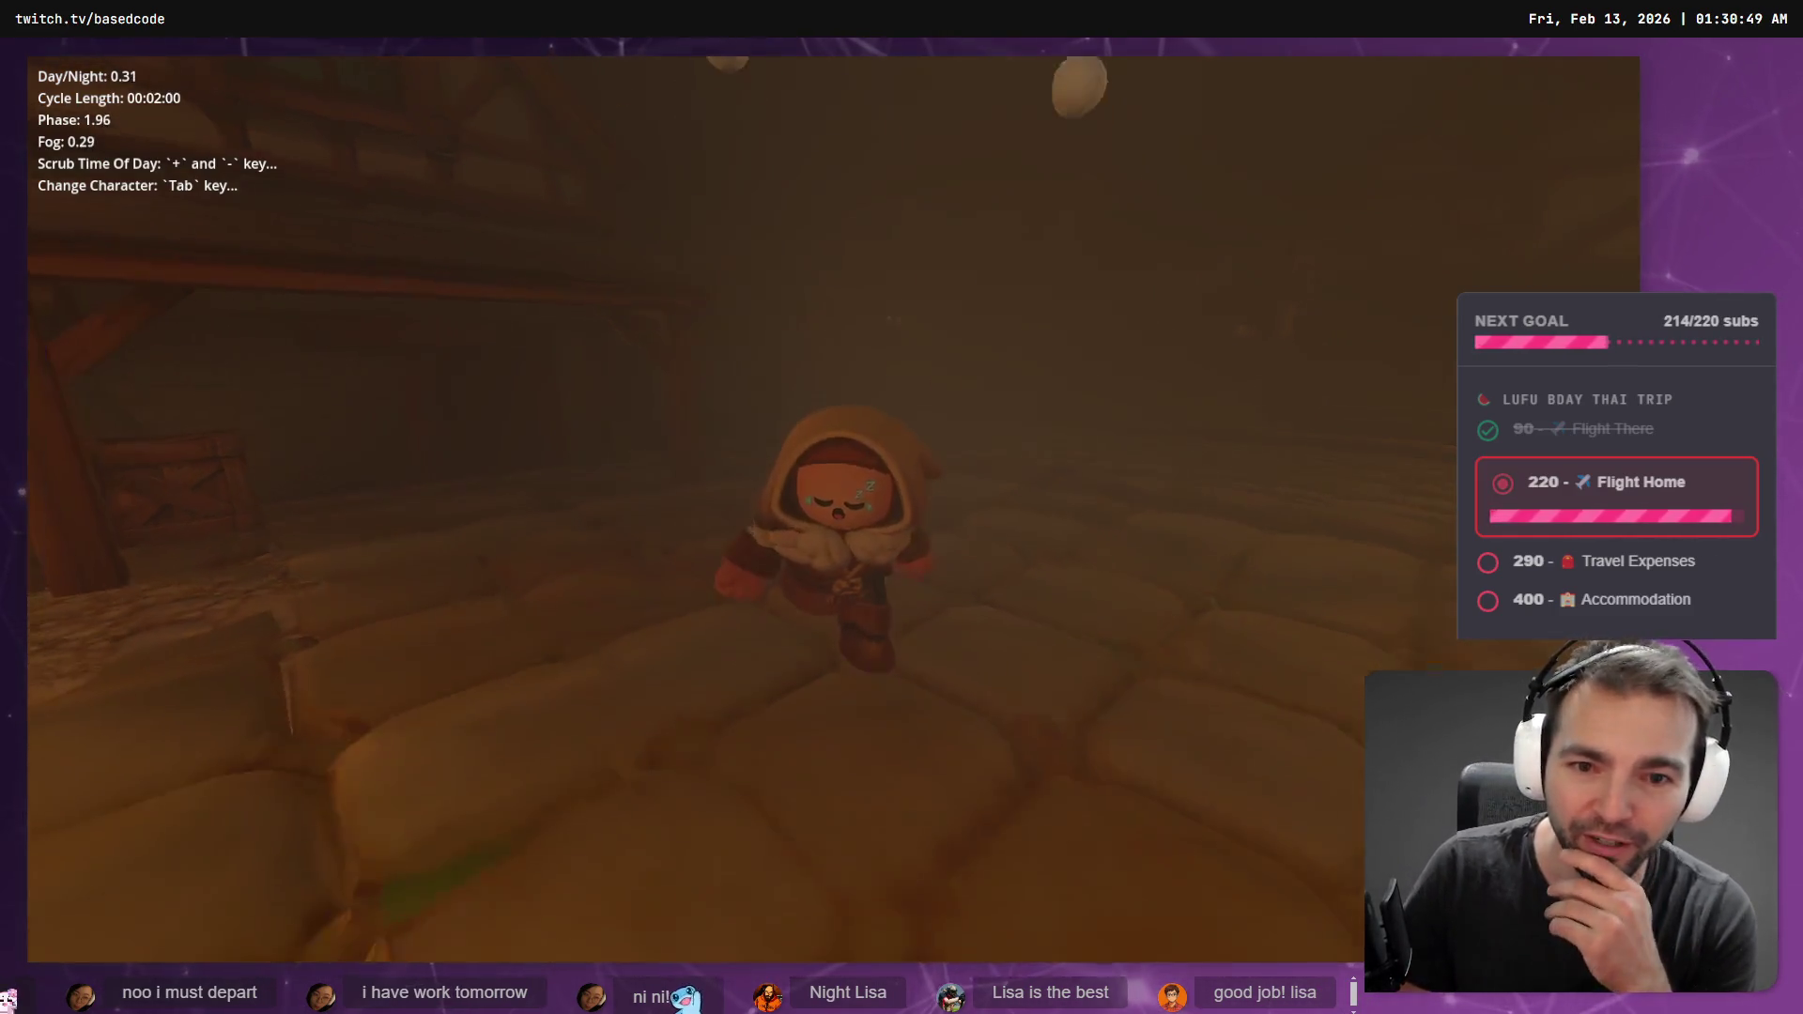
key(Tab)
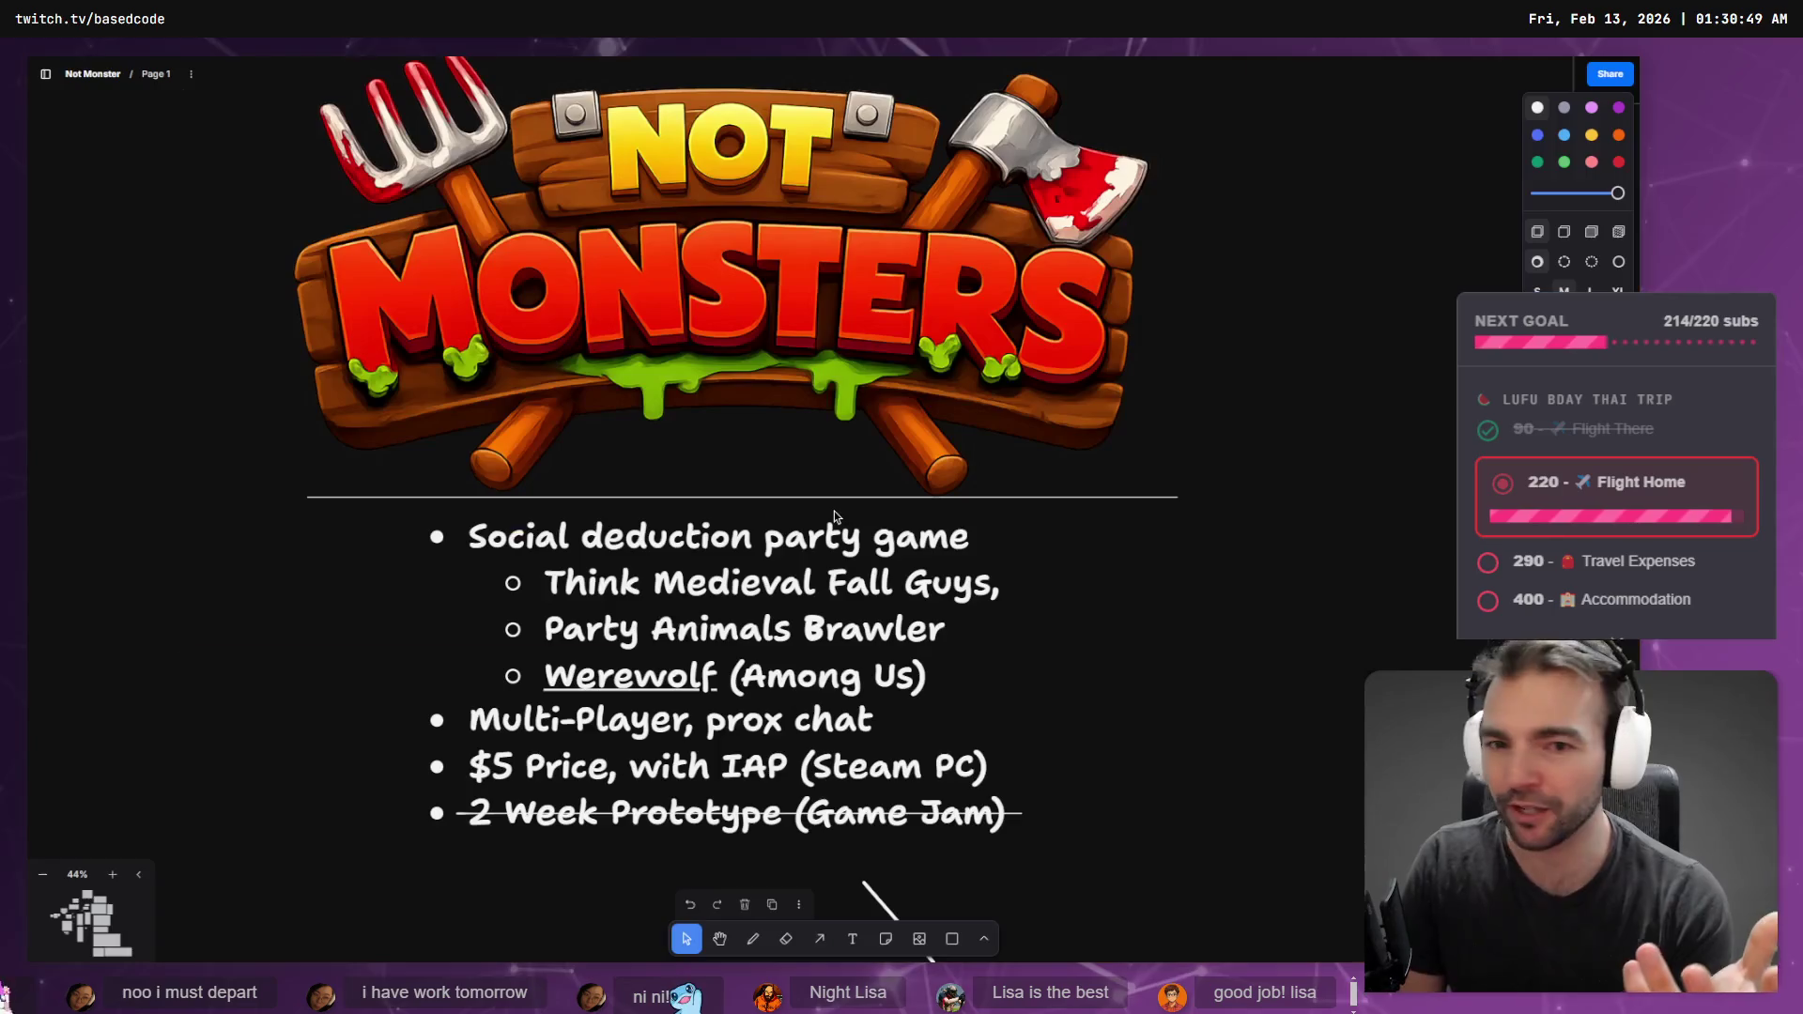
key(alt+Tab)
click(689, 784)
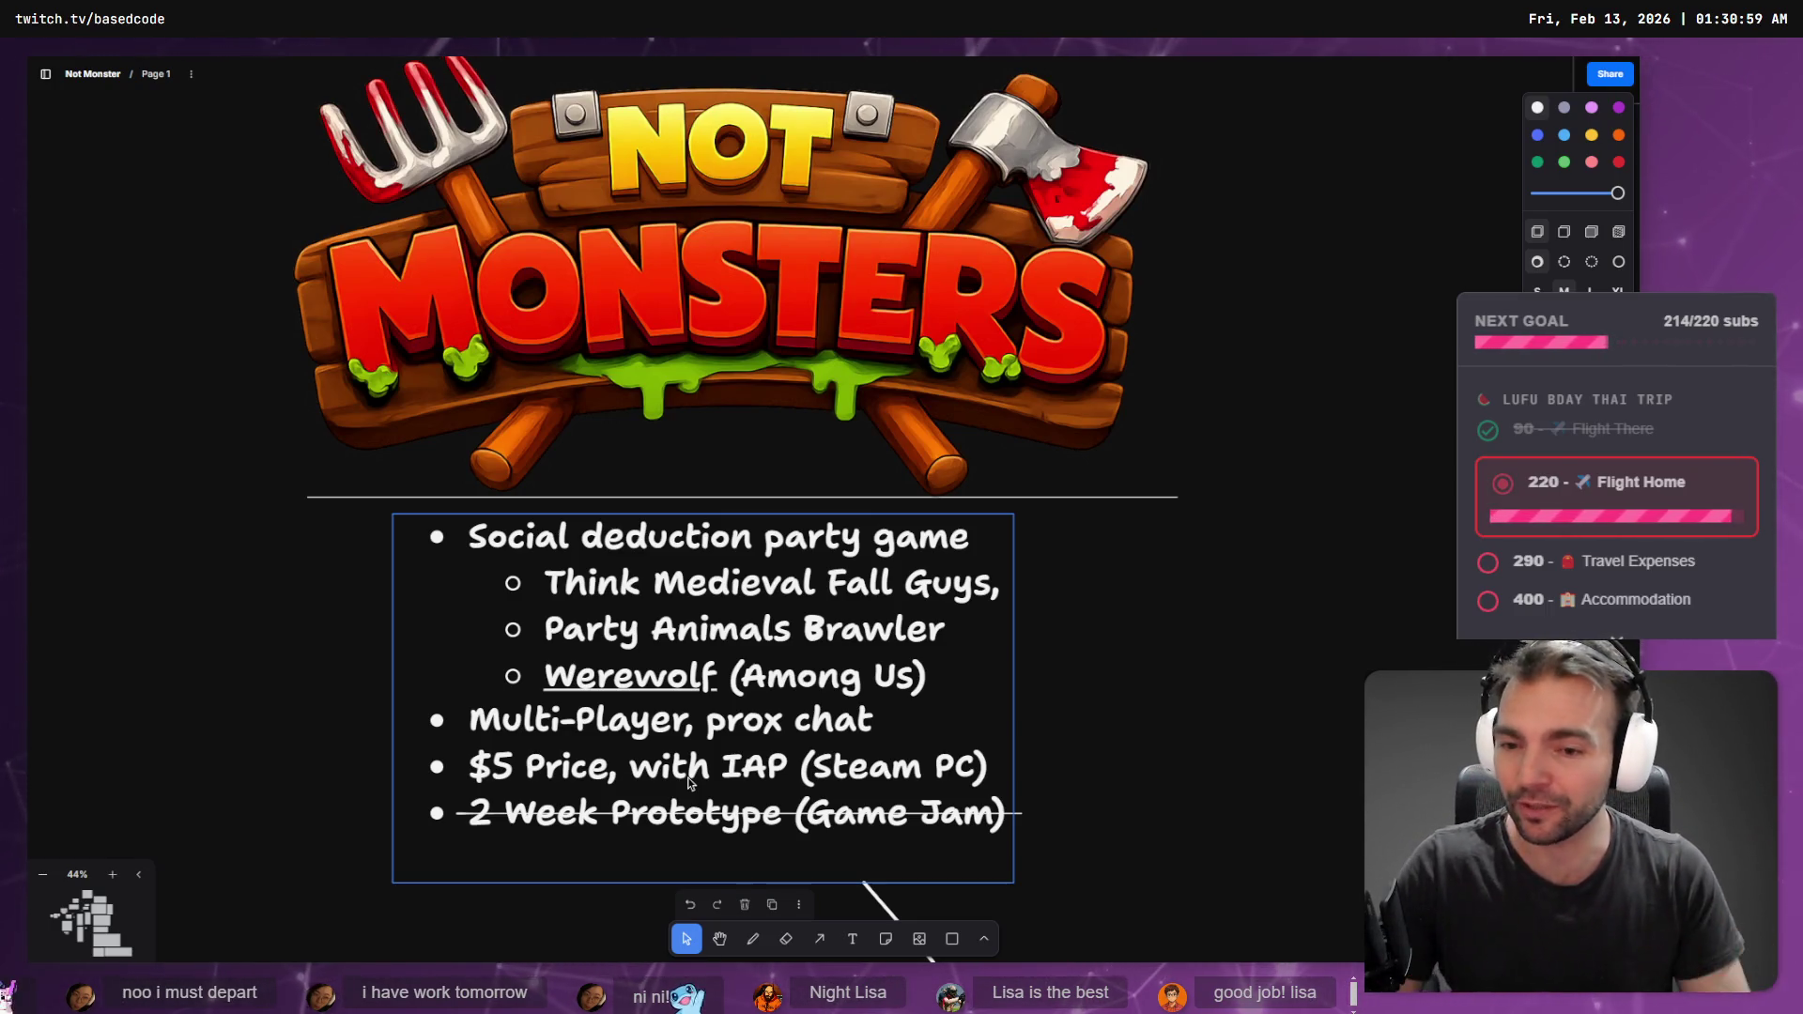
- Scroll around the tldraw board to view the key art and game-loop mockups
scroll(1090, 291, down, 6)
scroll(1090, 291, right, 3)
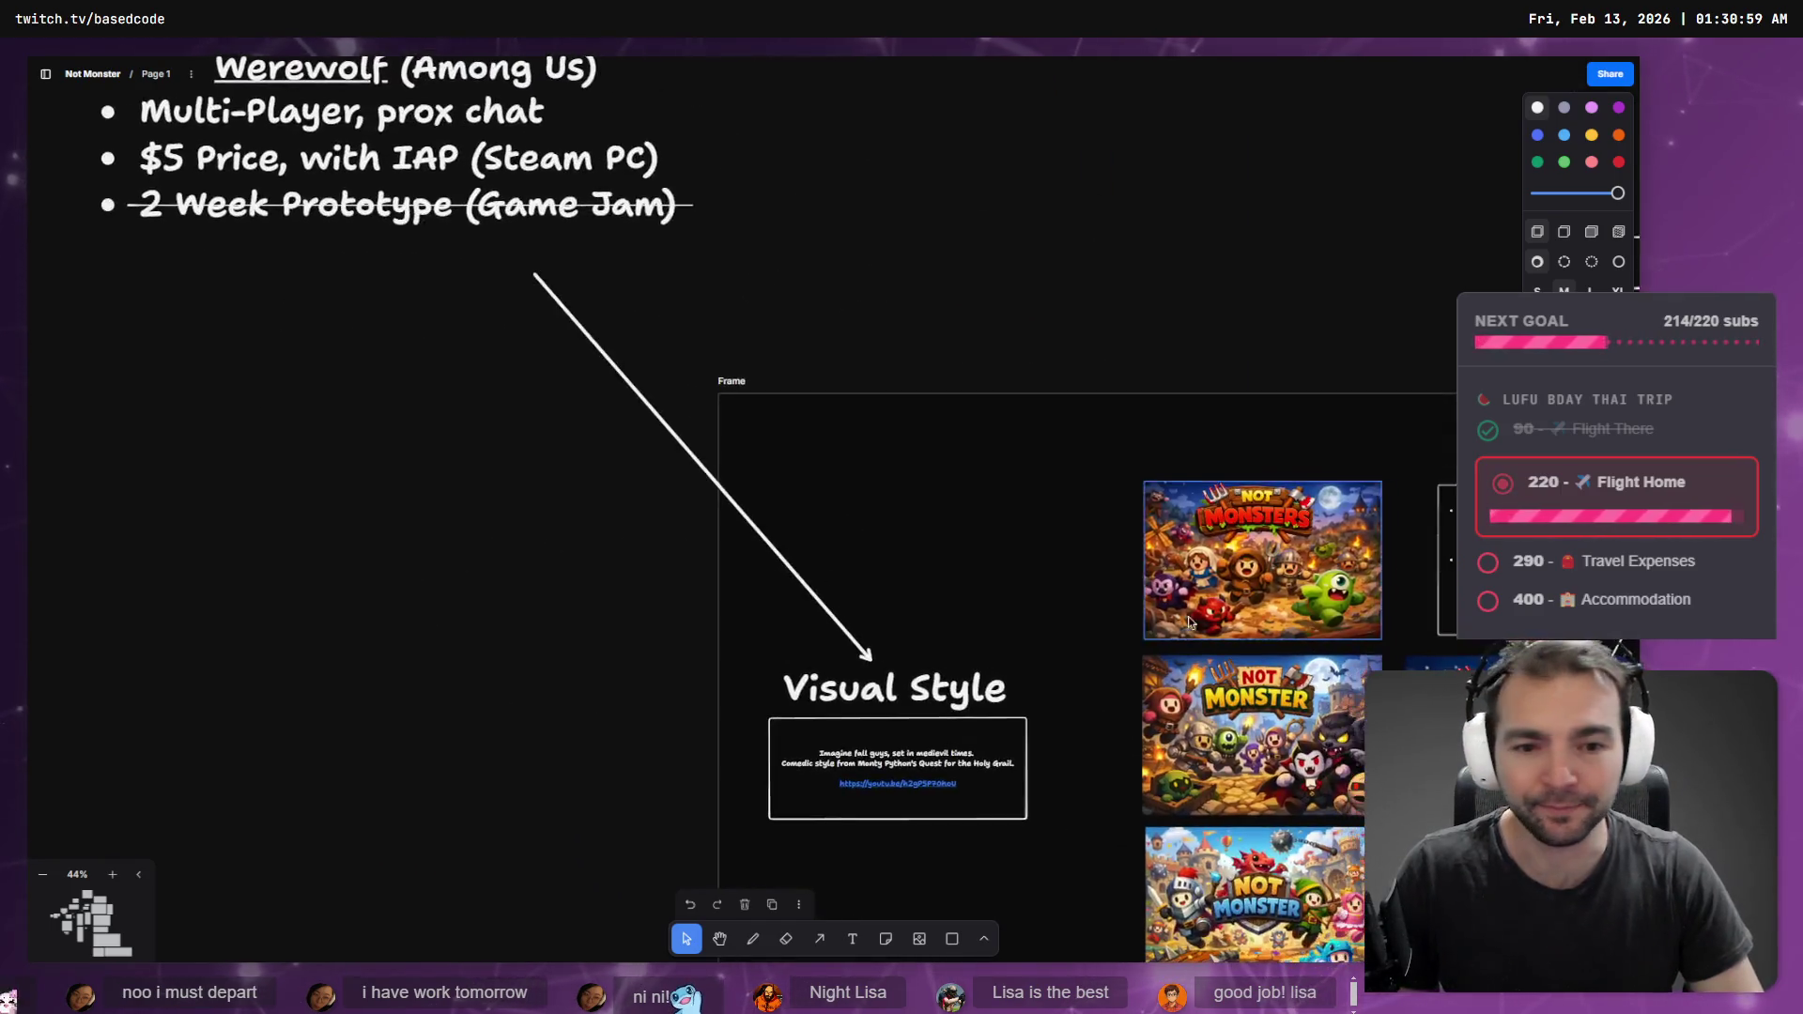
scroll(1176, 612, down, 5)
scroll(1176, 612, right, 4)
scroll(708, 438, up, 5)
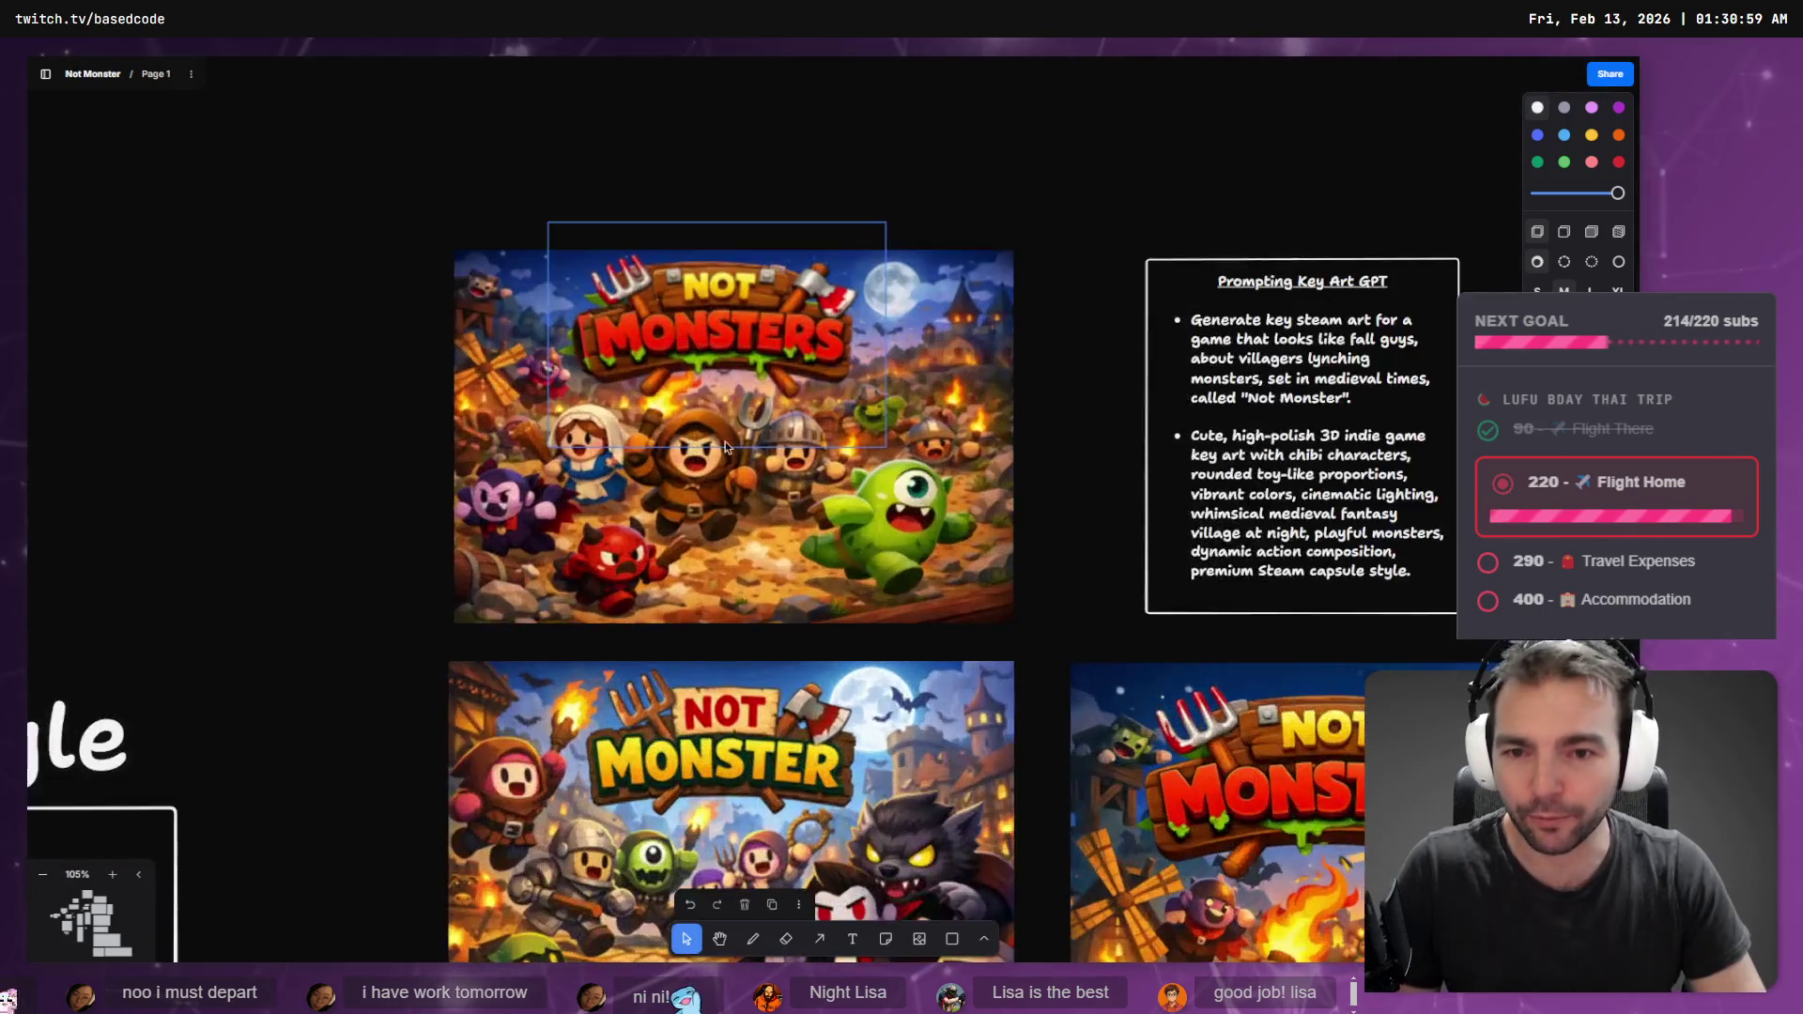
scroll(711, 437, up, 5)
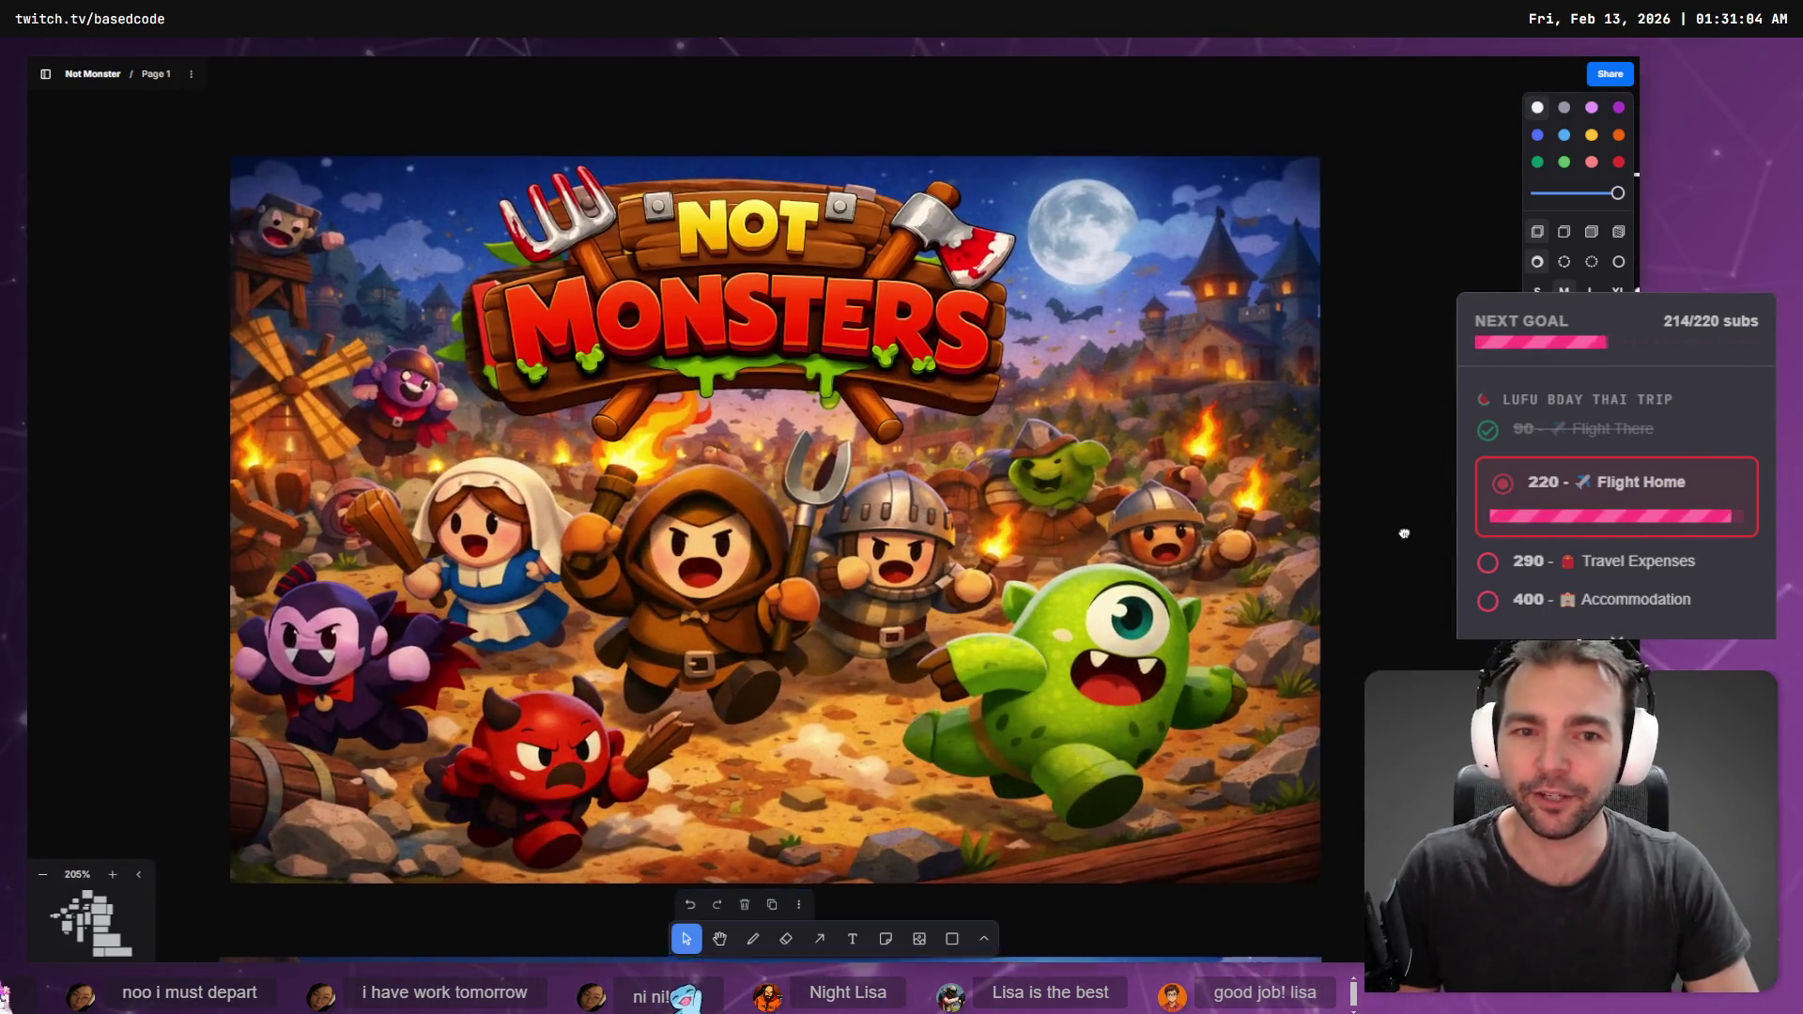
scroll(1231, 466, down, 10)
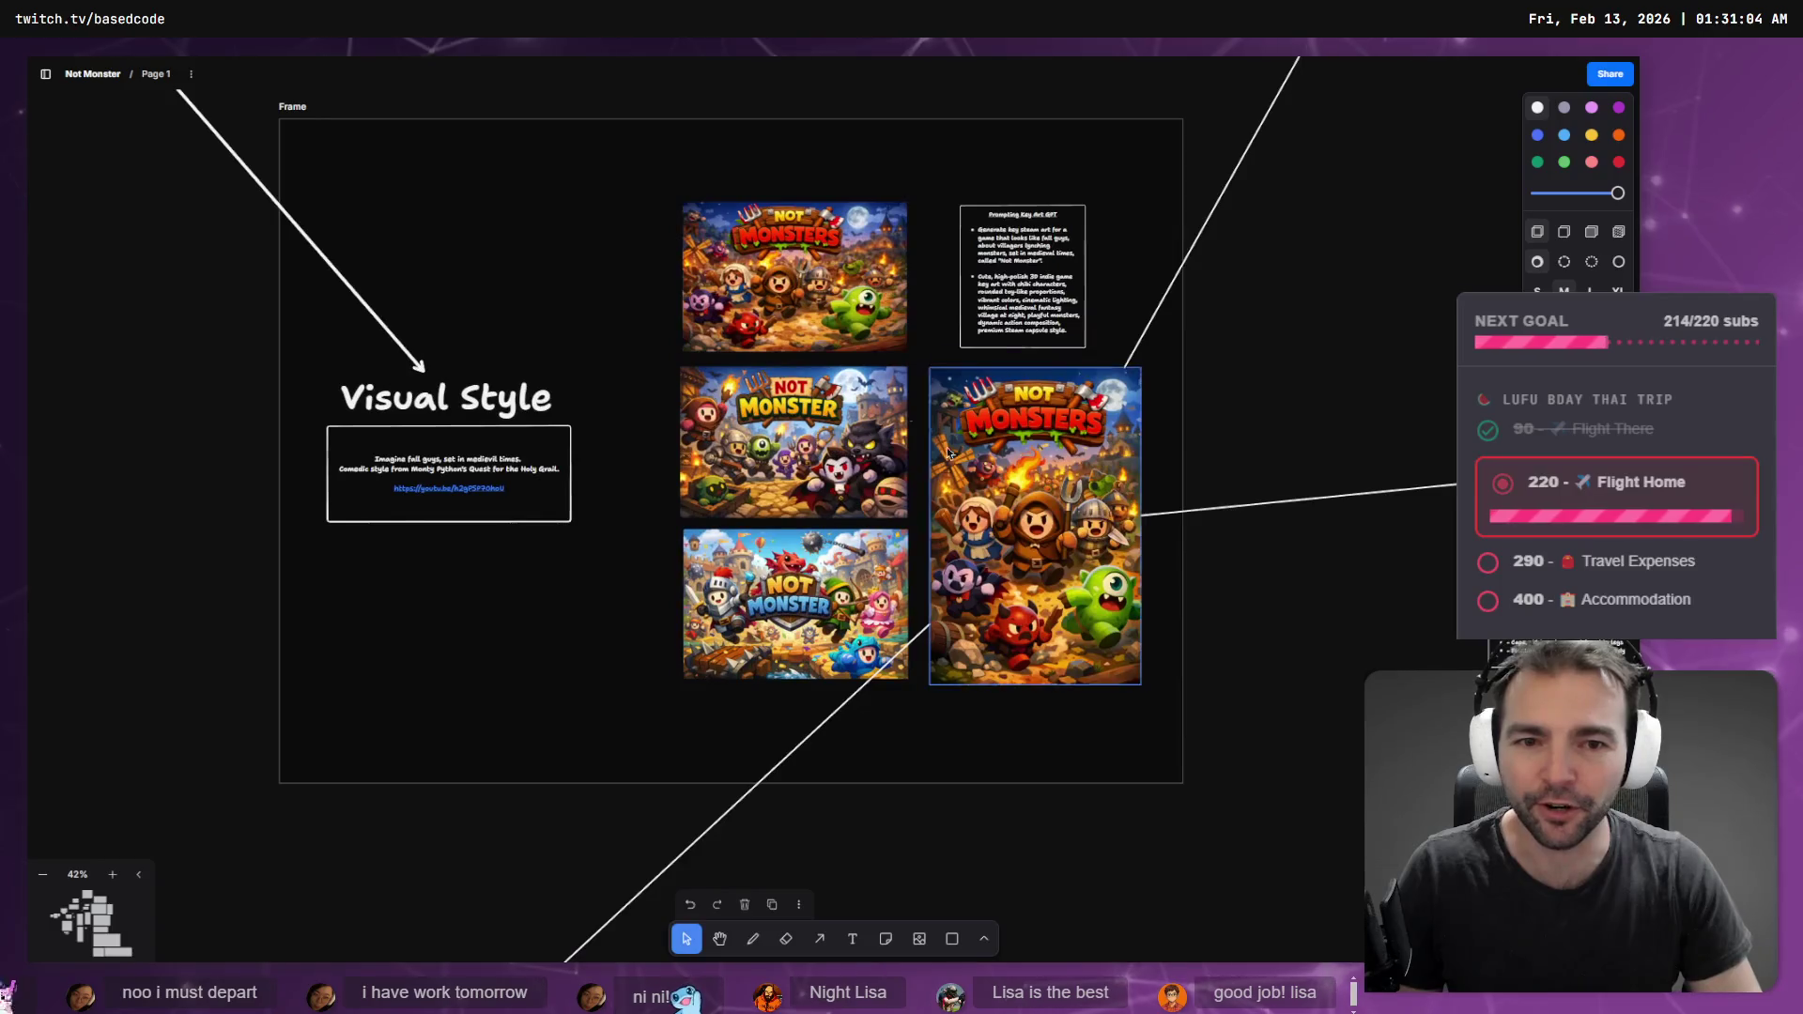
scroll(1100, 701, down, 4)
scroll(830, 266, down, 5)
scroll(785, 504, down, 5)
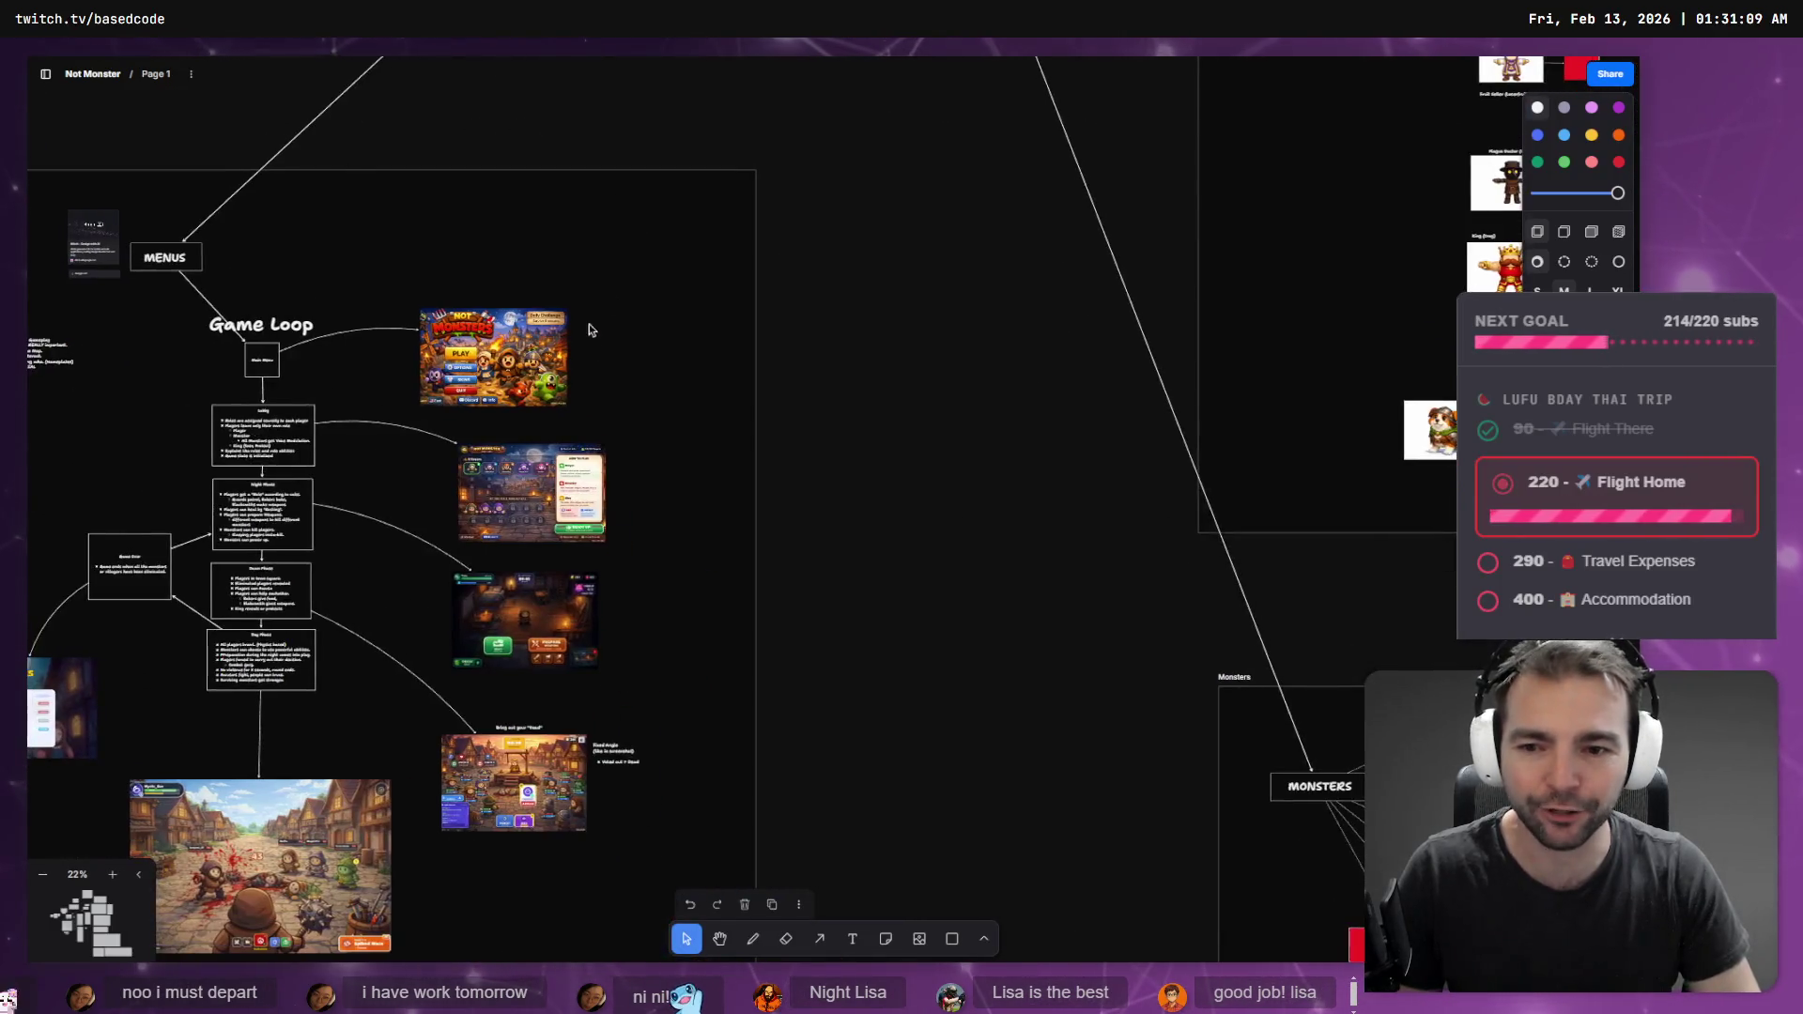
scroll(742, 587, up, 10)
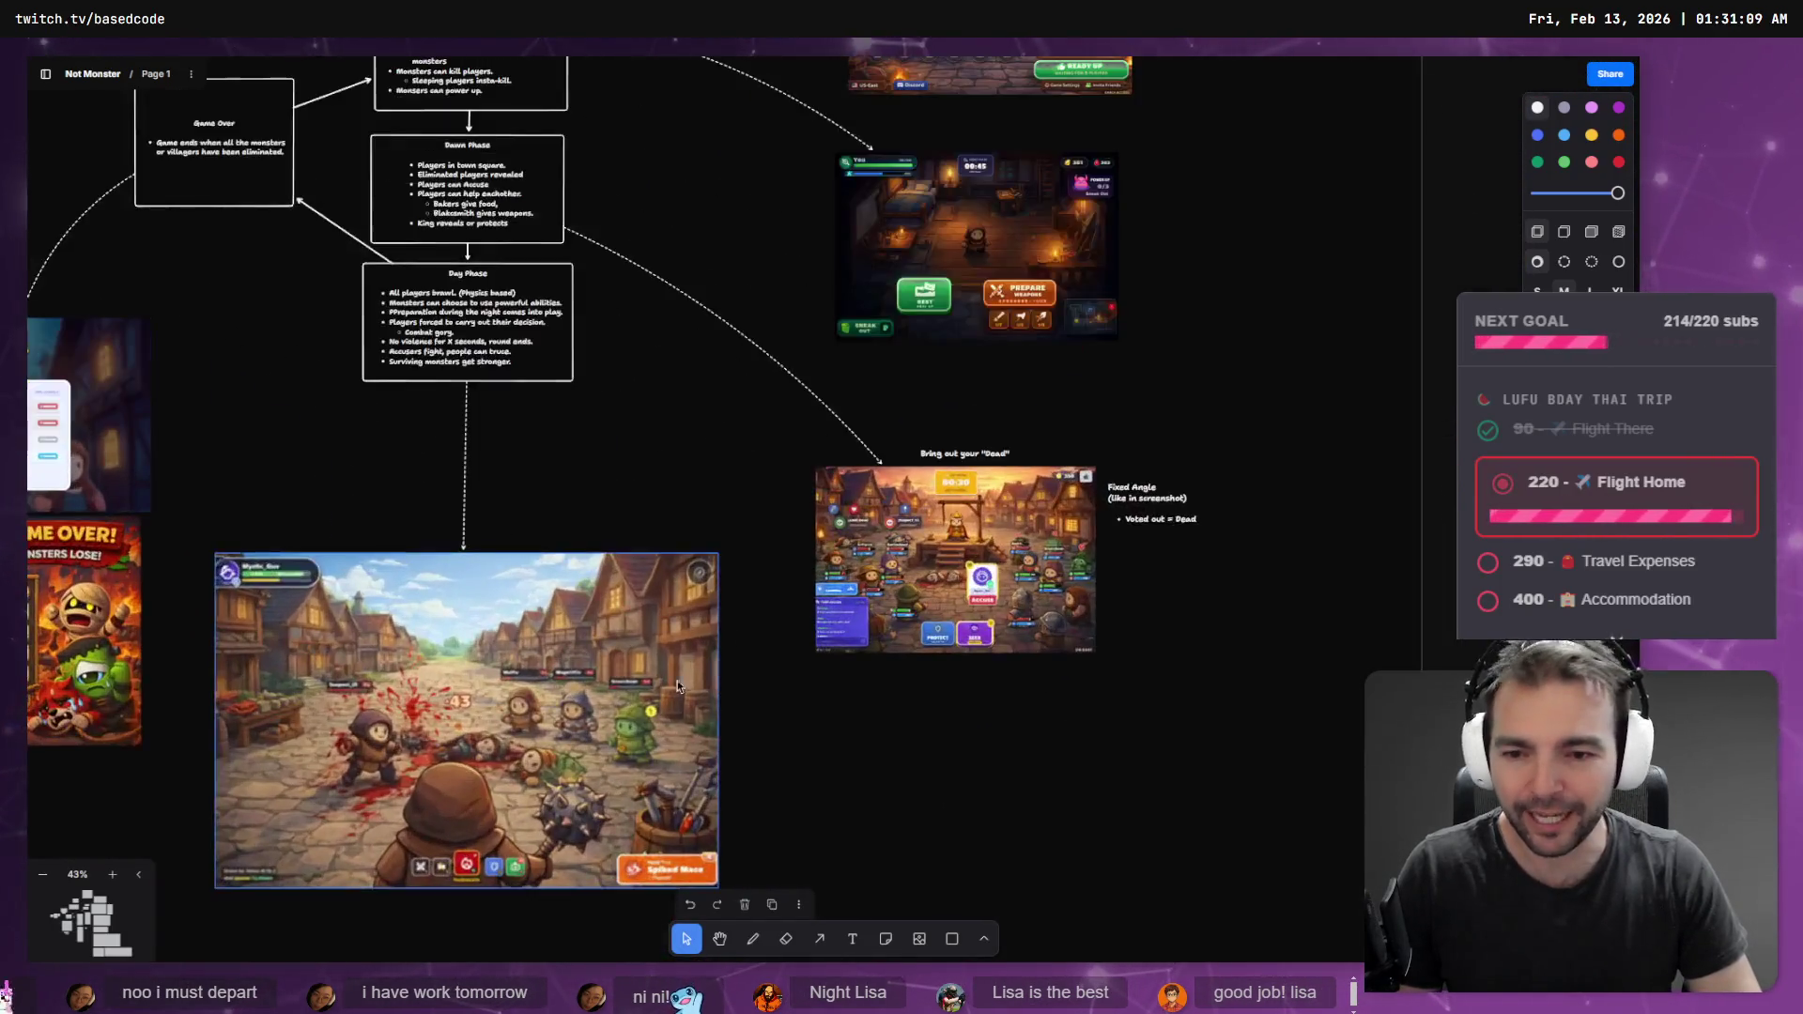
scroll(708, 706, down, 5)
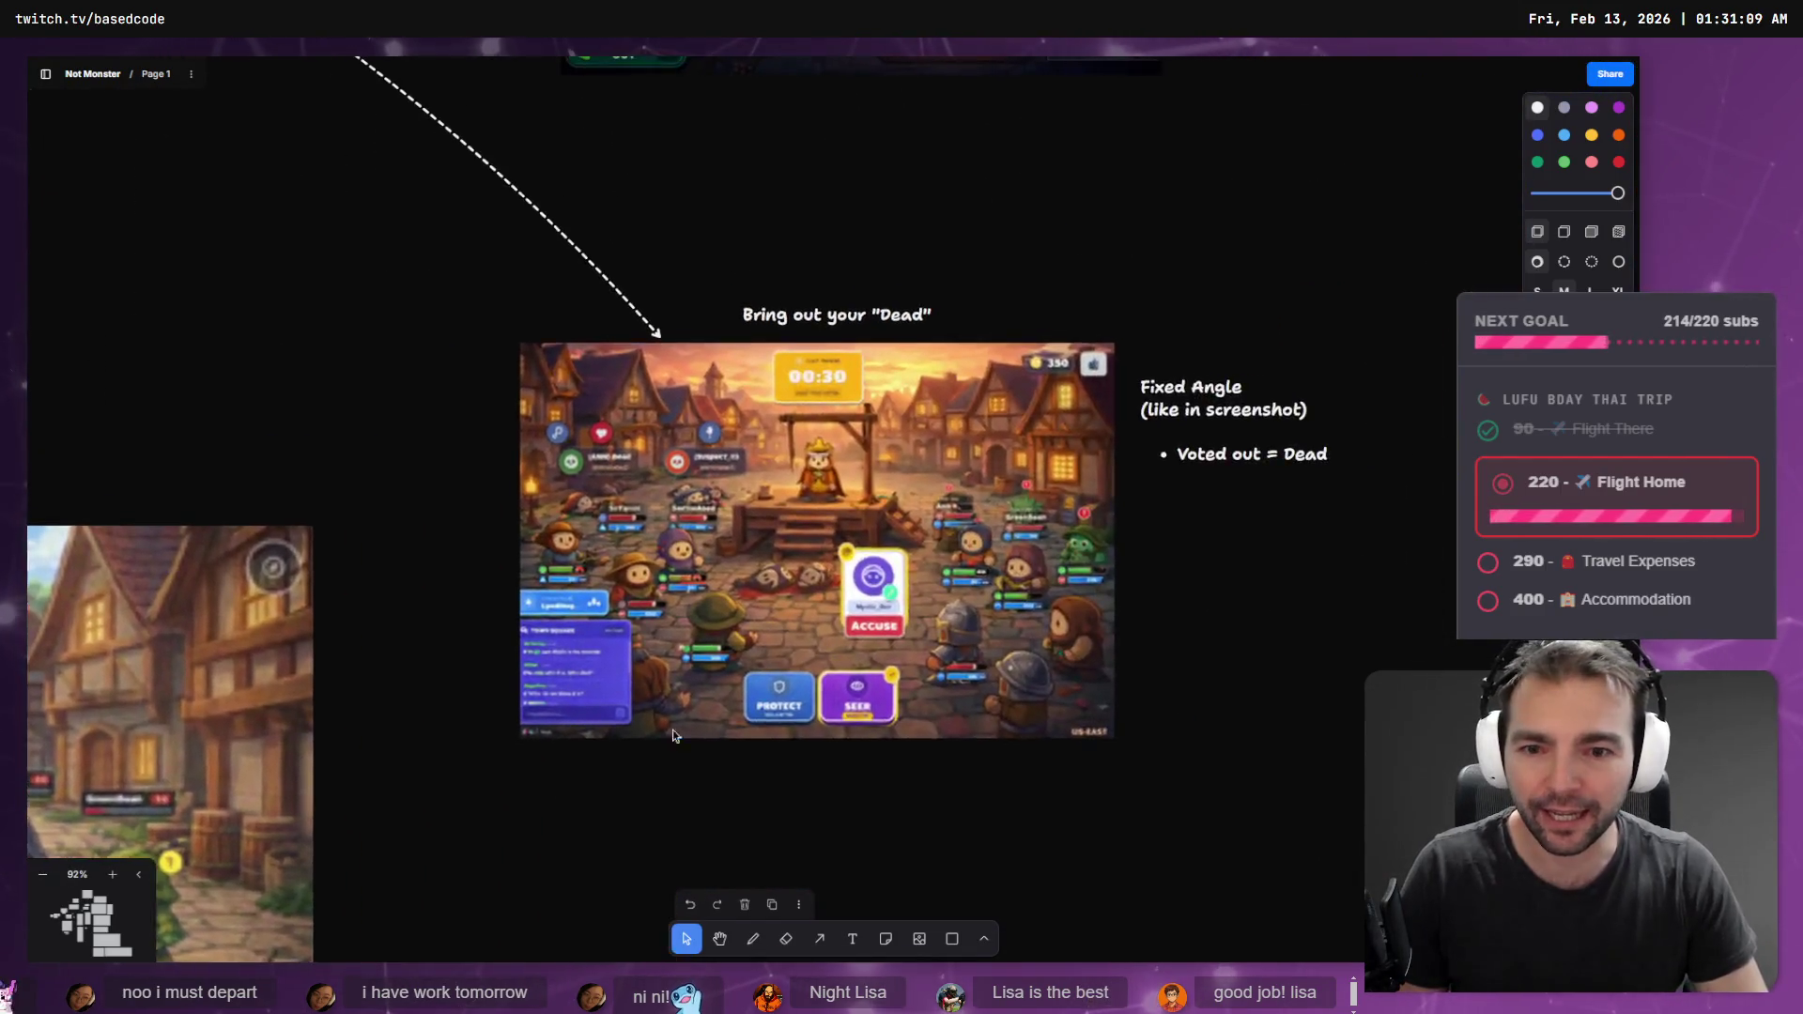
scroll(708, 706, up, 4)
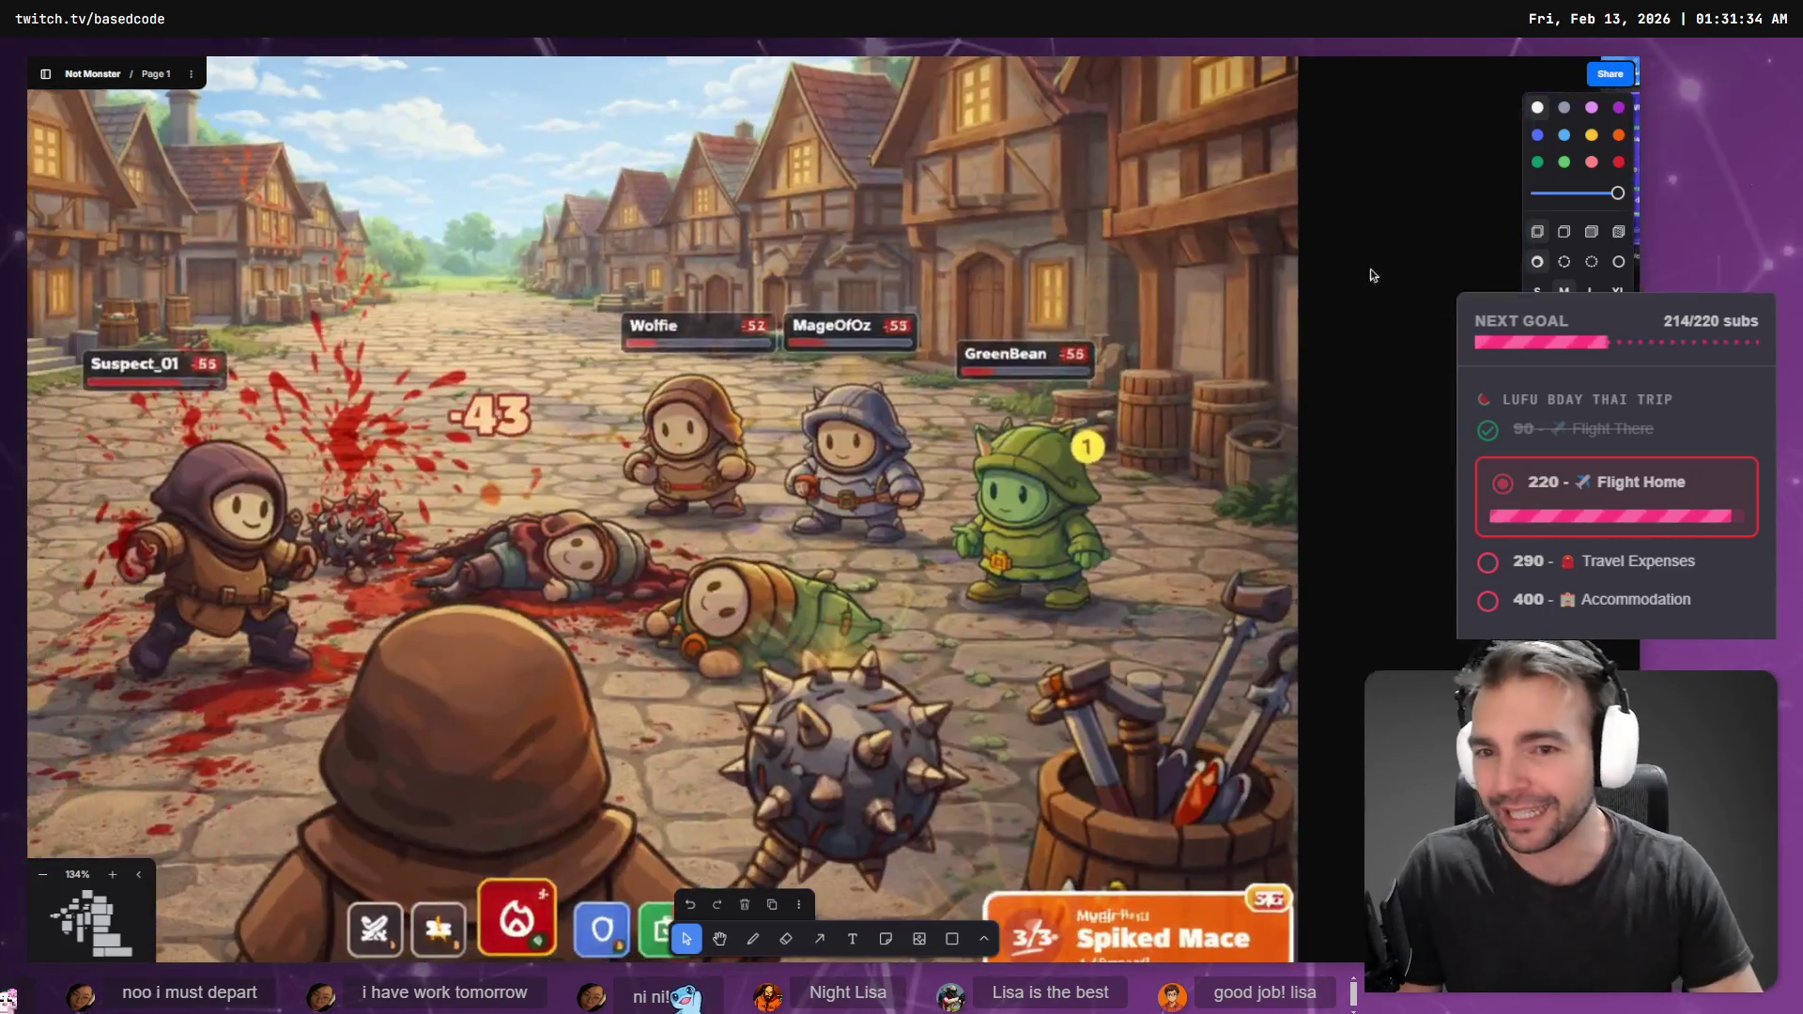
scroll(1097, 459, down, 3)
scroll(1085, 493, right, 1)
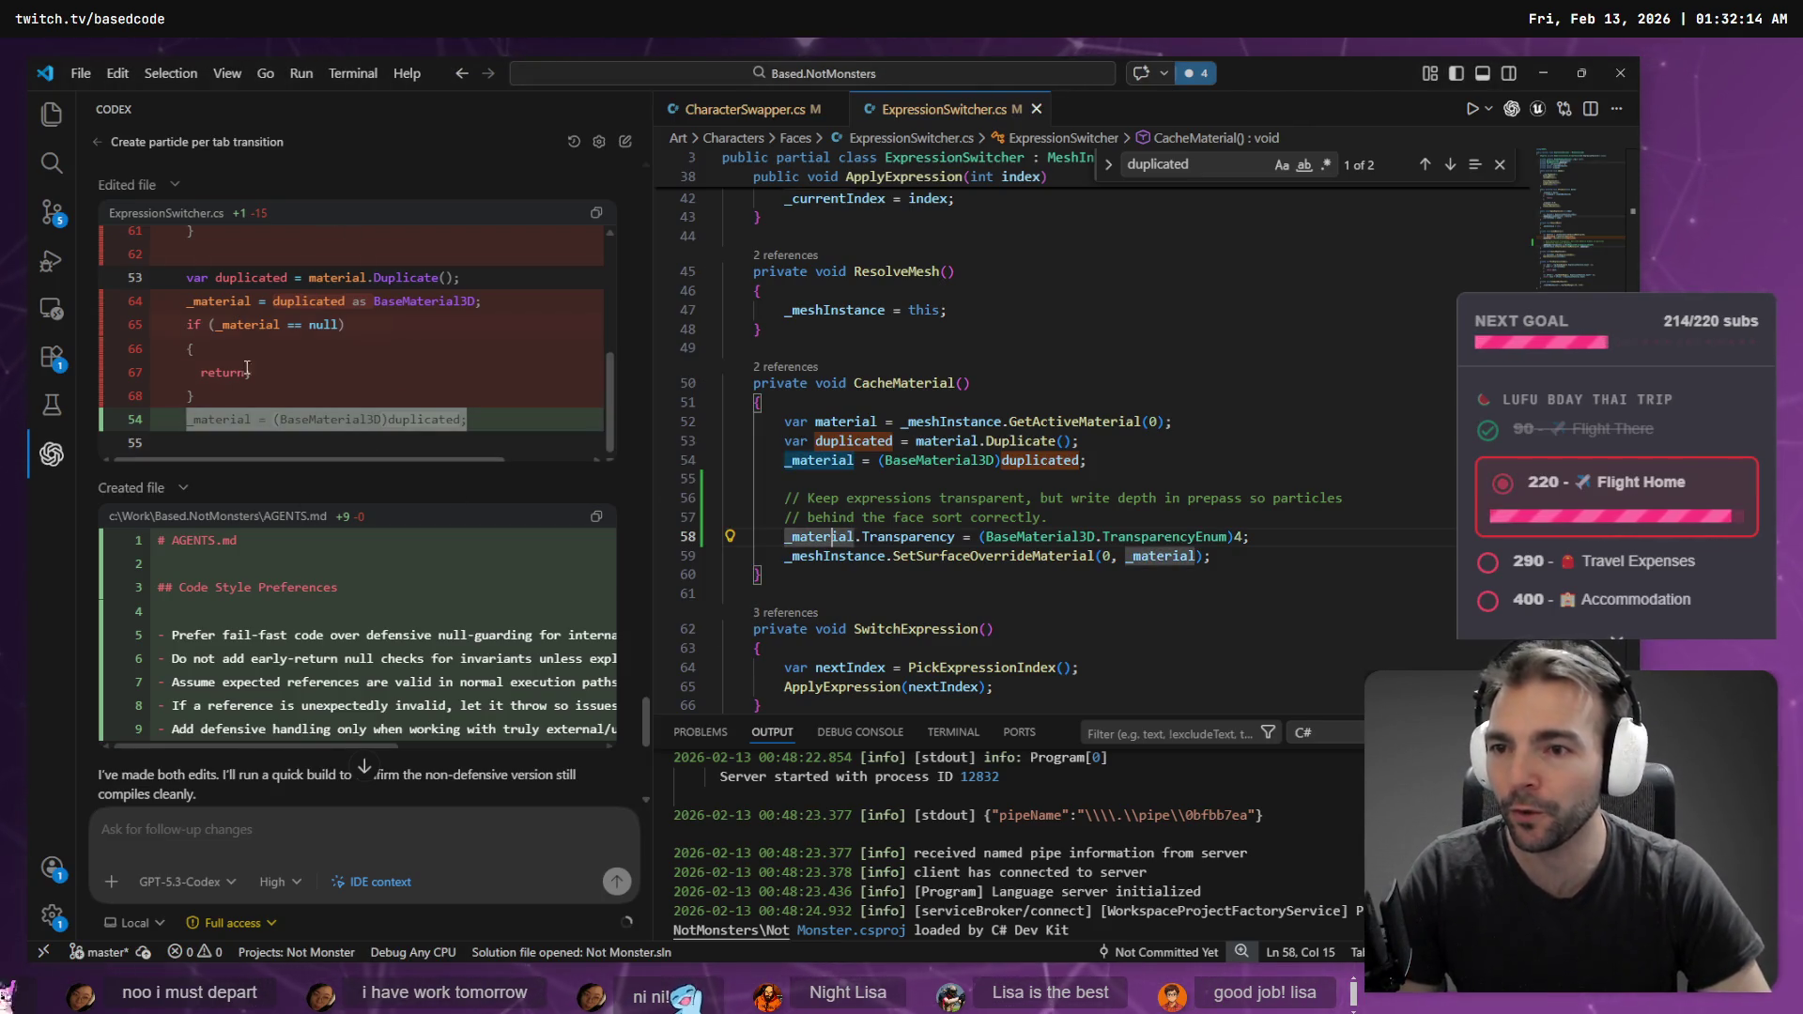
- Review Codex's ExpressionSwitcher.cs diff and build result, then focus the follow-up prompt box
scroll(306, 400, up, 5)
scroll(309, 382, down, 5)
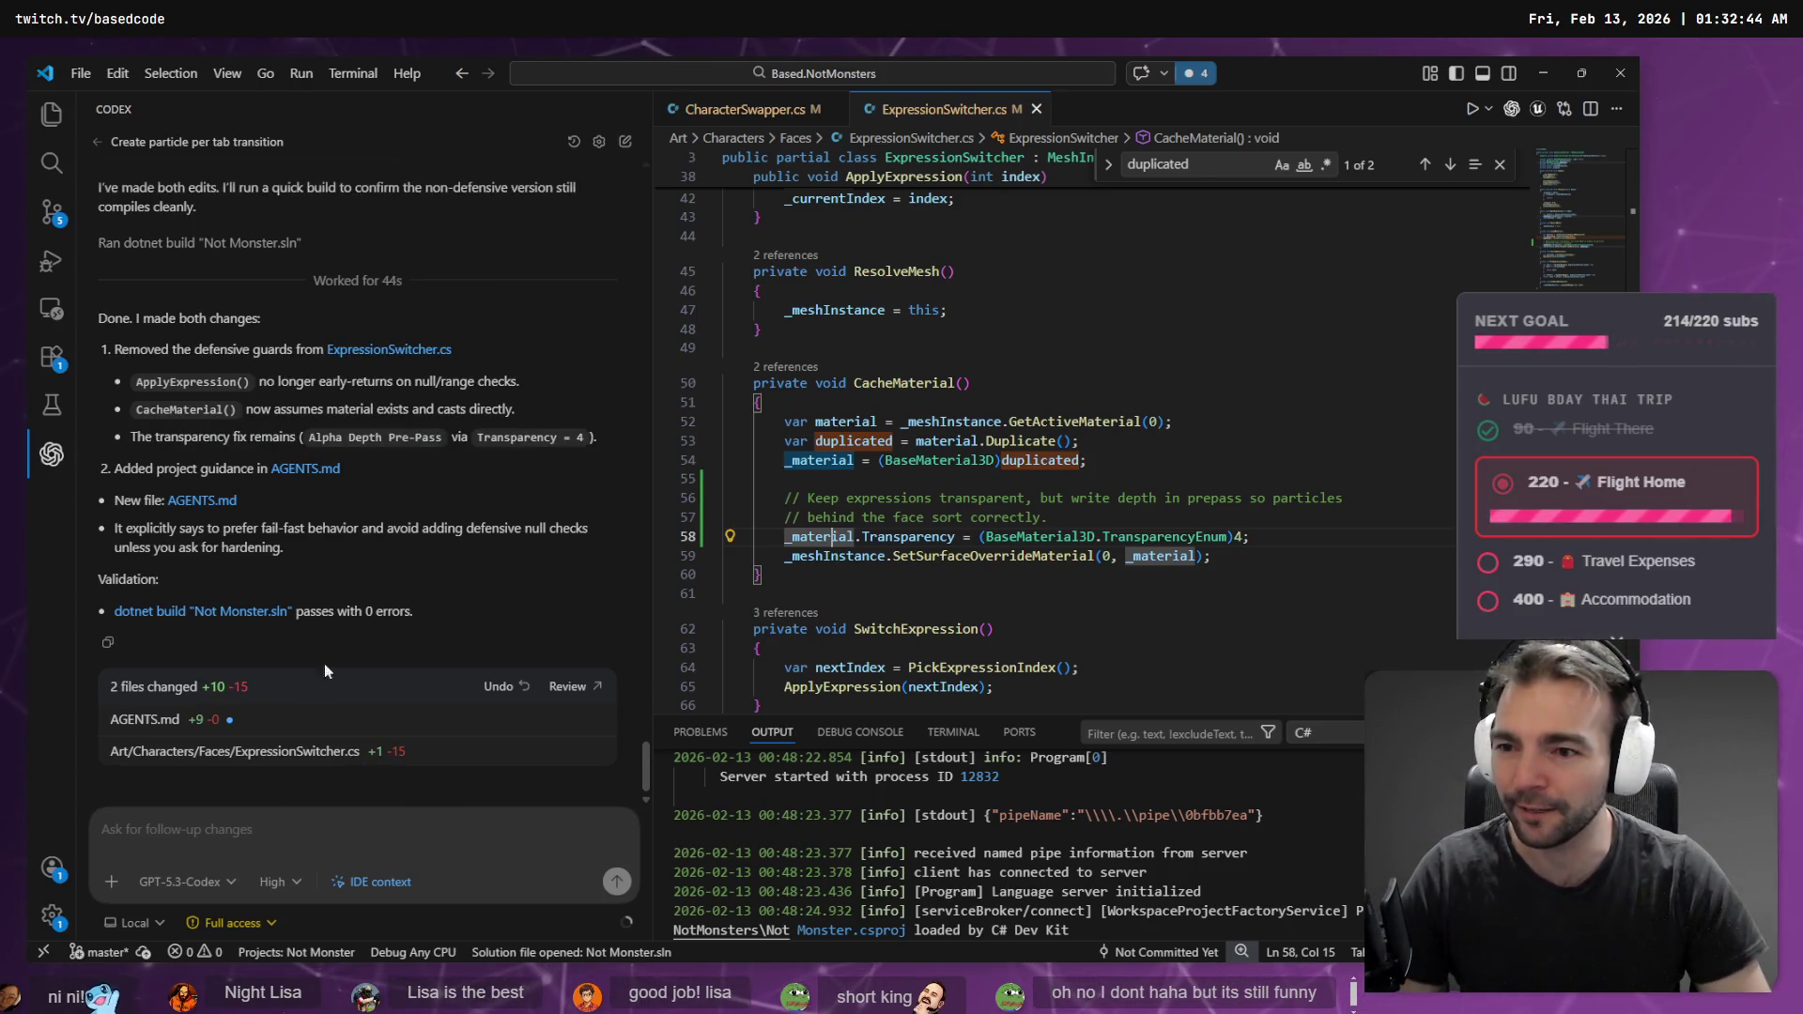
click(271, 824)
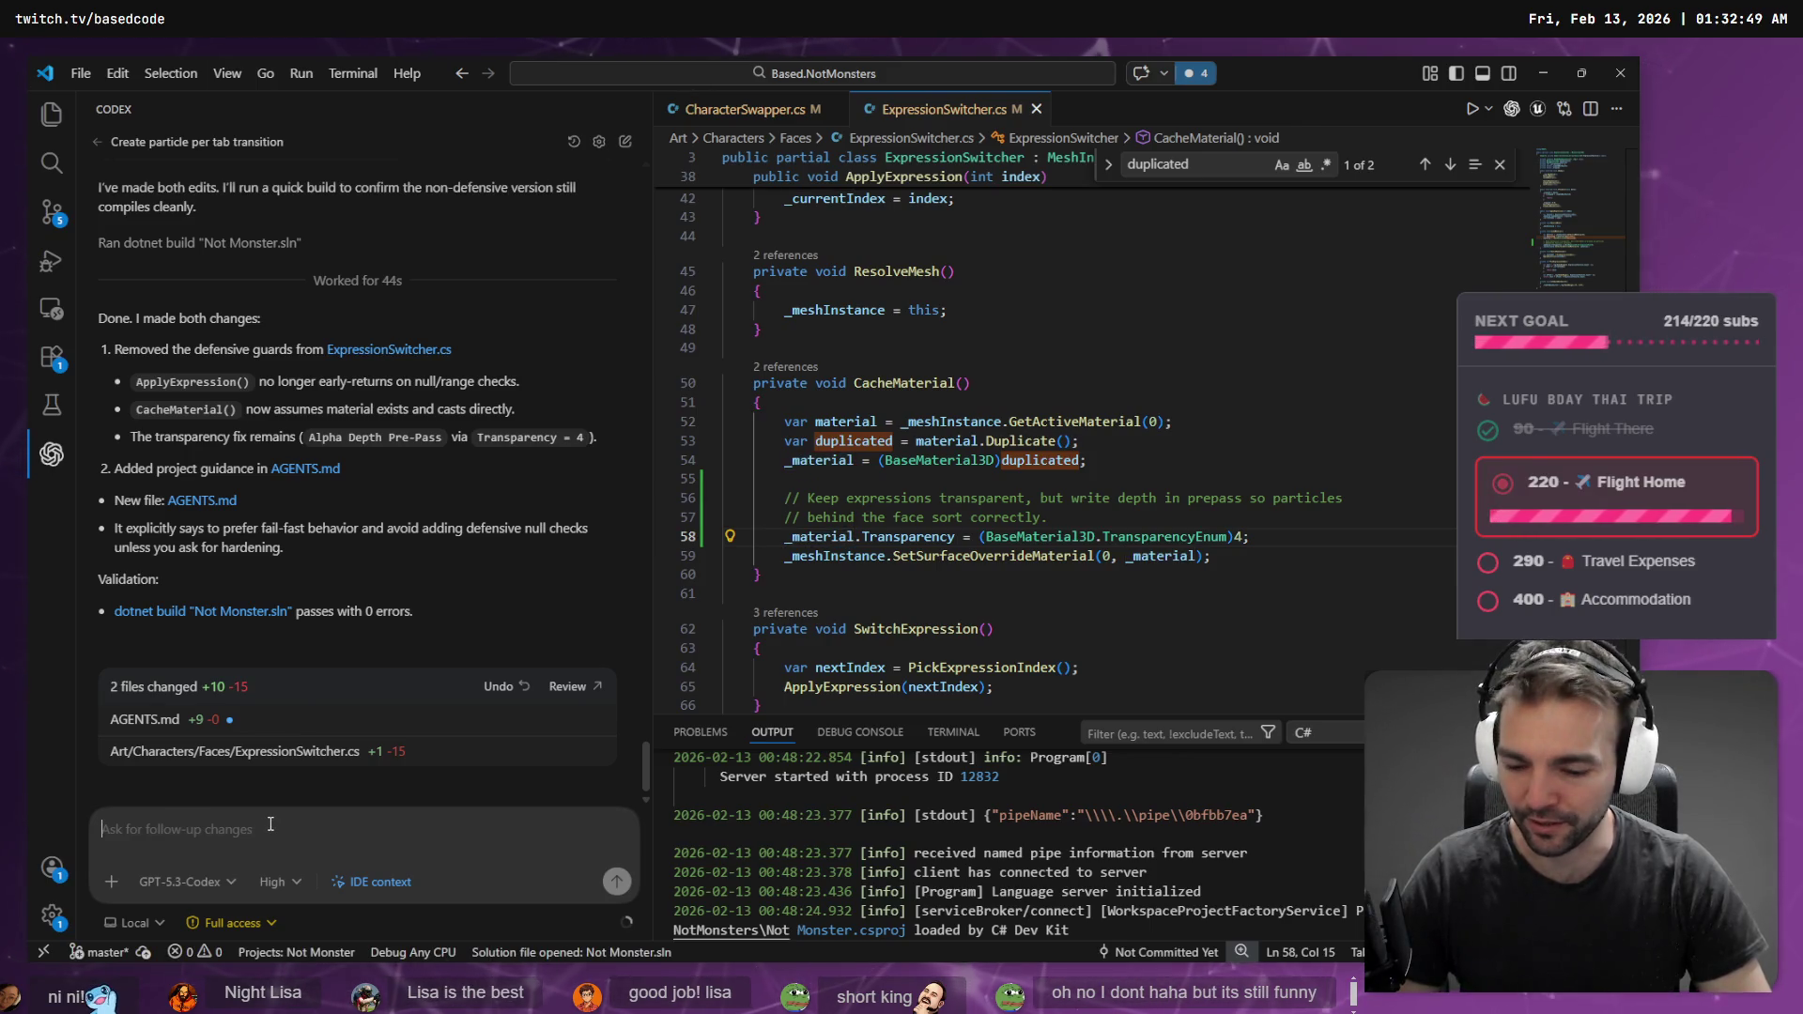
- Dictate and send a prompt asking Codex to explore fixes for expressions showing through particle effects
key(super+h)
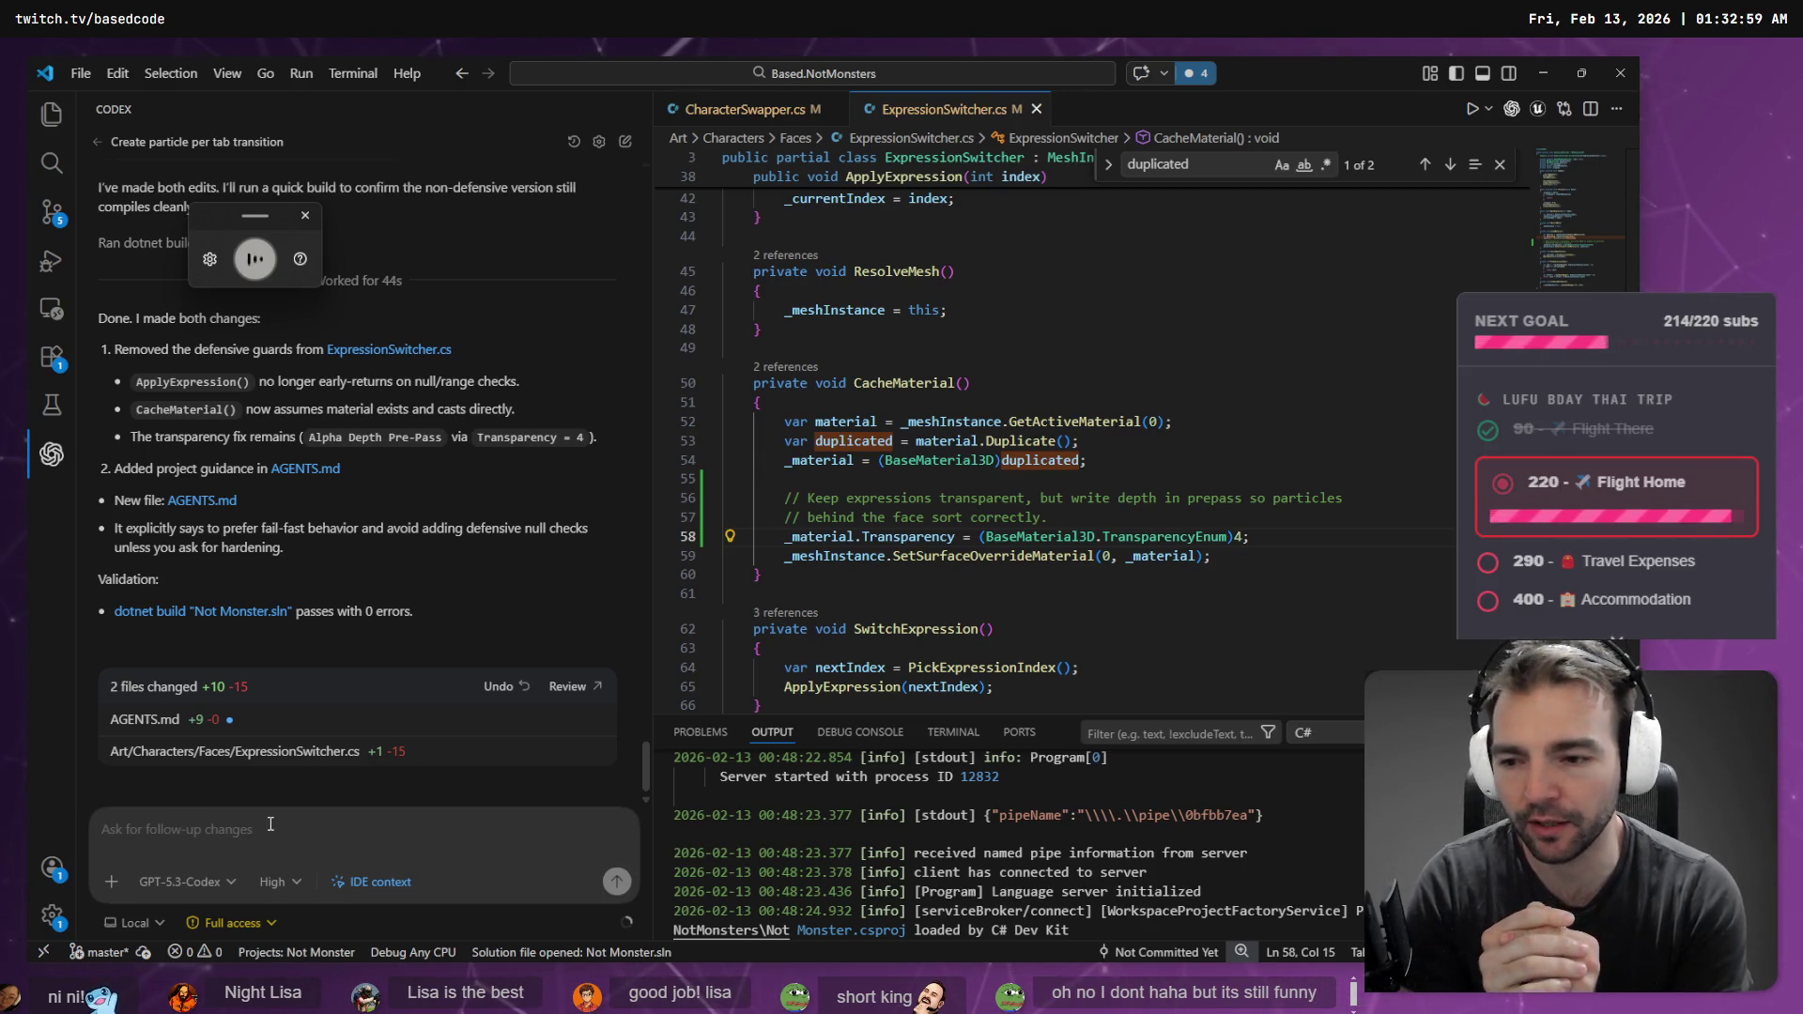
text(through the particle effects.)
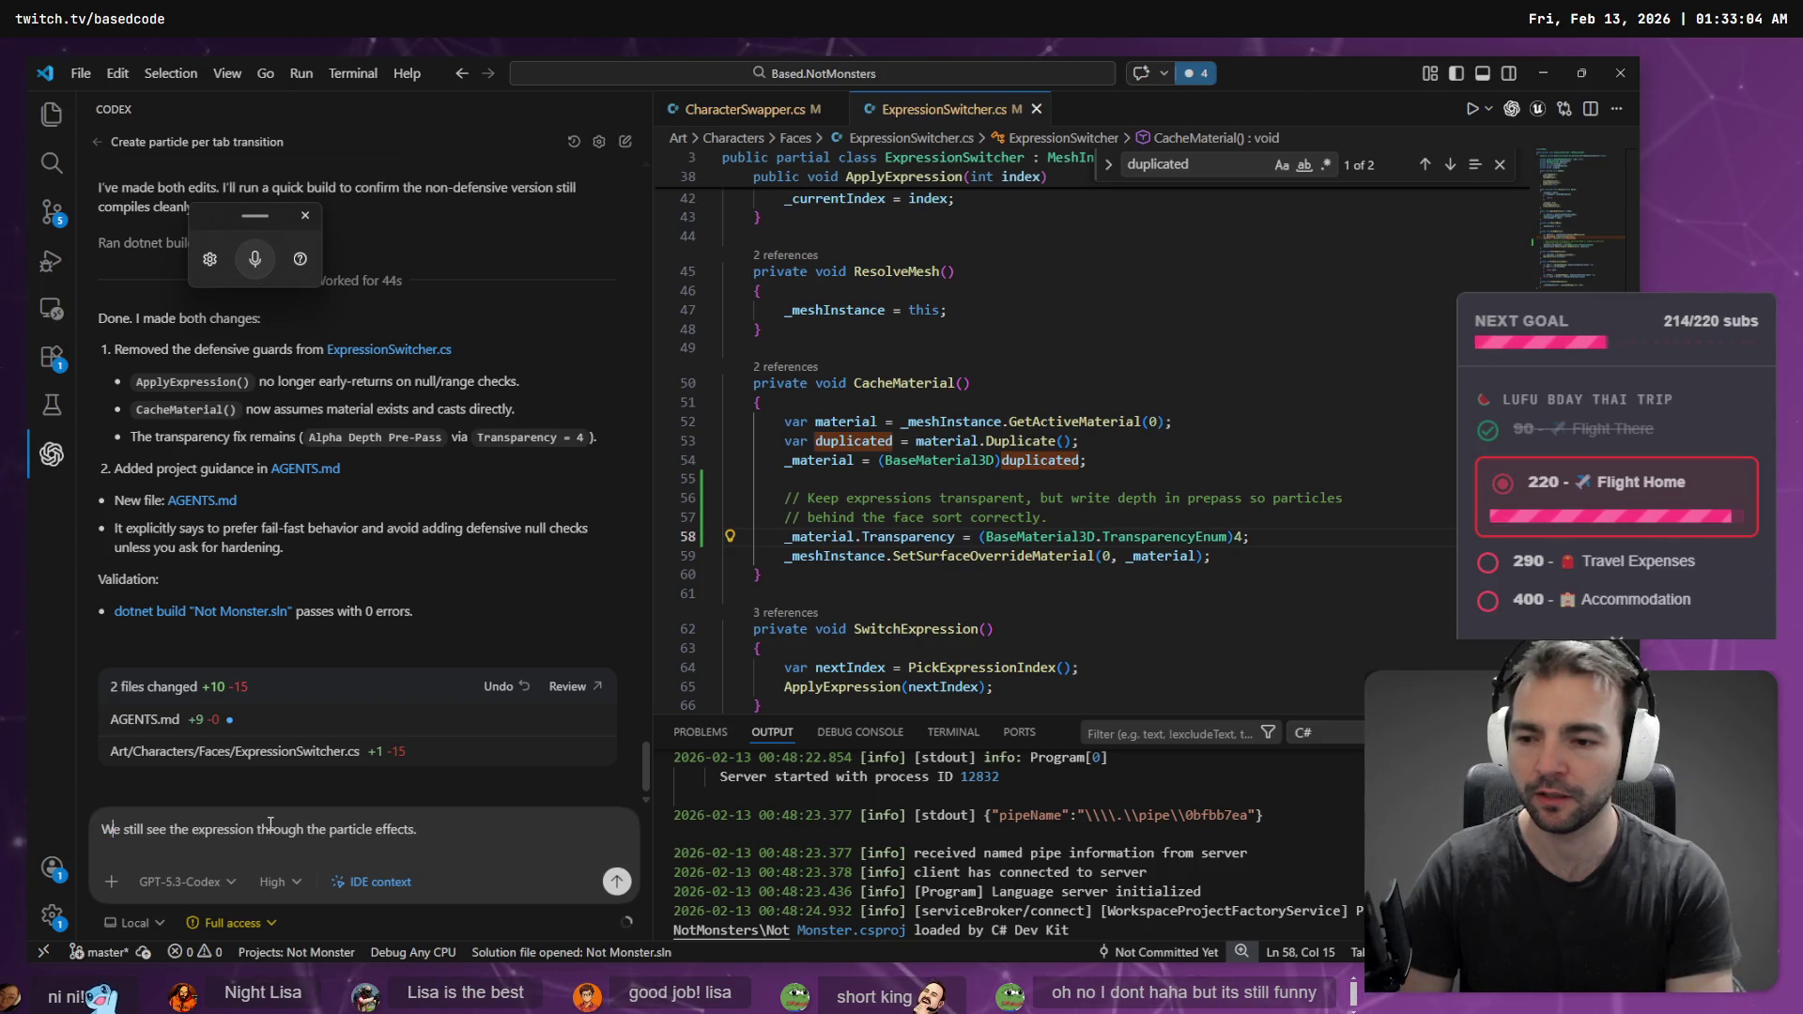
key(super+h)
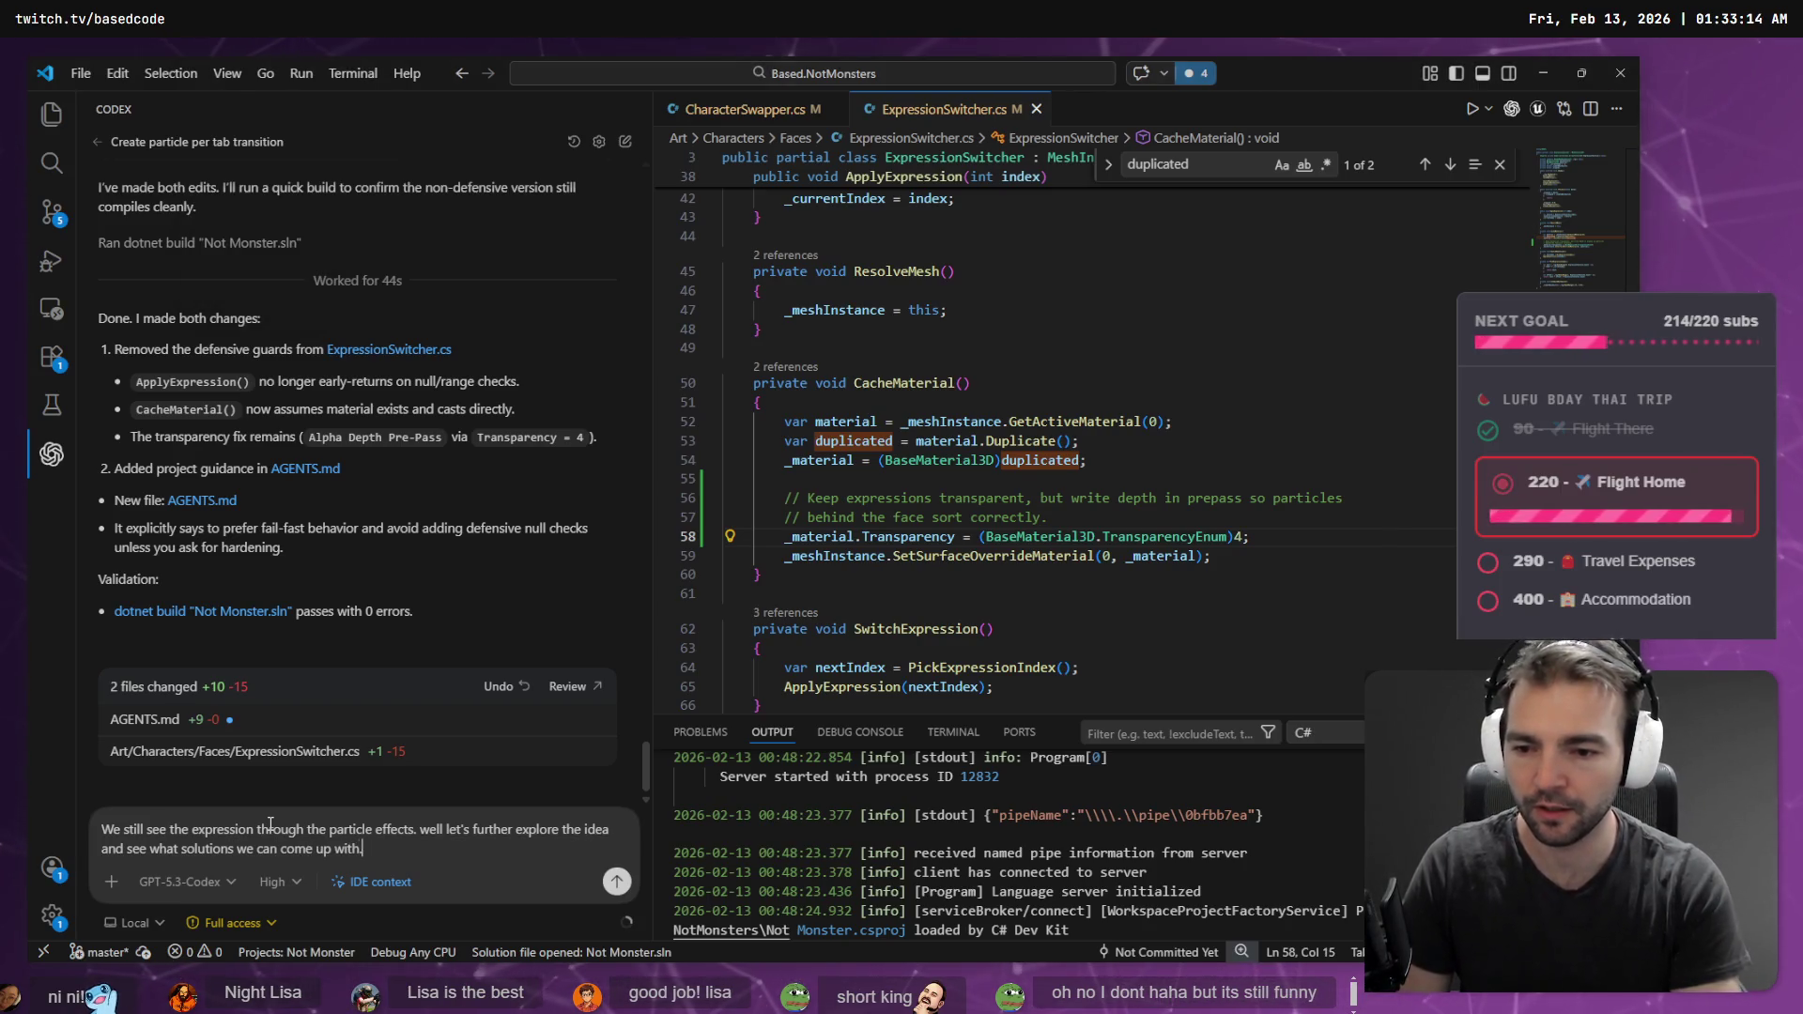
key(super+h)
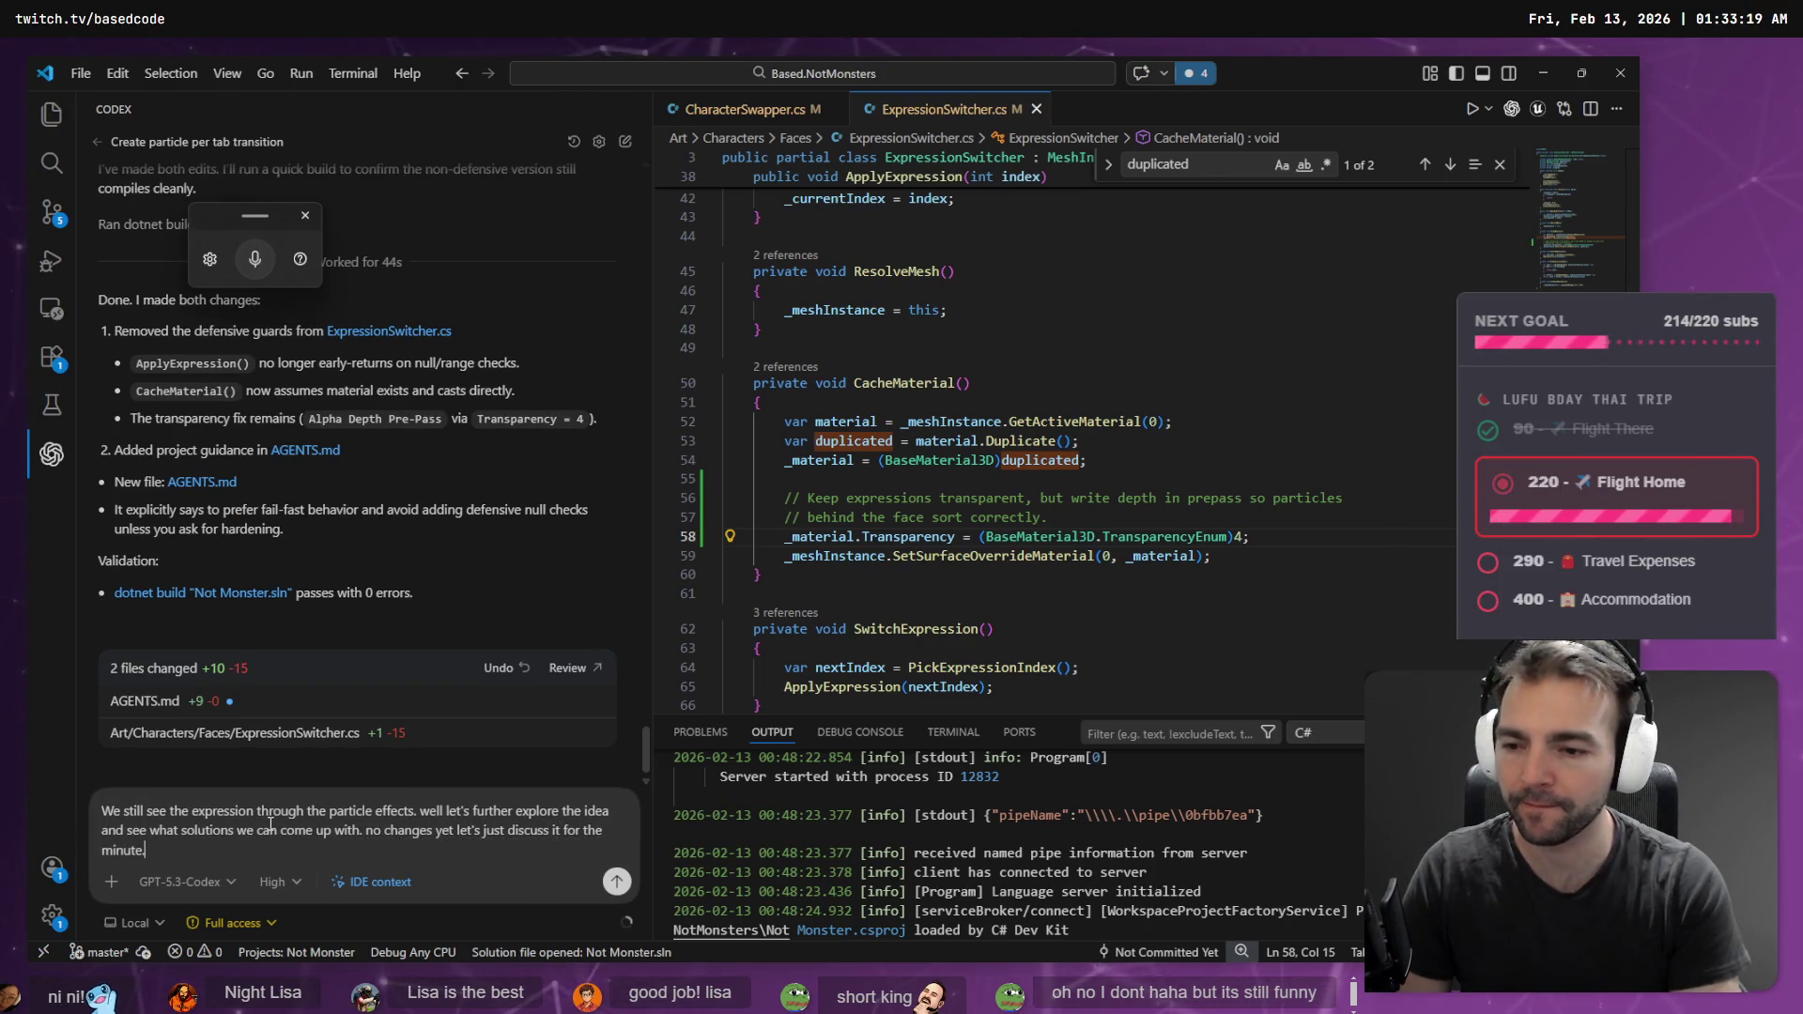
key(Return)
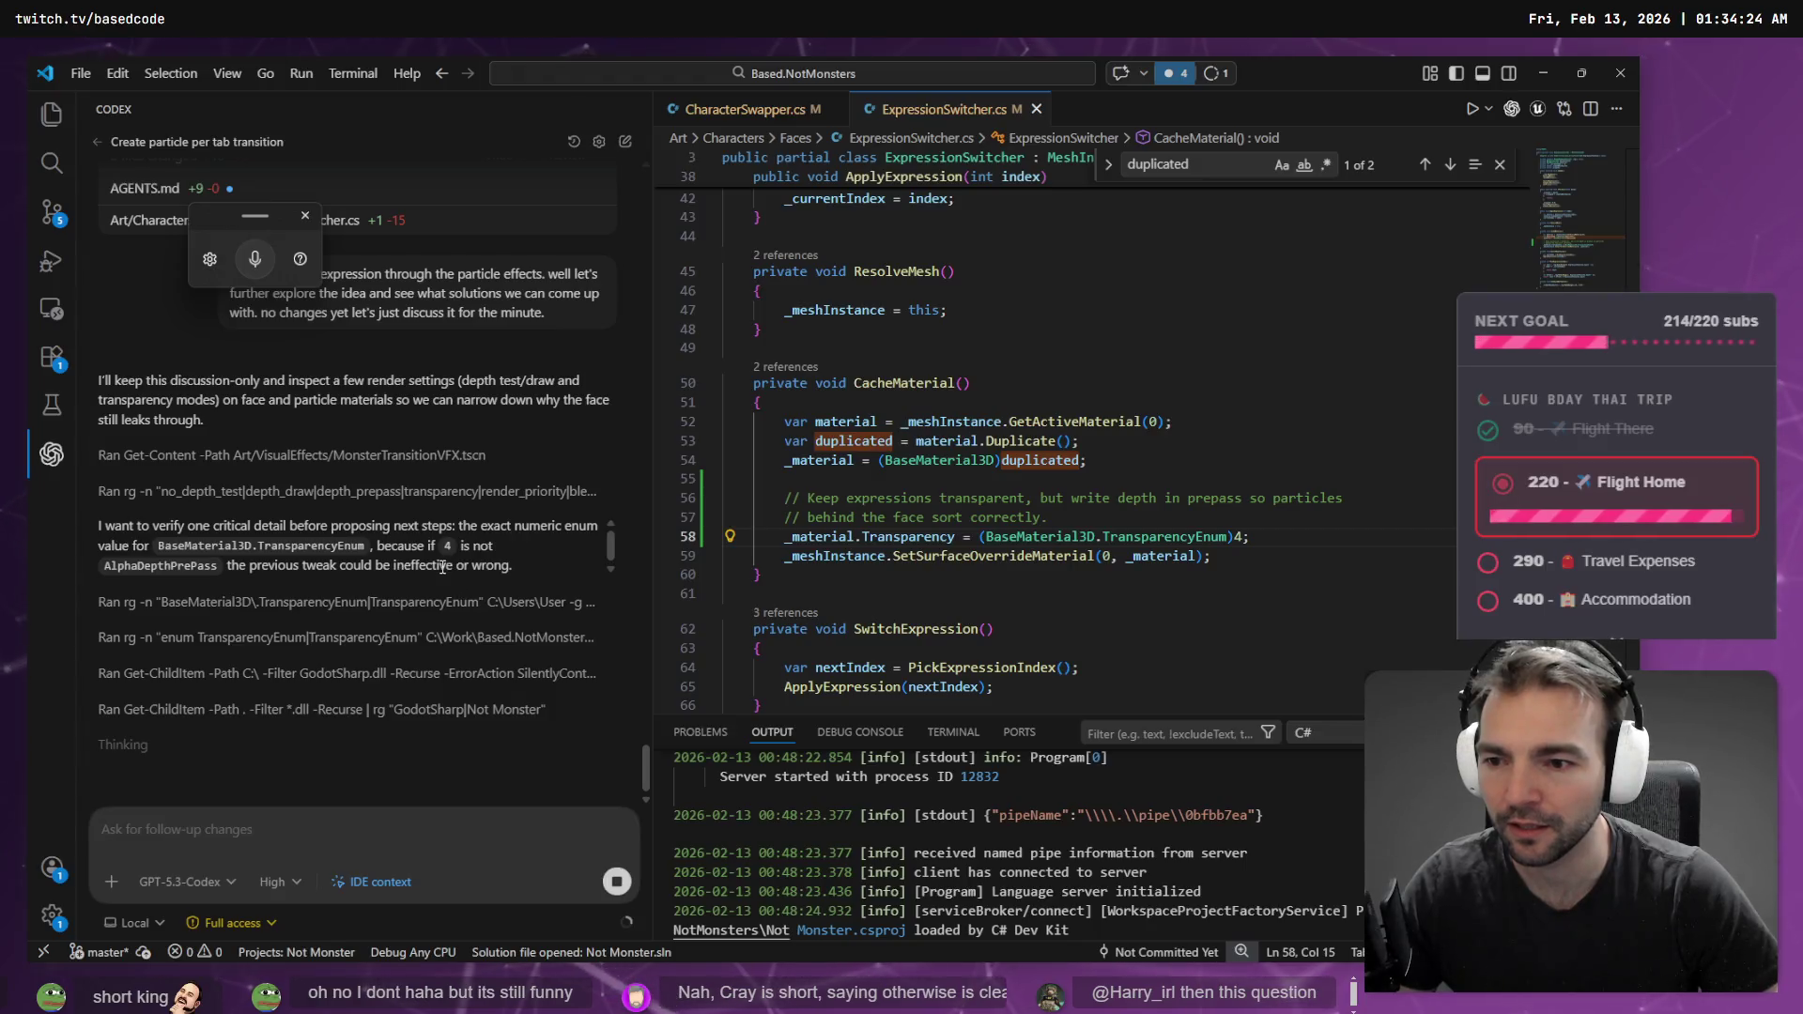
- Select the AlphaDepthPrePass name in Codex's reply
double_click(159, 566)
- Jump to the TransparencyEnum definition from the transparency assignment line
click(1038, 460)
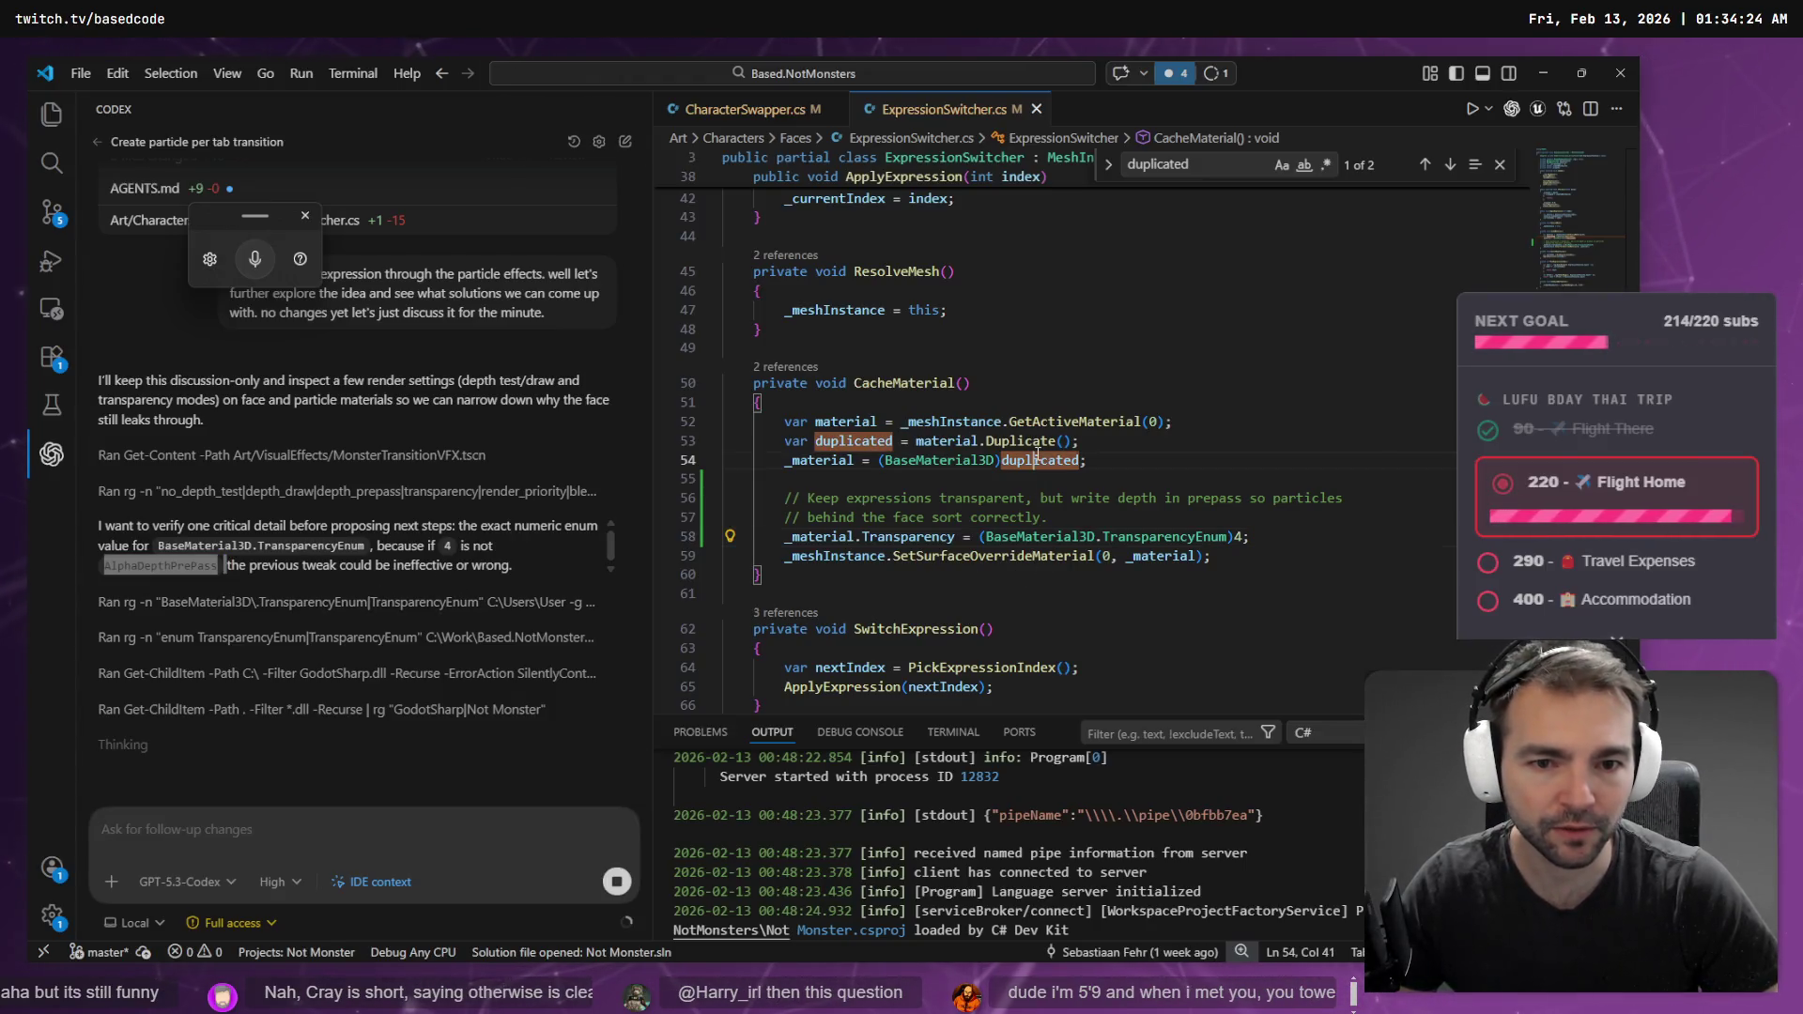
click(1071, 538)
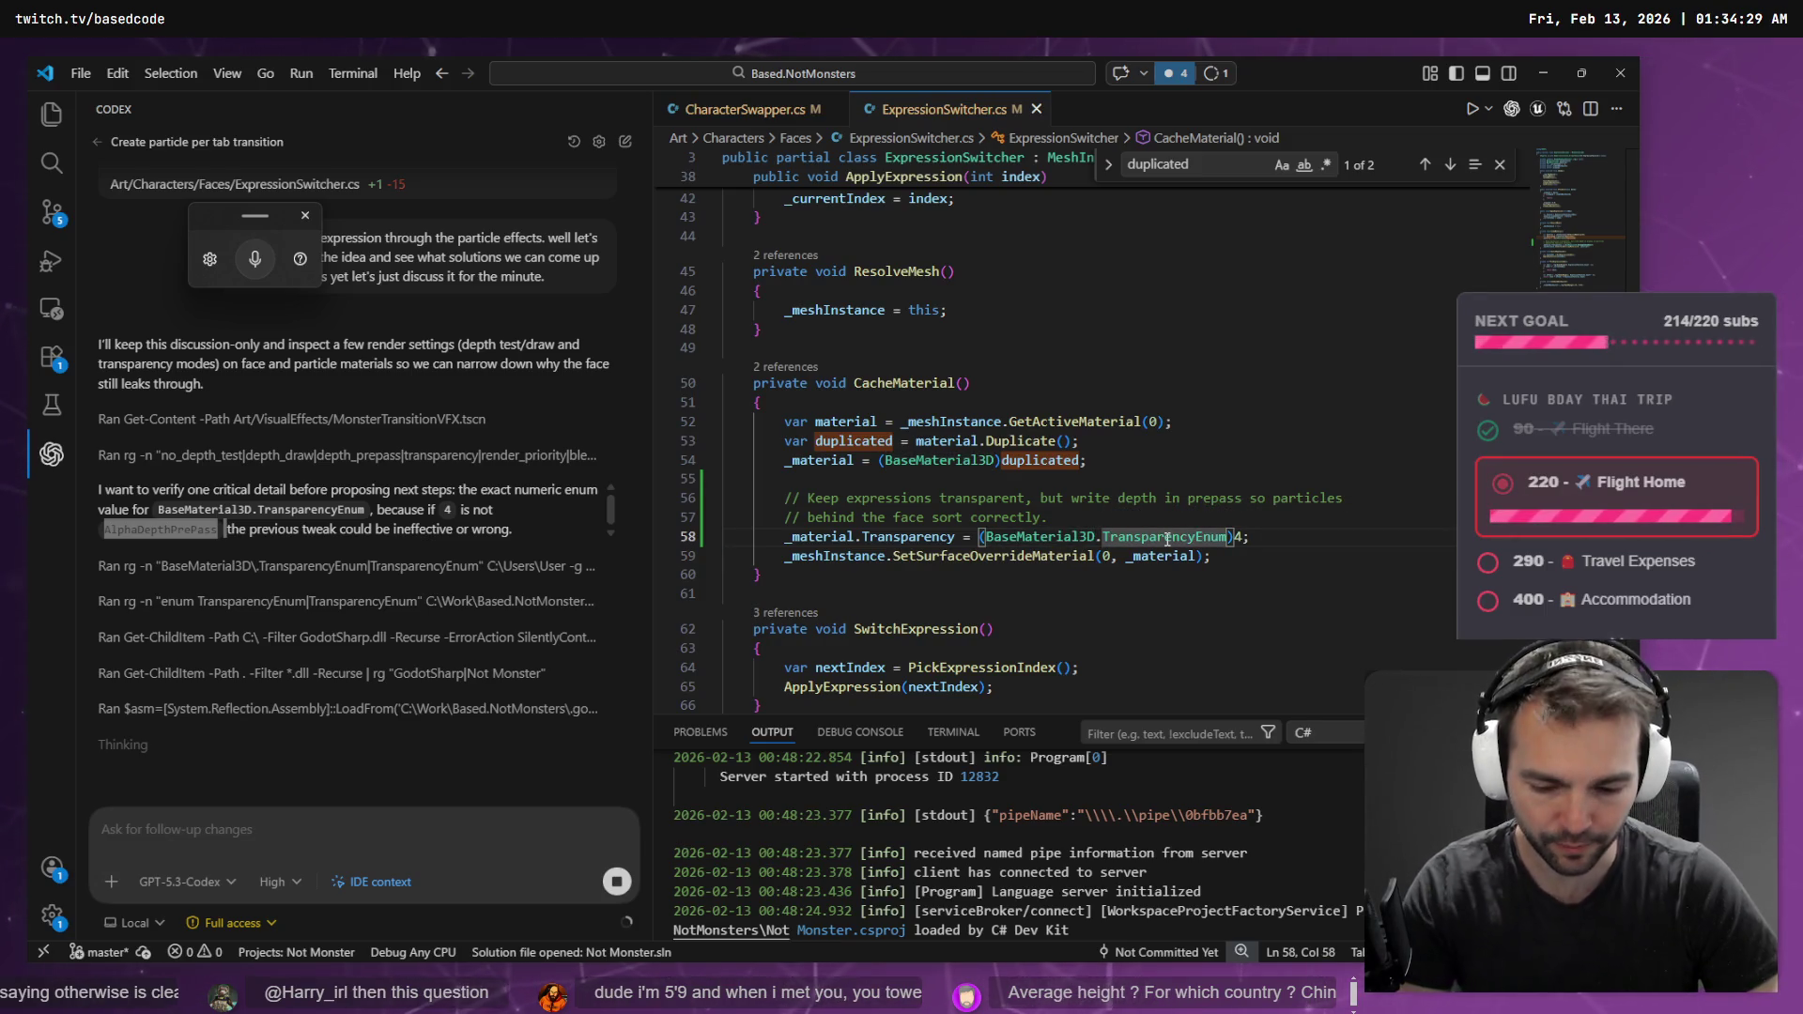
ctrl+click(1168, 539)
- Scroll to AlphaDepthPrePass = 4 in BaseMaterial3D.cs and read the enum comments
scroll(1044, 474, down, 5)
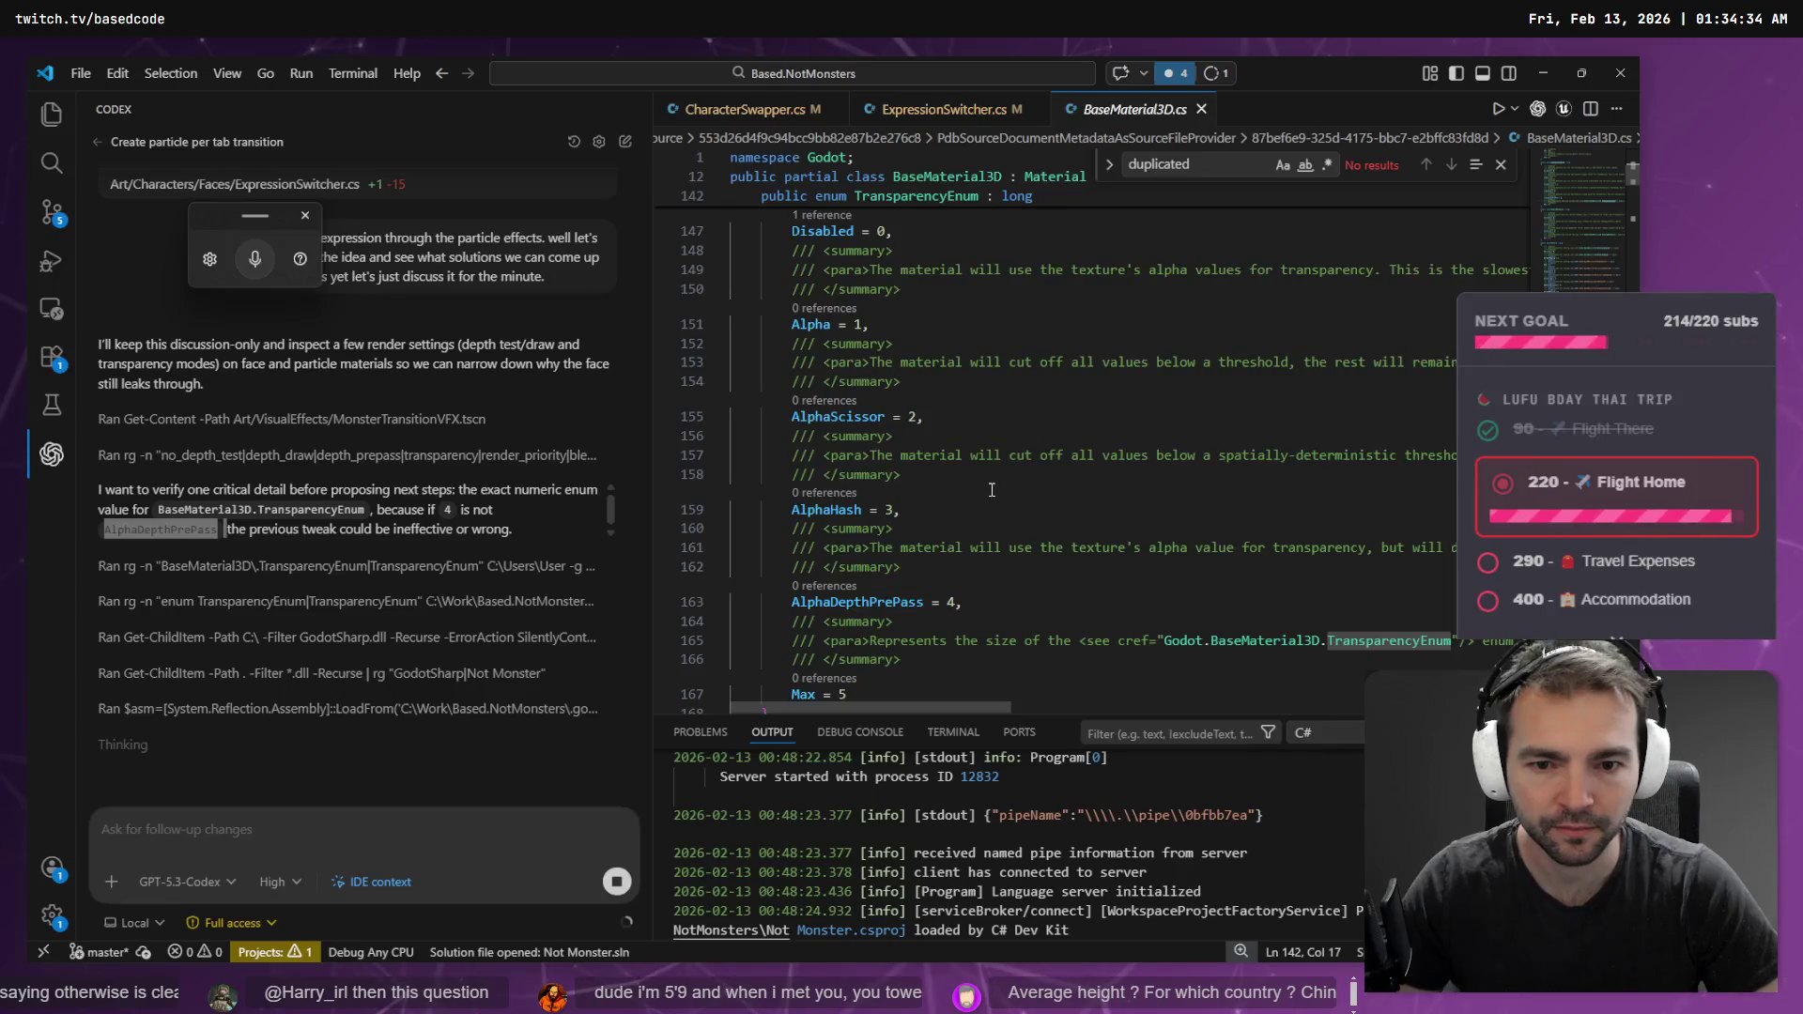
scroll(993, 490, down, 1)
drag(963, 560, 761, 560)
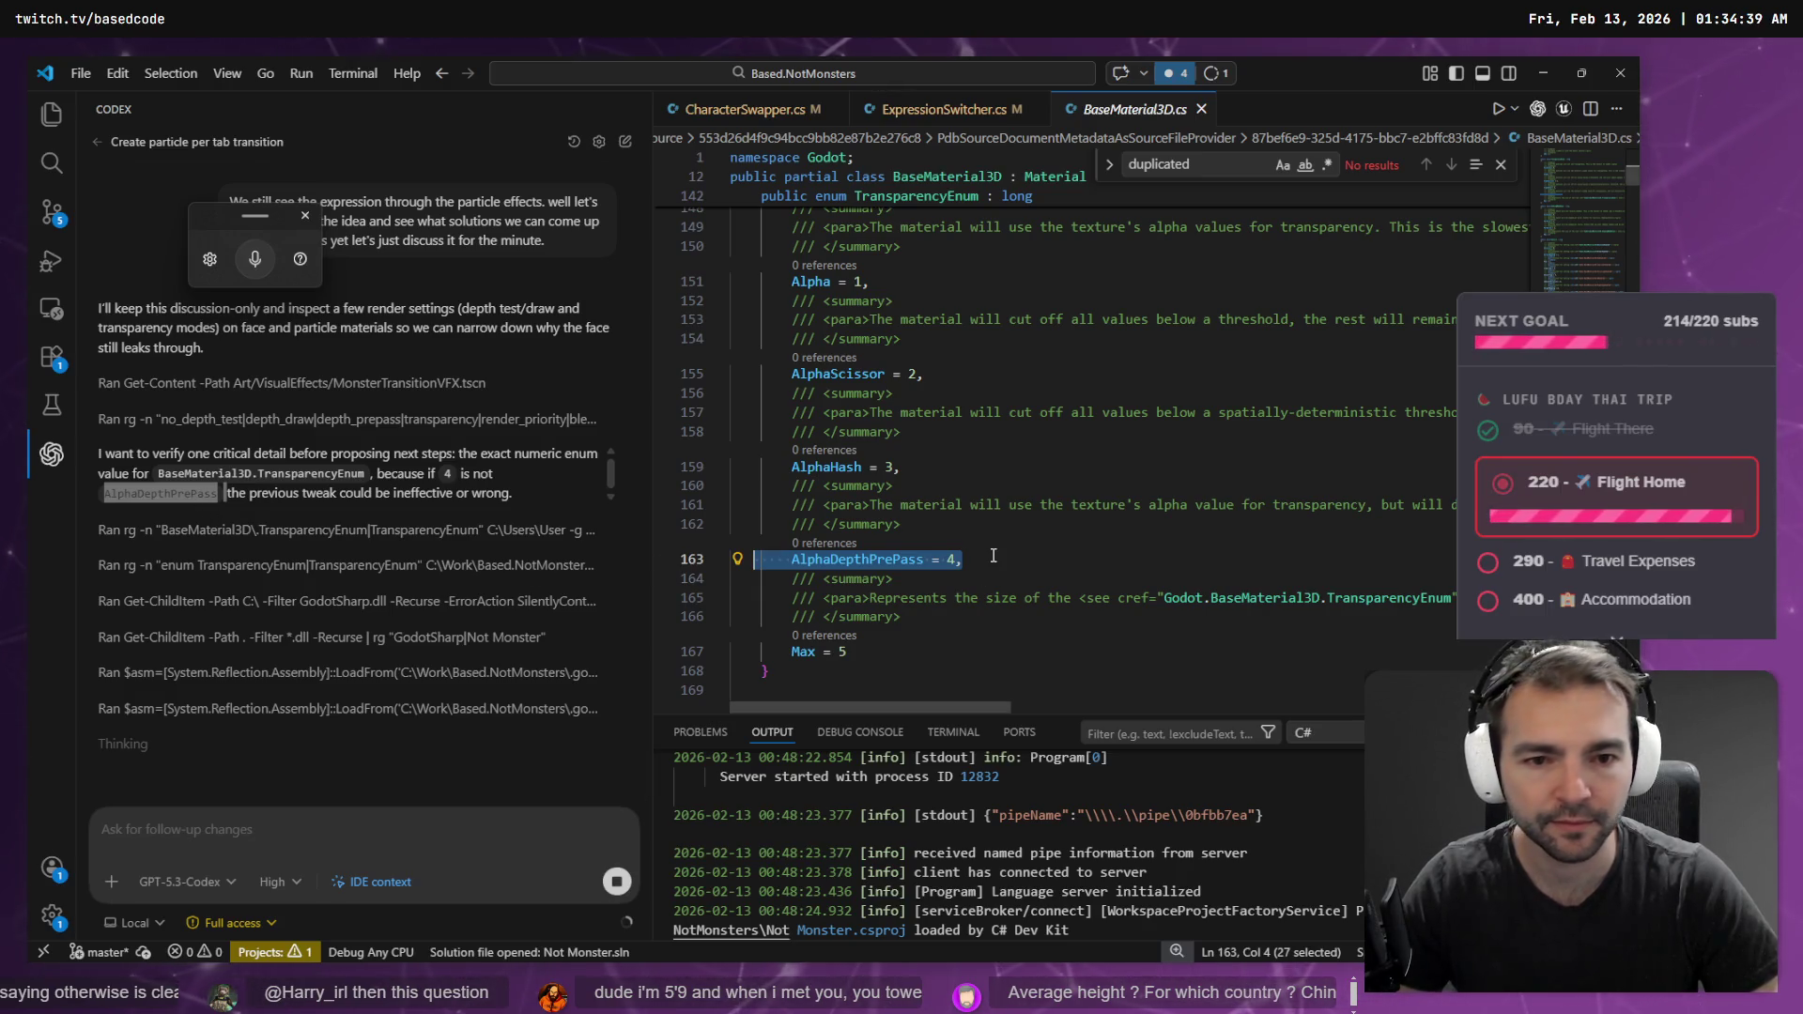
click(1009, 512)
key(End)
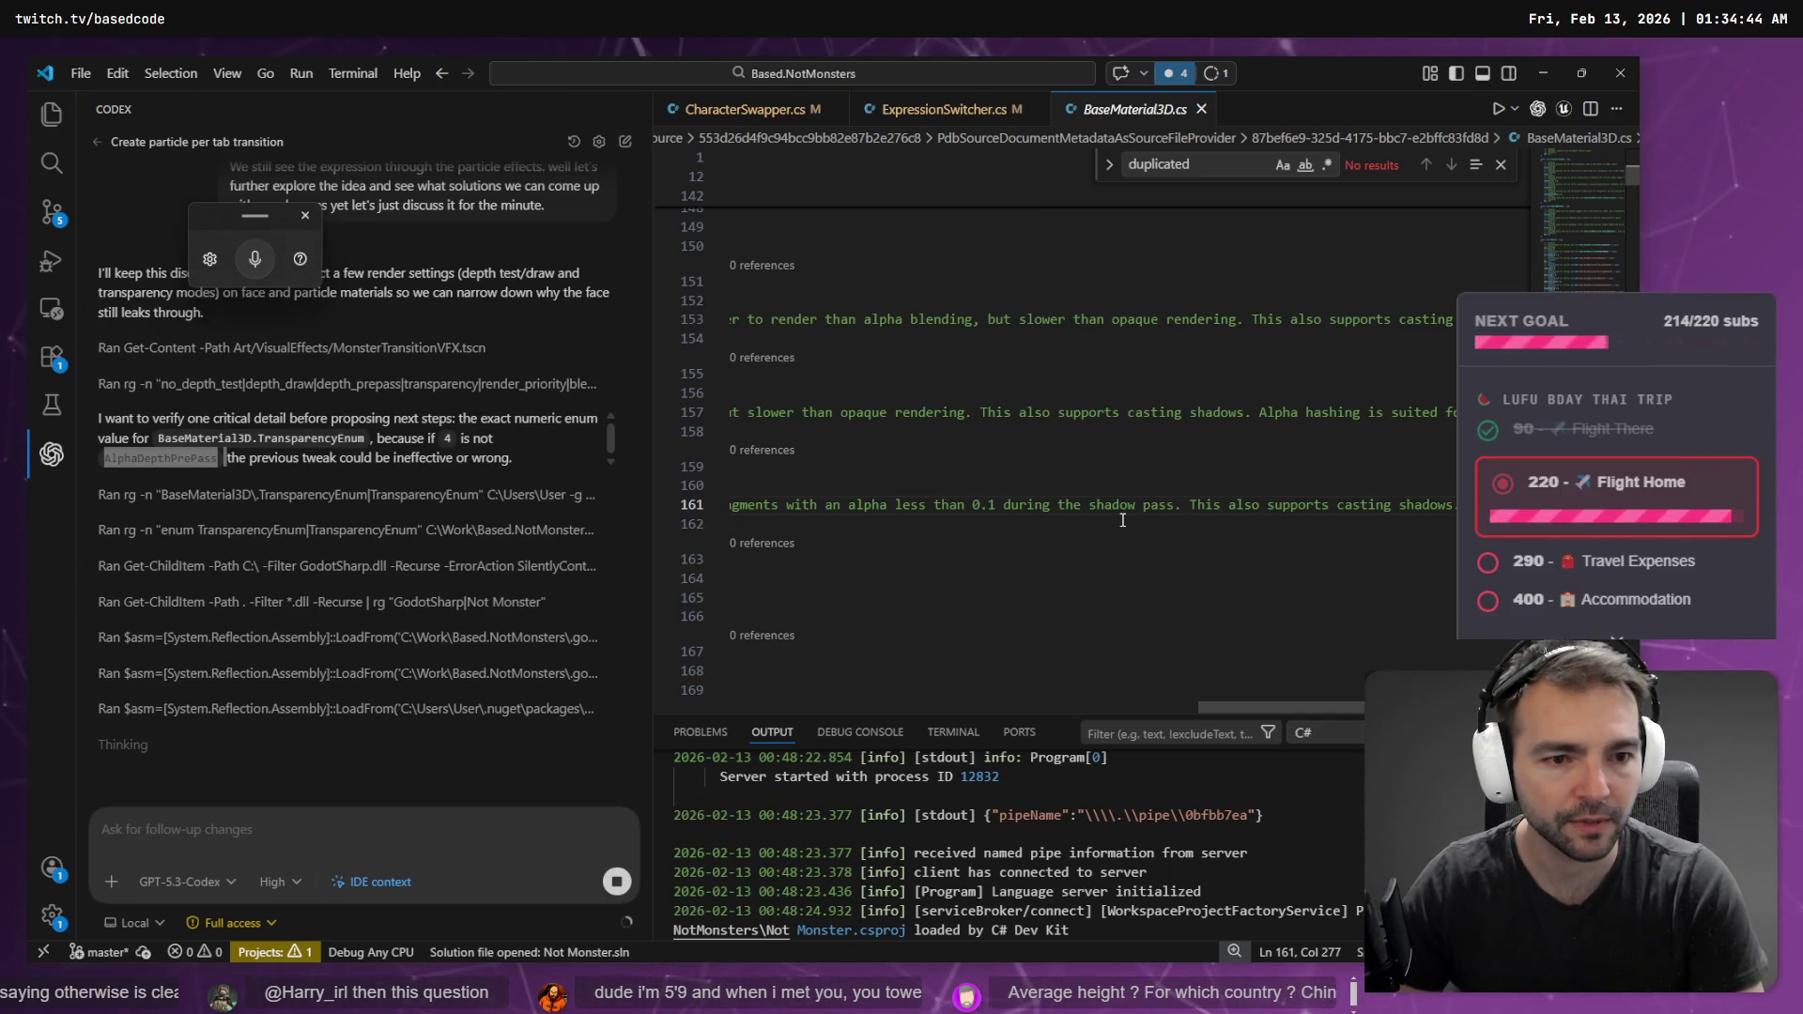
key(Home)
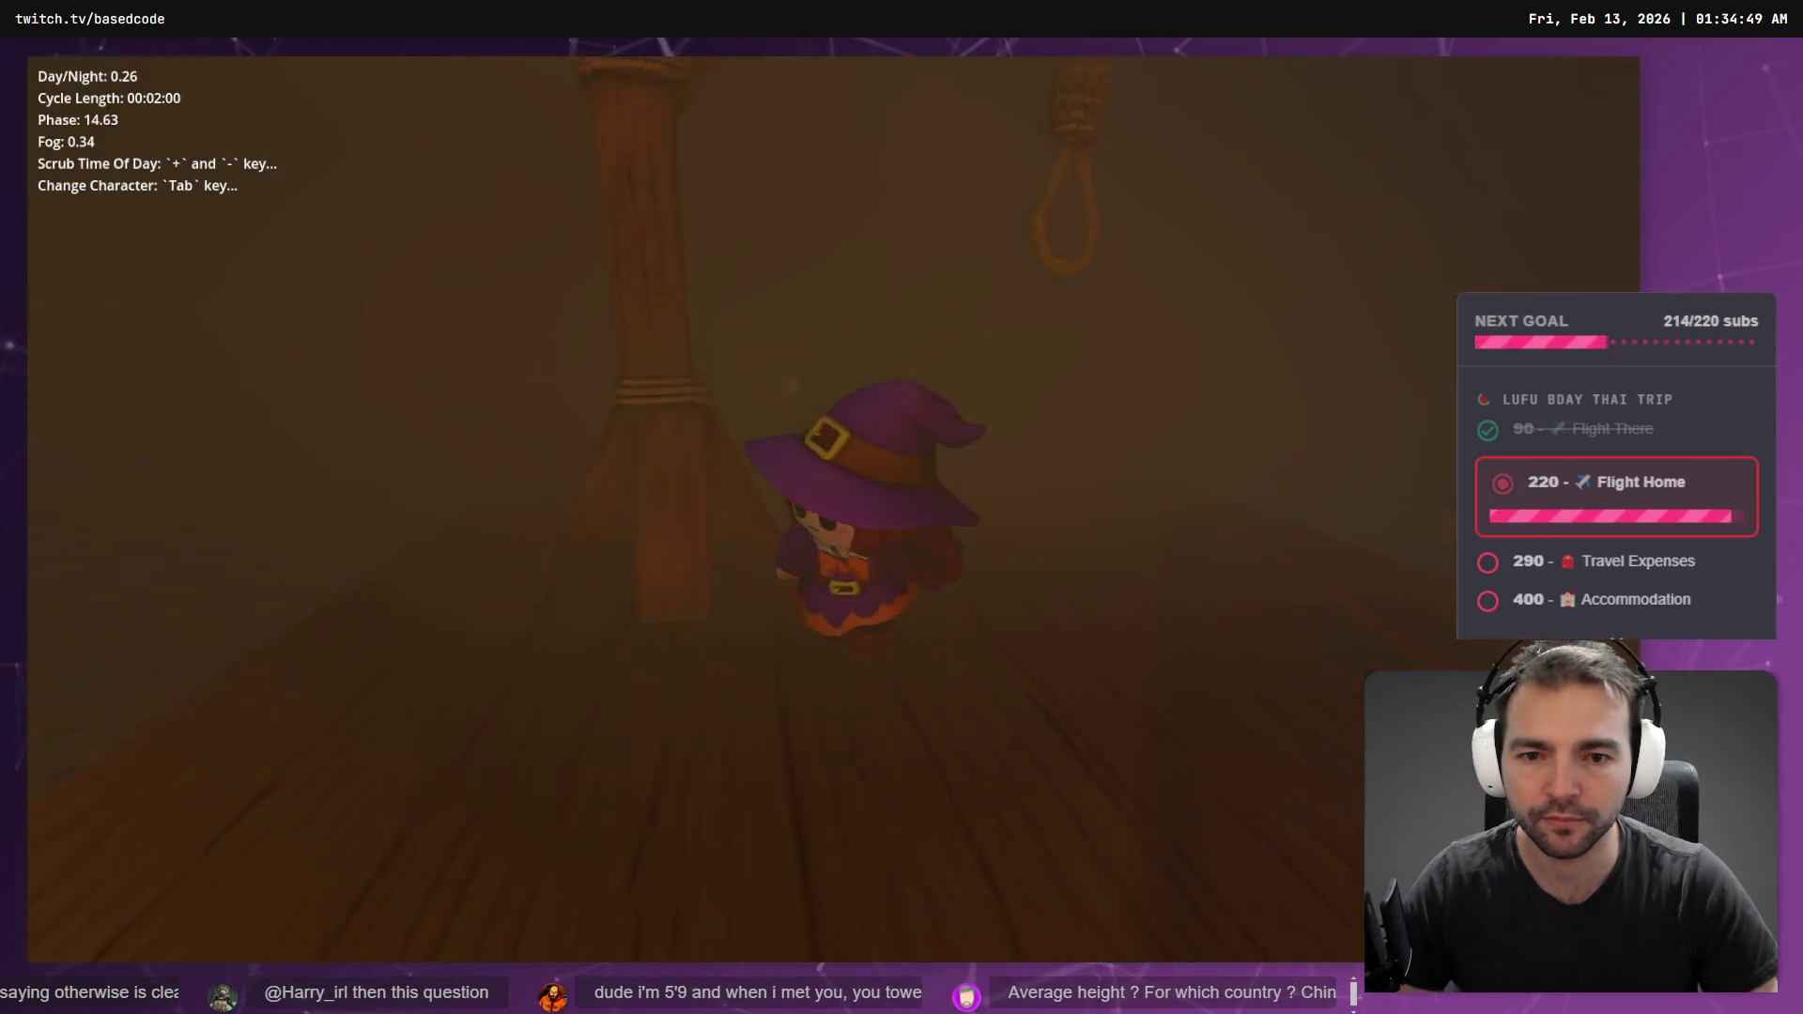
- Swap to the furry creature, walk it onto the wooden planks and scrub to daylight
key(Tab)
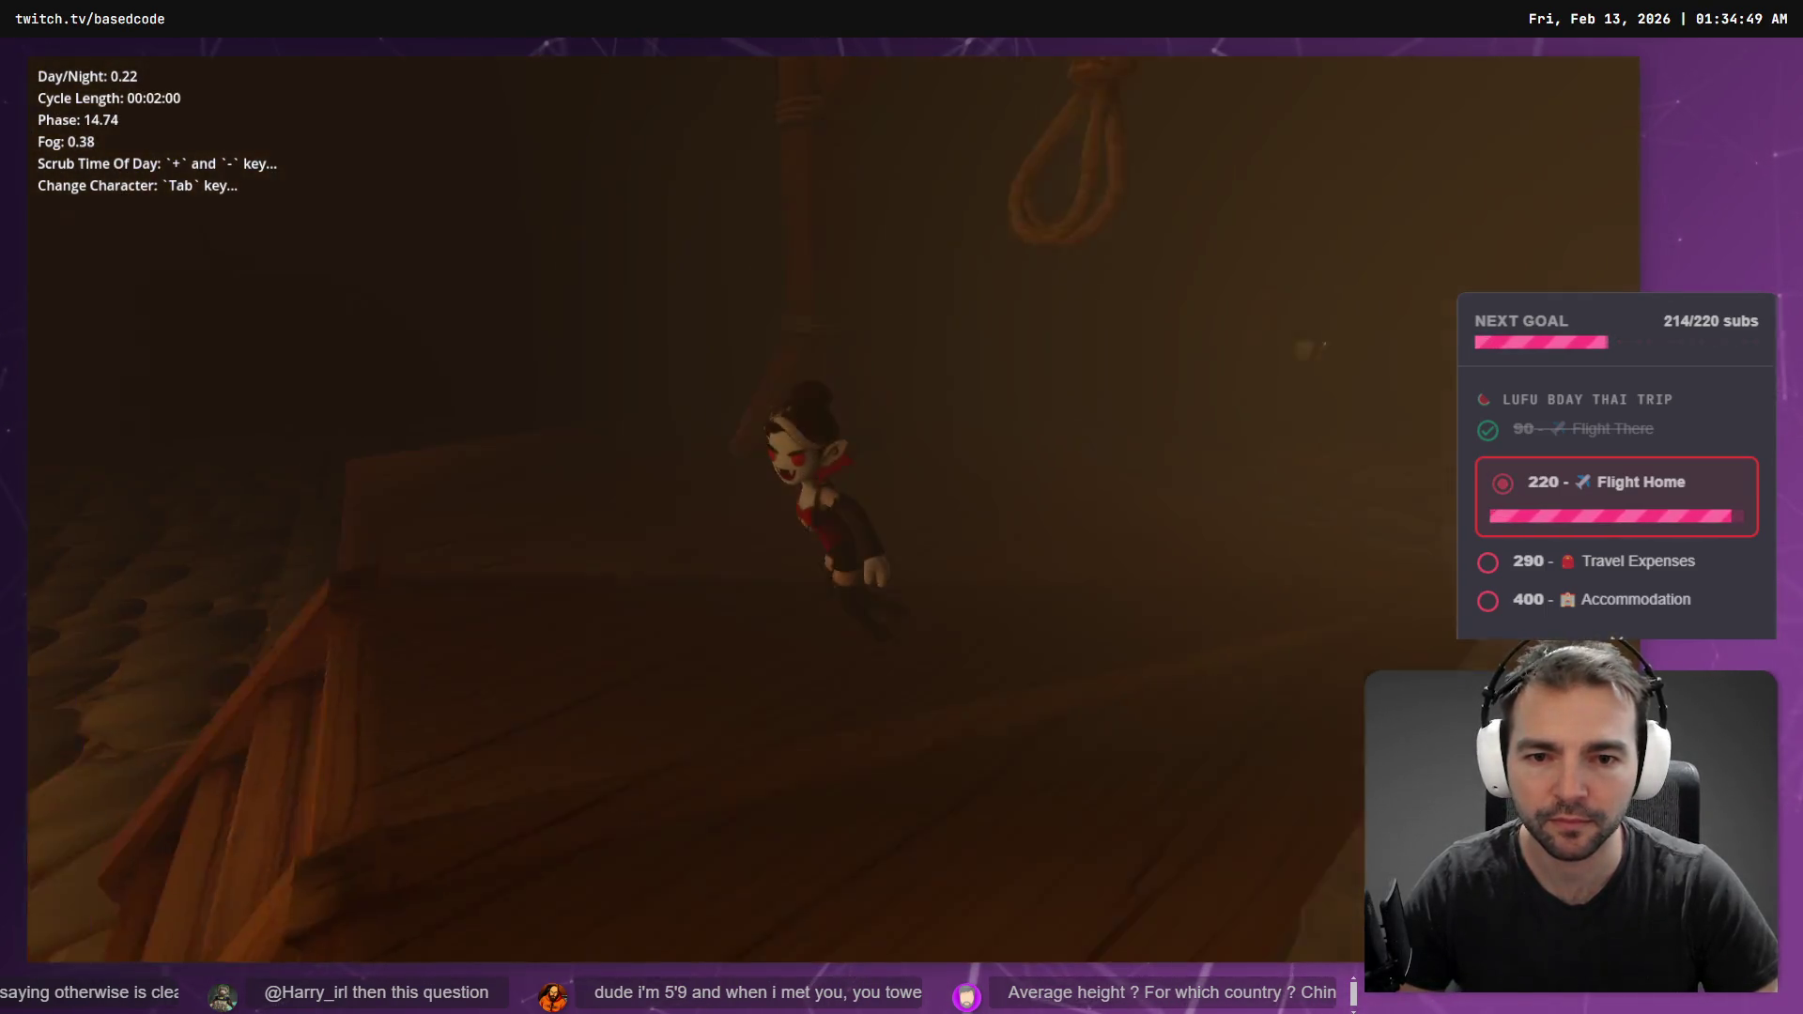
key(s)
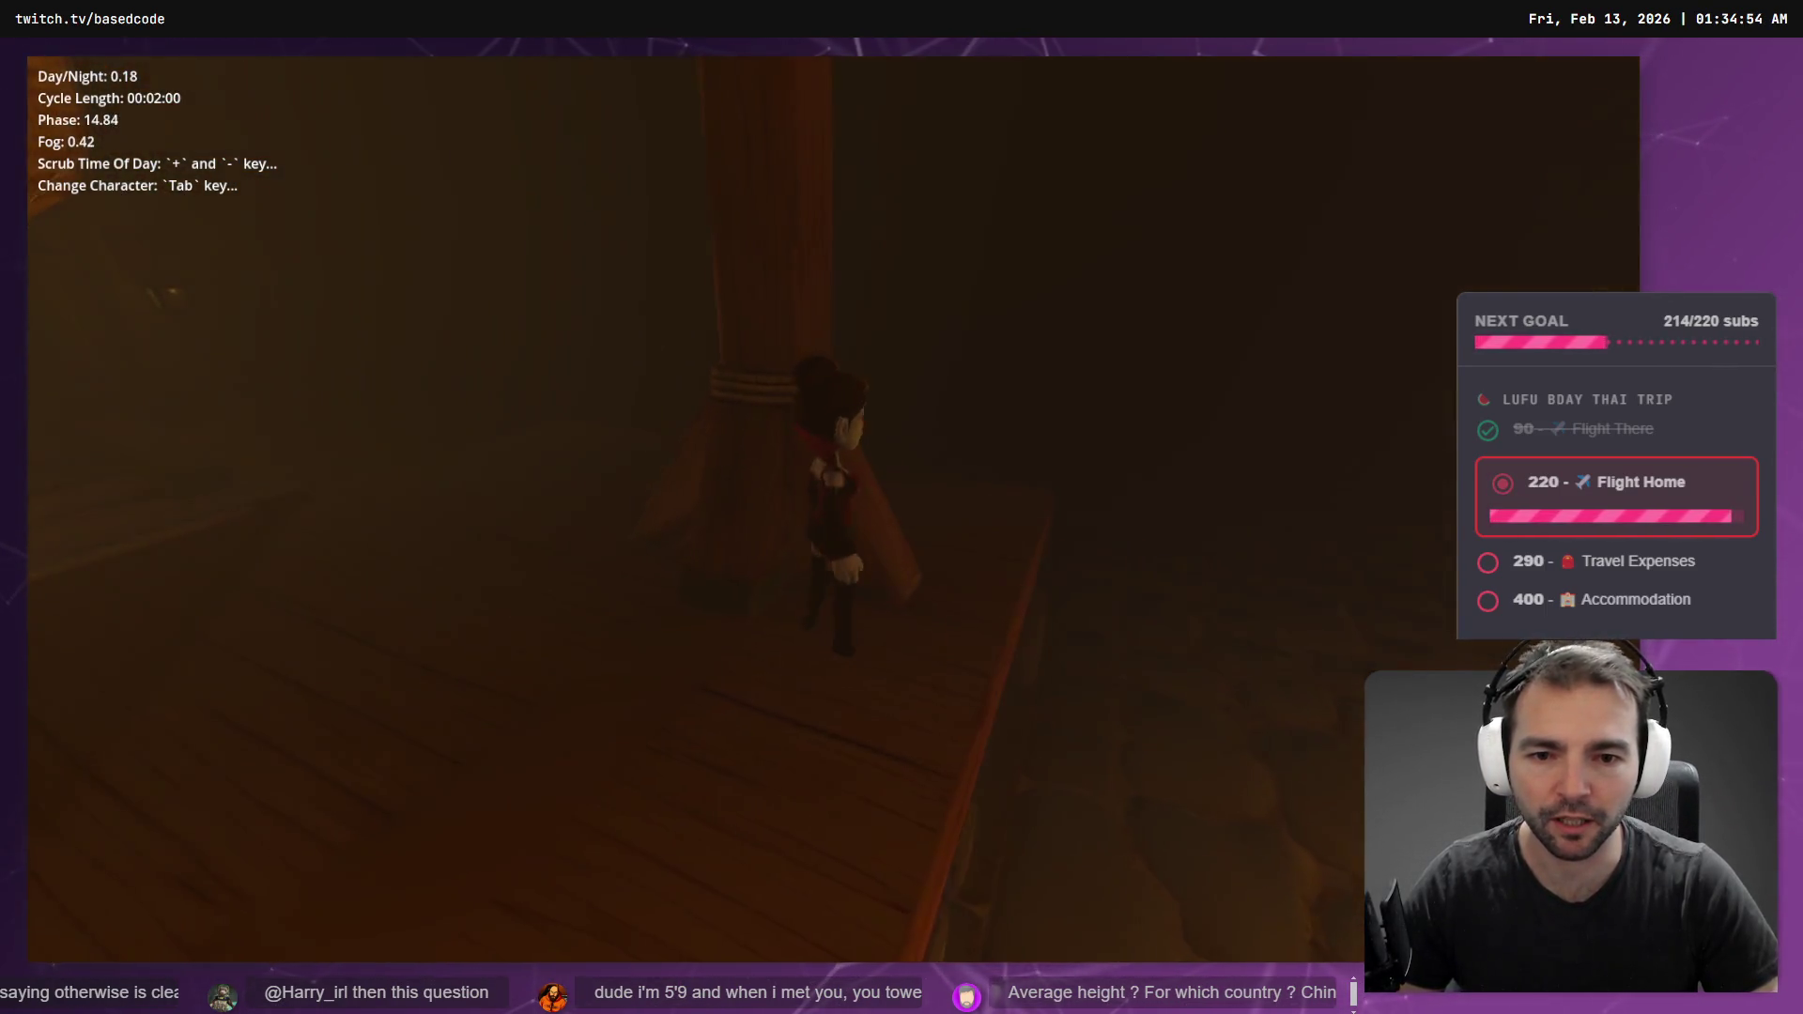
key(s)
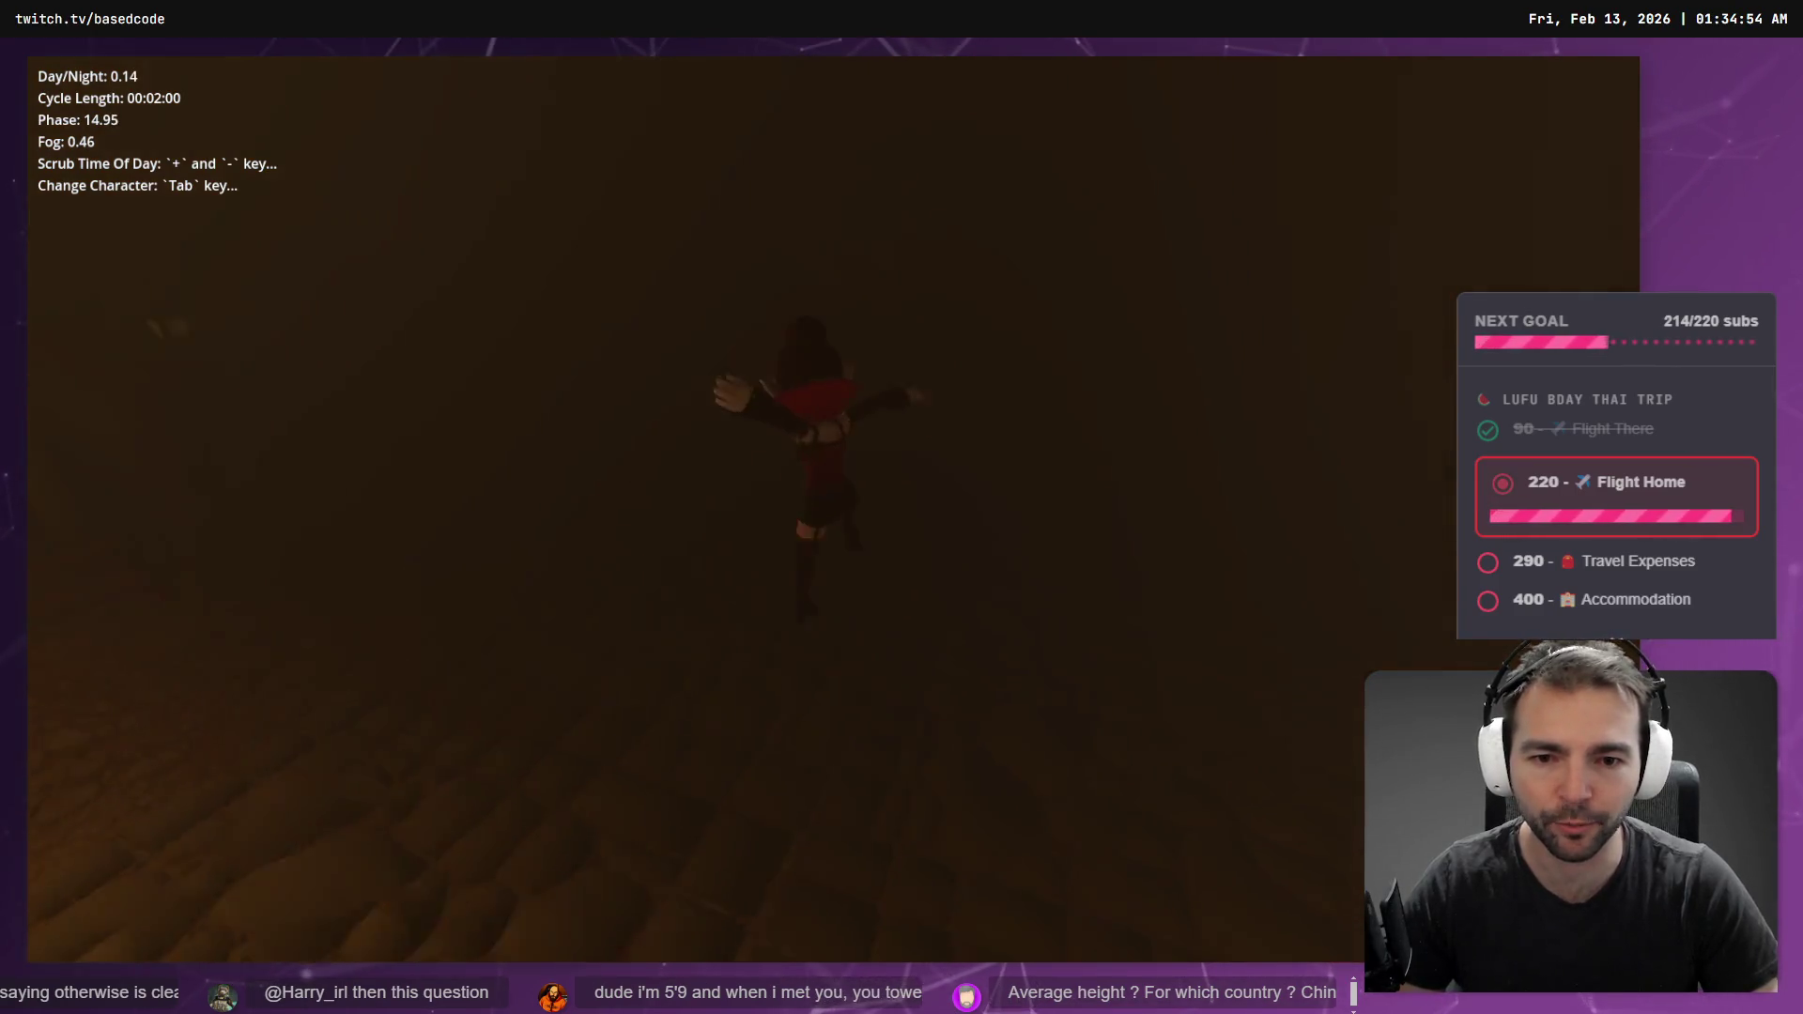
key(Tab)
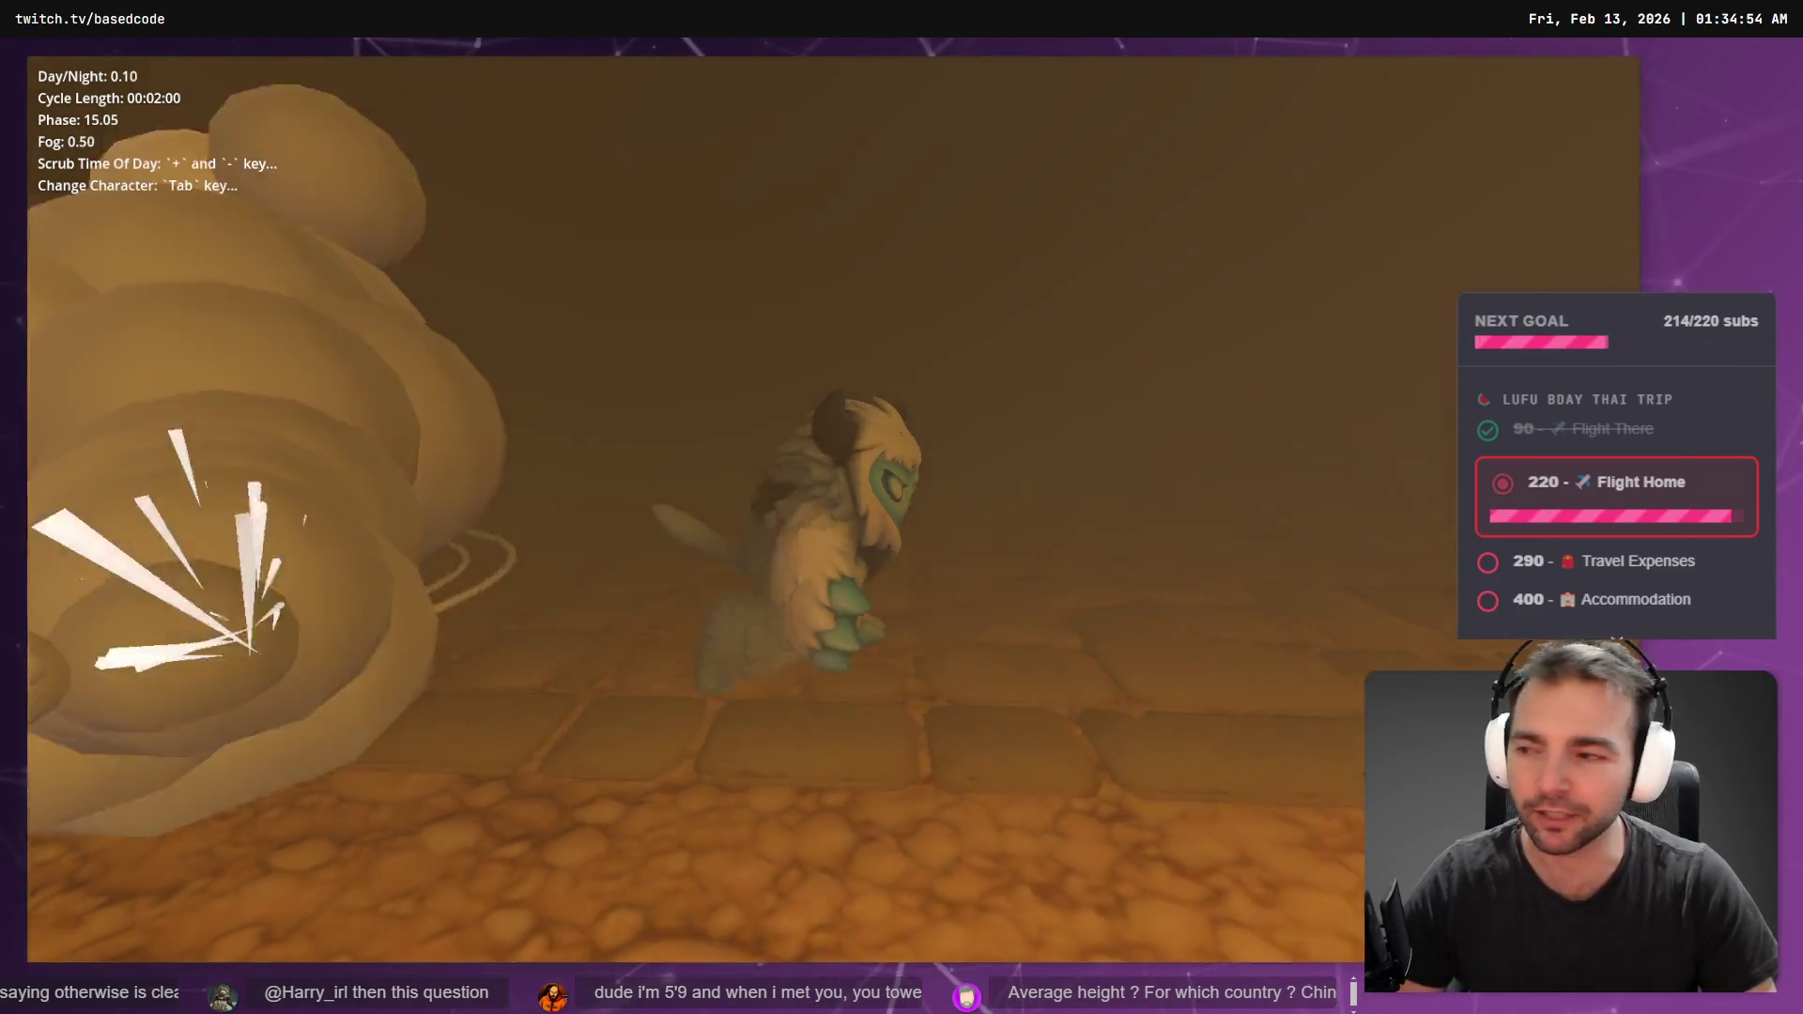
key(s)
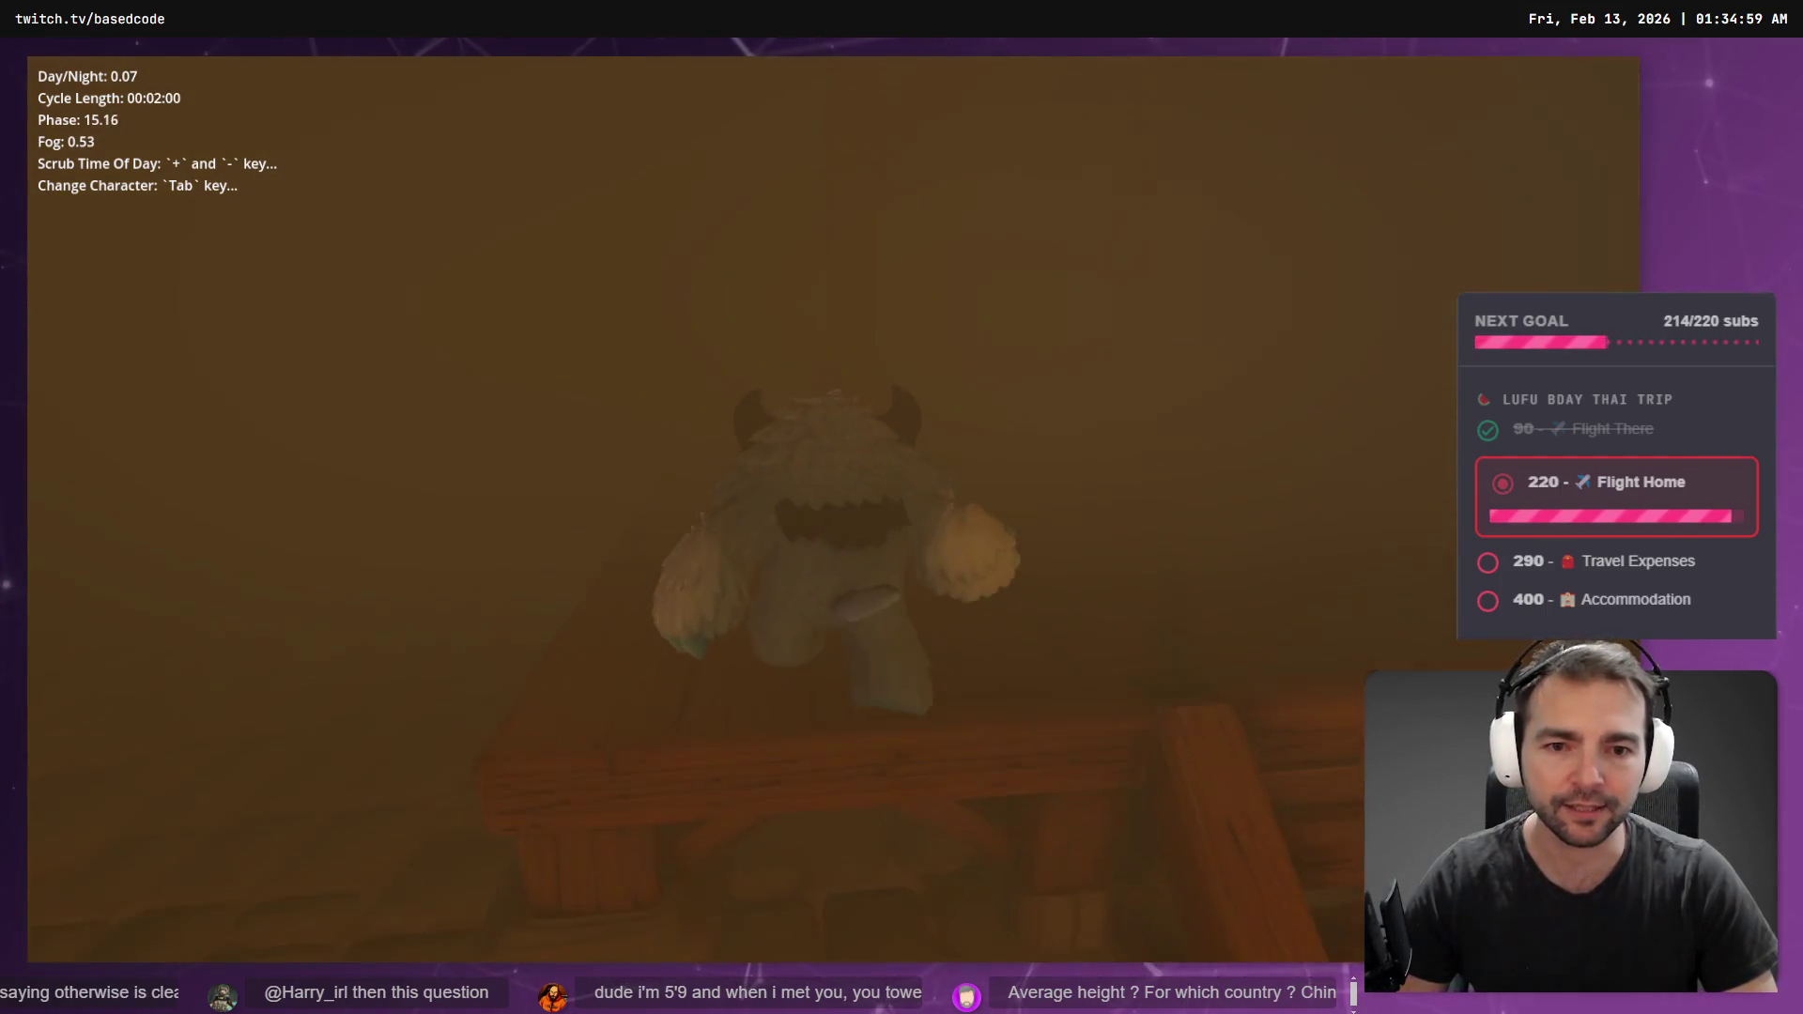
key(w)
key(s)
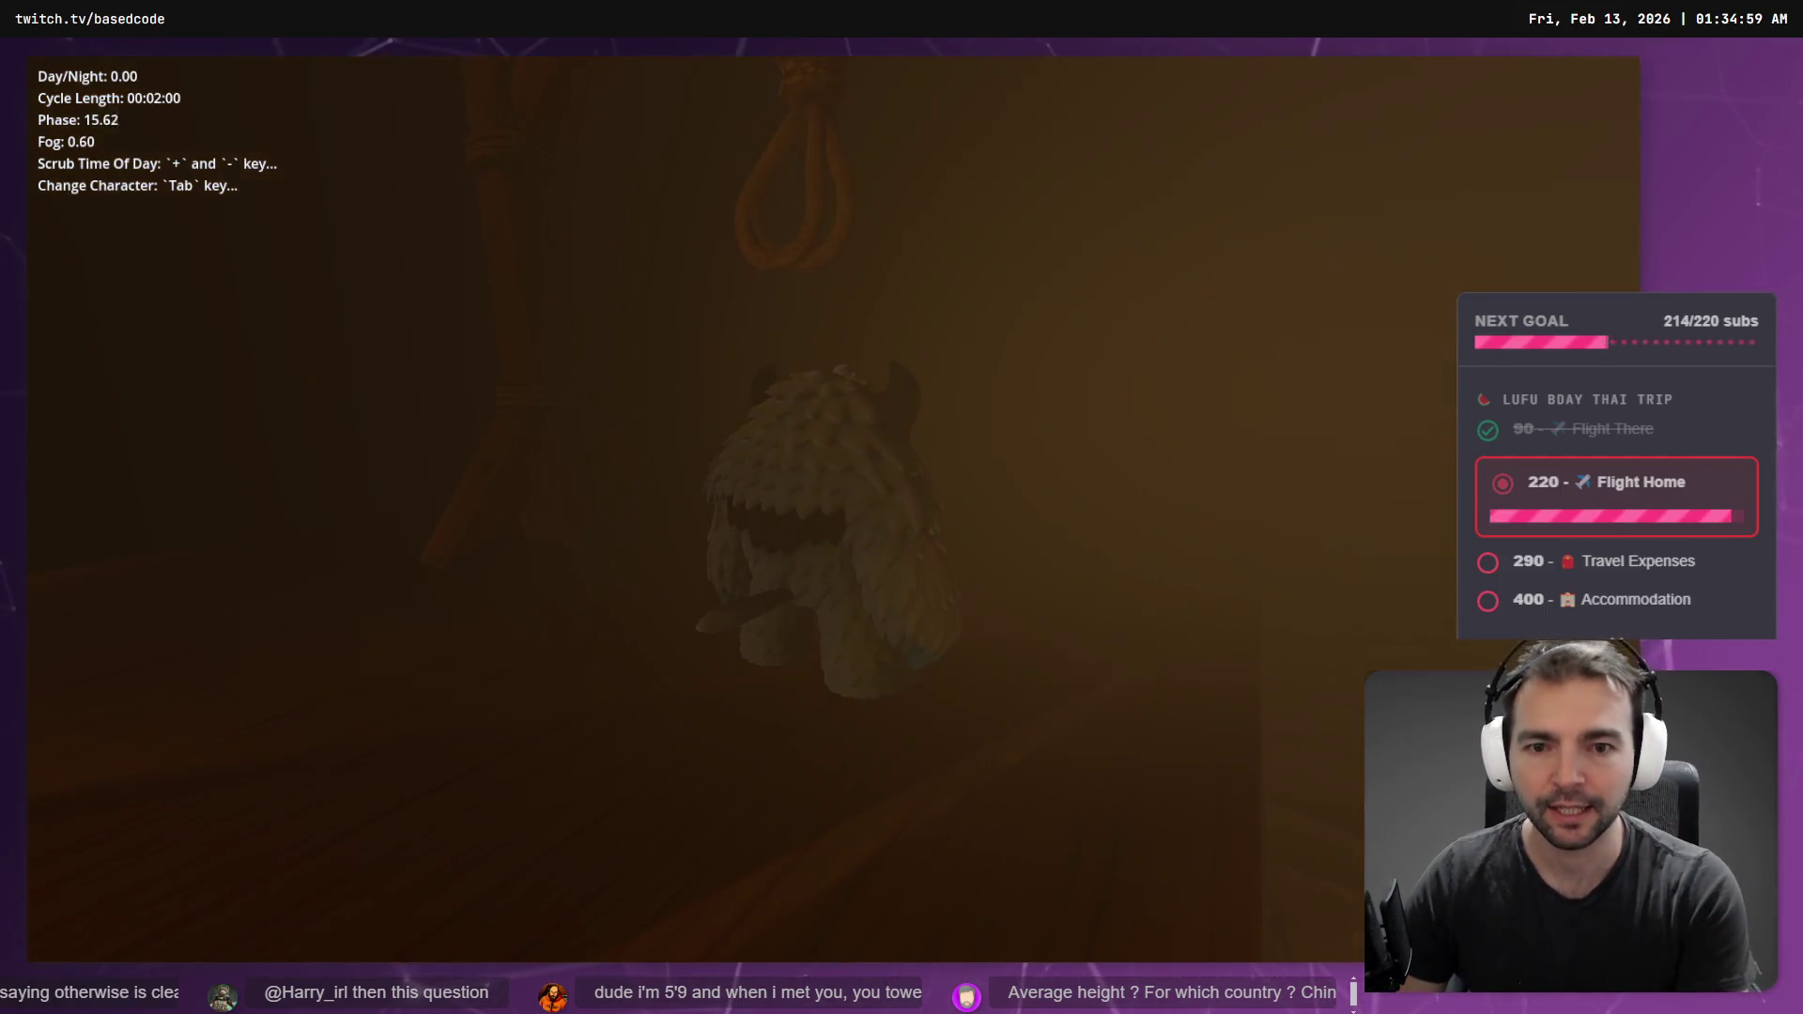
key(plus)
key(w)
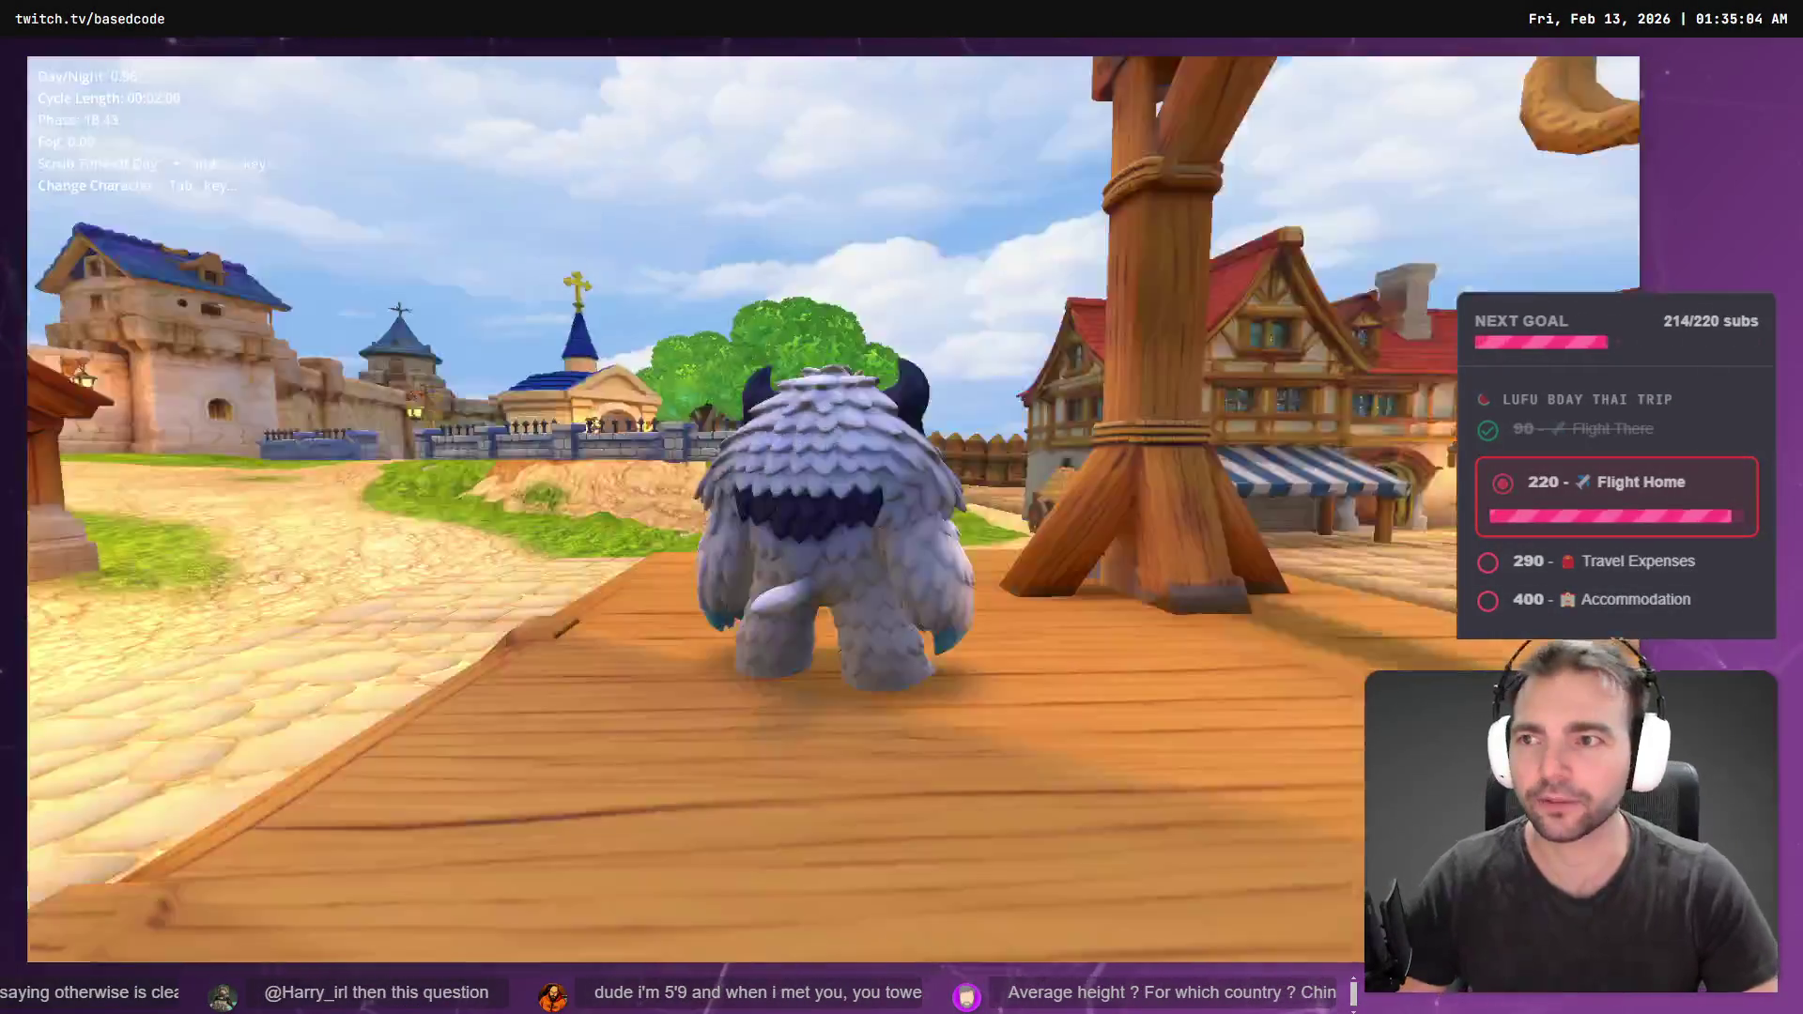
key(w)
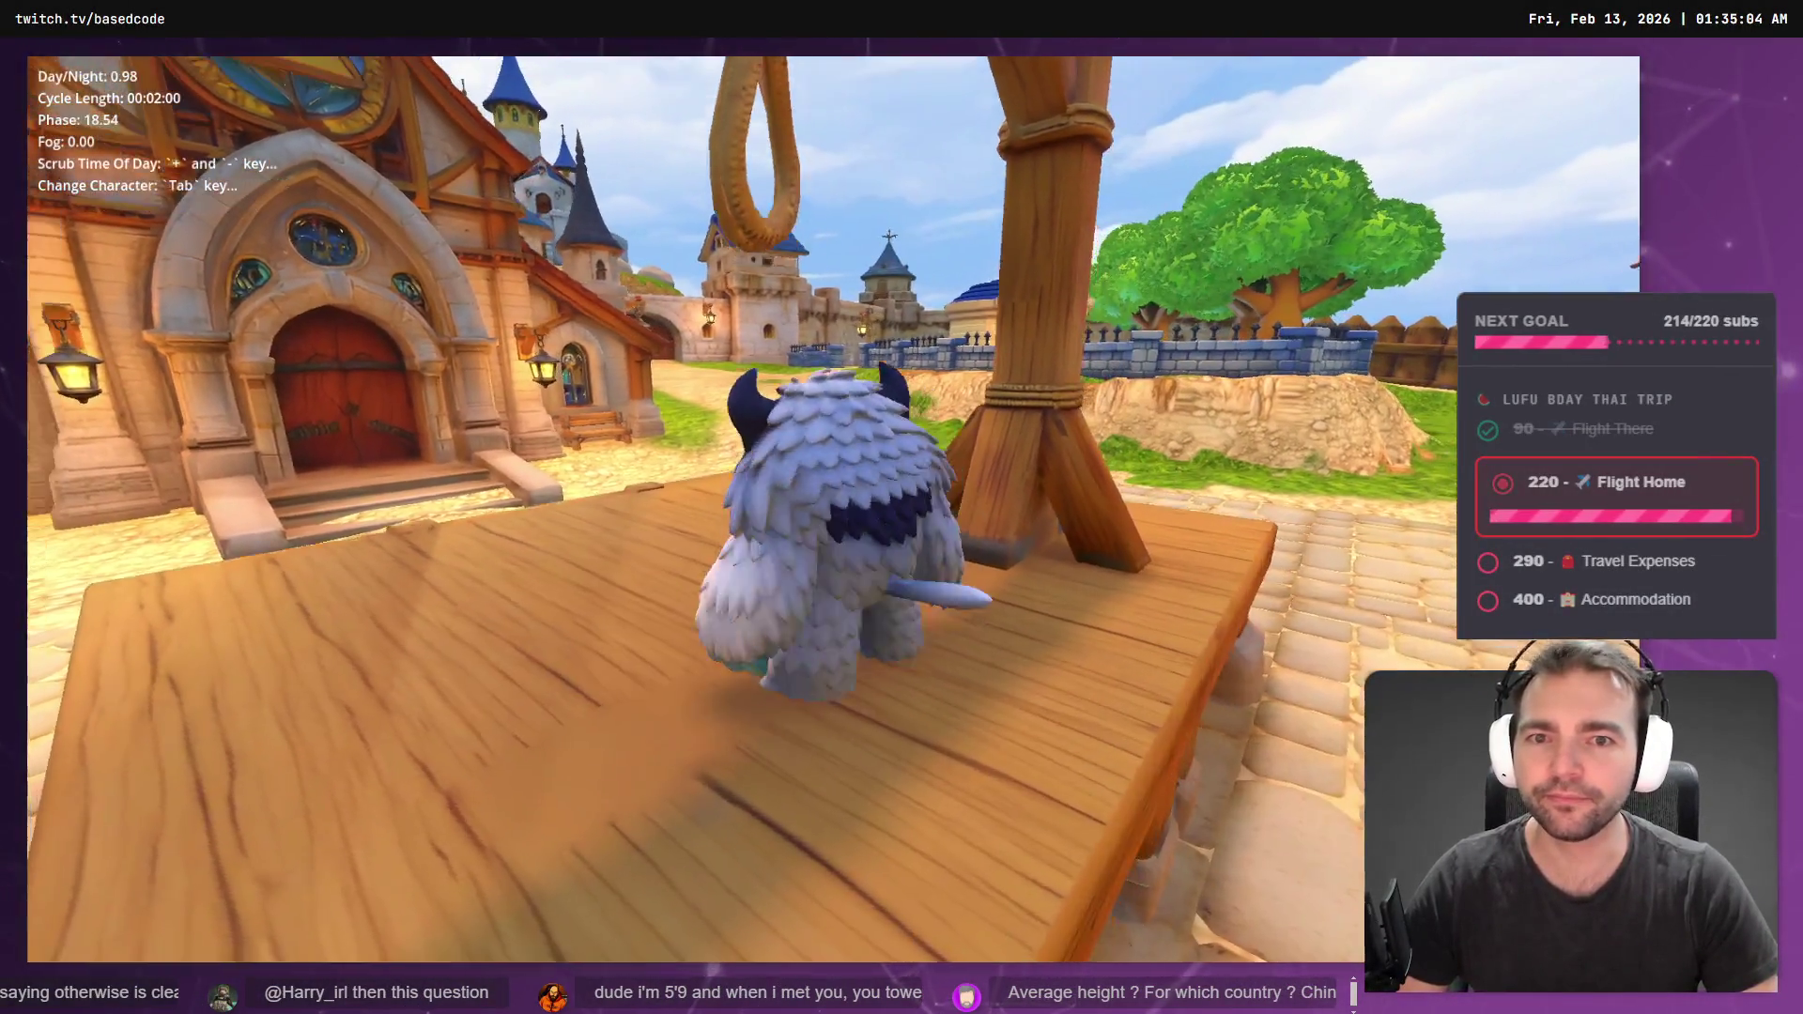
key(s)
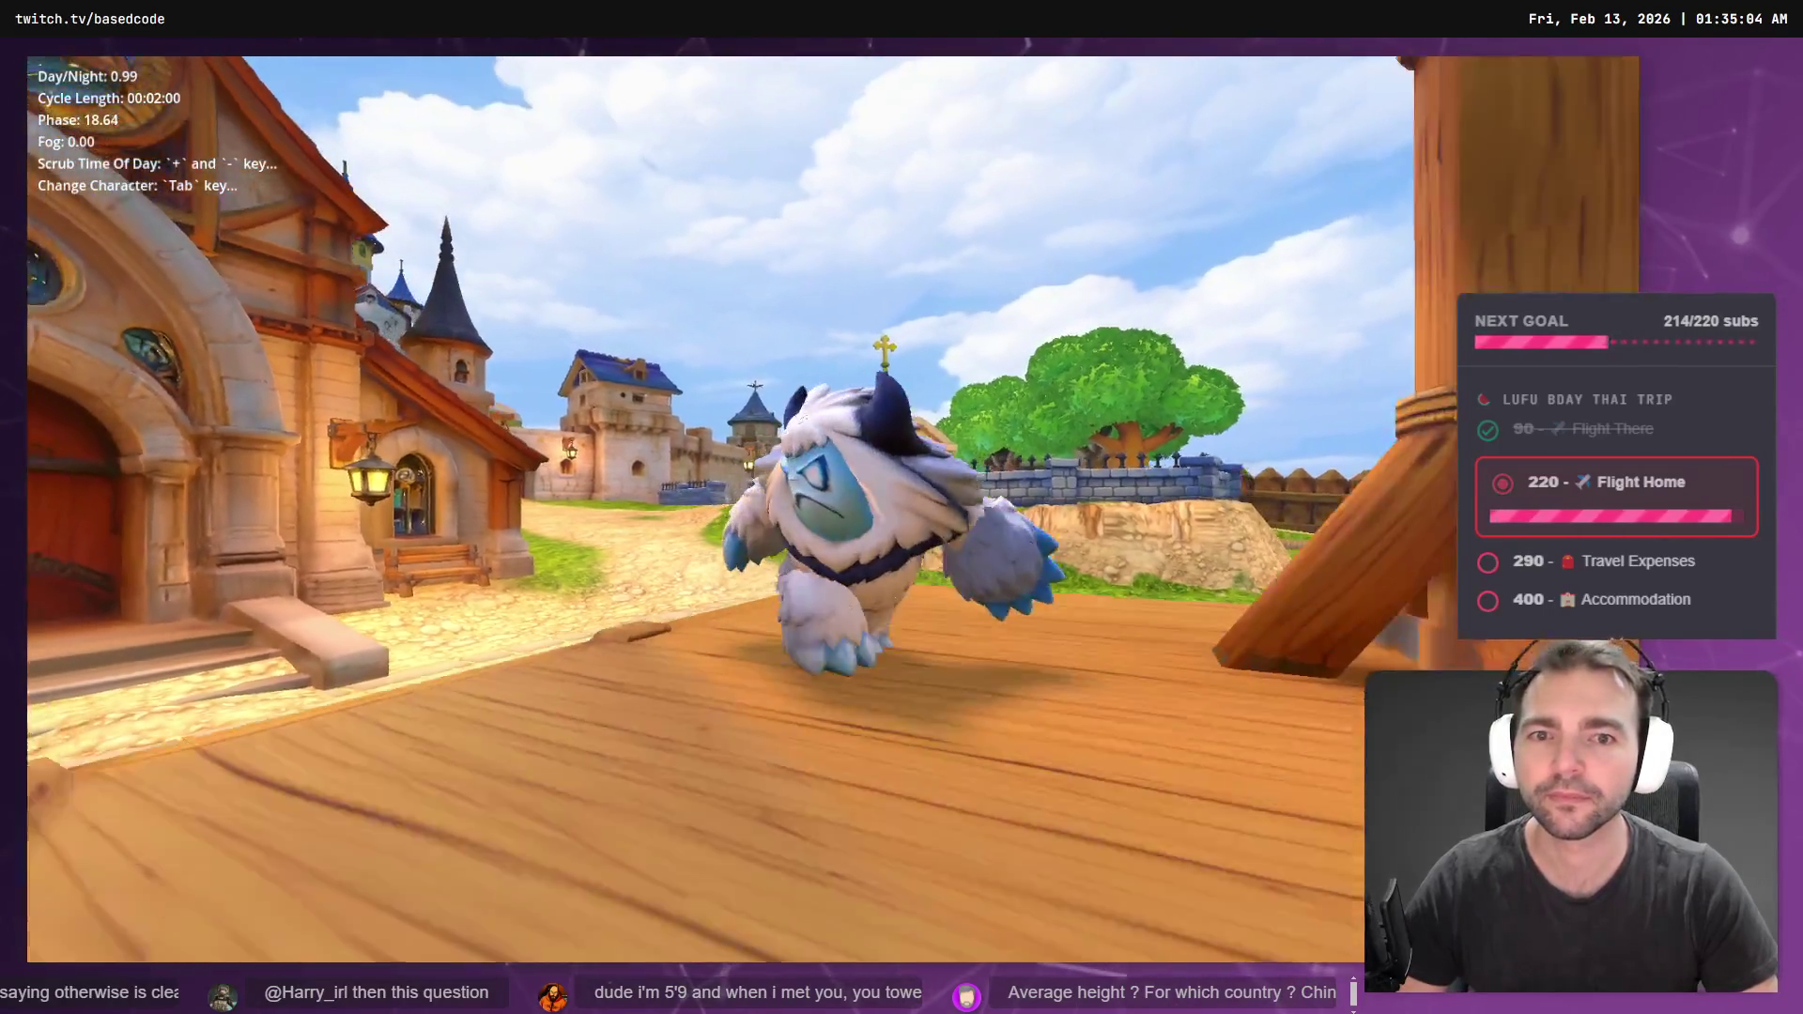
- Walk the yeti off the platform along the fence, then swap characters and return to VS Code
key(a)
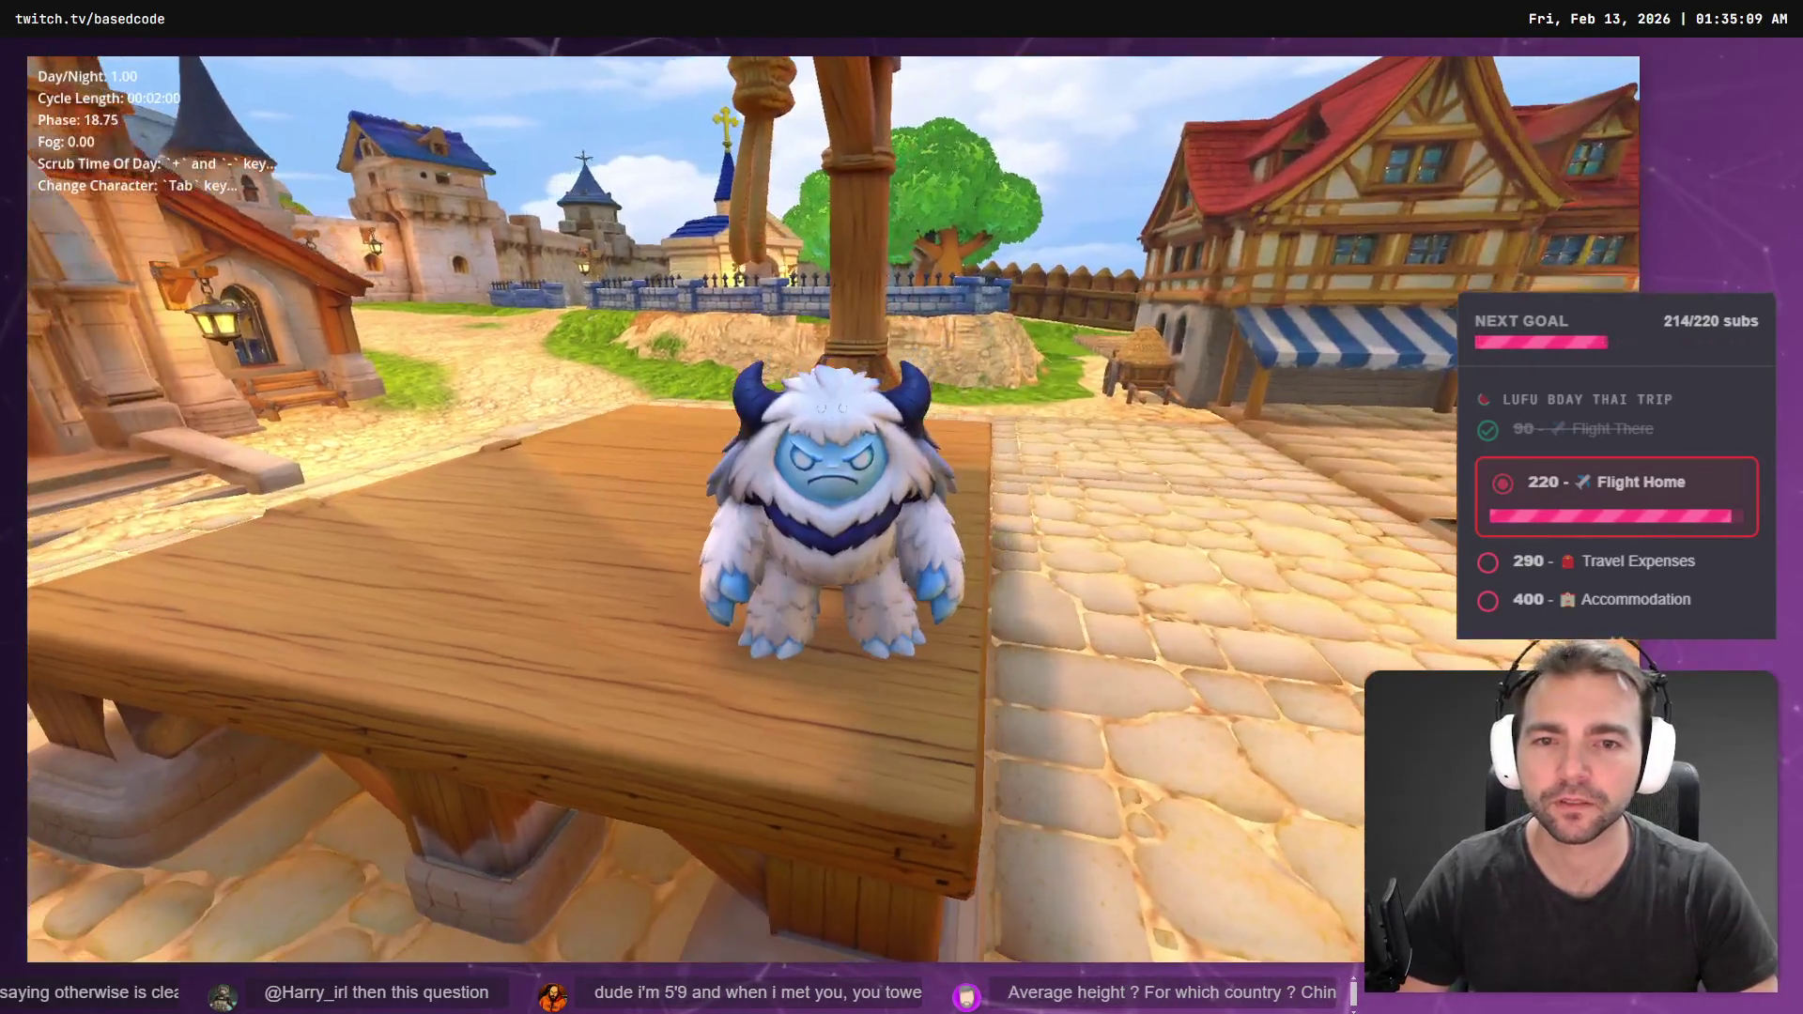
key(alt+Tab)
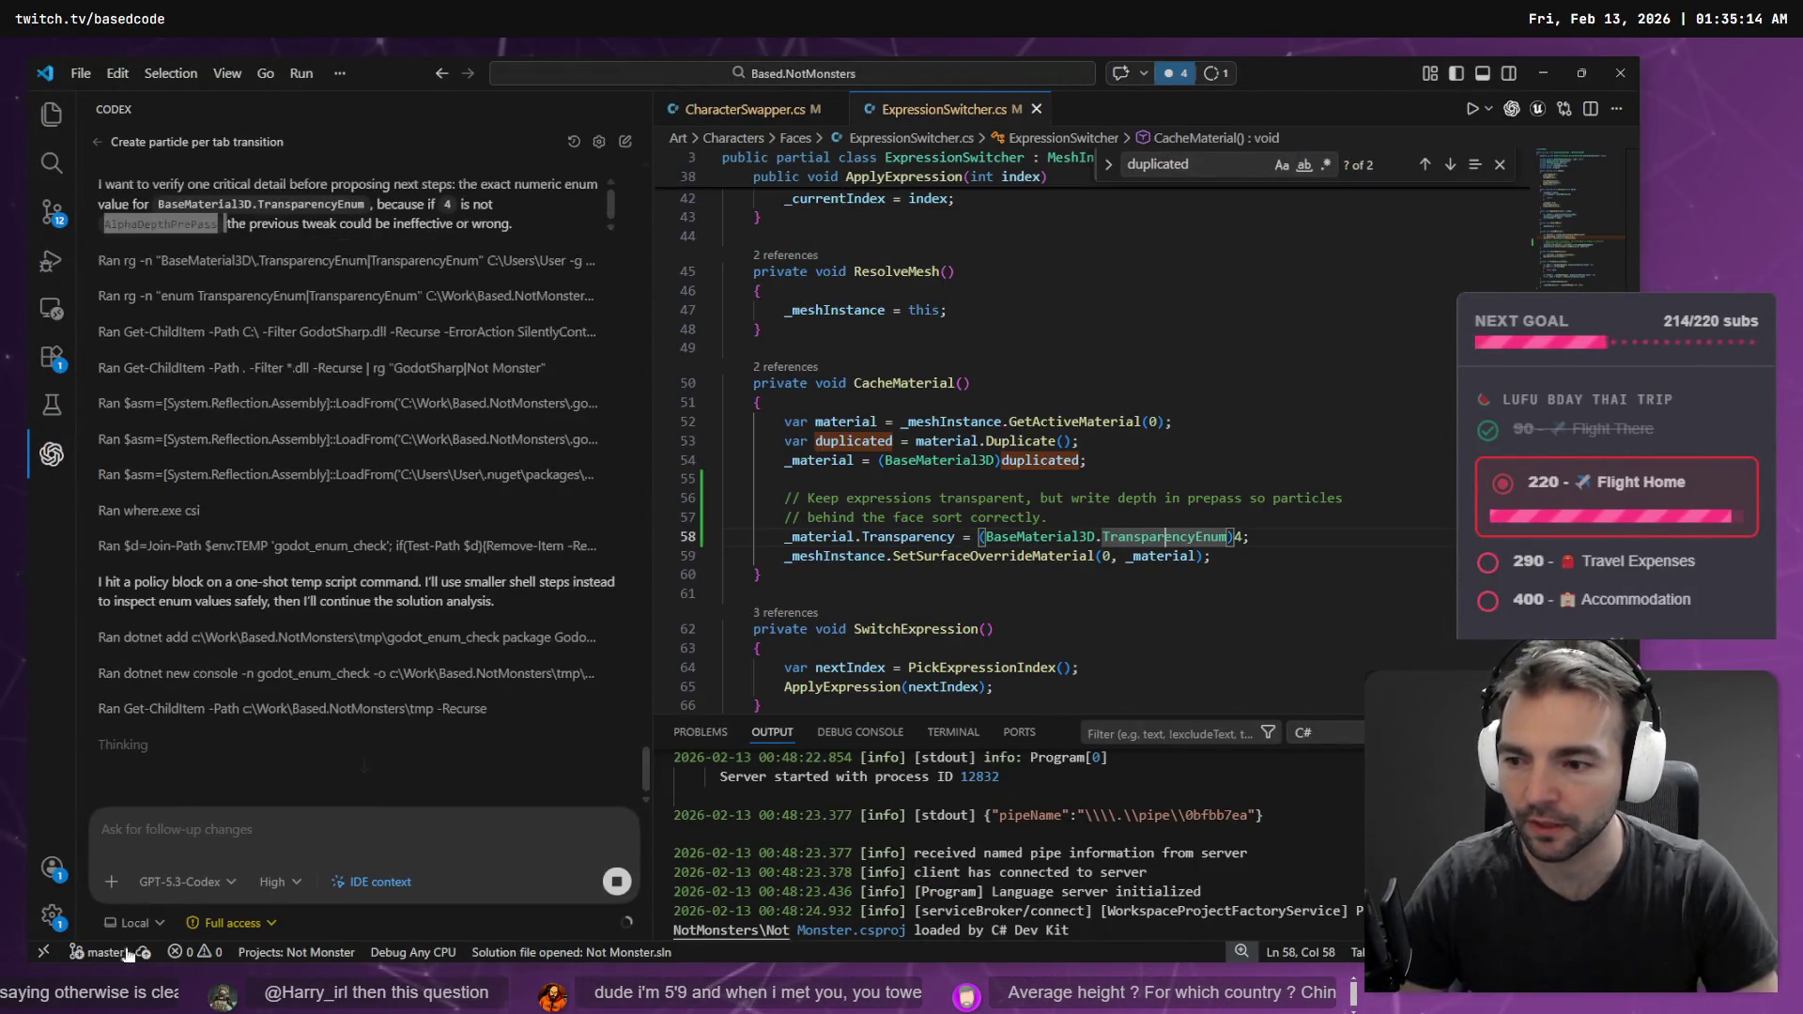
key(alt+Tab)
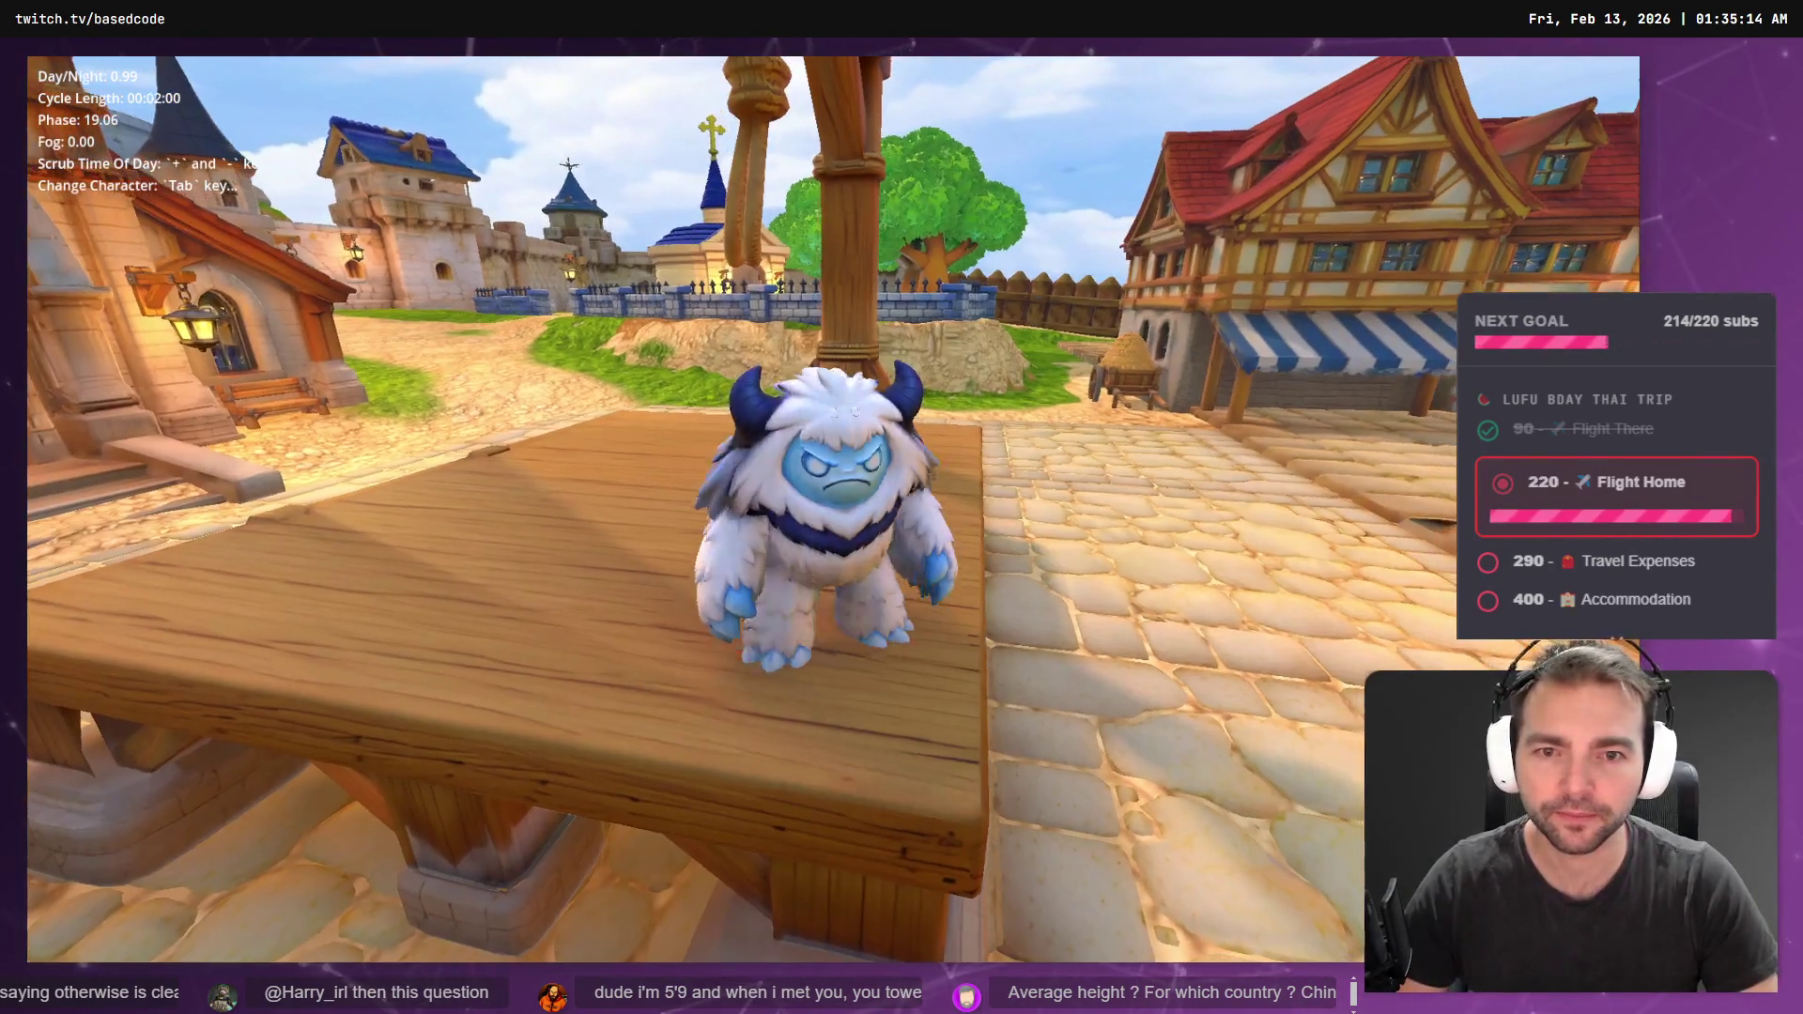
key(w)
key(s)
key(w)
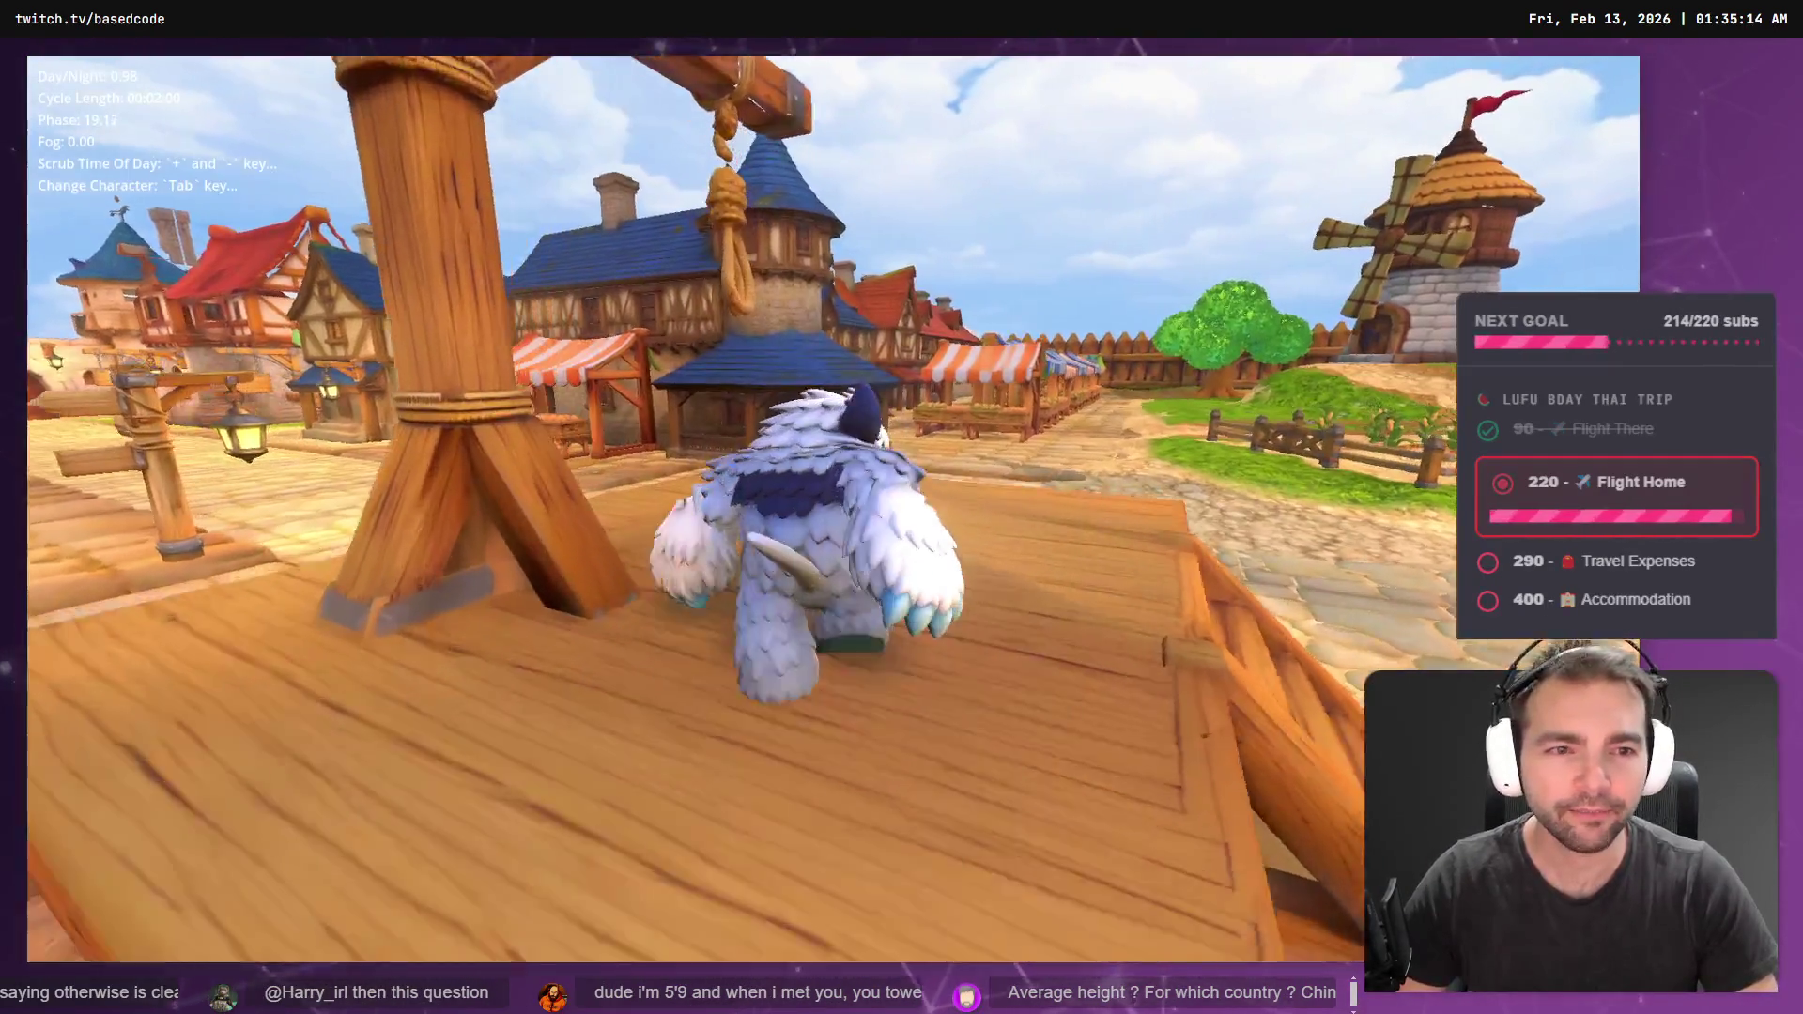
key(a)
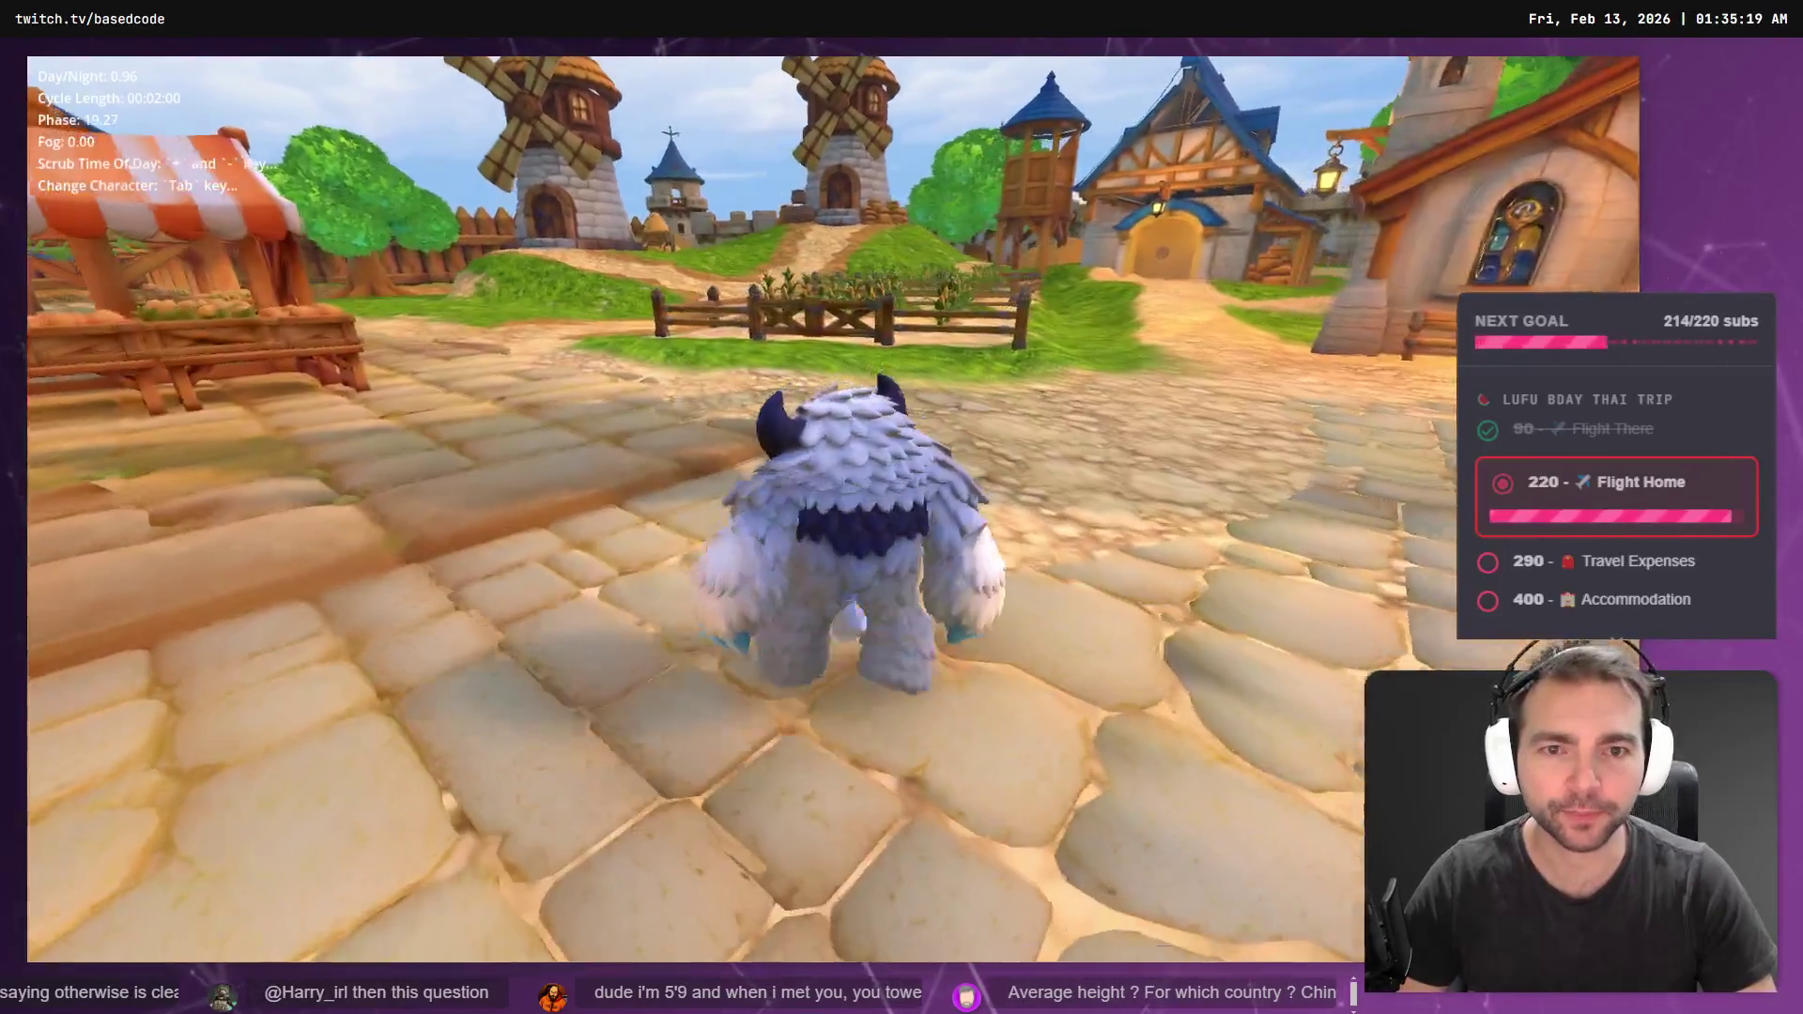
key(a)
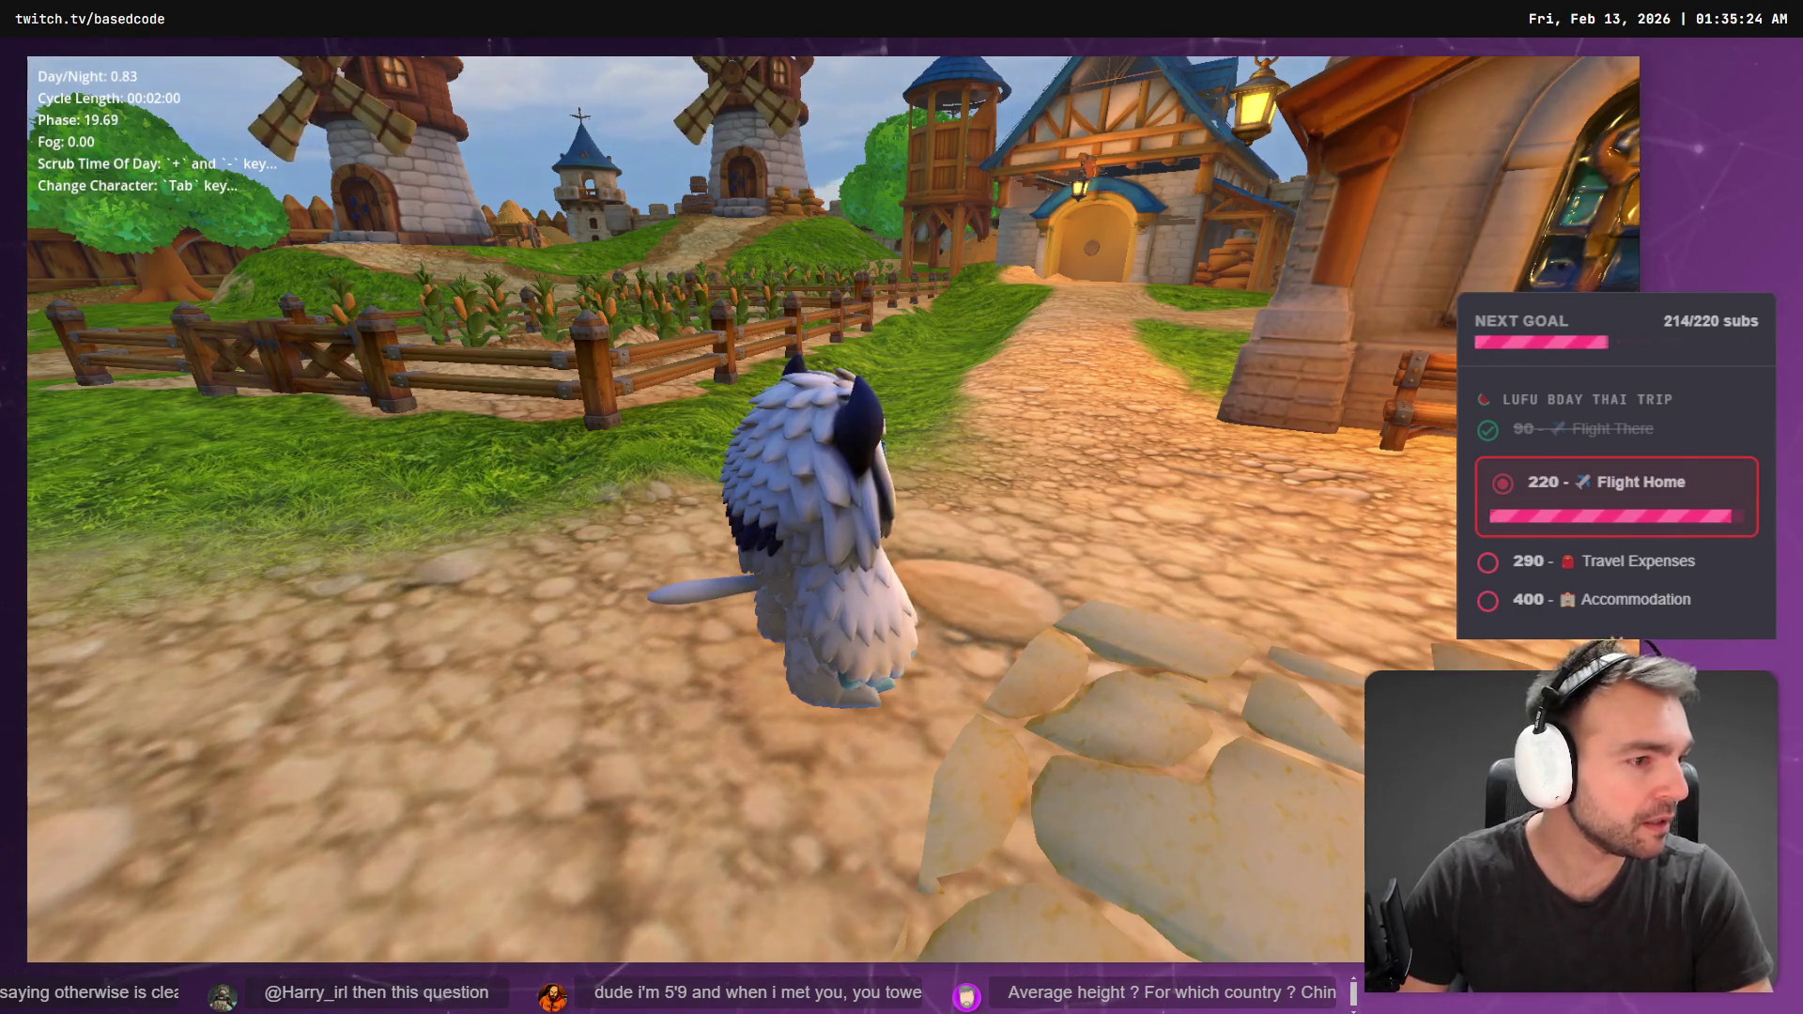
key(Tab)
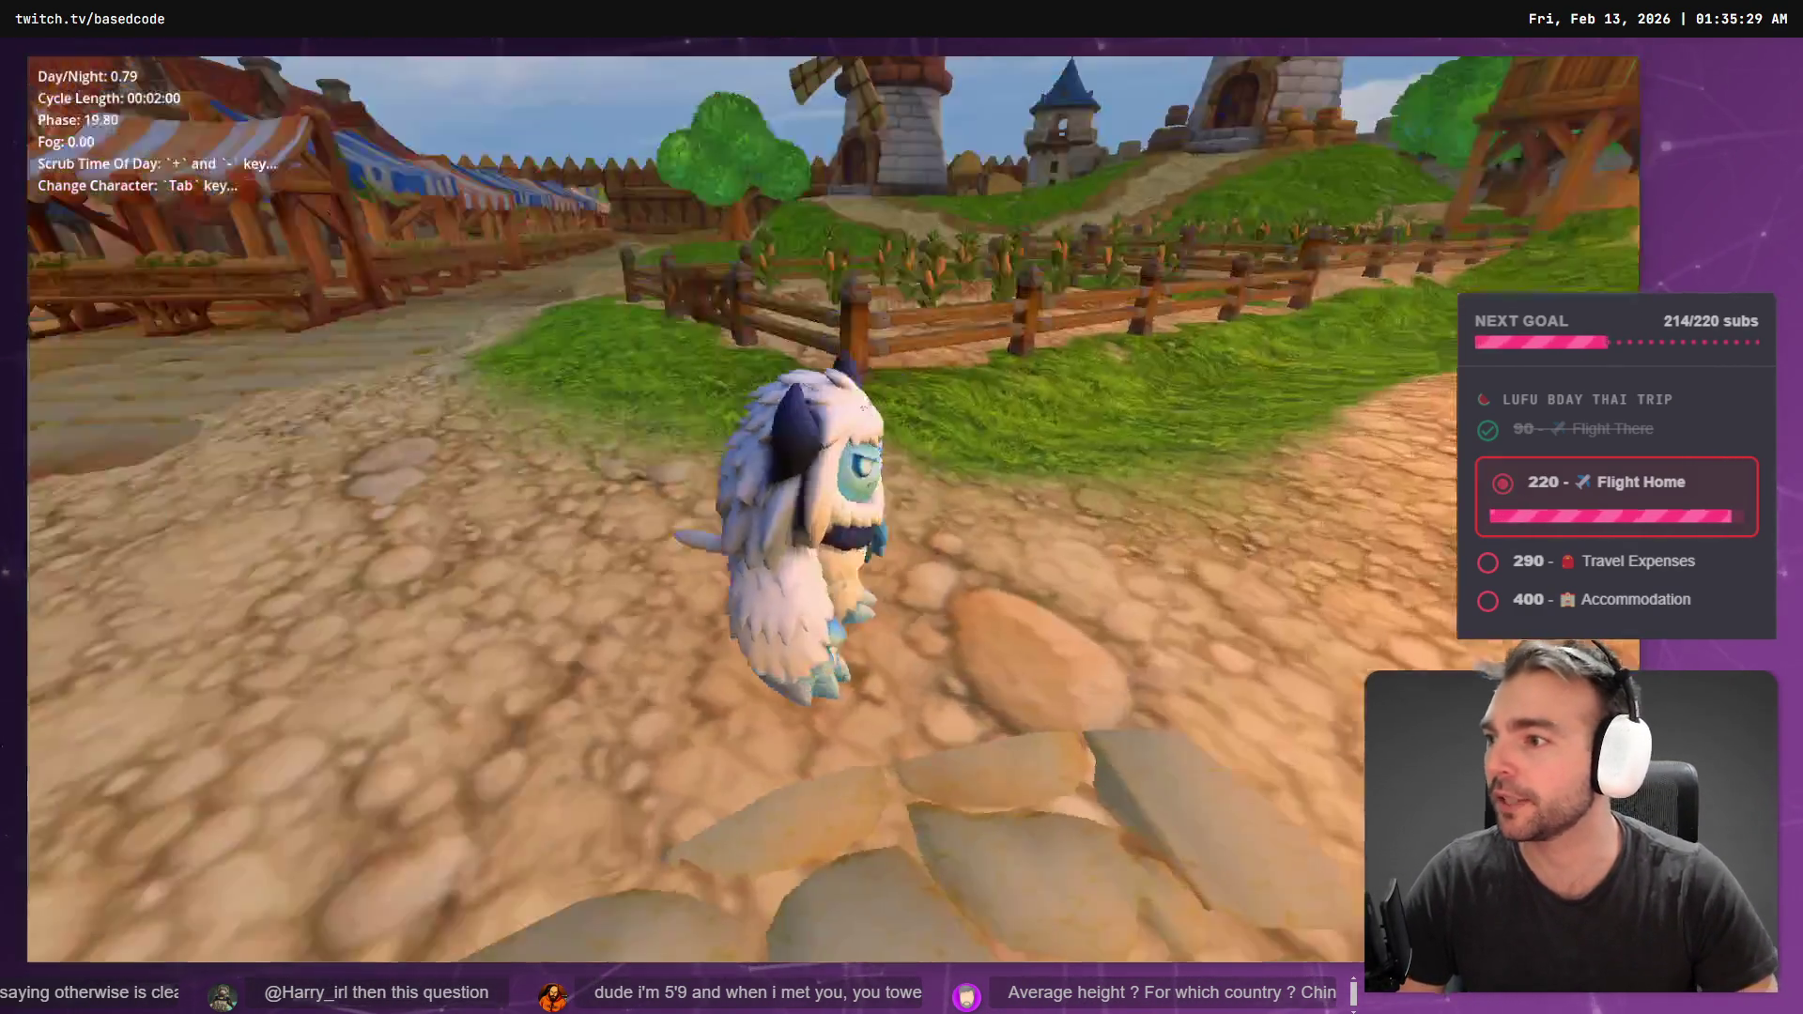
key(alt+Tab)
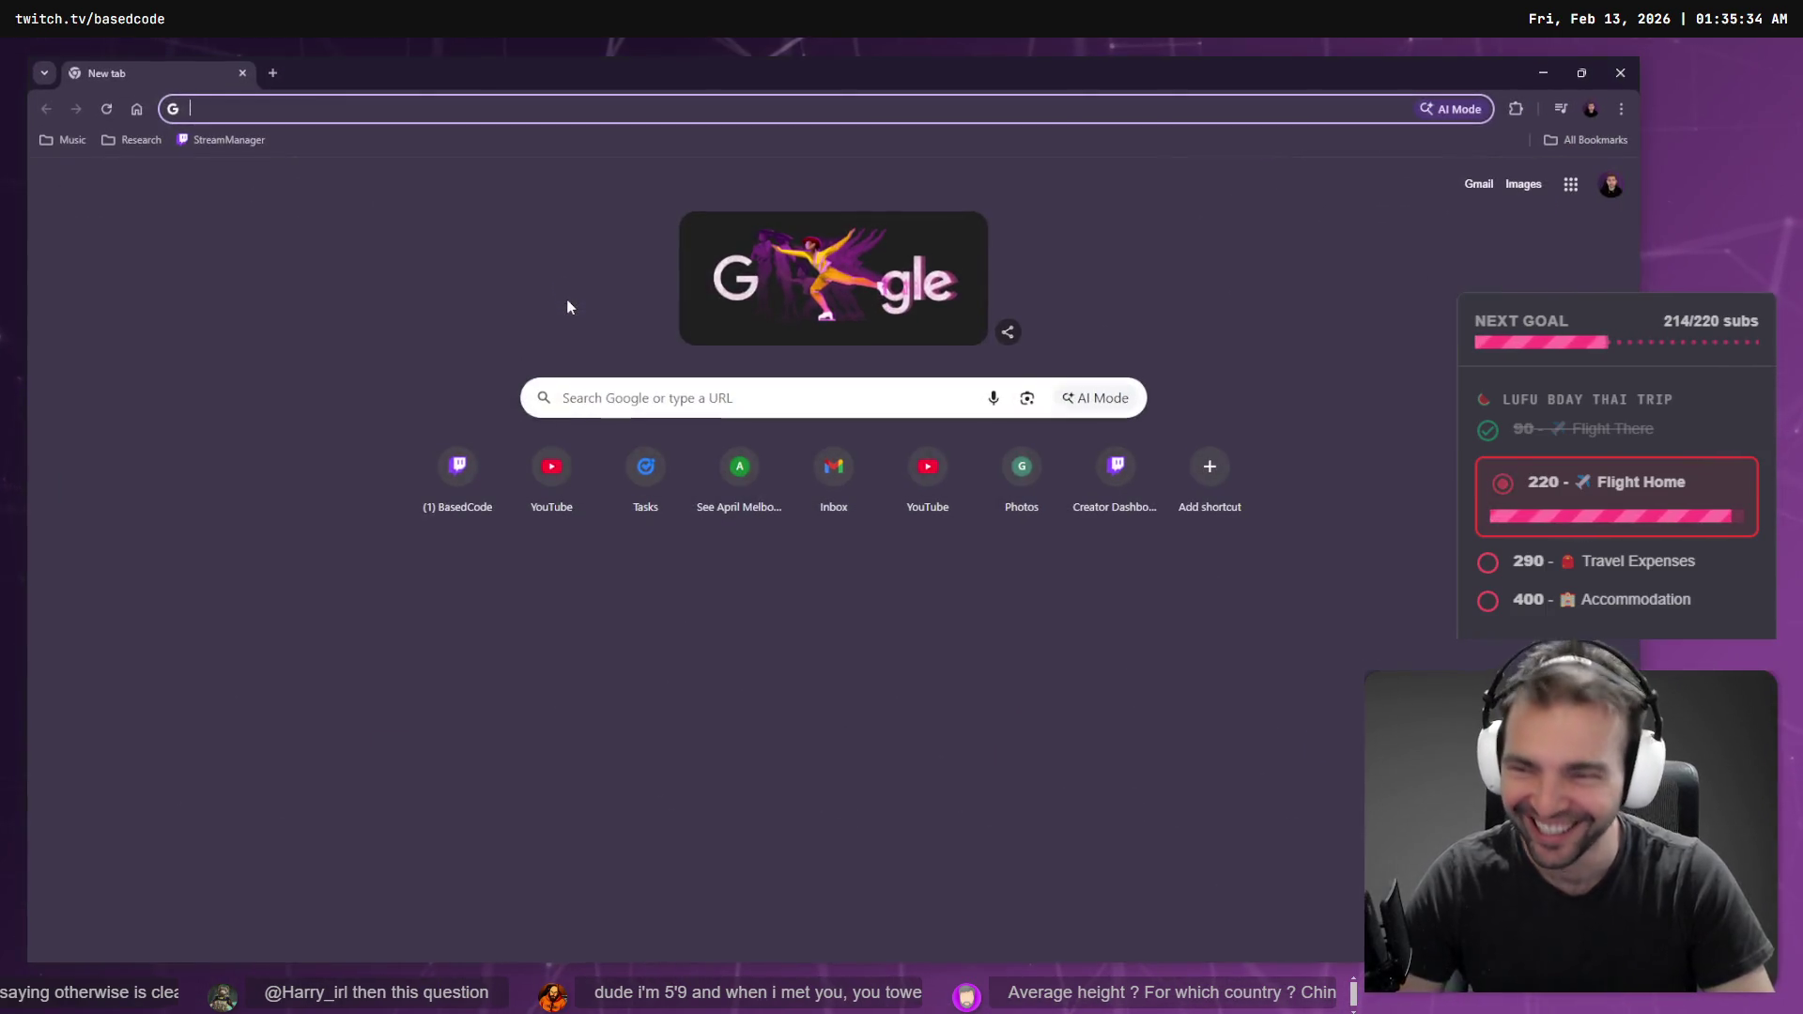
- Search YouTube for 'godot placing grass' and open the grass-and-trees scattering tutorial
text(youtube.com)
key(Return)
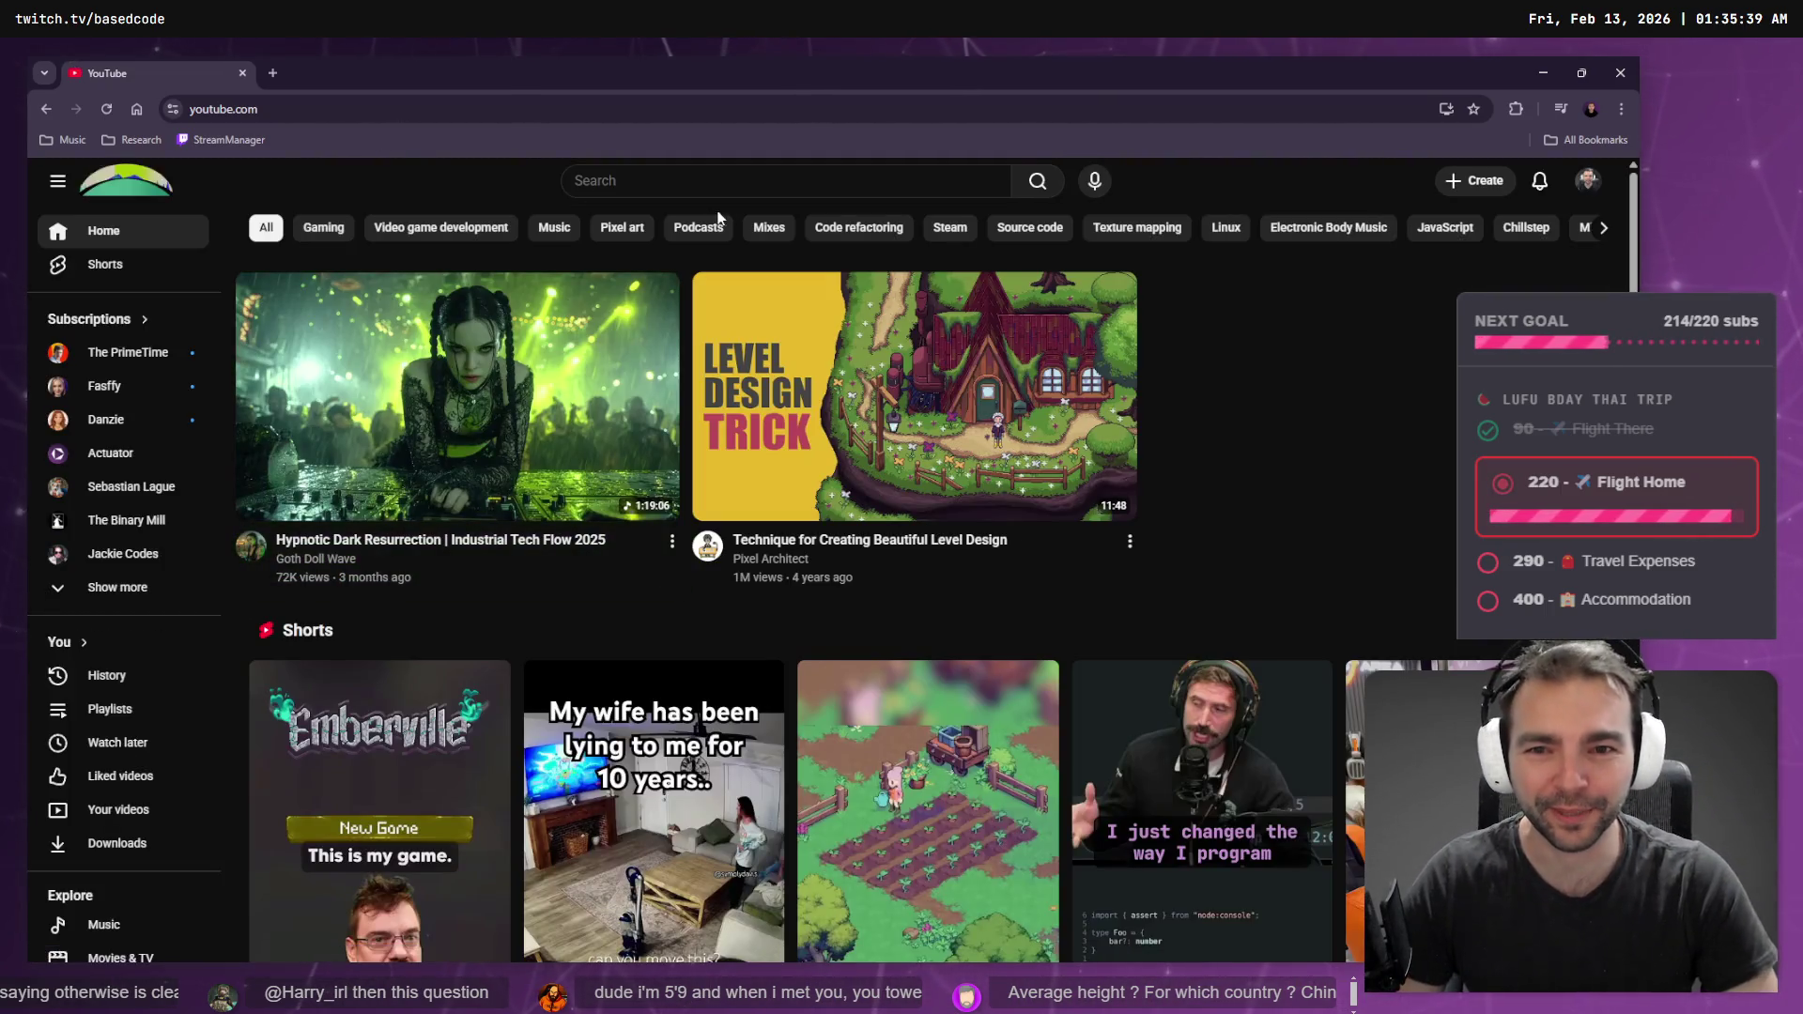
click(727, 175)
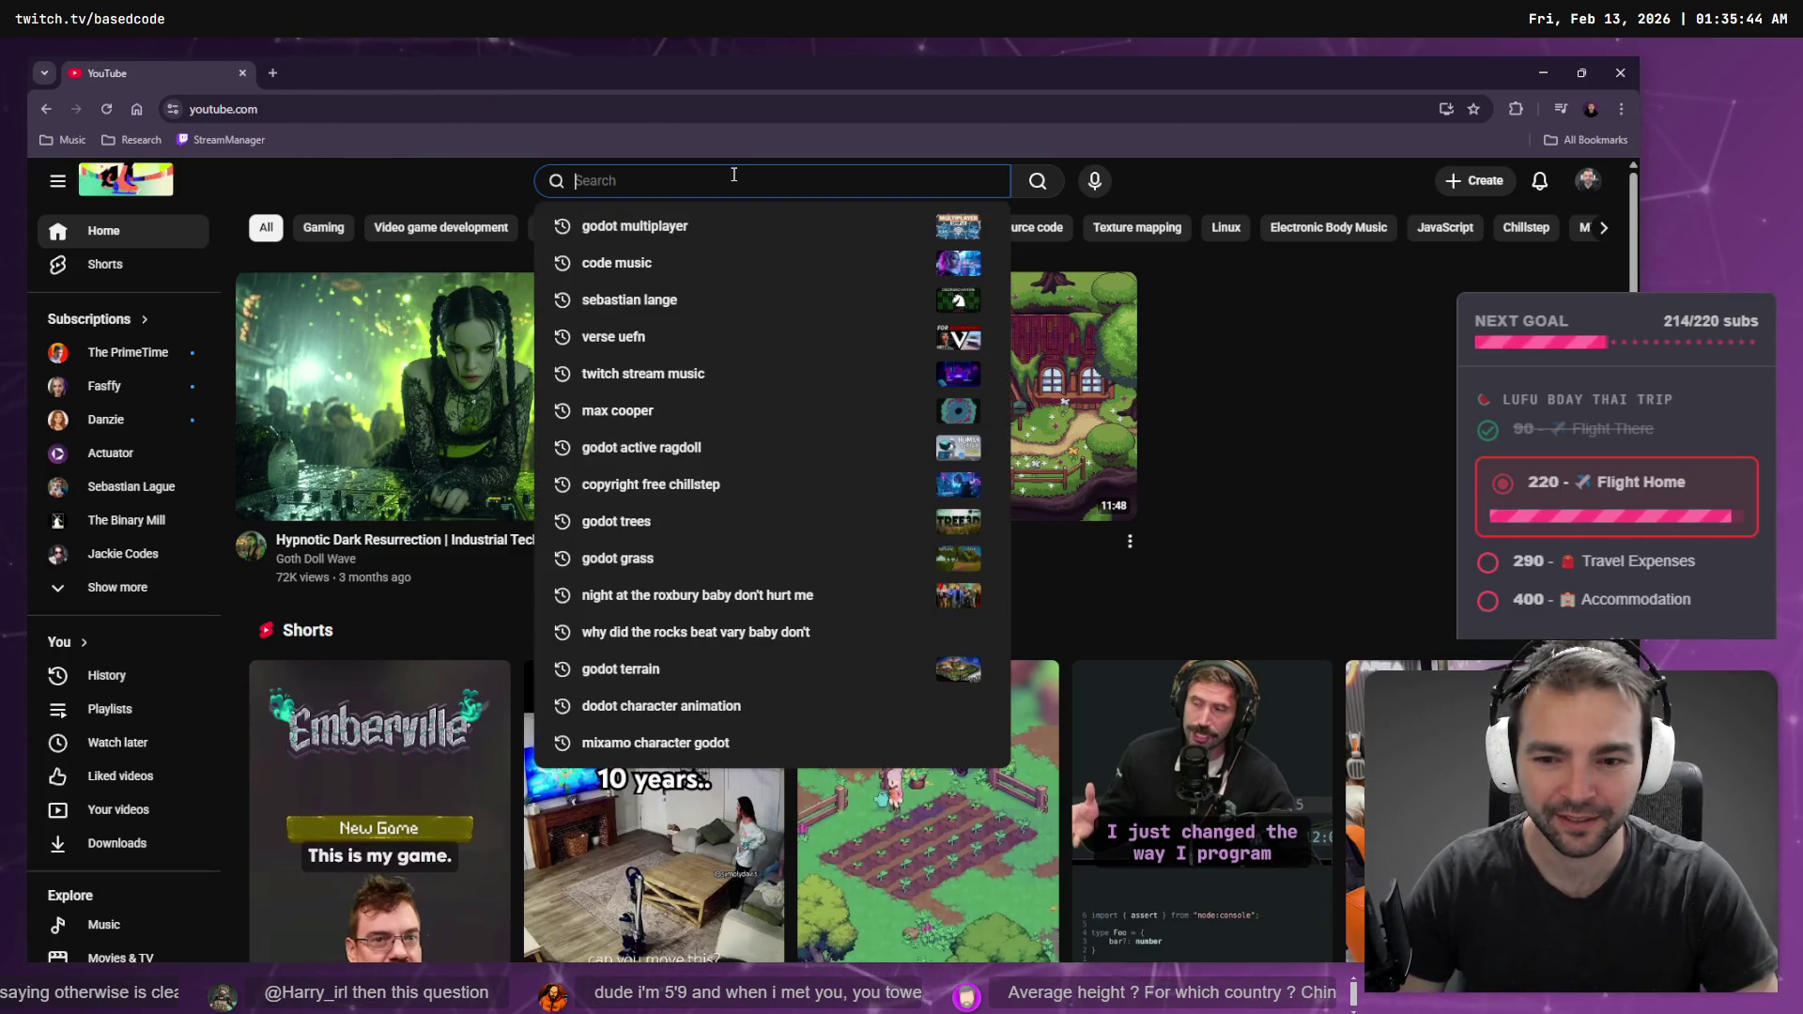
key(Escape)
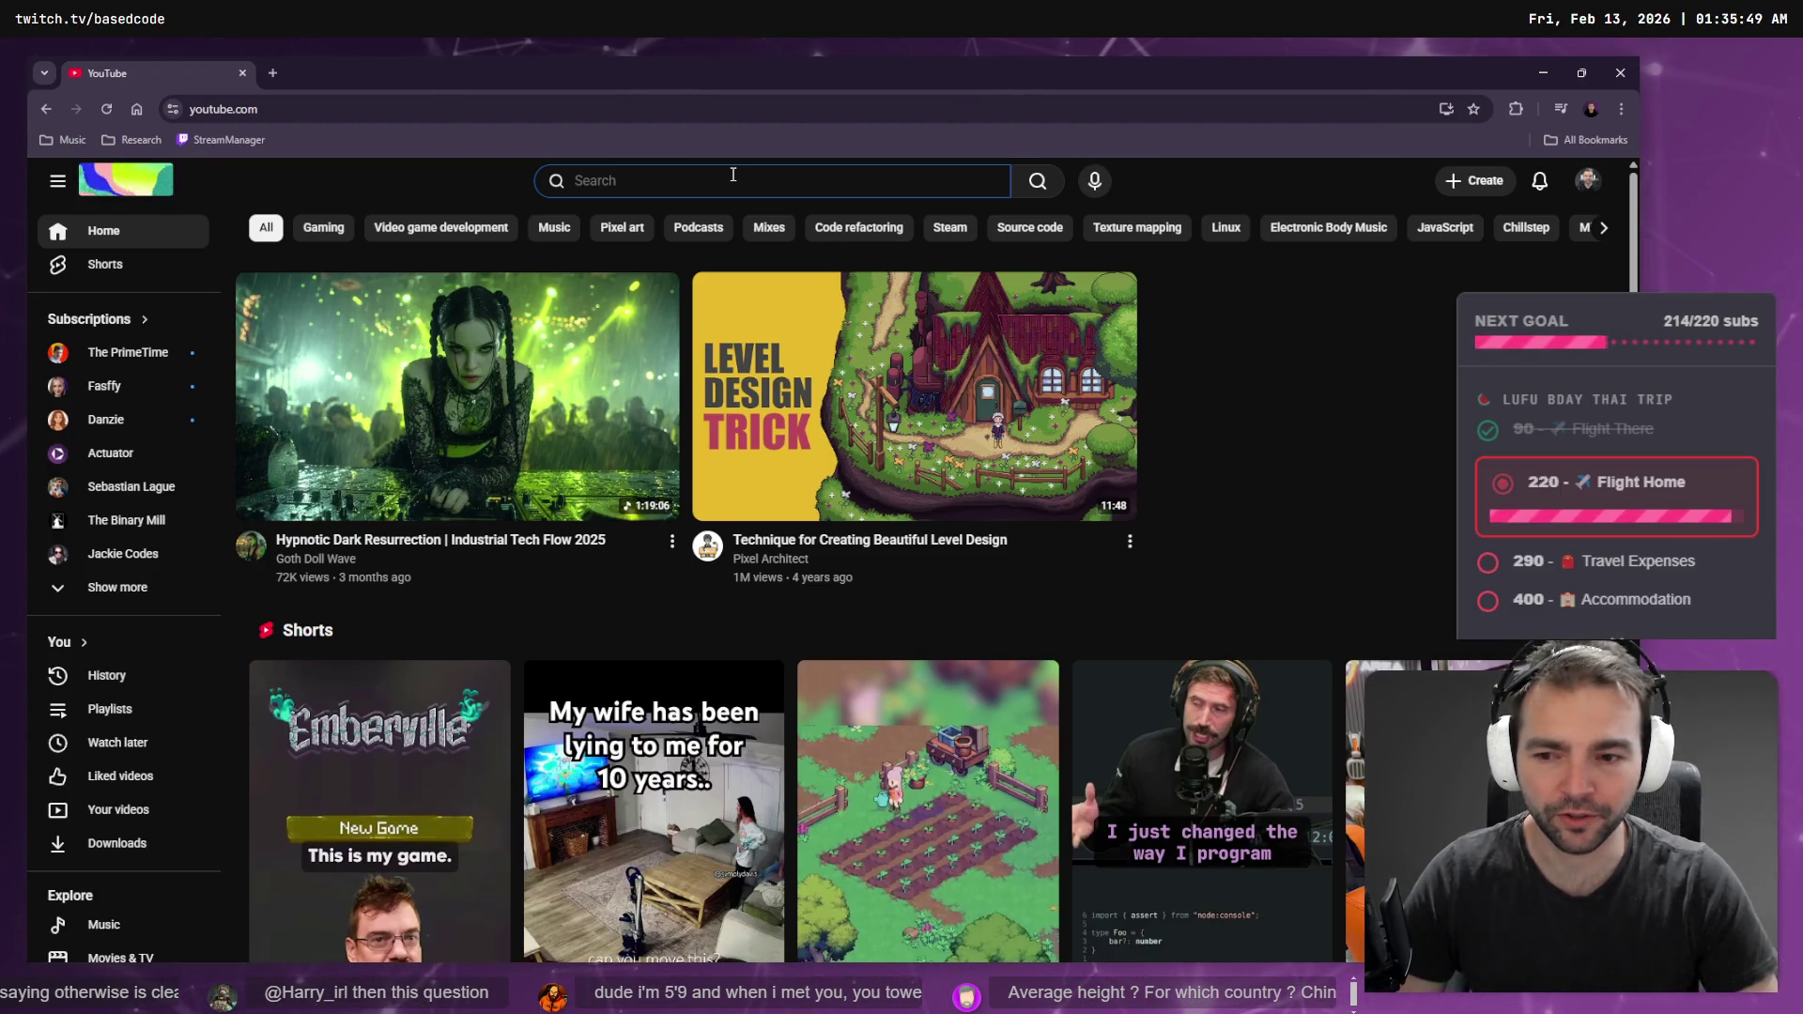
key(super+h)
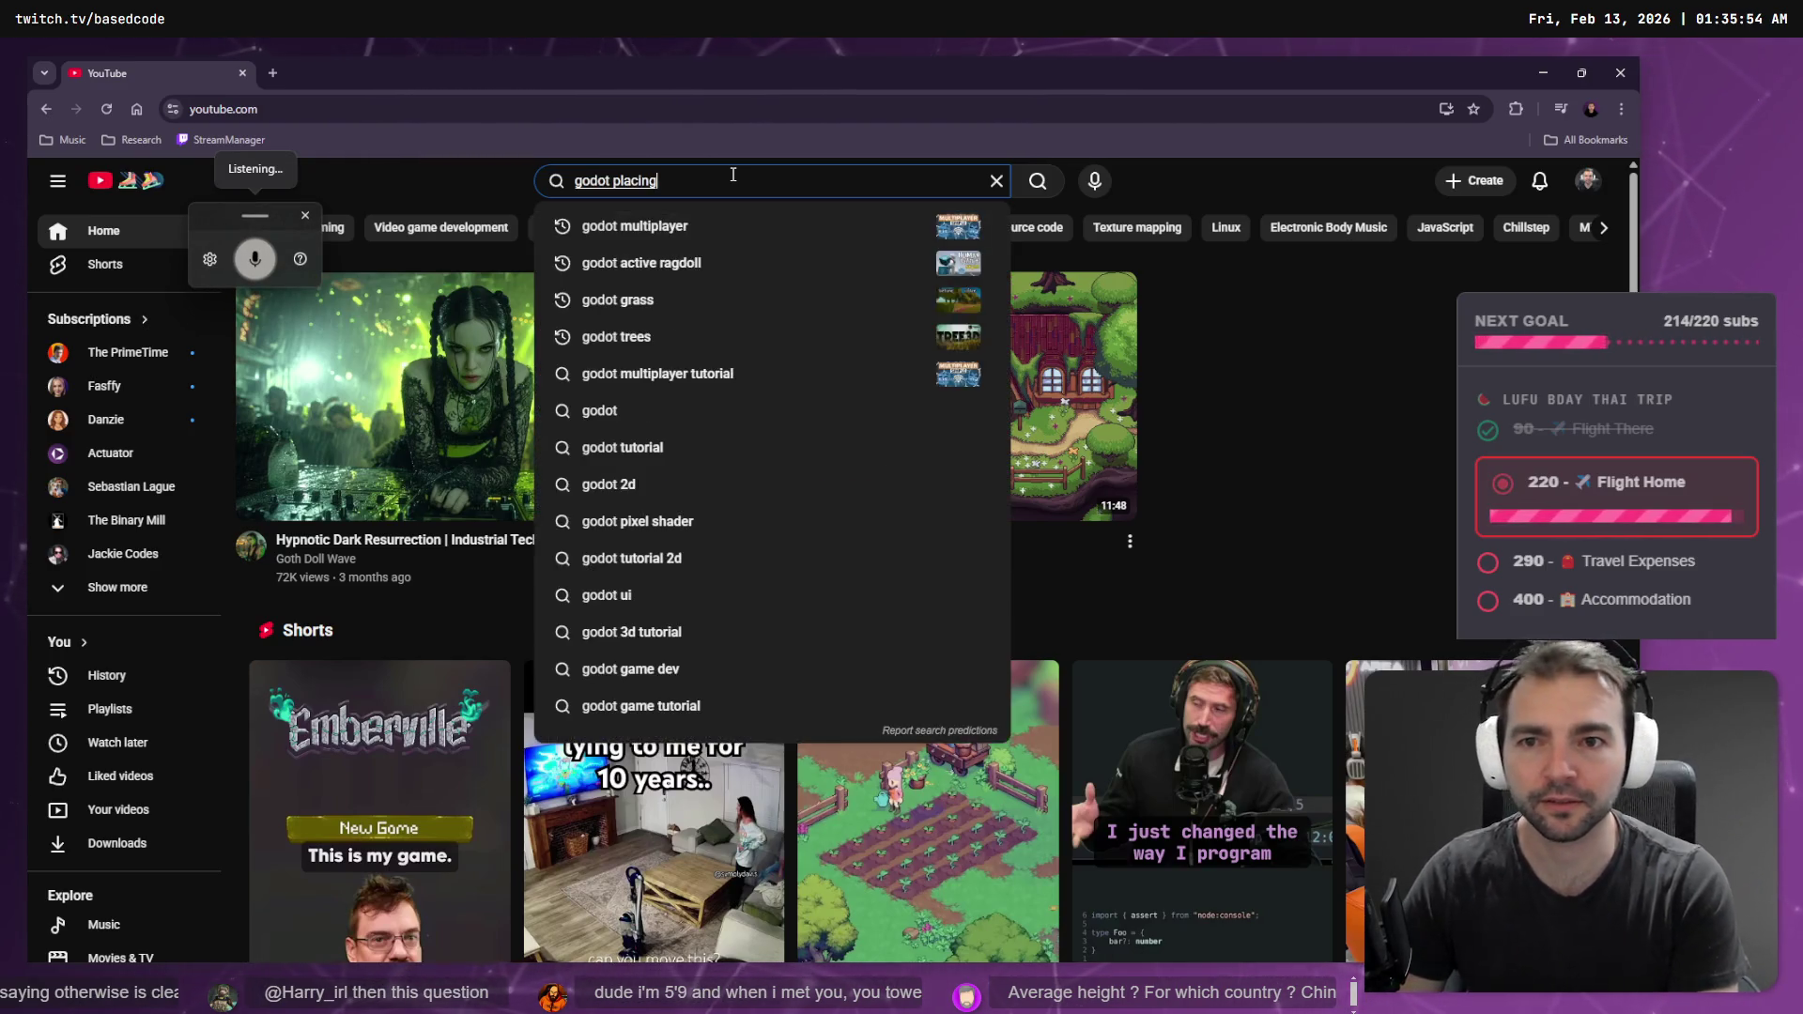
key(Return)
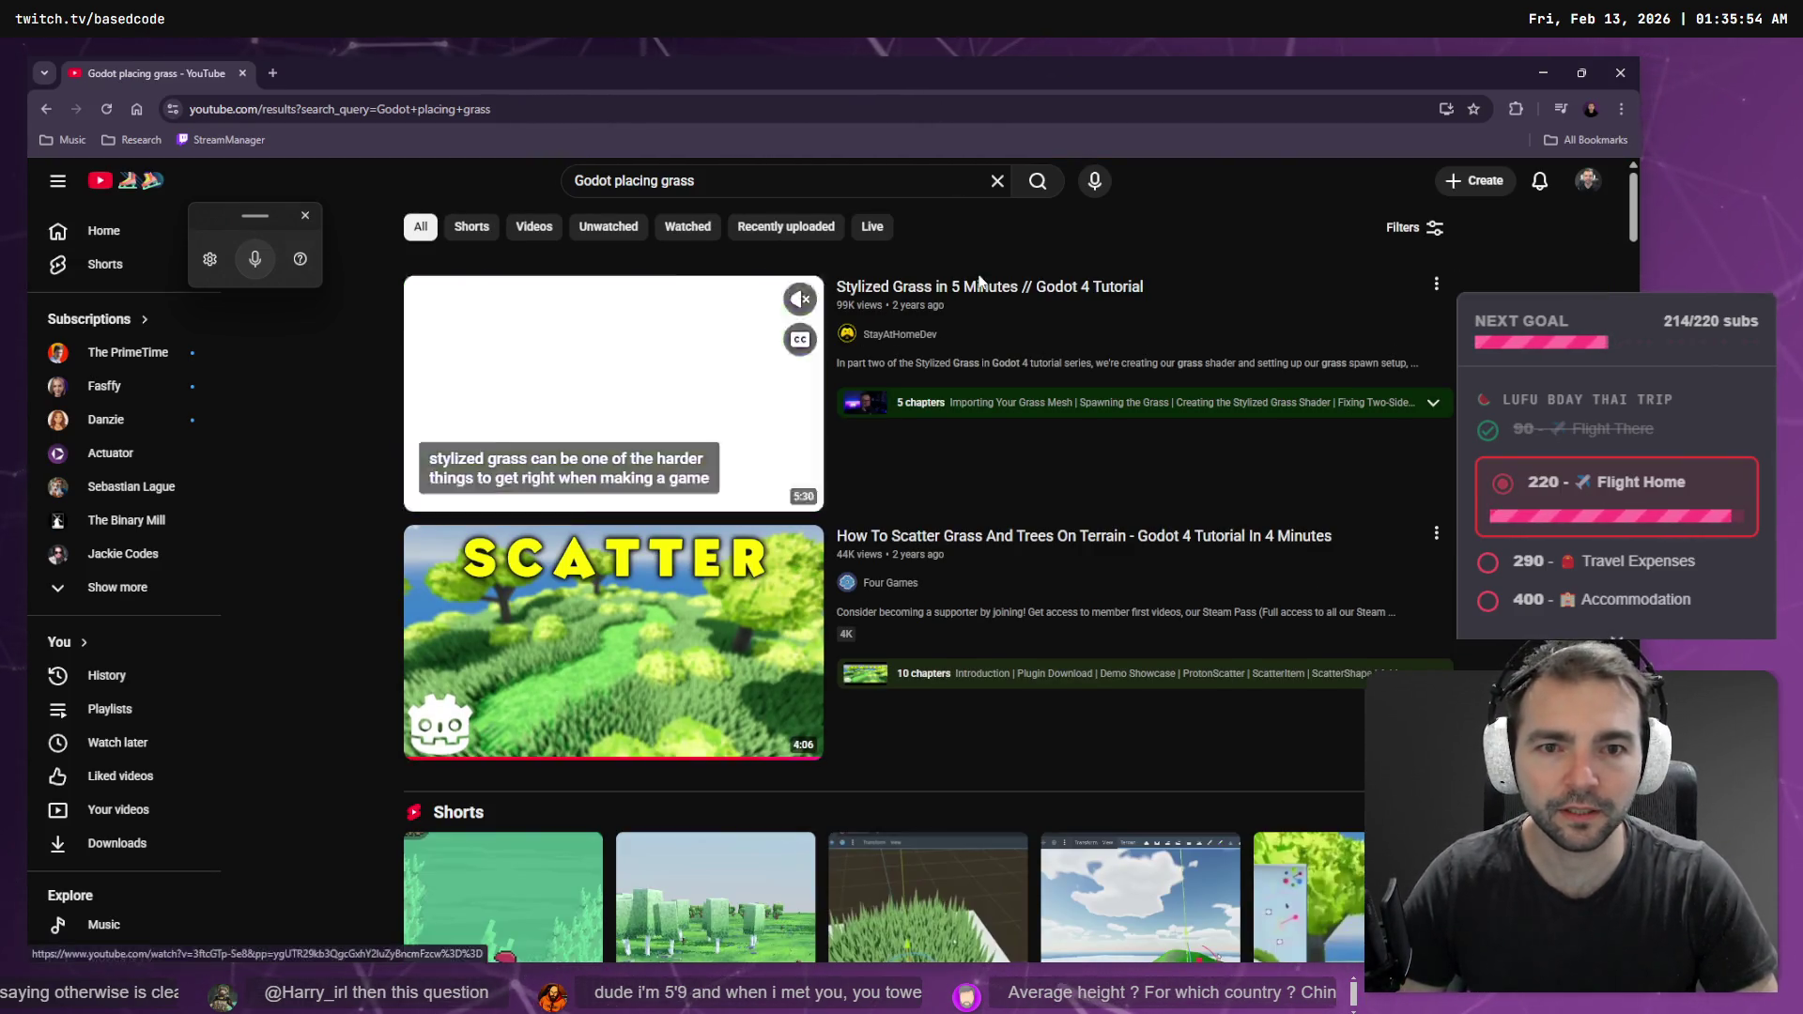
mouse_move(956, 558)
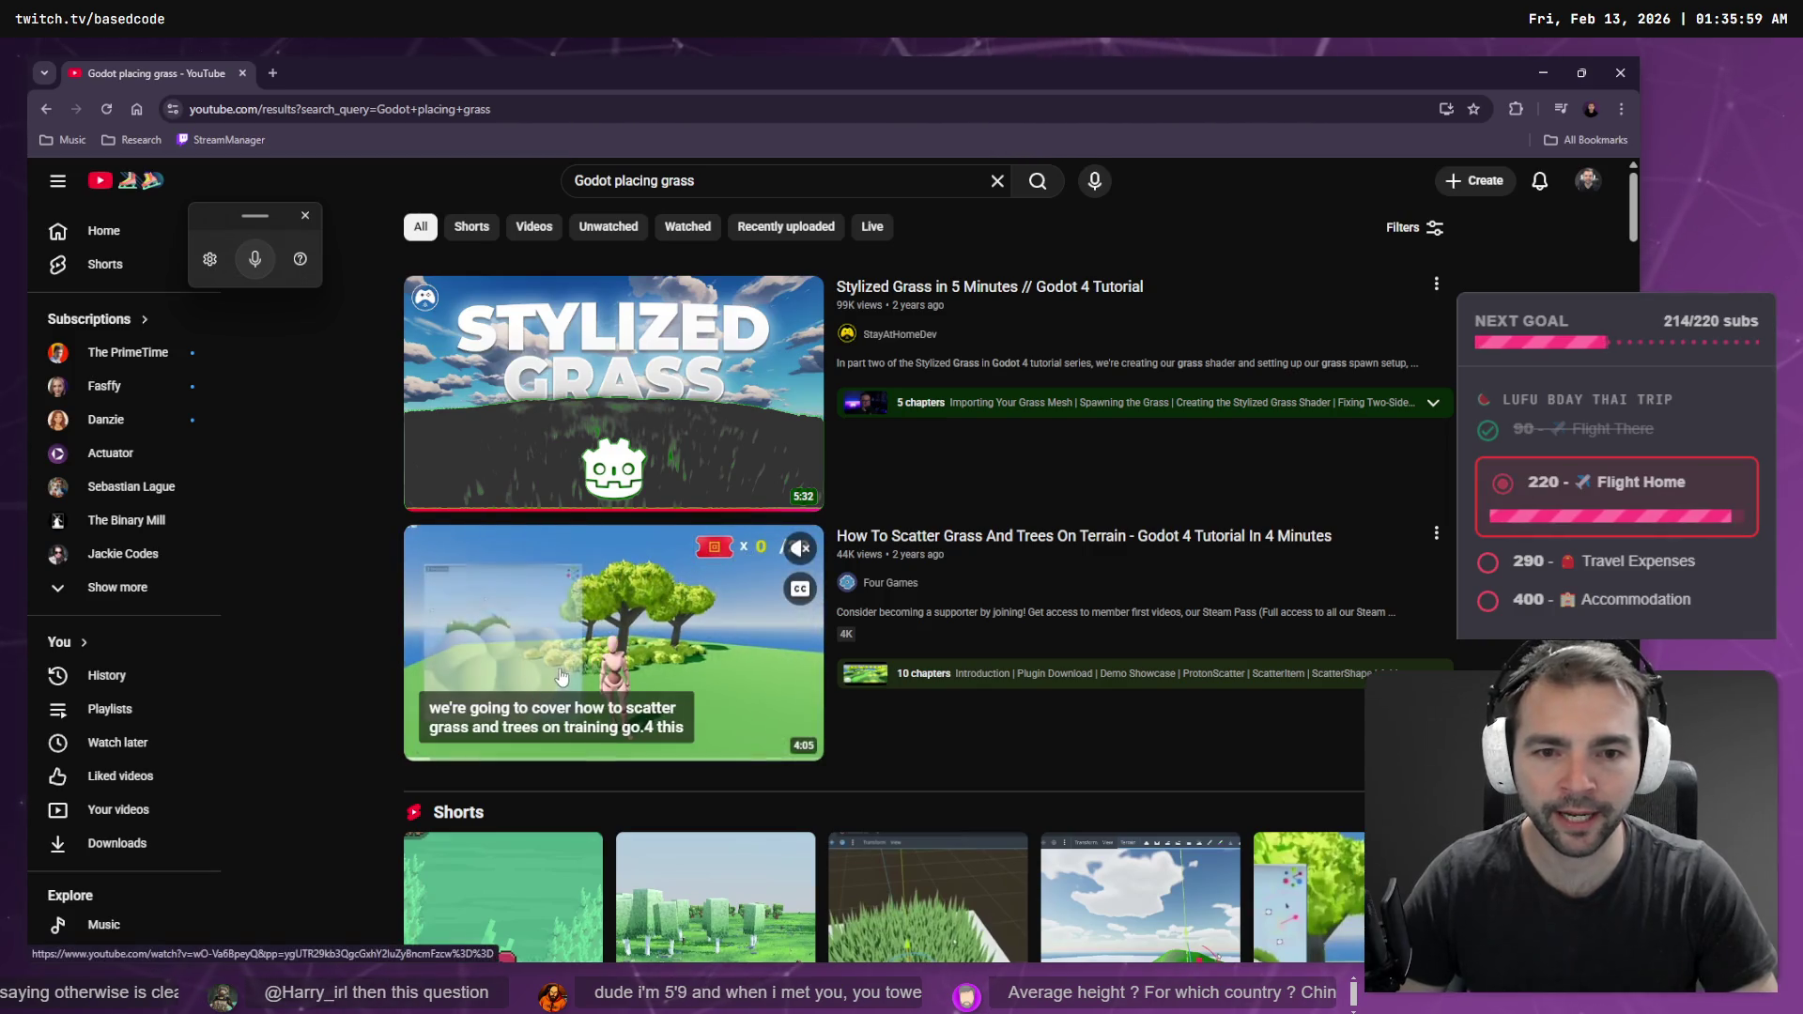
click(958, 537)
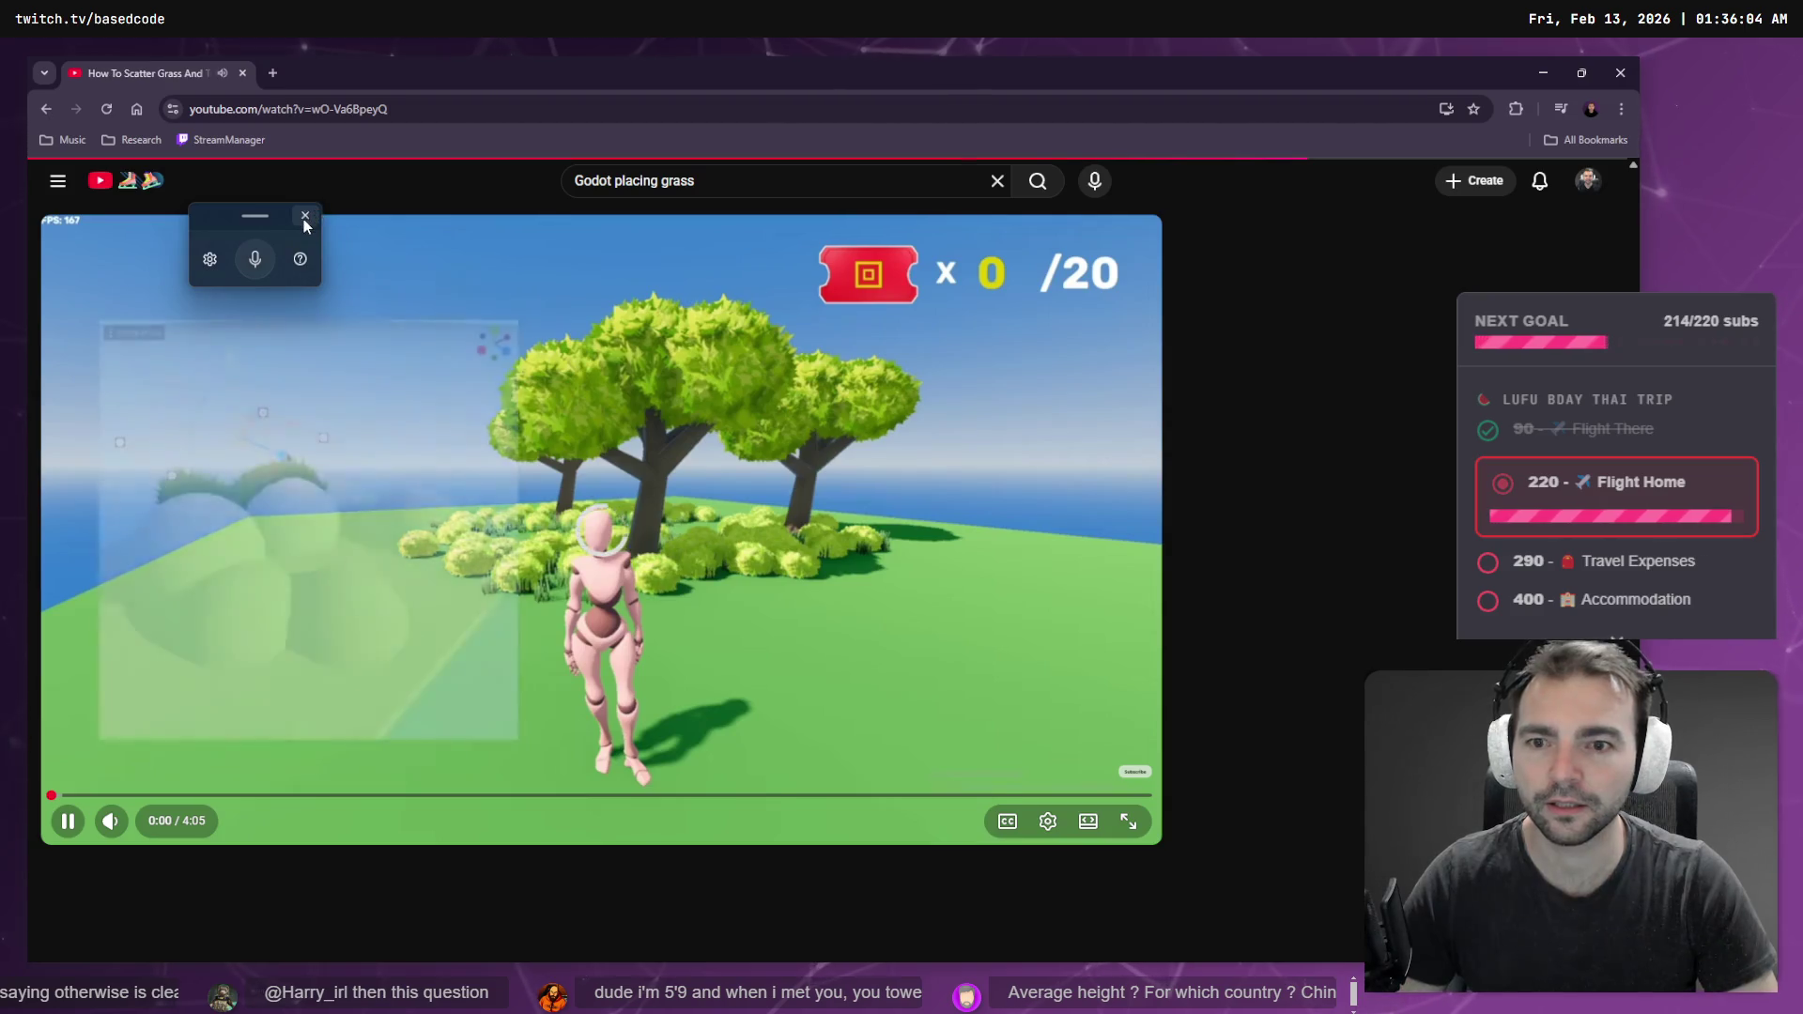
- Dismiss the voice widget, check the playback speed options, and pause the scatter tutorial
click(305, 216)
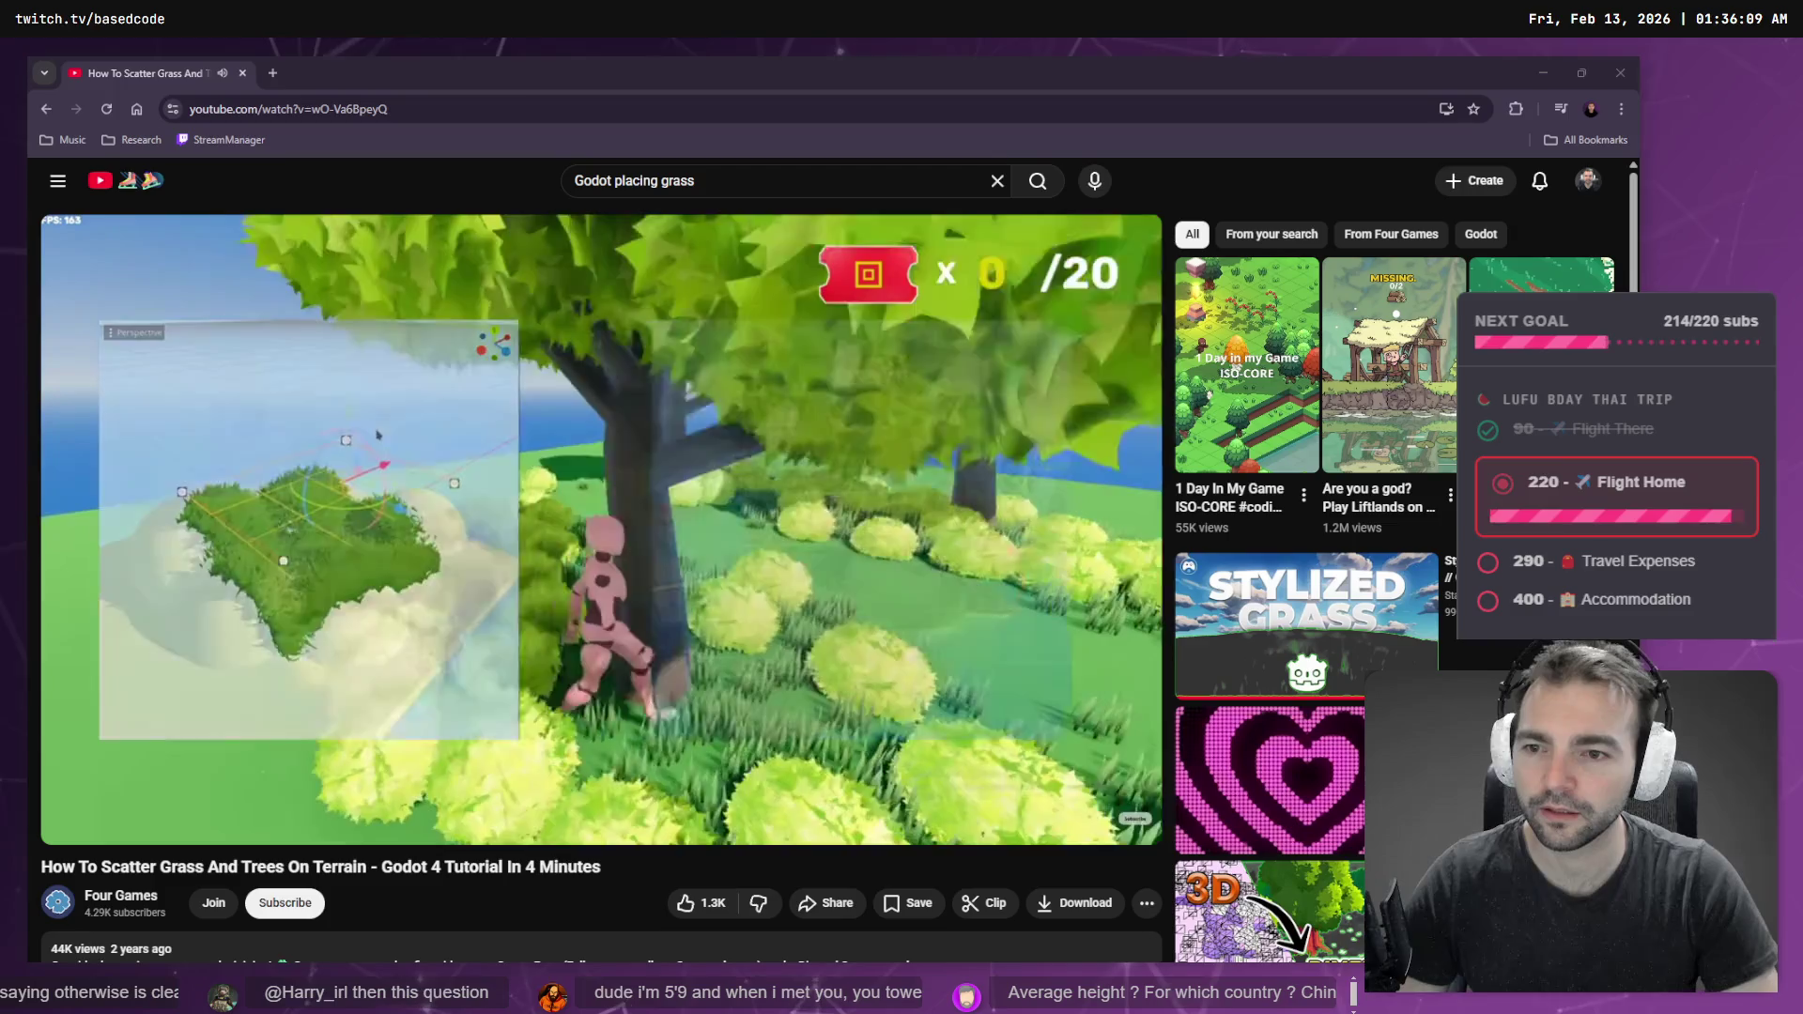
mouse_move(693, 528)
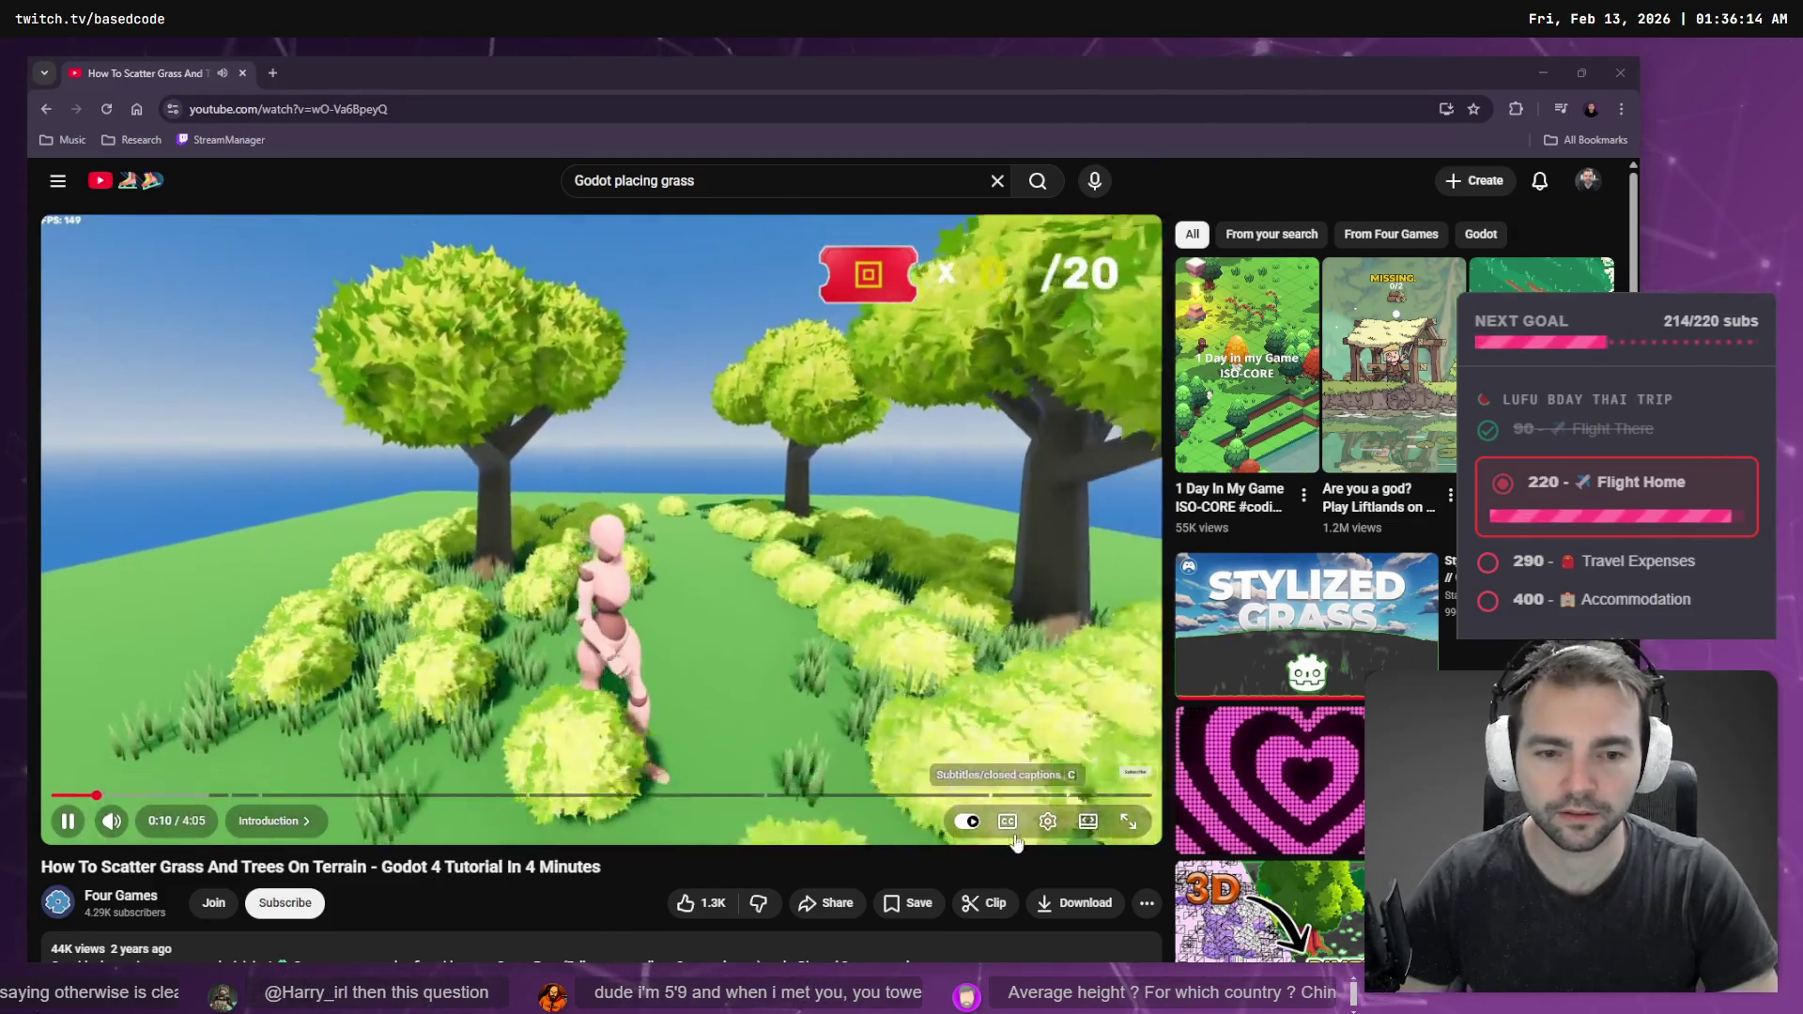
click(1048, 821)
click(977, 725)
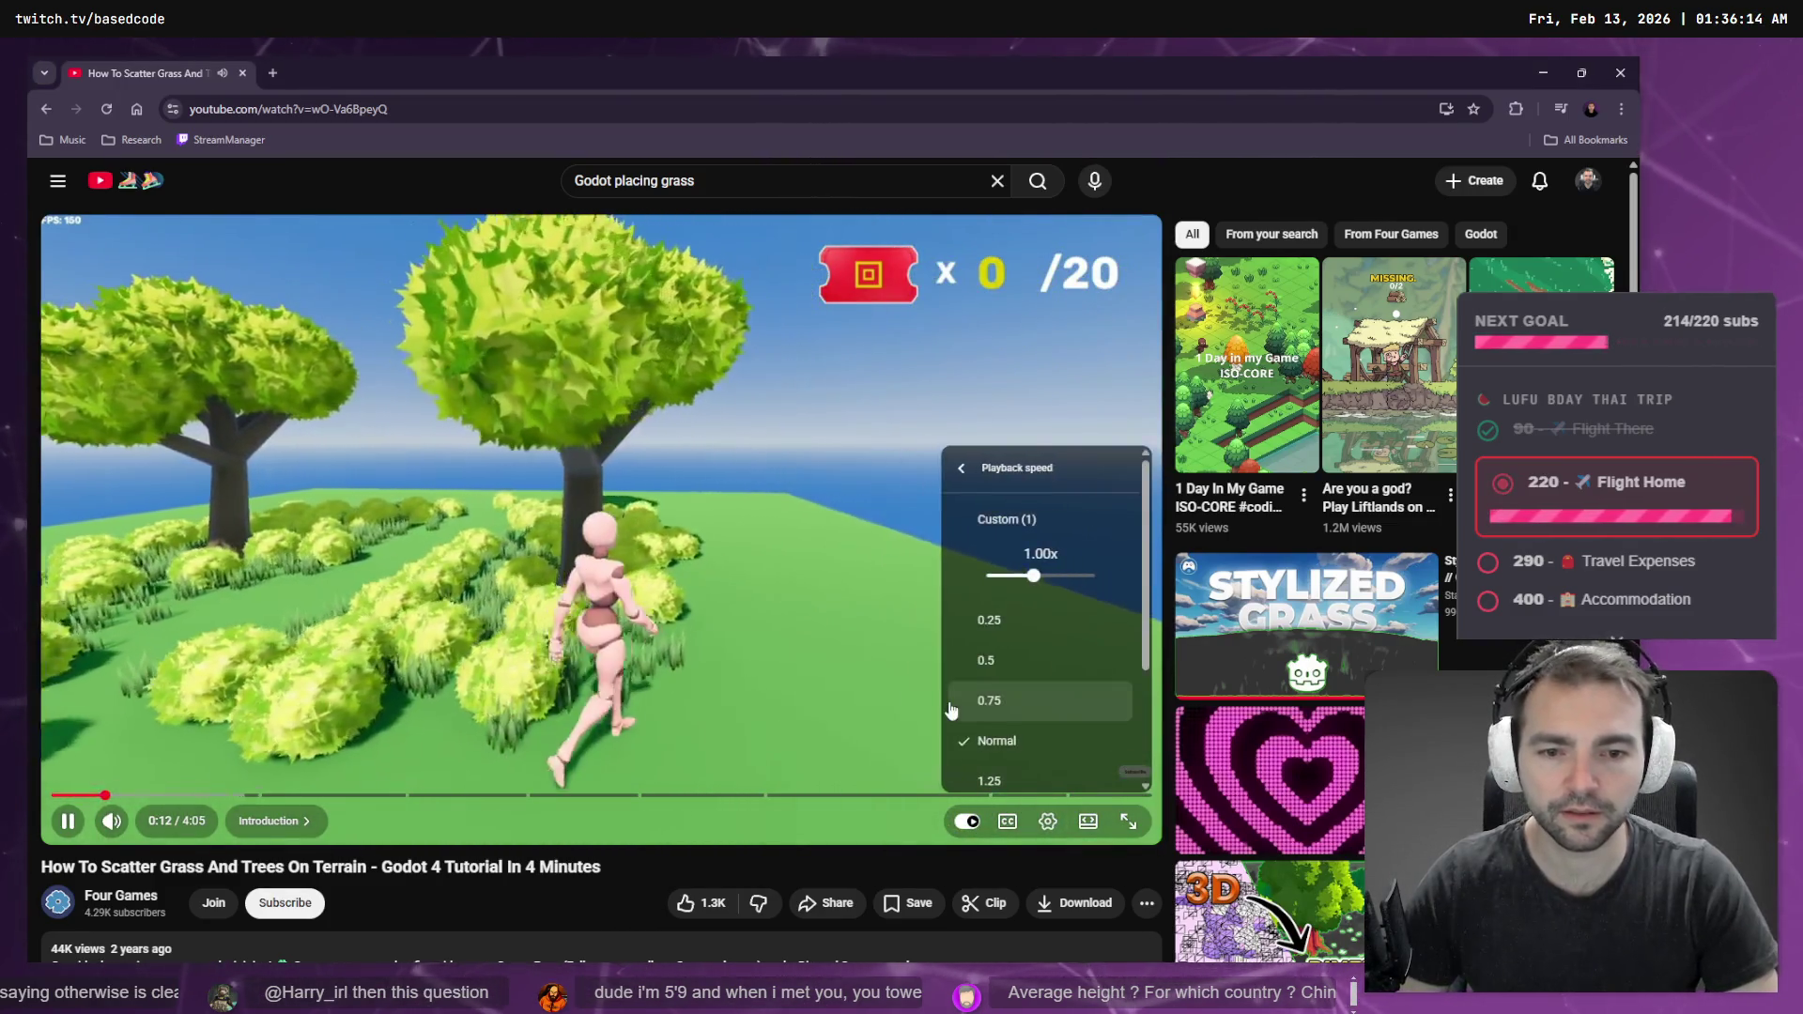
scroll(1001, 724, down, 3)
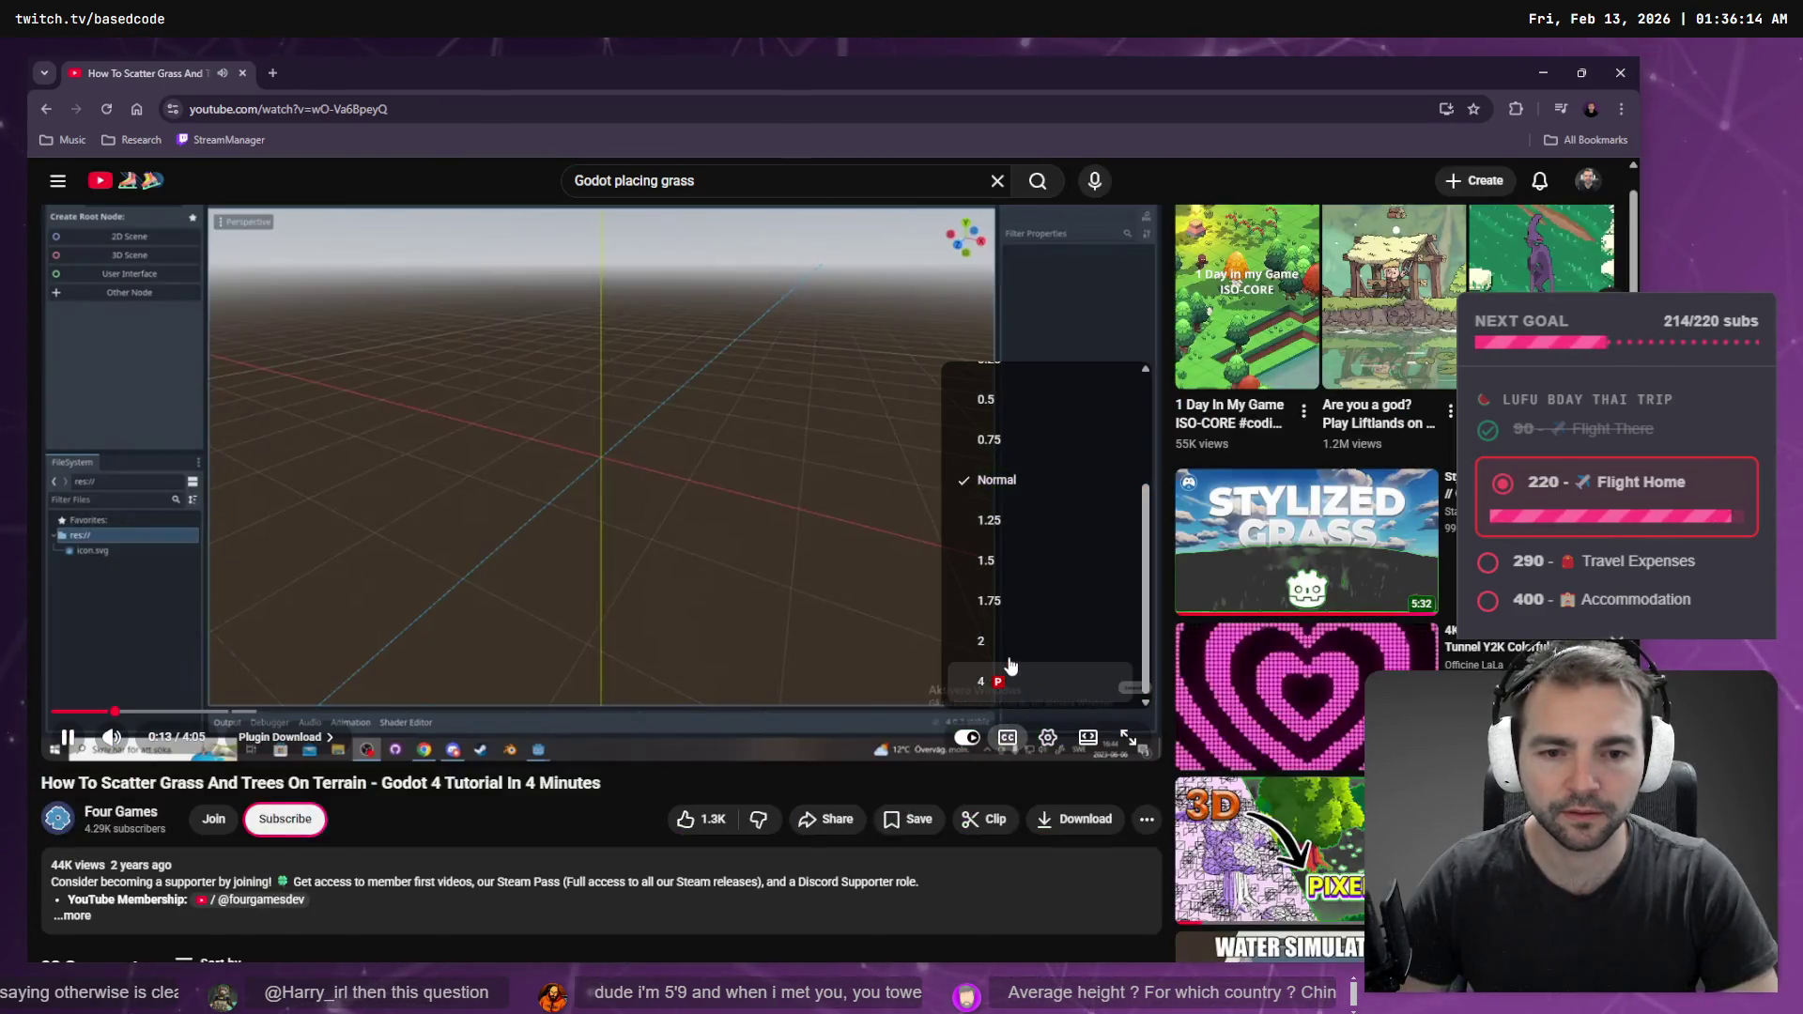
click(1048, 737)
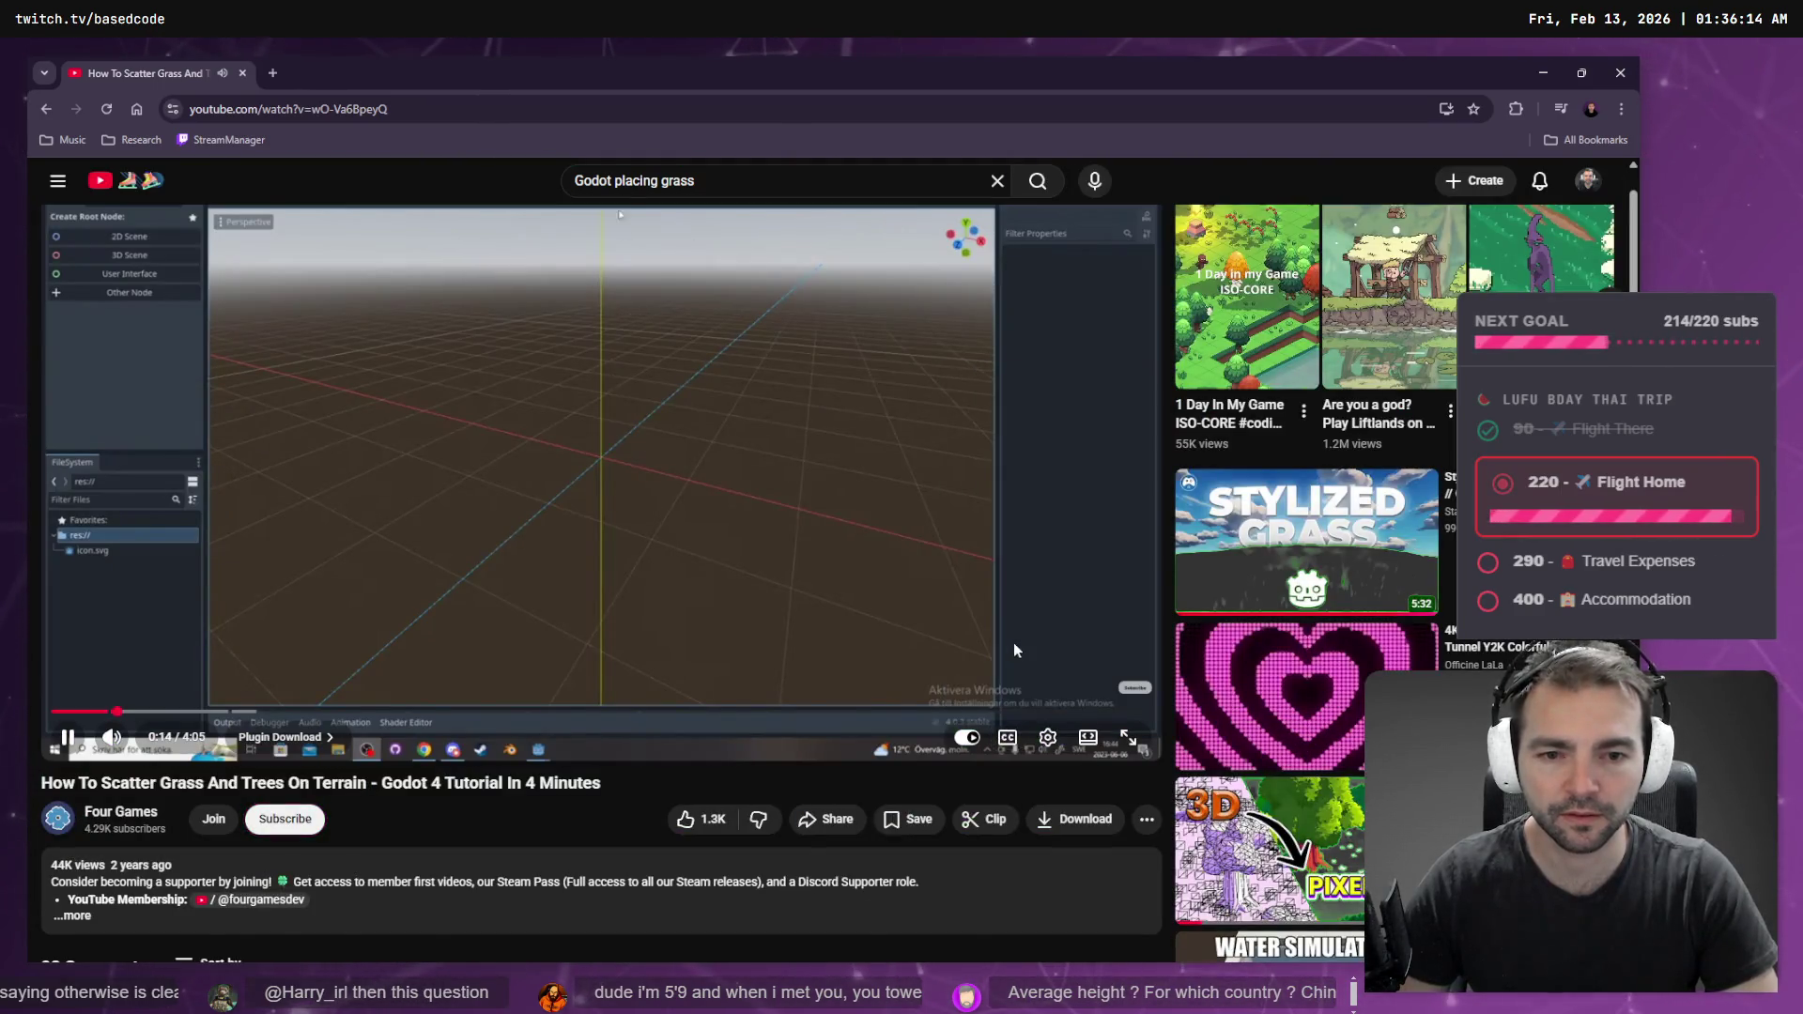
scroll(1127, 824, up, 1)
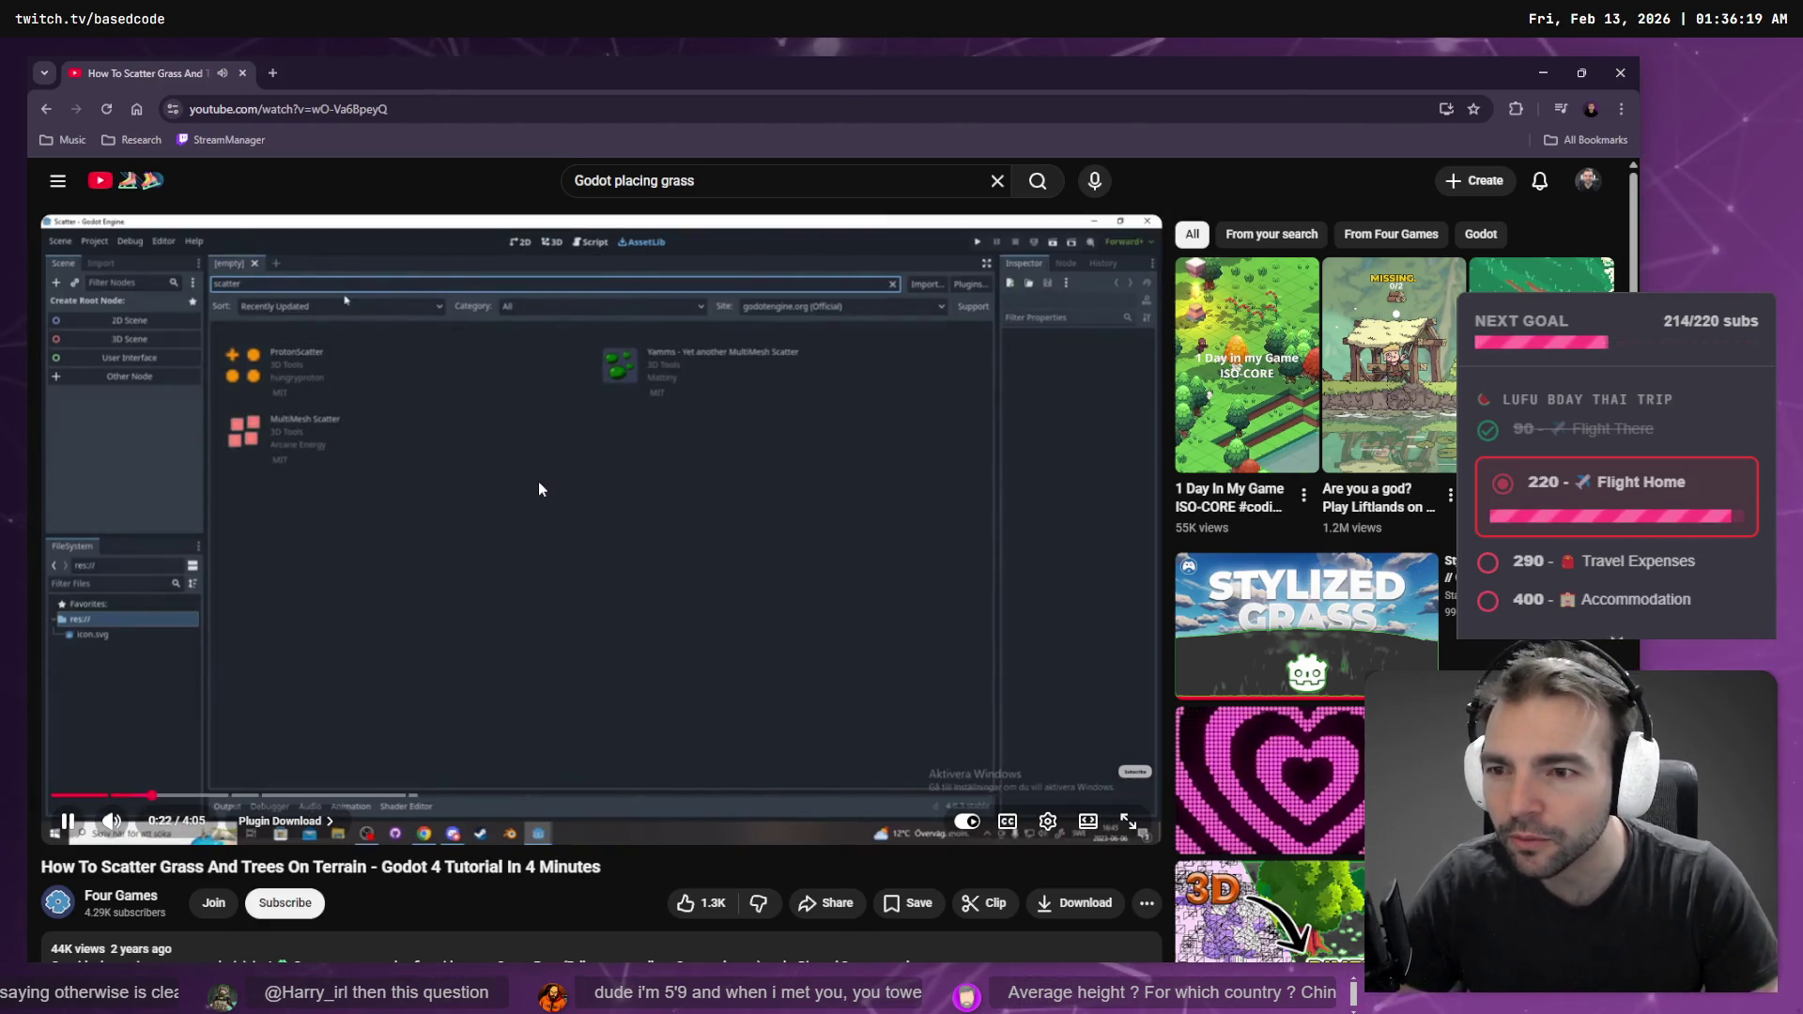
click(540, 485)
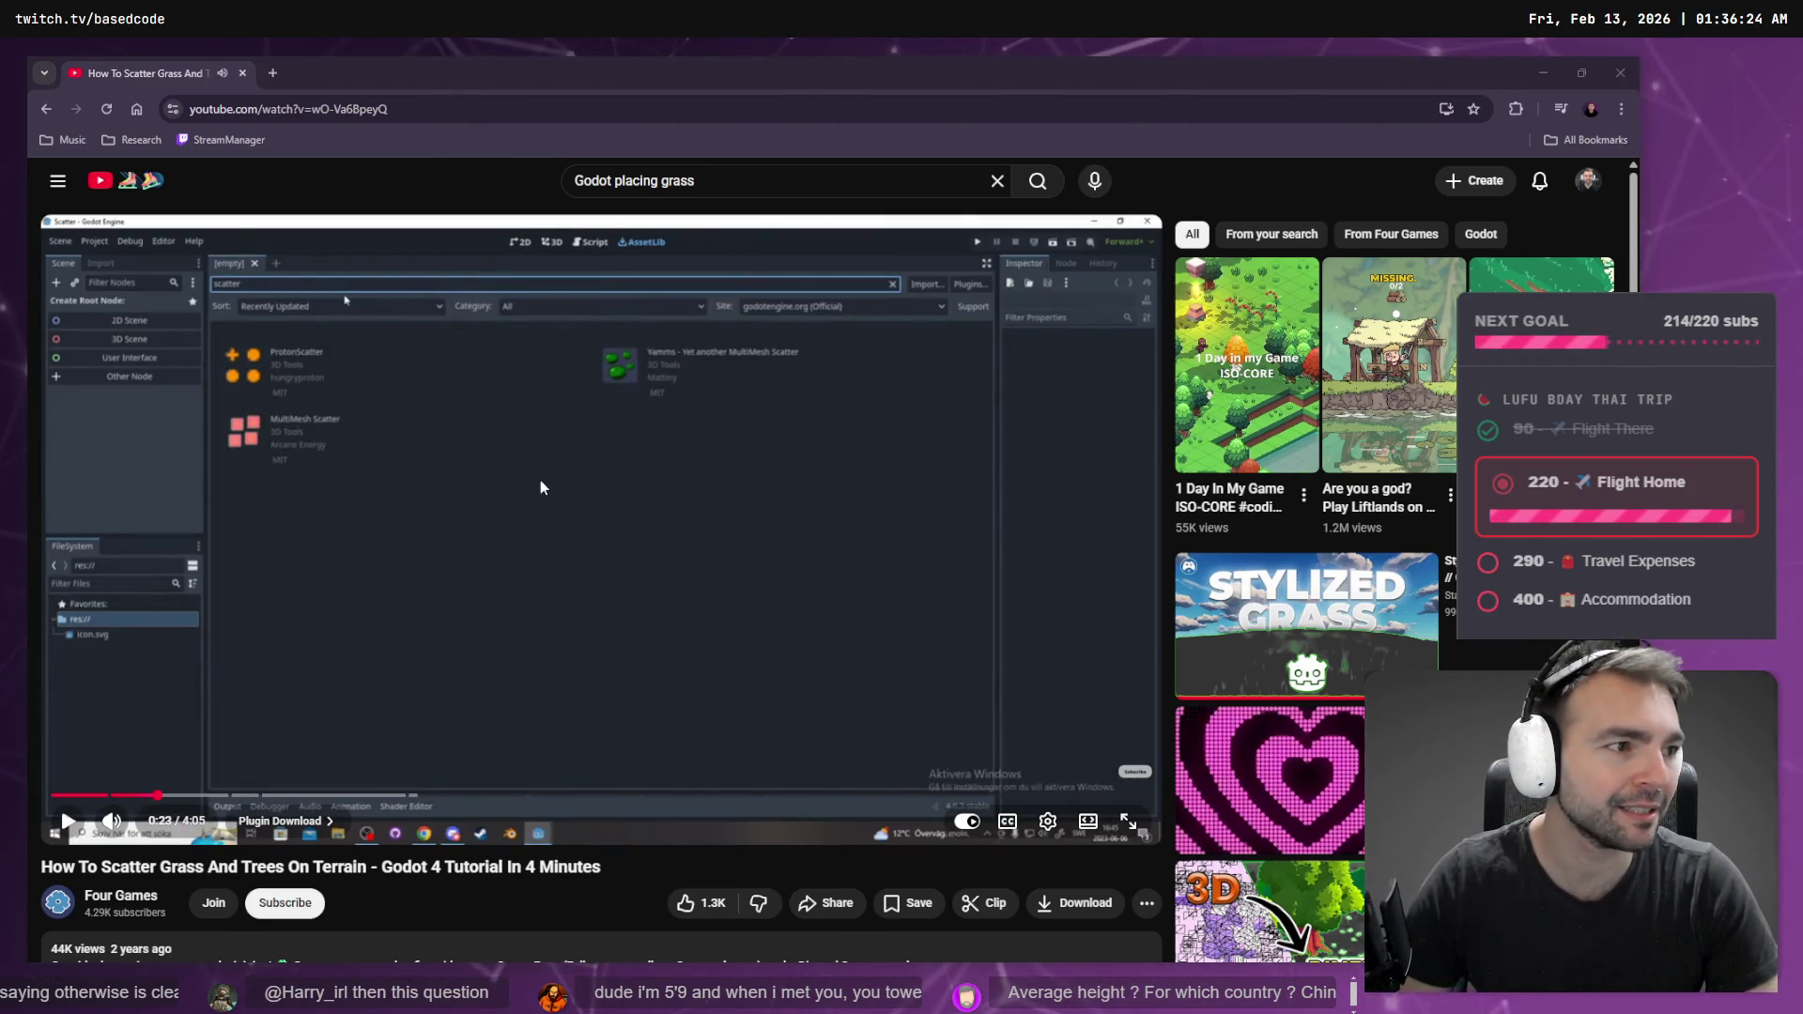
key(alt+Tab)
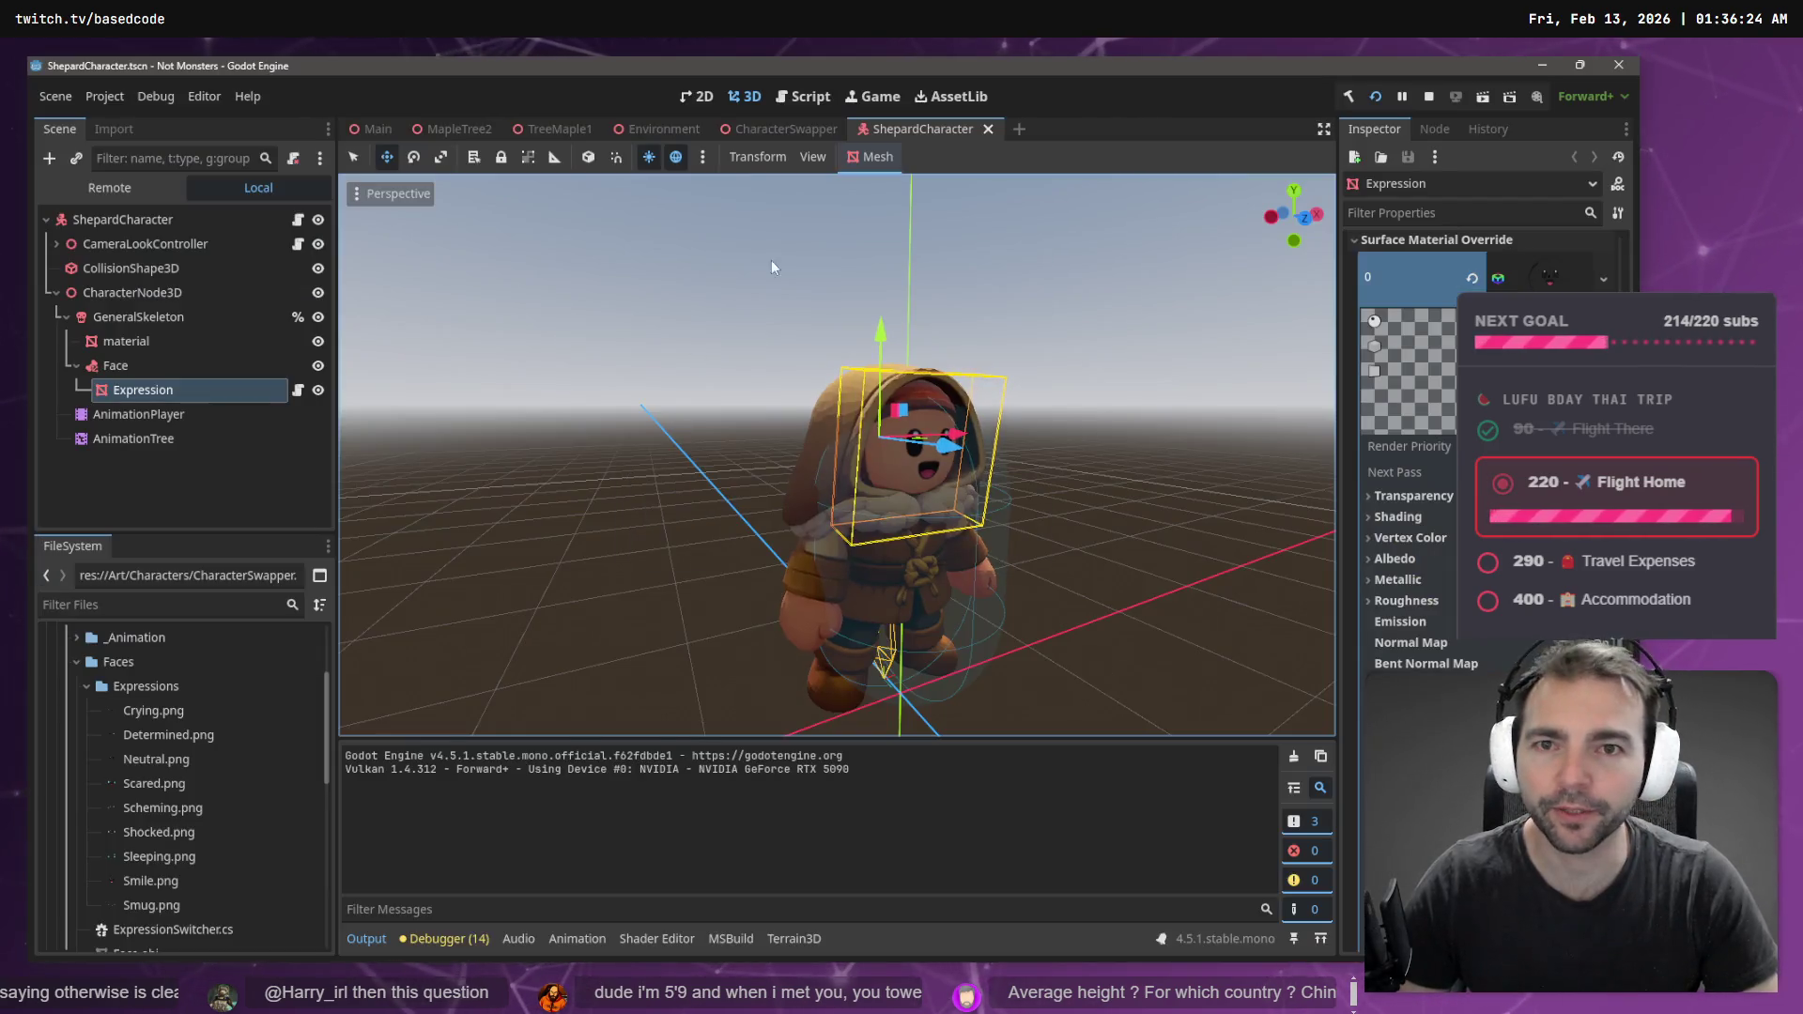
- Search Godot's AssetLib for 'Scatter' and view the ProtonScatter add-on details
click(951, 96)
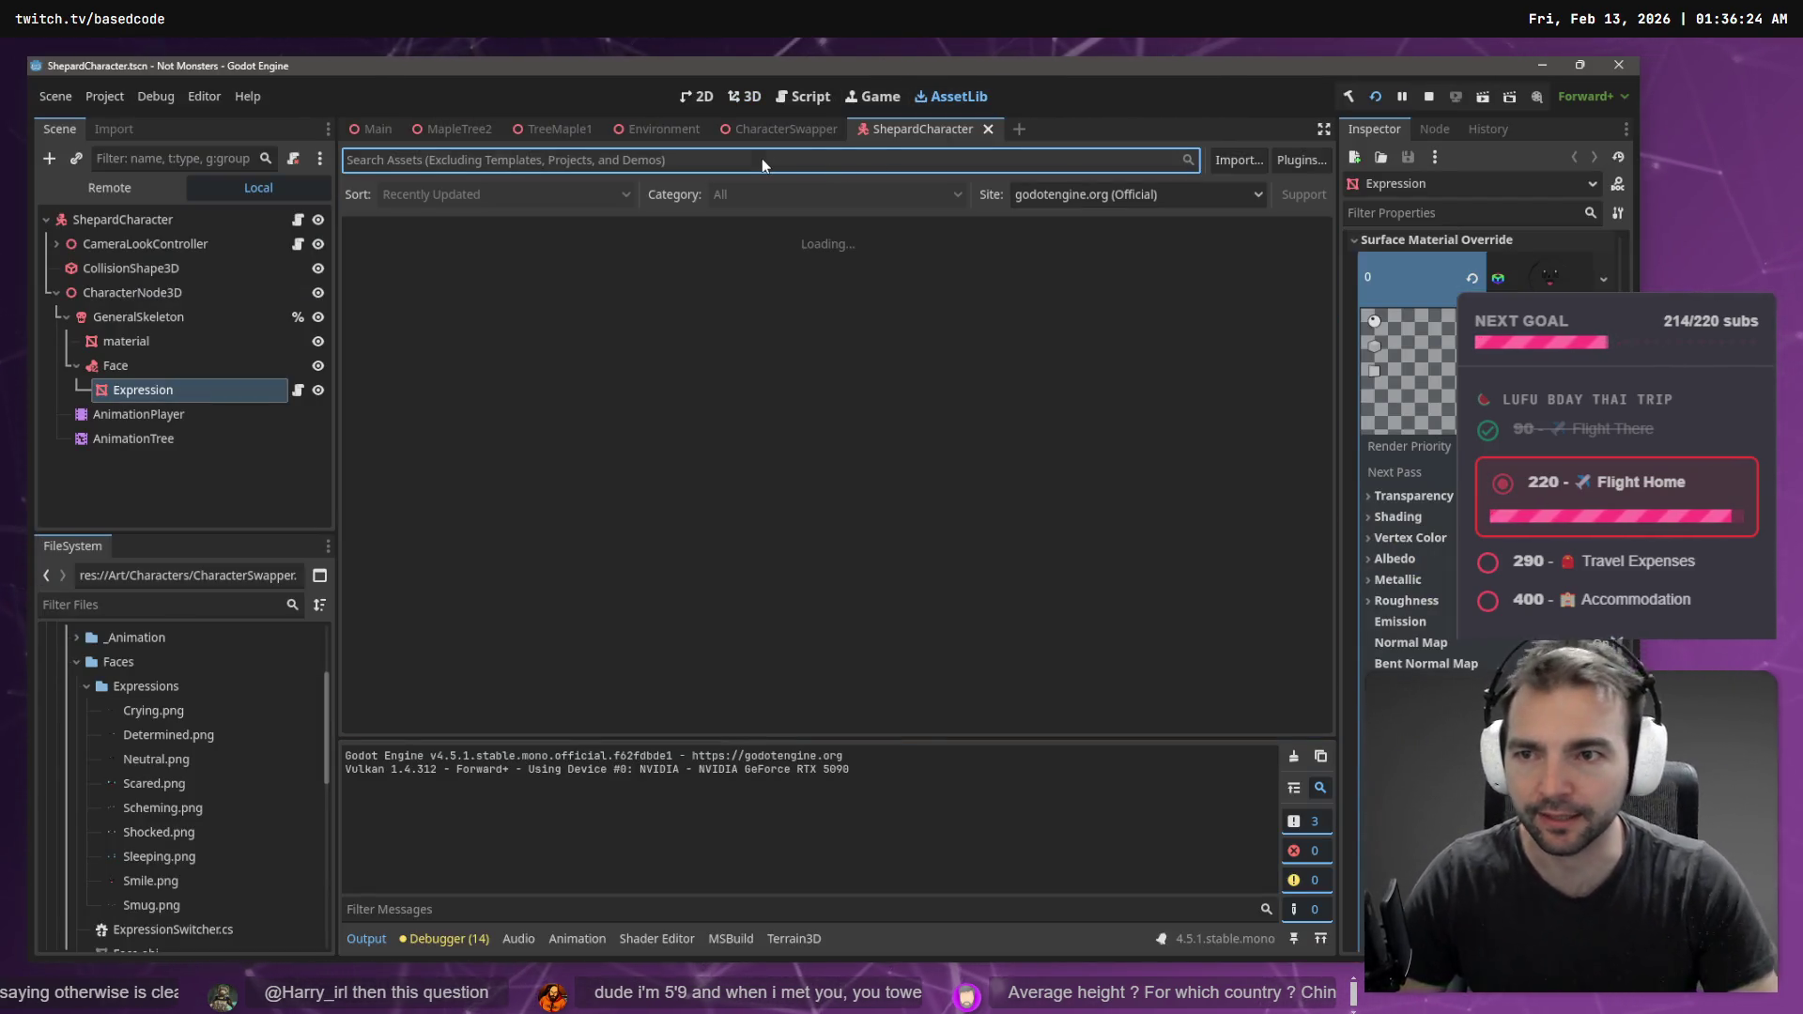
text(Scatter)
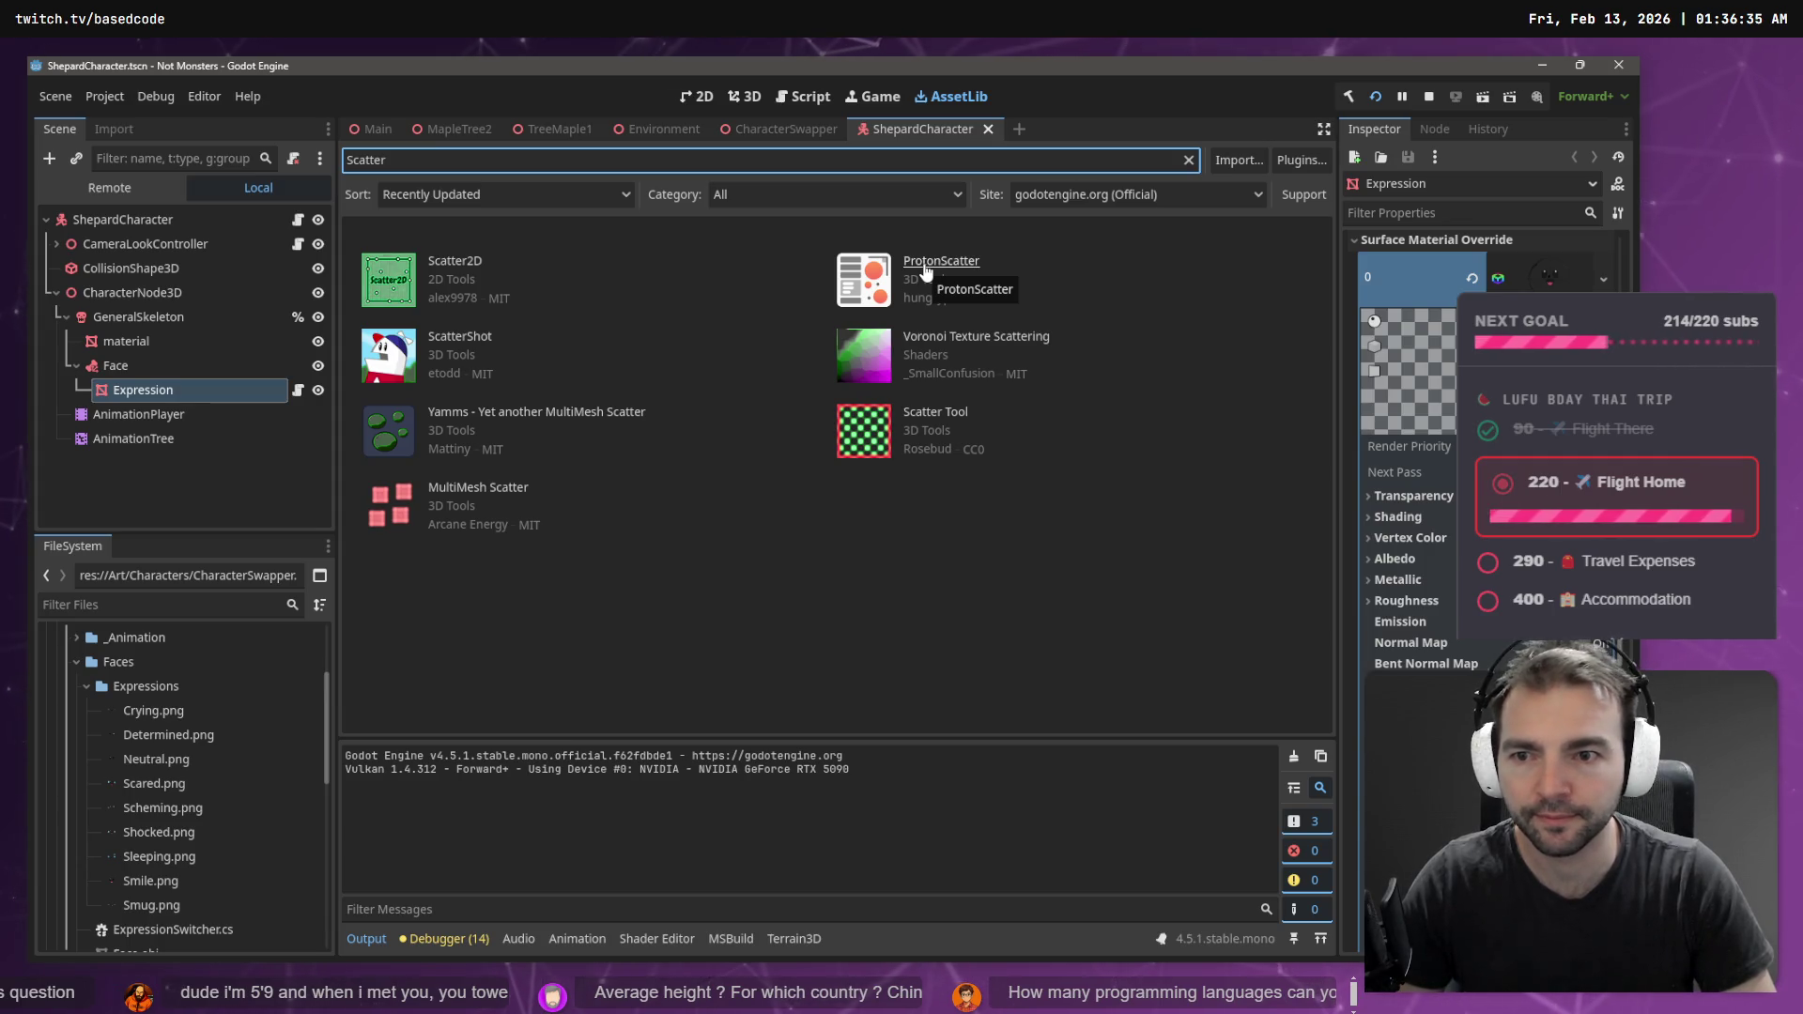
click(857, 280)
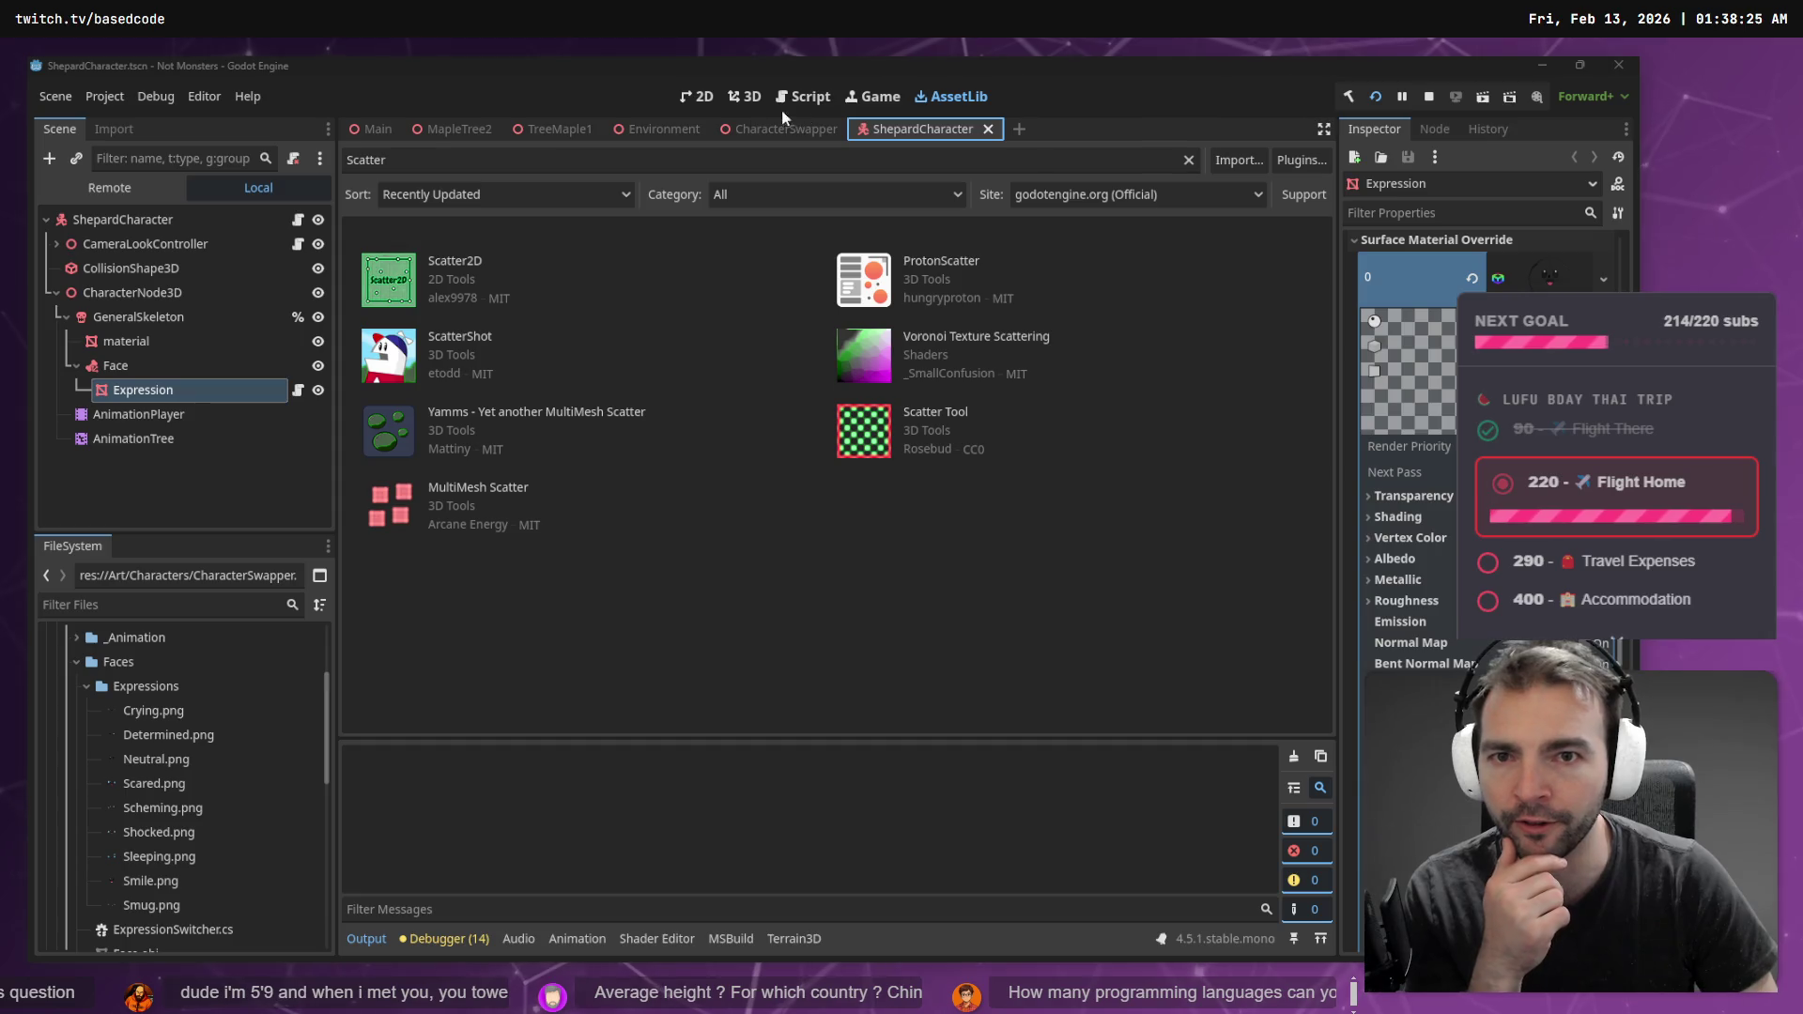
- Close the Main, MapleTree2, TreeMaple1, Environment, CharacterSwapper and ShepardCharacter tabs and clear the output log
click(371, 129)
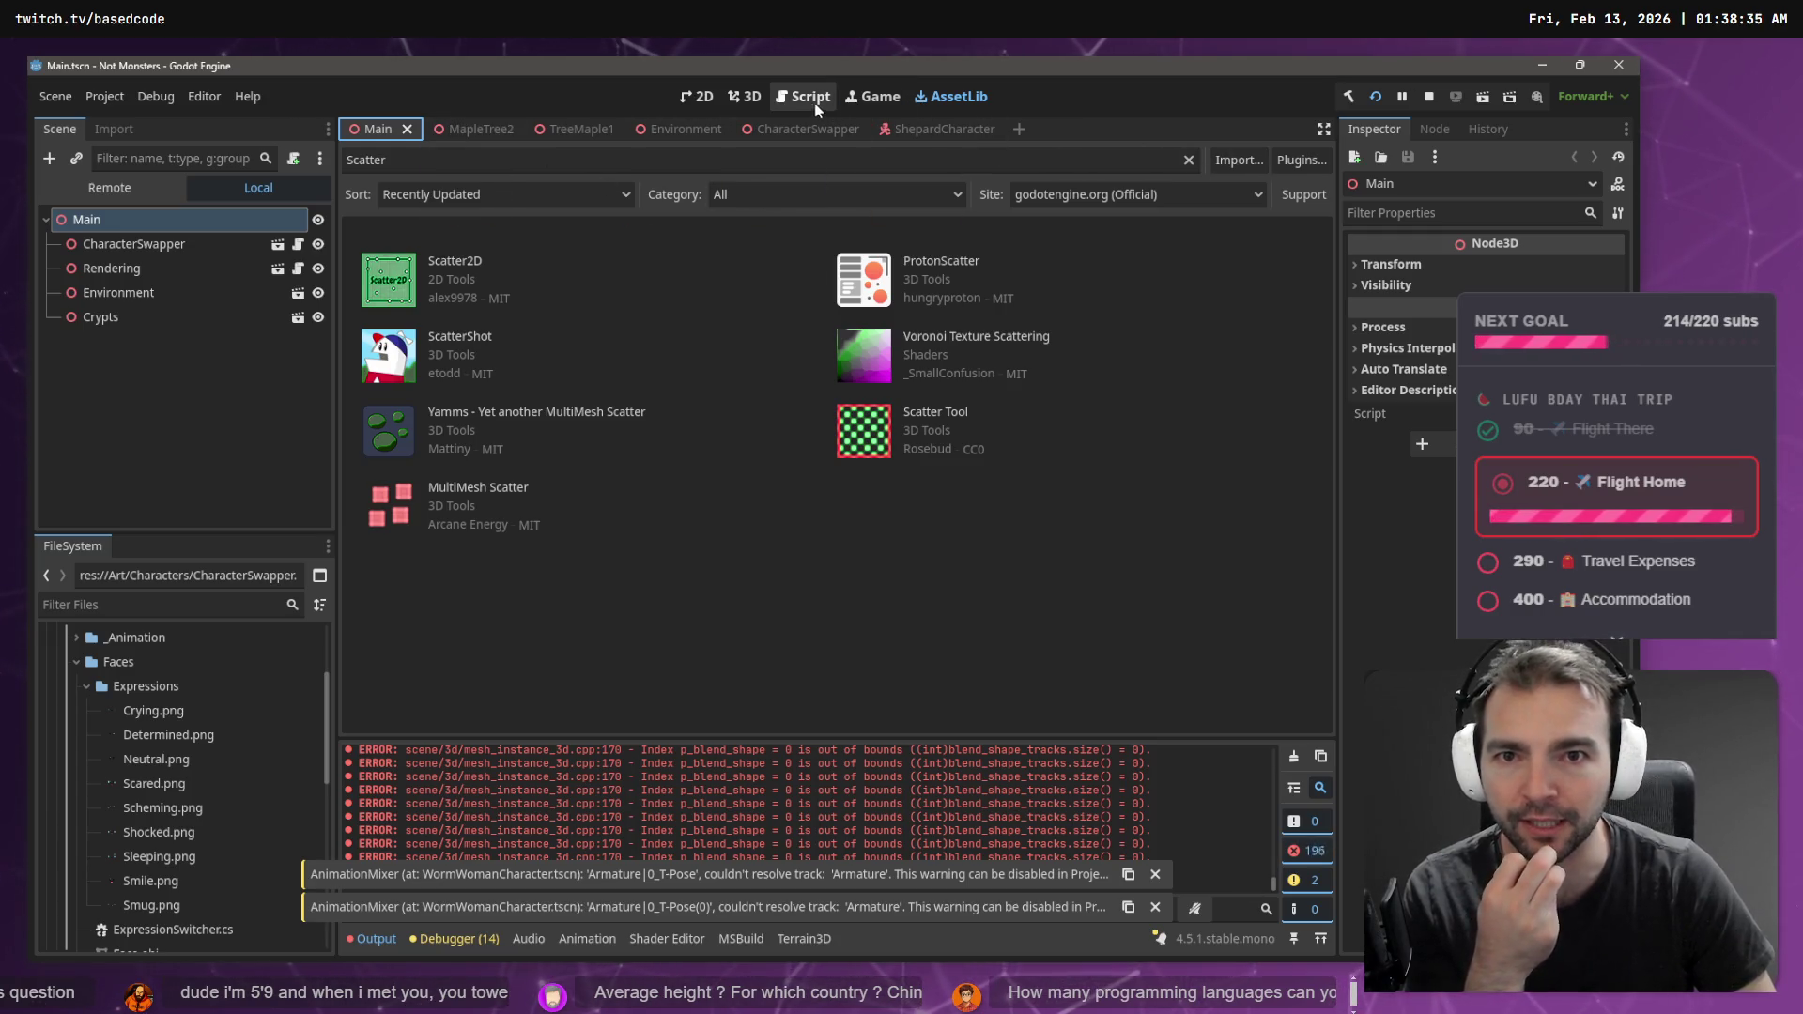
click(742, 96)
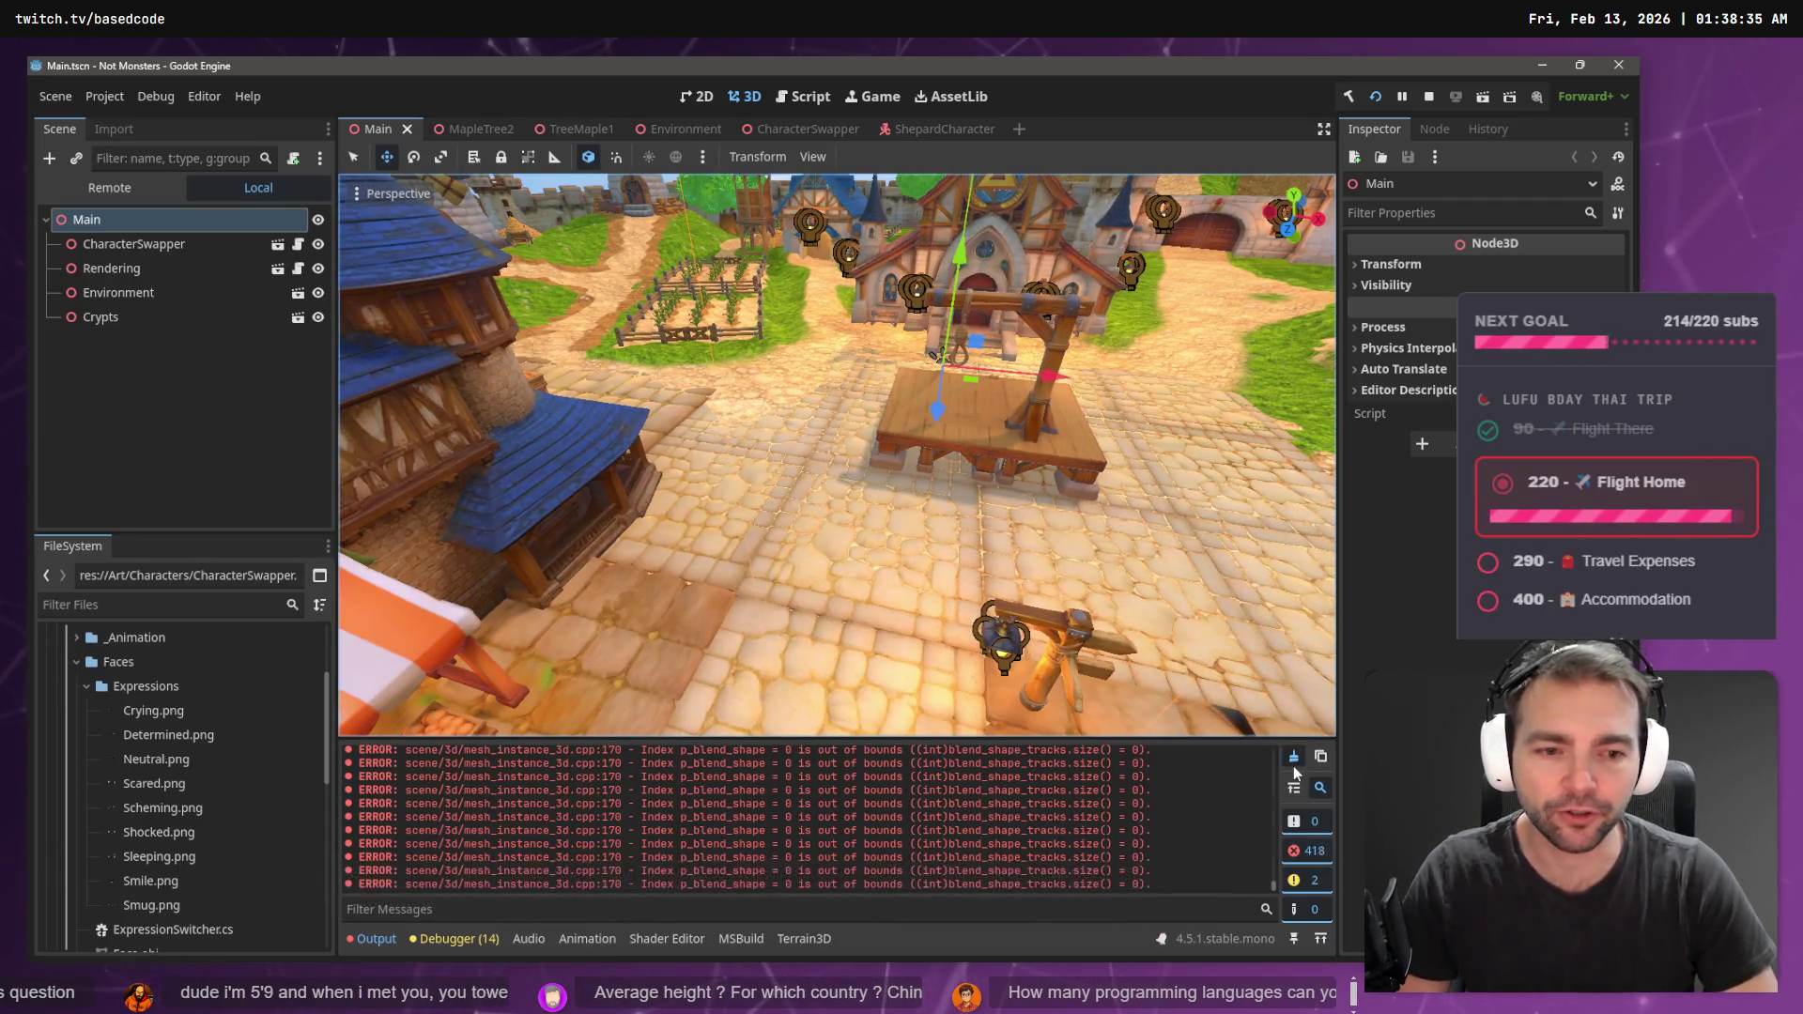
click(1294, 757)
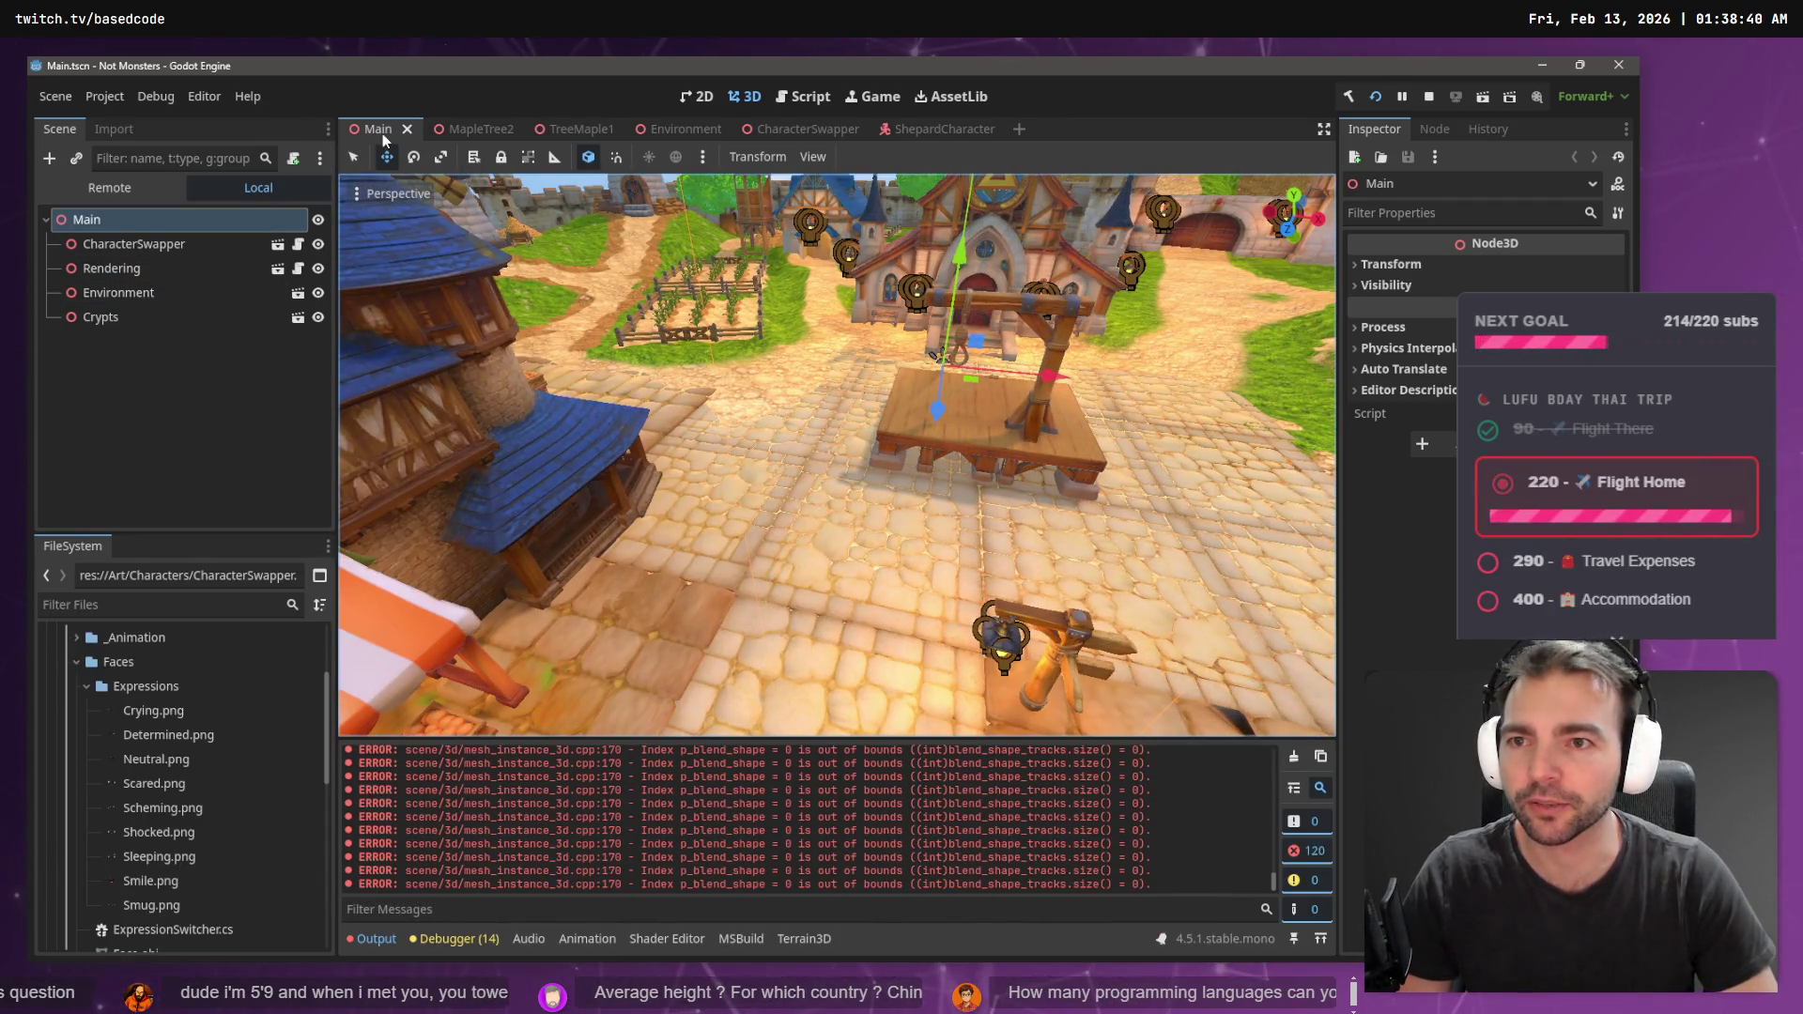
middle_click(382, 132)
middle_click(381, 131)
middle_click(381, 132)
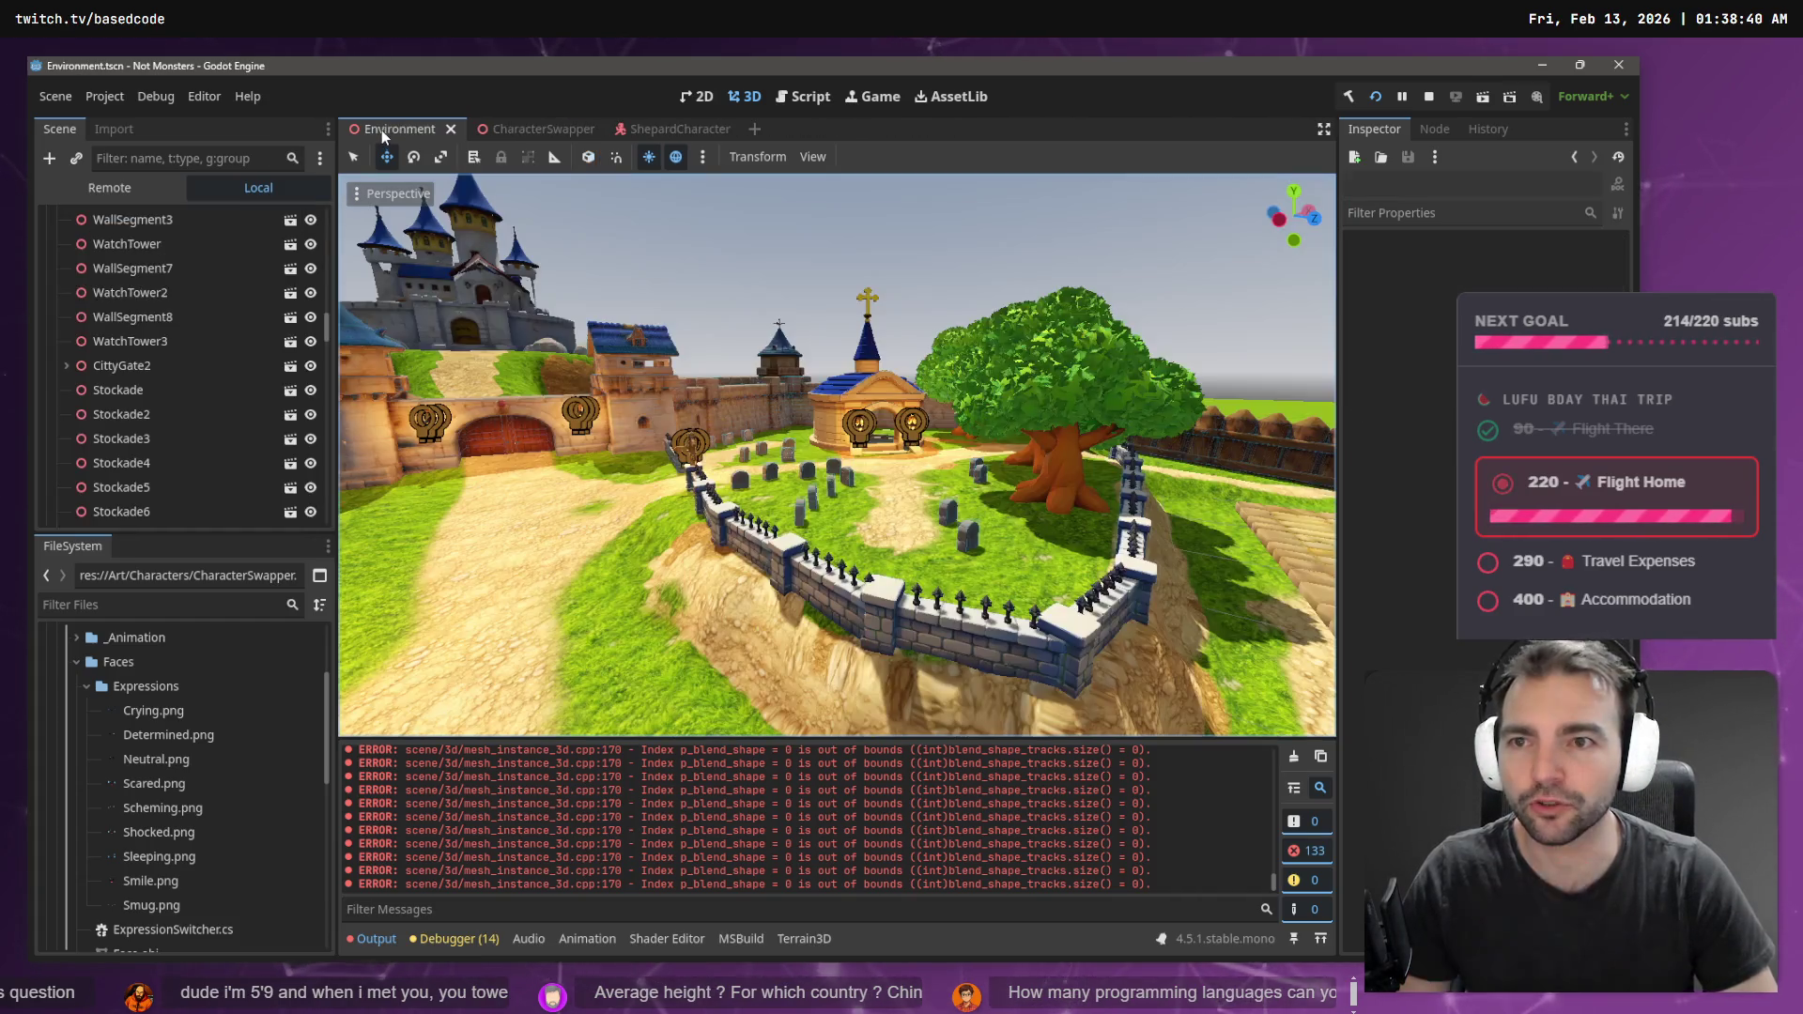
middle_click(381, 130)
middle_click(415, 134)
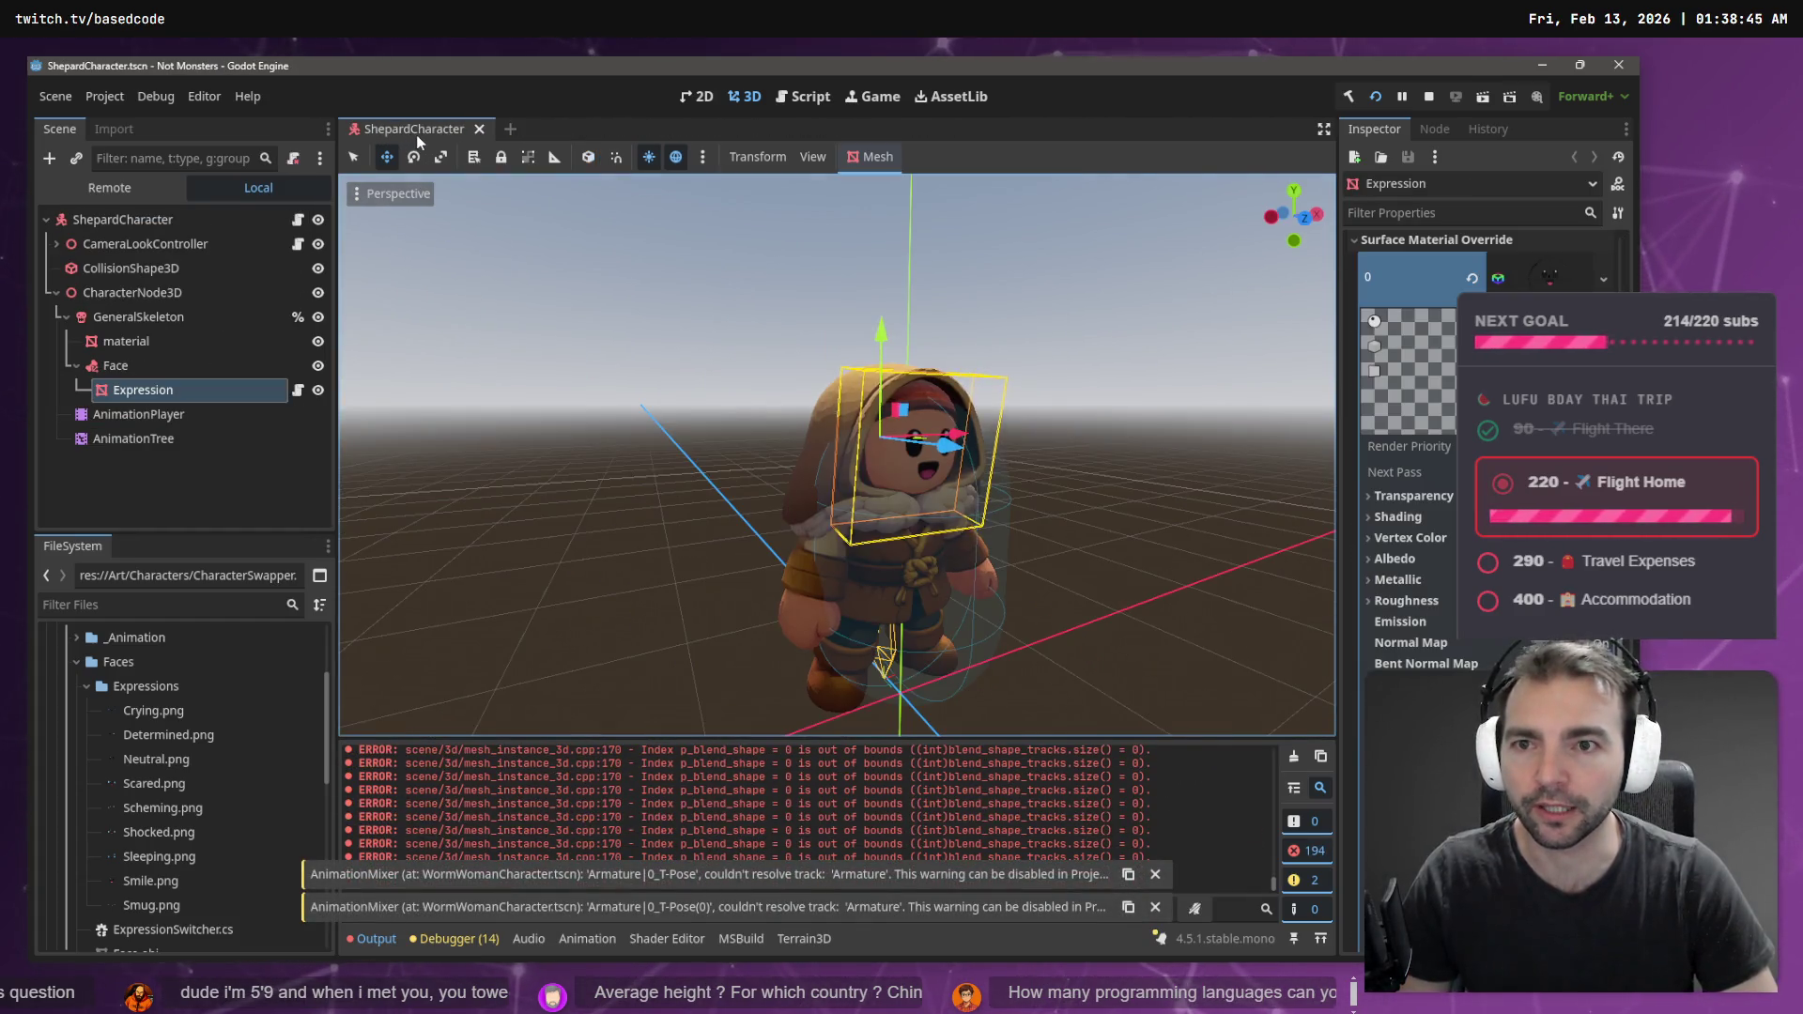
middle_click(416, 133)
click(1294, 756)
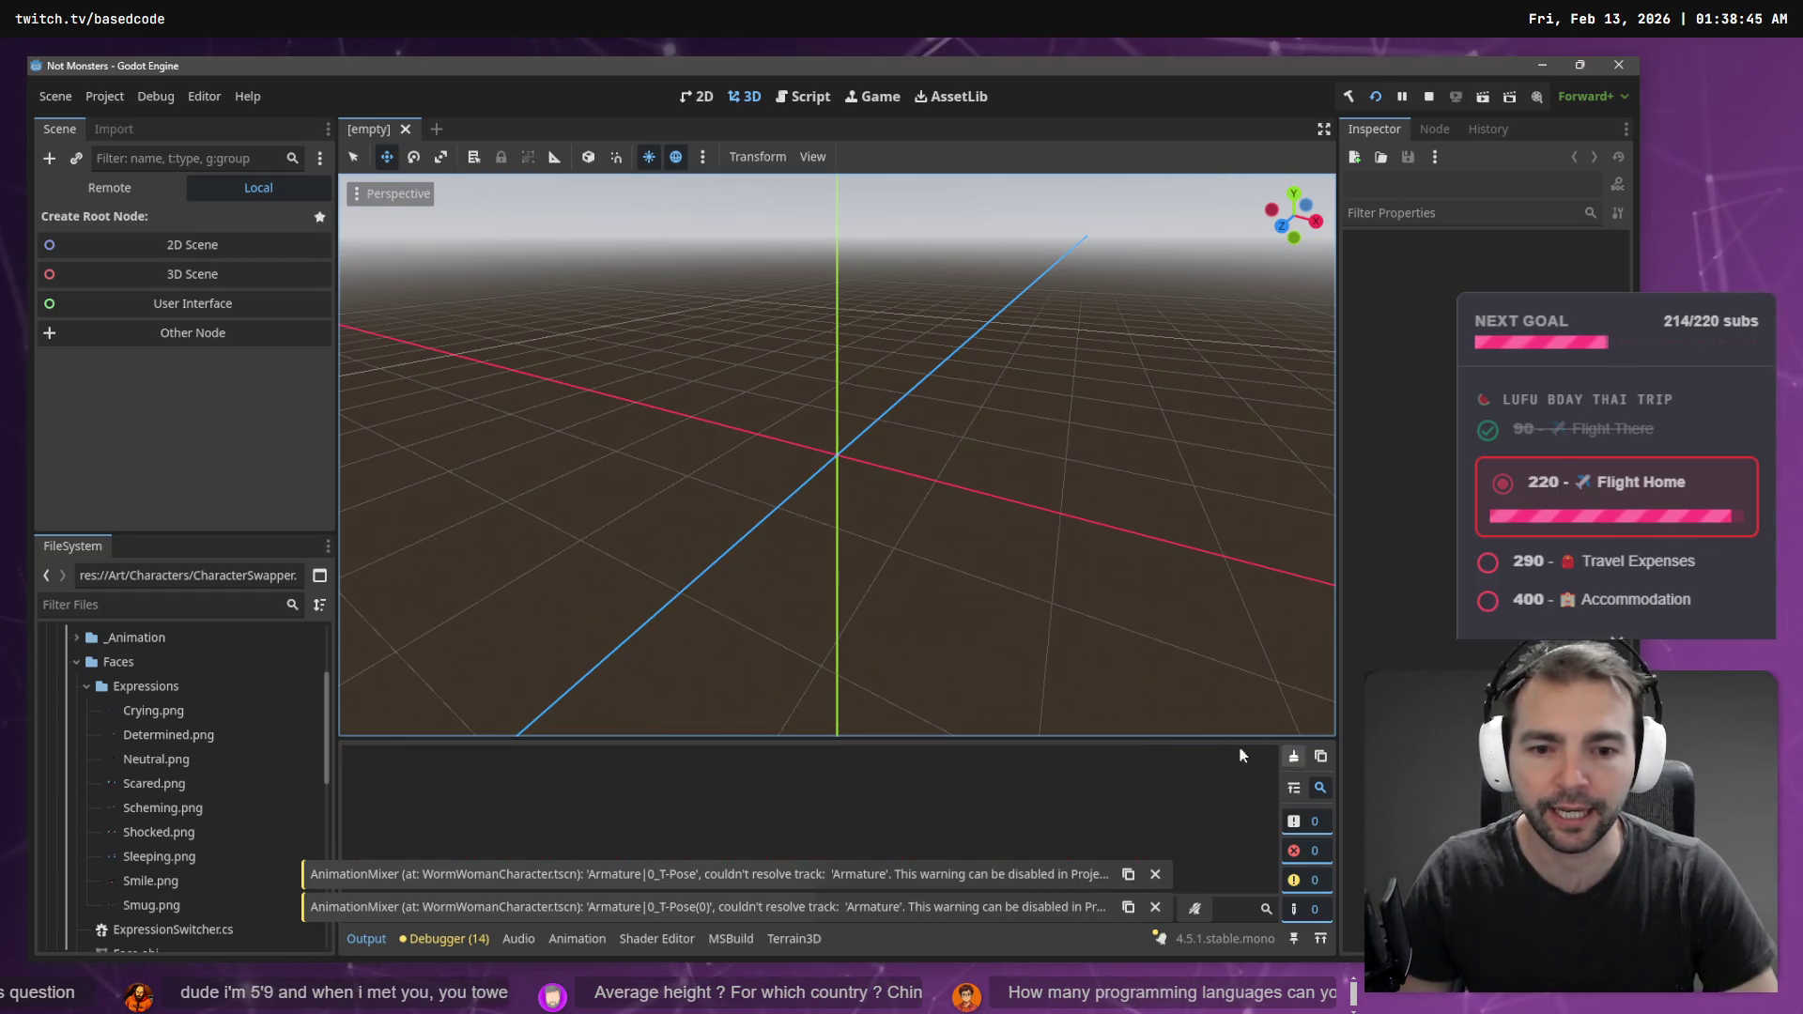
- Collapse the Faces, Characters and Art folders and reopen Main.tscn
click(108, 128)
click(45, 131)
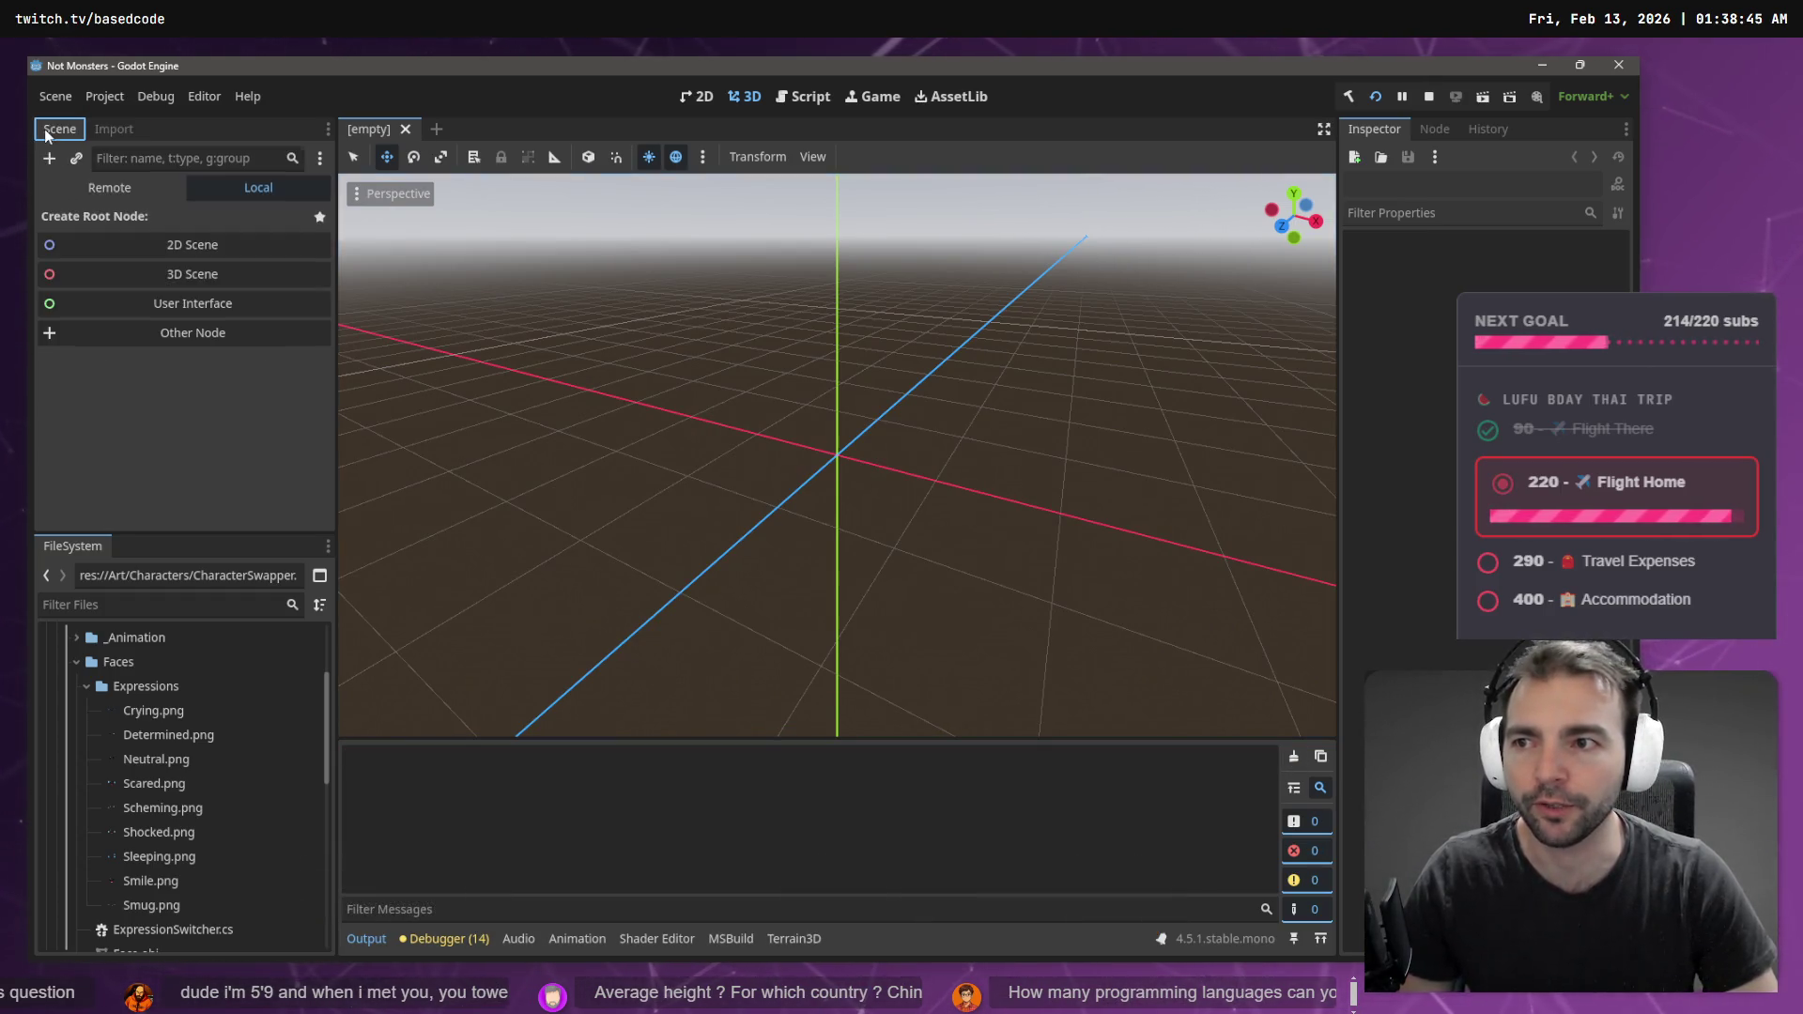
click(76, 662)
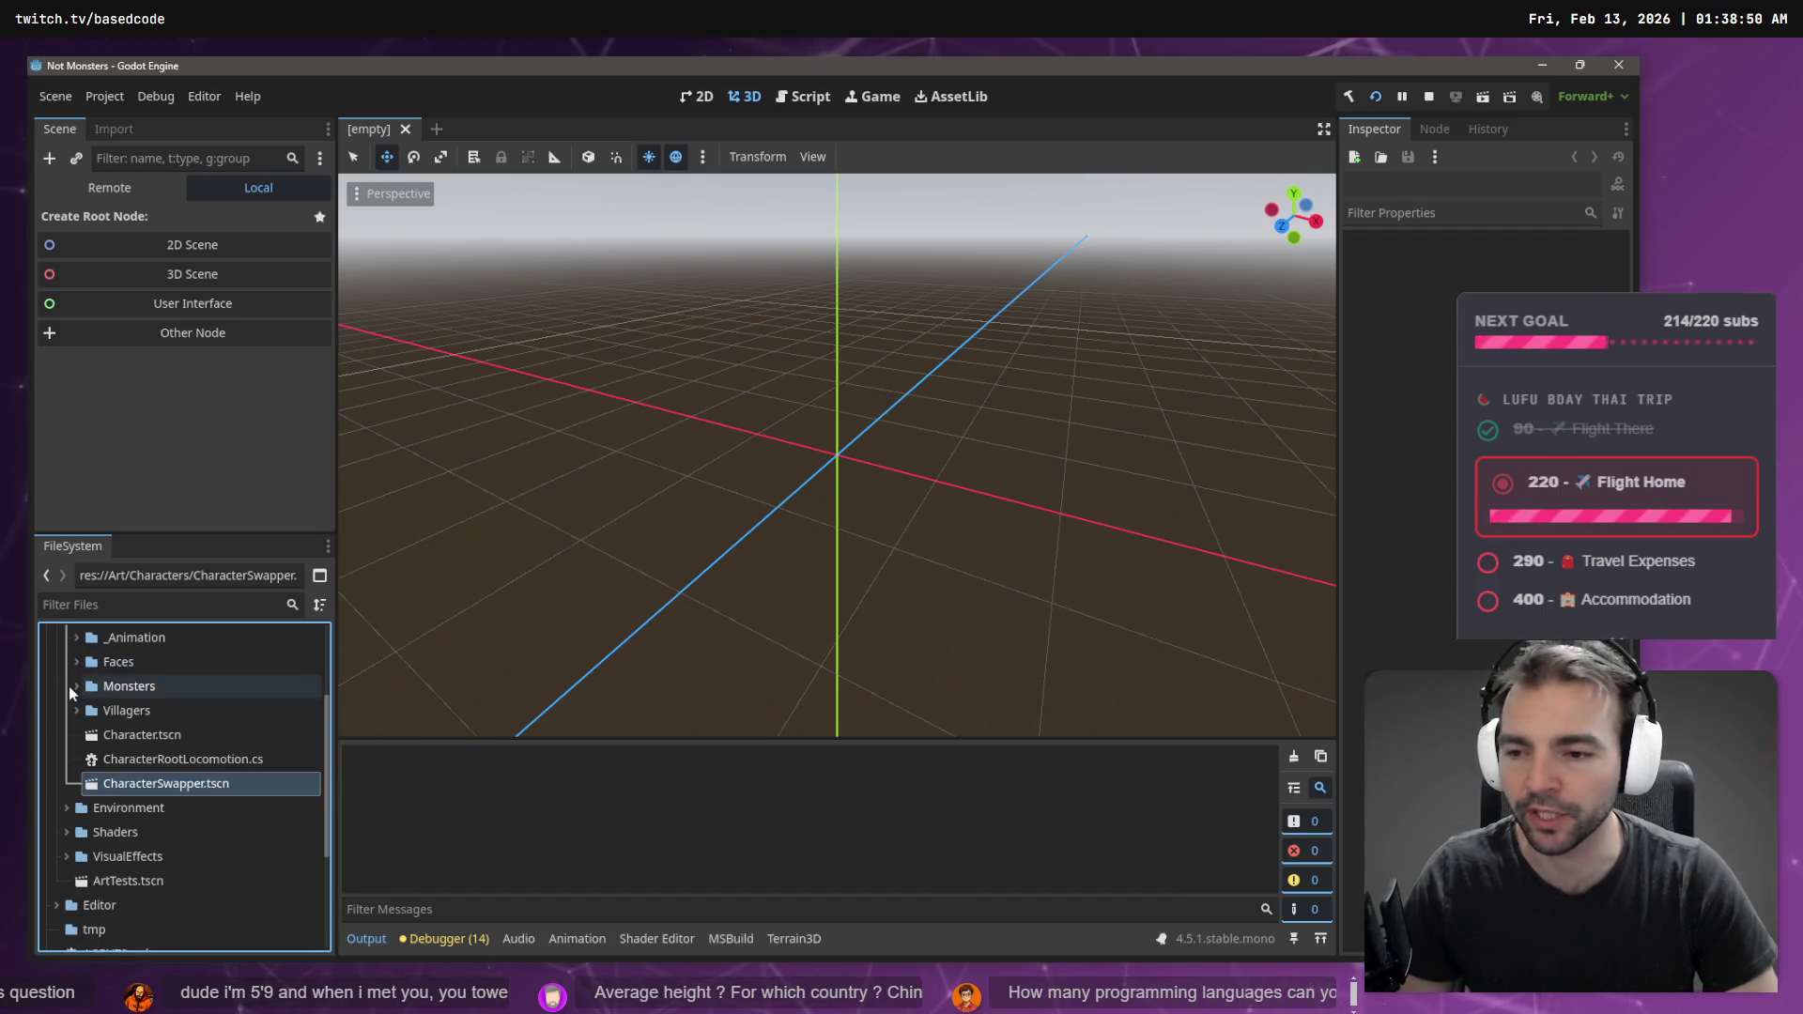
scroll(66, 714, up, 3)
click(62, 733)
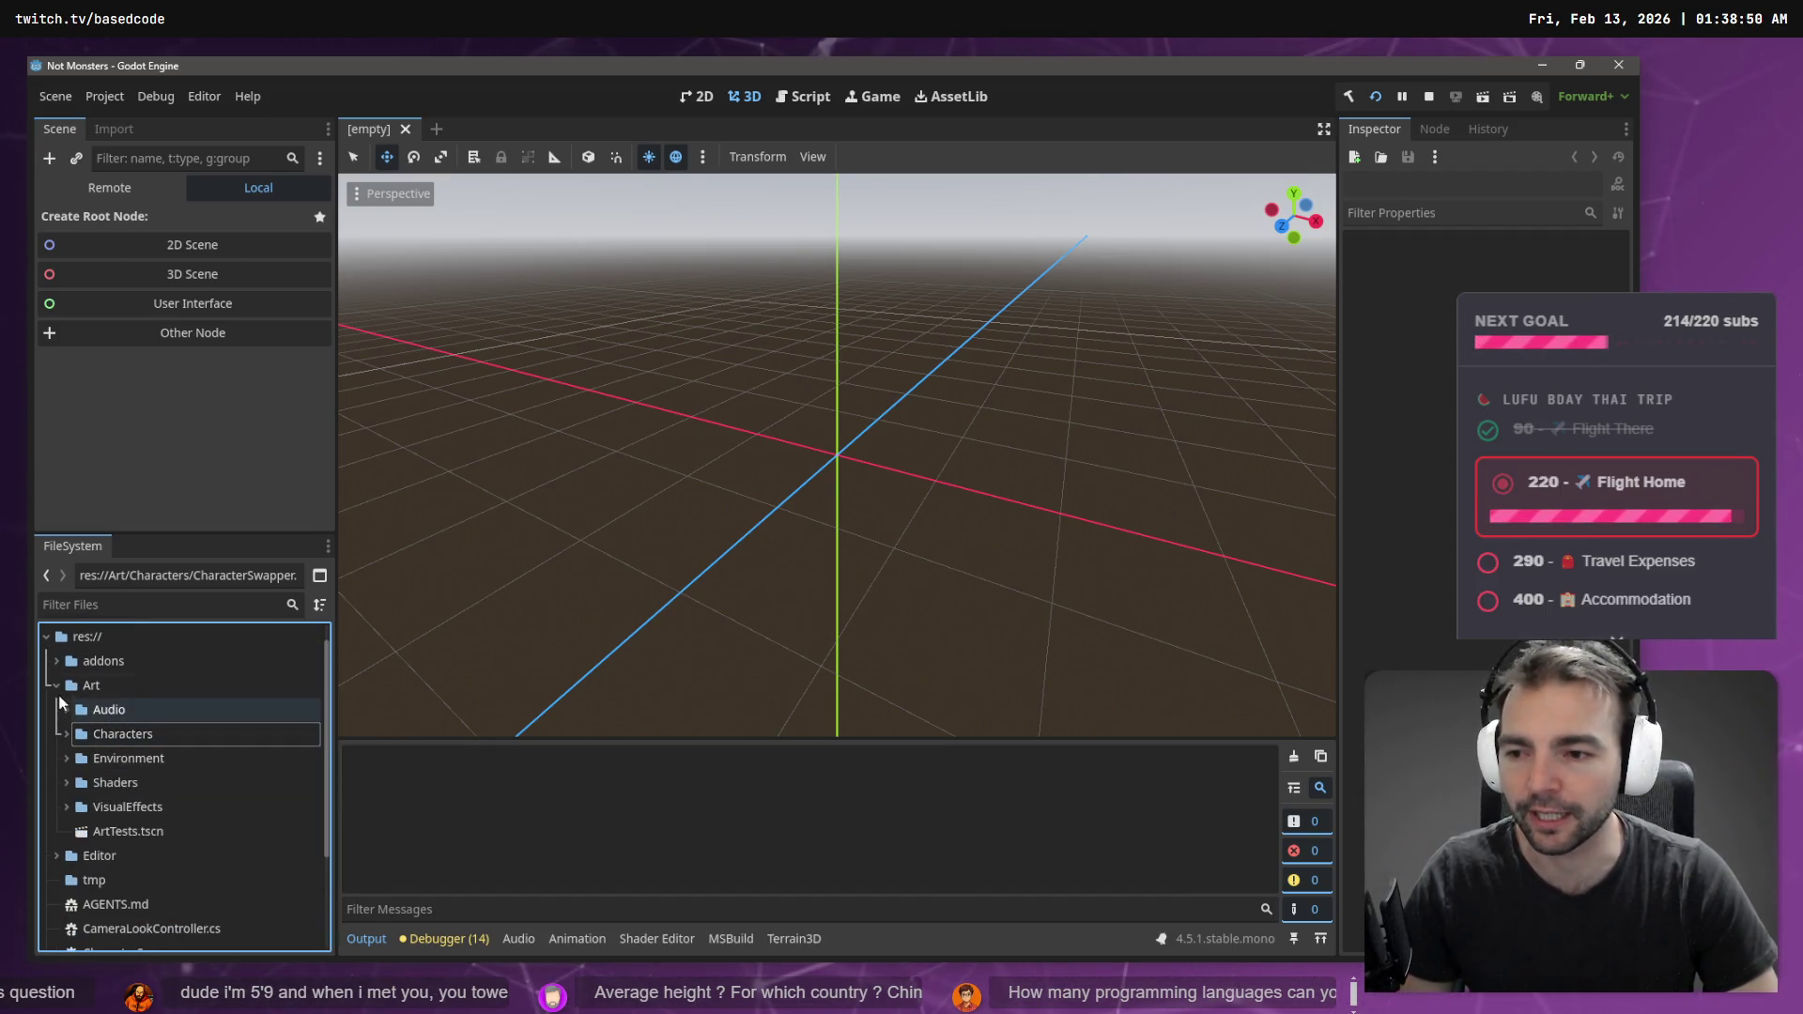
click(55, 686)
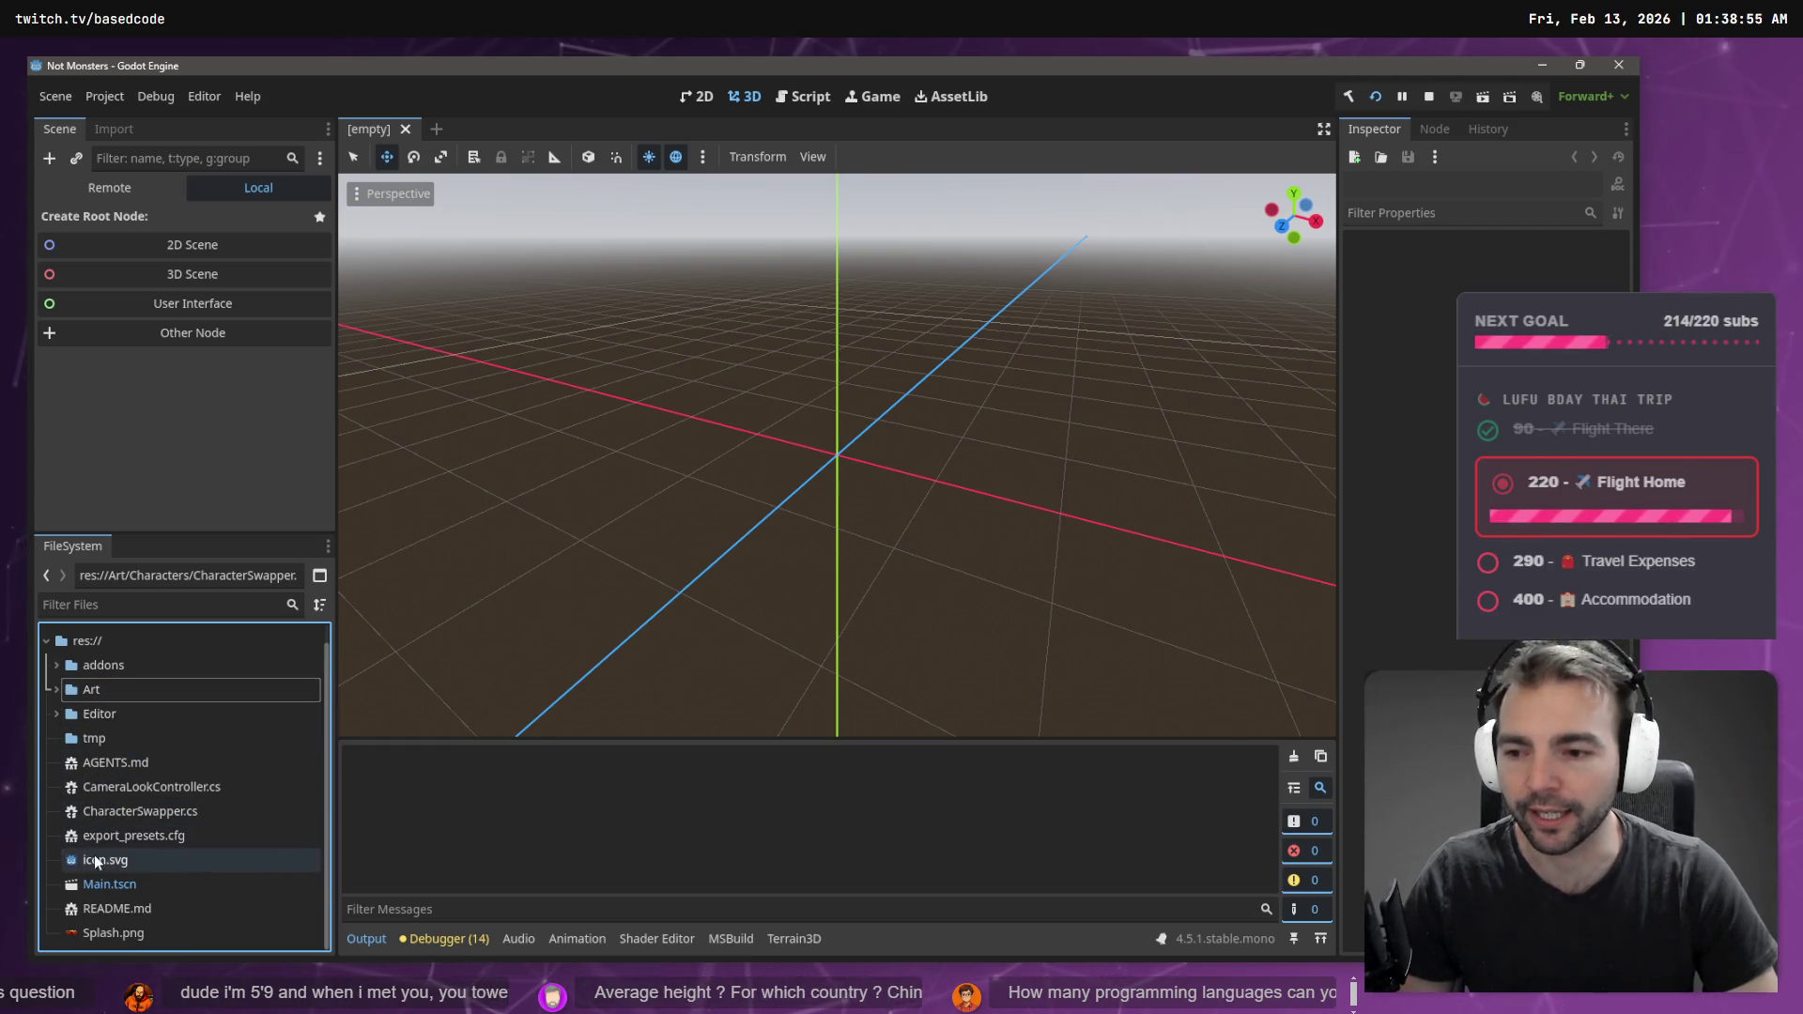
drag(881, 357, 677, 366)
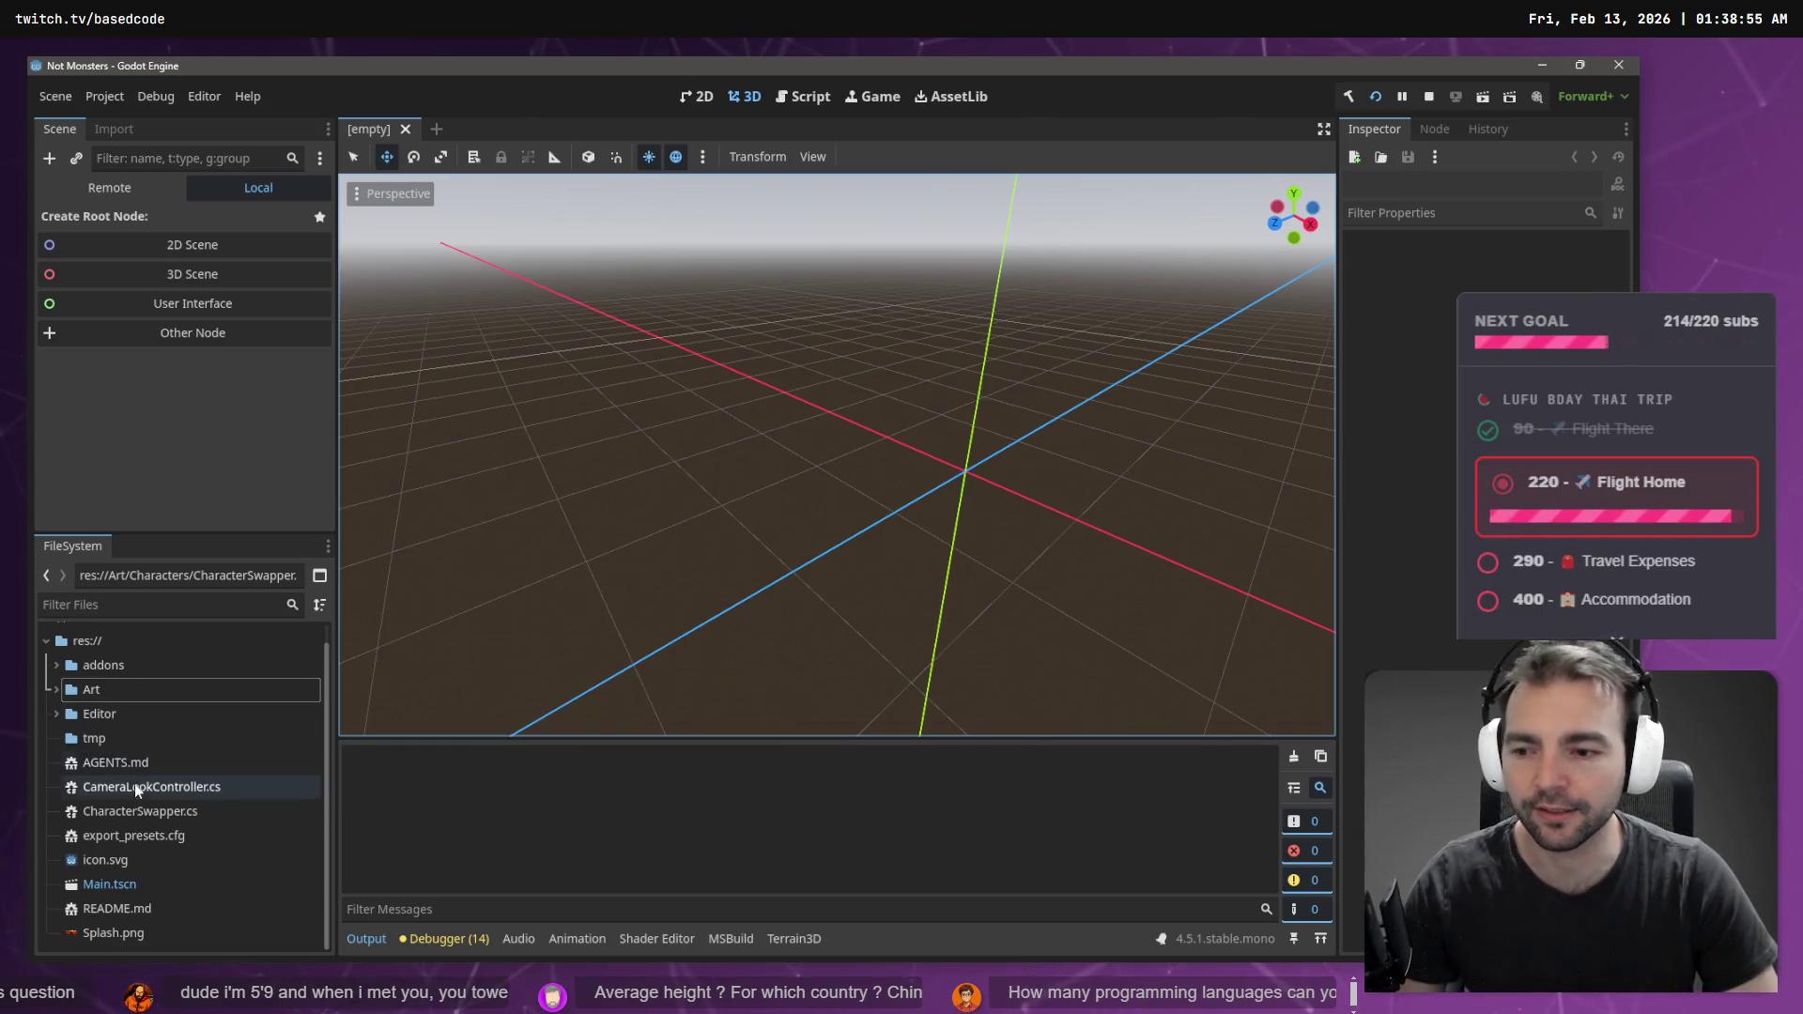
click(117, 883)
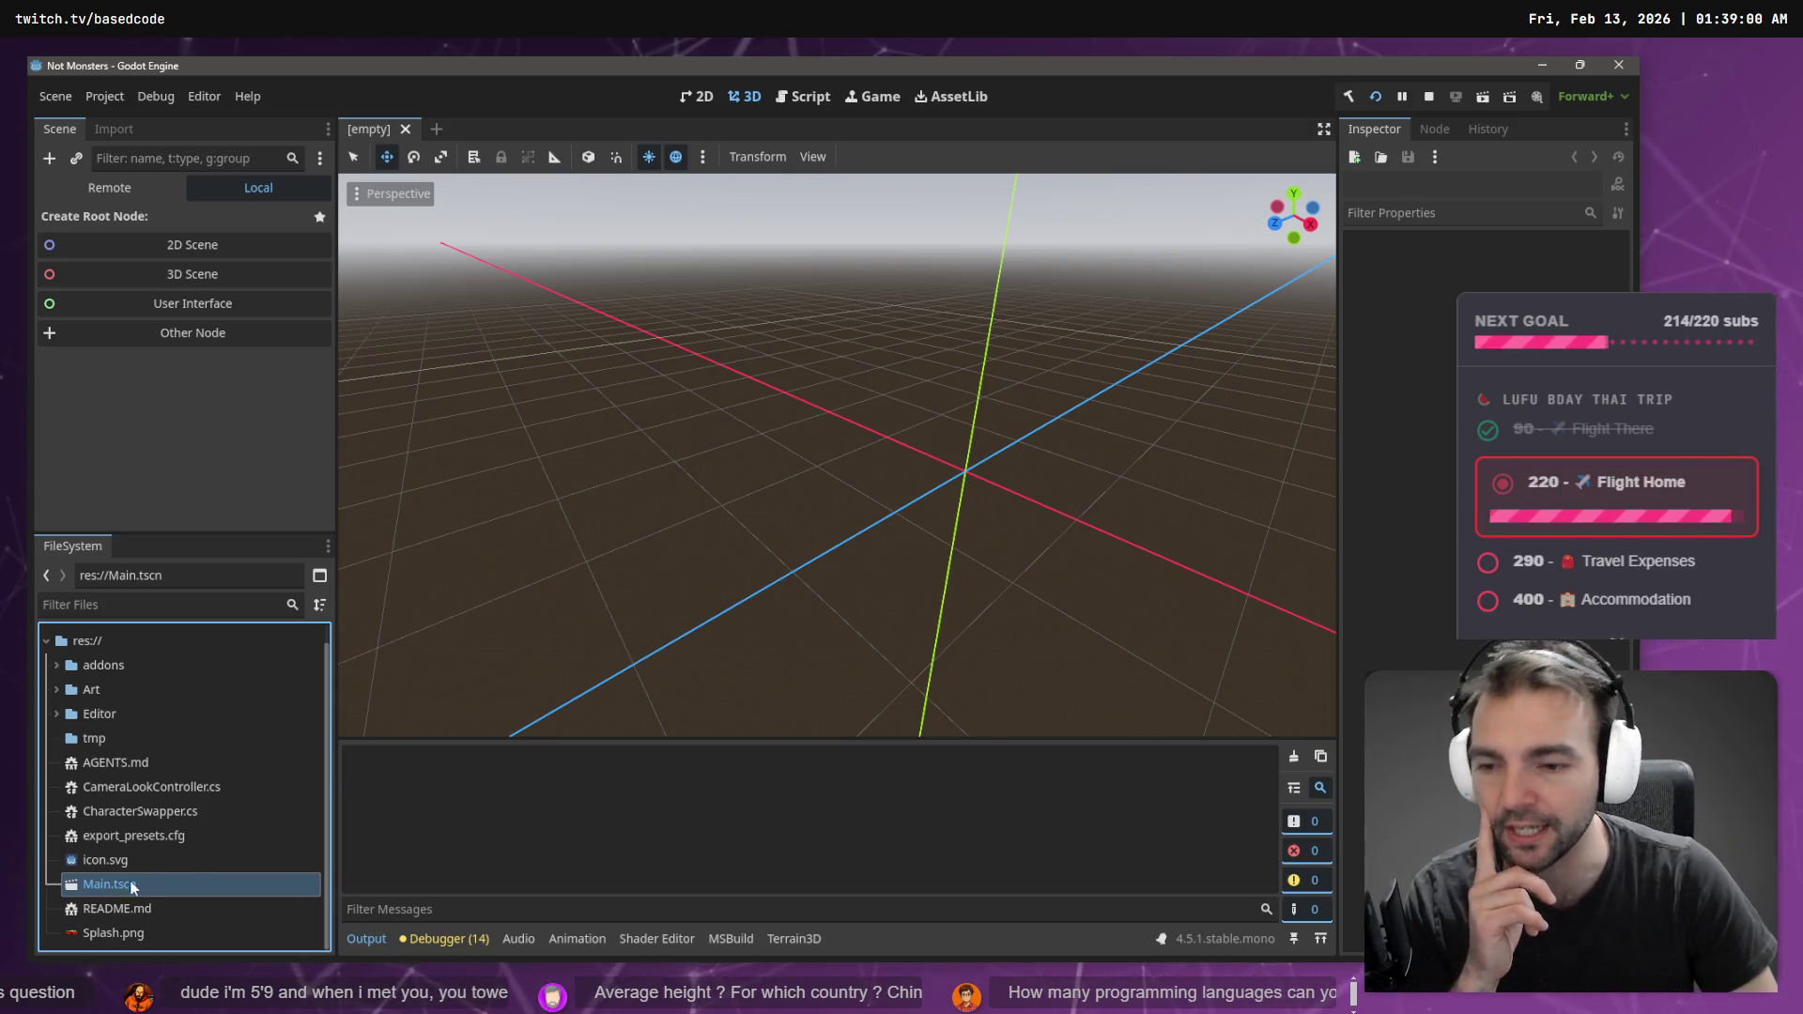
click(407, 129)
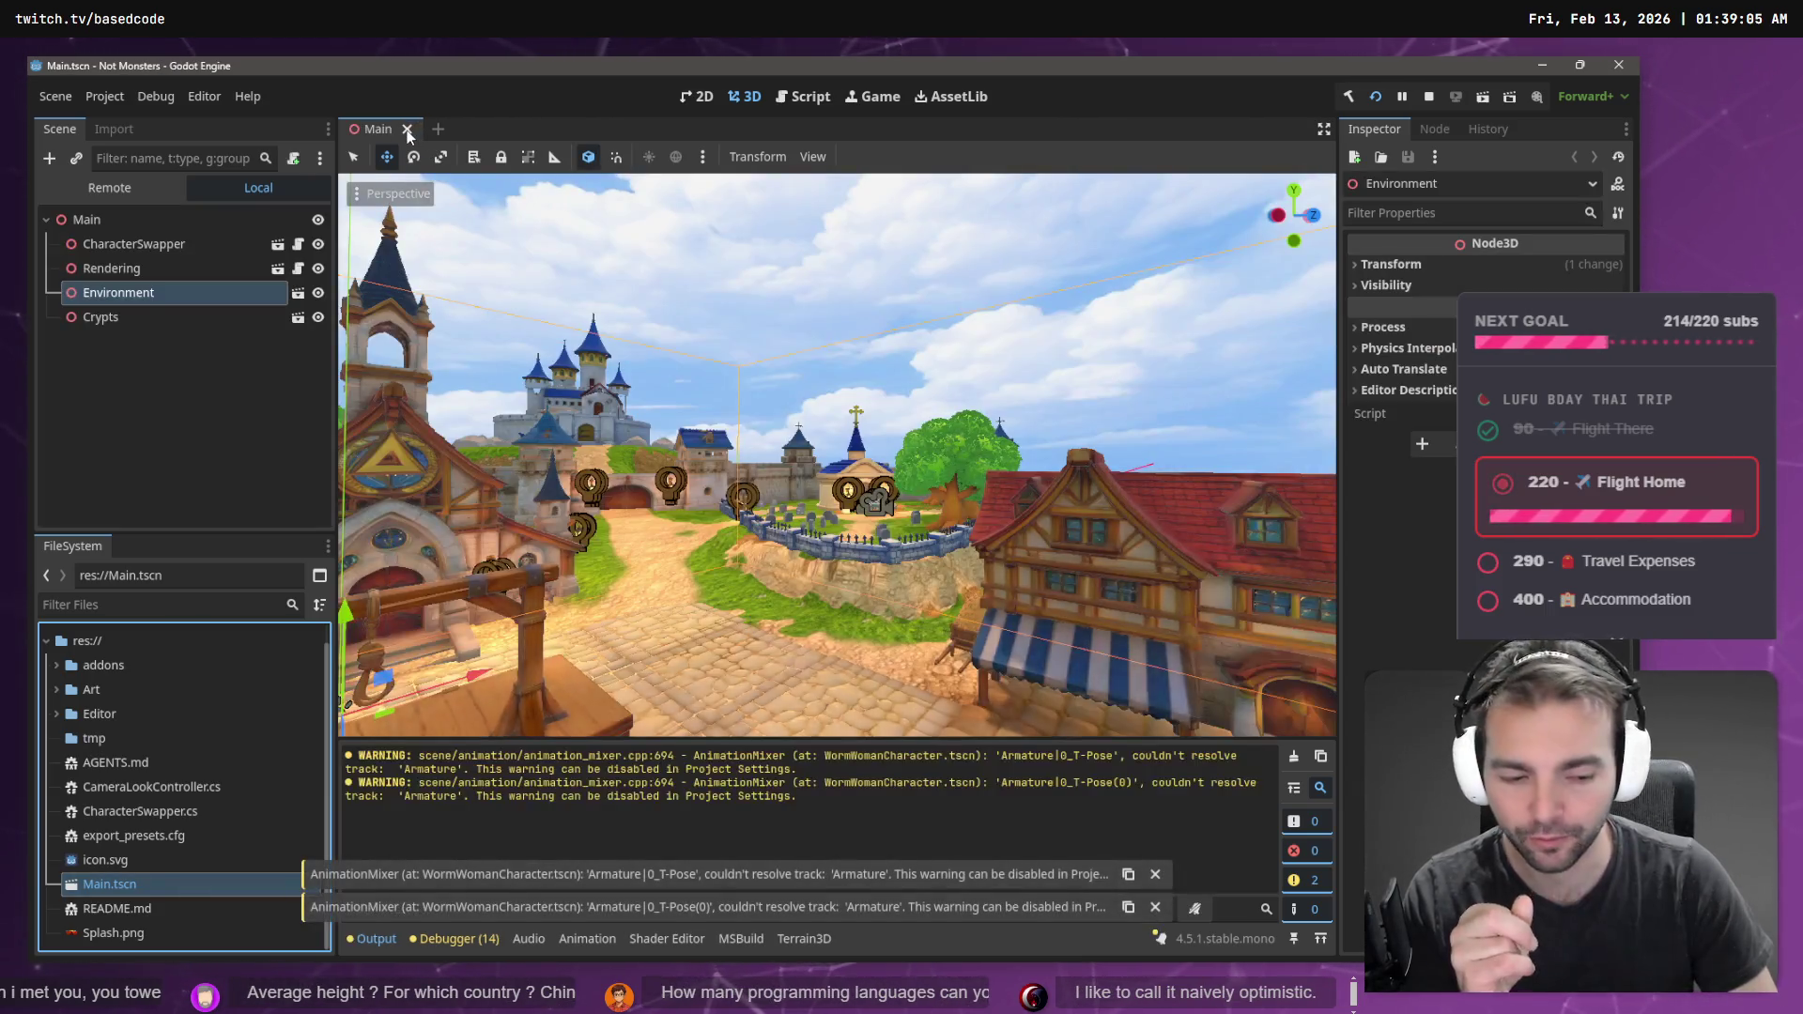
key(f)
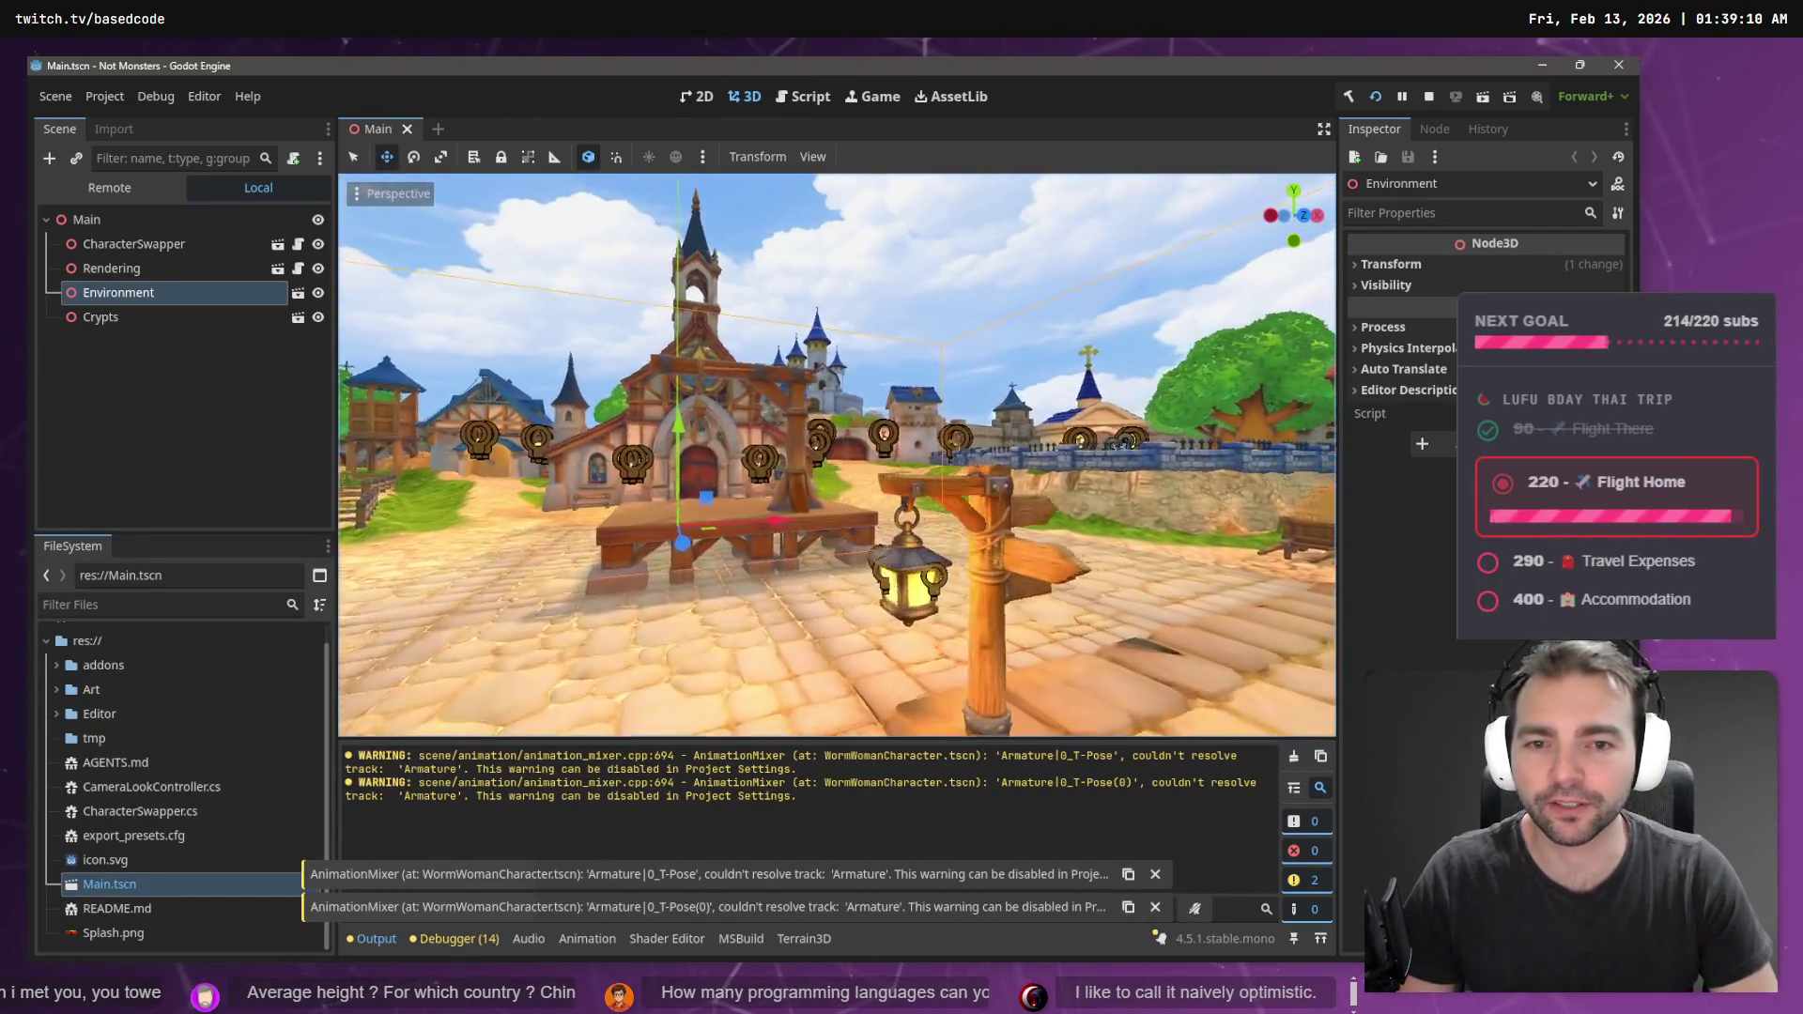
key(w)
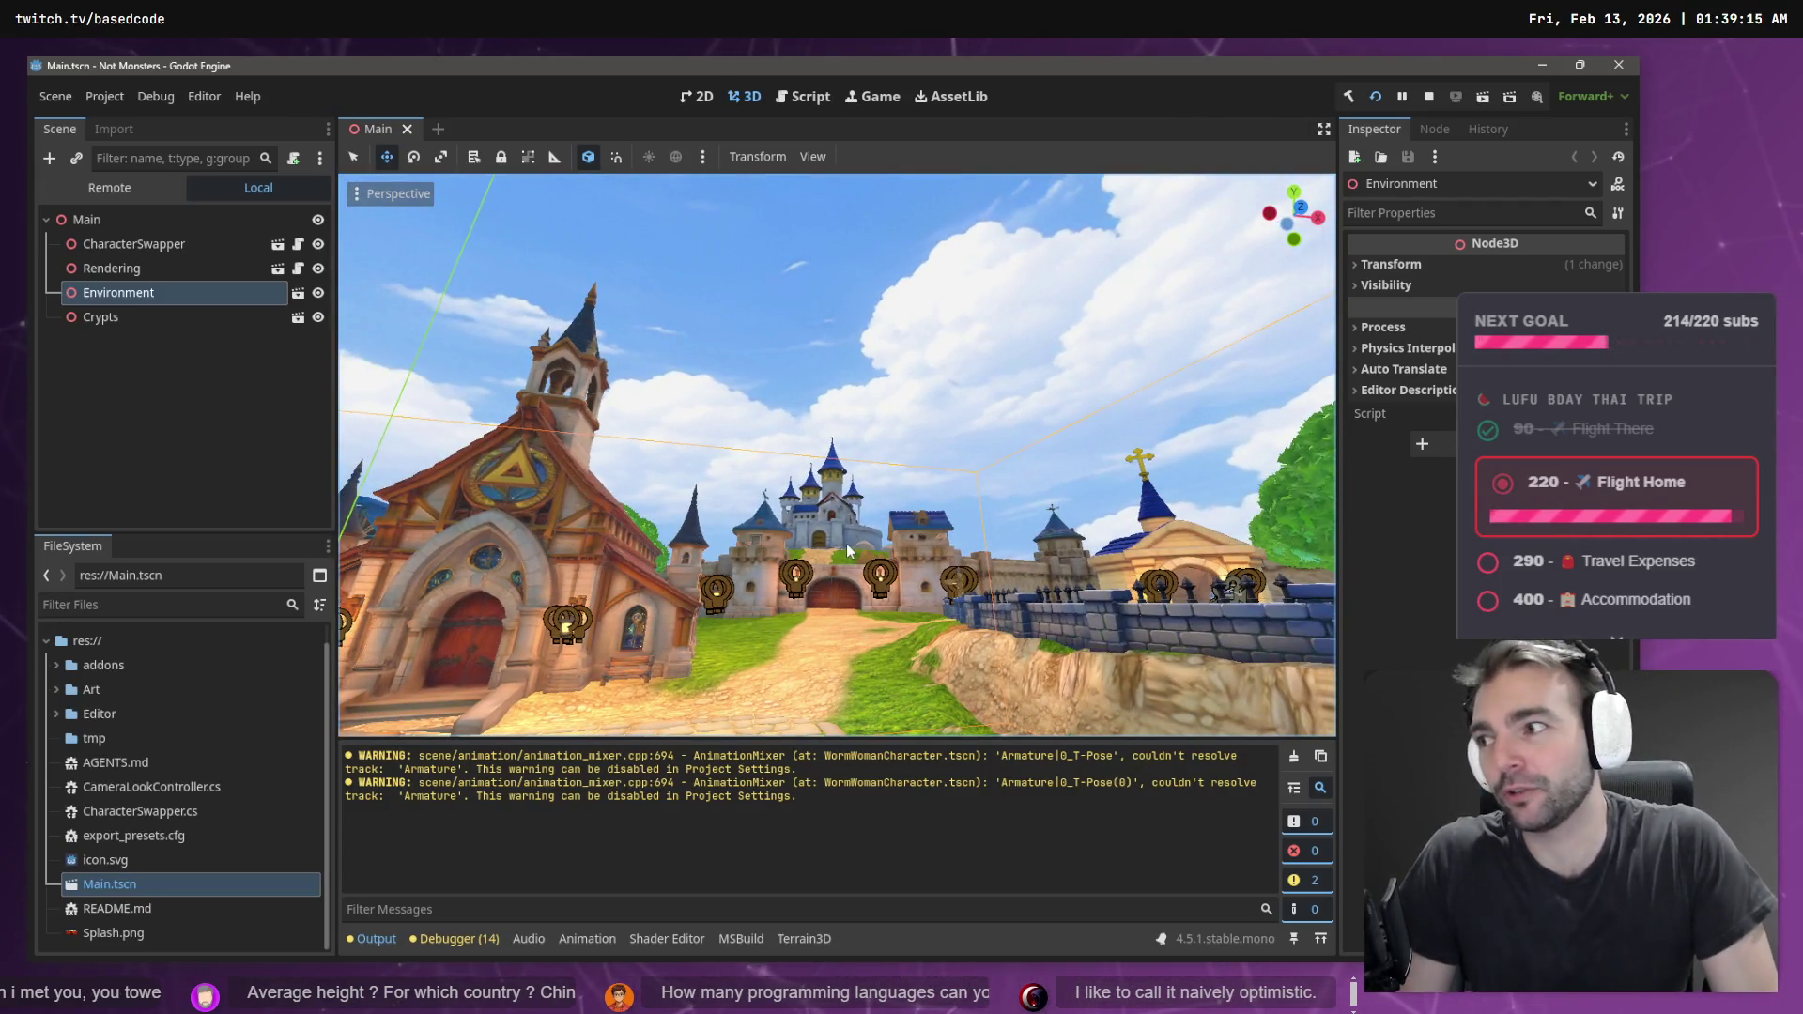
drag(848, 544, 996, 563)
key(w)
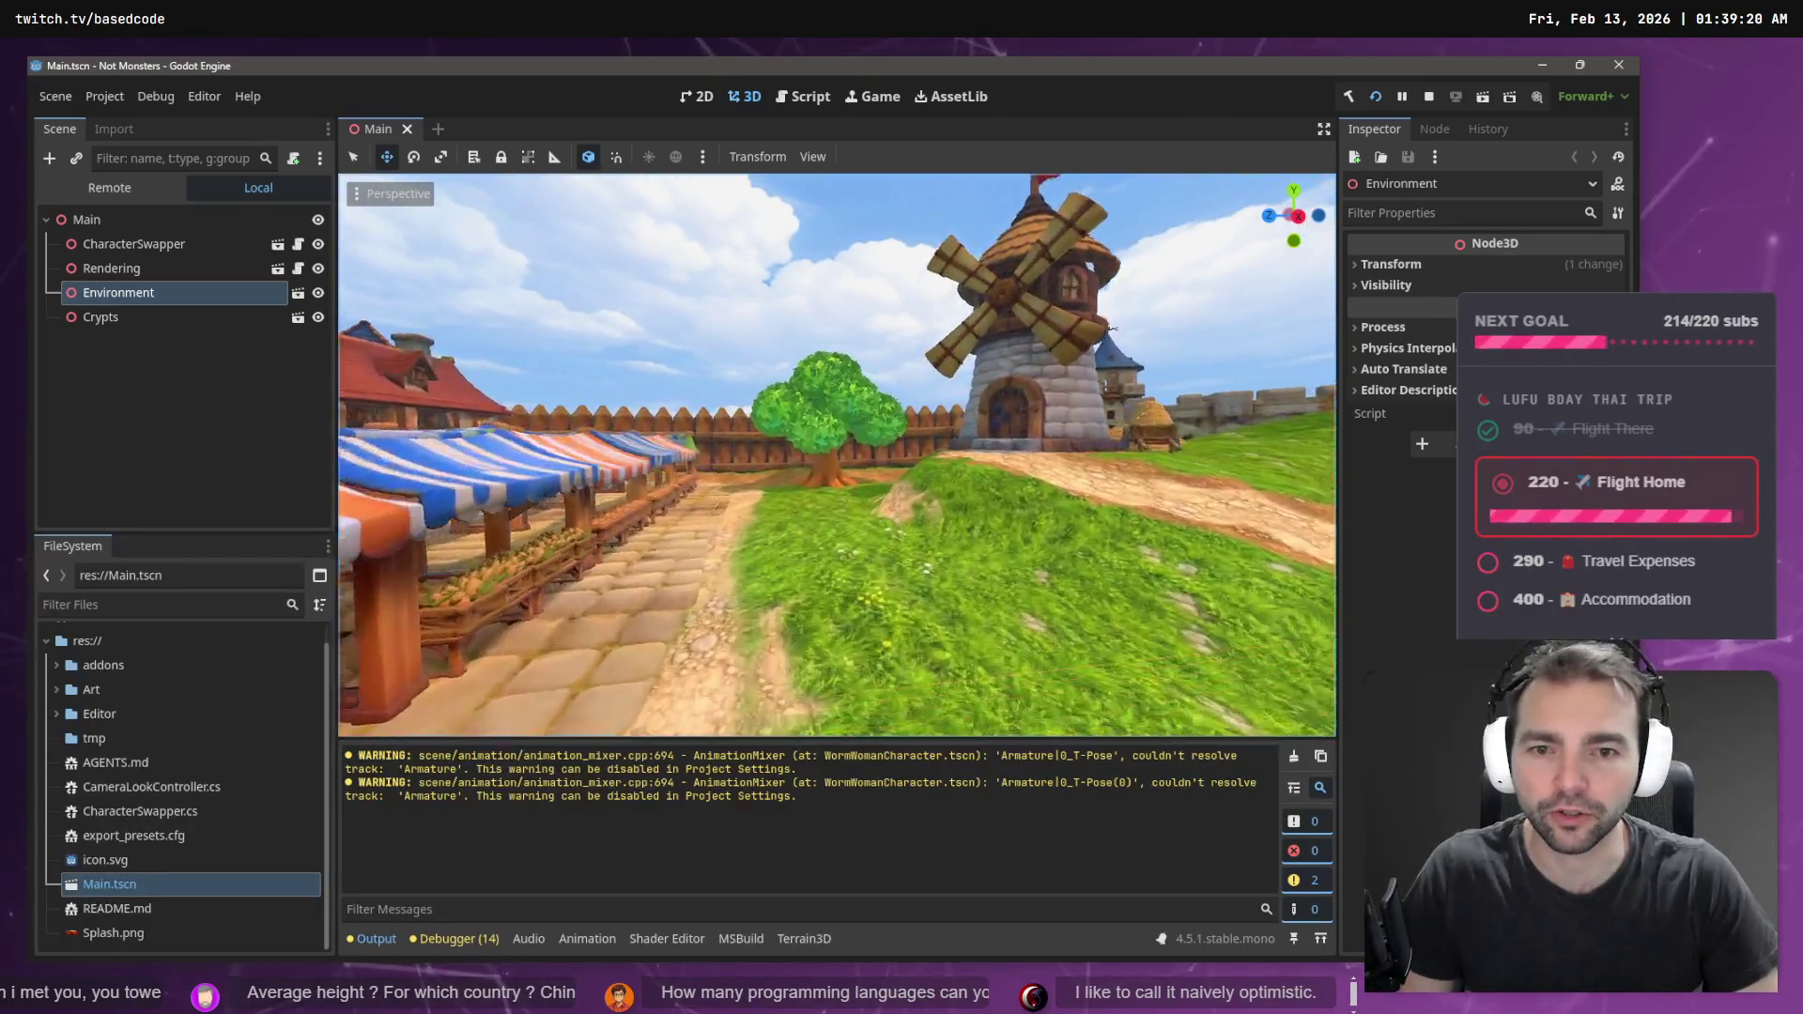
mouse_move(996, 564)
mouse_down()
mouse_move(733, 550)
mouse_move(844, 526)
mouse_up()
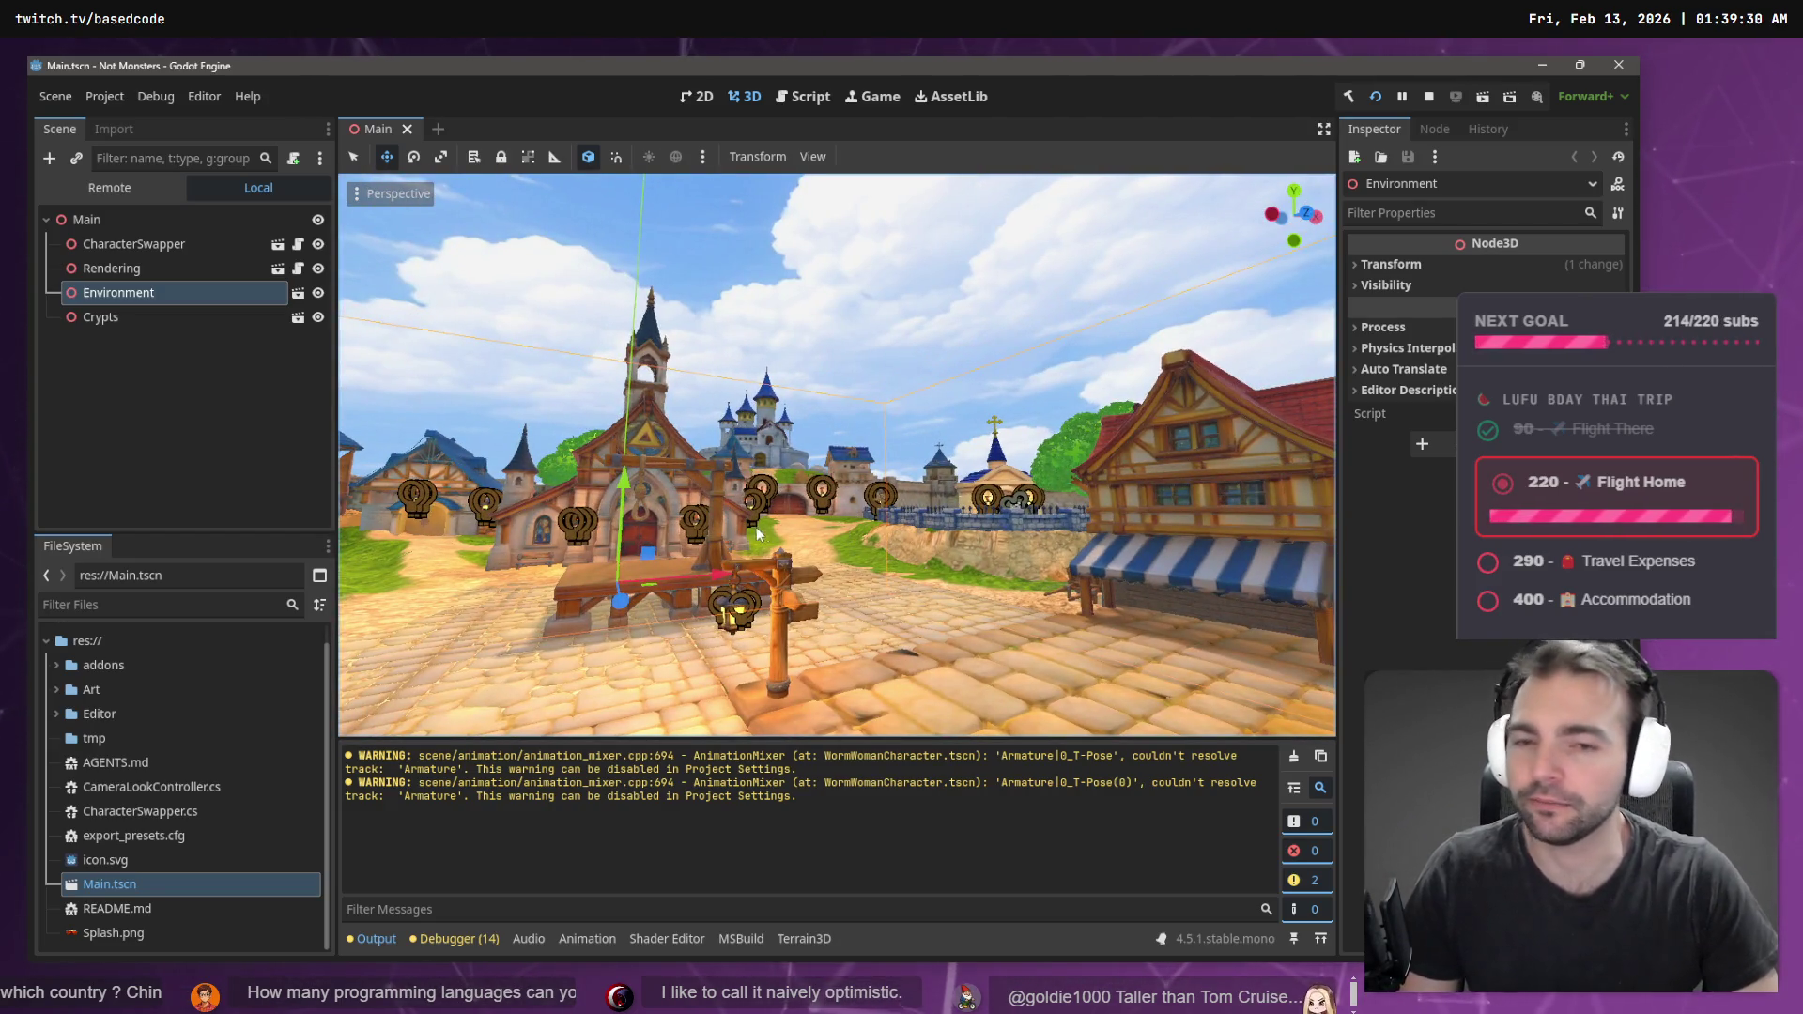
mouse_move(844, 526)
mouse_down()
mouse_move(822, 531)
mouse_move(850, 550)
mouse_move(770, 522)
mouse_move(854, 525)
mouse_up()
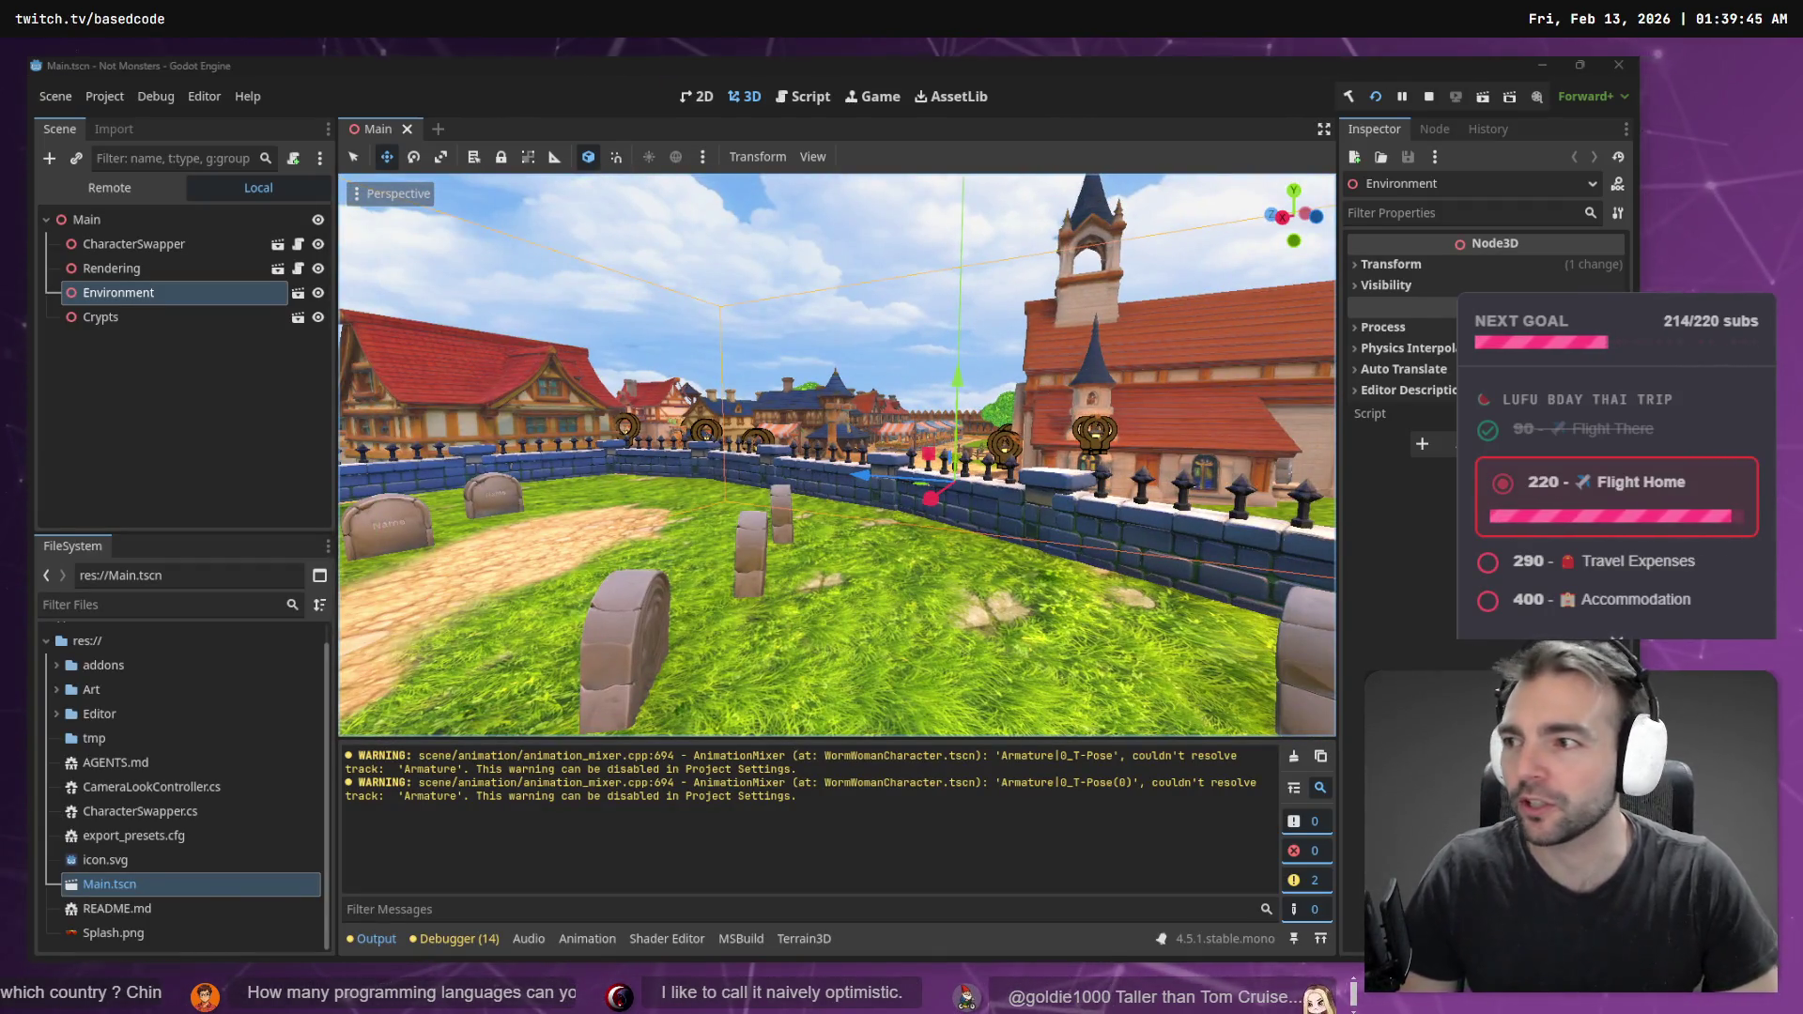
mouse_move(541, 188)
mouse_down()
mouse_move(513, 189)
mouse_move(711, 280)
mouse_up()
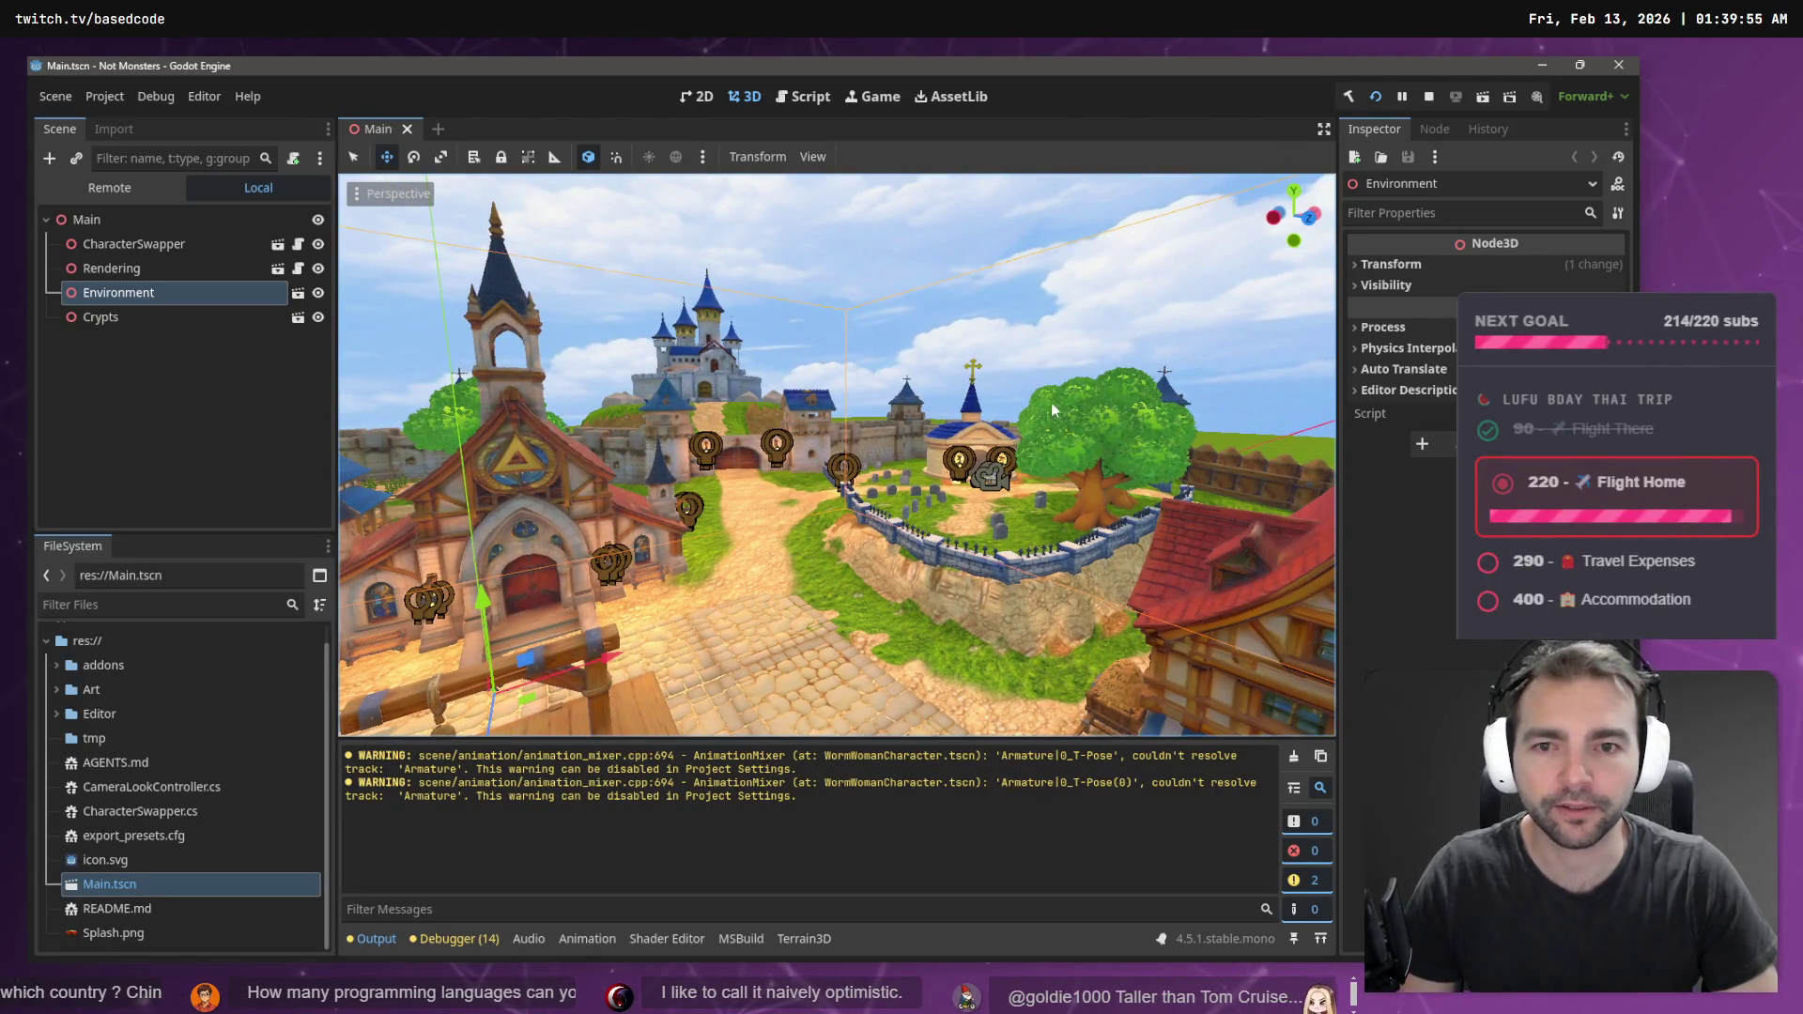
mouse_move(882, 394)
mouse_down()
mouse_move(855, 394)
mouse_move(881, 395)
mouse_up()
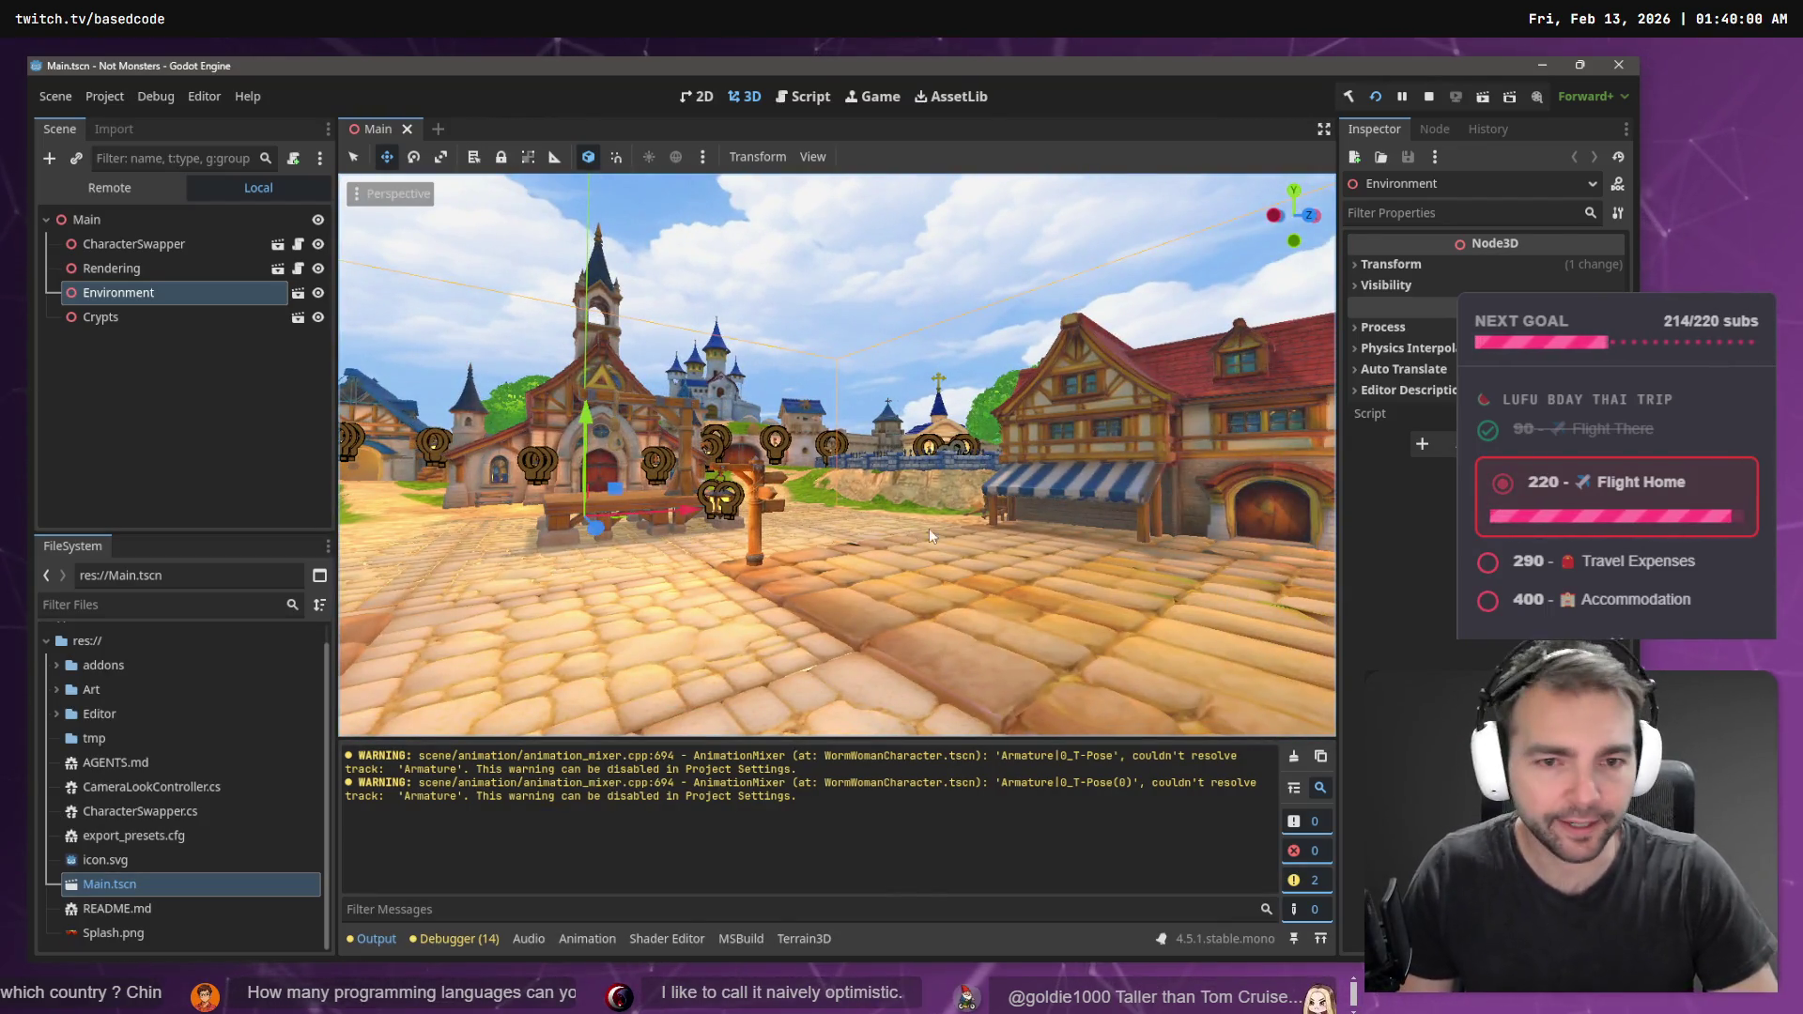
click(885, 255)
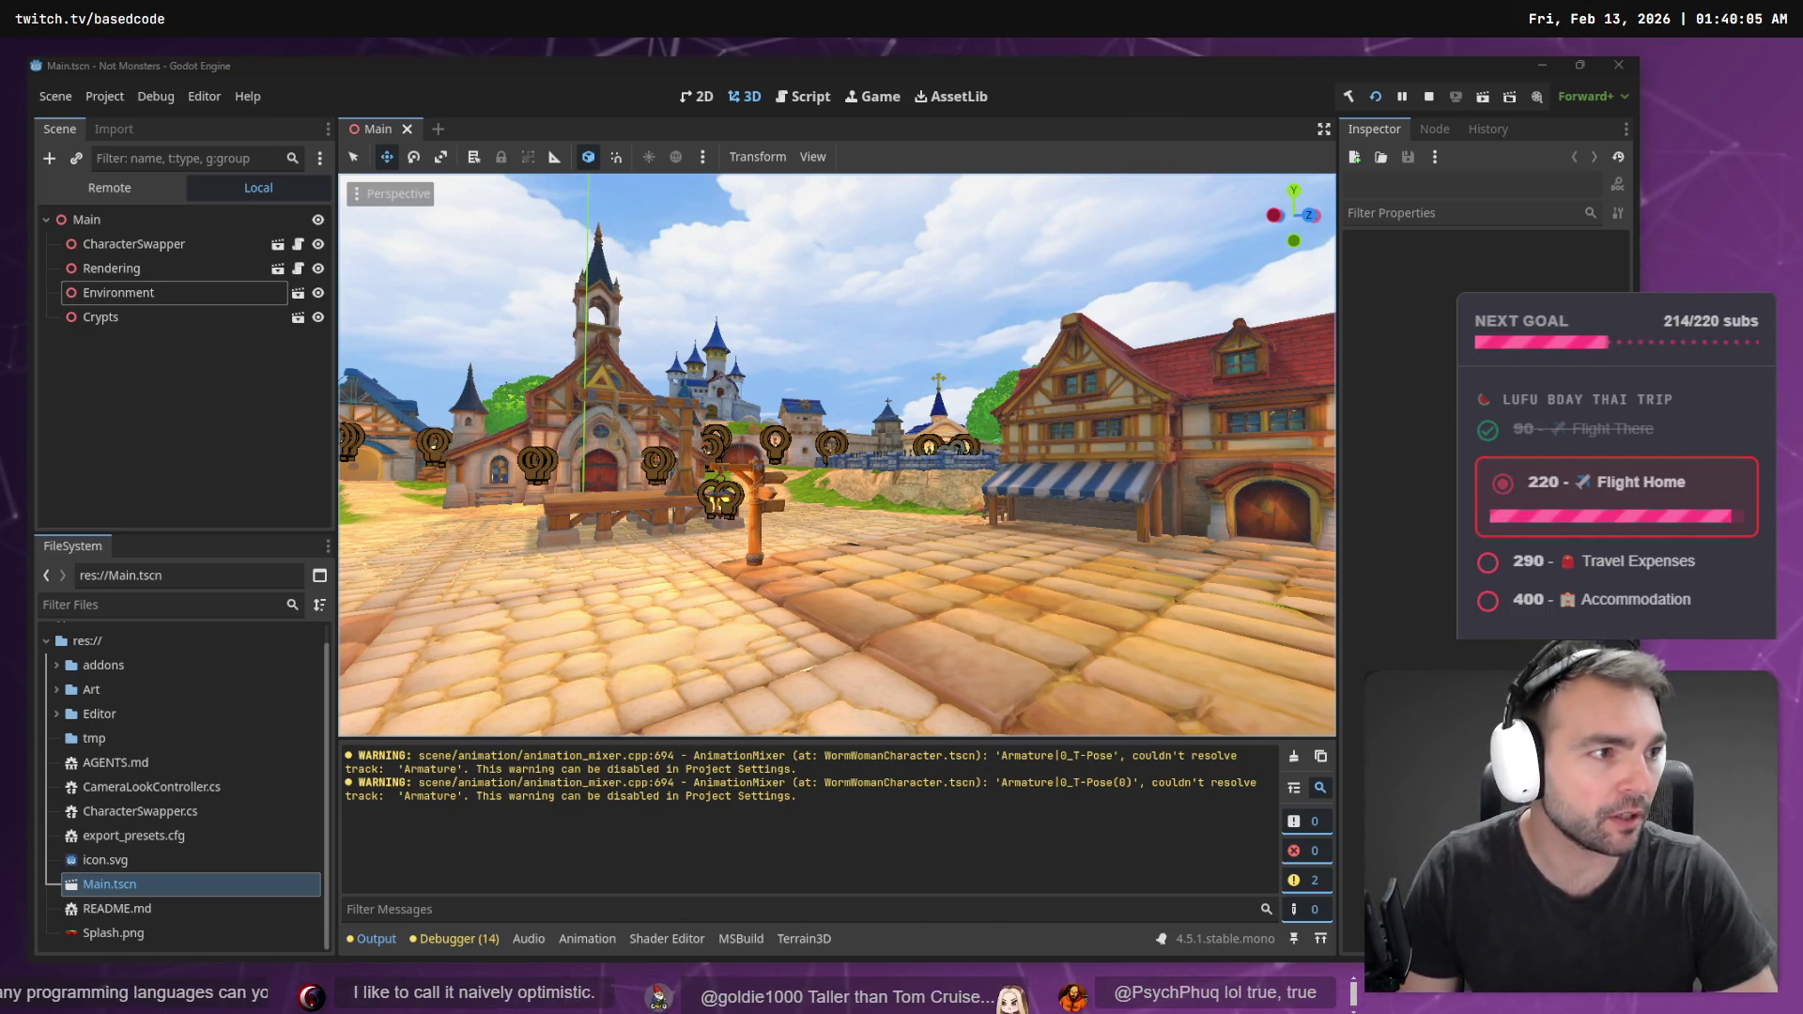
key(alt+Tab)
click(180, 655)
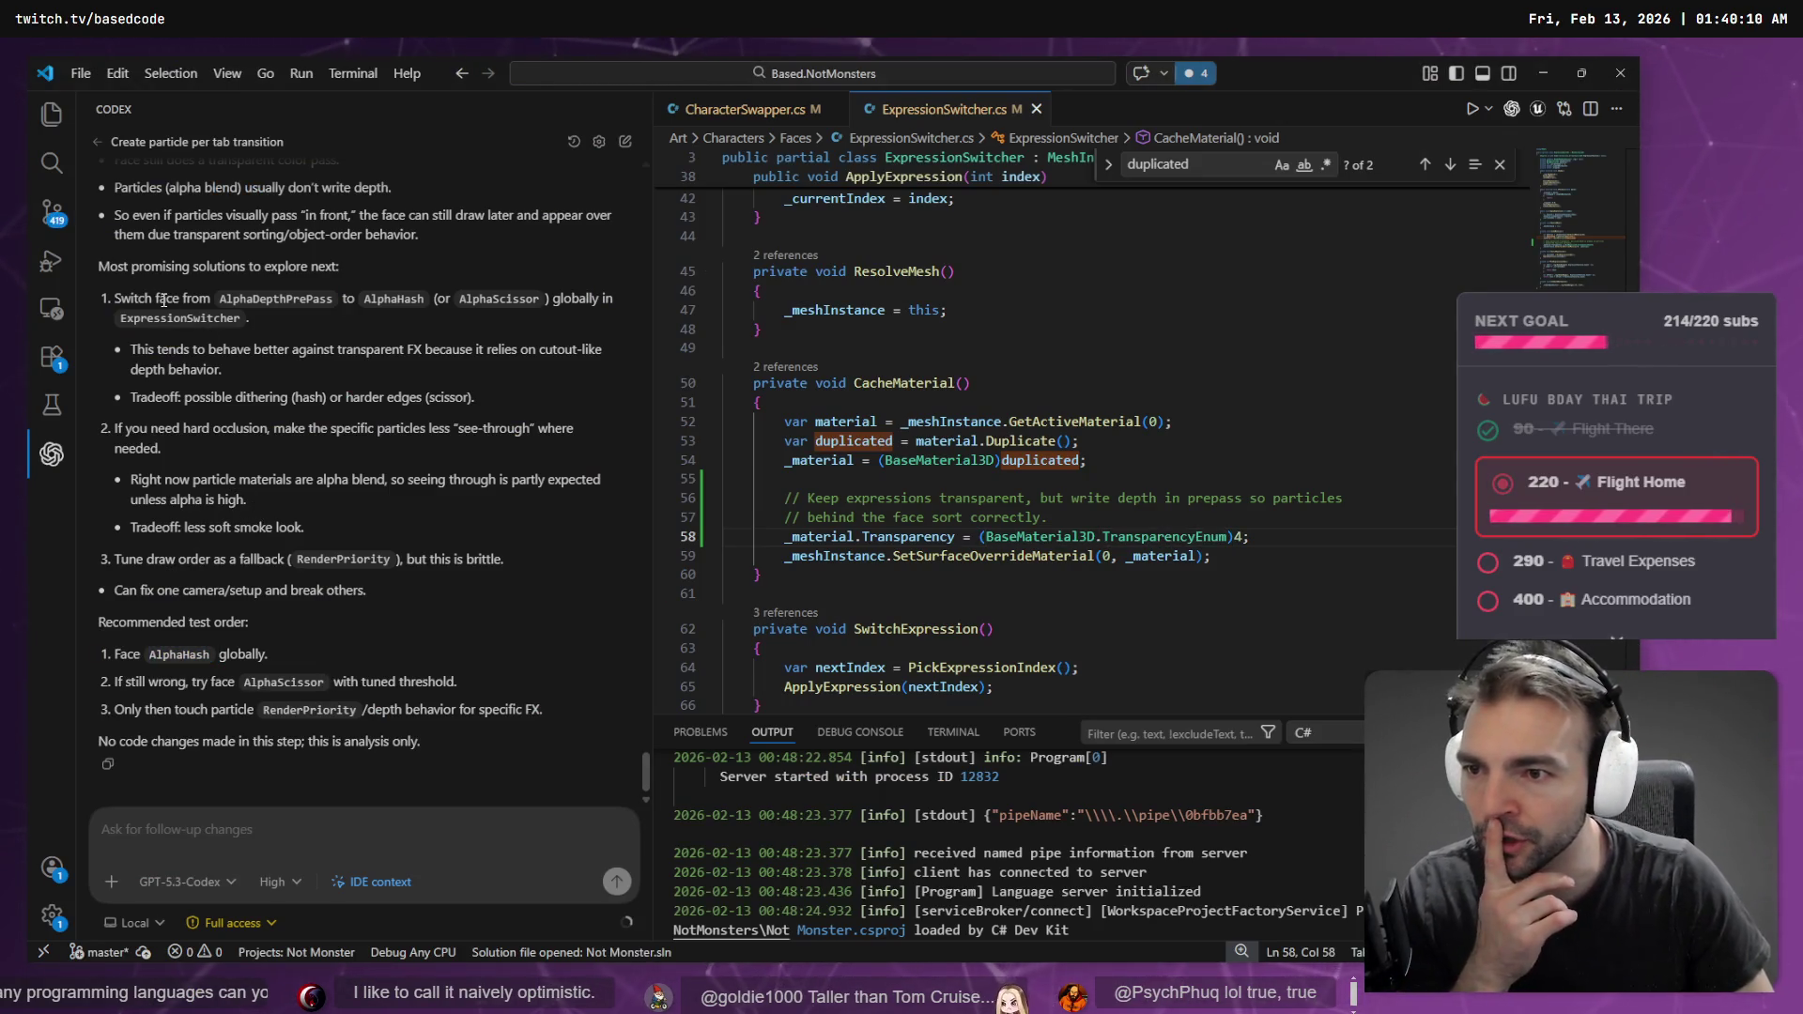
- Open MonsterTransitionVFX.tscn at line 26 to see the particle material's transparency = 1
scroll(301, 741, up, 5)
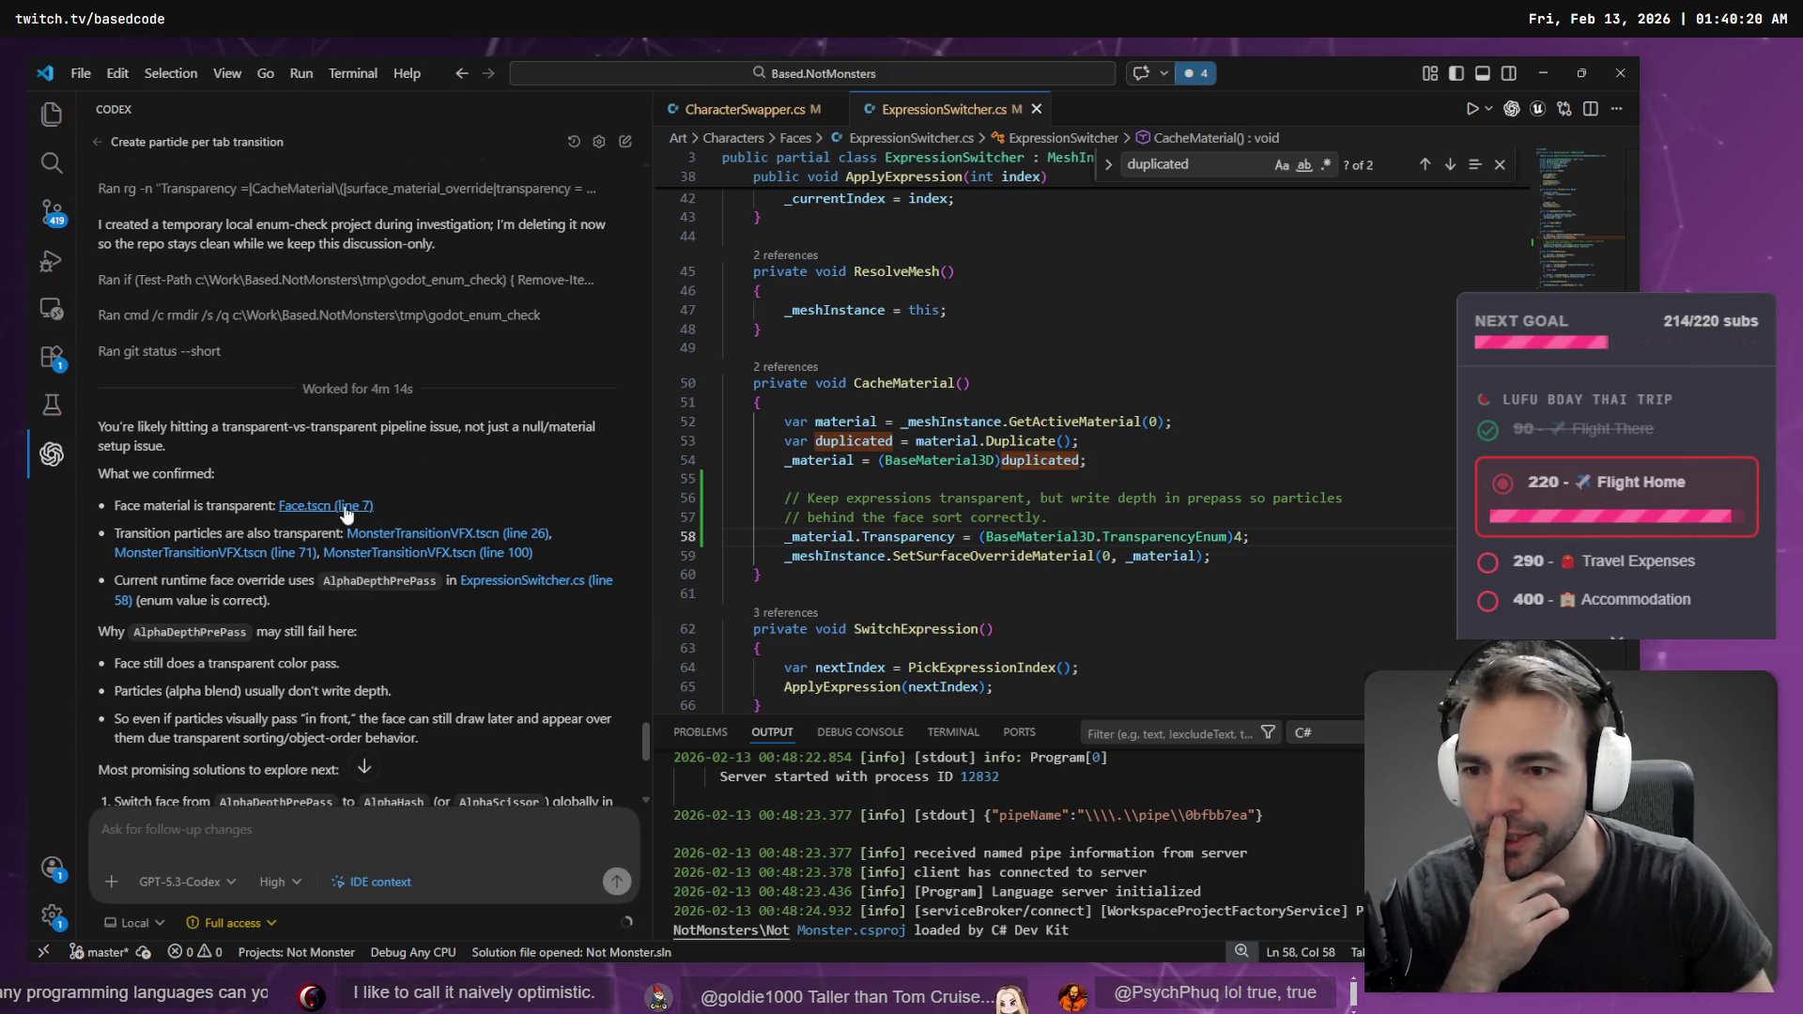
scroll(345, 518, down, 2)
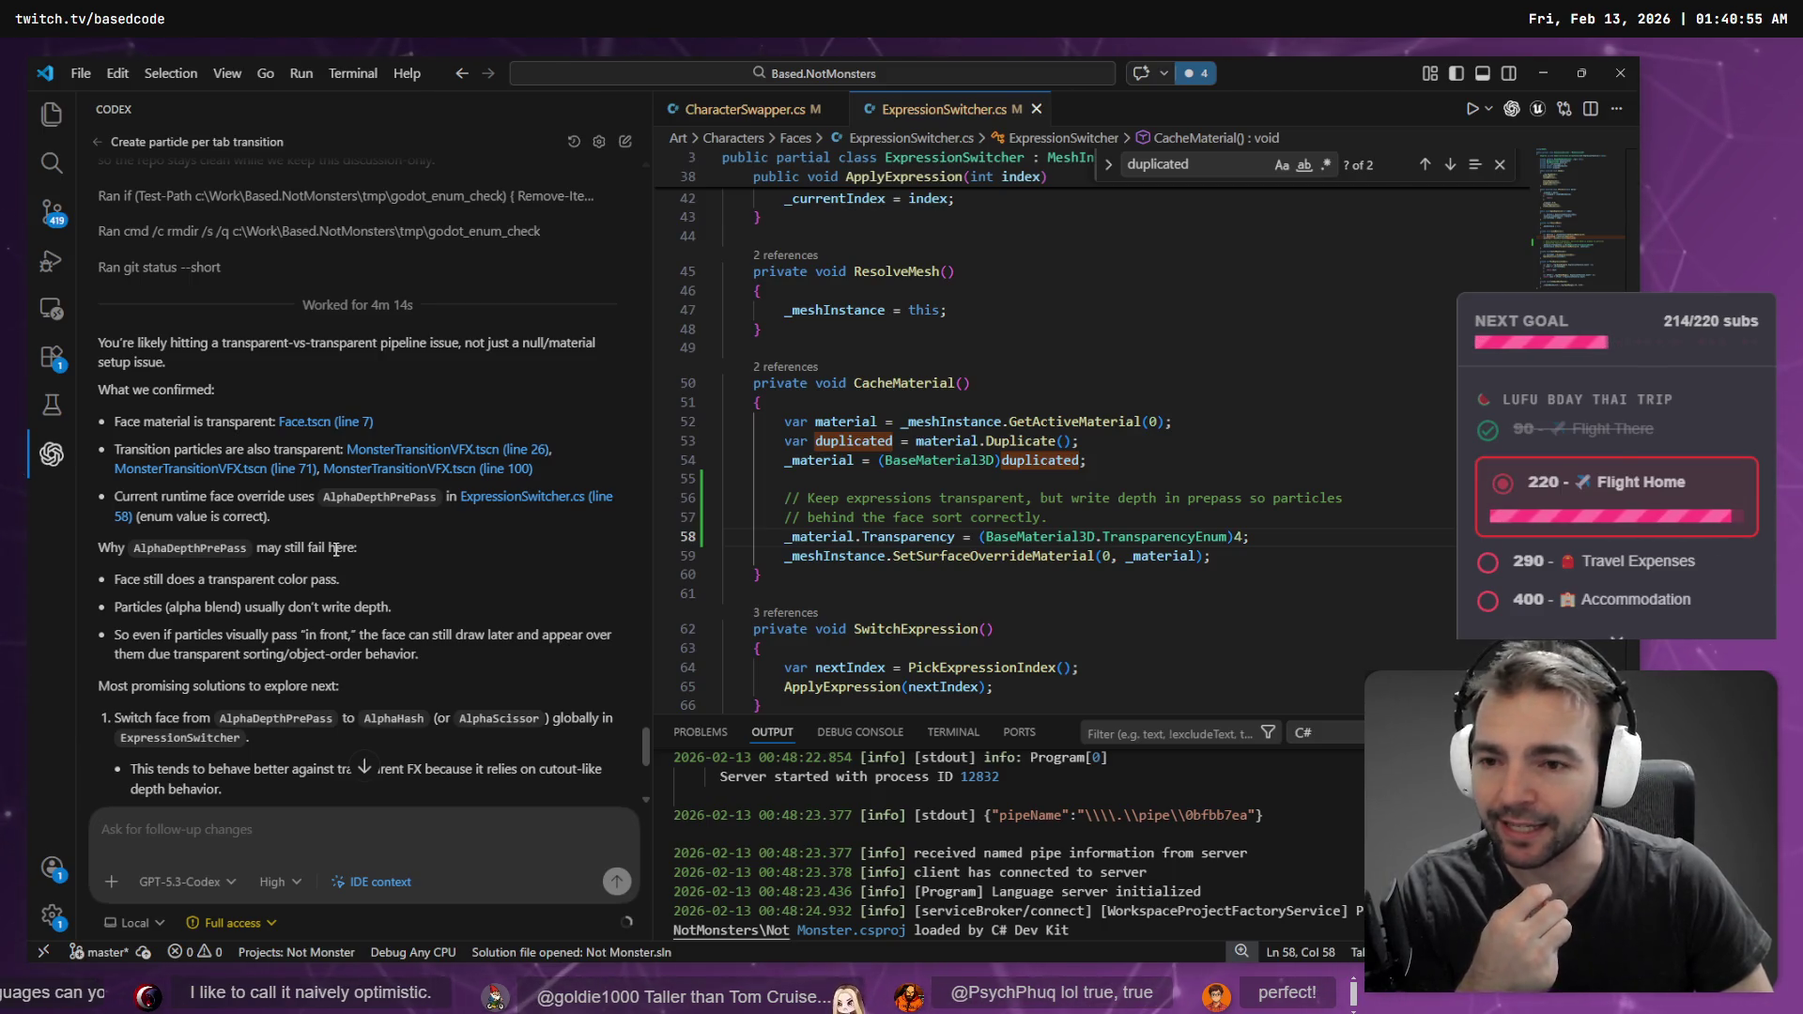
click(422, 452)
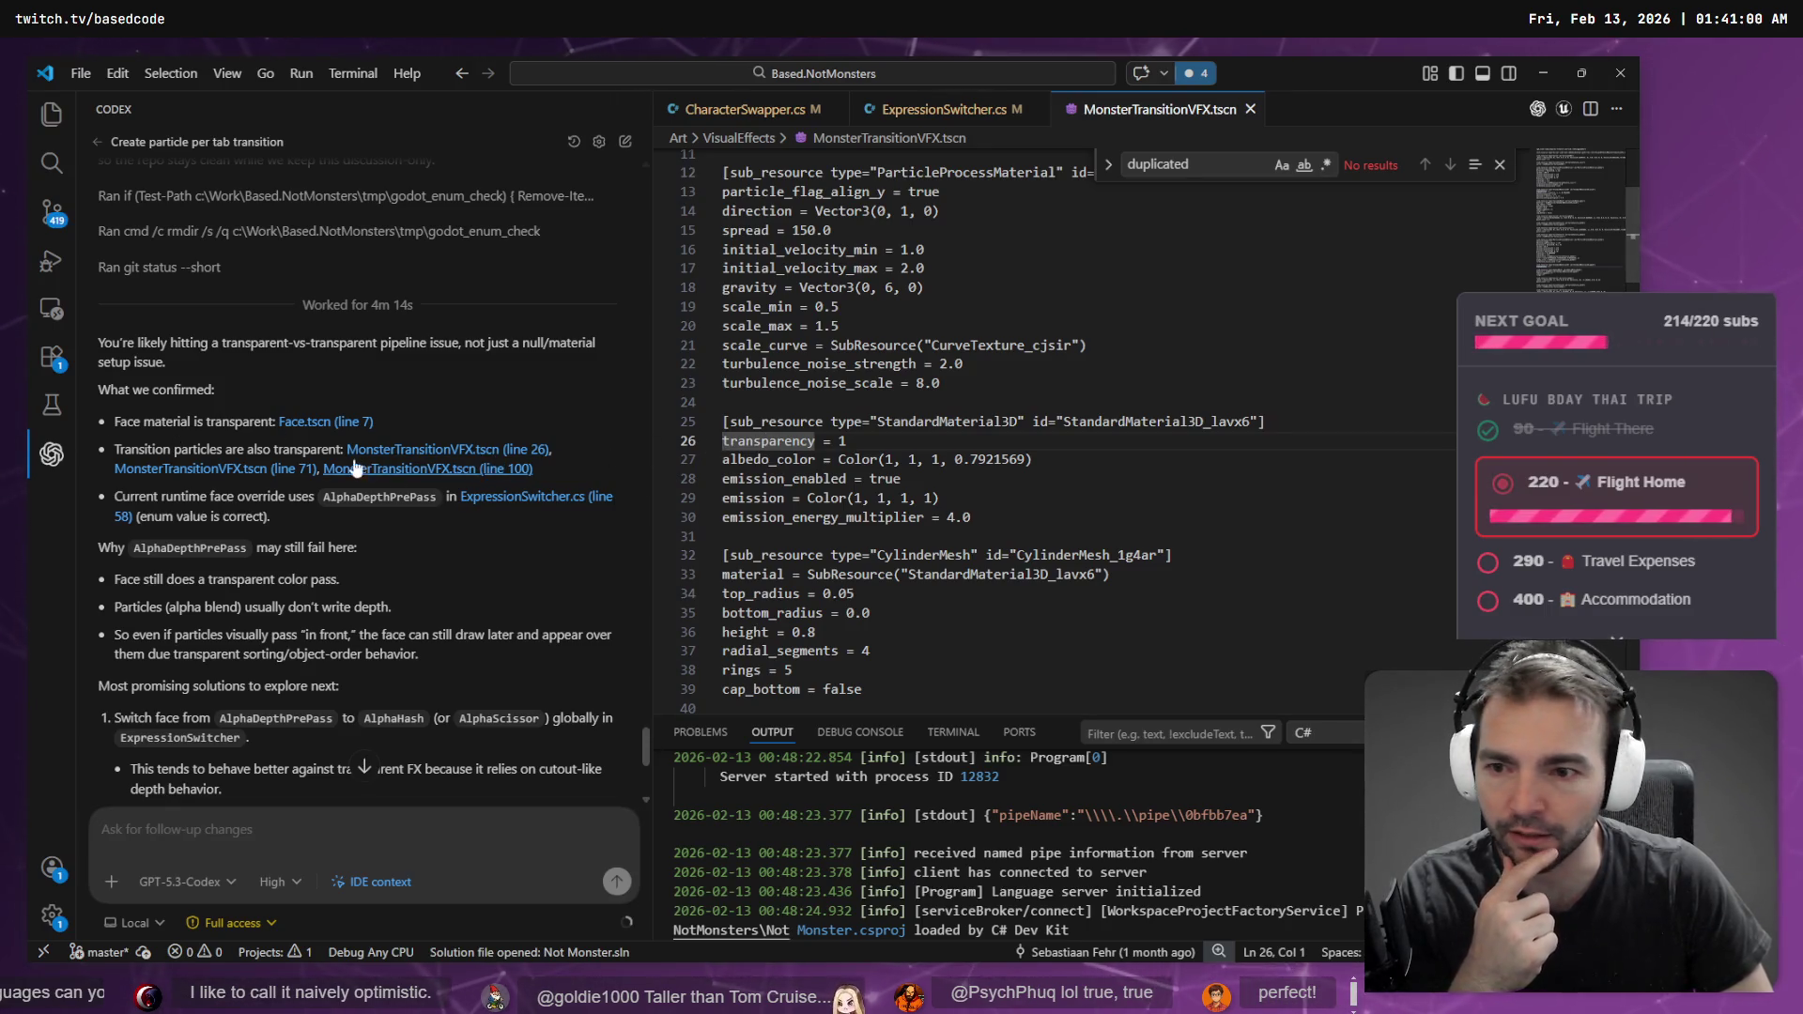
- Review the transparency settings at lines 26, 71 and 100, then return to ExpressionSwitcher.cs line 58
click(423, 451)
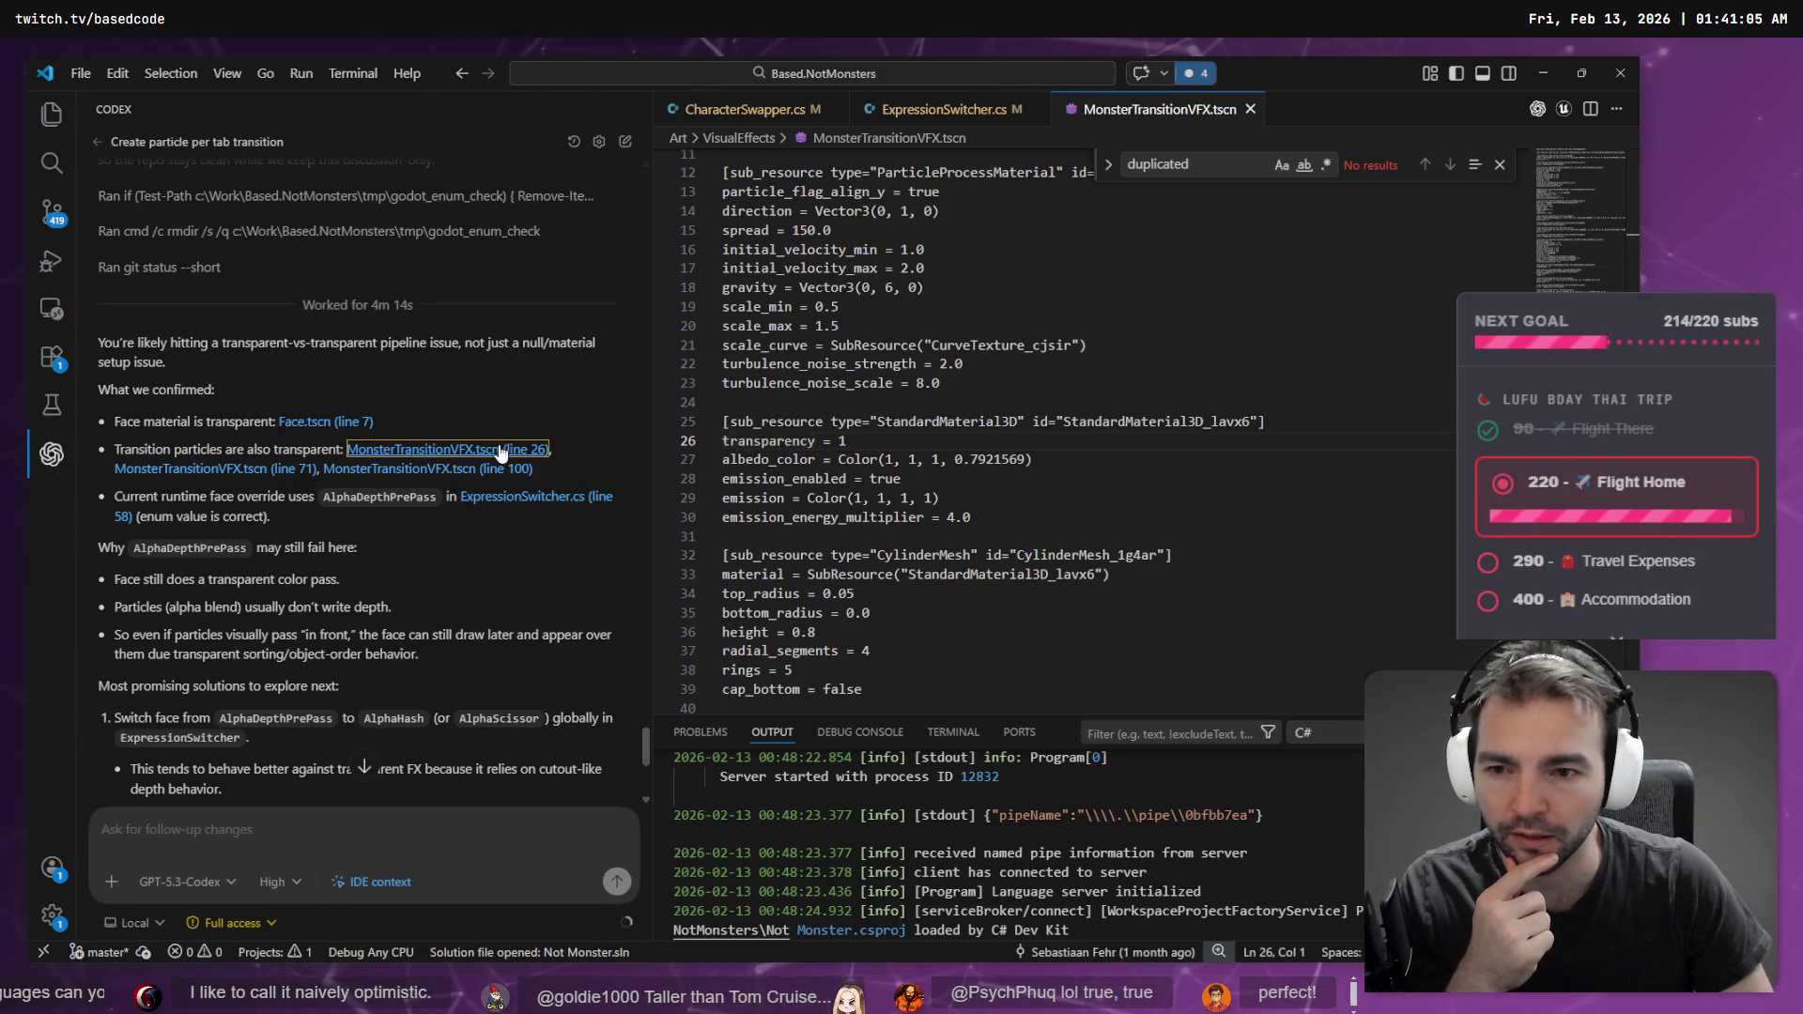
click(257, 470)
click(393, 470)
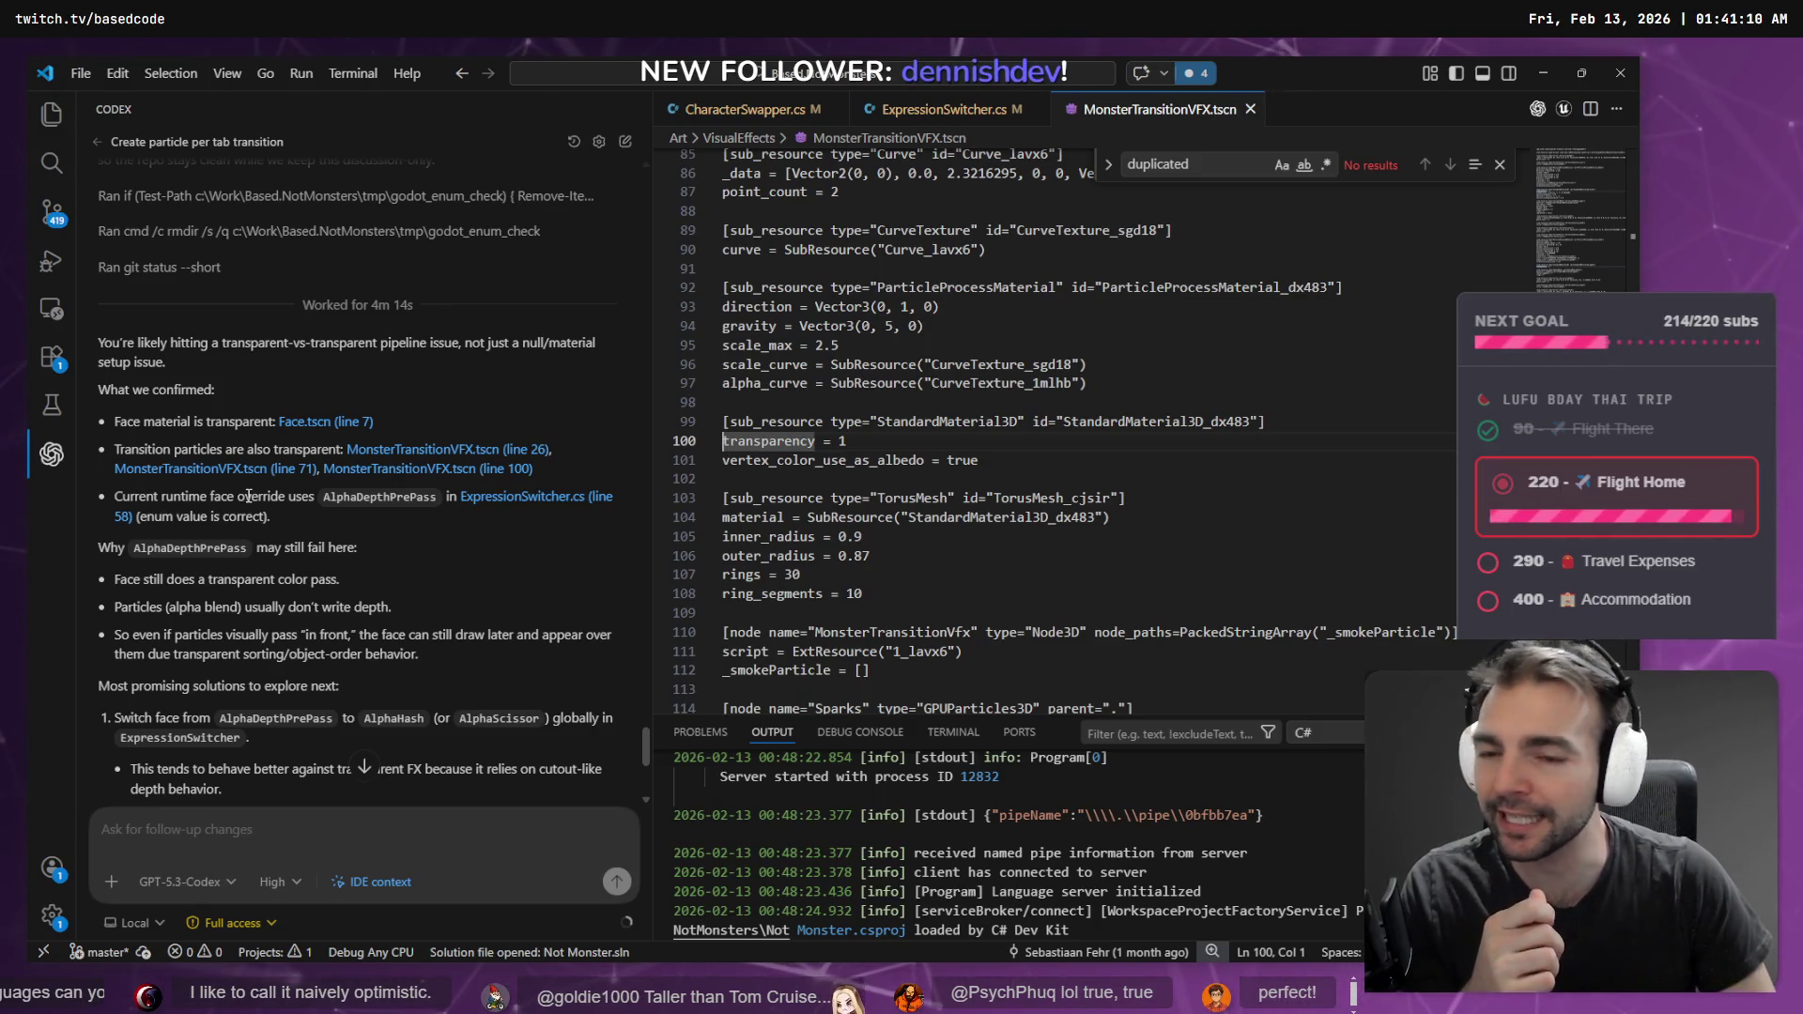
click(493, 505)
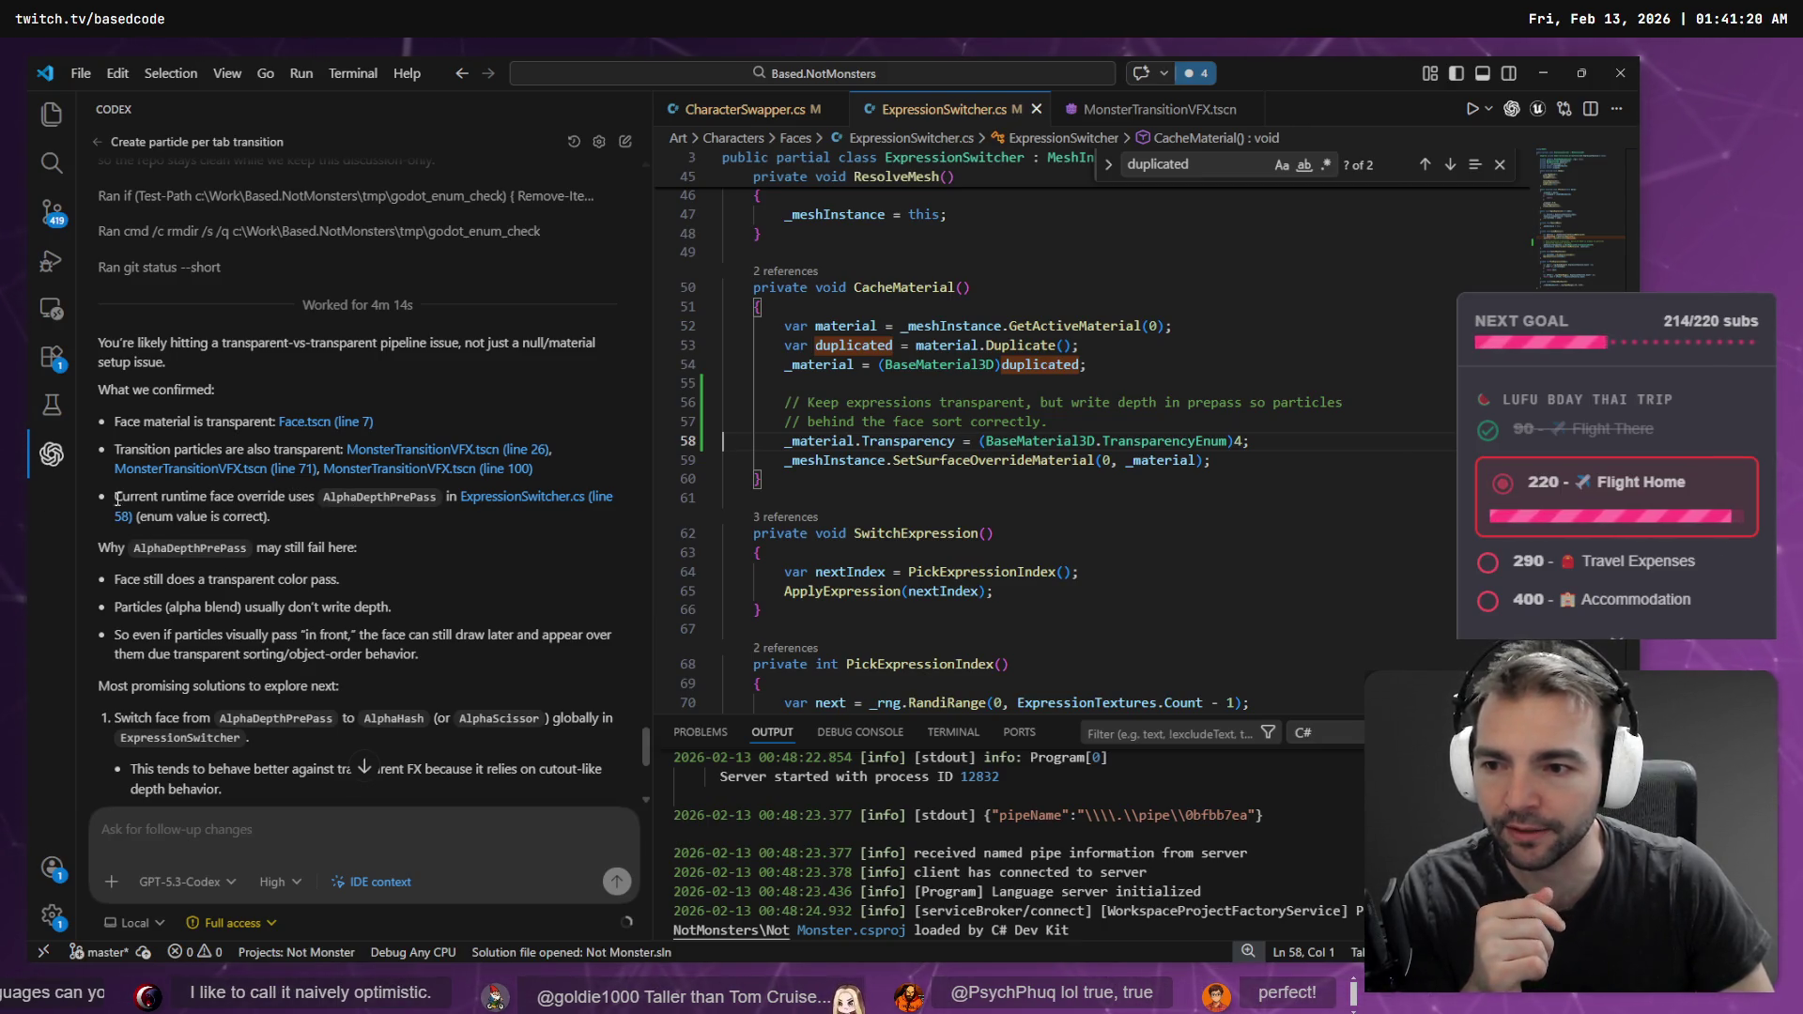
- Select the line 58 transparency assignment and Codex's note on why AlphaDepthPrePass may fail
drag(1273, 444, 722, 442)
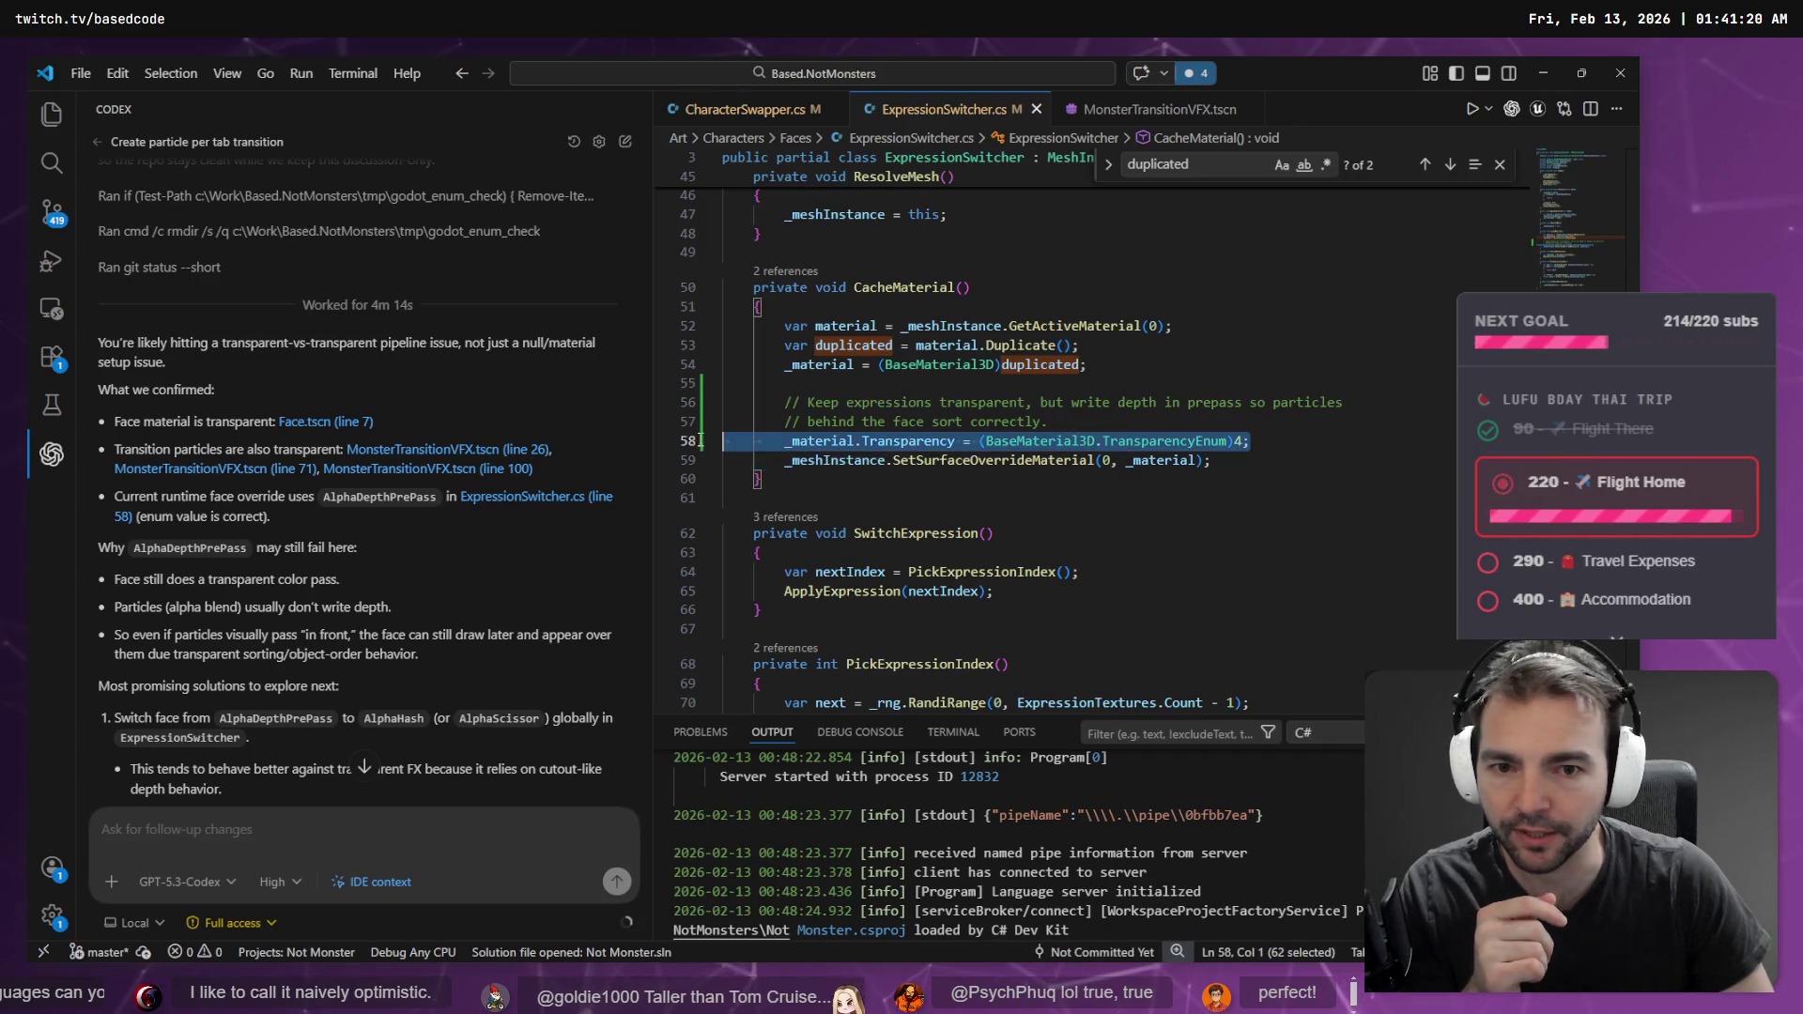
scroll(185, 577, down, 3)
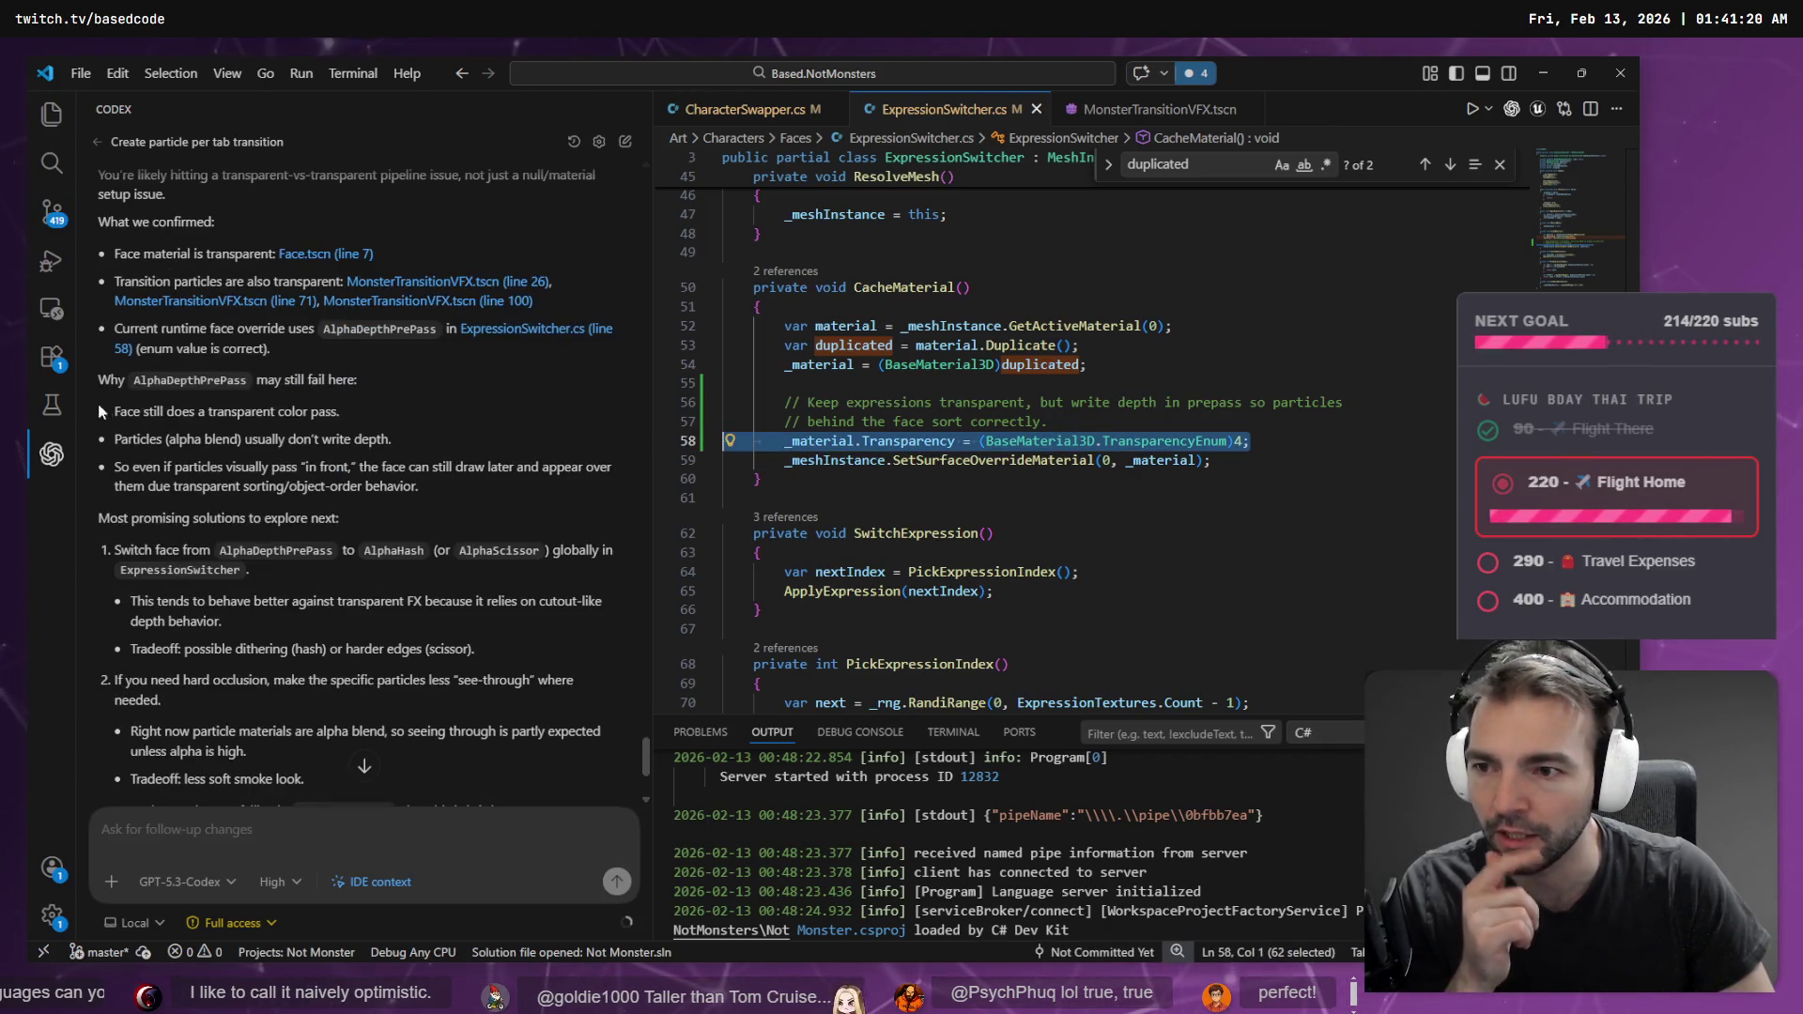
mouse_move(431, 489)
mouse_down()
mouse_move(122, 462)
mouse_move(64, 413)
mouse_up()
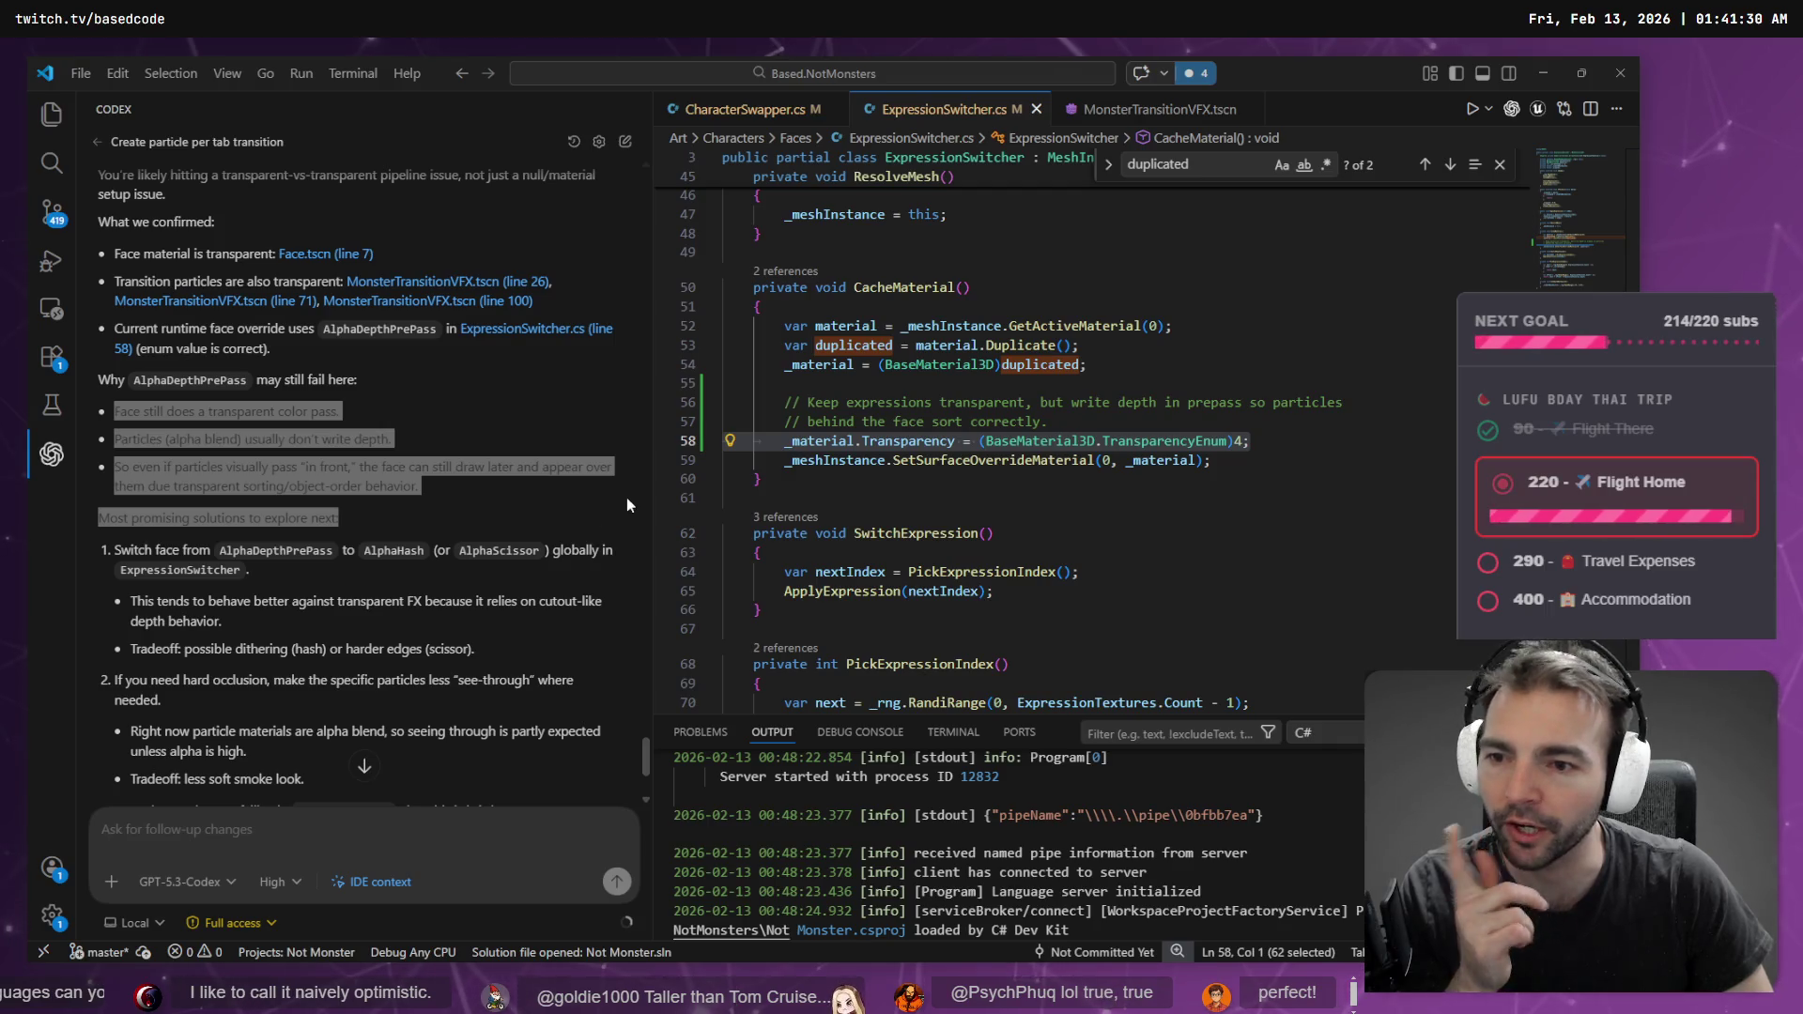
key(alt+Tab)
click(500, 494)
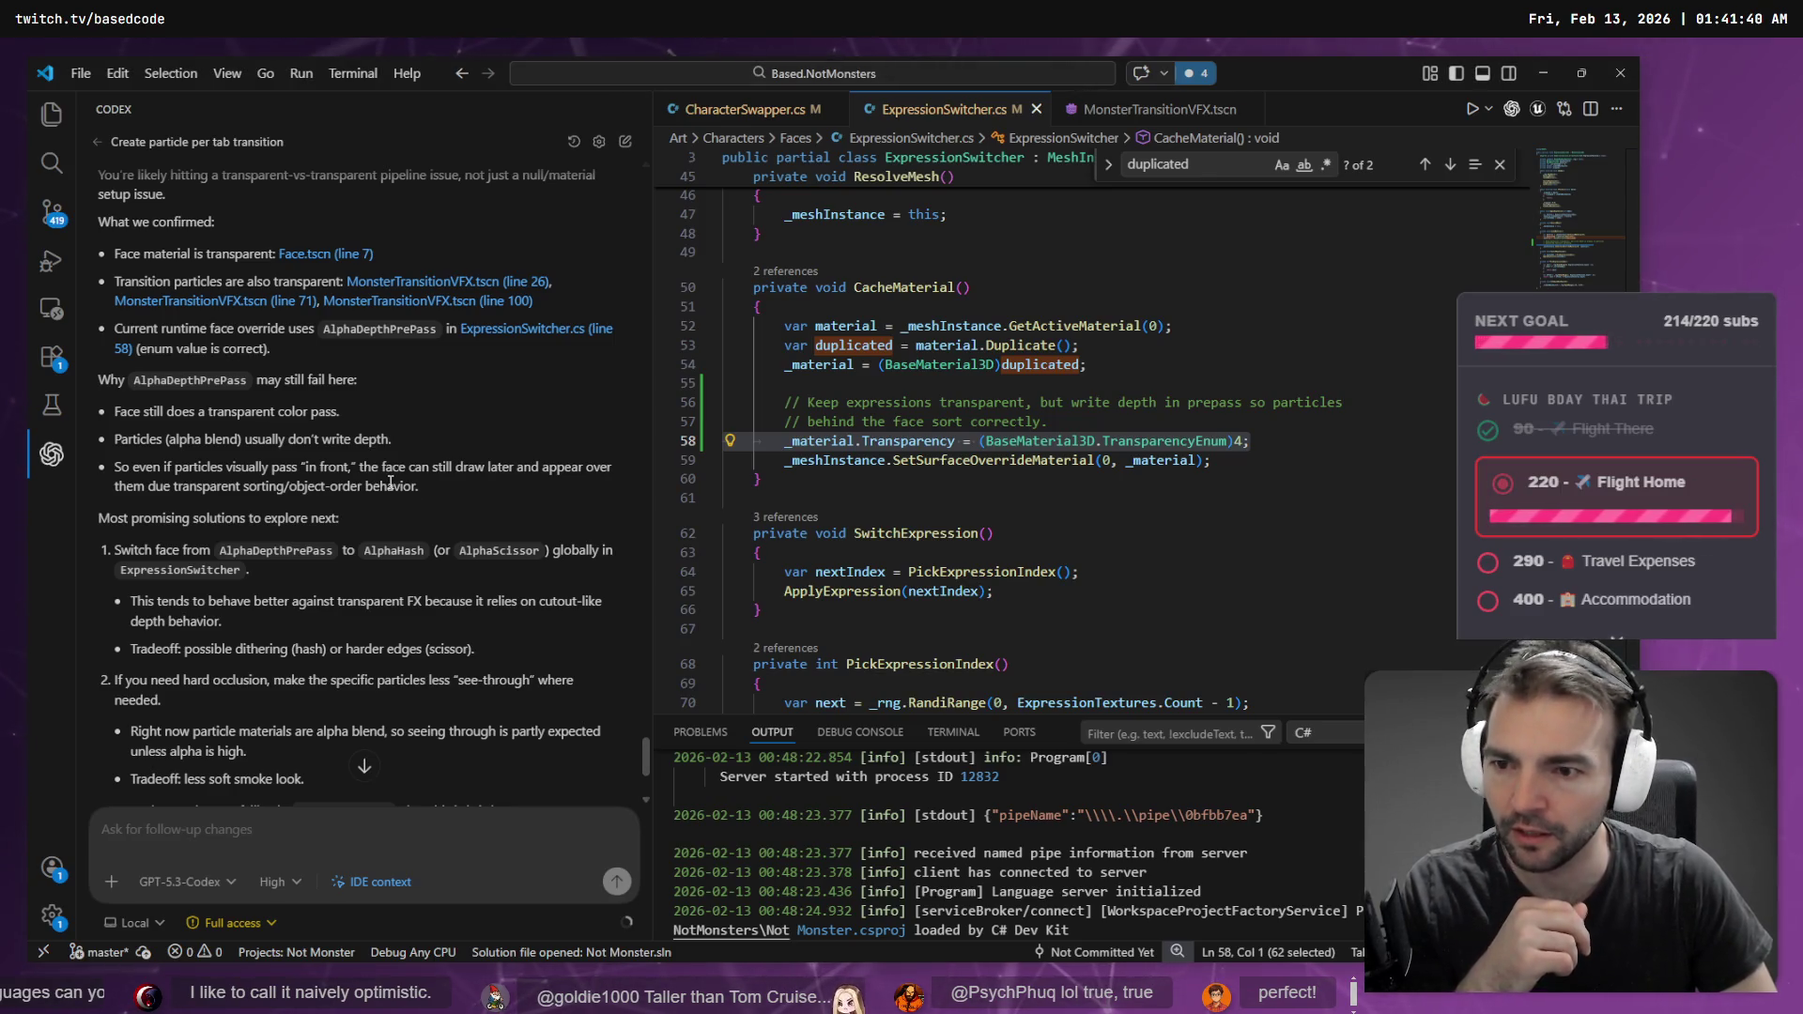
- Read Codex's dithering-versus-harder-edges and particle alpha blending points, then begin a dictated follow-up
scroll(138, 536, down, 3)
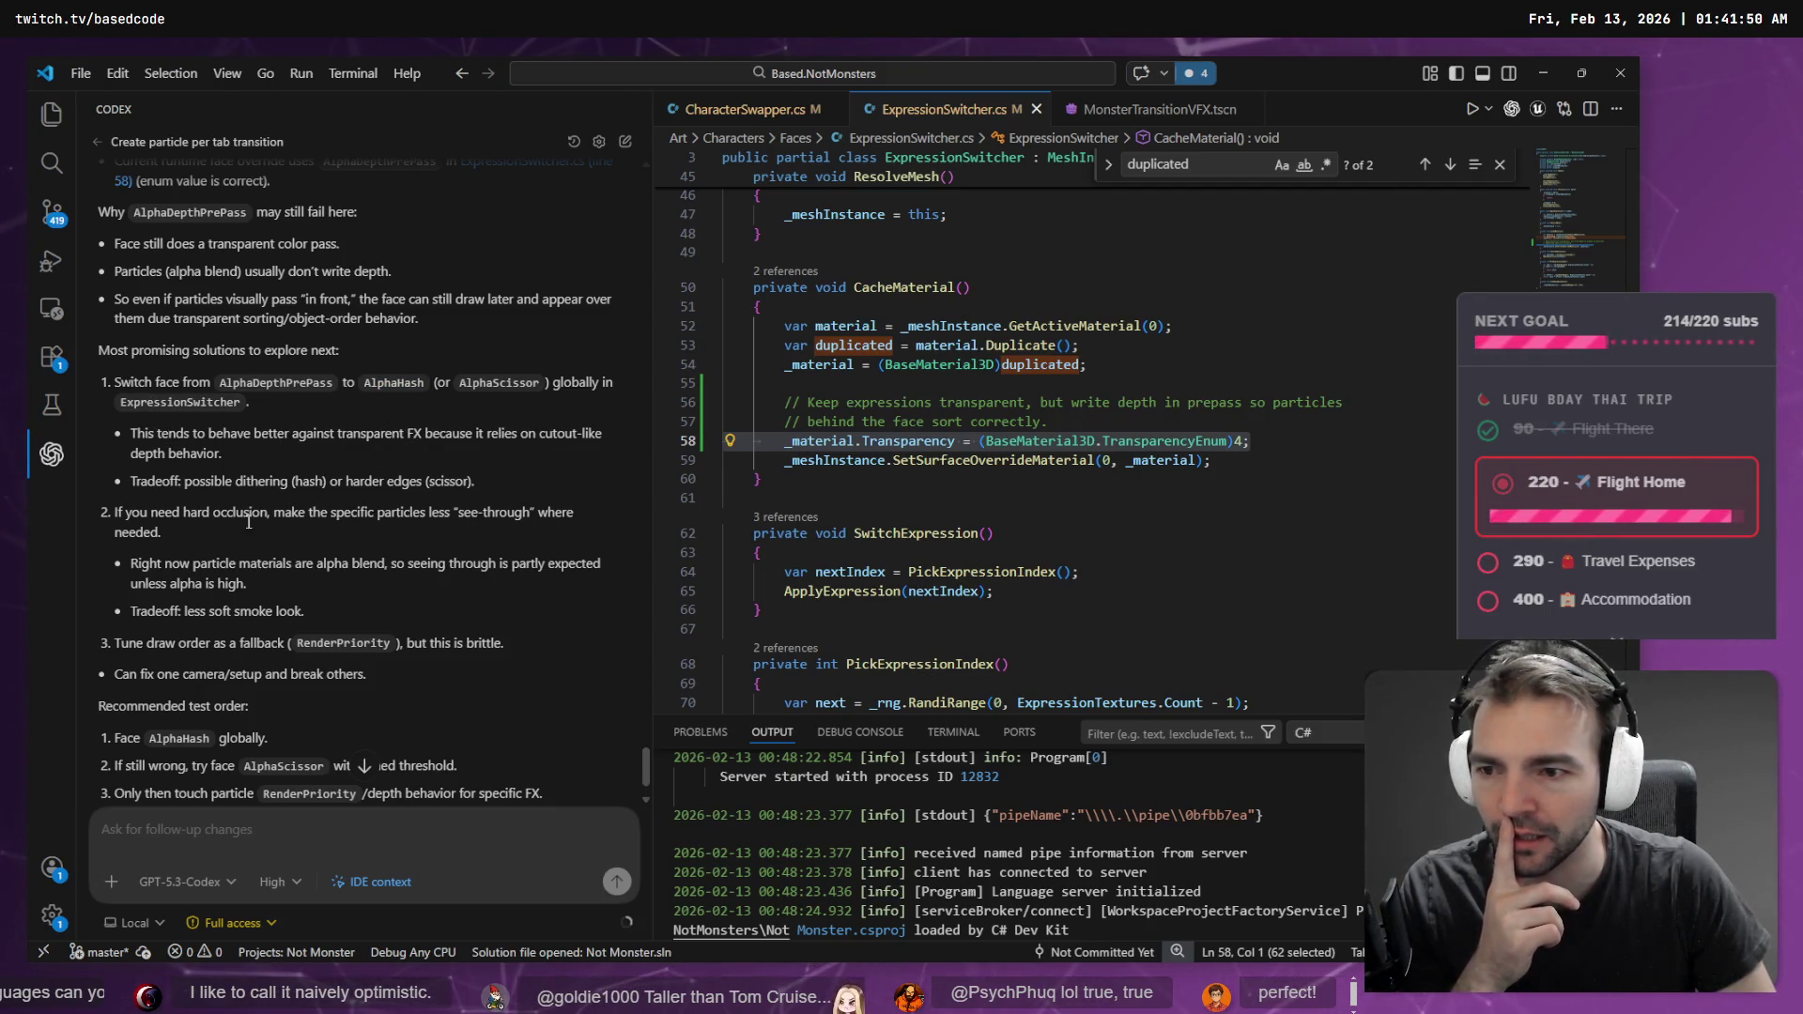
drag(170, 481, 387, 482)
click(477, 488)
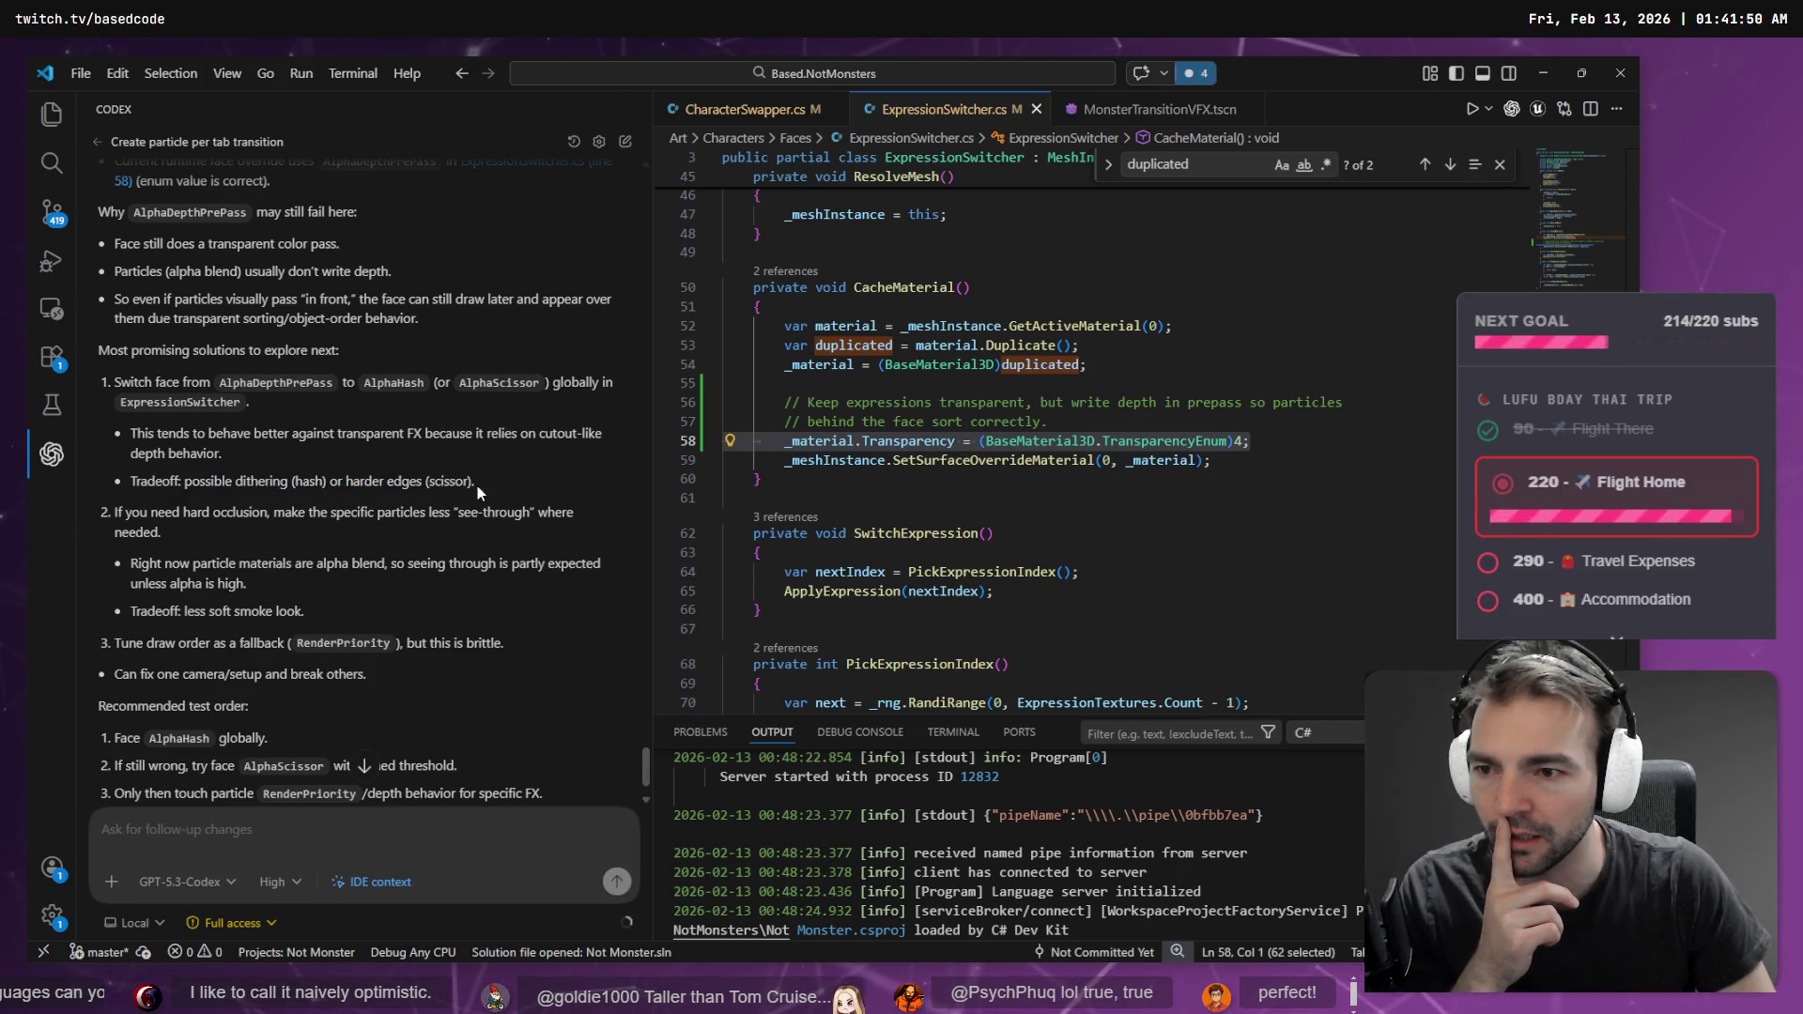
drag(257, 482, 372, 482)
click(486, 481)
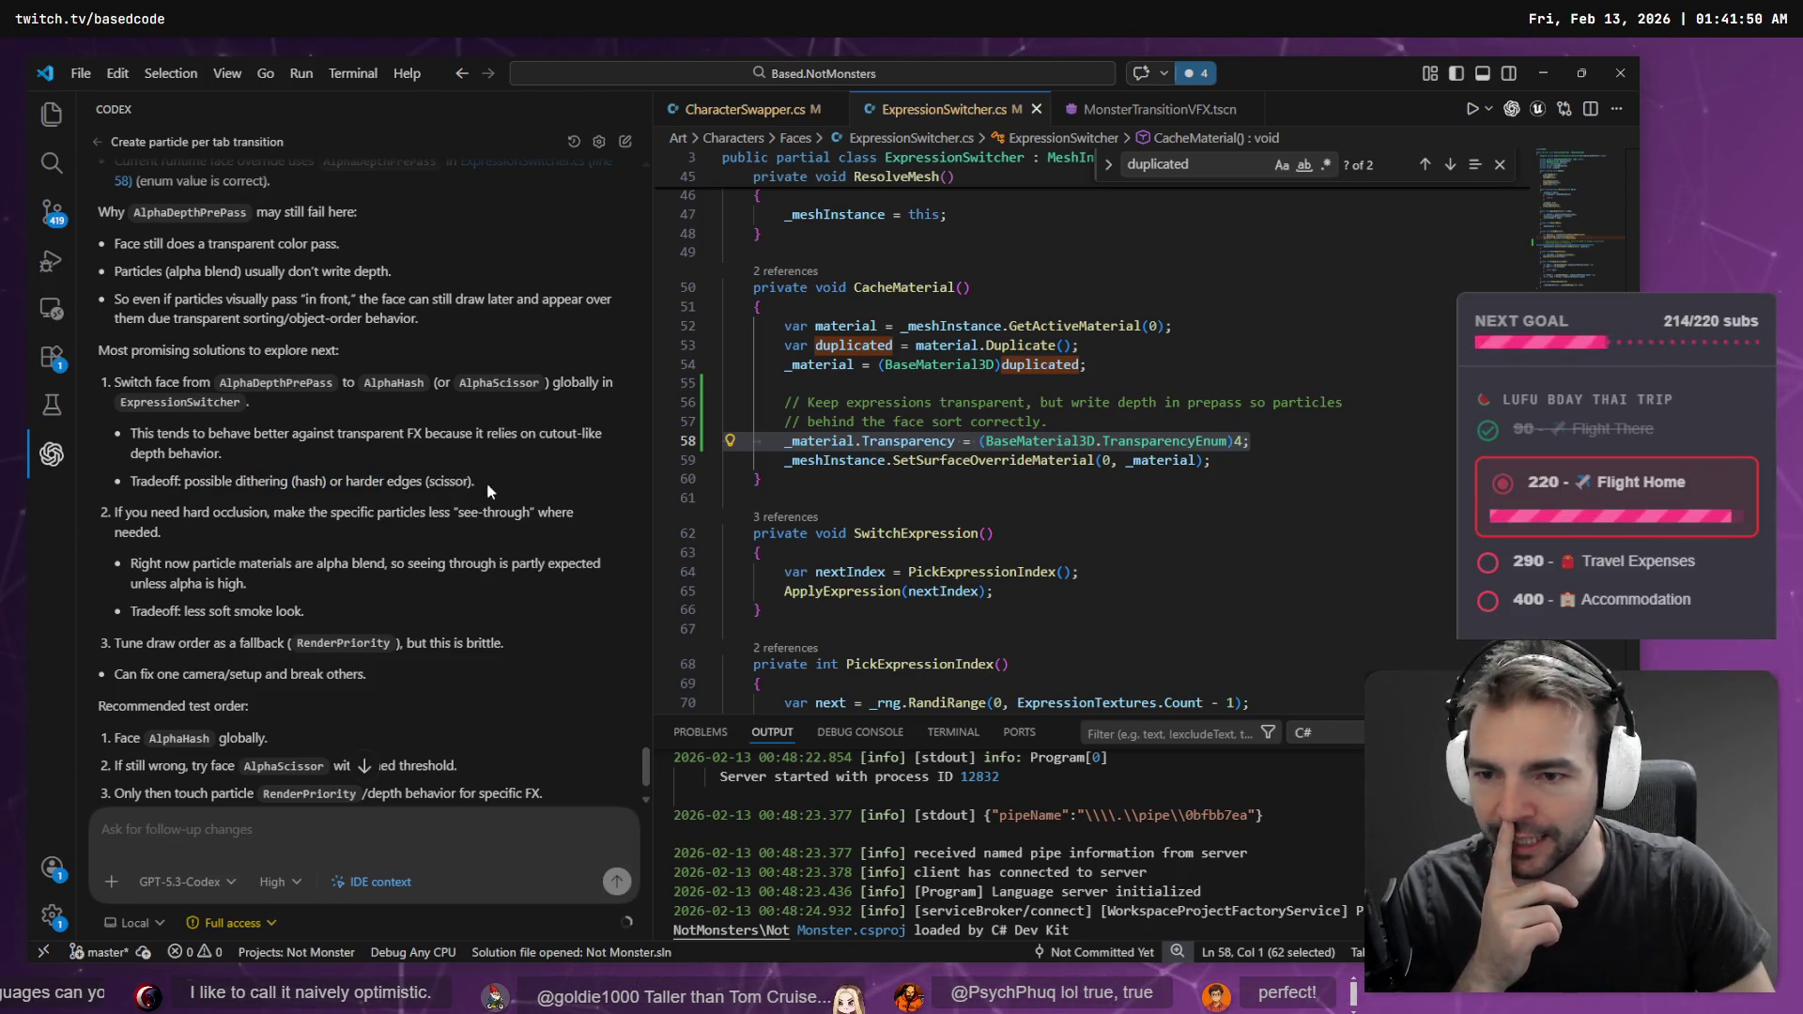
scroll(402, 472, down, 1)
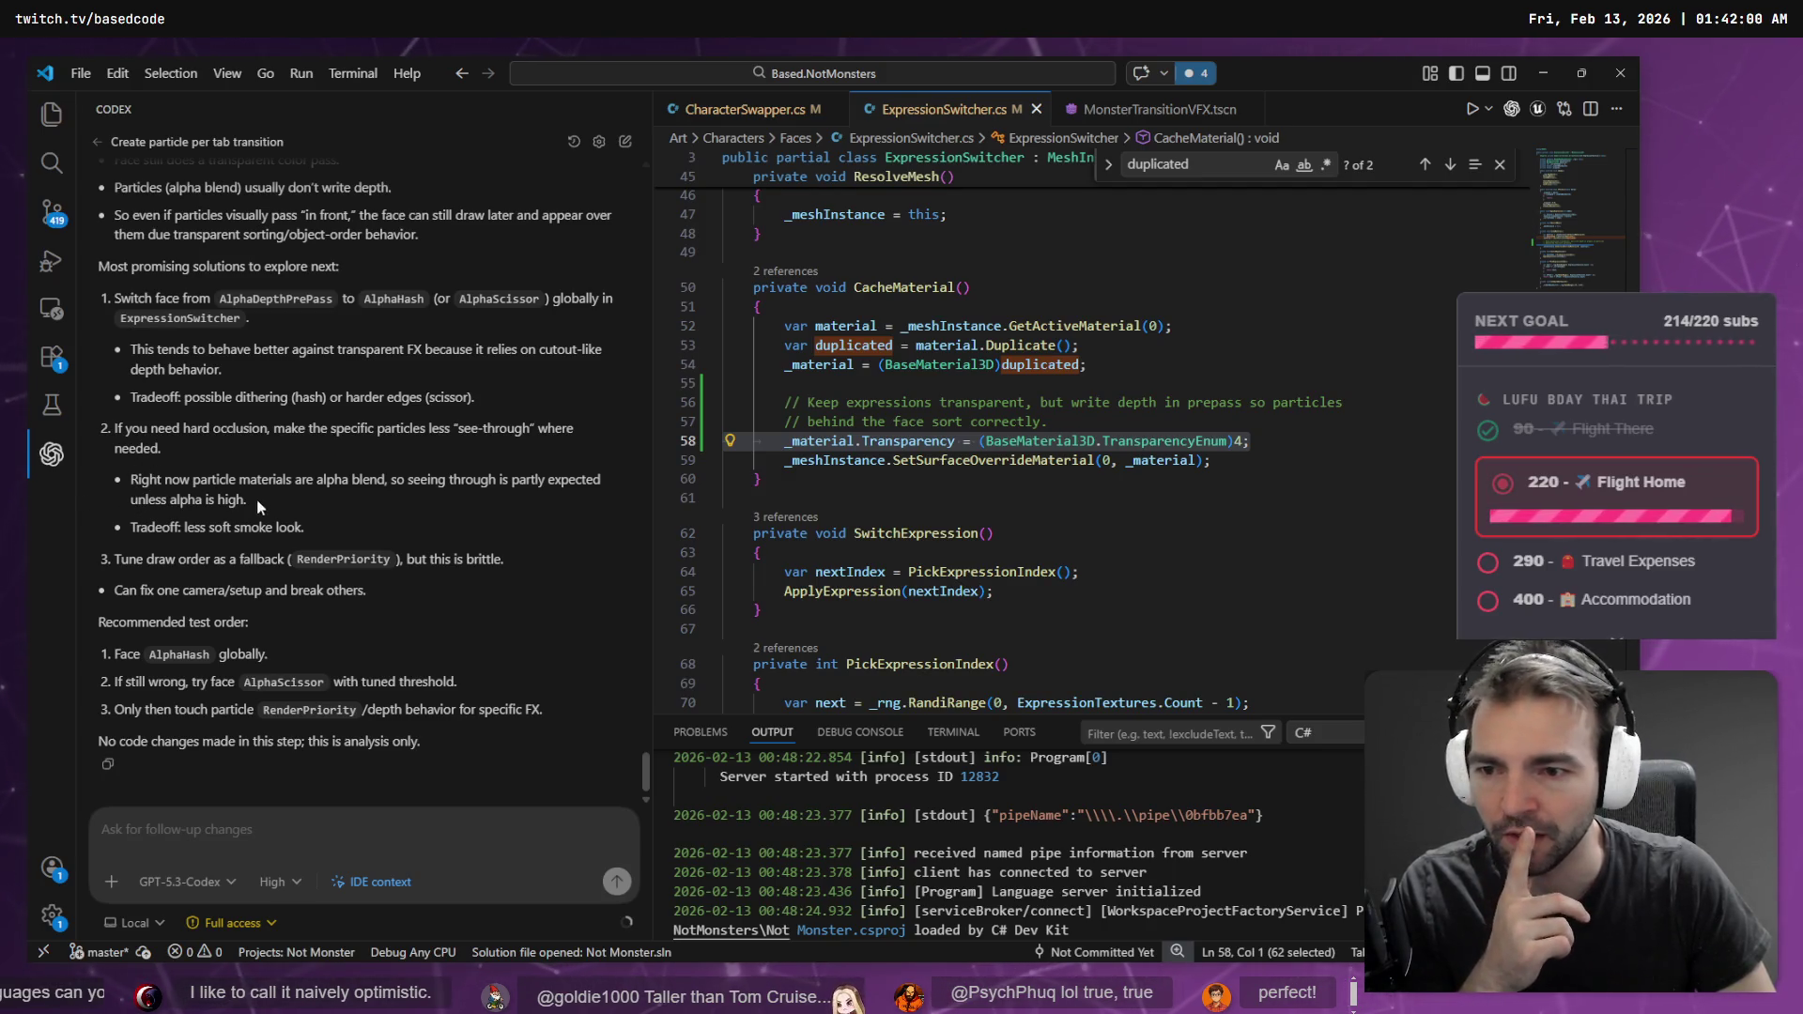
drag(305, 528, 67, 481)
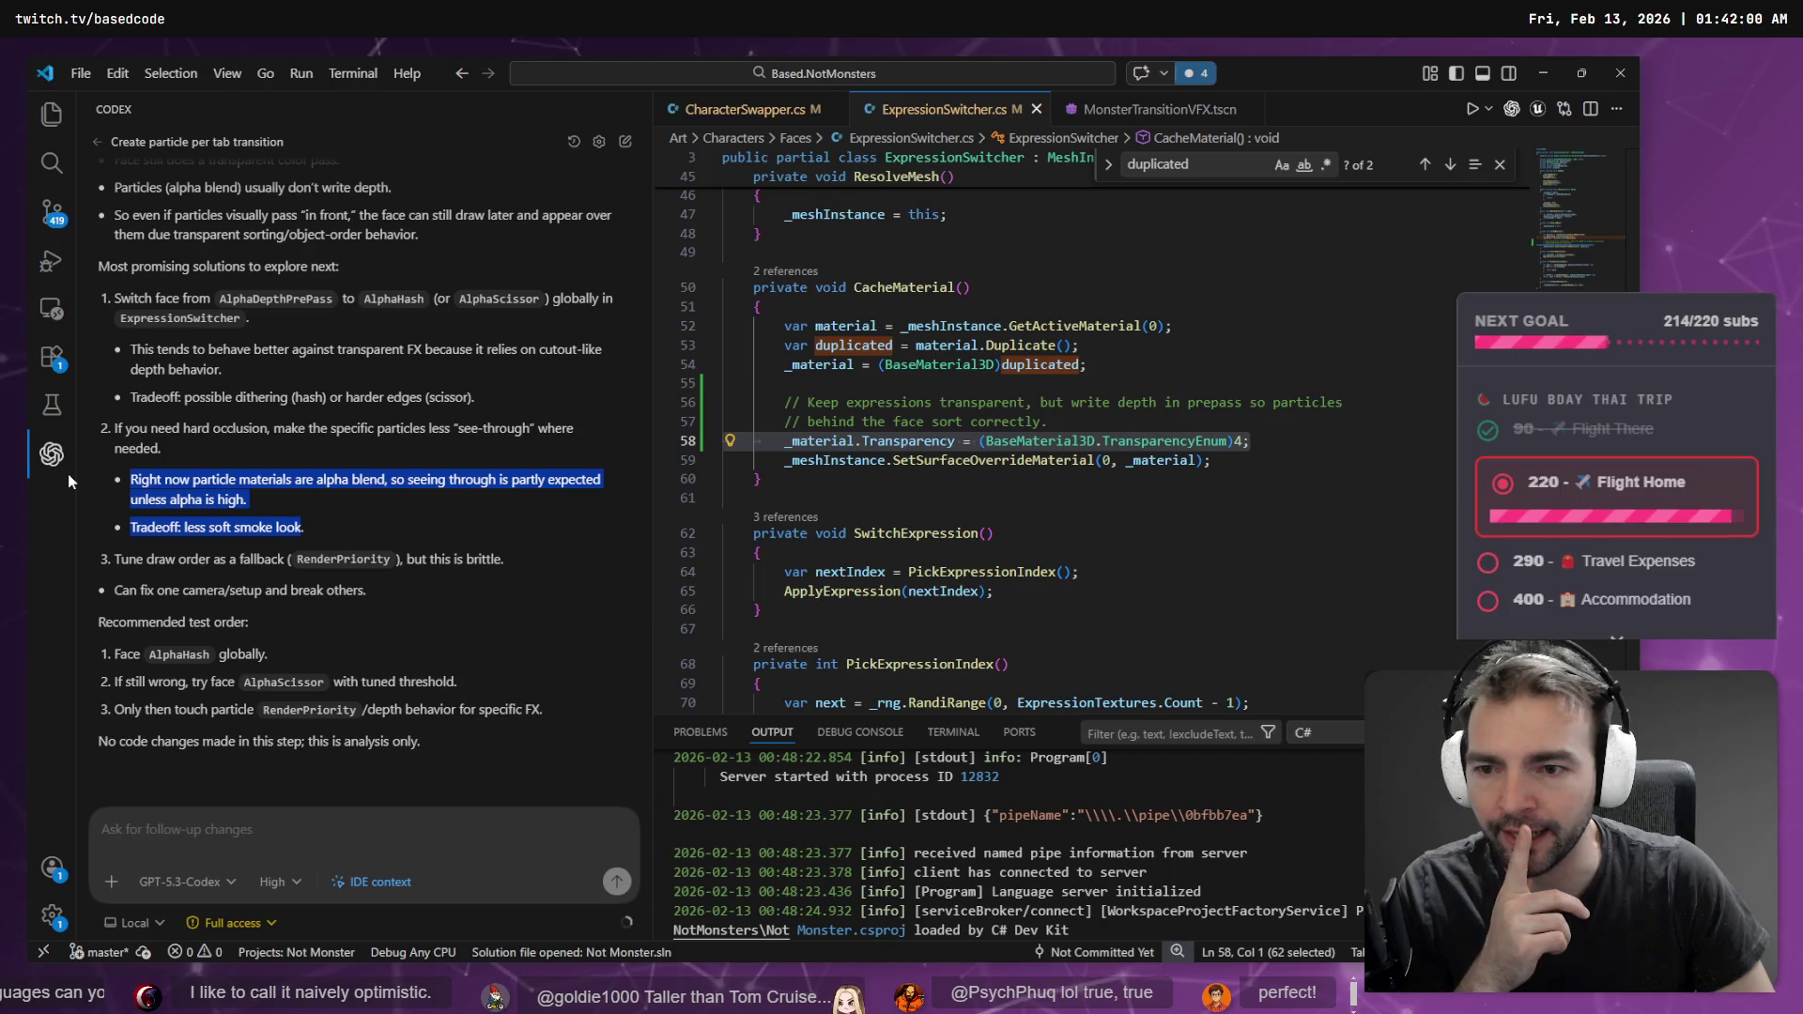
click(232, 506)
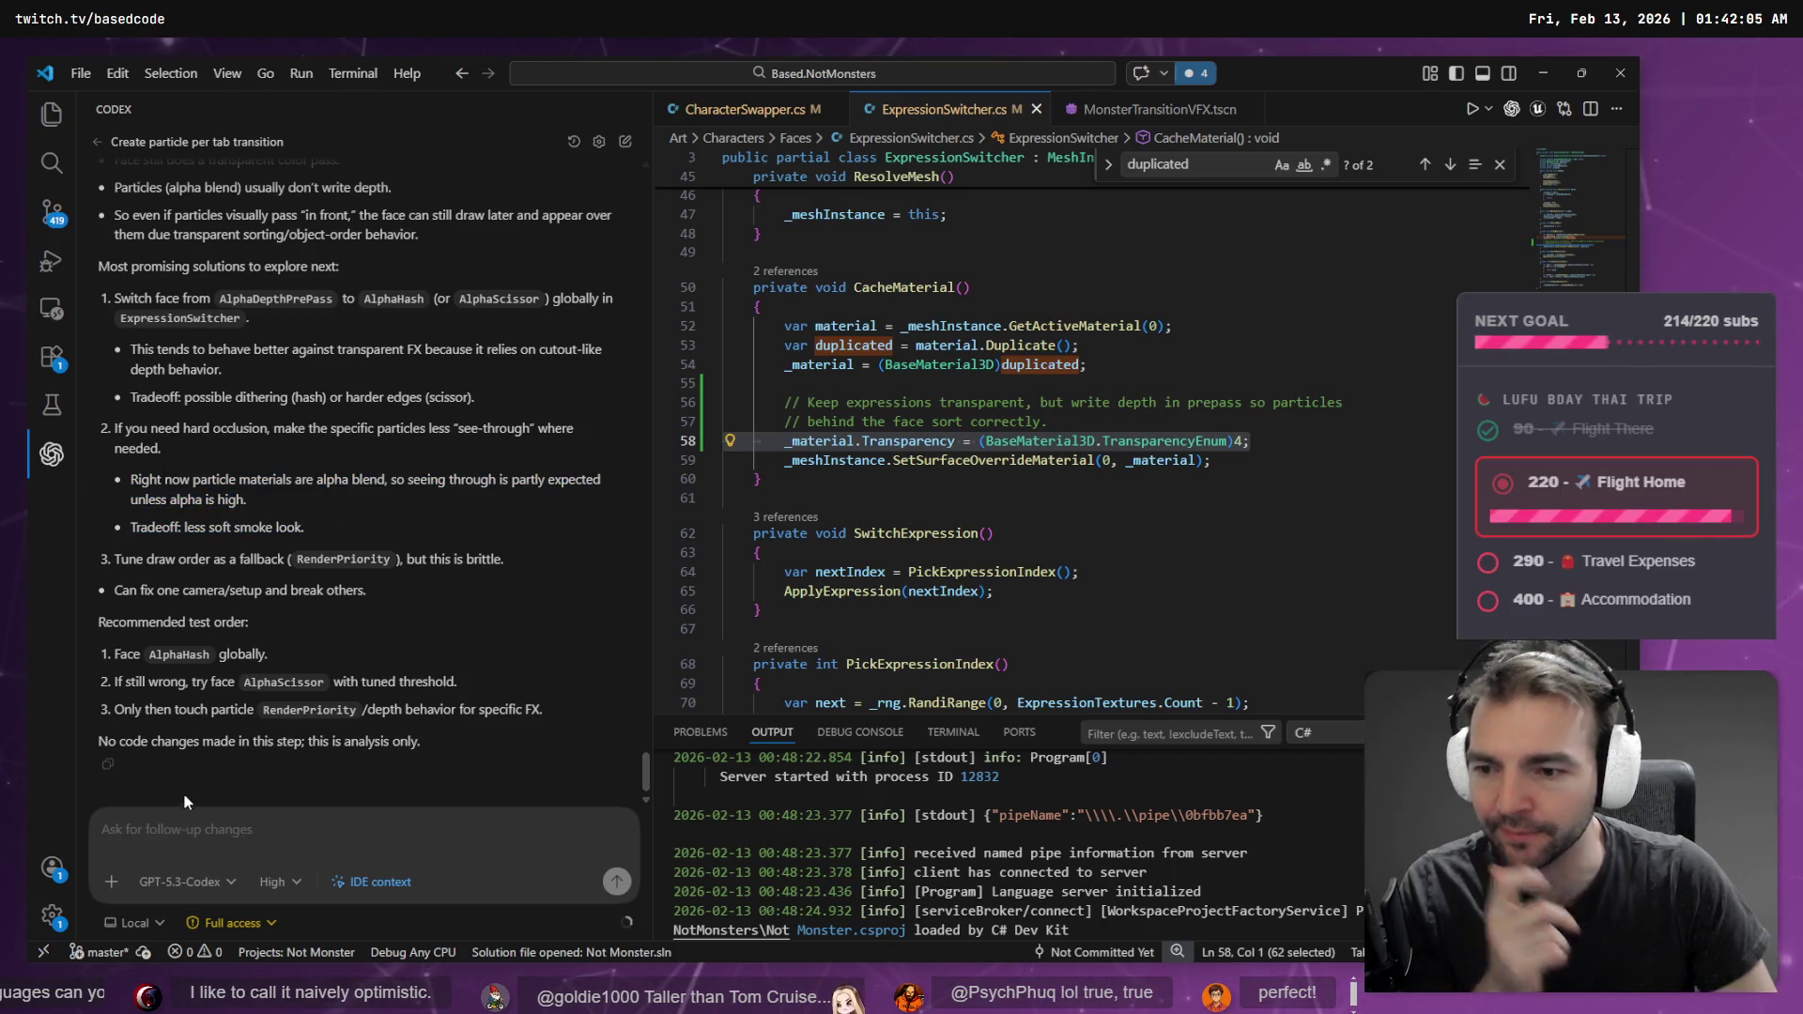
click(198, 833)
key(super+h)
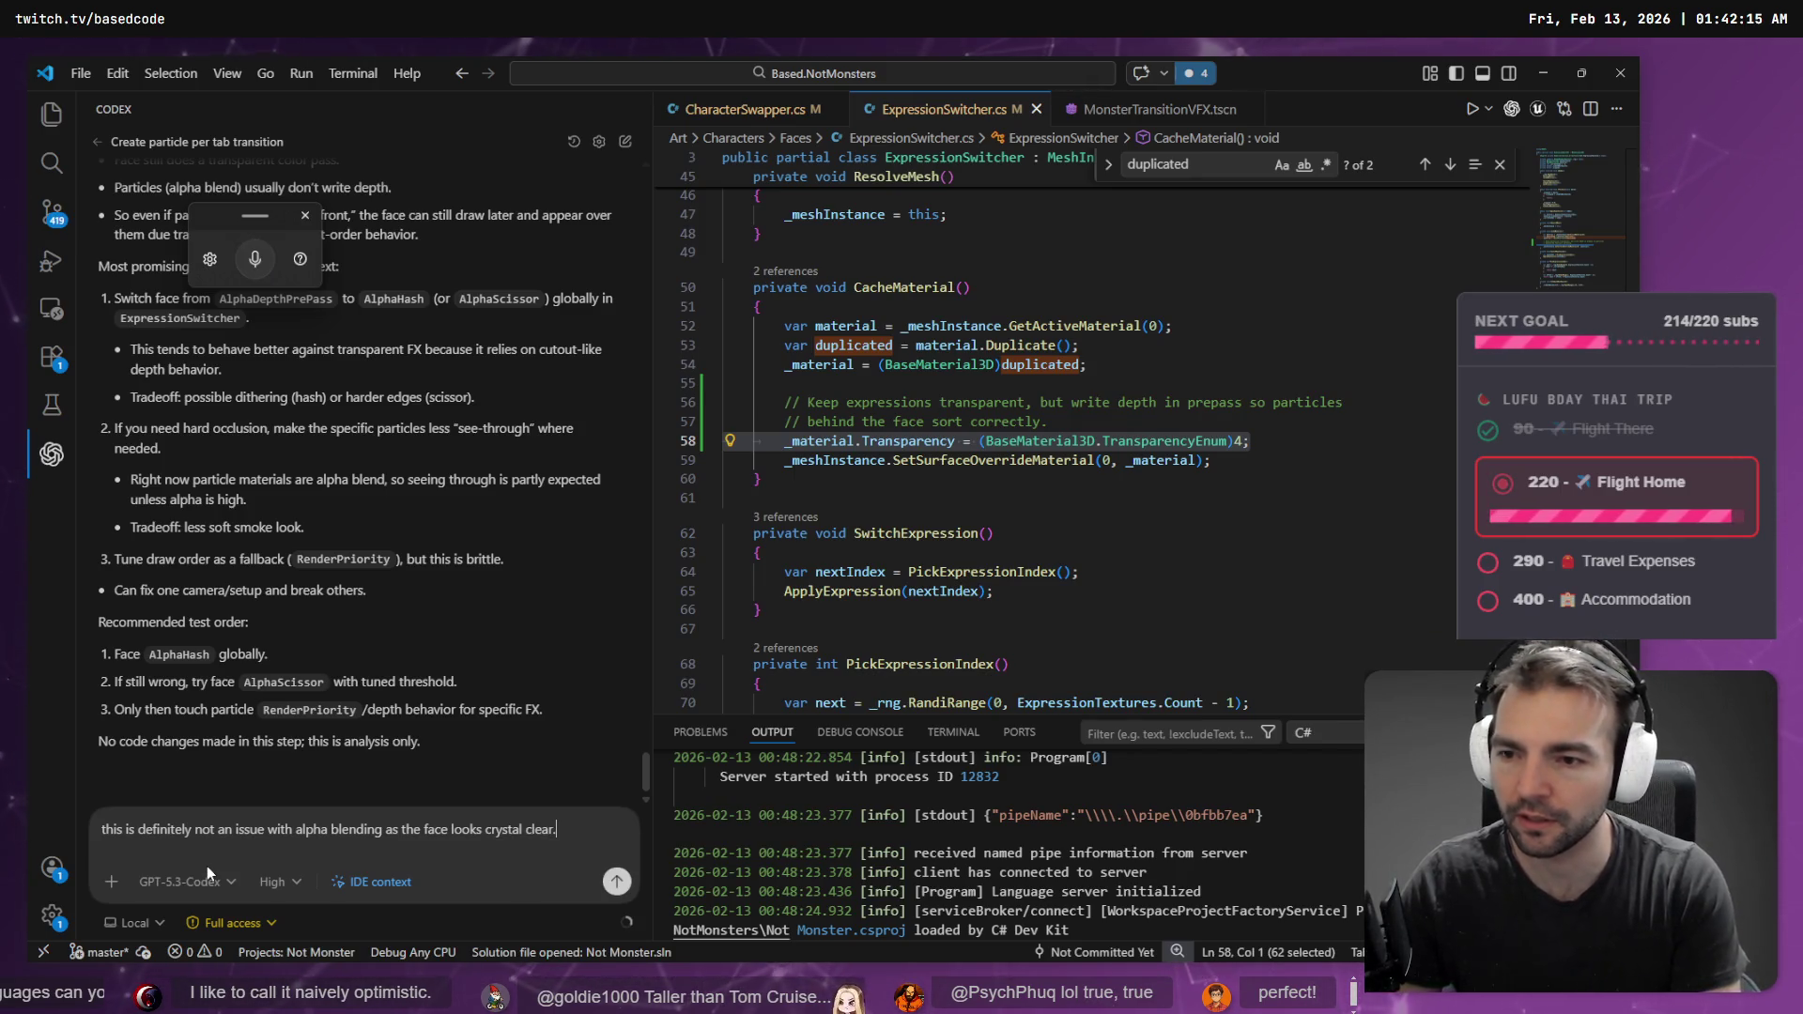
- Send Codex a dictated reply rejecting options two and three in favor of option one
key(super+h)
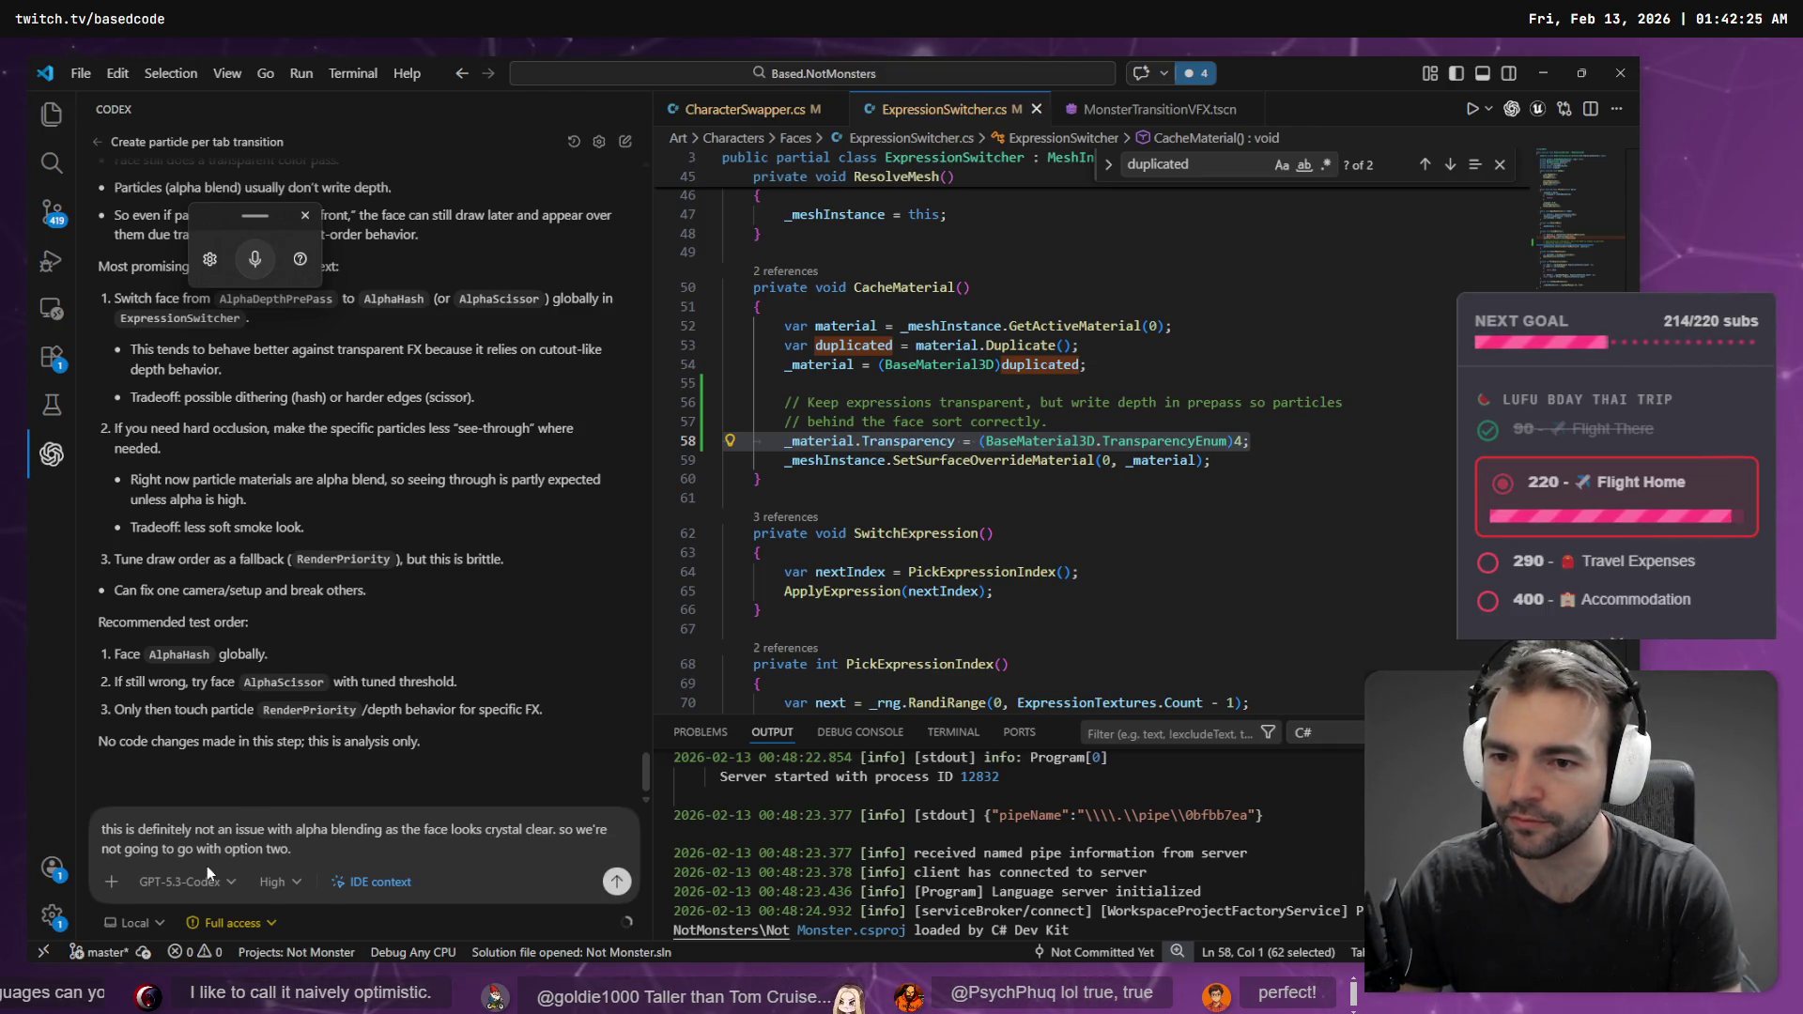
key(super+h)
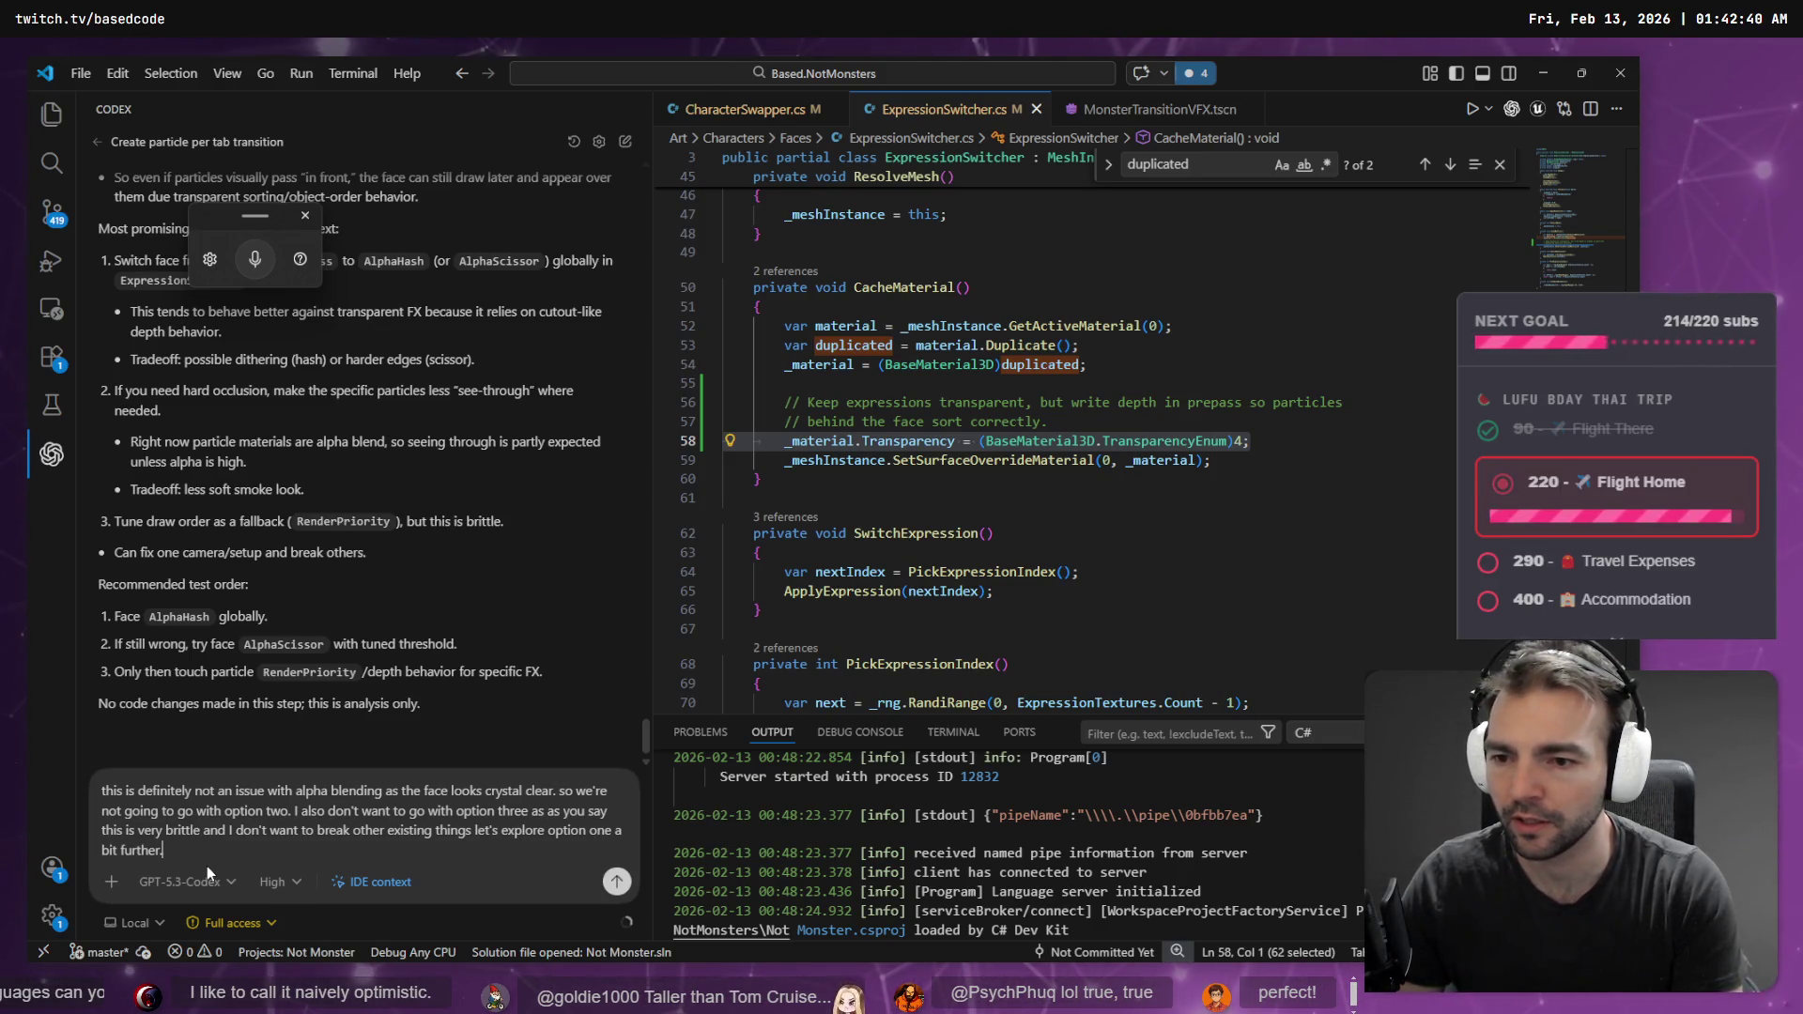
key(super+h)
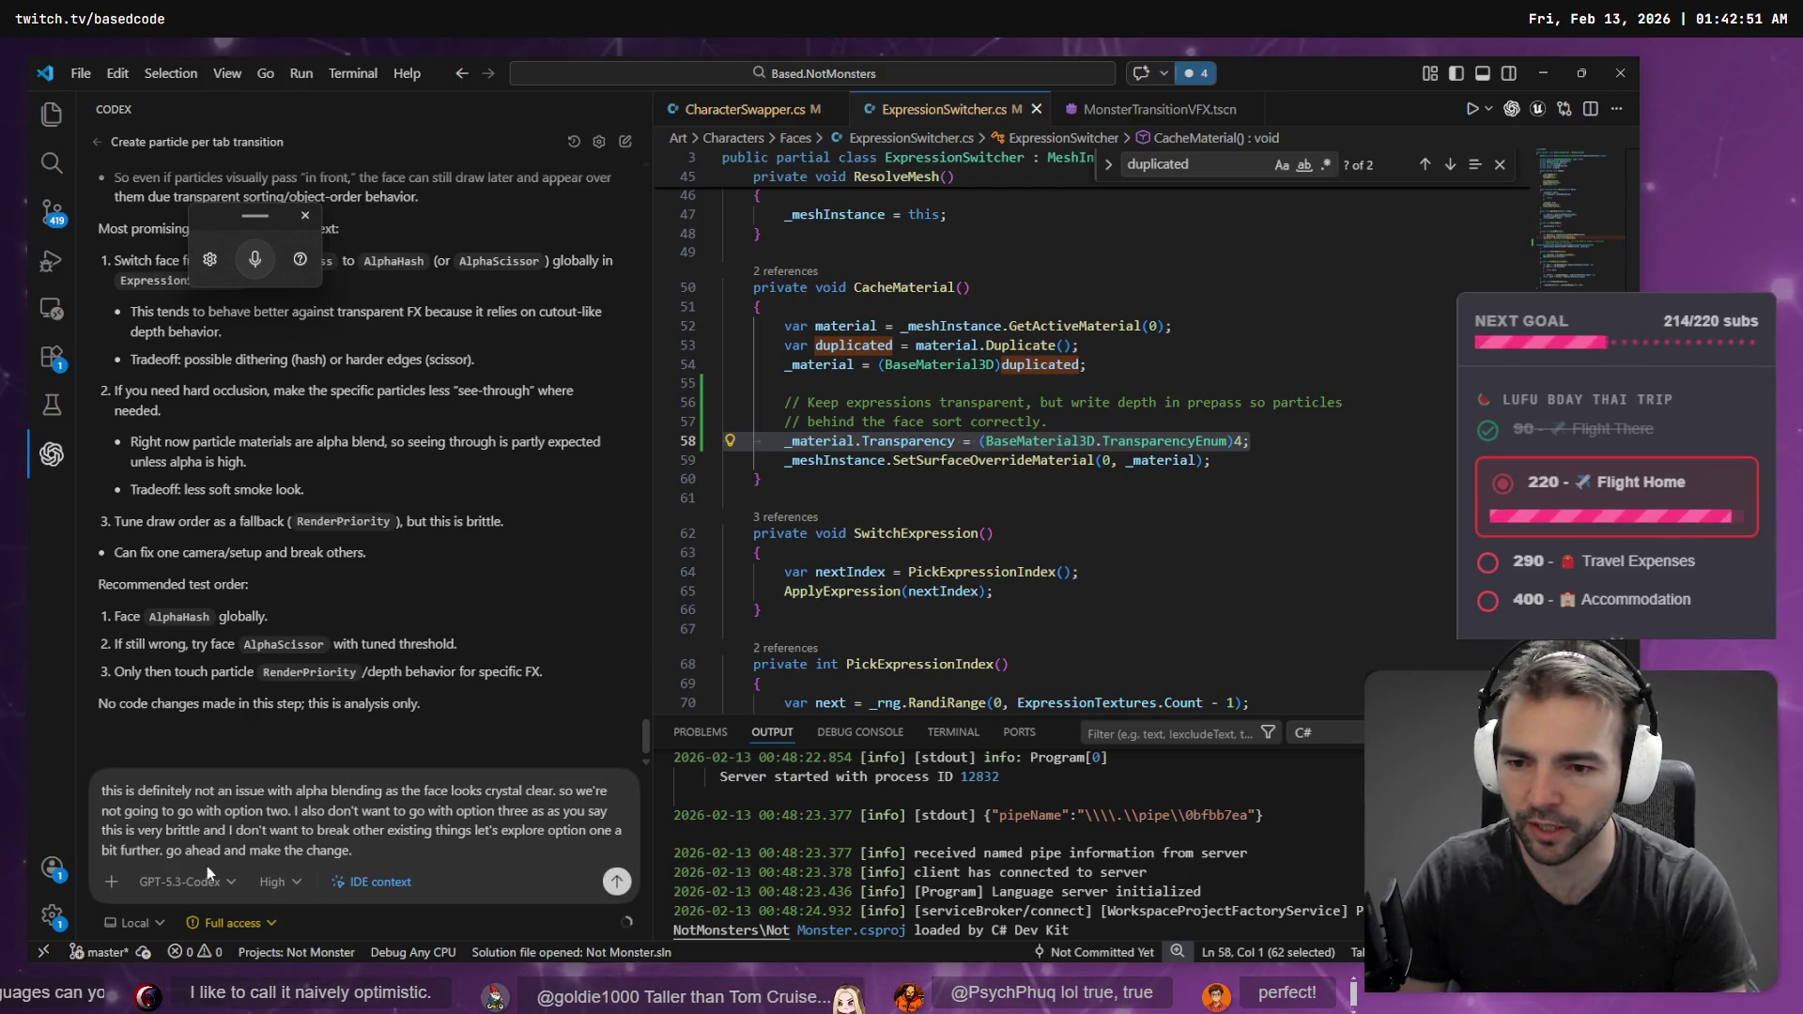
key(Return)
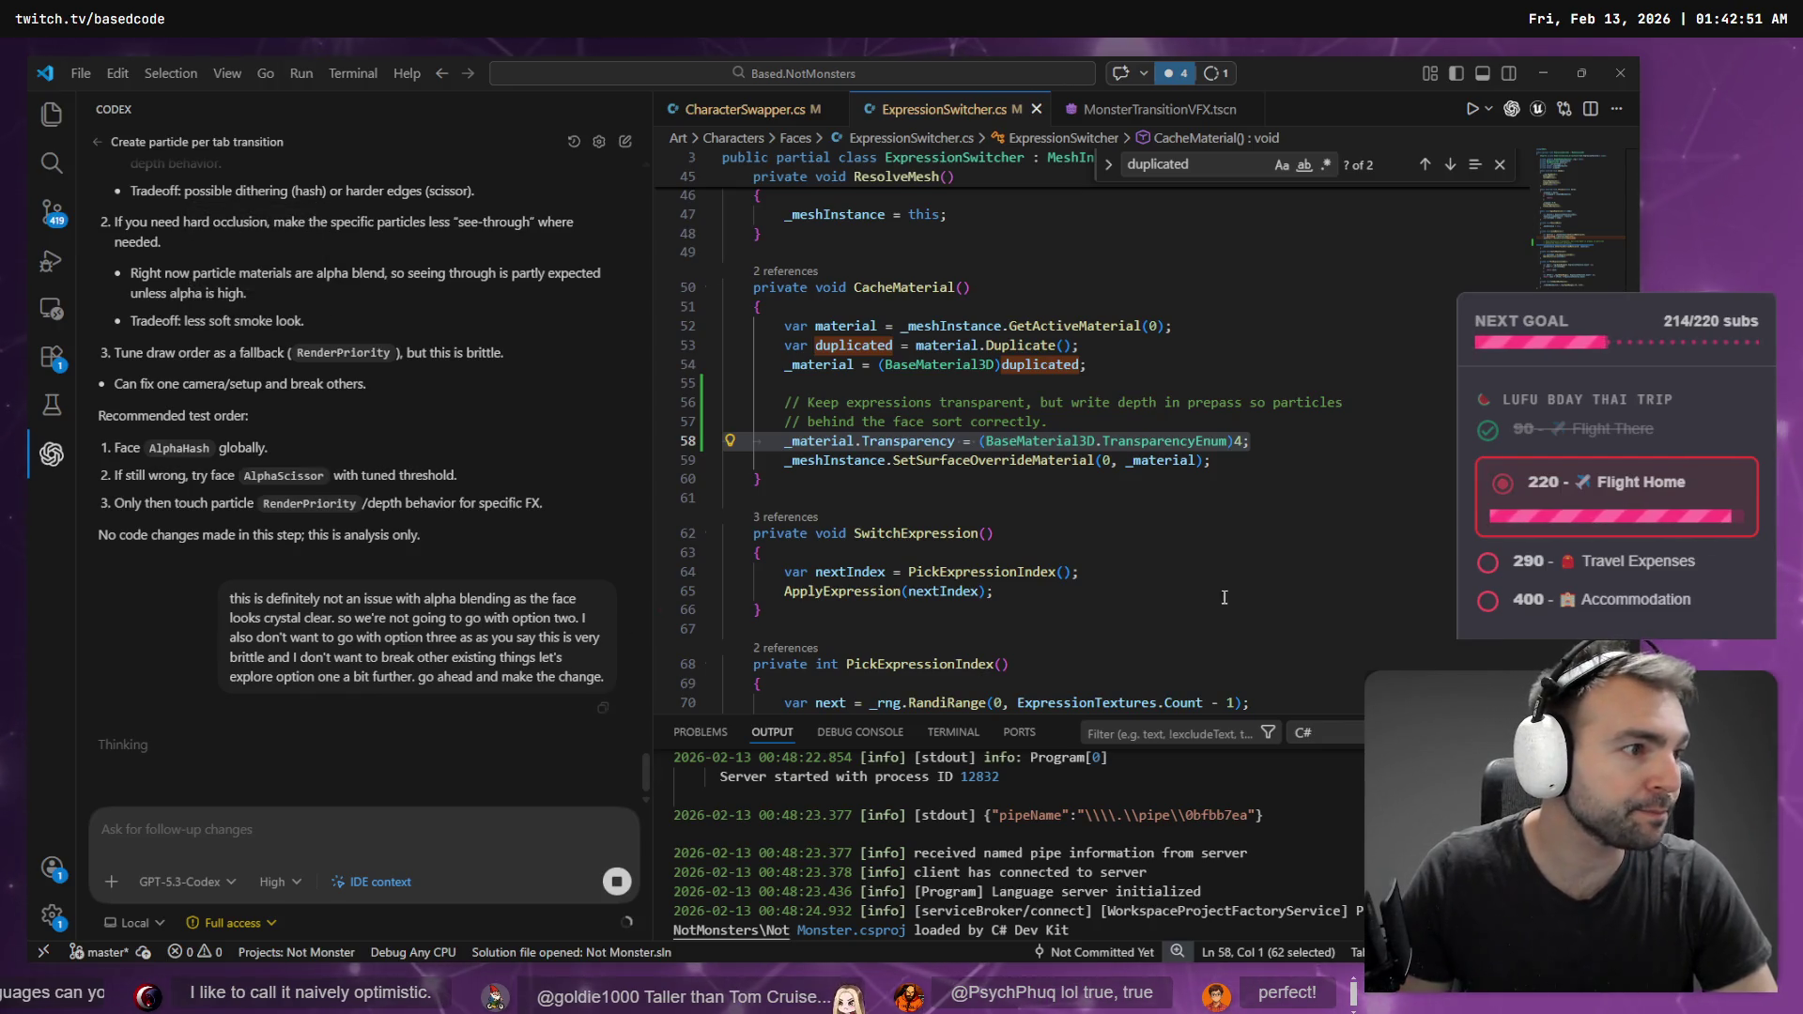
key(alt+Tab)
double_click(757, 560)
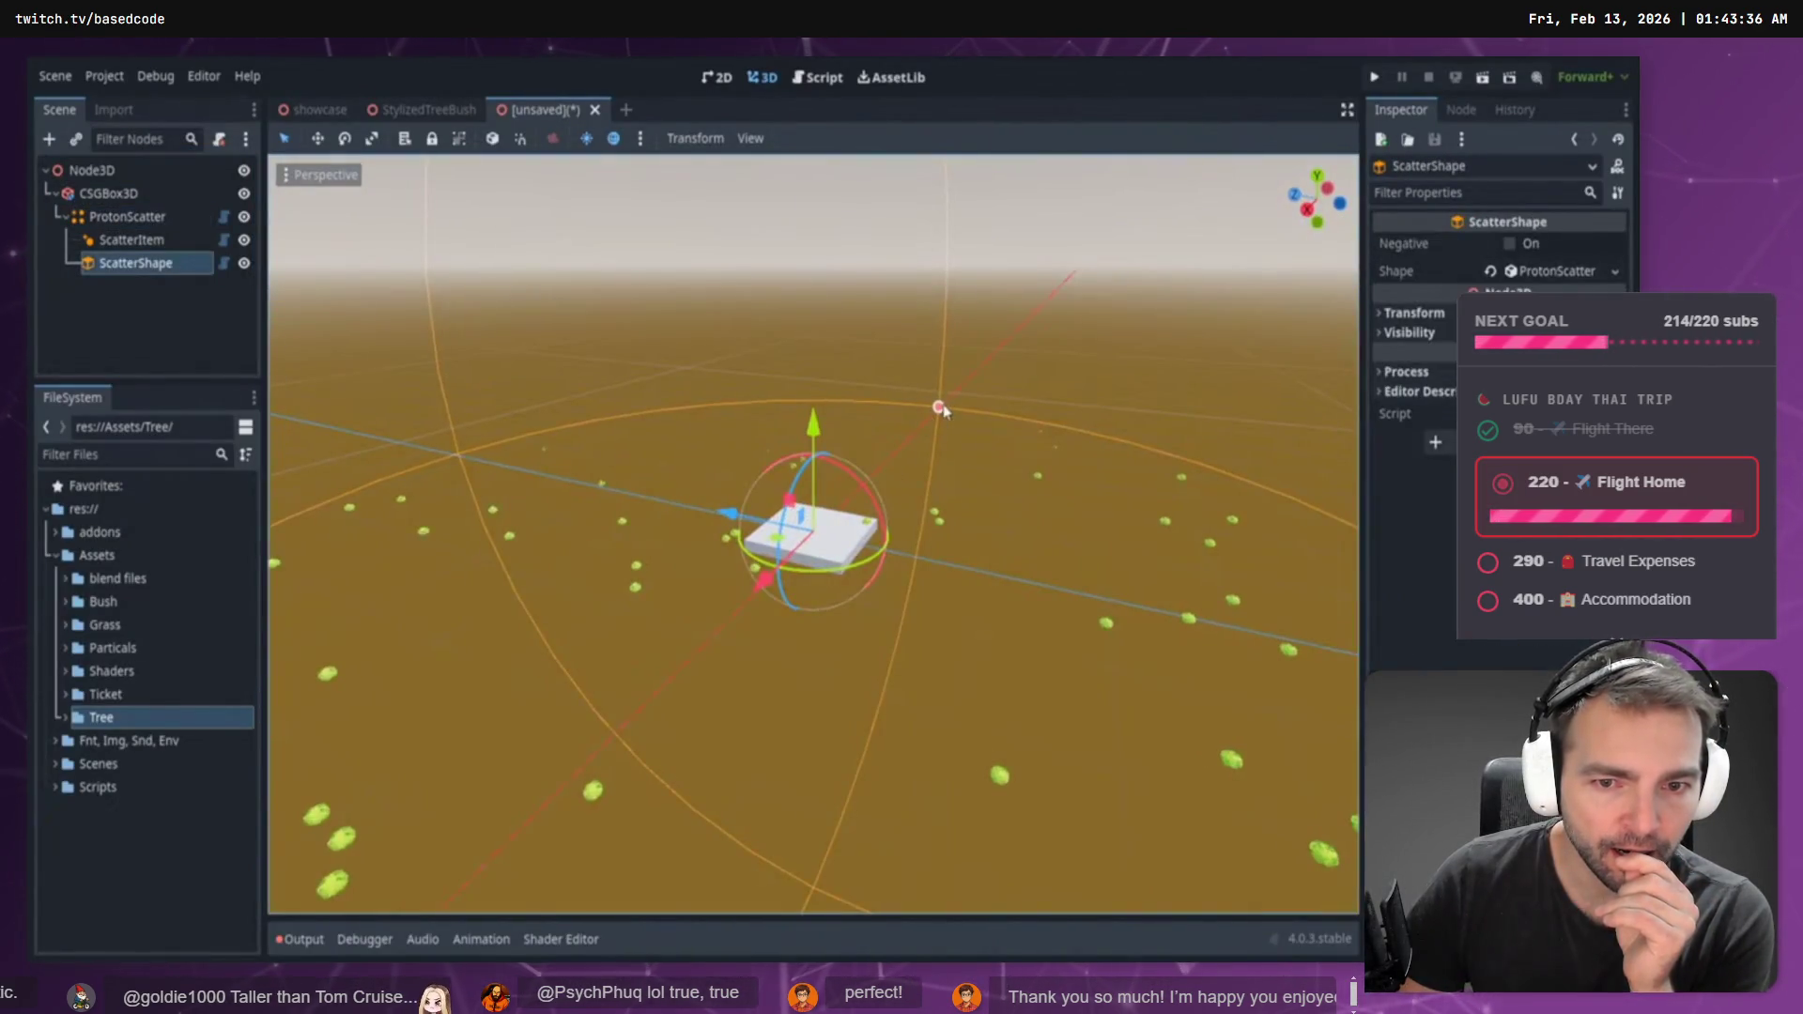
- Return to VS Code to review Codex's AlphaHash edit in ExpressionSwitcher.cs
key(alt+Tab)
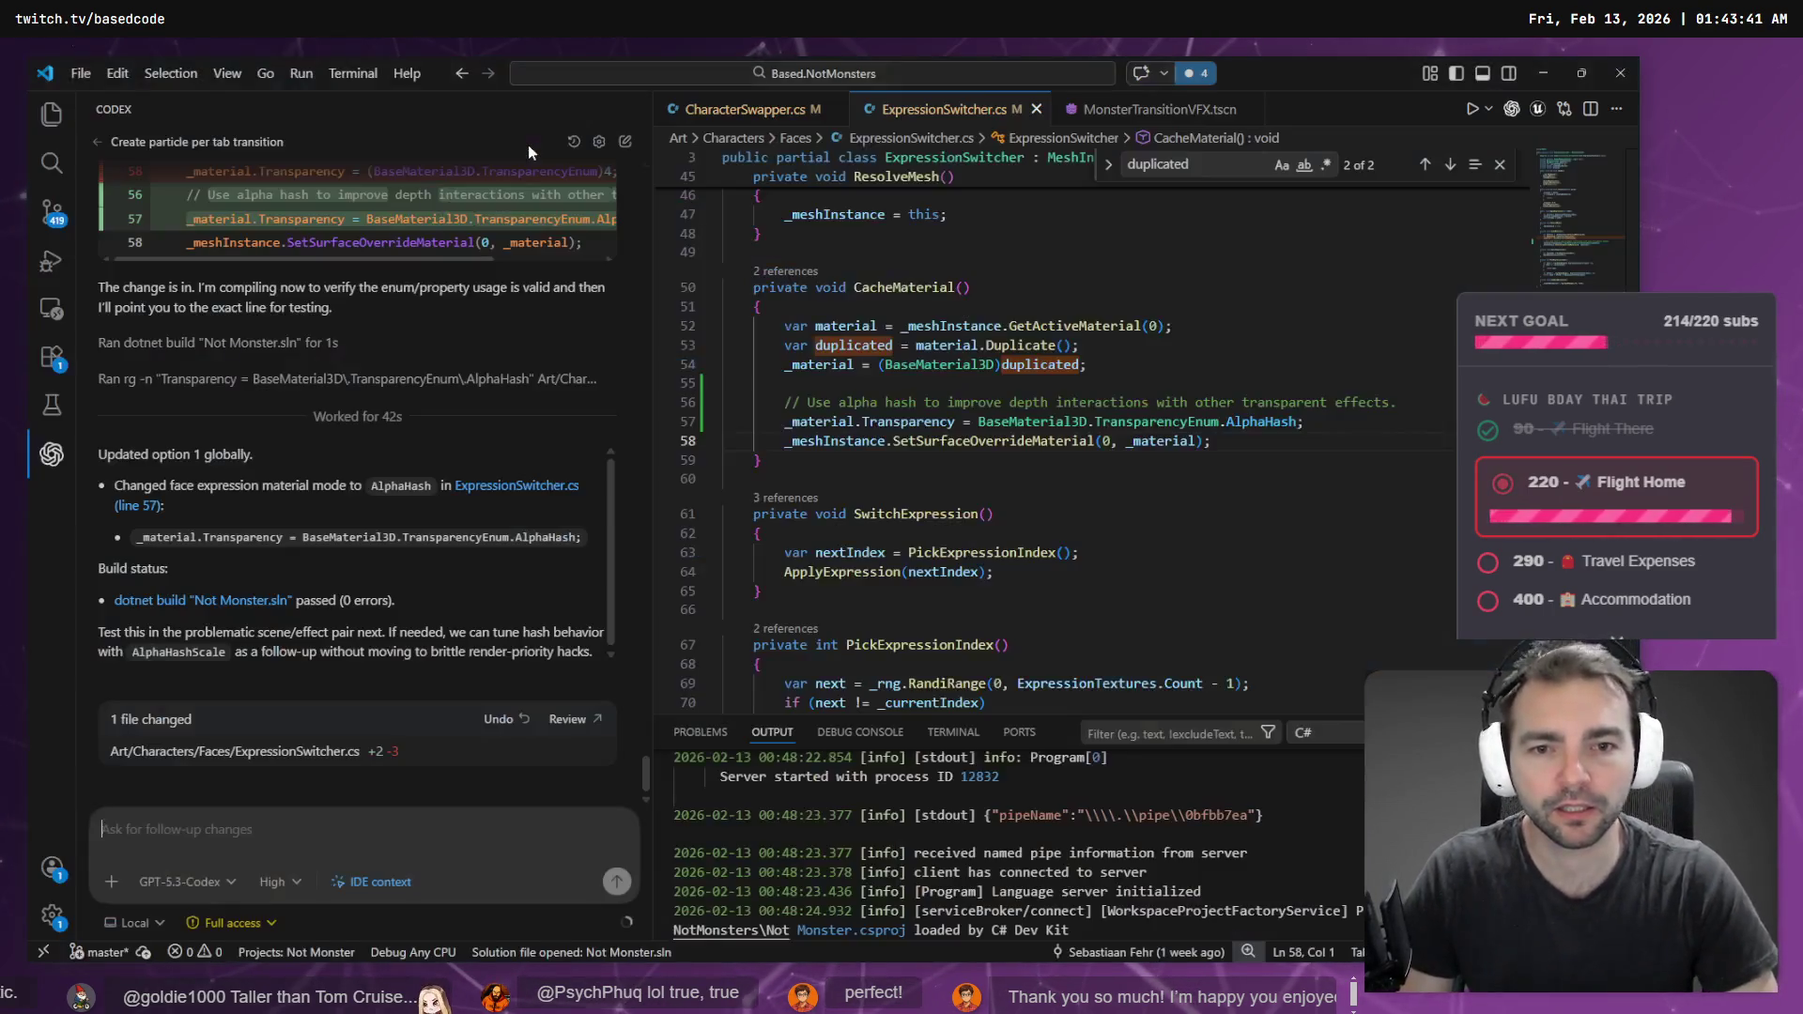
- Open the Environment scene and fly the view around the windmills
key(alt+Tab)
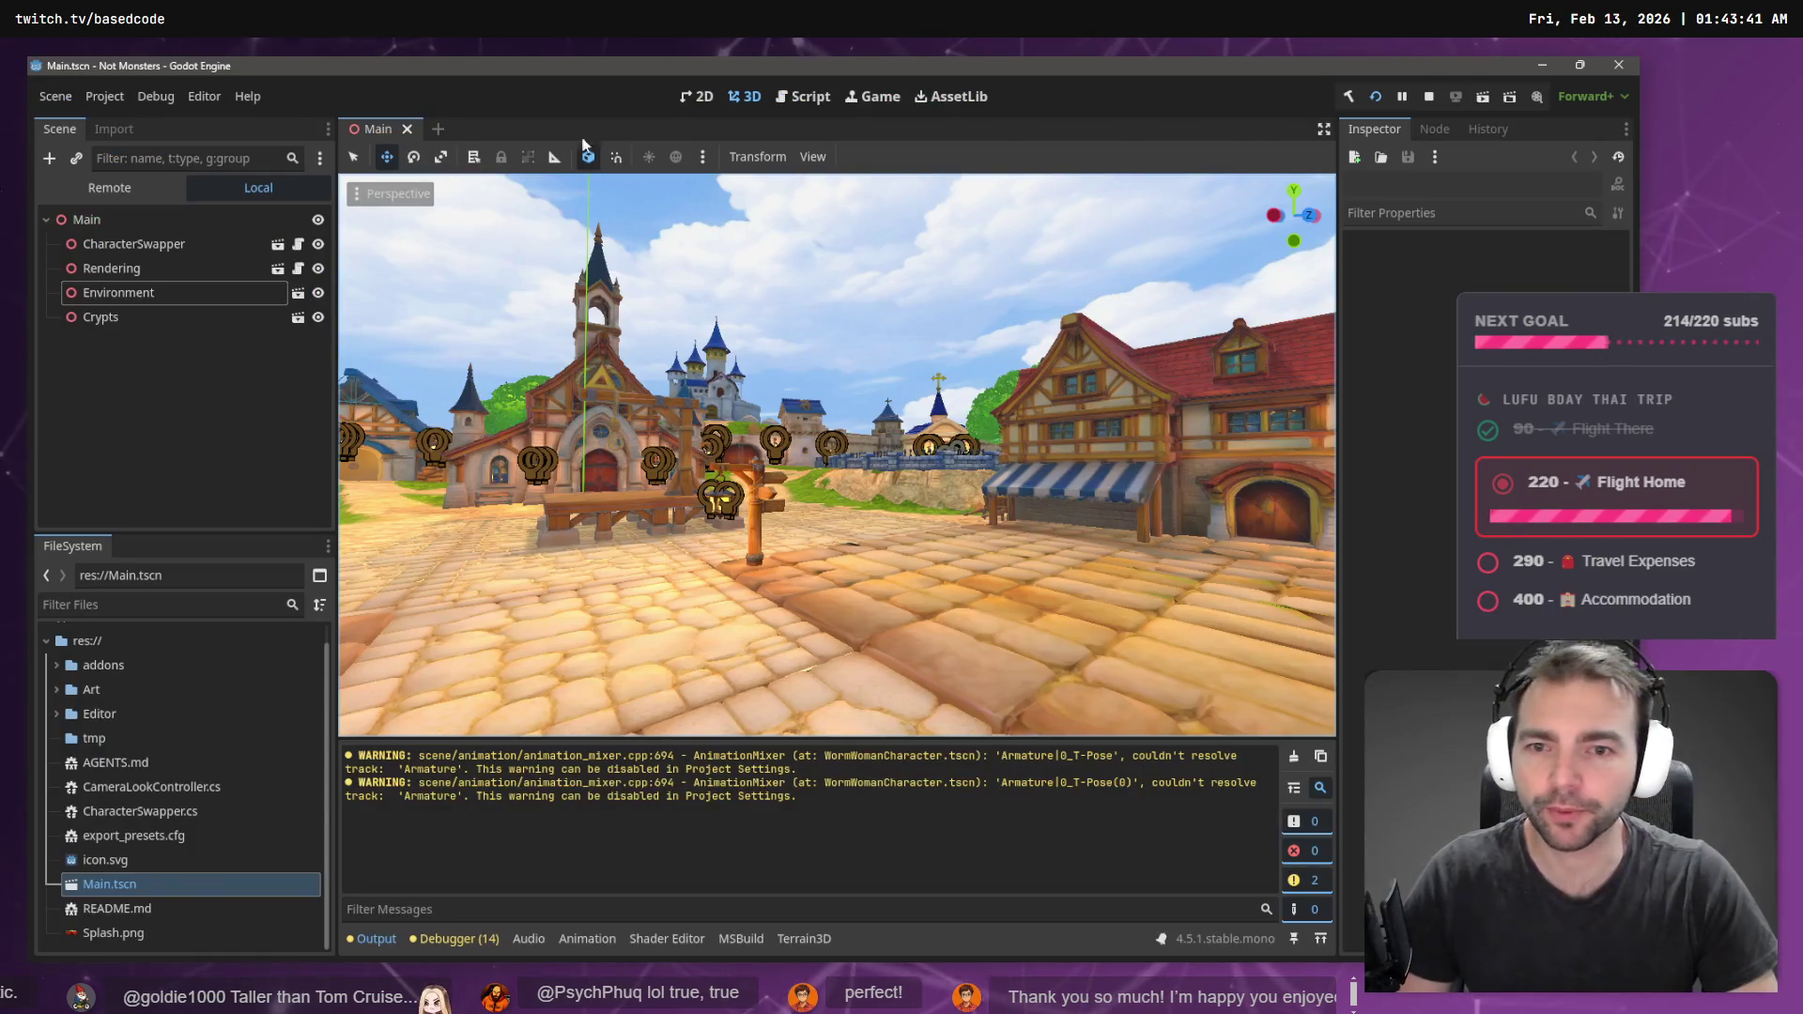
scroll(880, 294, down, 3)
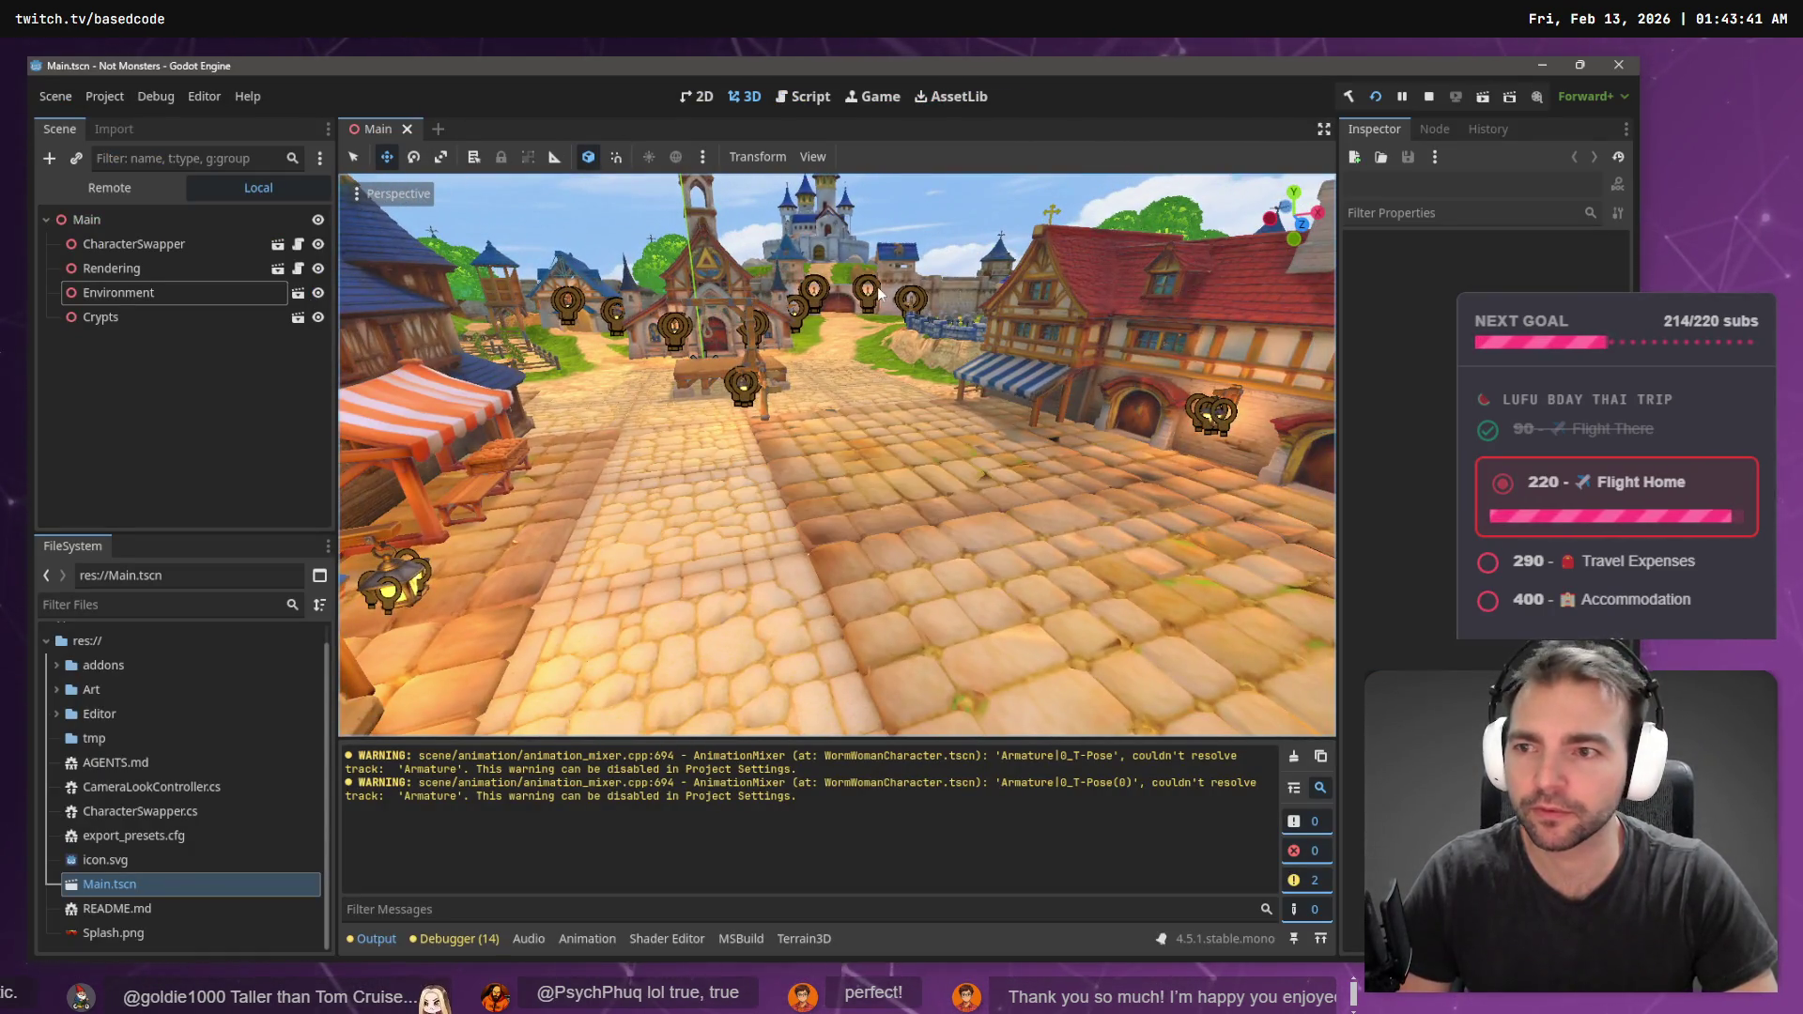
click(299, 293)
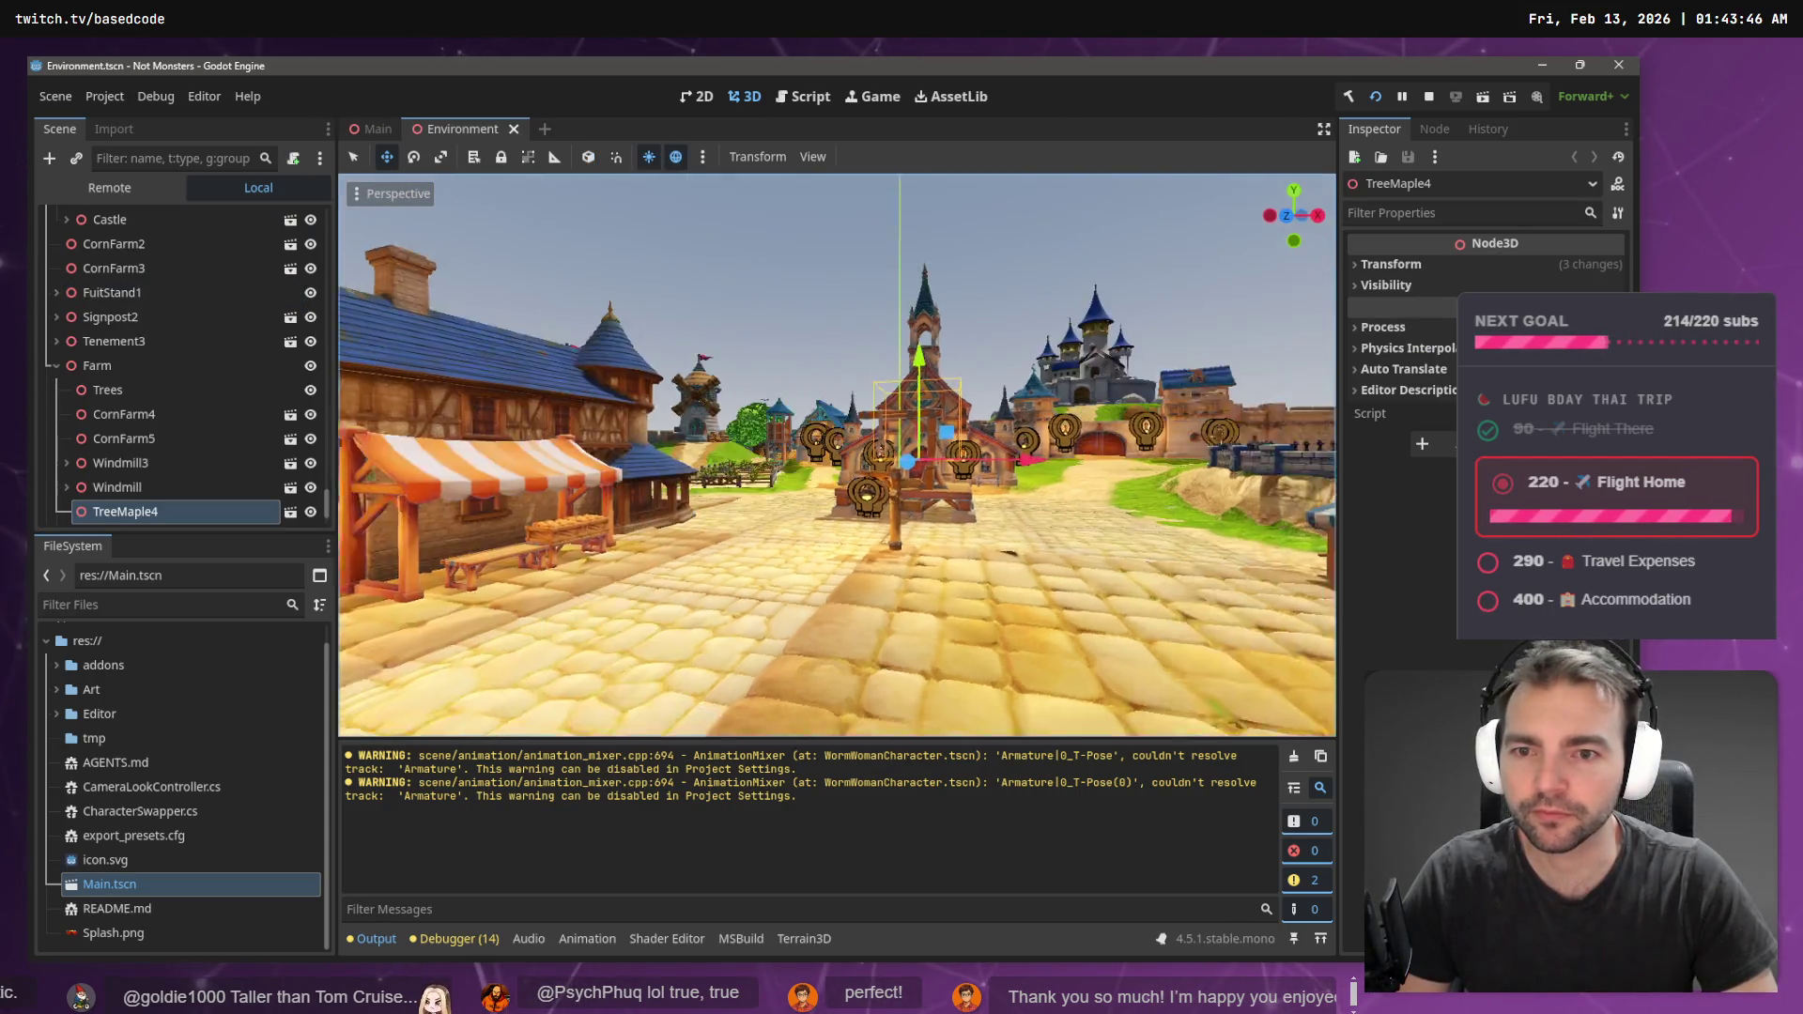
key(w)
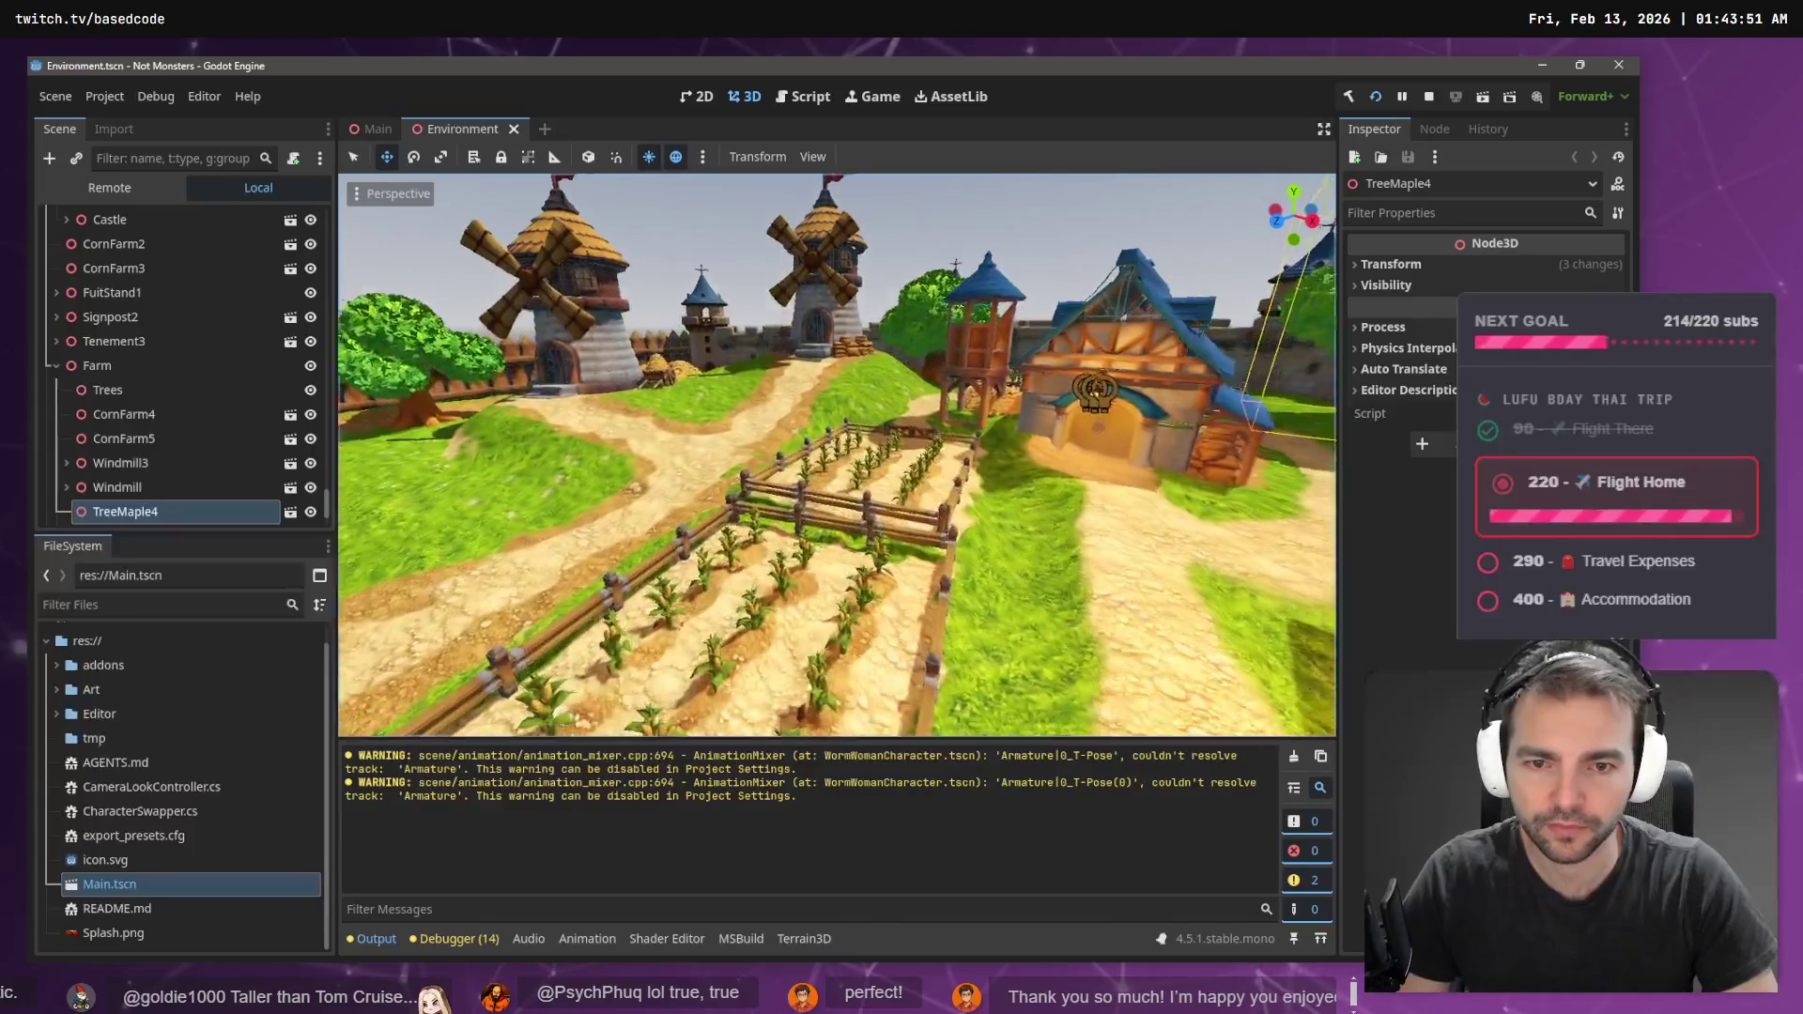
key(s)
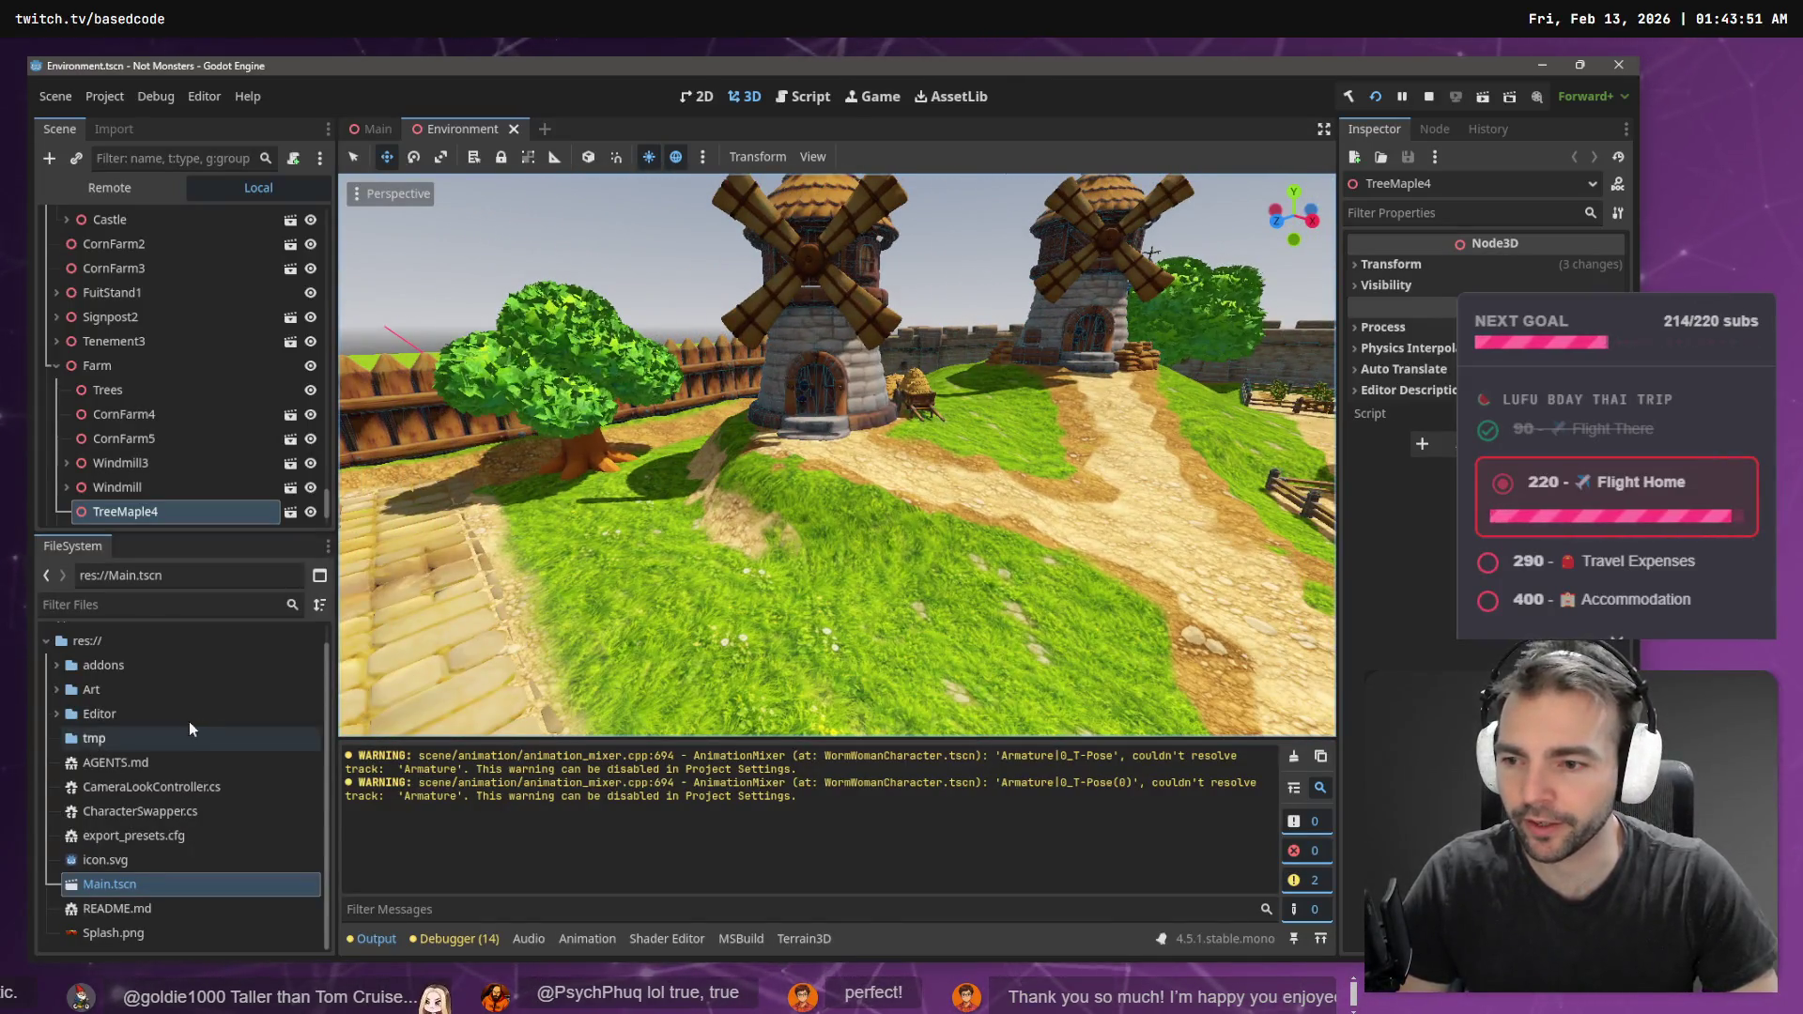
- Expand the Art > Environment asset folders and collapse the TreeMaple folder
click(55, 690)
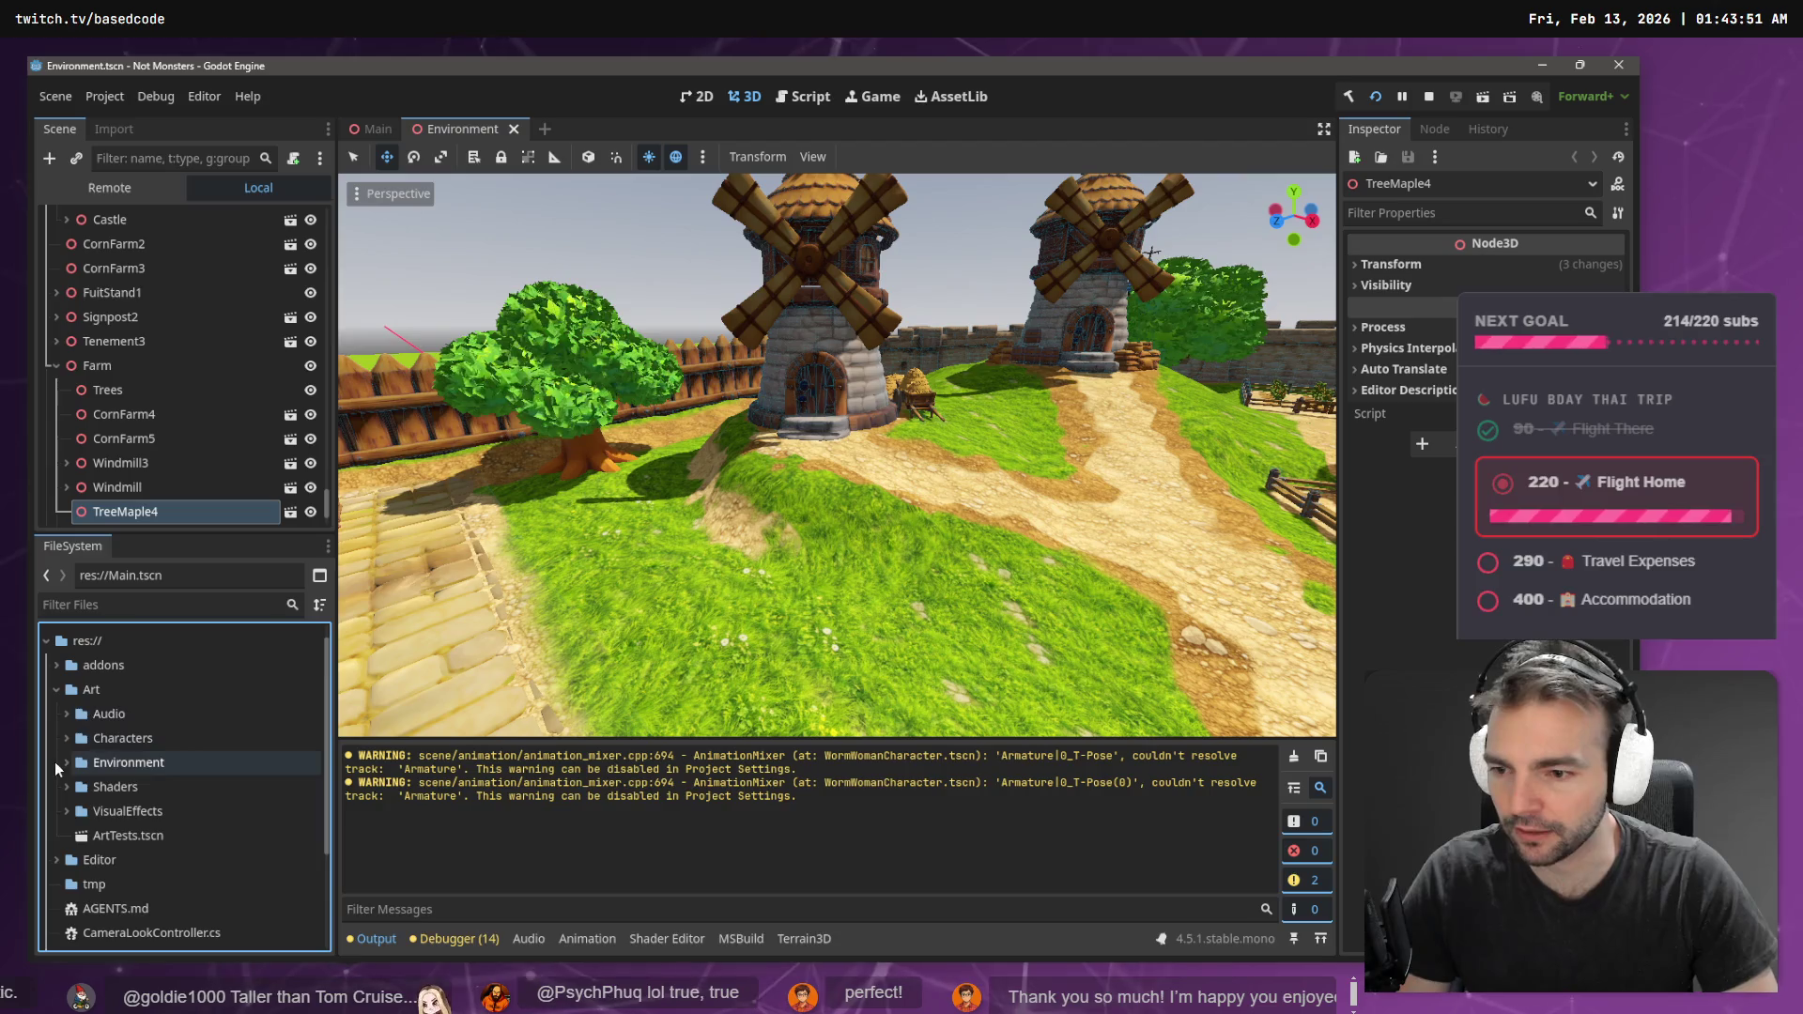
click(64, 763)
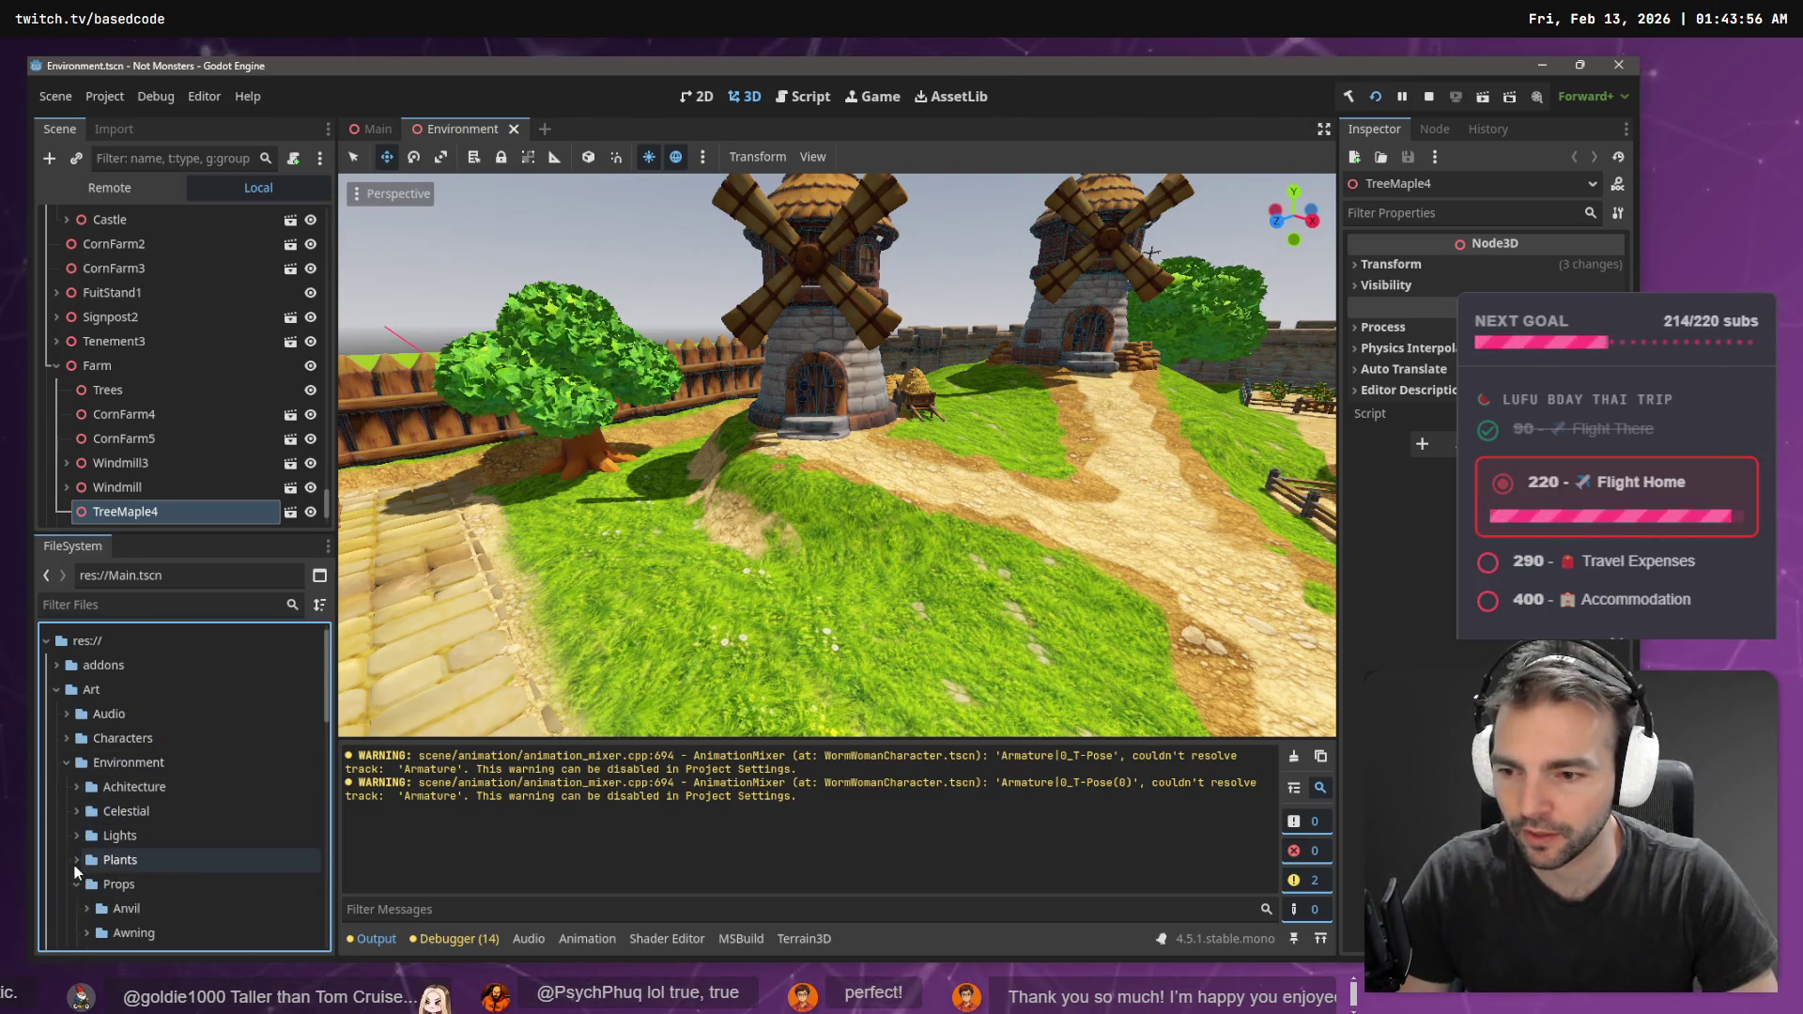
scroll(109, 875, down, 1)
click(86, 892)
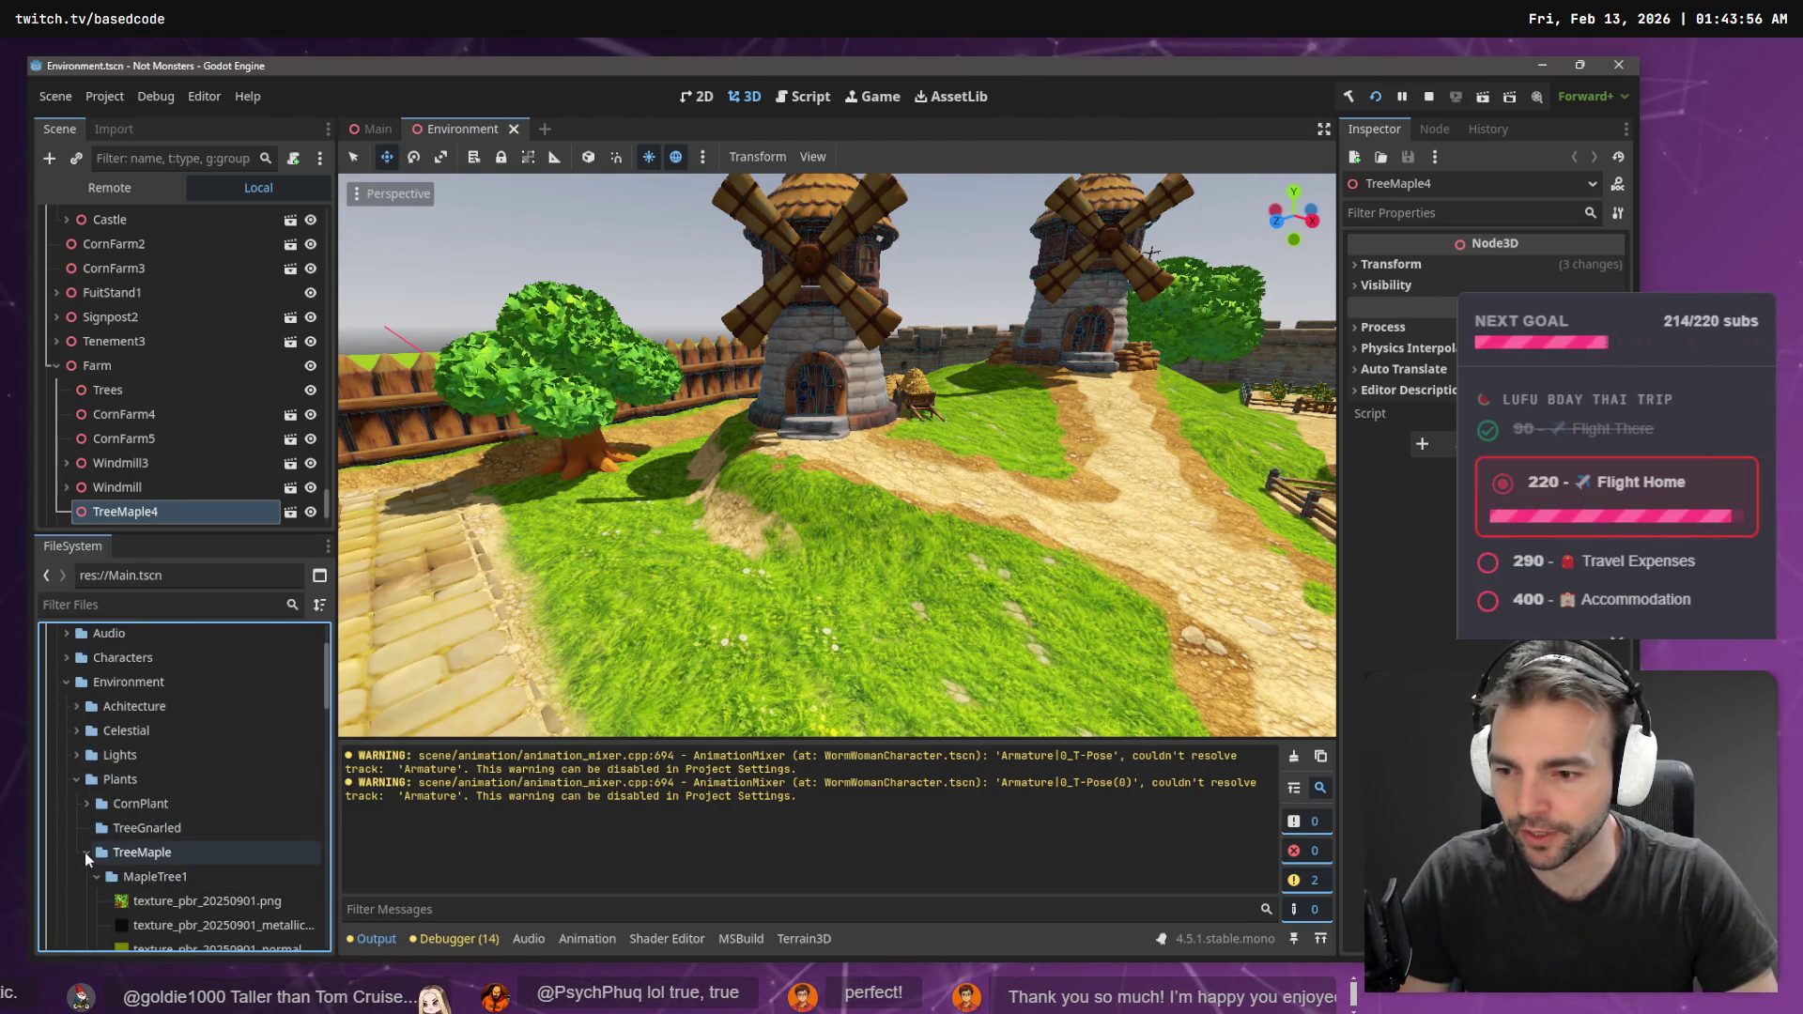
scroll(117, 820, down, 1)
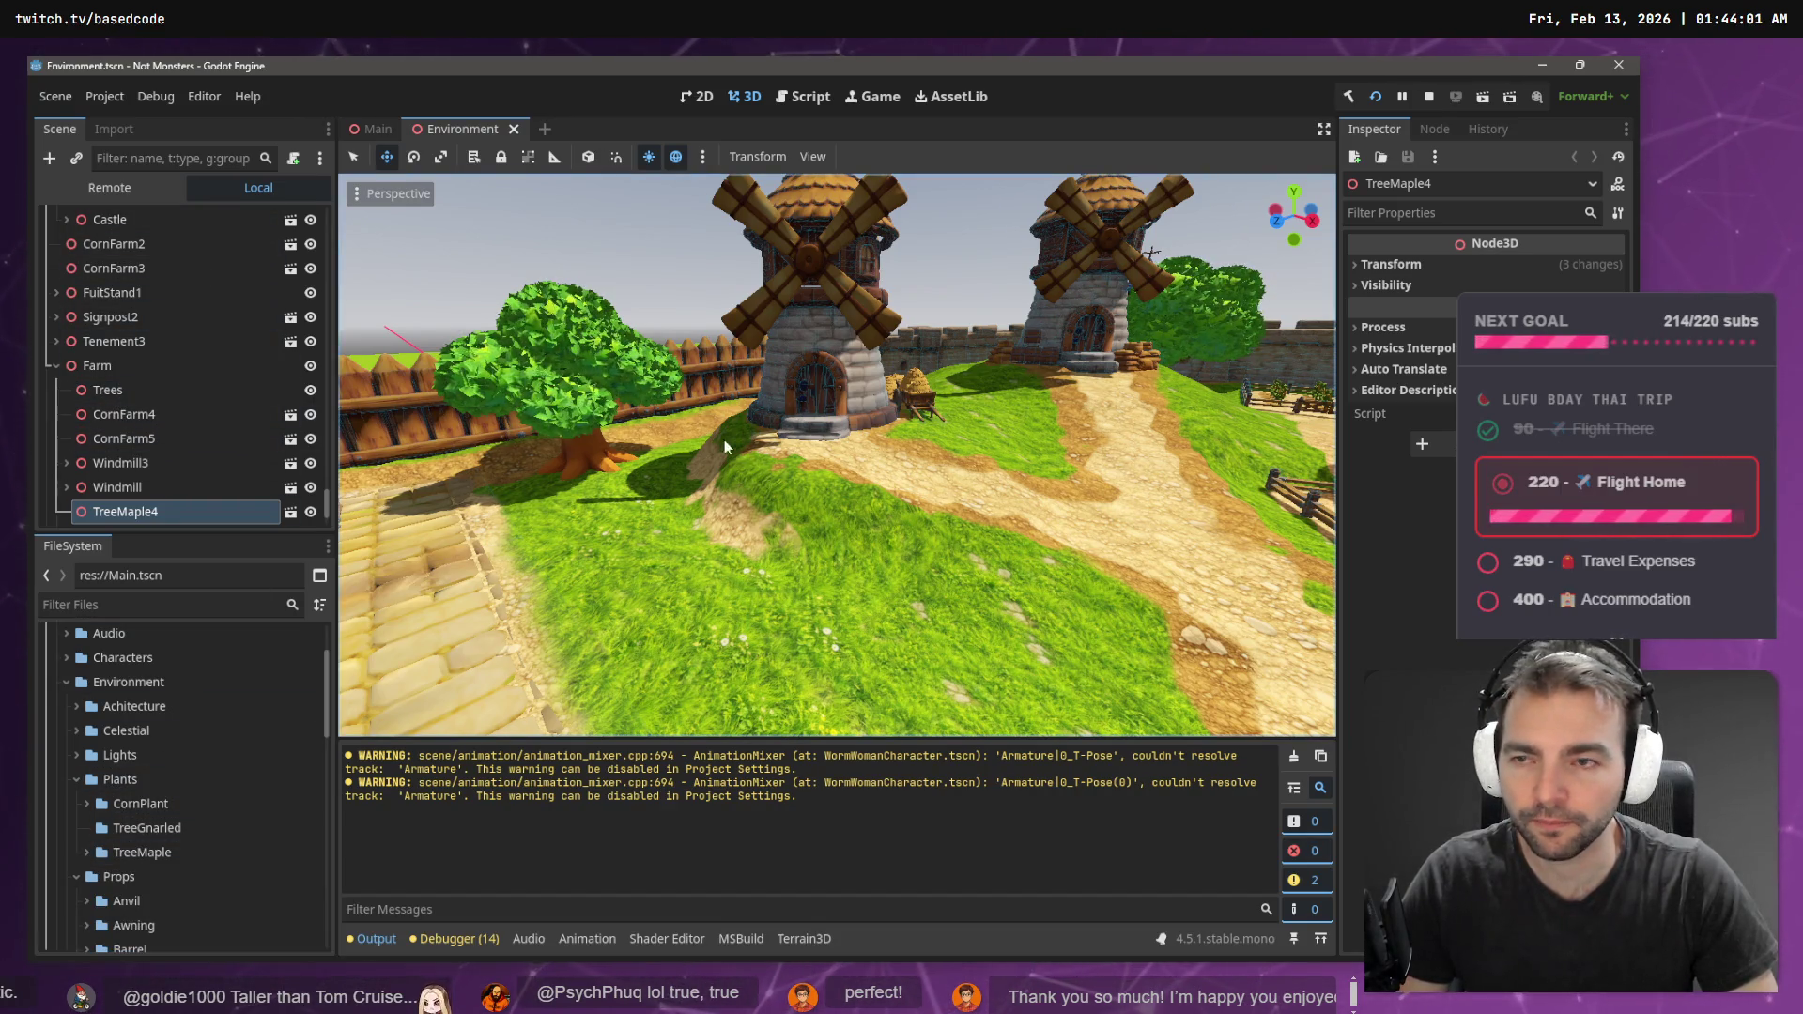
scroll(60, 363, up, 3)
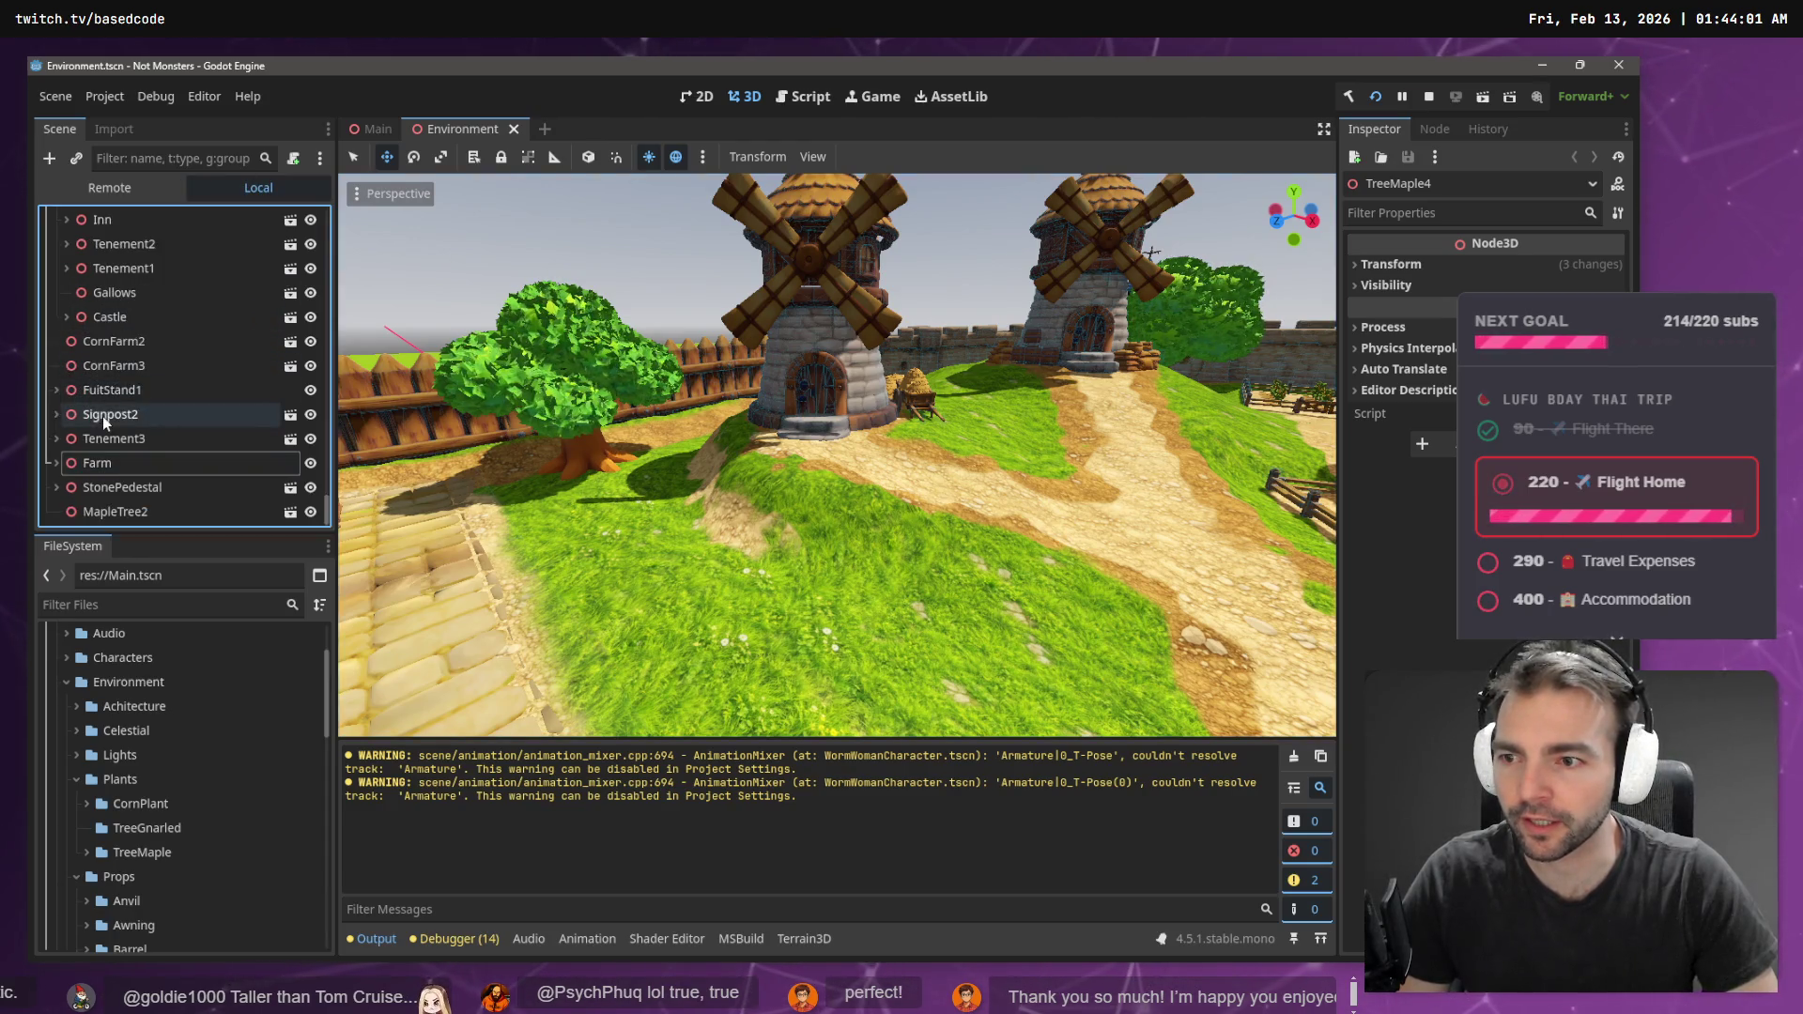
scroll(59, 282, up, 2)
- Collapse the Chapel node and inspect the MapleTree2 and FuitStand1 nodes
click(66, 372)
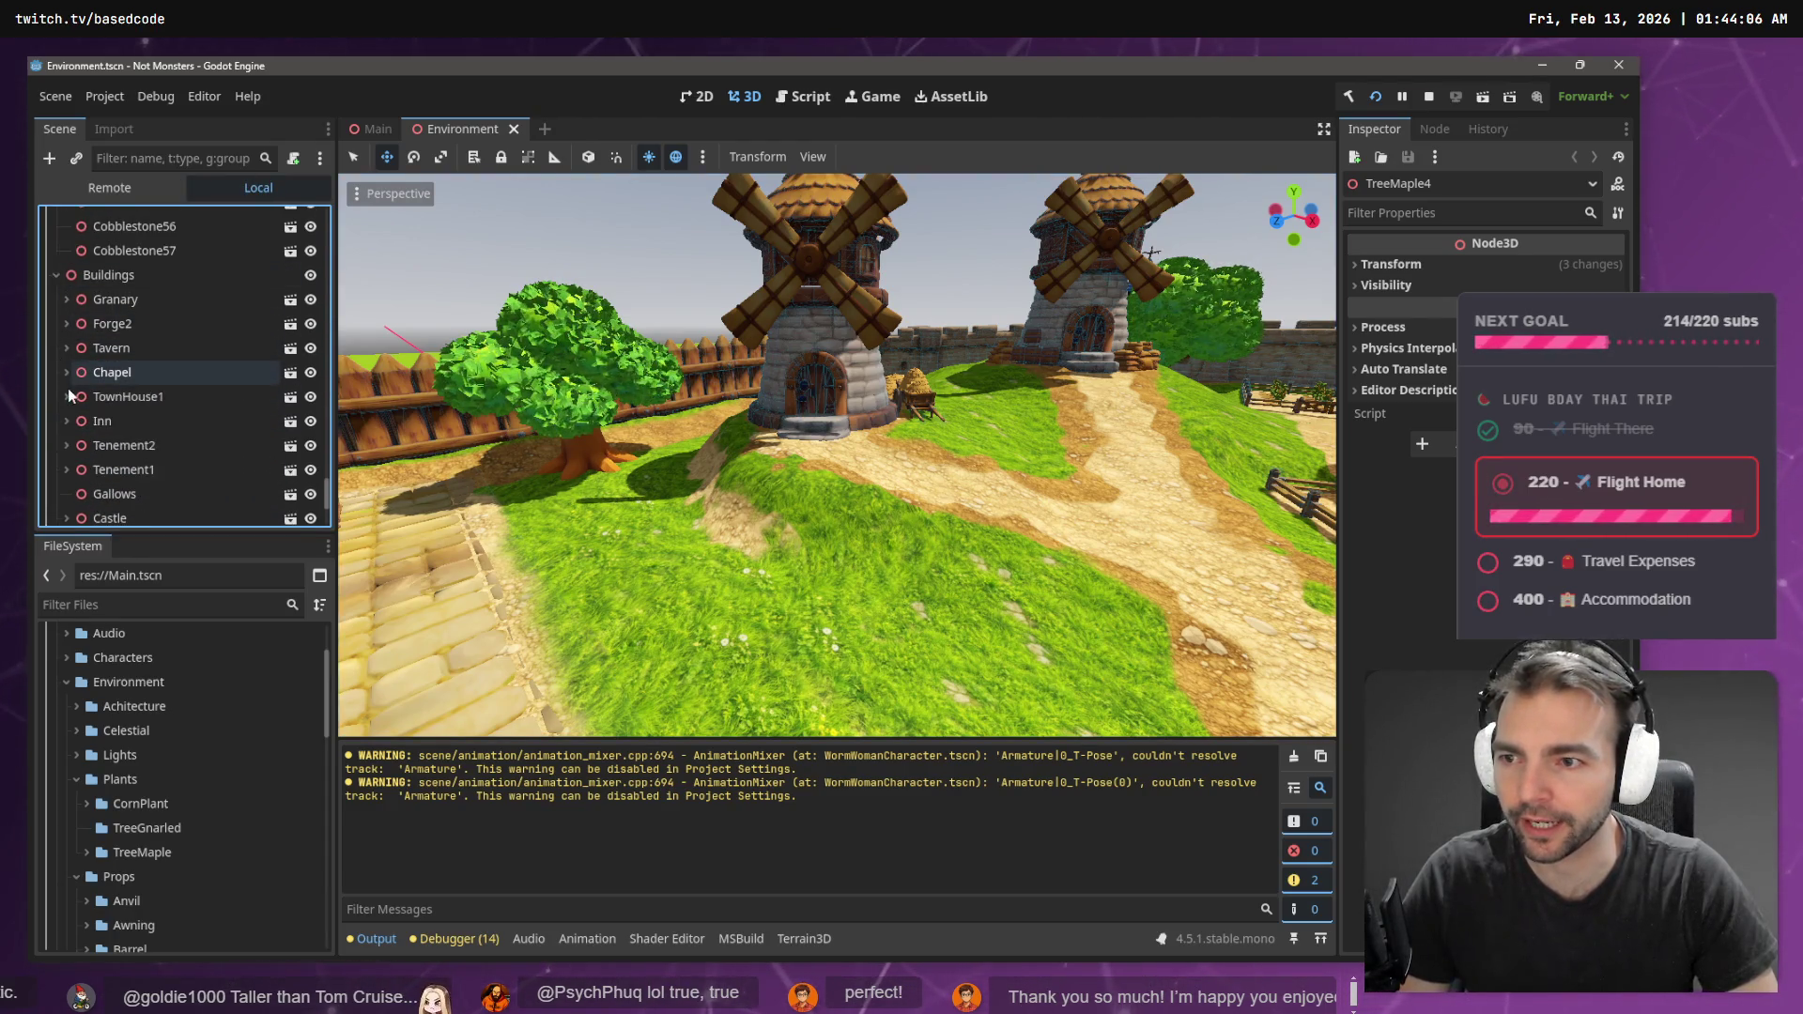
scroll(89, 415, down, 4)
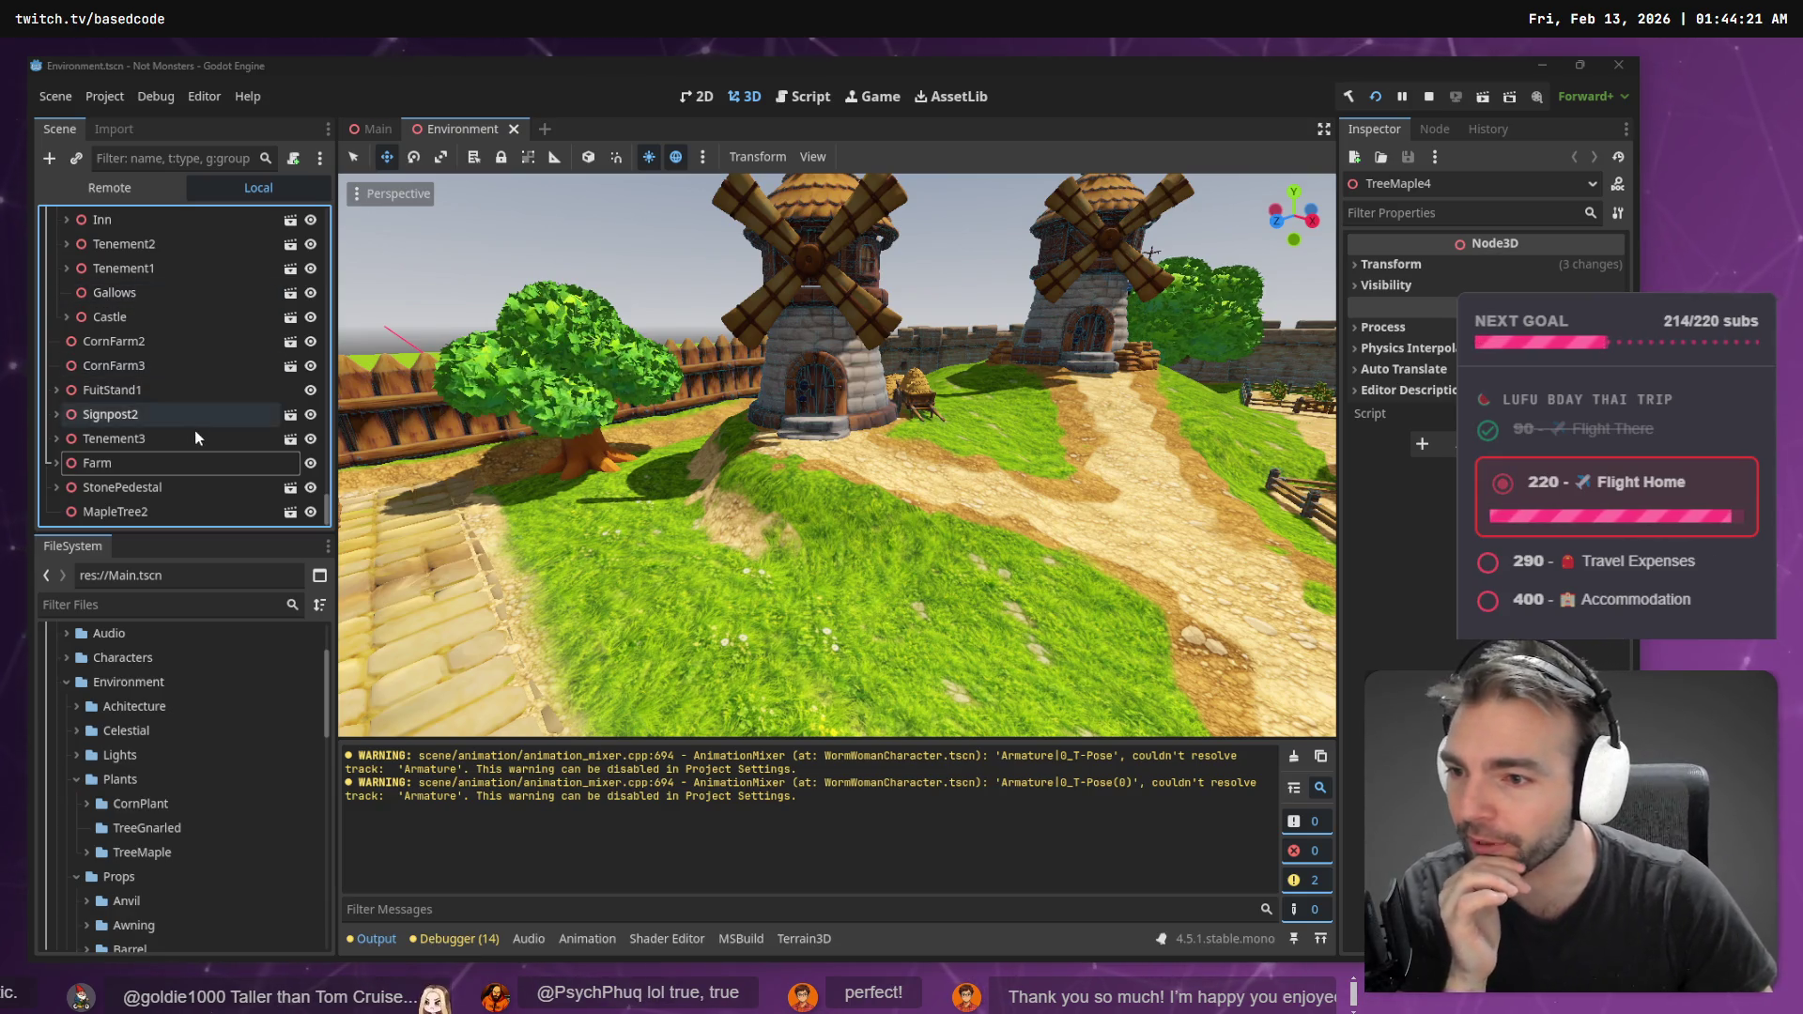
click(140, 516)
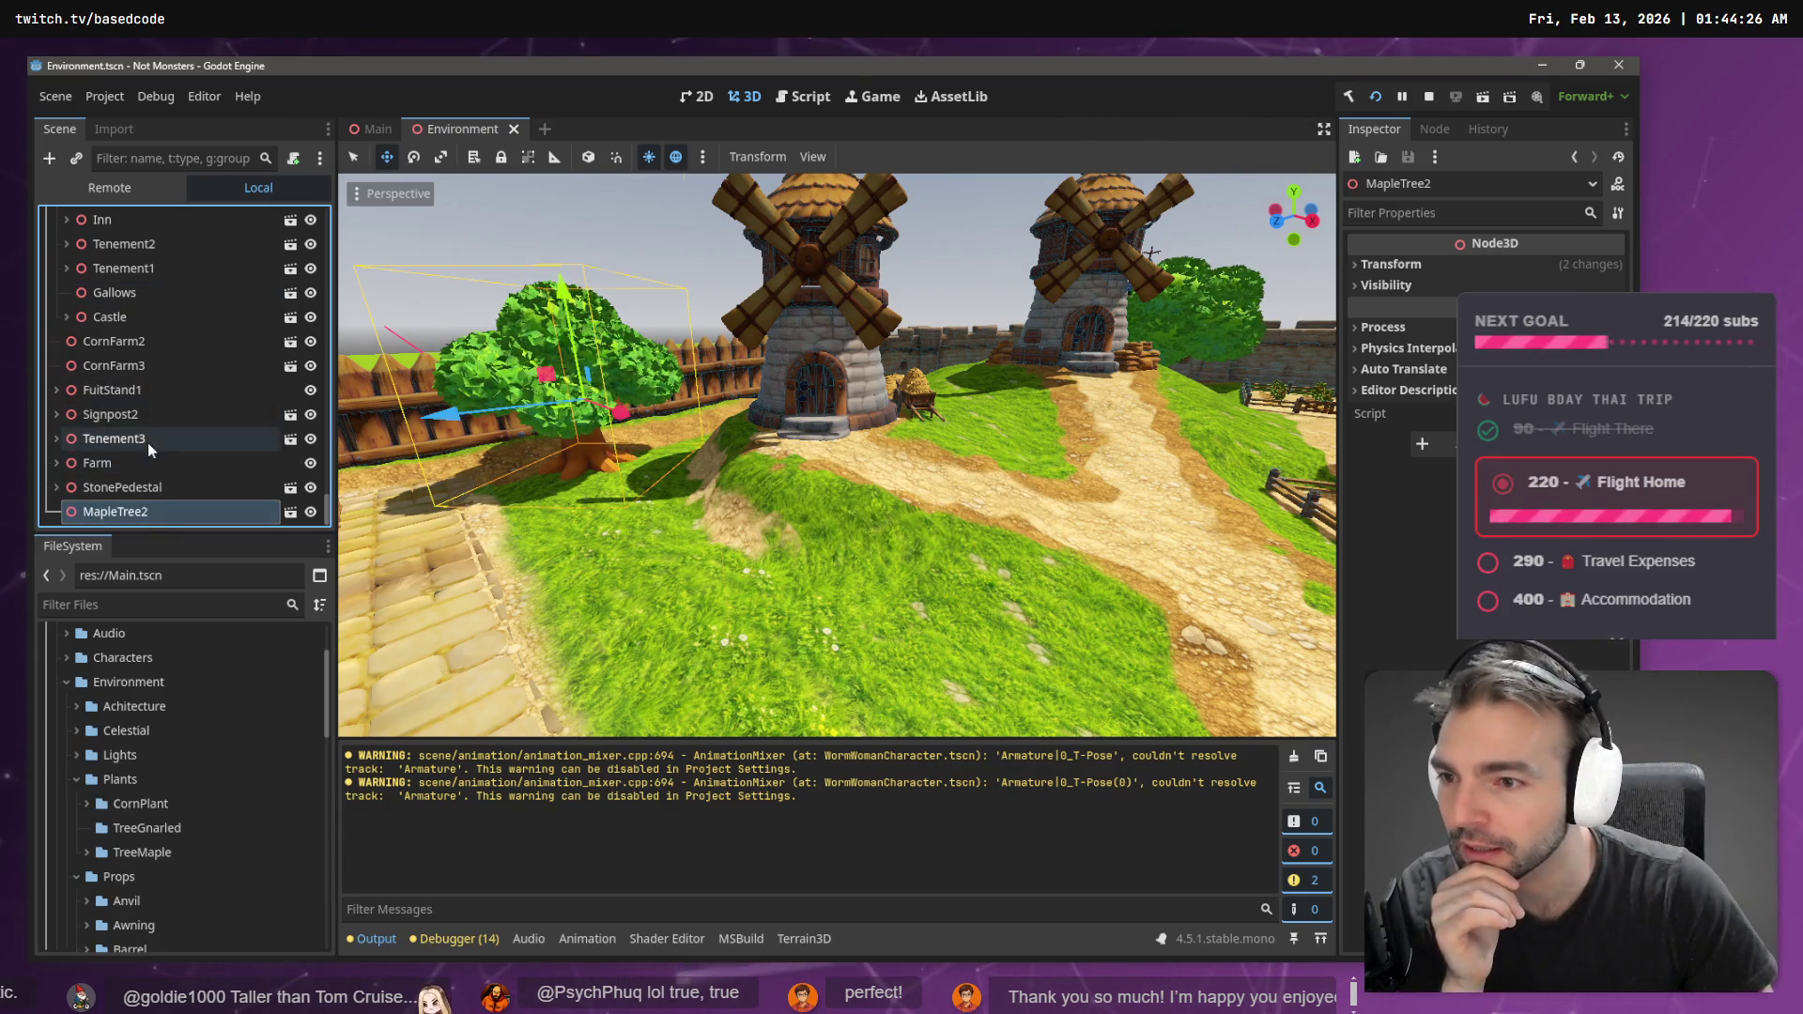
click(159, 391)
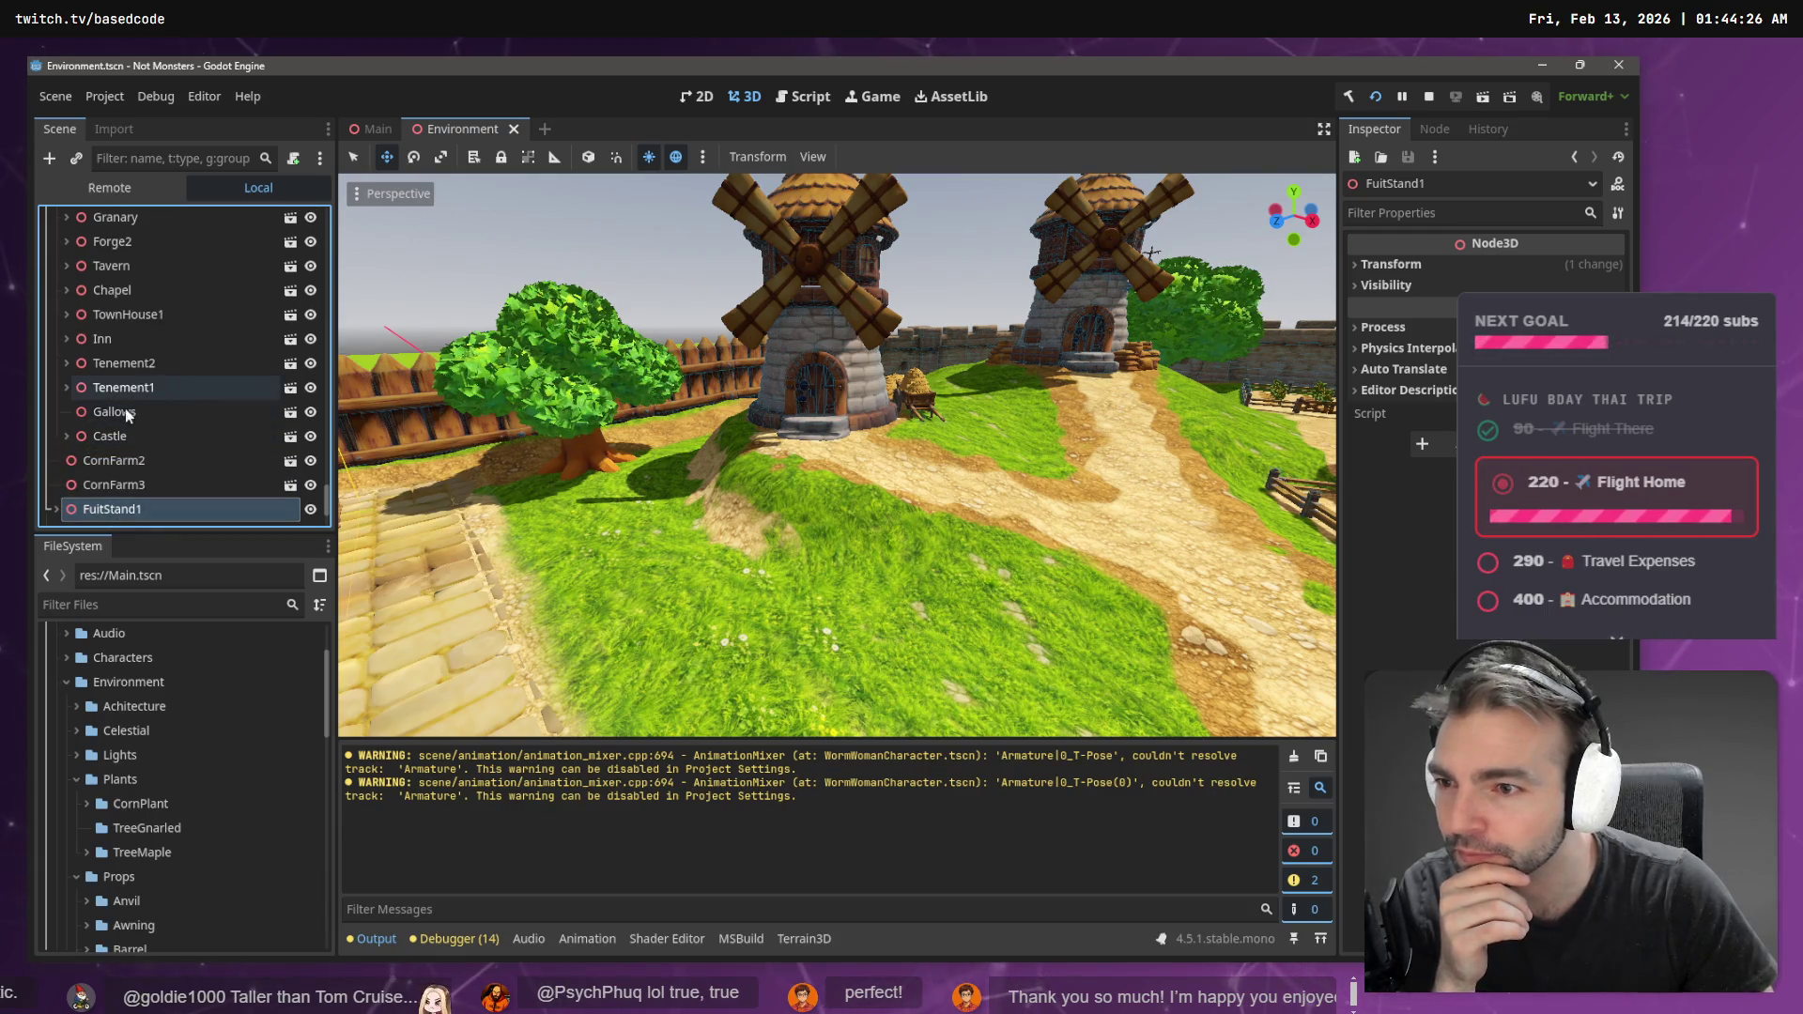
scroll(126, 408, up, 4)
scroll(77, 341, up, 15)
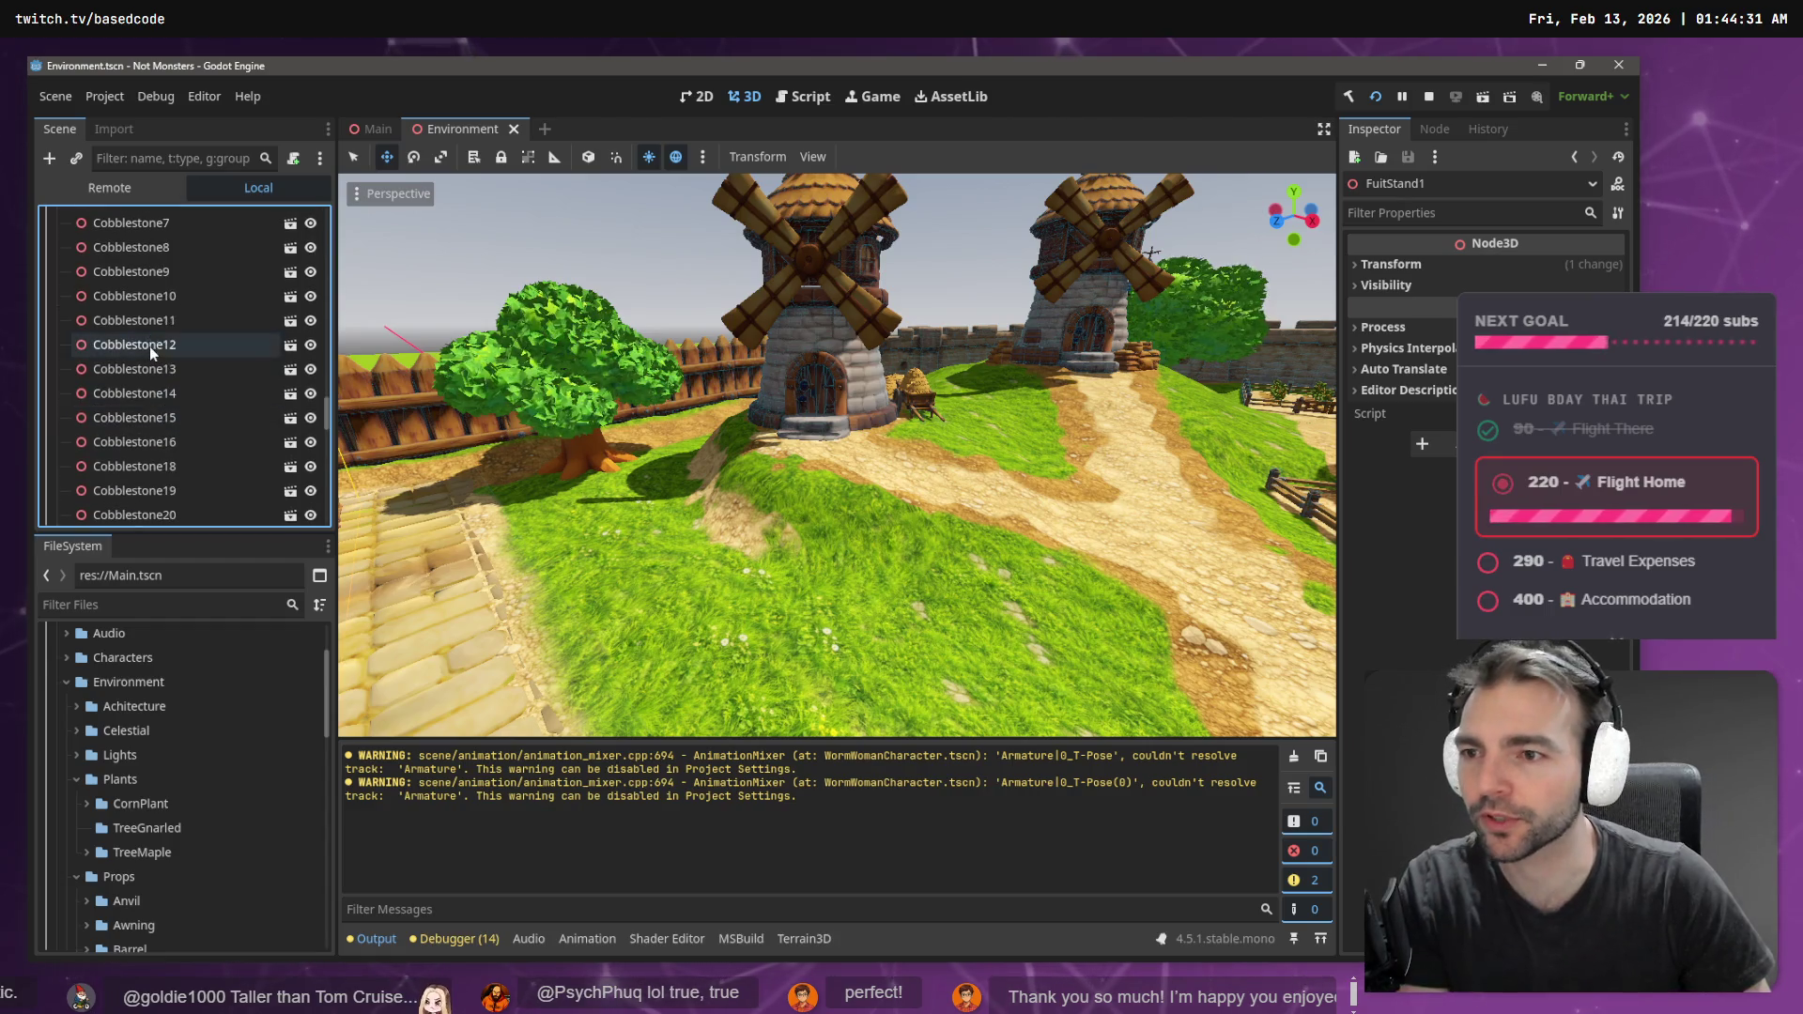
- Collapse the Paving, Walls and Graveyard groups and select the Terrain3D node
click(149, 347)
key(Left)
key(Left)
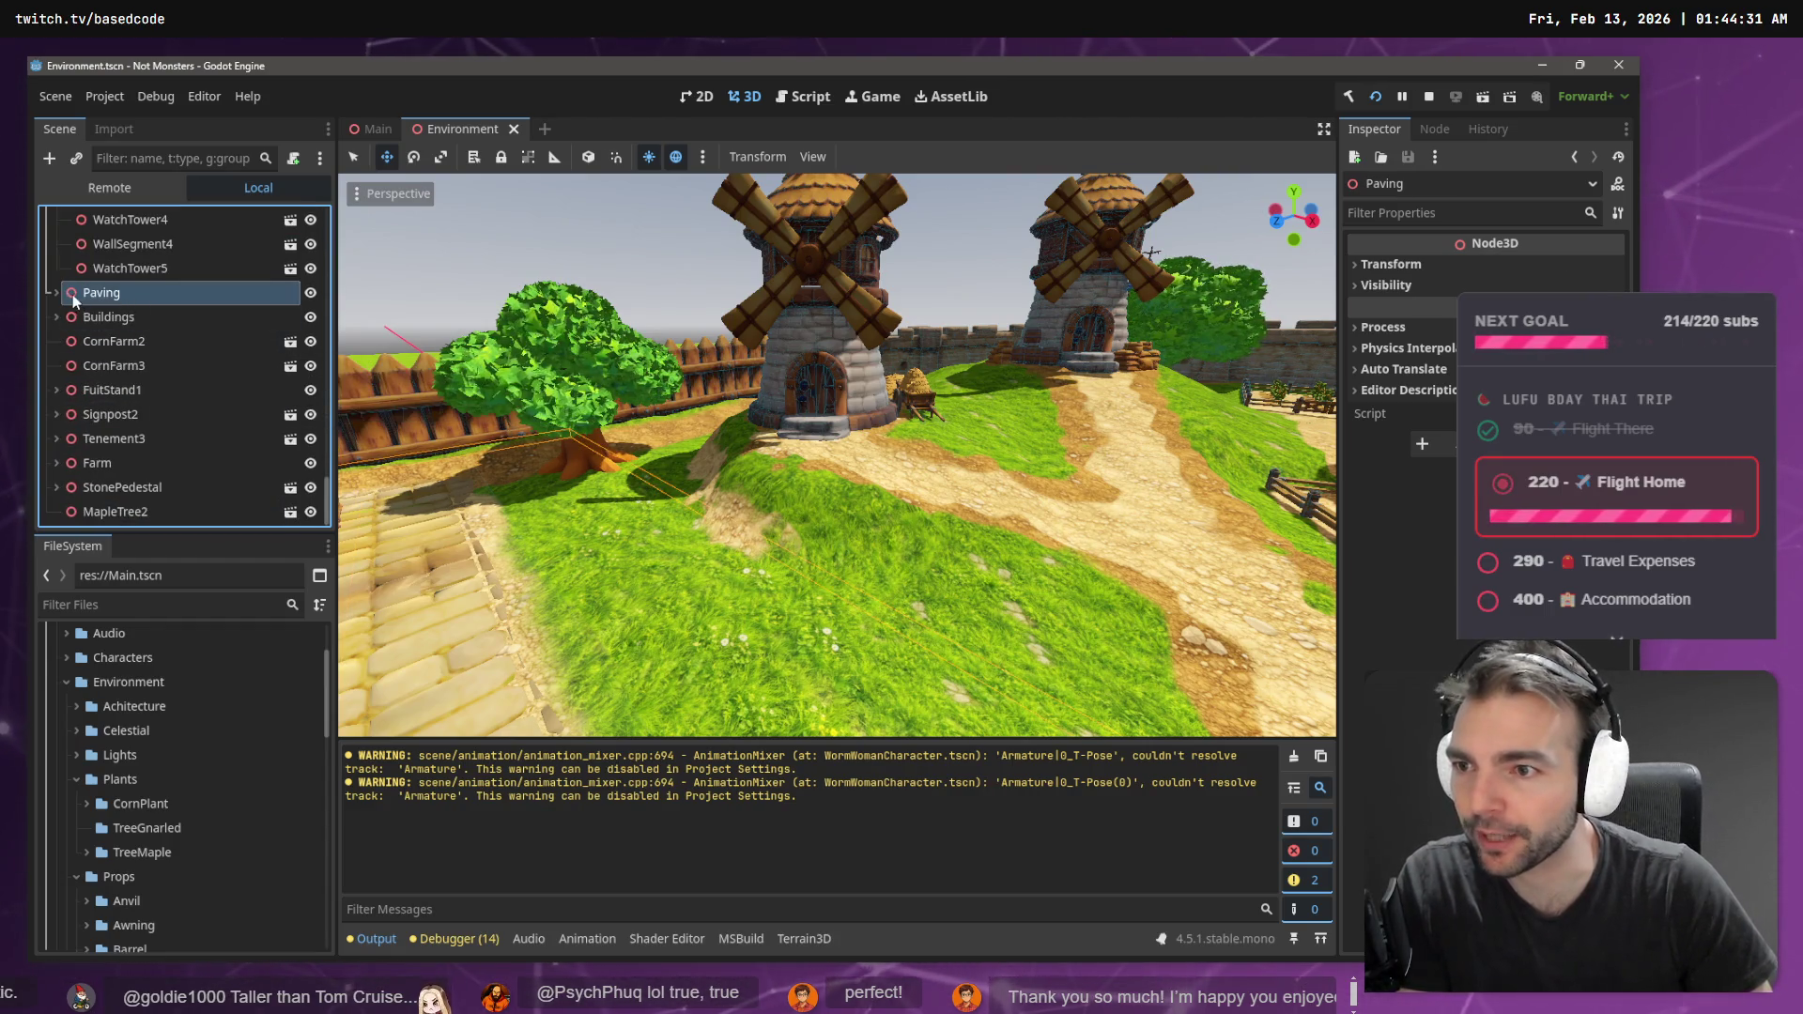
key(Up)
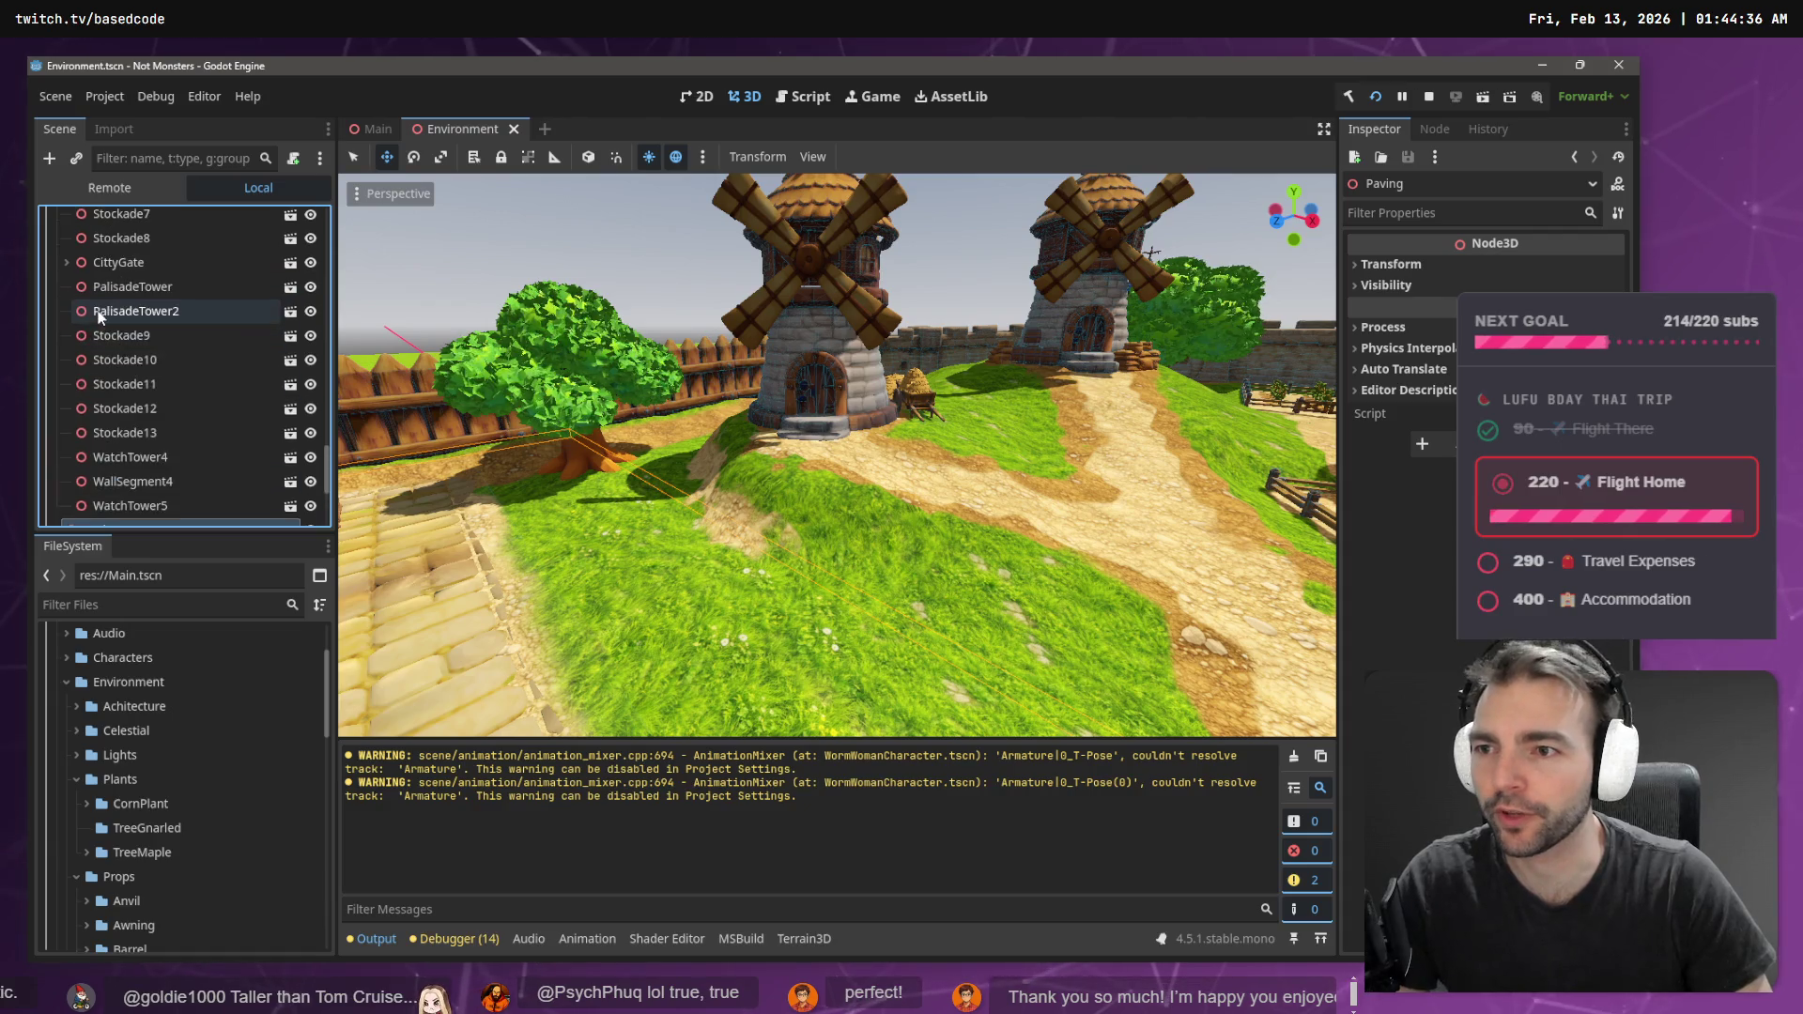
key(Left)
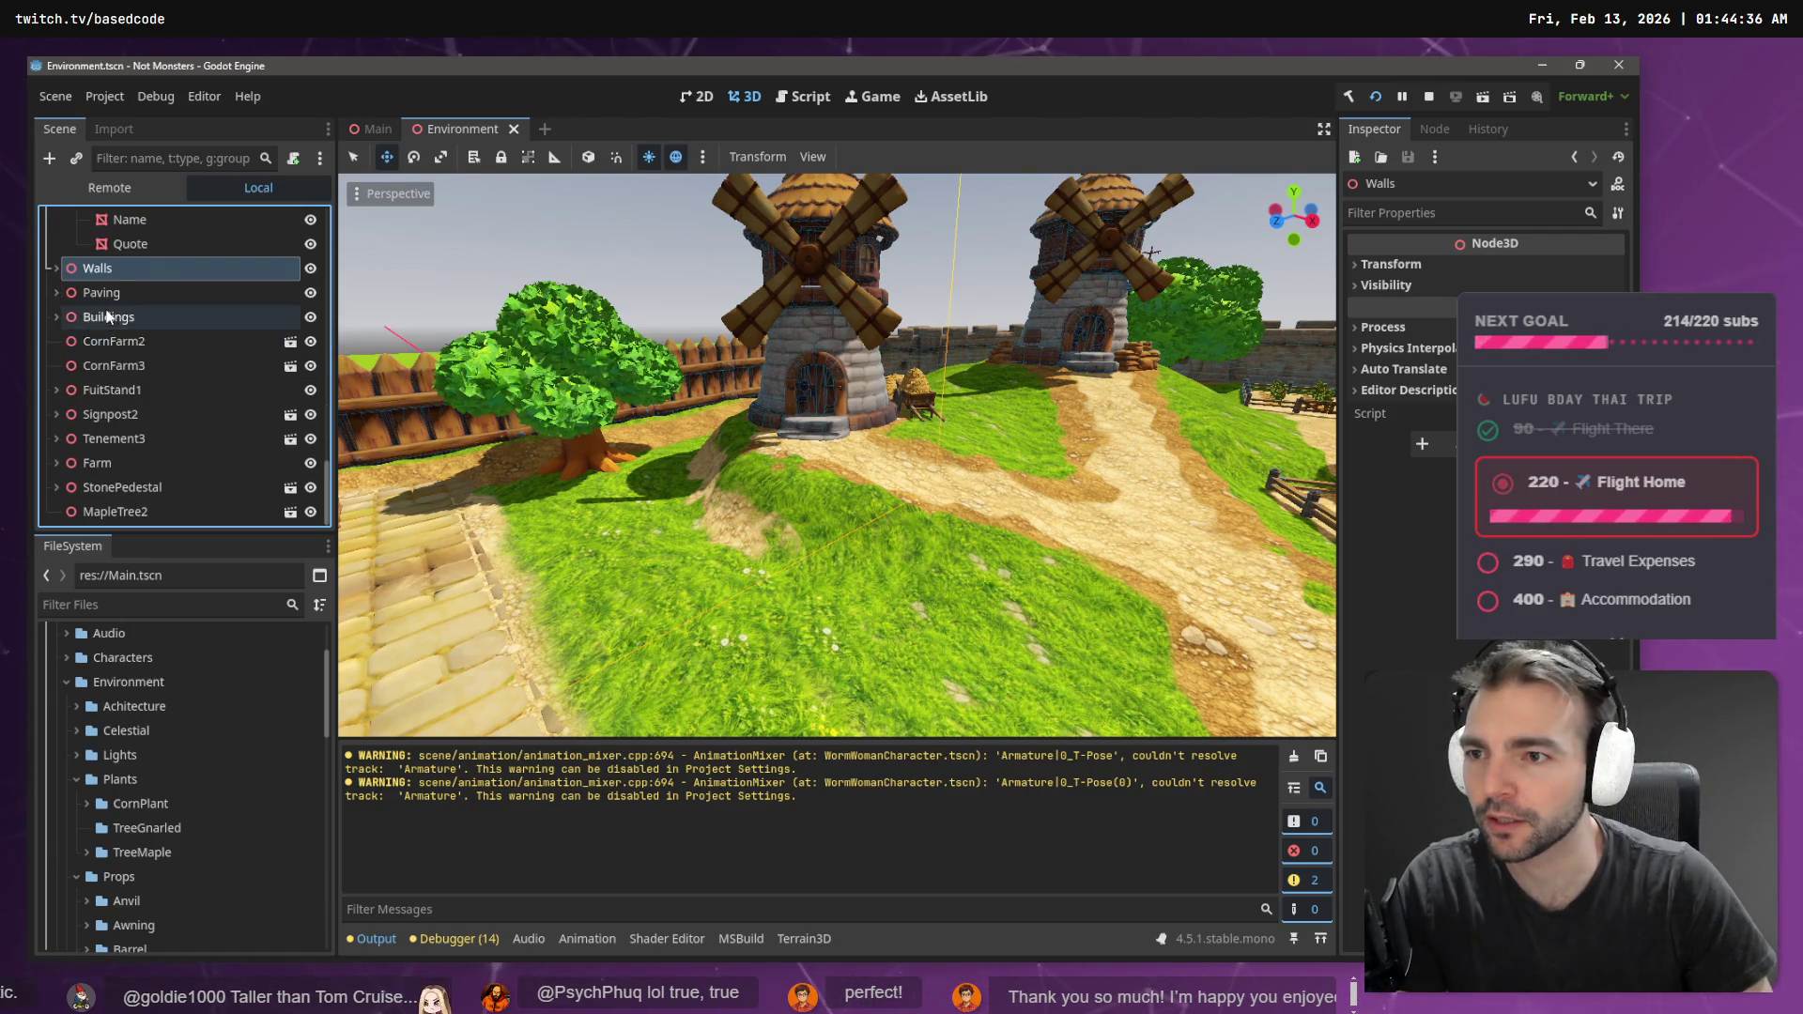
scroll(122, 319, up, 5)
click(130, 329)
key(Left)
key(Left)
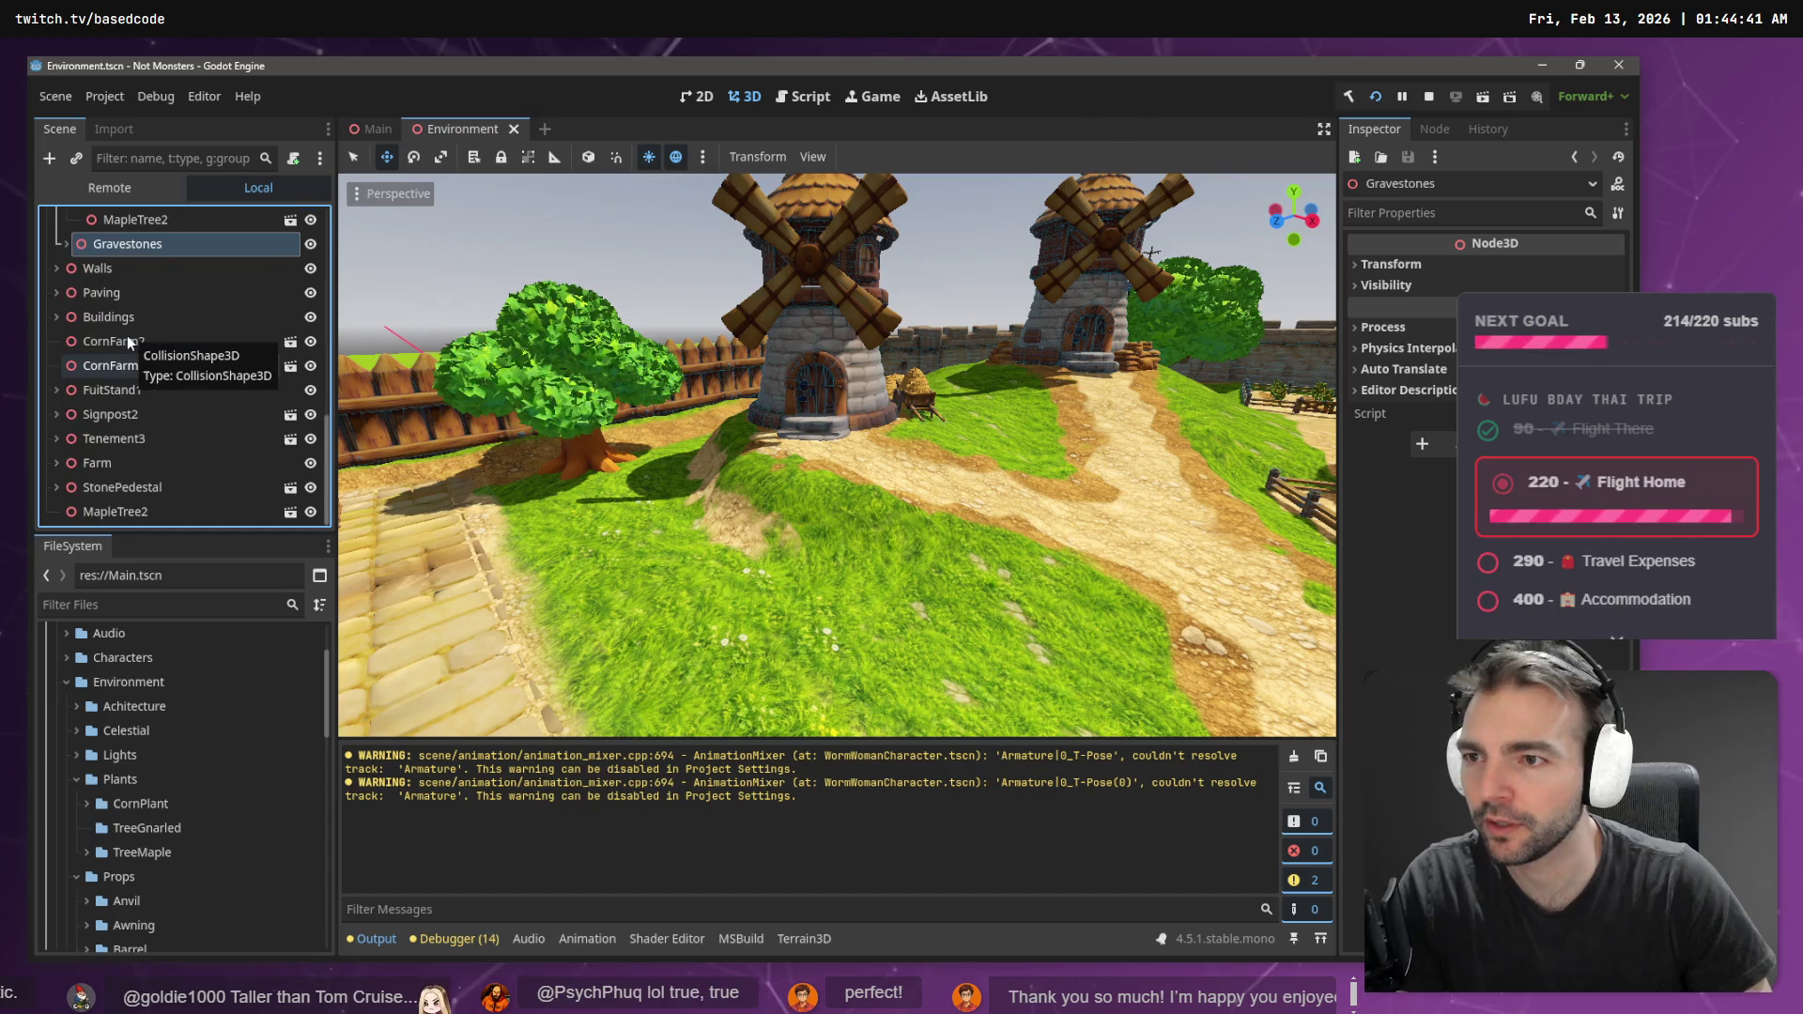
key(Left)
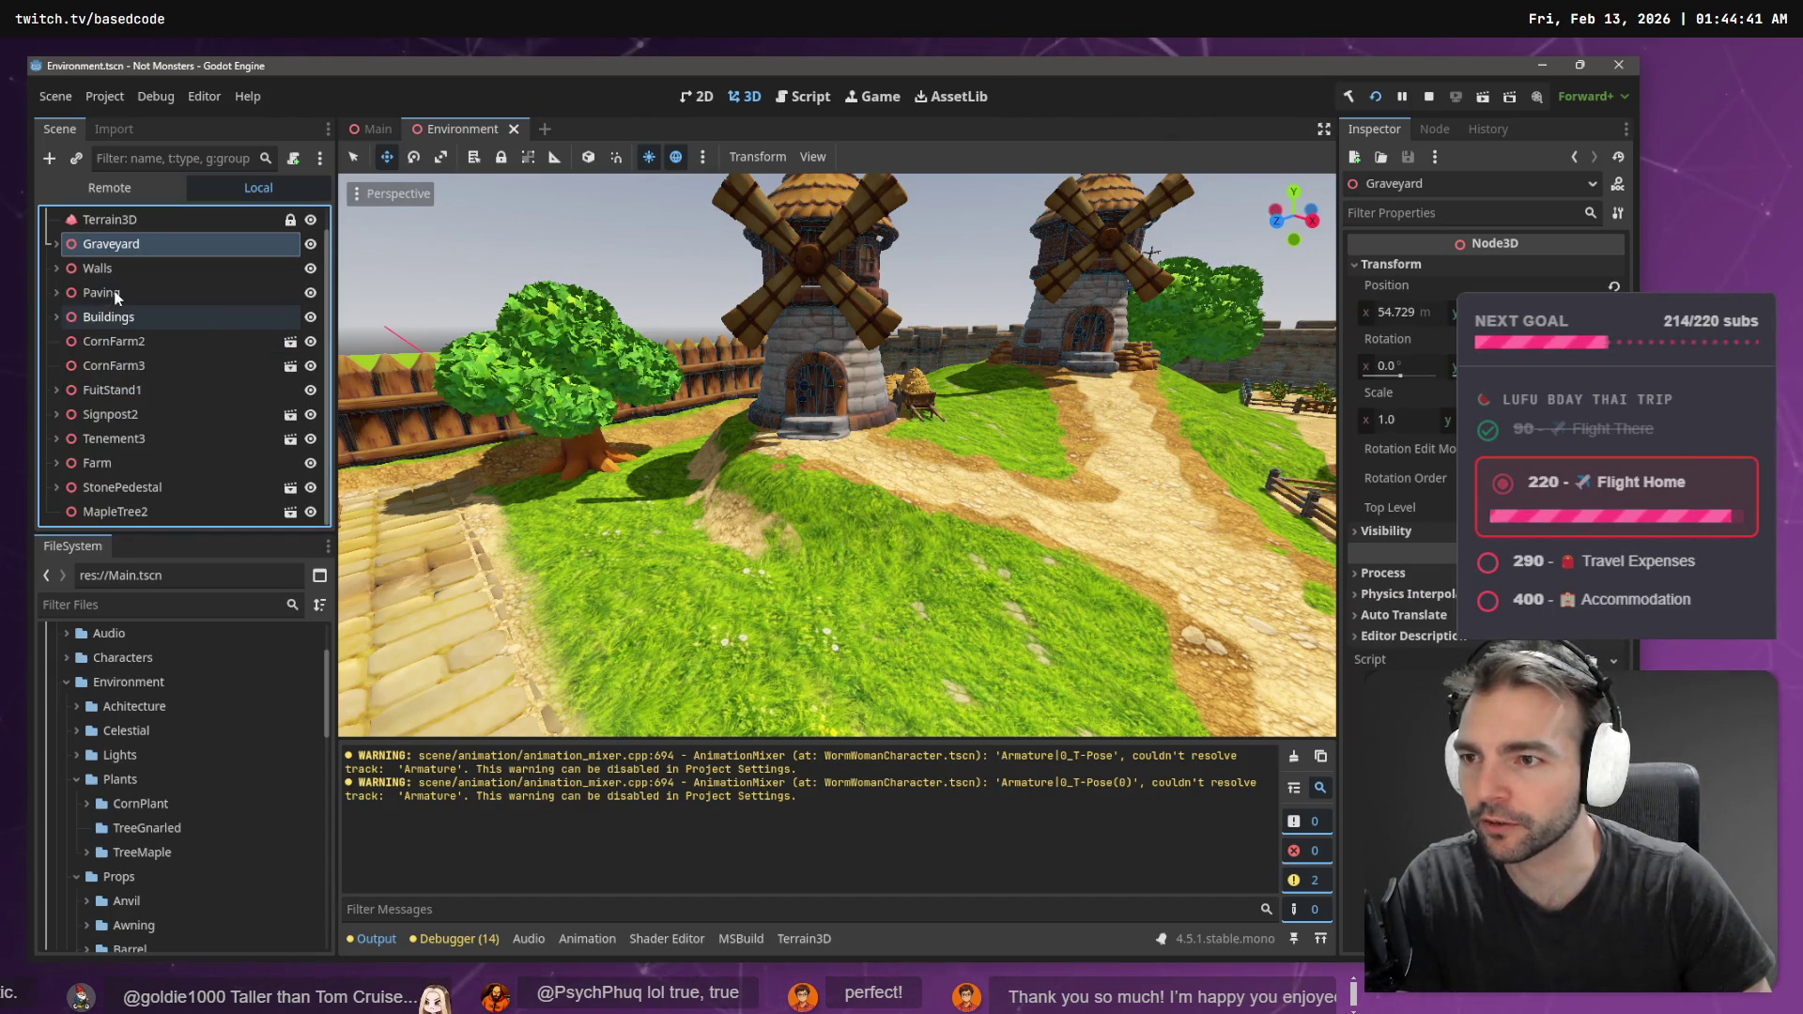
click(130, 246)
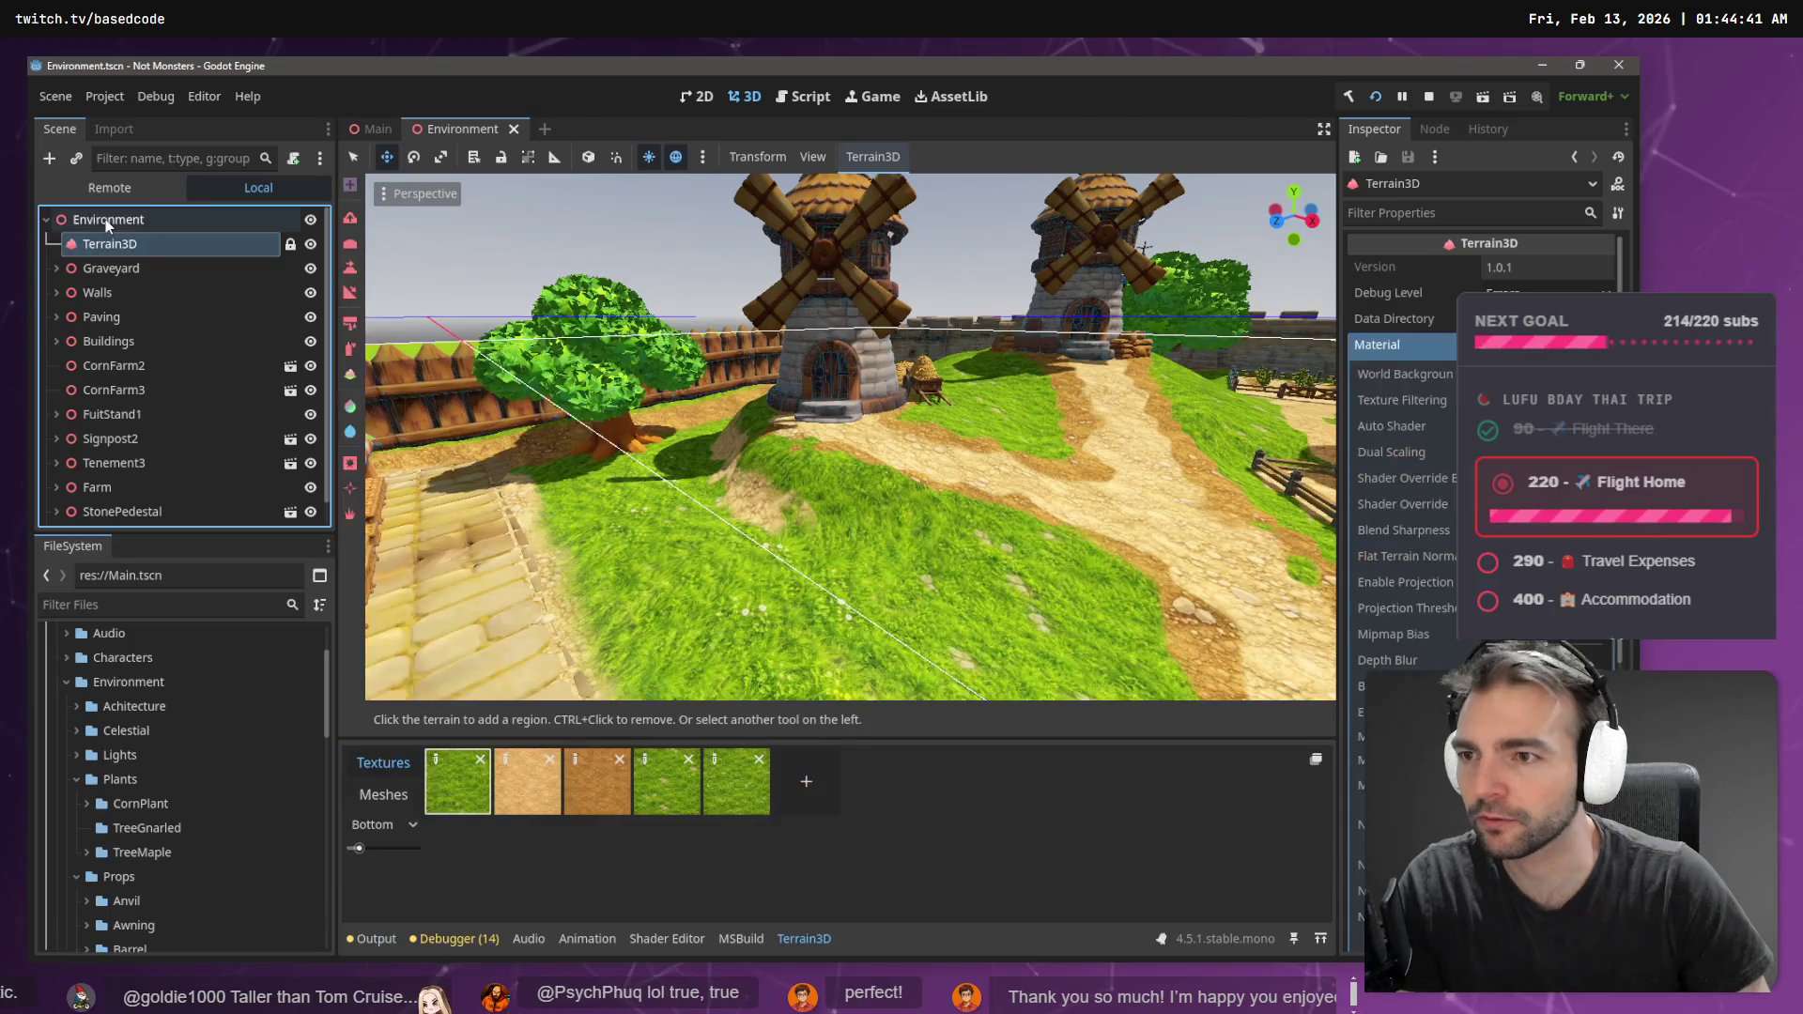
- Add a Node3D child under Environment and rename it Grass
right_click(105, 219)
click(219, 234)
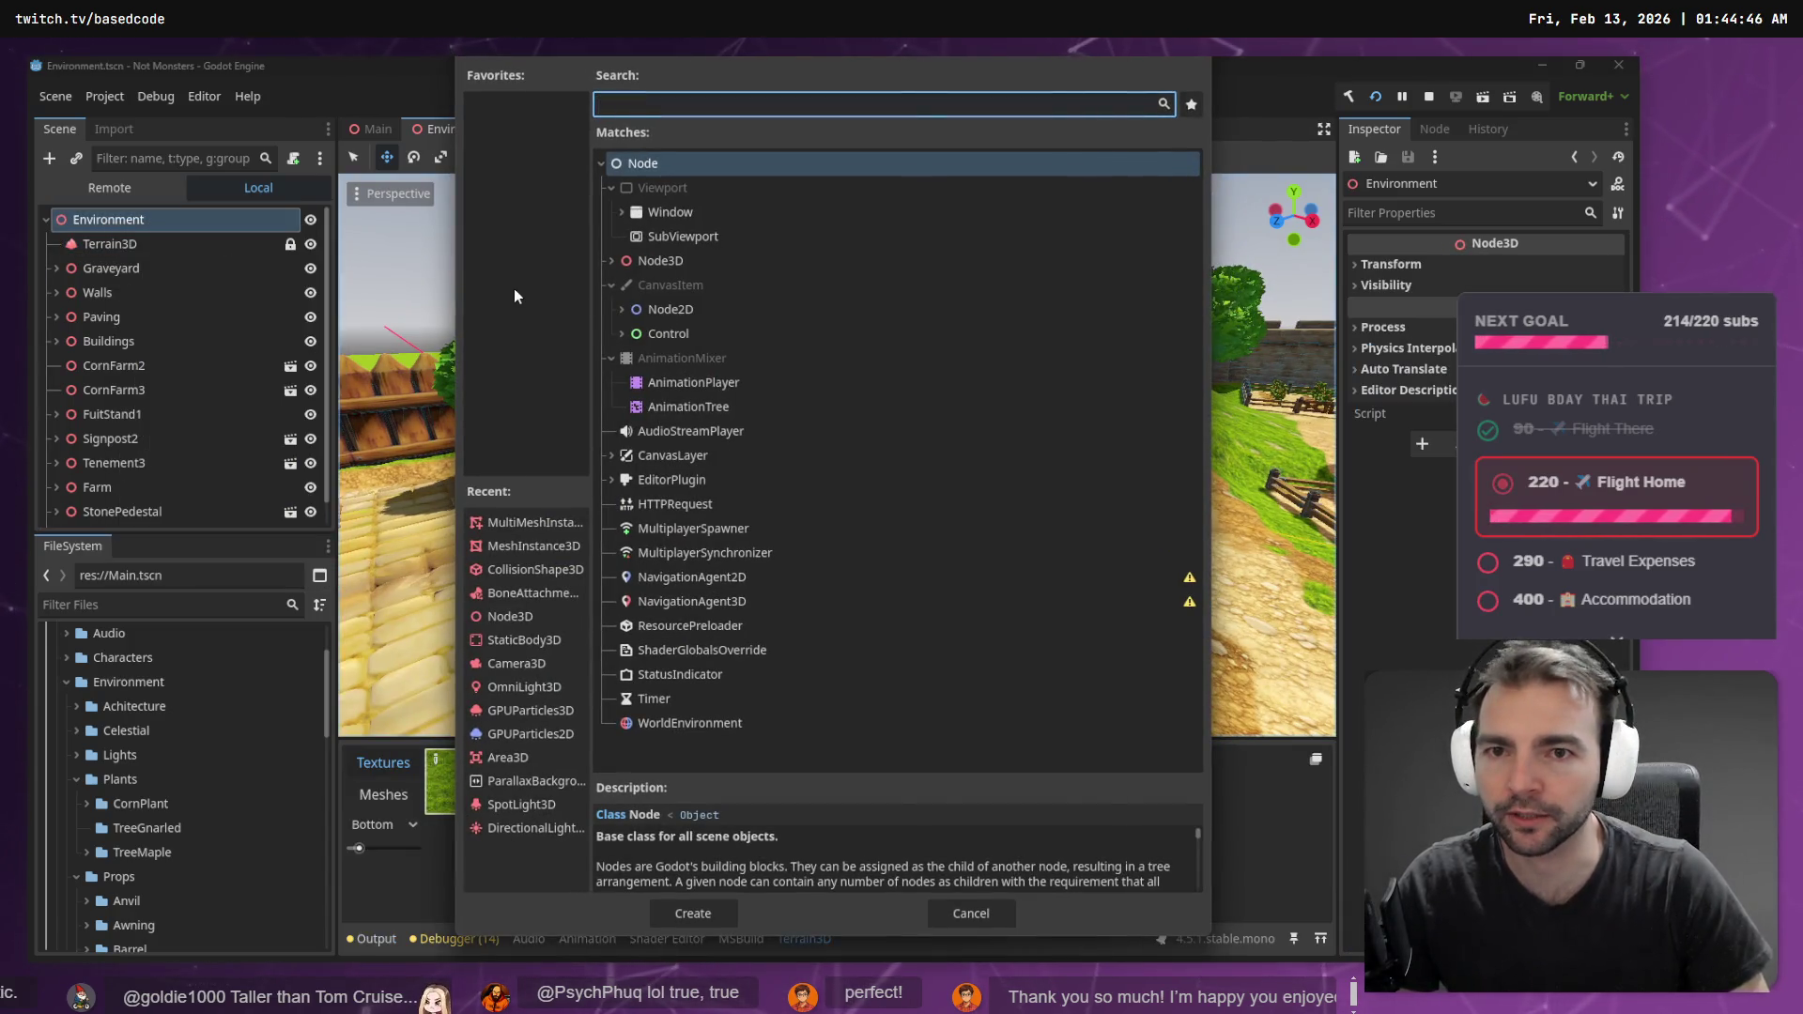
click(663, 262)
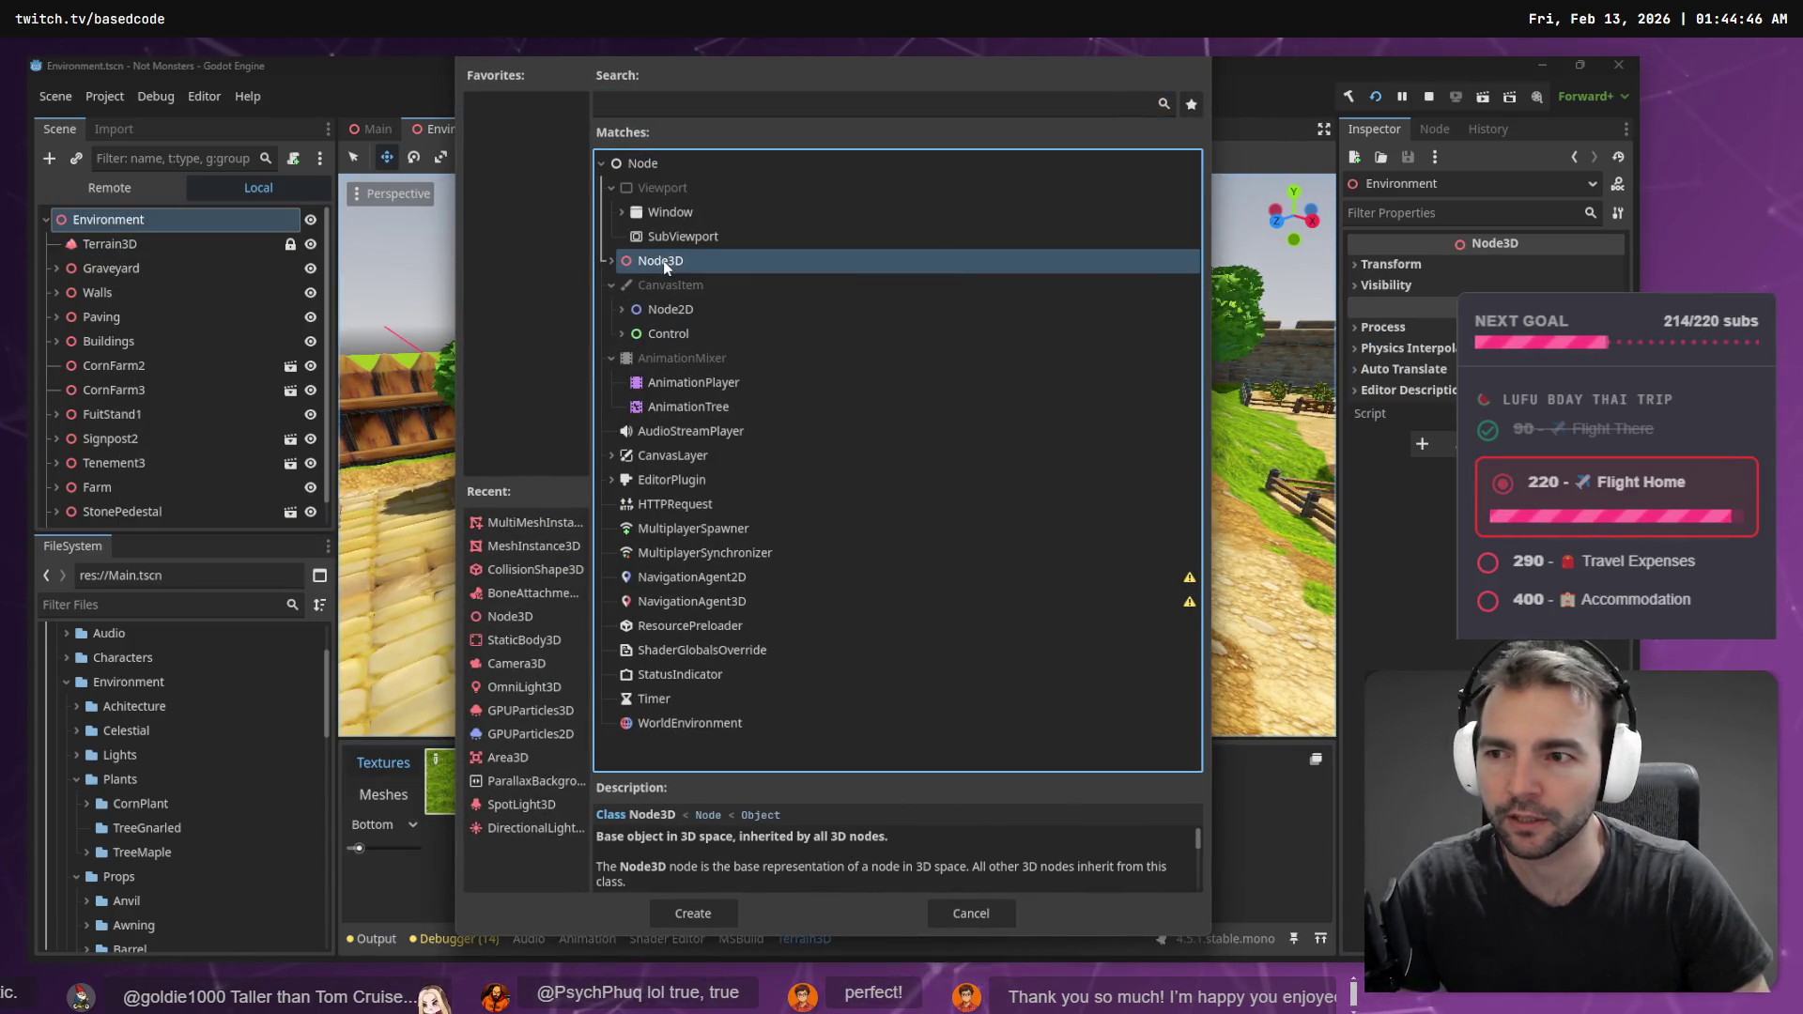
double_click(663, 262)
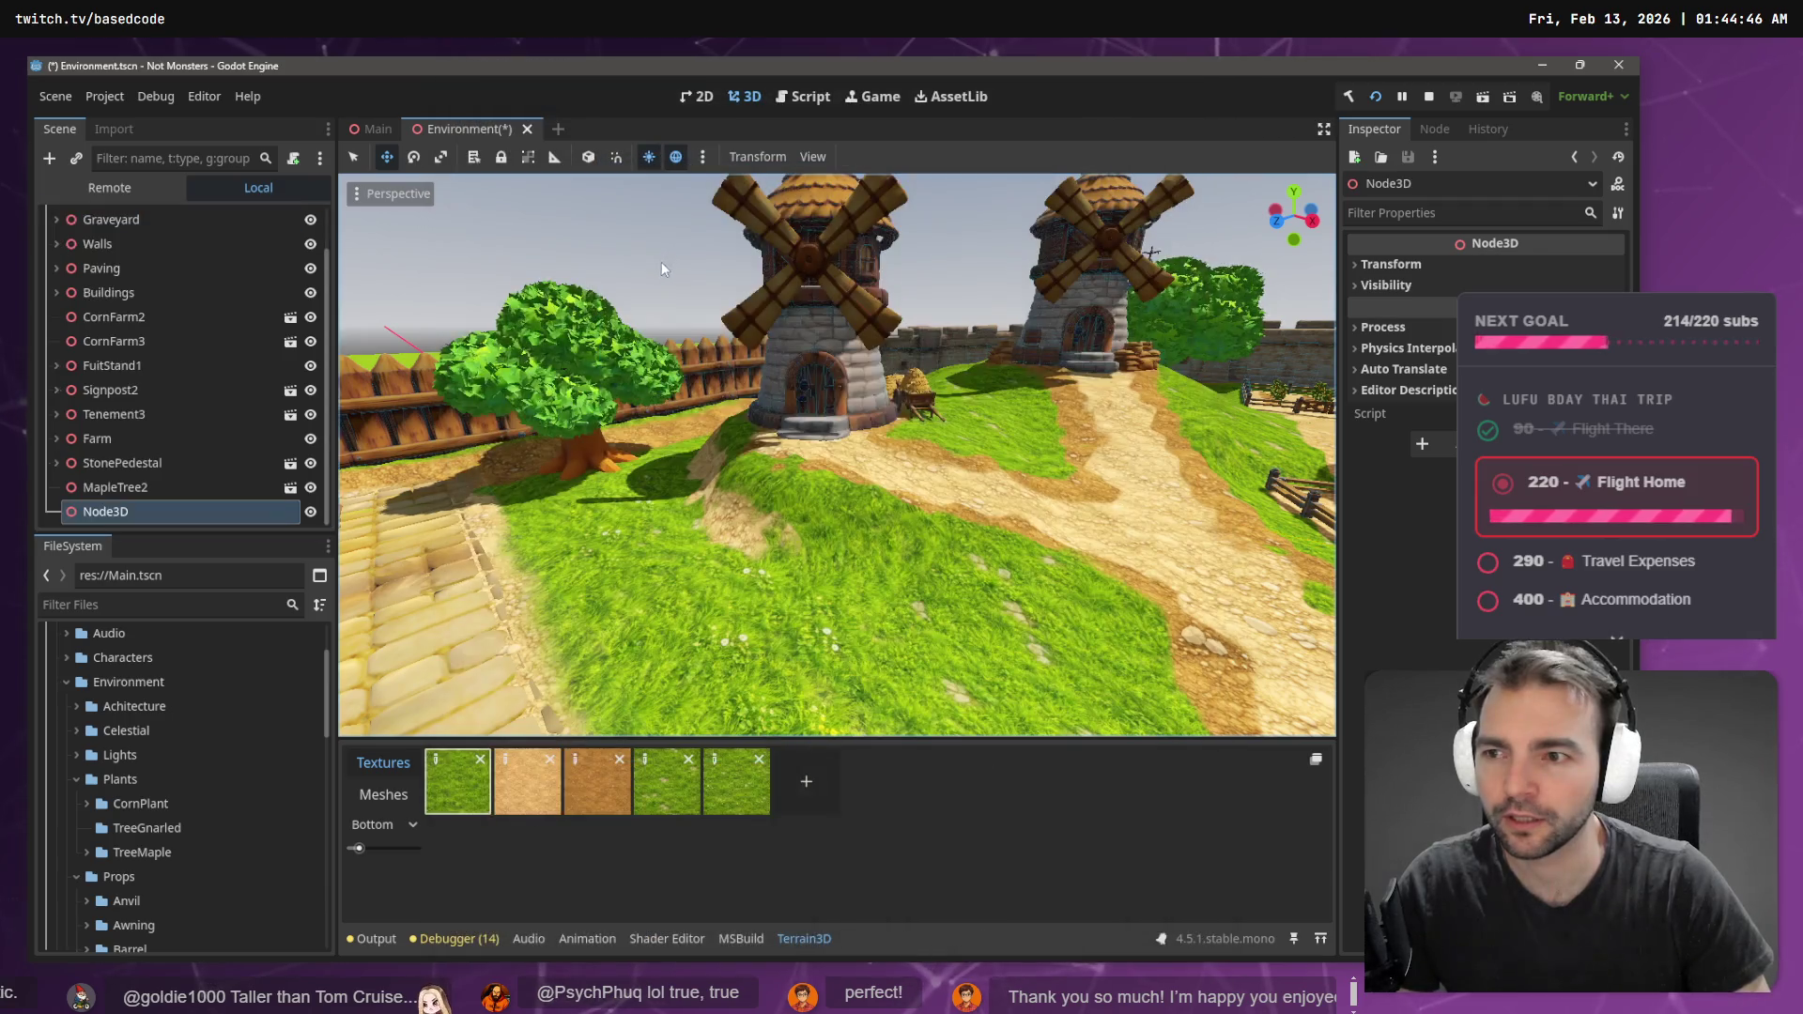
click(1434, 268)
double_click(75, 512)
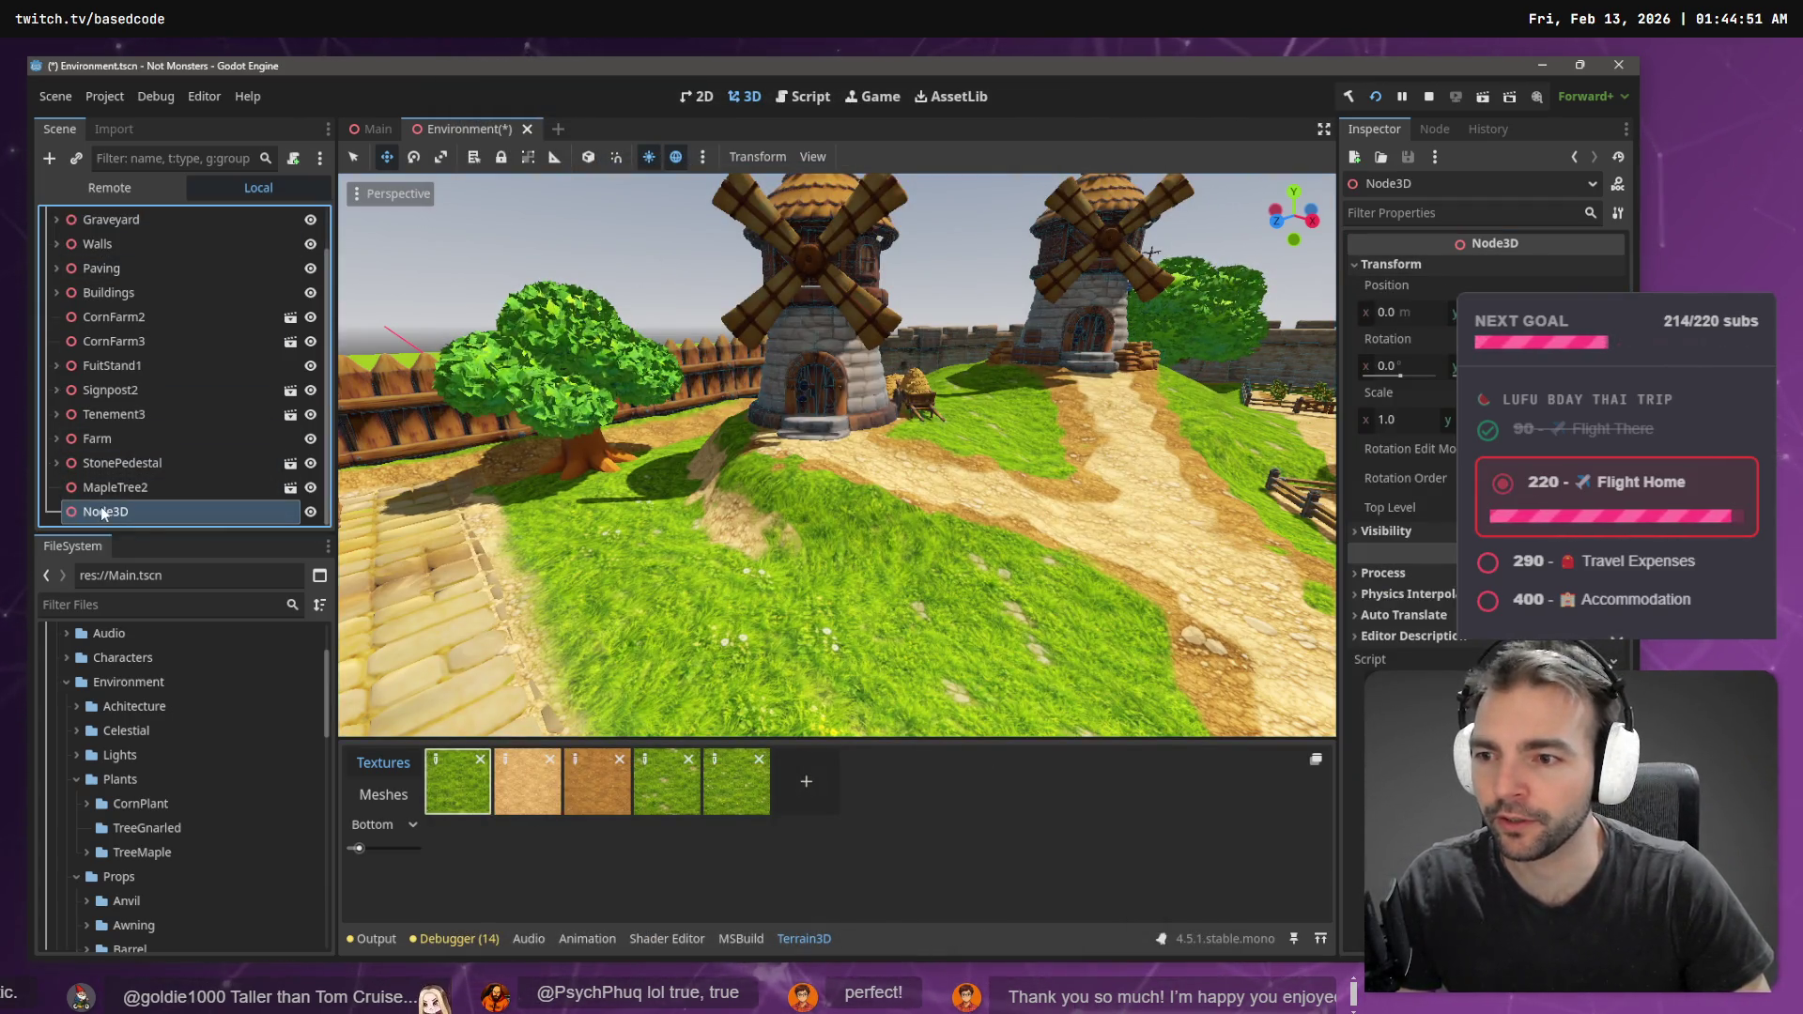
text(Grass)
key(Return)
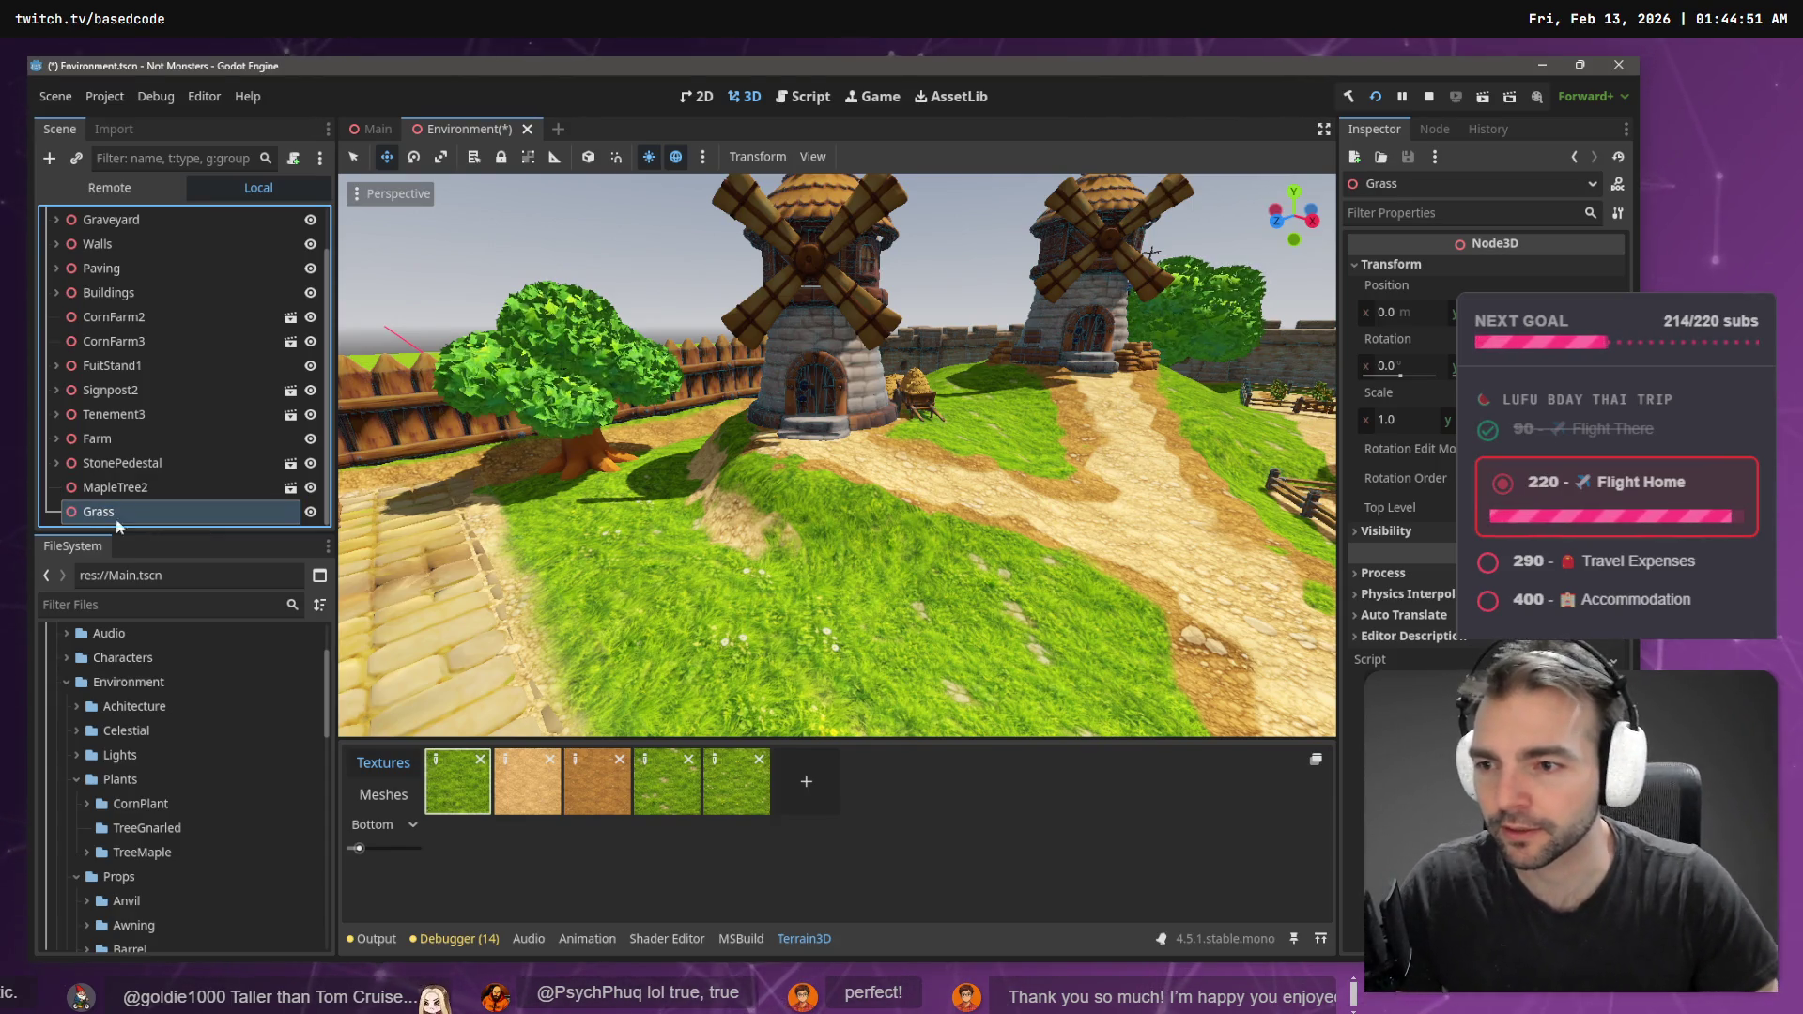
- Start adding a child node under Grass, searching node types for 'Scatter'
right_click(139, 526)
click(220, 448)
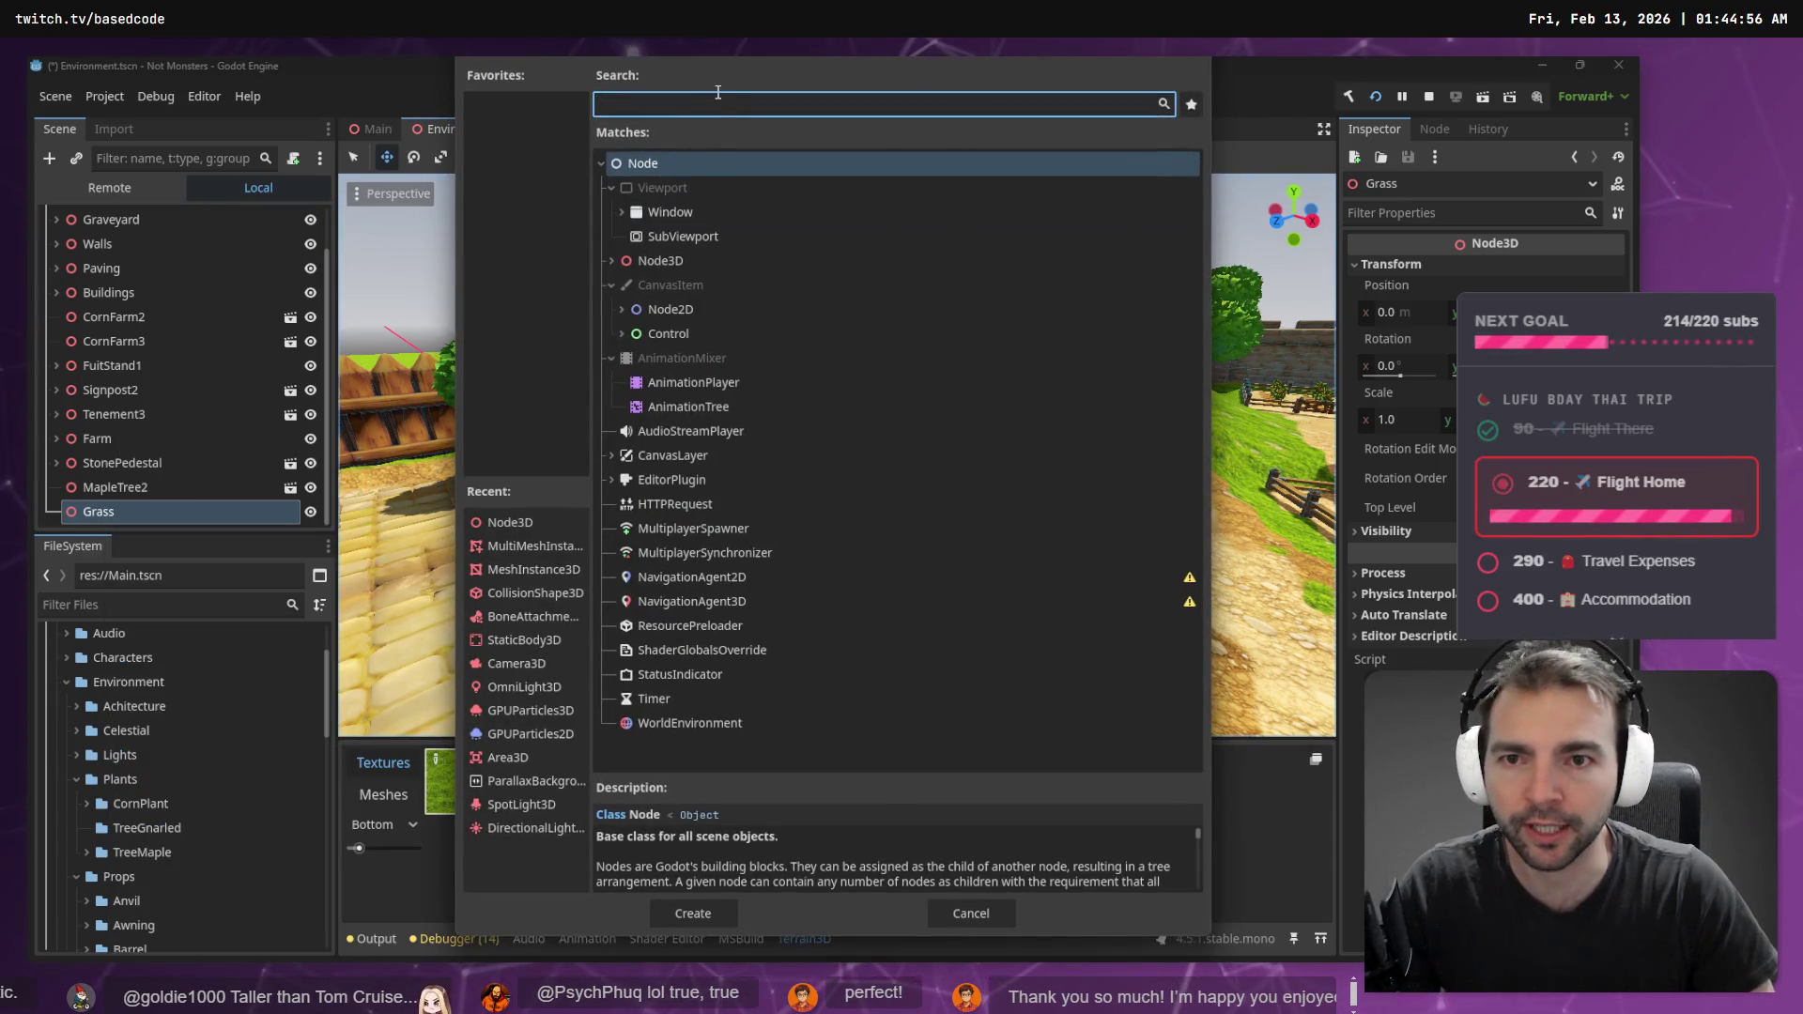
text(Scatter)
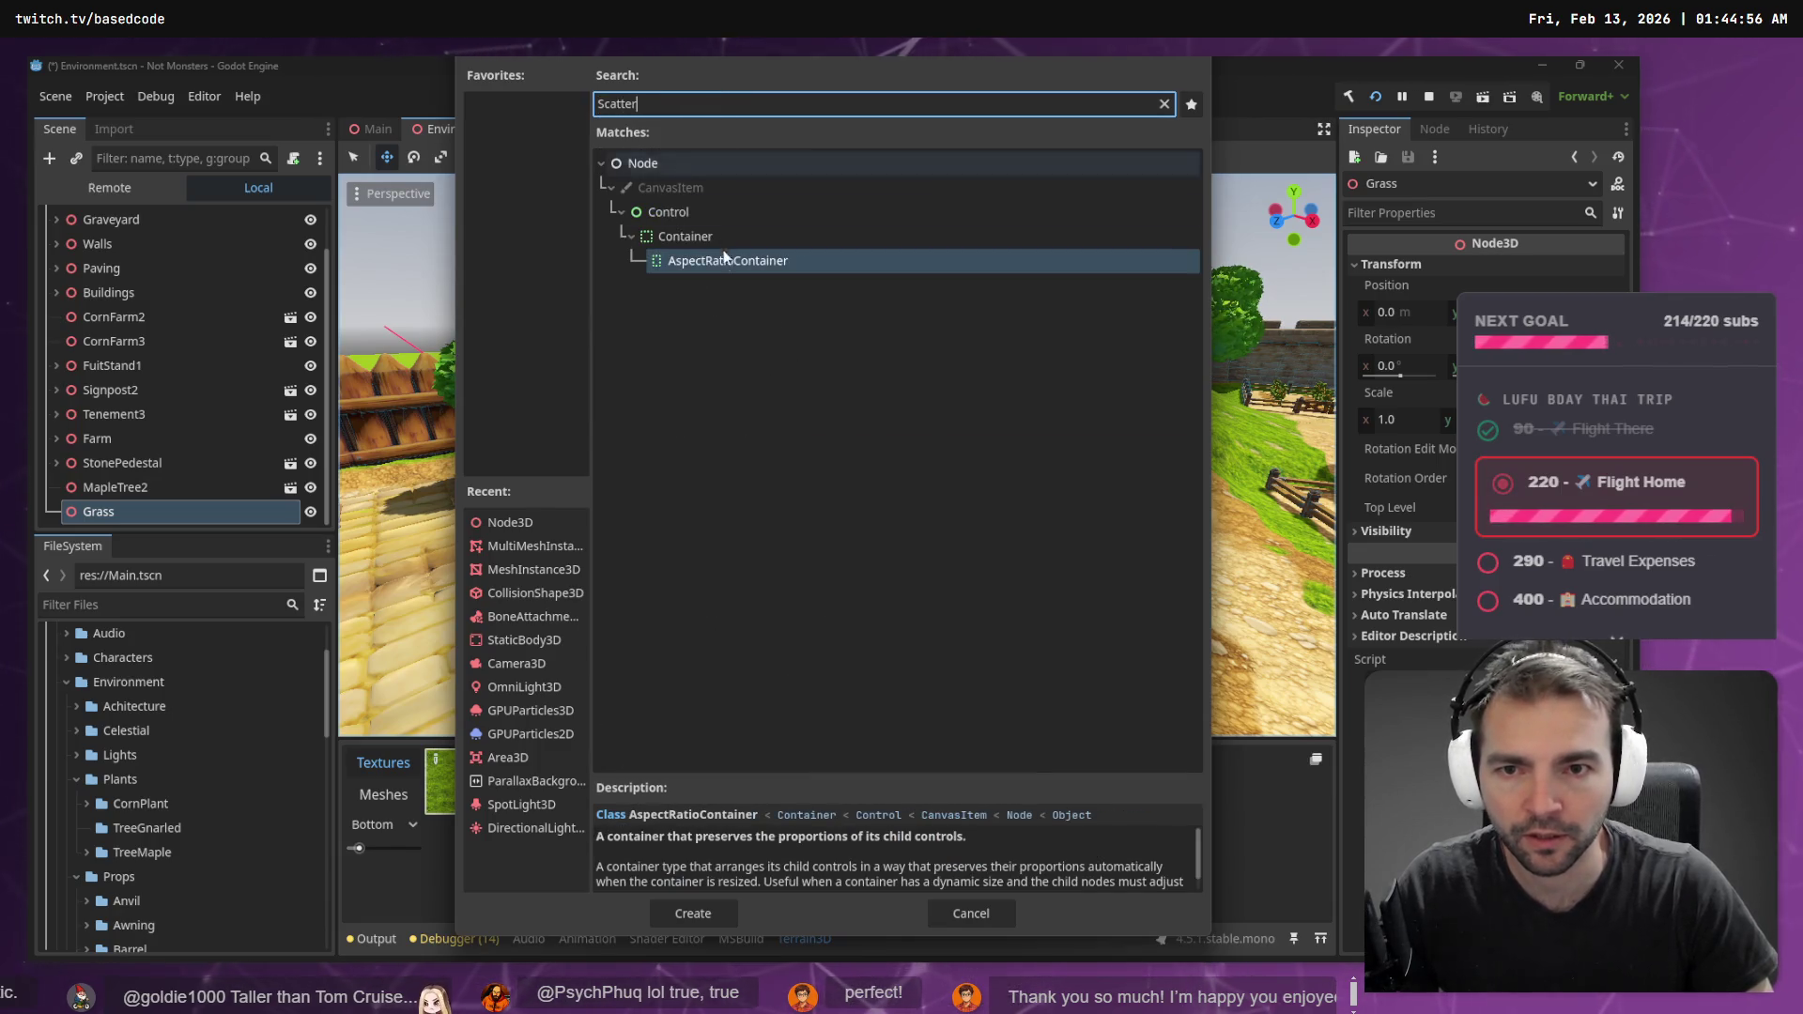
key(BackSpace)
key(BackSpace)
key(BackSpace)
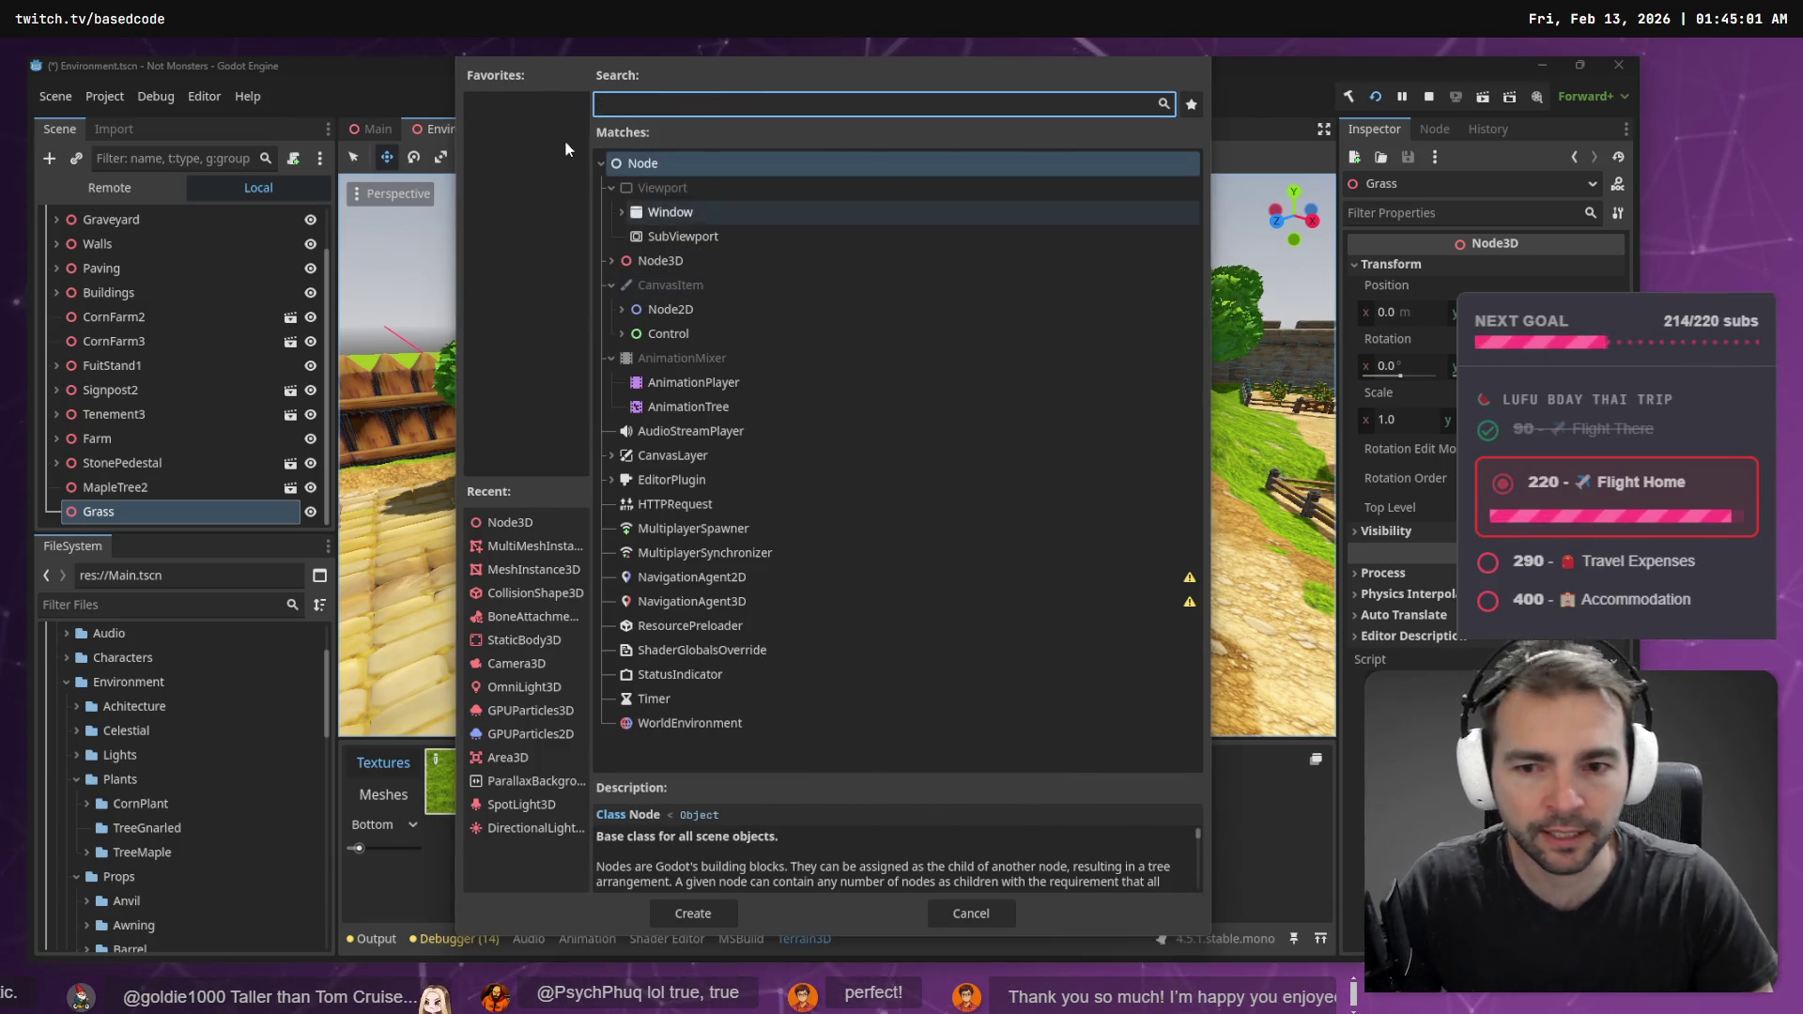
key(alt+Tab)
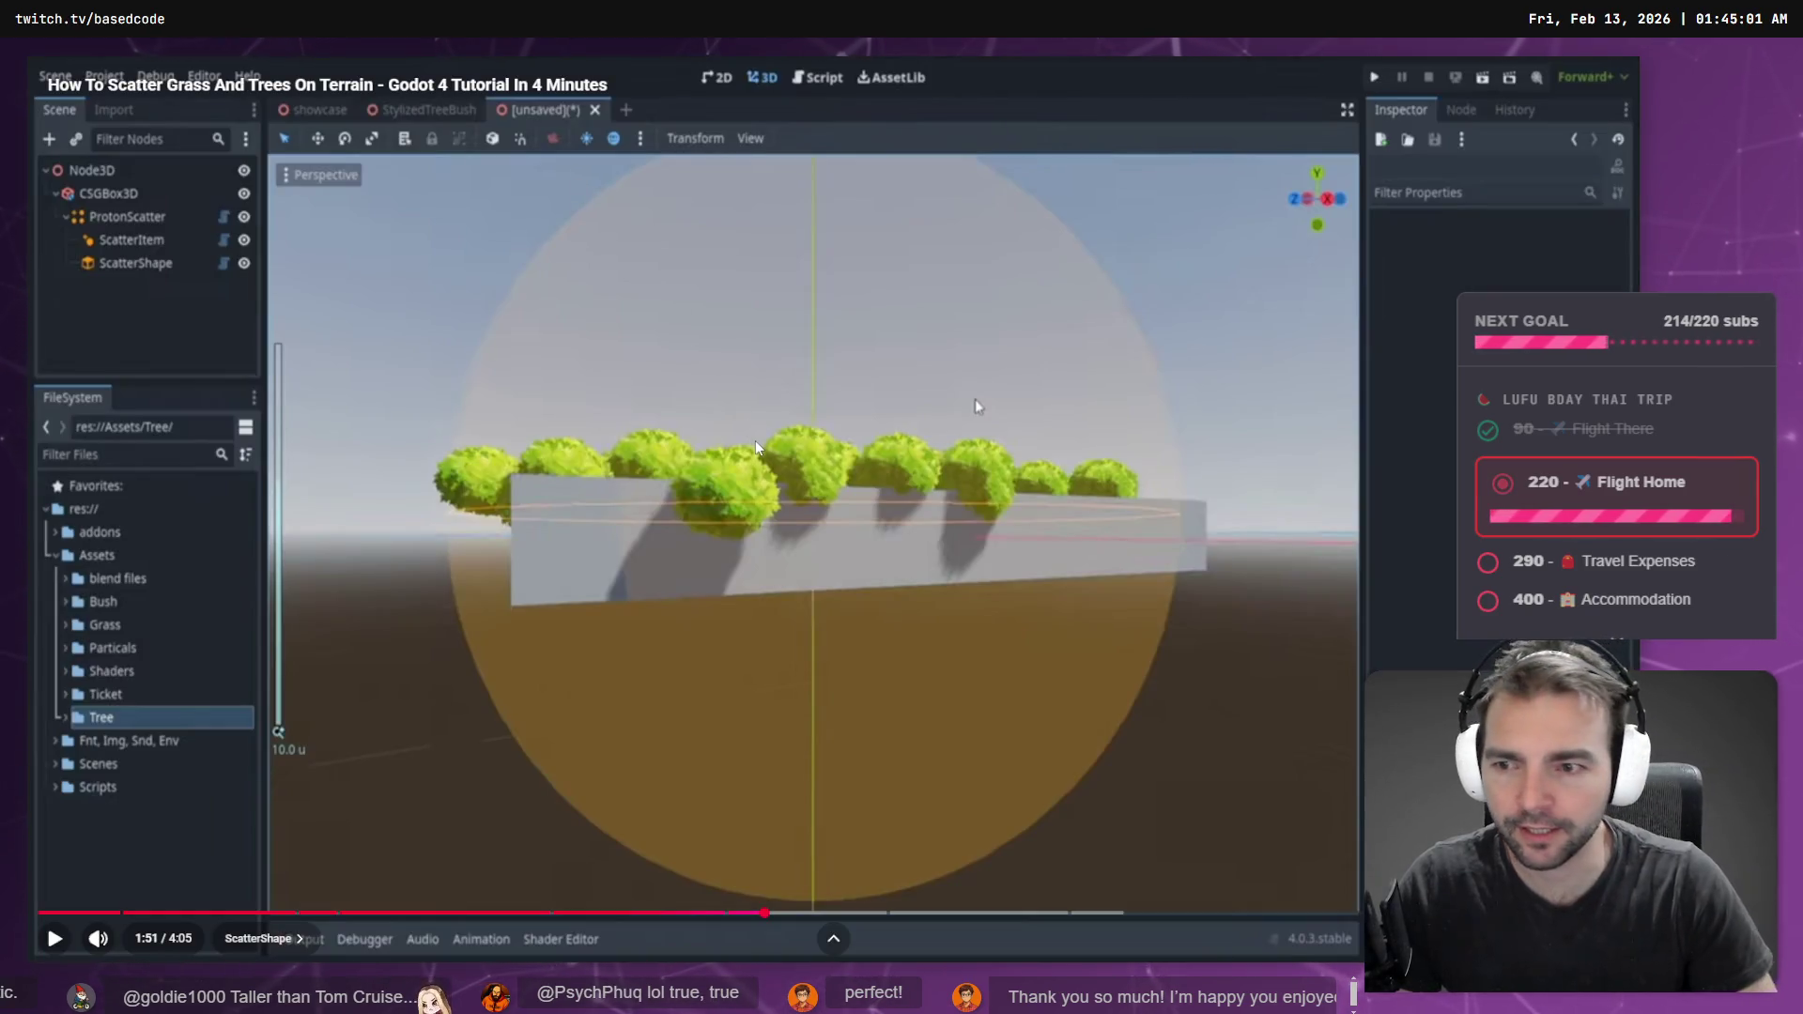
- Replay the scatter tutorial, pause it at 1:00, and search Godot's add-node dialog for 'scatter'
key(Left)
key(Left)
key(Left)
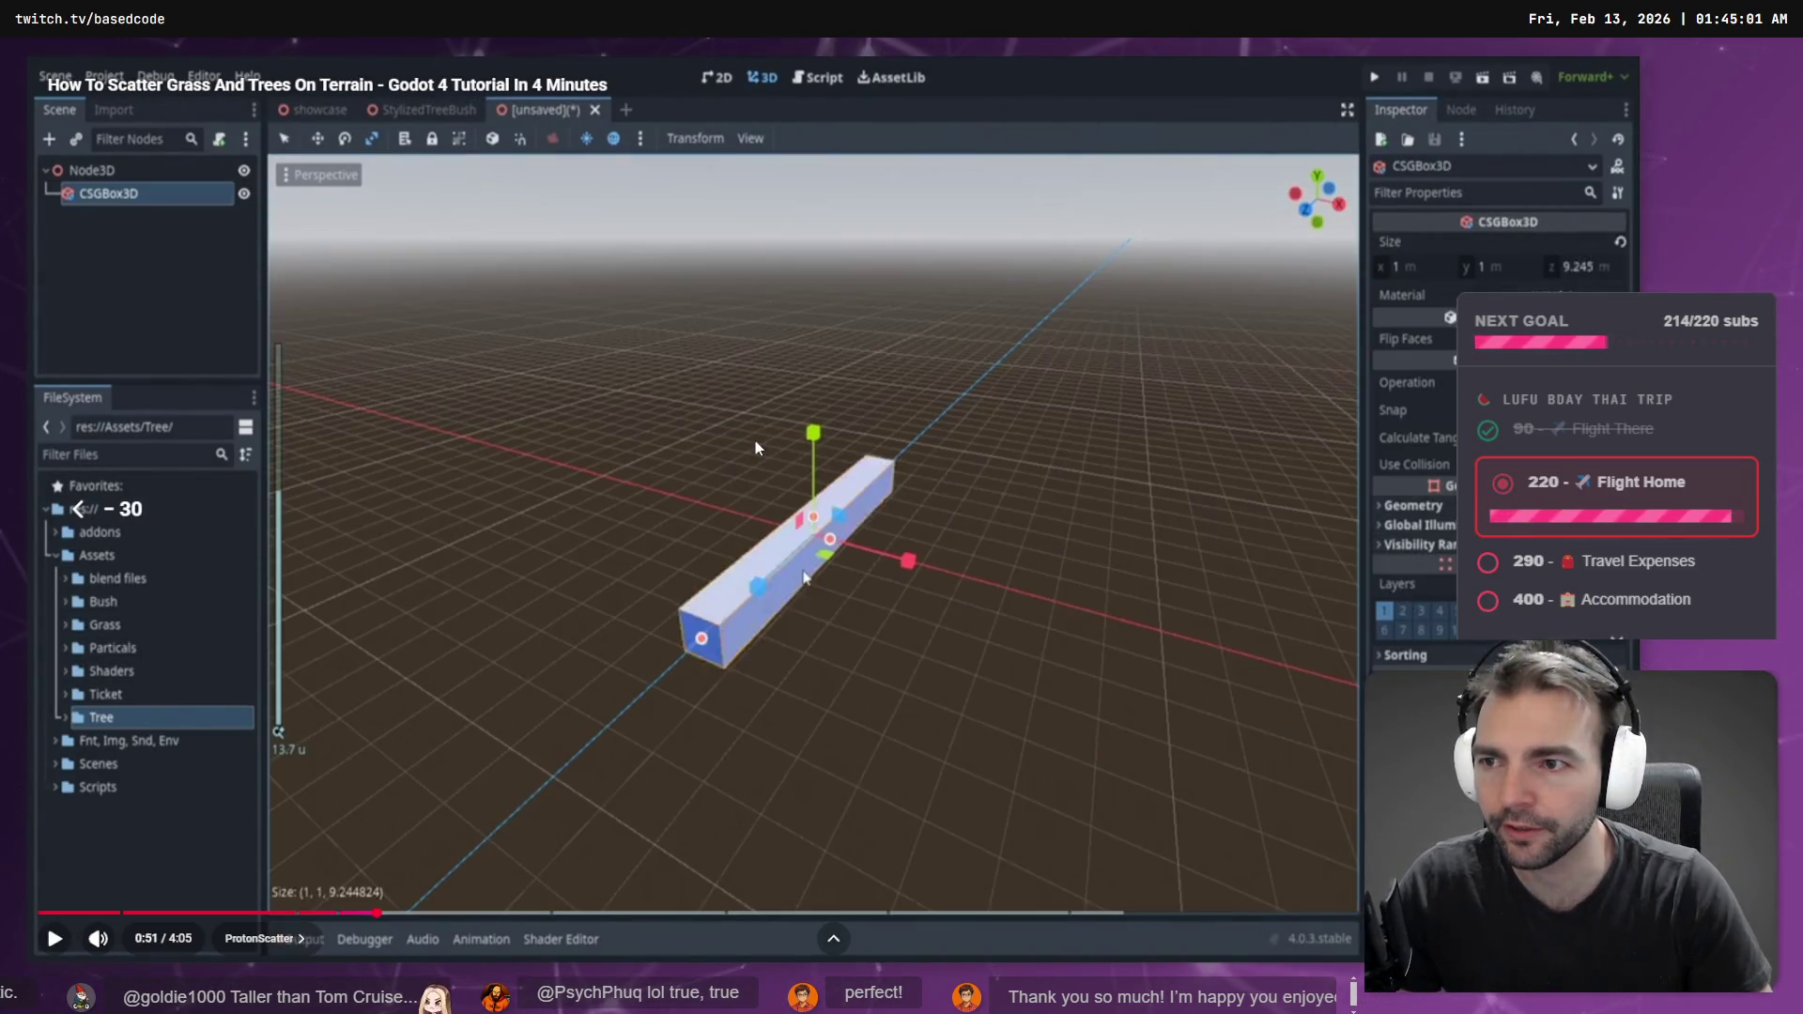
key(space)
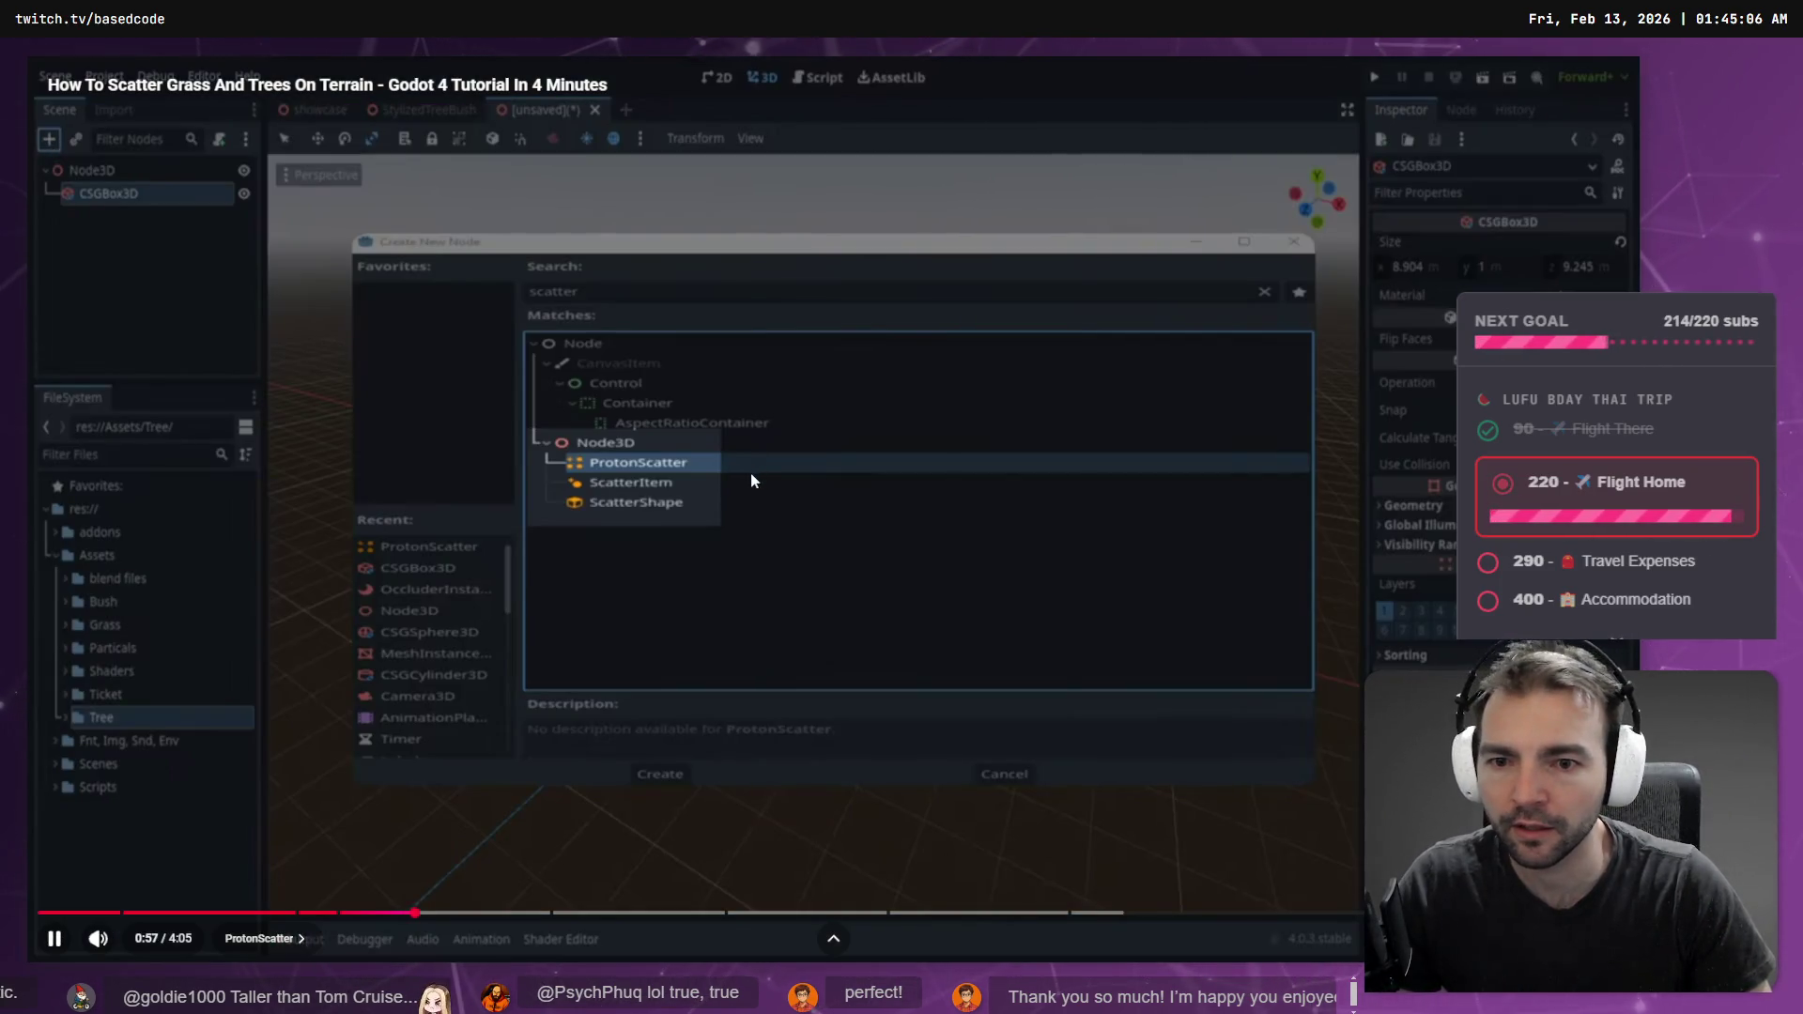
click(656, 482)
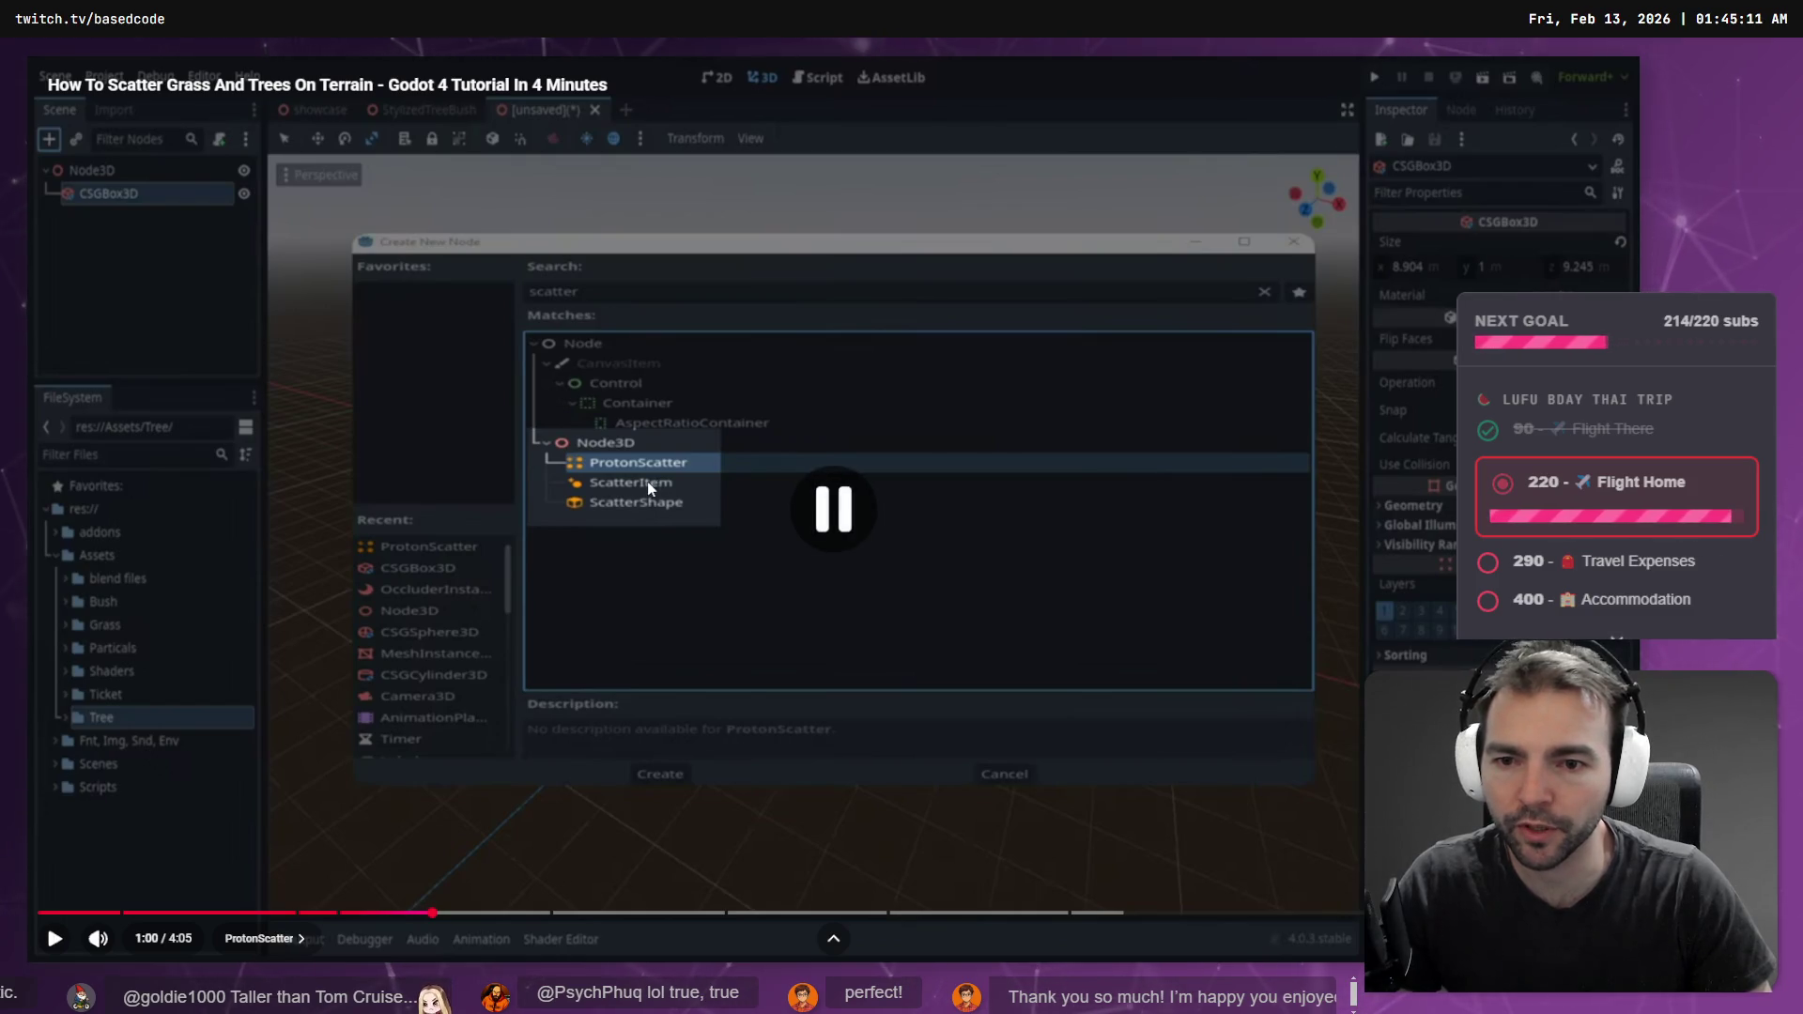
key(alt+Tab)
text(scatter)
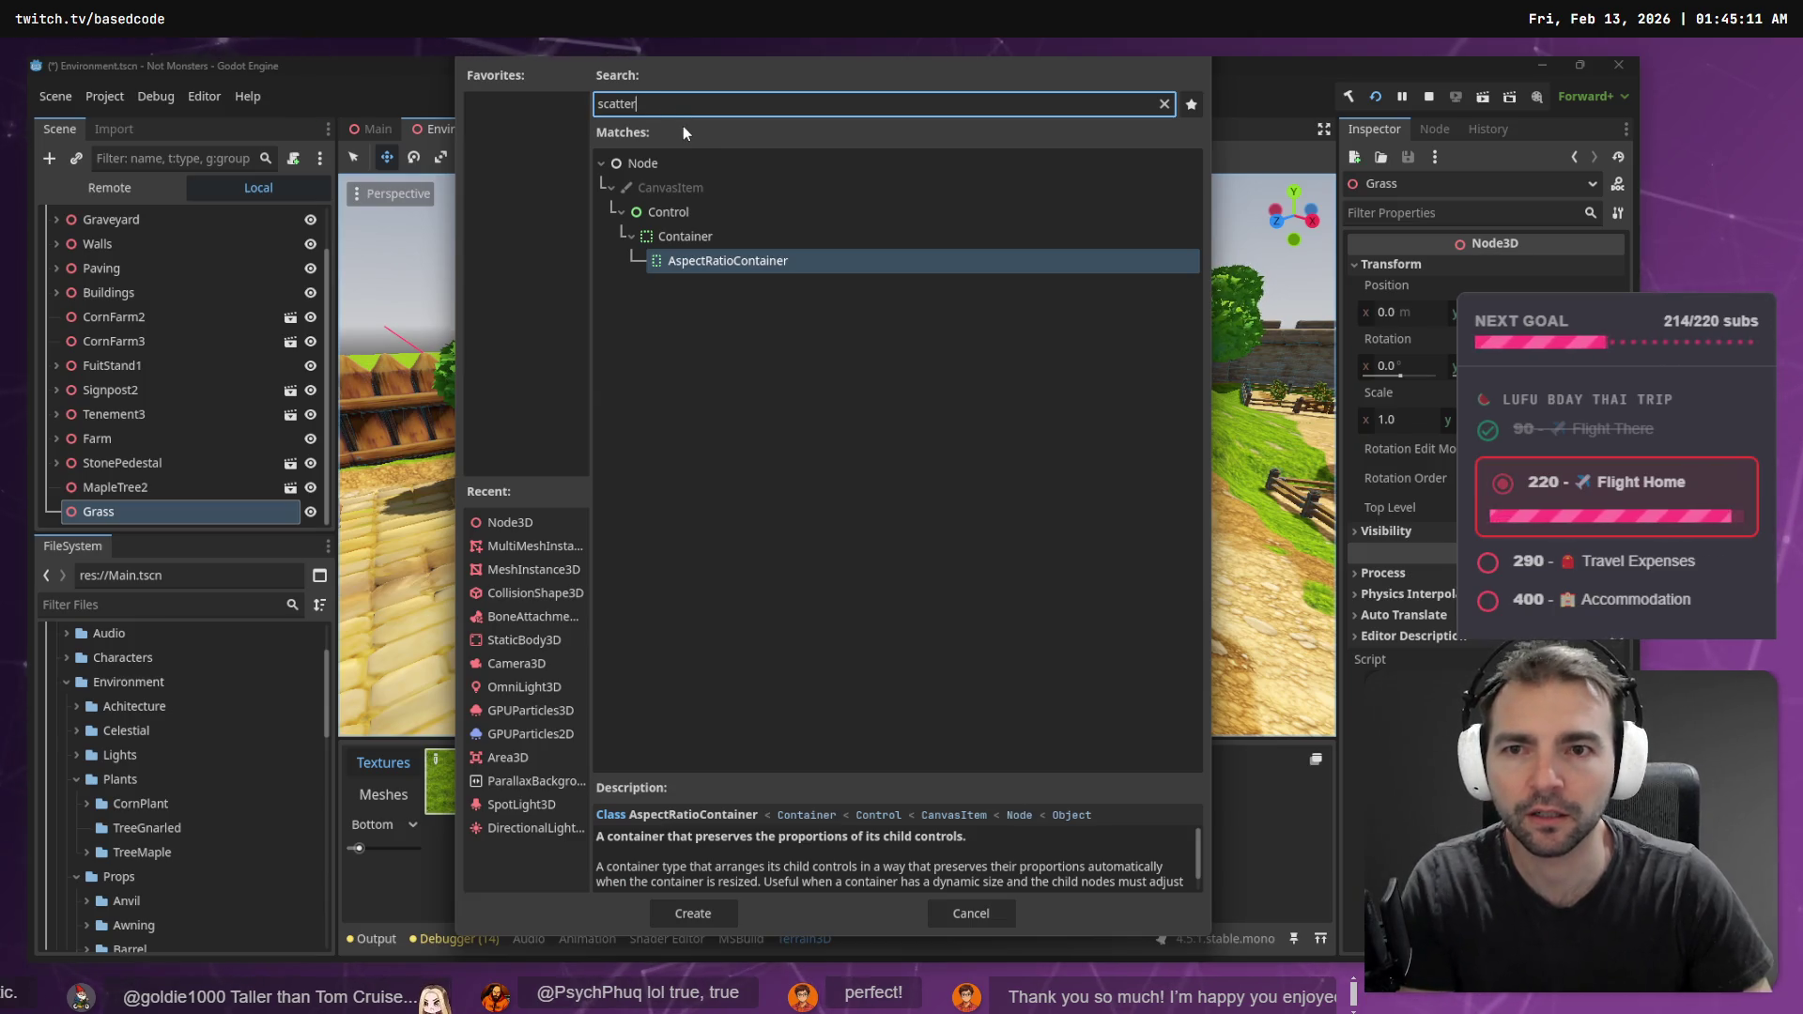
- Search the add-node dialog for 'Proton', close it, and rebuild the .NET project
key(BackSpace)
key(BackSpace)
key(BackSpace)
text(Proton)
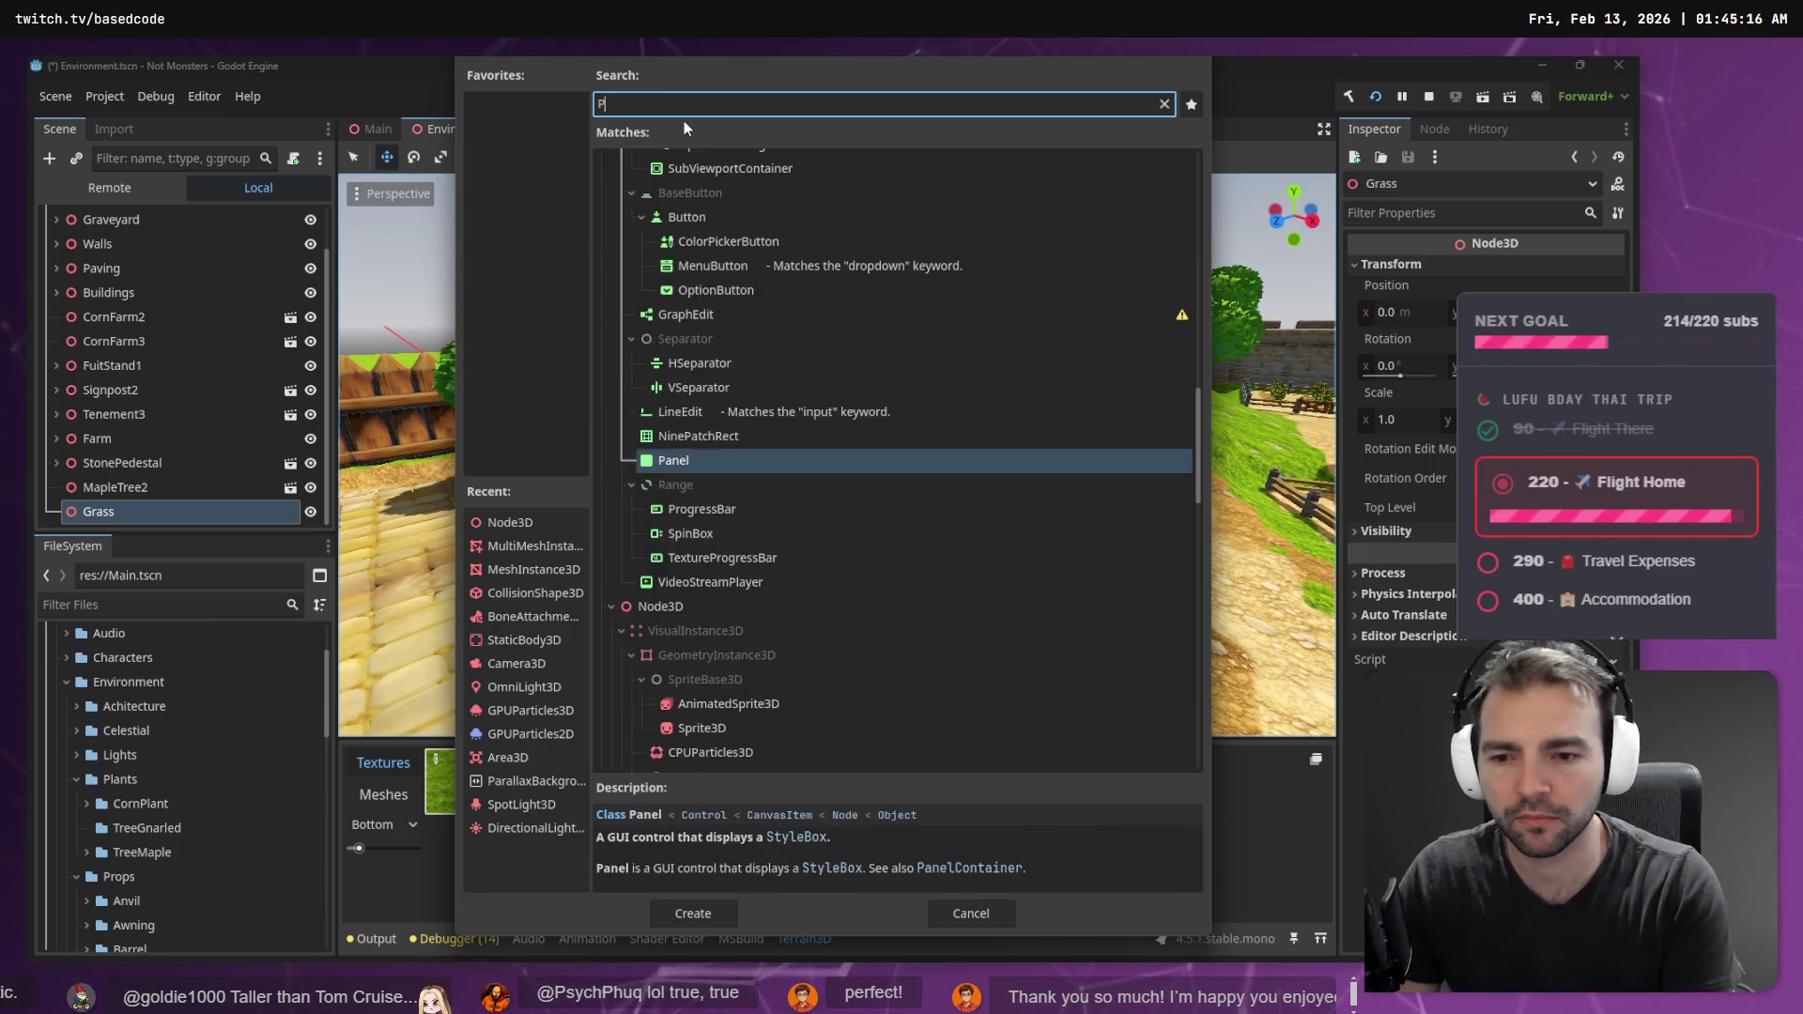
key(ctrl+BackSpace)
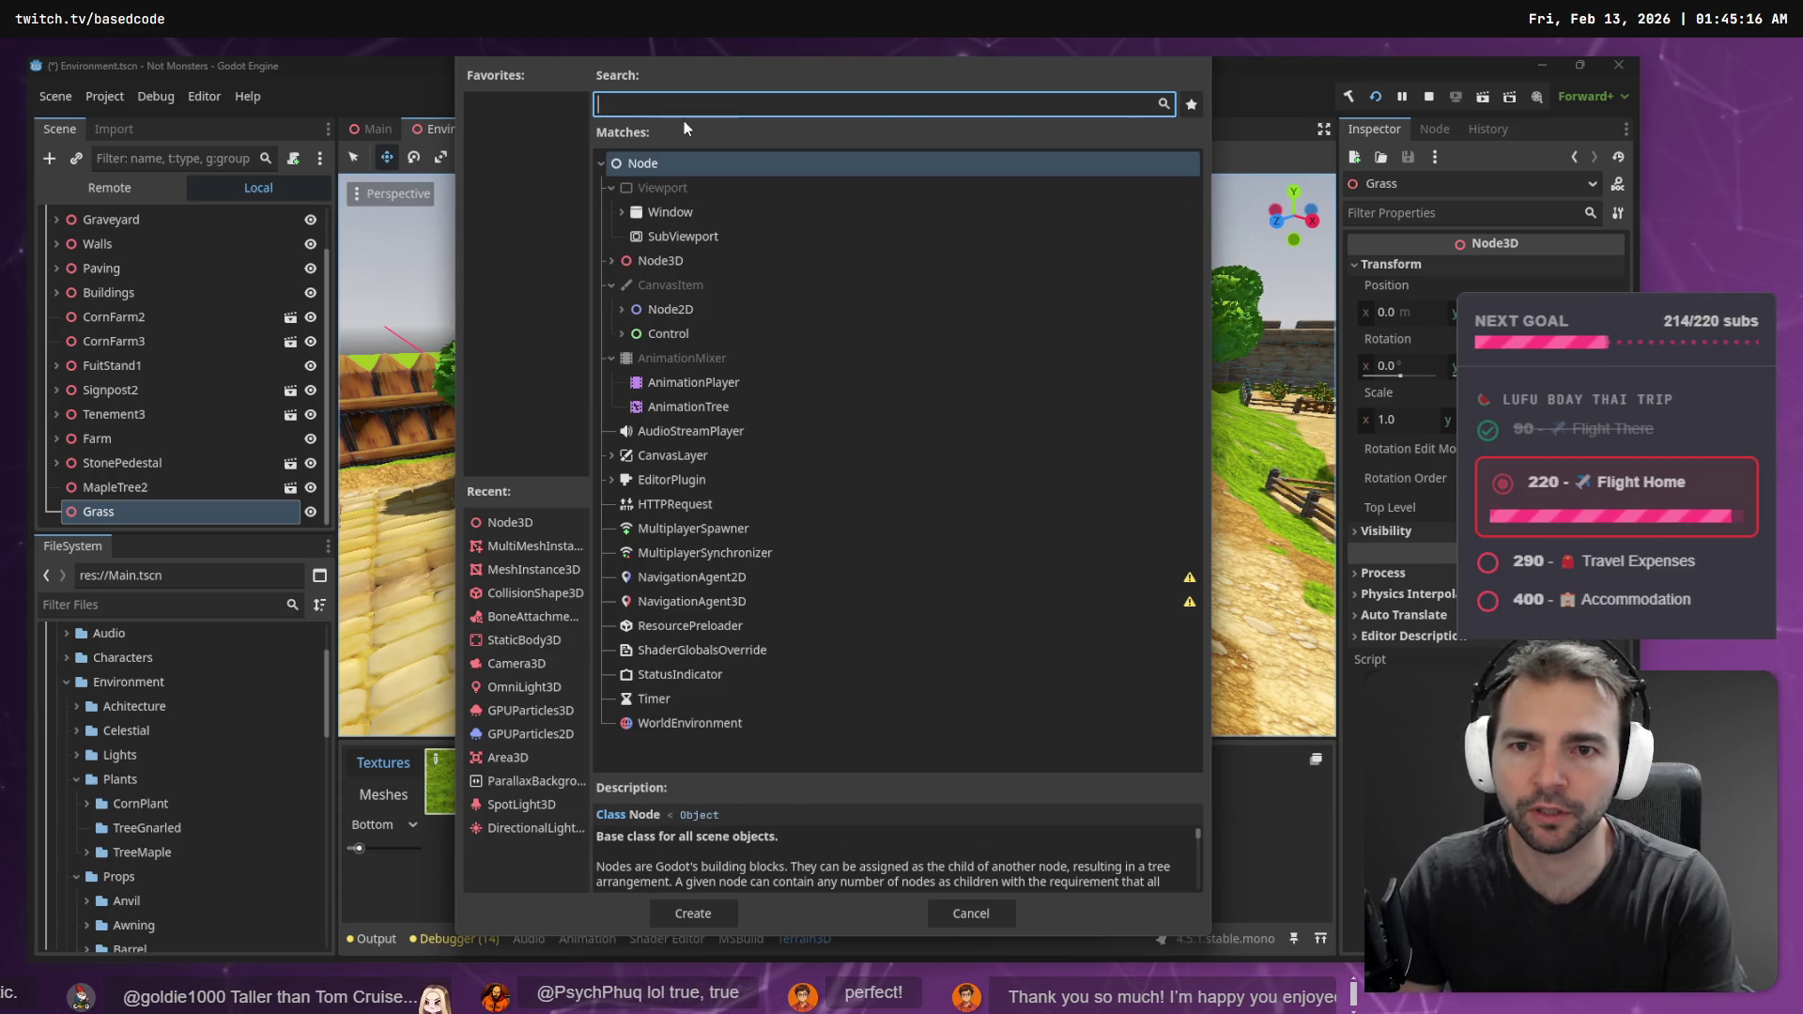
key(Escape)
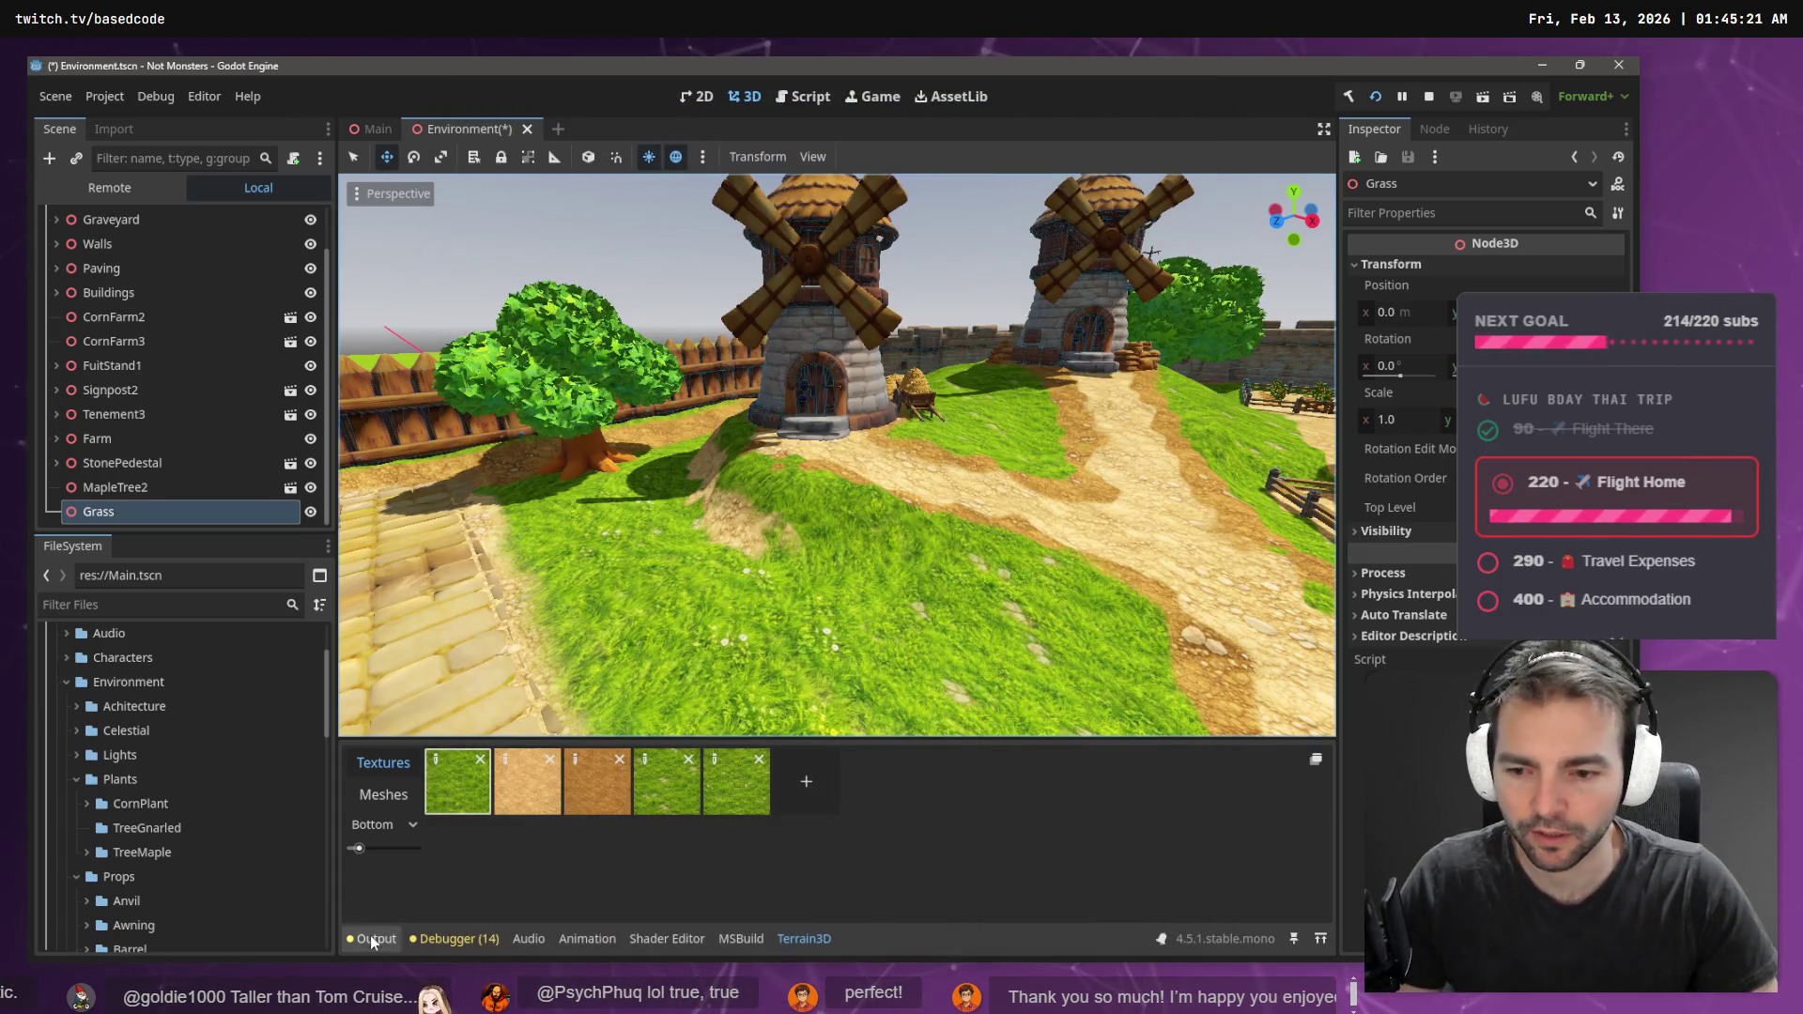
click(1358, 97)
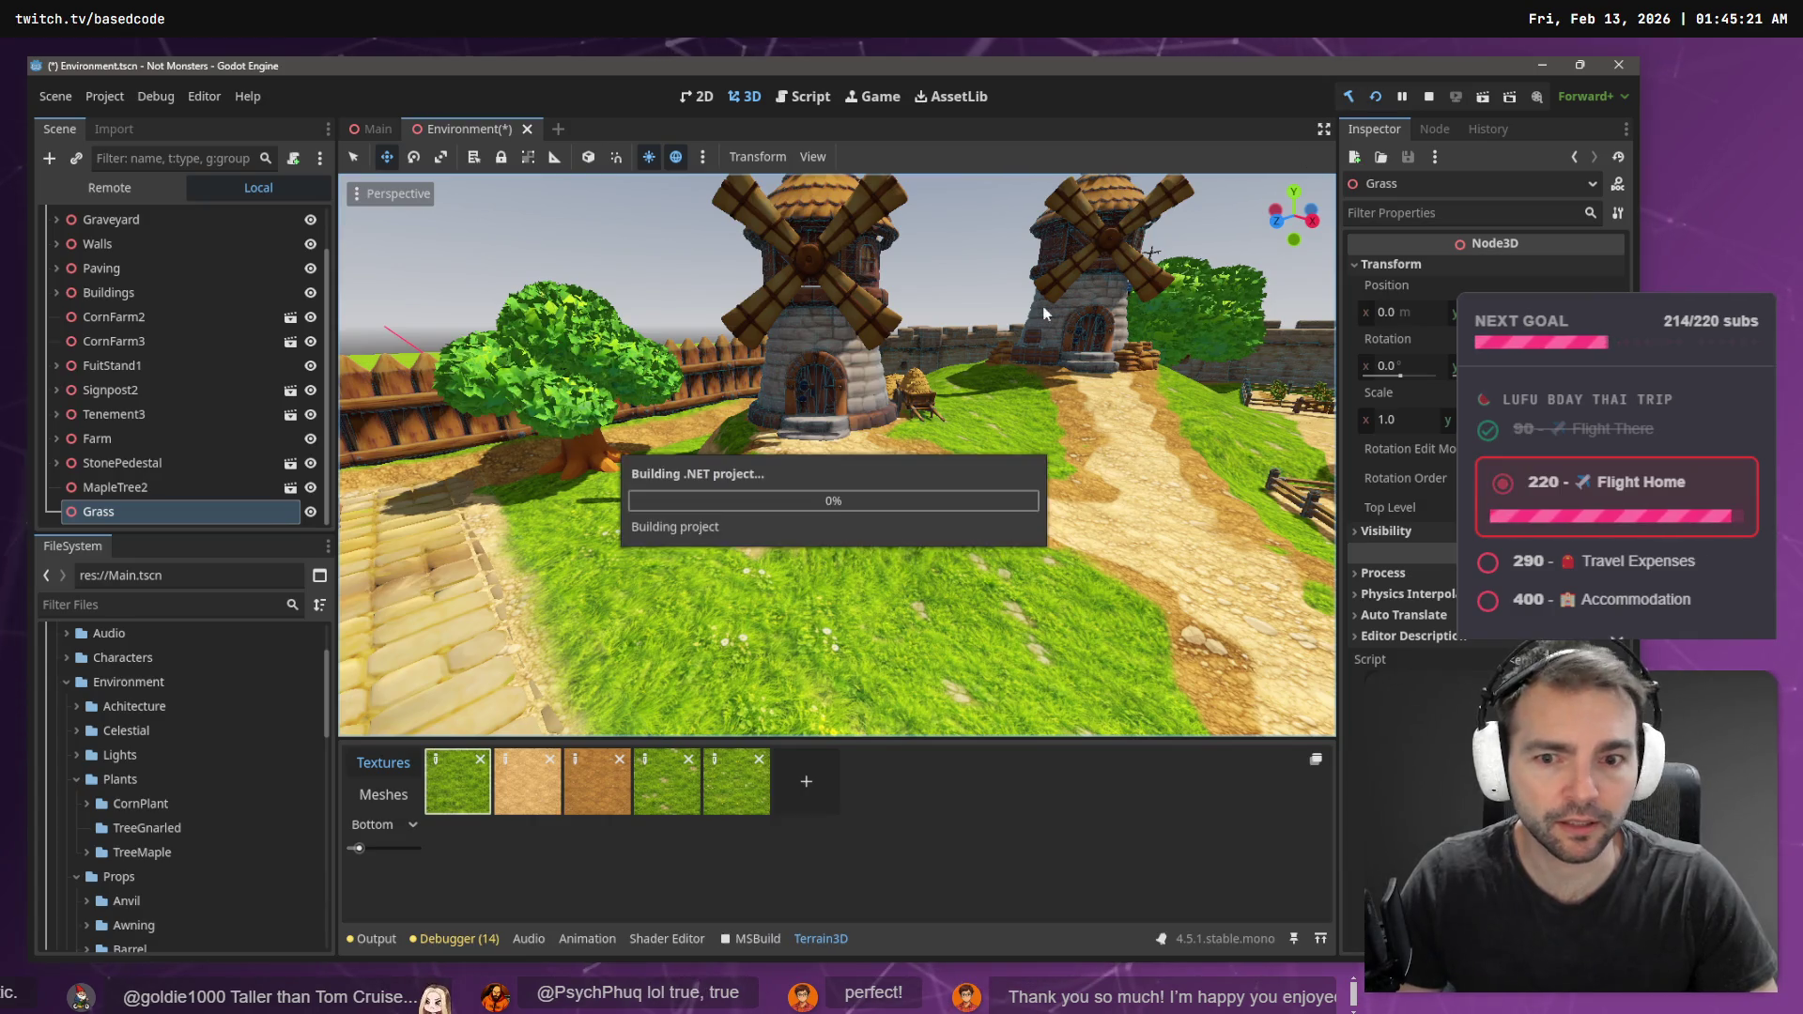
- Delete the snappy folder from the project's addons
click(64, 682)
scroll(122, 706, up, 3)
click(64, 709)
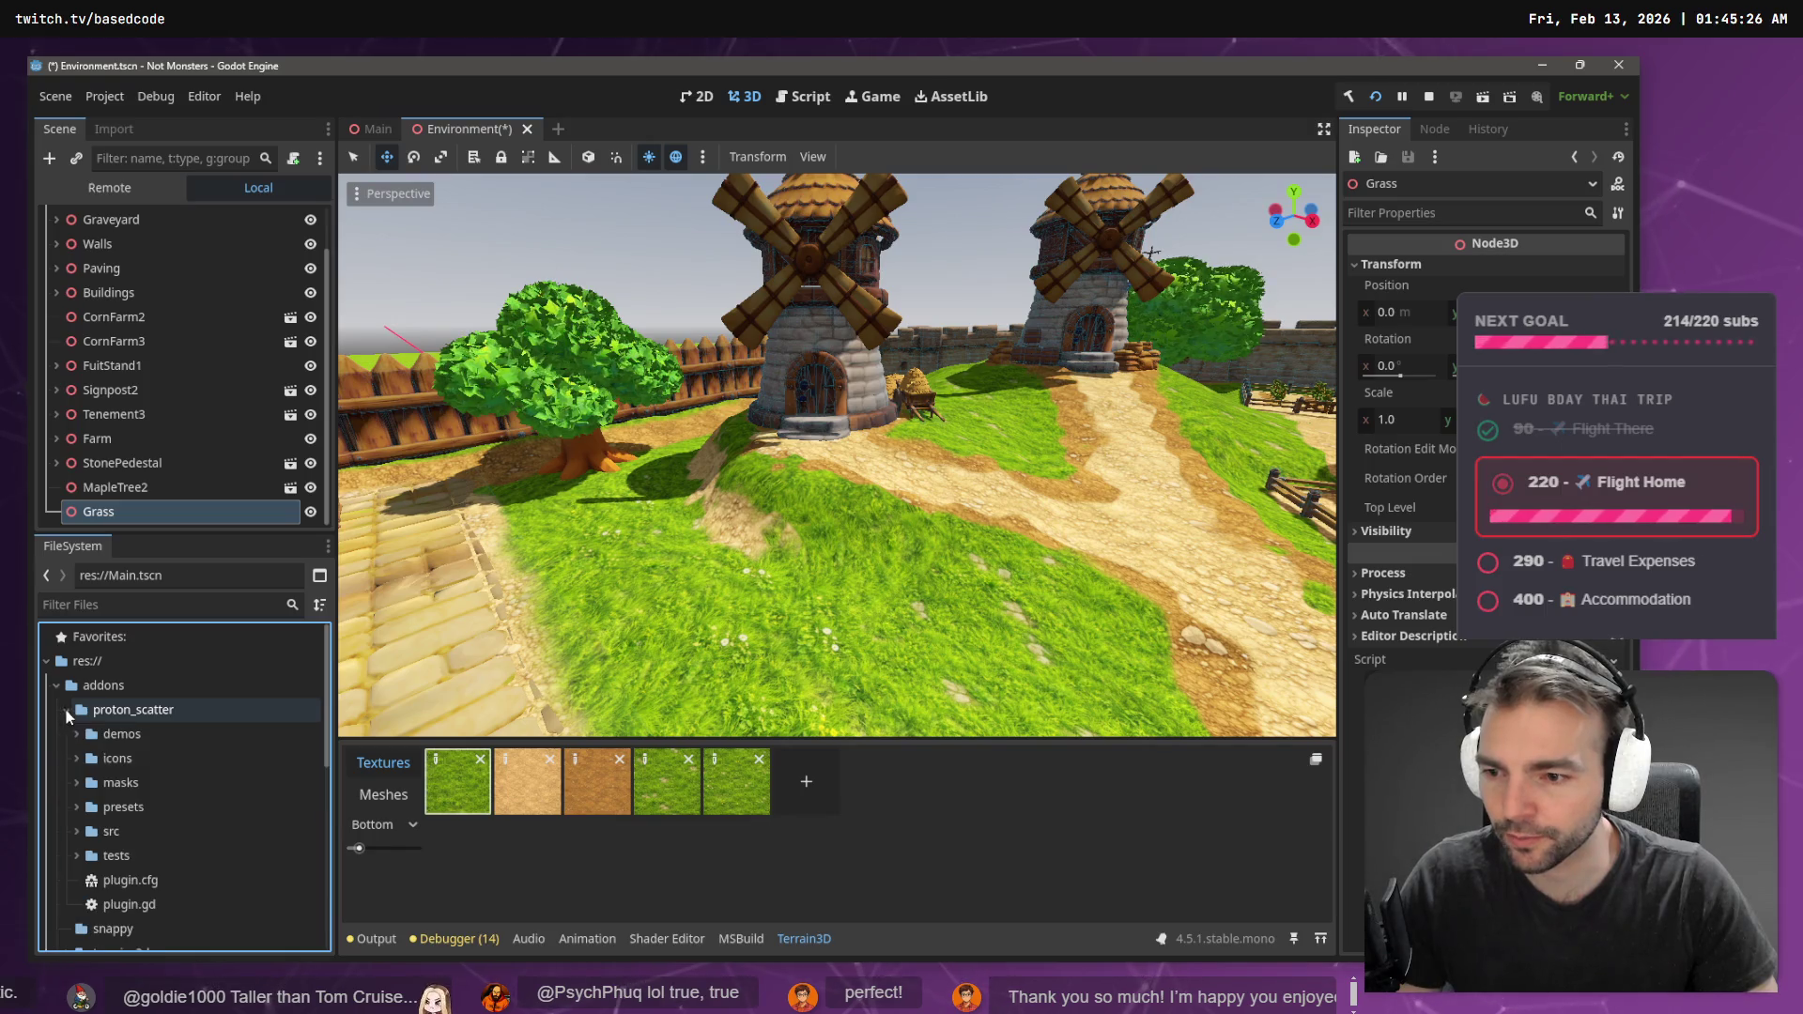
click(64, 710)
click(118, 737)
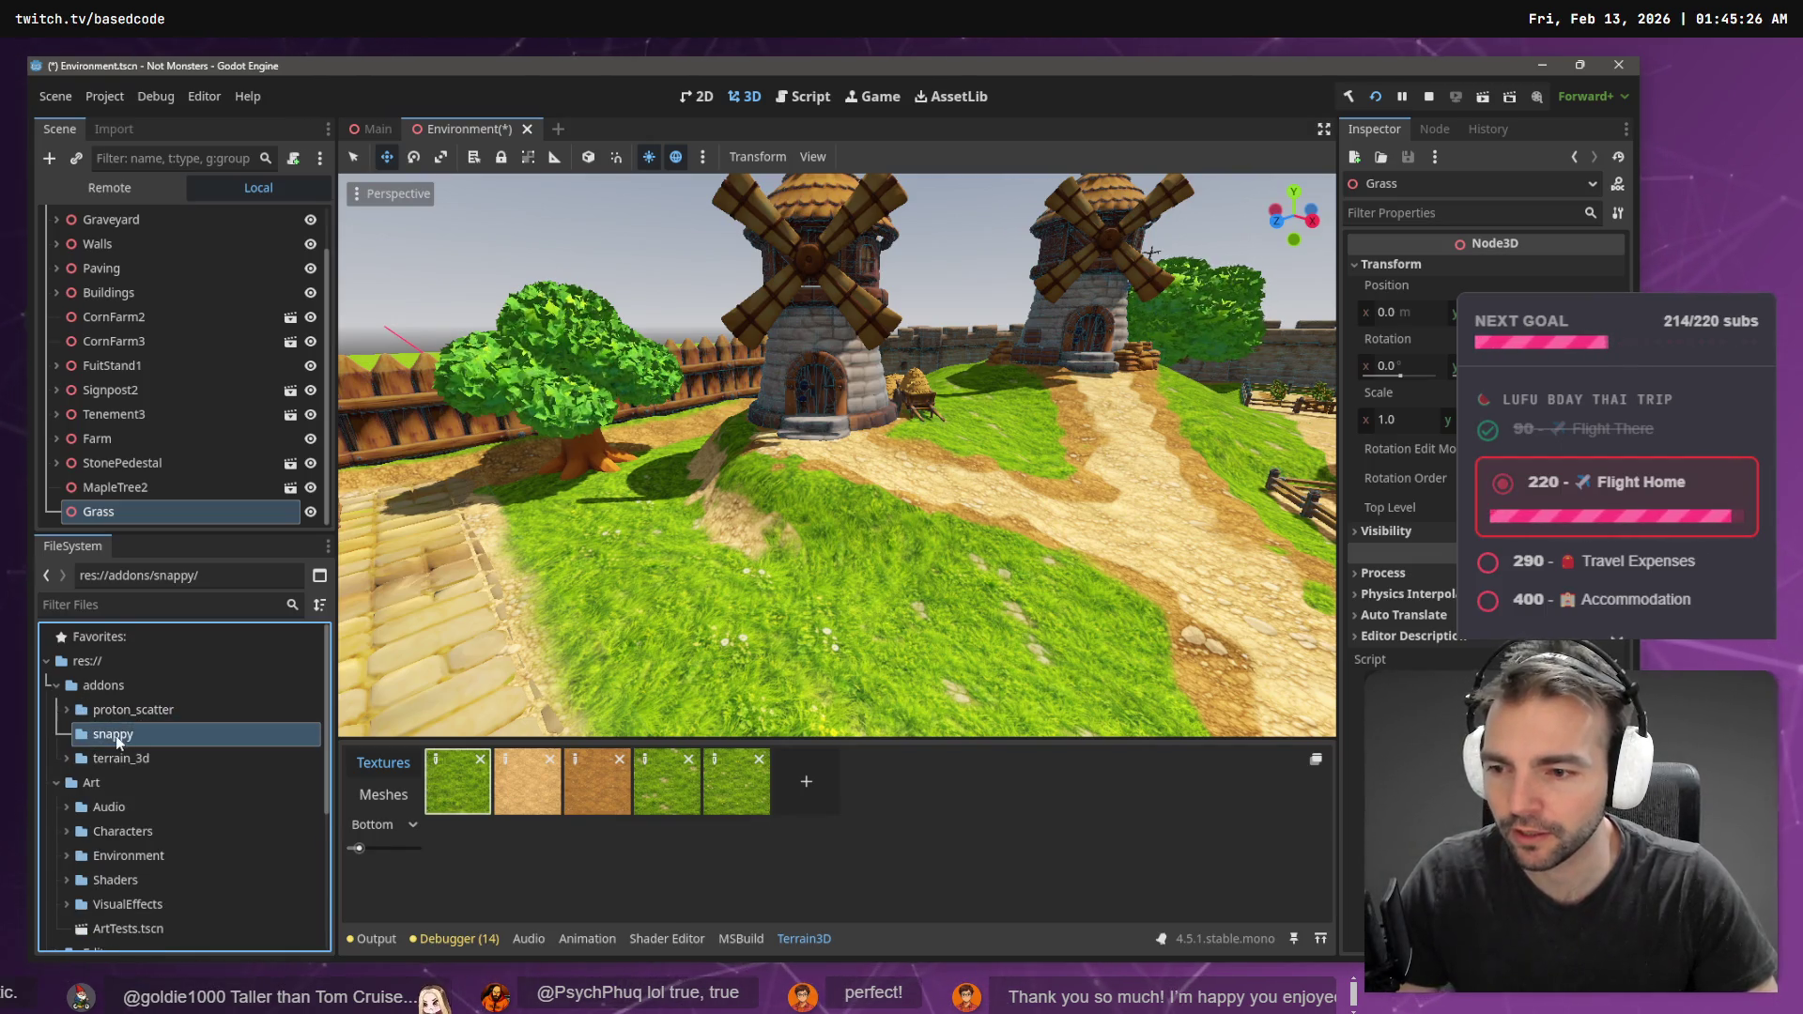
right_click(112, 737)
click(156, 862)
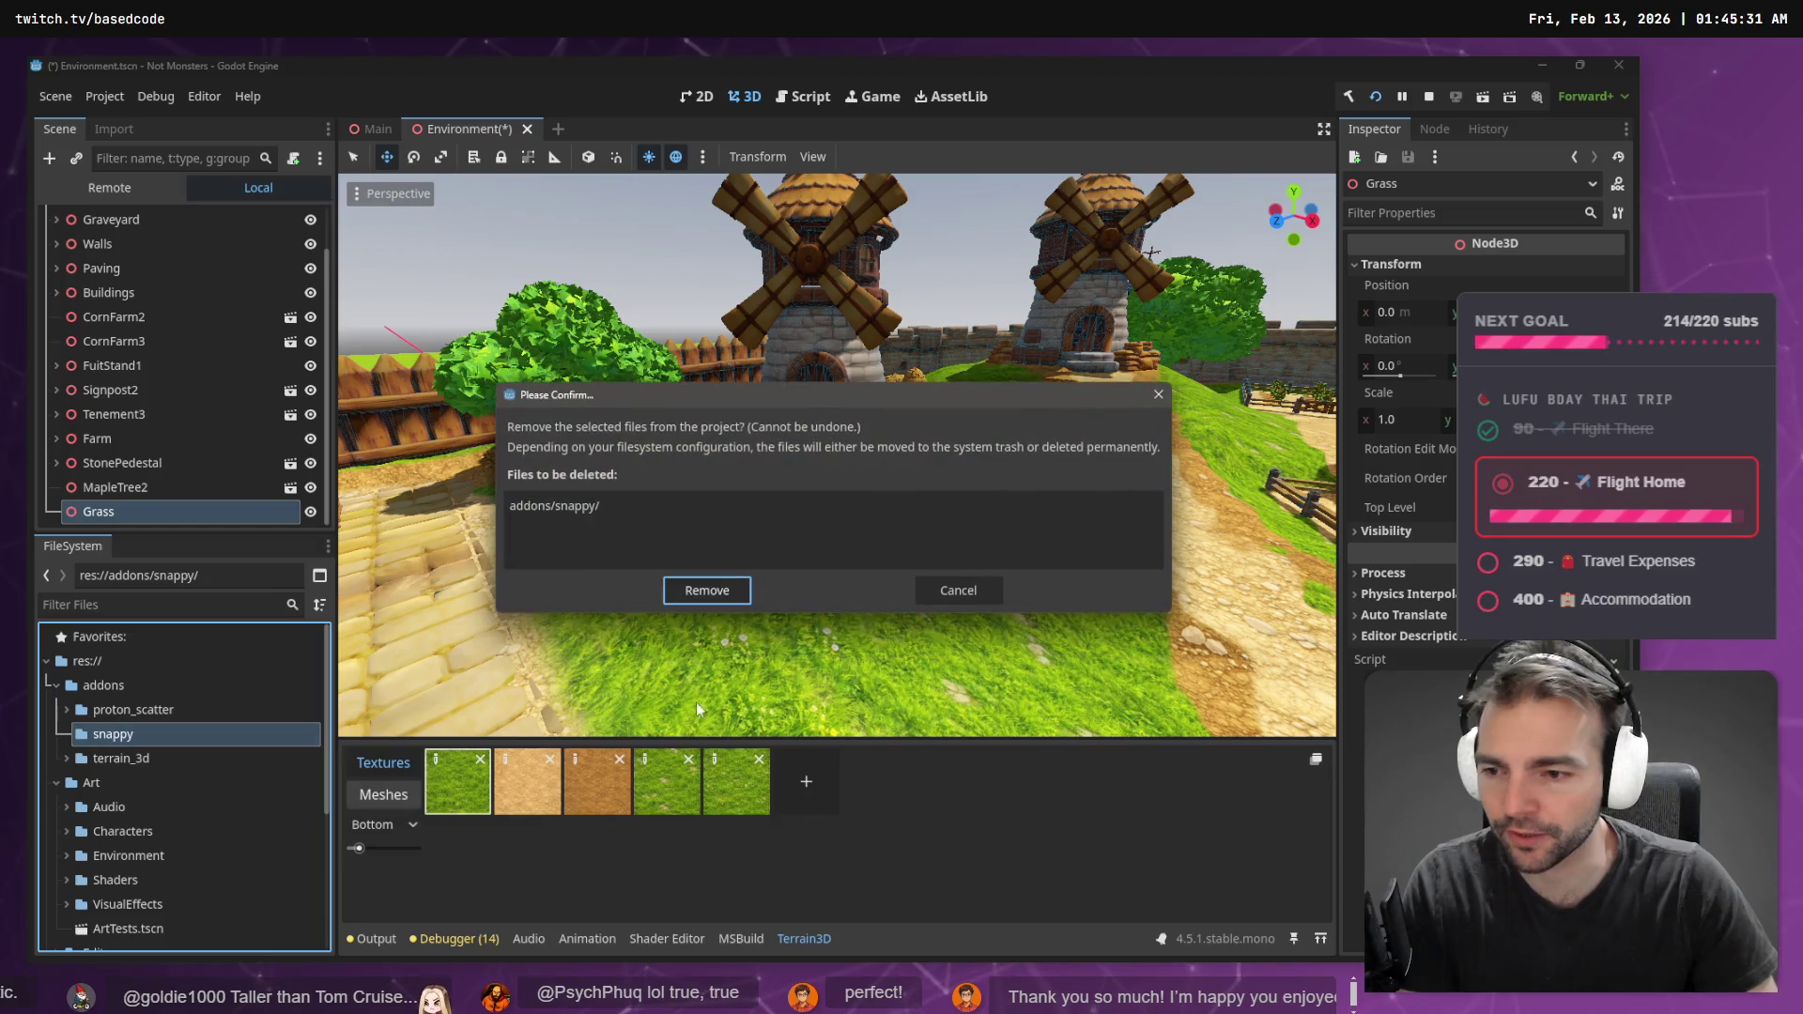
click(706, 592)
- Inspect the proton_scatter addon folder and show Terrain3D's foliage mesh list
click(317, 712)
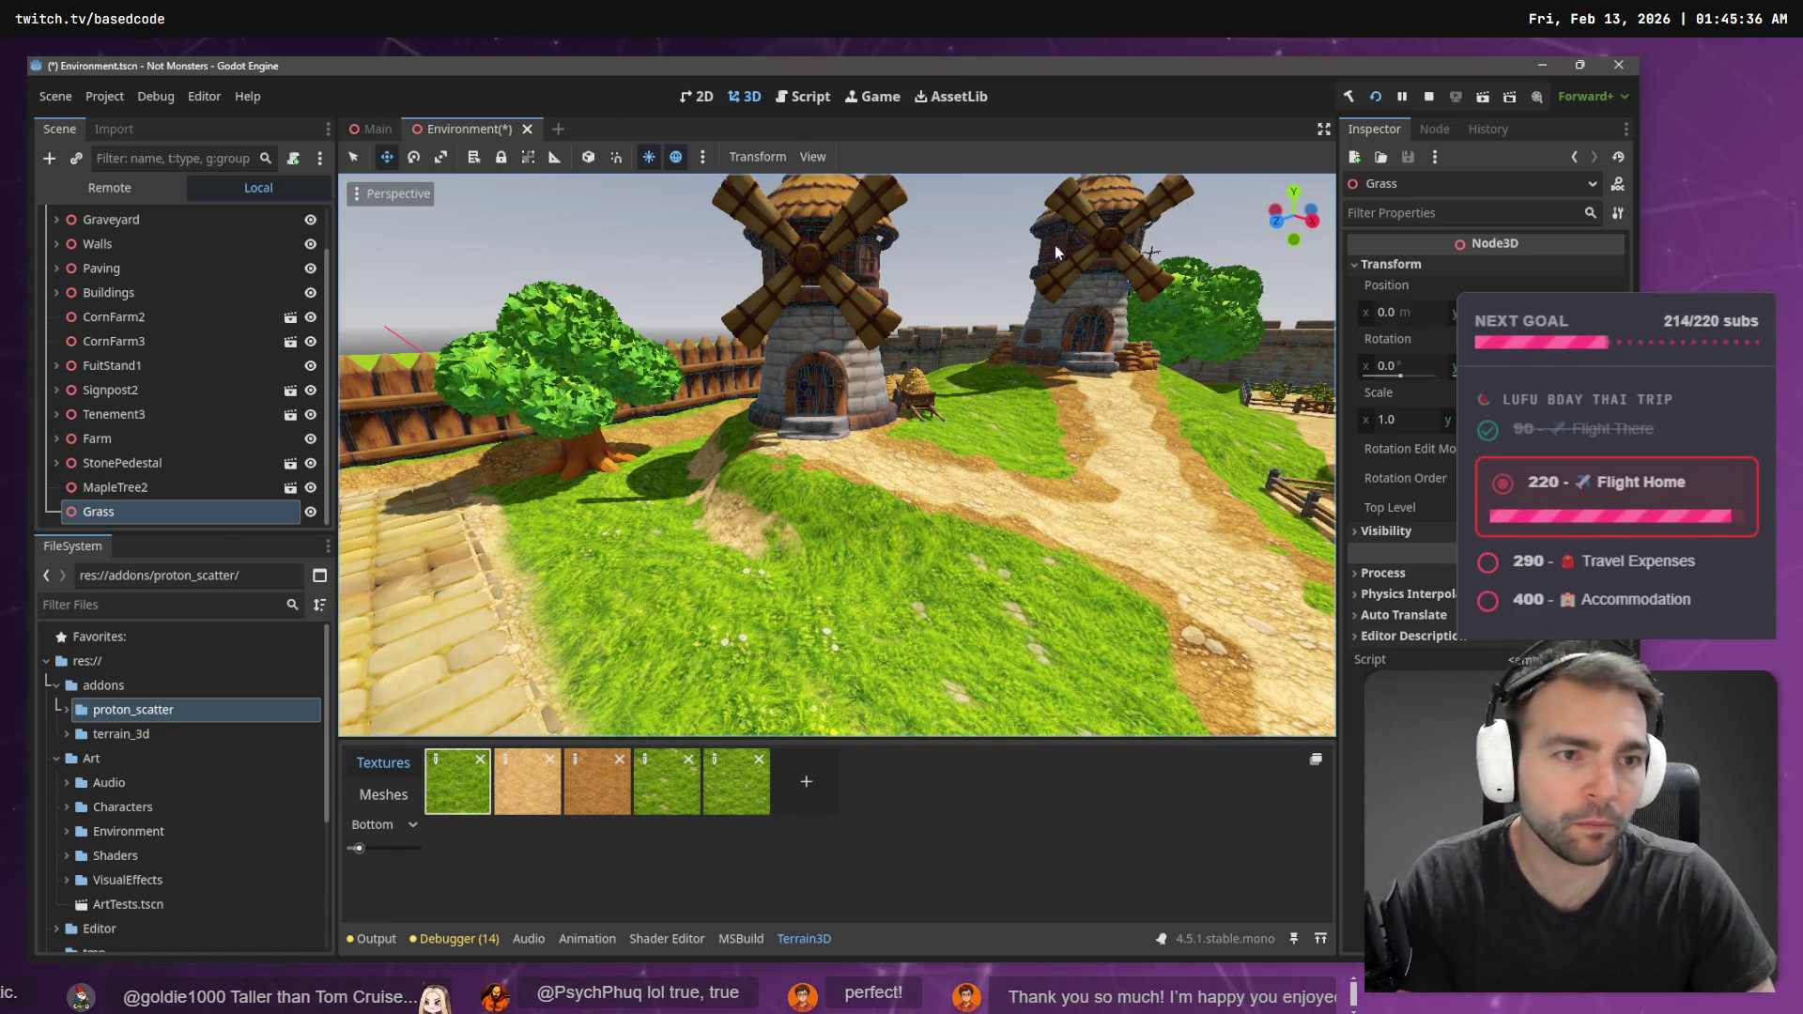
click(68, 710)
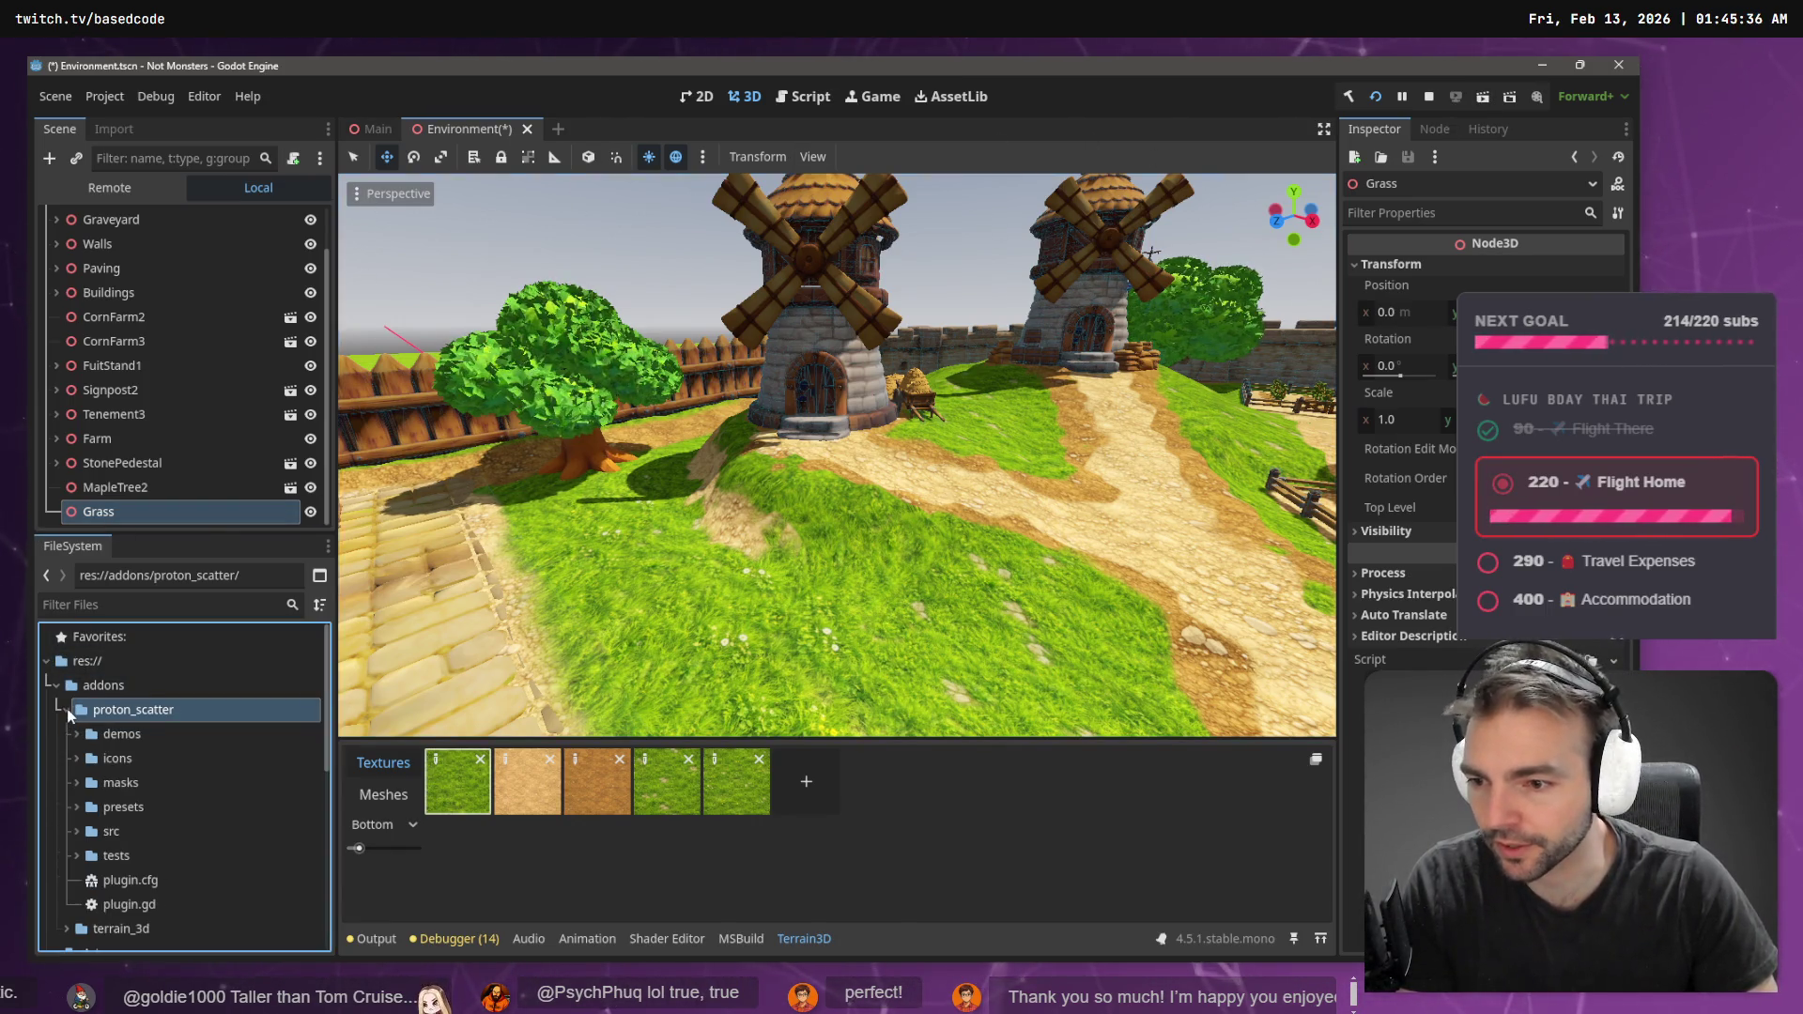
click(68, 710)
click(389, 799)
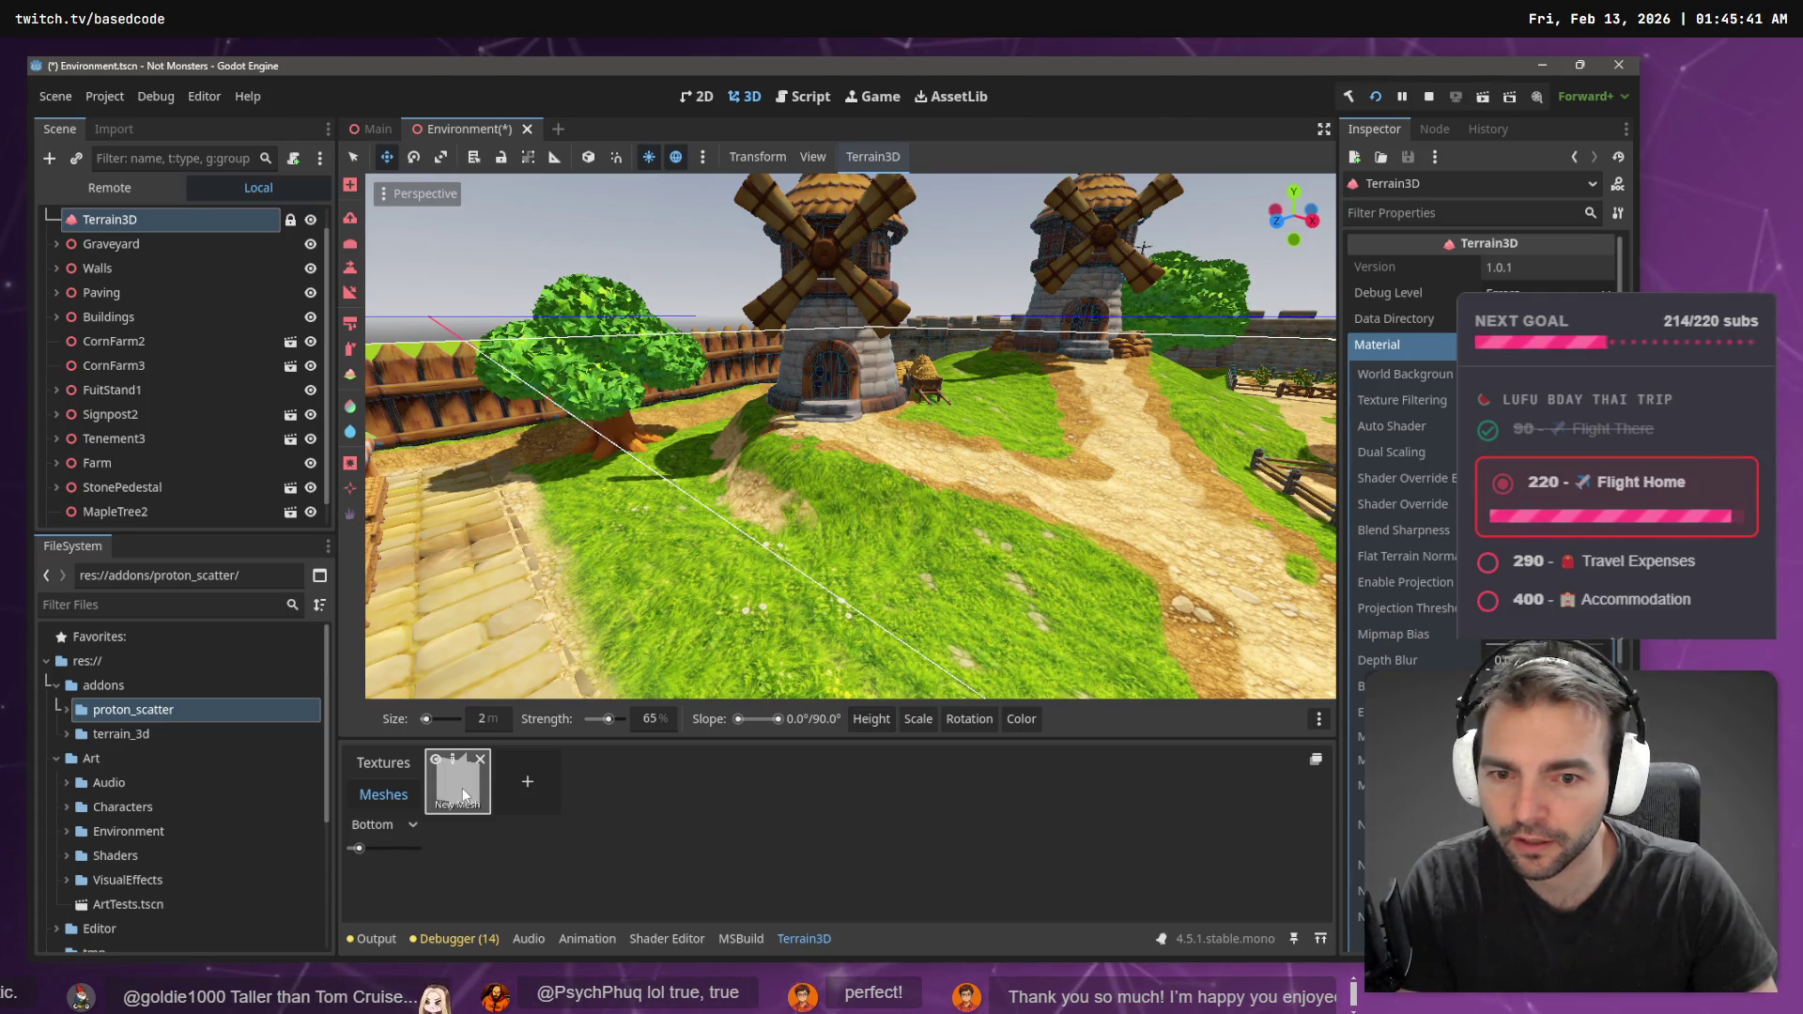
- Paint placeholder New Mesh instances in a strip across the grass toward the fence
click(462, 787)
mouse_move(658, 620)
mouse_down()
mouse_move(714, 601)
mouse_move(780, 625)
mouse_up()
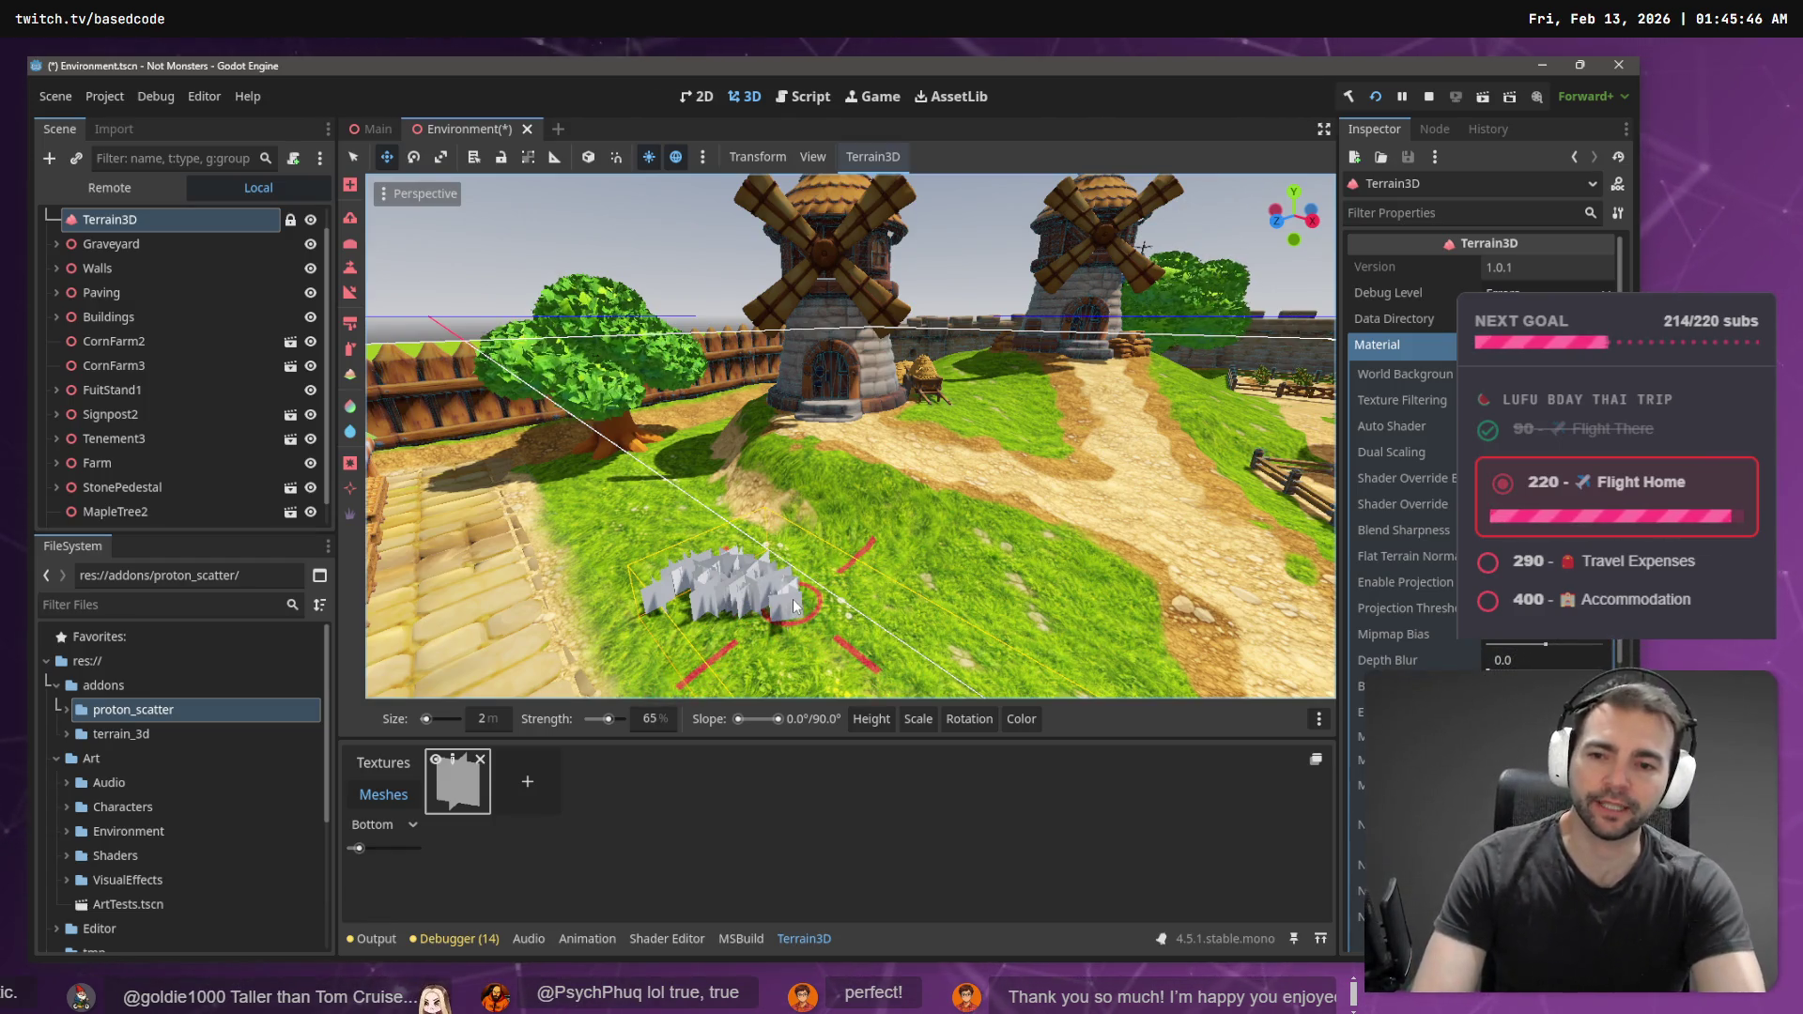
mouse_move(620, 601)
mouse_down()
mouse_move(648, 456)
mouse_move(655, 584)
mouse_move(686, 646)
mouse_up()
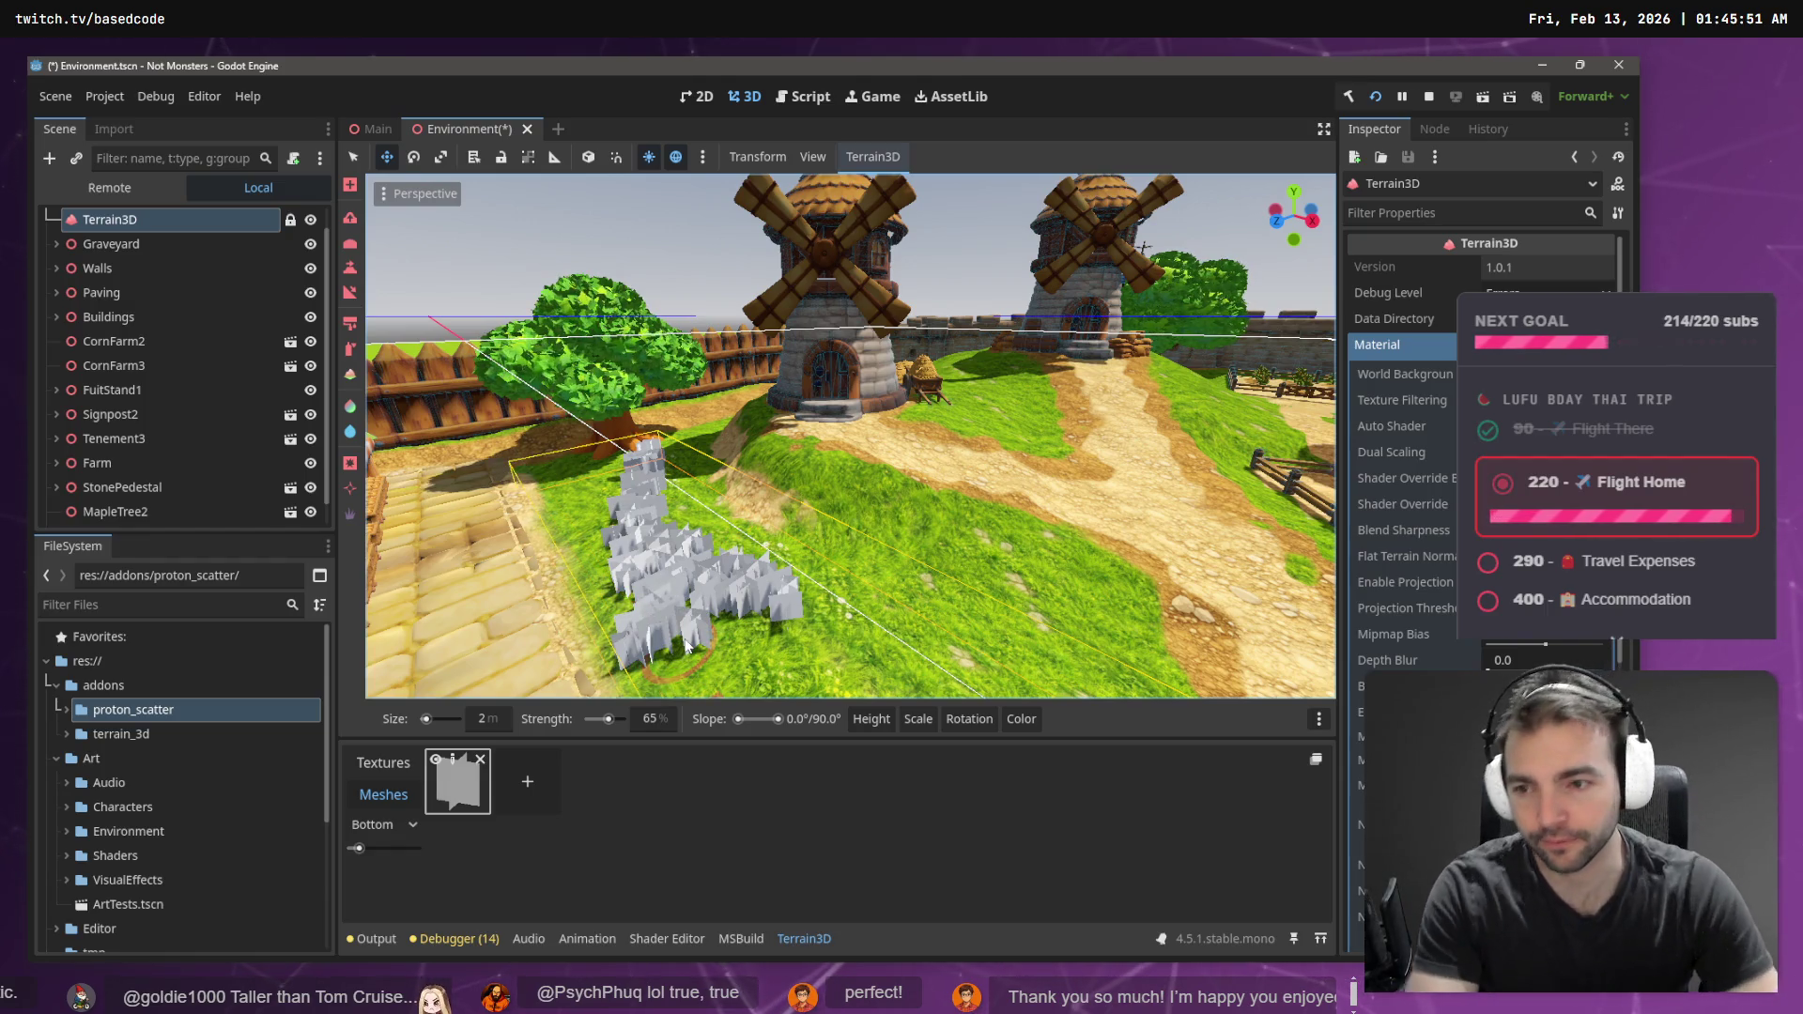
- Browse AssetLib for scatter addons and choose to delete the proton_scatter folder
right_click(170, 715)
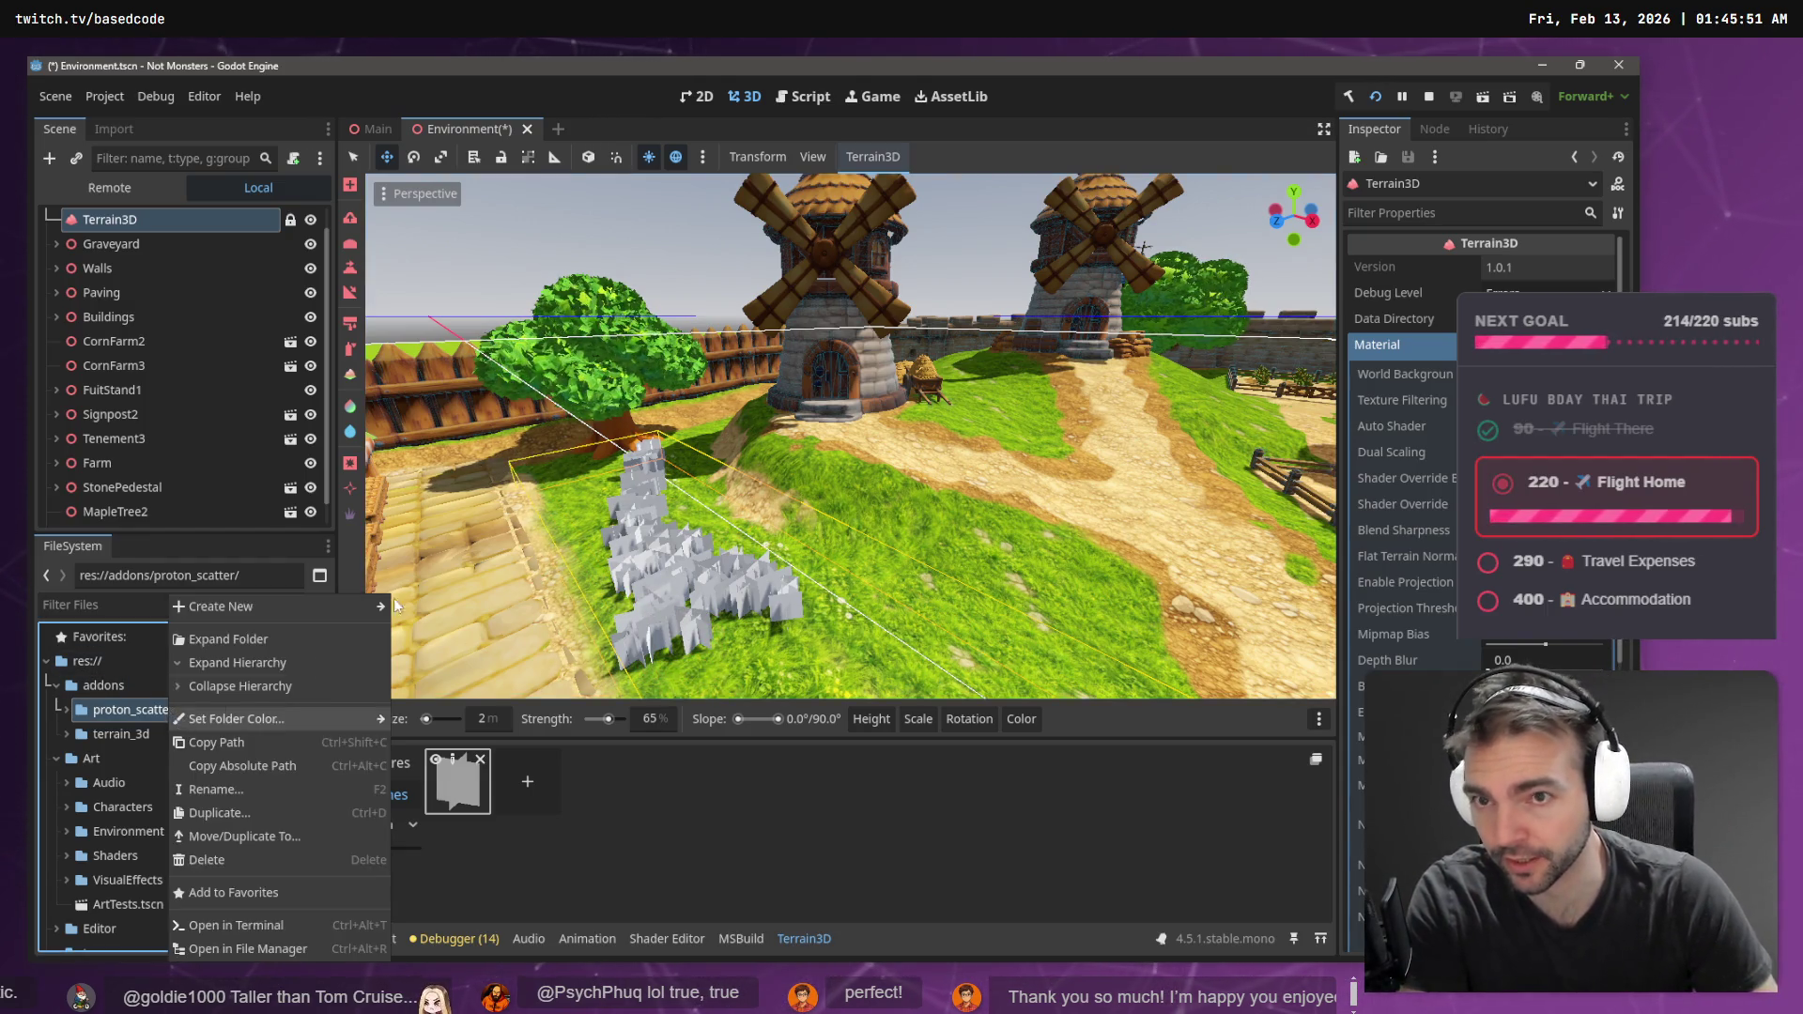
click(208, 100)
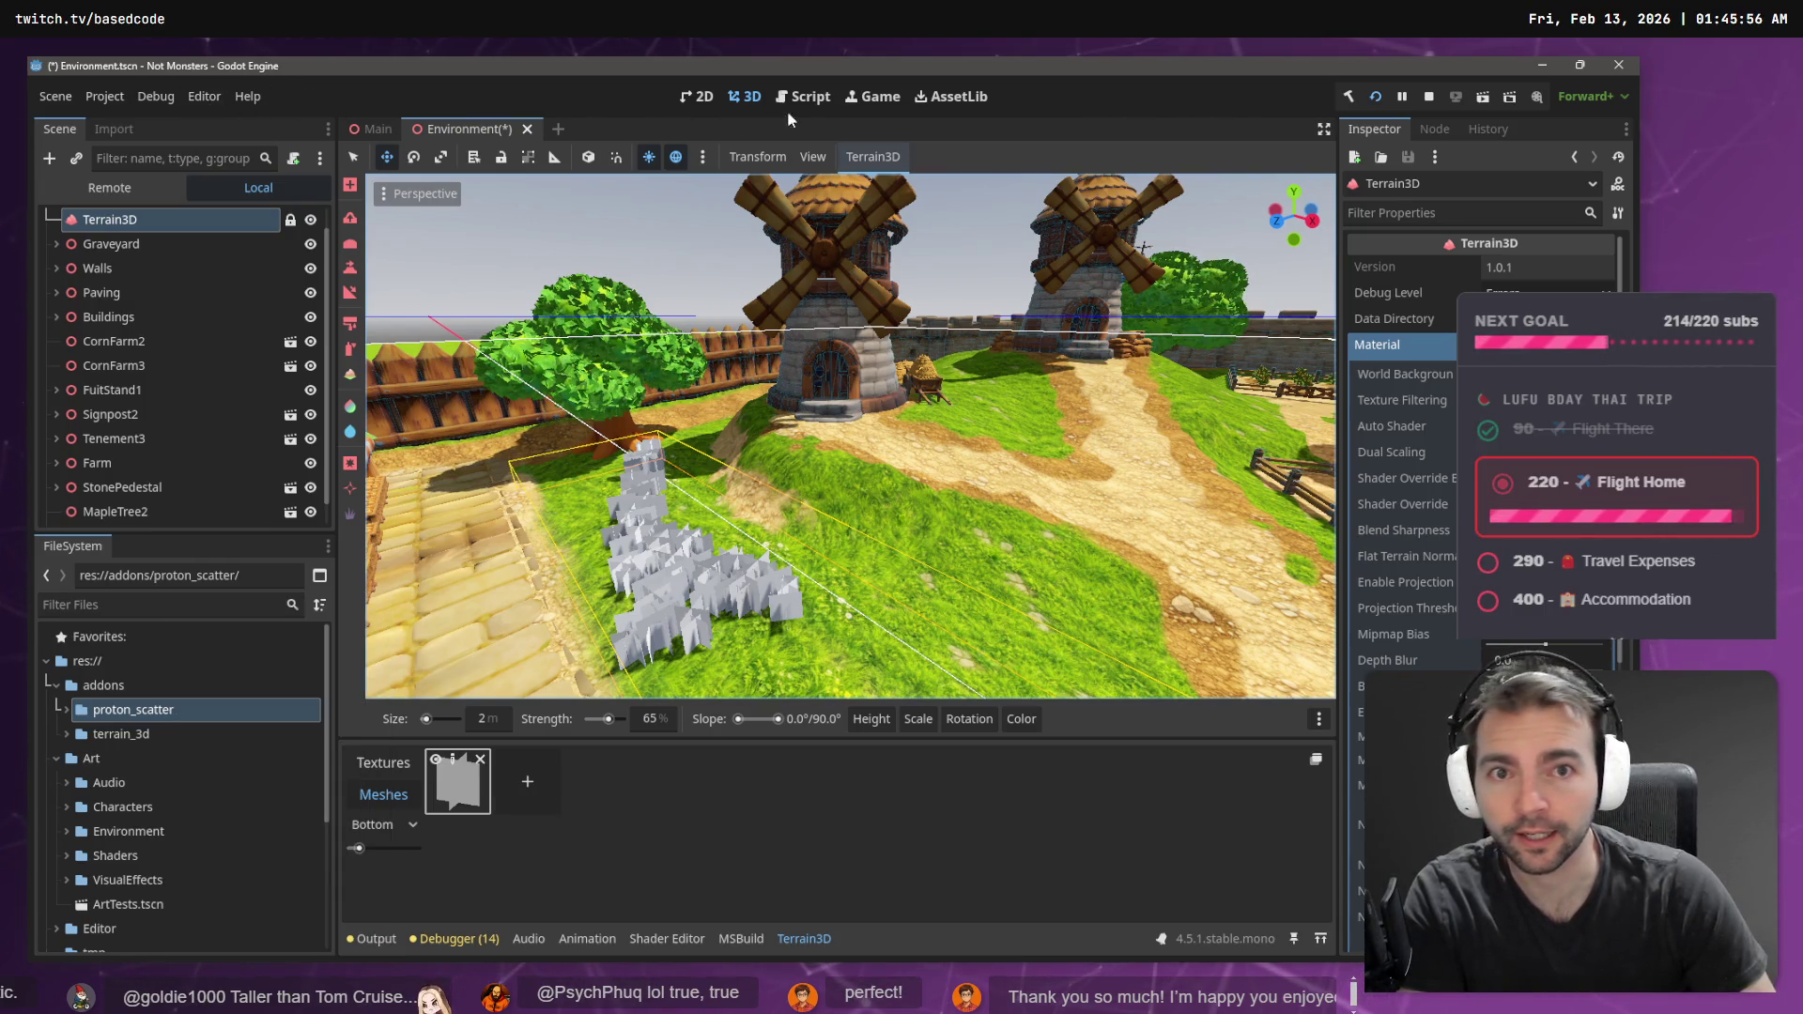
click(945, 98)
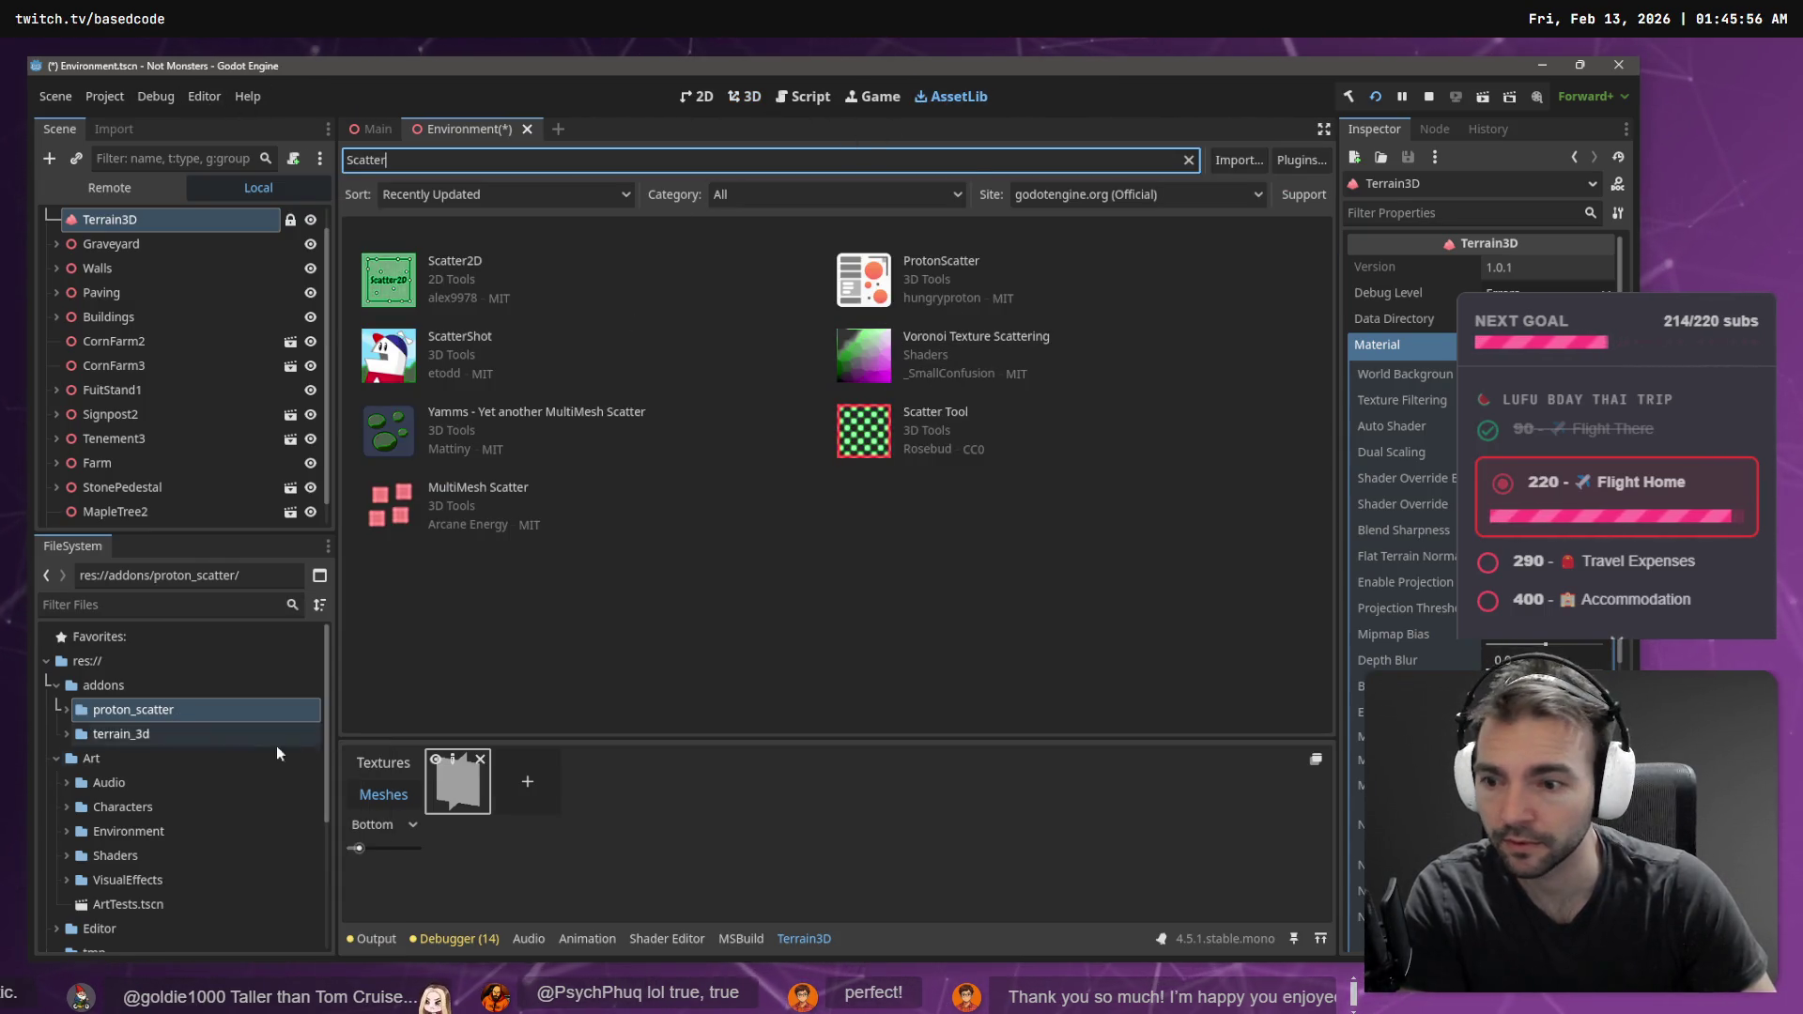
right_click(173, 712)
click(209, 860)
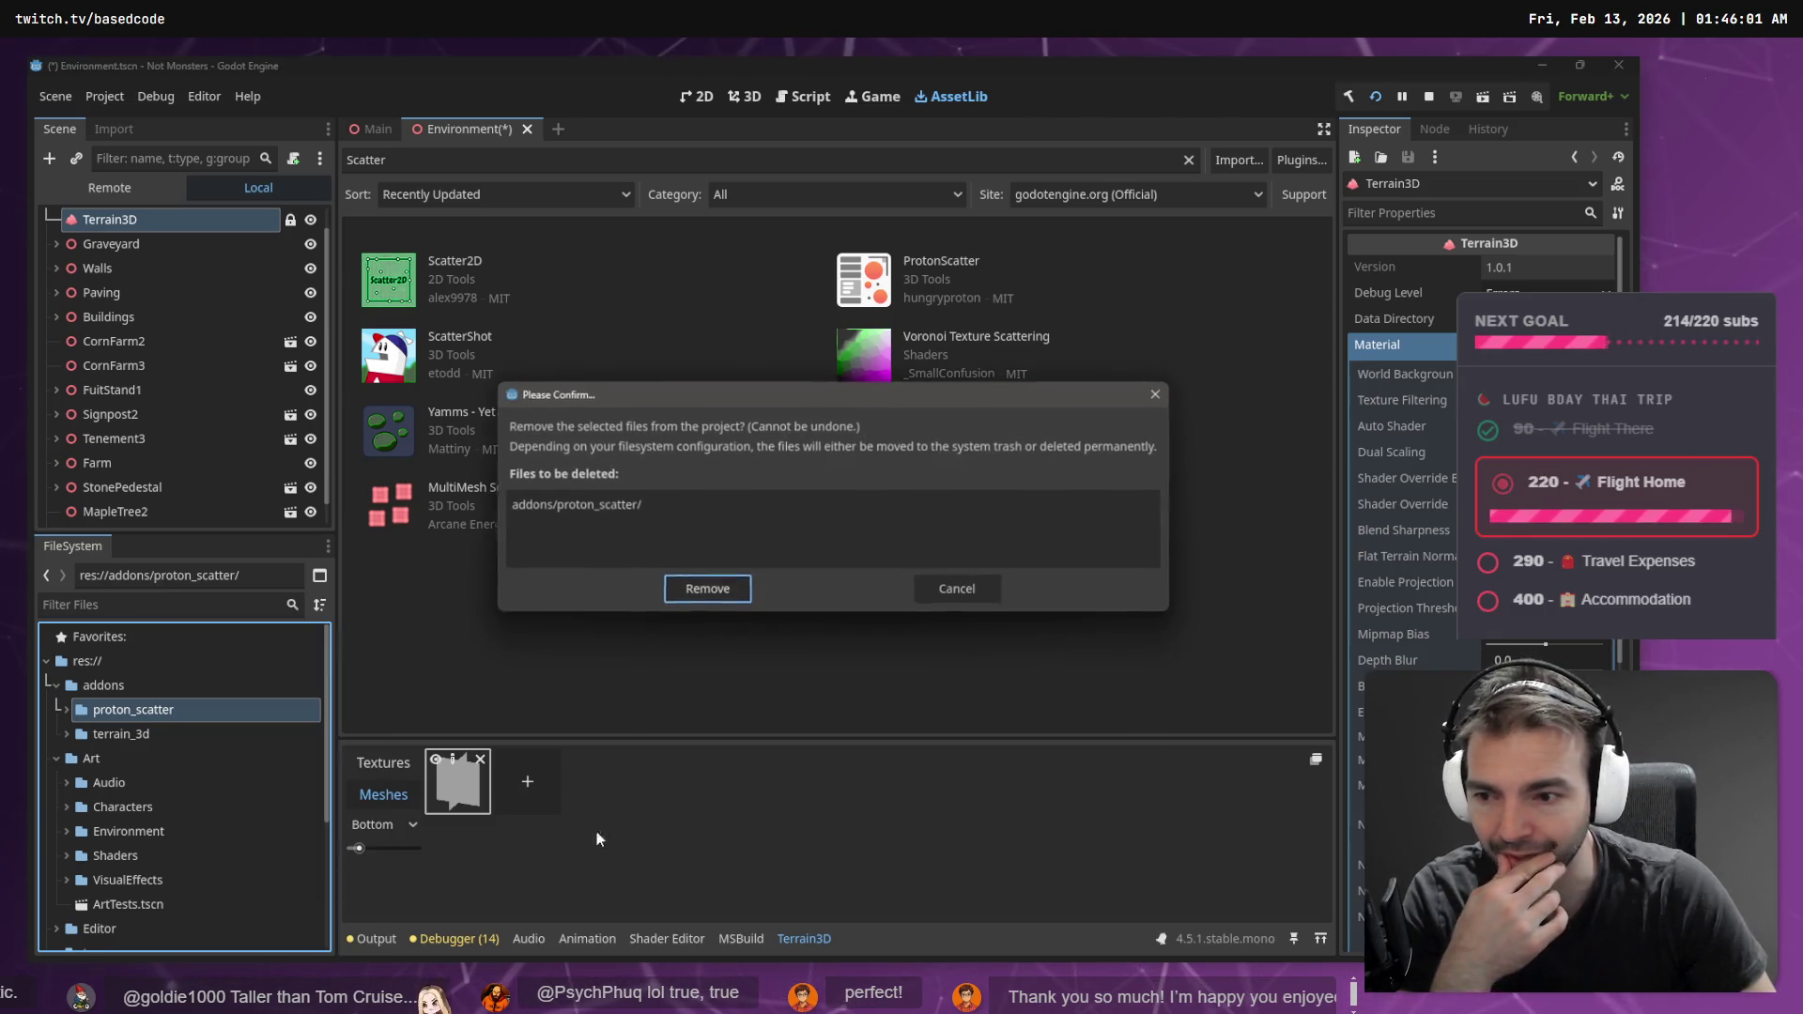
- Confirm removing proton_scatter, then close the Environment scene discarding unsaved changes
click(690, 588)
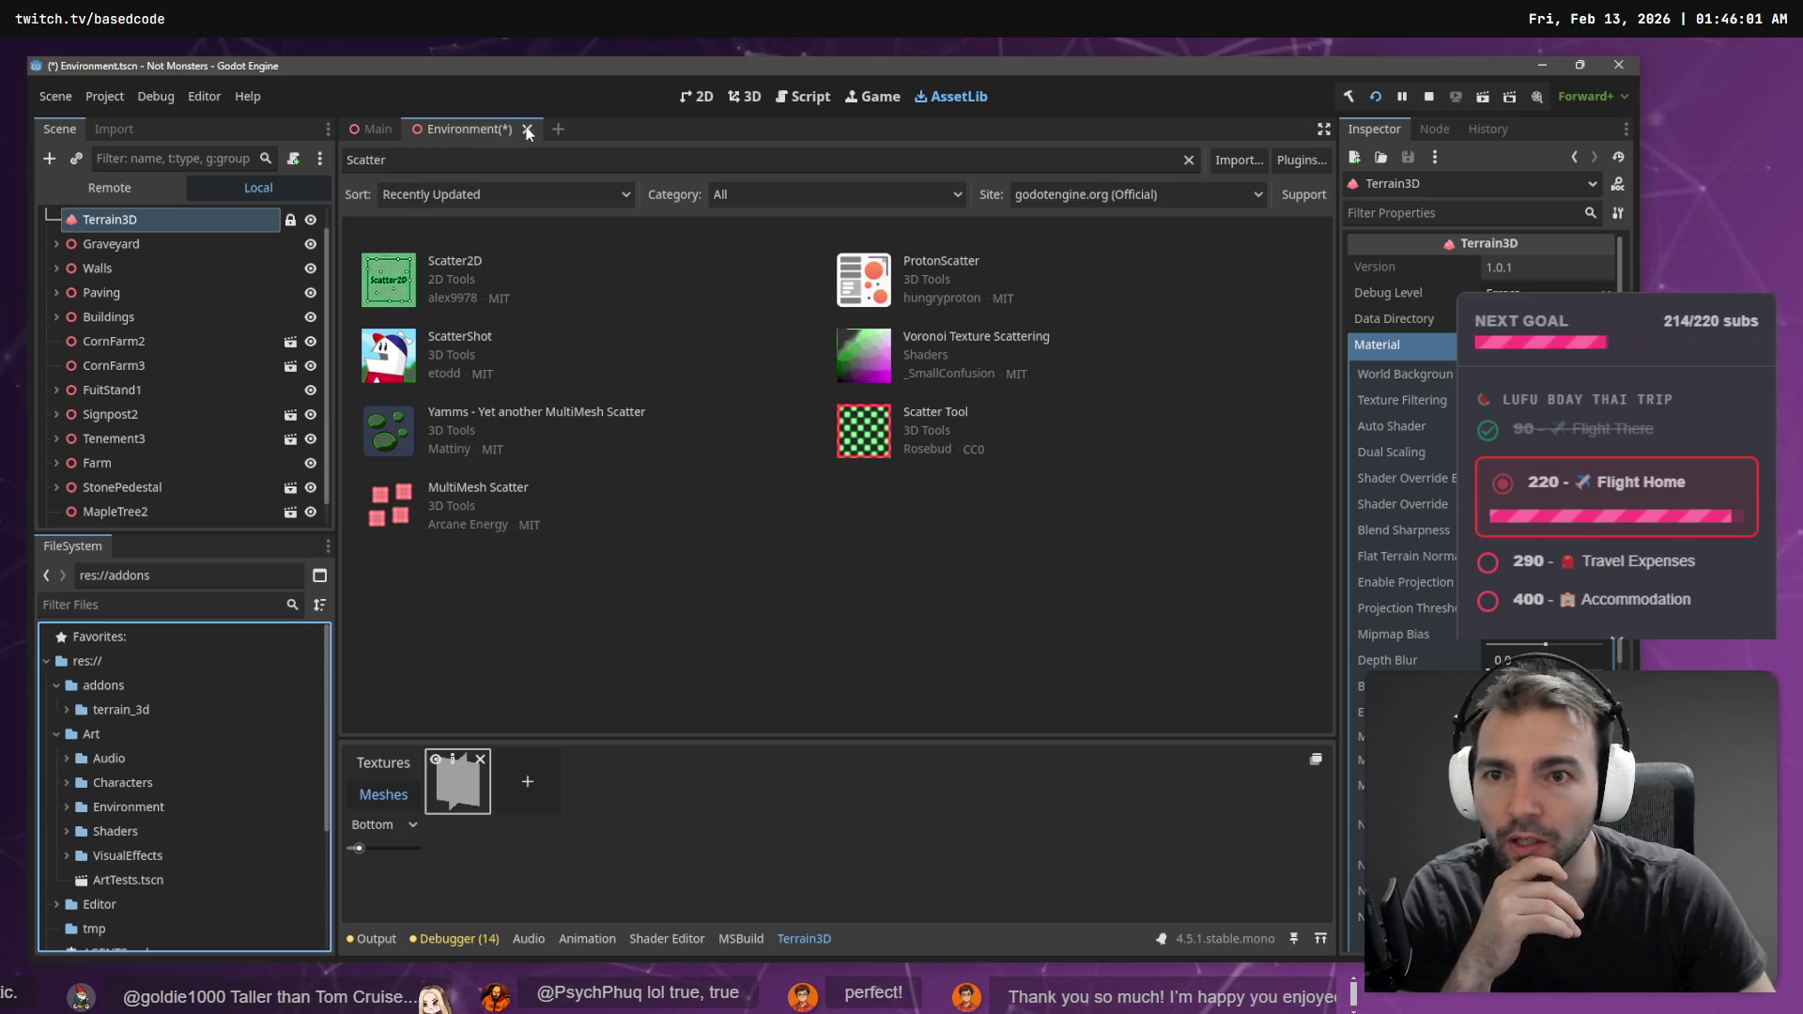
key(ctrl+shift+w)
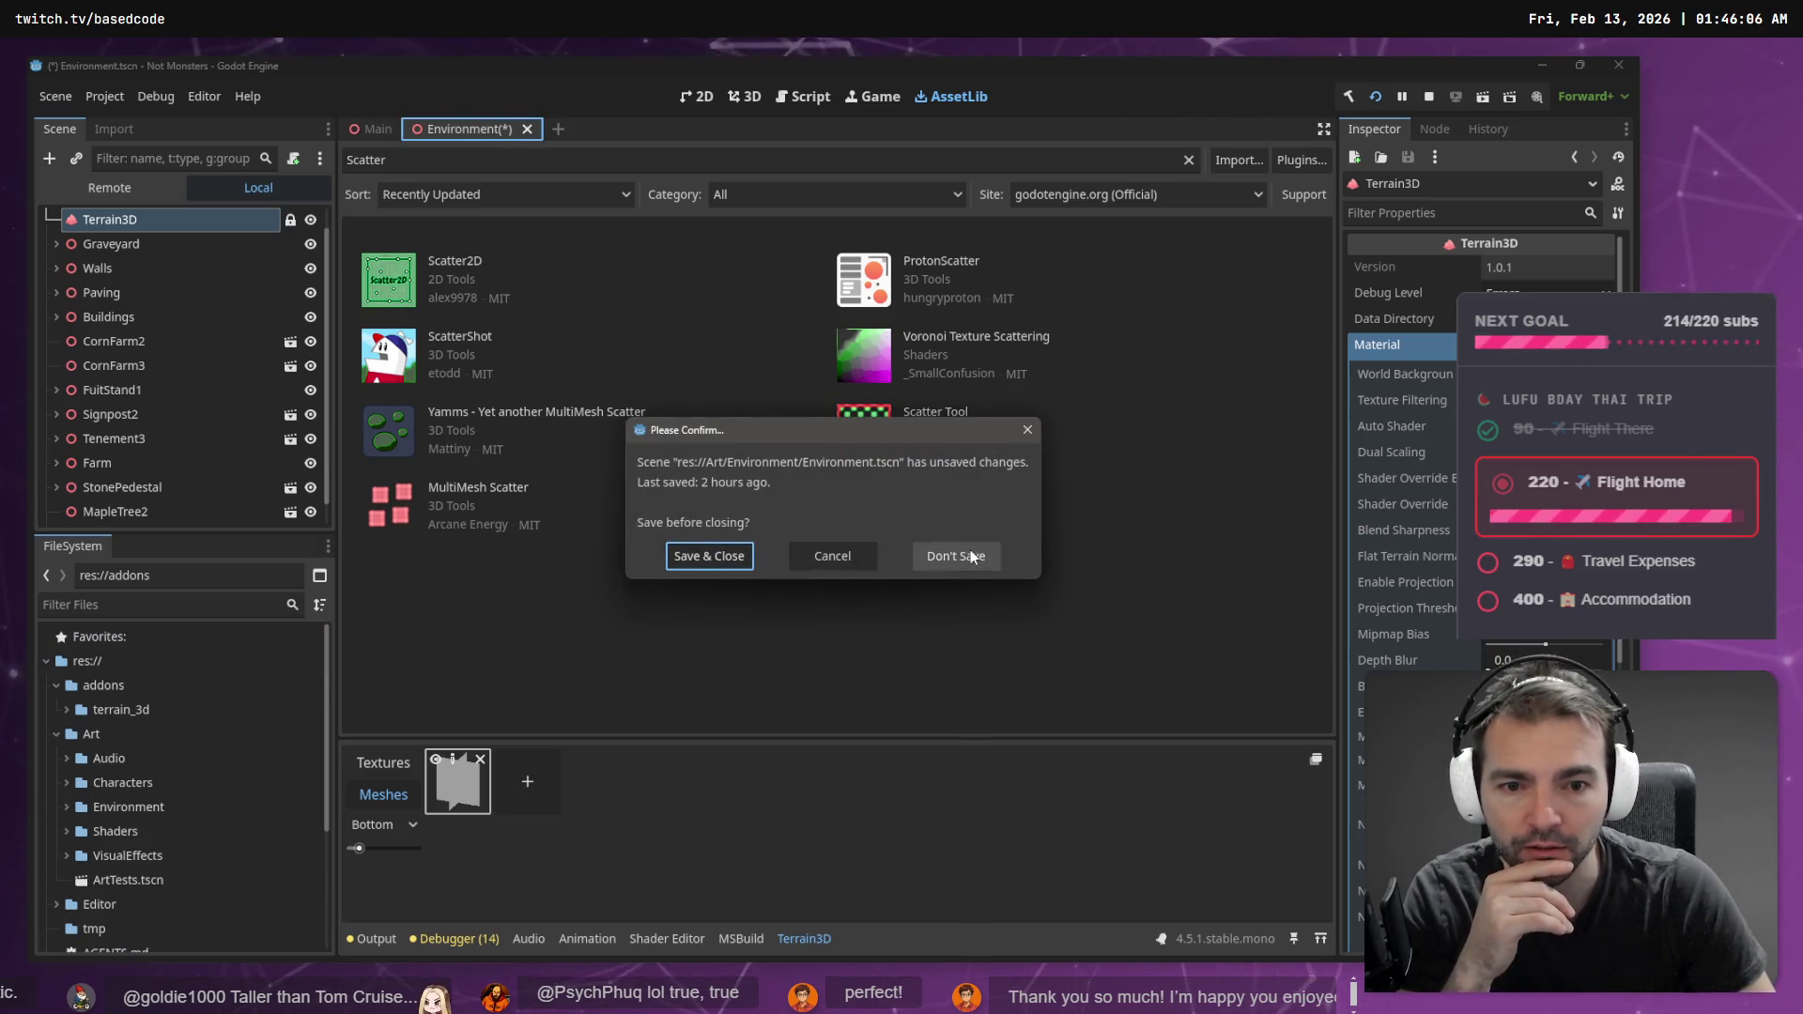
click(967, 554)
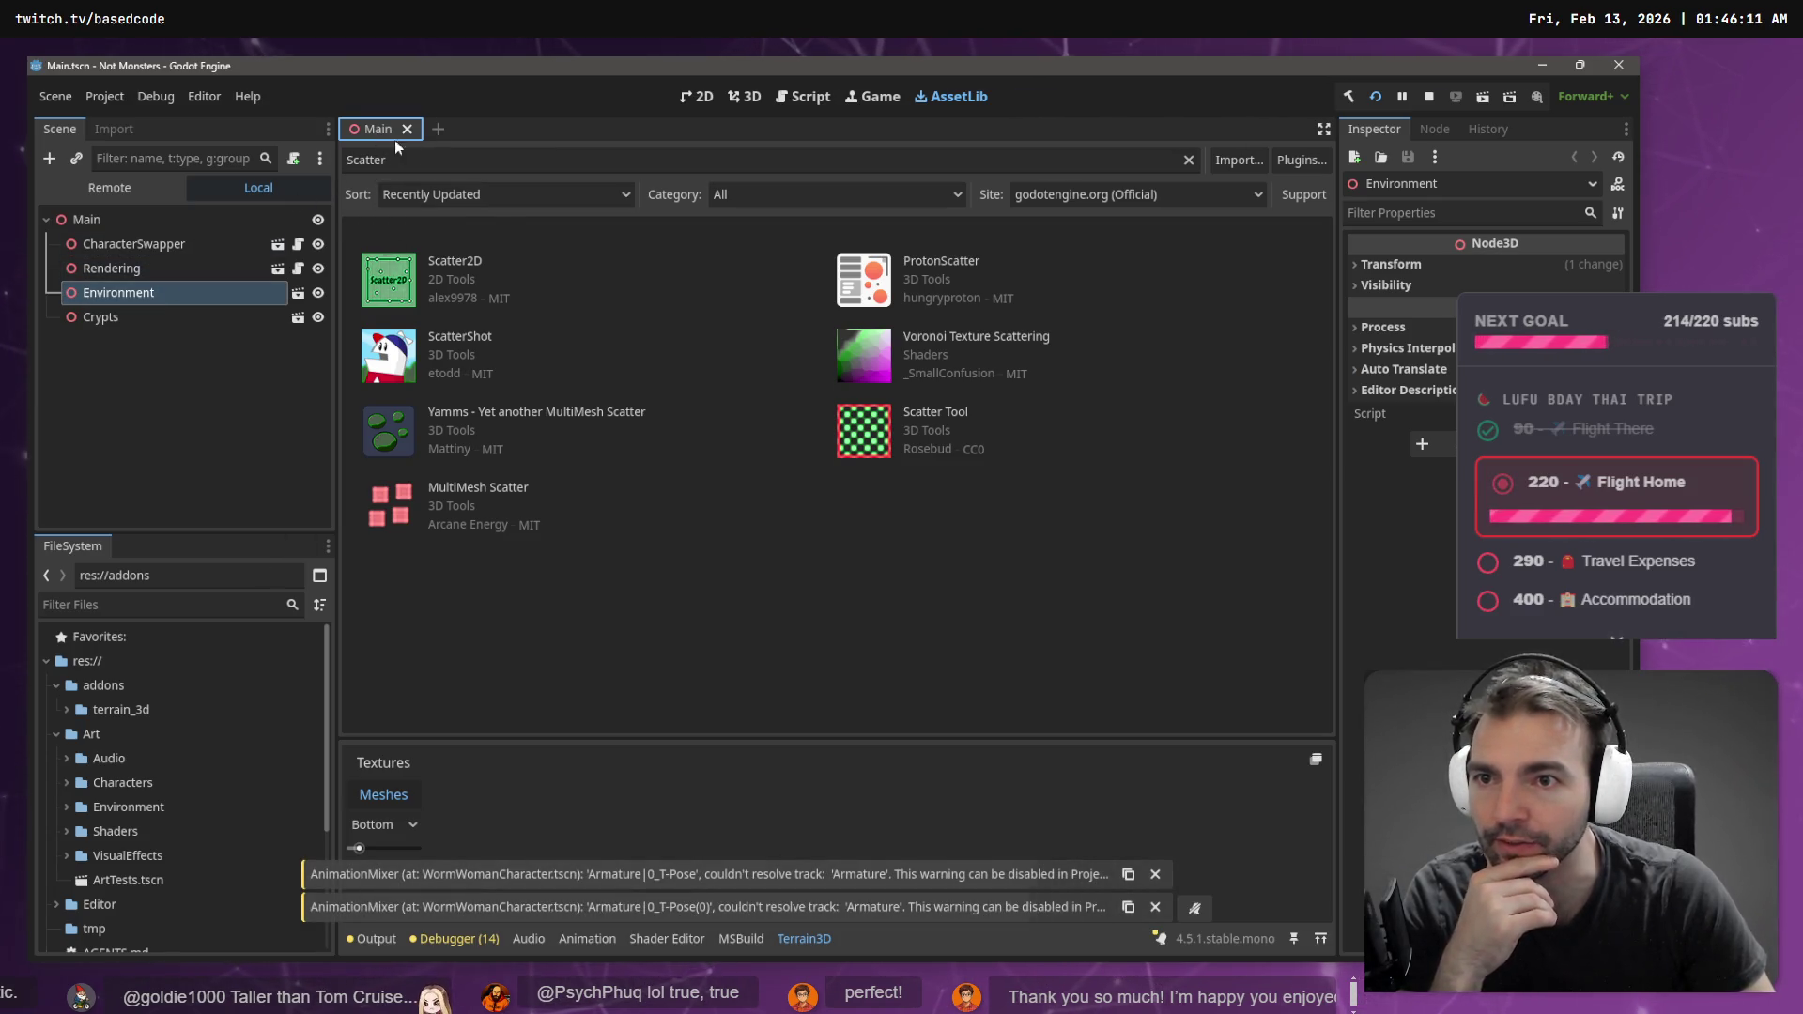
- Reopen the Environment scene from the Main scene
click(298, 294)
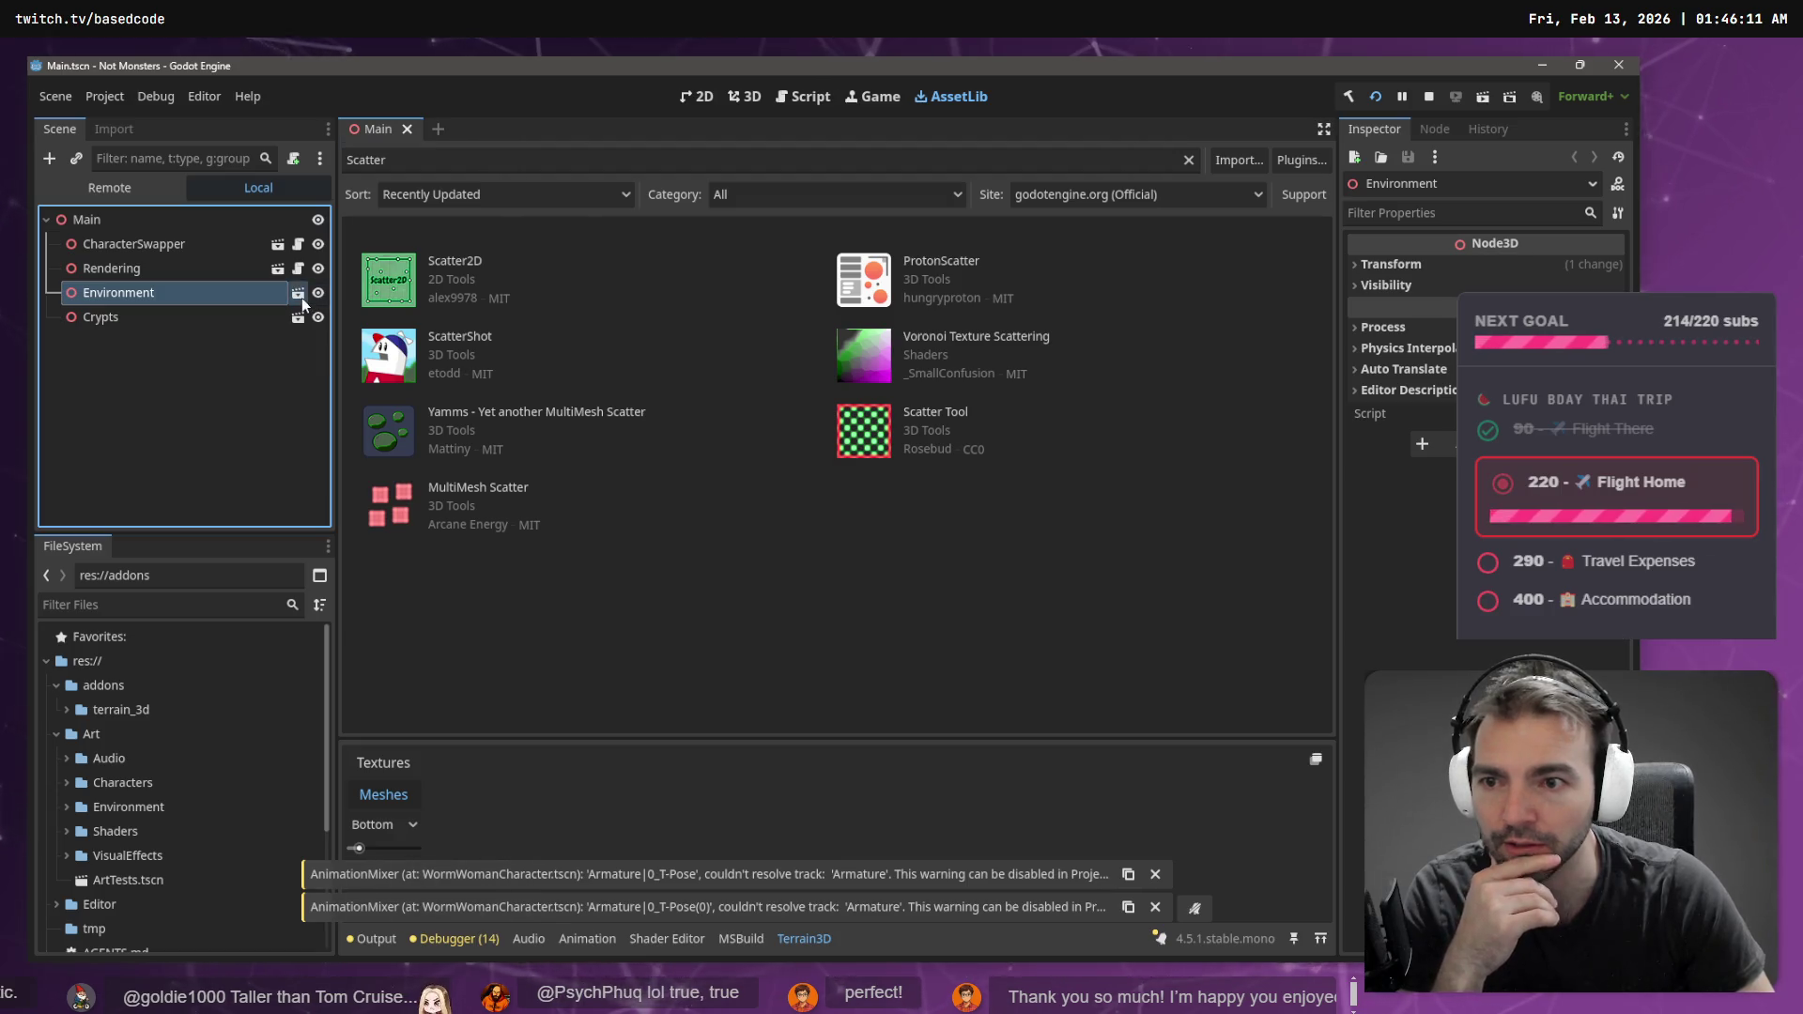
click(372, 128)
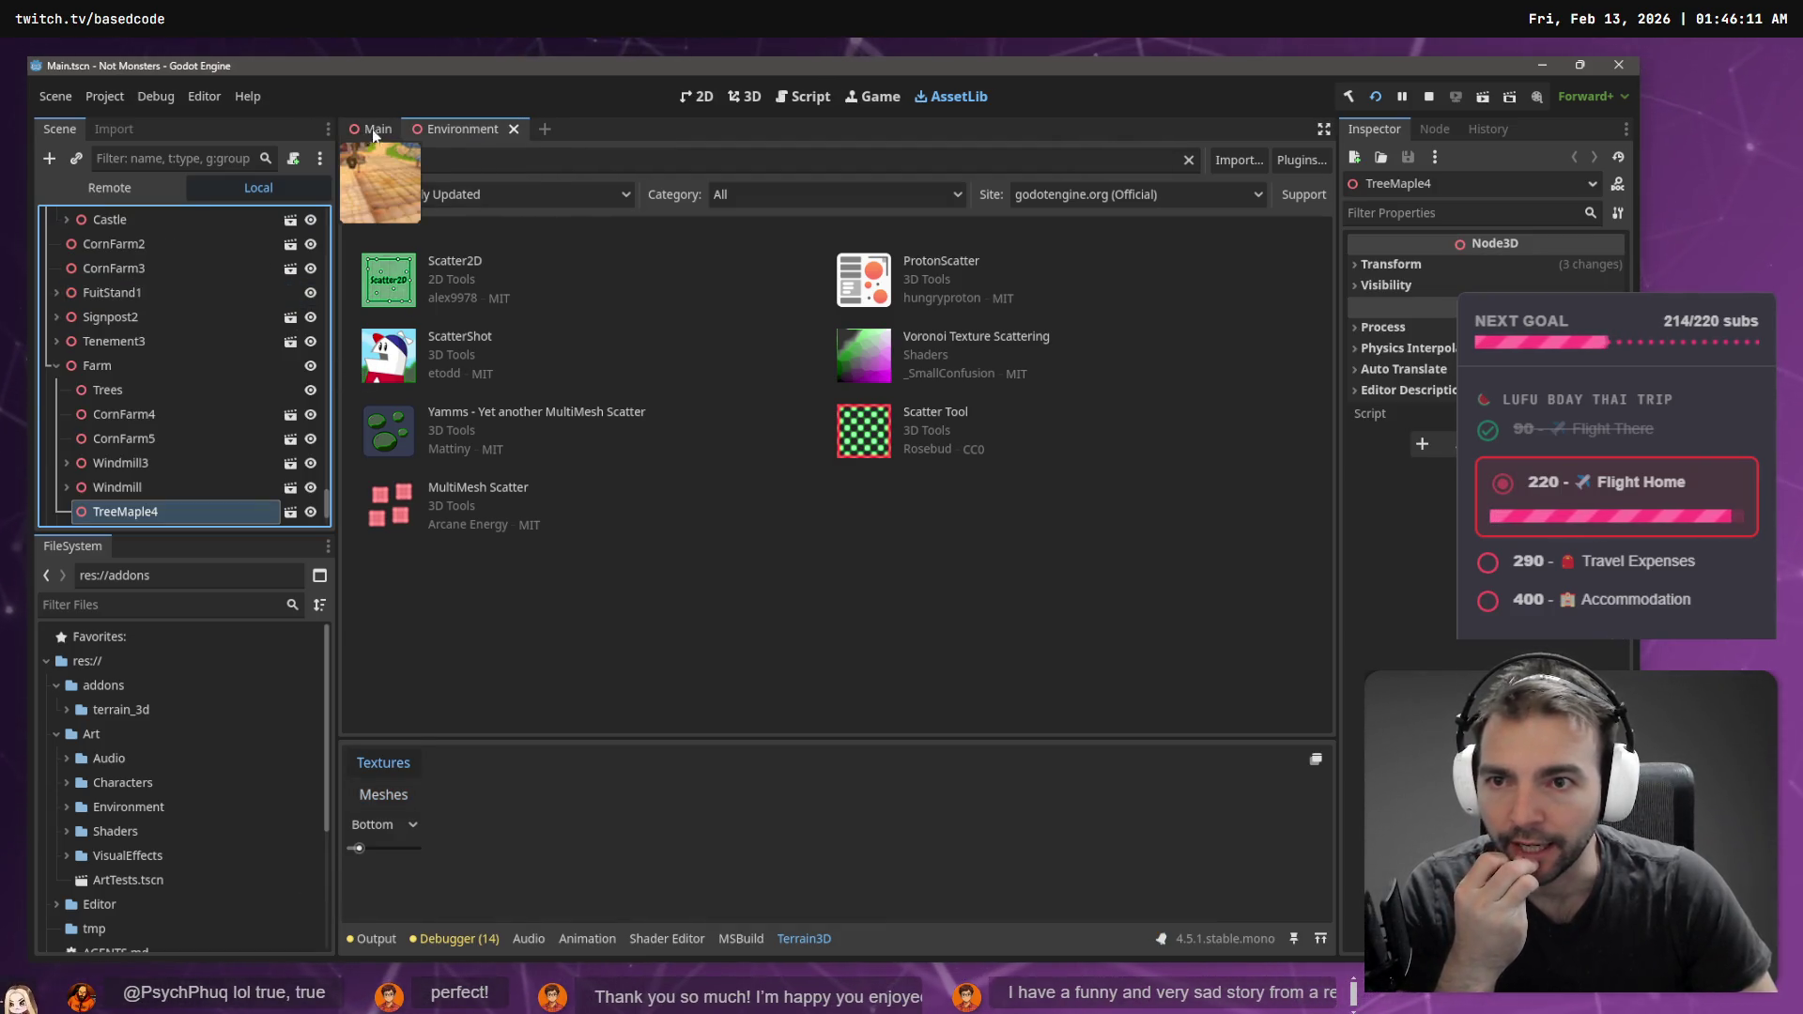
click(474, 131)
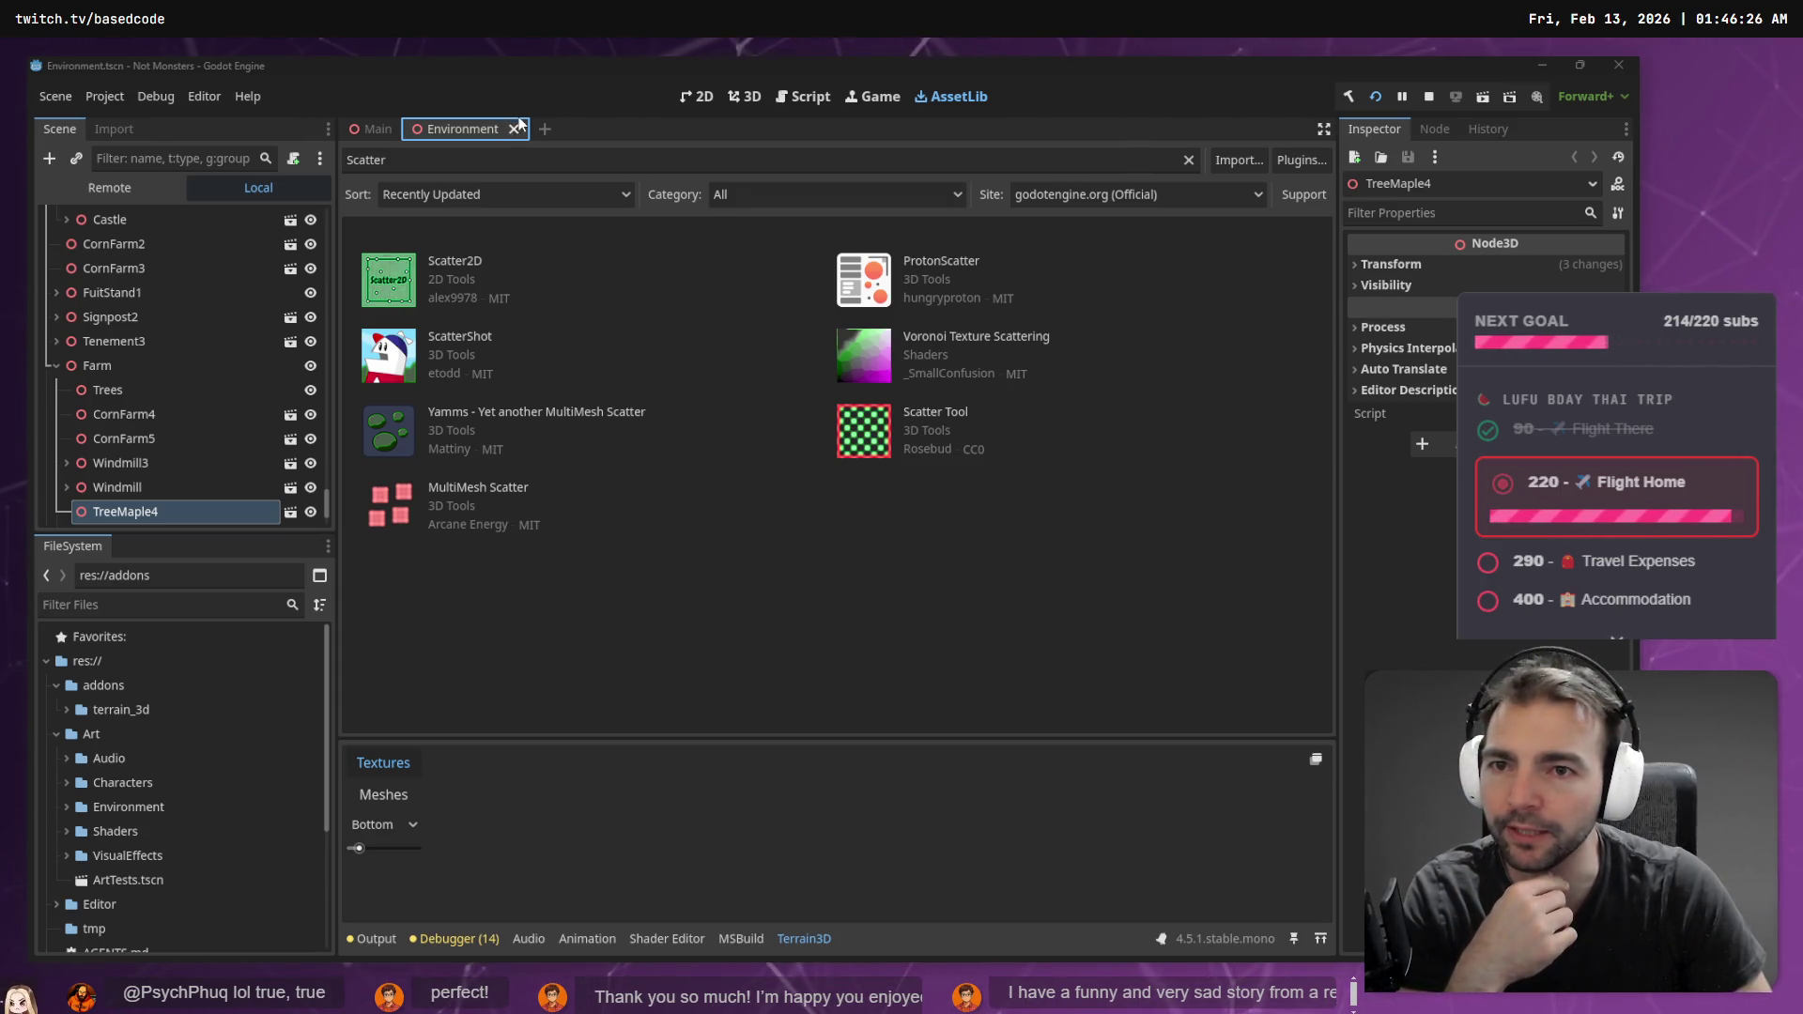
- Fly the 3D view to the windmill fields and show the Terrain3D node's mesh list
click(749, 100)
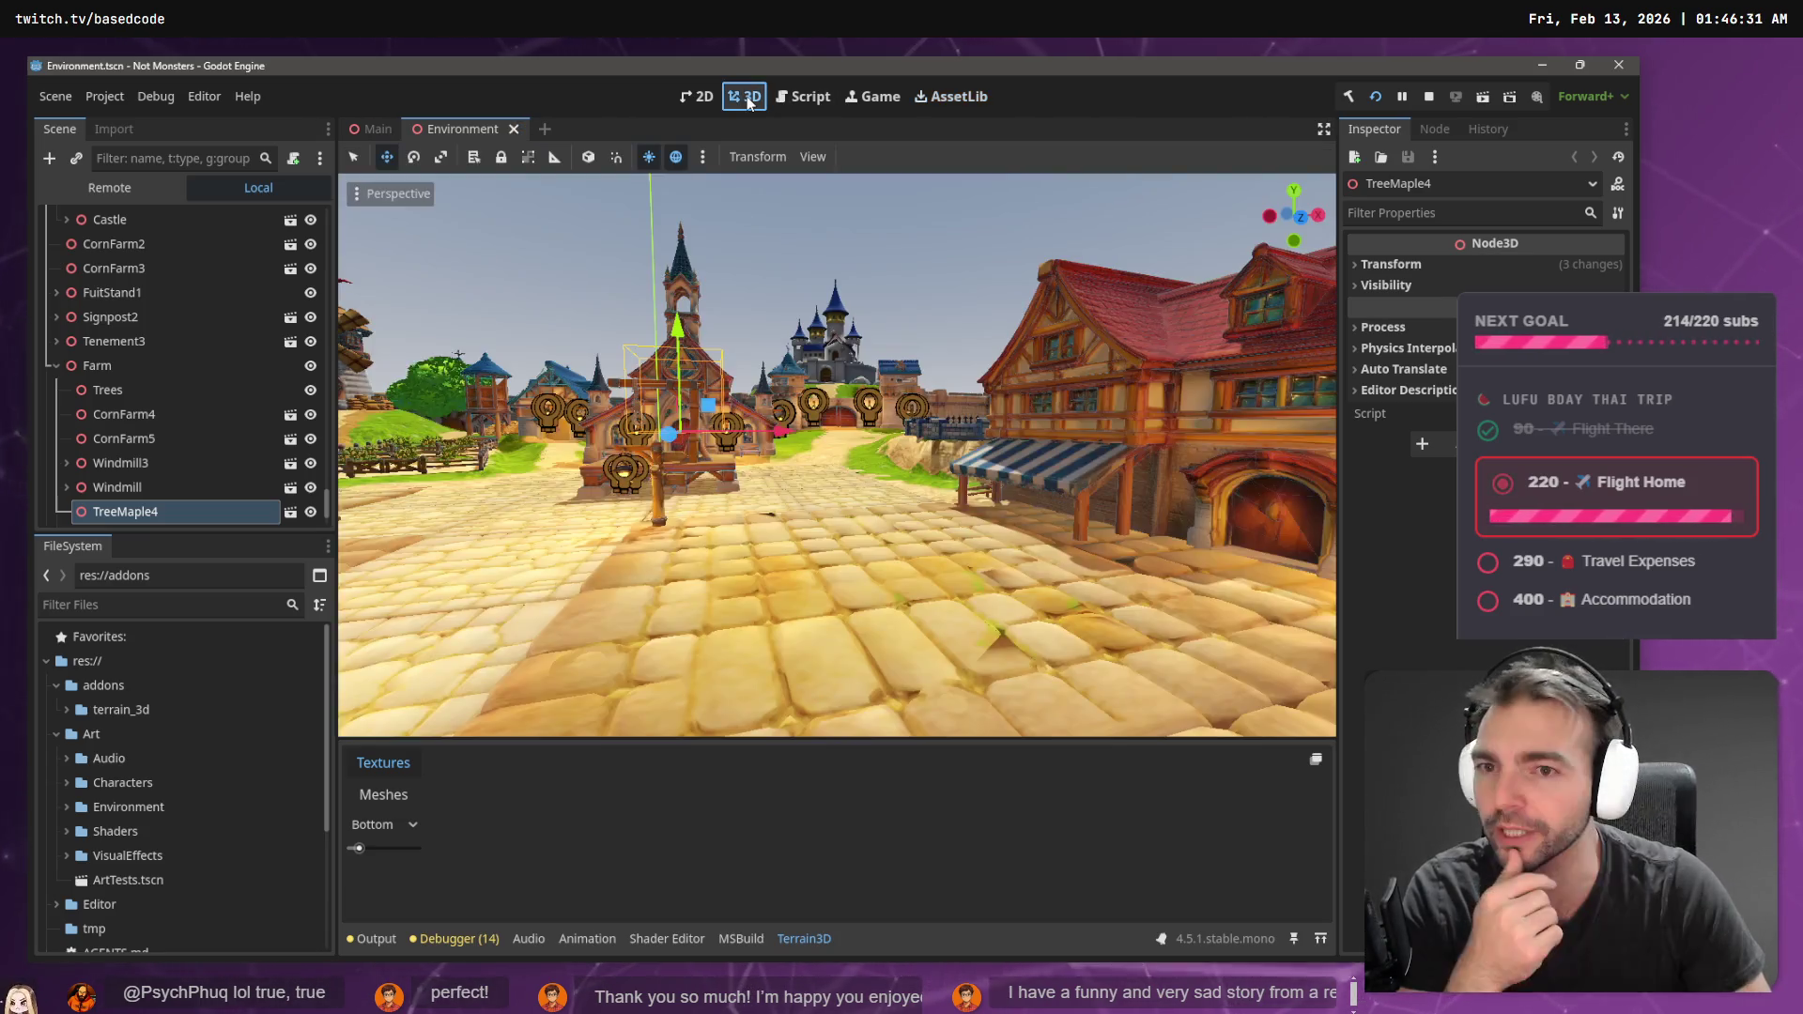
drag(730, 358, 582, 364)
key(w)
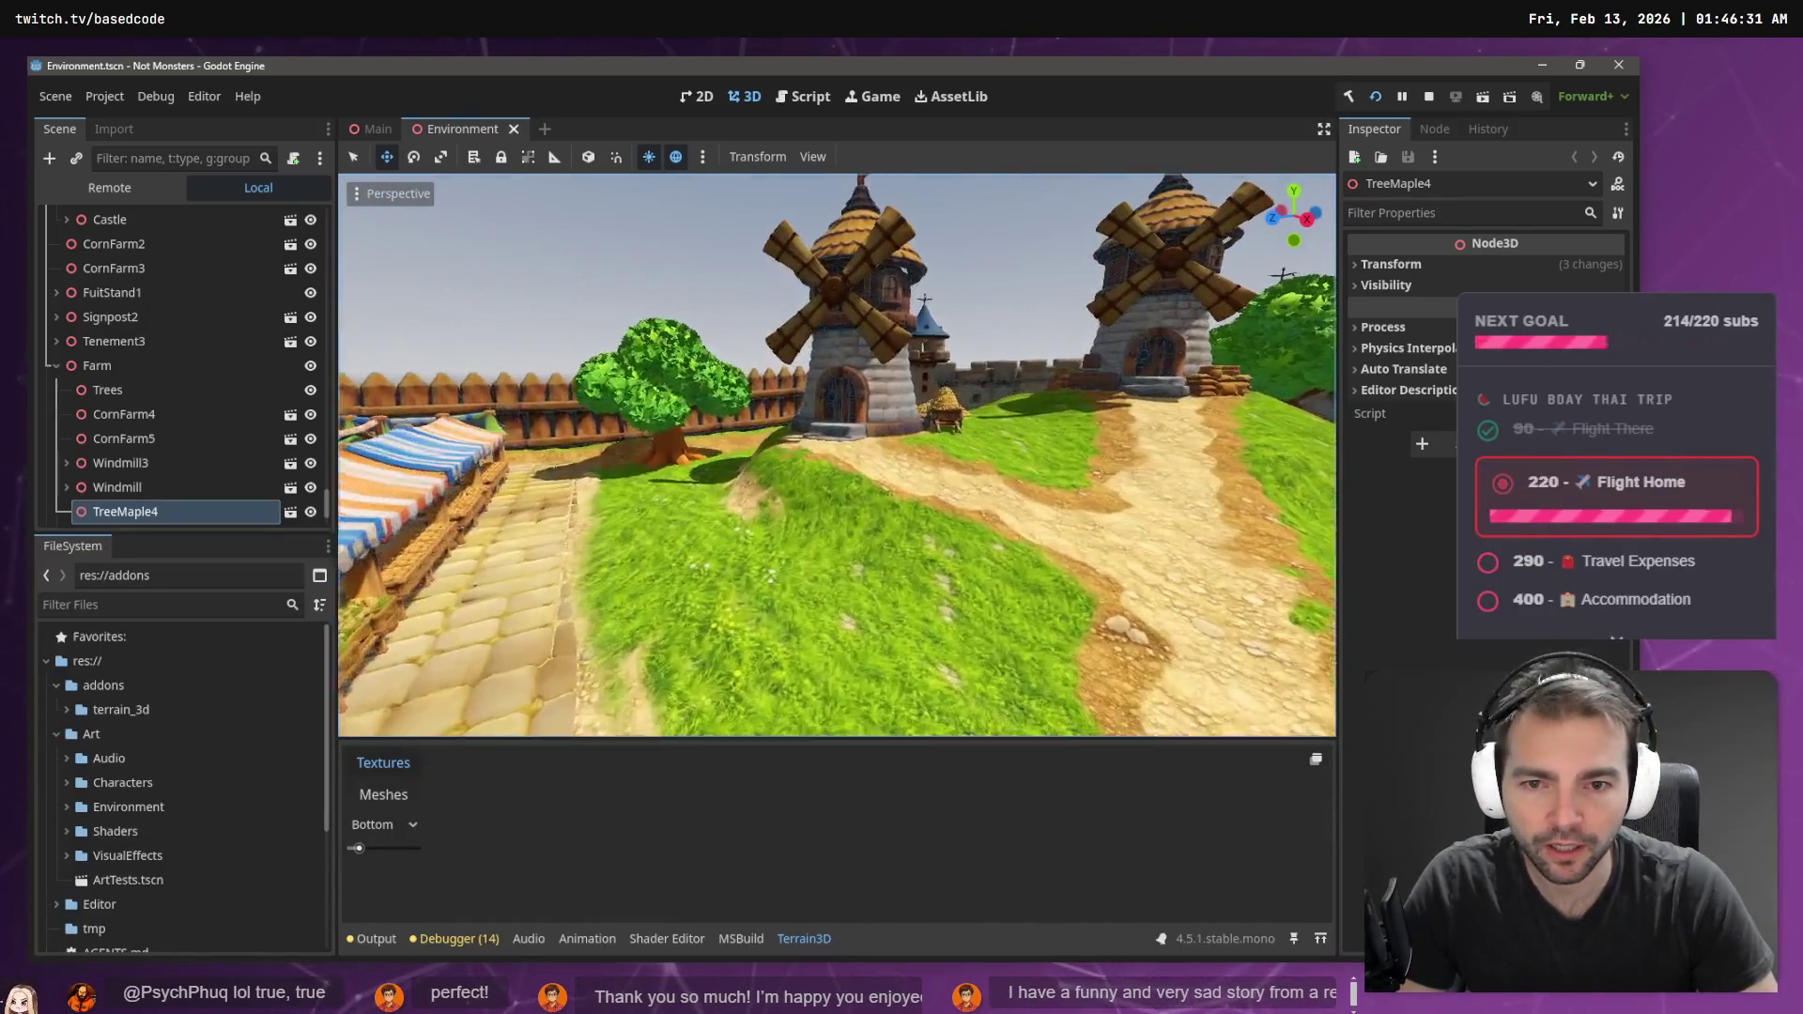
scroll(188, 356, down, 10)
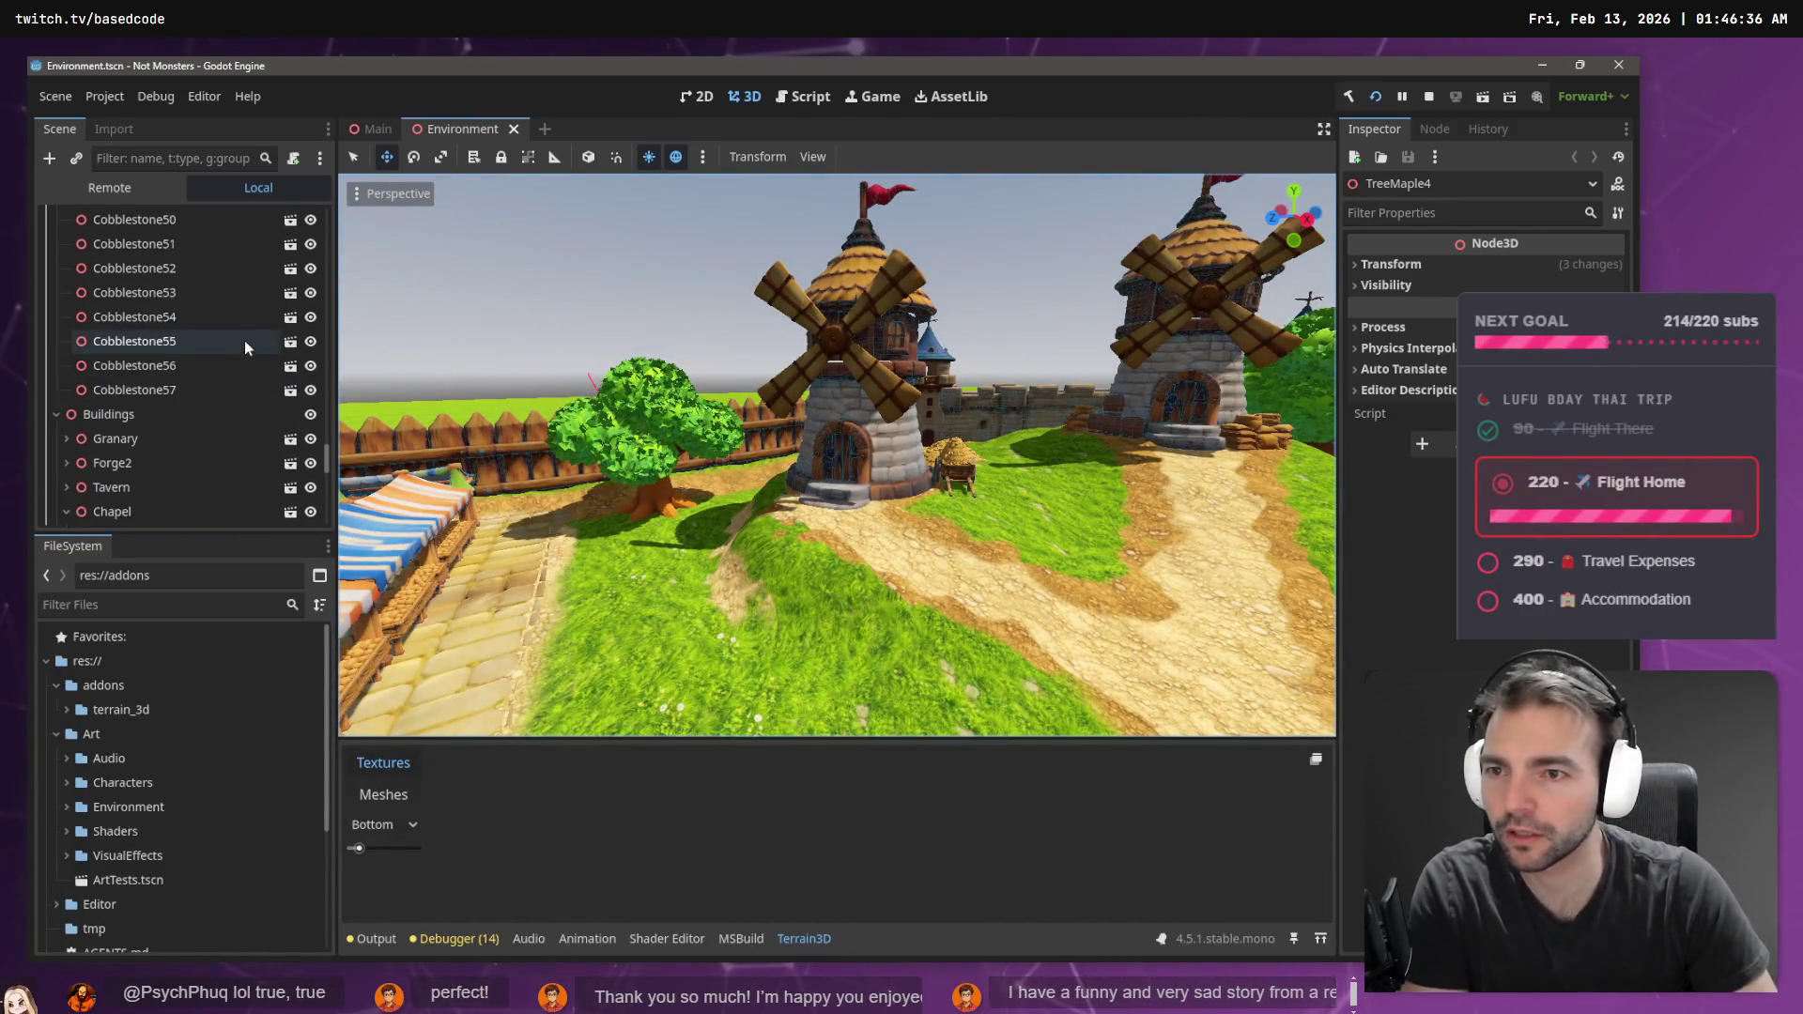
scroll(328, 441, up, 10)
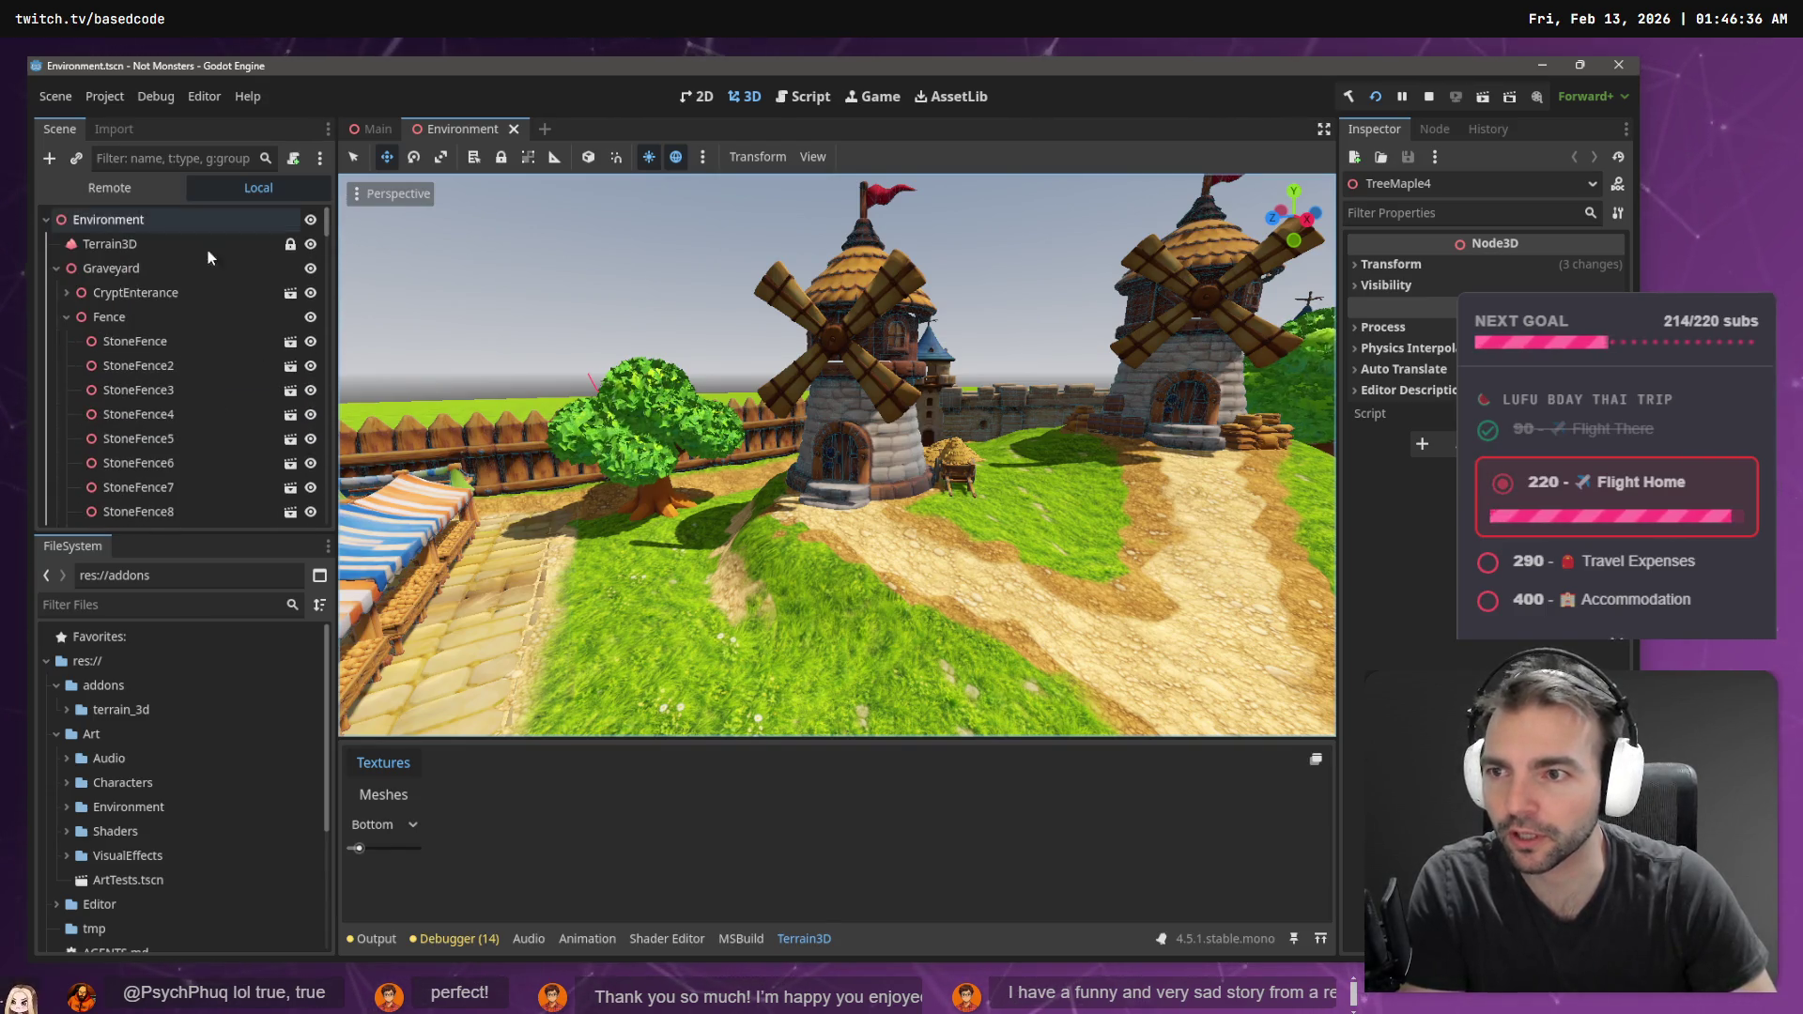
click(173, 246)
click(400, 800)
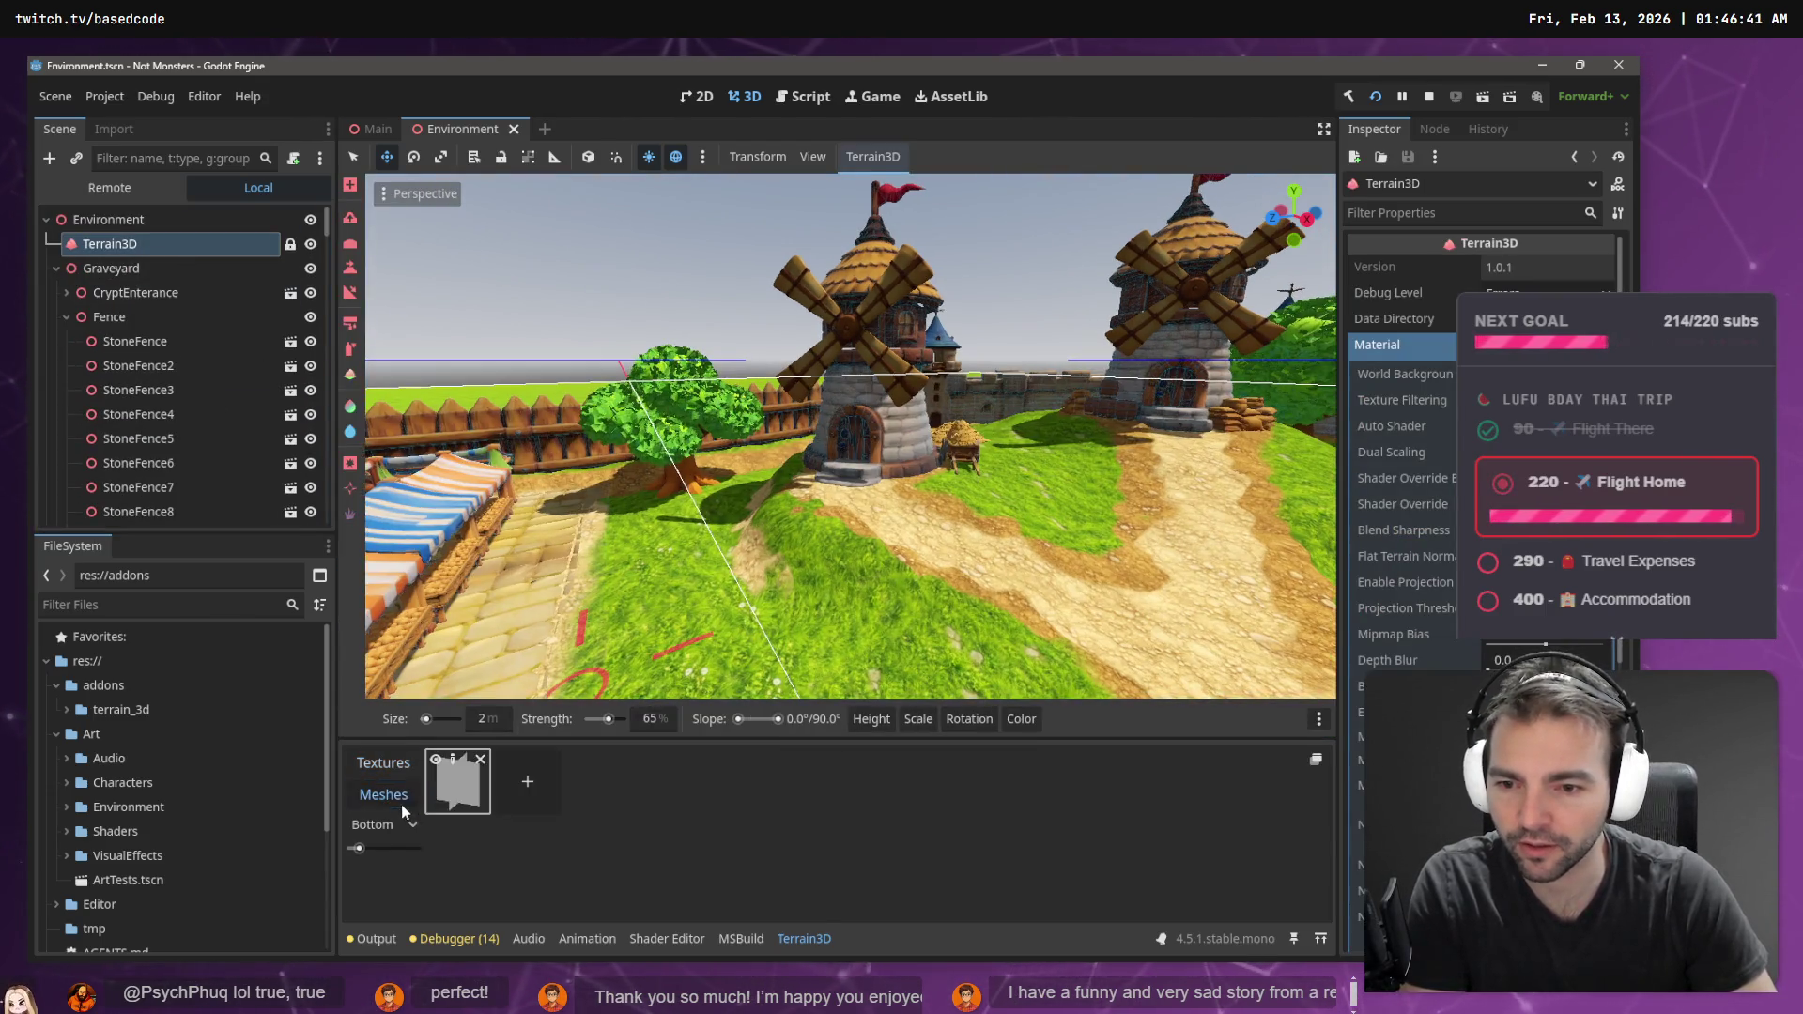
- Open the New Mesh asset's properties and expand its generated mesh and material override settings
click(454, 763)
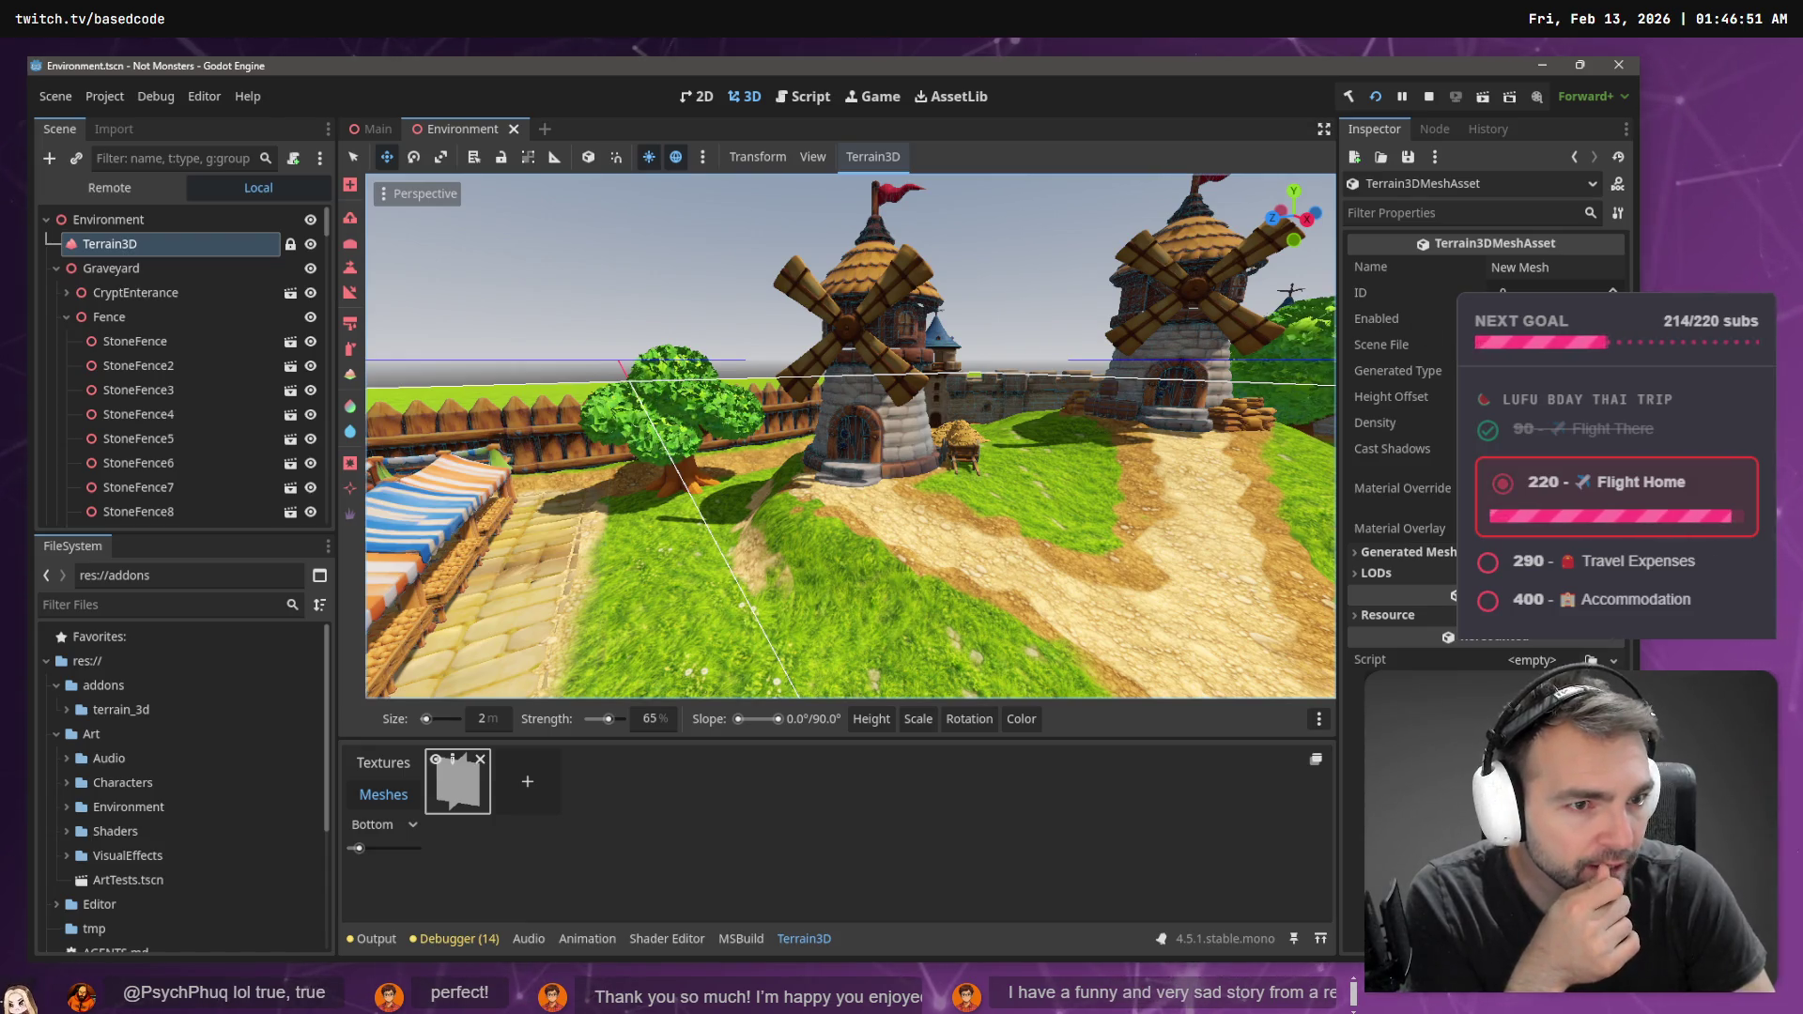
click(1381, 345)
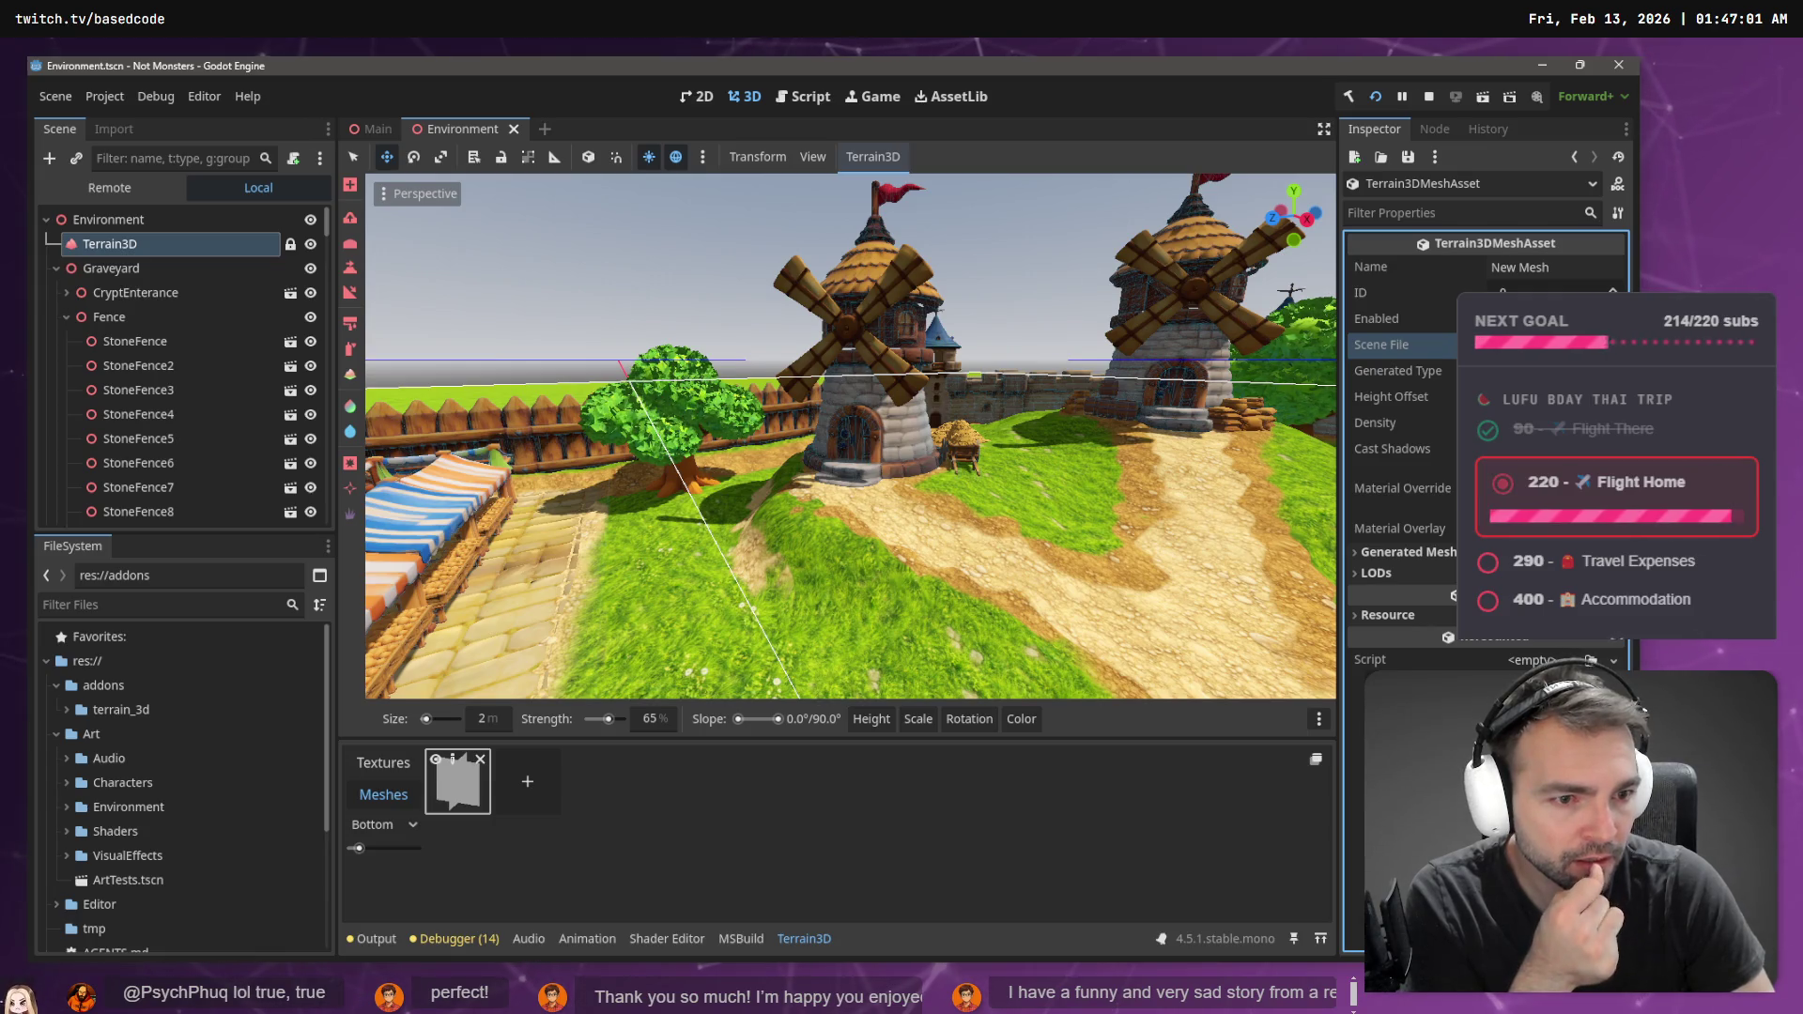
click(1384, 554)
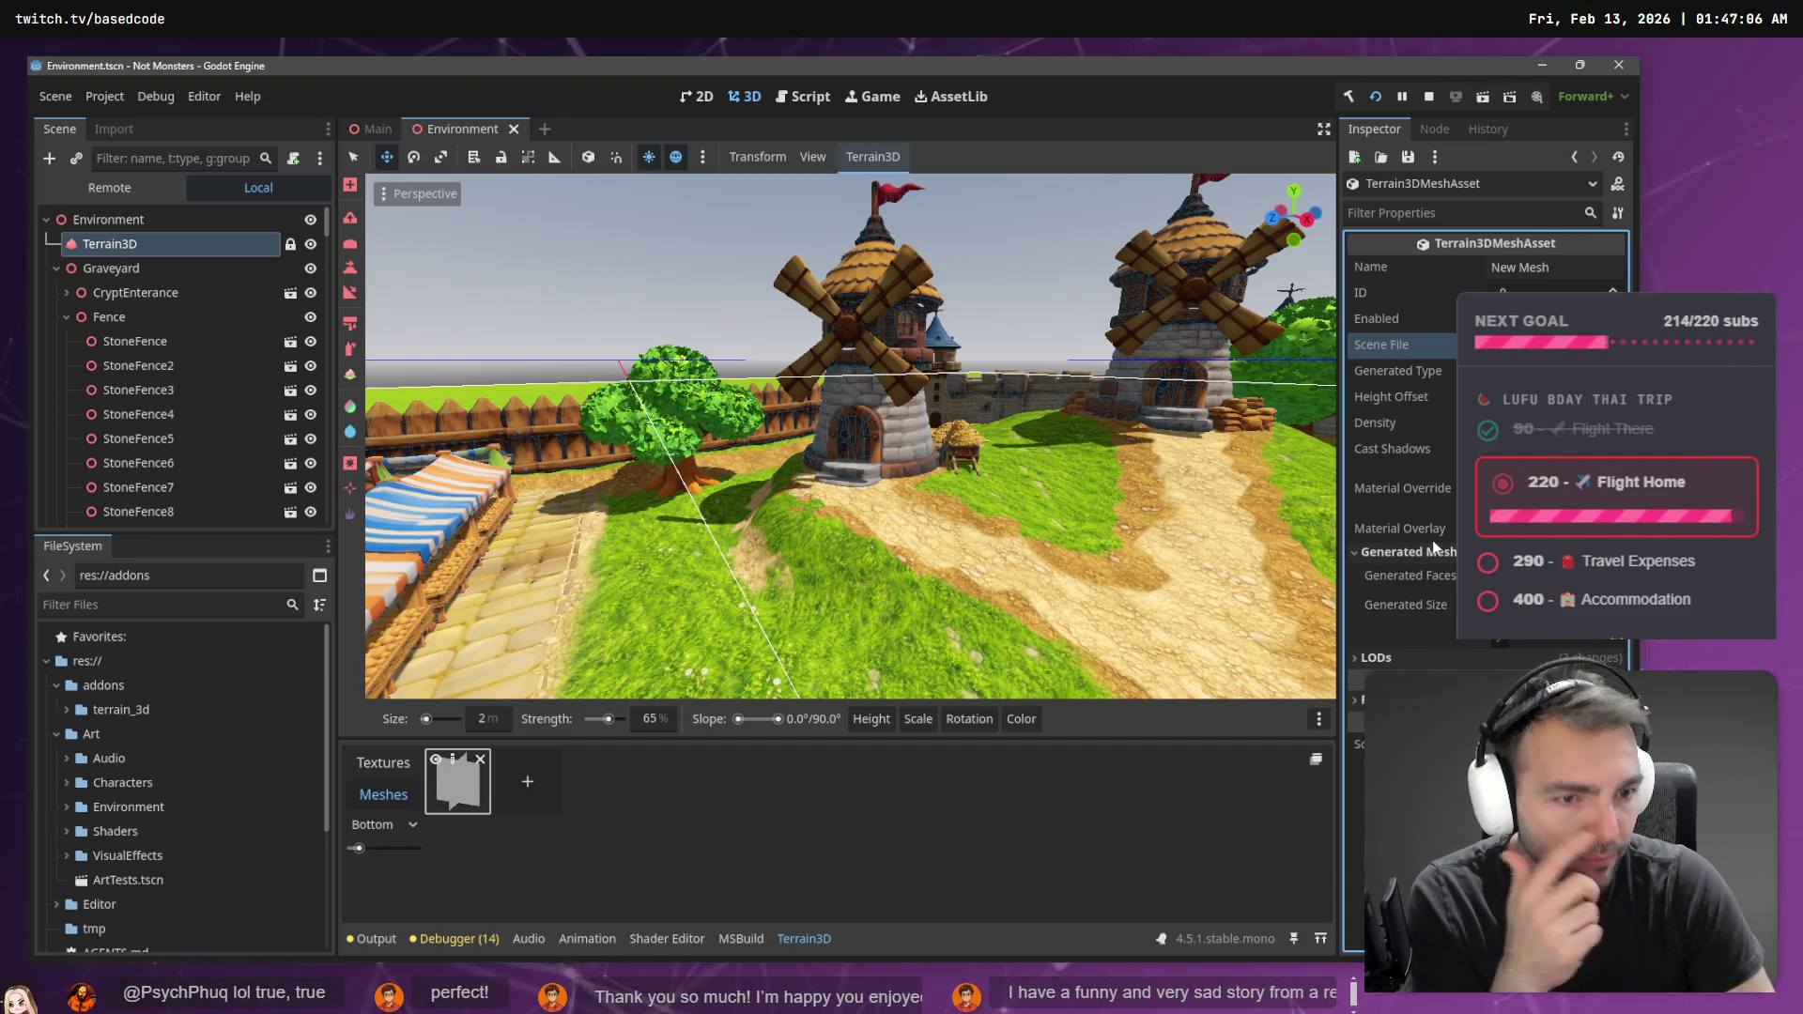
click(1549, 529)
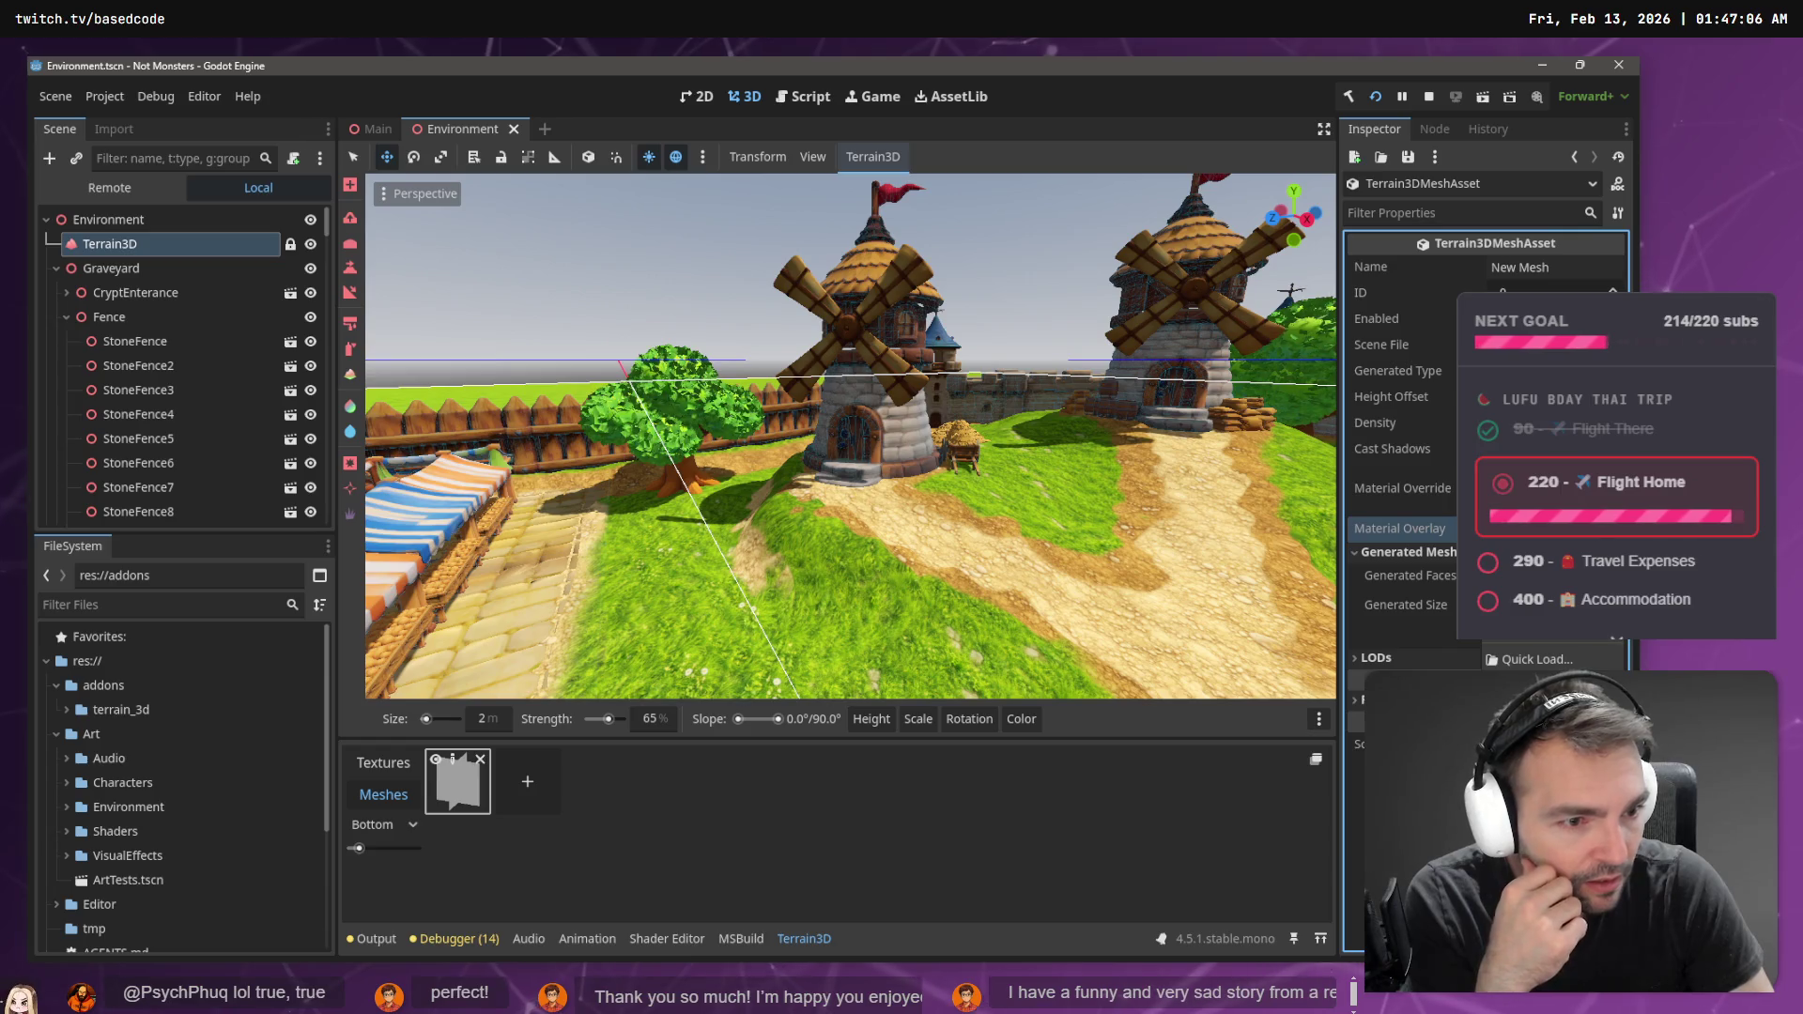
click(1418, 542)
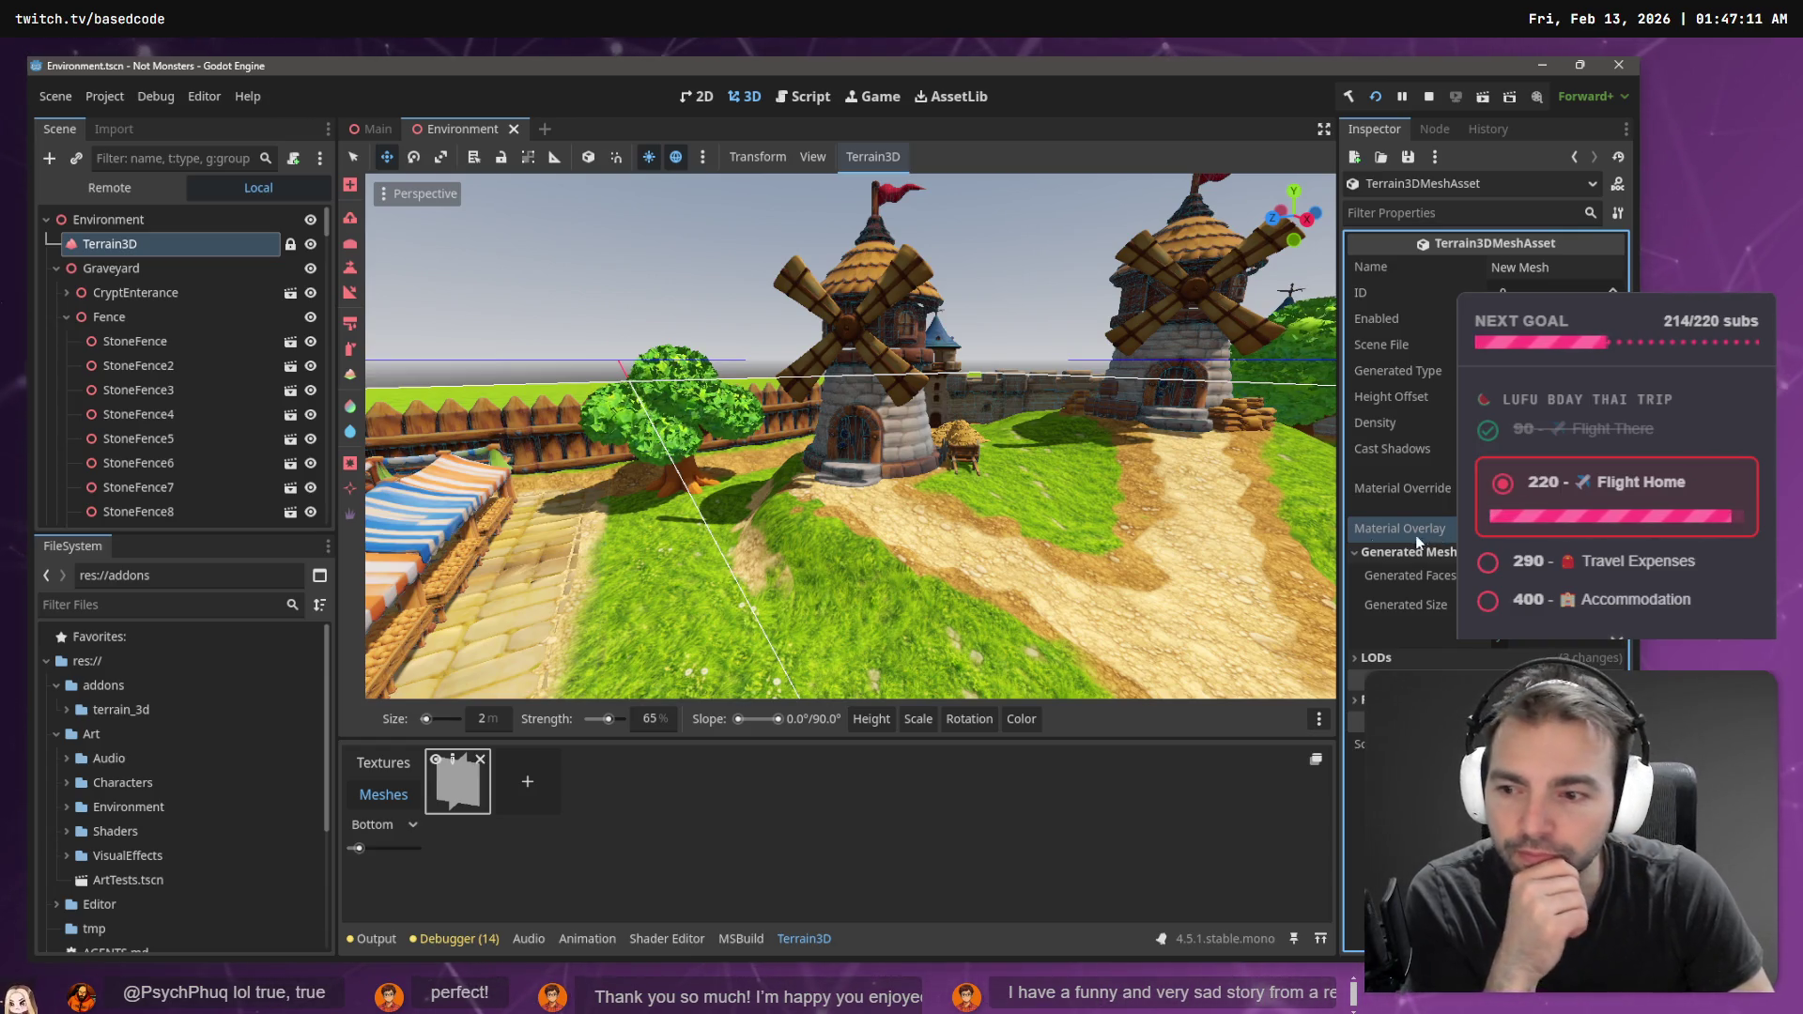
- Assign the TreeMapleLeaves resource to the mesh asset through the resource picker
click(67, 831)
scroll(131, 780, down, 2)
click(115, 750)
right_click(115, 750)
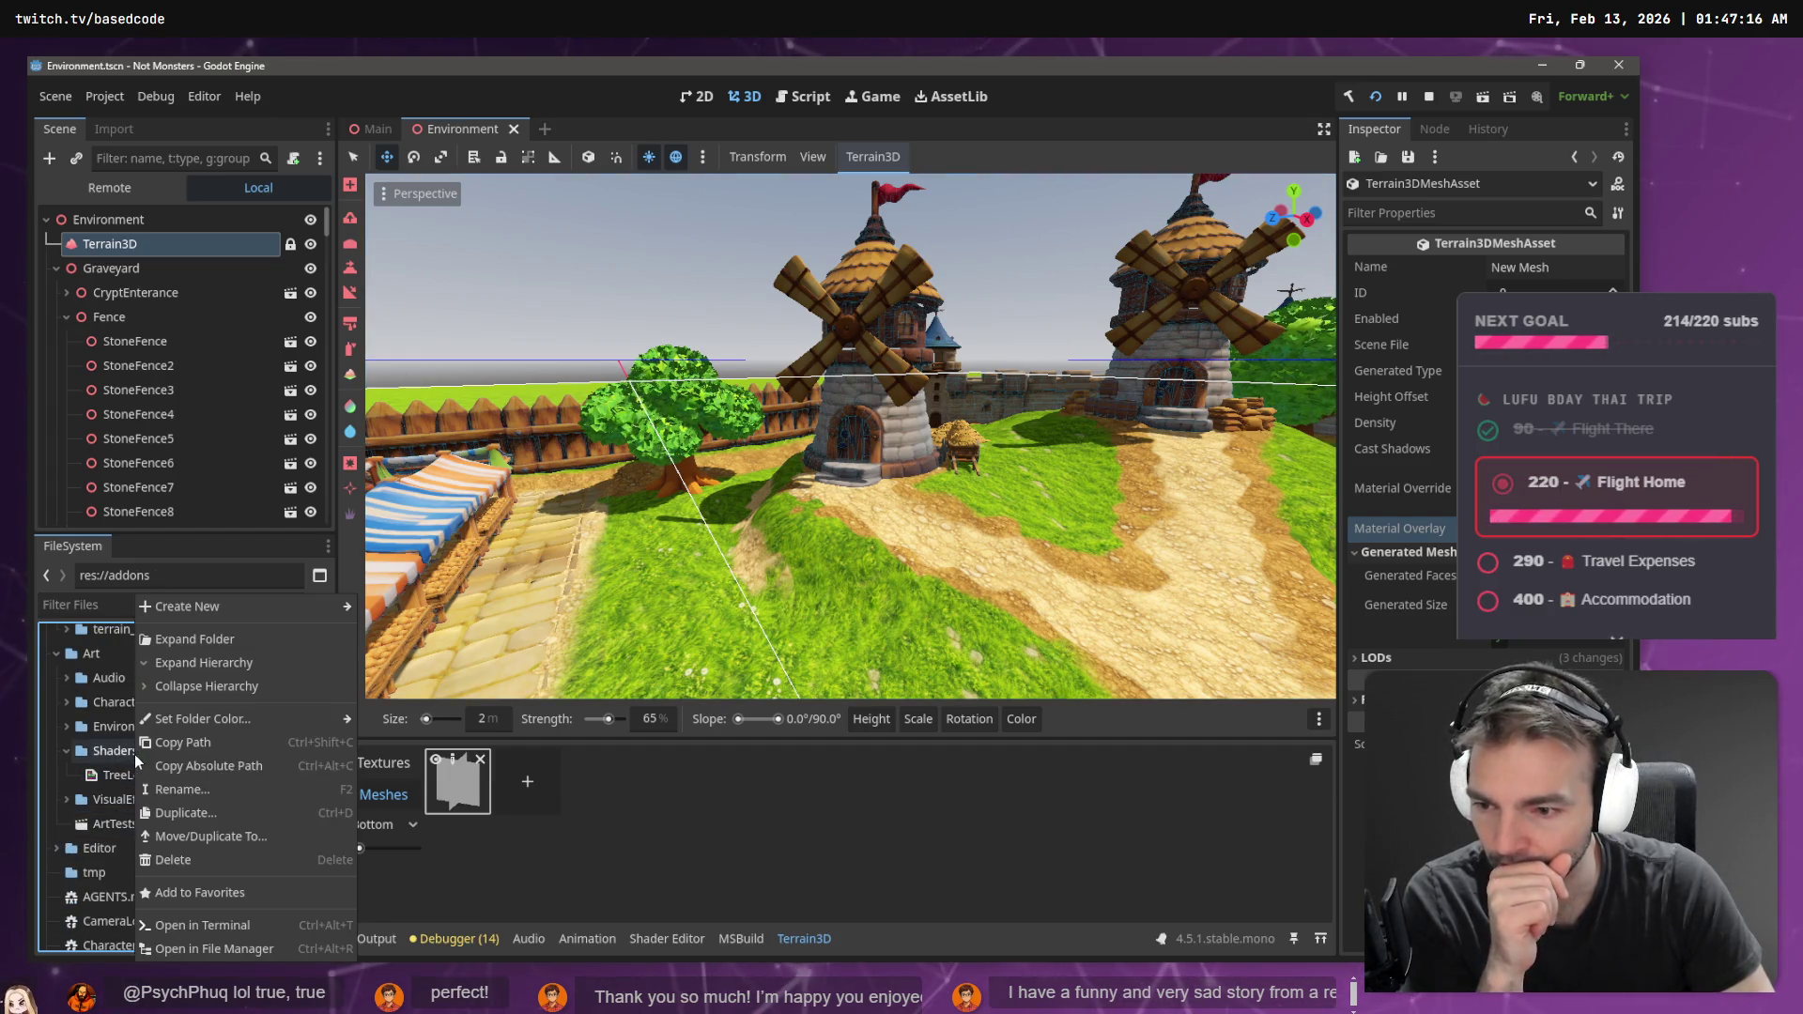
key(Escape)
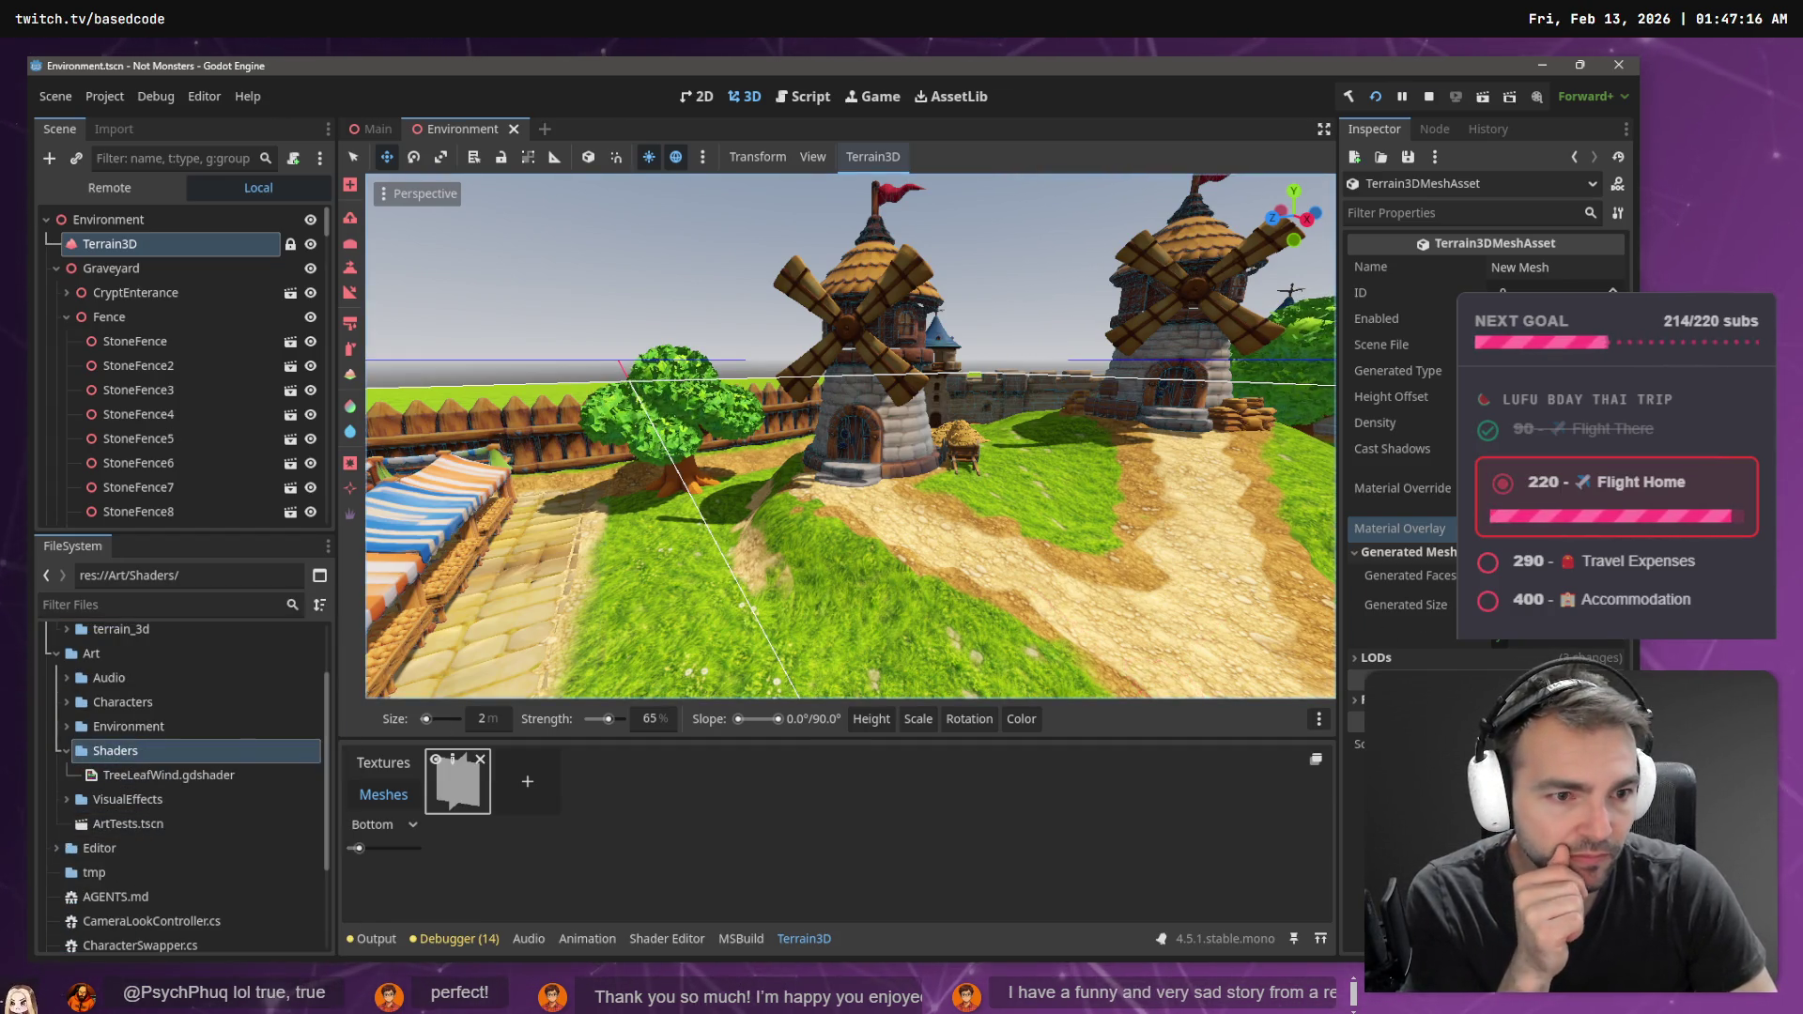
click(1601, 639)
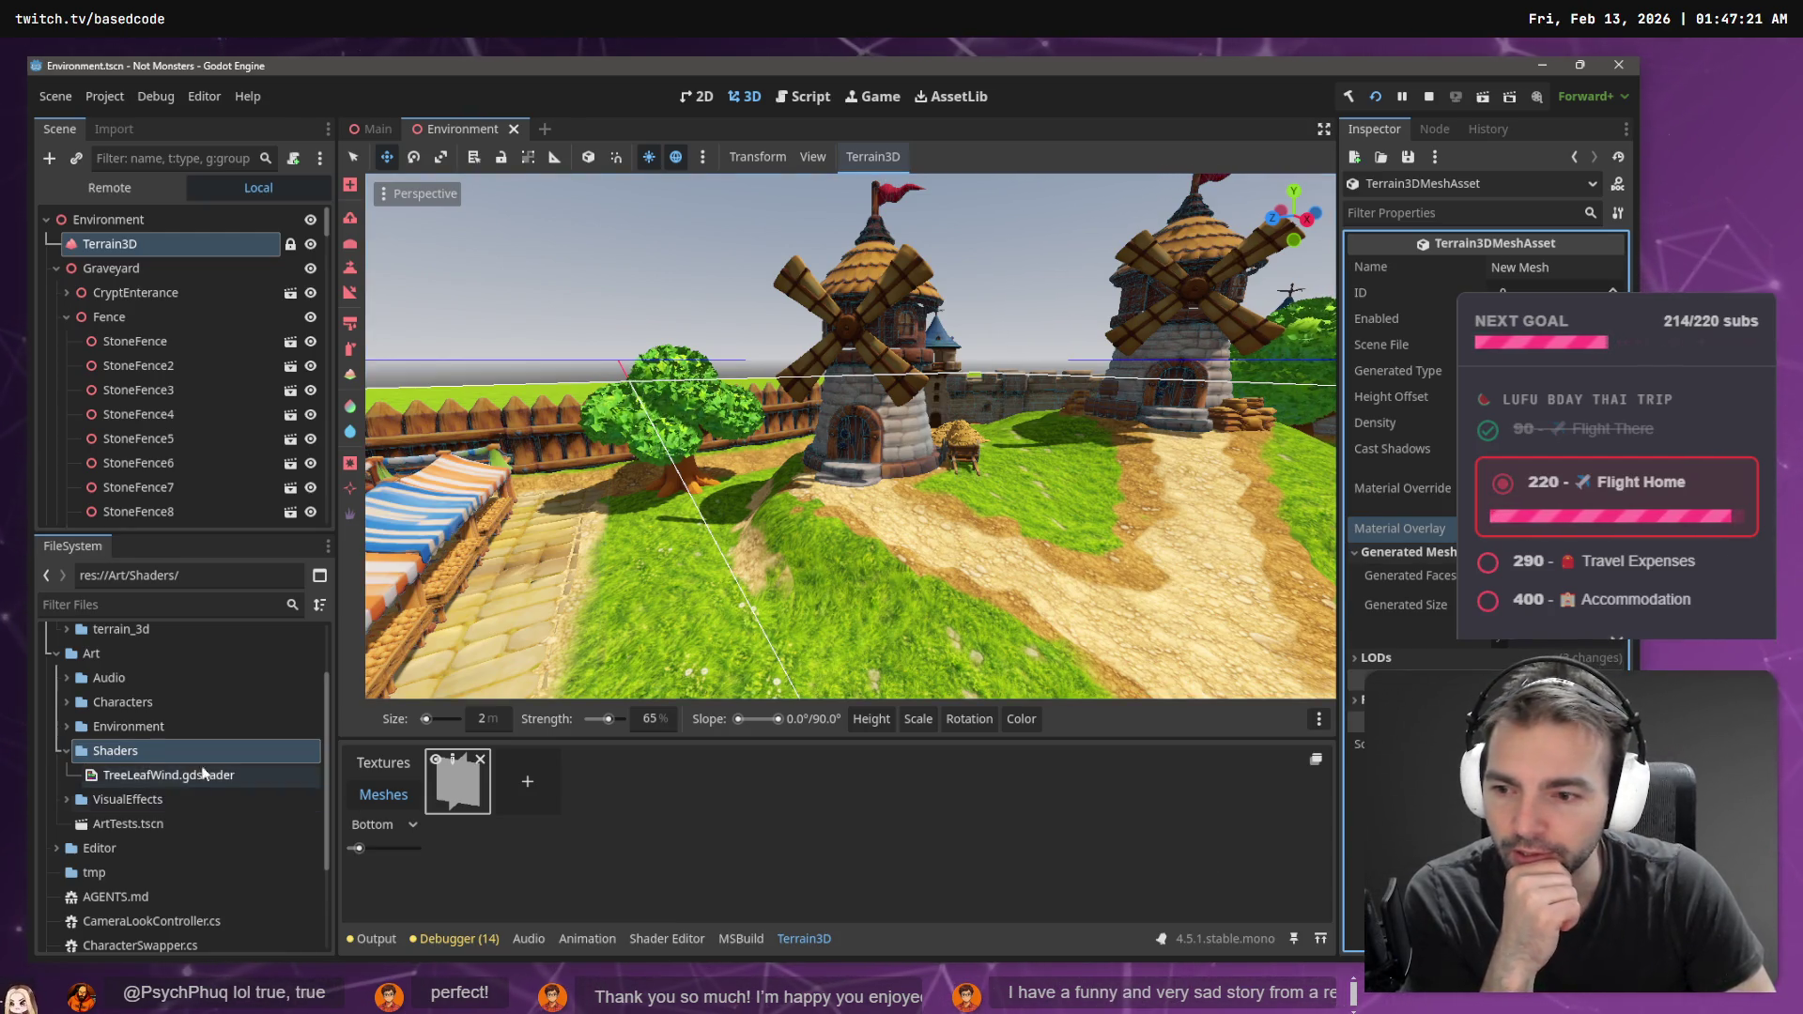
right_click(136, 751)
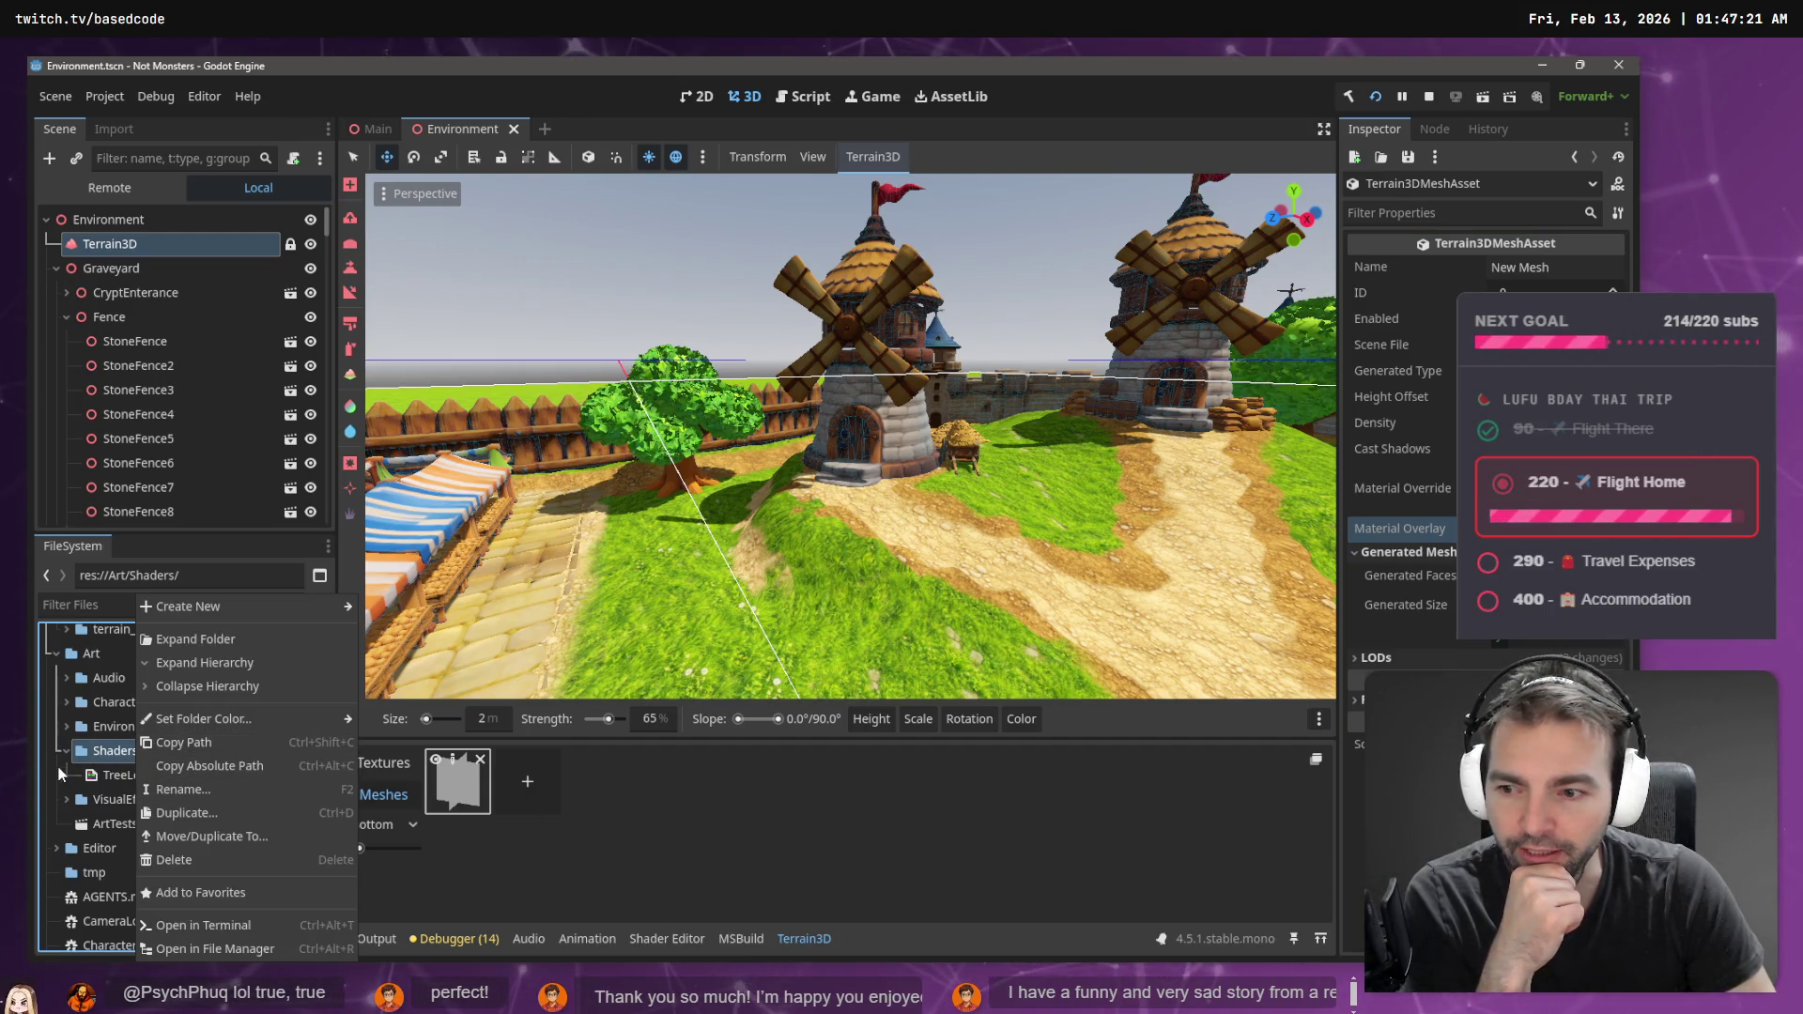
click(1591, 648)
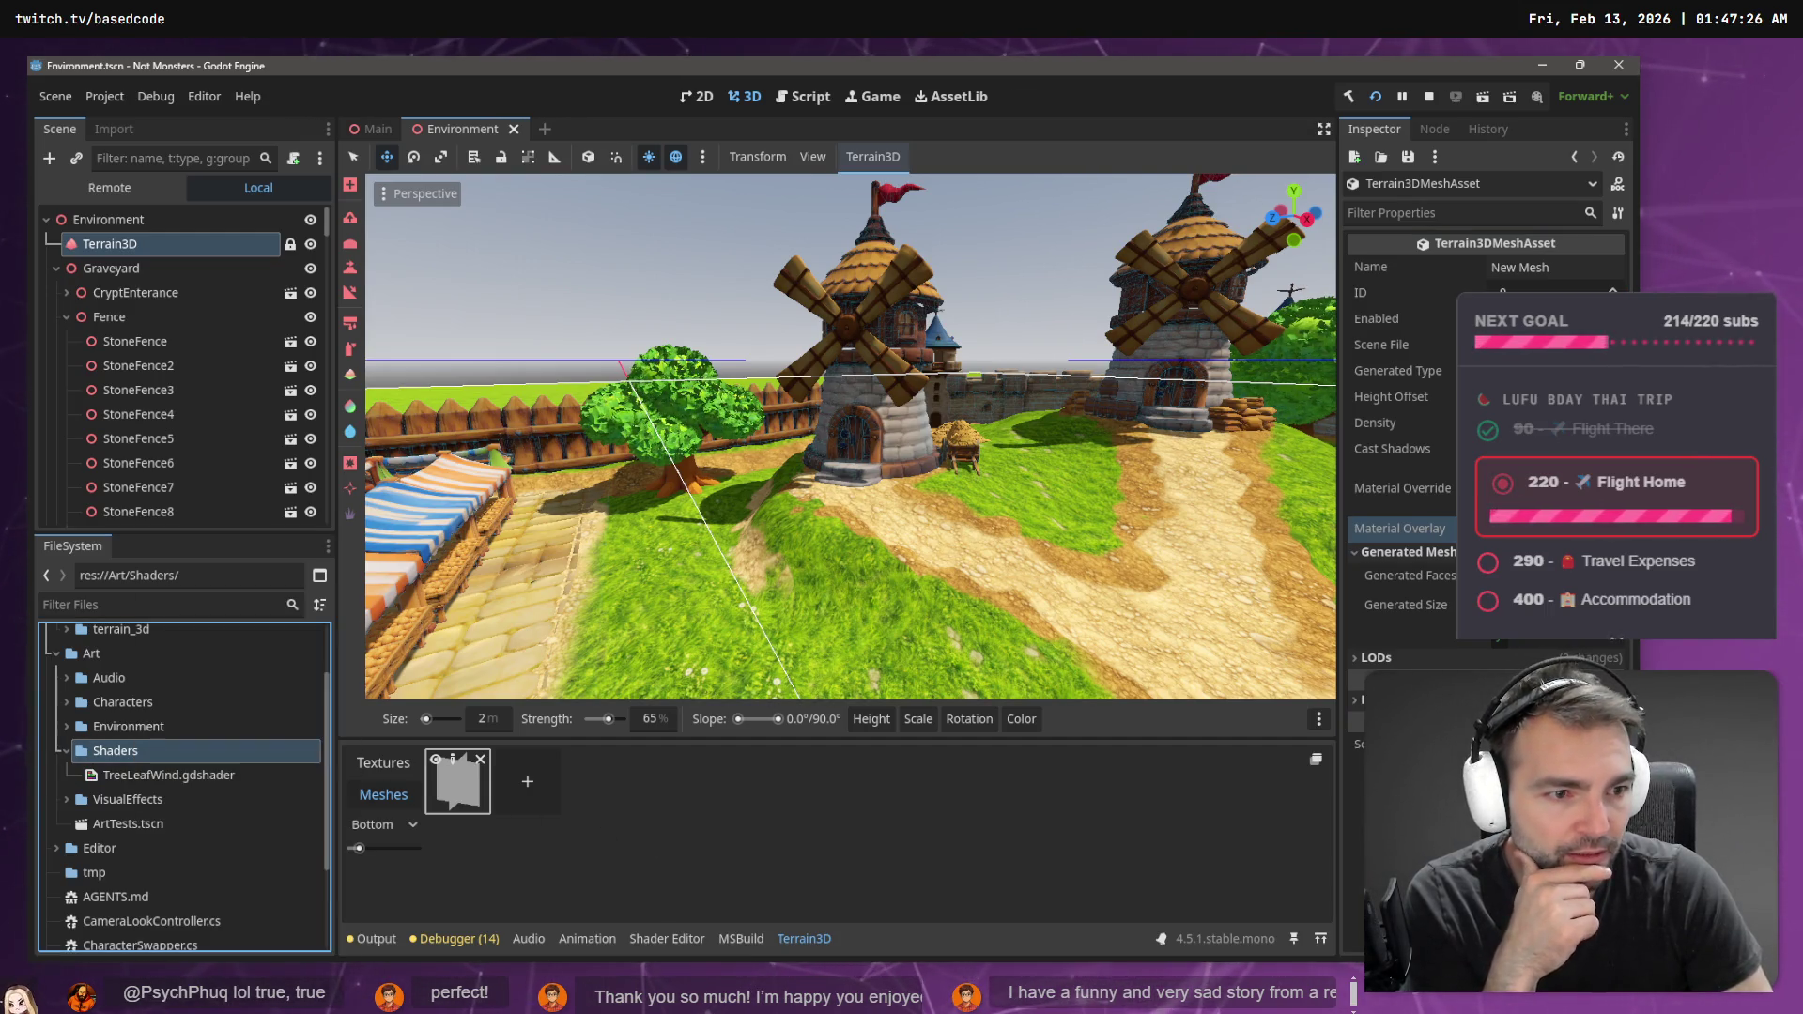
click(1591, 667)
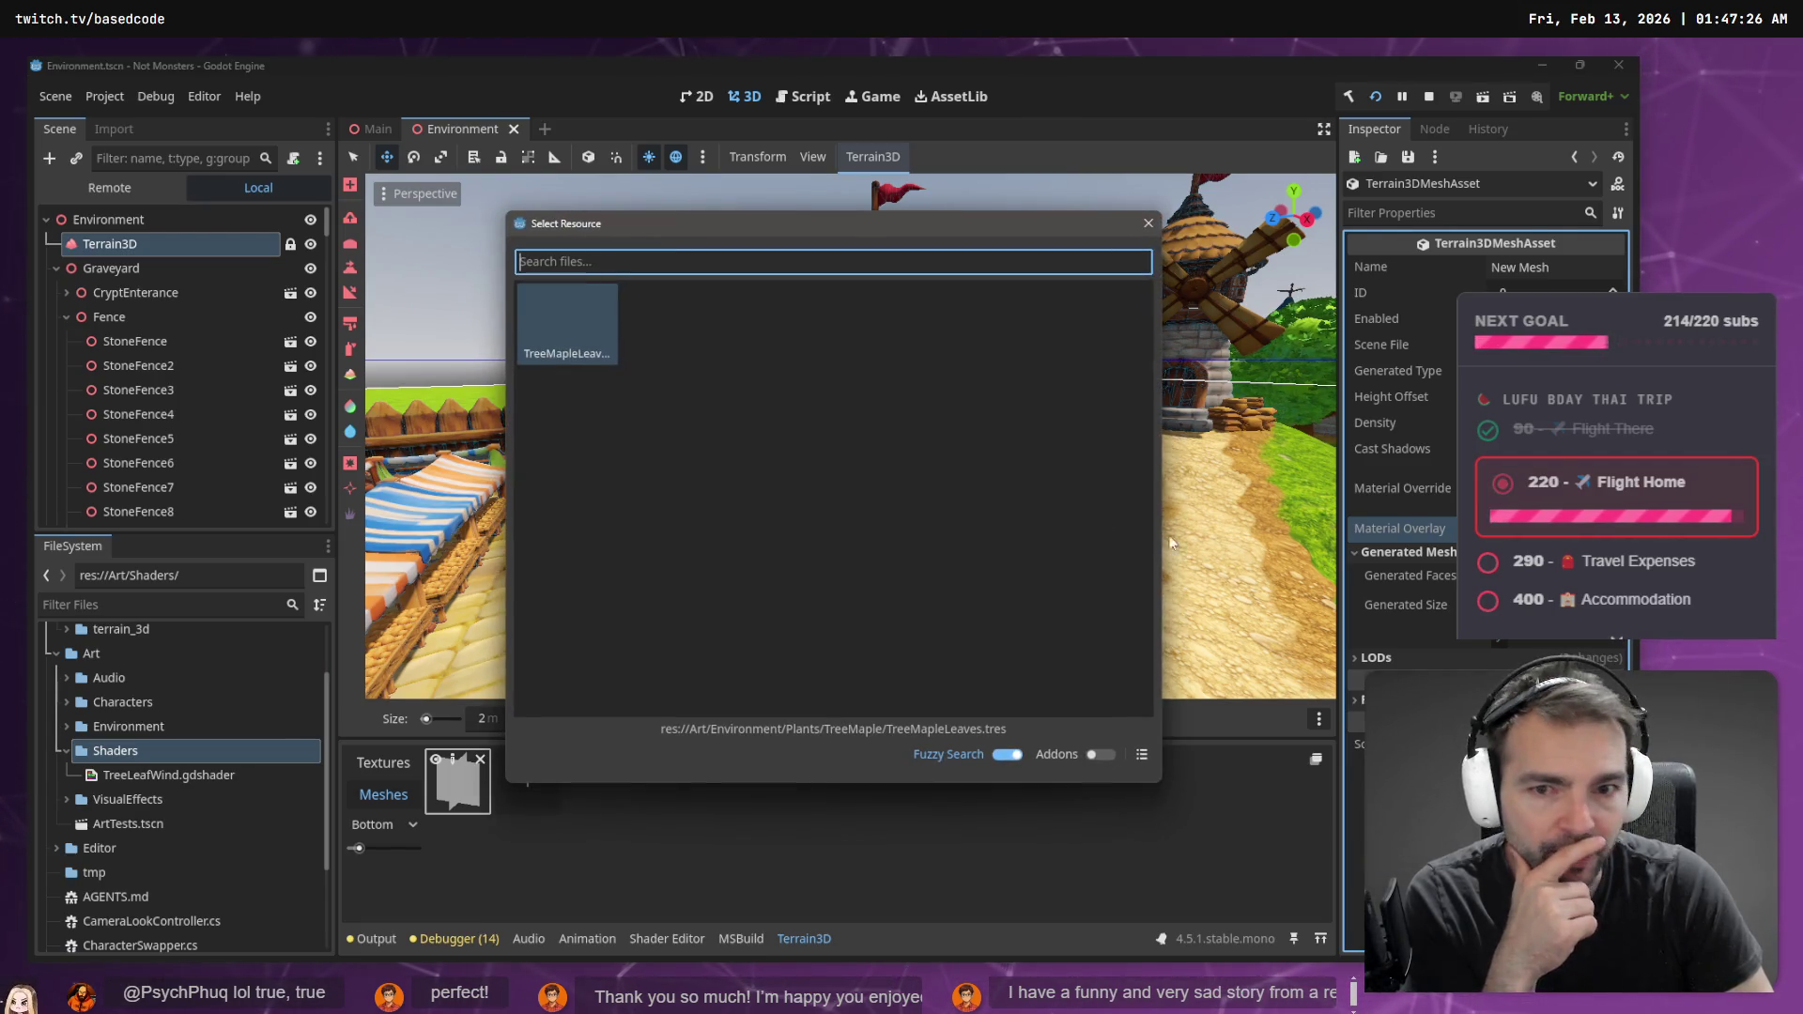
double_click(560, 324)
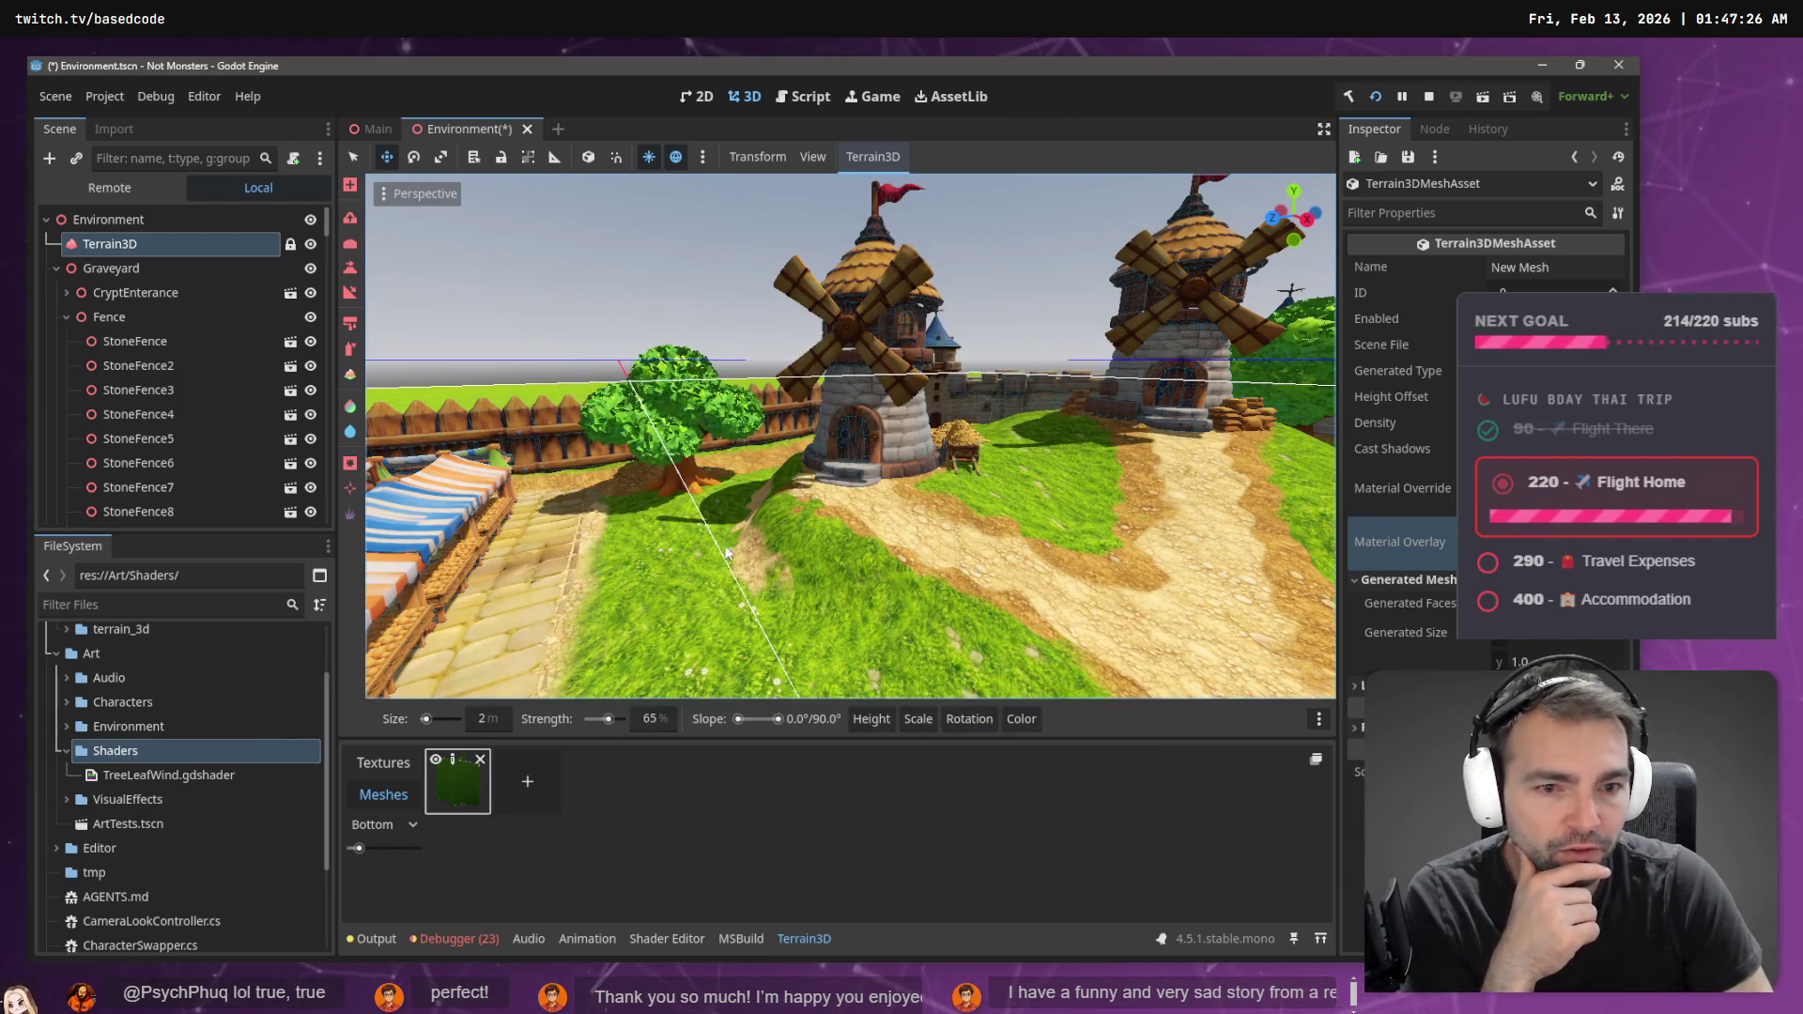
- Paint dense TreeMapleLeaves foliage across the grass strip toward the fence, then save the scene
mouse_move(725, 612)
mouse_down()
mouse_move(770, 662)
mouse_move(875, 696)
mouse_up()
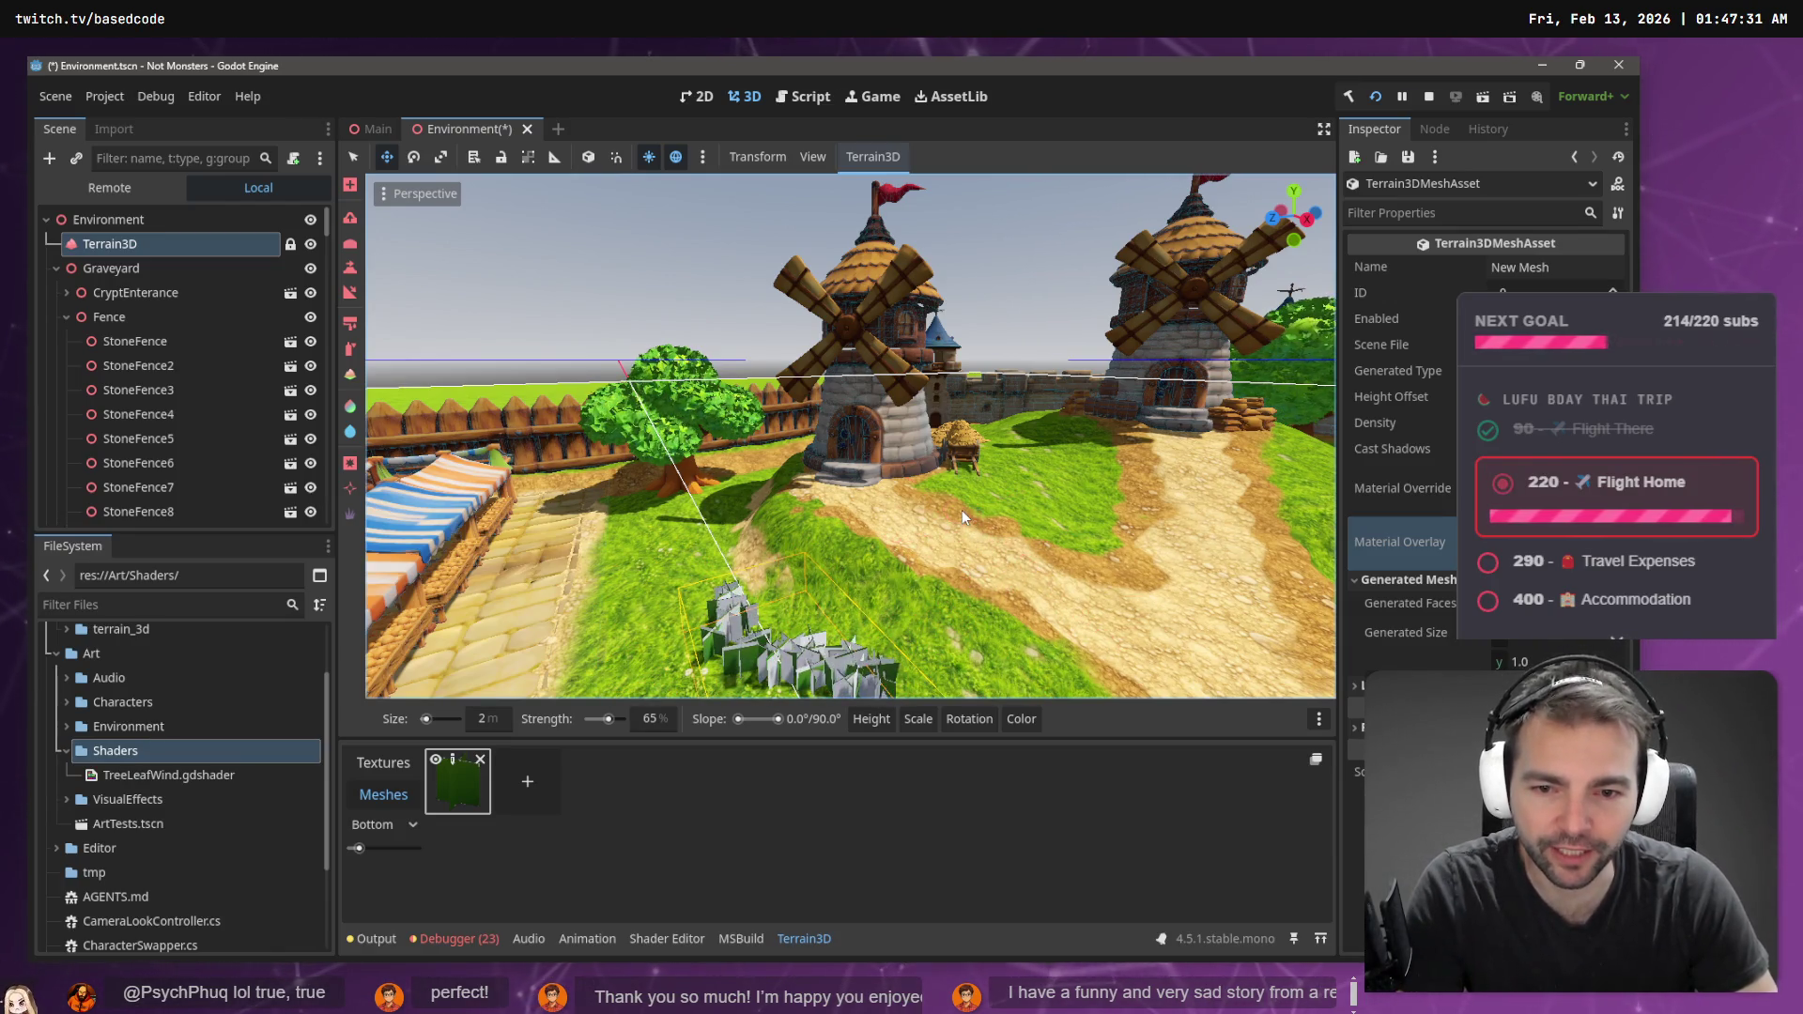
mouse_move(981, 521)
mouse_down()
mouse_move(1112, 195)
mouse_move(1062, 318)
mouse_move(1051, 413)
mouse_move(1092, 406)
mouse_up()
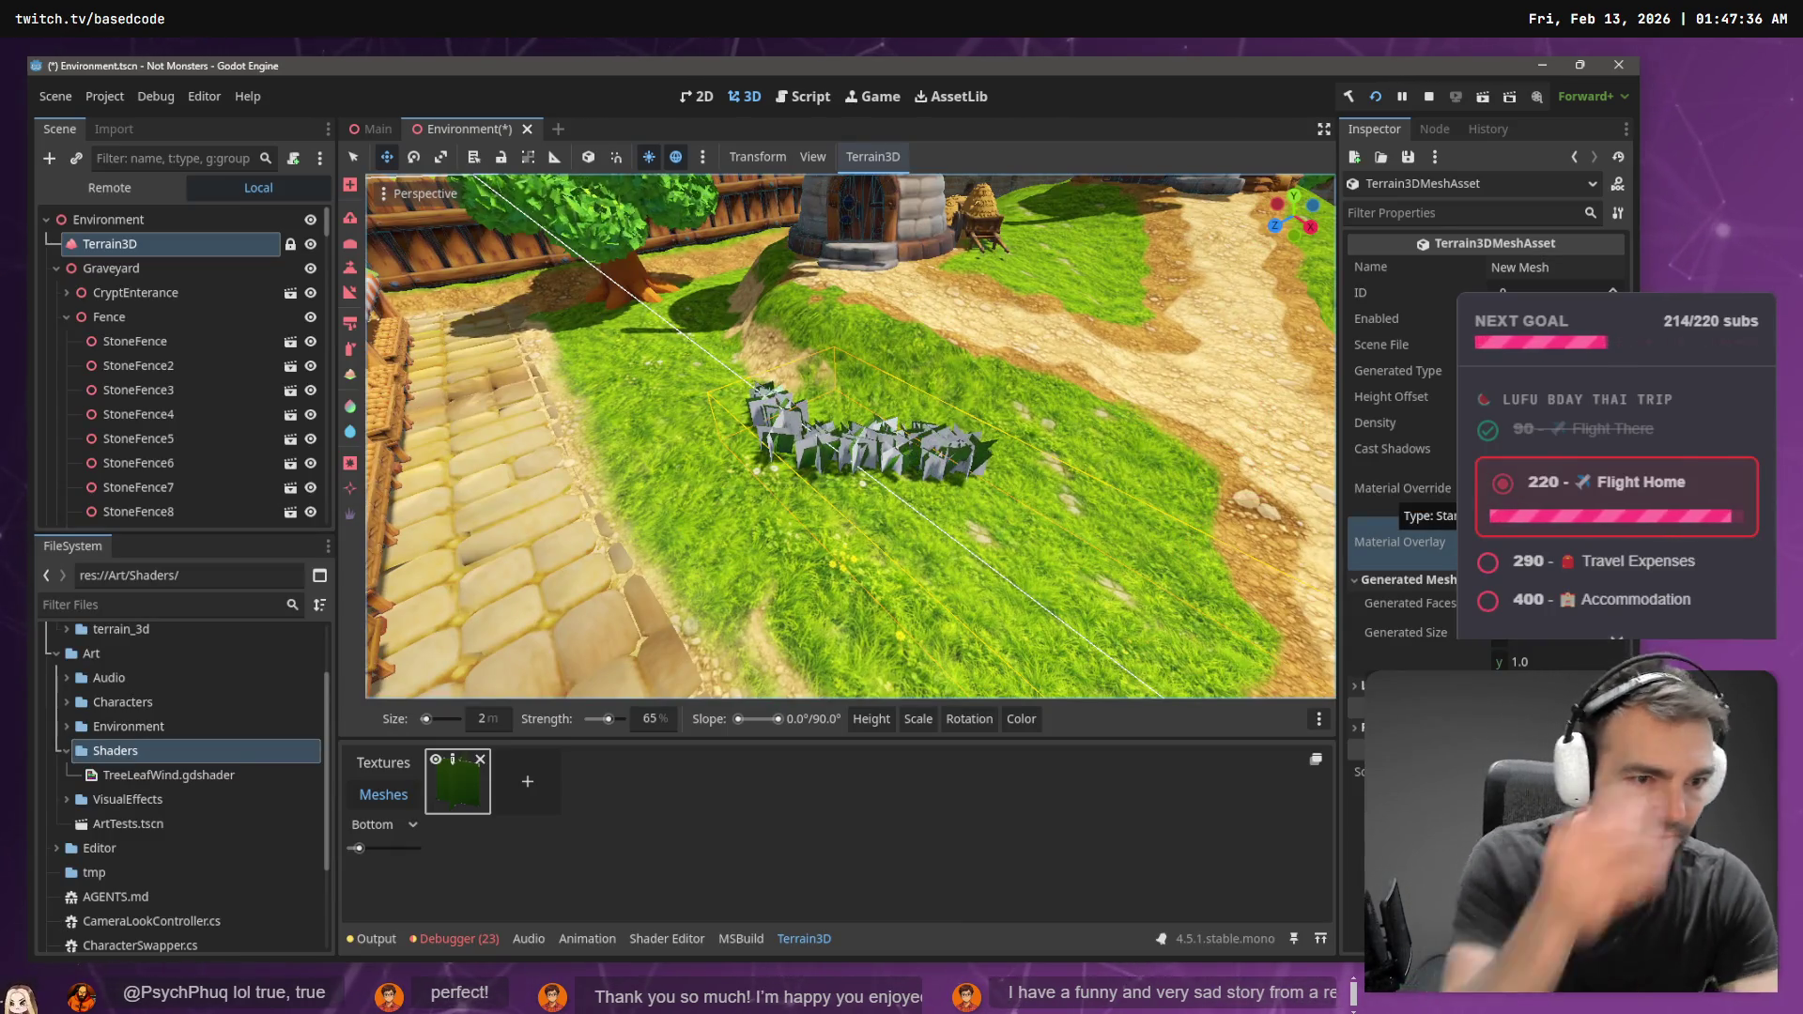
click(1403, 487)
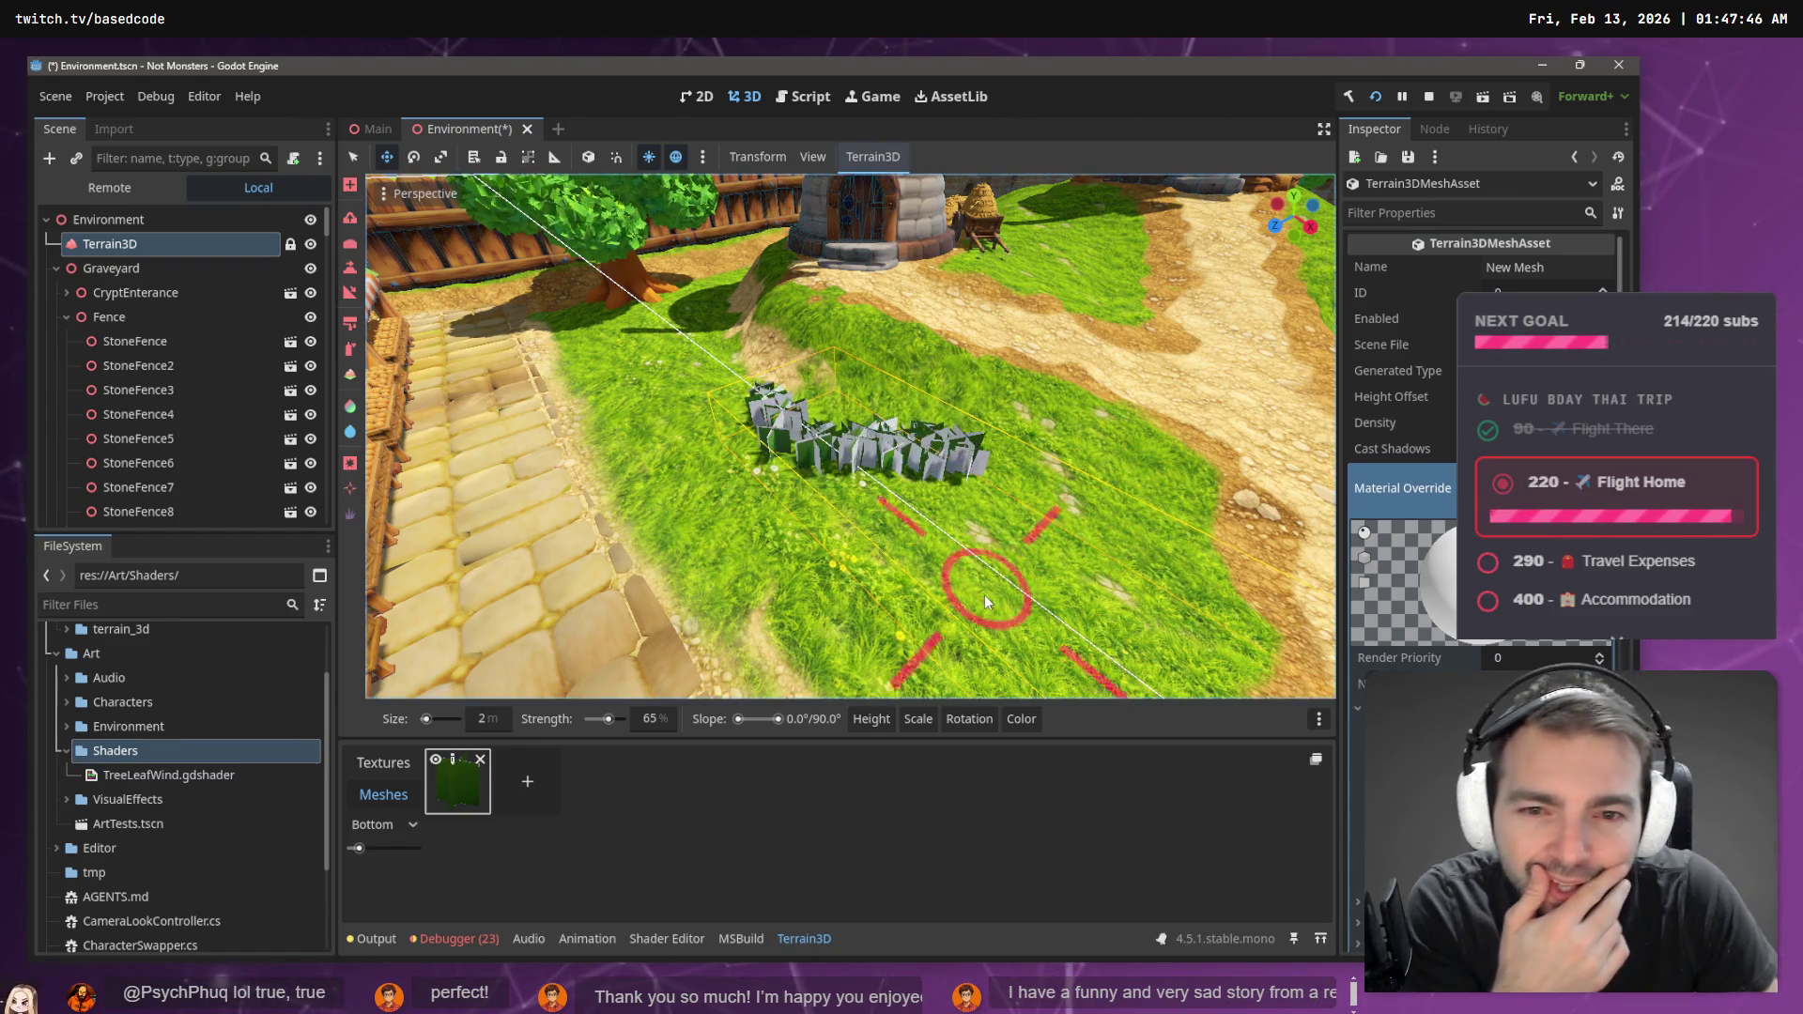
mouse_move(985, 595)
mouse_down()
mouse_move(902, 470)
mouse_move(711, 328)
mouse_up()
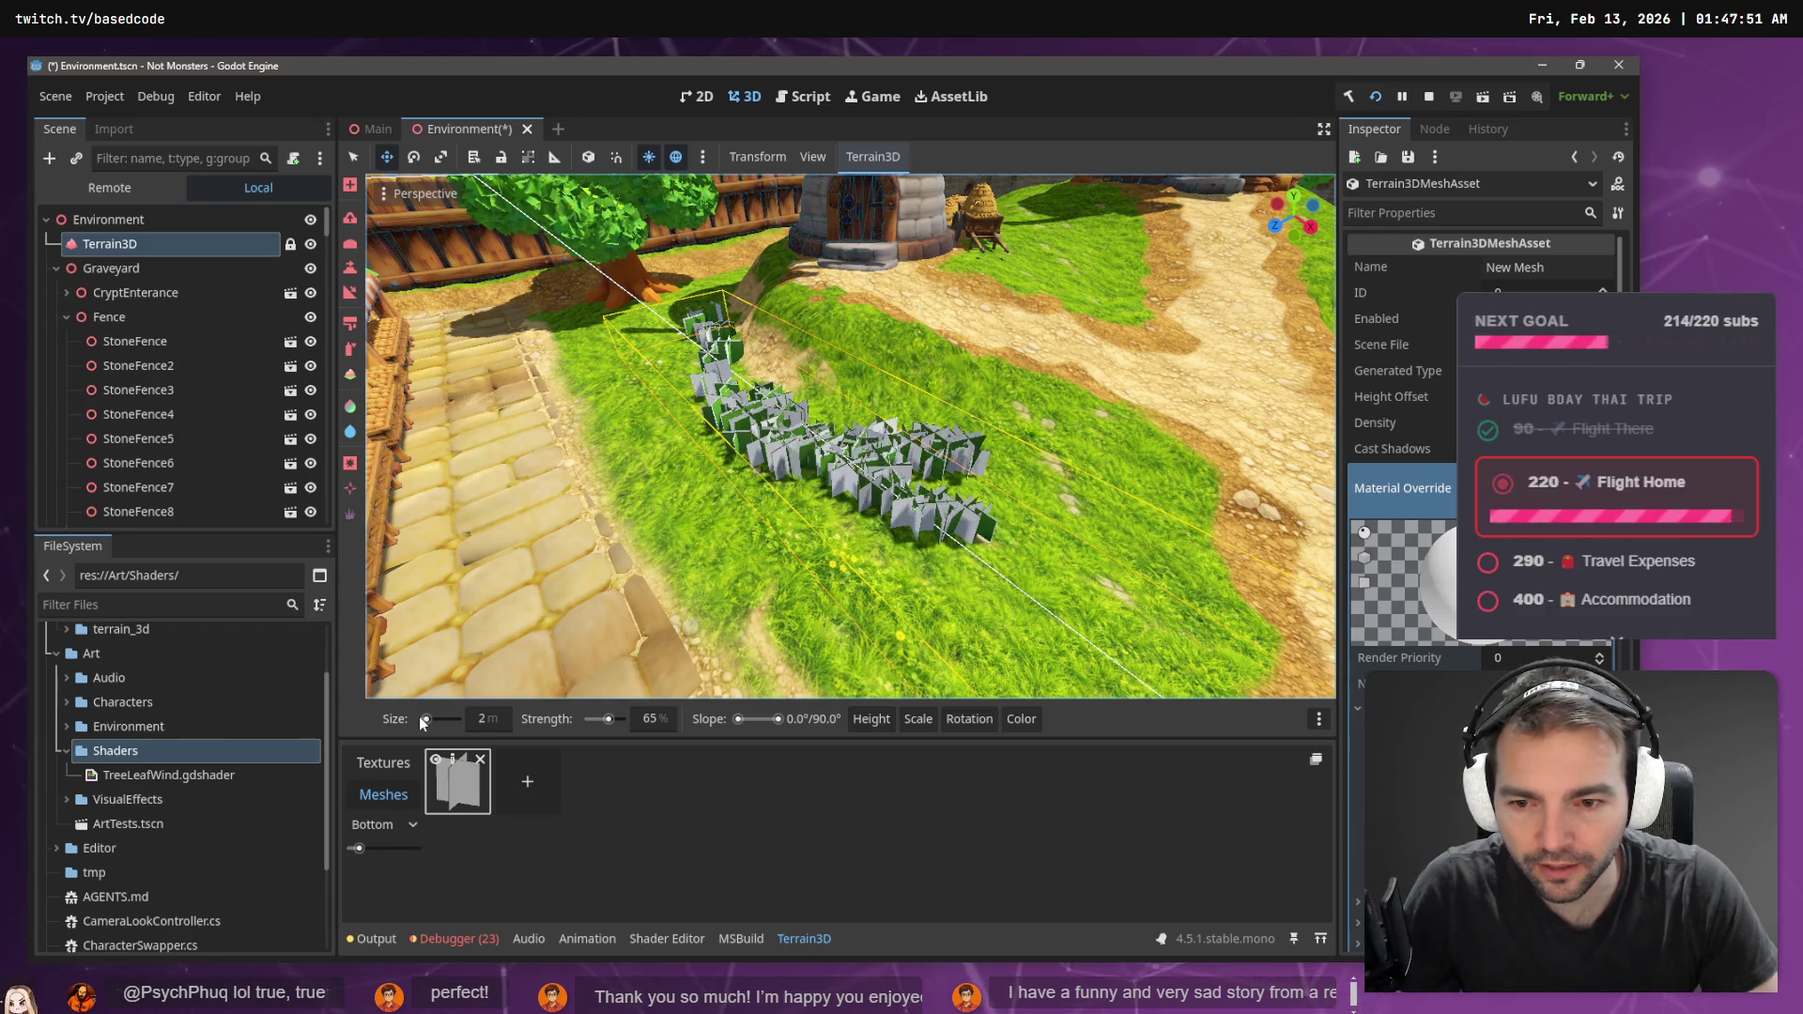
mouse_move(1000, 727)
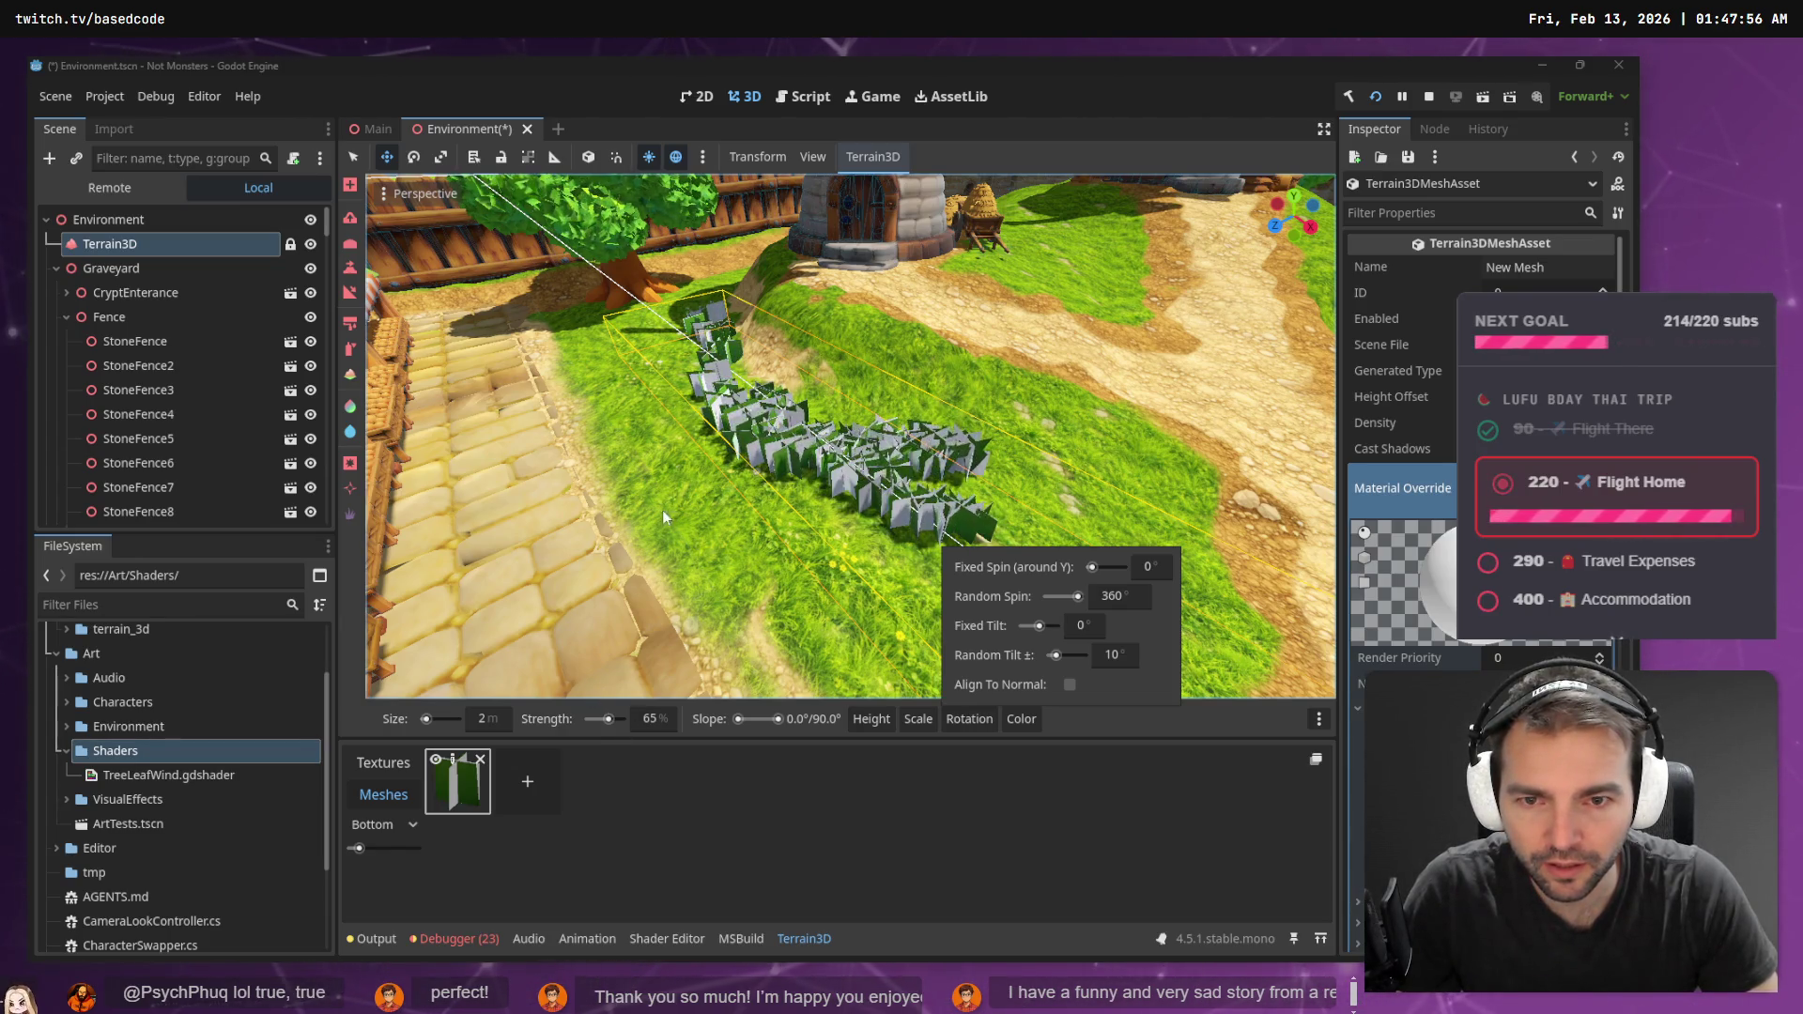
mouse_move(680, 448)
mouse_down()
mouse_move(699, 442)
mouse_move(883, 606)
mouse_move(1054, 561)
mouse_move(1090, 526)
mouse_move(1193, 535)
mouse_move(1221, 610)
mouse_move(1146, 681)
mouse_up()
scroll(1146, 681, down, 6)
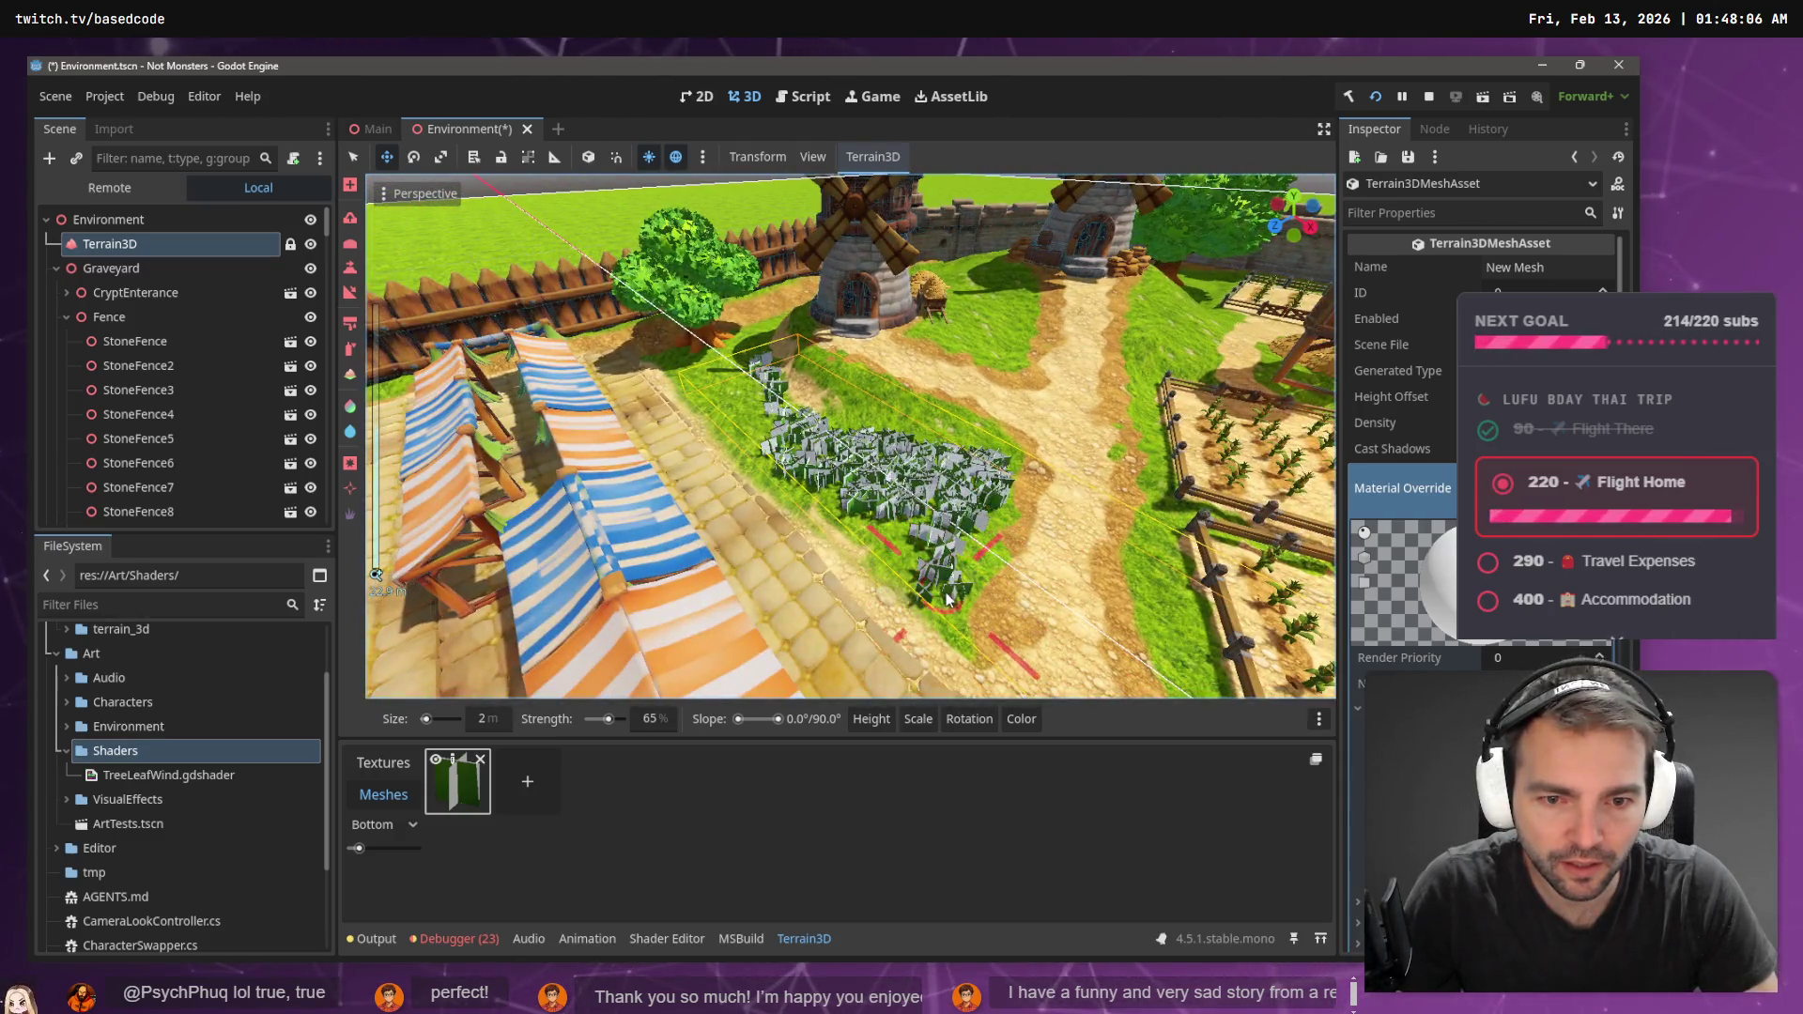
mouse_move(947, 599)
mouse_down()
mouse_move(769, 448)
mouse_move(714, 371)
mouse_move(794, 450)
mouse_move(713, 363)
mouse_move(845, 460)
mouse_move(733, 376)
mouse_move(827, 441)
mouse_move(862, 392)
mouse_move(846, 404)
mouse_move(887, 432)
mouse_up()
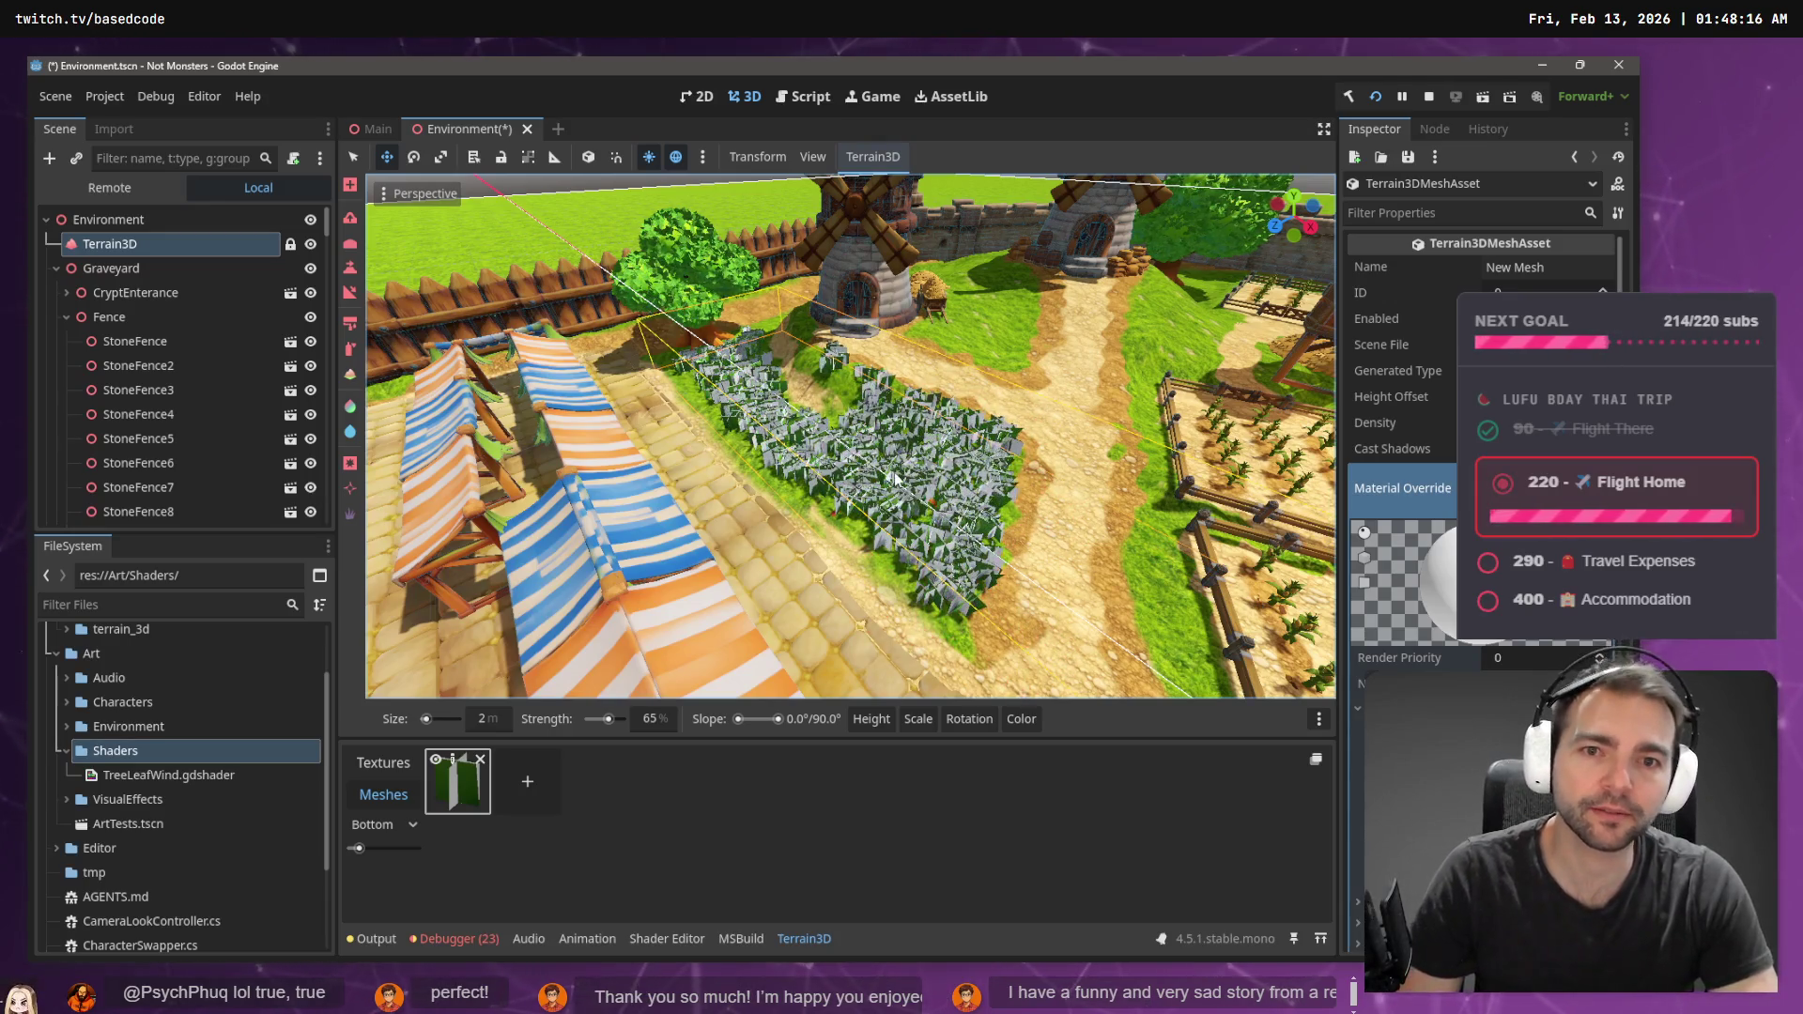
key(ctrl+s)
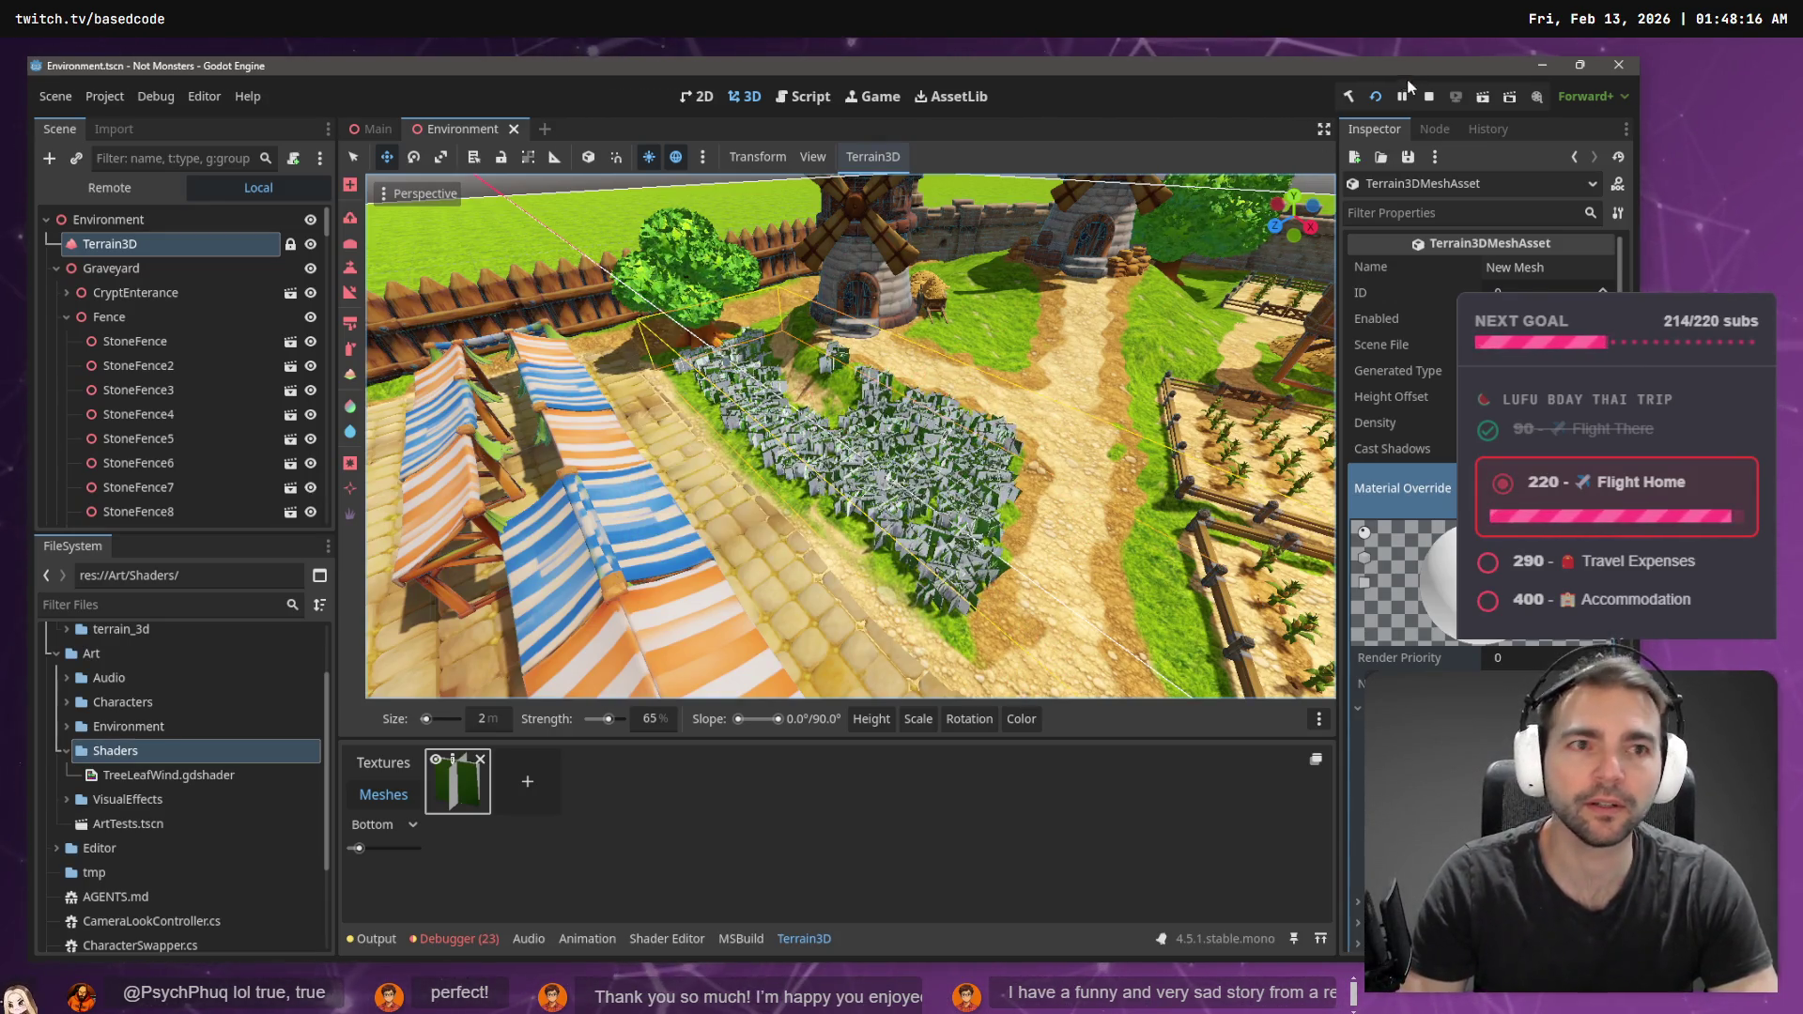
- Test-run the game, then set the foliage brush's random height to 3.25 m
click(1376, 98)
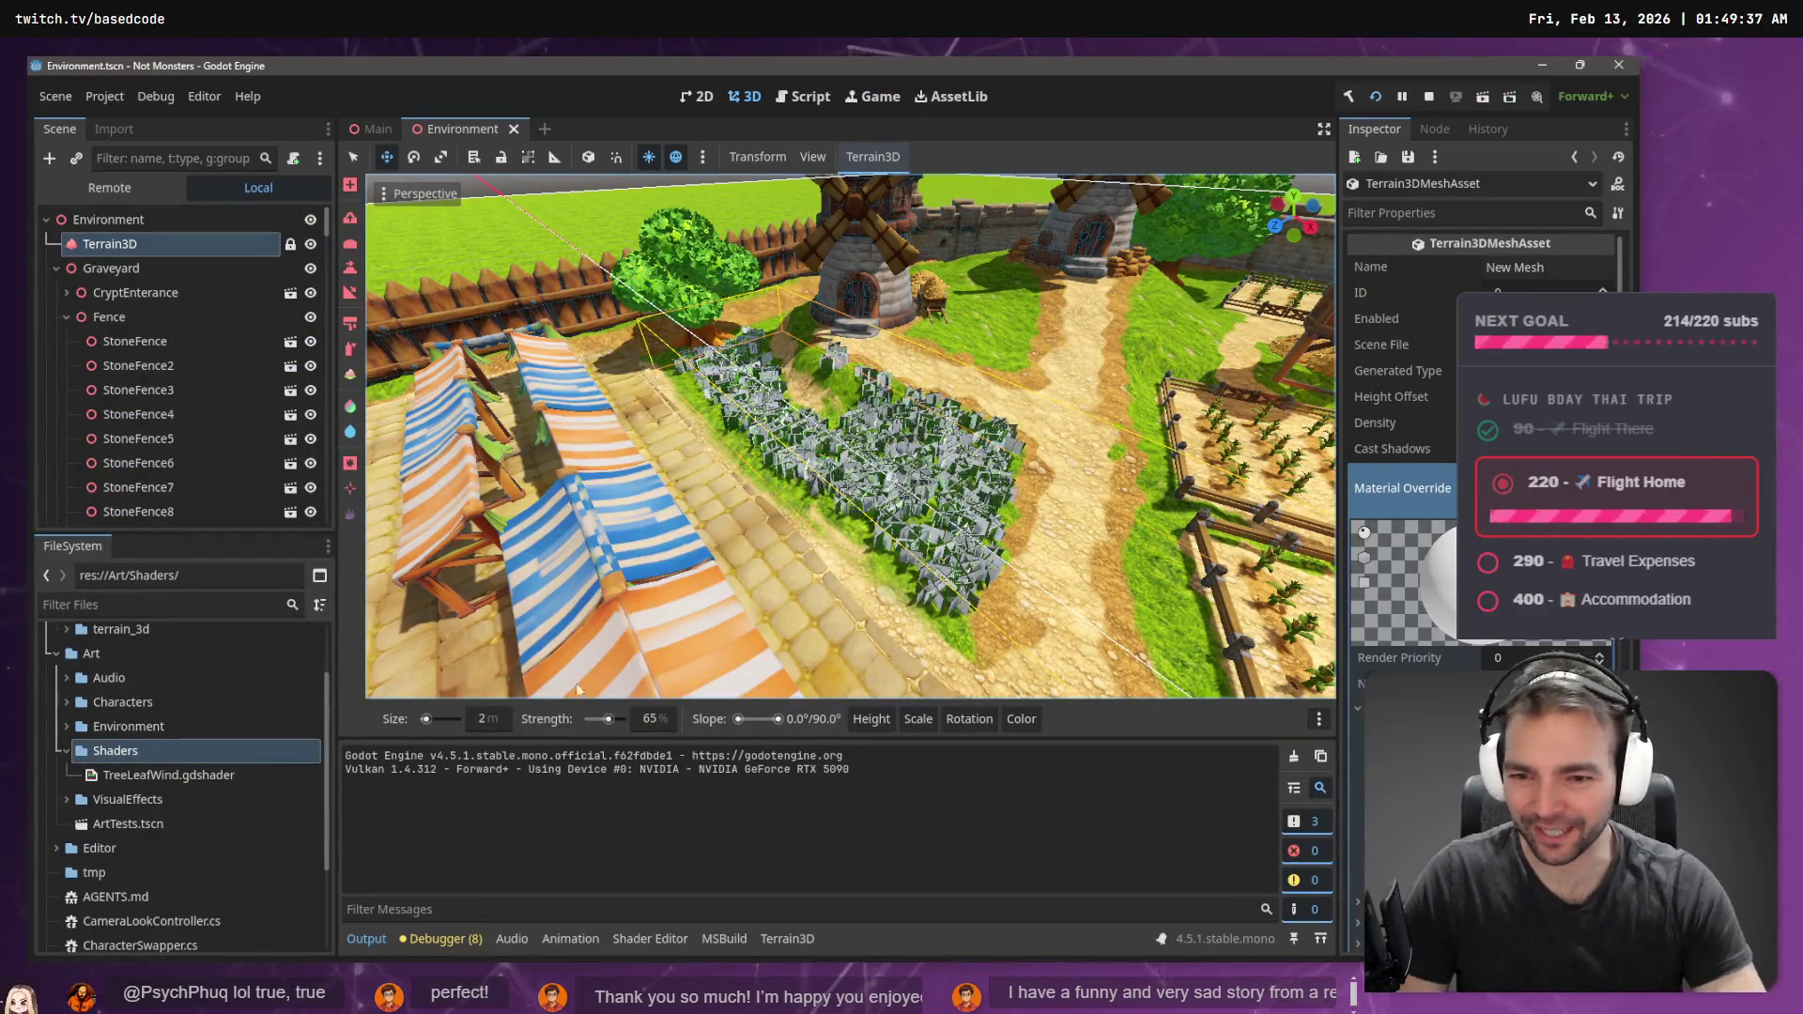
mouse_move(855, 724)
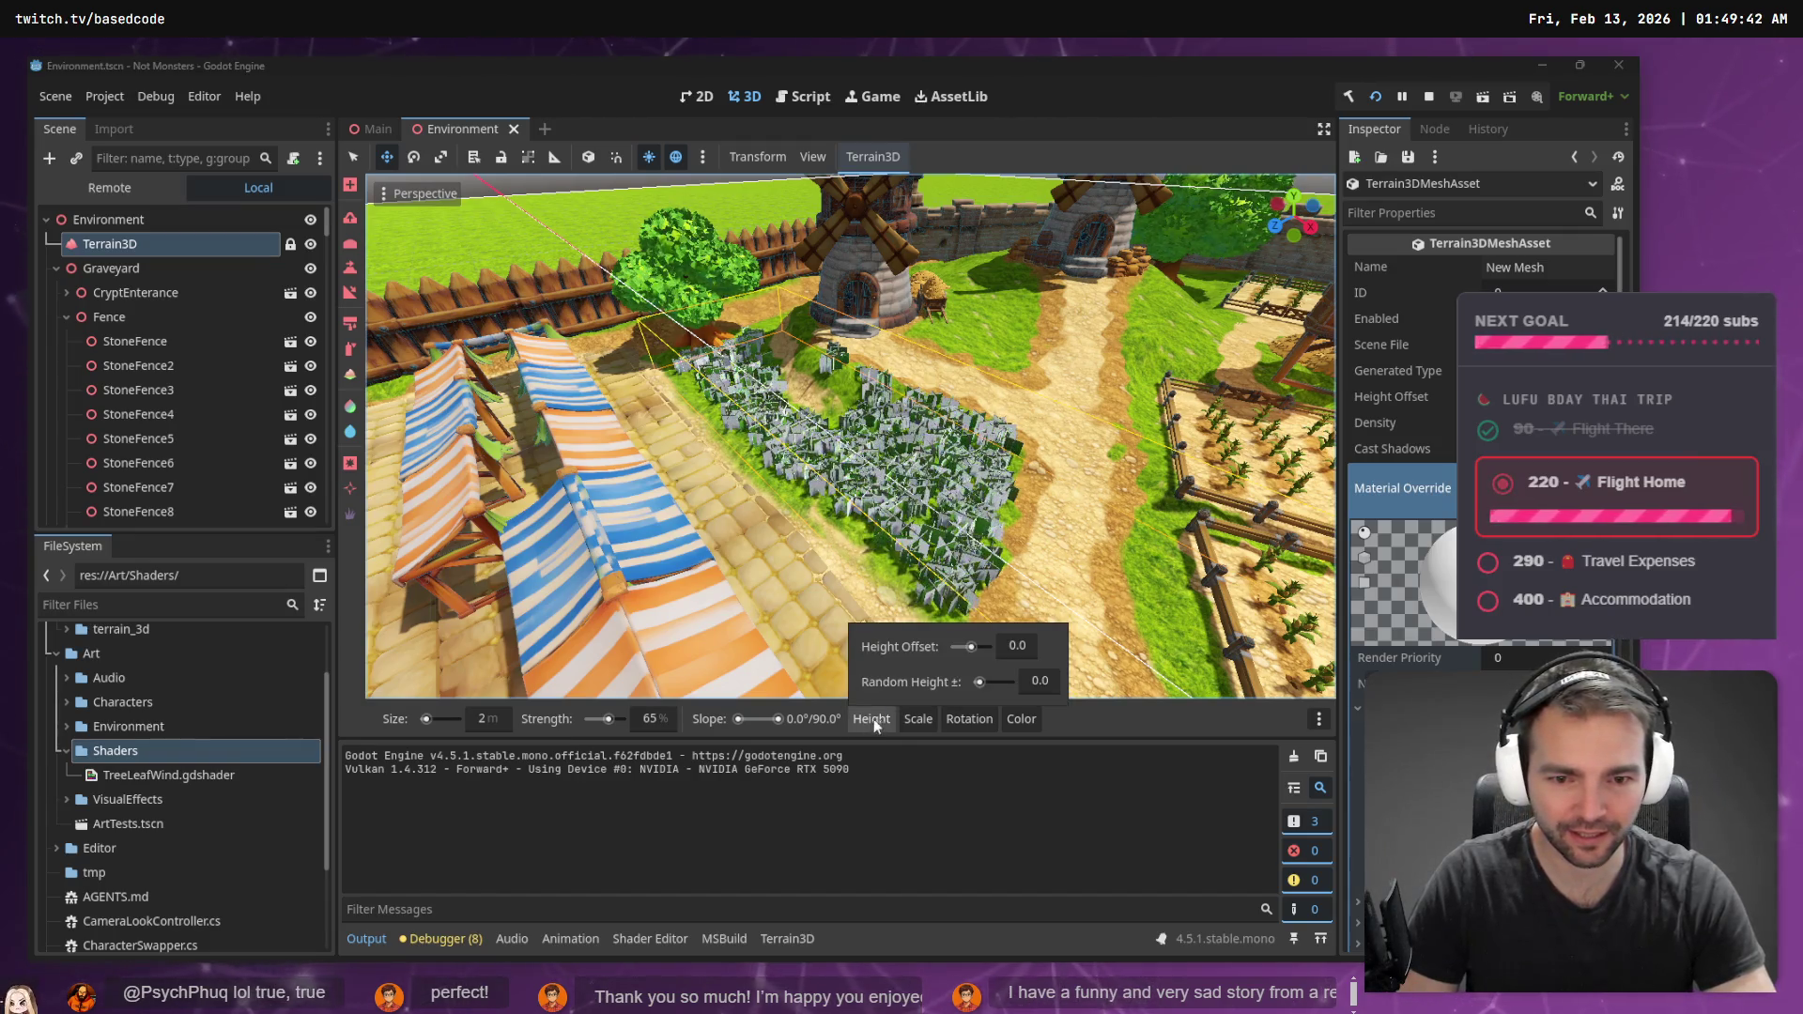
drag(984, 686, 991, 686)
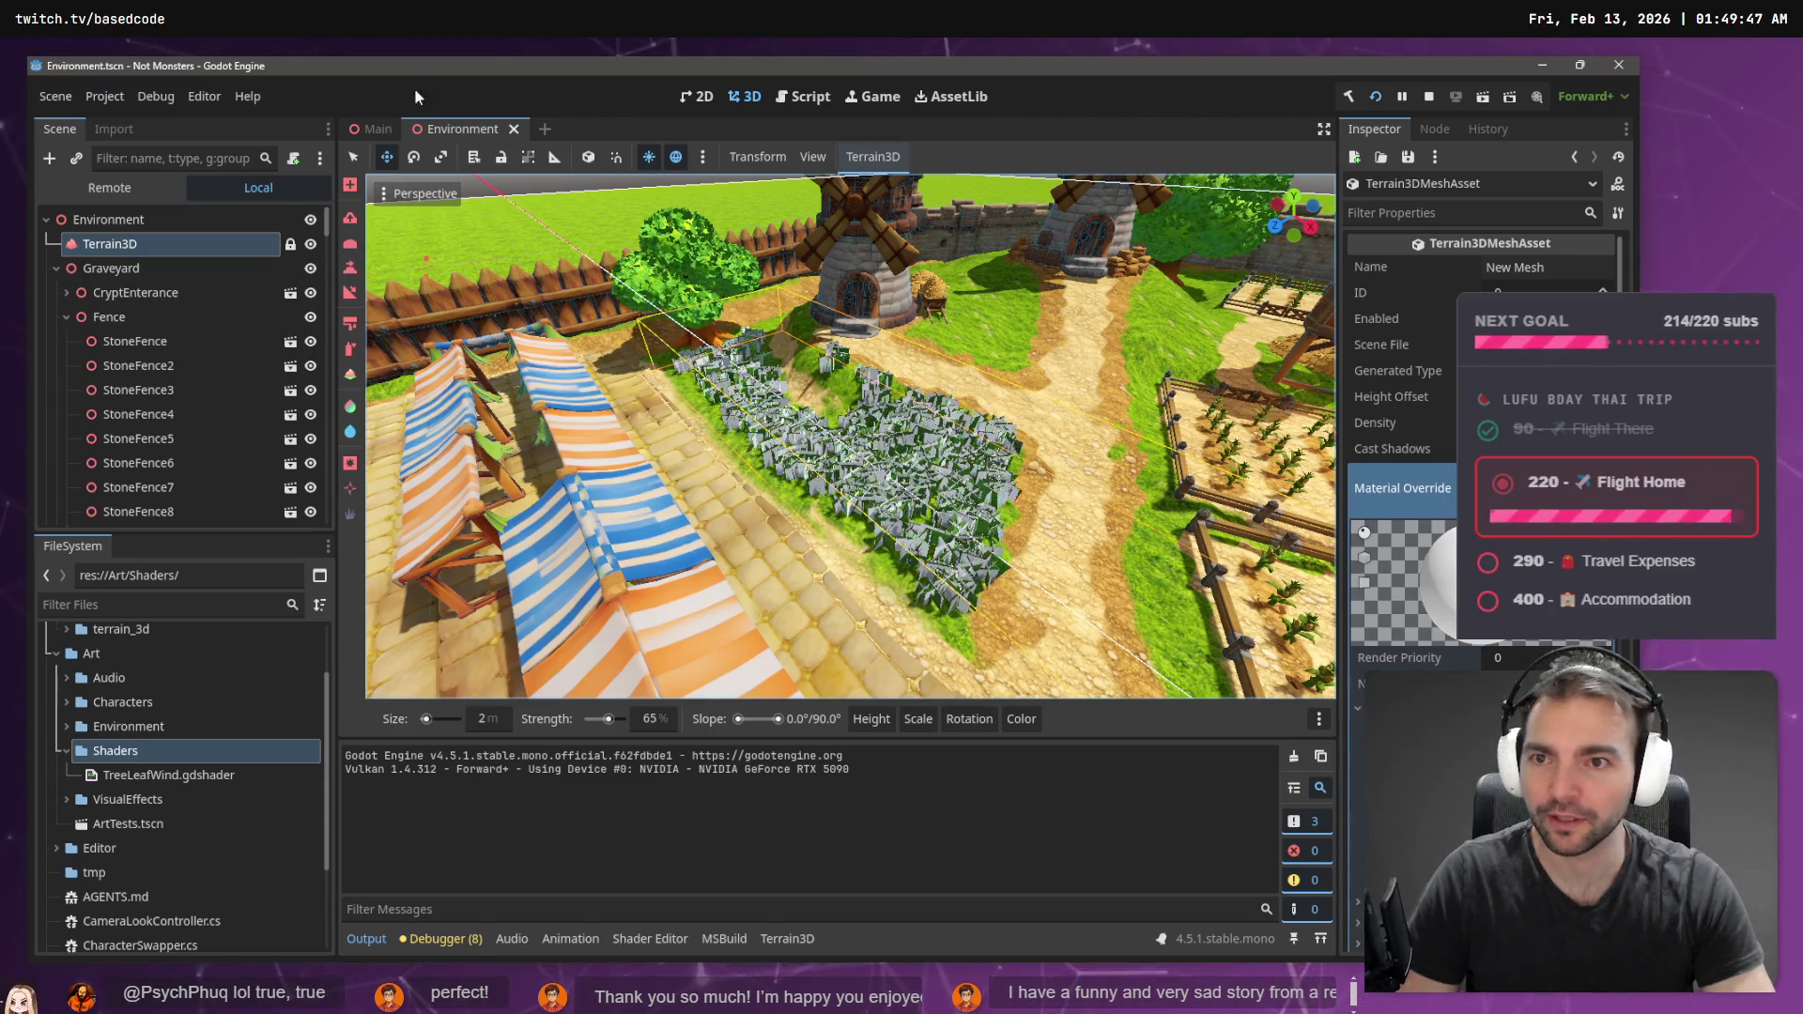
click(117, 242)
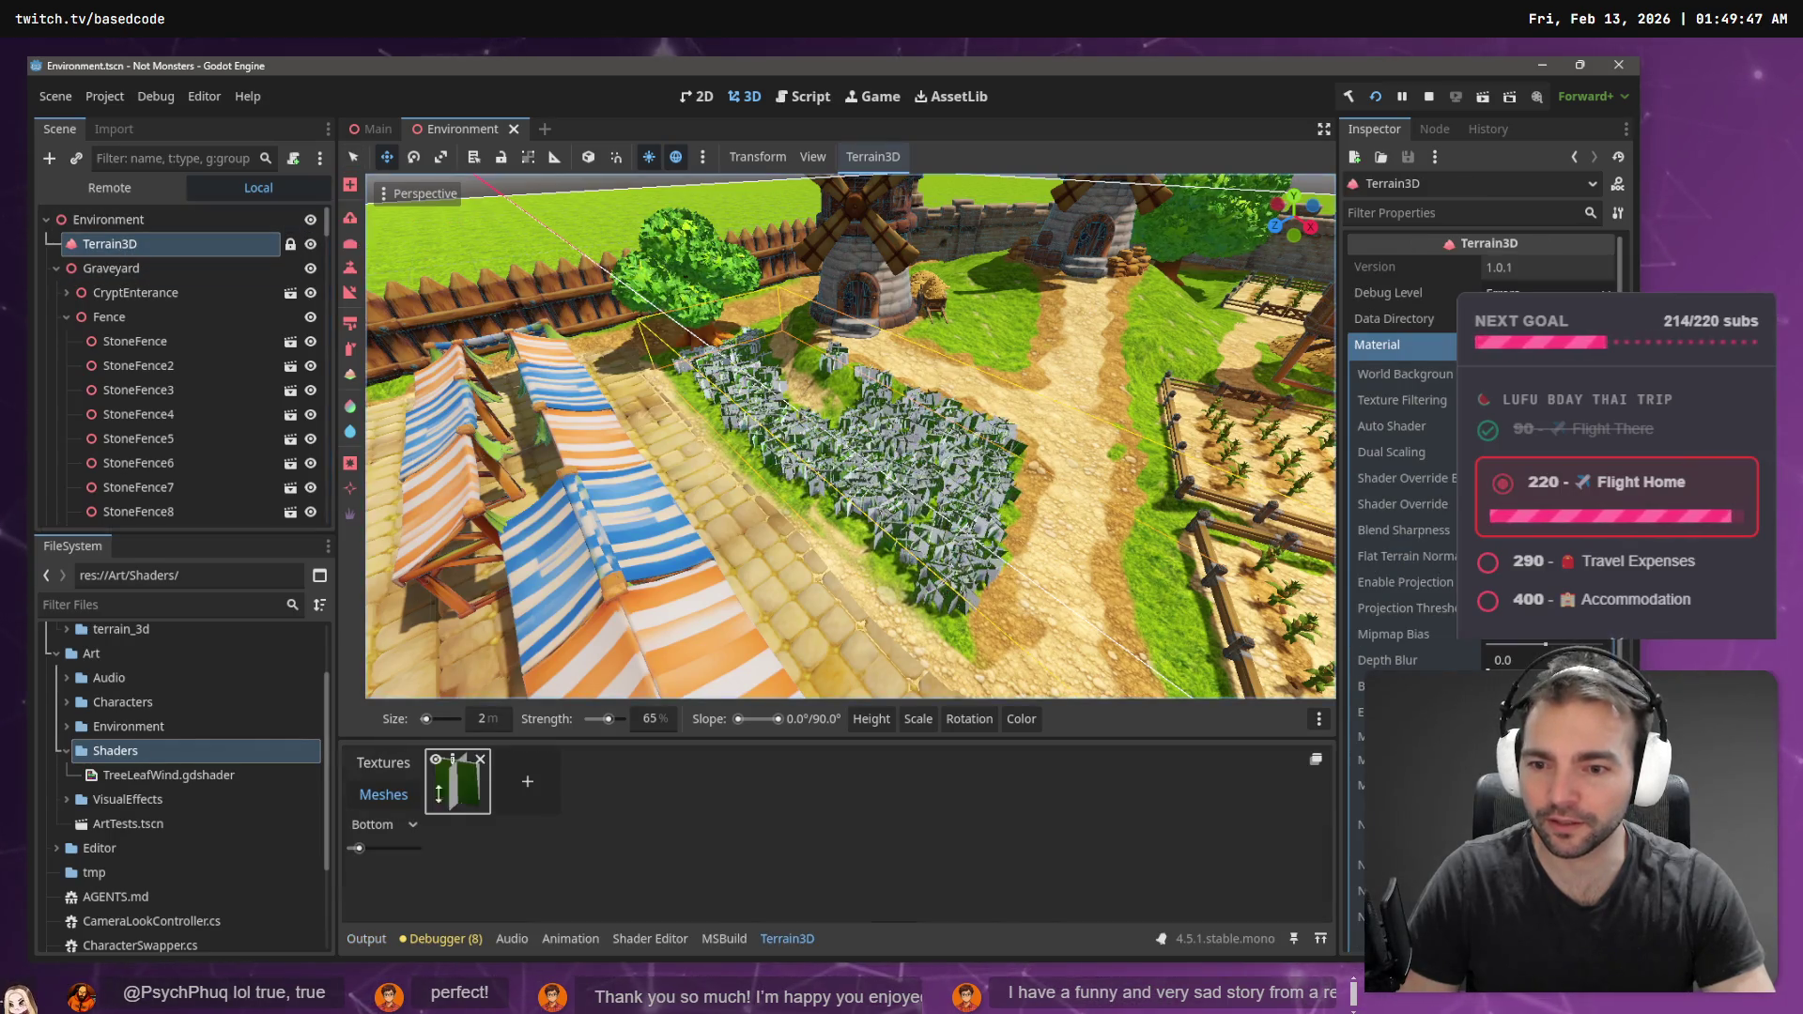
- Paint more foliage on the patch, set the brush to 17 m, and erase a sweep
mouse_move(890, 722)
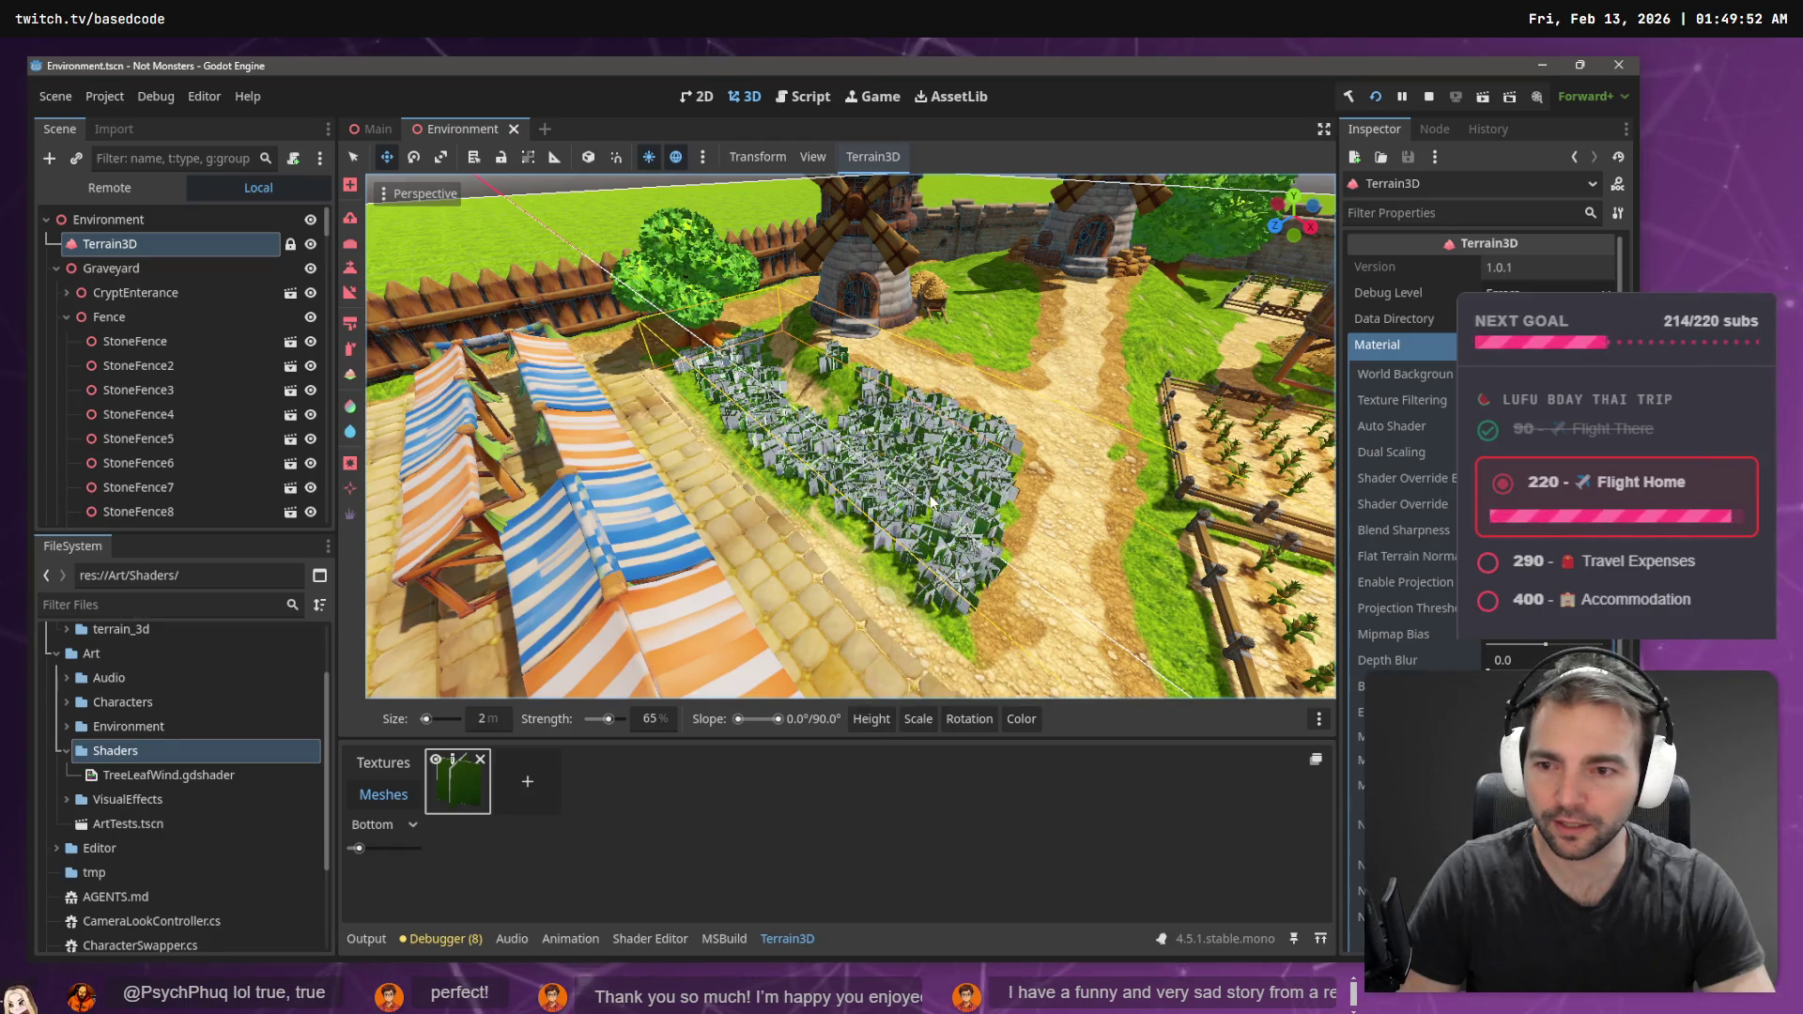
drag(933, 505, 986, 579)
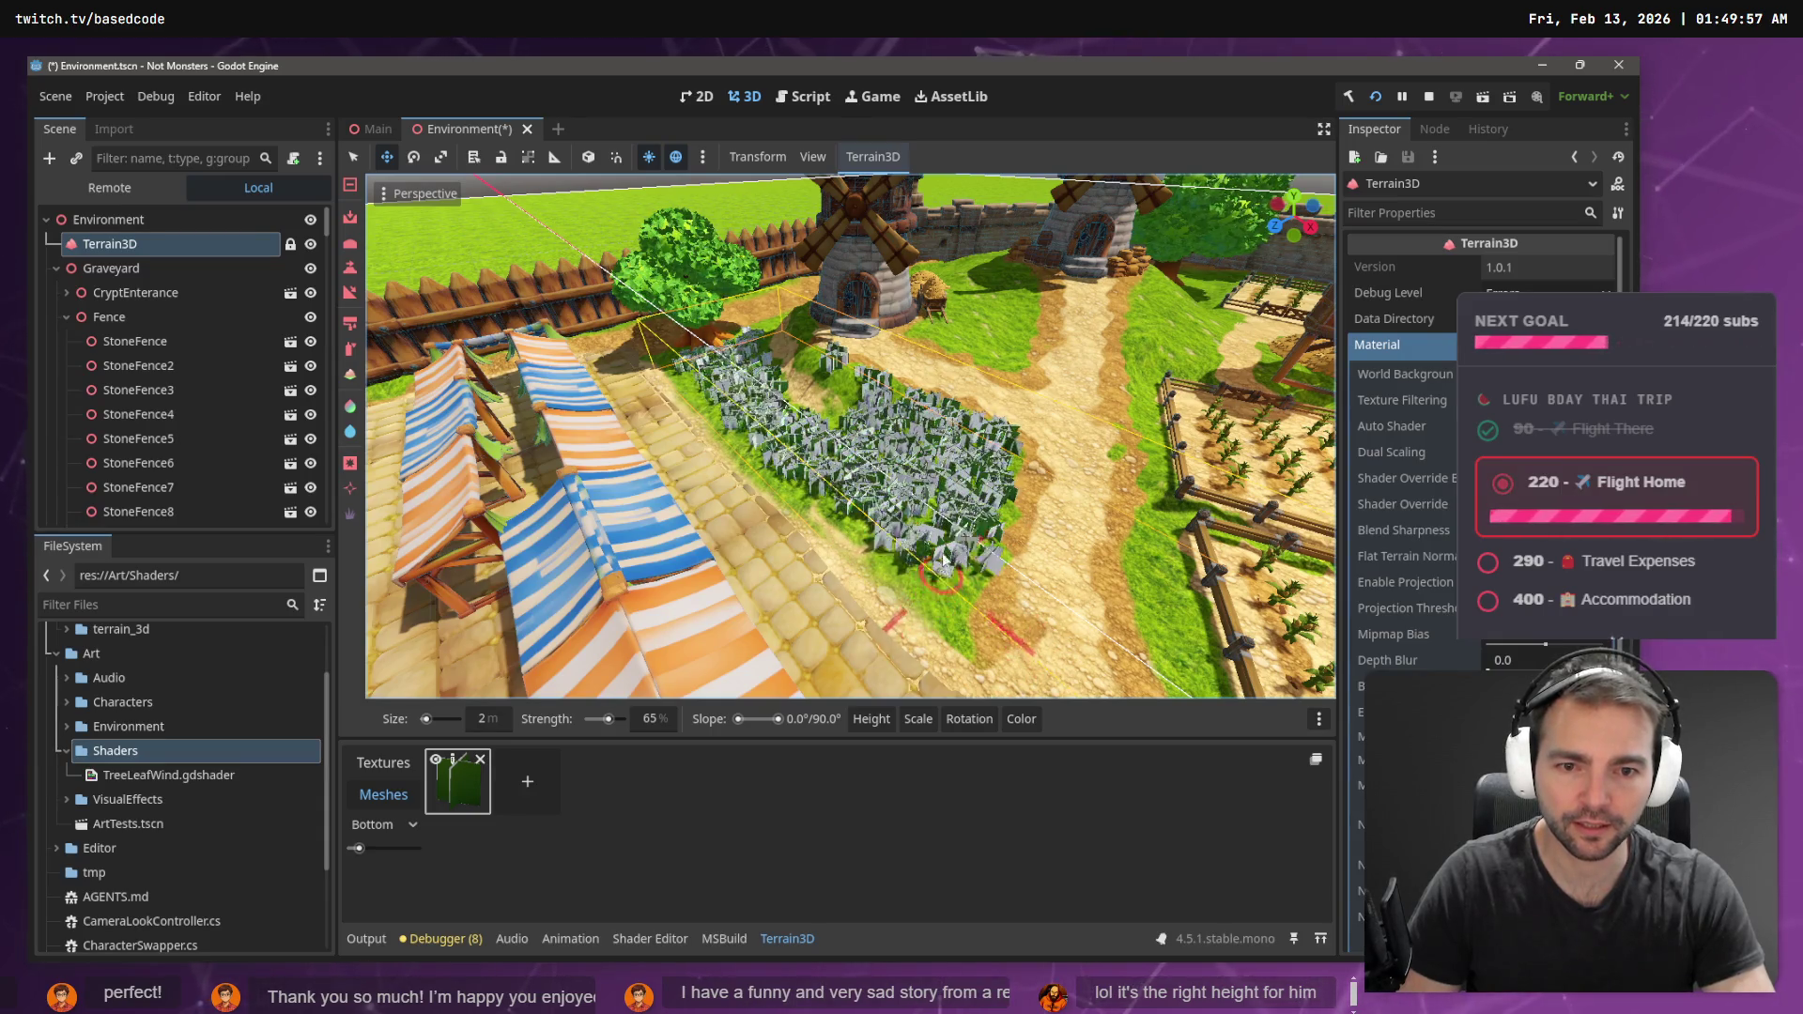
mouse_move(988, 477)
mouse_down()
mouse_move(950, 580)
mouse_move(938, 561)
mouse_move(947, 582)
mouse_move(960, 501)
mouse_up()
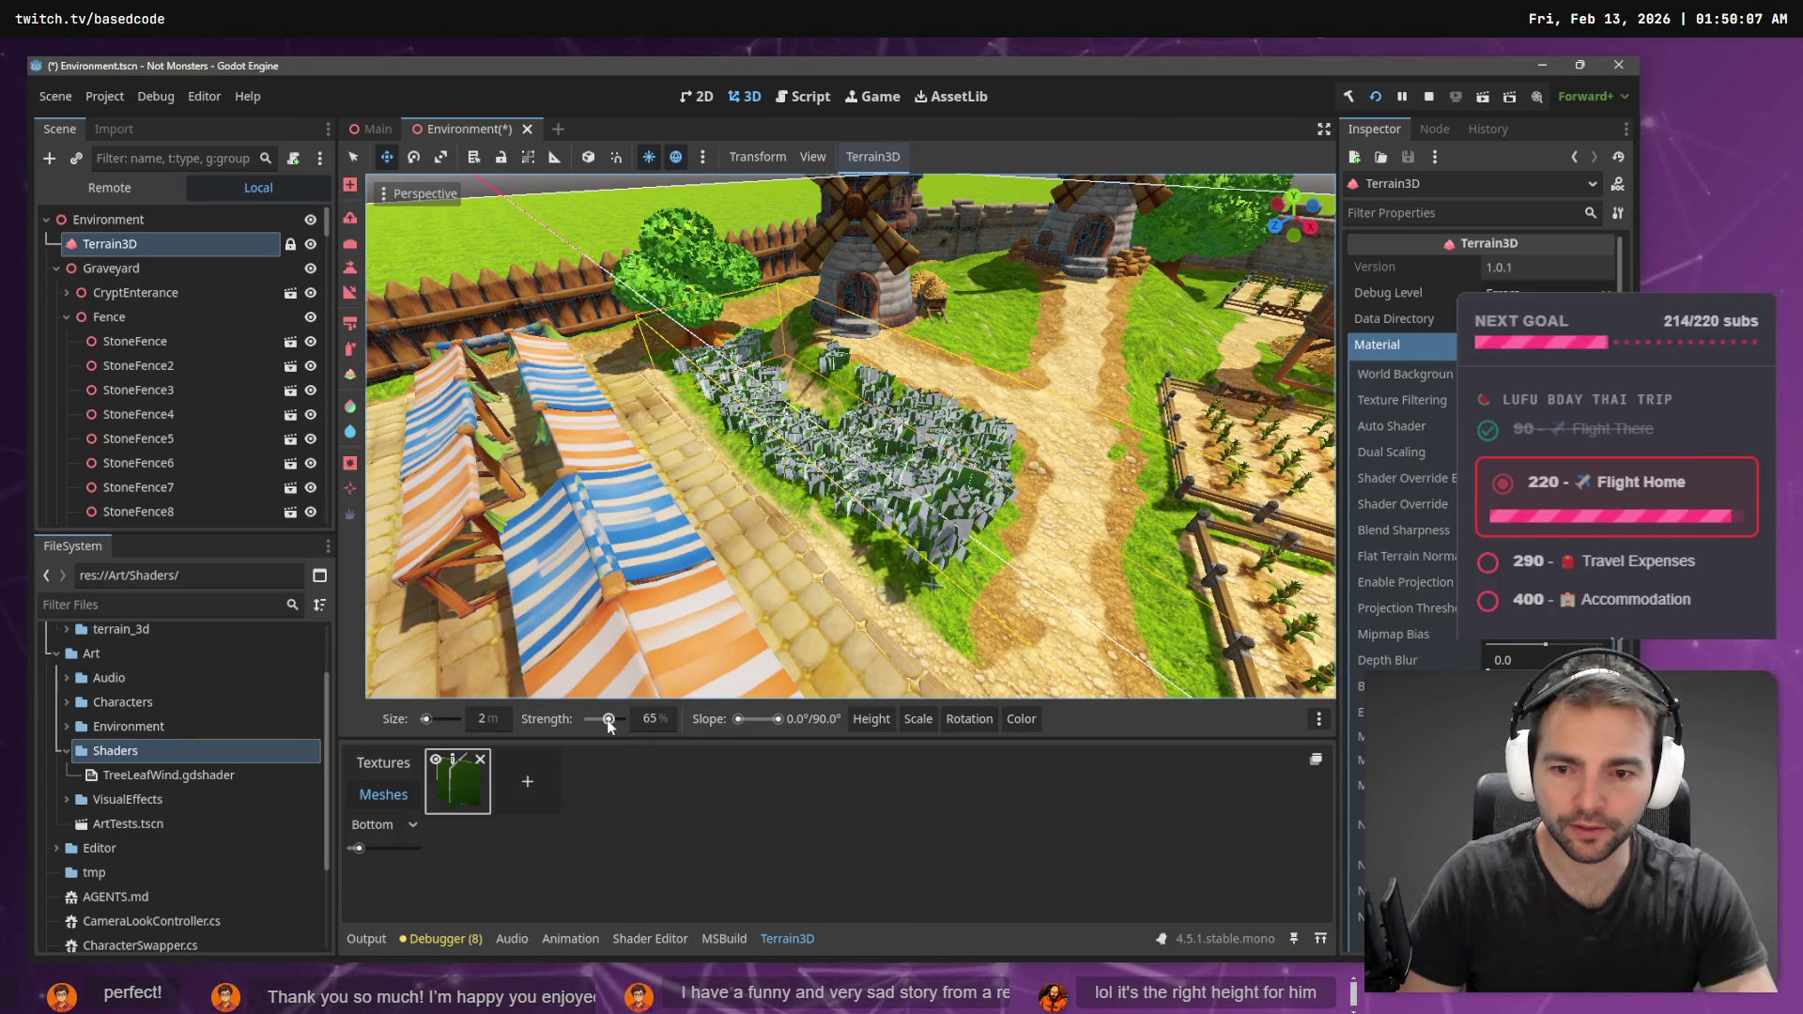
click(431, 720)
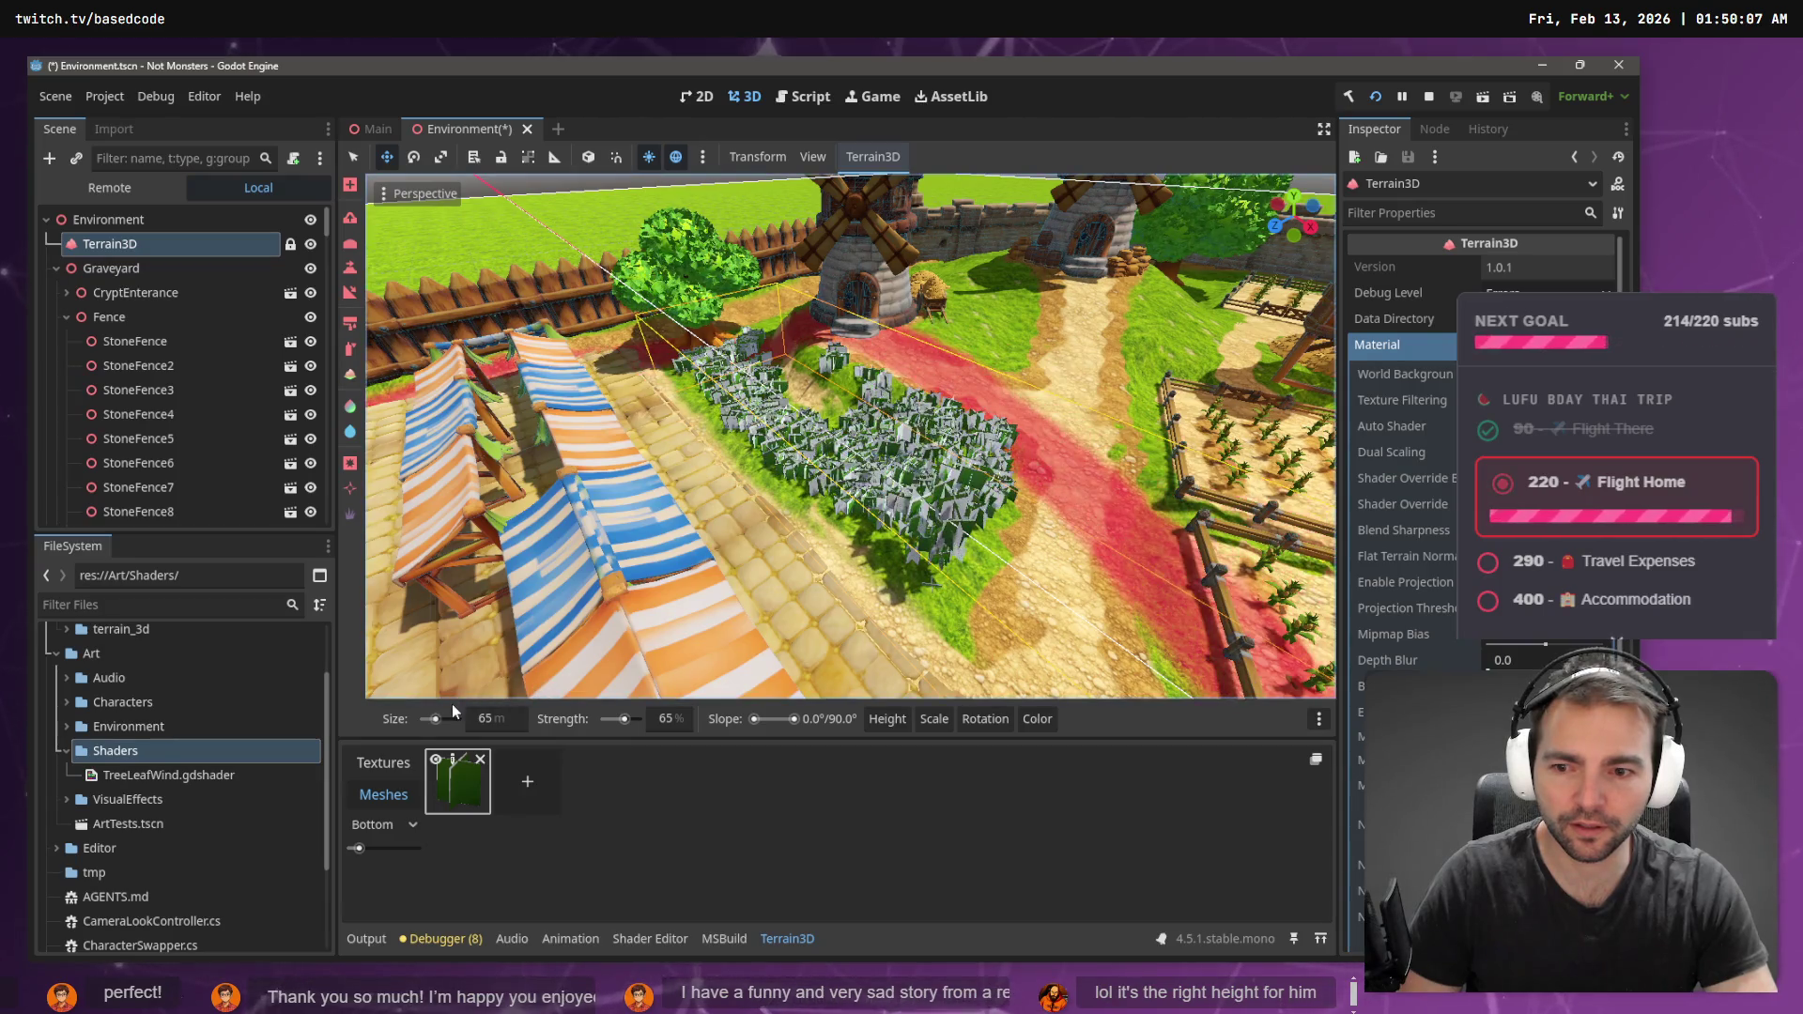
drag(431, 719, 428, 720)
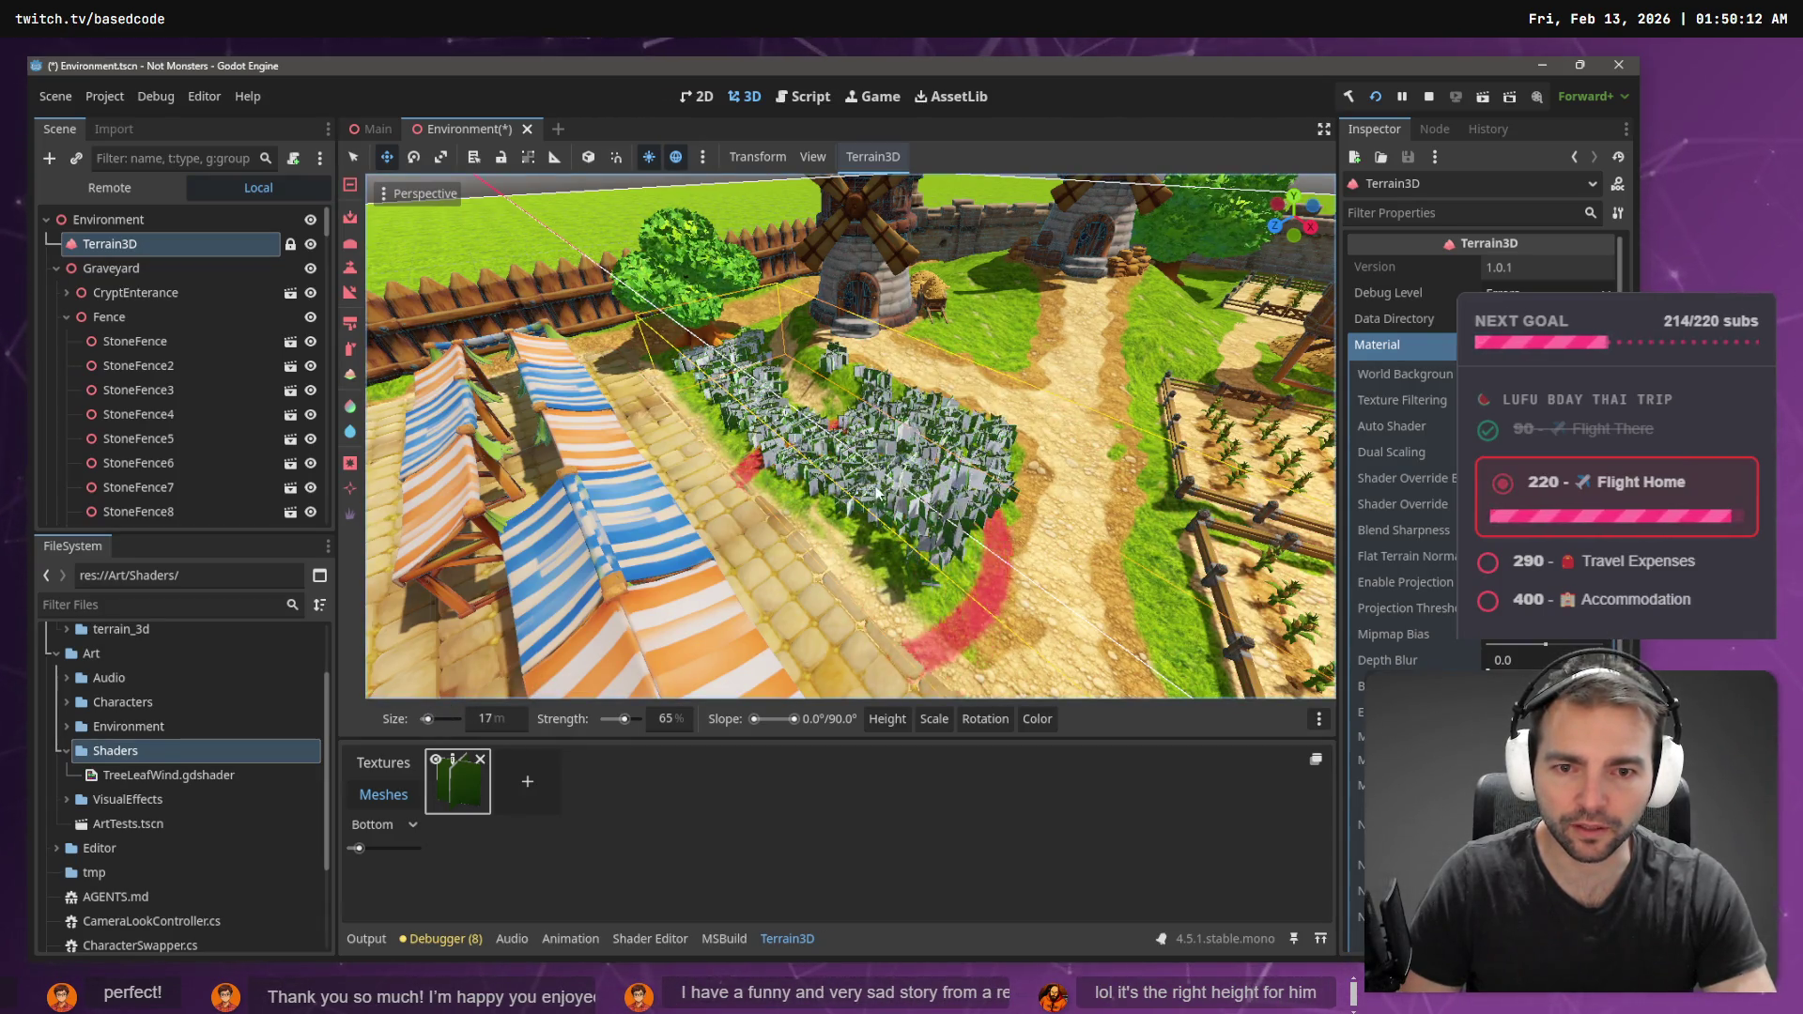
ctrl+click(913, 458)
mouse_move(913, 457)
mouse_down()
mouse_move(780, 376)
mouse_move(742, 376)
mouse_move(748, 353)
mouse_up()
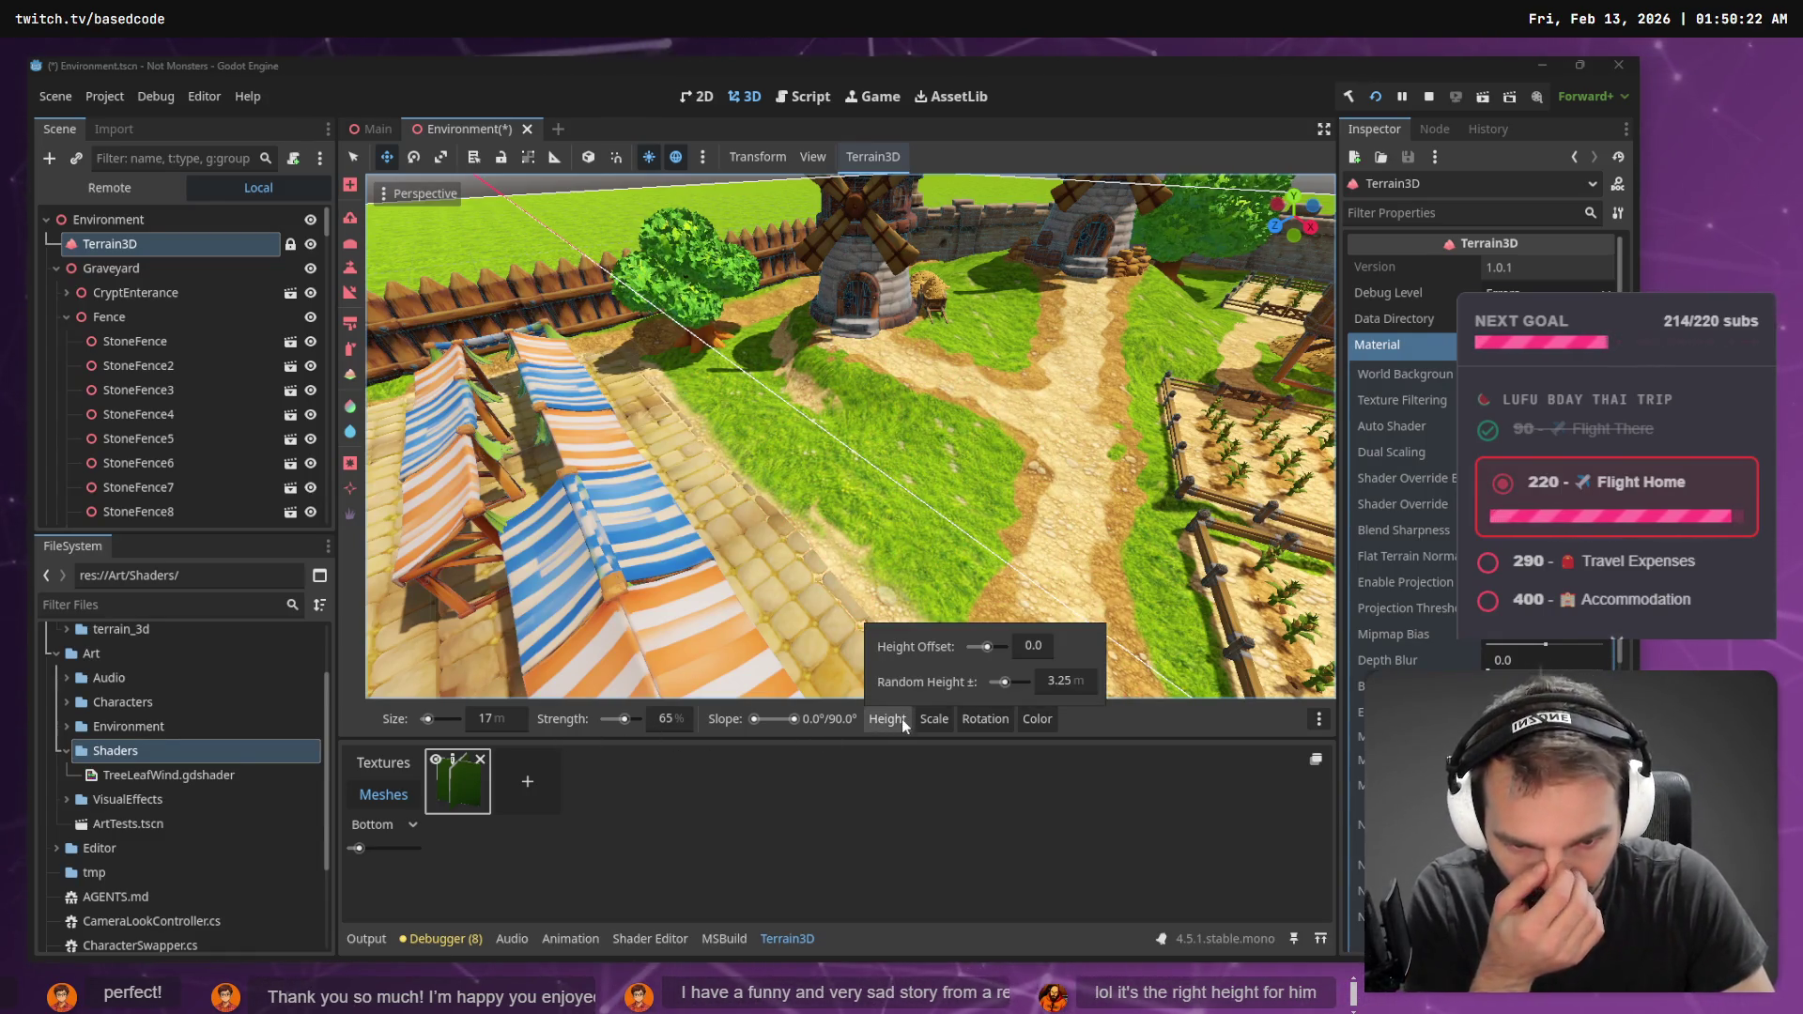
- Set random height to 2.05 m and random tilt to 20°, then test-paint and undo
mouse_move(903, 721)
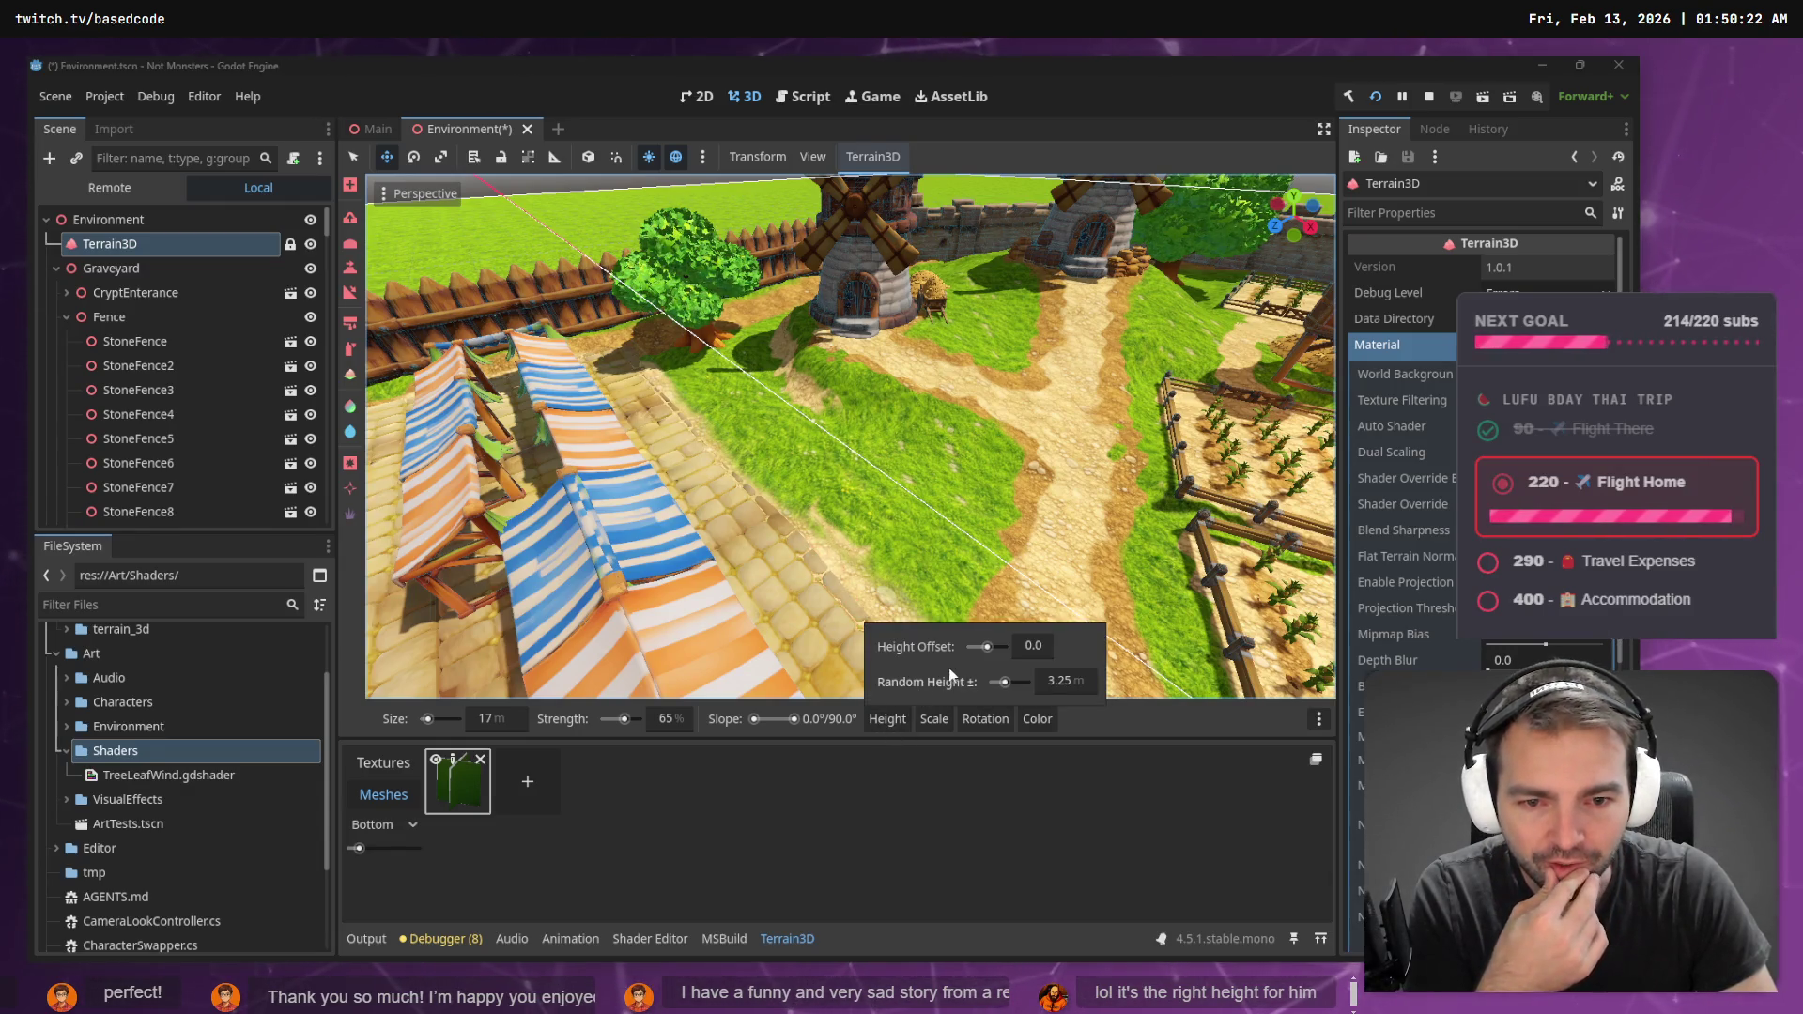
click(1003, 685)
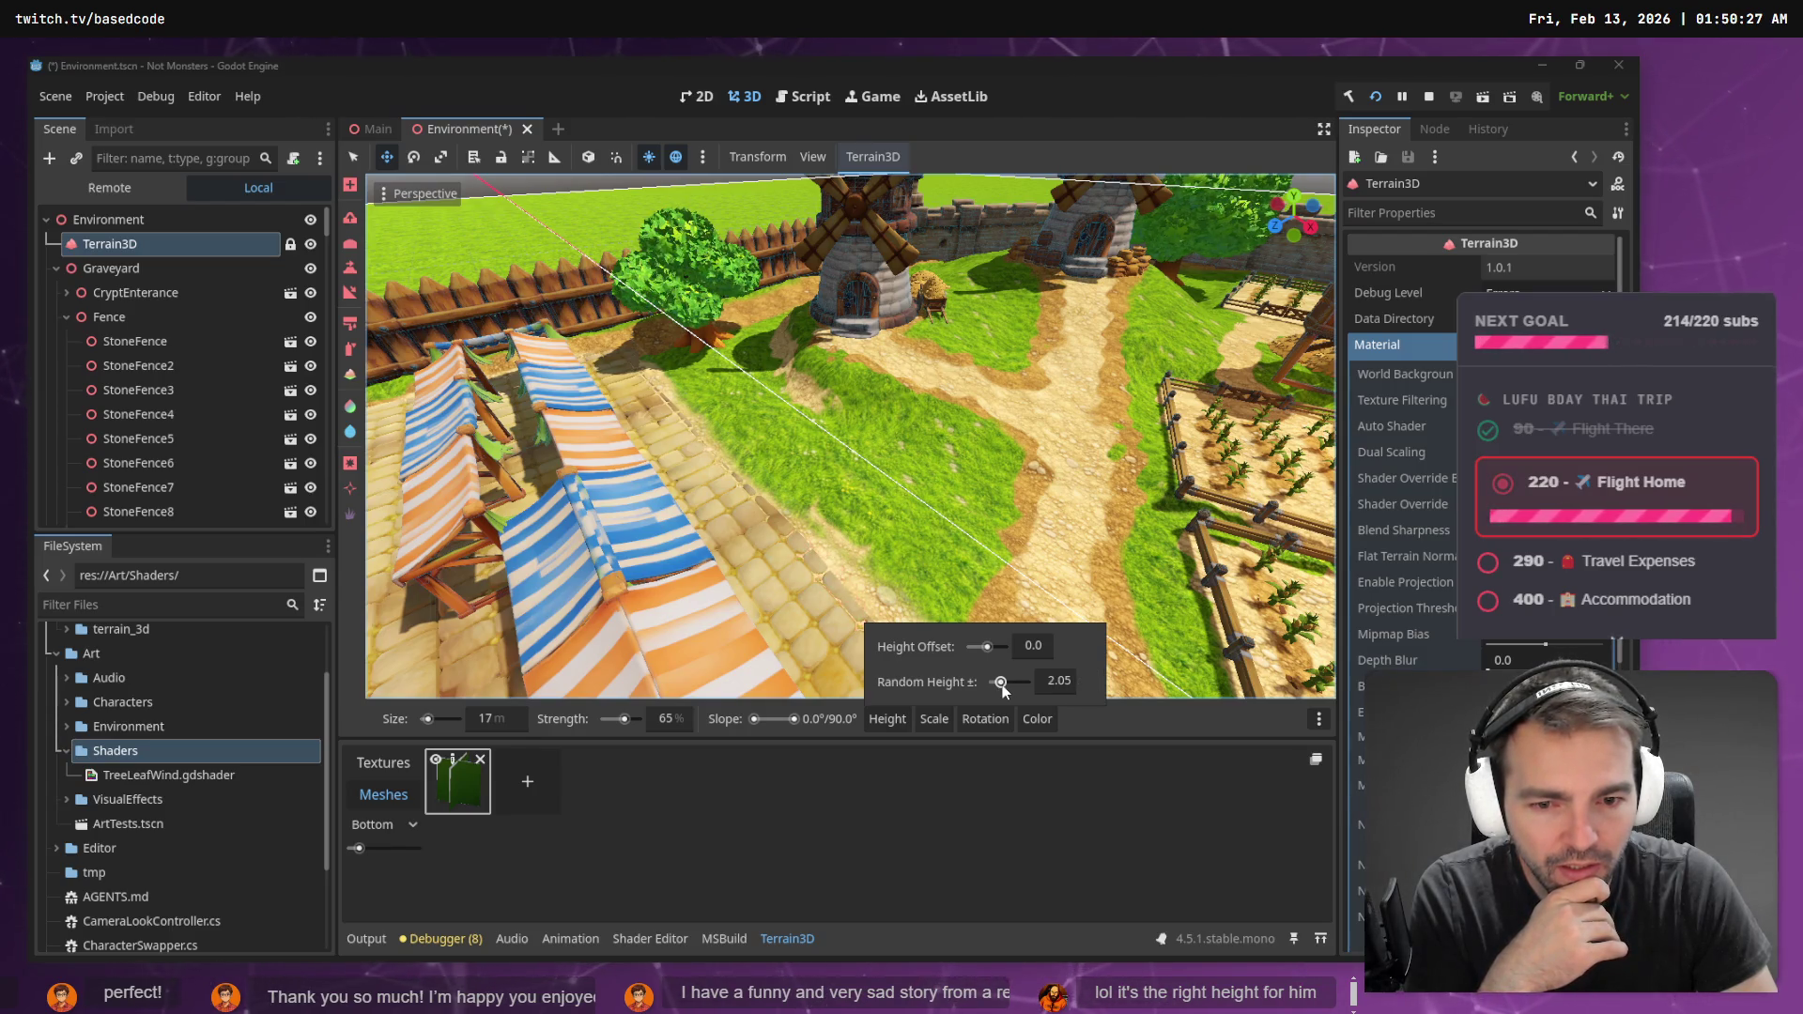
mouse_move(985, 719)
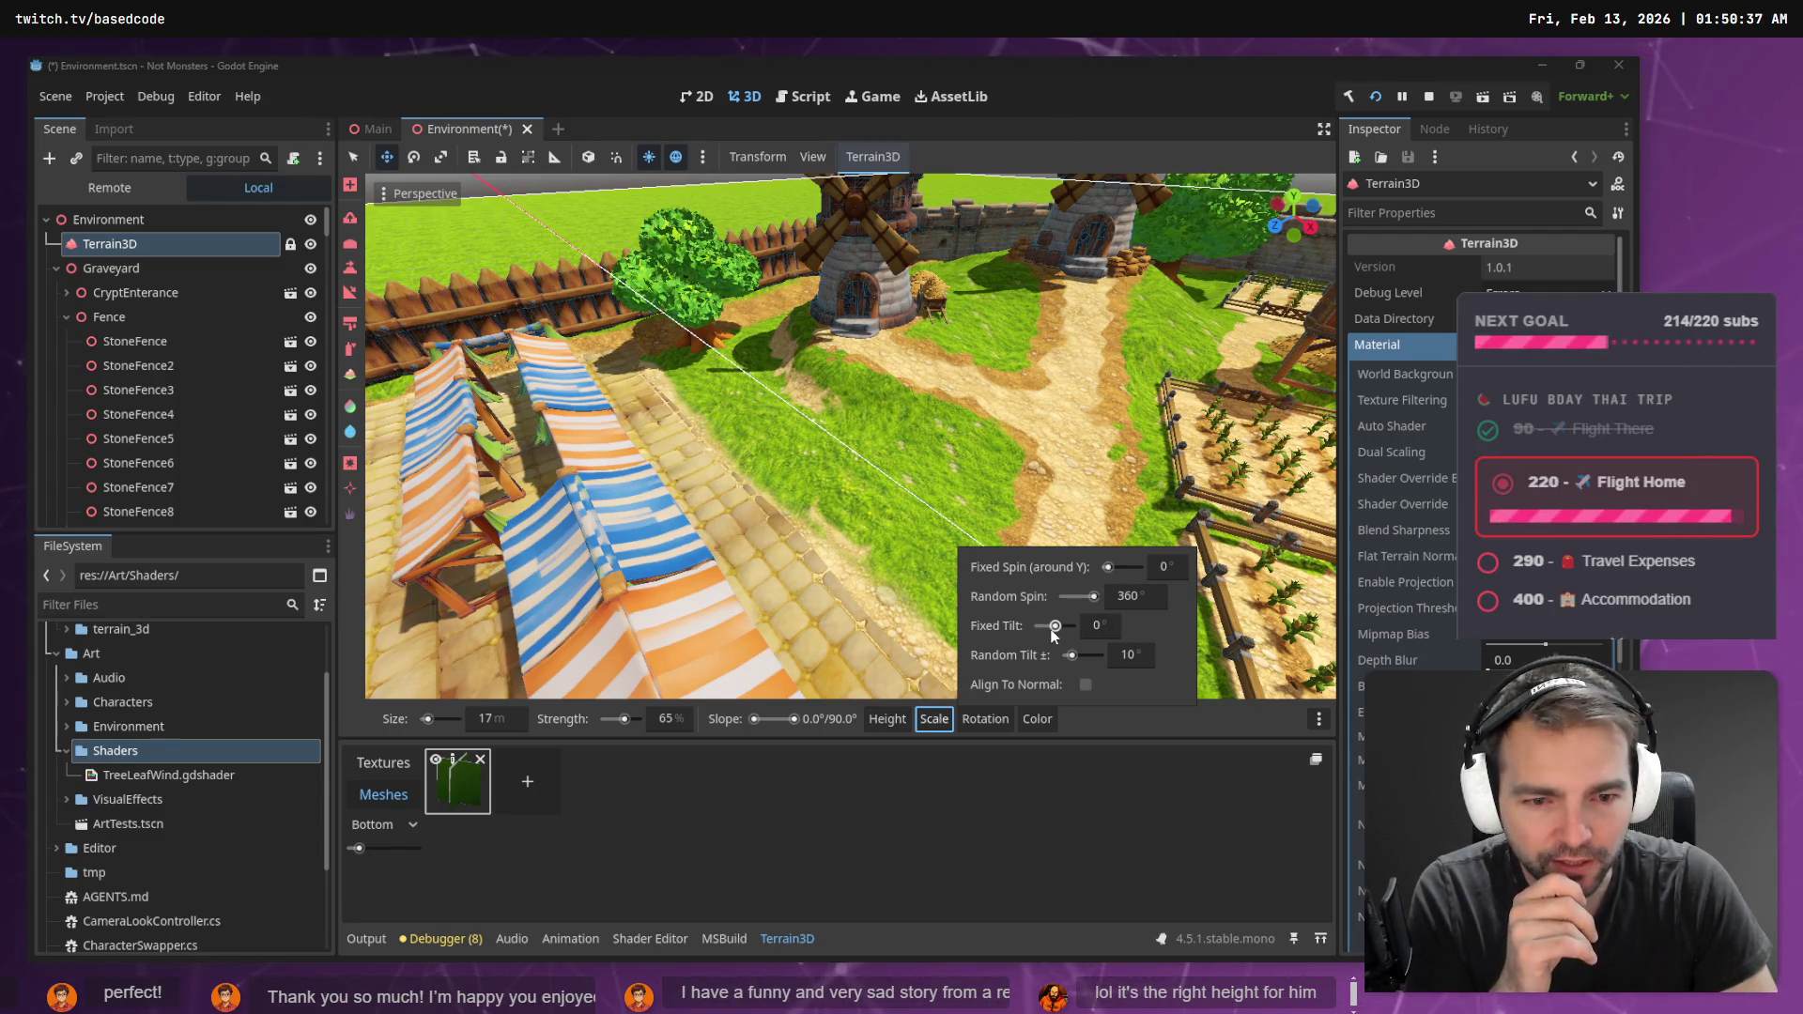
drag(1053, 631, 1059, 633)
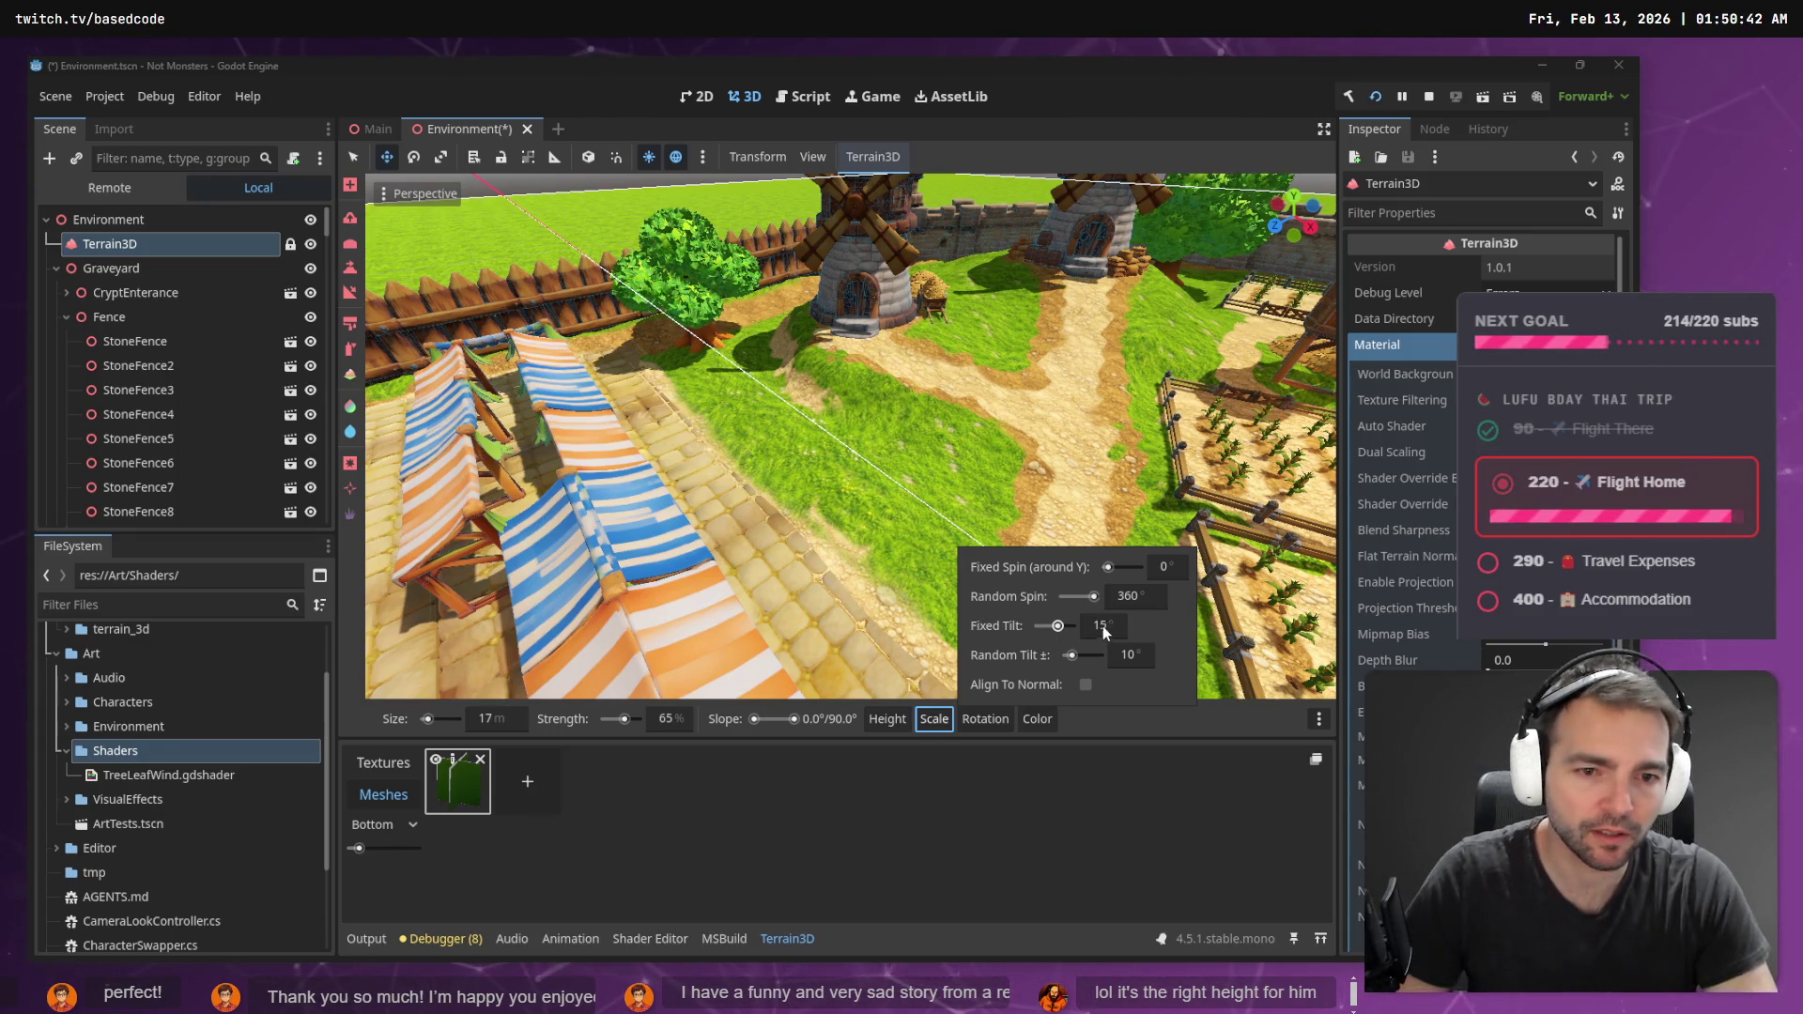
click(1119, 657)
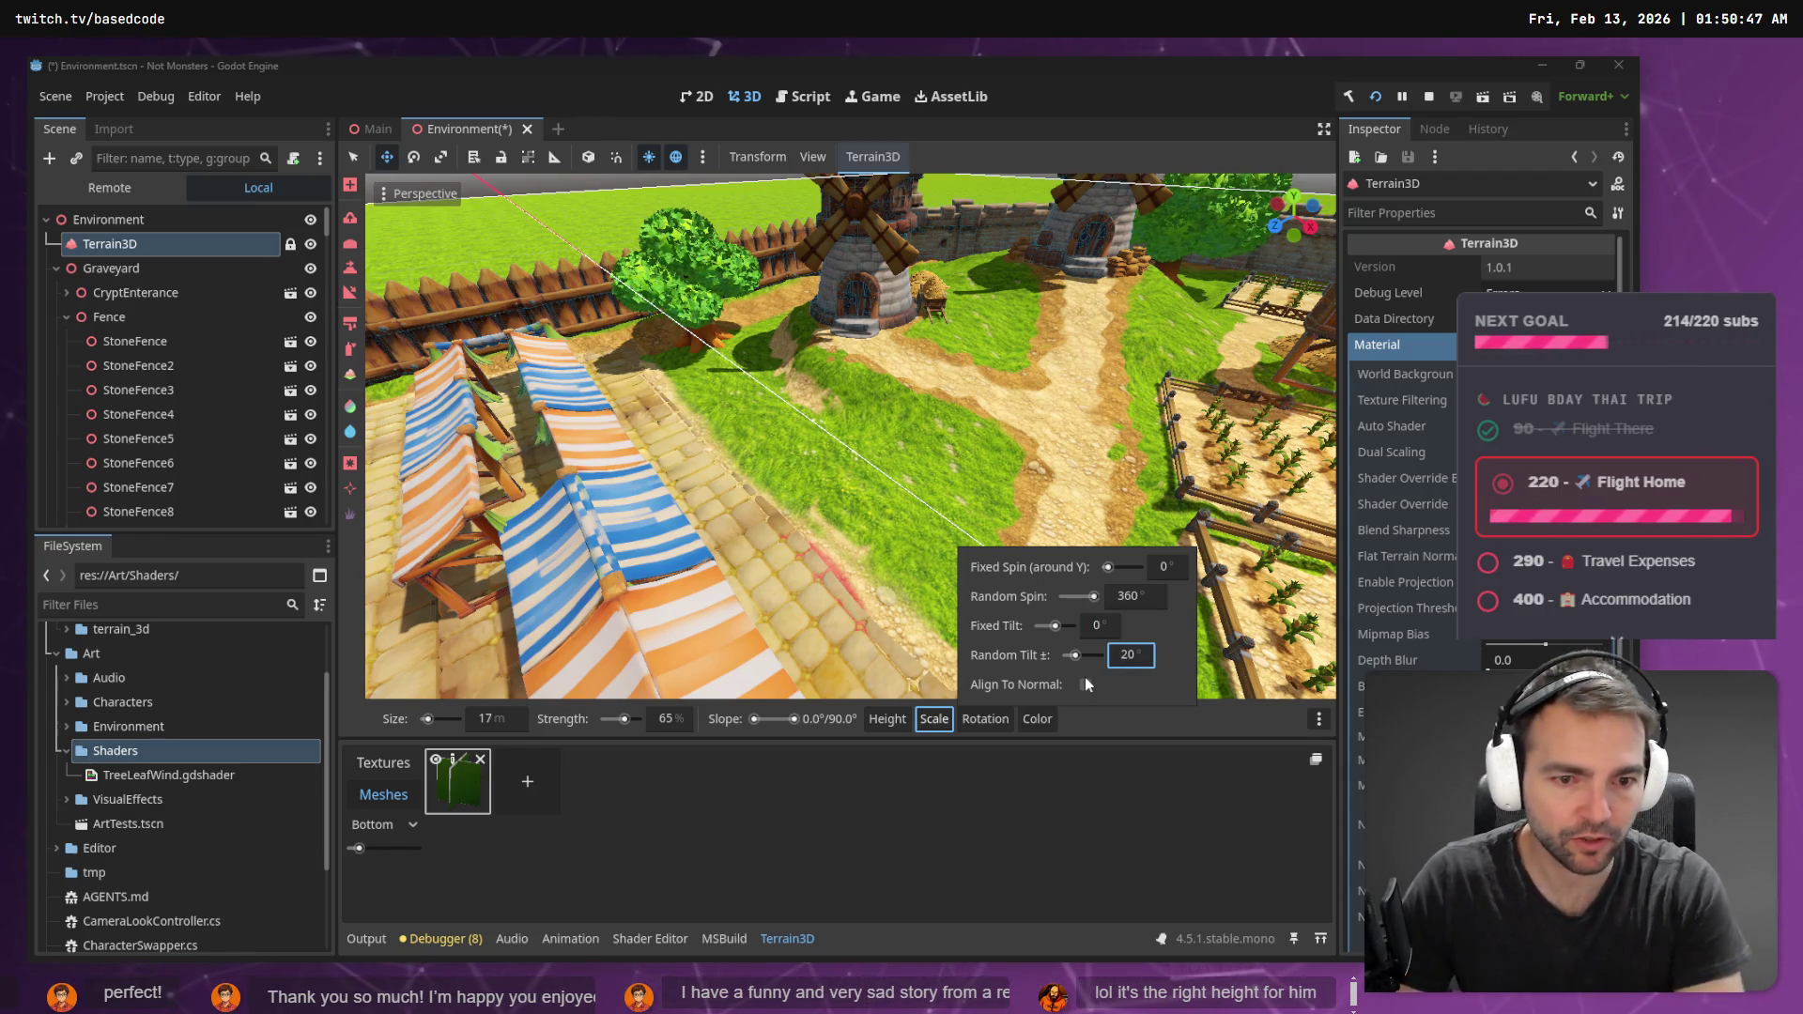
click(945, 522)
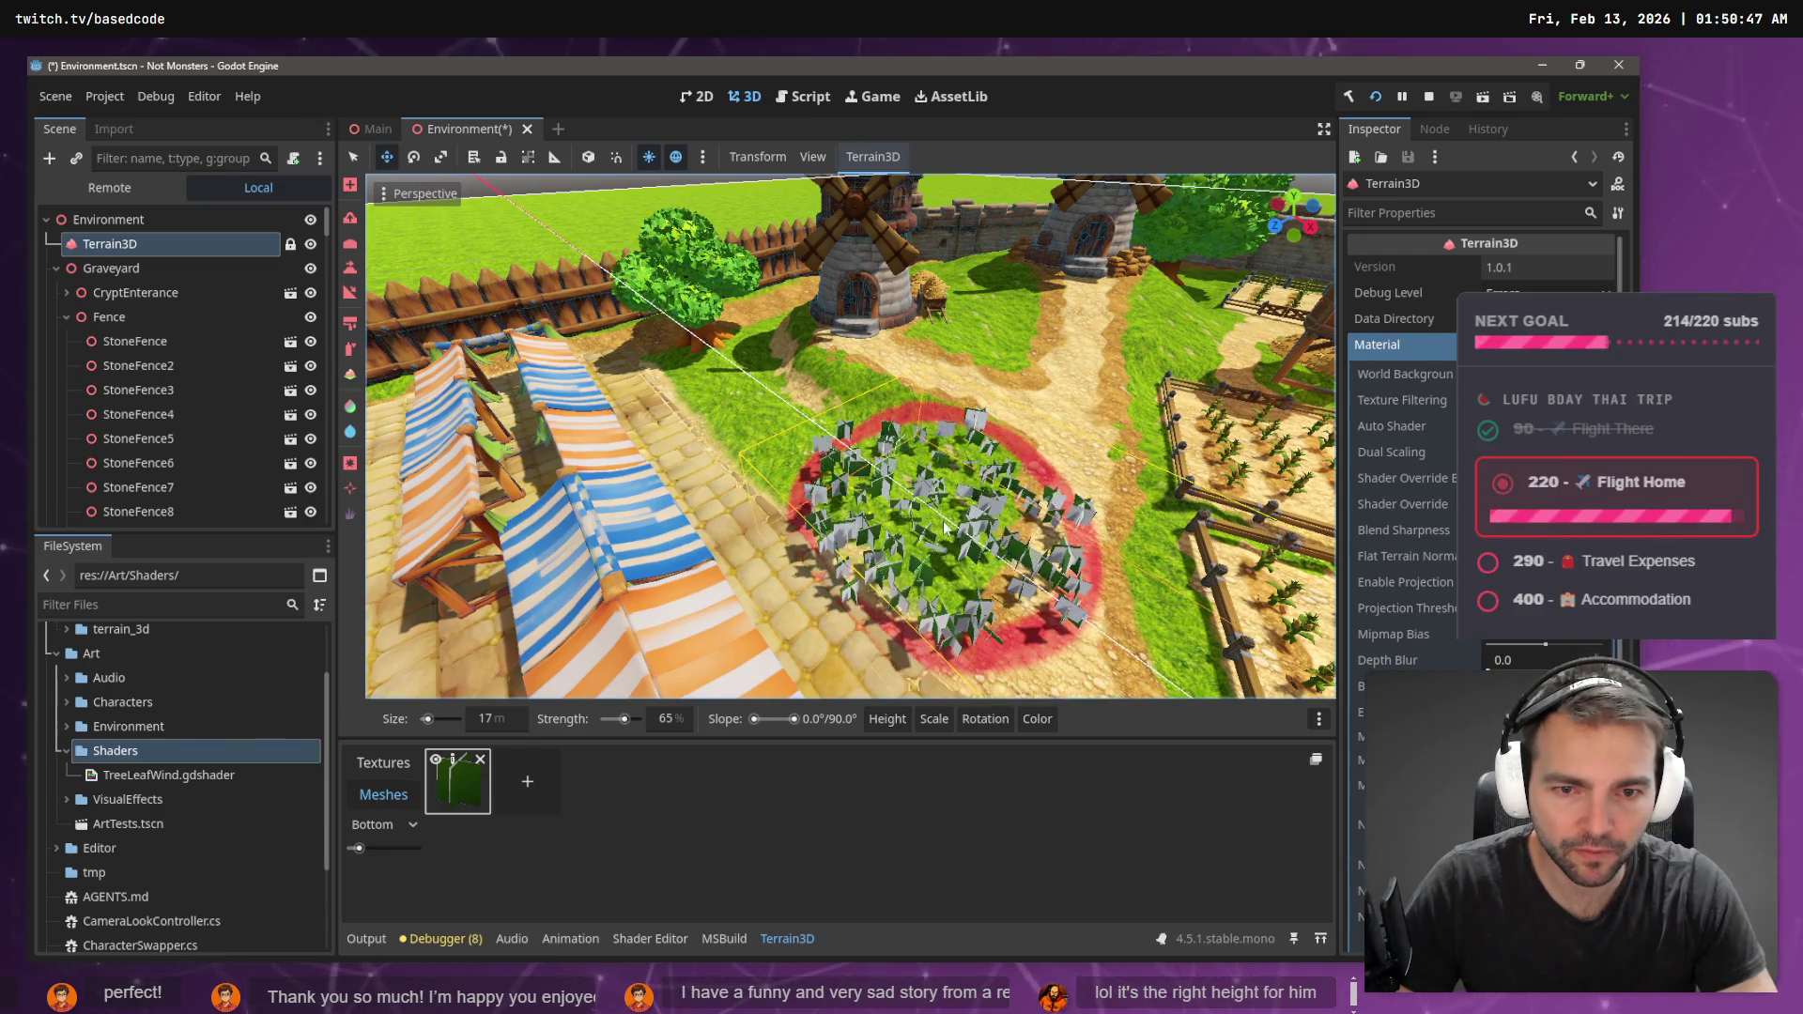
key(ctrl+z)
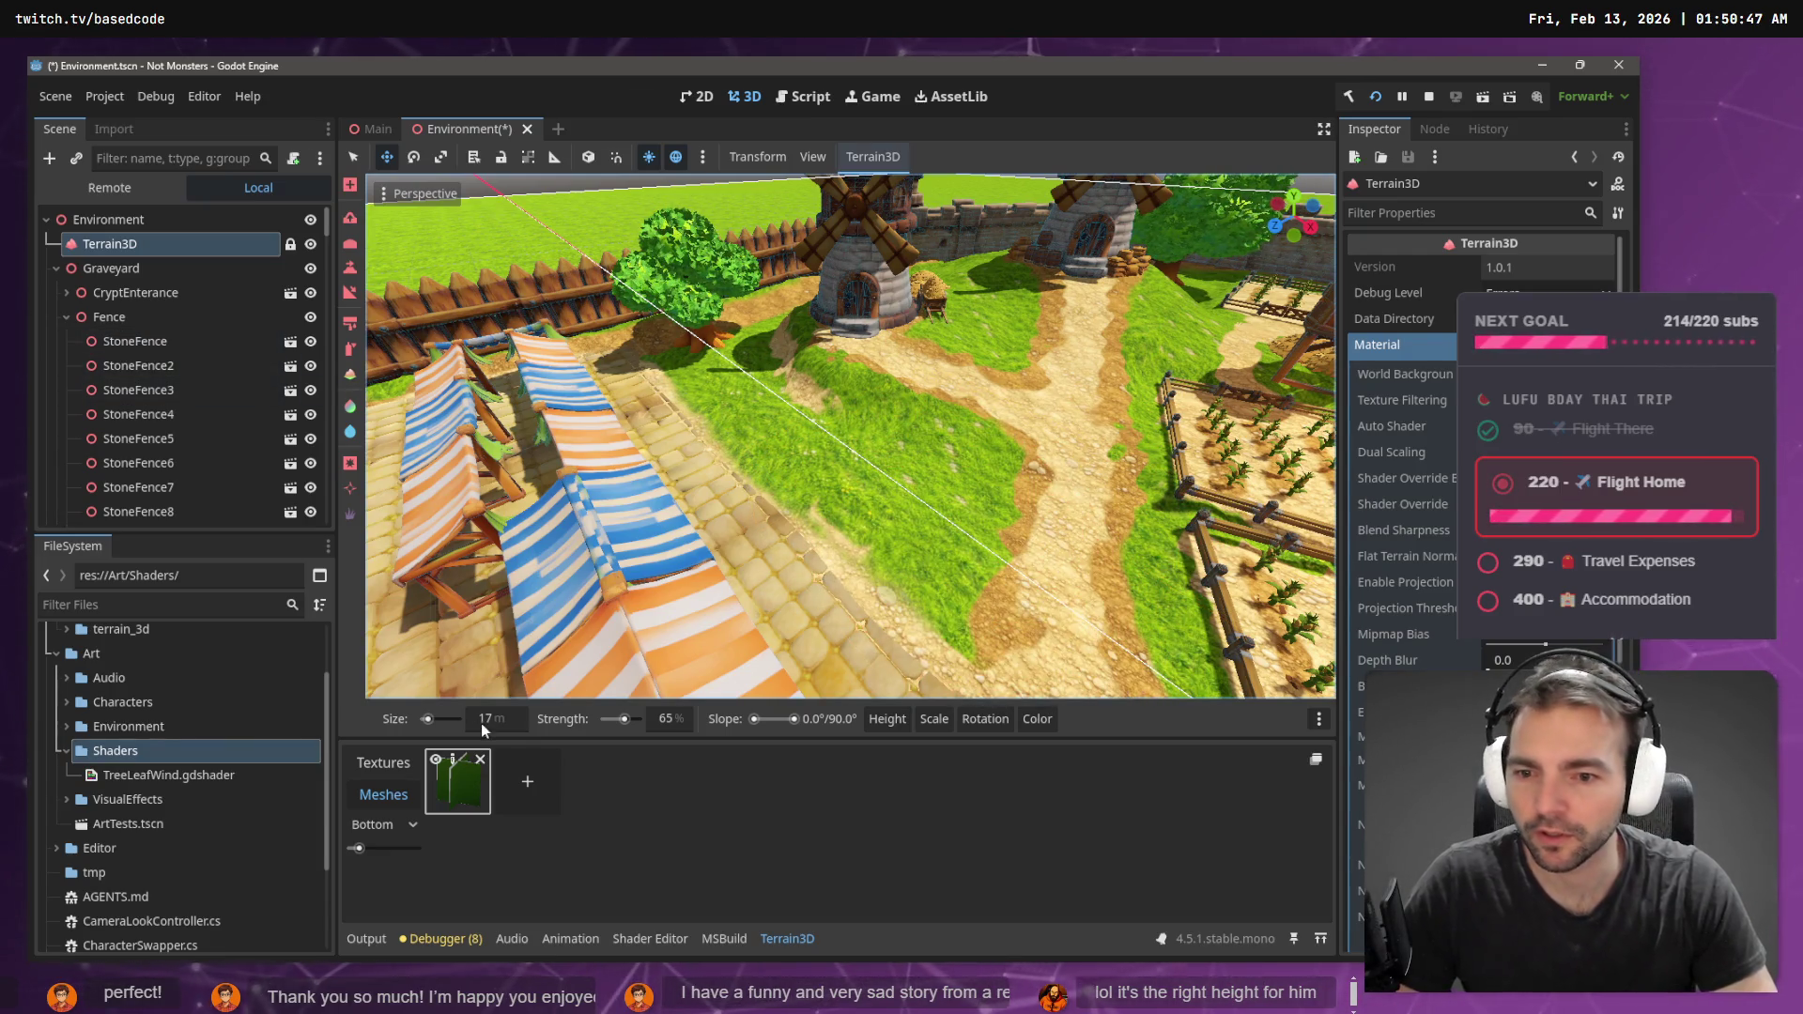
- Set the brush size to 2 m and paint a small foliage patch on the grass
click(489, 719)
text(2)
key(Return)
mouse_move(887, 560)
mouse_down()
mouse_move(986, 483)
mouse_move(949, 508)
mouse_up()
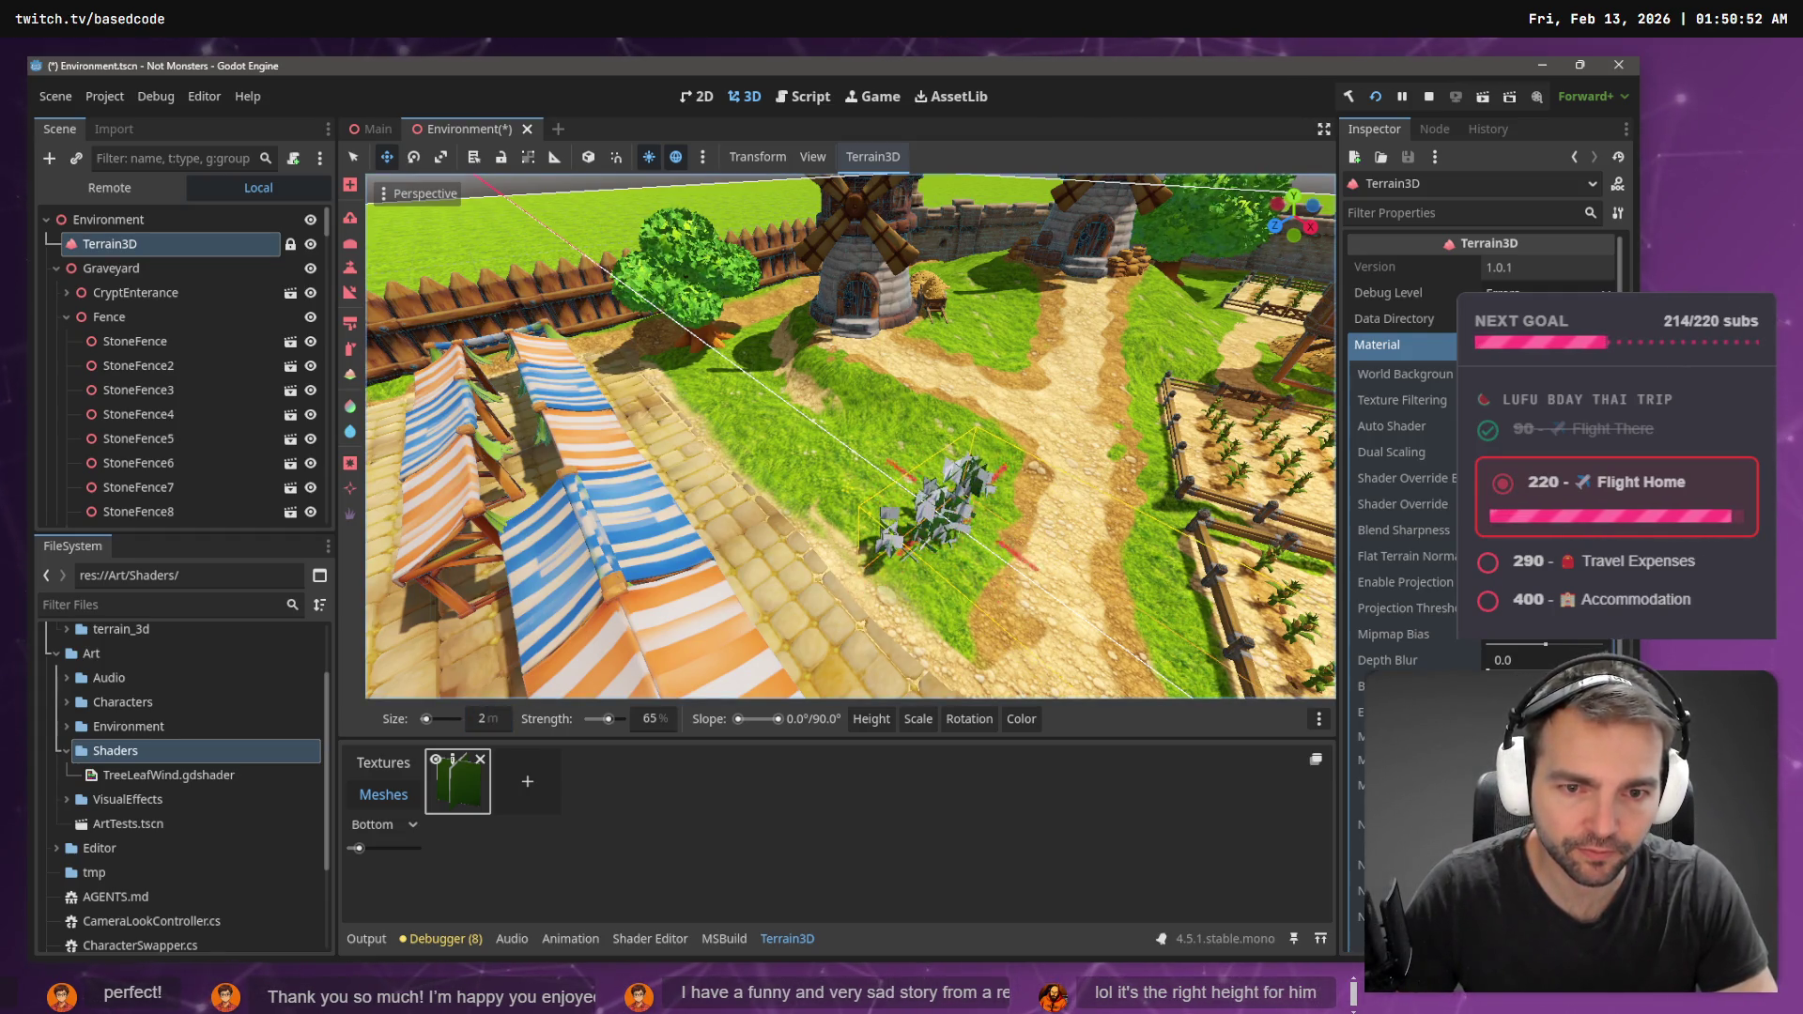
- Inspect the painted cluster up close, undo stray instances, and erase the remaining mesh cards
key(w)
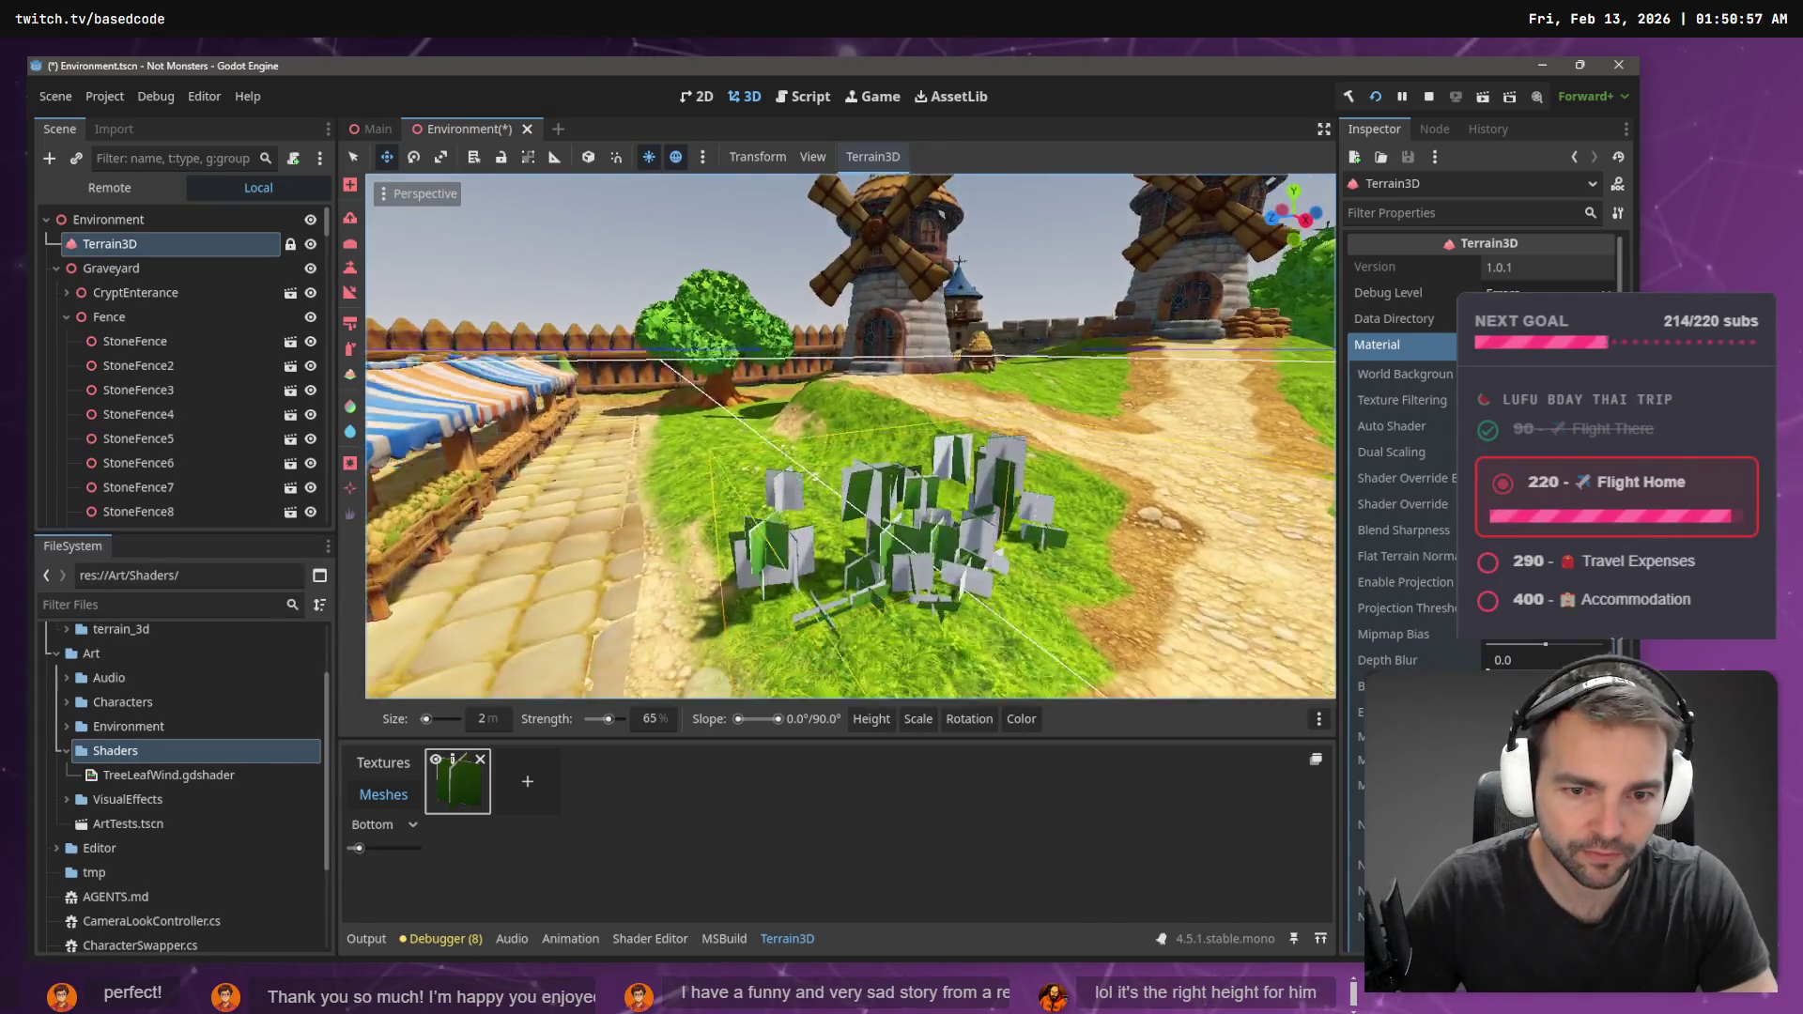
key(w)
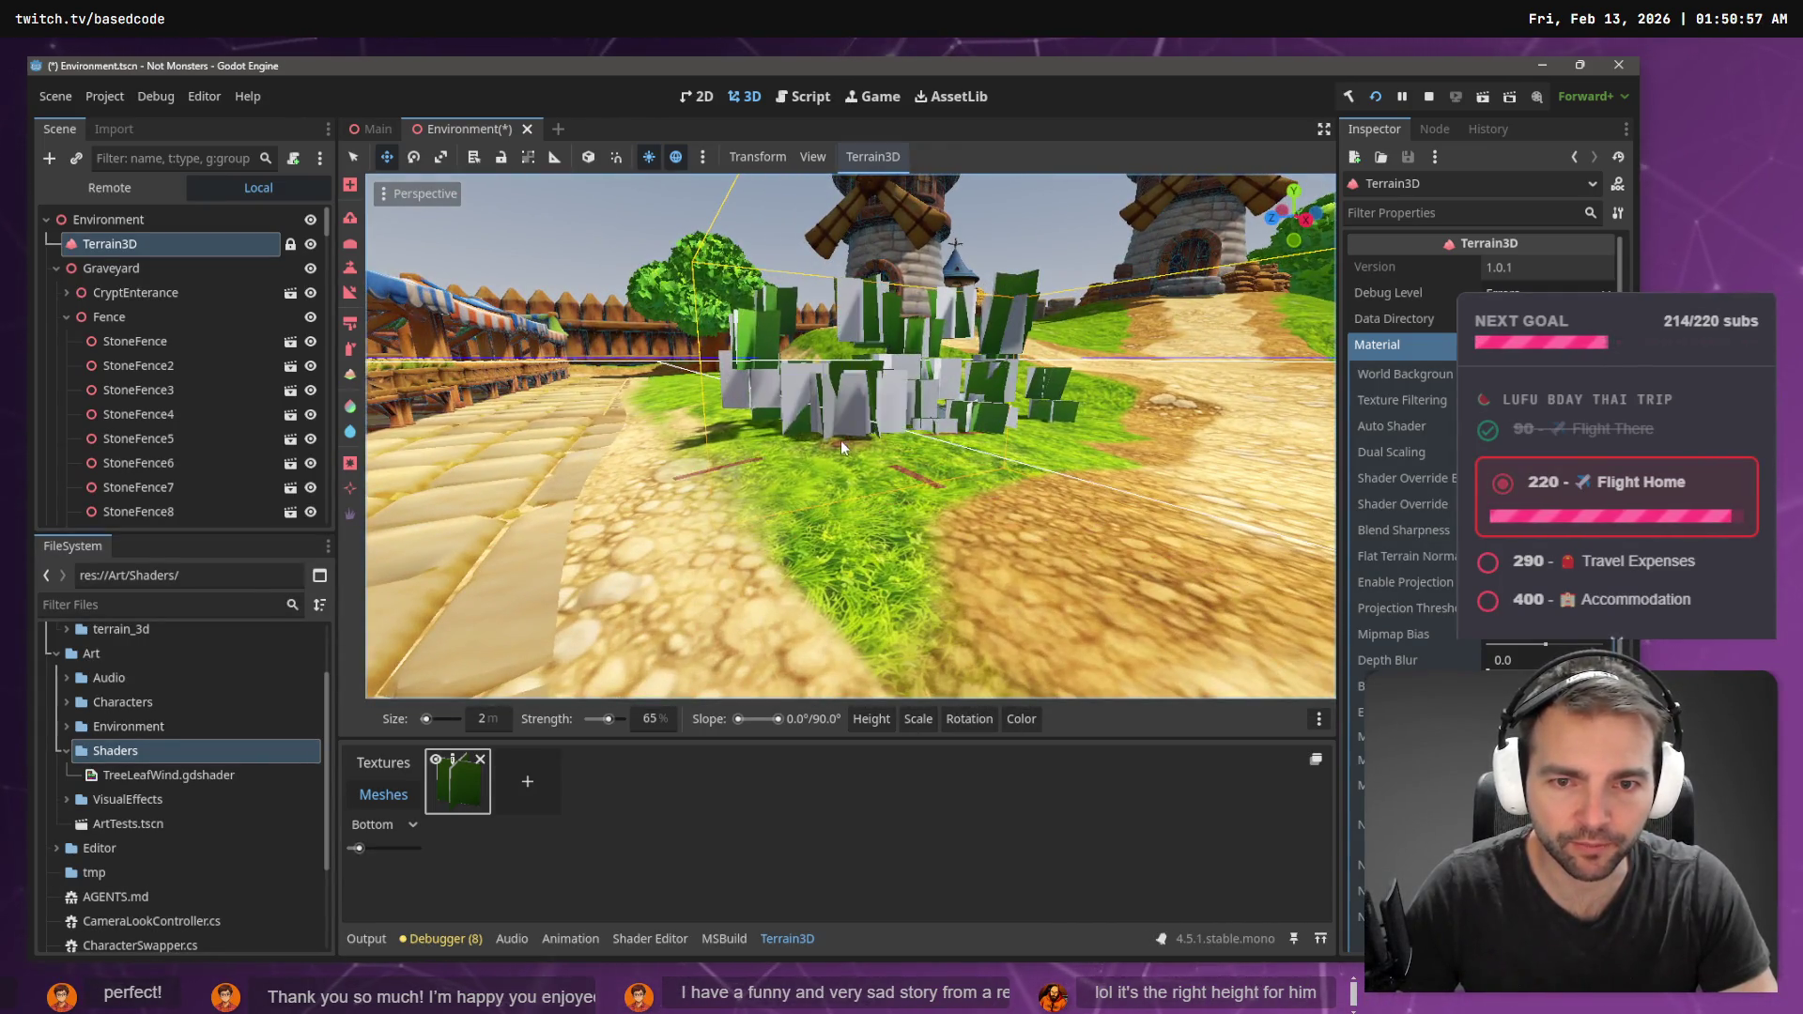
key(ctrl+z)
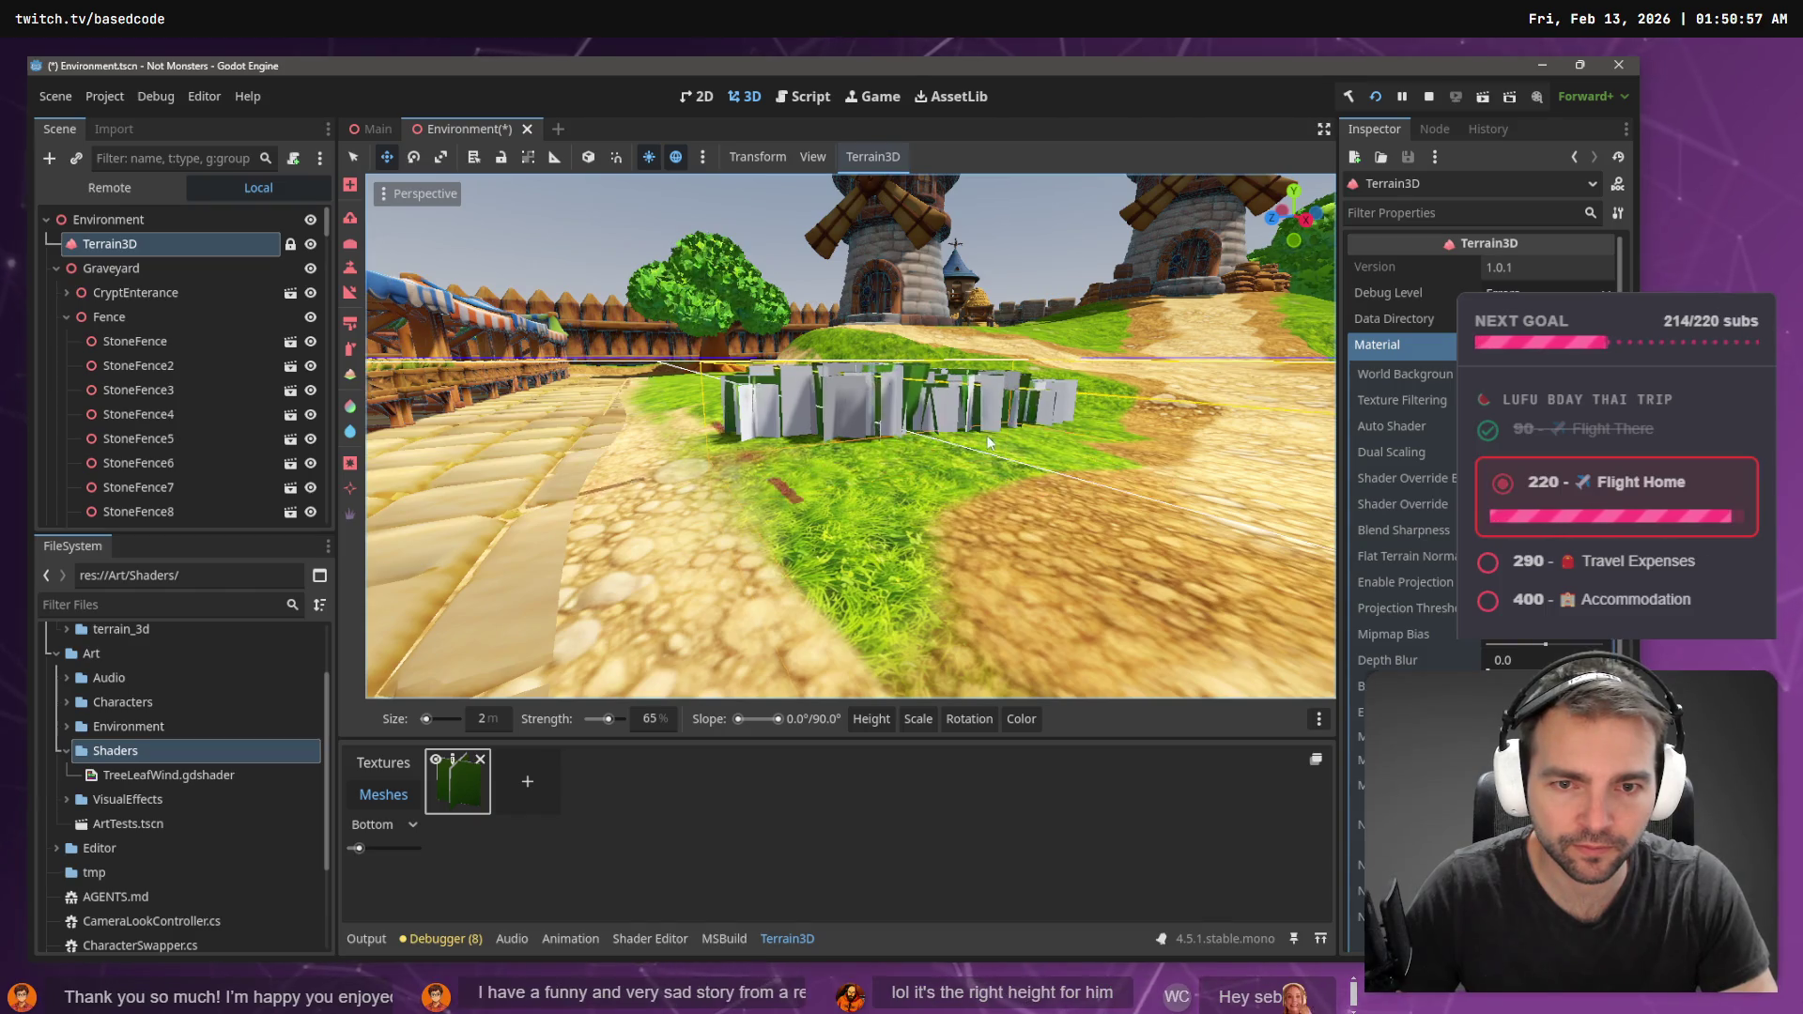
drag(926, 443, 815, 465)
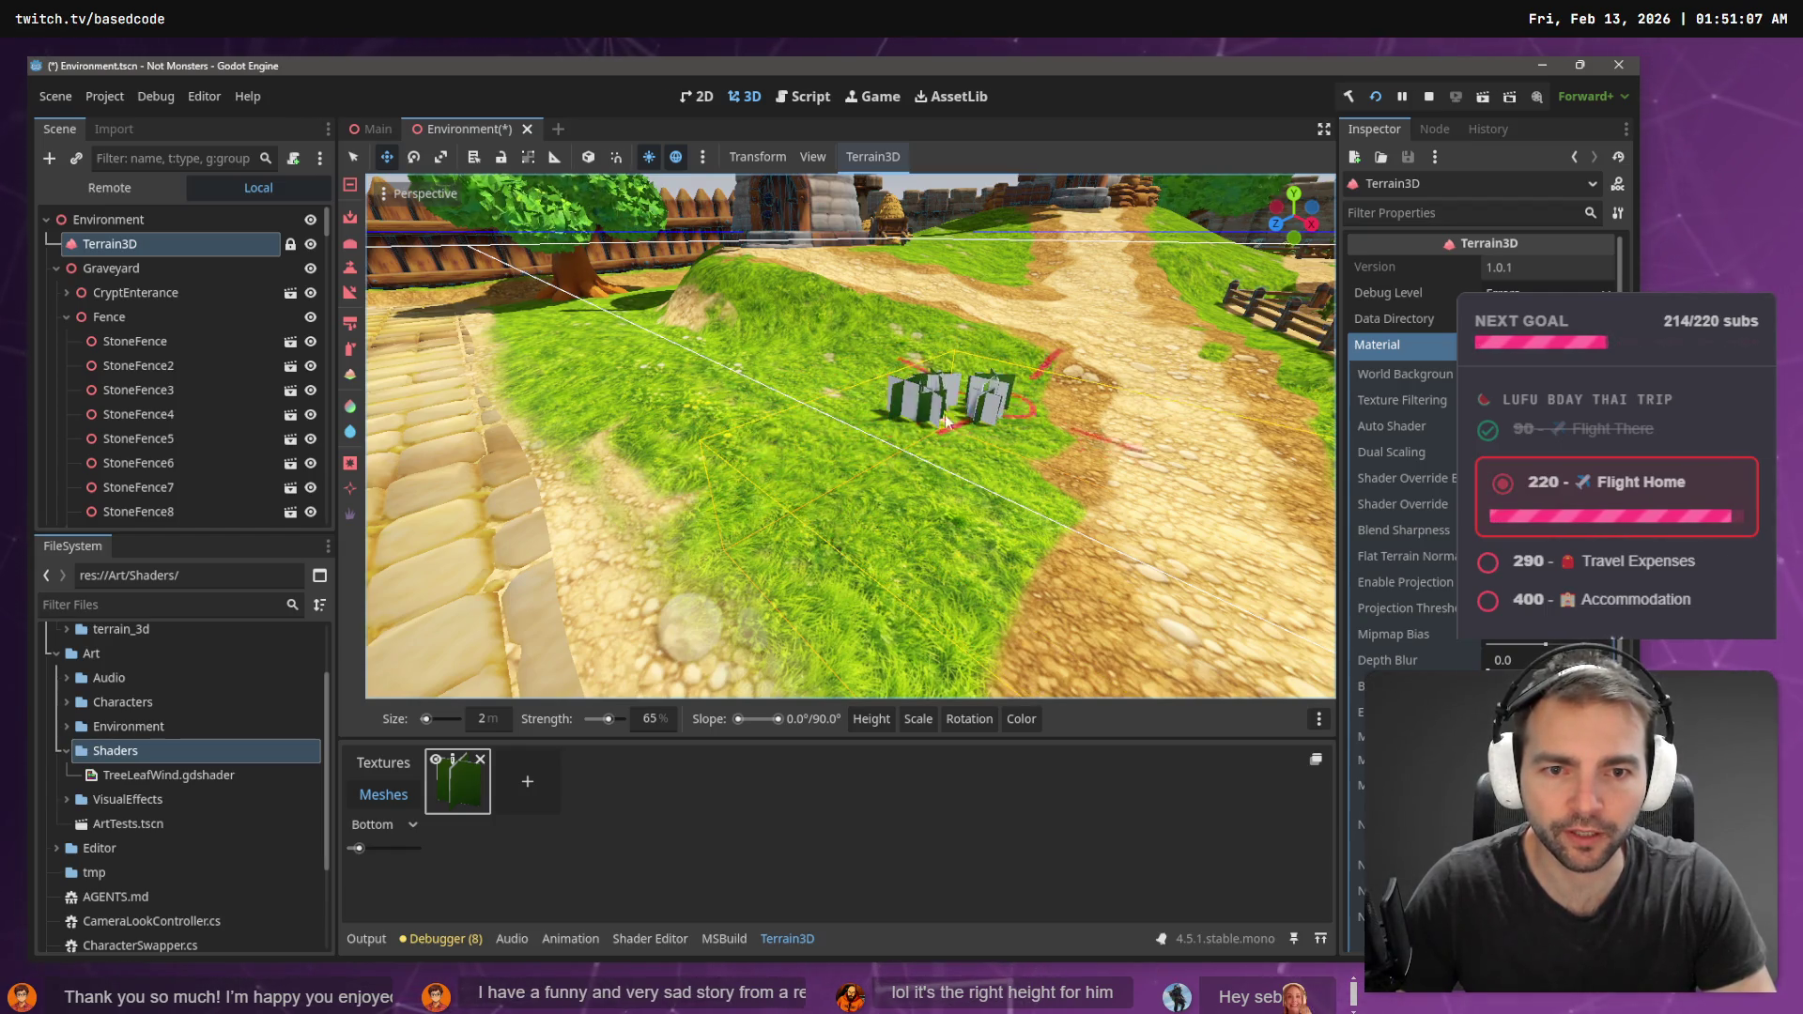
drag(994, 410, 945, 398)
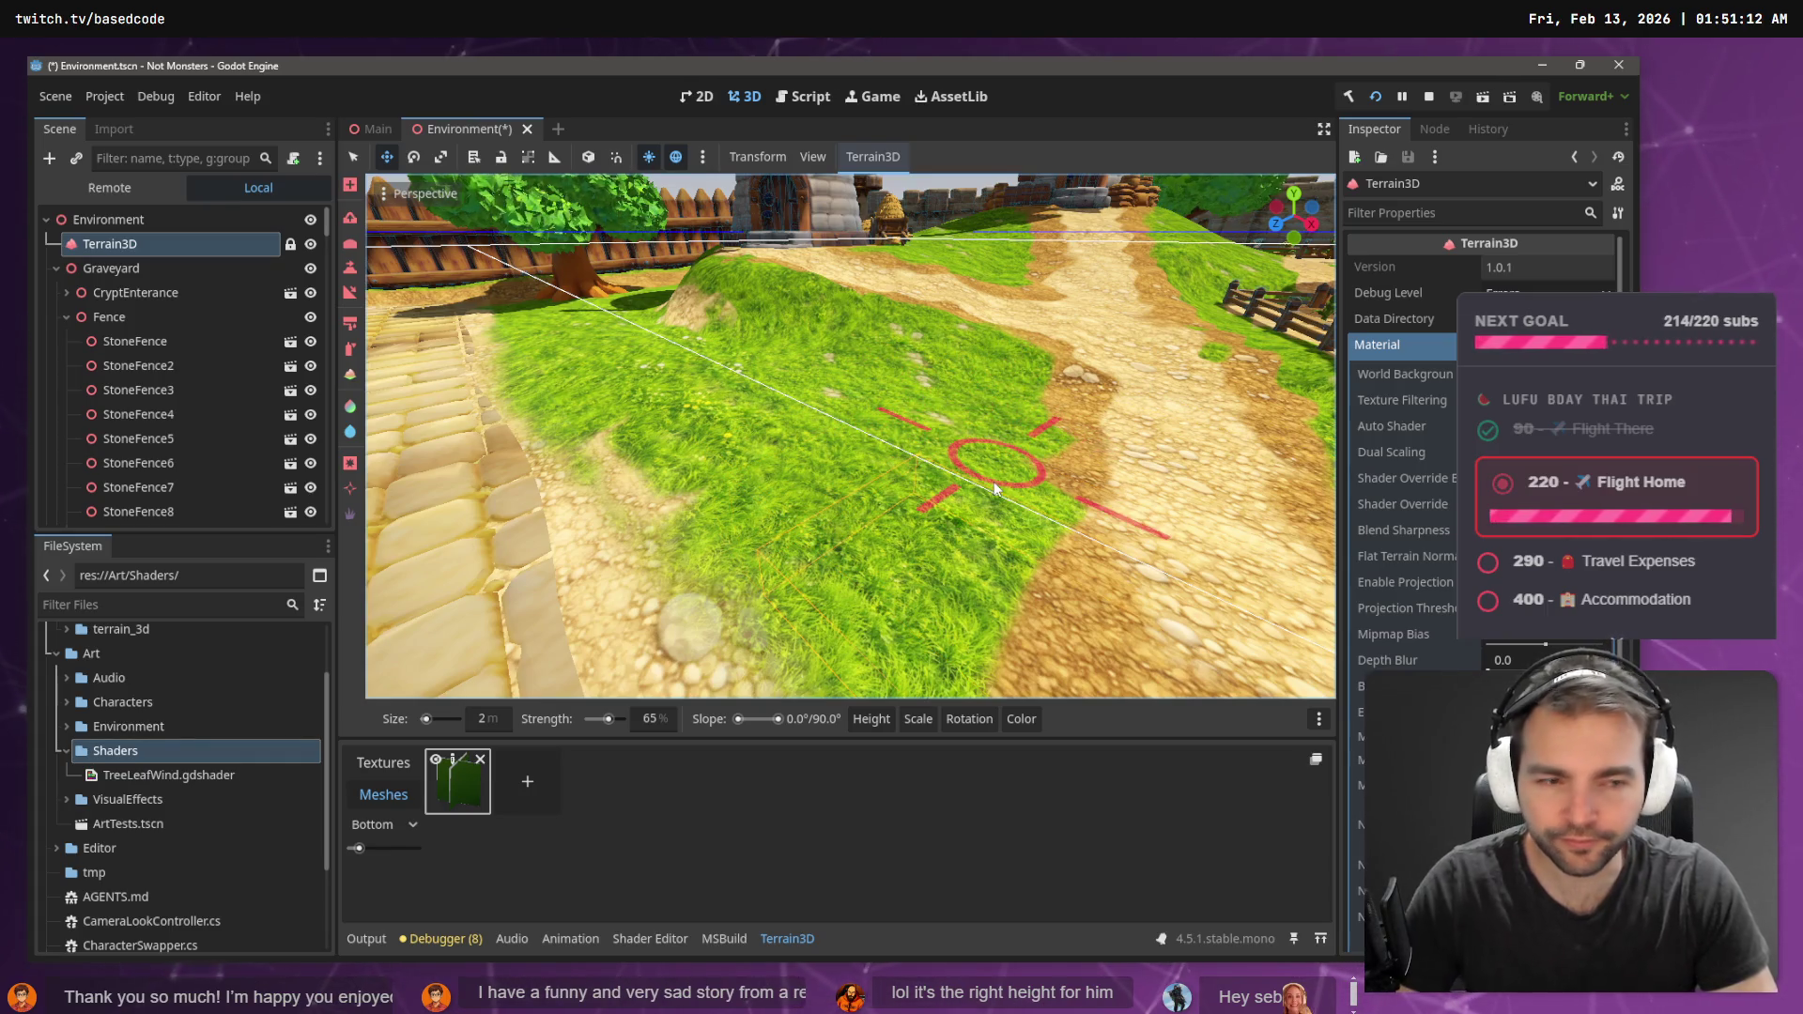
- Select the New Mesh foliage asset in the Terrain3D Meshes list to show its settings
click(365, 776)
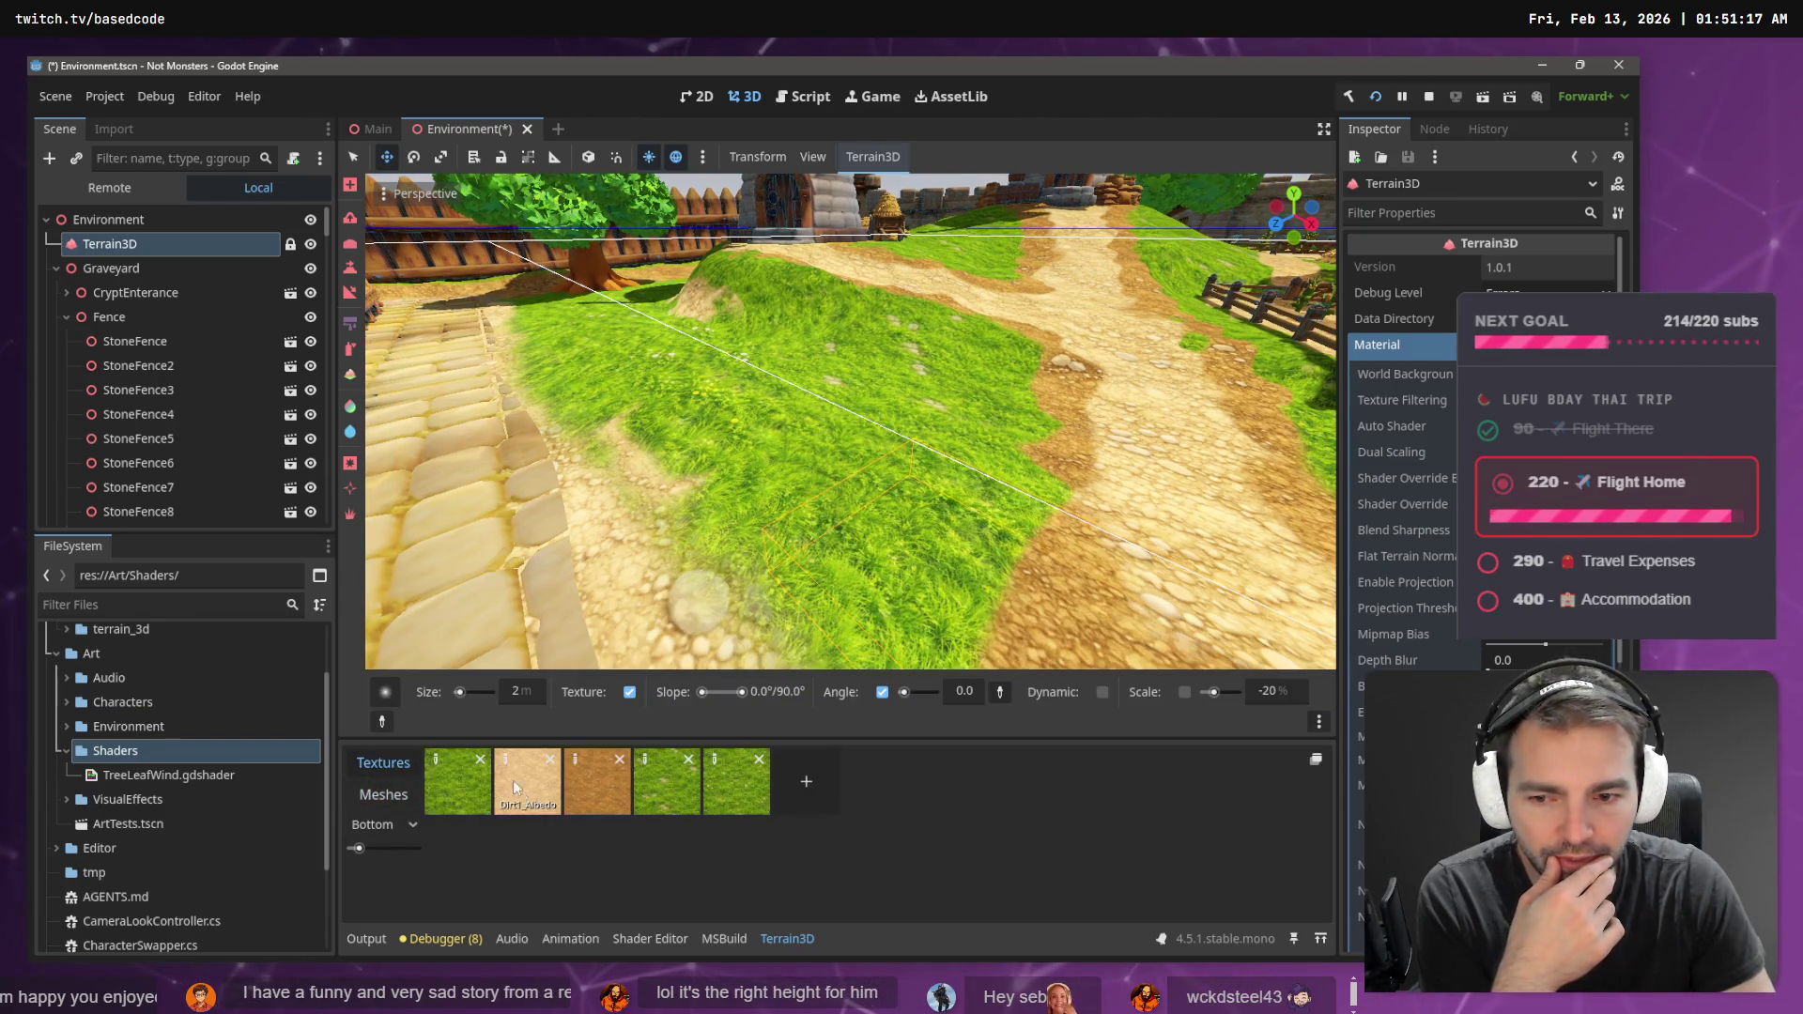
click(399, 791)
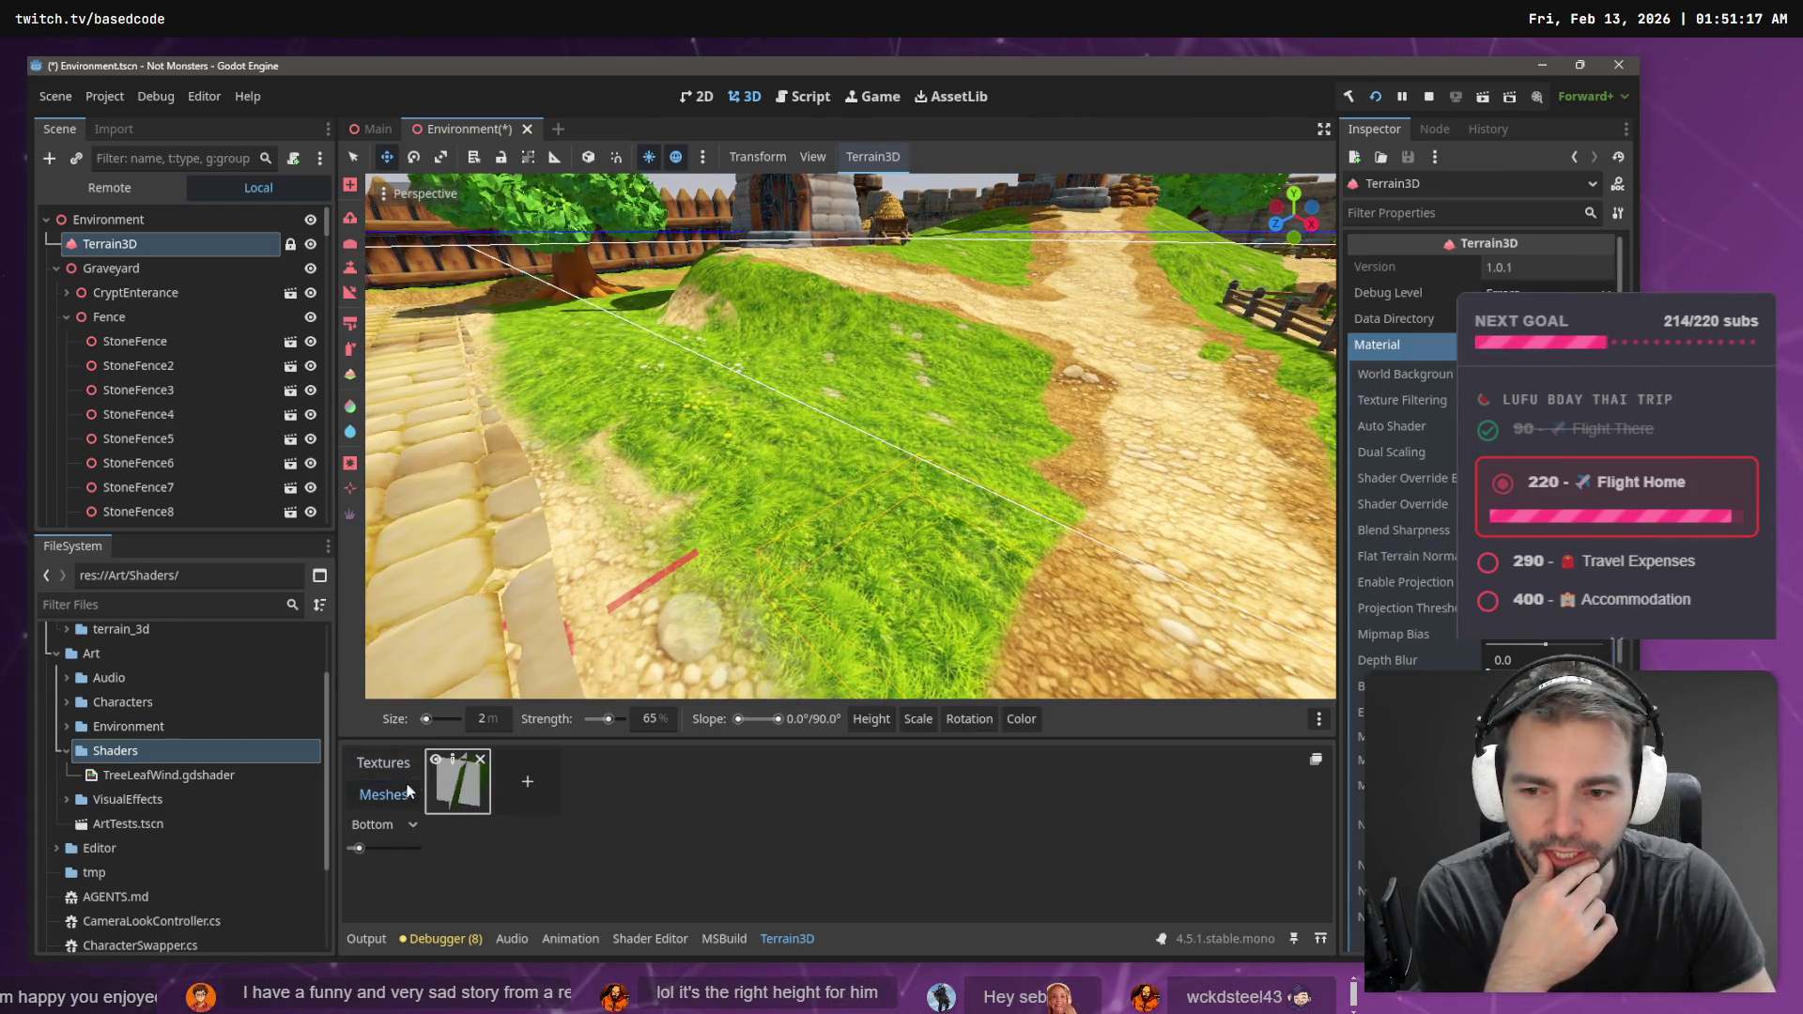
click(453, 754)
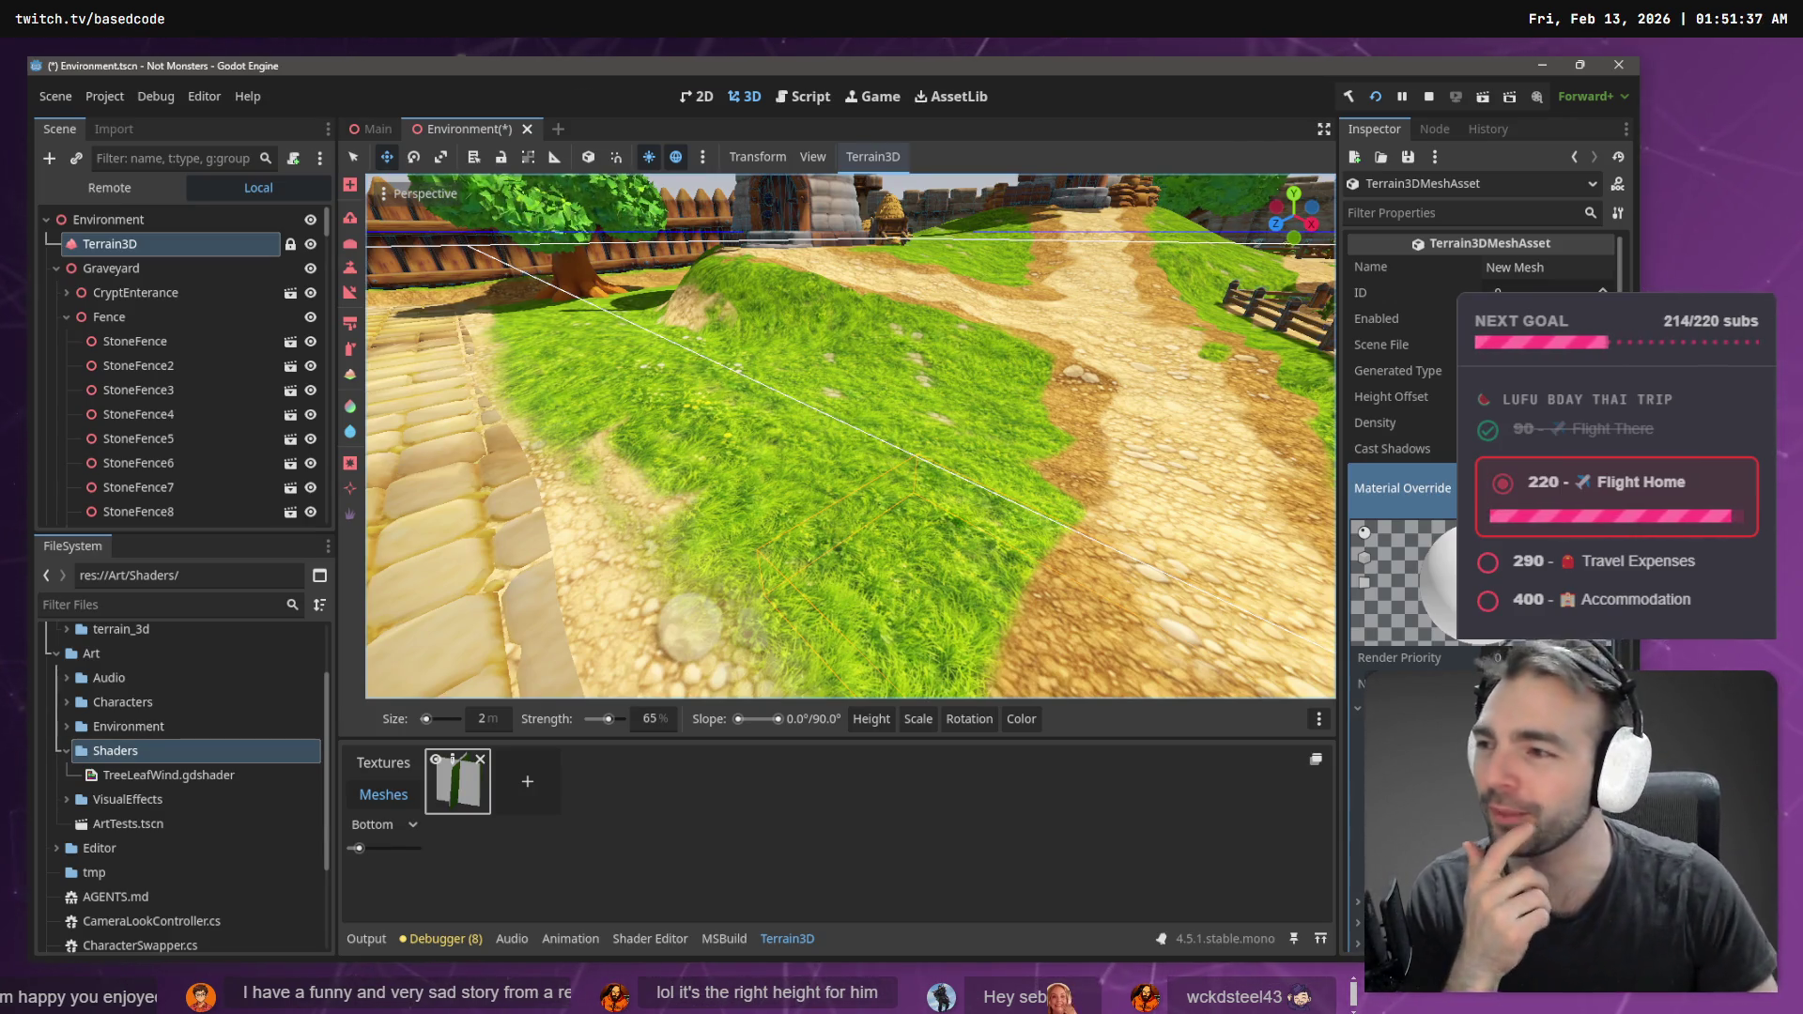
- Paint two test patches of grass cards beside the cobbled path, then undo both
mouse_move(771, 526)
mouse_down()
mouse_move(846, 564)
mouse_move(1021, 516)
mouse_up()
key(ctrl+z)
mouse_move(802, 449)
mouse_down()
mouse_move(721, 538)
mouse_move(648, 489)
mouse_move(798, 469)
mouse_move(940, 526)
mouse_move(964, 640)
mouse_up()
key(ctrl+z)
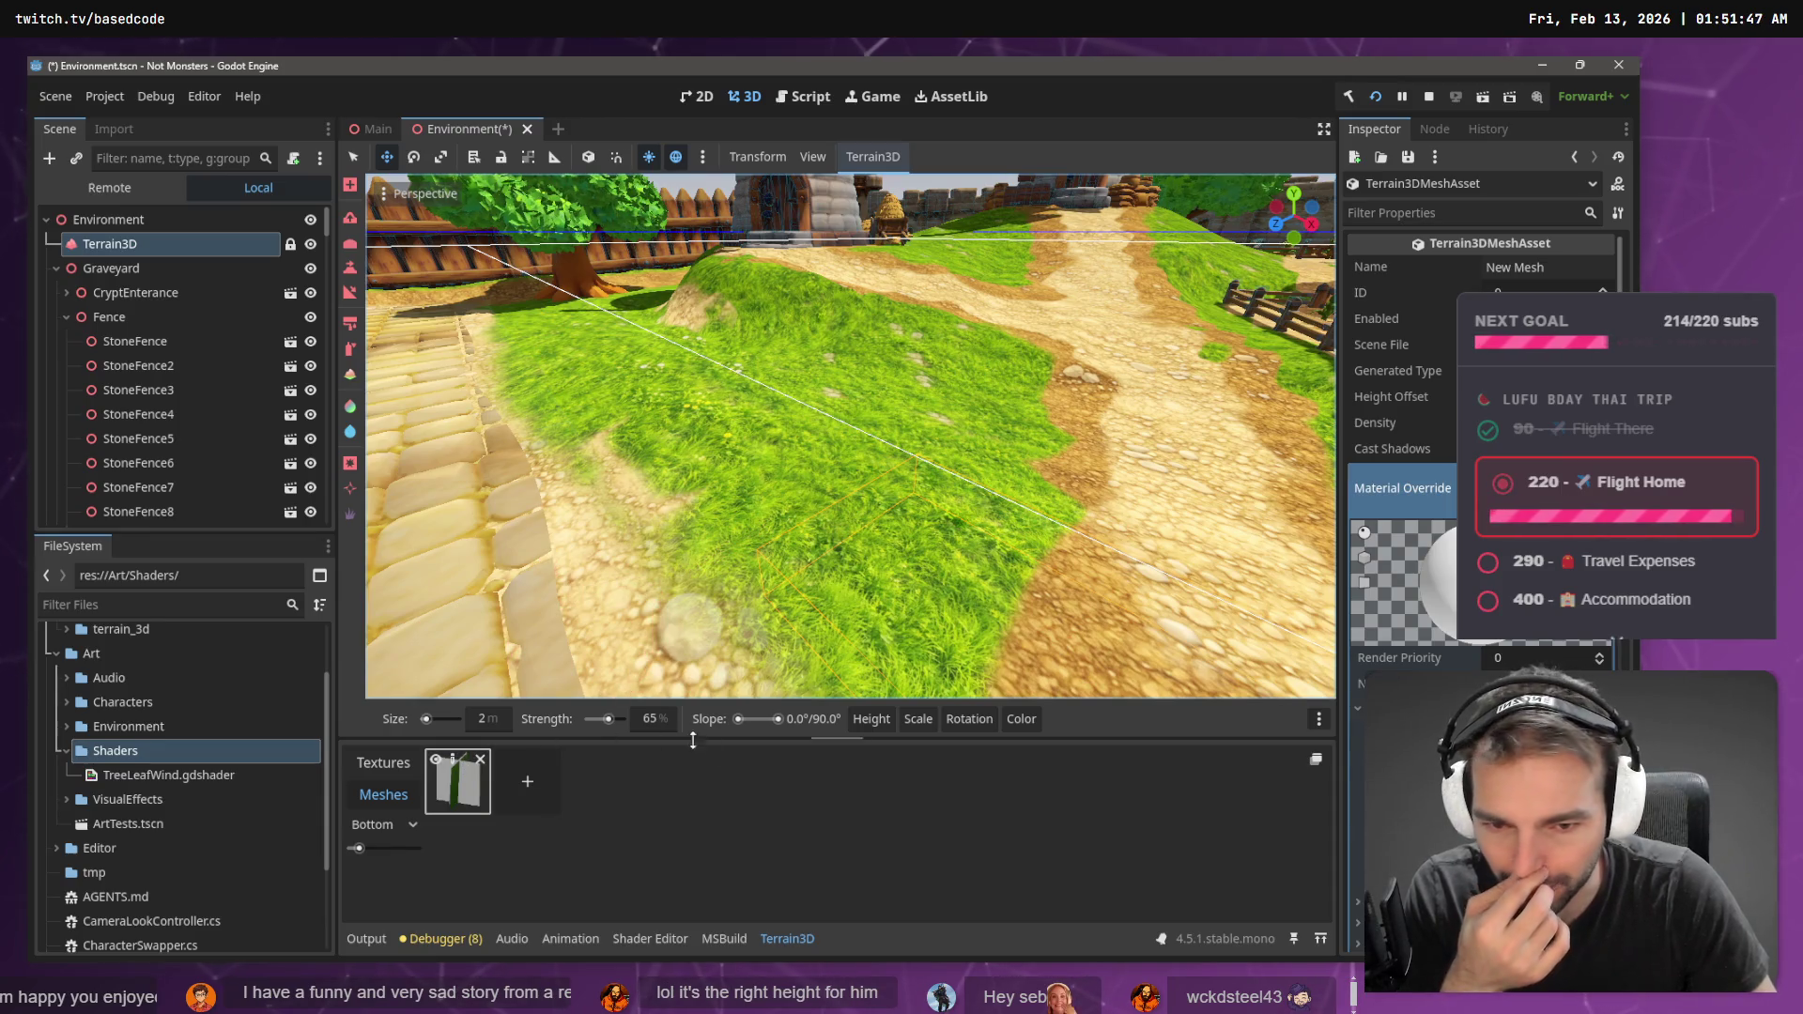
mouse_move(881, 725)
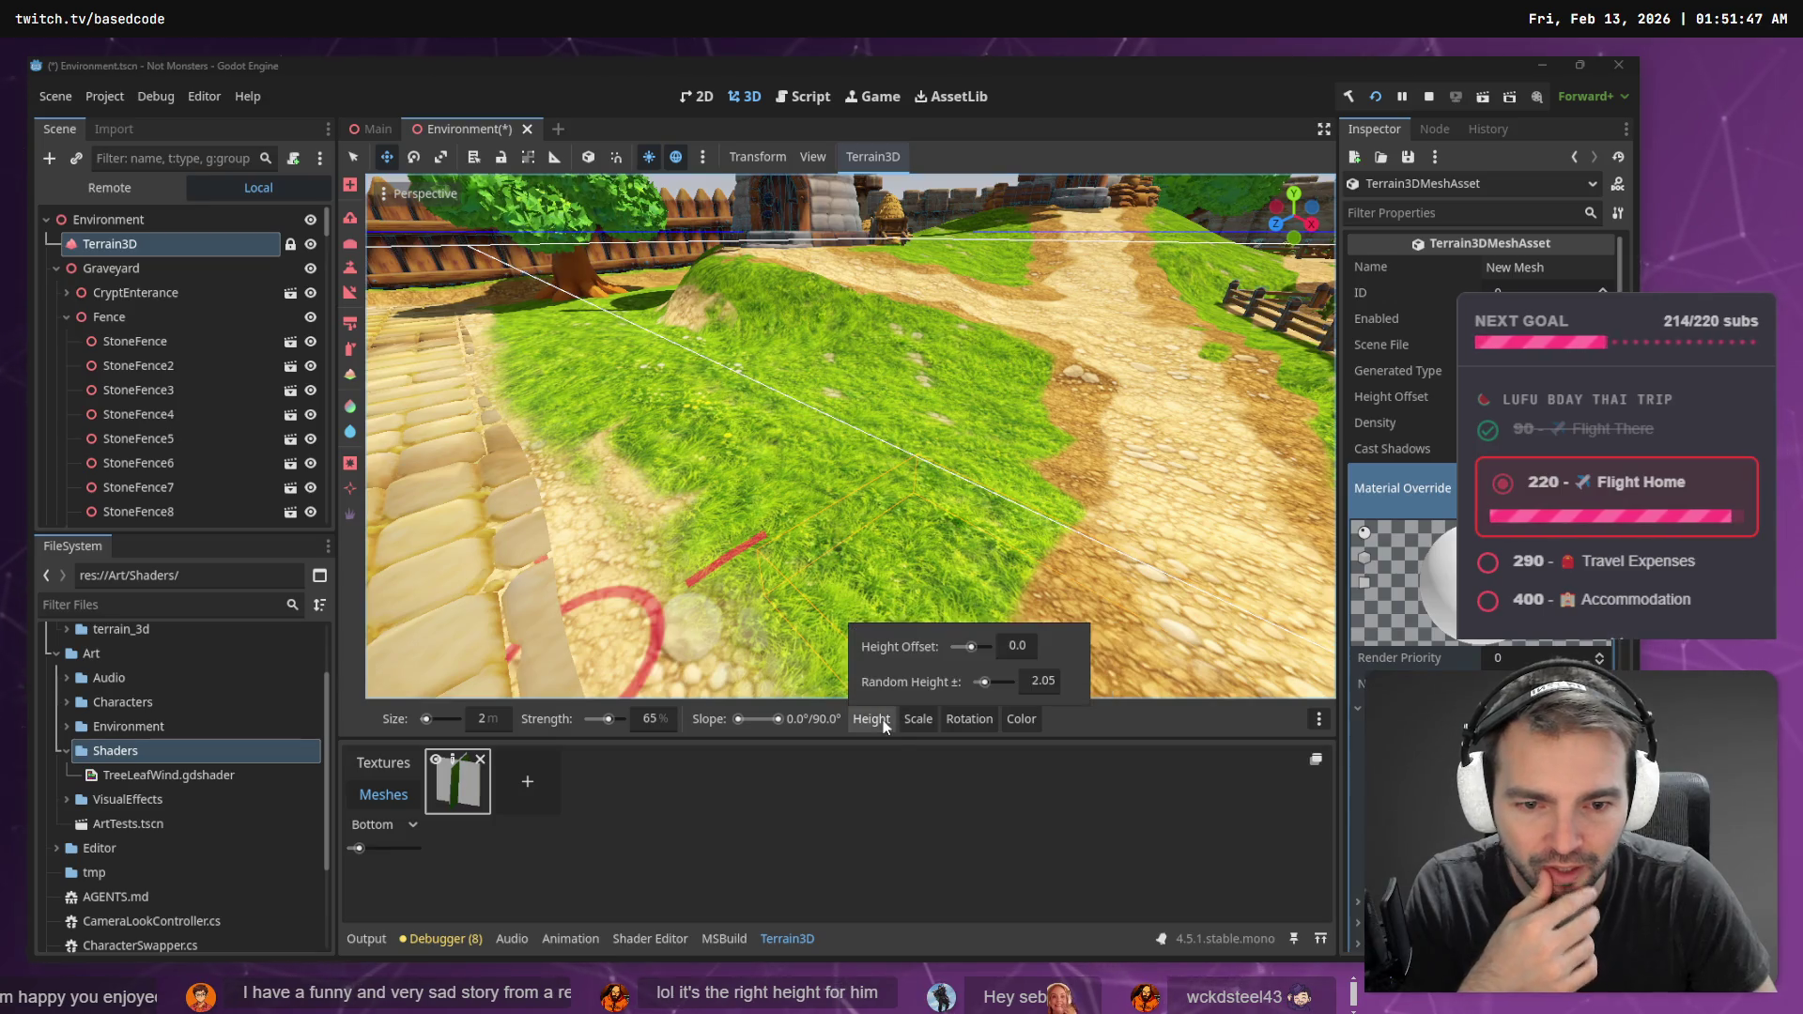
- Set the mesh brush Random Scale to 0% and paint a uniform-scale test cluster
click(885, 725)
mouse_move(919, 719)
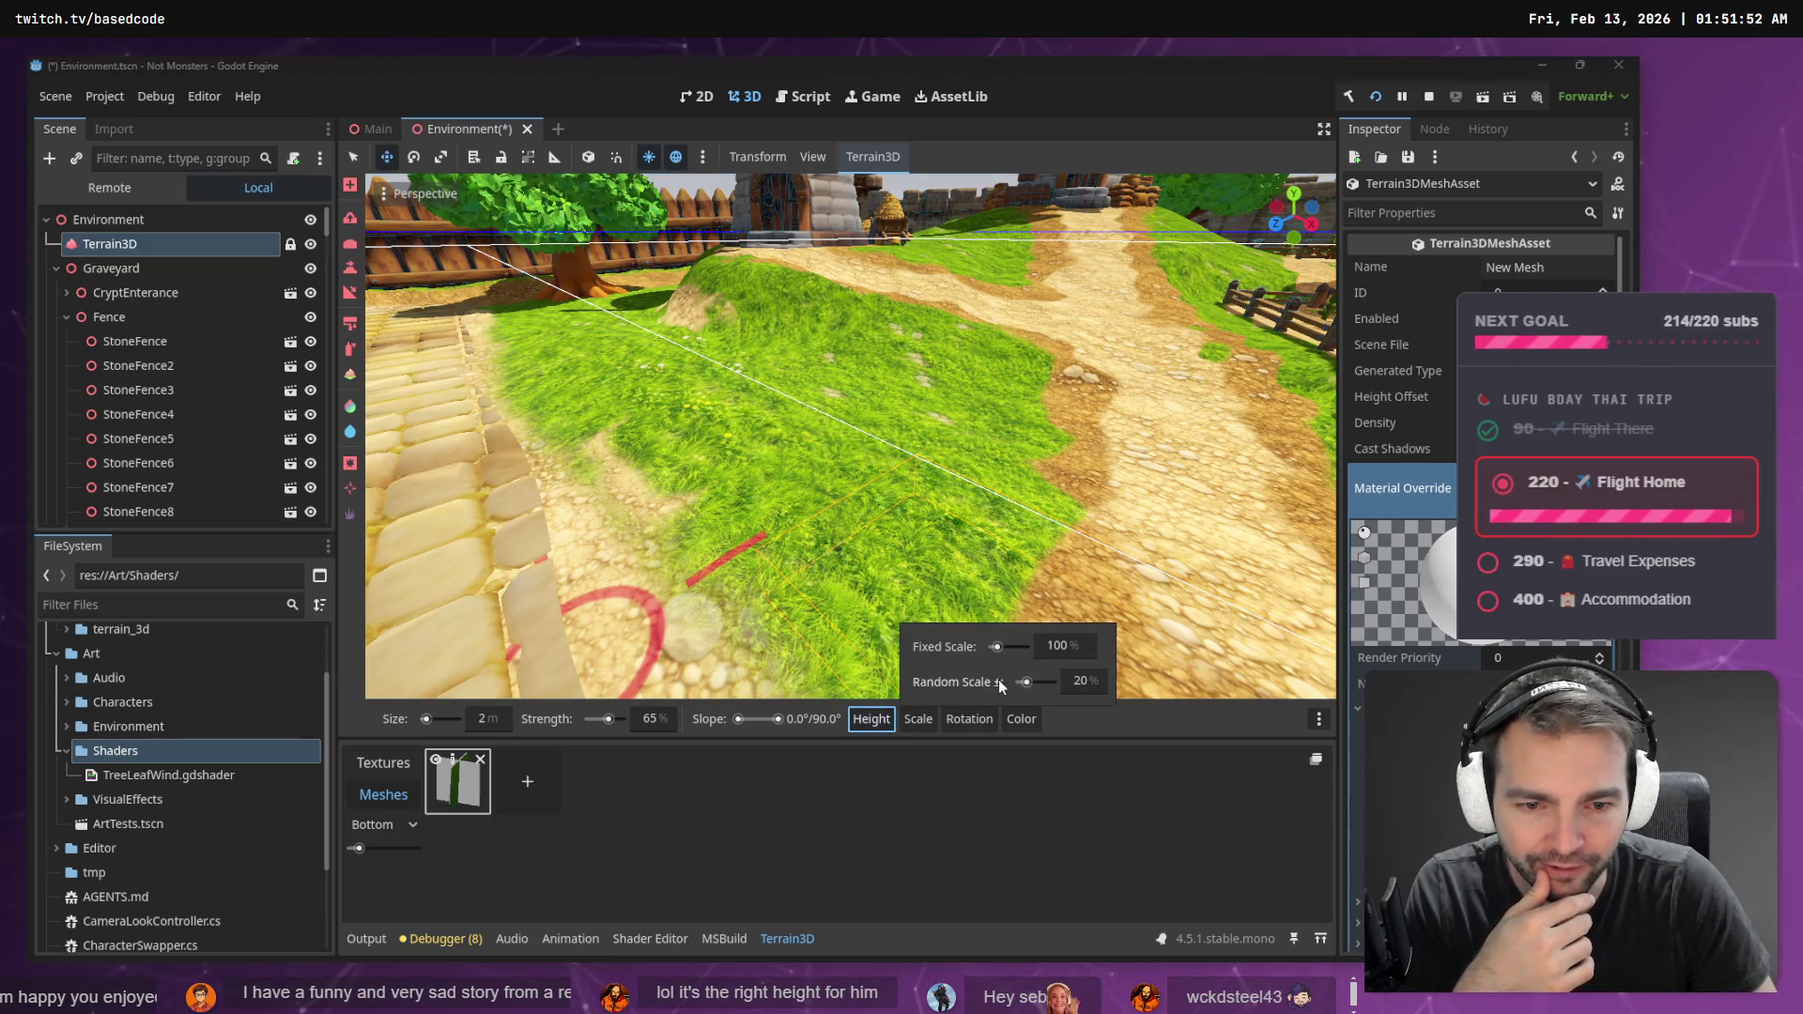
double_click(1079, 682)
text(0)
key(Return)
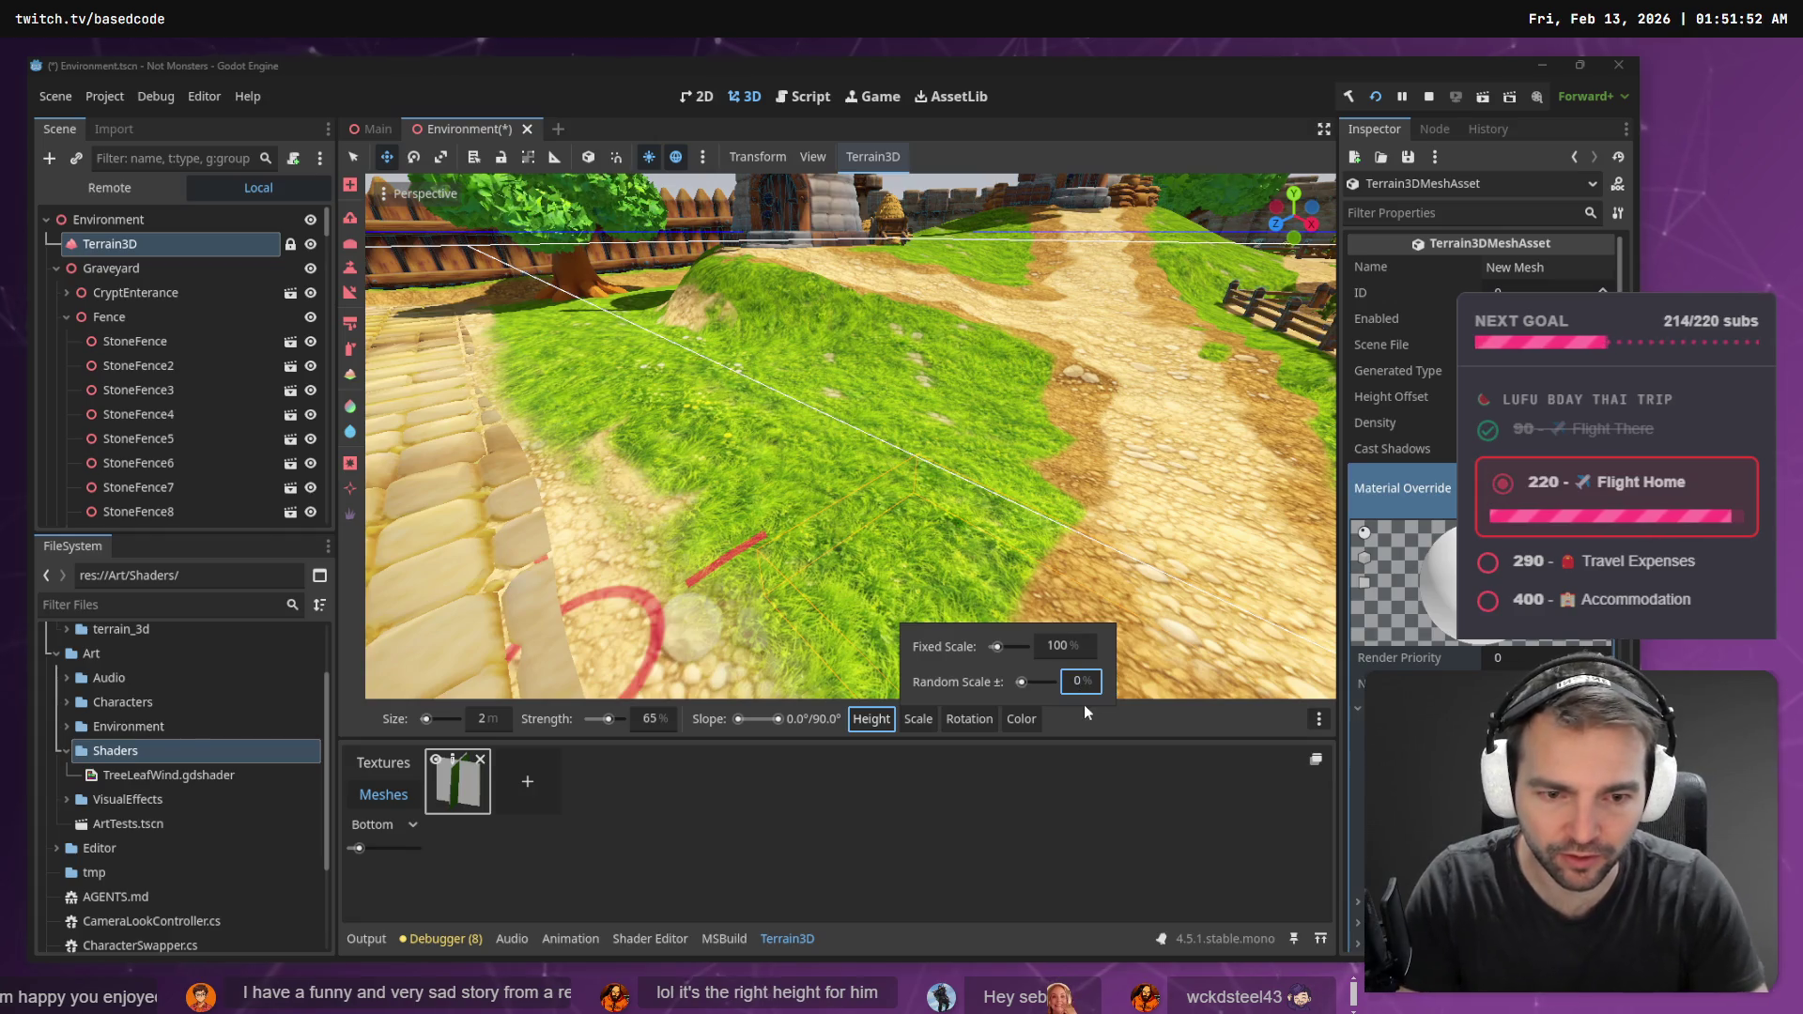
mouse_move(791, 488)
mouse_down()
mouse_move(868, 493)
mouse_move(845, 554)
mouse_move(881, 561)
mouse_up()
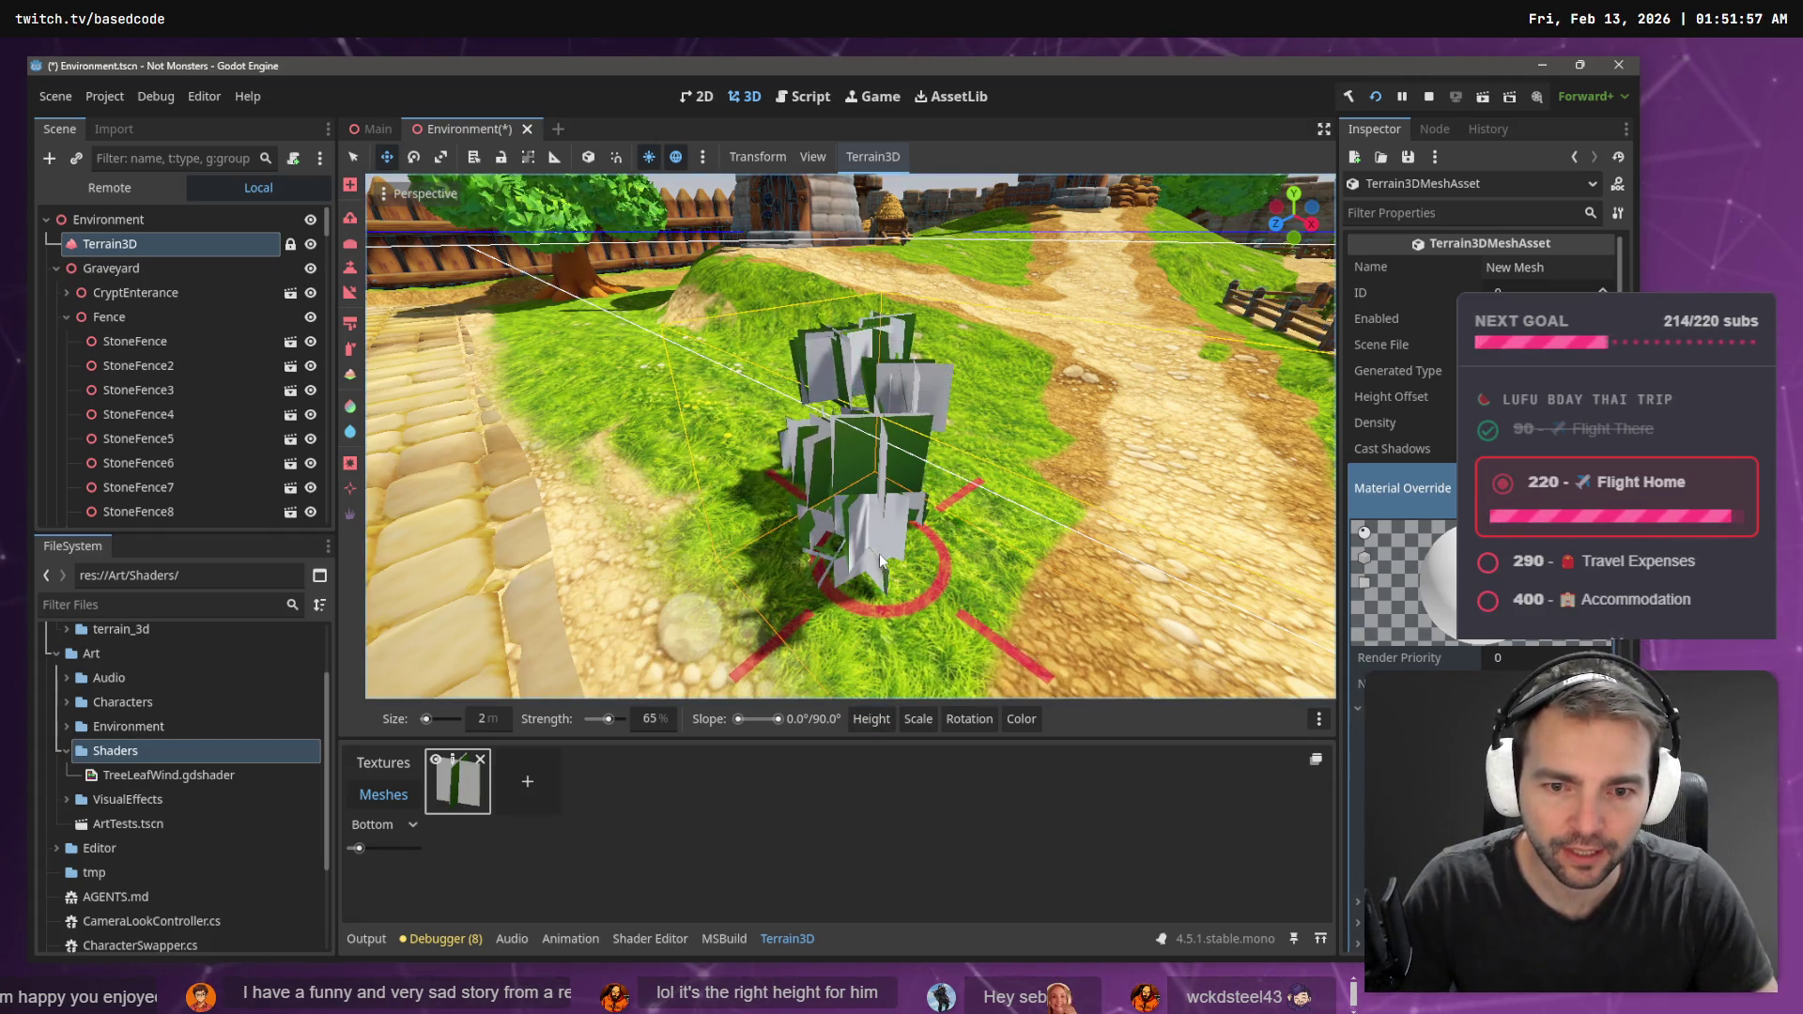
- Set Random Height to 0.0, paint a flat test cluster, then undo it
click(914, 720)
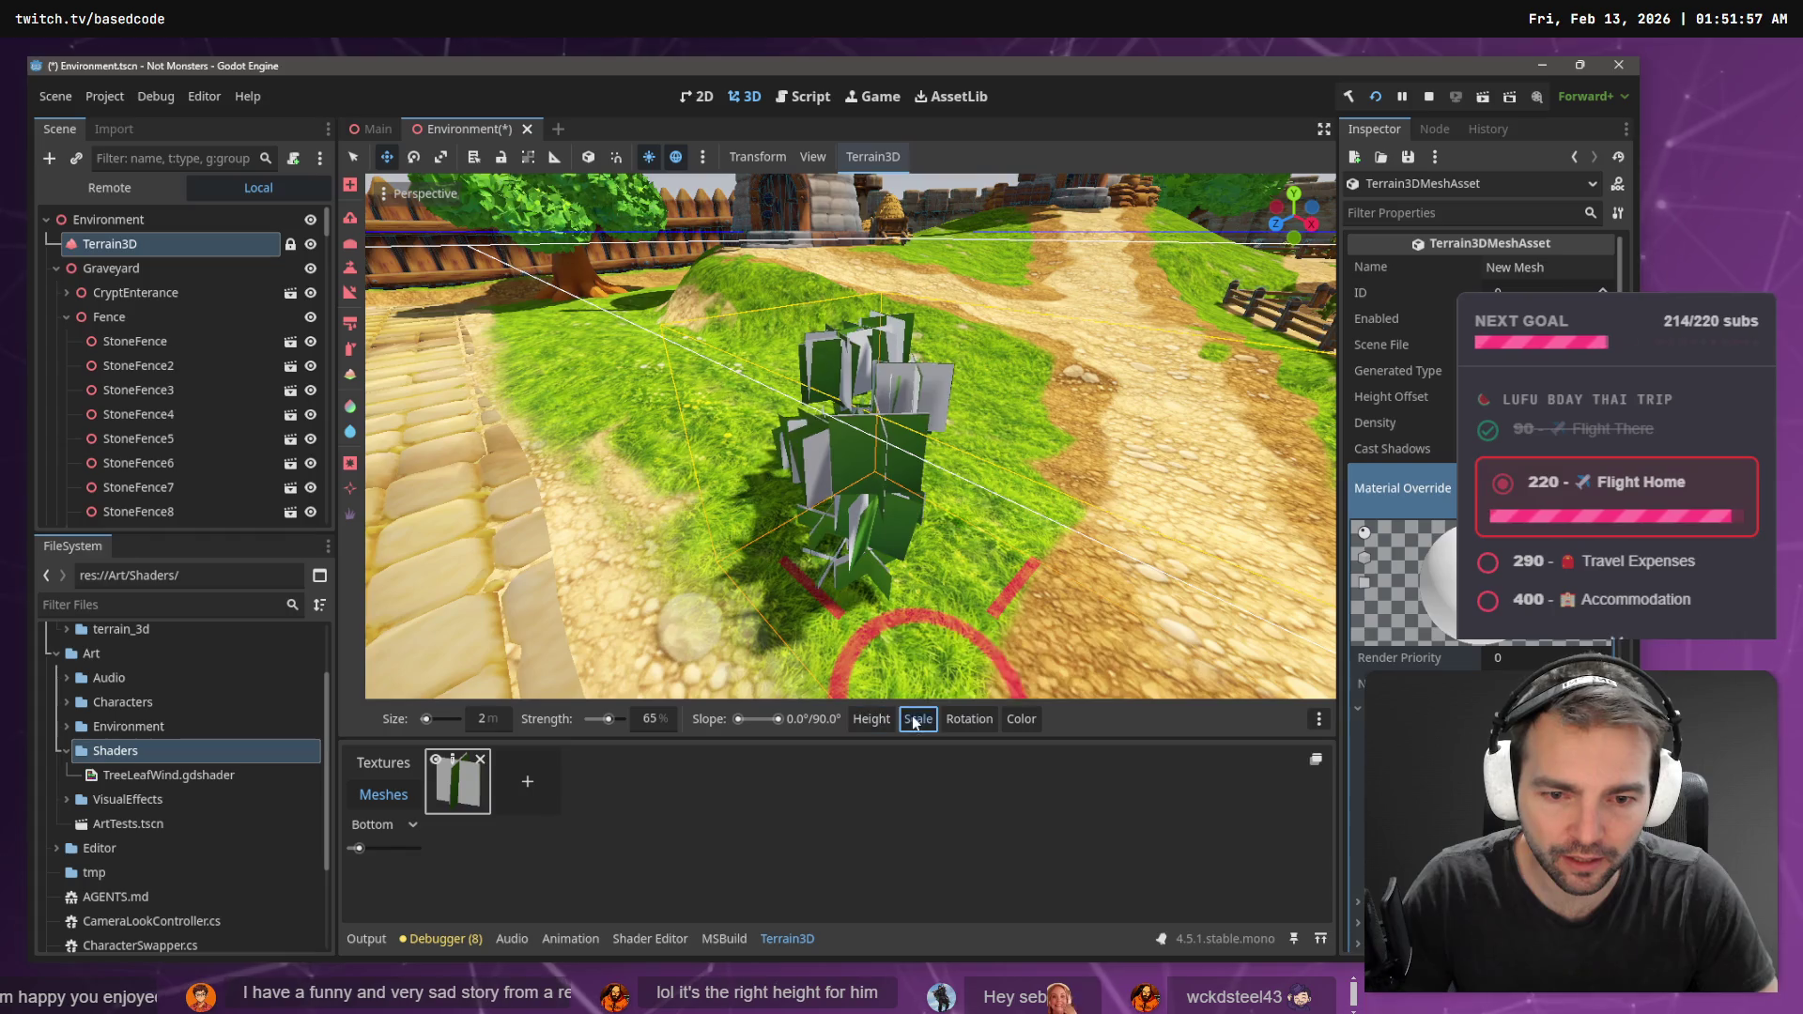
mouse_move(971, 720)
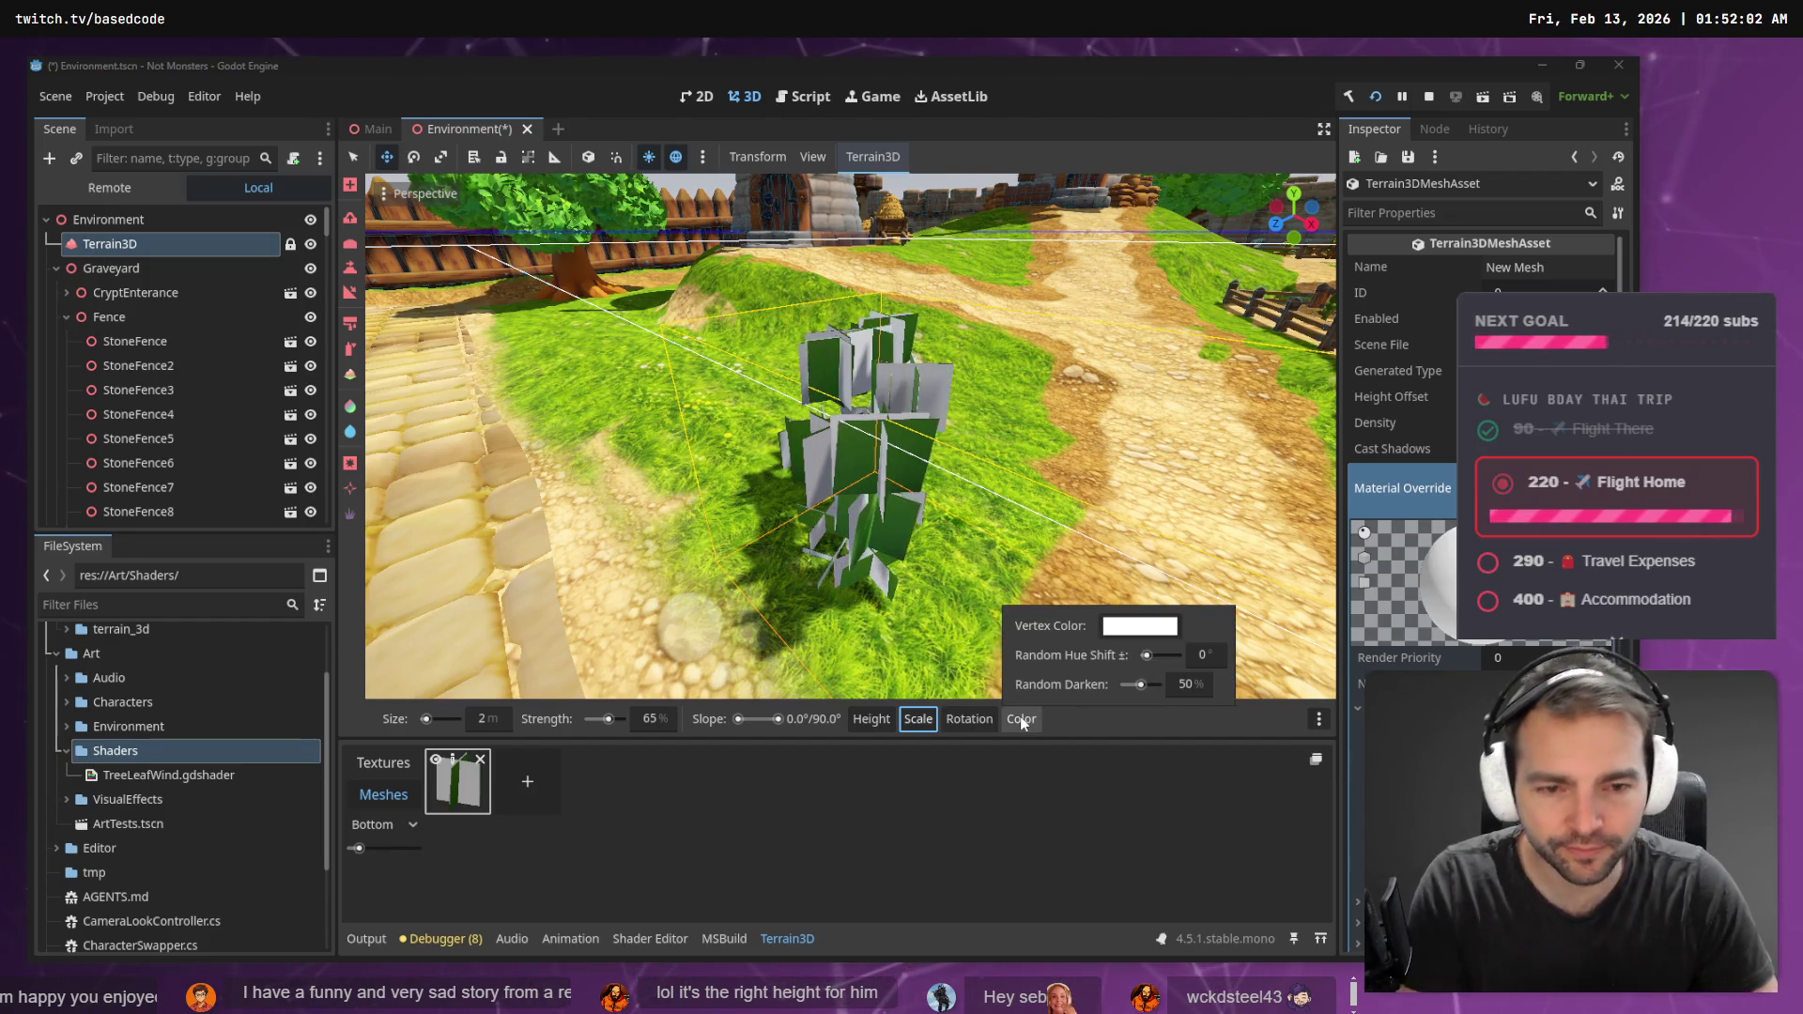
mouse_move(879, 723)
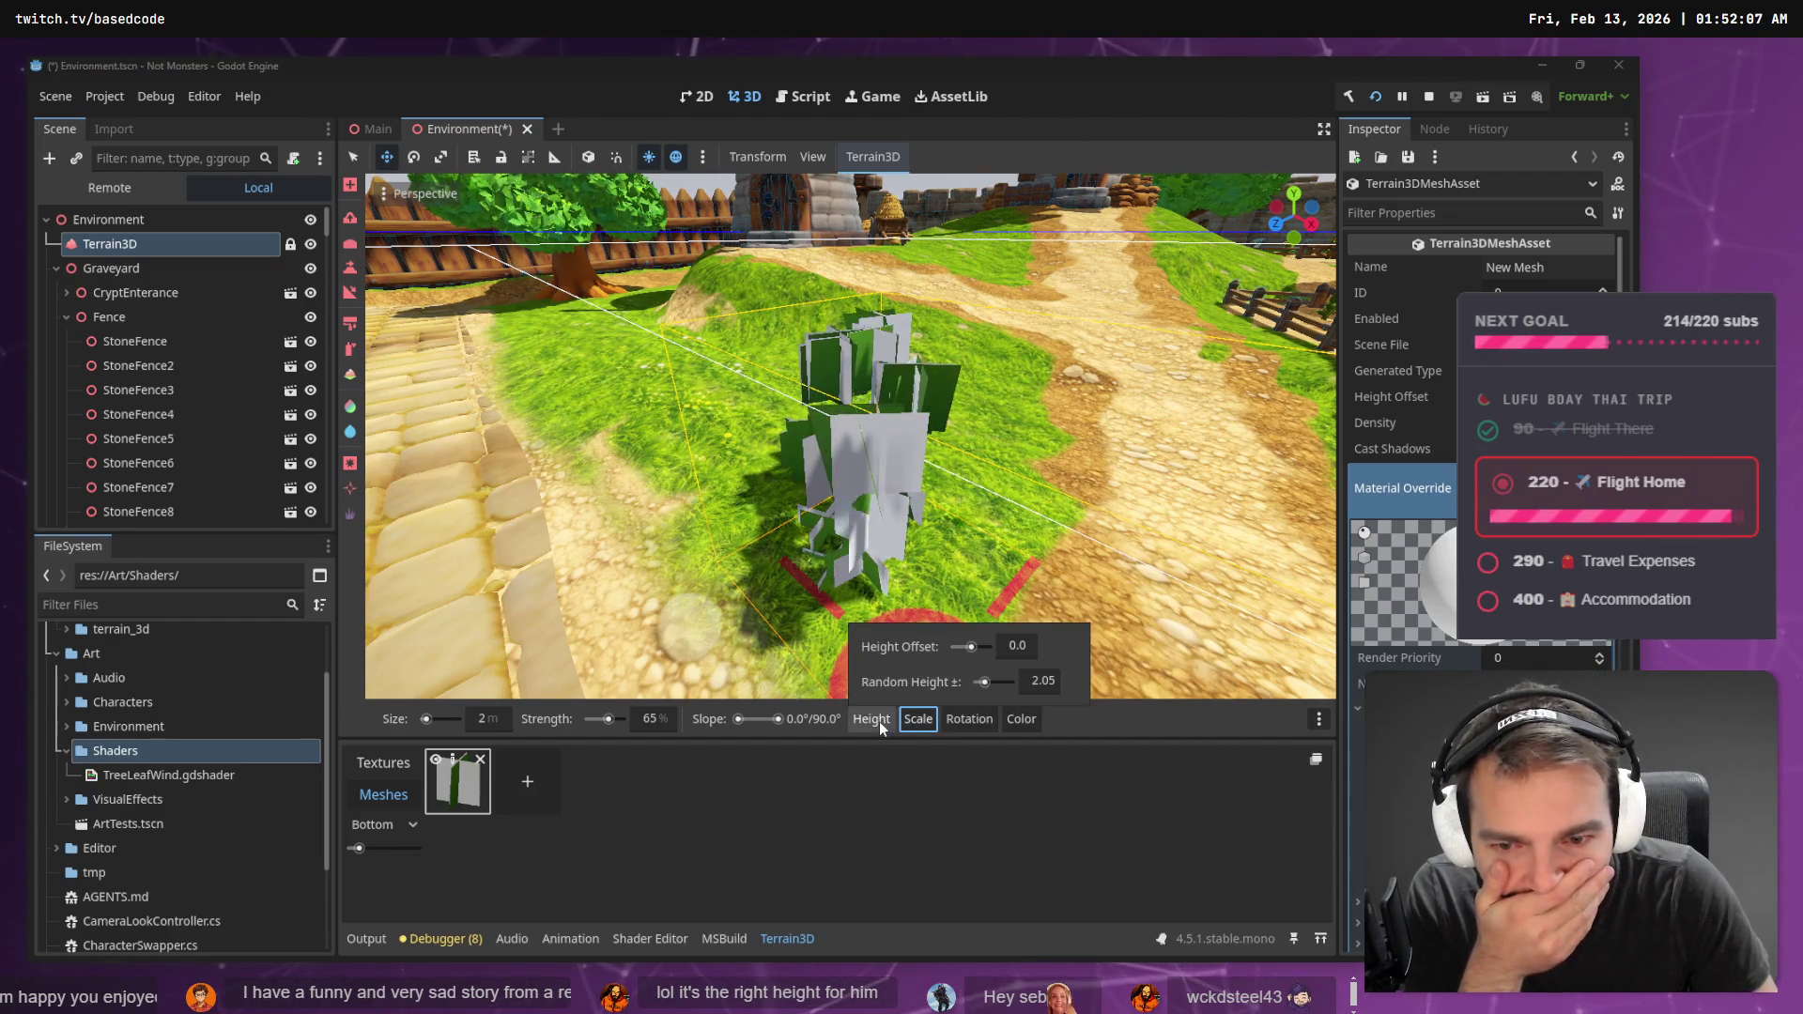
click(879, 722)
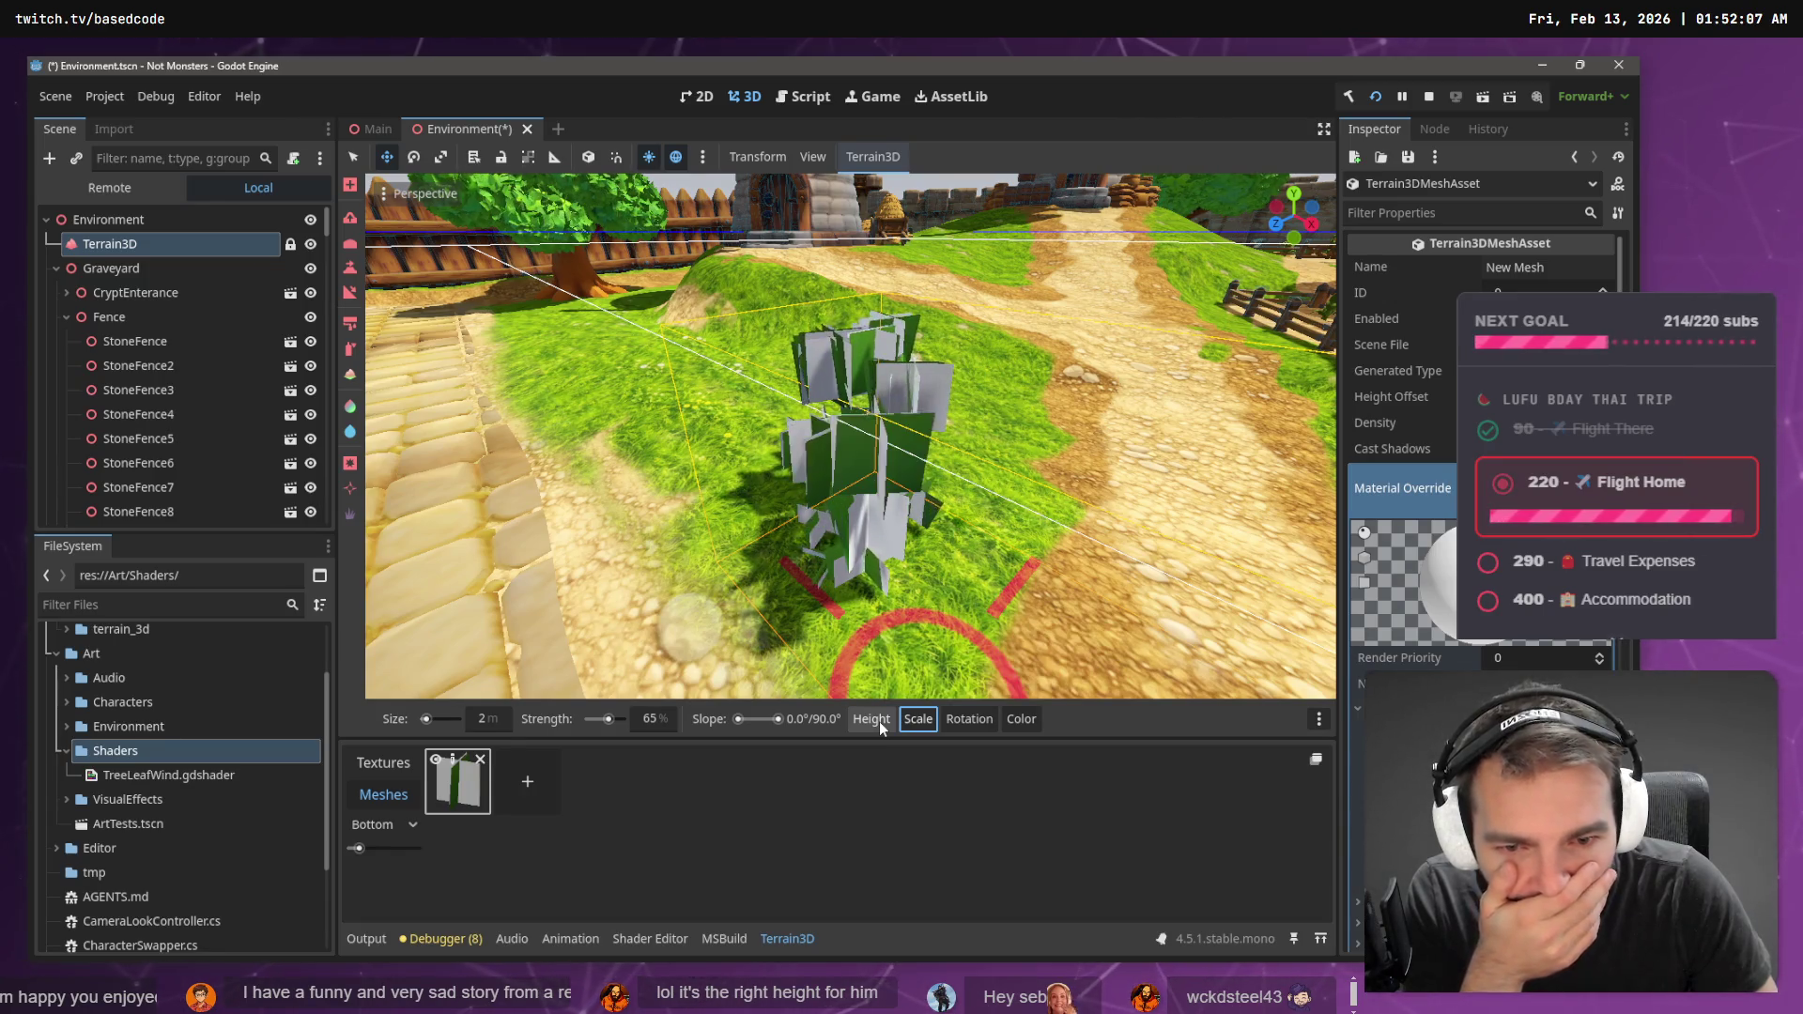
click(879, 721)
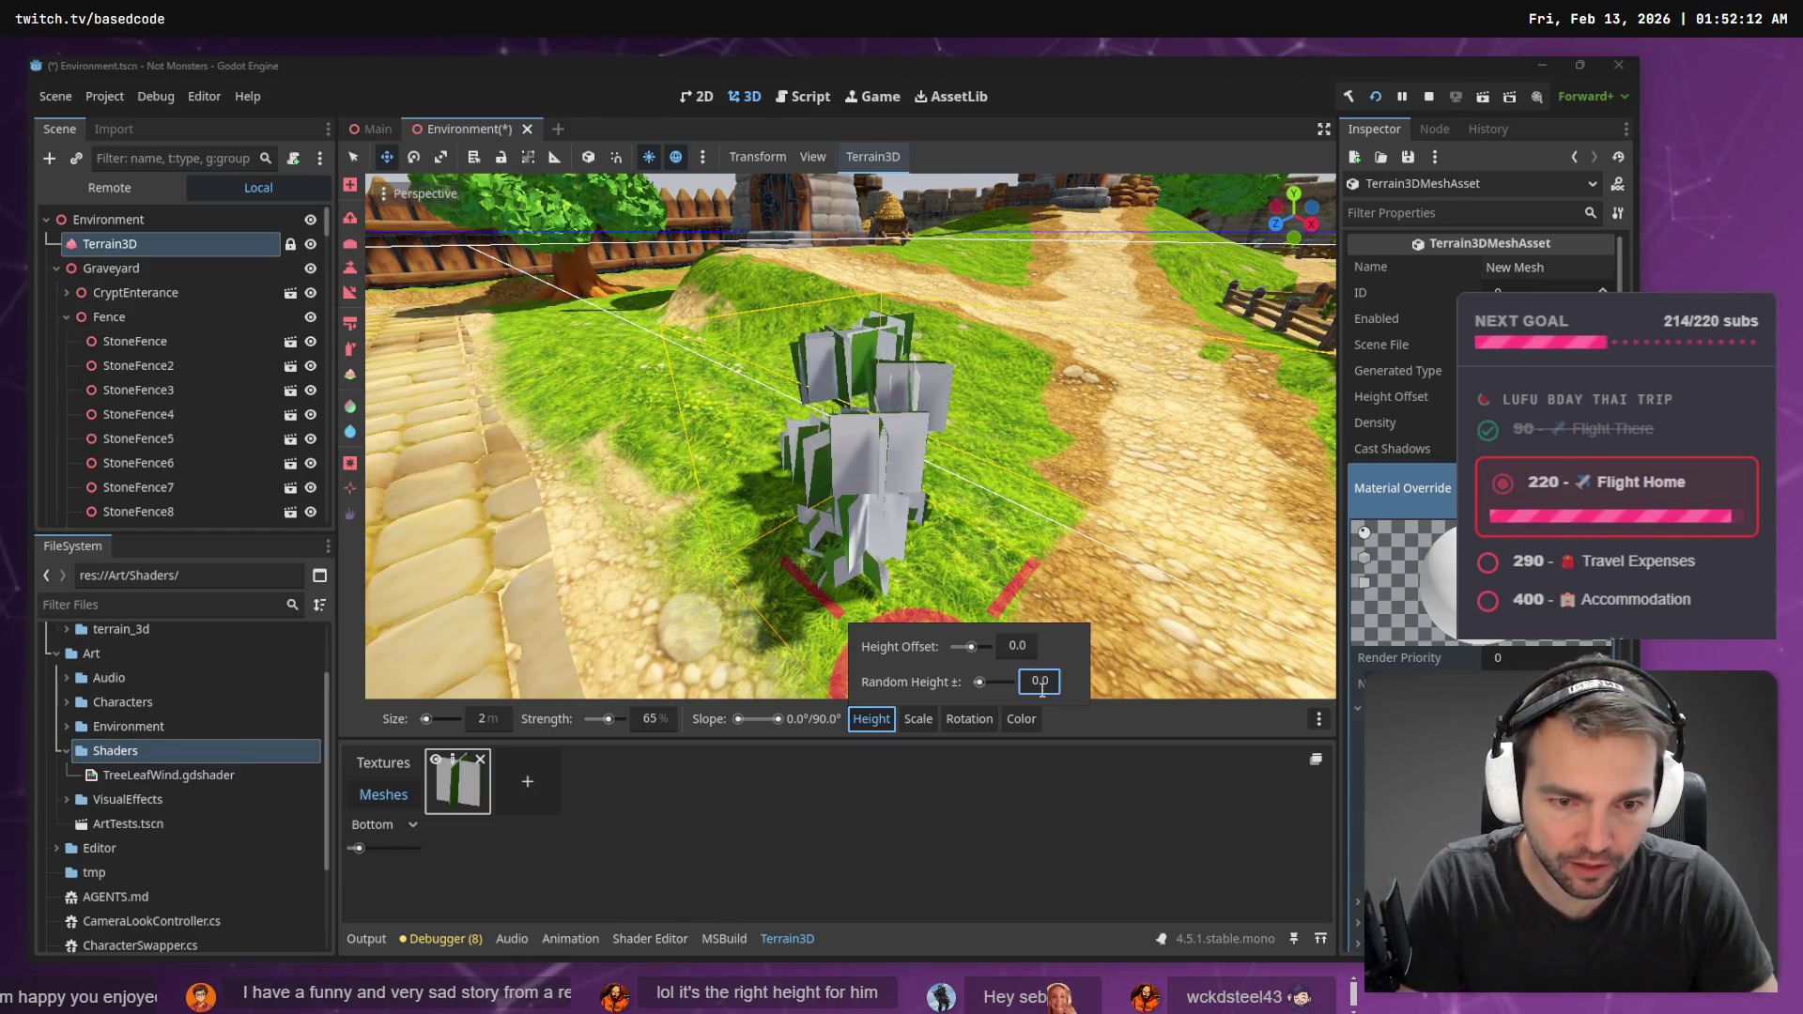
mouse_move(845, 554)
mouse_down()
mouse_move(828, 571)
mouse_move(880, 533)
mouse_move(859, 479)
mouse_move(862, 587)
mouse_move(797, 495)
mouse_move(877, 645)
mouse_move(854, 564)
mouse_move(819, 534)
mouse_move(954, 573)
mouse_move(931, 600)
mouse_up()
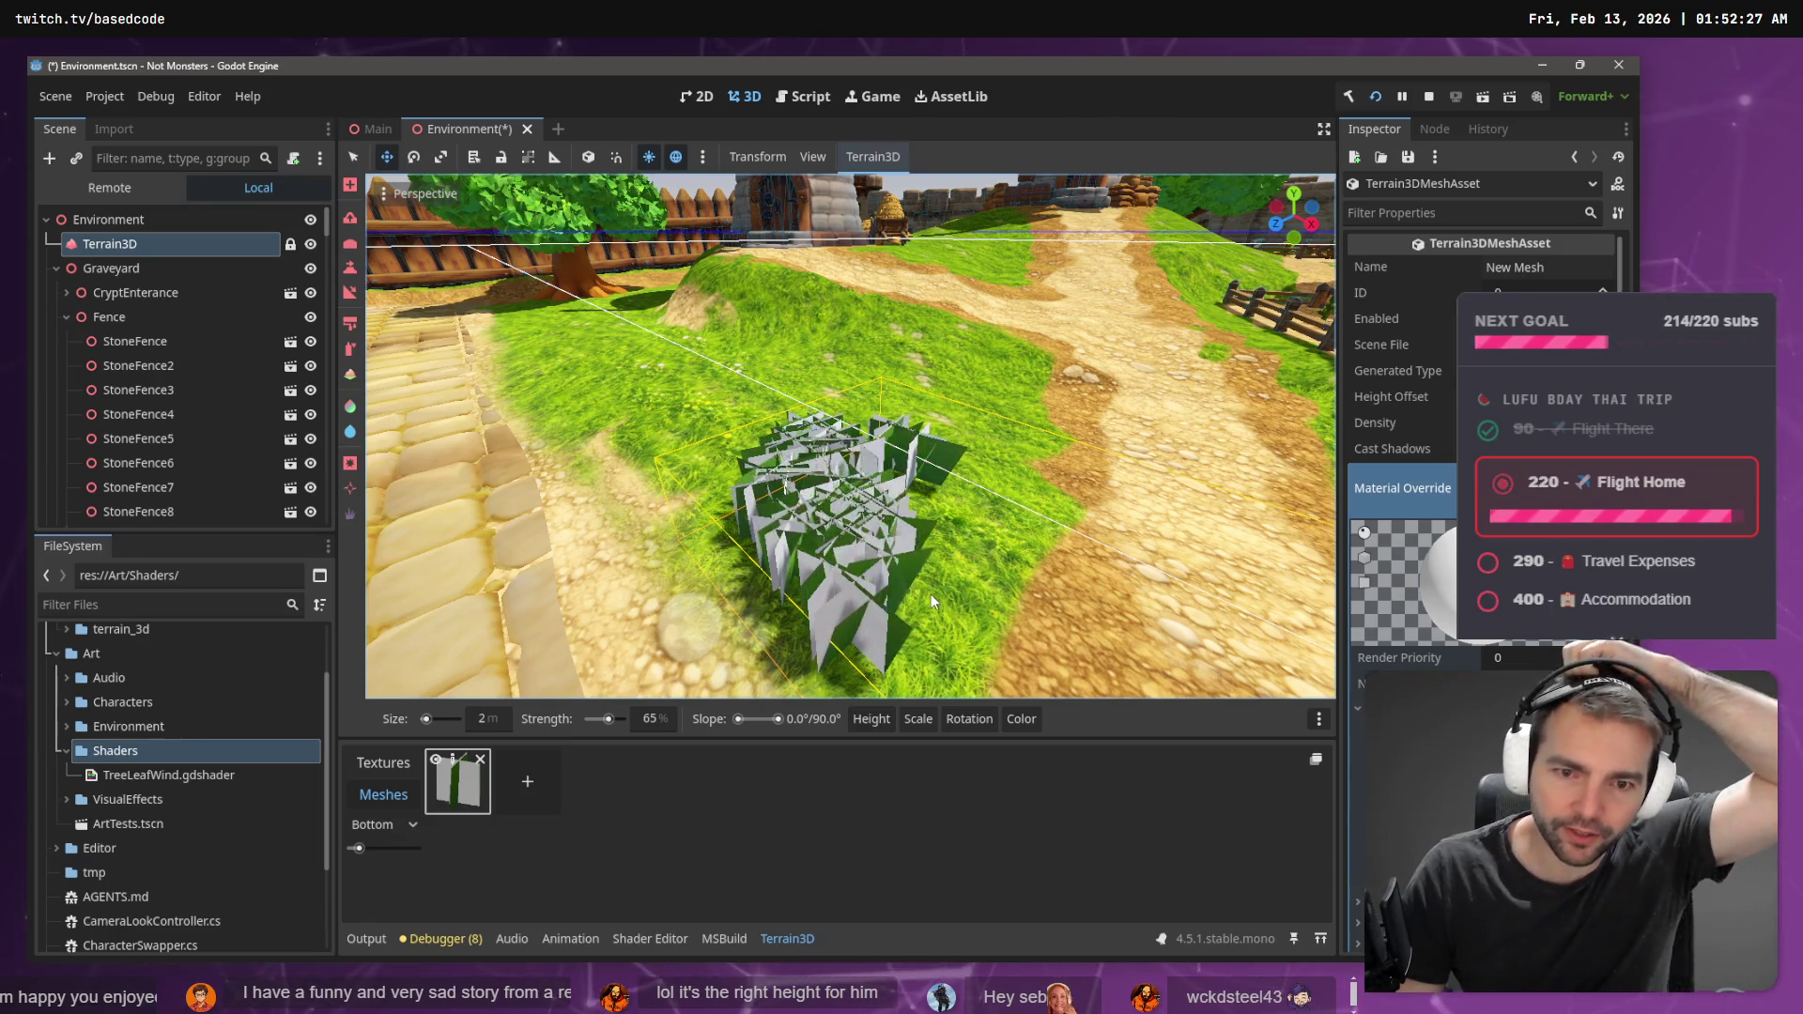
key(ctrl+z)
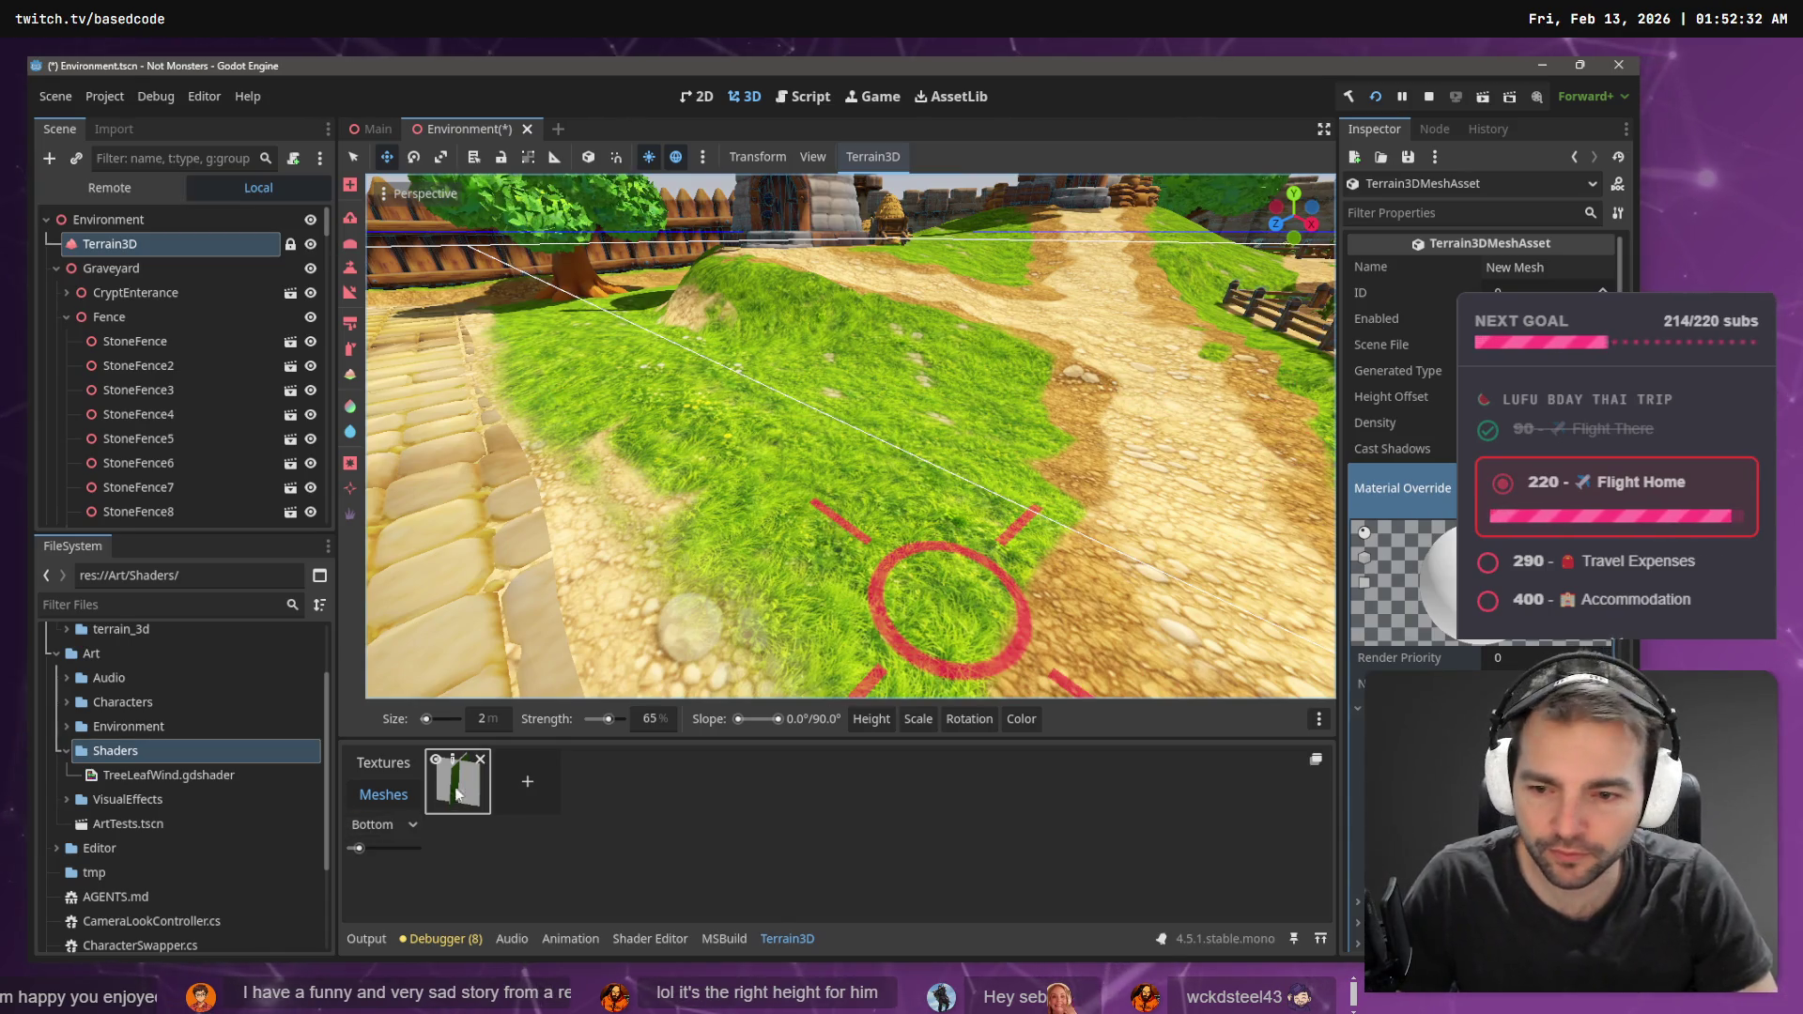
- Expand the New Mesh asset's Material Override to show its preview and render priority
scroll(1435, 434, down, 5)
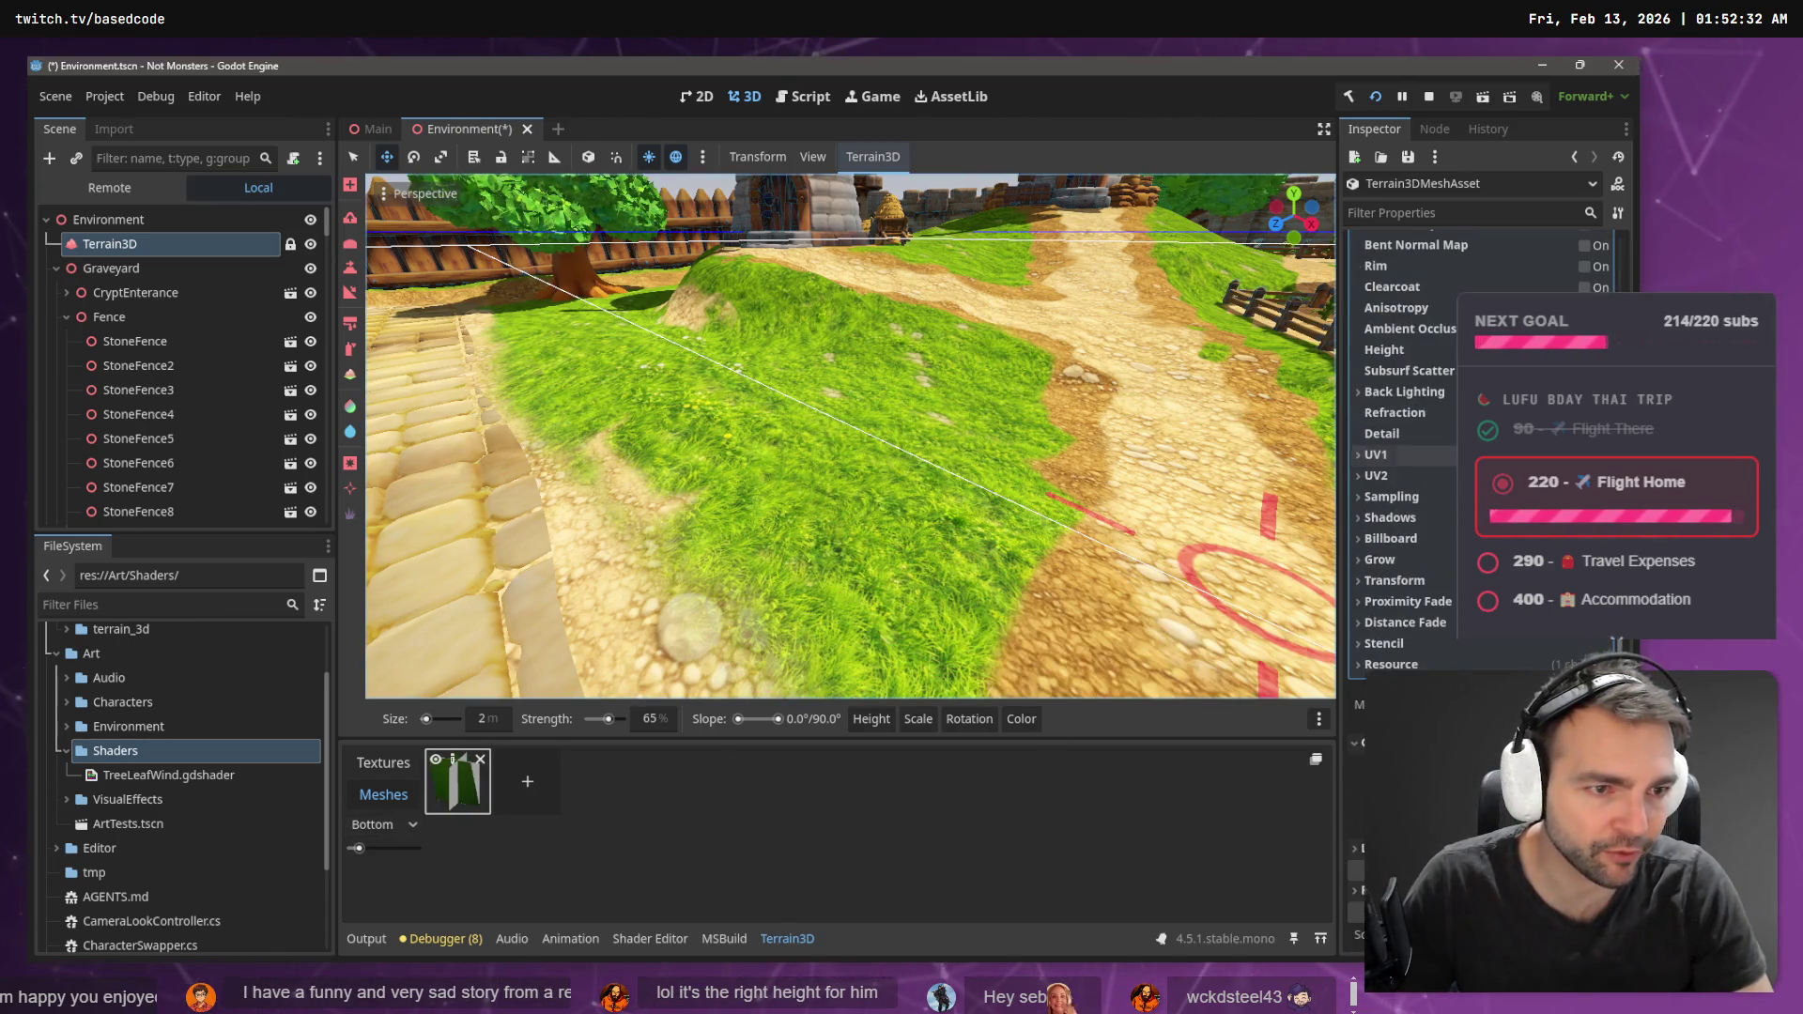
scroll(1399, 535, down, 1)
click(1484, 263)
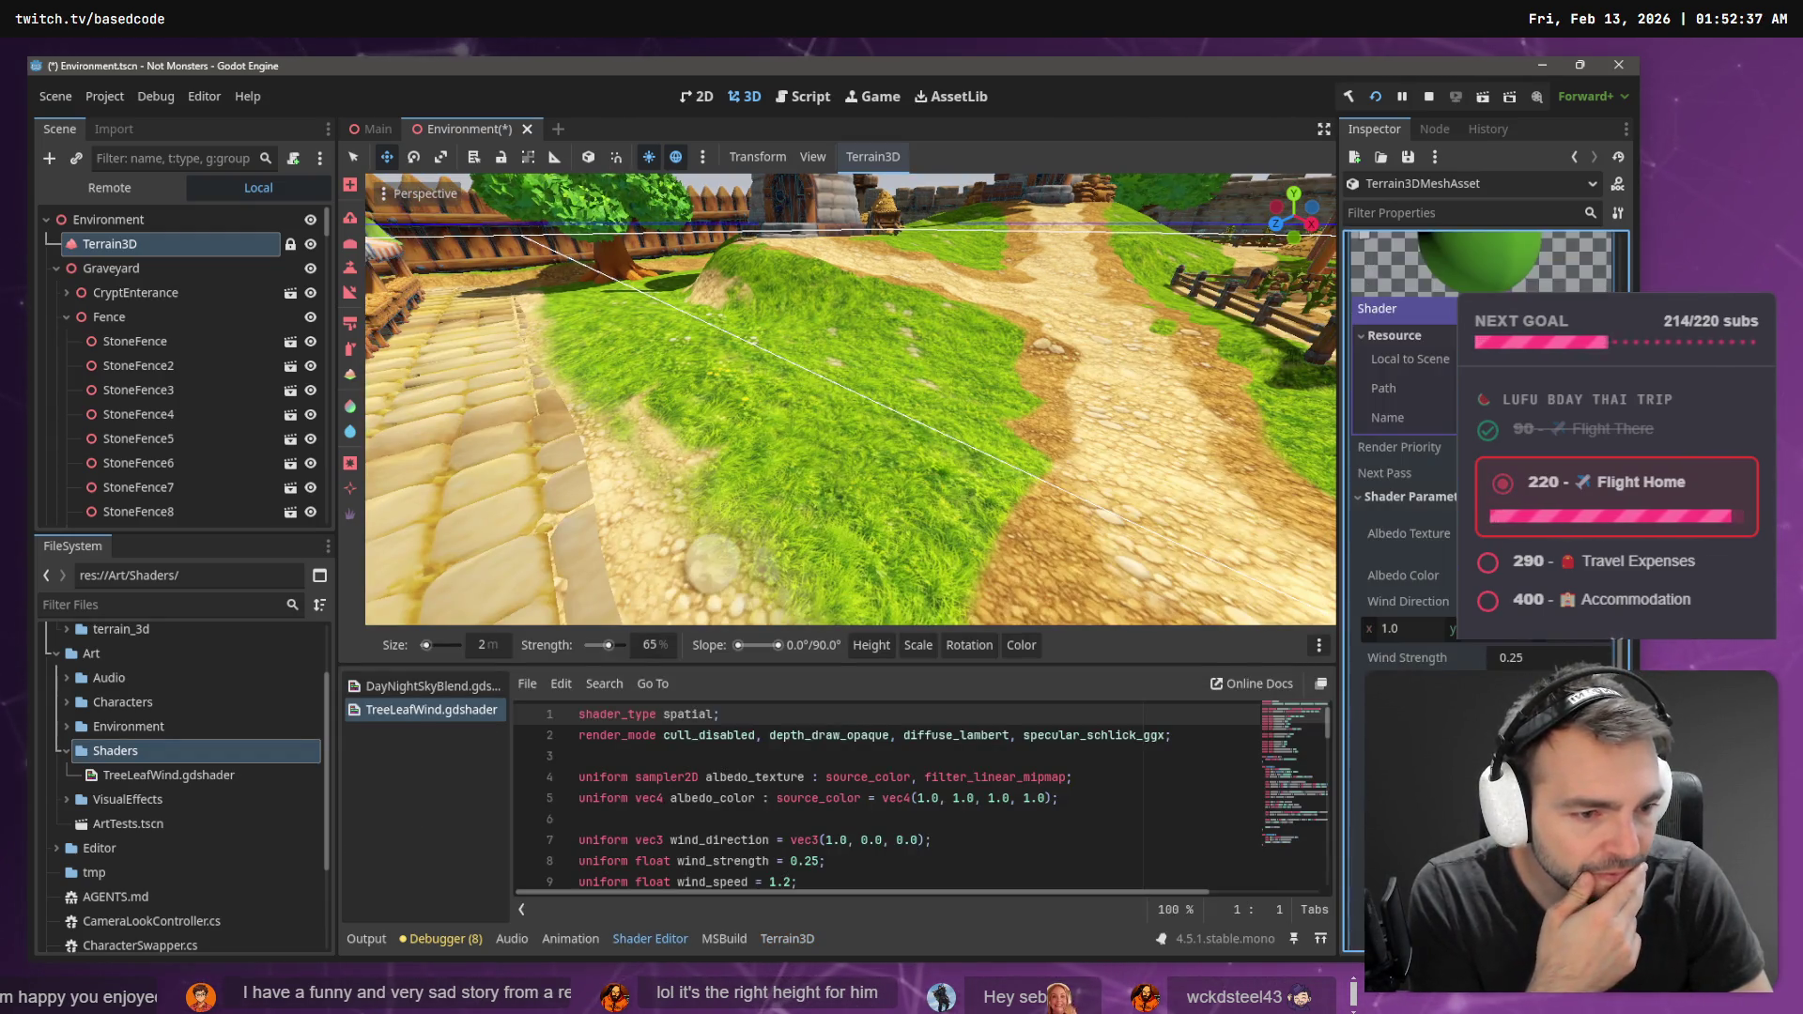
scroll(1408, 470, up, 10)
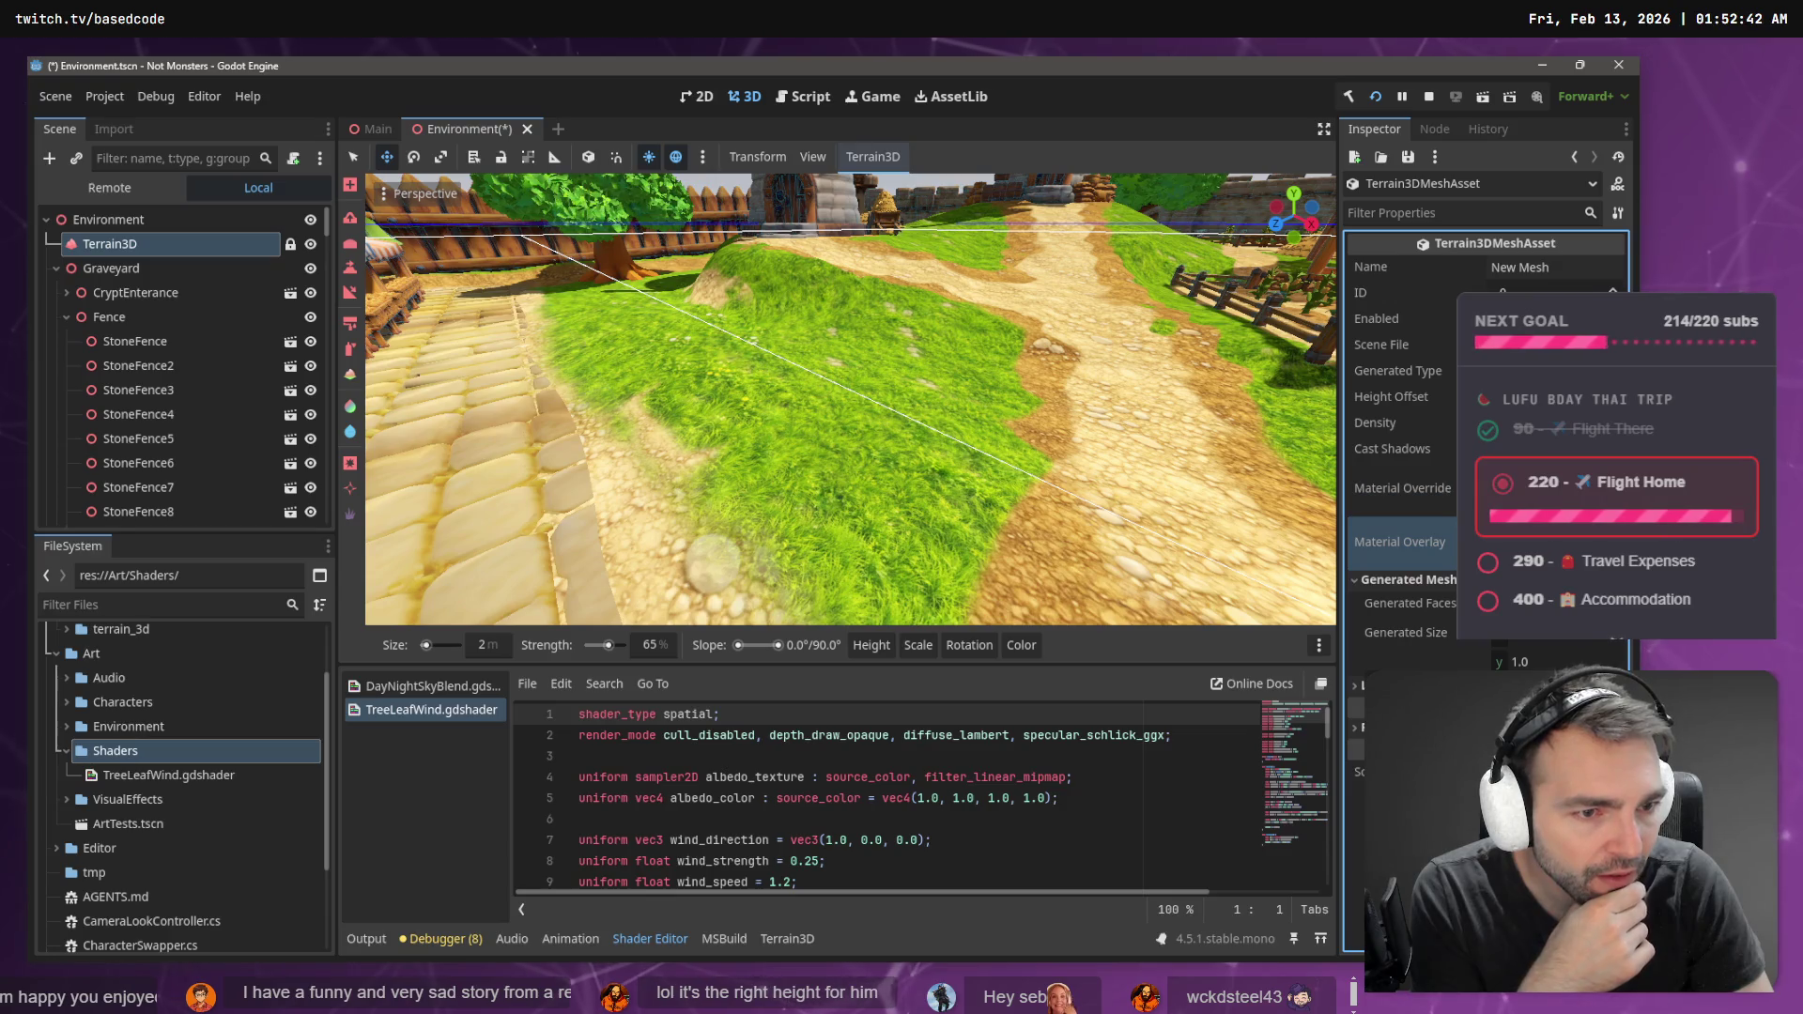
mouse_move(1433, 482)
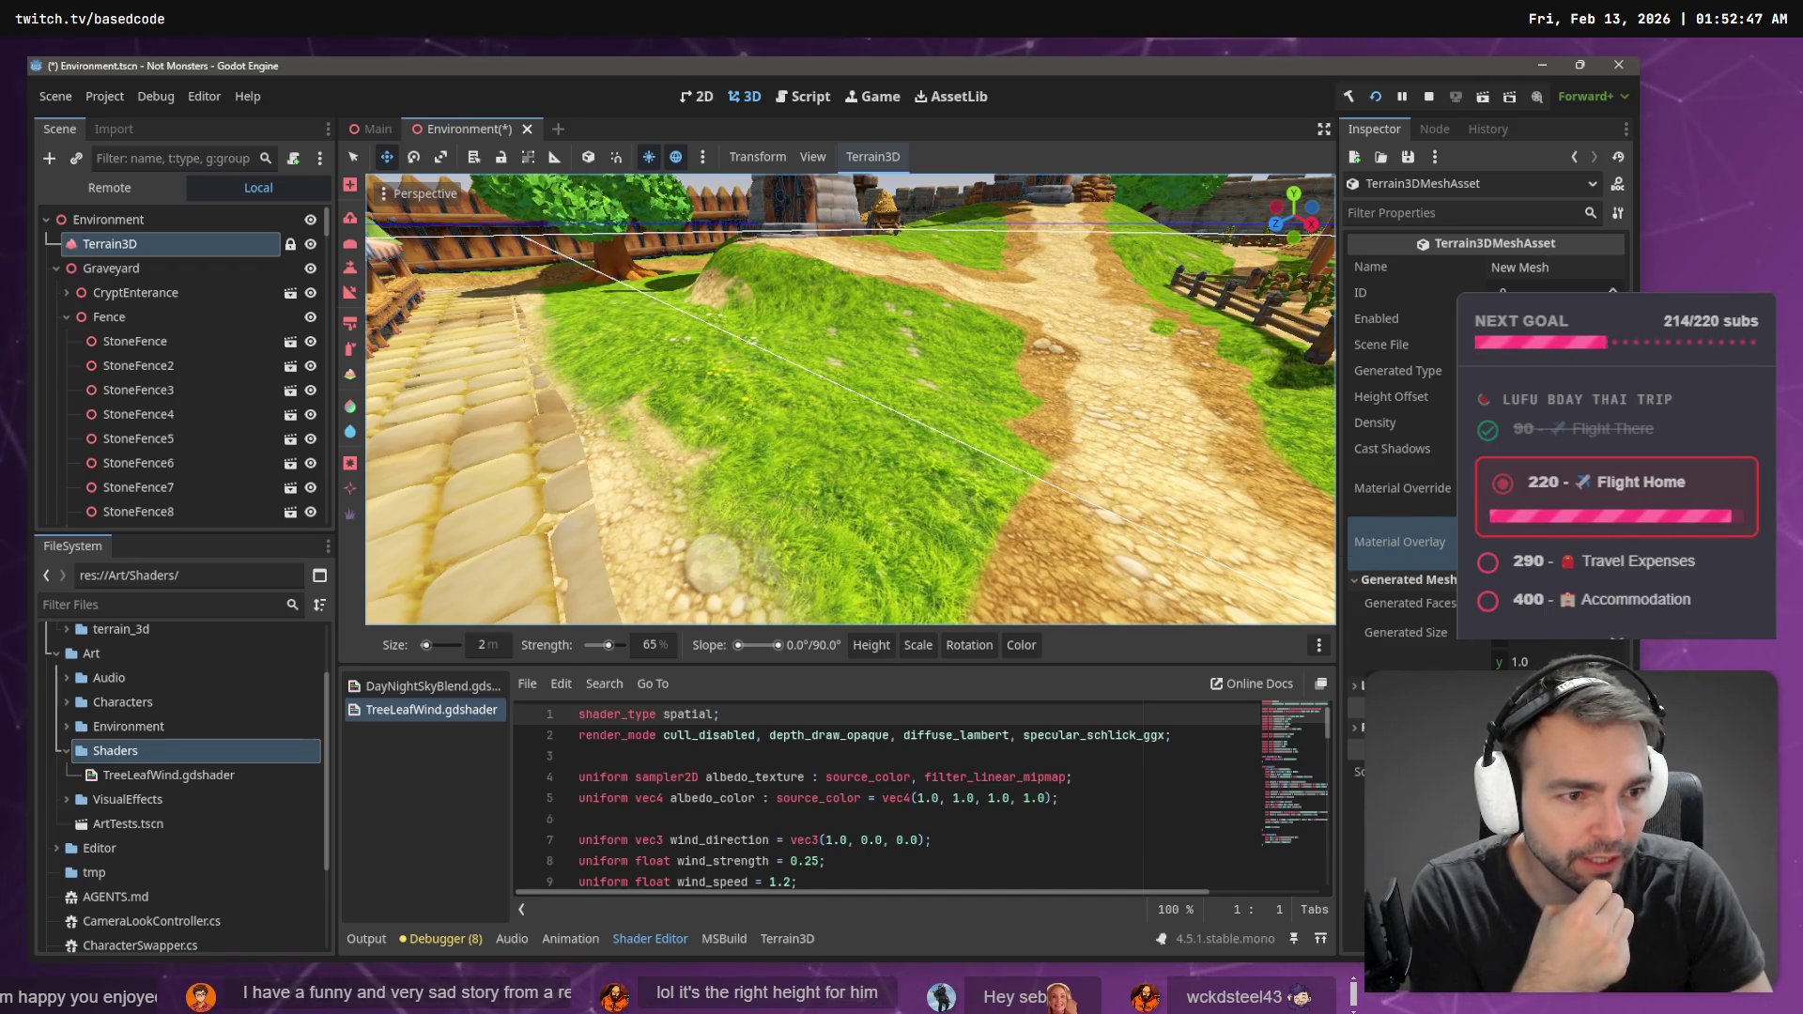
click(1409, 488)
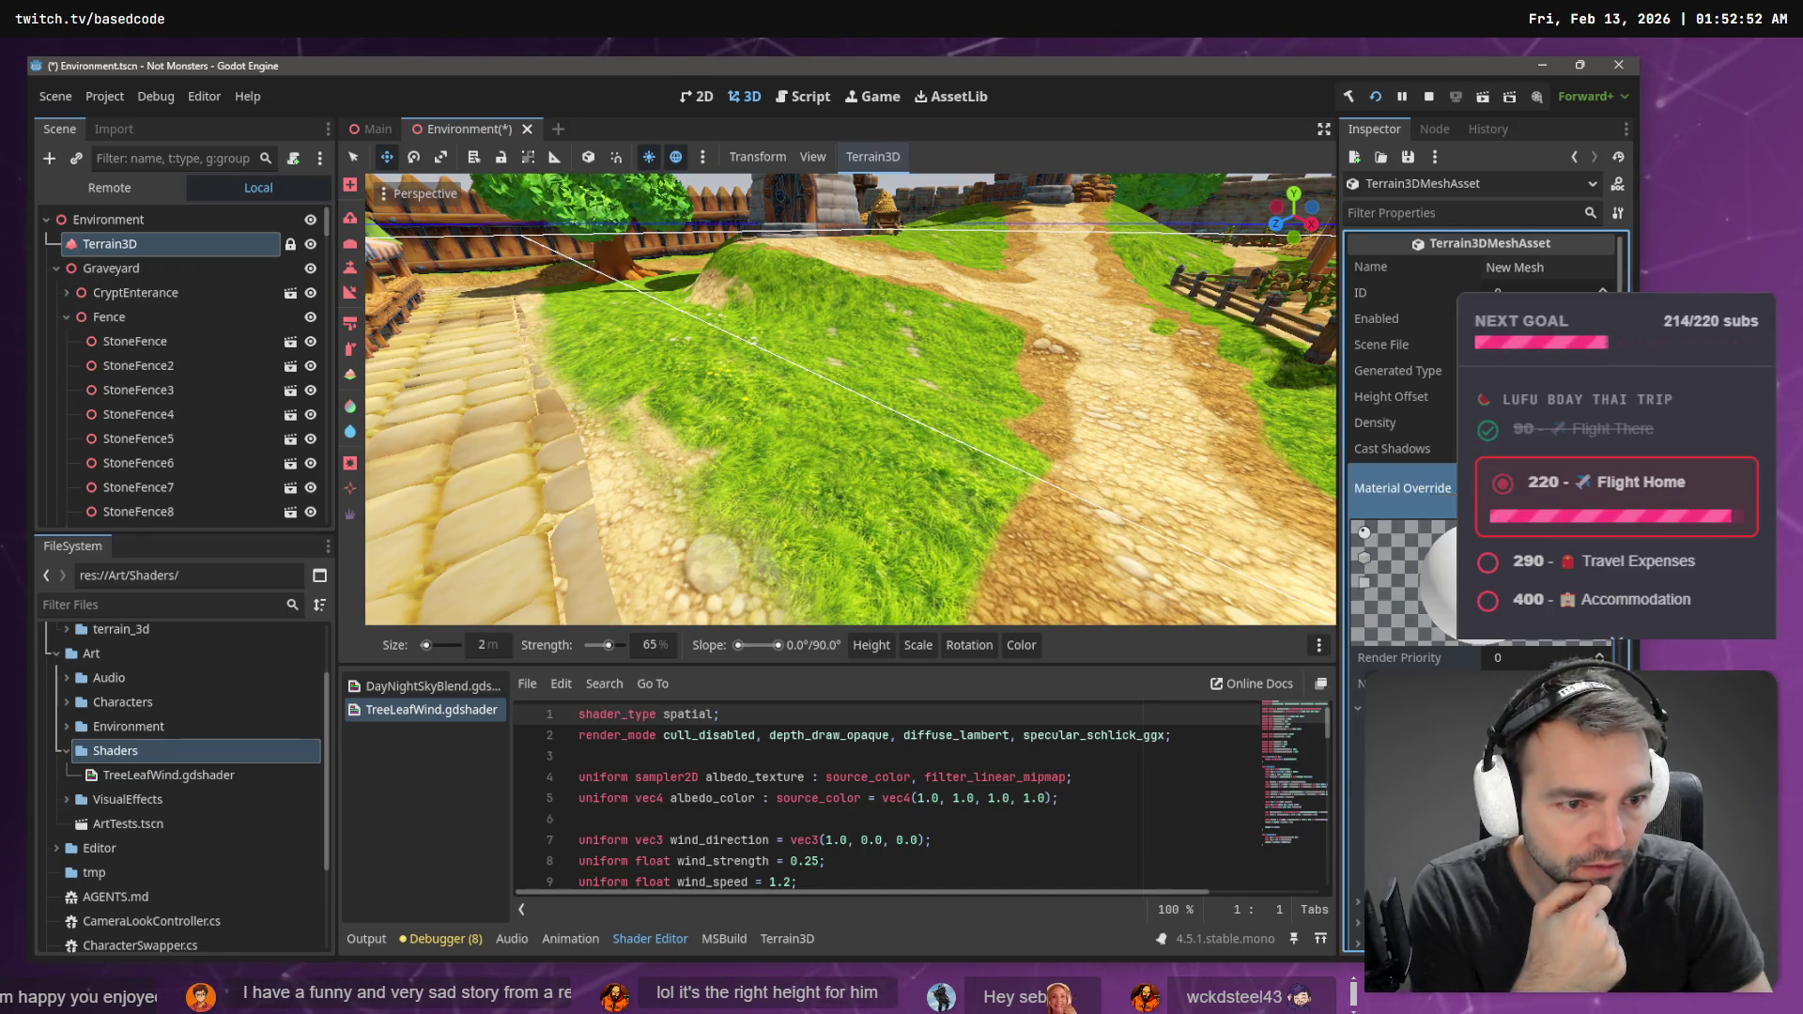
- Load TreeMapleLeaves into the mesh asset's Material Override
click(1409, 487)
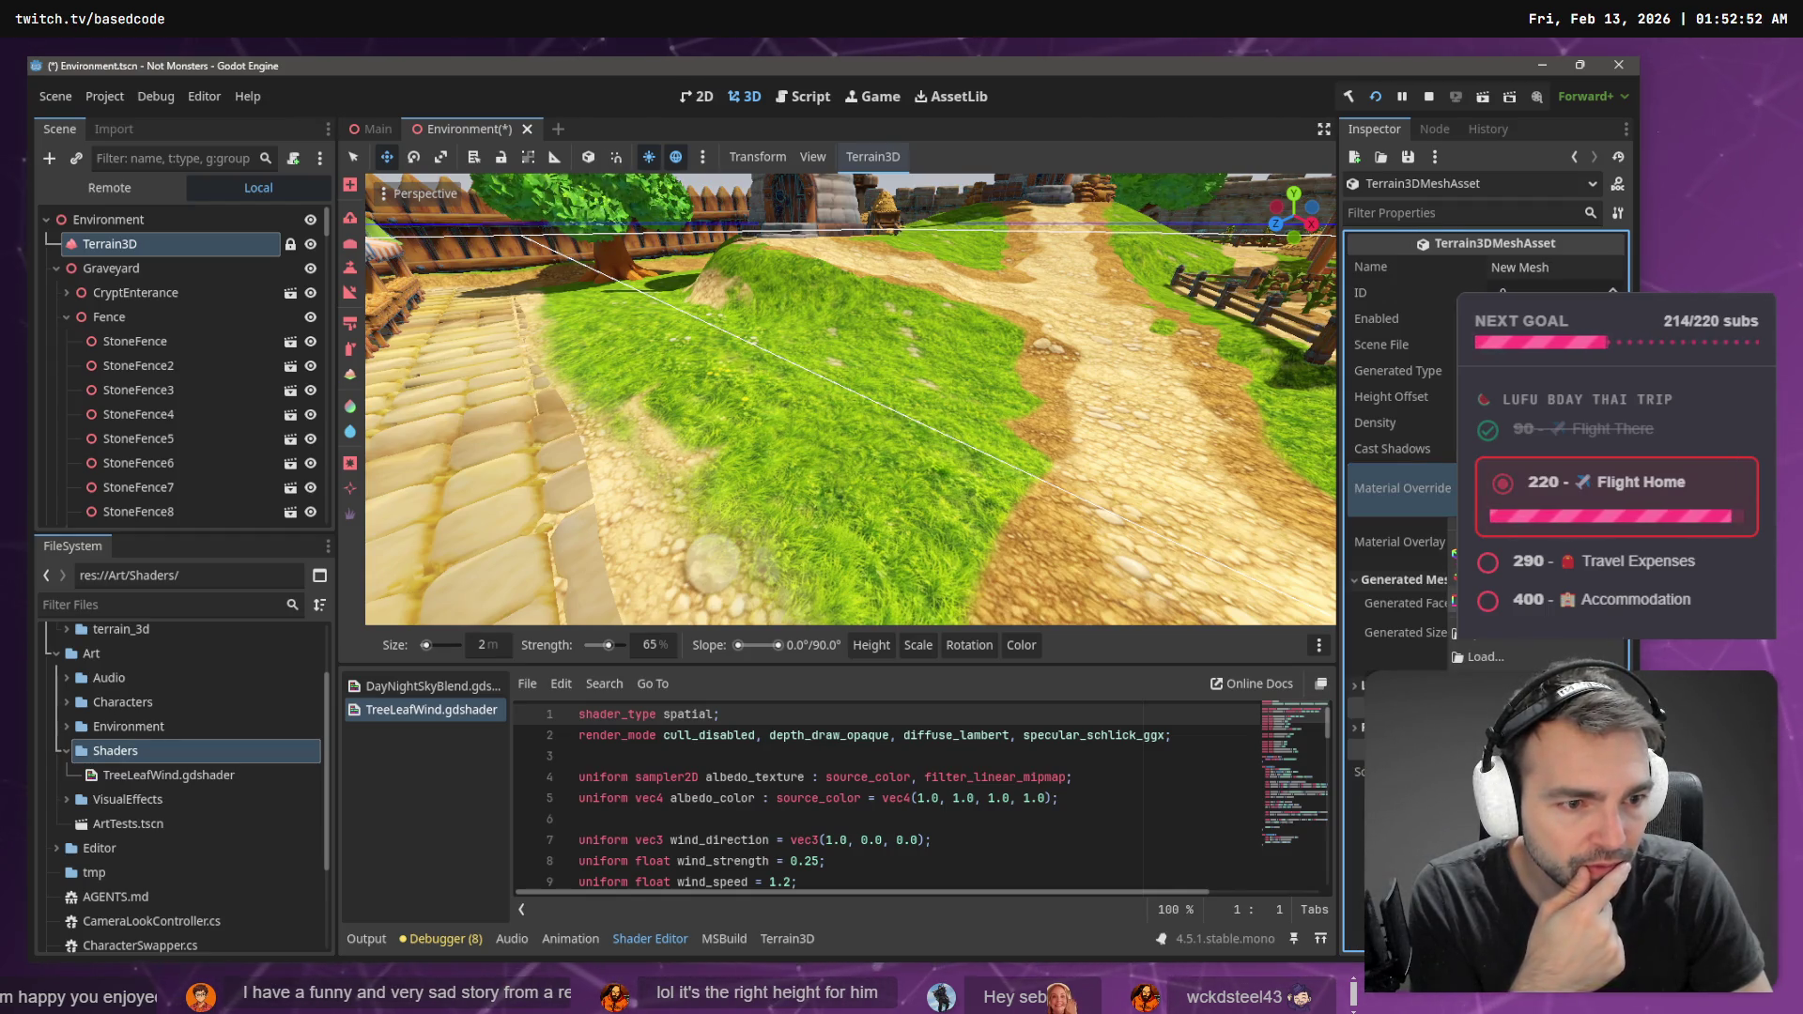
click(1525, 642)
click(575, 326)
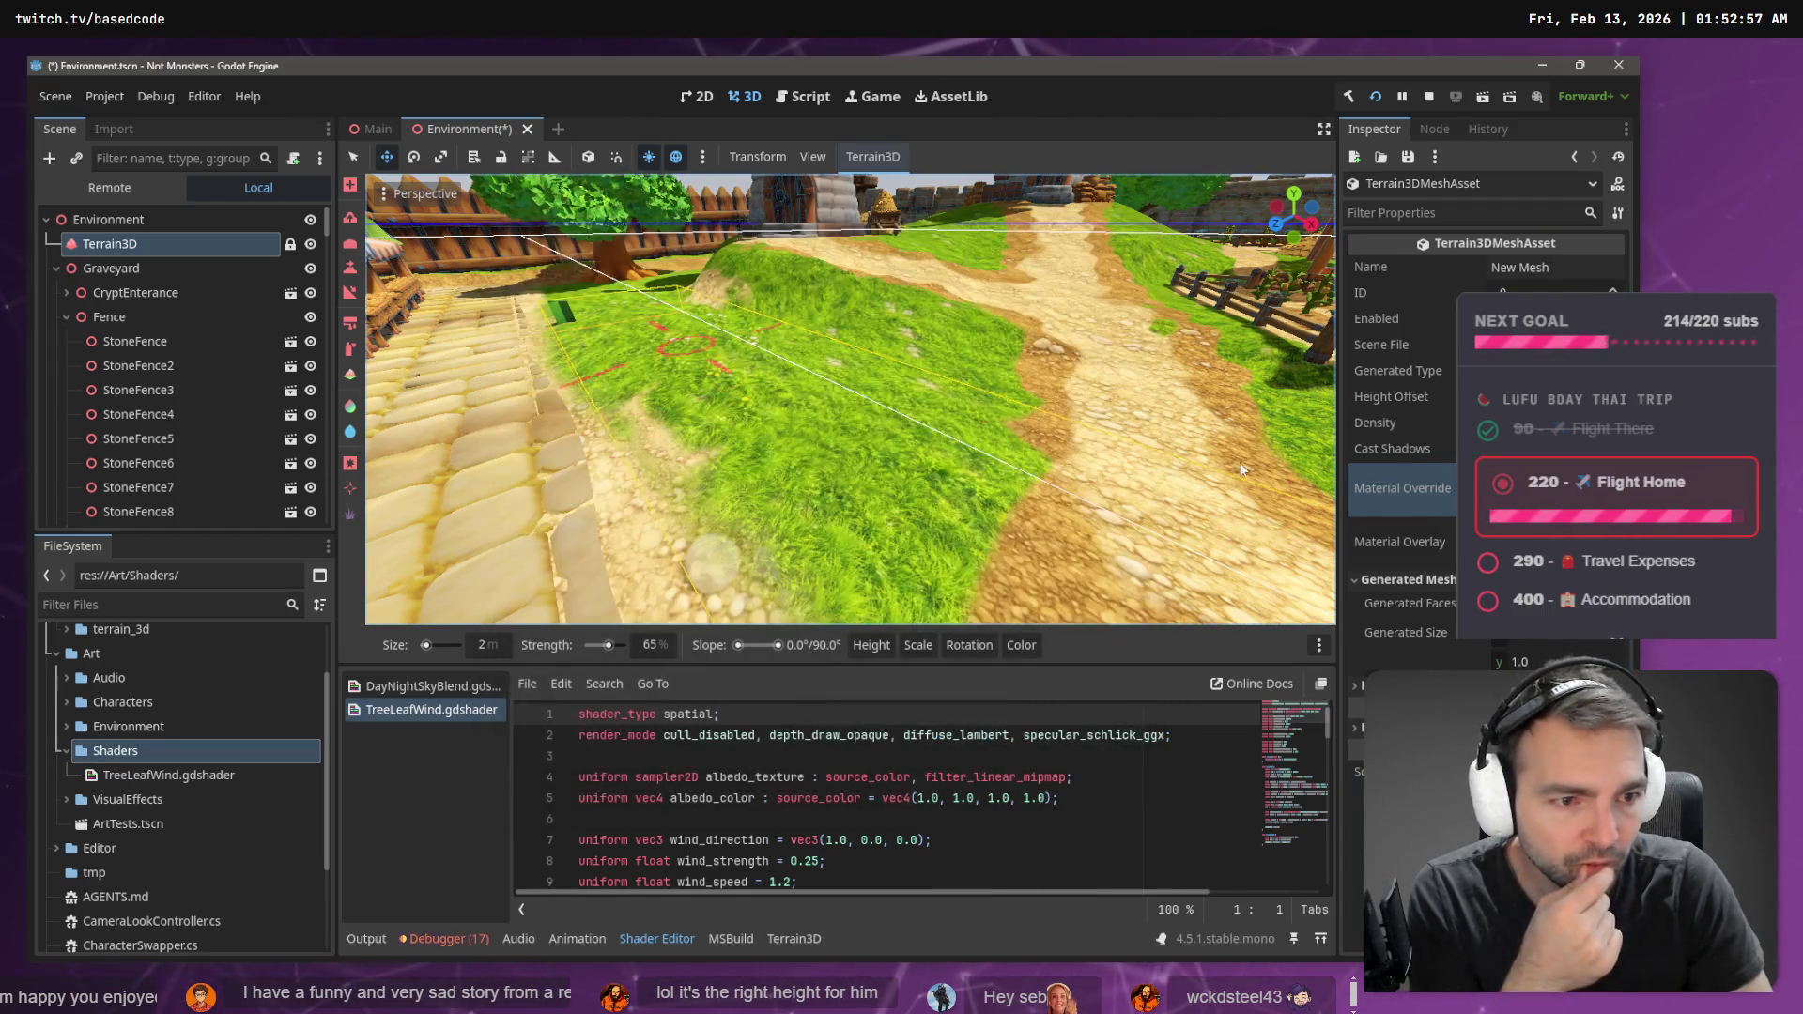
- Paint a leafy bush clump, then a long row of bushes across the grass
drag(977, 425, 992, 422)
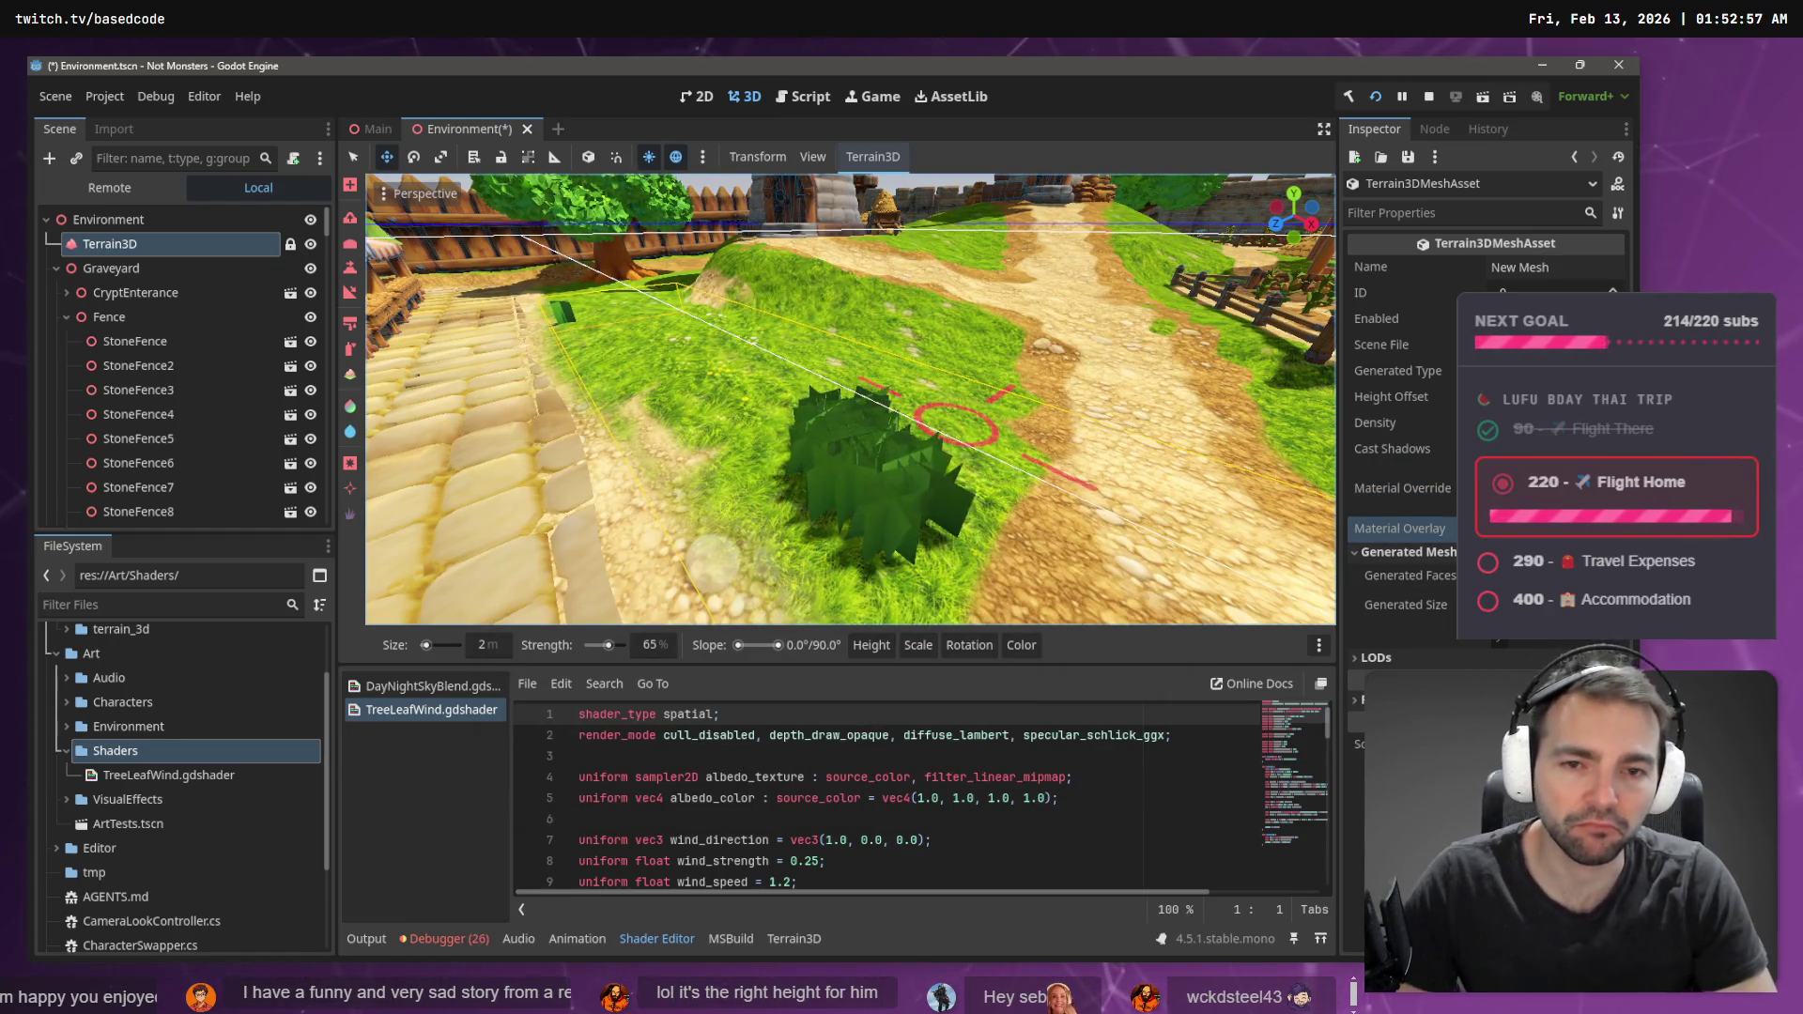
key(w)
key(d)
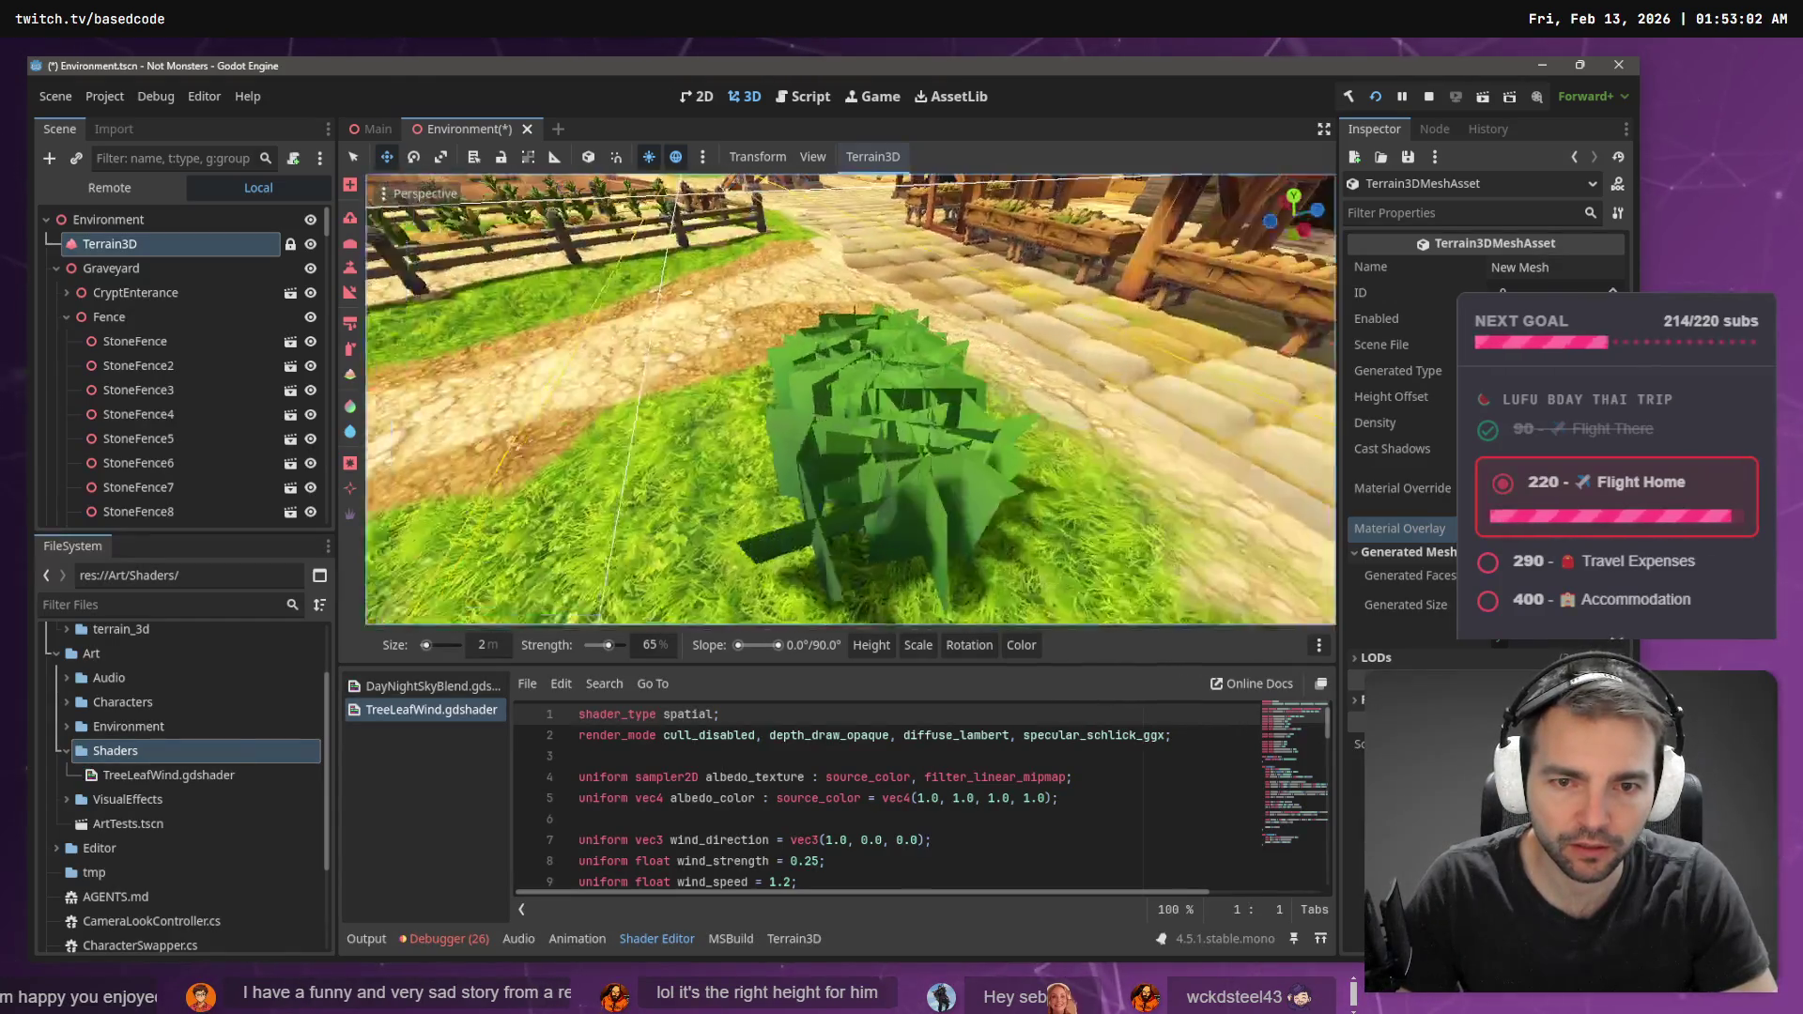
key(s)
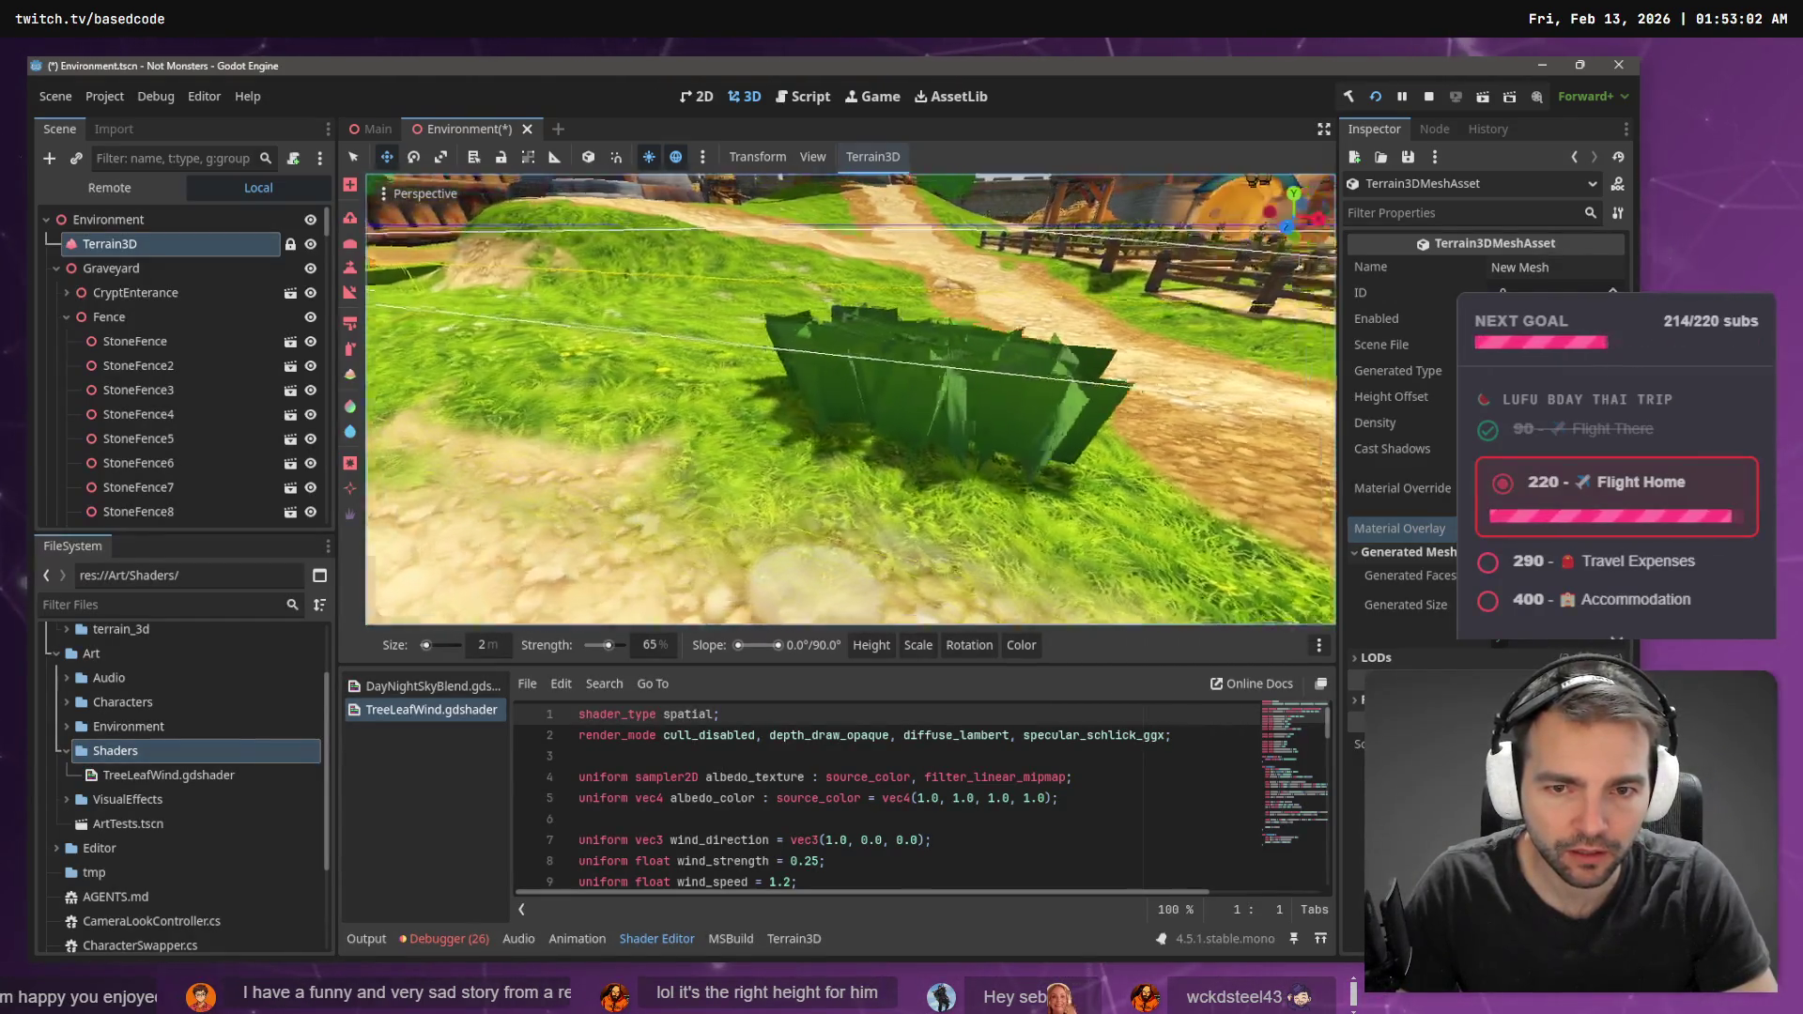
key(w)
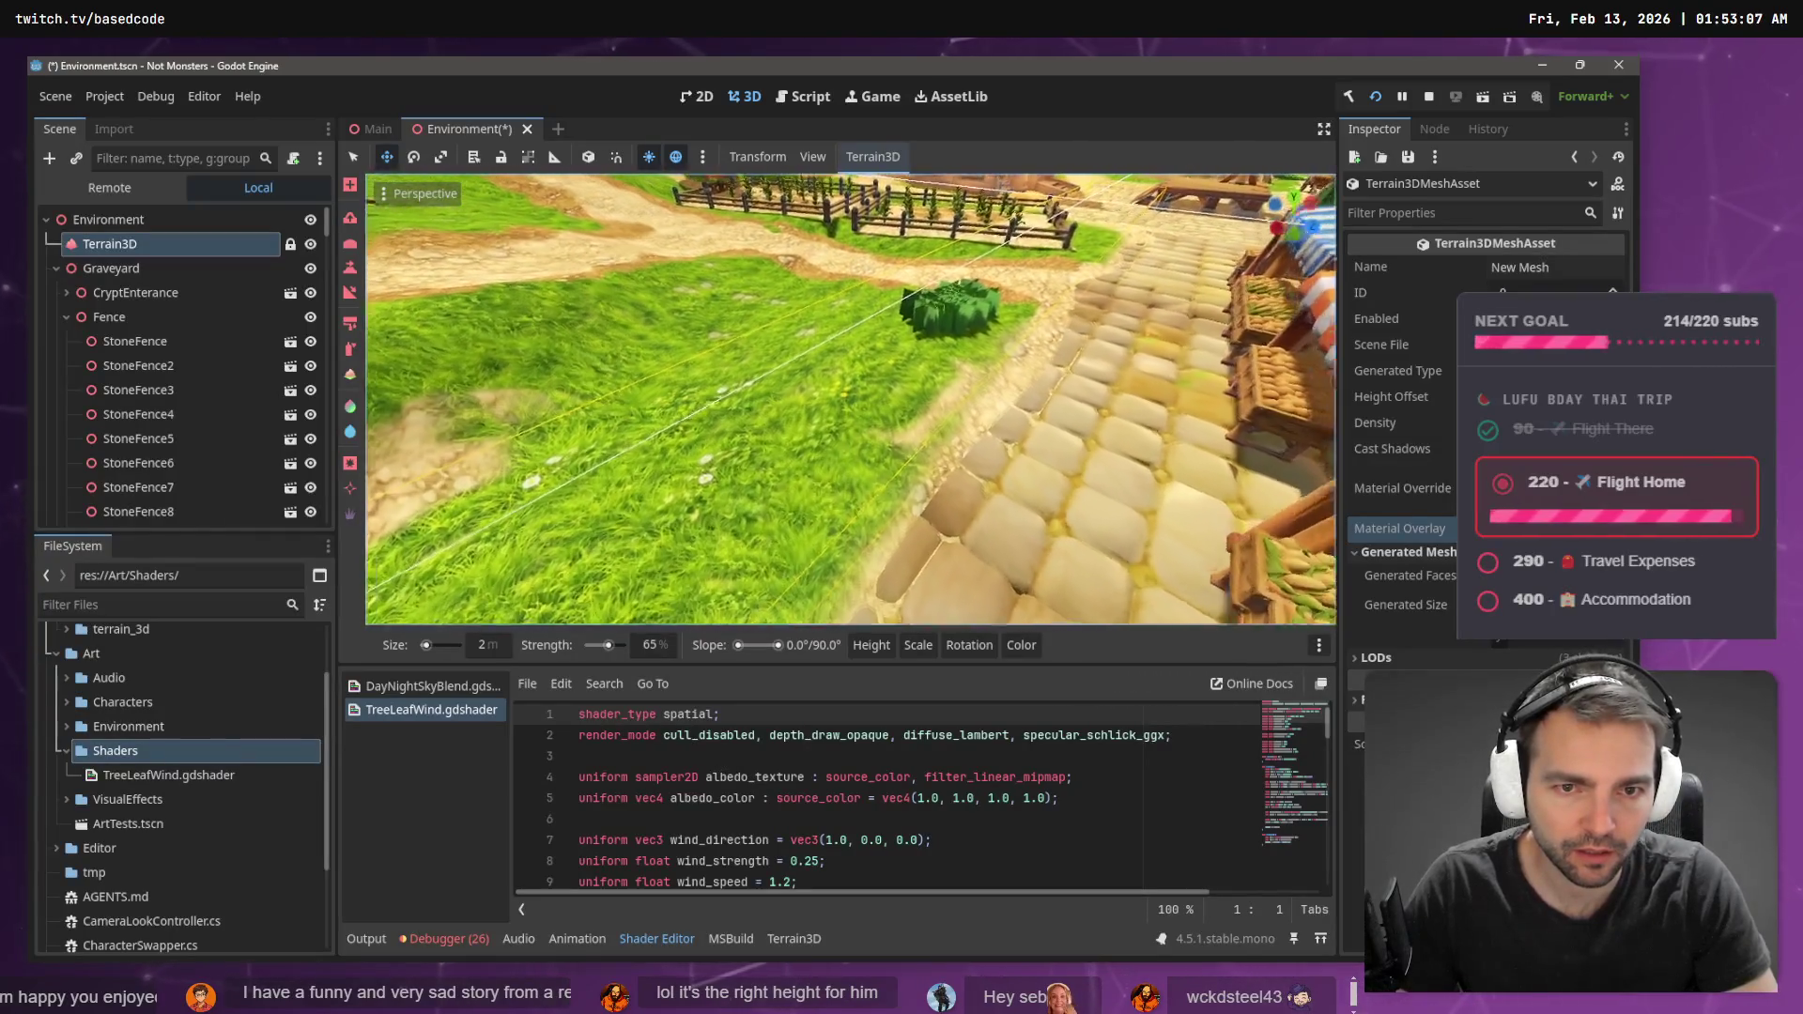
key(s)
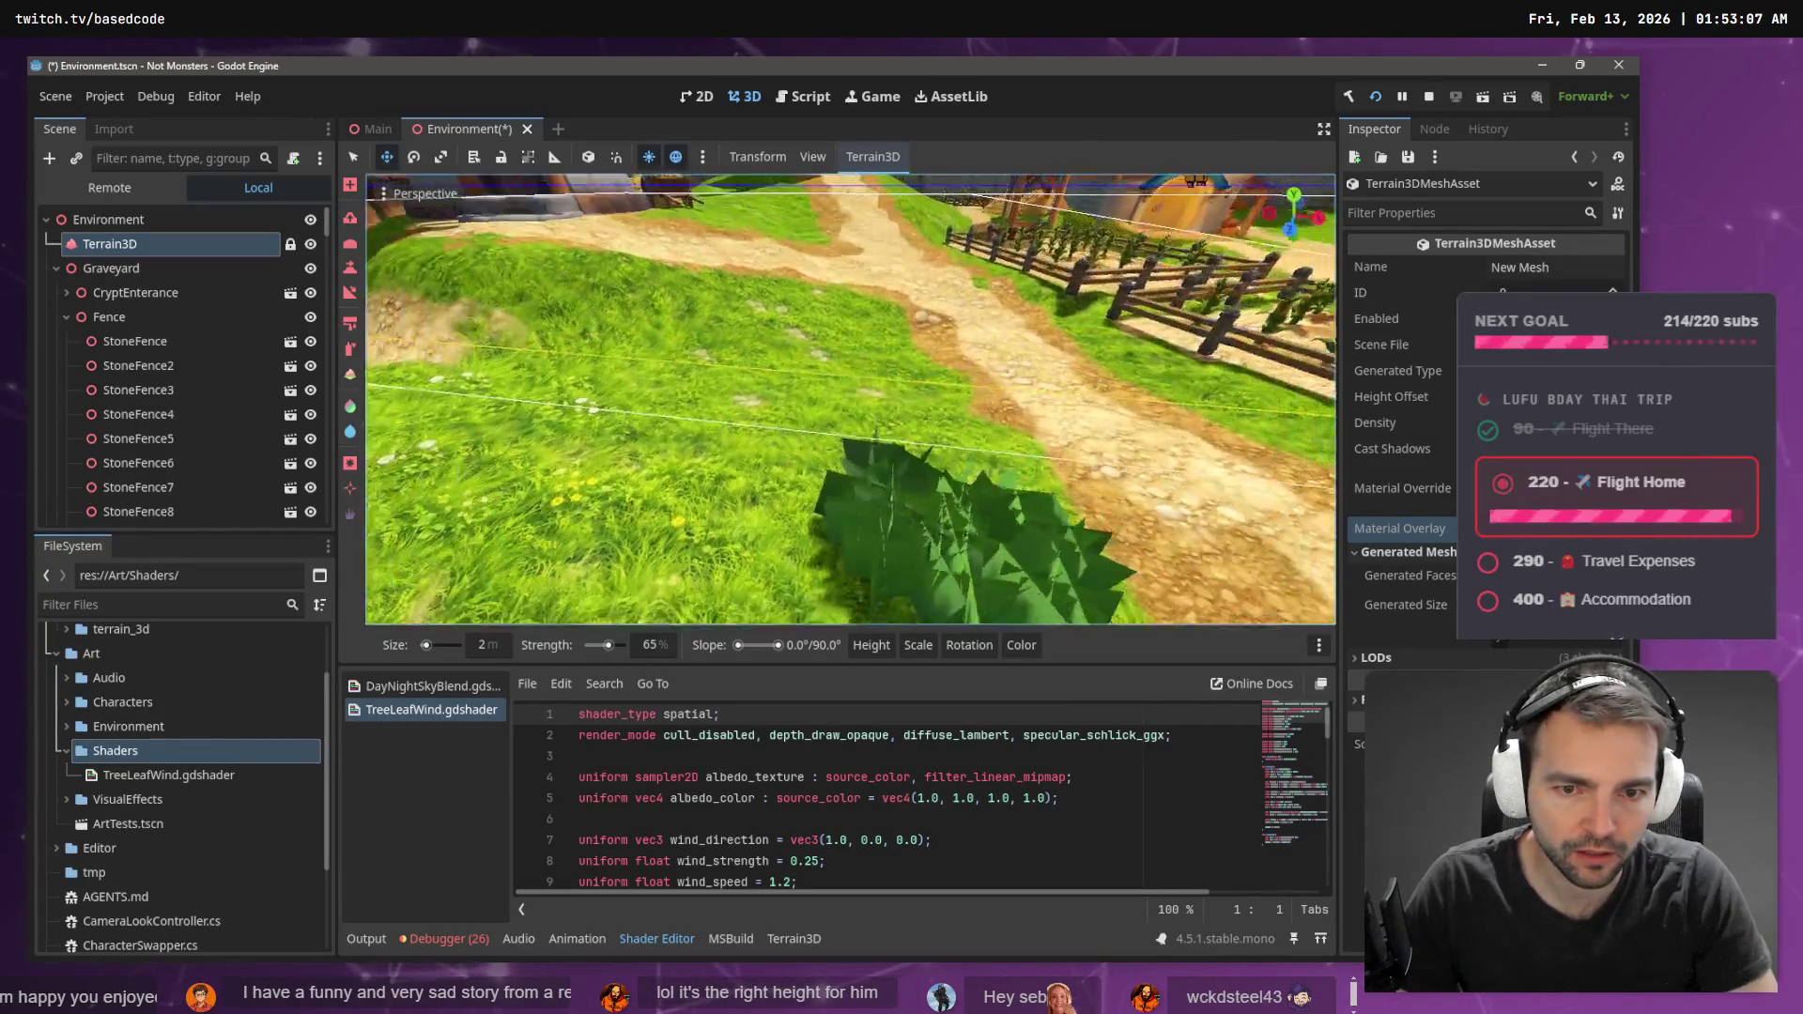
mouse_move(725, 395)
mouse_down()
mouse_move(531, 361)
mouse_move(719, 402)
mouse_move(796, 372)
mouse_up()
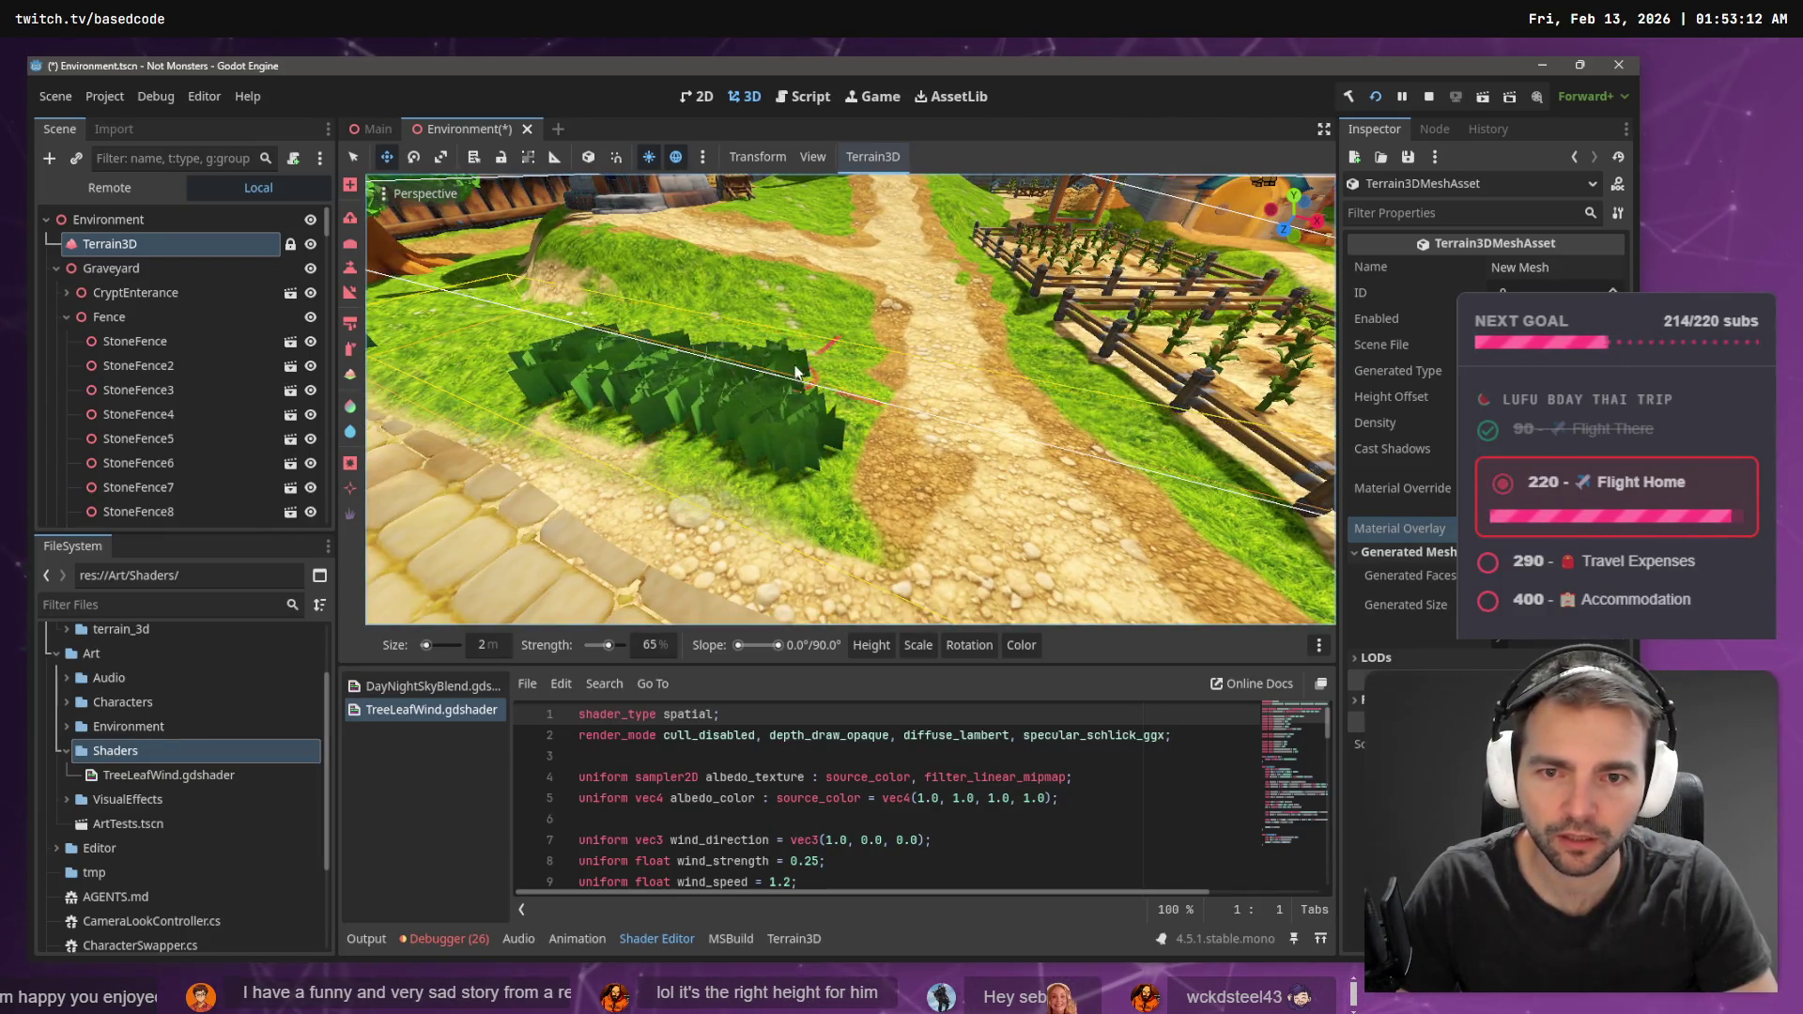
key(w)
key(e)
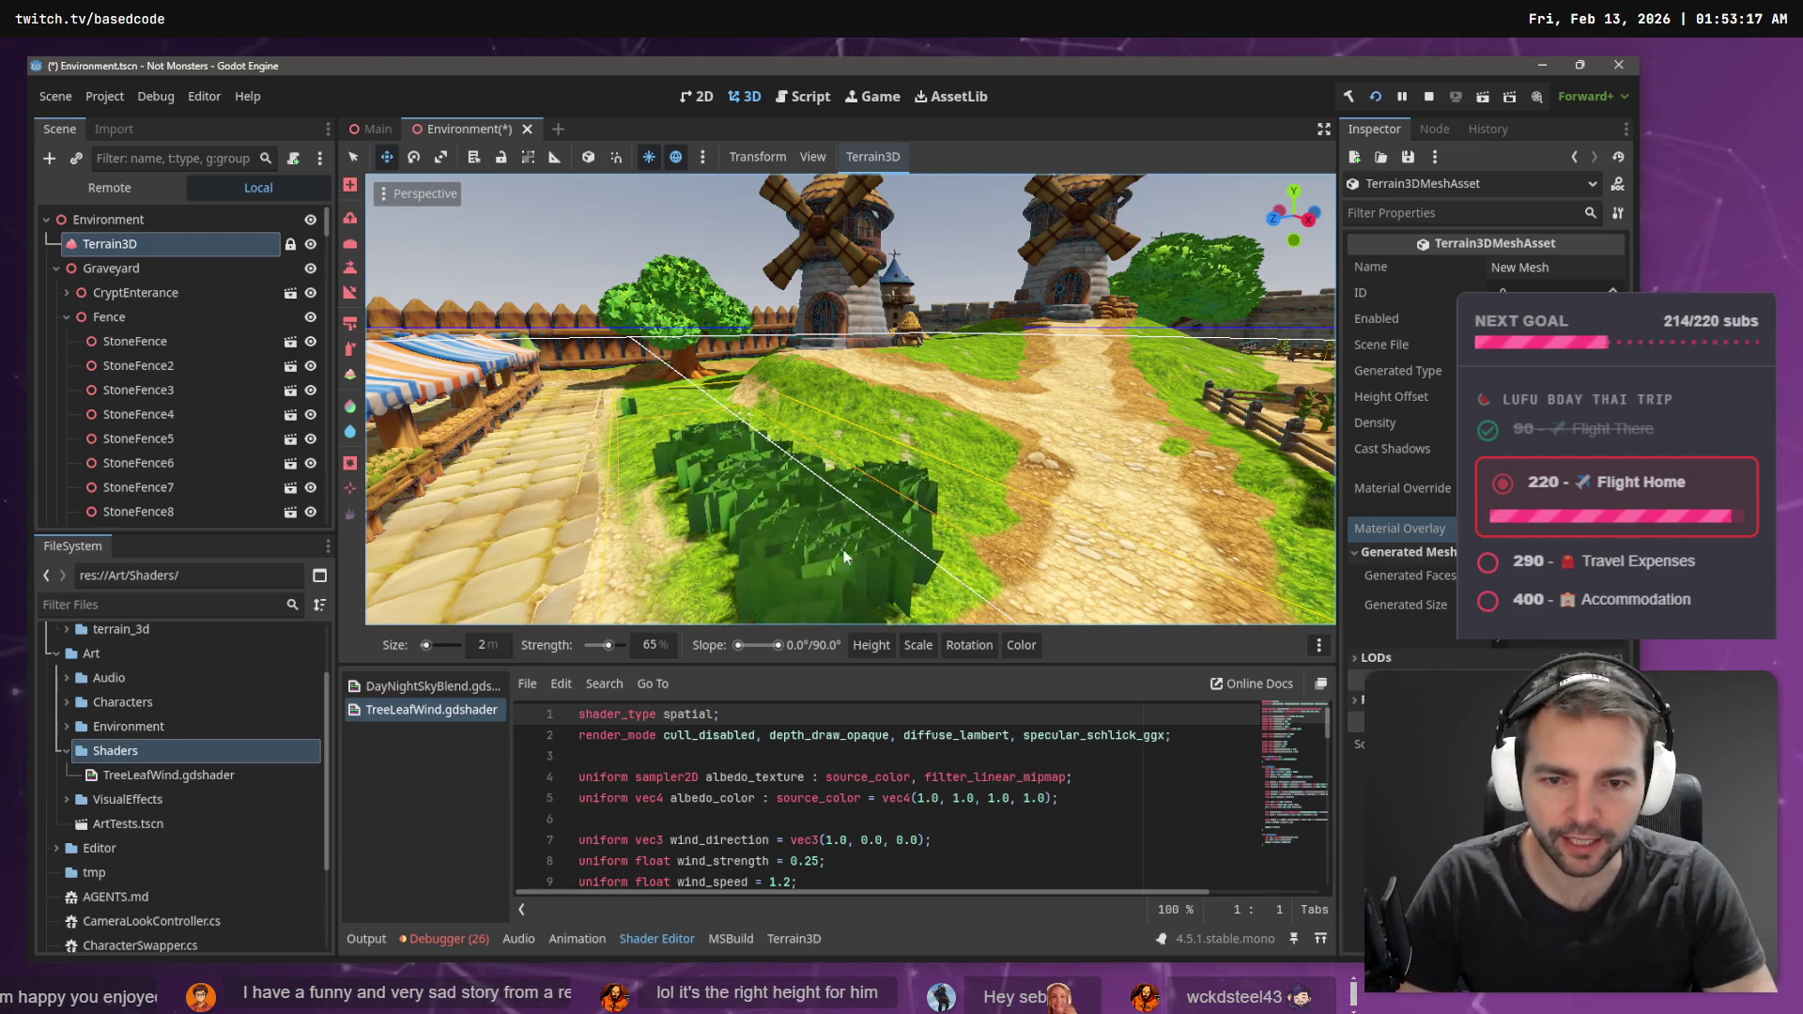
key(s)
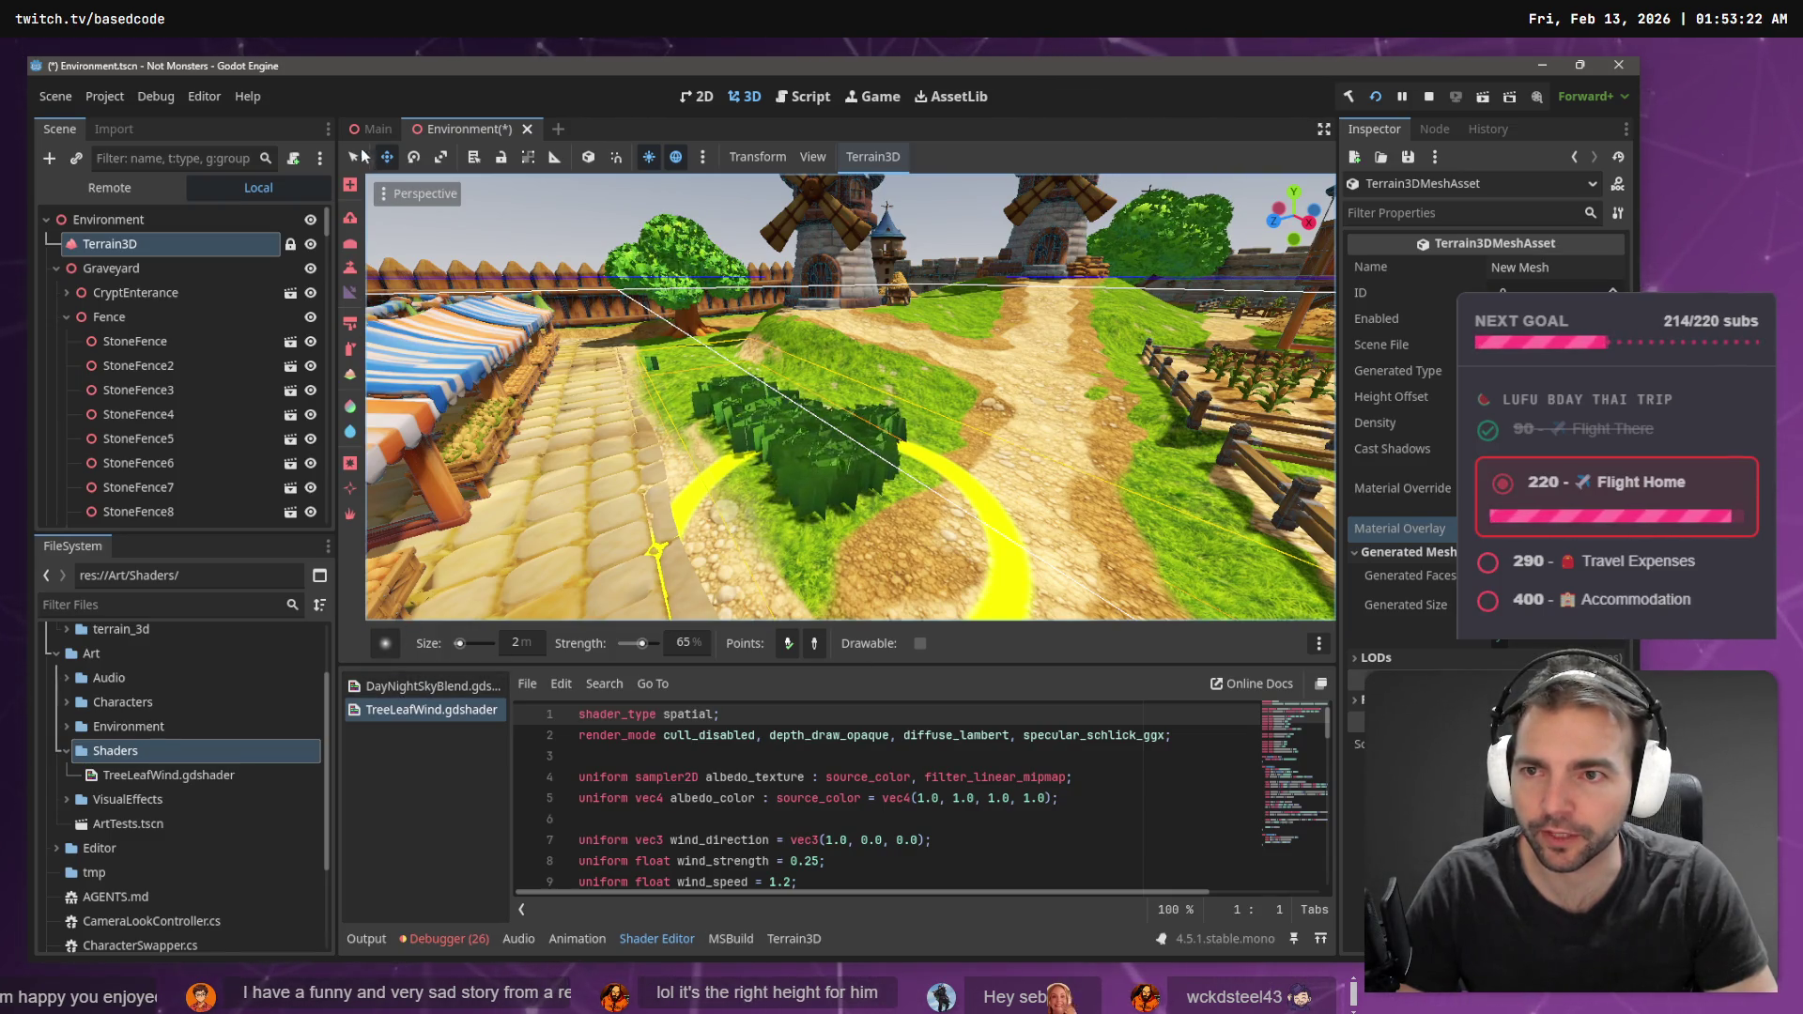
- Select Terrain3D and the leafy mesh, set the brush to 24 m, and erase the painted bushes
click(135, 248)
click(456, 805)
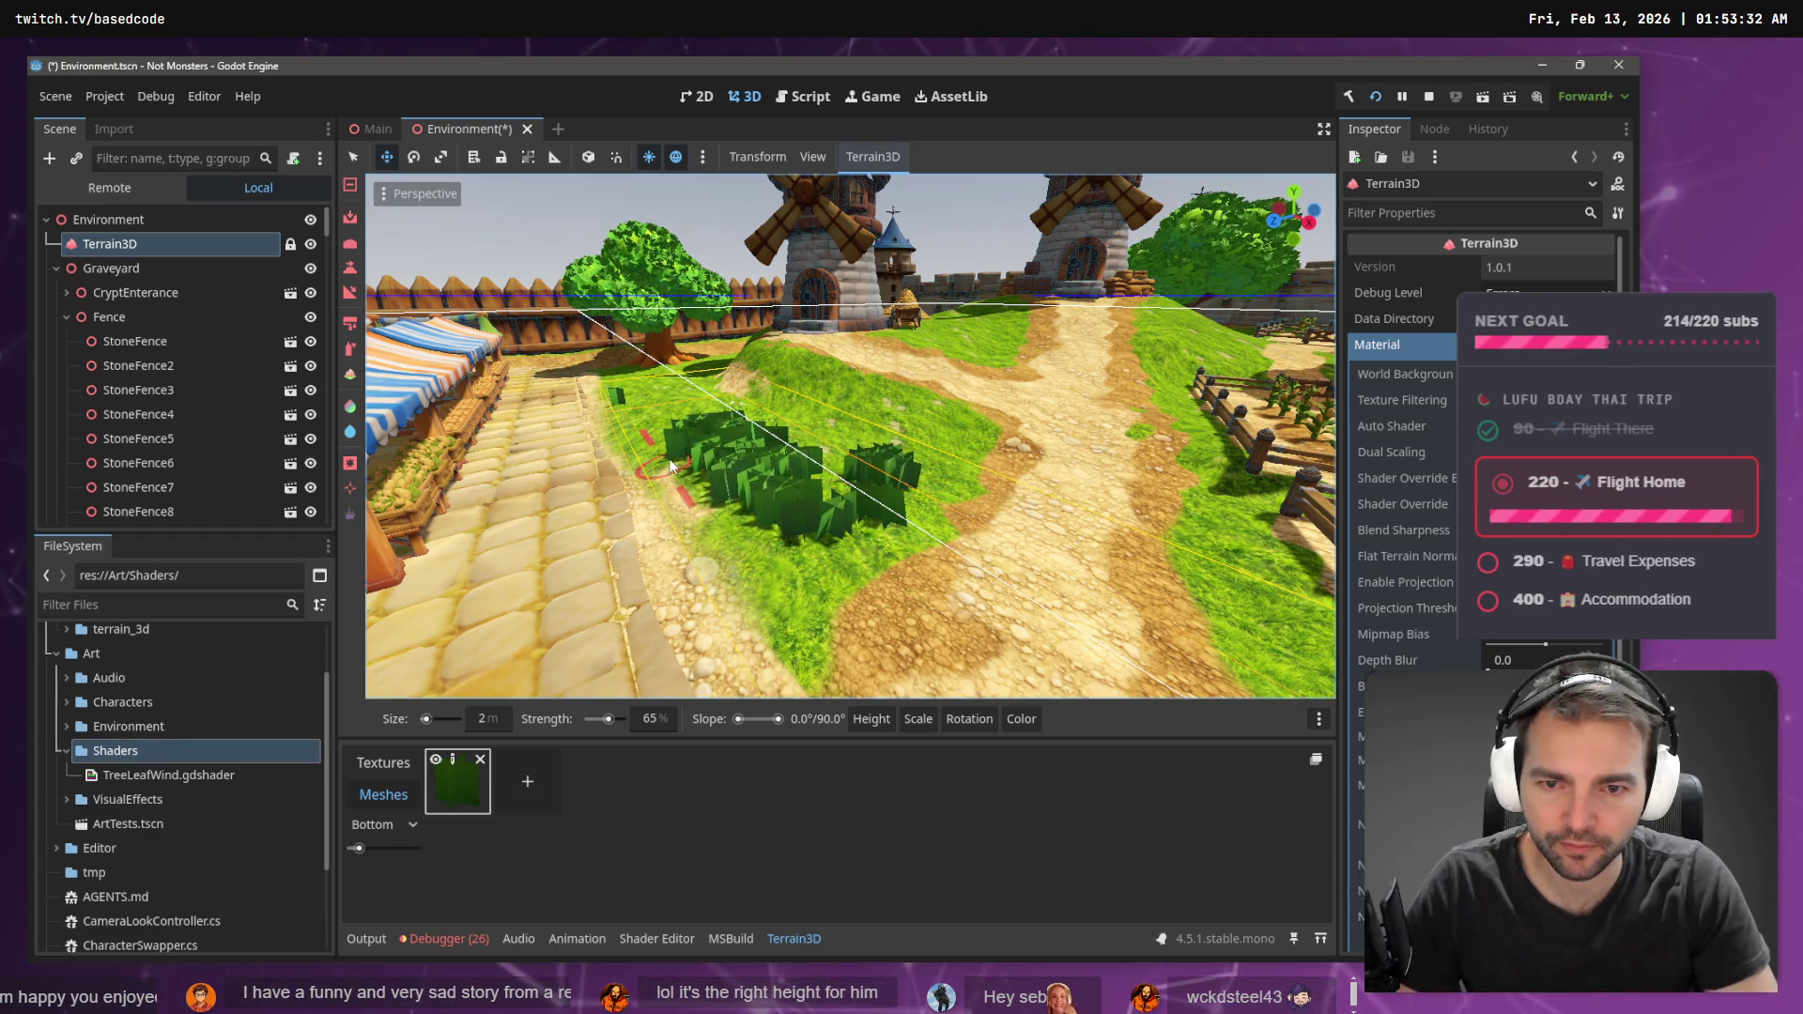
click(430, 718)
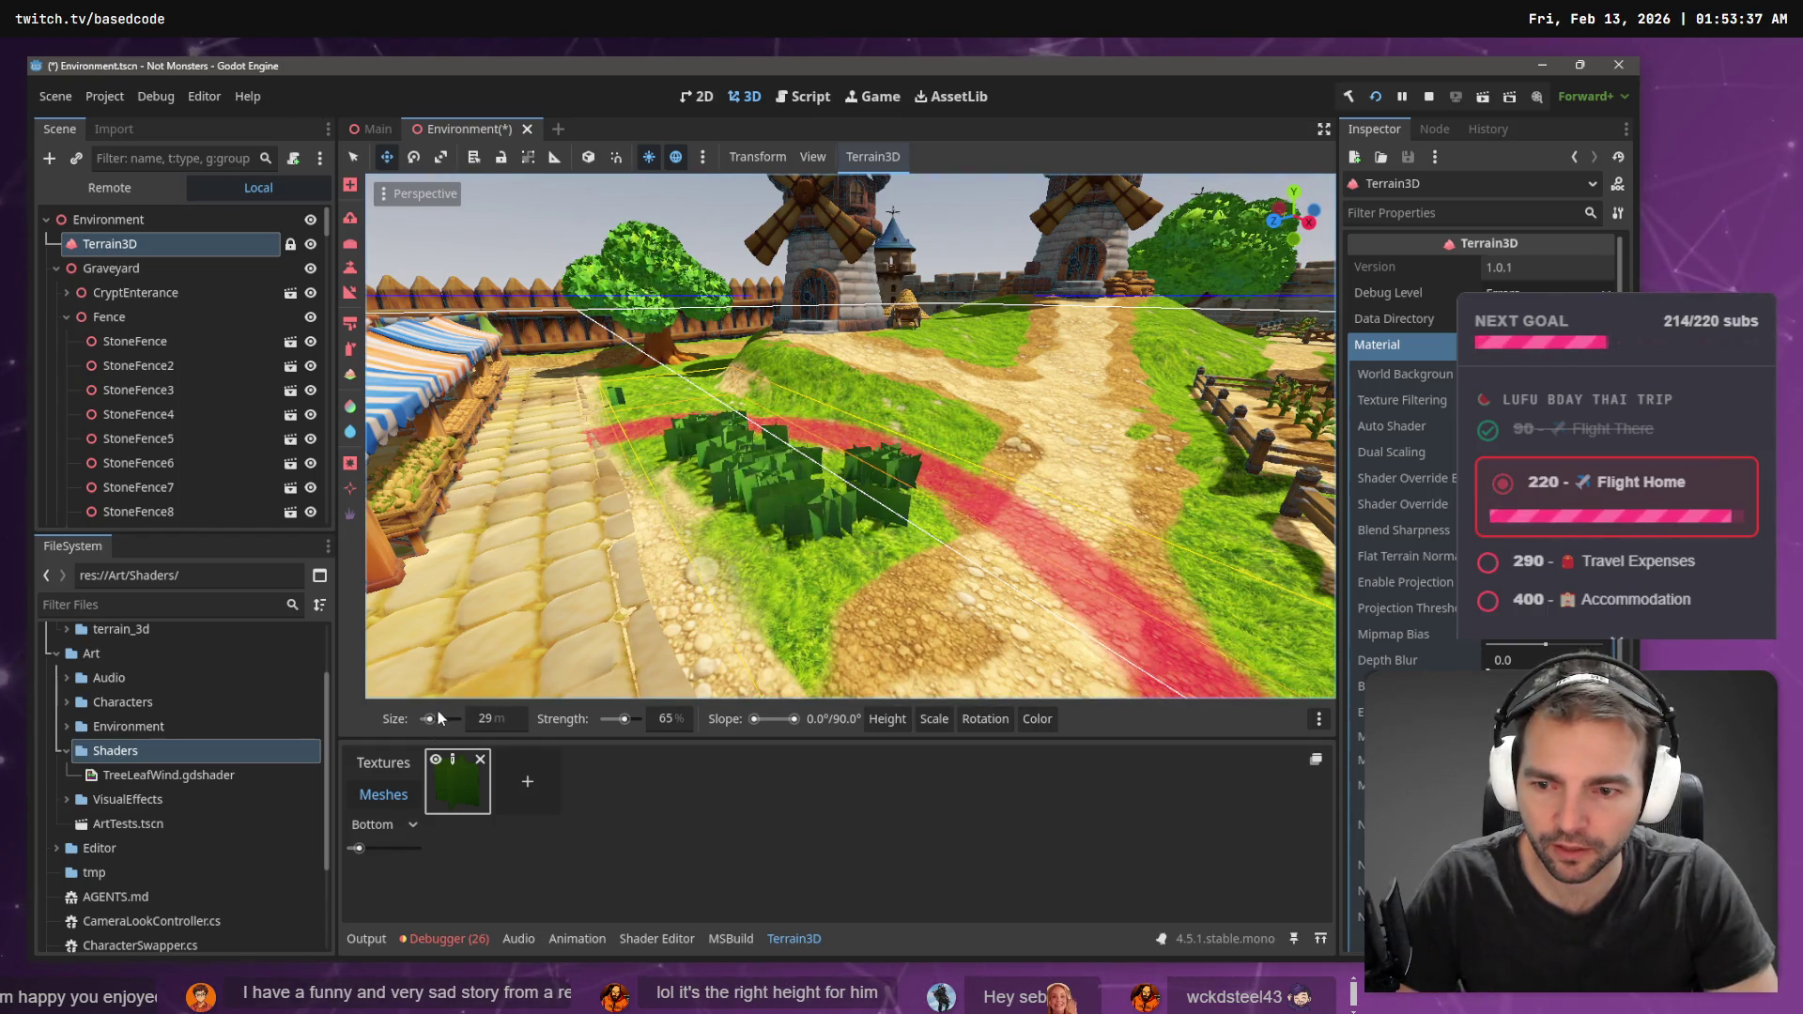
click(486, 719)
text(6)
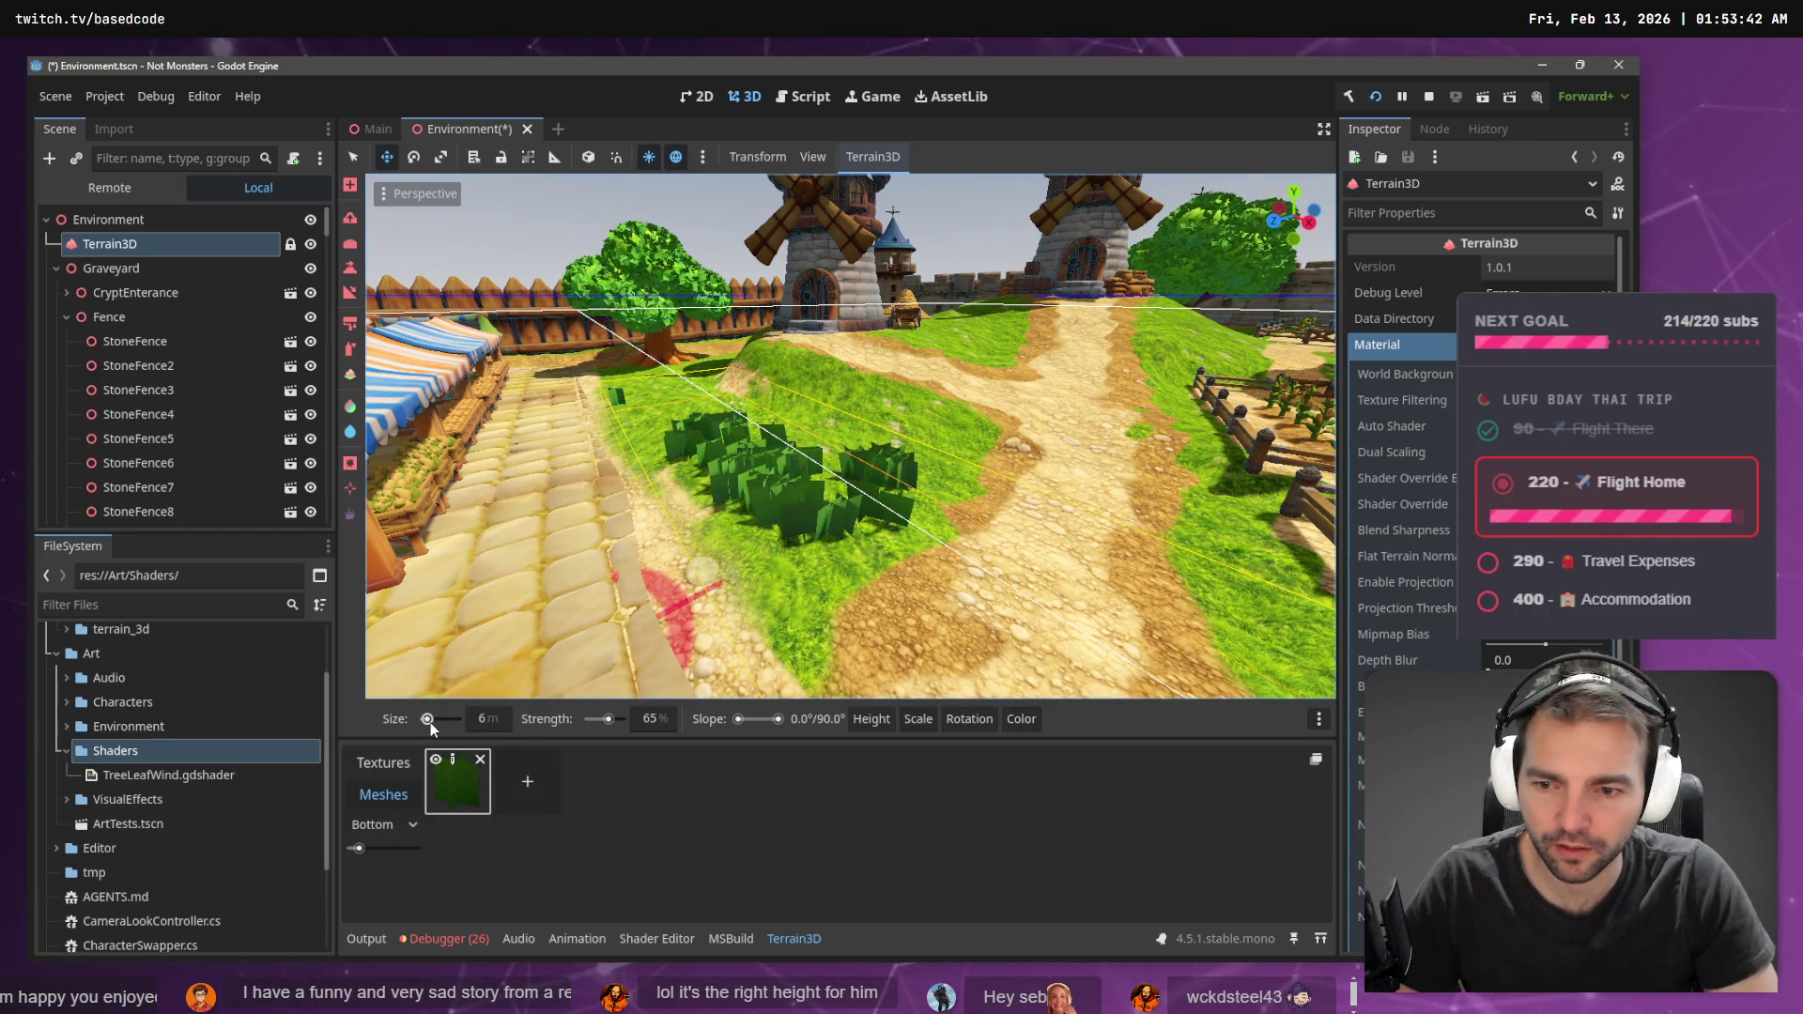
click(430, 720)
mouse_move(835, 448)
mouse_down()
mouse_move(730, 391)
mouse_move(789, 403)
mouse_move(837, 448)
mouse_move(697, 563)
mouse_up()
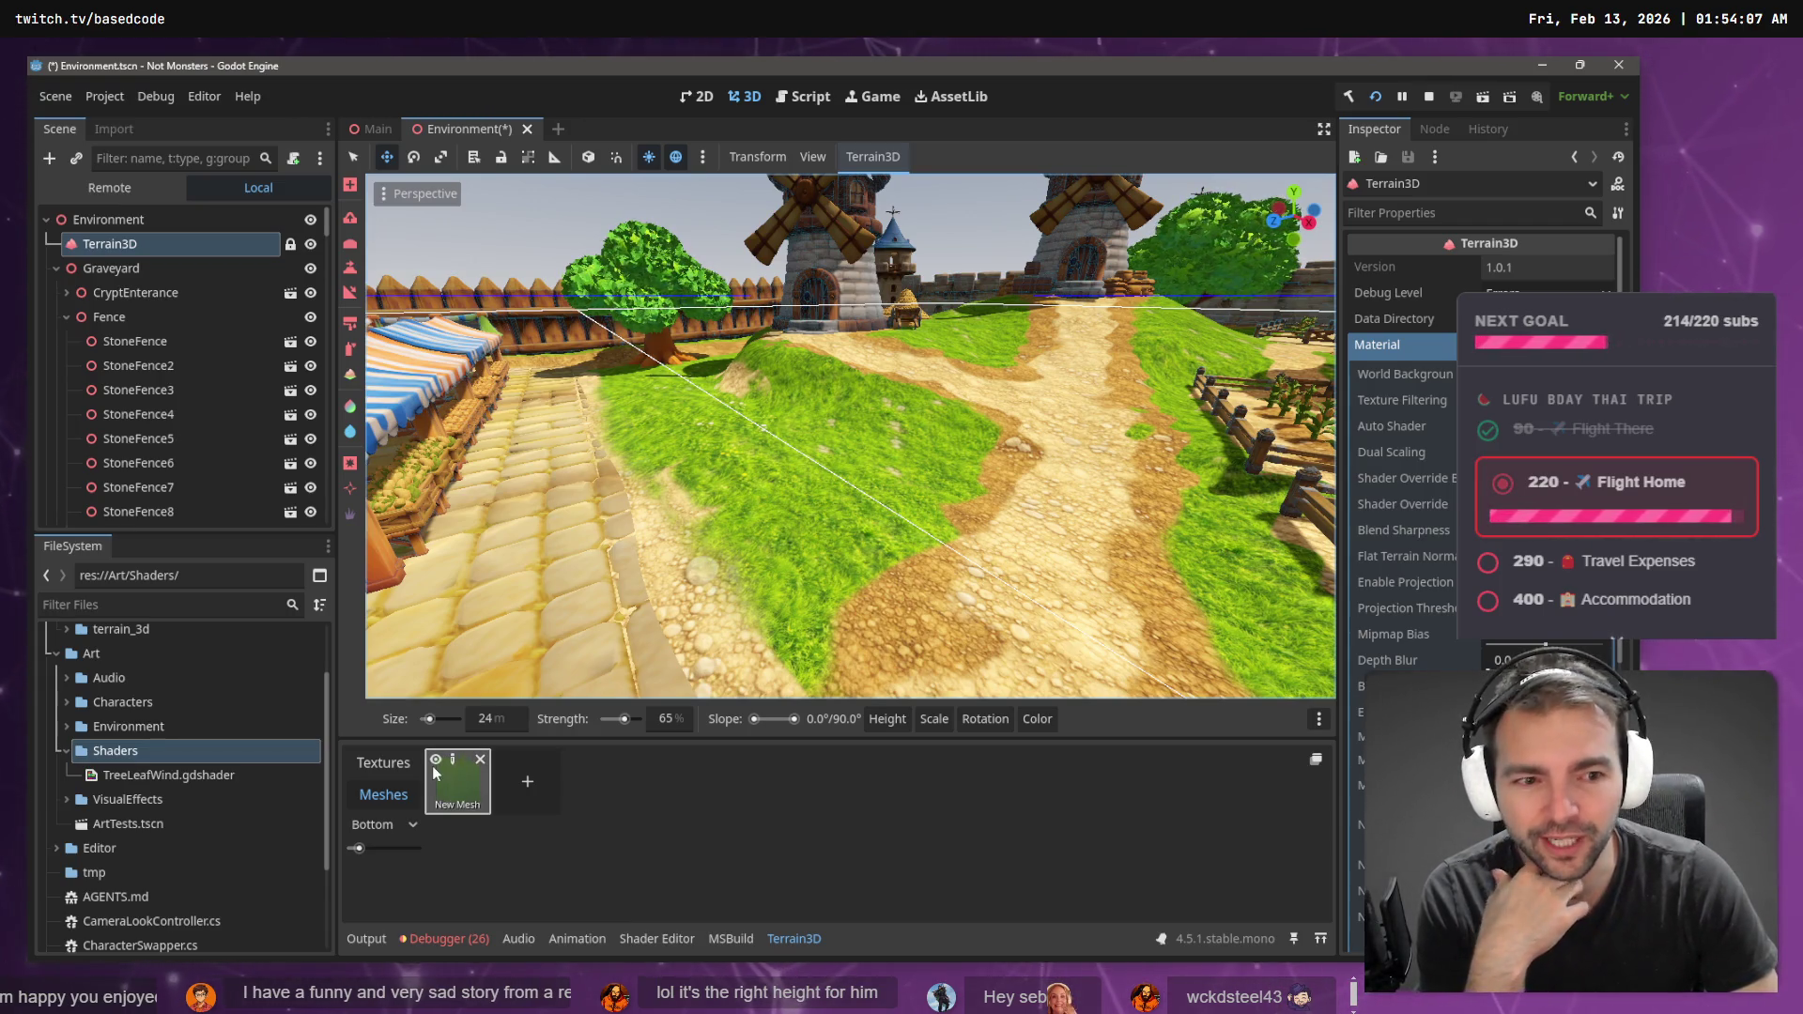
- Reselect the leafy mesh, undo stray scattered instances, and set the brush size to 5 m
click(434, 770)
click(818, 506)
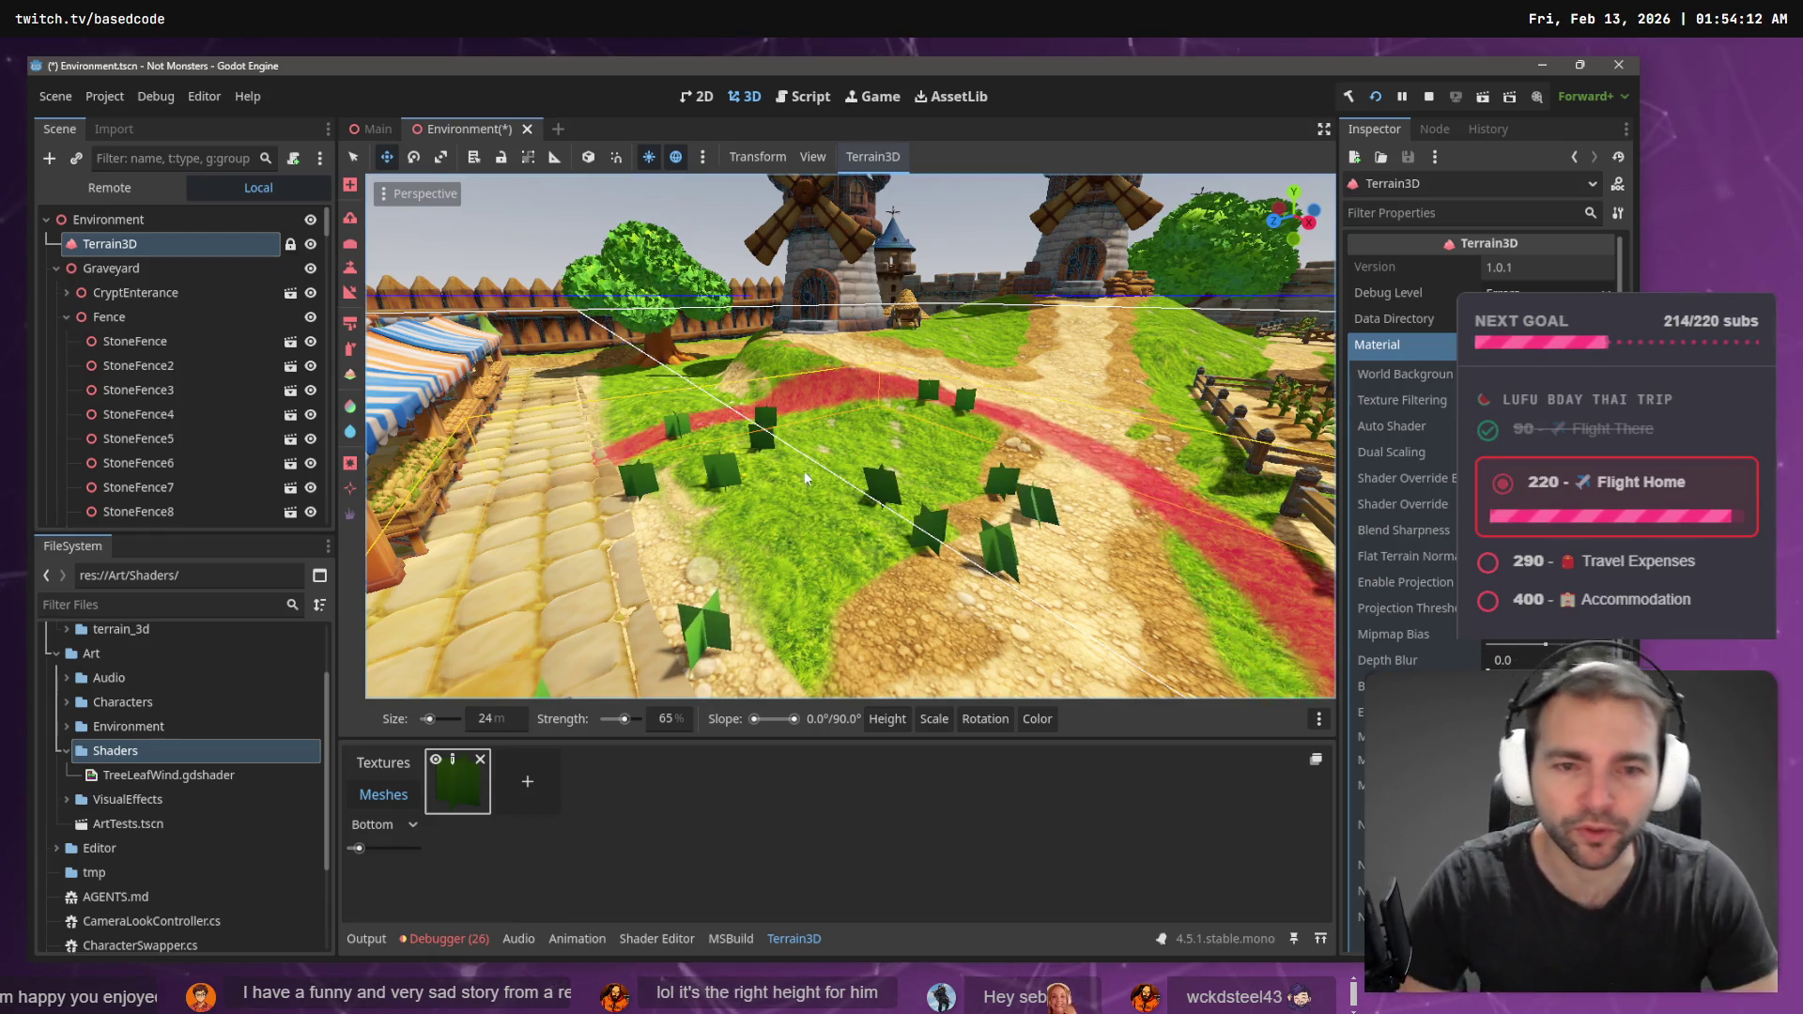
key(ctrl+z)
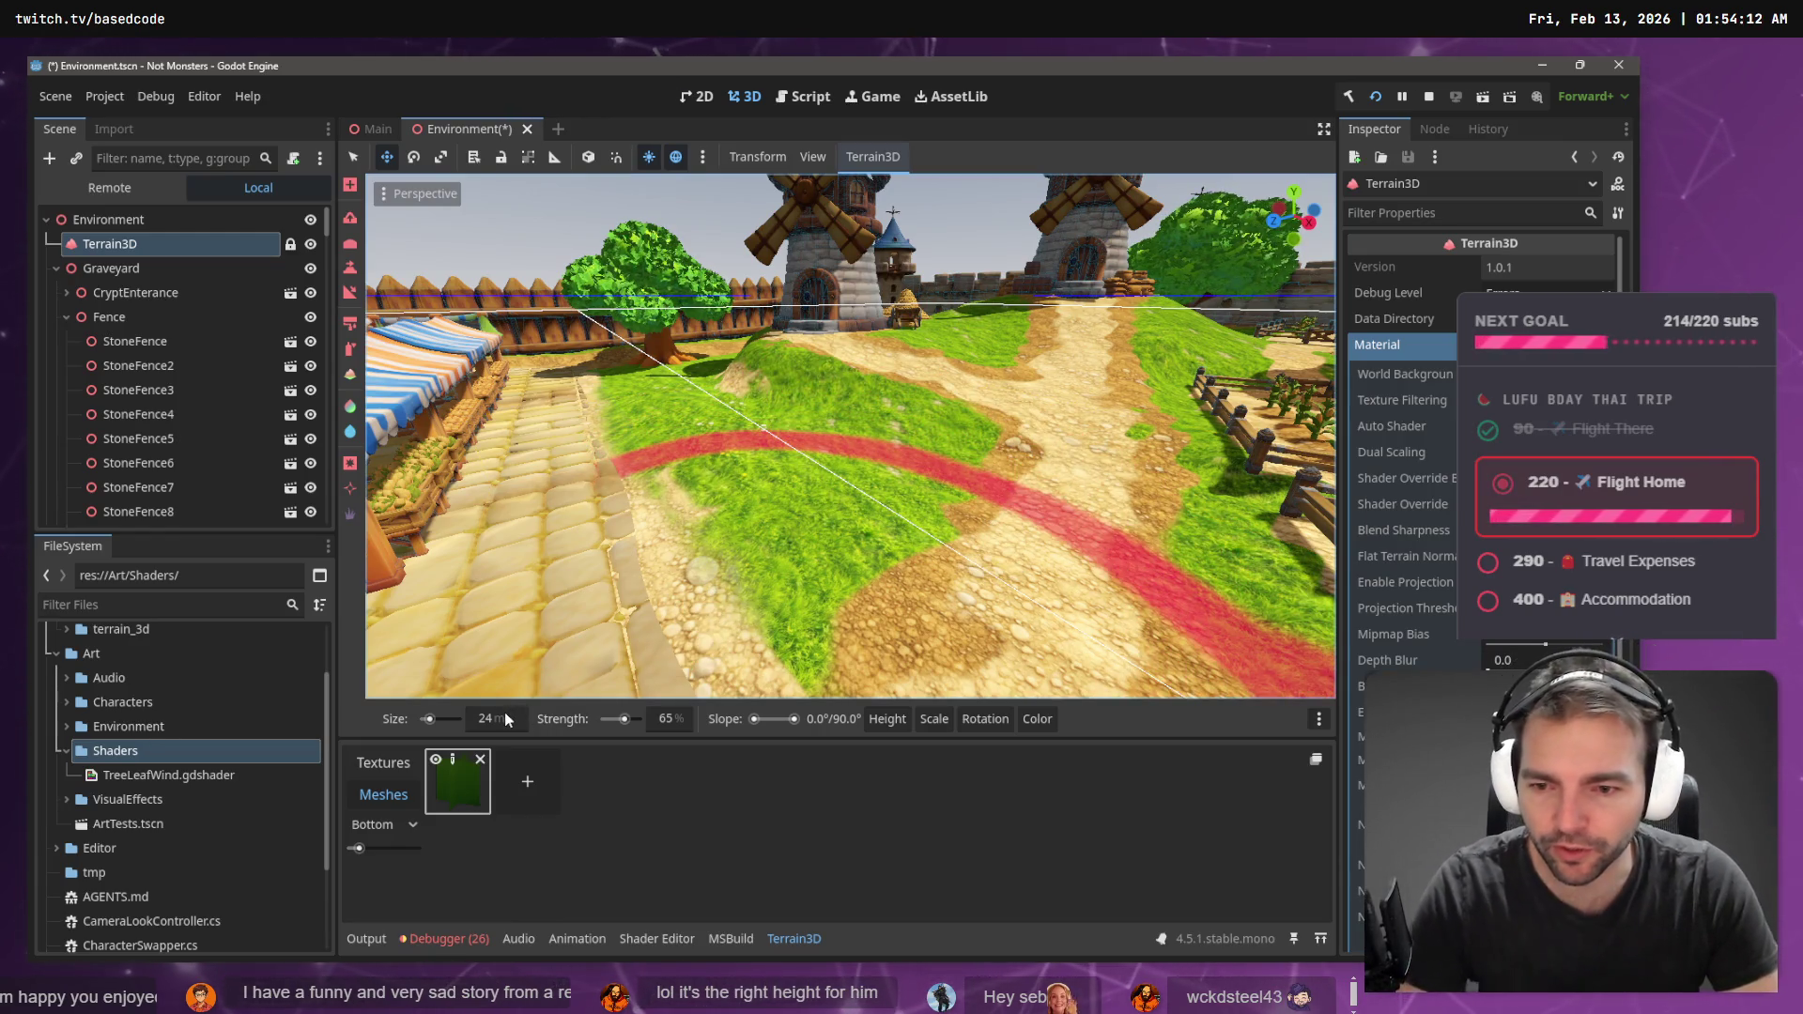
click(505, 720)
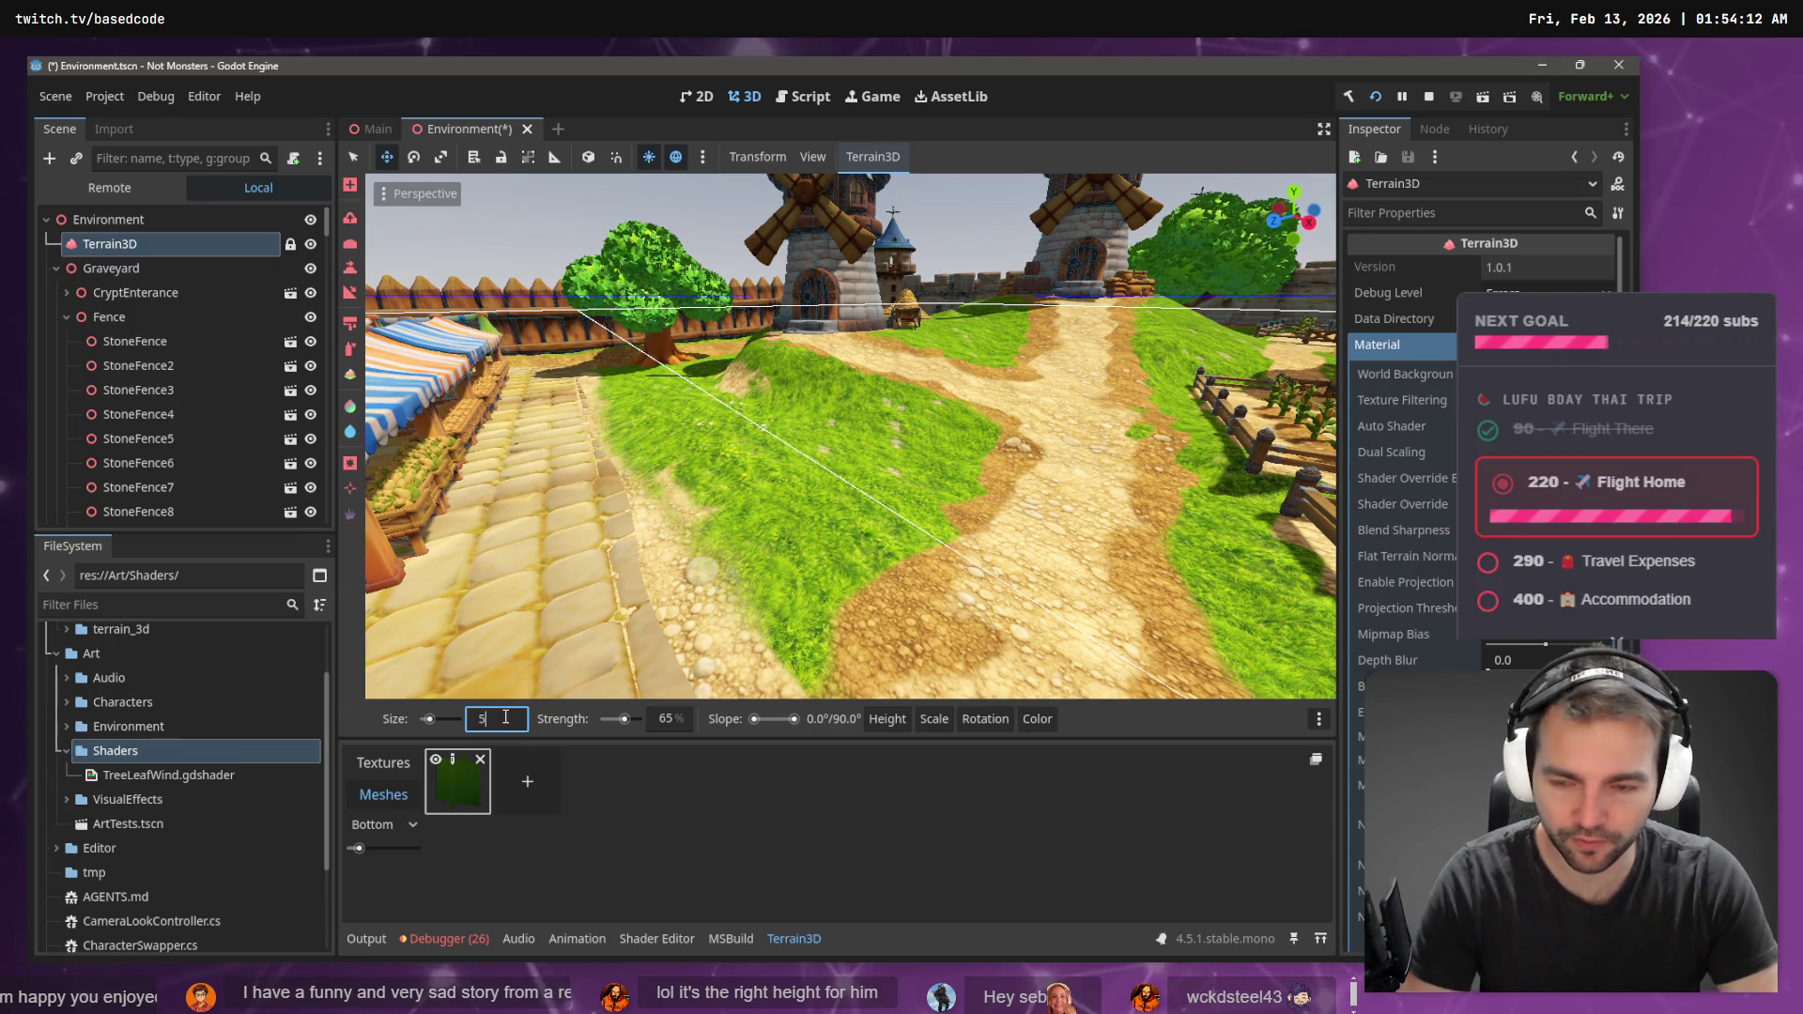
key(Return)
- Paint and undo a small test clump, then open Height options and view under the terrain
click(787, 638)
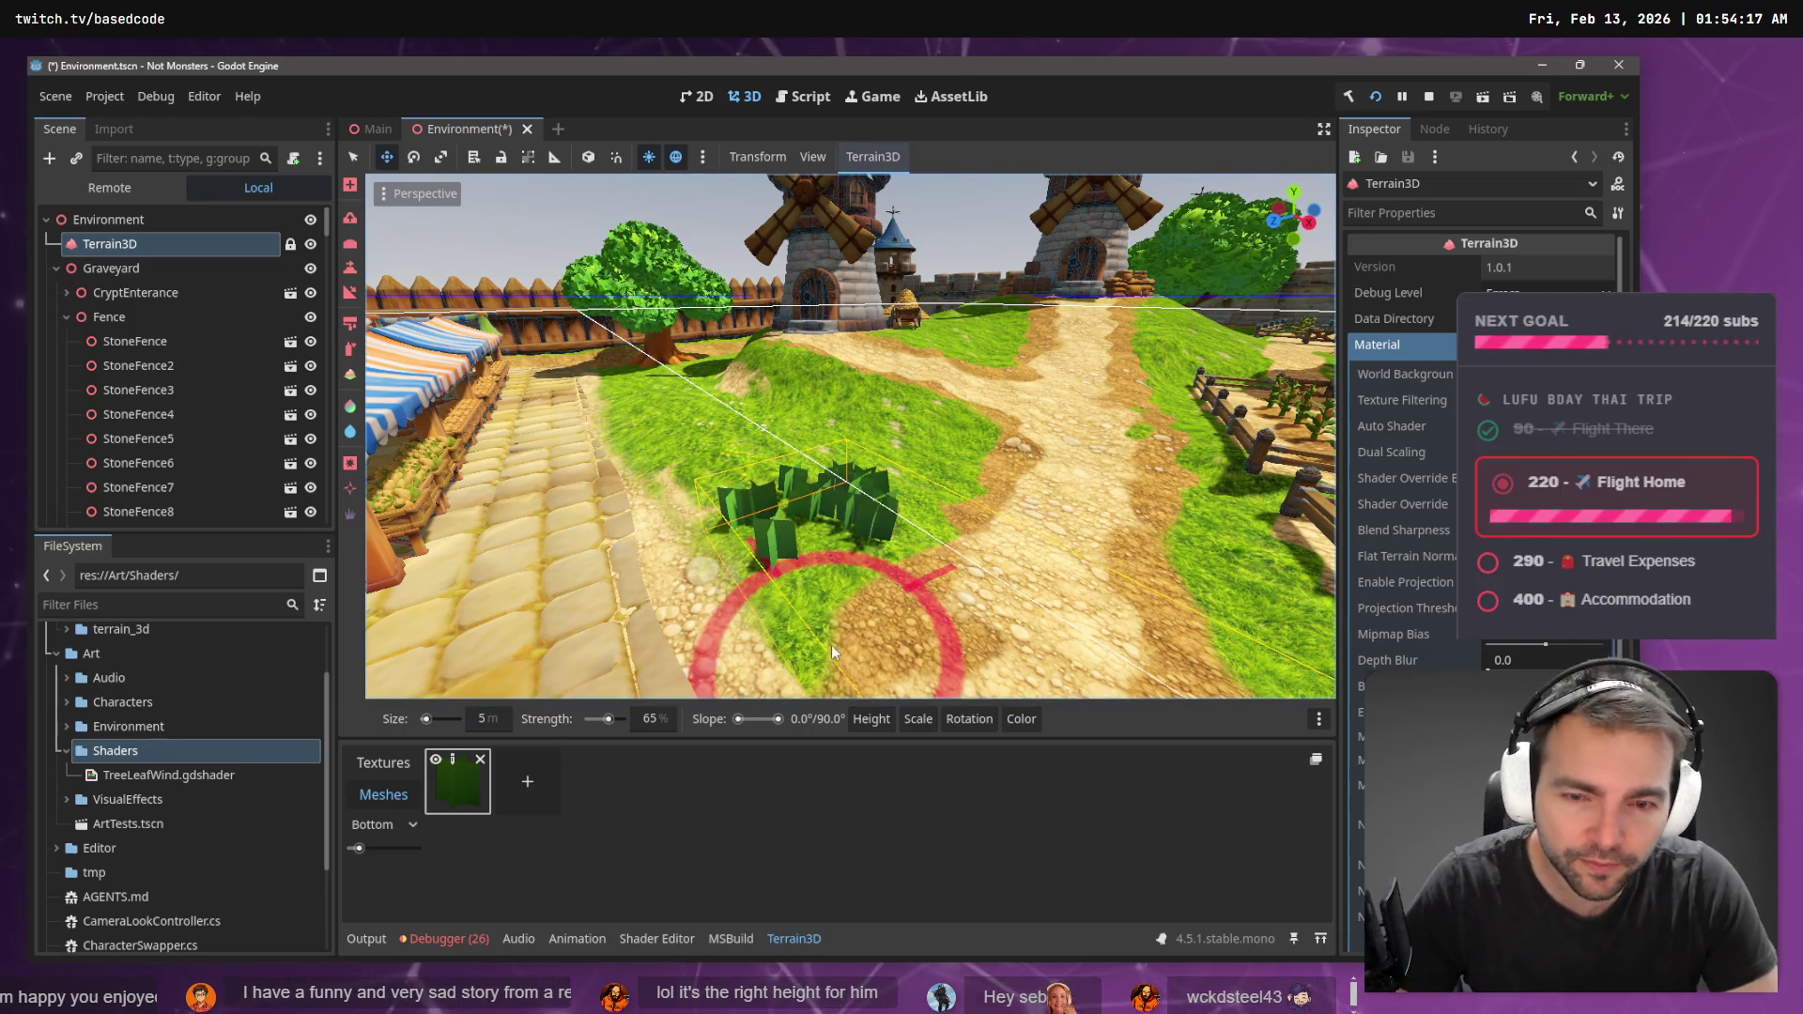
key(w)
key(s)
key(ctrl+z)
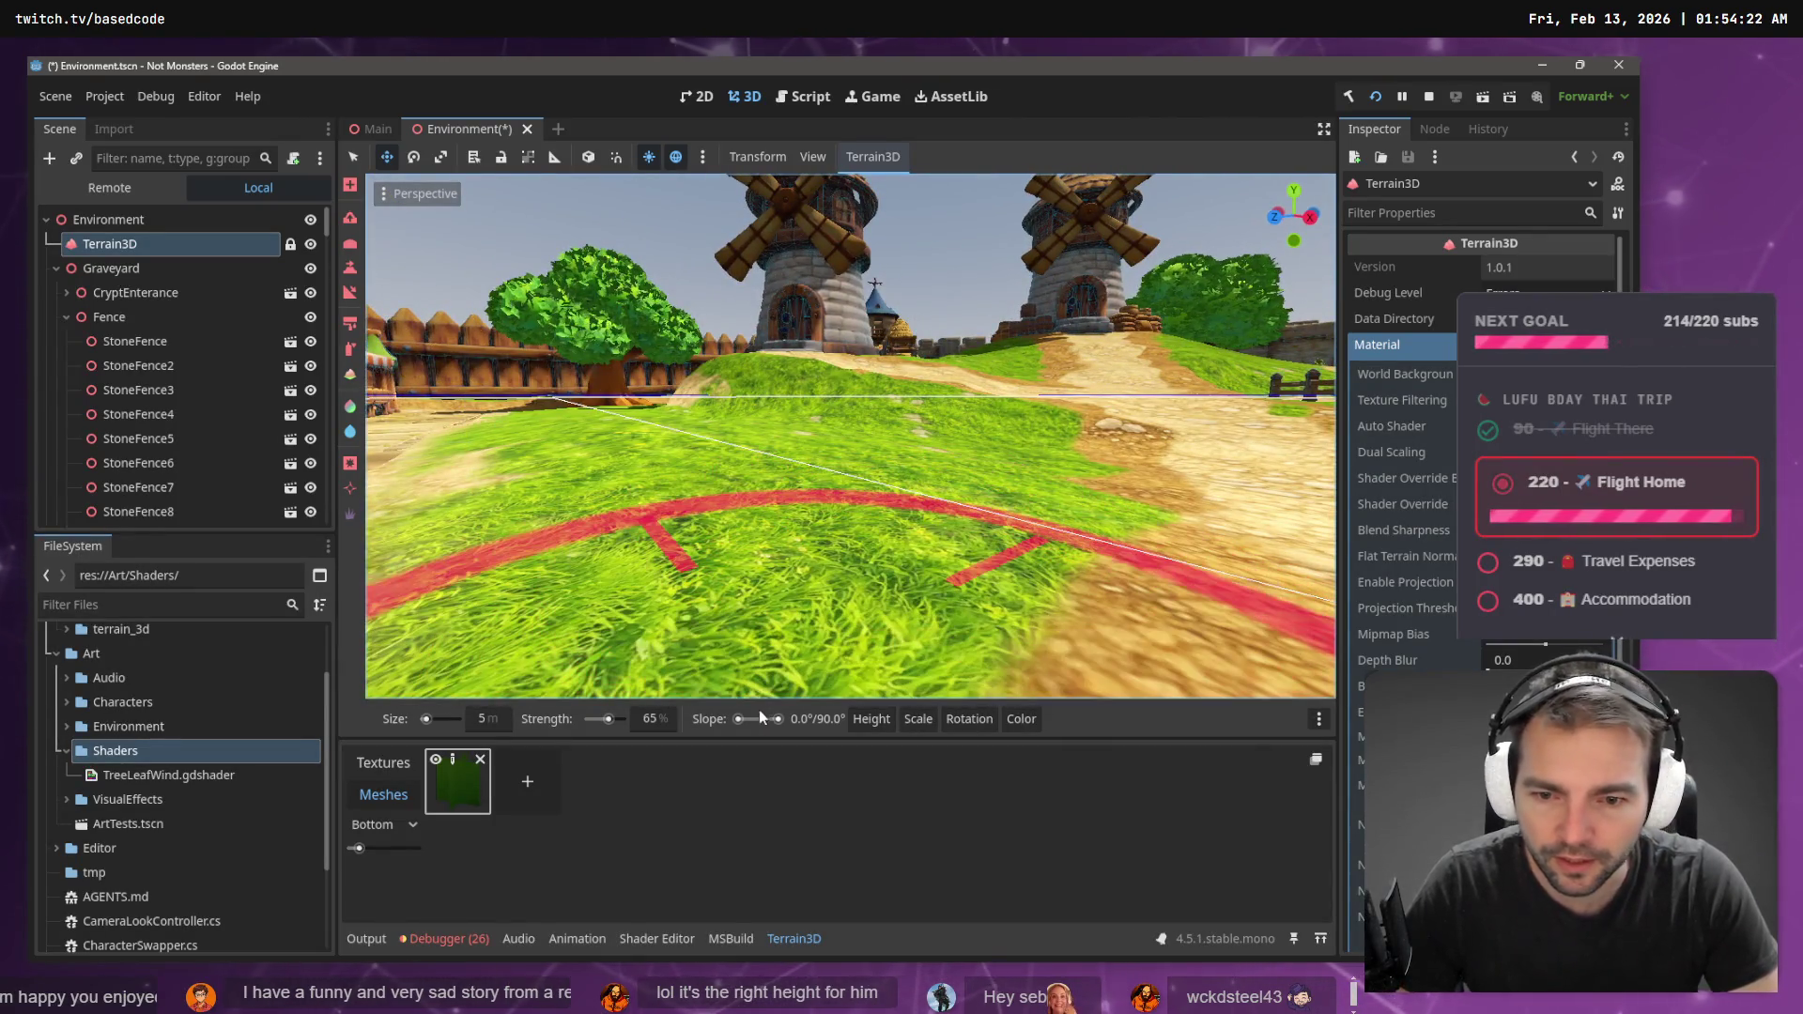
click(875, 716)
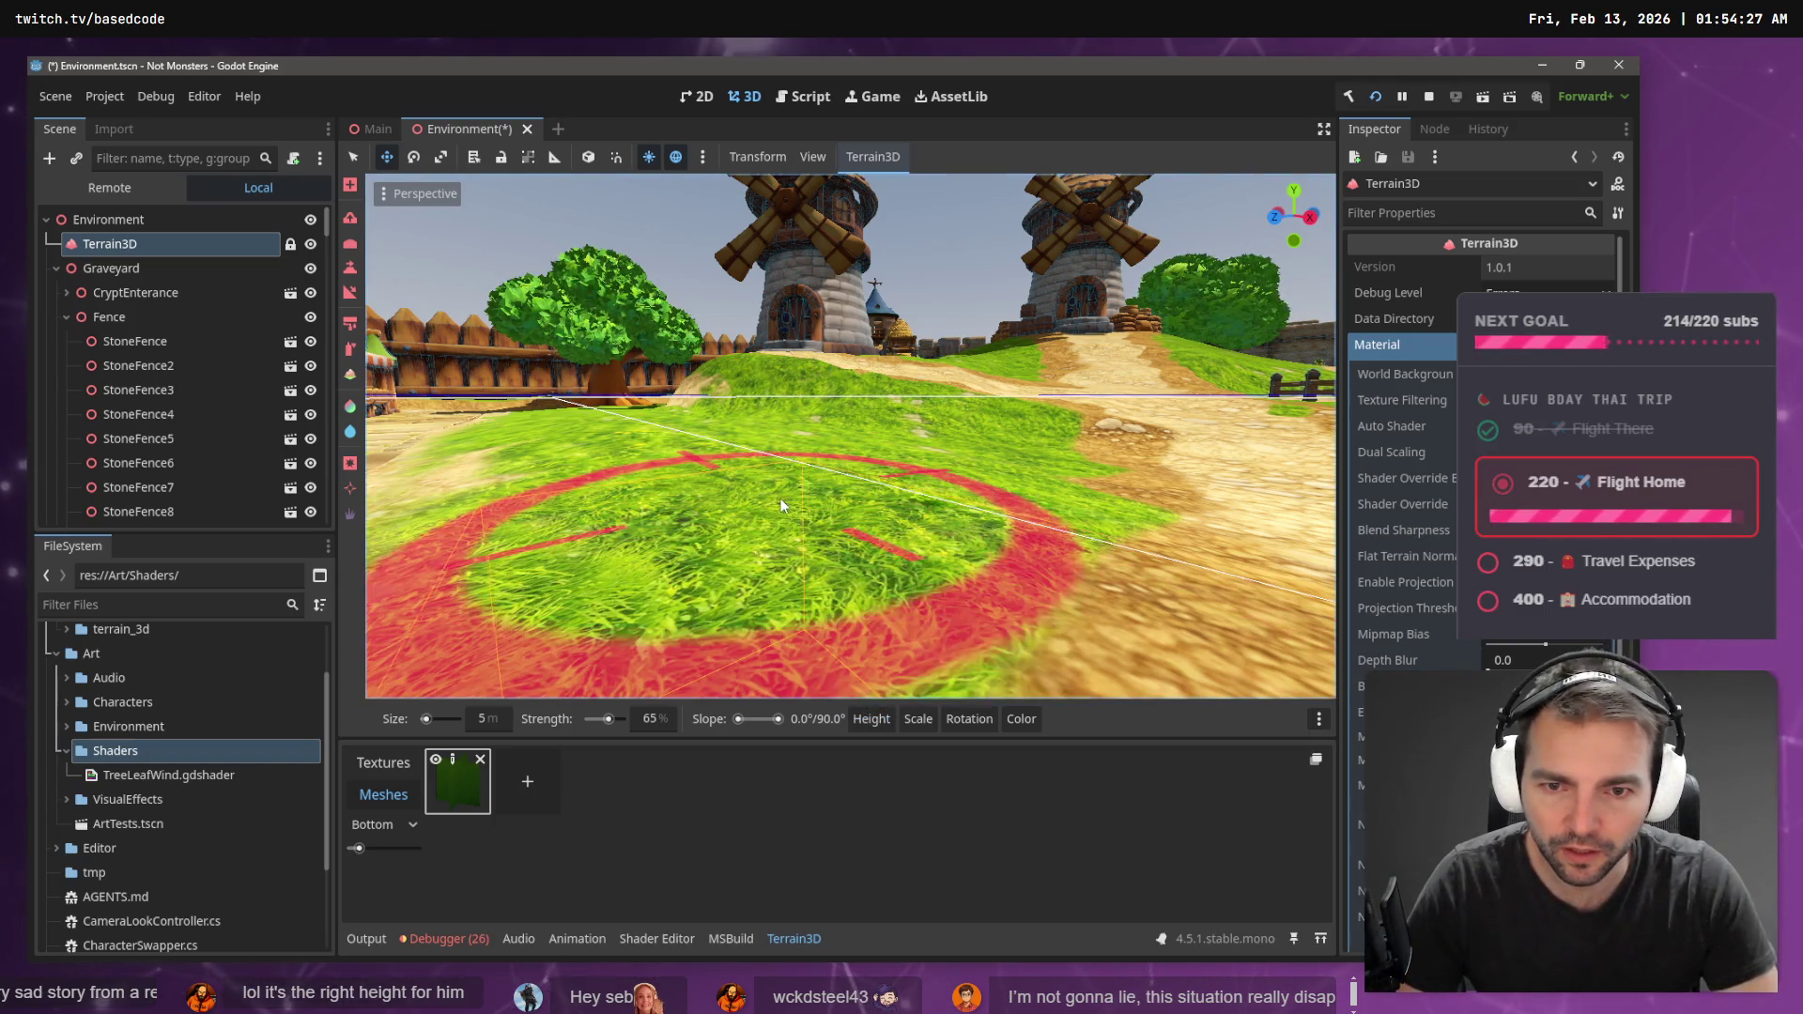
right_click(786, 497)
- Set the foliage Height Offset to 0 and bring the view back above the ground
key(q)
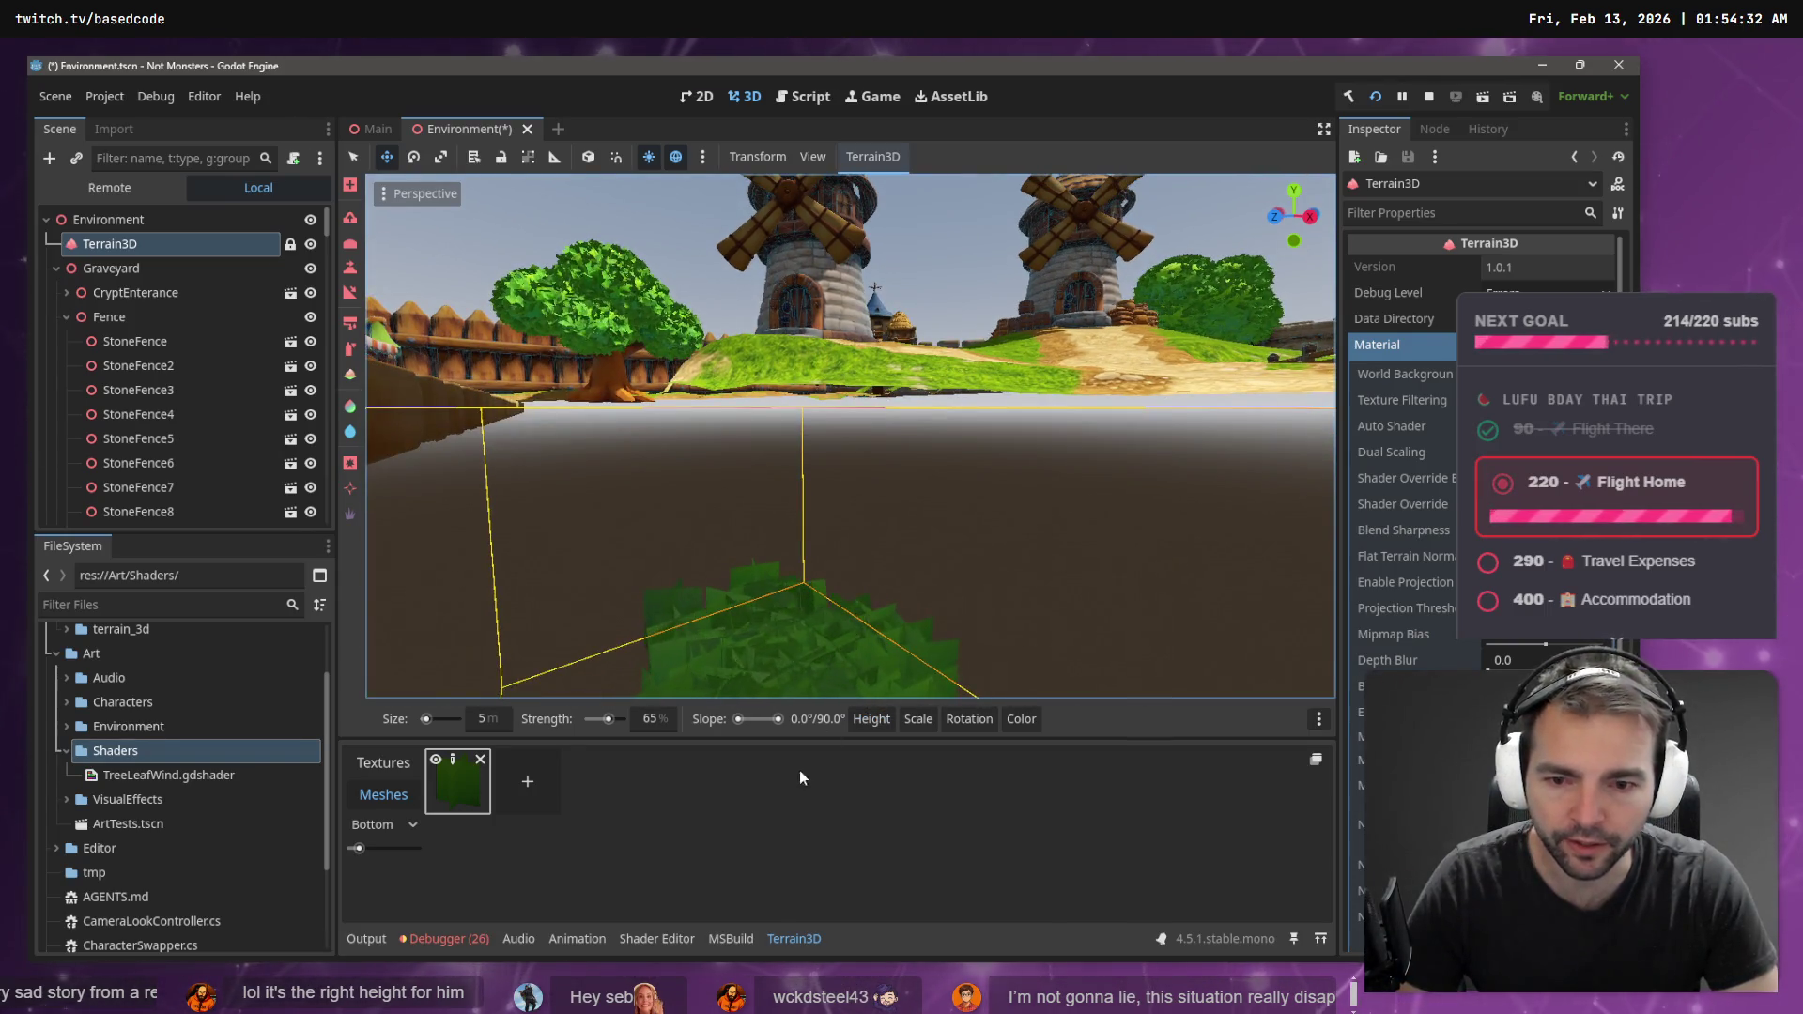
mouse_move(868, 732)
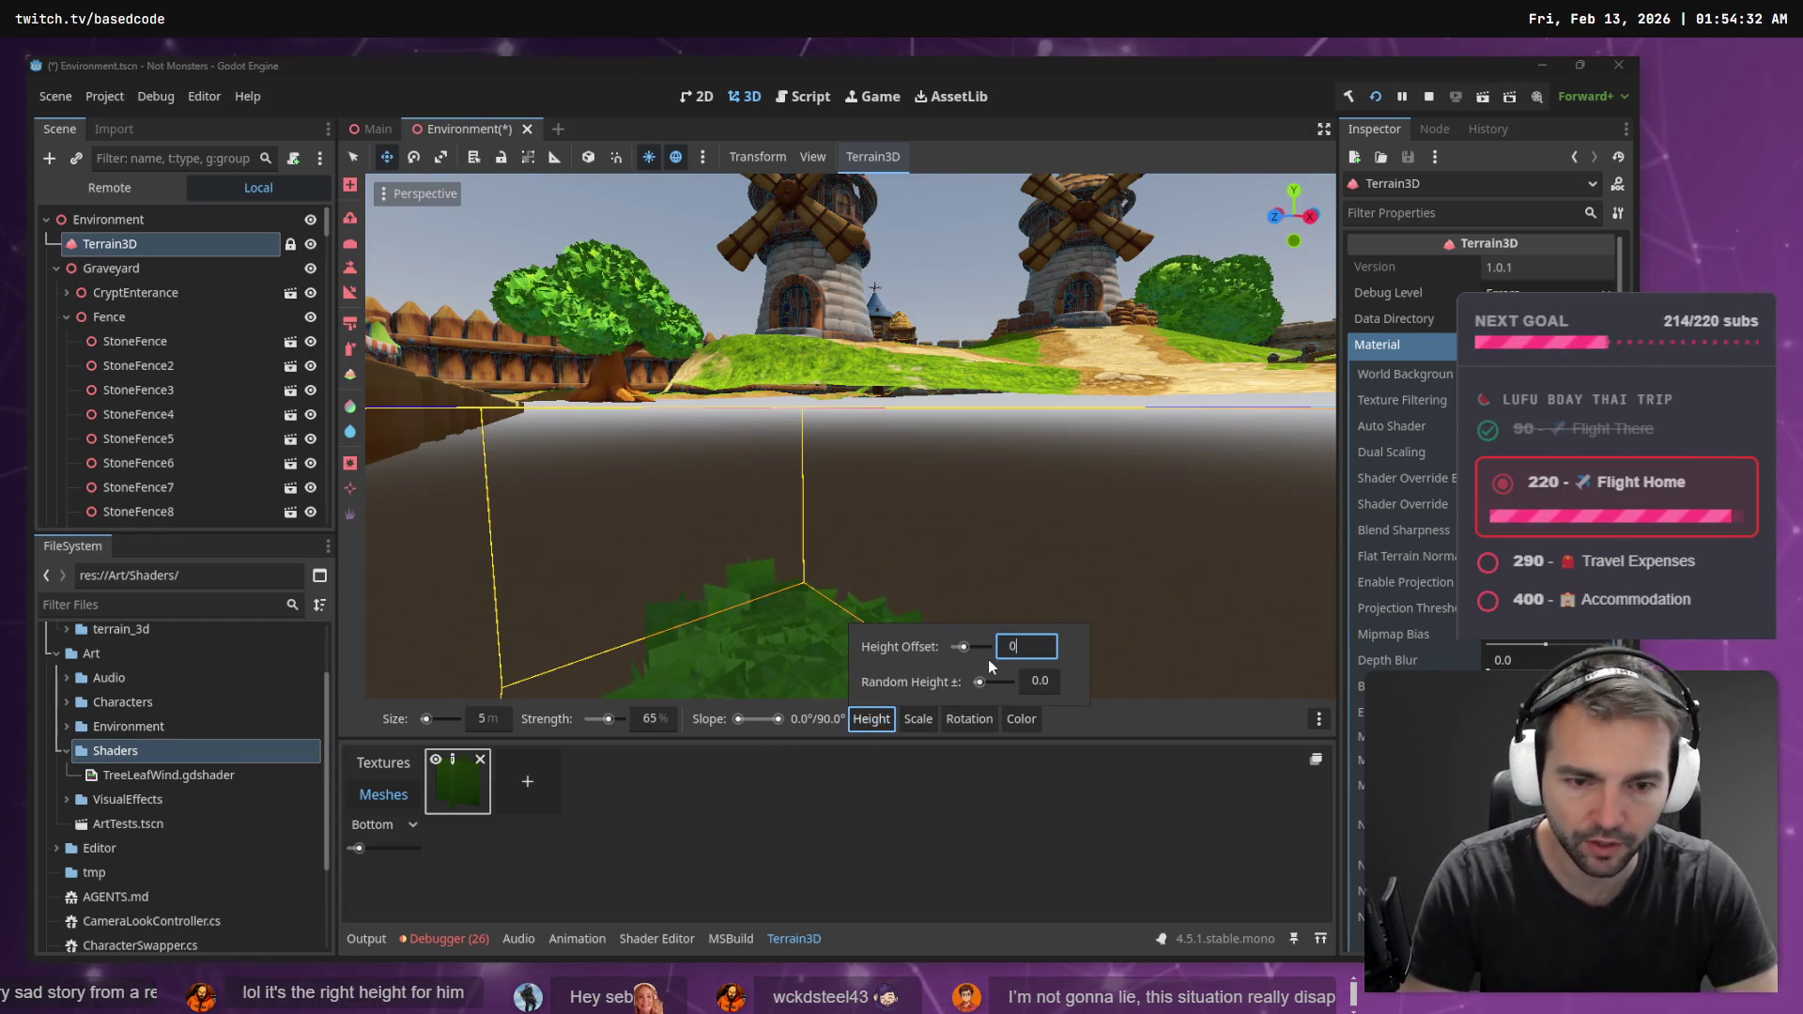
text(0)
key(Return)
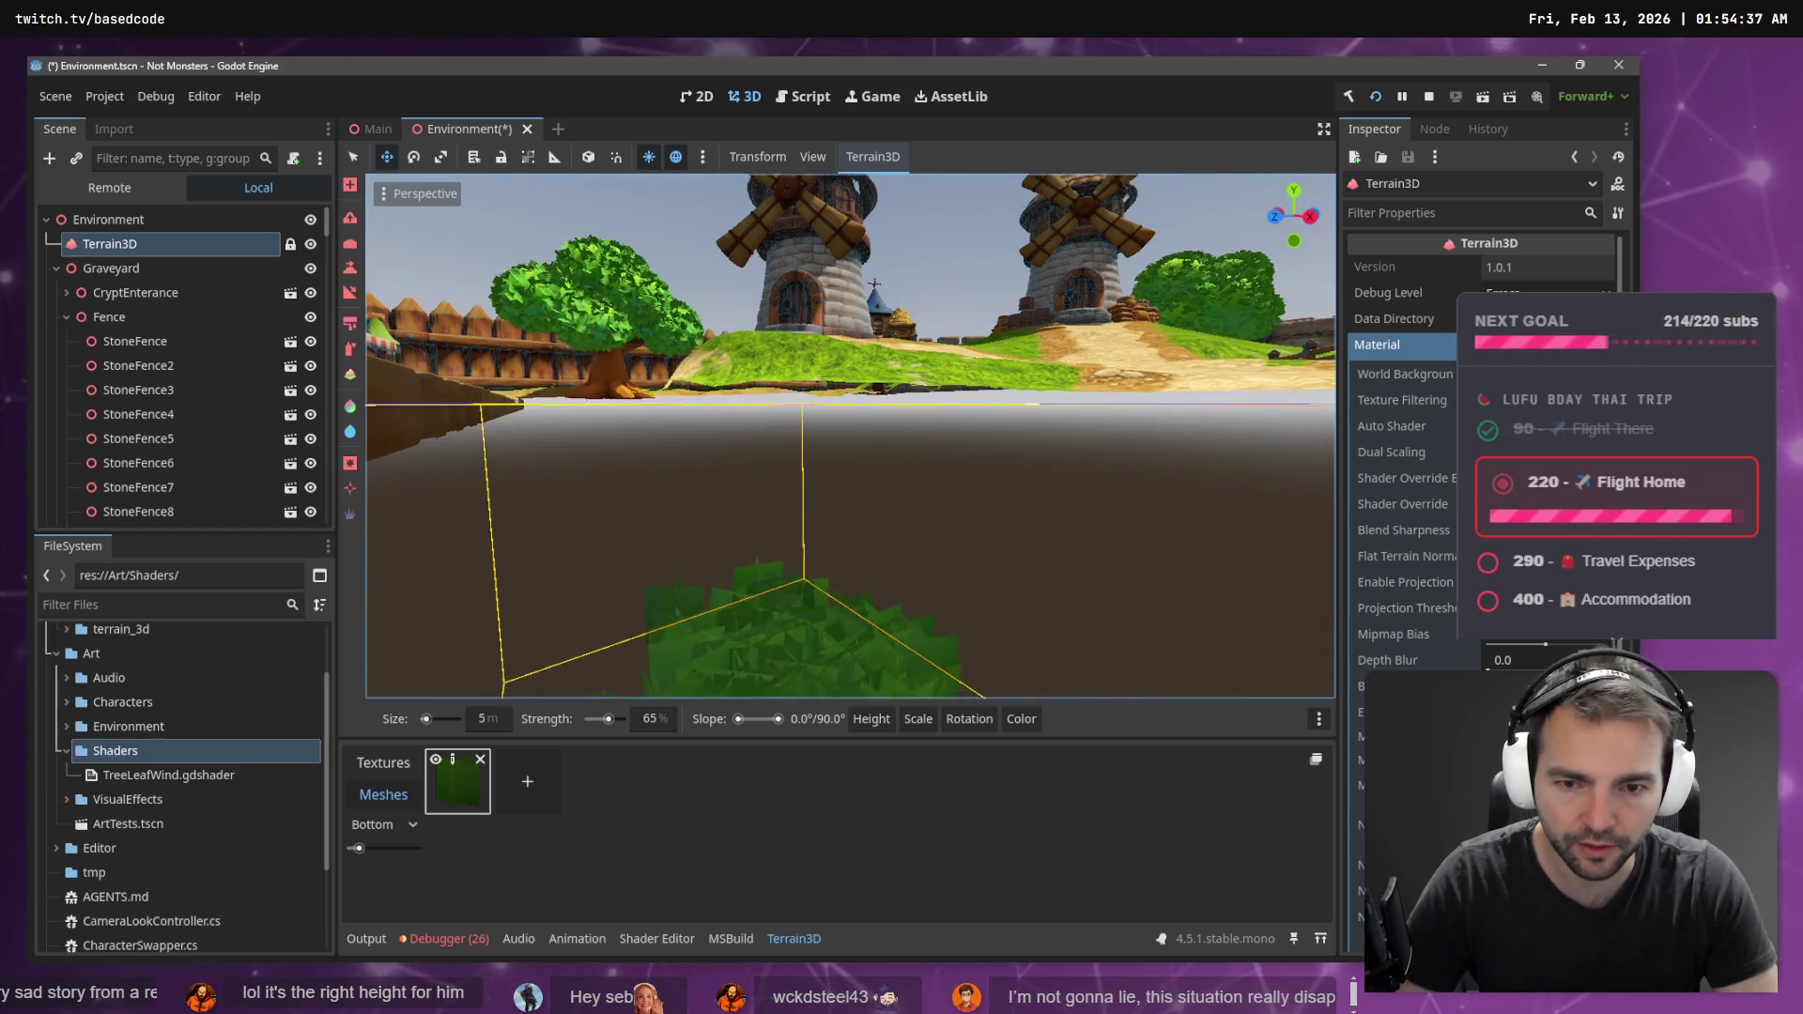
right_click(793, 532)
key(e)
- Paint and erase test bushes on the grass, then set Fixed Scale to 20%
mouse_move(774, 397)
mouse_down()
mouse_move(774, 446)
mouse_move(802, 443)
mouse_move(794, 376)
mouse_up()
ctrl+click(846, 414)
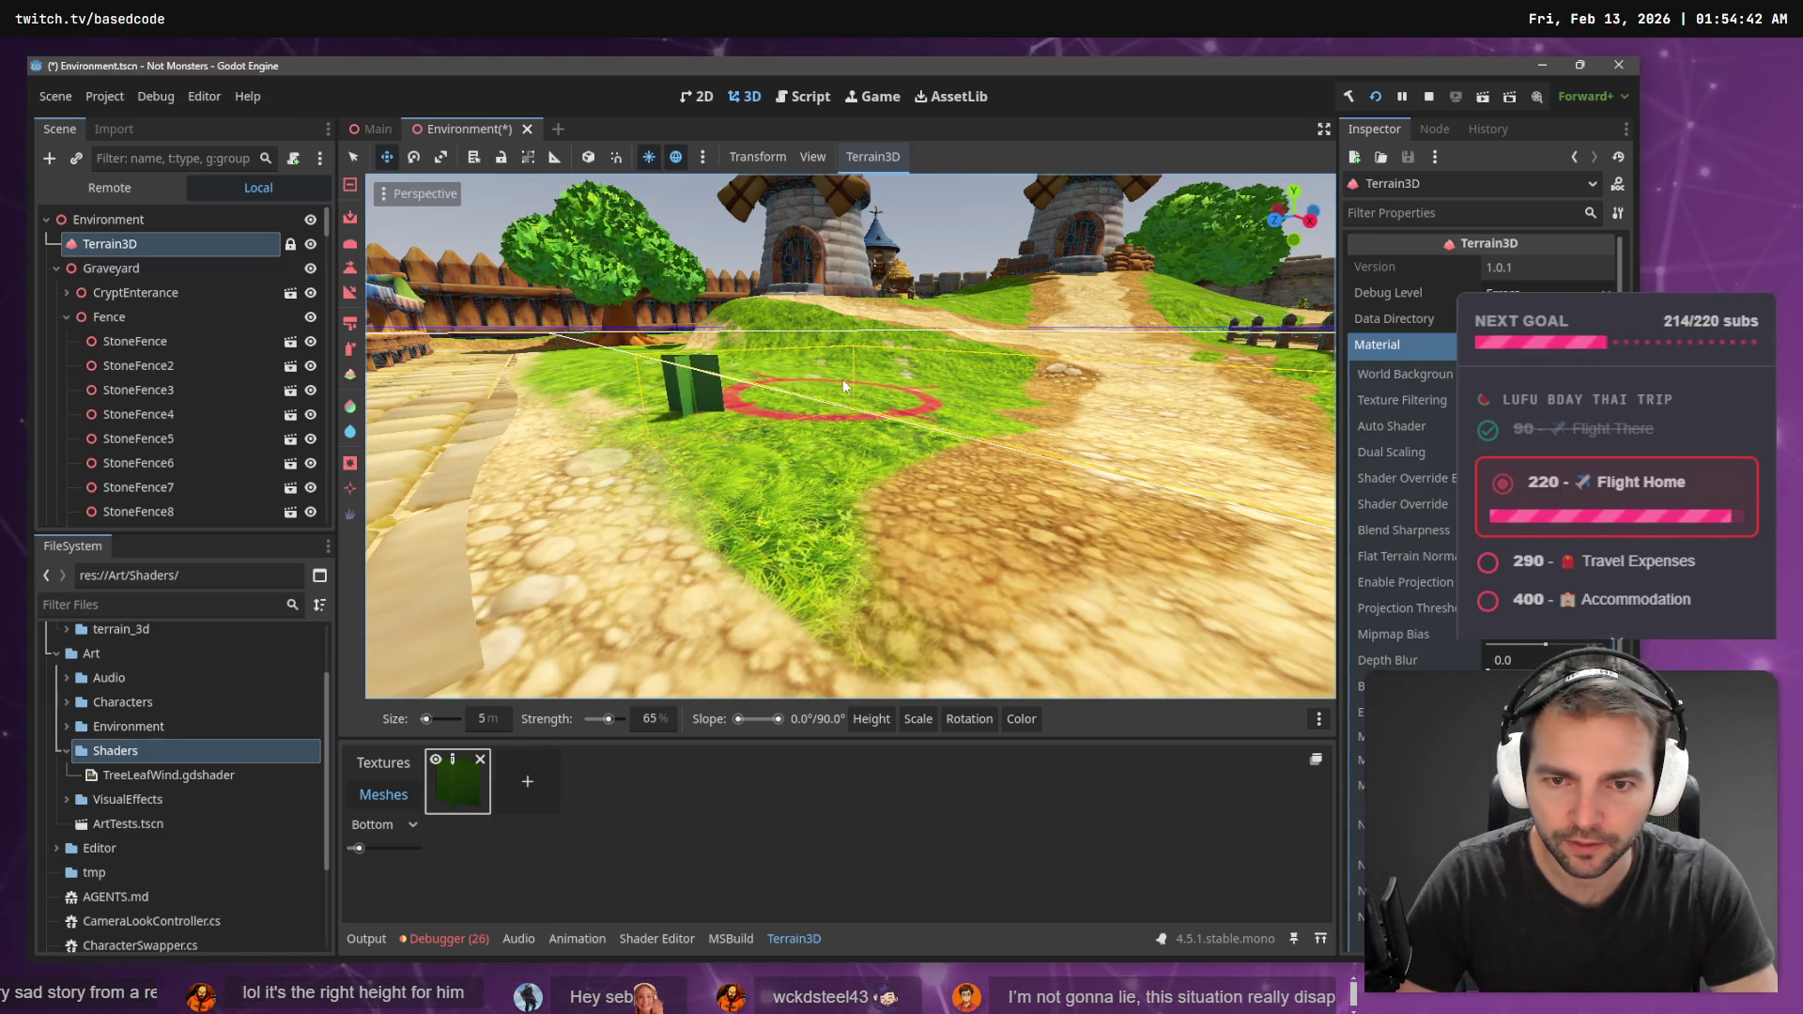
ctrl+click(709, 432)
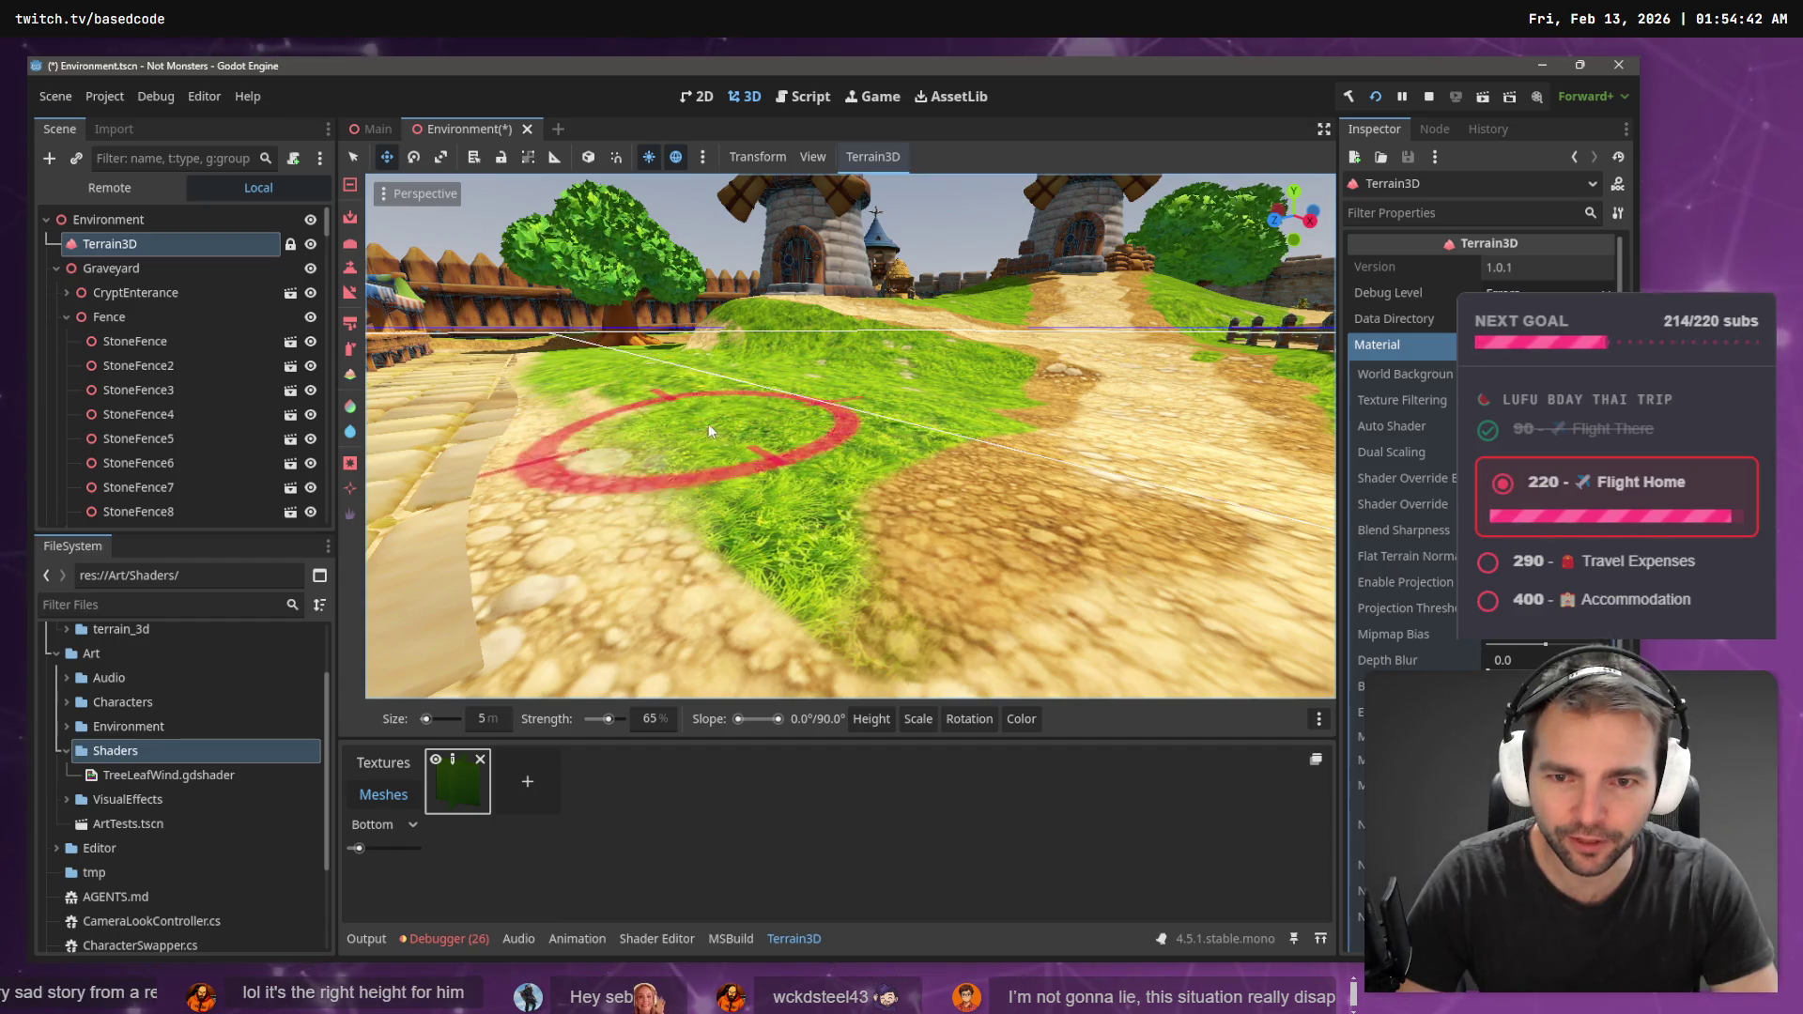
right_click(753, 404)
key(q)
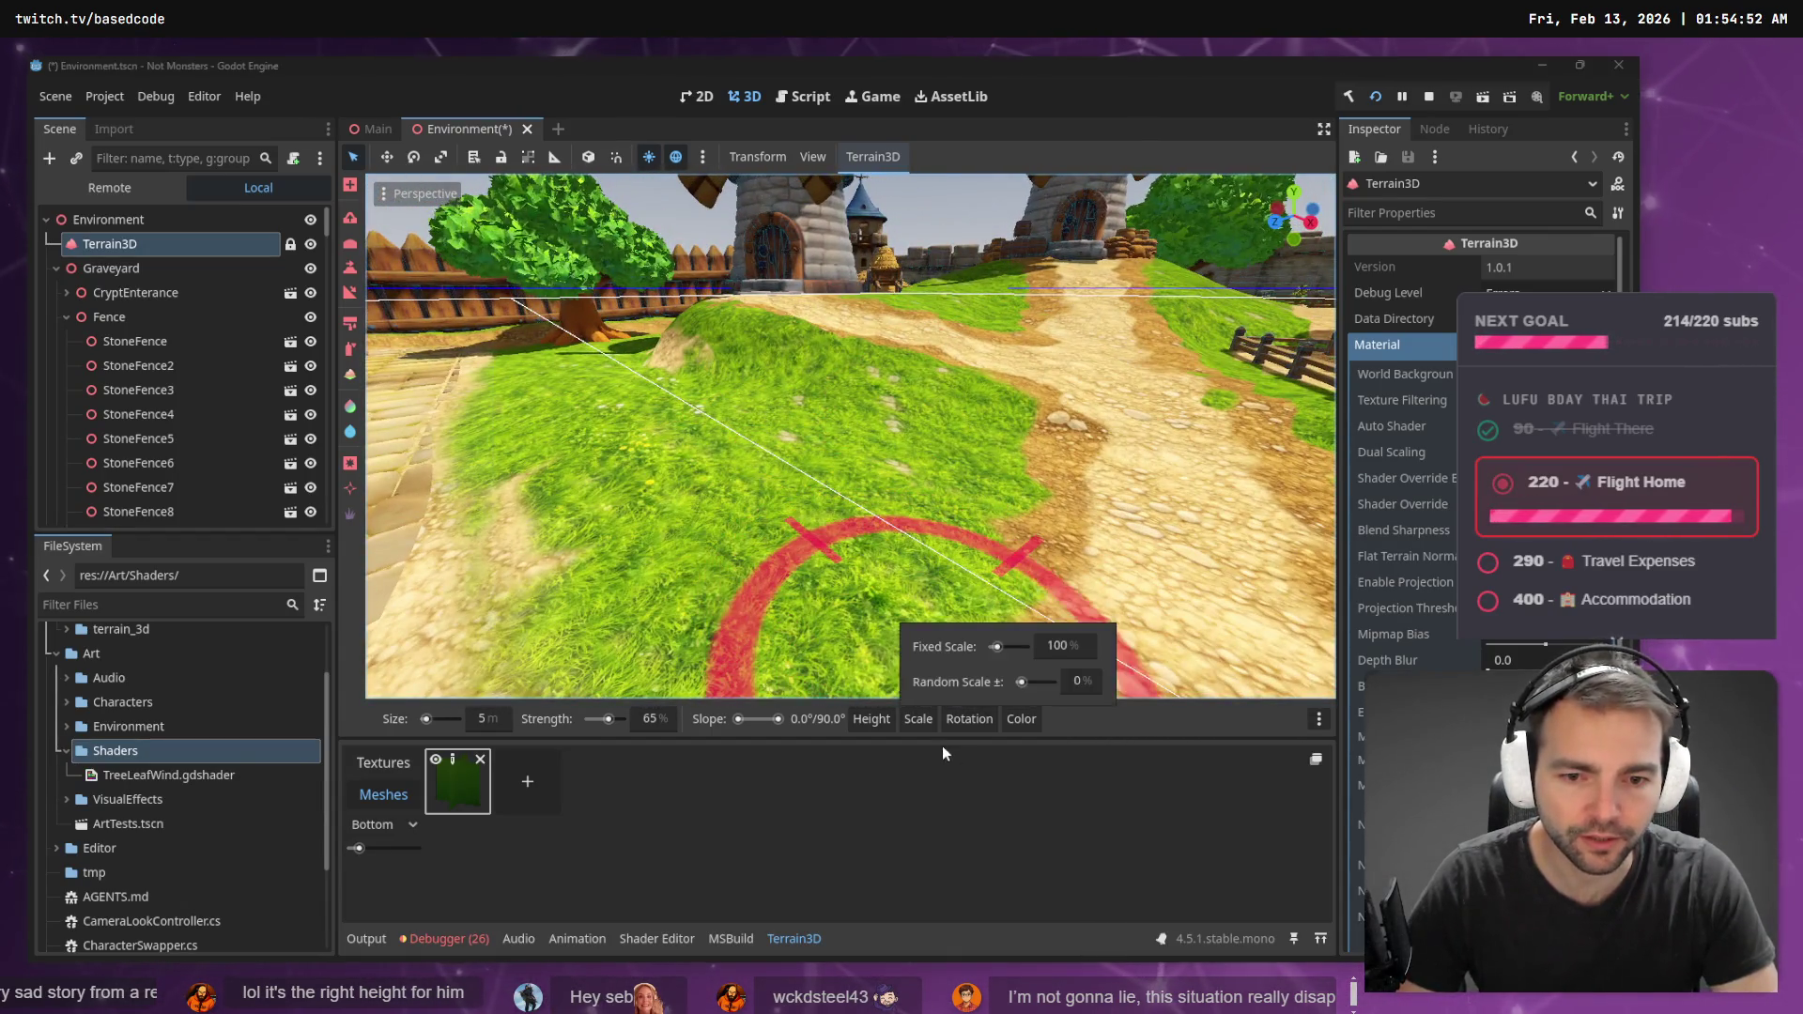
click(926, 724)
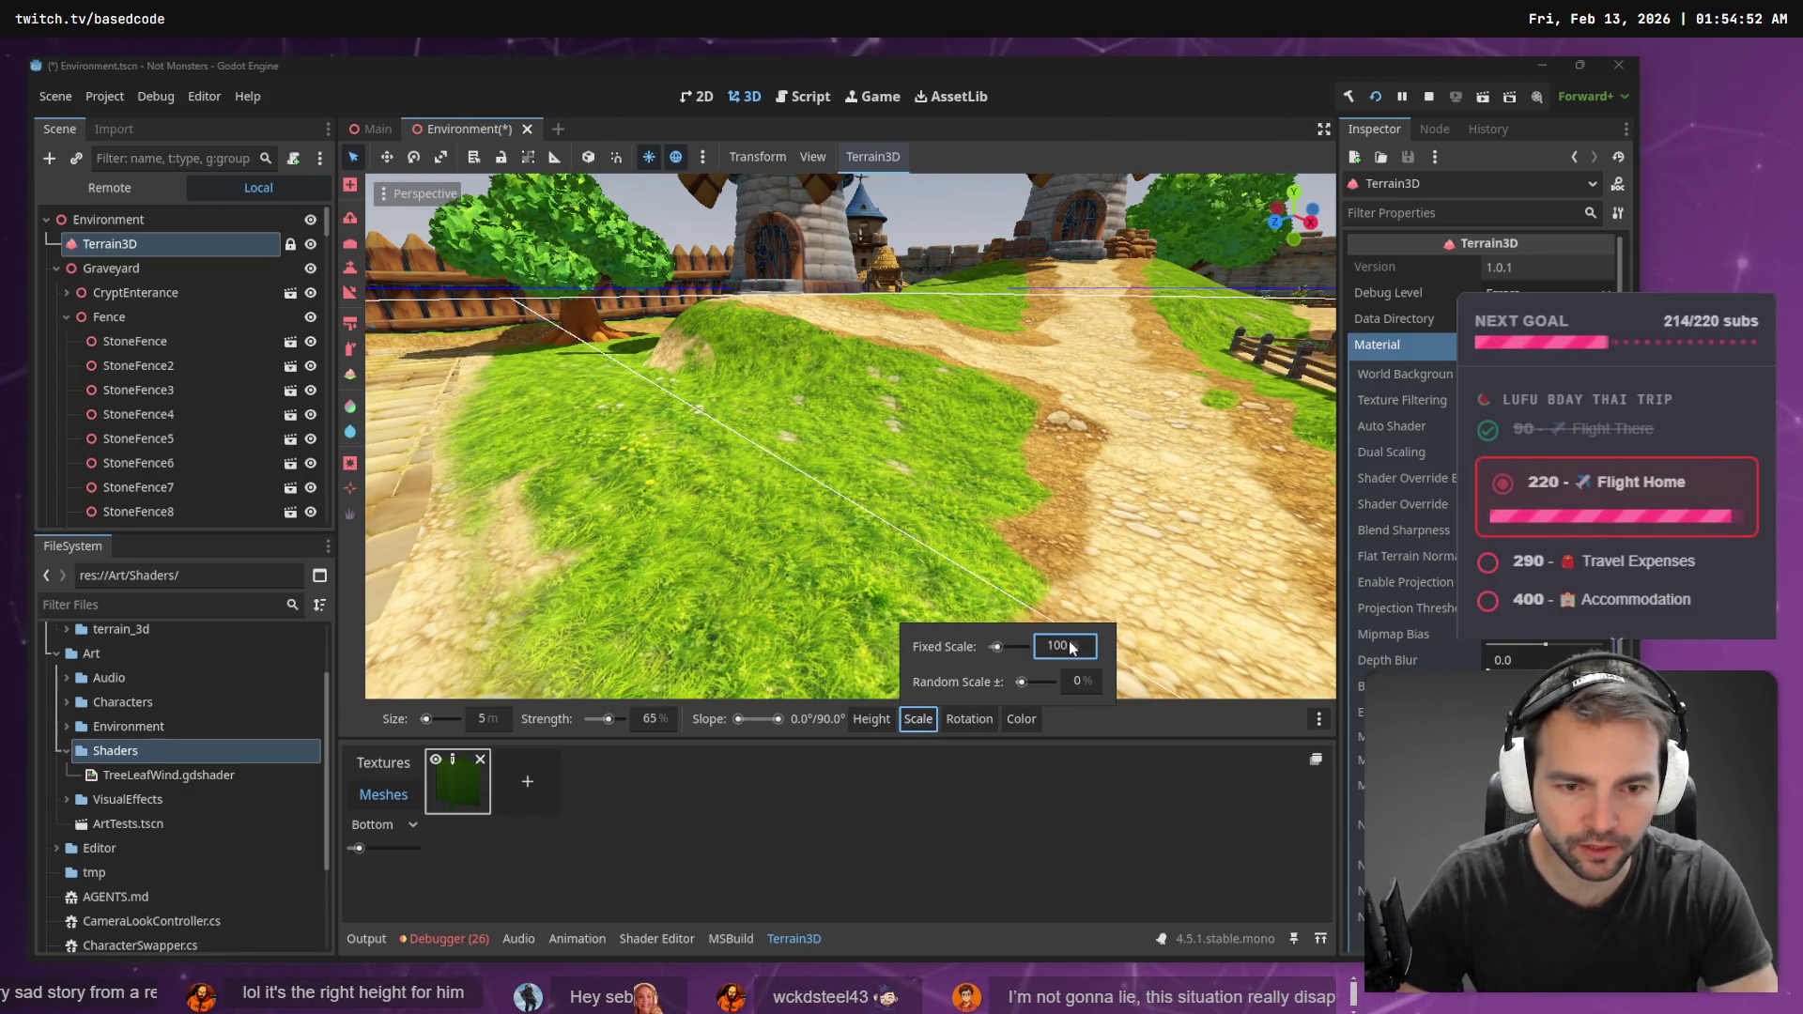
text(20)
key(Return)
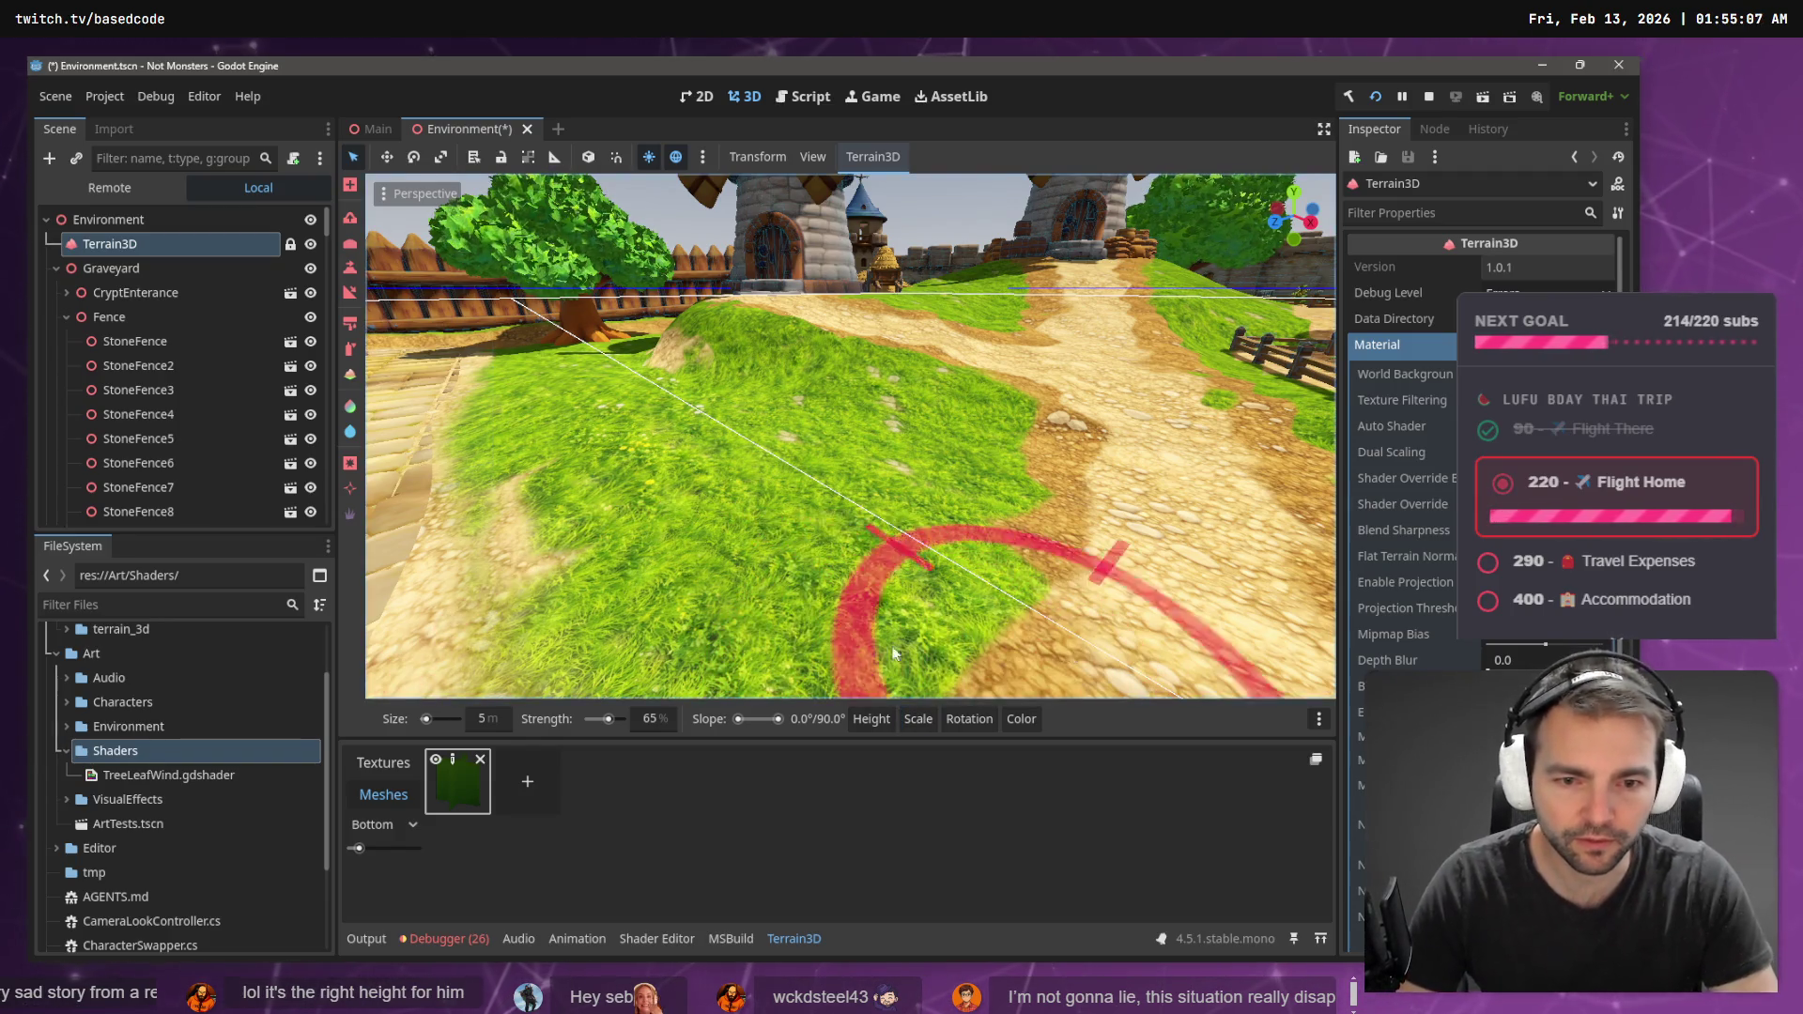
- Paint dense bands of small leafy meshes across the grass beside the cobble path, then select New Mesh
click(795, 568)
mouse_move(795, 568)
mouse_down()
mouse_move(657, 526)
mouse_move(601, 422)
mouse_move(526, 394)
mouse_move(827, 394)
mouse_move(986, 470)
mouse_move(1033, 602)
mouse_move(762, 567)
mouse_up()
key(a)
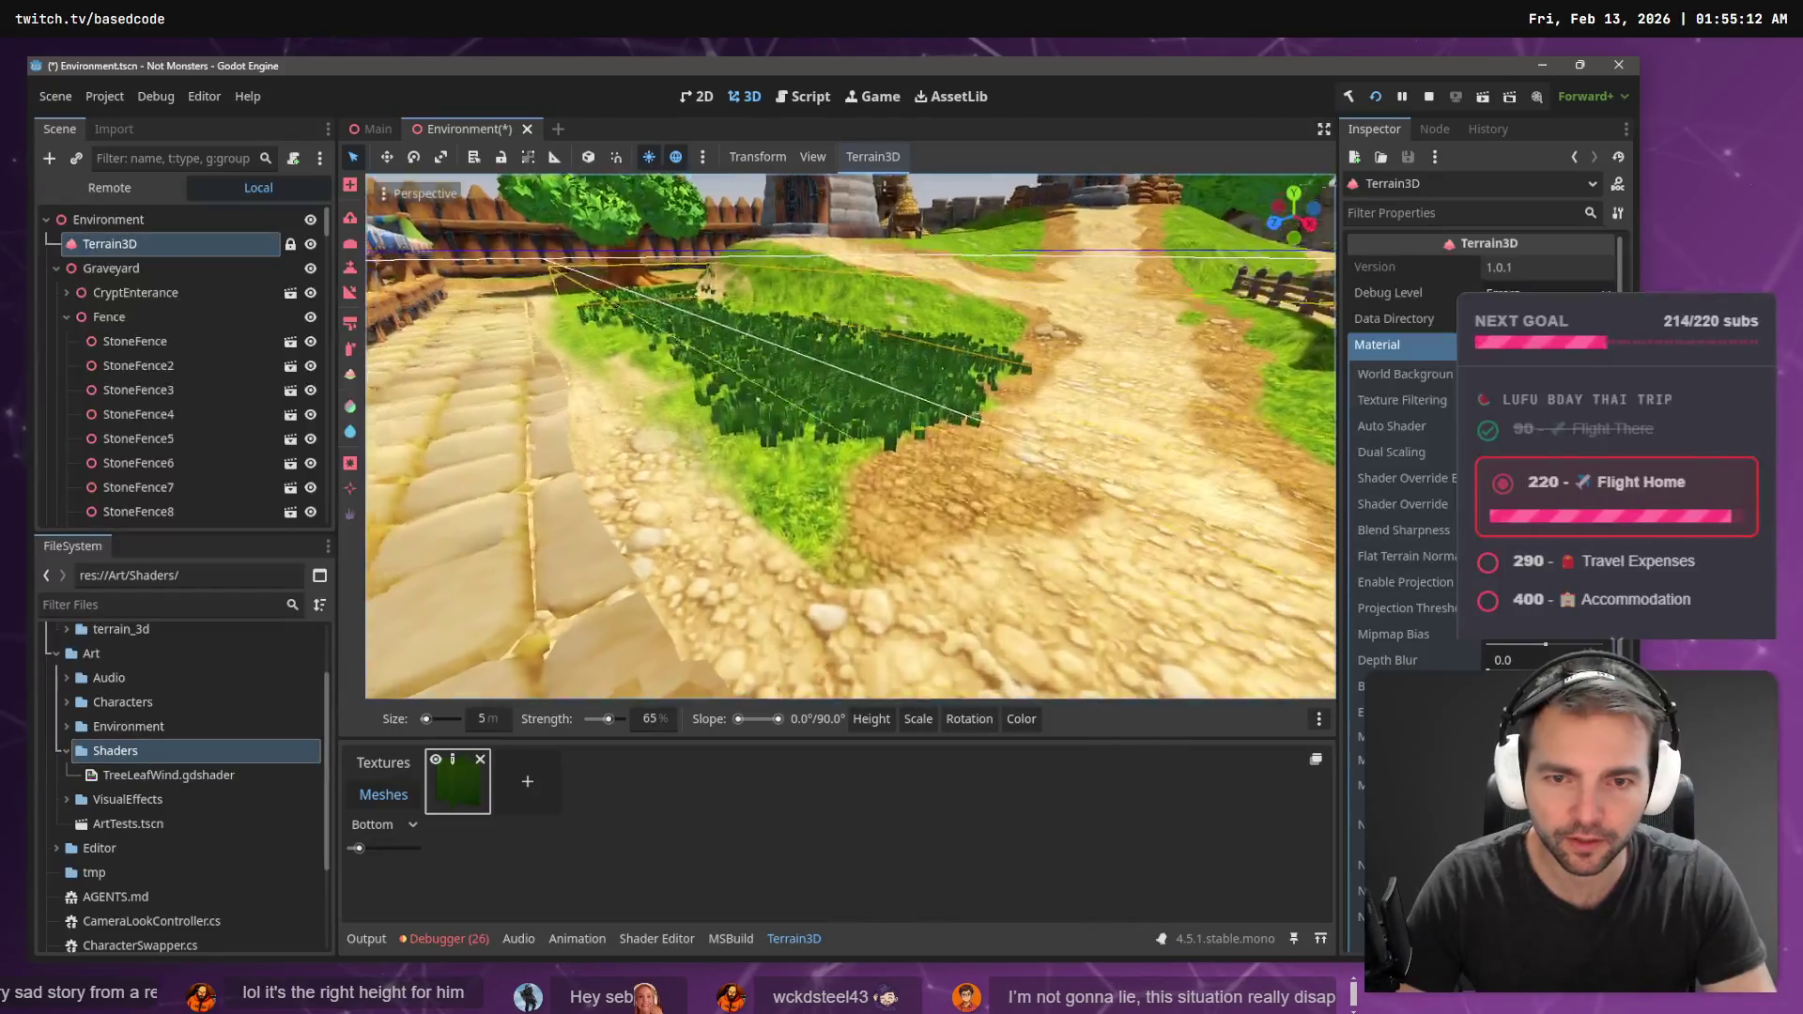
key(d)
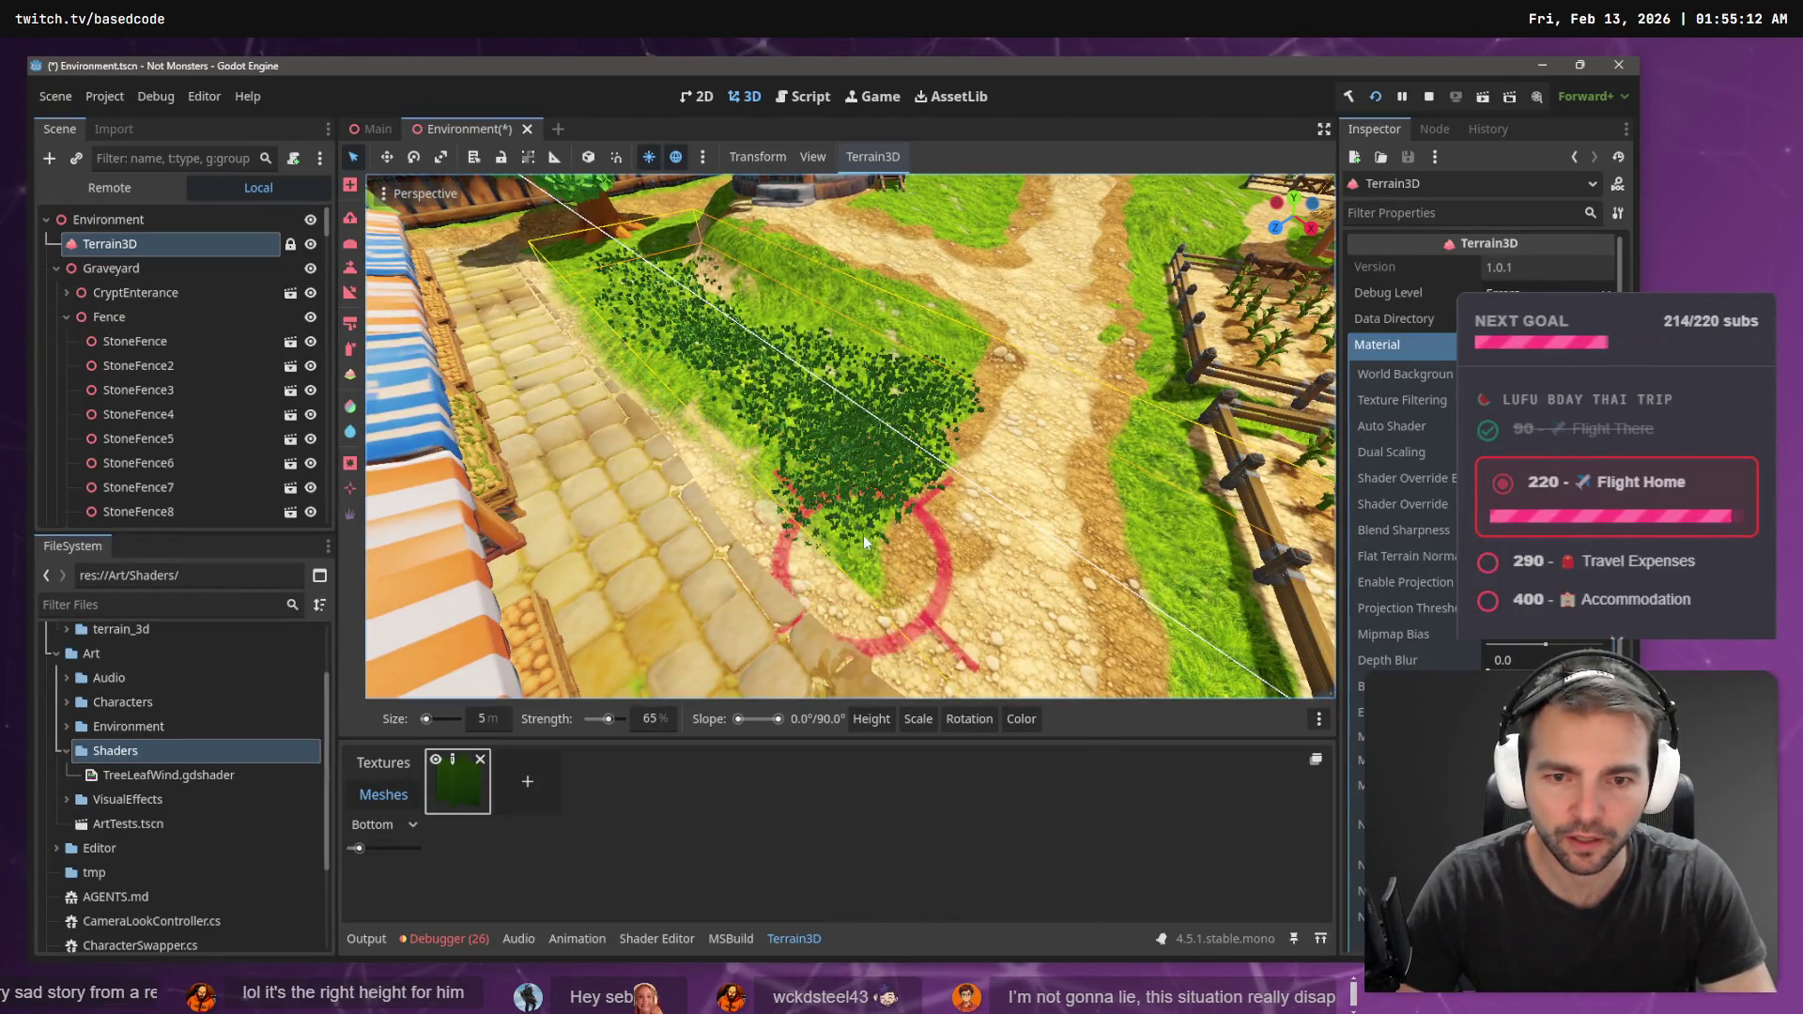
mouse_move(700, 345)
mouse_down()
mouse_move(620, 281)
mouse_move(902, 344)
mouse_up()
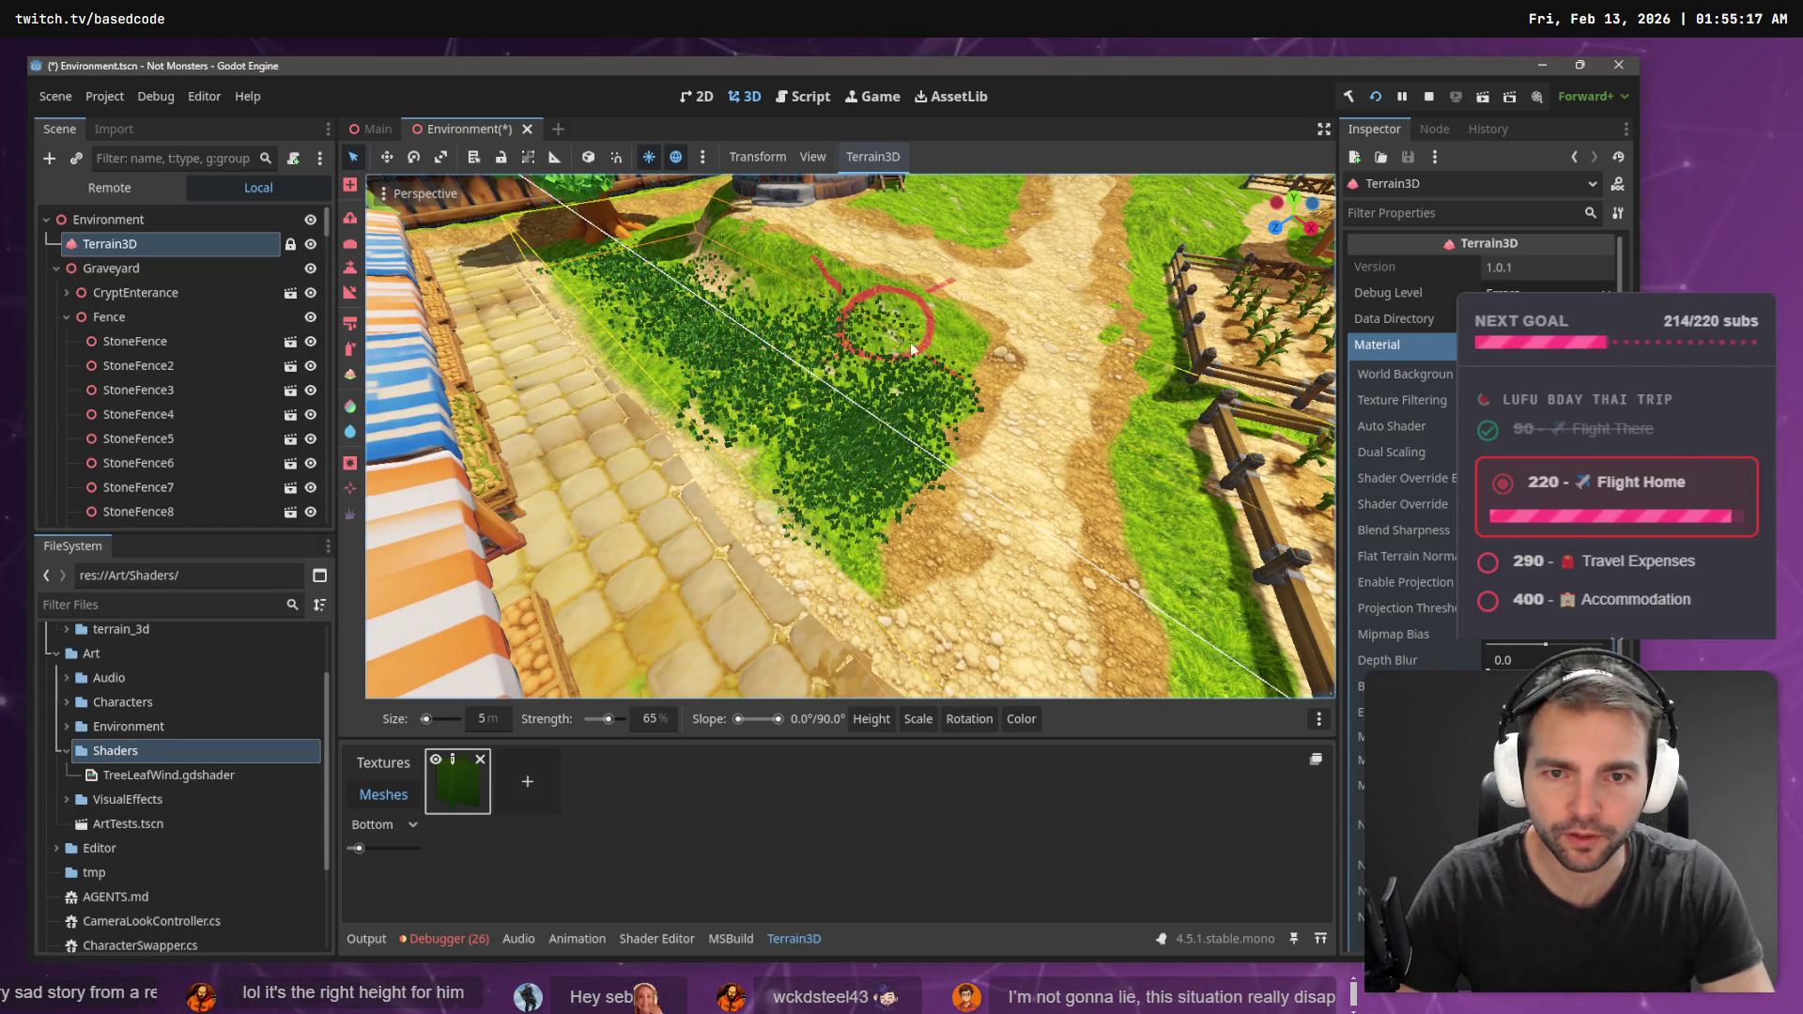
key(s)
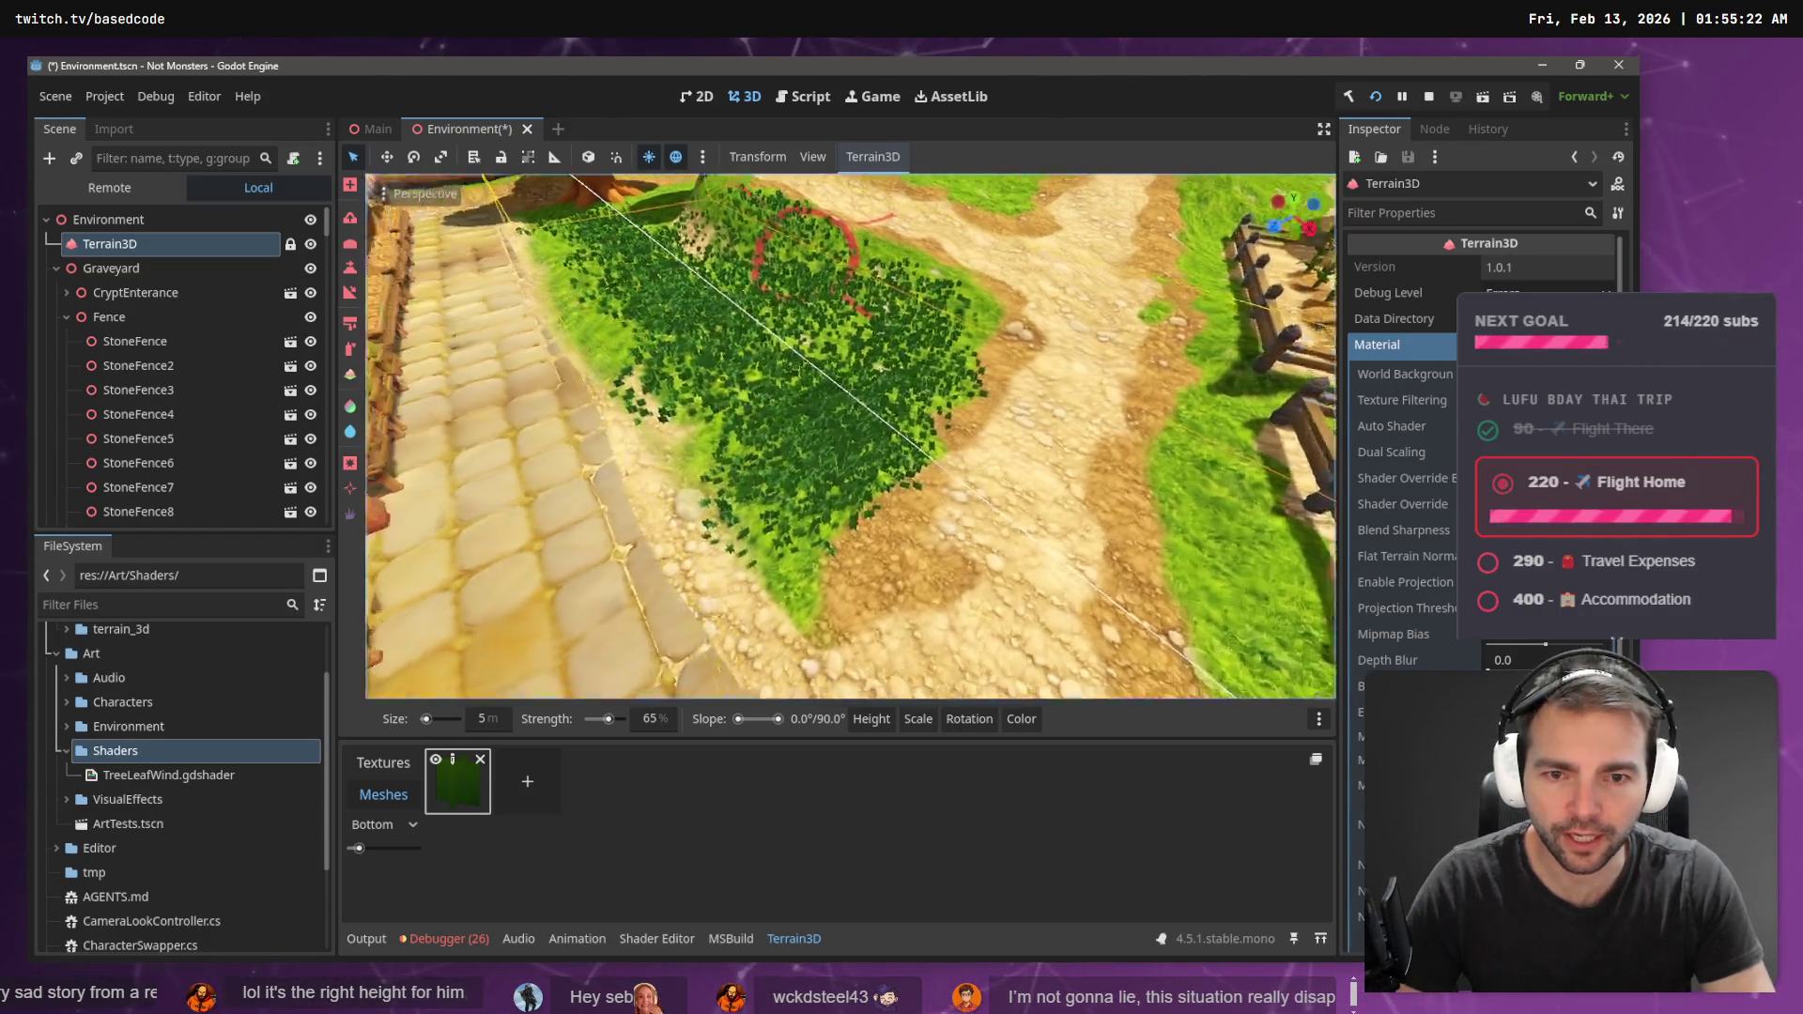
key(w)
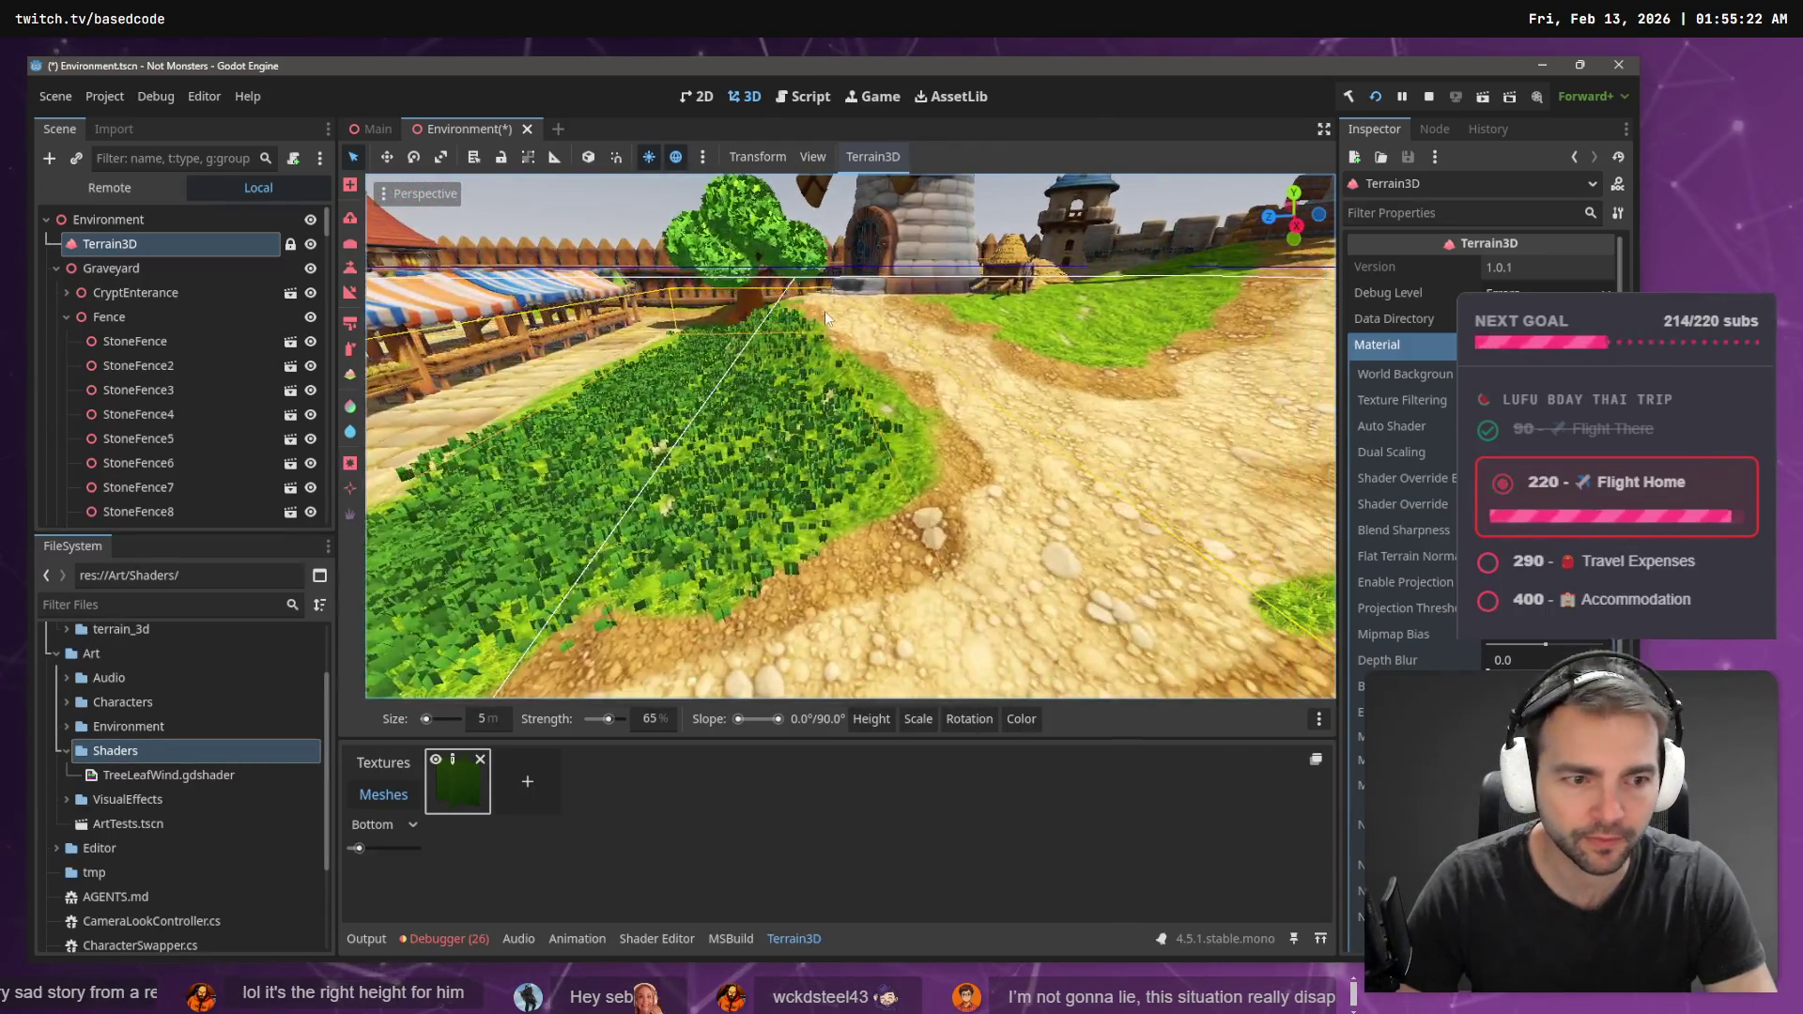
click(453, 766)
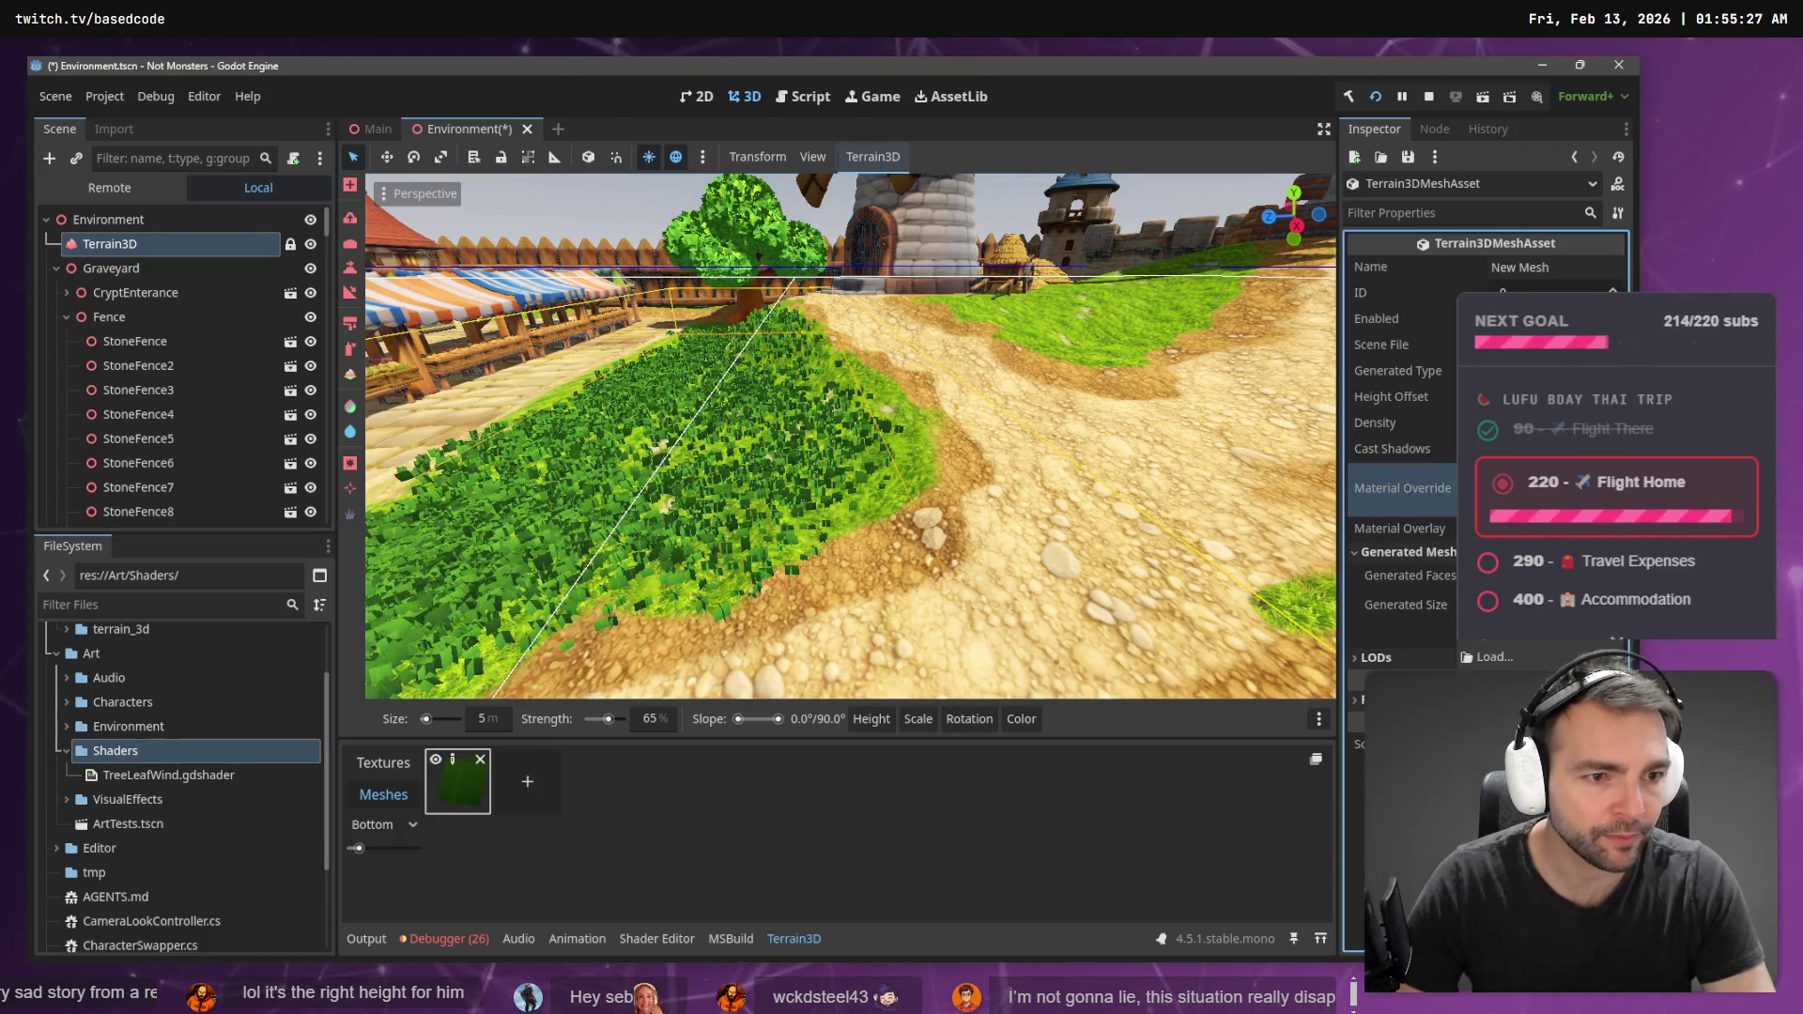
- Clear the New Mesh asset's Material Override and switch back to mesh painting
click(1549, 475)
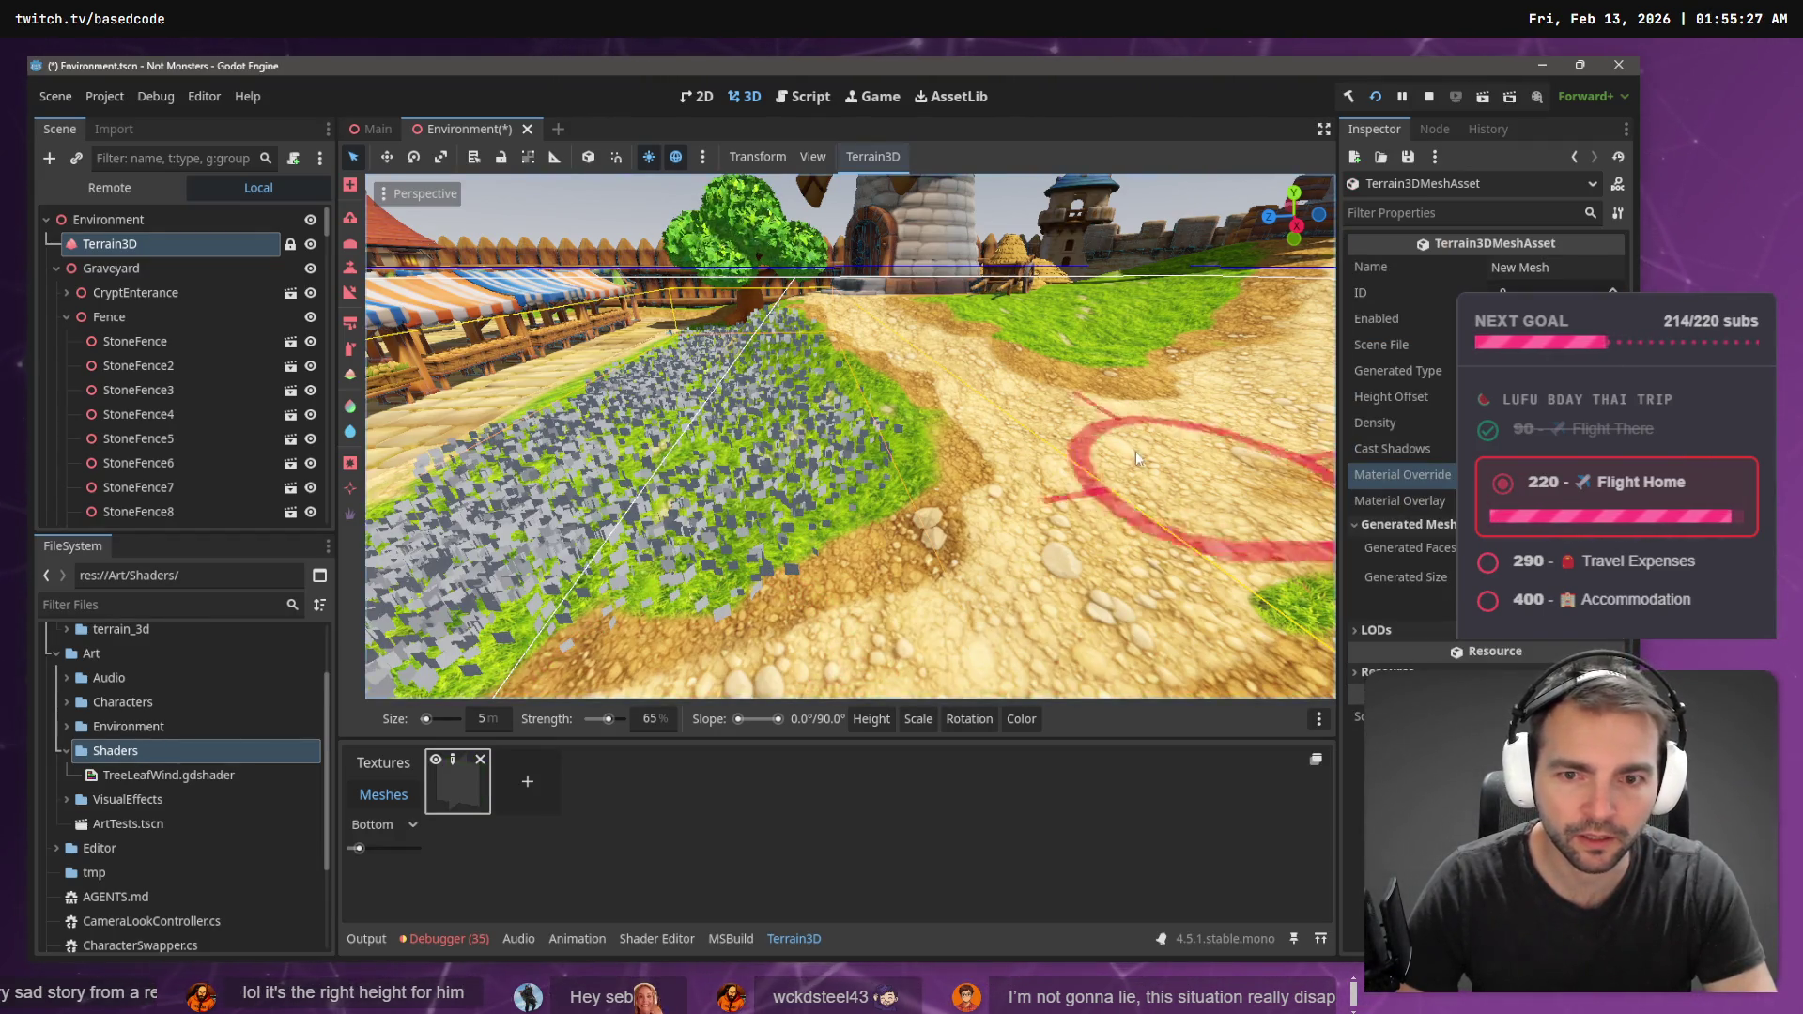
key(w)
key(s)
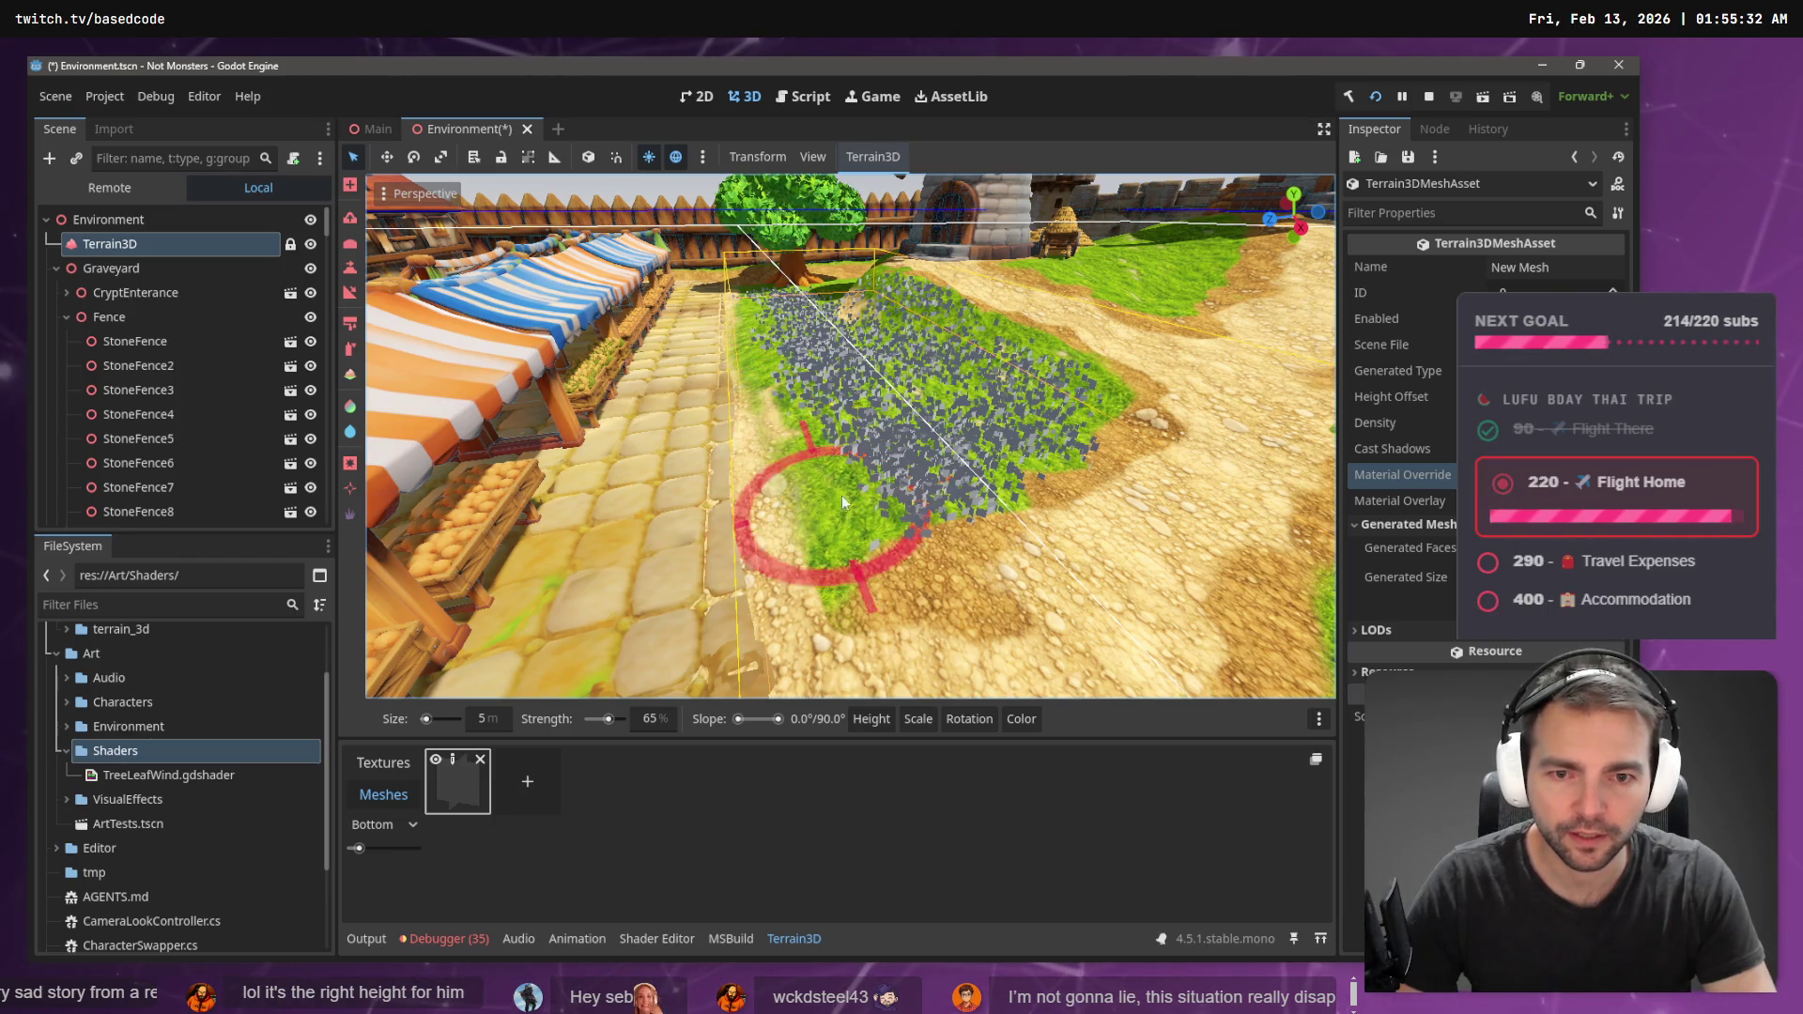
key(b)
key(w)
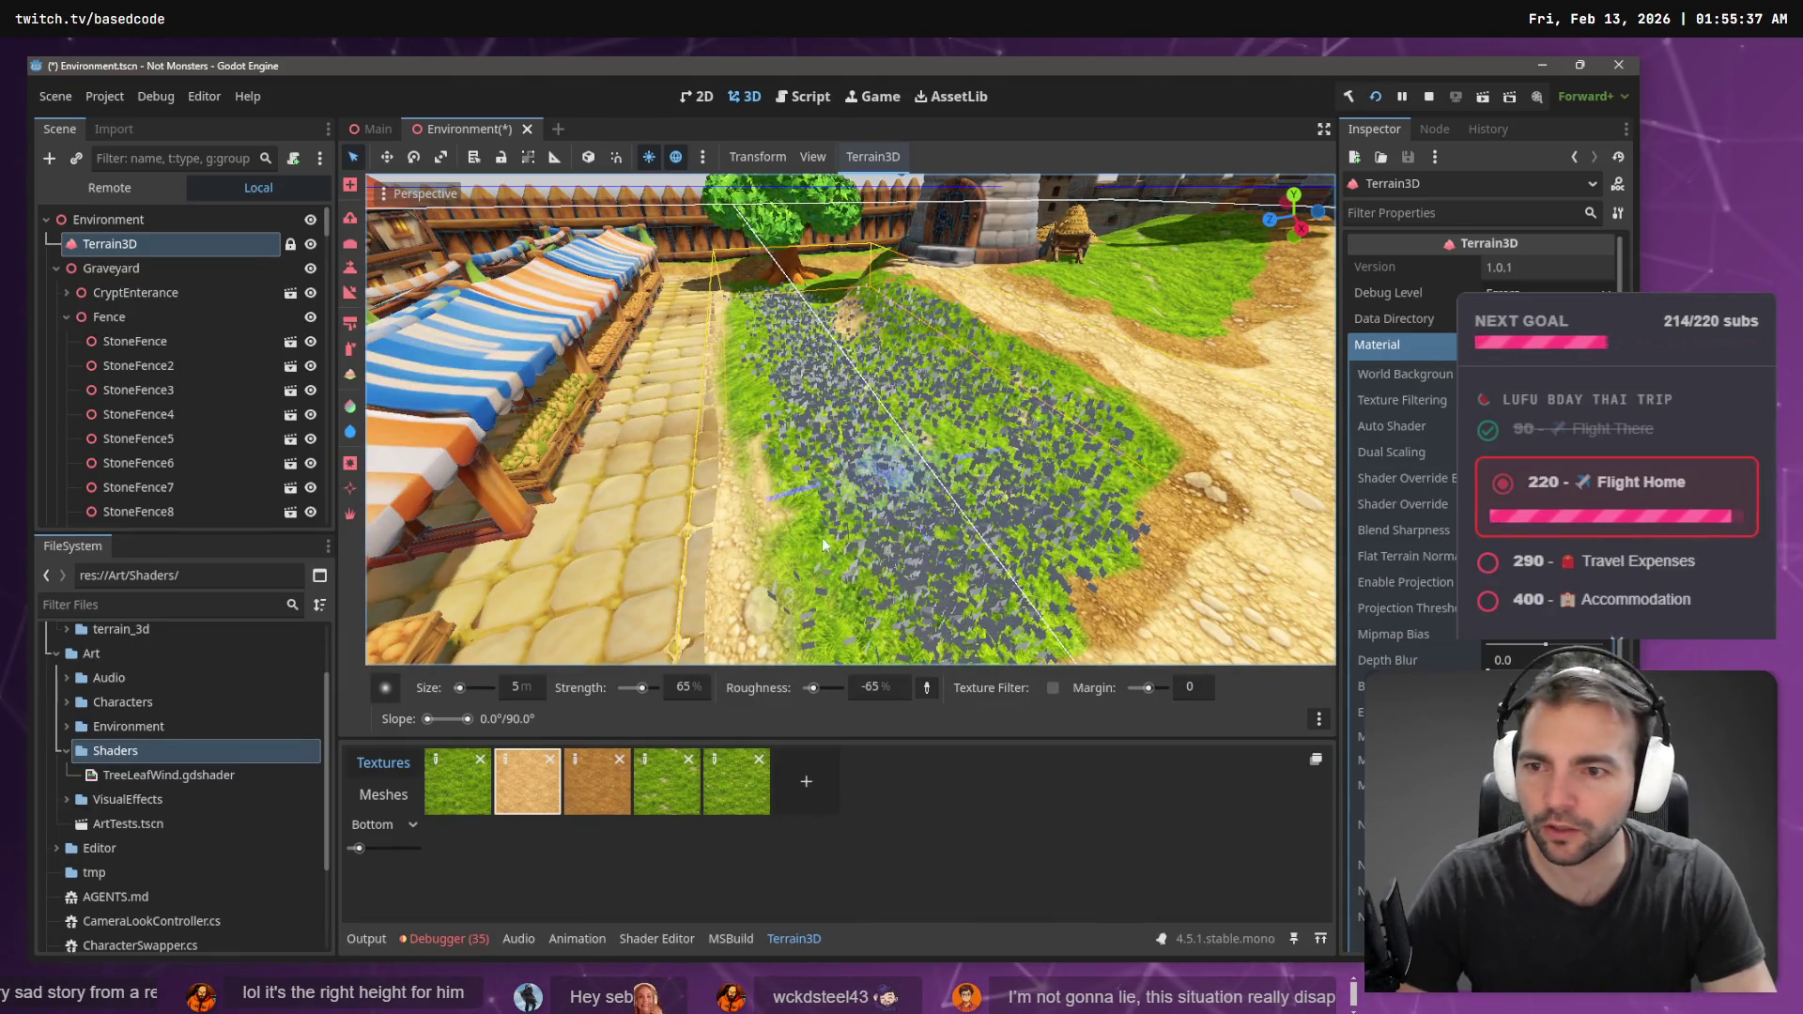
click(380, 794)
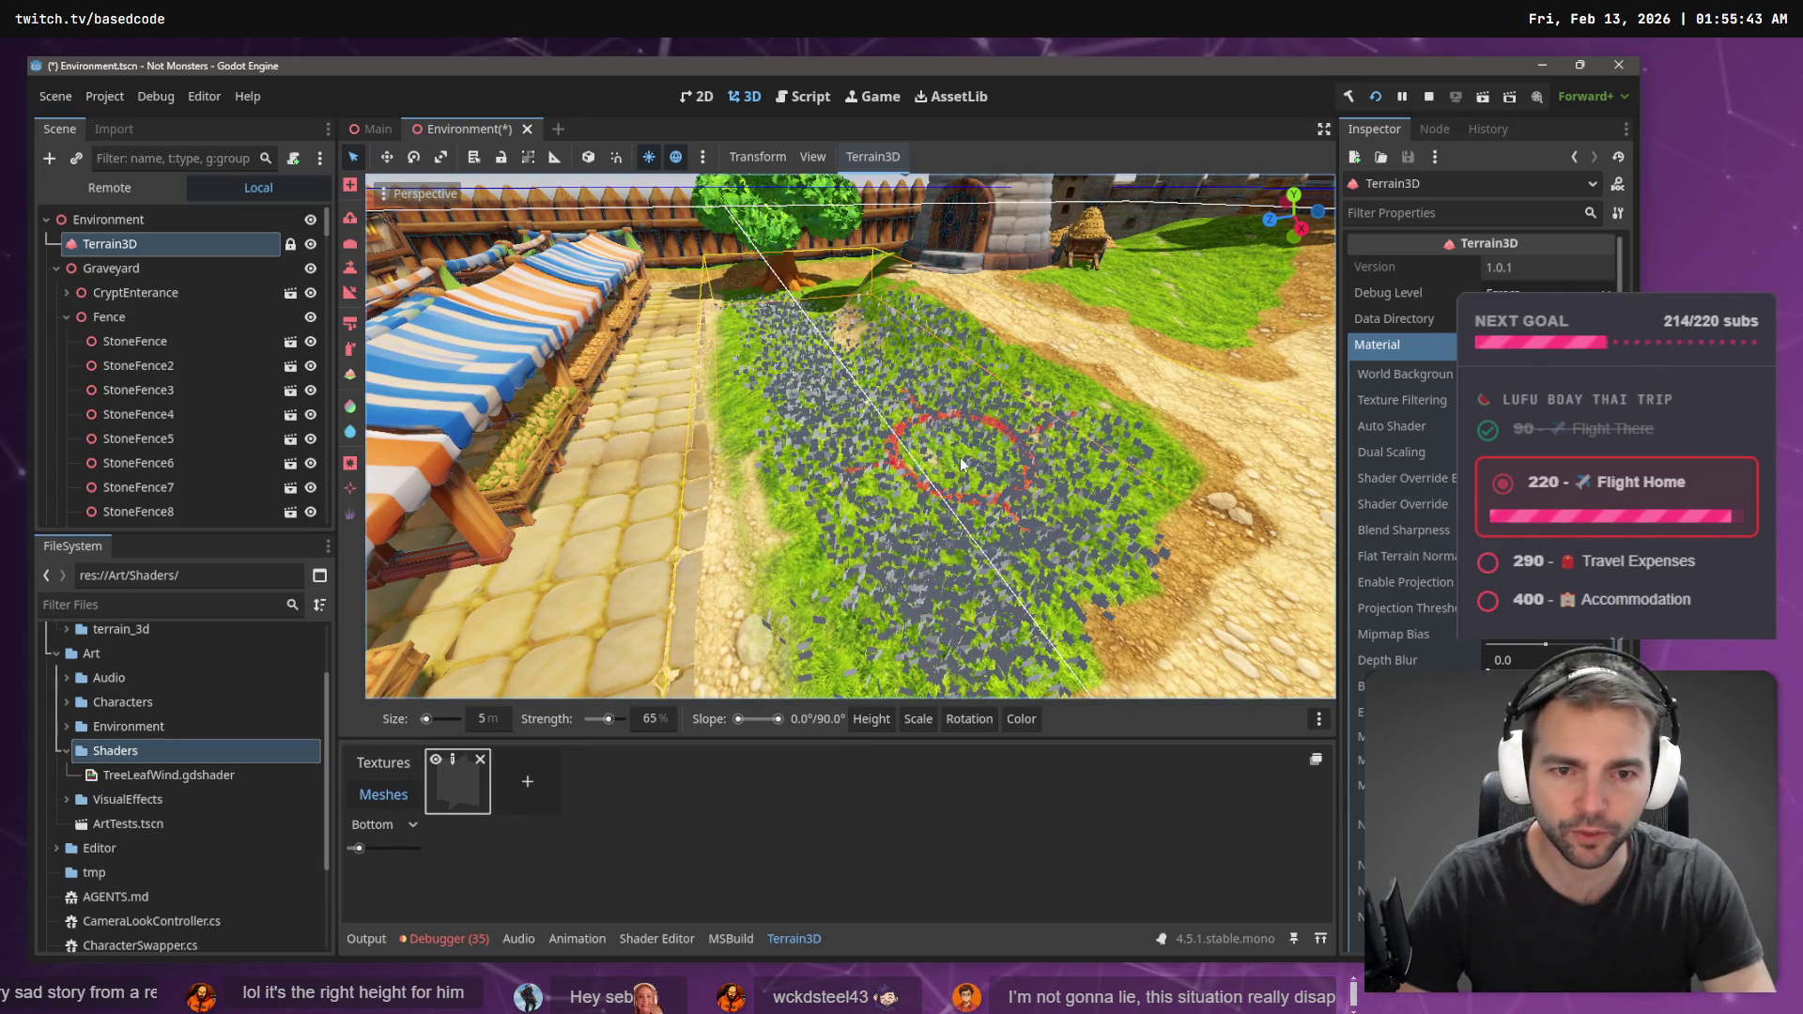
- Fly the view past the tree toward the windmills to inspect the grey foliage patches
mouse_move(960, 458)
mouse_down()
mouse_move(960, 404)
mouse_move(691, 493)
mouse_up()
key(w)
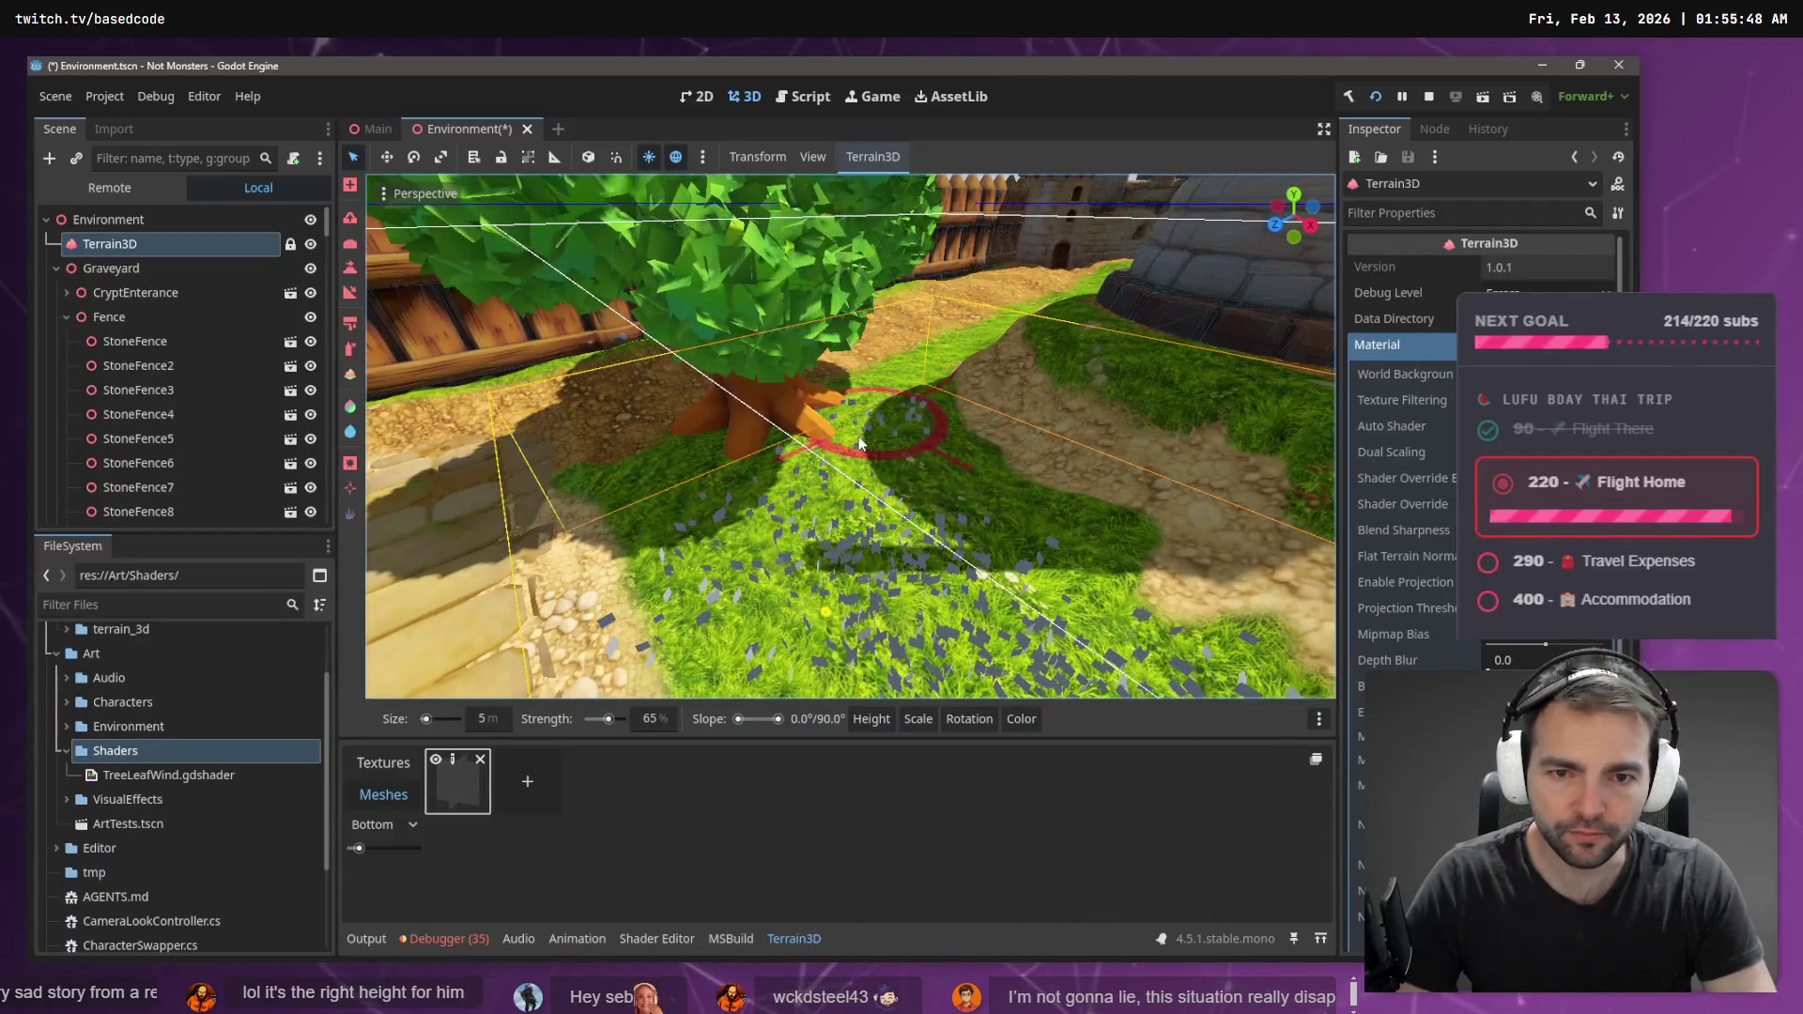
key(w)
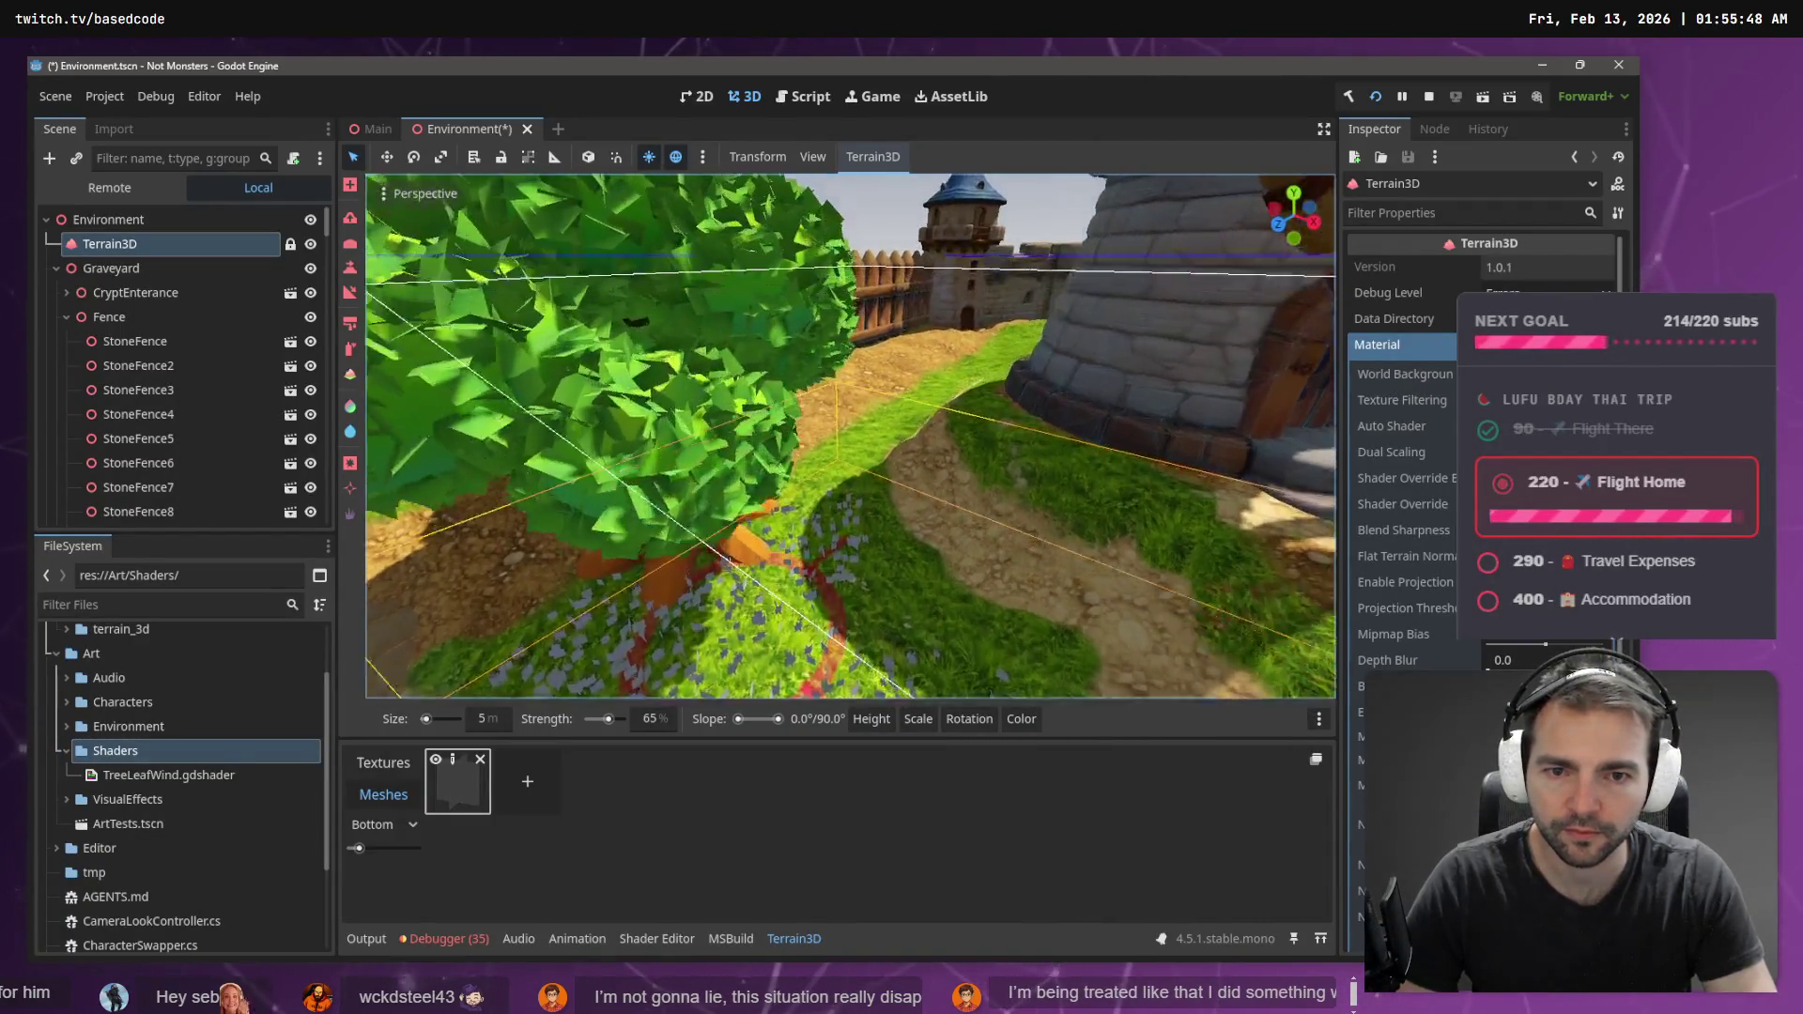
key(w)
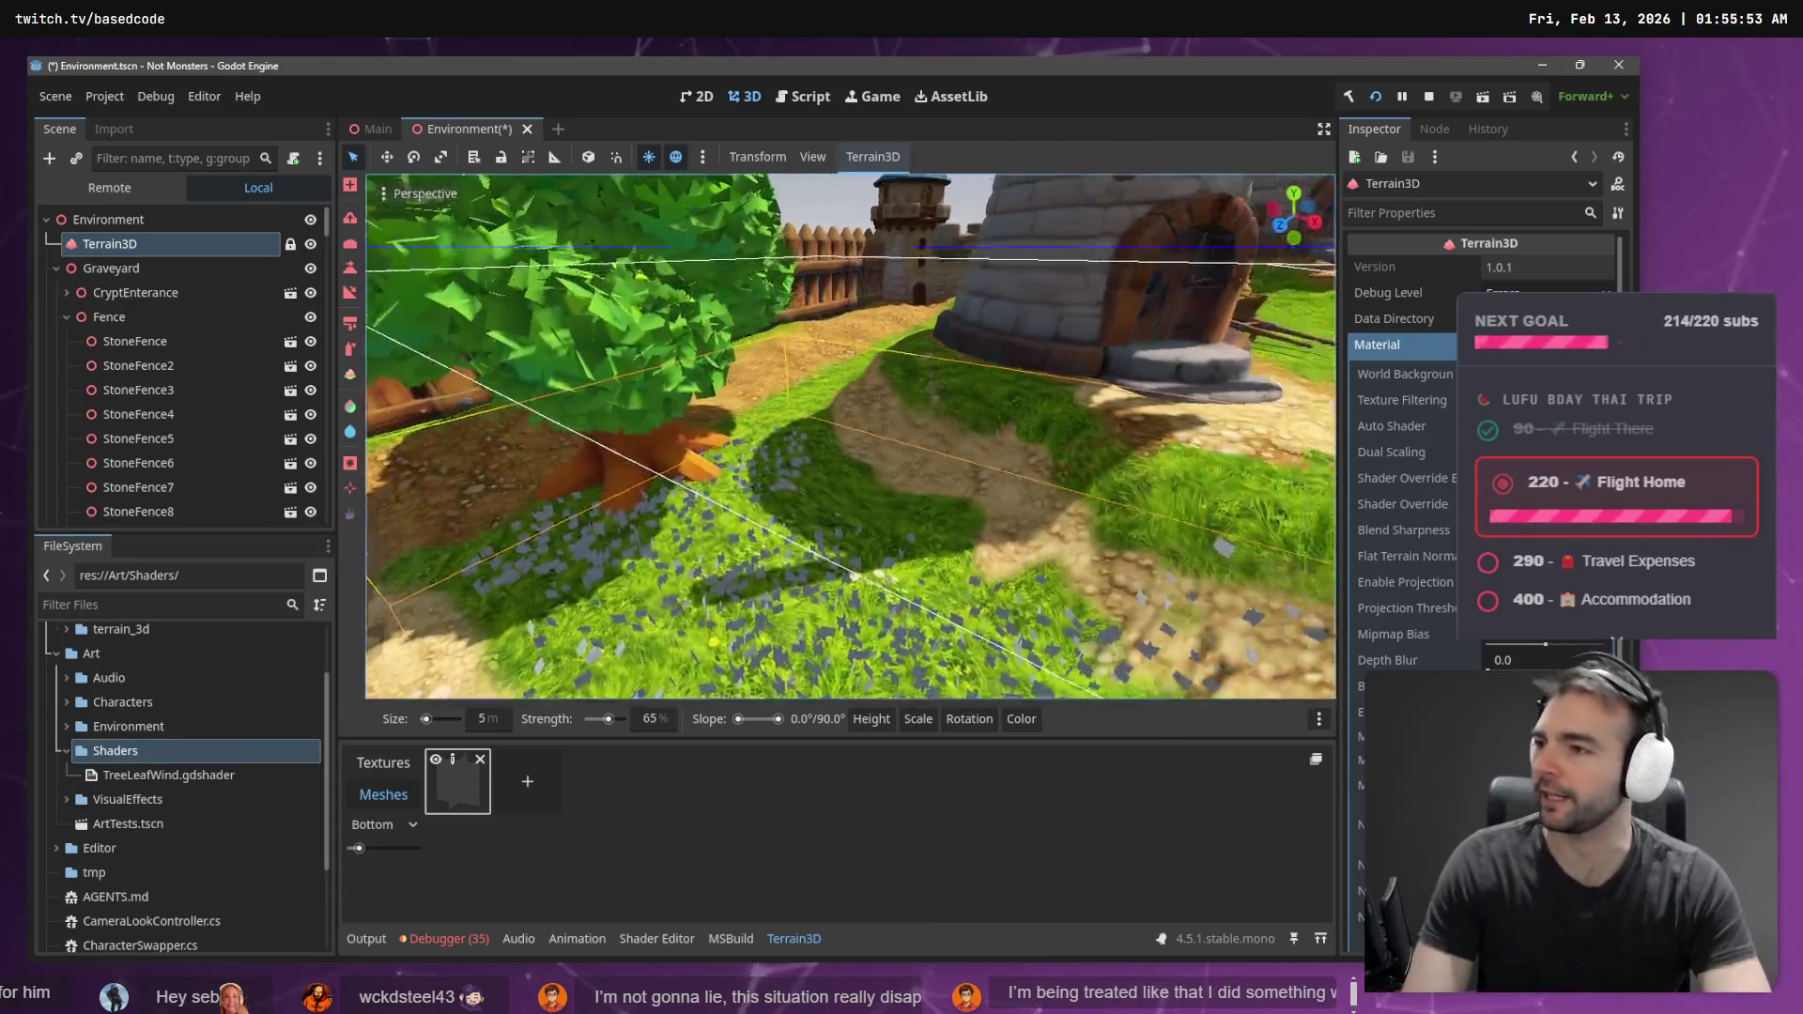
key(w)
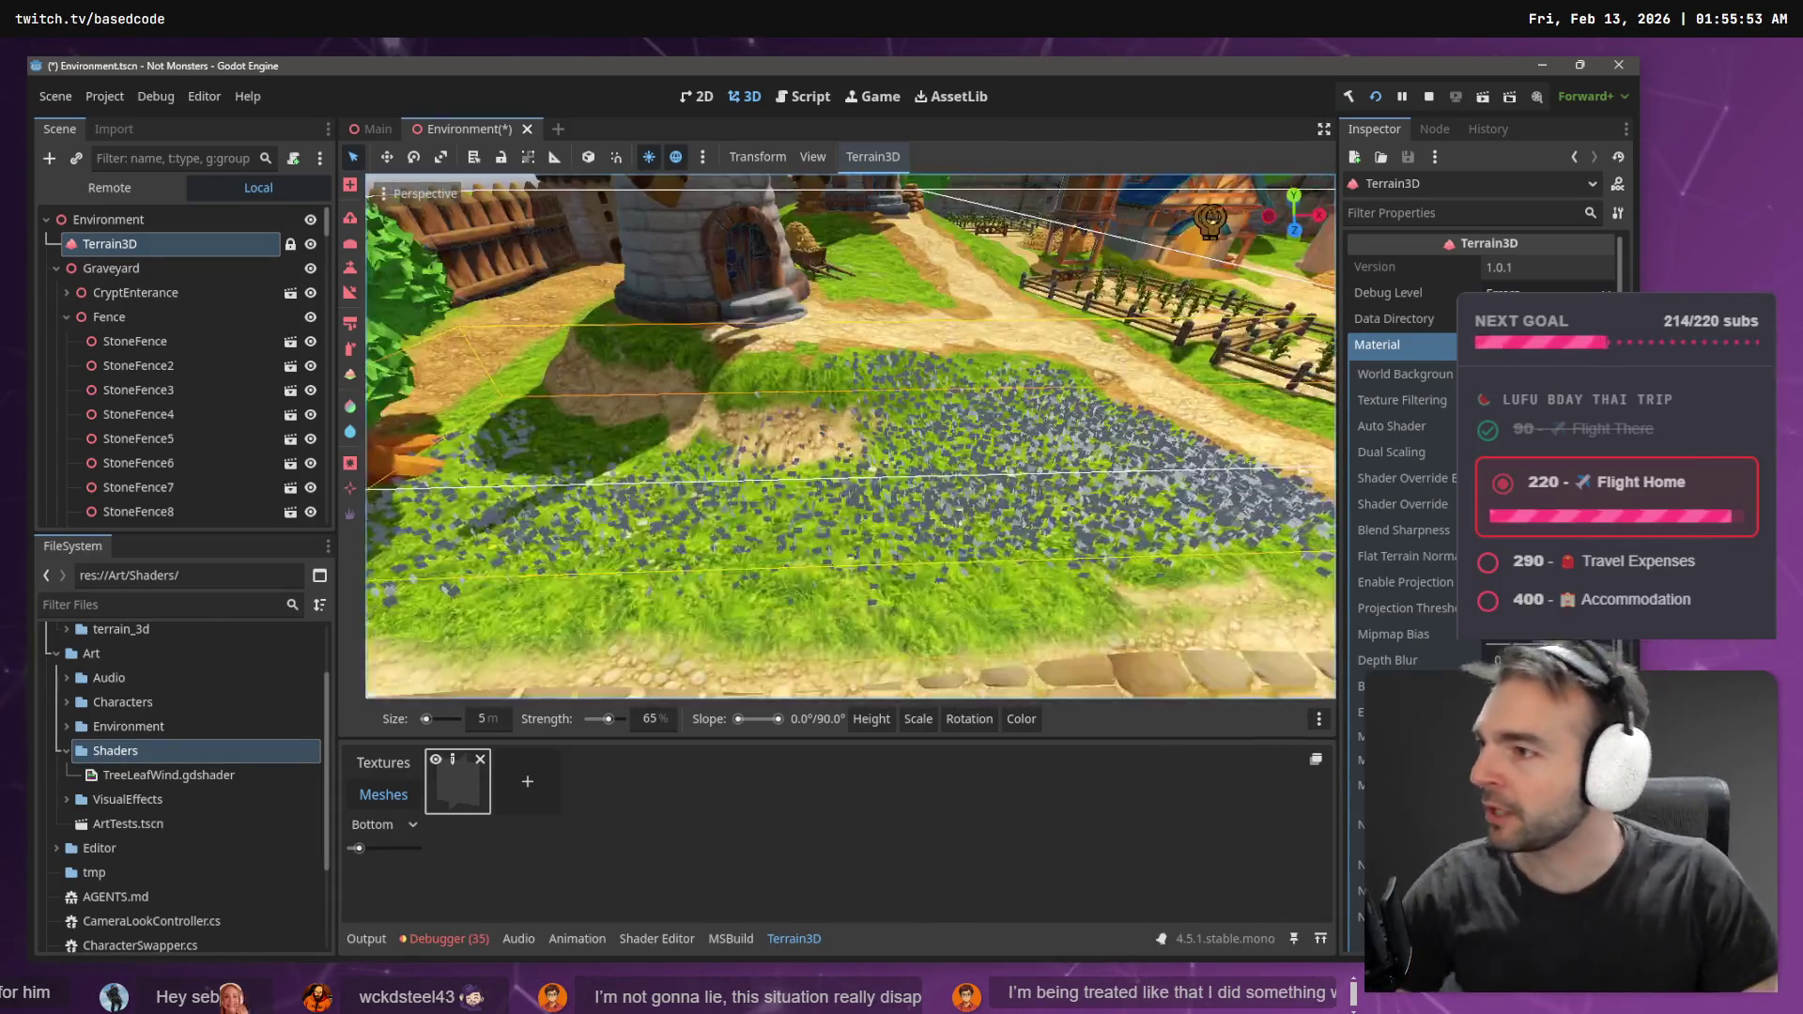
key(w)
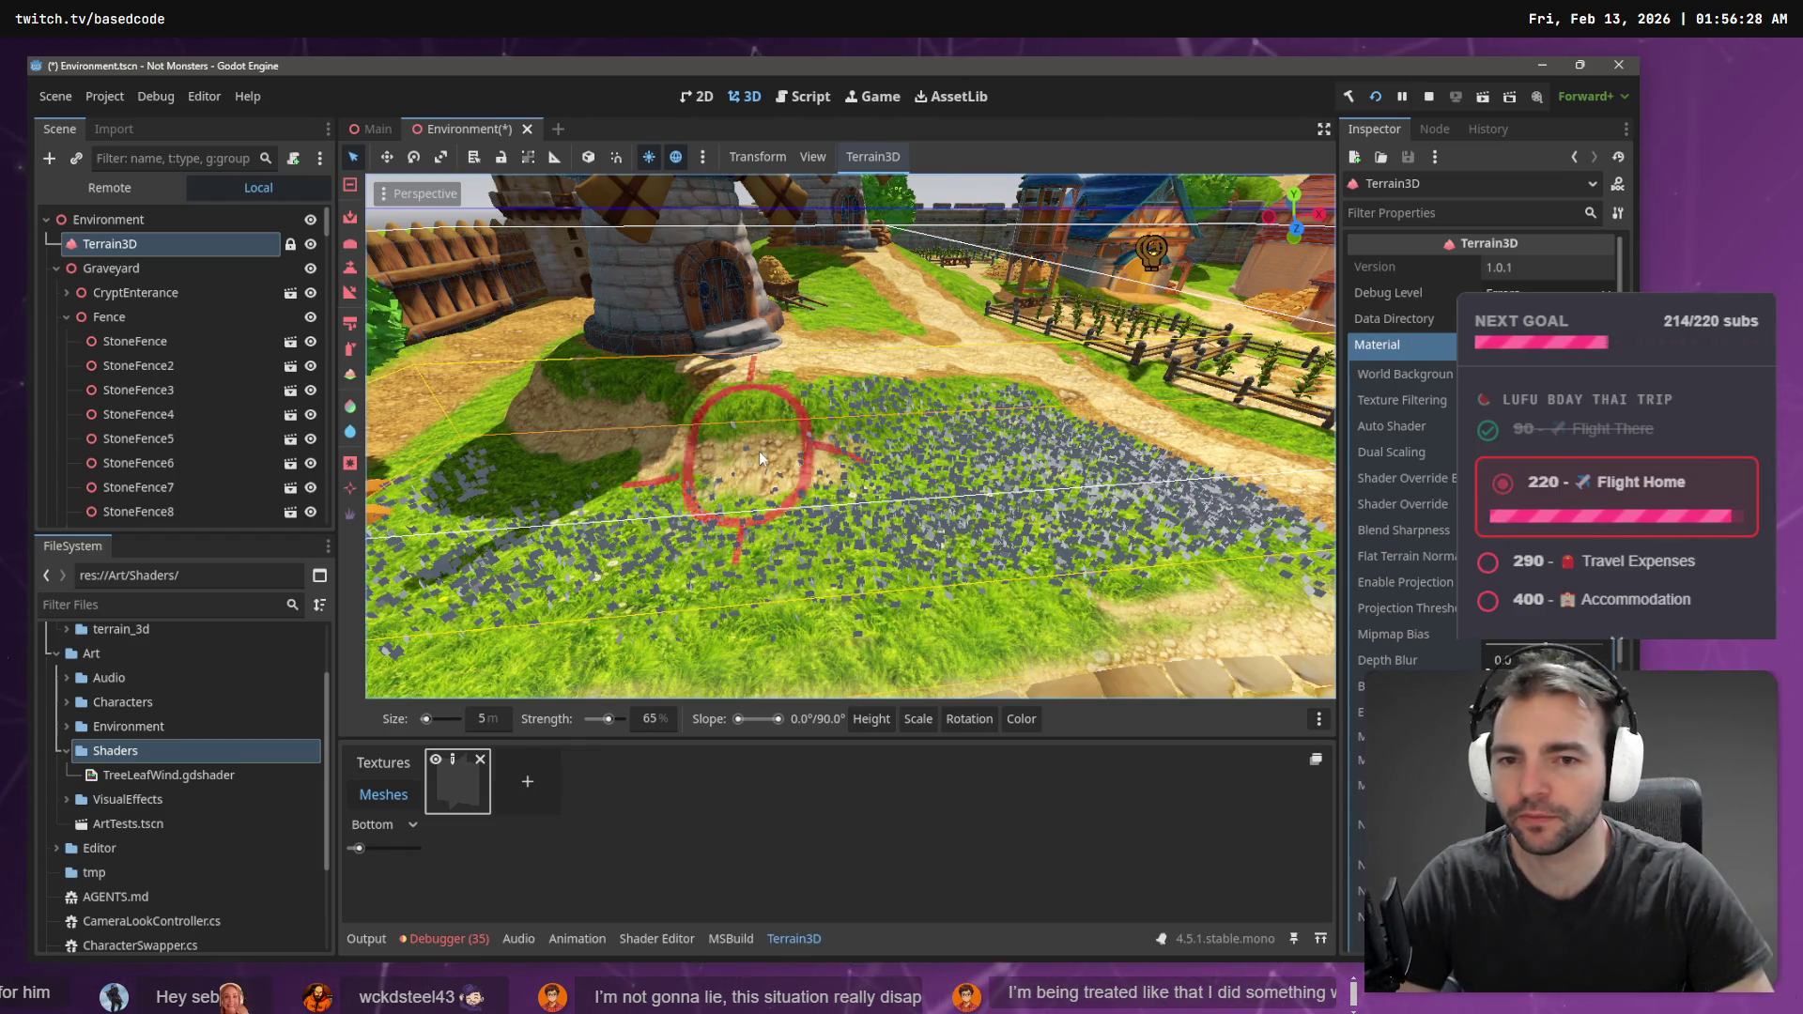
- Set the brush size to 2 m and paint a thin foliage strip near the stone tower
click(484, 721)
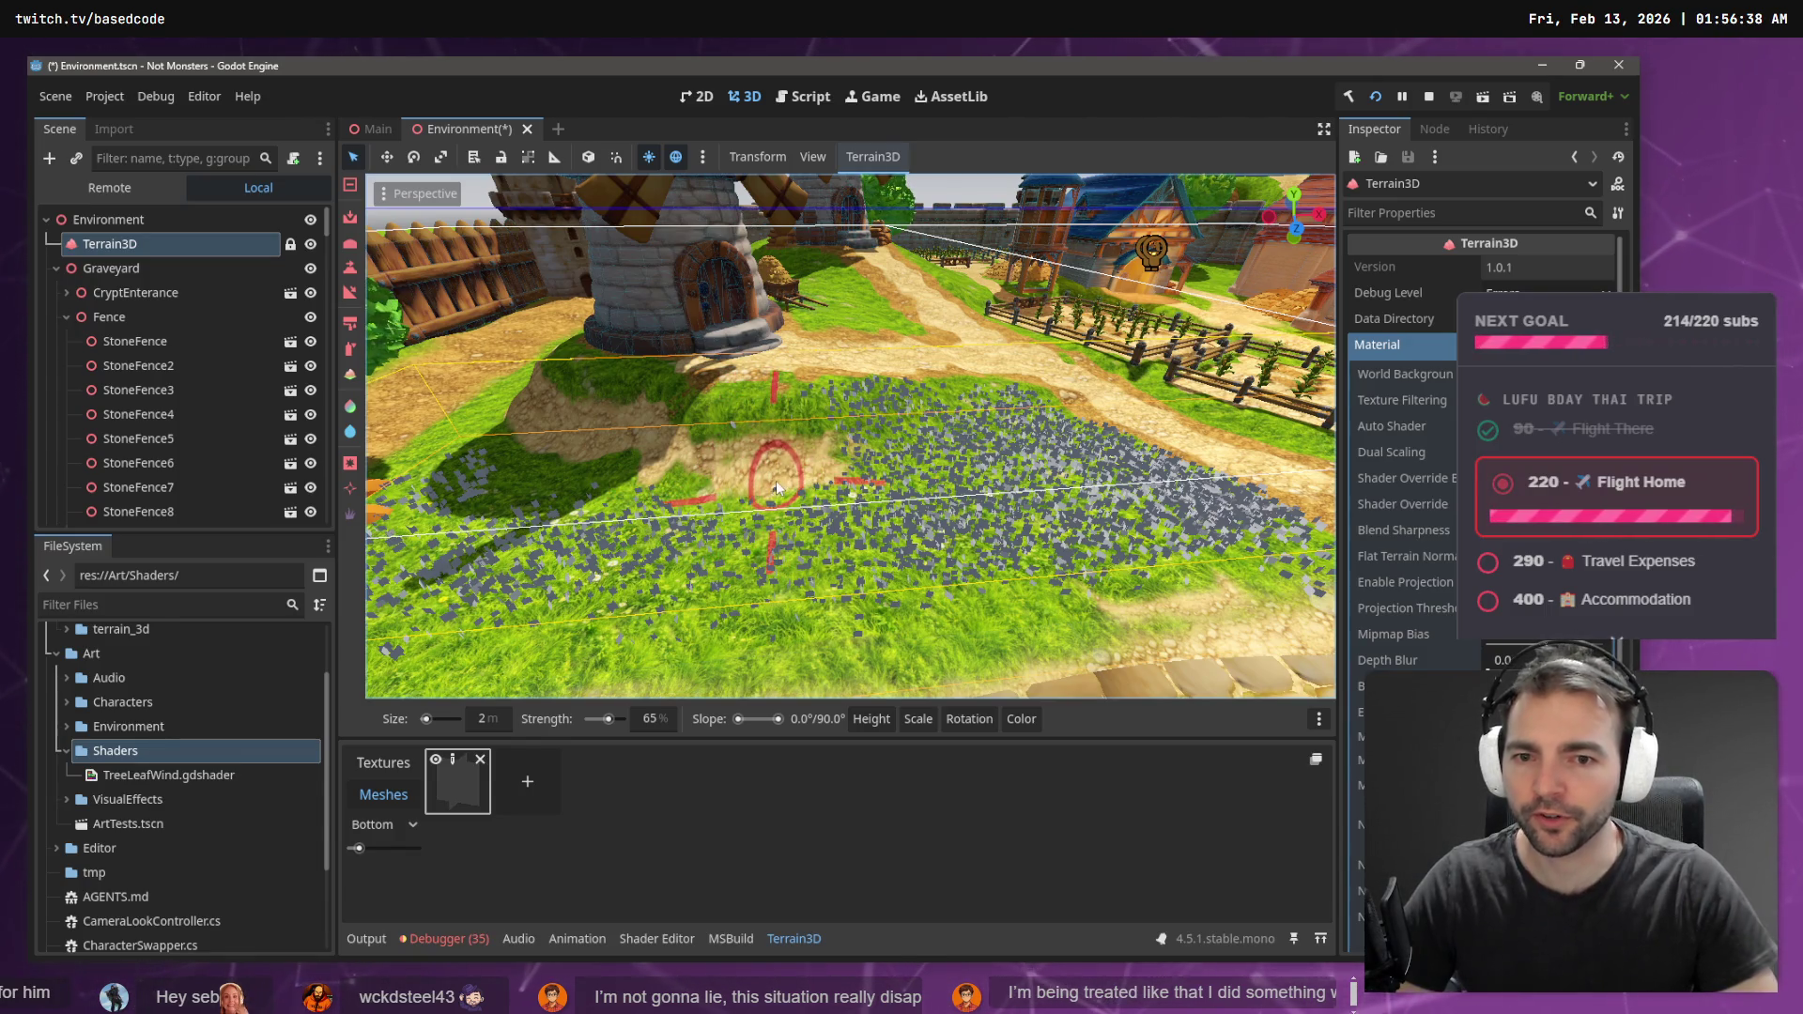
key(b)
scroll(805, 438, up, 3)
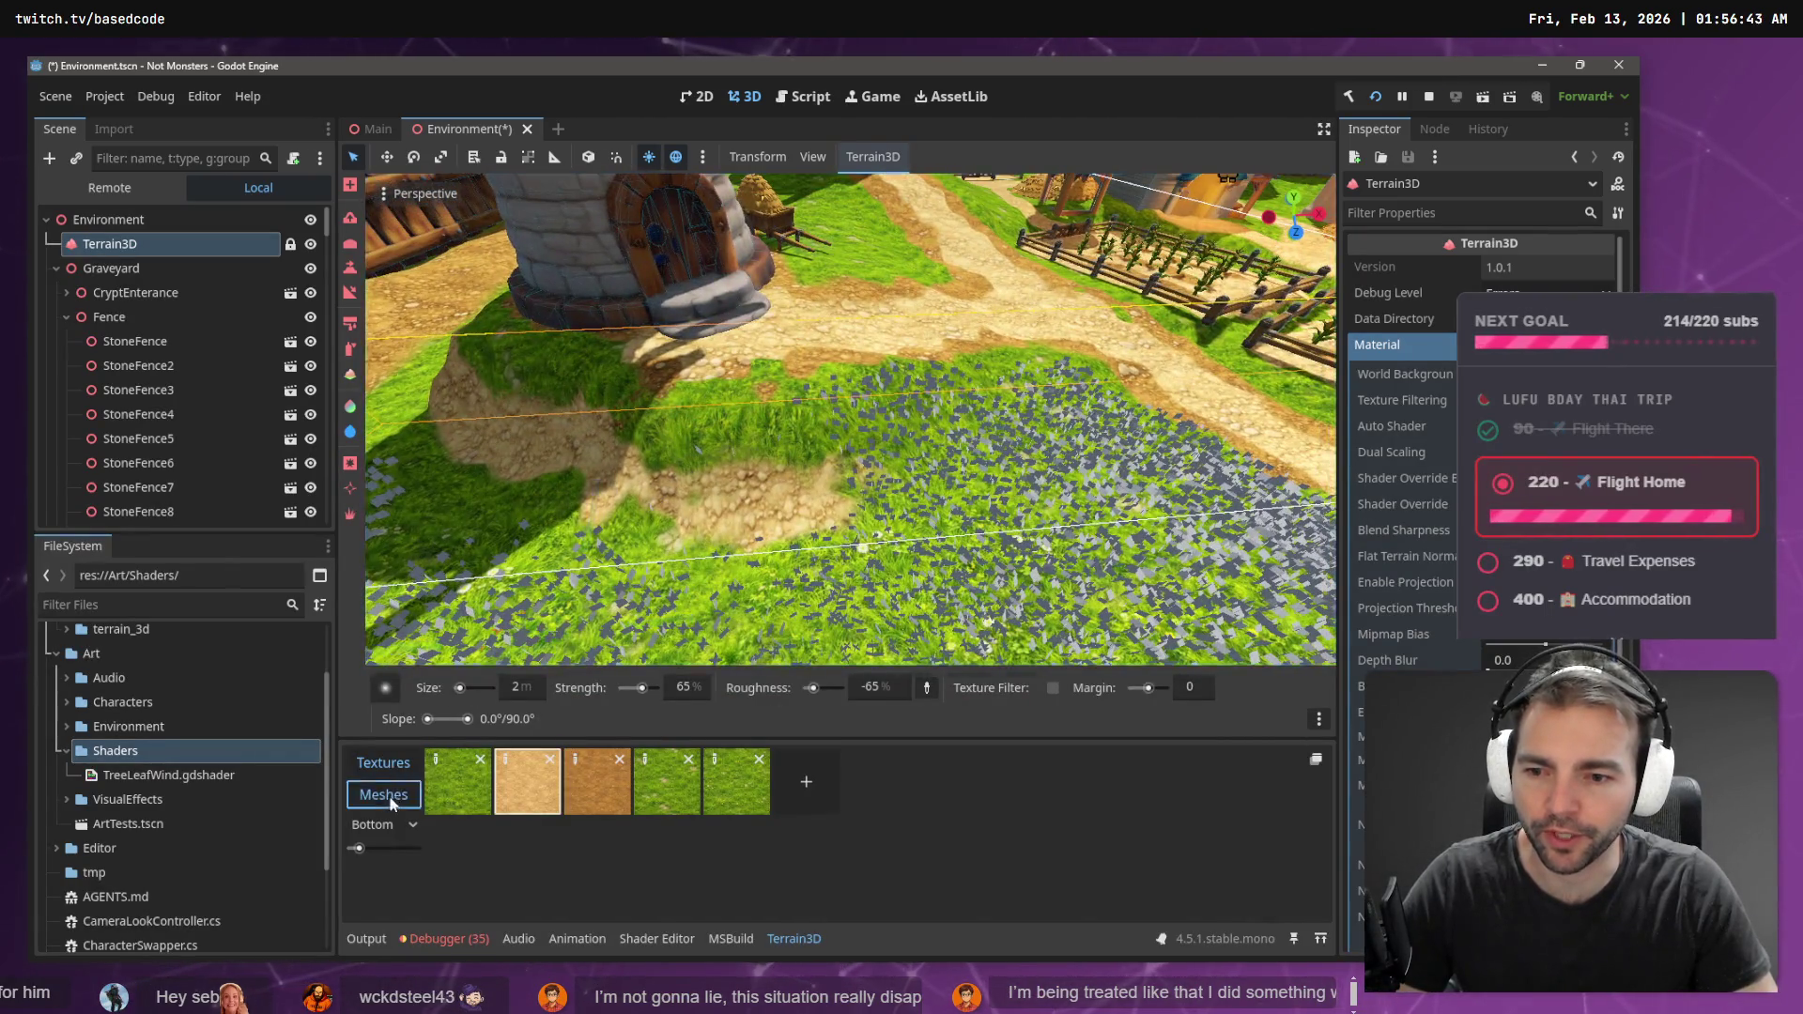
click(383, 794)
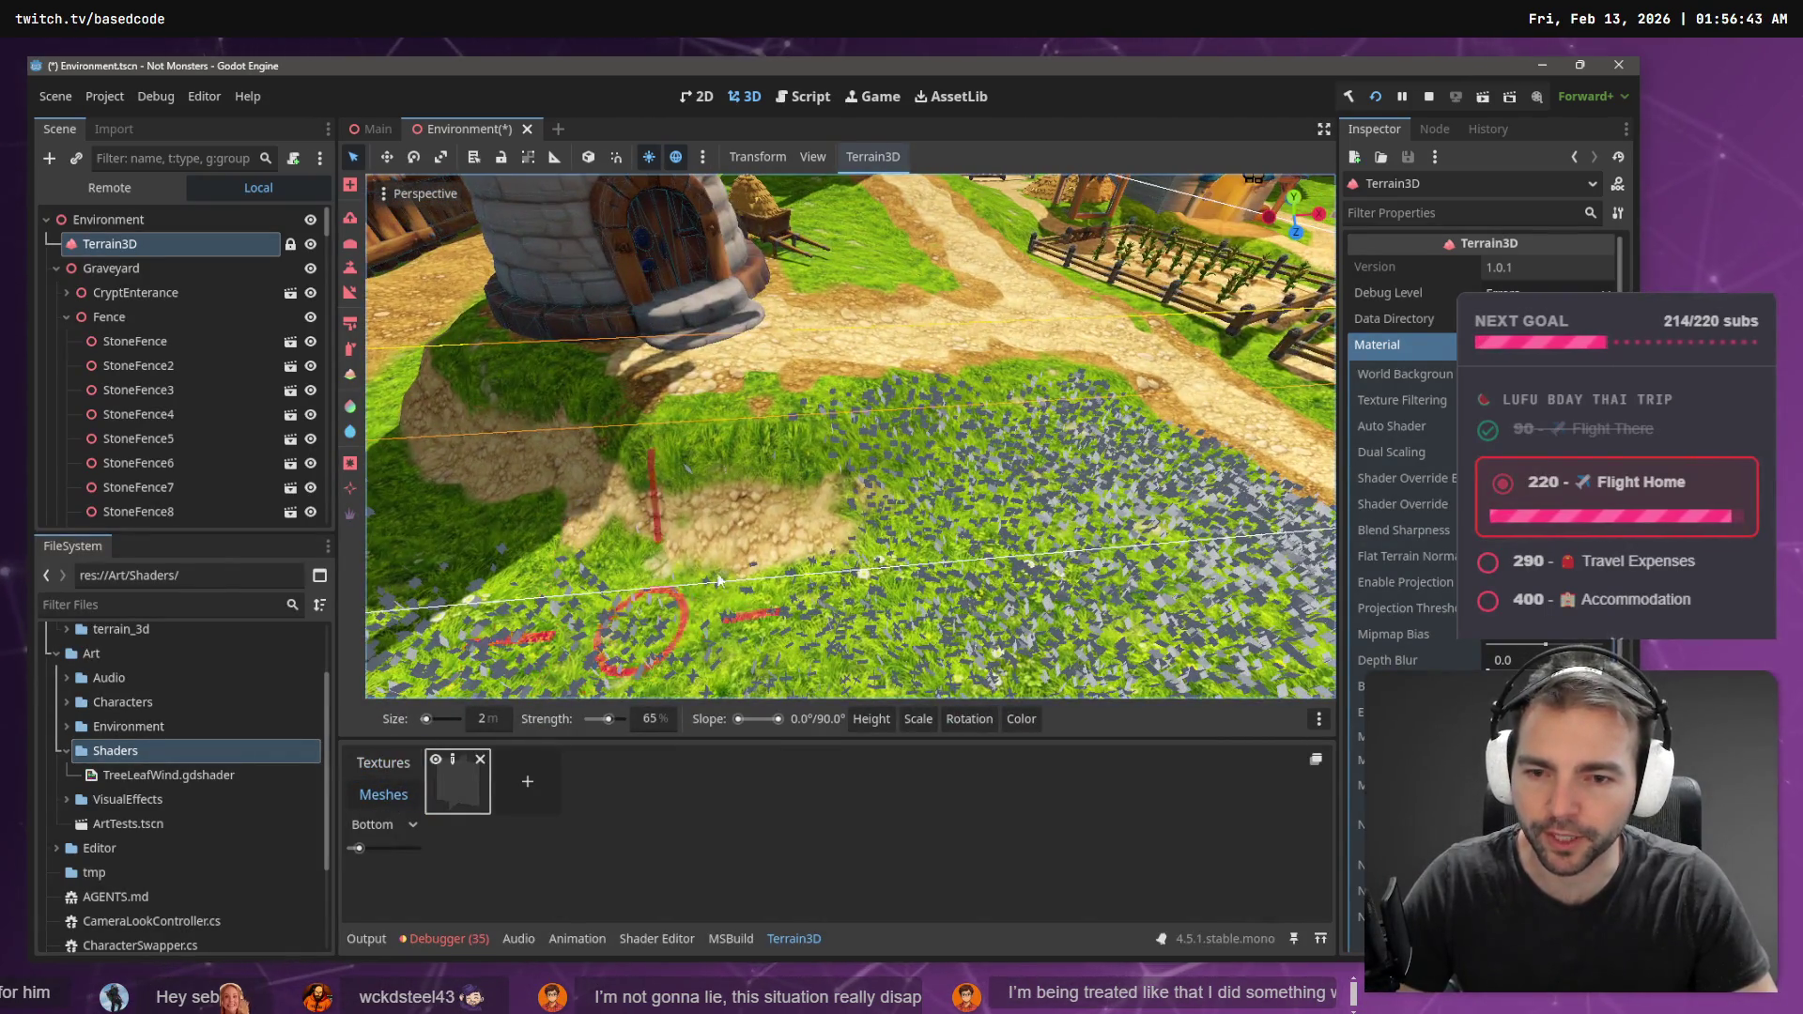
mouse_move(780, 430)
mouse_down()
mouse_move(545, 385)
mouse_move(489, 410)
mouse_up()
scroll(489, 411, up, 5)
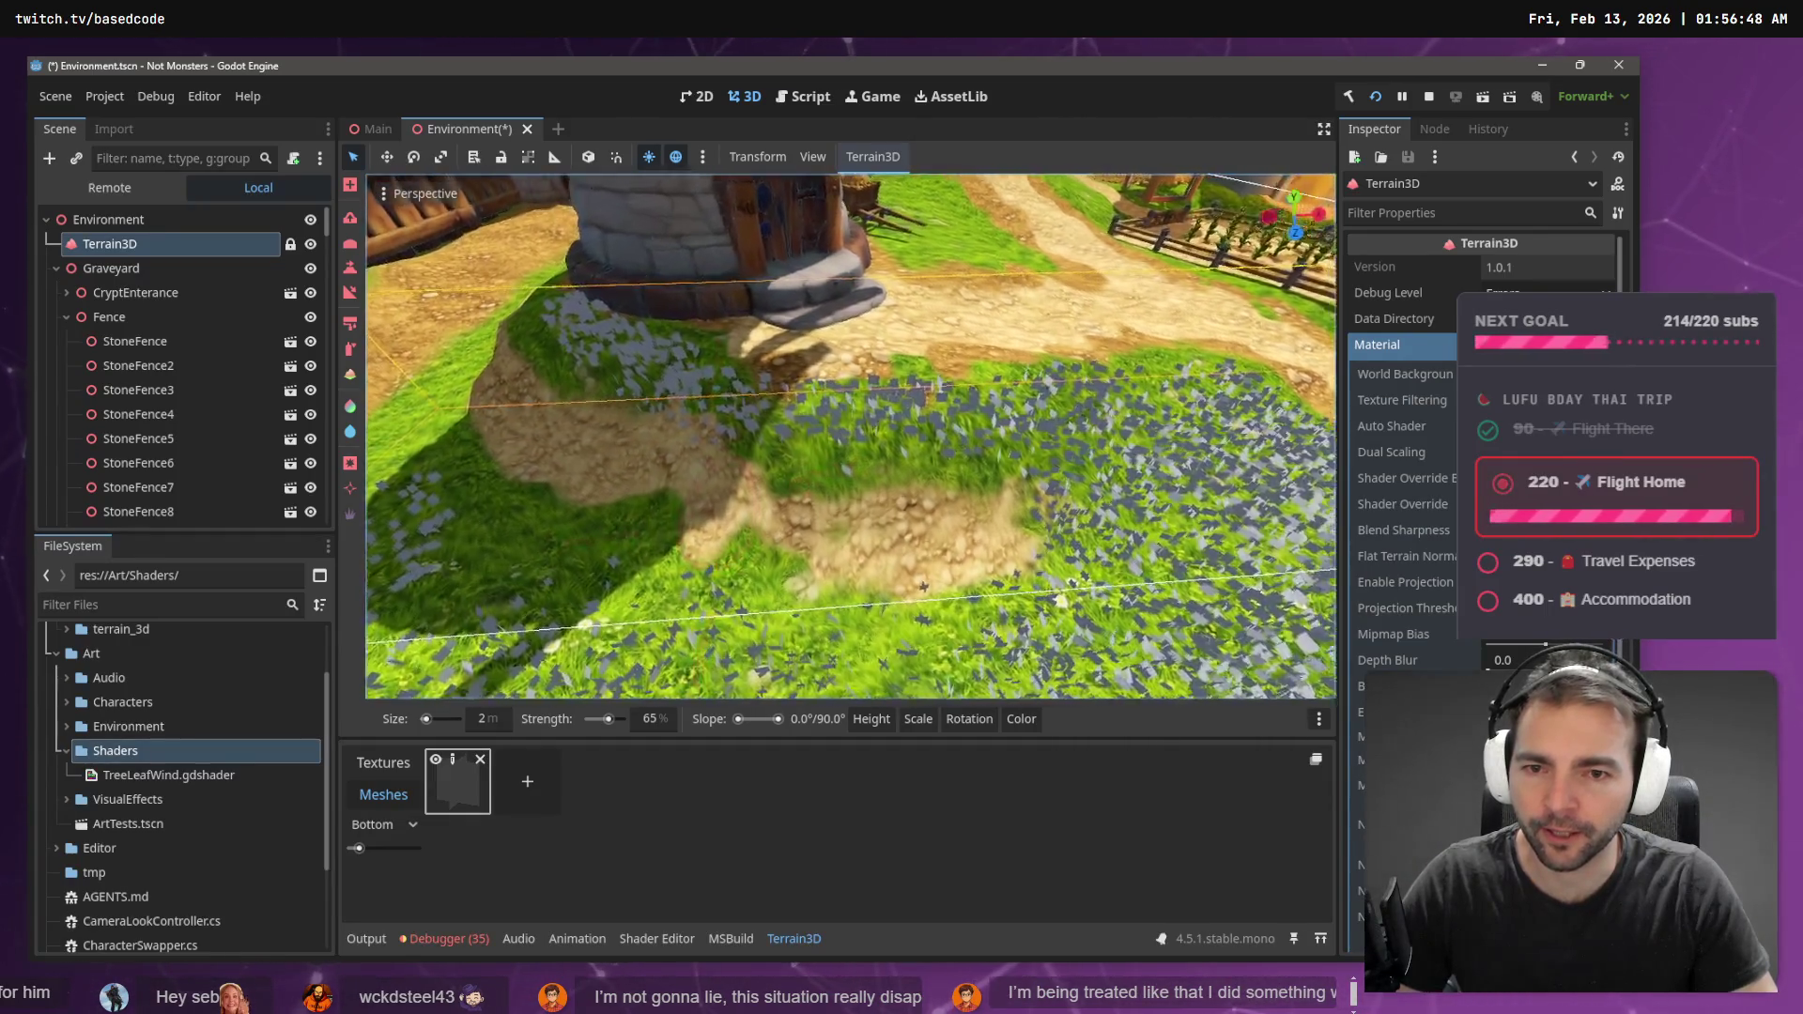
scroll(594, 511, down, 4)
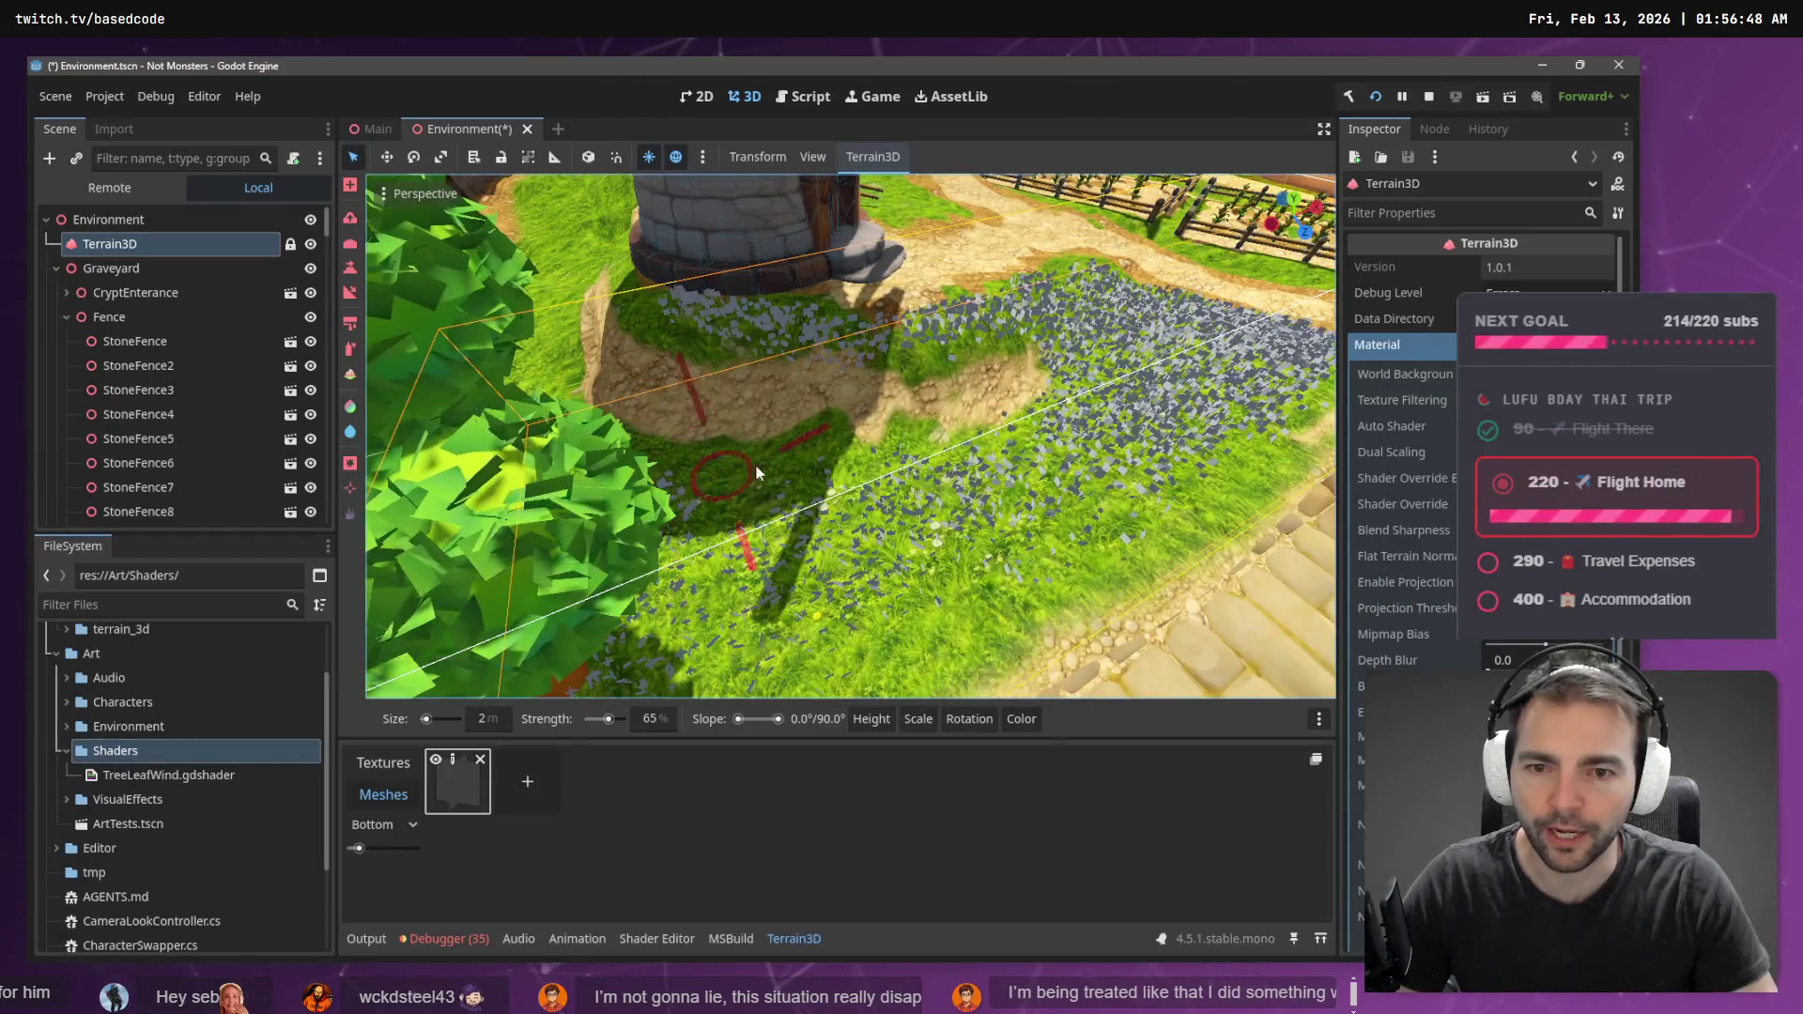
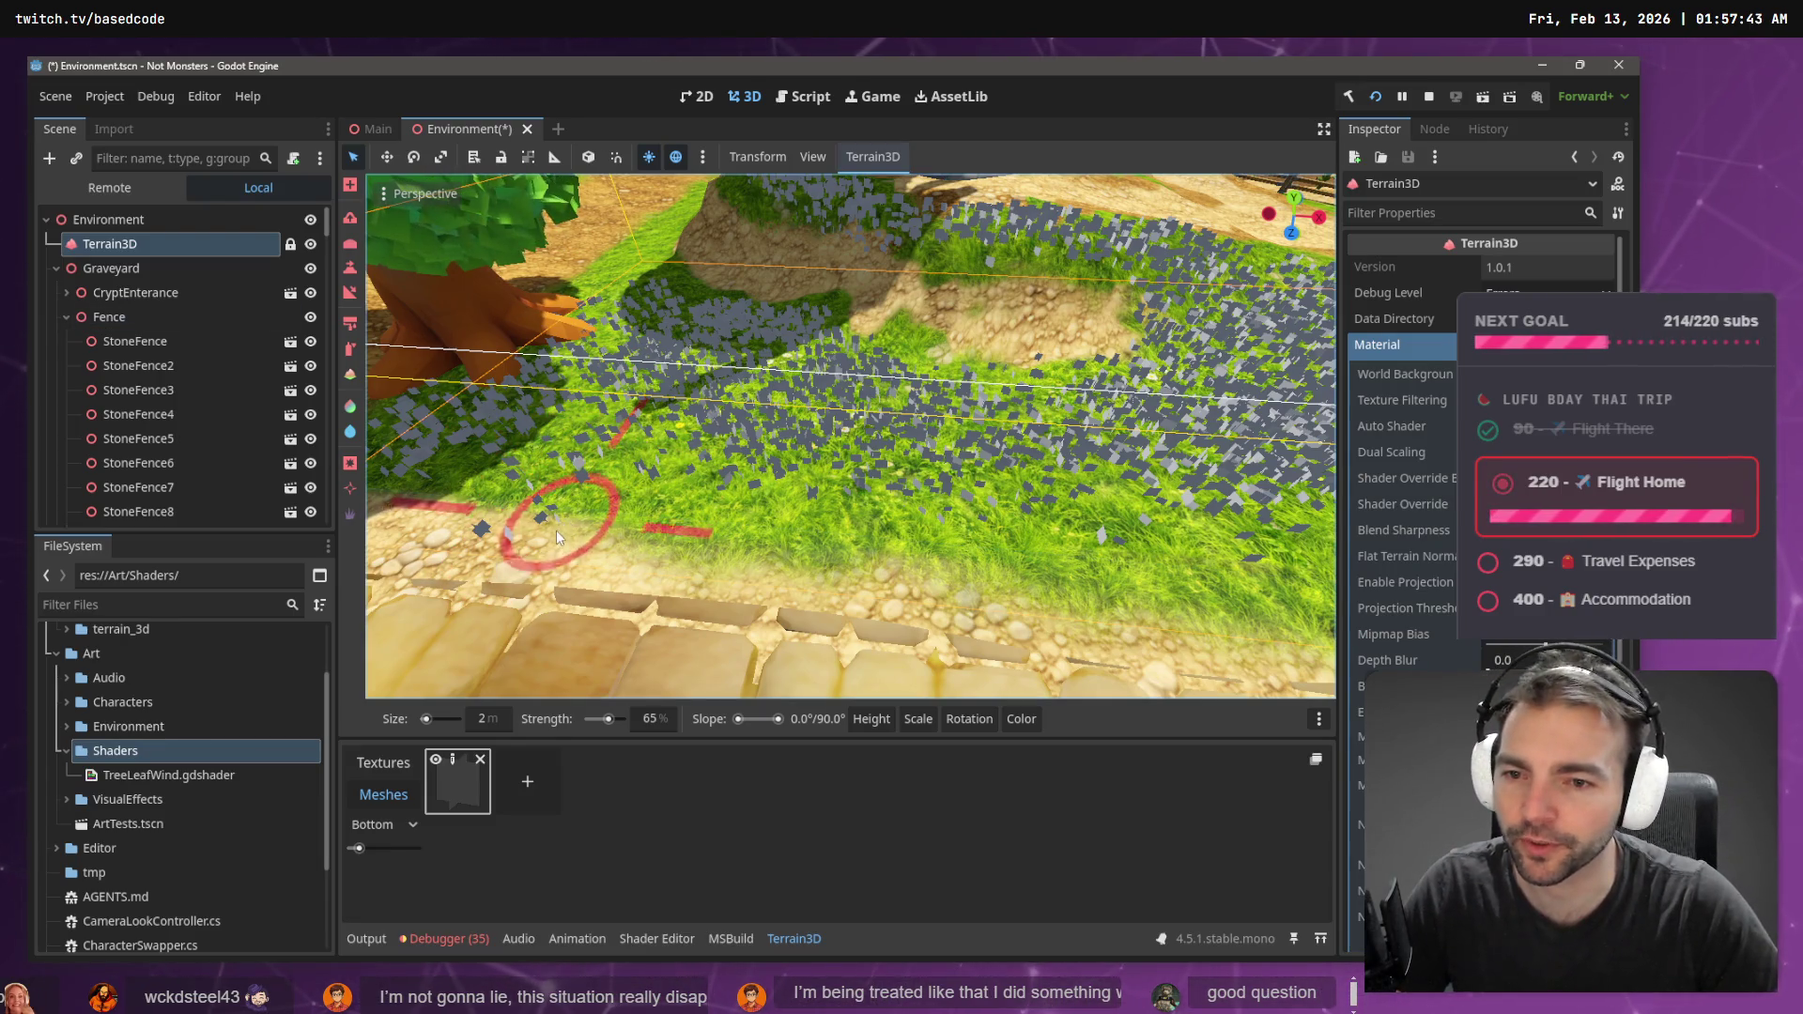
- Paint grey placeholder mesh instances across the grass patch near the windmills
scroll(593, 550, down, 1)
scroll(593, 550, down, 5)
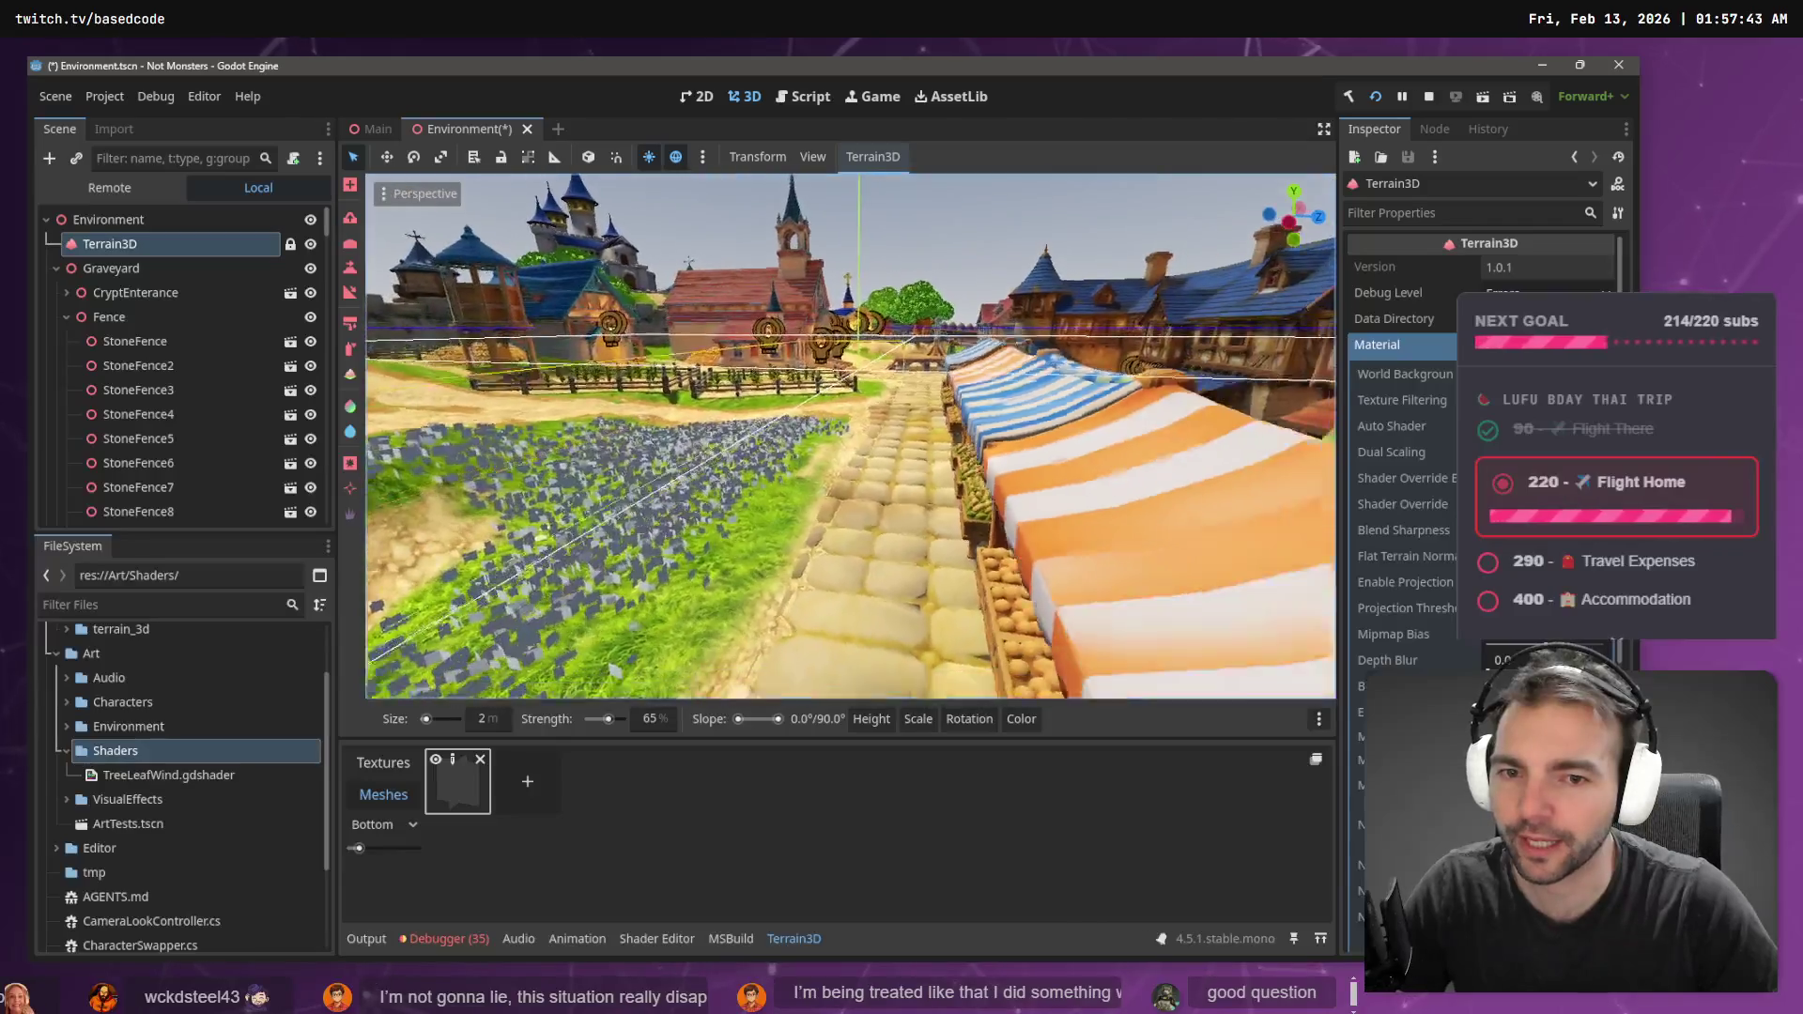
key(w)
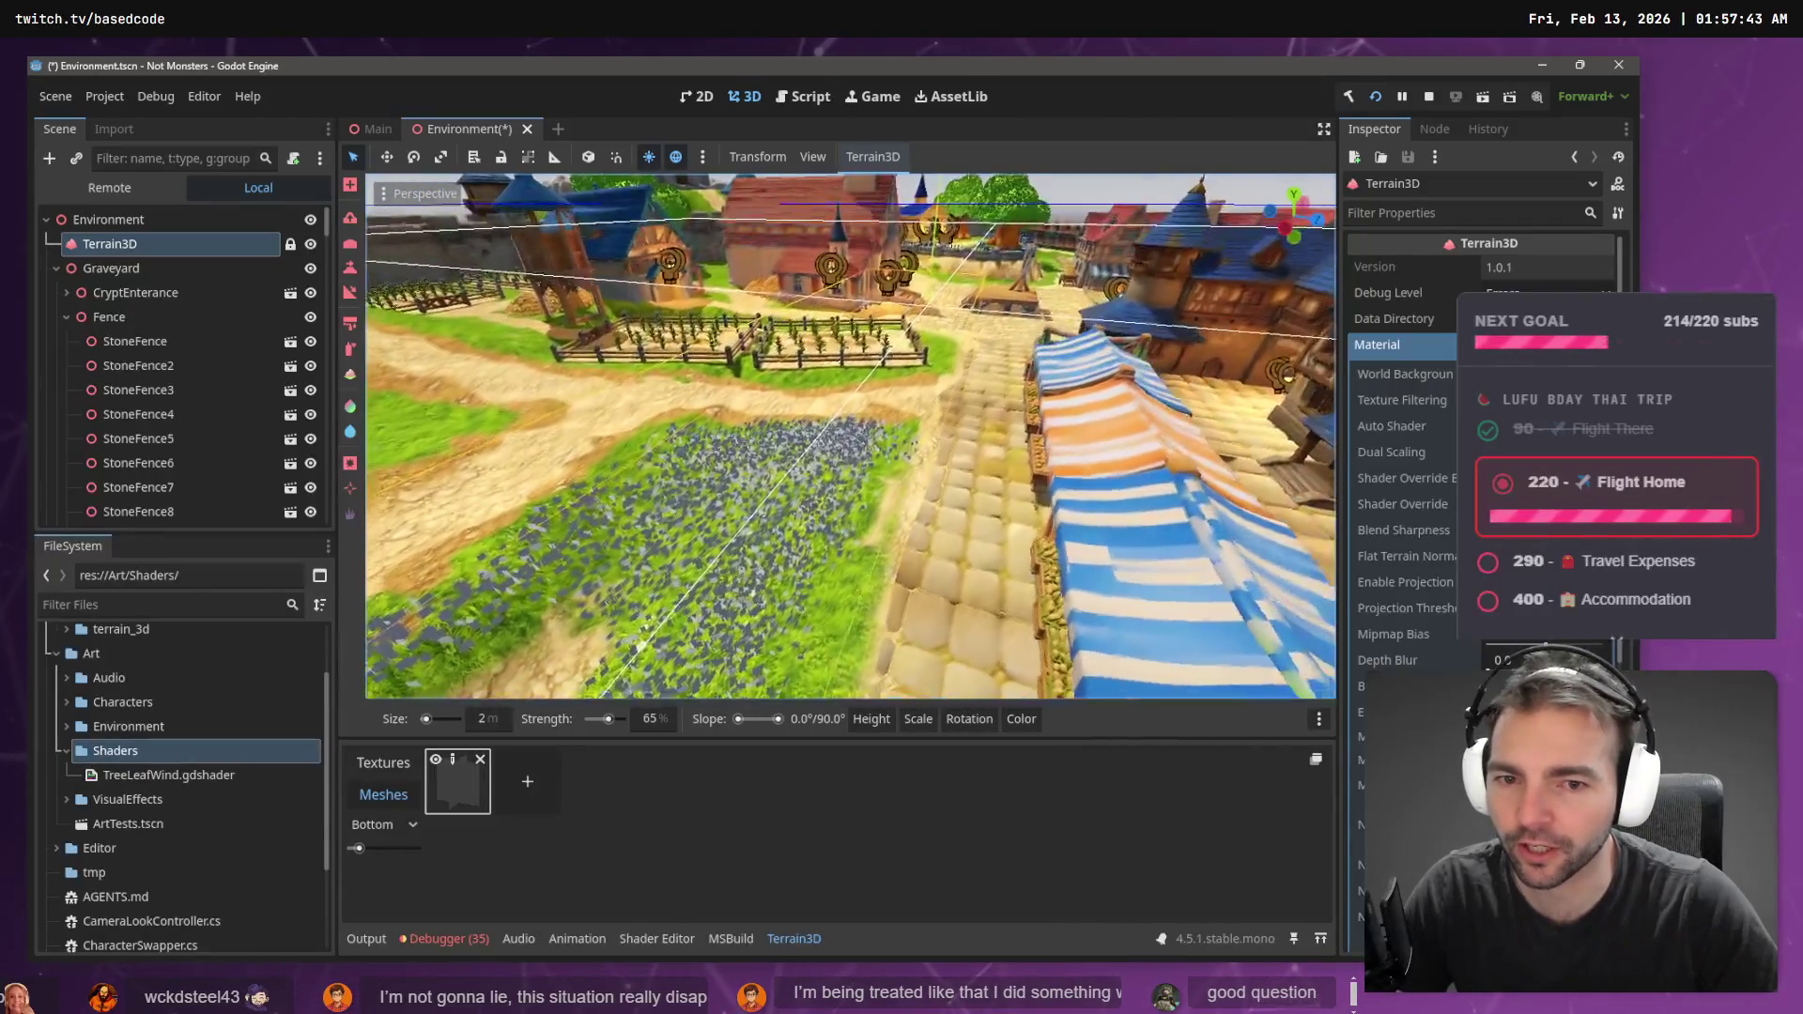
key(w)
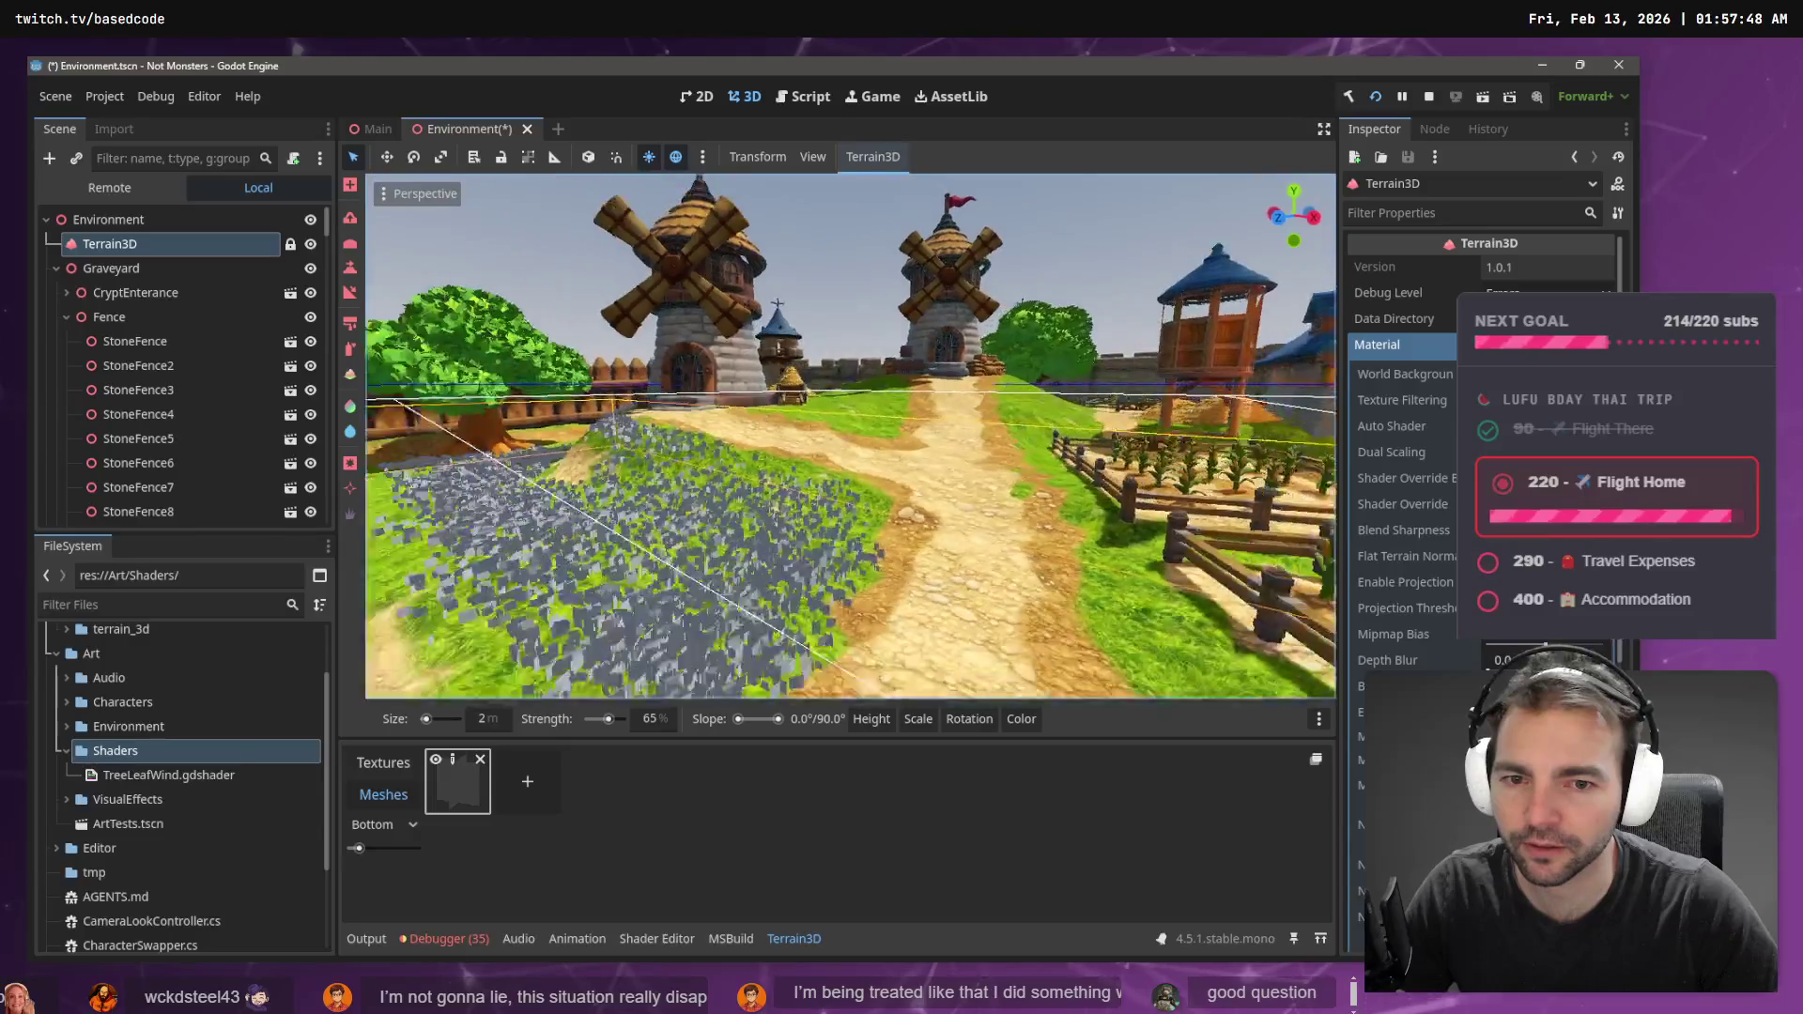
key(w)
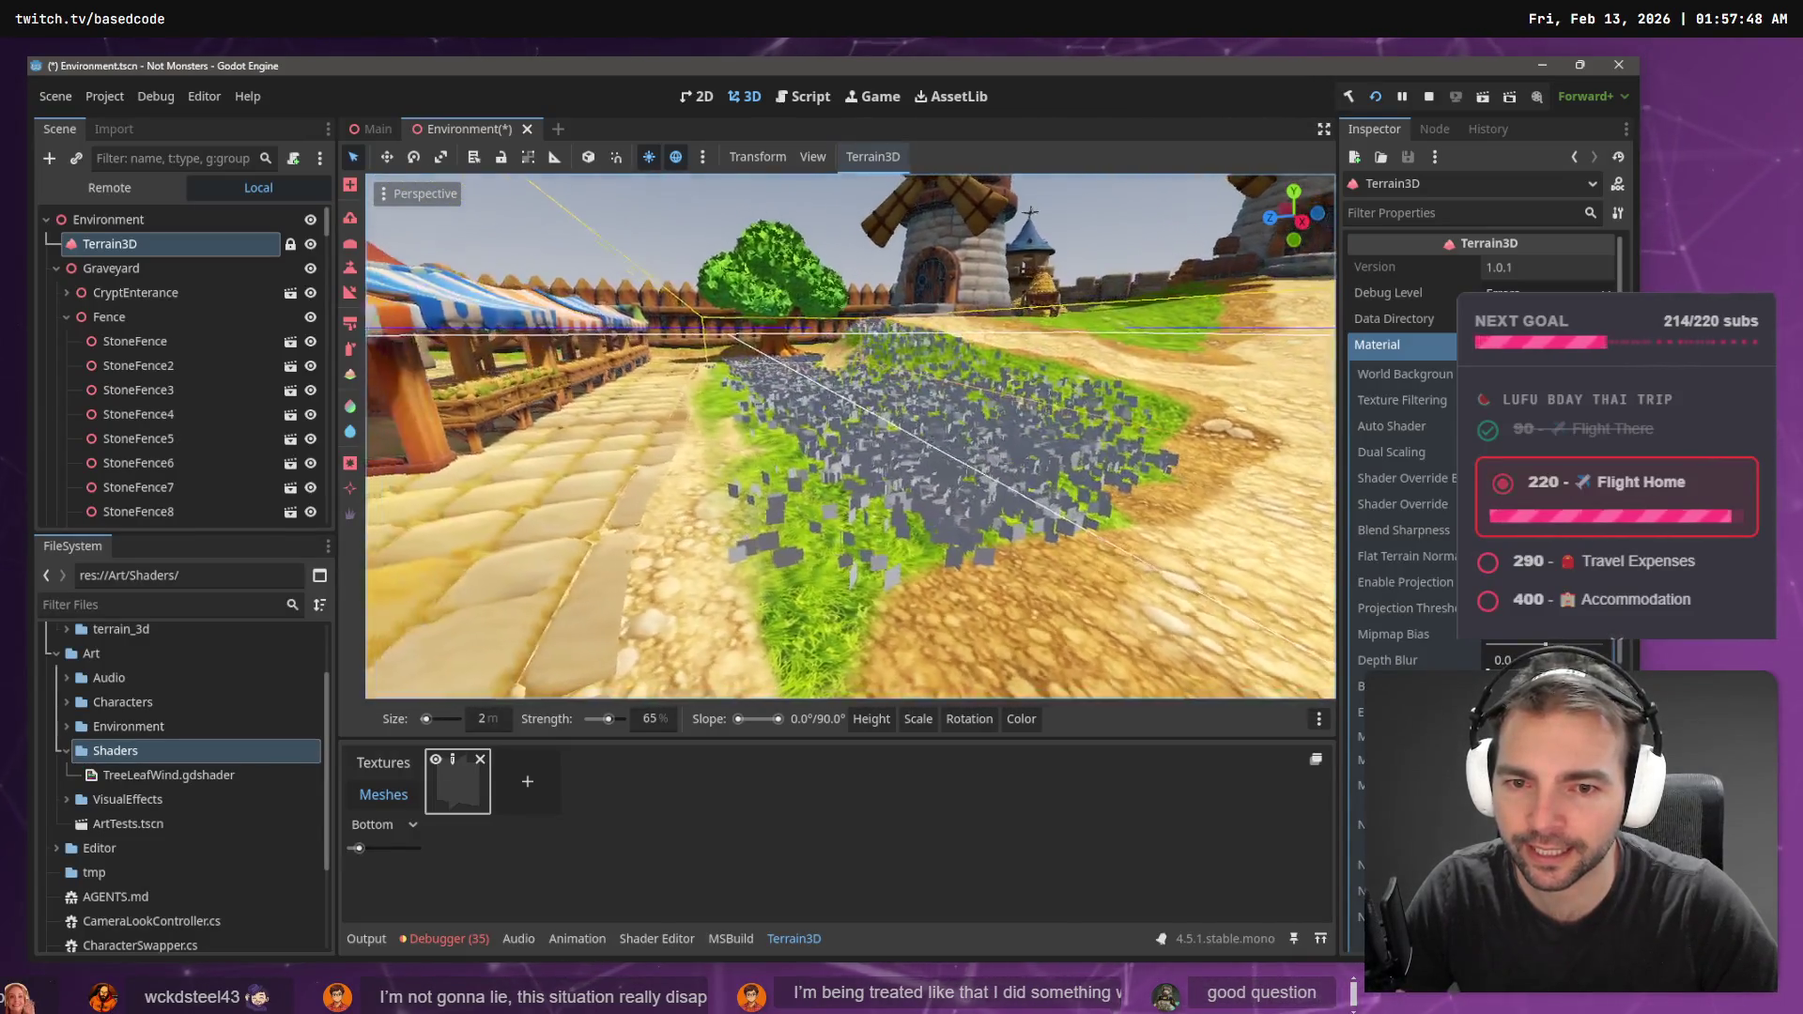
drag(817, 594, 897, 507)
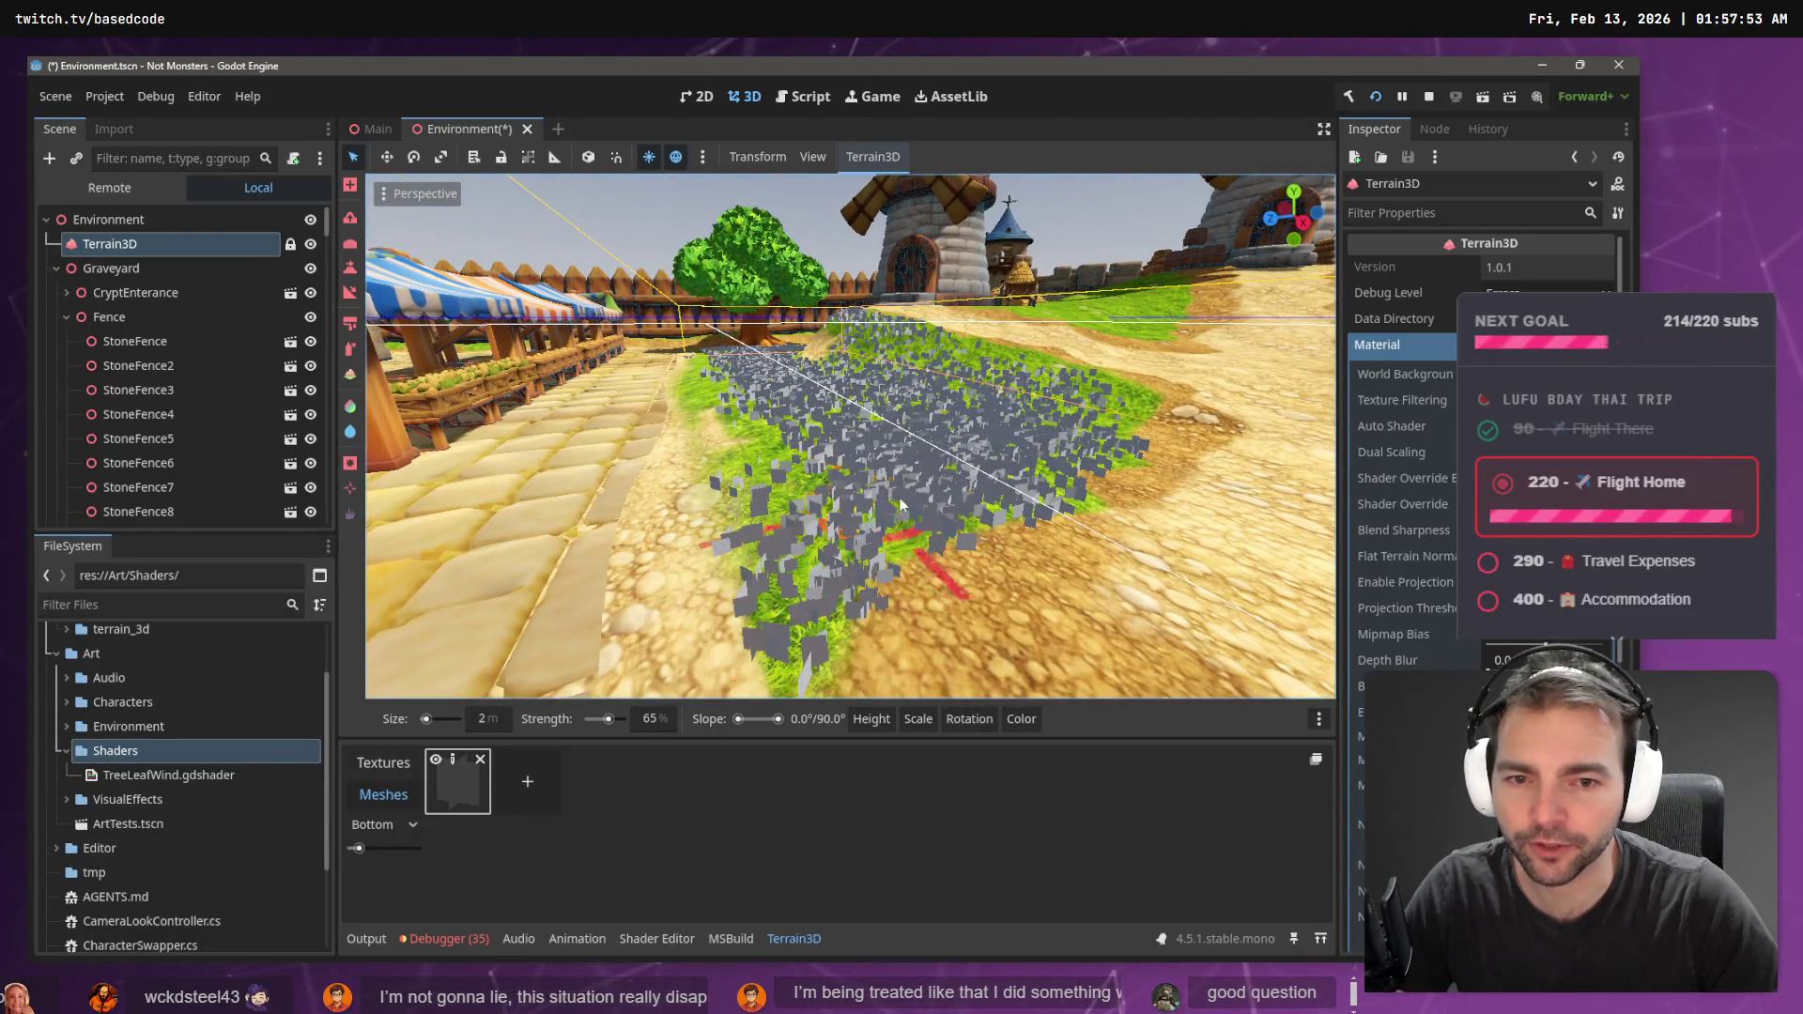
- Paint more instances over the grass by the tree and market stalls
key(w)
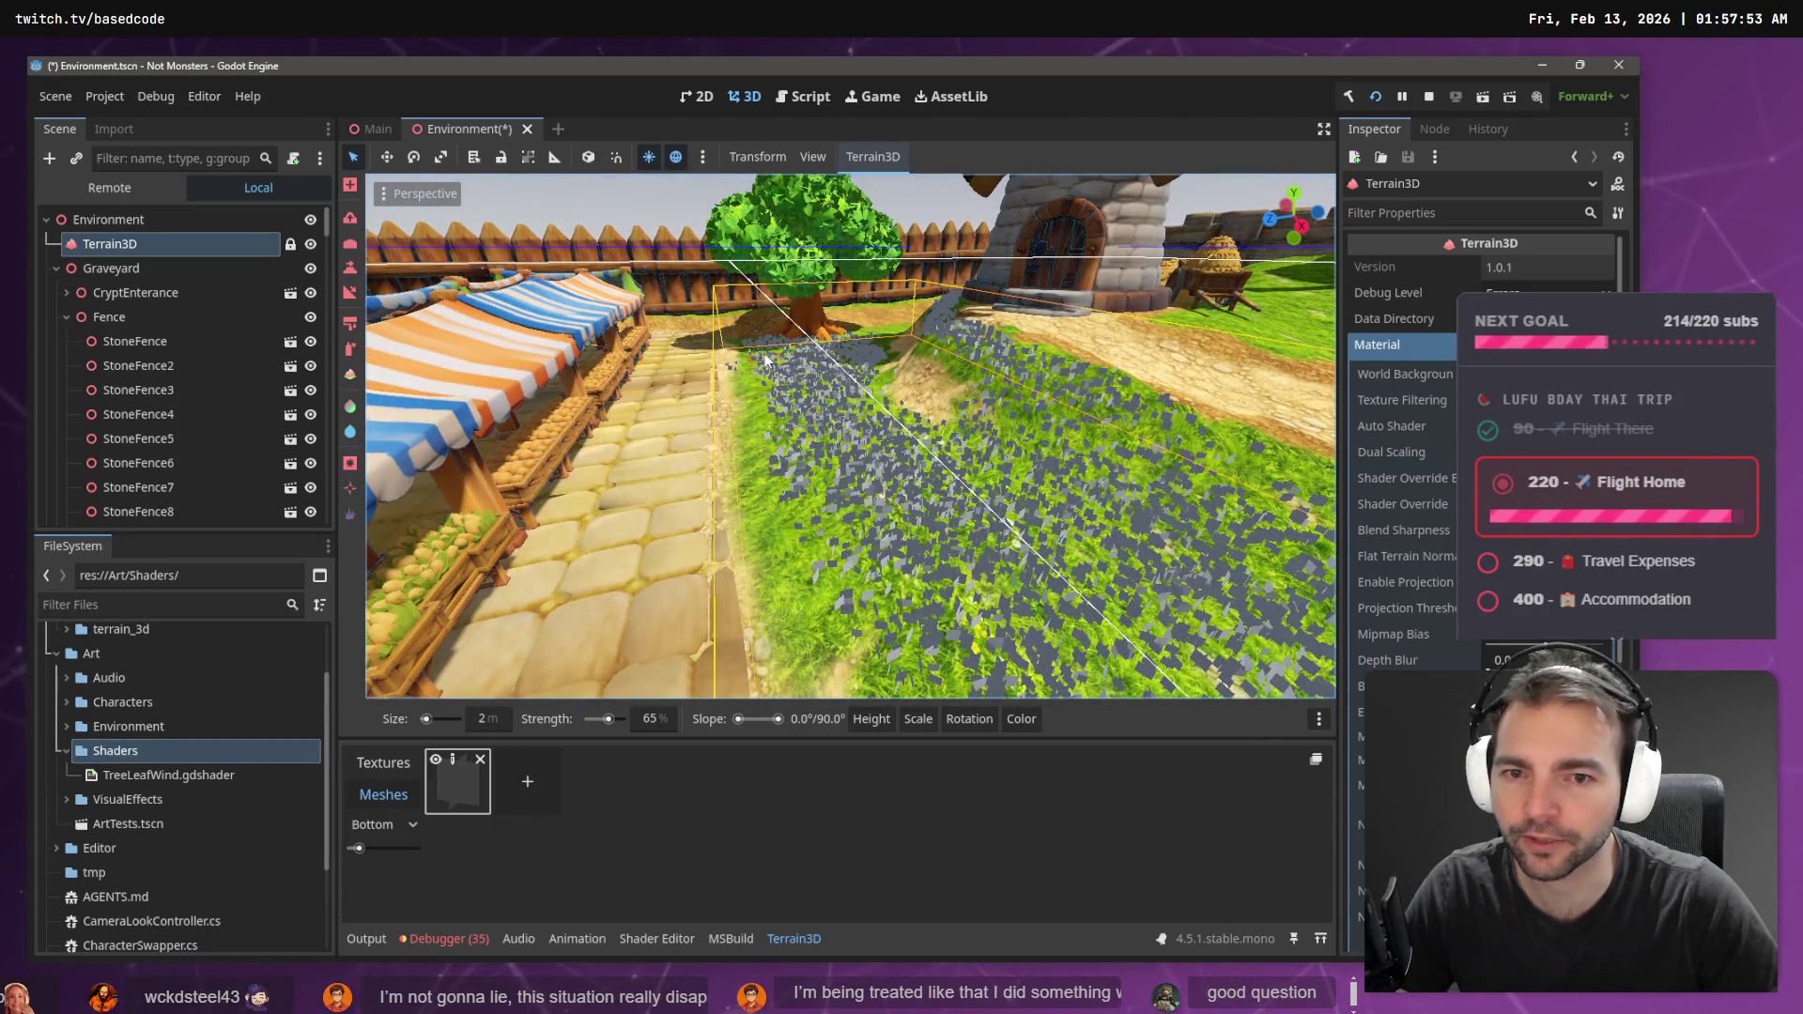
mouse_move(784, 505)
mouse_down()
mouse_move(779, 631)
mouse_move(826, 521)
mouse_up()
key(w)
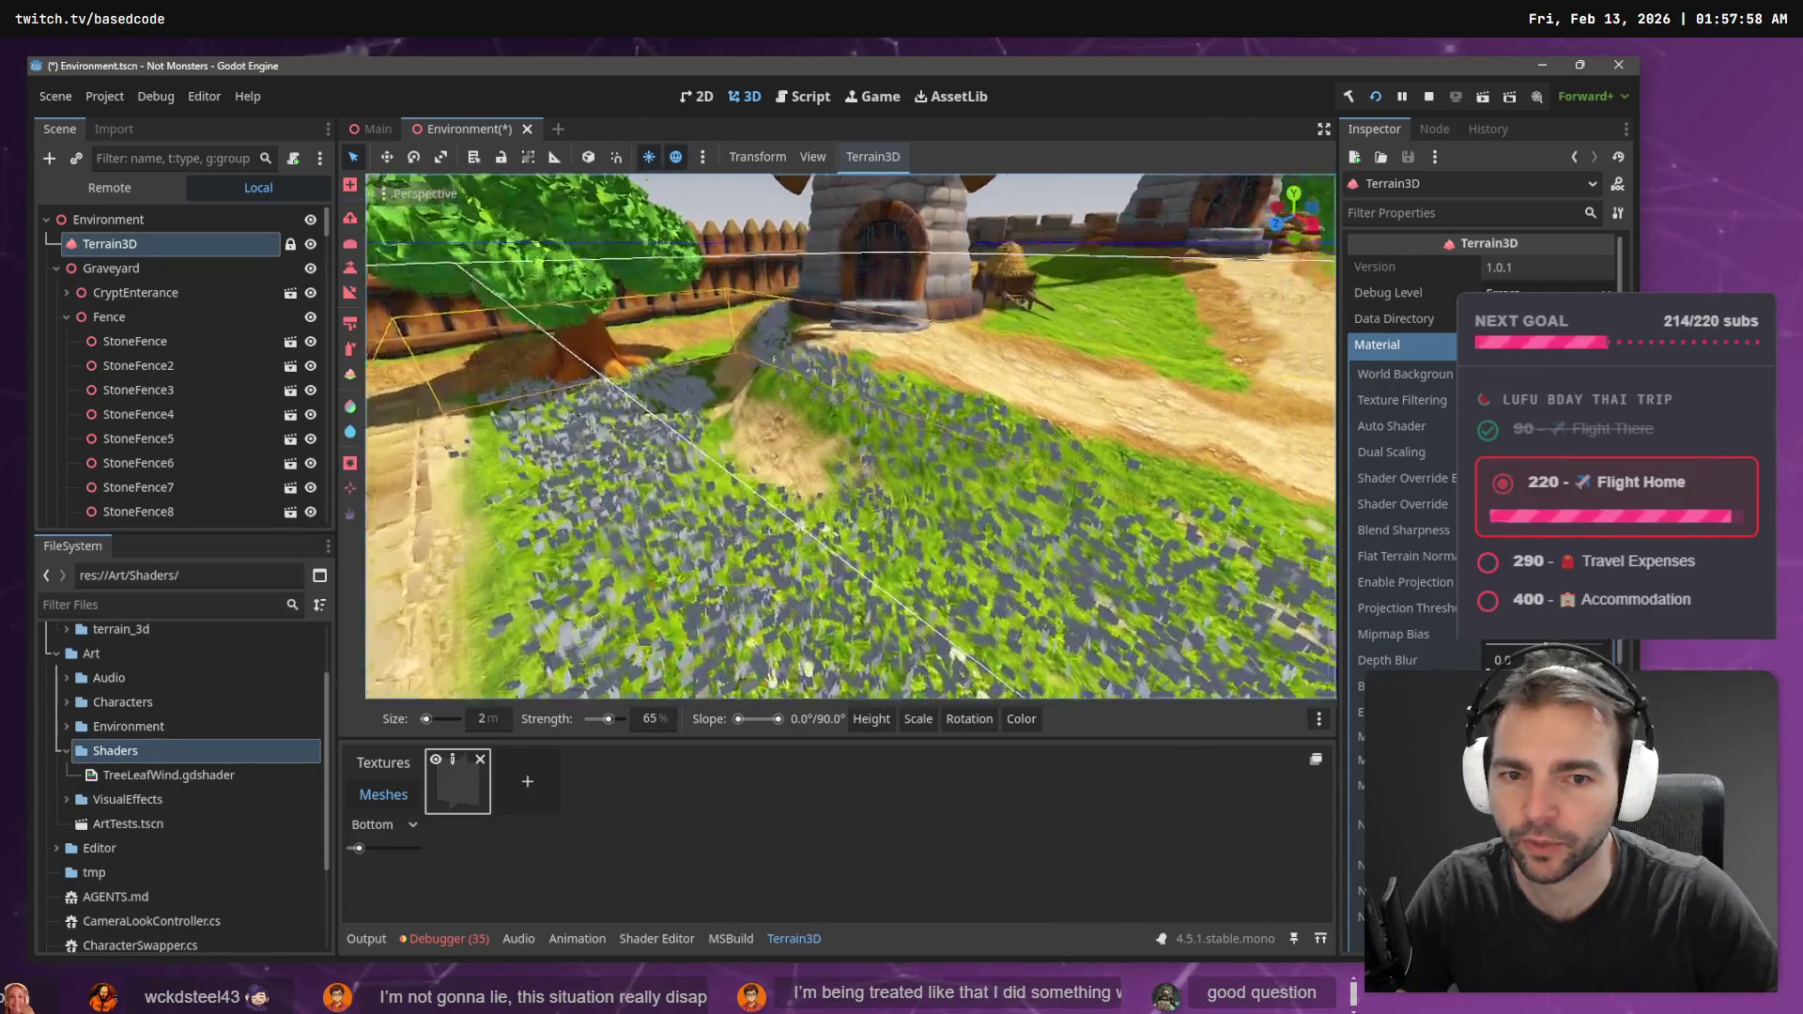
key(w)
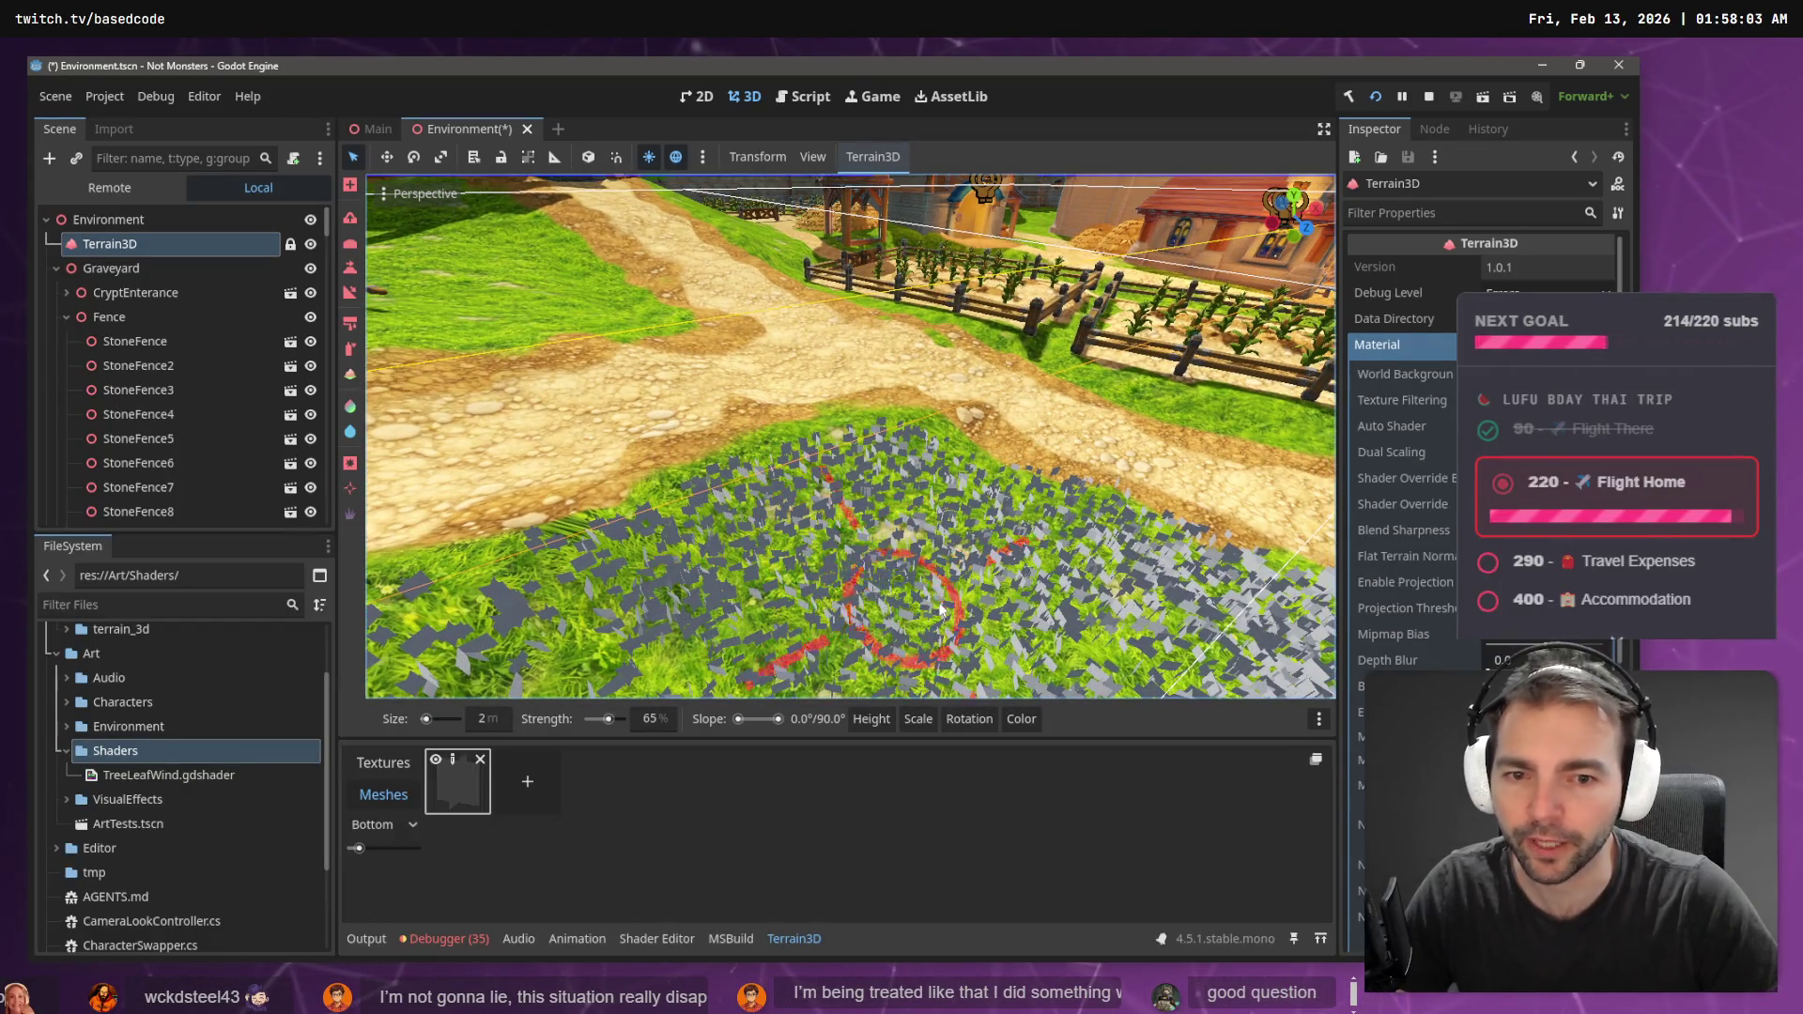
scroll(1080, 535, up, 3)
scroll(765, 453, down, 3)
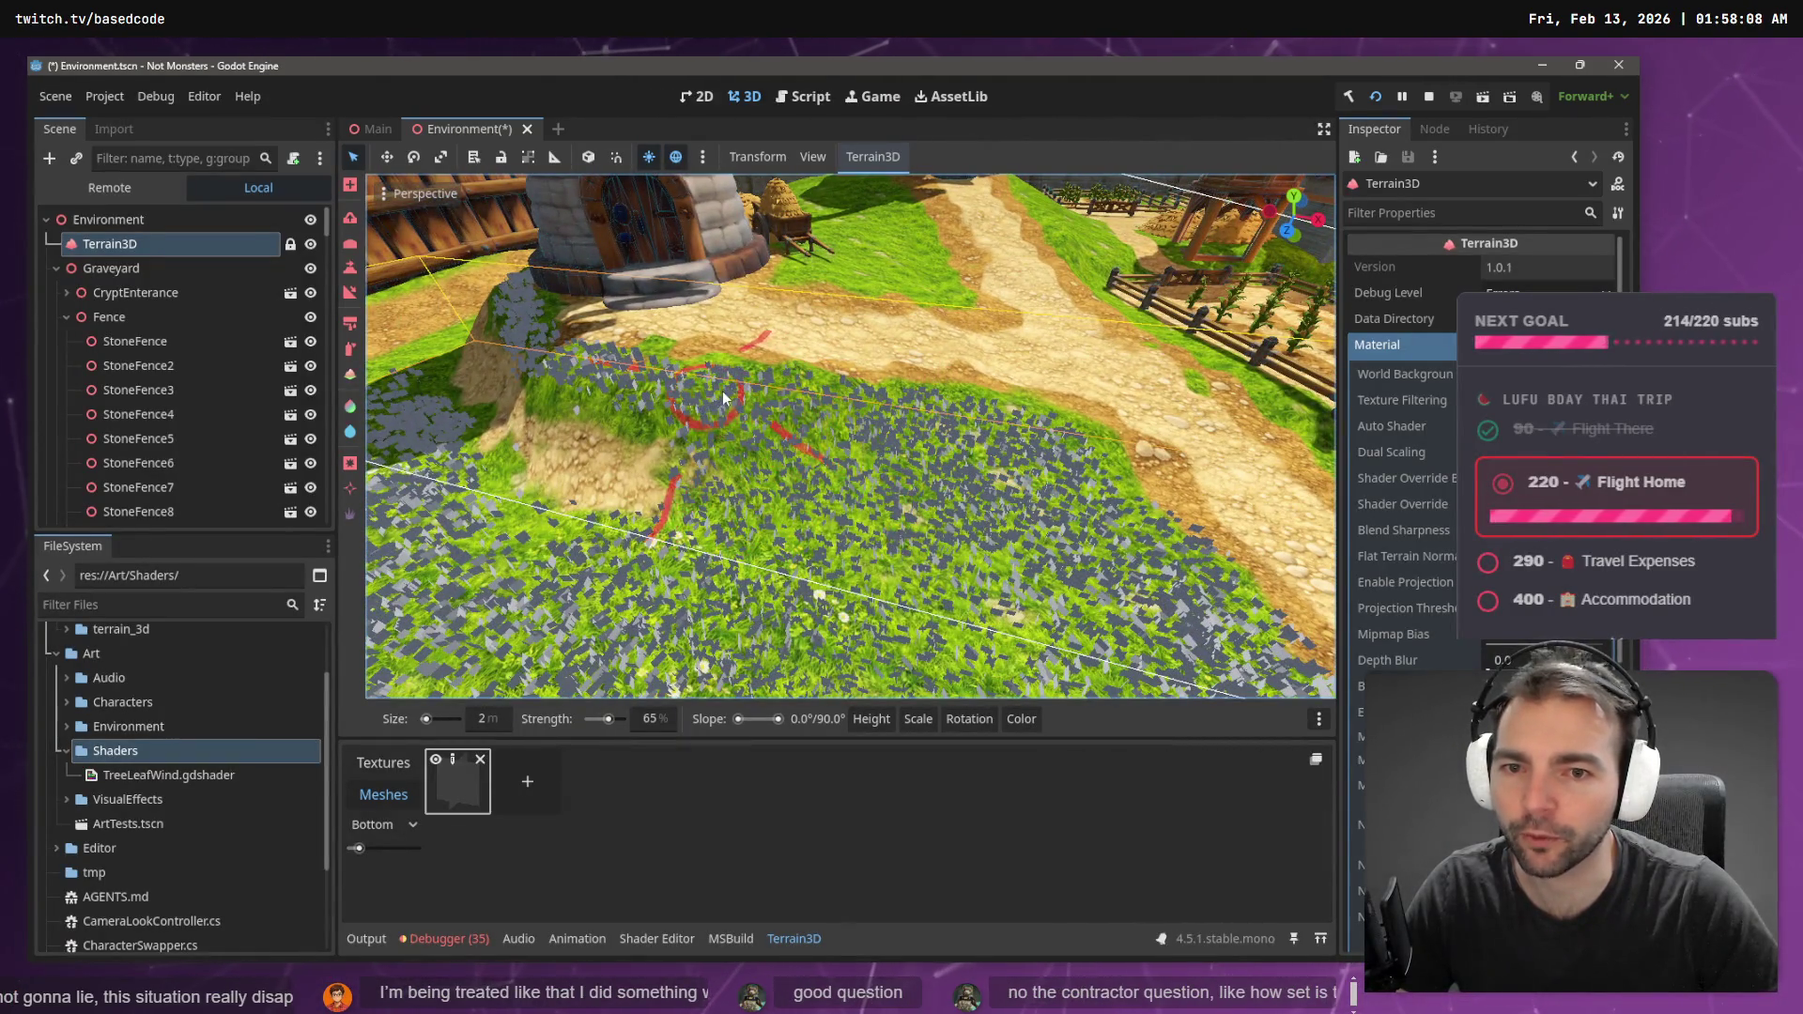
scroll(723, 399, up, 5)
scroll(830, 402, up, 3)
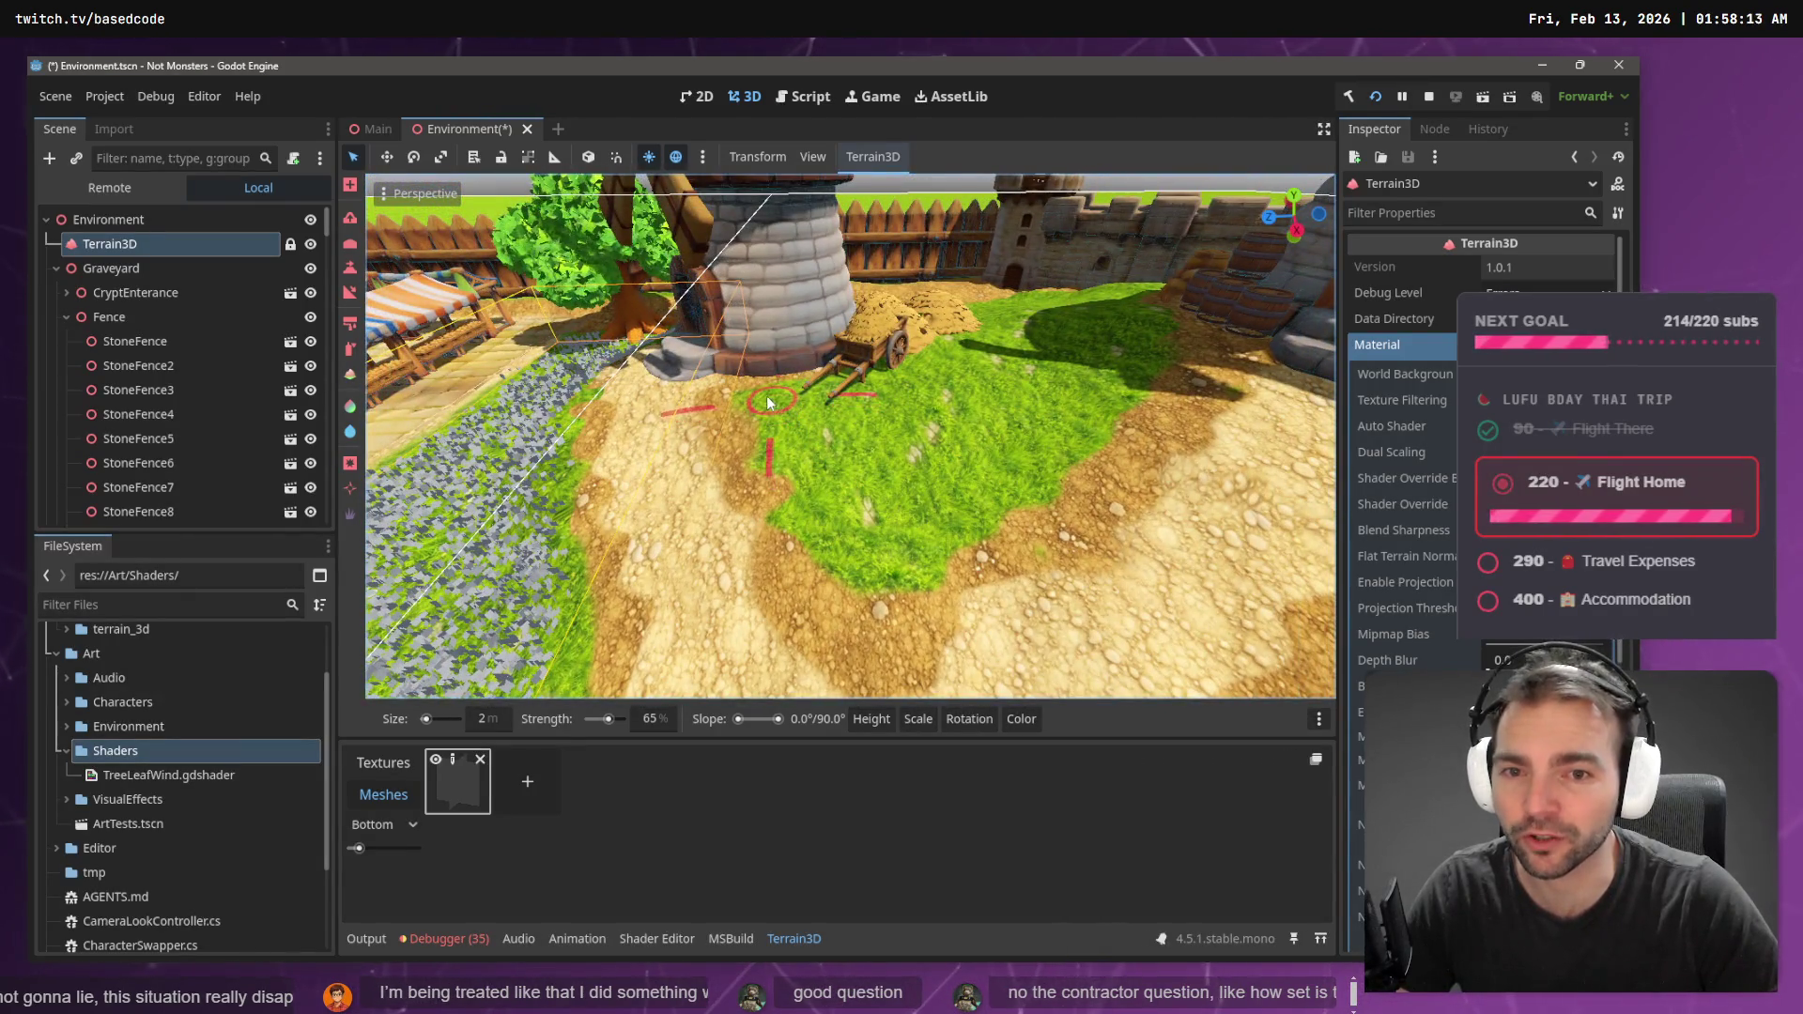
- Scatter grey mesh instances densely over the grass around the cart
drag(830, 543, 907, 562)
drag(1007, 486, 1095, 396)
mouse_move(944, 508)
mouse_down()
mouse_move(850, 497)
mouse_move(814, 409)
mouse_move(869, 418)
mouse_move(944, 478)
mouse_up()
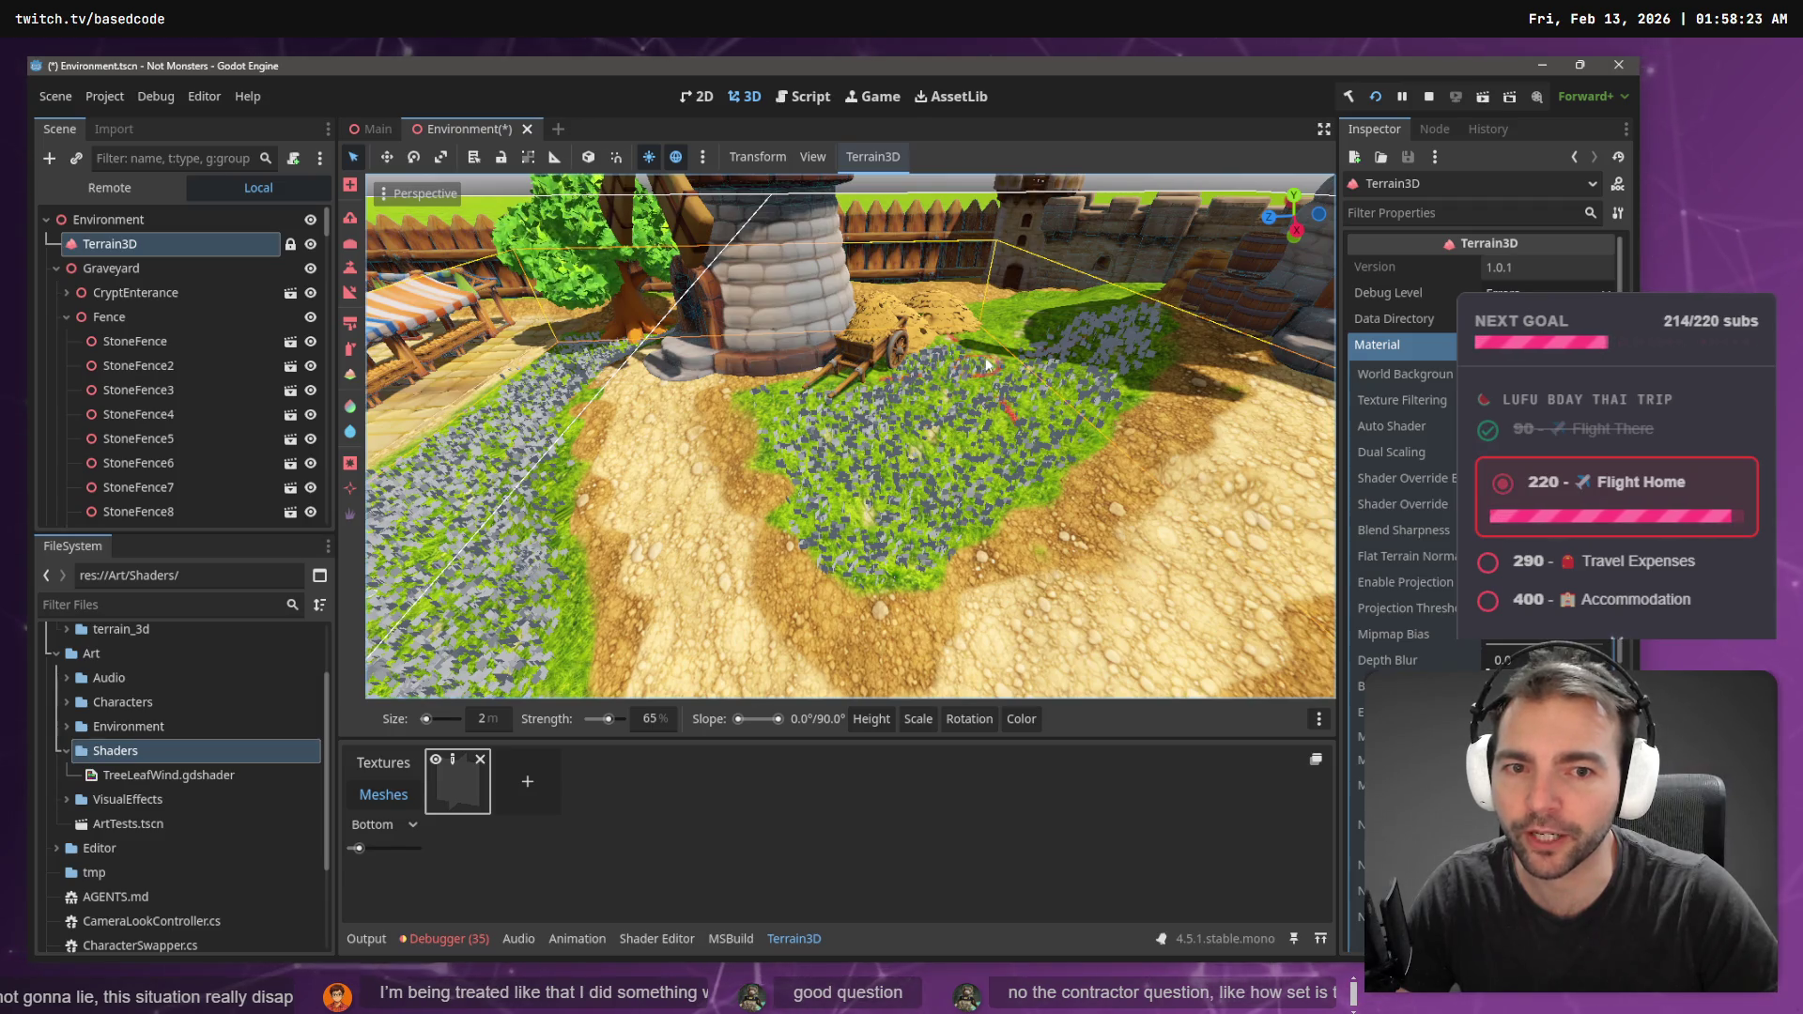
drag(958, 410, 772, 400)
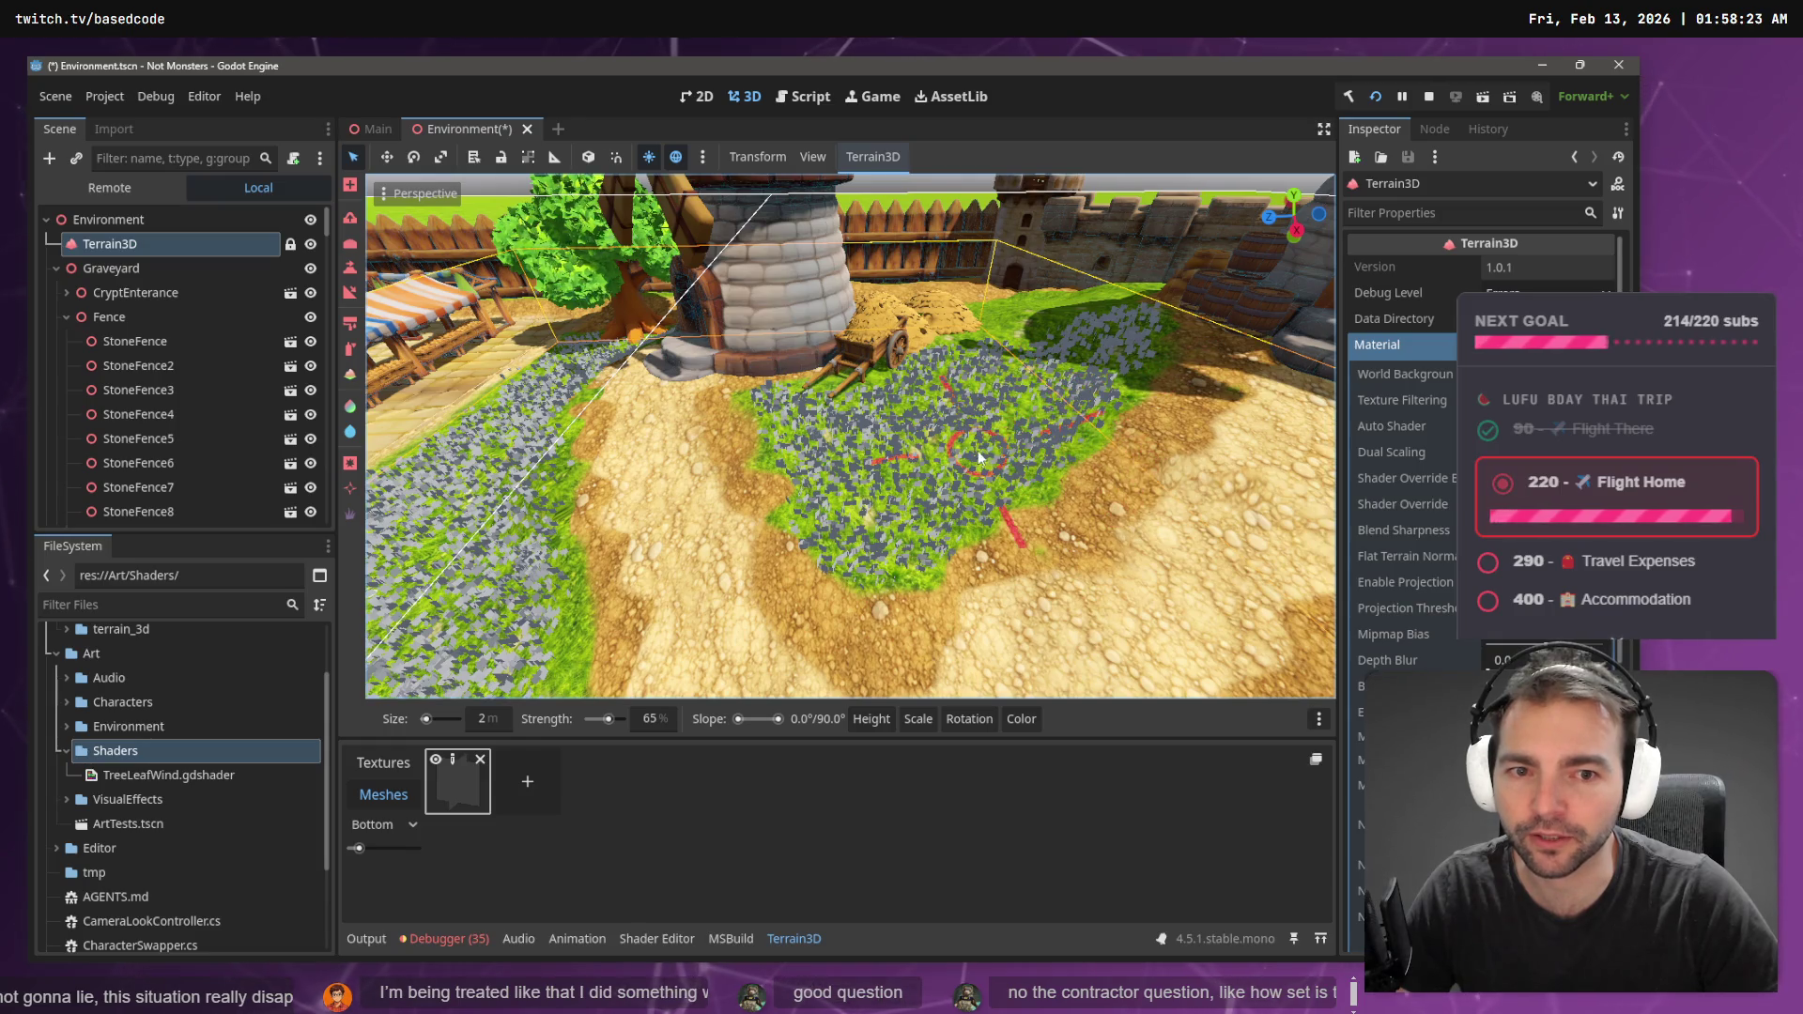
- Fly between the two stone towers and paint instances over the grass there
key(w)
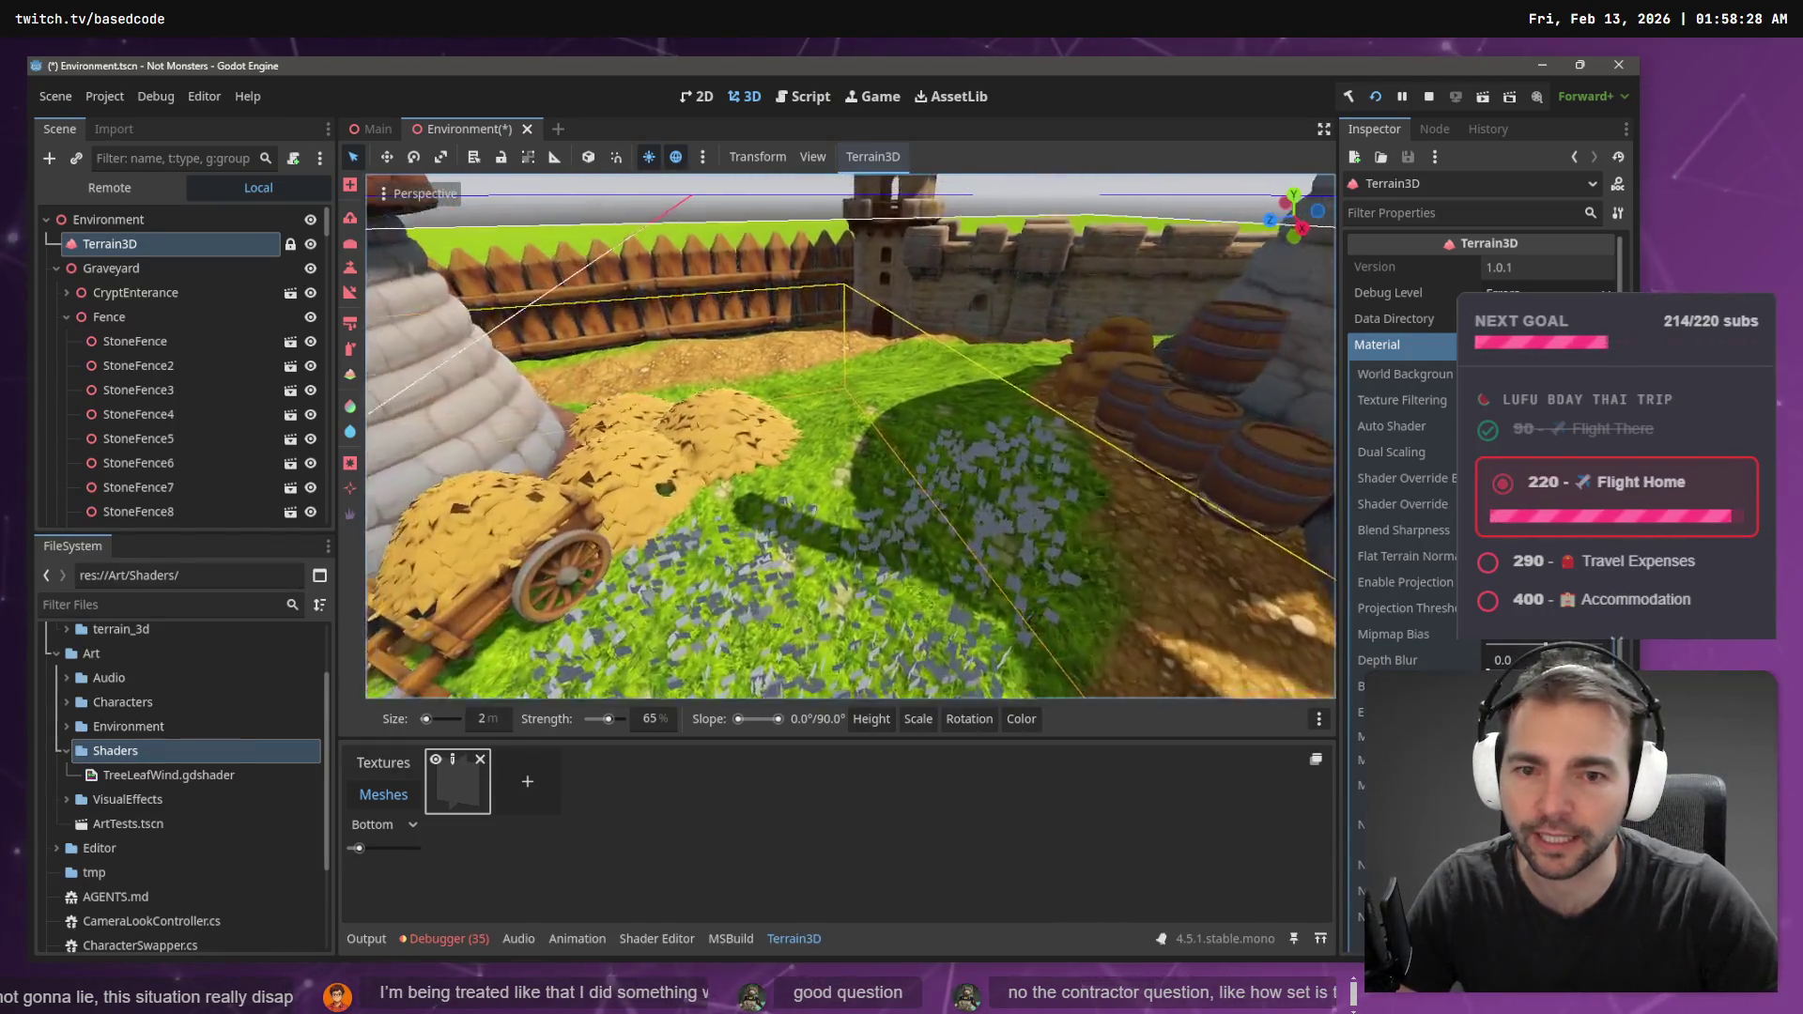
key(w)
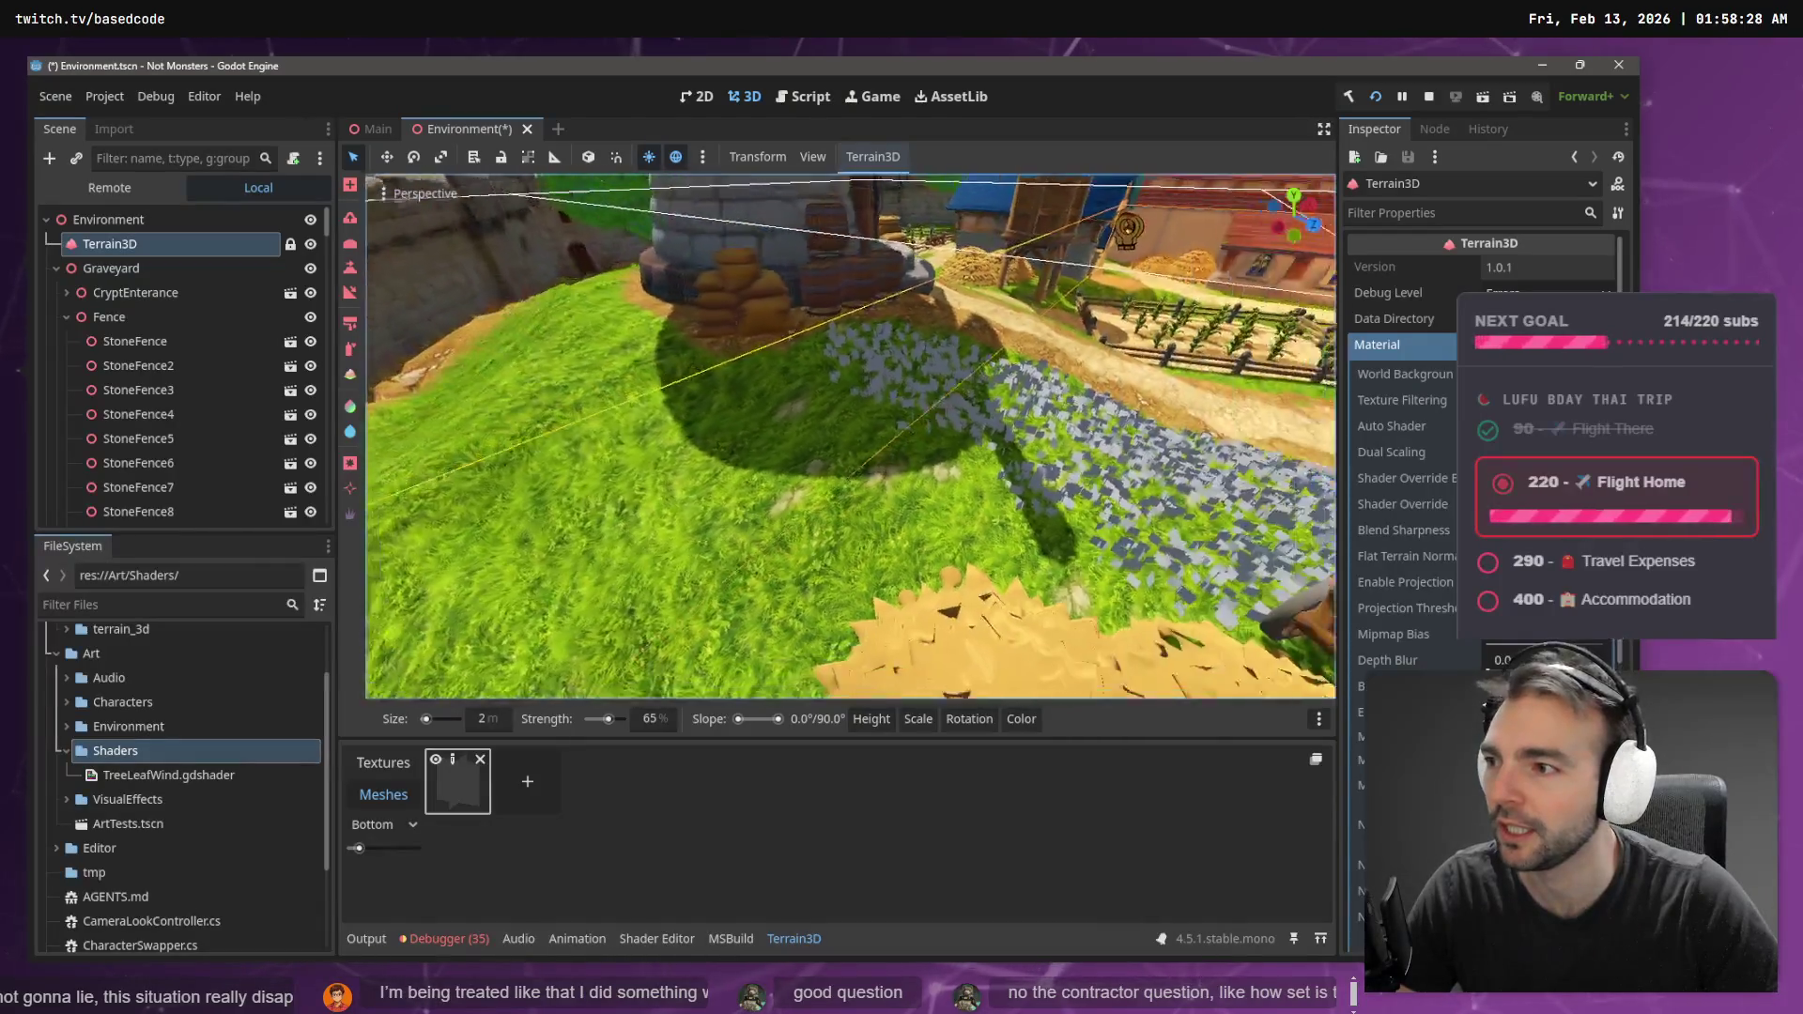
key(s)
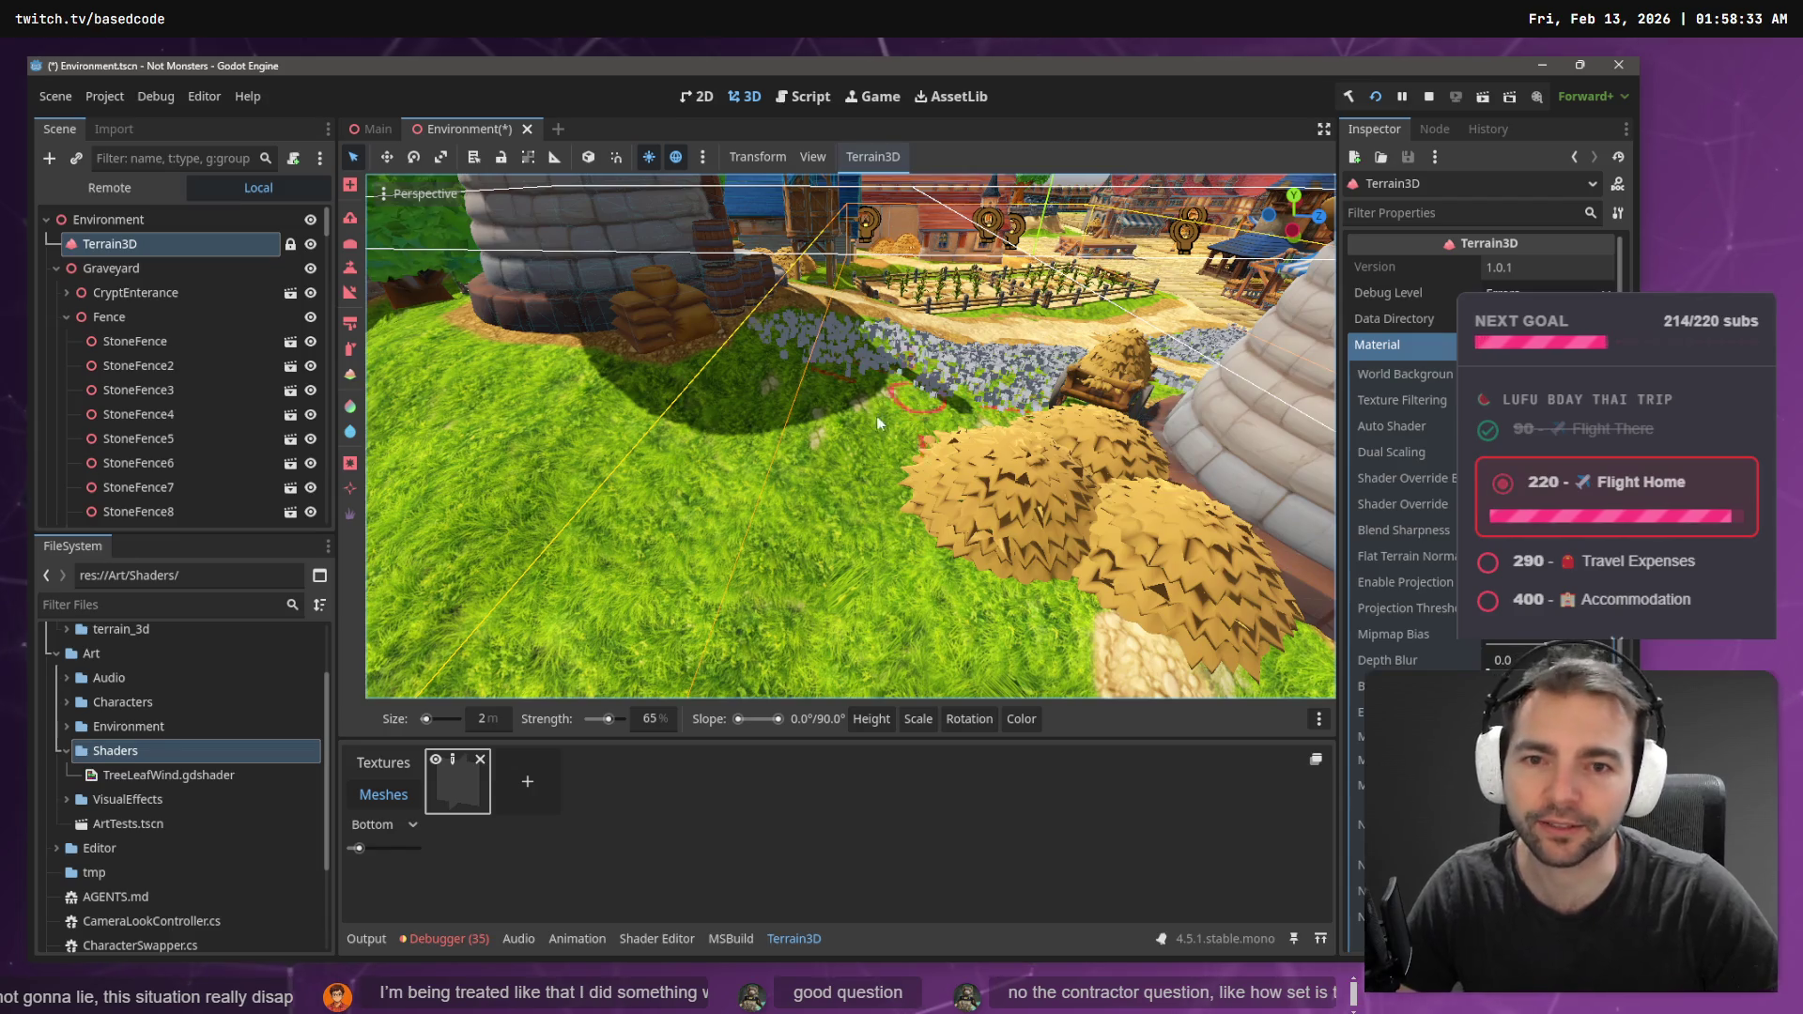
key(s)
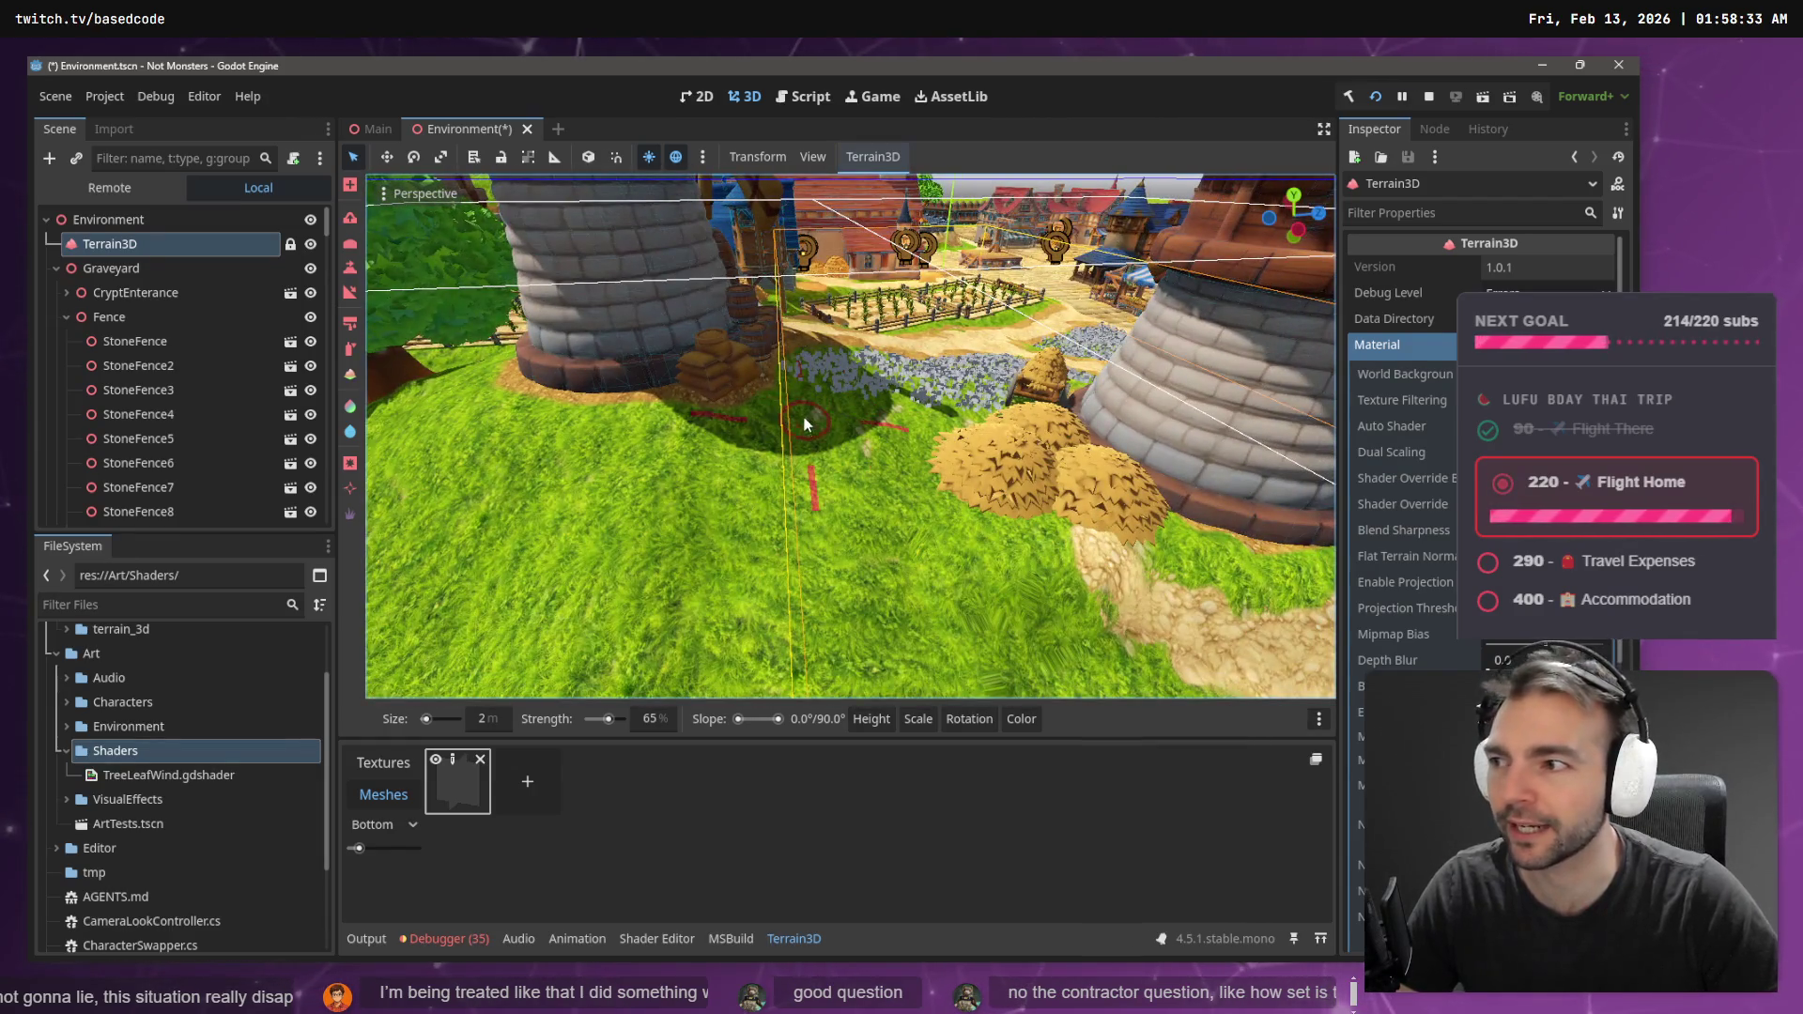
mouse_move(965, 561)
mouse_down()
mouse_move(1019, 573)
mouse_move(790, 474)
mouse_move(814, 396)
mouse_move(644, 438)
mouse_move(1081, 625)
mouse_move(770, 536)
mouse_move(808, 534)
mouse_up()
key(t)
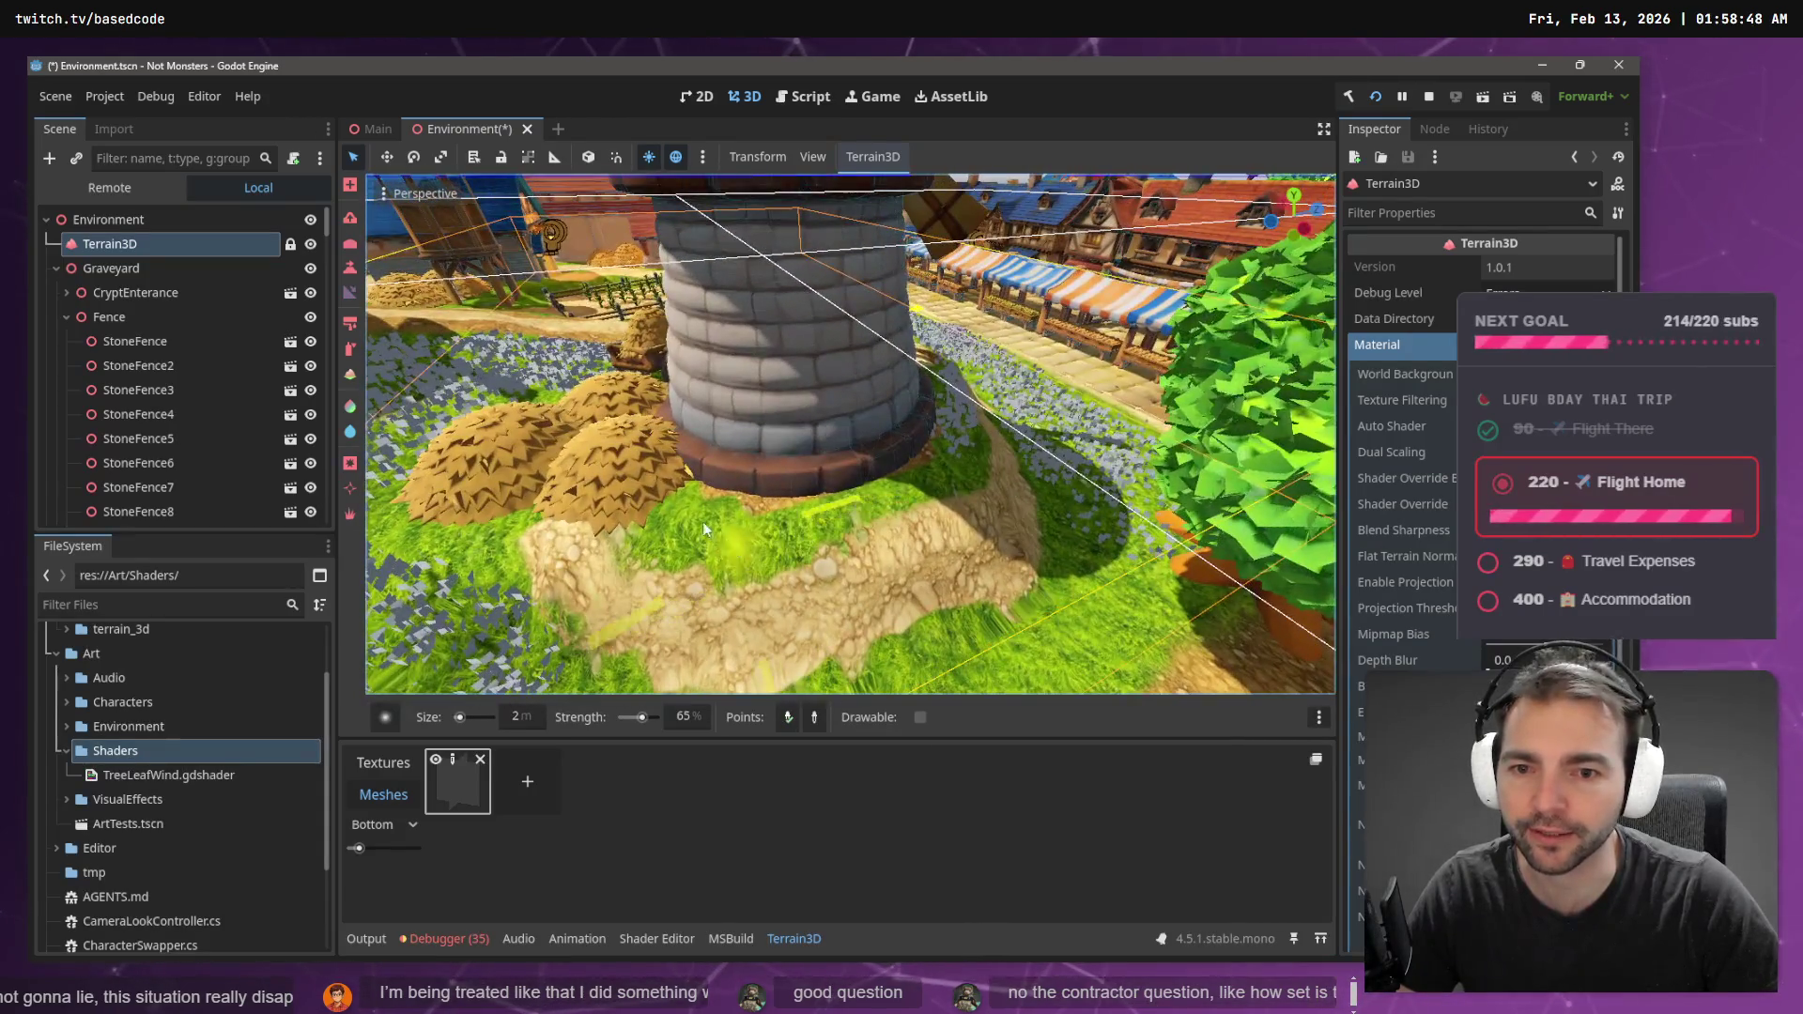
- With New Mesh selected, paint flower instances along the tower bases and below the tree
click(469, 794)
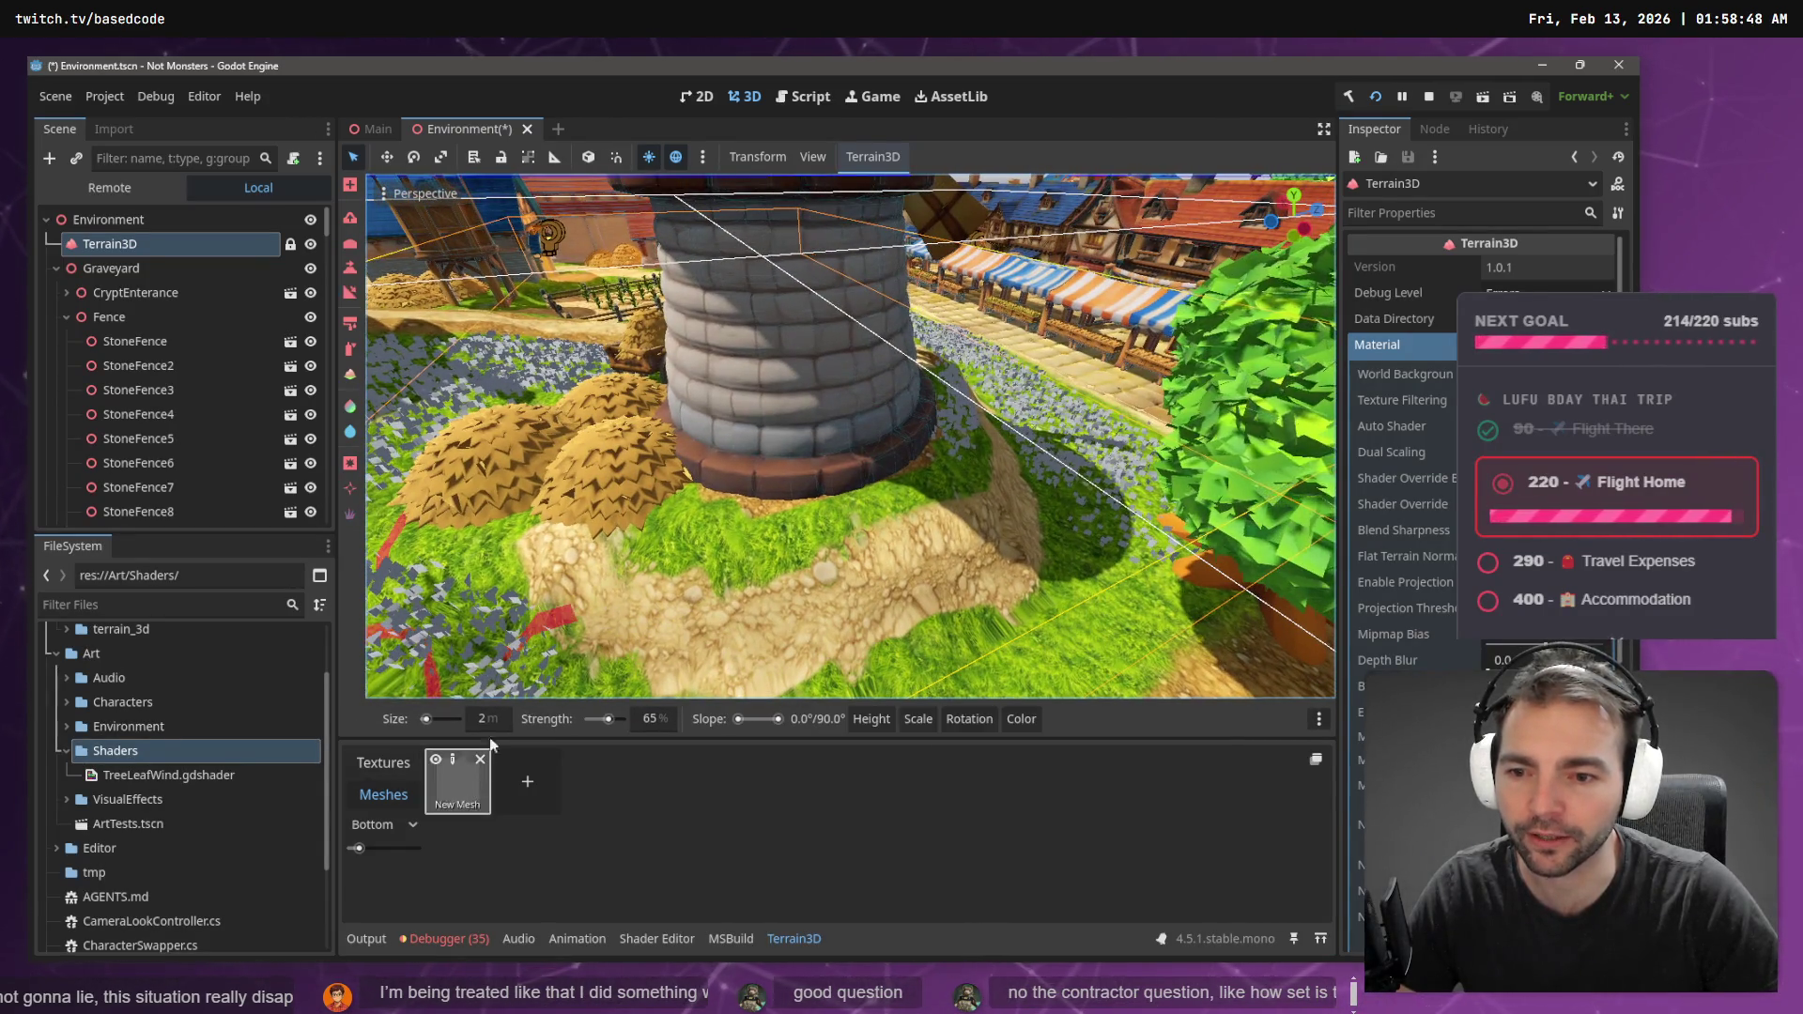
mouse_move(887, 481)
mouse_down()
mouse_move(975, 442)
mouse_move(1057, 487)
mouse_move(1060, 583)
mouse_move(1112, 547)
mouse_move(1124, 590)
mouse_move(1214, 605)
mouse_move(1031, 648)
mouse_up()
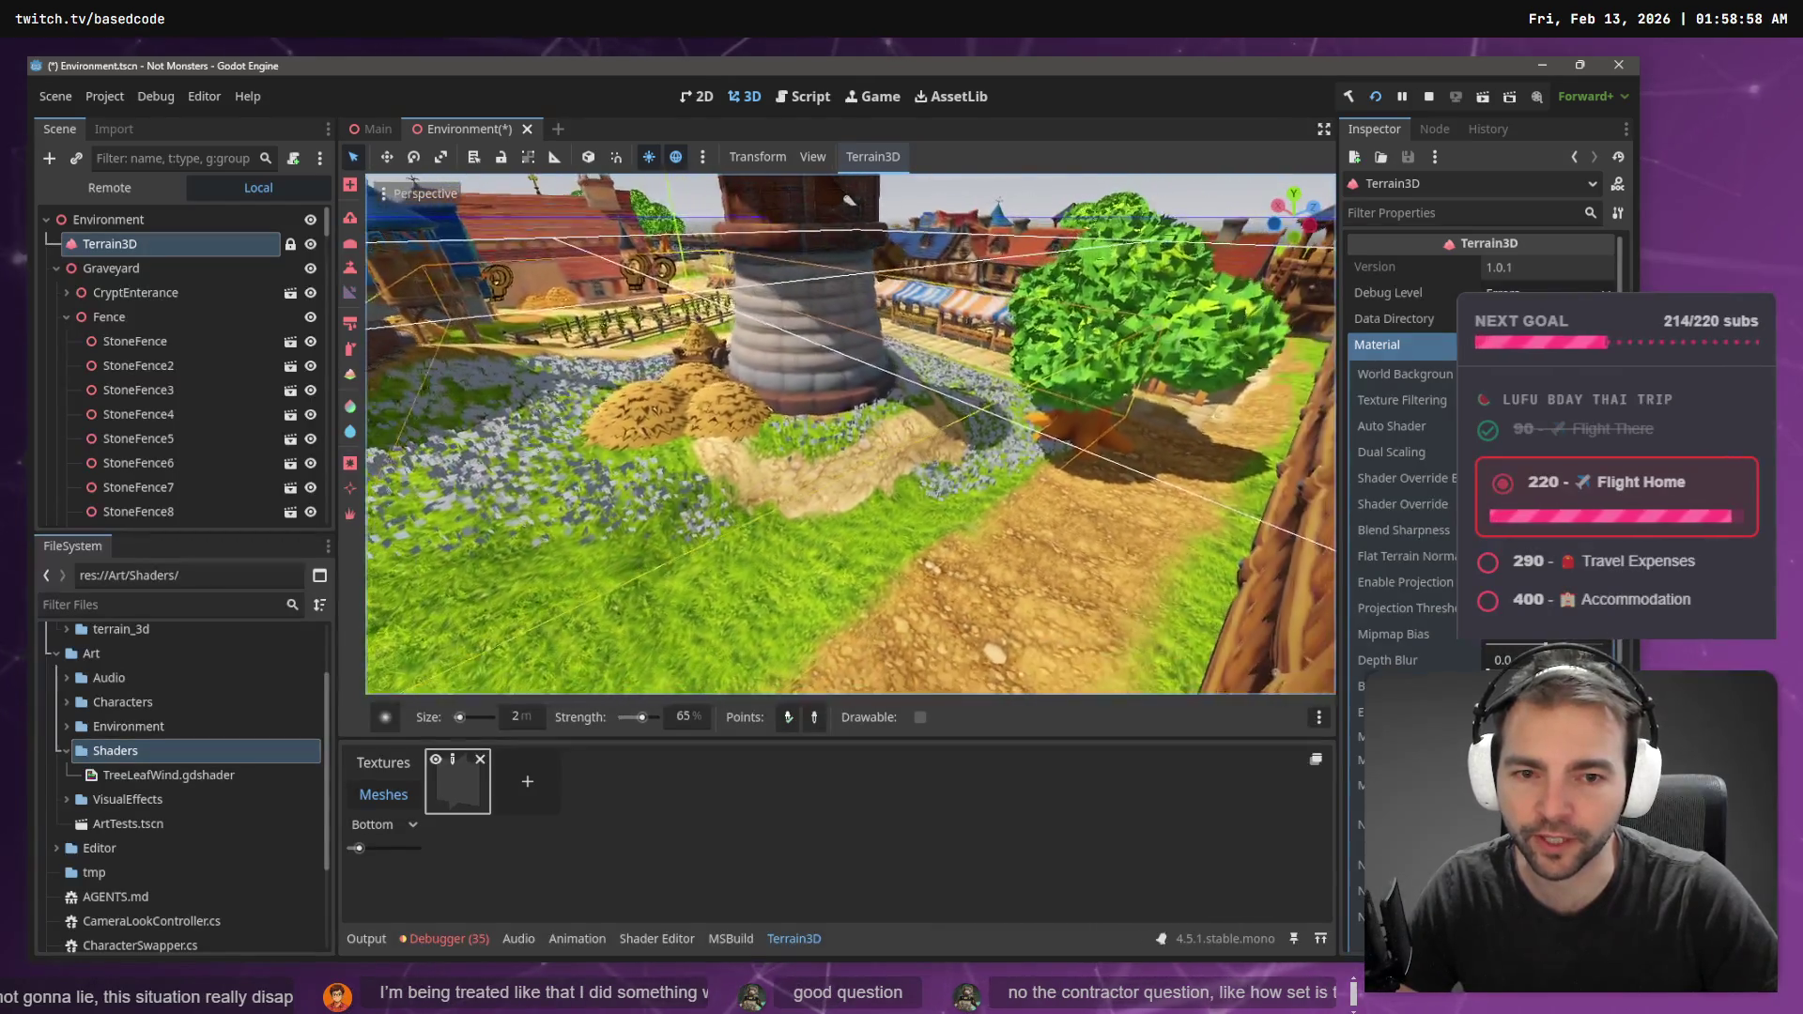
click(450, 785)
drag(1026, 469, 1020, 459)
drag(934, 516, 844, 561)
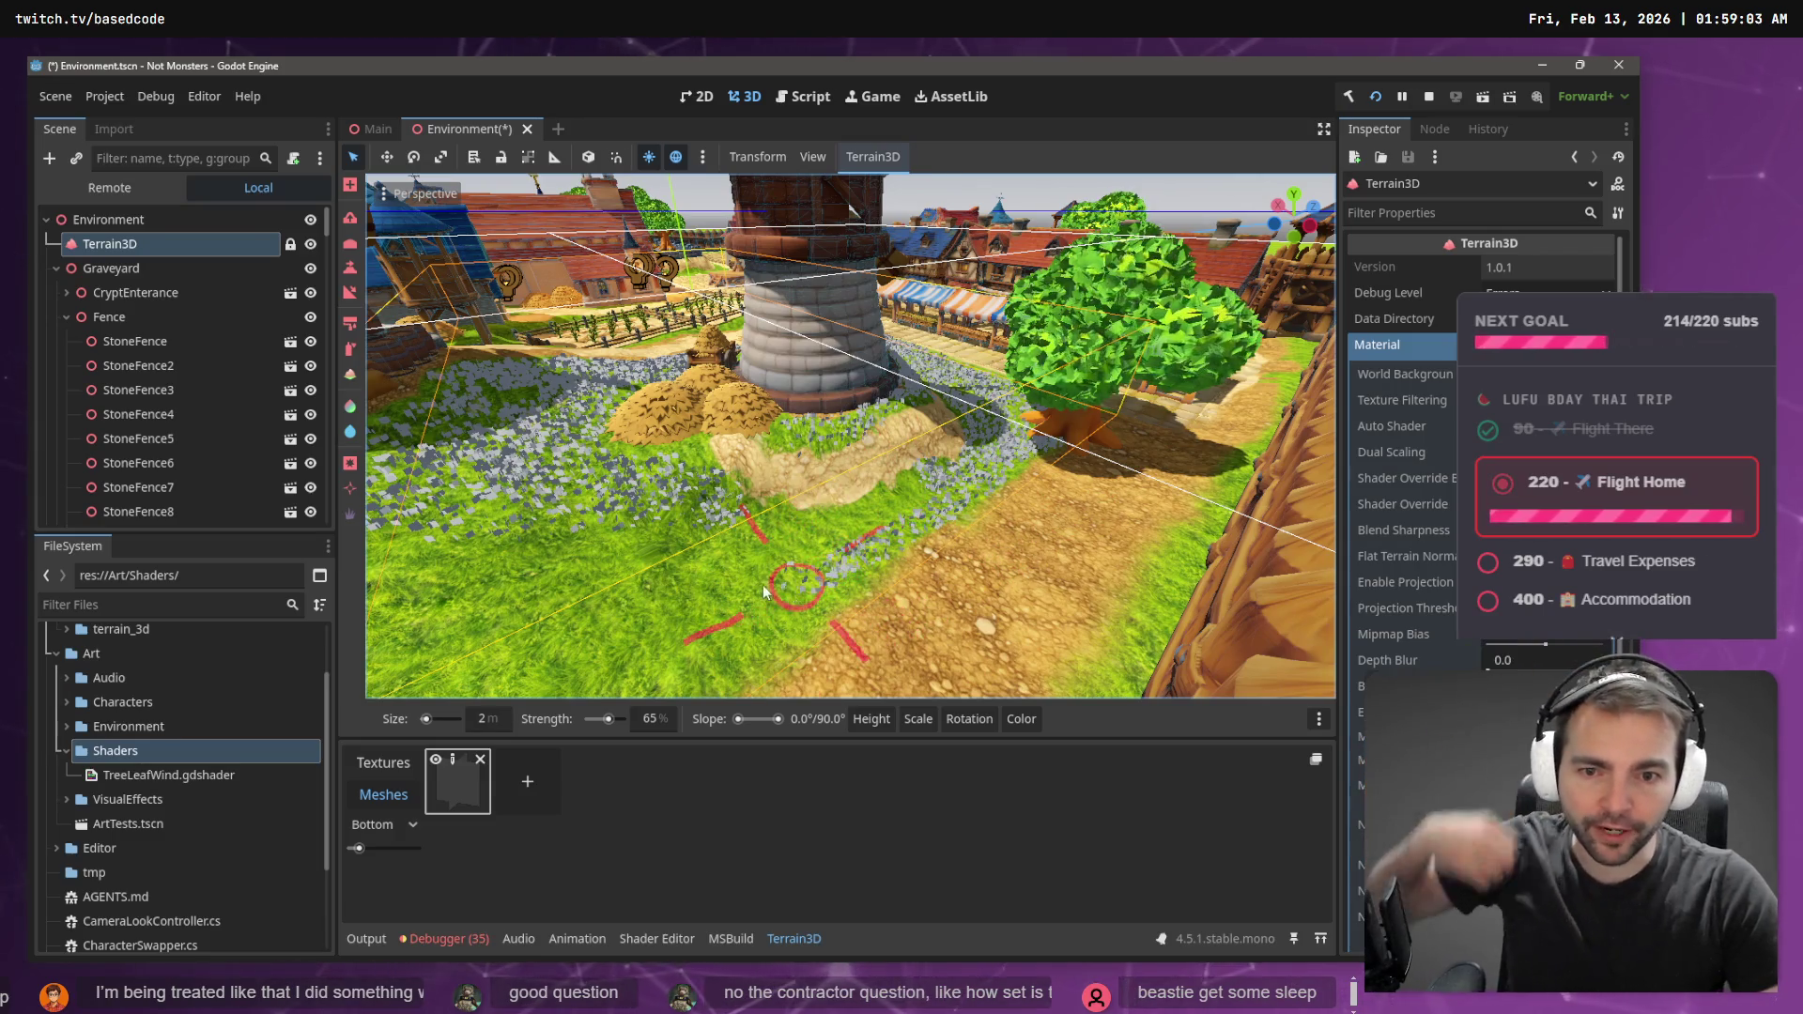
mouse_move(751, 563)
mouse_down()
mouse_move(720, 658)
mouse_move(859, 590)
mouse_move(690, 589)
mouse_up()
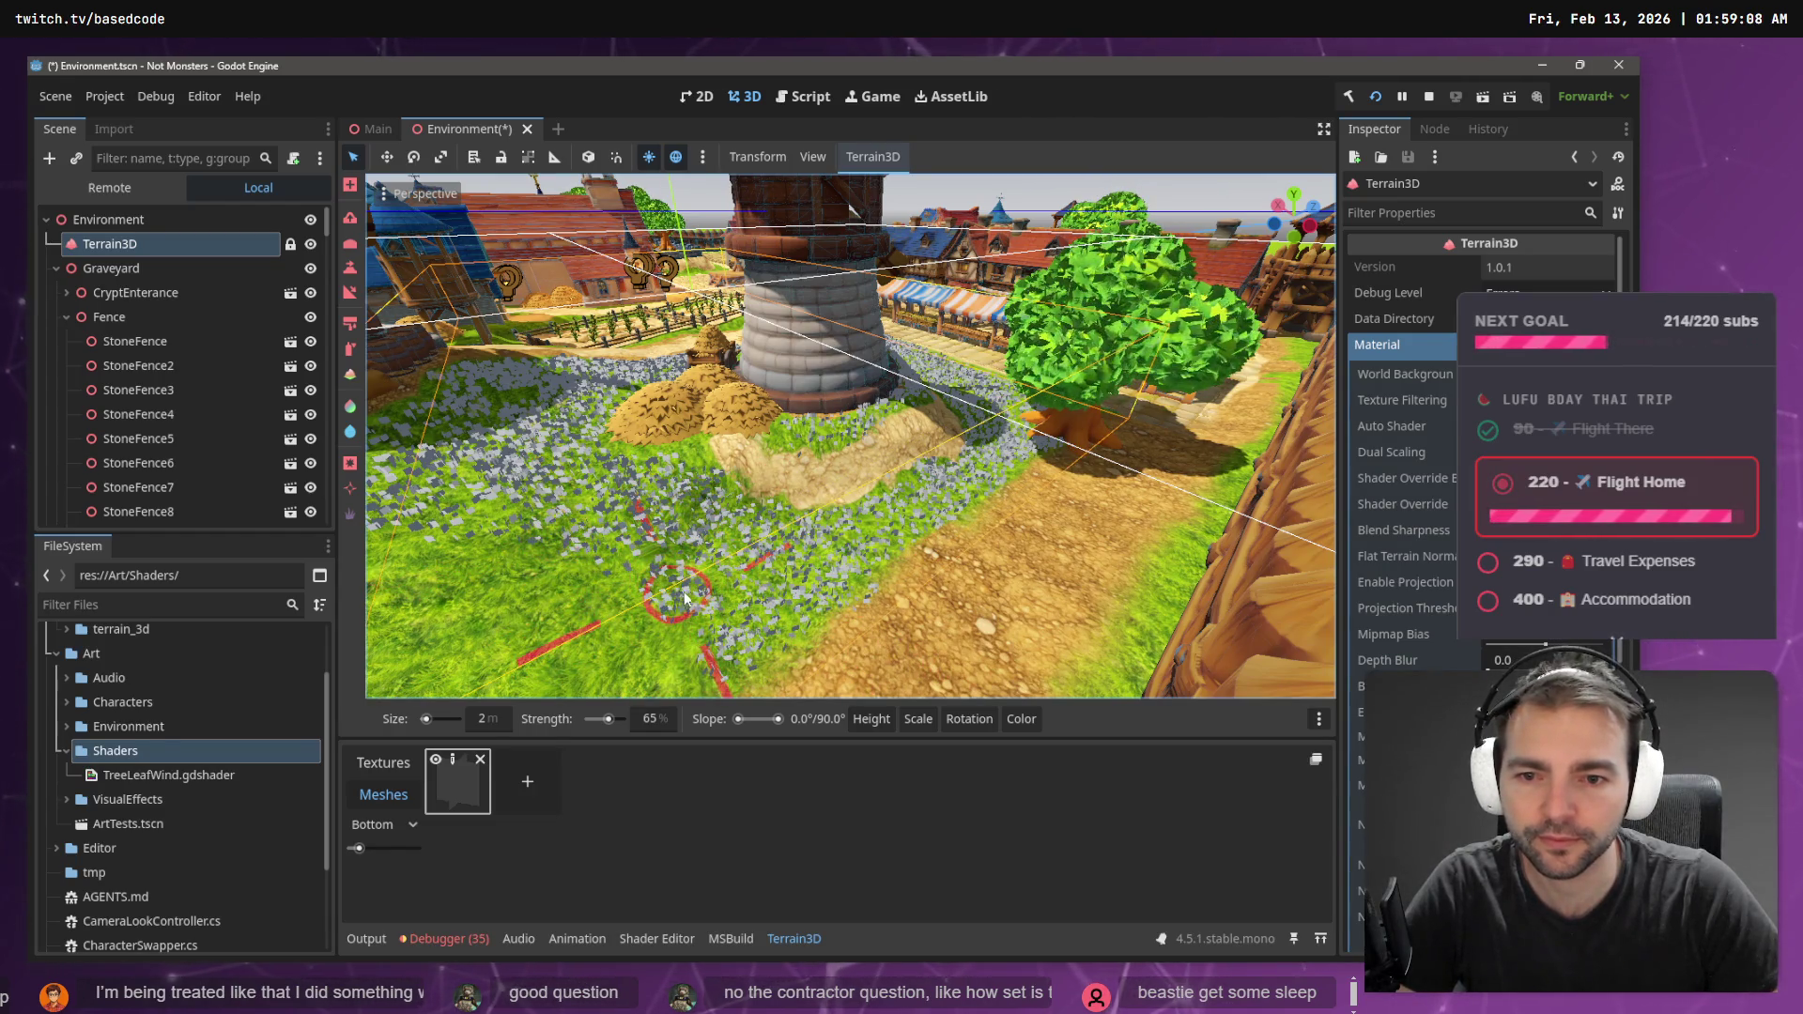
key(w)
key(w)
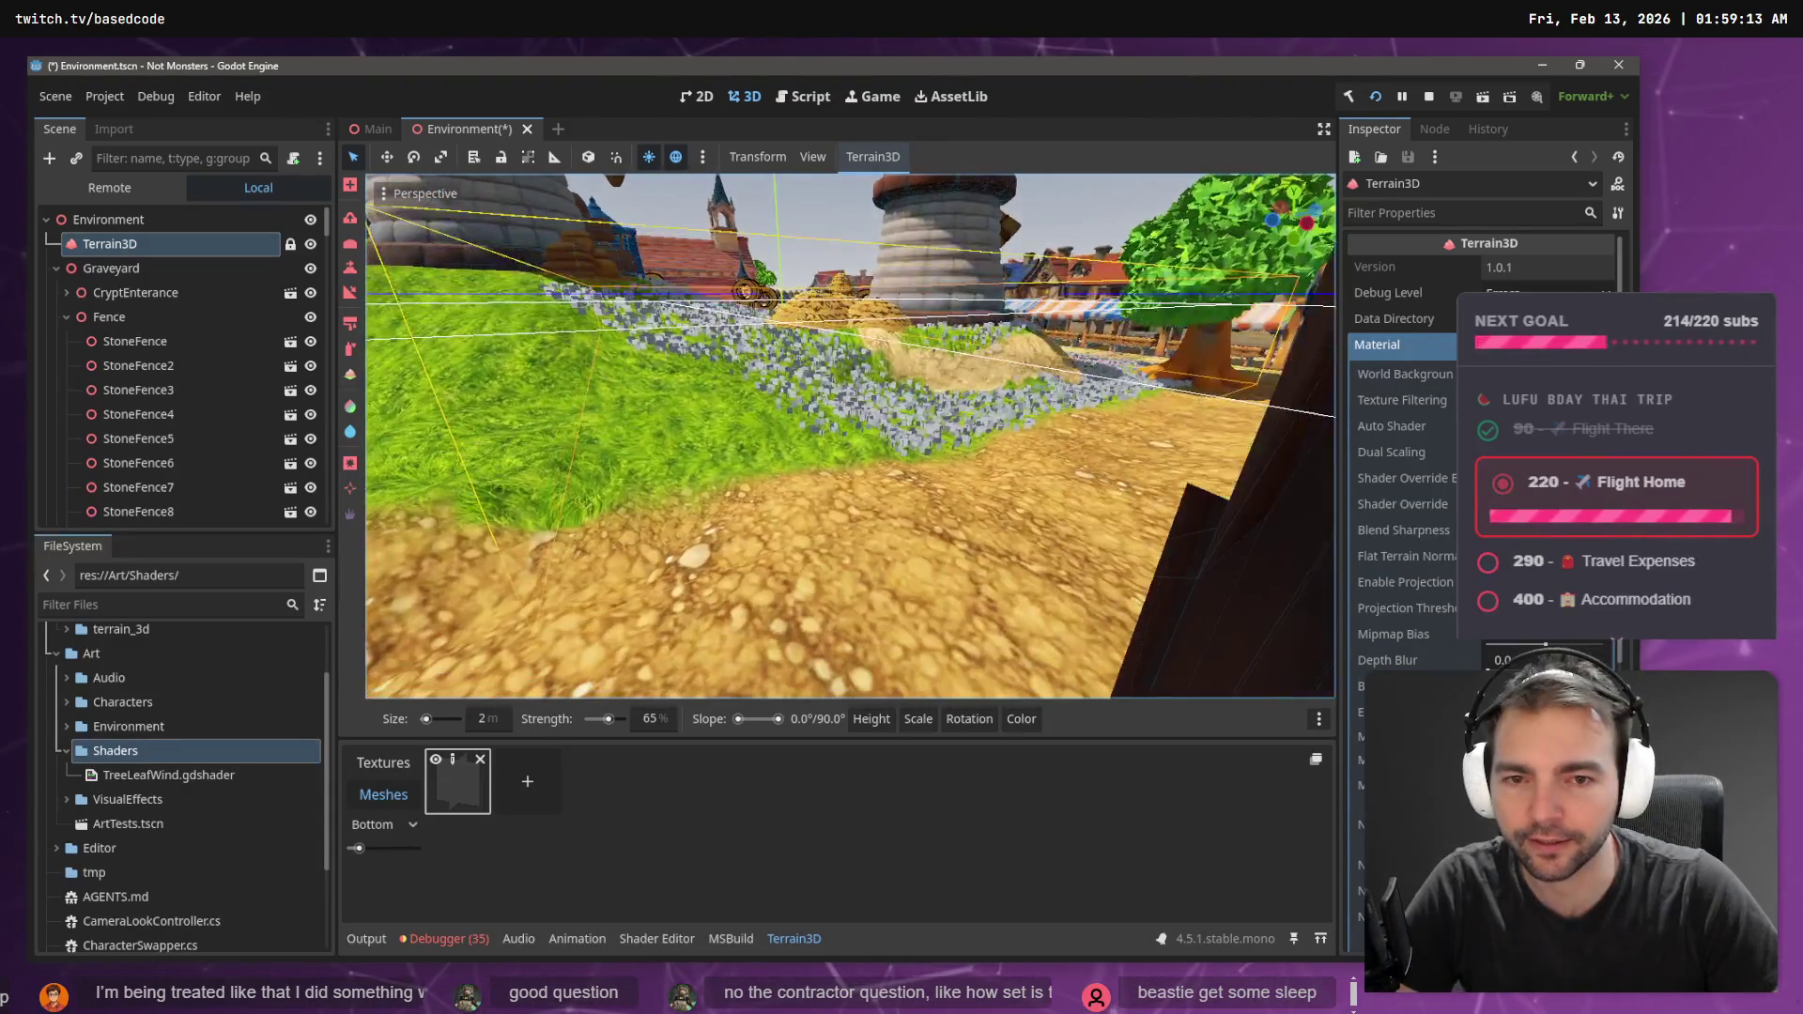
key(s)
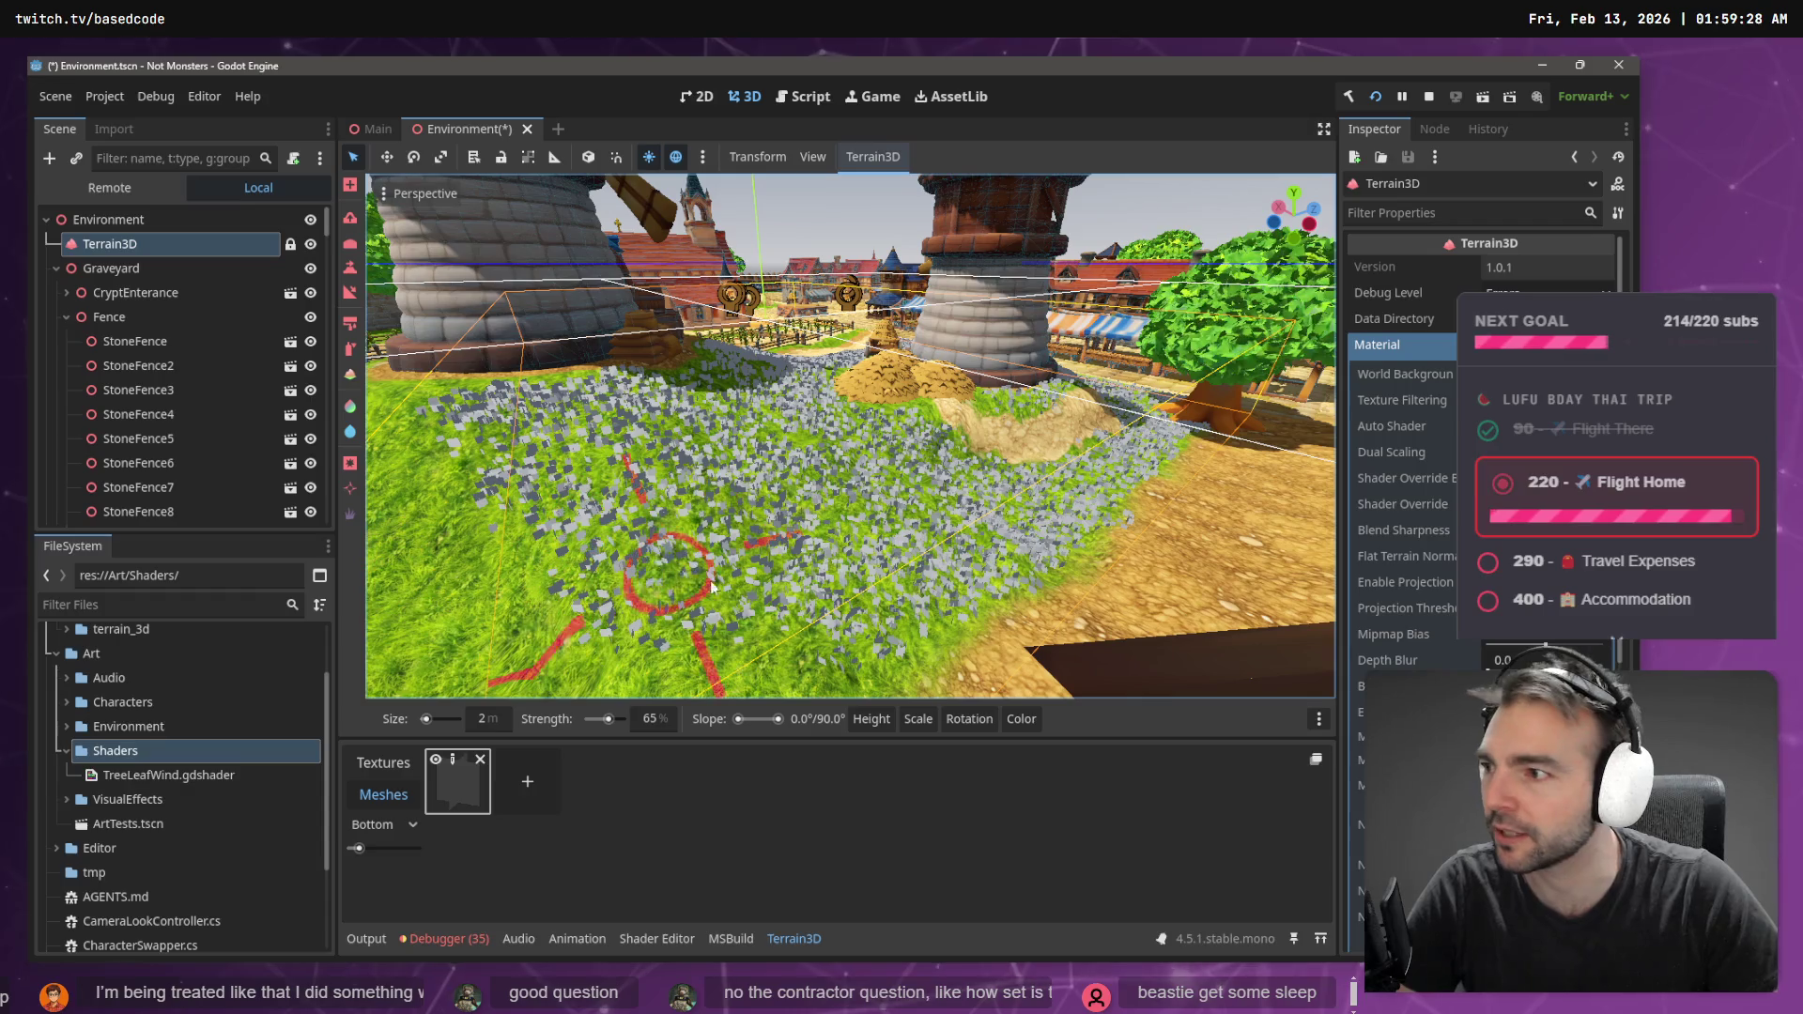
scroll(784, 539, down, 5)
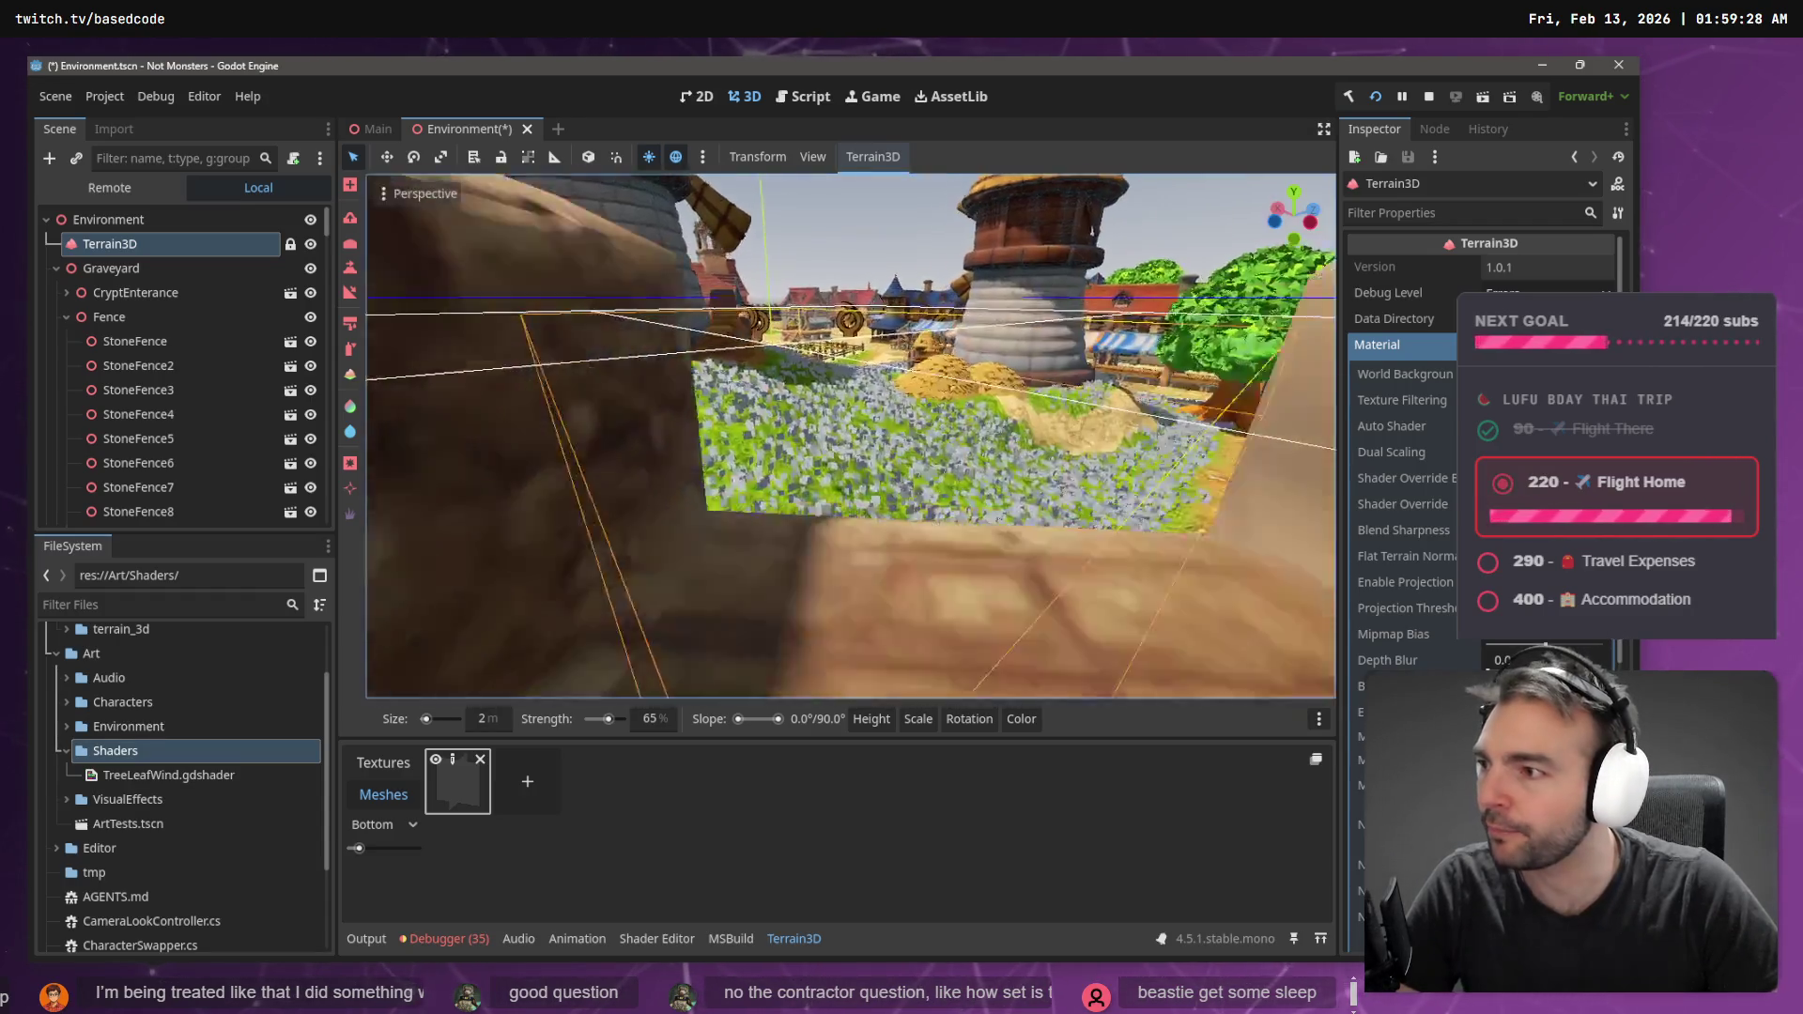
- Spread grey mesh instances over the grass by the wooden fence
key(s)
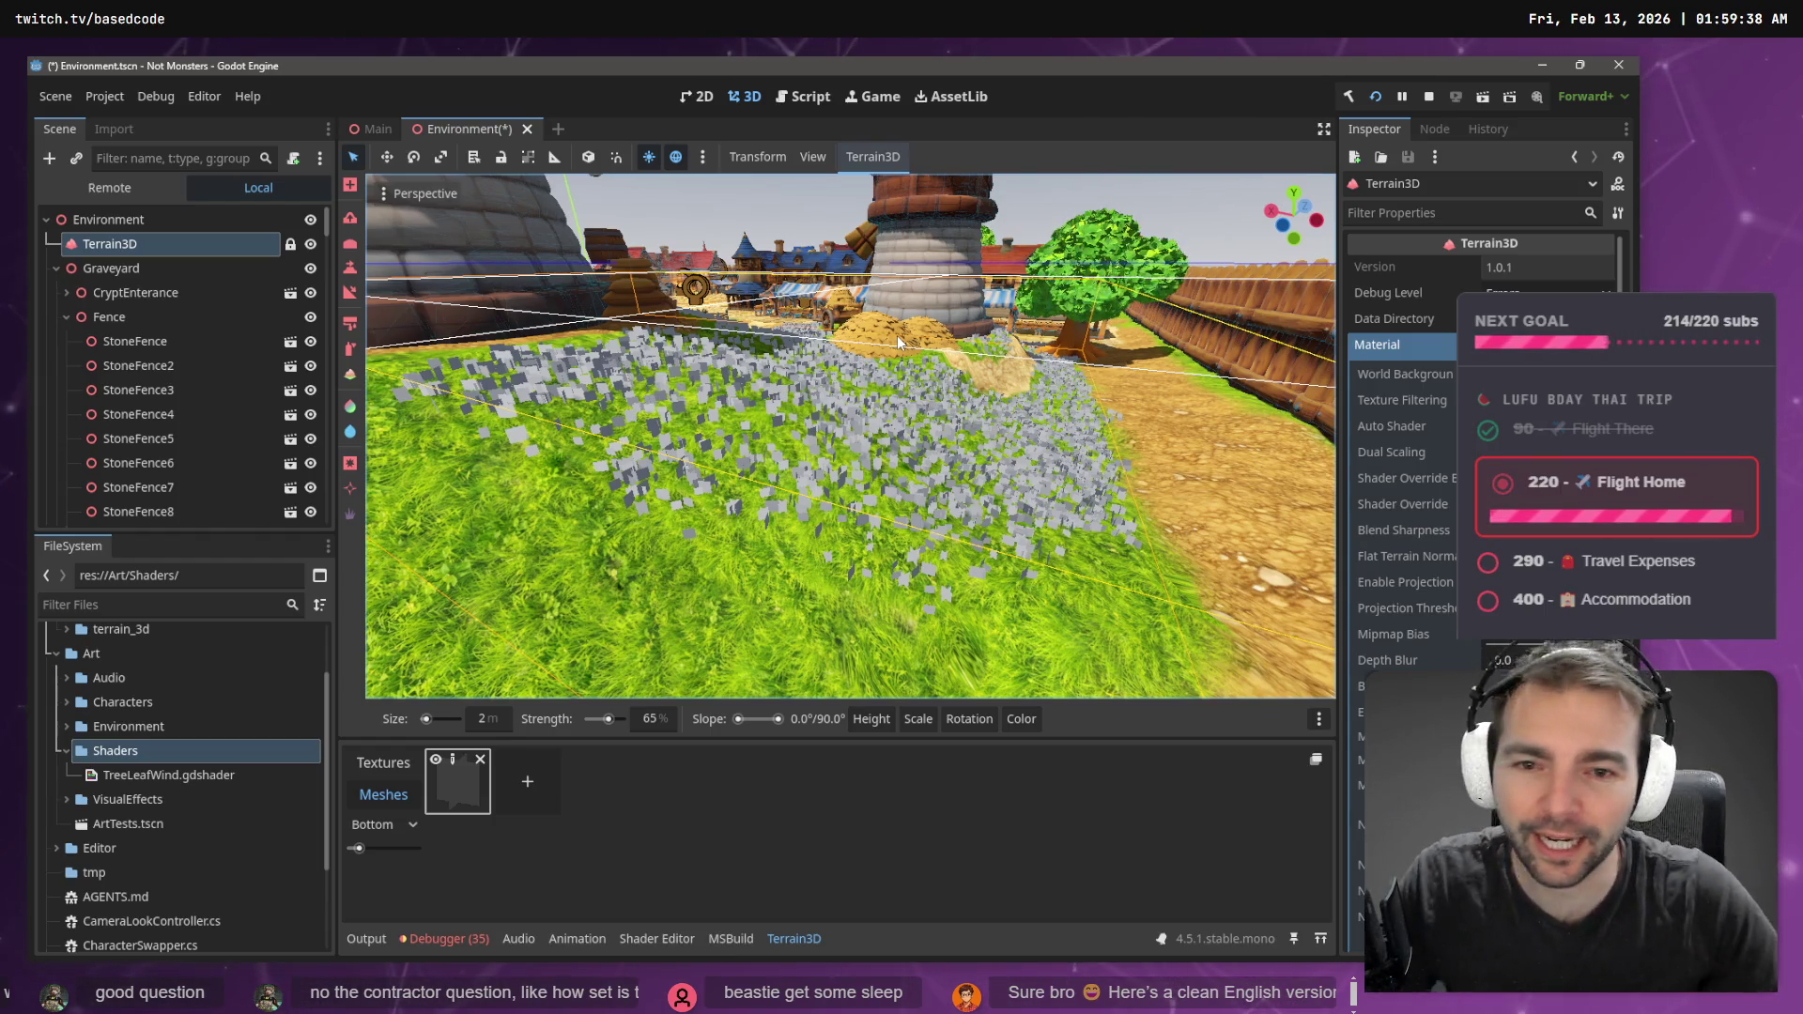
key(w)
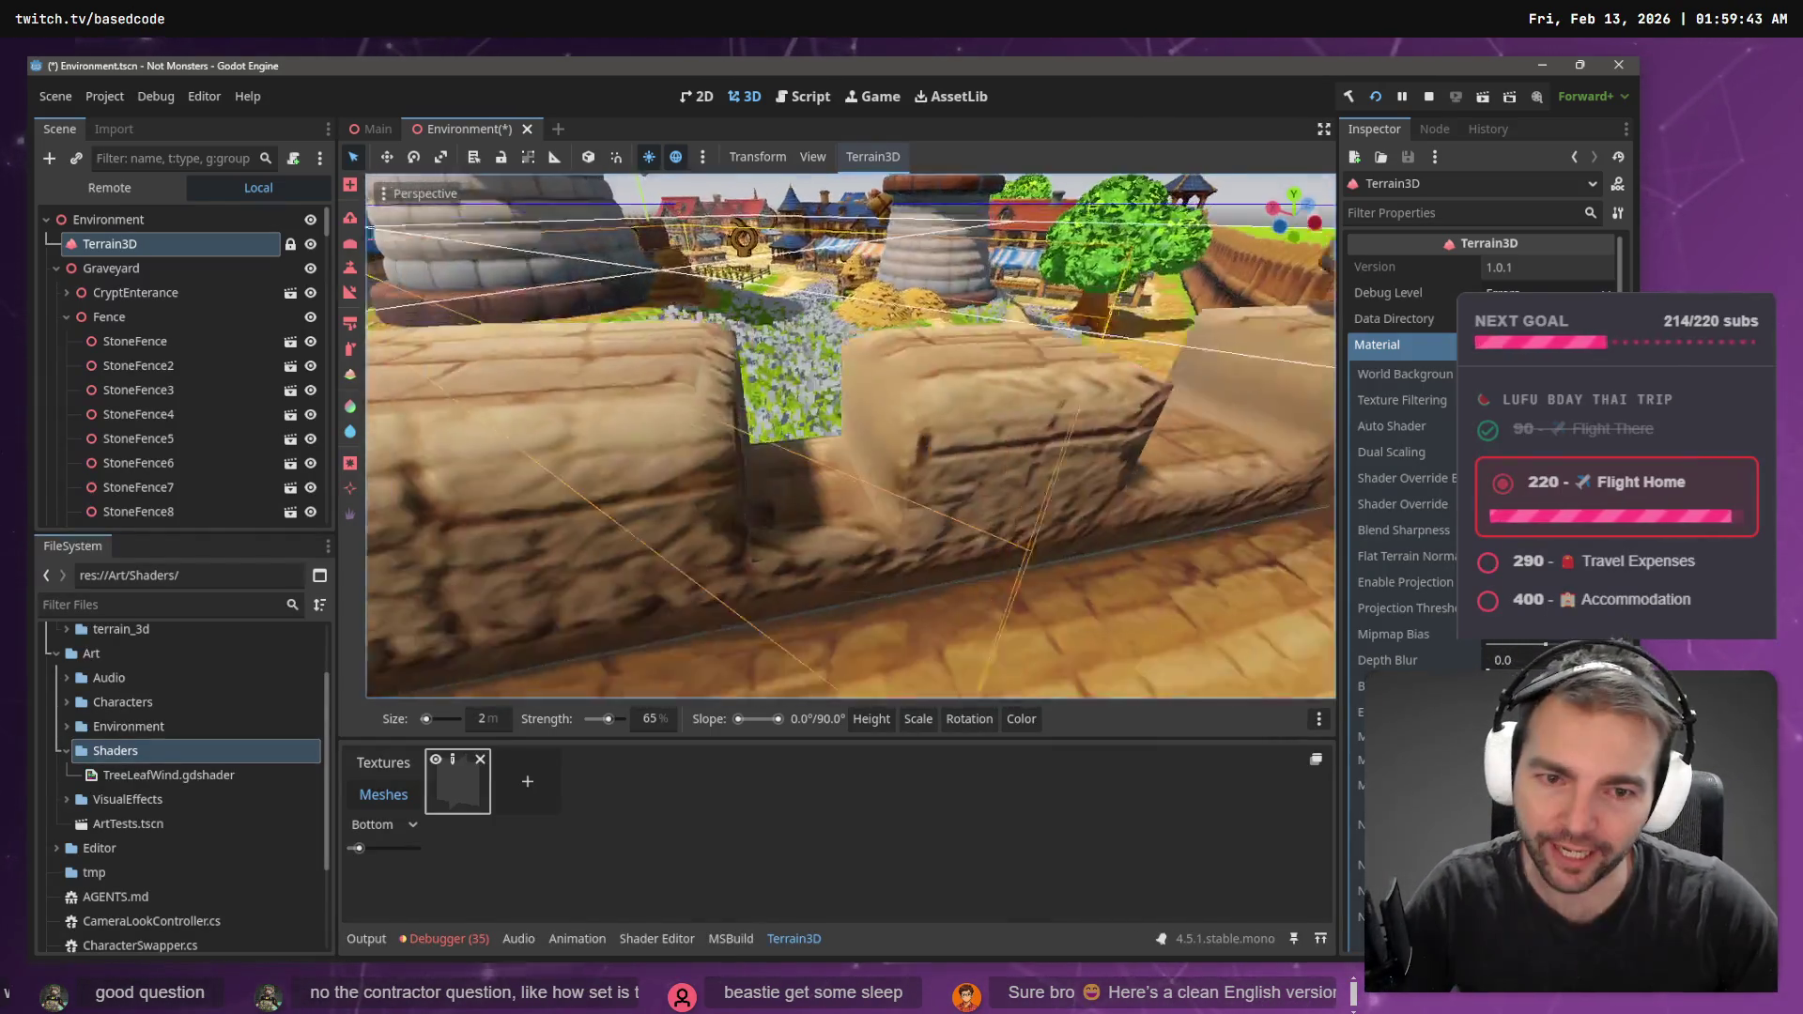
key(w)
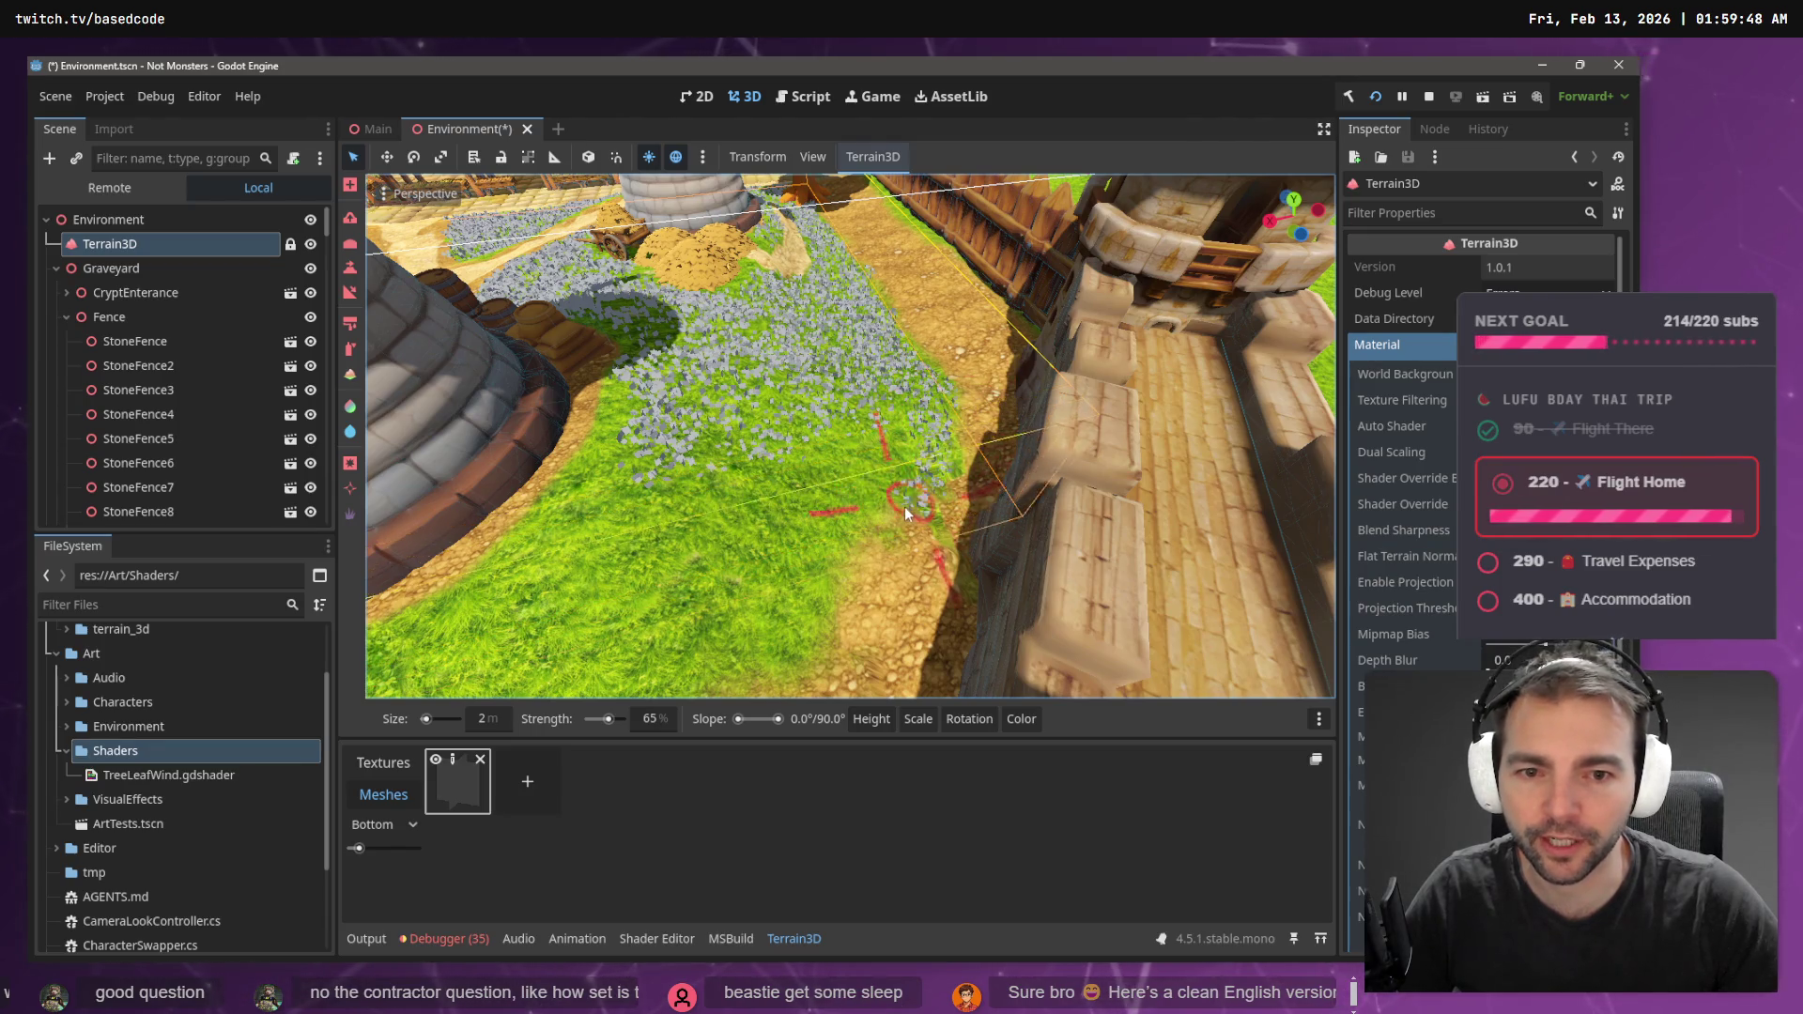
mouse_move(877, 471)
mouse_down()
mouse_move(814, 560)
mouse_move(888, 473)
mouse_move(838, 445)
mouse_up()
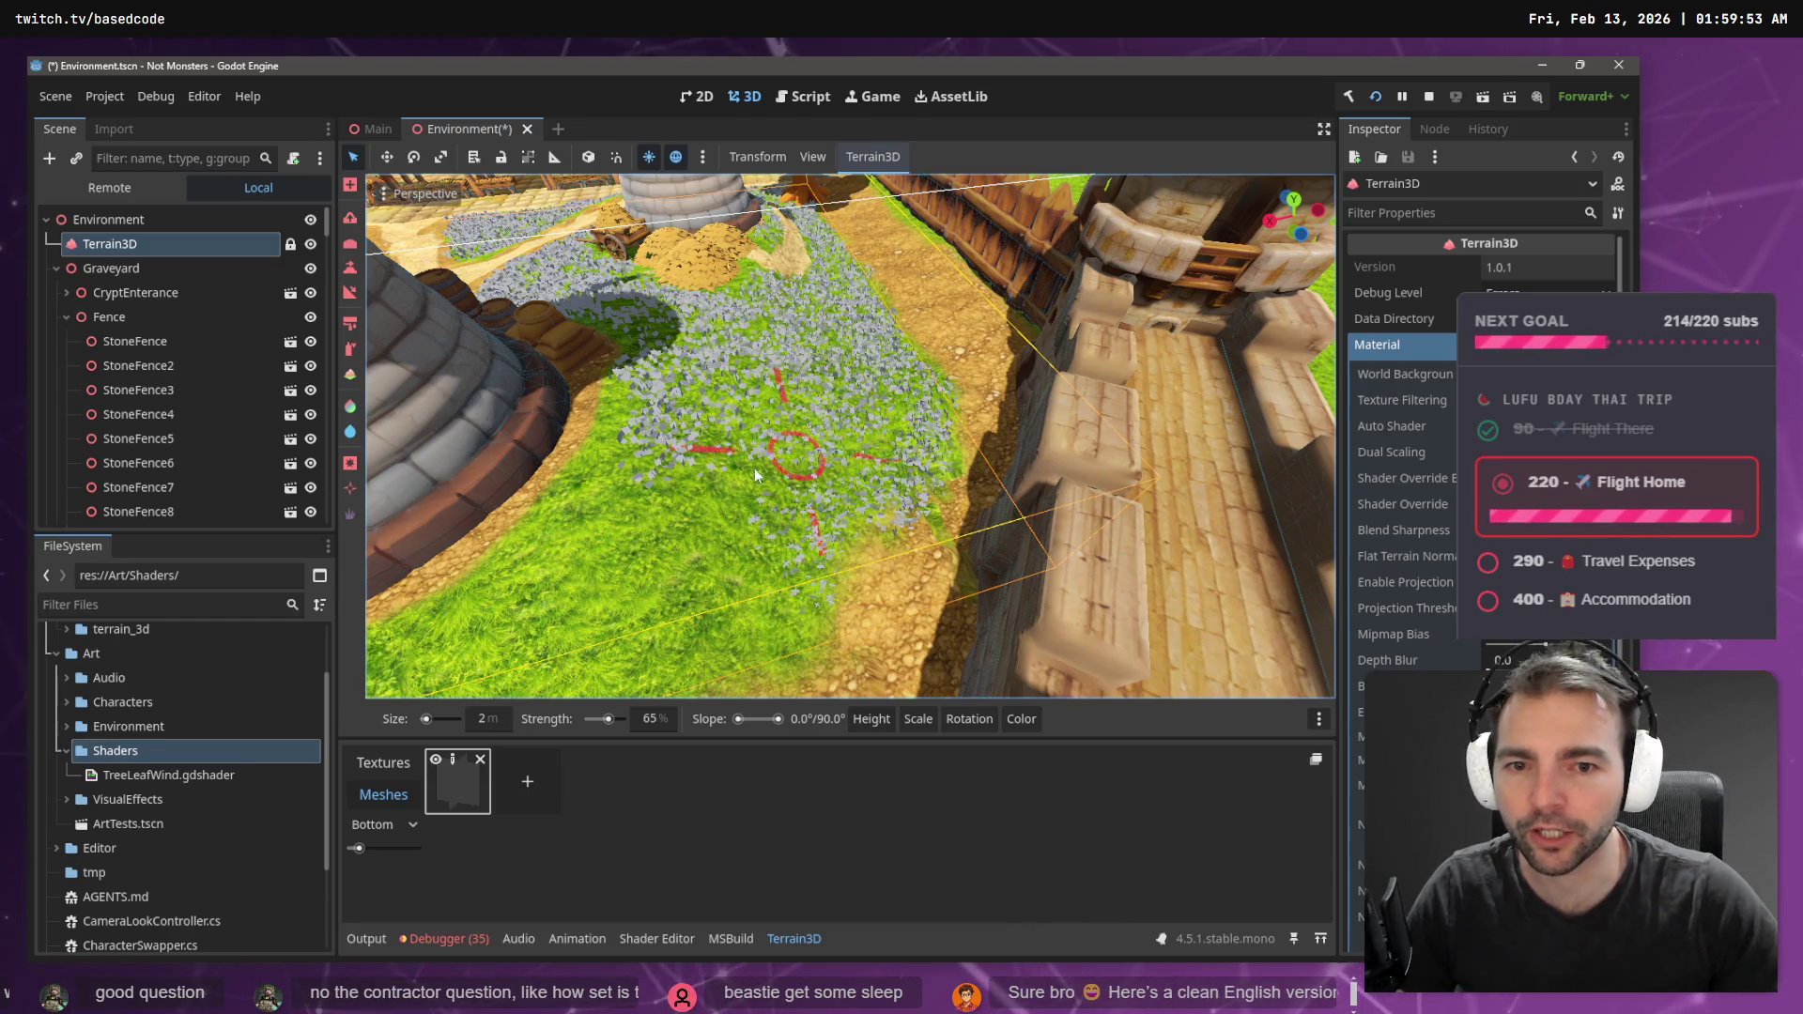
mouse_move(808, 613)
mouse_down()
mouse_move(649, 526)
mouse_move(631, 380)
mouse_move(555, 566)
mouse_move(657, 416)
mouse_up()
mouse_move(661, 517)
mouse_down()
mouse_move(658, 620)
mouse_move(731, 581)
mouse_up()
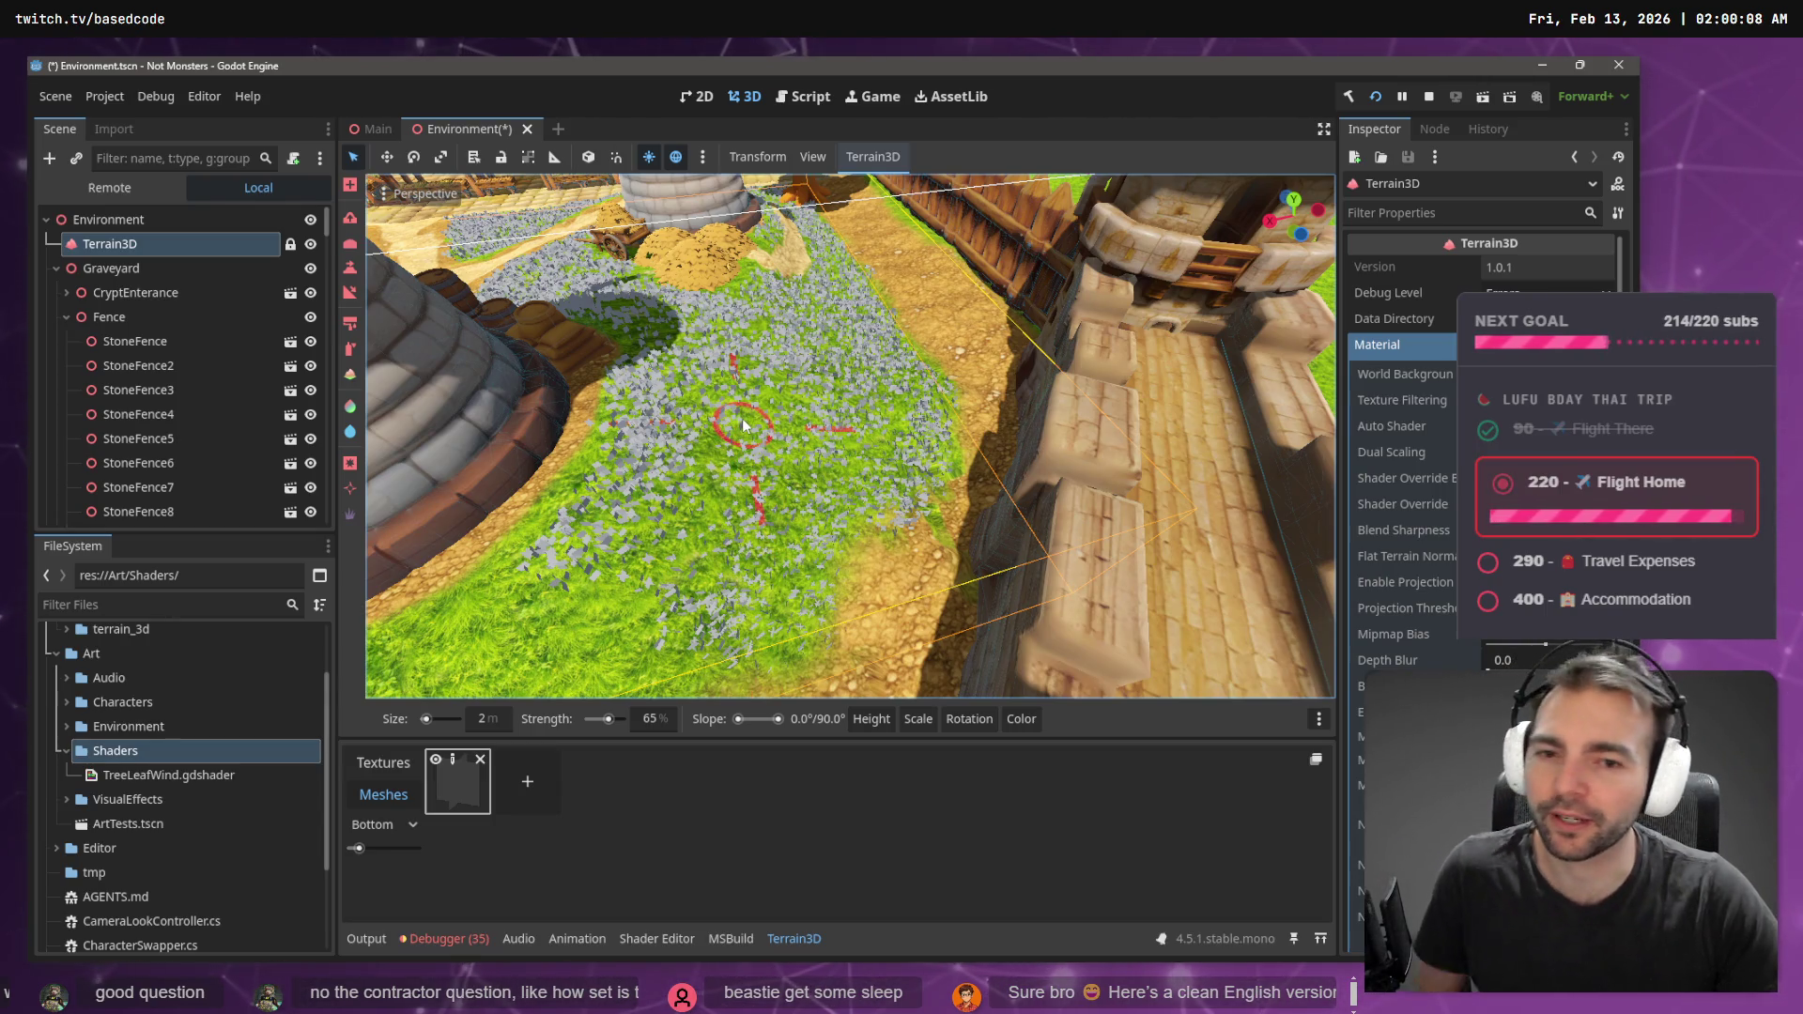
- Paint flower instances on the grass in front of the fenced crop plot
mouse_move(742, 419)
mouse_down()
mouse_move(734, 350)
mouse_move(721, 381)
mouse_up()
drag(768, 537, 729, 514)
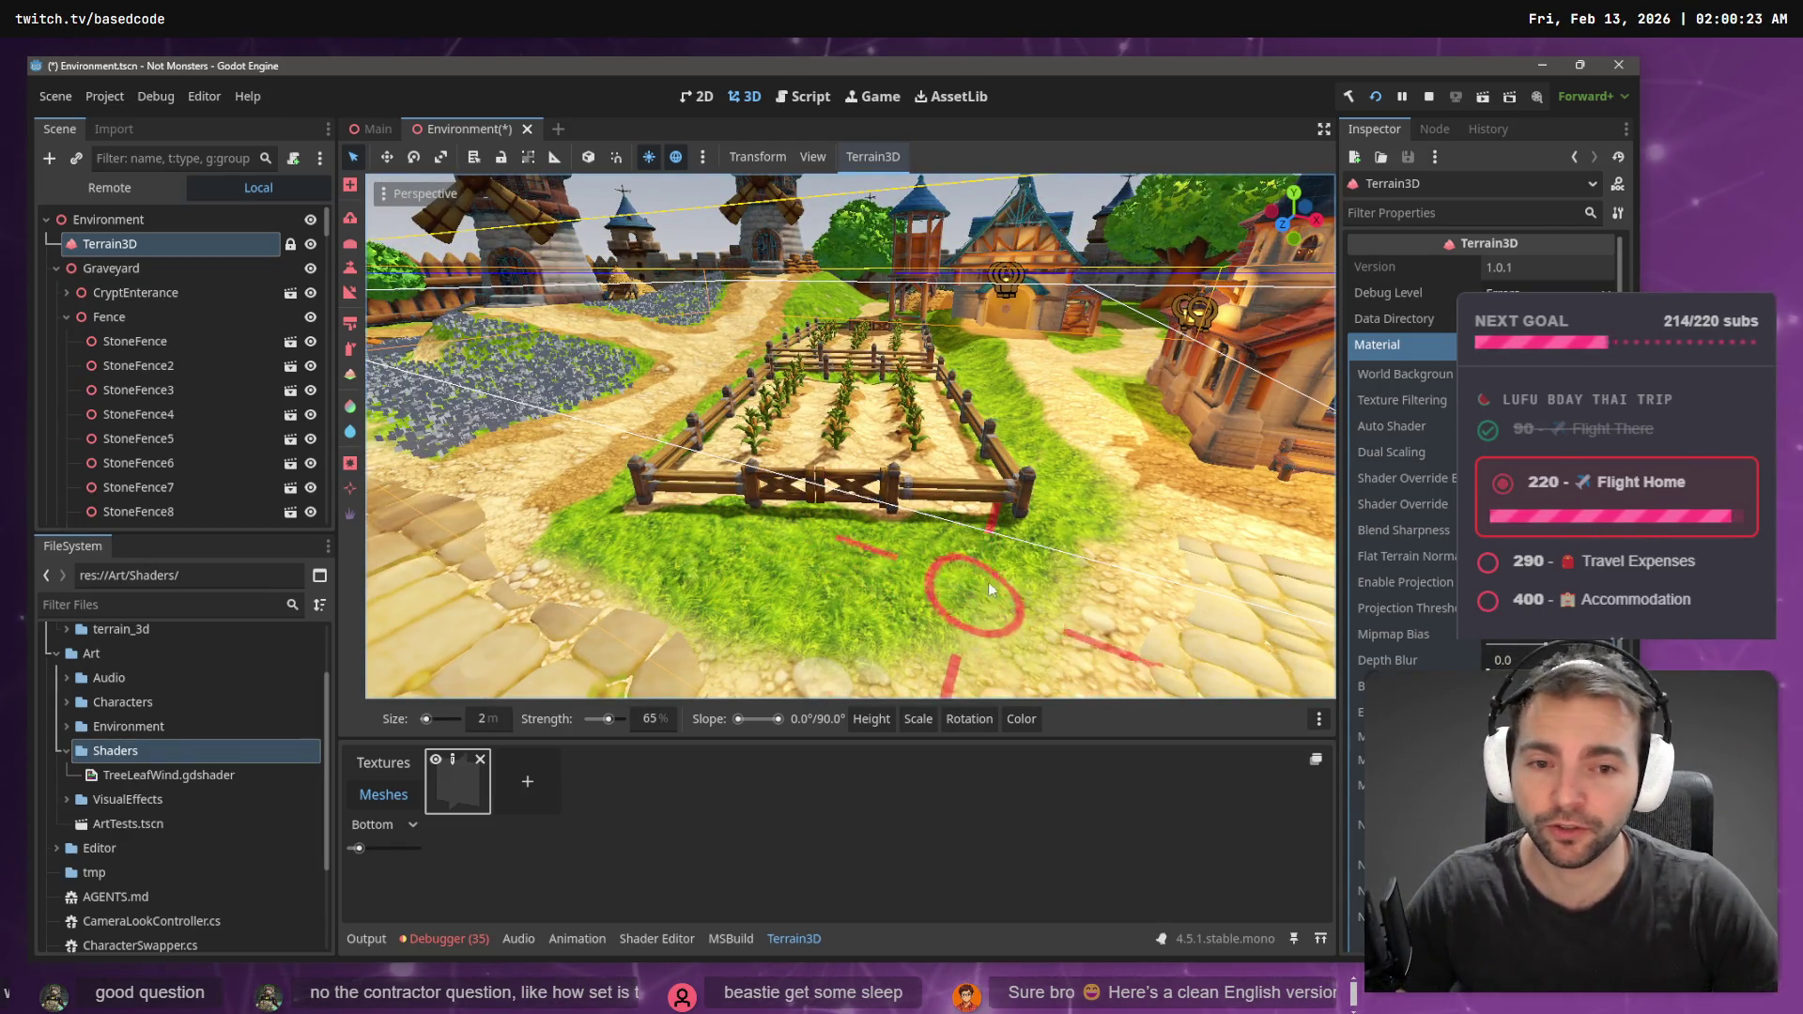
mouse_move(1017, 554)
mouse_down()
mouse_move(845, 609)
mouse_move(712, 583)
mouse_up()
- Extend the flower patch rightward and along the grass strip beside the fence
mouse_move(633, 540)
mouse_down()
mouse_move(977, 564)
mouse_move(790, 575)
mouse_up()
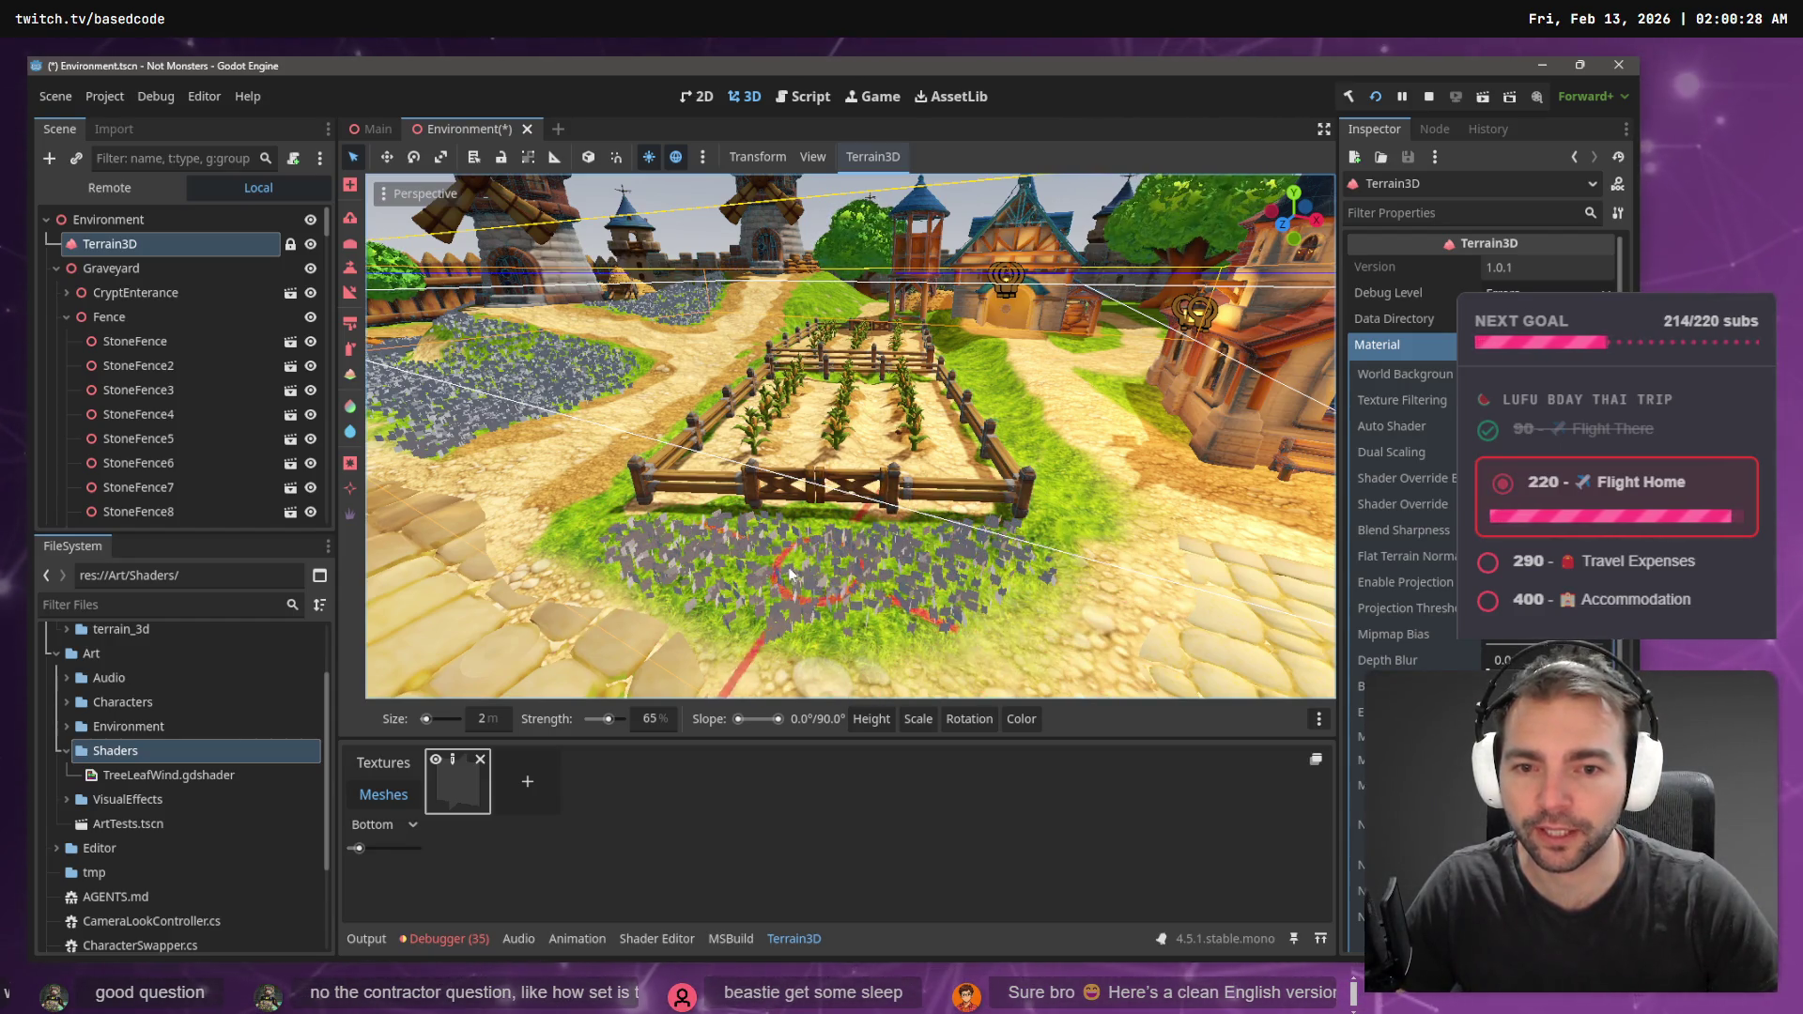
right_click(791, 575)
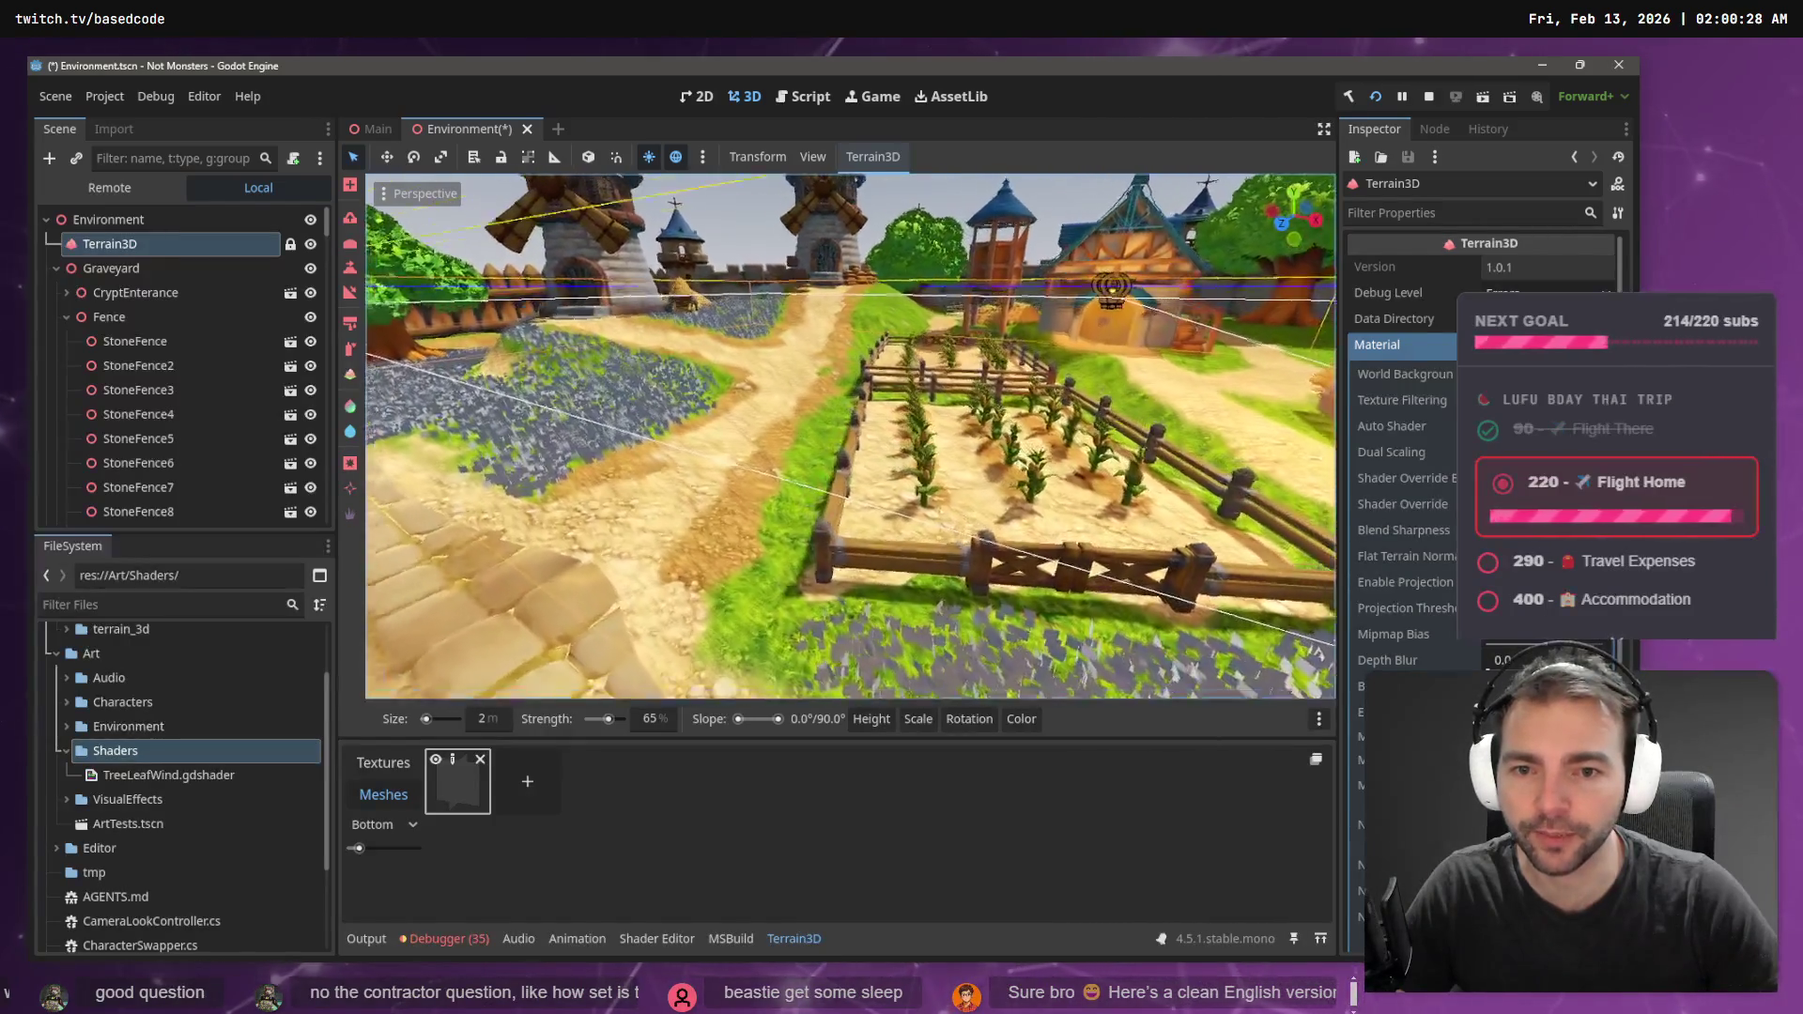
key(s)
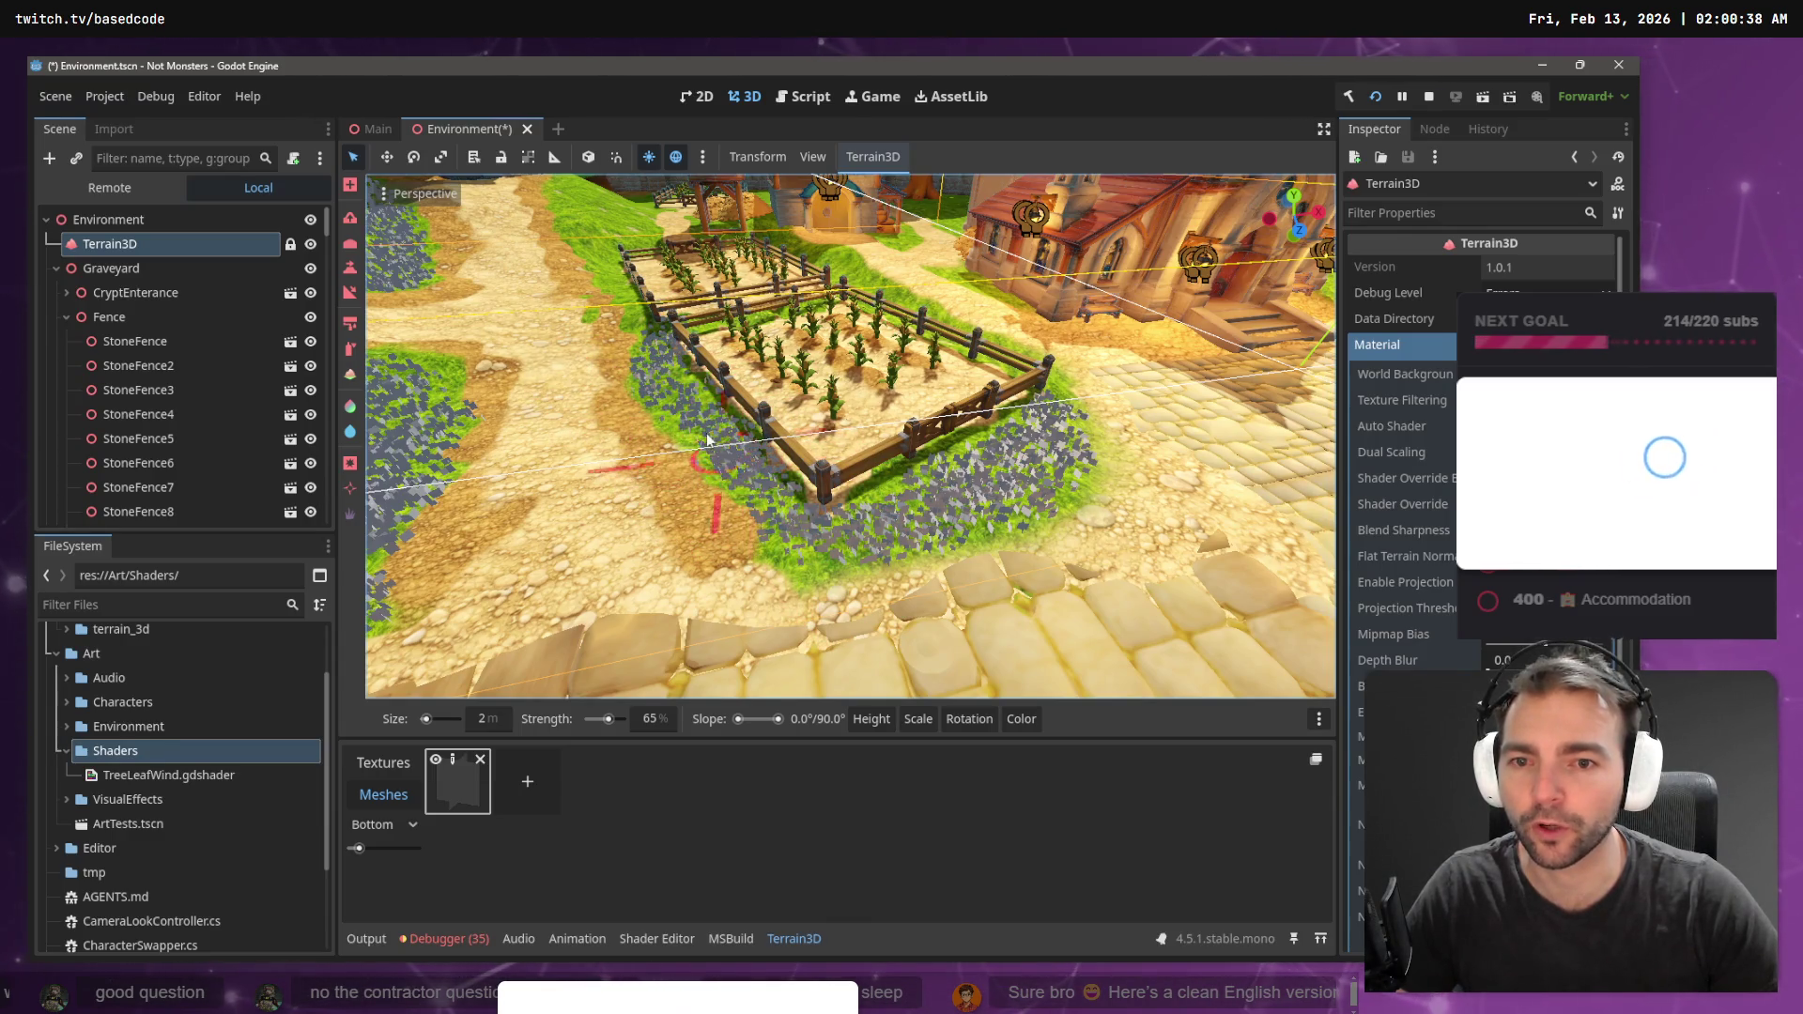
right_click(629, 477)
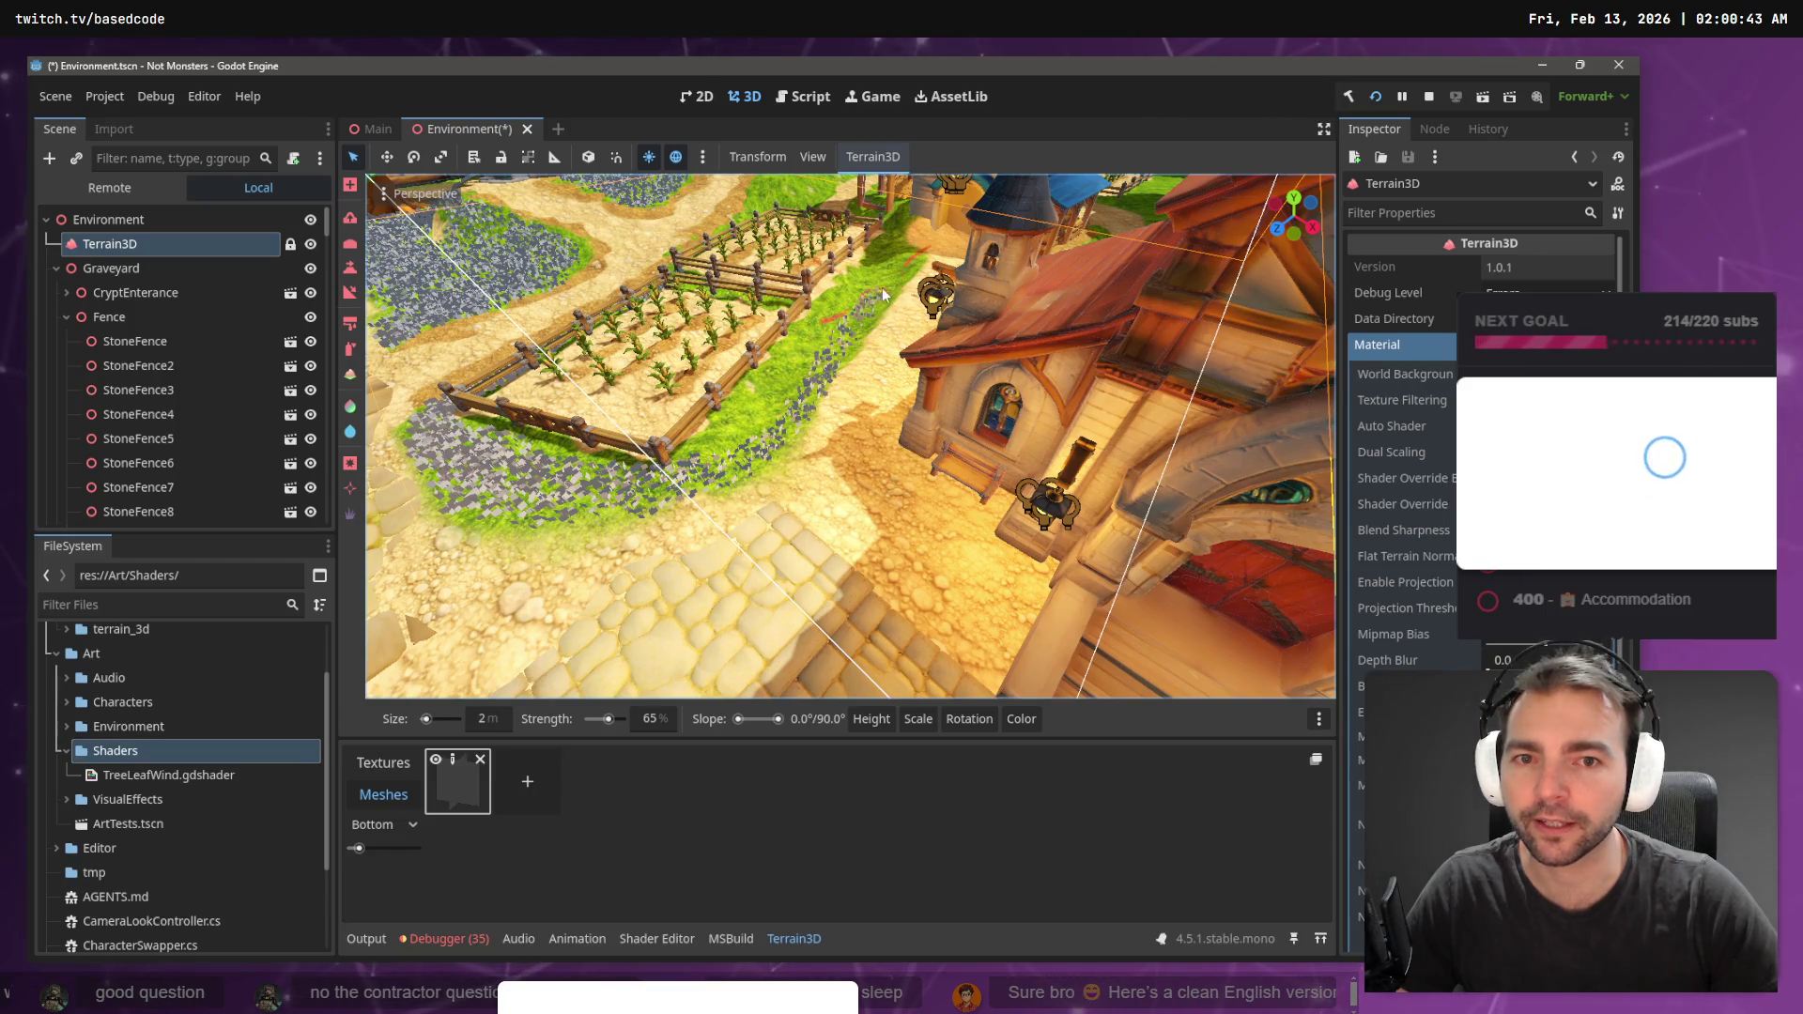
drag(850, 294, 717, 458)
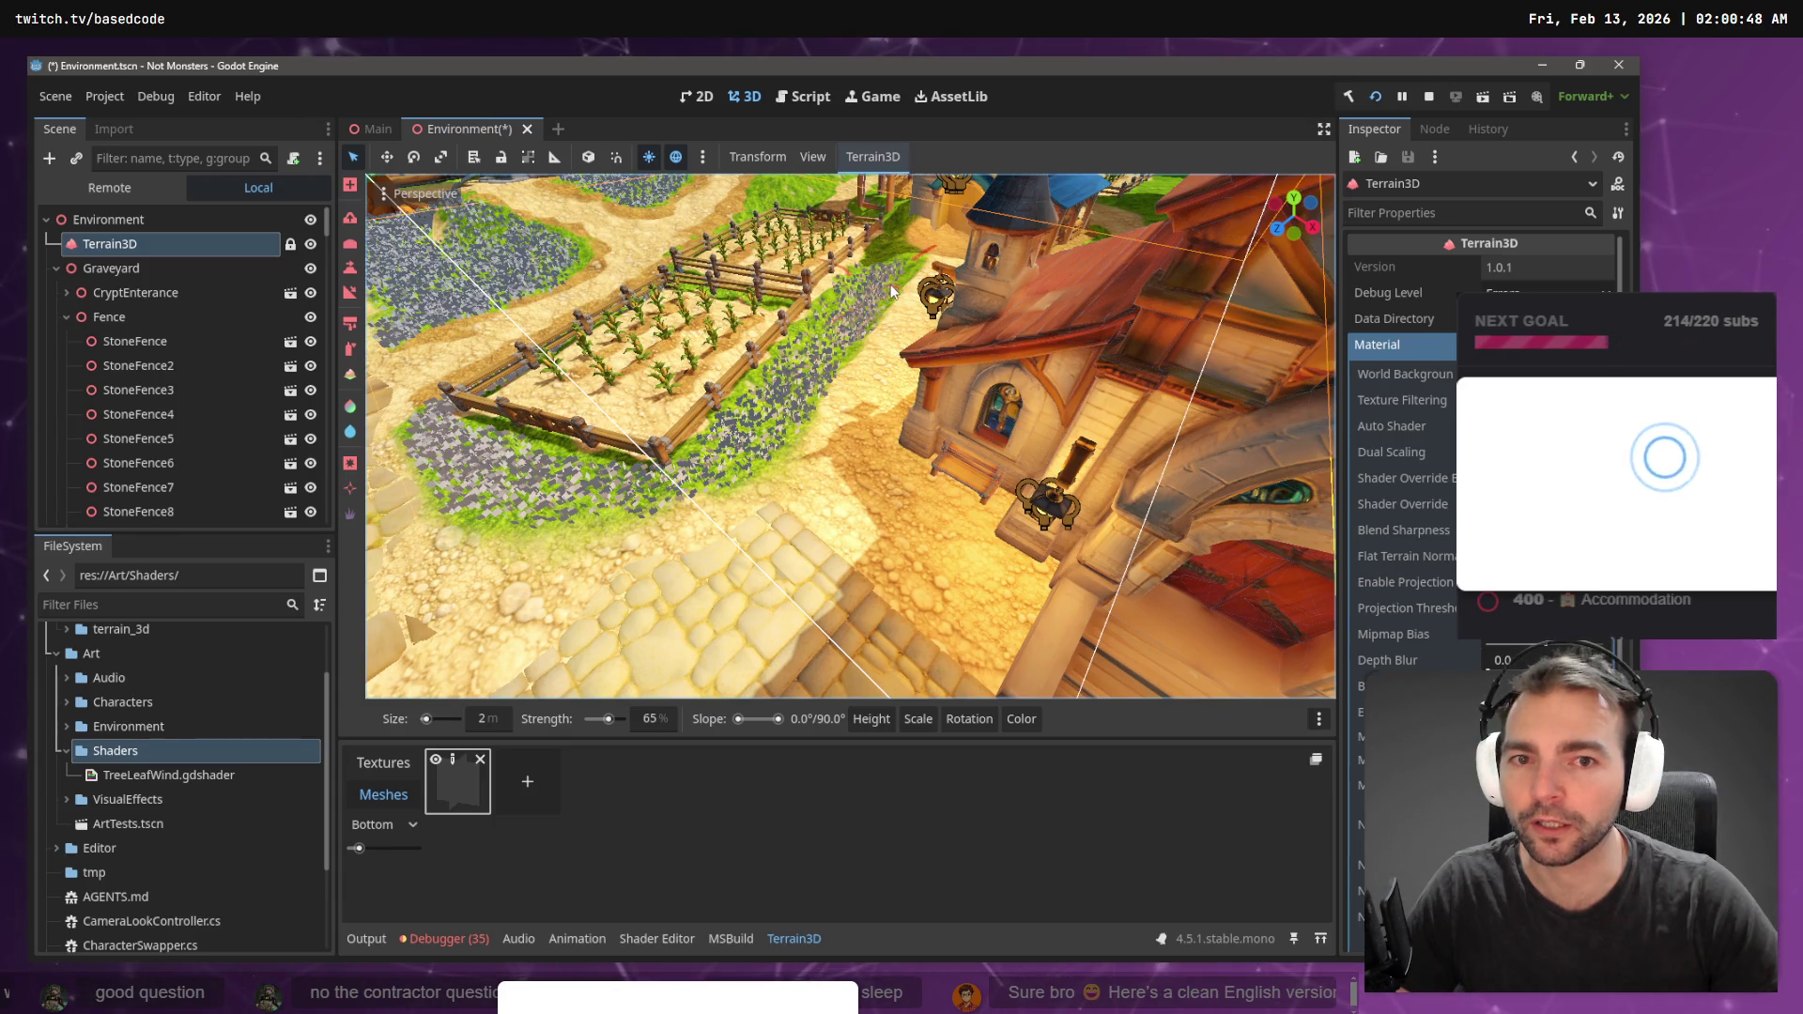
- Return to mesh instancing and paint flowers along the path by the house
key(b)
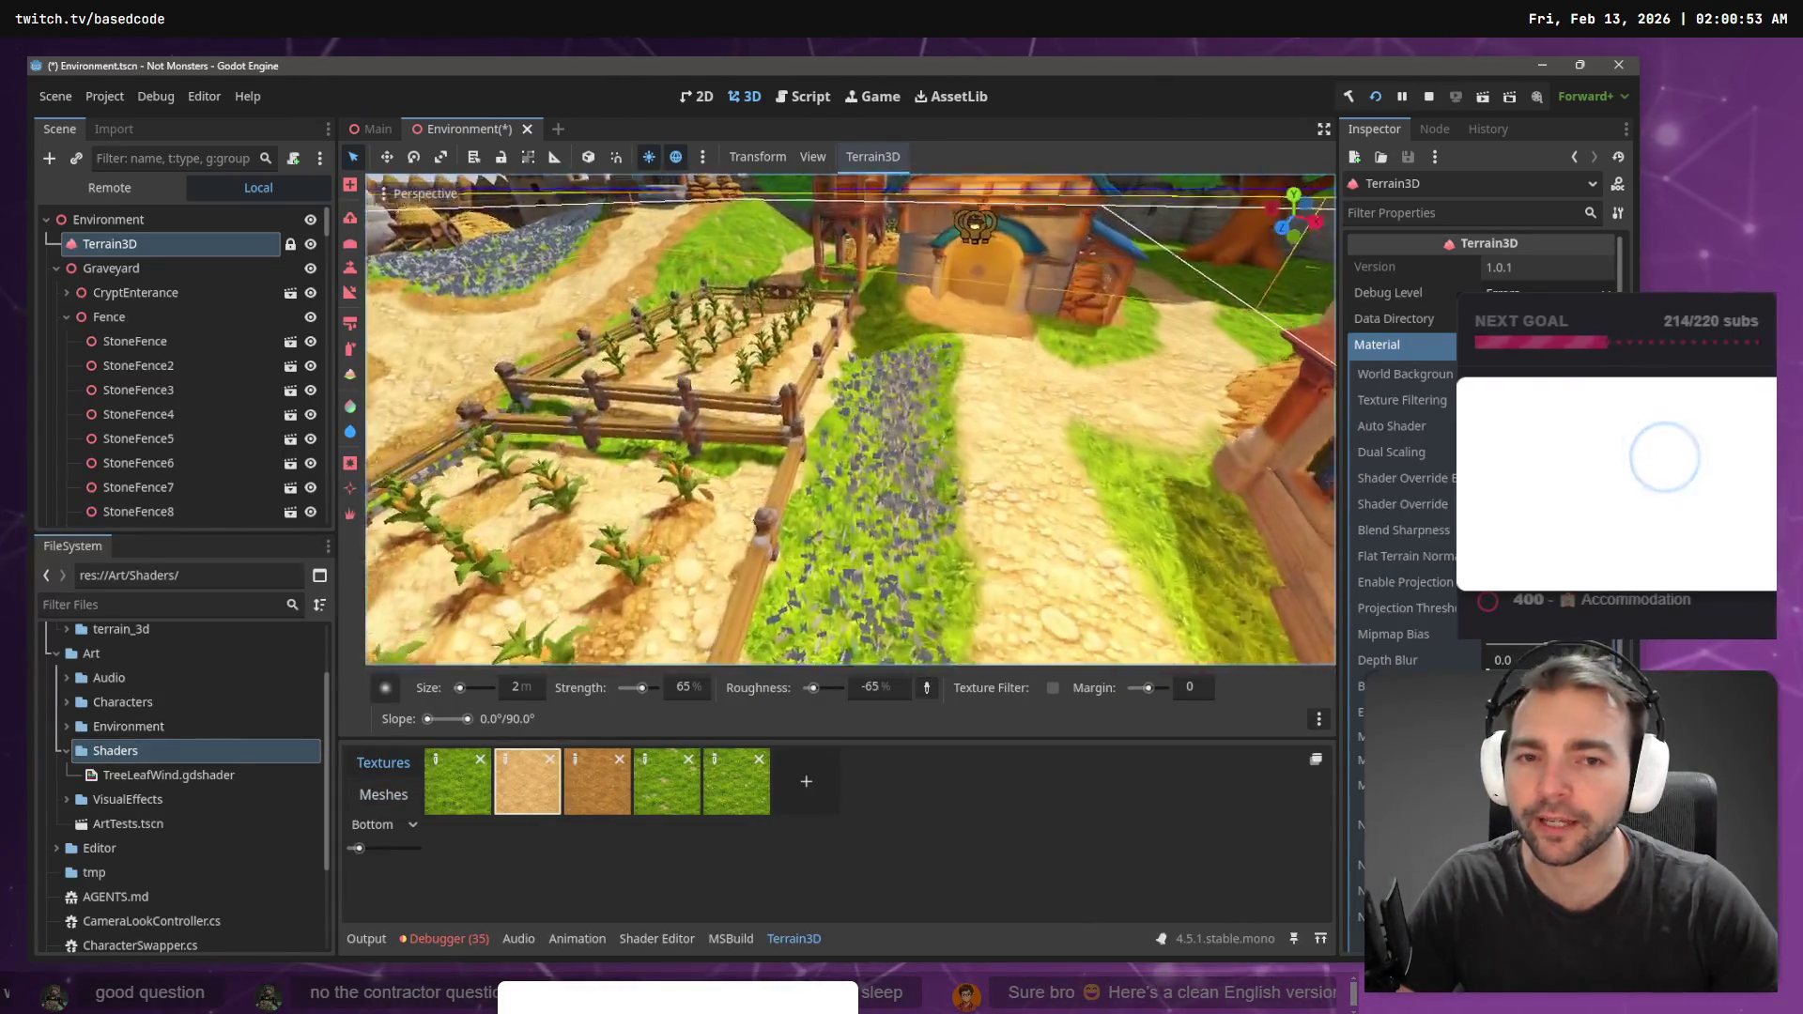
mouse_move(885, 340)
mouse_down()
mouse_move(900, 273)
mouse_move(885, 340)
mouse_up()
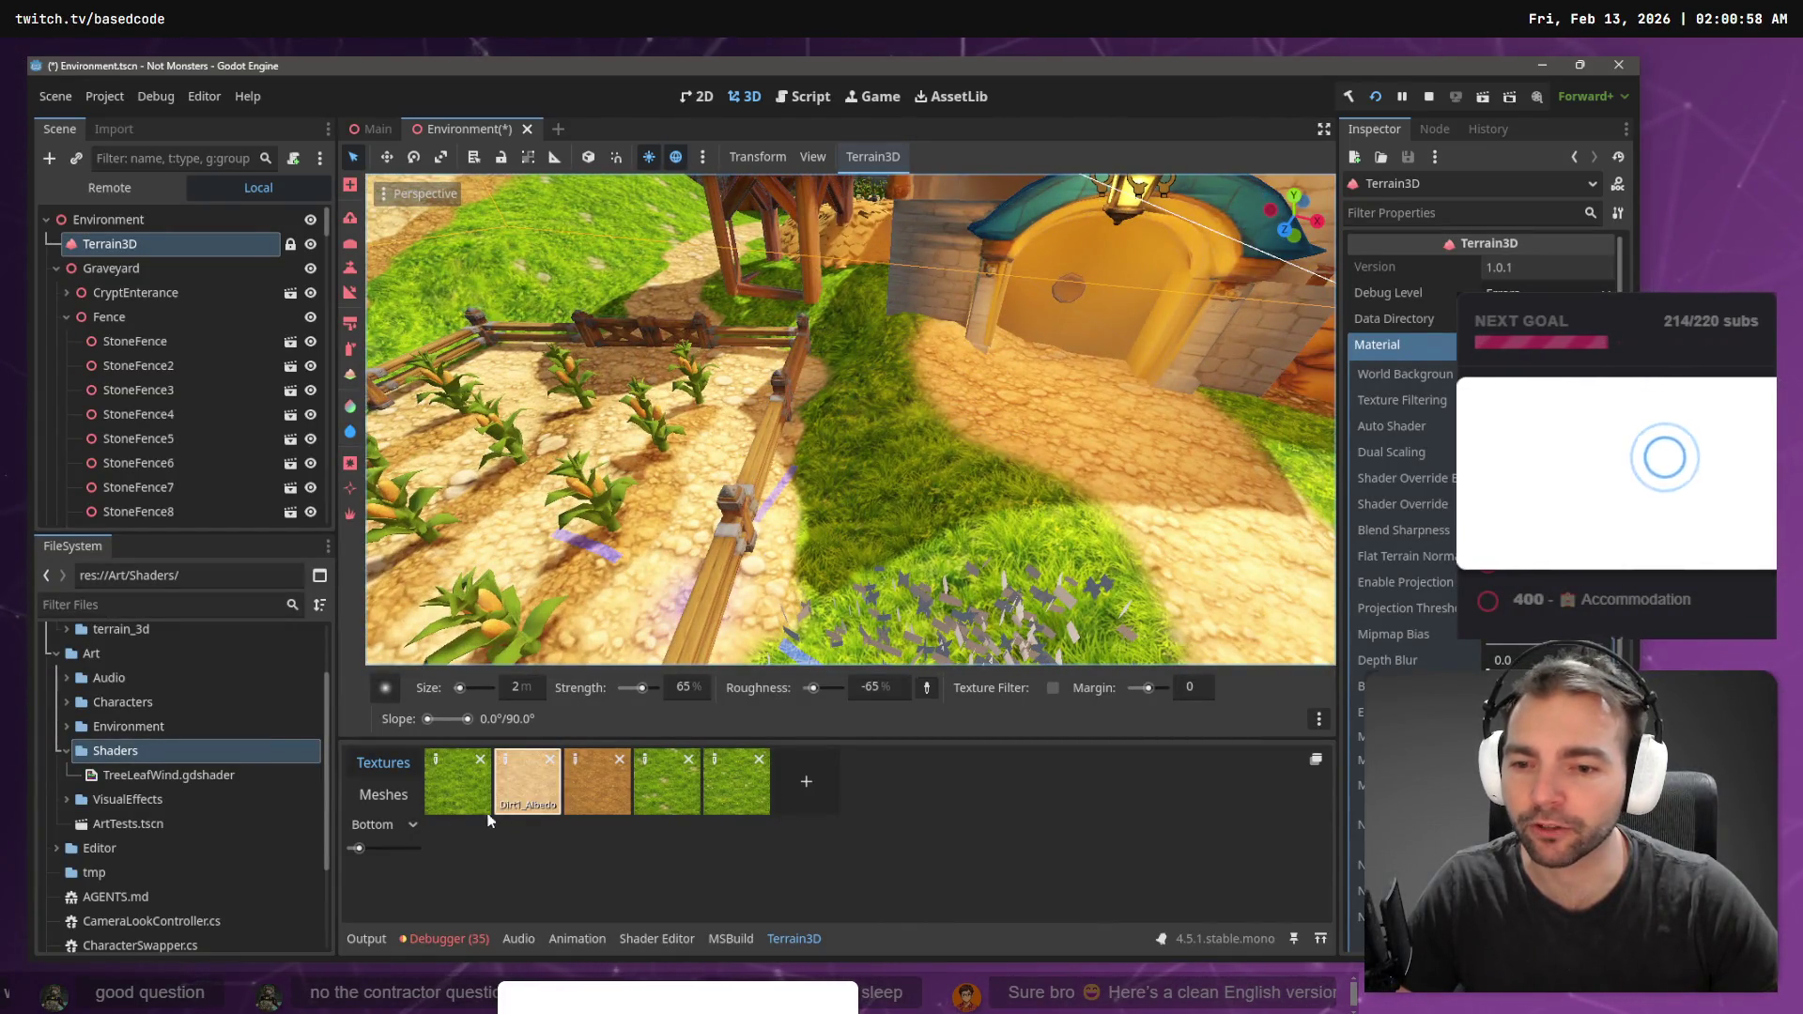
click(383, 795)
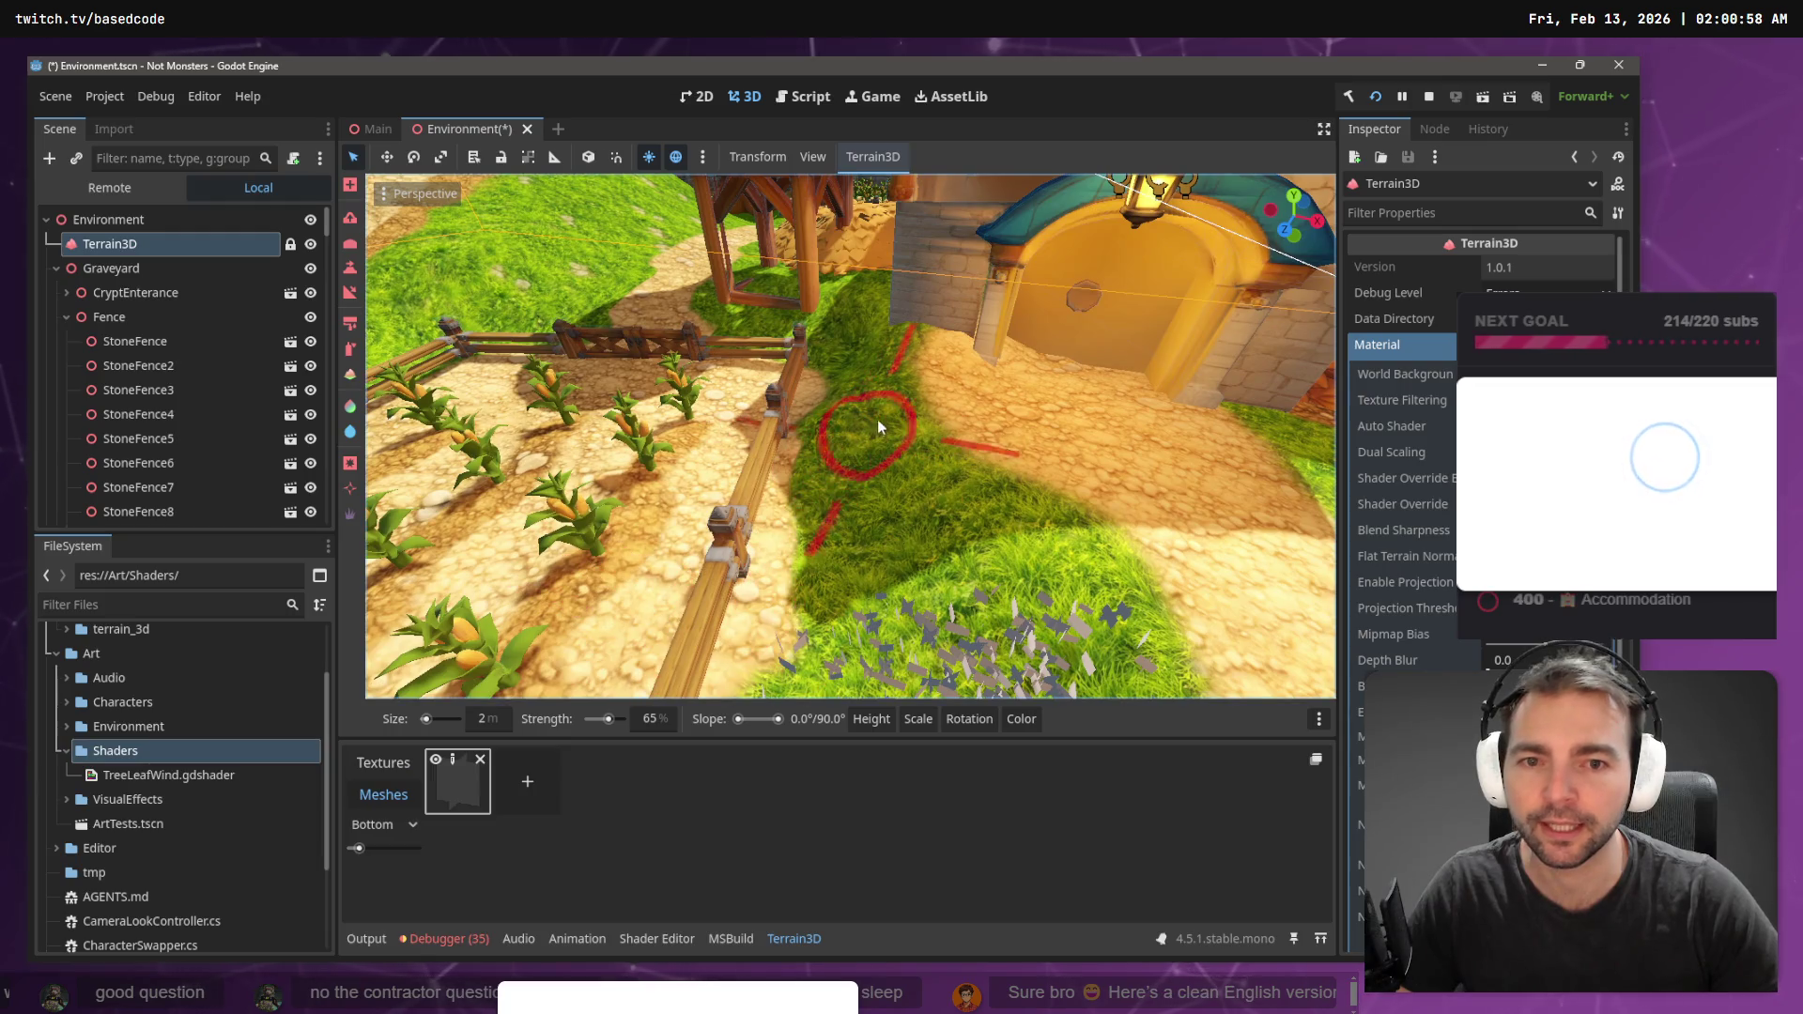
mouse_move(898, 447)
mouse_down()
mouse_move(1019, 526)
mouse_move(909, 492)
mouse_up()
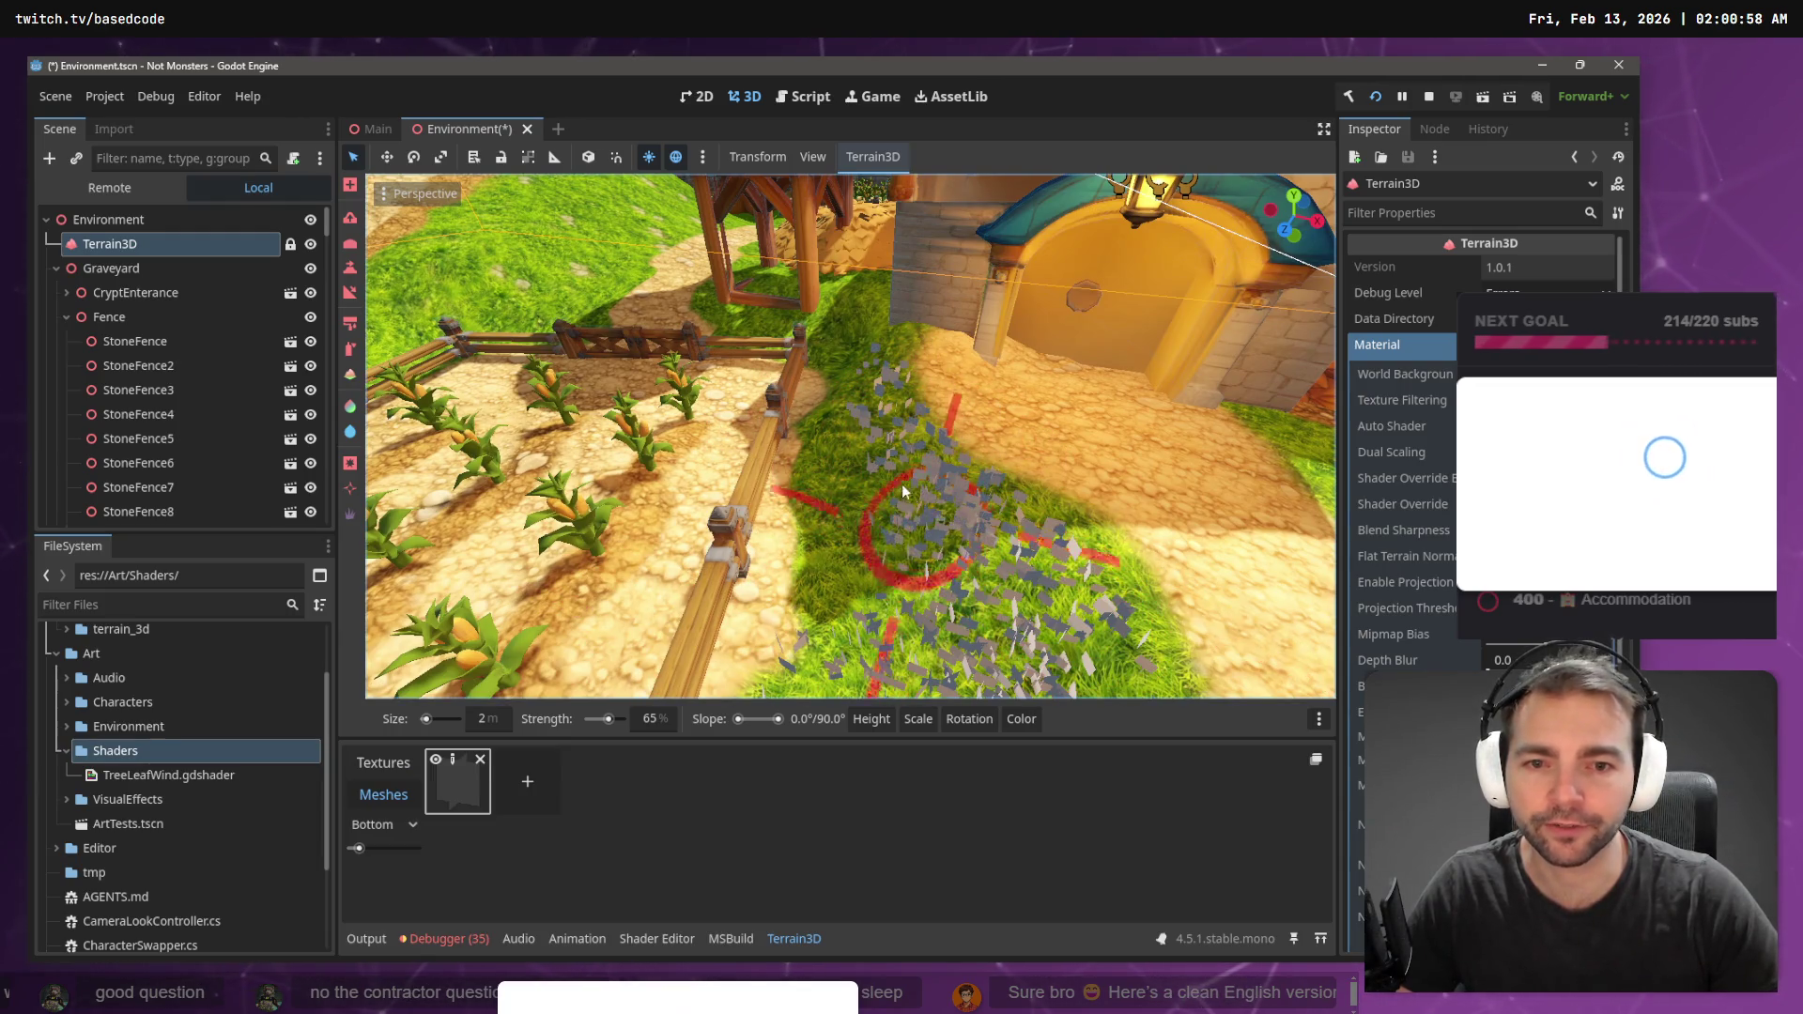
mouse_move(848, 430)
mouse_down()
mouse_move(826, 601)
mouse_move(751, 620)
mouse_up()
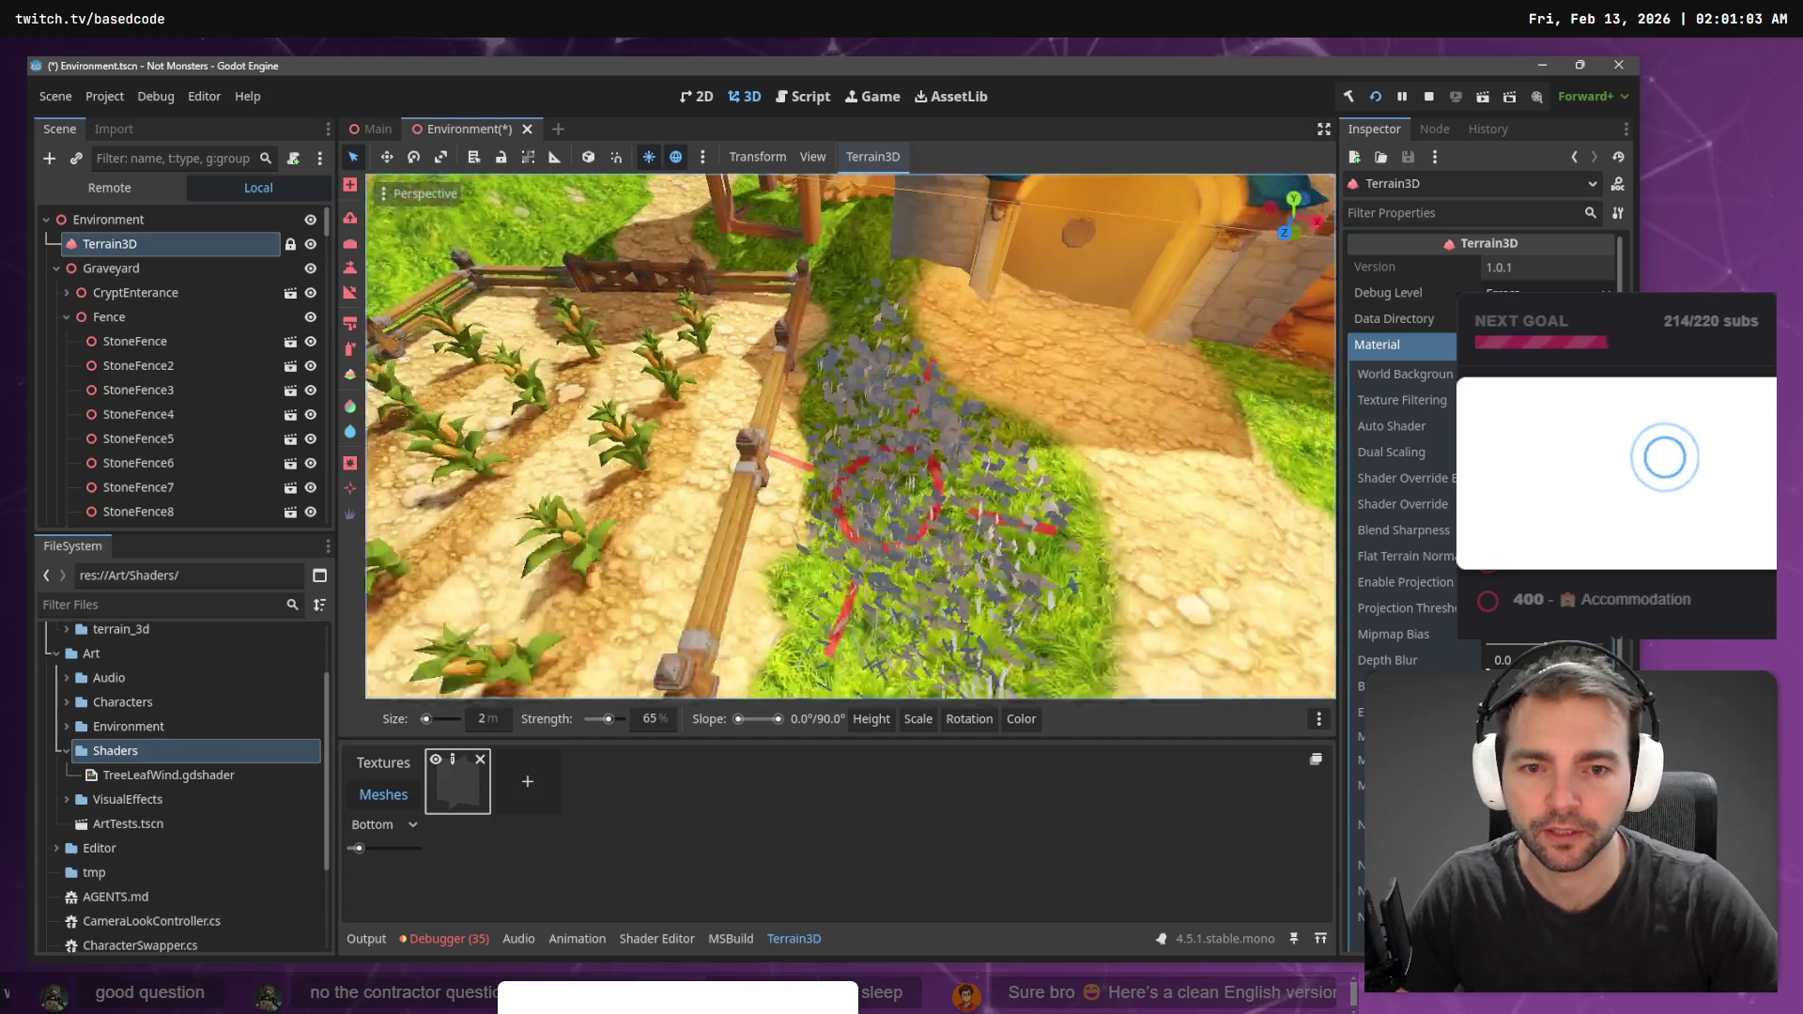
- Paint and thicken flowers on the grass strip beside the crop plot fence
mouse_move(845, 432)
mouse_down()
mouse_move(836, 598)
mouse_move(799, 563)
mouse_move(846, 545)
mouse_move(855, 458)
mouse_up()
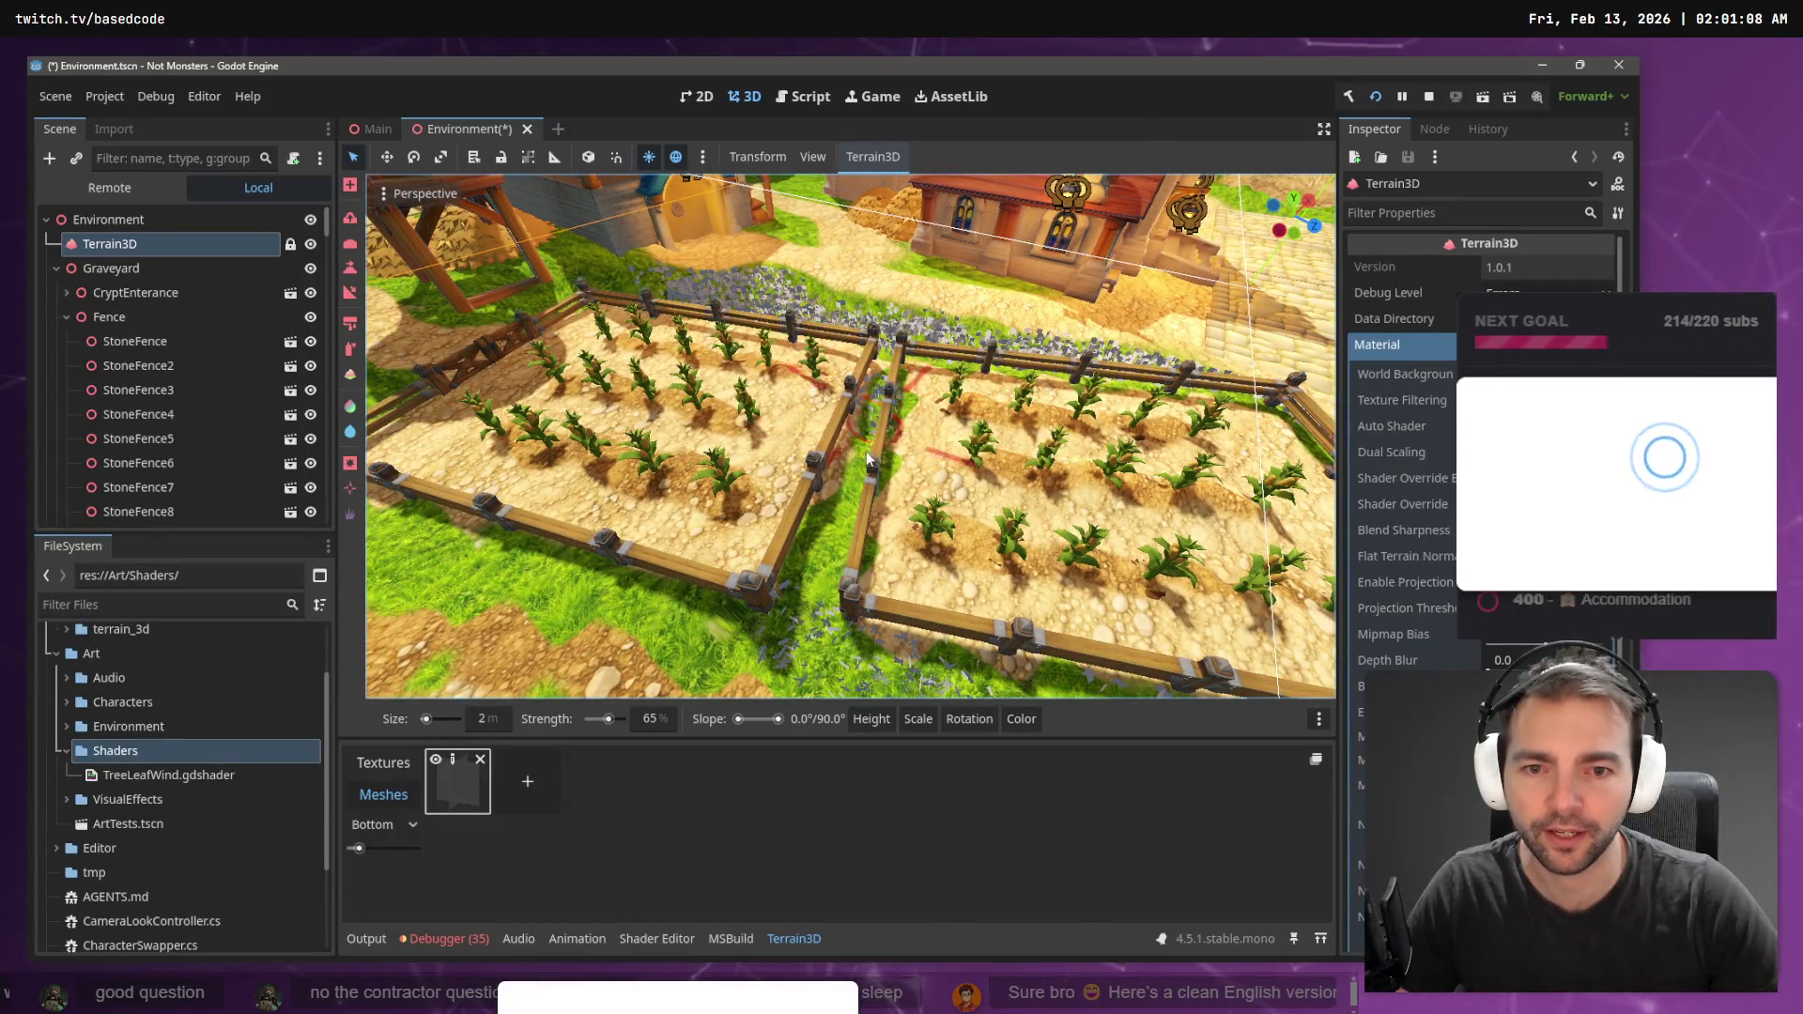
drag(817, 677, 869, 676)
drag(905, 611, 810, 640)
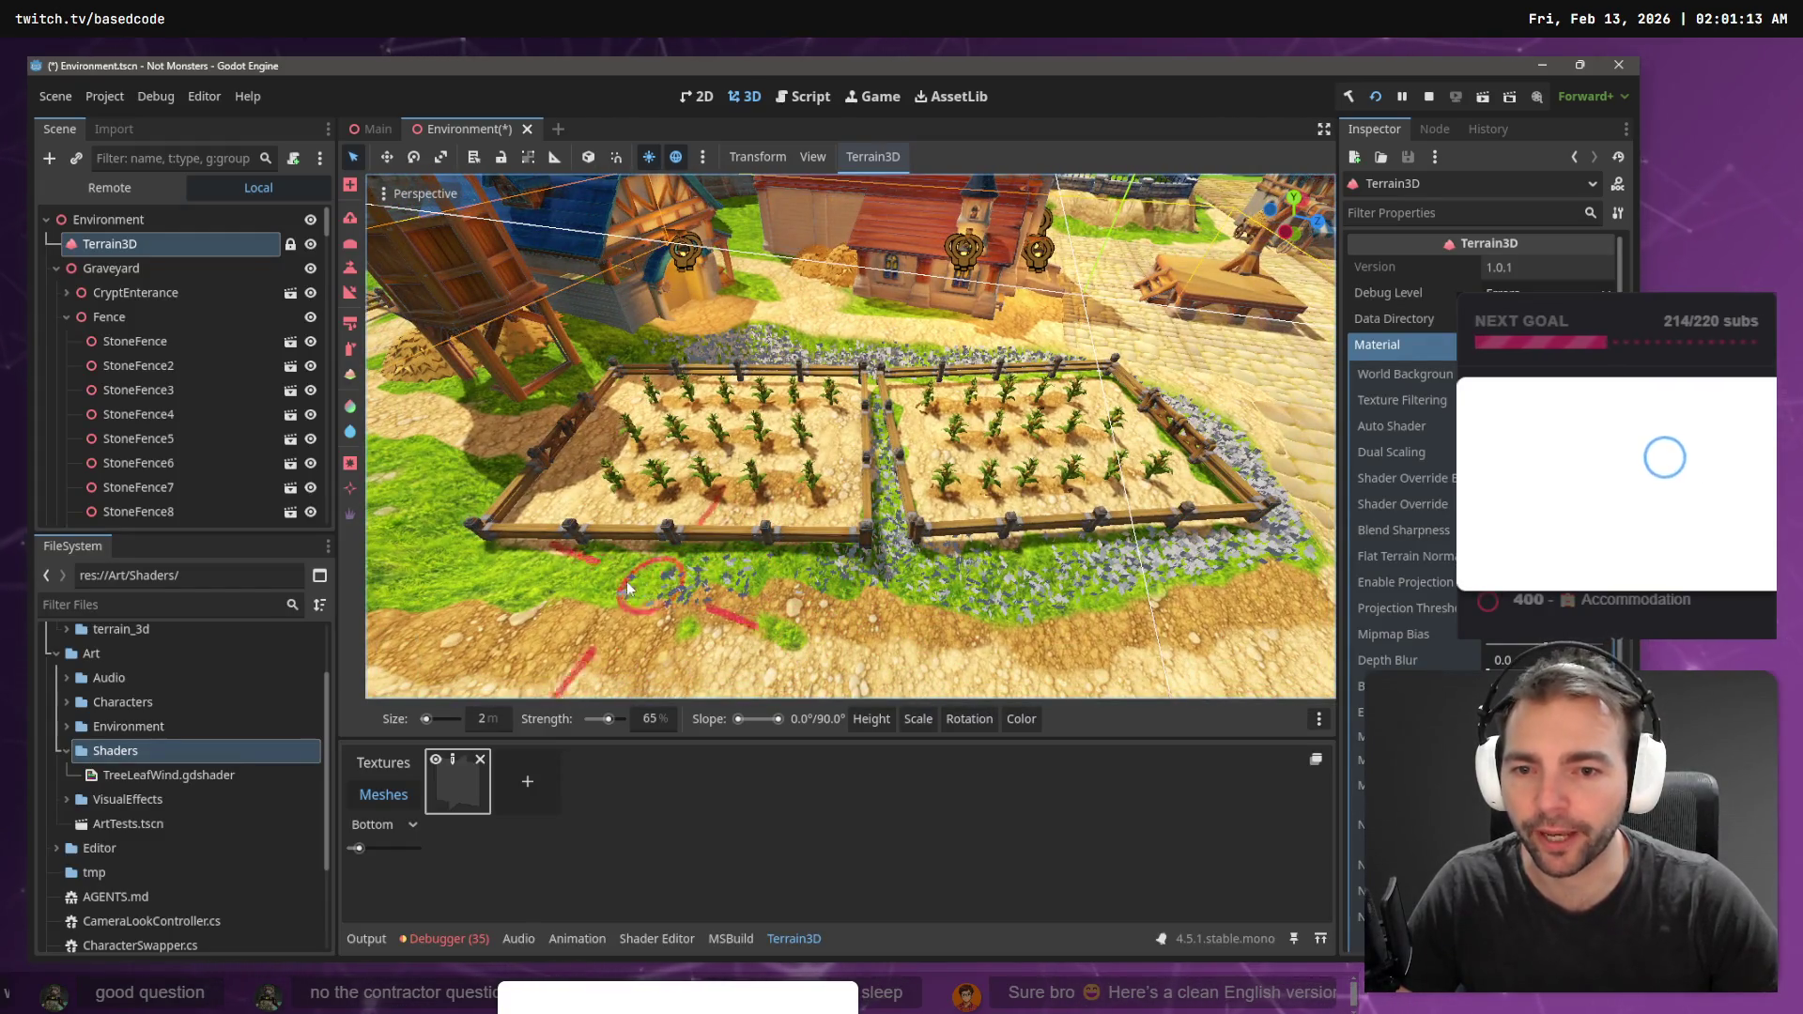
drag(483, 566, 498, 574)
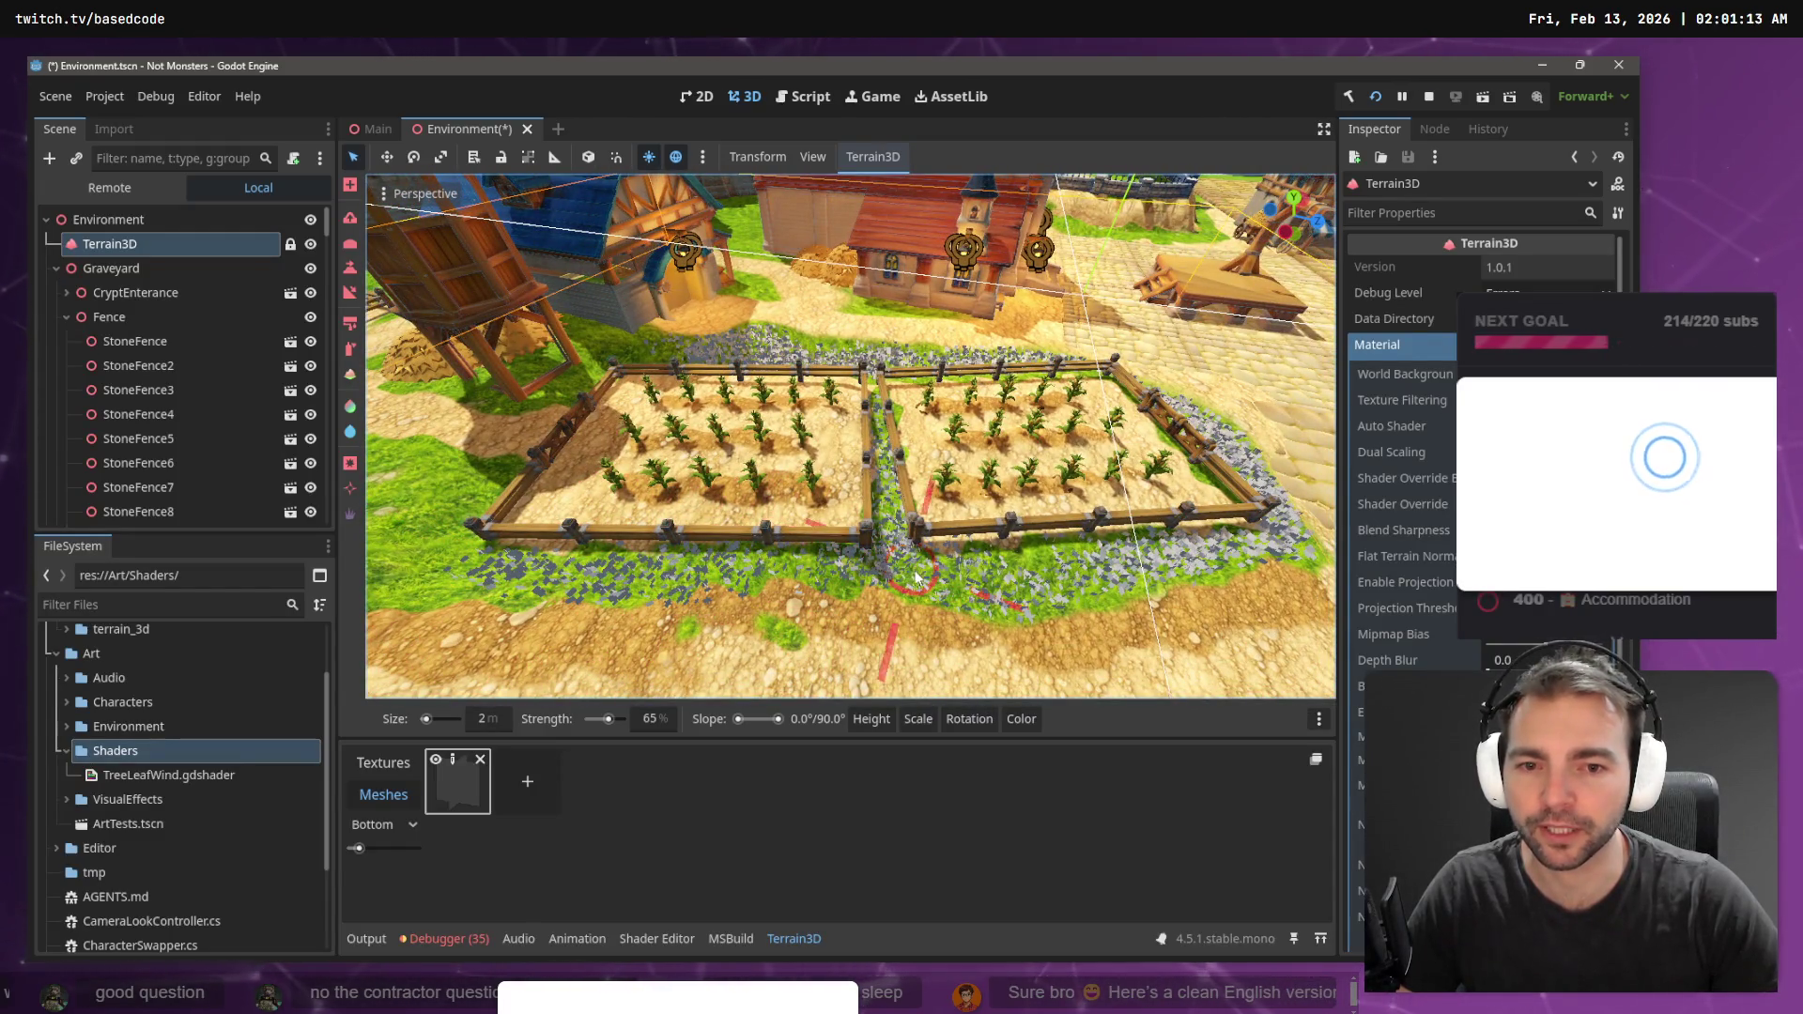
drag(658, 594, 574, 589)
- Paint a flower trail across the grass near the fenced crop field
key(w)
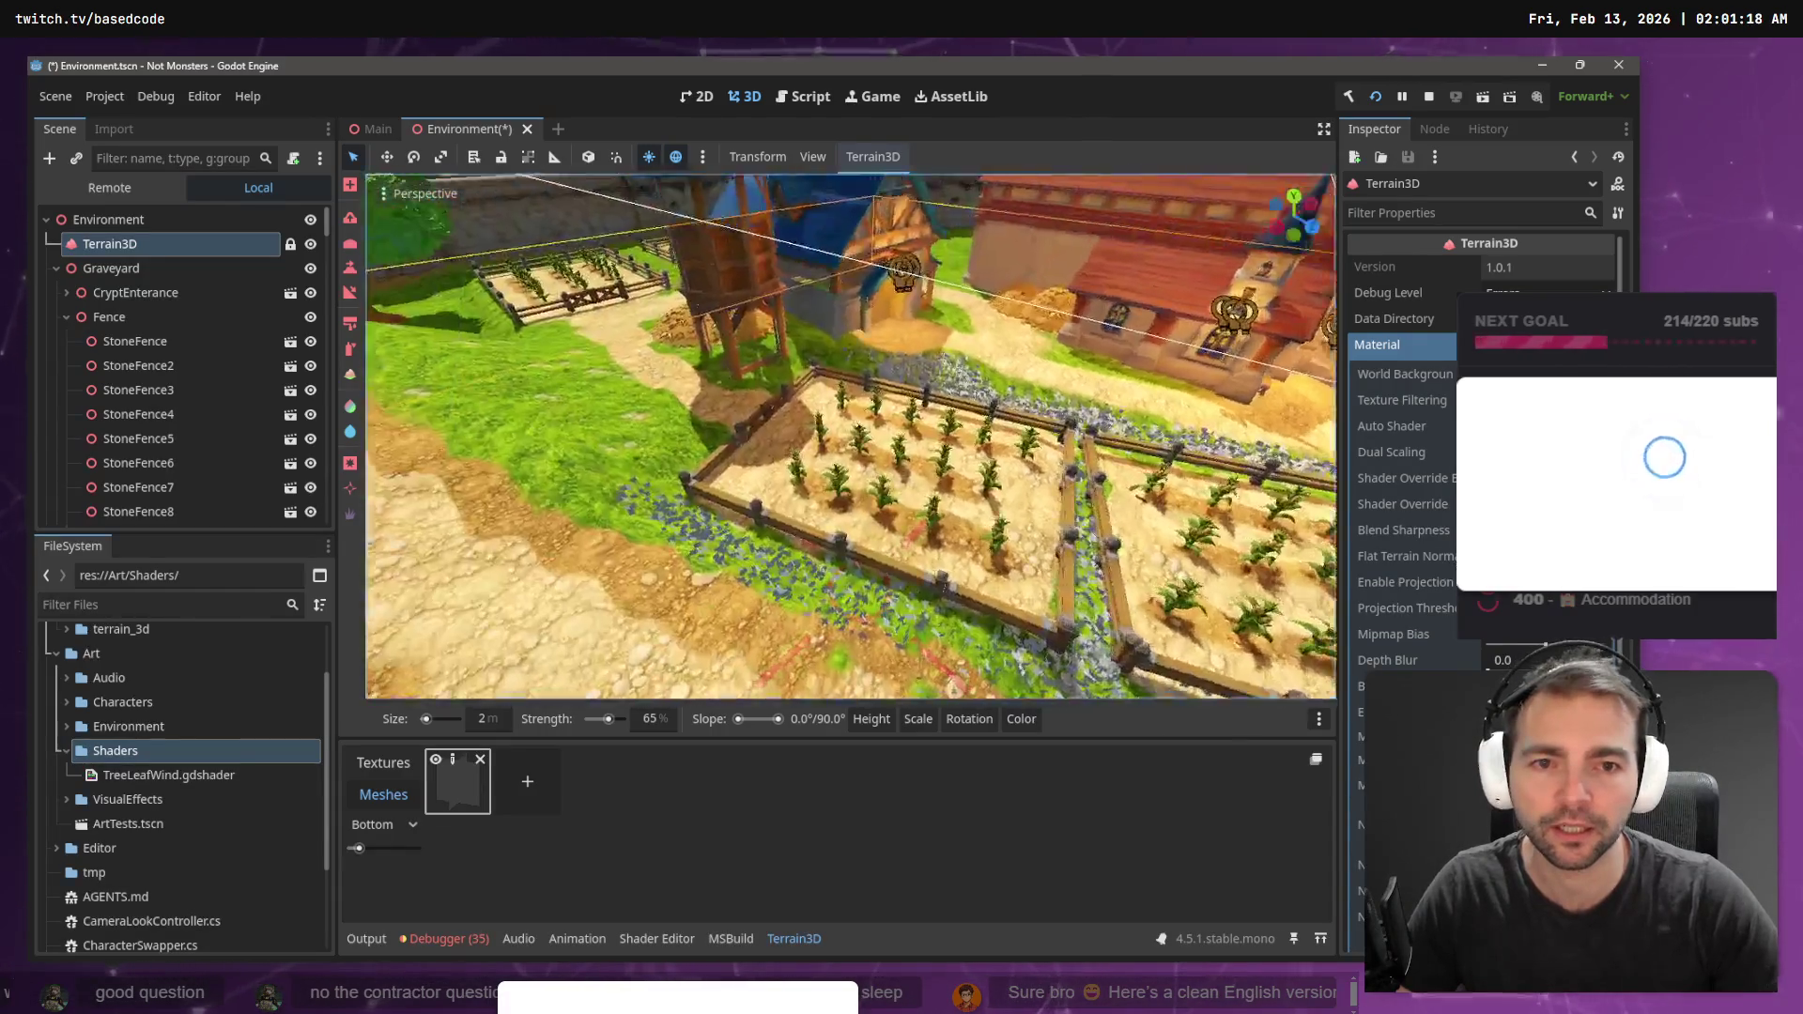
key(s)
mouse_move(845, 580)
mouse_down()
mouse_move(783, 510)
mouse_move(663, 518)
mouse_up()
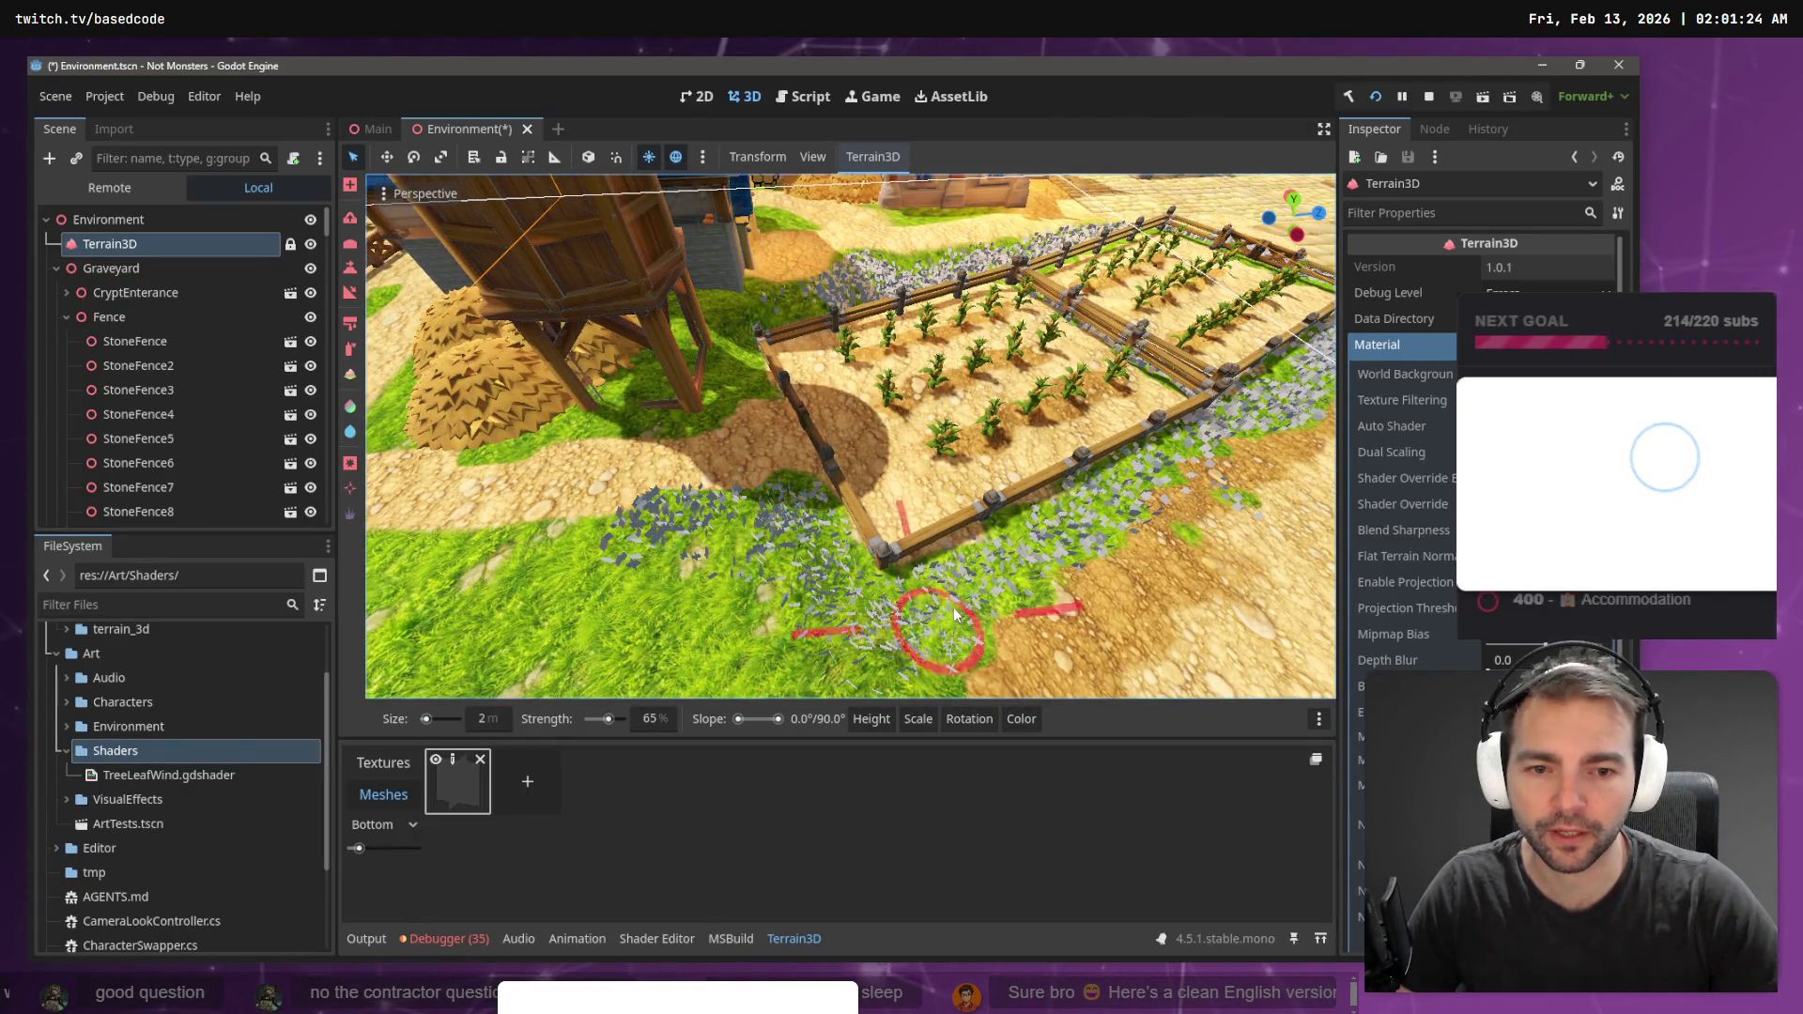
mouse_move(708, 541)
mouse_down()
mouse_move(658, 508)
mouse_move(730, 558)
mouse_up()
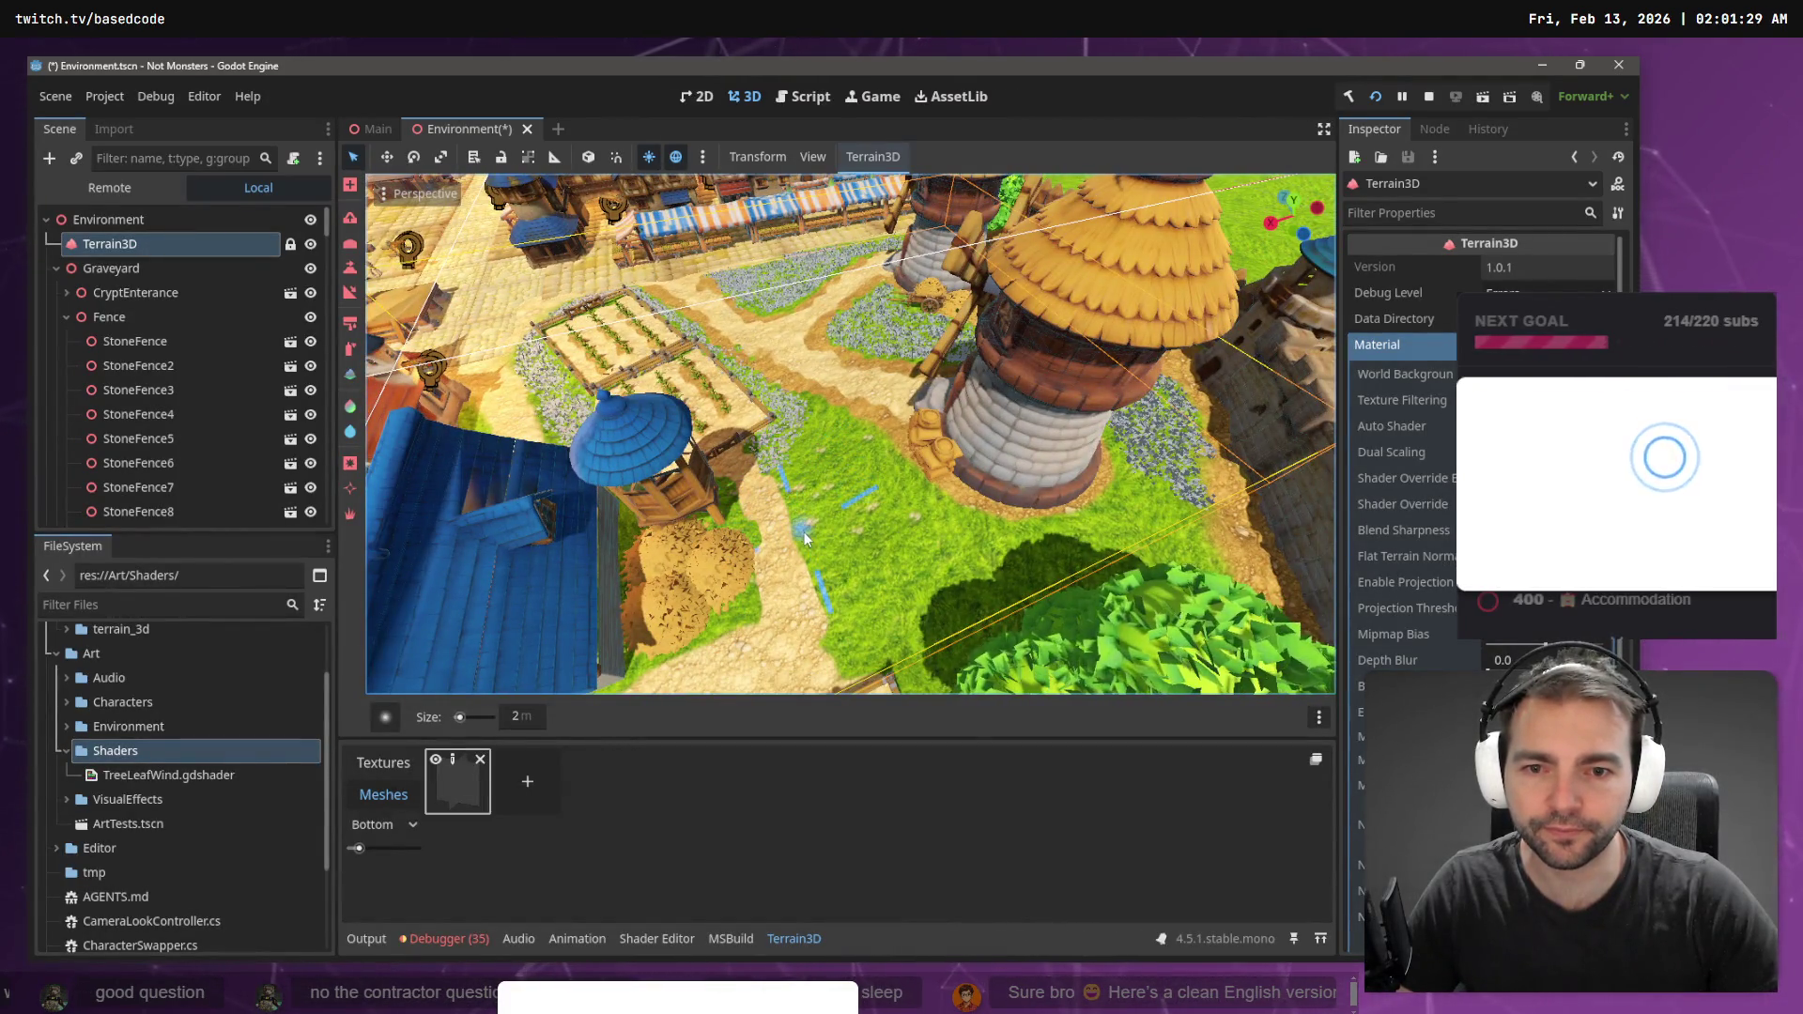
- Check the brush shape choices, then reselect New Mesh for instance painting
click(385, 717)
click(451, 787)
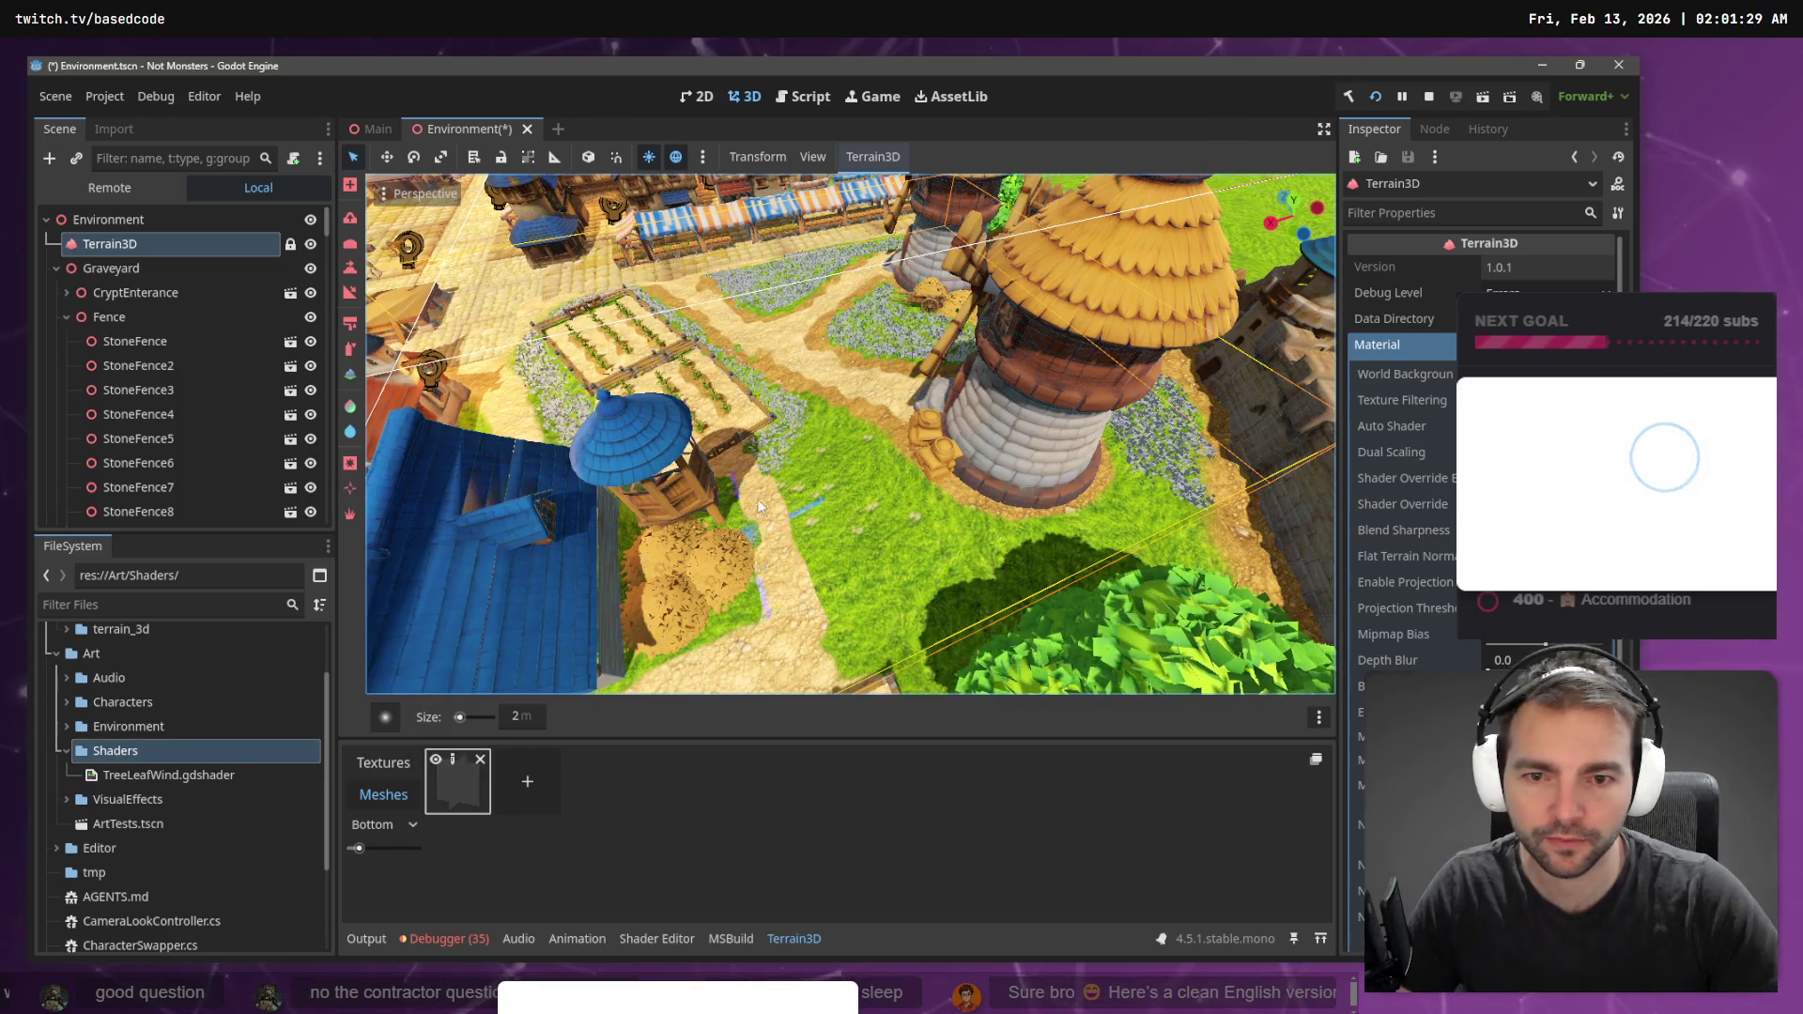
click(476, 785)
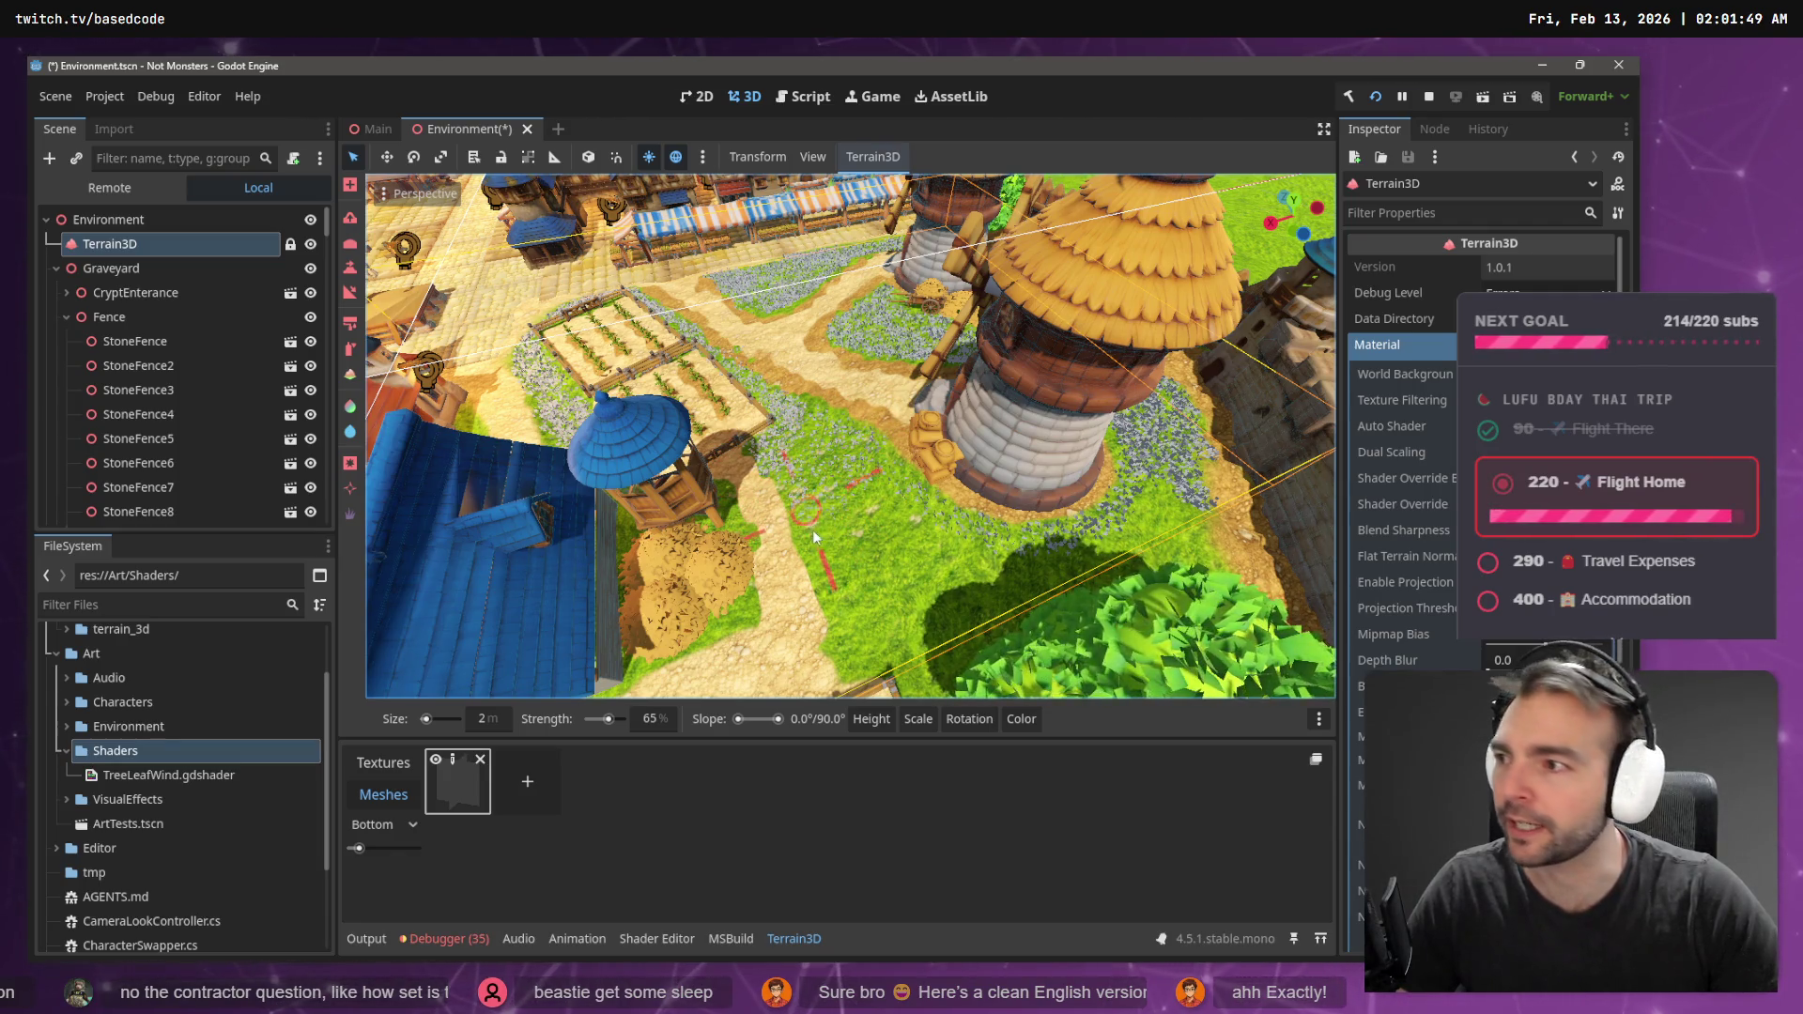
right_click(759, 551)
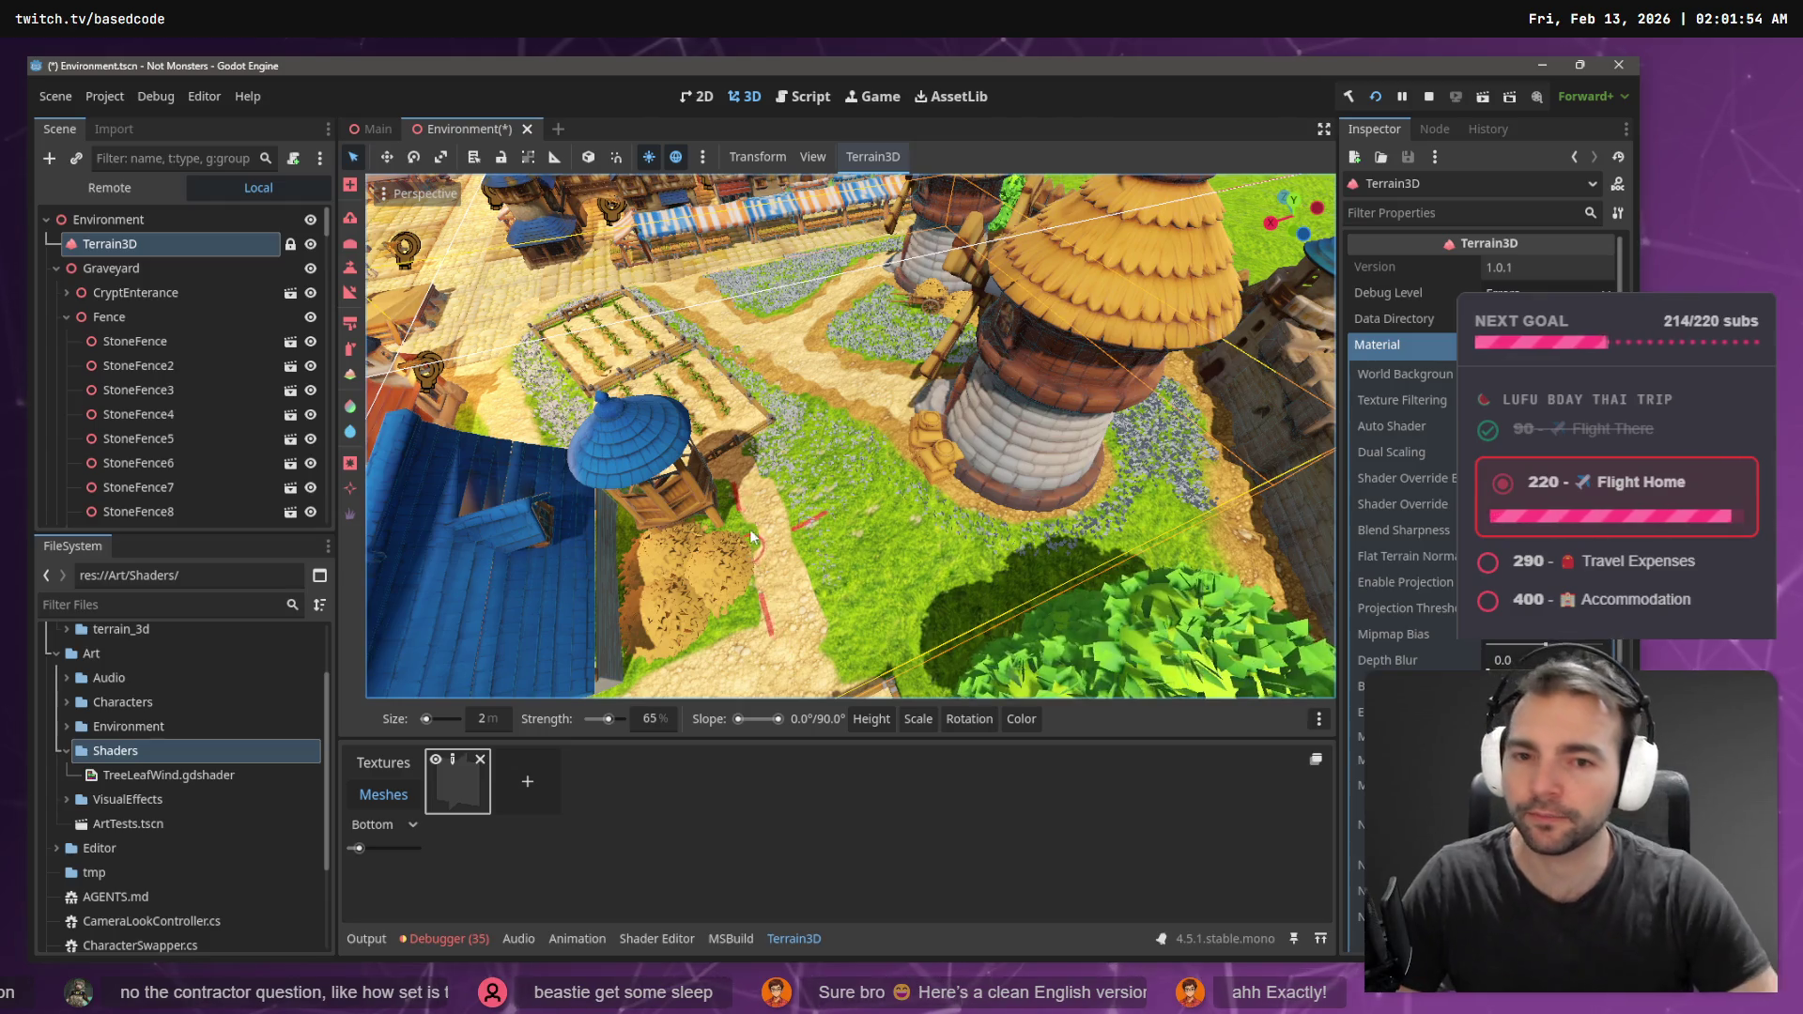
- Fly over to the stone tower and paint flower patches on the grass near it
key(w)
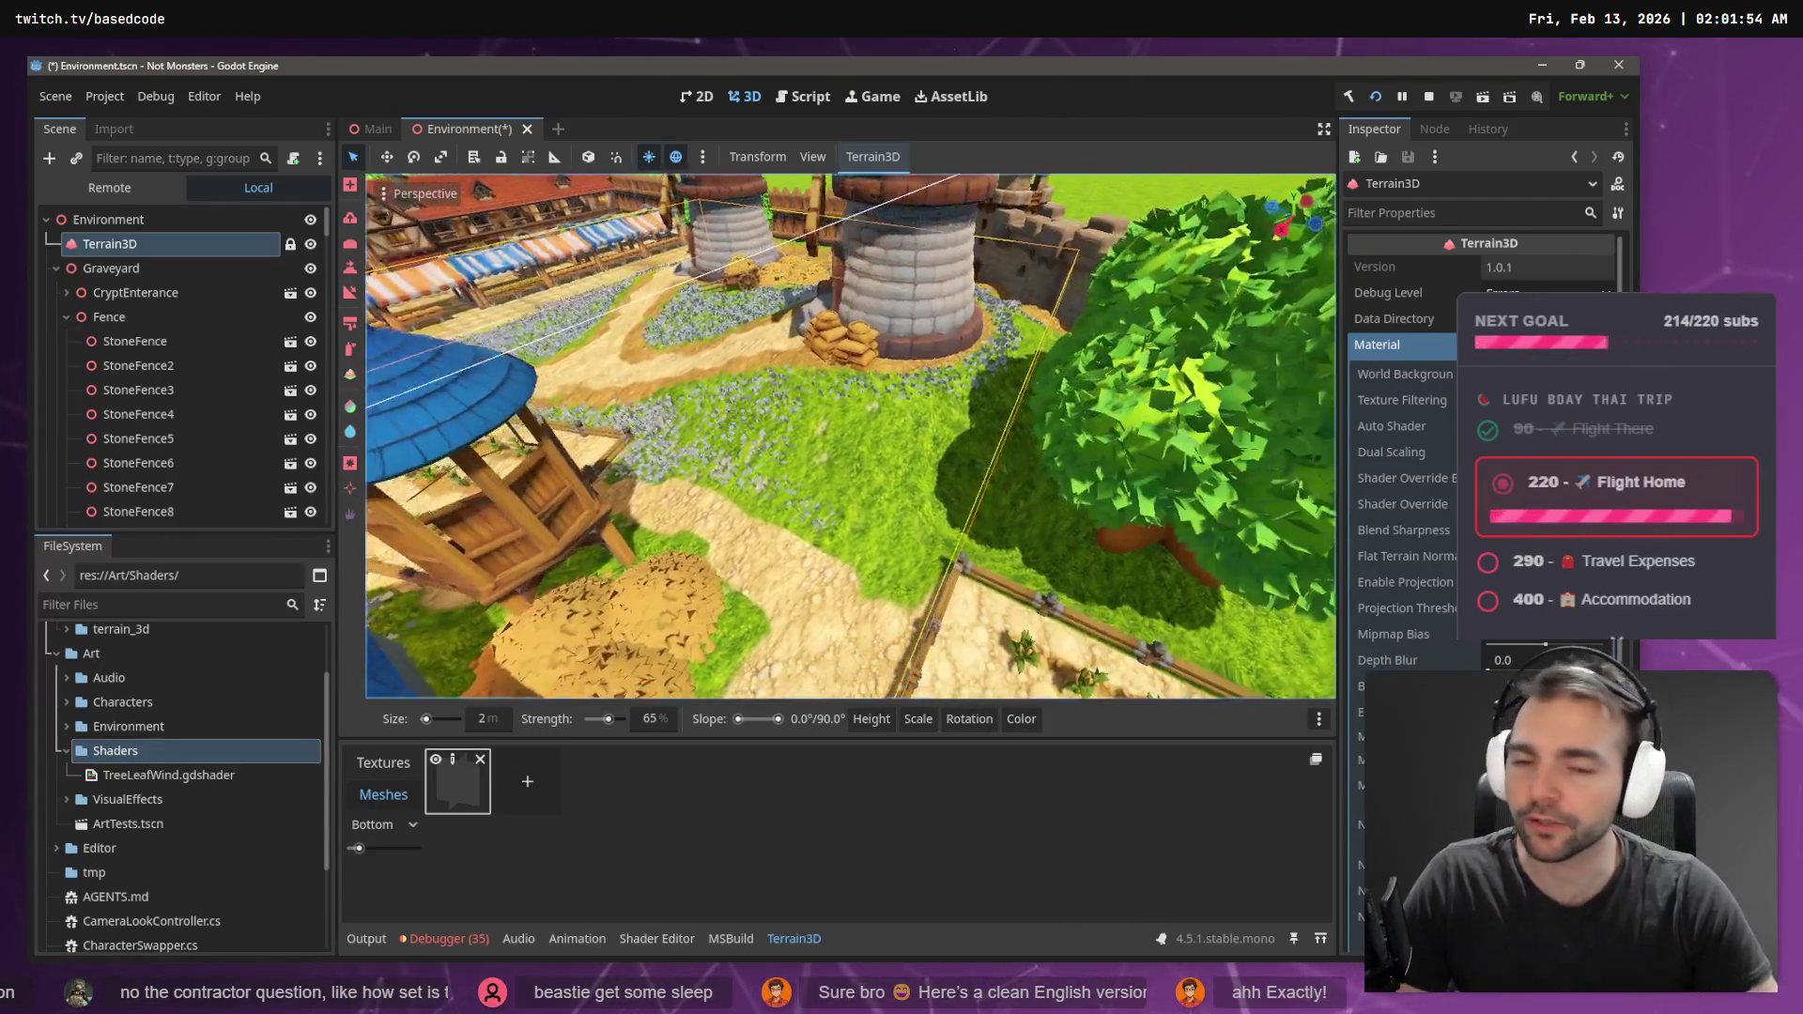
key(e)
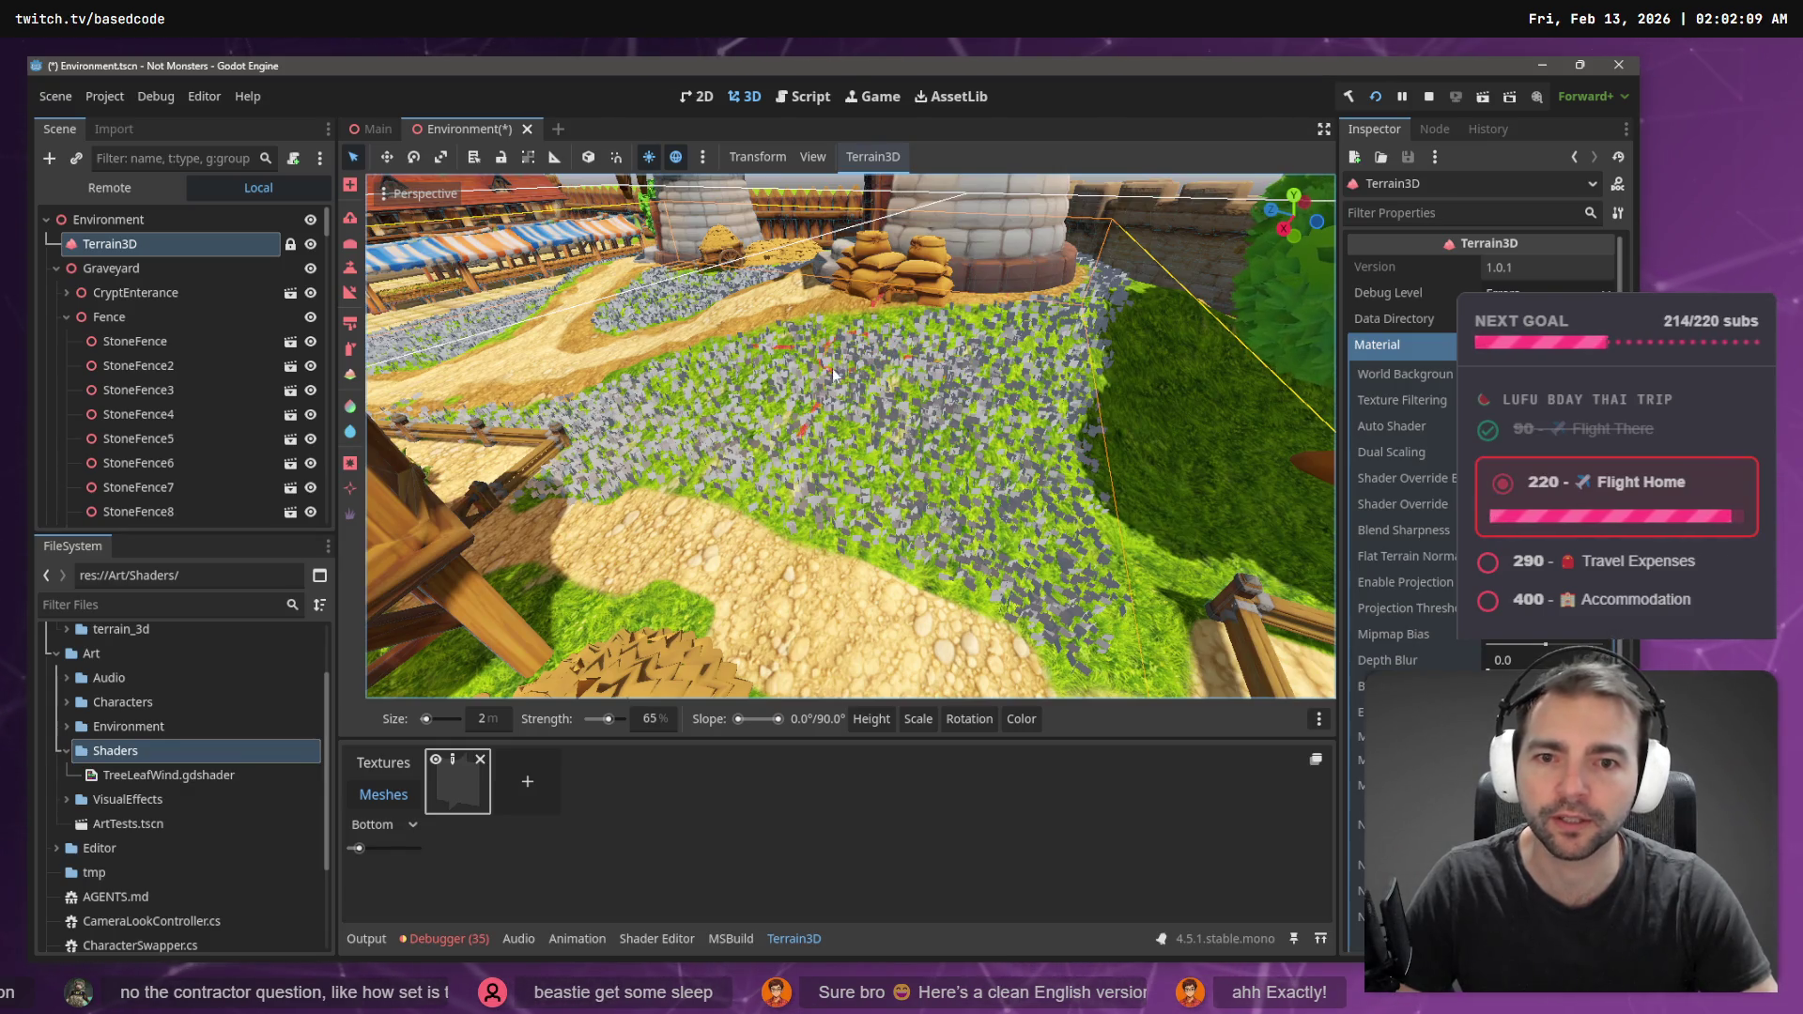
right_click(860, 447)
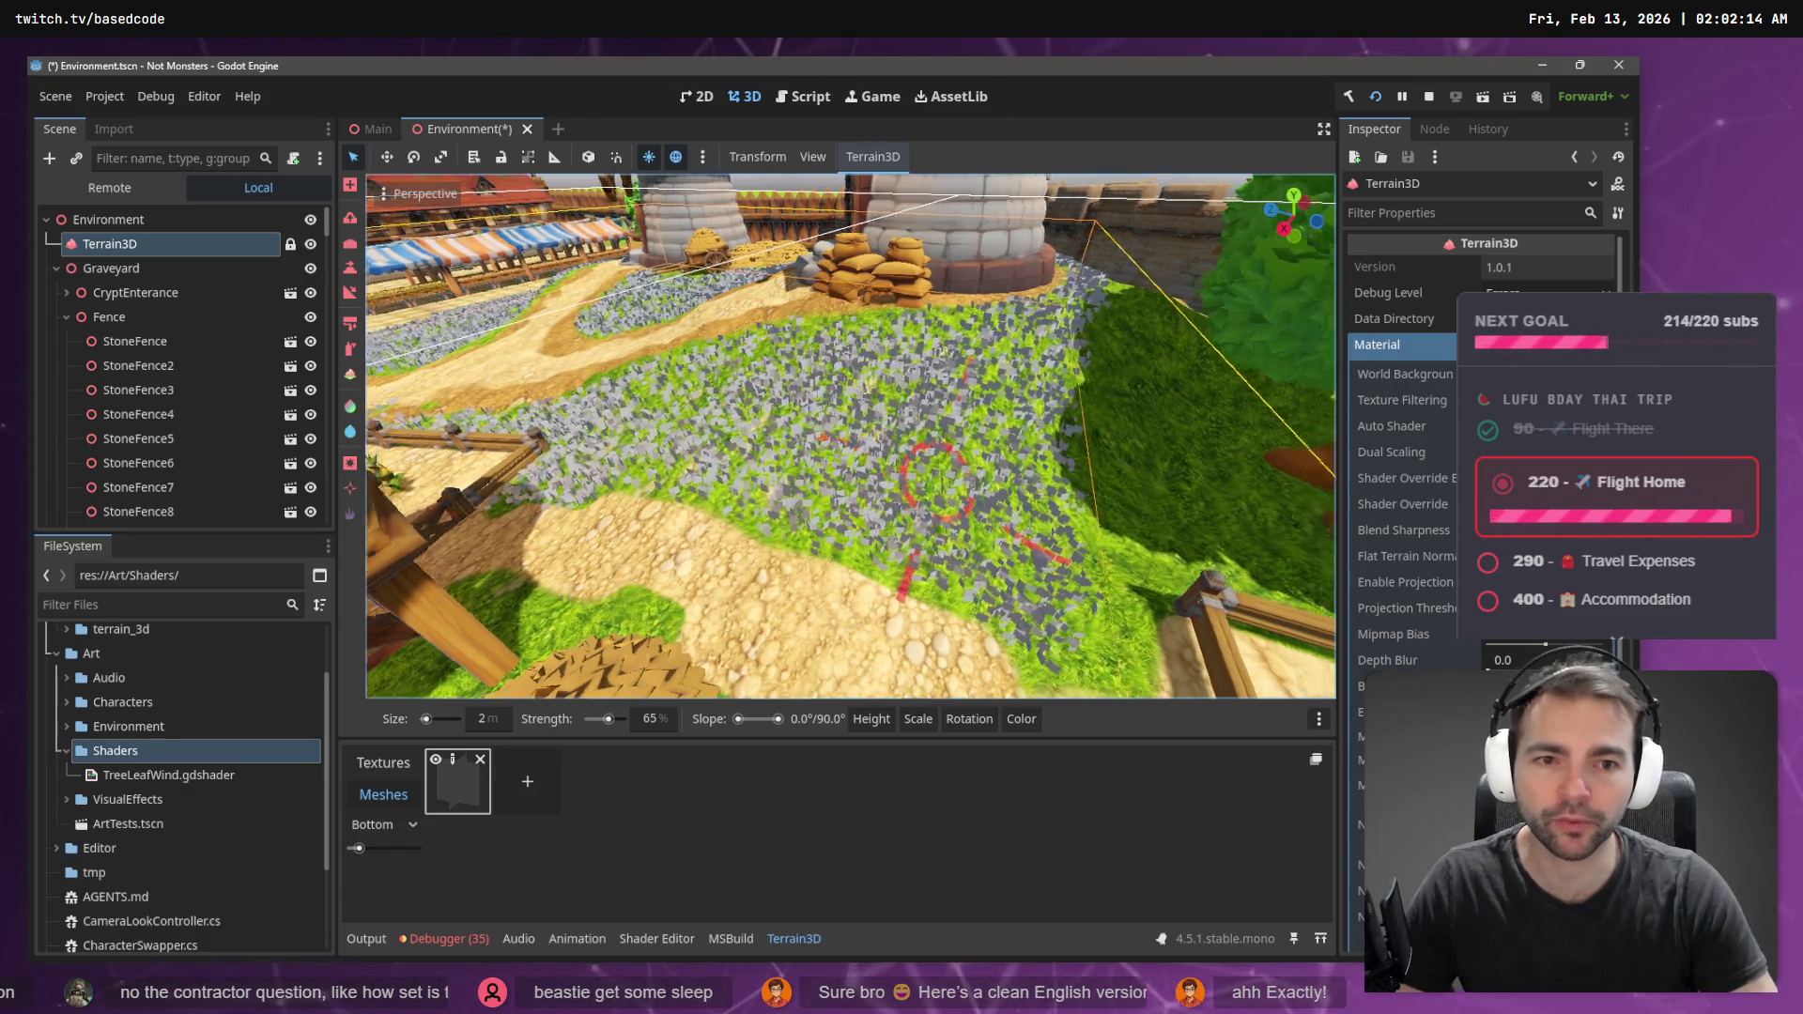
right_click(851, 437)
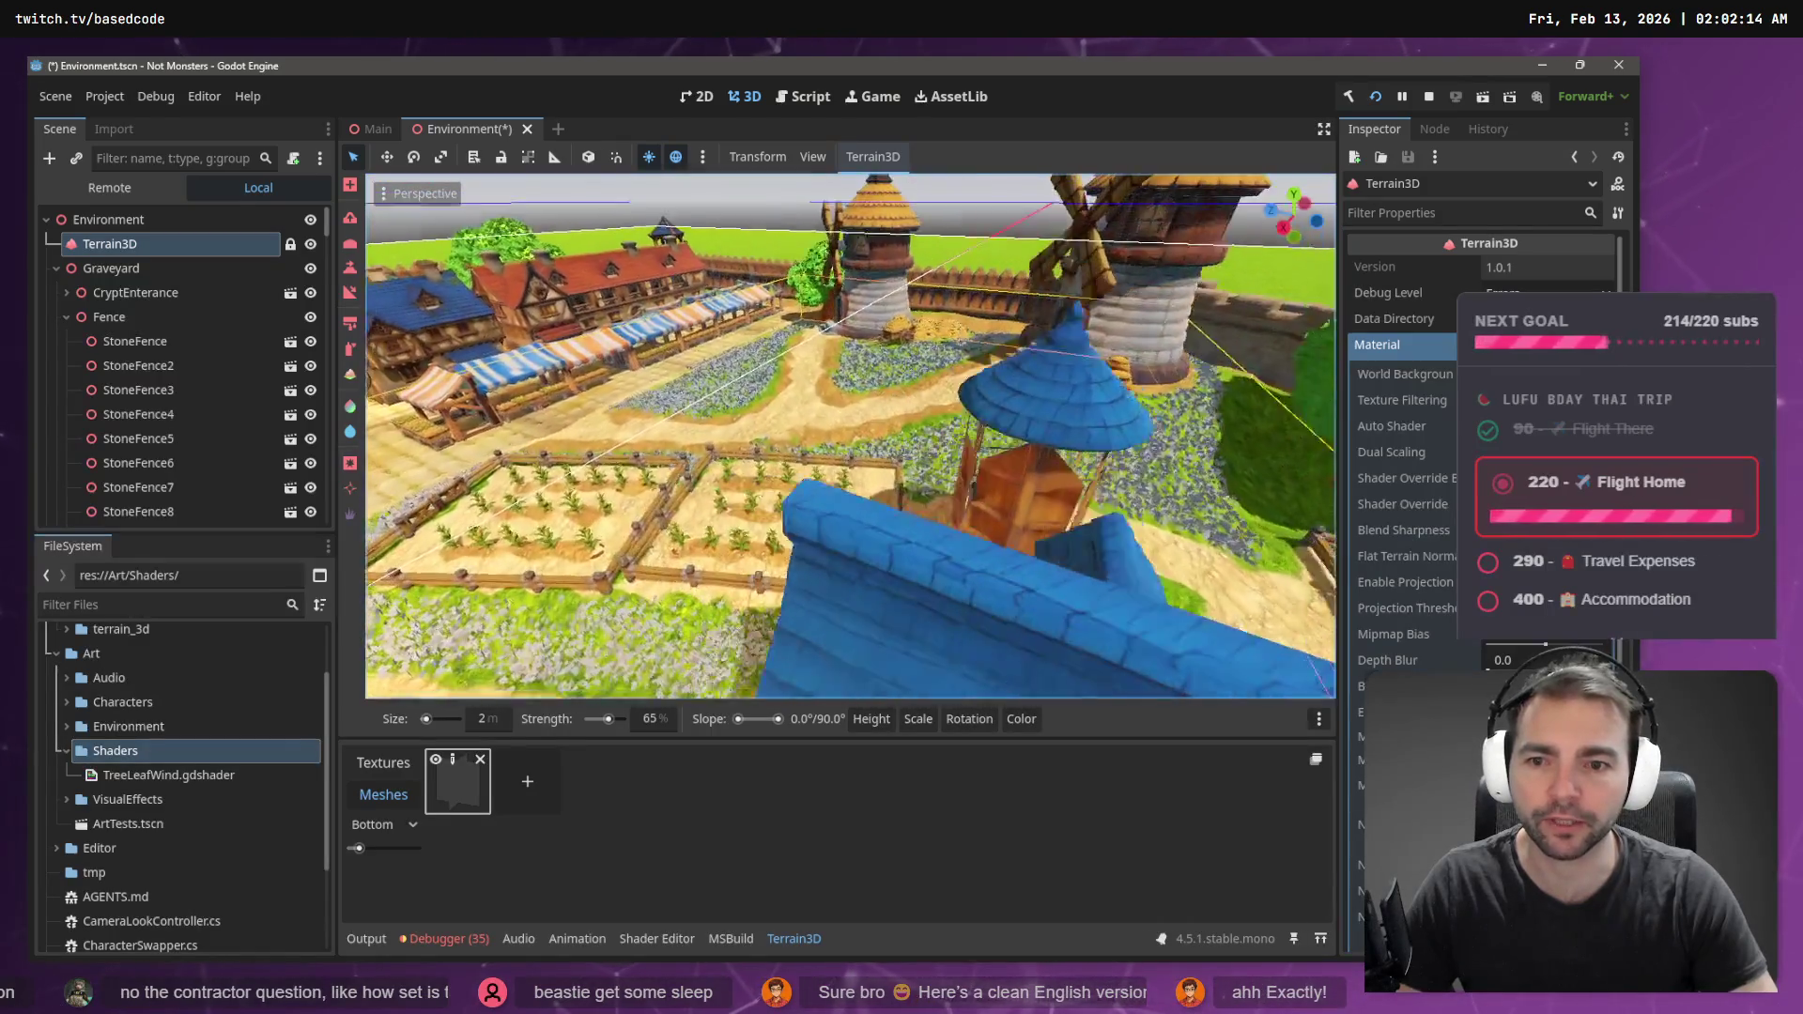
right_click(985, 471)
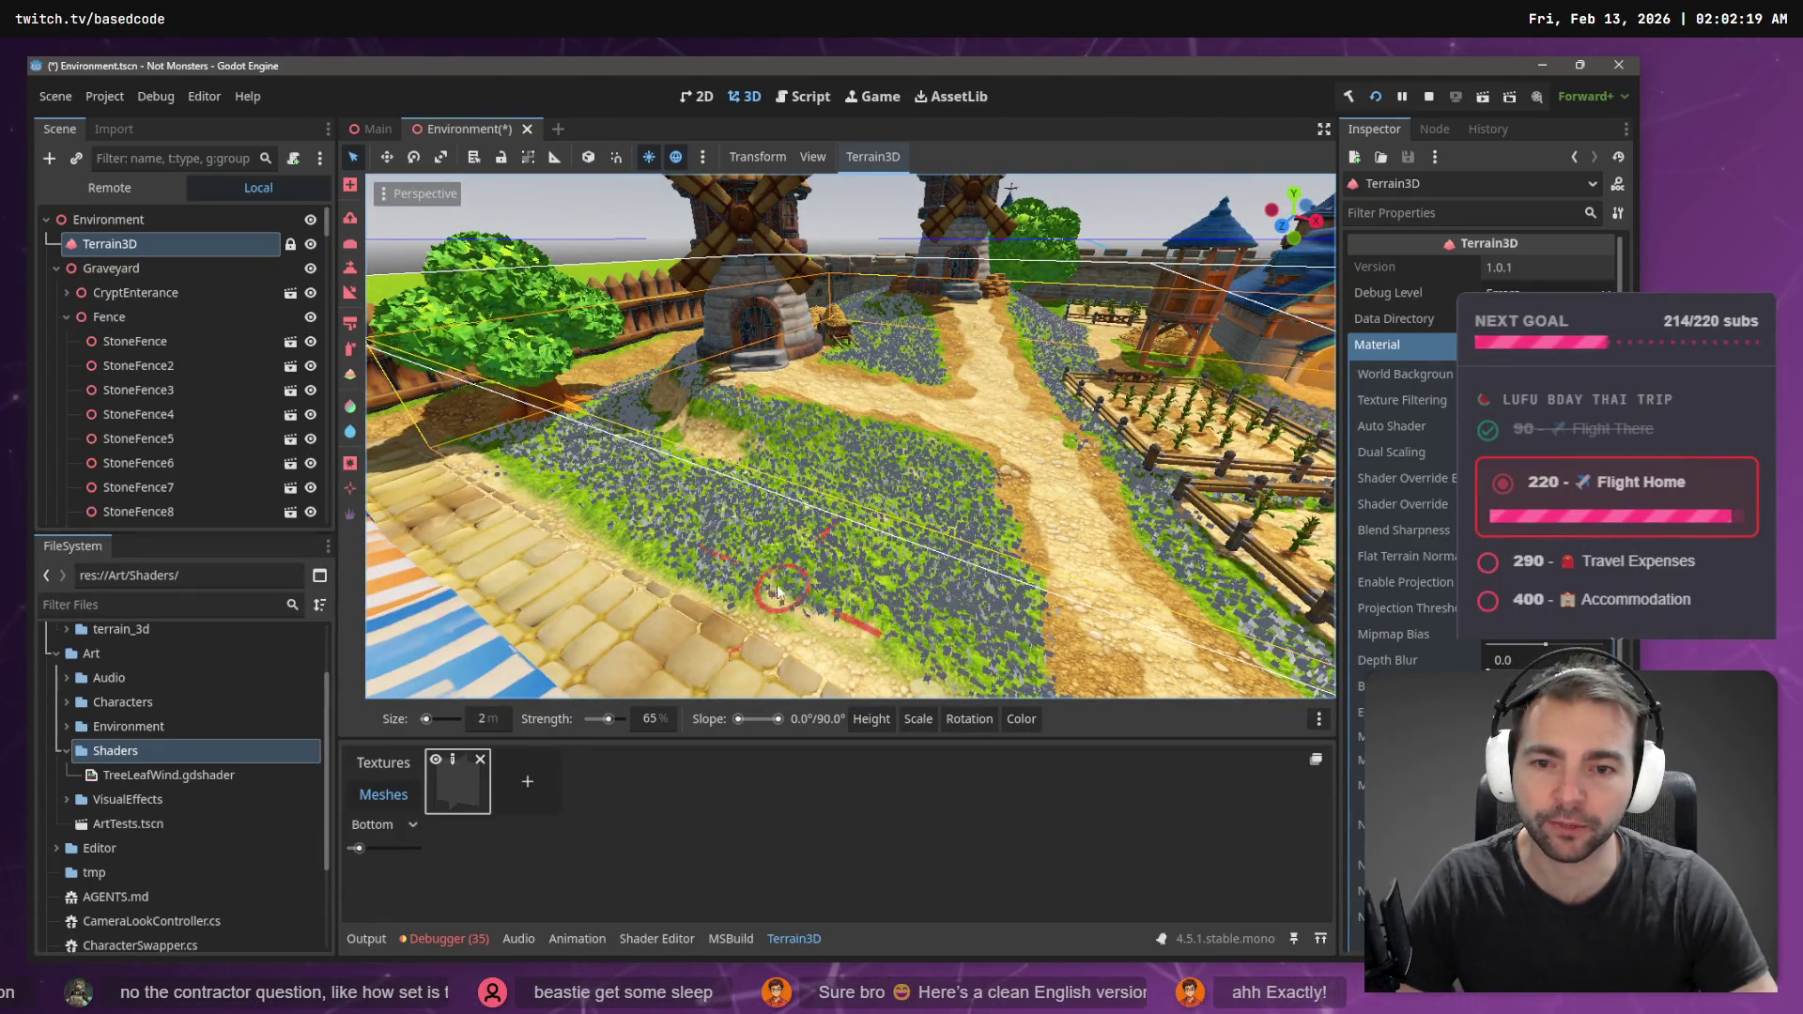
right_click(494, 449)
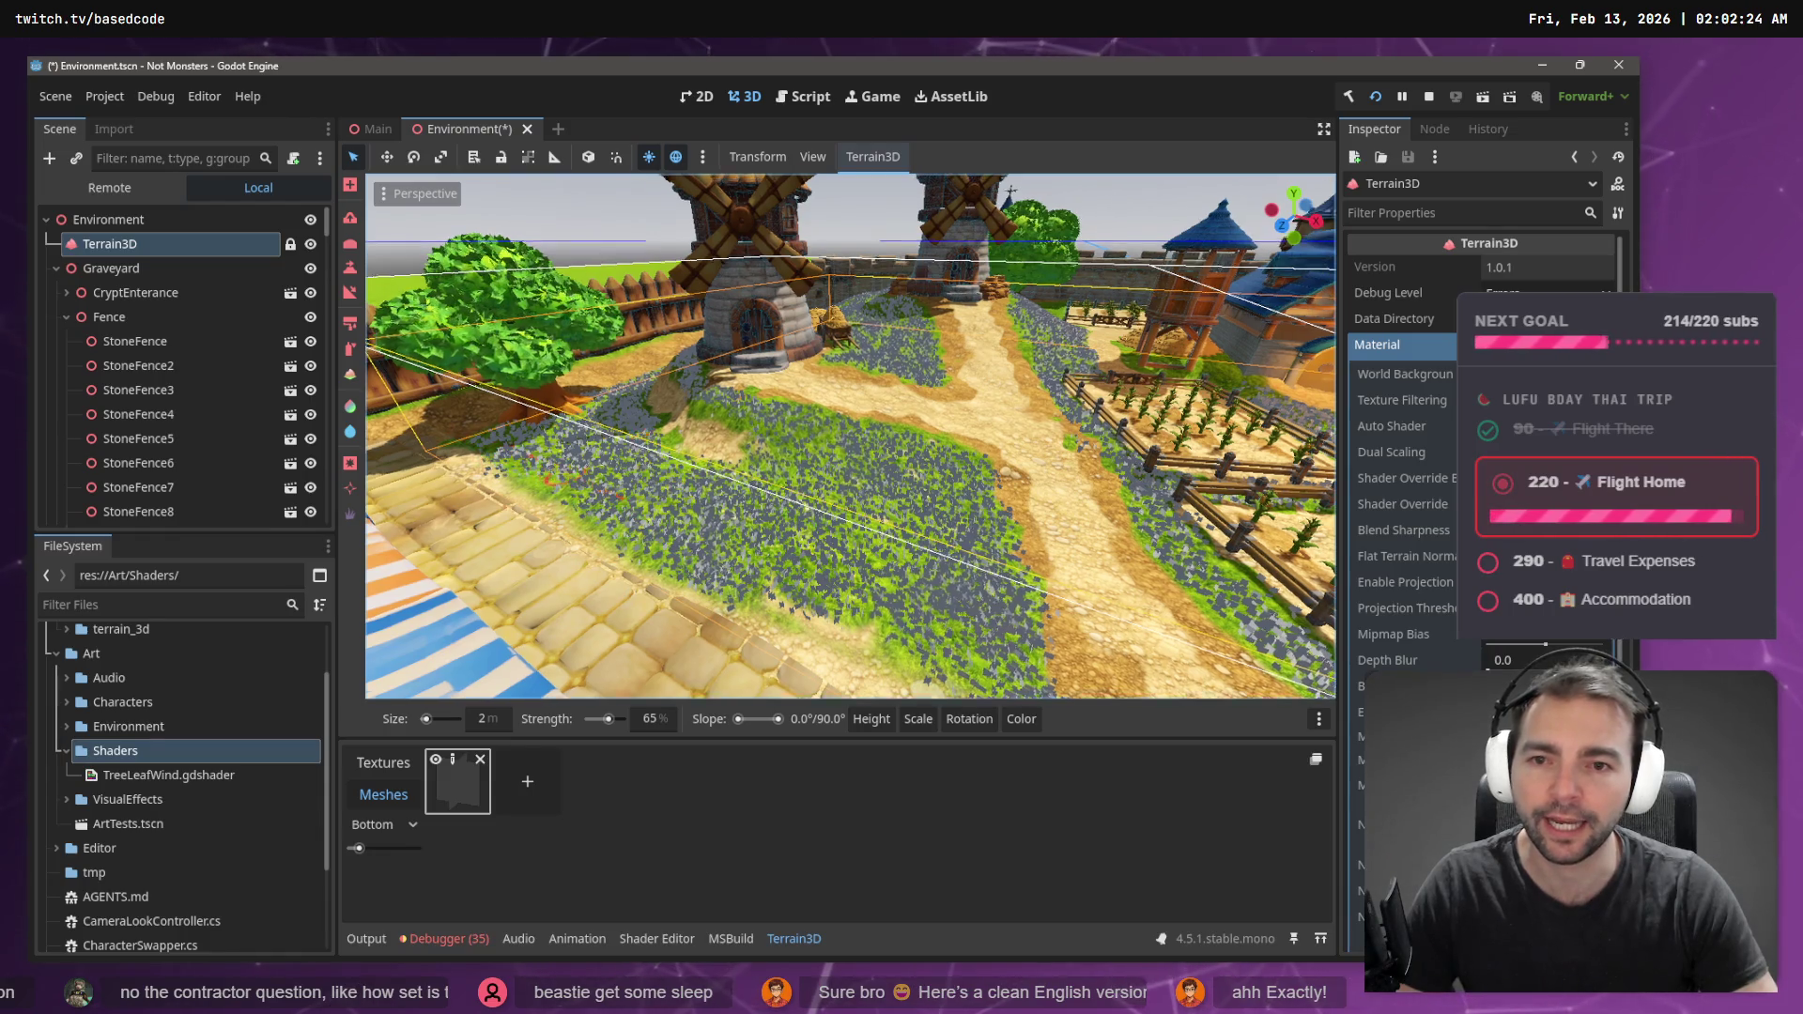
key(w)
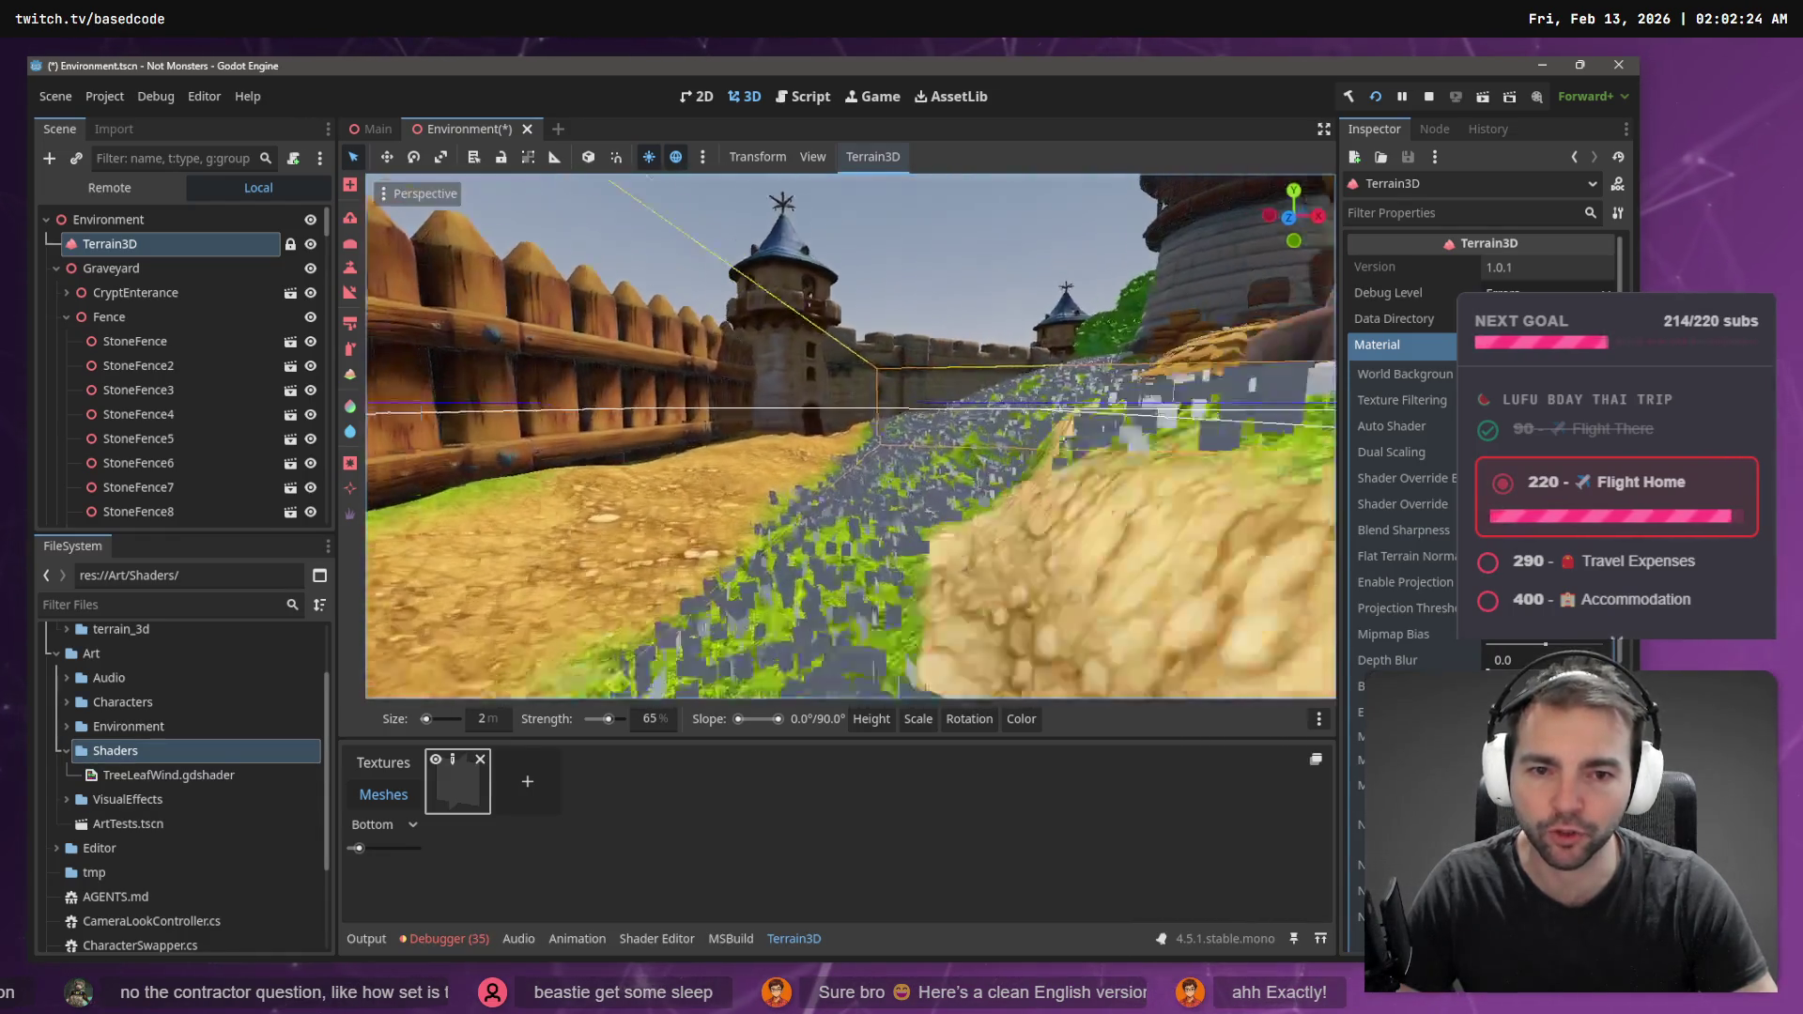
key(w)
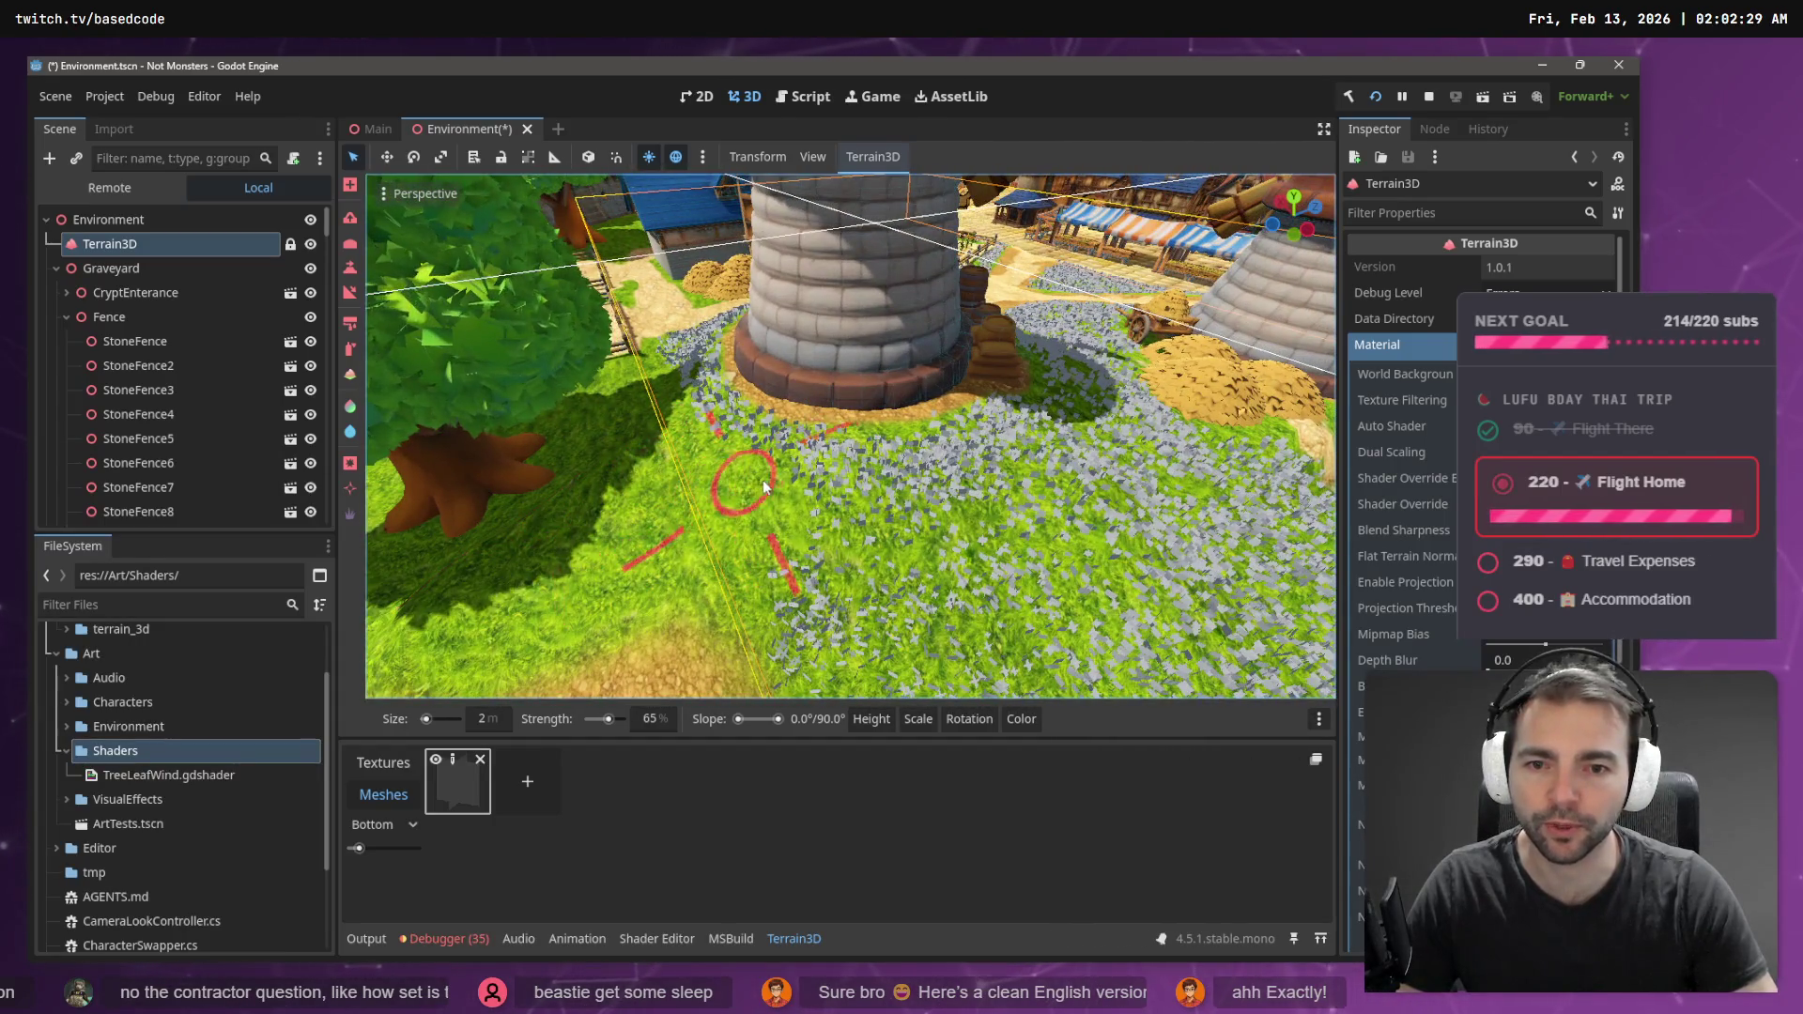
mouse_move(814, 492)
mouse_down()
mouse_move(742, 620)
mouse_move(601, 587)
mouse_move(655, 547)
mouse_move(761, 562)
mouse_move(620, 526)
mouse_move(689, 496)
mouse_move(765, 531)
mouse_move(733, 573)
mouse_move(929, 545)
mouse_move(874, 582)
mouse_move(1142, 549)
mouse_up()
- Paint flowers along the grass strip by the large tree
key(s)
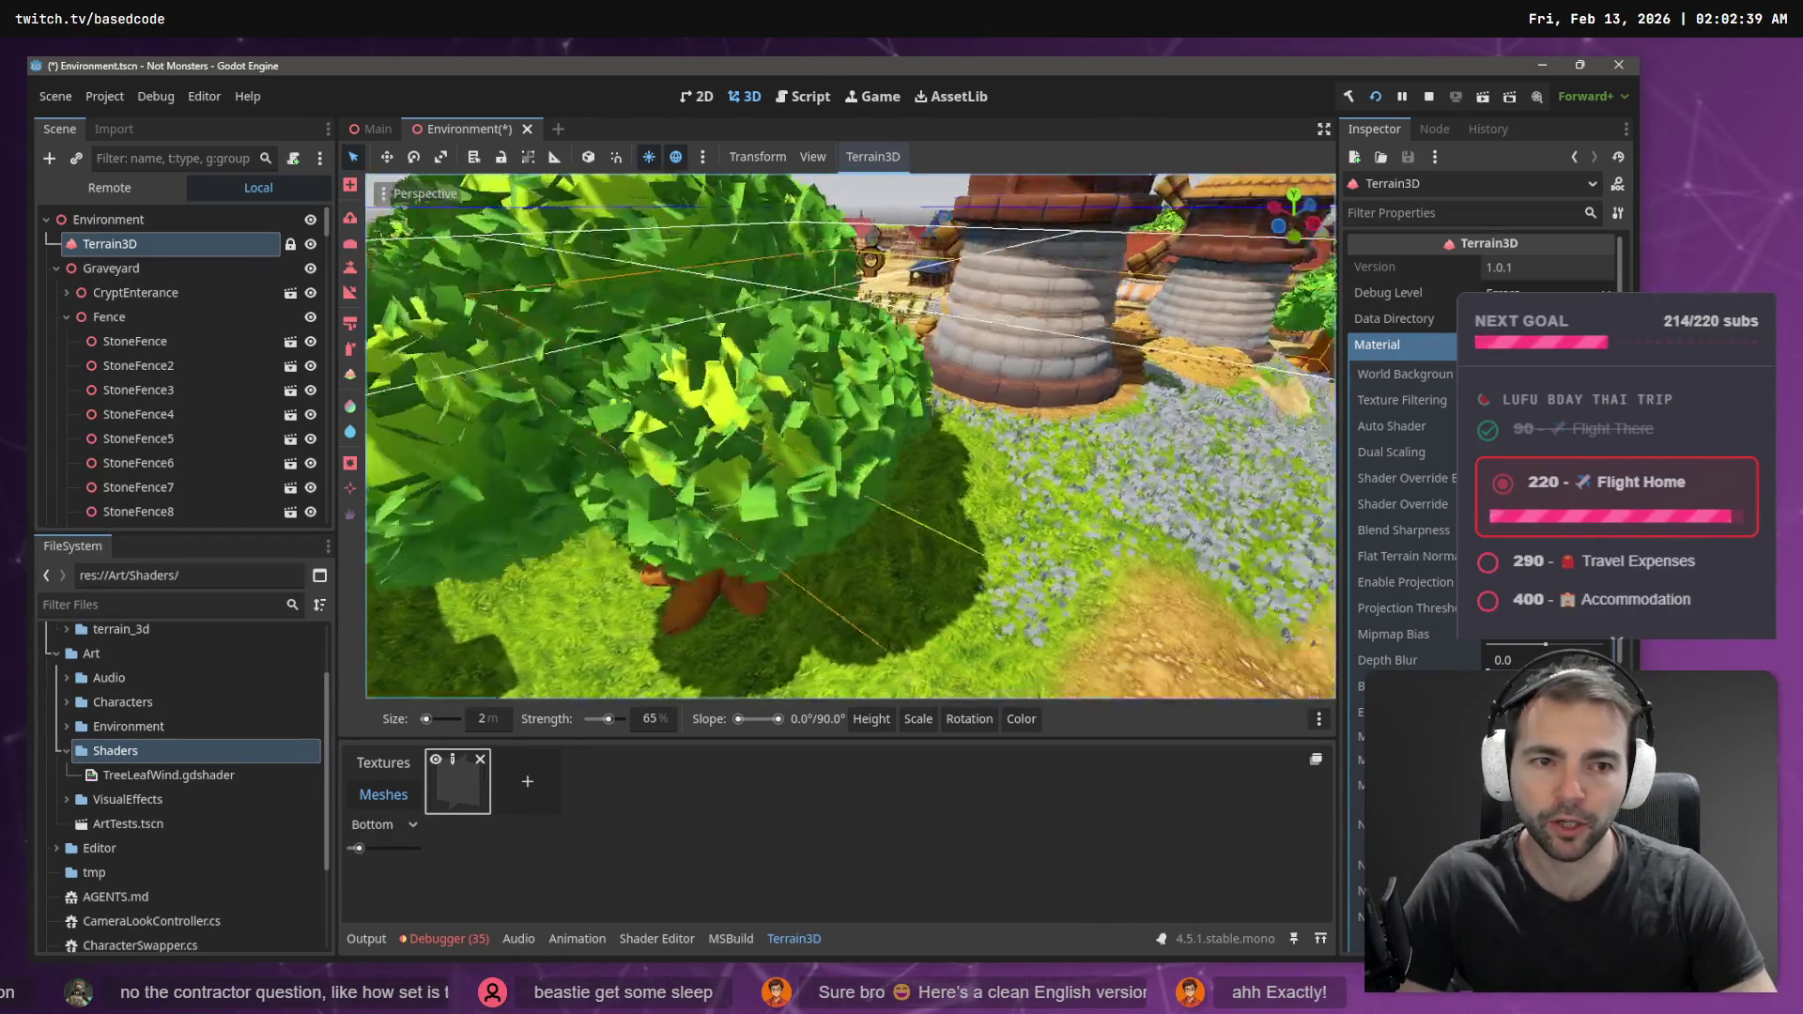
key(w)
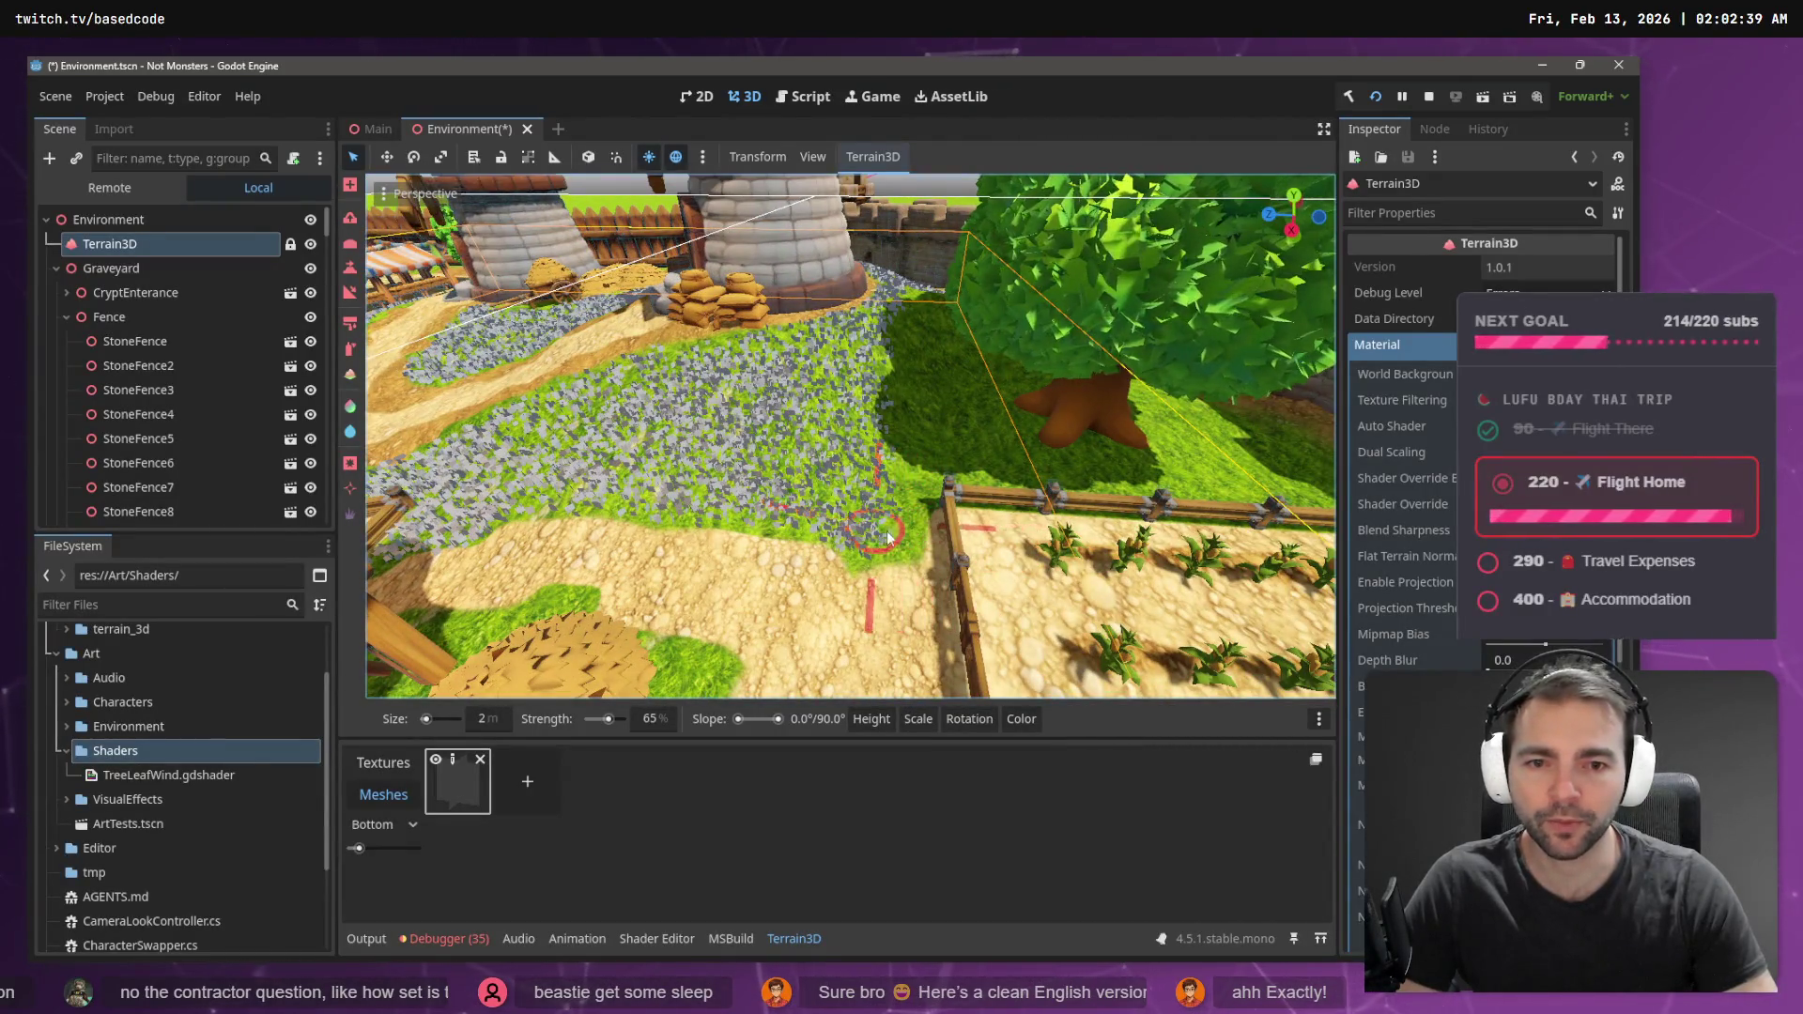
mouse_move(919, 317)
mouse_down()
mouse_move(904, 333)
mouse_move(917, 431)
mouse_up()
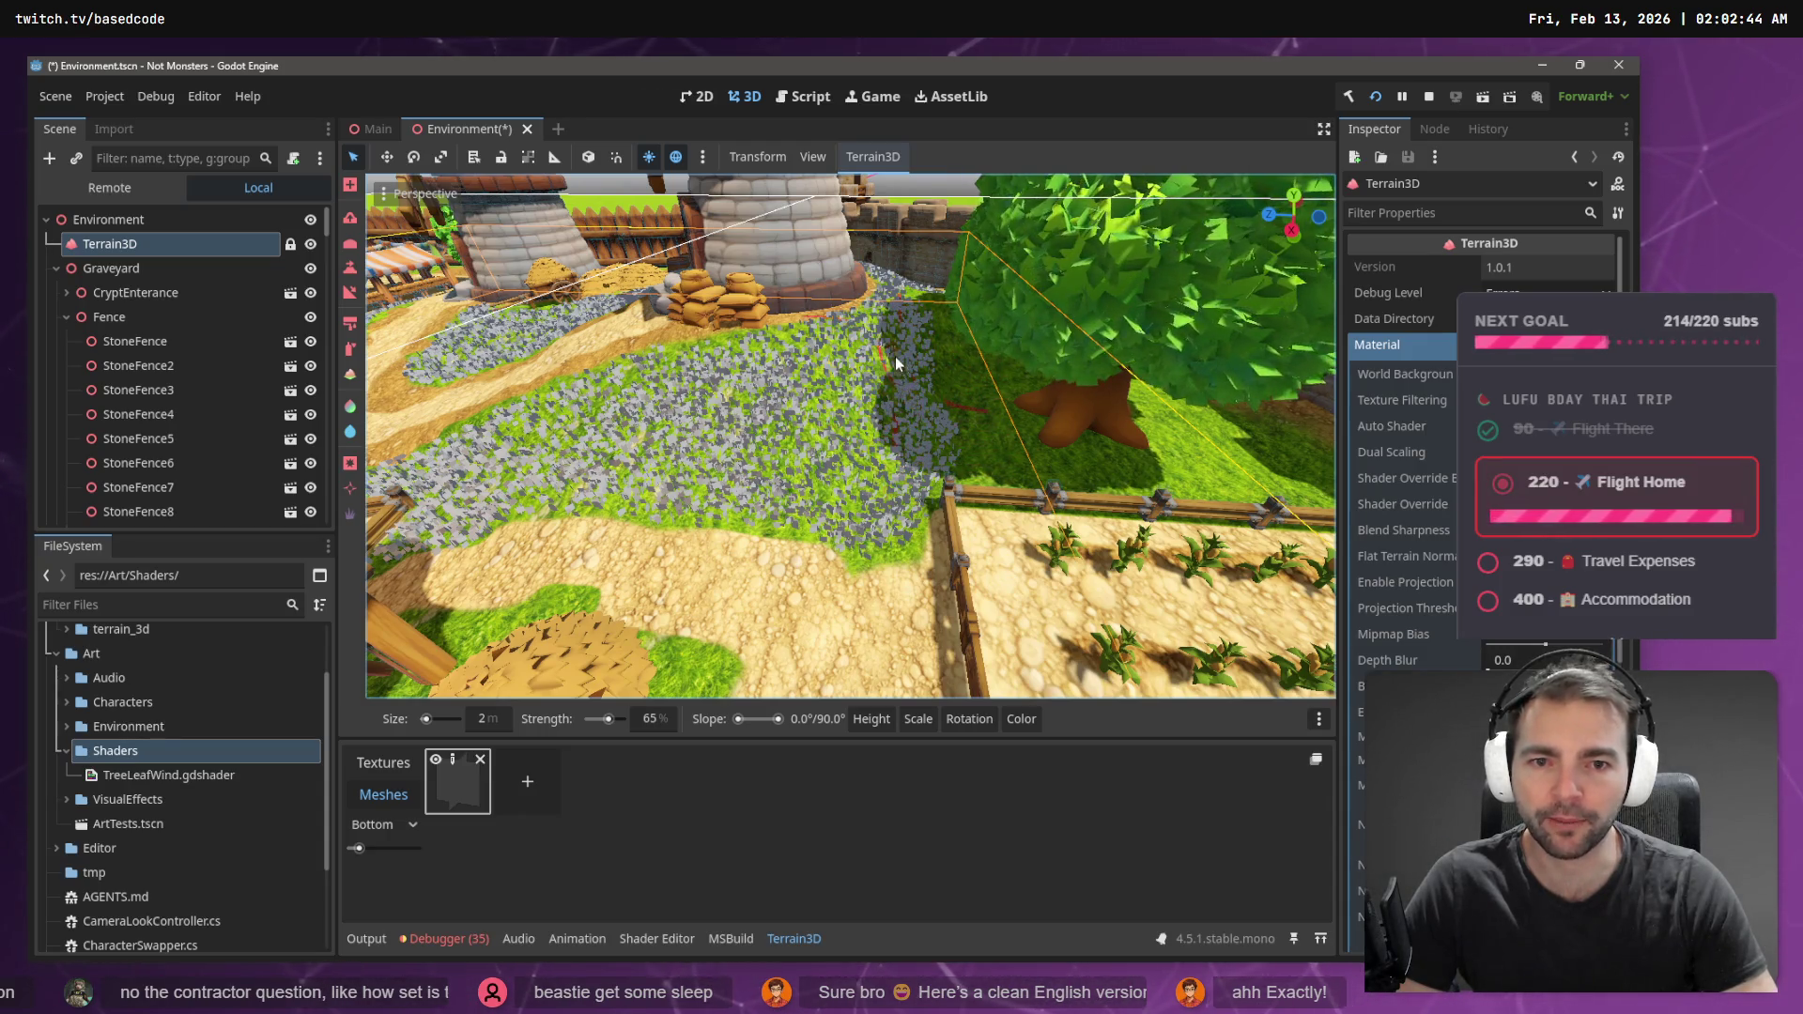
key(w)
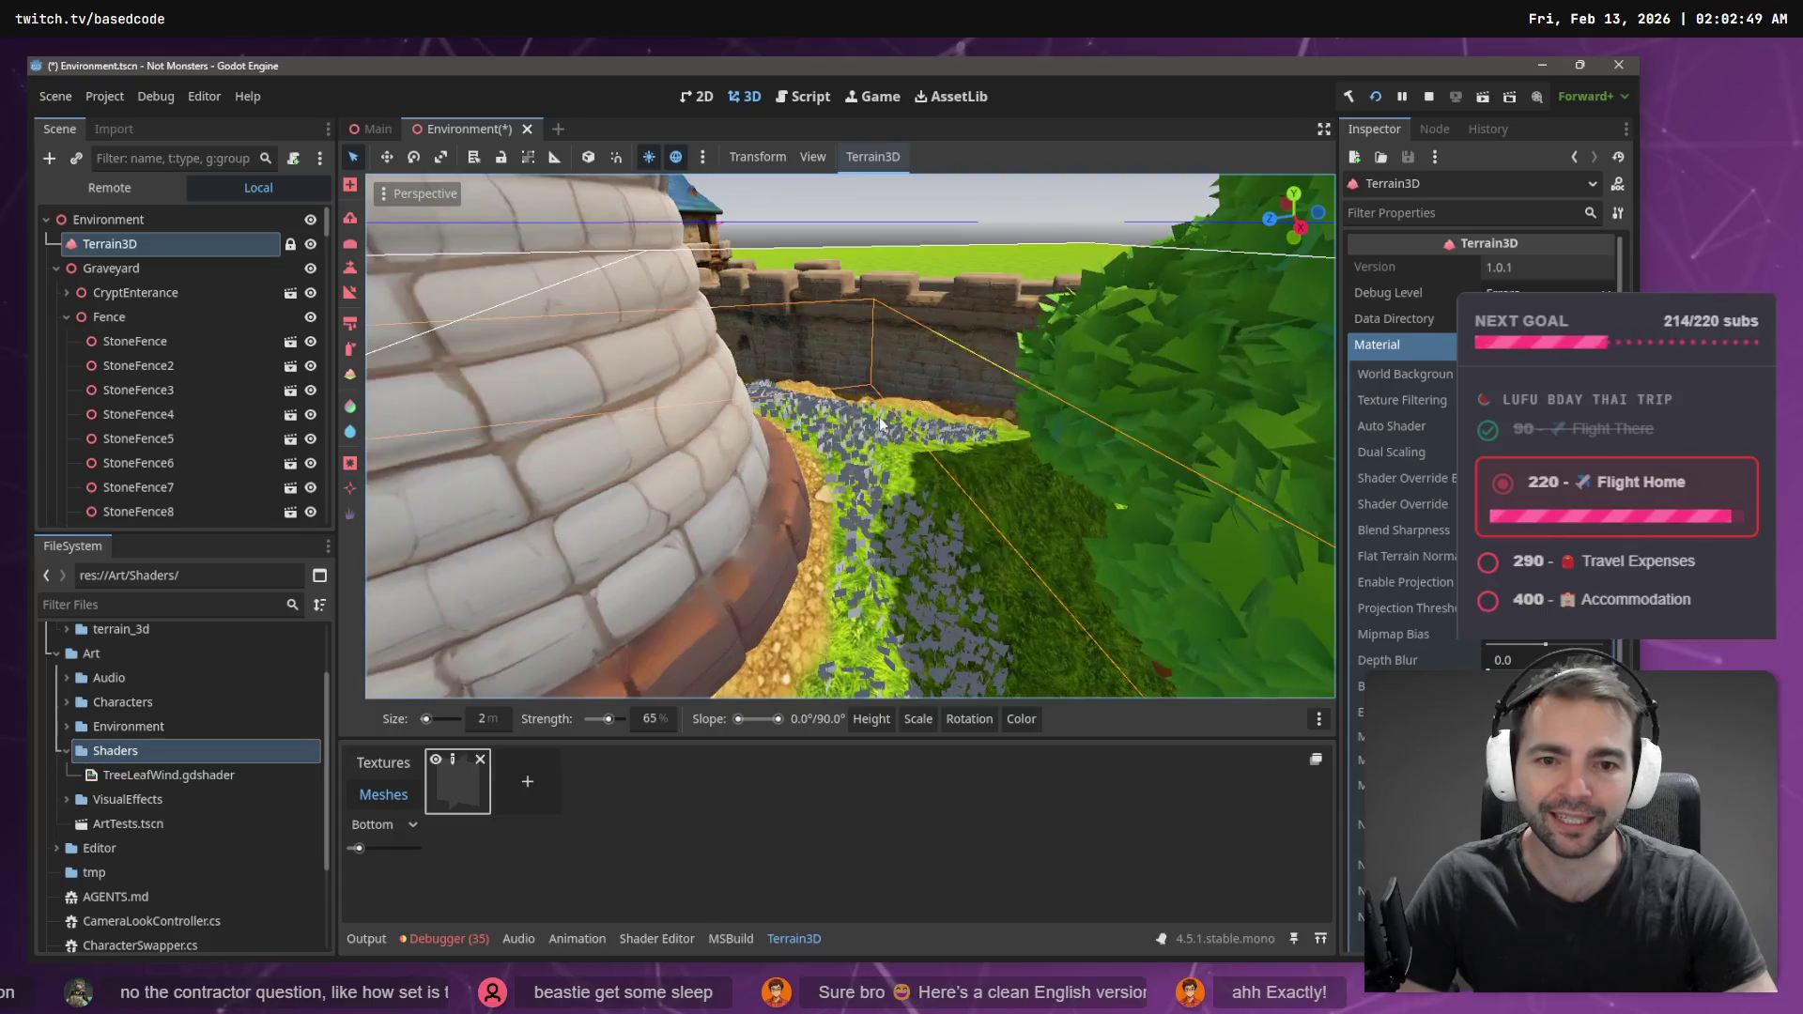
- Select the flower mesh and paint instances around and beside the tree base
key(s)
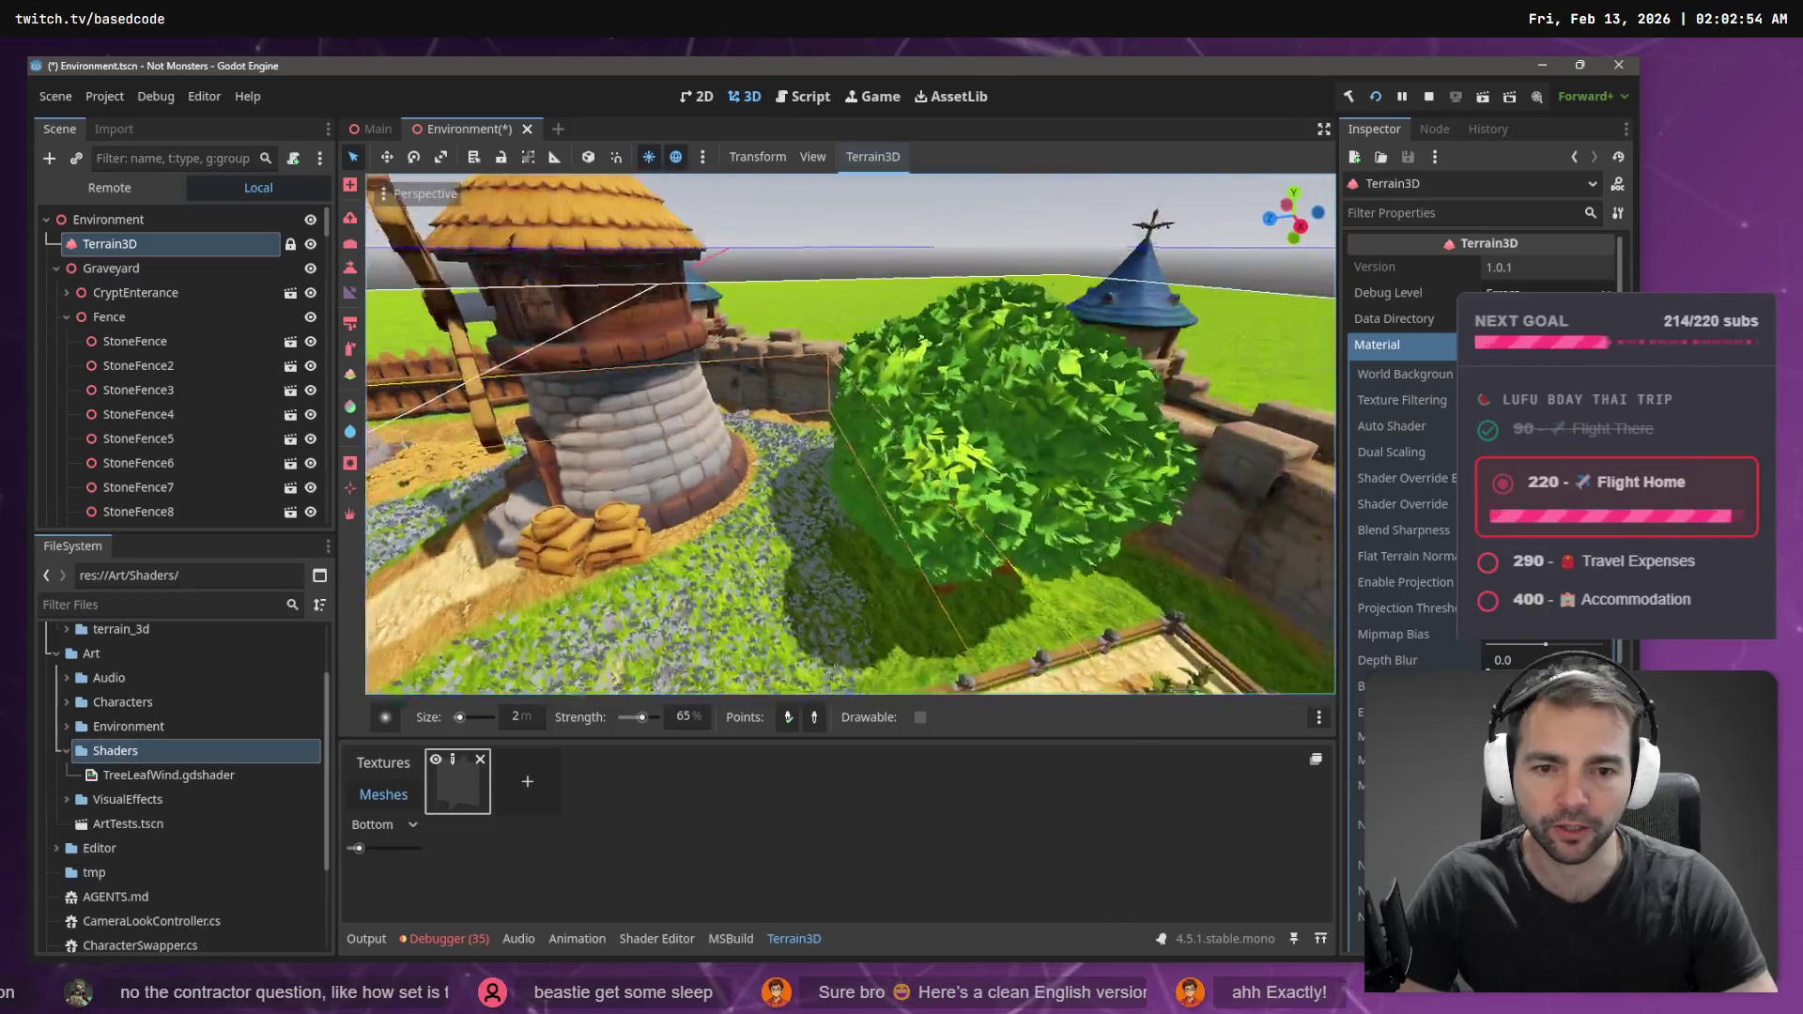
key(w)
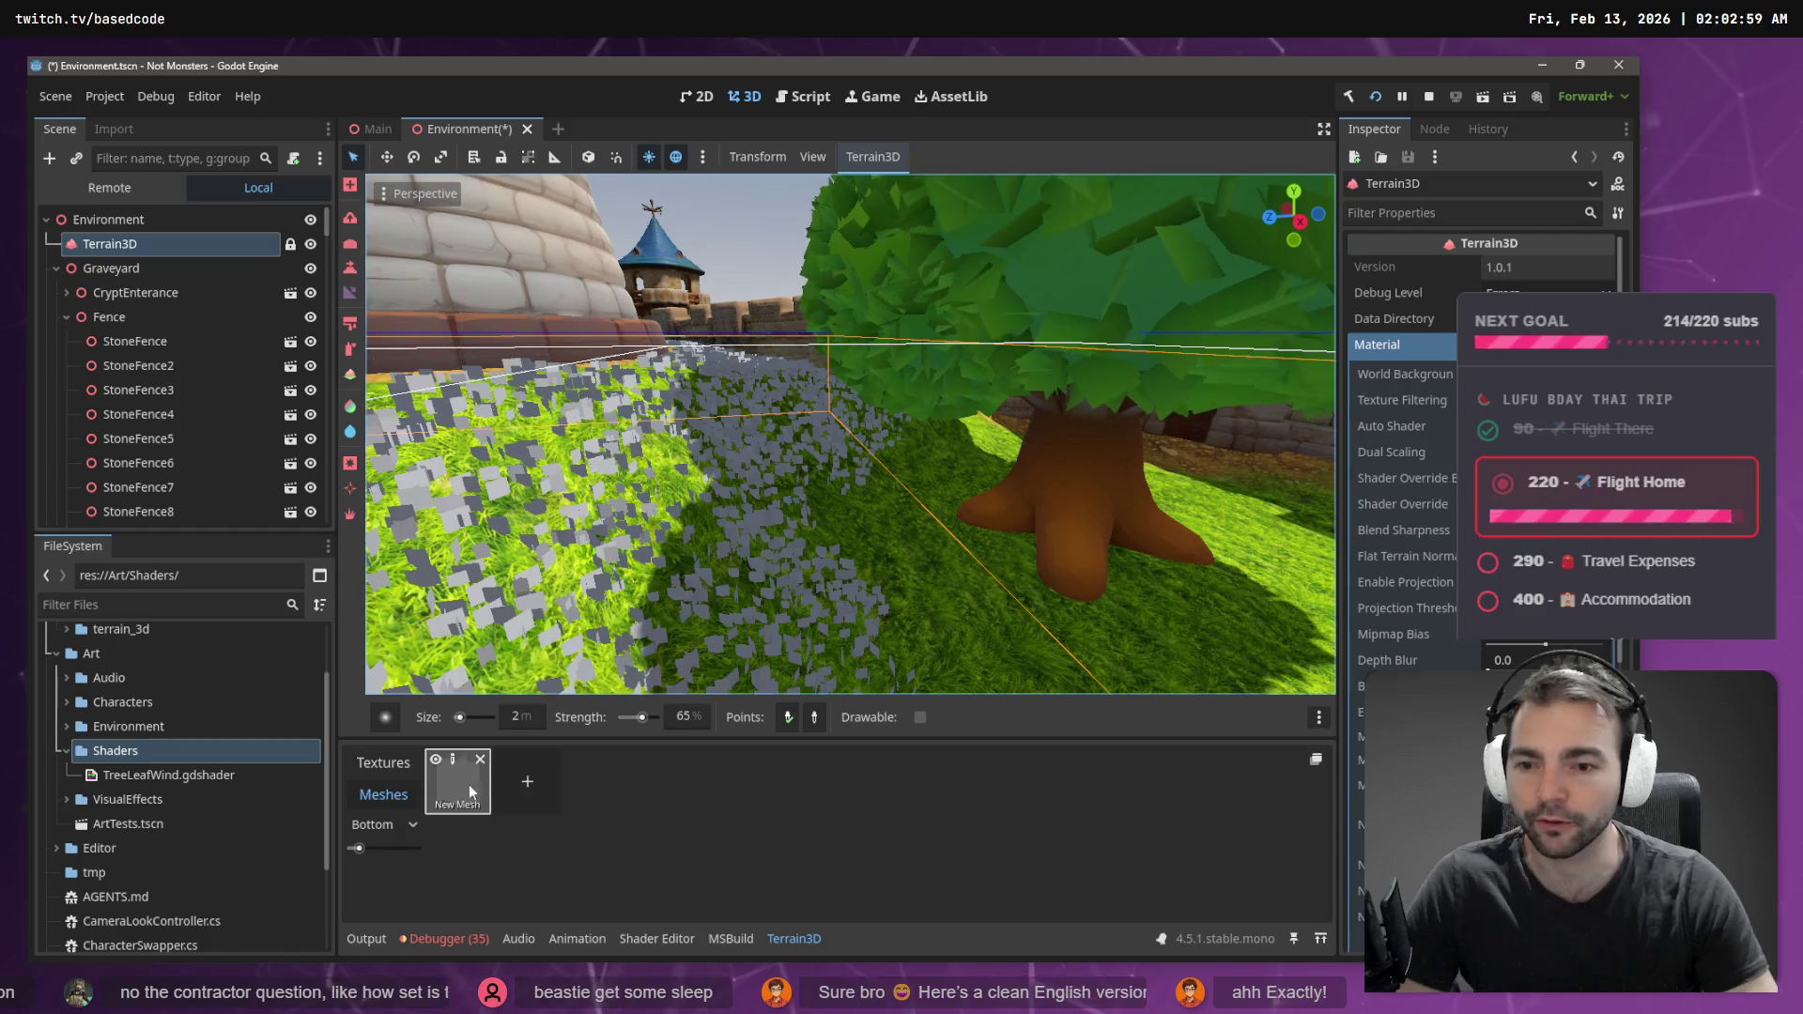
click(460, 784)
mouse_move(949, 458)
mouse_down()
mouse_move(932, 431)
mouse_move(854, 563)
mouse_move(838, 489)
mouse_up()
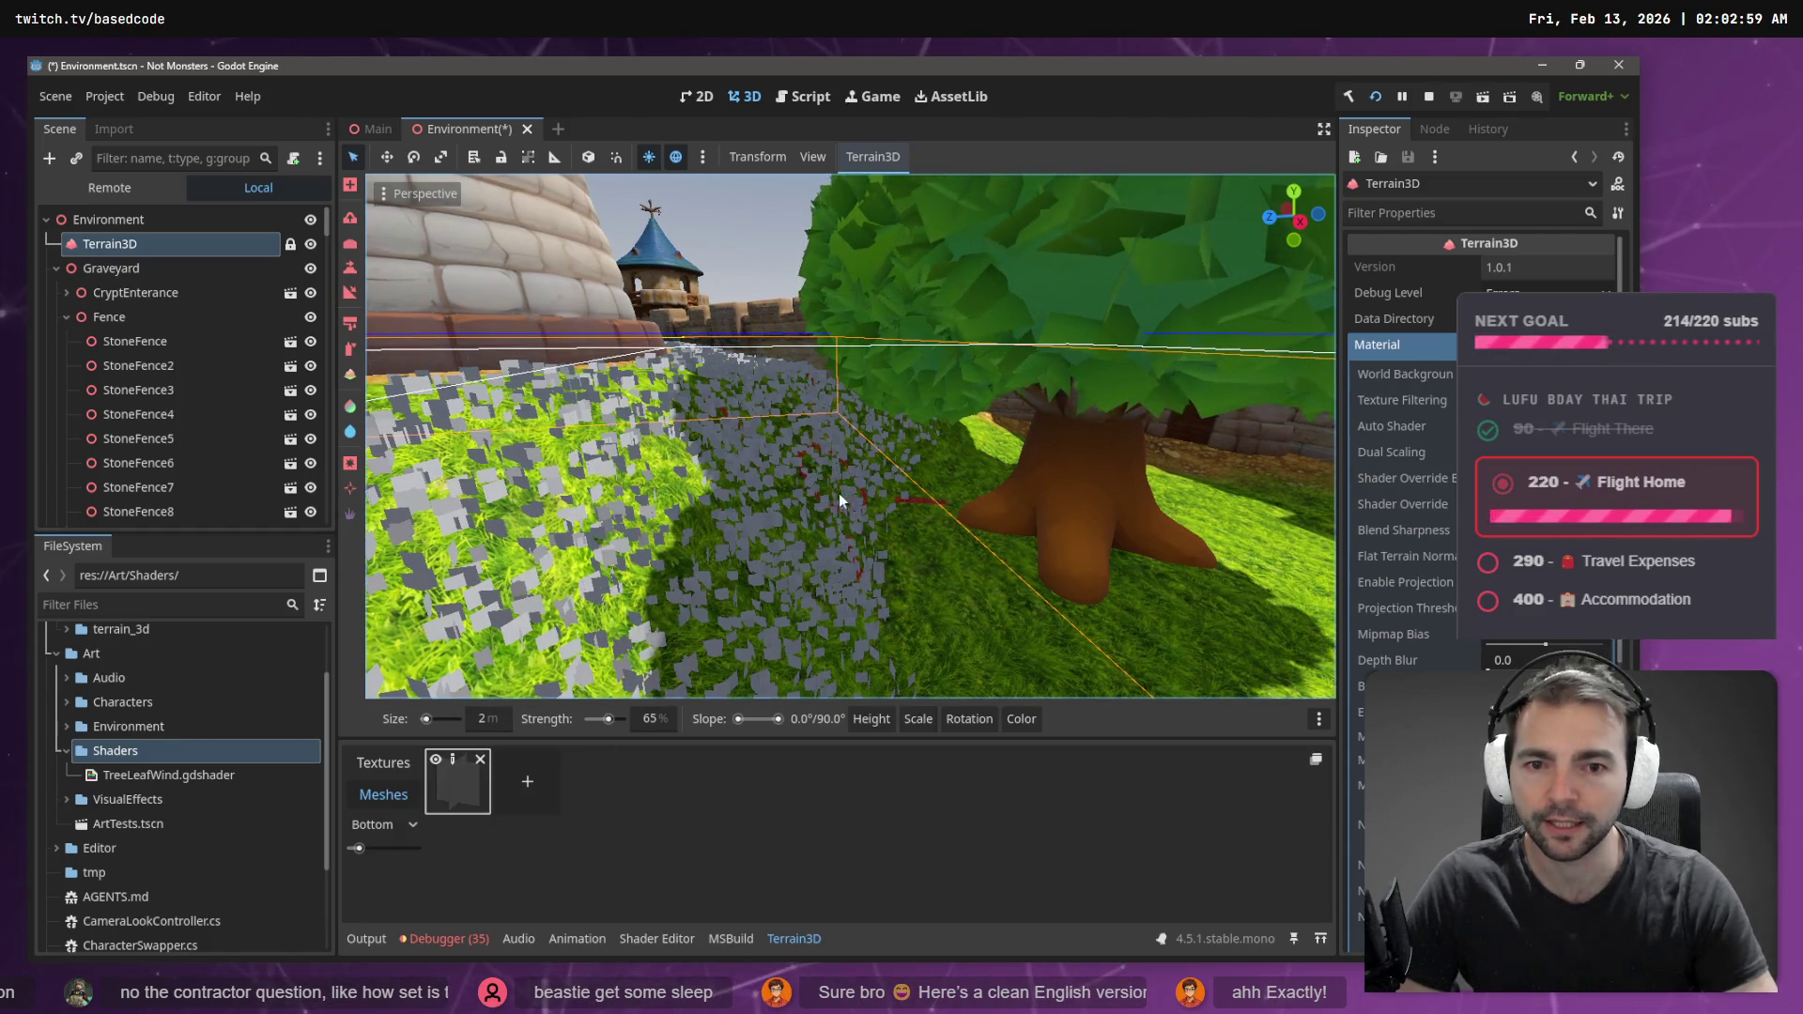
drag(954, 633, 883, 588)
mouse_move(905, 668)
mouse_down()
mouse_move(1045, 693)
mouse_move(987, 558)
mouse_up()
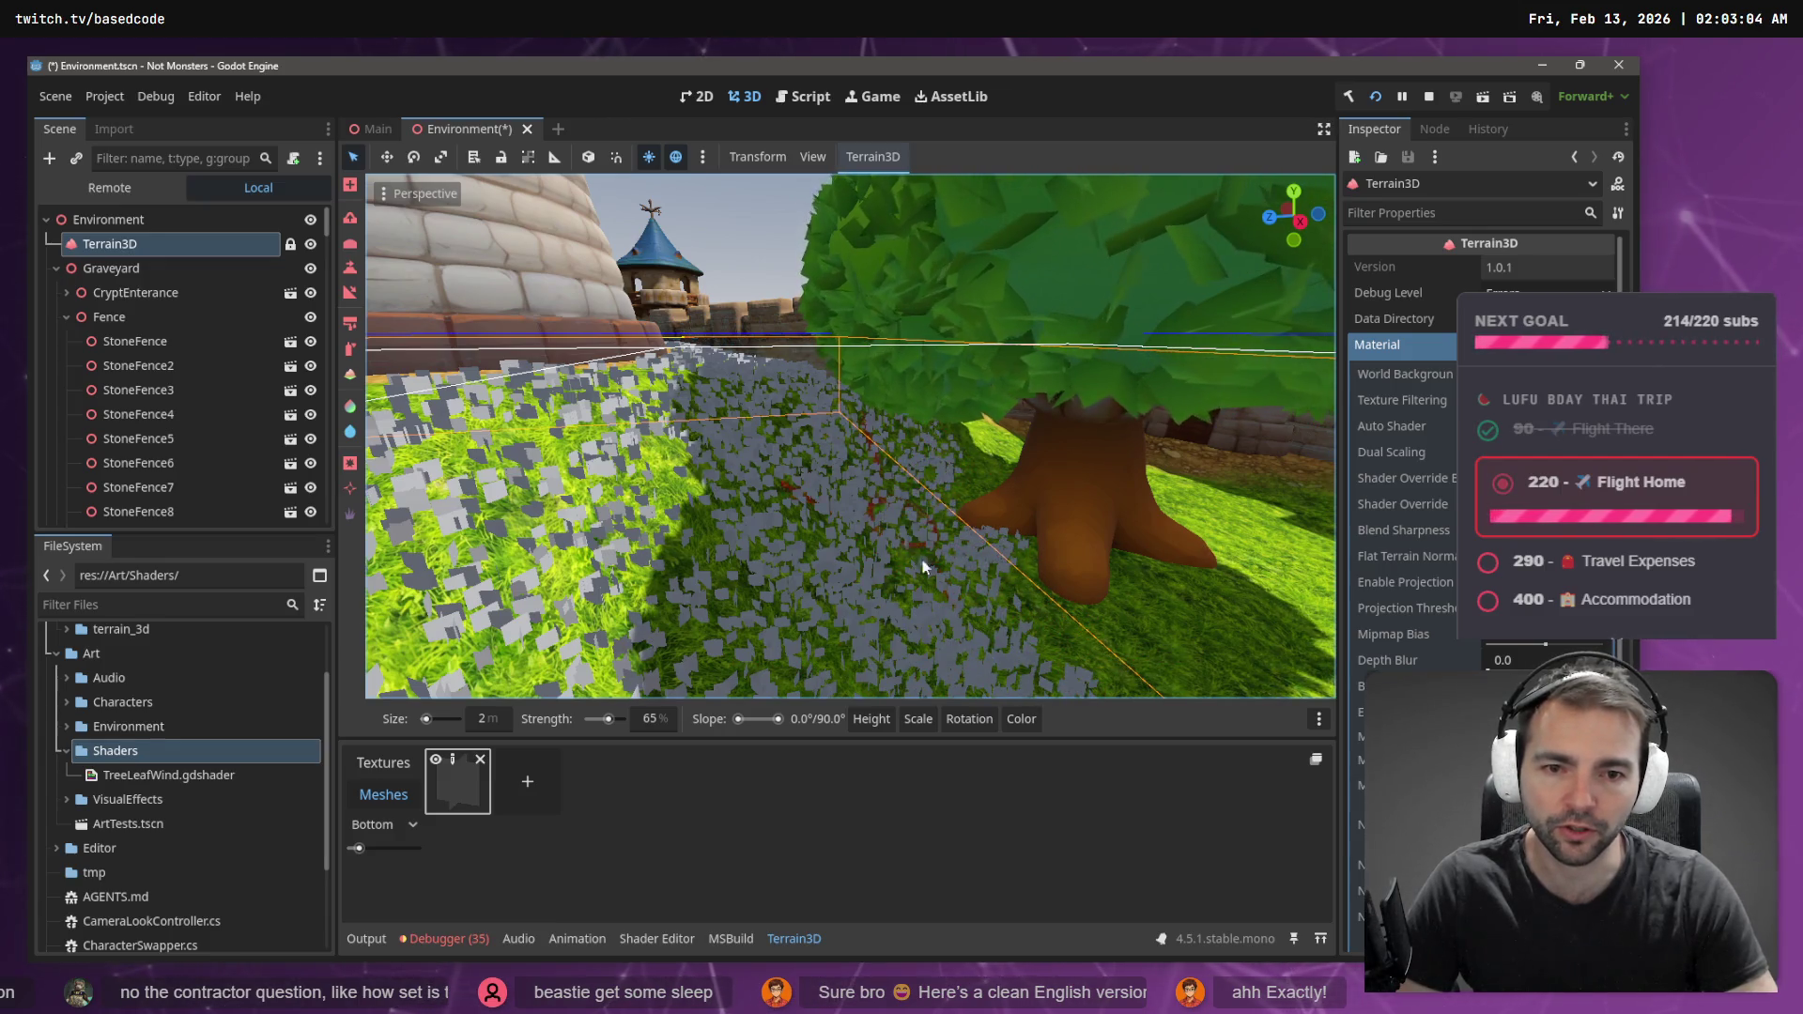
drag(1074, 624, 1156, 587)
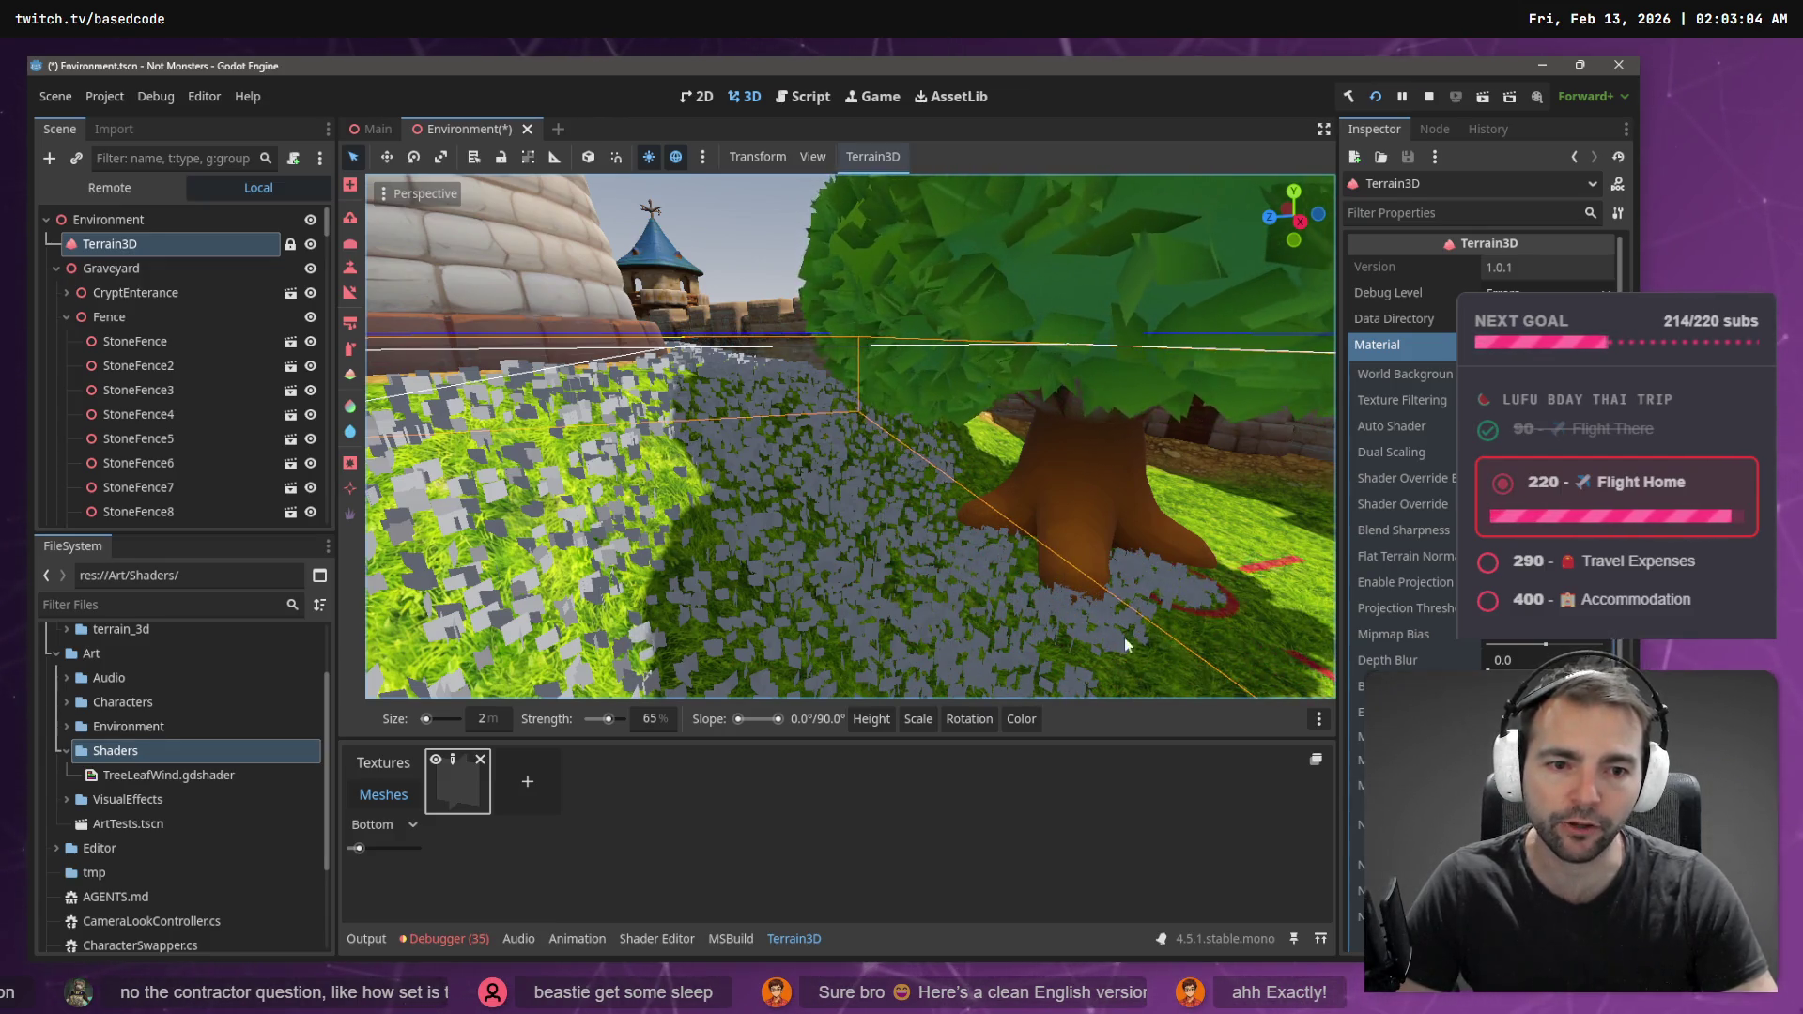
- Paint flowers on the grass beside the fence and all around the trunk
drag(1050, 684, 1009, 511)
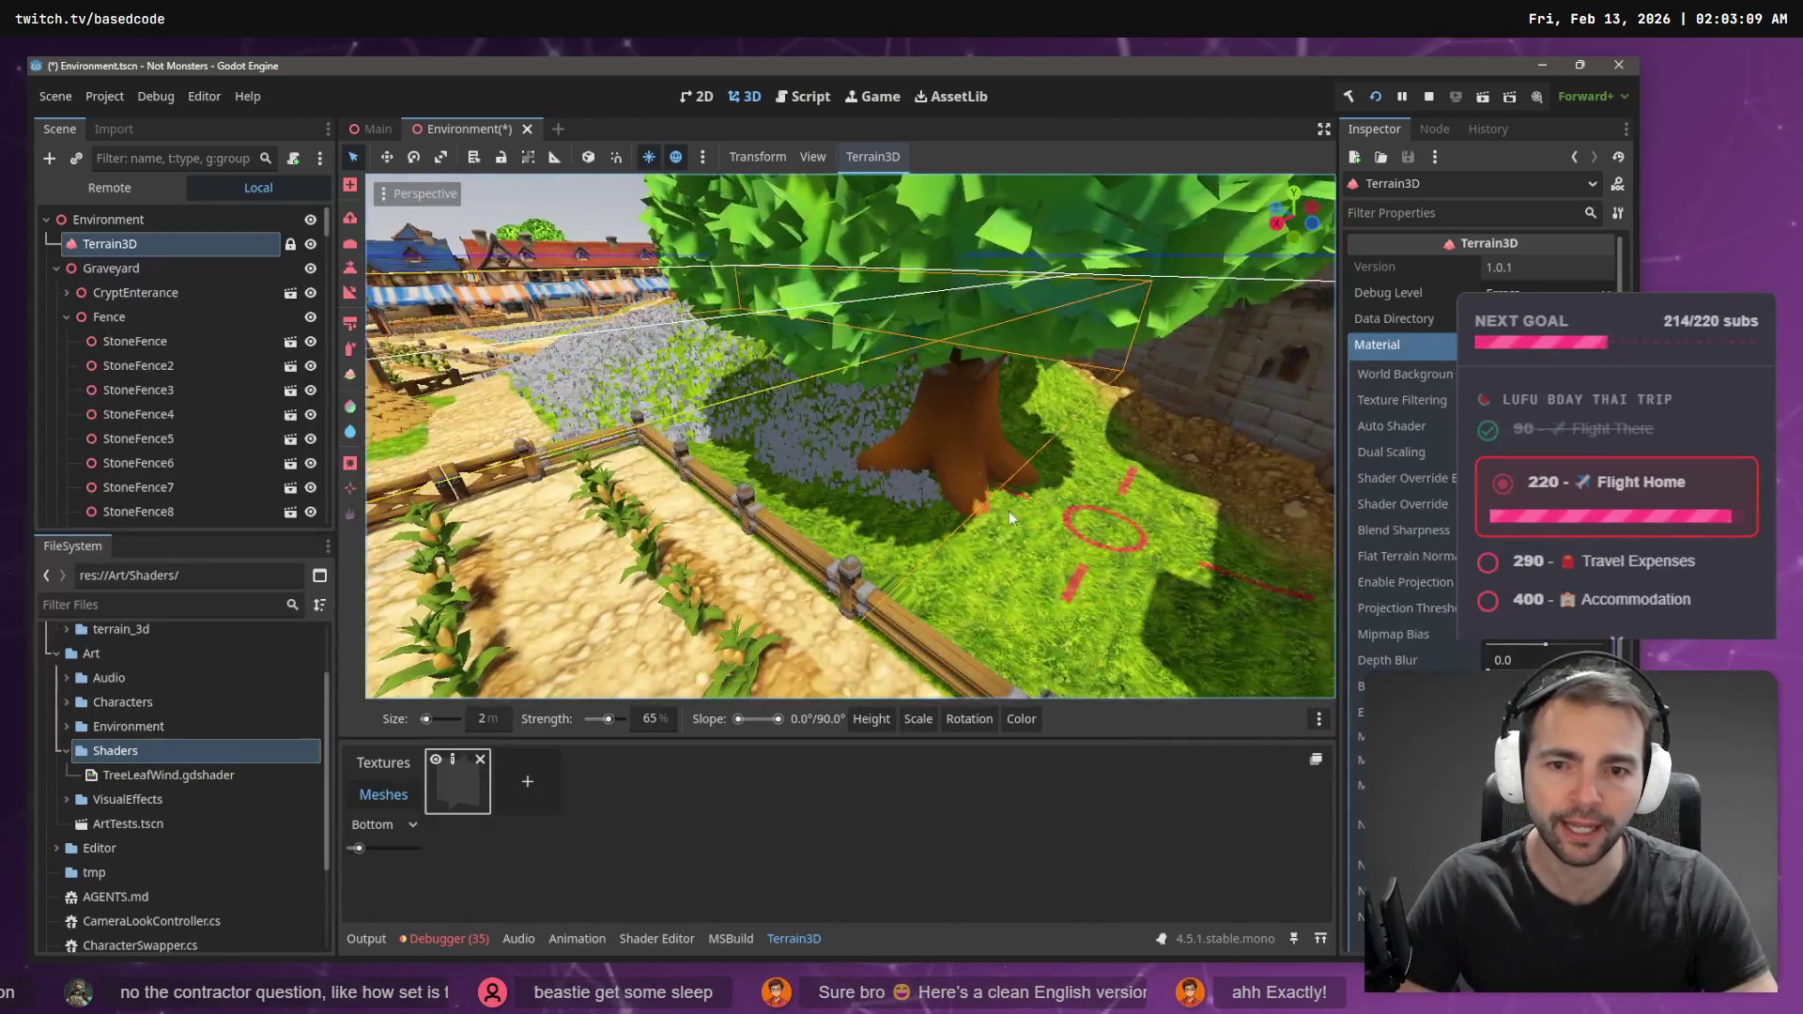
drag(752, 479, 887, 542)
scroll(751, 488, up, 10)
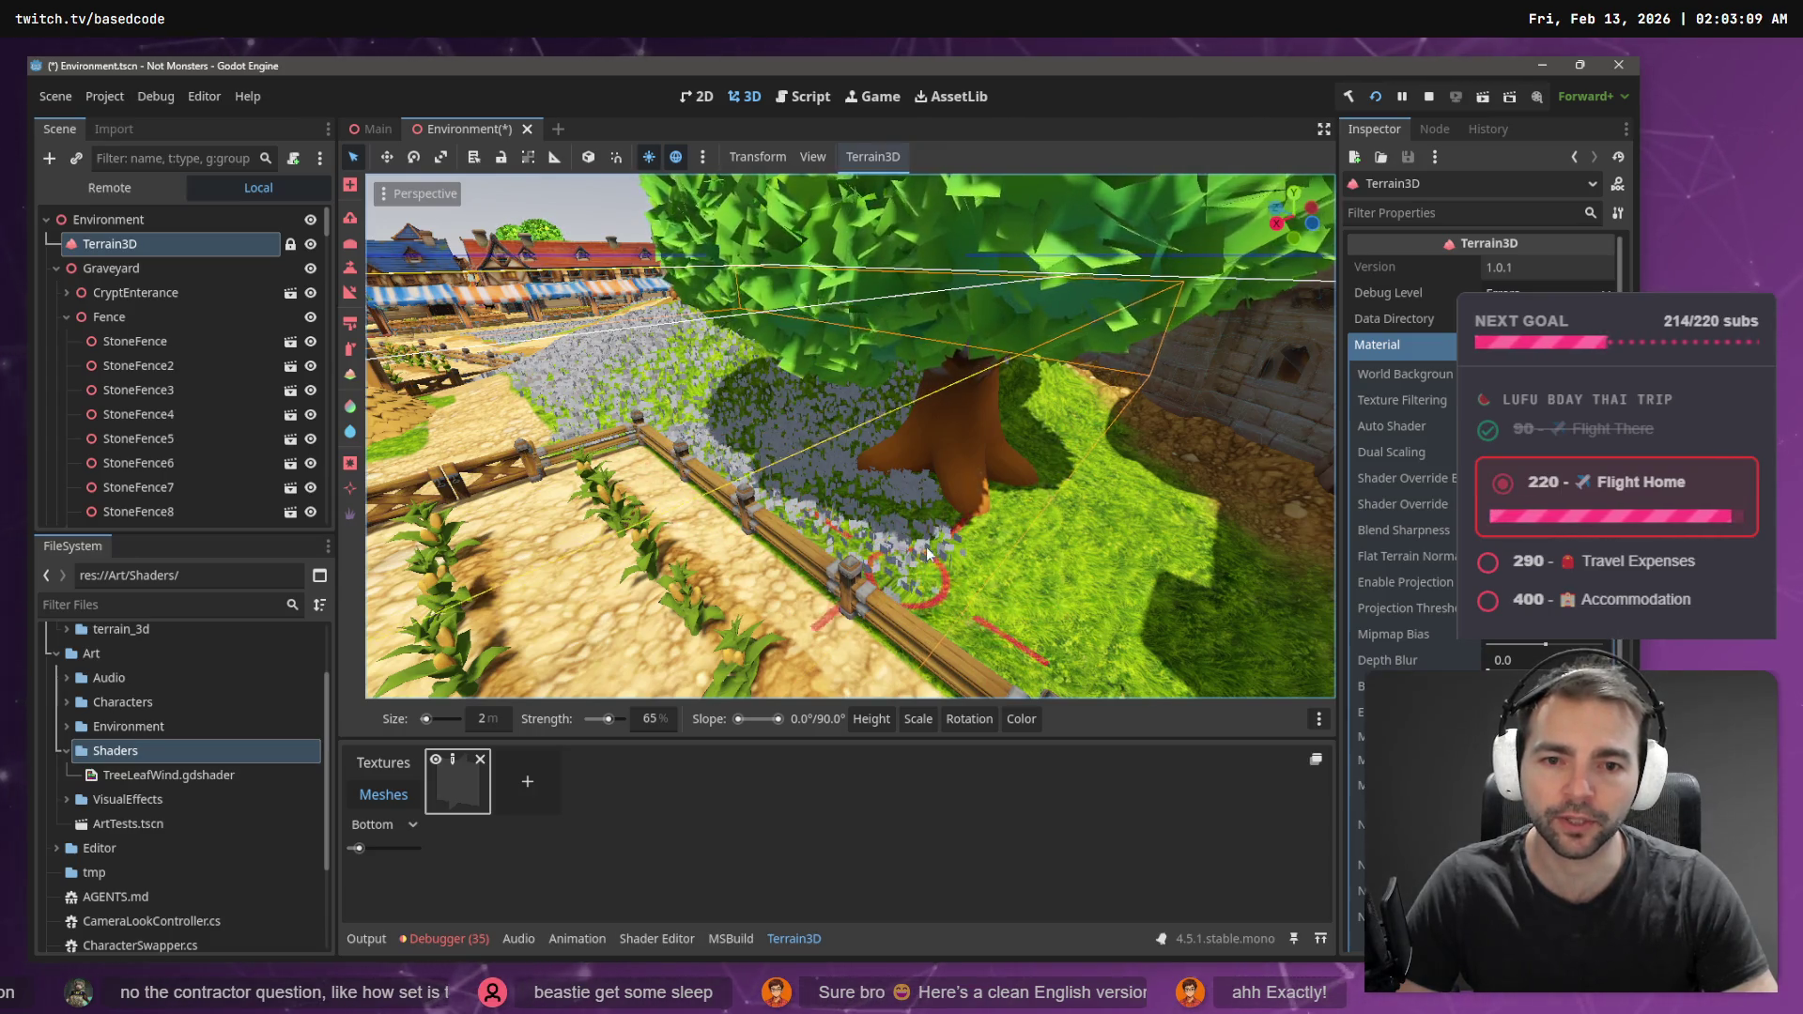
scroll(949, 528, down, 10)
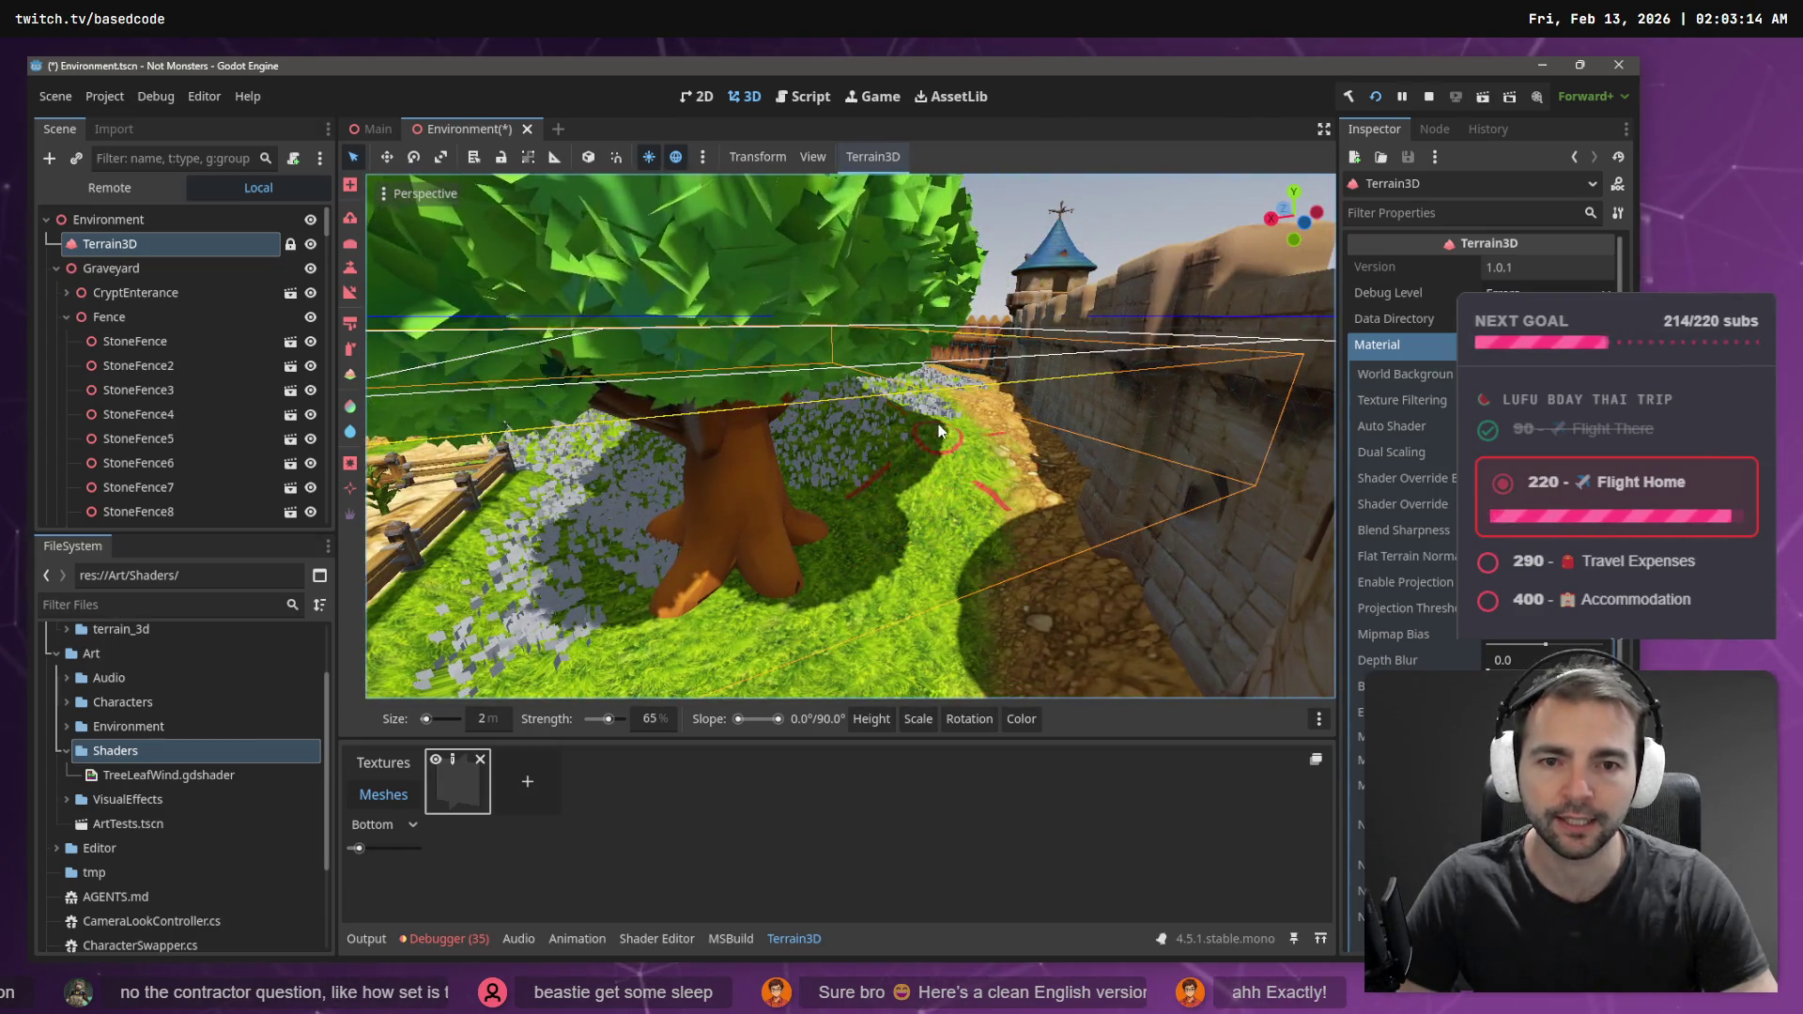
mouse_move(825, 581)
mouse_down()
mouse_move(772, 629)
mouse_move(554, 667)
mouse_move(582, 562)
mouse_move(425, 657)
mouse_up()
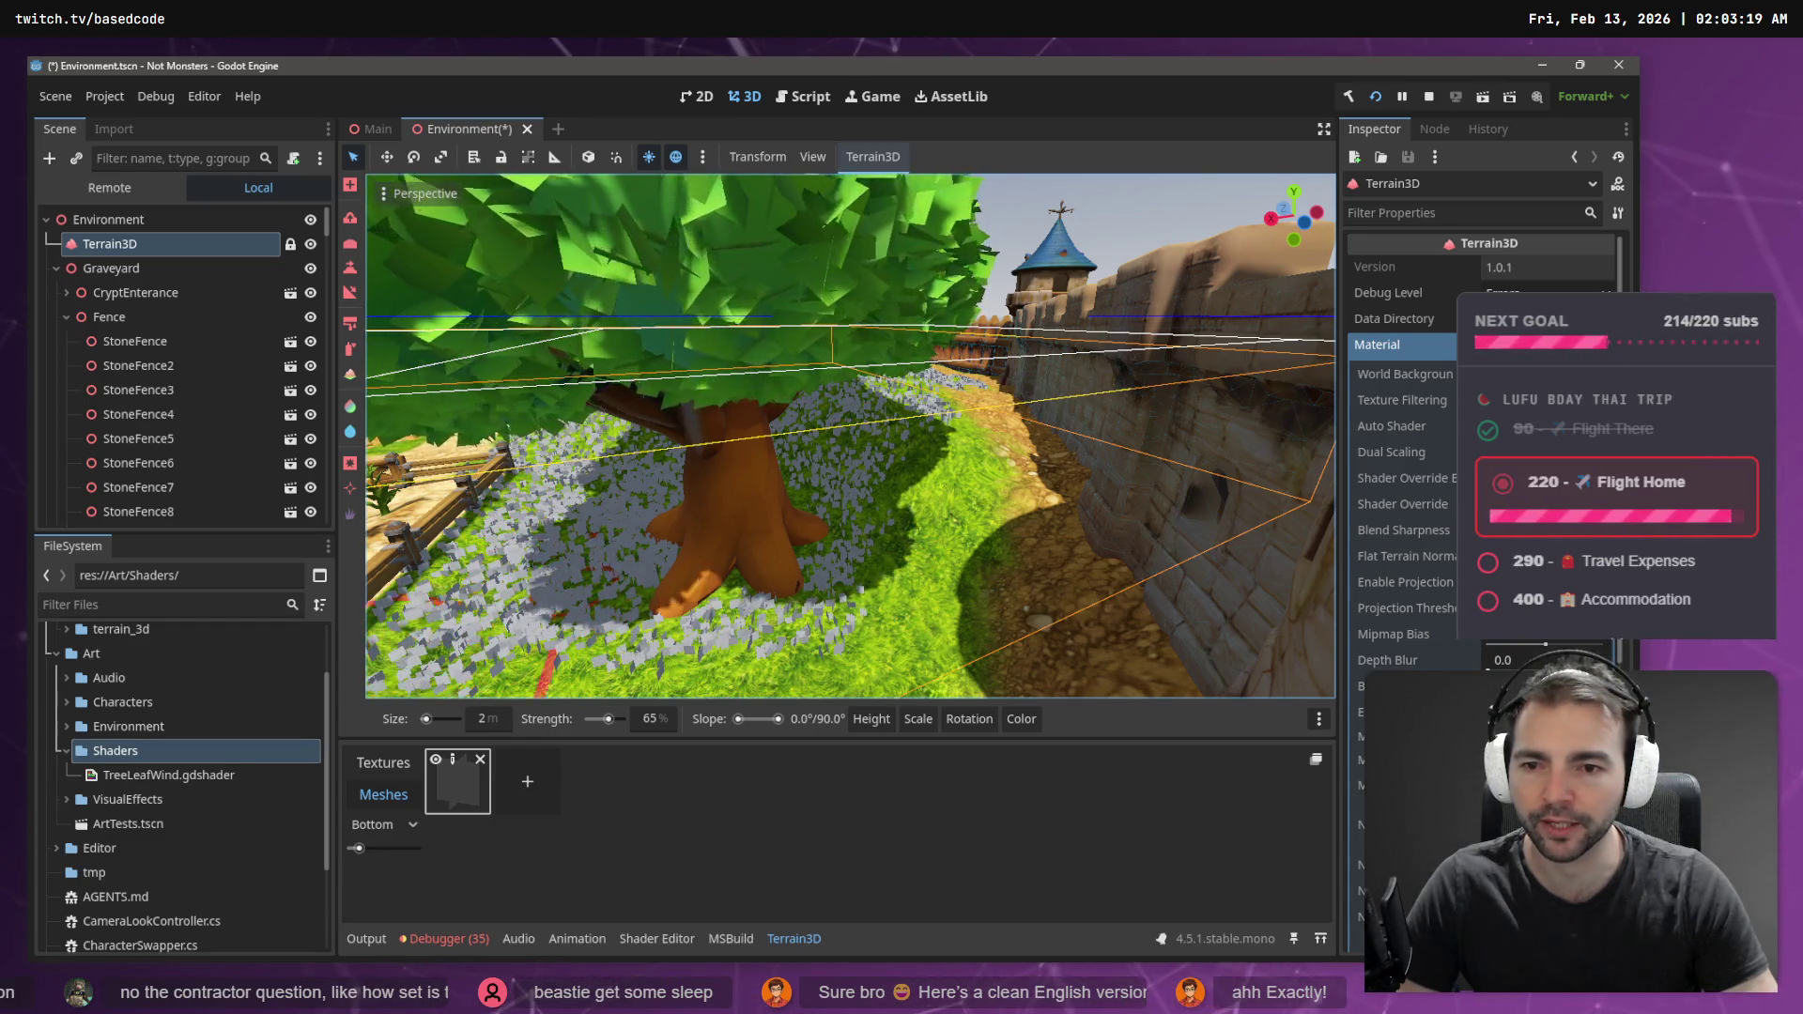
- Spread flowers densely over the grass below the tree
key(w)
key(w)
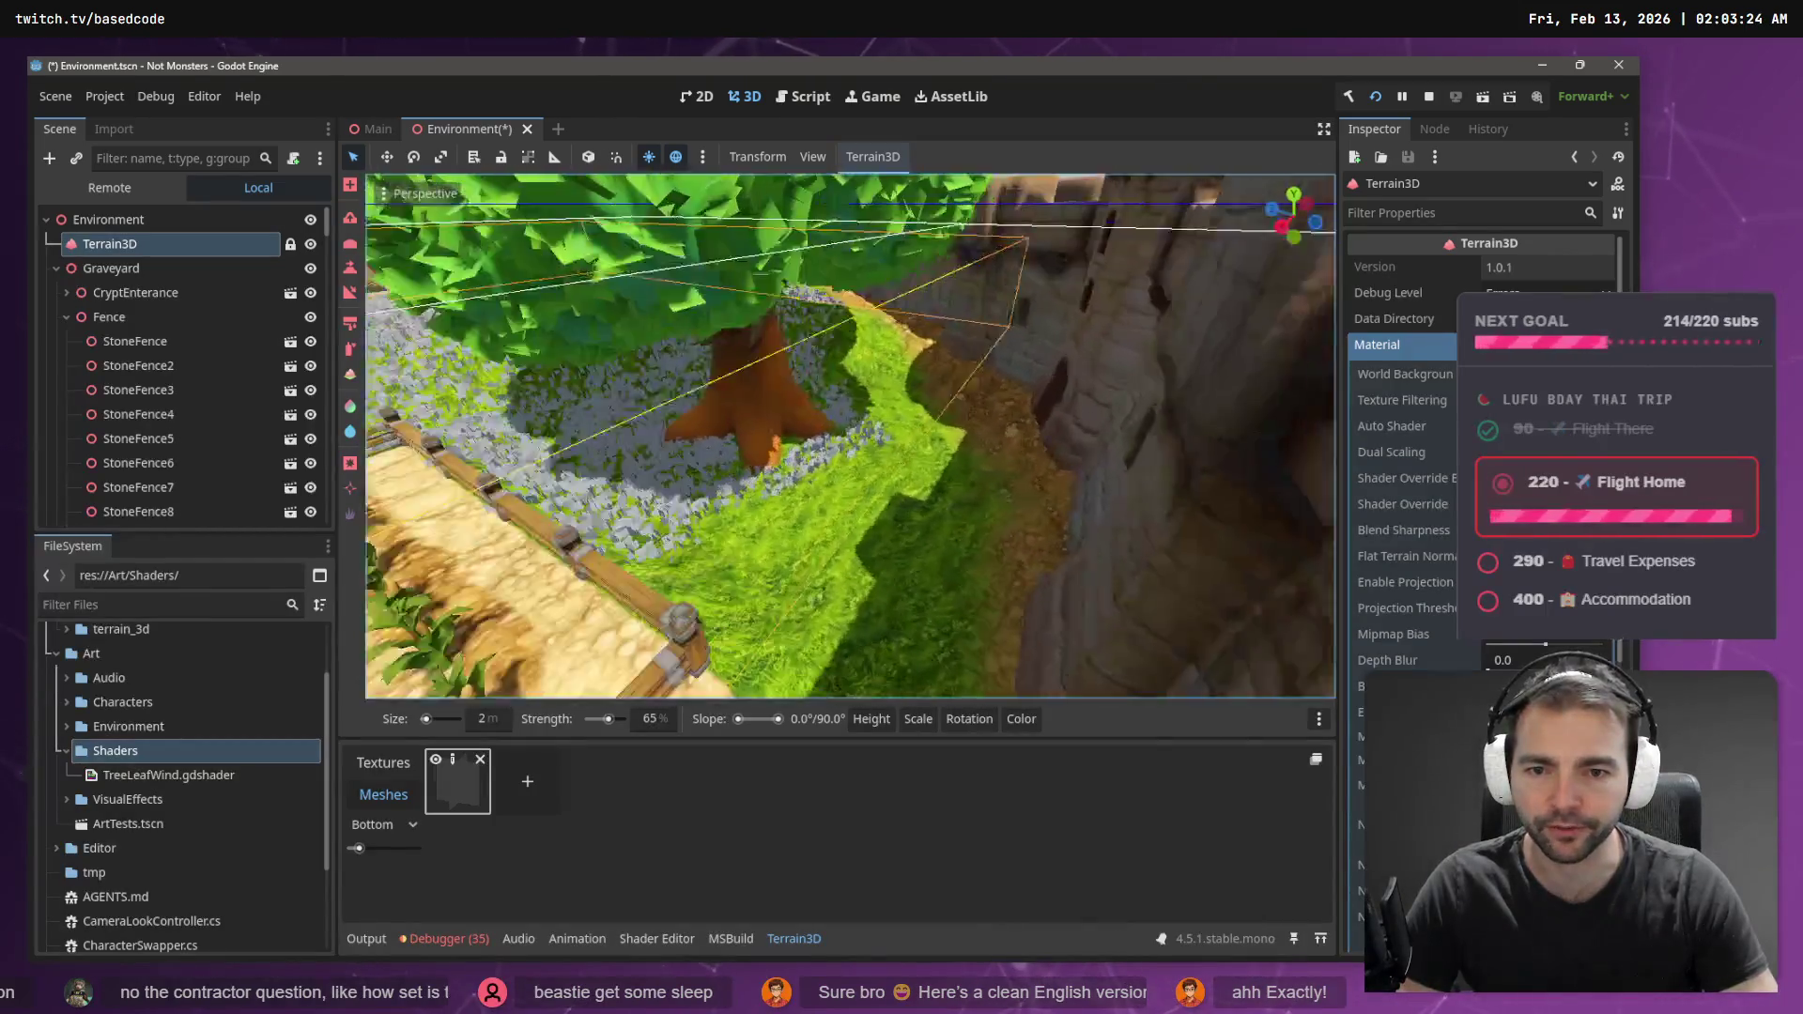
mouse_move(644, 515)
mouse_down()
mouse_move(708, 633)
mouse_move(712, 499)
mouse_up()
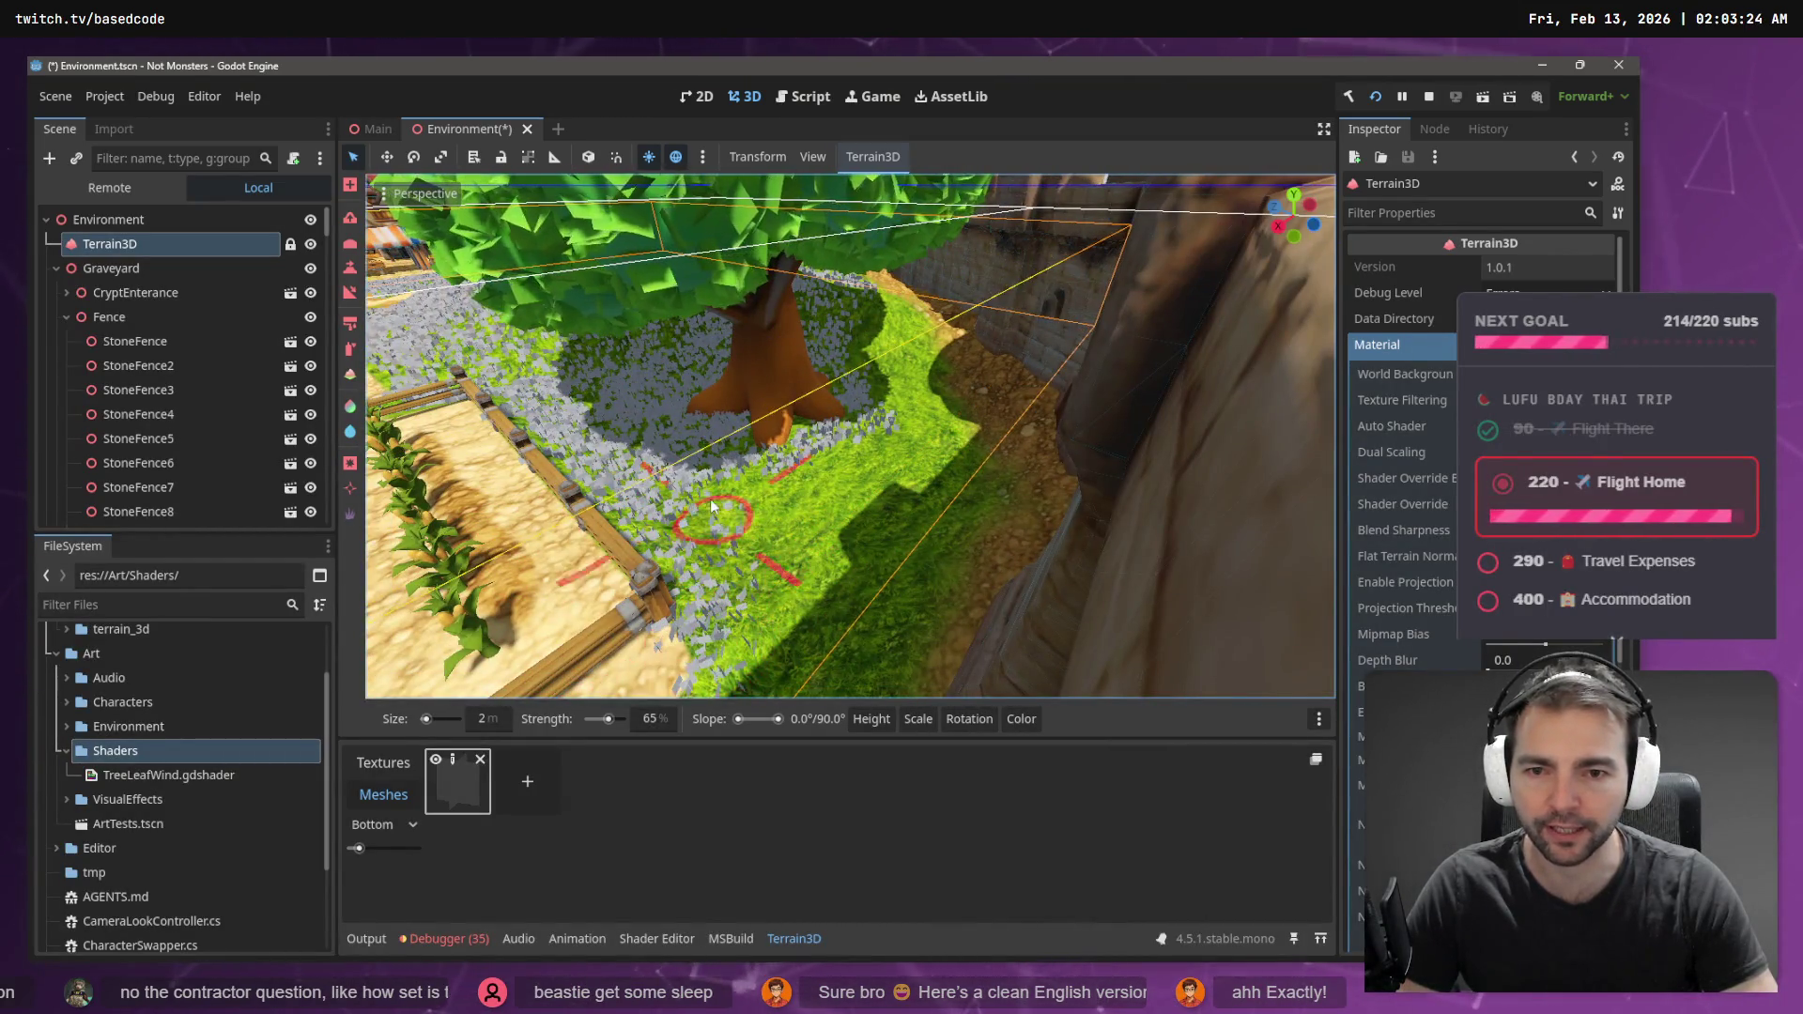
drag(752, 556, 815, 502)
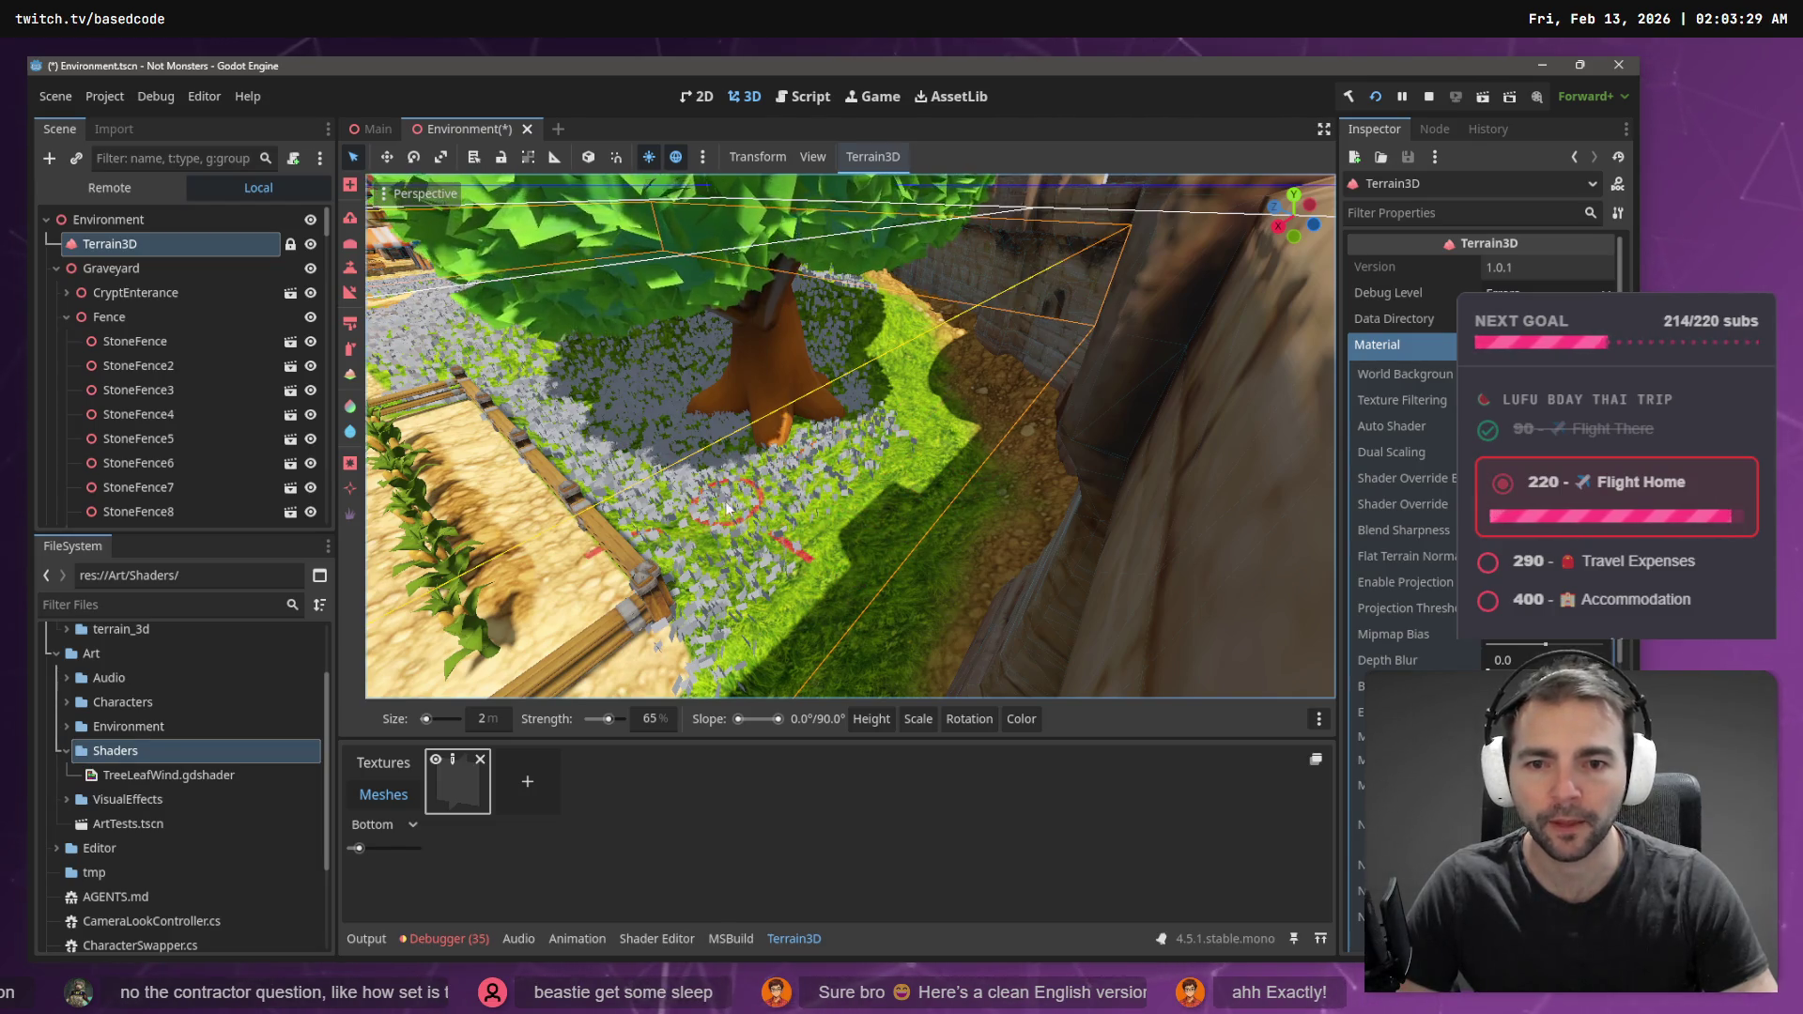
mouse_move(873, 442)
mouse_down()
mouse_move(762, 648)
mouse_move(829, 612)
mouse_move(911, 443)
mouse_up()
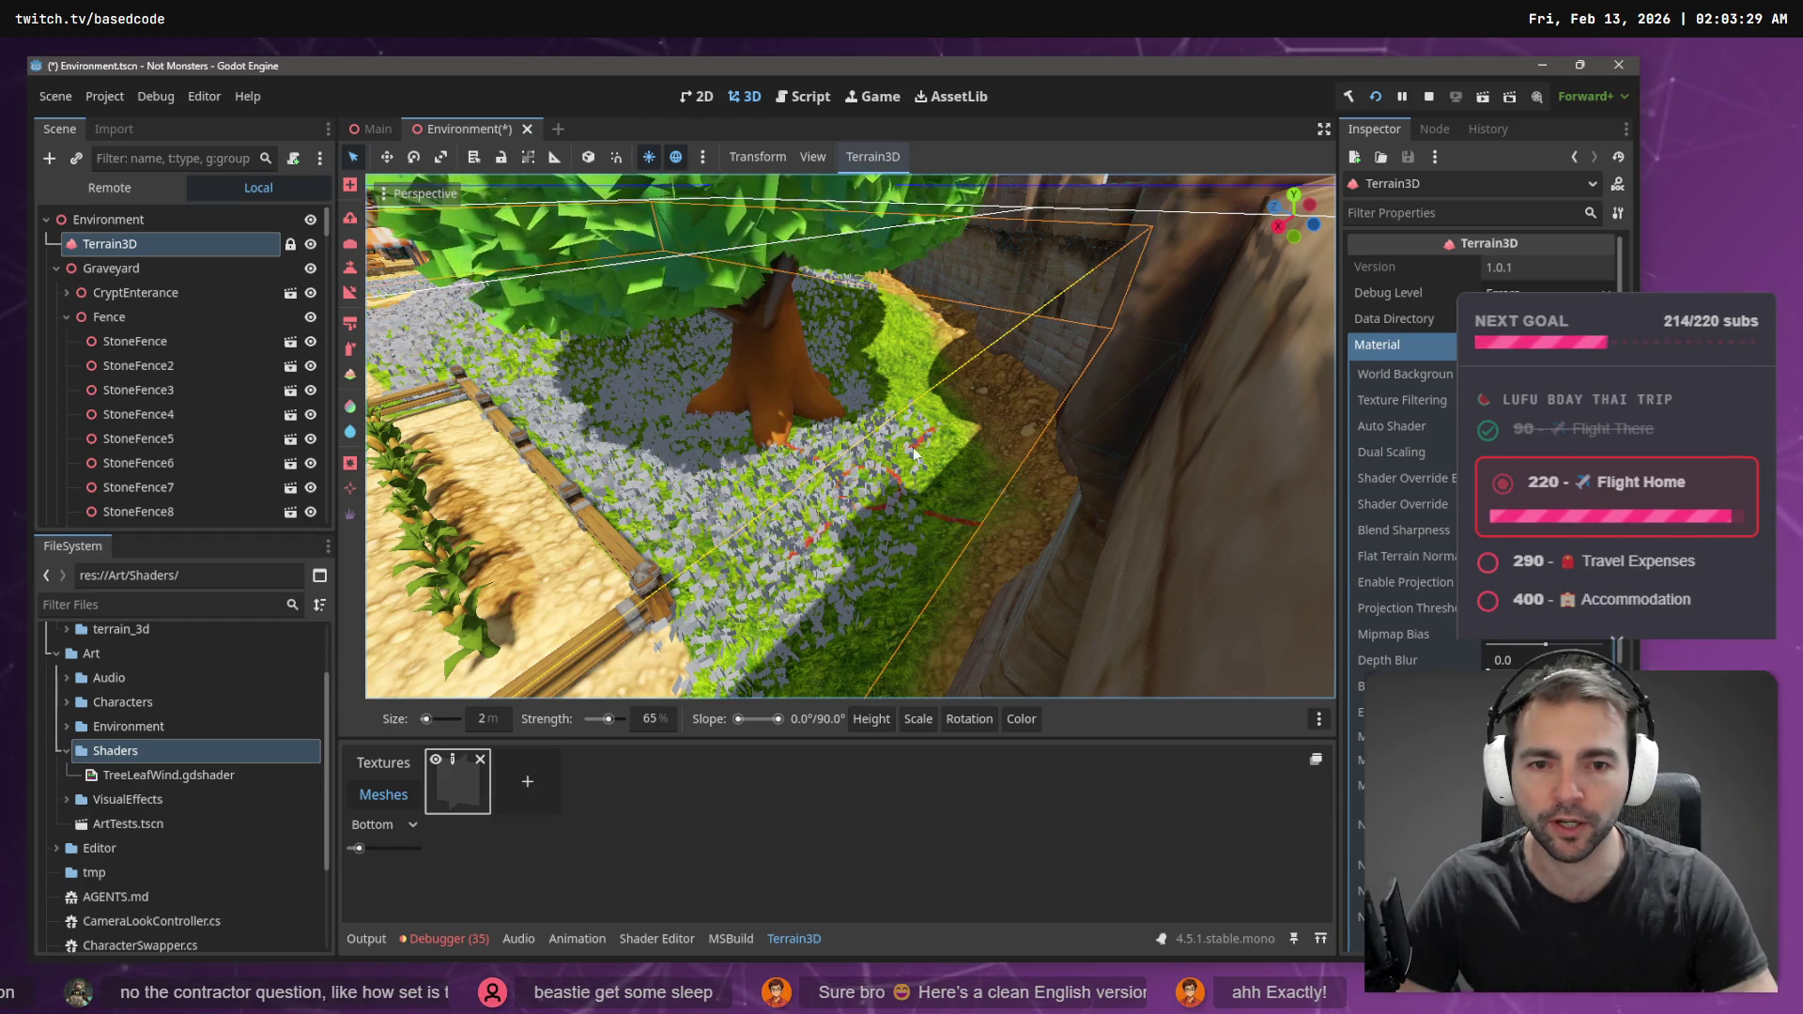
mouse_move(920, 530)
mouse_down()
mouse_move(857, 654)
mouse_move(879, 634)
mouse_up()
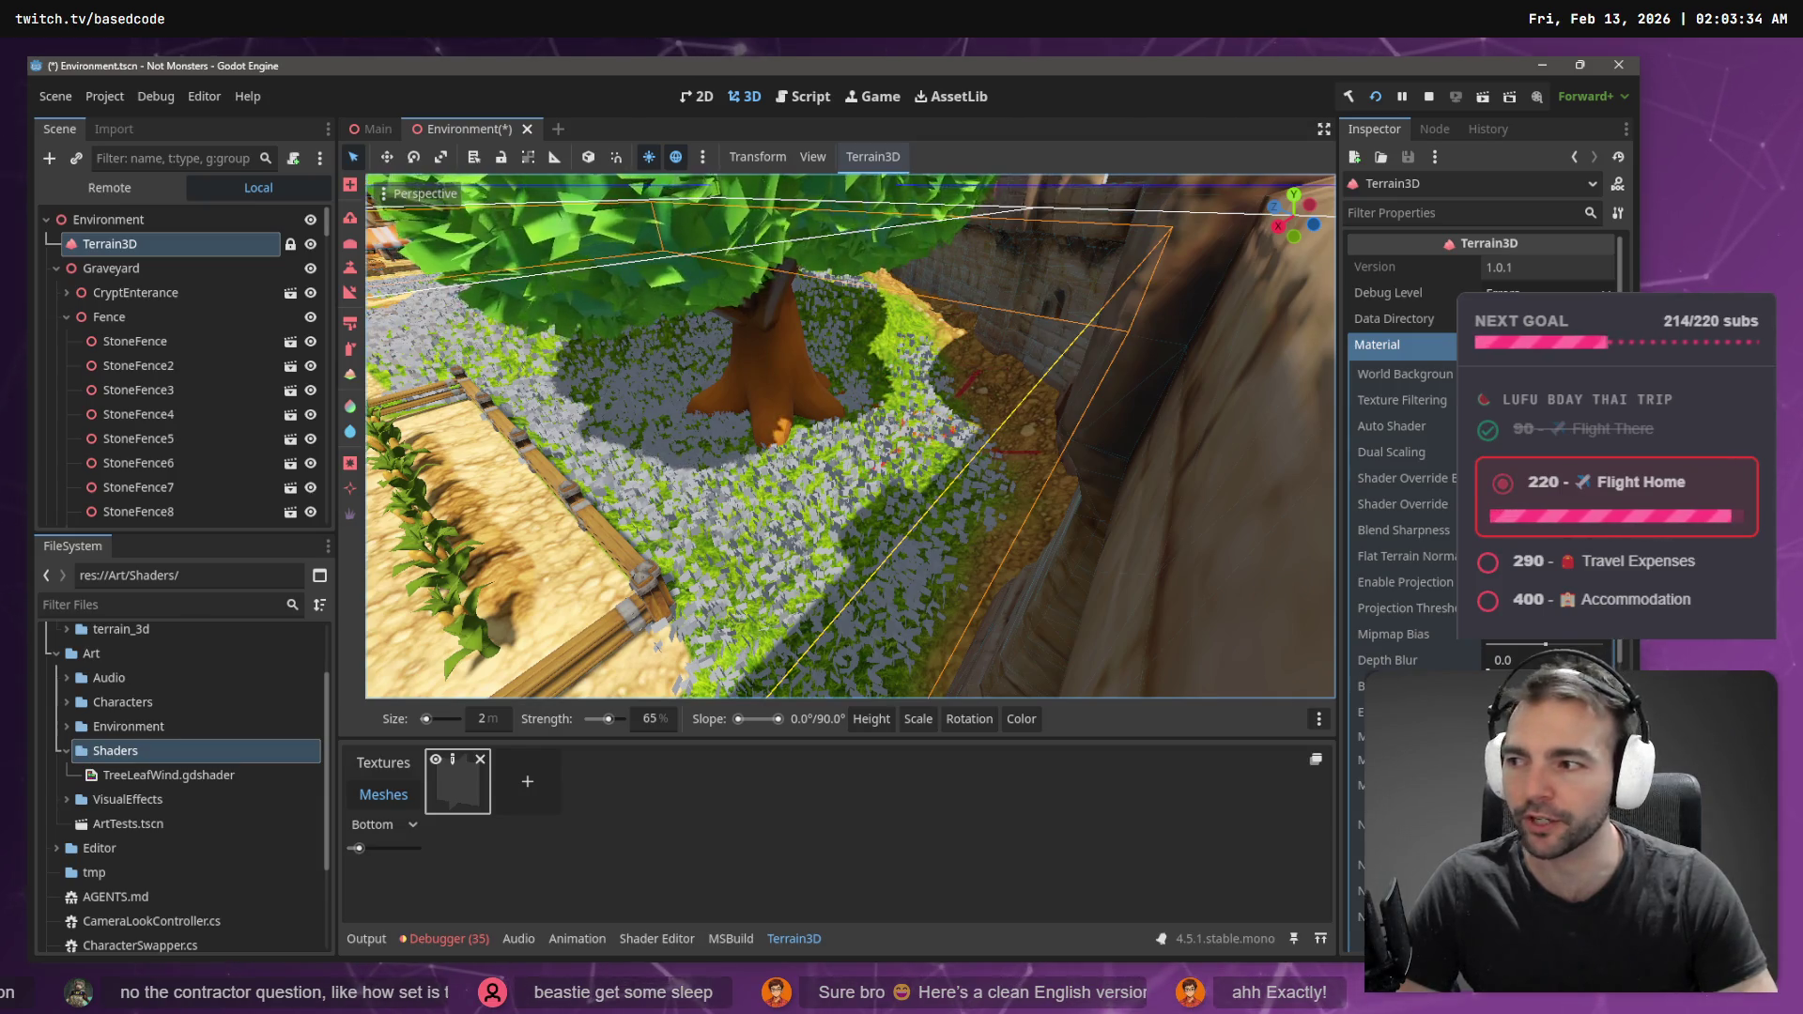
scroll(923, 431, up, 3)
- Fill the middle of the grass strip toward the dirt path with flowers
mouse_move(808, 437)
mouse_down()
mouse_move(676, 544)
mouse_move(860, 299)
mouse_move(930, 338)
mouse_move(897, 380)
mouse_up()
mouse_move(850, 437)
mouse_down()
mouse_move(850, 413)
mouse_move(850, 470)
mouse_move(827, 442)
mouse_move(850, 436)
mouse_move(846, 357)
mouse_move(509, 693)
mouse_up()
mouse_move(770, 469)
mouse_down()
mouse_move(862, 342)
mouse_move(770, 464)
mouse_move(714, 486)
mouse_up()
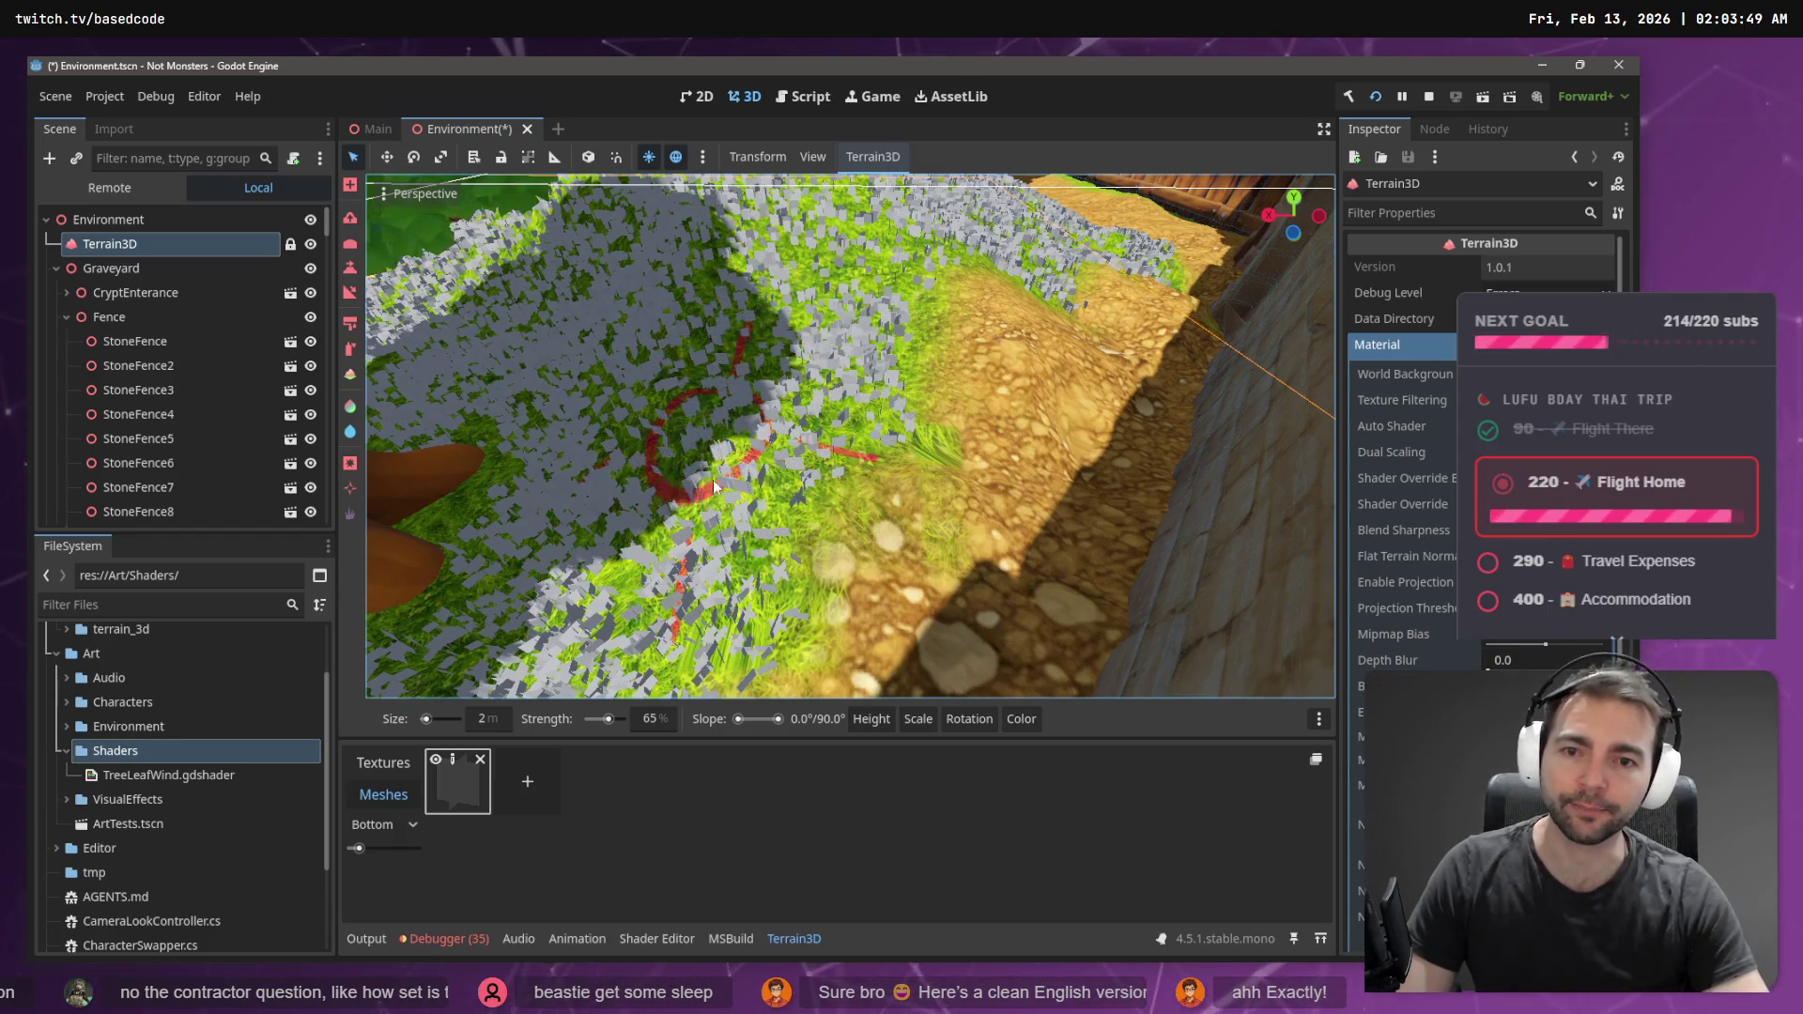
drag(879, 417, 825, 312)
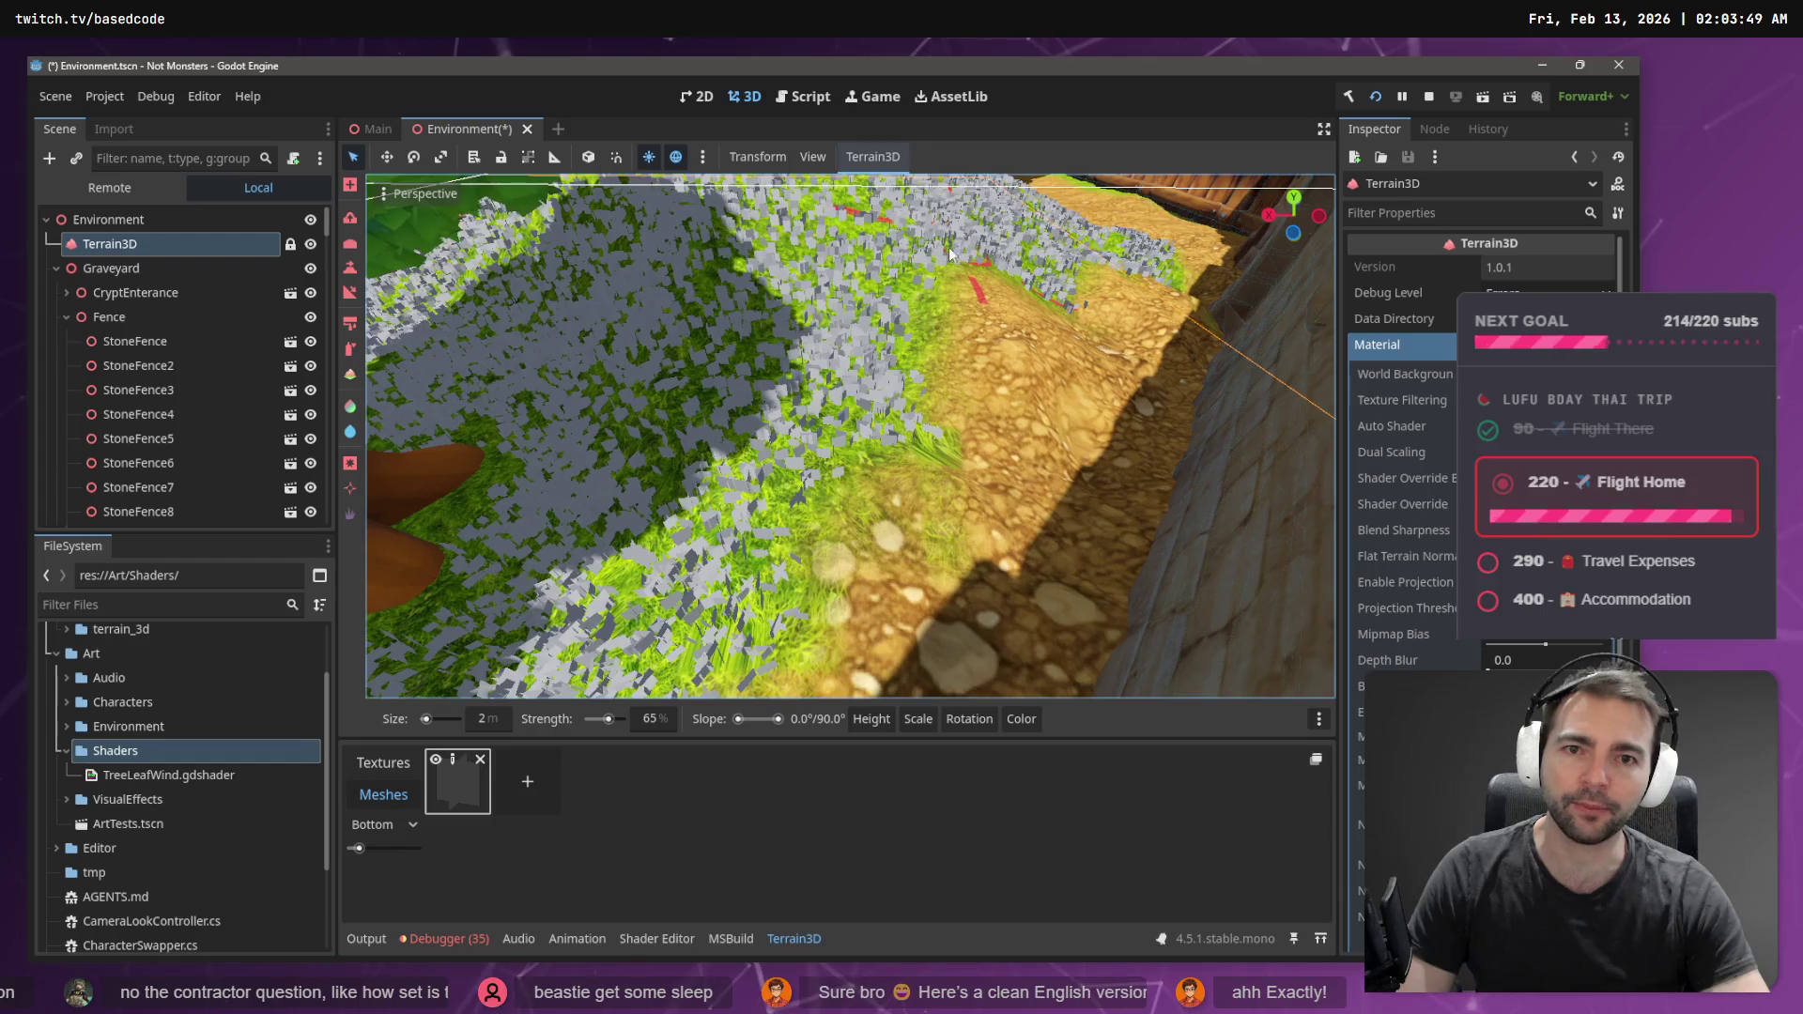
scroll(952, 254, down, 5)
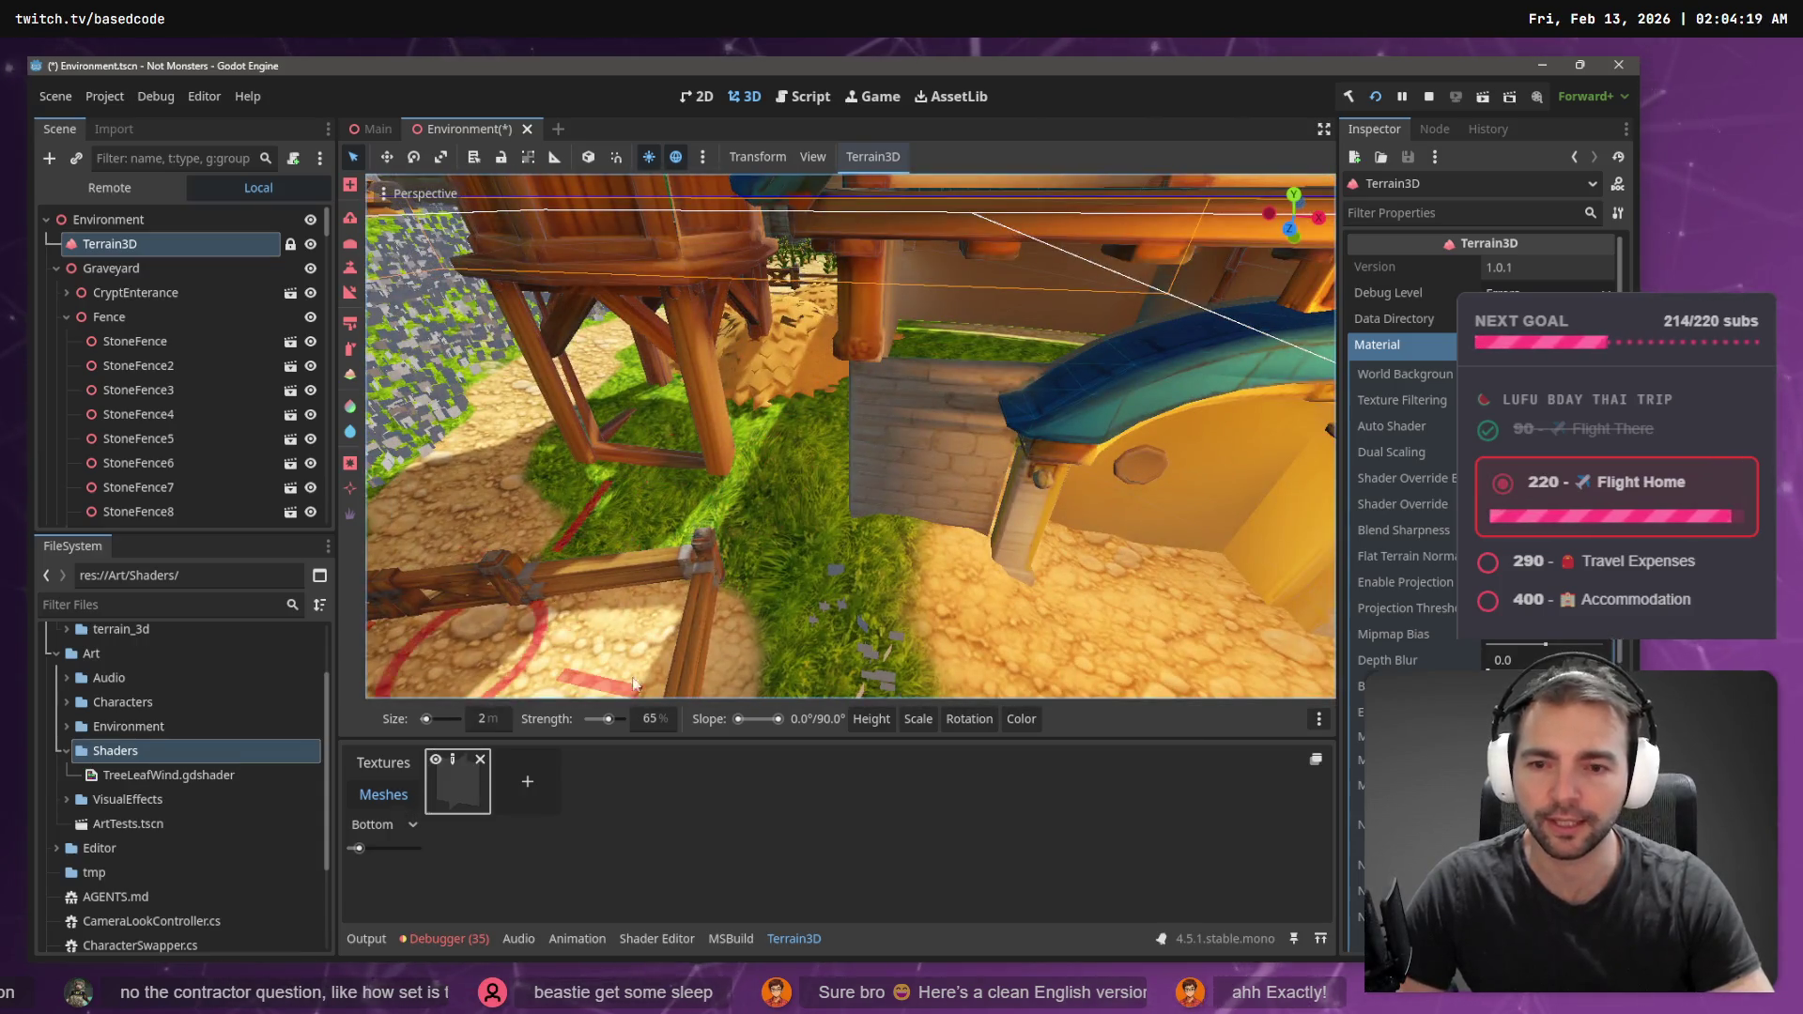
- Paint flowers on the grass near the building and at the wall base
drag(817, 508, 784, 516)
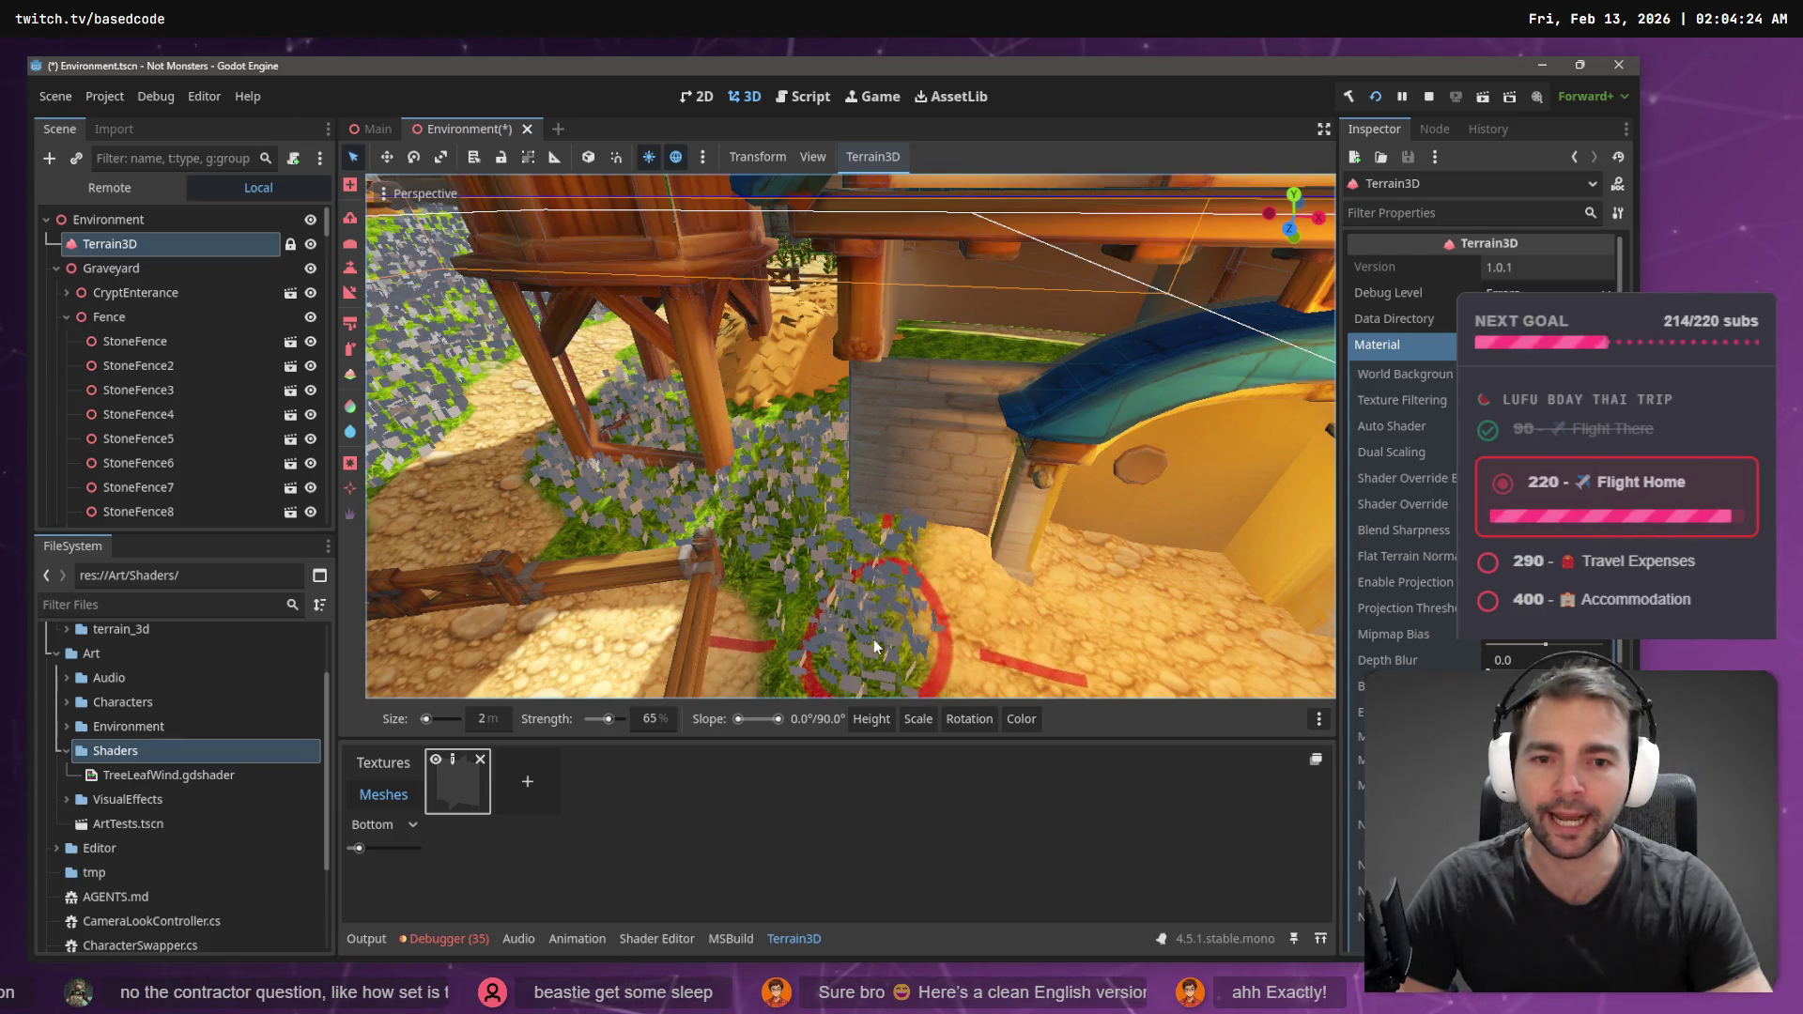
key(w)
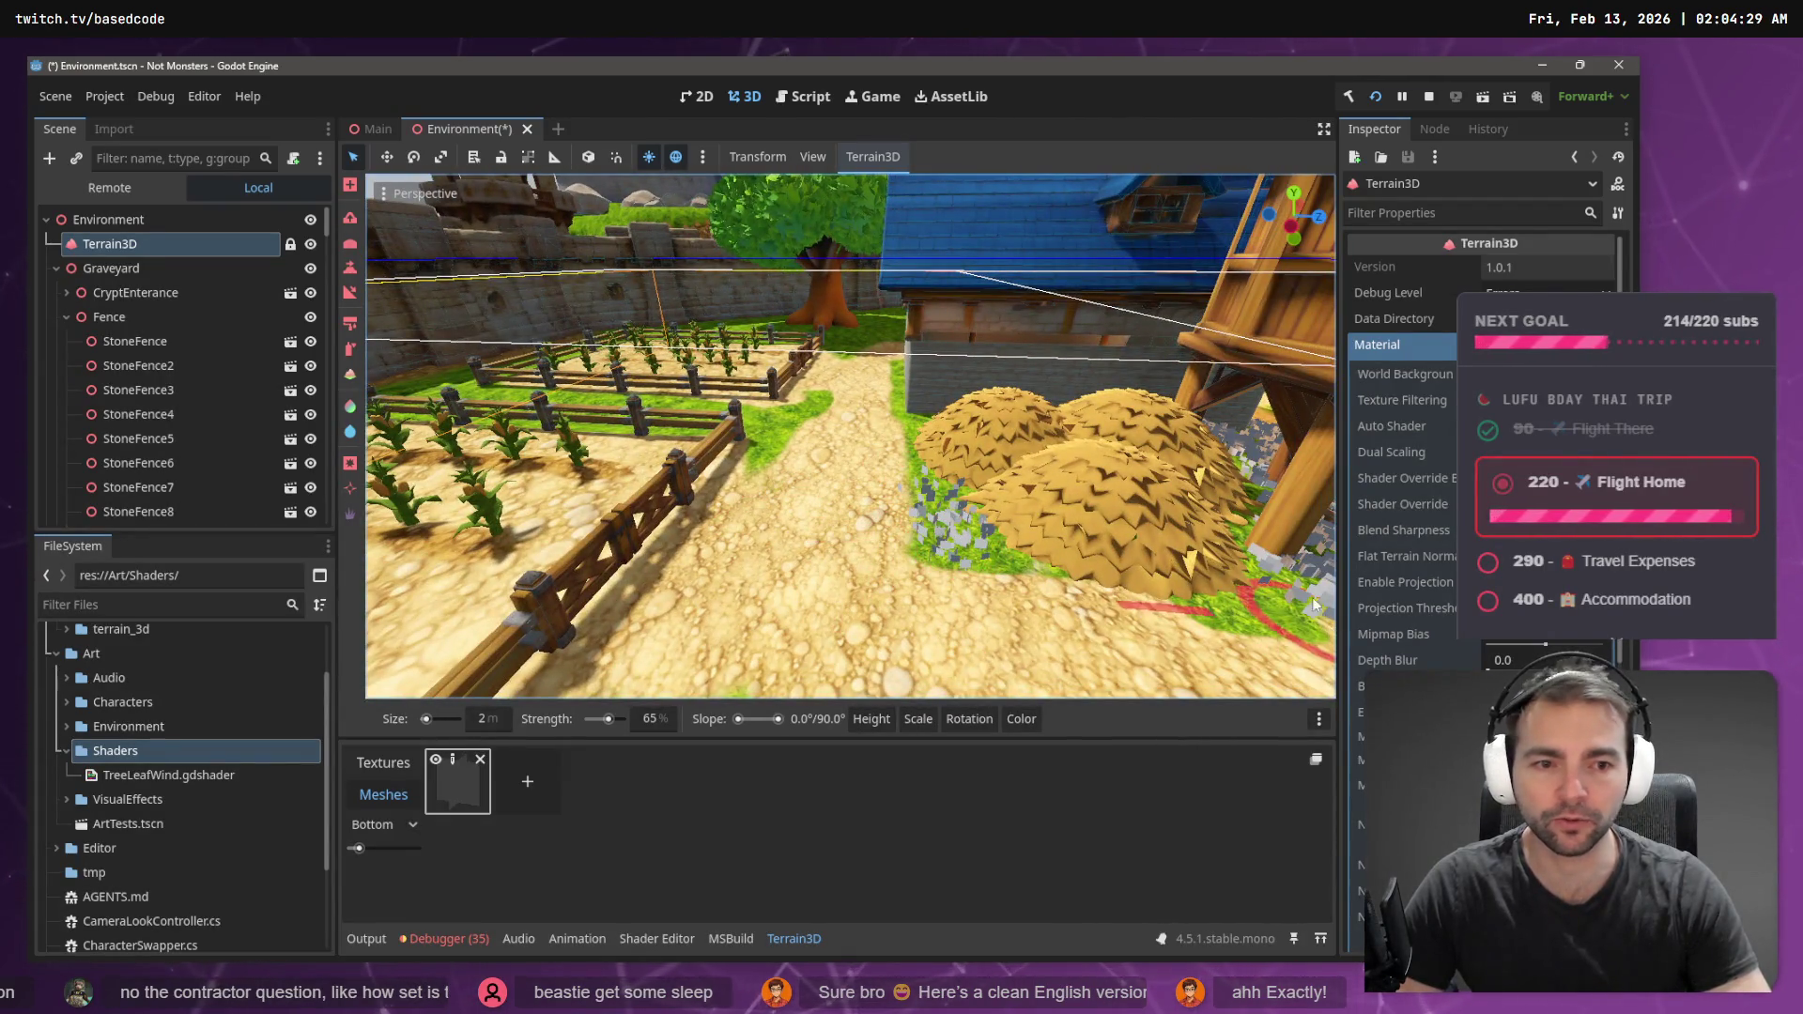
key(s)
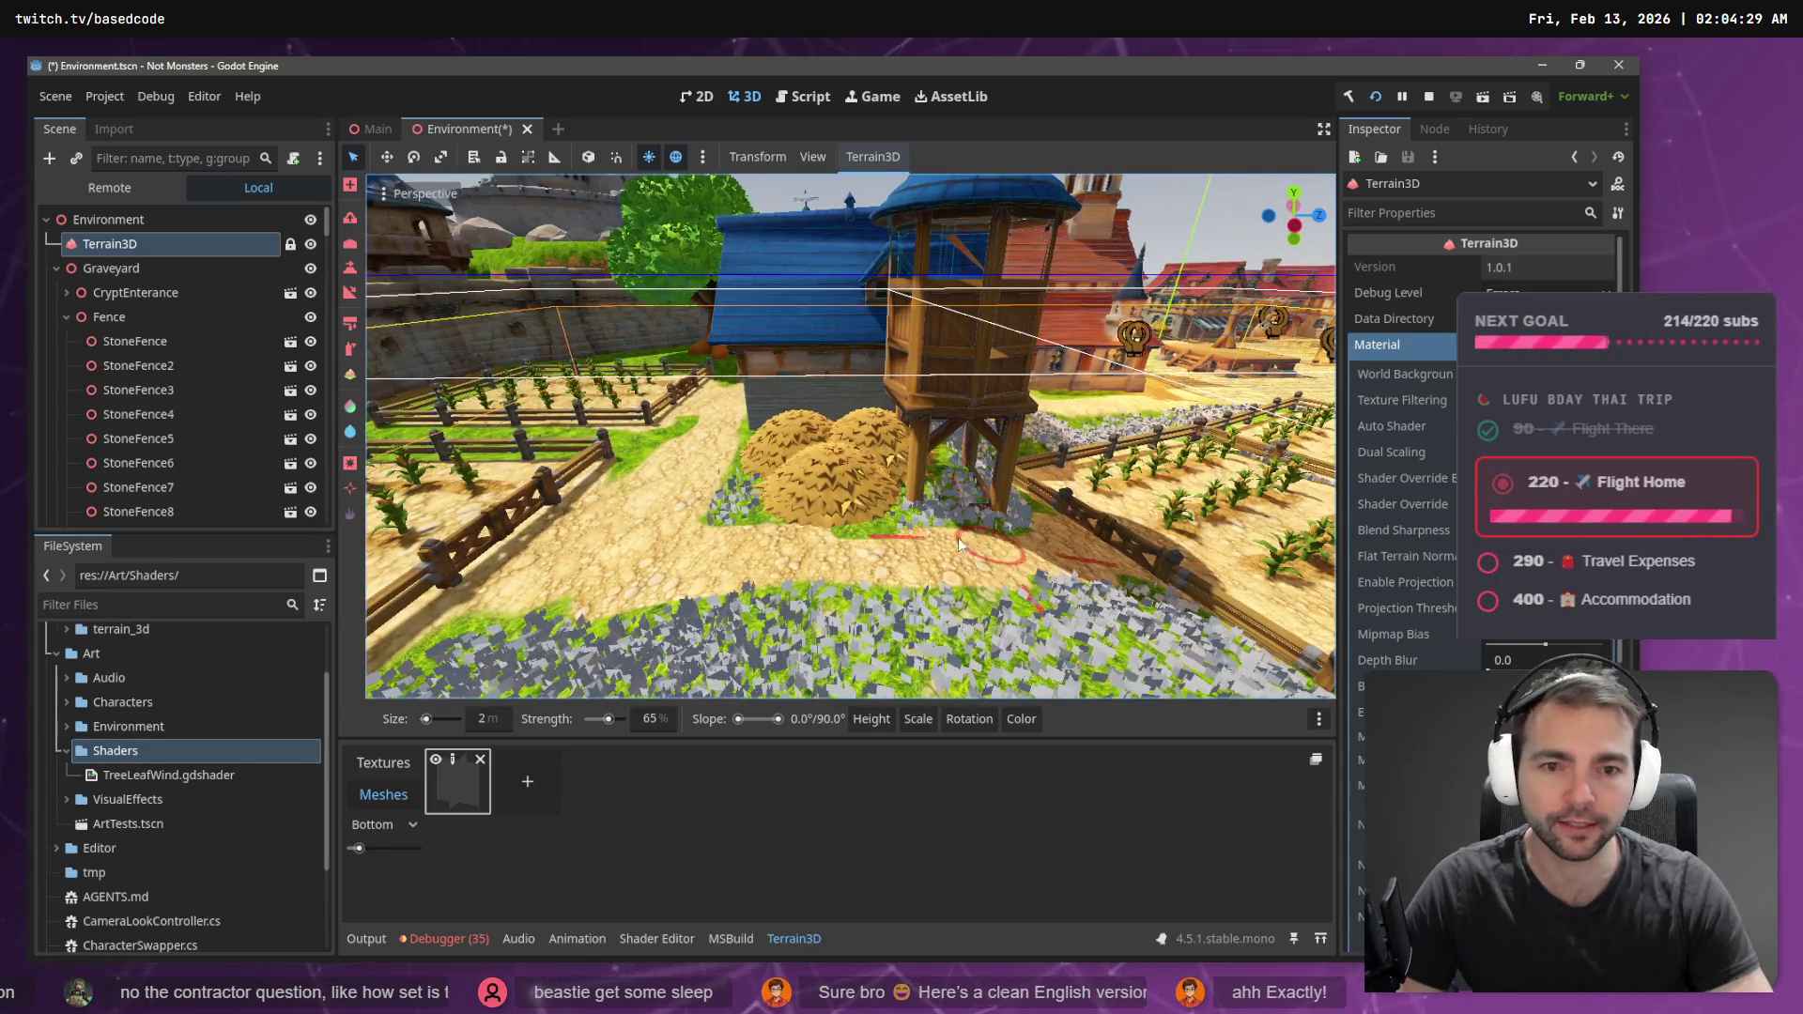
key(w)
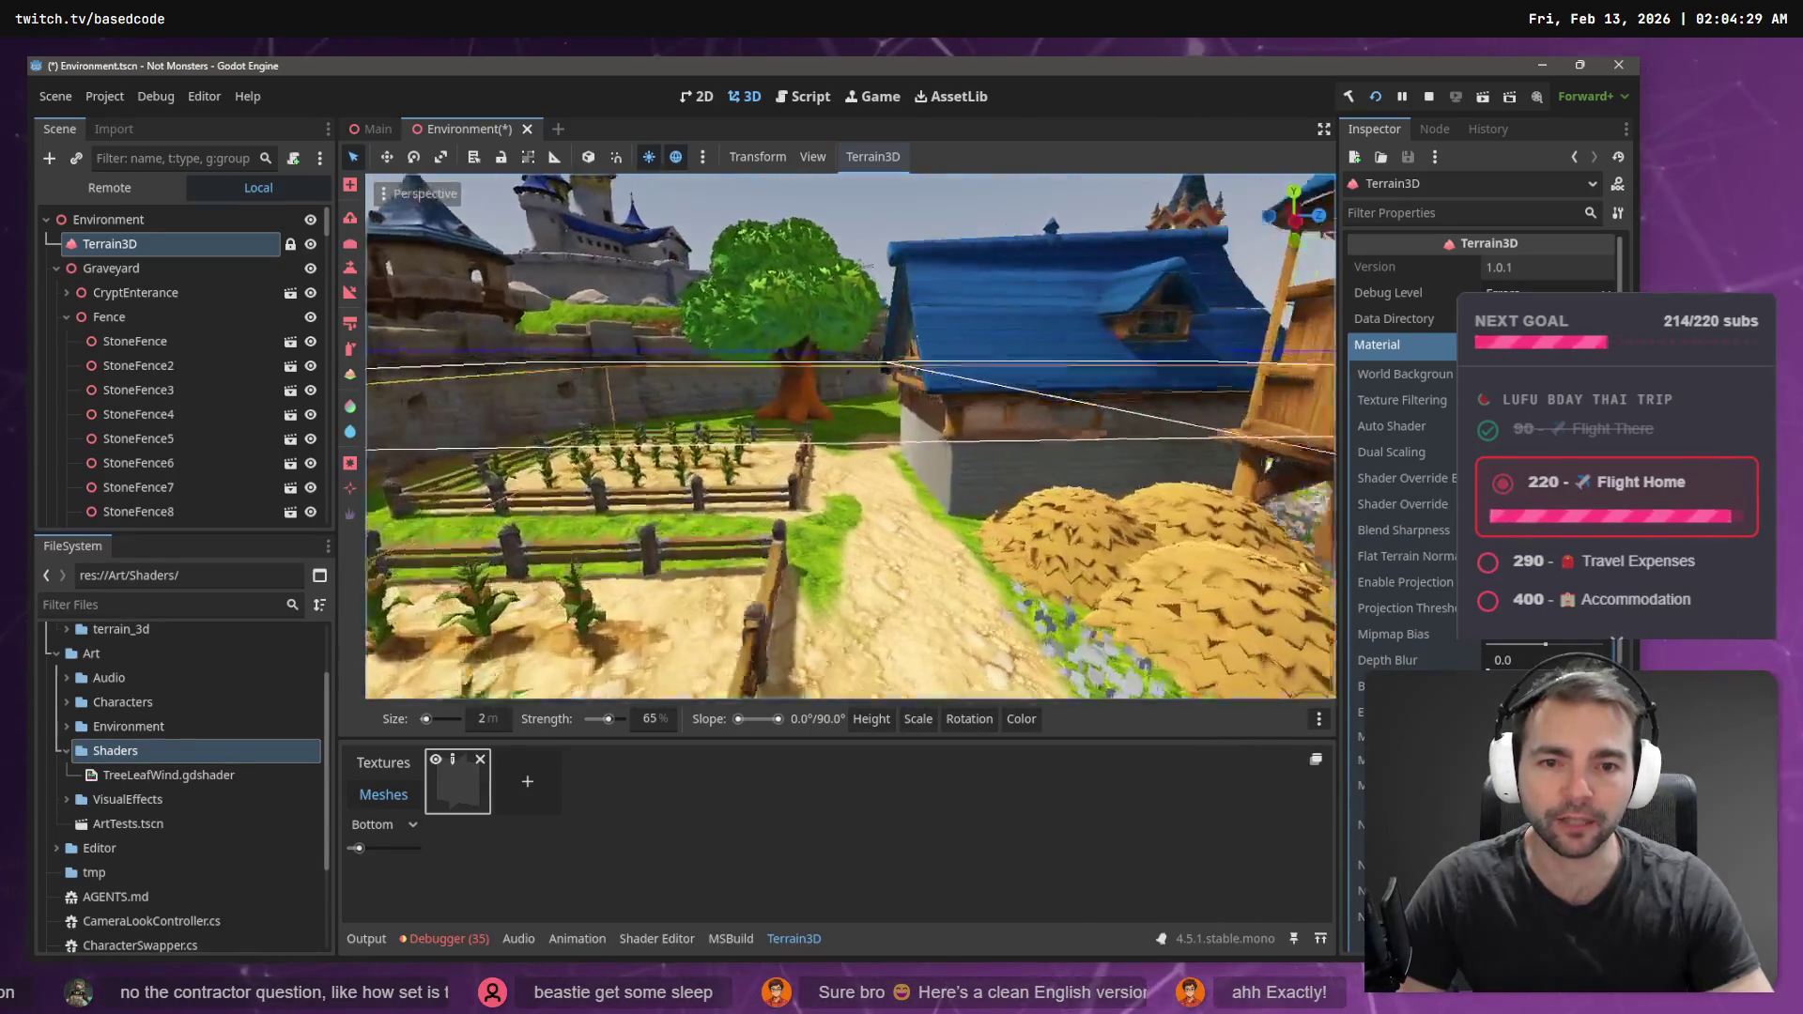
click(837, 482)
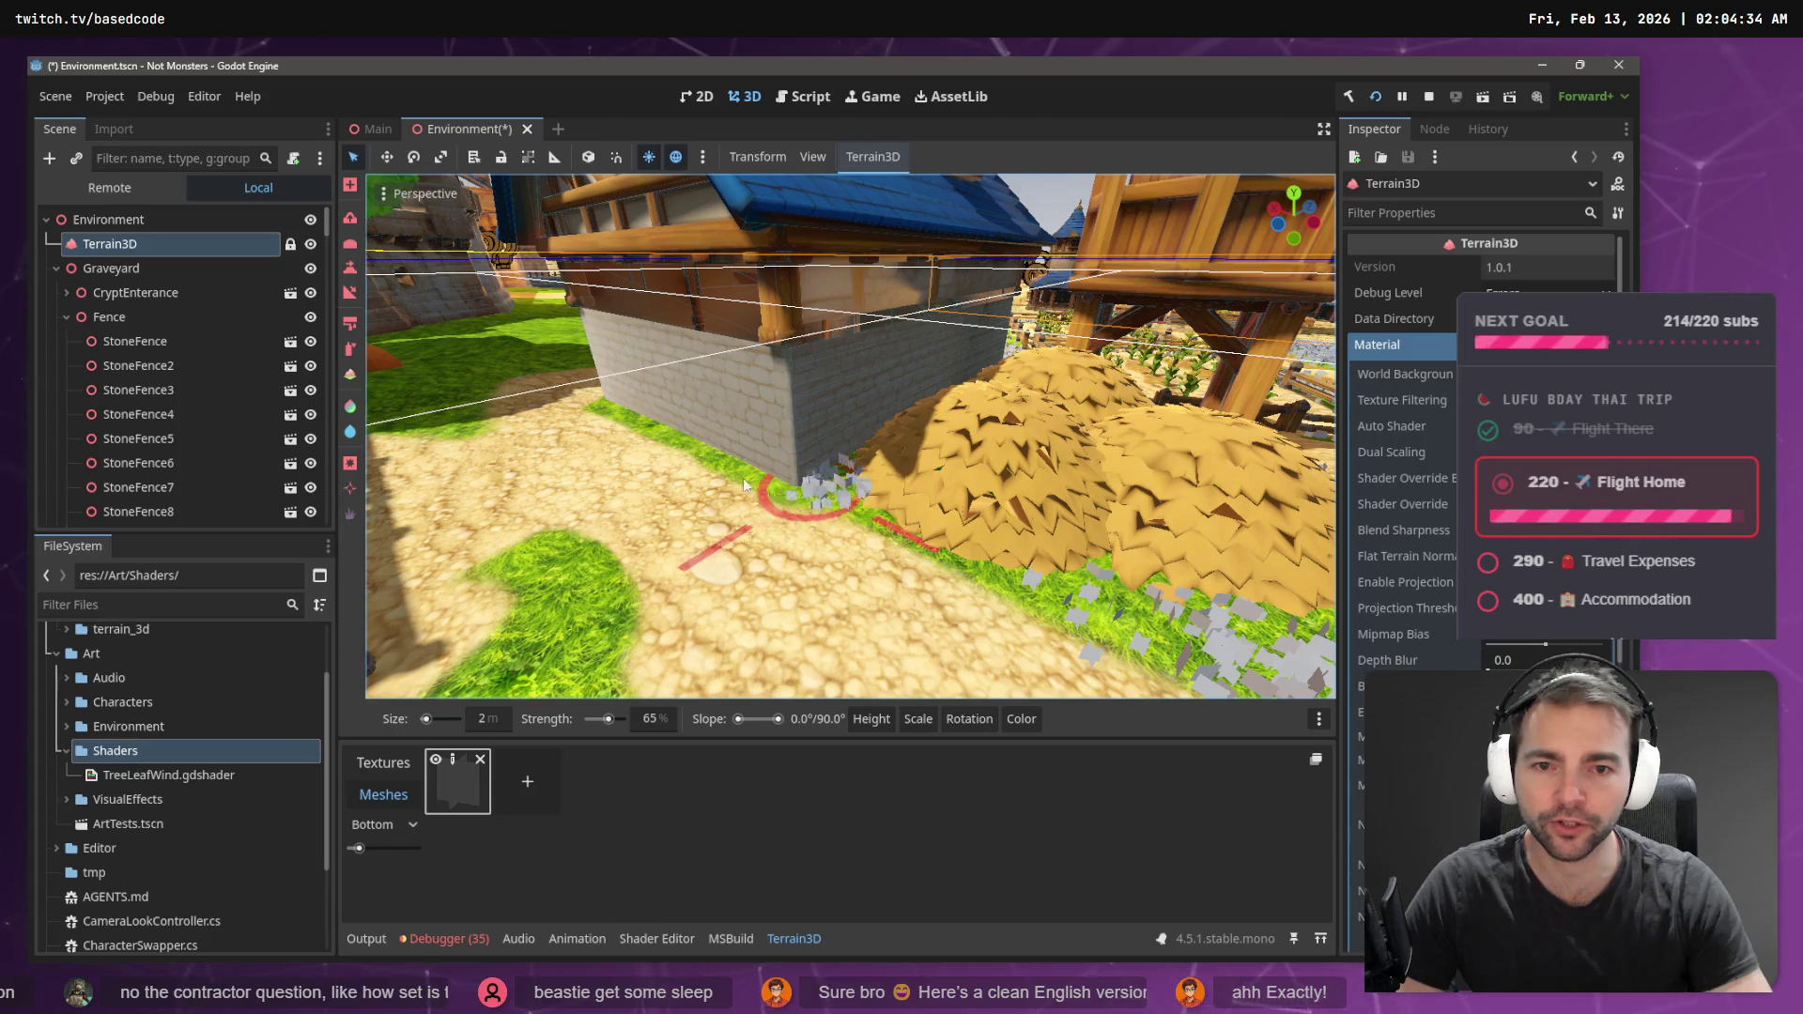
- Paint a flower strip along the base of the stone wall
key(a)
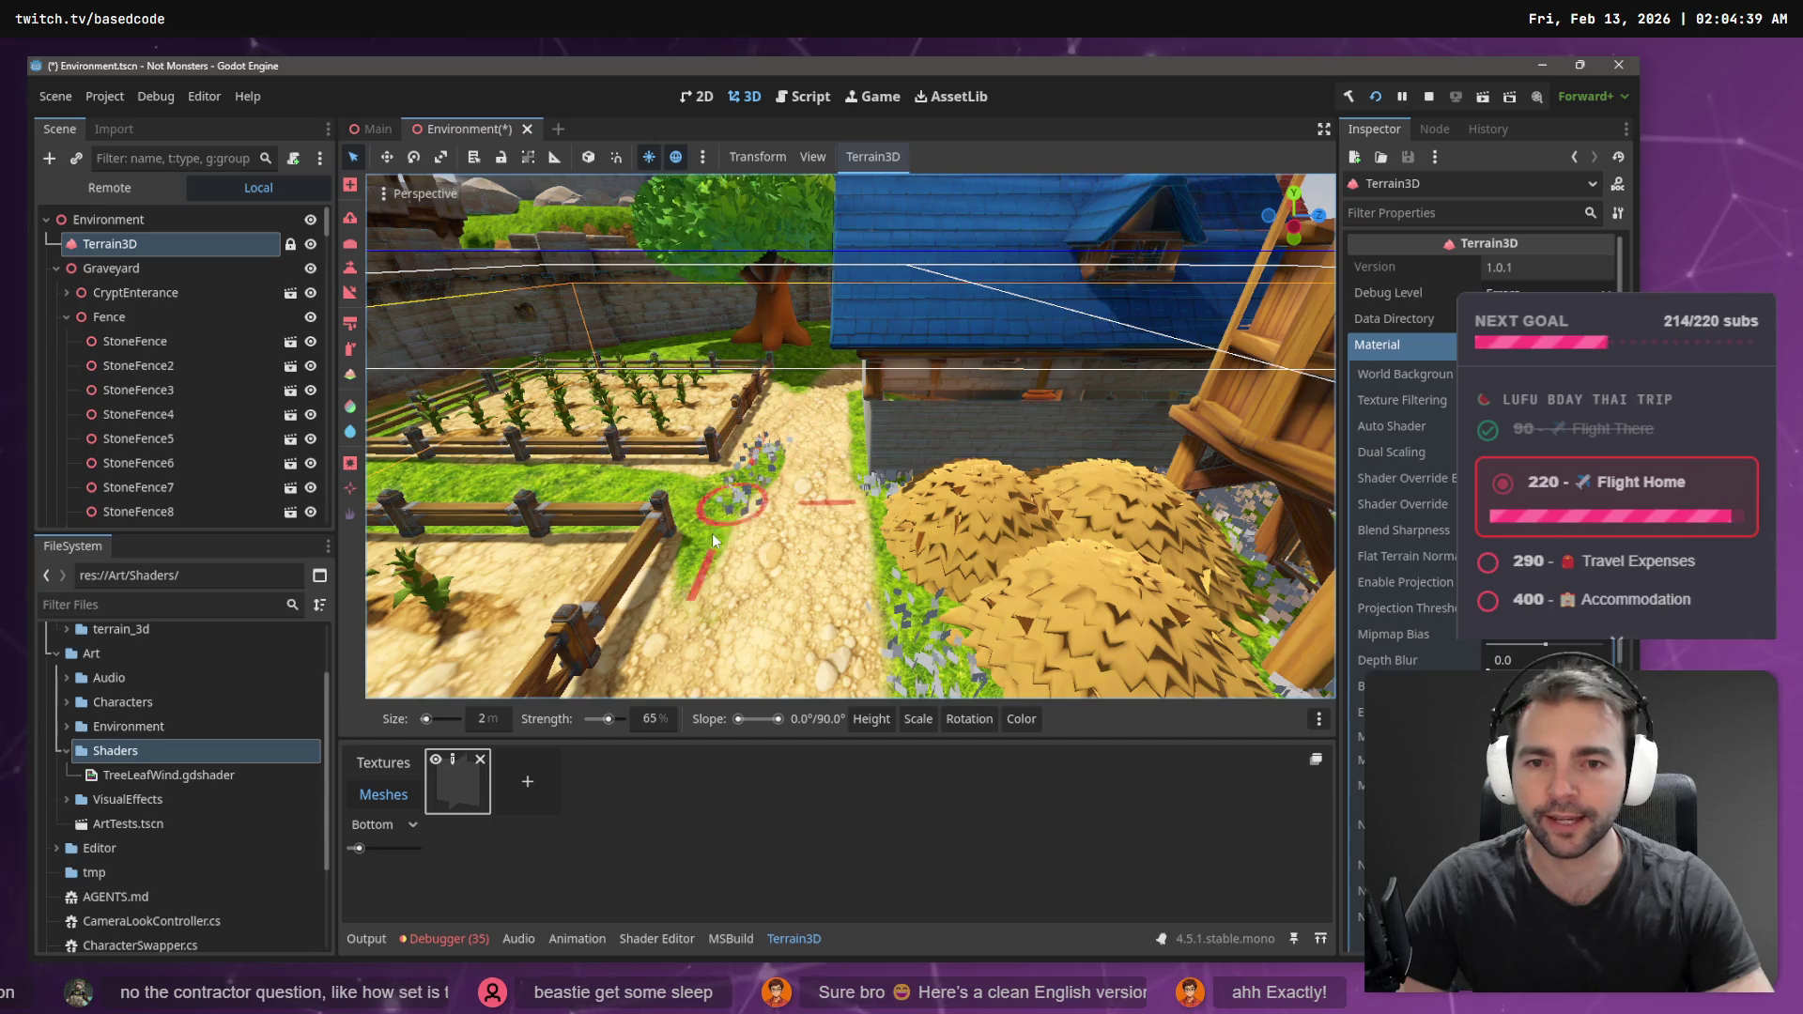
key(a)
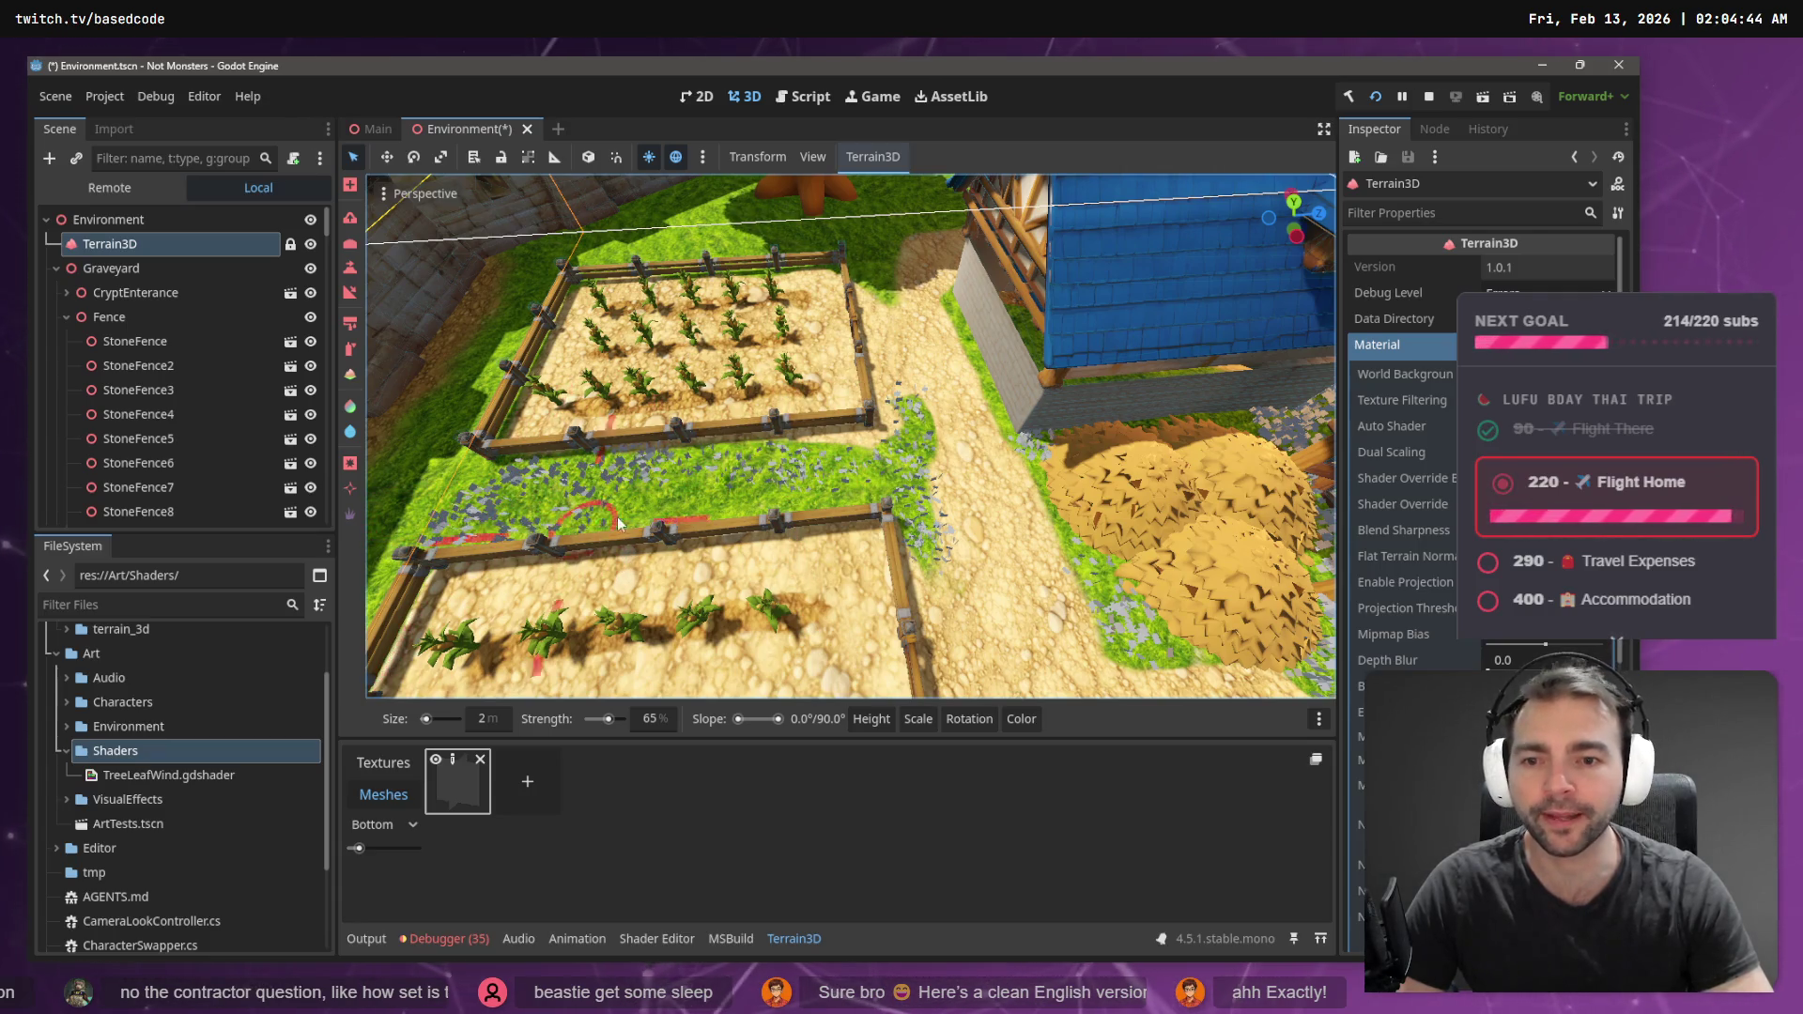
key(a)
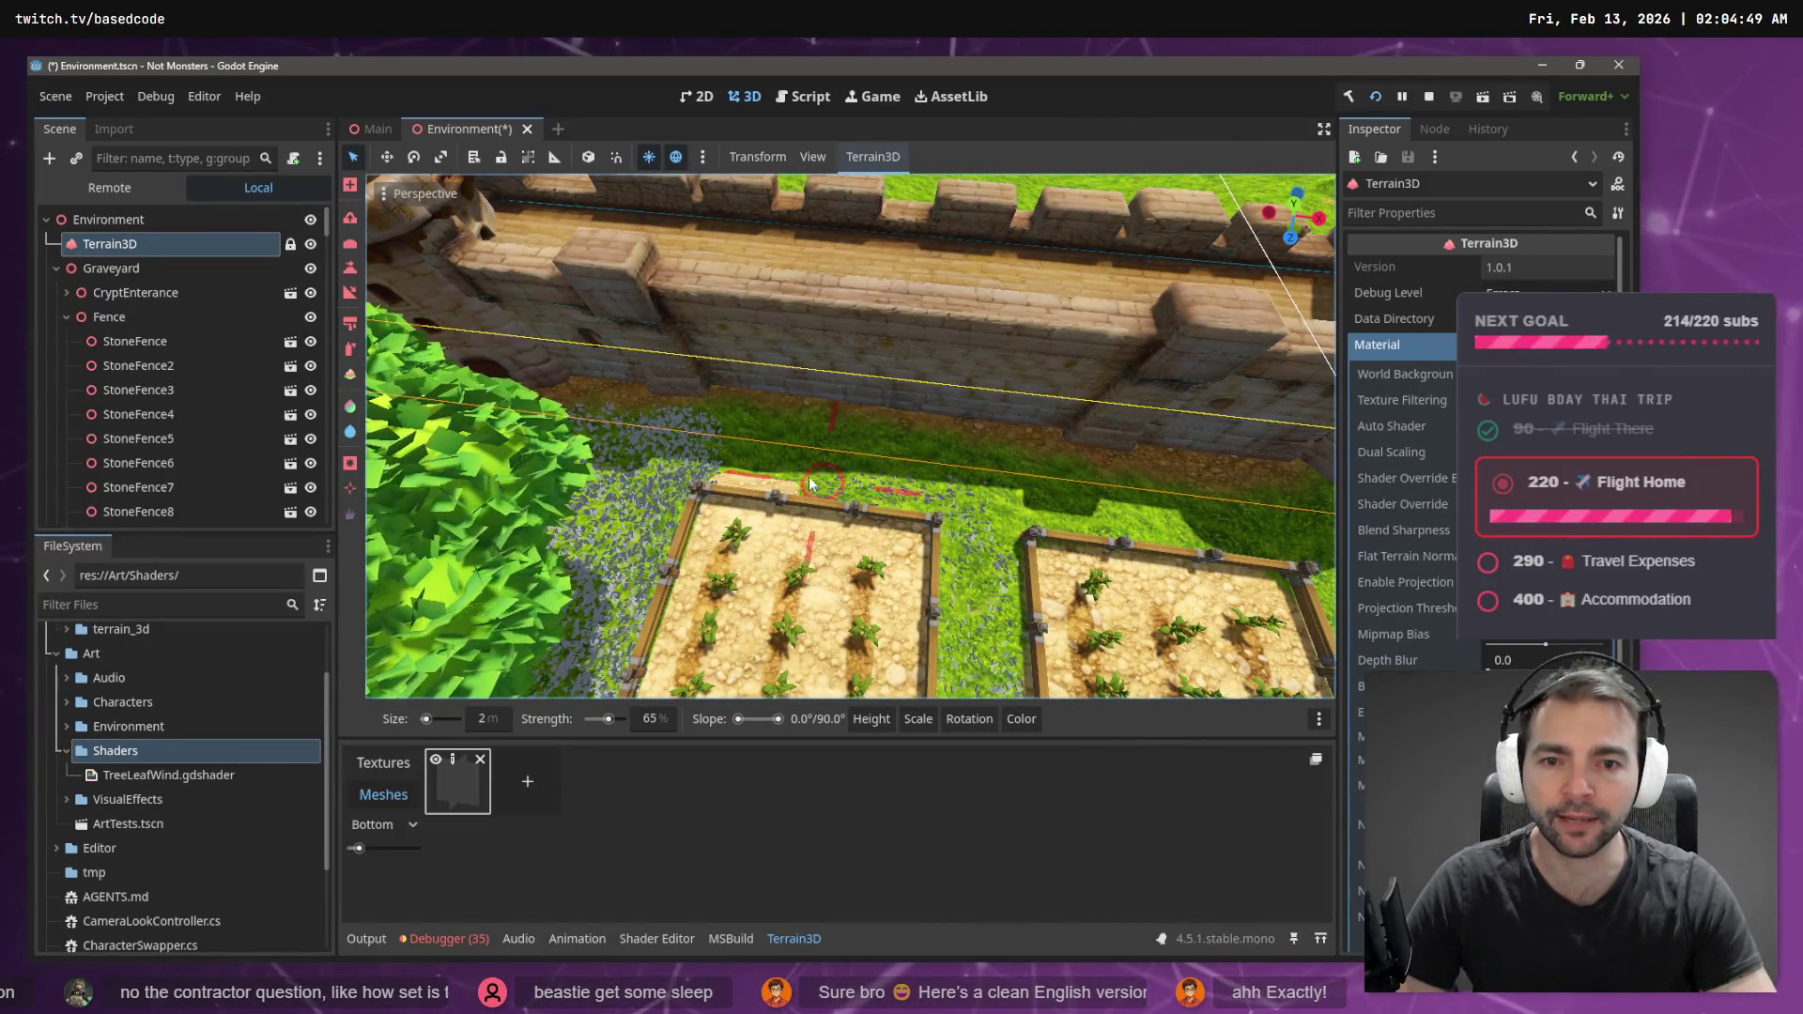
mouse_move(940, 432)
mouse_down()
mouse_move(789, 429)
mouse_move(944, 460)
mouse_up()
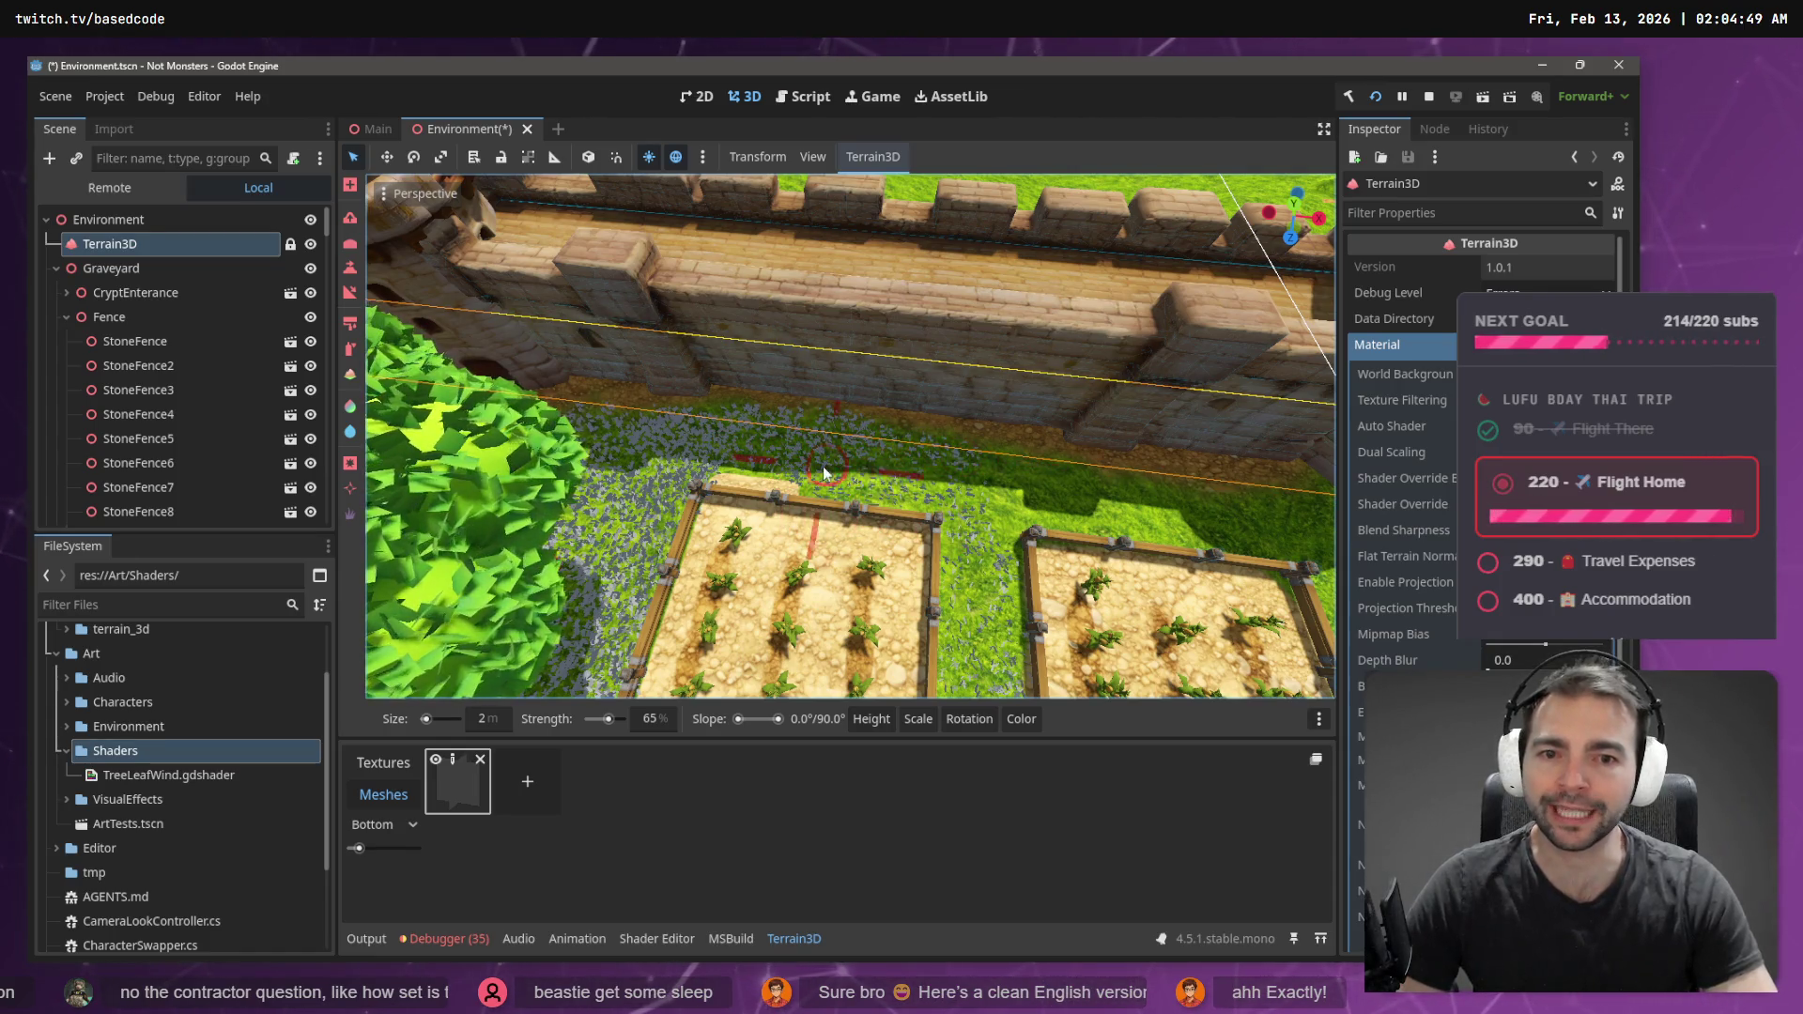
mouse_move(1038, 491)
mouse_down()
mouse_move(1181, 524)
mouse_move(939, 451)
mouse_move(898, 481)
mouse_move(933, 491)
mouse_up()
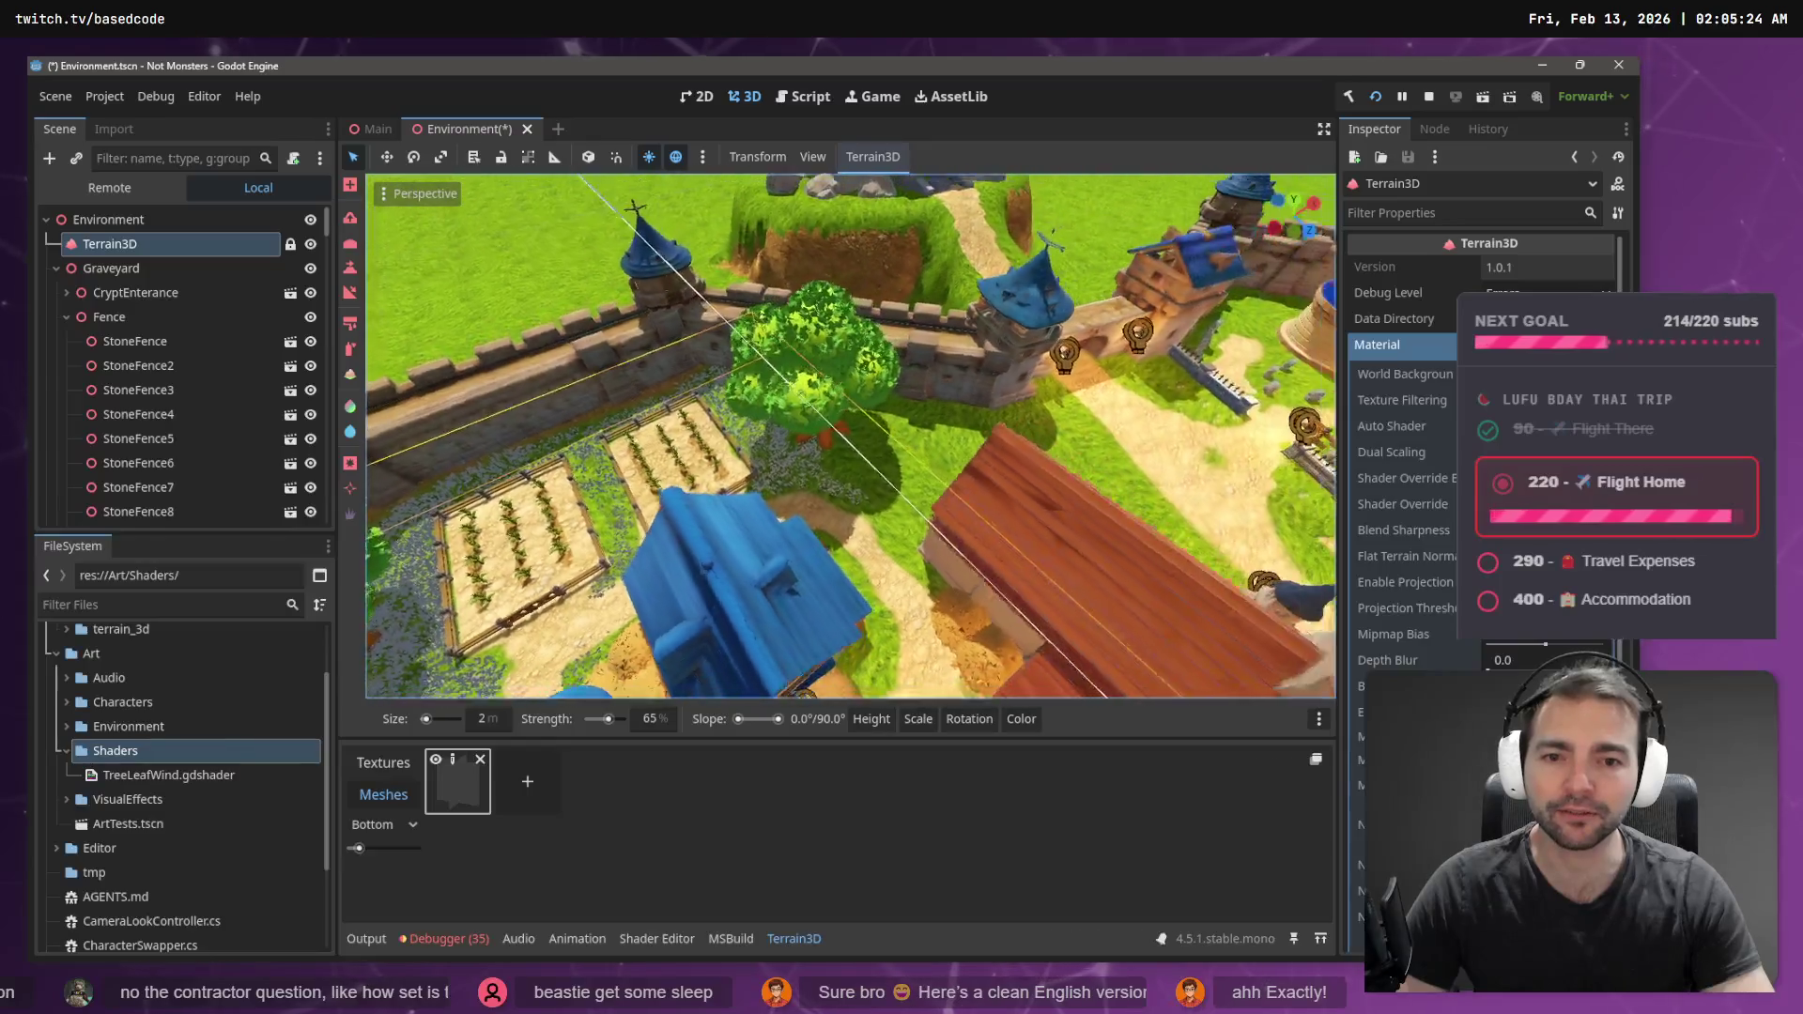
- Paint flowers on the curved grass by the blue-roofed house, then save the Environment scene
key(w)
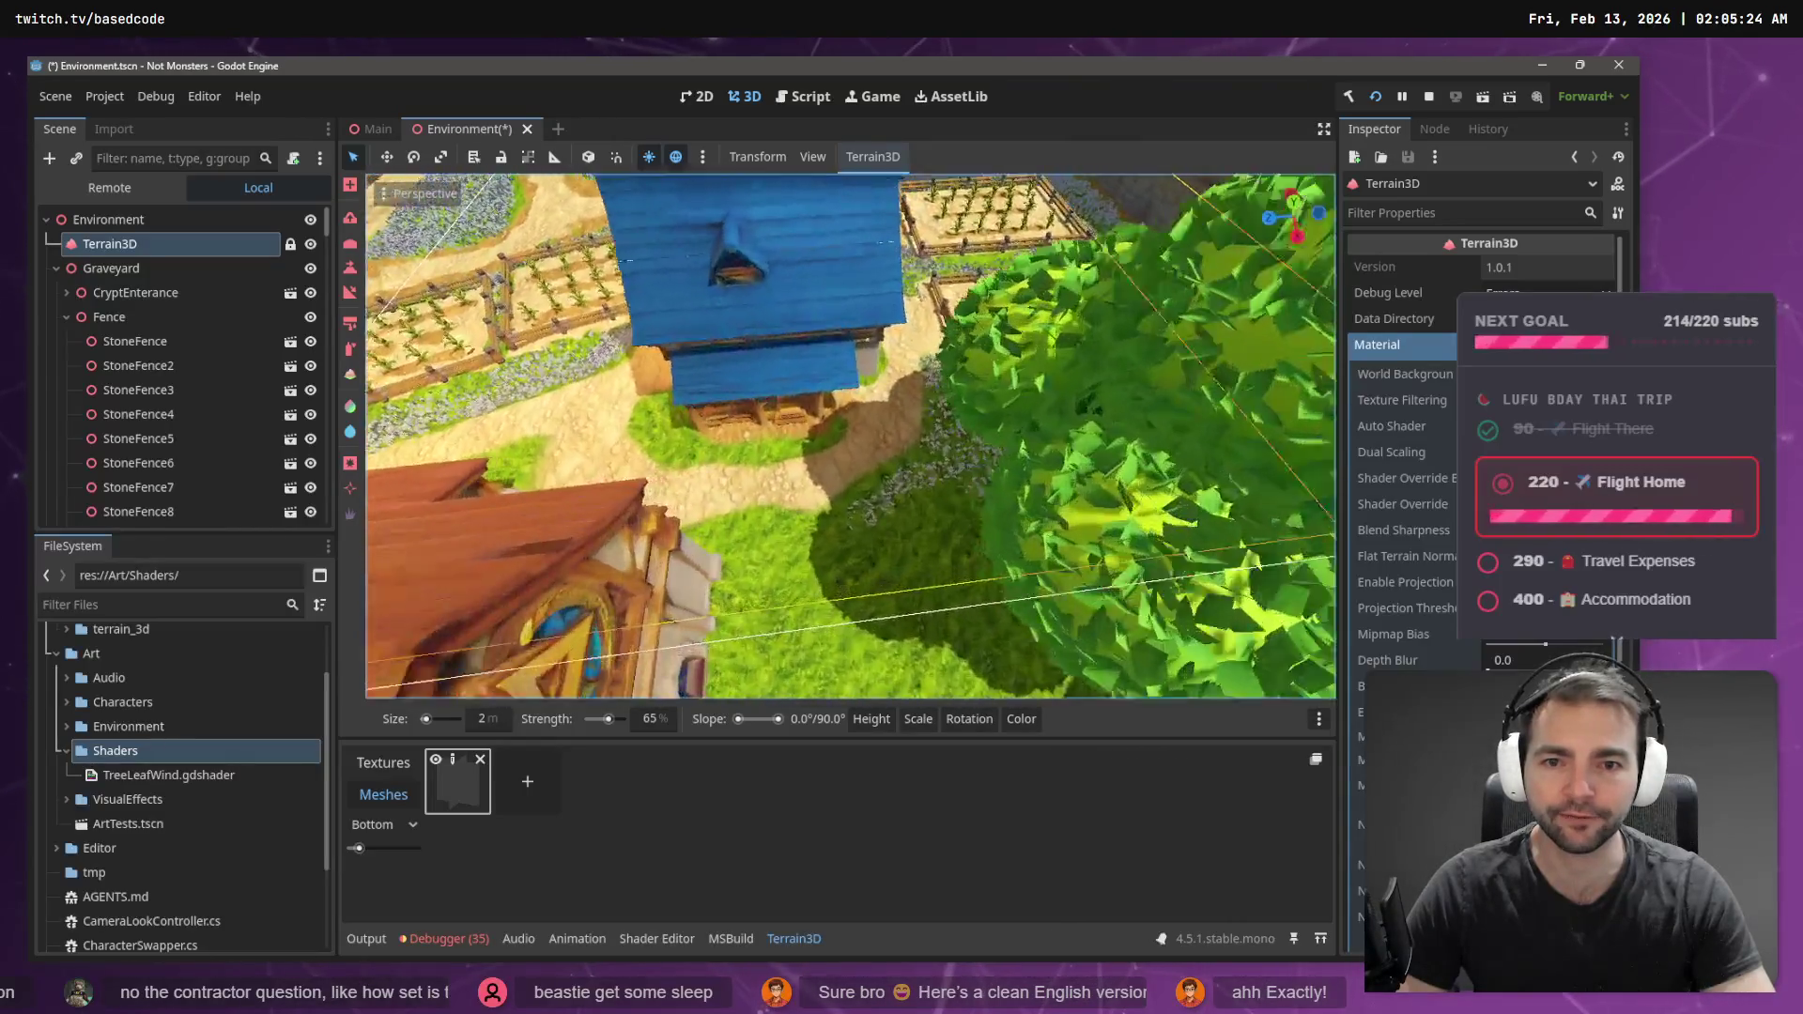
mouse_move(869, 412)
mouse_down()
mouse_move(752, 409)
mouse_move(696, 455)
mouse_up()
mouse_move(524, 437)
mouse_down()
mouse_move(975, 554)
mouse_move(955, 559)
mouse_move(816, 545)
mouse_move(825, 458)
mouse_move(883, 464)
mouse_move(827, 500)
mouse_move(966, 513)
mouse_move(1129, 458)
mouse_move(1221, 402)
mouse_move(1202, 426)
mouse_up()
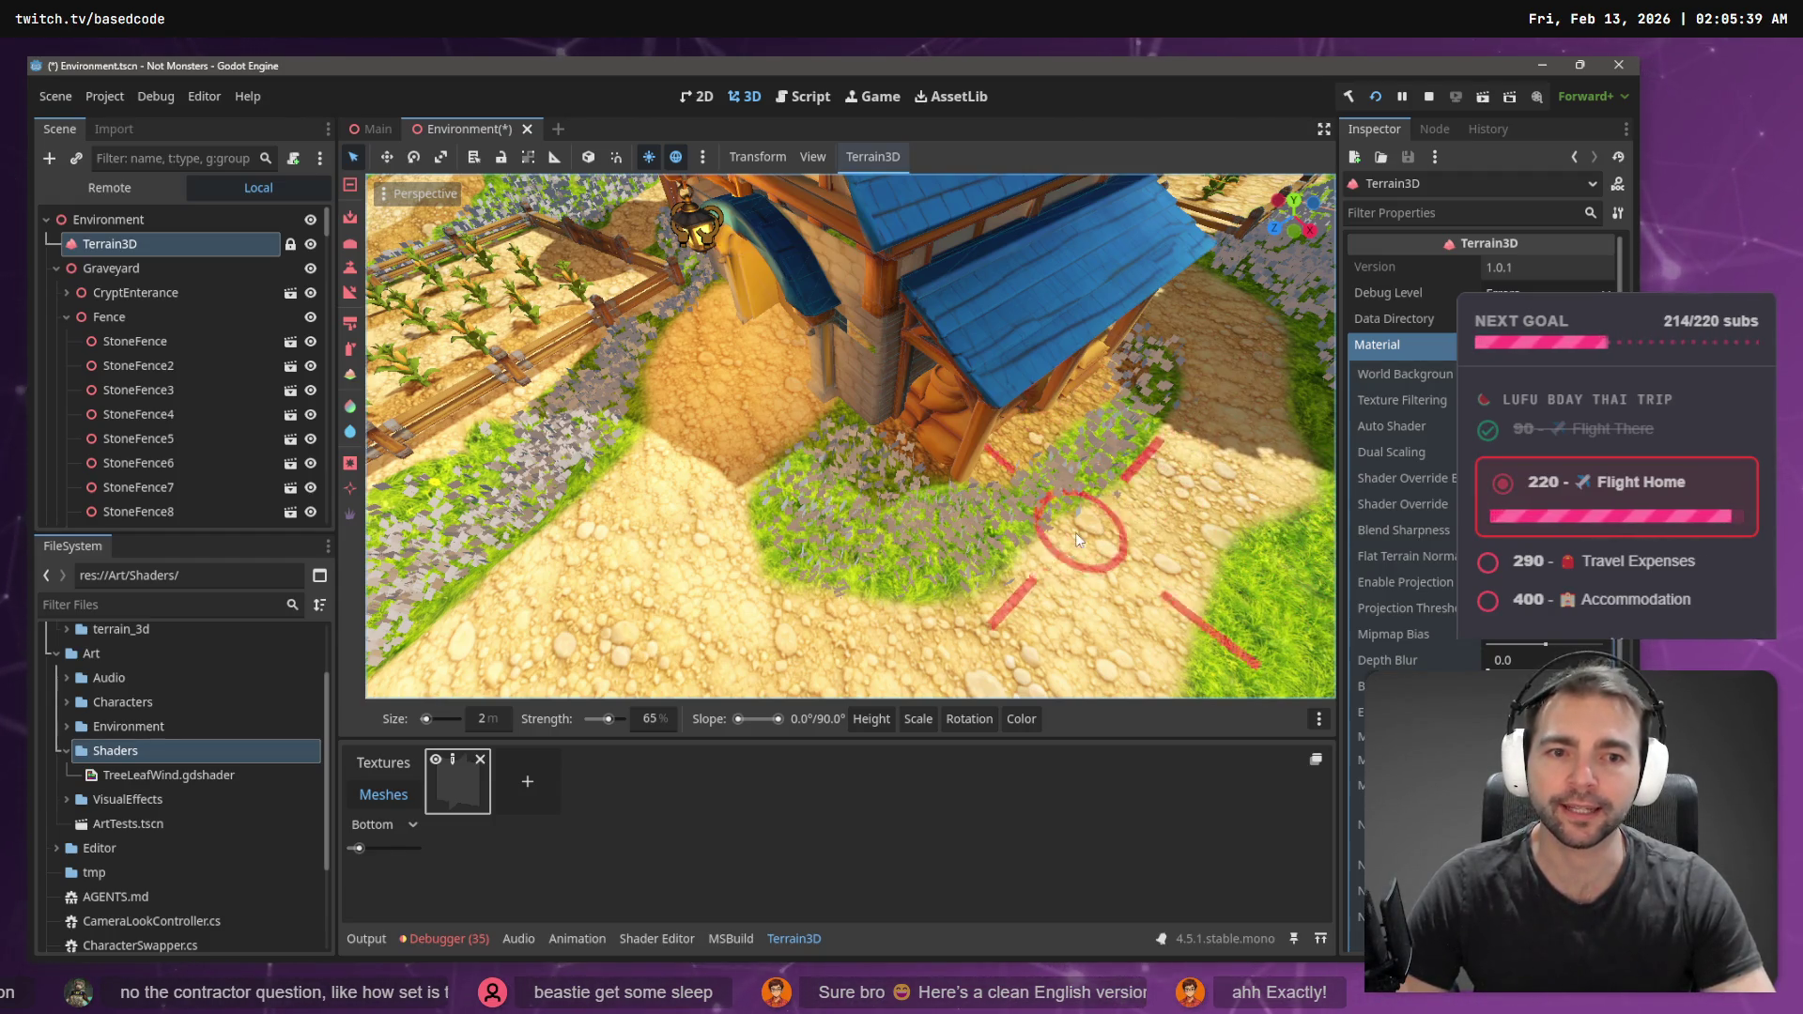
scroll(1075, 533, up, 3)
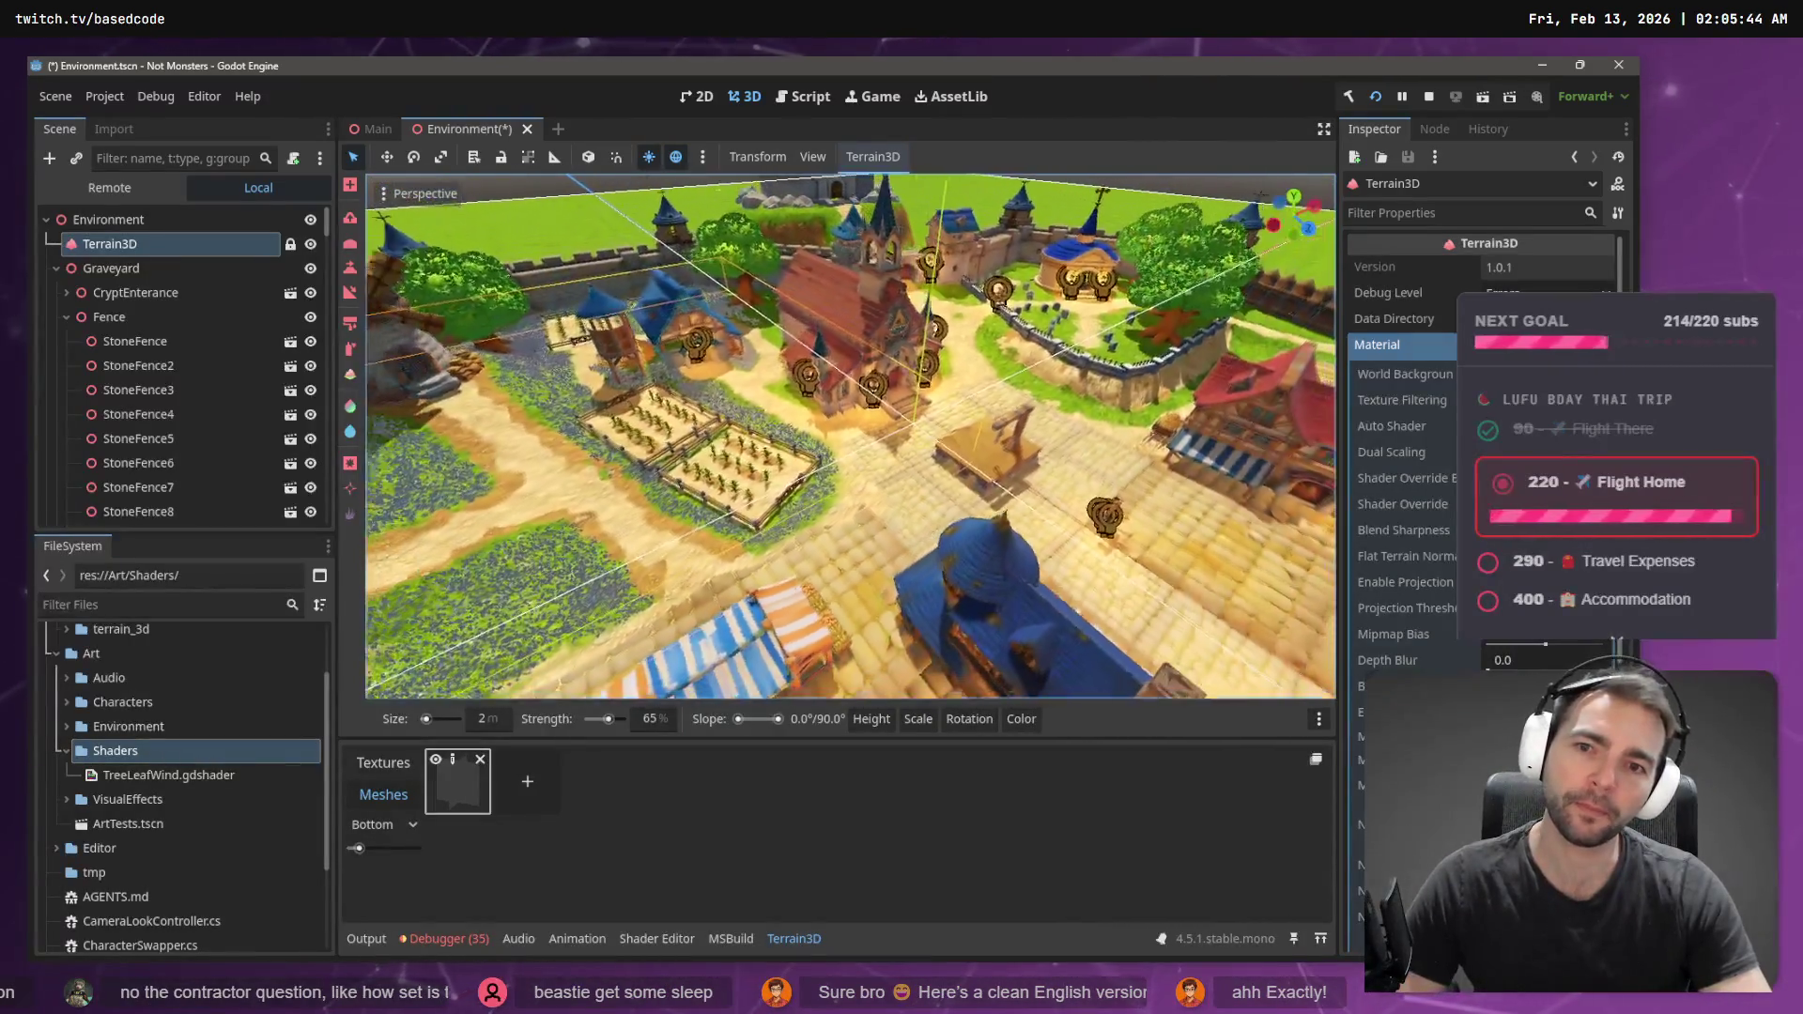
key(ctrl+s)
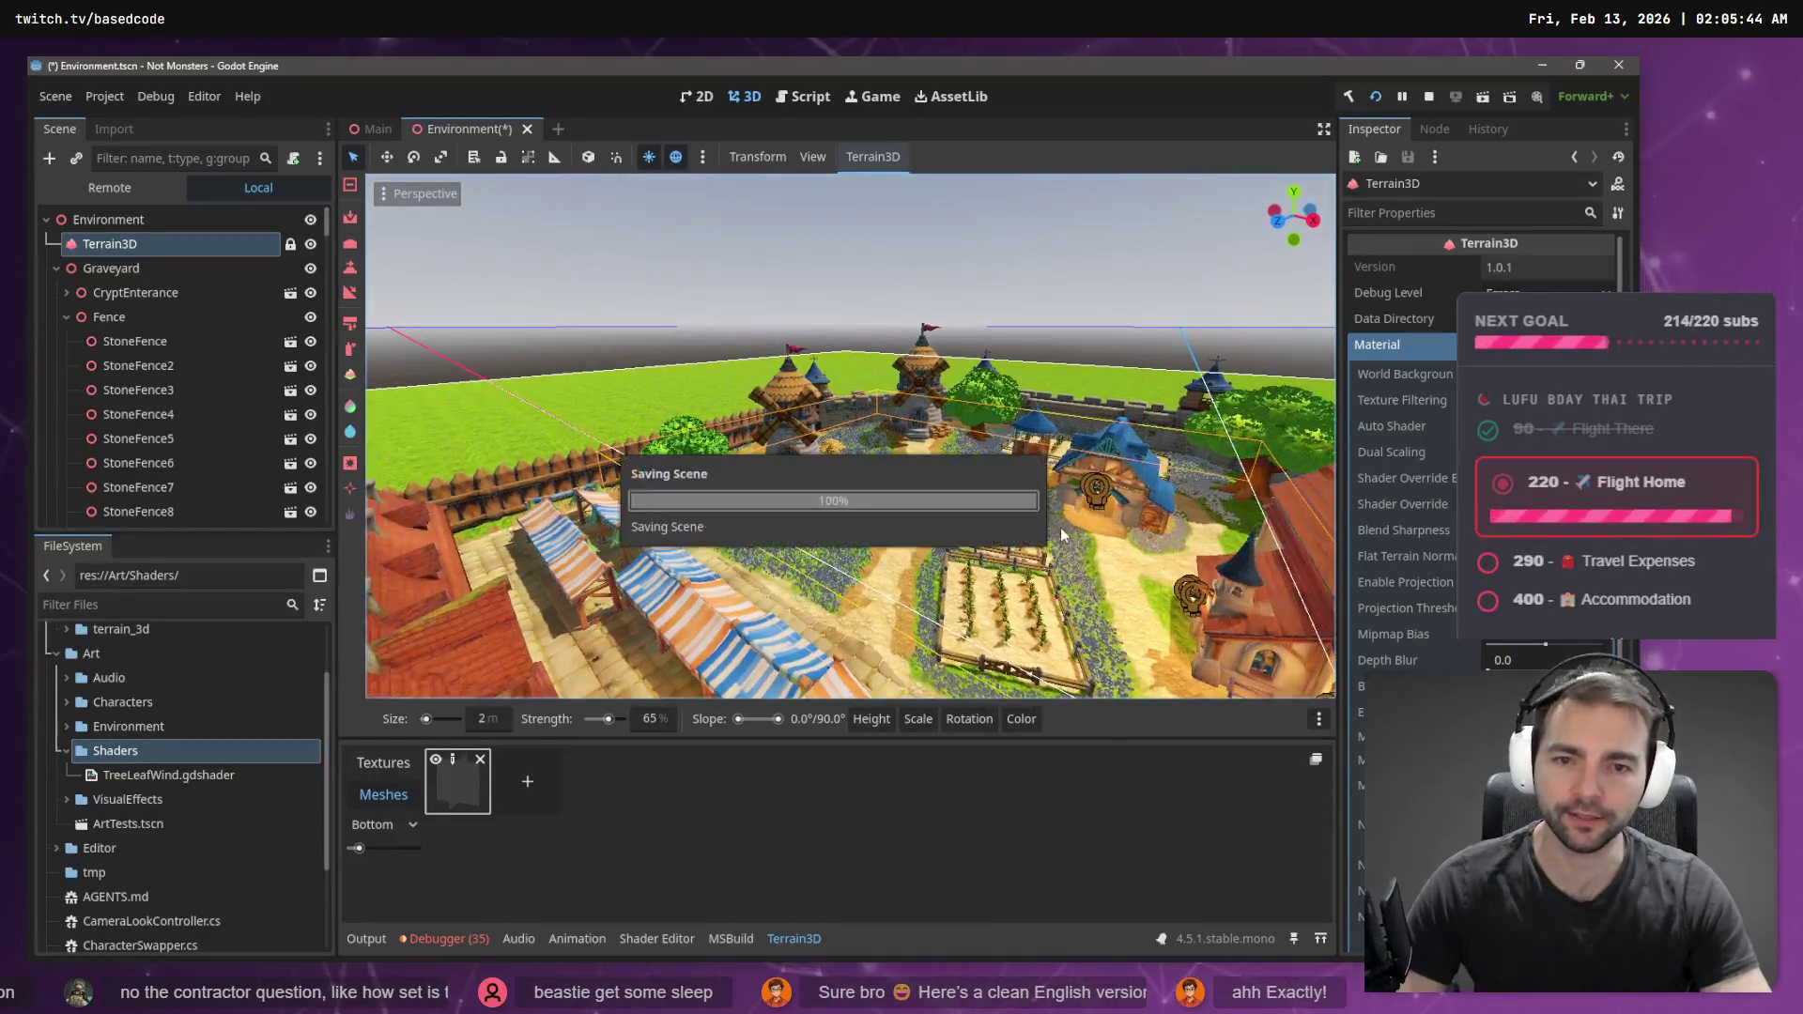
- Run the game and steer the werewolf from the graveyard toward the village houses
key(F5)
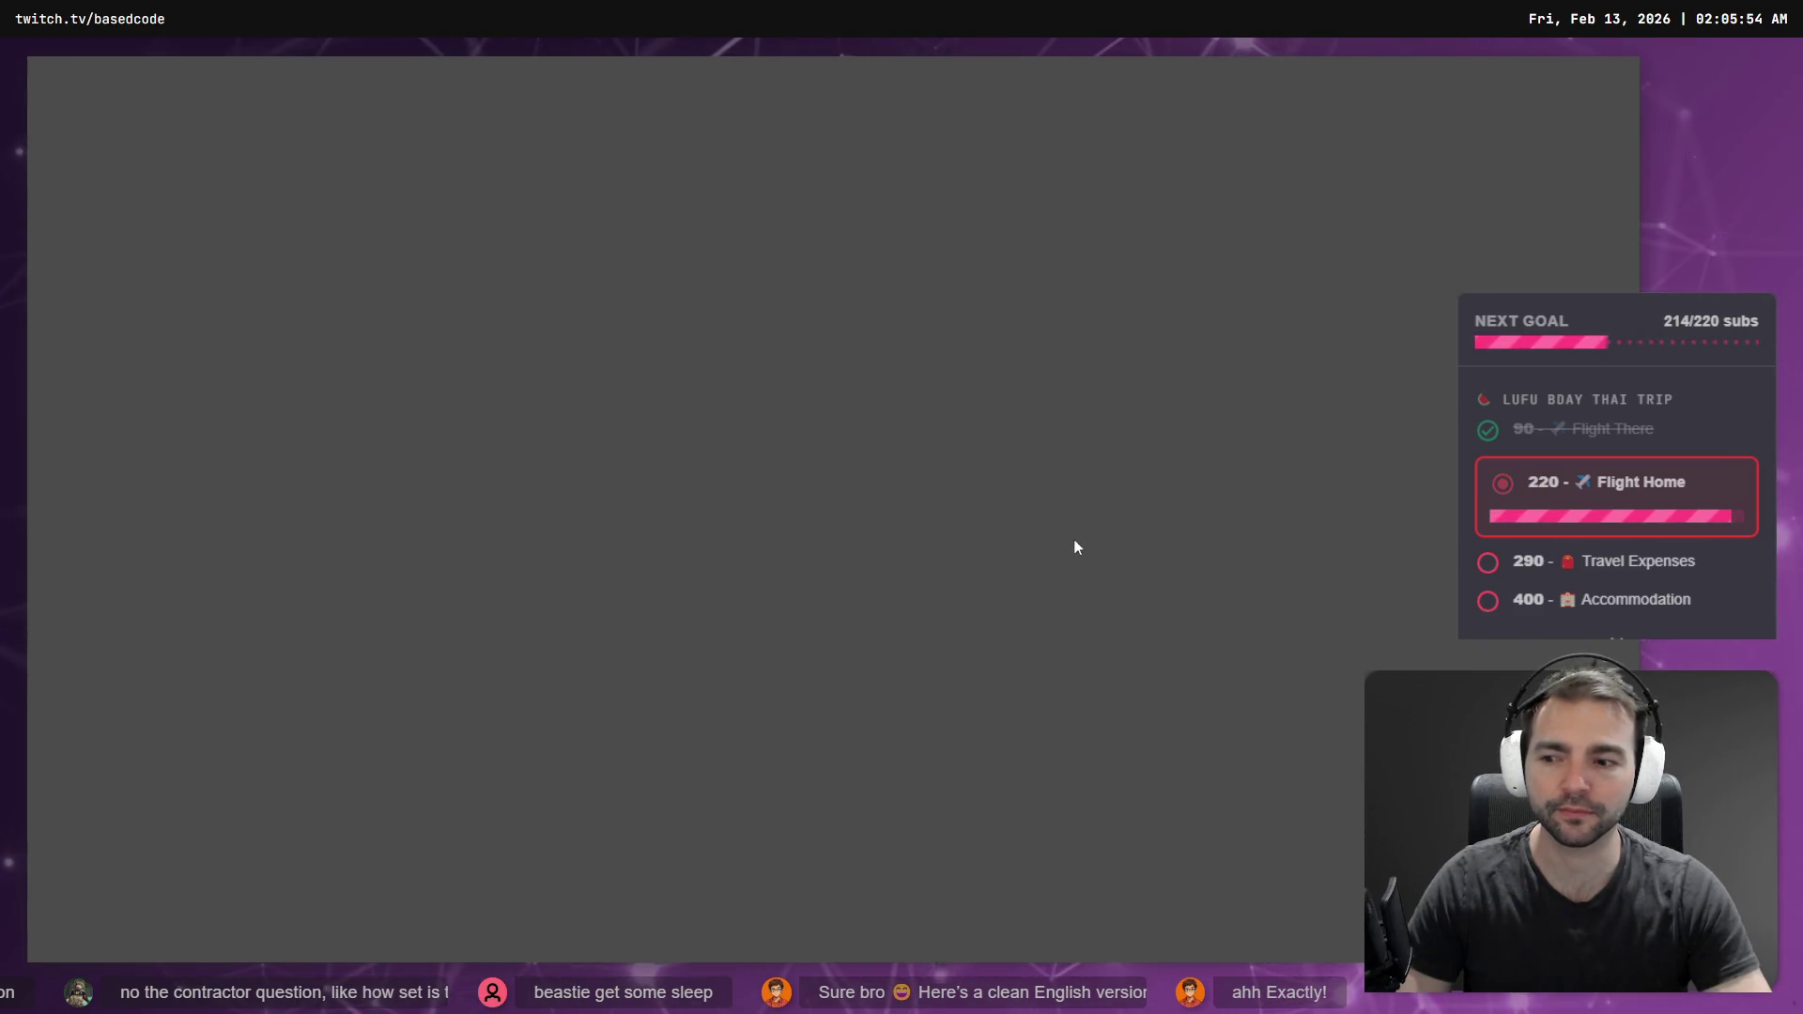
key(F5)
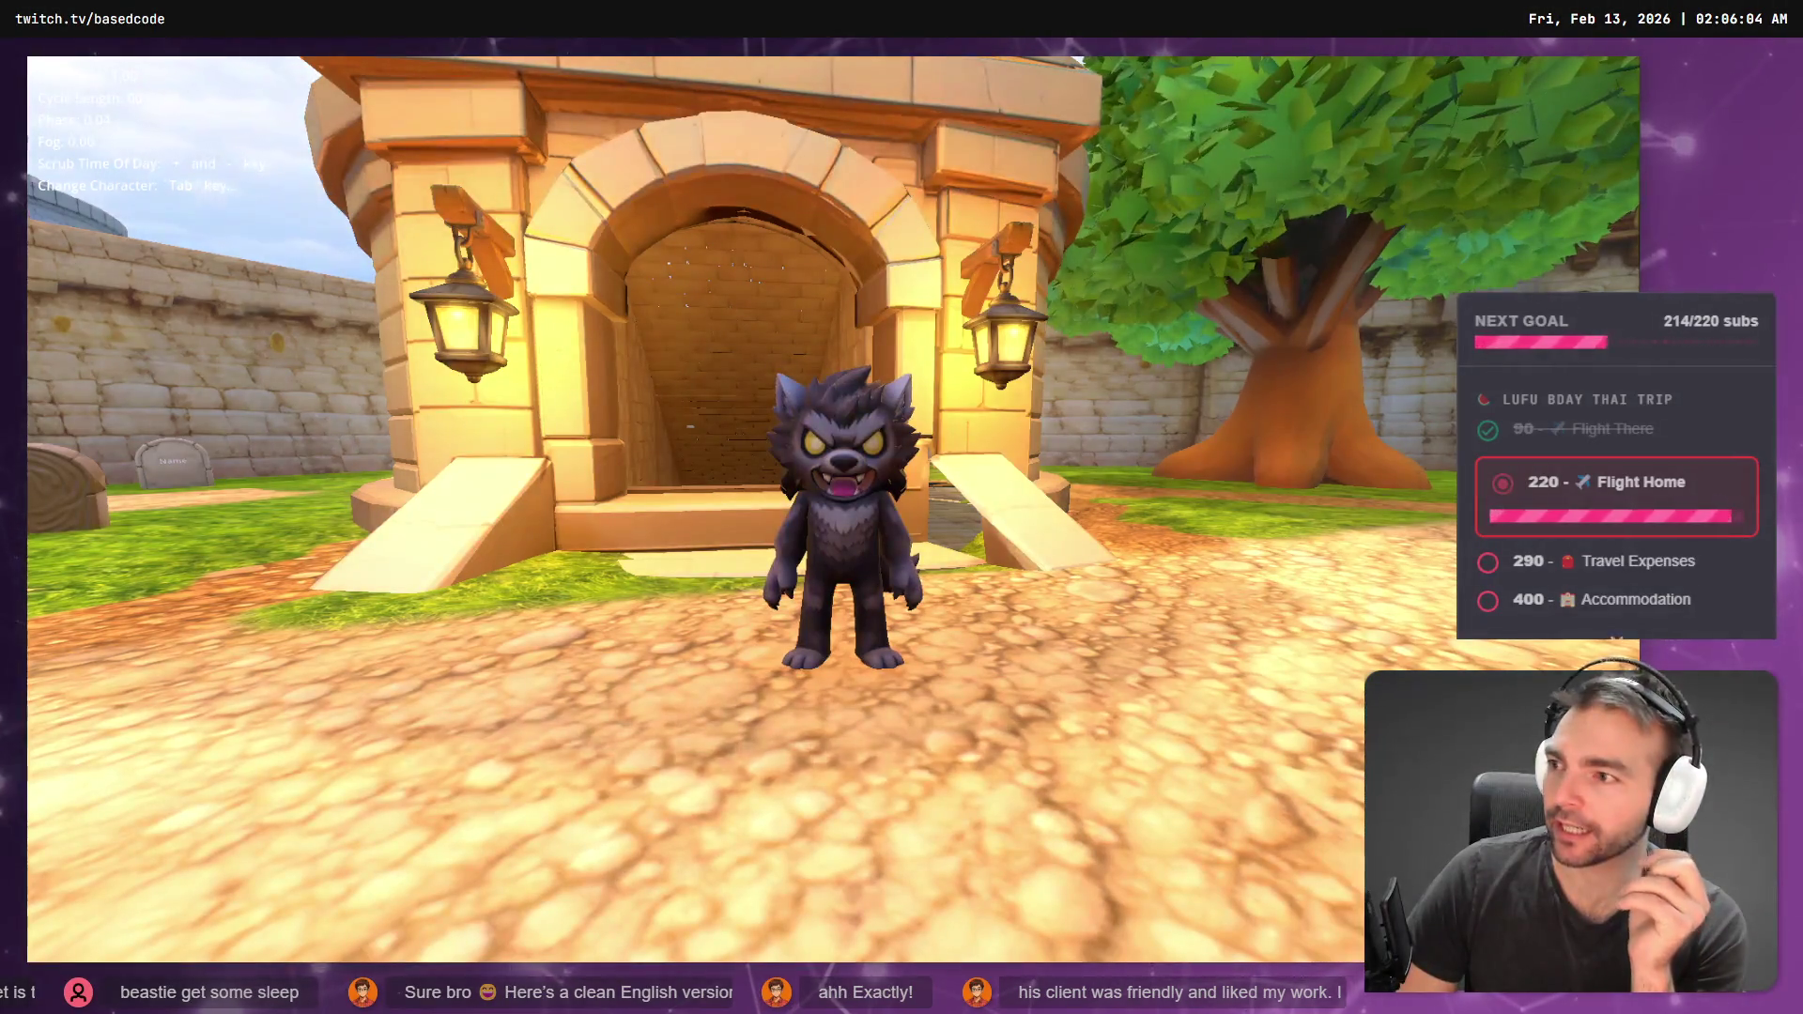
key(a)
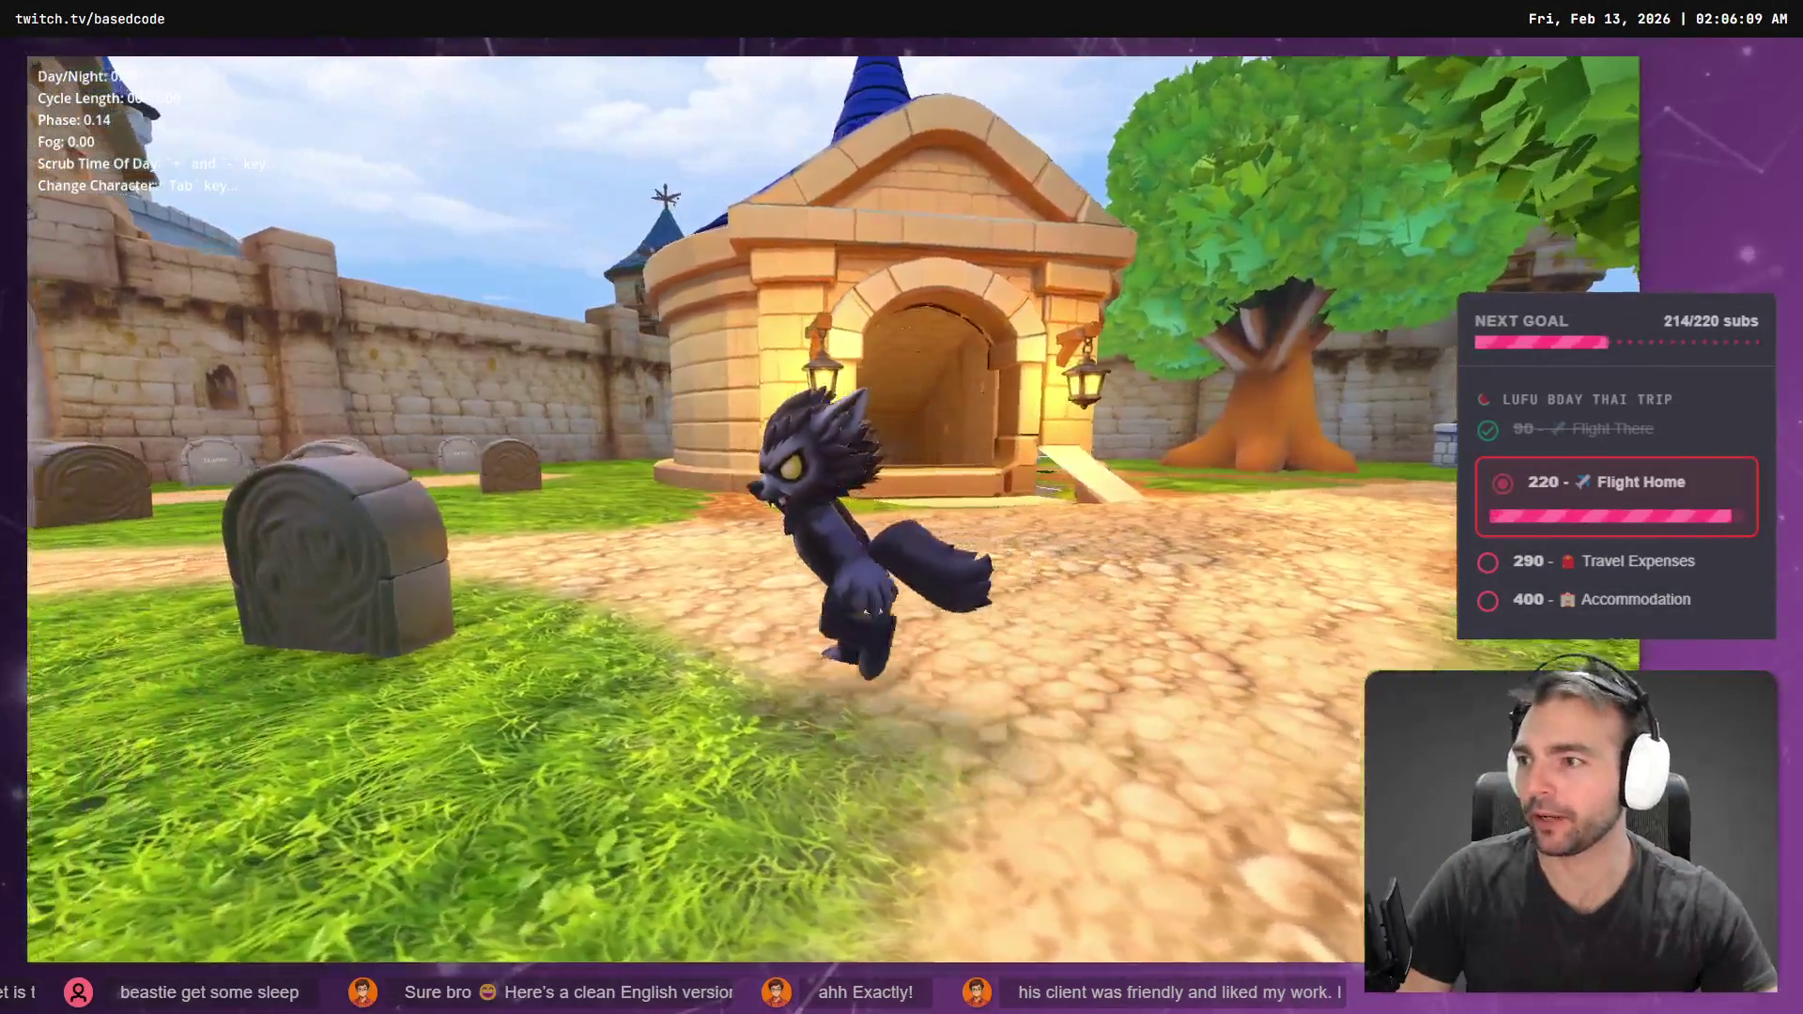
key(w)
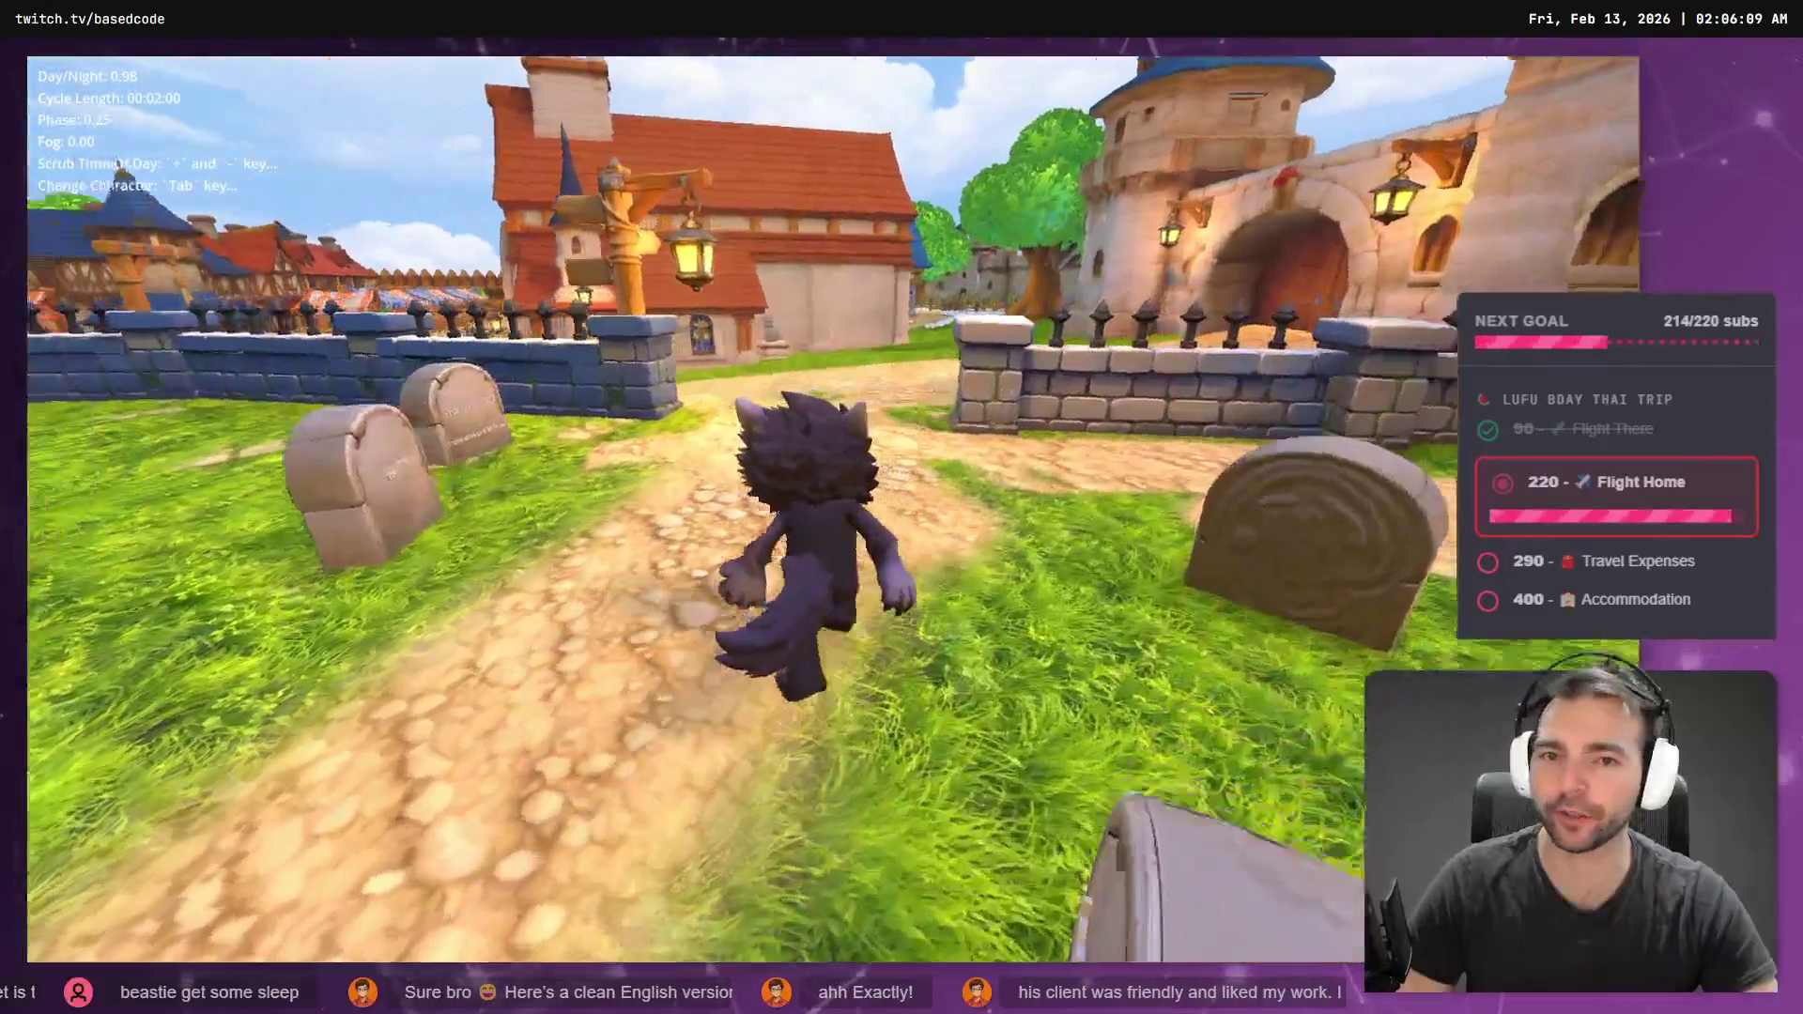
key(w)
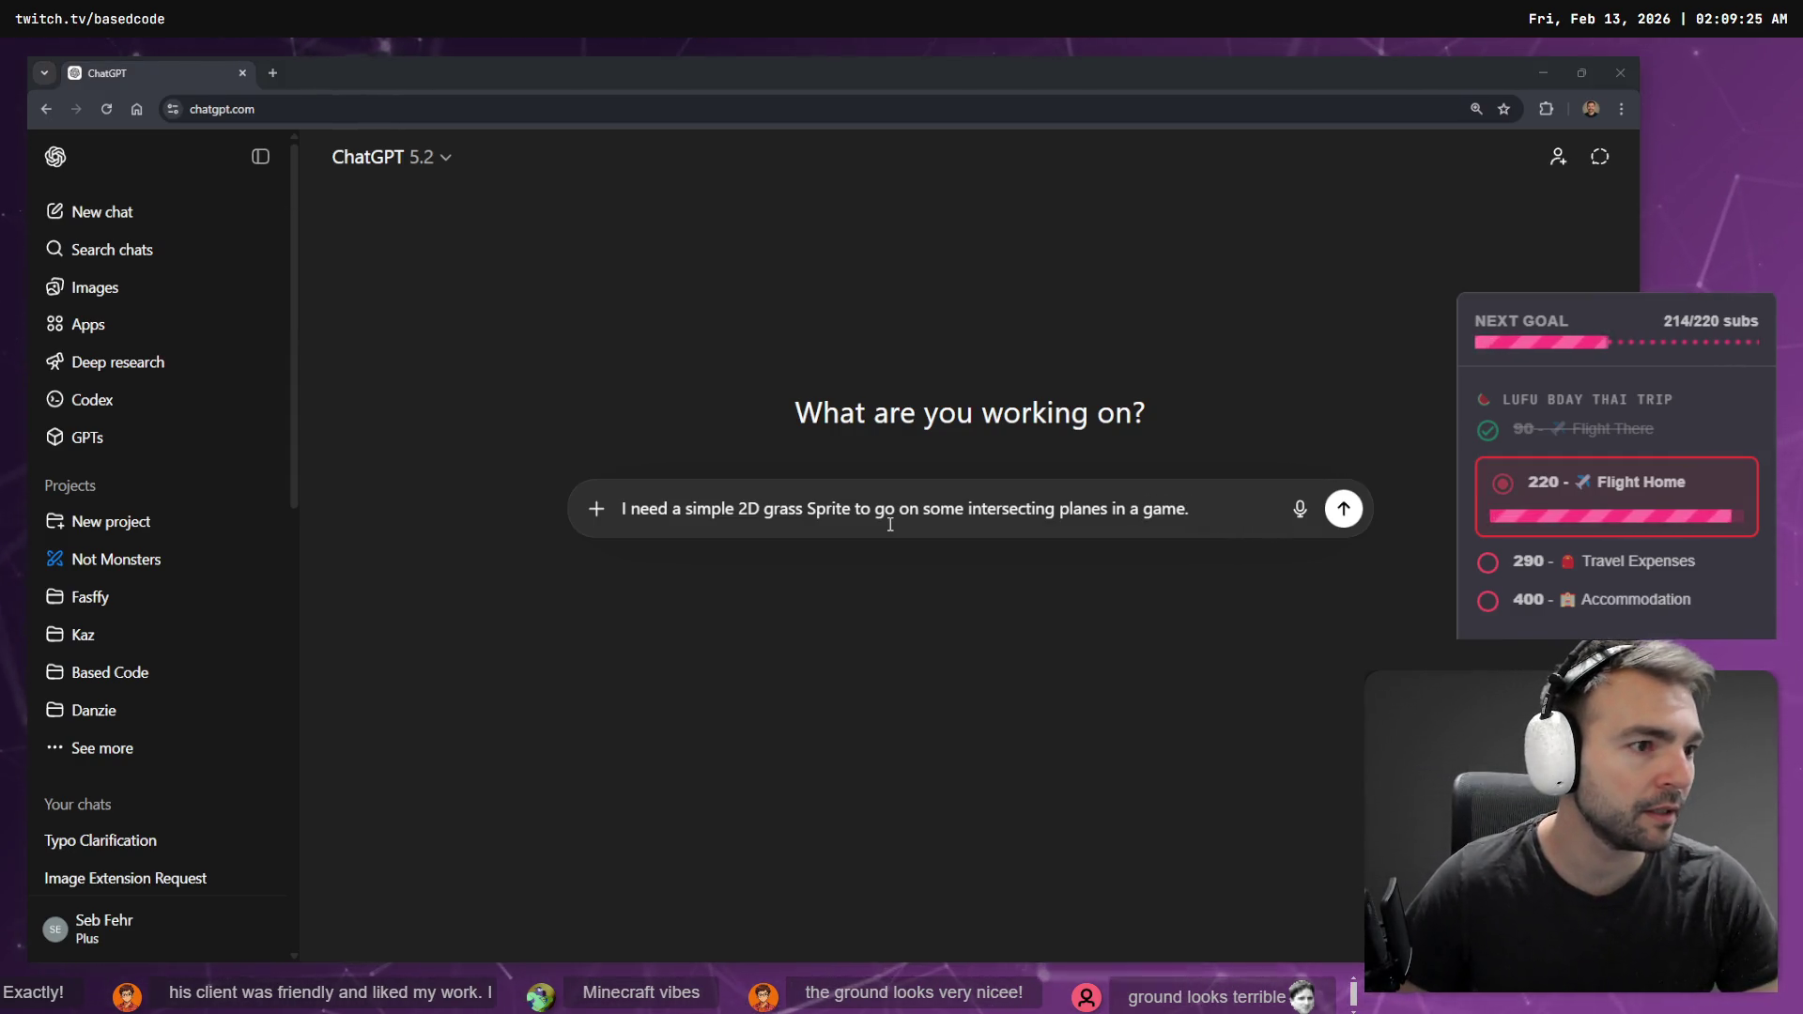
- Snip a small patch of the green grass from the Godot viewport
key(alt+Tab)
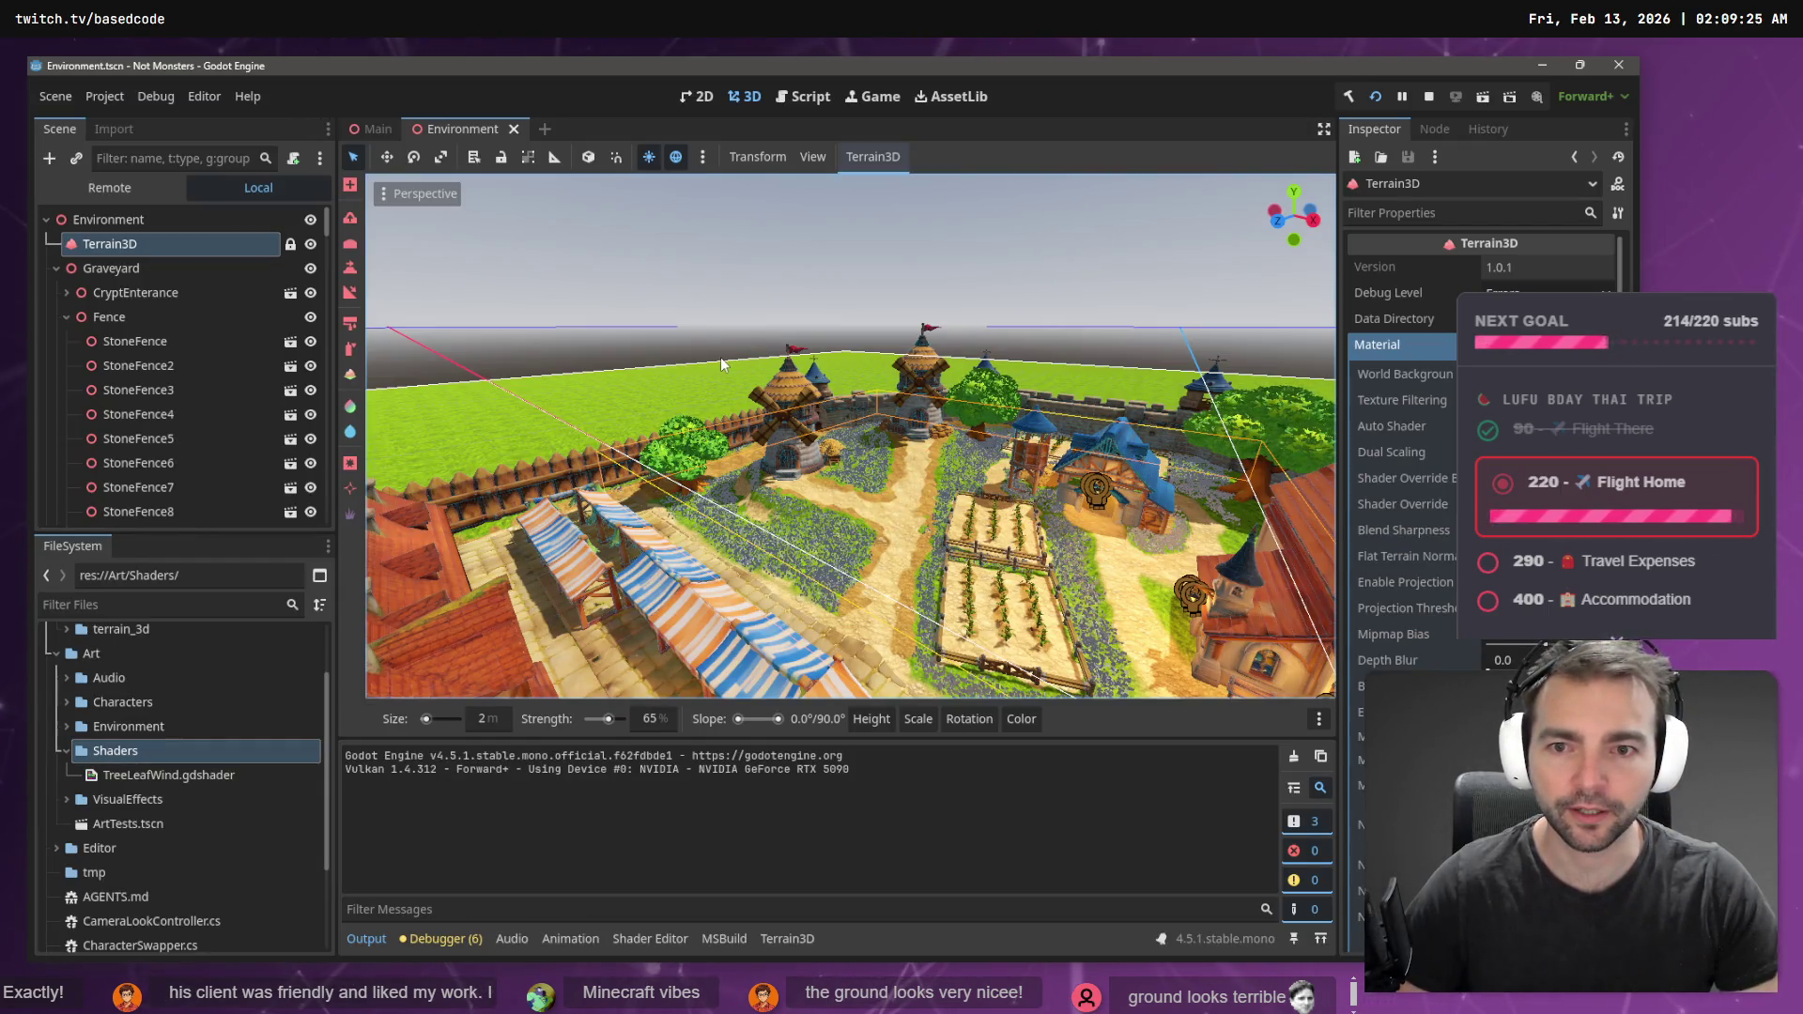
key(super+shift+s)
drag(710, 369, 617, 415)
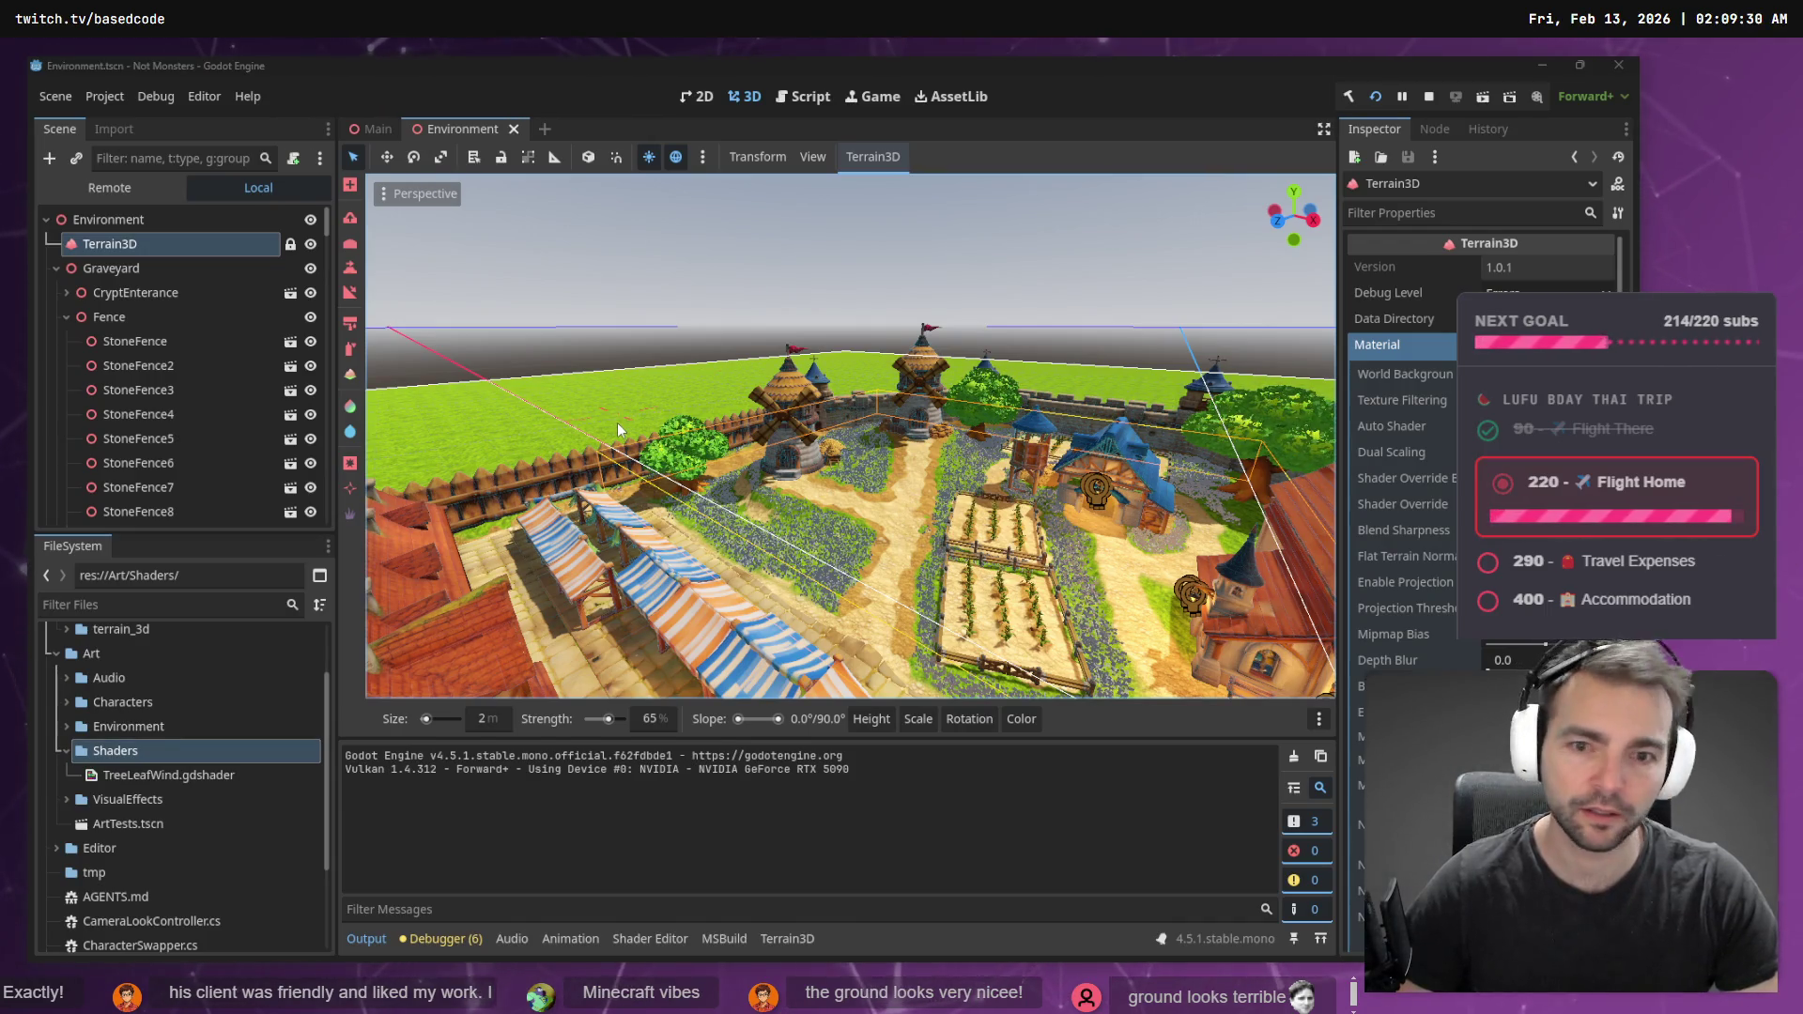
- Paste the grass snip into ChatGPT and send a dictated request for a matching-colour sprite with true alpha
key(alt+Tab)
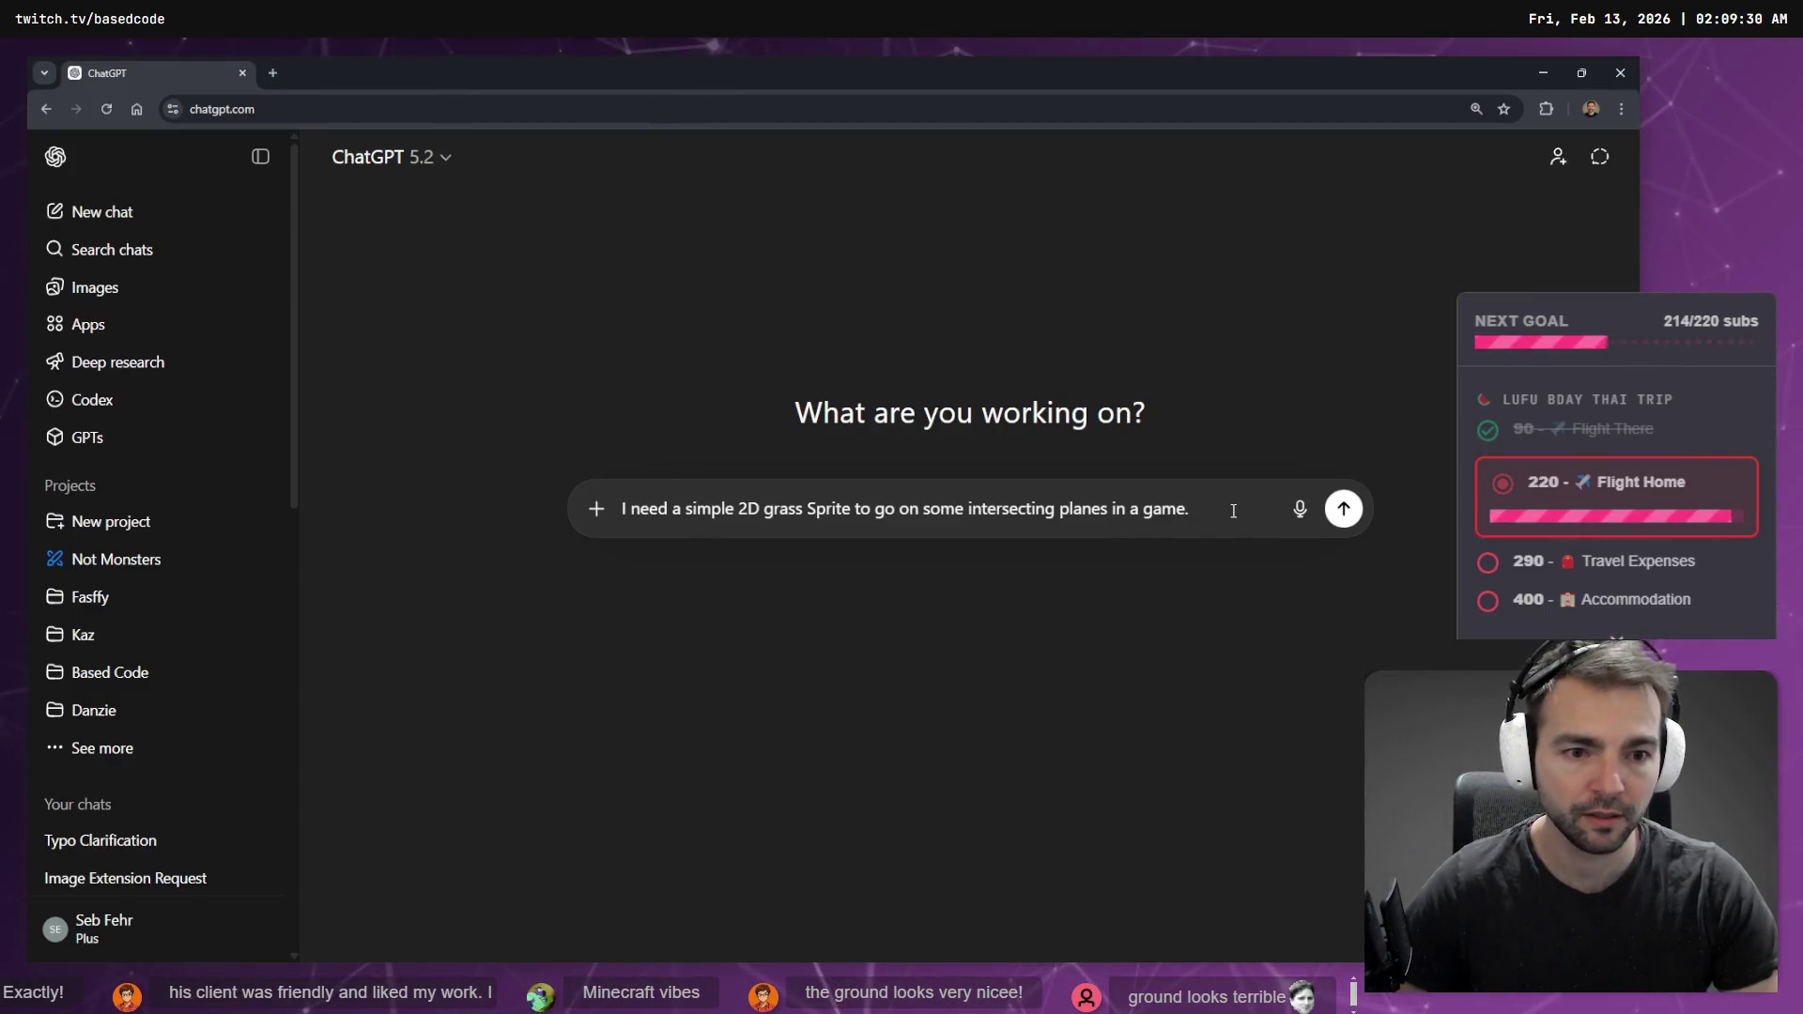
key(ctrl+v)
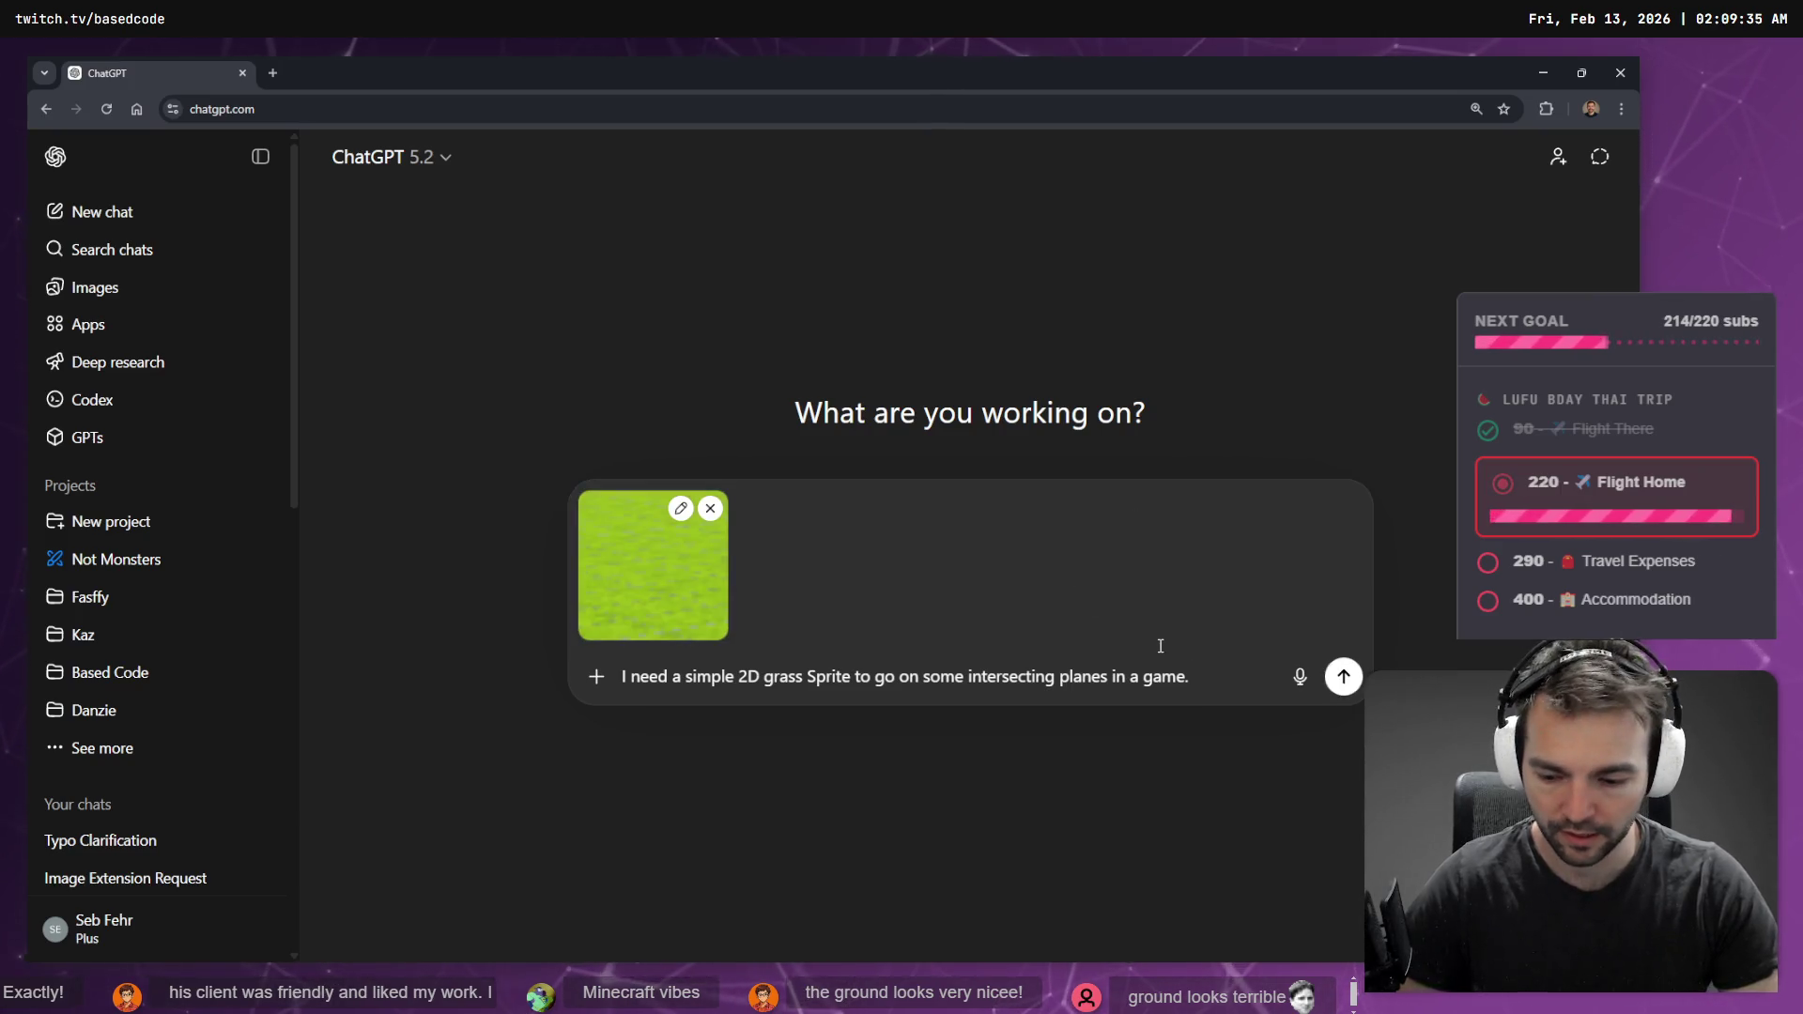
key(super+h)
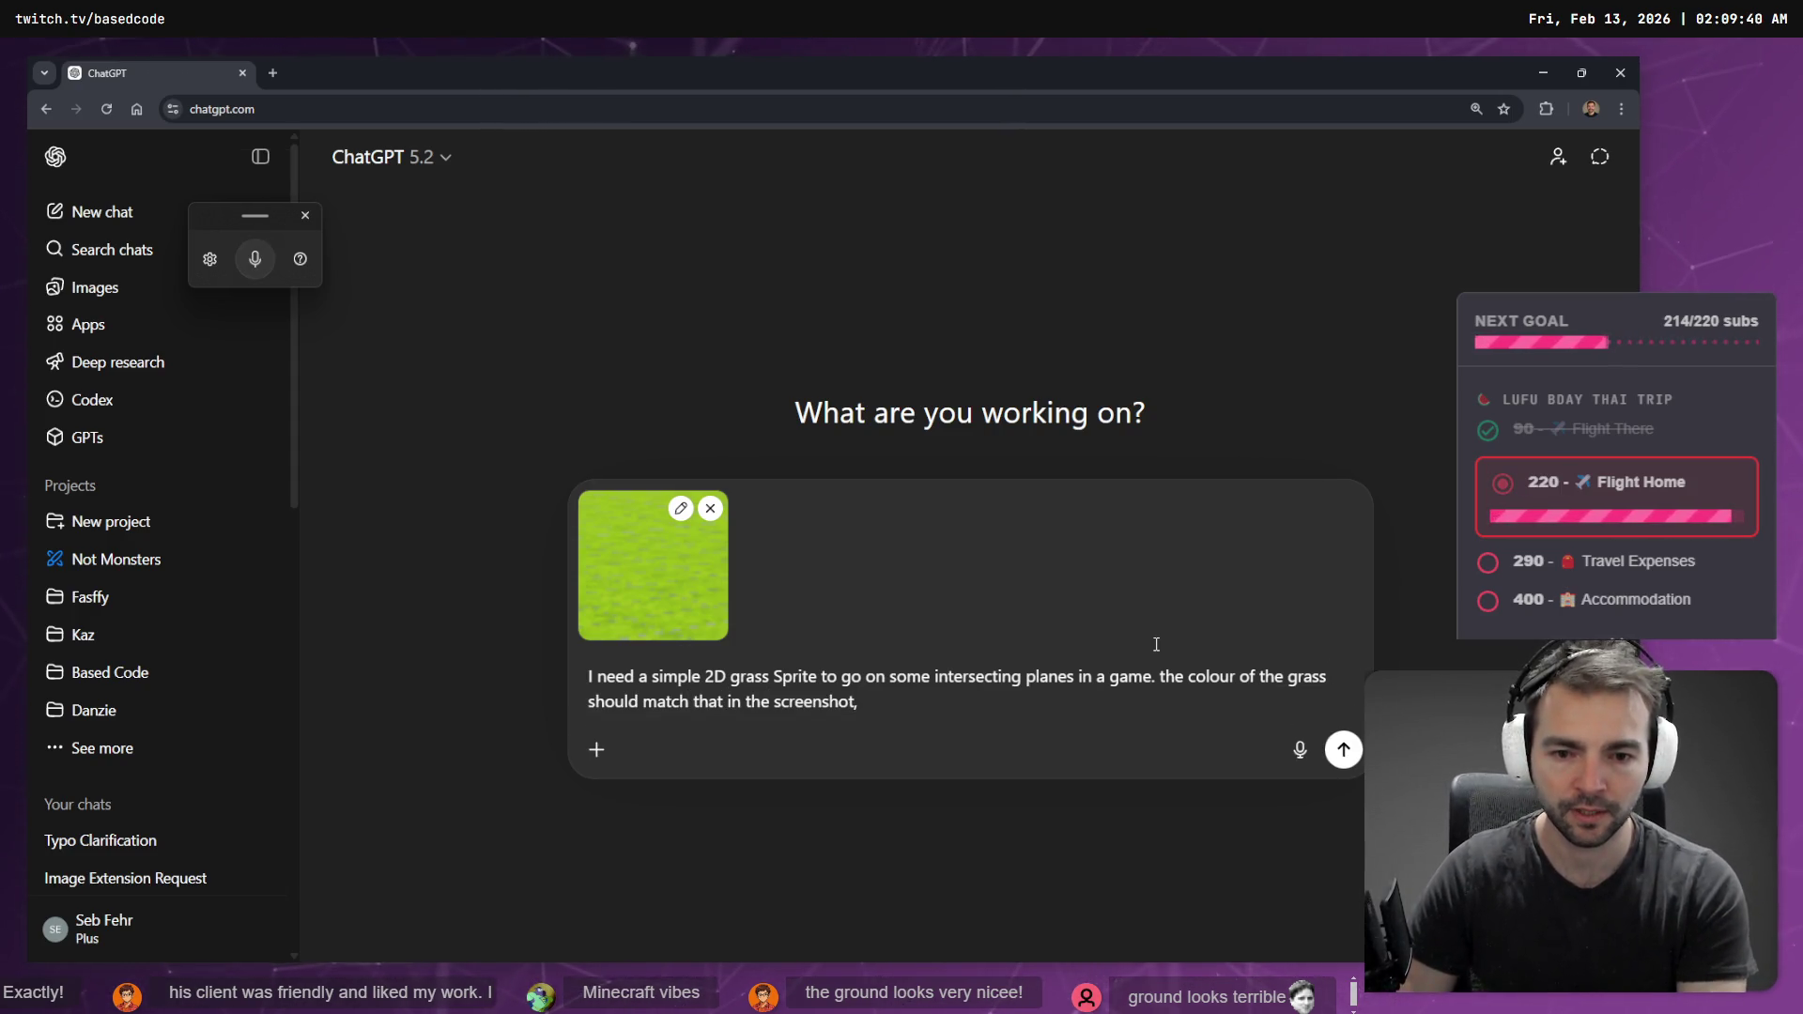
key(super+h)
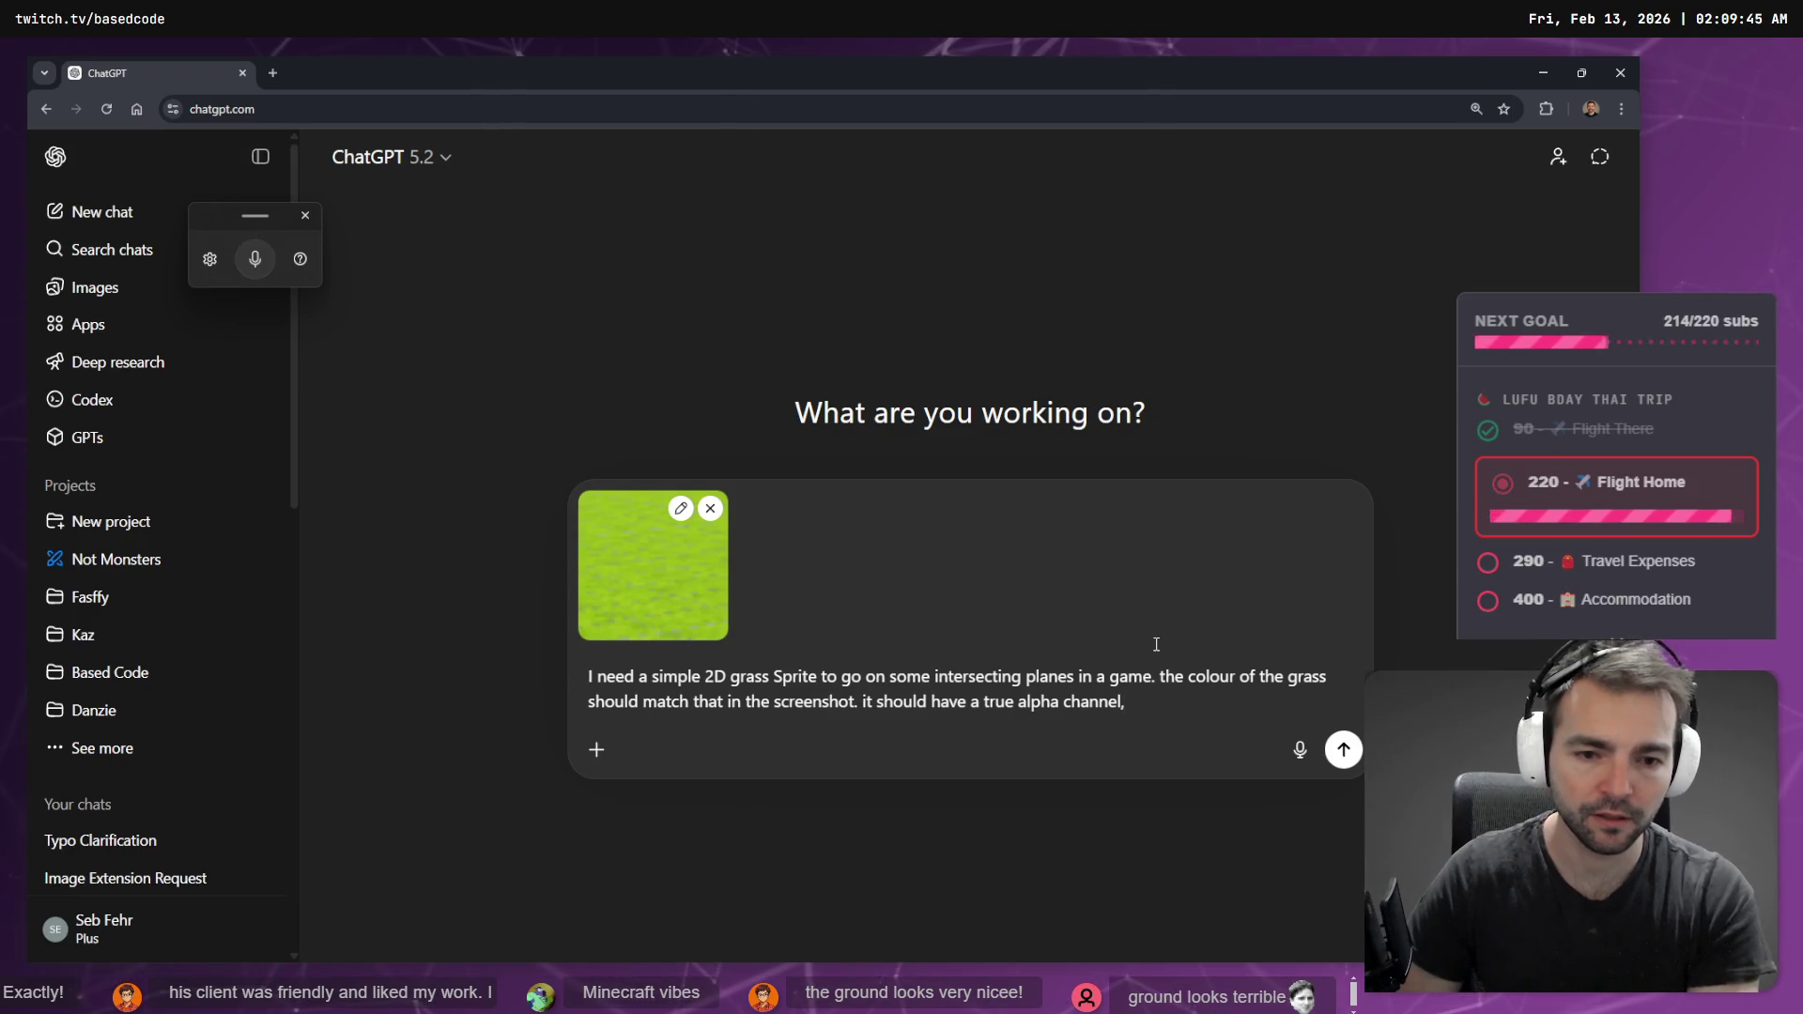
key(Return)
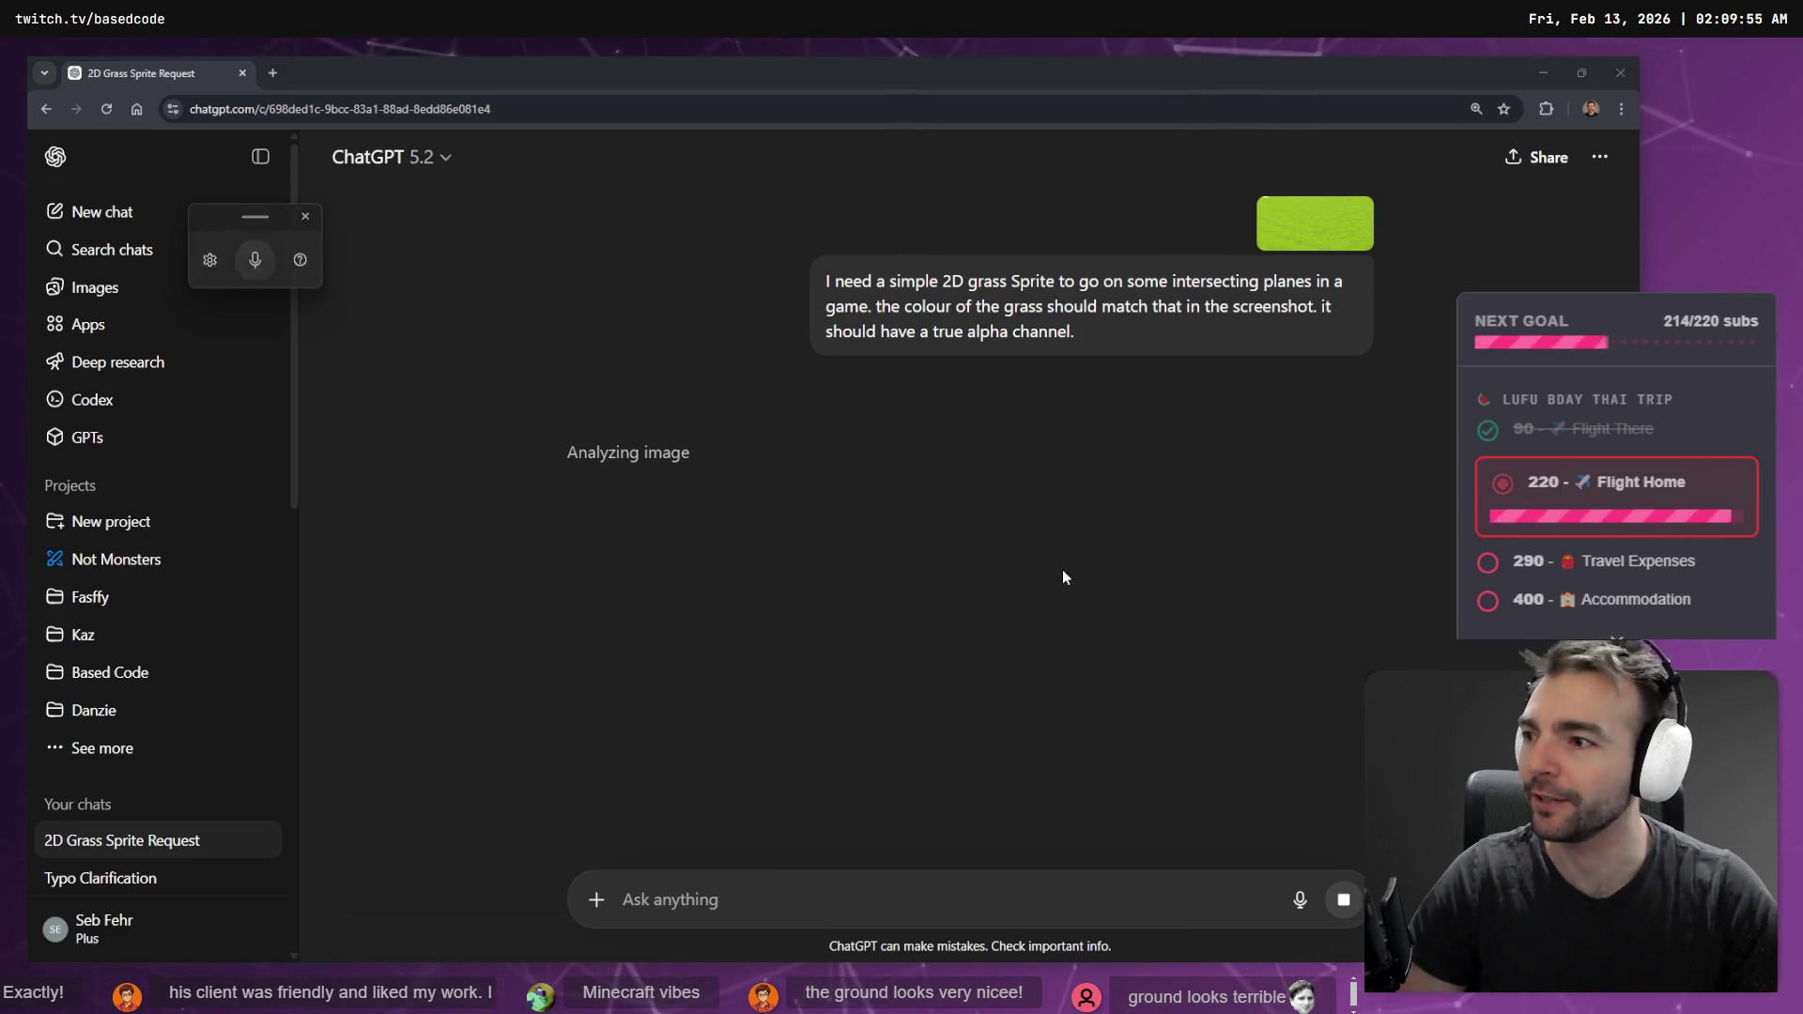
key(alt+Tab)
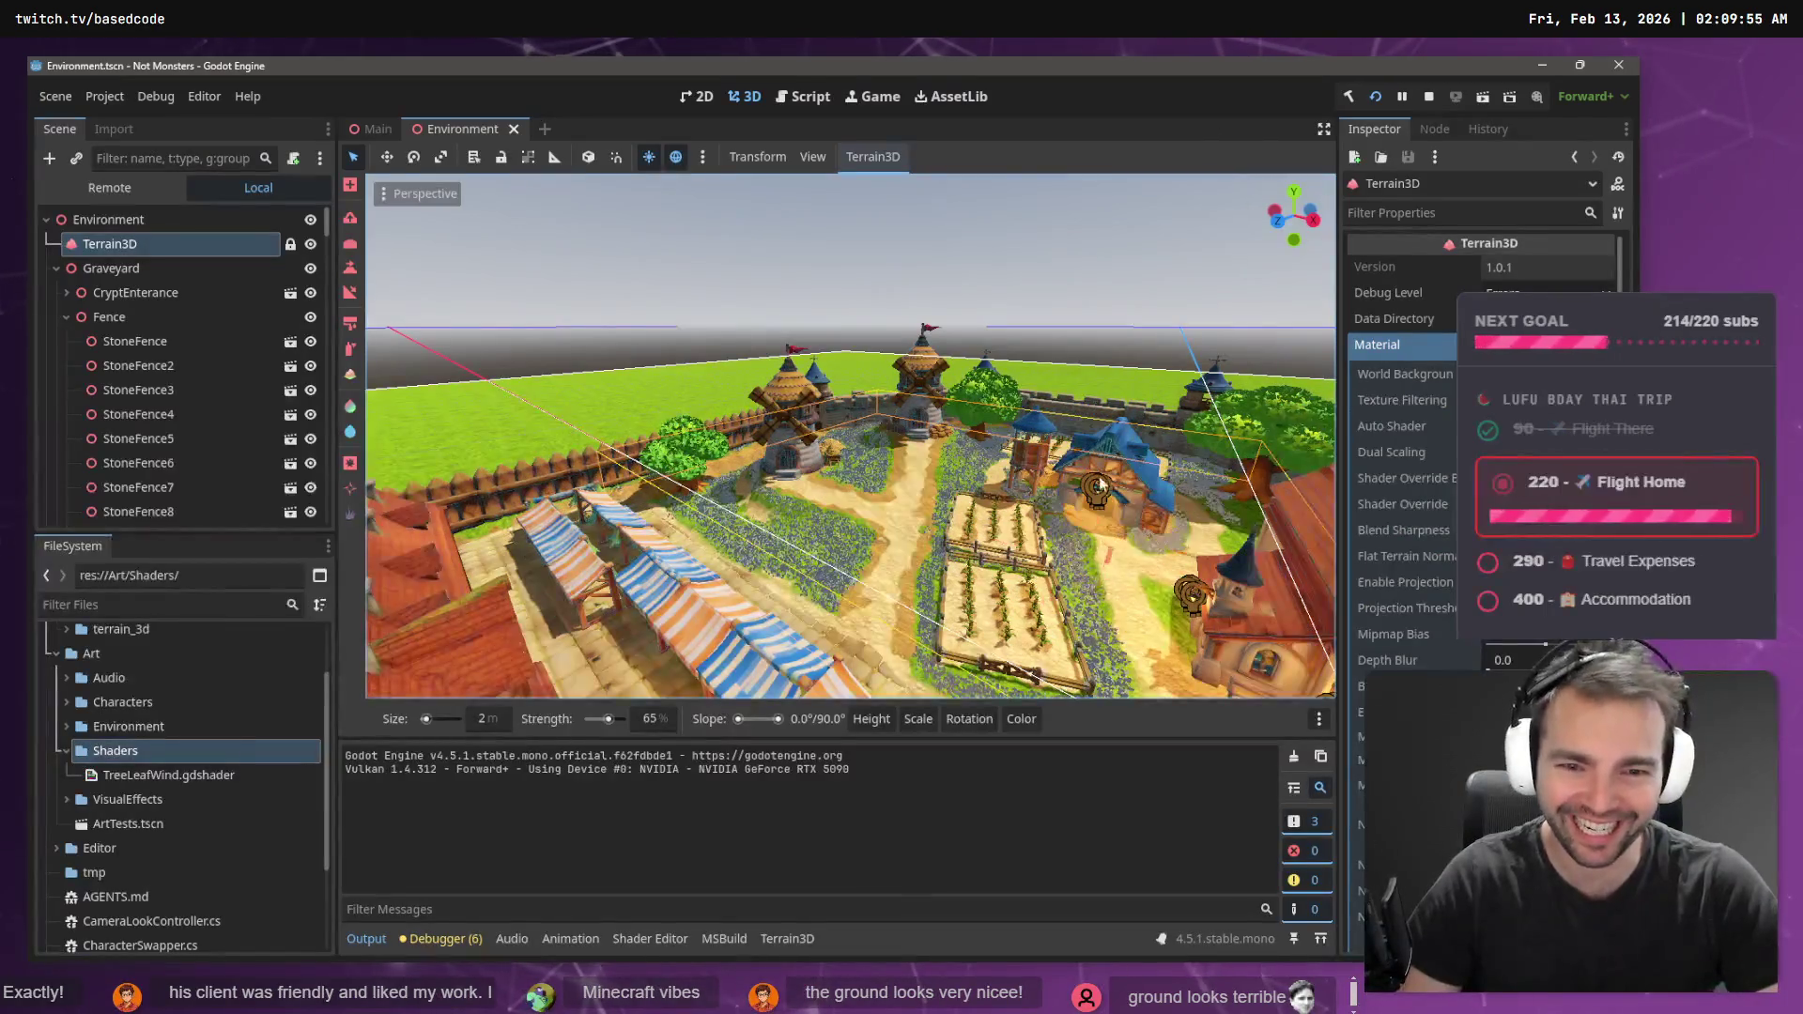
- Fly over the village inspecting flower patches around the windmills, houses, stone wall and church
key(w)
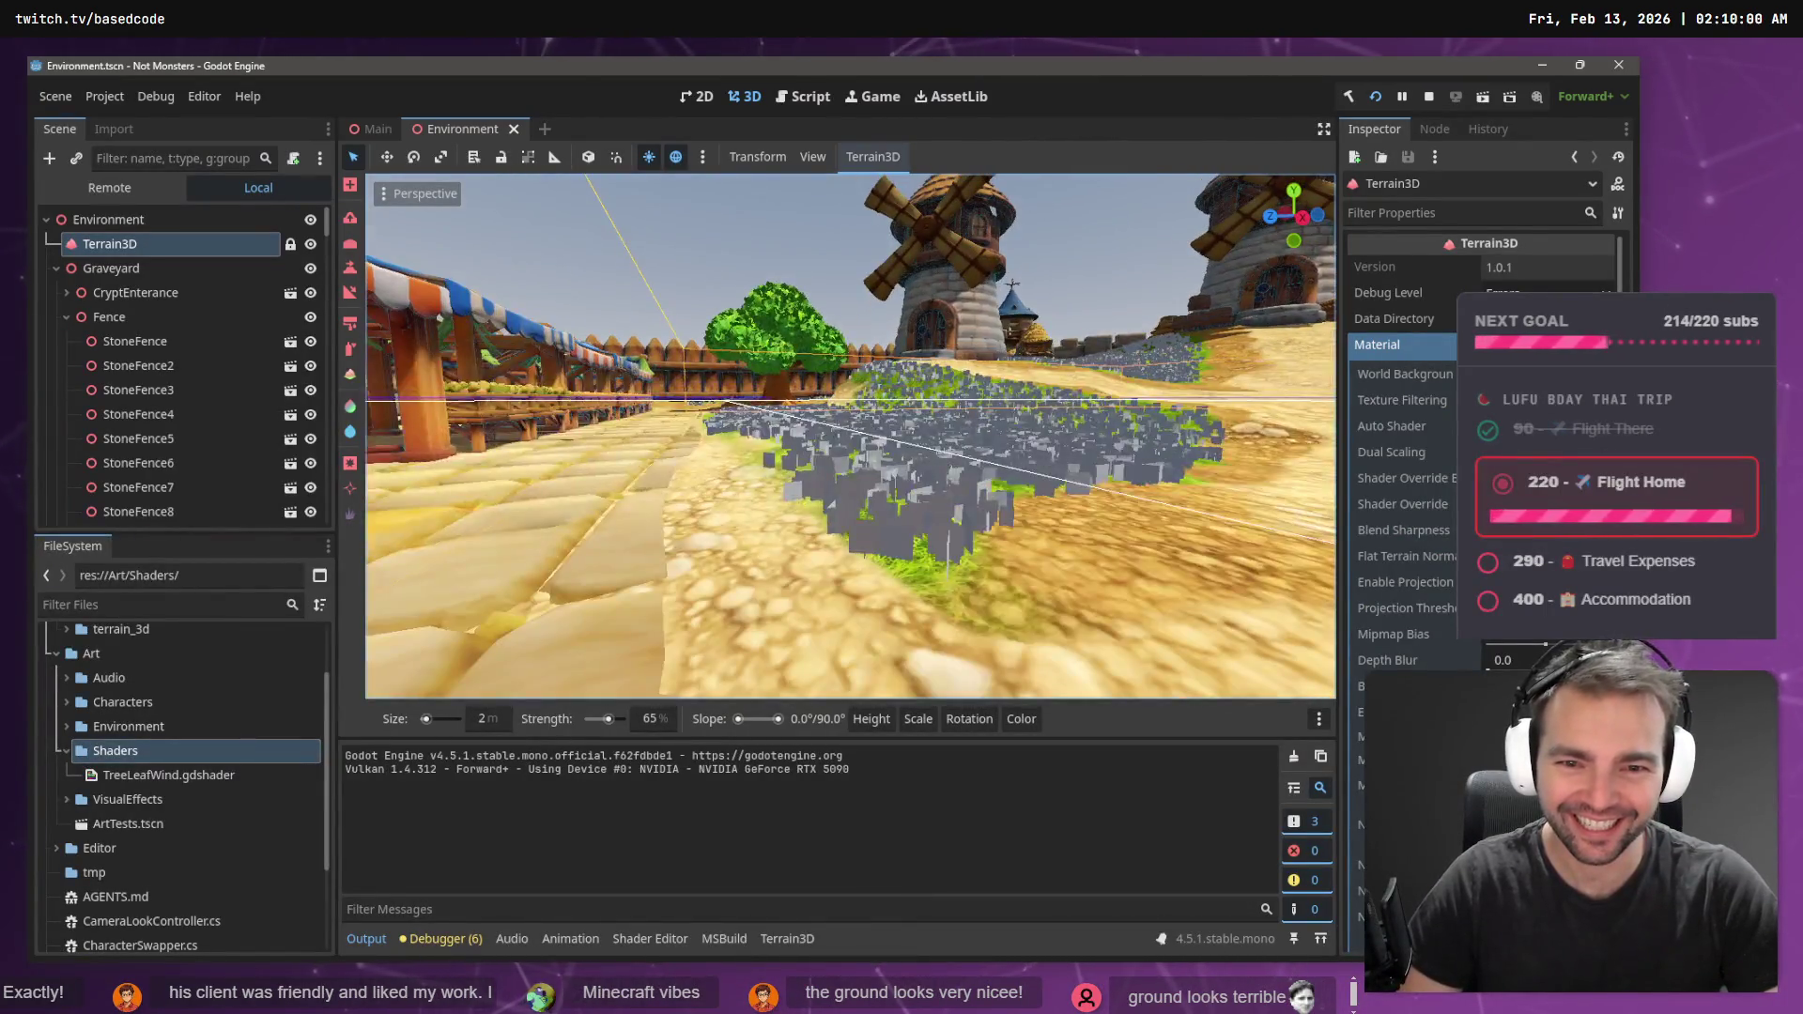
key(s)
key(w)
key(w)
key(w)
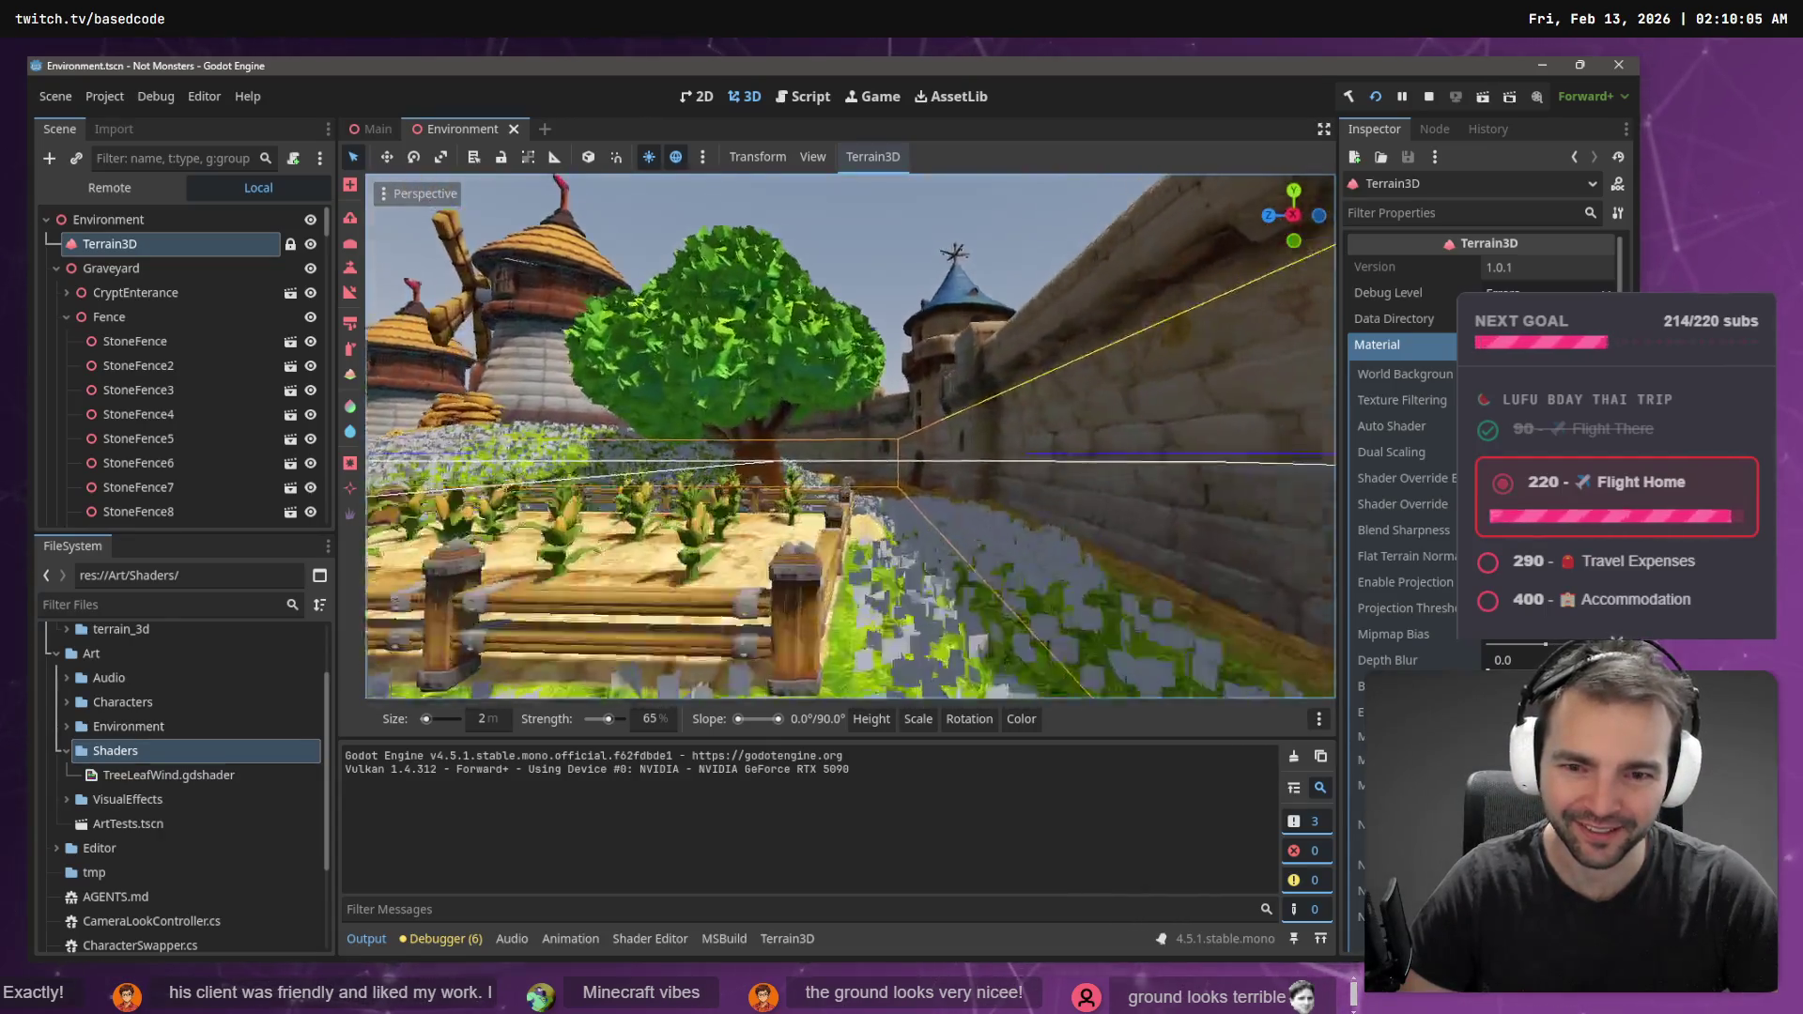
key(w)
key(w)
key(s)
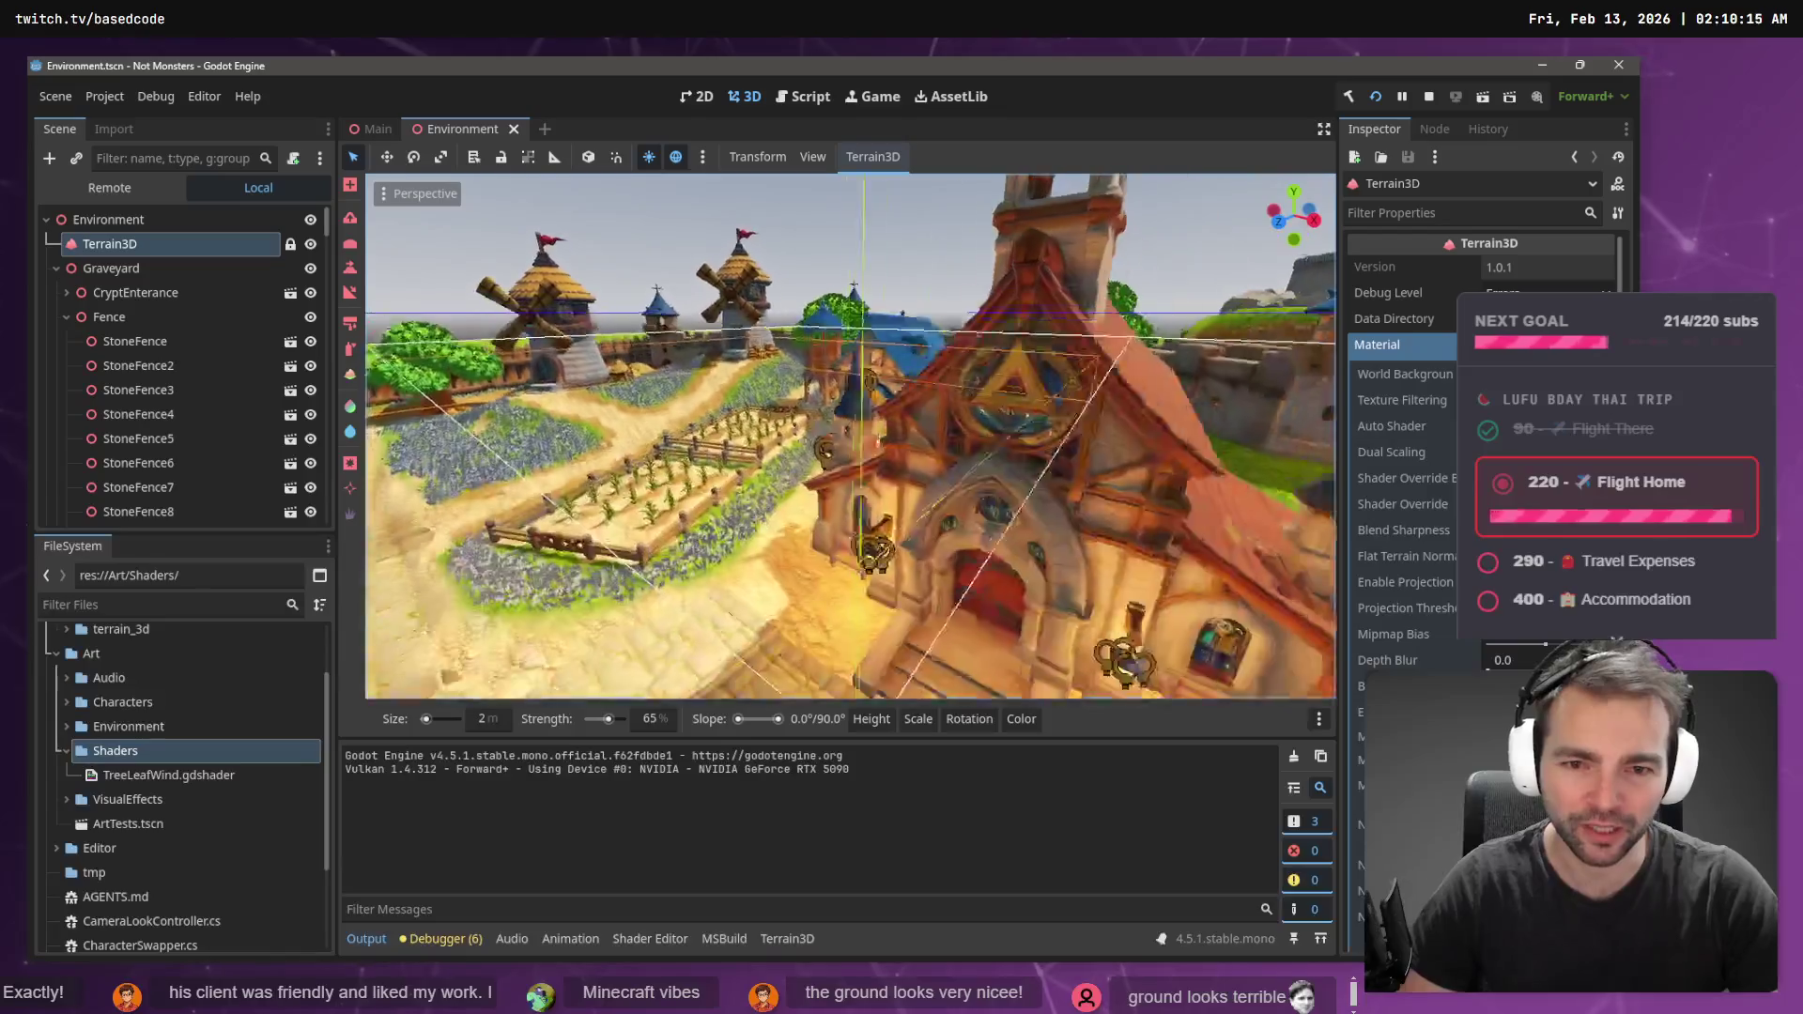
key(a)
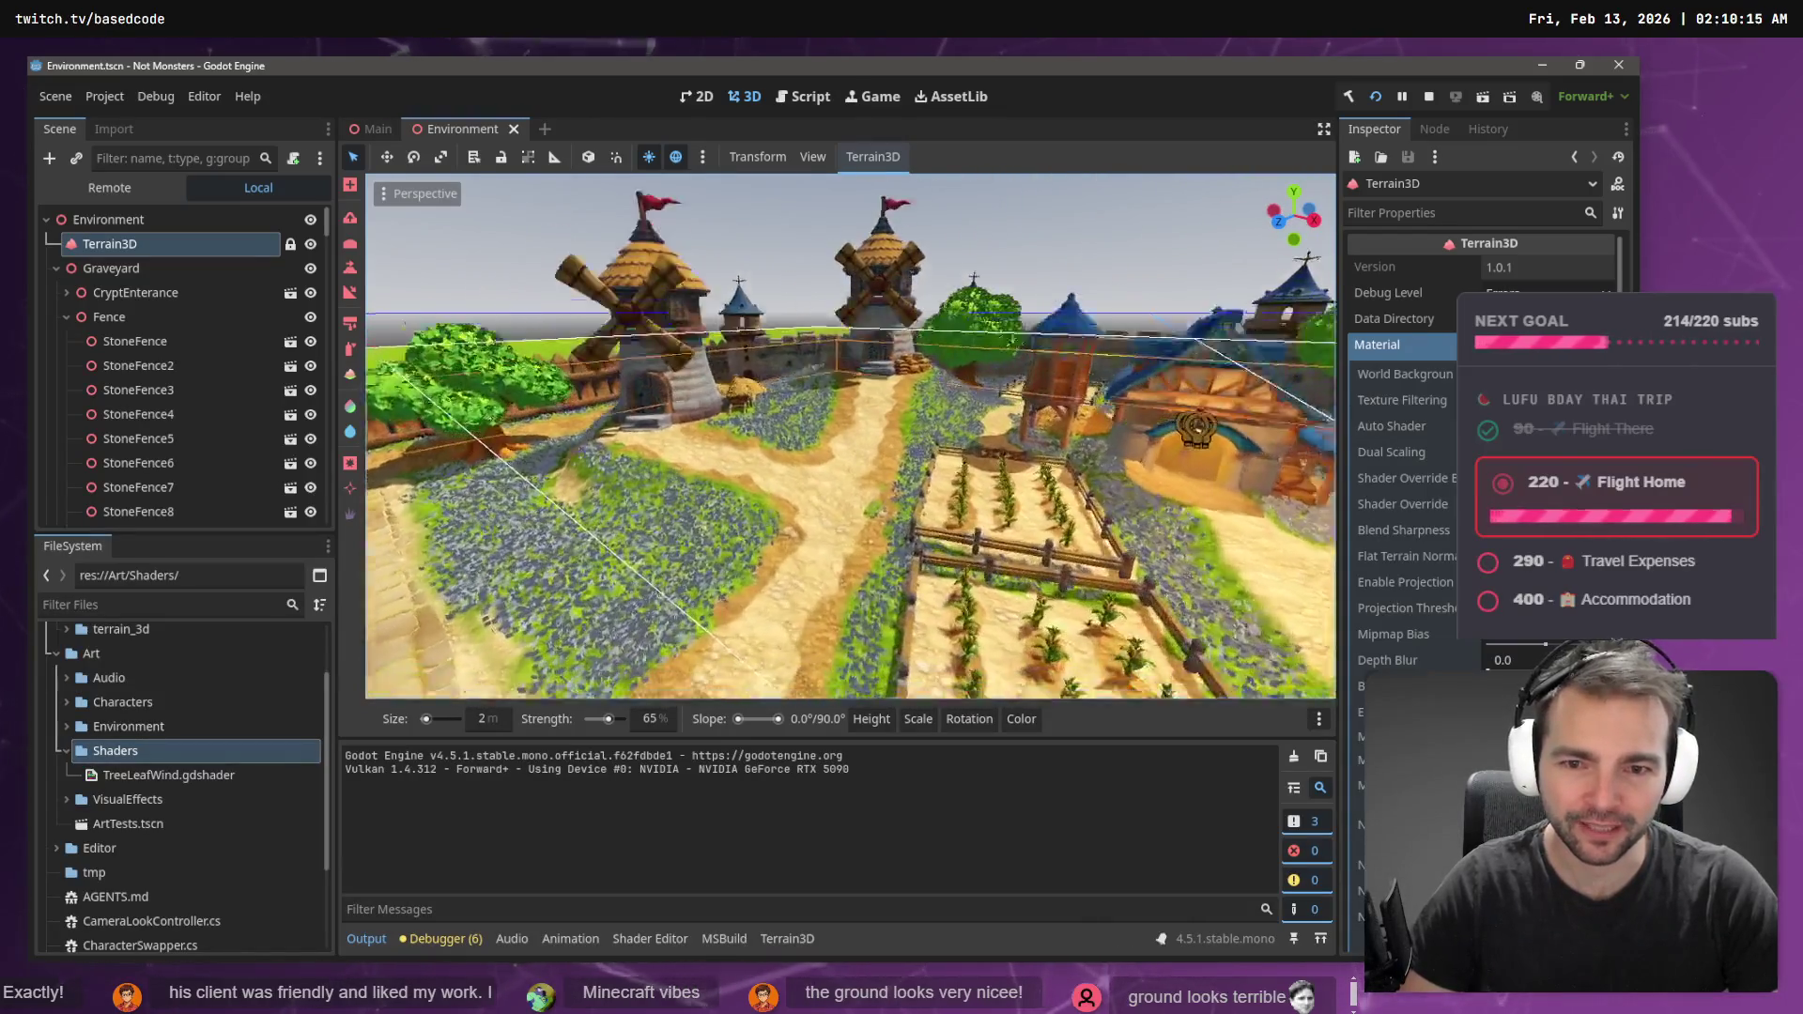
key(w)
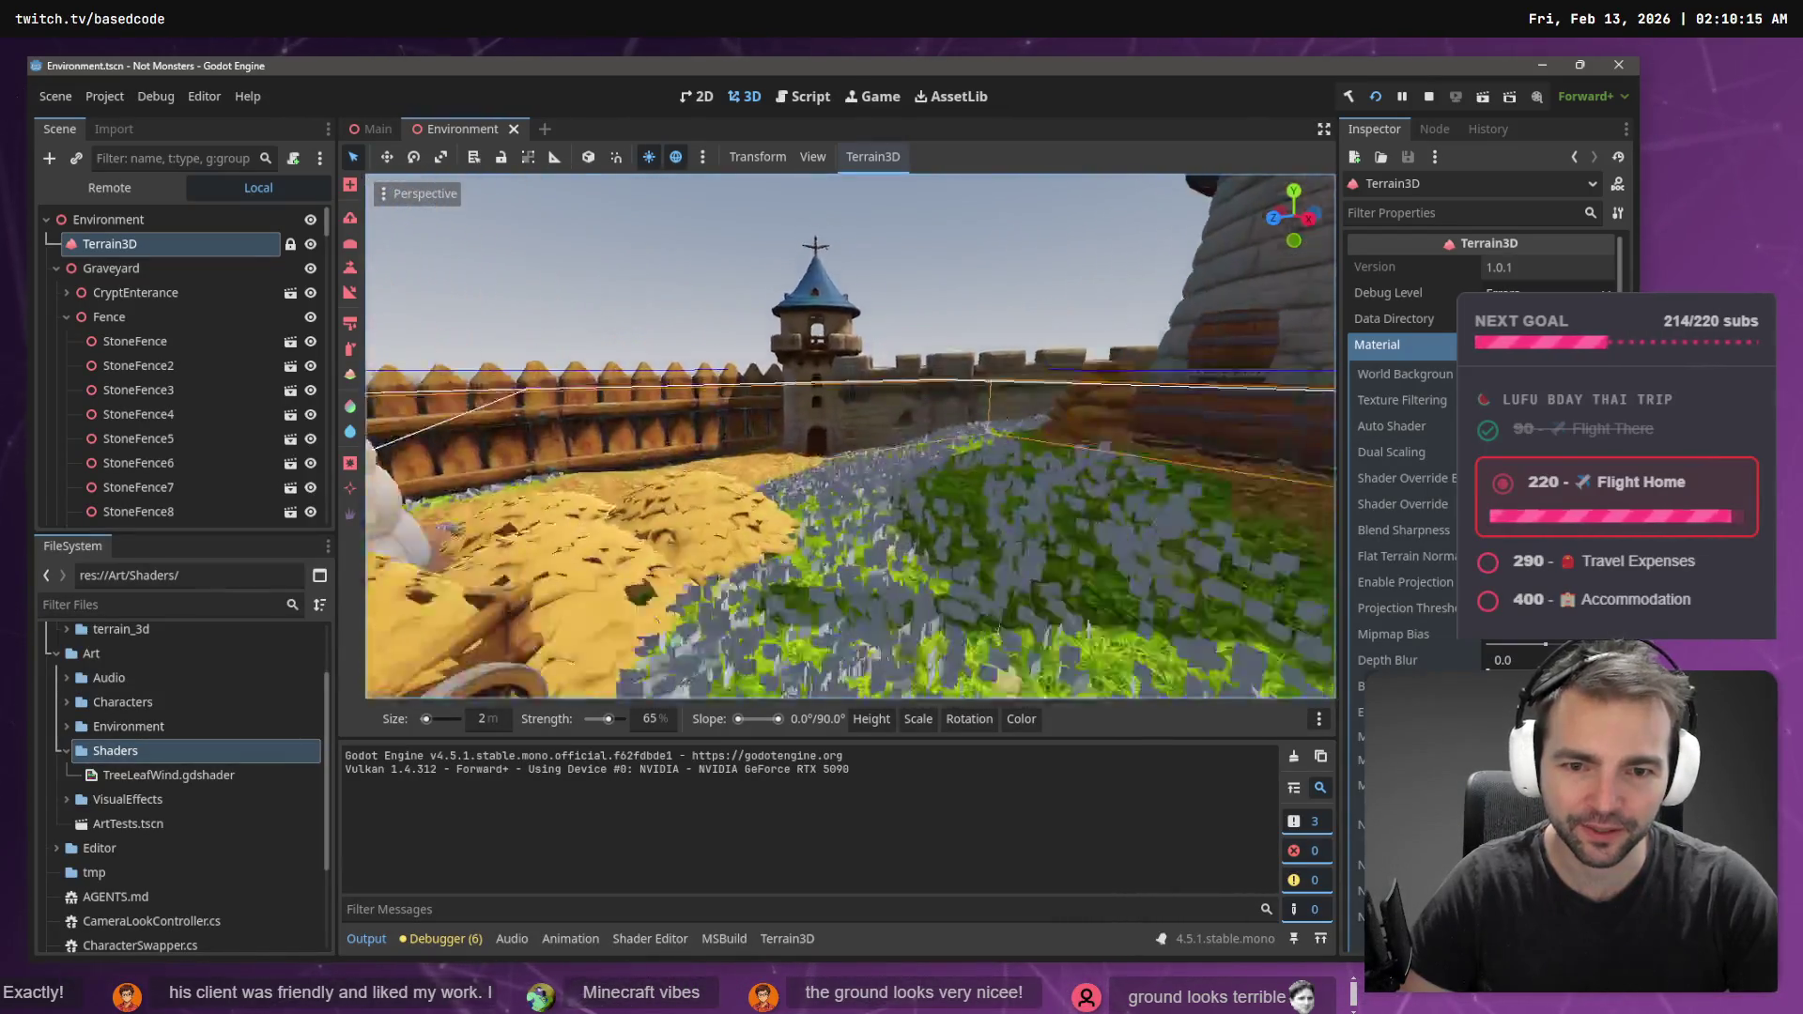
key(w)
key(s)
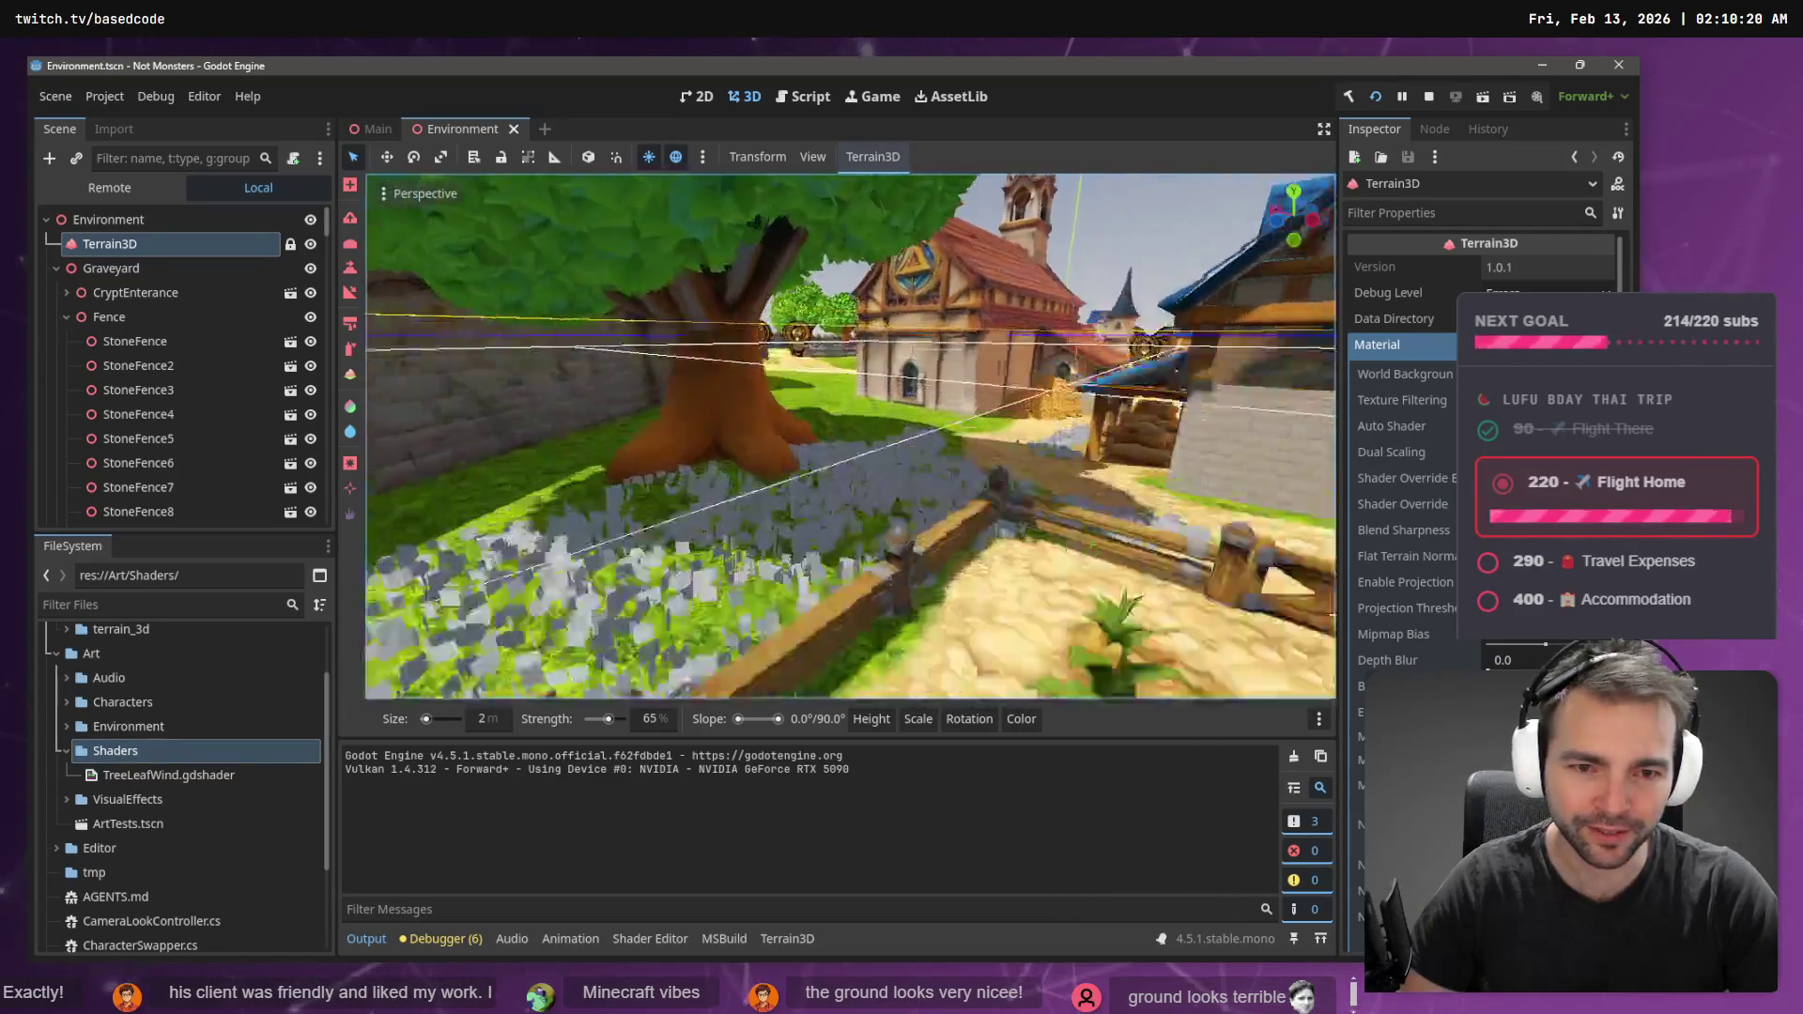
key(s)
key(w)
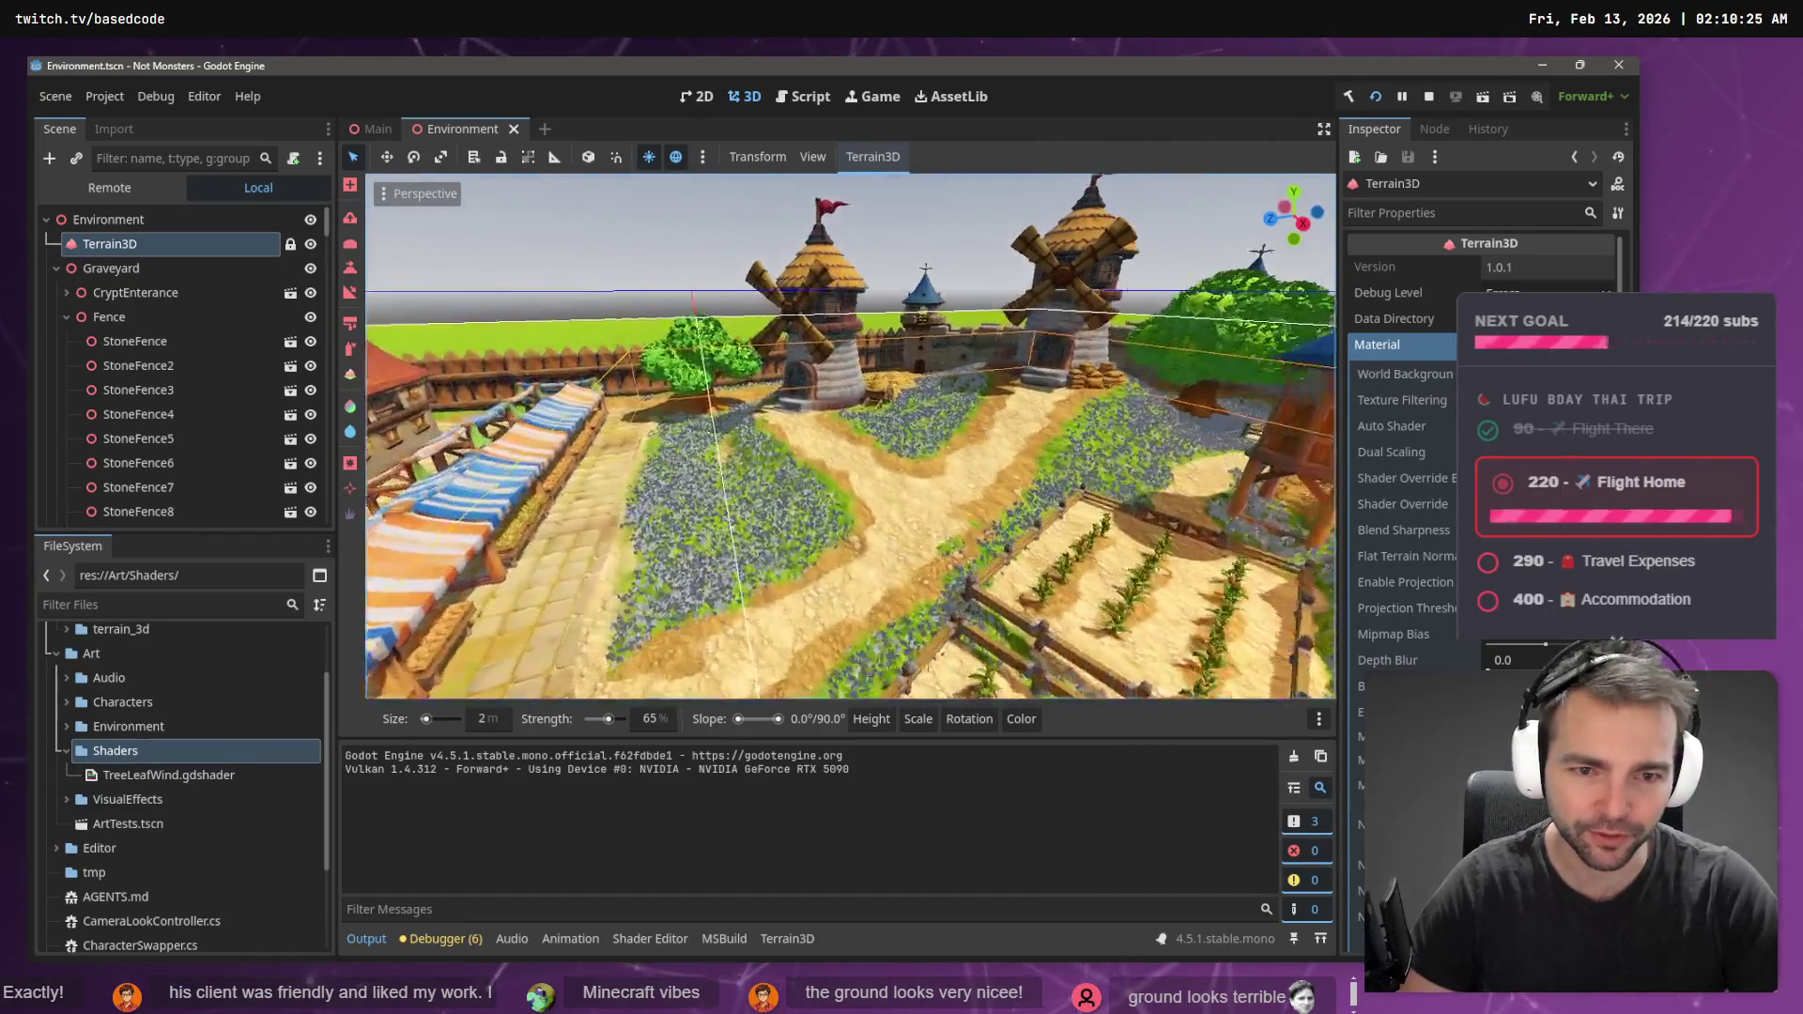
key(w)
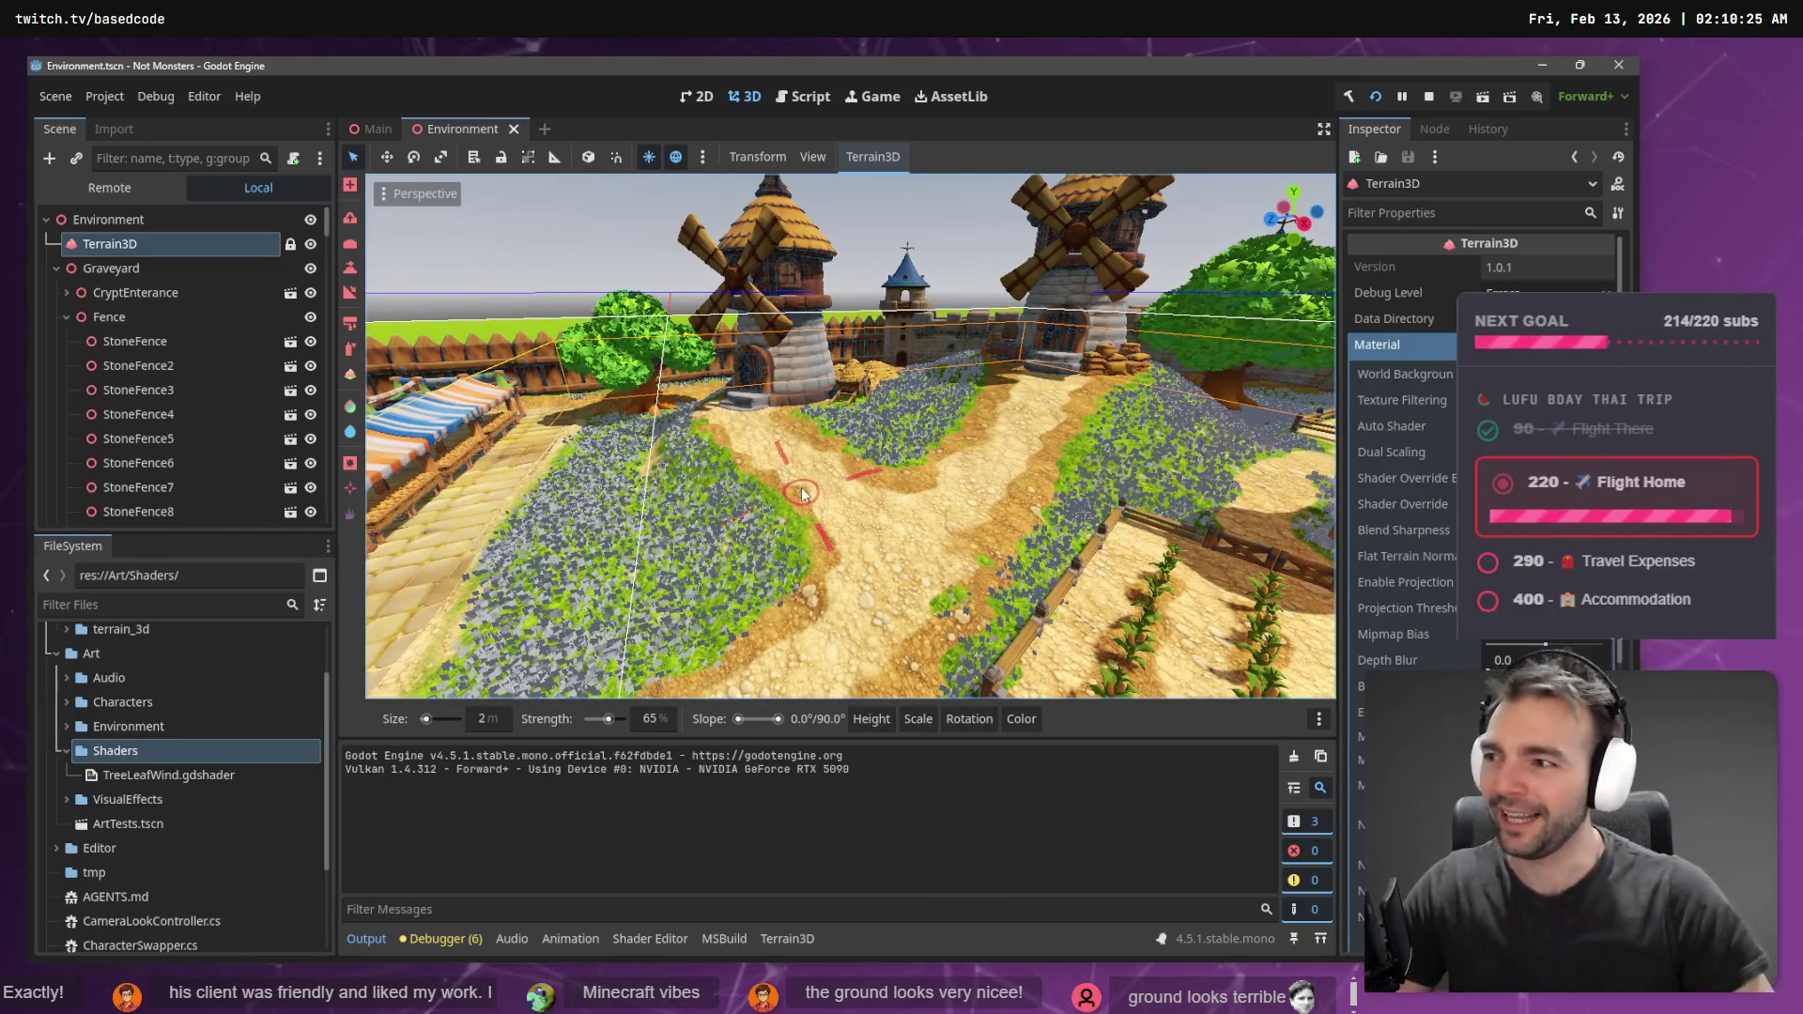
- Check ChatGPT's progress on generating the grass sprite
key(alt+Tab)
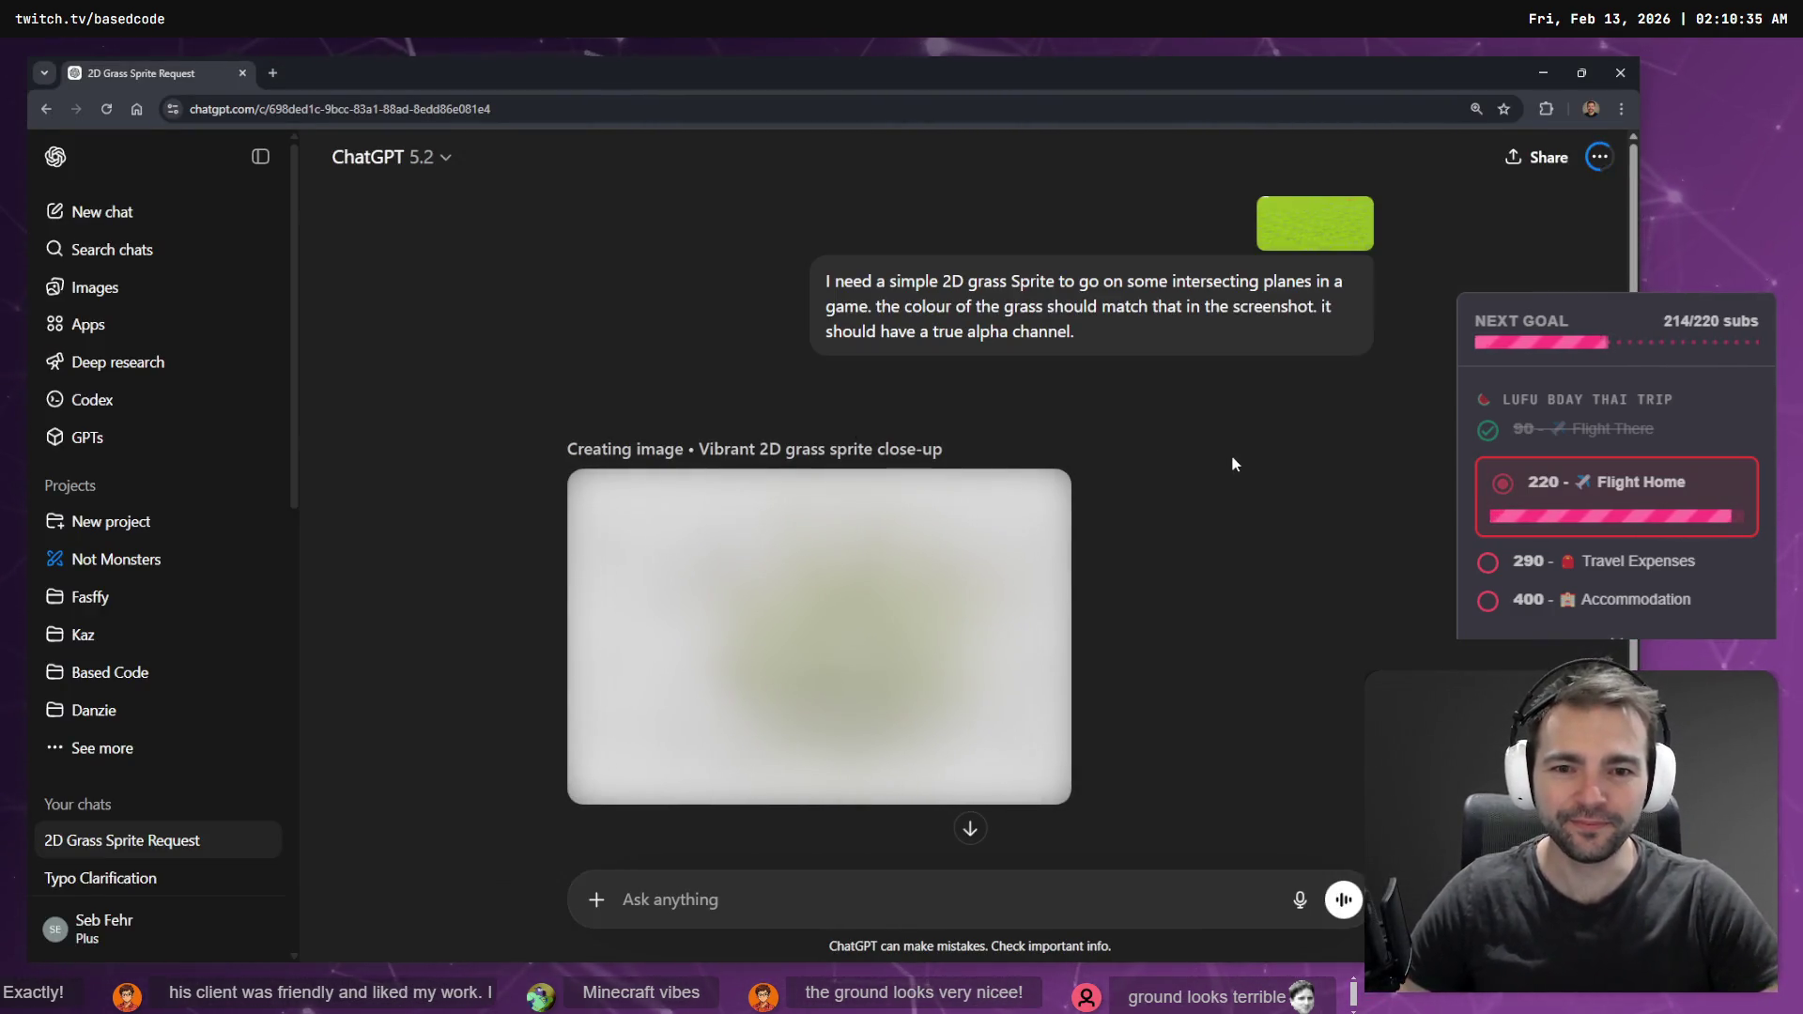
scroll(1232, 465, down, 2)
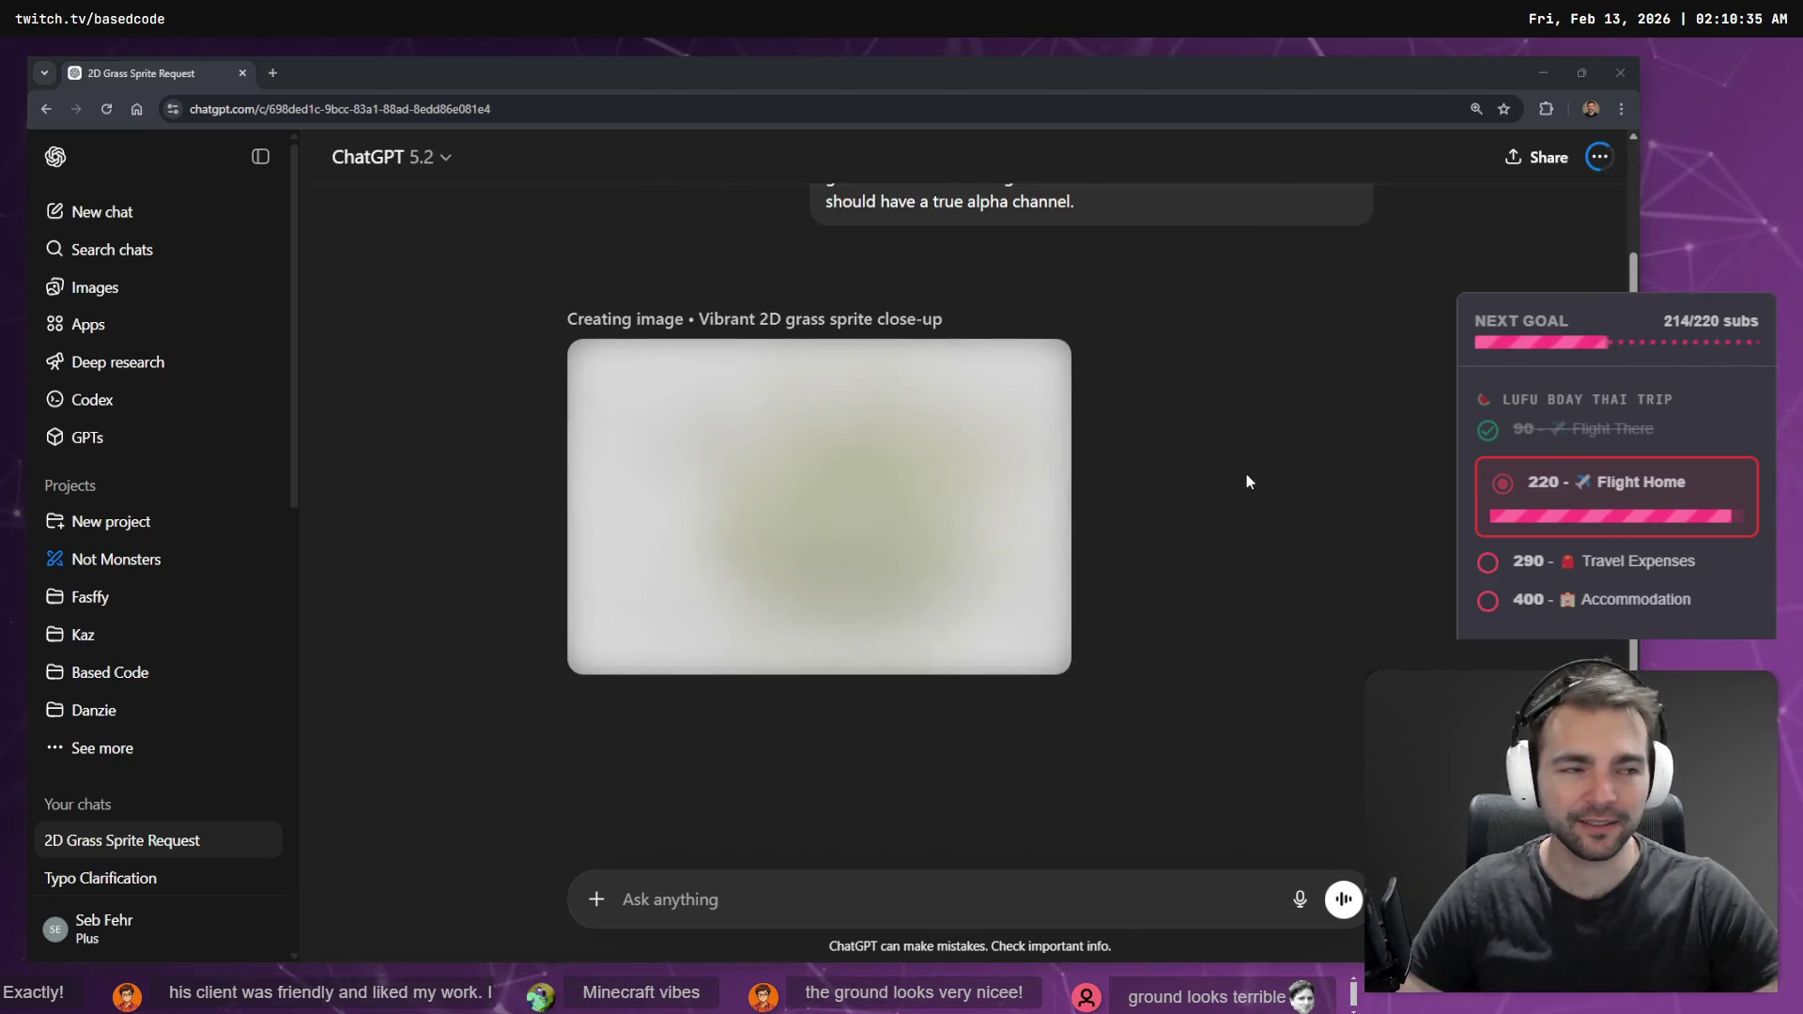
key(alt+Tab)
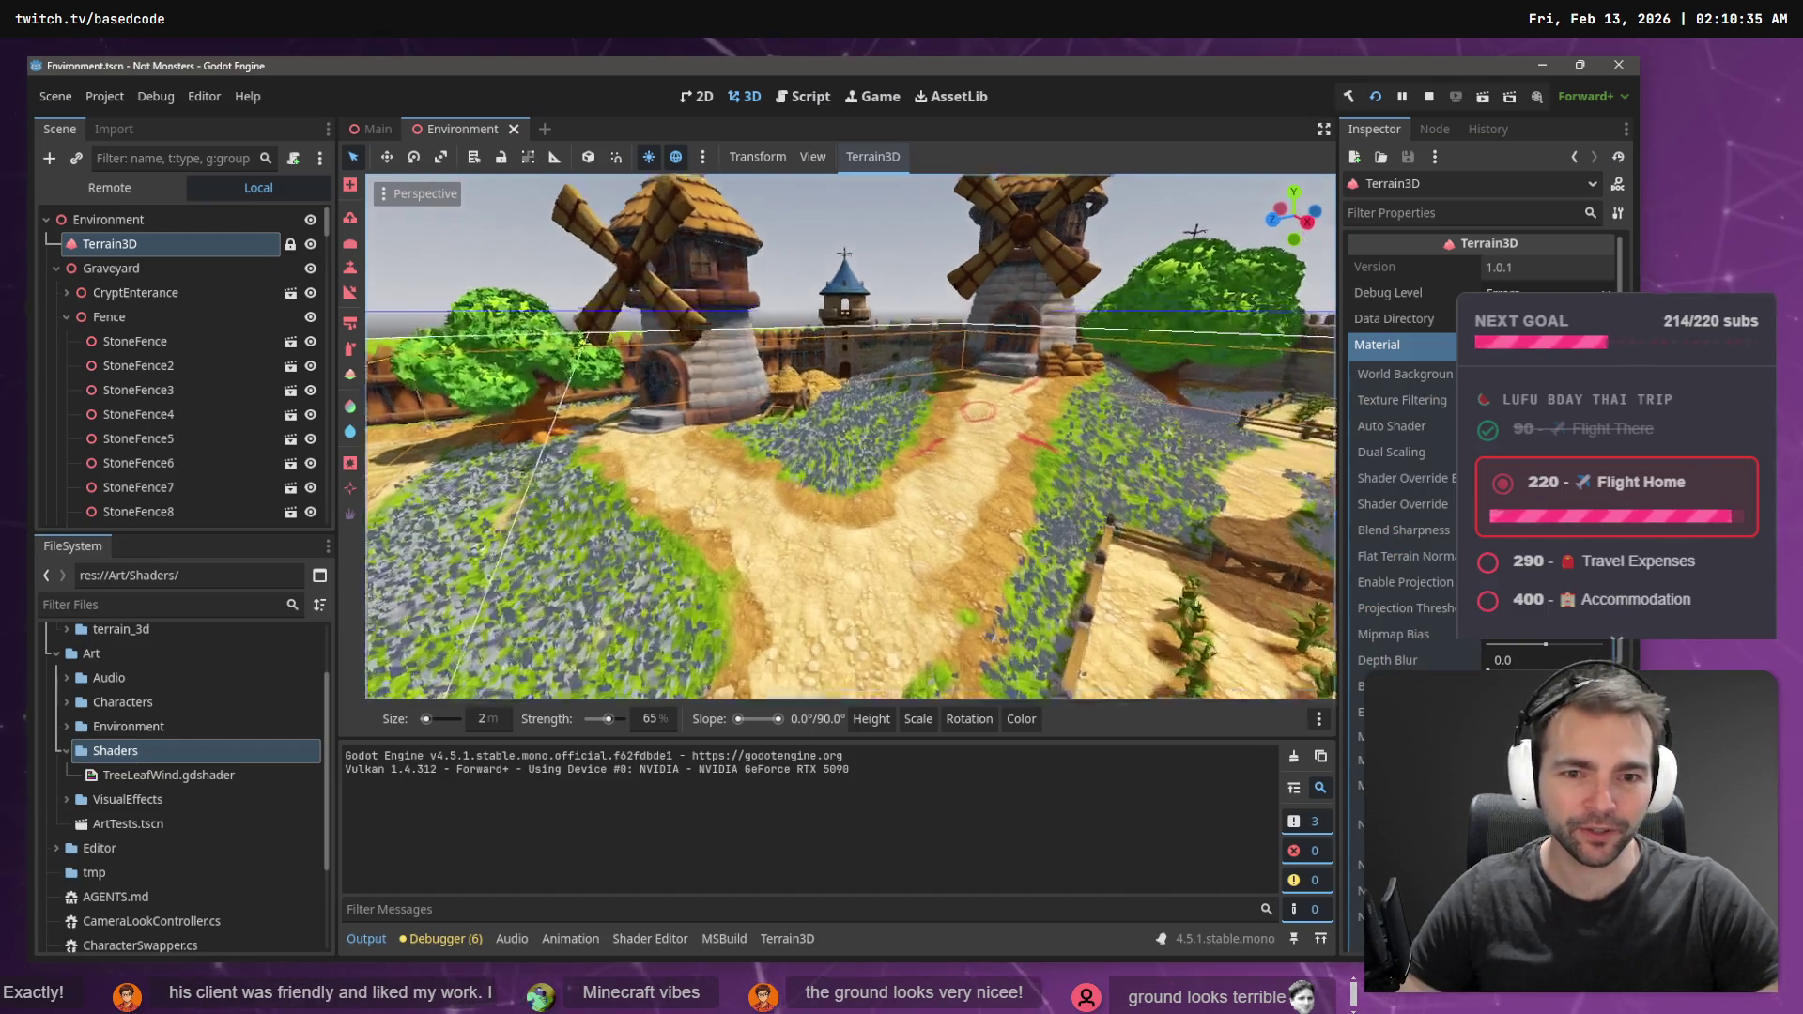
- Fly through the flower-patch garden toward the town square, then run the game with F5
key(w)
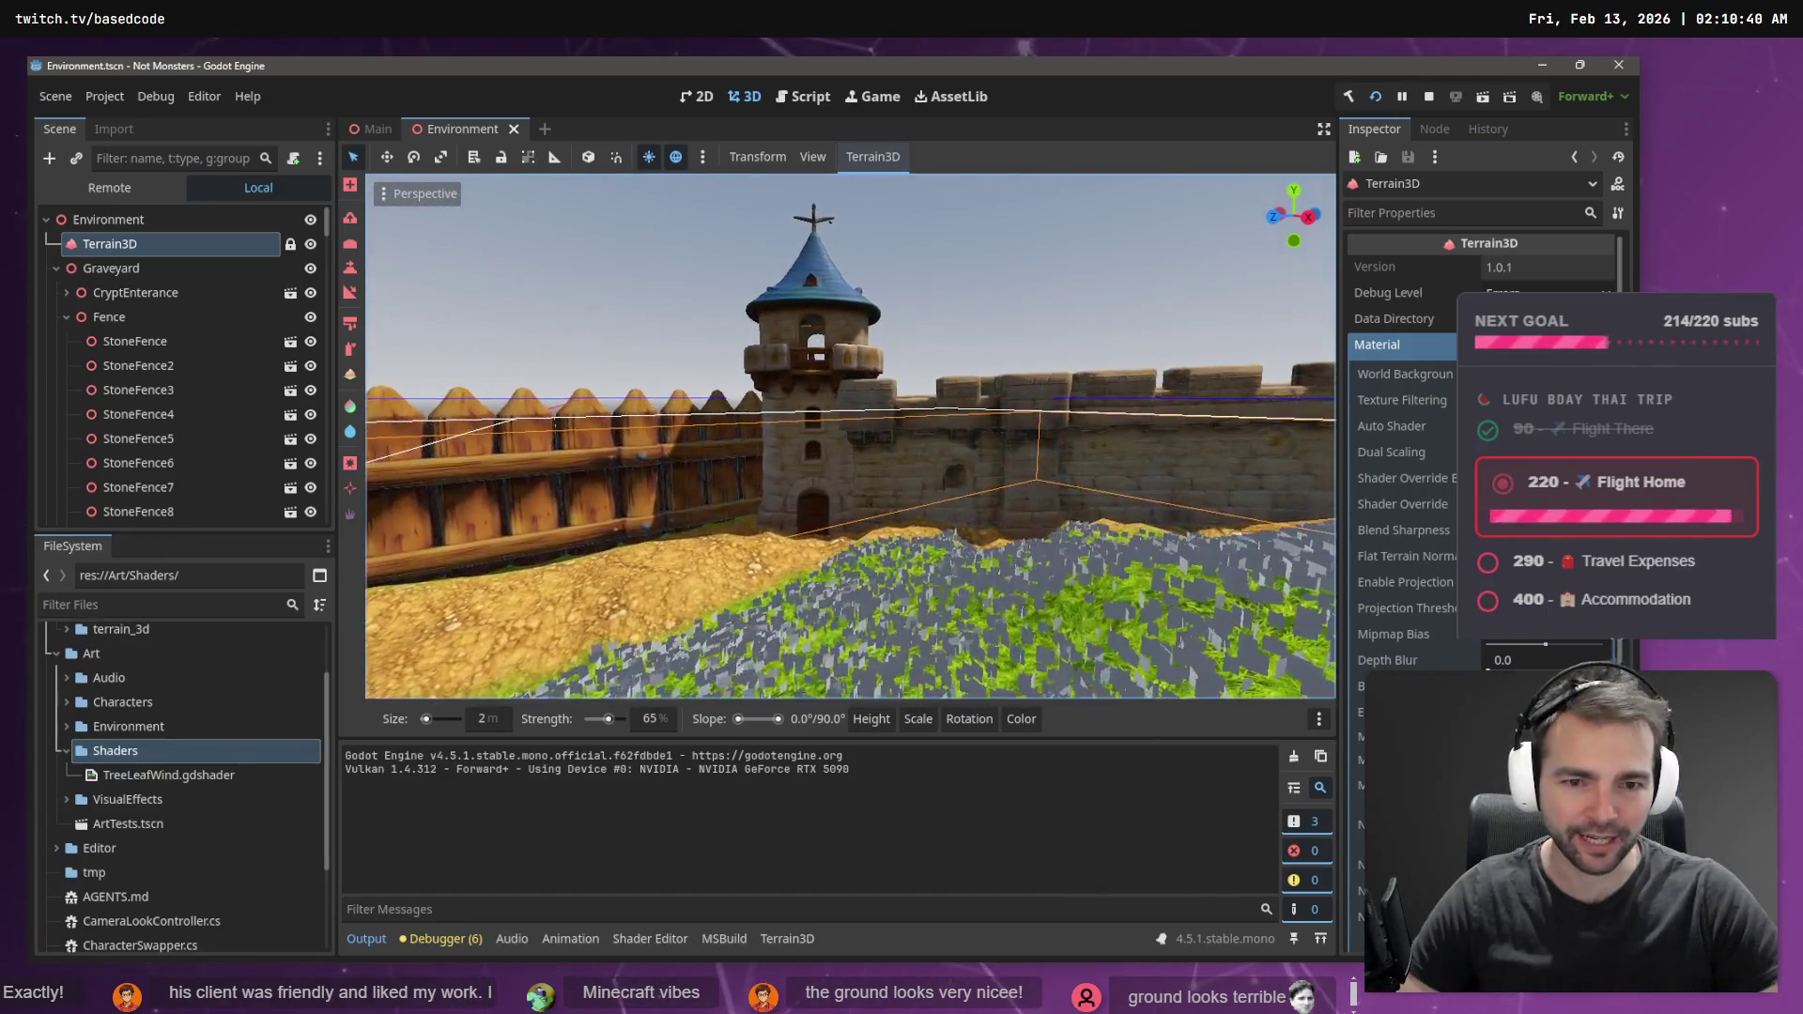
key(w)
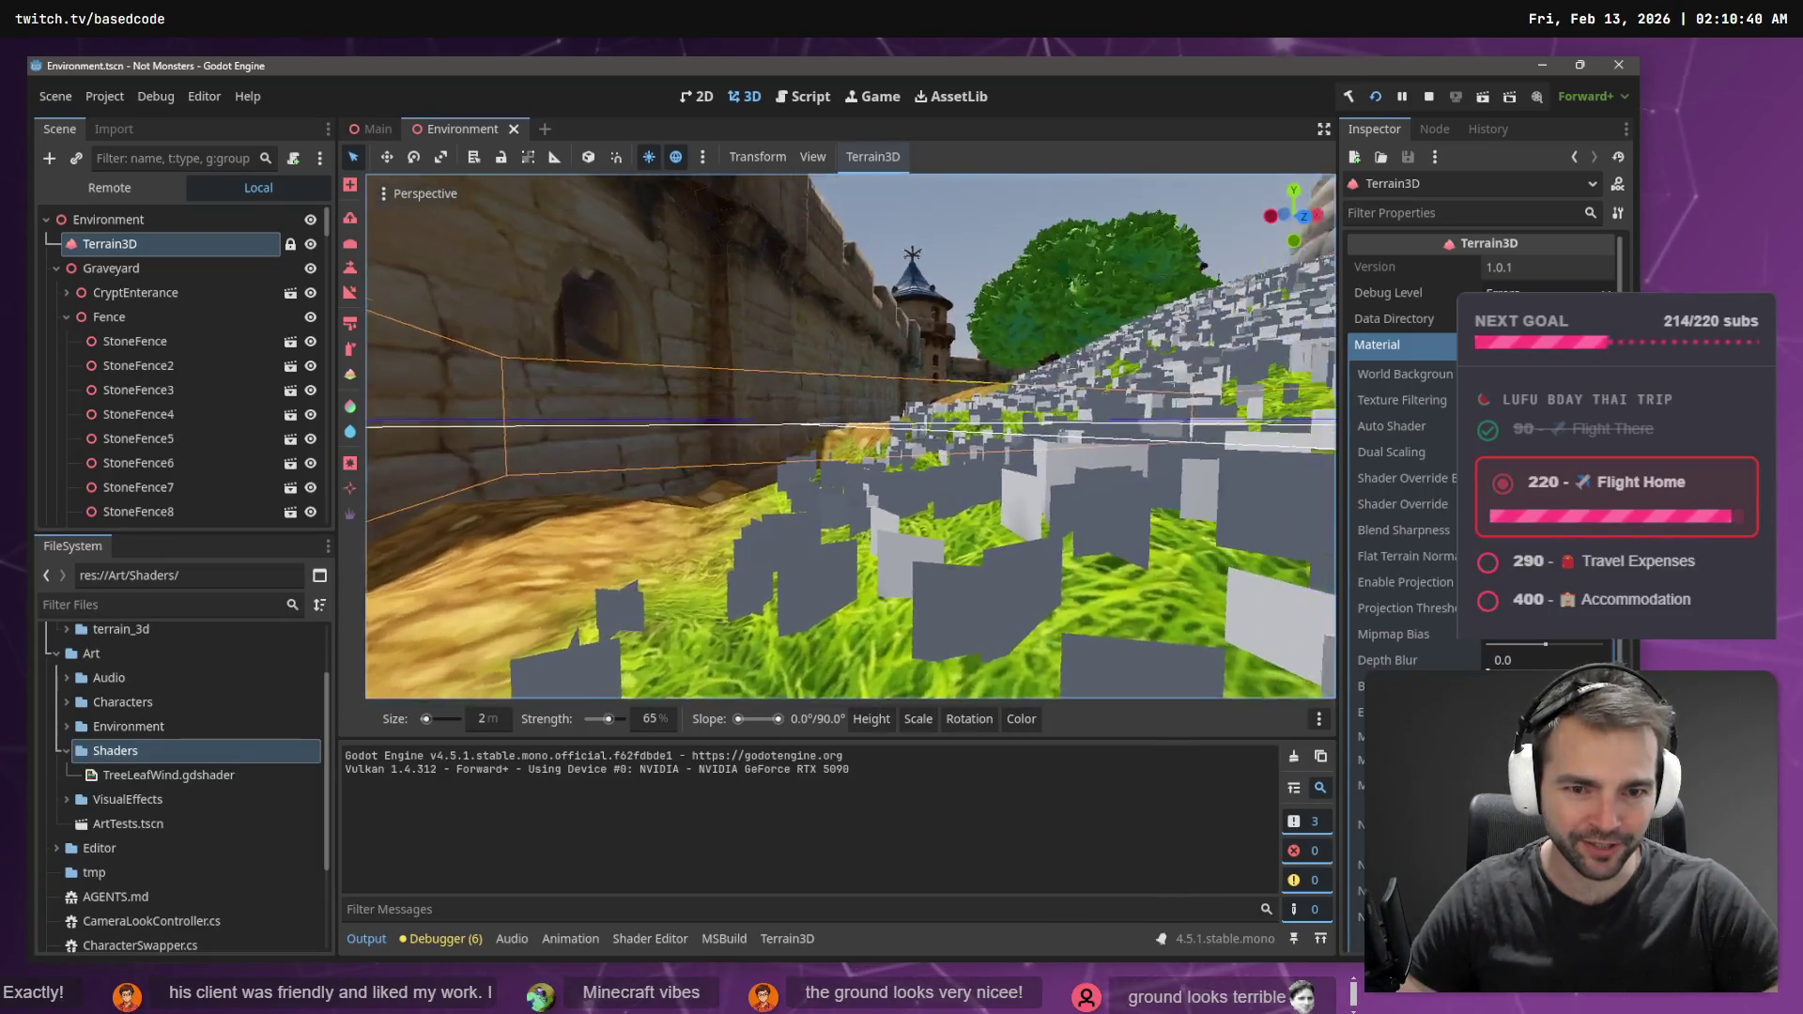
key(w)
key(w)
key(s)
key(s)
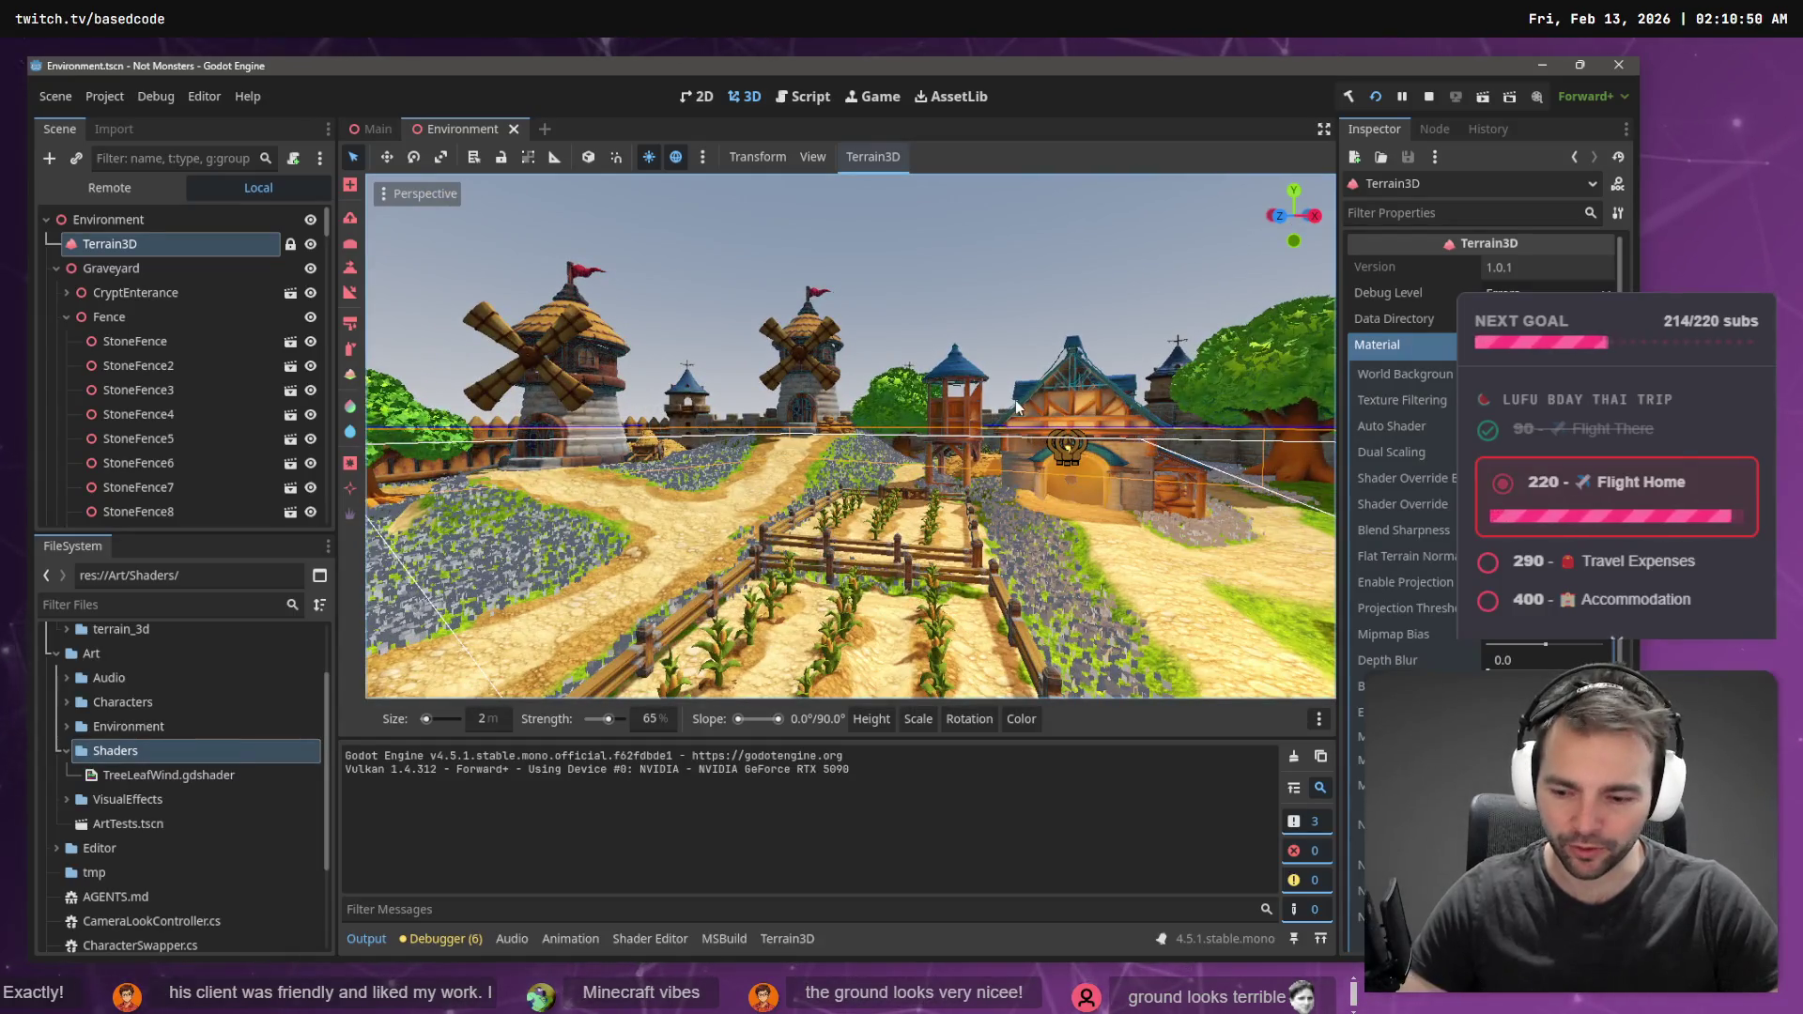
key(F5)
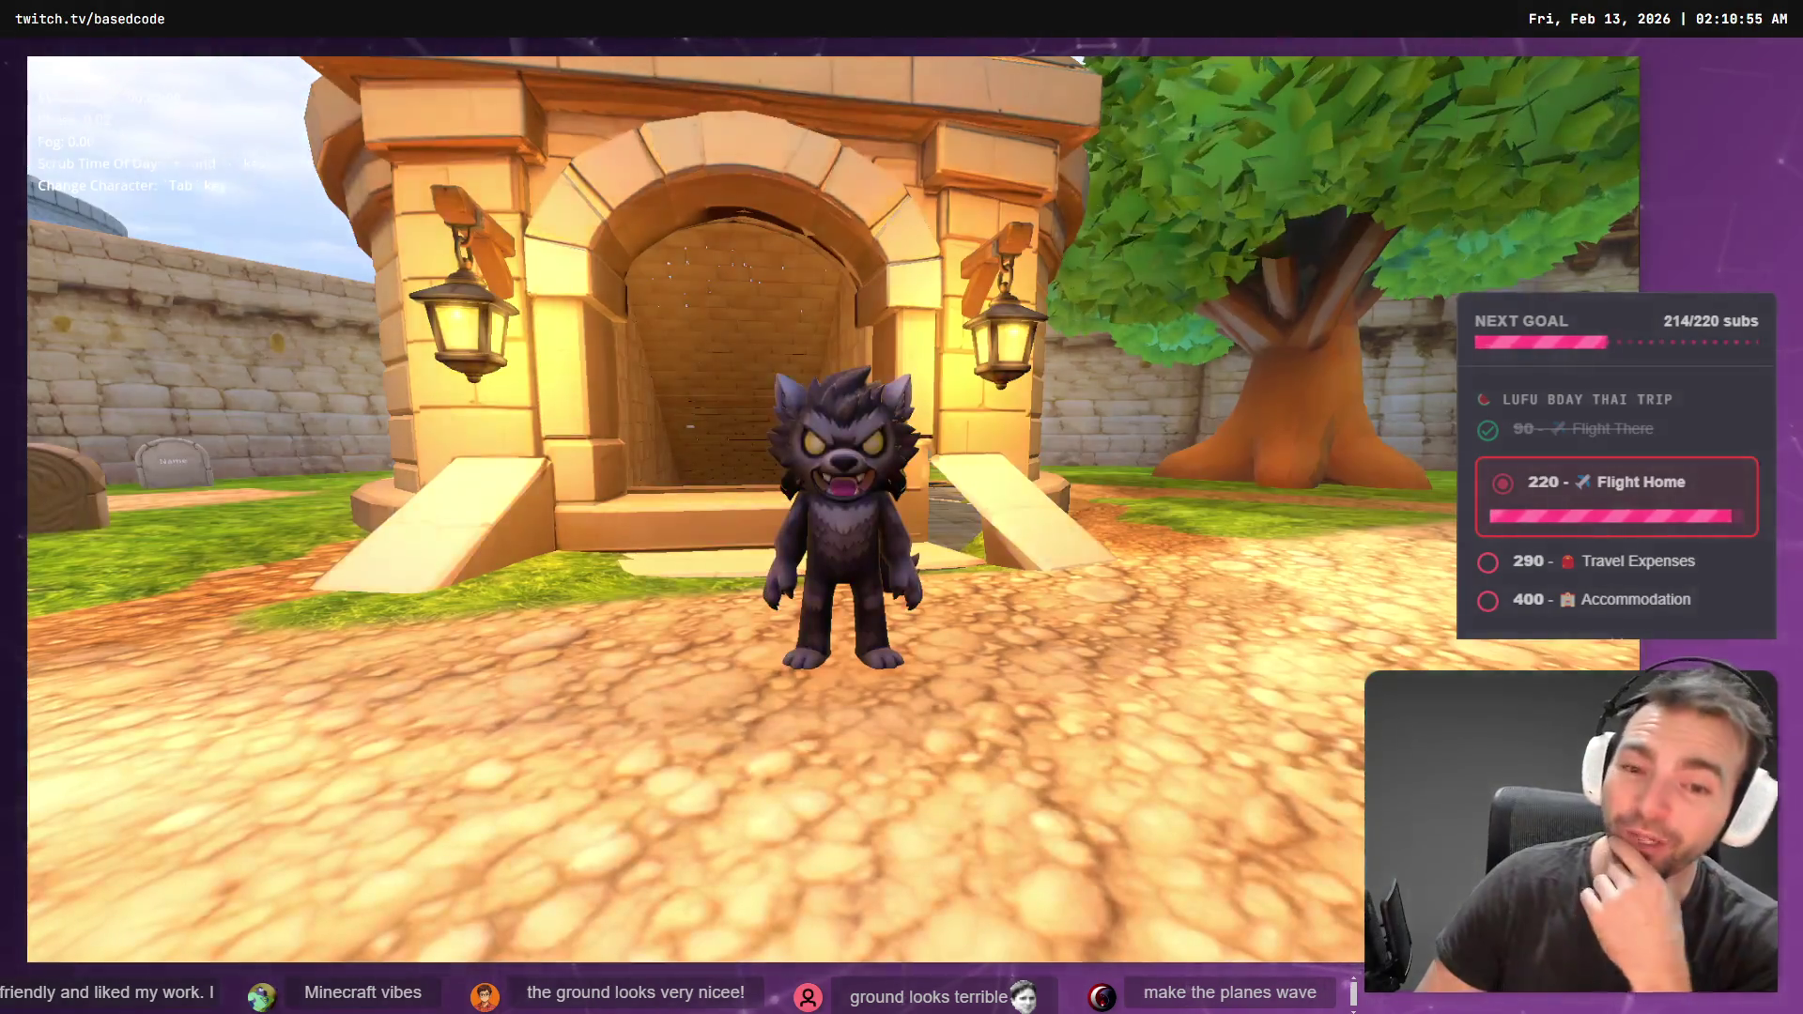
- Walk the character down the path toward the gate, stop the game, and bring ChatGPT forward
key(w)
key(a)
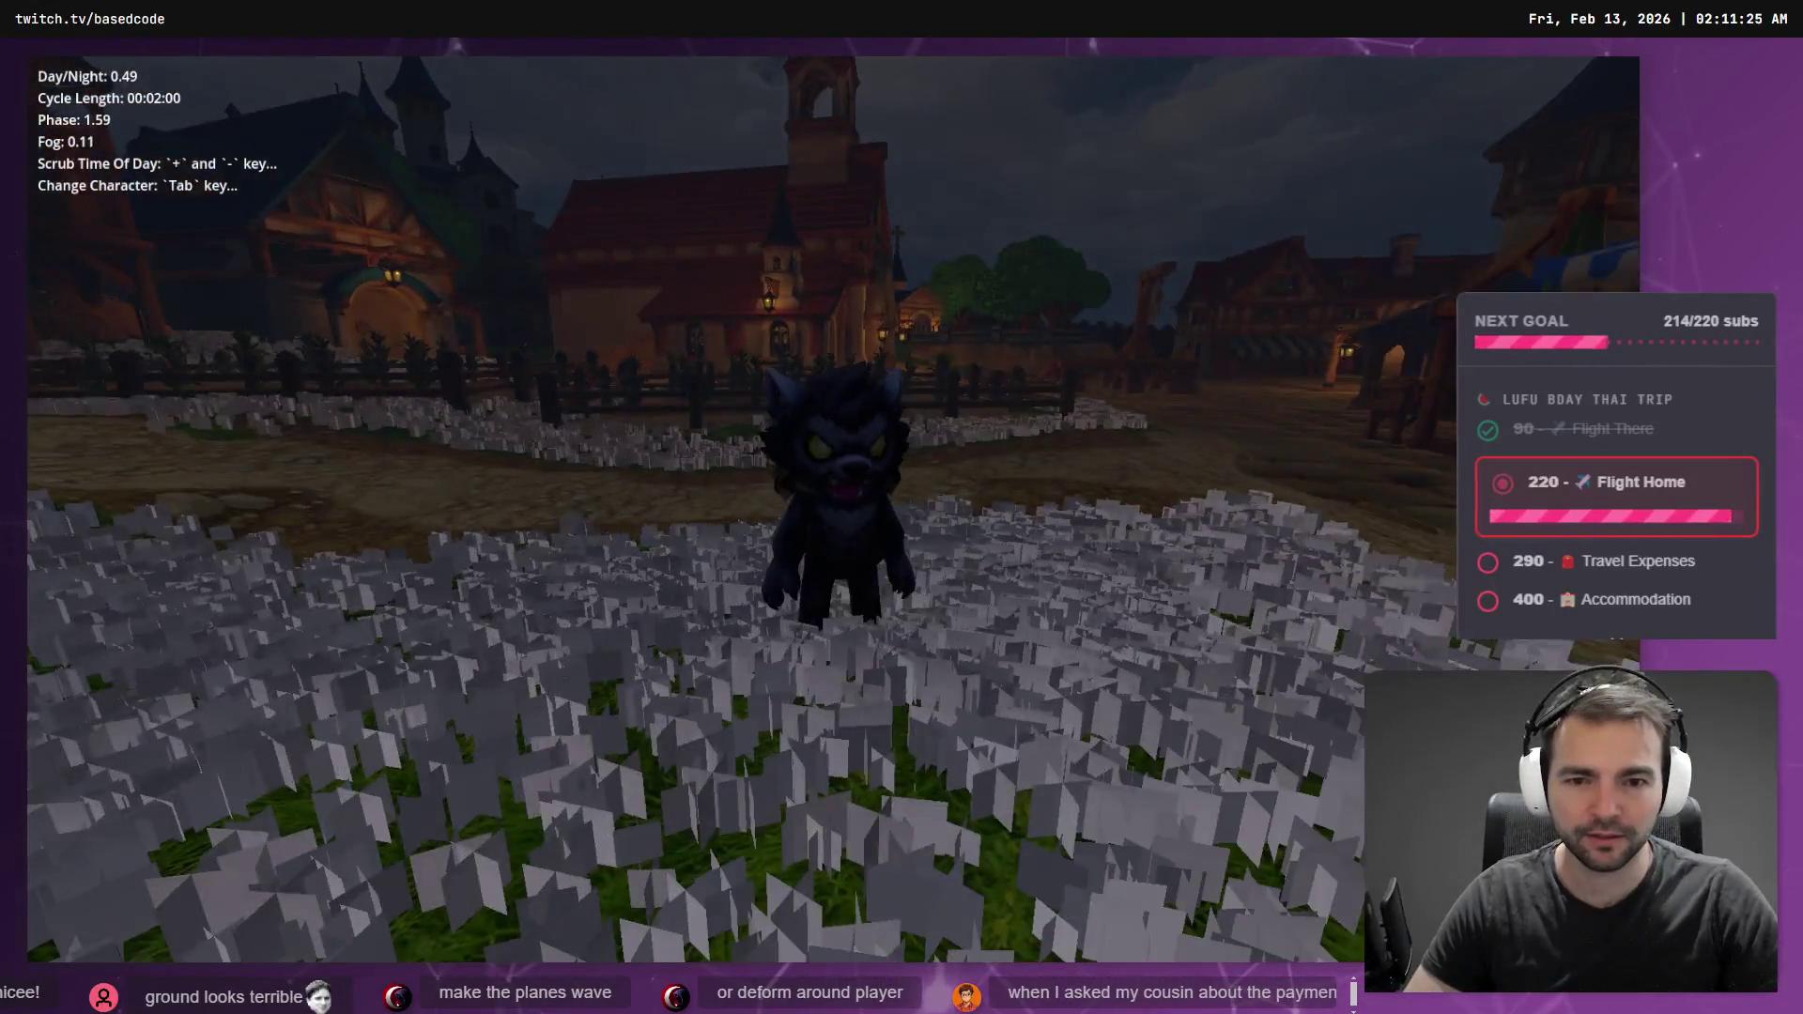
key(F8)
key(alt+Tab)
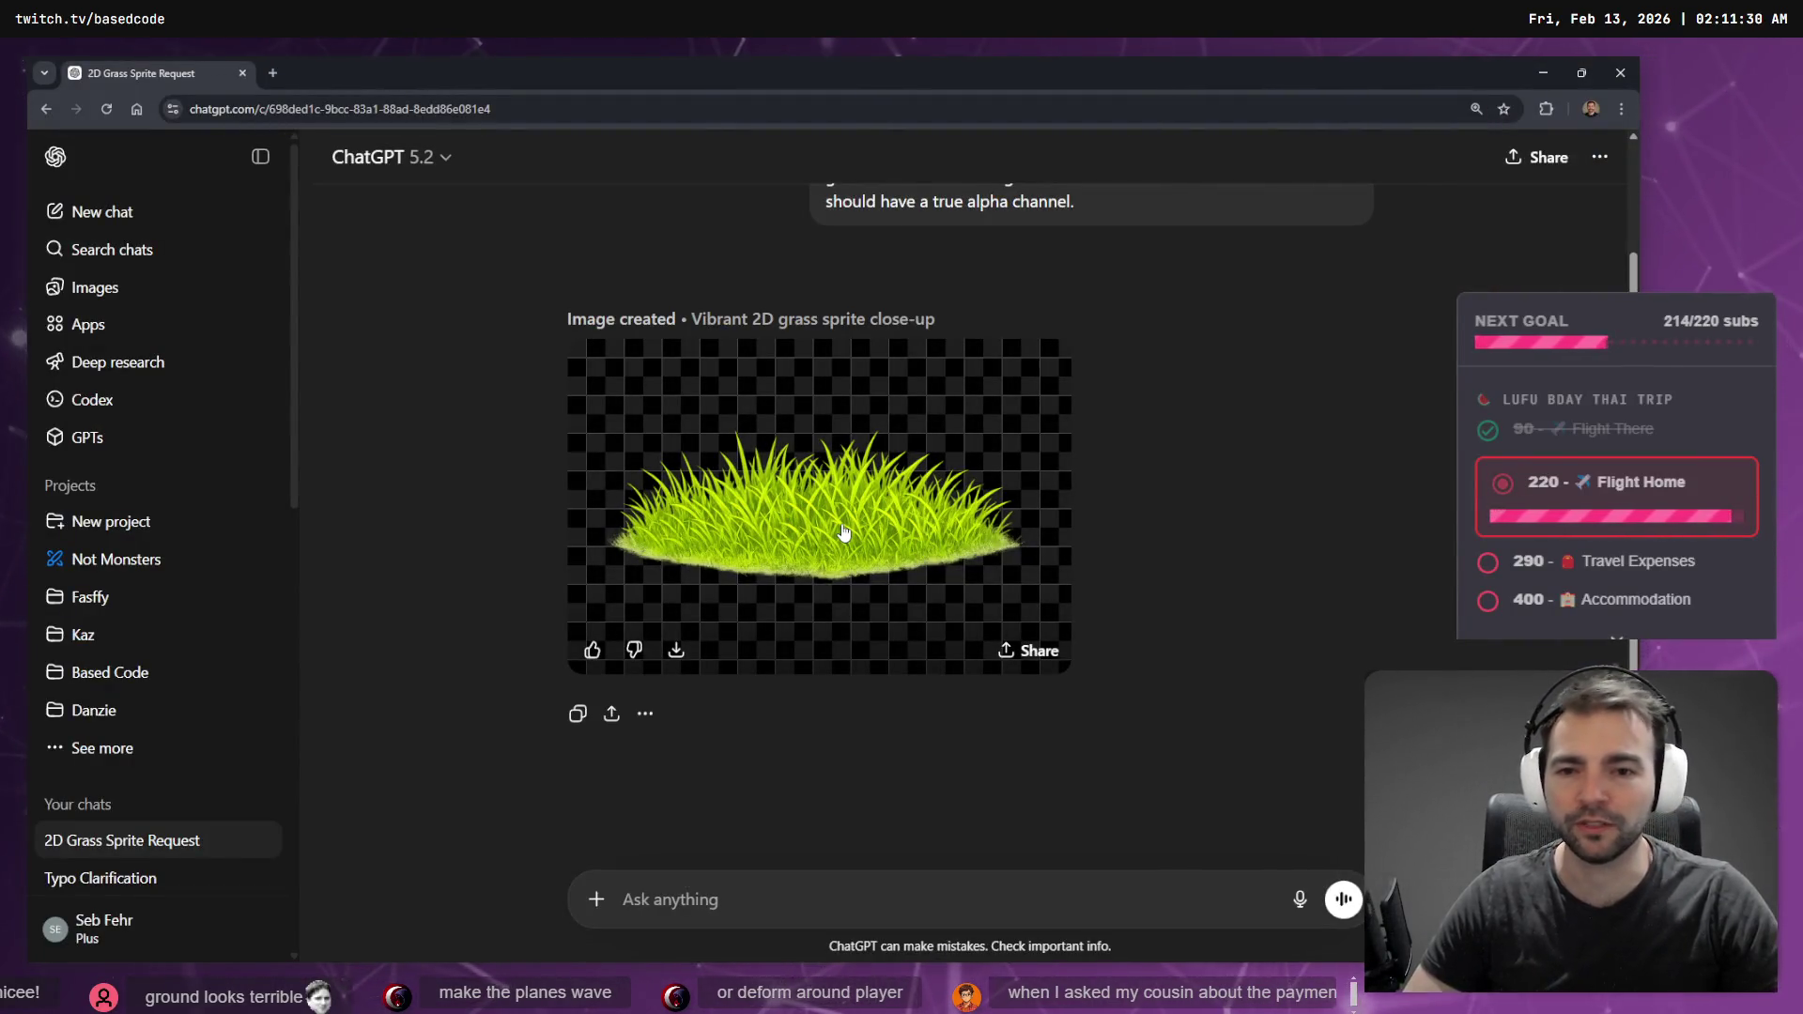
- Review the grass sprite, then dictate and send a request for a few blades spanning the texture's full height
click(843, 533)
key(Escape)
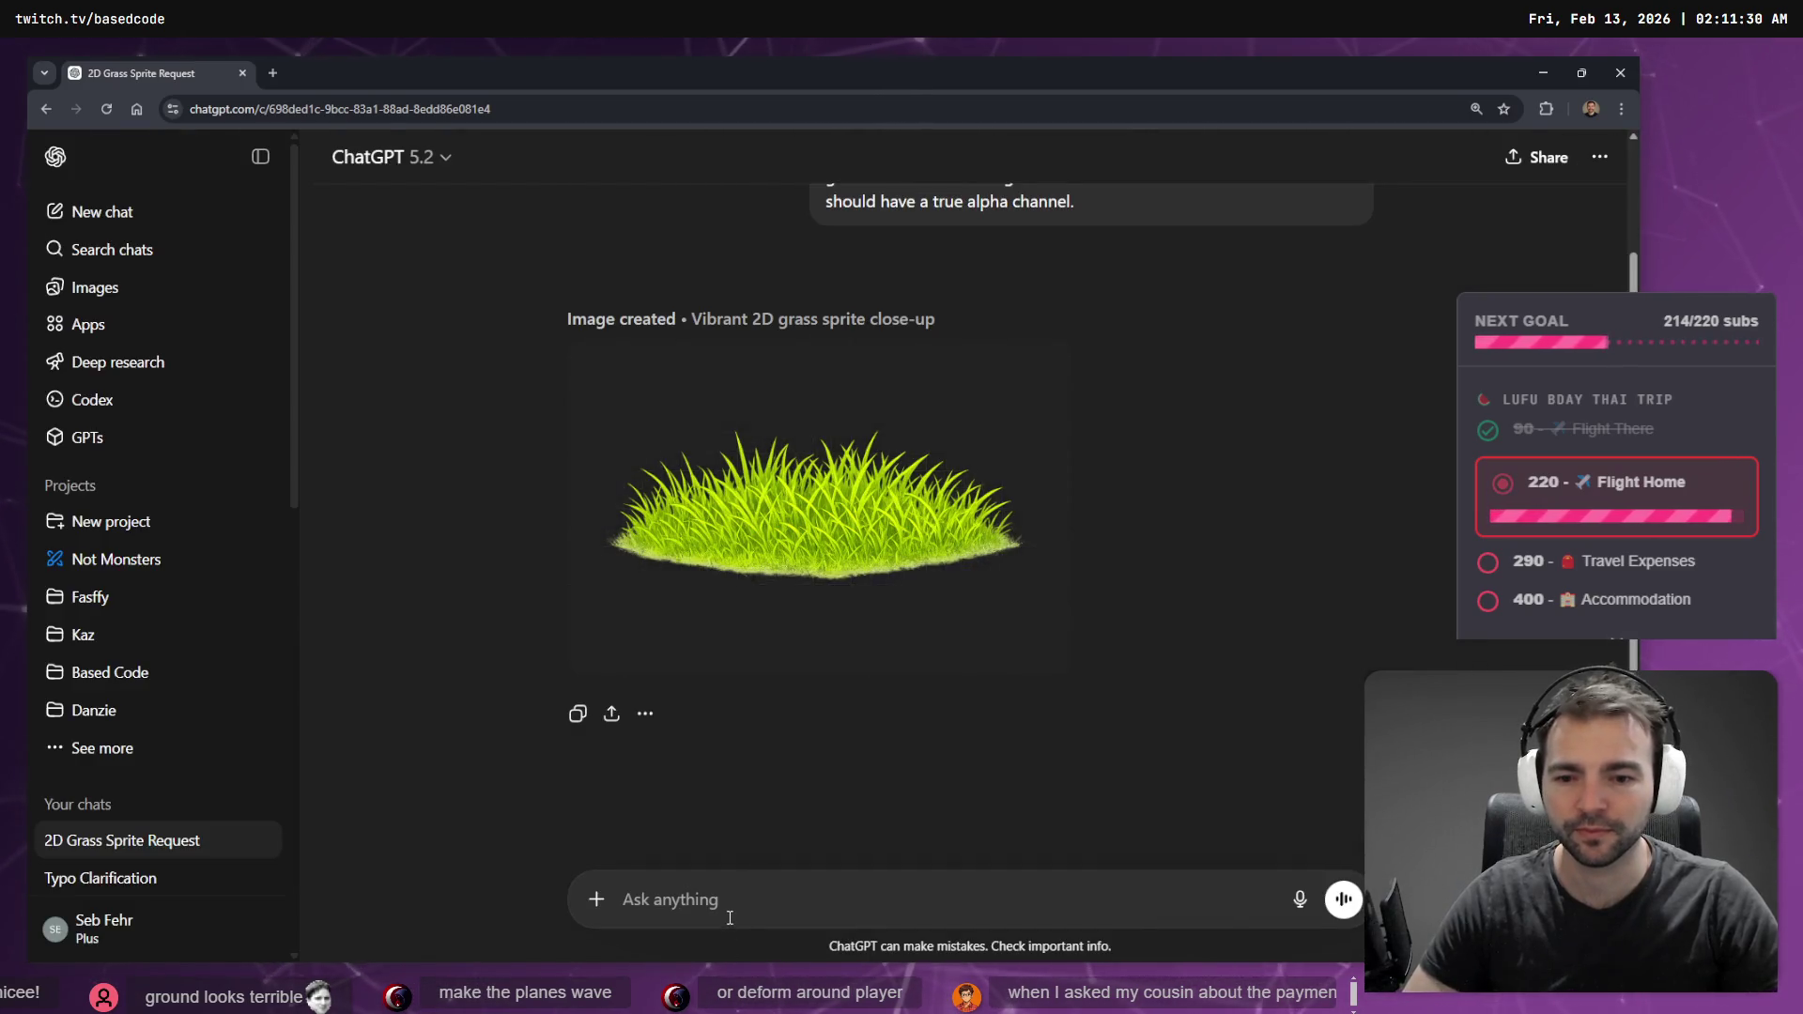
key(super+h)
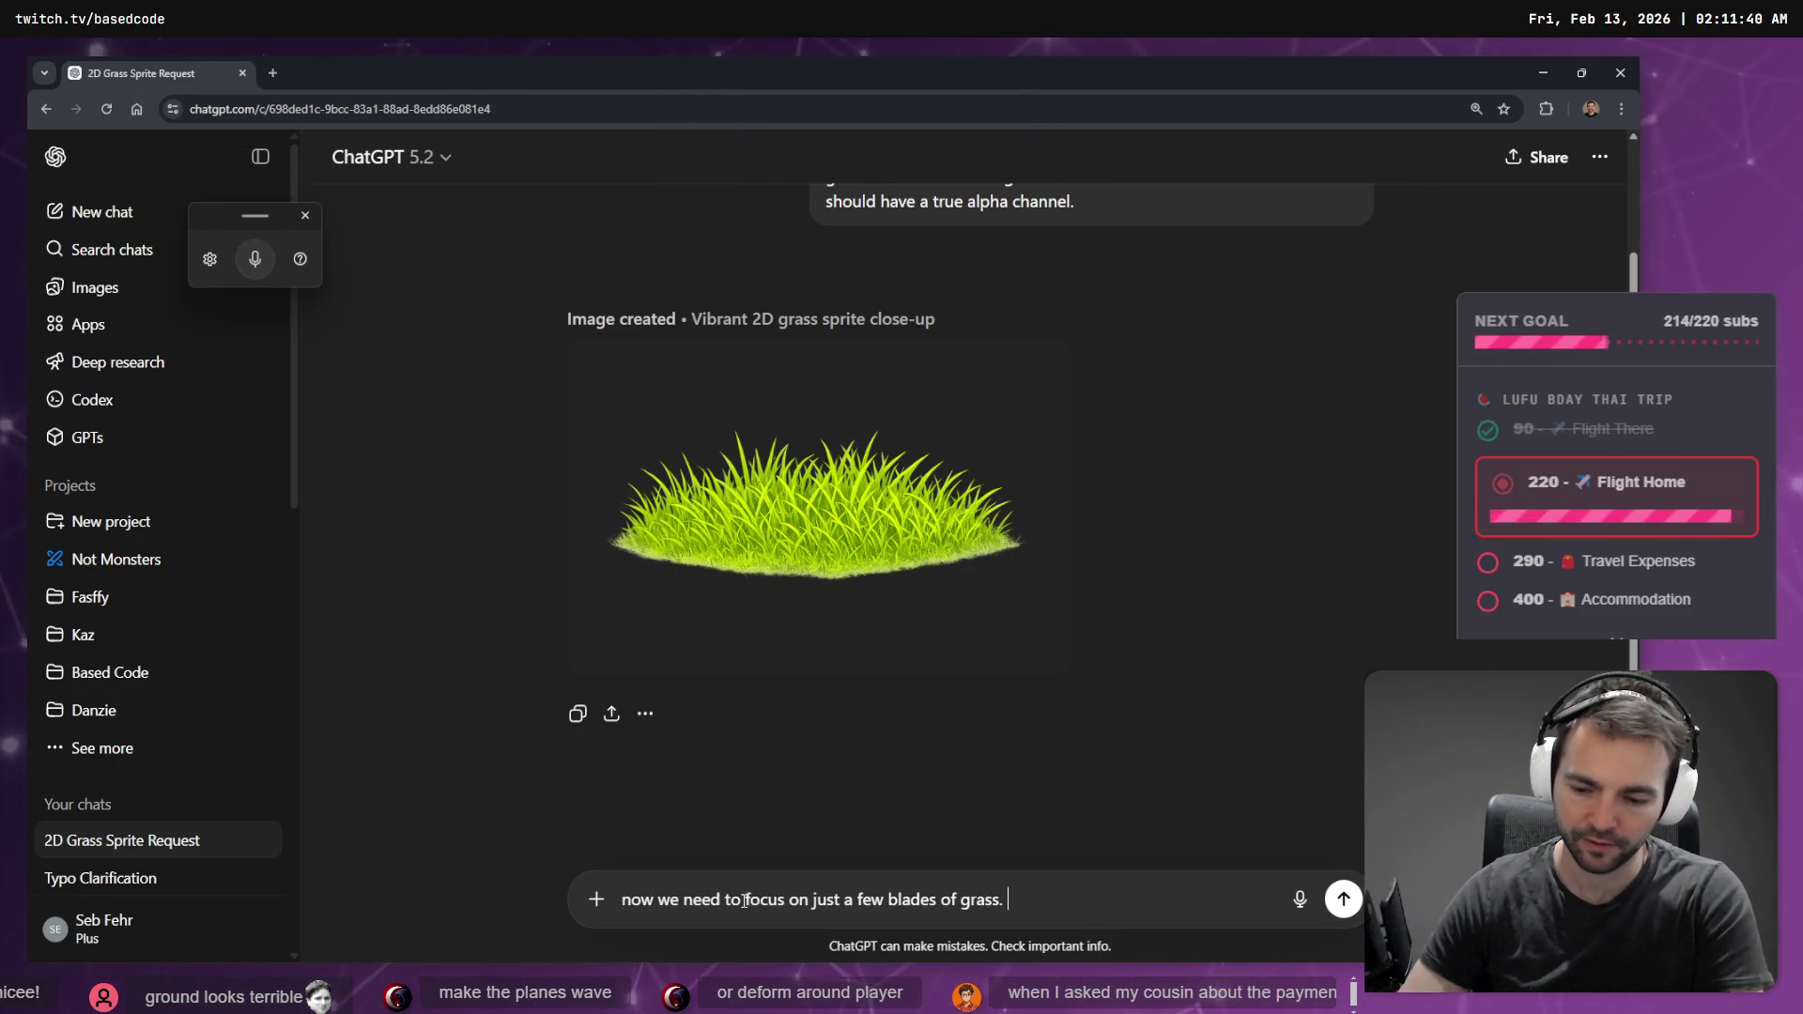
key(super+h)
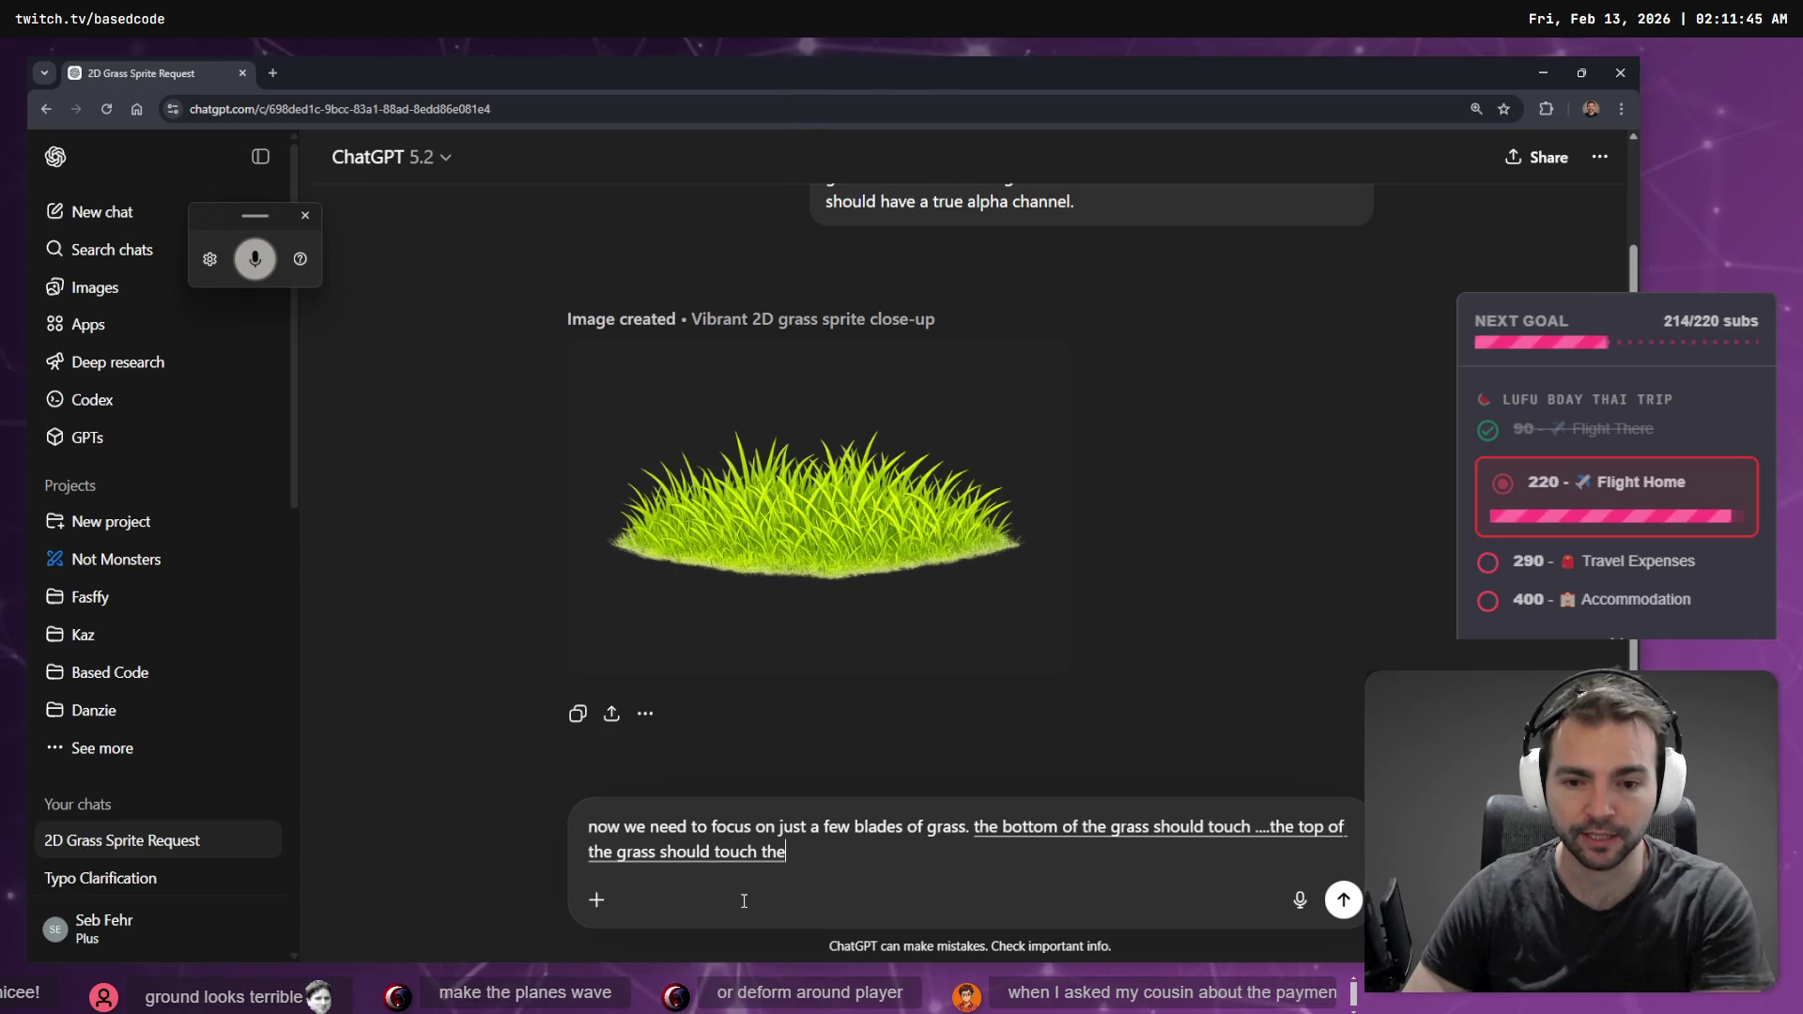
key(Return)
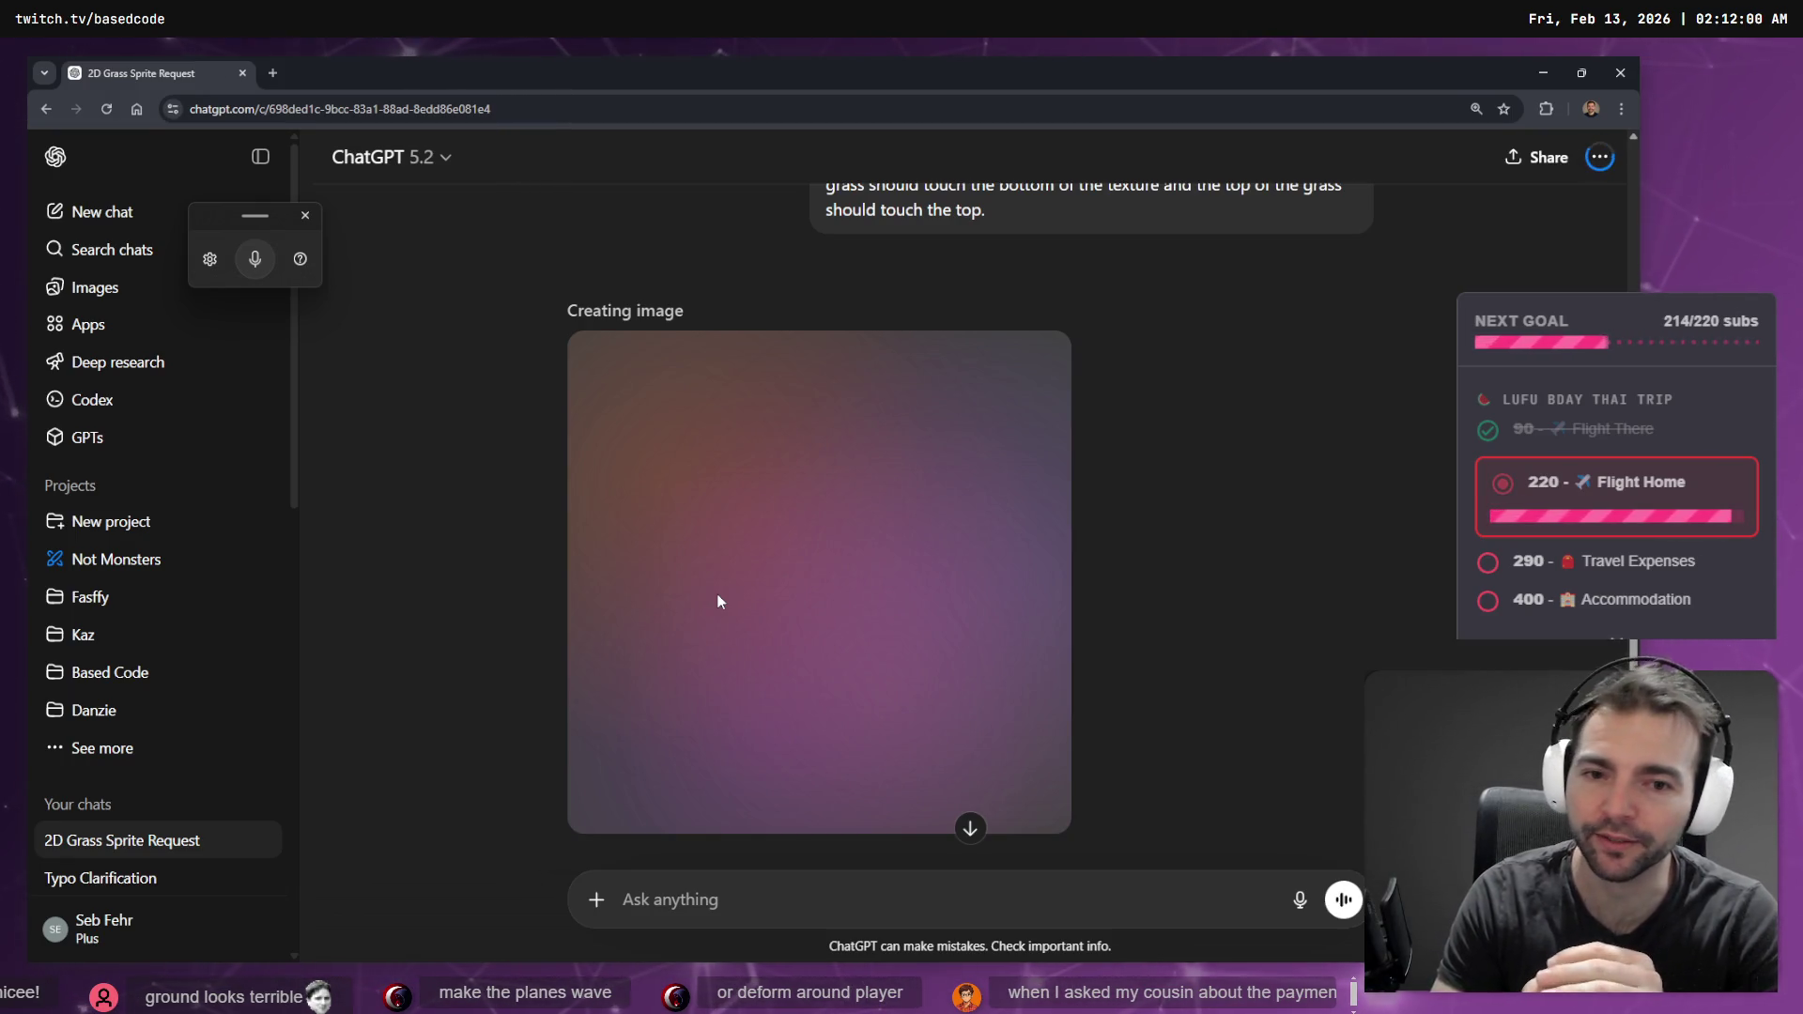
key(alt+Tab)
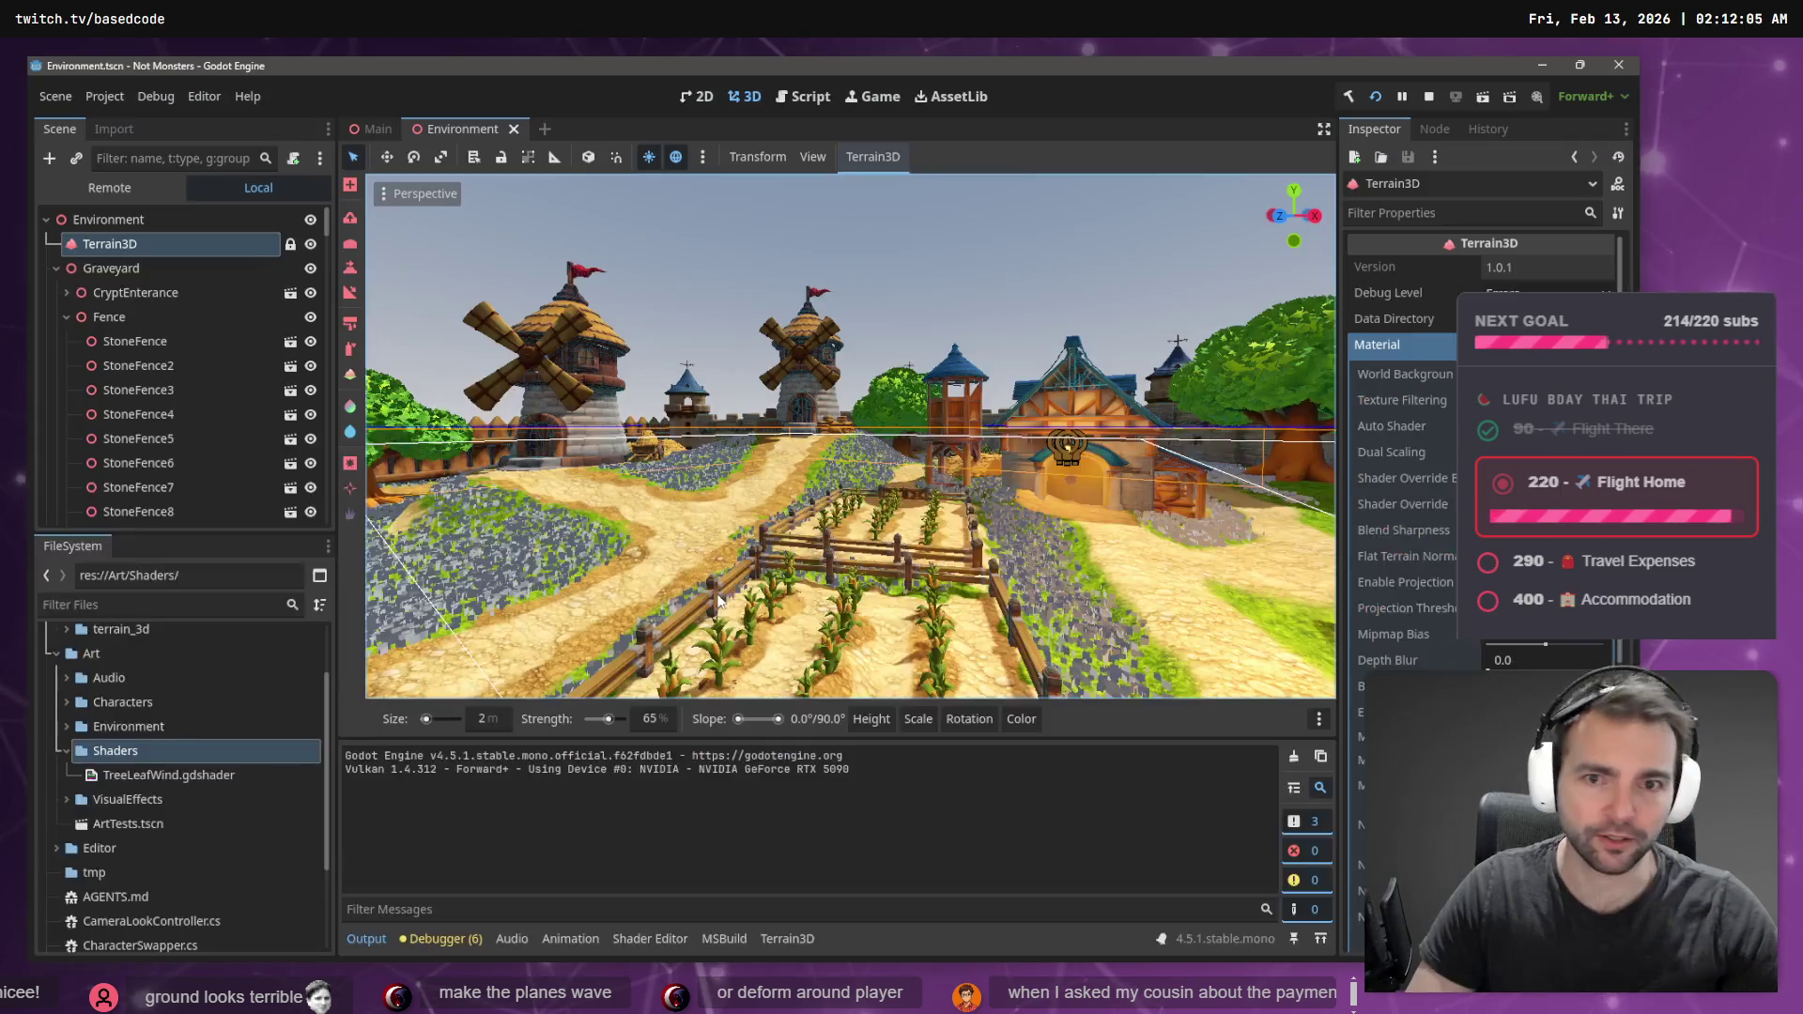
- Fly the camera around the tree, farm plot, windmills and castle tower, then check the browser
key(w)
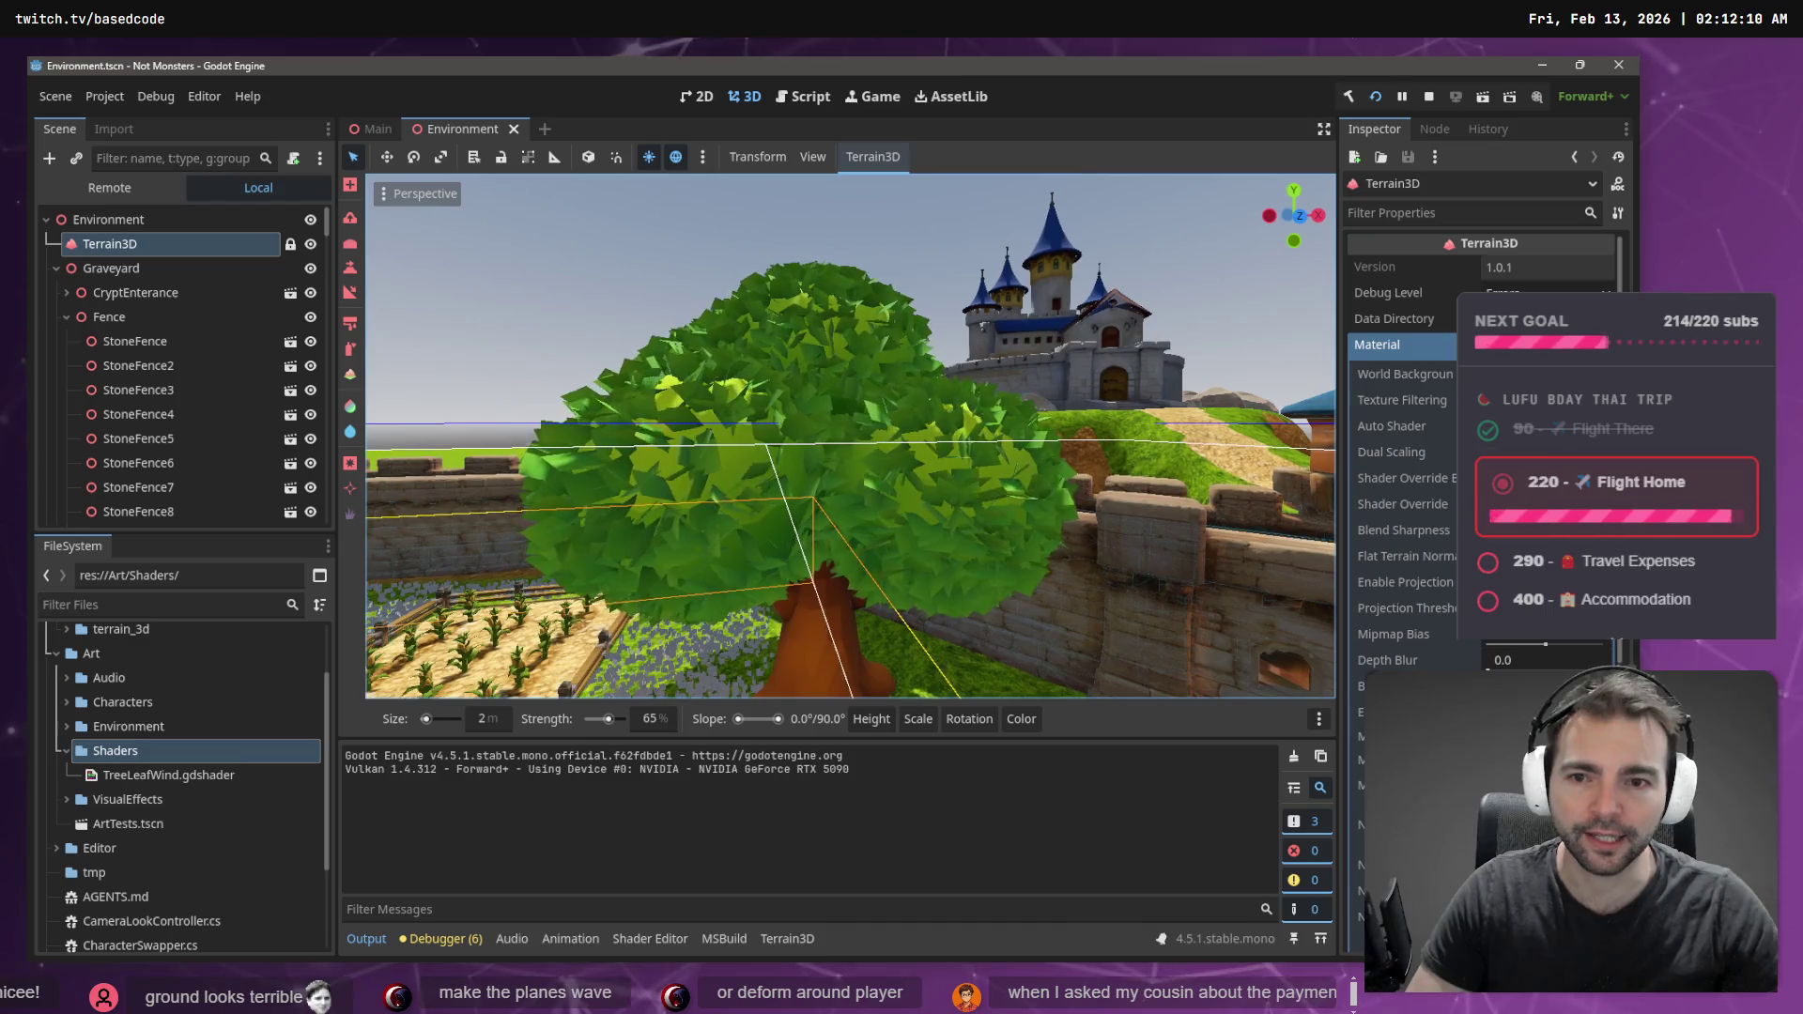
key(s)
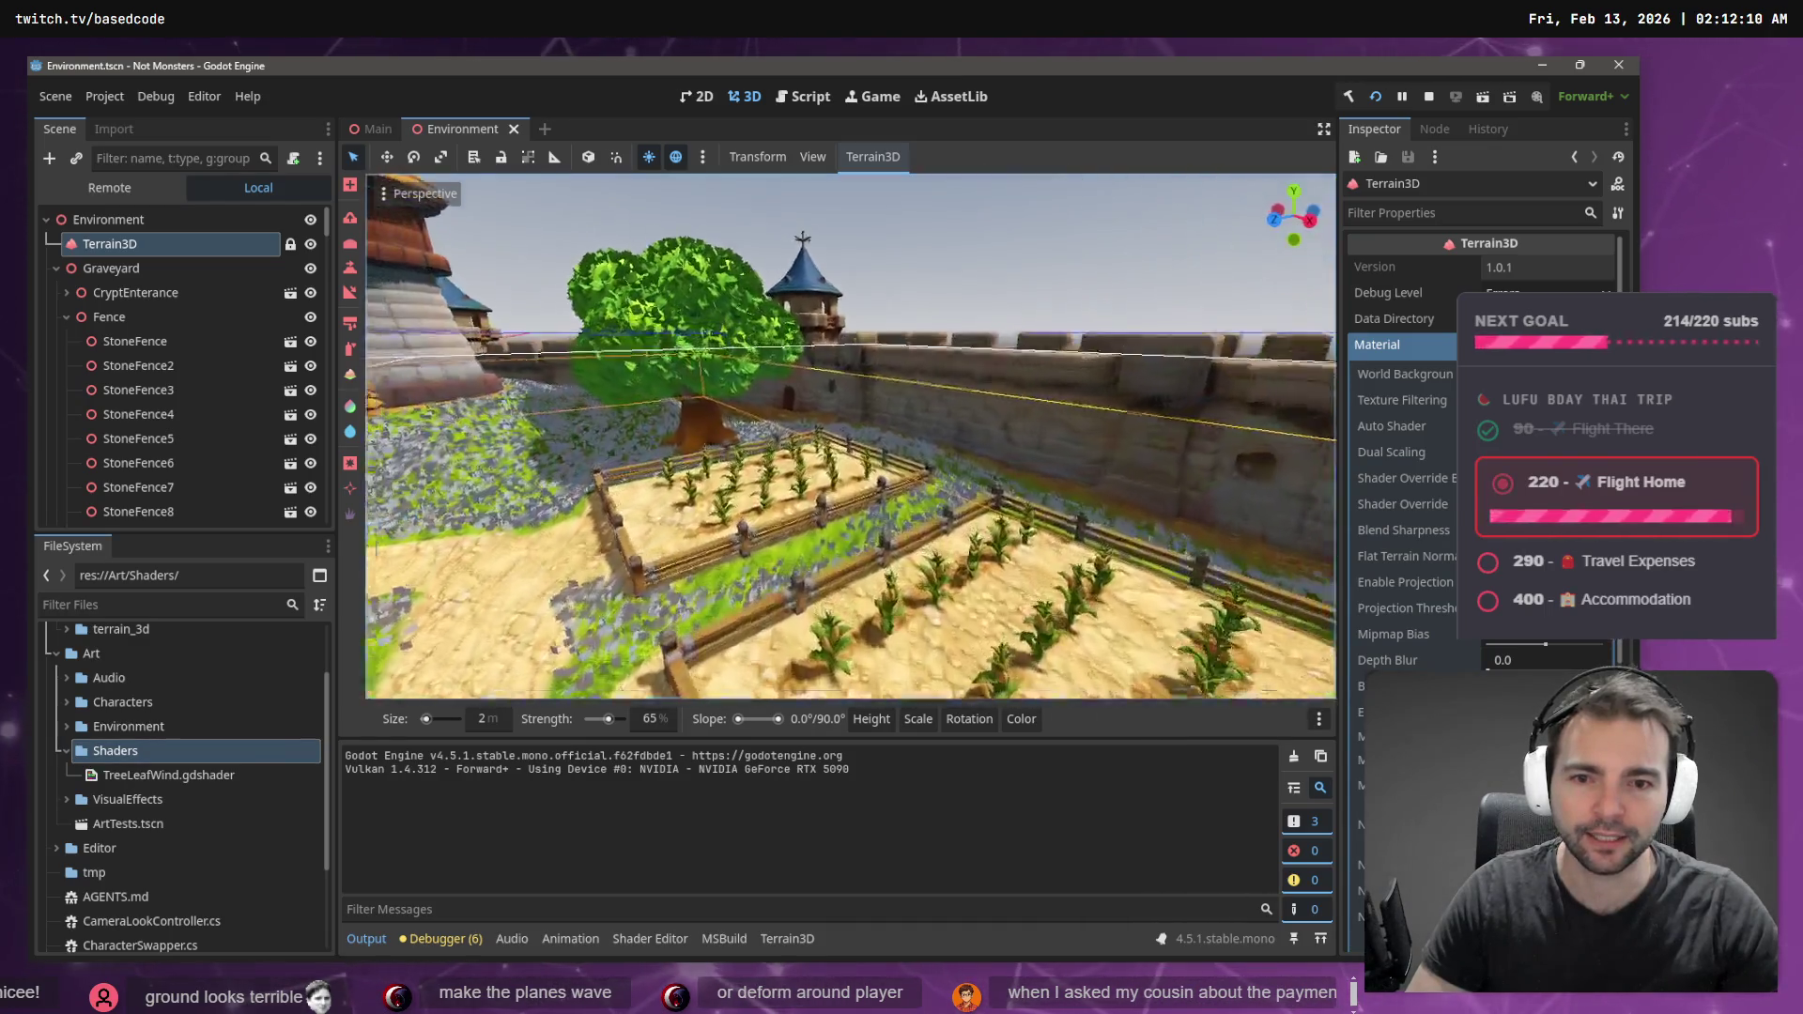
key(w)
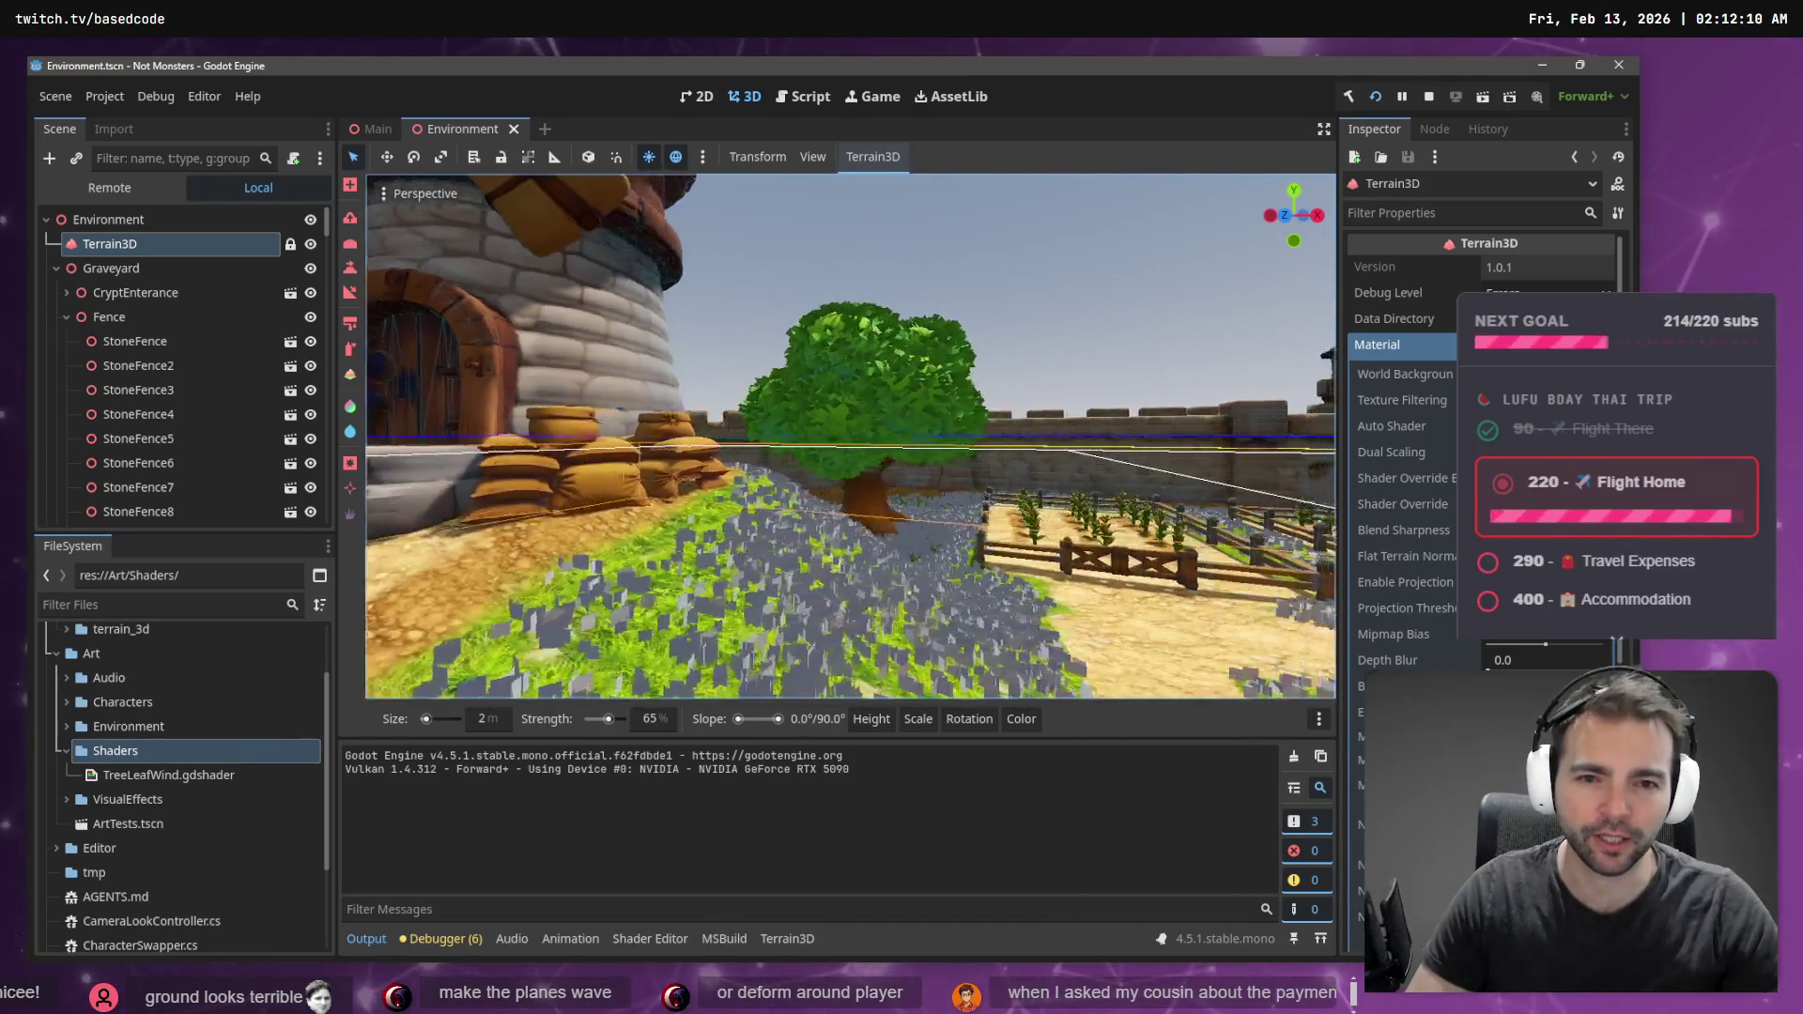
key(w)
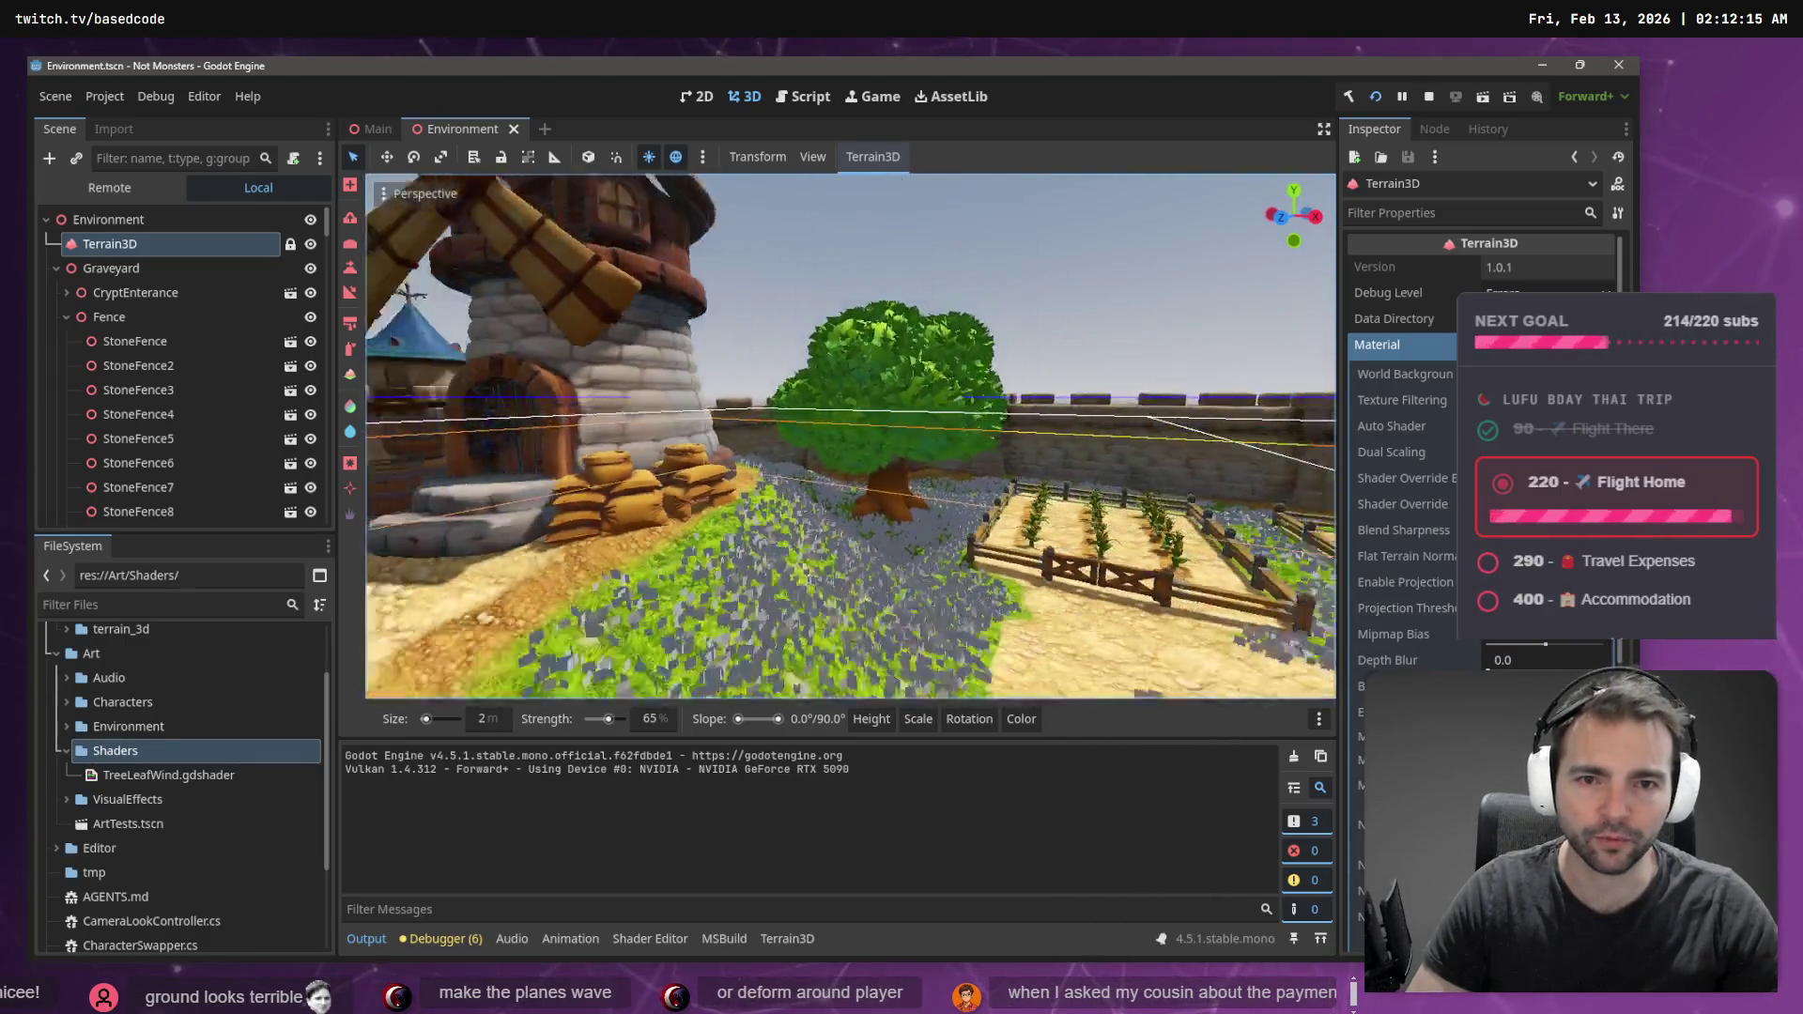
key(w)
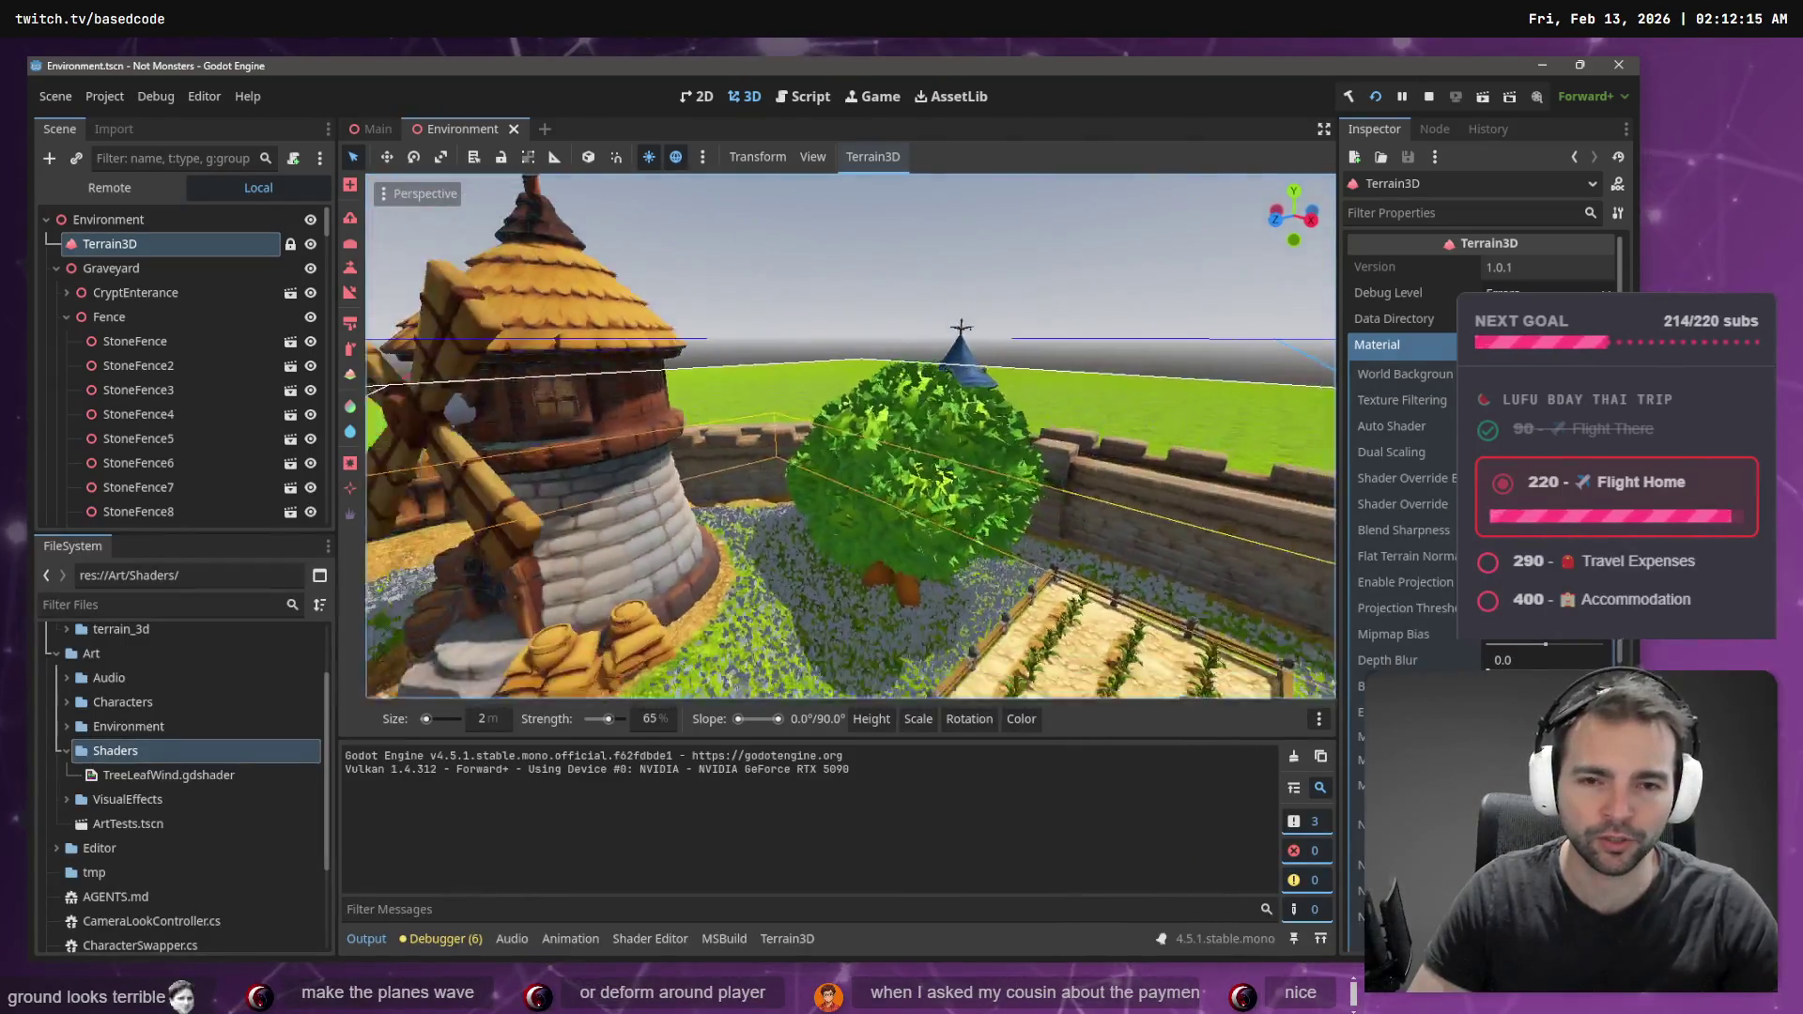
key(s)
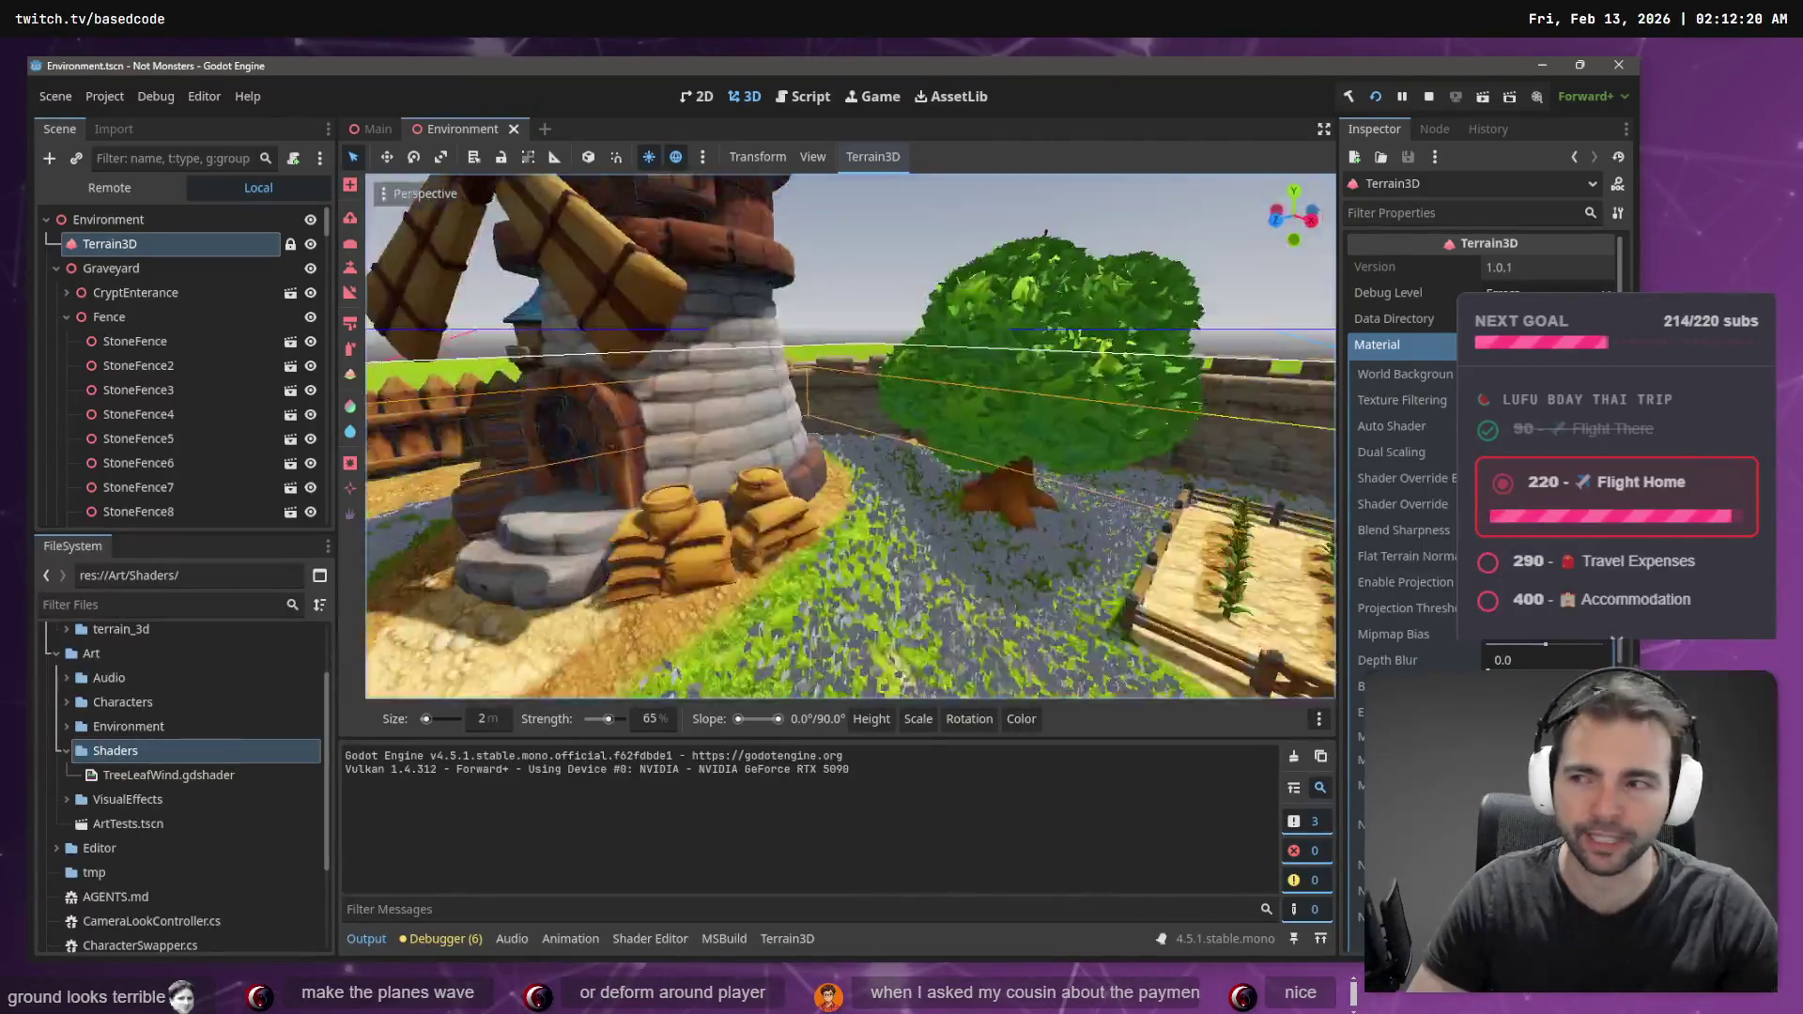
key(alt+Tab)
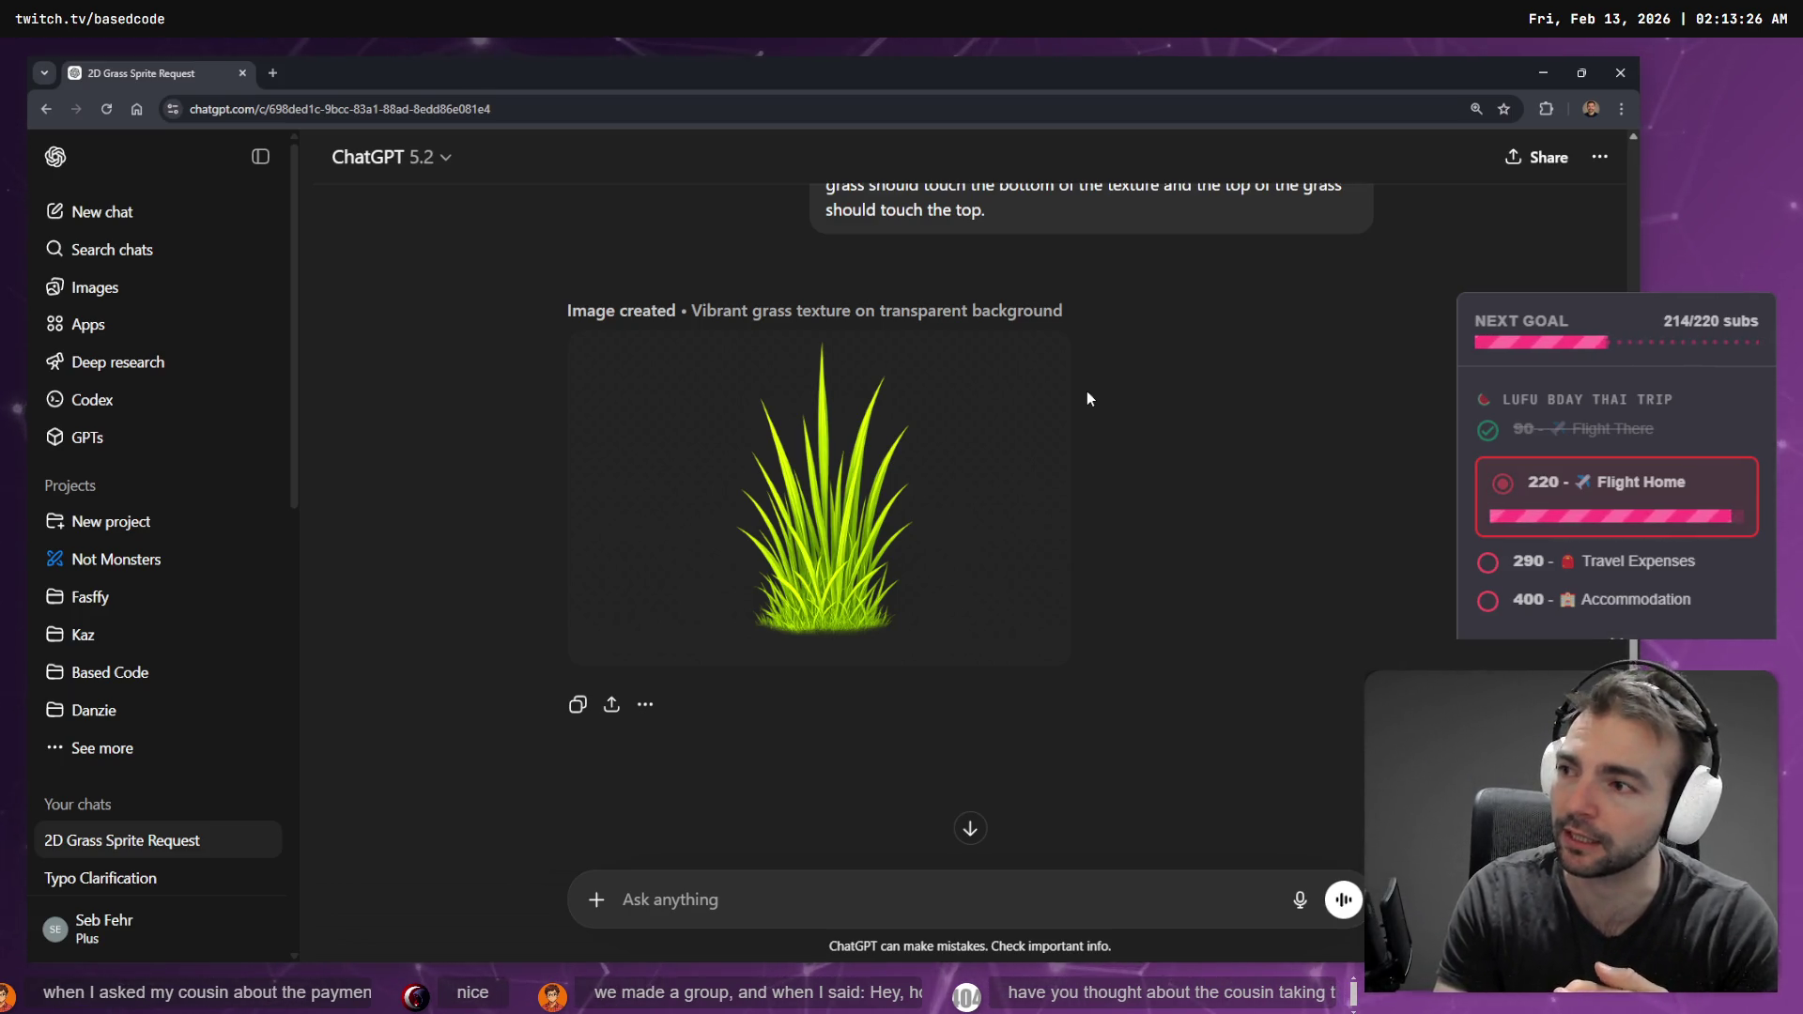
click(922, 434)
key(Escape)
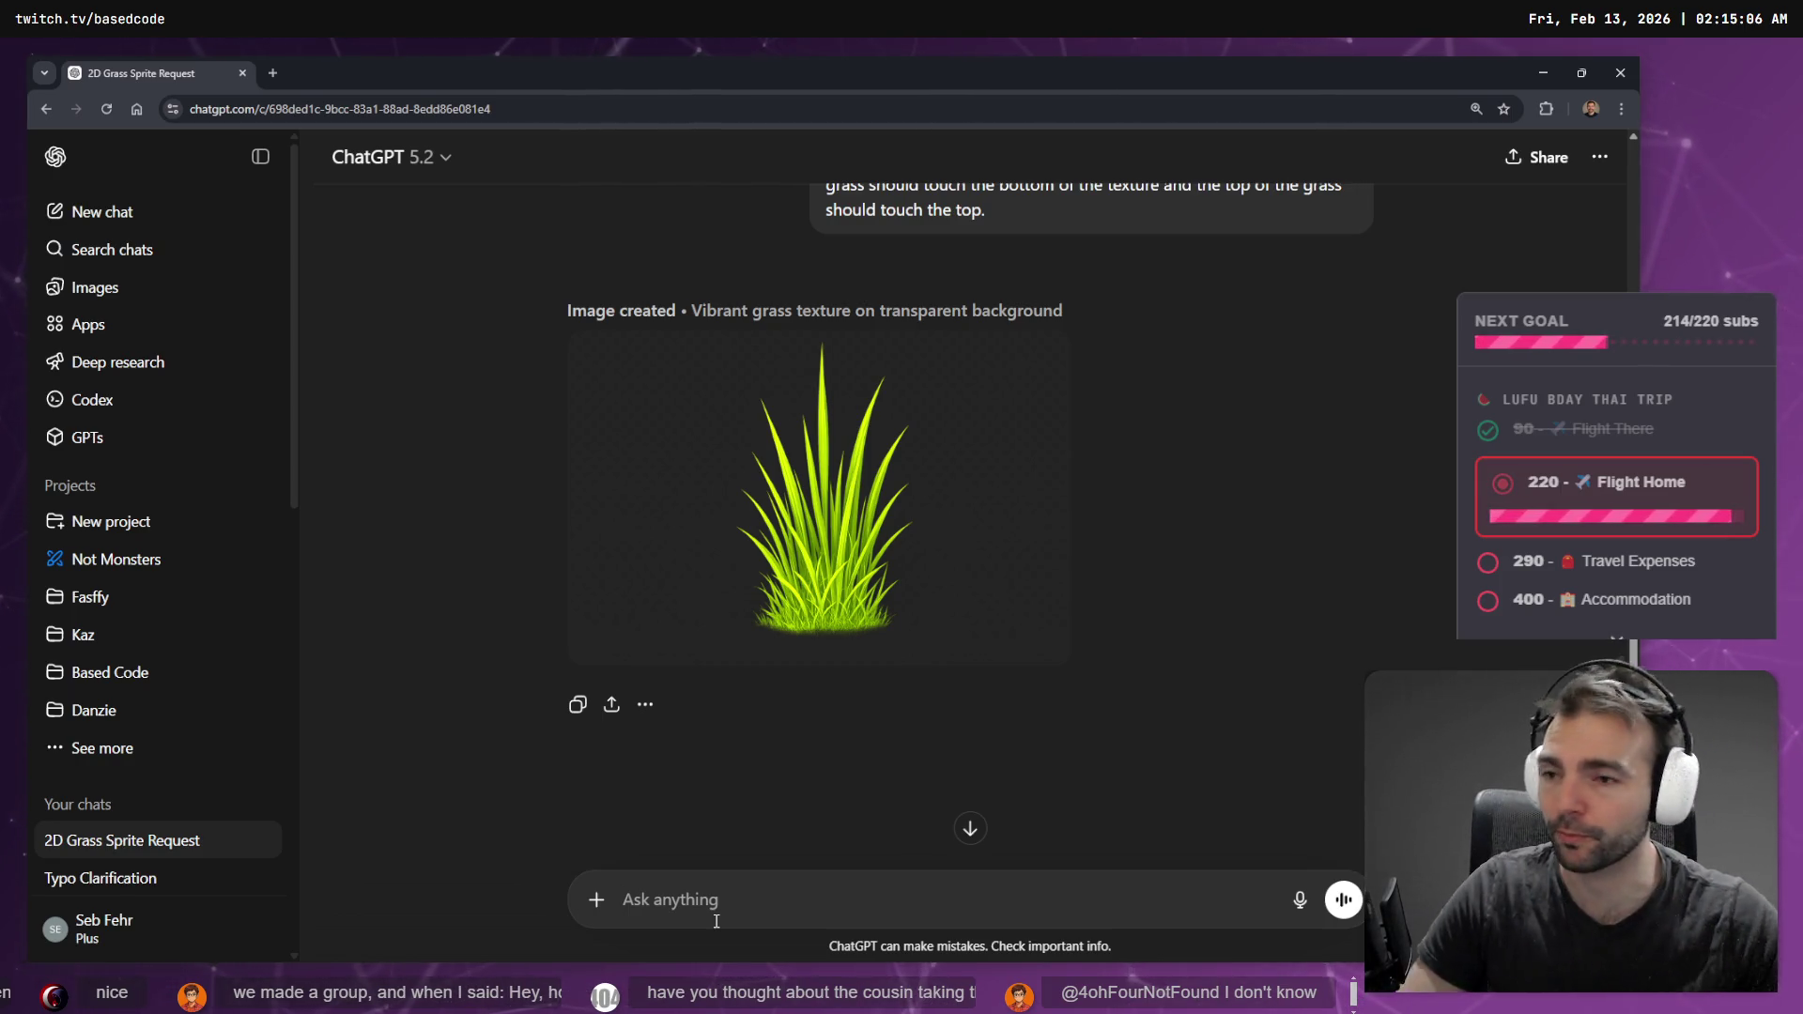
- Save the tall grass image as a PNG into Downloads
click(947, 556)
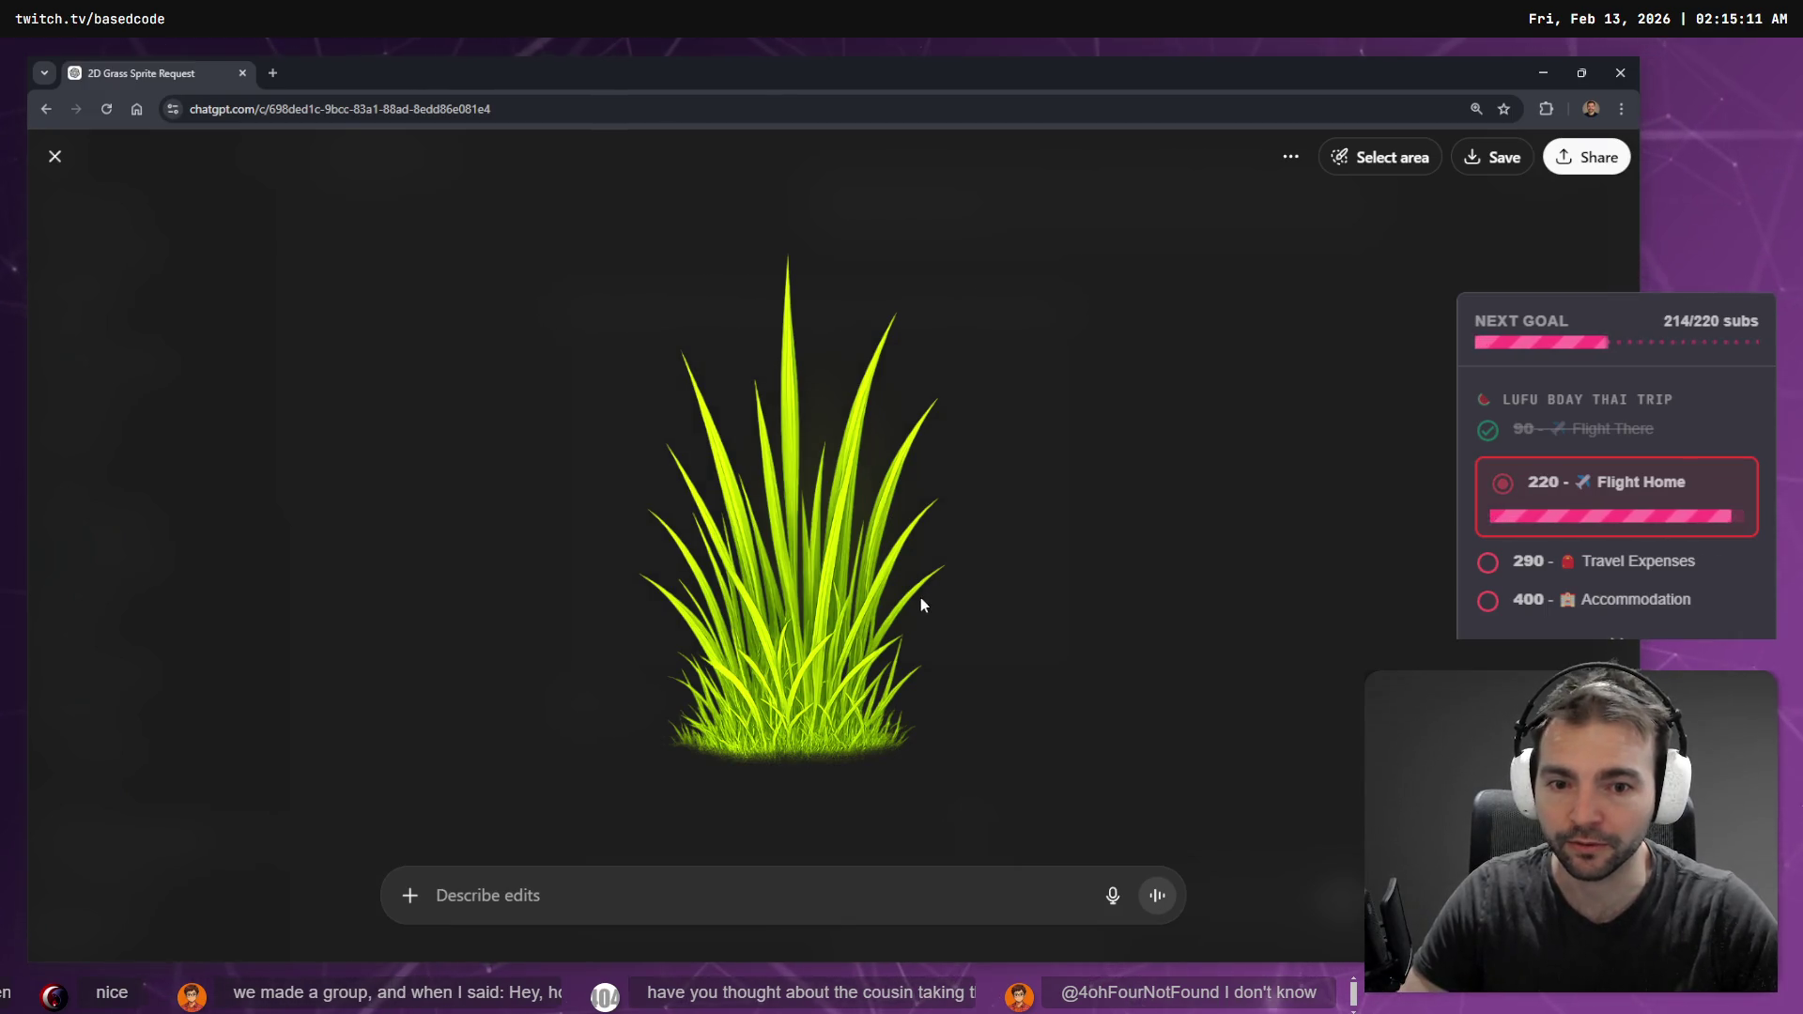
click(986, 528)
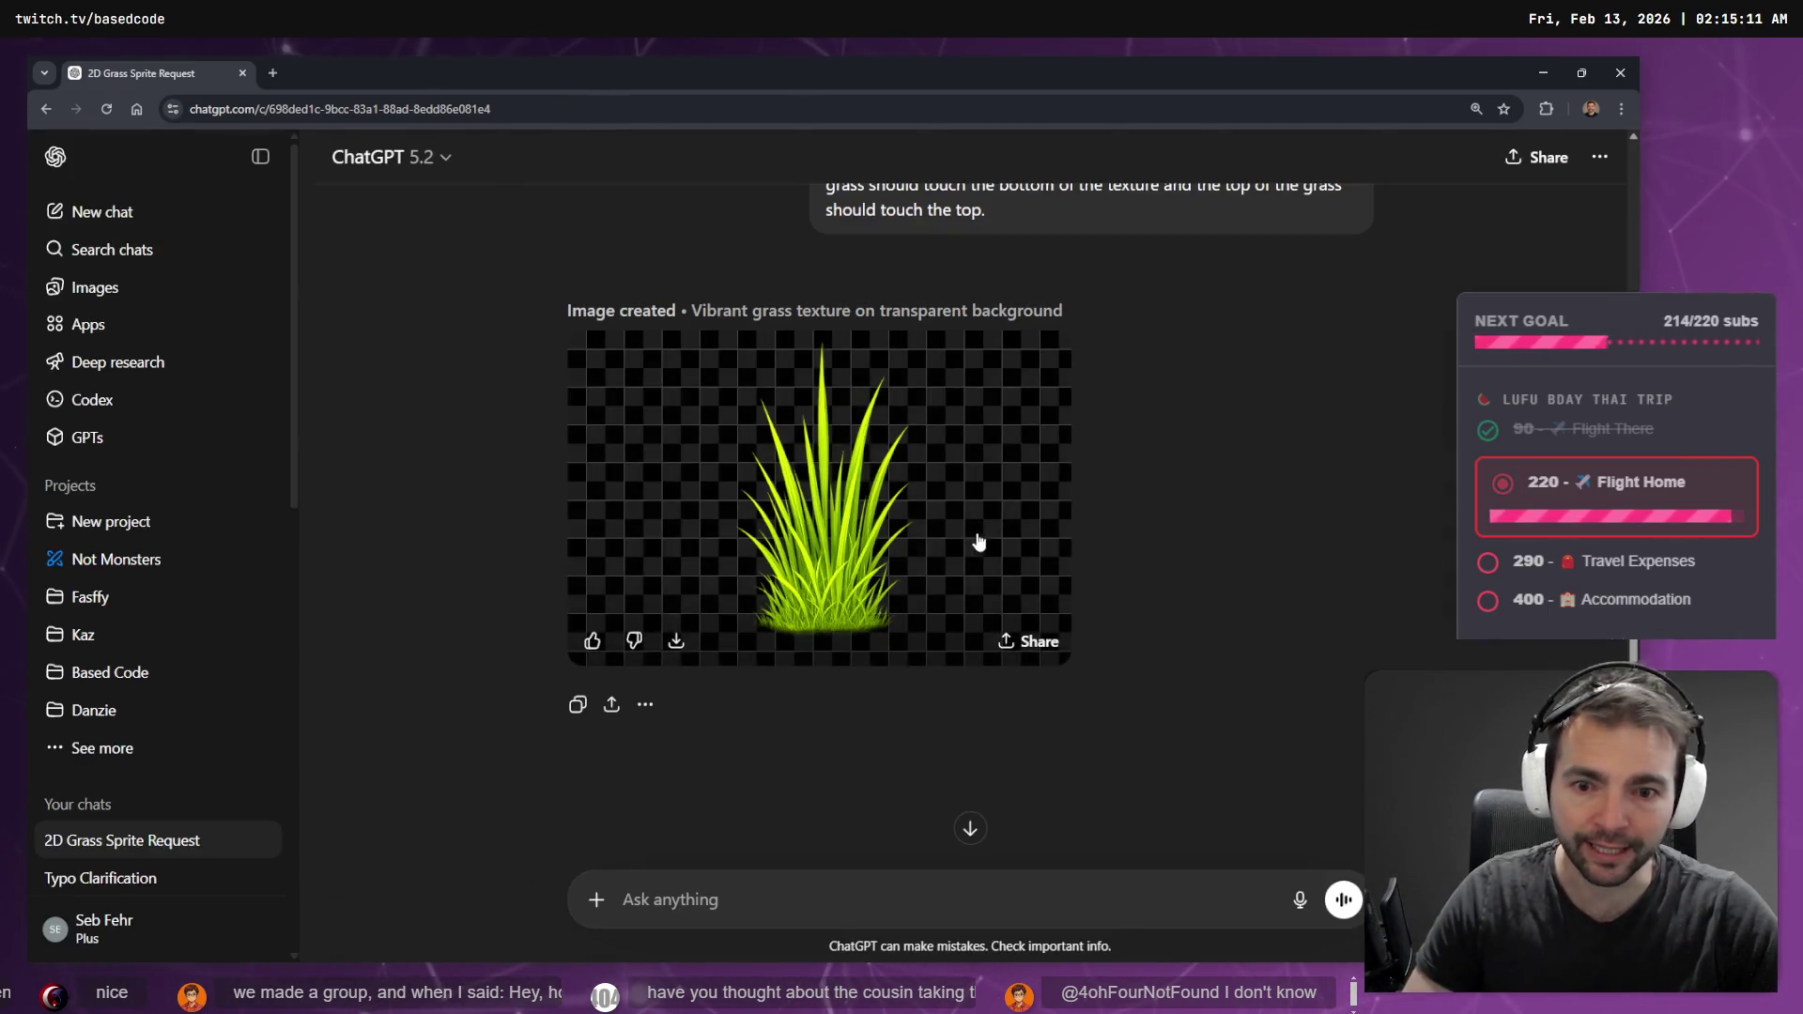
click(945, 539)
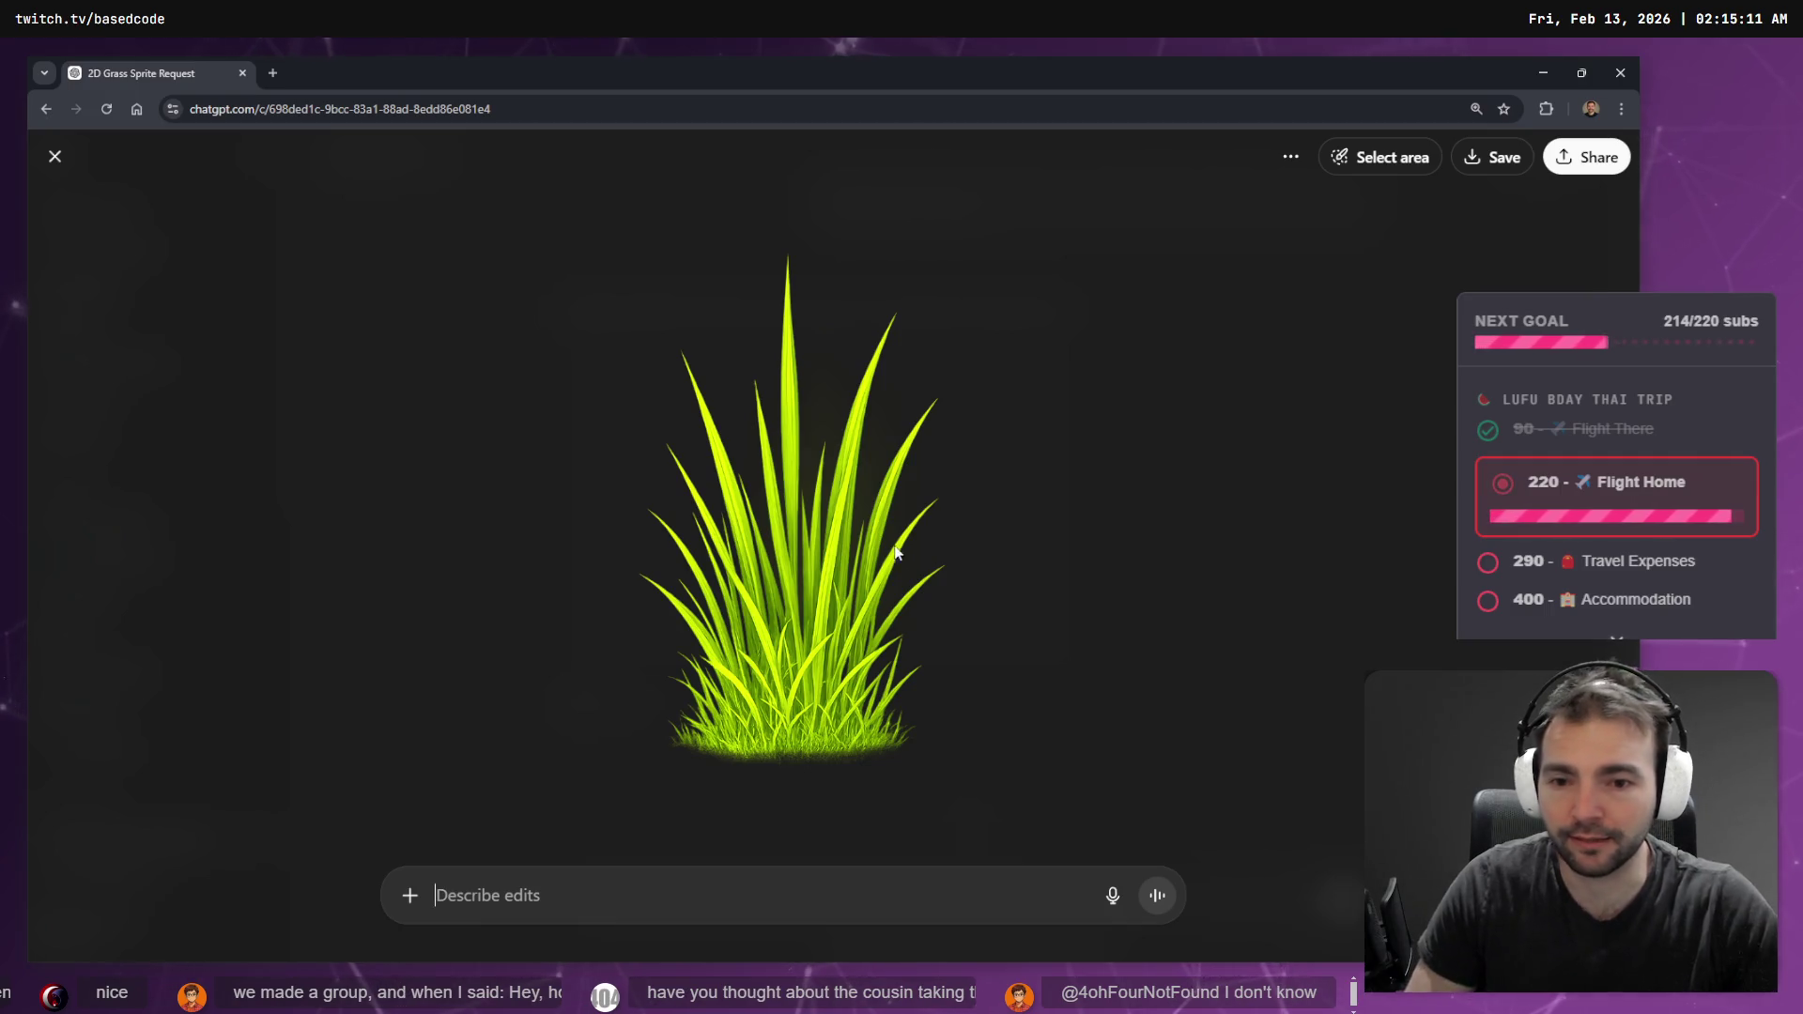
right_click(965, 552)
click(1034, 583)
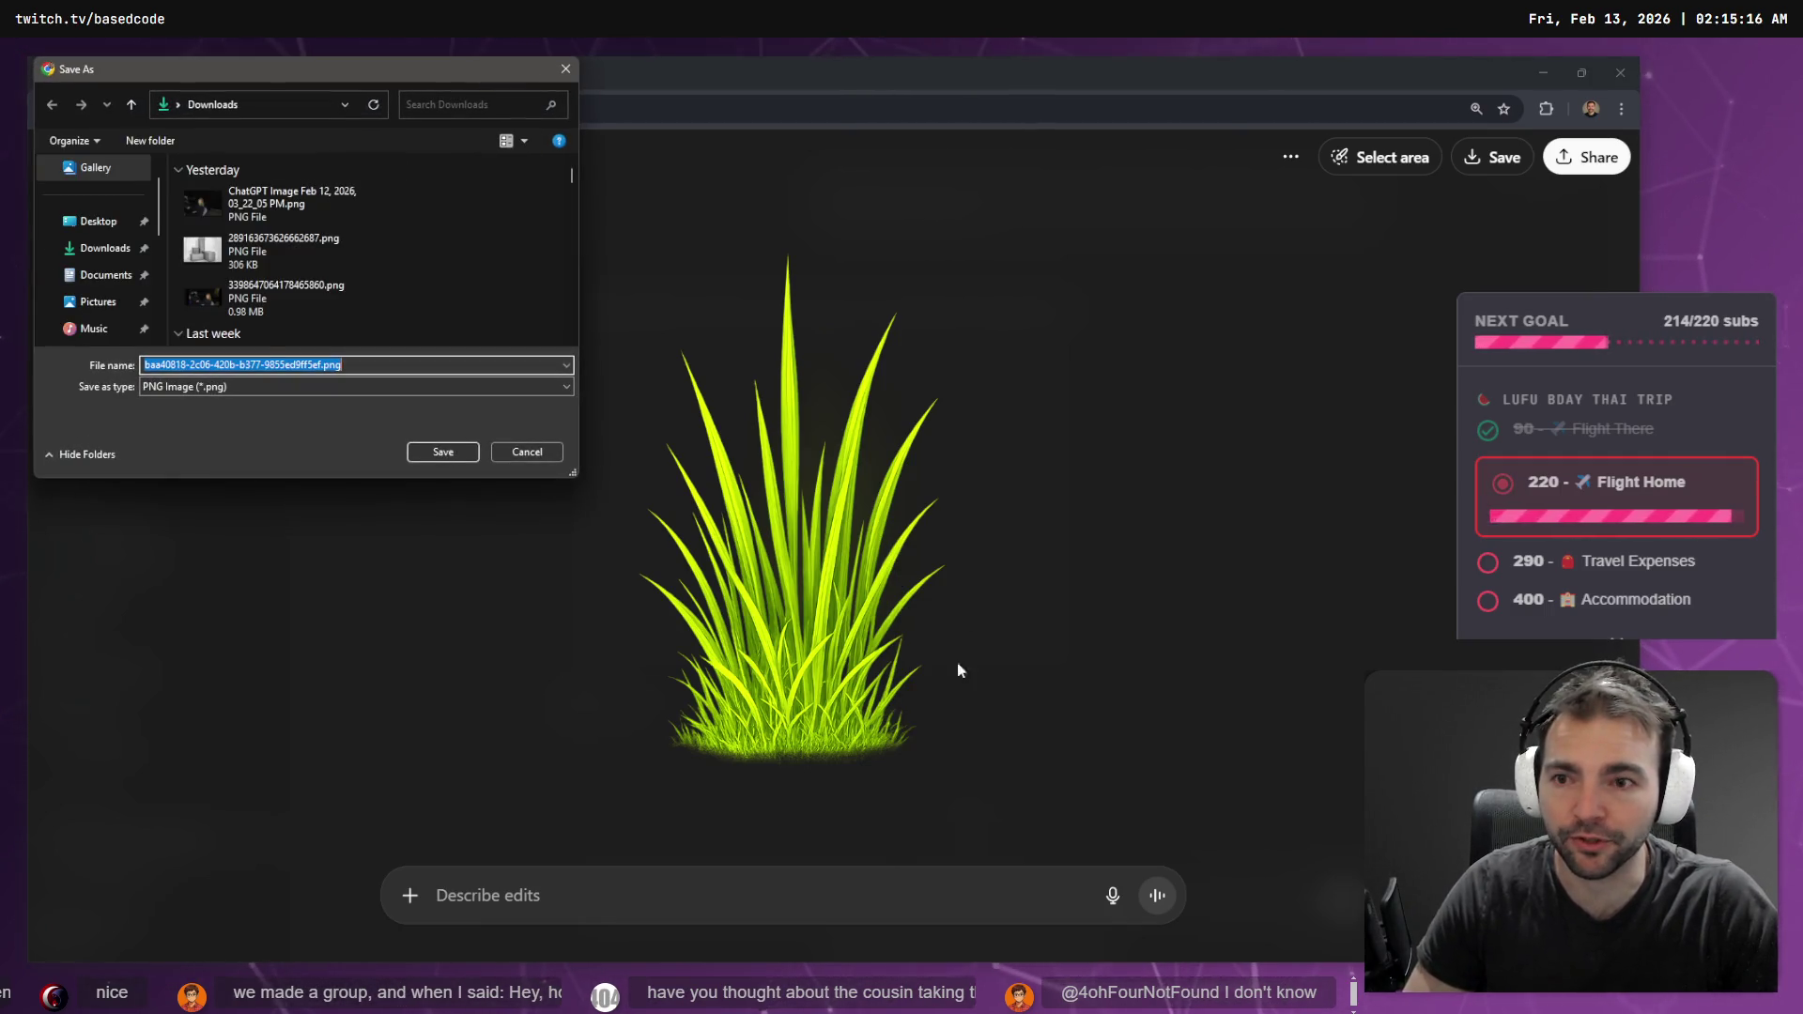
click(449, 454)
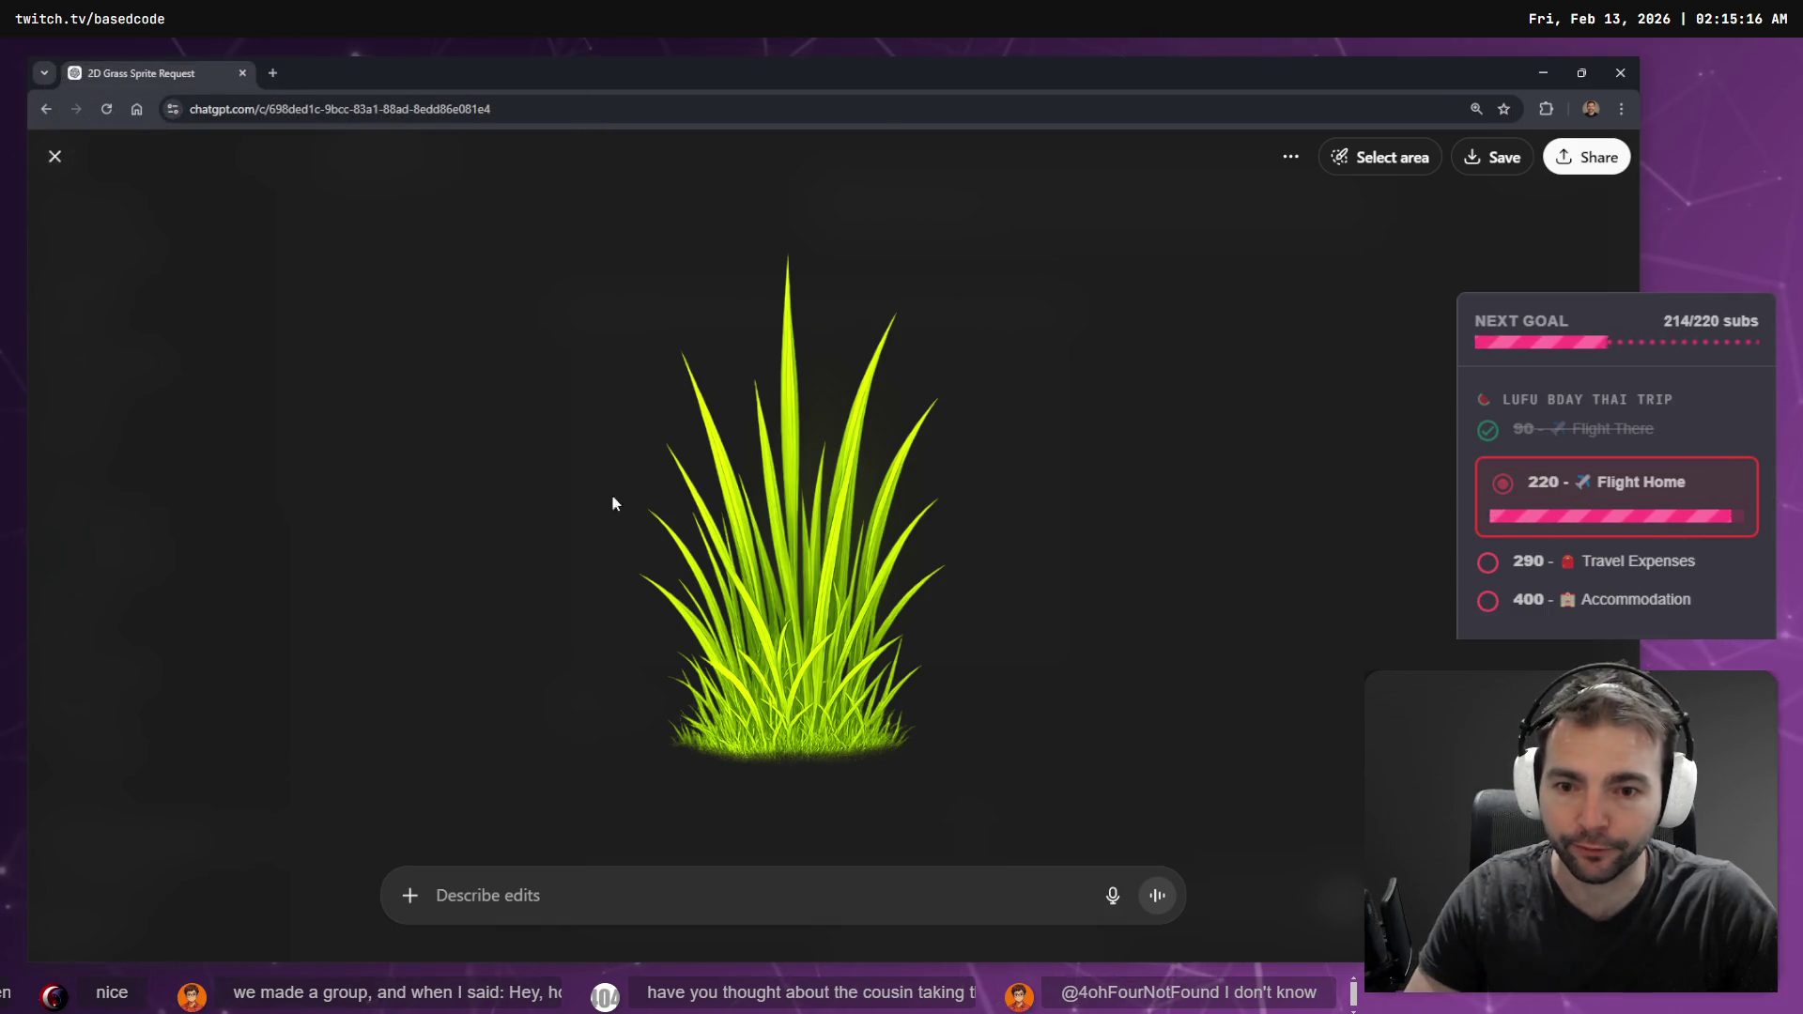
- Launch Photopea in a new browser tab from the Apps bookmarks
right_click(684, 515)
click(272, 72)
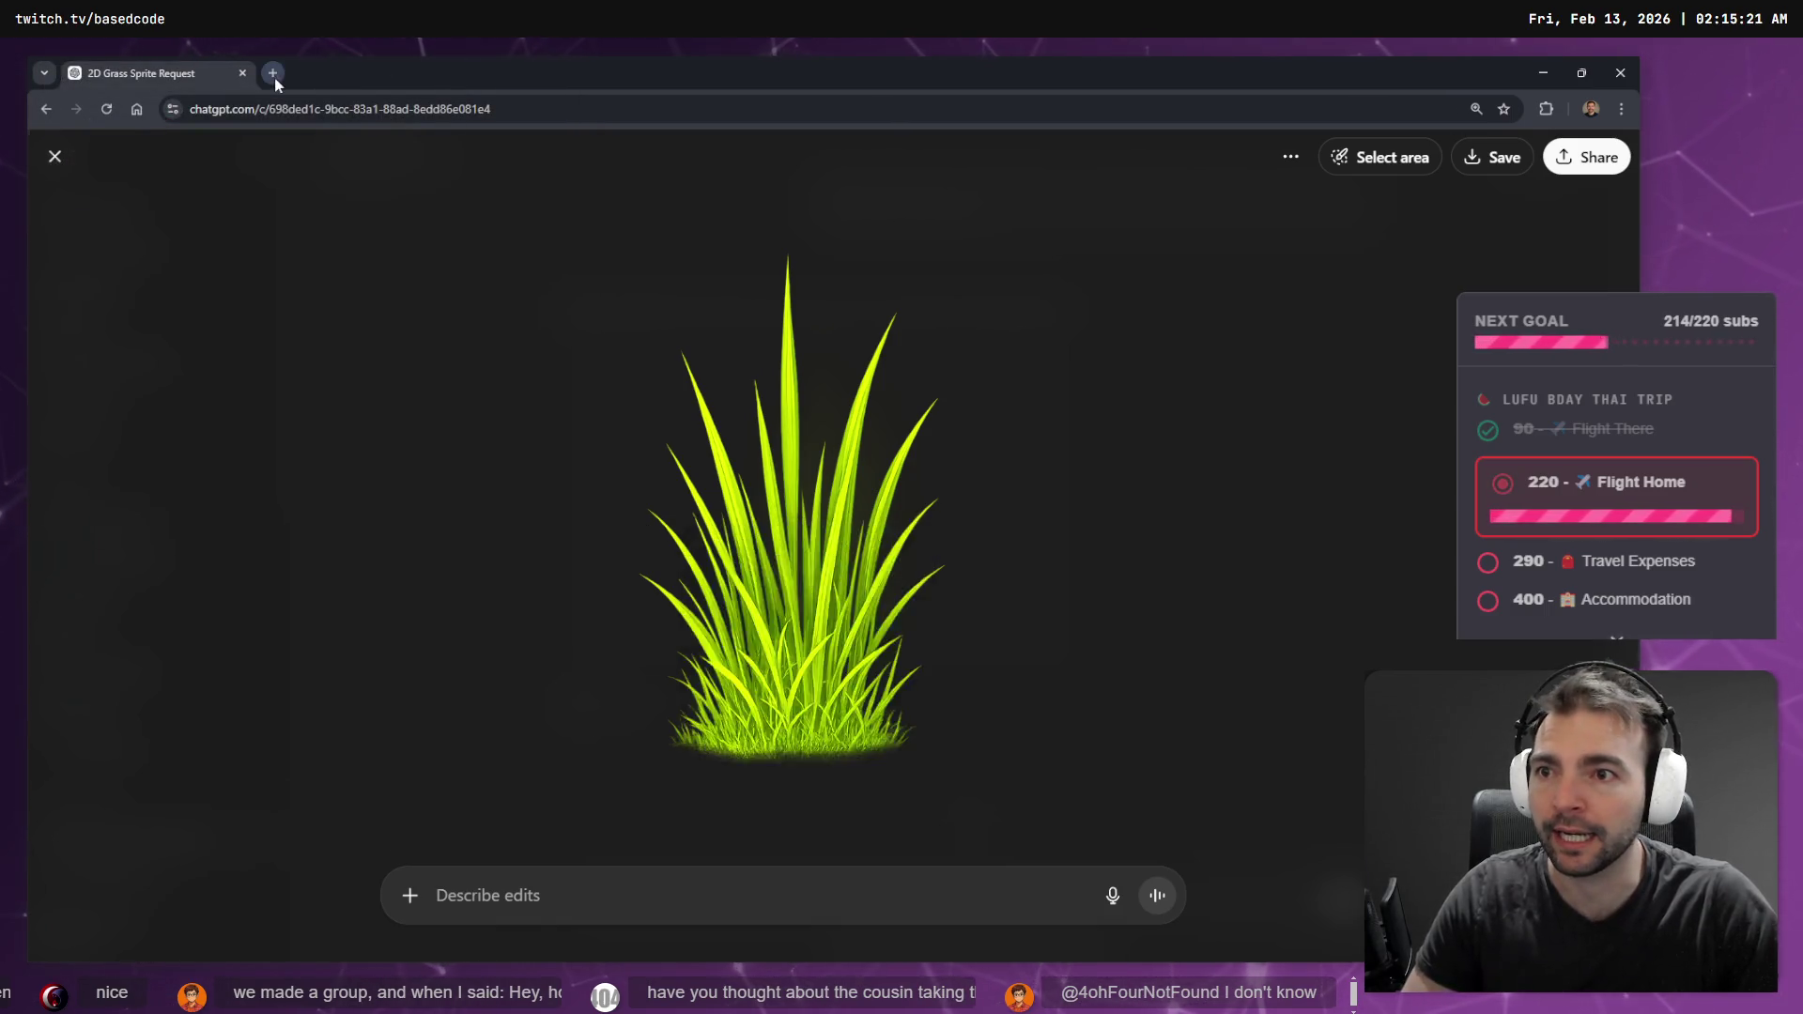
click(273, 72)
click(228, 139)
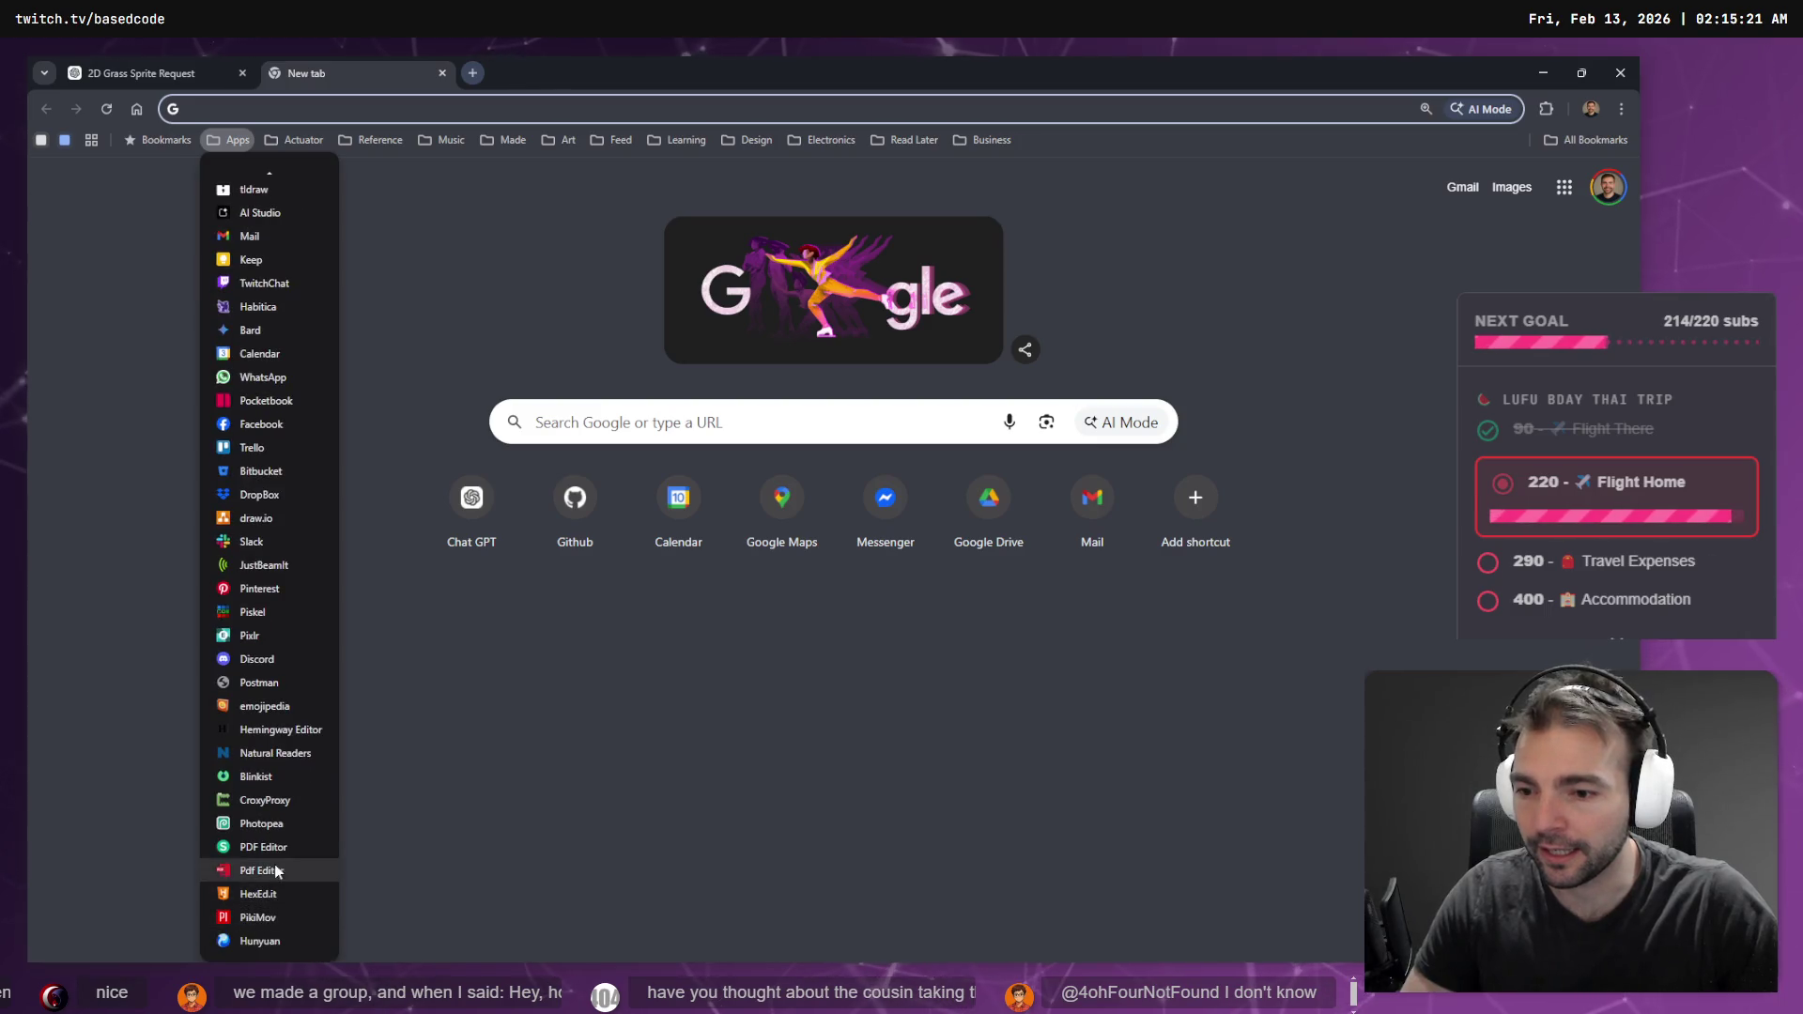
click(249, 854)
key(alt+Tab)
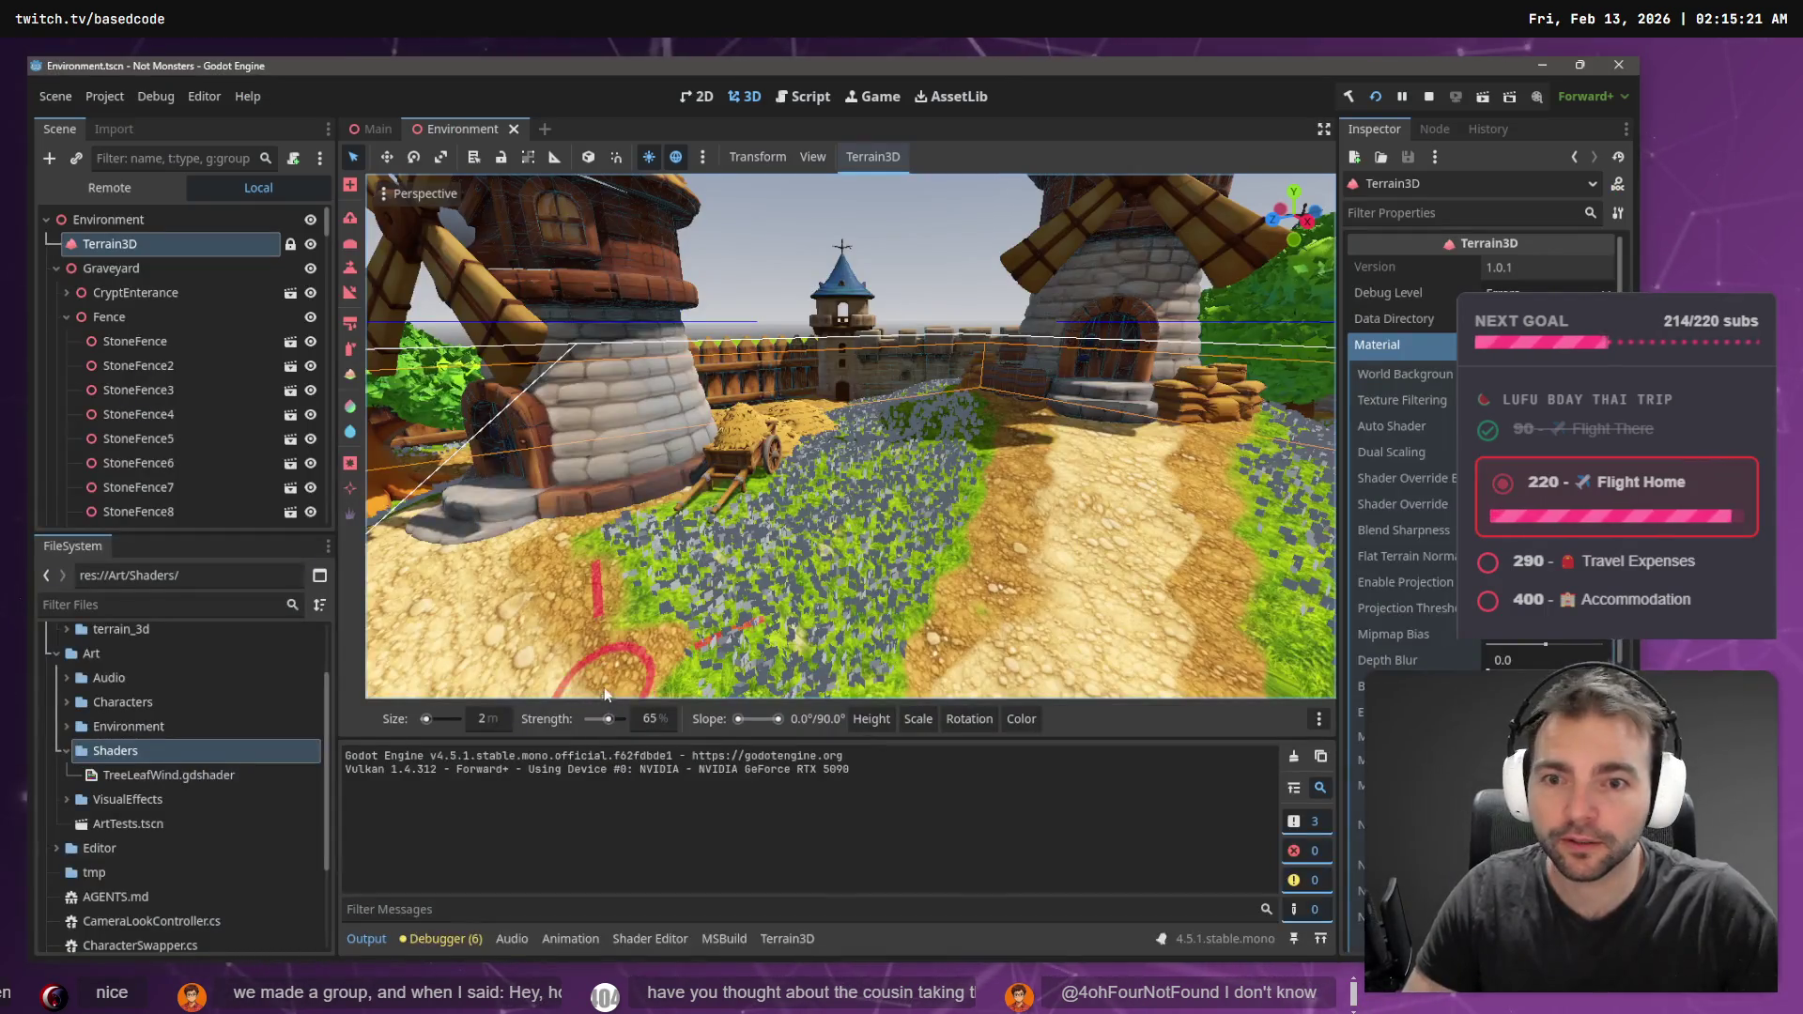
key(alt+Tab)
- Copy the grass image from ChatGPT and paste it into Photopea as a new document
click(223, 83)
right_click(753, 454)
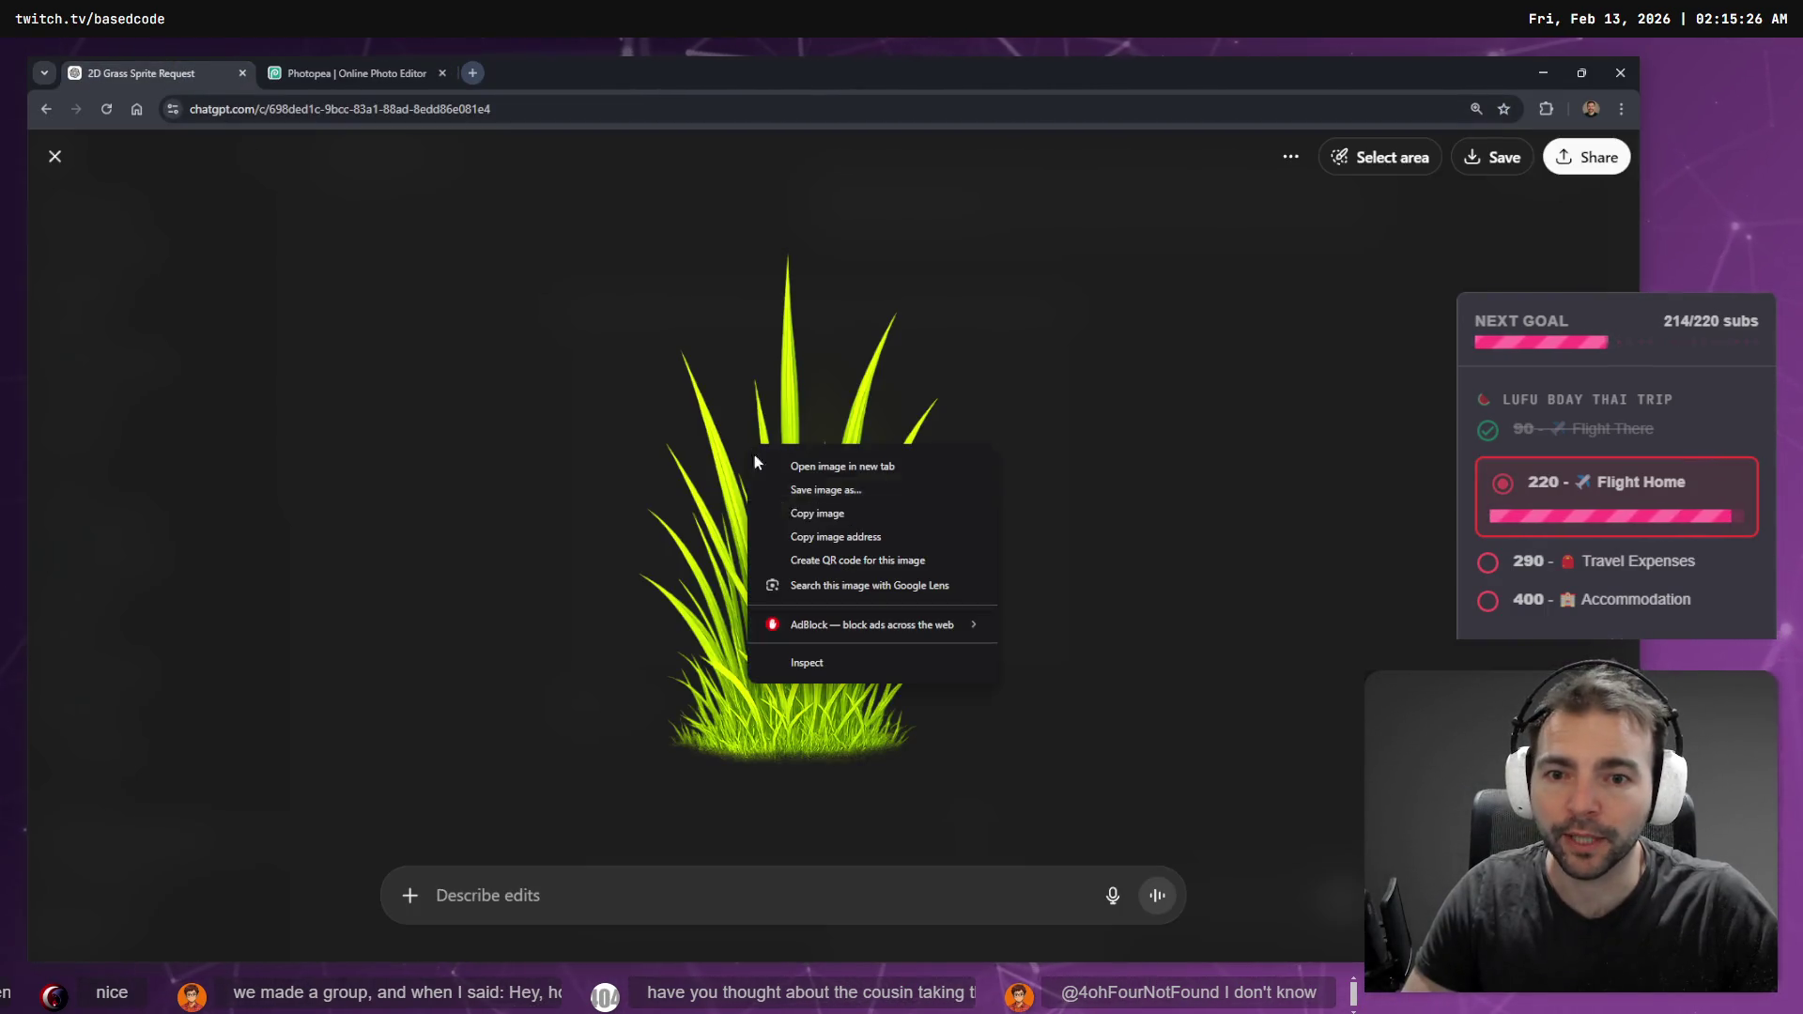
click(818, 513)
click(320, 74)
key(ctrl+v)
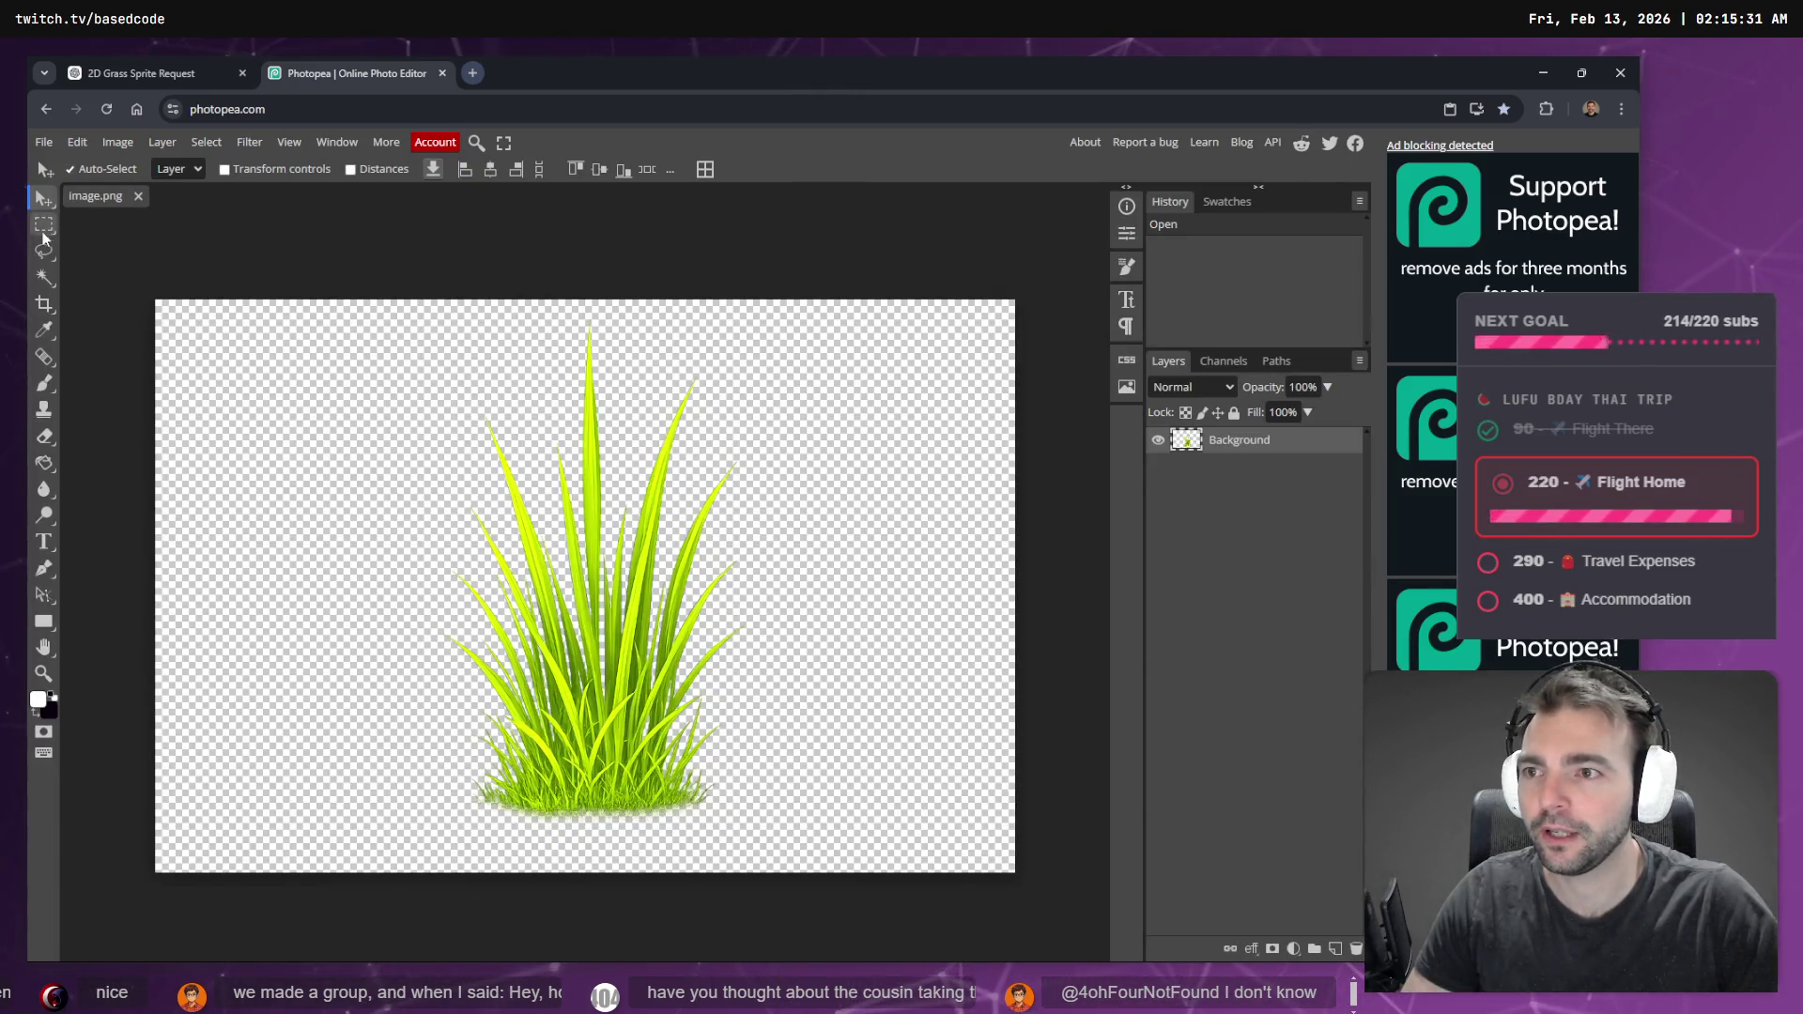
- Crop the canvas tightly around the grass tuft, trimming the empty margins and darker base
click(43, 303)
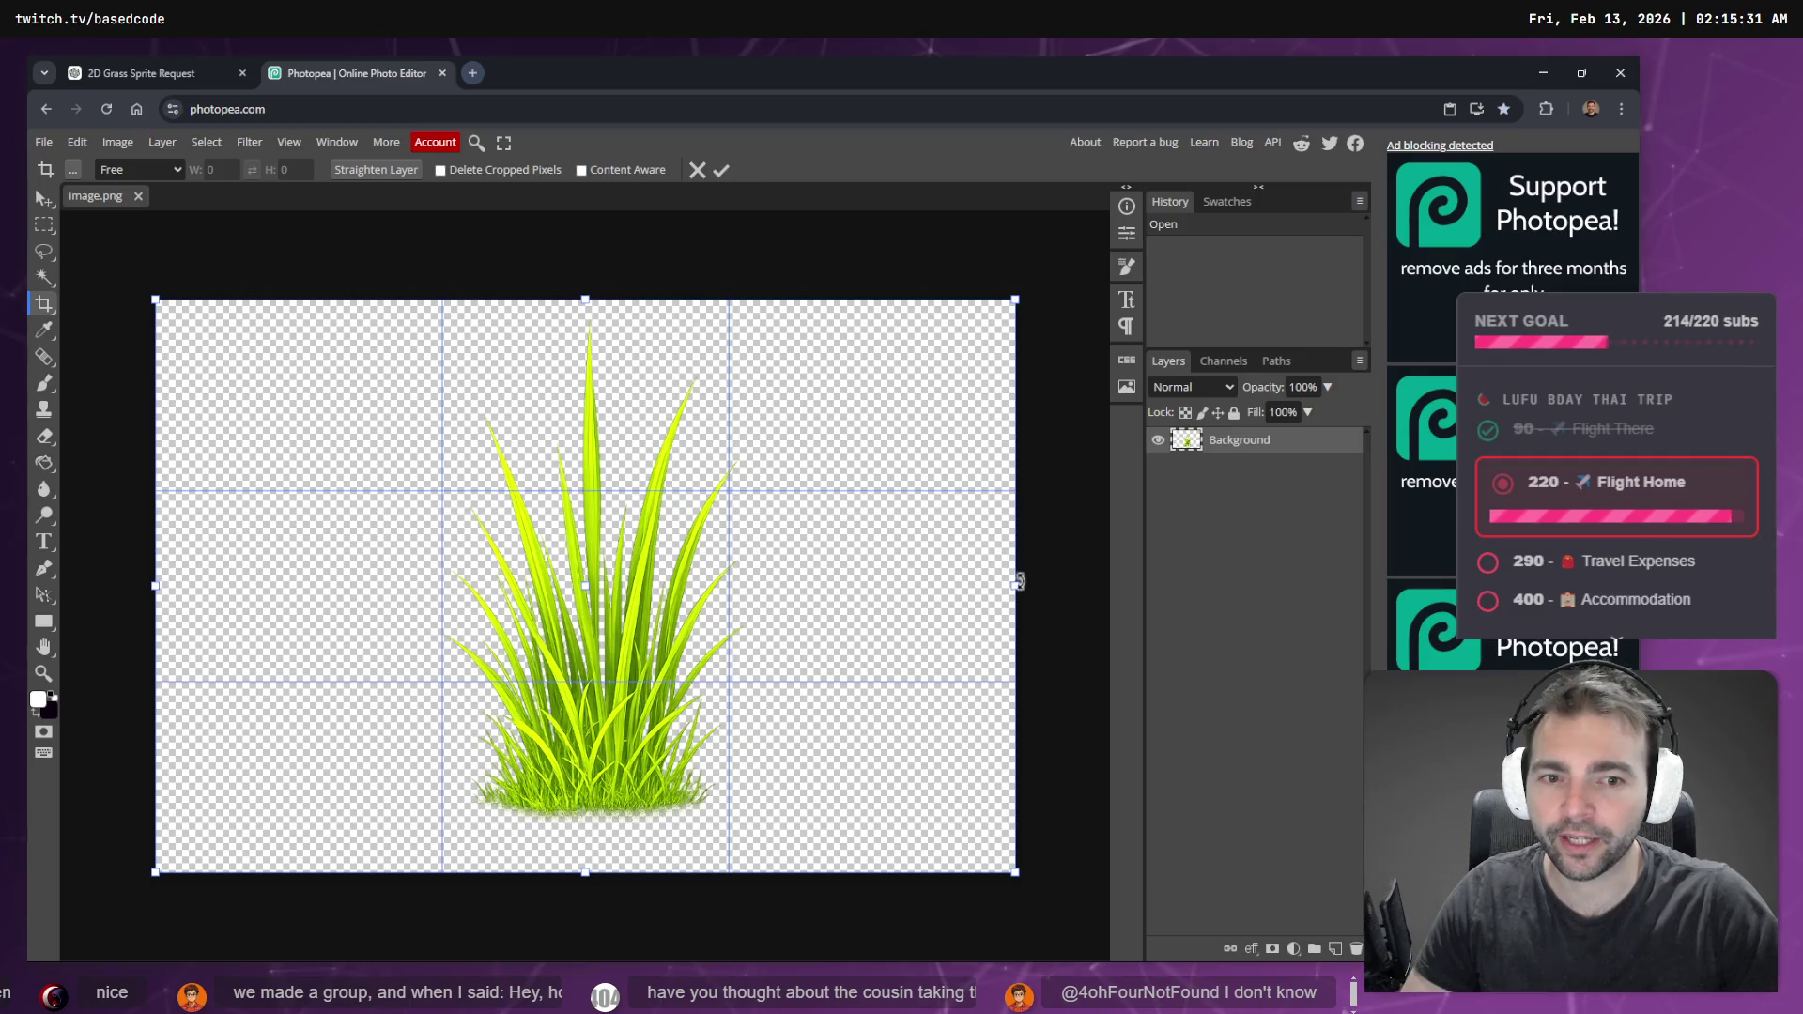
mouse_move(1017, 584)
mouse_down()
mouse_move(817, 564)
mouse_move(920, 573)
mouse_up()
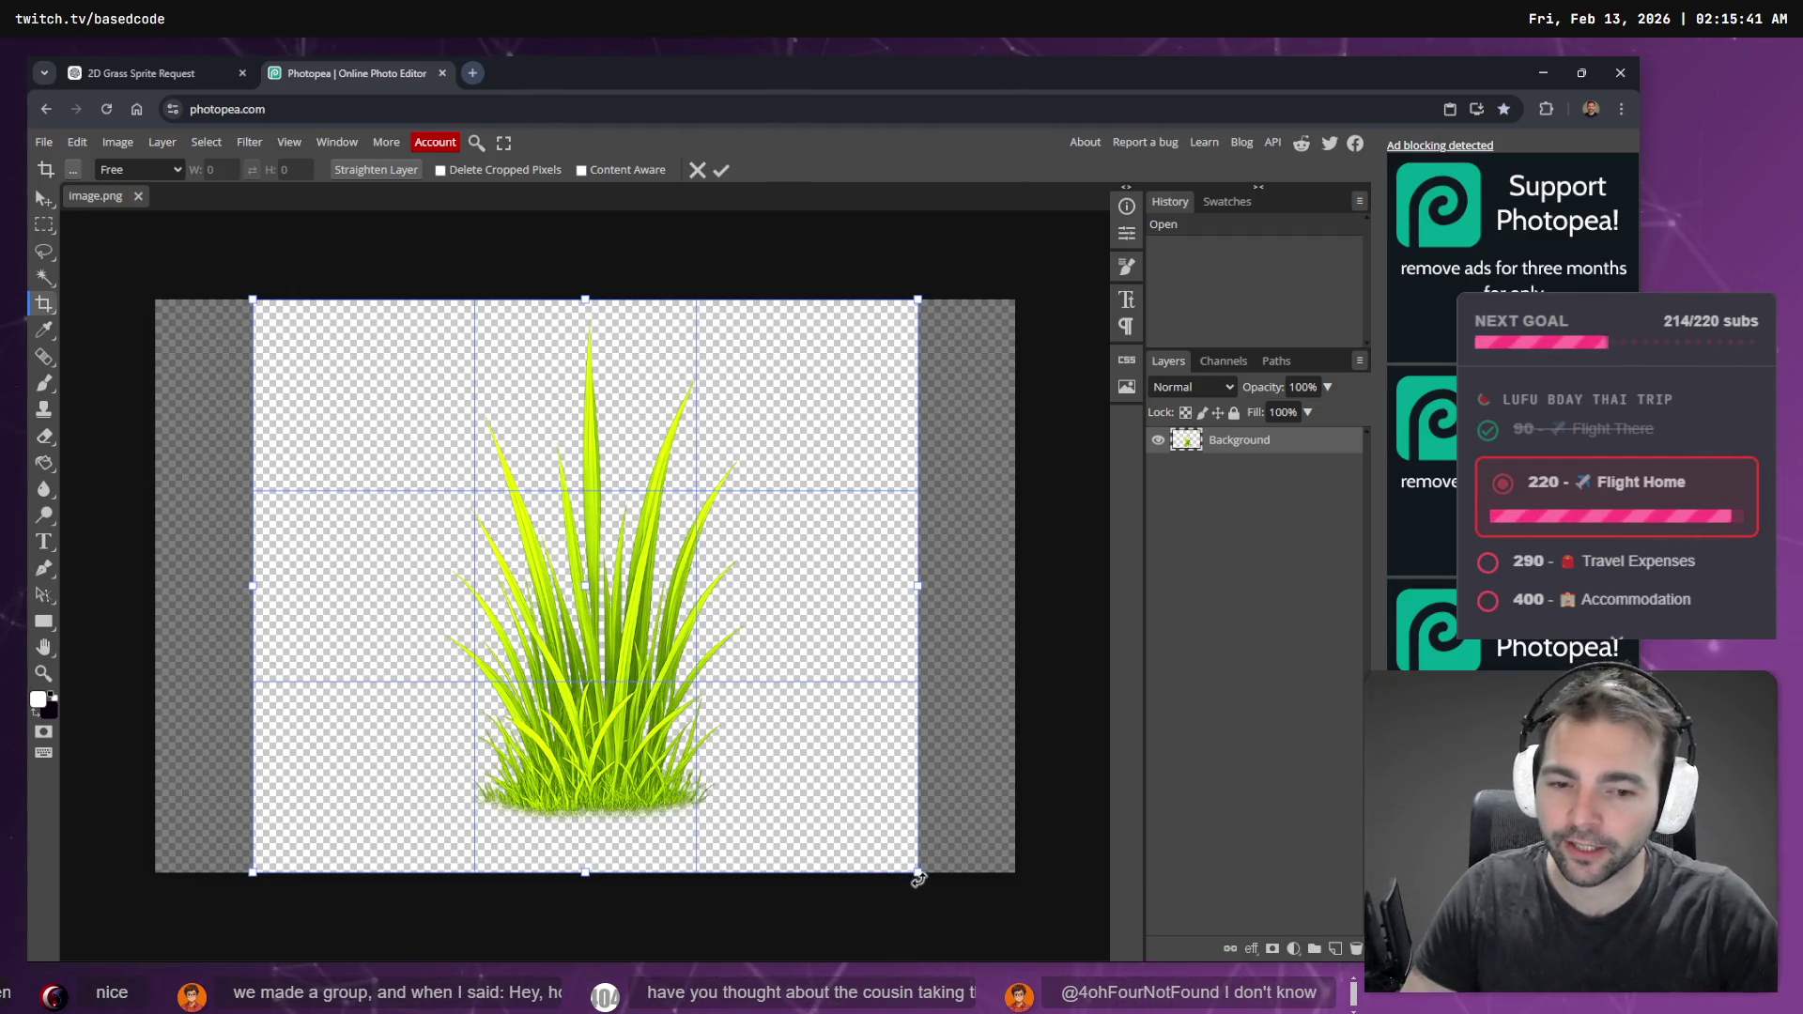
mouse_move(919, 871)
mouse_down()
mouse_move(813, 825)
mouse_move(826, 843)
mouse_up()
drag(706, 779, 725, 760)
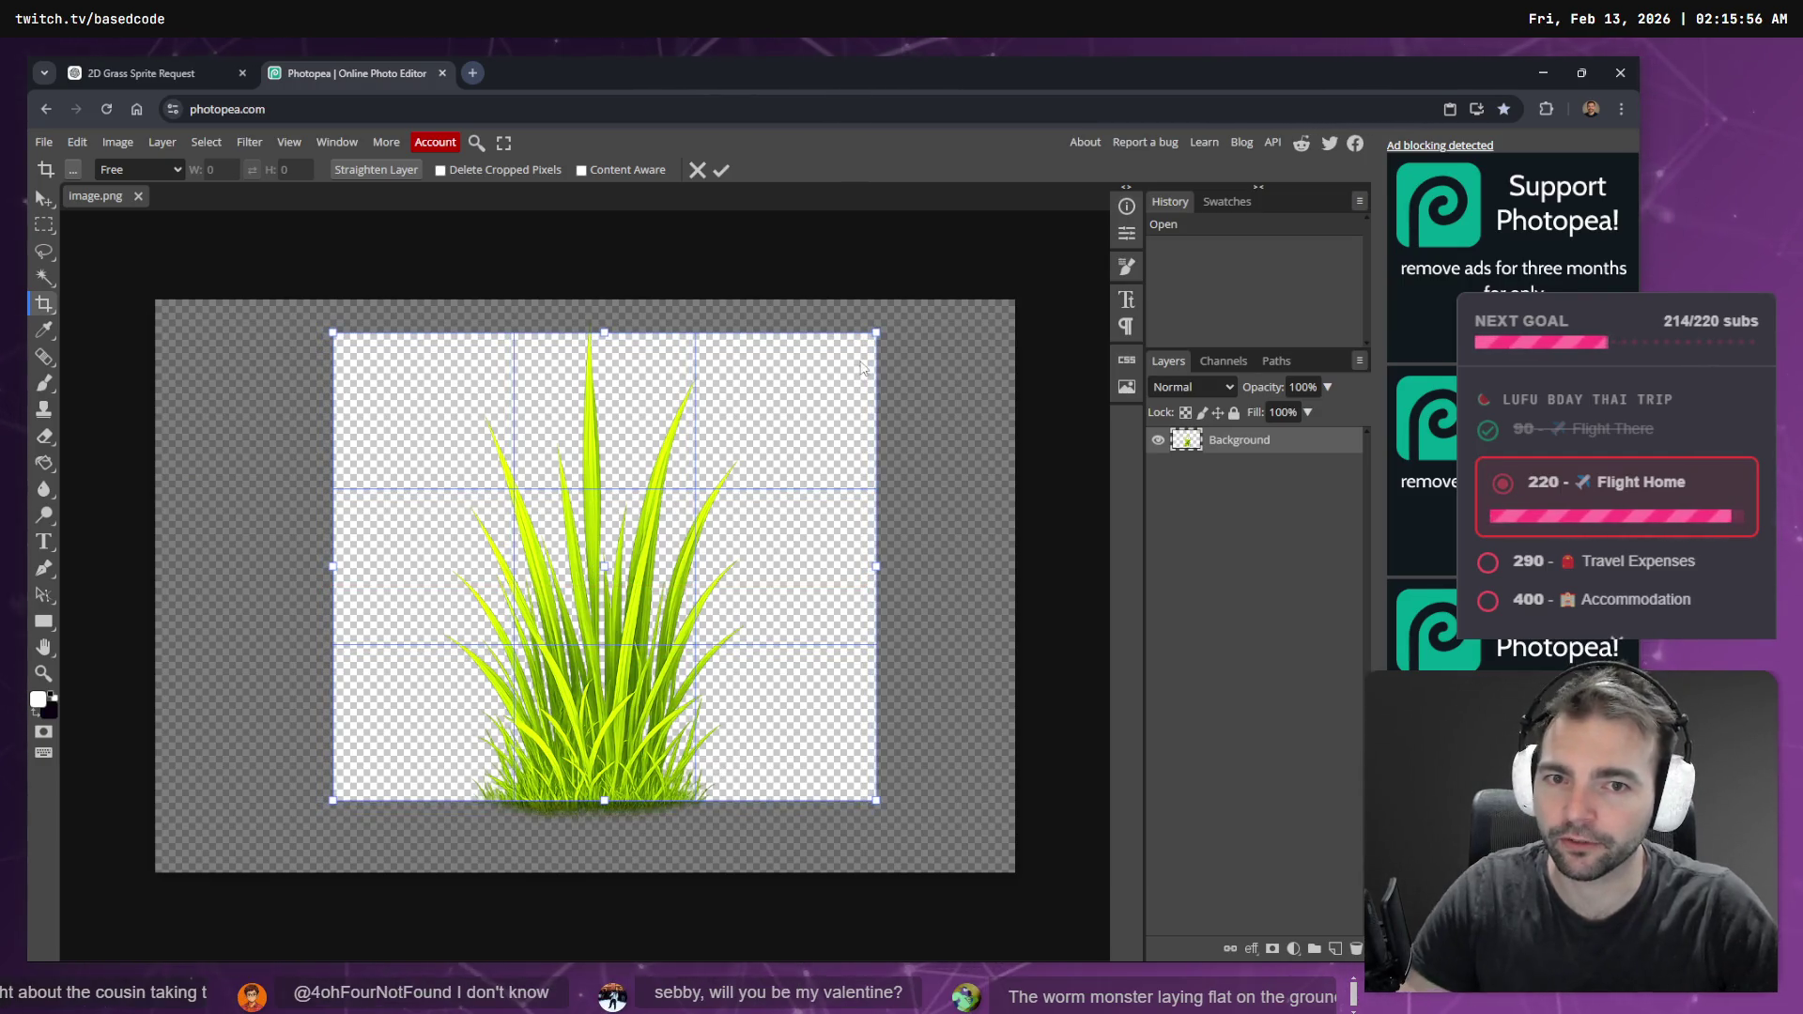
drag(879, 334, 883, 329)
drag(664, 495, 664, 488)
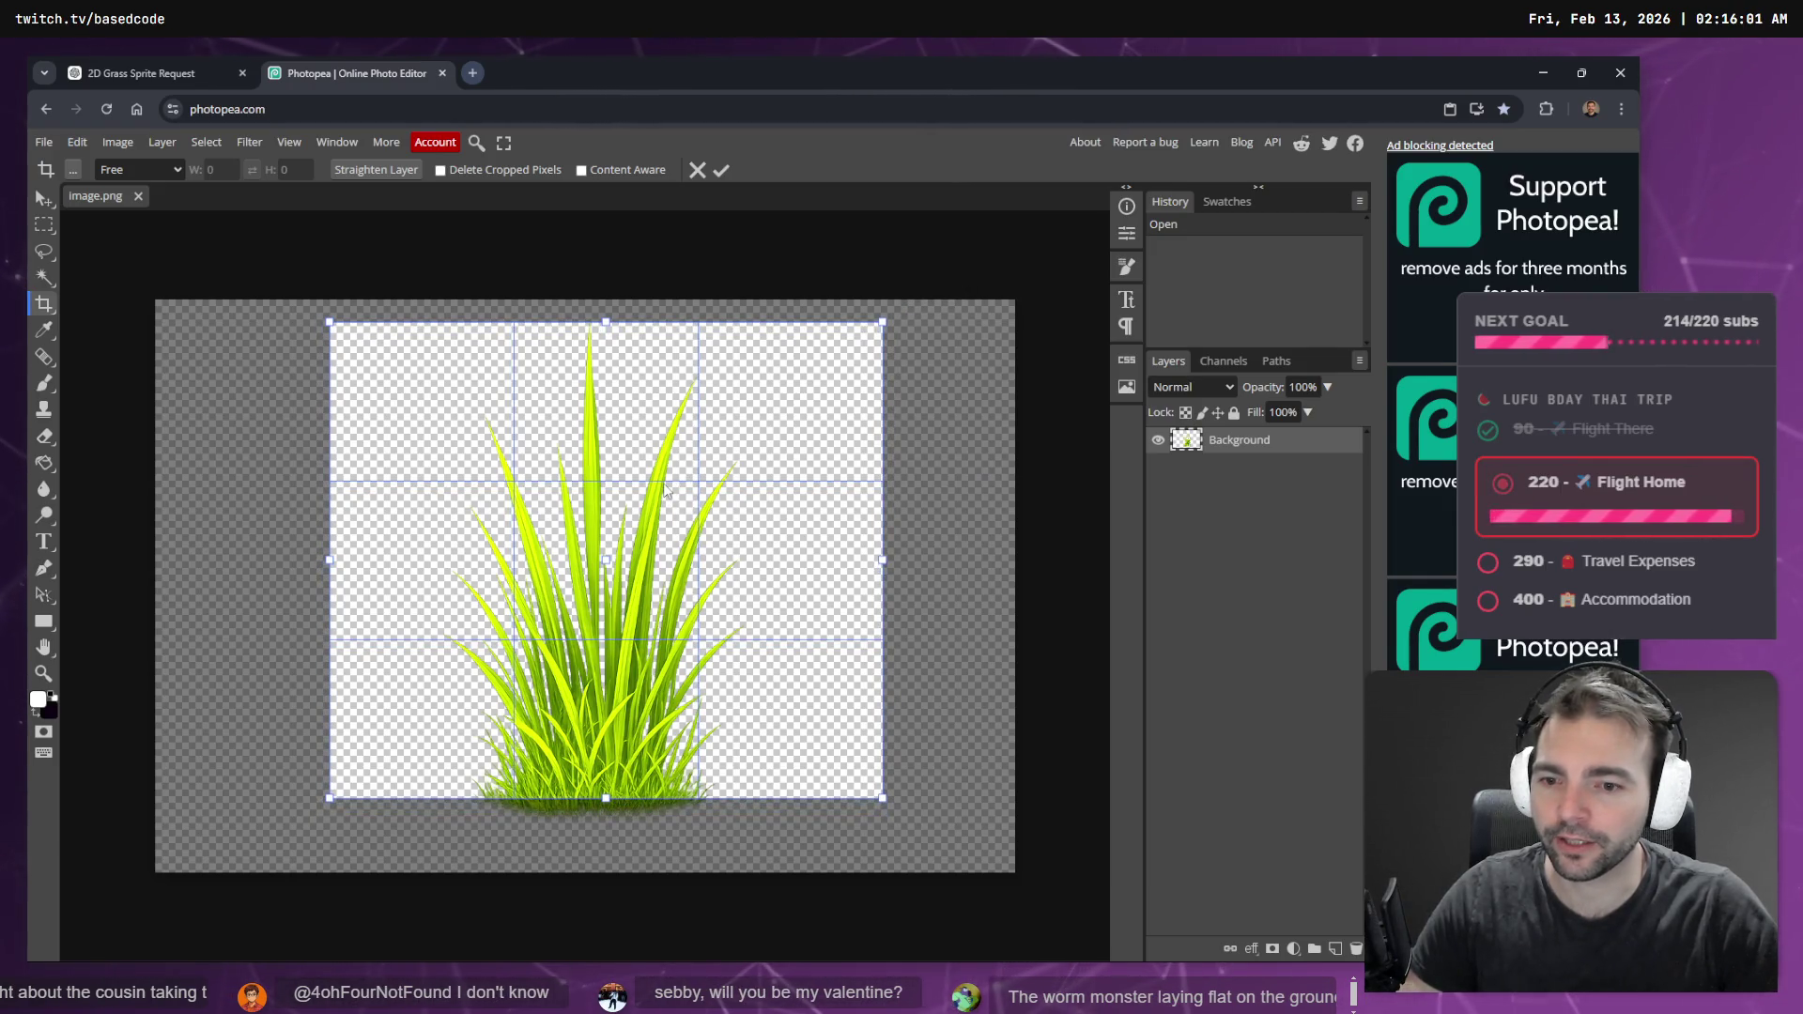
drag(613, 326, 613, 325)
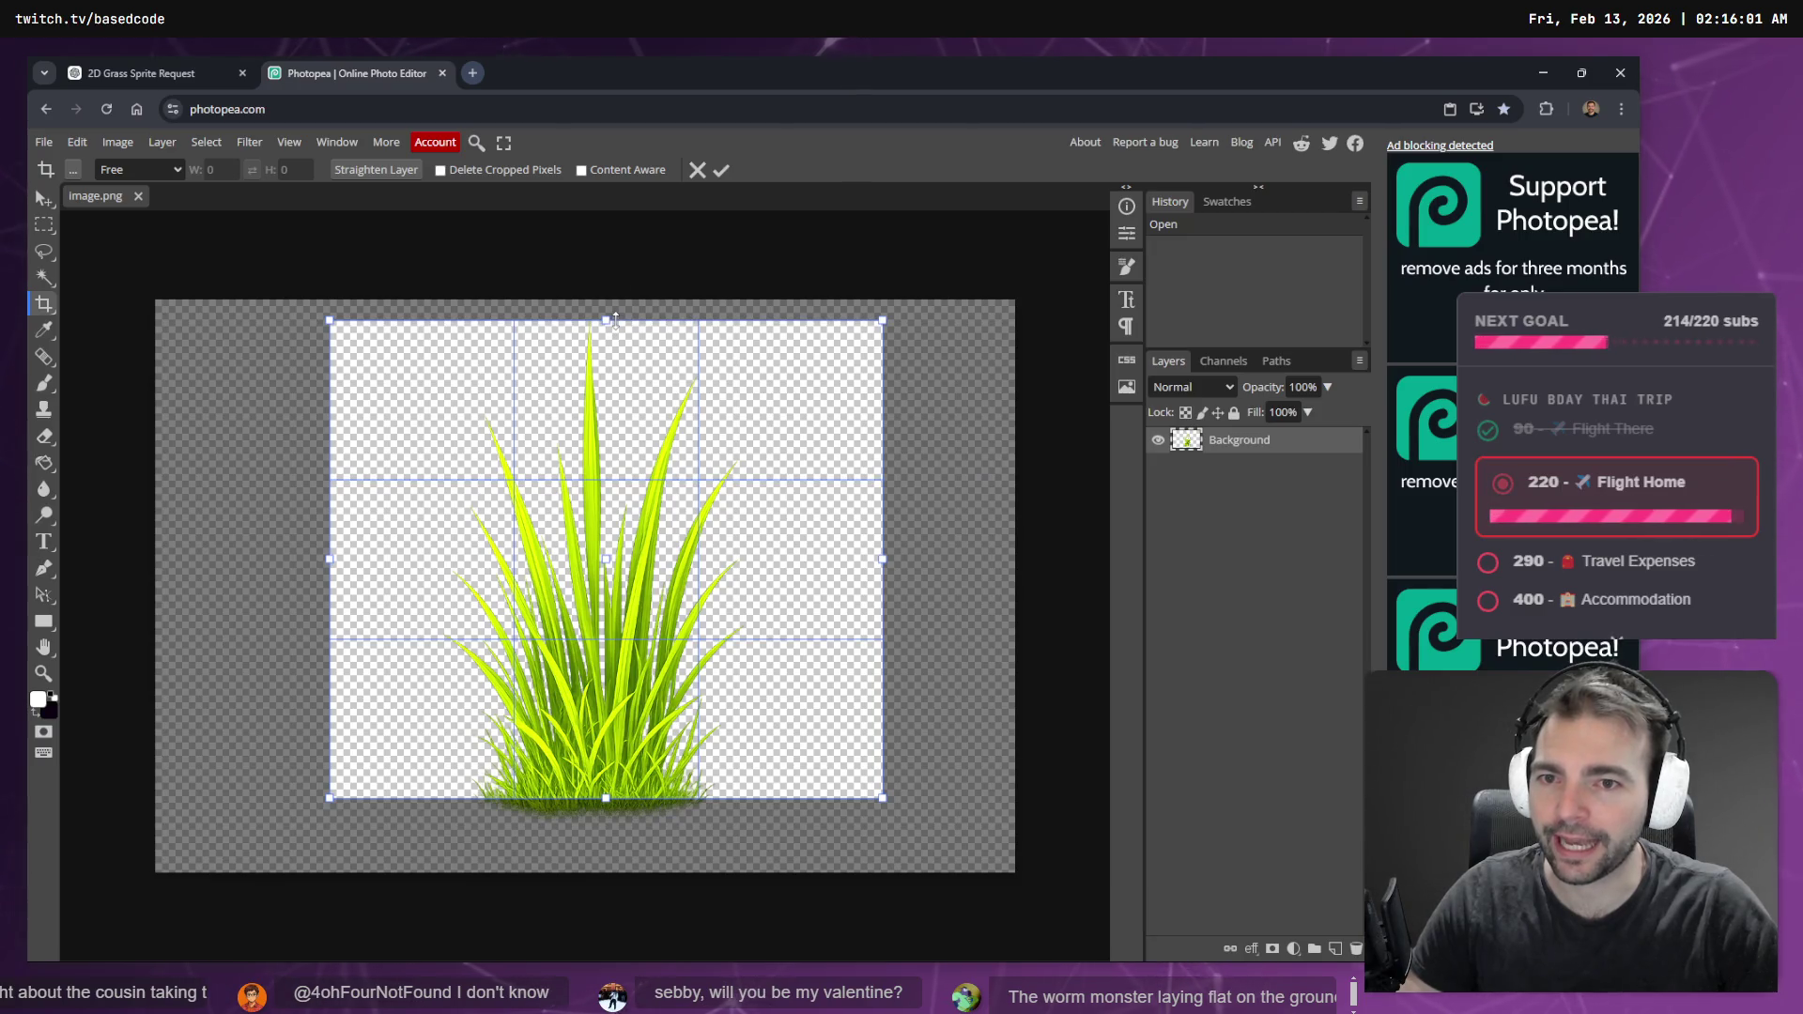
mouse_move(884, 322)
mouse_down()
mouse_move(917, 310)
mouse_move(876, 317)
mouse_move(893, 313)
mouse_up()
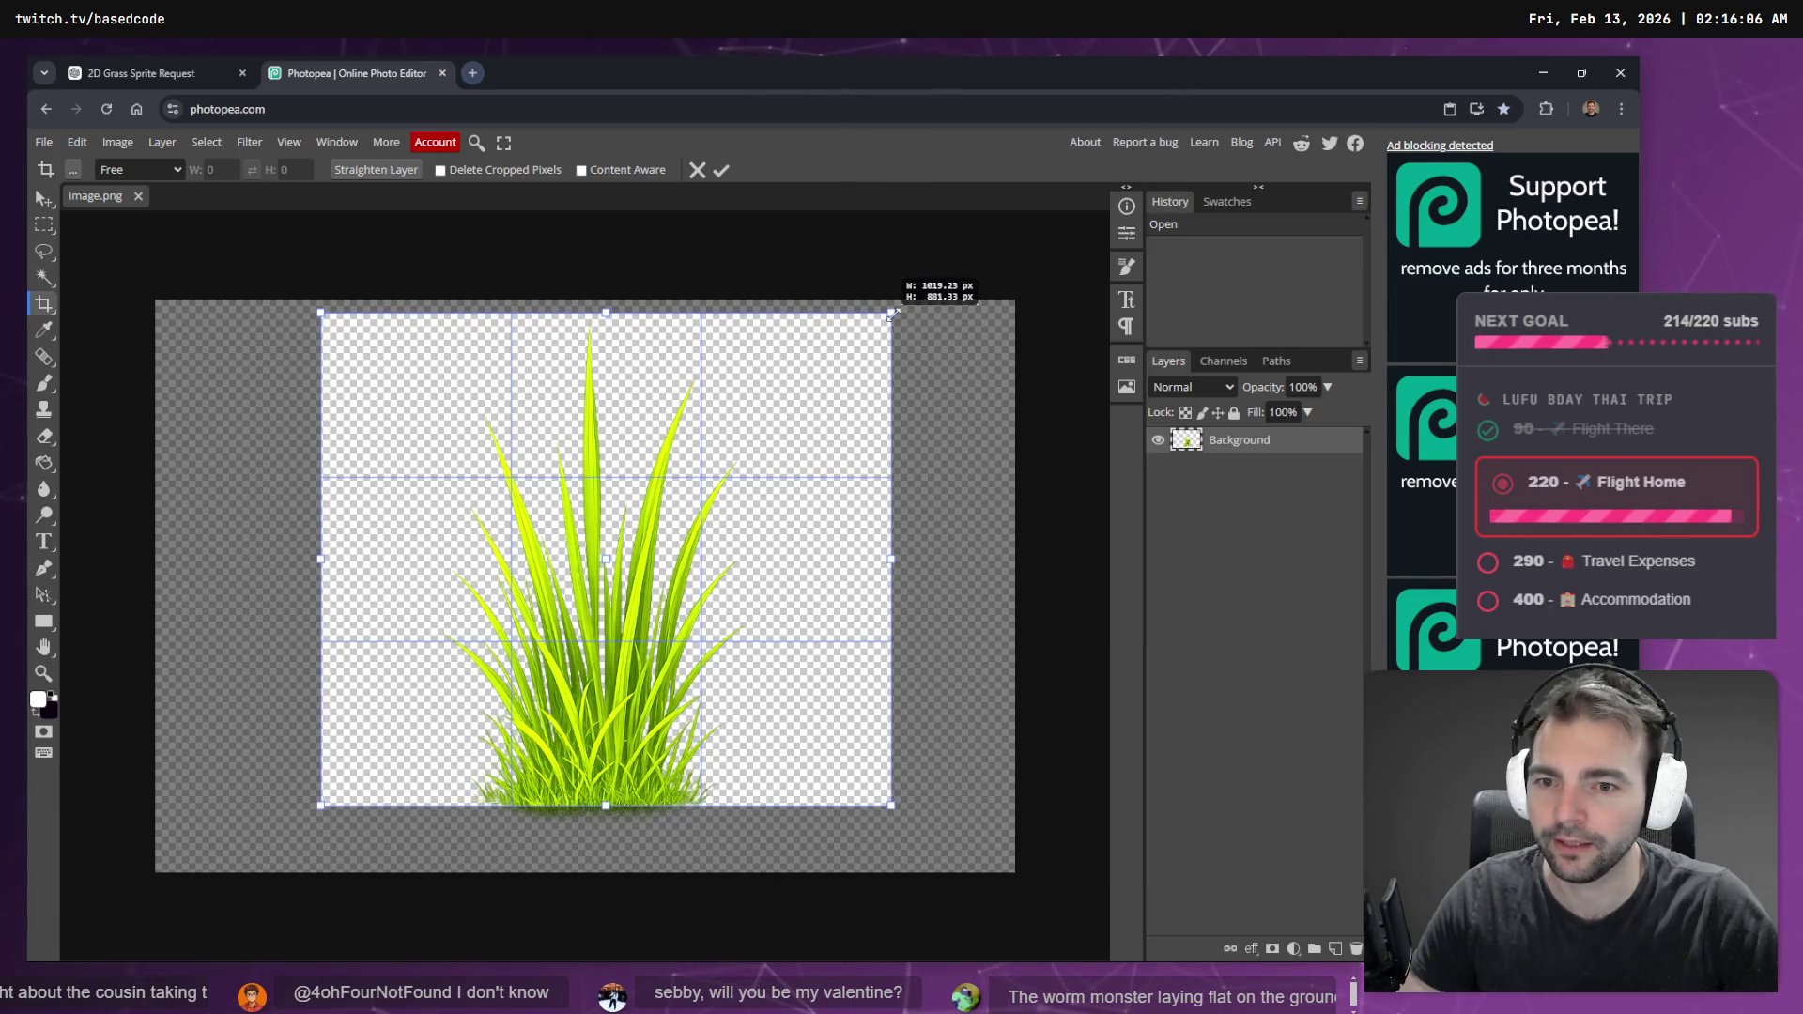
key(Return)
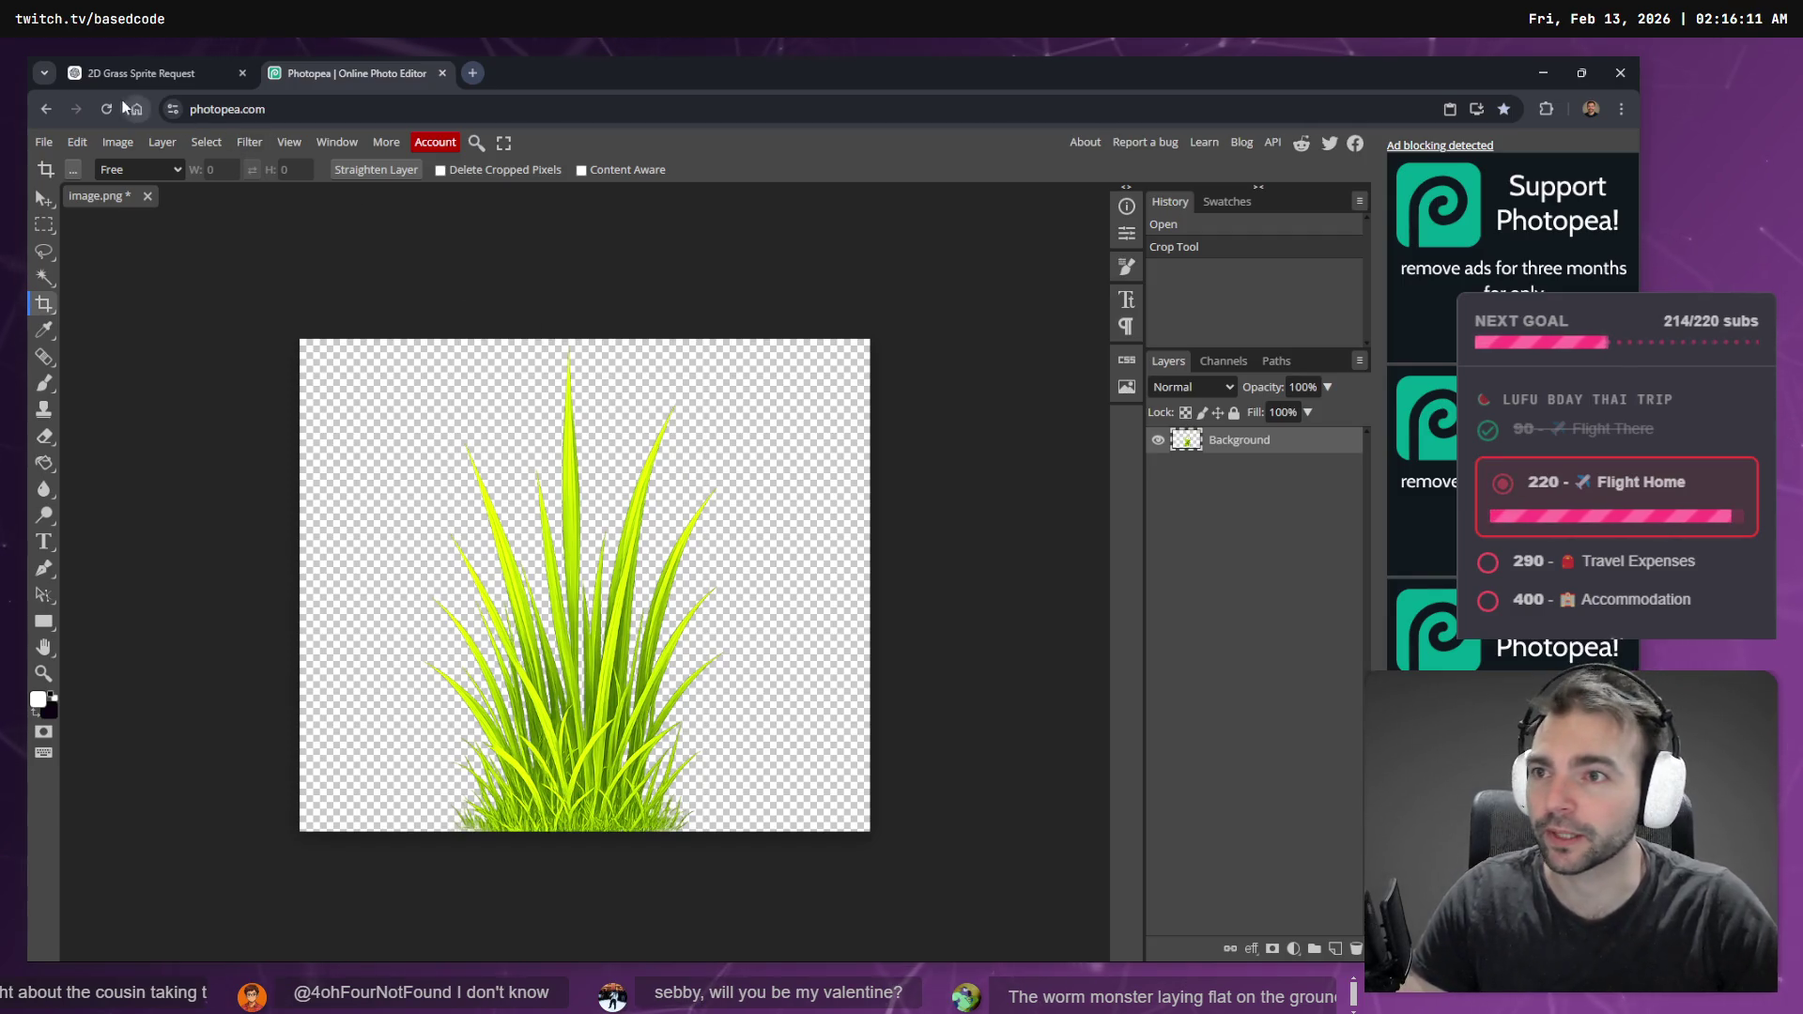
click(38, 143)
mouse_move(84, 393)
click(226, 392)
click(725, 319)
click(678, 319)
double_click(678, 318)
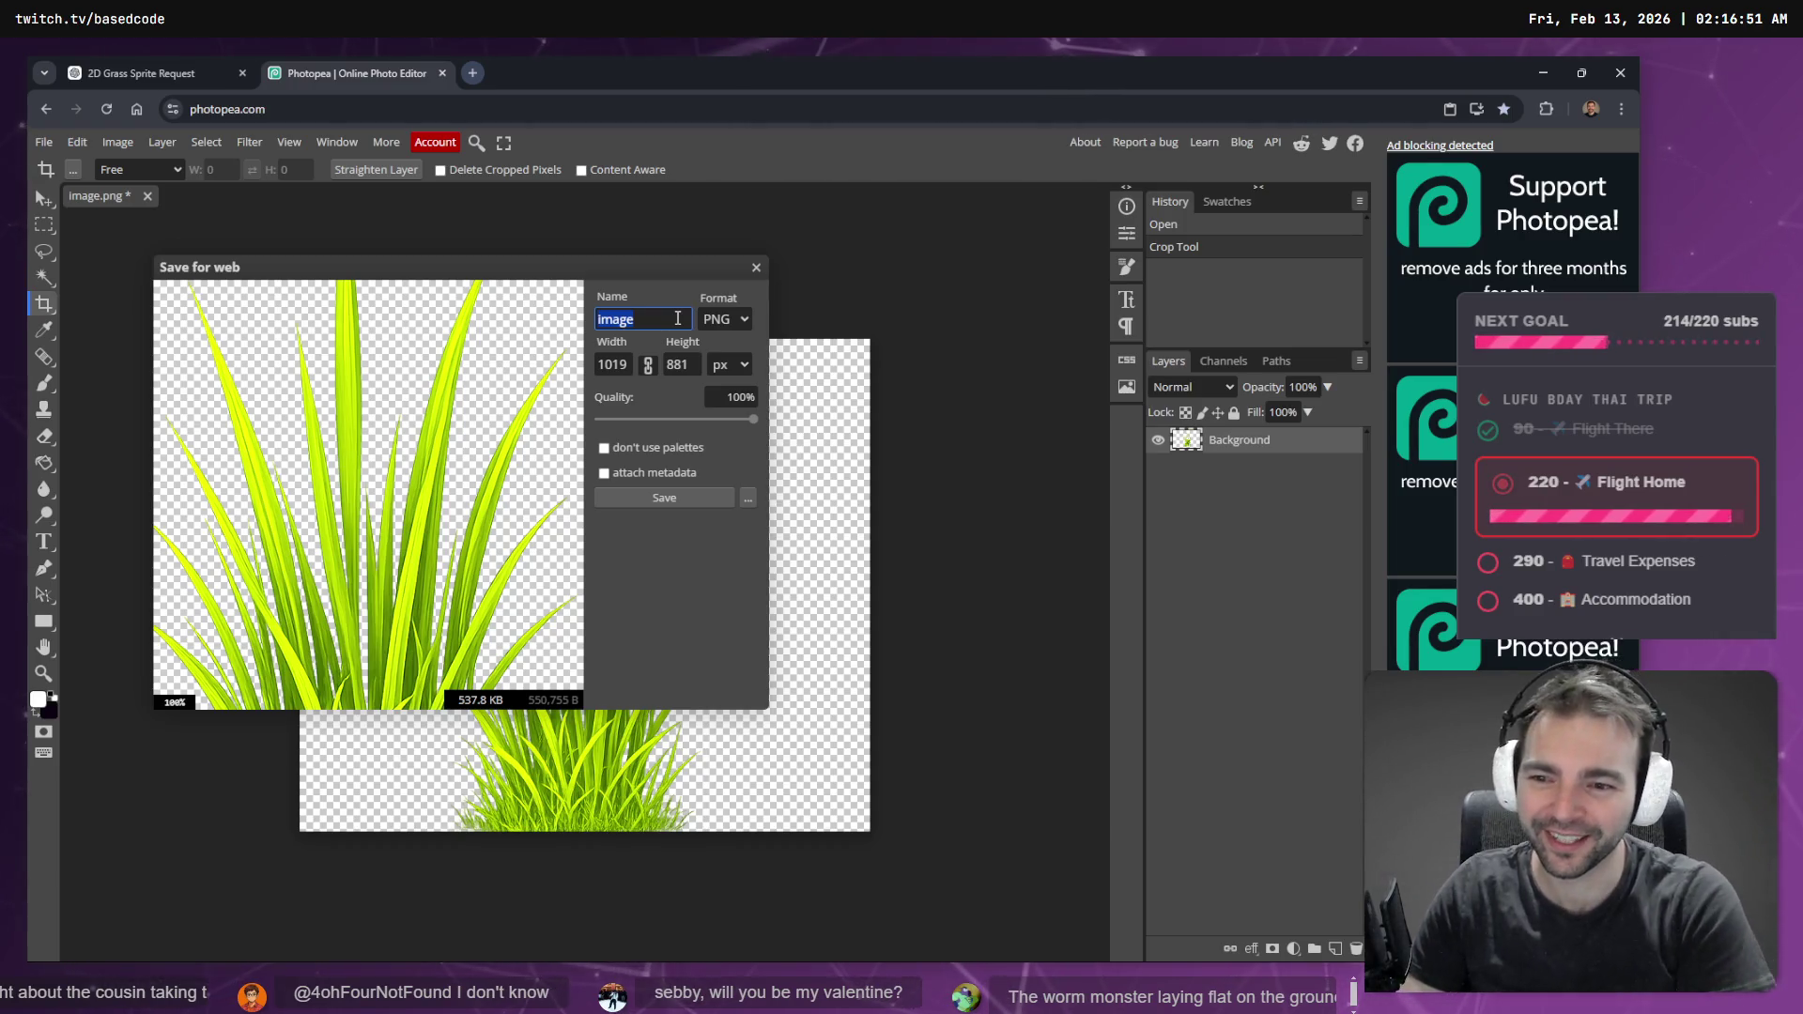
text(Grass)
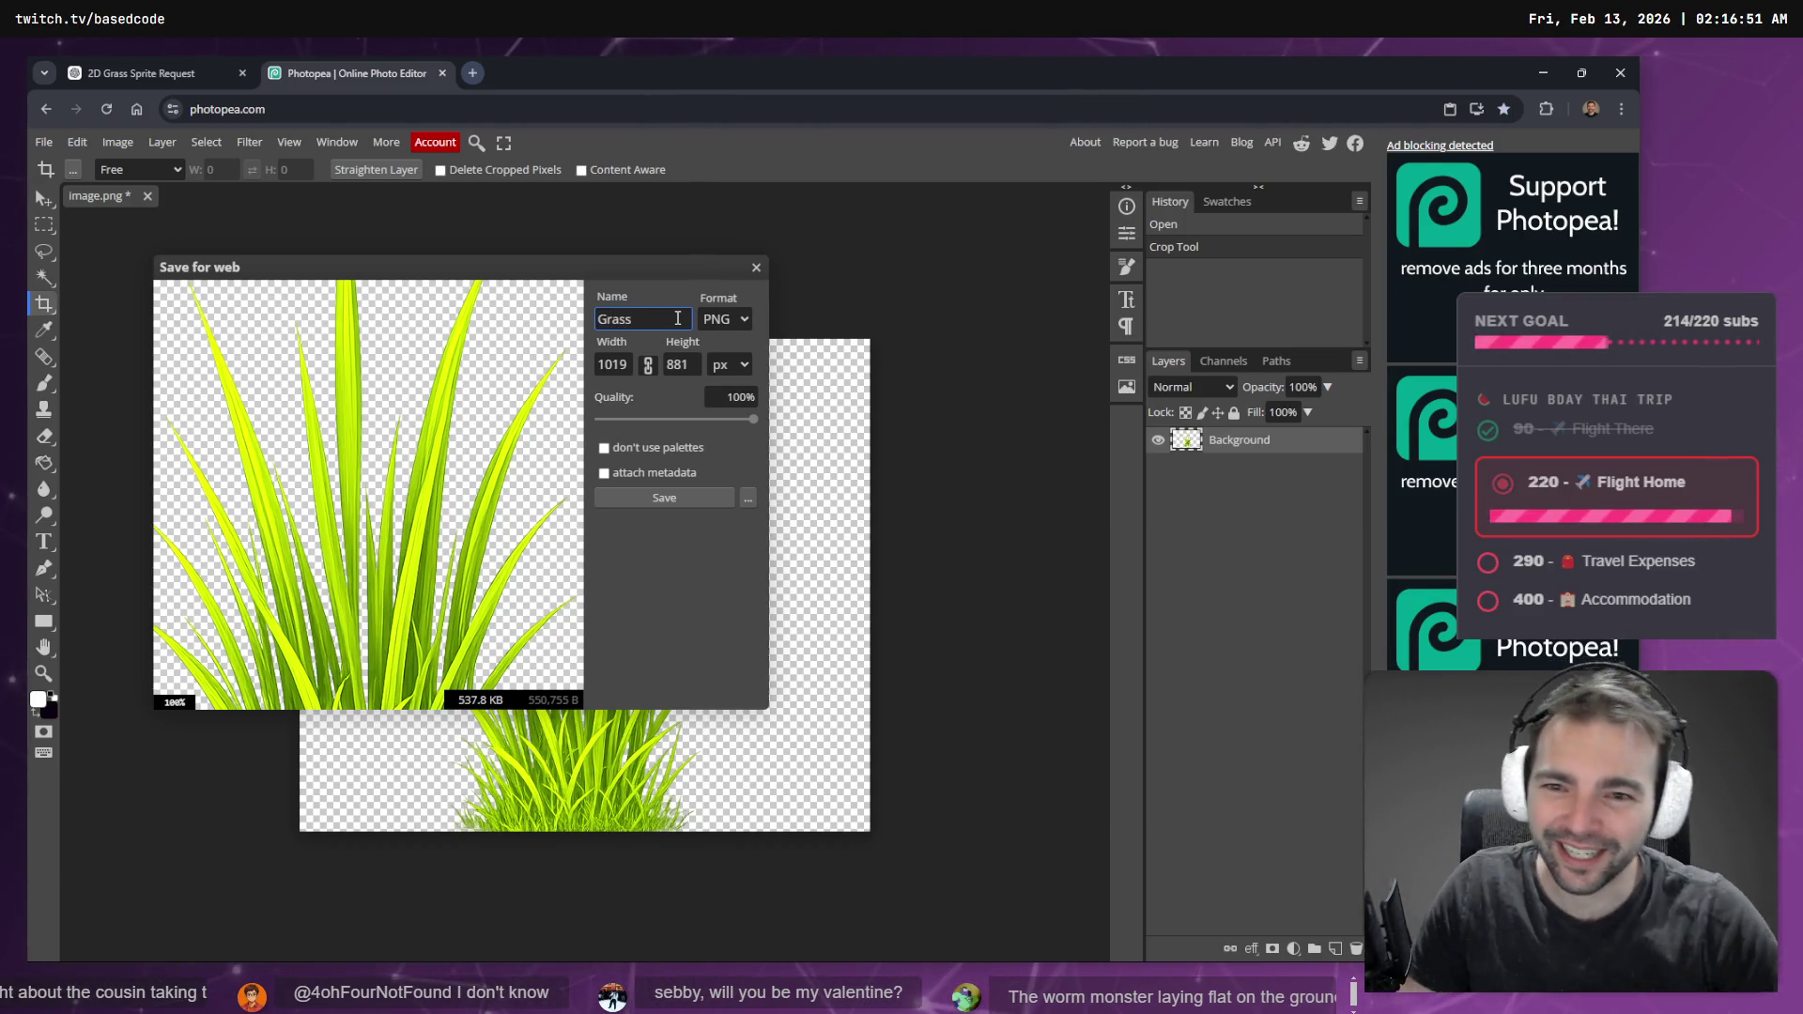
click(678, 364)
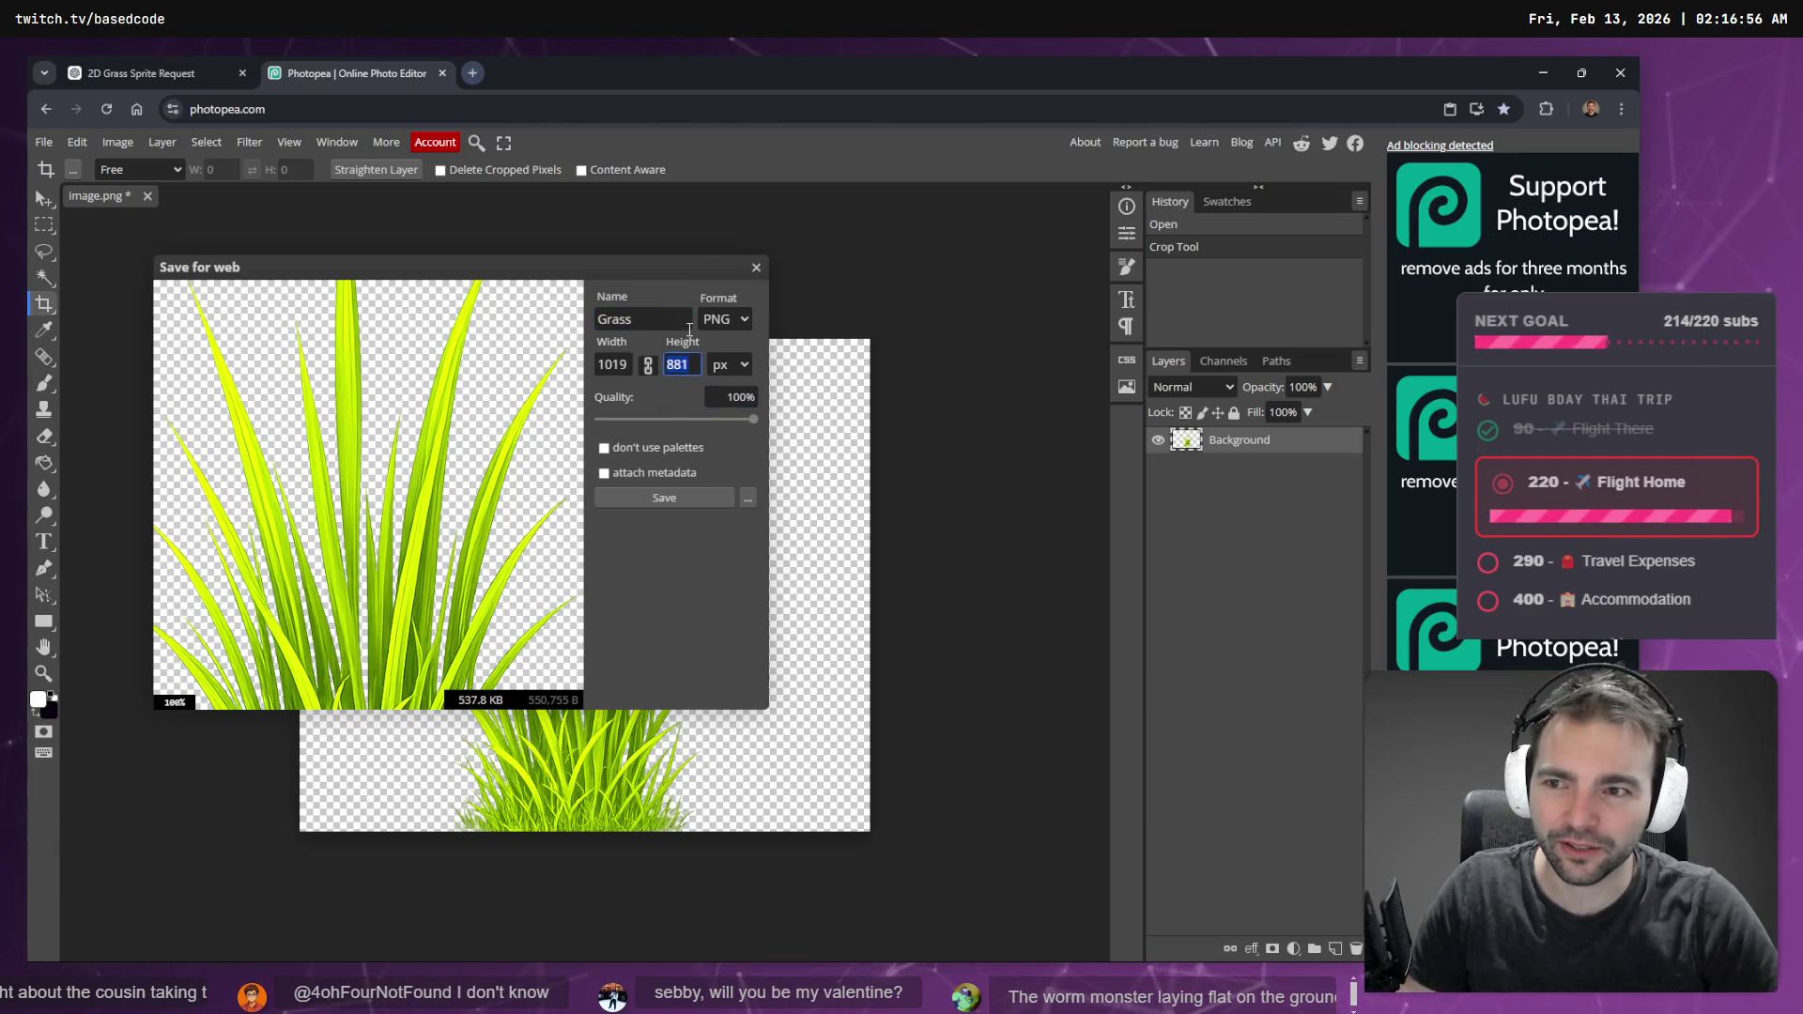
click(756, 271)
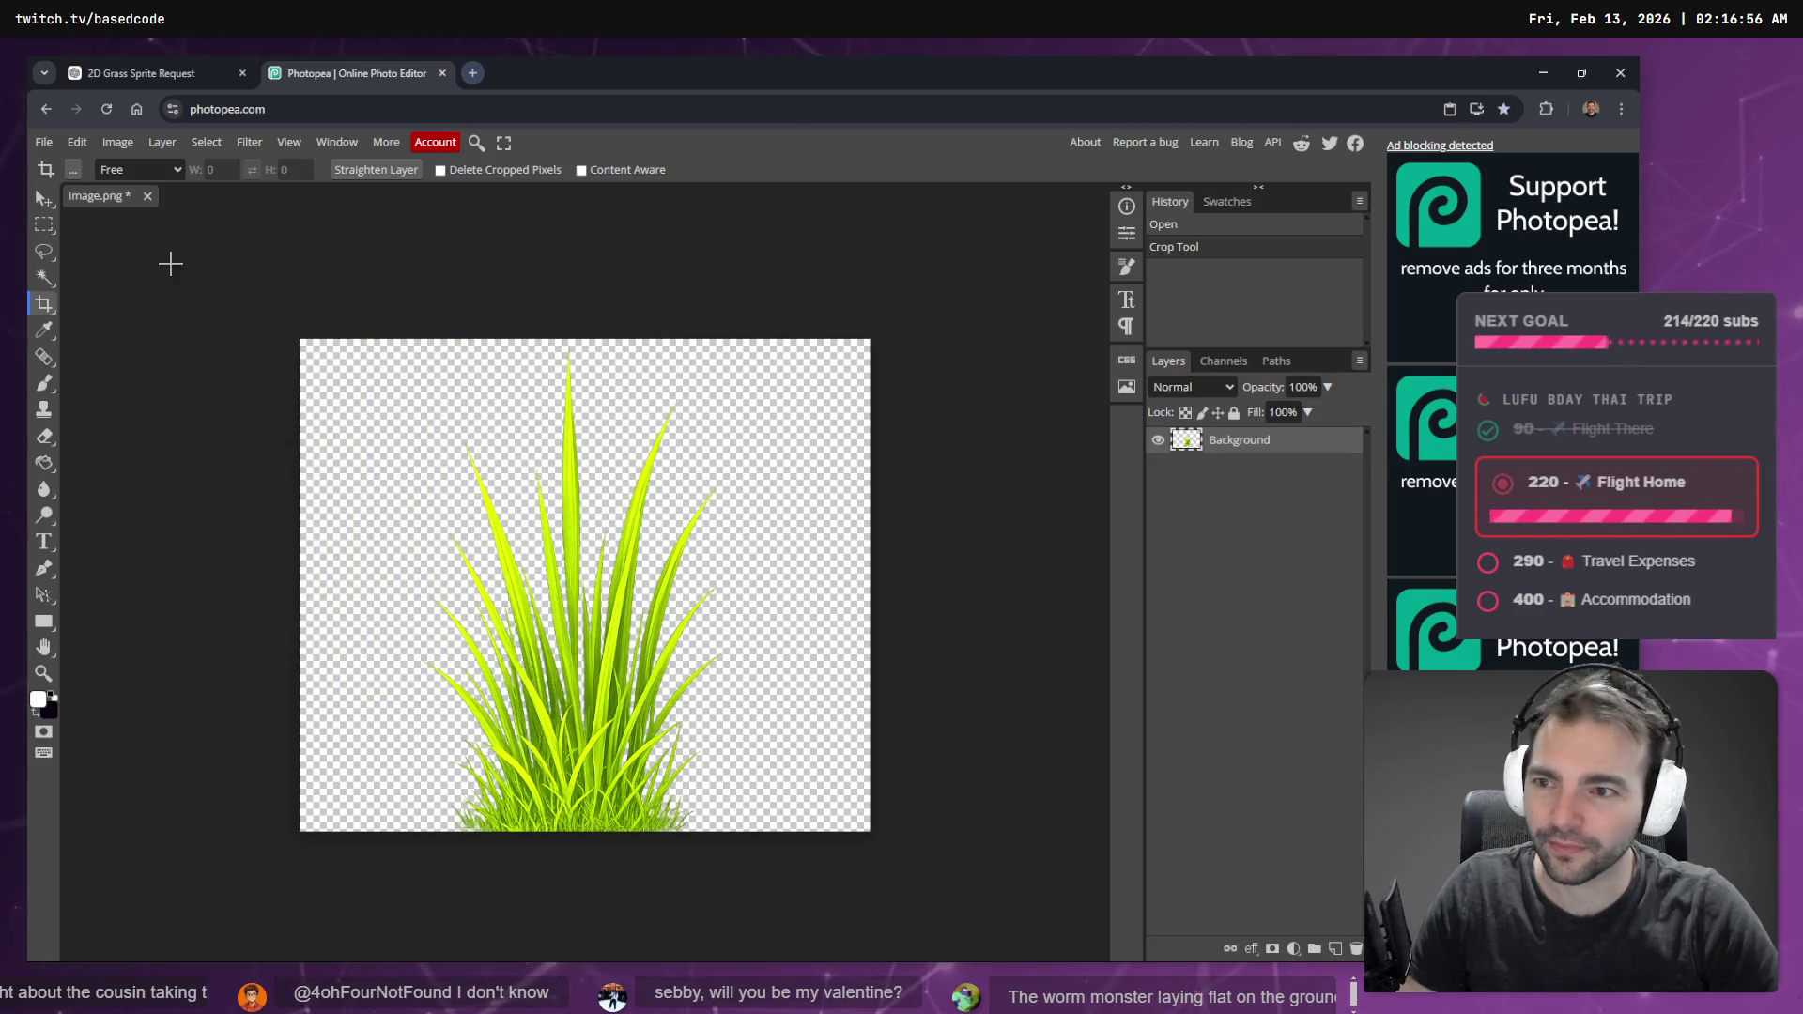
click(55, 301)
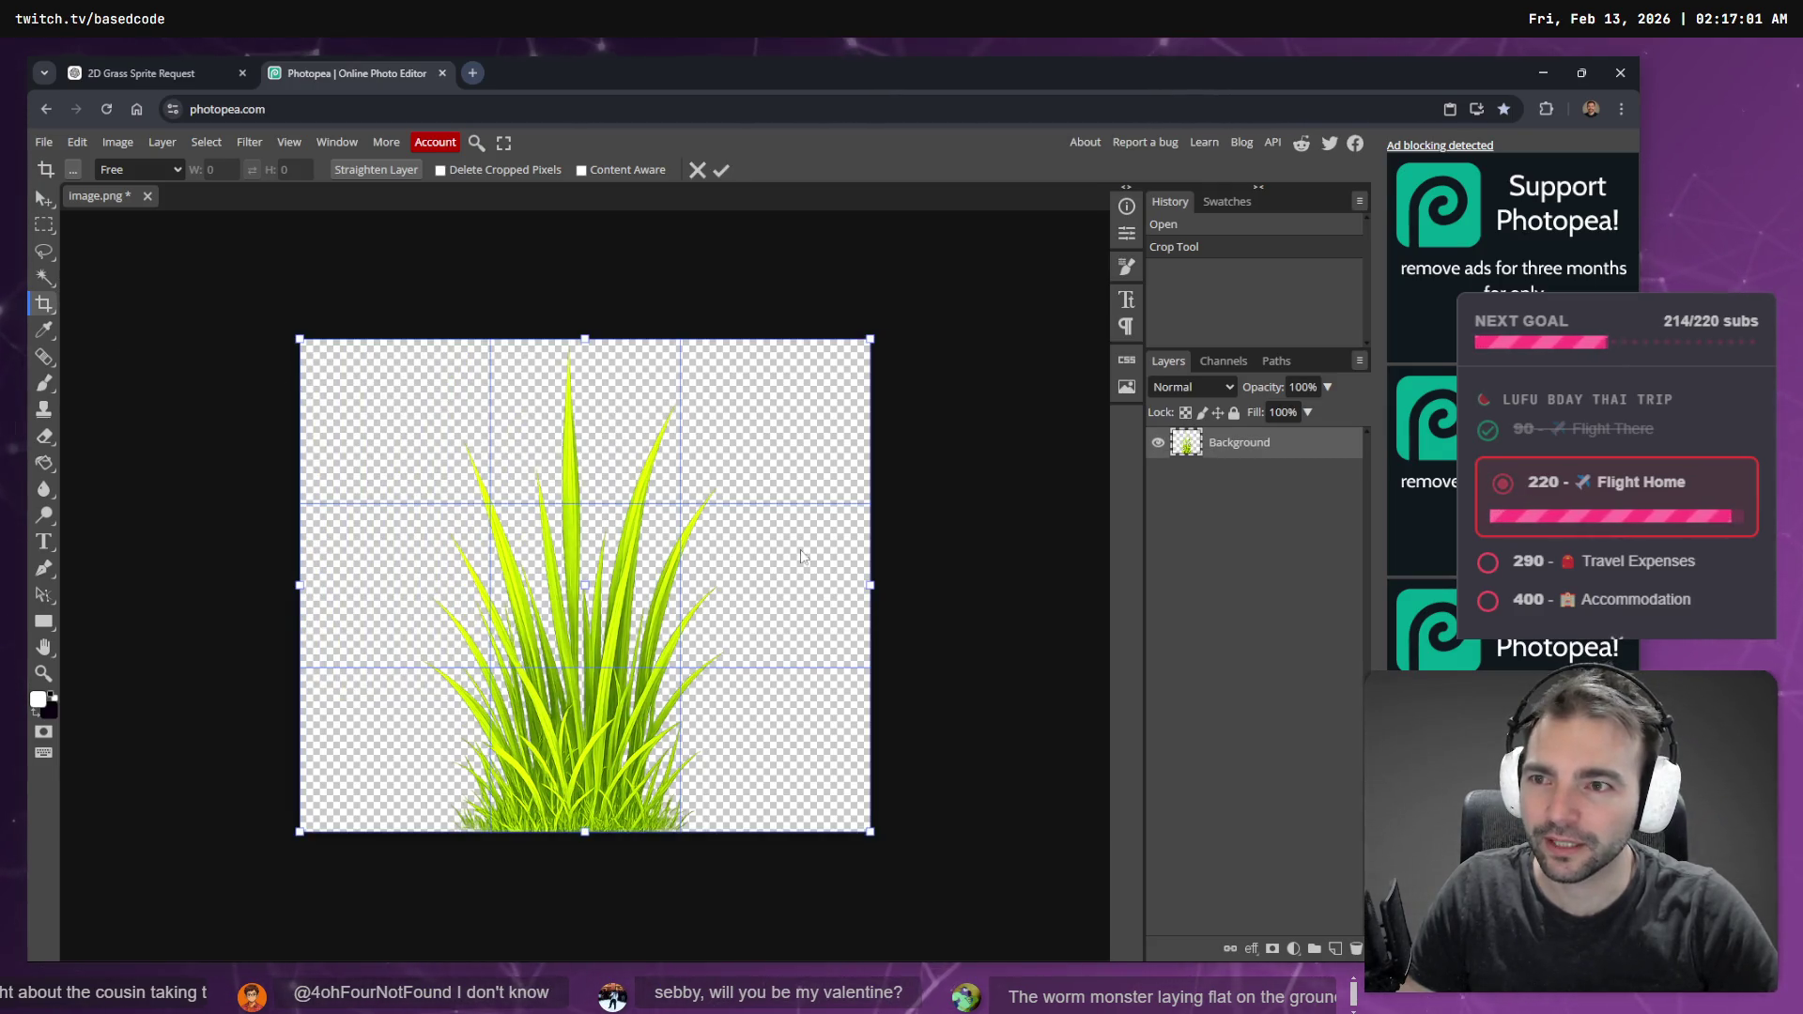
- Narrow the crop evenly on both sides to a near-square canvas of about 883 × 881 px
mouse_move(871, 585)
mouse_down()
mouse_move(809, 575)
mouse_move(834, 576)
mouse_up()
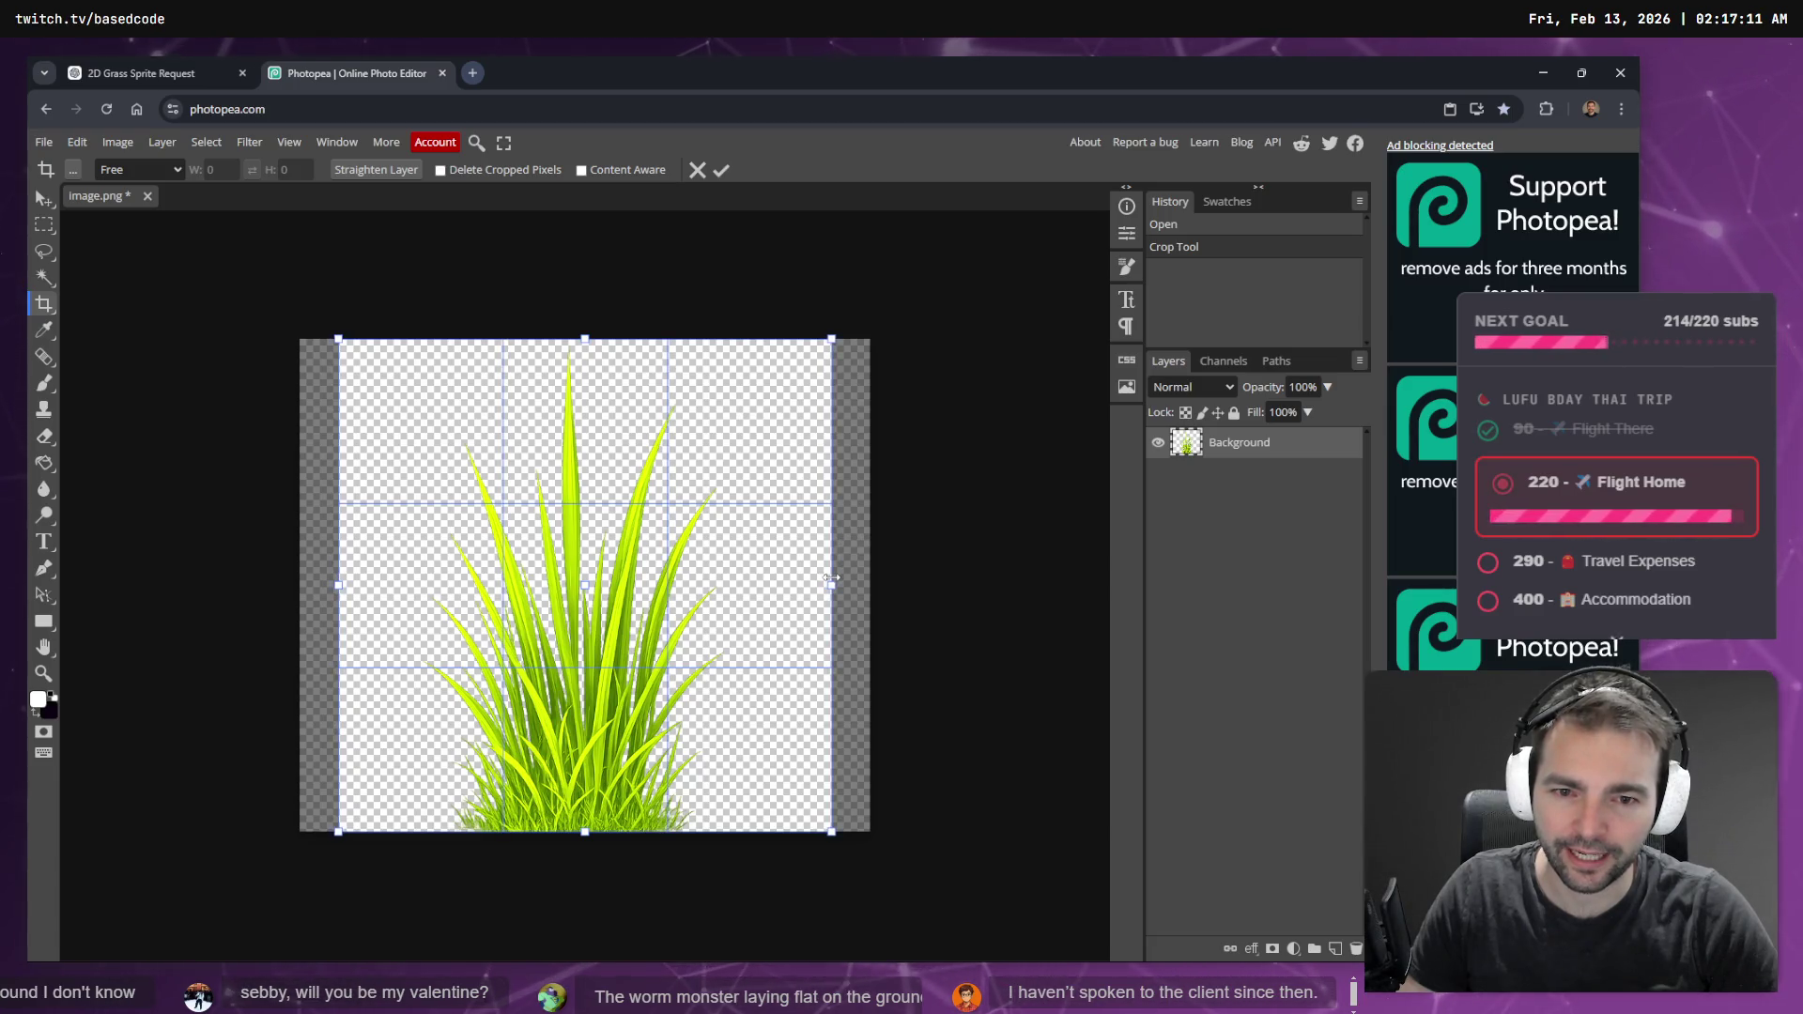
key(Return)
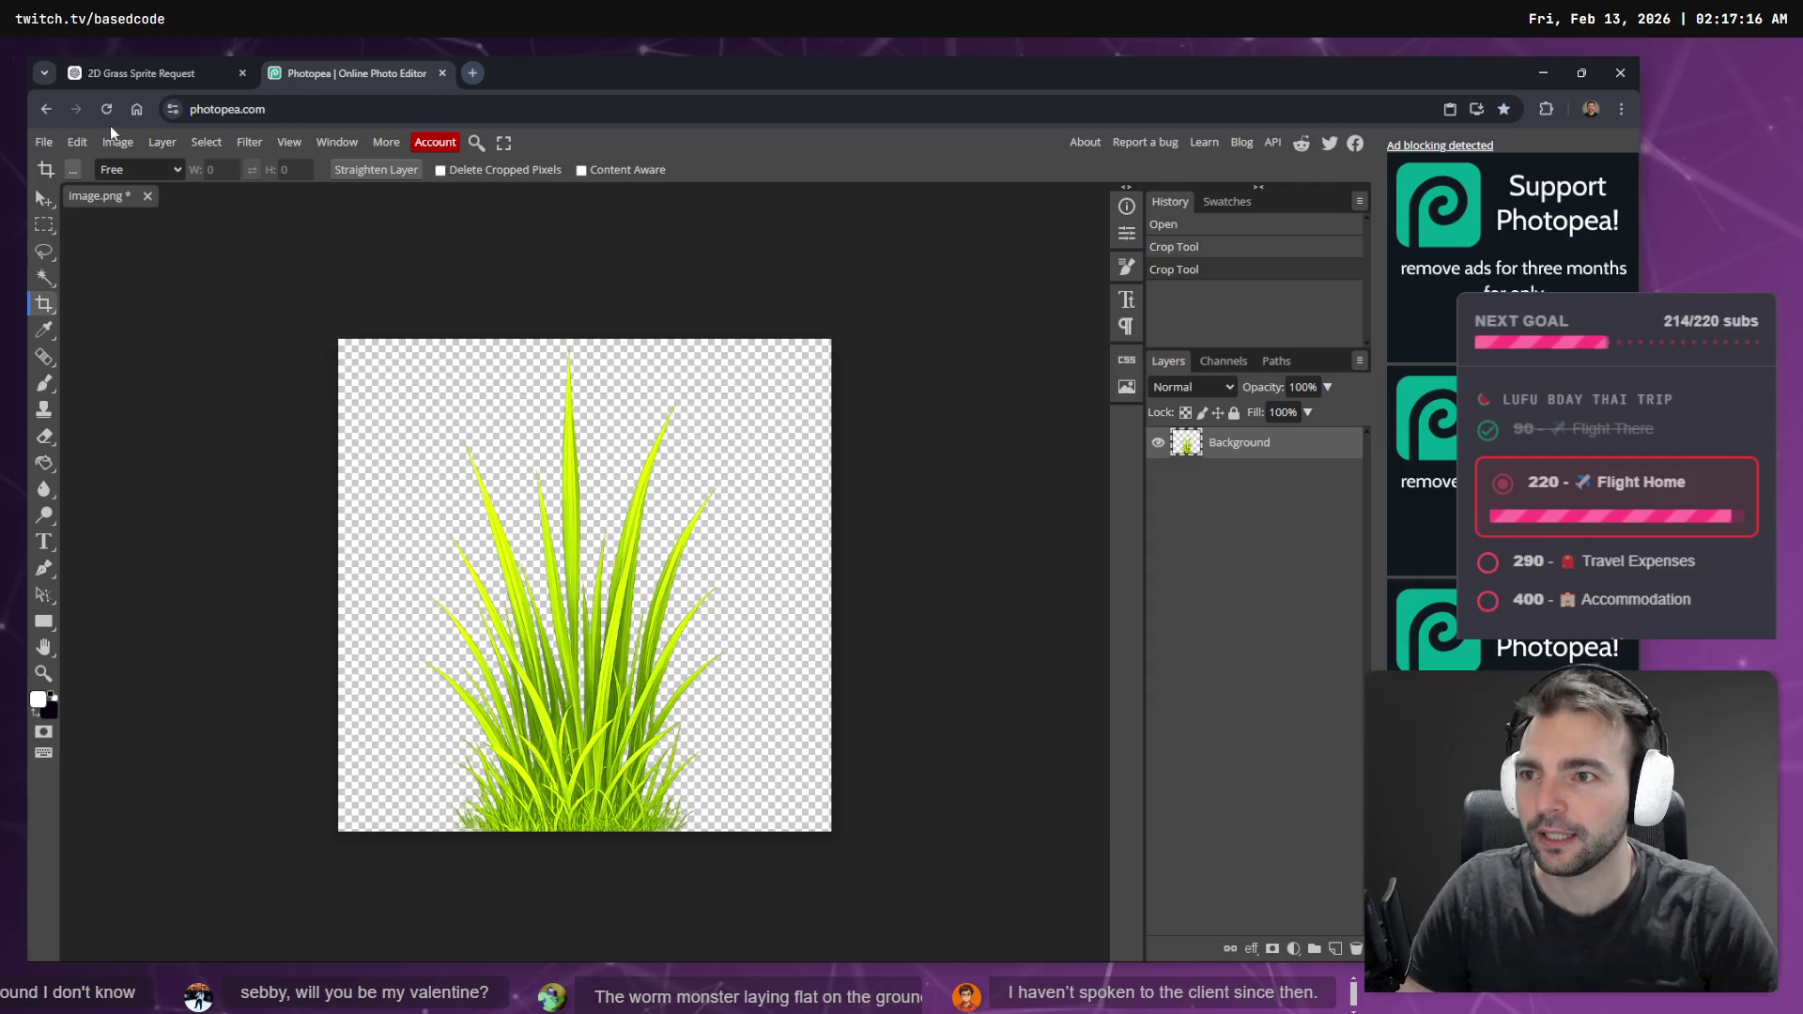
- Export the cropped image as a PNG named Grass.png
click(43, 142)
mouse_move(134, 395)
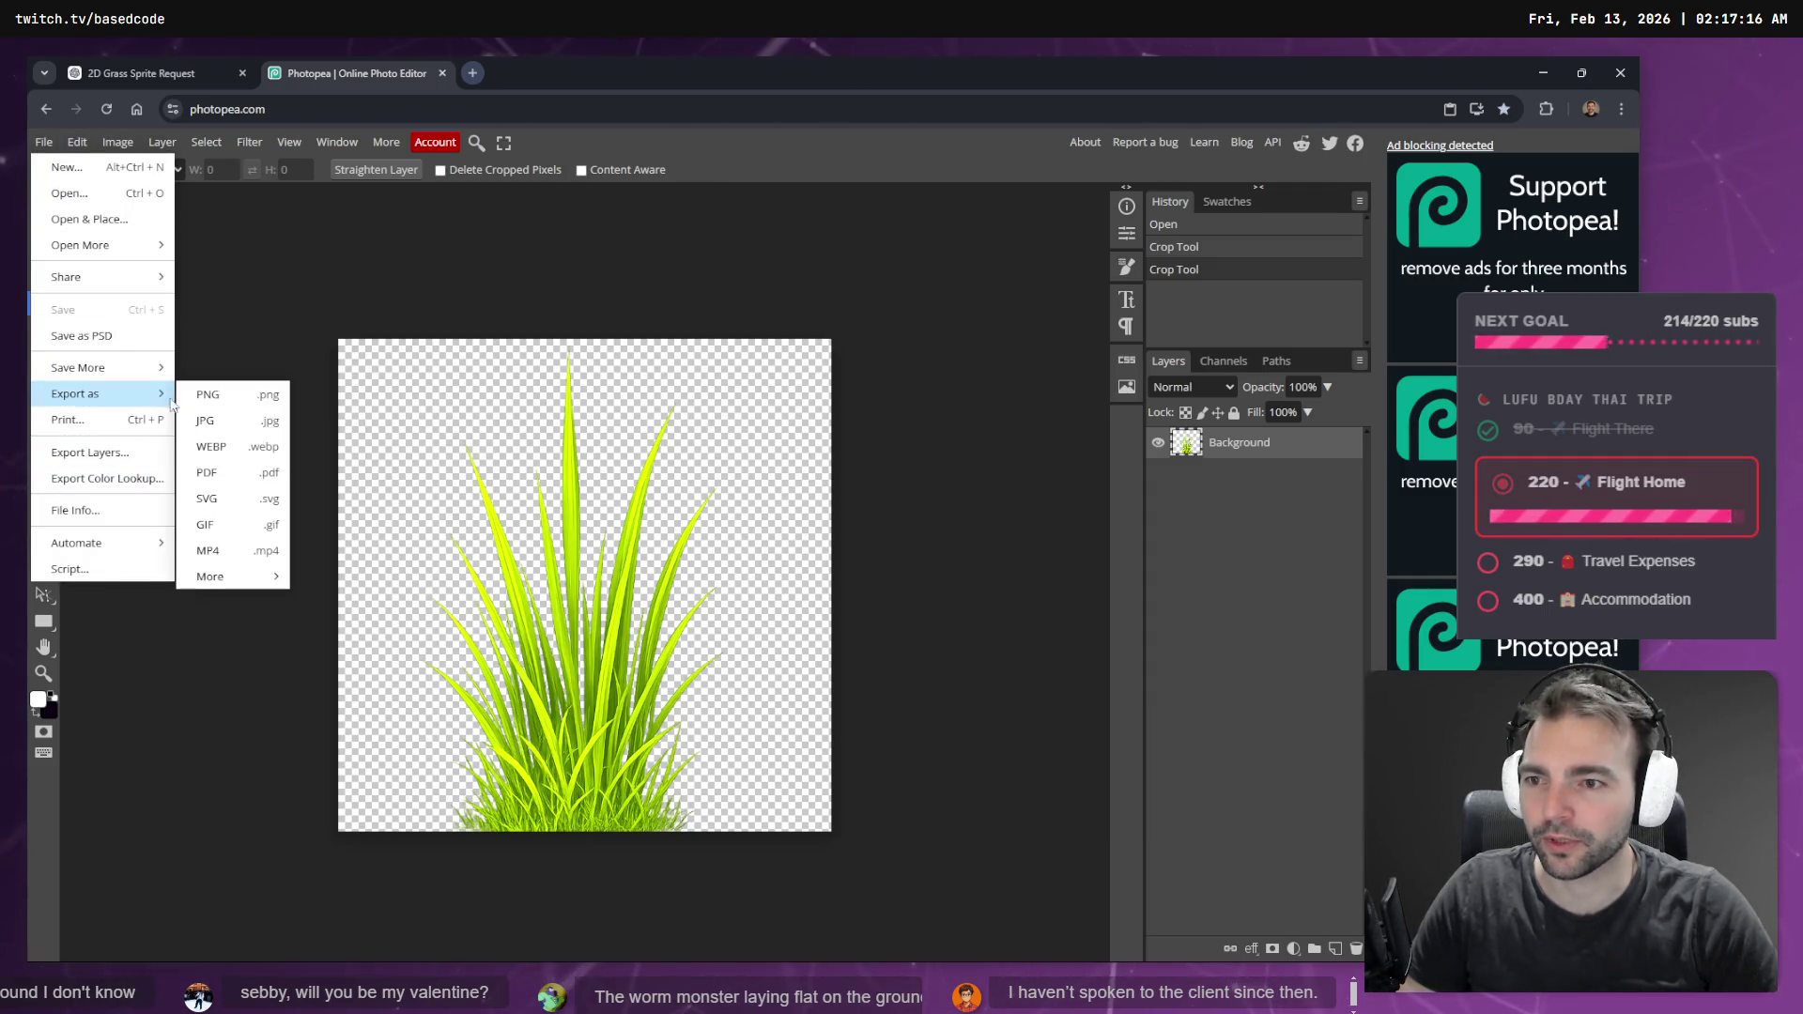
click(229, 401)
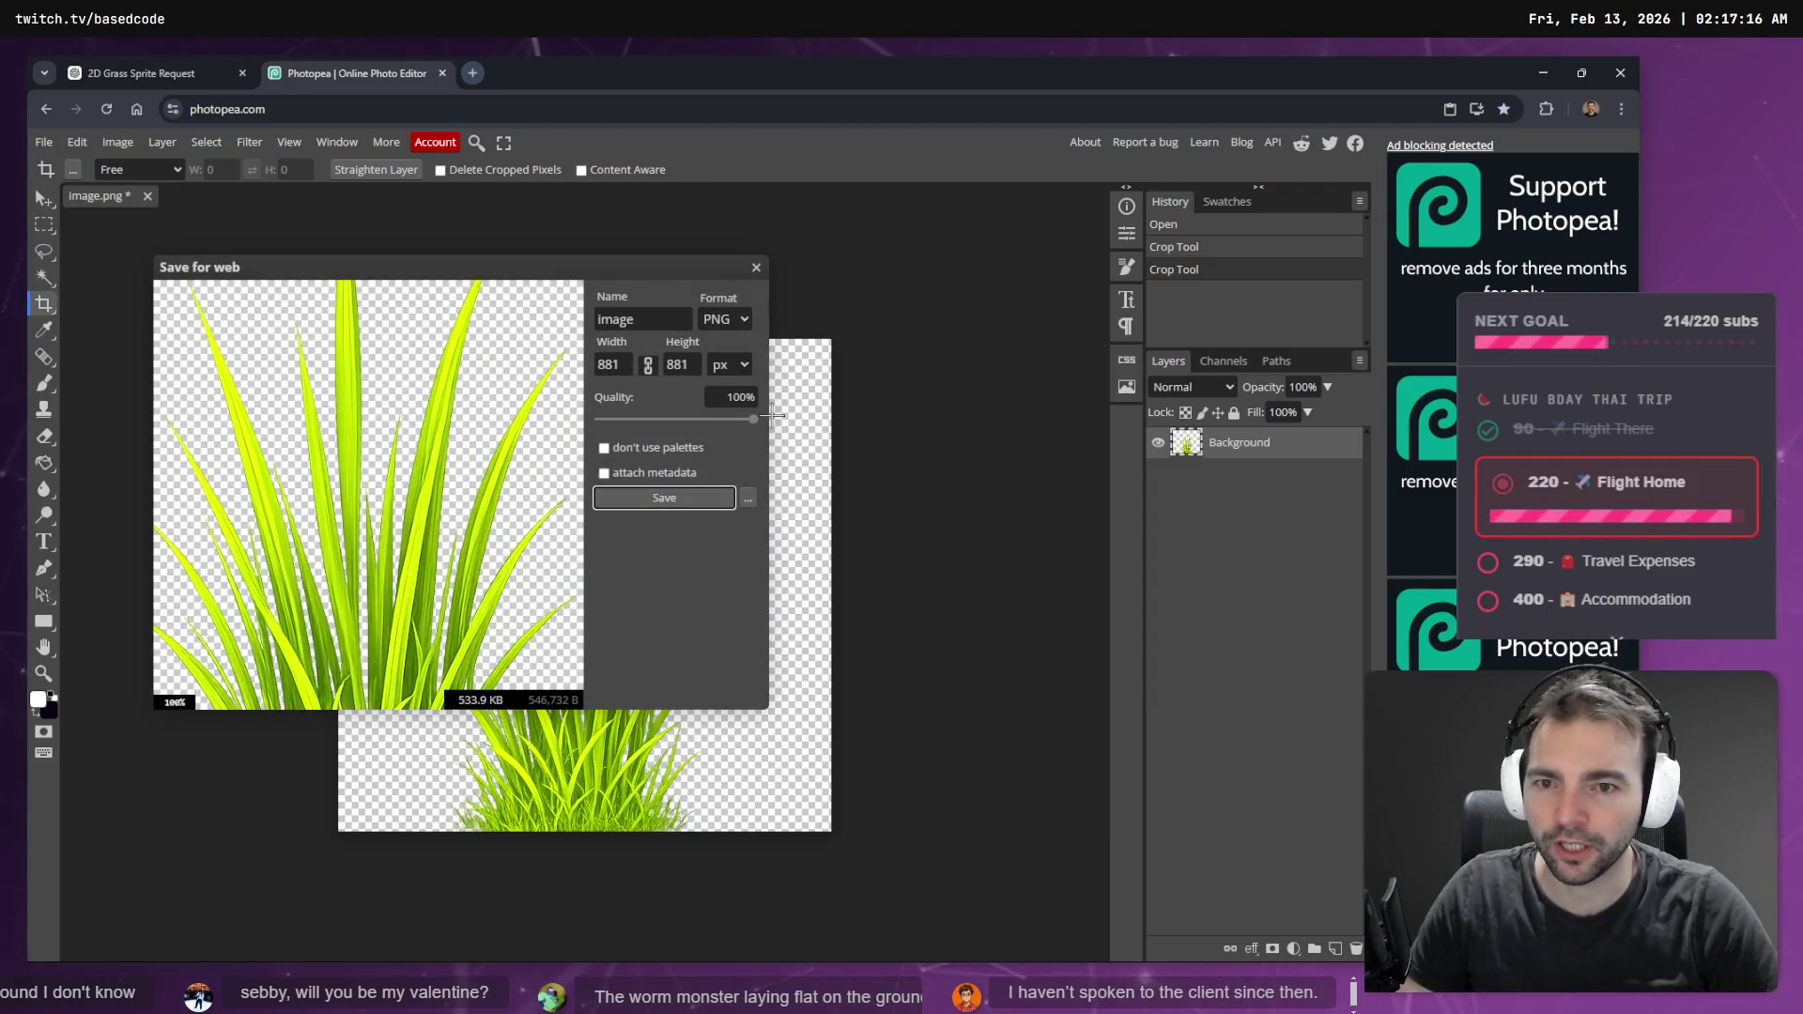
double_click(657, 321)
text(Grass)
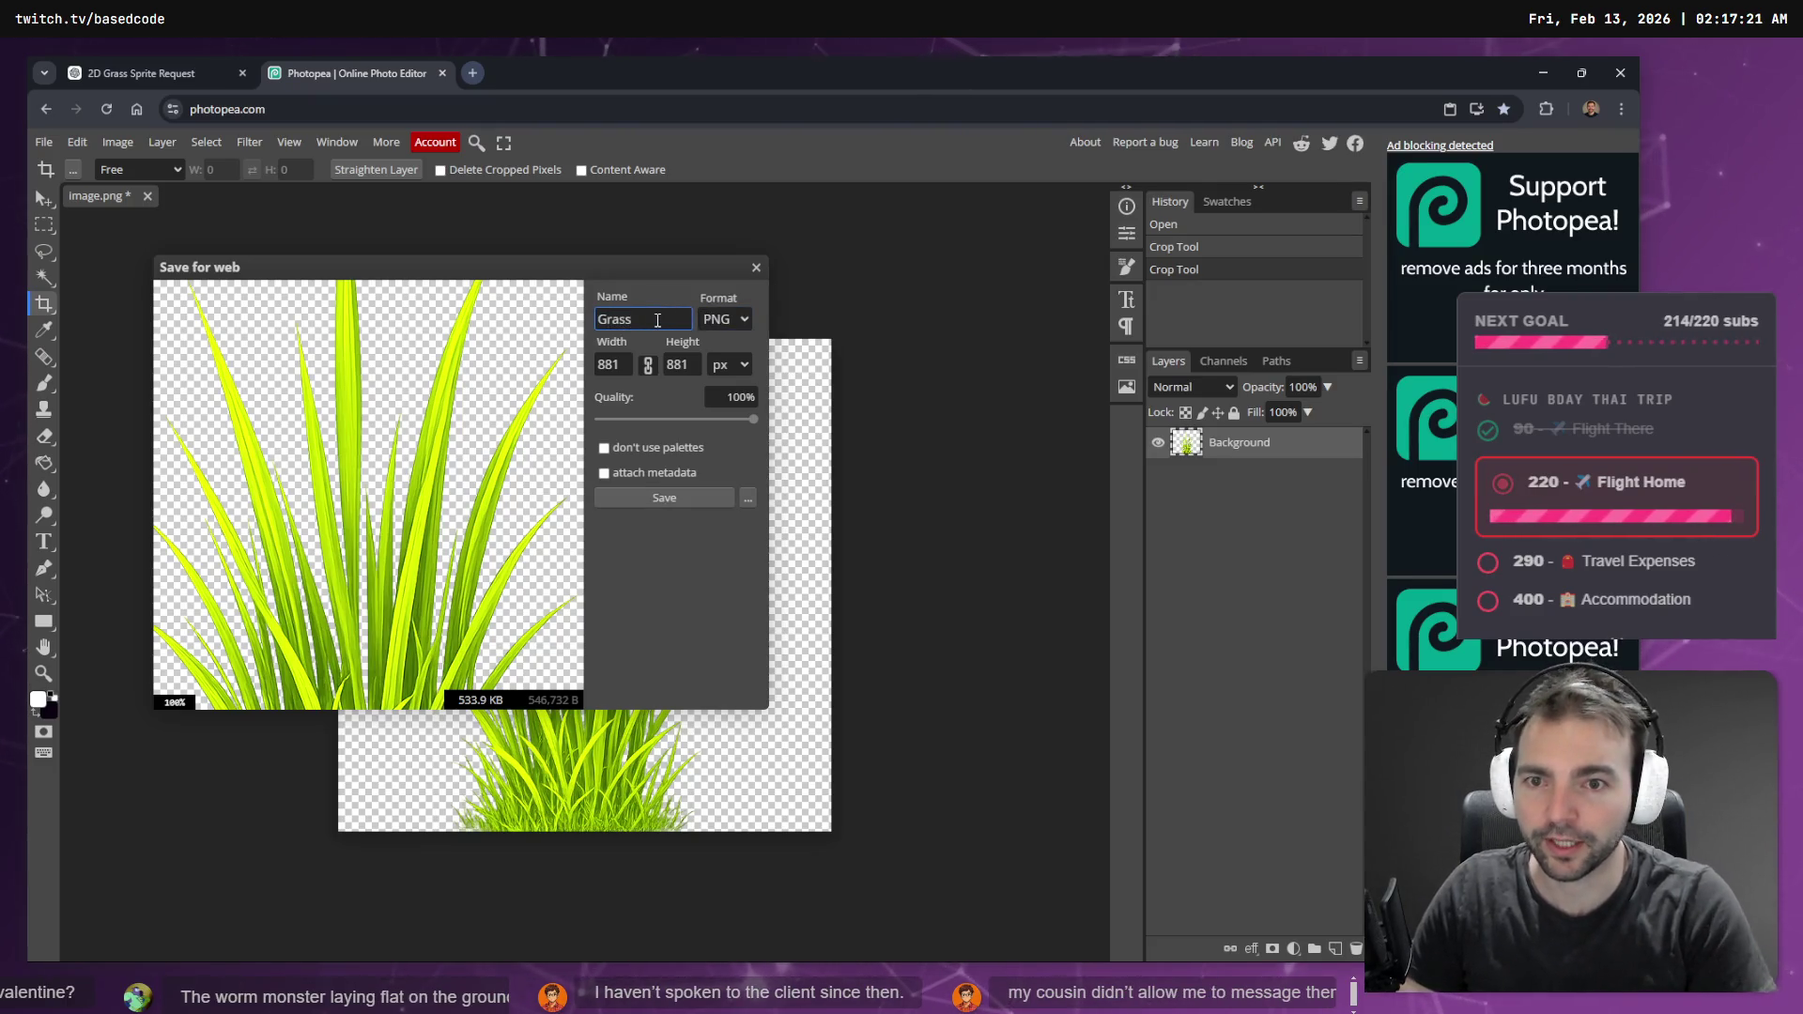
click(652, 499)
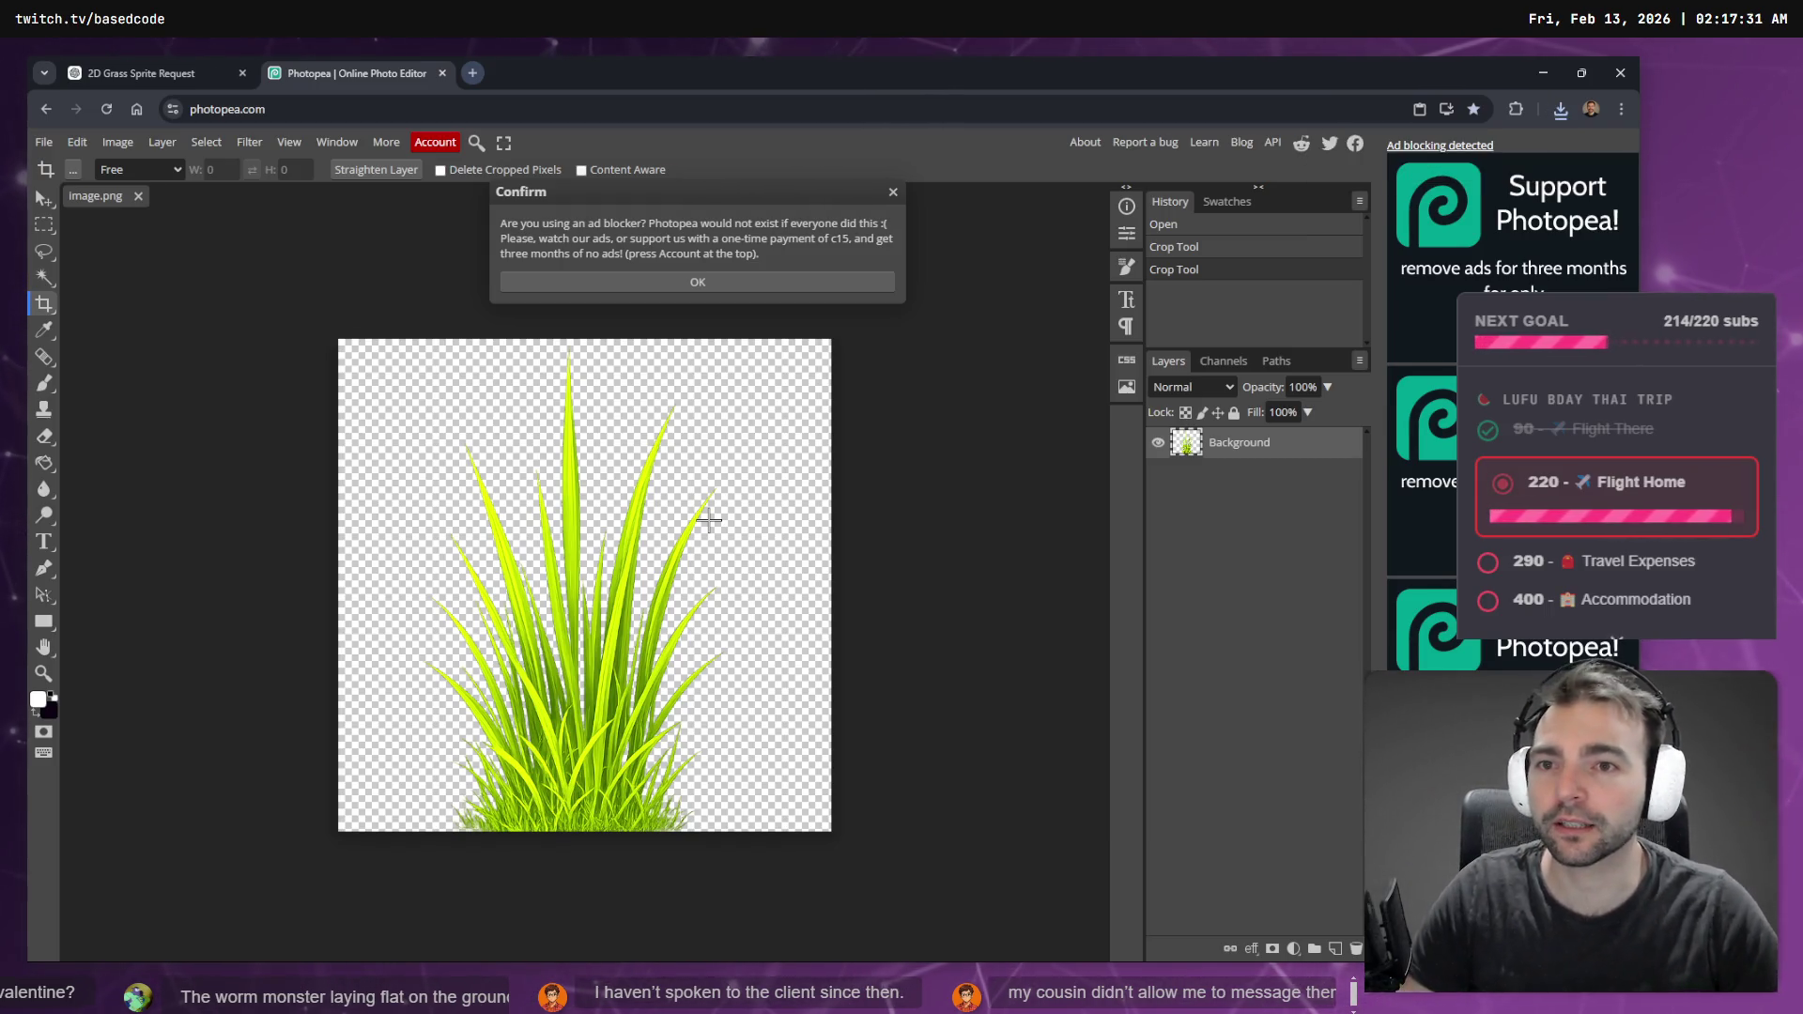
- Dismiss the ad-blocker notice and confirm the 534 KB Grass.png download finished
click(893, 189)
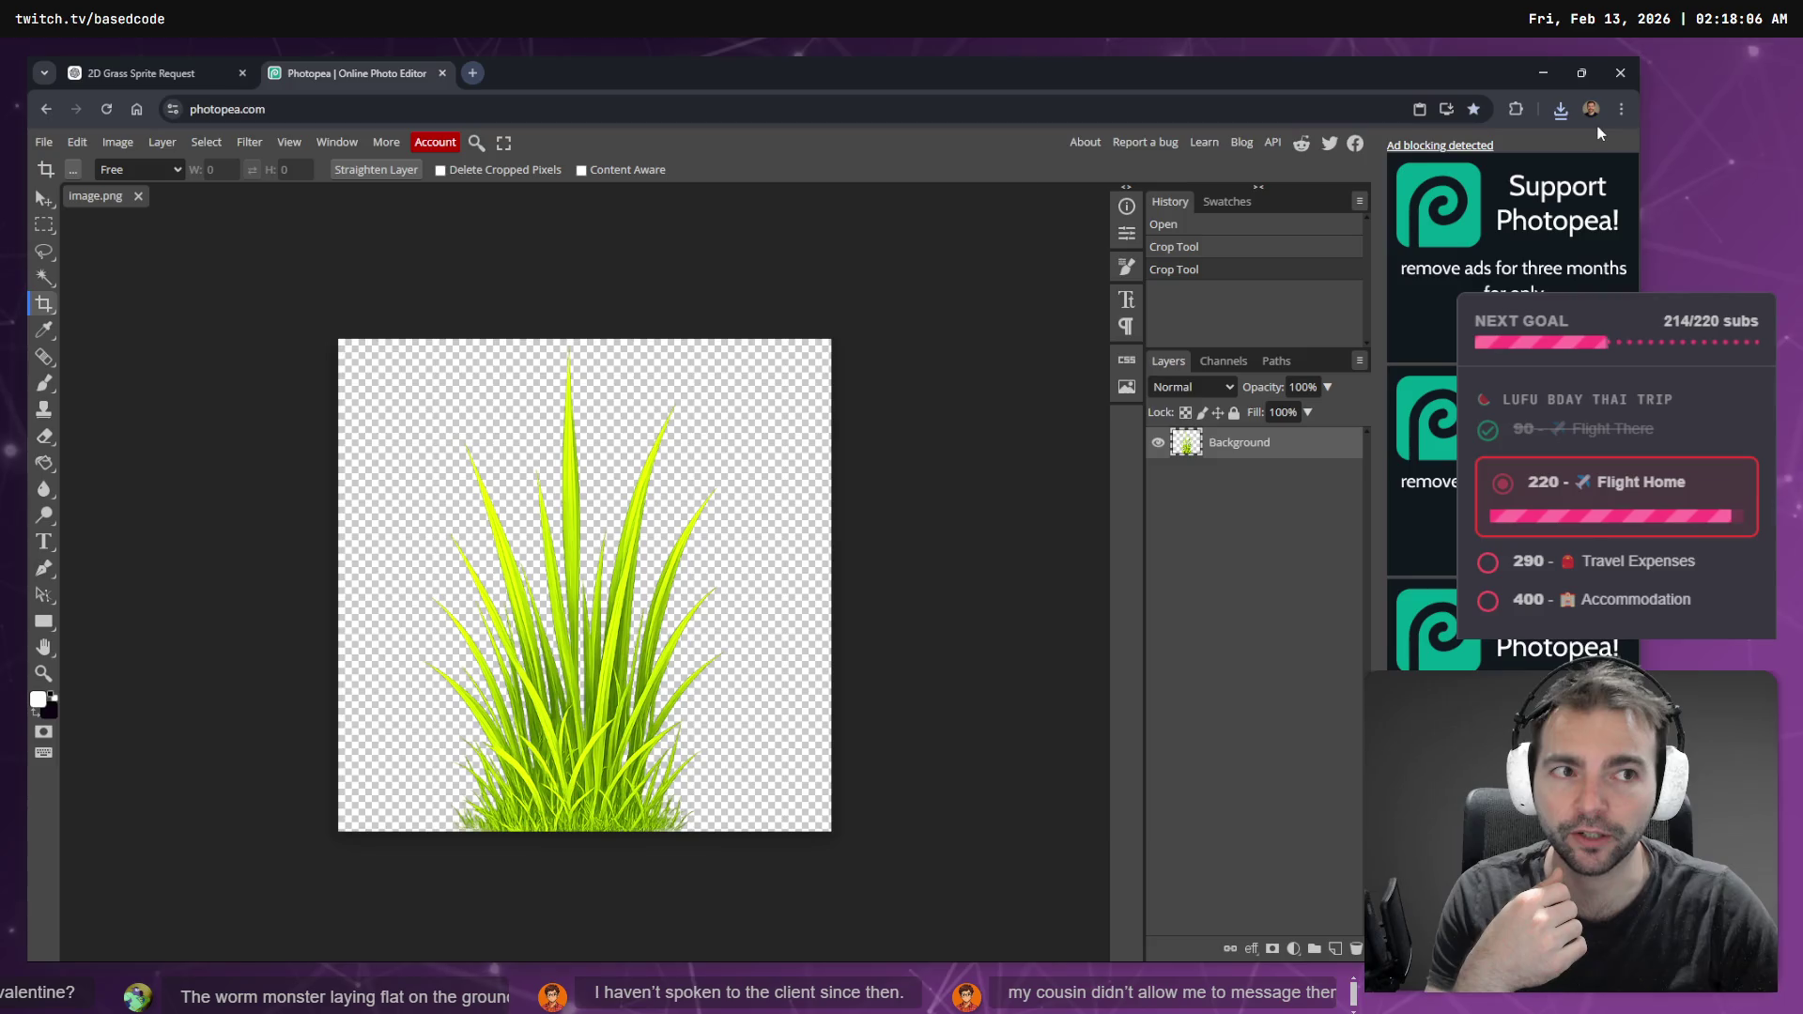
click(1560, 110)
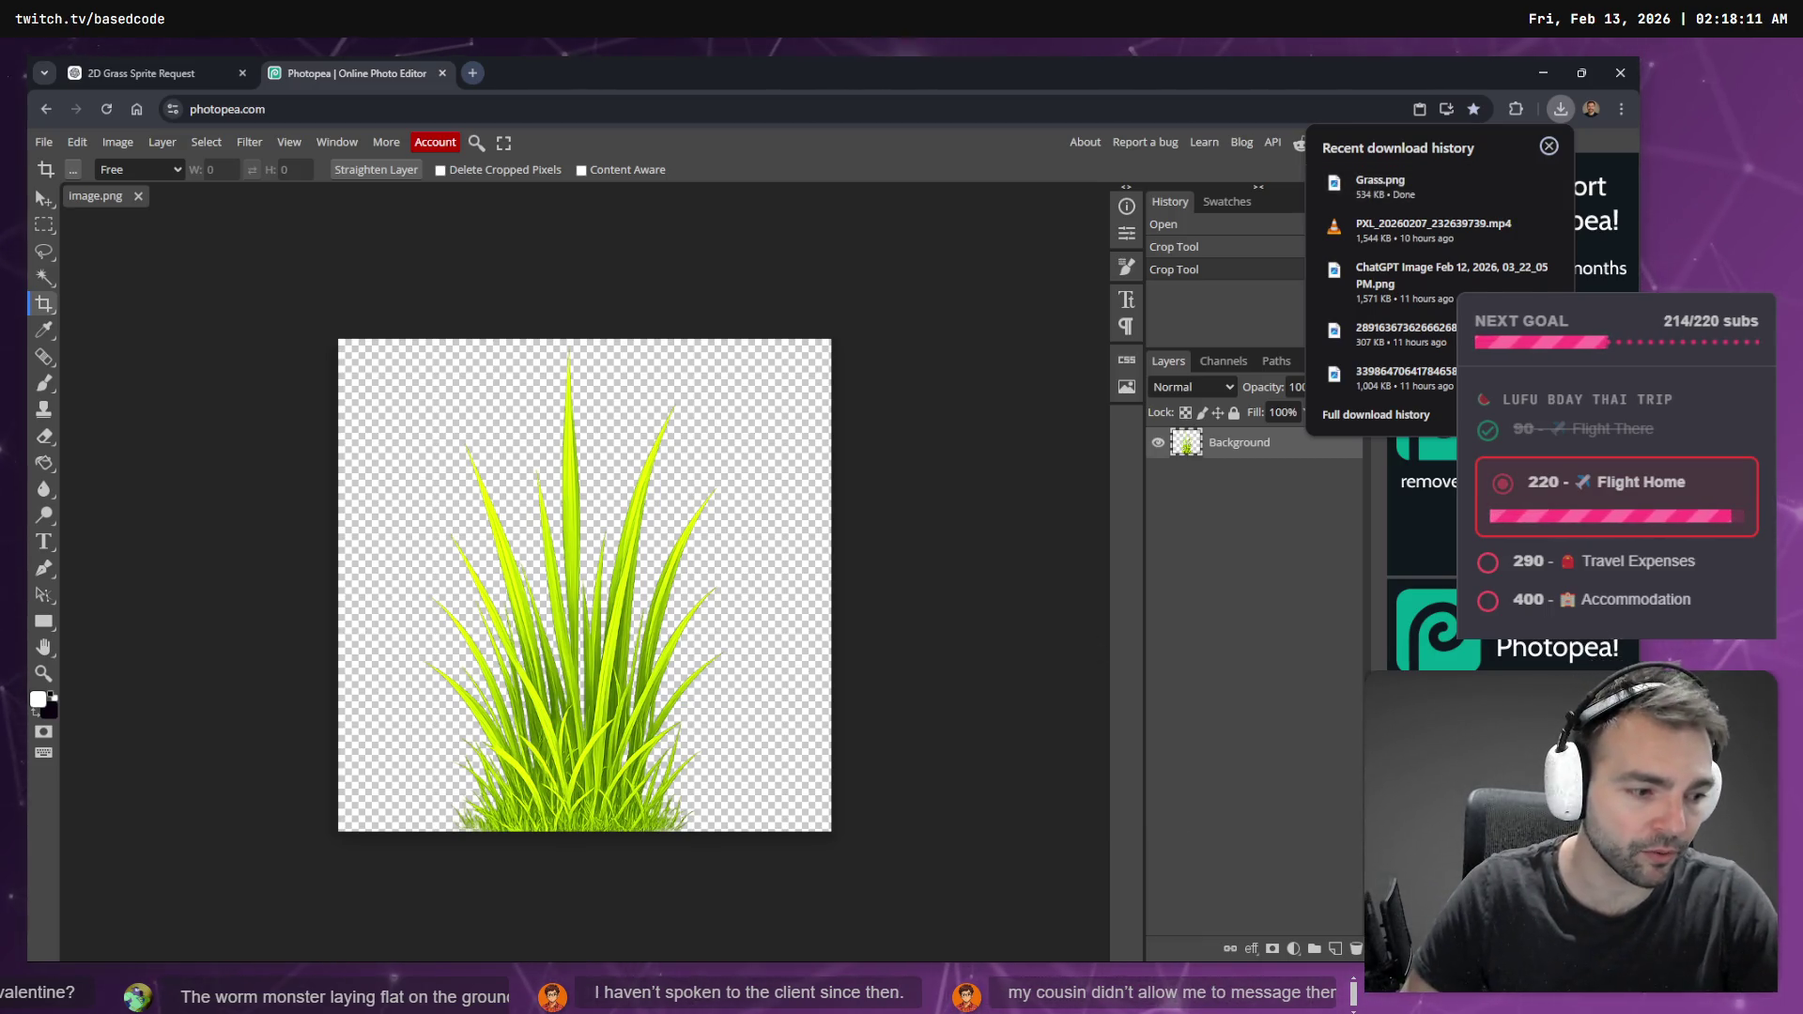
key(alt+Tab)
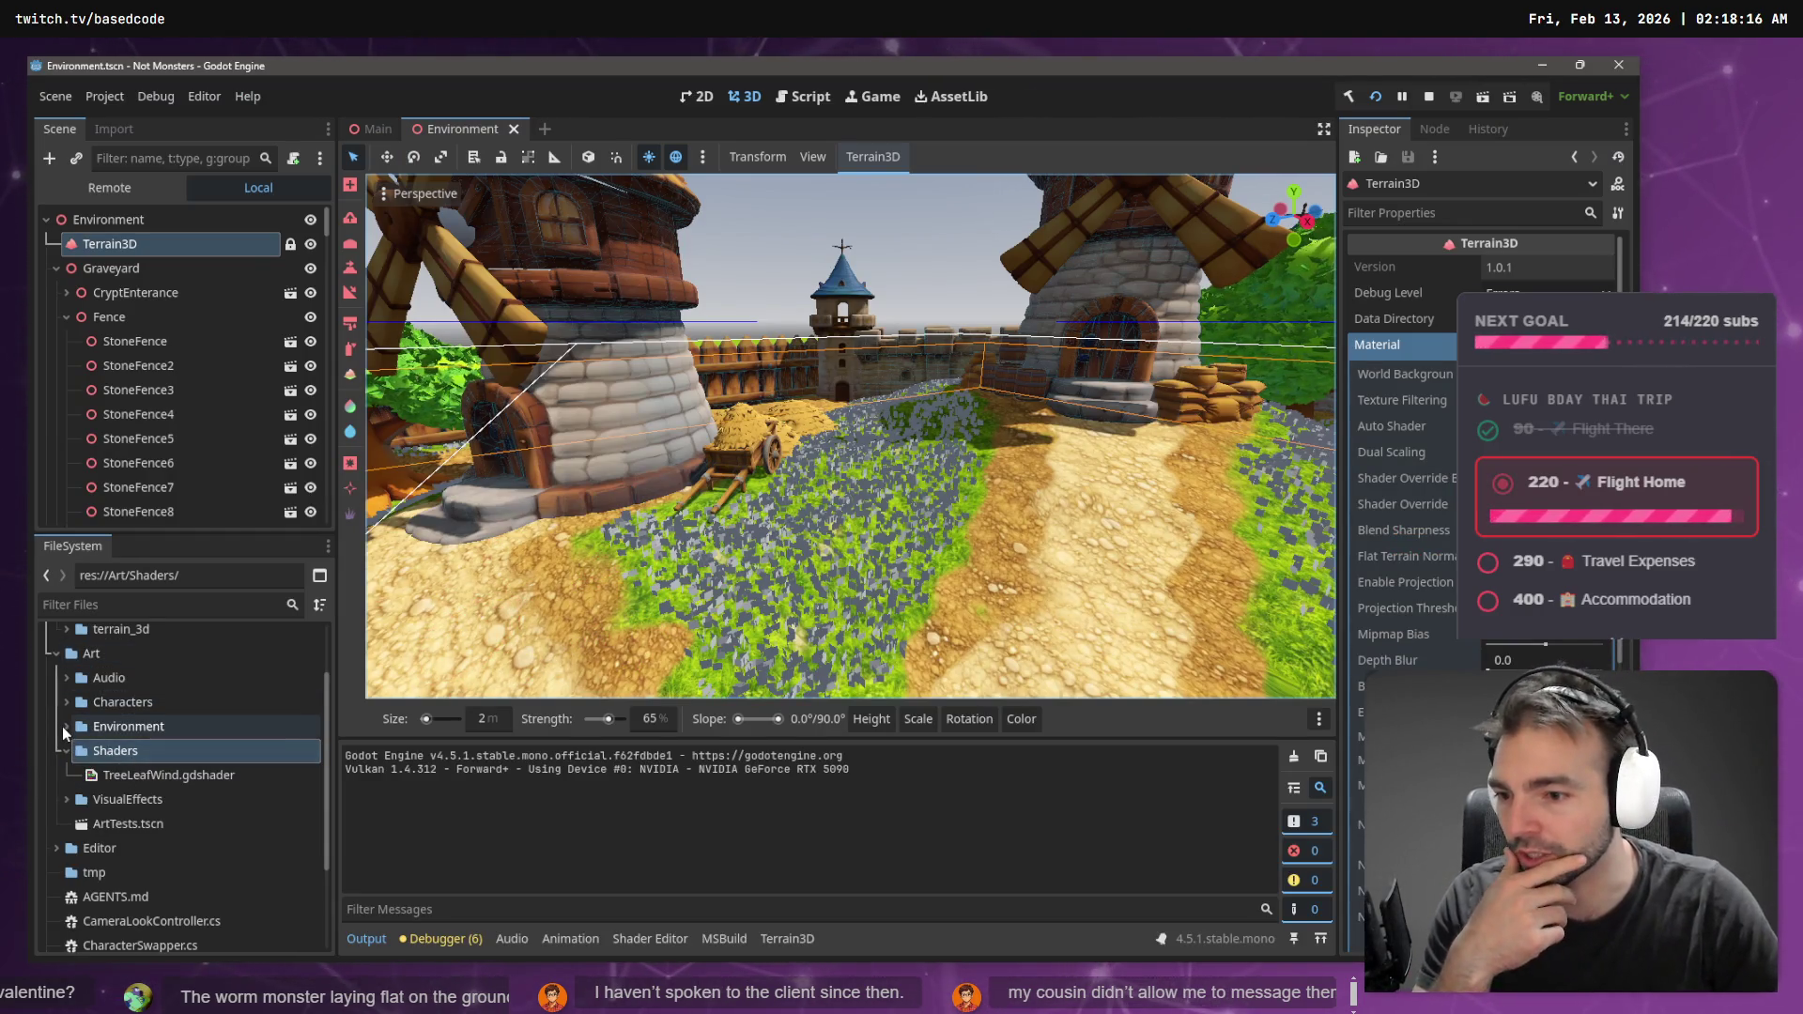
- Expand Art/Environment in the FileSystem dock and collapse its open subfolders
click(66, 727)
scroll(69, 752, down, 1)
click(76, 783)
click(76, 808)
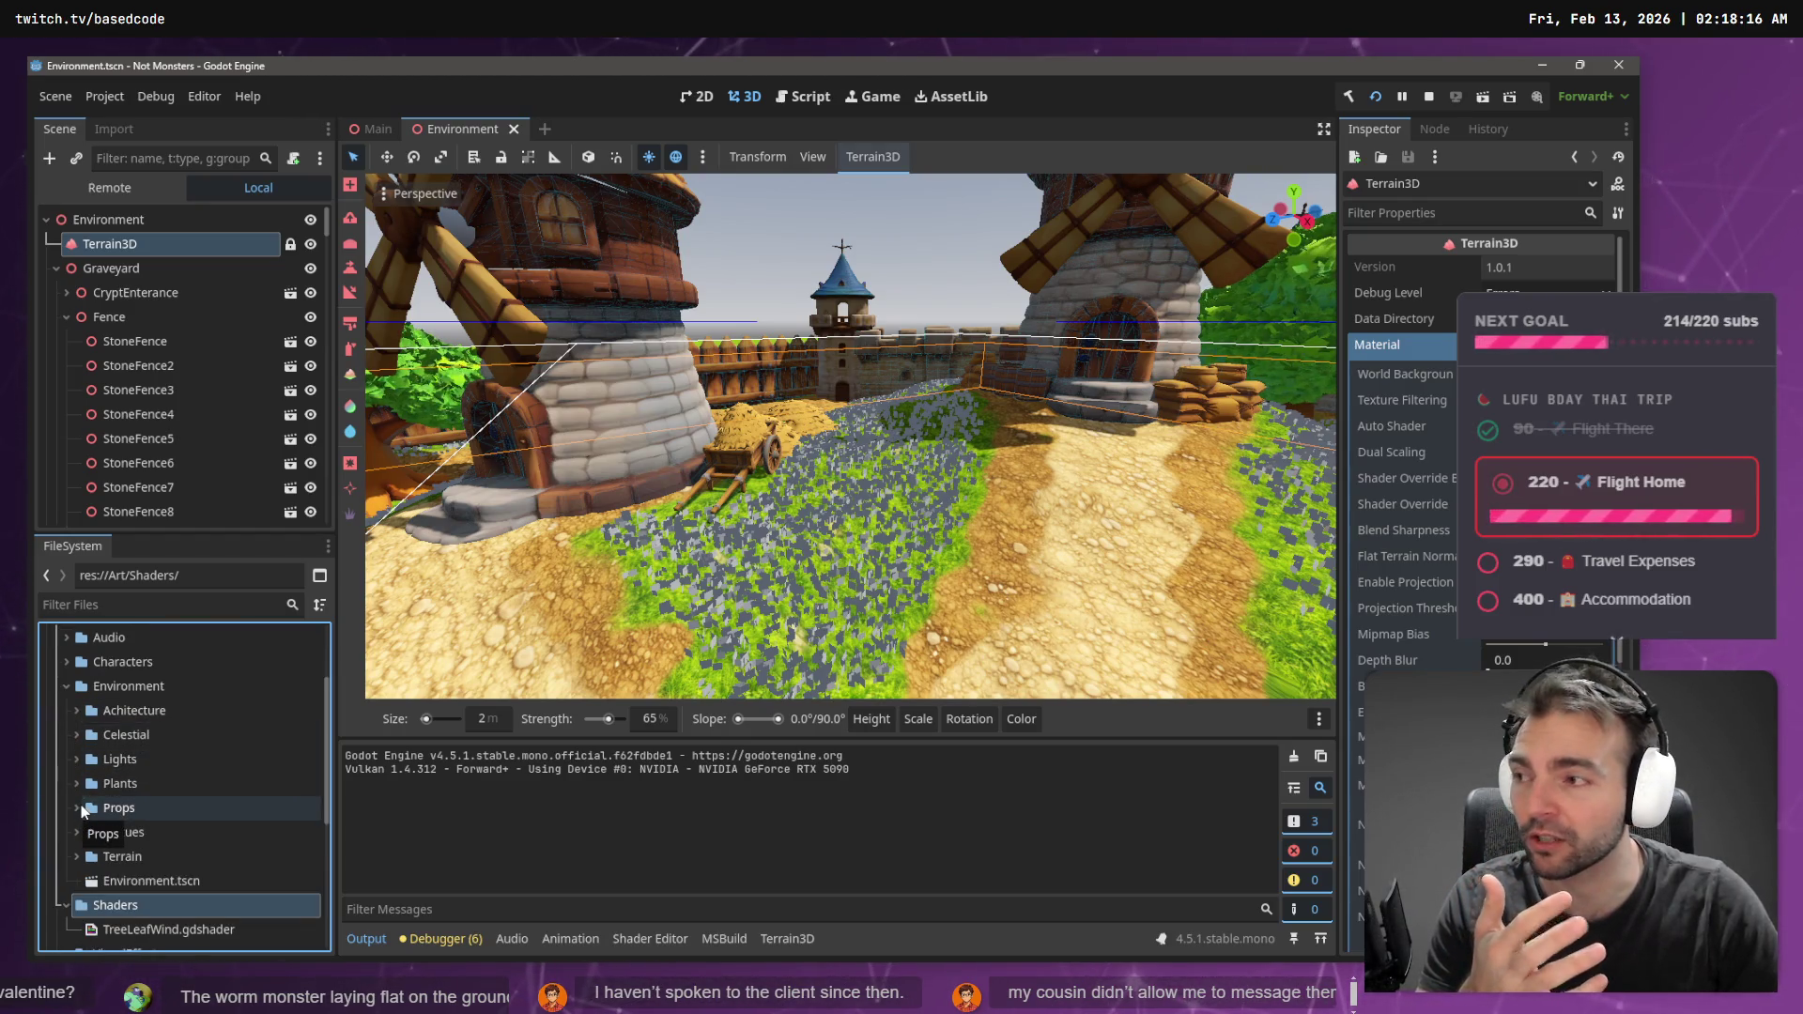
- Start creating a new folder inside the Environment folder via Create New
right_click(150, 687)
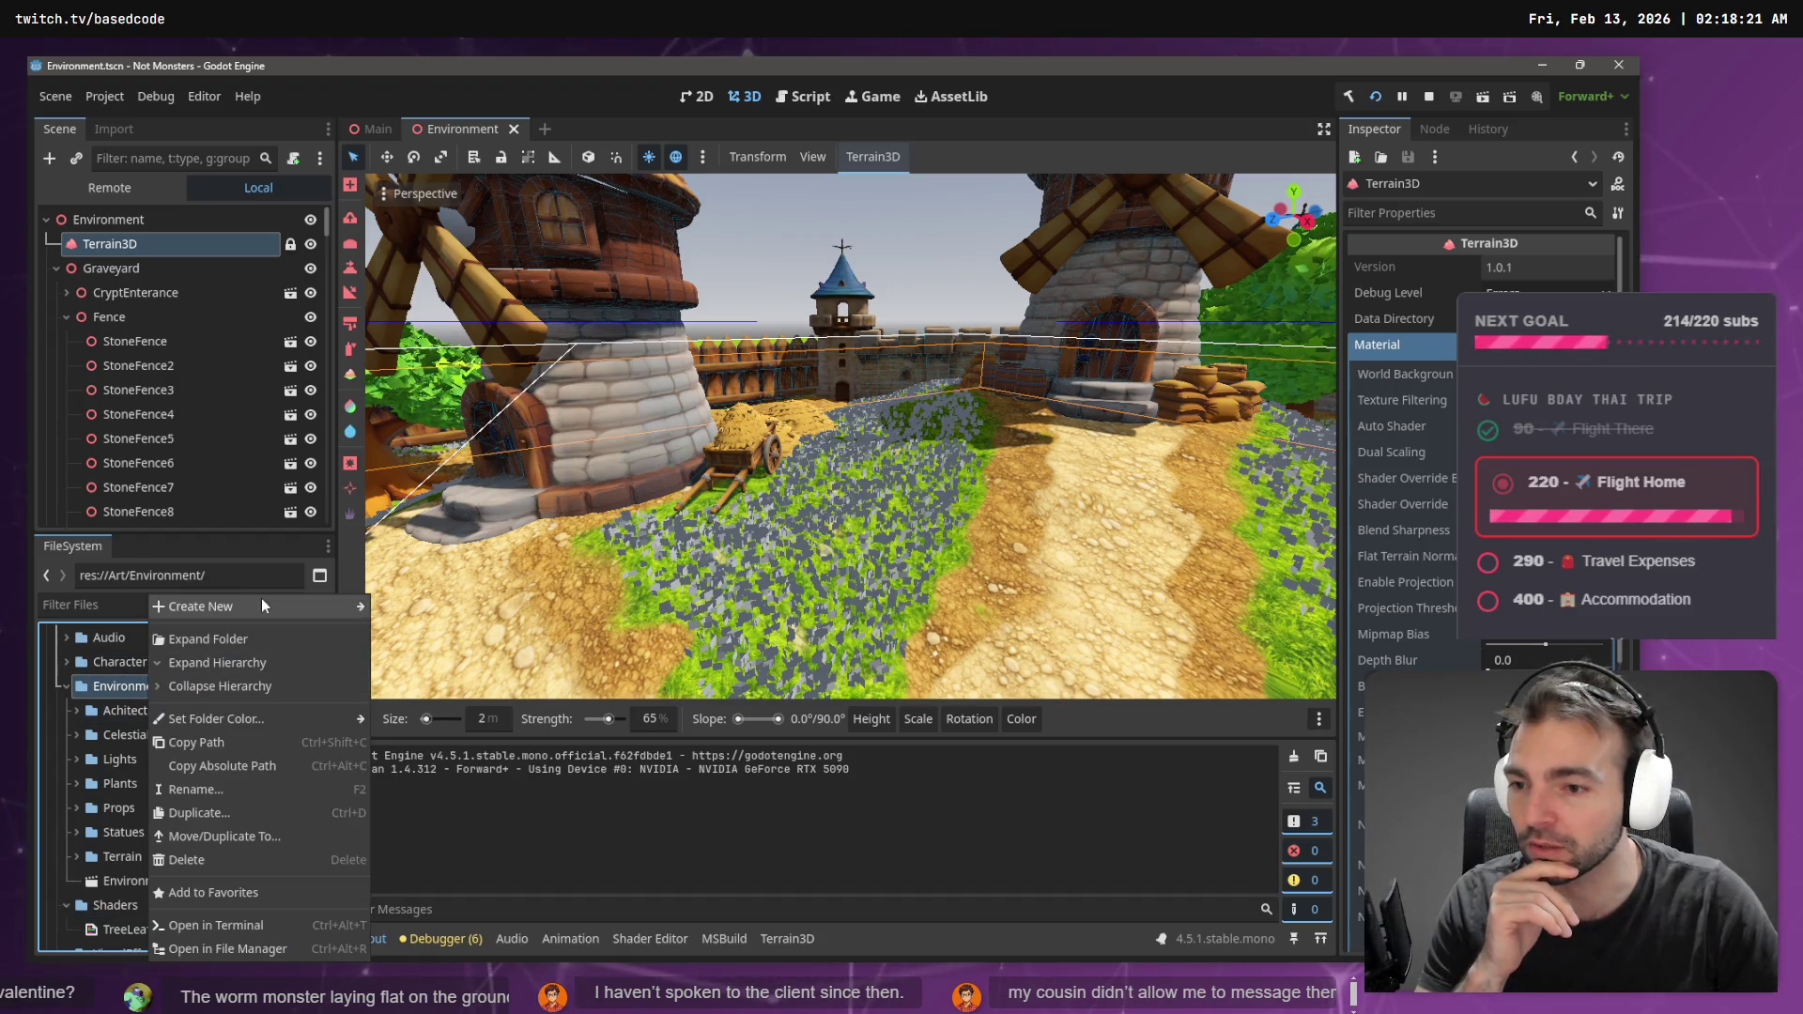
mouse_move(261, 599)
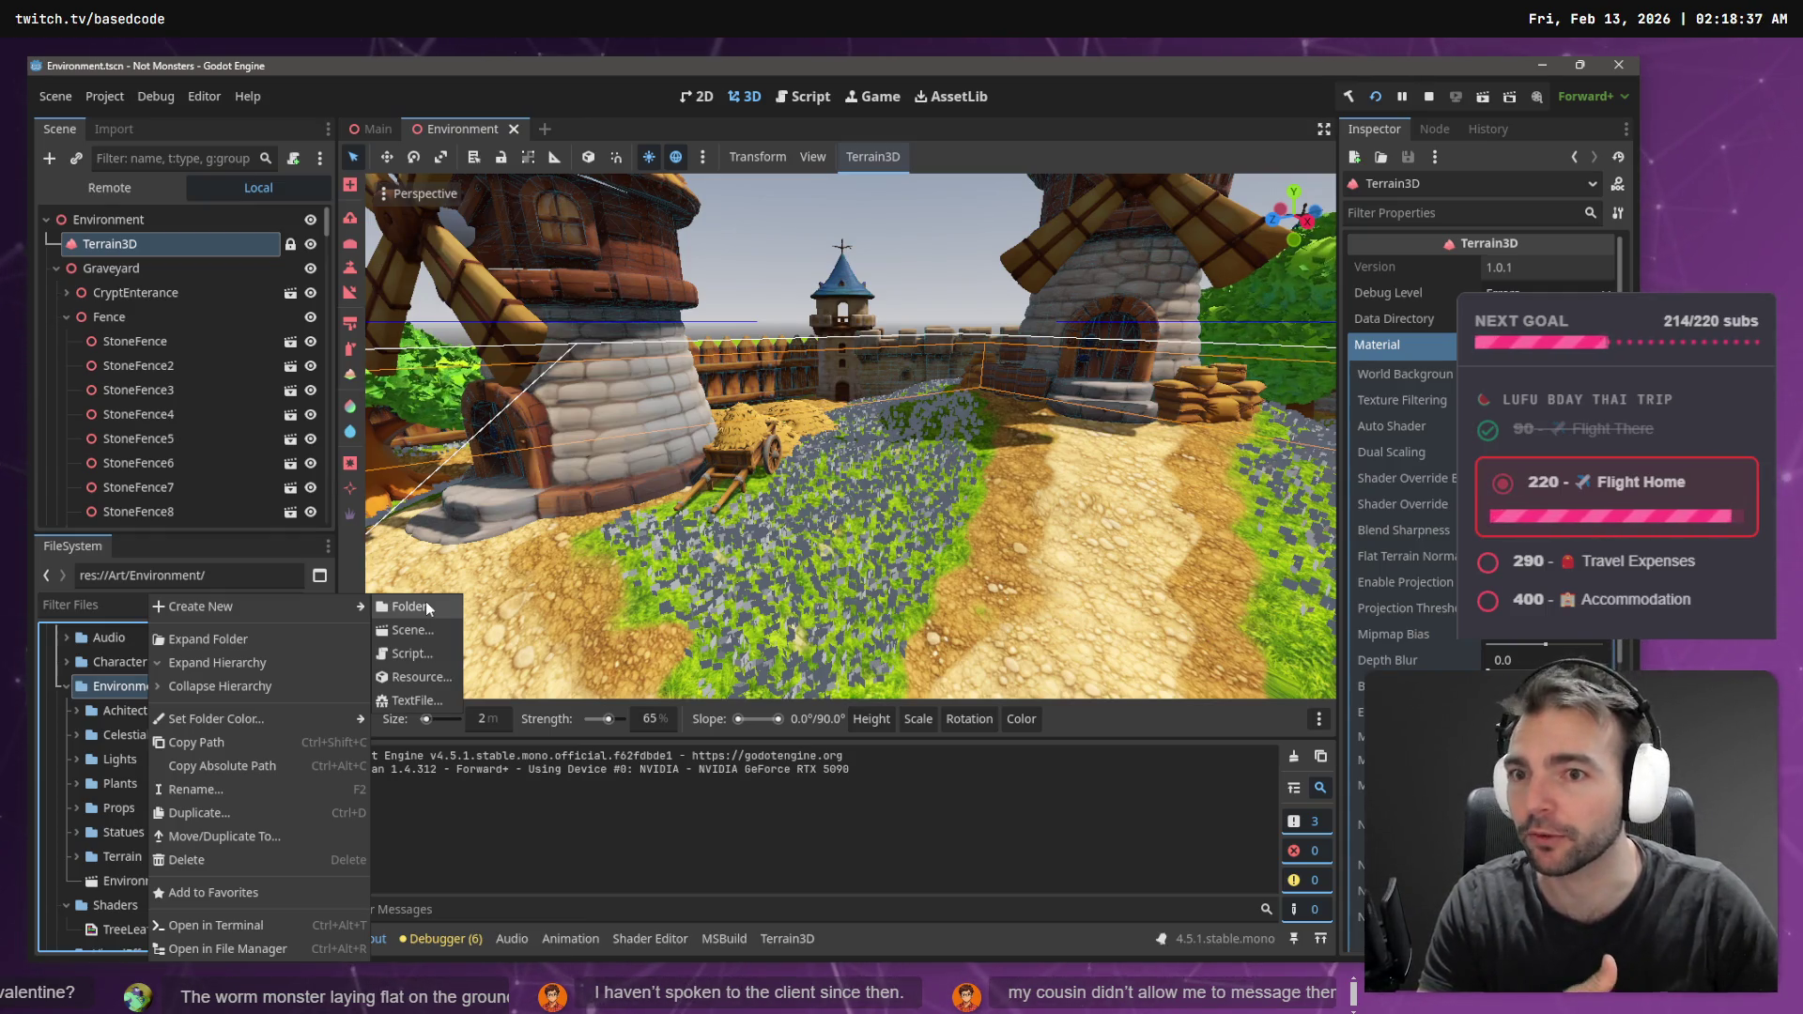
click(426, 606)
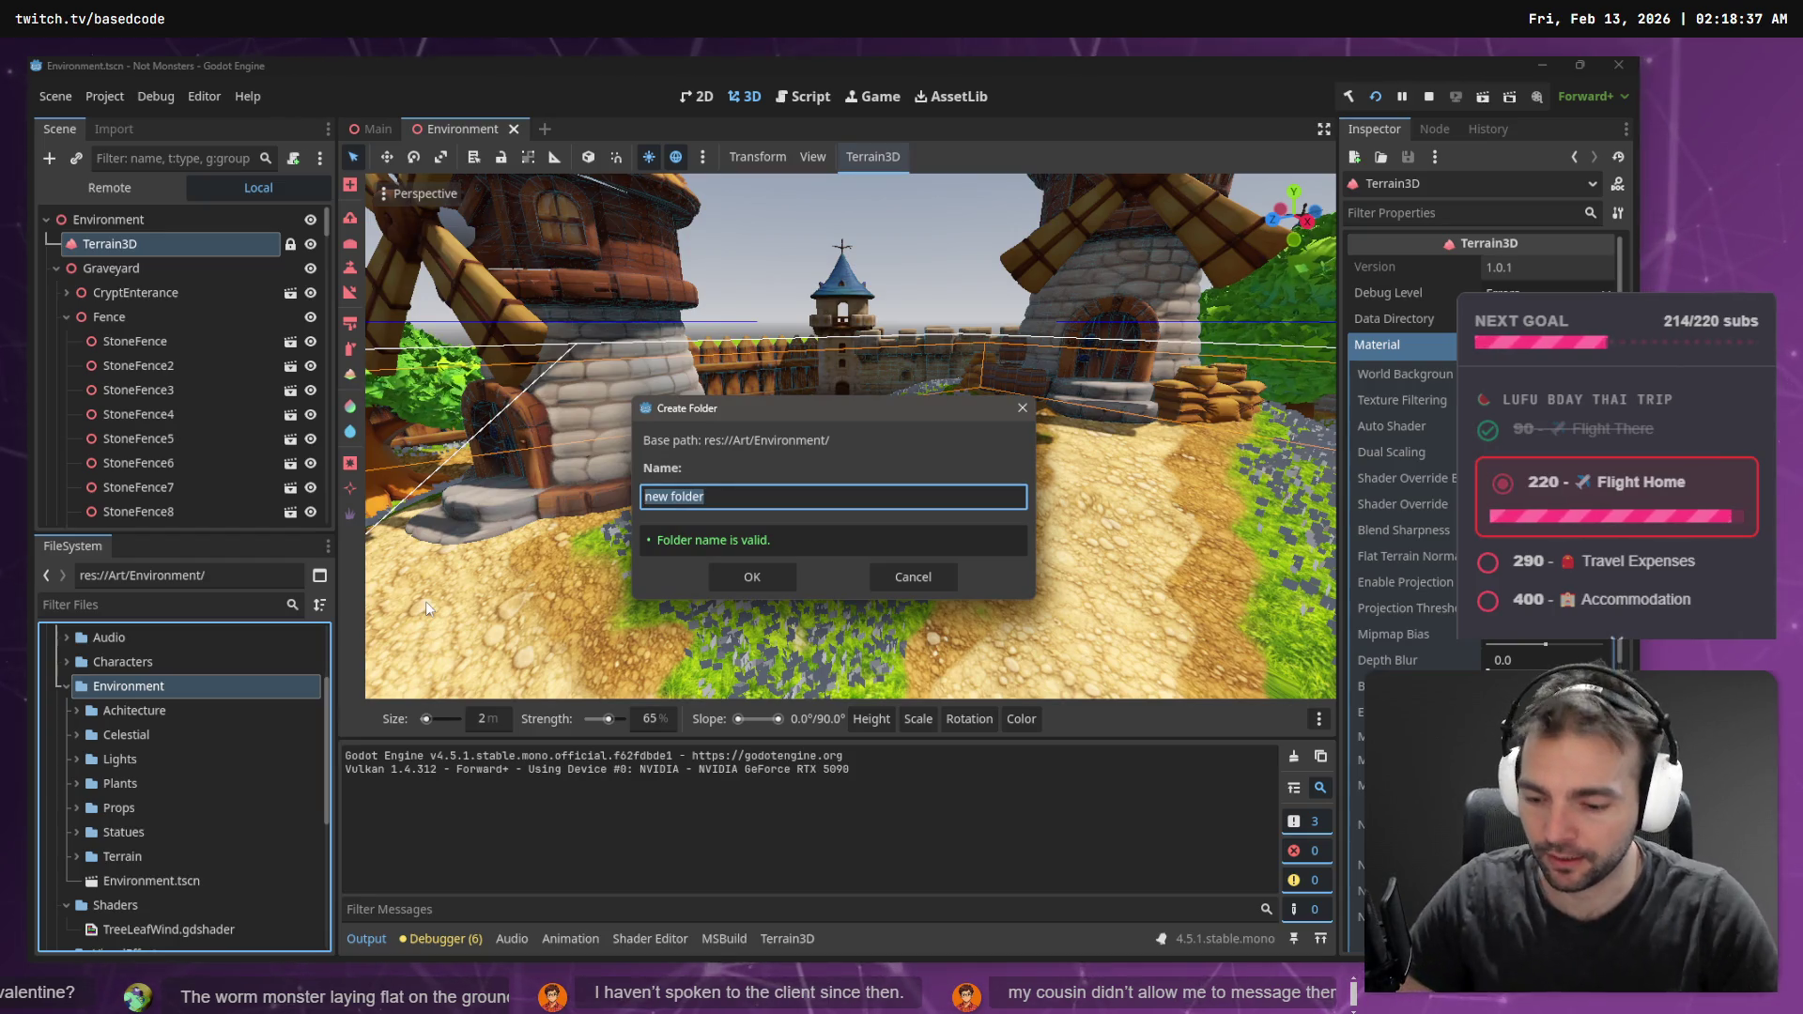
- Create a Grass folder under res://Art/Environment and drag Grass.png from the browser downloads into it
text(Grass)
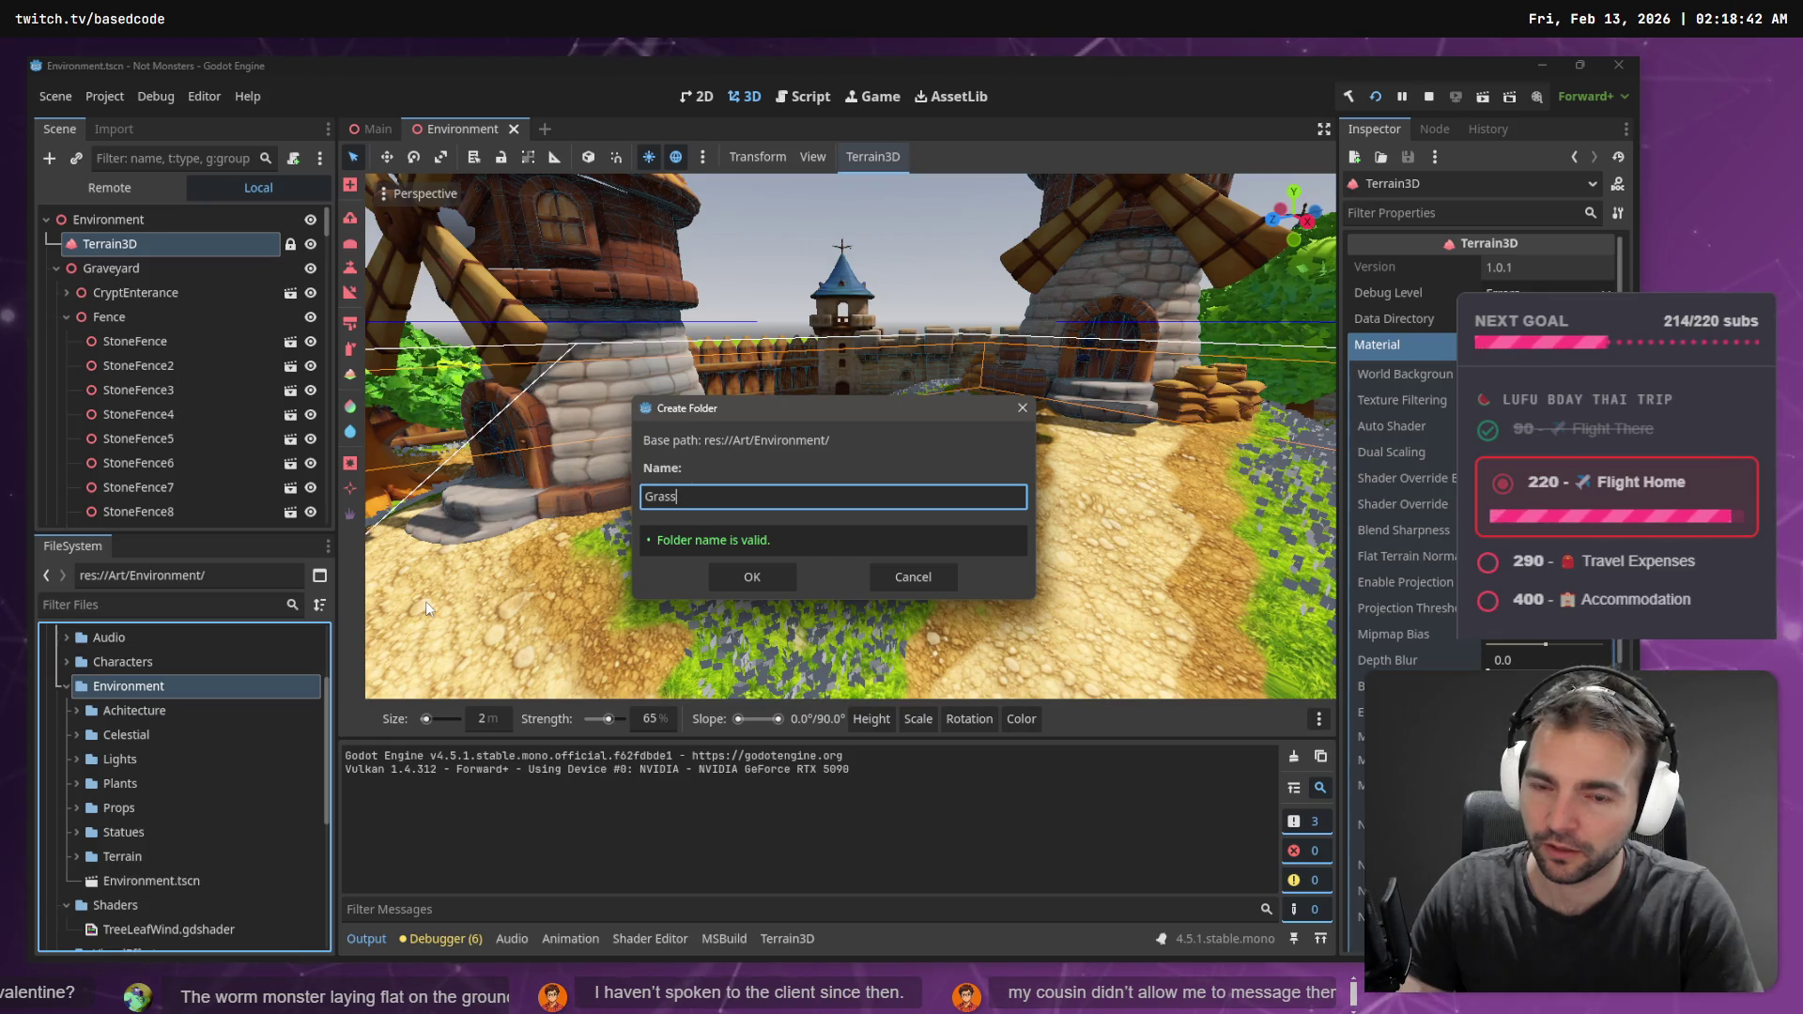
key(Return)
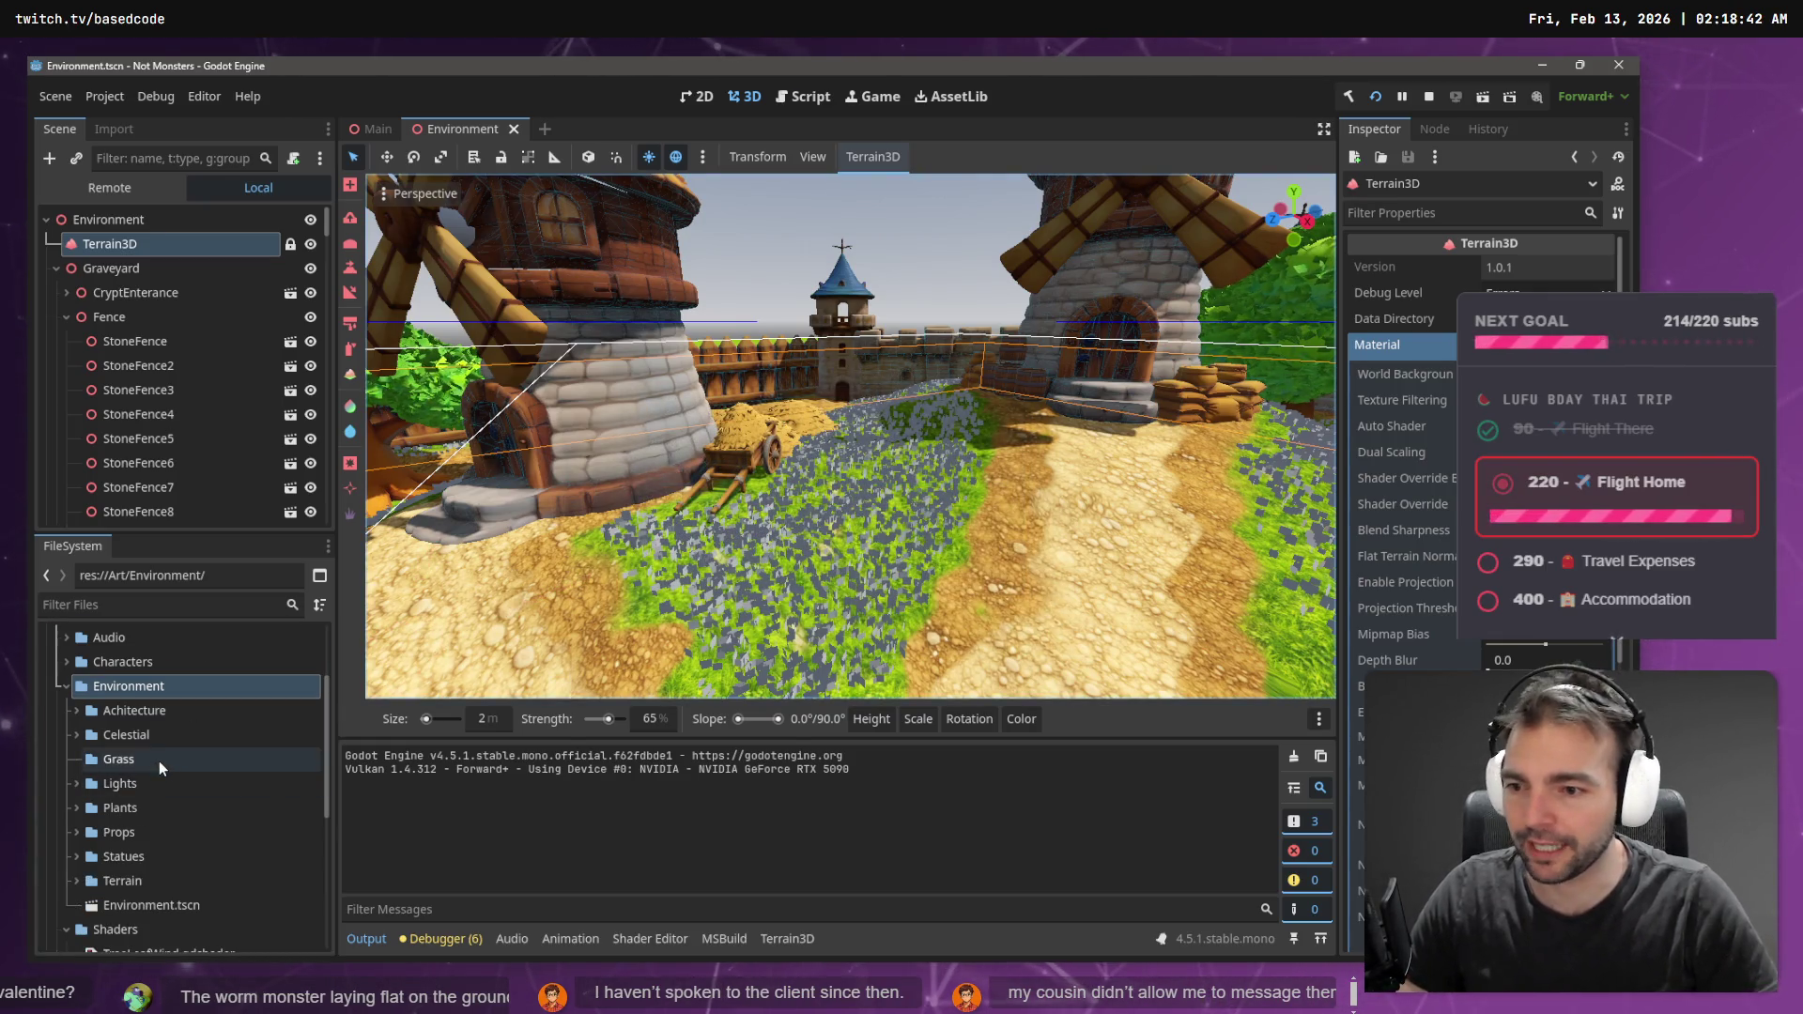
key(alt+Tab)
click(1561, 109)
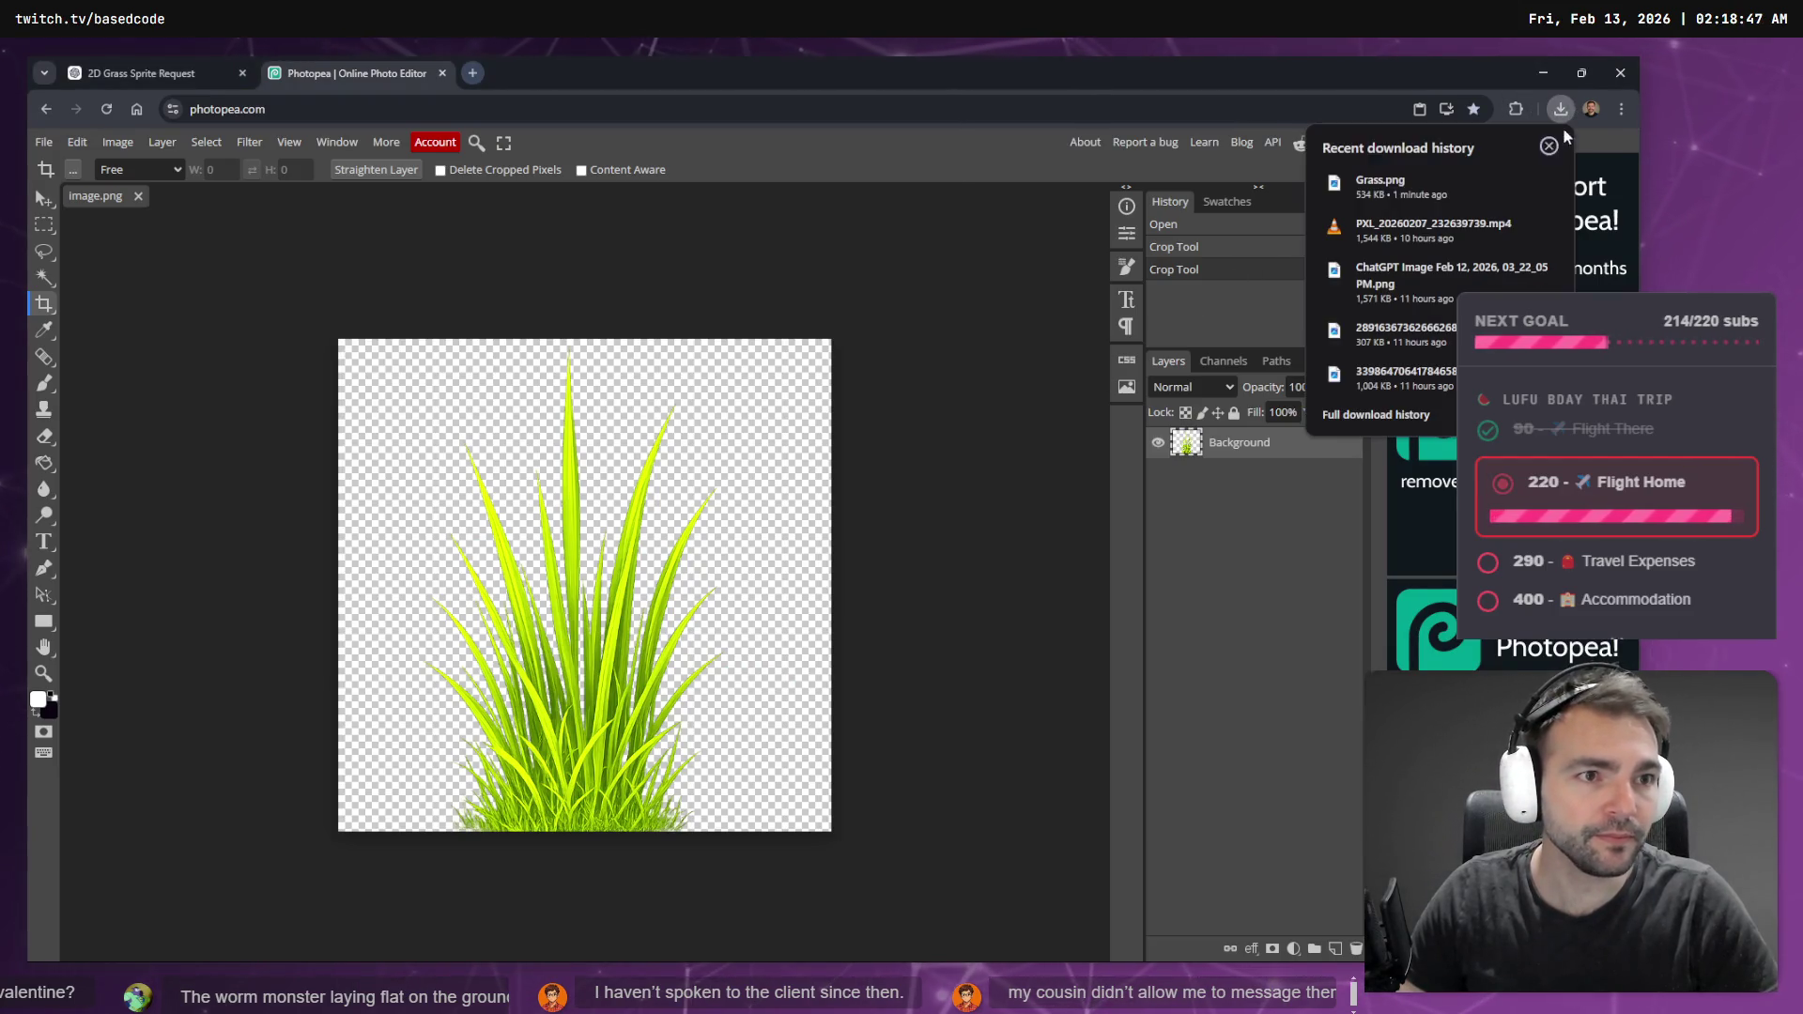
mouse_move(1422, 177)
mouse_down()
mouse_move(1127, 321)
mouse_move(432, 526)
mouse_move(89, 770)
mouse_up()
key(alt+Tab)
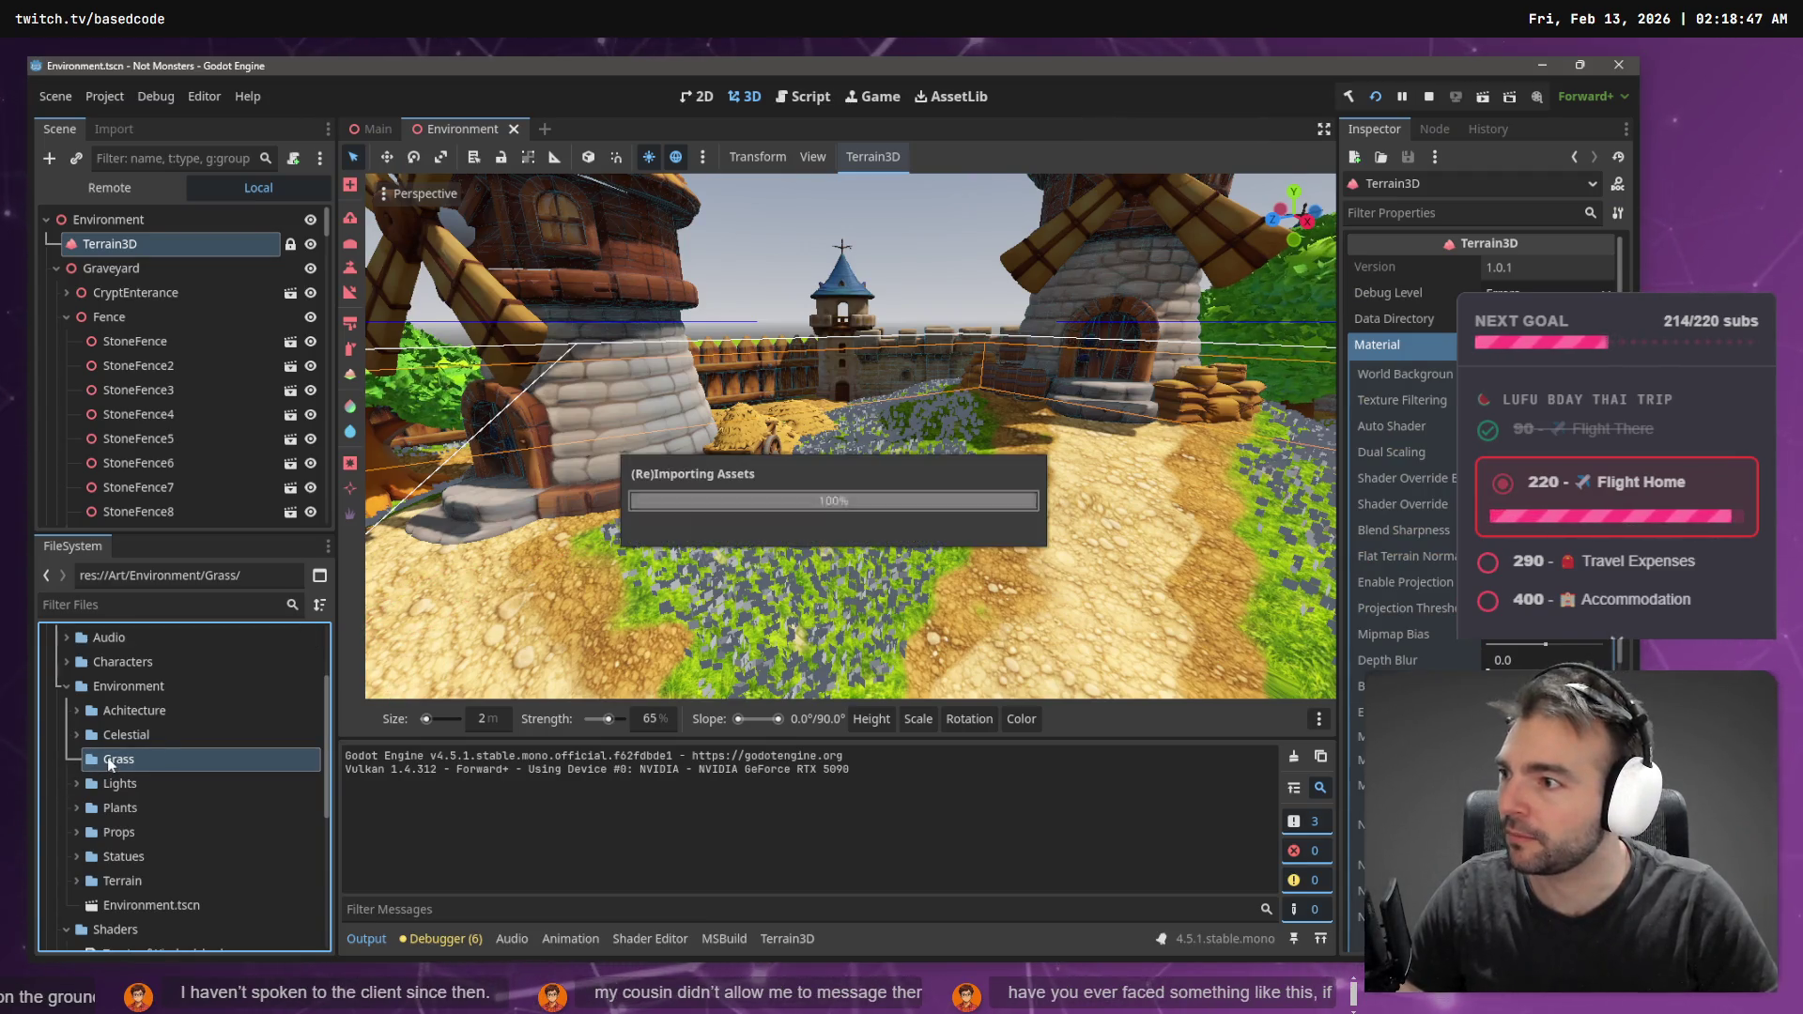